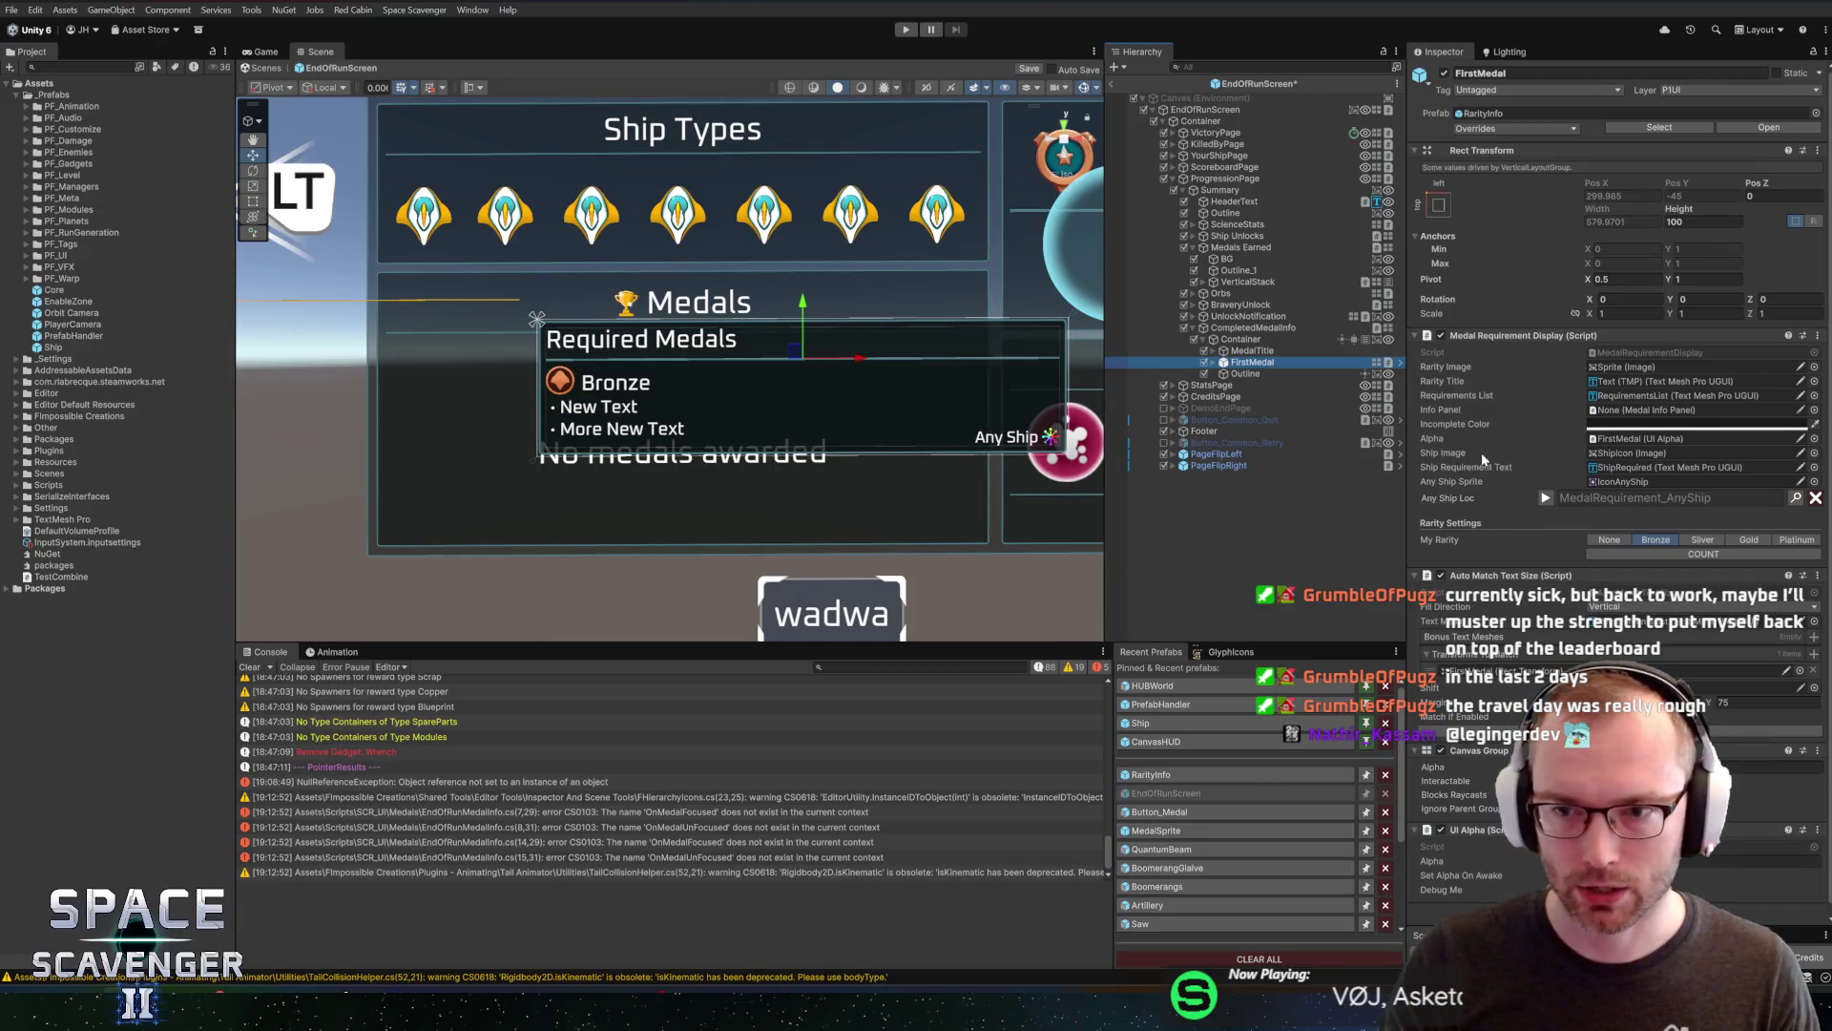
Inspect MedalTitle, its Title text and CompletedMedalInfo, then start a line above requirementDisplay in EndOfRunMedalInfo.cs
key(alt+Tab)
key(alt+Tab)
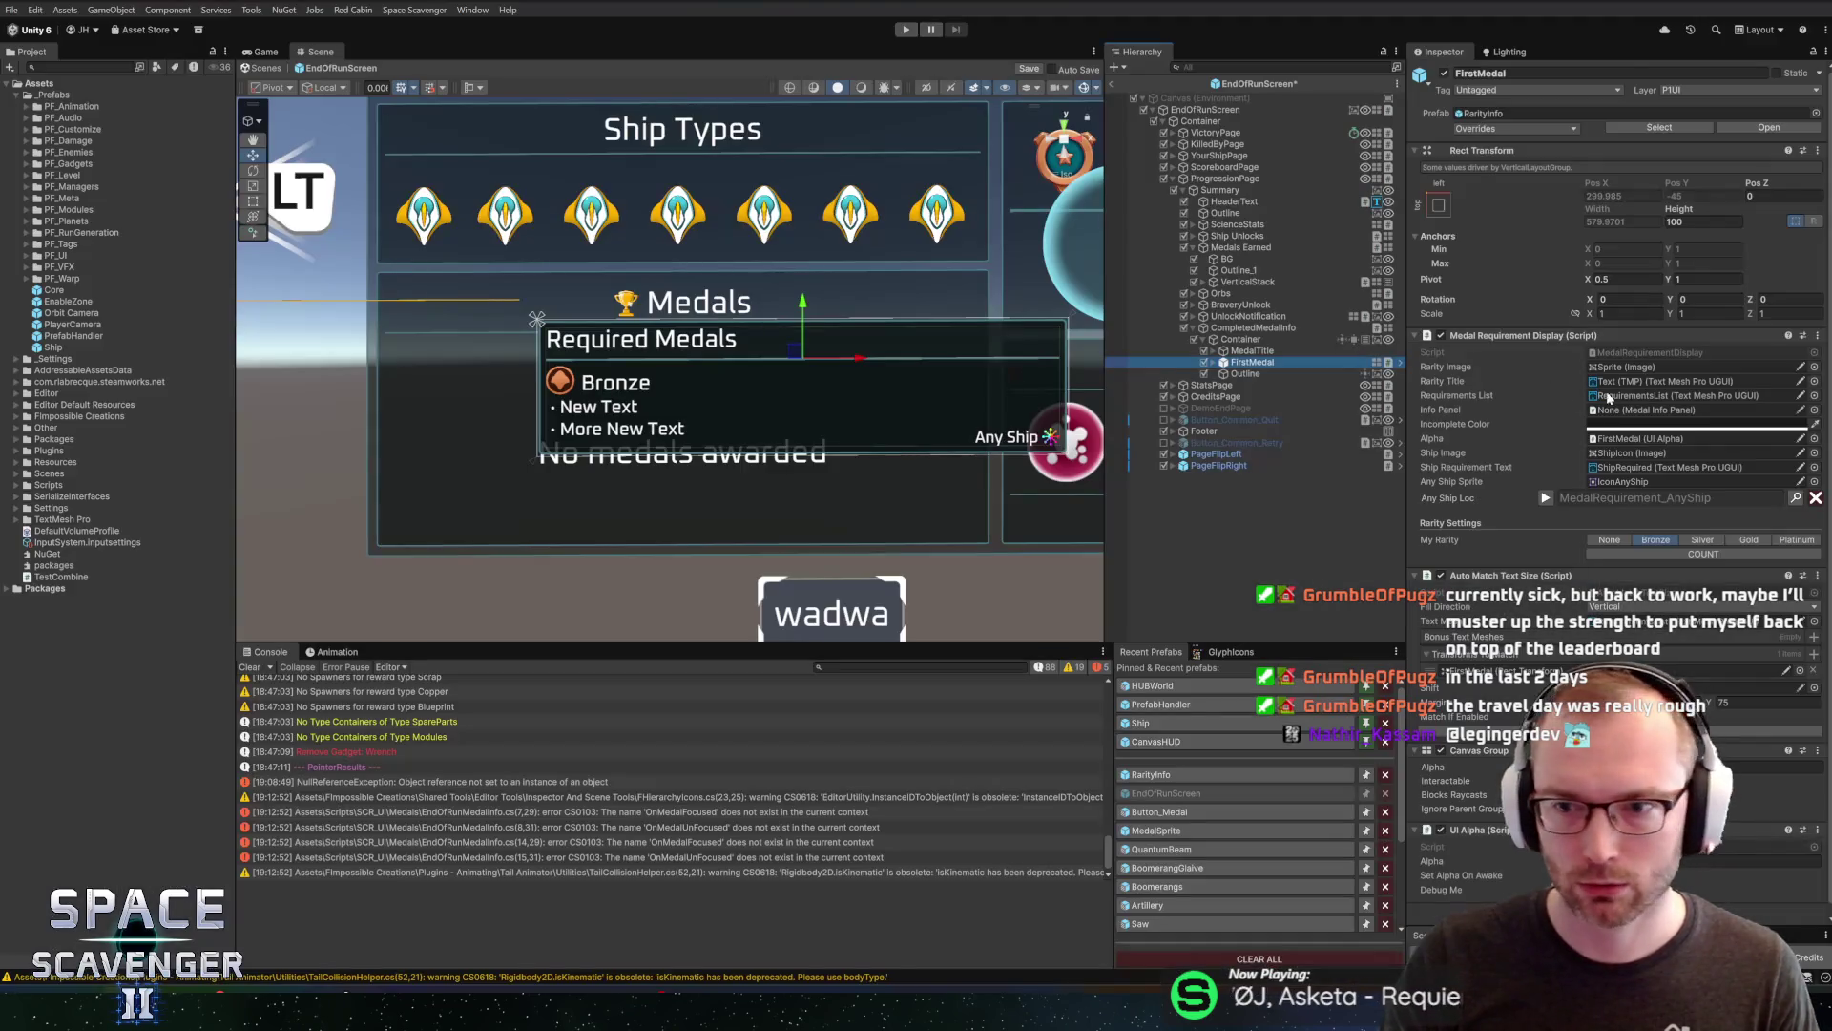
click(1268, 352)
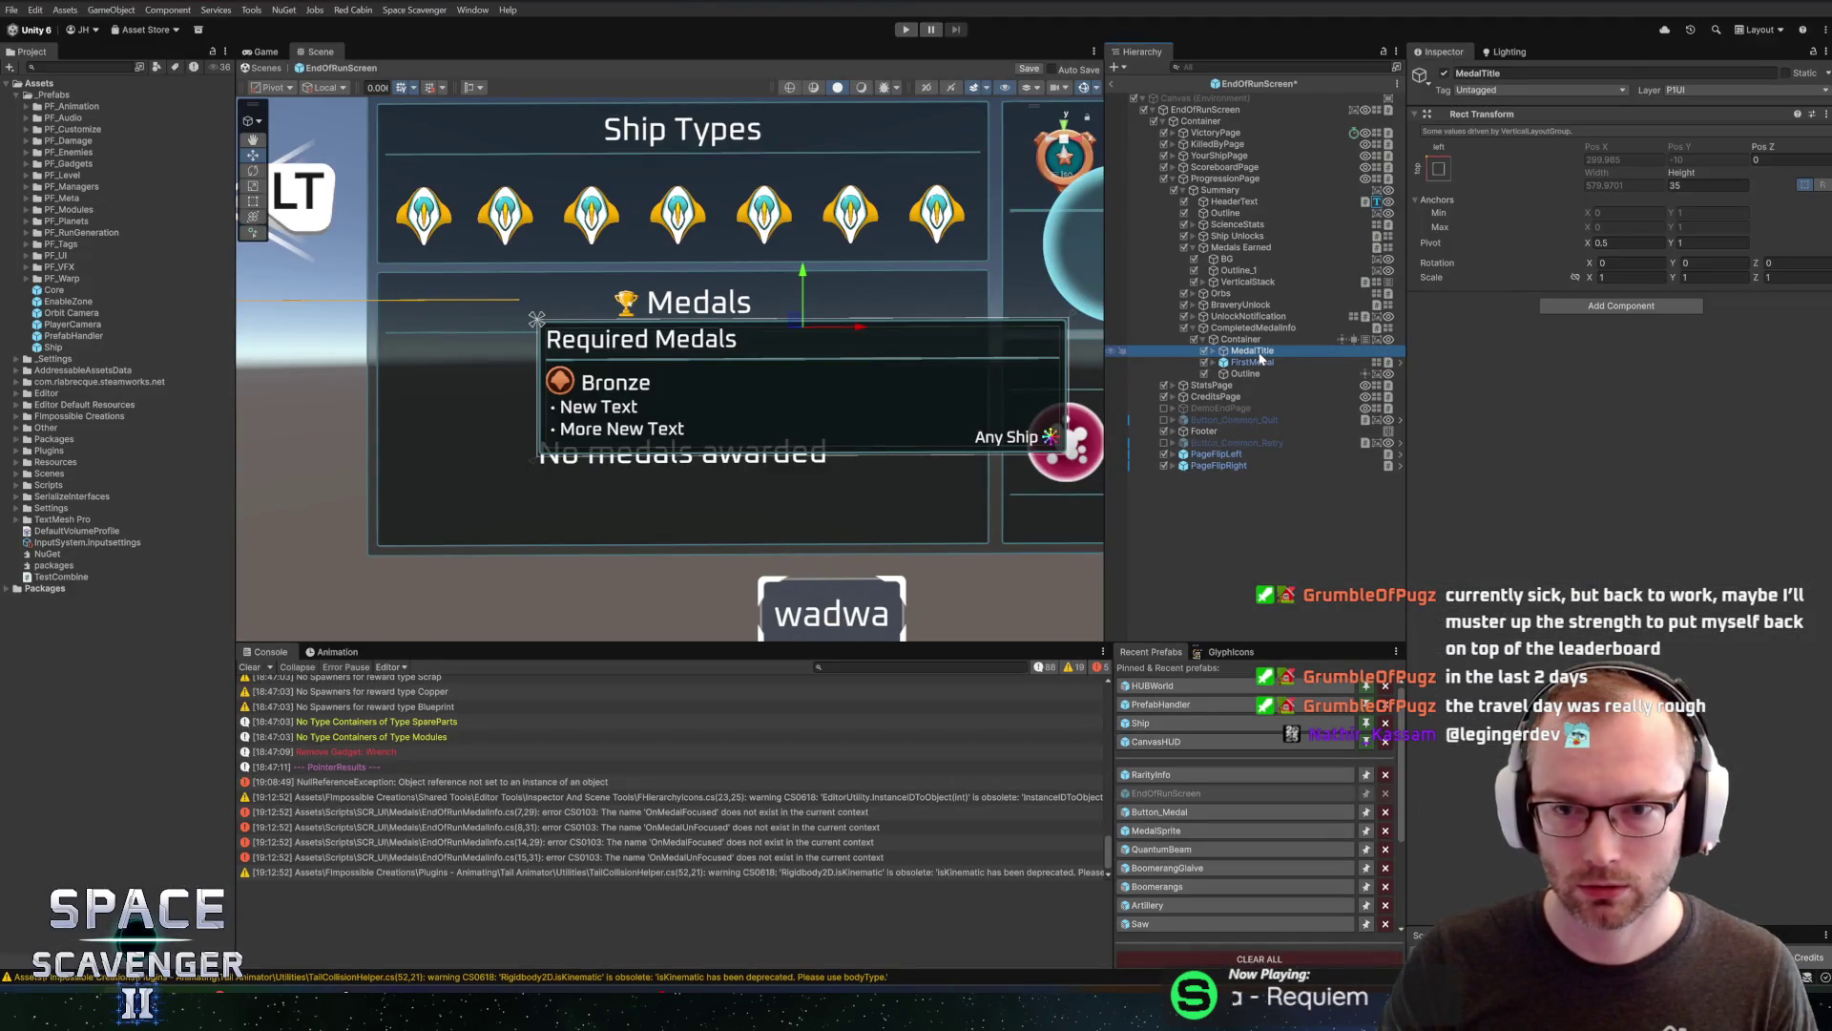
click(1211, 351)
click(1241, 362)
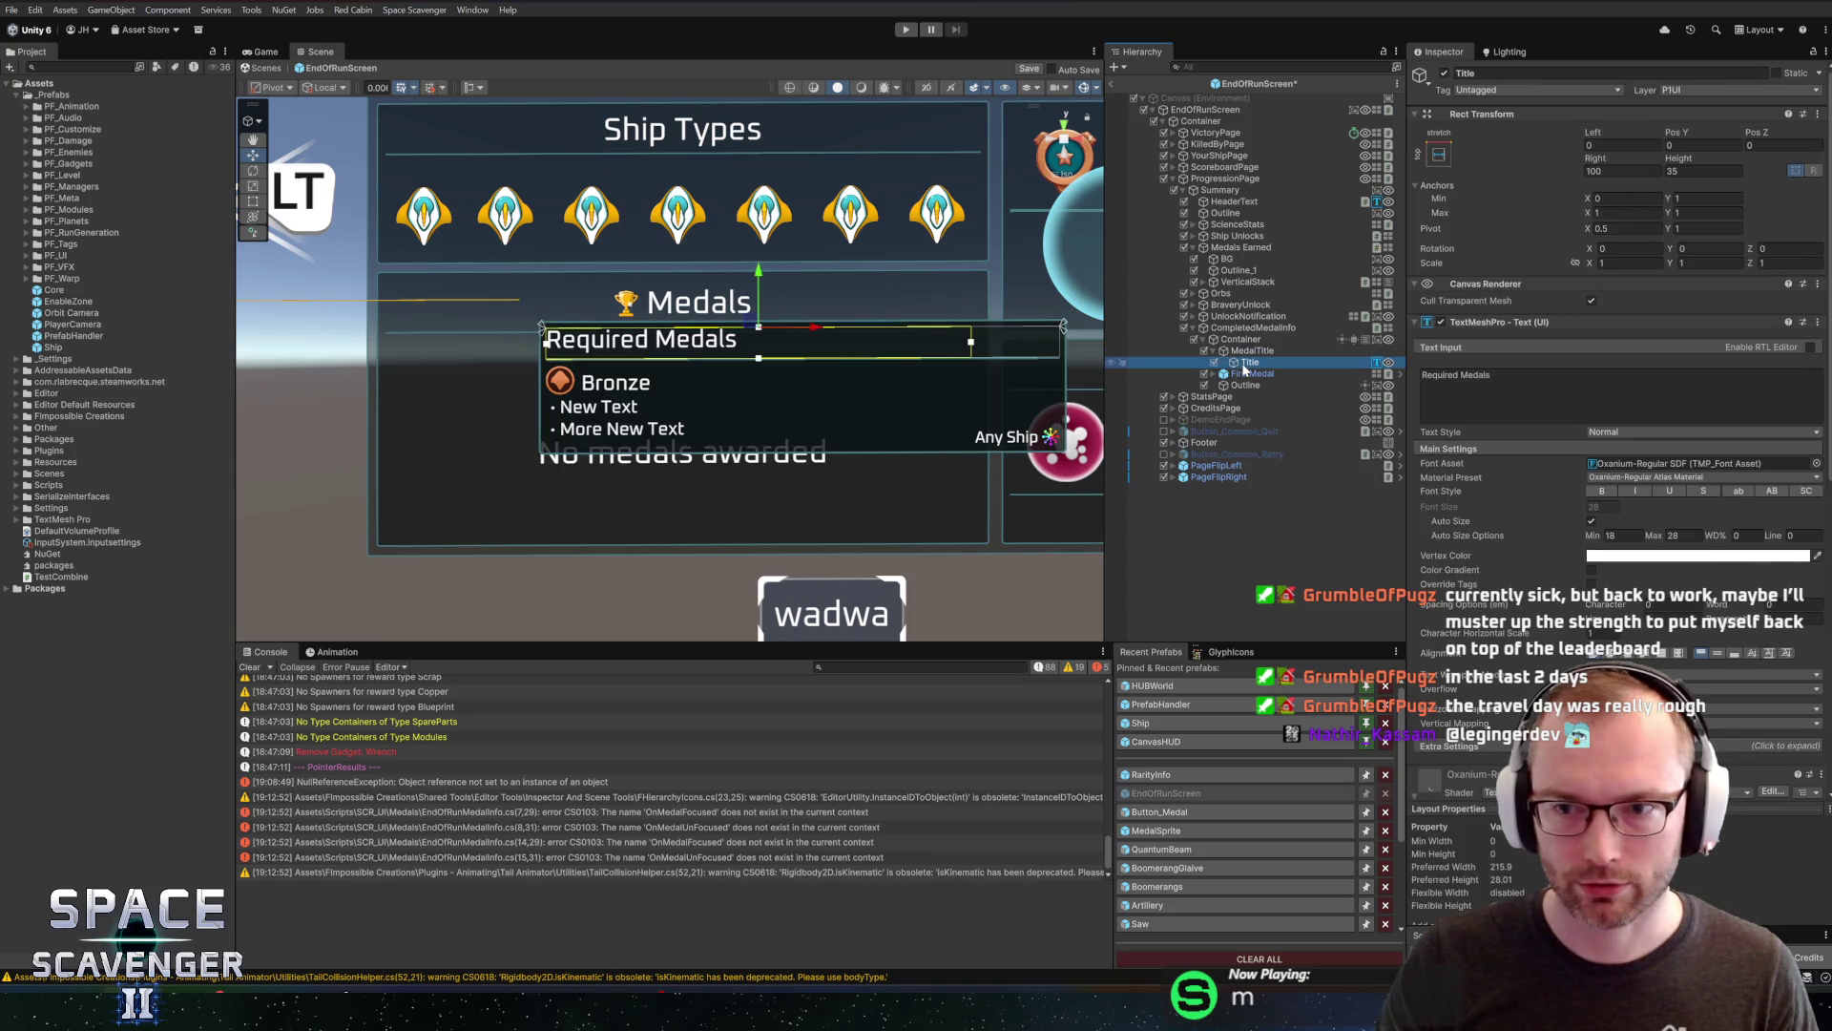
click(1212, 351)
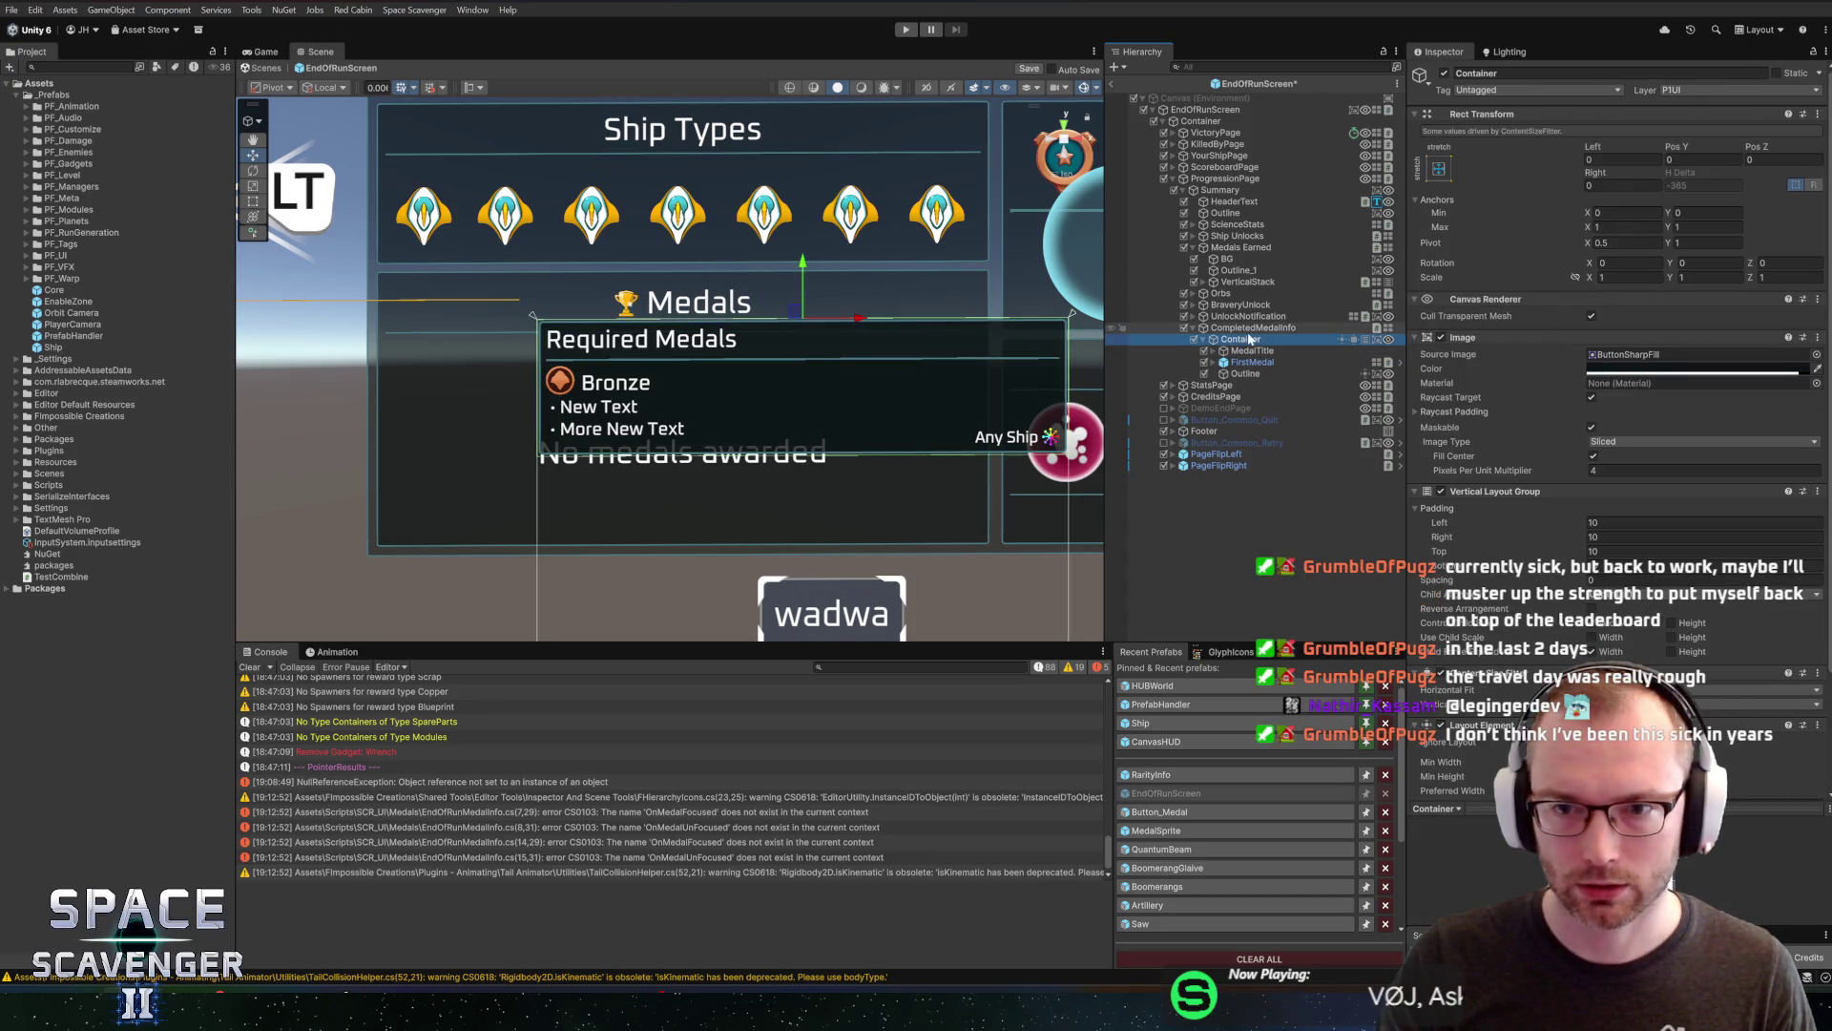
click(1254, 329)
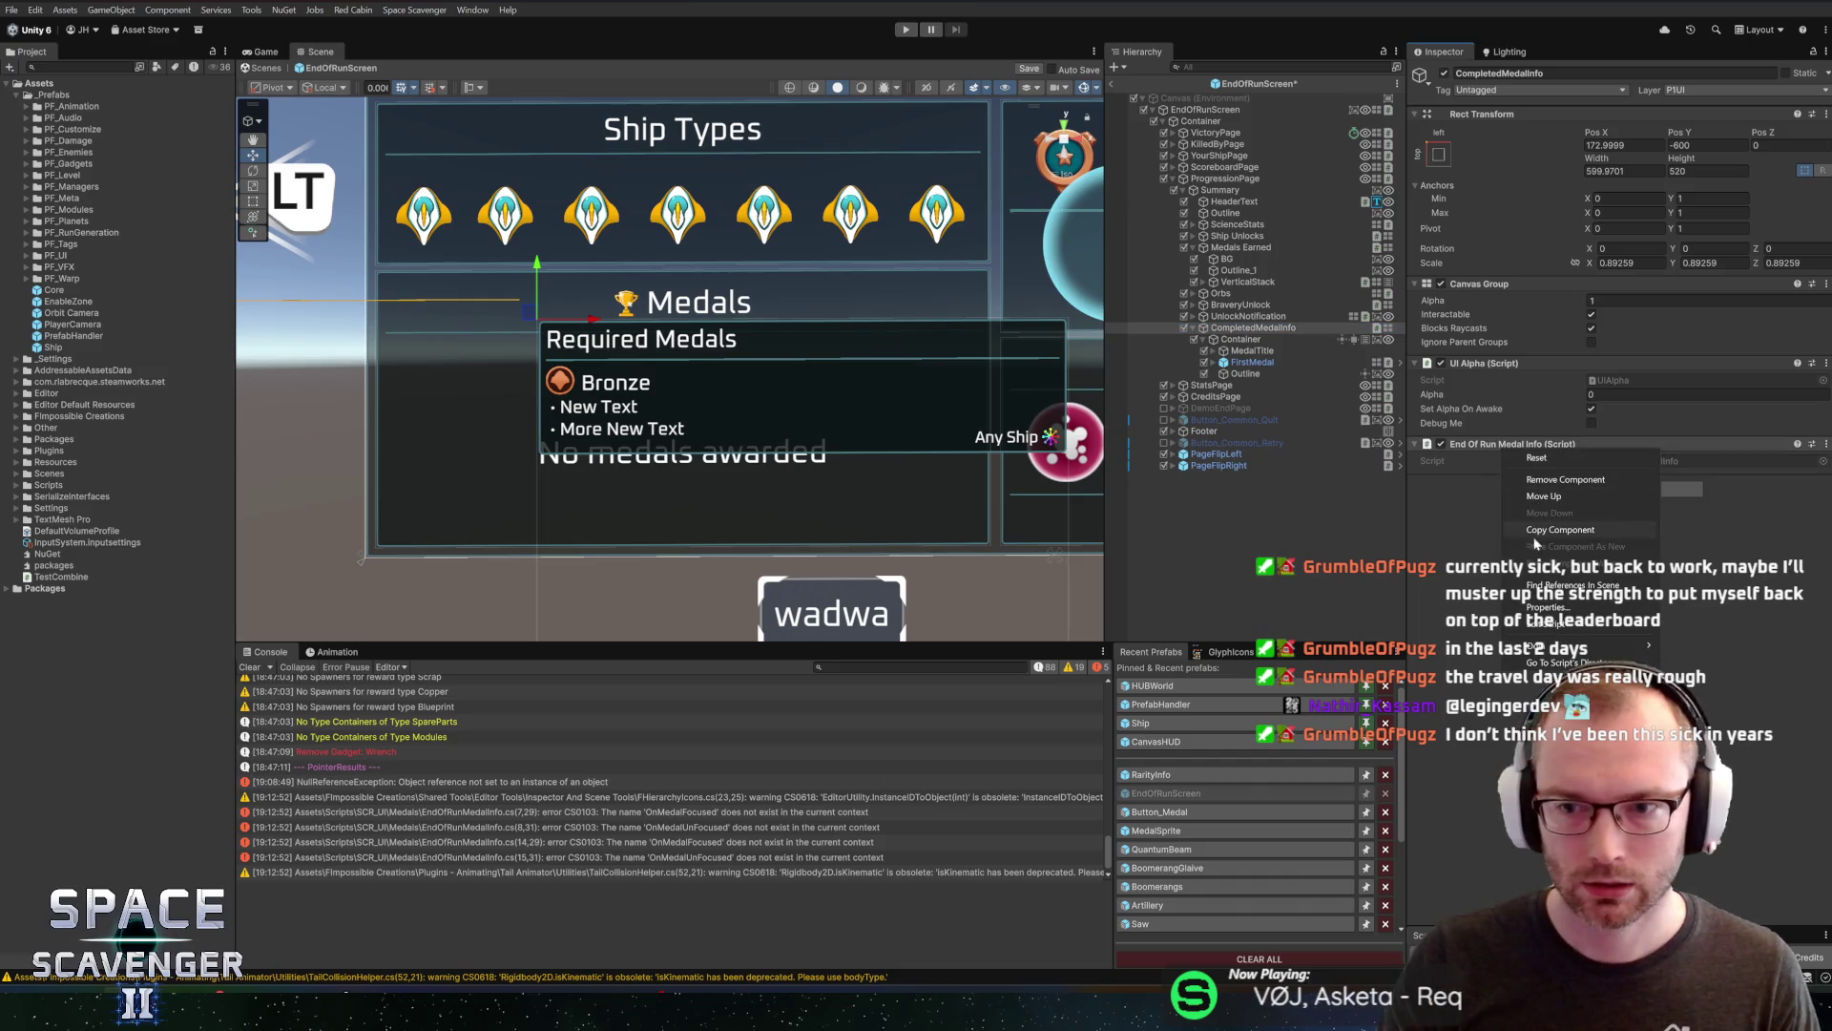
key(alt+Tab)
key(ctrl+alt+Return)
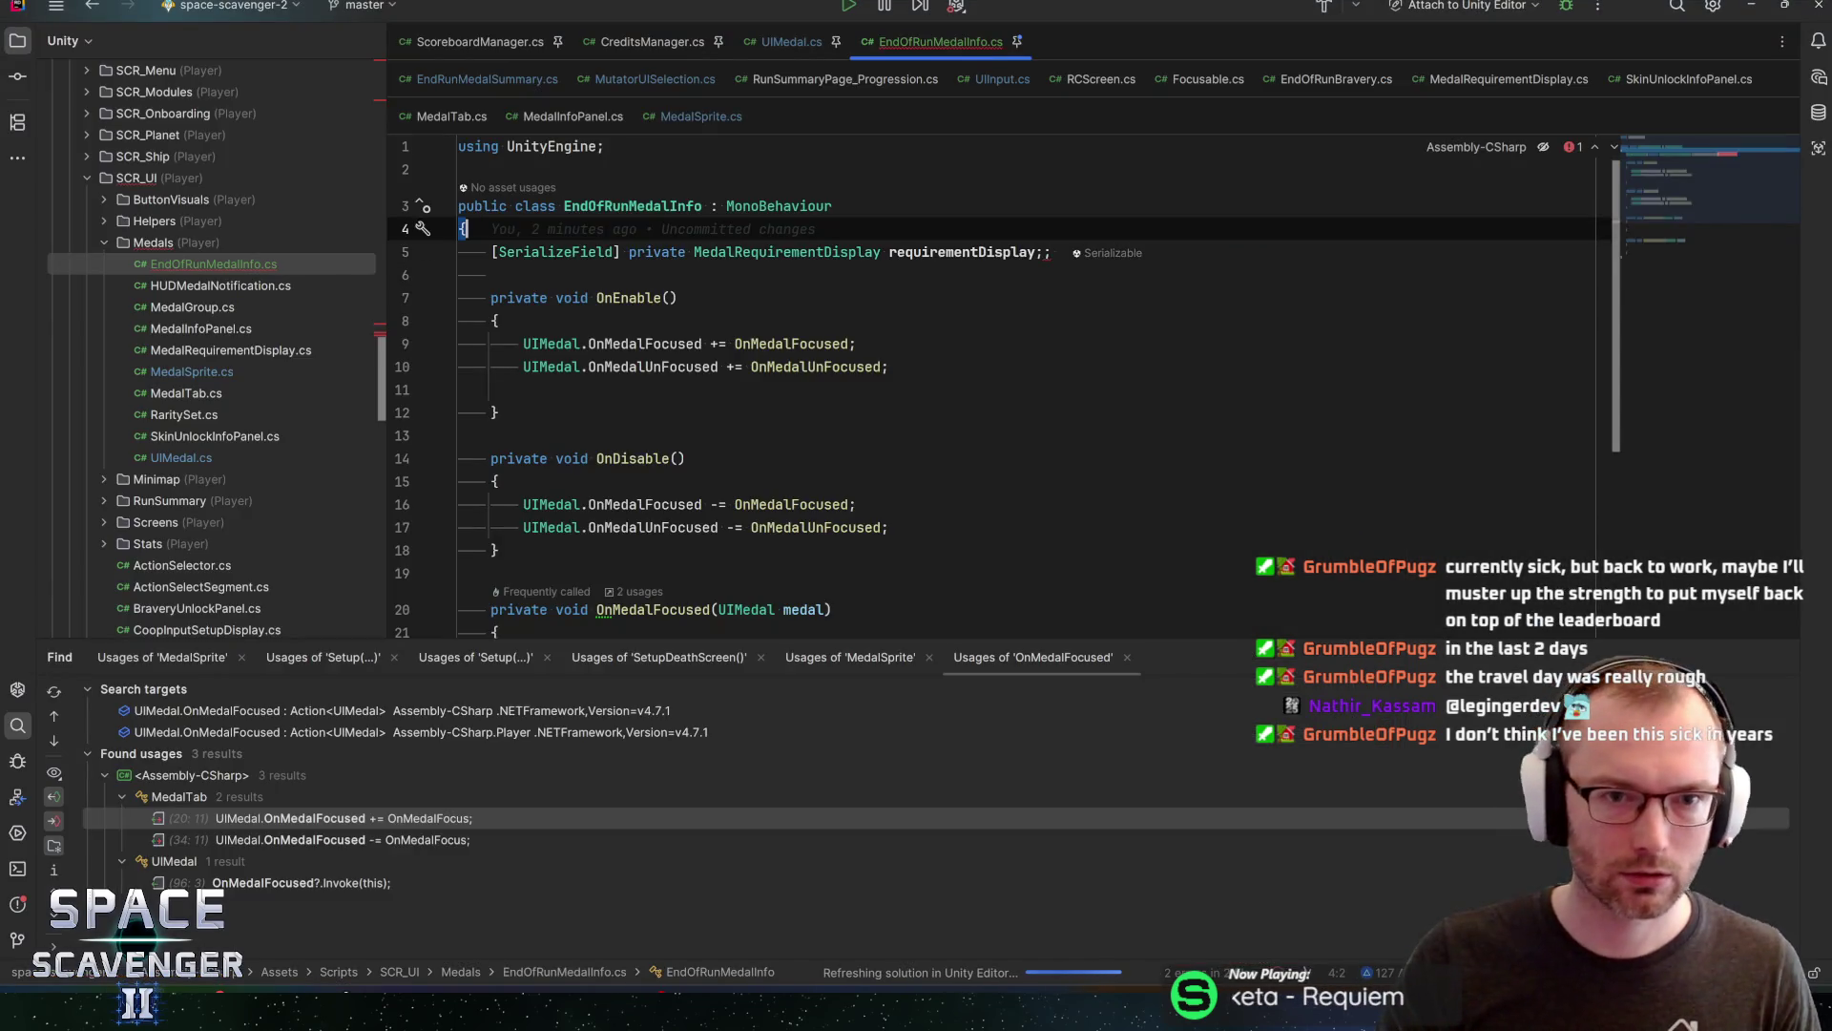
Declare a [SerializeField] private TMP_Text medalTitle field and add the TMPro import
text(serial)
key(Return)
text(MedalSprite medalSprite;)
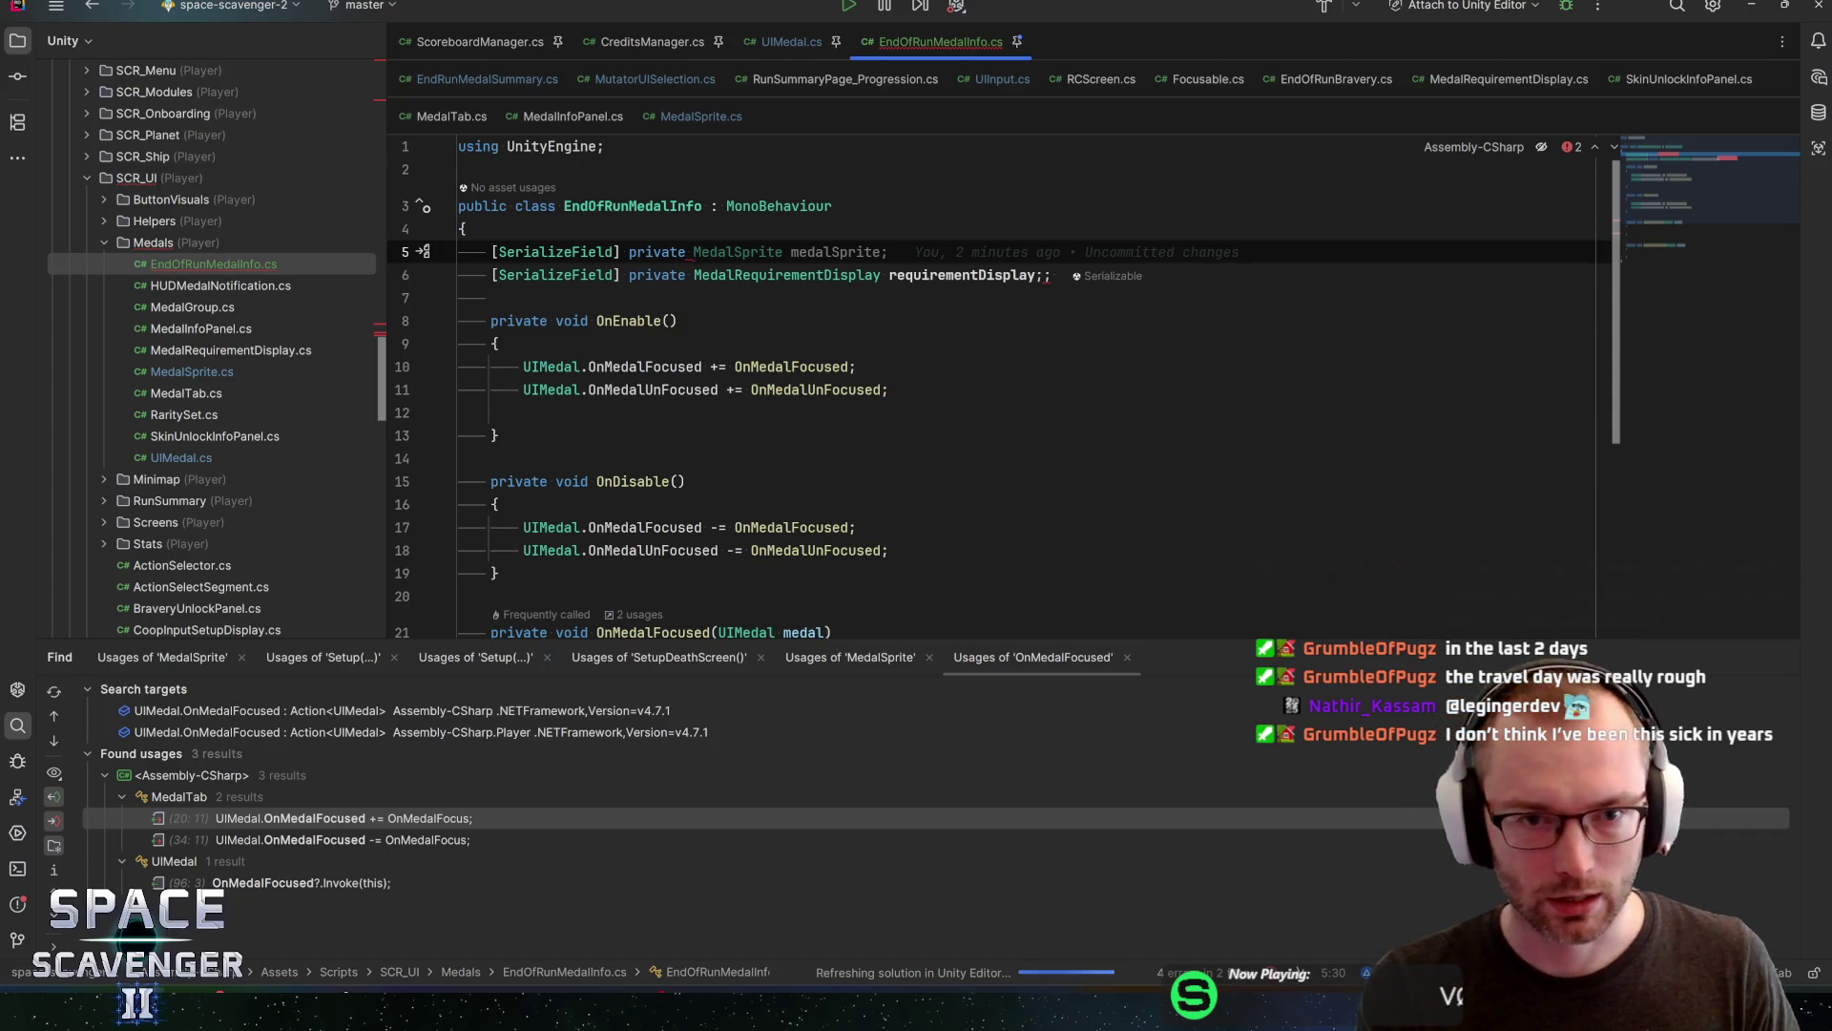
text(TMP_T)
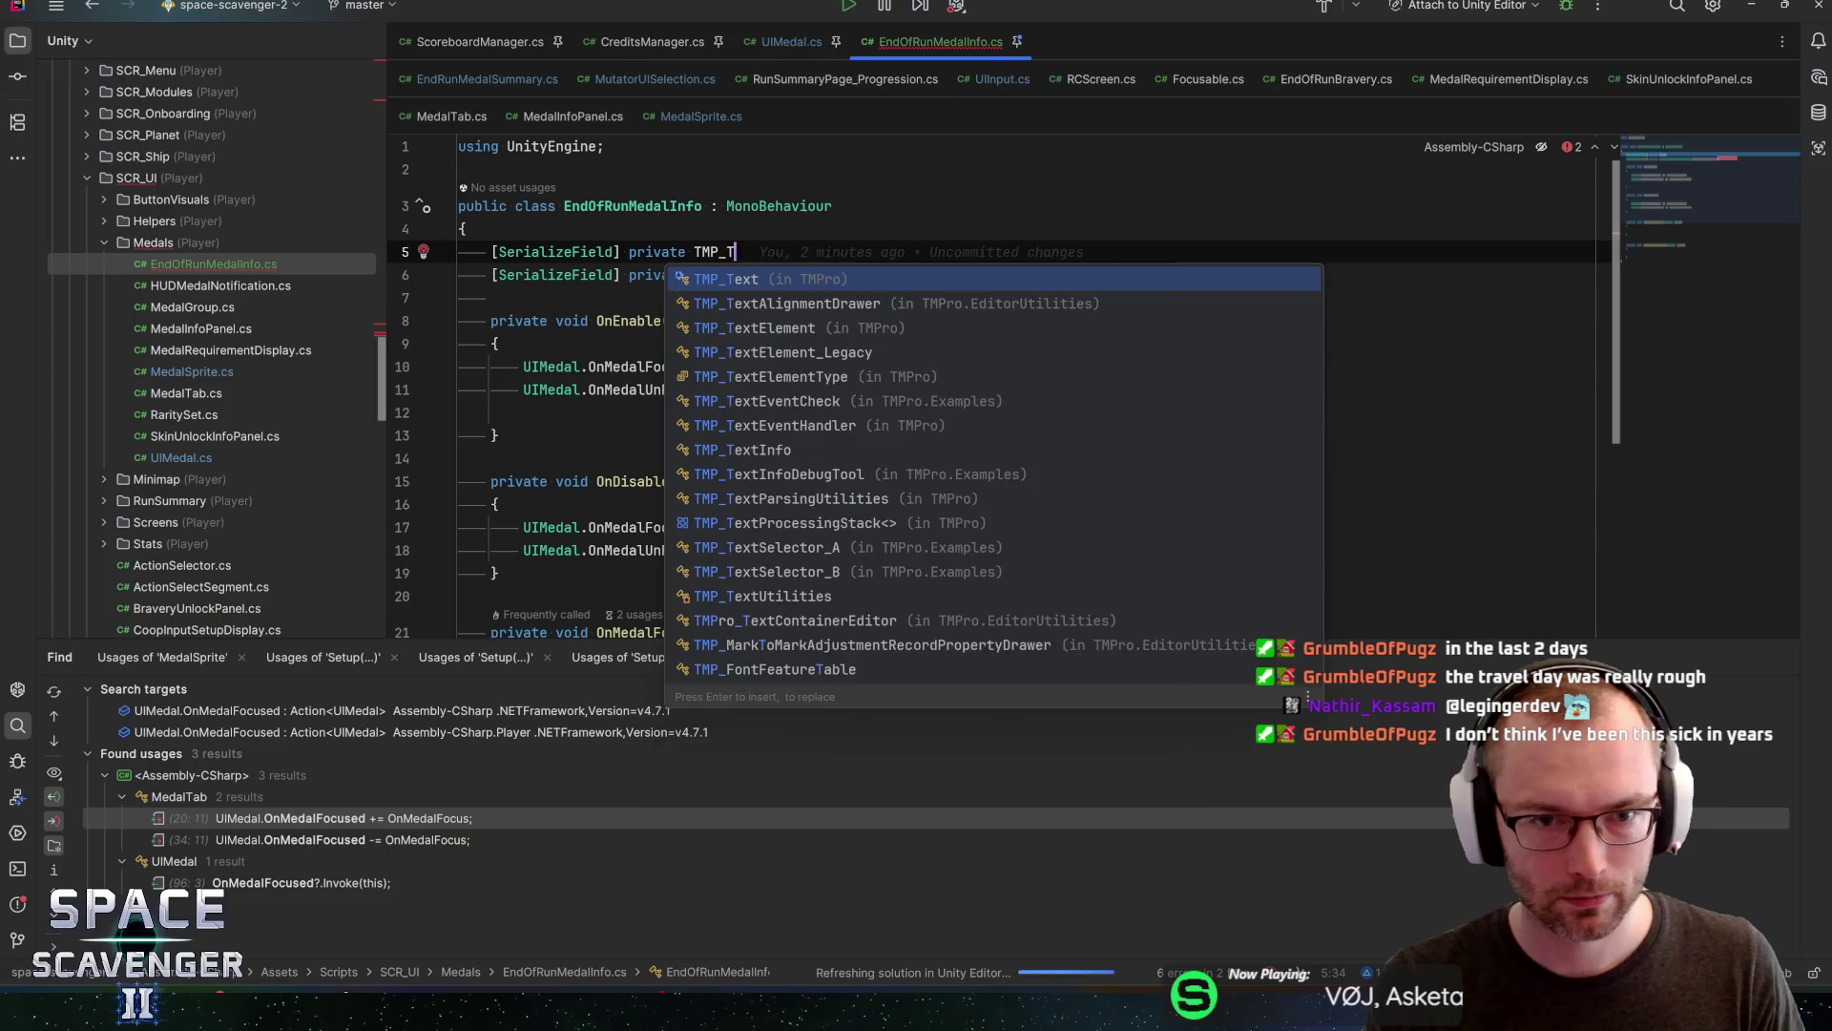
text(ext medalTitl)
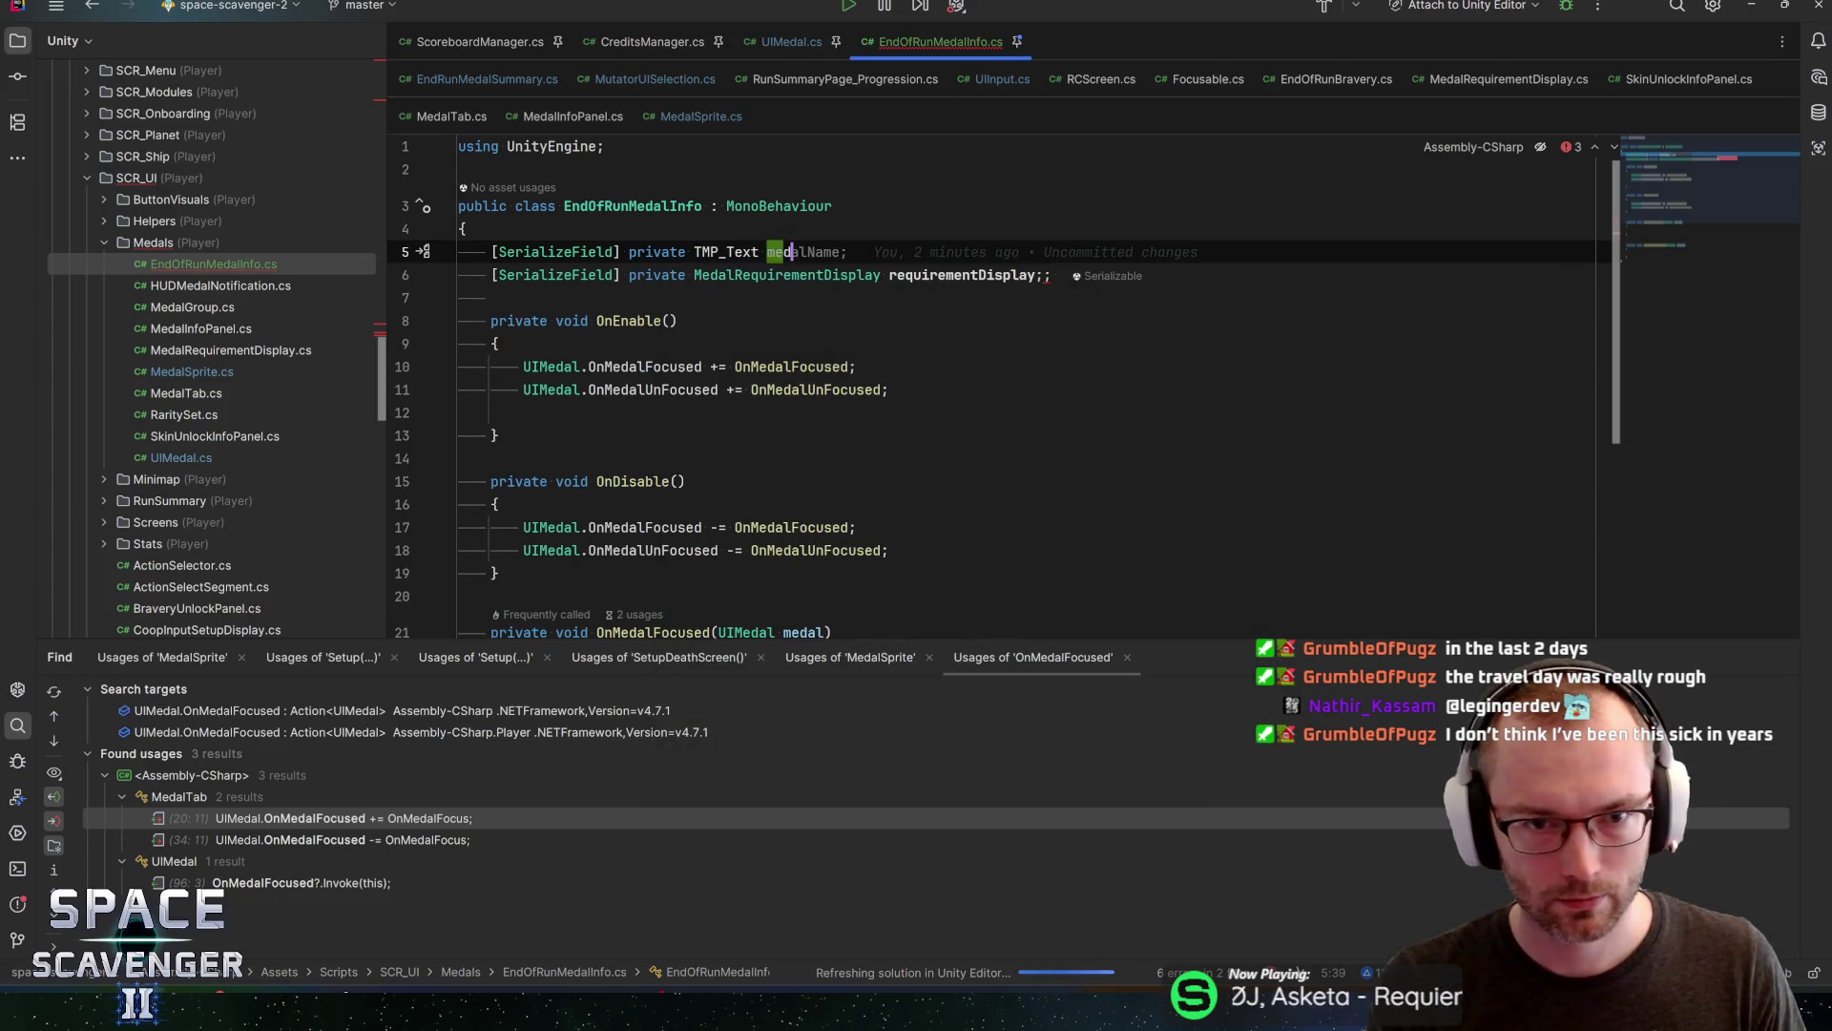
text(e;)
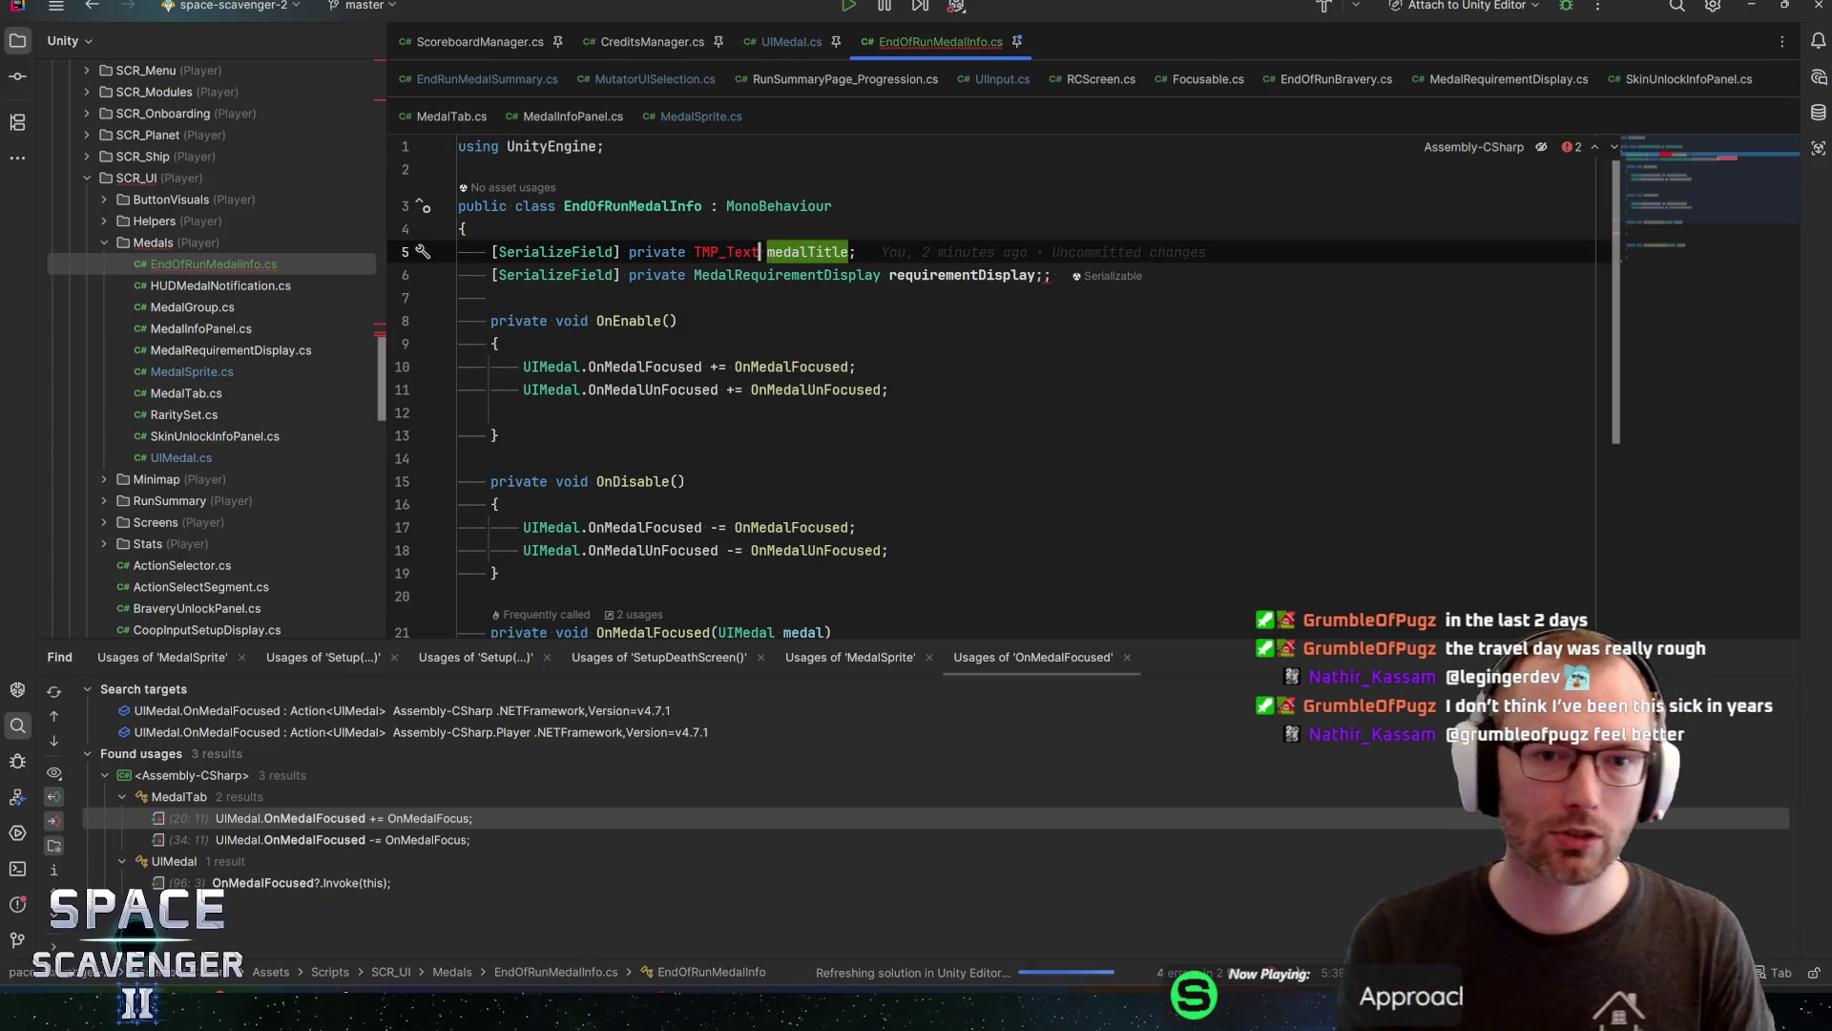
click(424, 252)
key(Return)
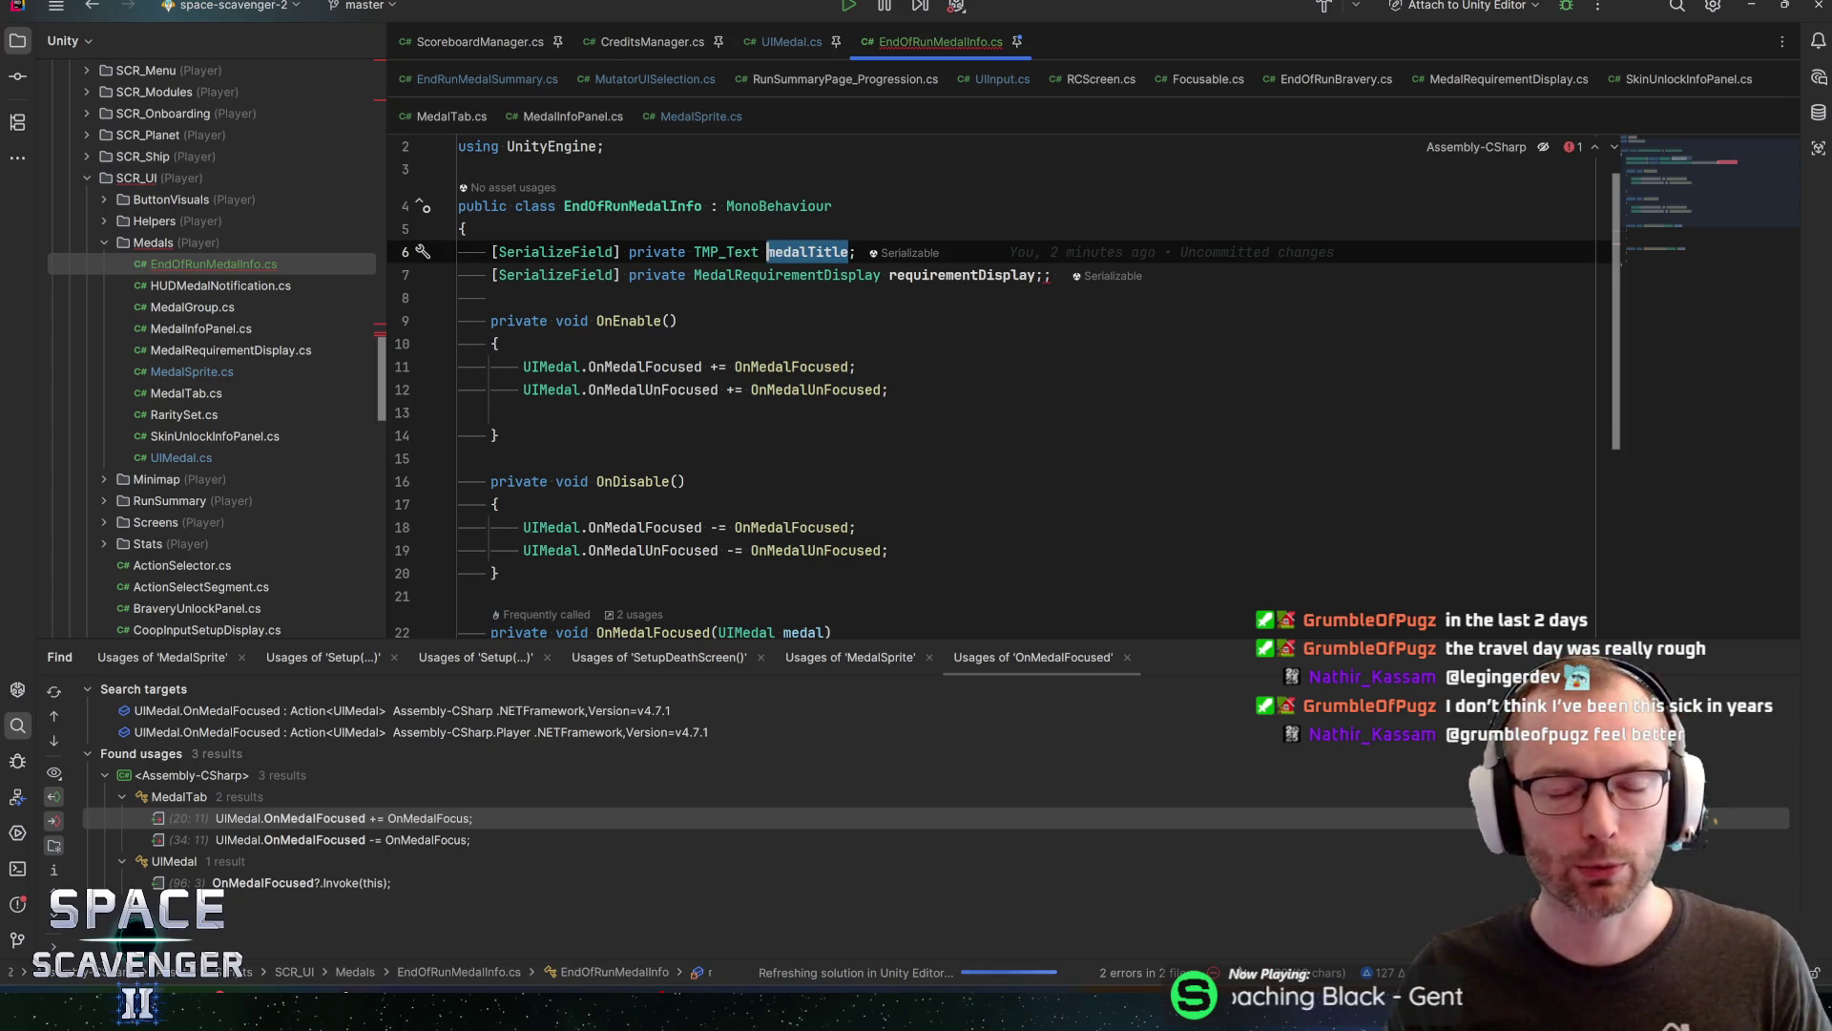
Delete the duplicate semicolon at the end of the requirementDisplay declaration
click(852, 252)
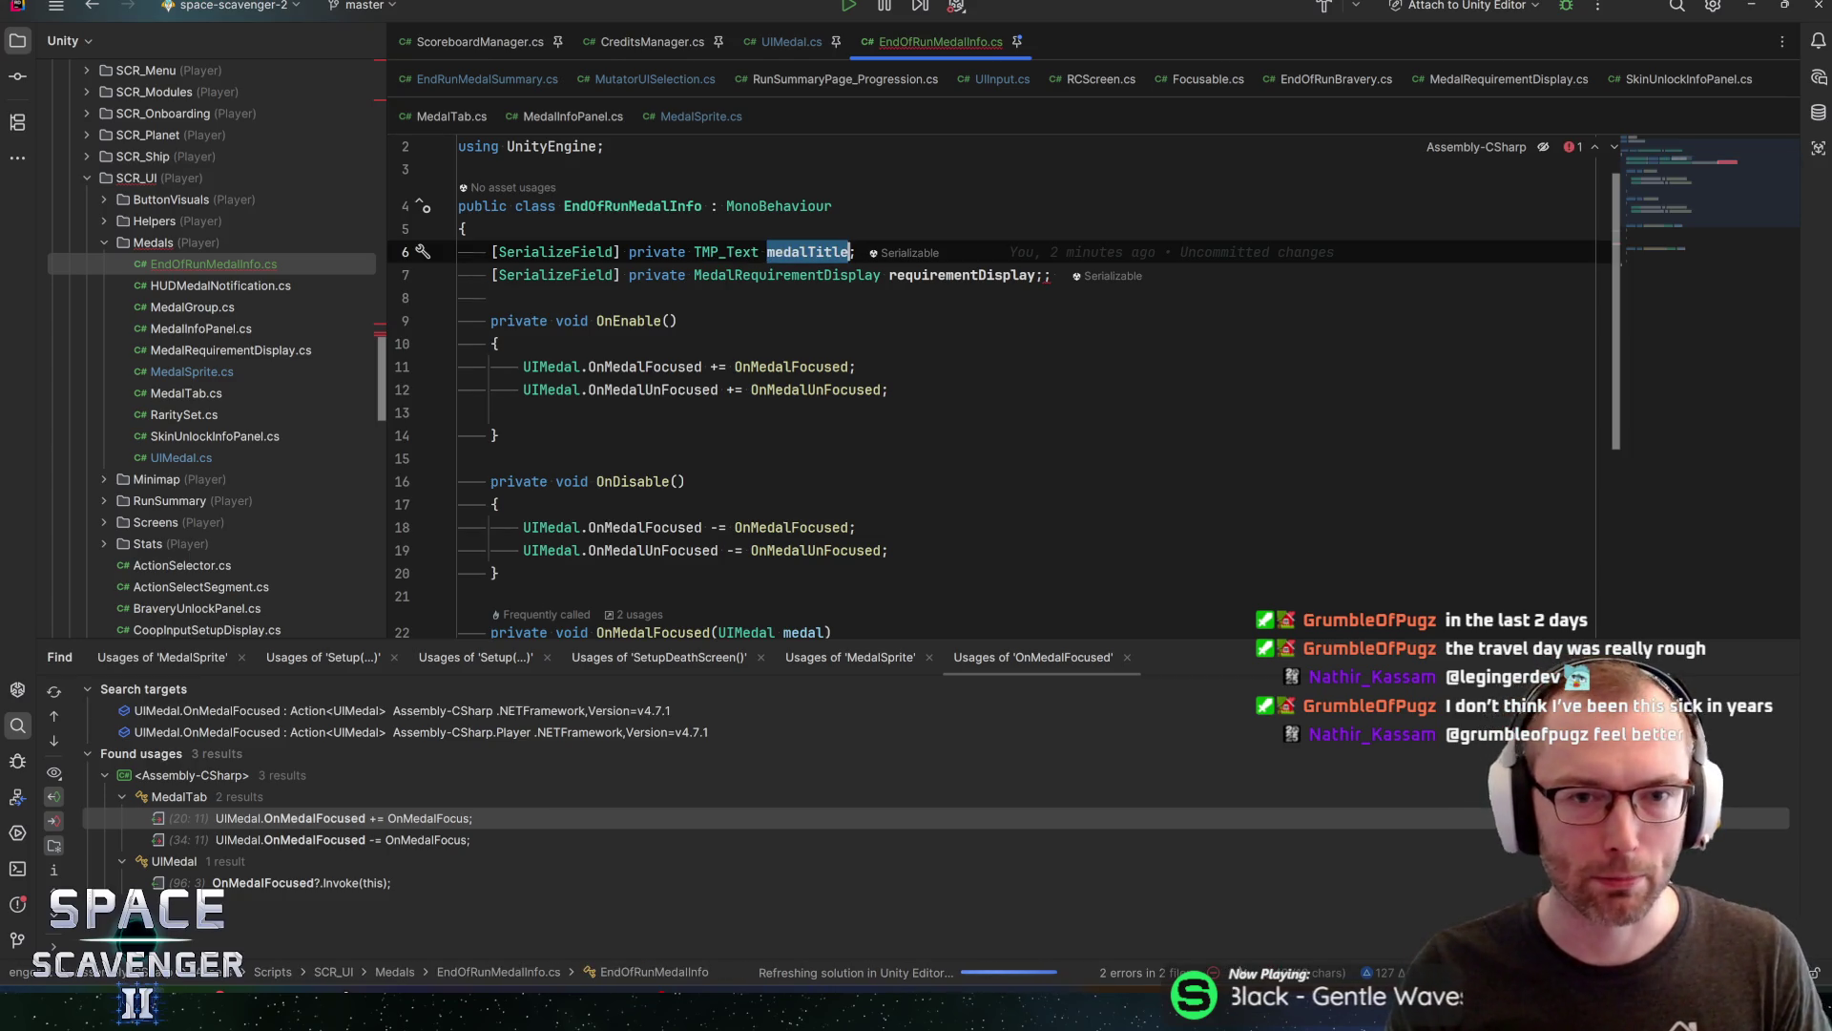
key(Down)
key(End)
key(BackSpace)
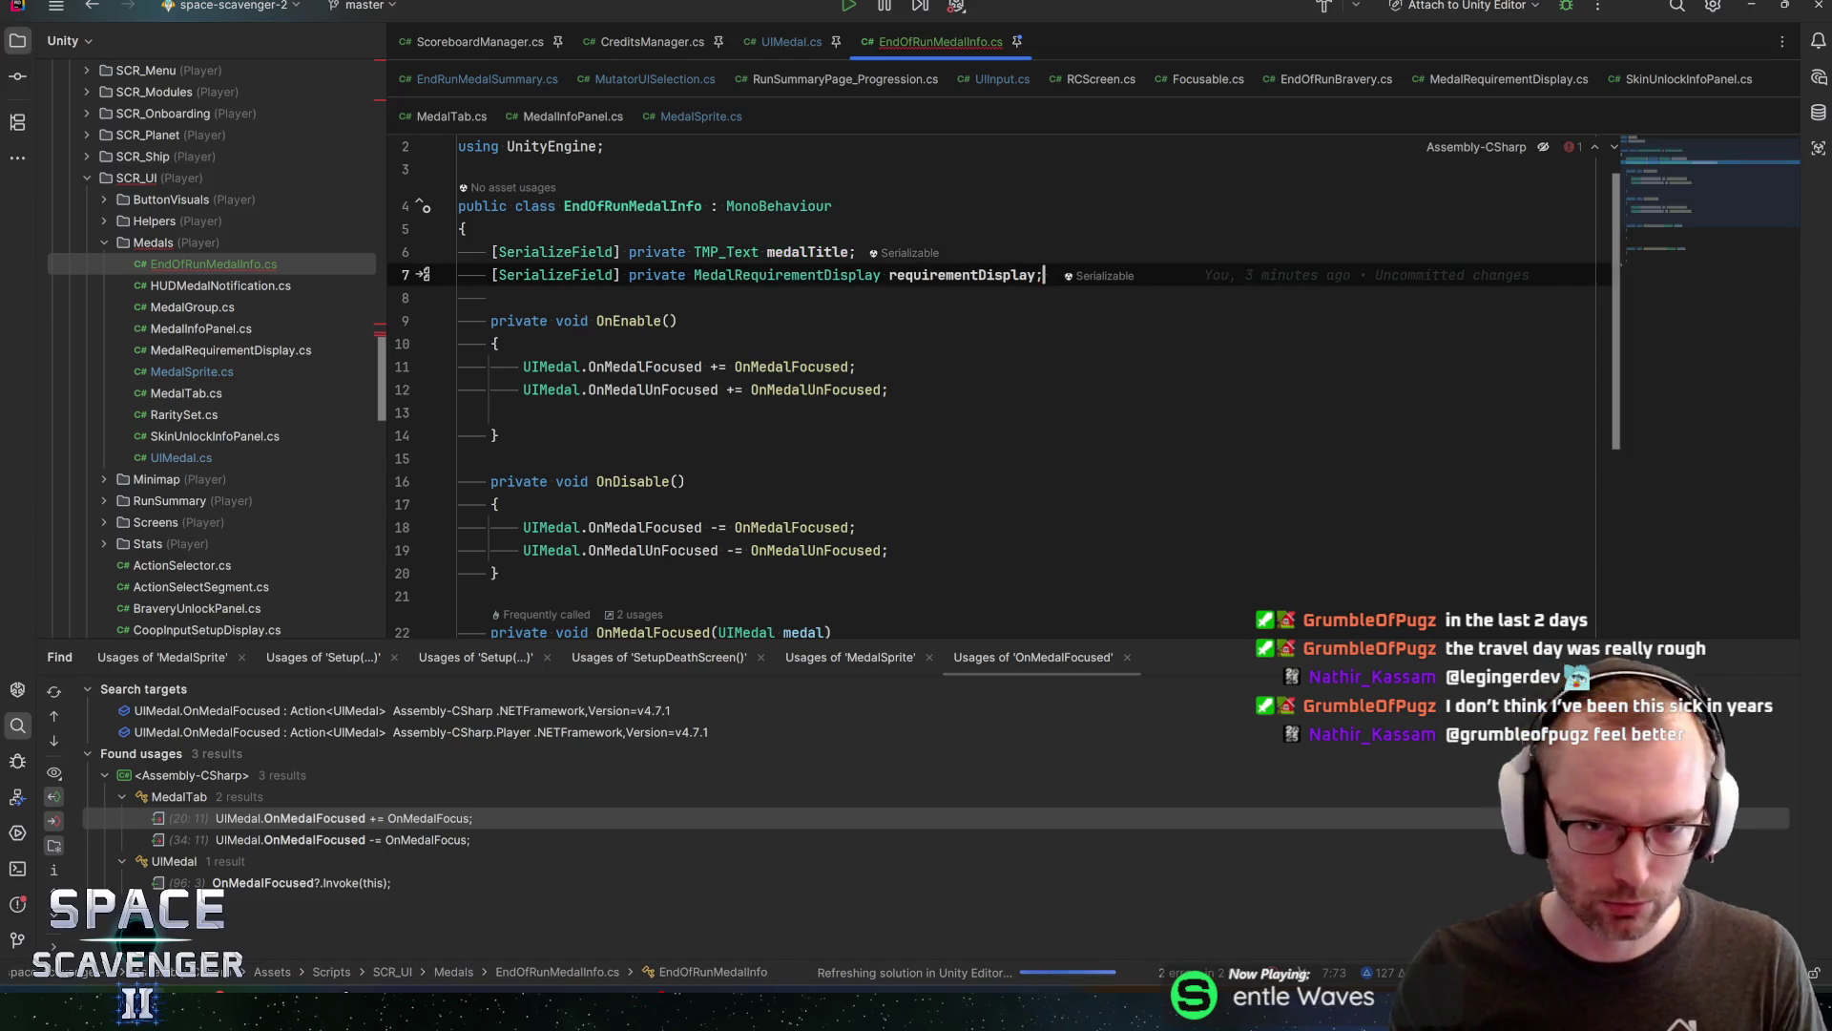
key(Up)
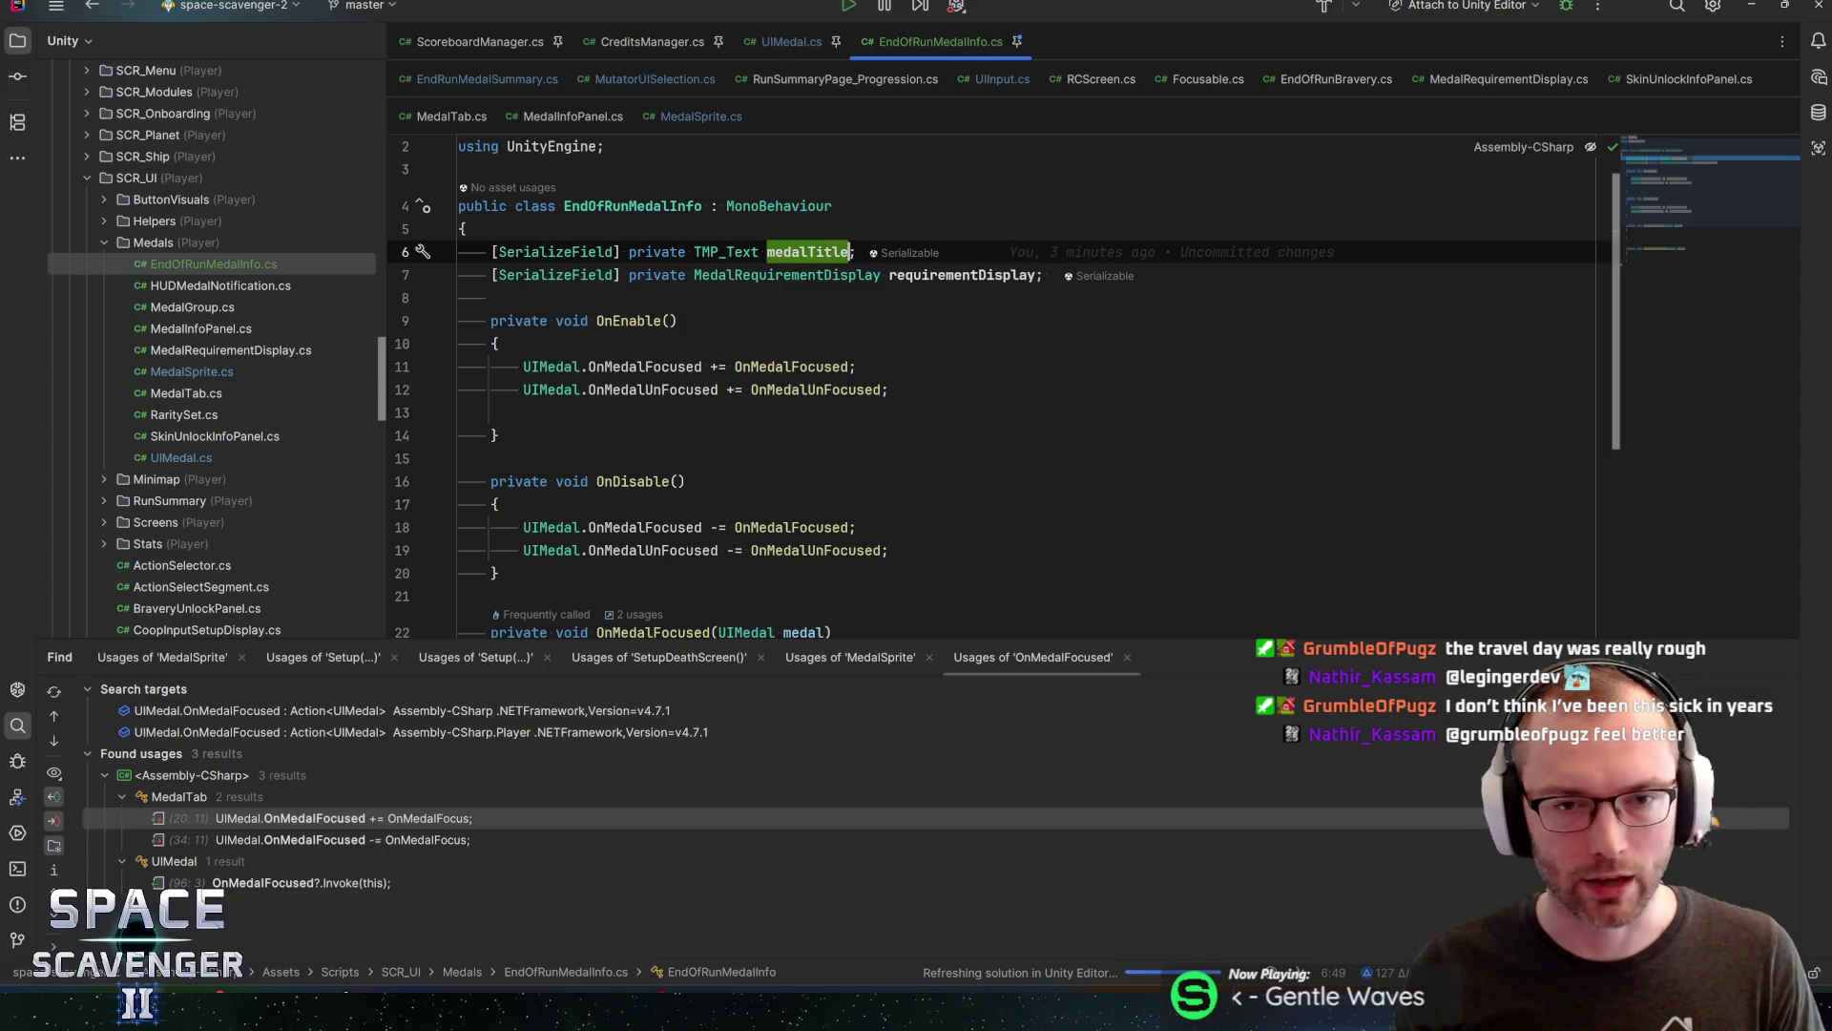
Start and cancel a rename of medalTitle, then move into the OnEnable body
click(857, 252)
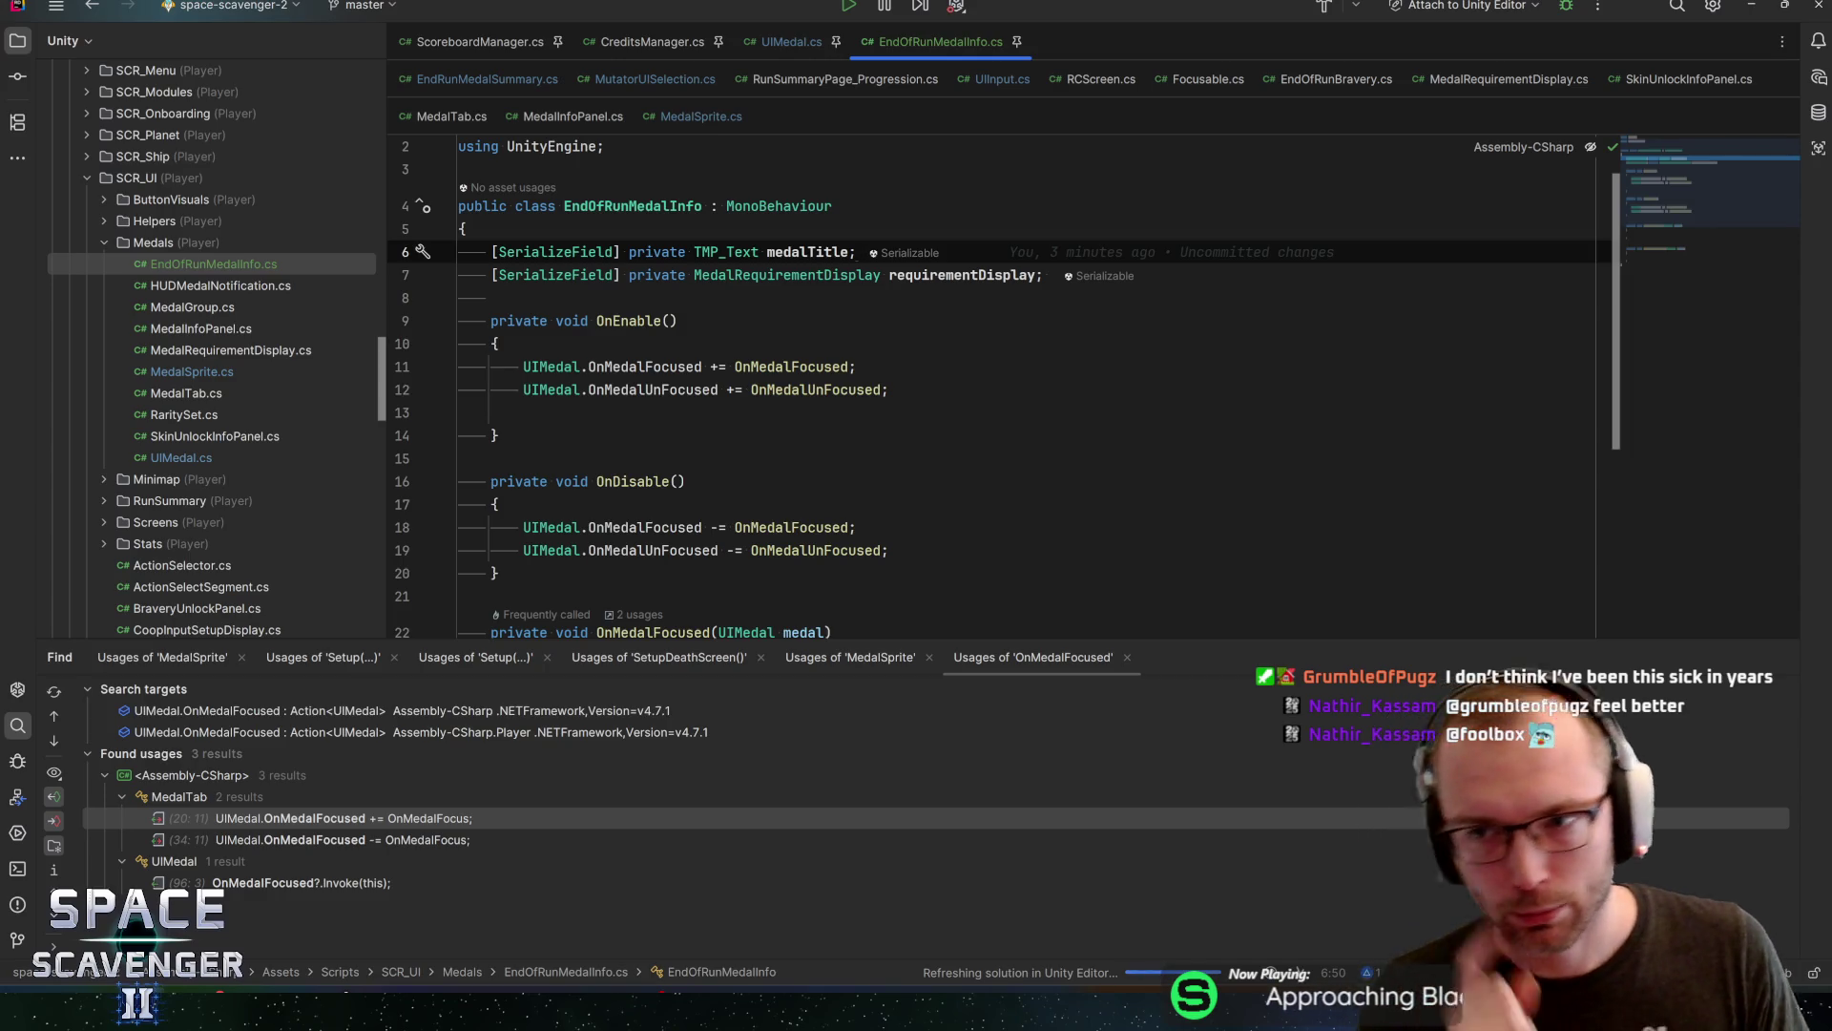
key(F2)
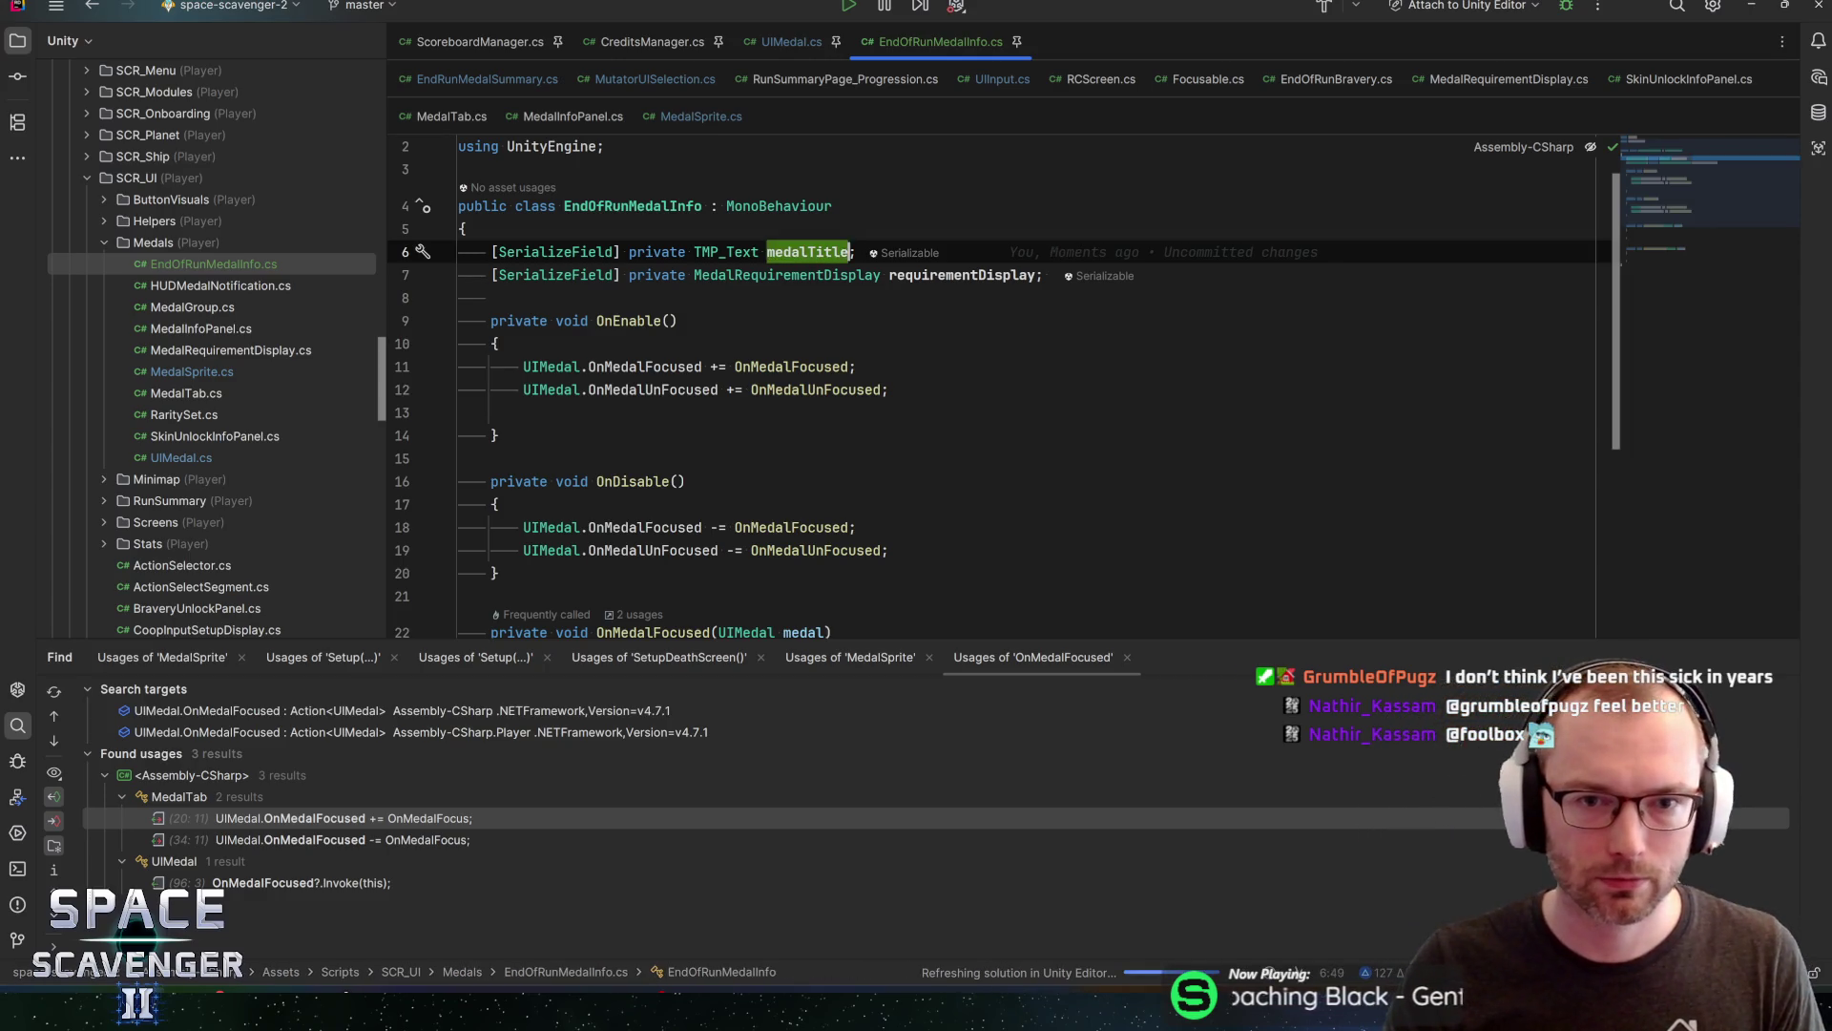
key(Escape)
key(F2)
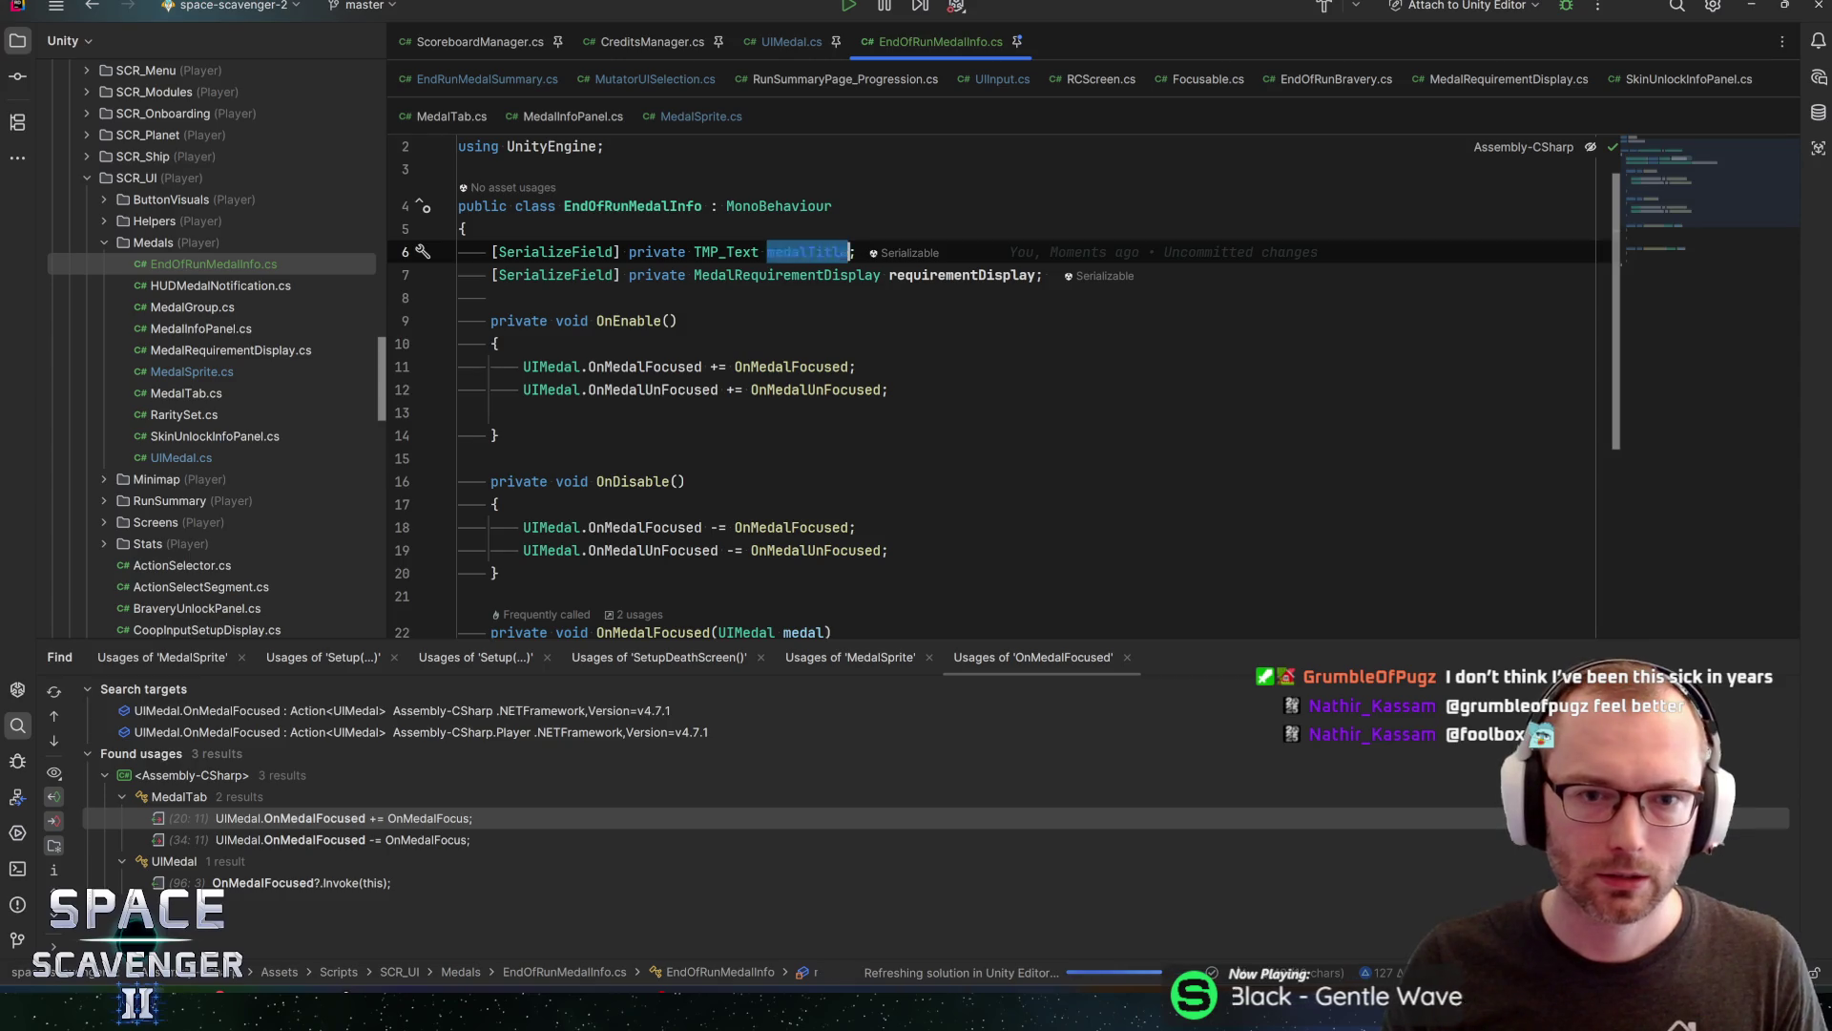
key(Down)
key(Down)
key(Down)
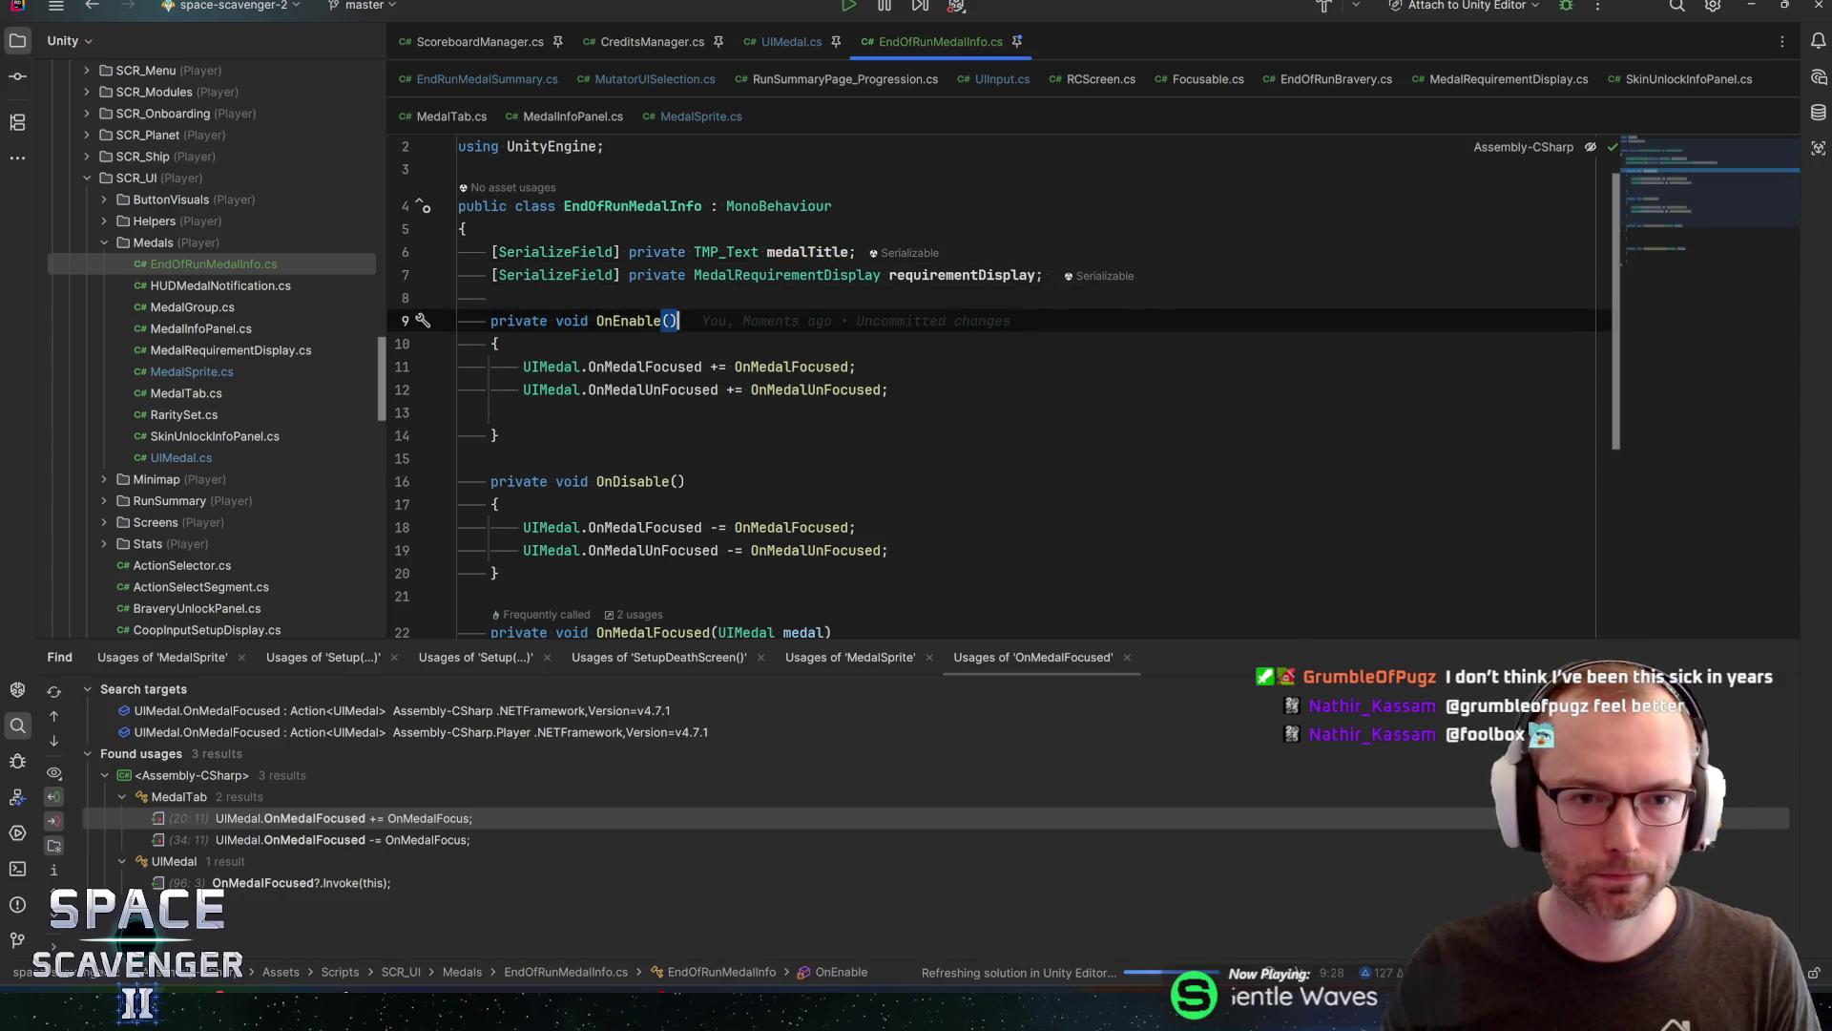
mouse_move(792, 367)
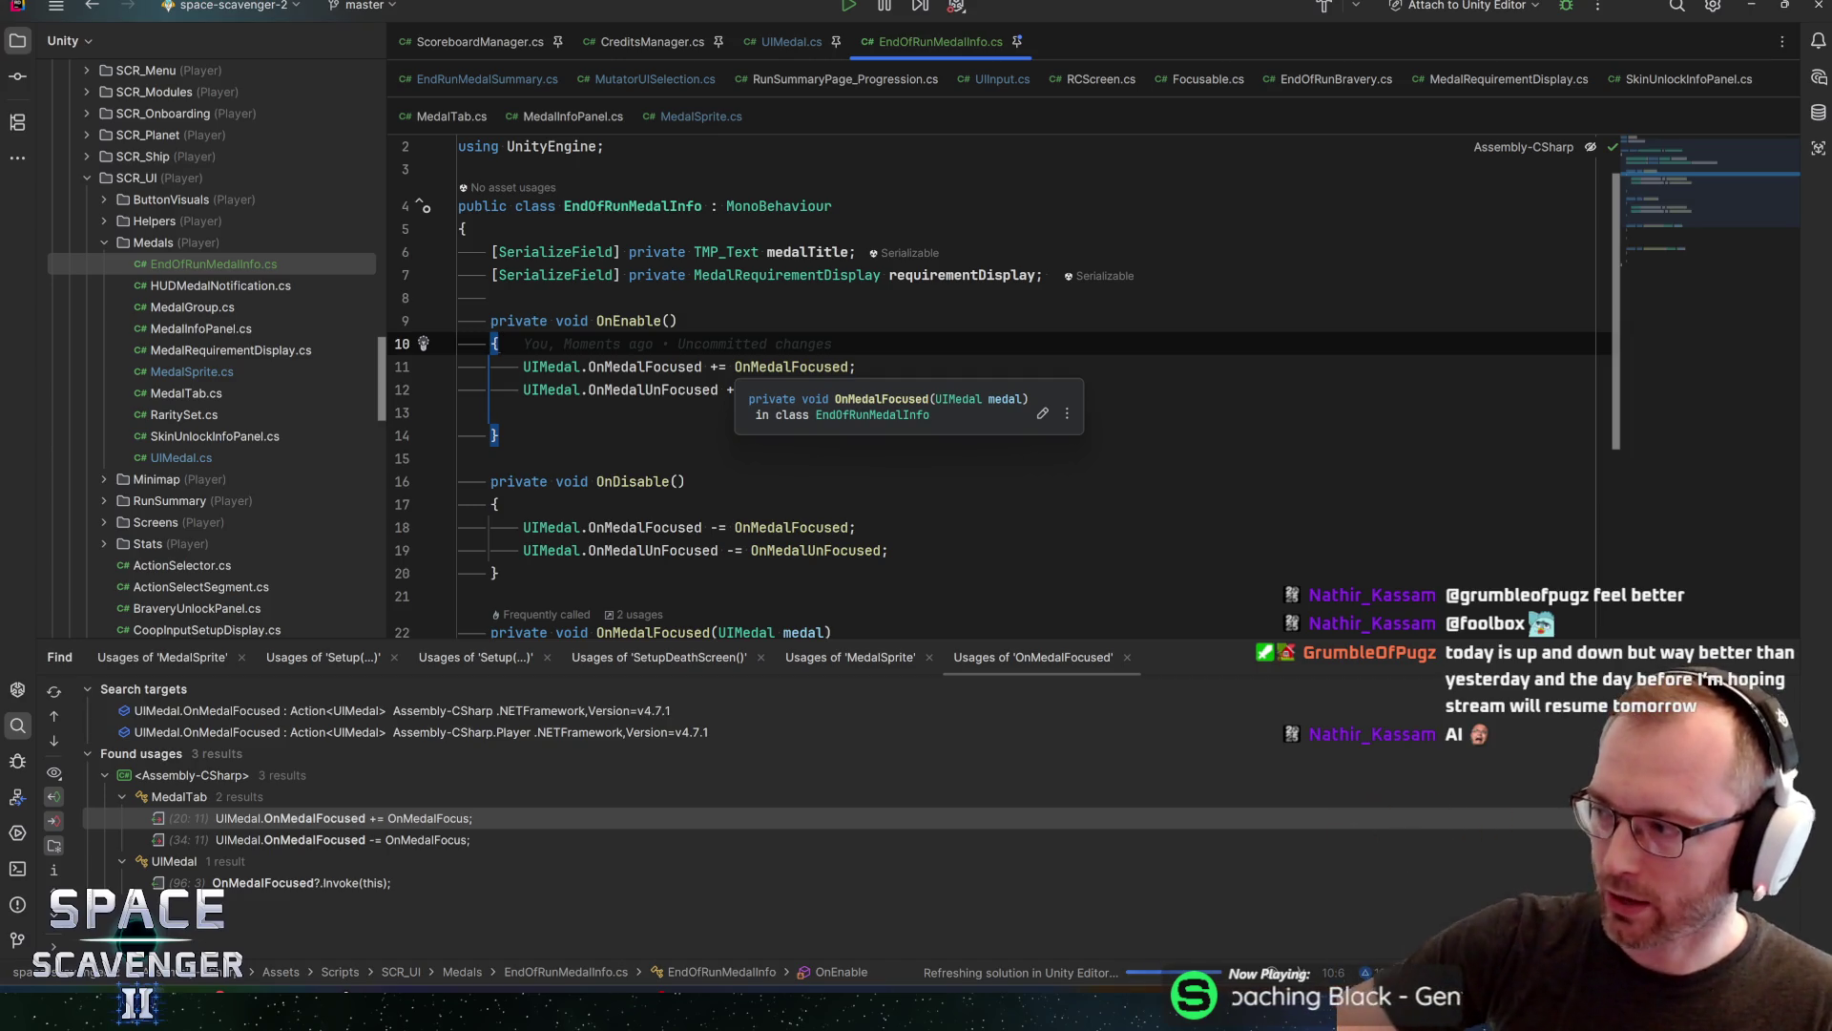
key(Escape)
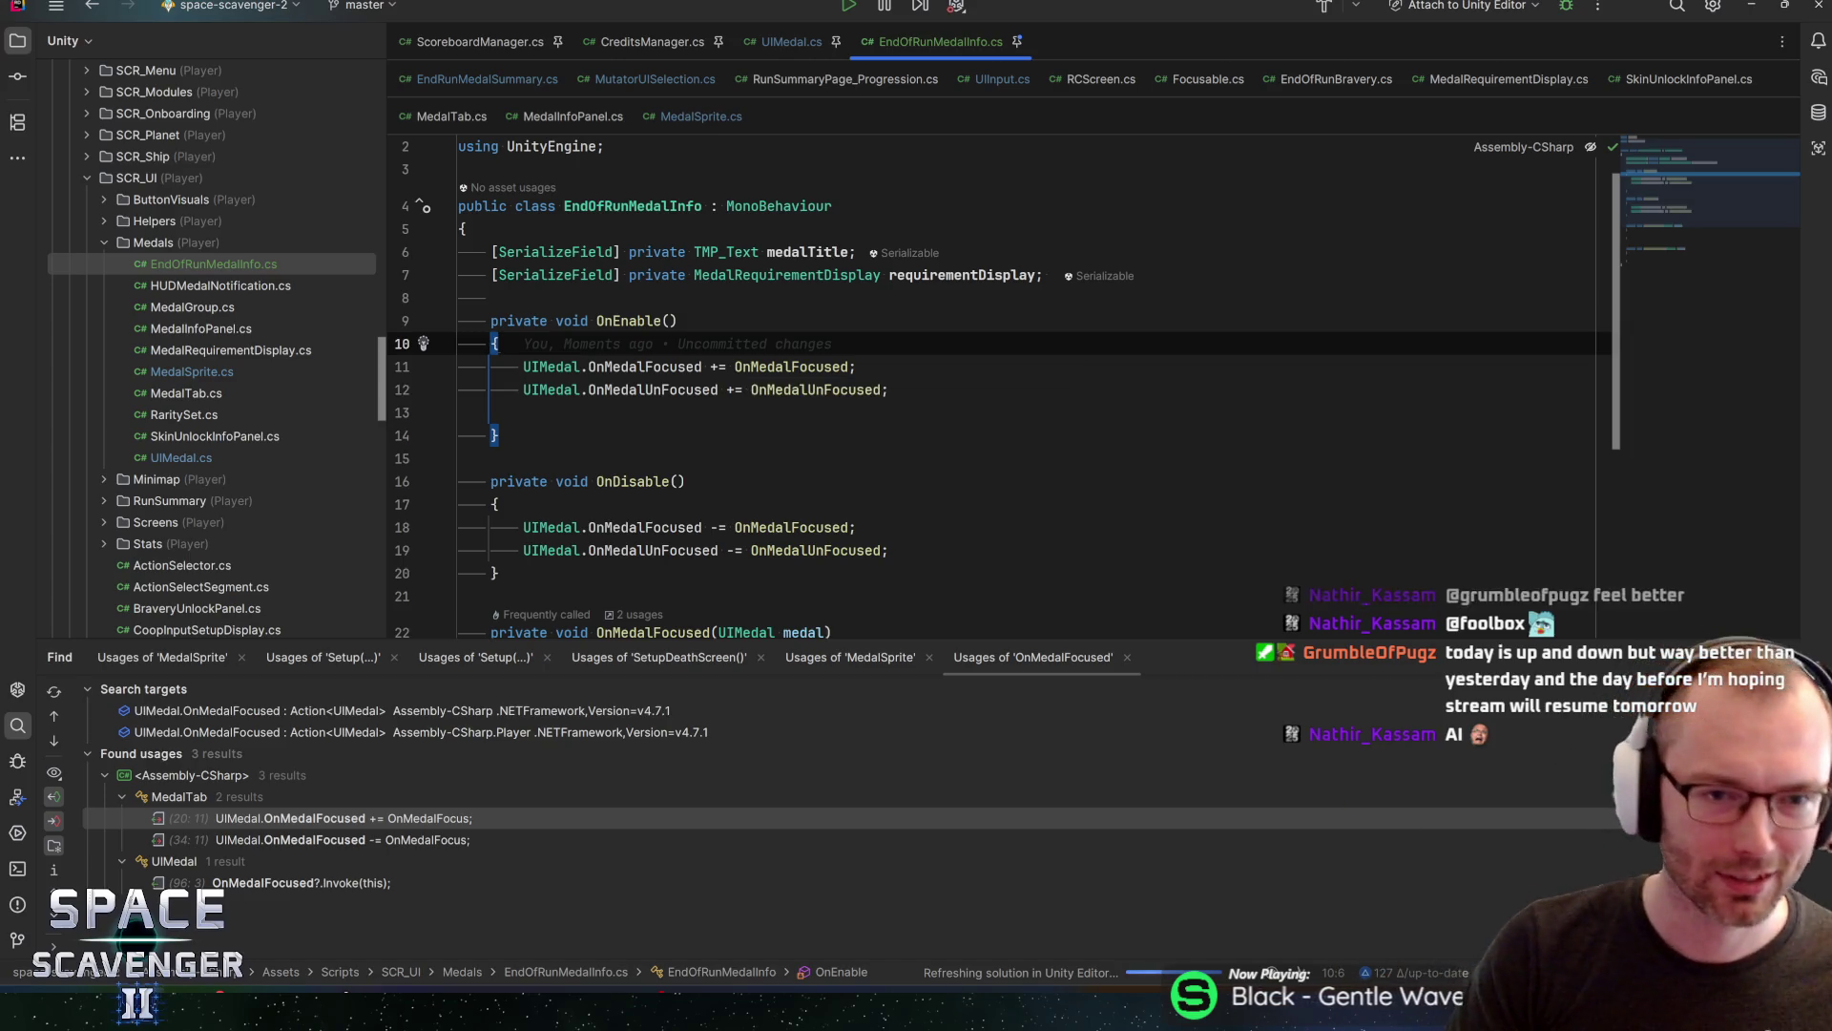
click(679, 321)
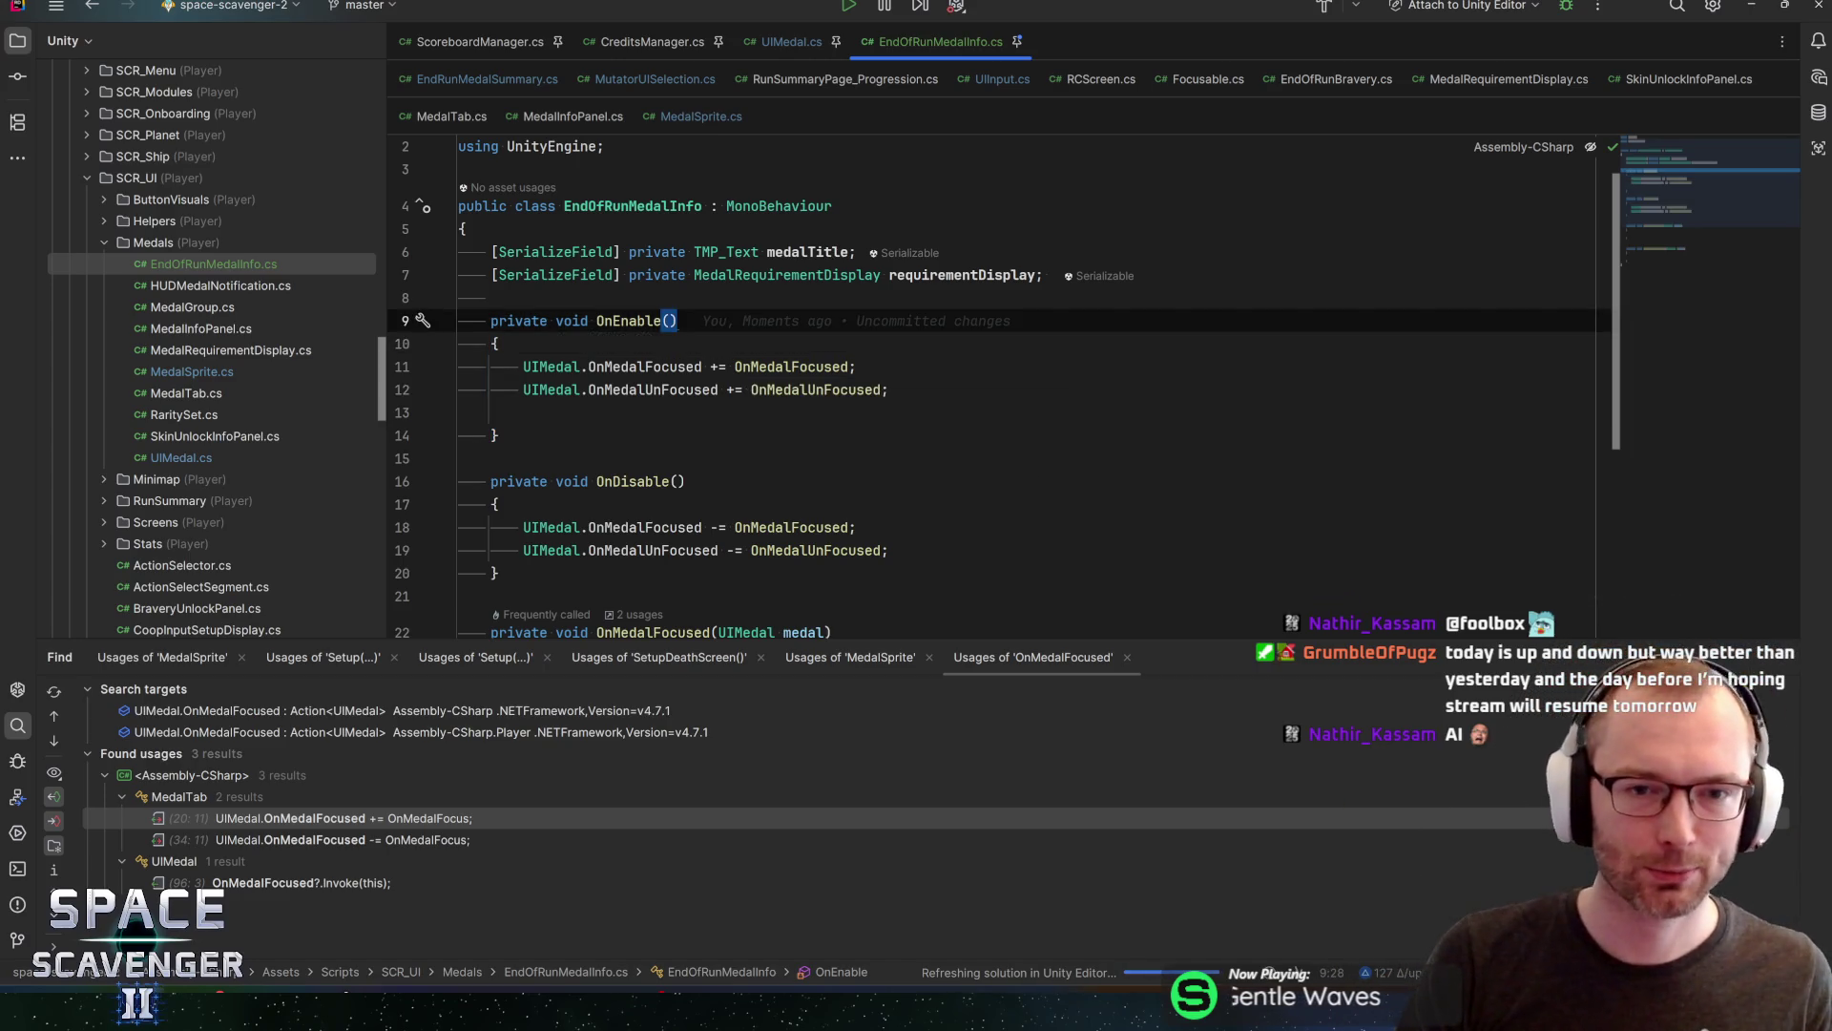
double_click(807, 252)
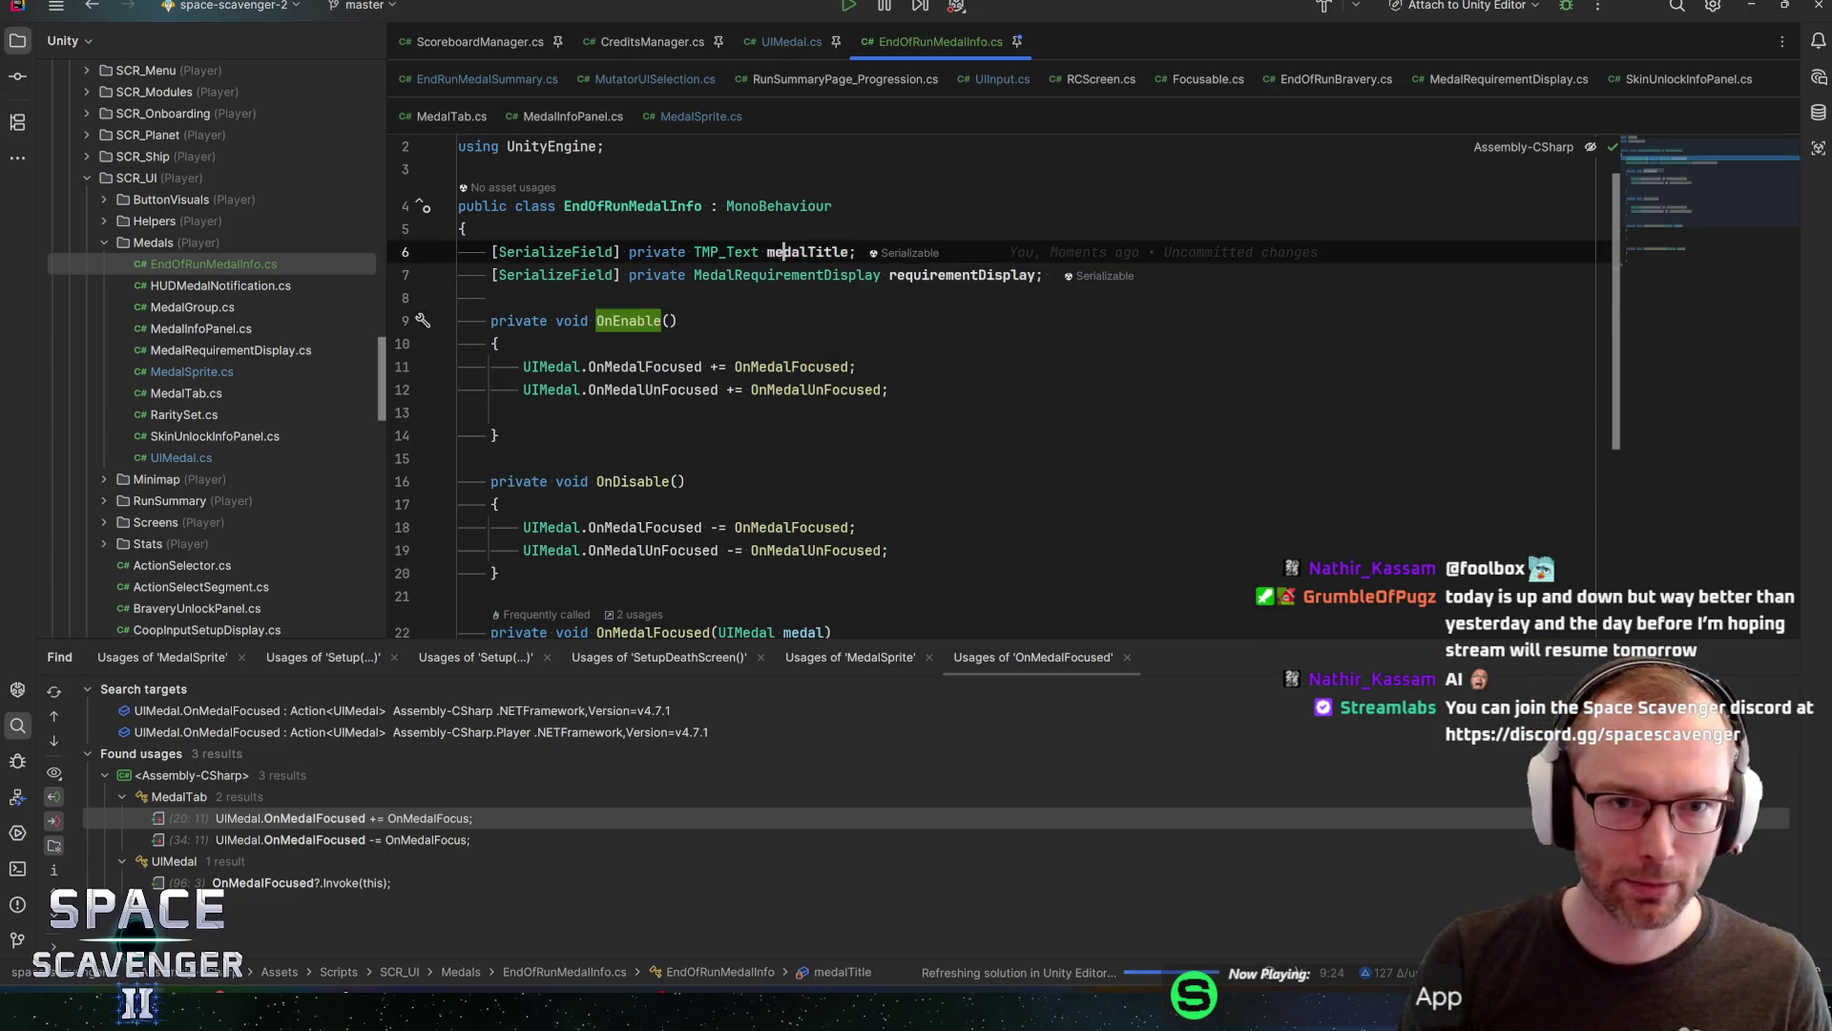
scroll(954, 382, down, 5)
click(523, 338)
scroll(954, 381, up, 1)
scroll(668, 461, up, 3)
click(802, 255)
scroll(667, 460, down, 4)
click(523, 338)
text(medalTitle)
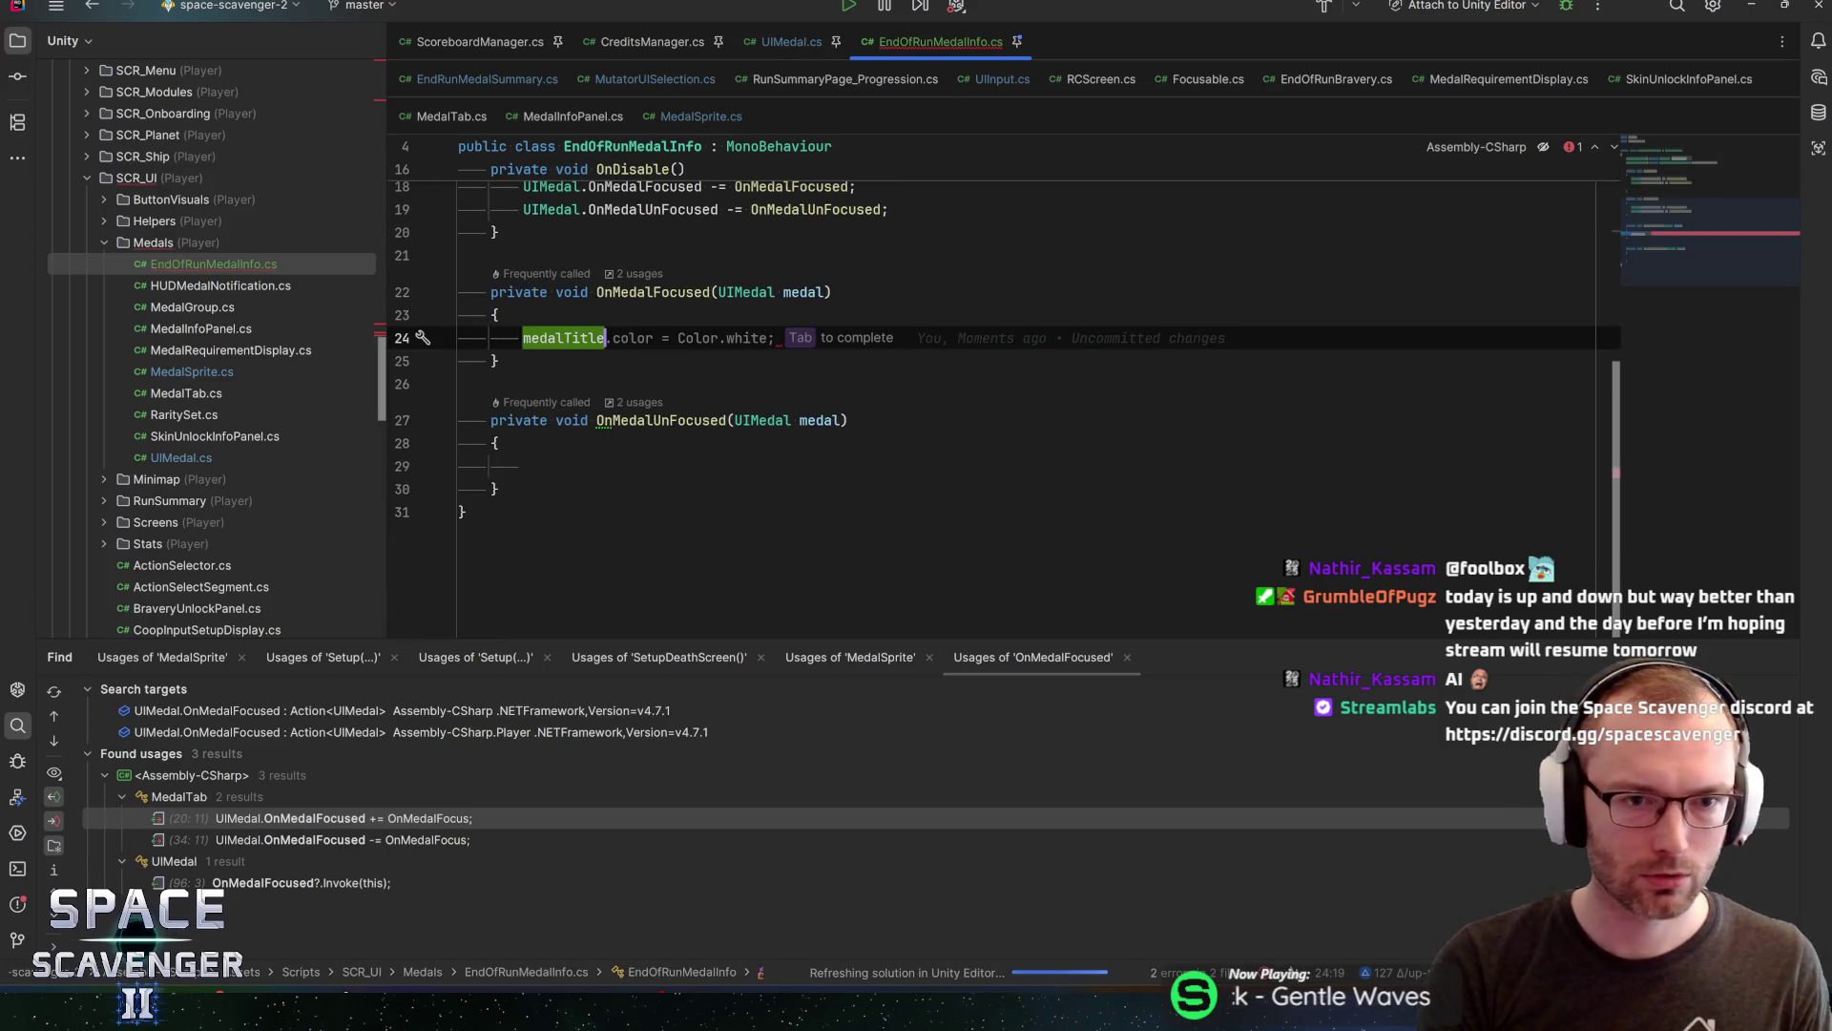
text(.ti)
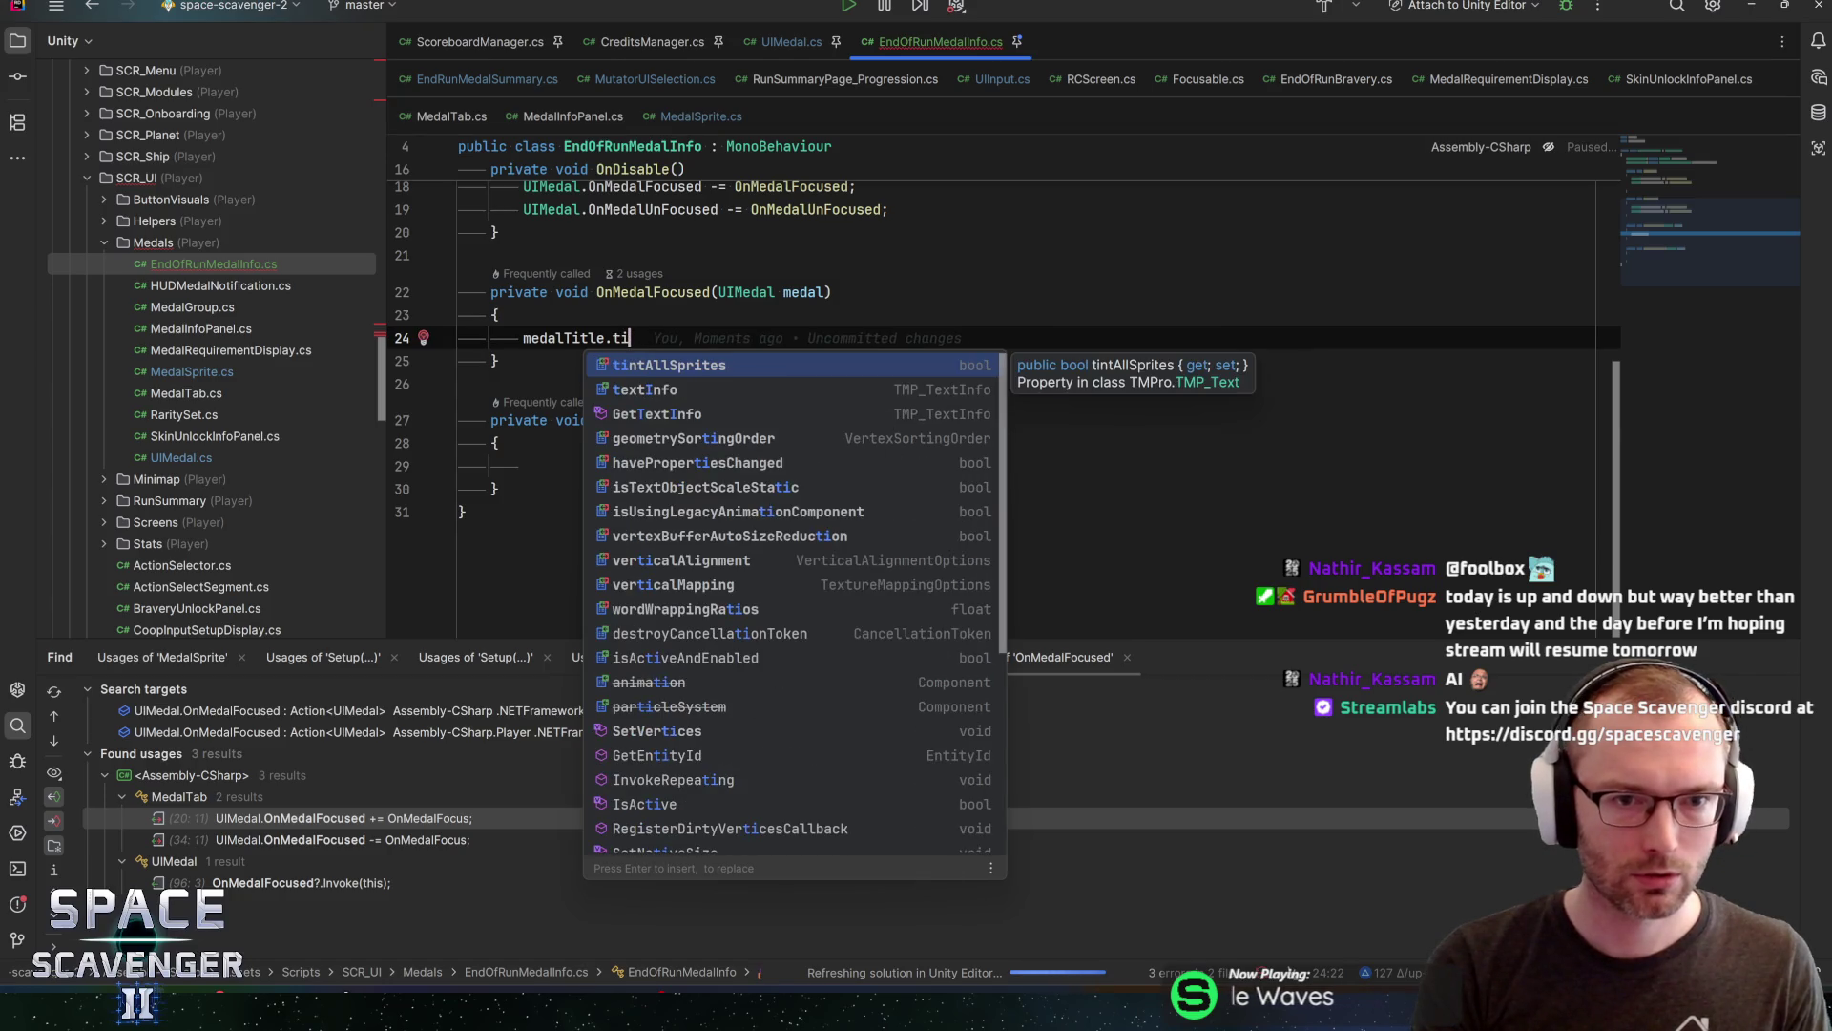
Write a medalTitle.SetText(medal.MyMedal…) call in OnMedalFocused
key(BackSpace)
key(BackSpace)
text(setT)
key(Return)
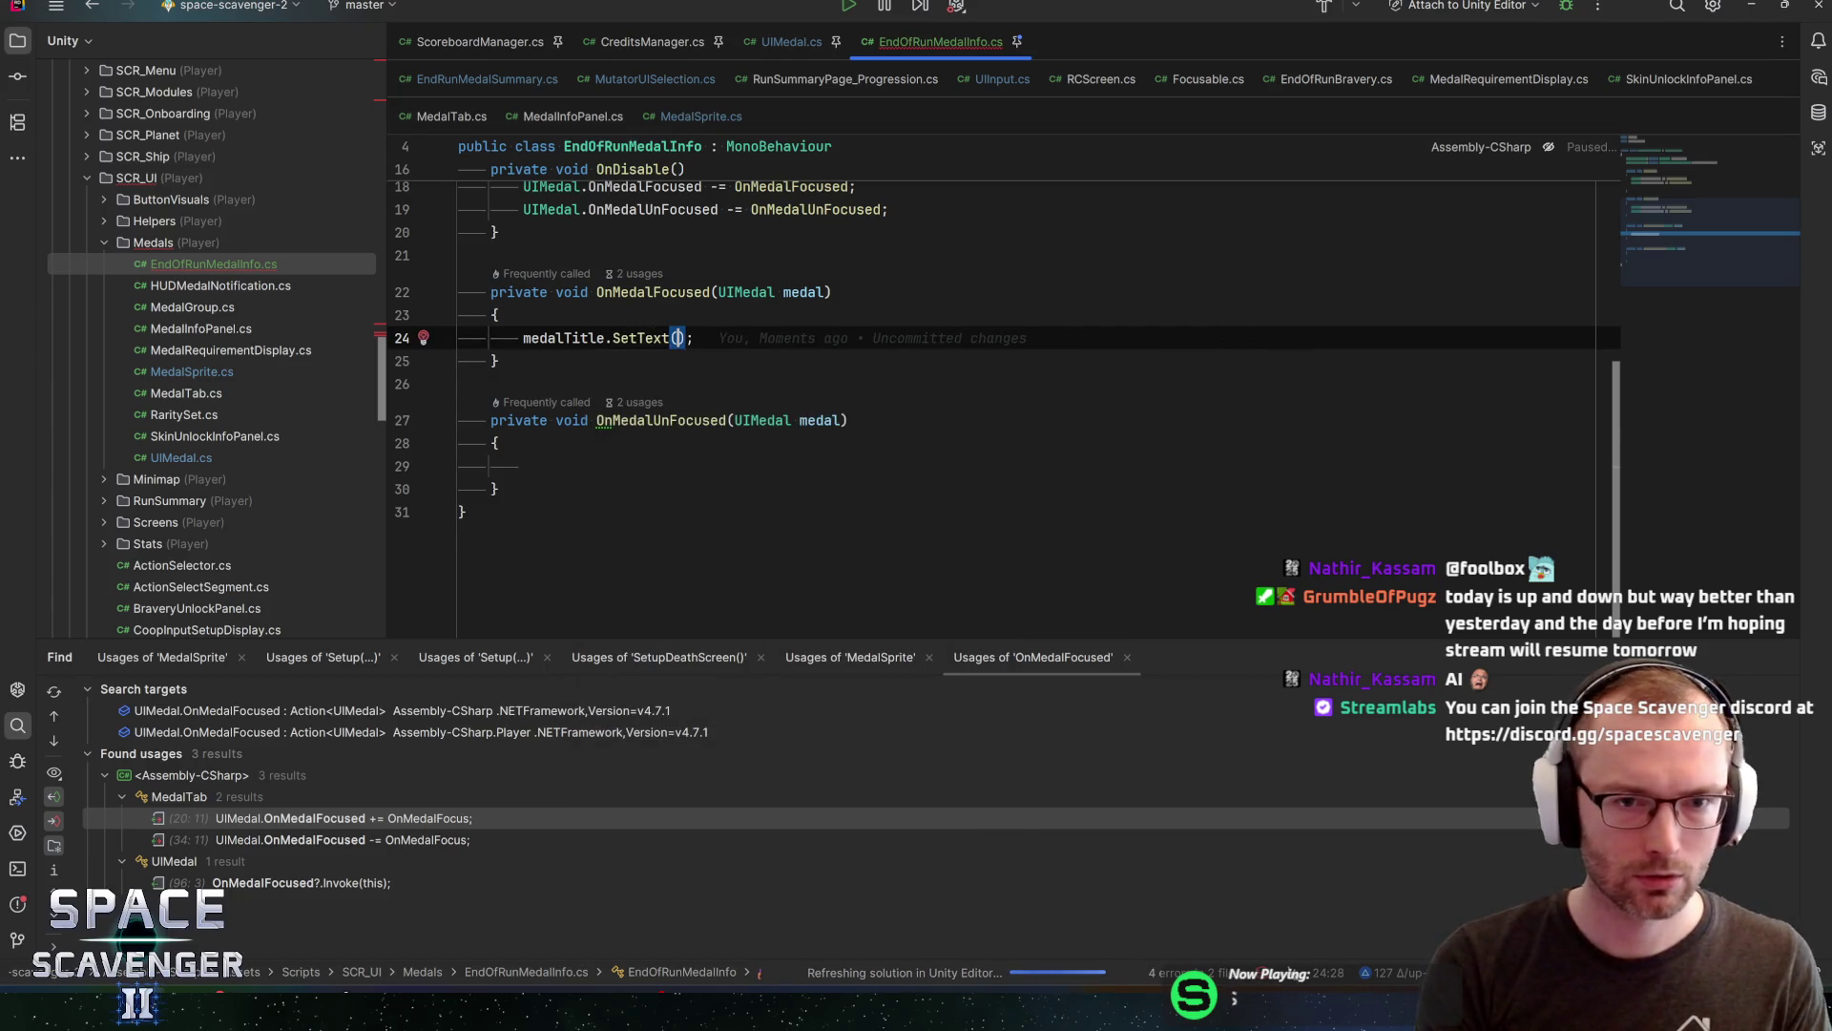
text(med)
key(Return)
text(.g)
key(BackSpace)
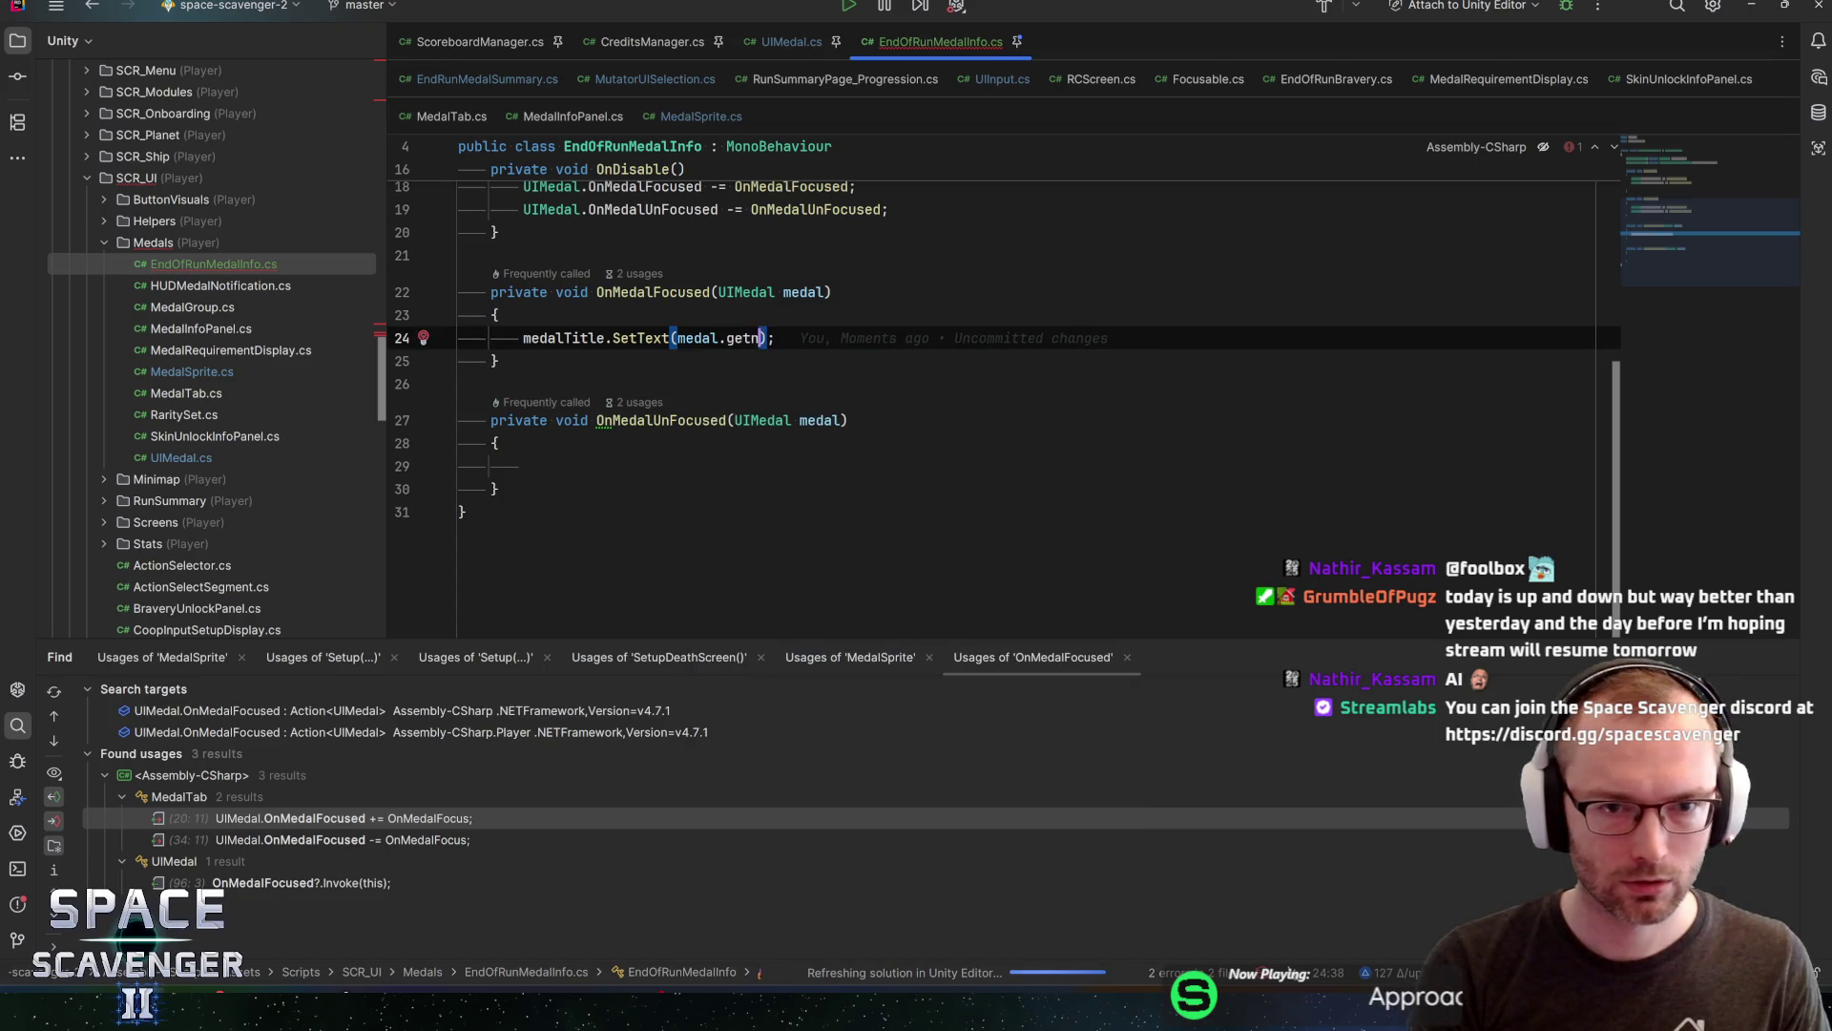
text(get)
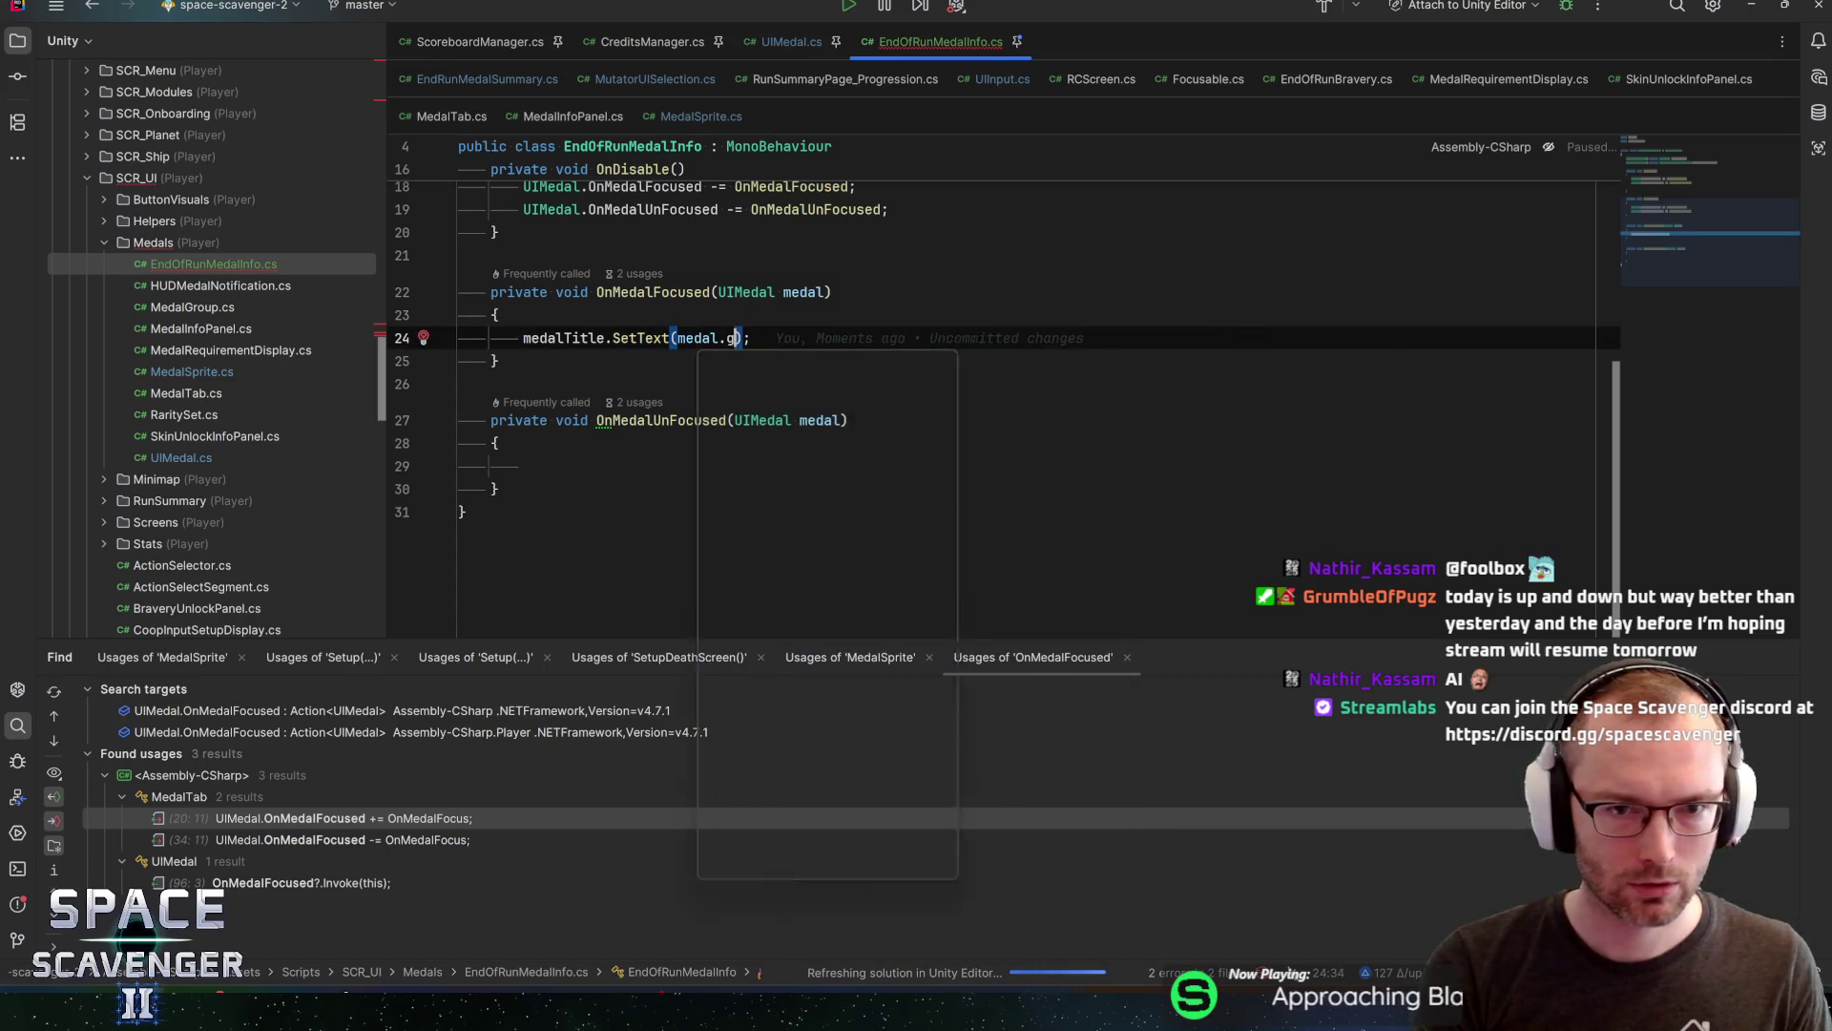
key(BackSpace)
key(BackSpace)
key(BackSpace)
text(med)
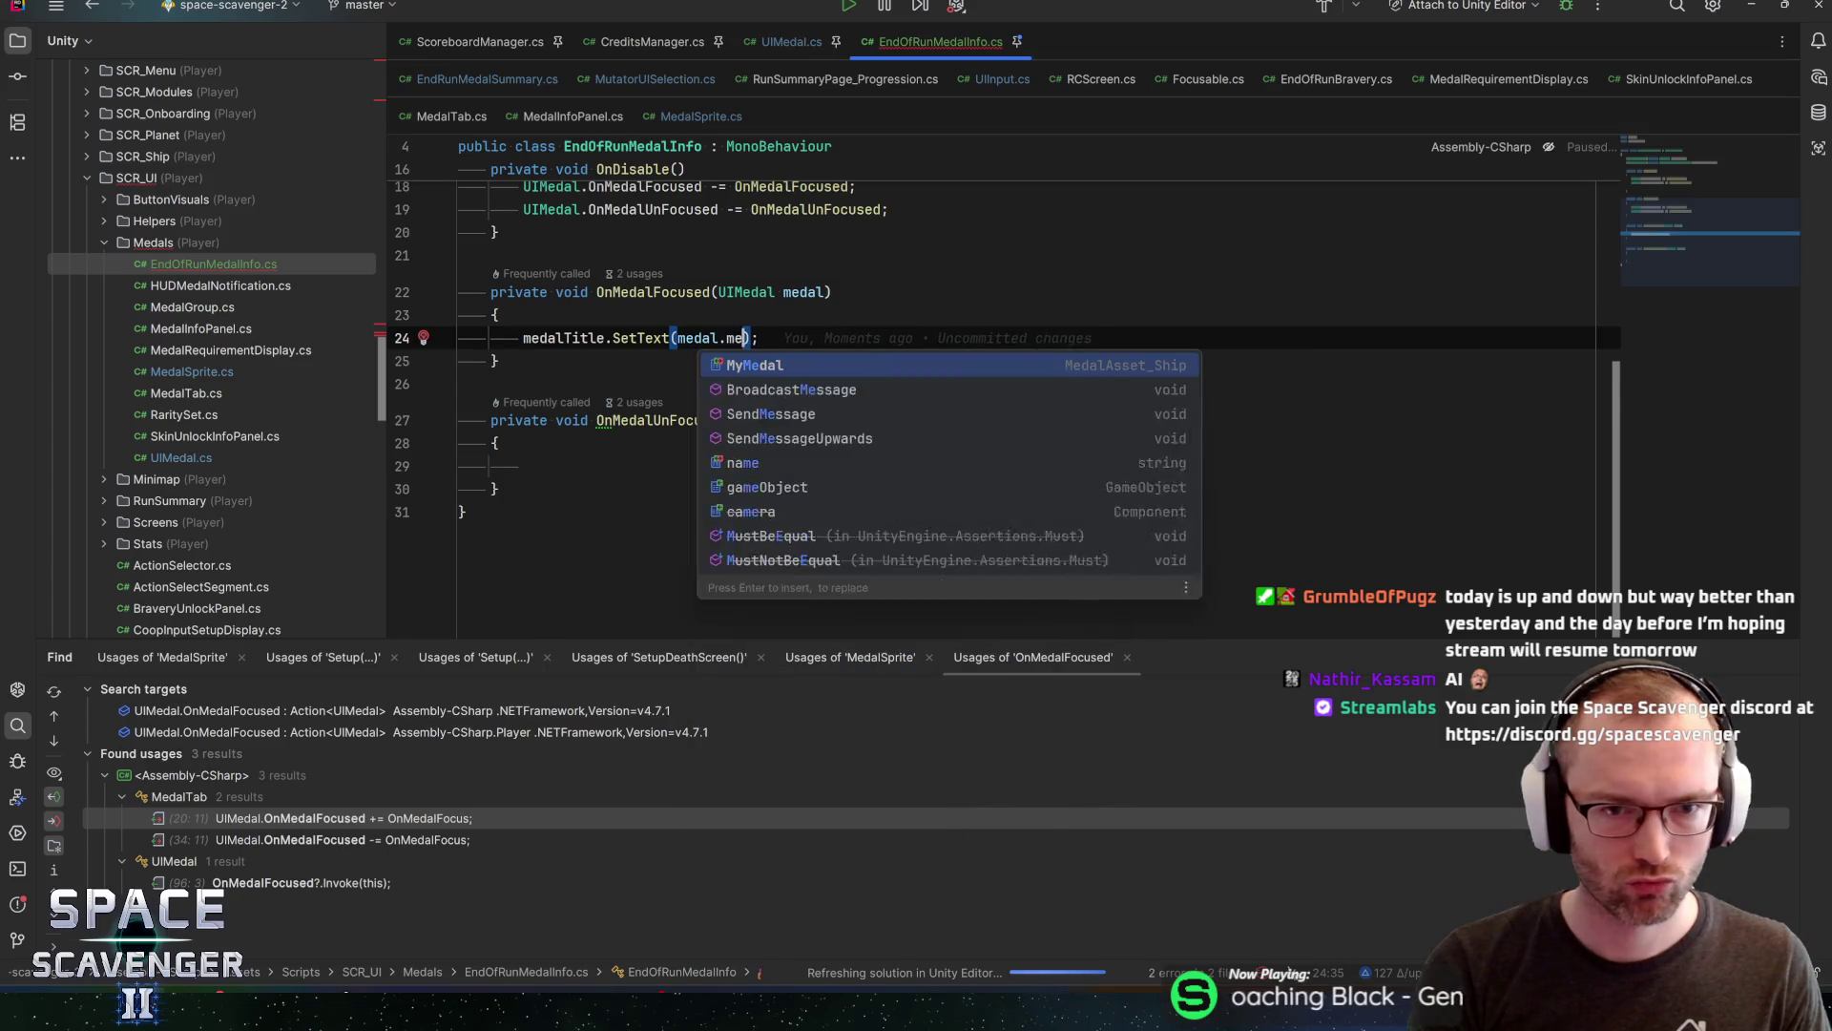
key(Return)
Extend the SetText argument to medal.MyMedal.Definition.MedalName.Get()
text(.)
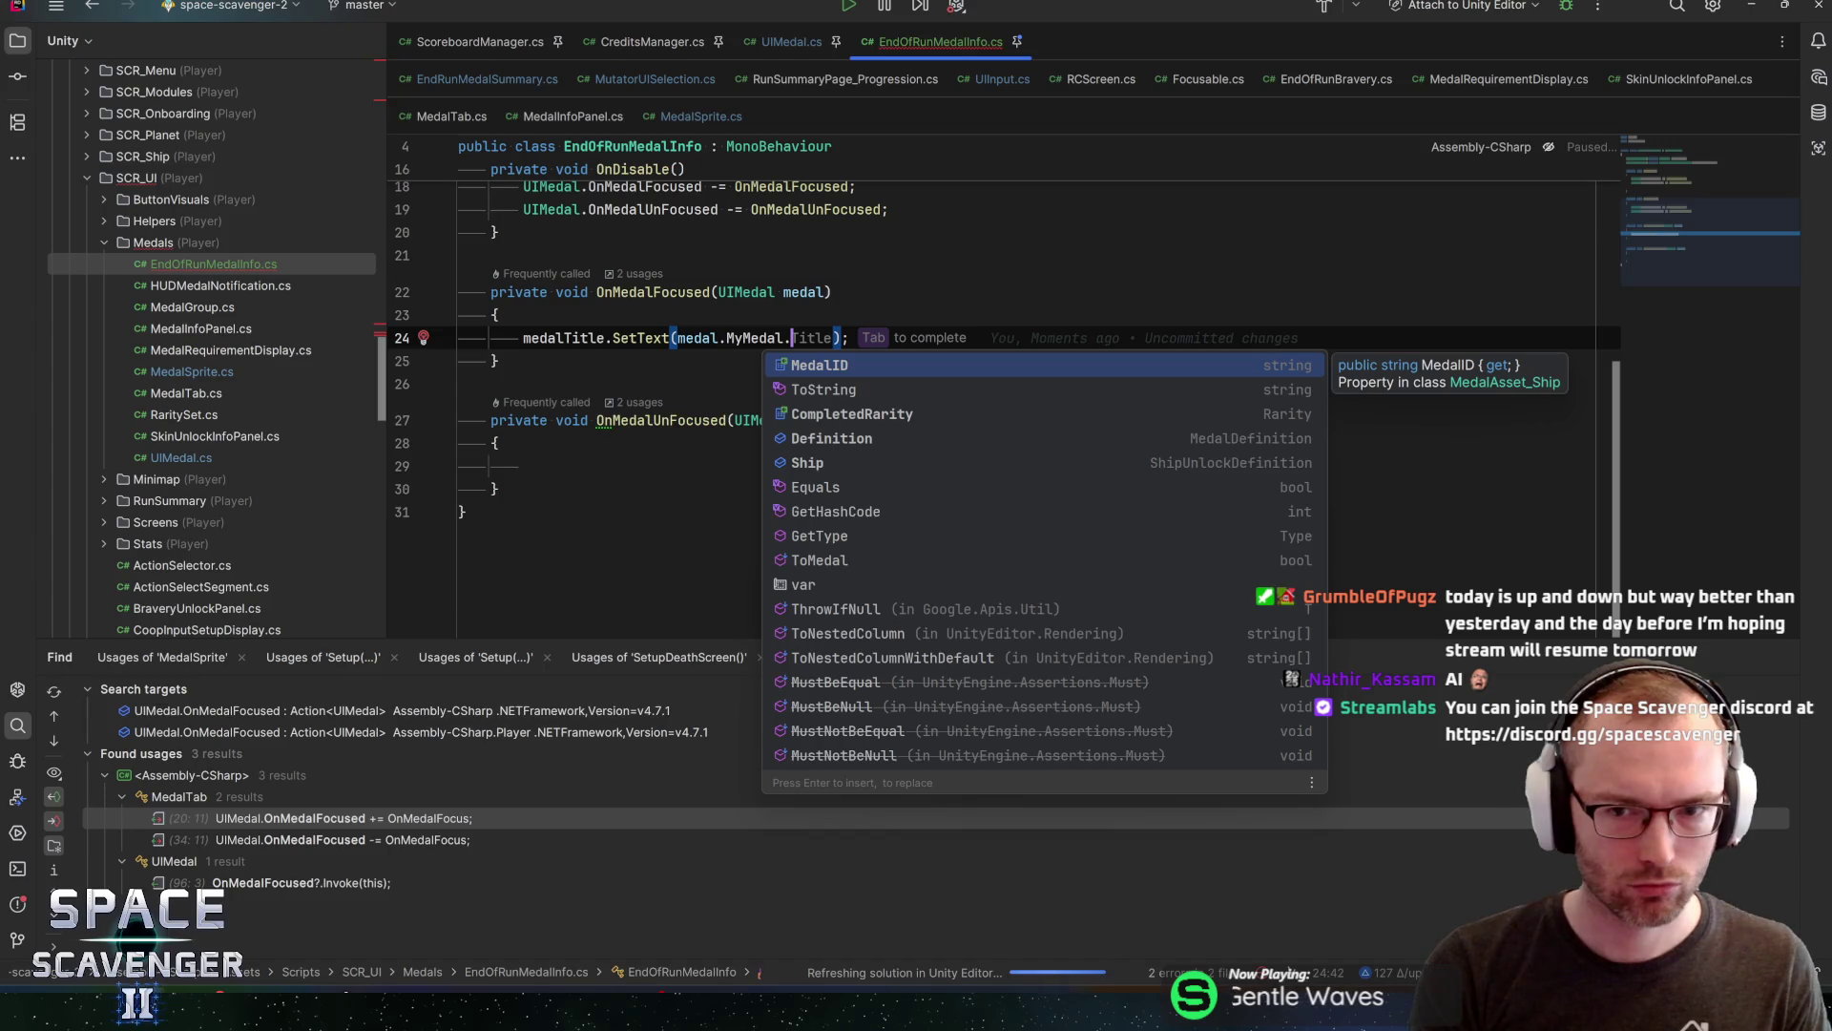
text(de)
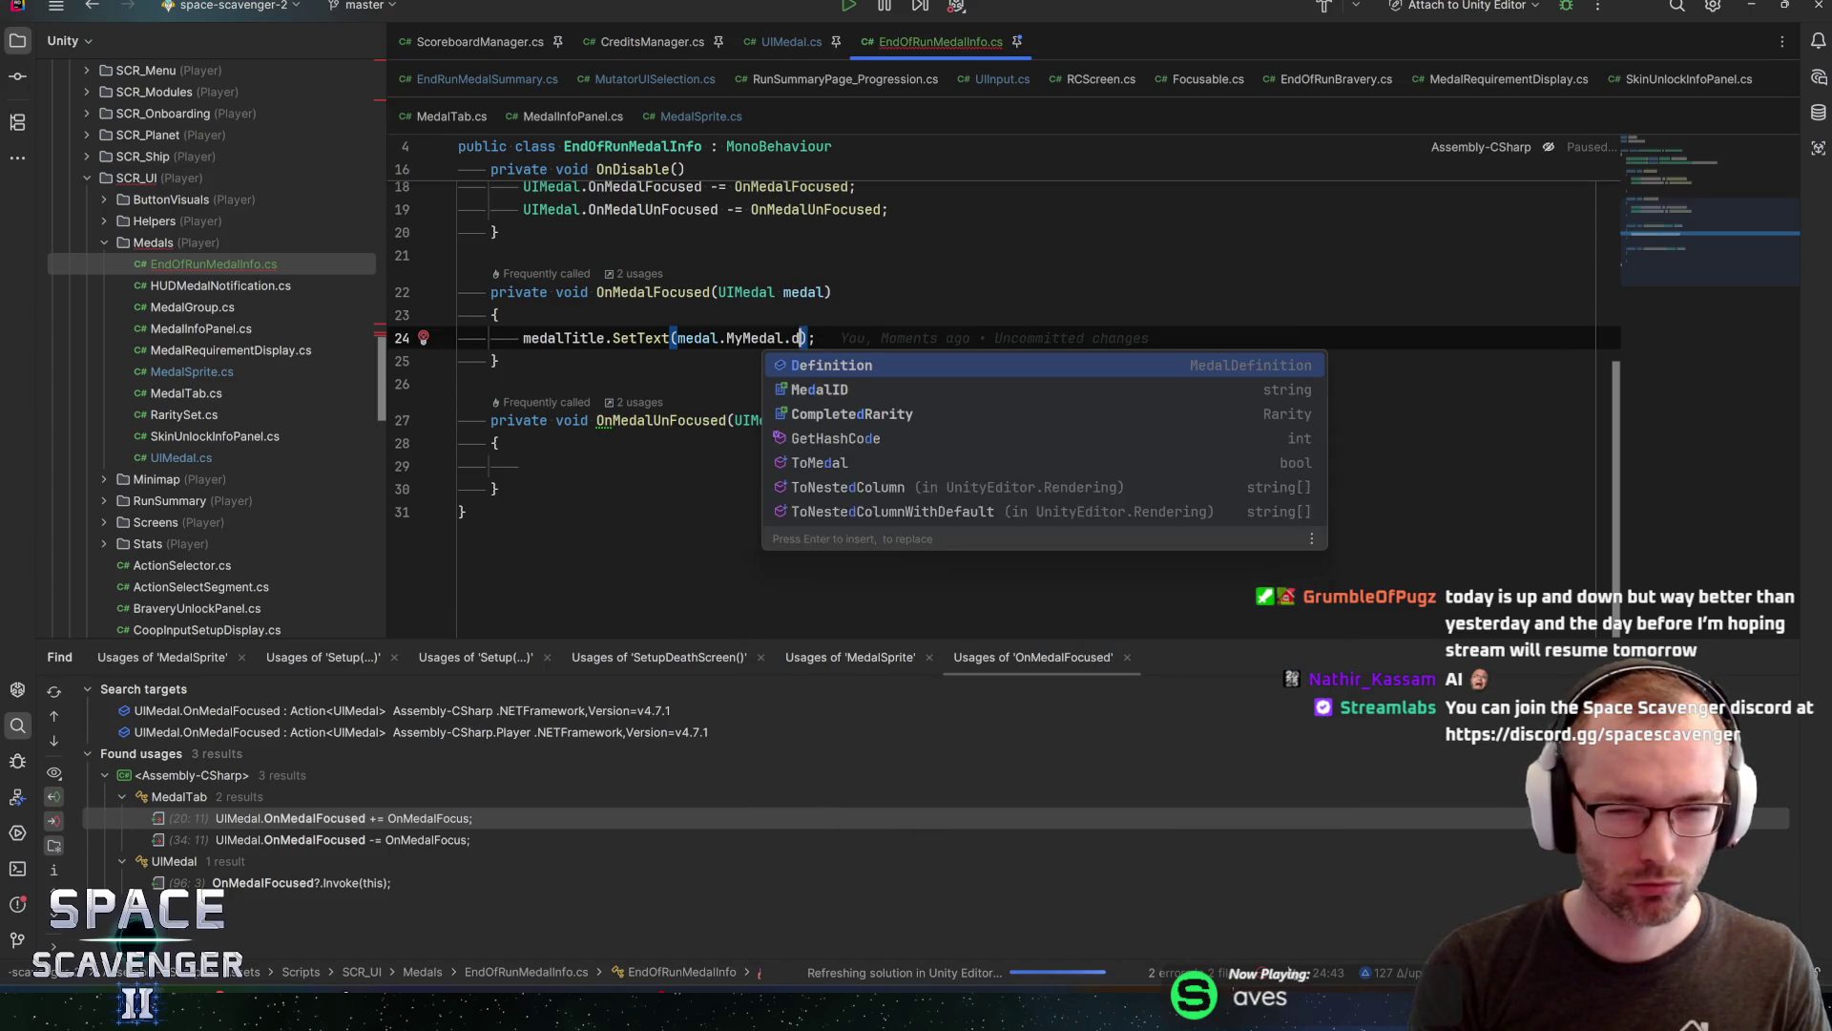
key(Return)
text(.t)
key(BackSpace)
text(nam)
key(Down)
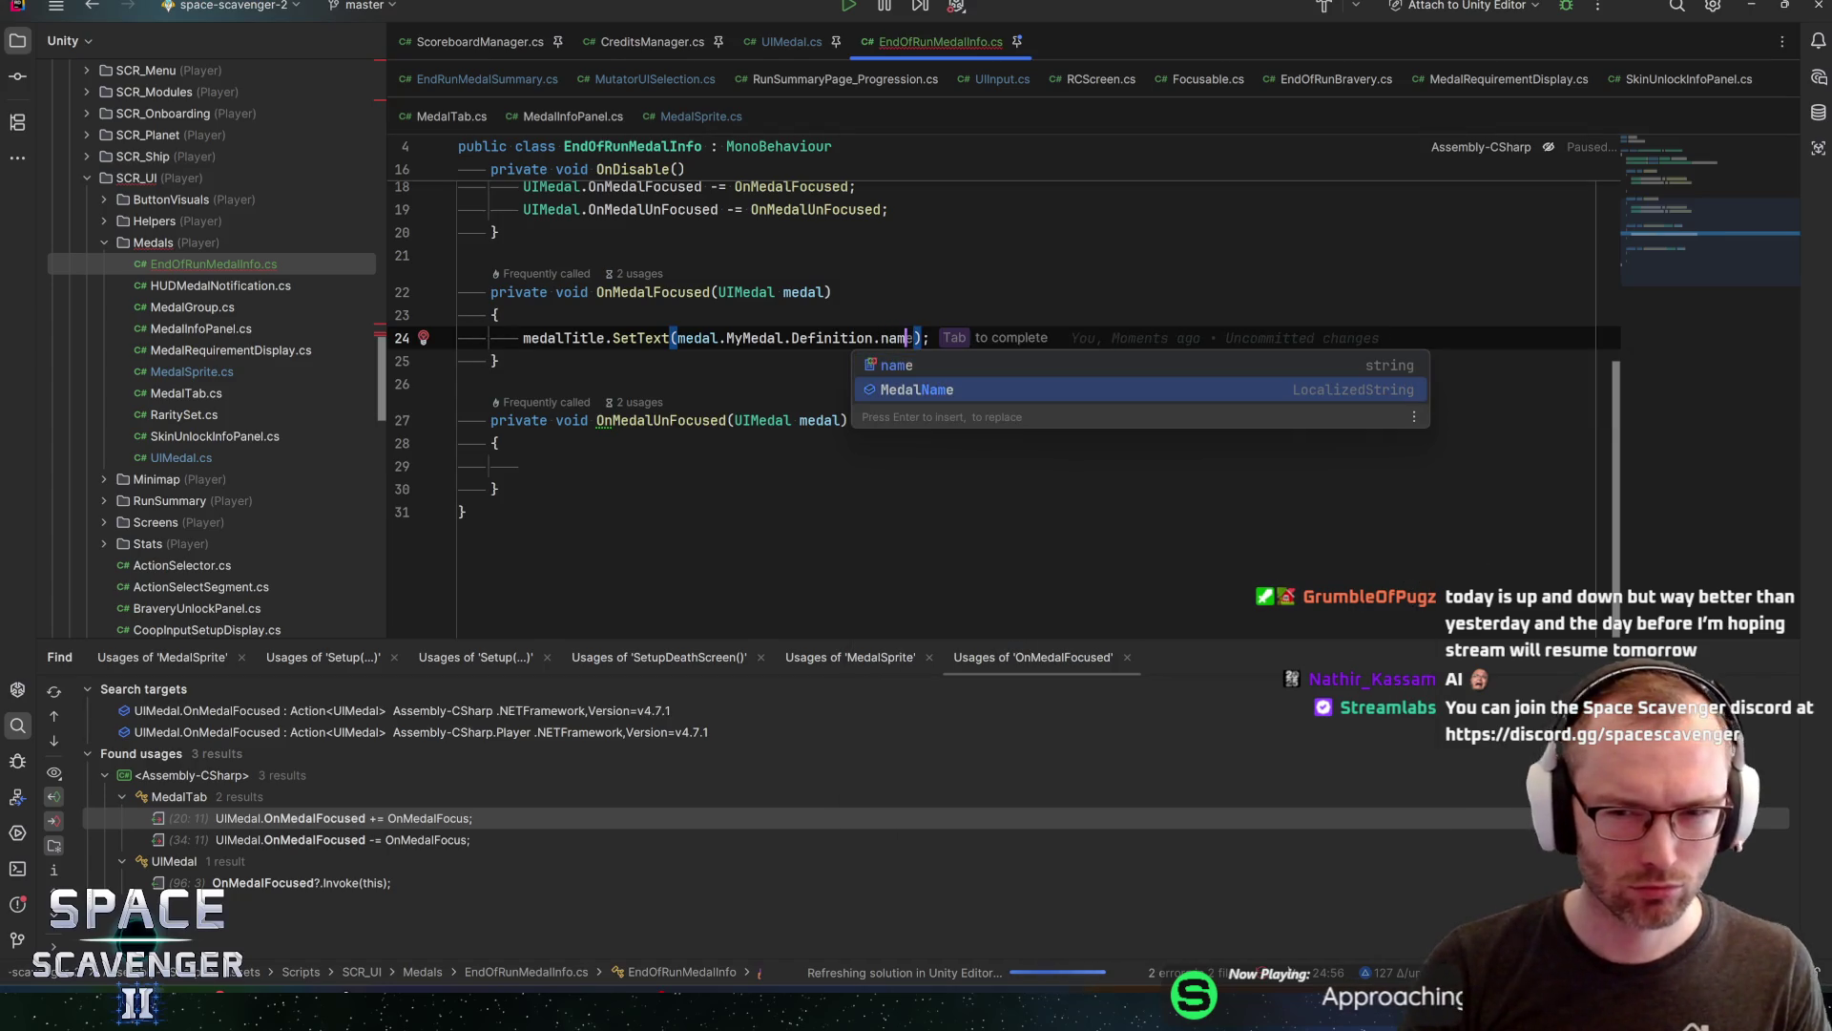
key(Return)
text(.Get)
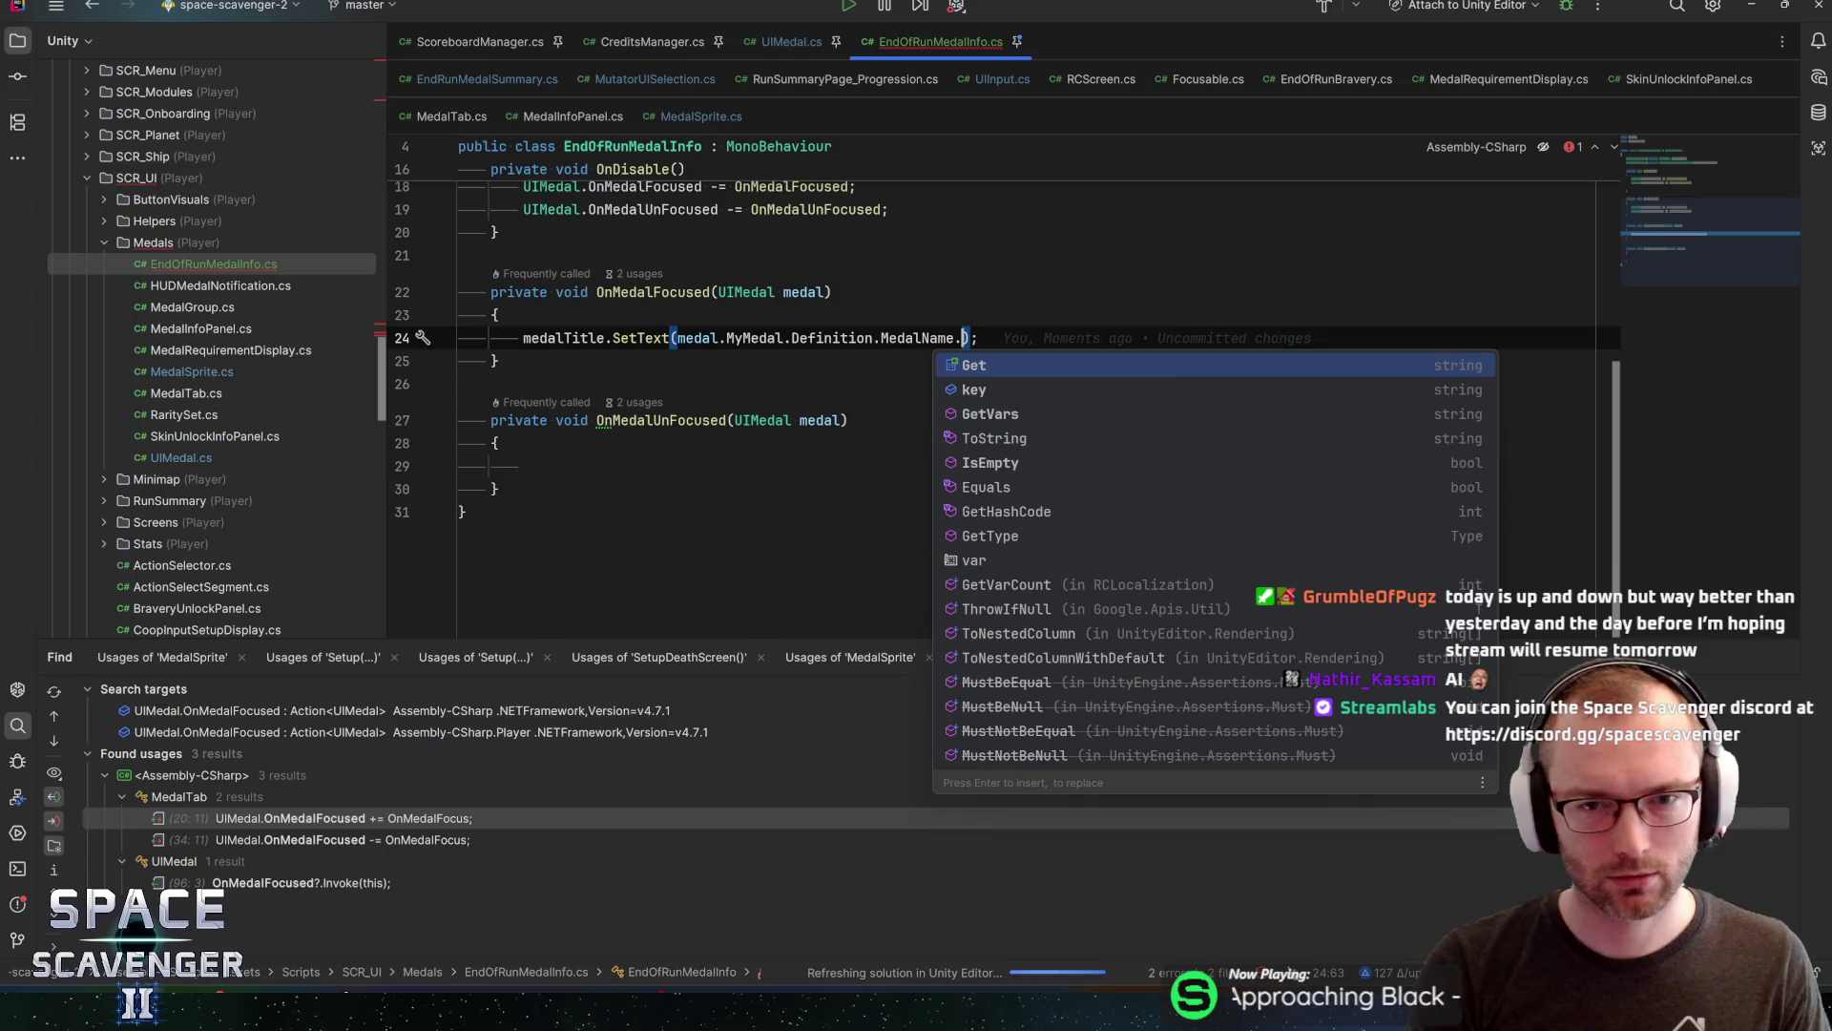
Check the MedalName member on line 24 and start a new line below the title assignment
click(1003, 338)
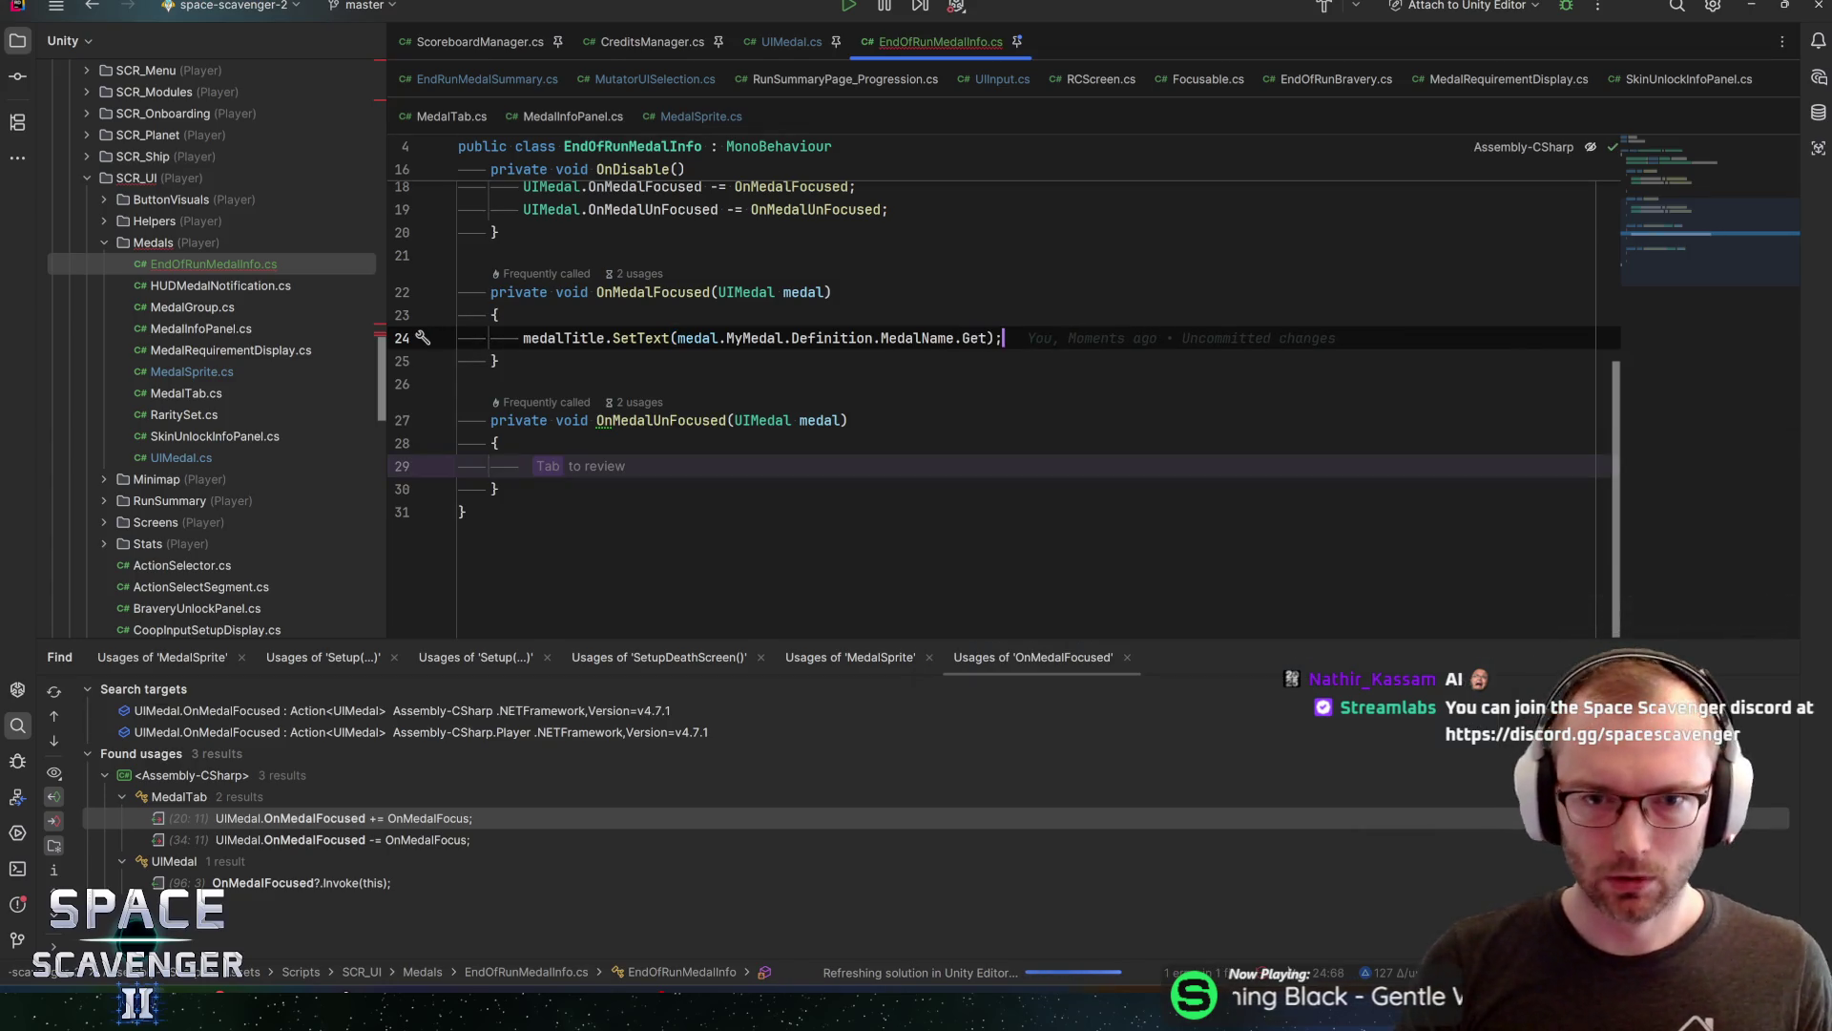
key(ctrl+Left)
key(ctrl+Left)
key(ctrl+Left)
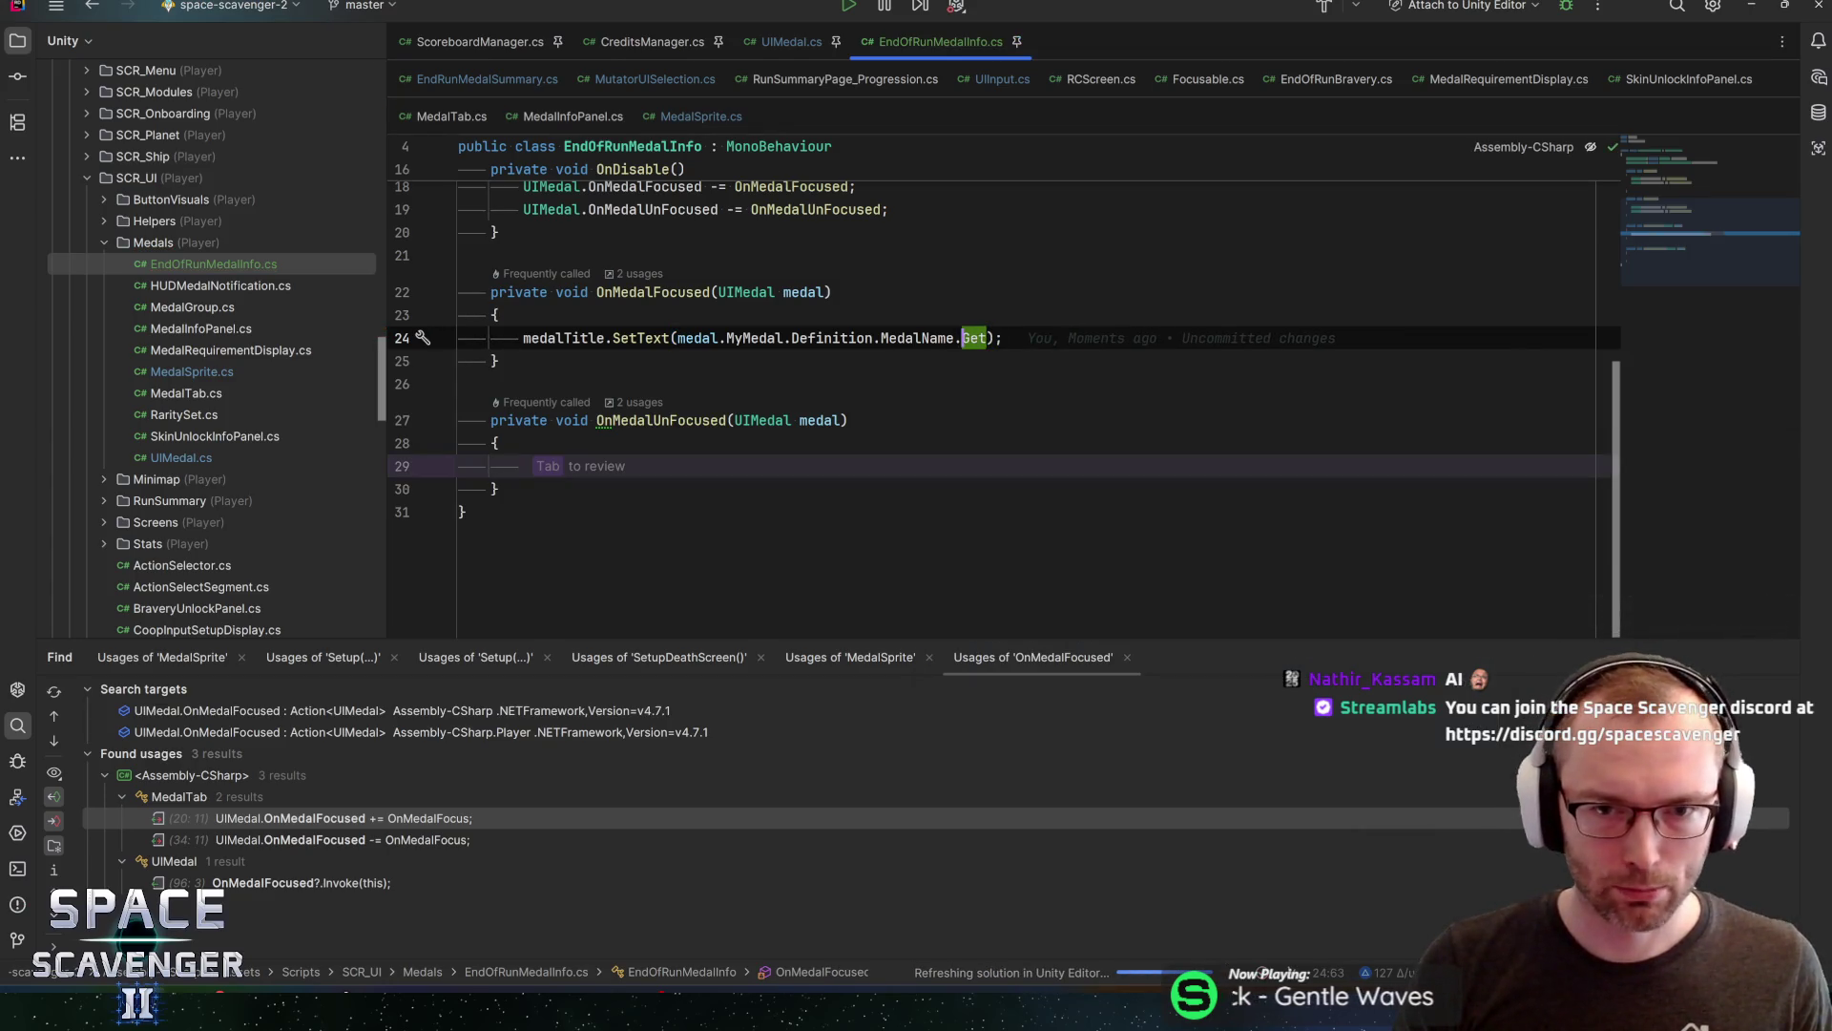
key(ctrl+shift+Left)
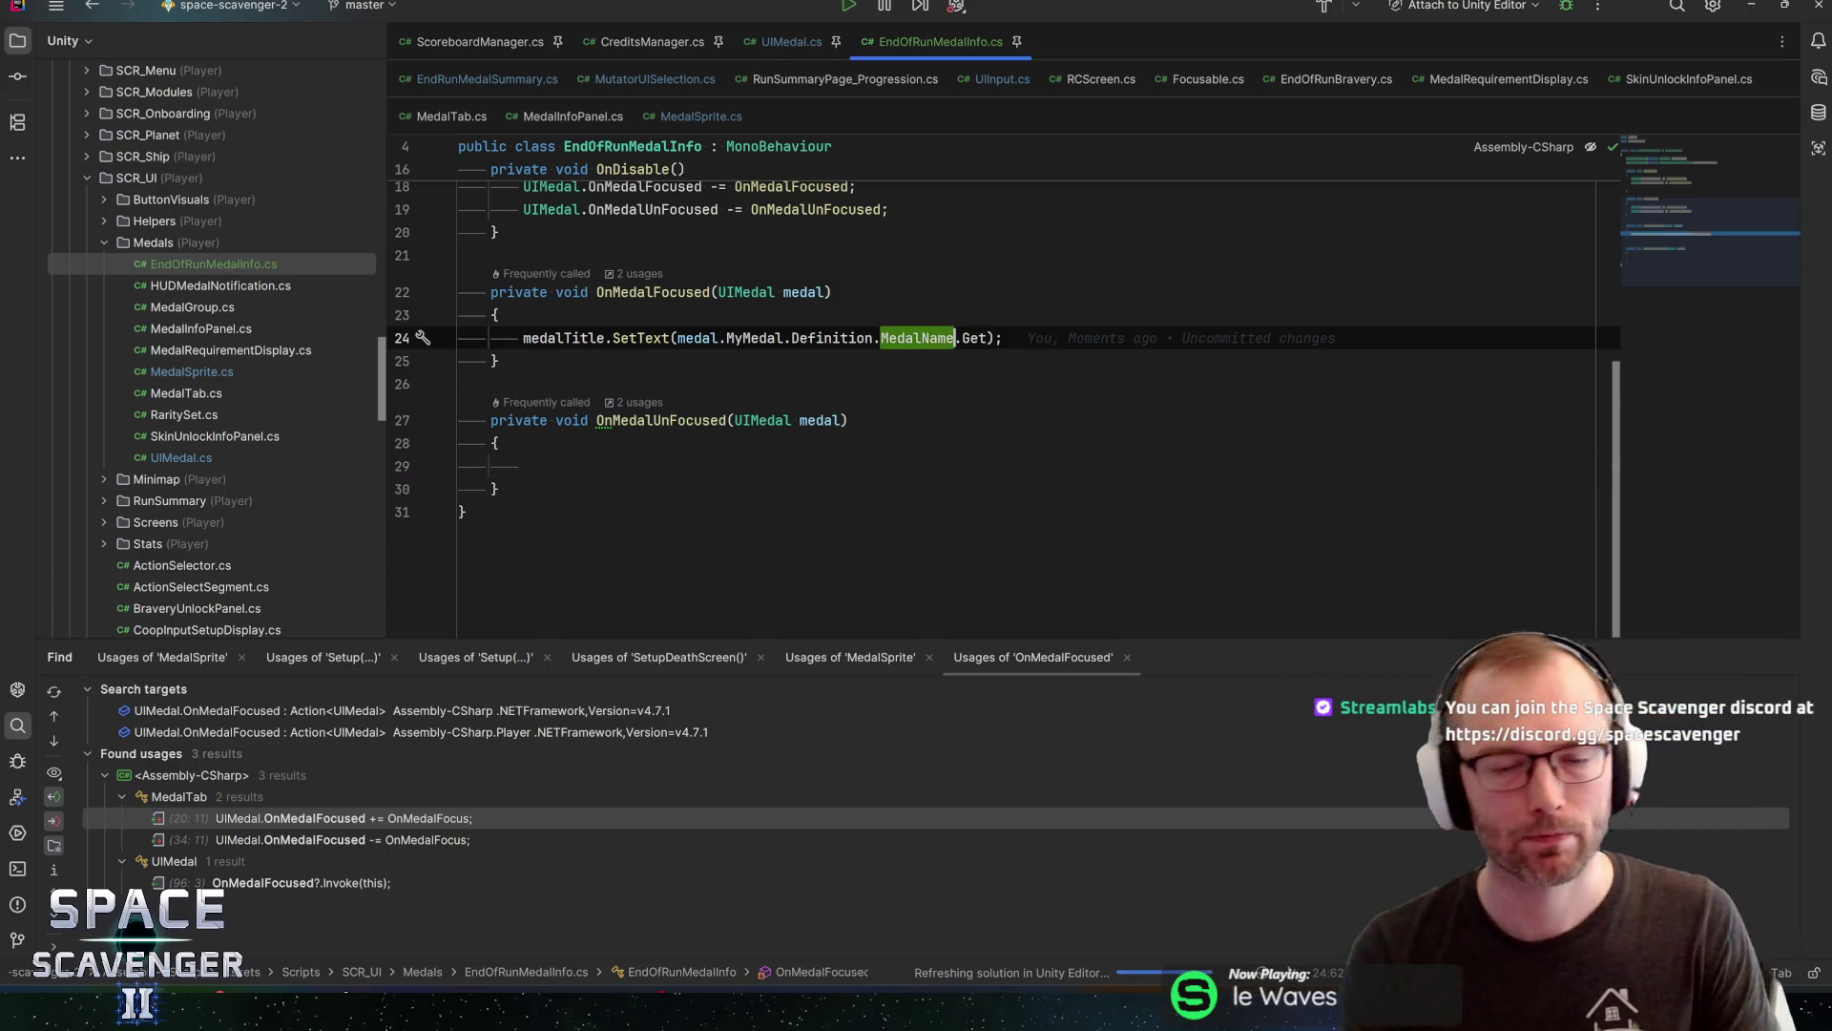
click(1003, 338)
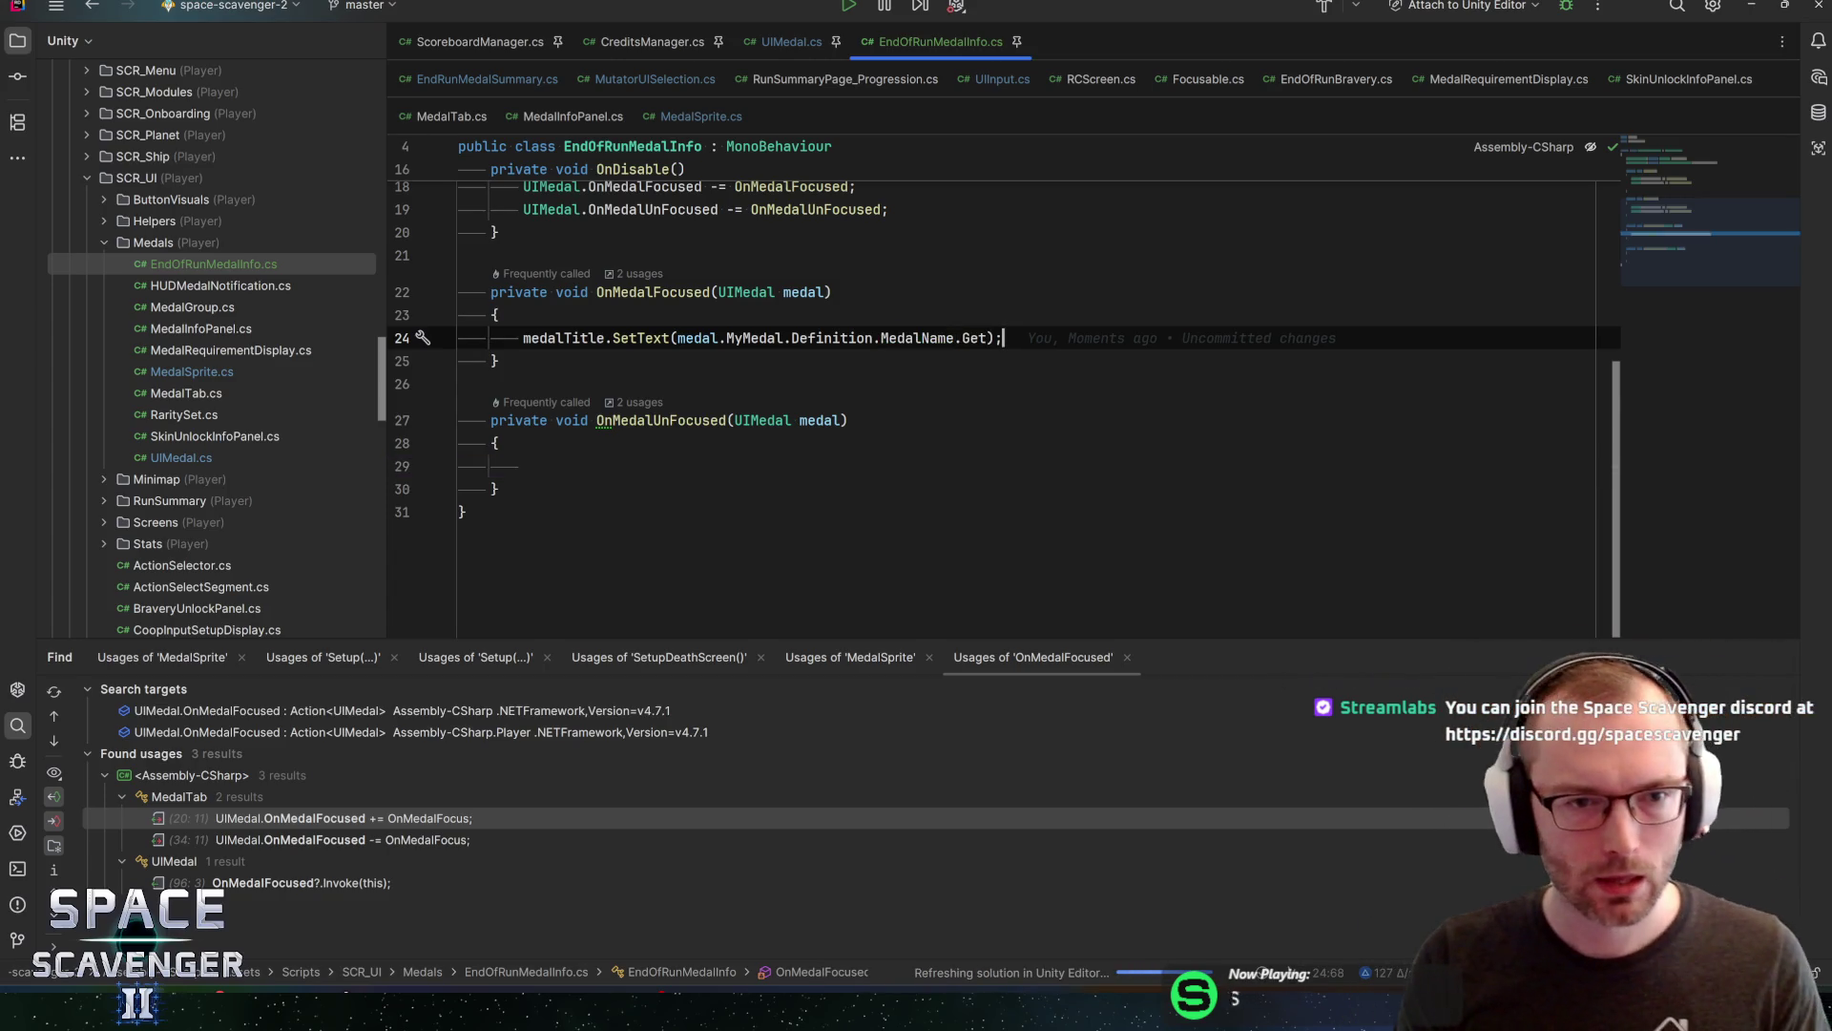
key(Return)
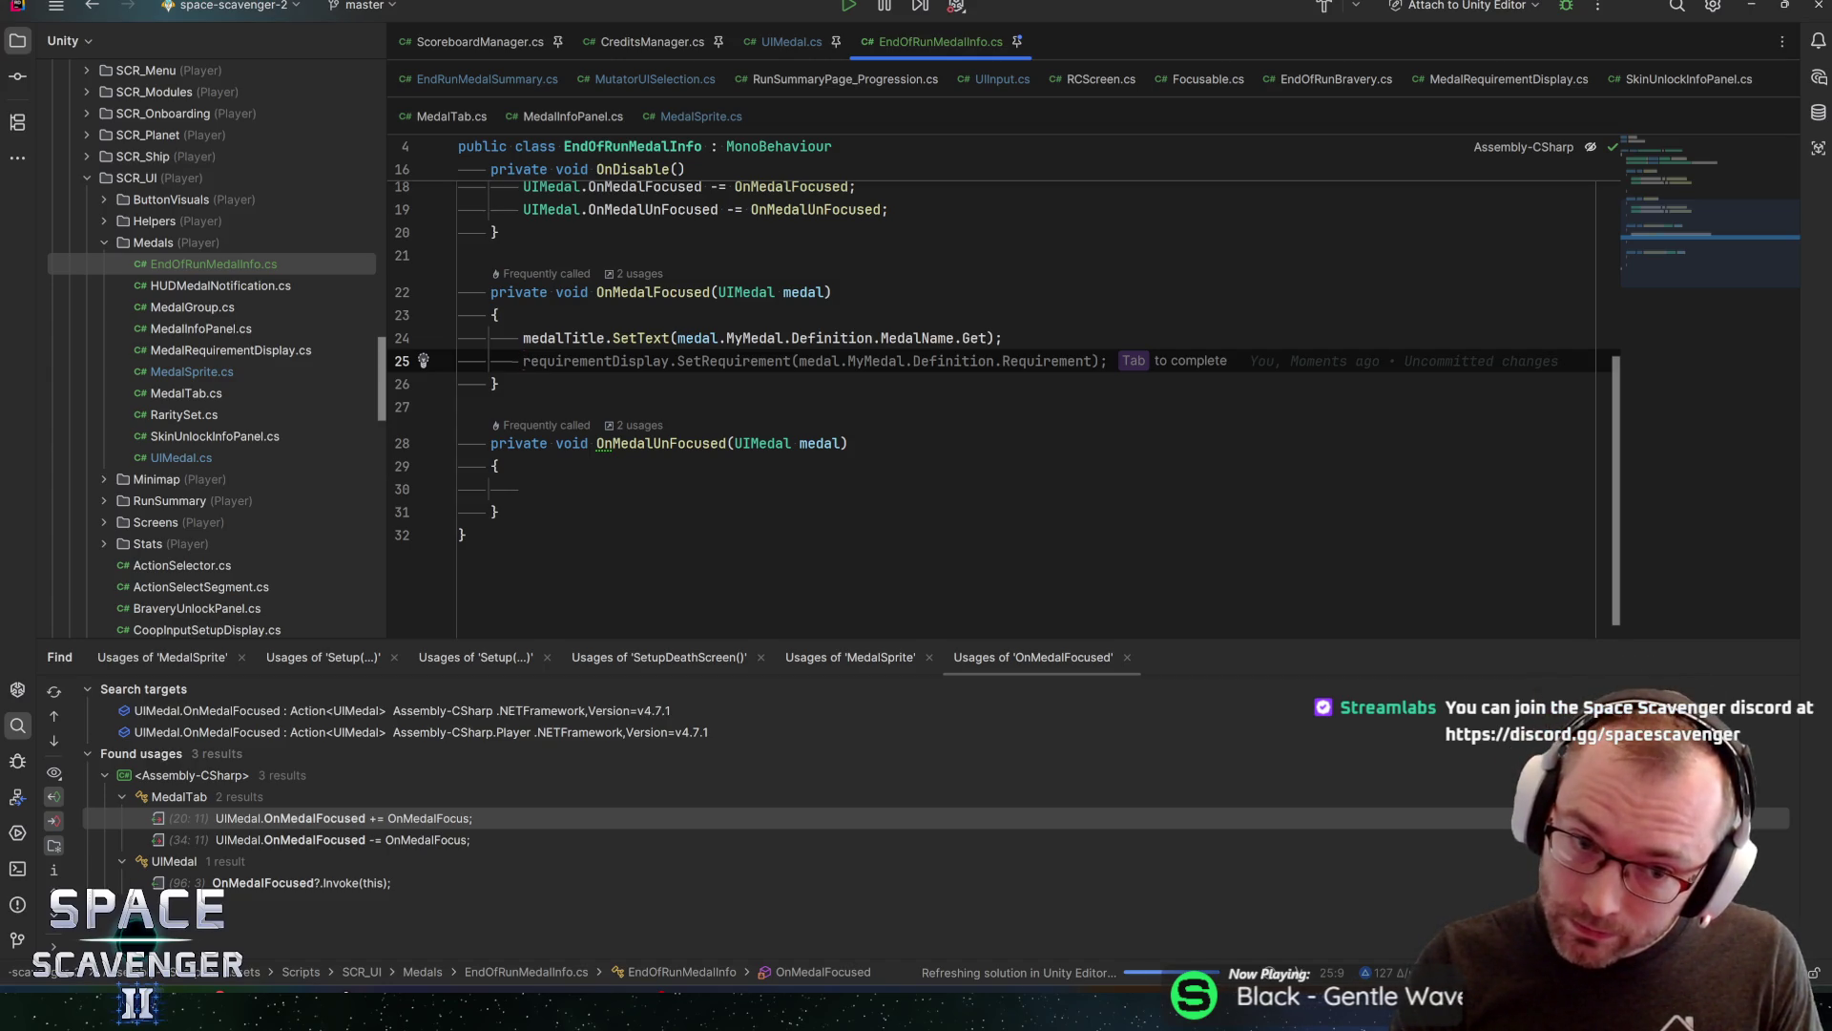
Try the suggested SetRequirement lines in OnMedalFocused, keeping one on line 26
scroll(995, 387, up, 5)
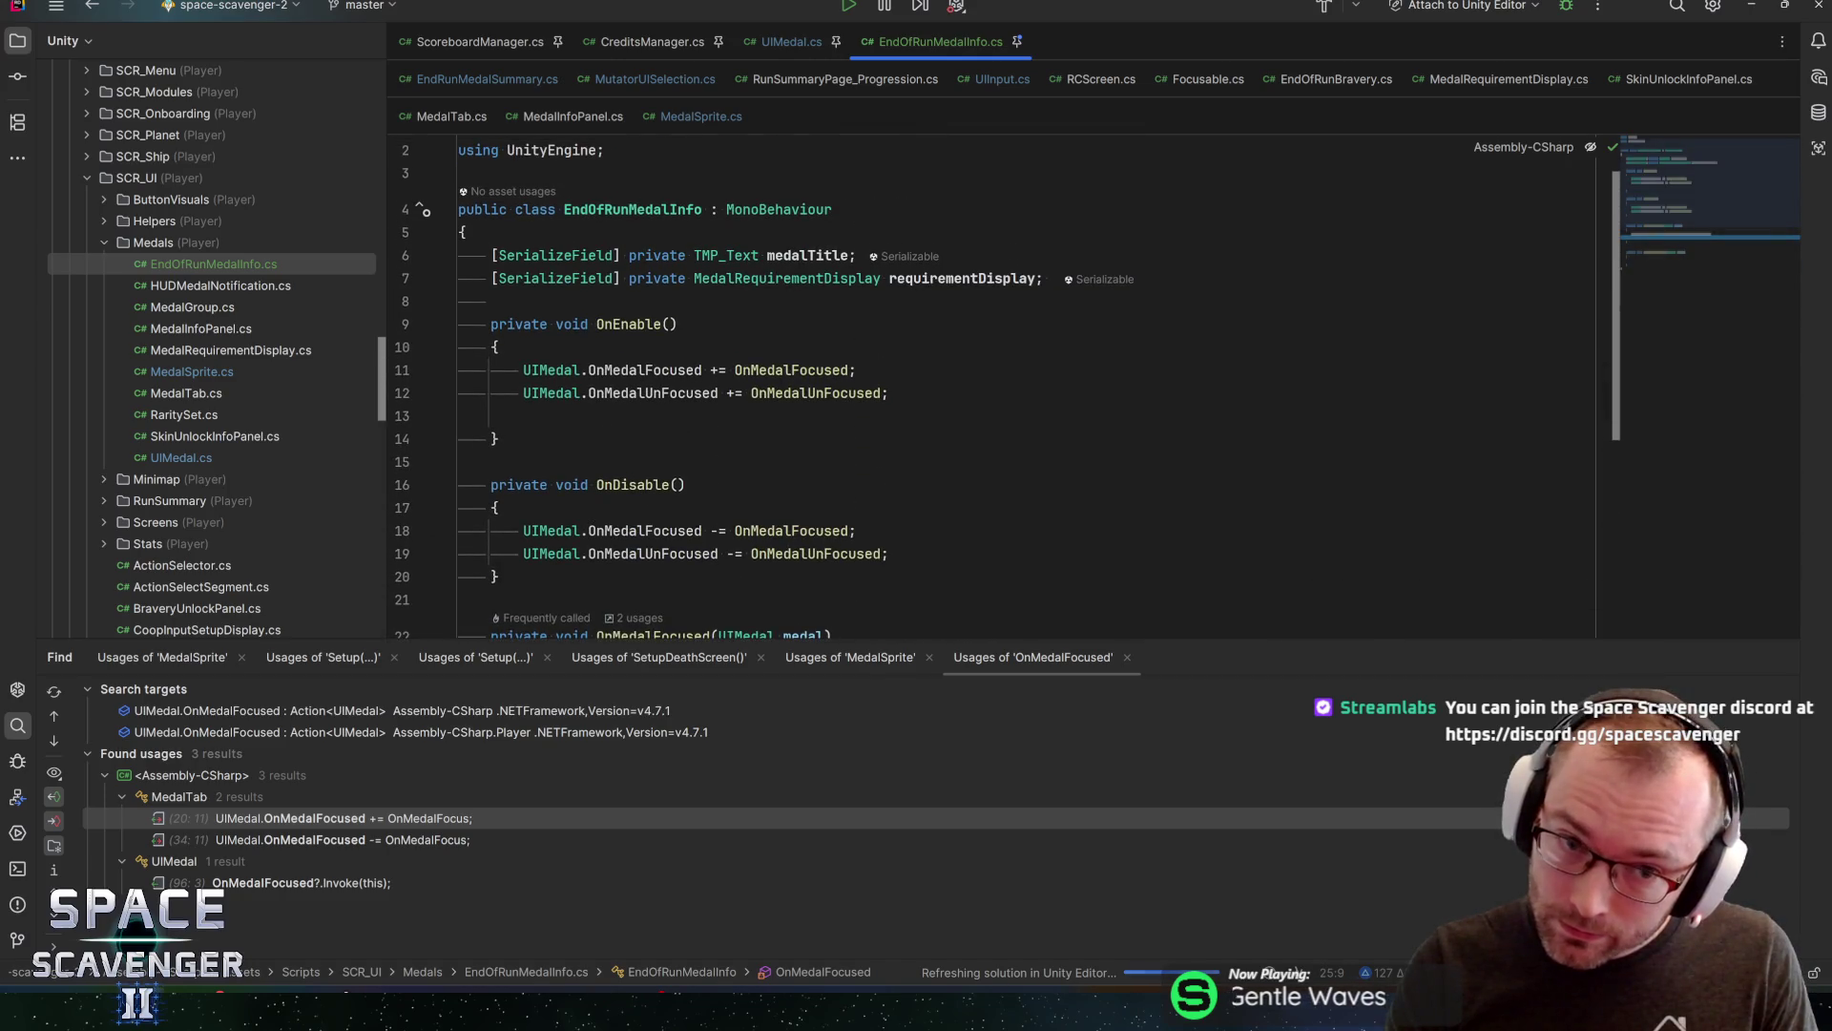
scroll(996, 388, down, 3)
key(Tab)
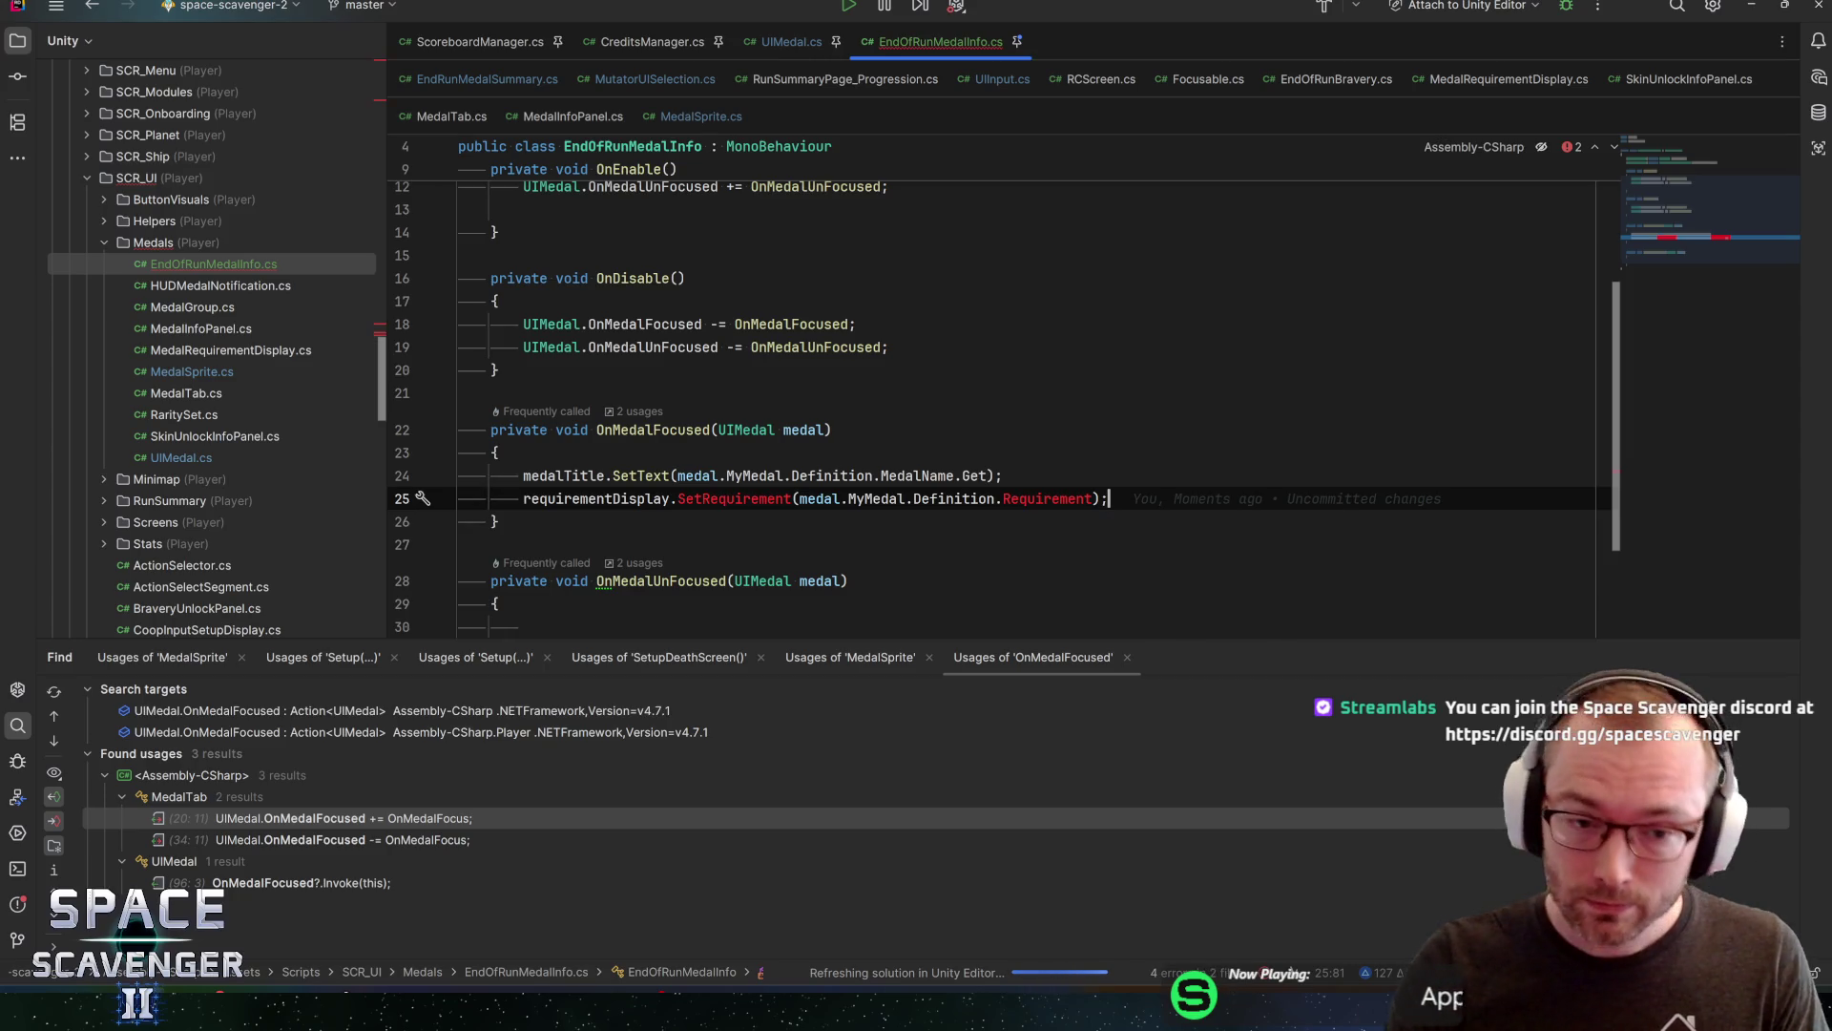
key(ctrl+z)
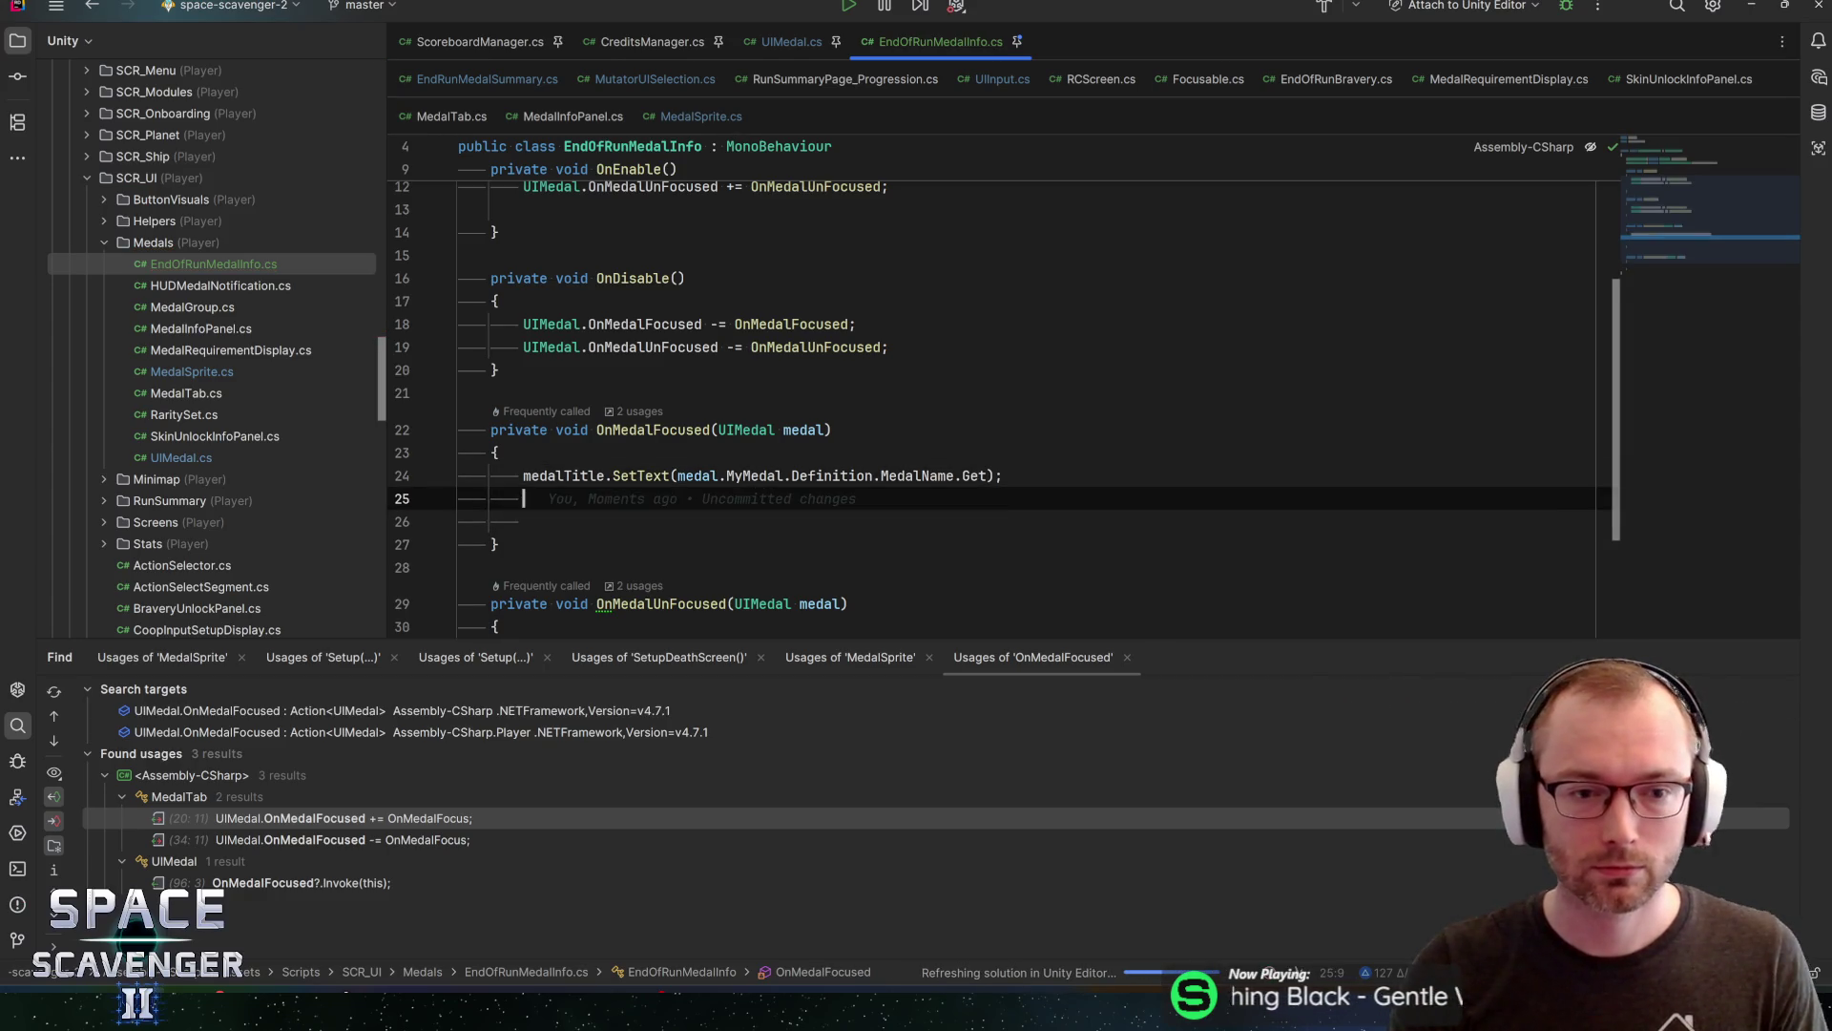
key(Tab)
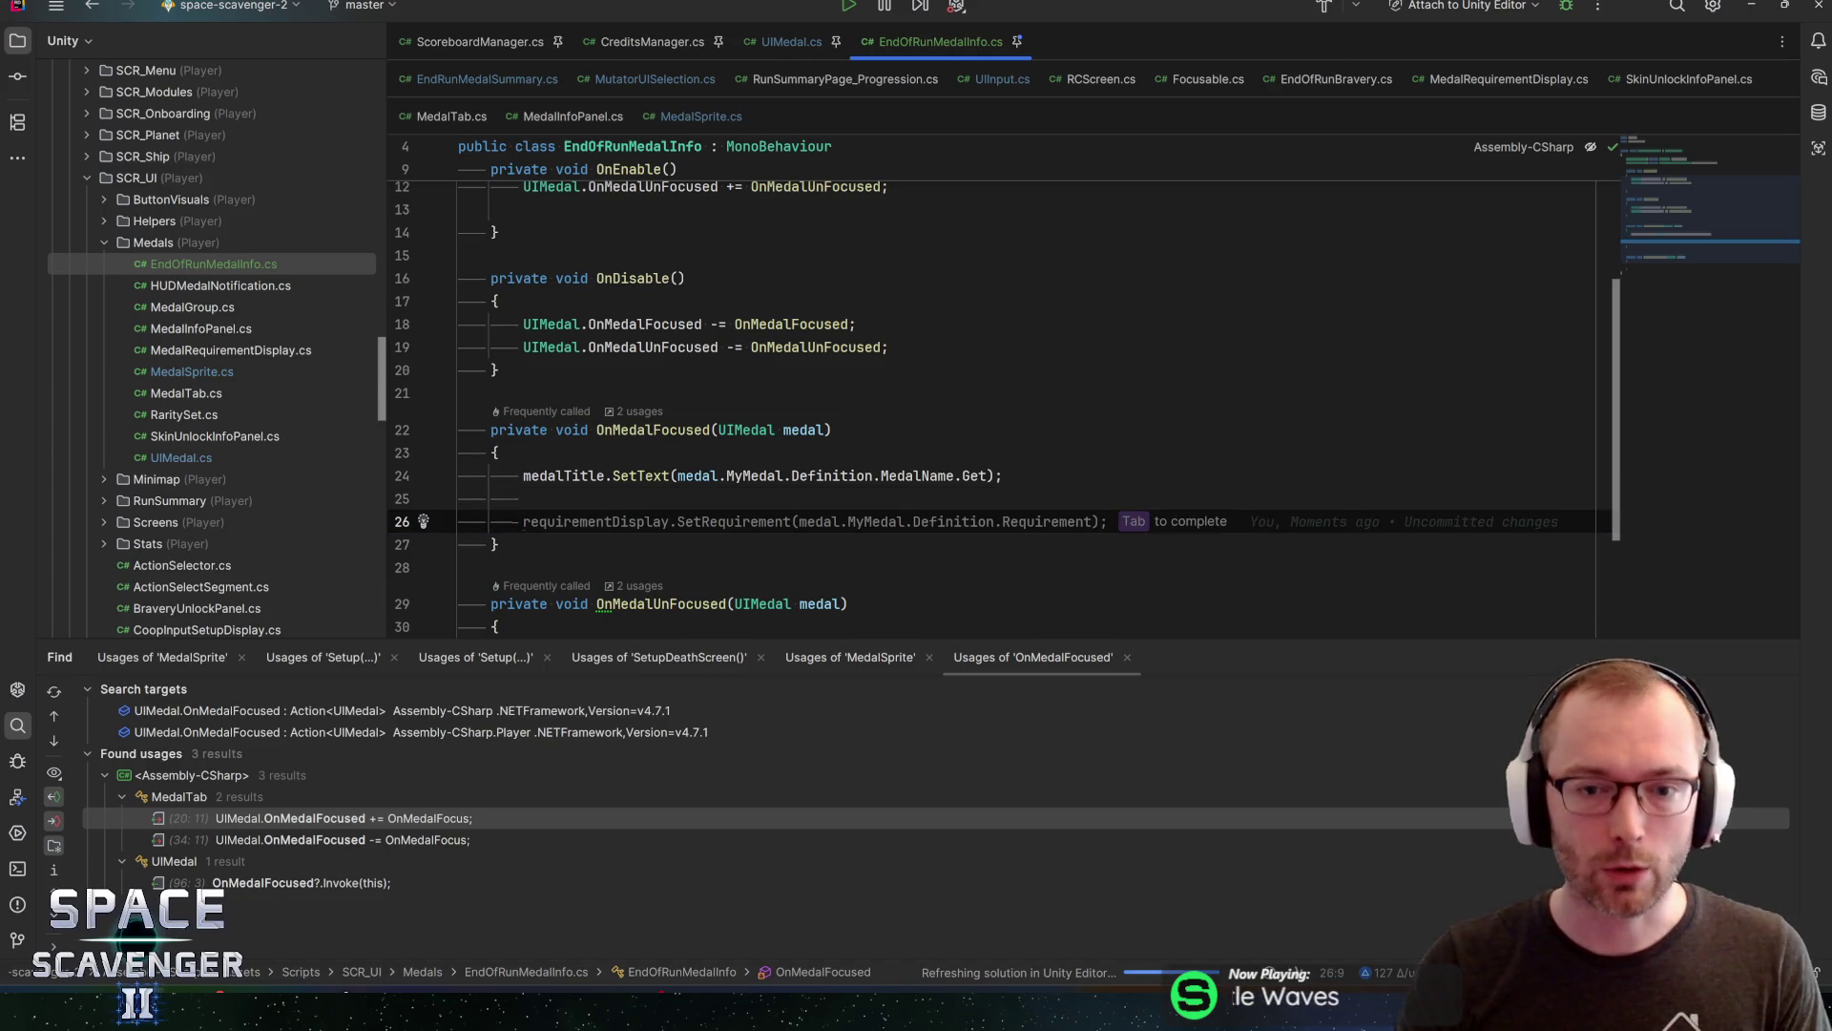
key(Tab)
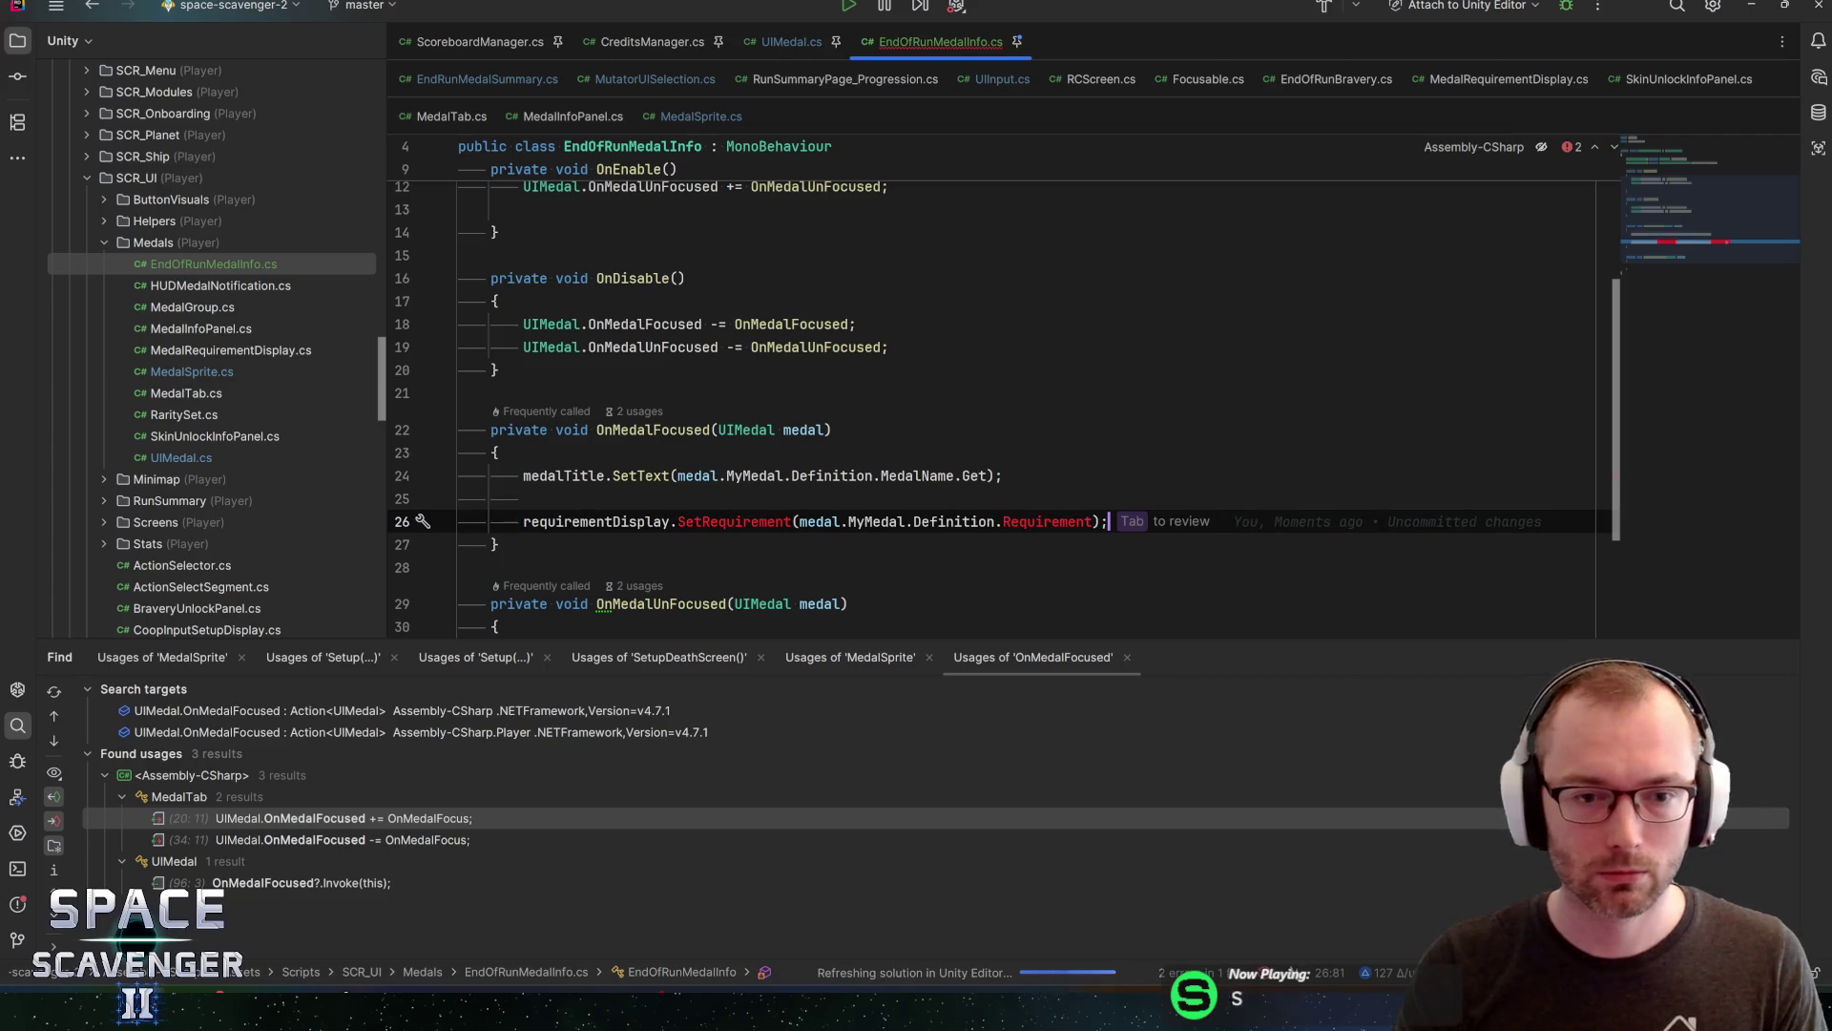
click(499, 544)
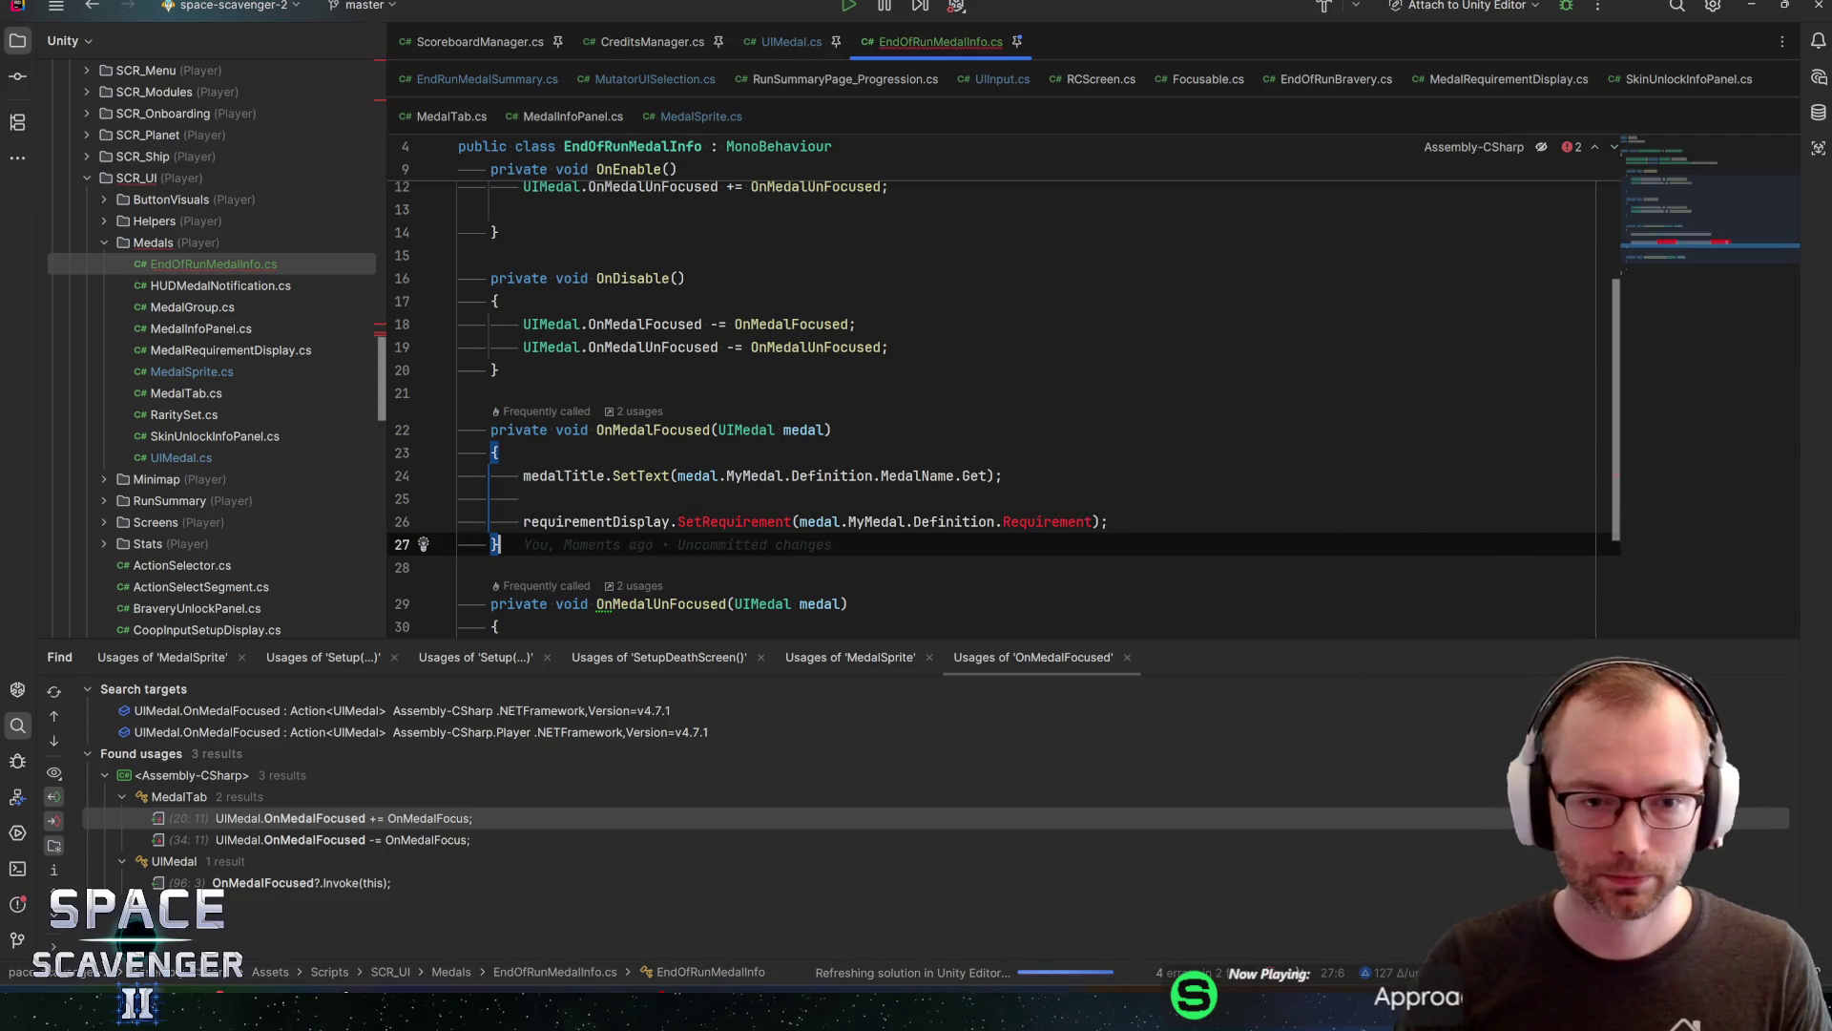
click(523, 498)
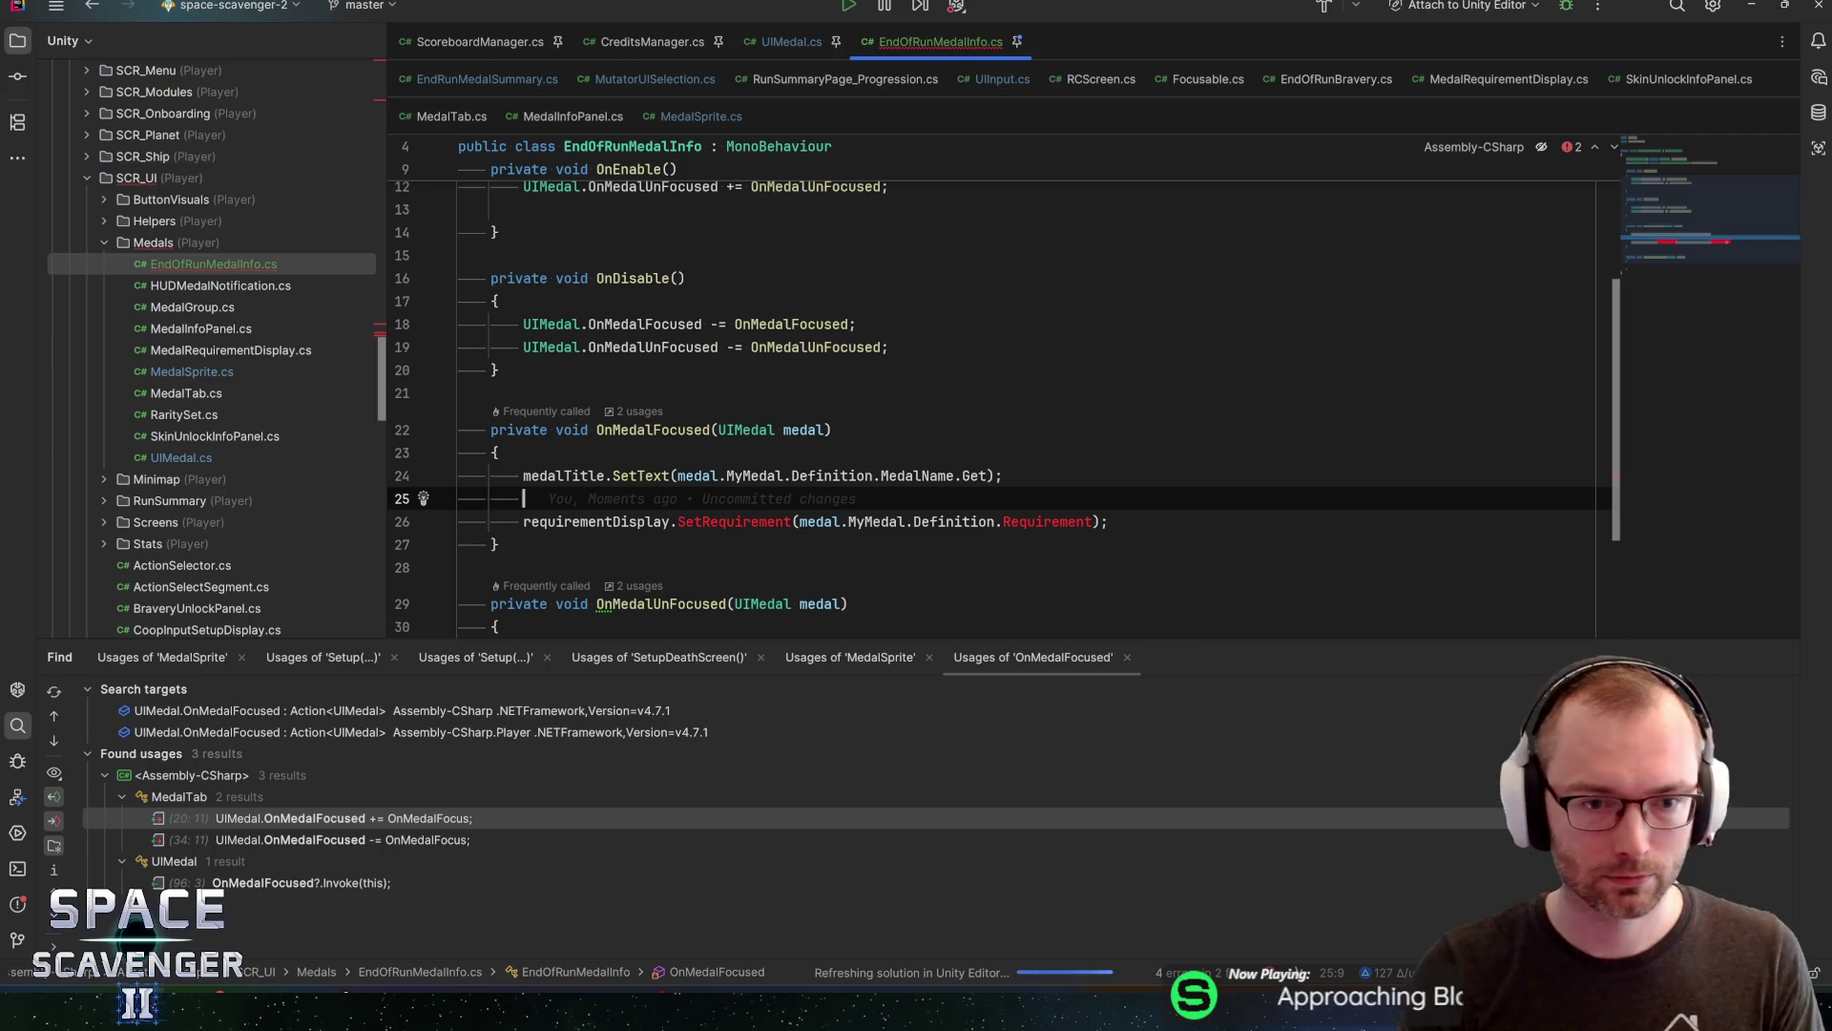
Add requirementDisplay.SetDisplayRarity(medal.MyMedal.CompletedRarity) on line 25
text(requirementDisplay.)
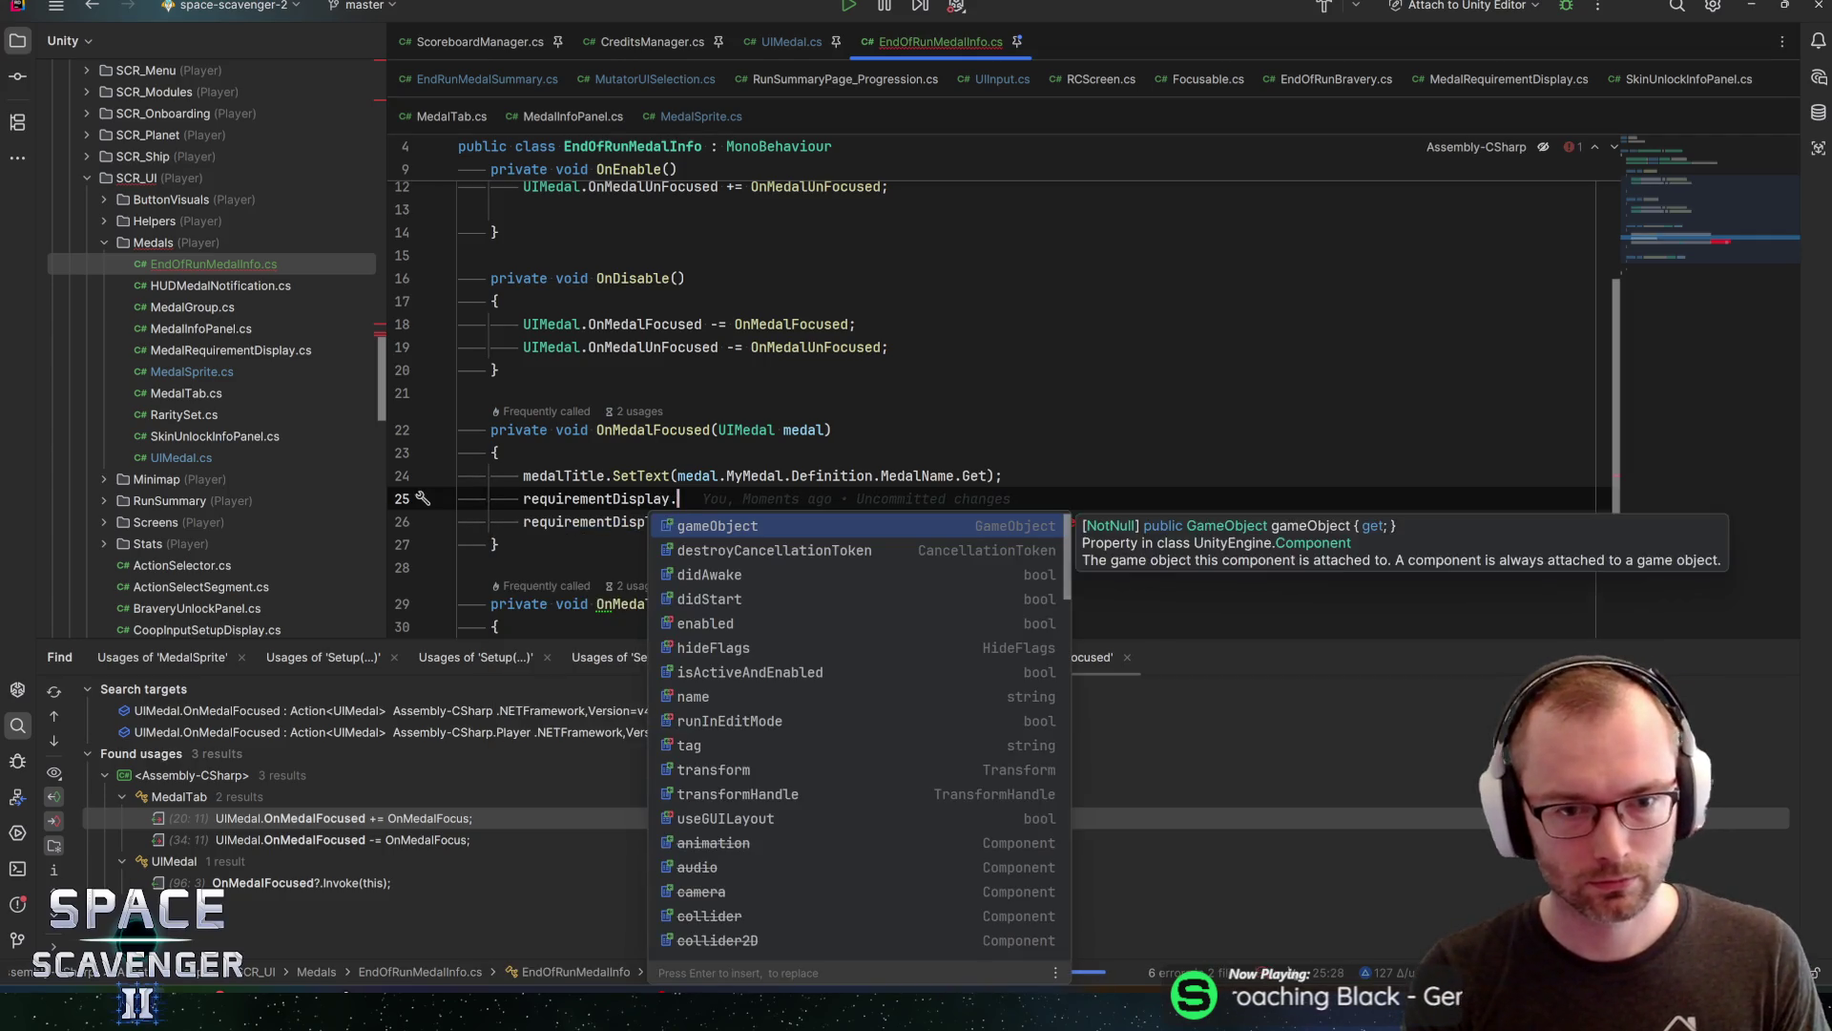
text(set)
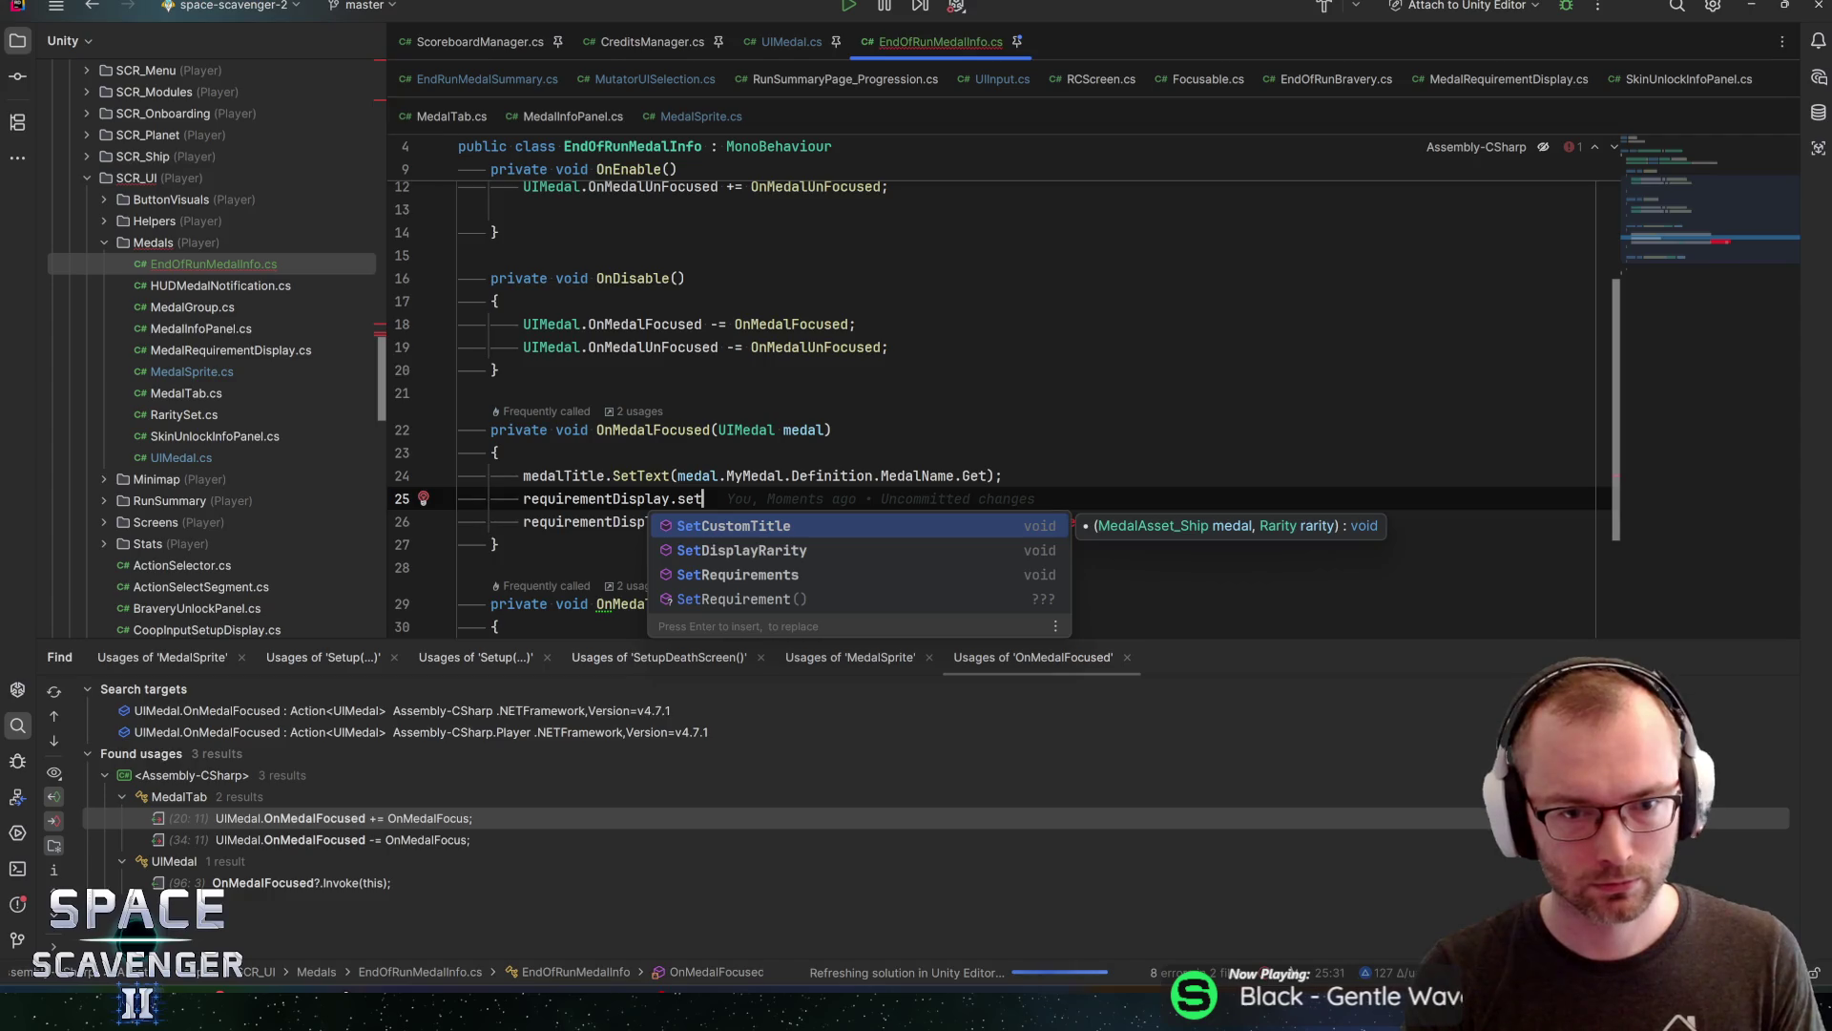
key(Down)
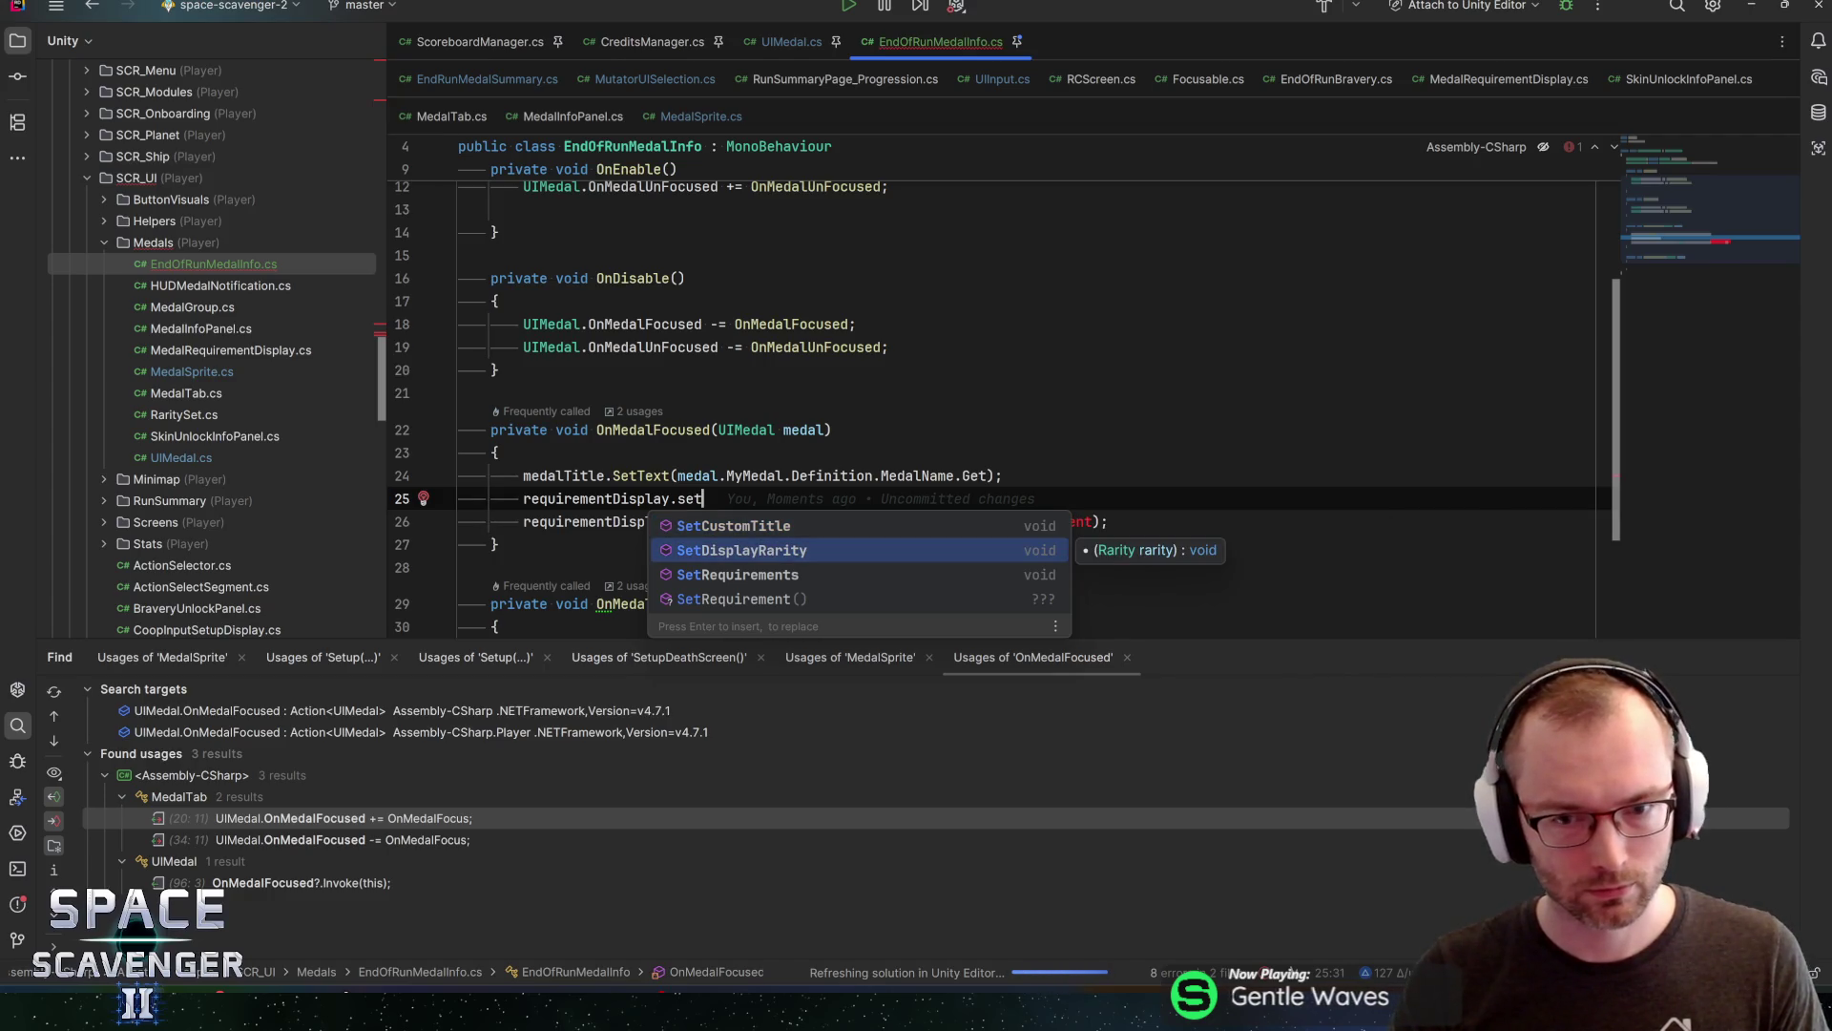
key(Return)
key(Return)
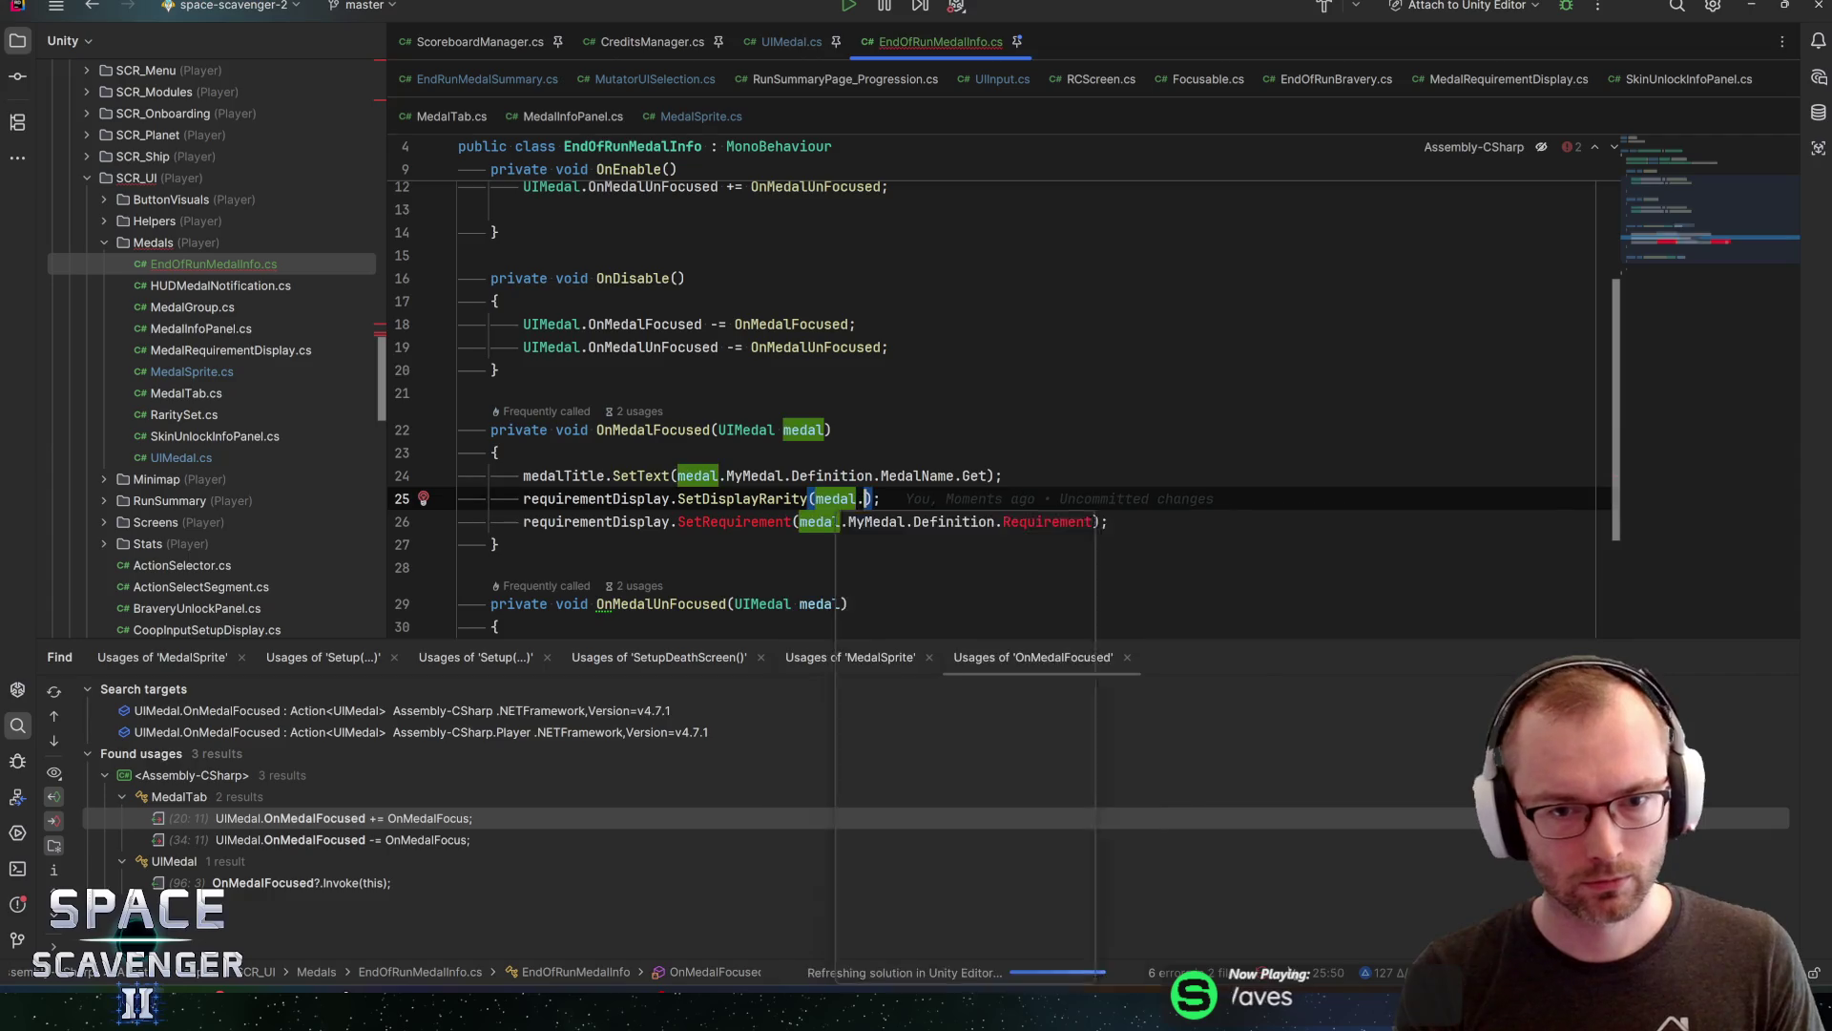
text(My)
key(Tab)
text(.)
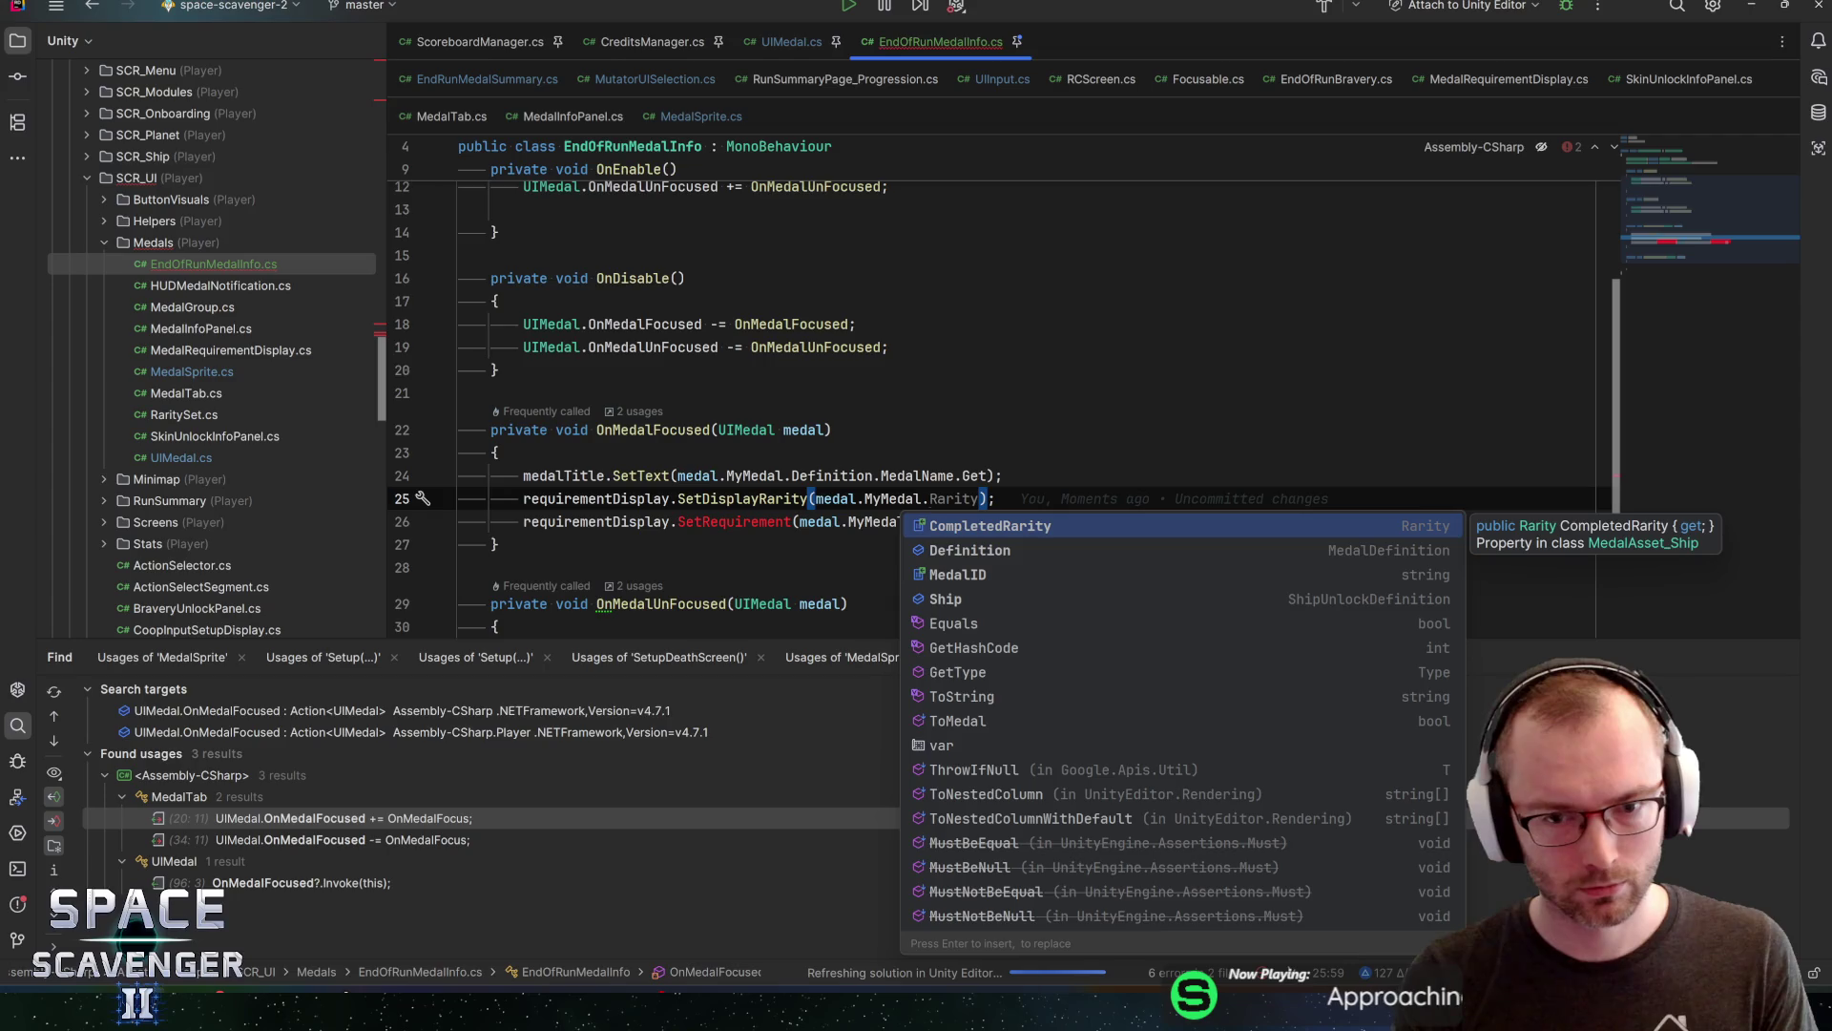
key(Escape)
key(ctrl+Delete)
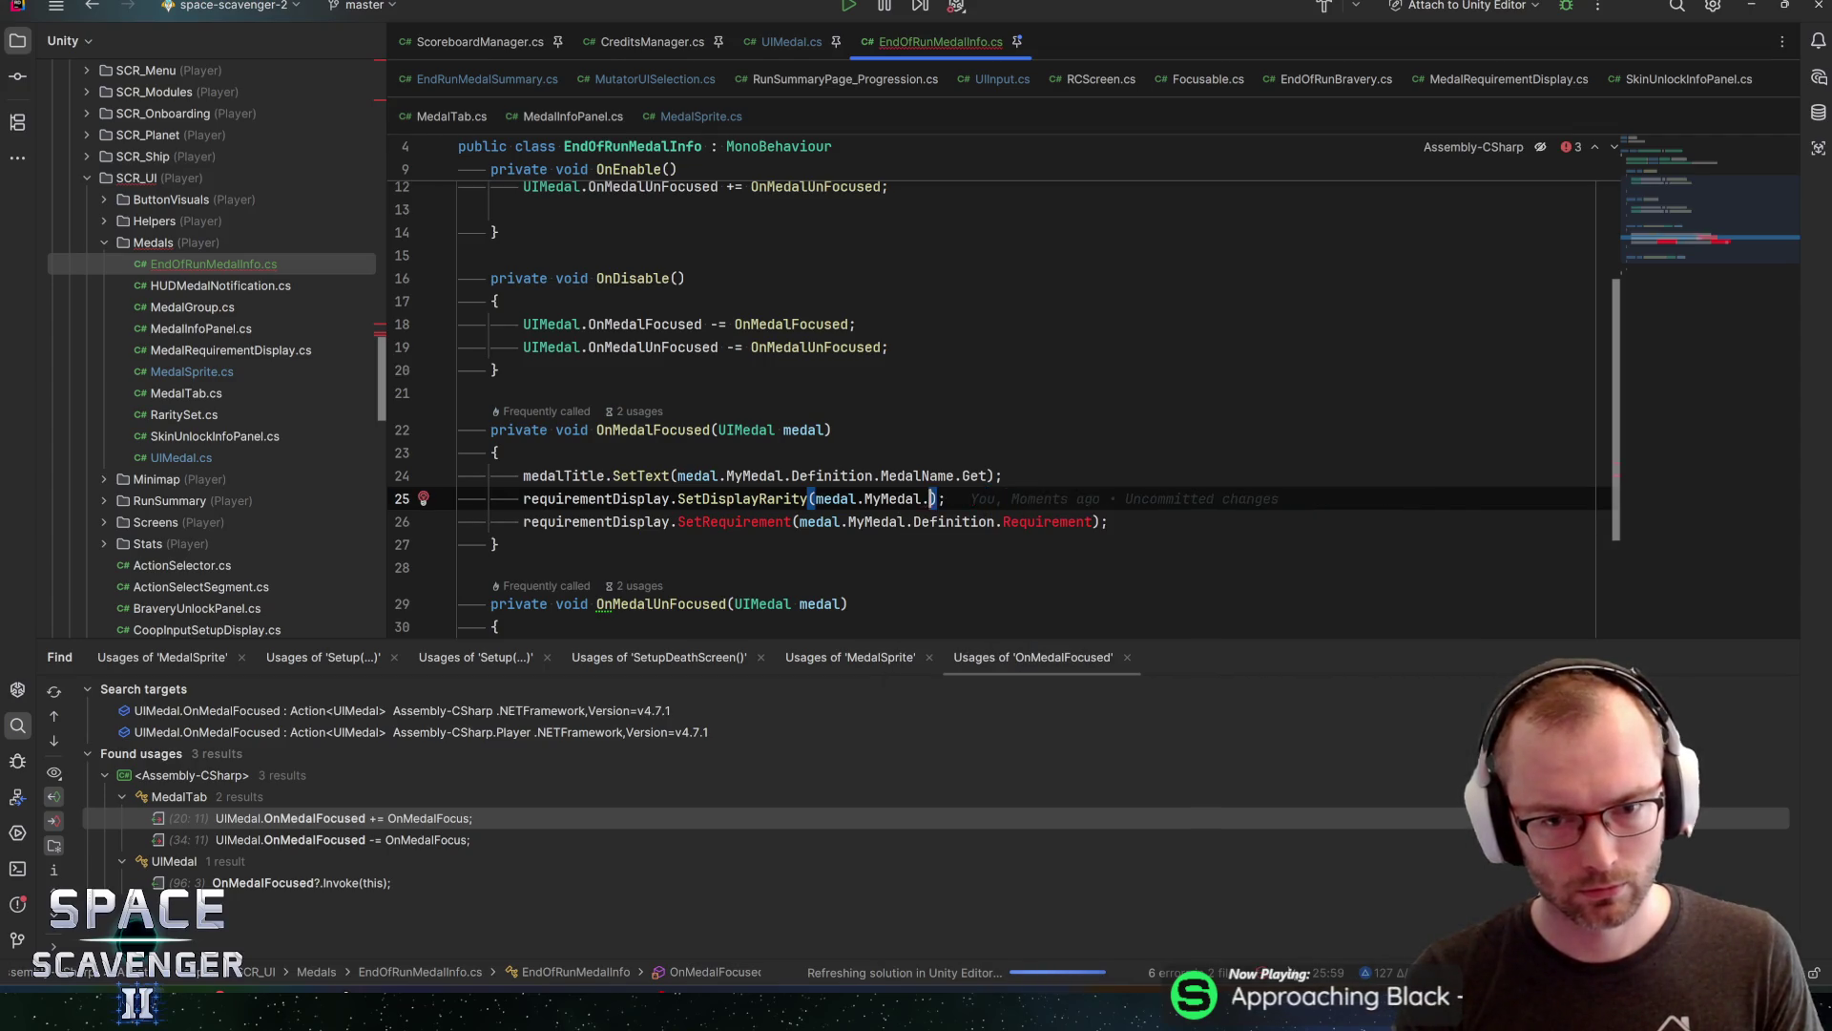
text(comple)
key(Return)
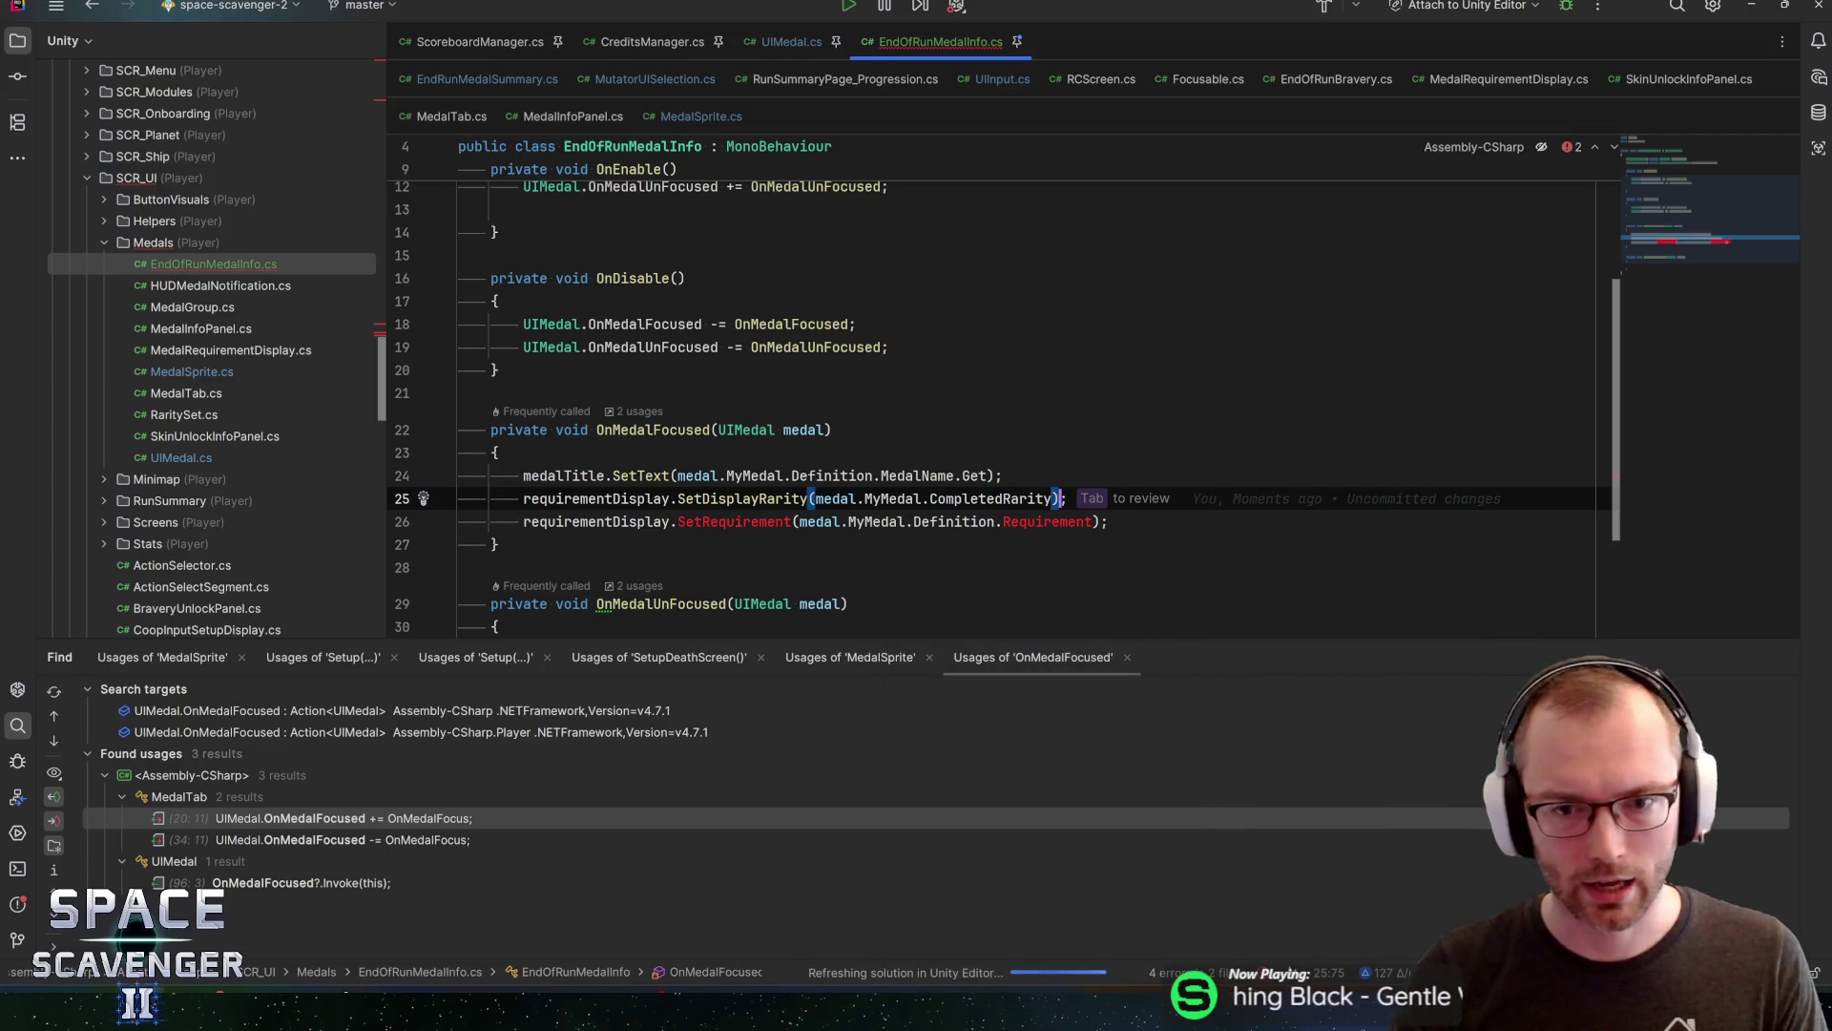
Delete the leftover SetRequirement call on line 26
mouse_move(870, 523)
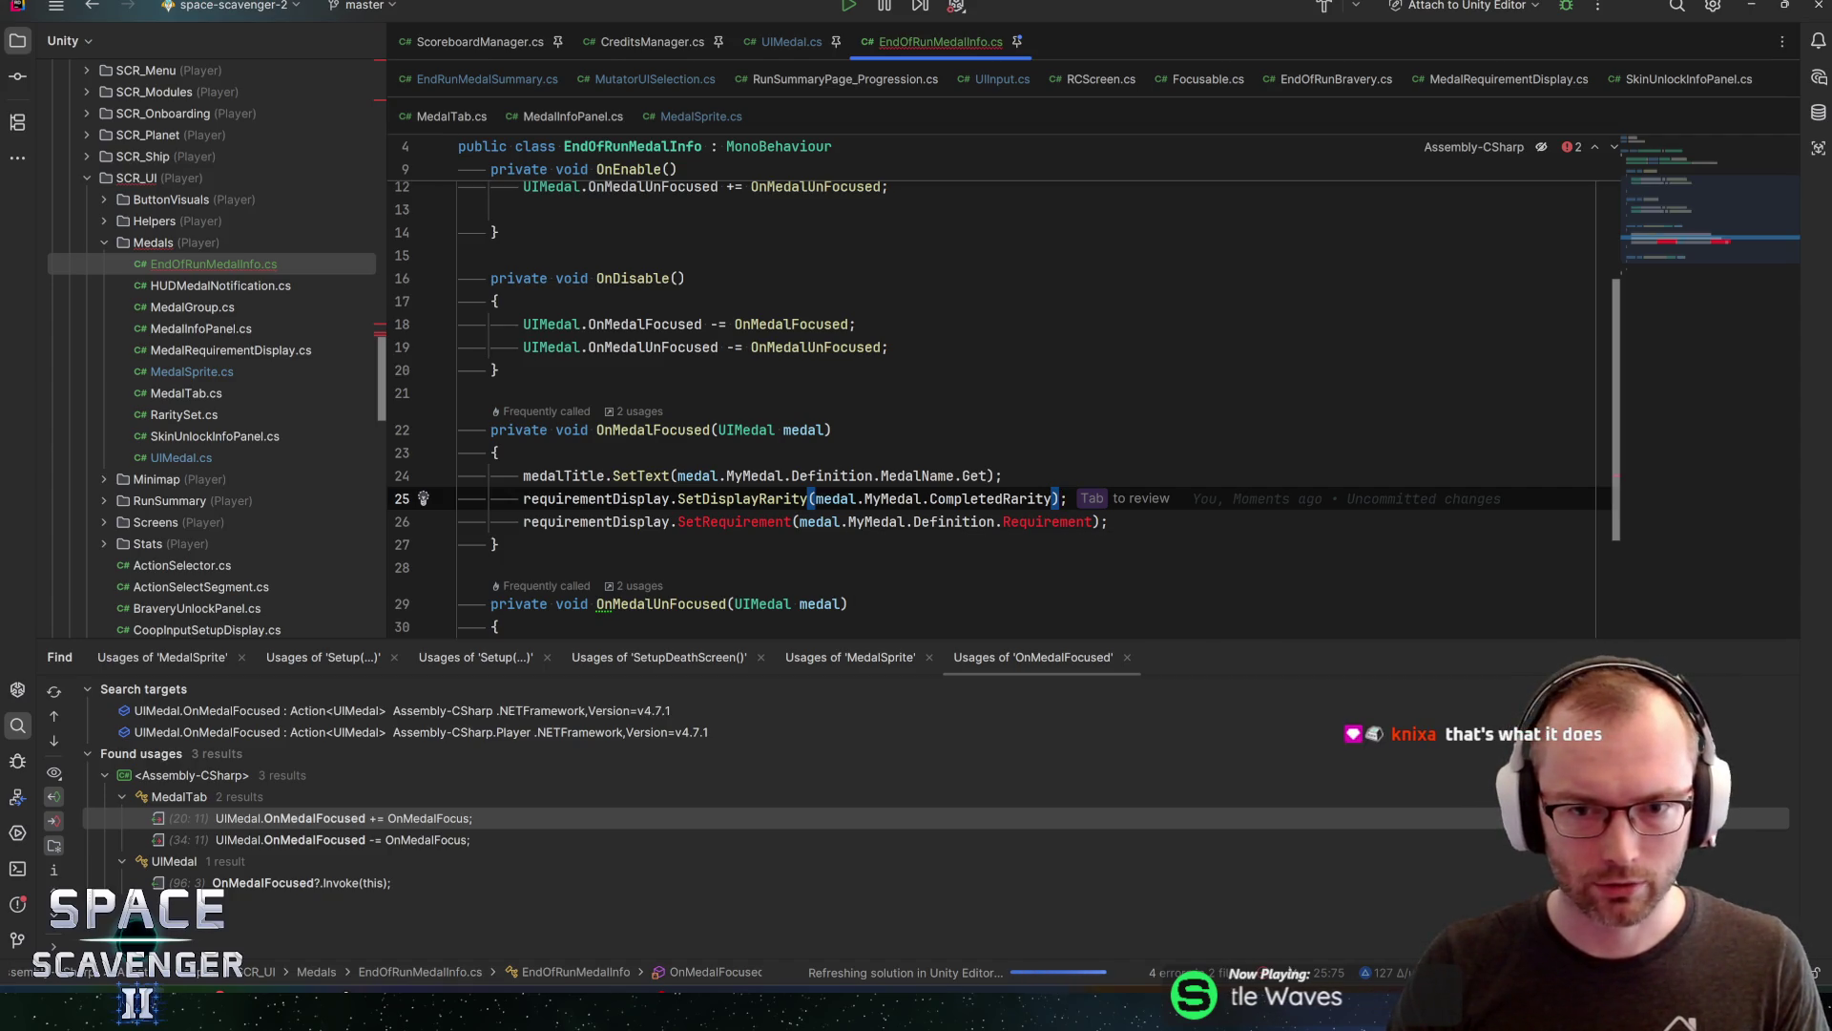
mouse_move(992, 499)
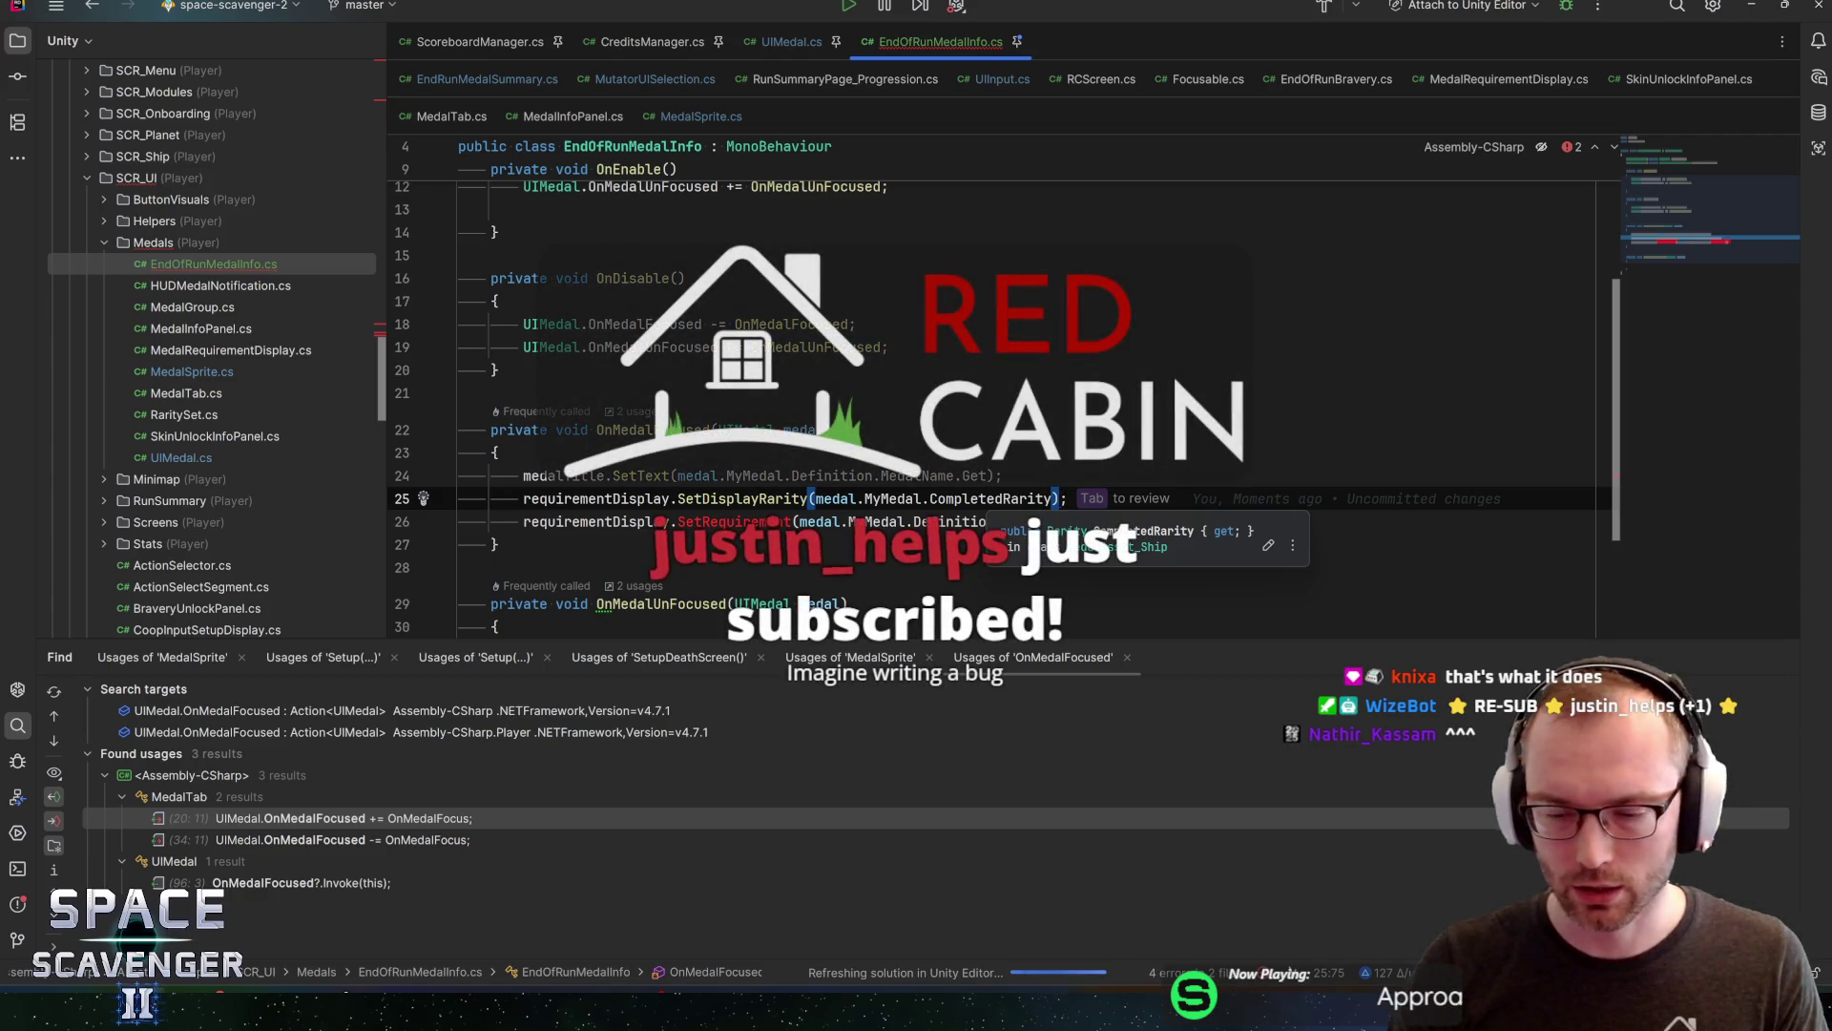
key(End)
key(shift+Down)
key(shift+End)
key(Delete)
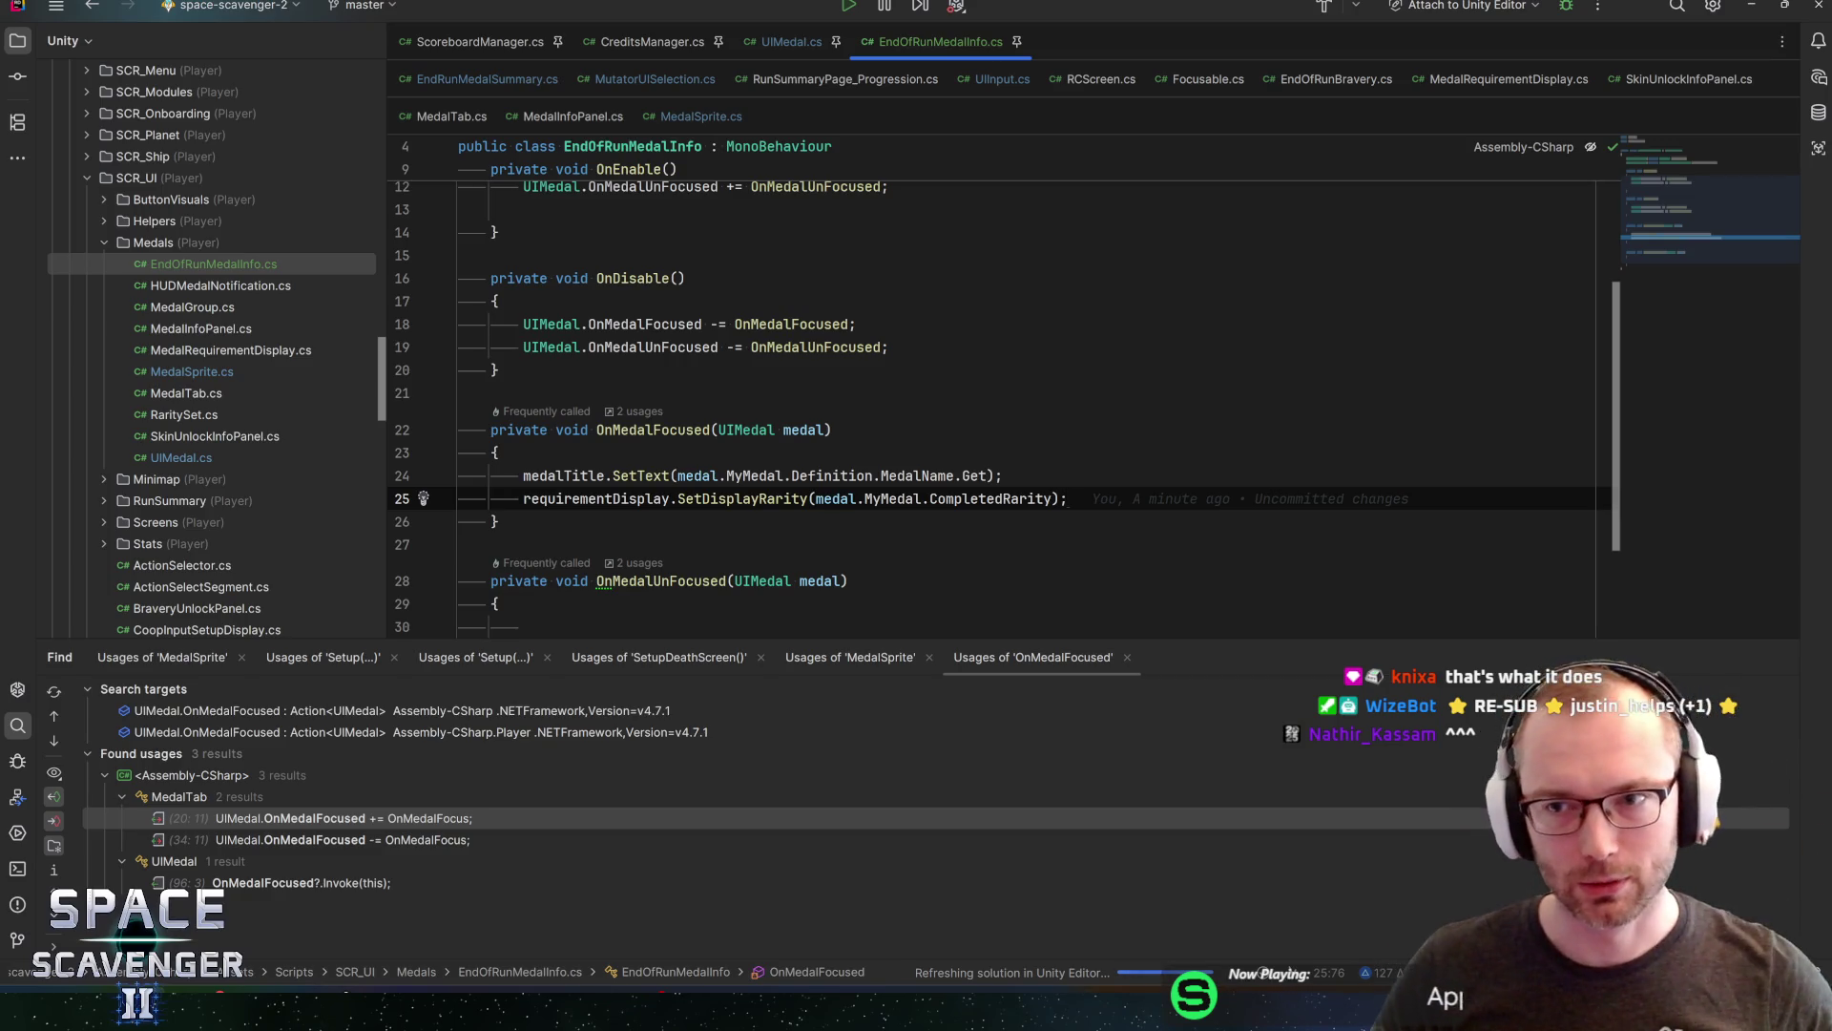
Review line 25, dismiss a side tool-window options menu, and bring up Rider's Settings
key(Up)
key(Down)
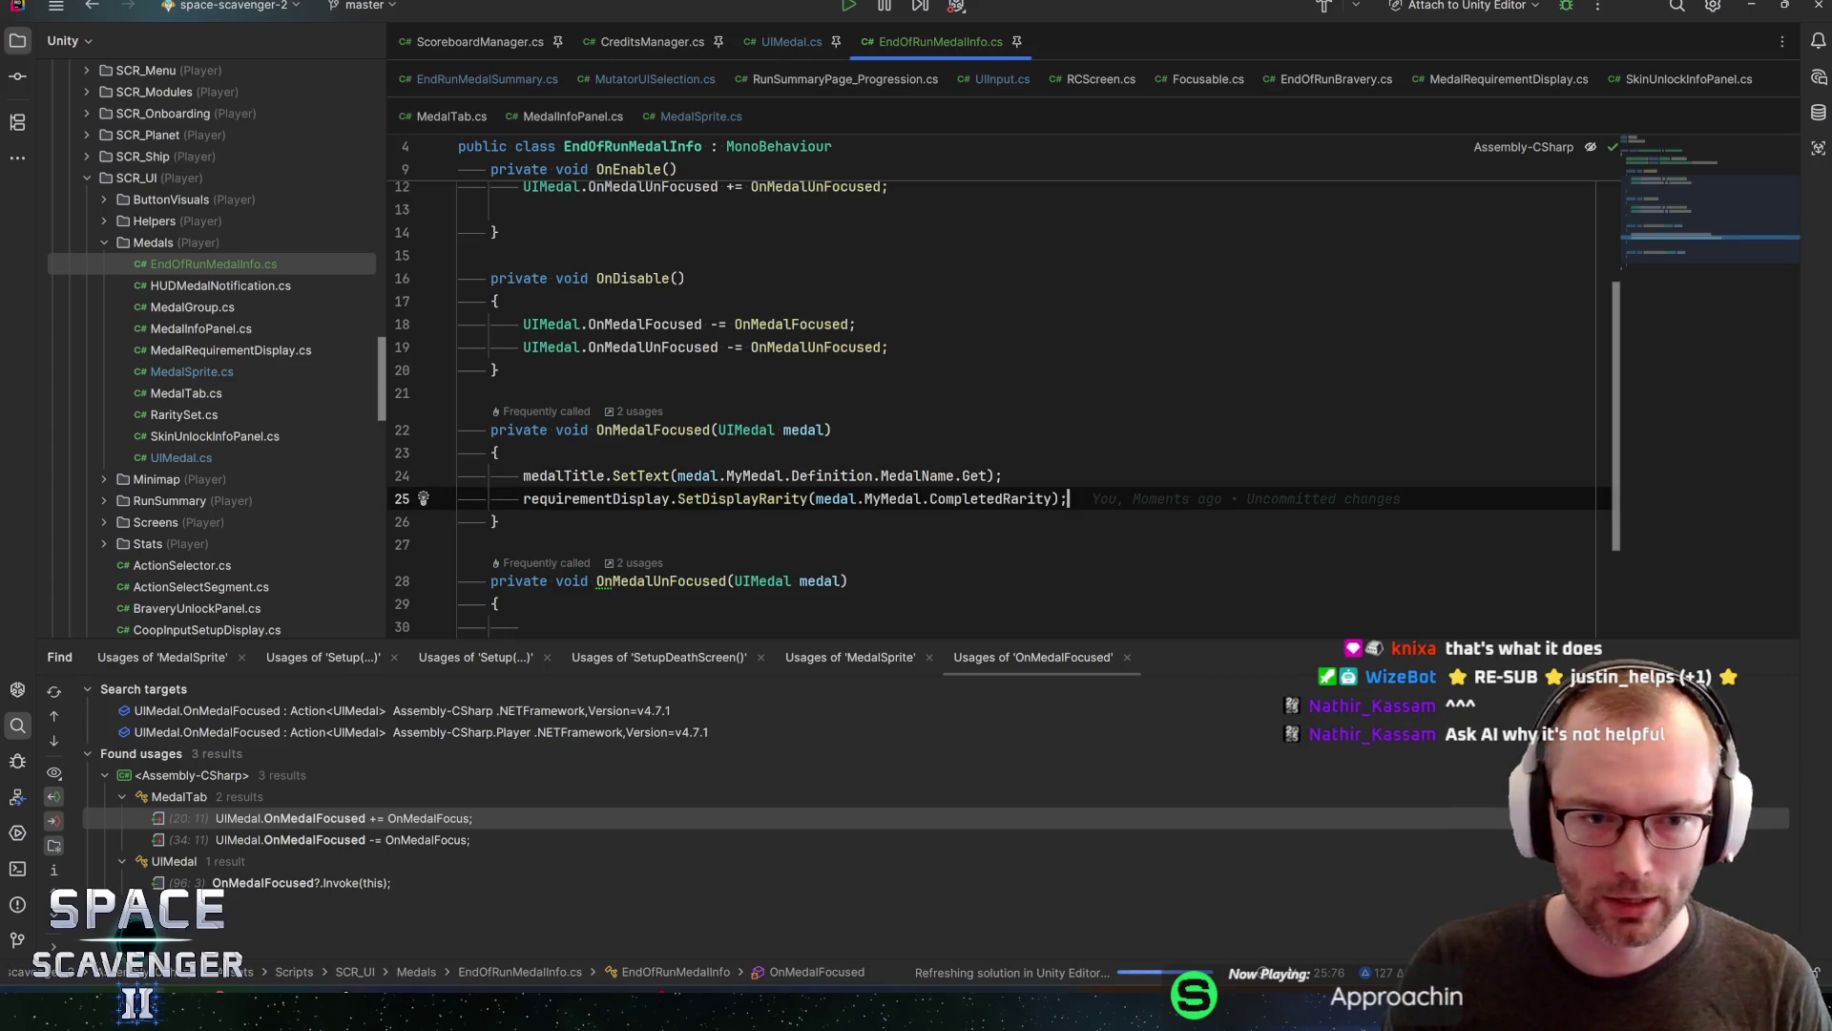
key(Home)
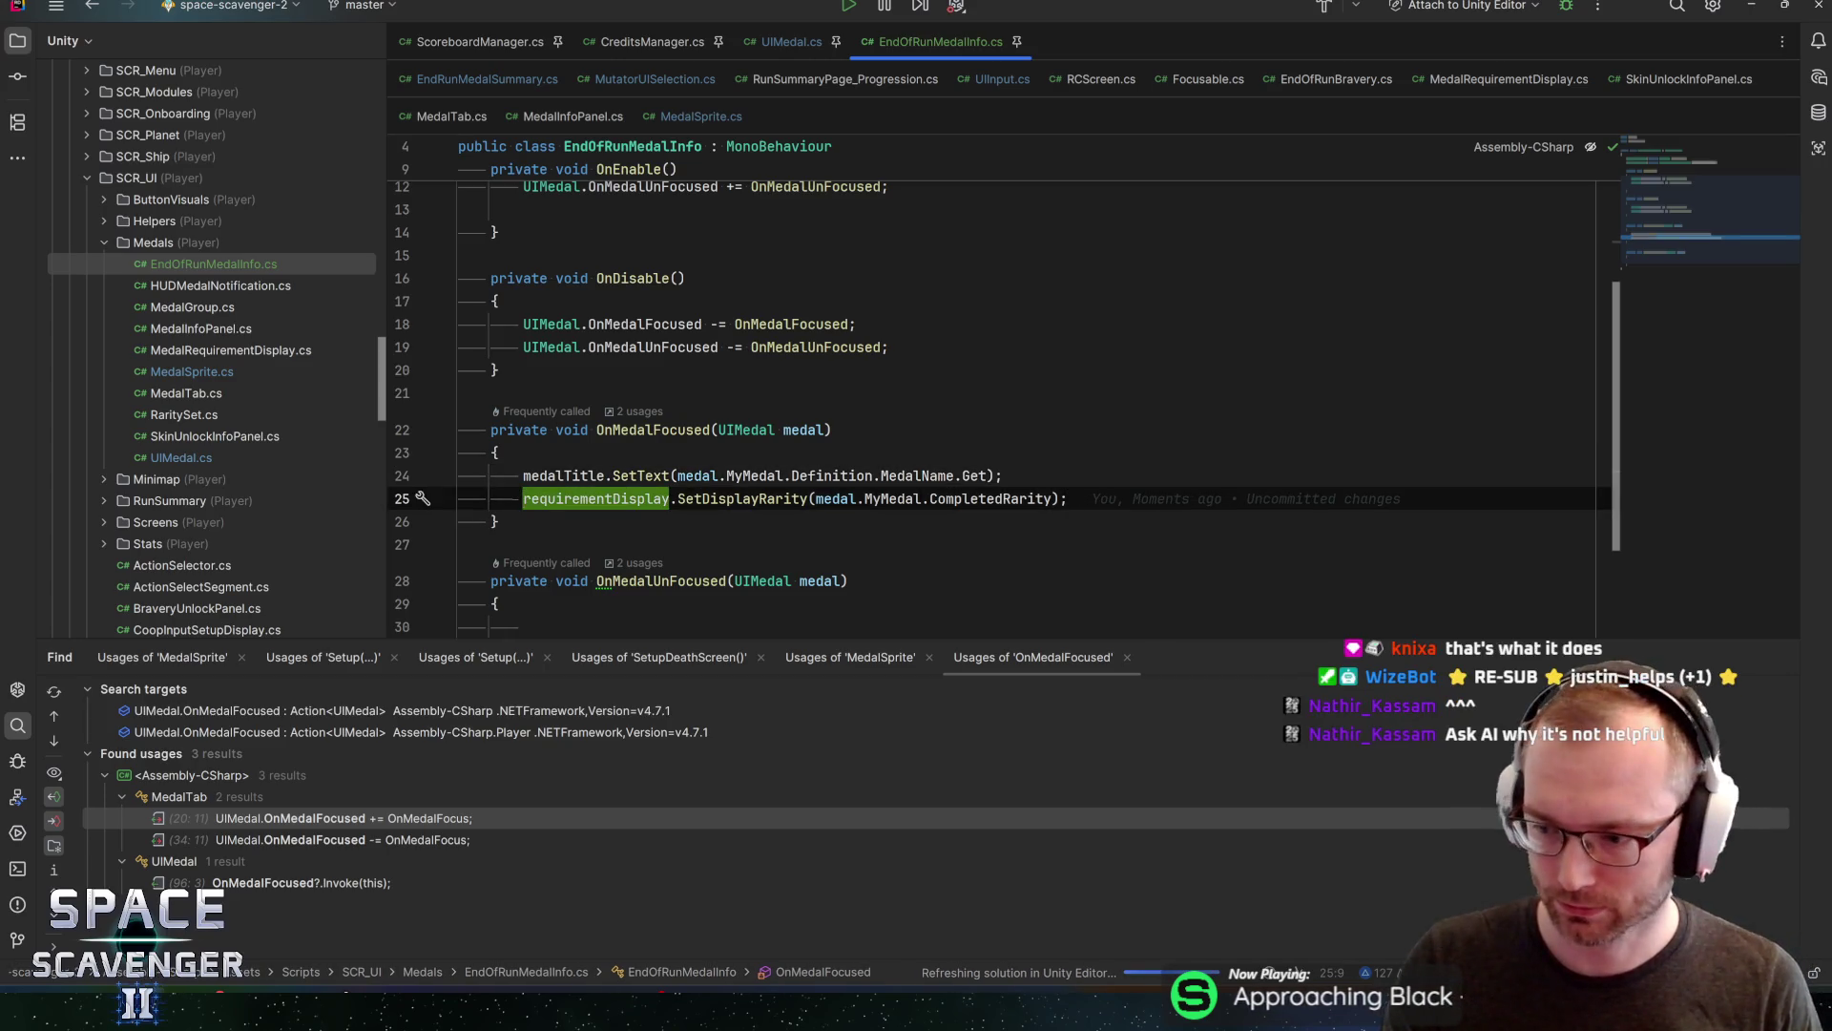
key(End)
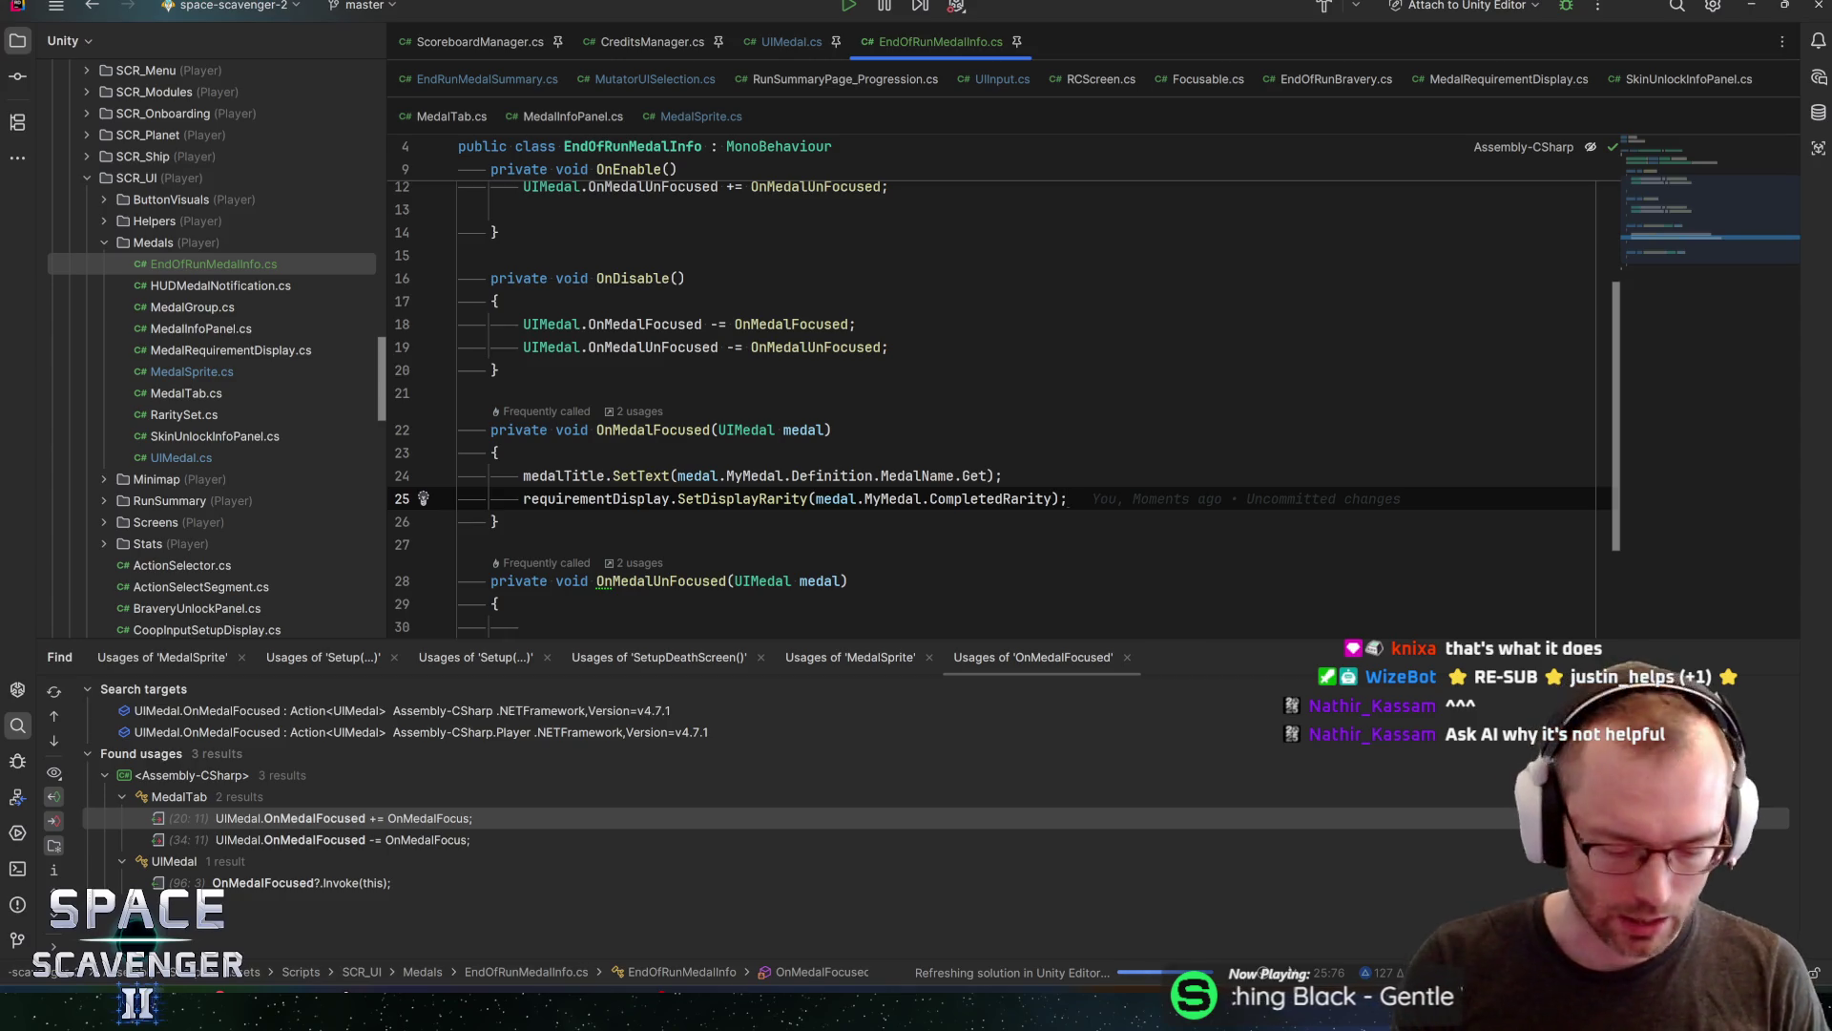
right_click(1823, 80)
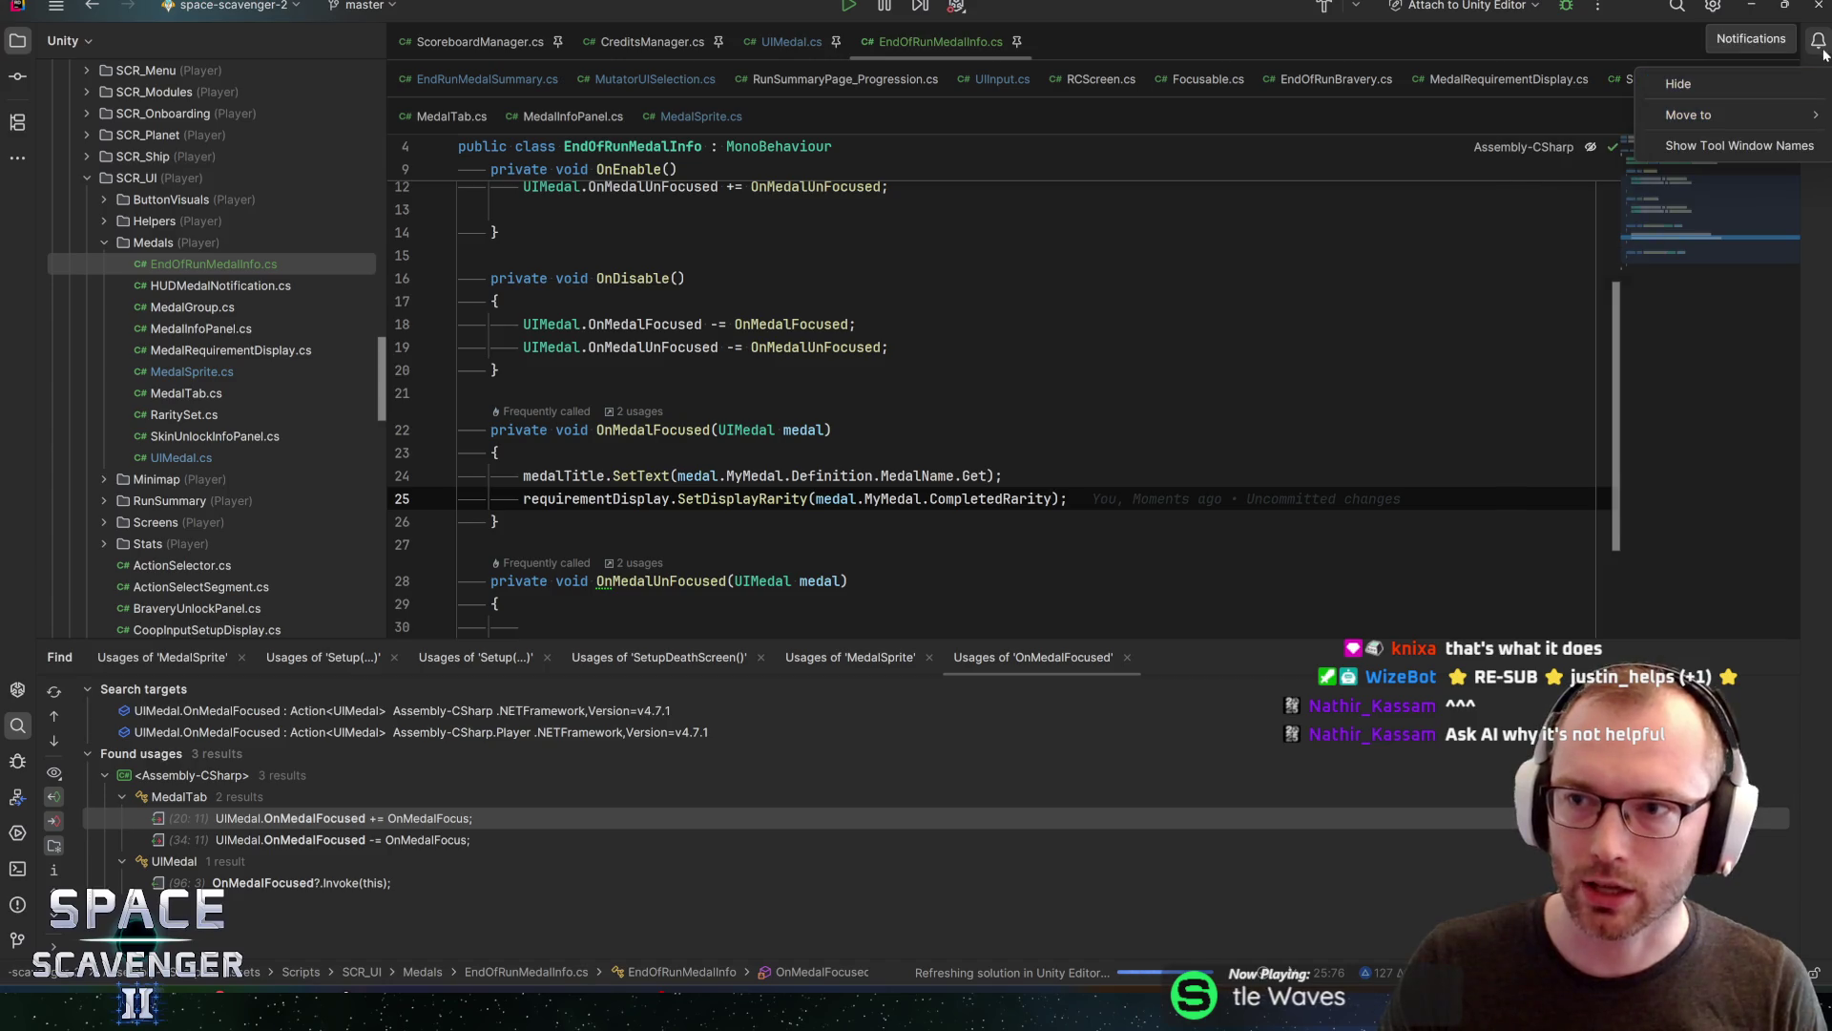
click(1613, 32)
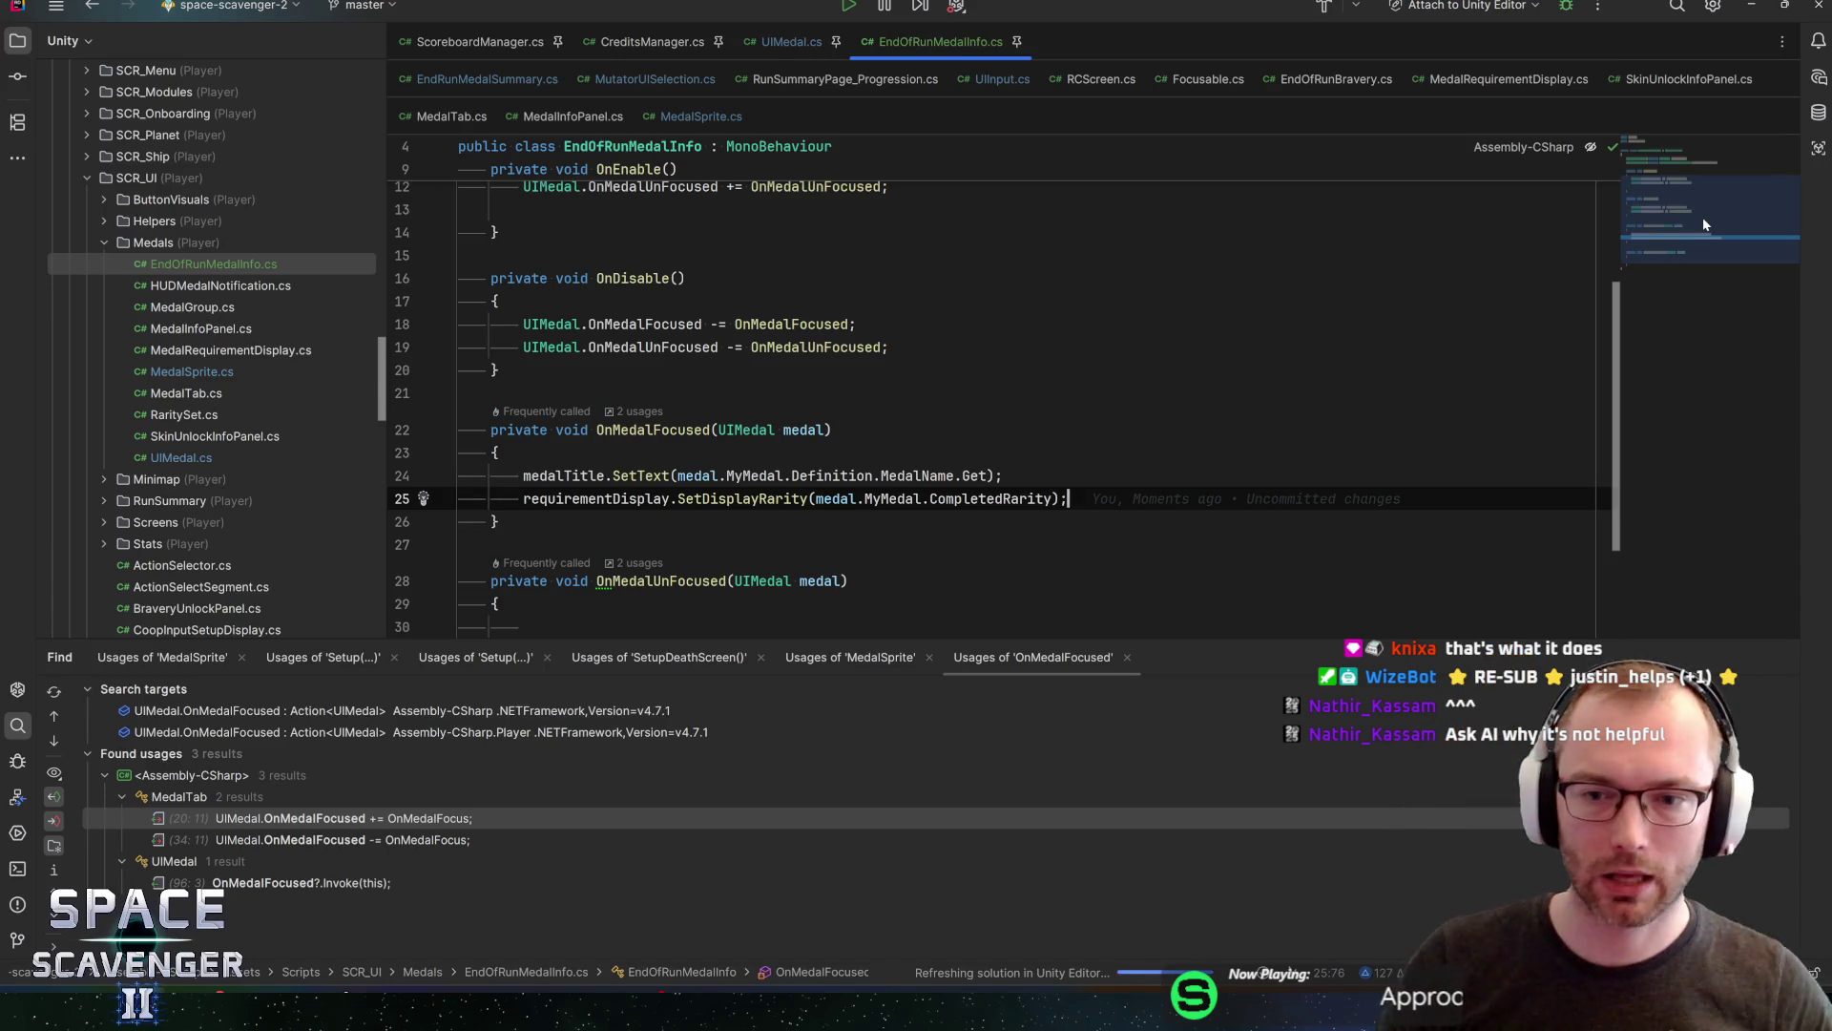
key(ctrl+alt+s)
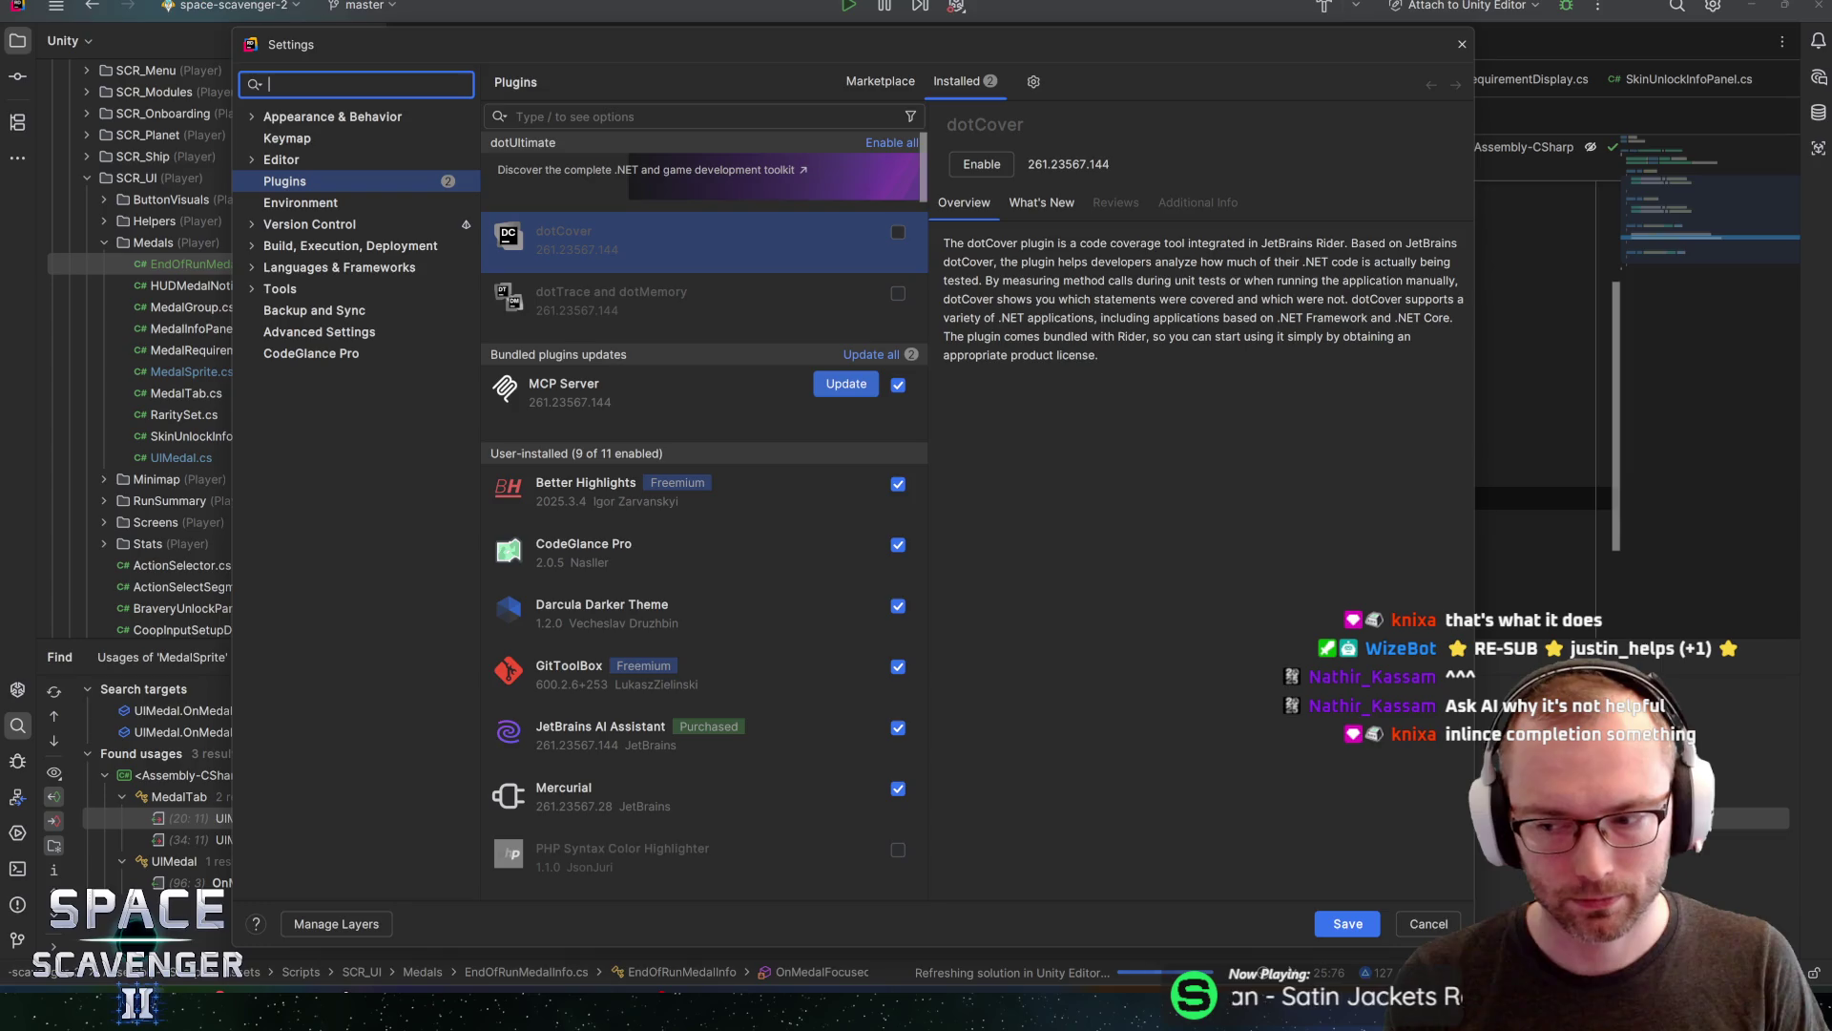
text(inline compl)
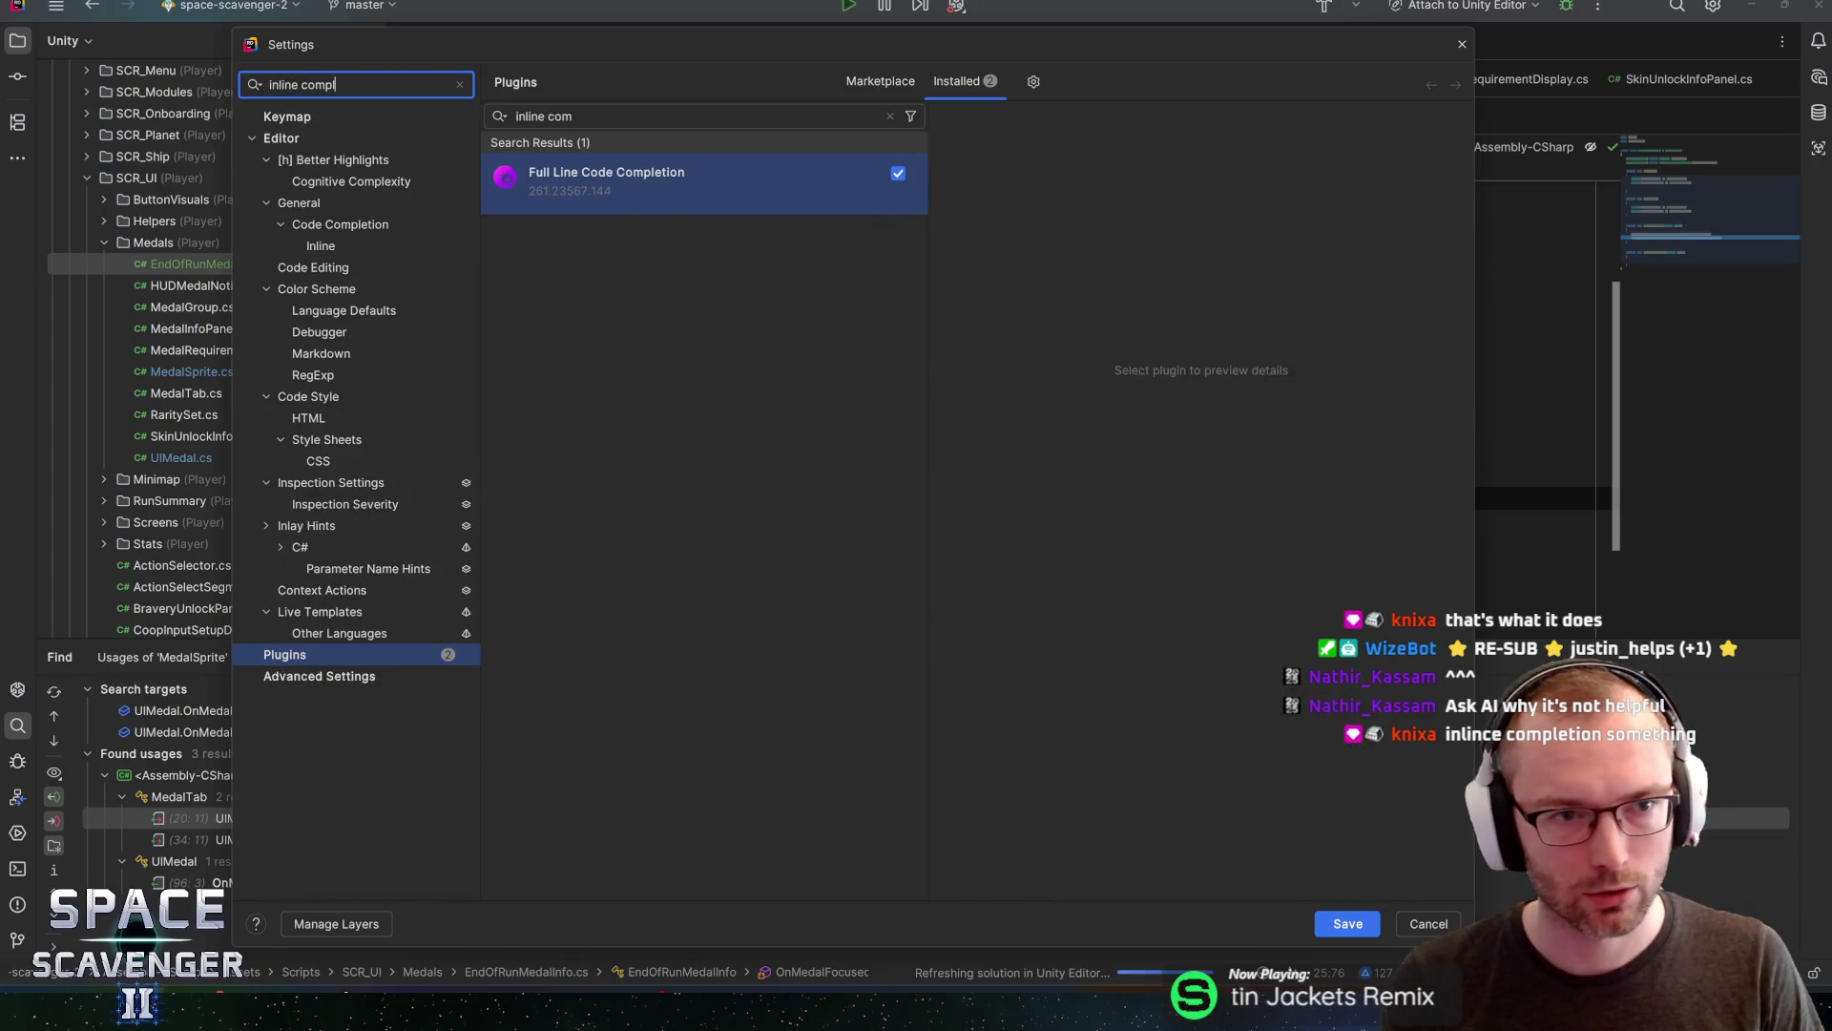
text(etion)
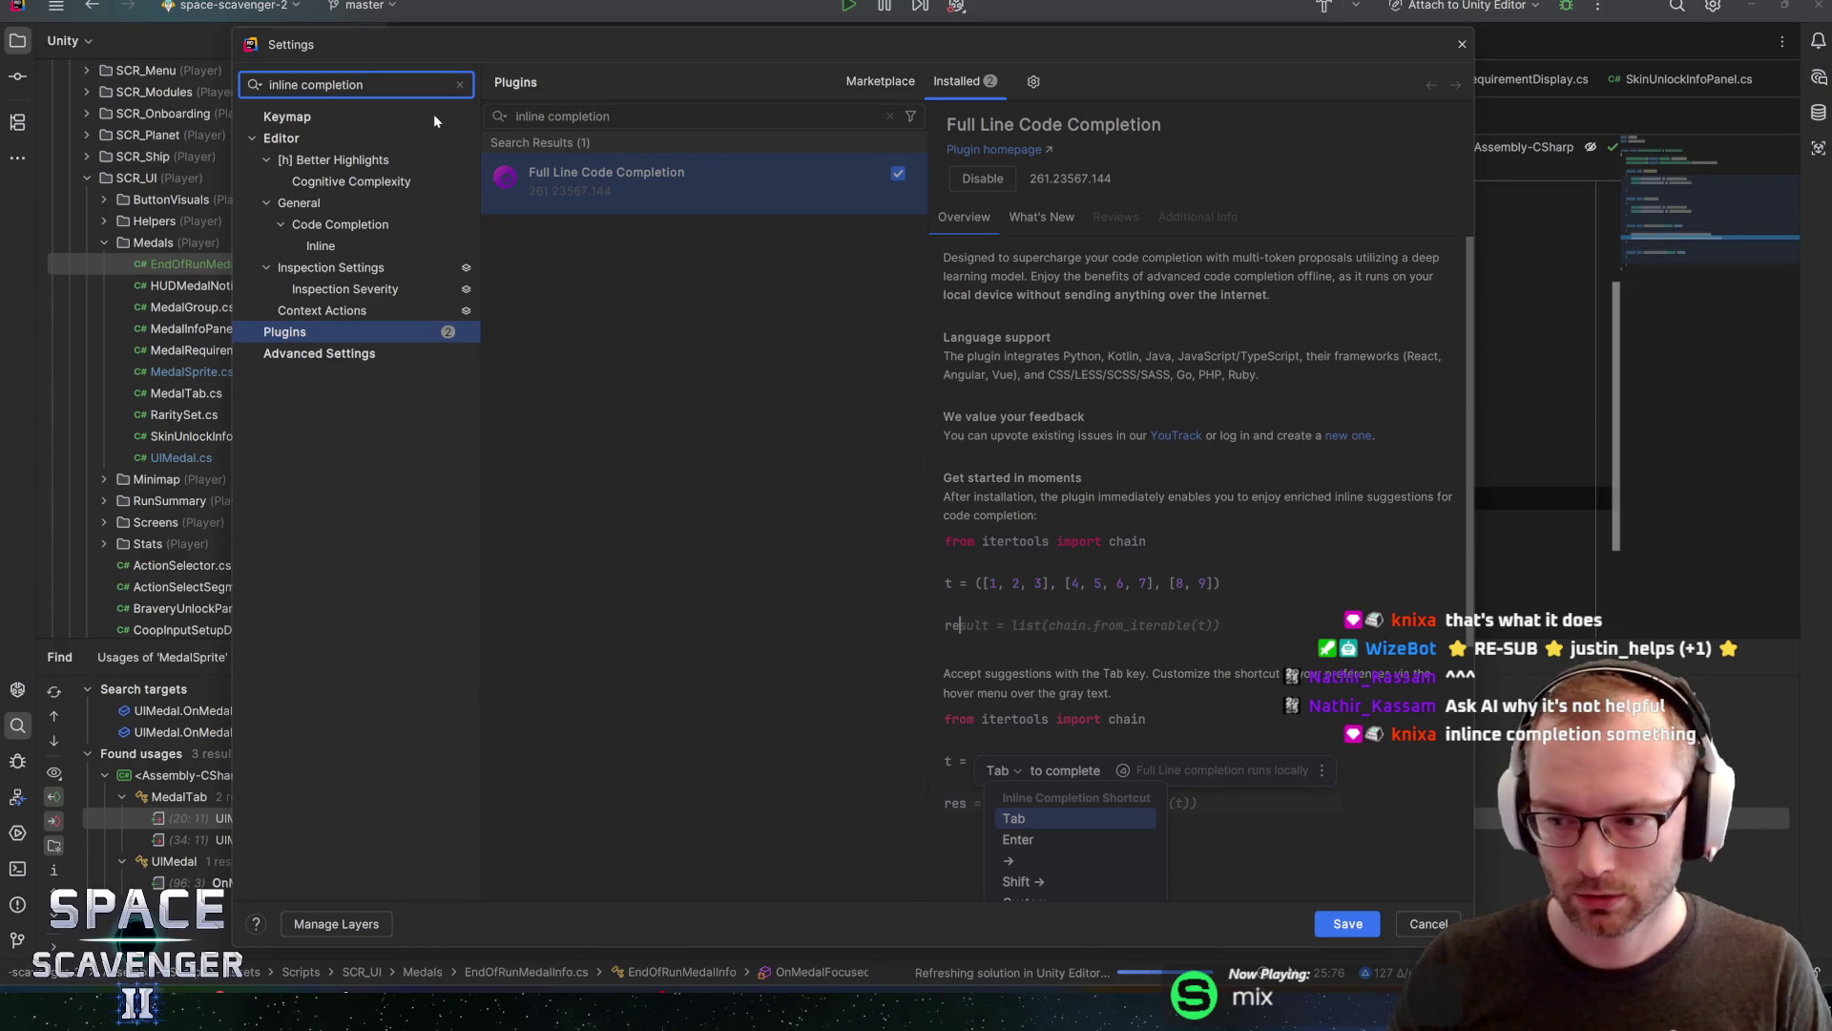
click(339, 246)
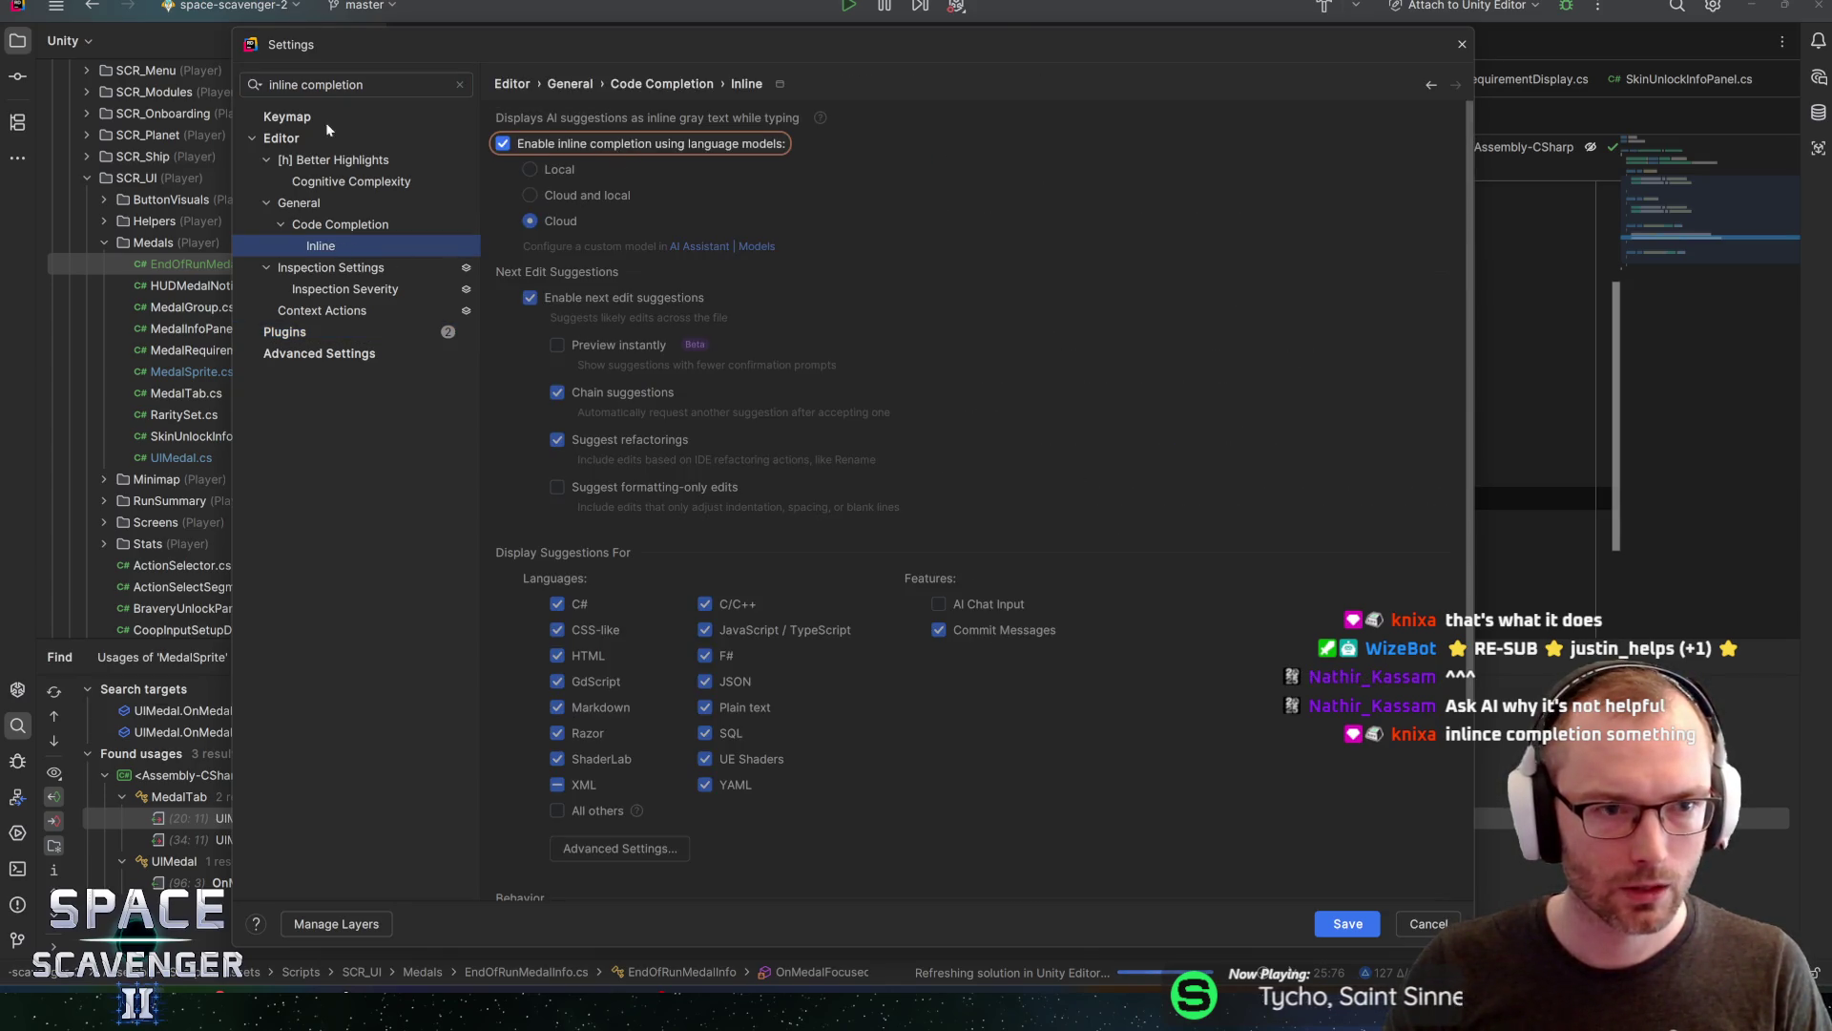
click(267, 84)
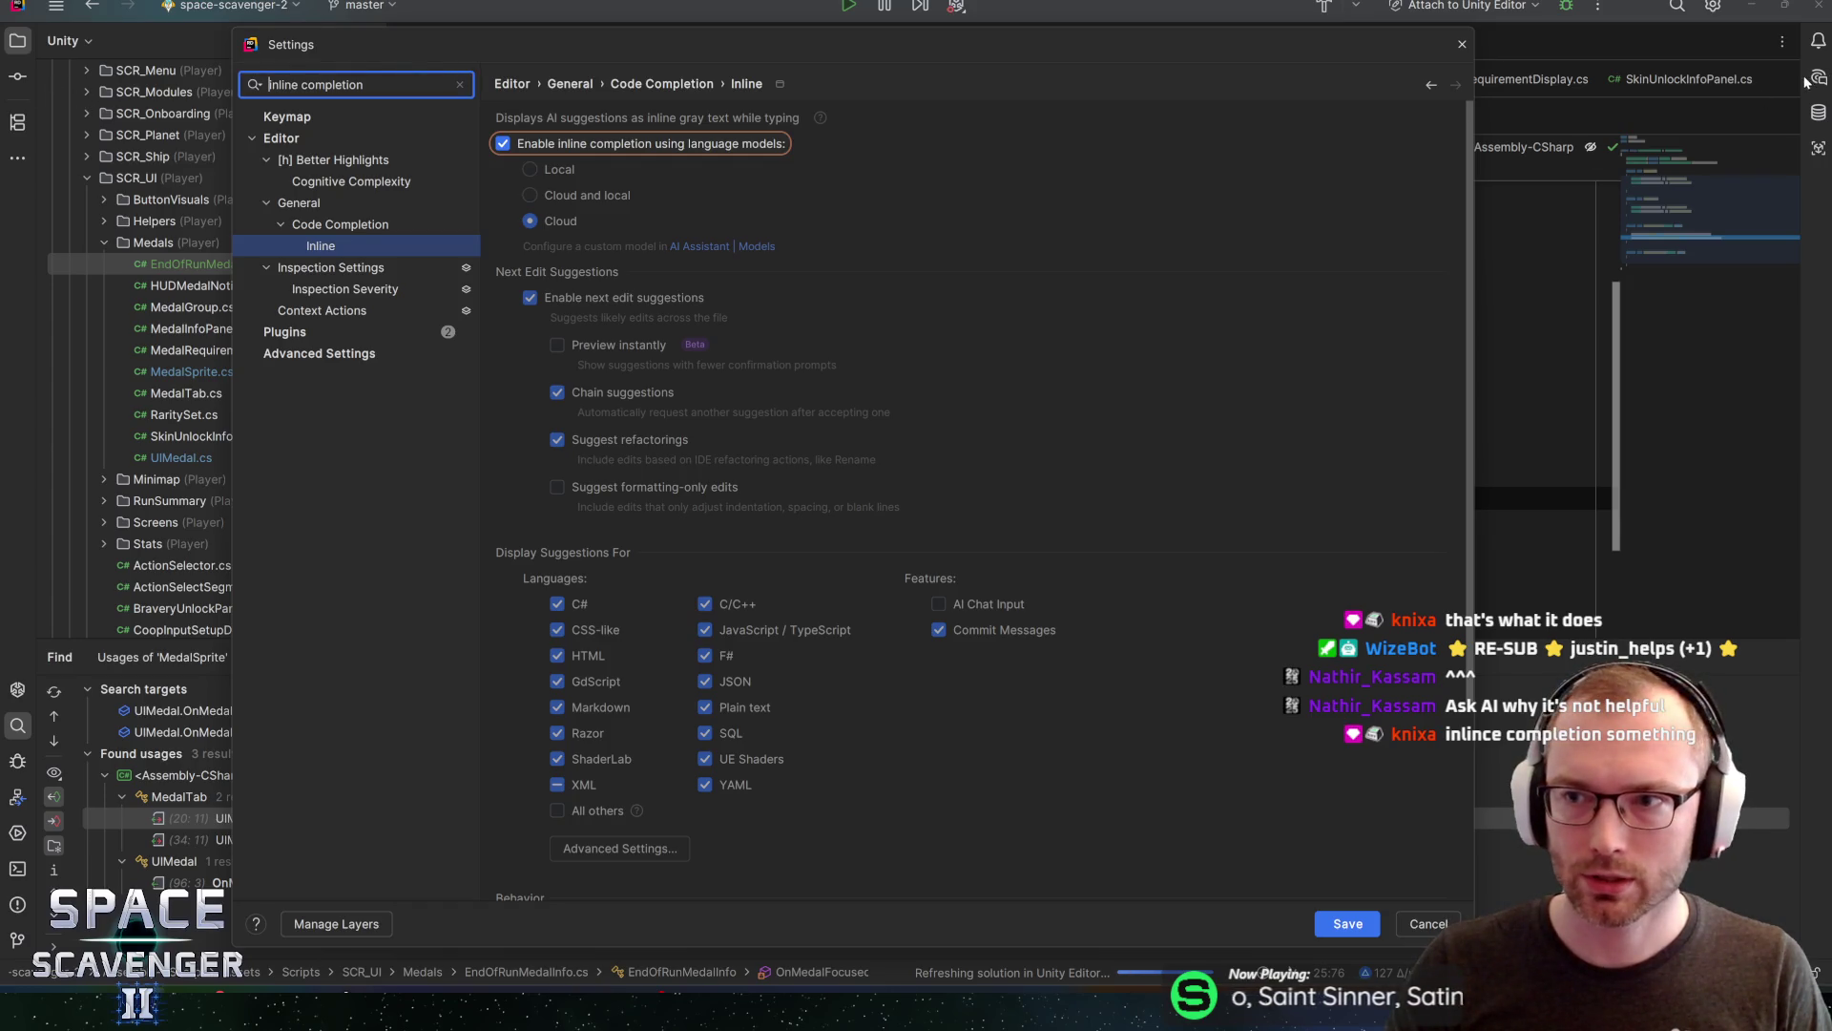
click(1461, 43)
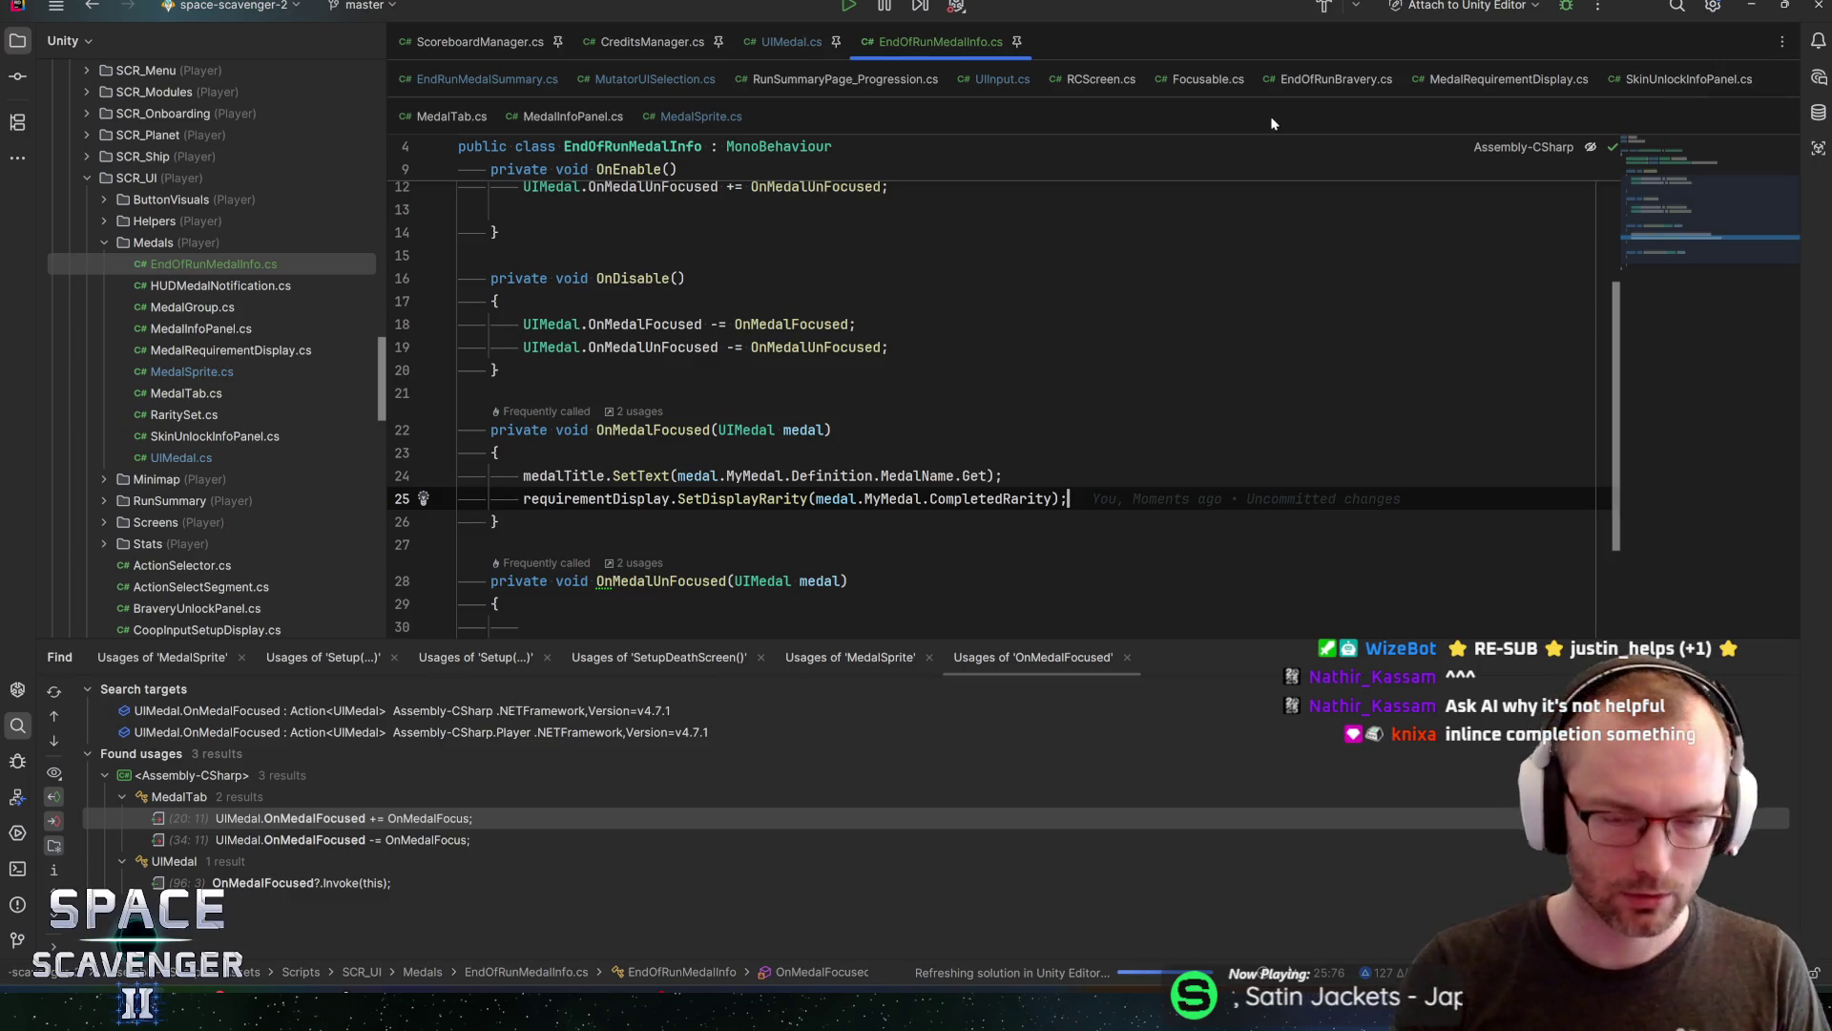
key(ctrl+alt+s)
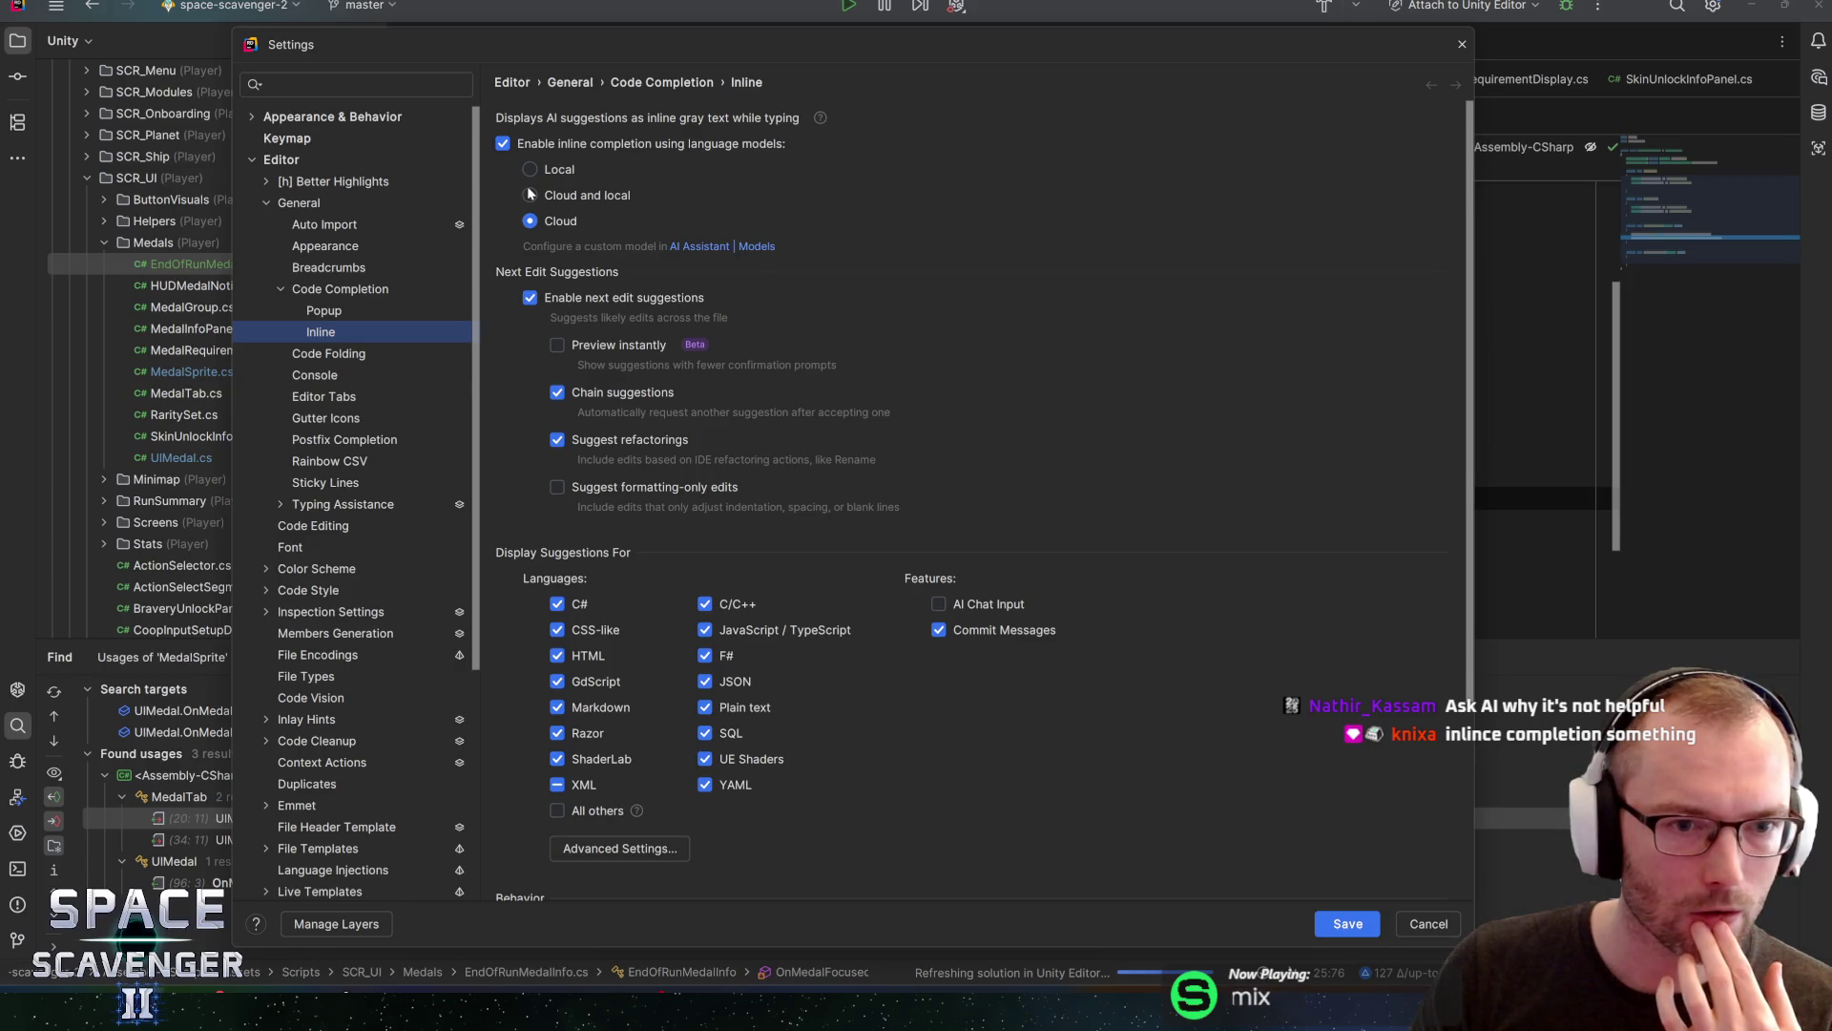
Turn off multi-line inline suggestions, switch inline completion from Cloud to Local, and save
scroll(805, 279, down, 5)
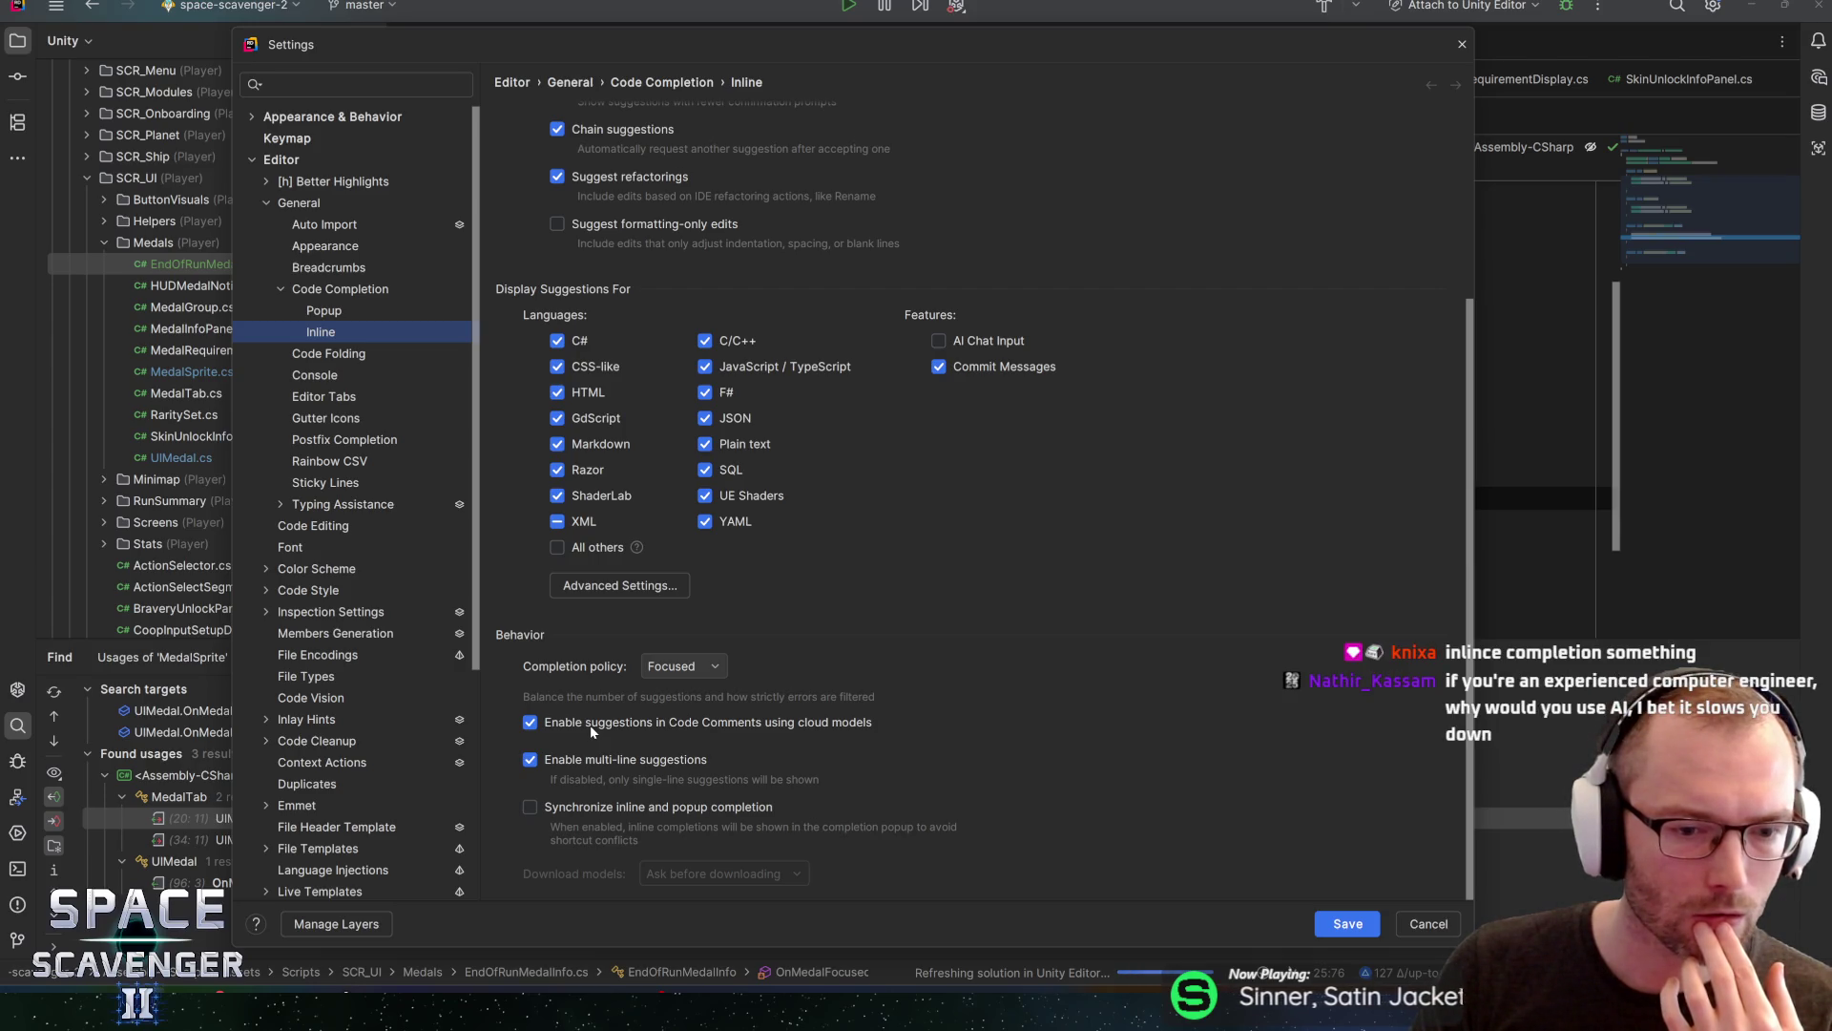
click(530, 761)
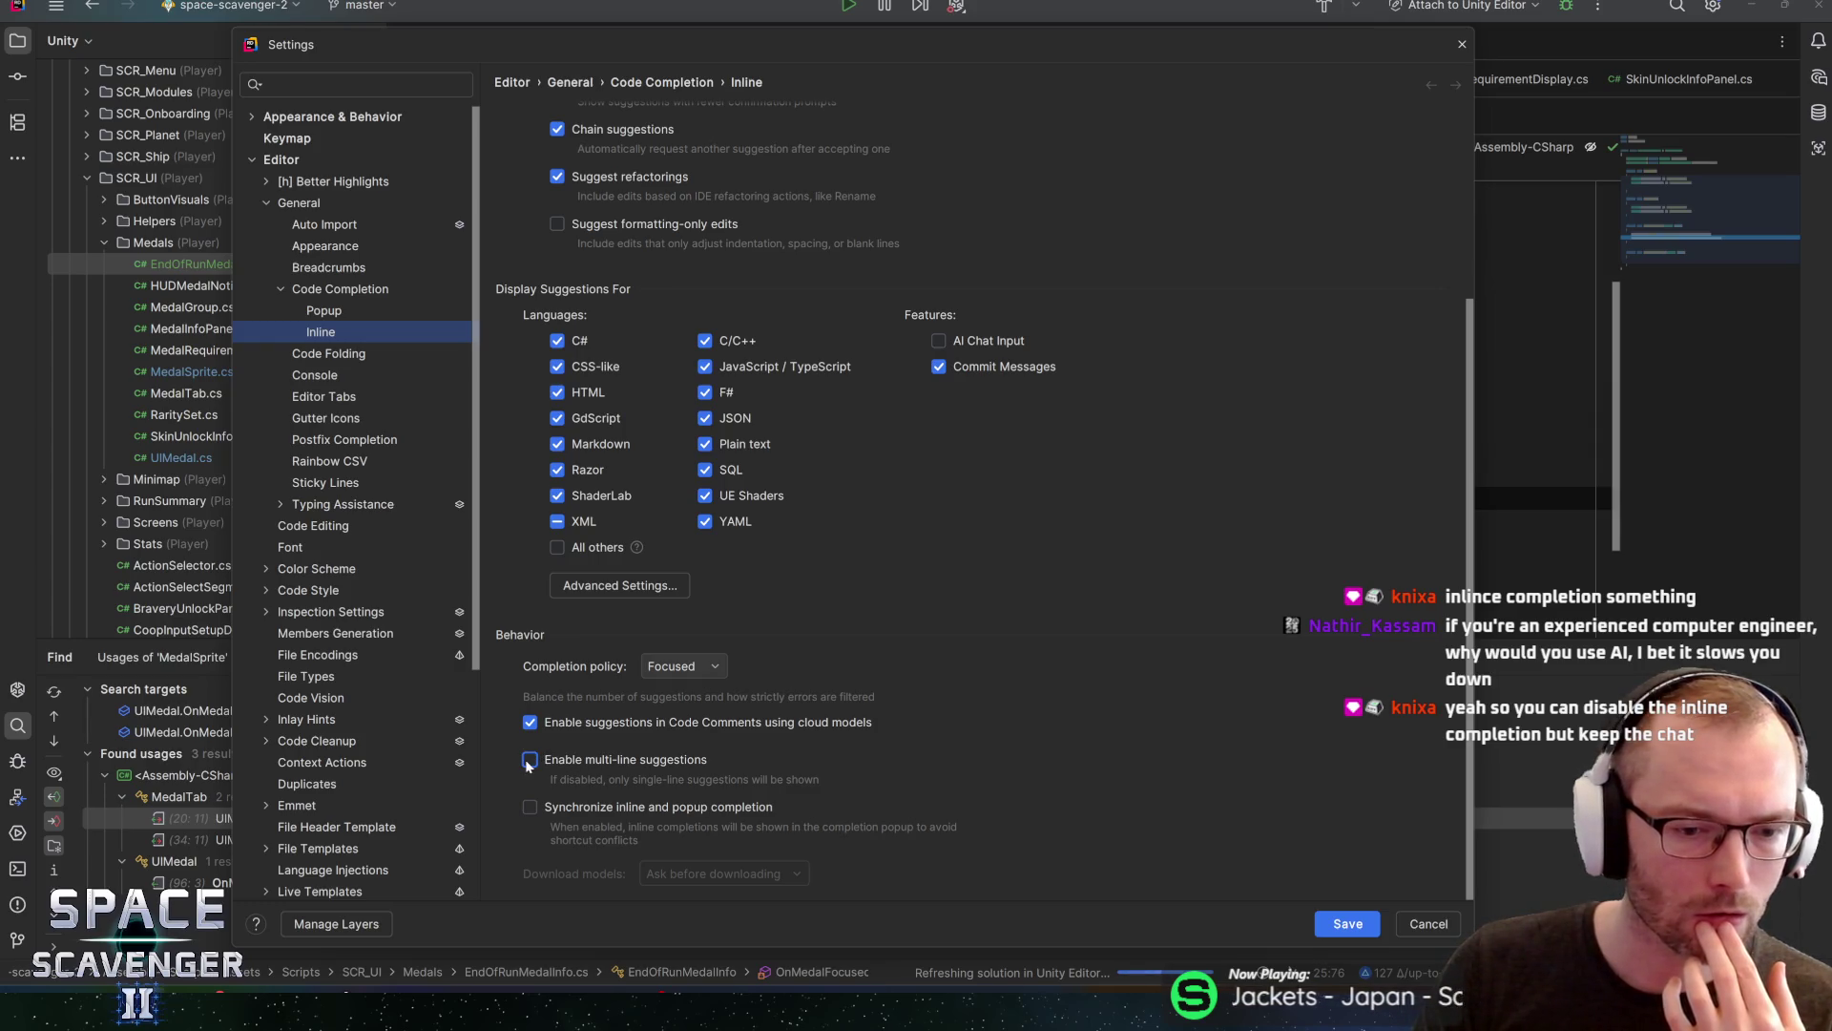
scroll(723, 574, up, 4)
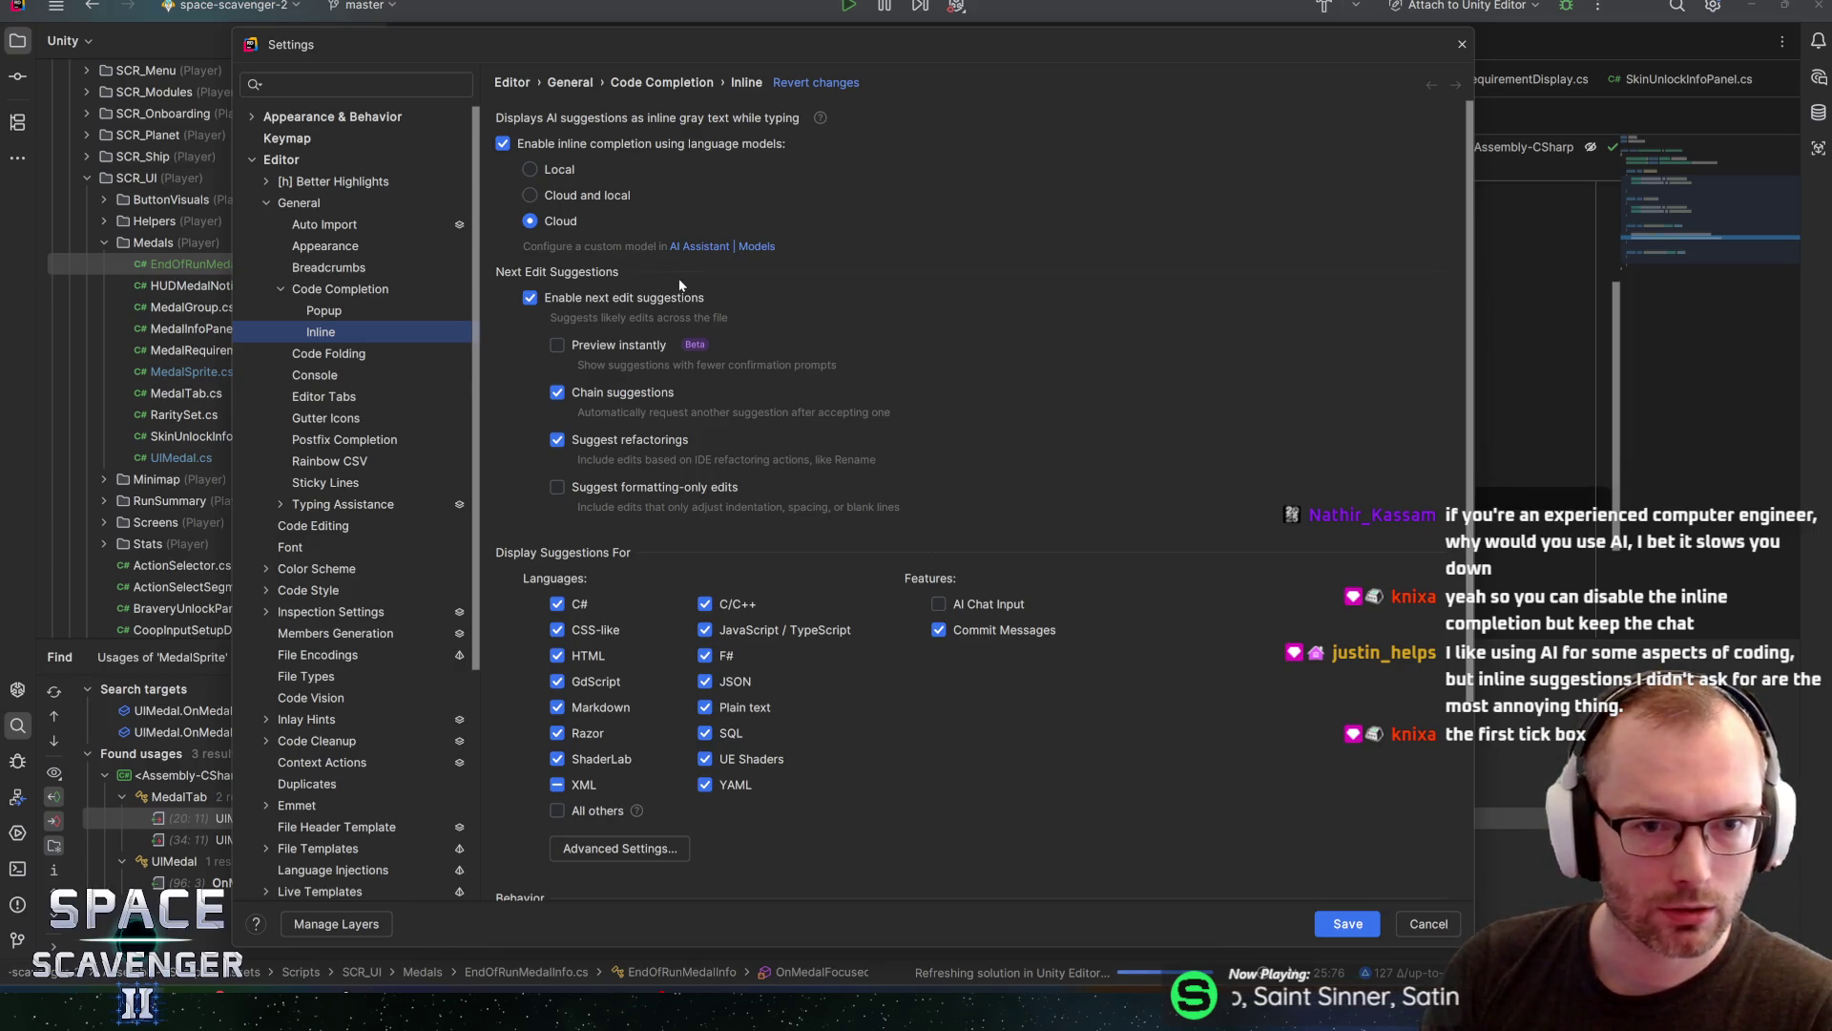
click(529, 169)
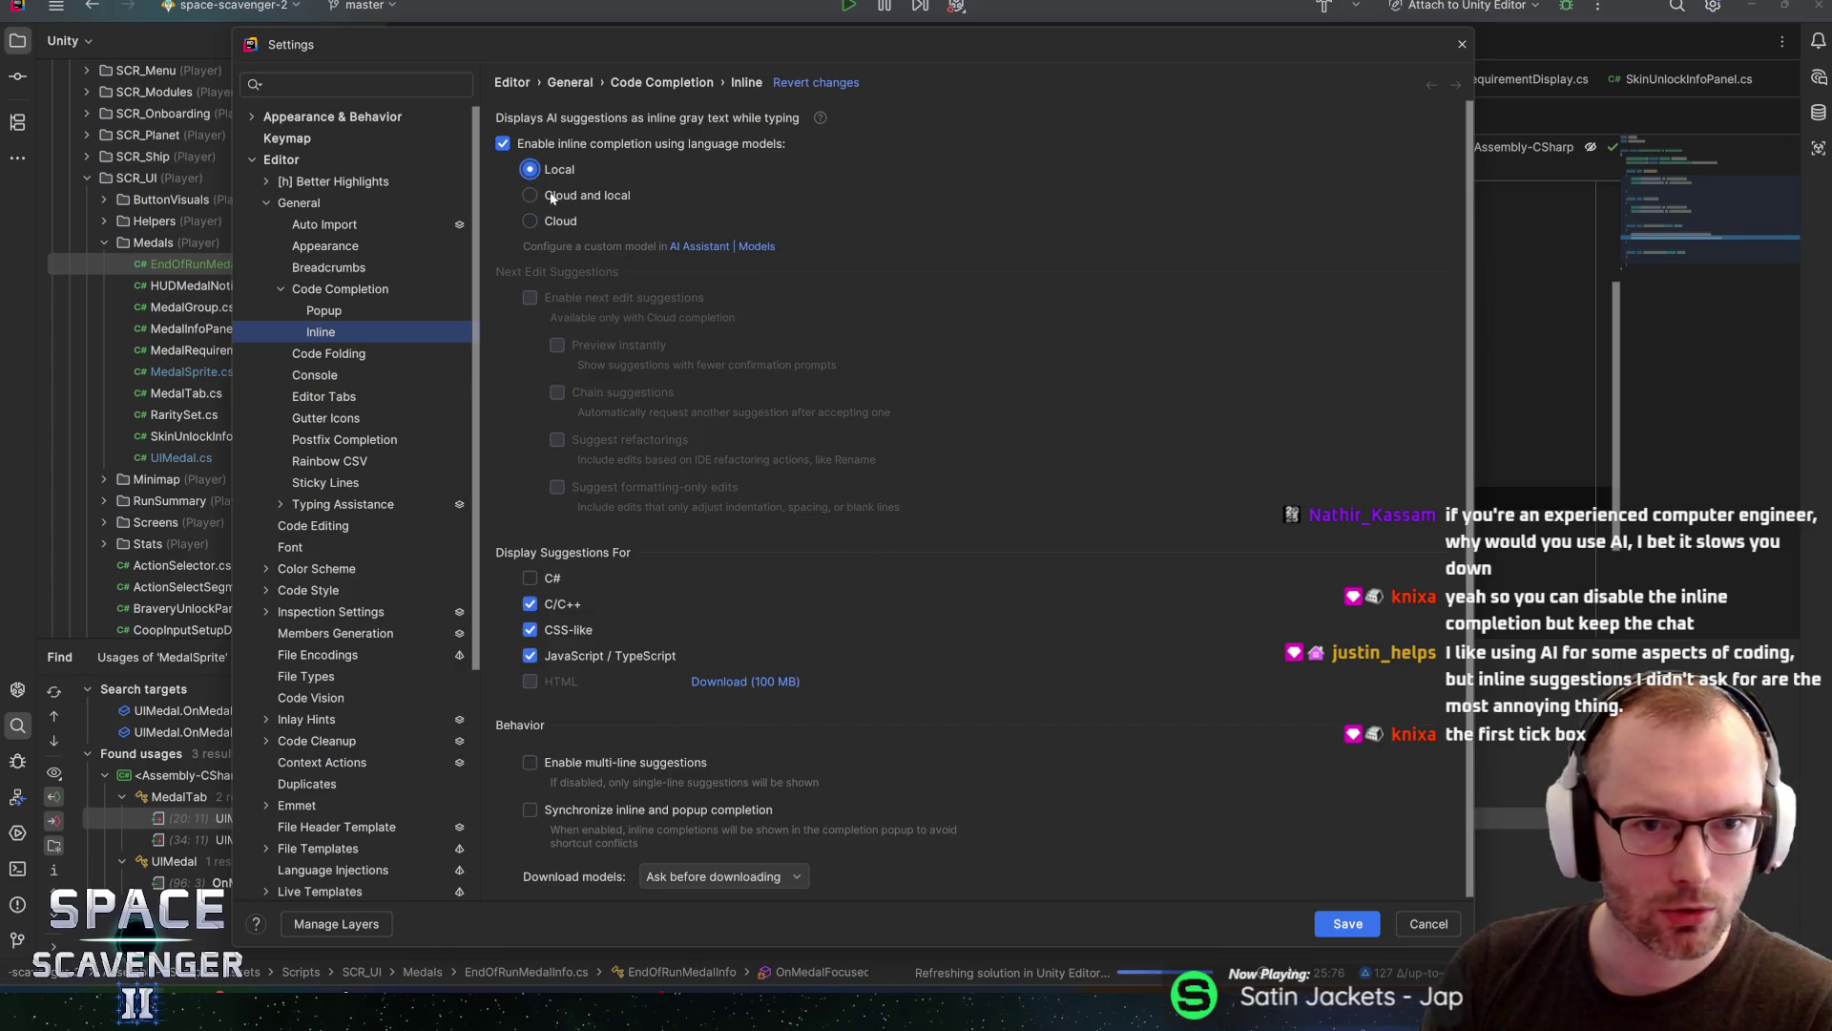
click(1336, 940)
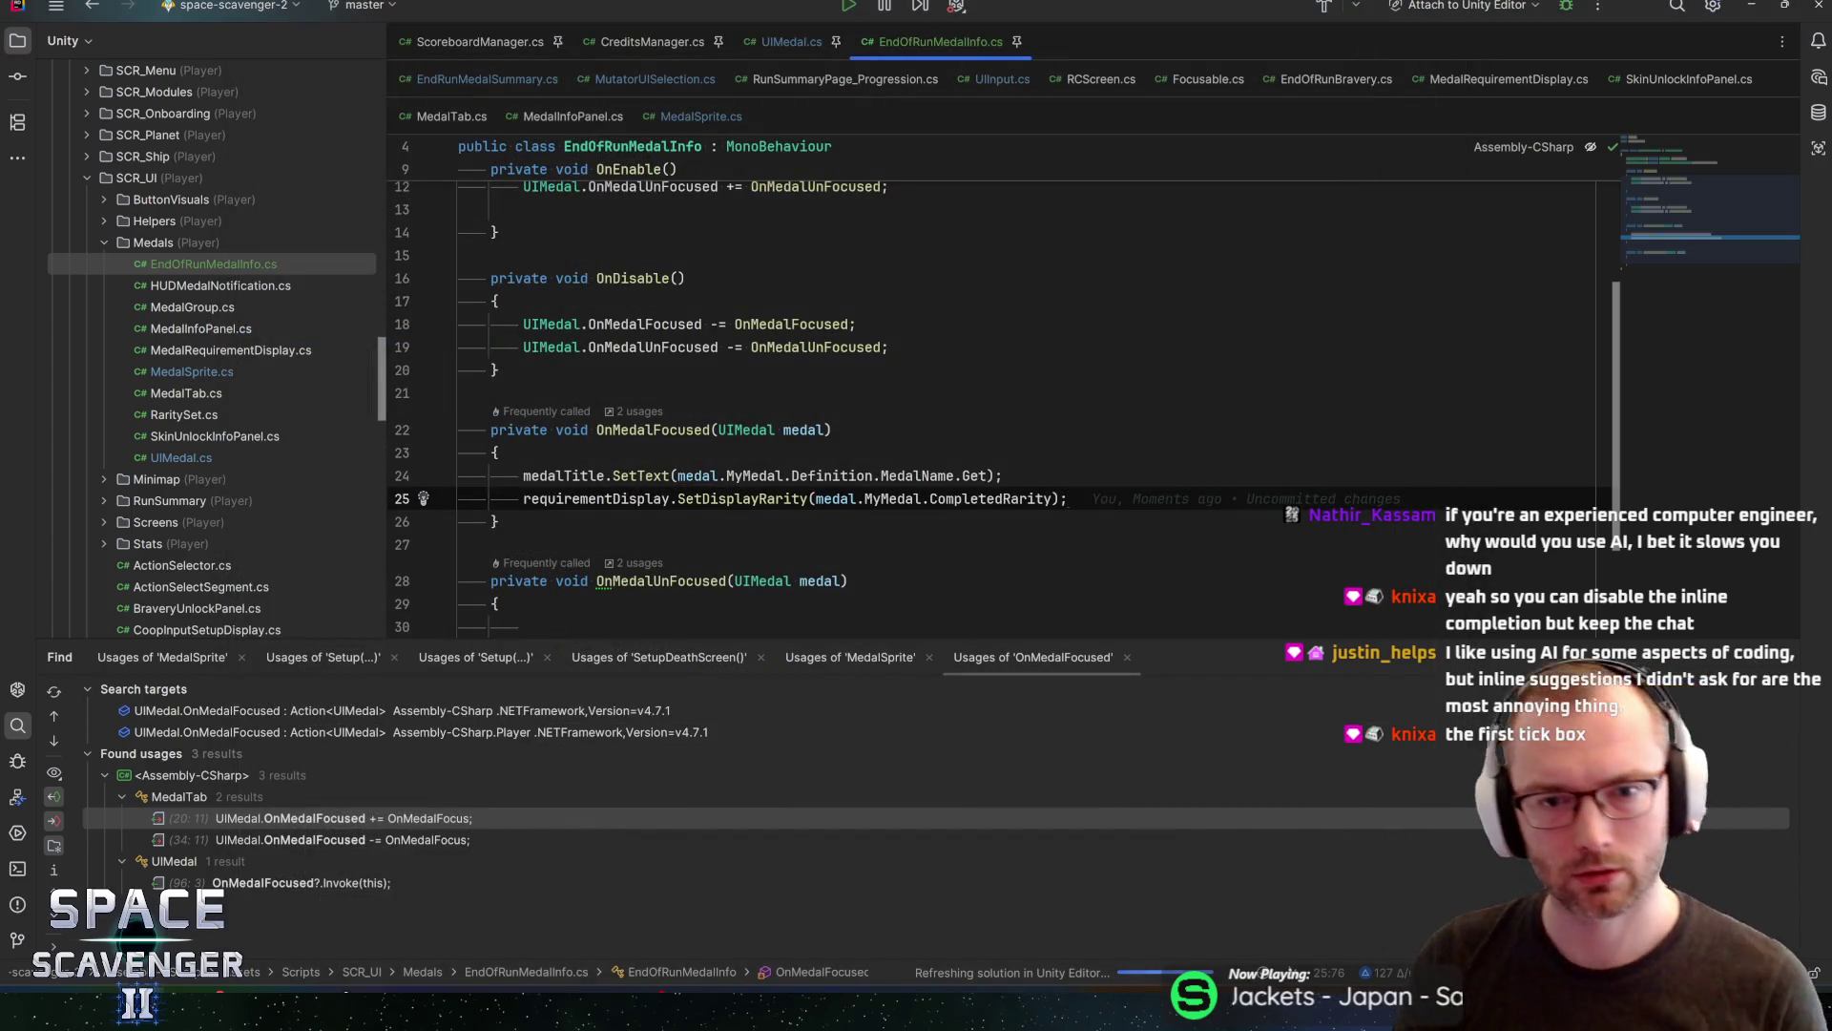
key(ctrl+w)
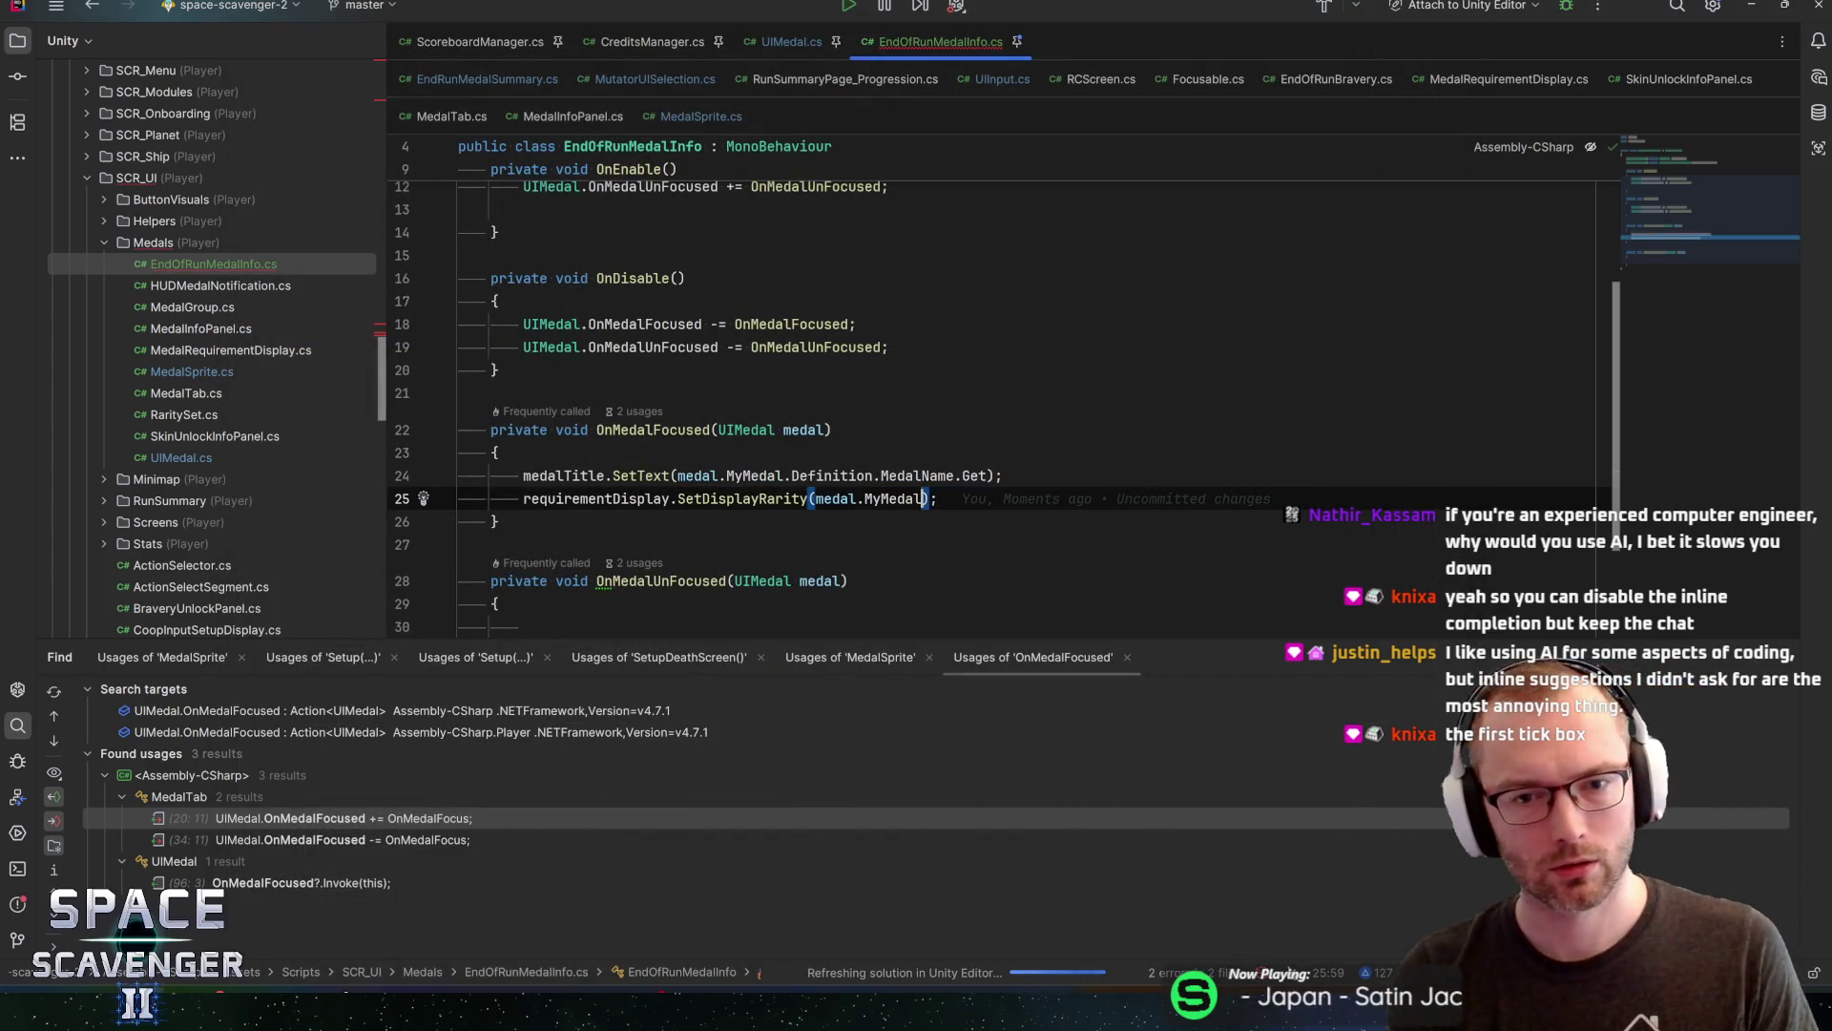
key(BackSpace)
key(ctrl+space)
text(C)
key(Return)
key(End)
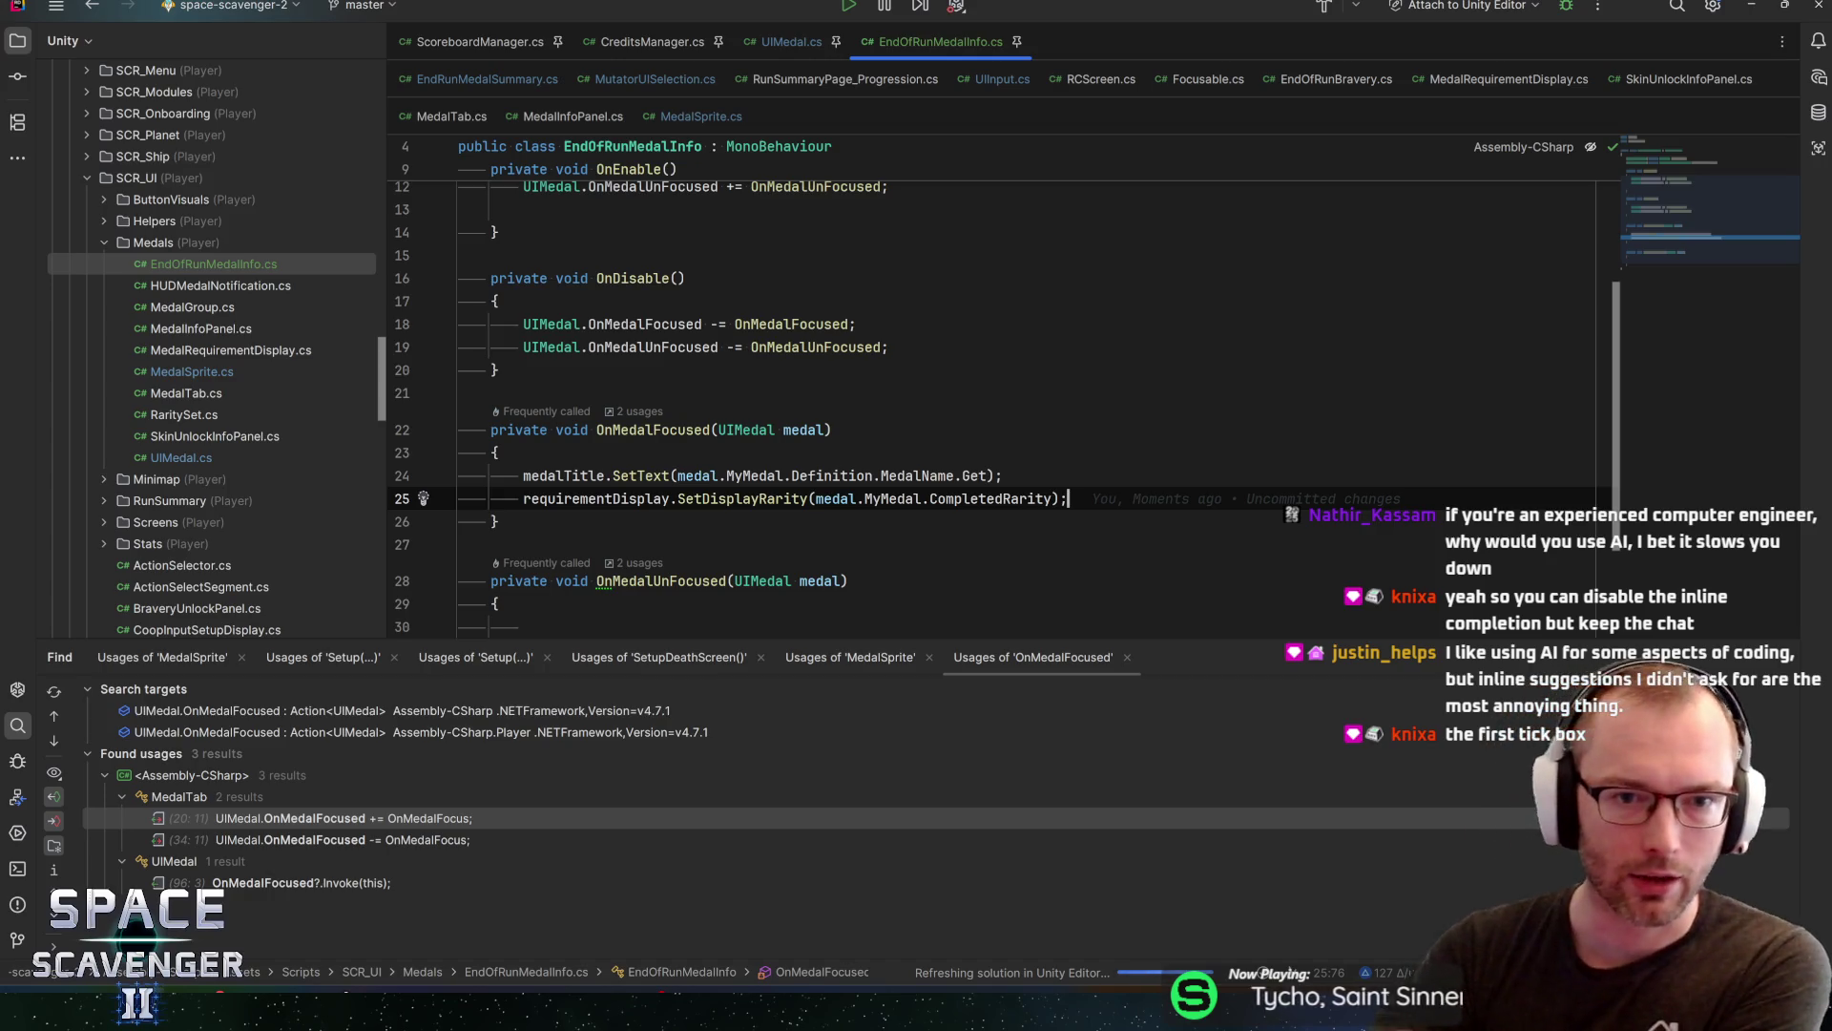
scroll(993, 382, up, 3)
scroll(993, 382, up, 1)
click(465, 252)
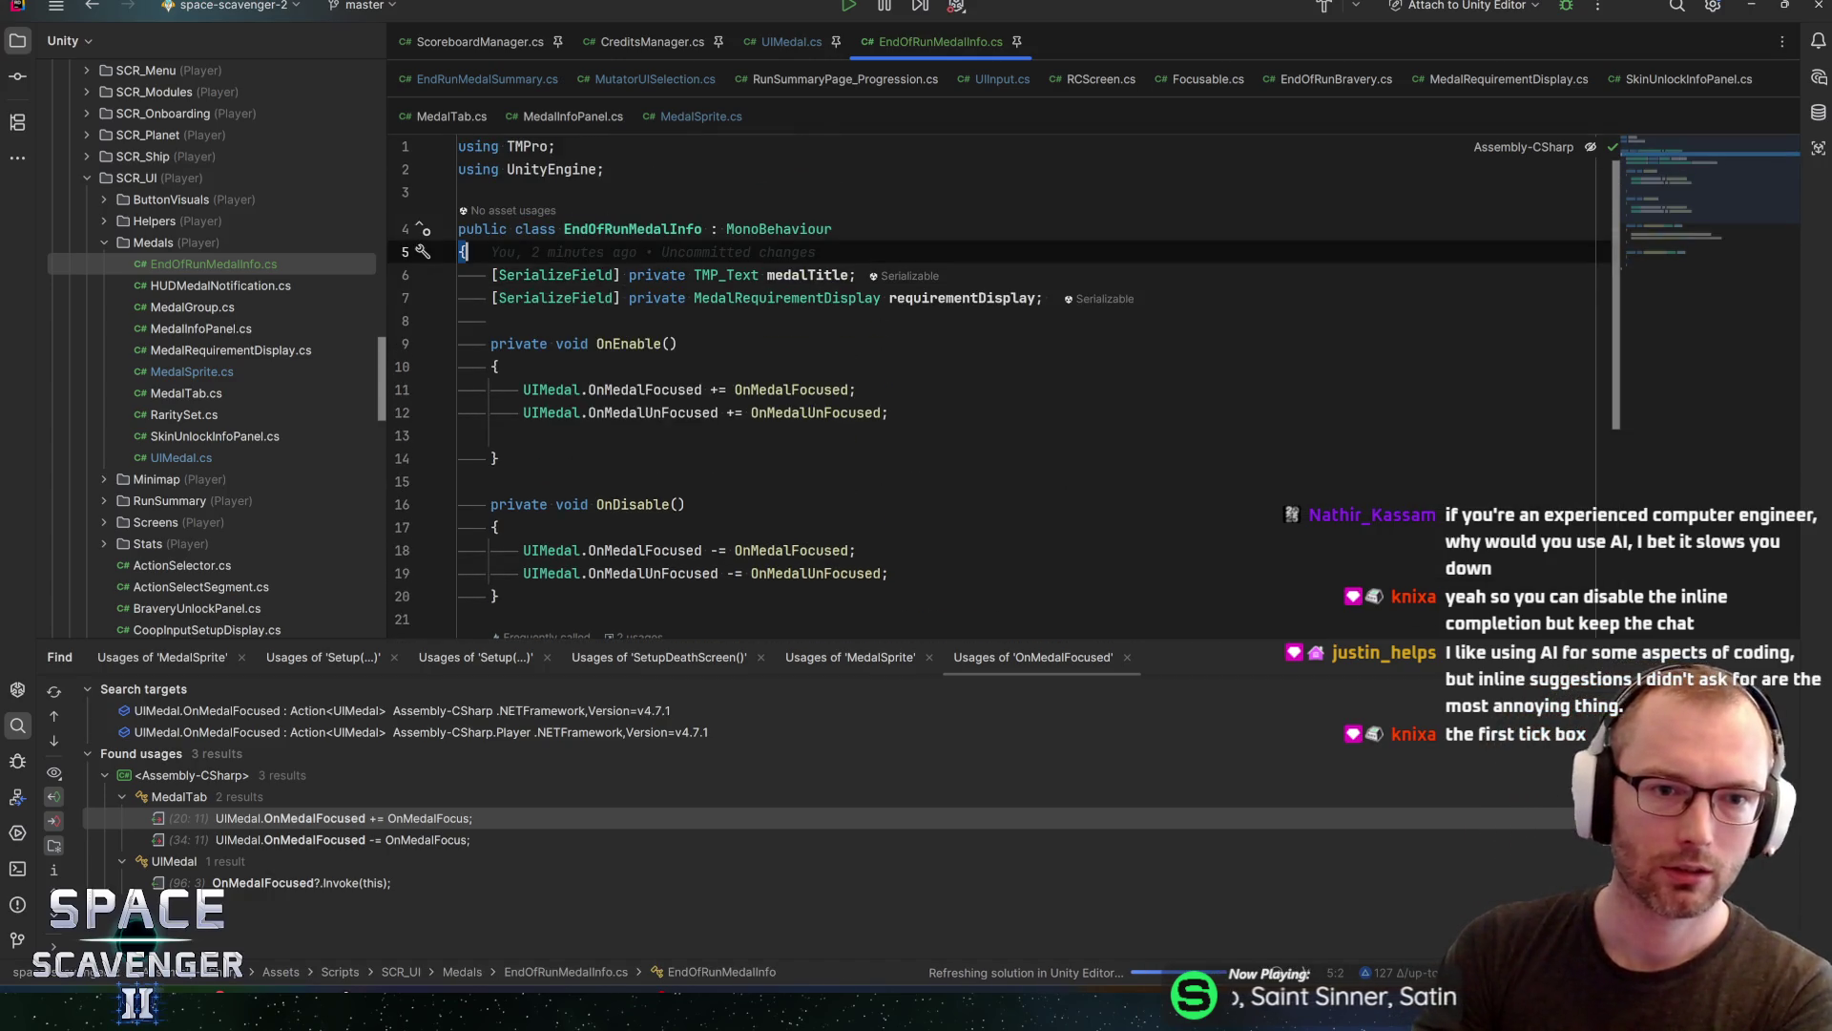
key(Return)
text([SerializeField] private)
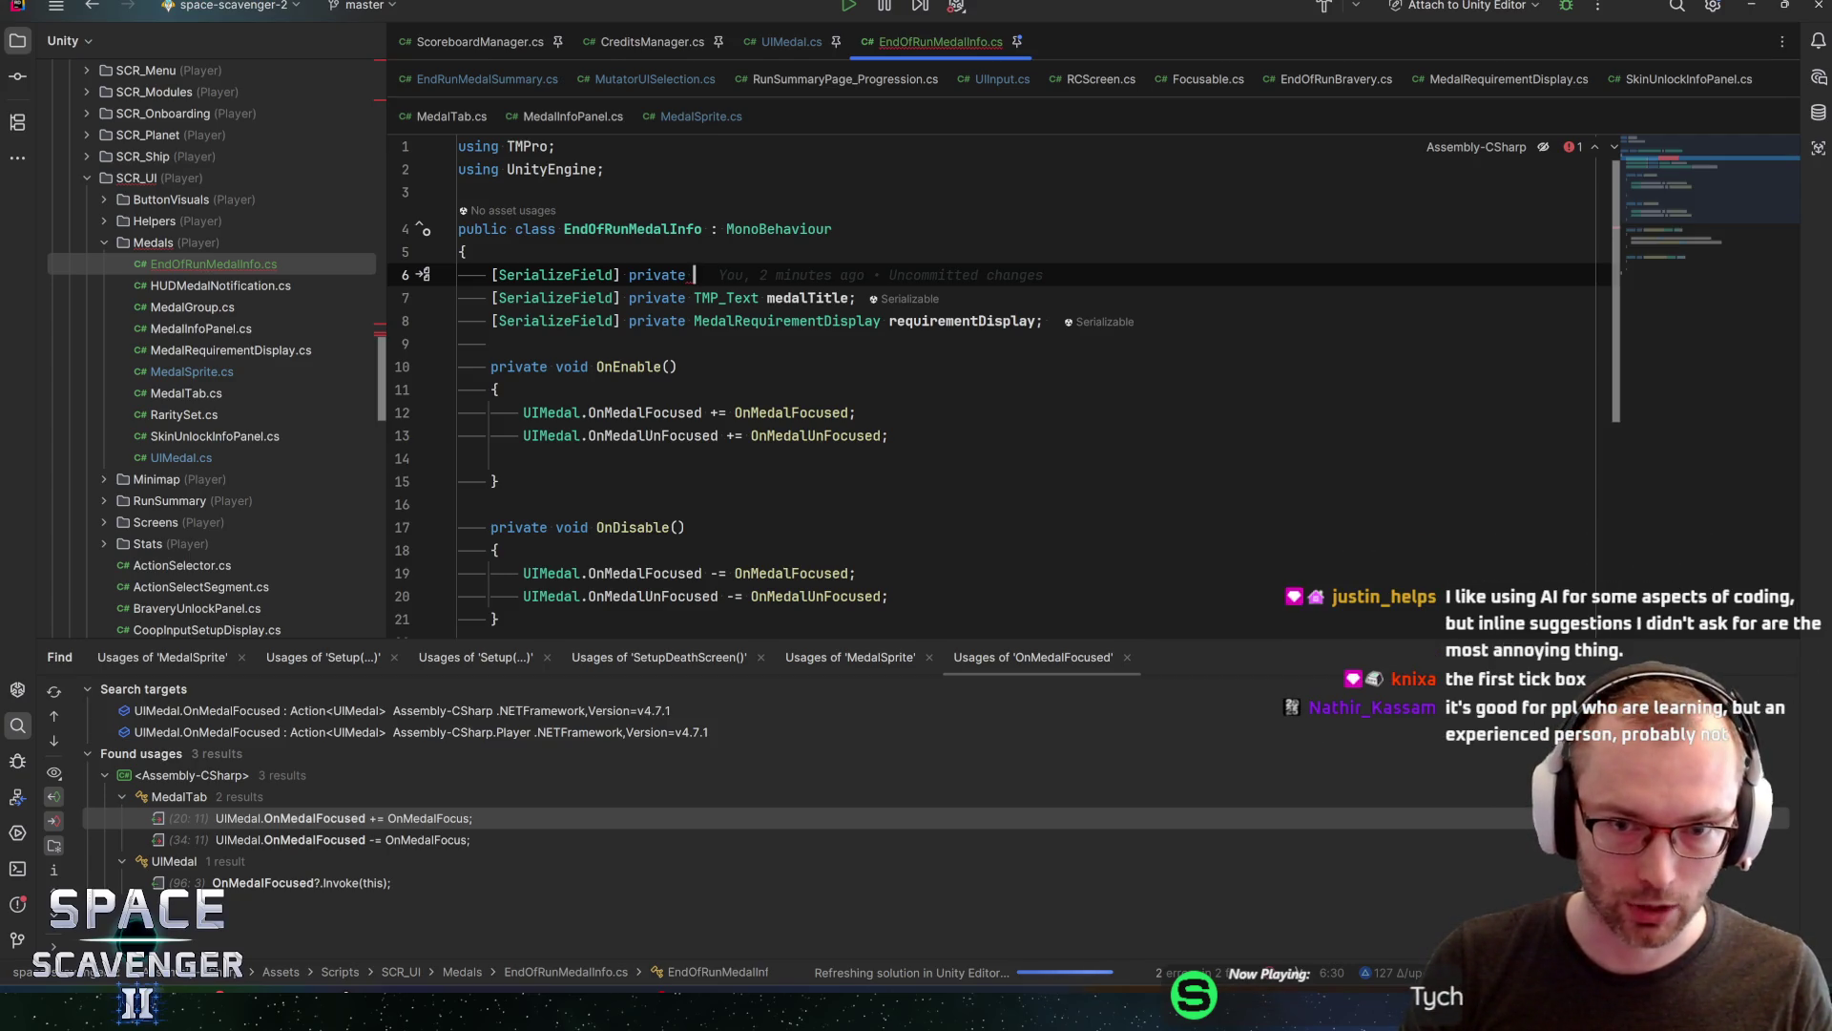
key(ctrl+z)
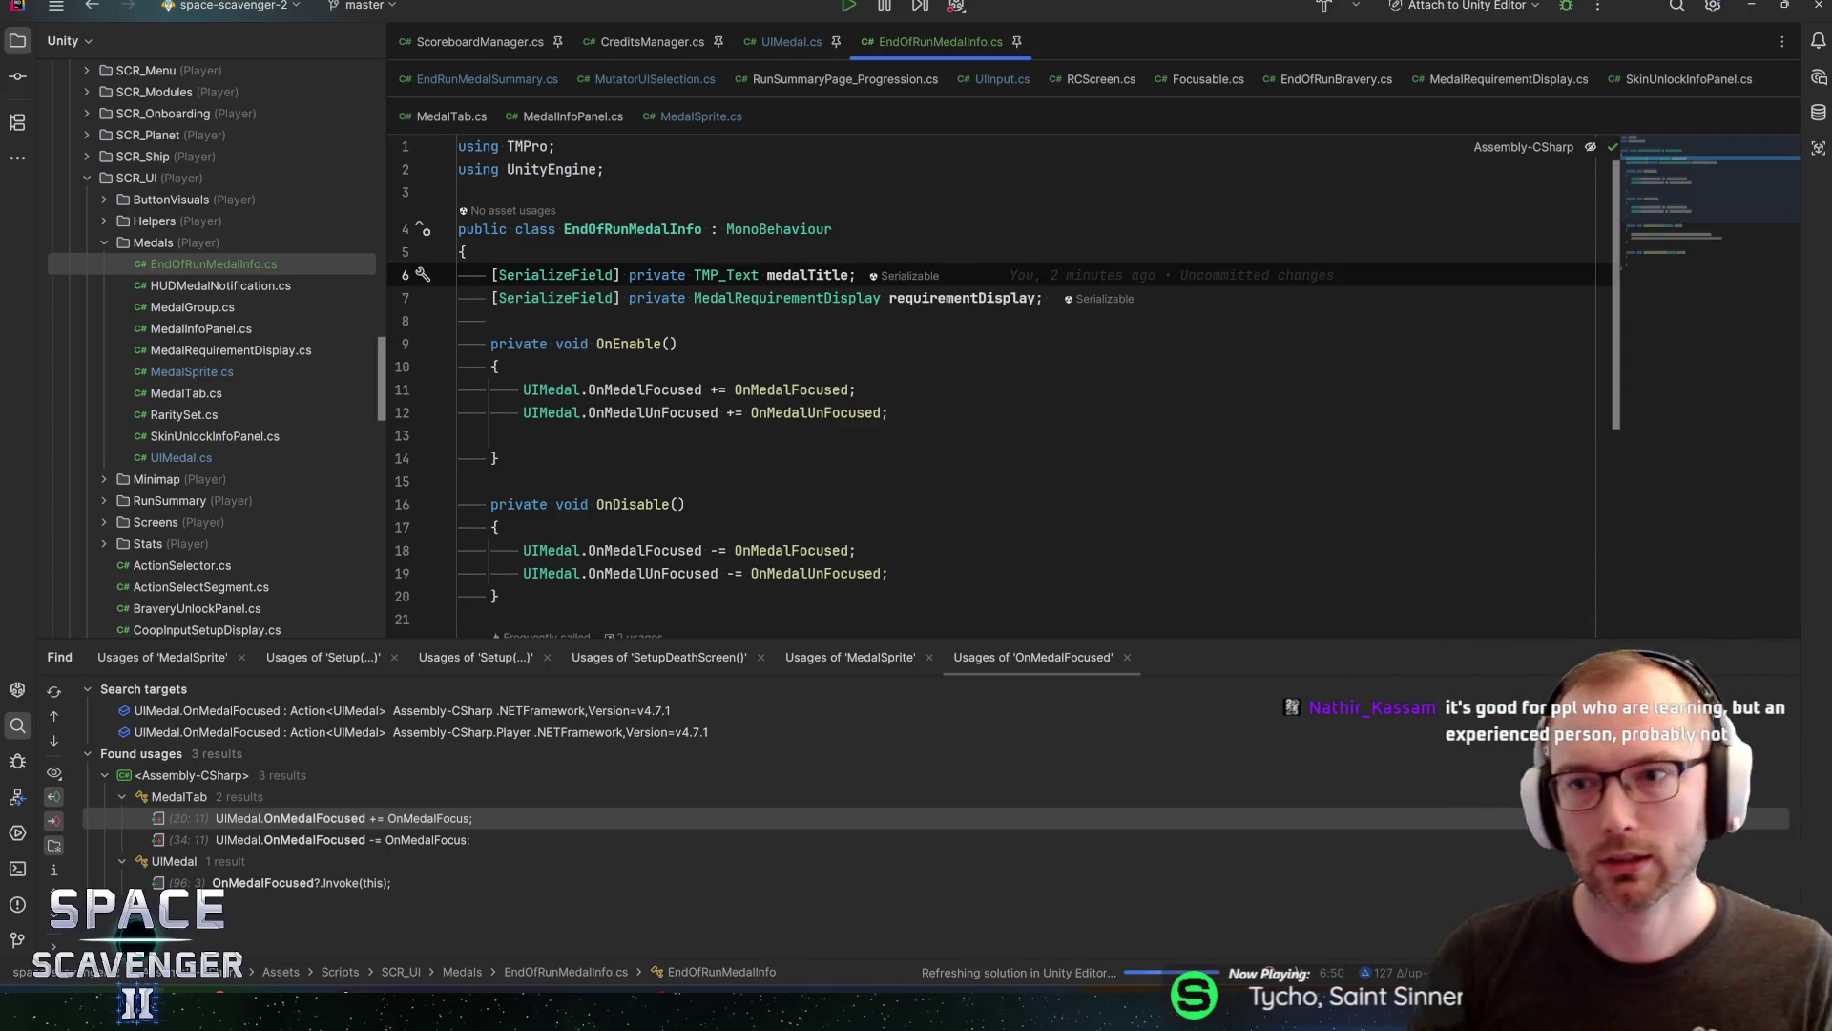
scroll(997, 387, down, 3)
scroll(997, 392, down, 4)
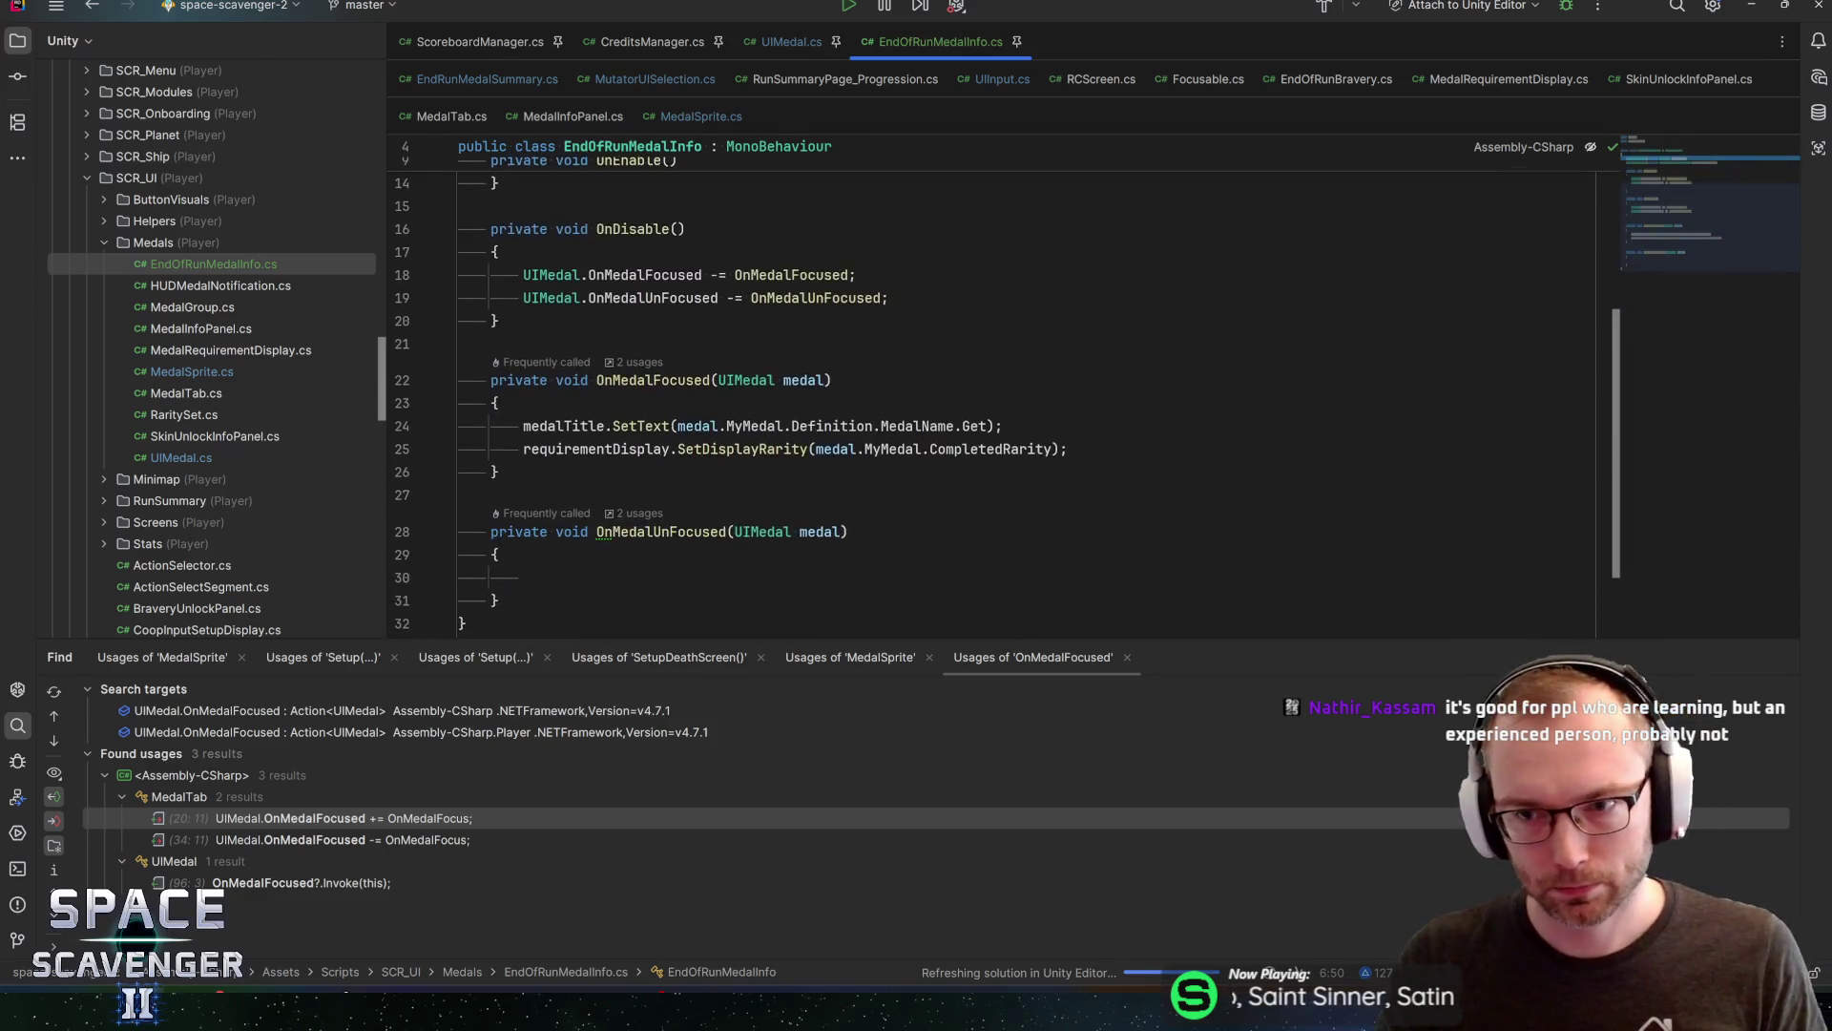
Start a requirementDisplay line inside OnMedalFocused, then delete it unfinished
click(523, 509)
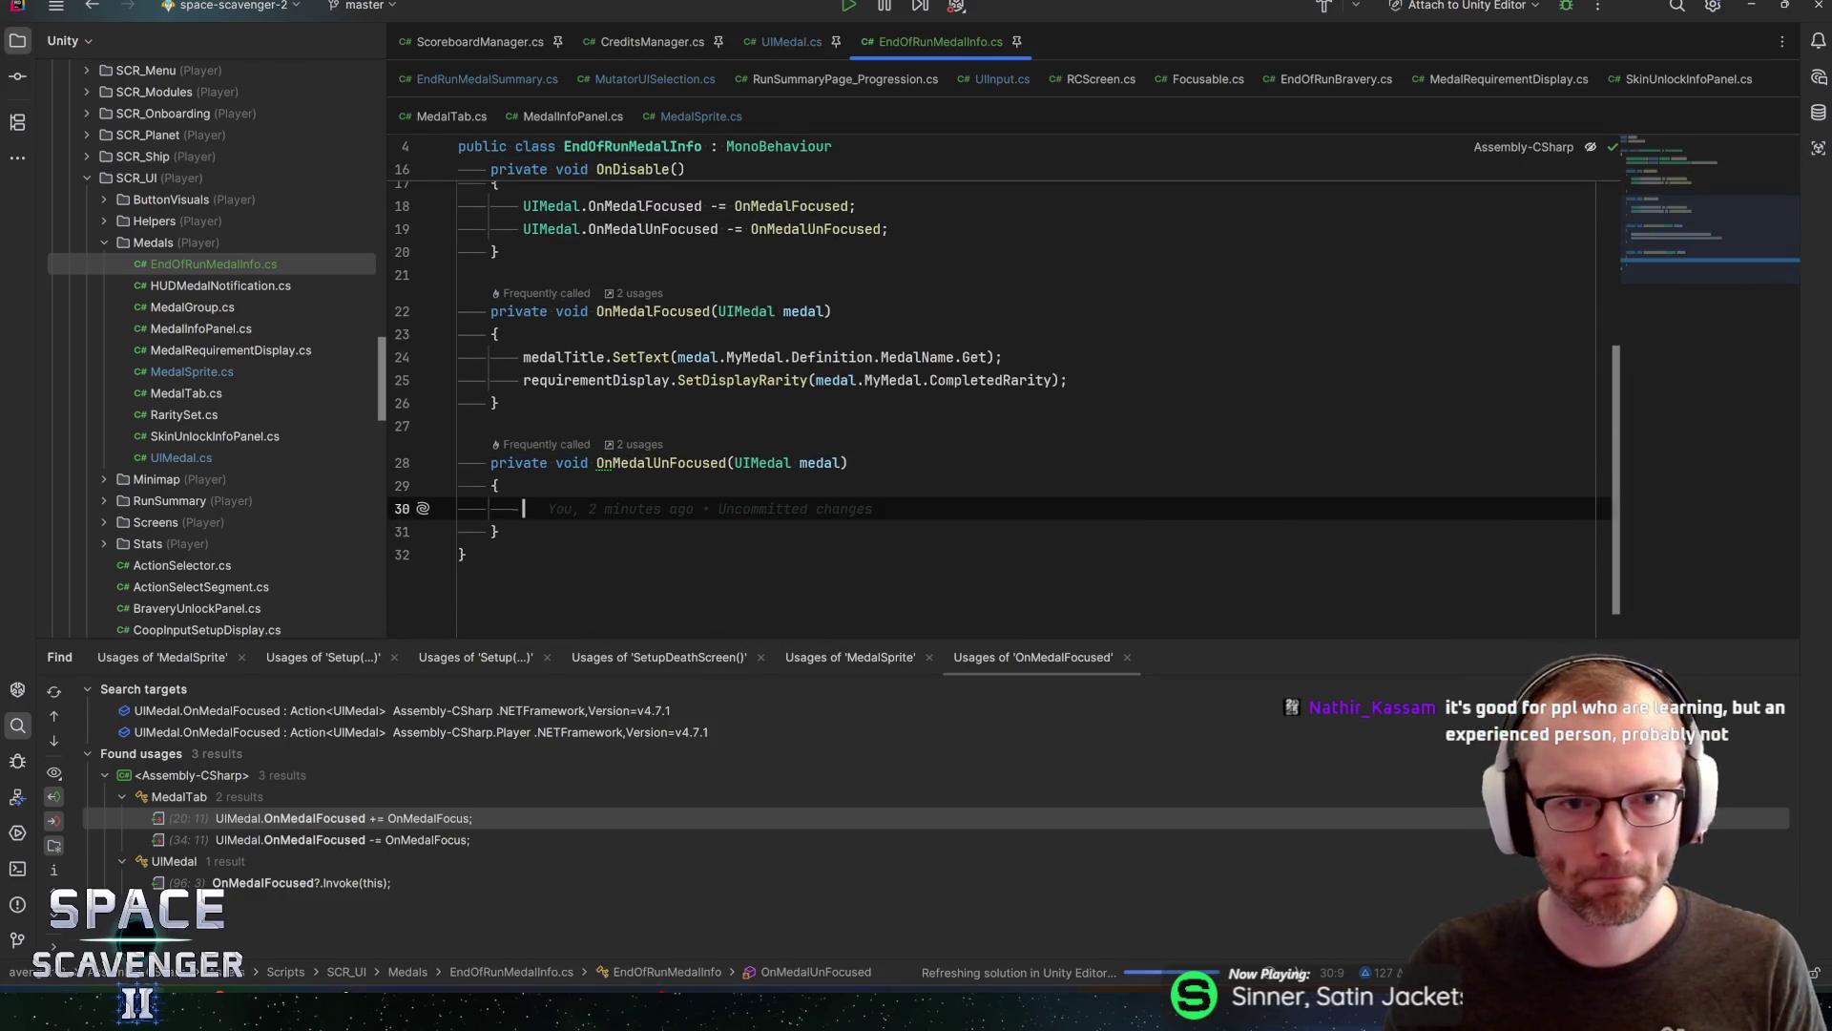
click(496, 334)
key(Return)
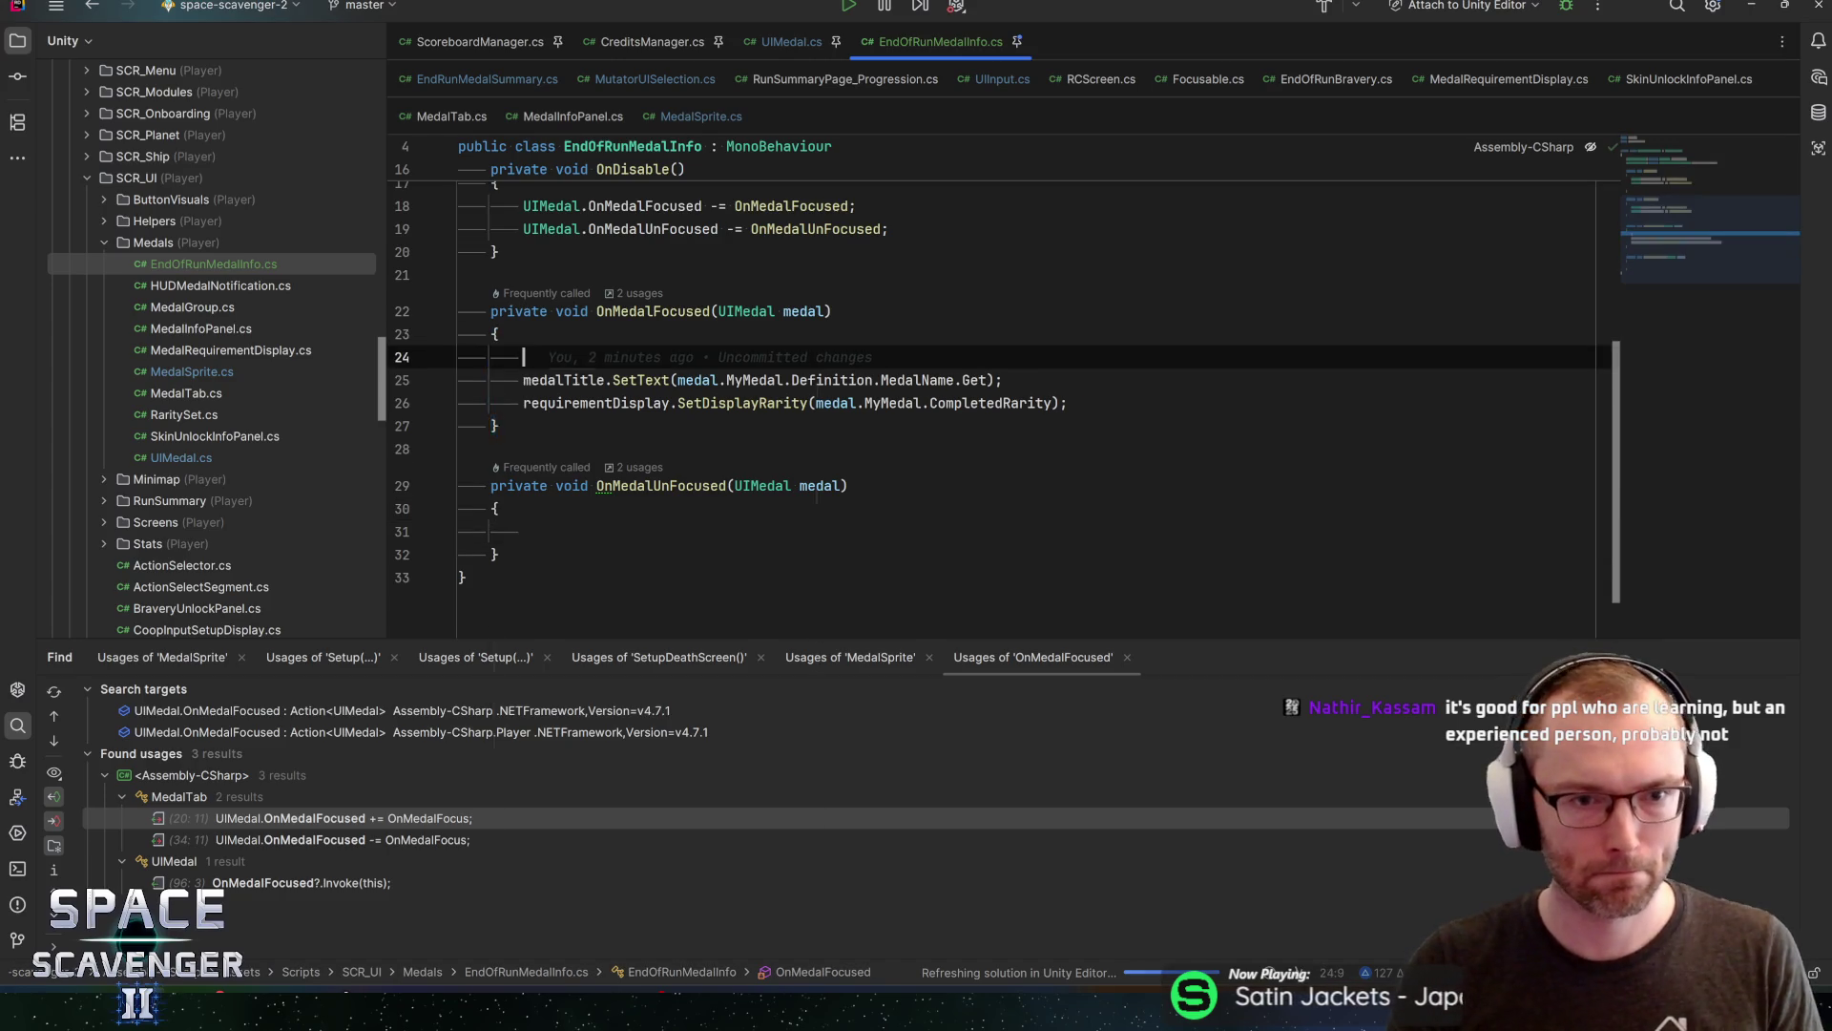
text(requirementDisplay.sho)
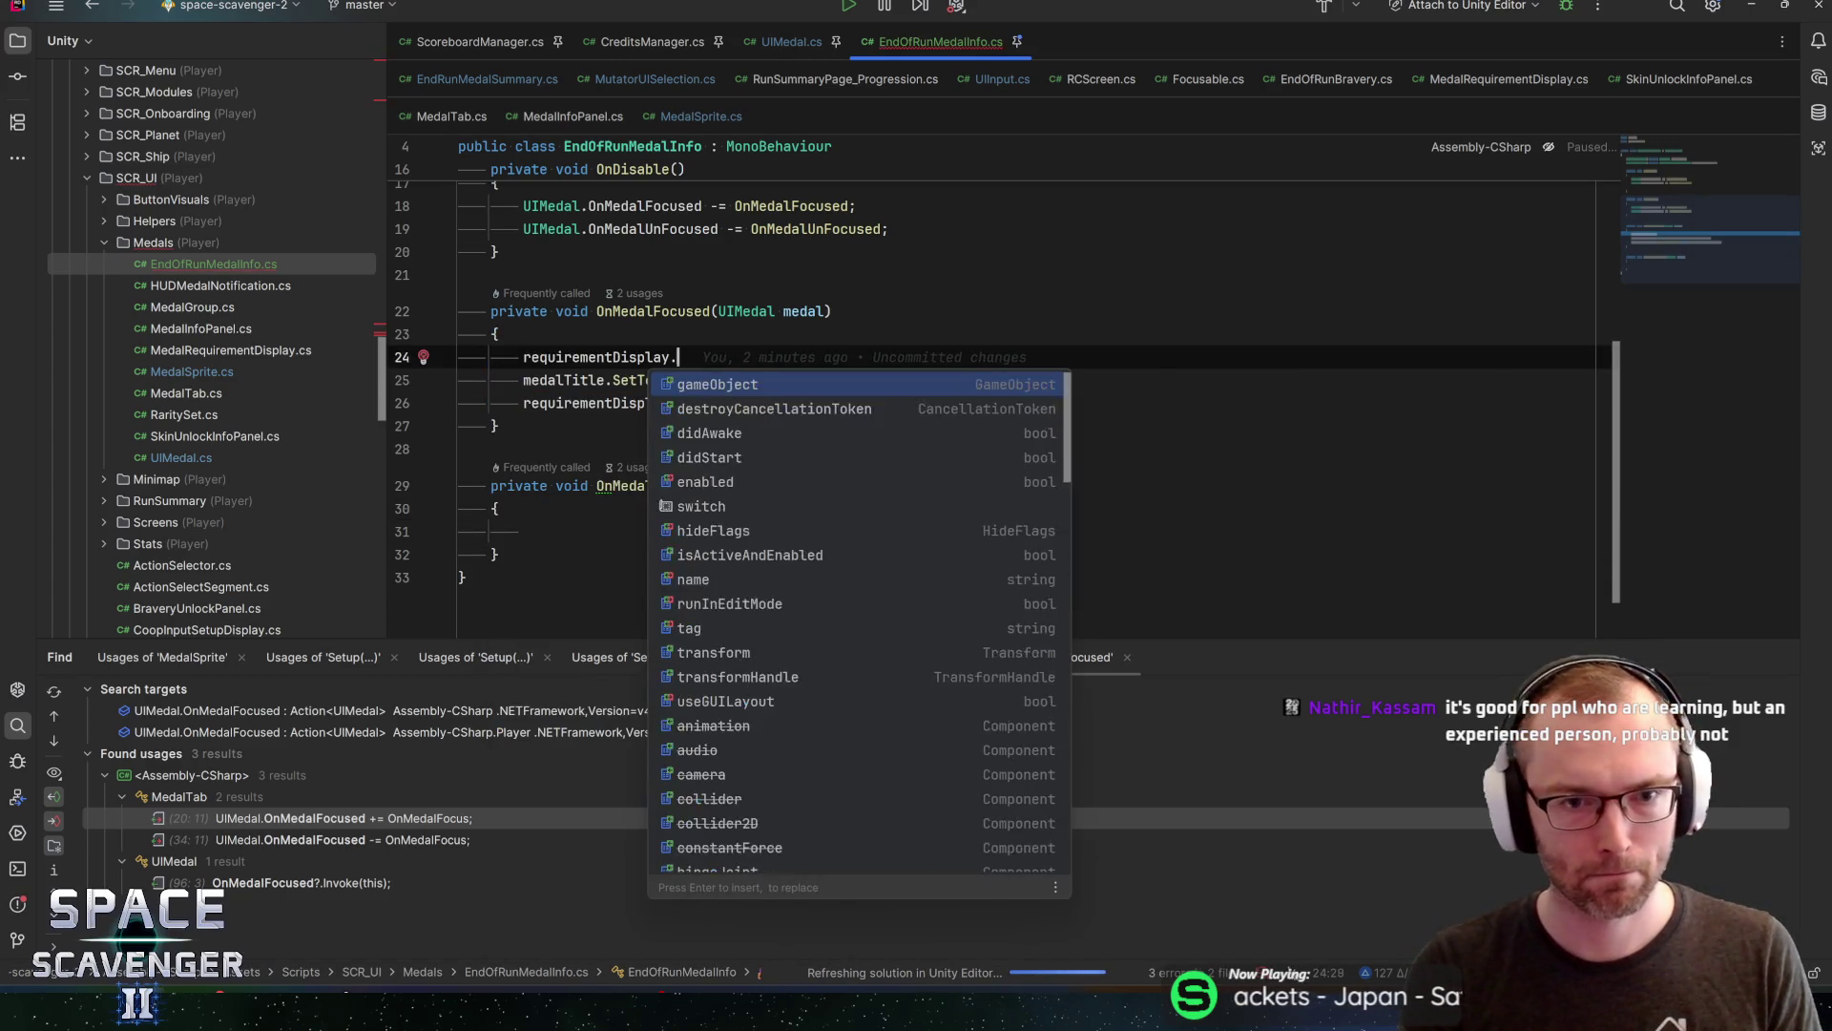
key(BackSpace)
key(BackSpace)
key(BackSpace)
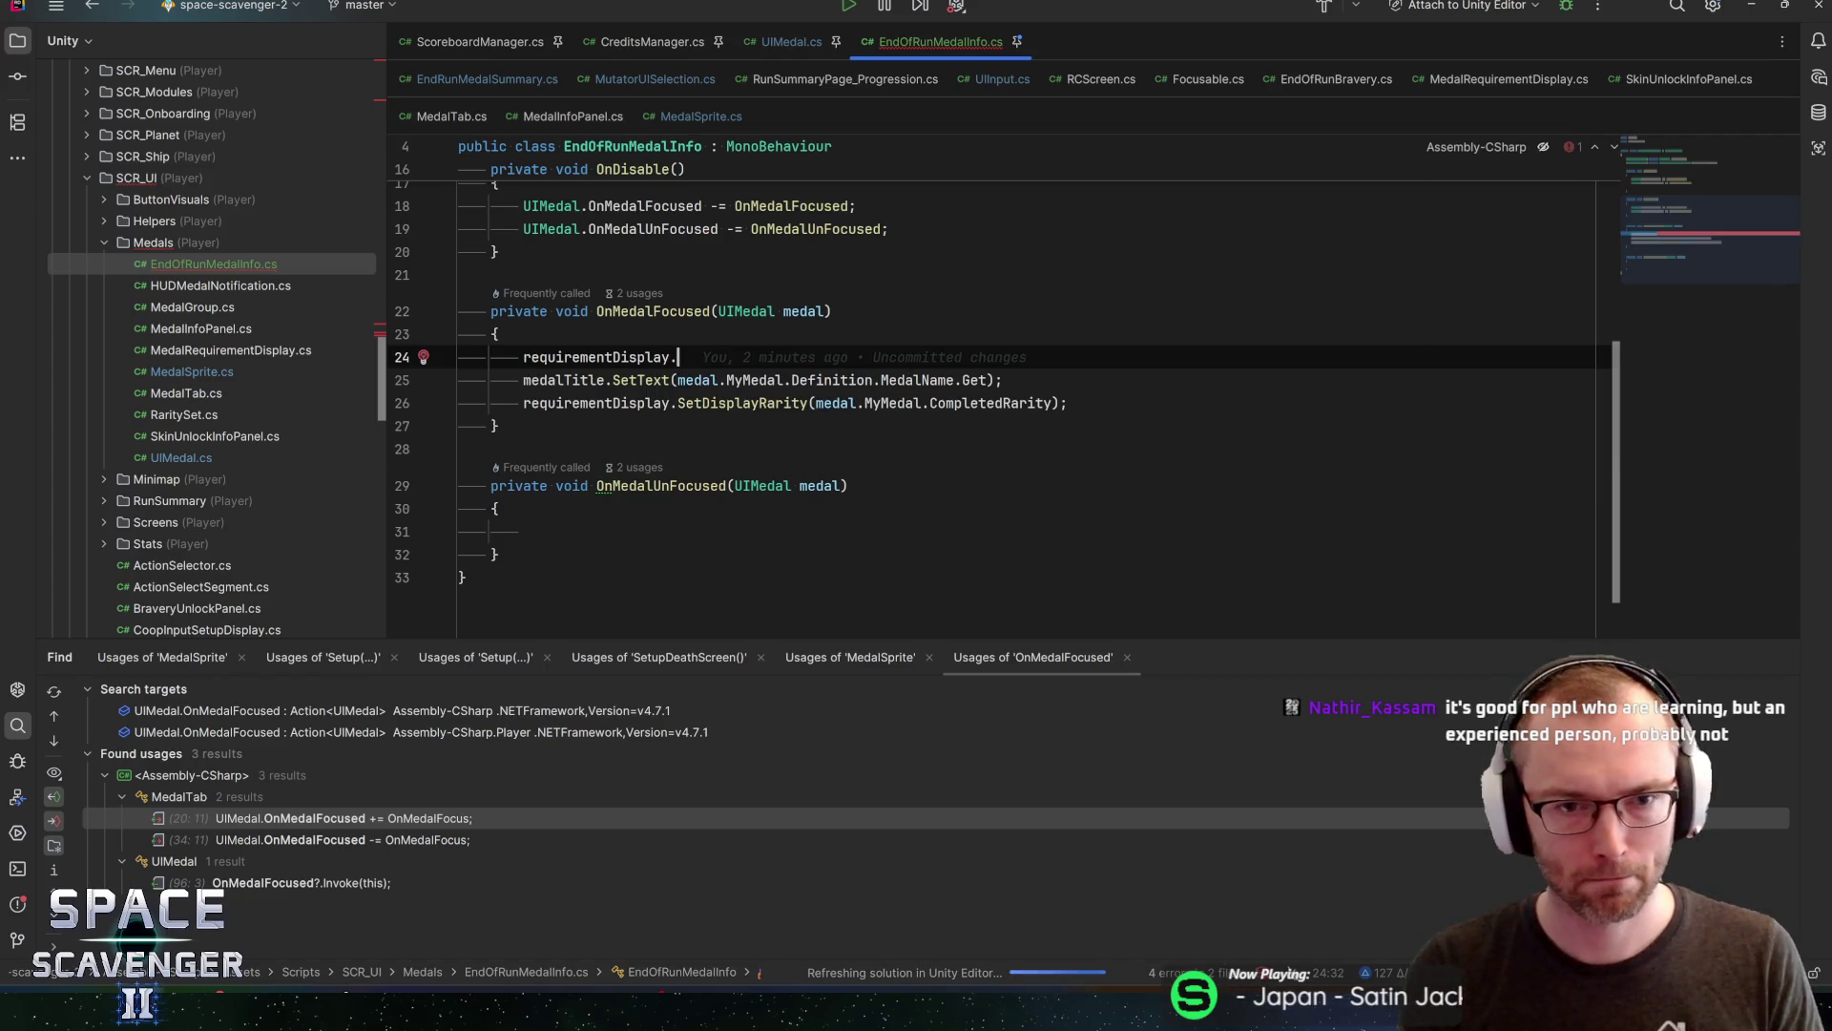
text(.)
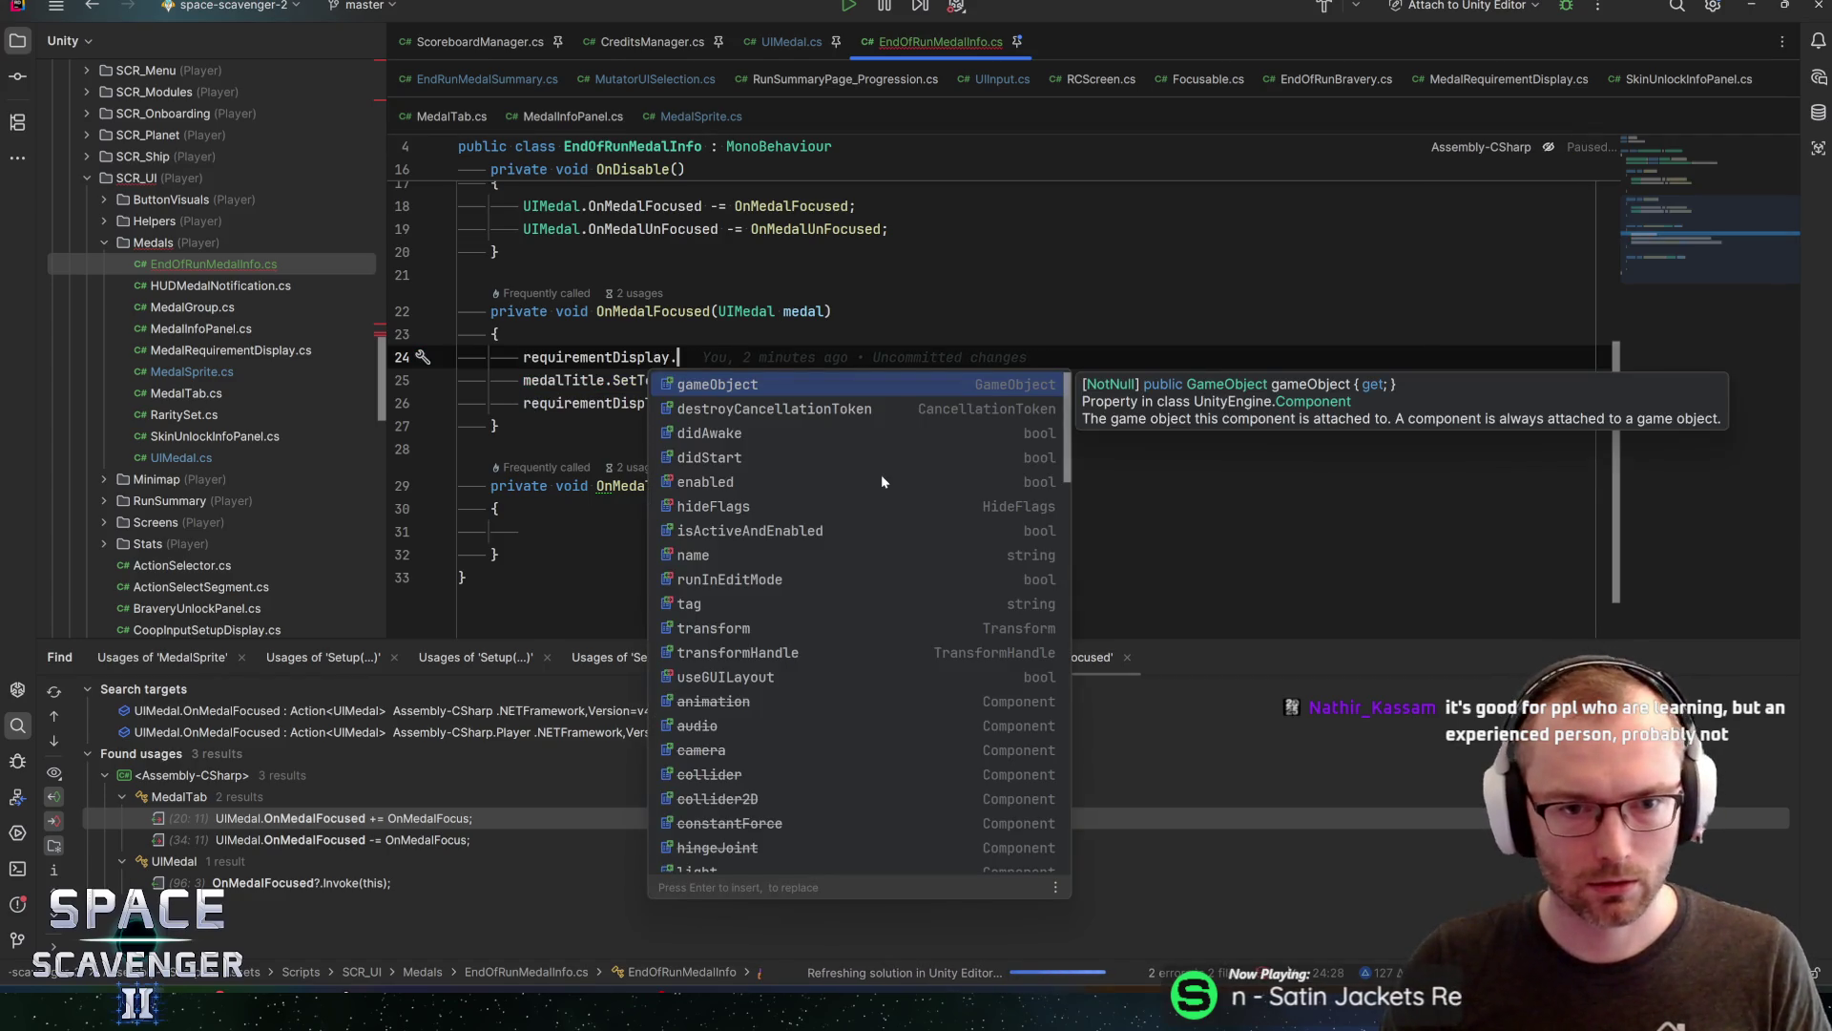
key(Escape)
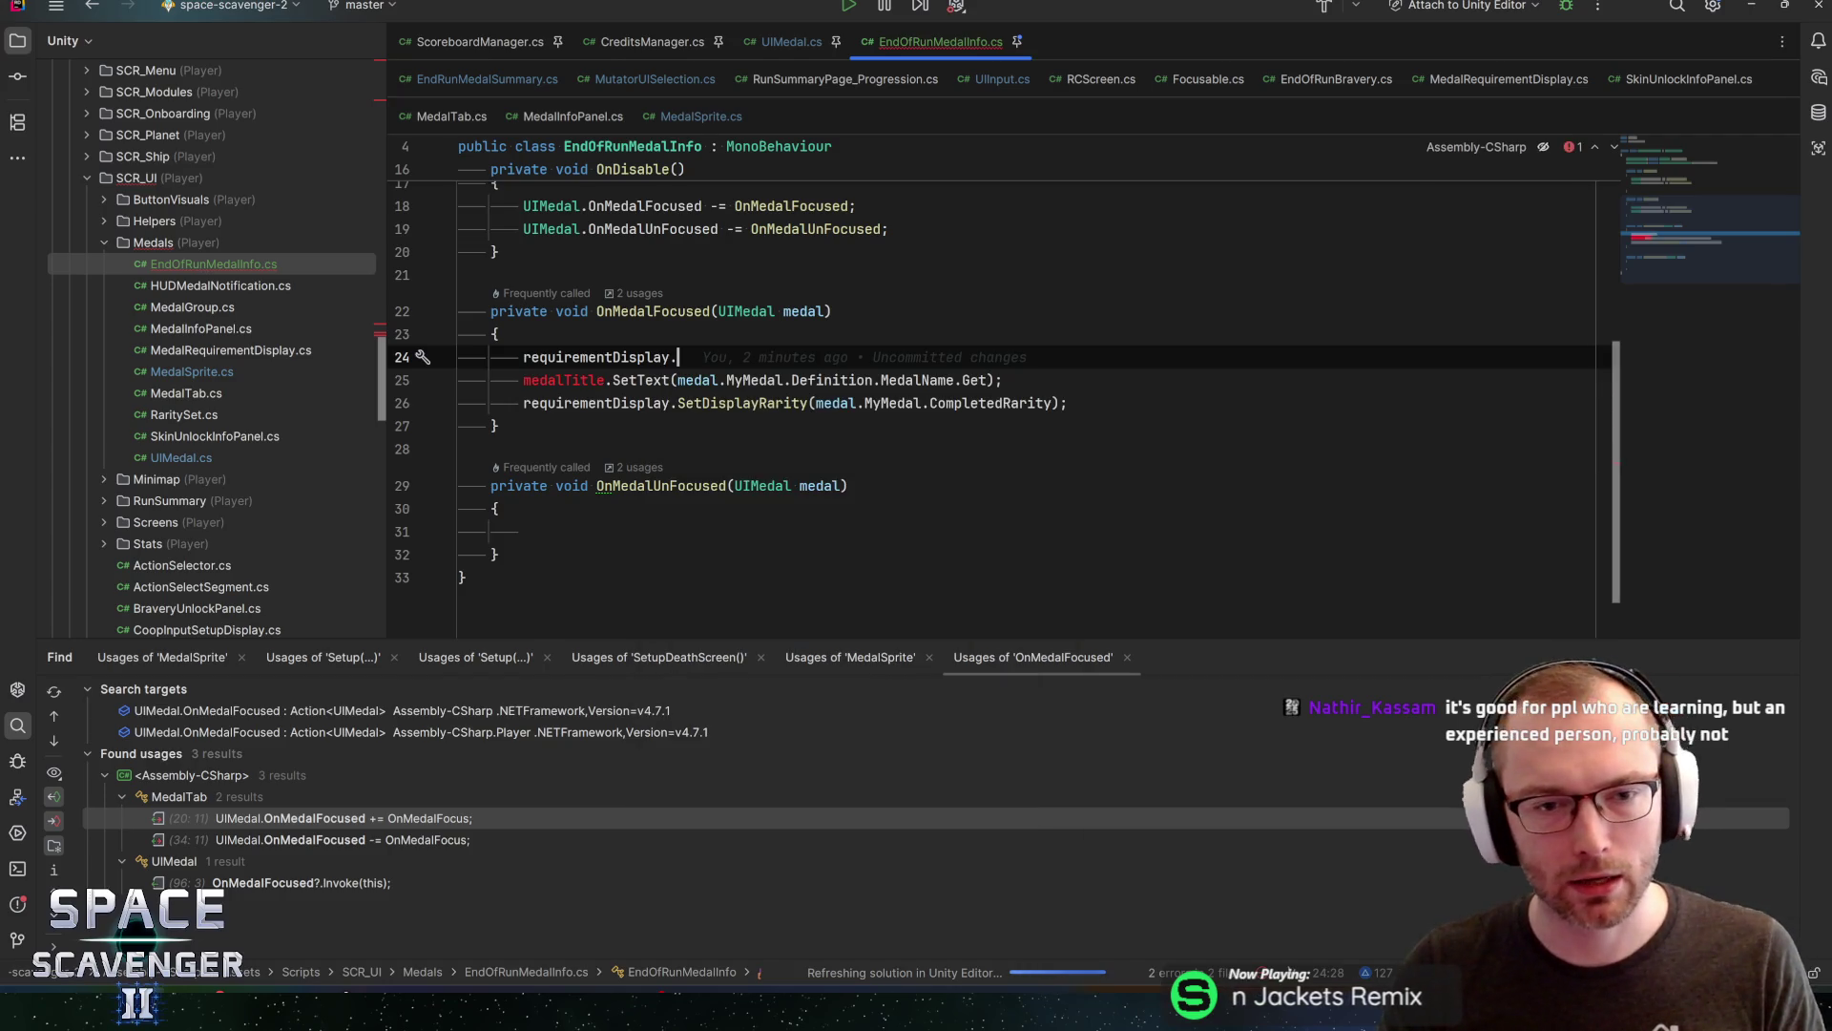
key(shift+Home)
key(shift+Home)
key(BackSpace)
key(BackSpace)
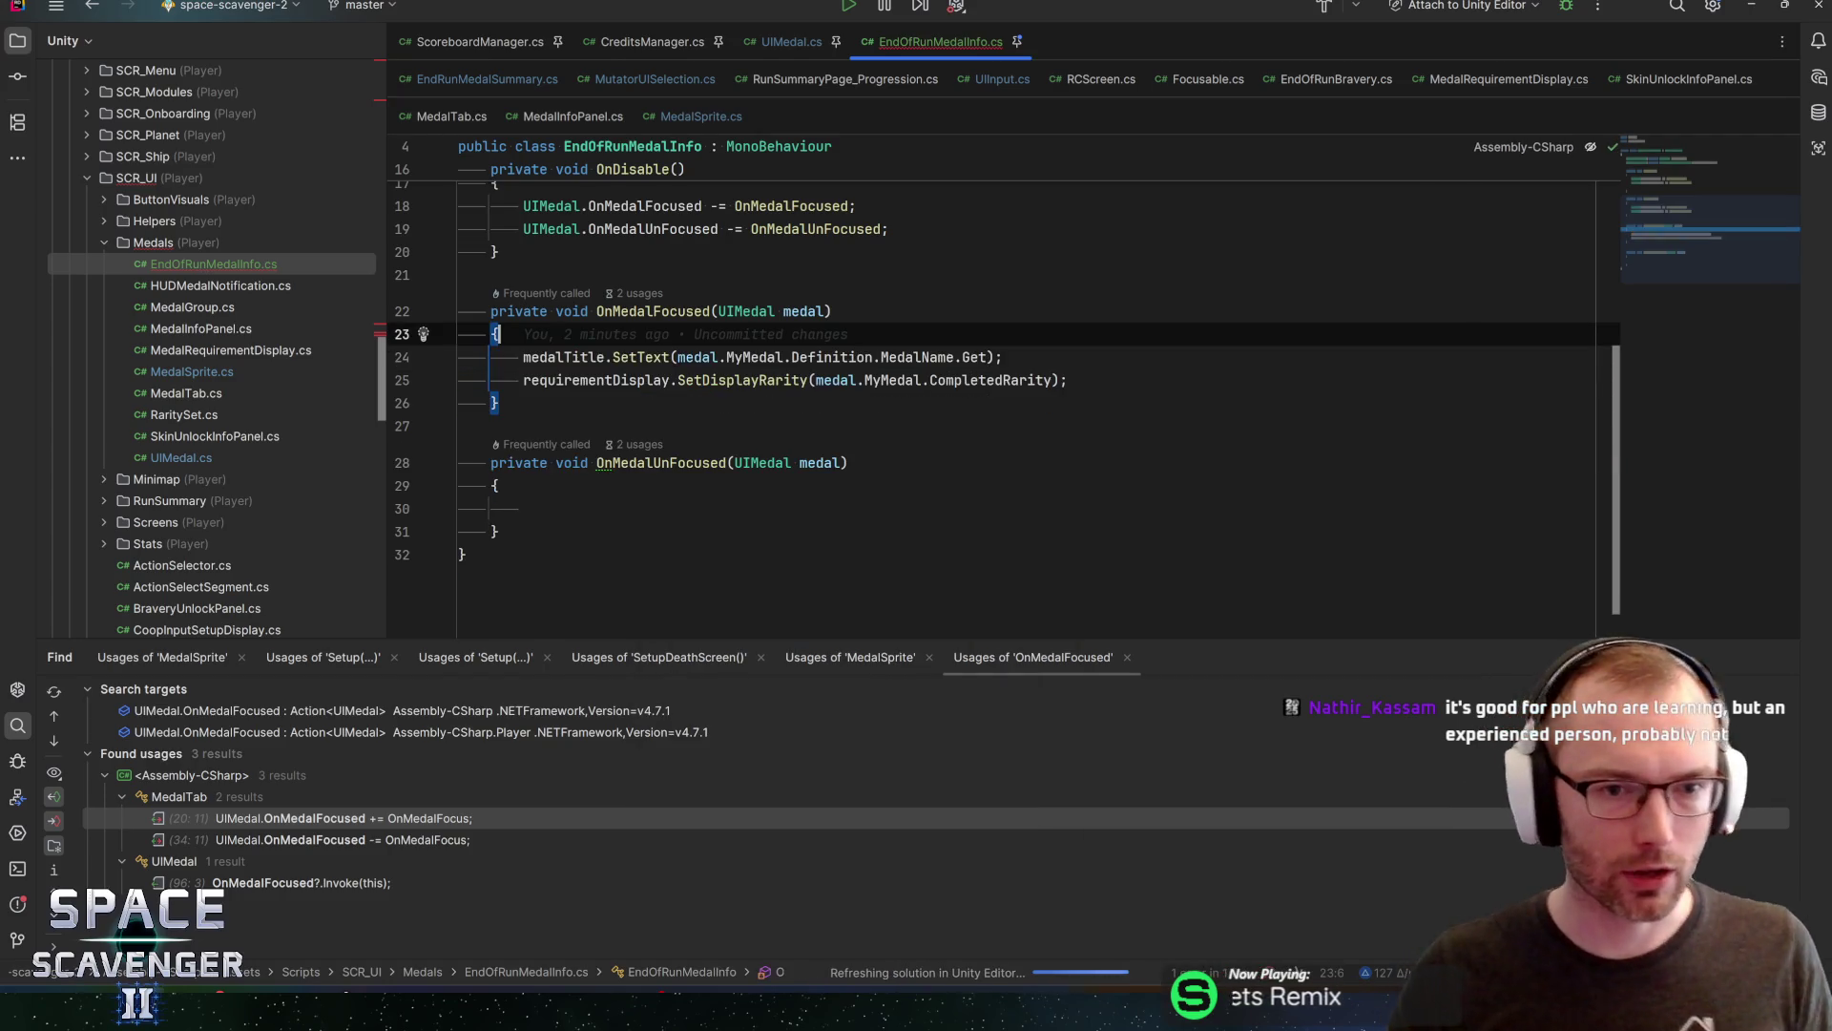
Delete the blank line after the OnEnable event subscriptions
click(1002, 357)
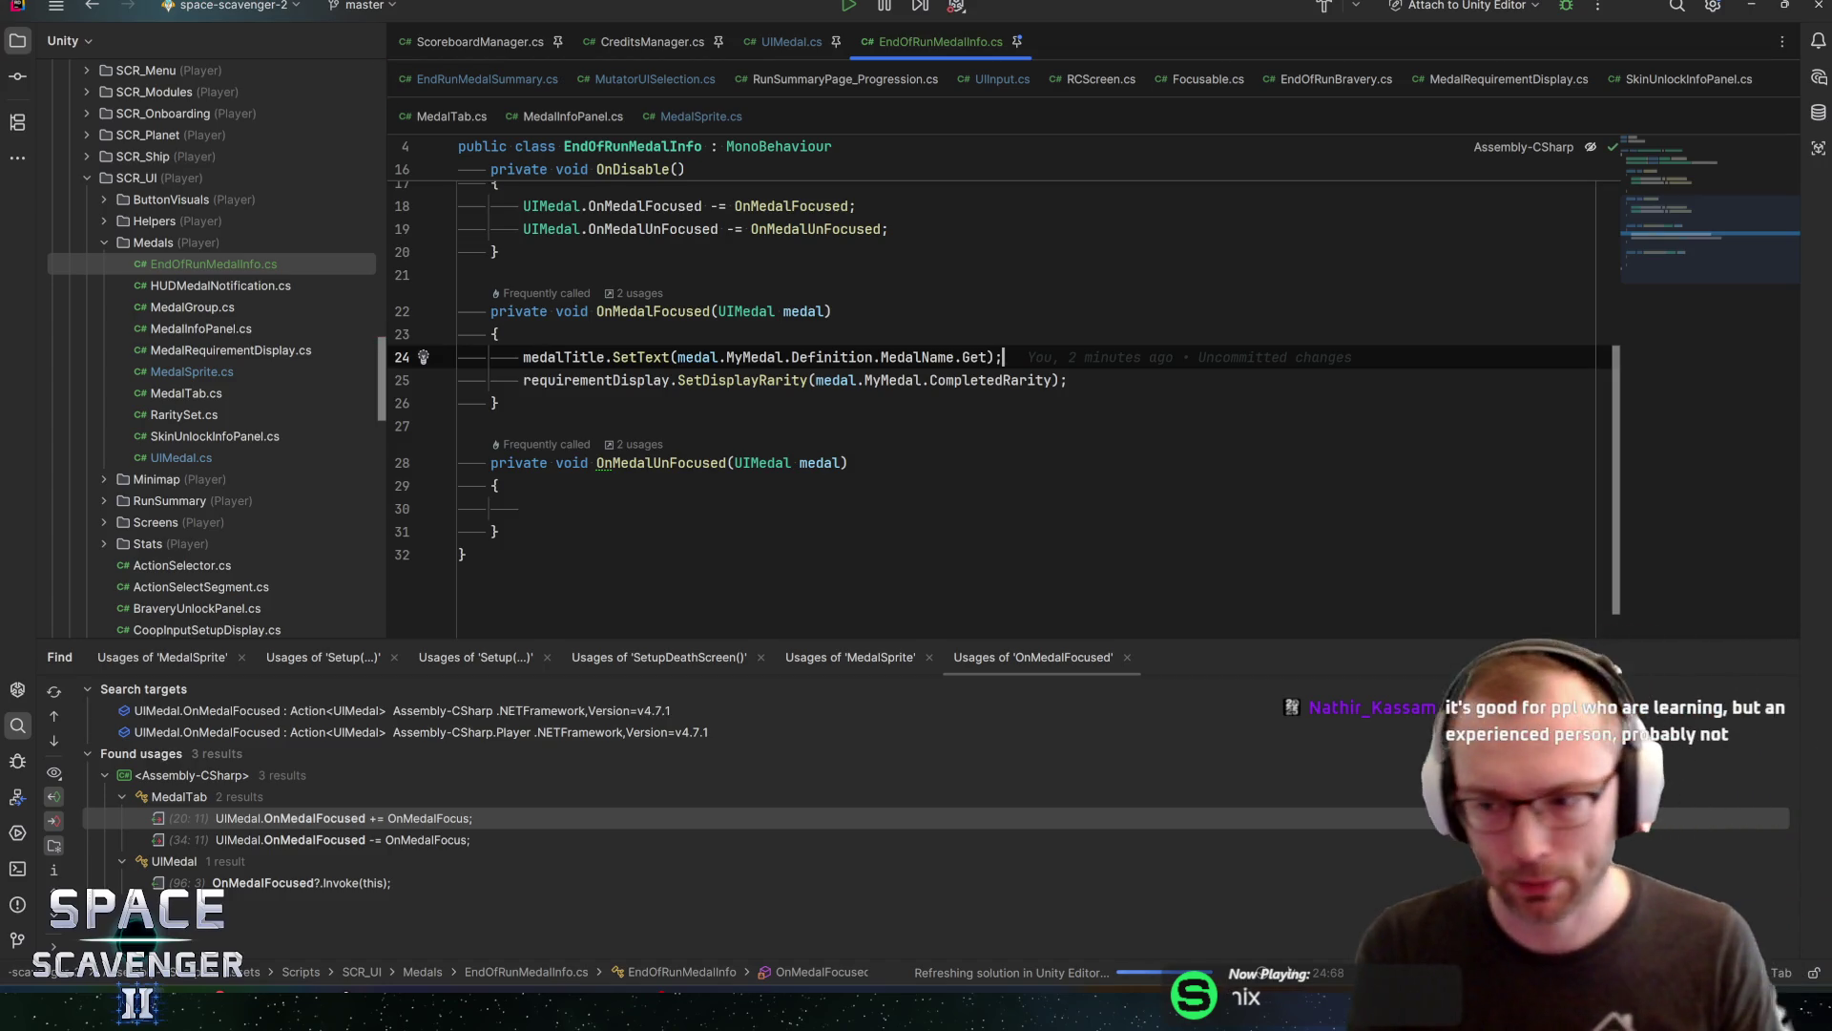
key(Down)
key(End)
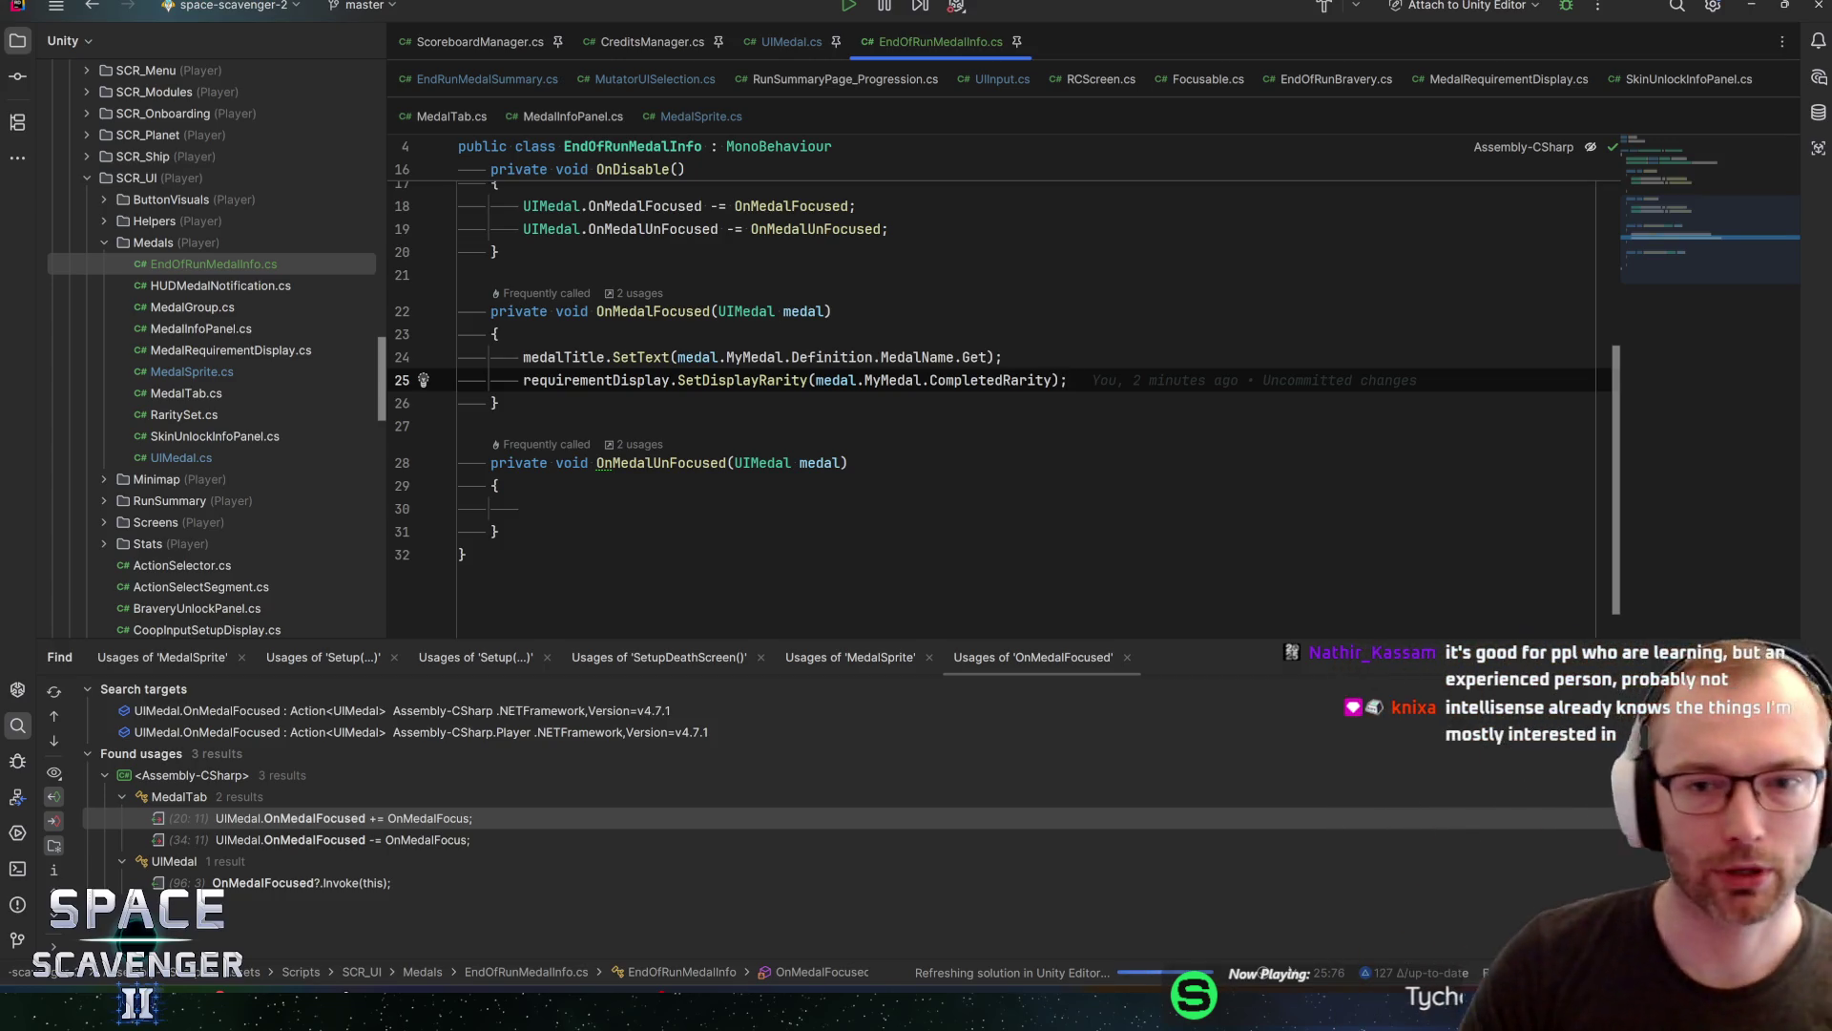
key(Up)
key(Up)
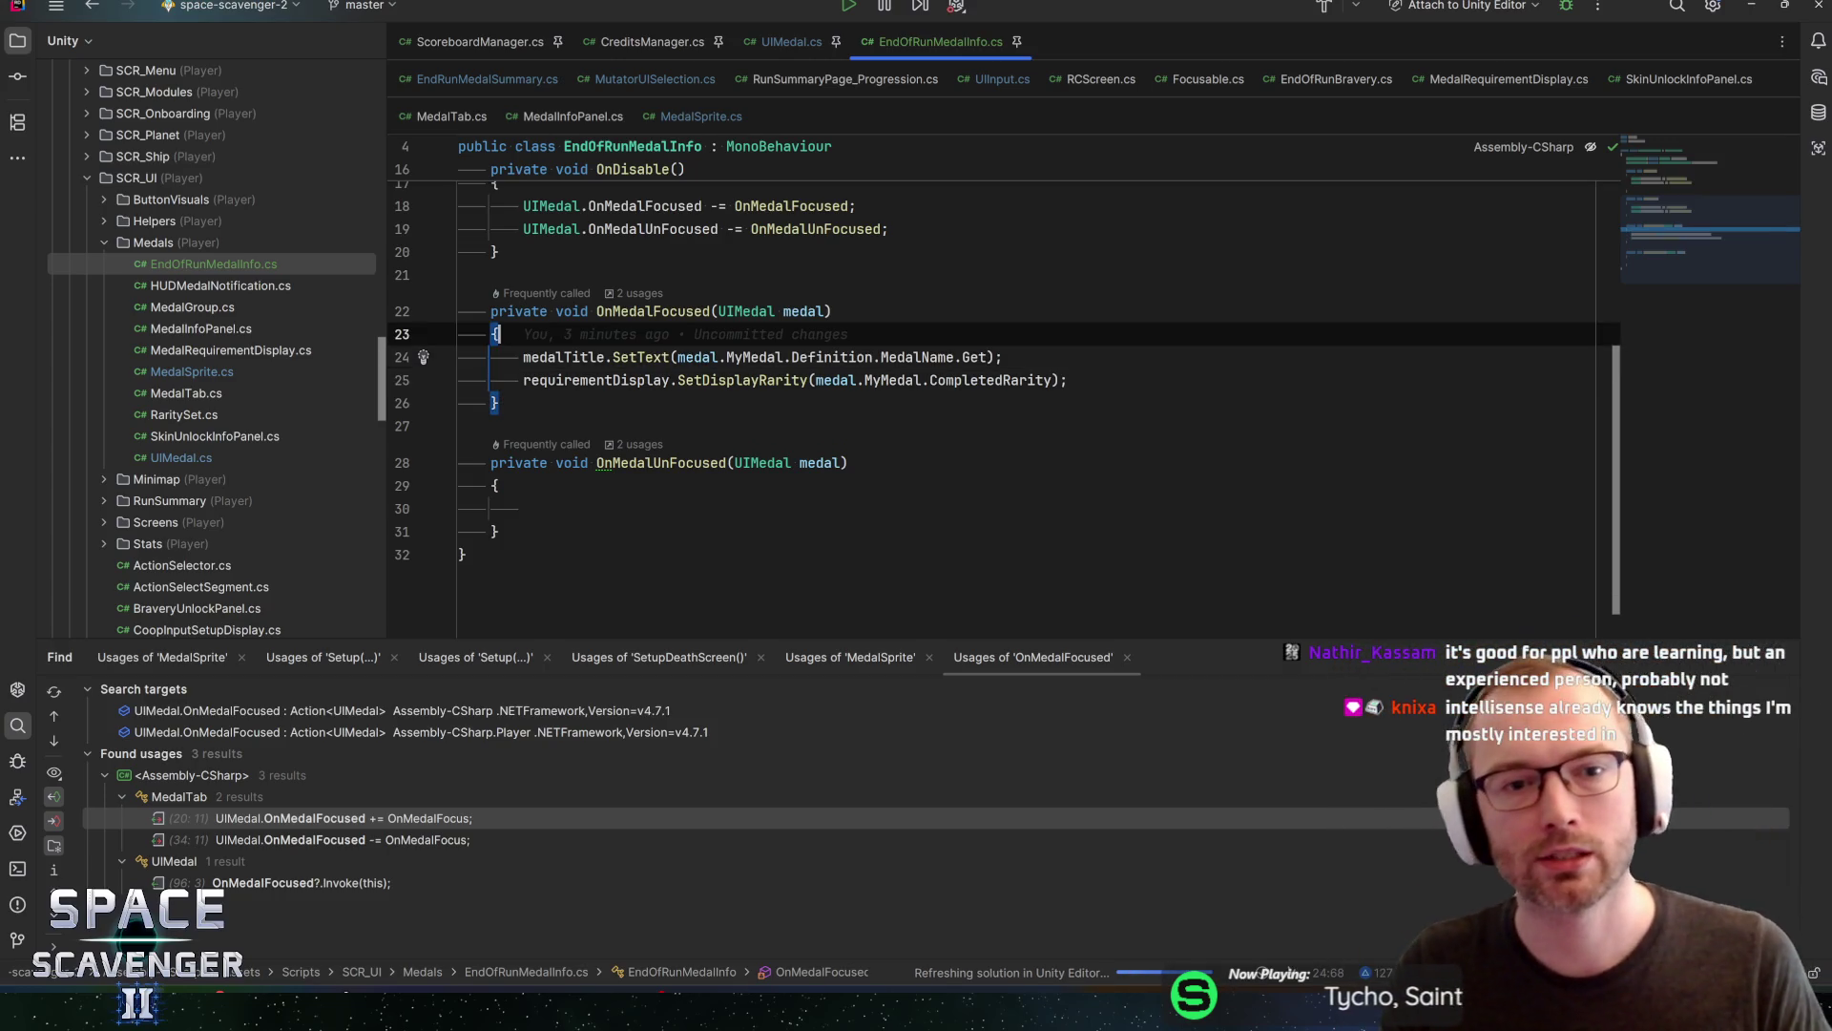
click(834, 311)
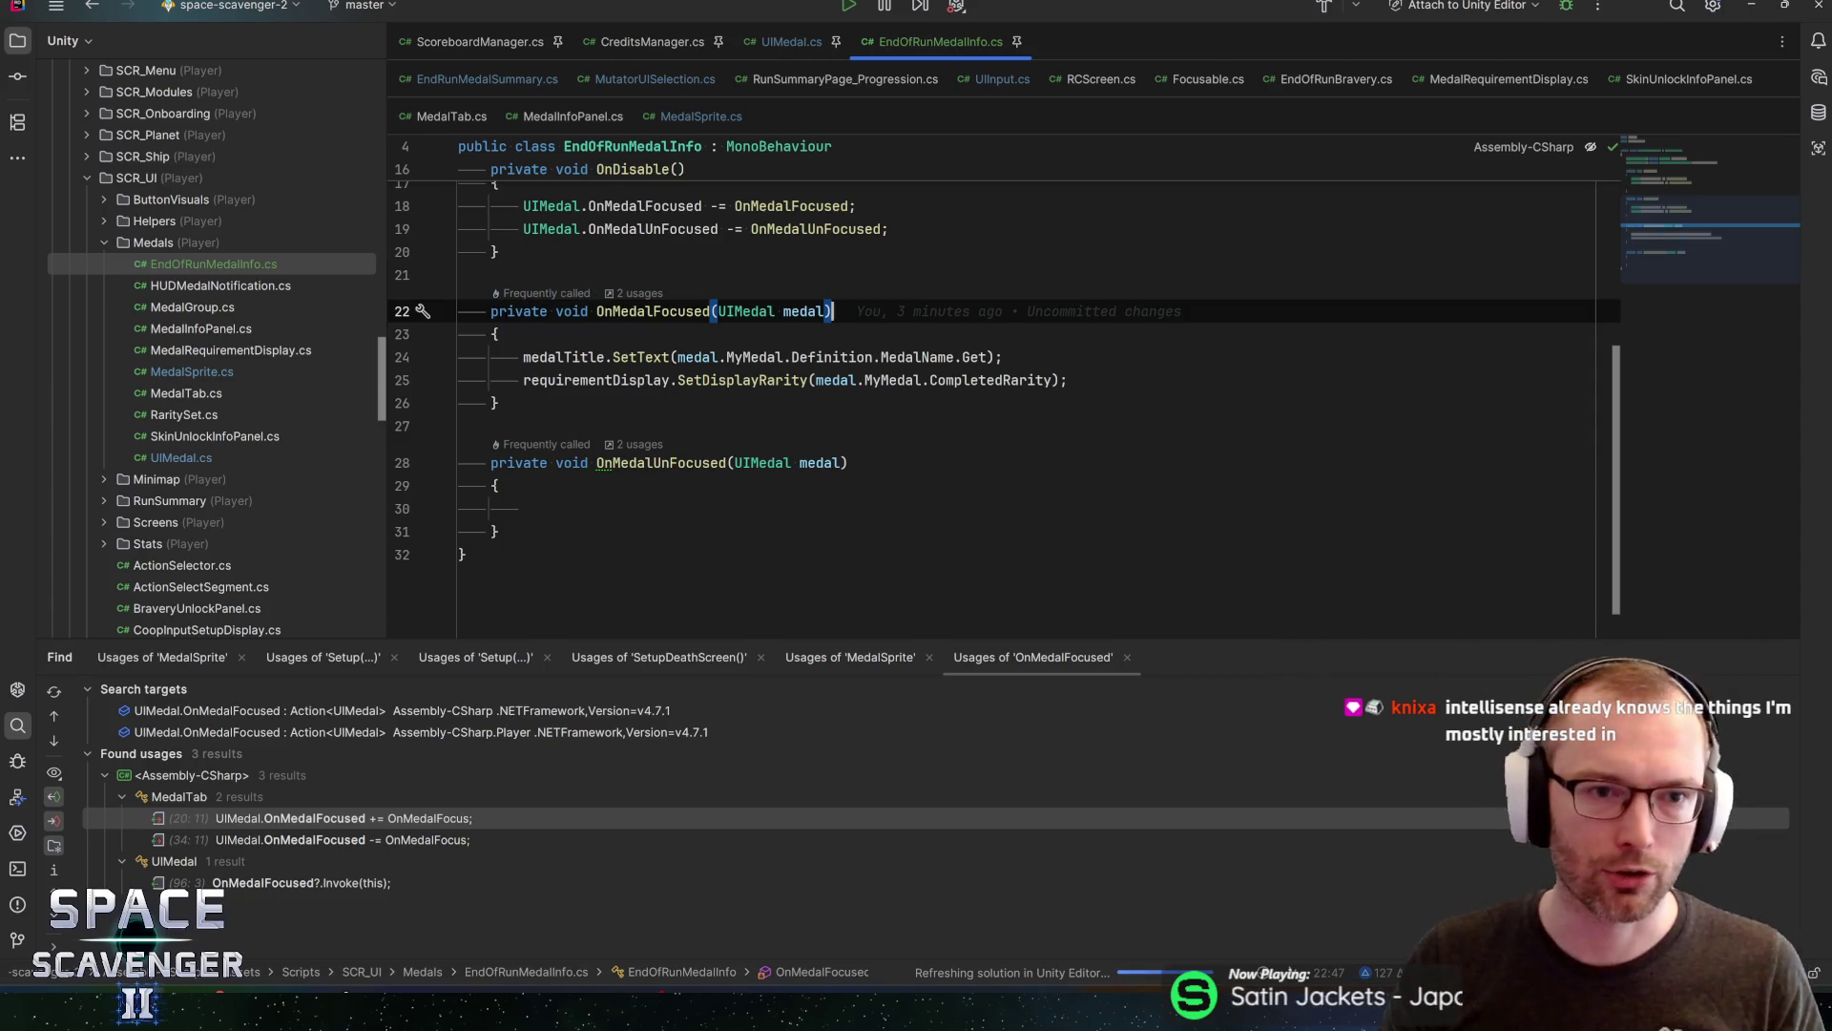
click(496, 252)
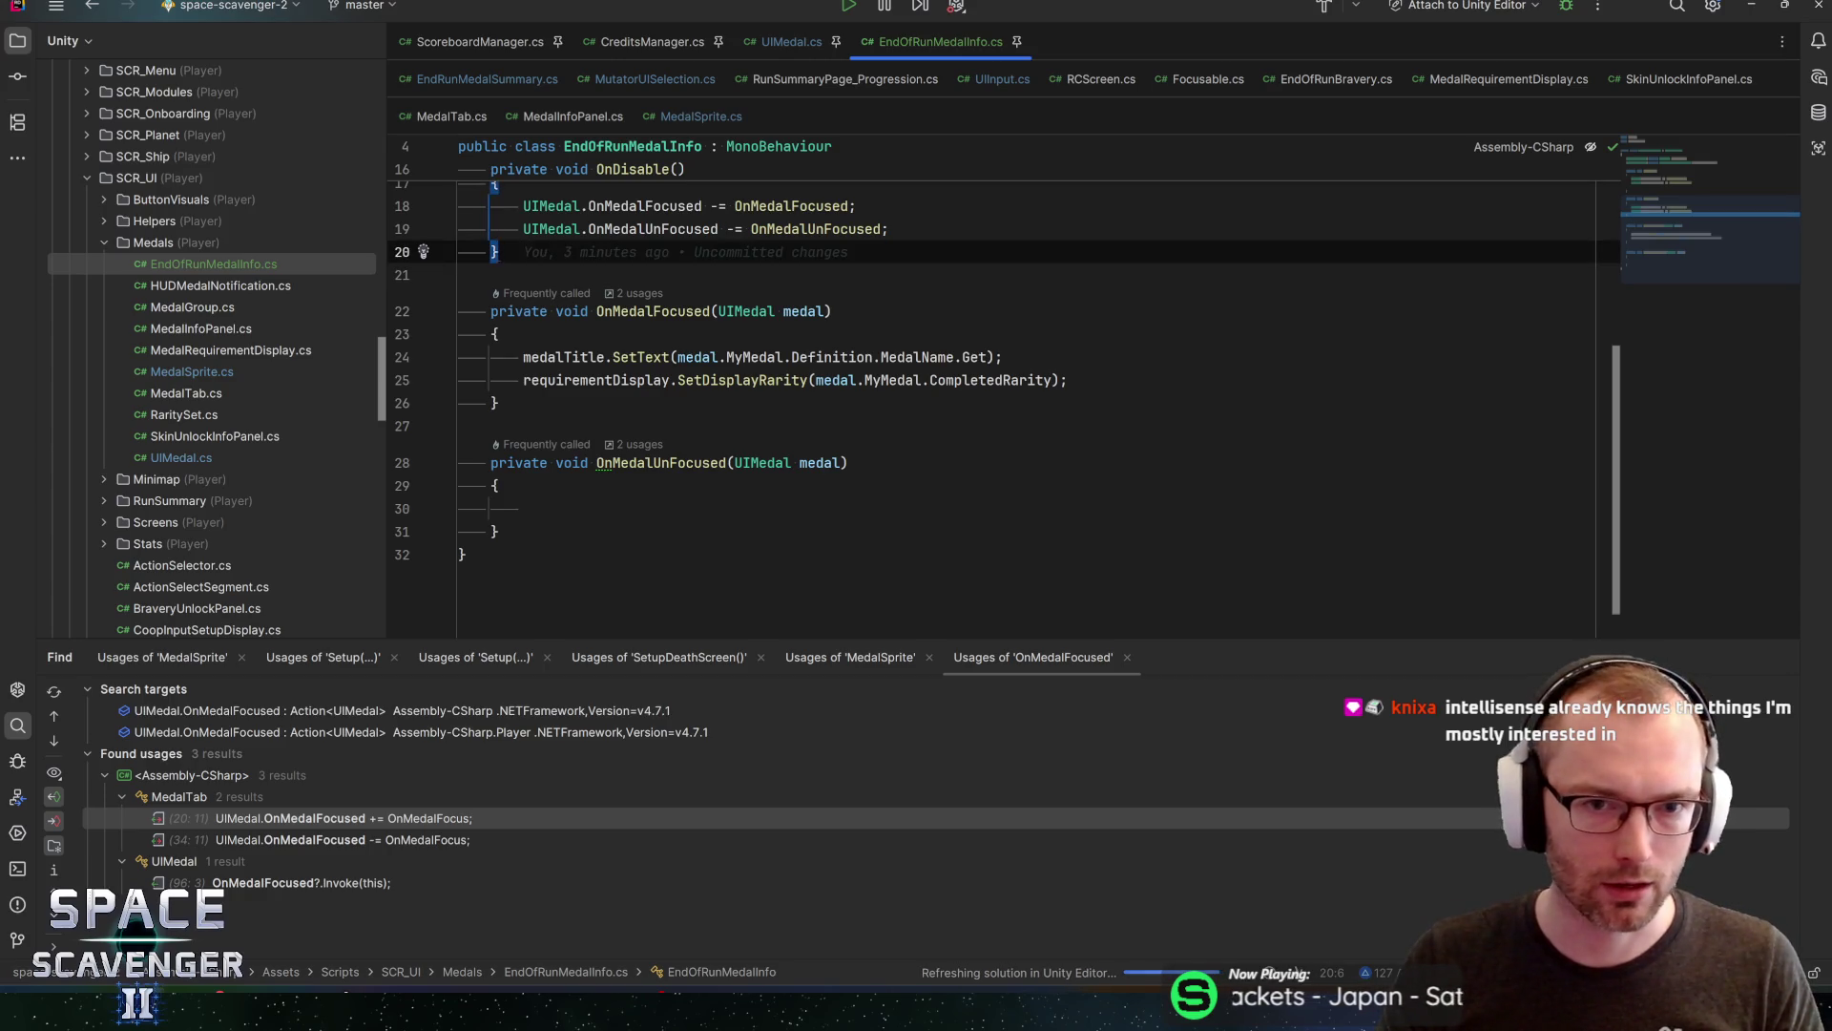
key(Up)
key(Up)
key(Up)
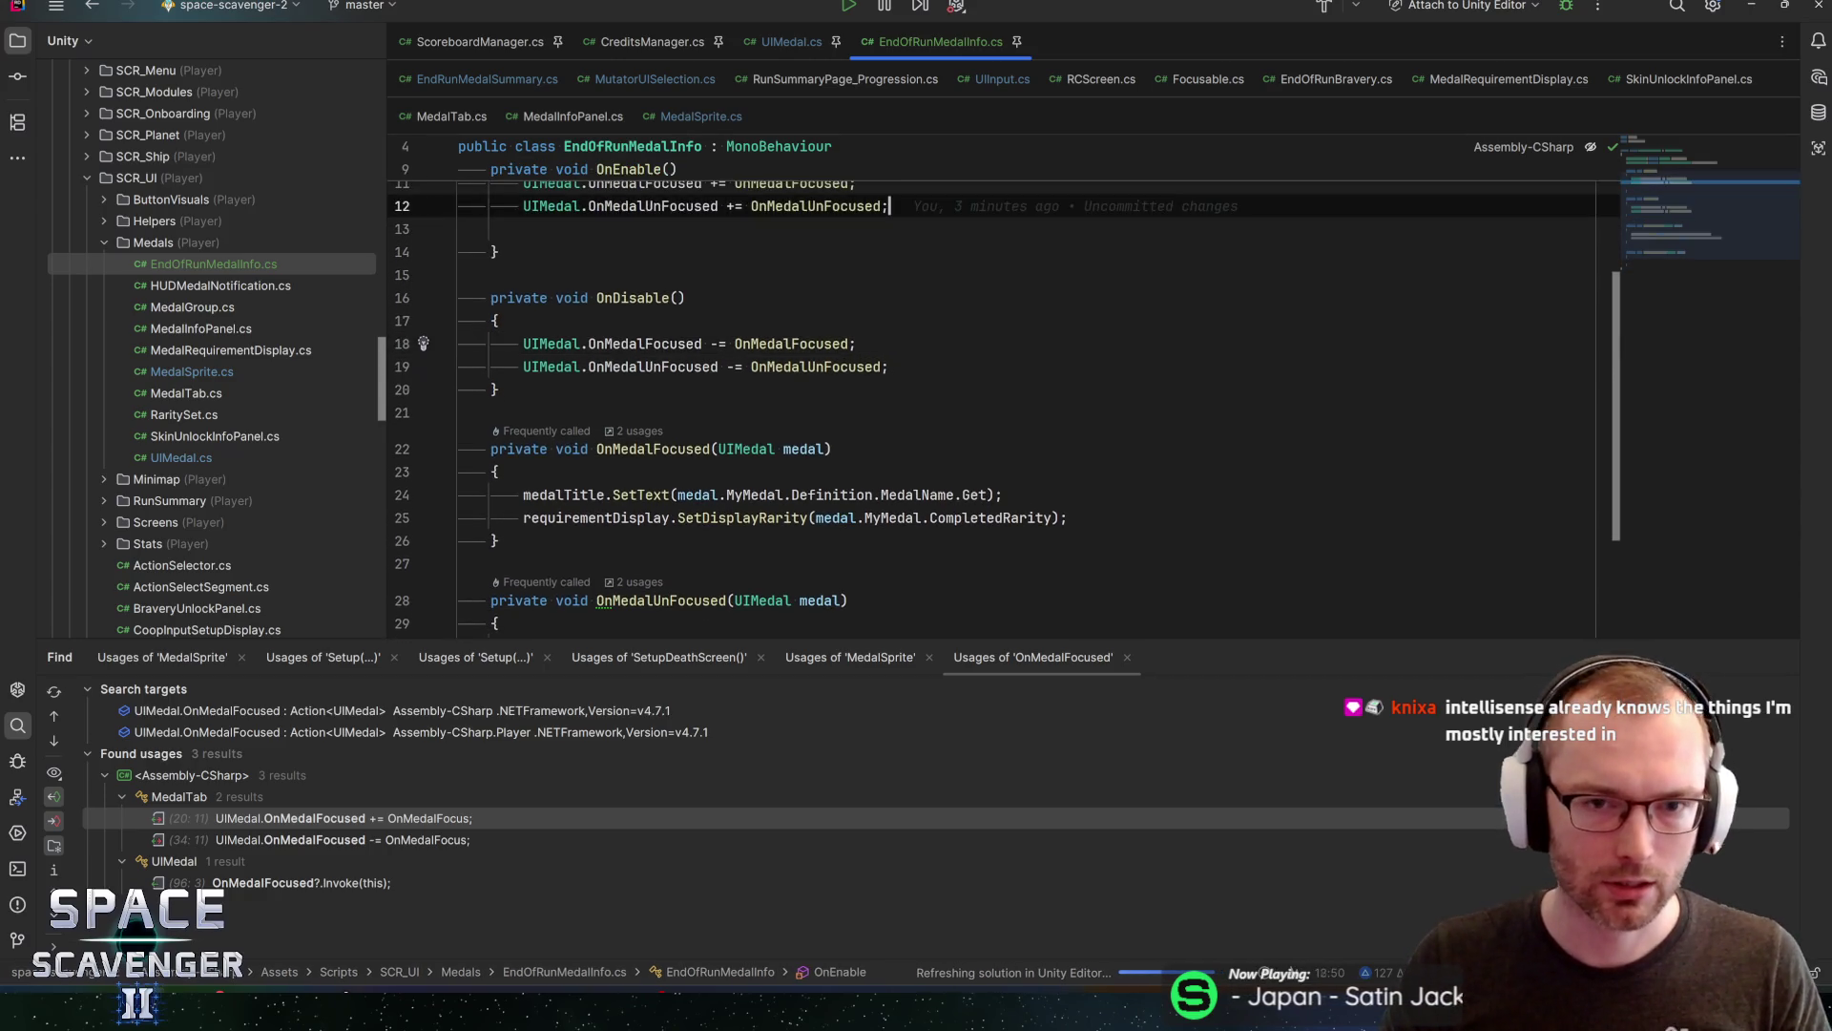
scroll(1002, 381, up, 1)
key(Delete)
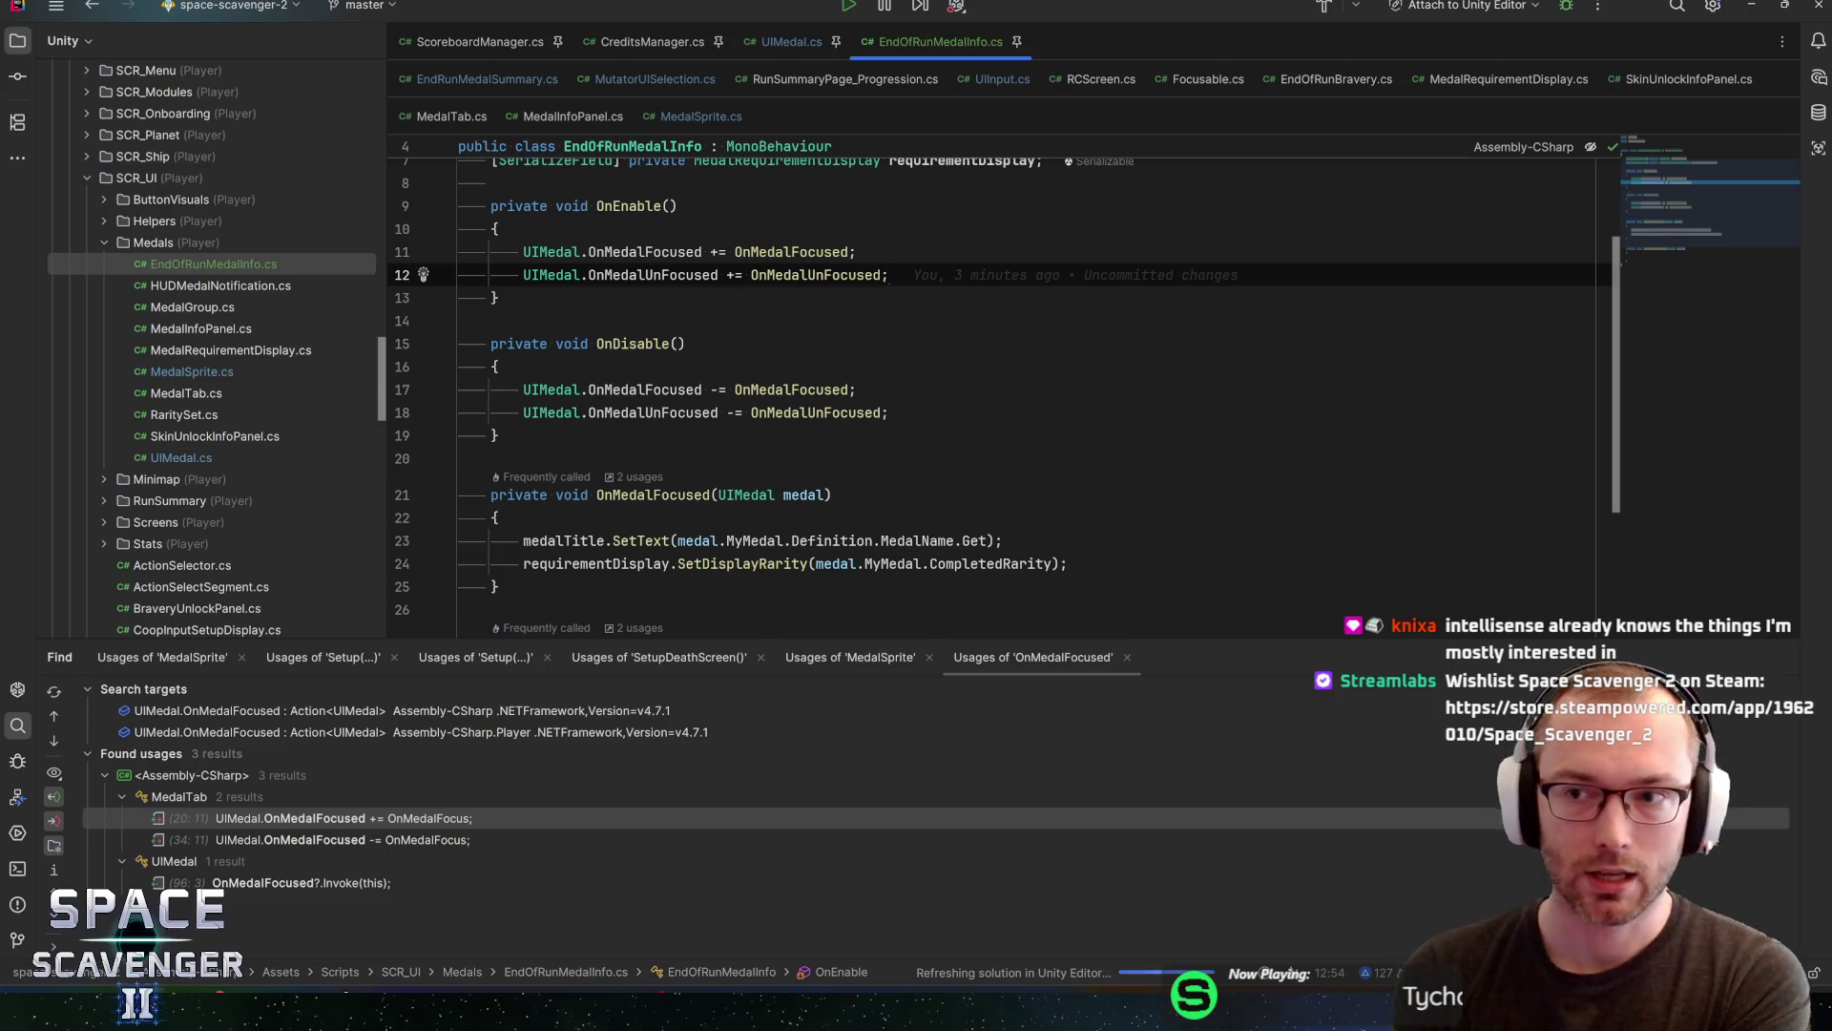
Review OnDisable, the OnMedalUnFocused subscription and the SetDisplayRarity call
key(Down)
key(Down)
key(Down)
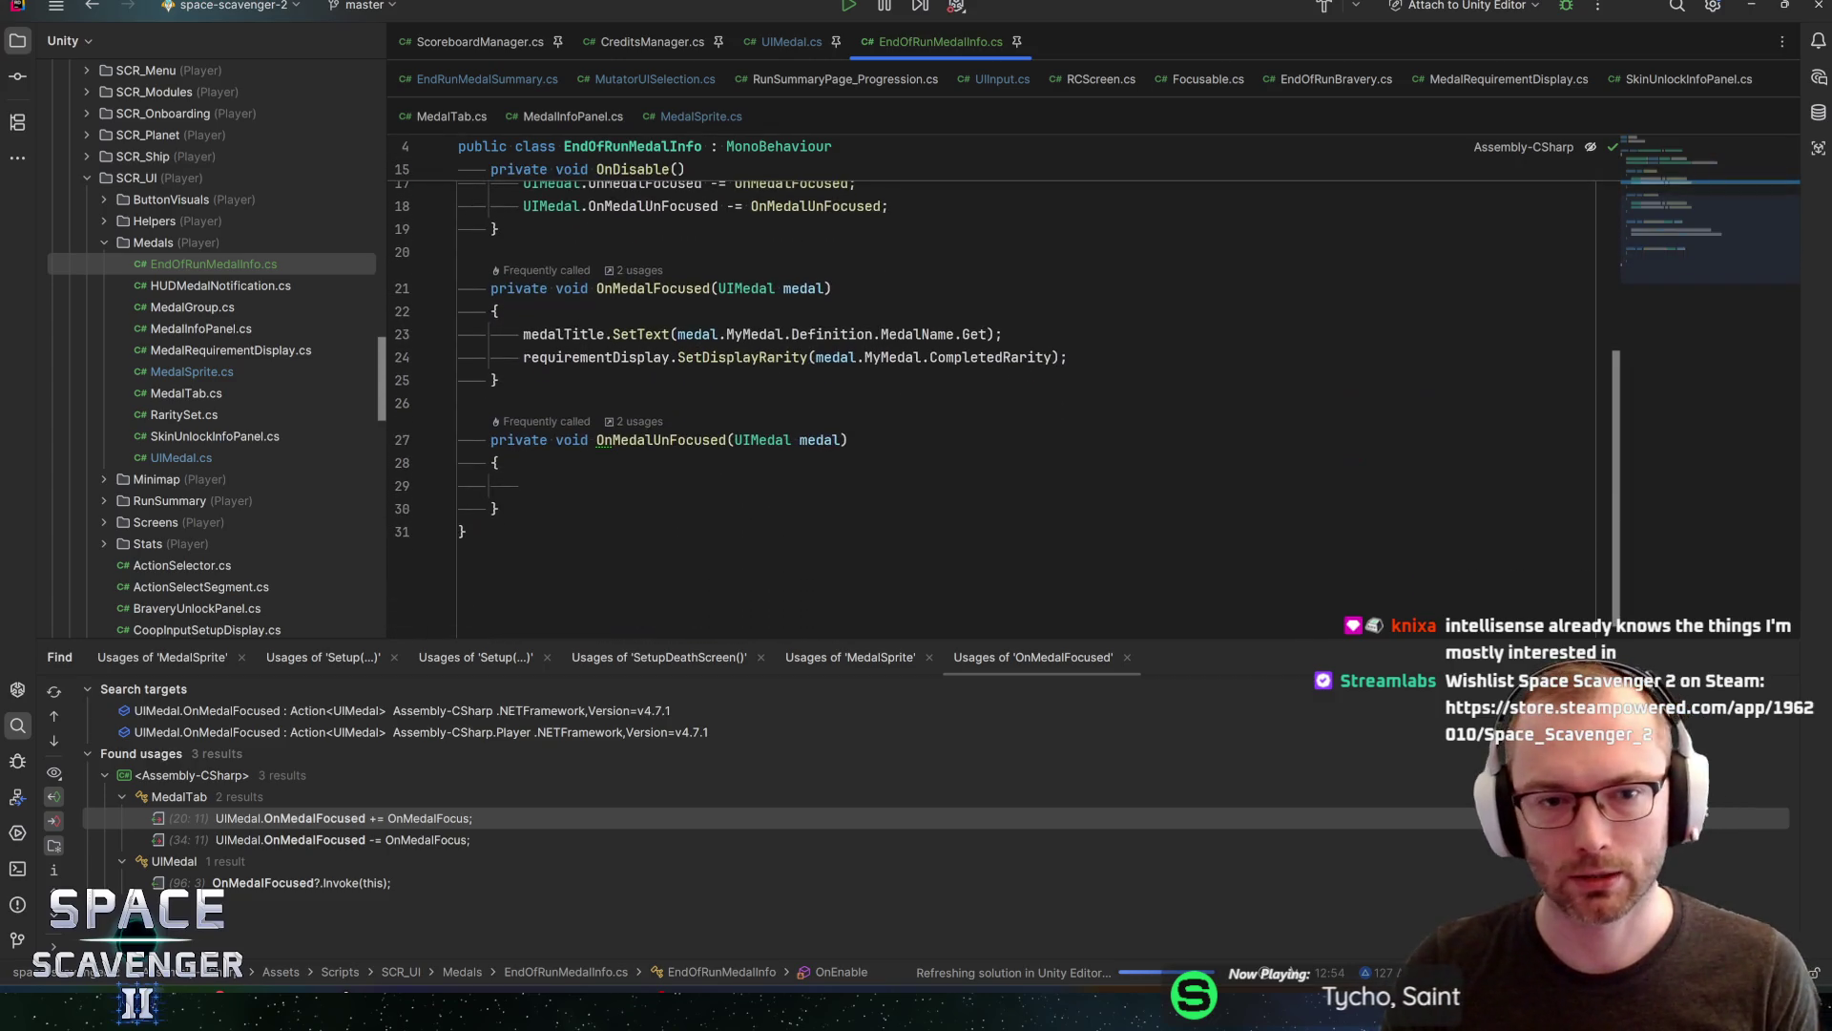
key(Up)
key(Up)
key(Up)
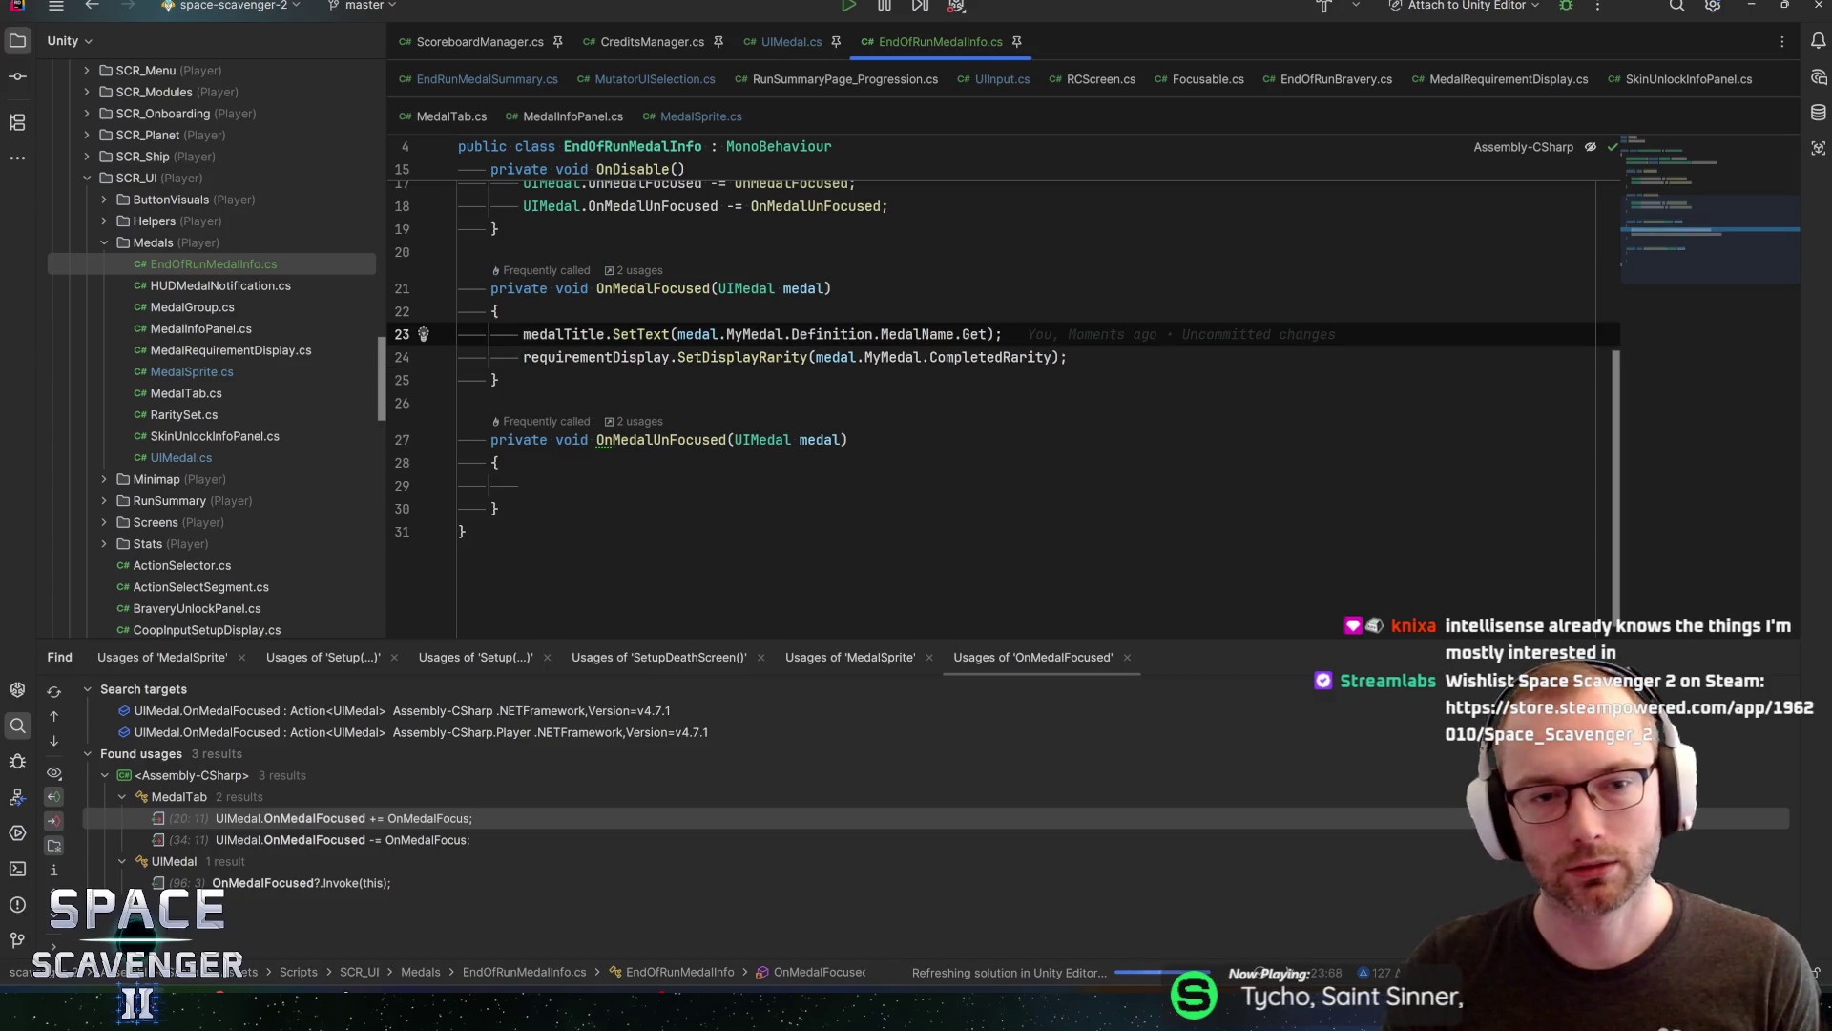
key(Up)
key(Up)
key(Up)
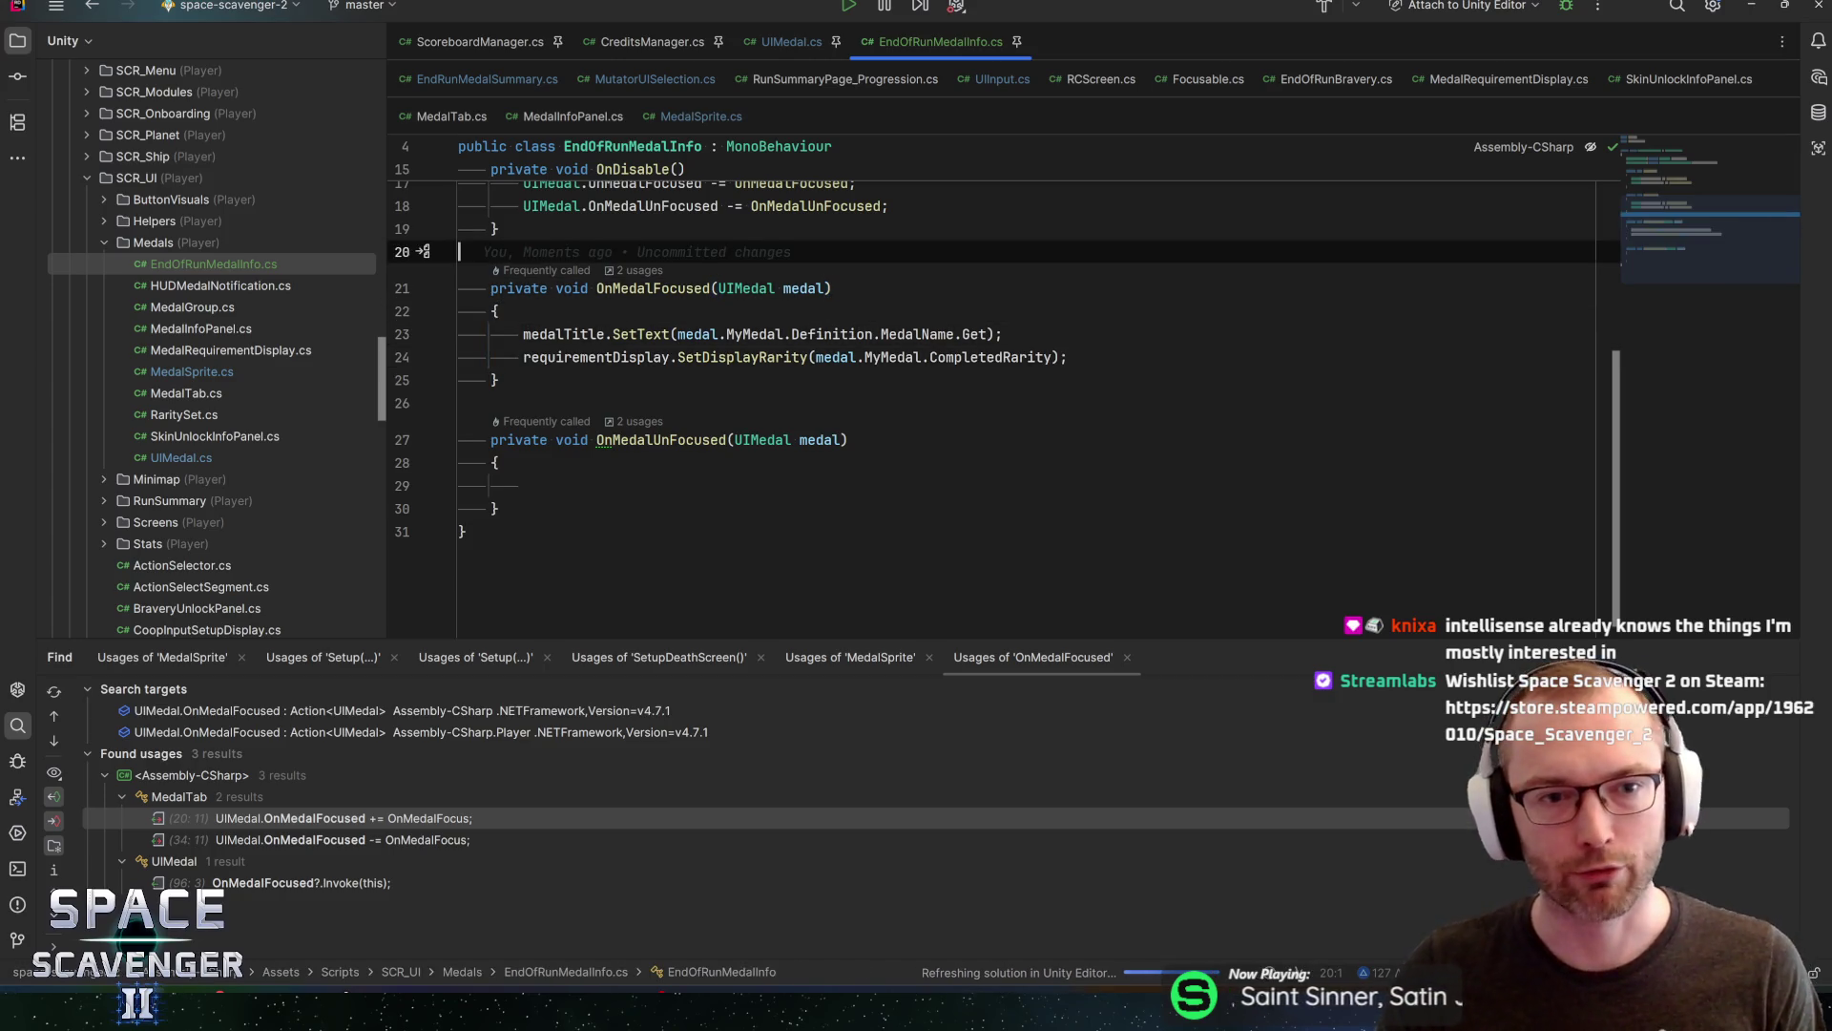
key(ctrl+Up)
key(ctrl+Up)
key(ctrl+Up)
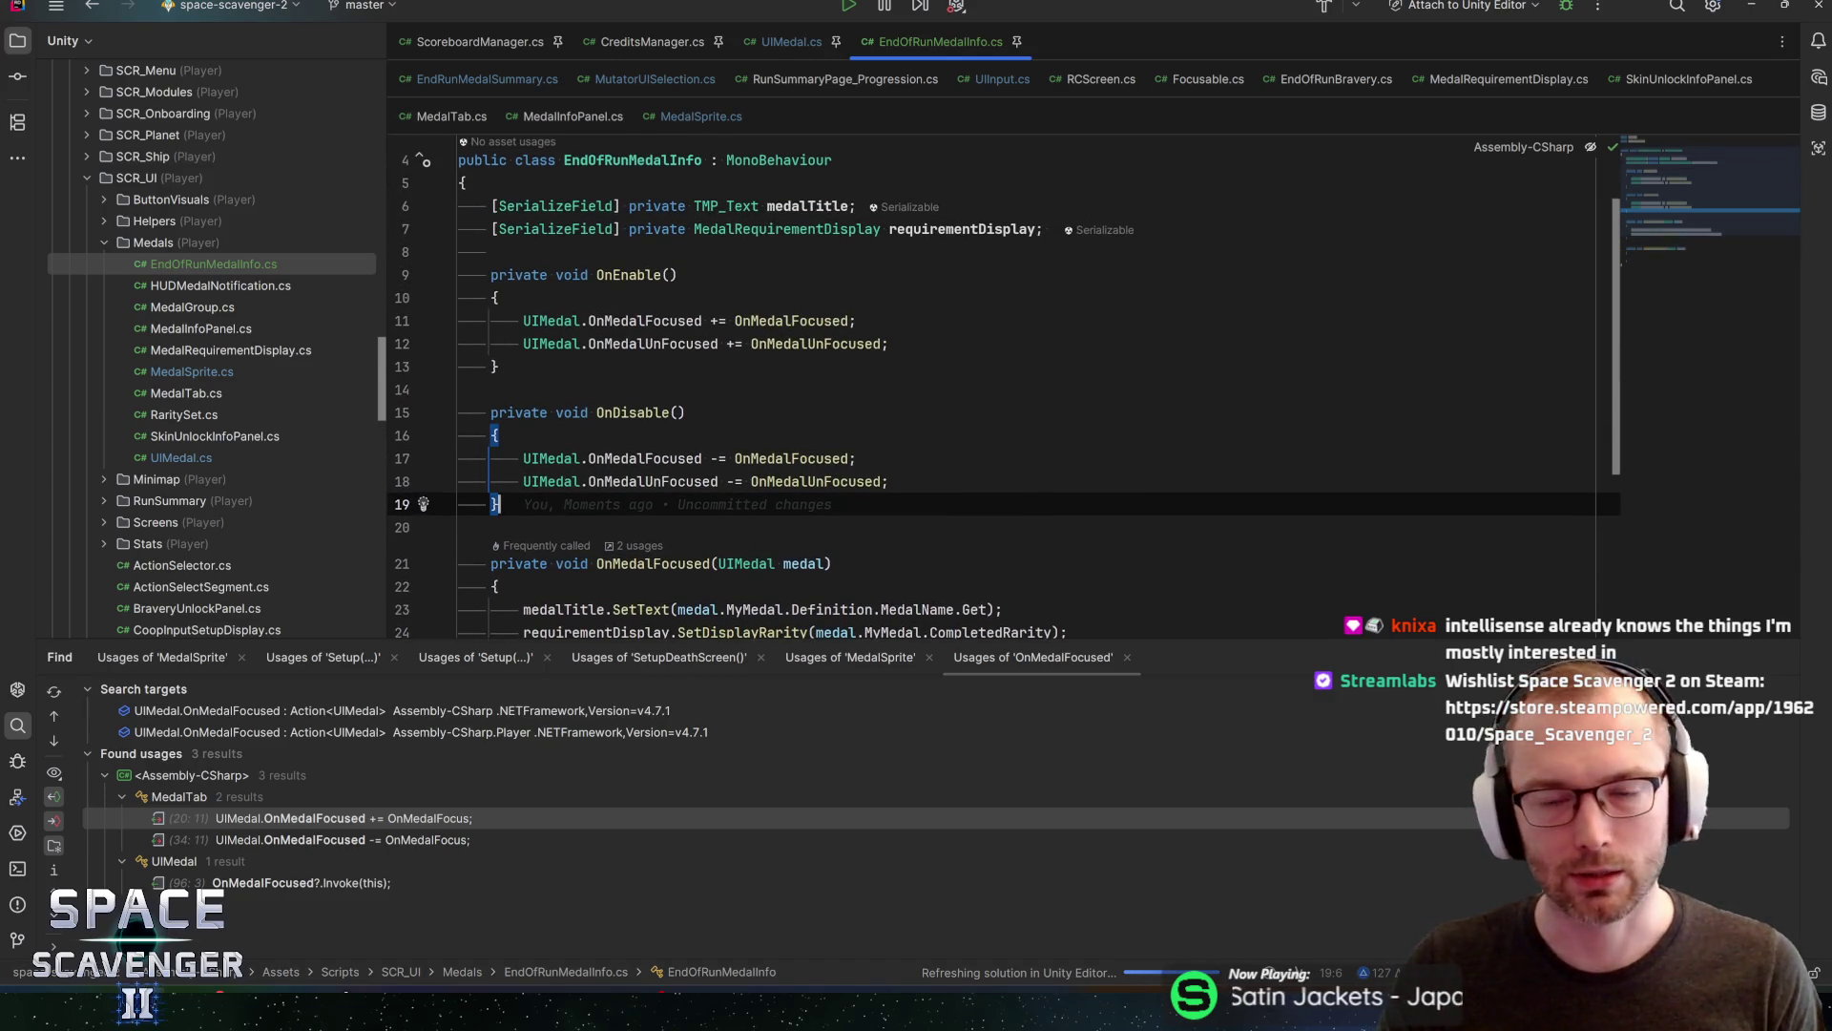
click(889, 343)
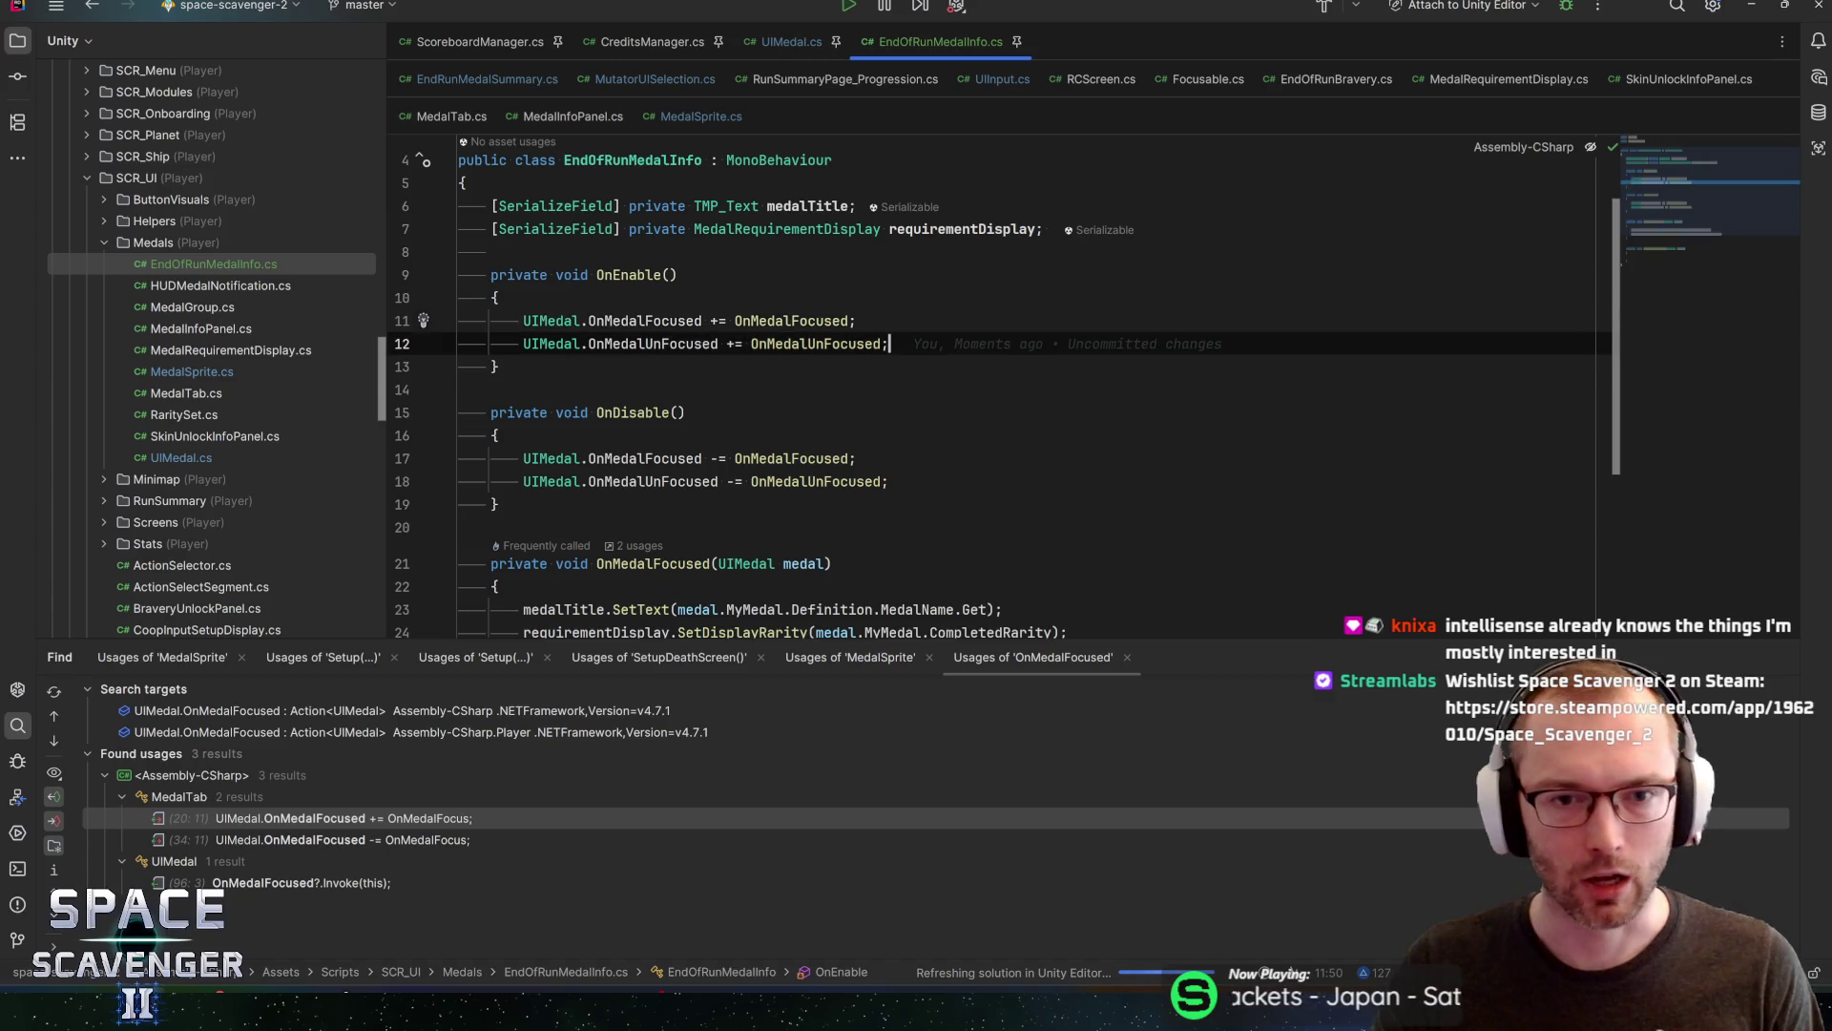
scroll(993, 381, down, 3)
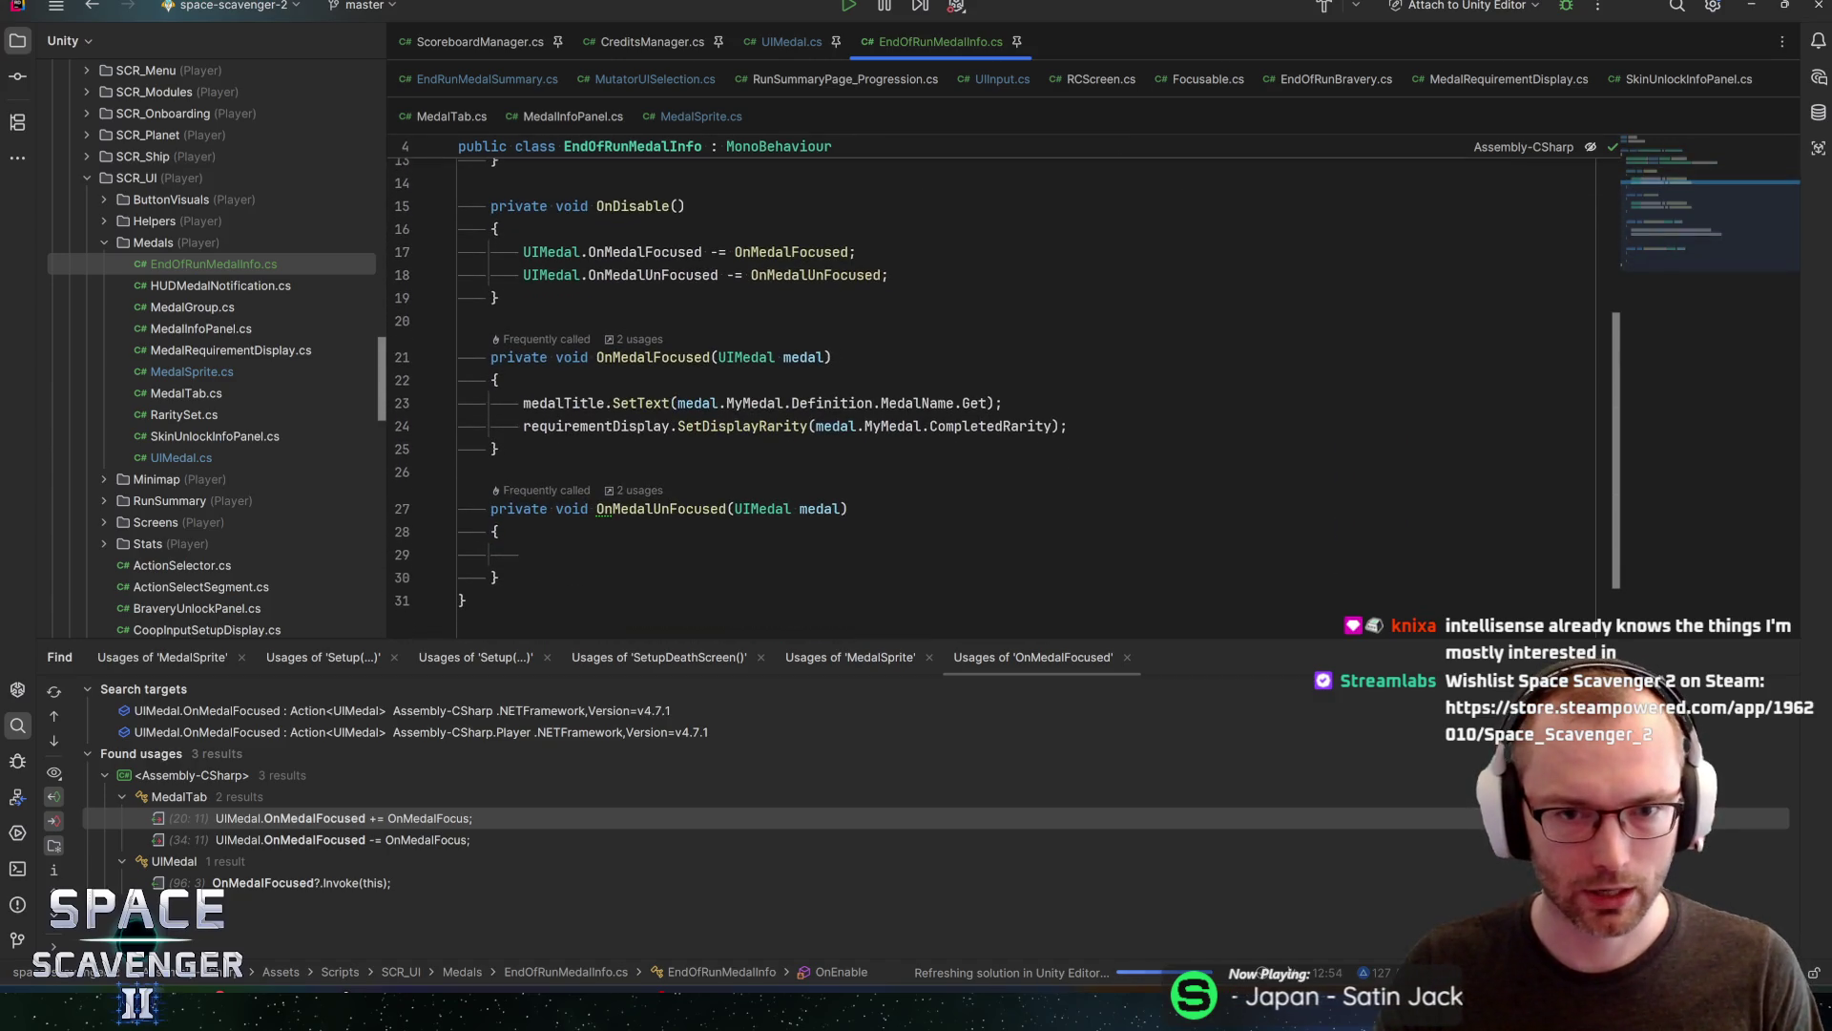
click(1069, 426)
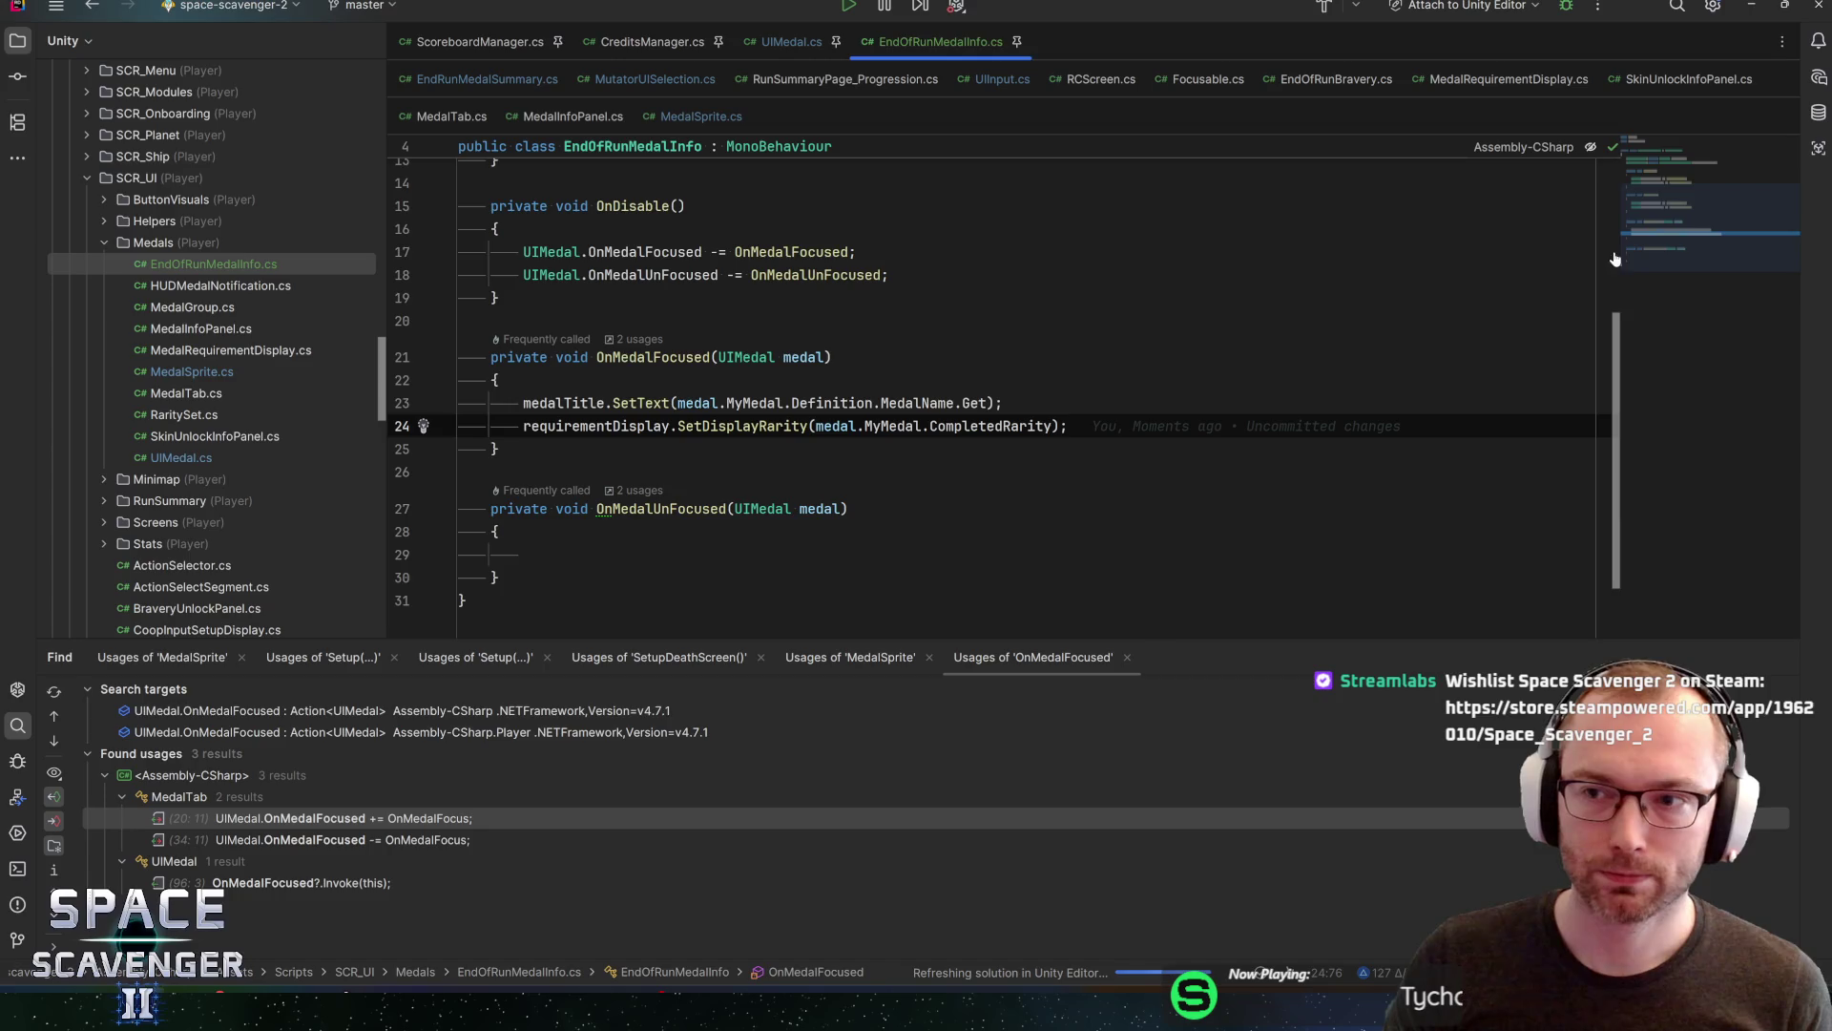
scroll(1693, 195, up, 4)
drag(1693, 195, 1732, 248)
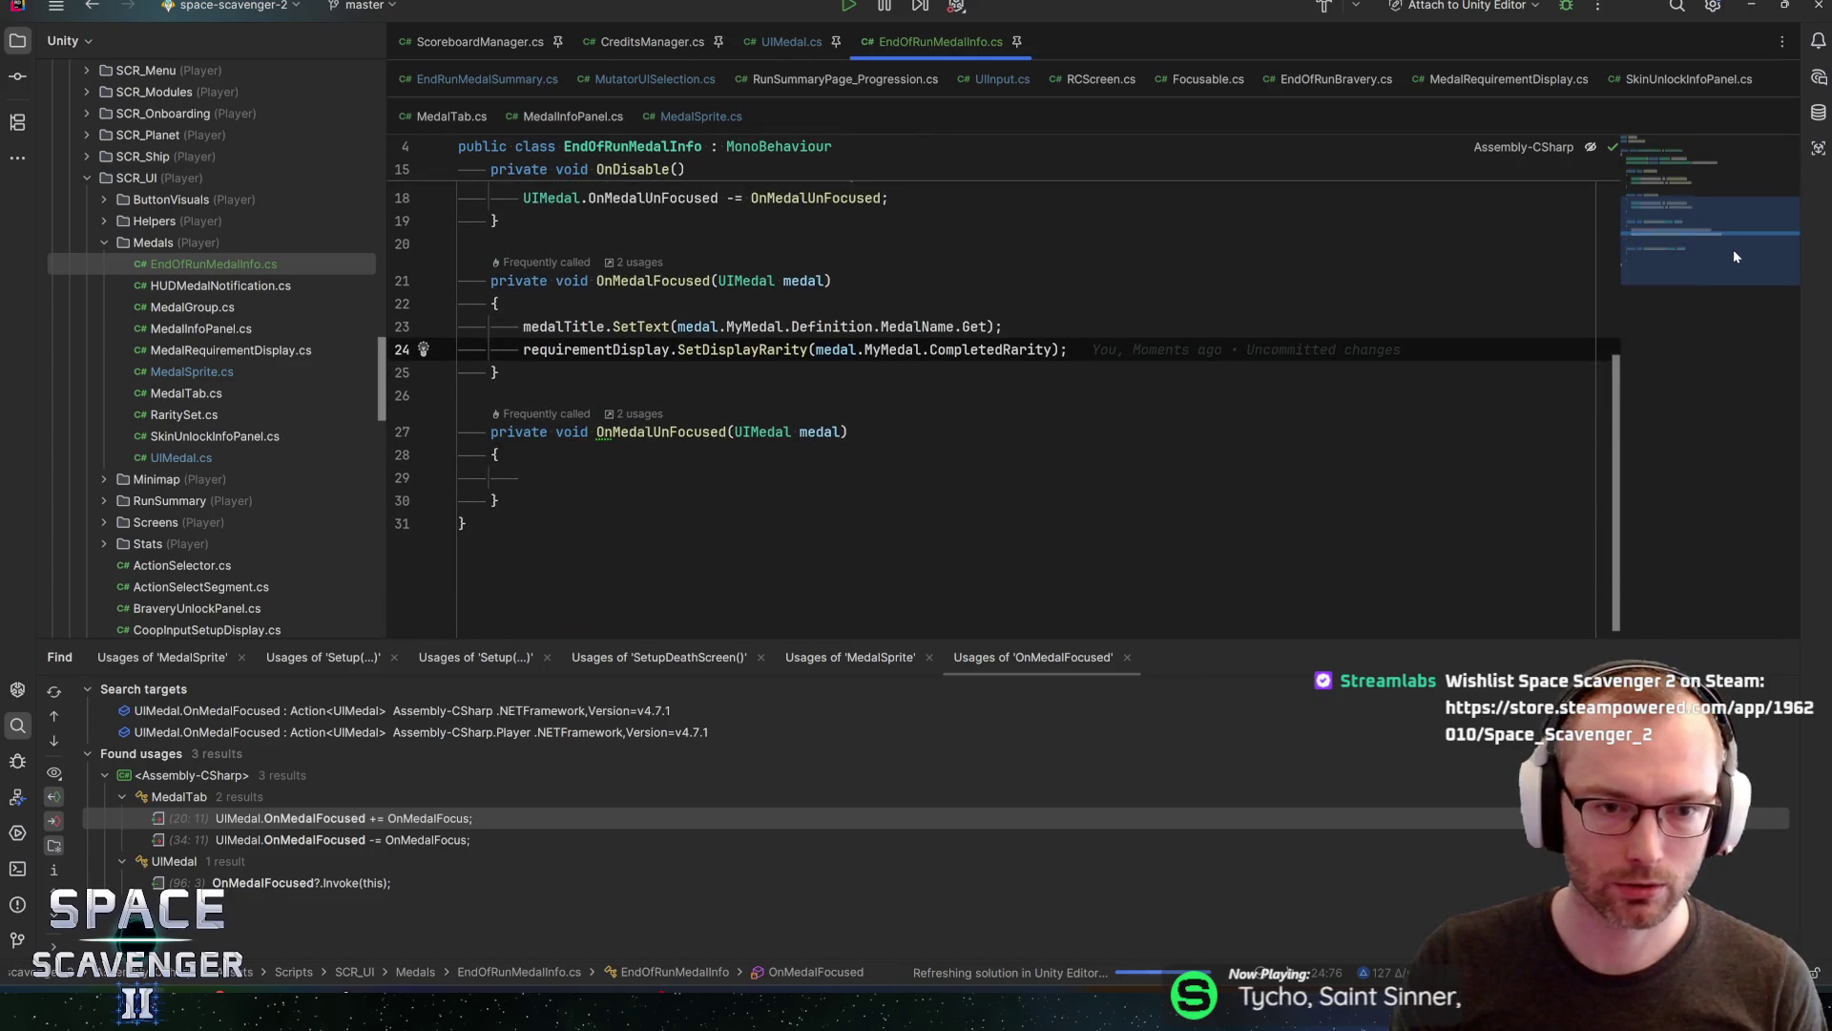
scroll(1732, 248, up, 1)
Jump from the SetDisplayRarity call in OnMedalFocused to its declaration
key(Up)
key(Down)
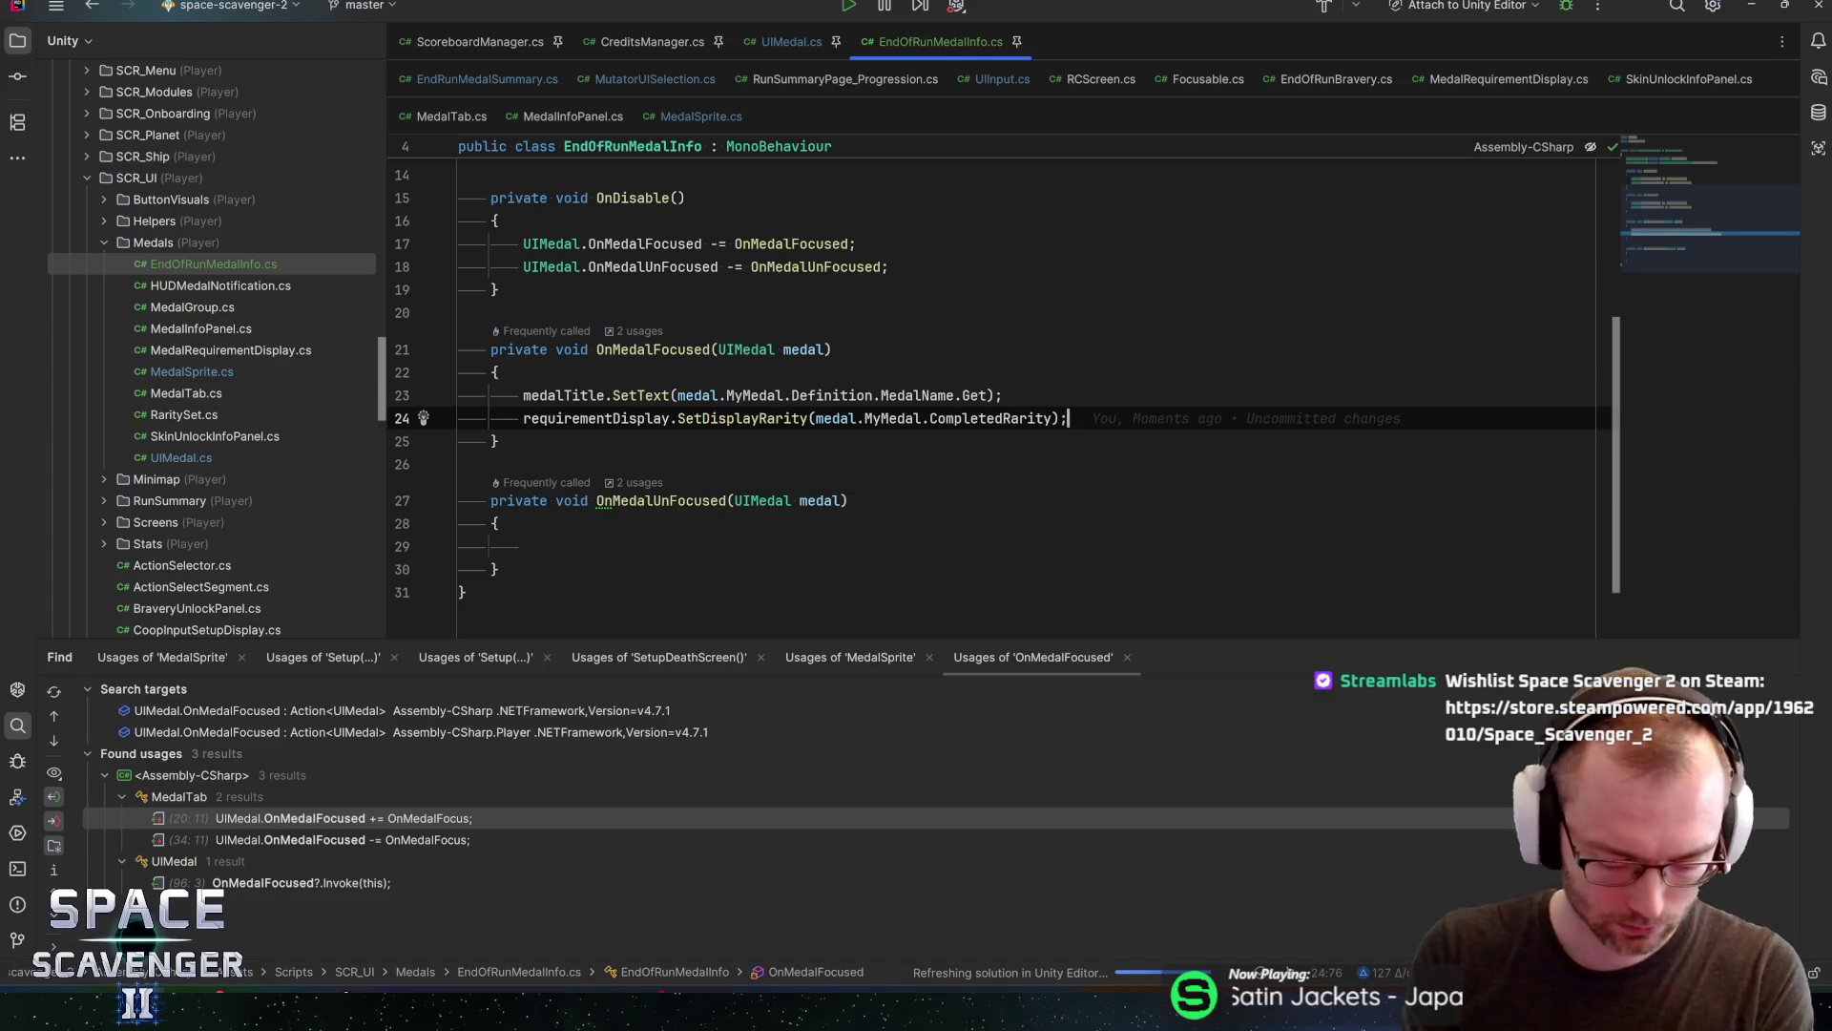
key(Up)
key(Home)
key(Down)
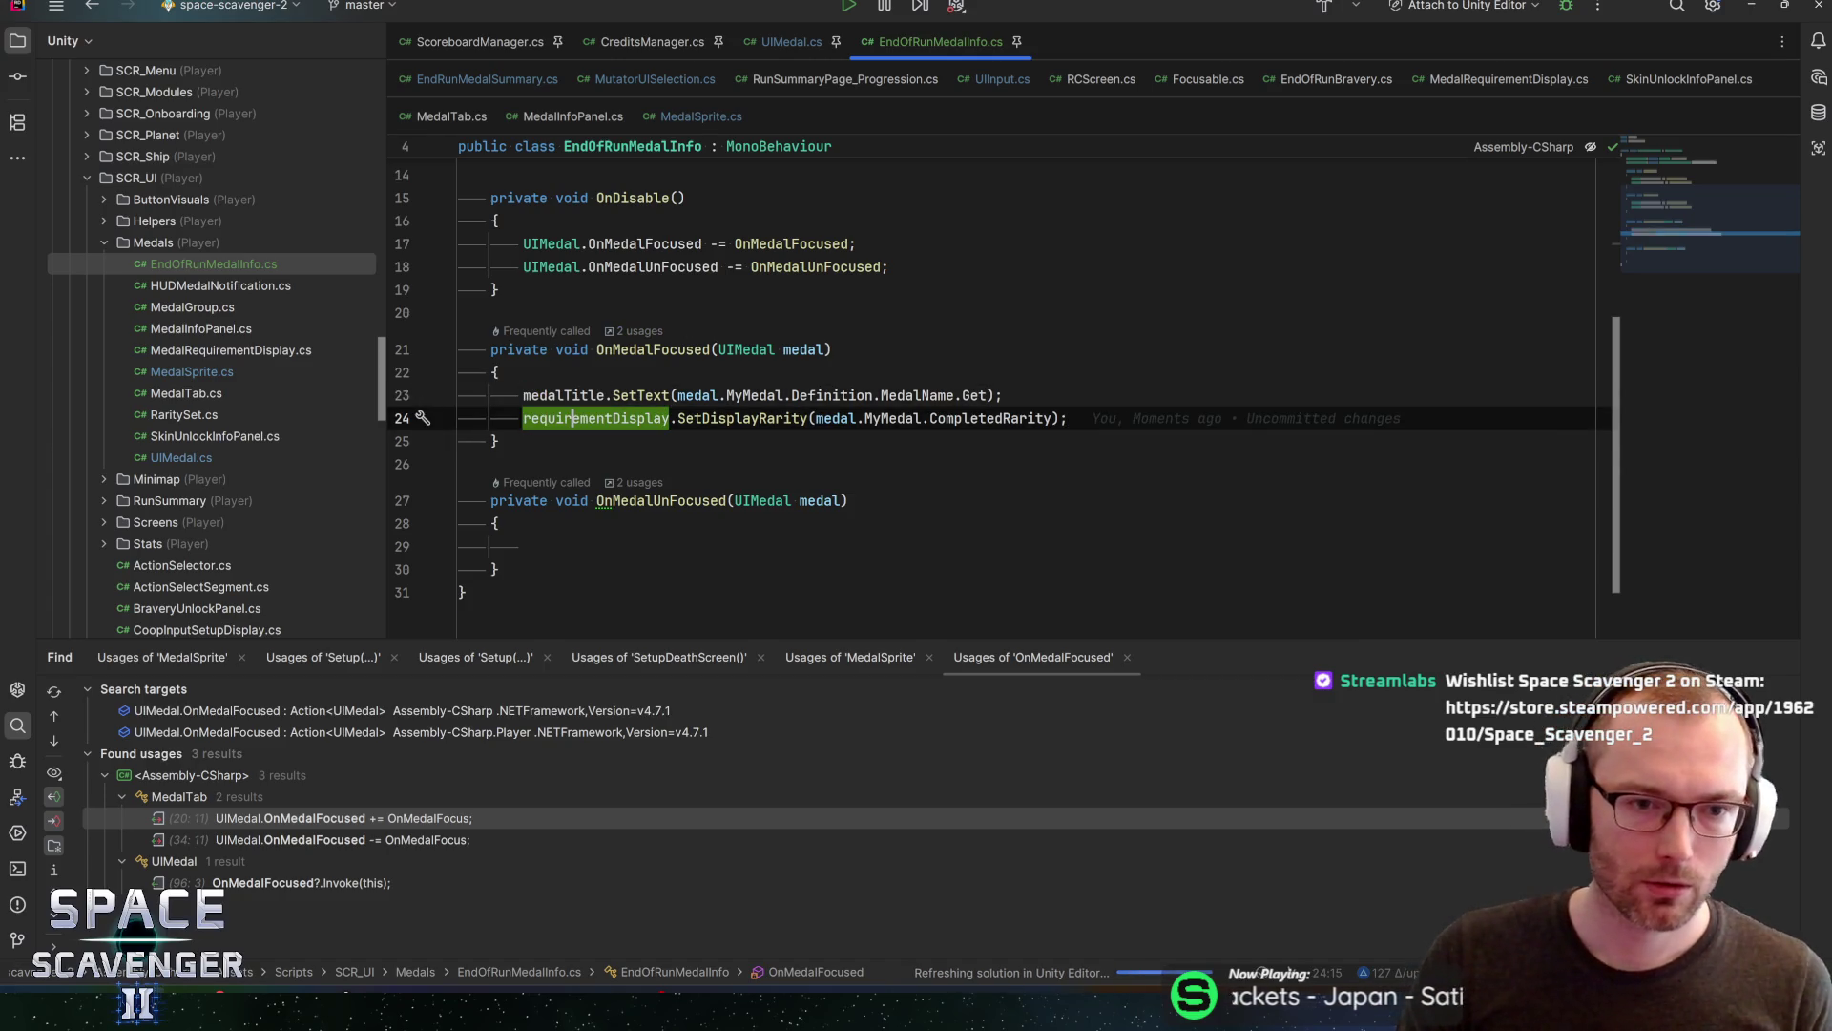
click(710, 418)
key(ctrl+b)
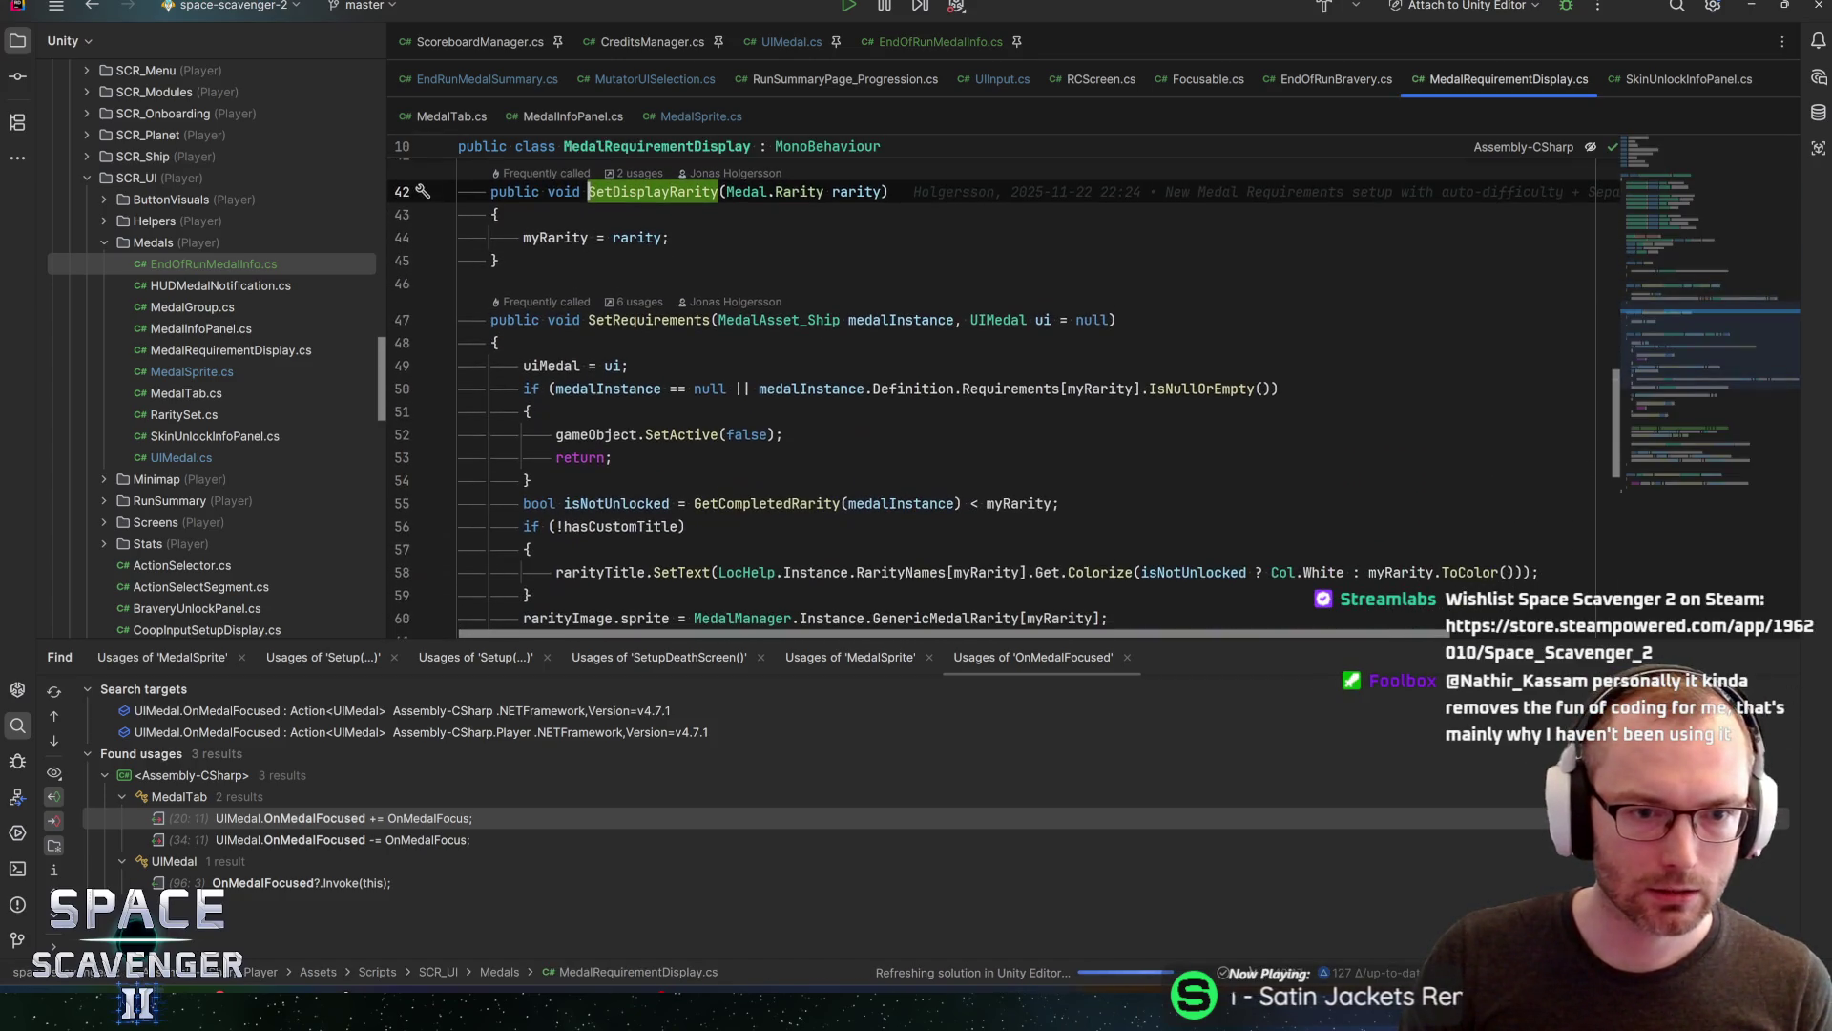
Review SetDisplayRarity and the alpha field's usages in MedalRequirementDisplay.cs, then return to Unity
scroll(1655, 208, up, 10)
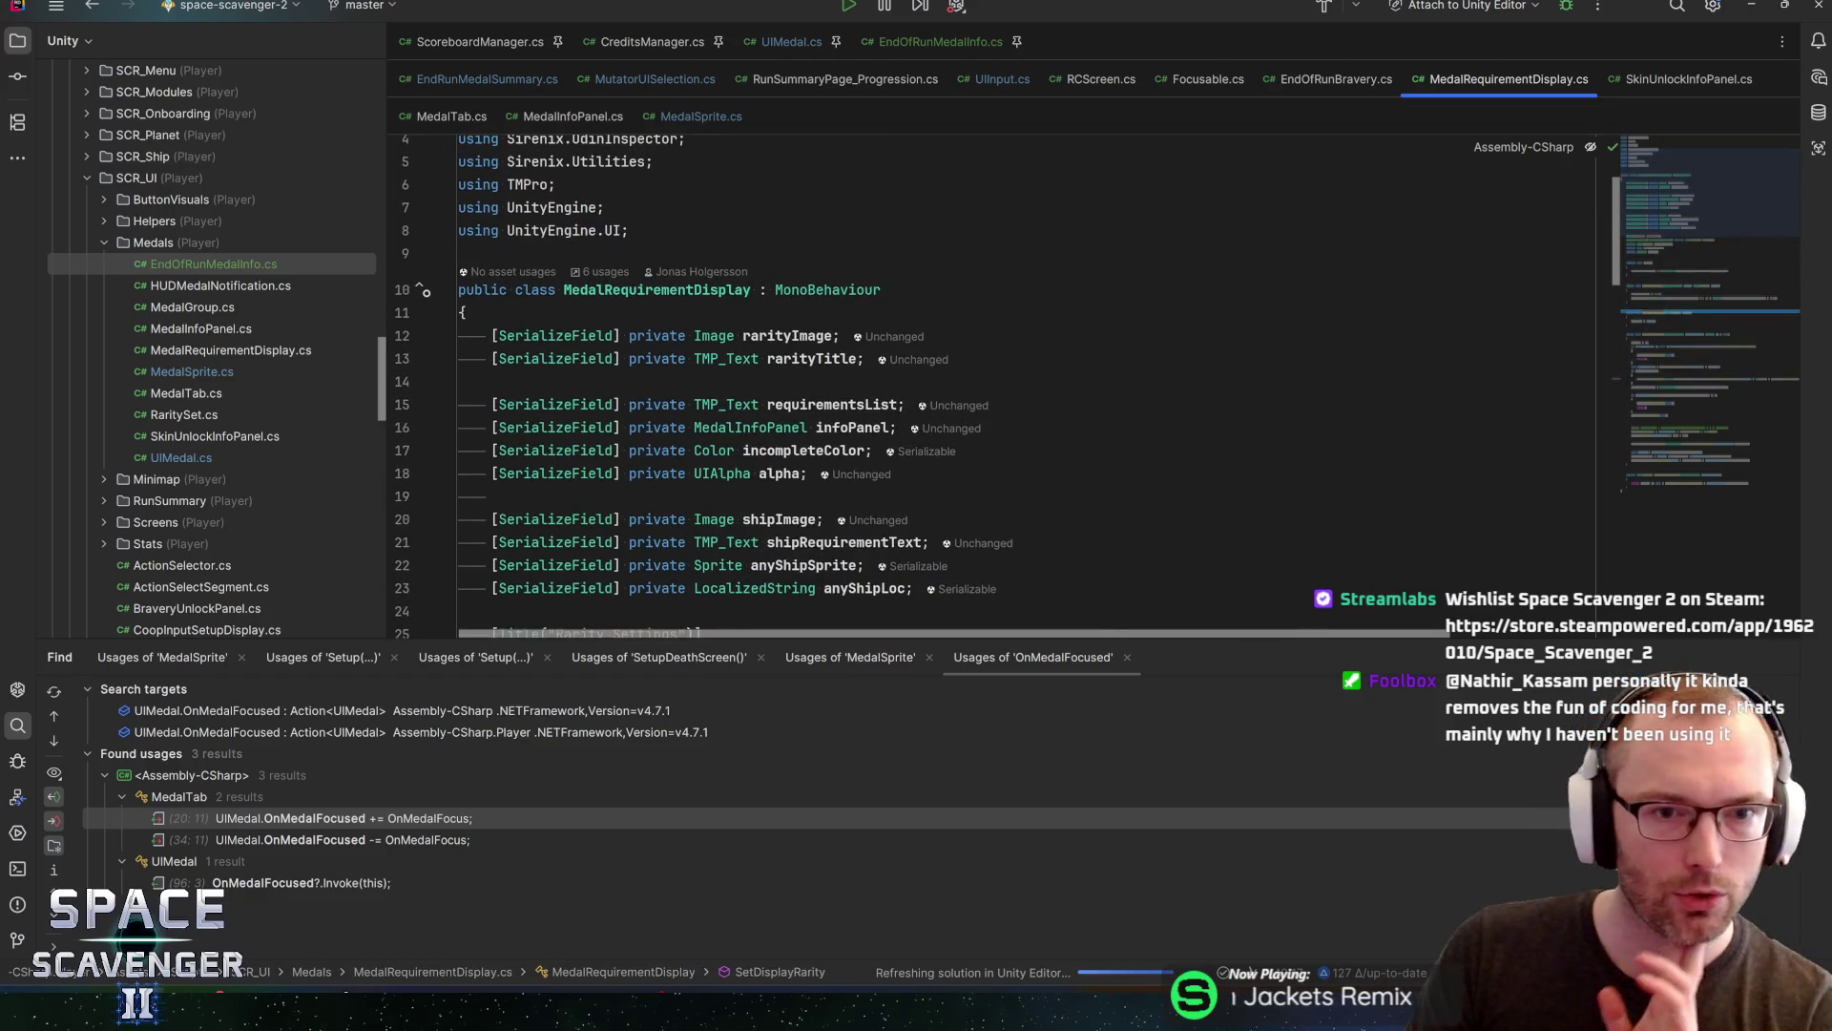
click(783, 473)
scroll(782, 474, down, 14)
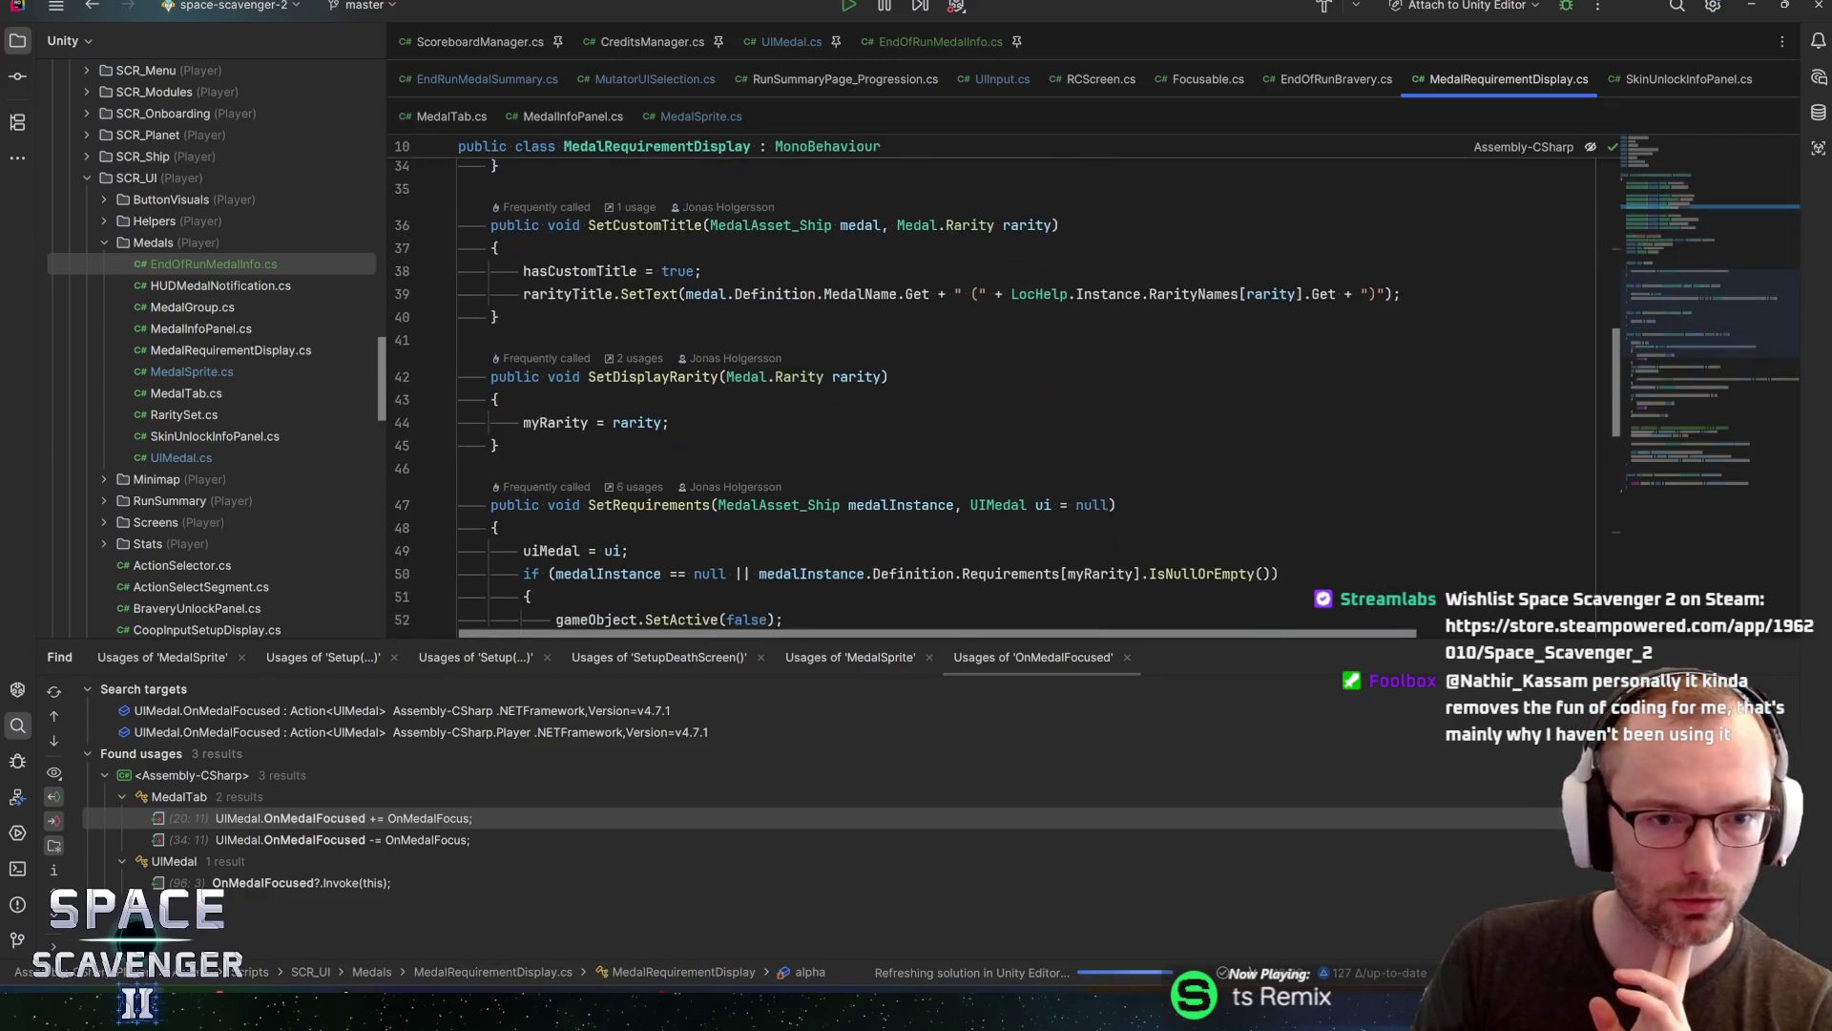
scroll(993, 391, up, 4)
scroll(993, 391, down, 10)
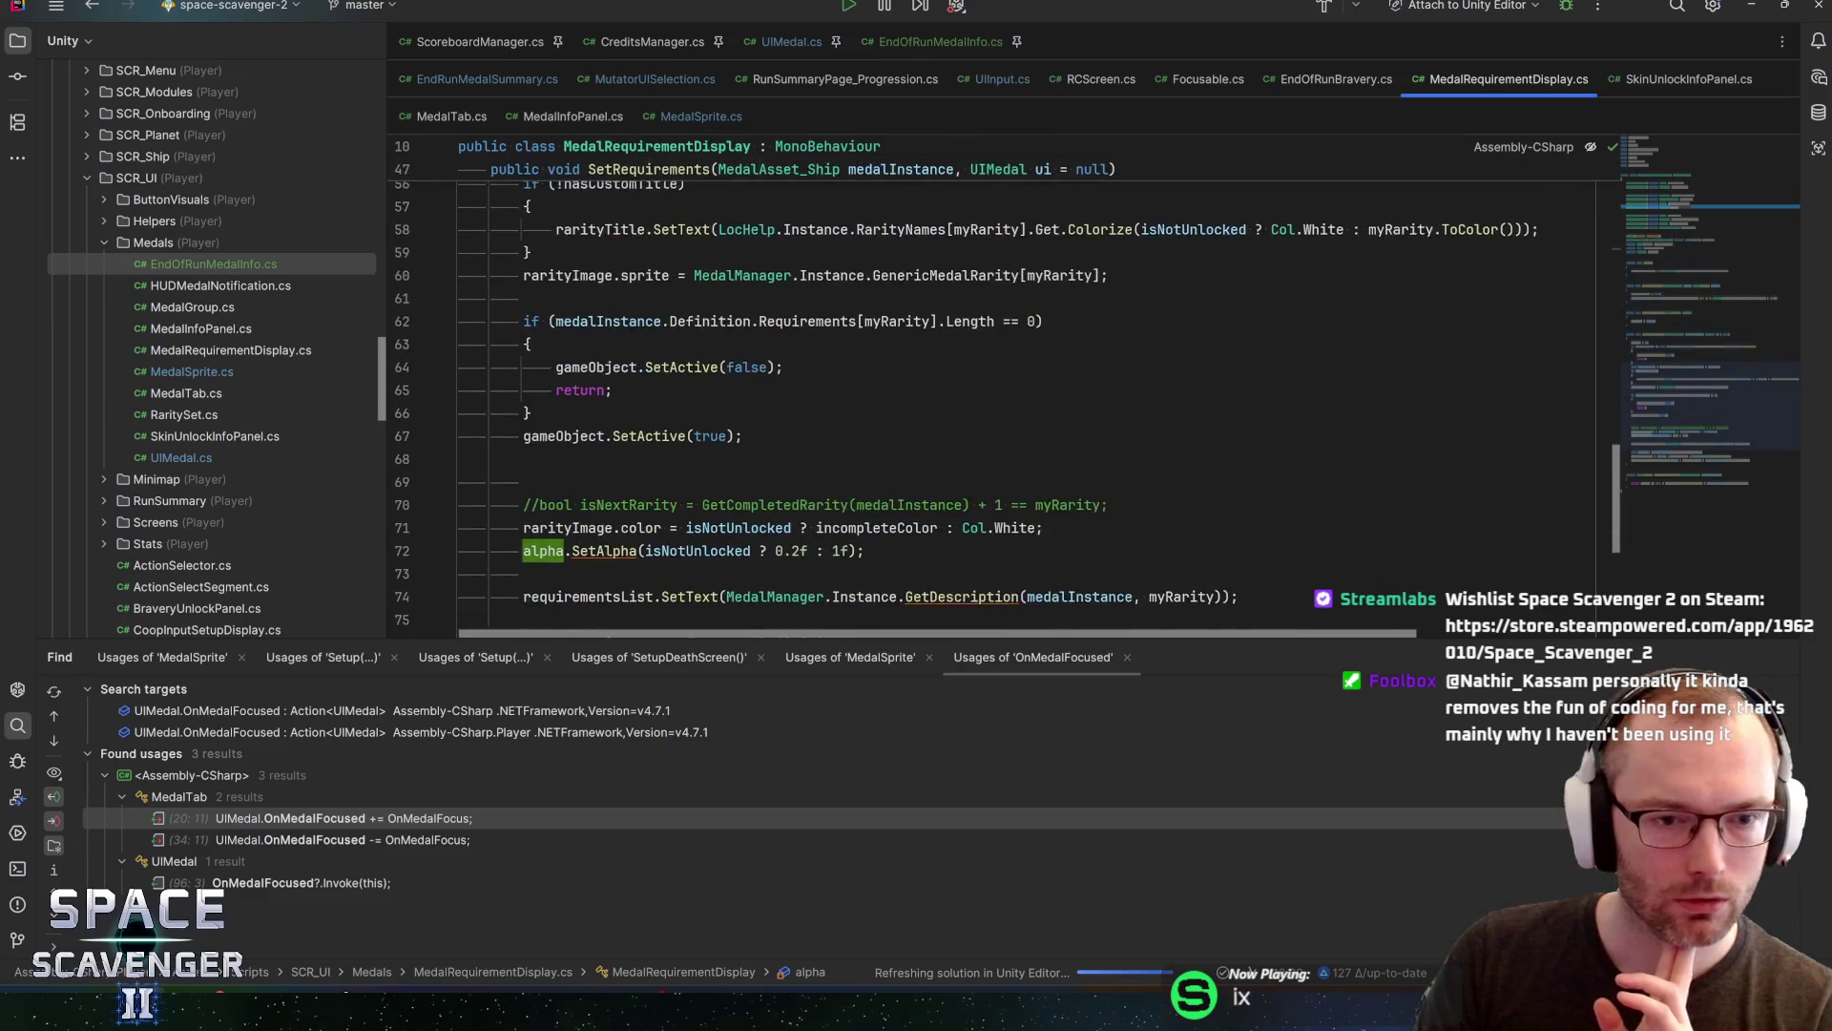
scroll(993, 401, up, 2)
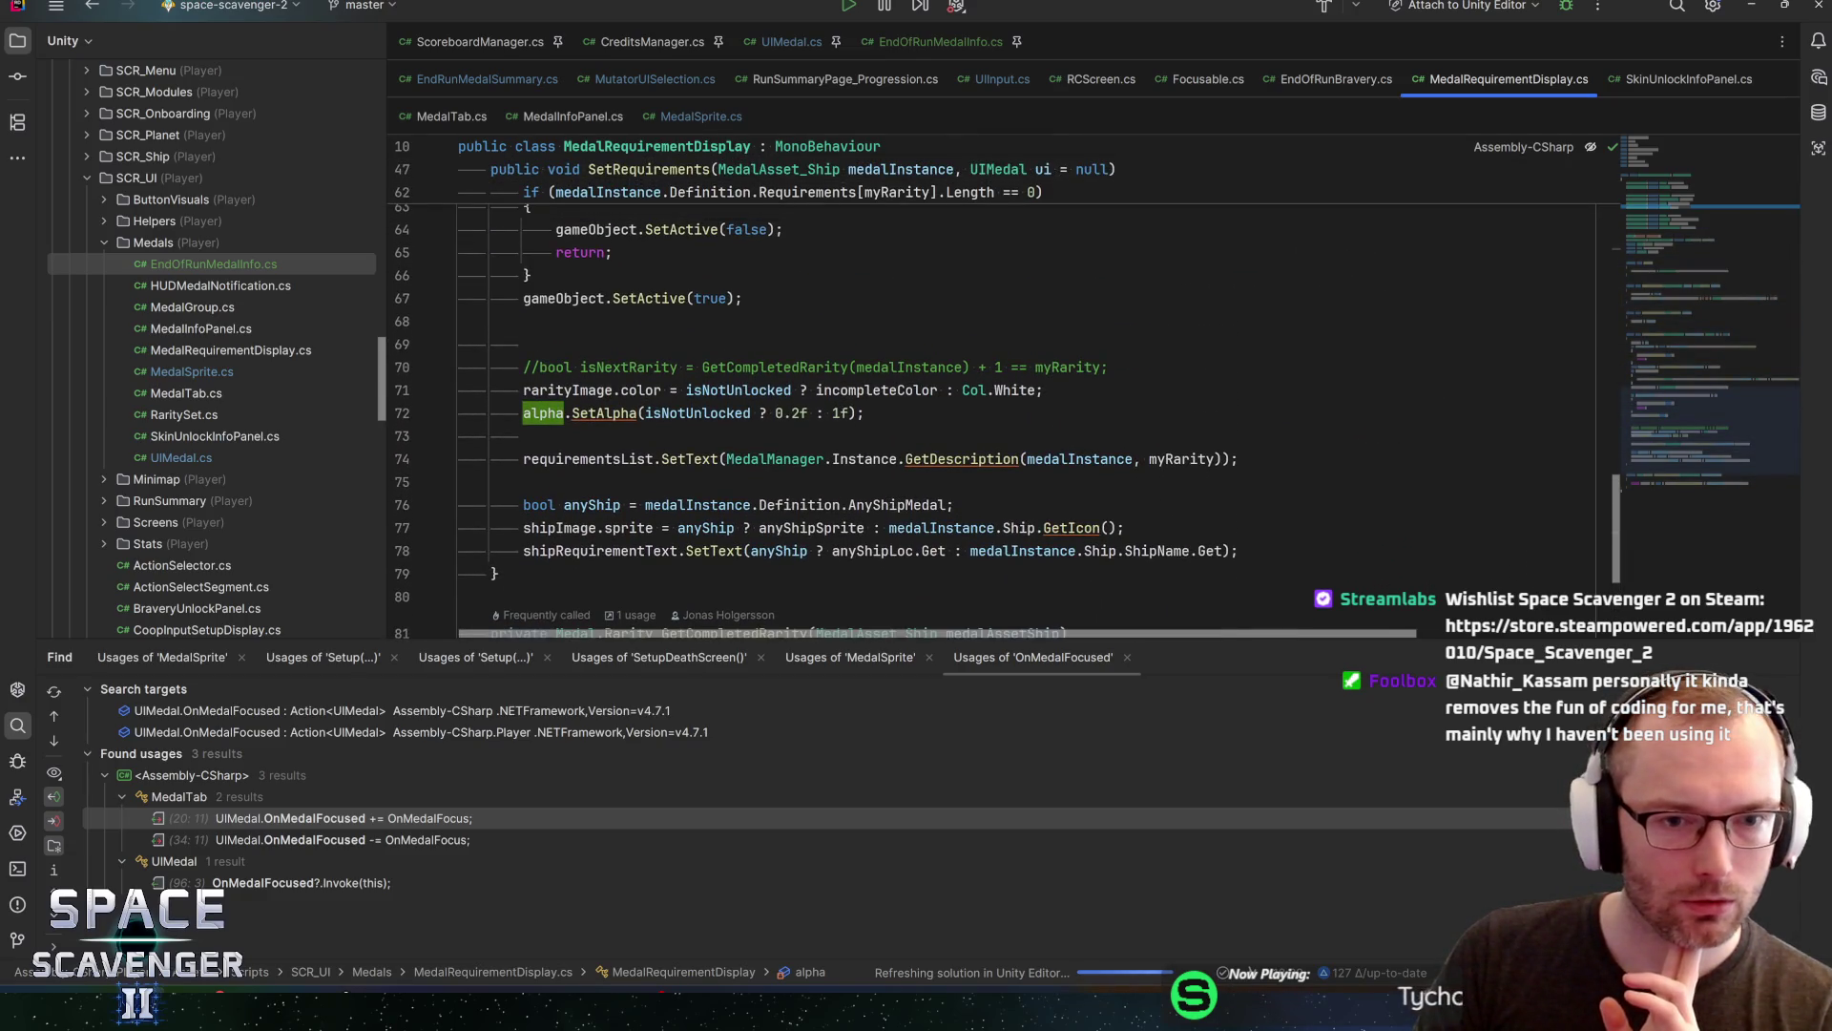
scroll(726, 412, down, 3)
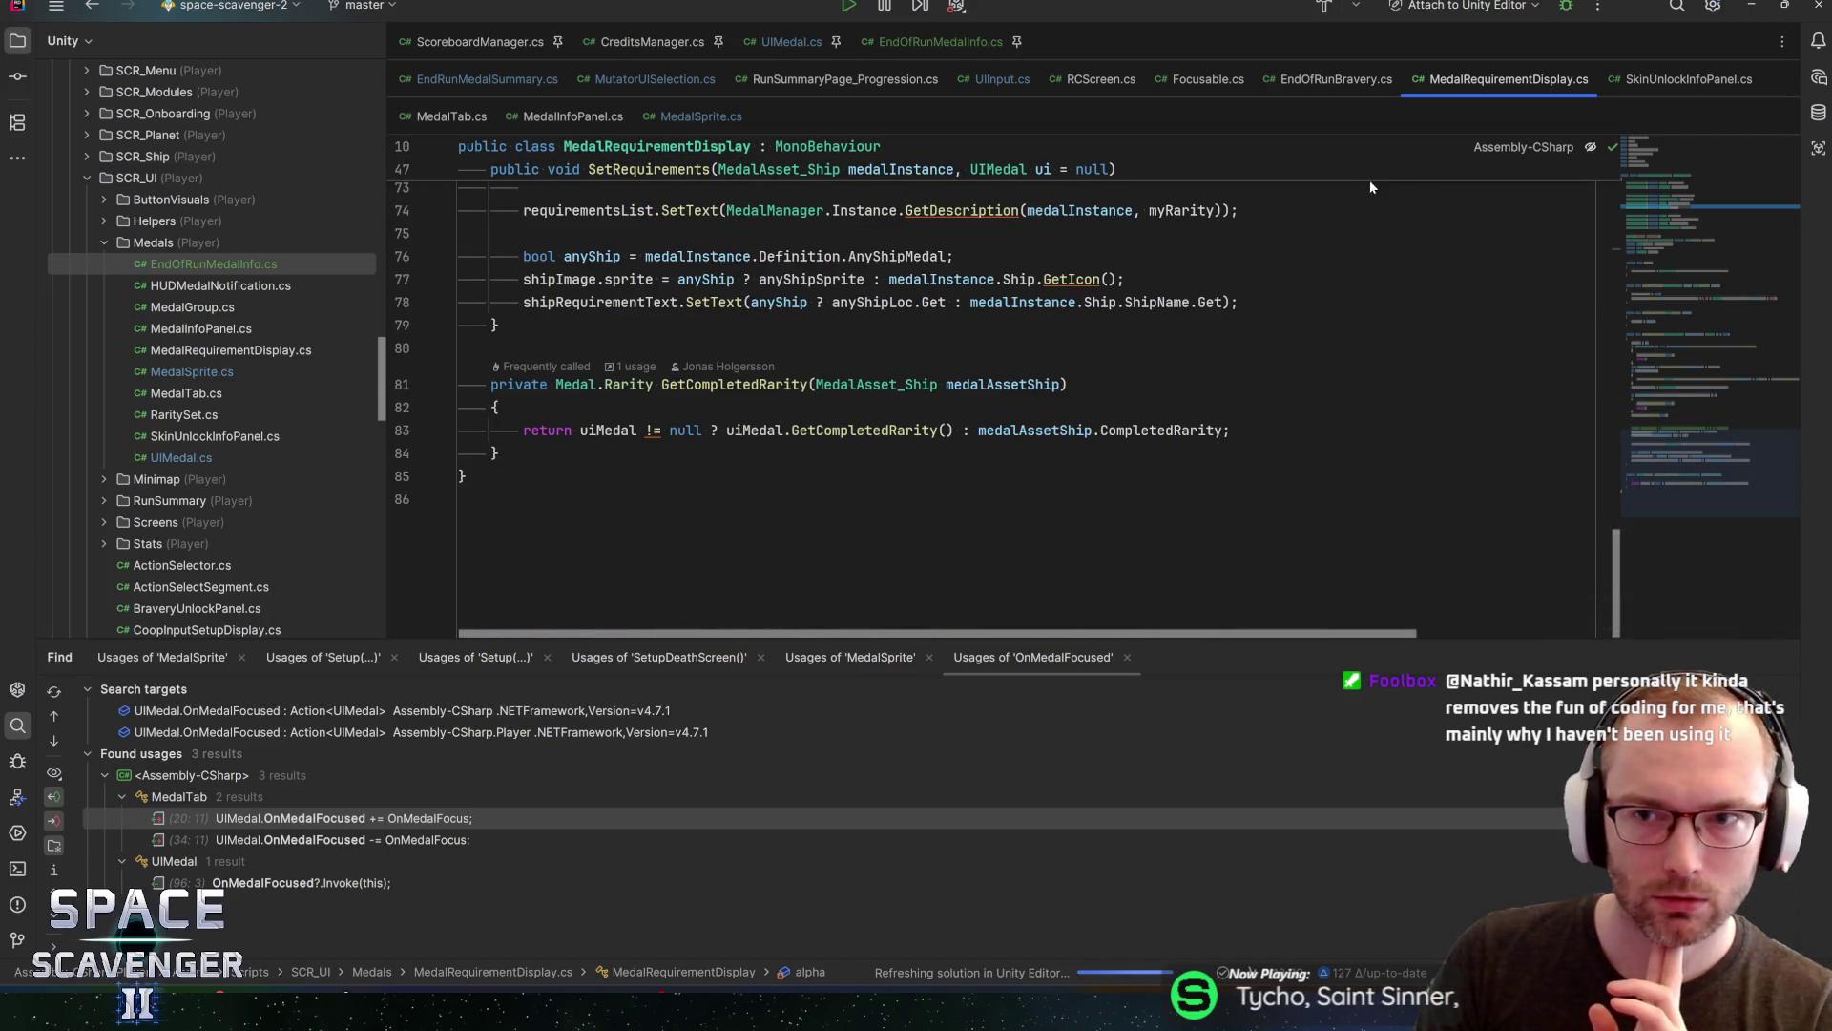
key(ctrl+minus)
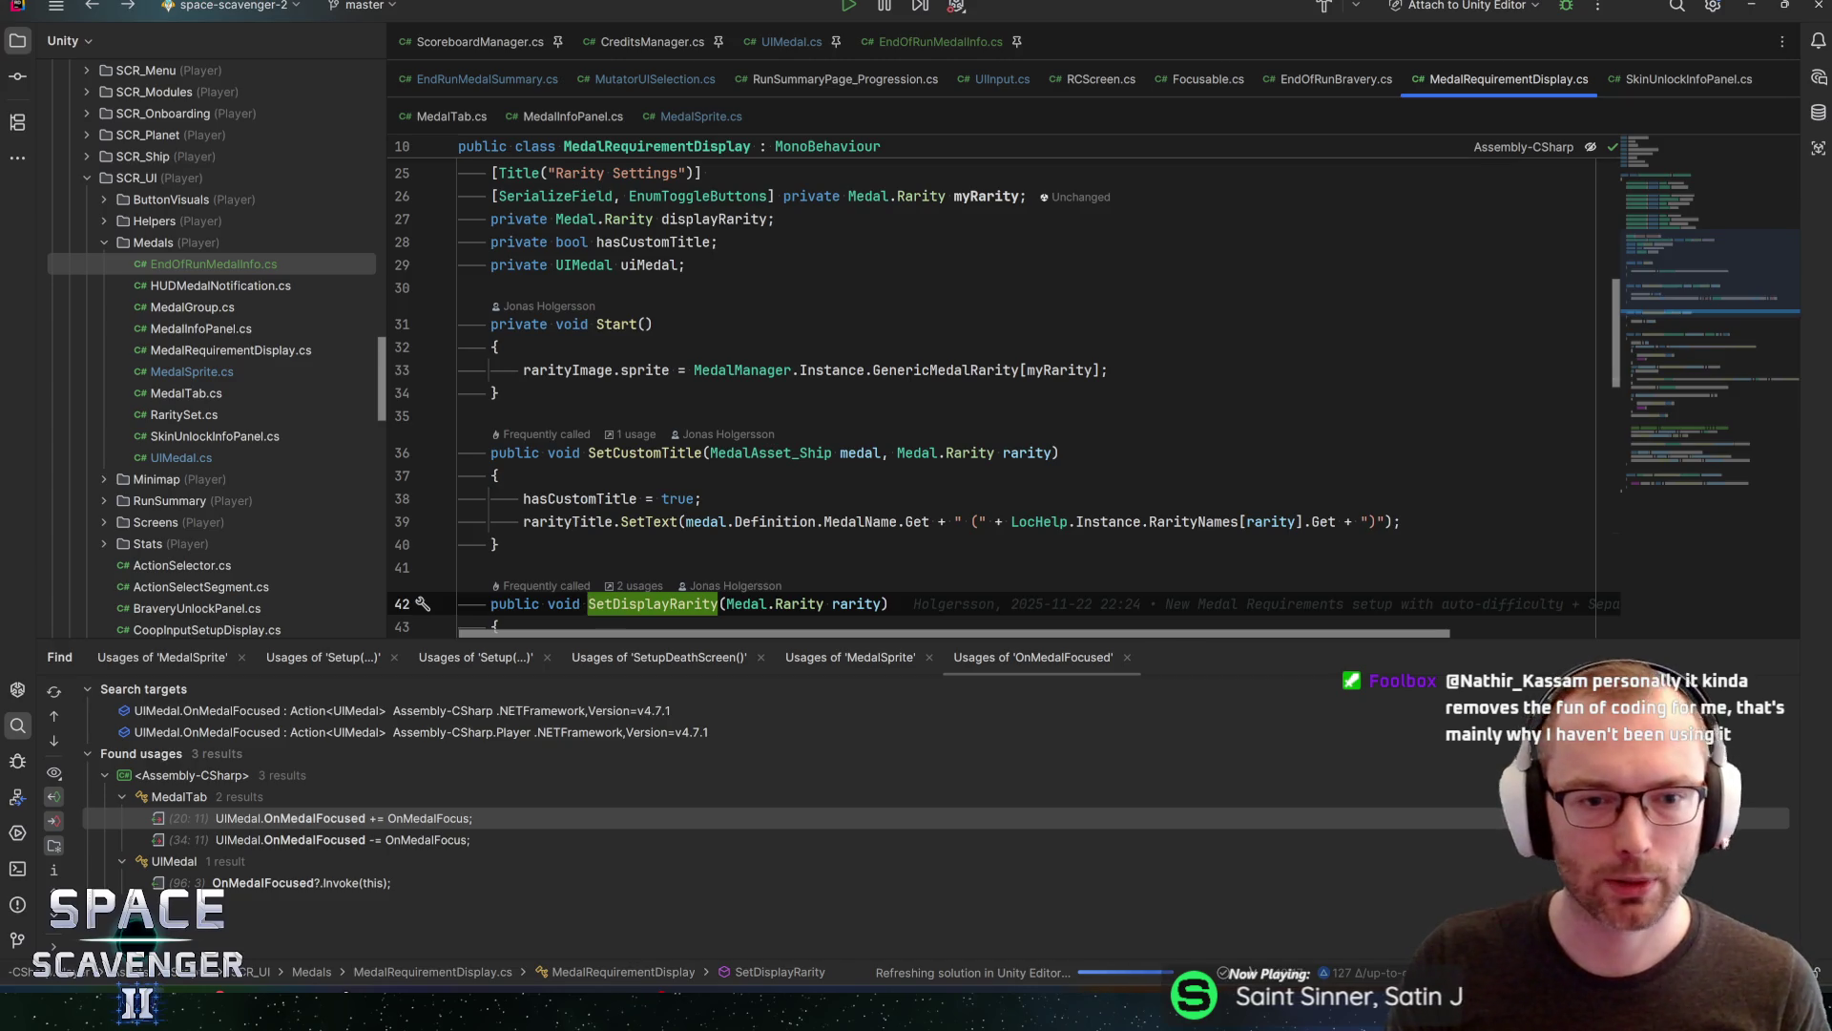
key(alt+Tab)
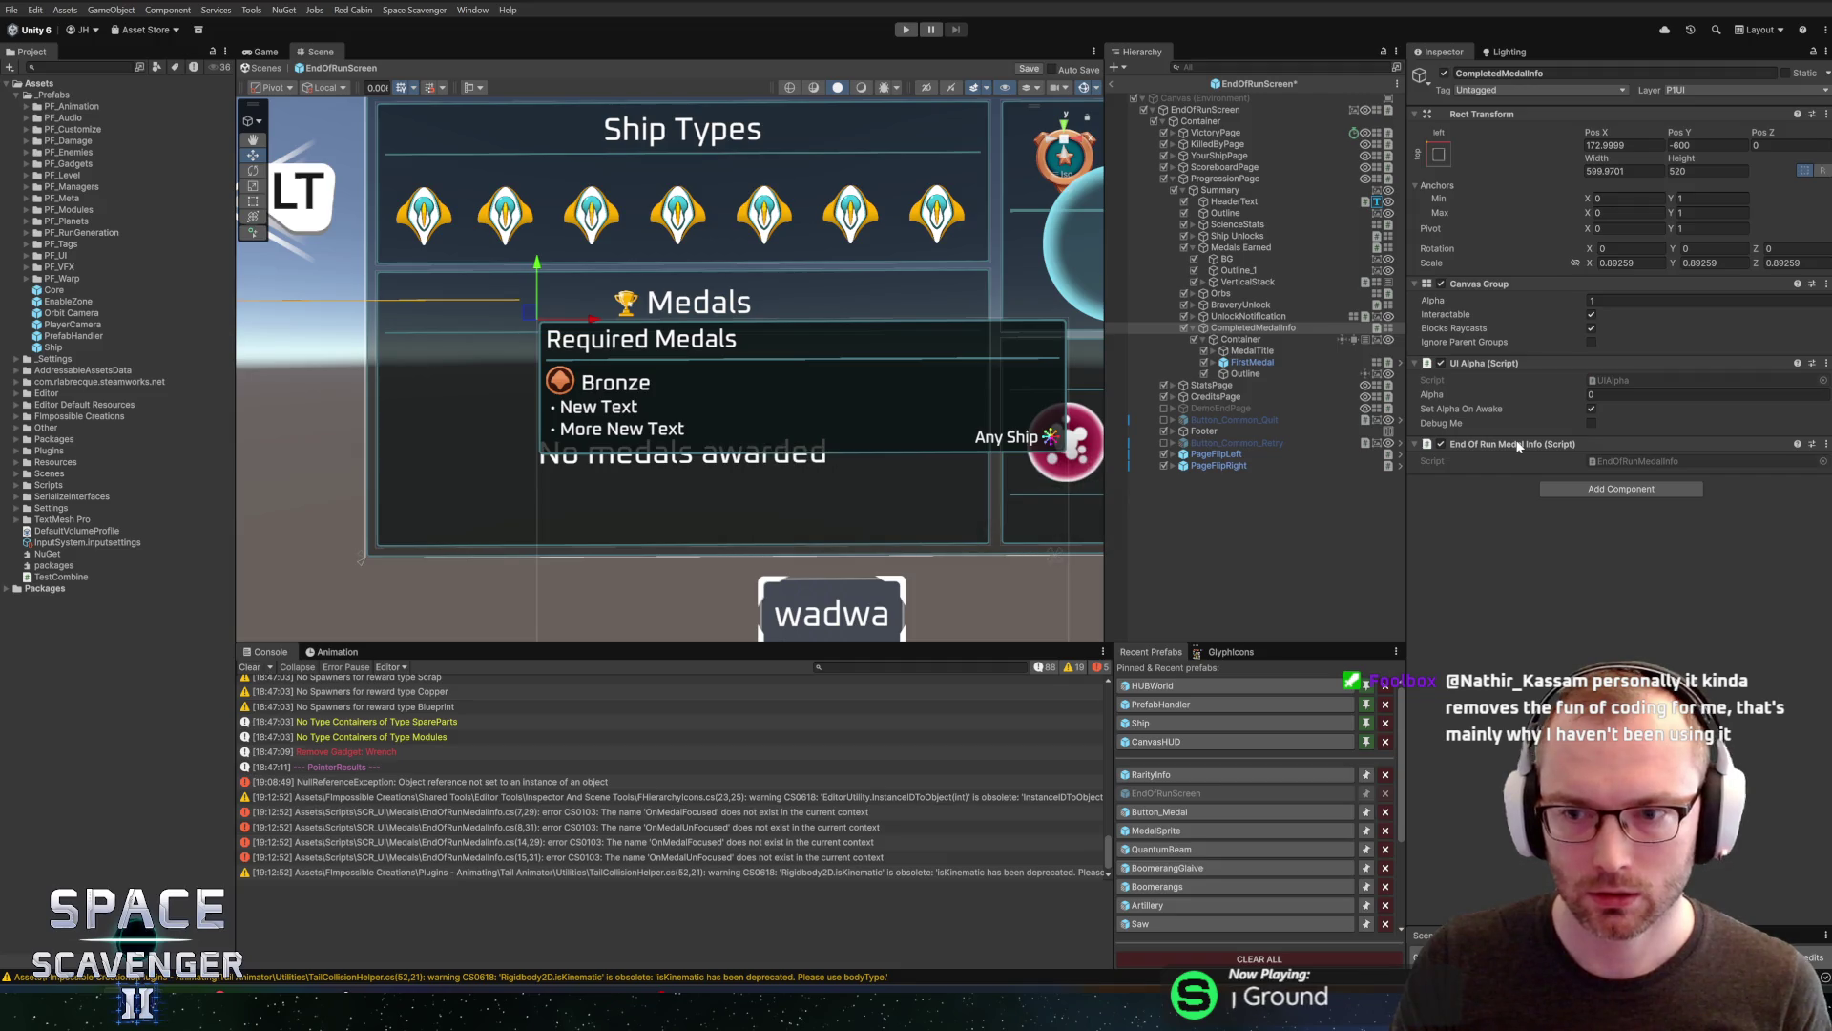
Set the CompletedMedalInfo panel's Rect Transform scale to 1 on X, Y and Z
right_click(1519, 445)
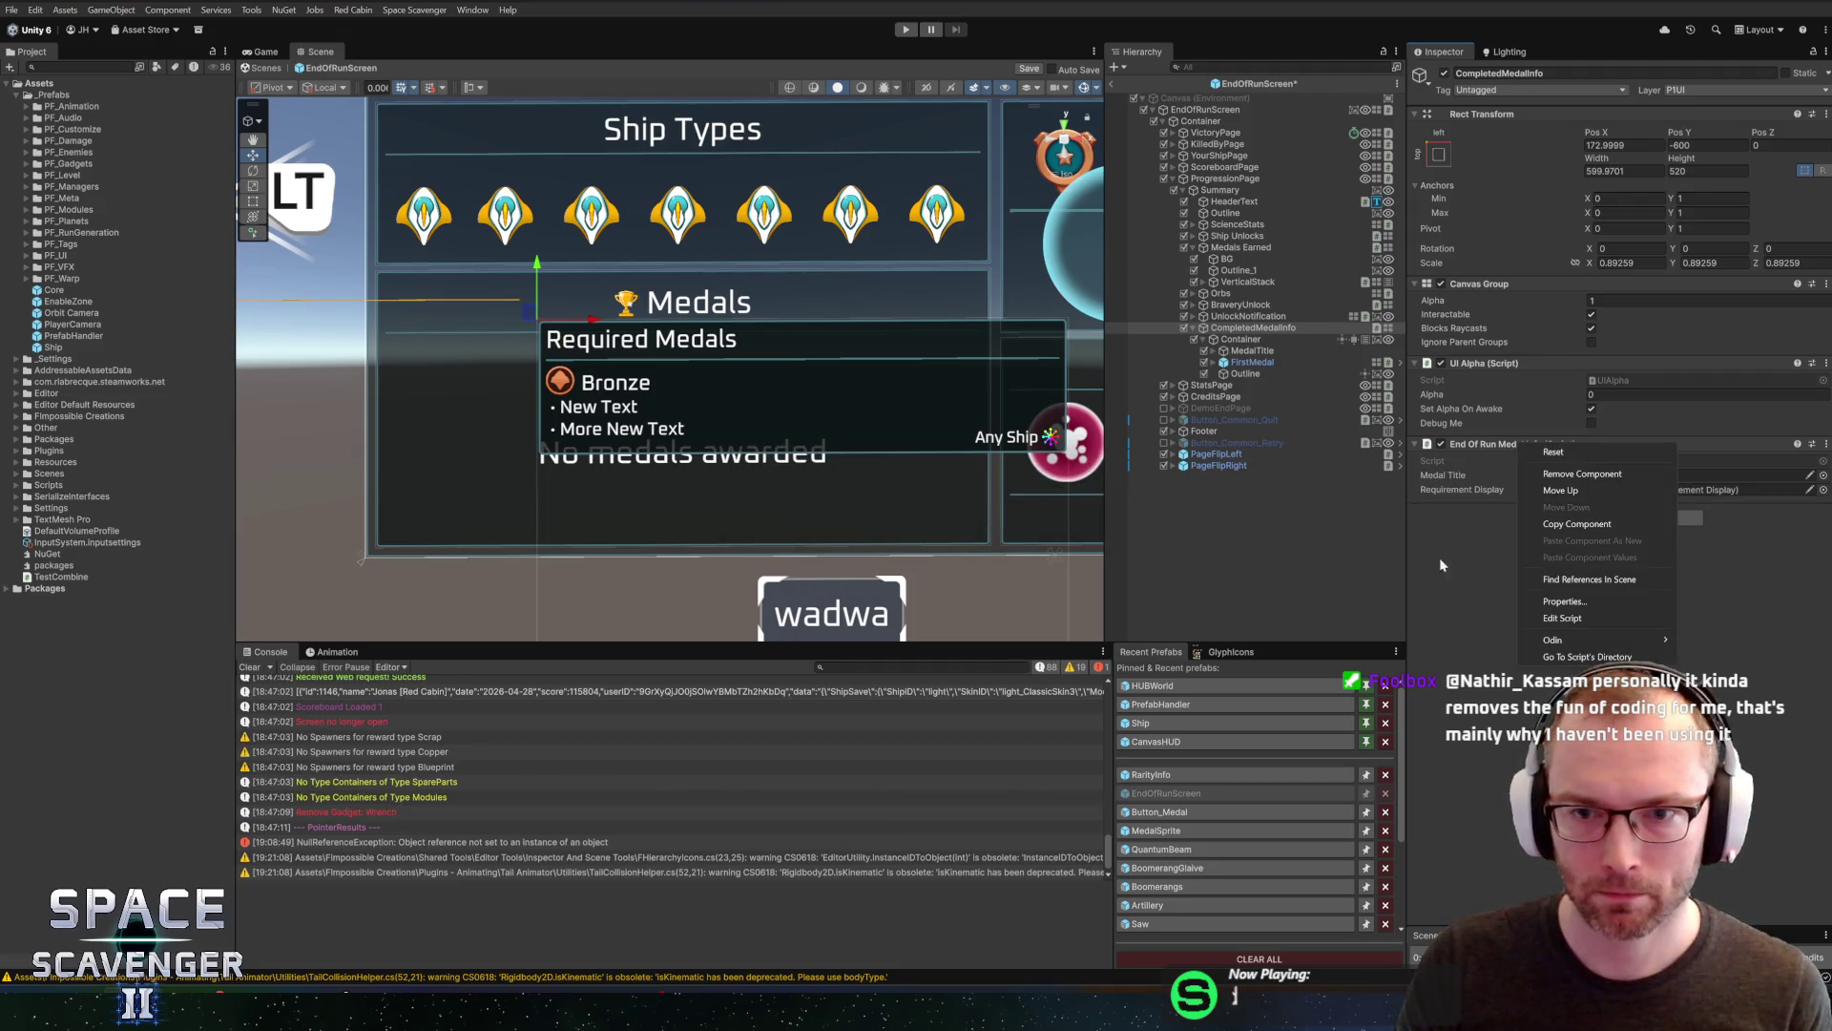
click(1460, 530)
click(1622, 264)
text(1)
click(1771, 263)
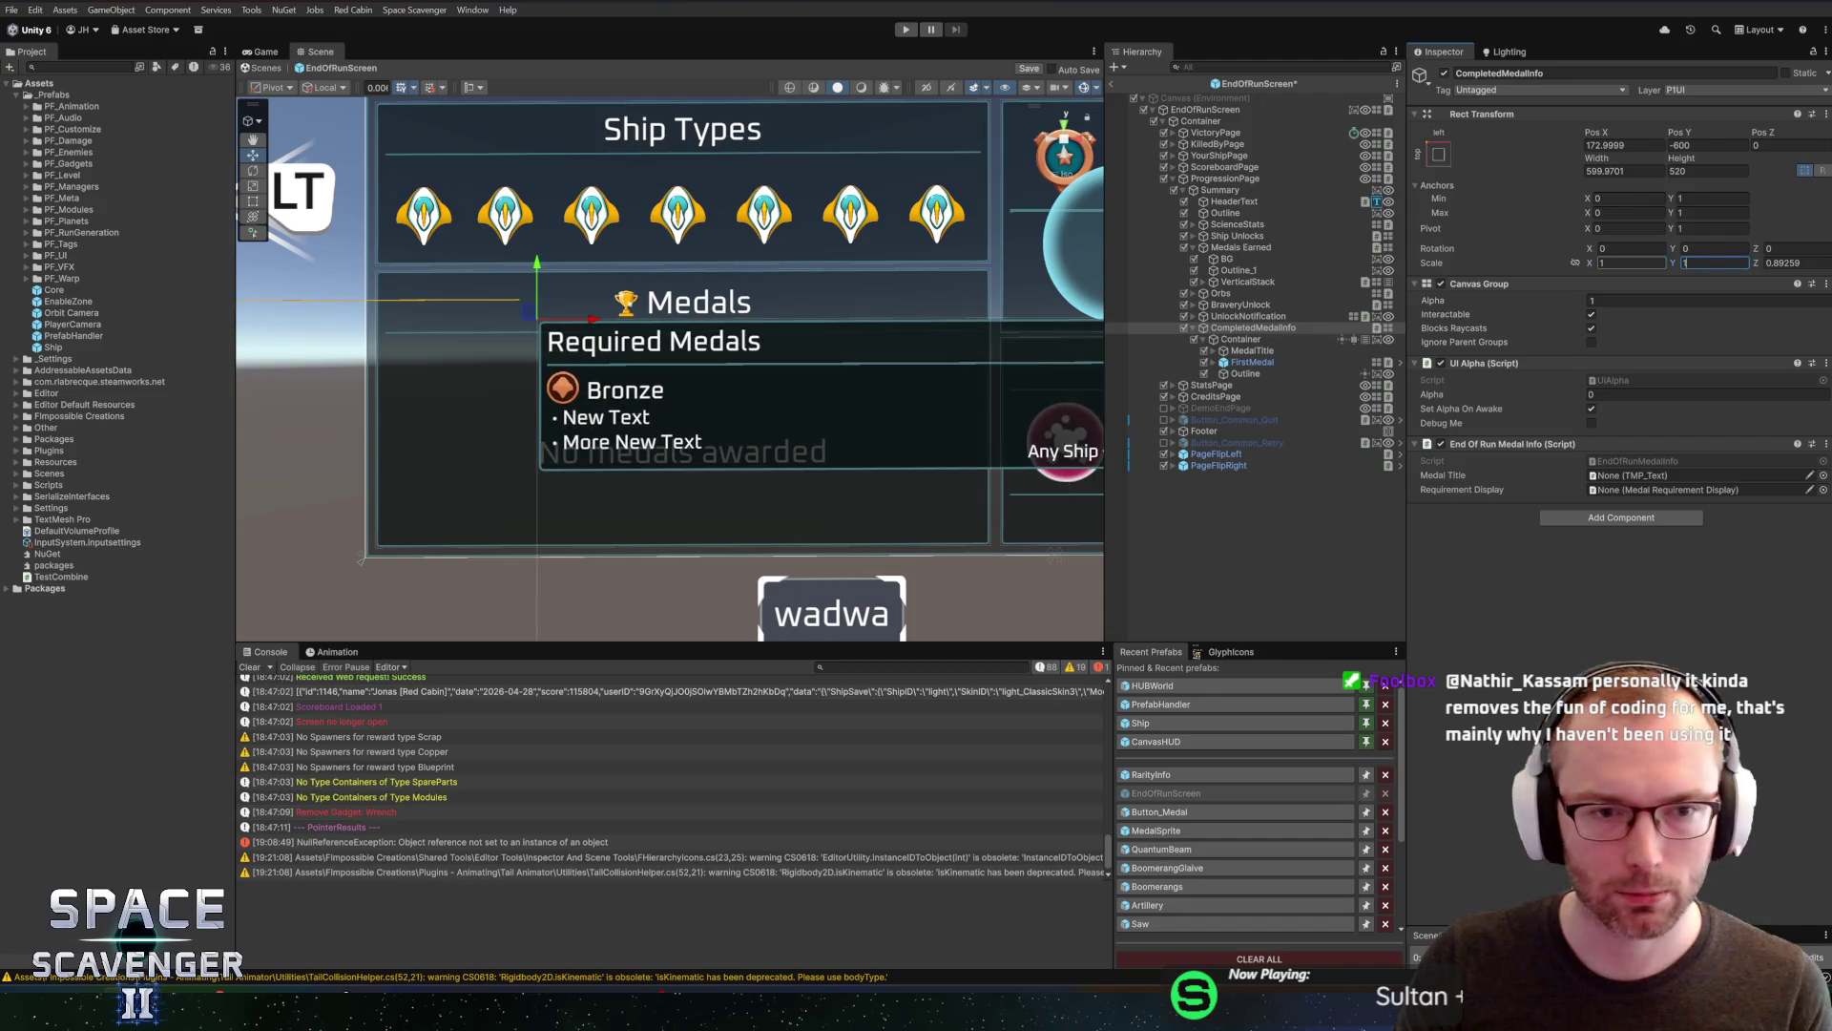
text(1)
key(Return)
Save the EndOfRunScreen scene and check the EndOfRunScreen and CompletedMedalInfo objects
key(ctrl+s)
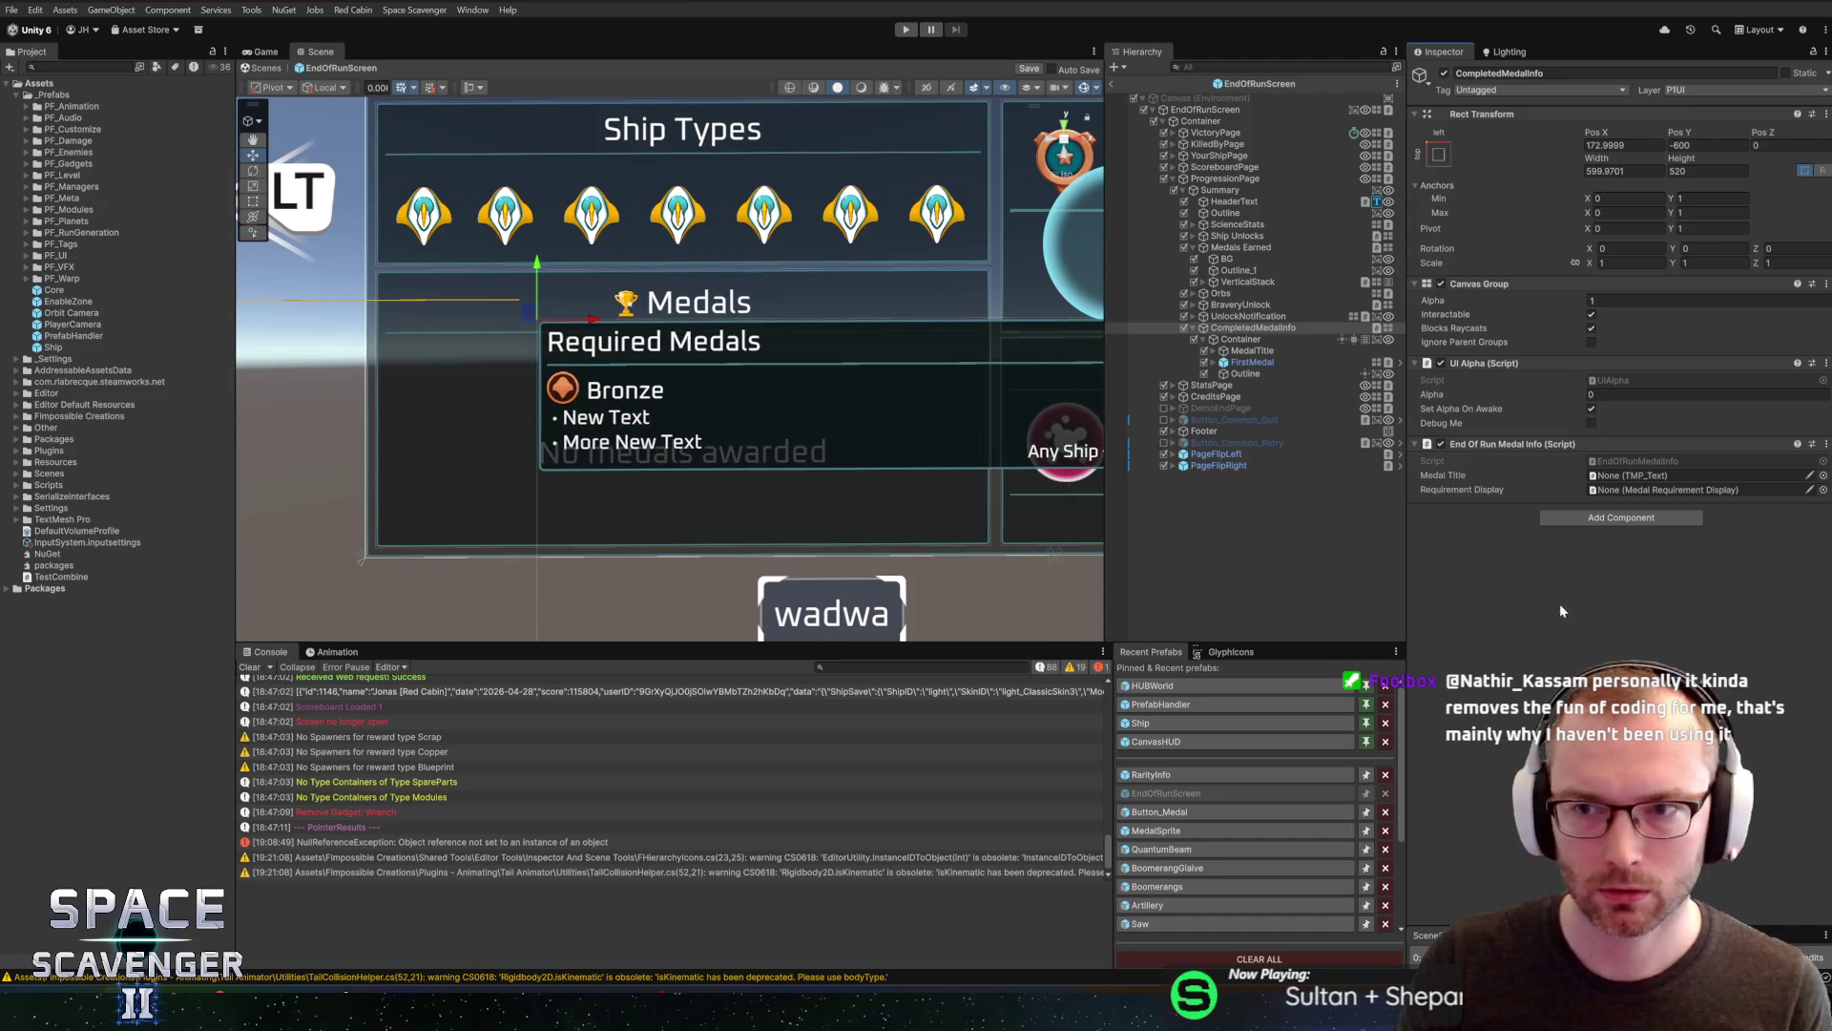
click(1199, 111)
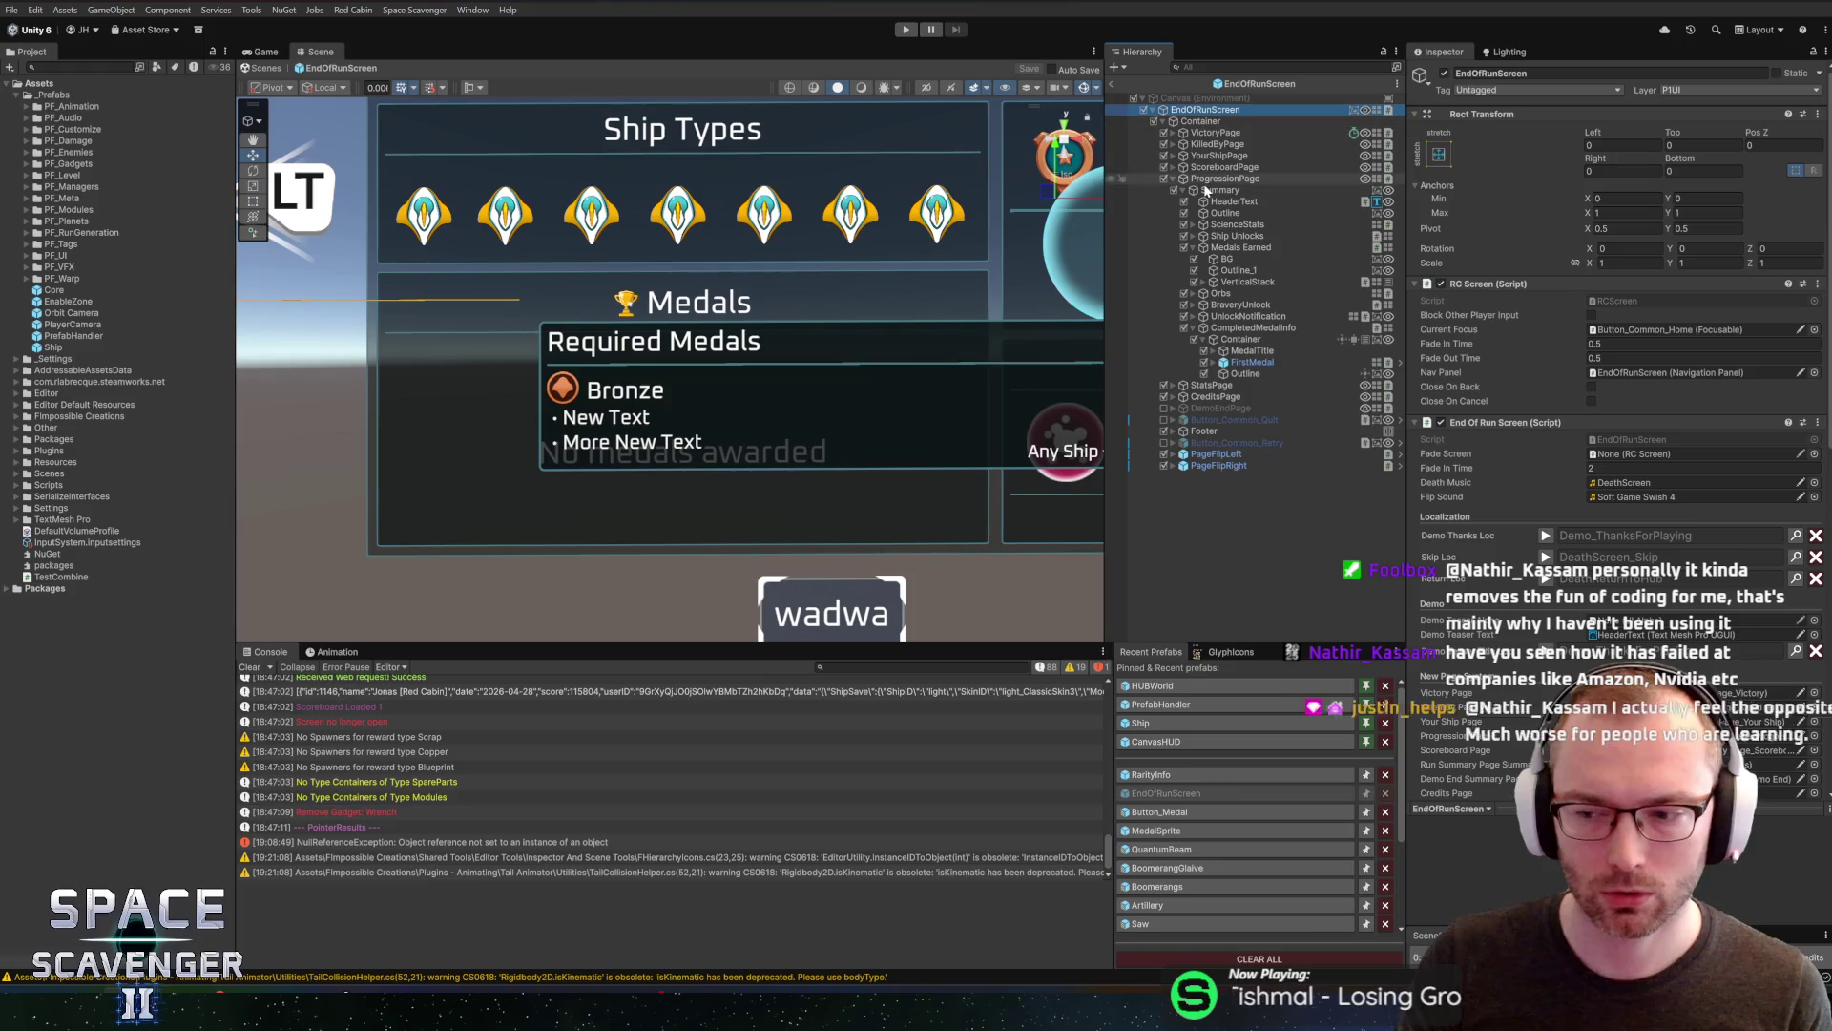
click(1258, 328)
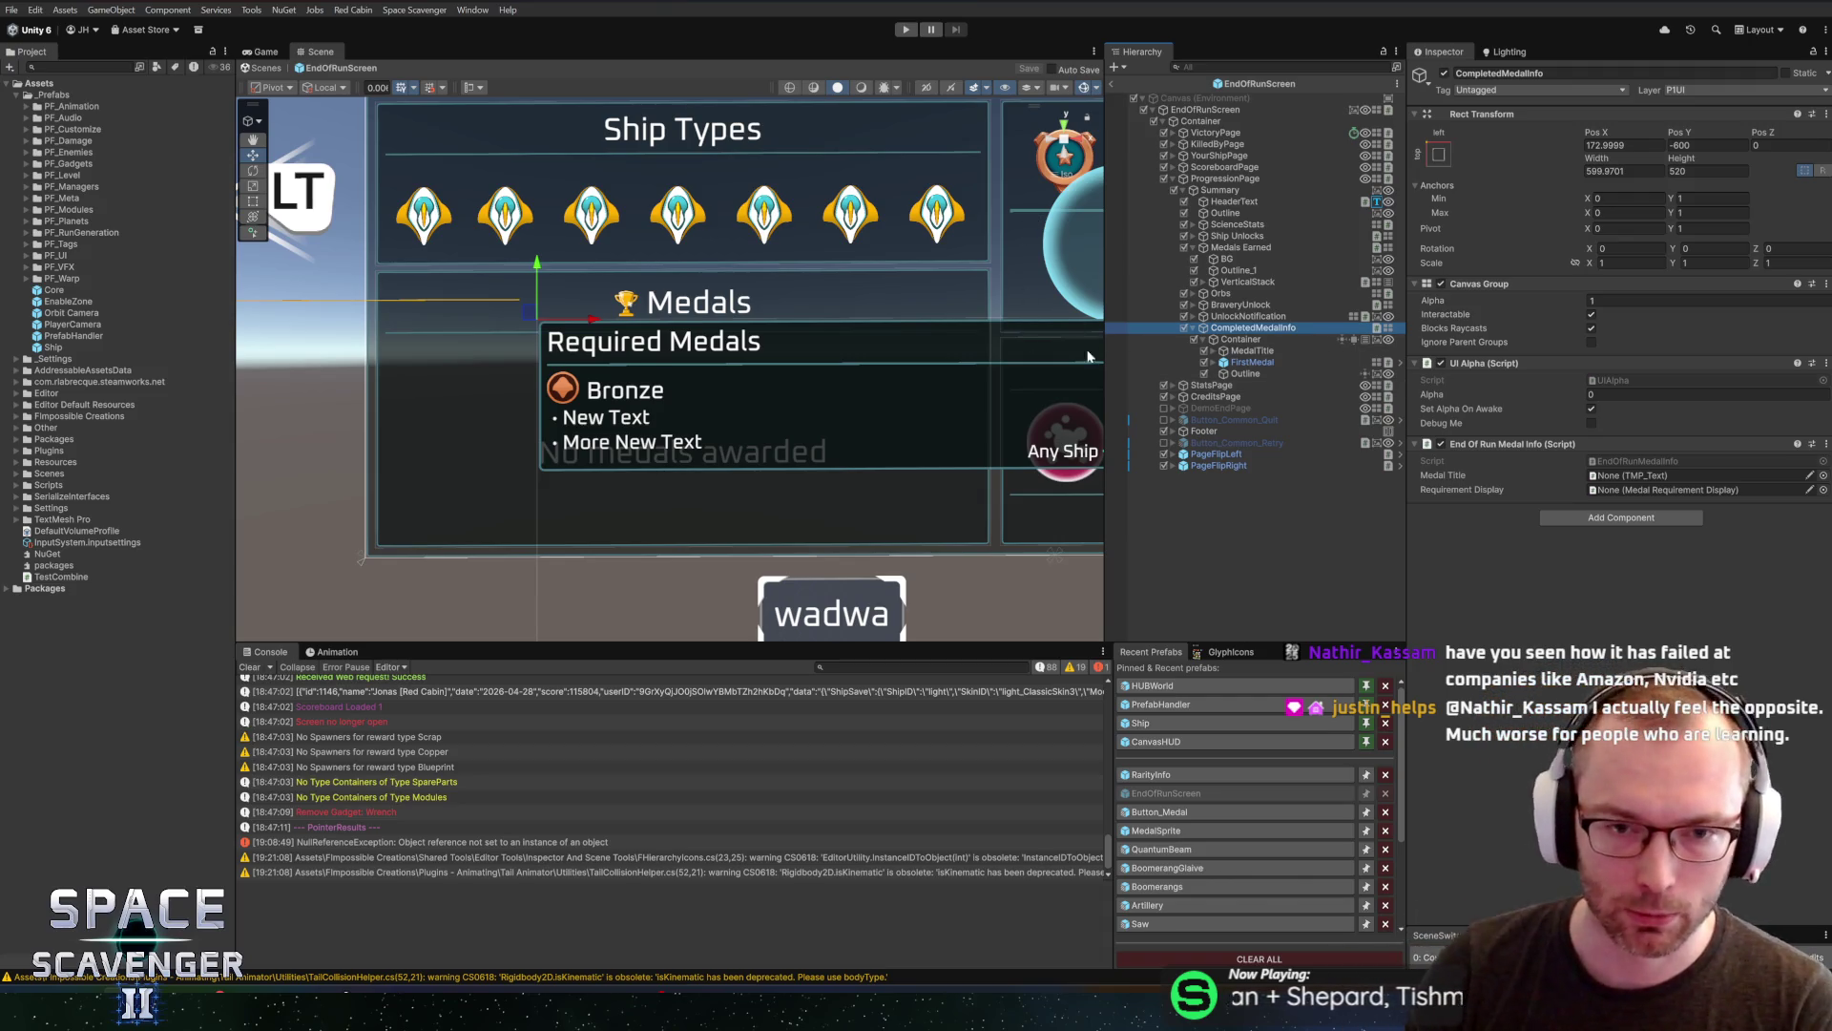
Zoom and pan the Scene view to frame the whole Summary screen, giving it more vertical space
scroll(870, 395, down, 3)
scroll(765, 380, down, 4)
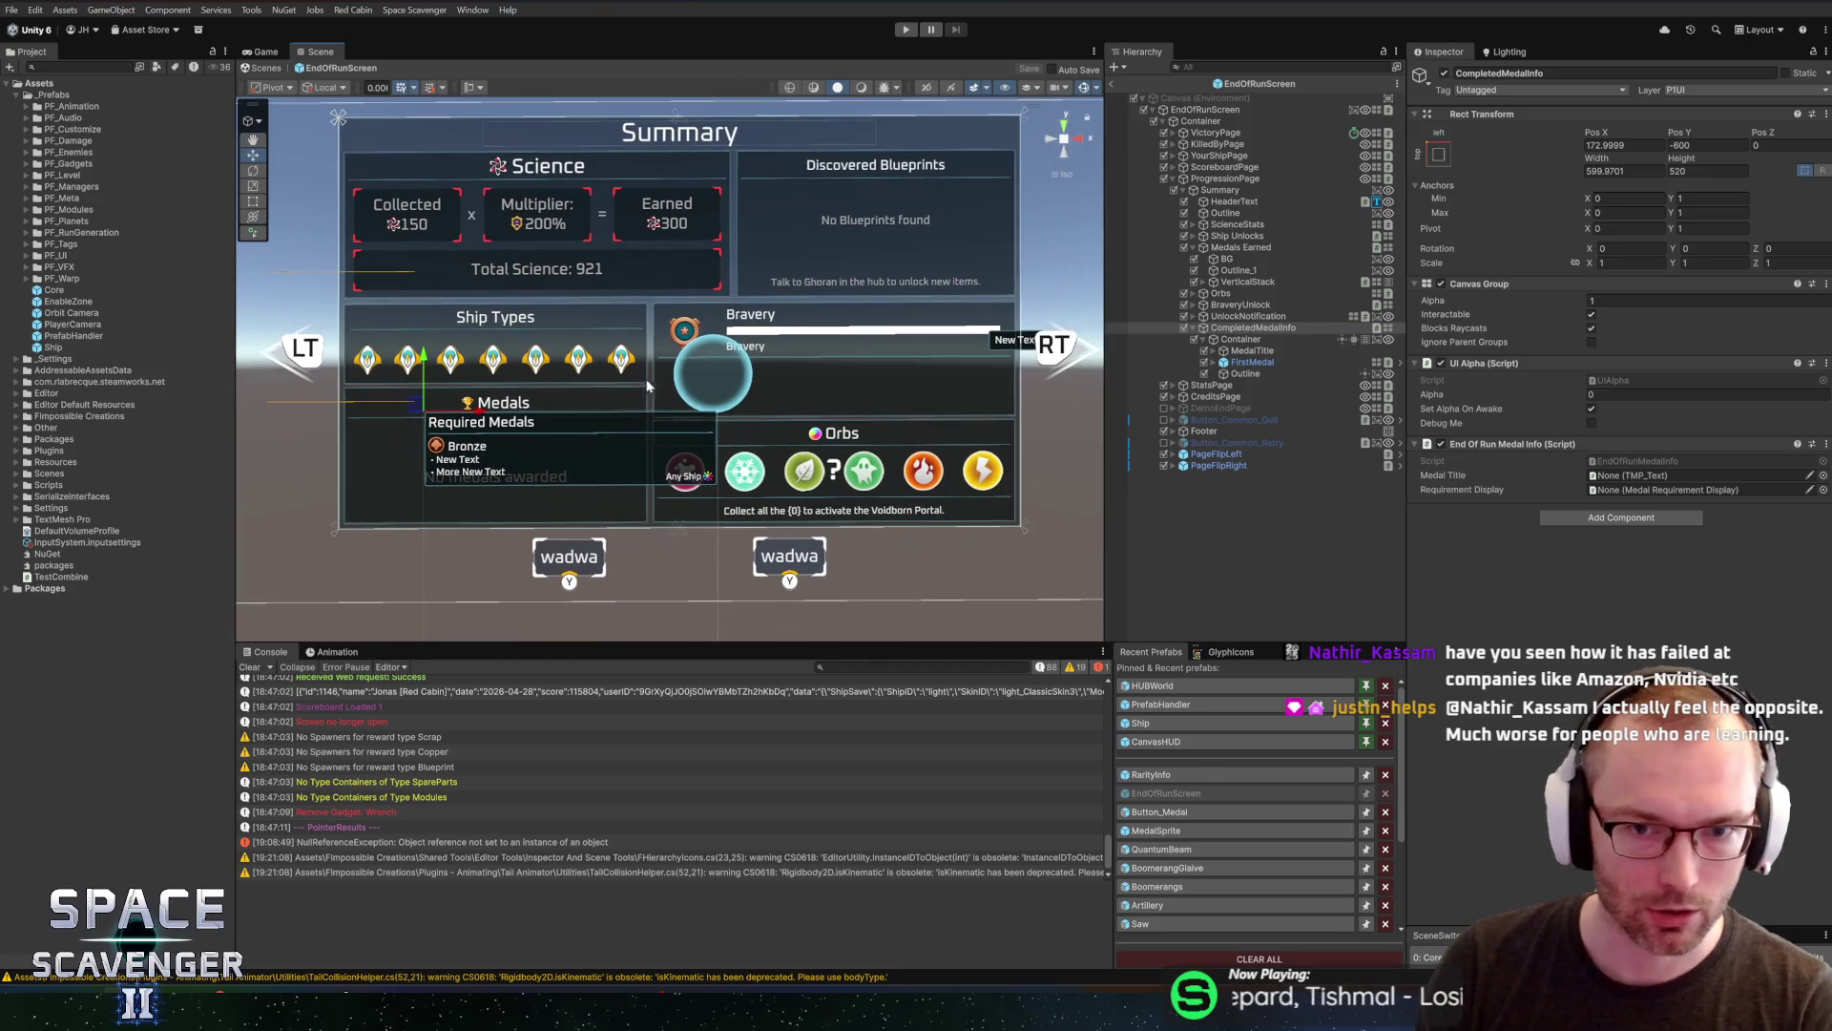
drag(729, 441, 732, 487)
scroll(740, 461, down, 2)
mouse_move(715, 644)
mouse_down()
mouse_move(715, 692)
mouse_move(714, 668)
mouse_up()
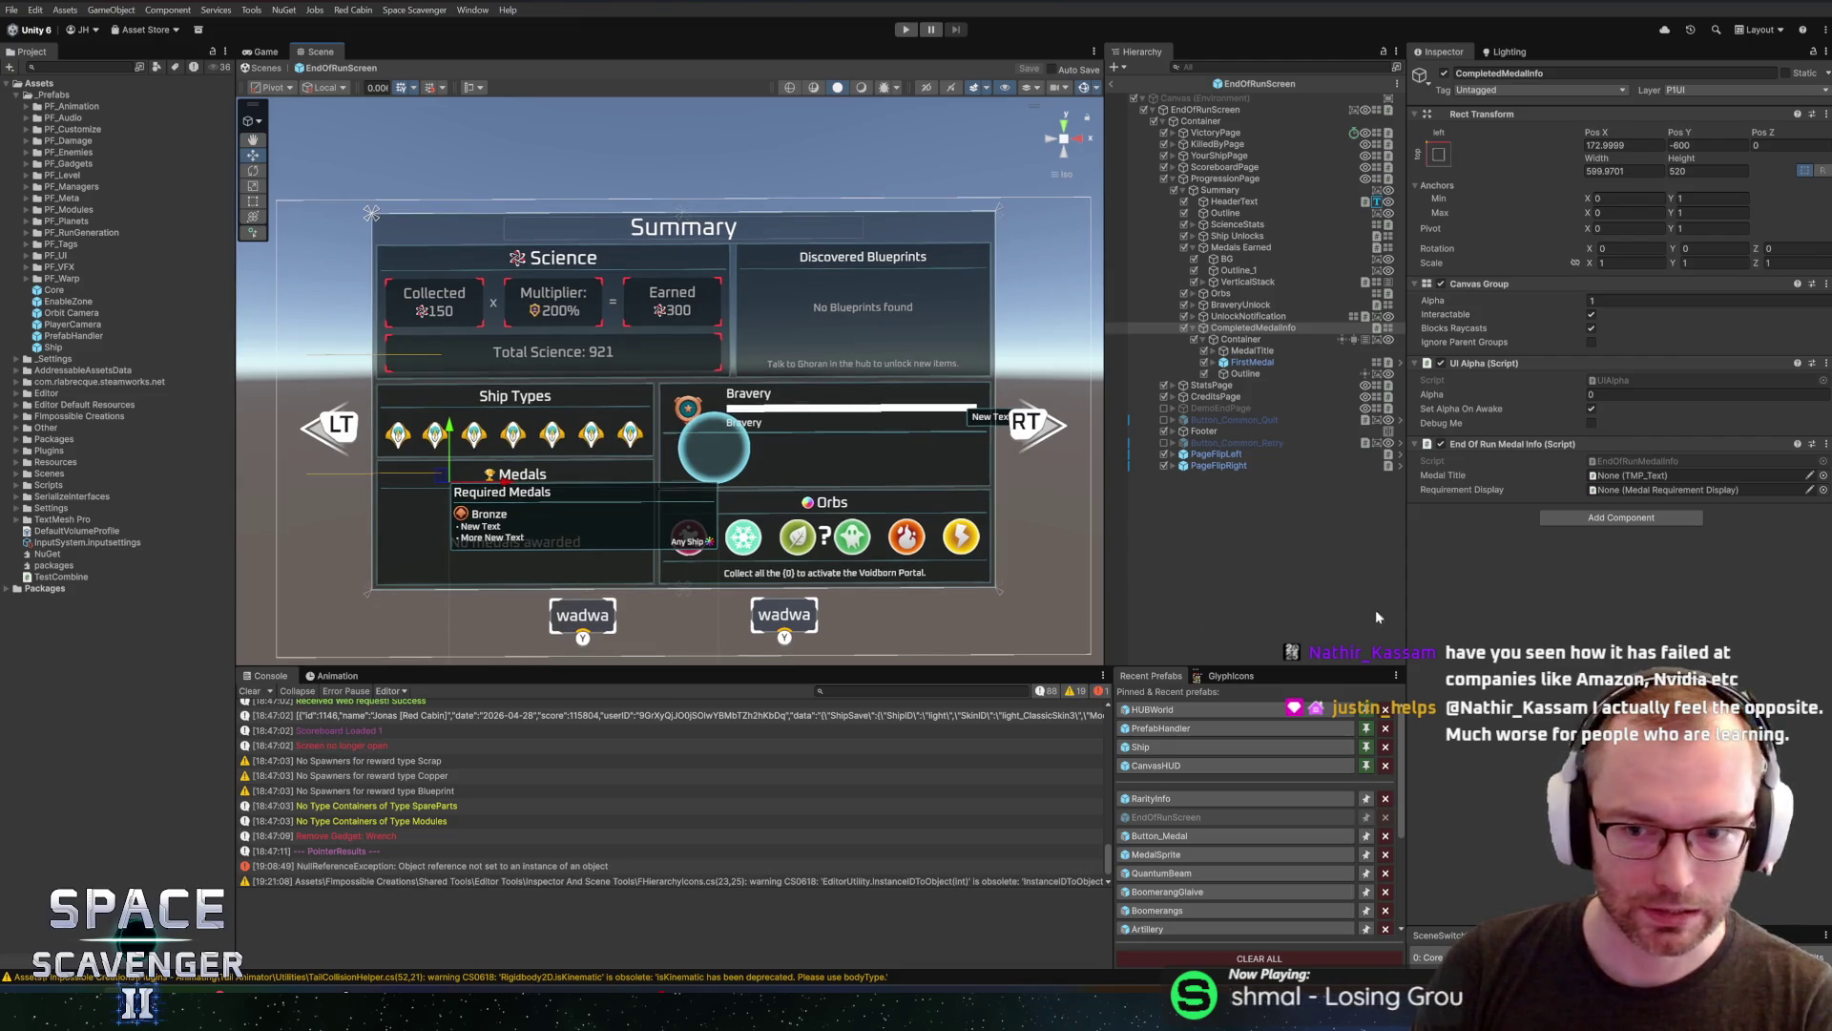
Widen the Hierarchy panel so the EndOfRunScreen object names fit, then re-zoom the Scene view
drag(1405, 607, 1466, 605)
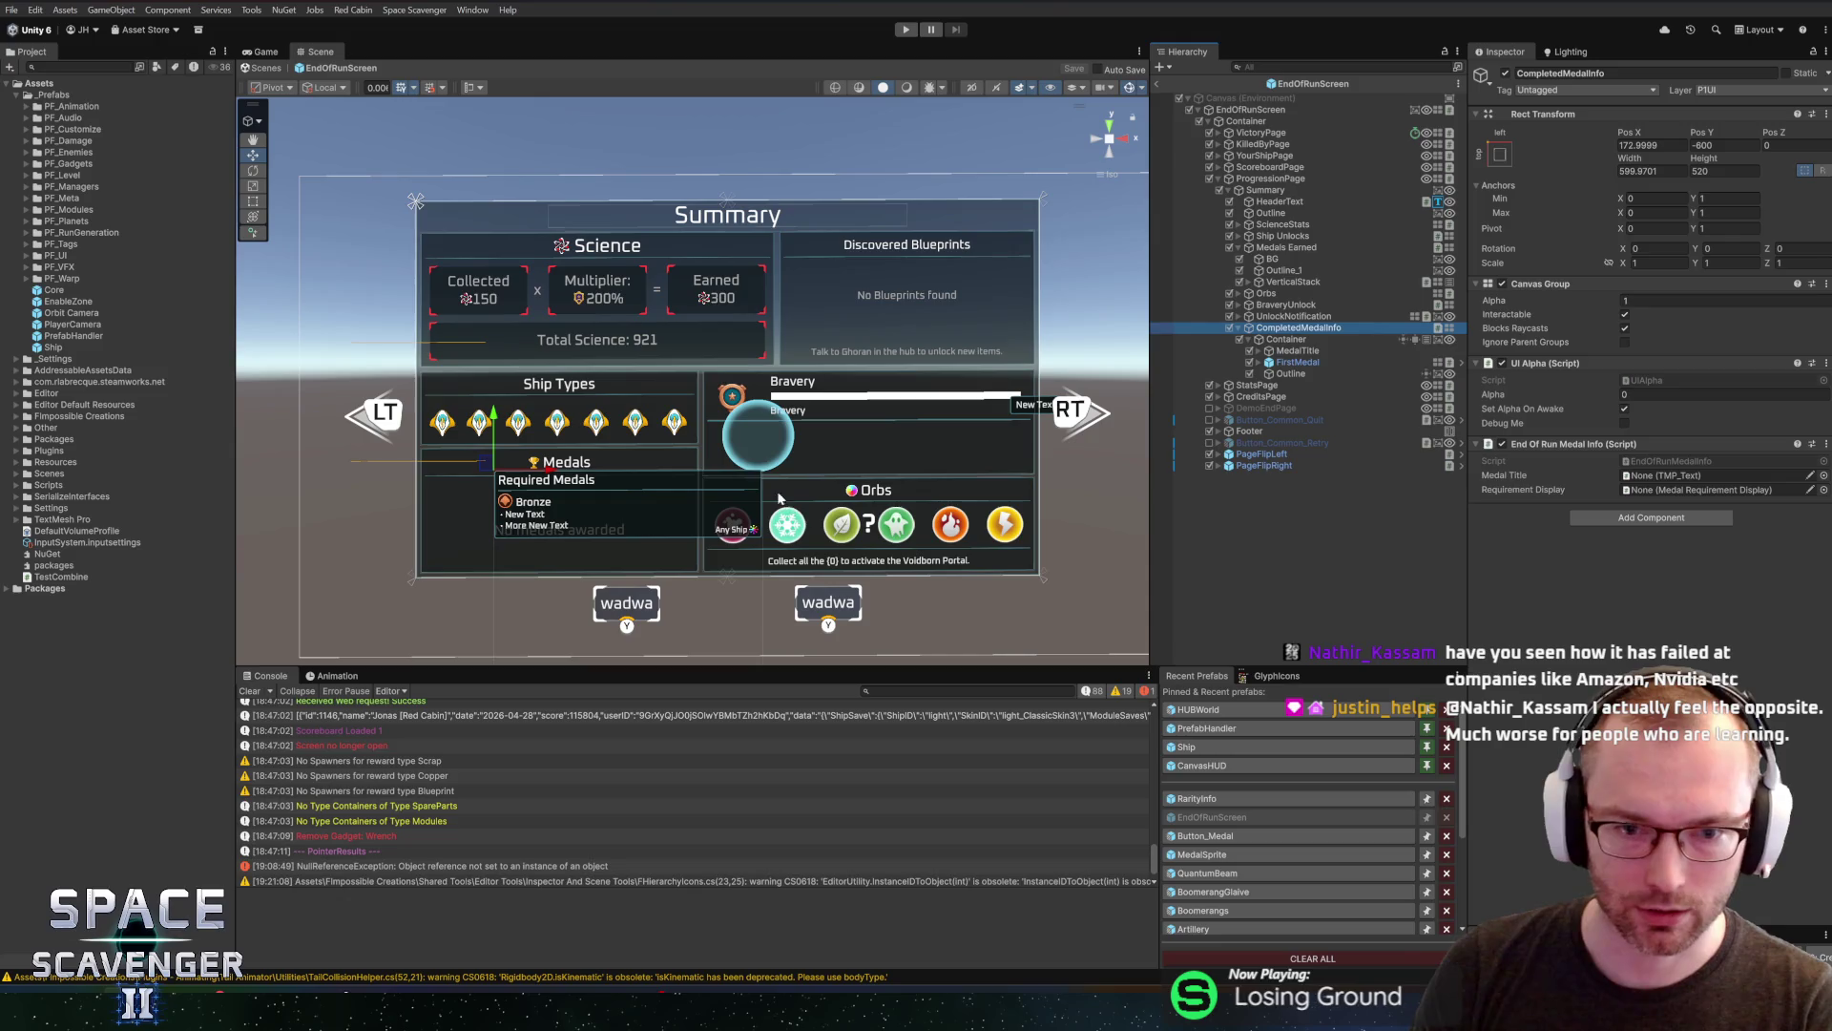
scroll(726, 426, up, 3)
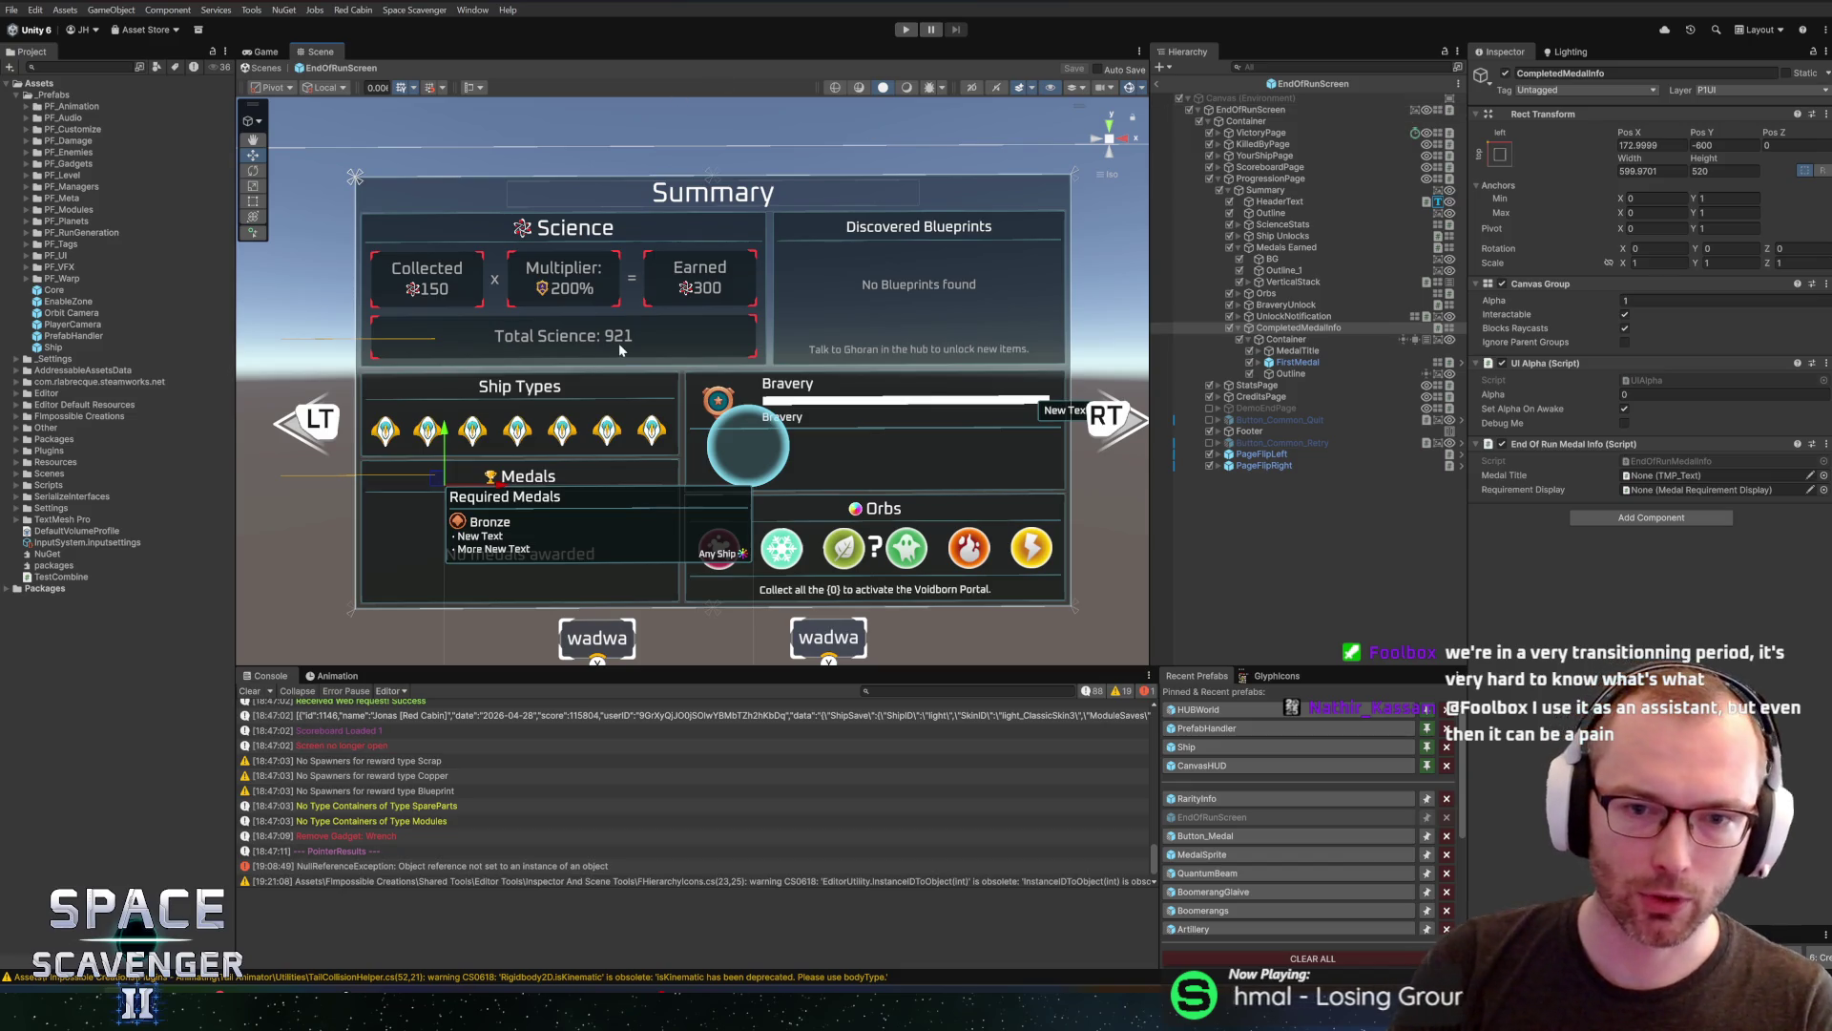
scroll(620, 349, down, 2)
Narrow the Project panel to widen the Scene view, panning and zooming over the Summary screen
drag(580, 322, 573, 328)
scroll(592, 318, down, 1)
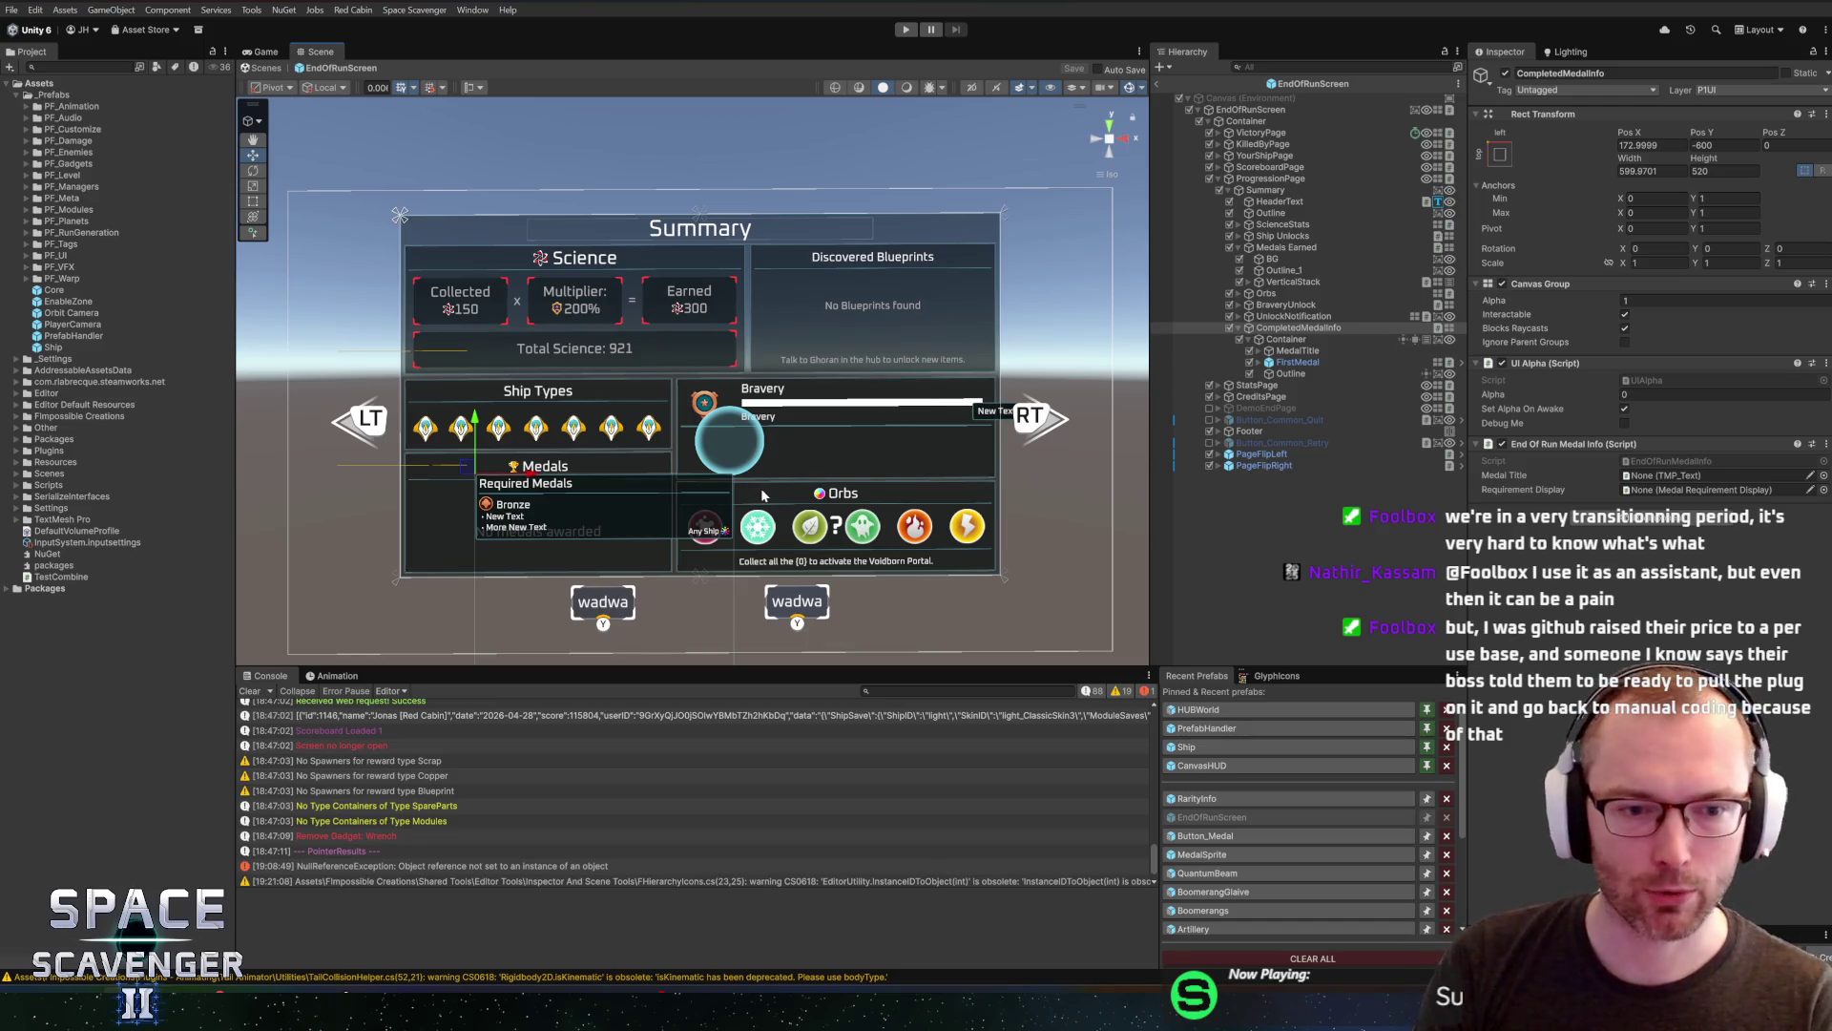
drag(766, 491, 773, 494)
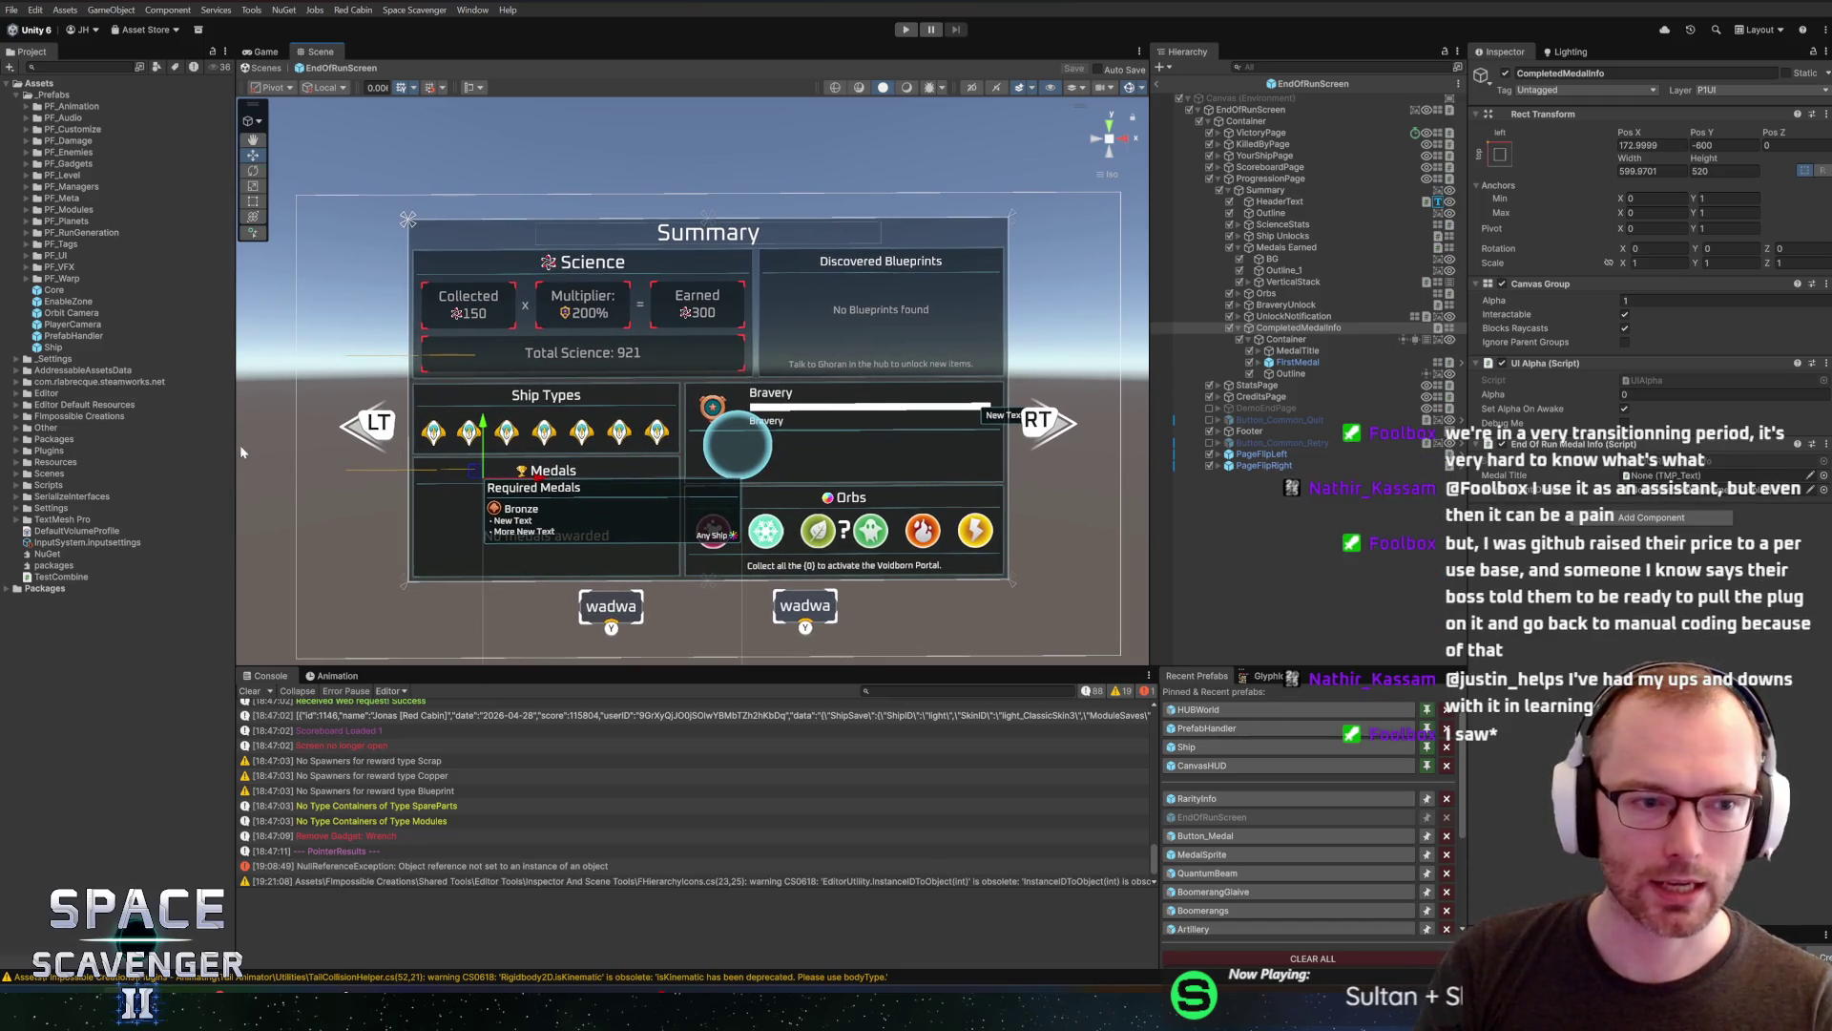
drag(237, 446, 189, 446)
scroll(599, 462, down, 3)
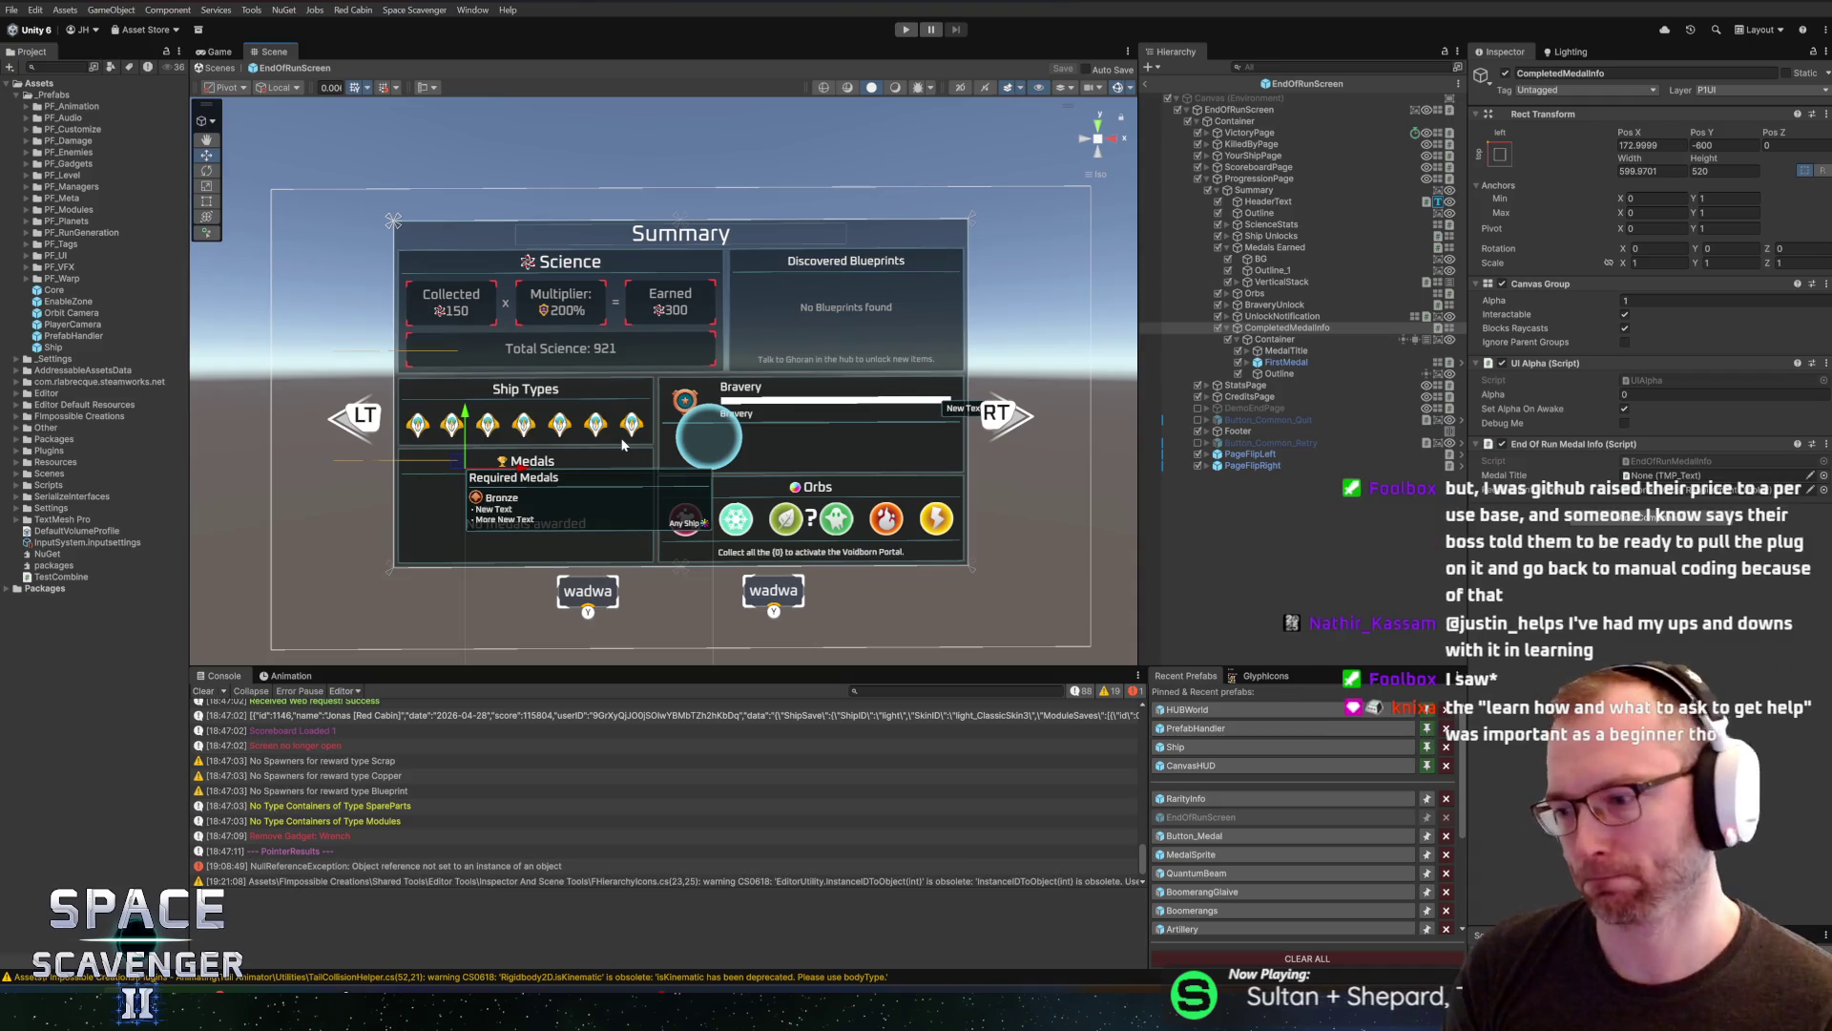
scroll(507, 523, up, 2)
scroll(507, 523, up, 3)
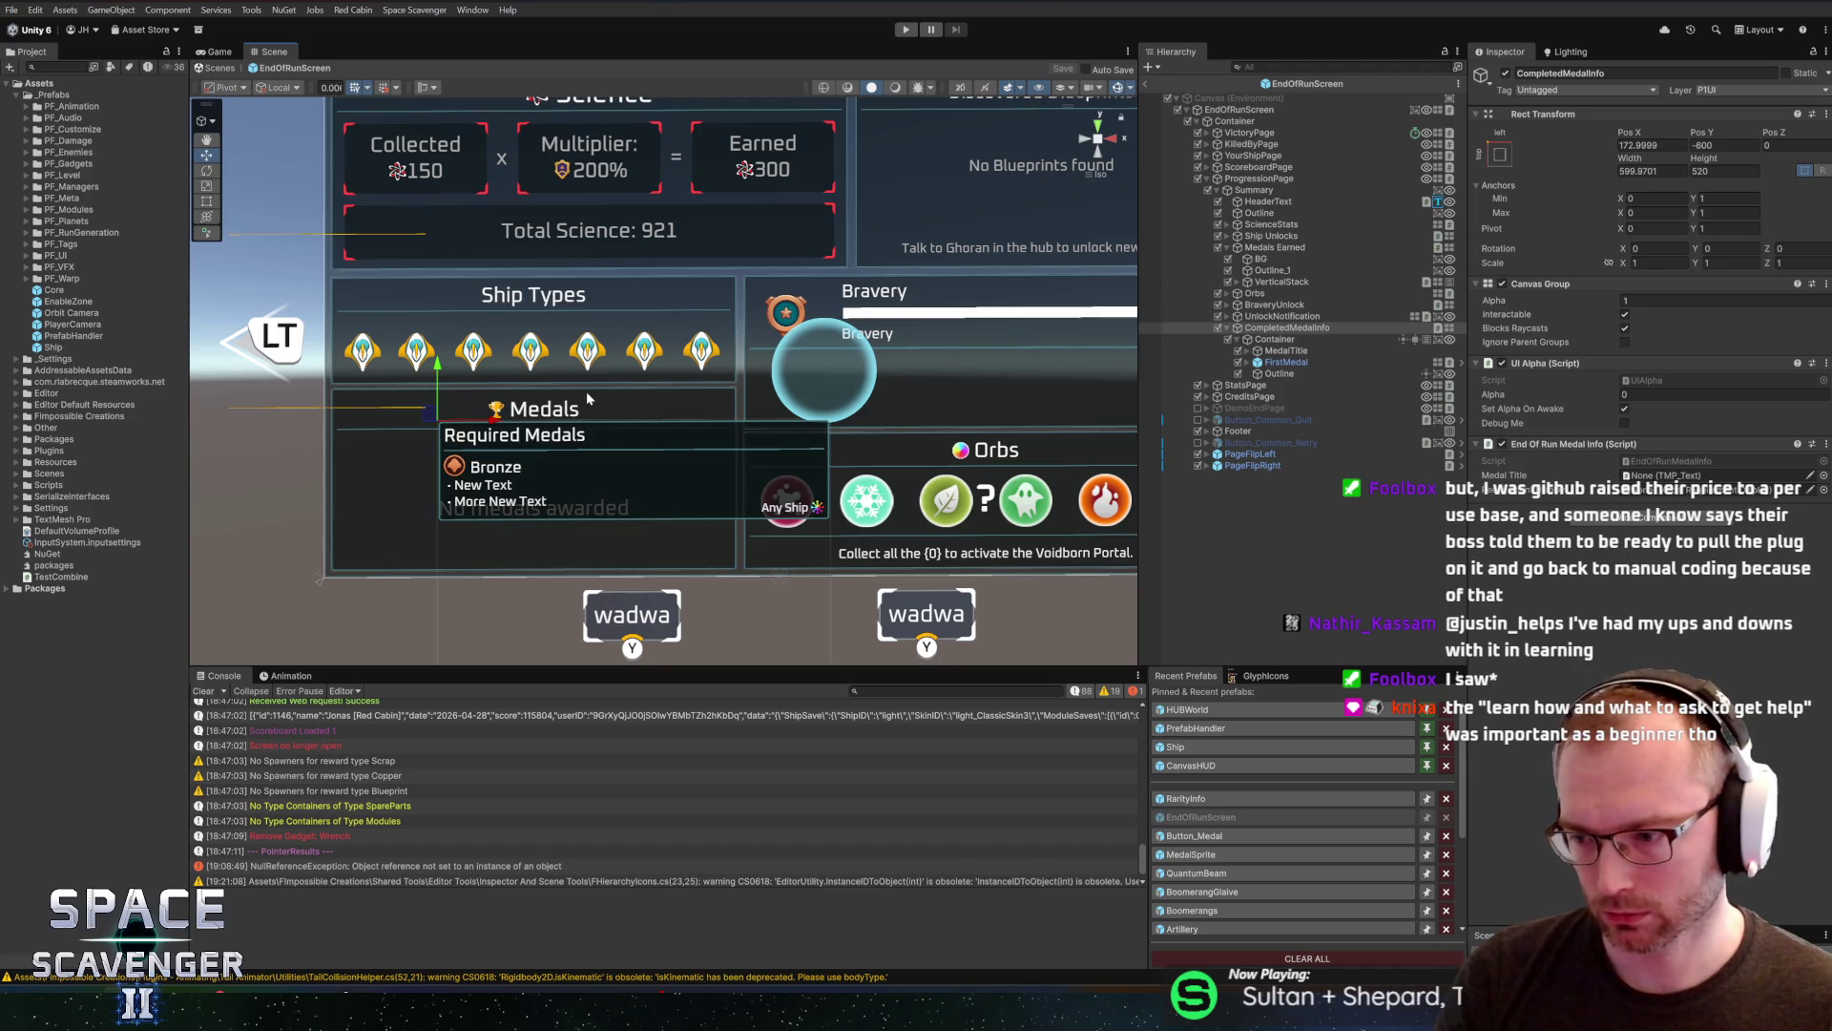
scroll(744, 368, down, 3)
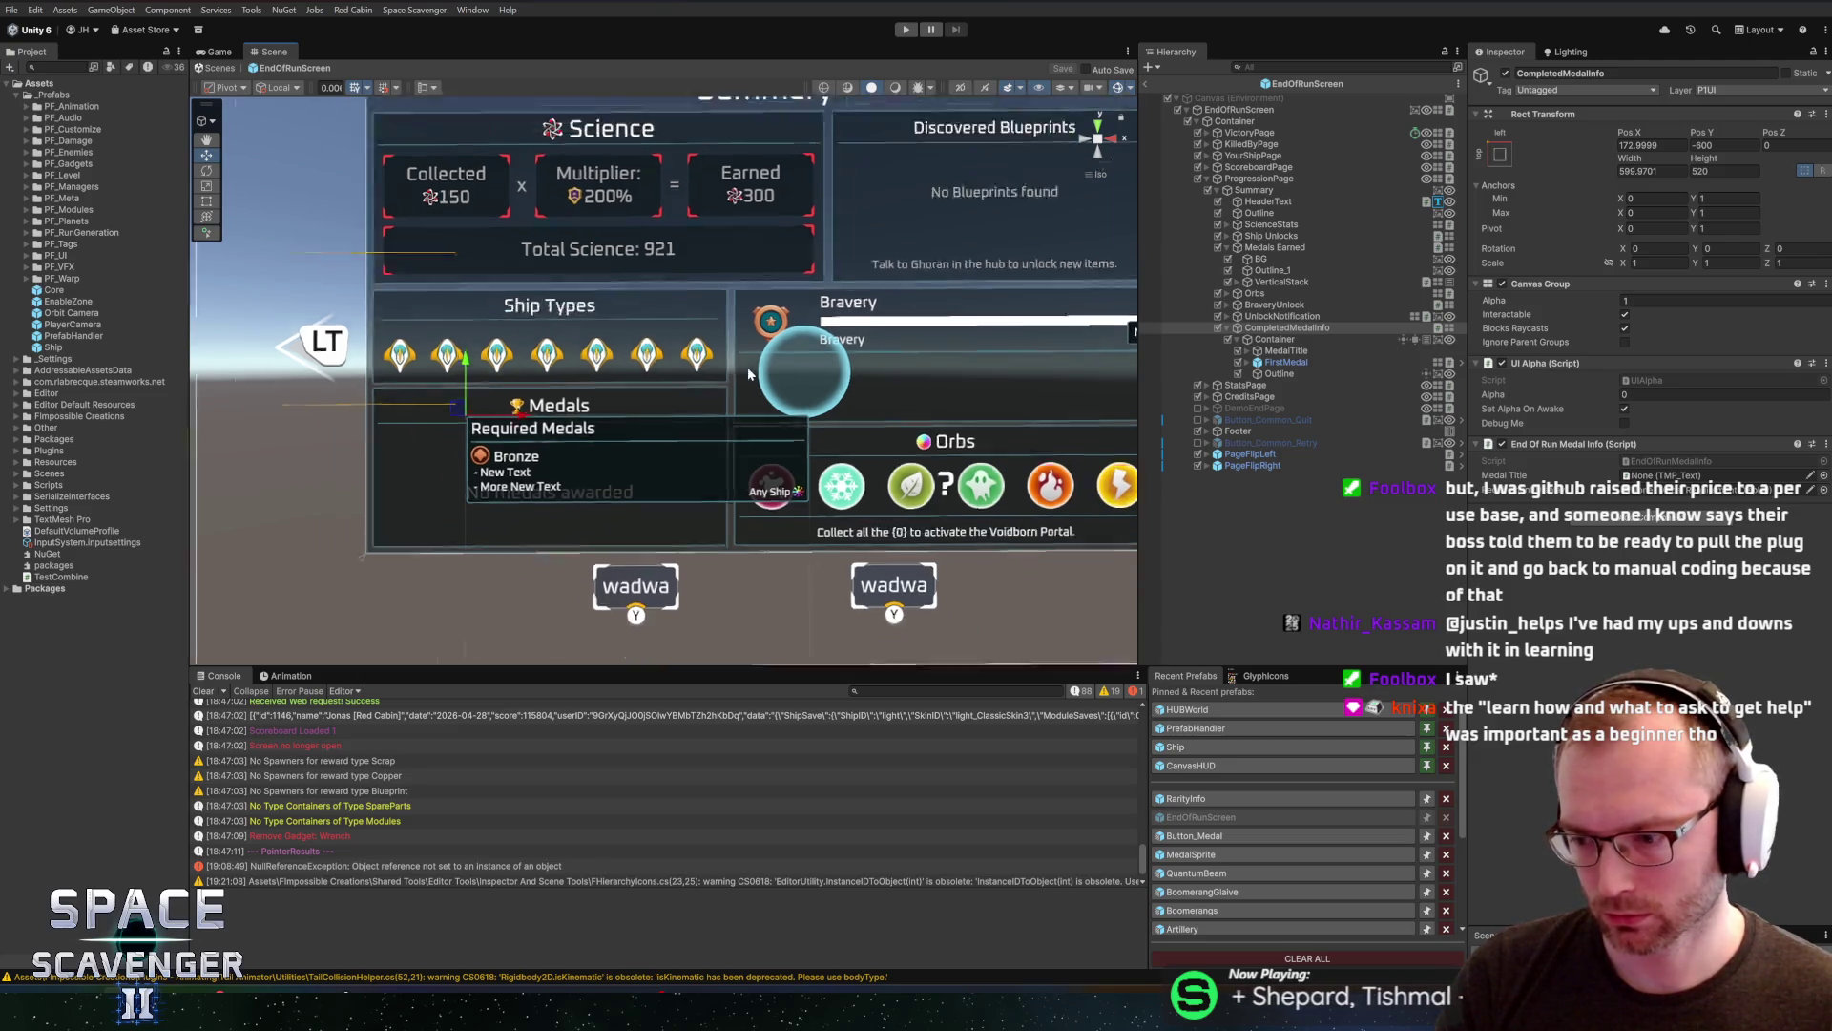
scroll(816, 329, up, 3)
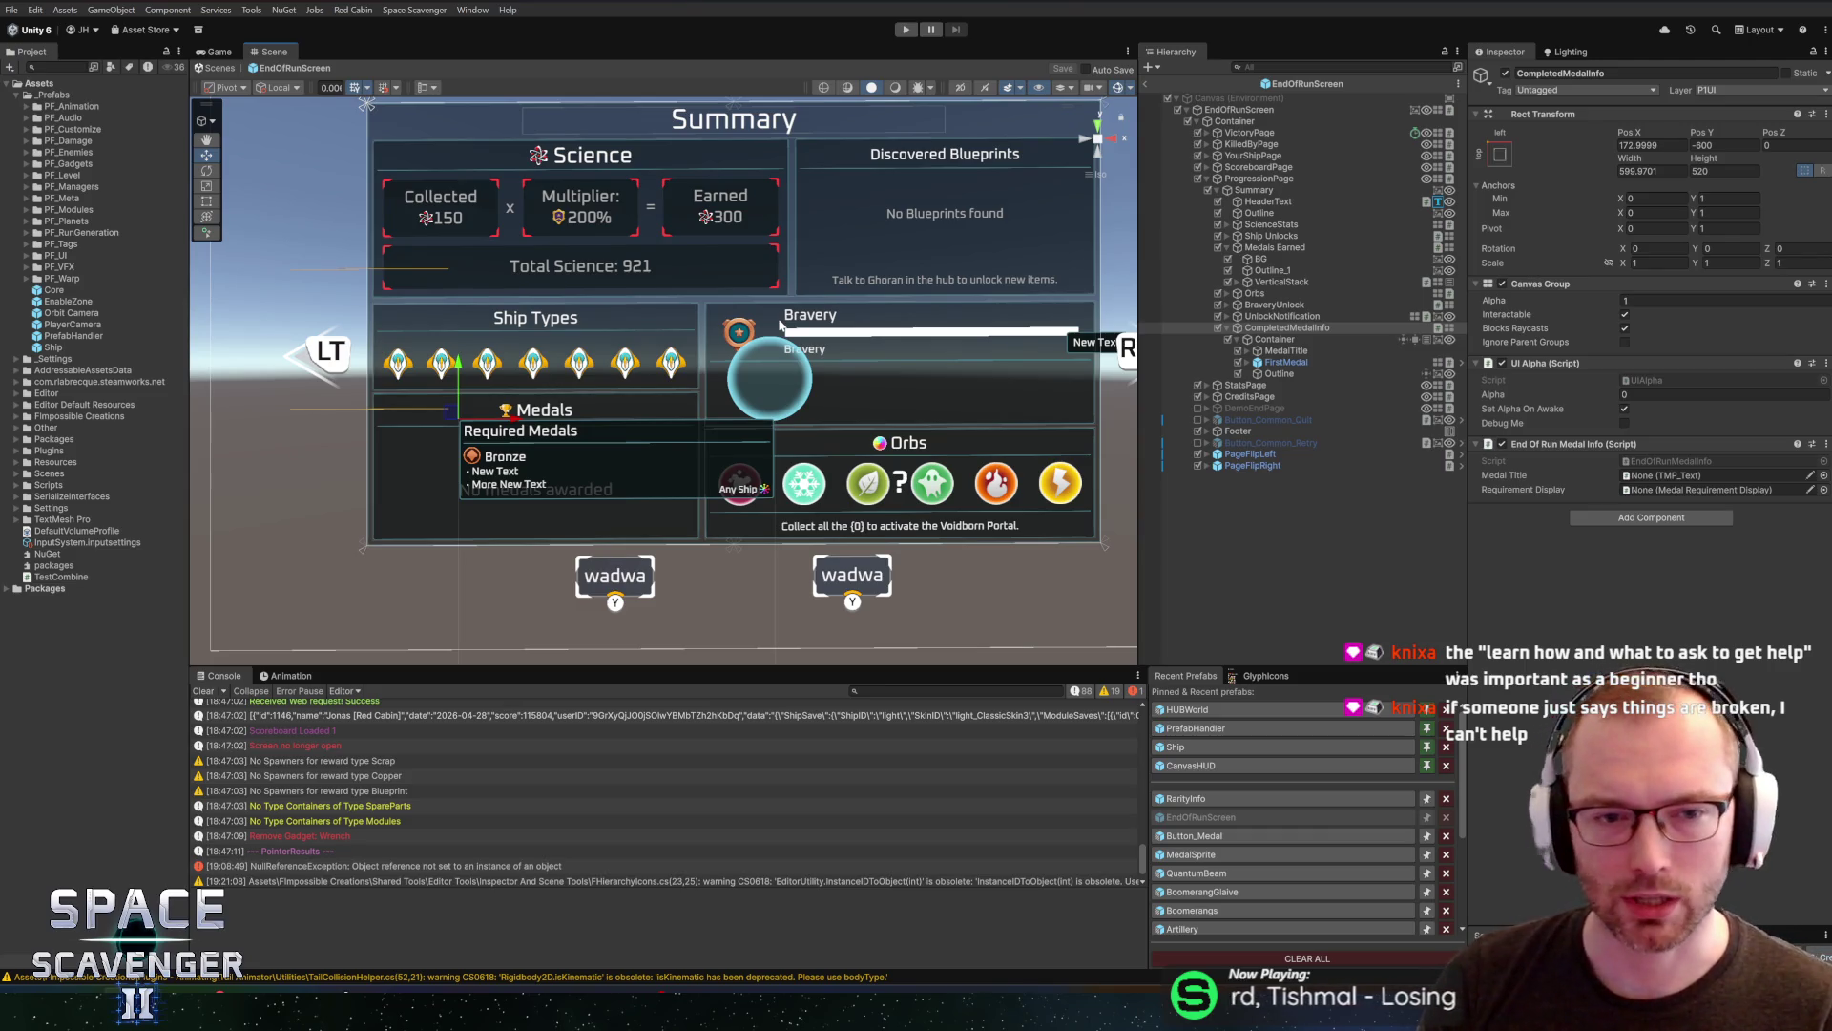
drag(844, 365, 772, 407)
scroll(798, 380, down, 2)
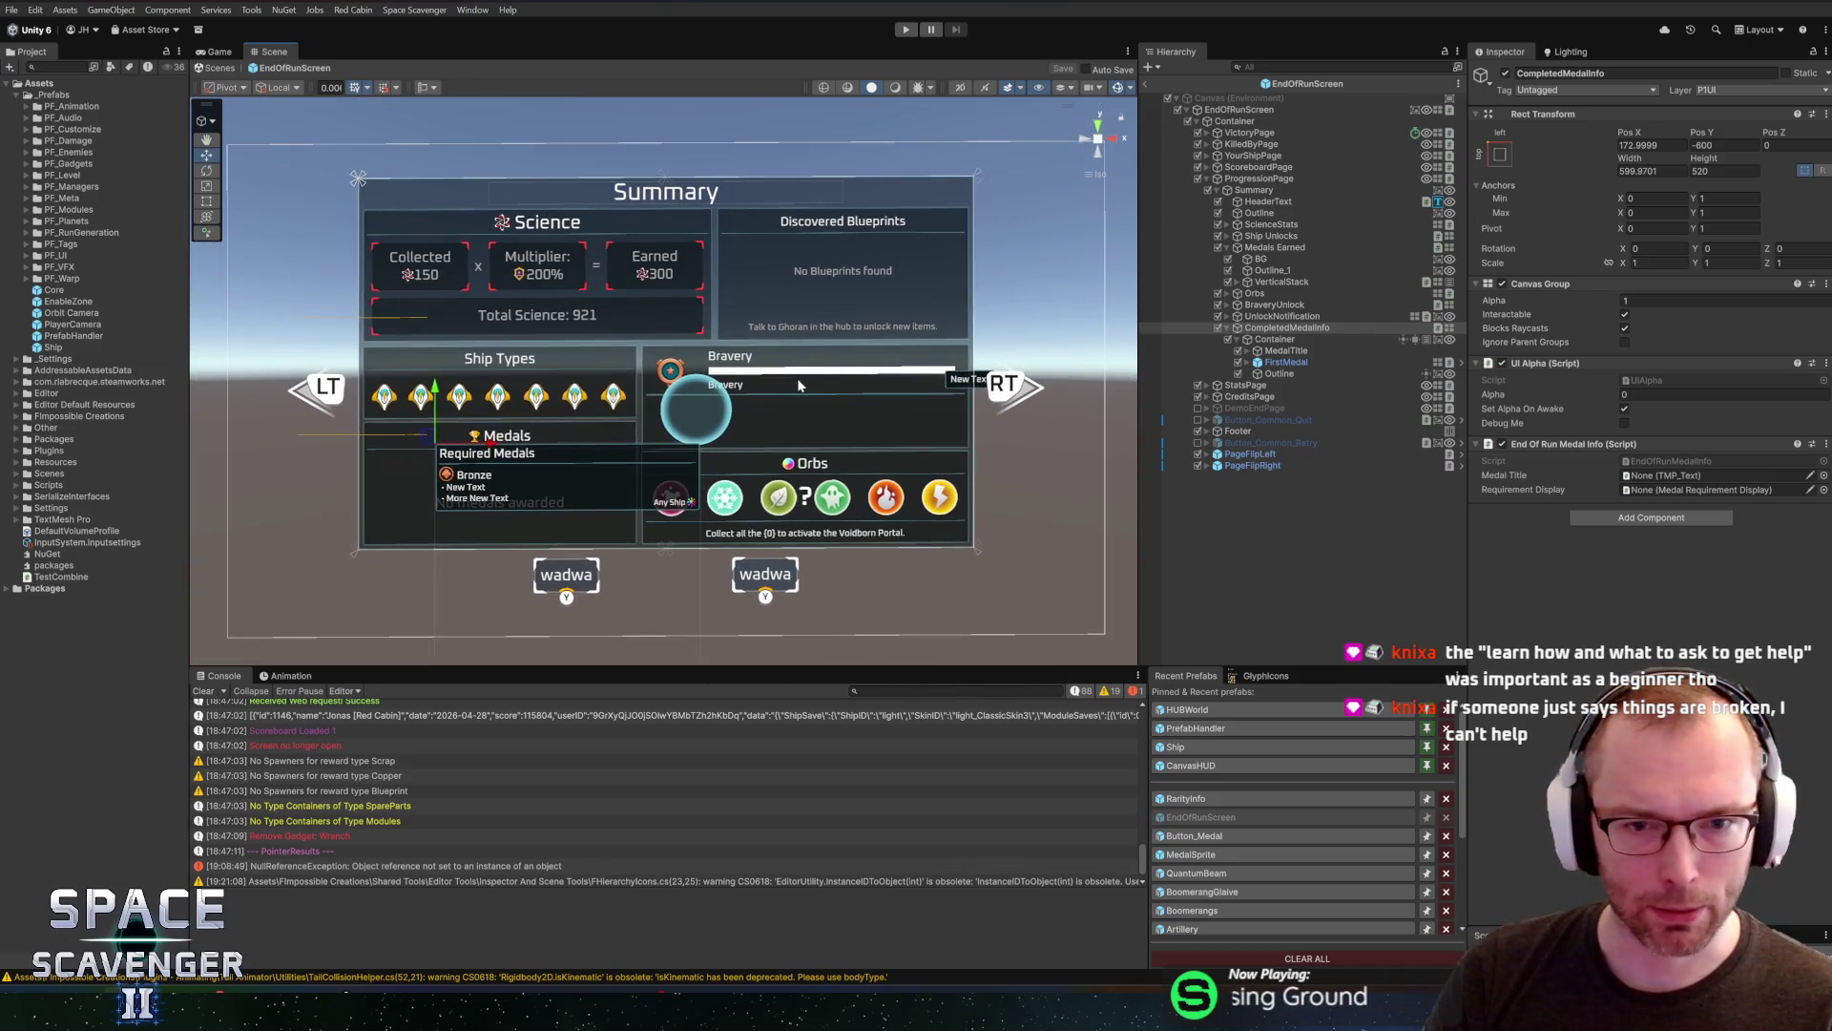
drag(830, 380, 835, 385)
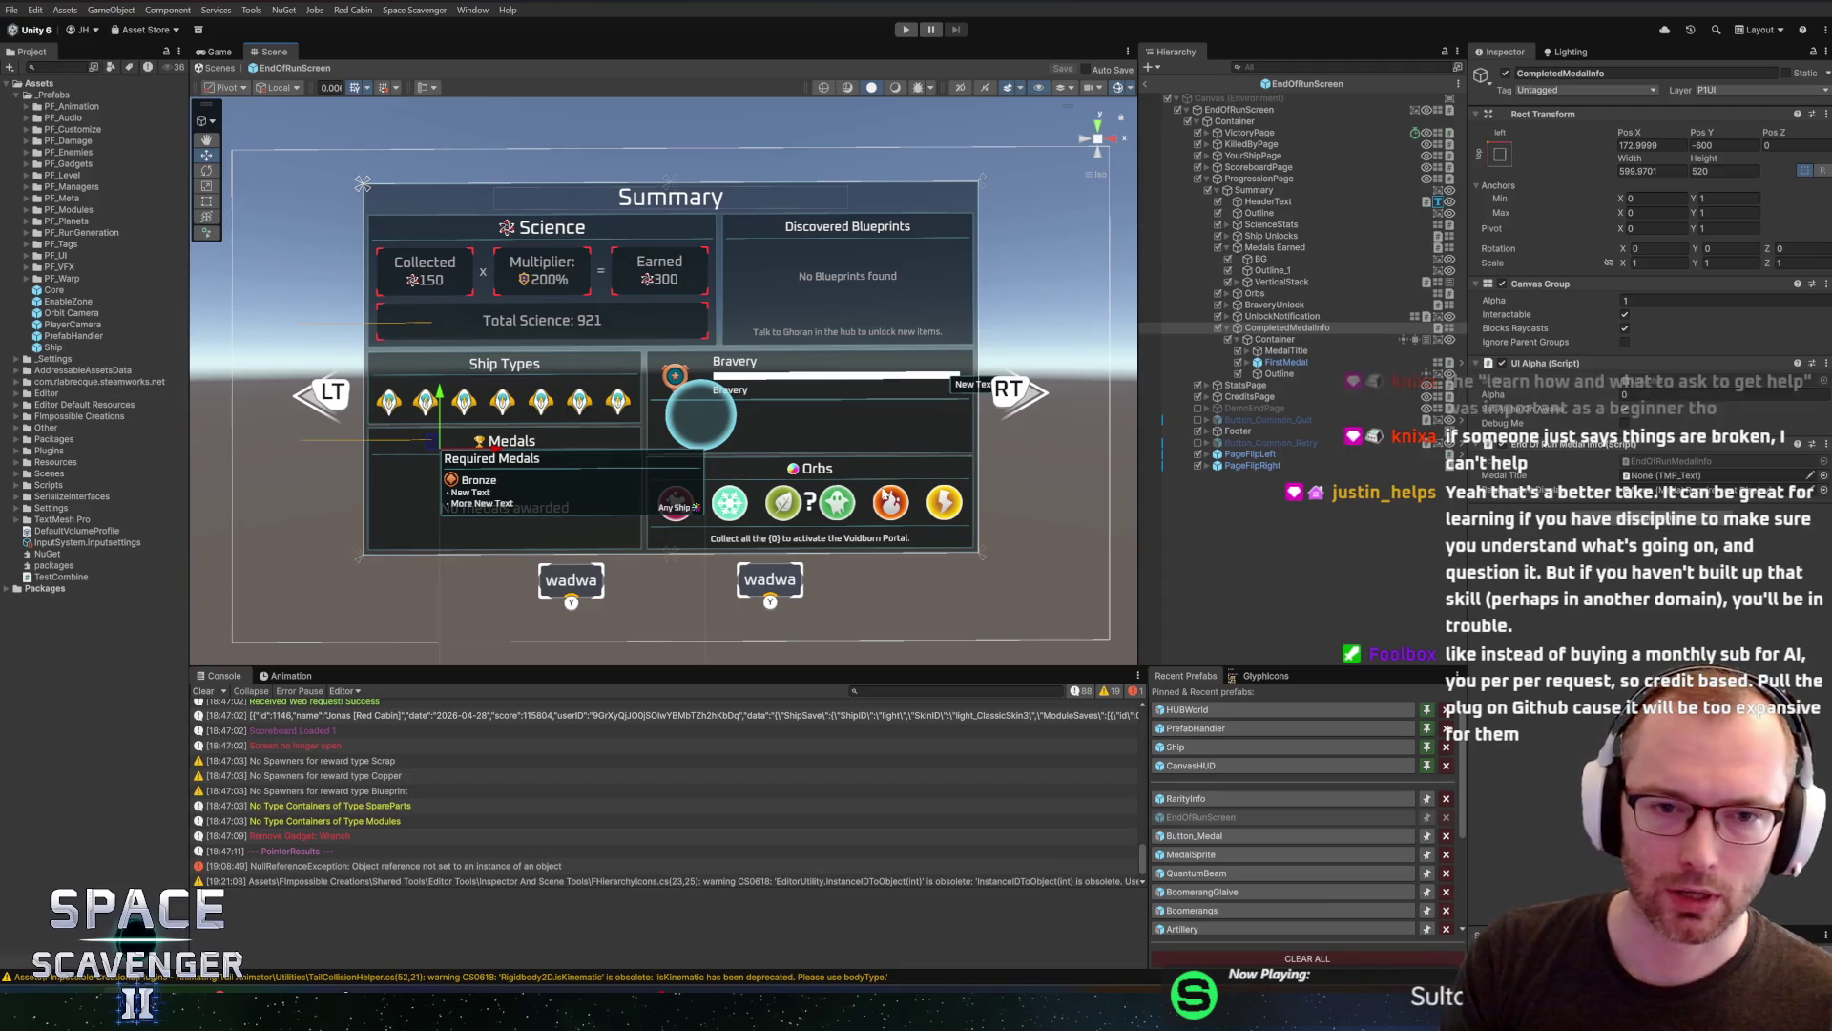
scroll(863, 409, down, 3)
scroll(863, 409, up, 2)
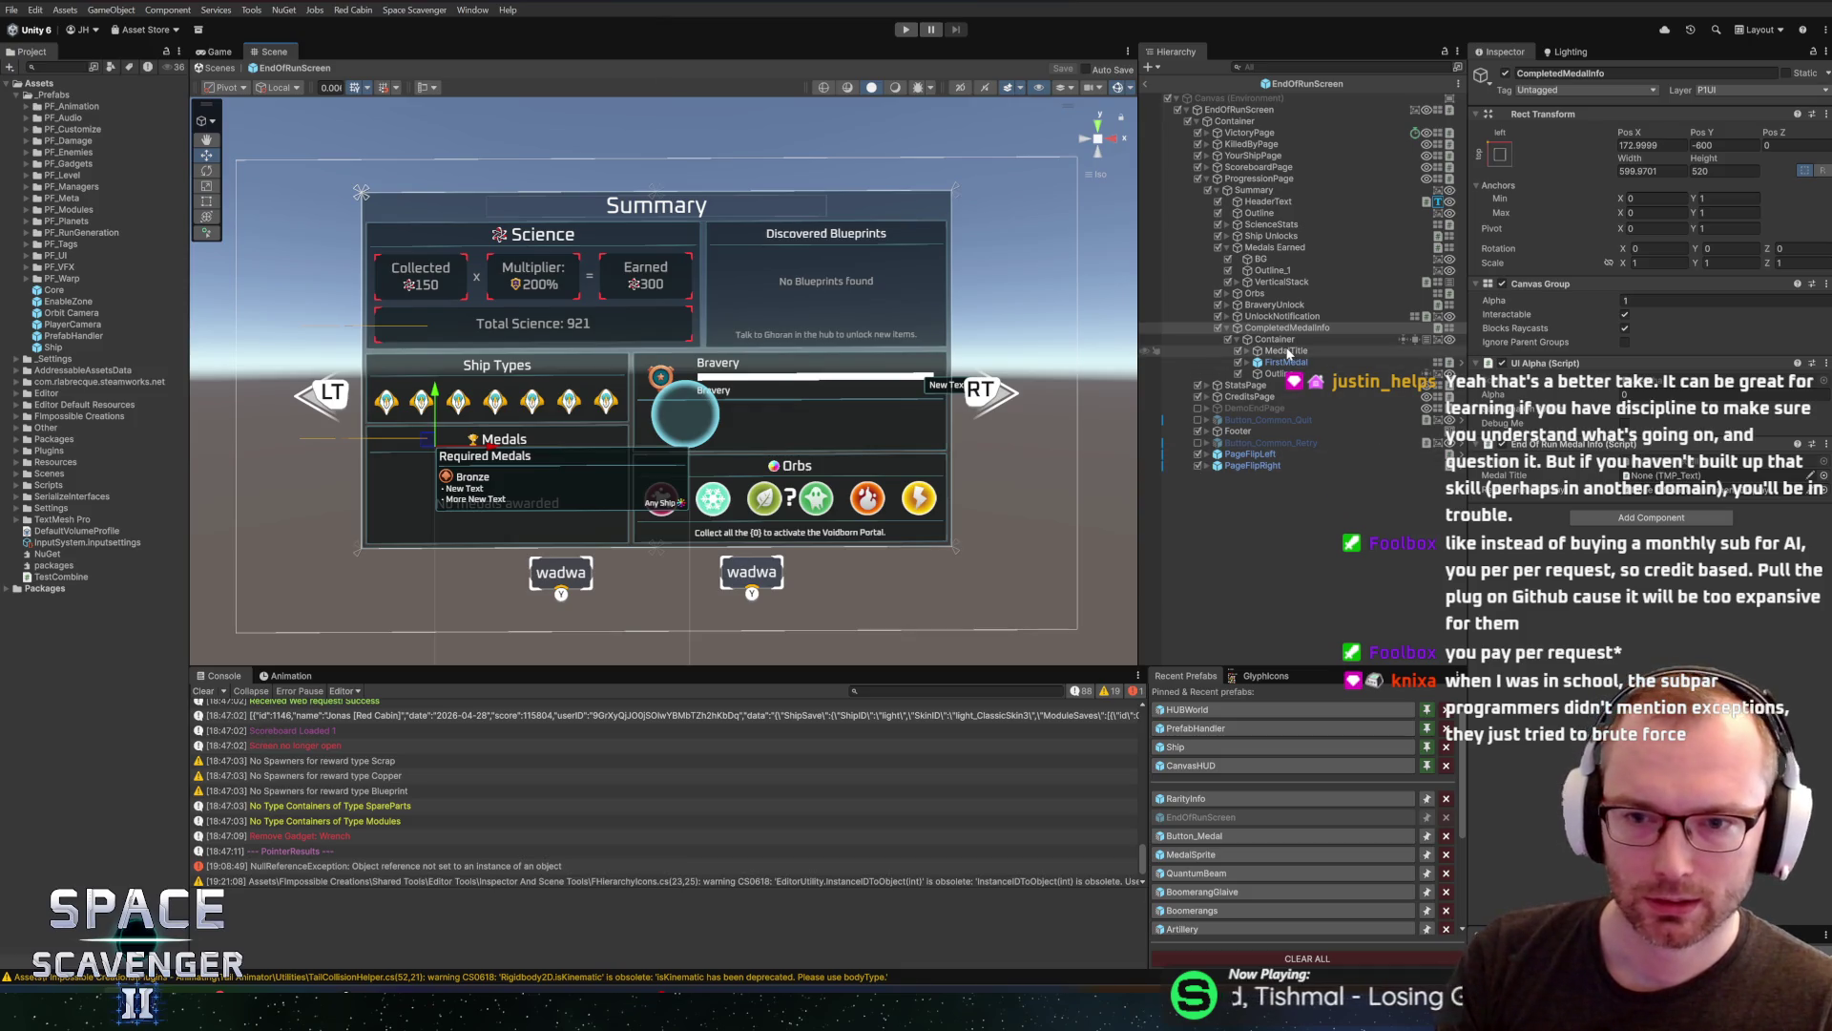
click(1240, 328)
Assign Title as Medal Title and FirstMedal as Requirement Display, then save the EndOfRunScreen scene
click(1249, 351)
drag(1284, 362, 1708, 476)
click(1282, 374)
drag(1282, 375, 1708, 487)
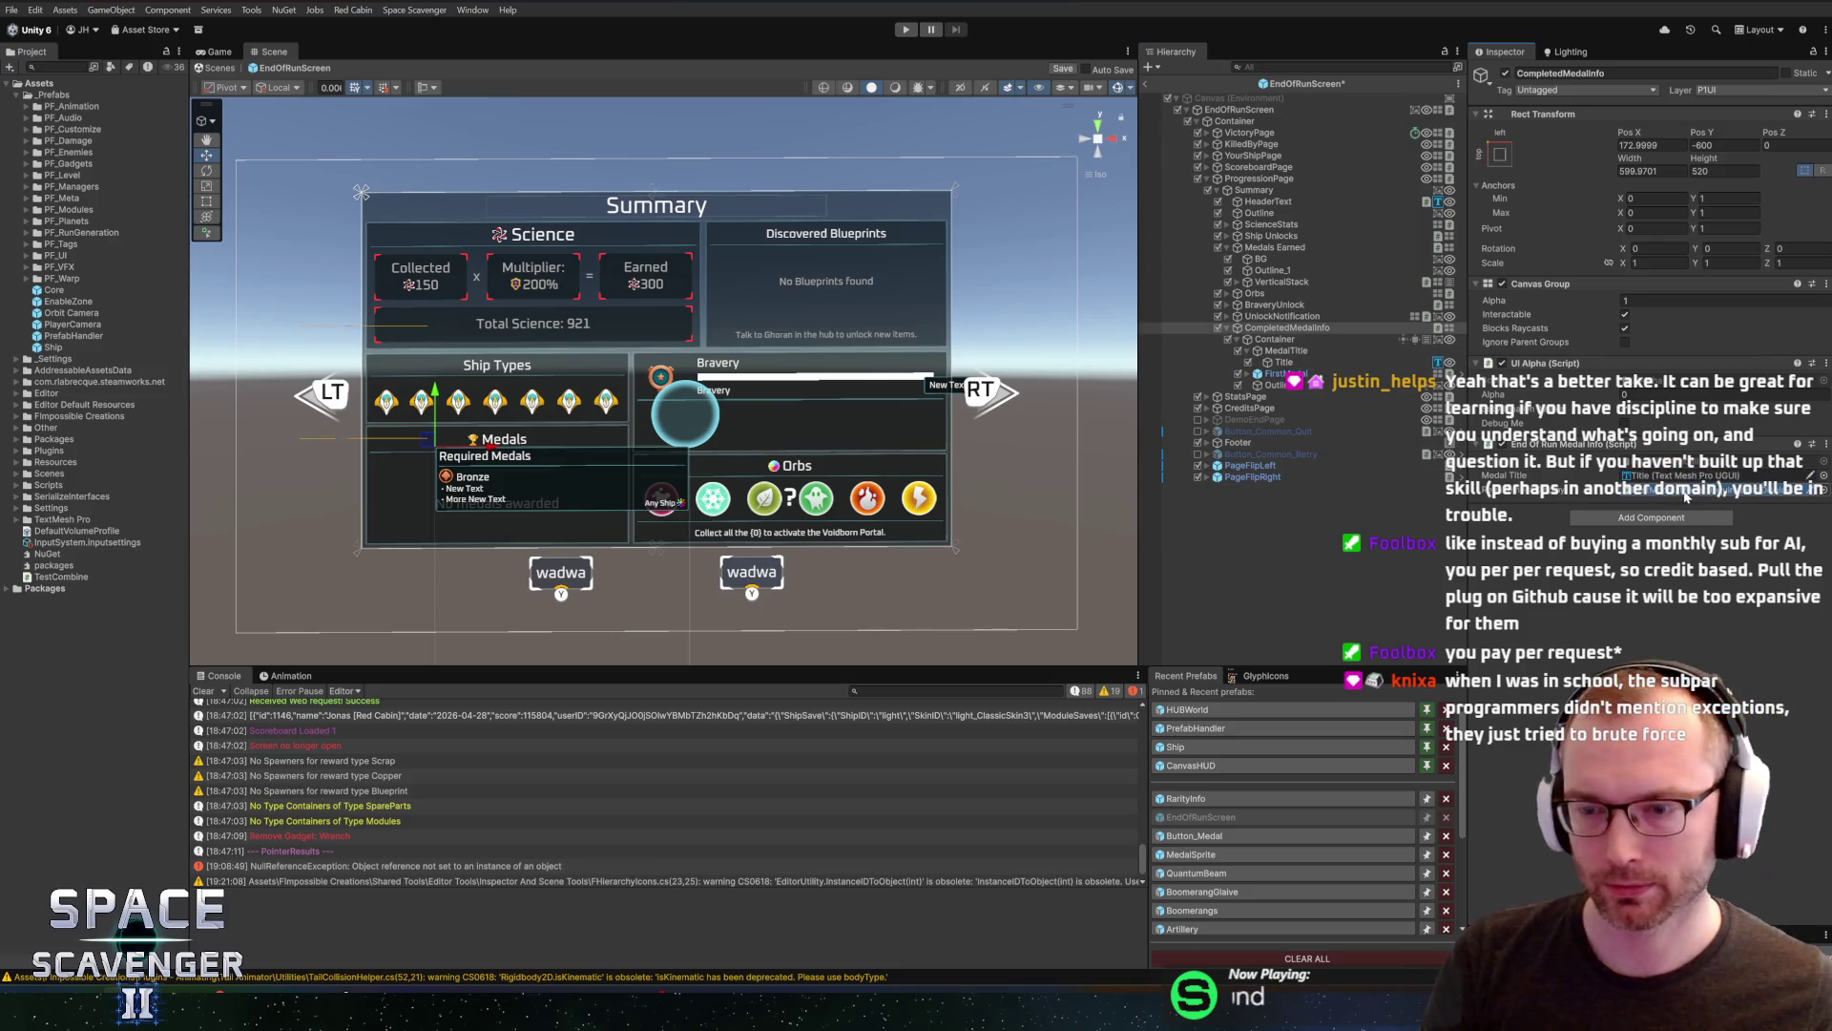
key(ctrl+s)
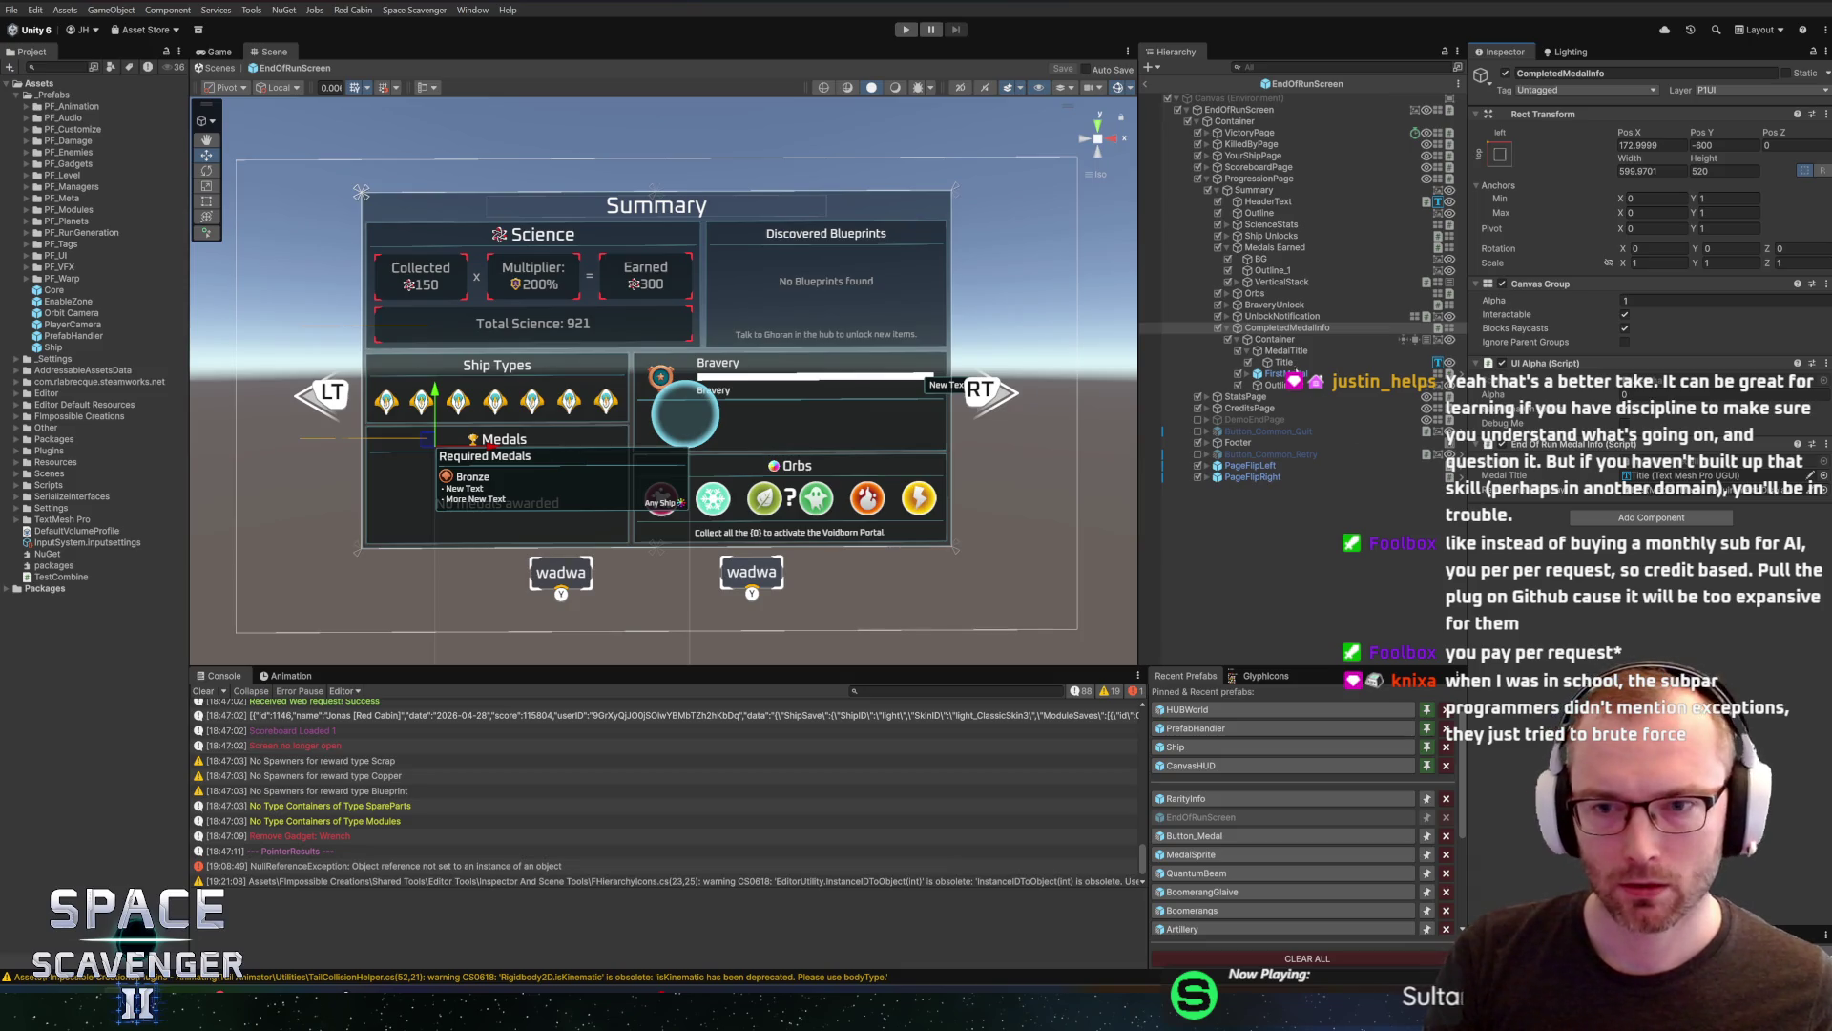
key(alt+Tab)
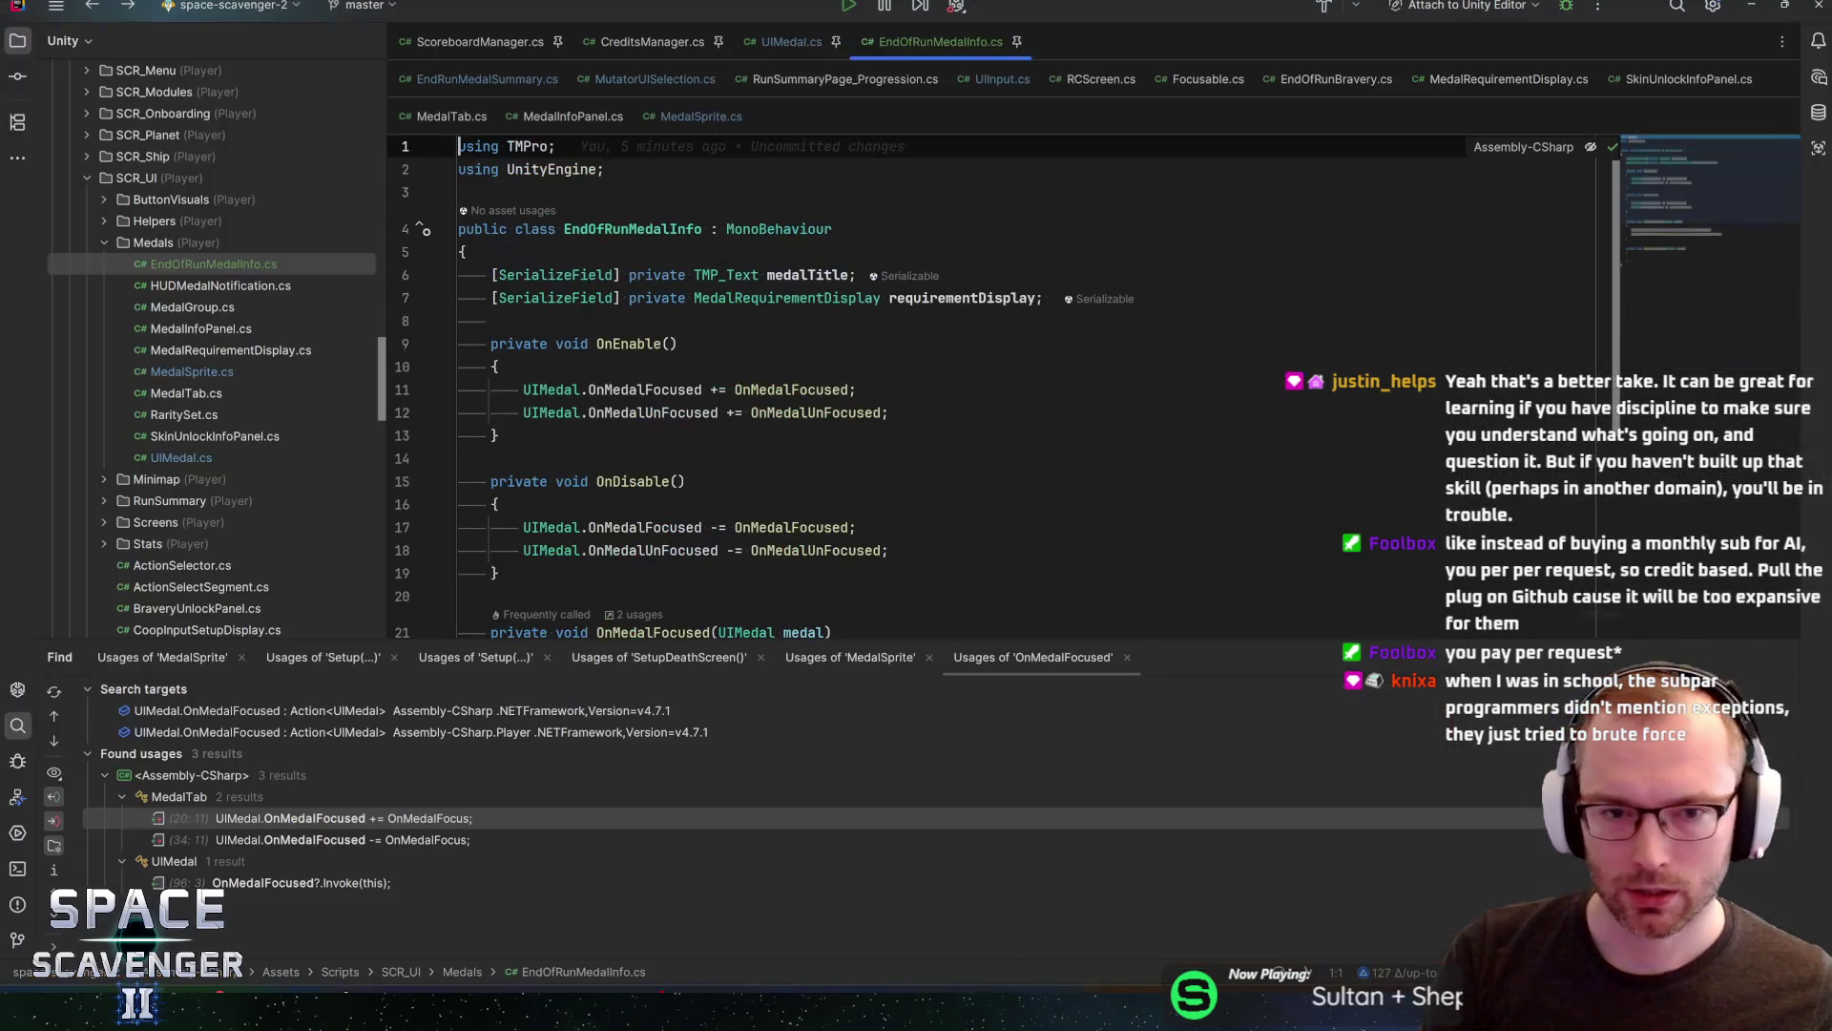
Declare a 'private UIAlpha alpha;' field below the serialized fields in EndOfRunMedalInfo
scroll(954, 382, down, 4)
click(500, 577)
scroll(954, 382, up, 5)
click(459, 298)
key(End)
key(Return)
key(Return)
text(privat)
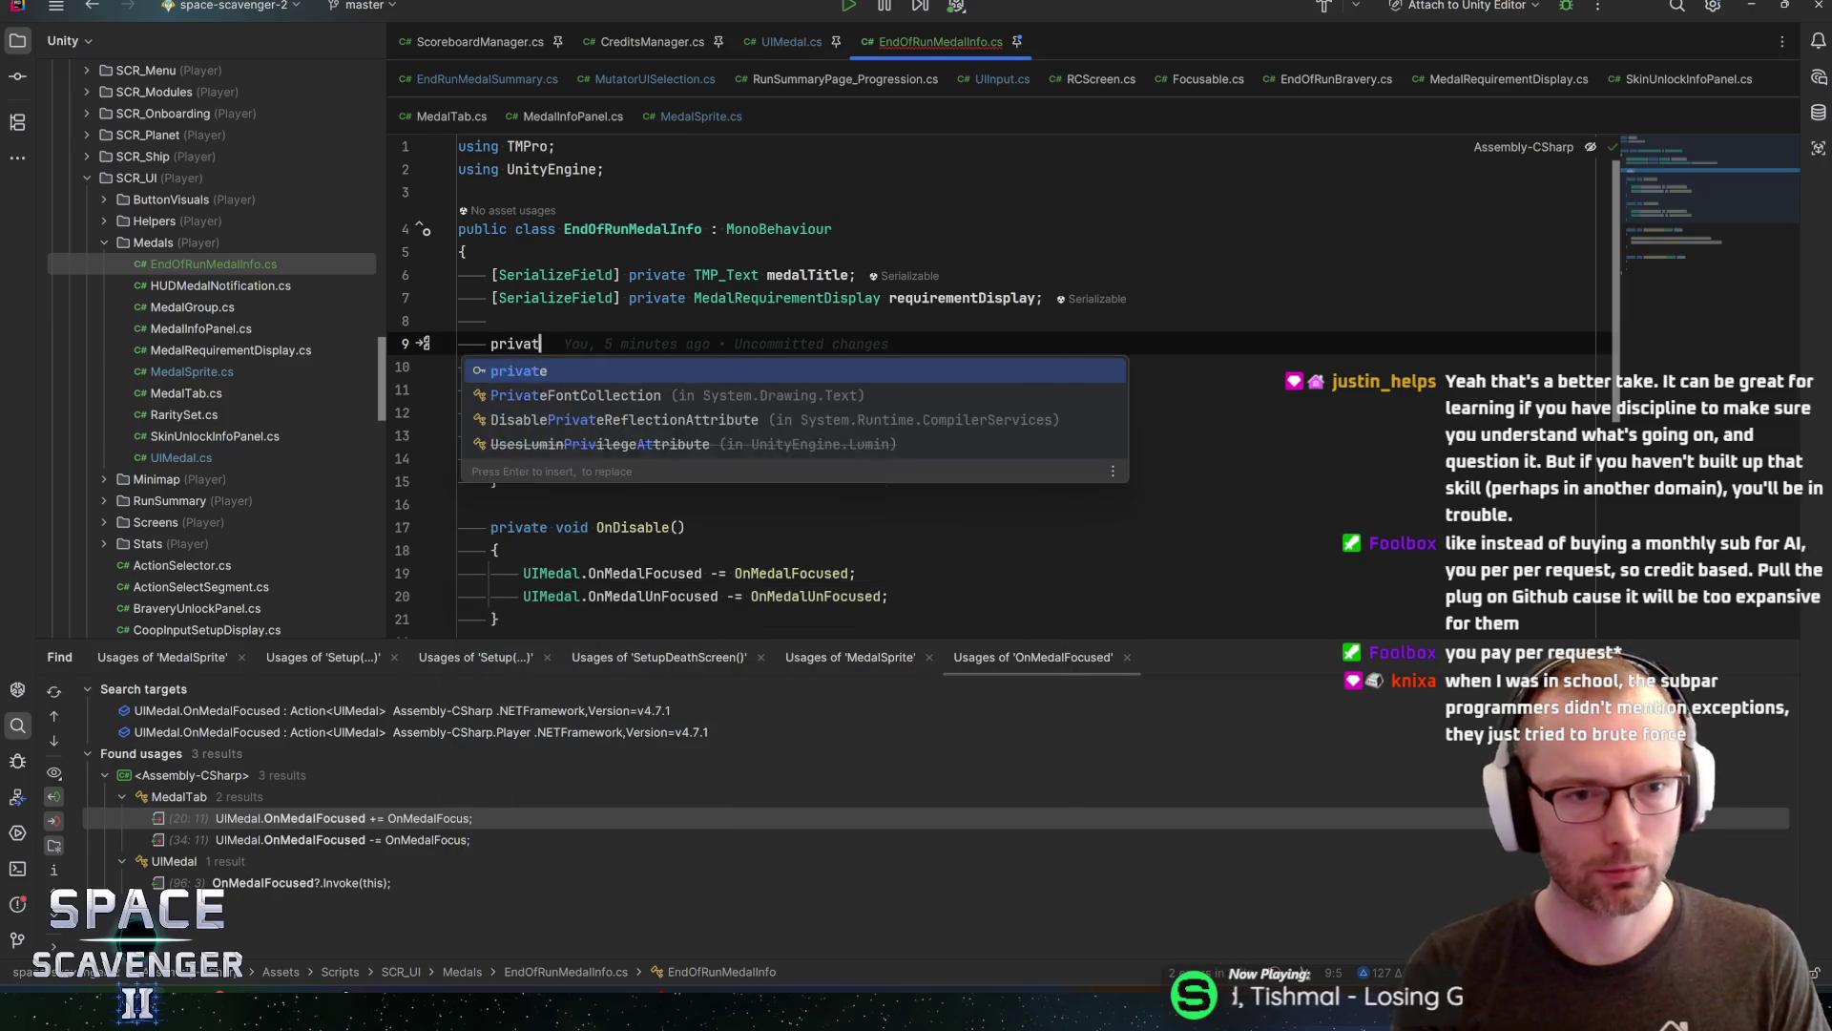
text(e Alpha)
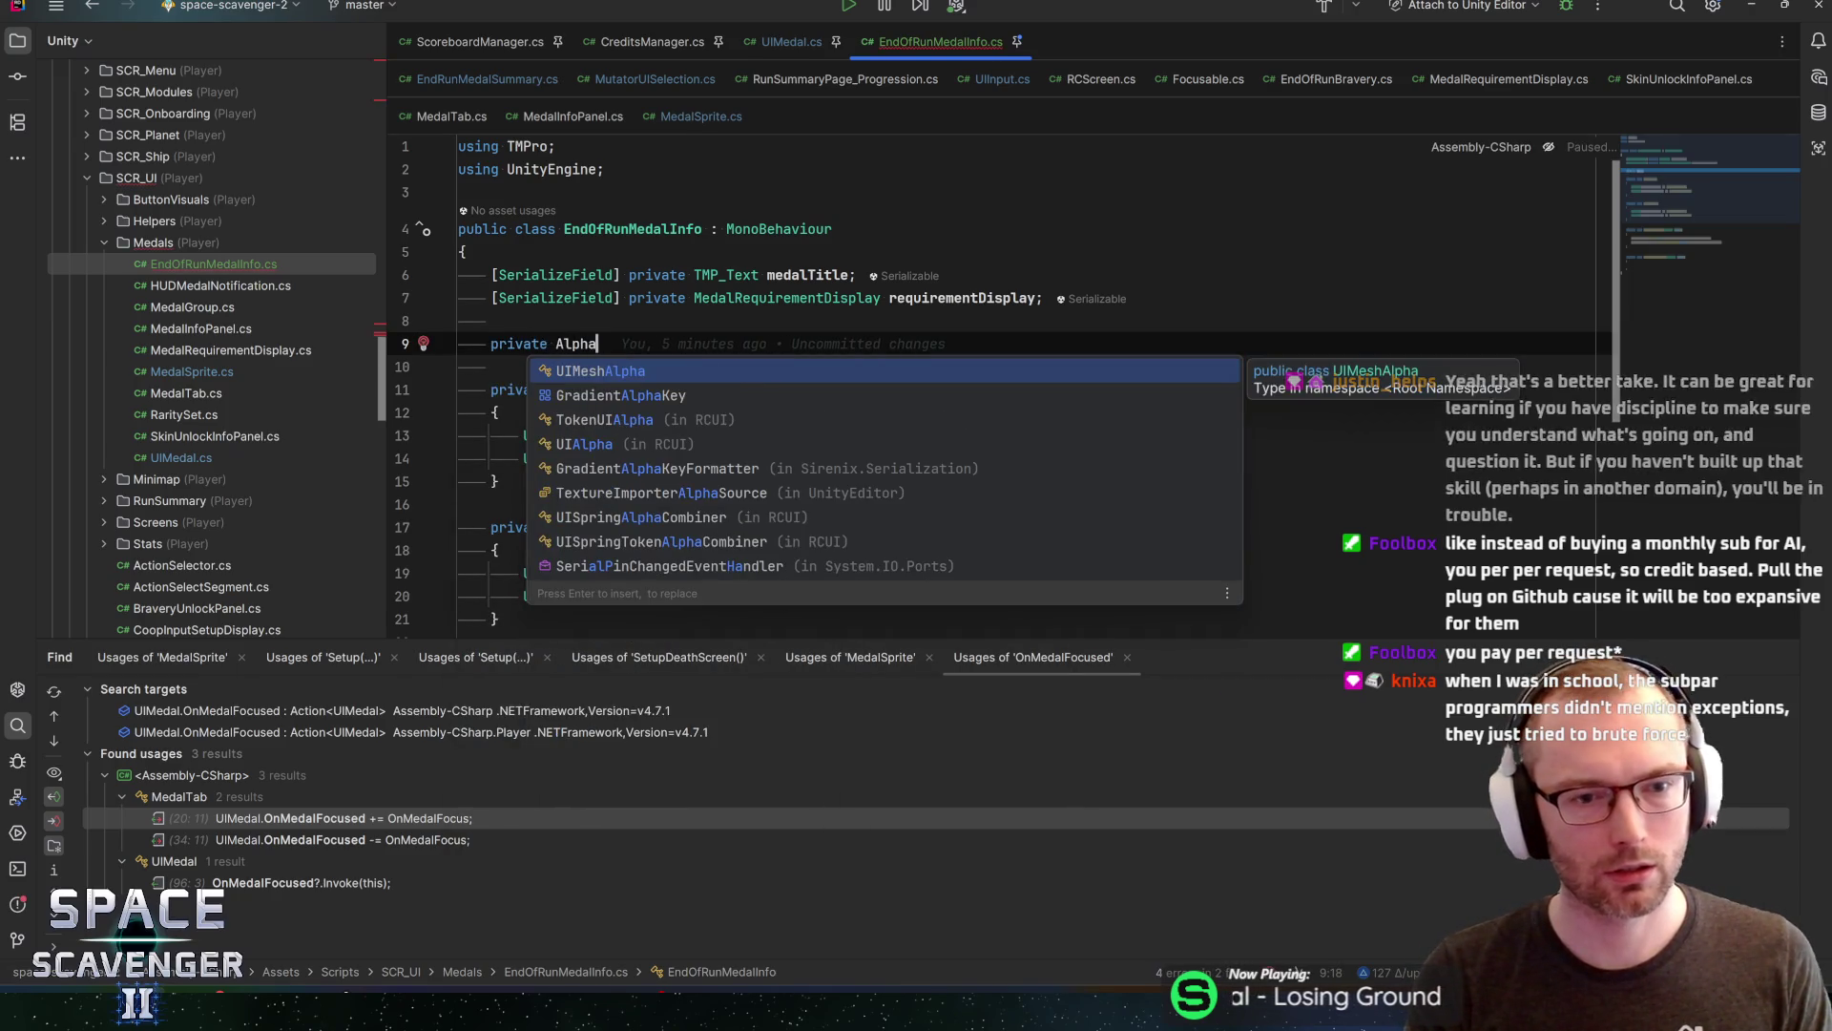
key(Down)
key(Down)
key(Return)
text(alpha)
key(Return)
Call alpha.SetAlpha(1f) at the end of OnMedalFocused
scroll(955, 382, down, 3)
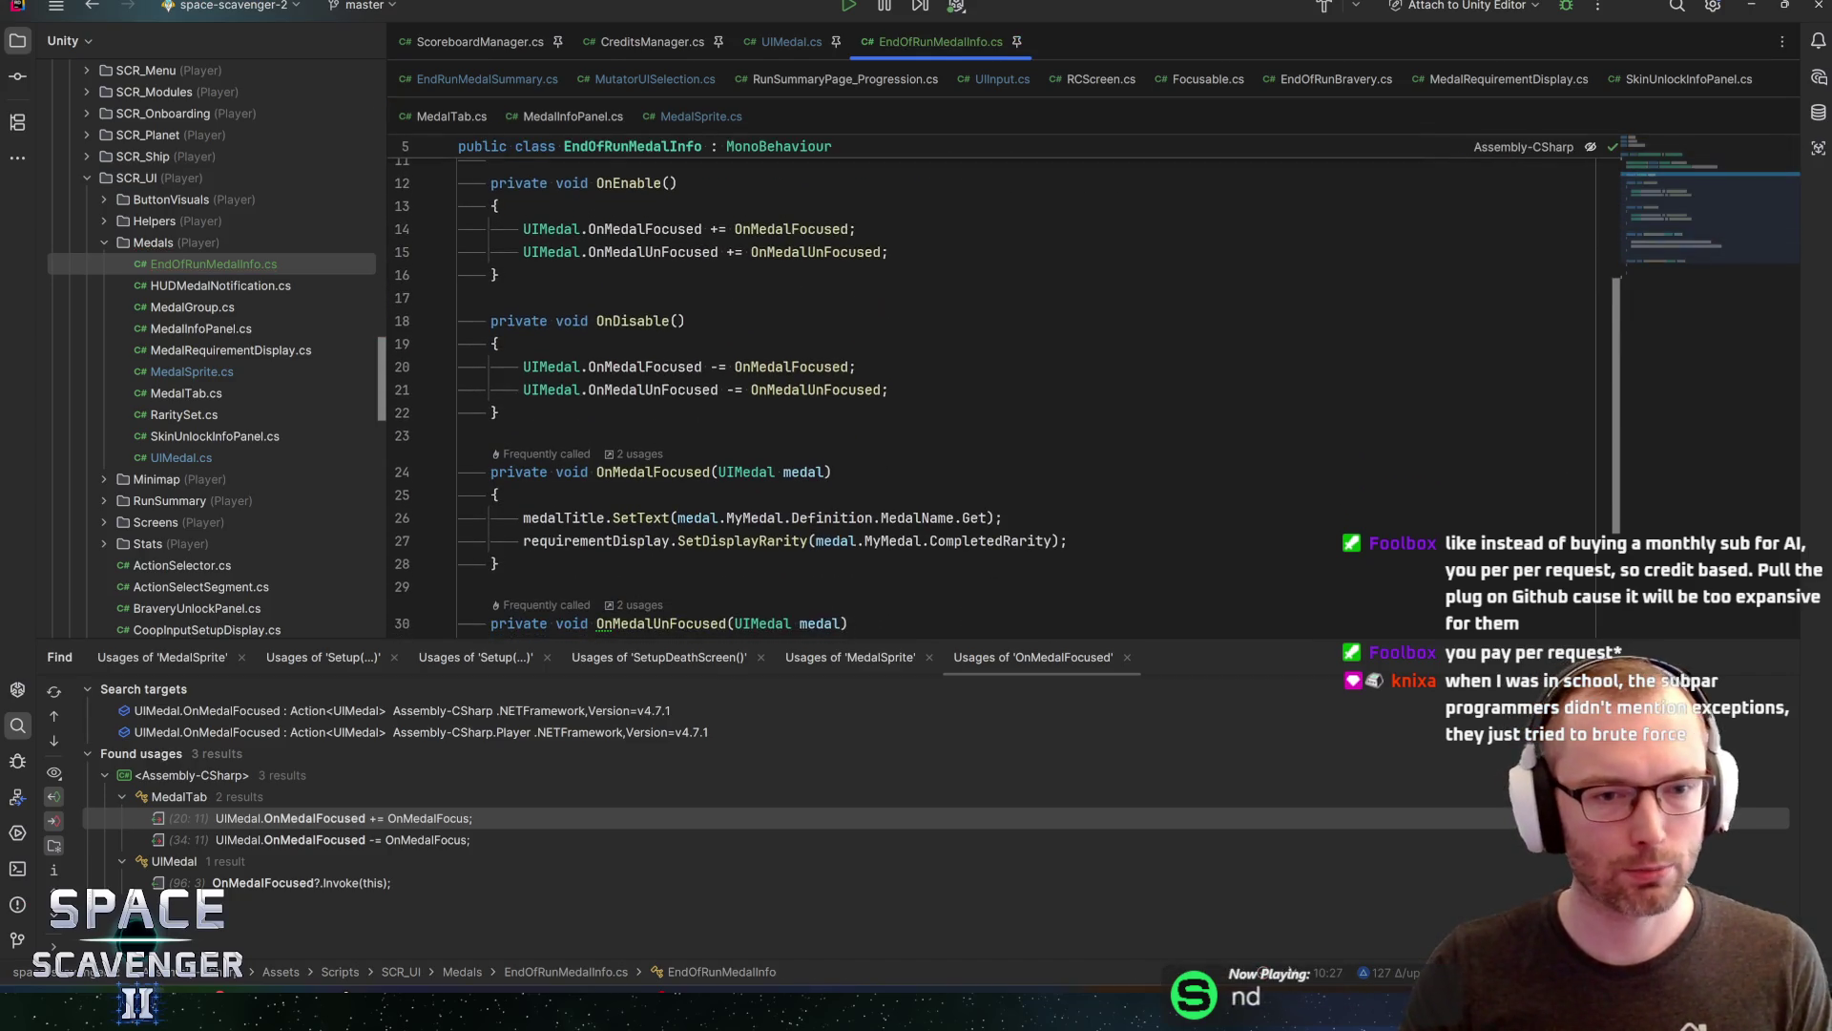
click(1067, 540)
key(Return)
text(alpha .s)
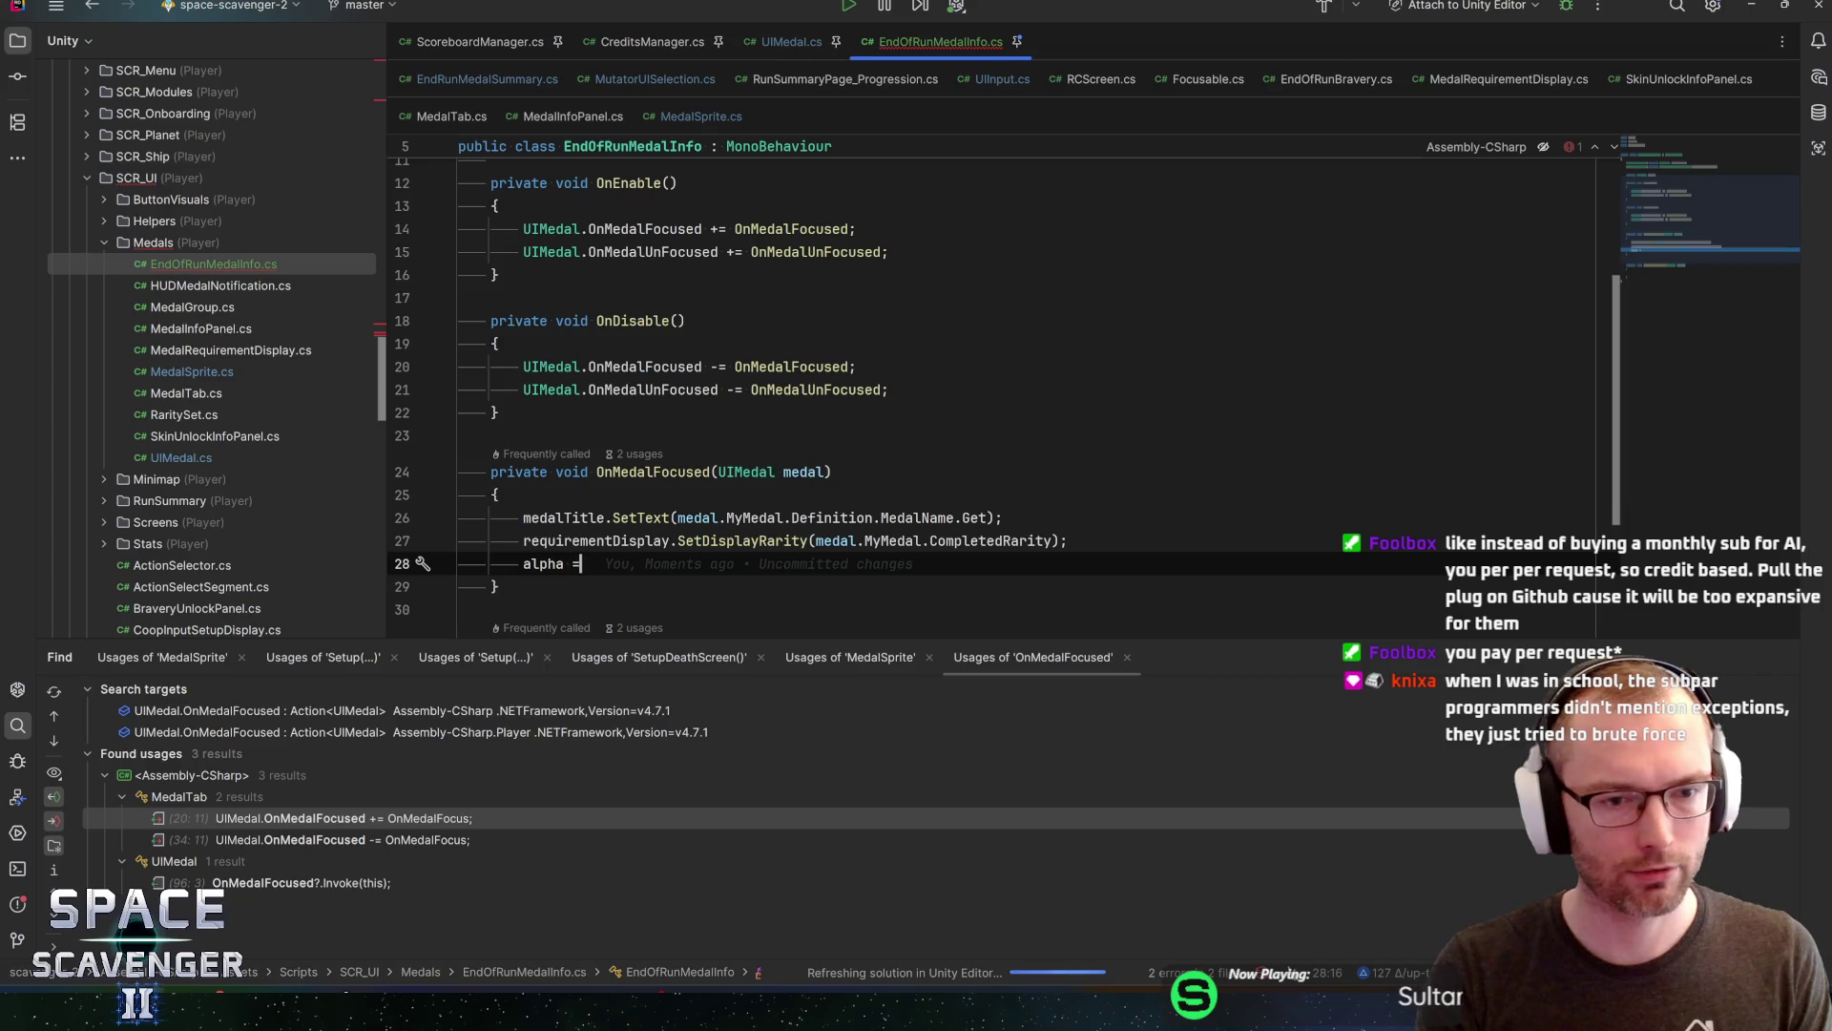
key(Down)
key(Return)
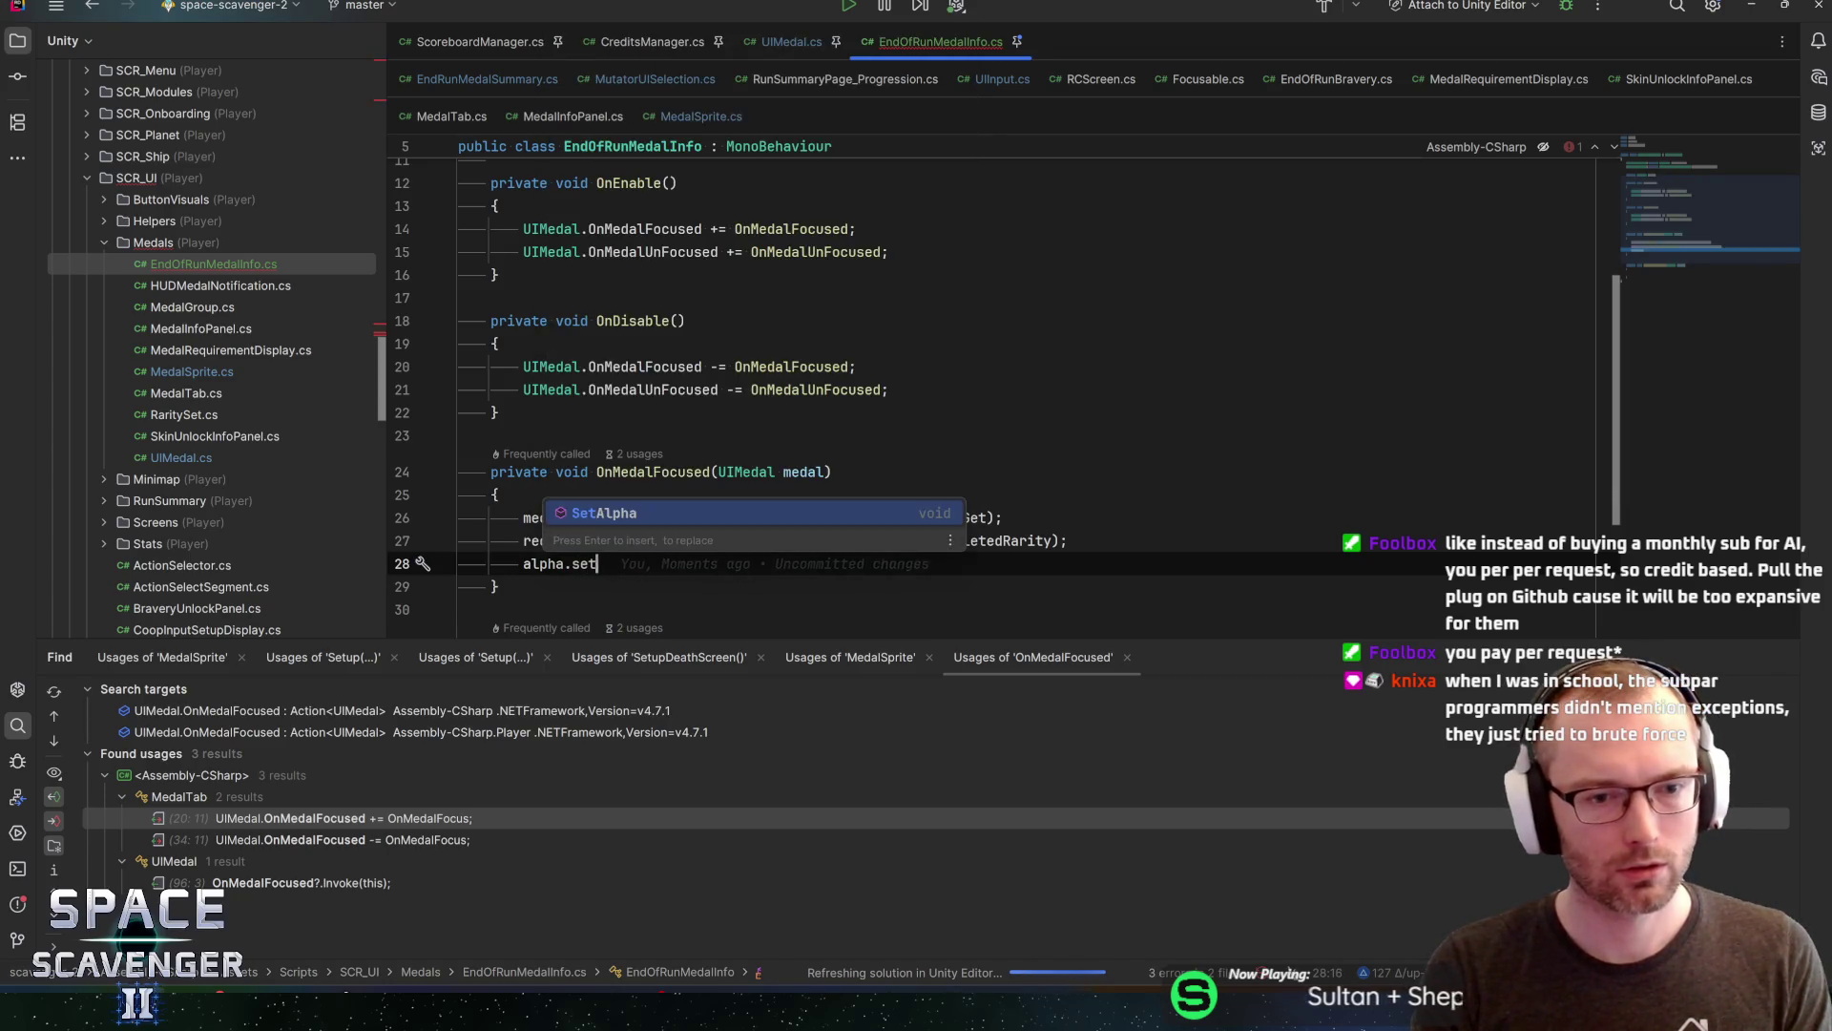
text(1f);)
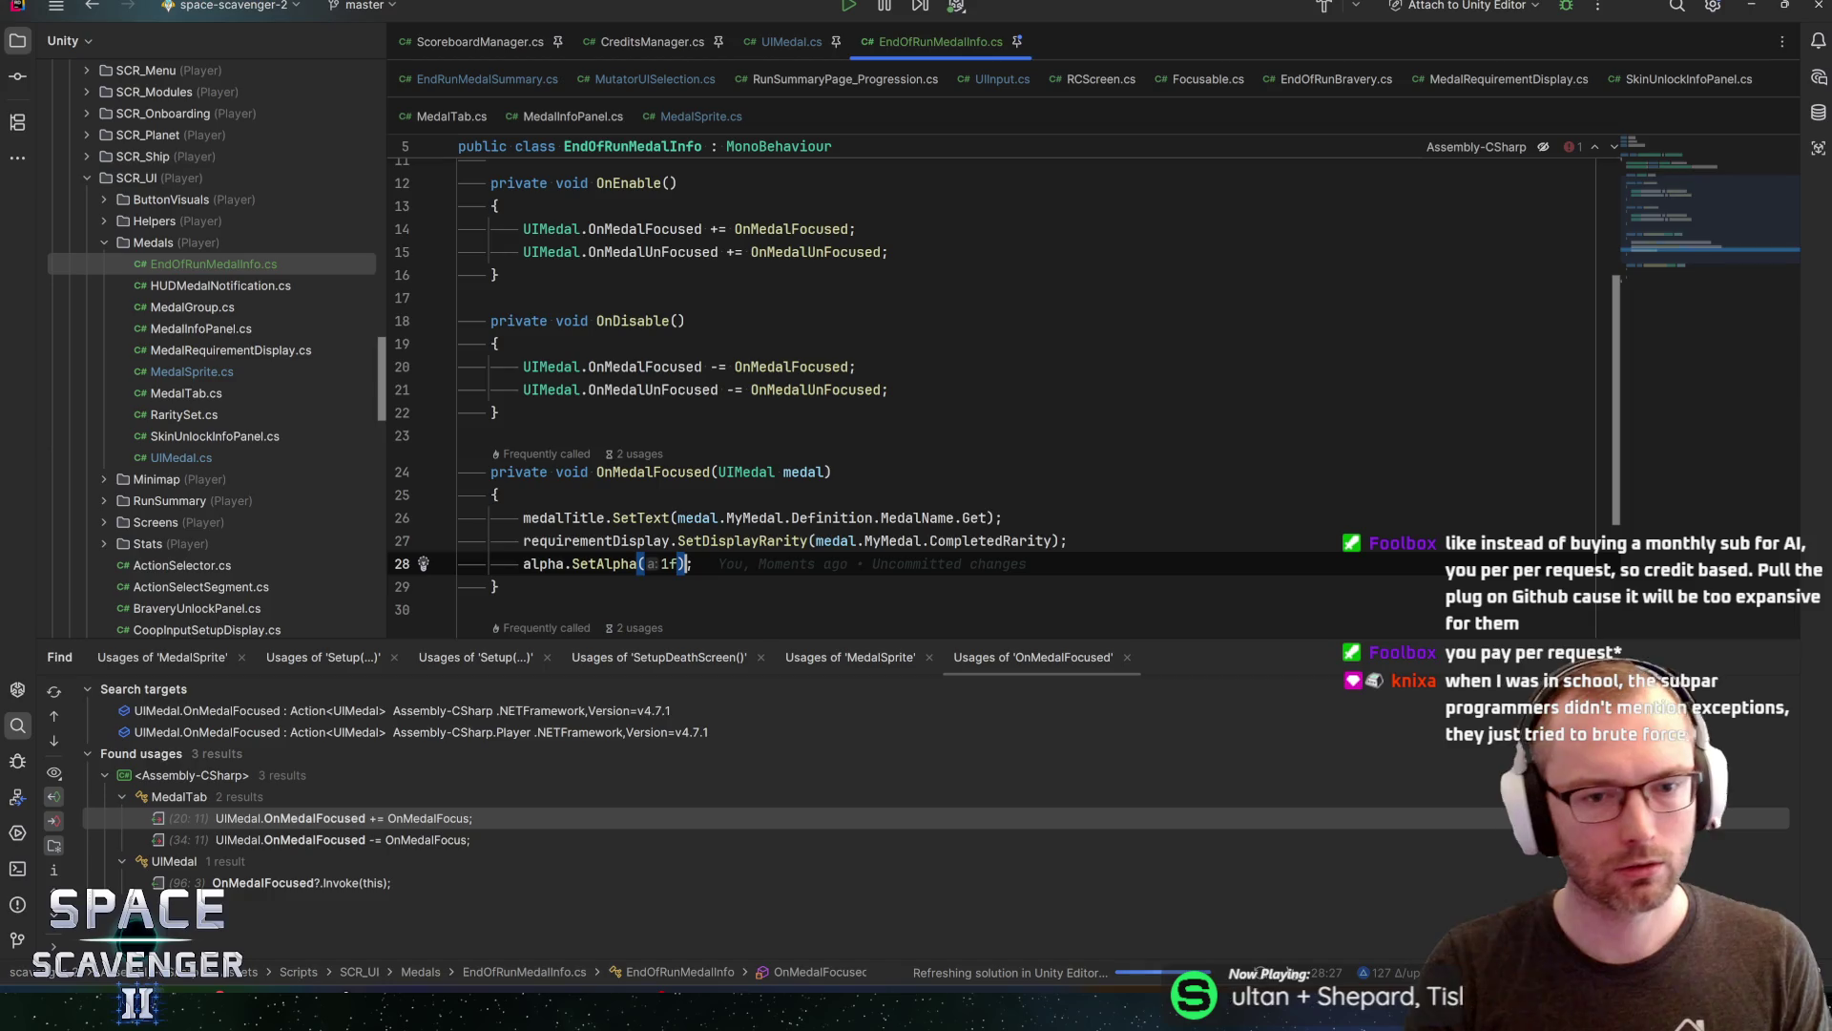
Call alpha.SetAlpha(0f) inside OnMedalUnFocused
scroll(955, 381, down, 1)
scroll(954, 381, down, 1)
click(572, 554)
text(alpha)
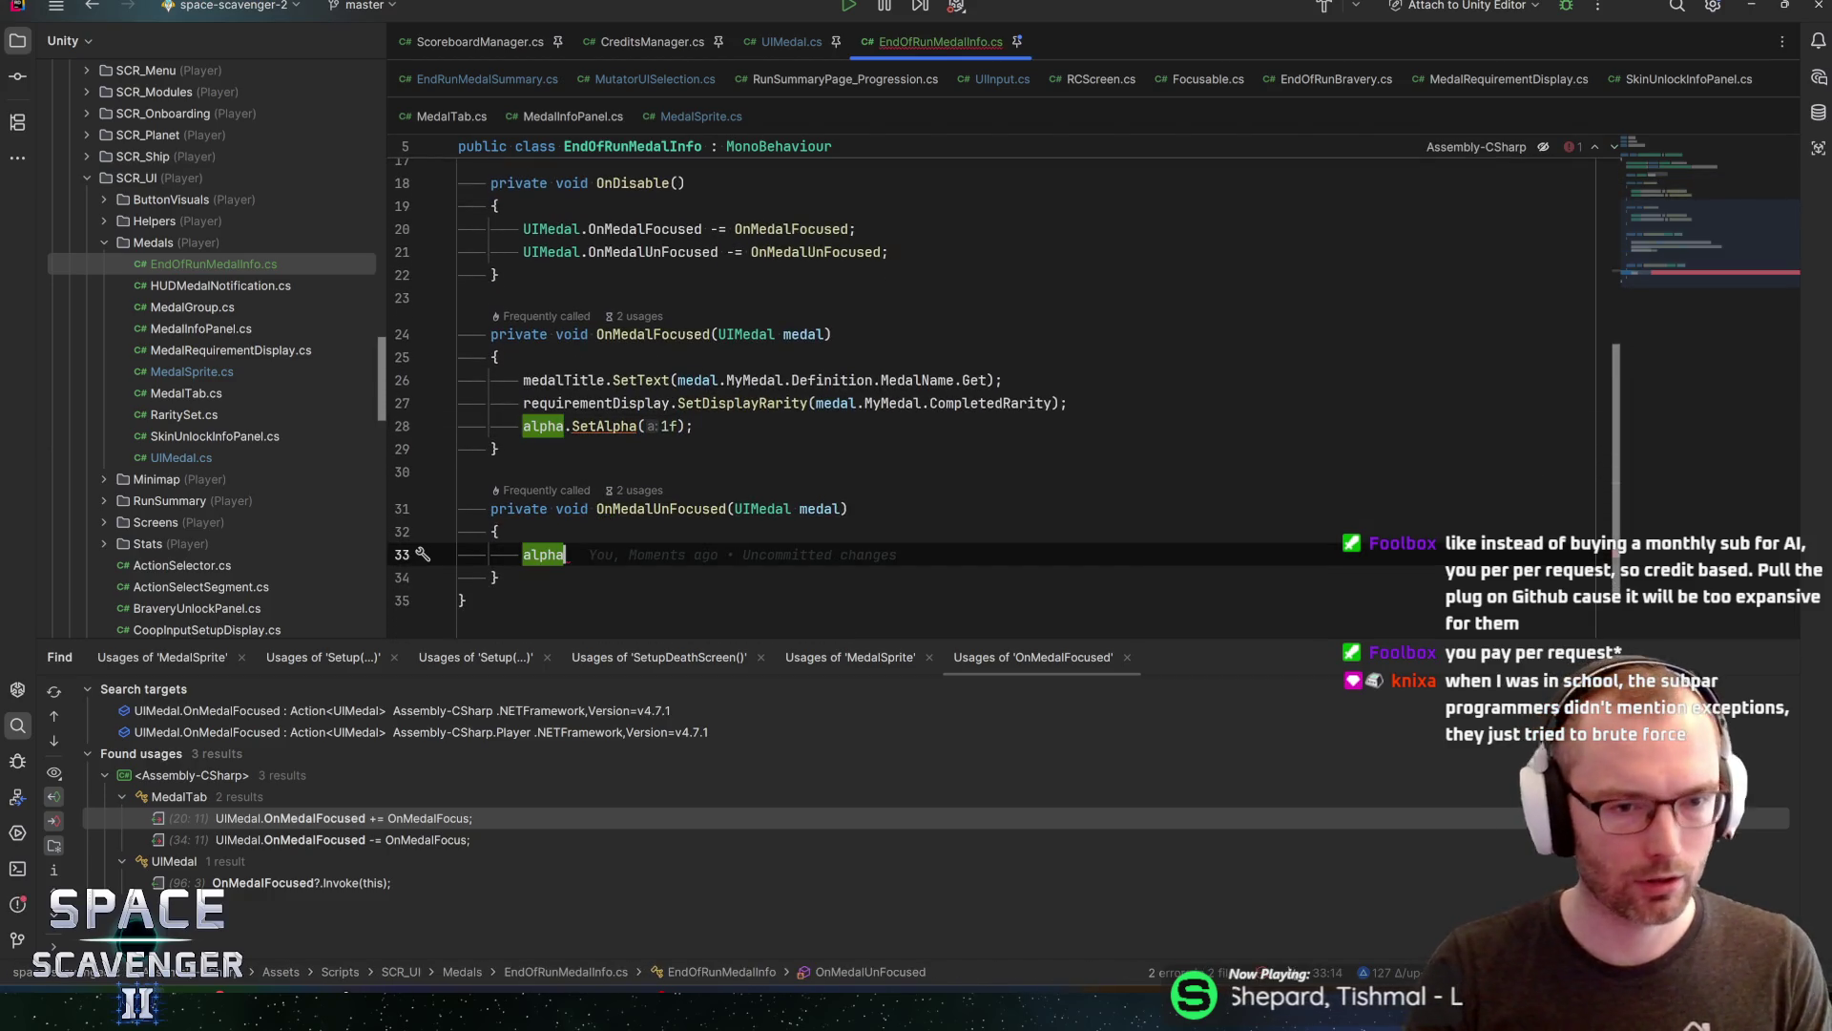
text(.Set)
key(Return)
text(0f);)
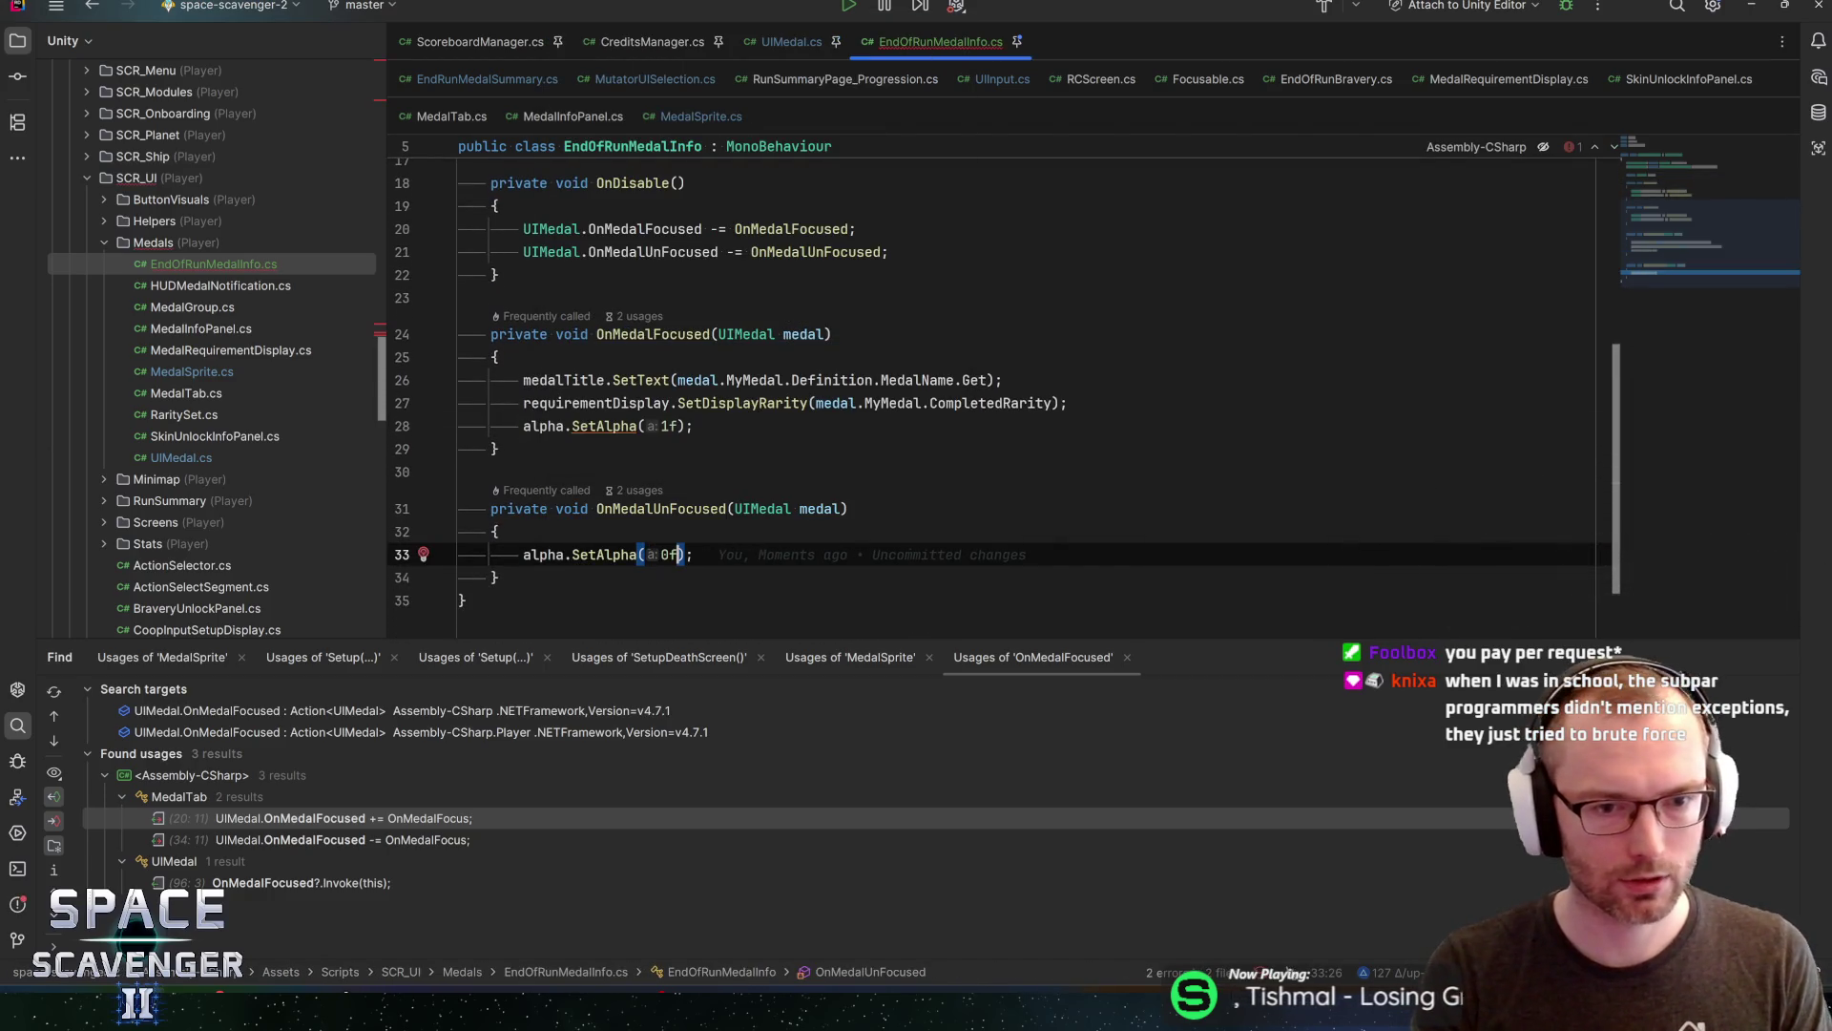
Remove the accidentally generated Awake method after OnDisable
scroll(954, 382, up, 3)
click(496, 481)
key(Return)
text(awa)
key(Return)
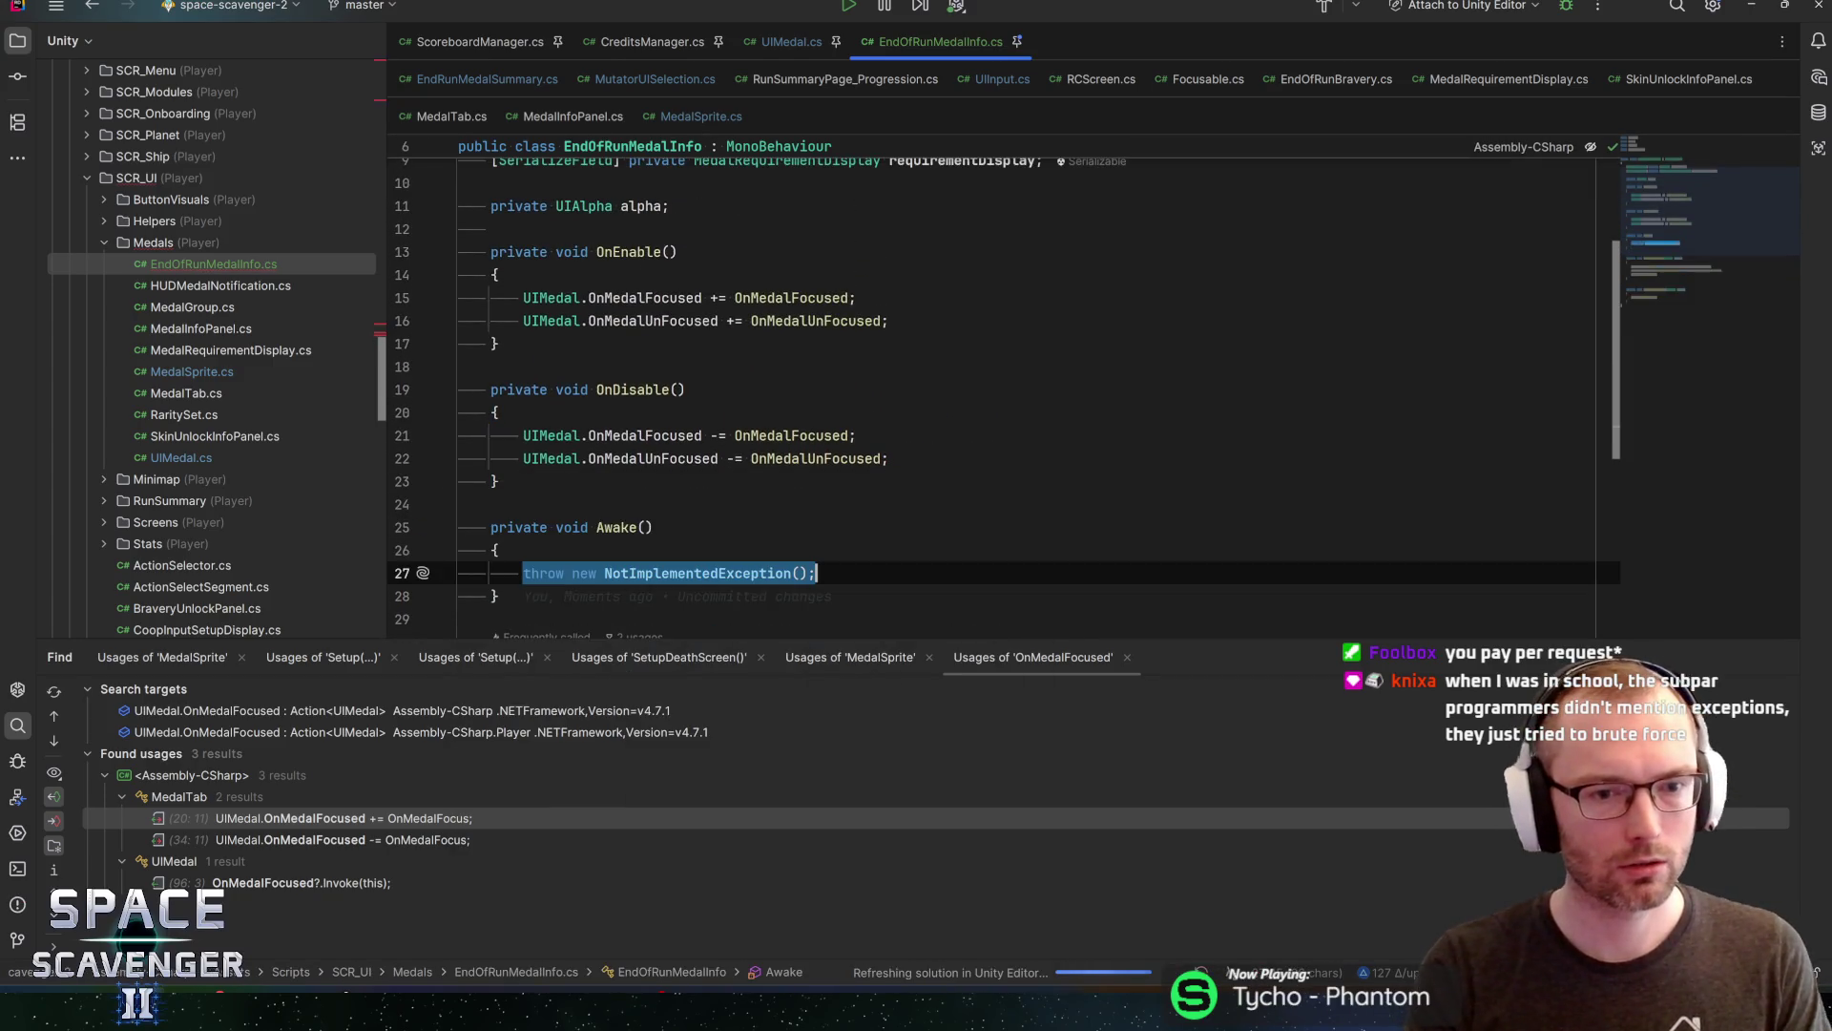
key(ctrl+w)
key(ctrl+w)
key(ctrl+w)
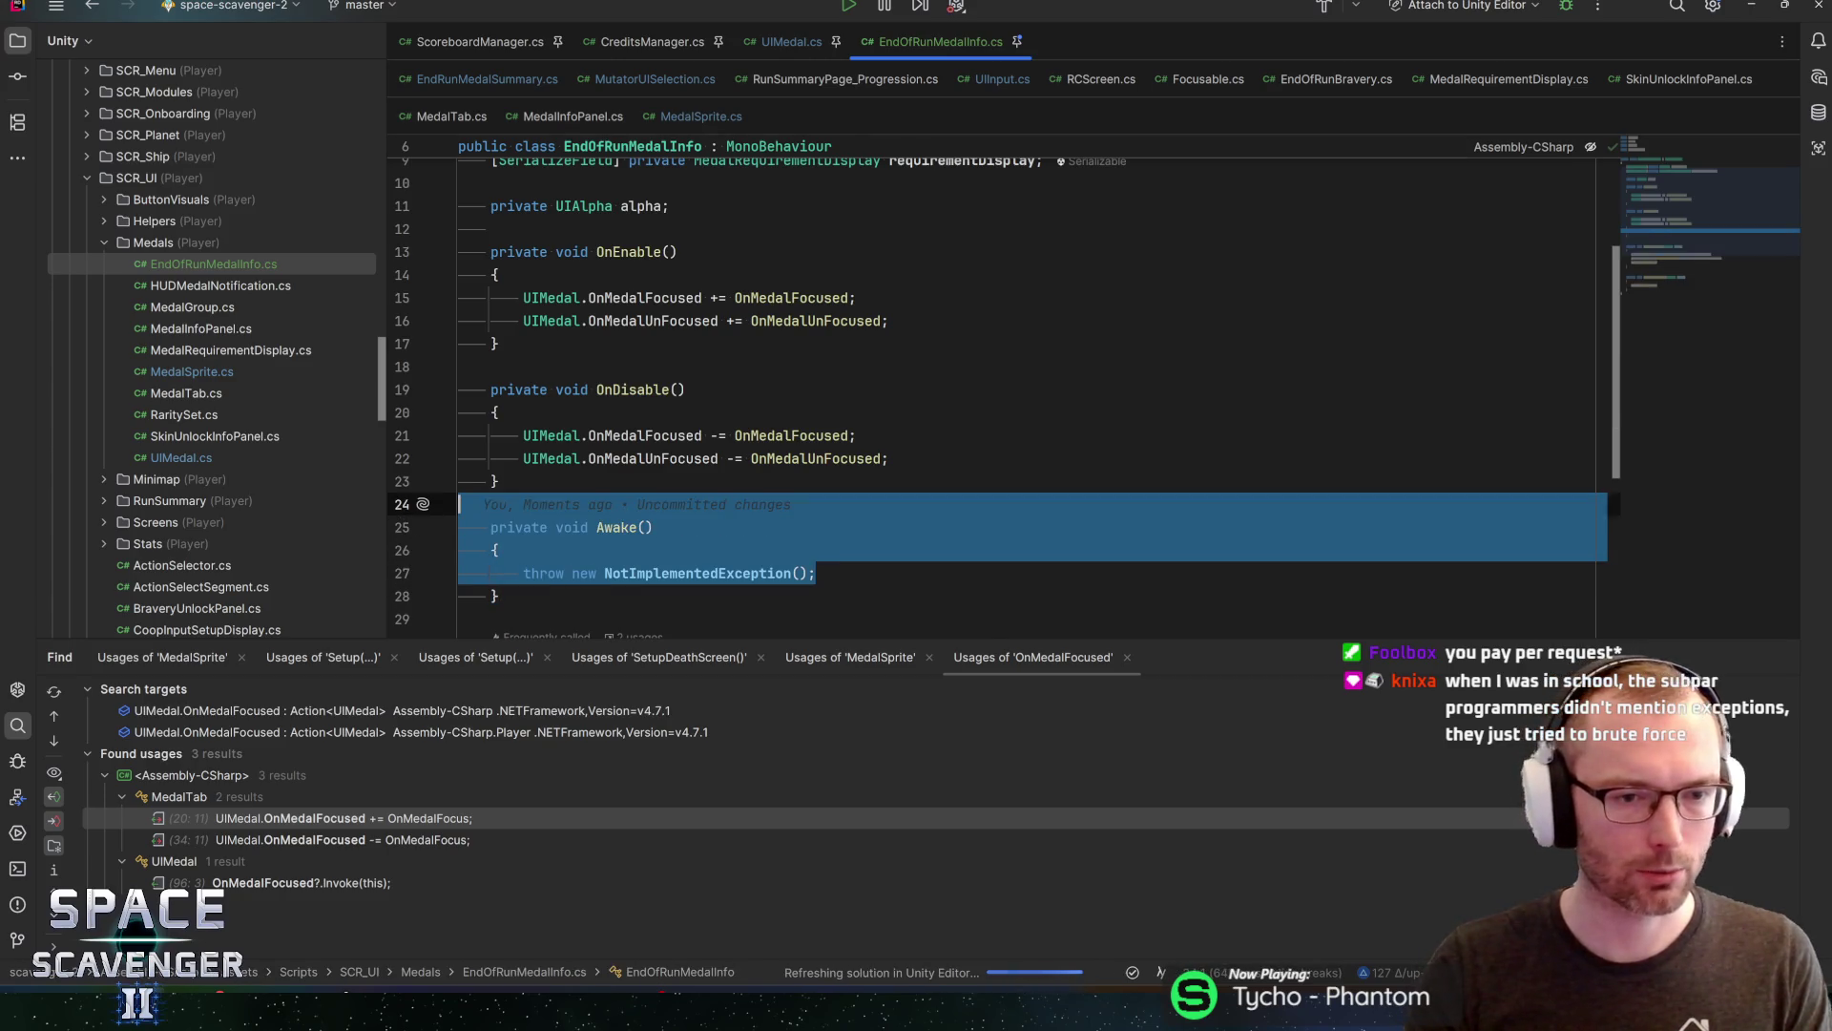
key(Delete)
key(ctrl+y)
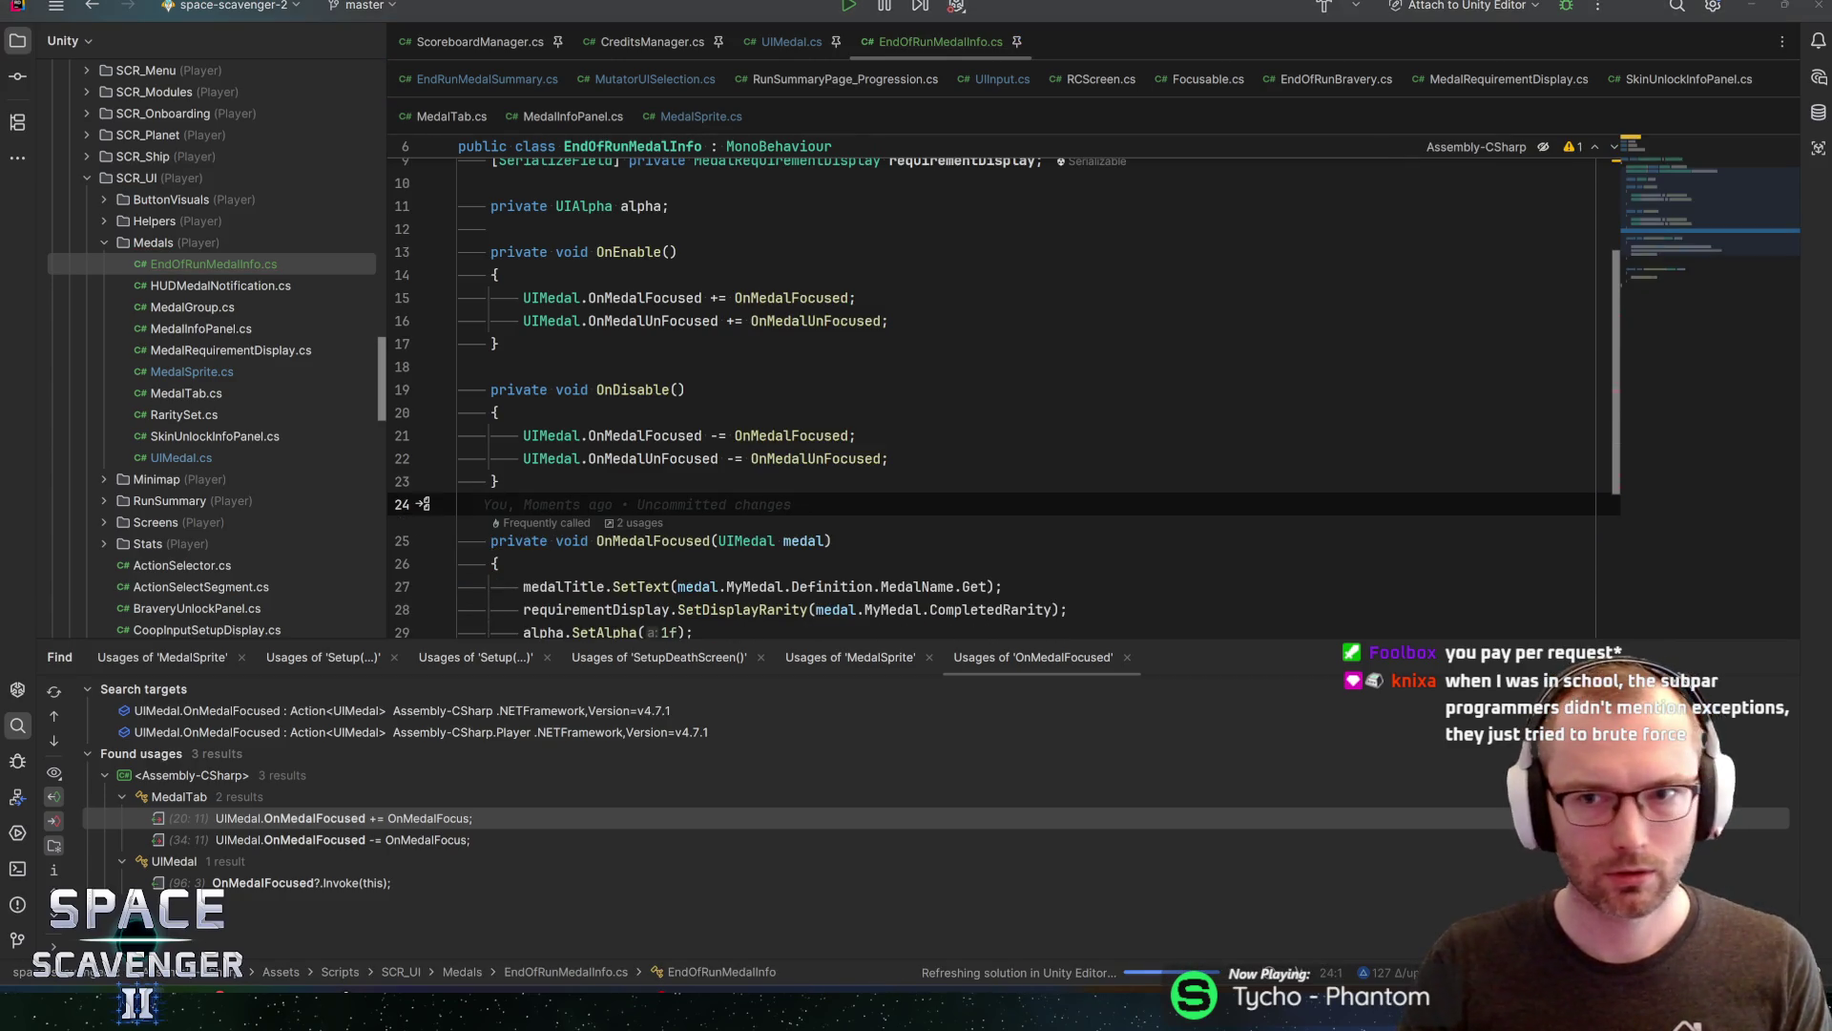
key(alt+Tab)
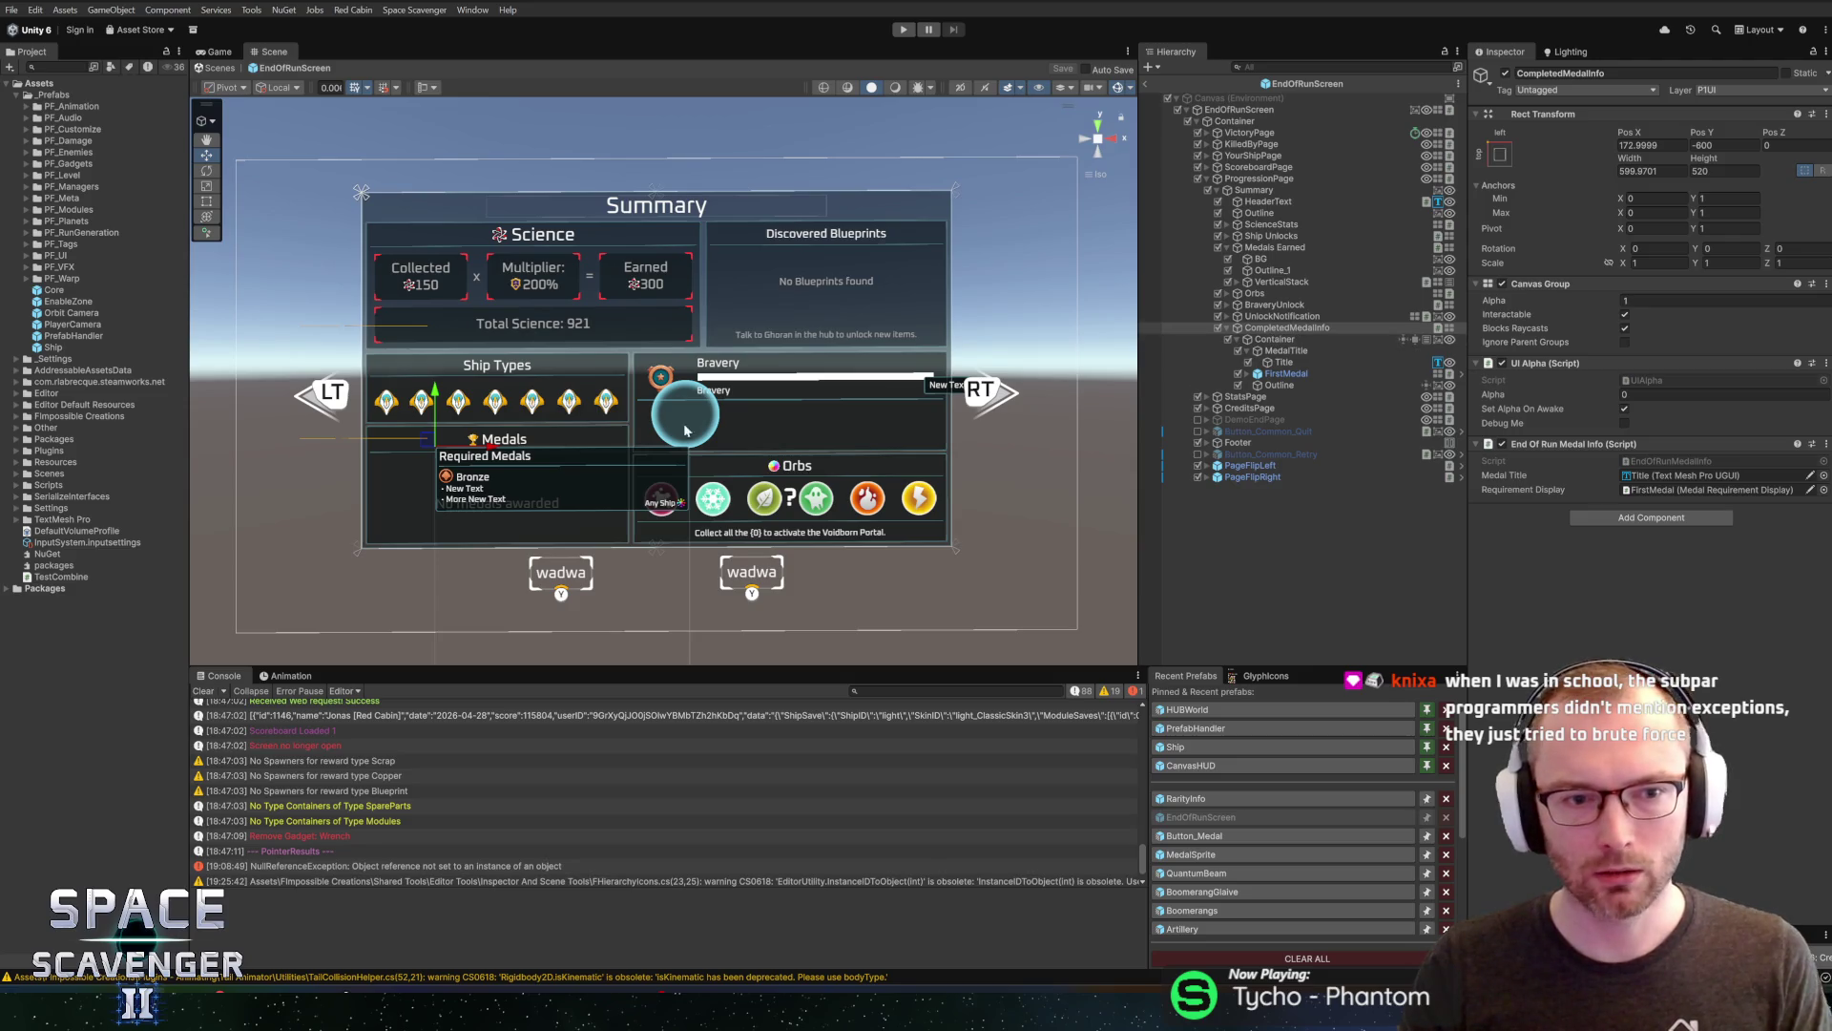
scroll(668, 372, up, 1)
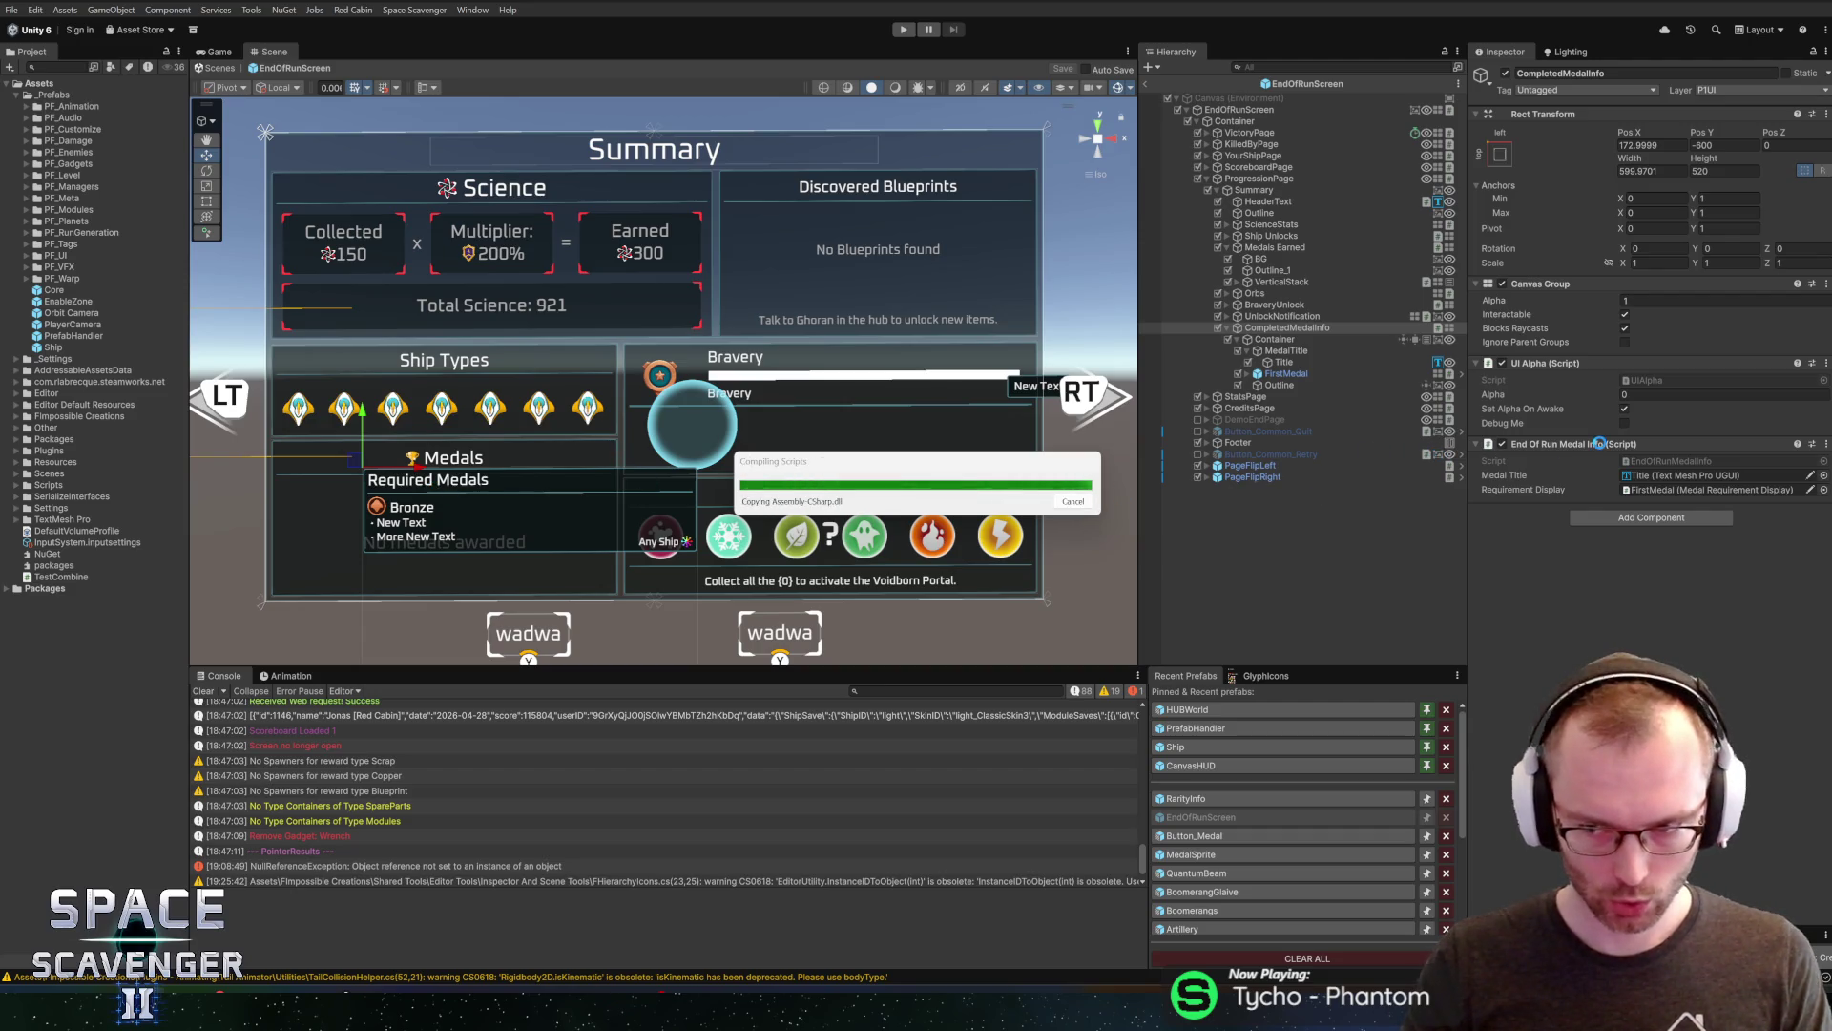
mouse_move(451, 482)
mouse_down()
mouse_move(731, 429)
mouse_move(615, 474)
mouse_move(641, 469)
mouse_up()
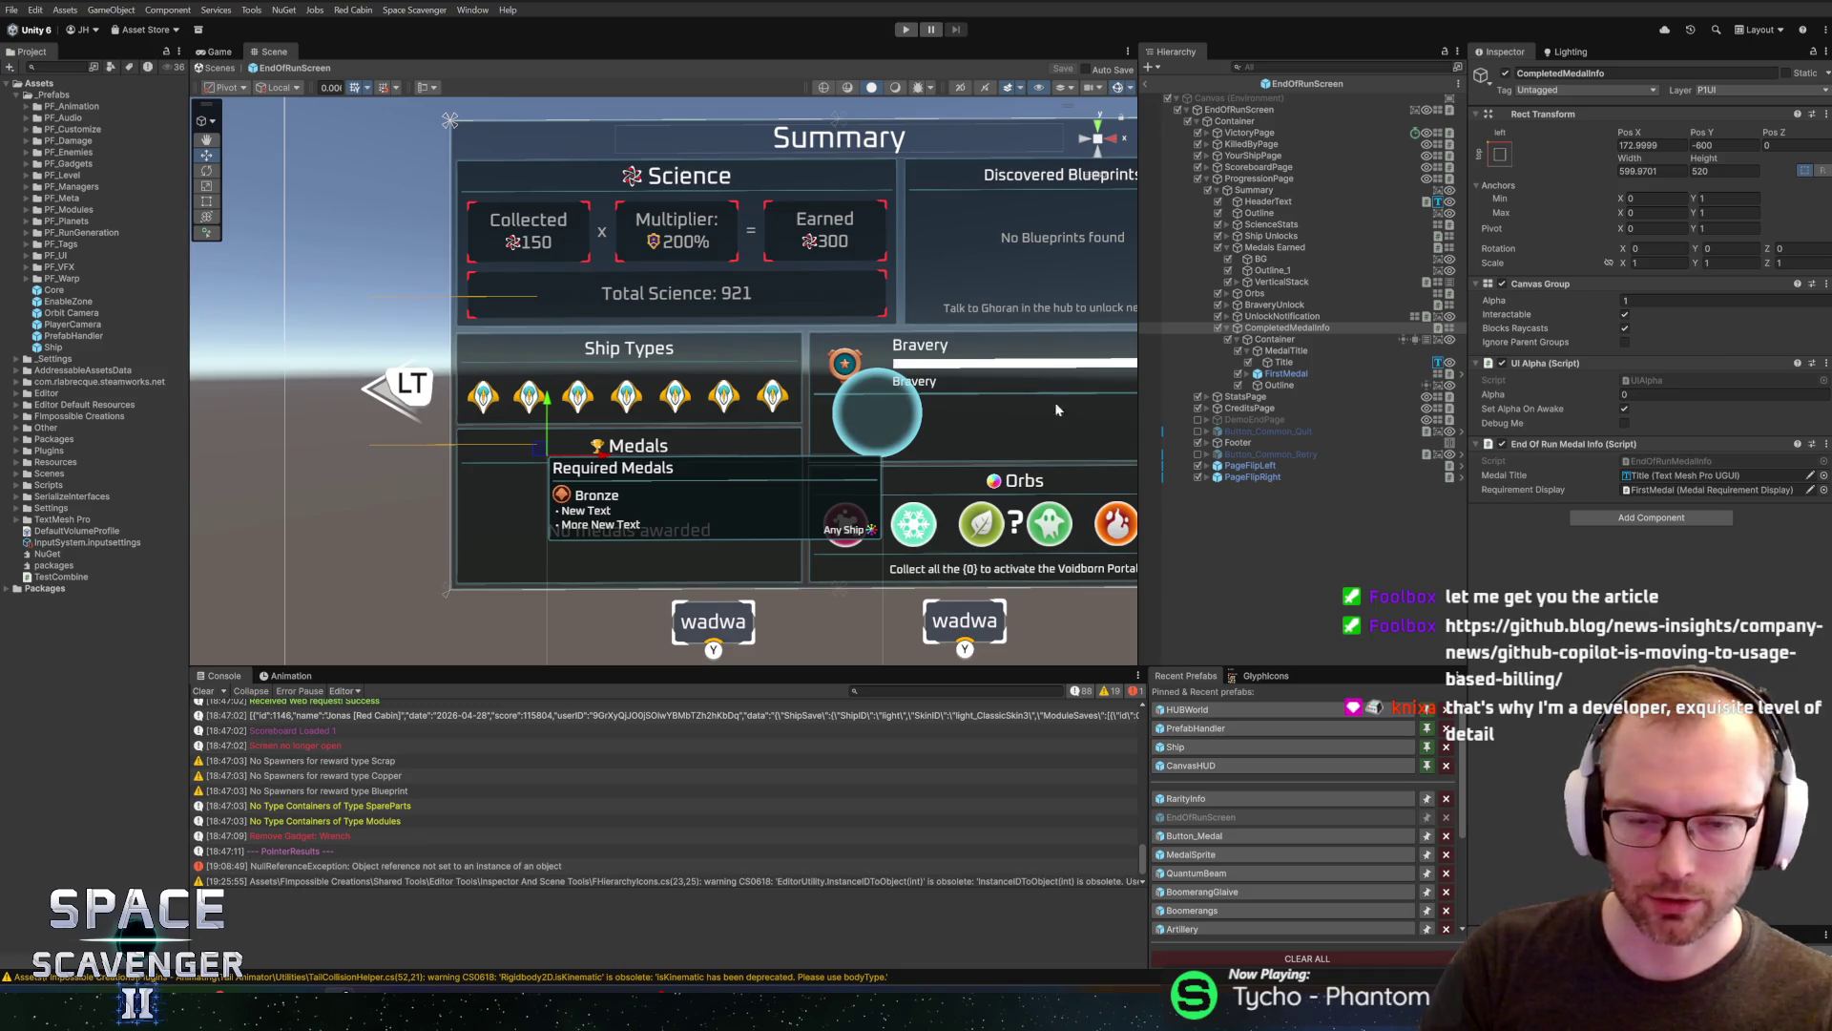
scroll(651, 344, up, 2)
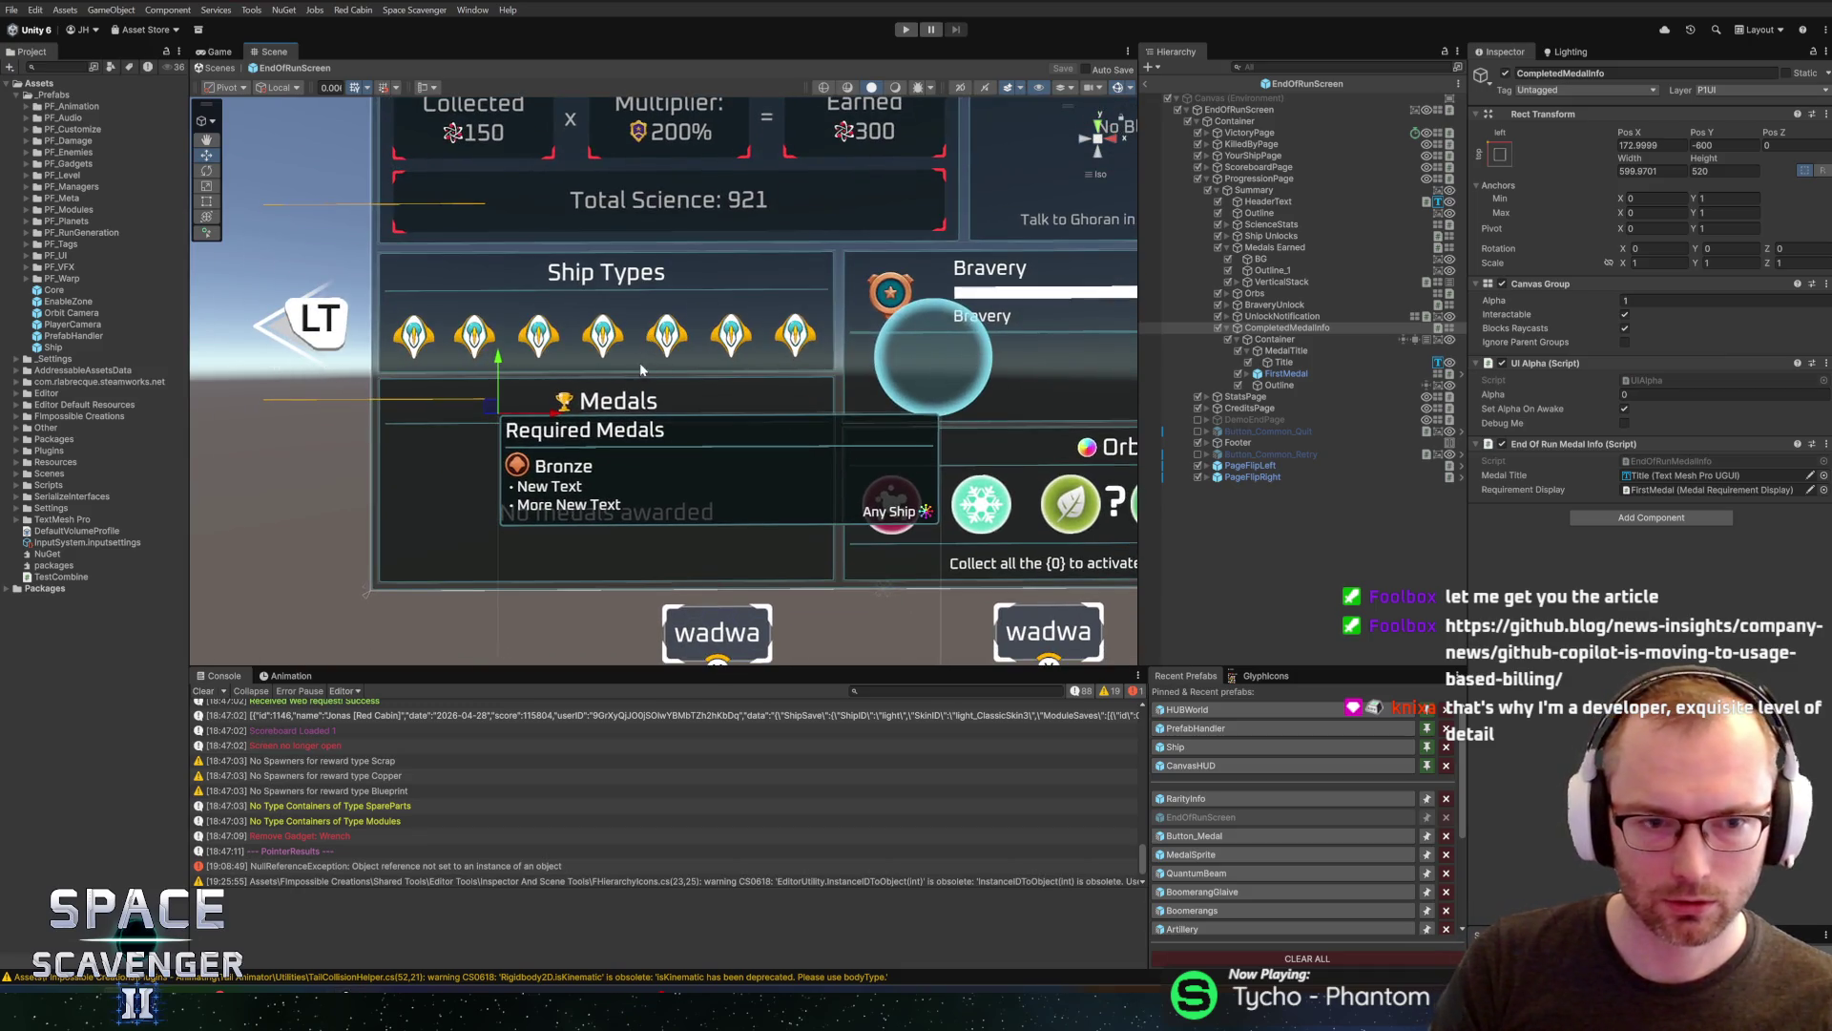
click(1312, 347)
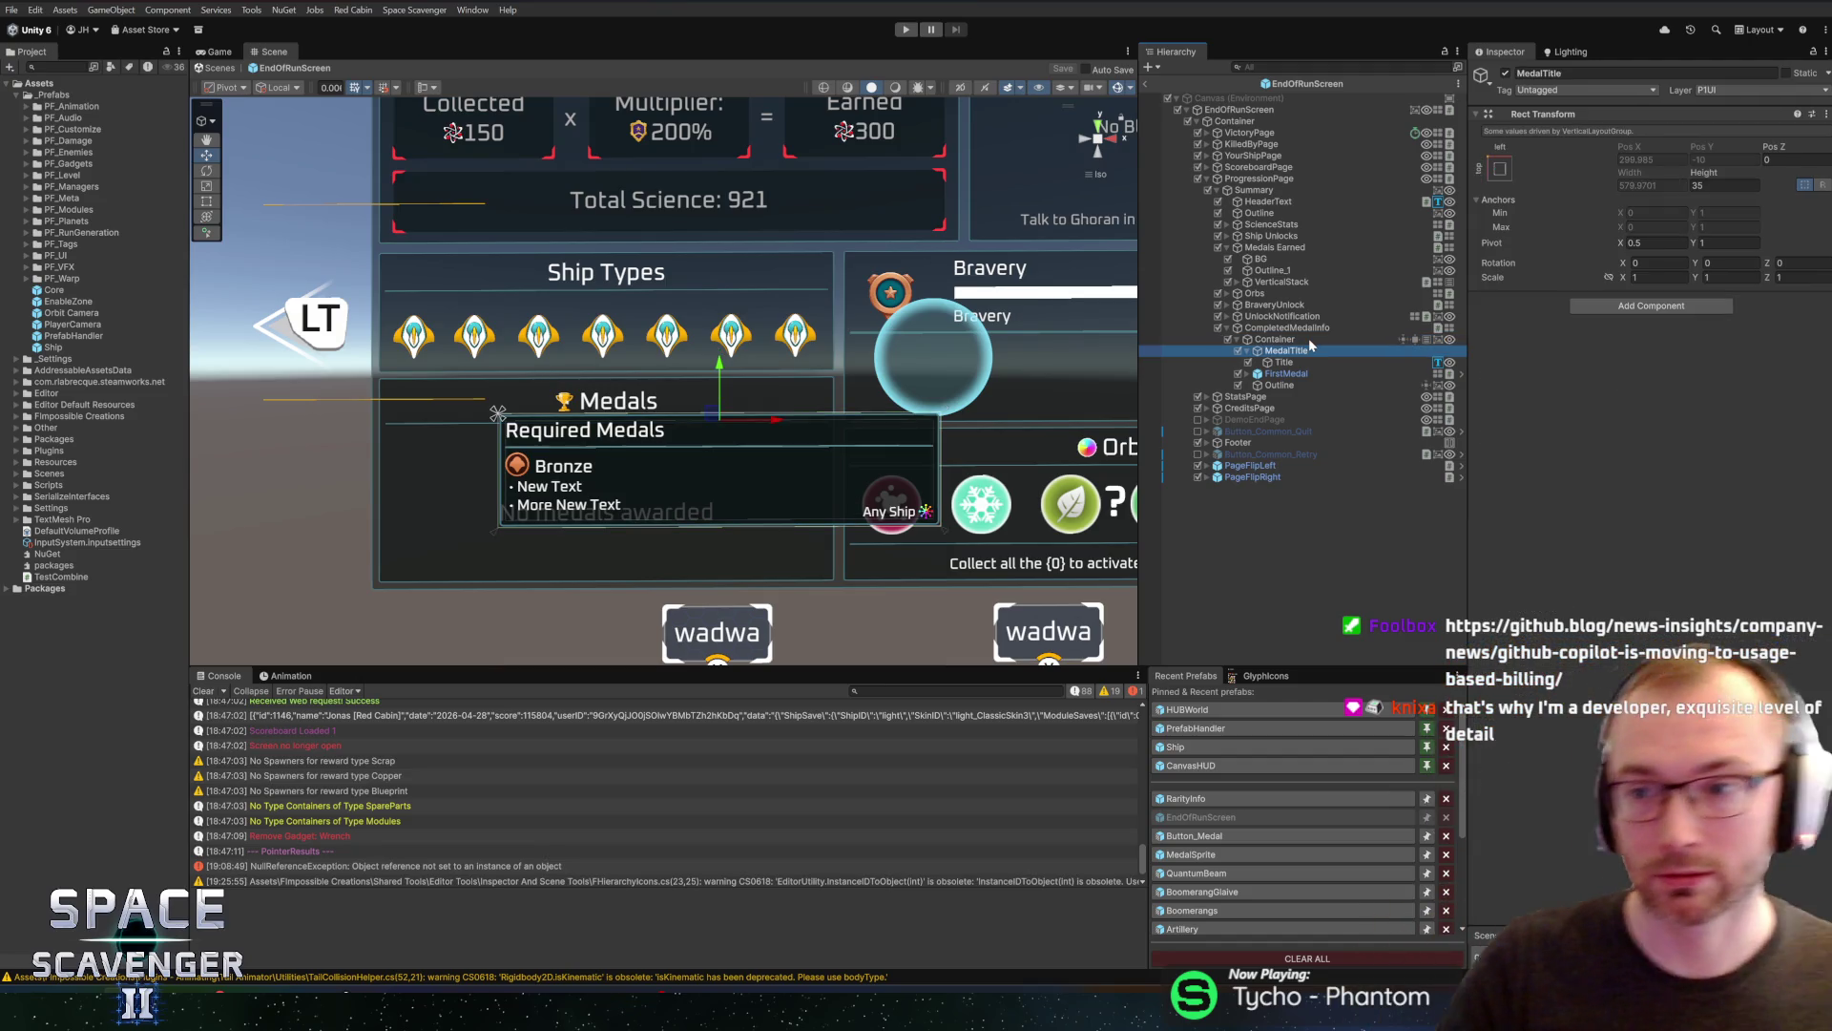
key(Left)
key(Left)
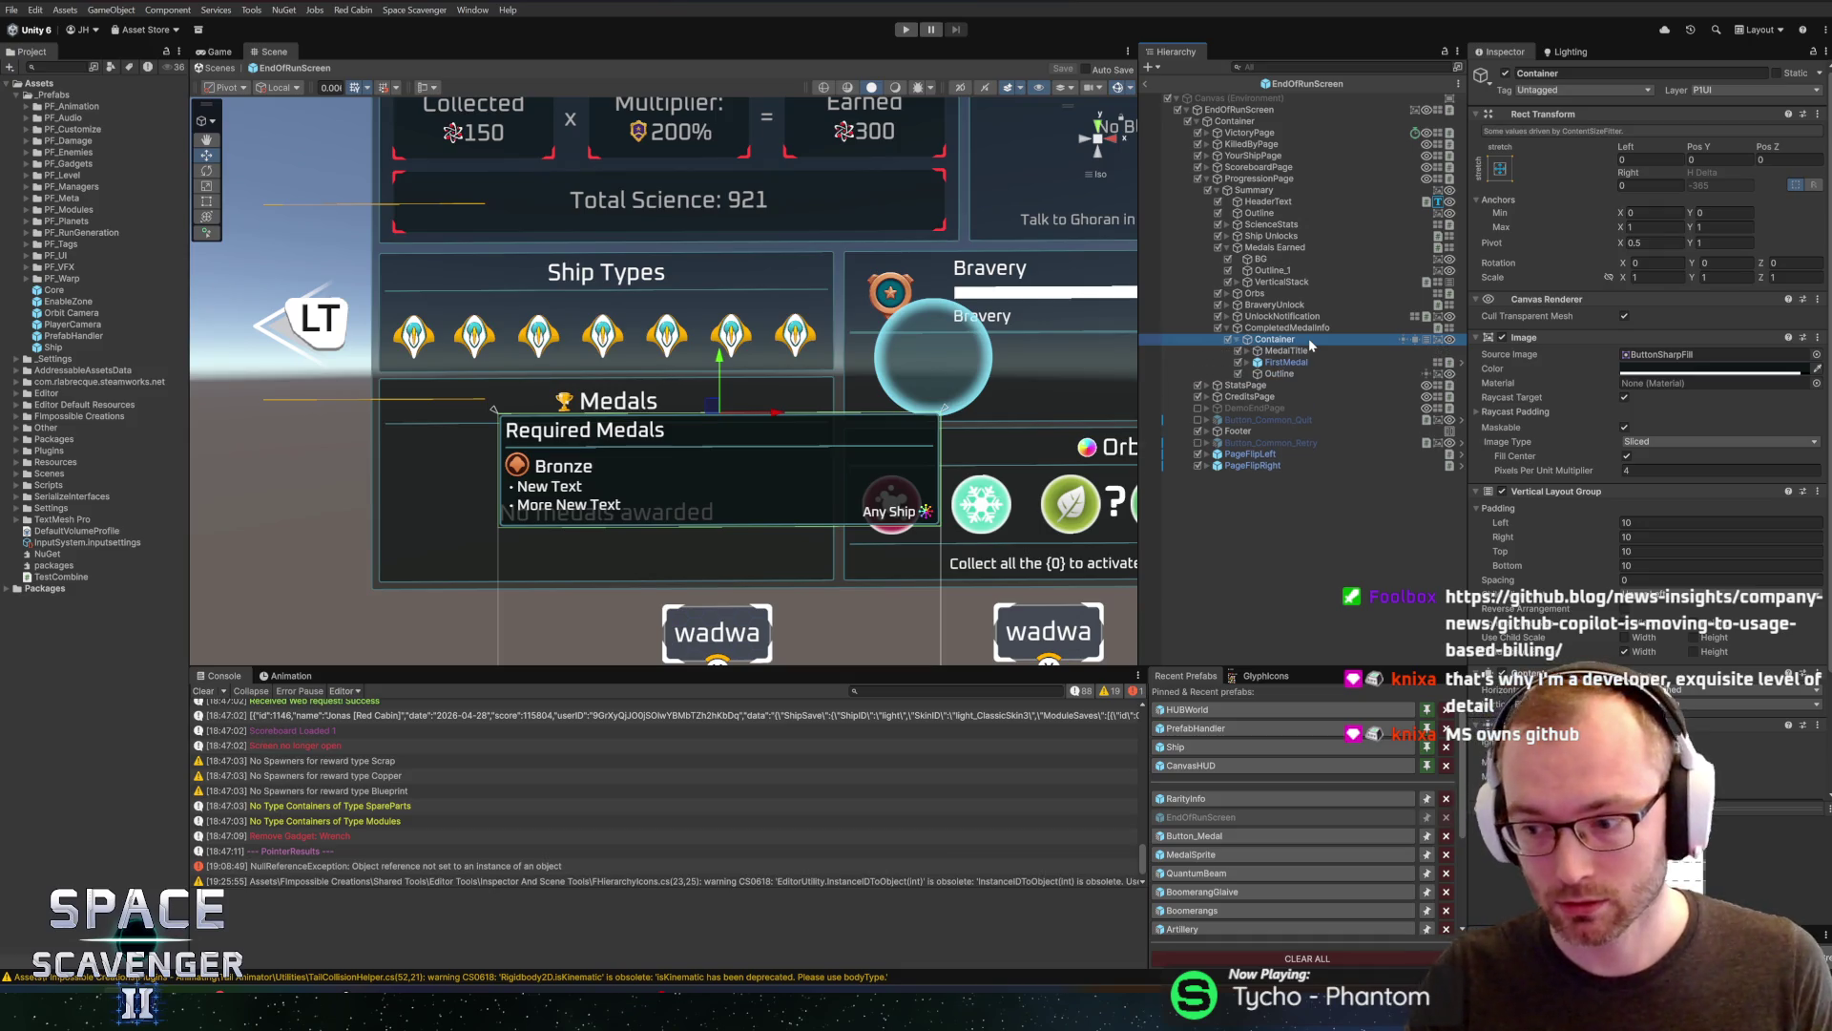
key(Down)
key(Down)
key(Down)
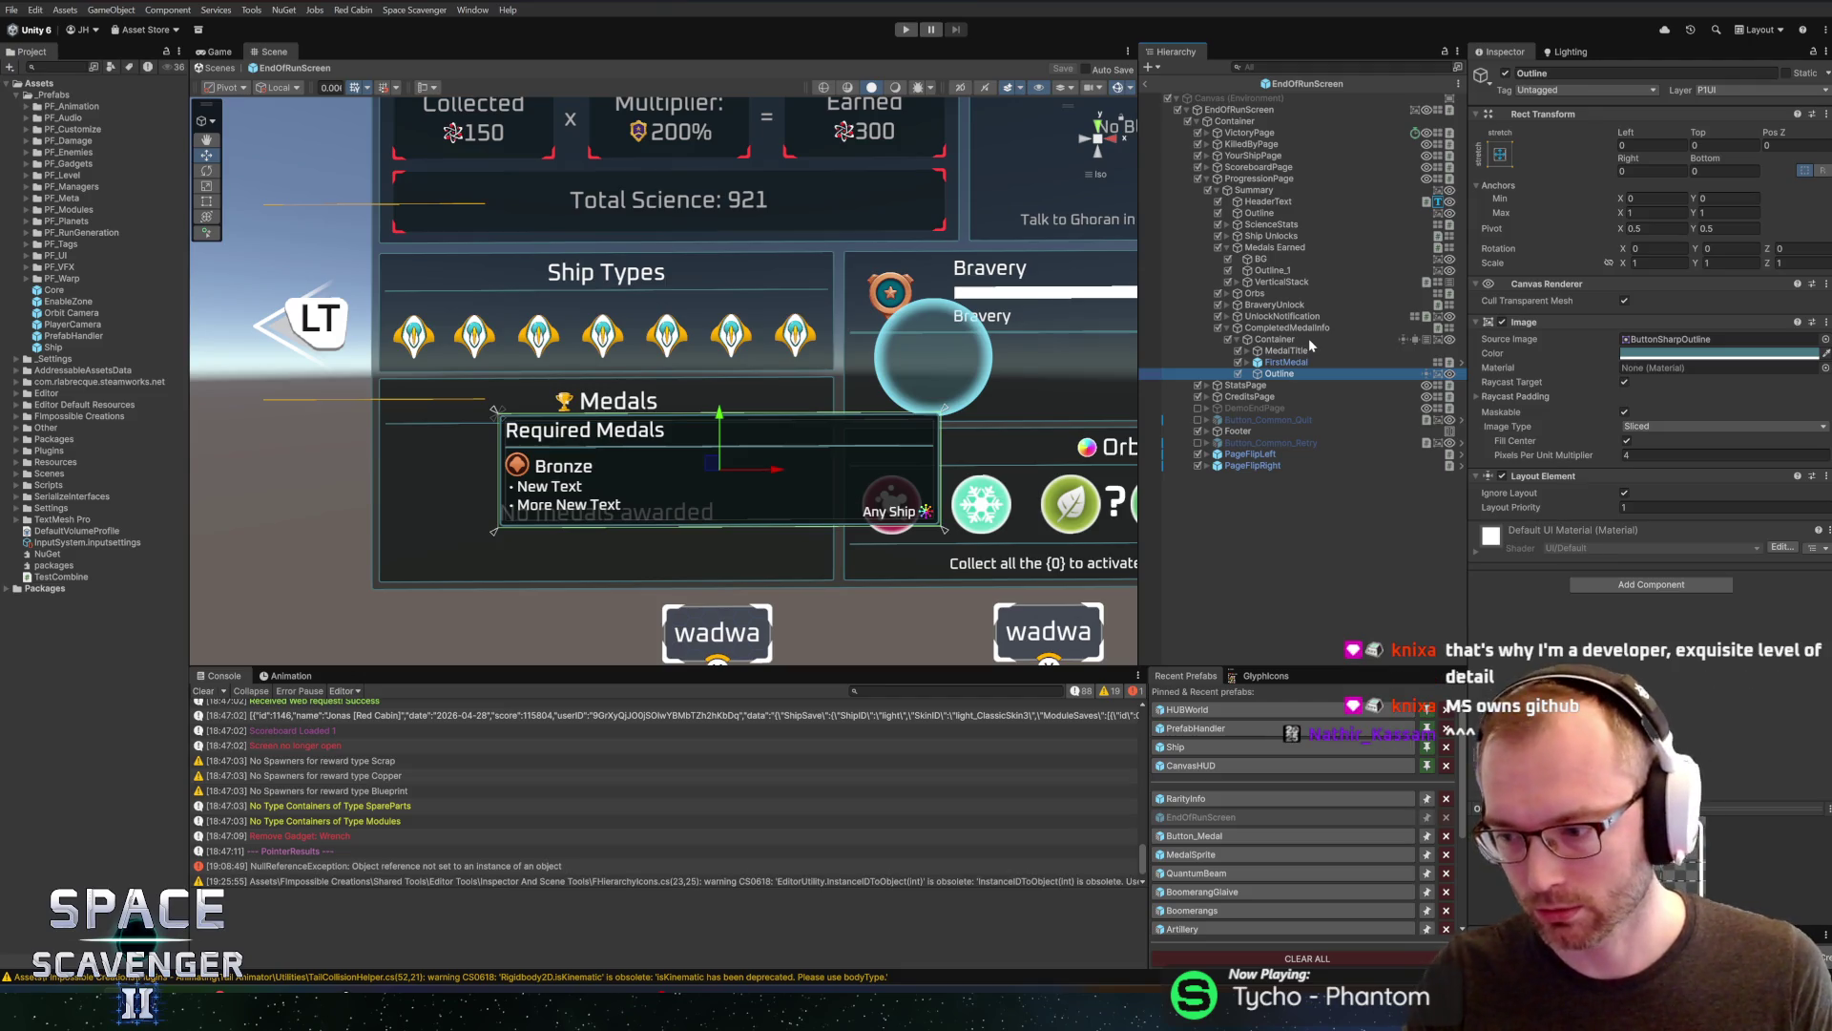
key(Up)
key(Down)
key(Up)
key(Up)
key(Up)
key(Up)
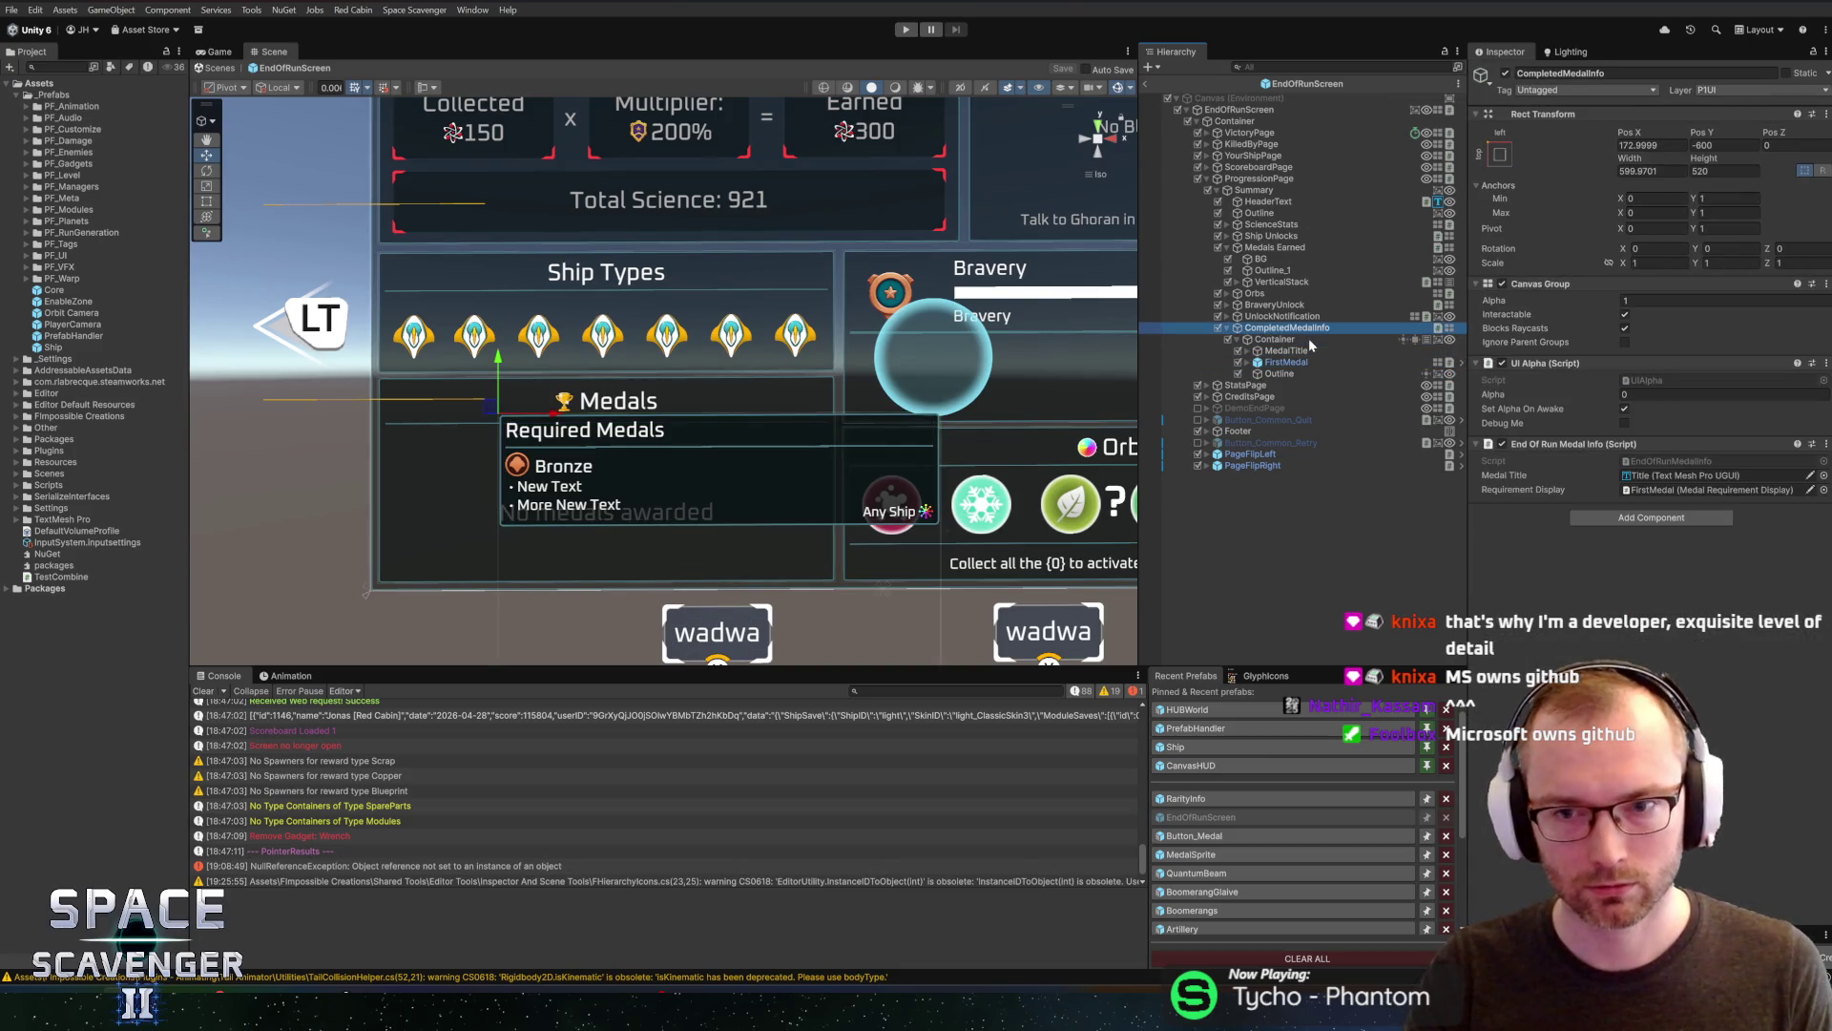
key(Down)
key(Down)
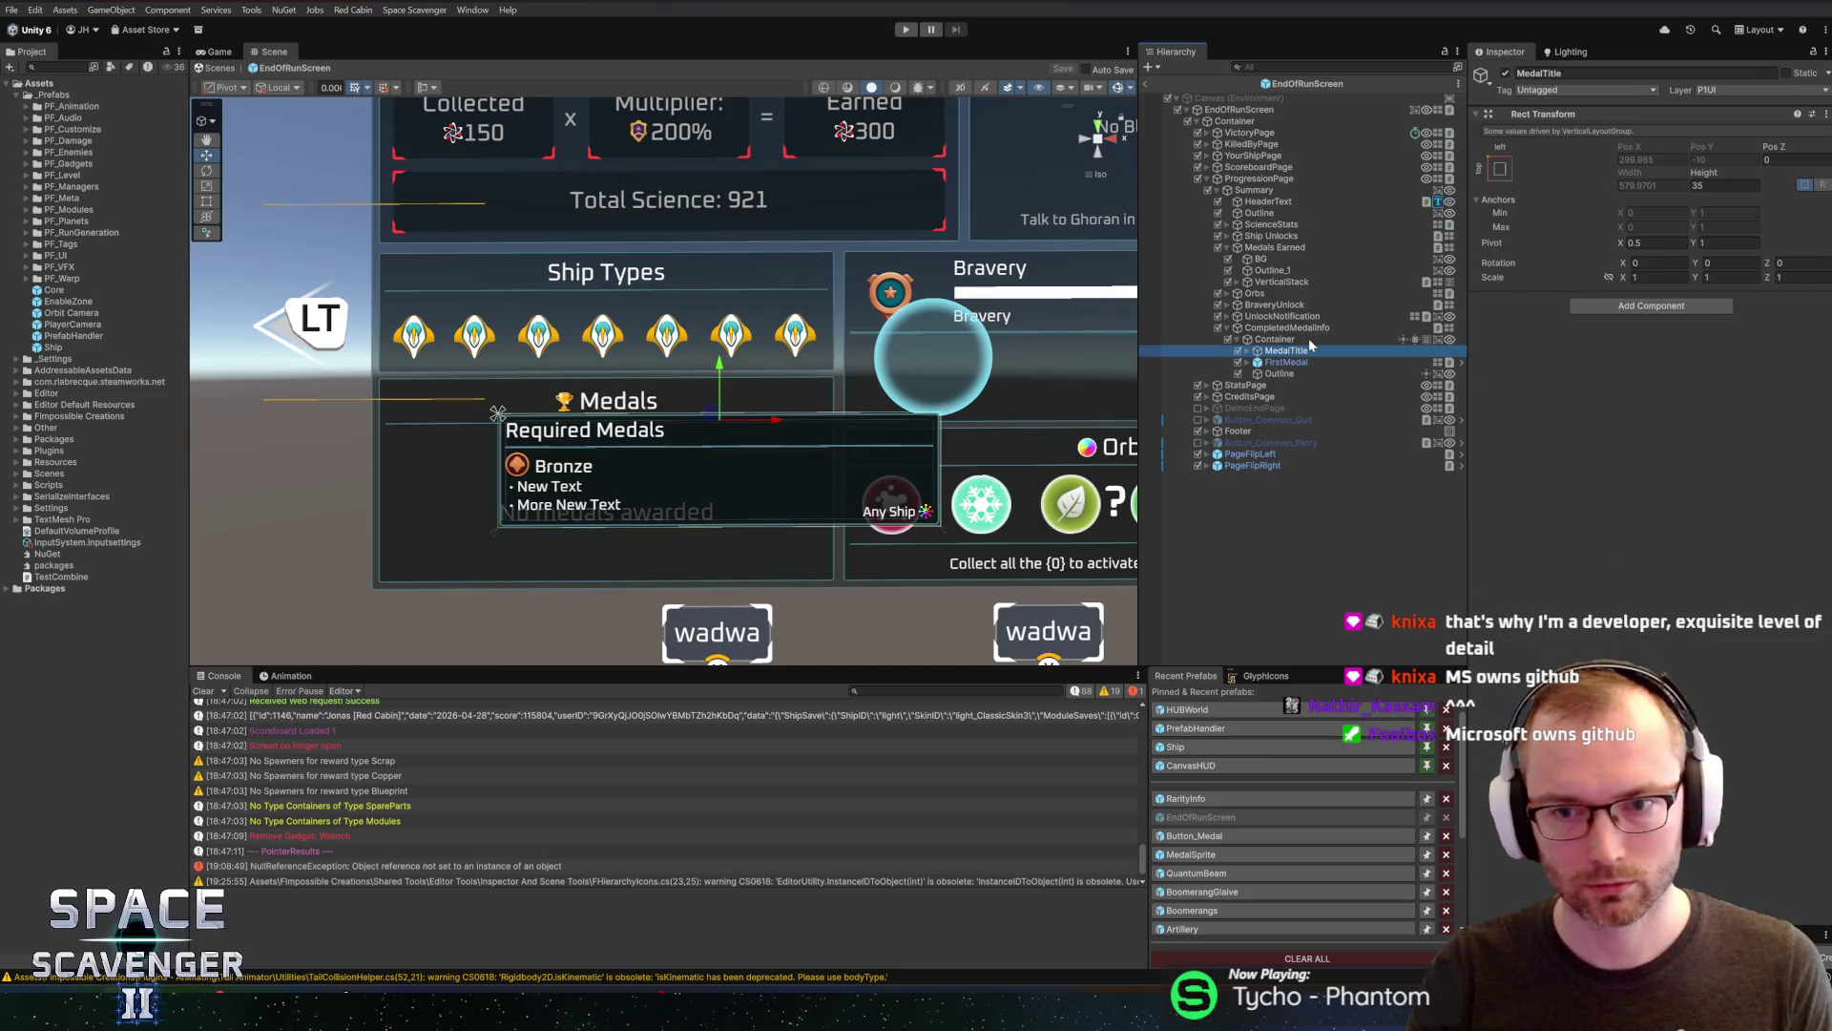
key(Up)
key(Up)
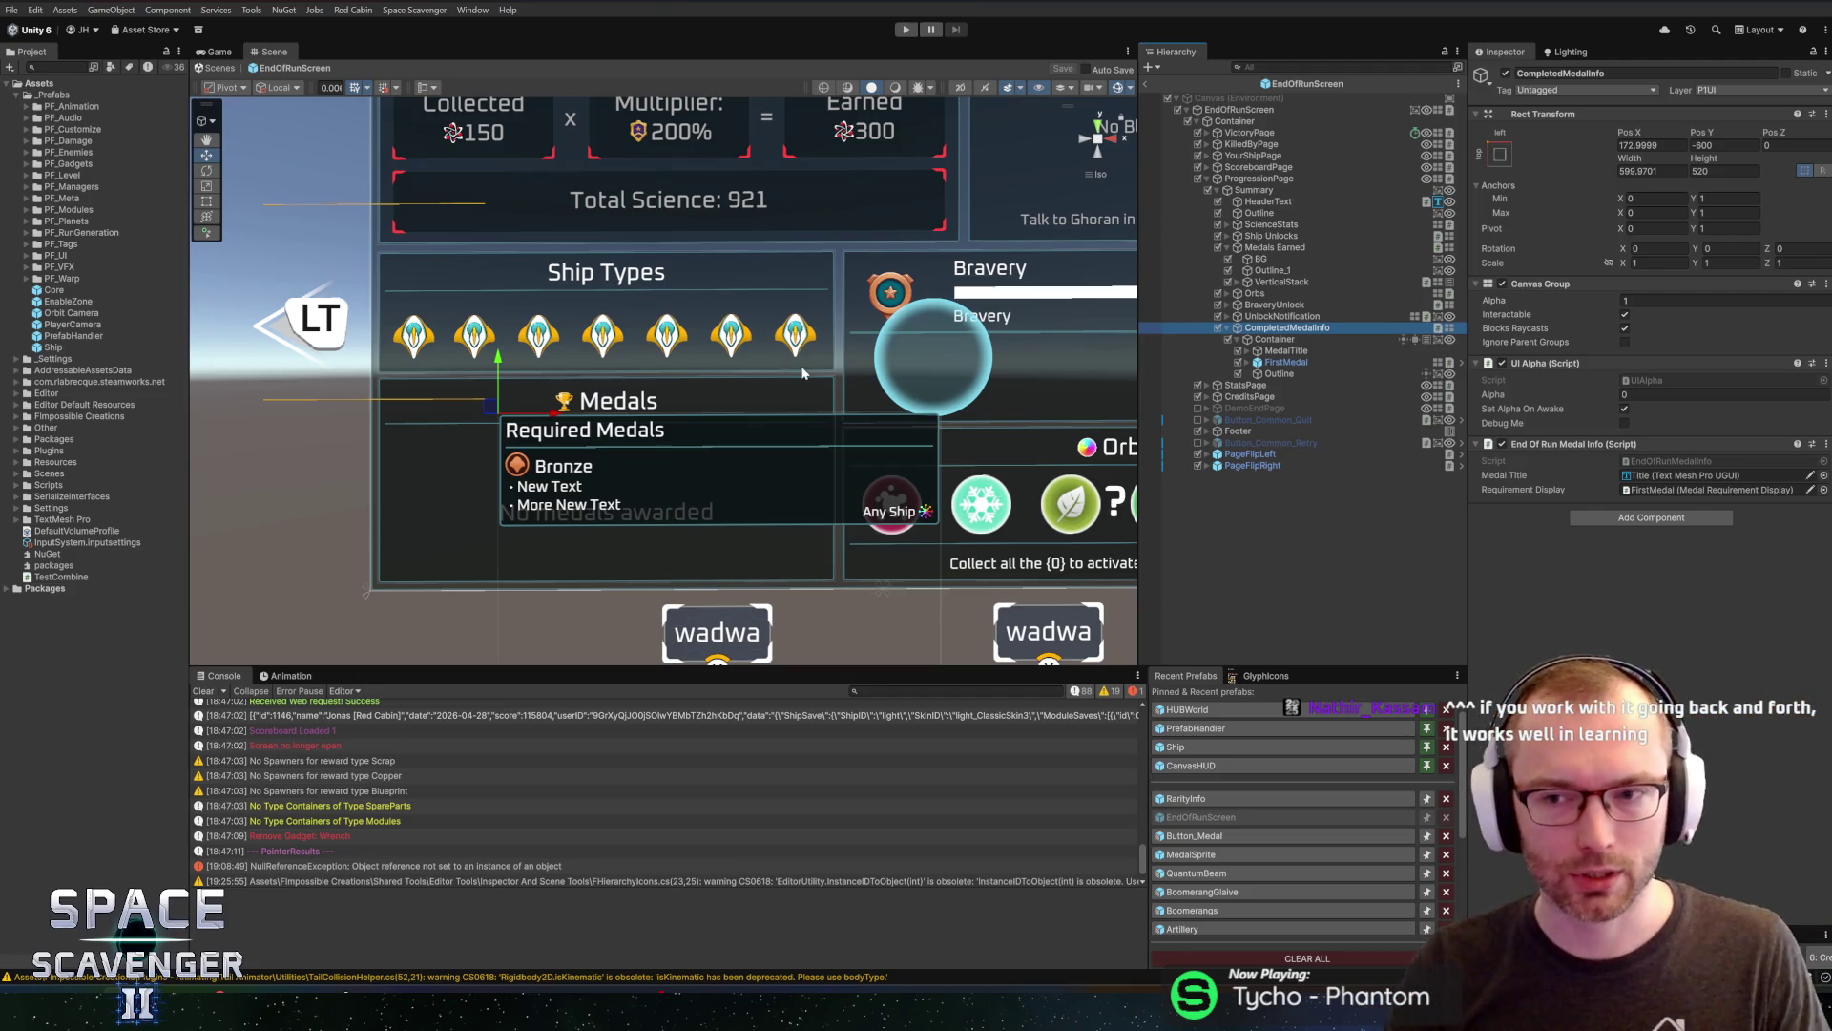
Open EndOfRunMedalInfo.cs in Rider from its Inspector component and add a blank line above the alpha field
scroll(802, 373, down, 3)
scroll(634, 334, up, 3)
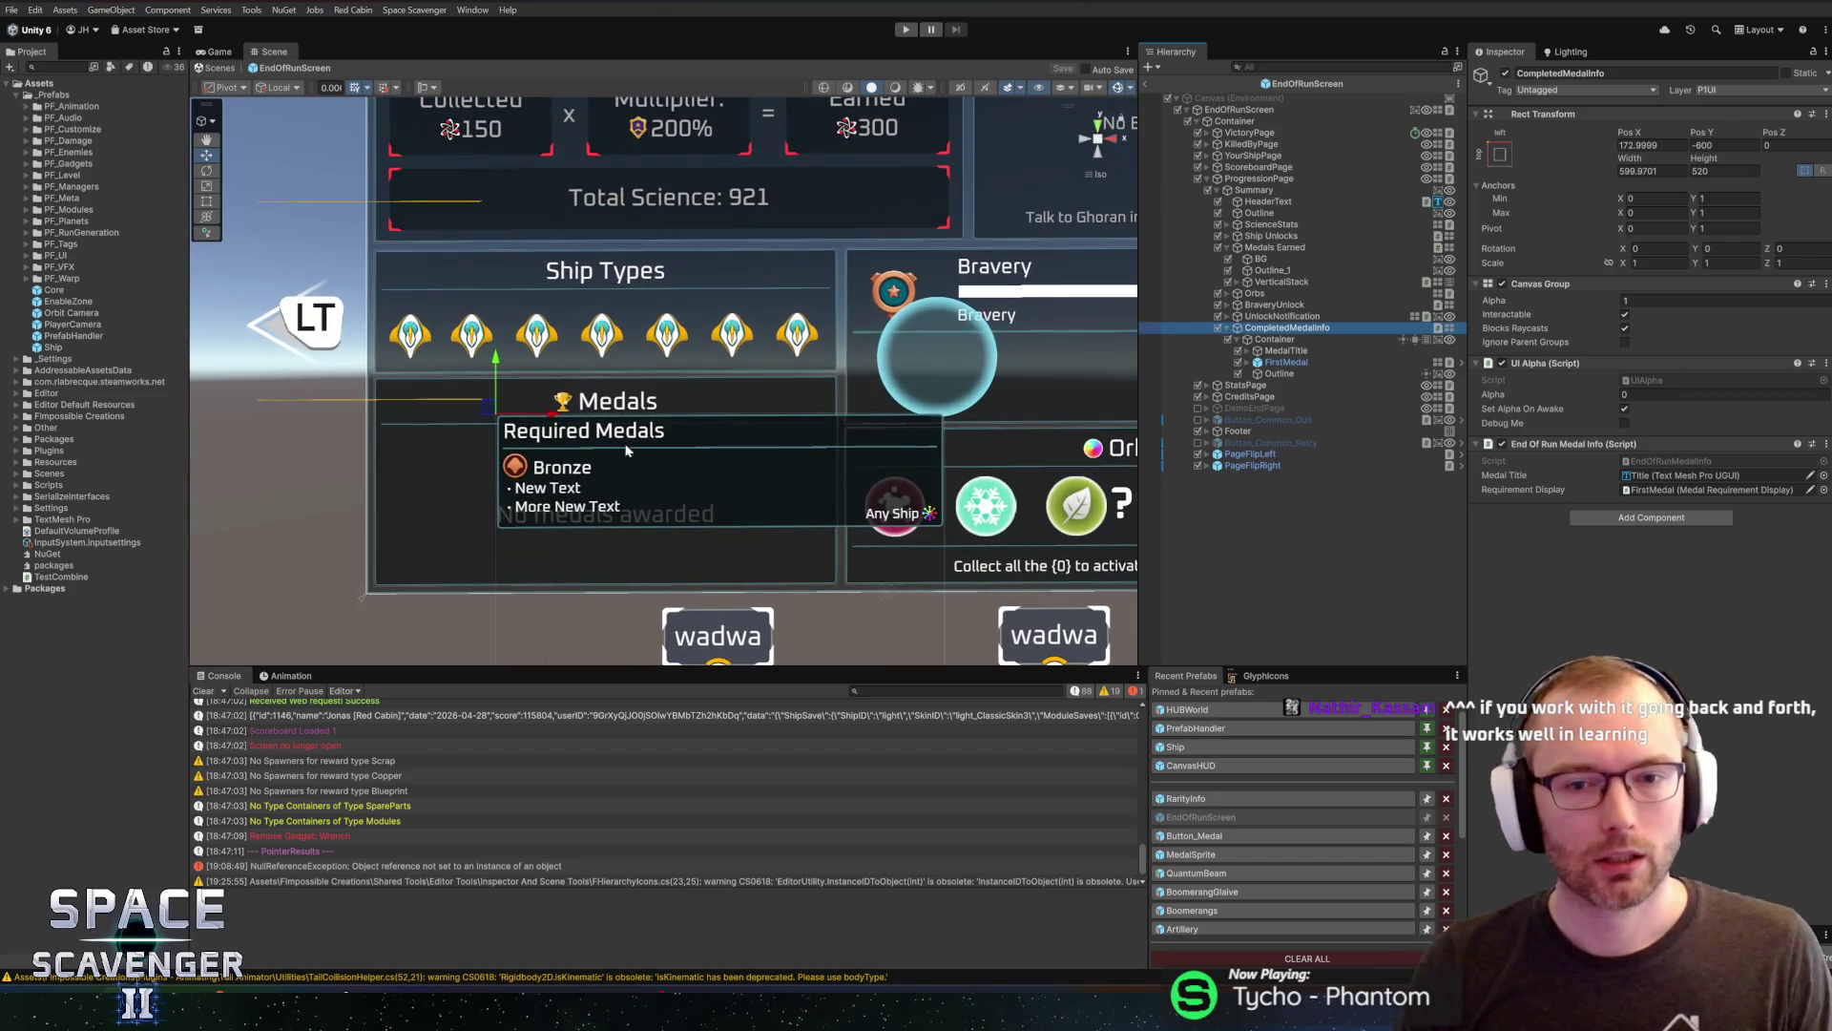
mouse_move(680, 436)
mouse_down()
mouse_move(775, 420)
mouse_move(730, 440)
mouse_move(707, 416)
mouse_up()
scroll(549, 413, up, 2)
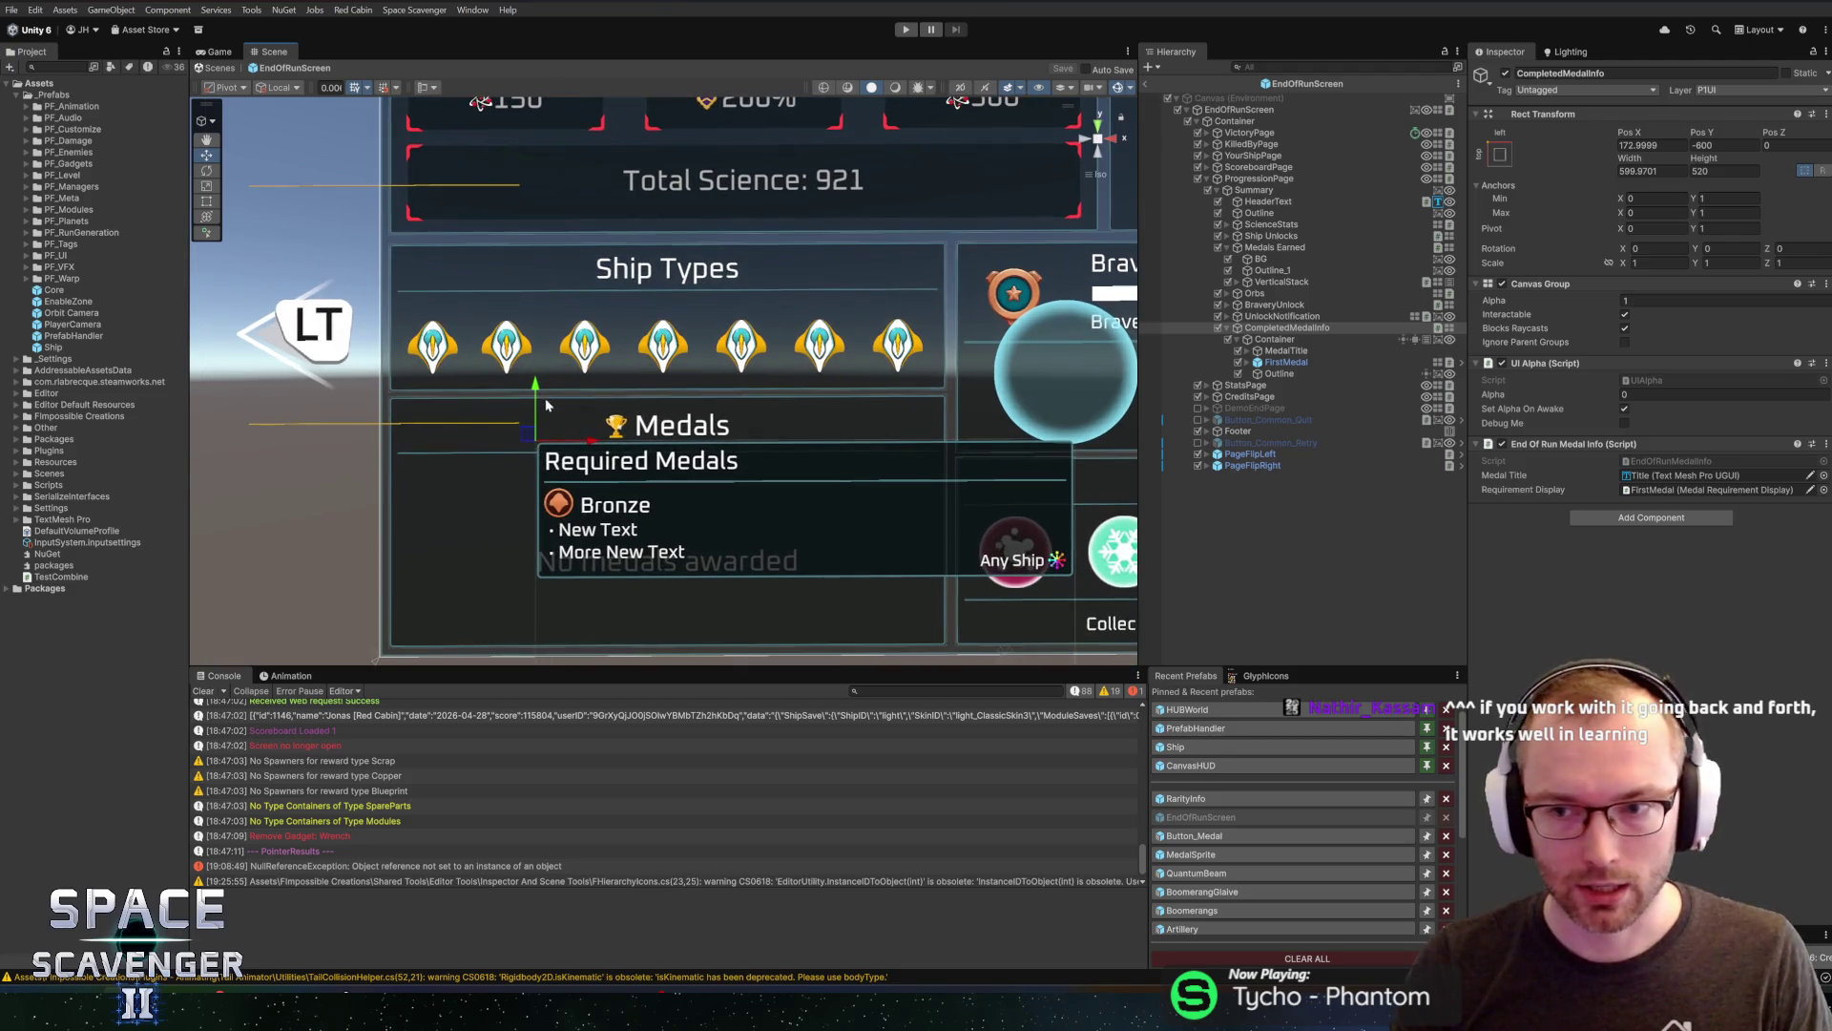
double_click(1573, 444)
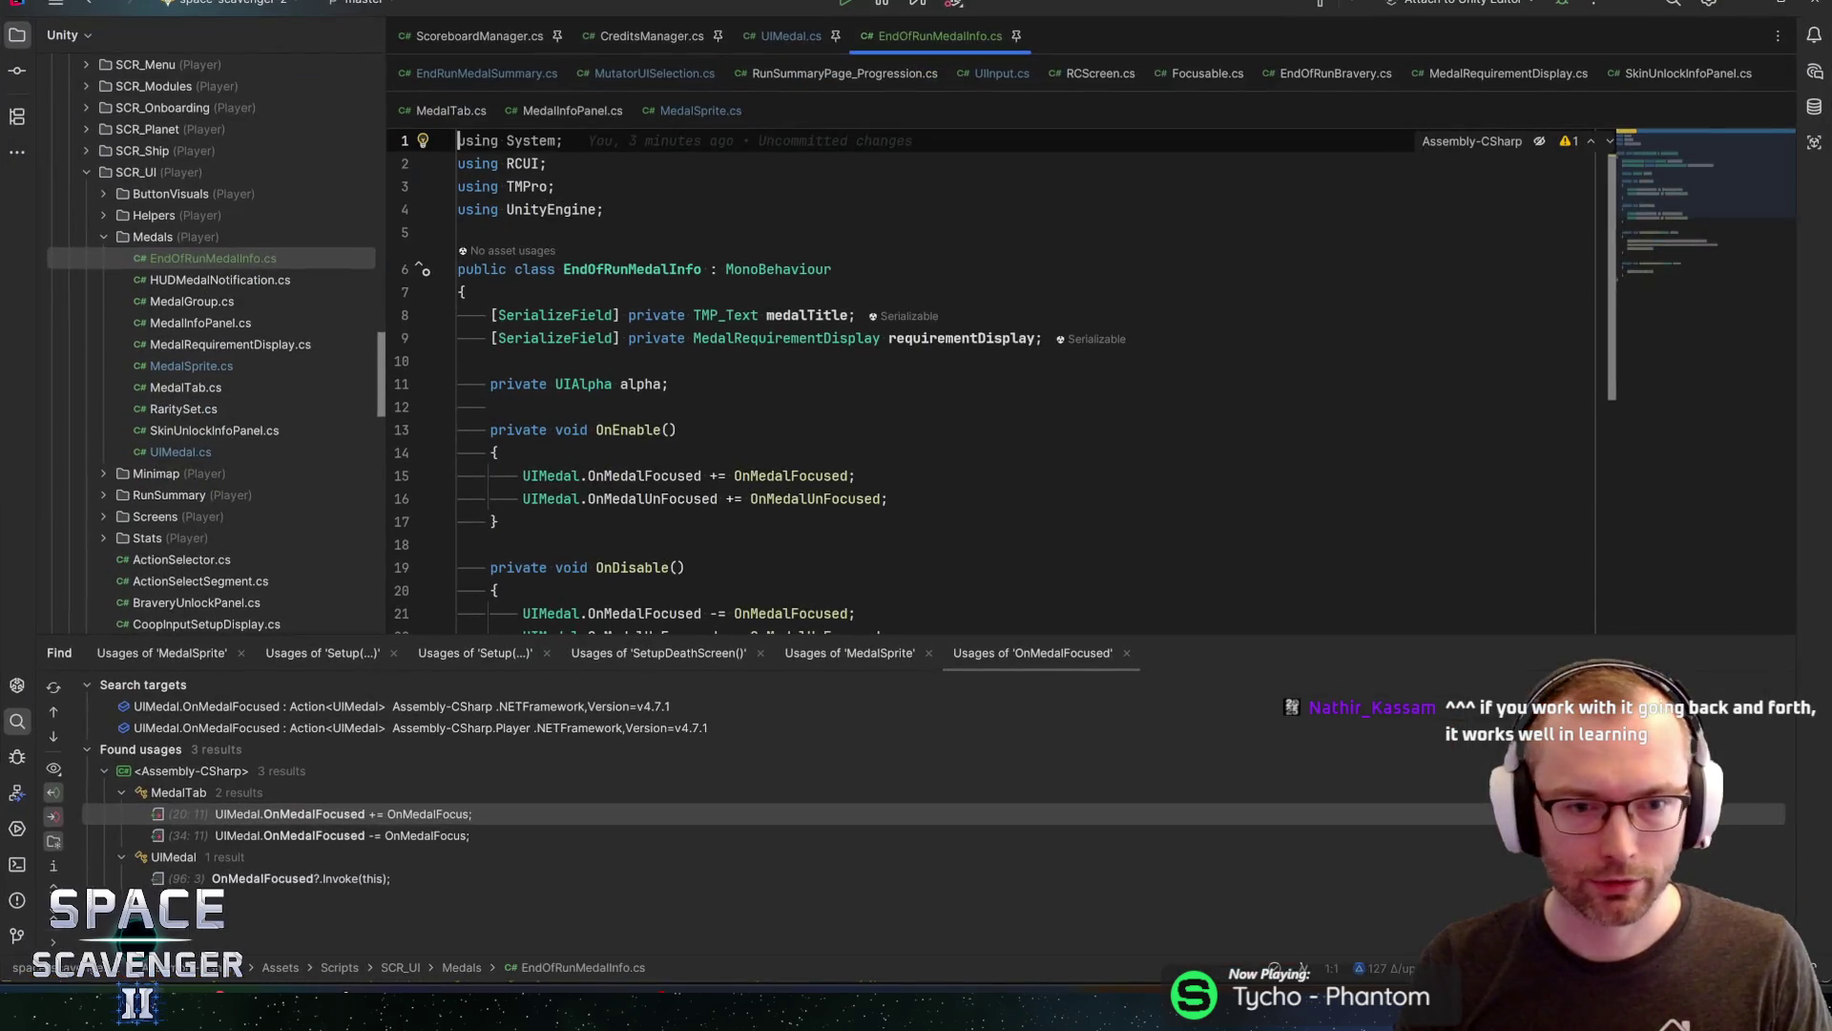
click(496, 361)
key(Return)
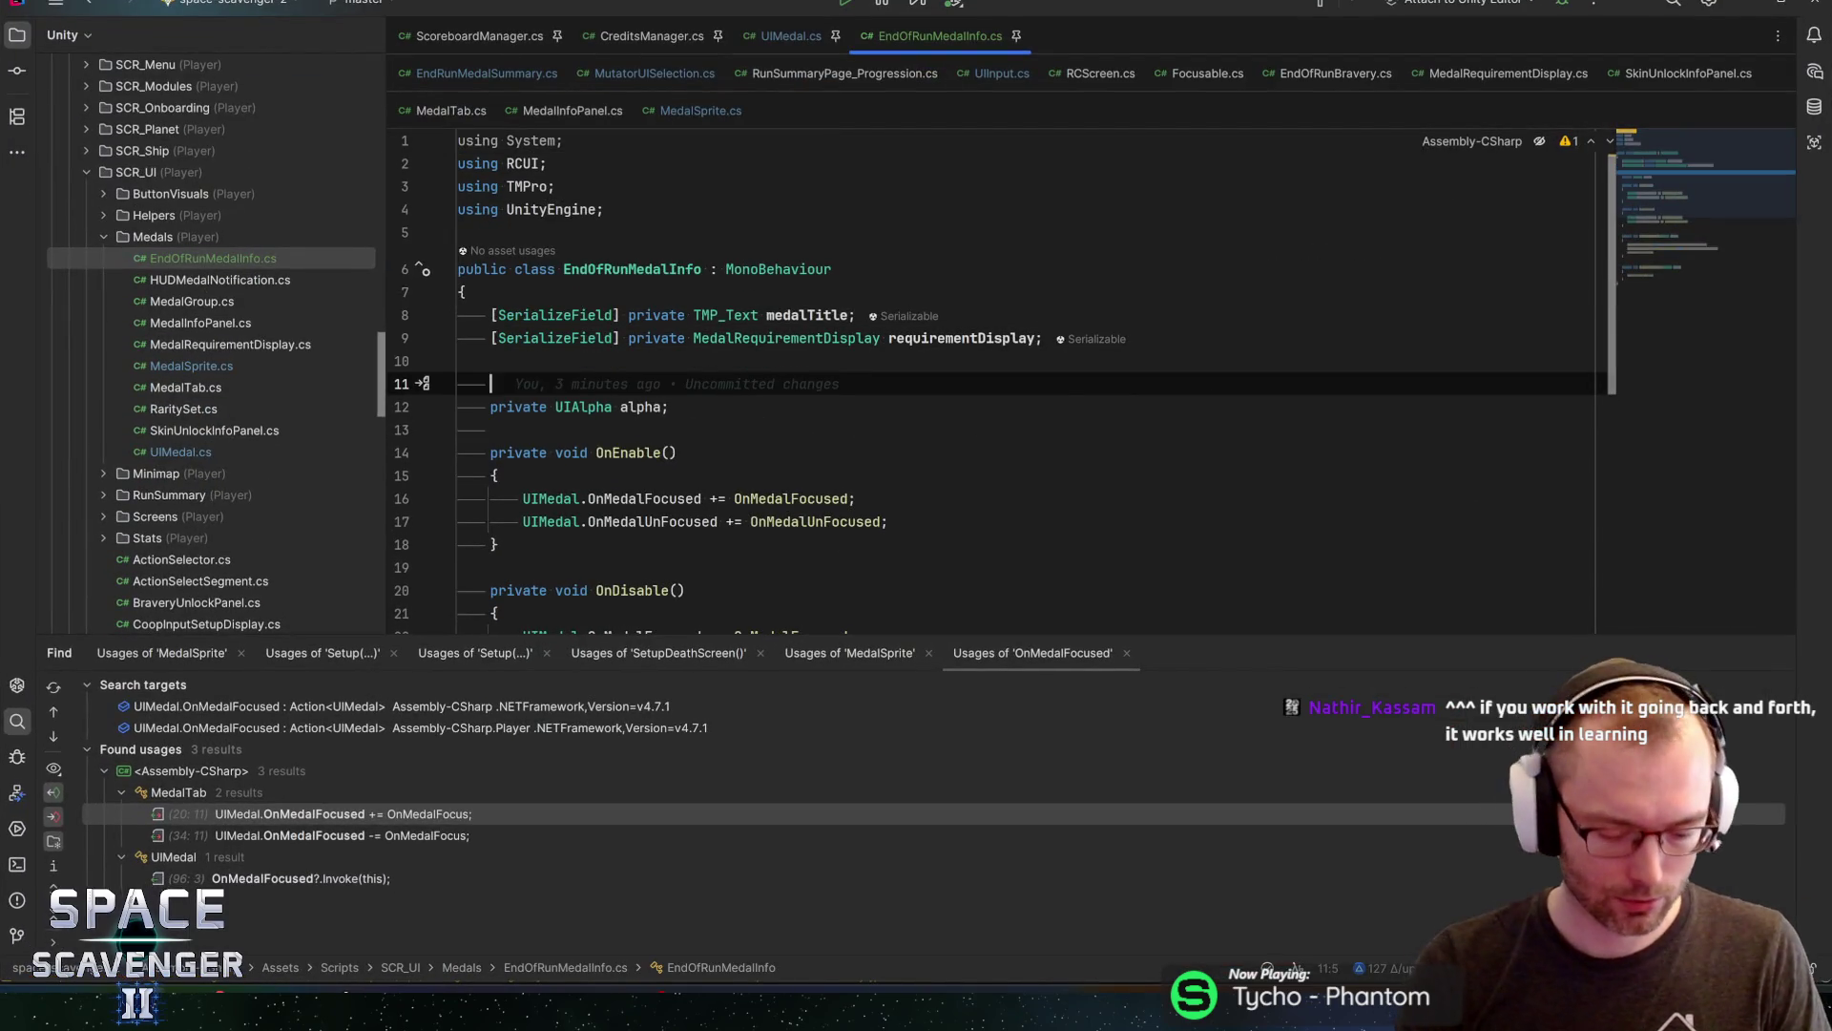
Declare a 'private RectTransform rectTransform;' field
text(priva)
key(Return)
text(private Rect)
key(Return)
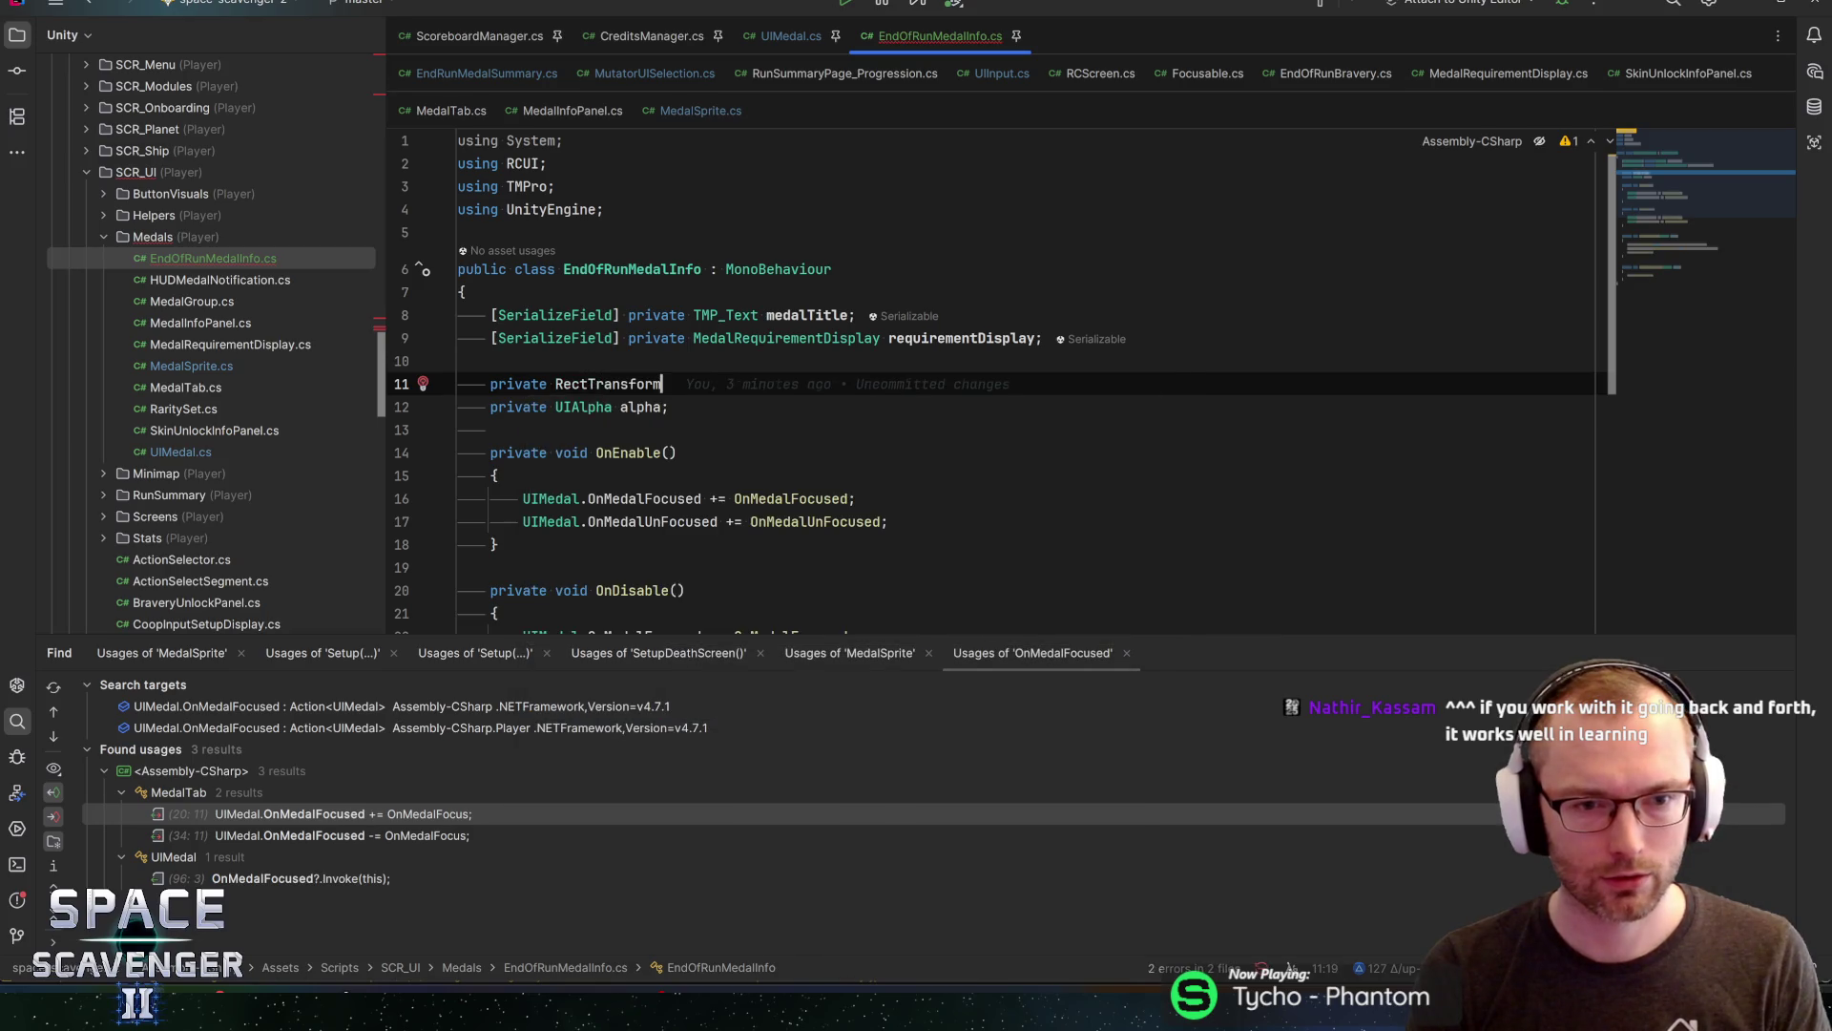
text( rect)
key(Return)
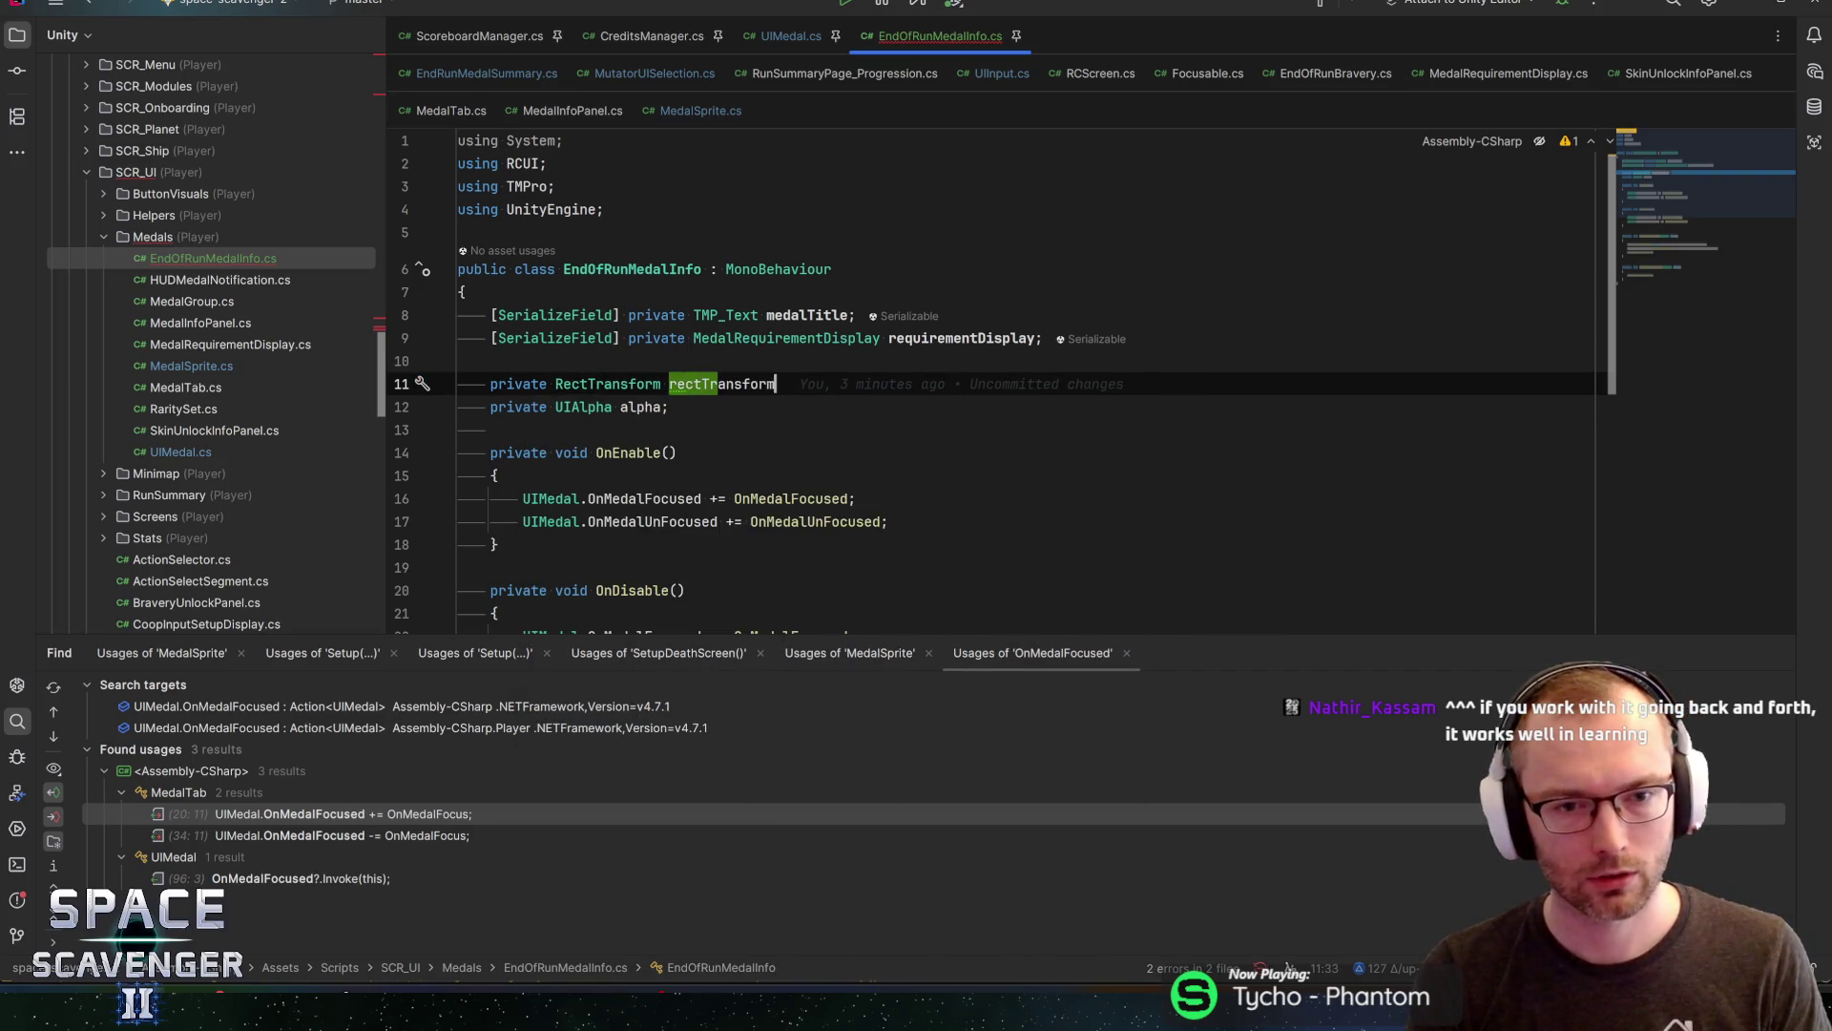
text(;)
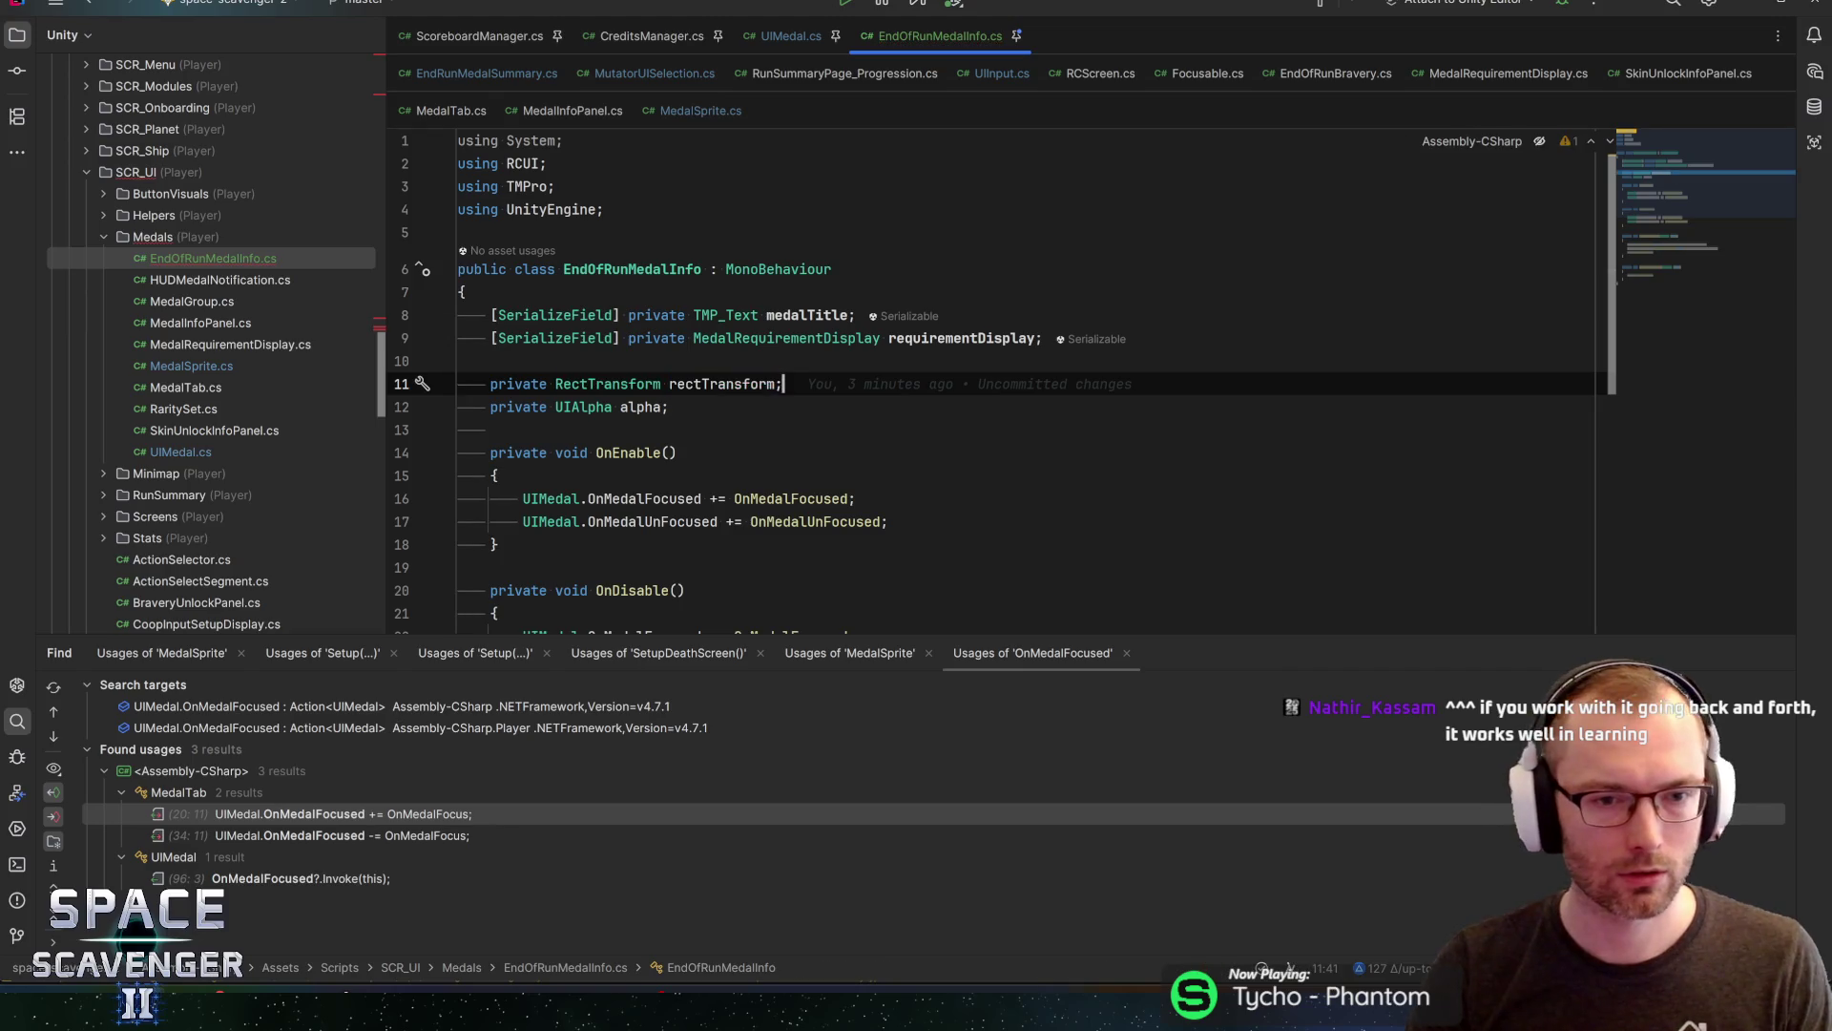
Begin a rectTransform.anchoredPosition assignment at the start of OnMedalFocused
scroll(993, 391, down, 3)
scroll(992, 391, down, 3)
click(506, 420)
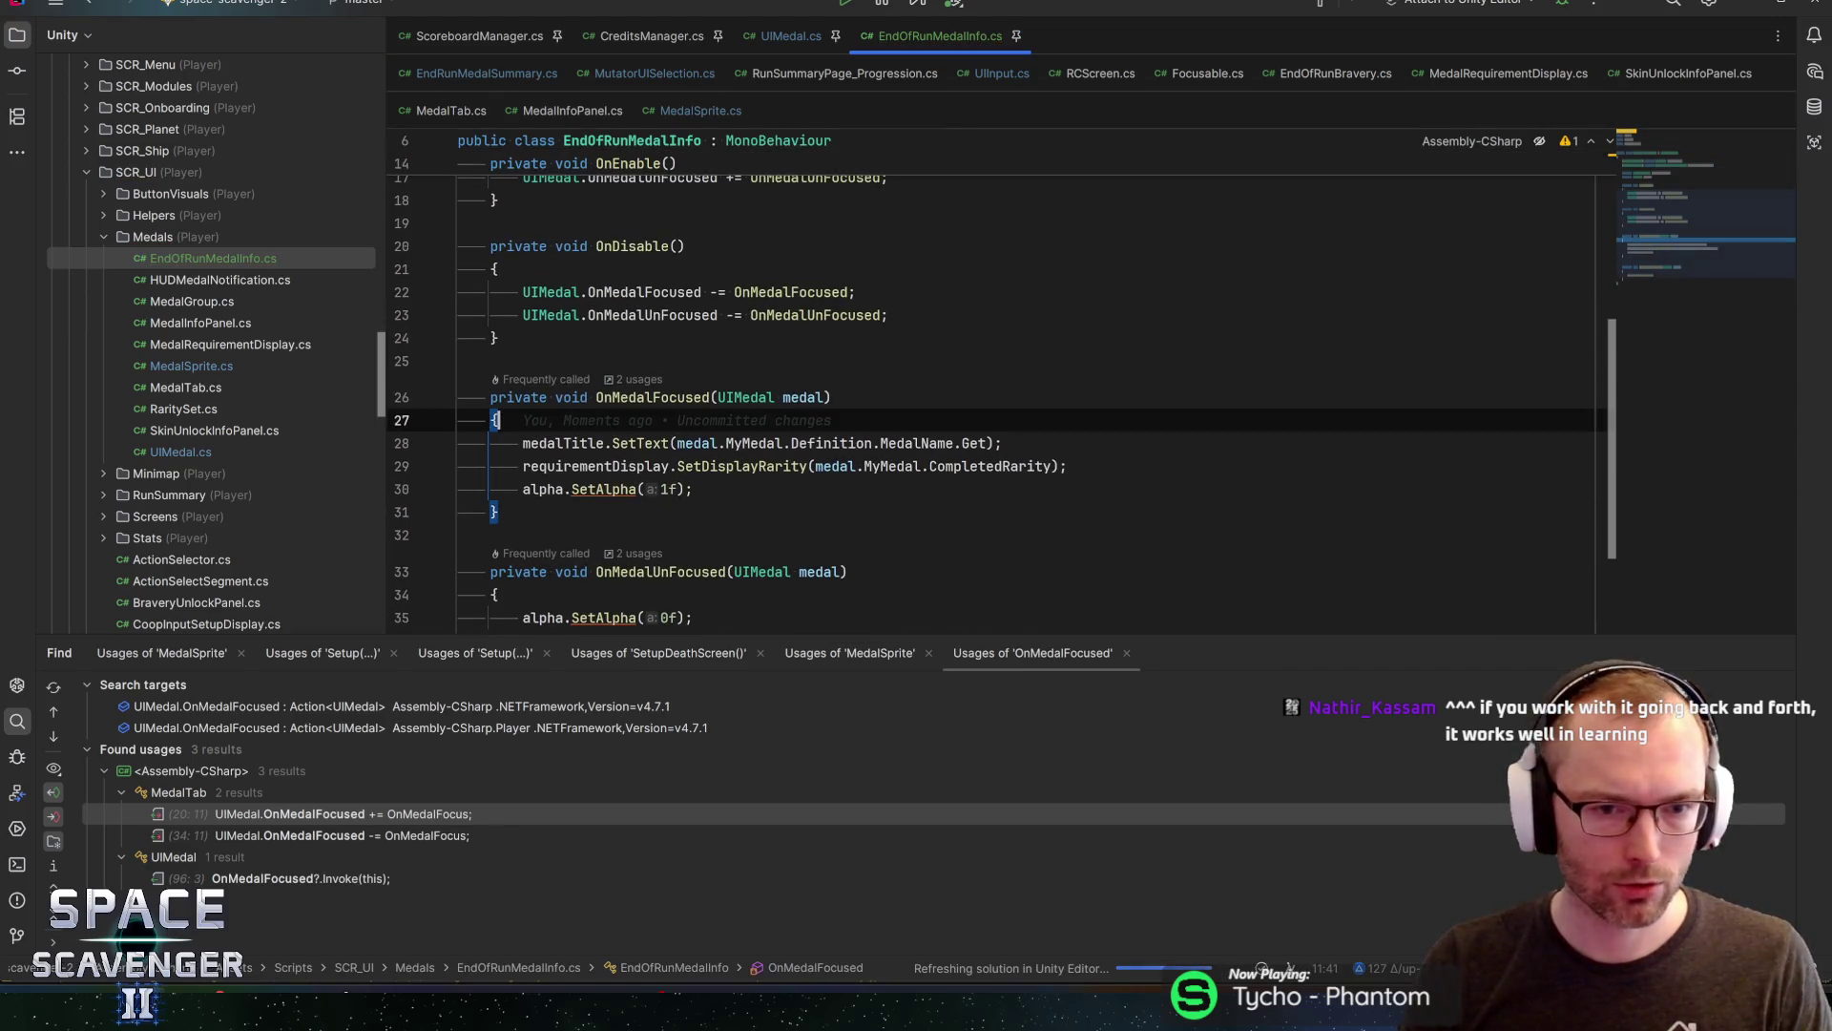
key(Return)
text(rectTransform.)
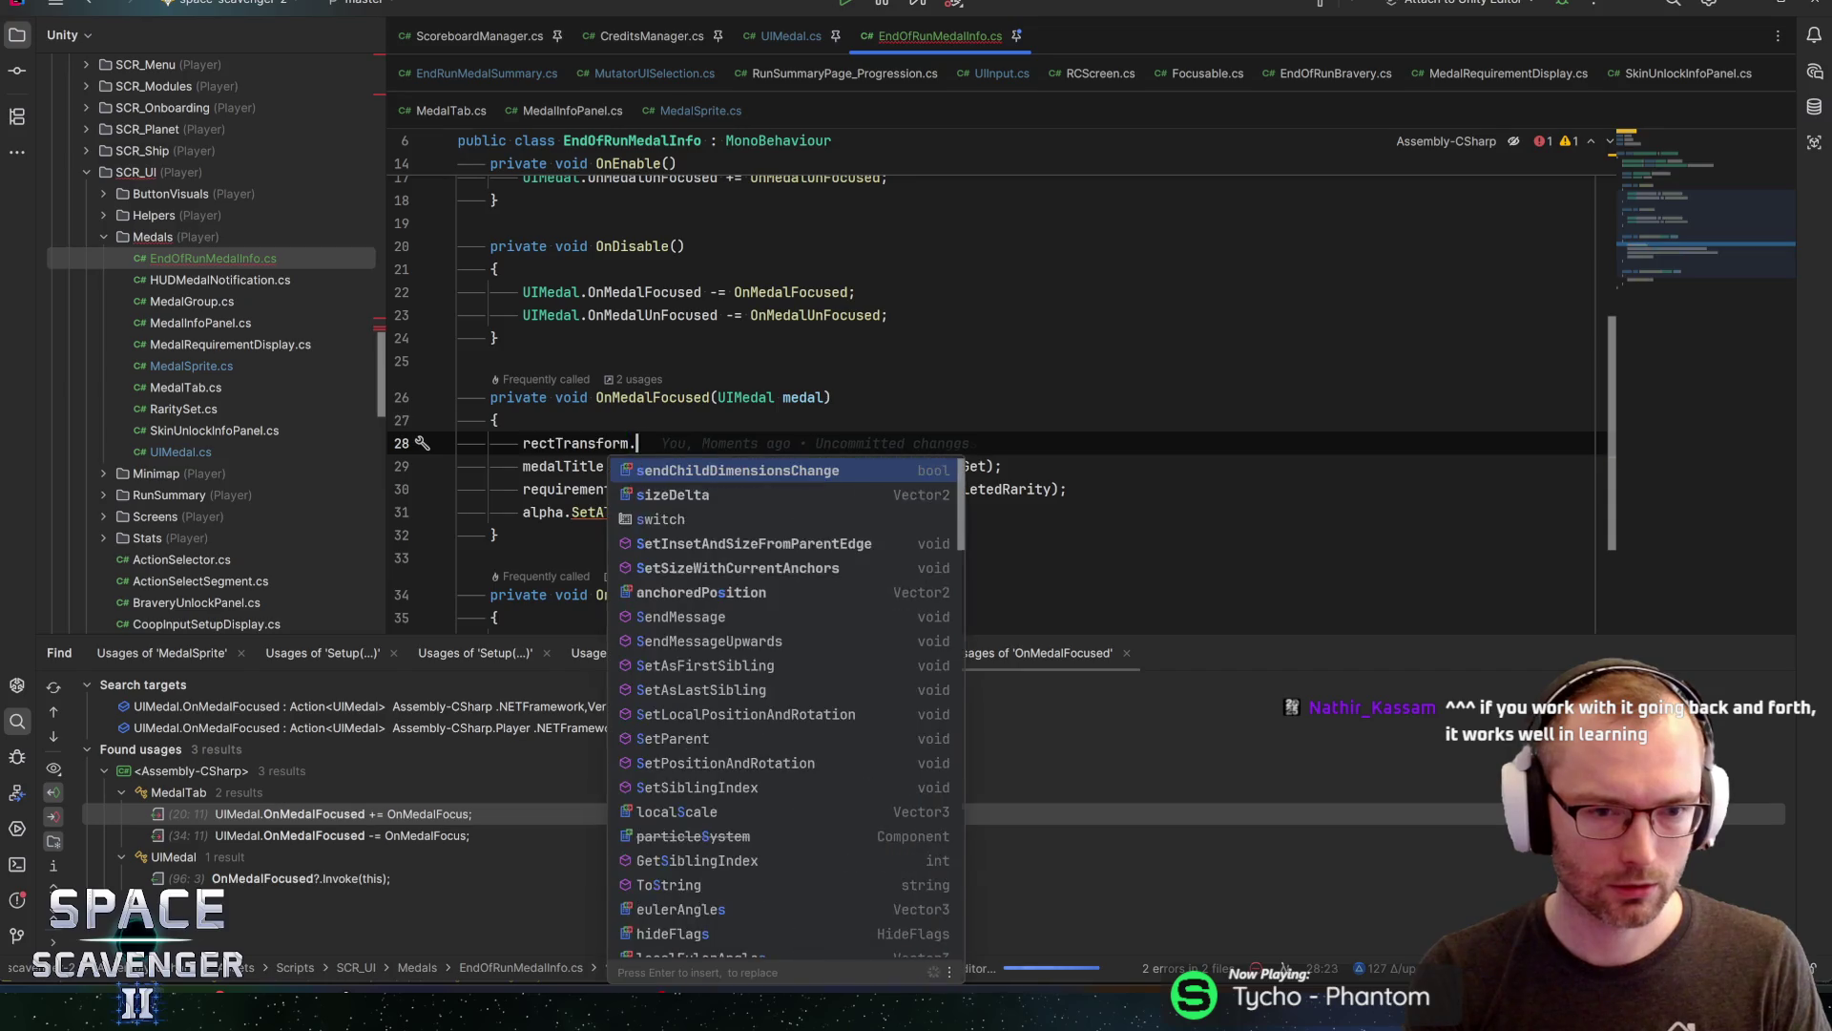
text(pos)
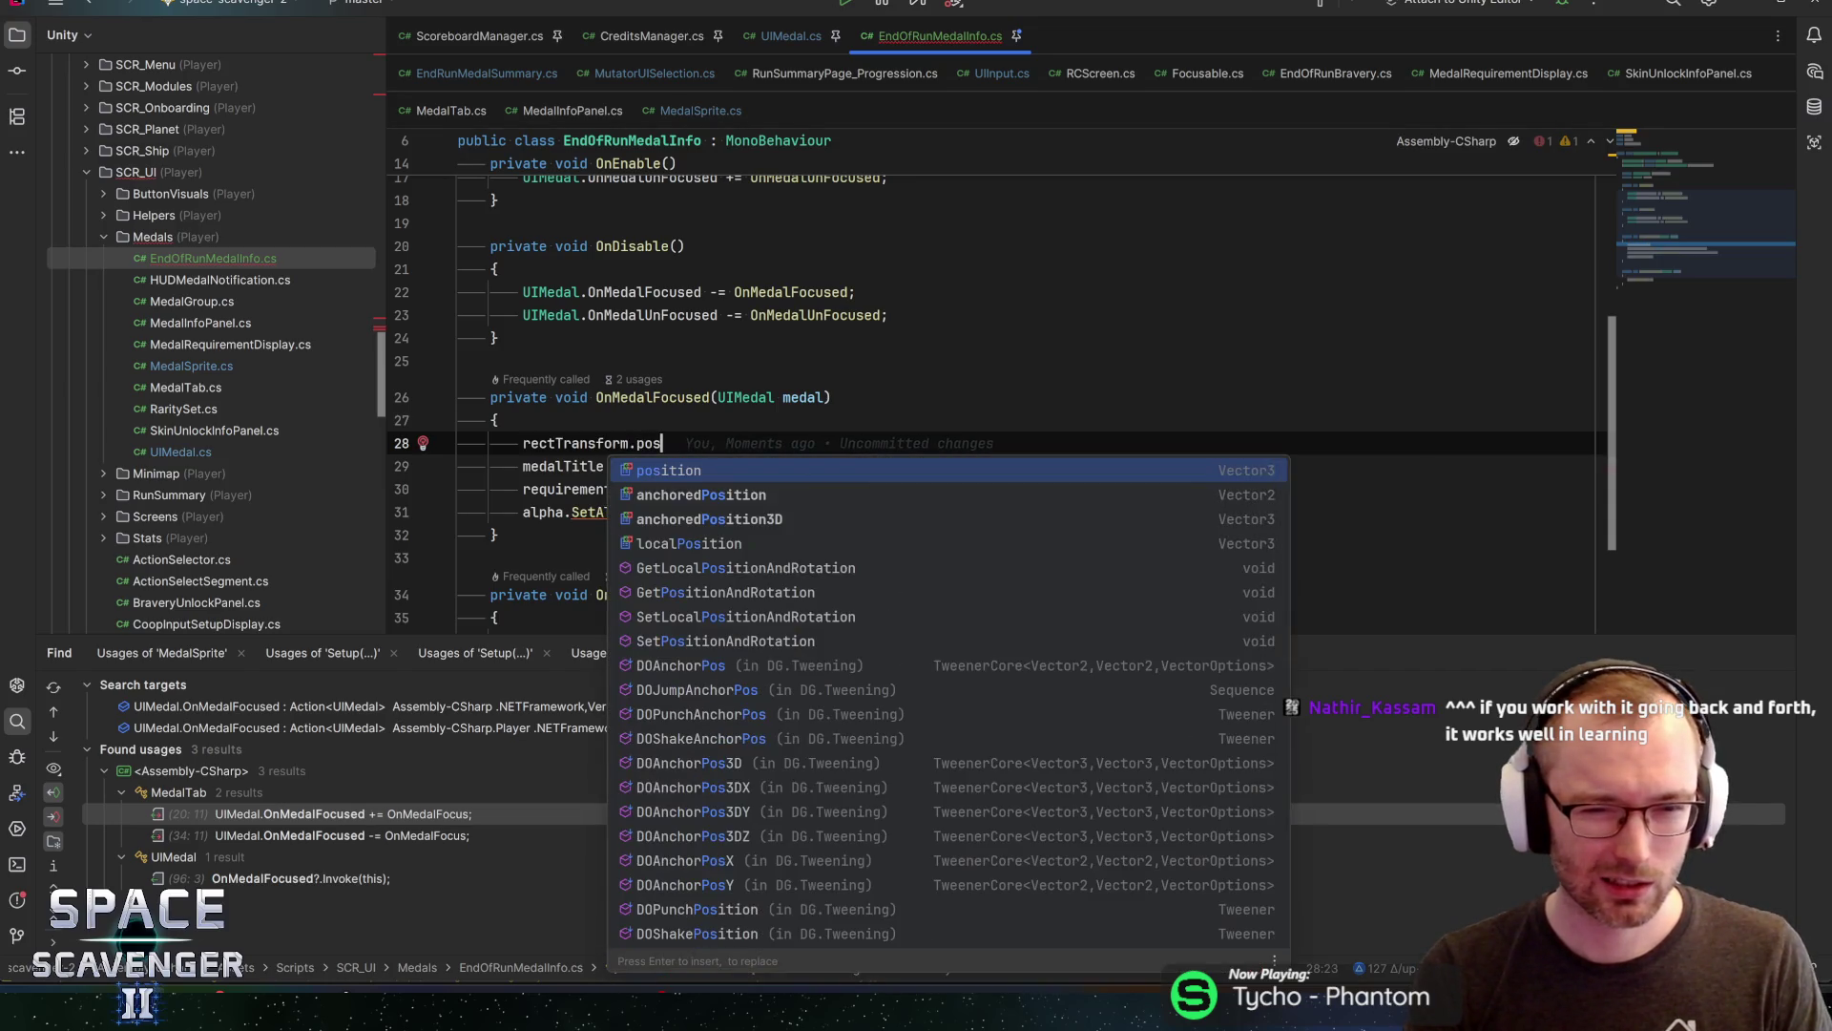
key(BackSpace)
key(BackSpace)
key(BackSpace)
text(anch)
key(Return)
Set anchoredPosition to the focused medal's pivot via ((RectTransform)medal.transform).pivot
text(= )
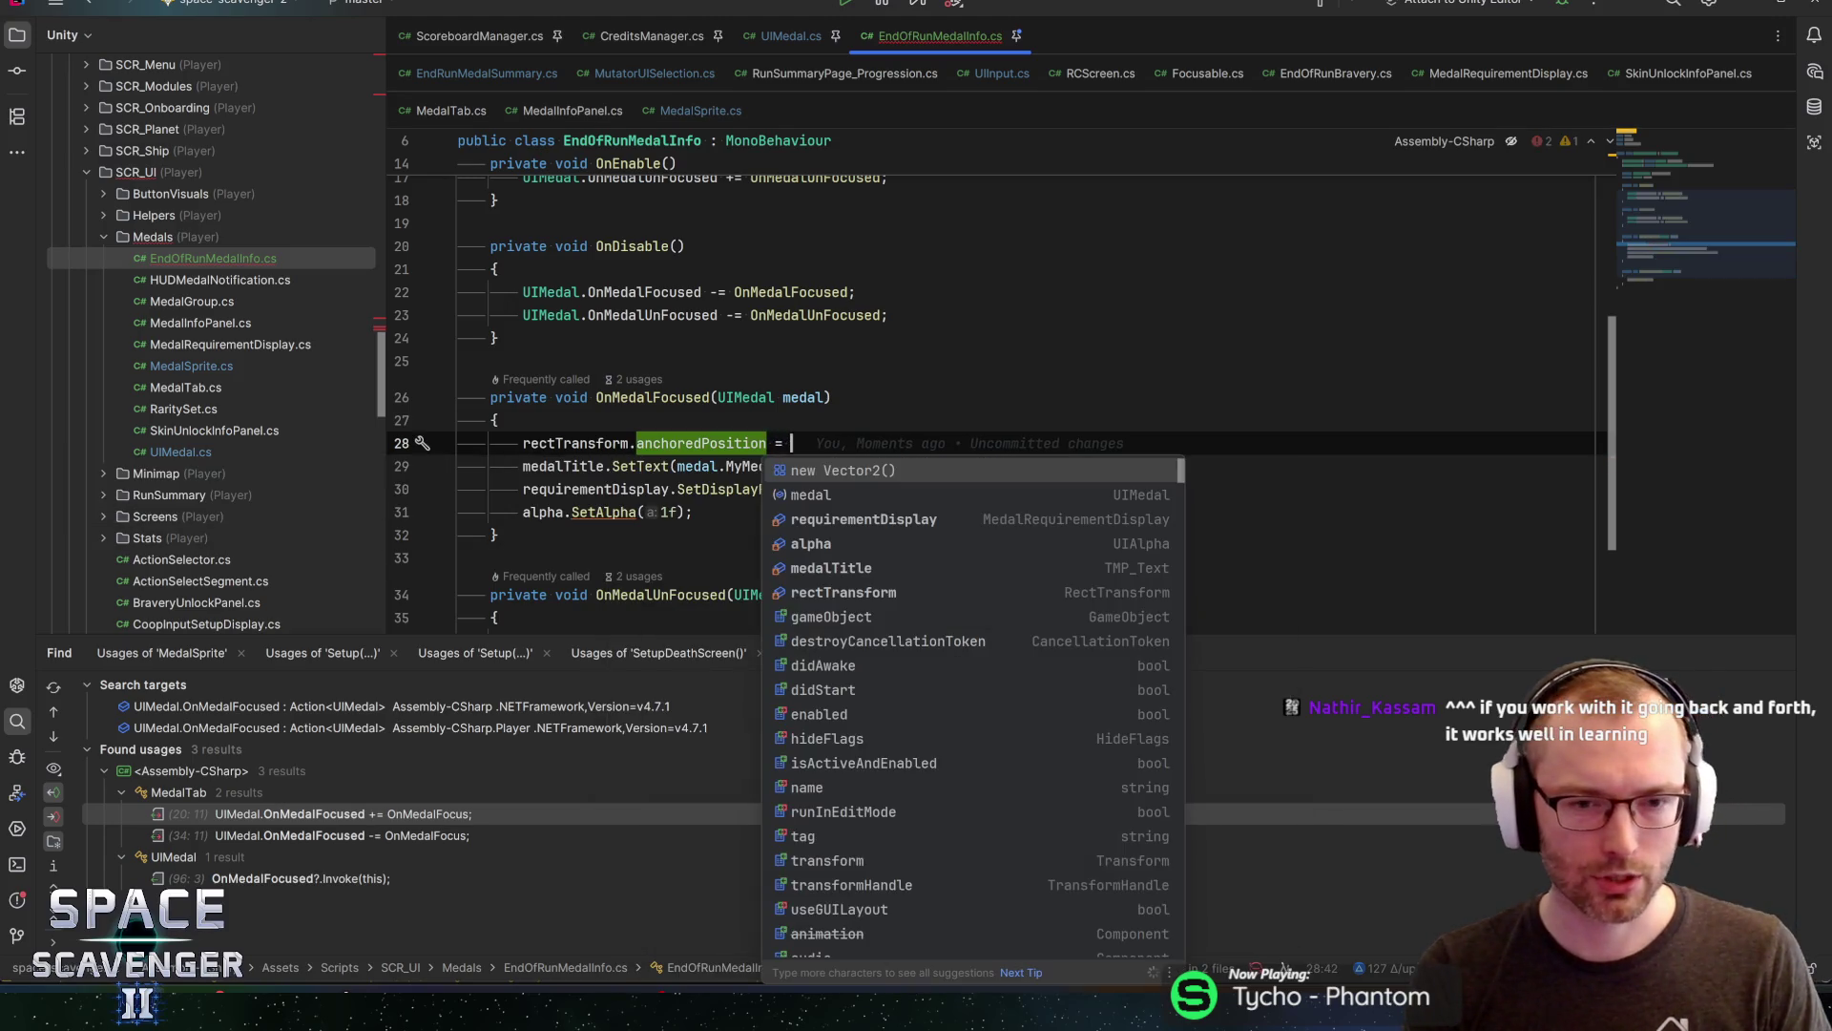
text(medal.rect)
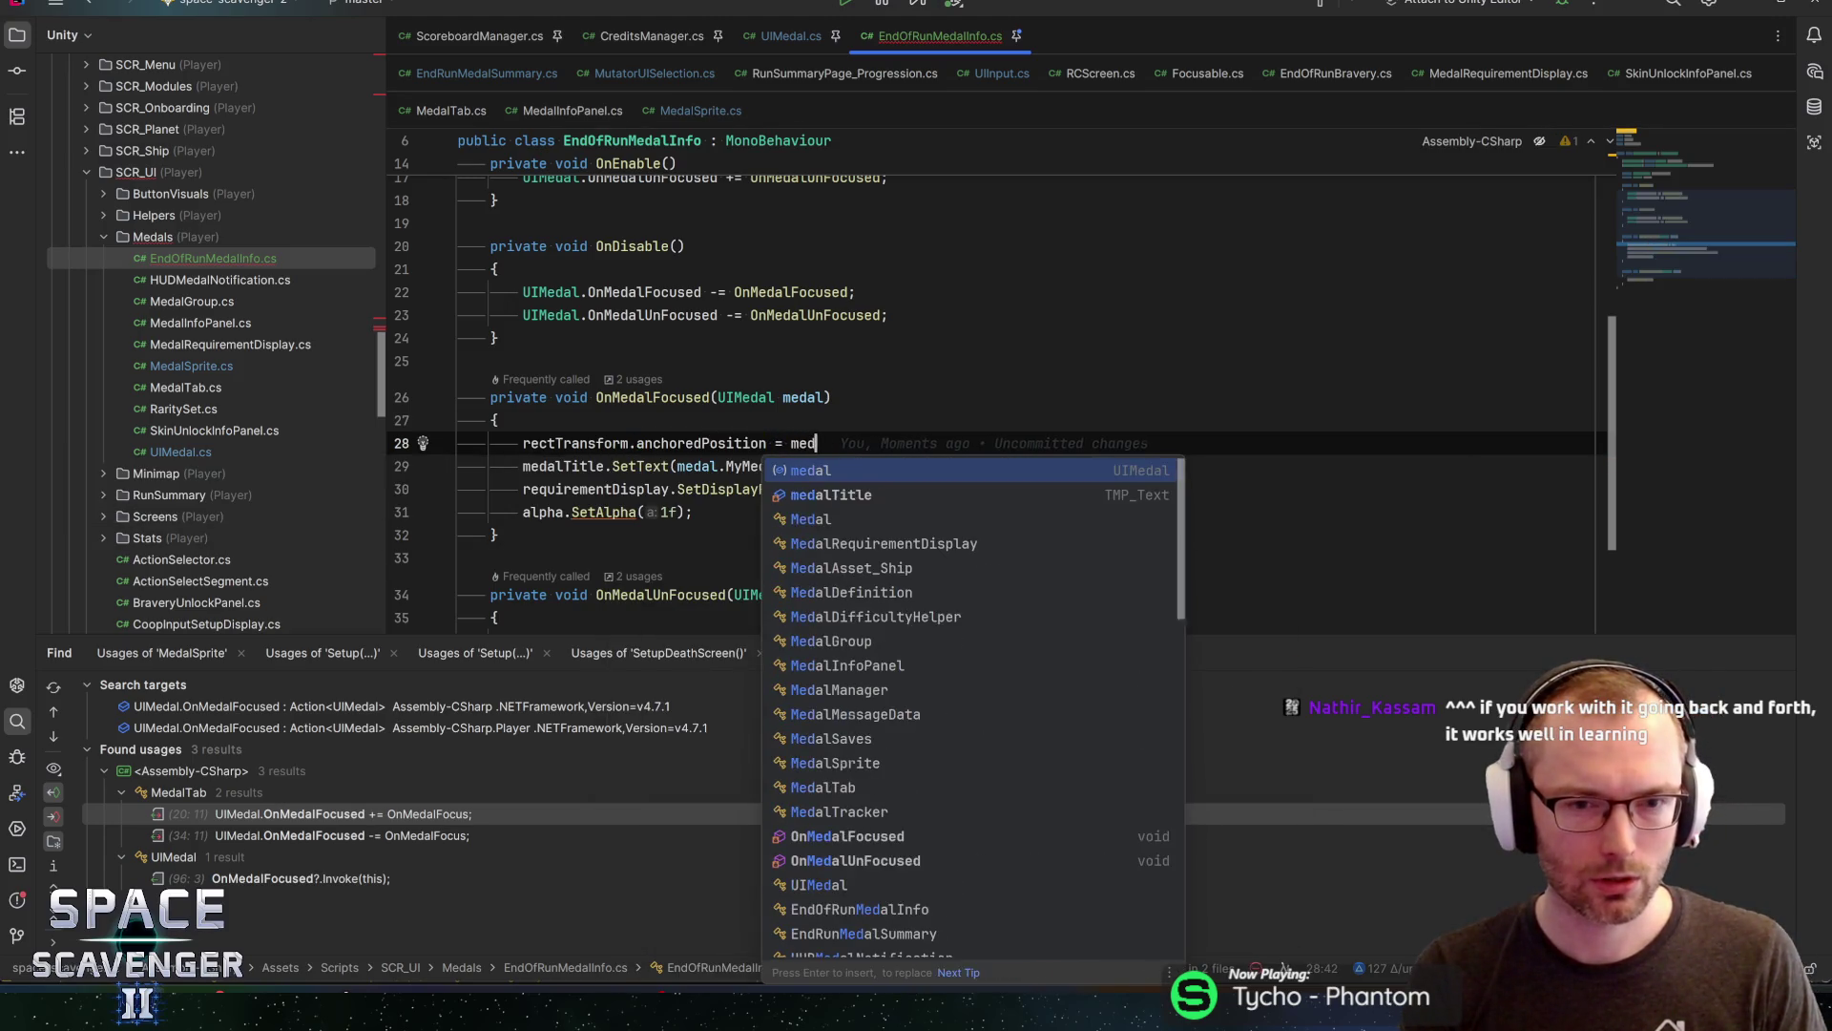
key(Escape)
key(BackSpace)
key(BackSpace)
key(BackSpace)
text(t)
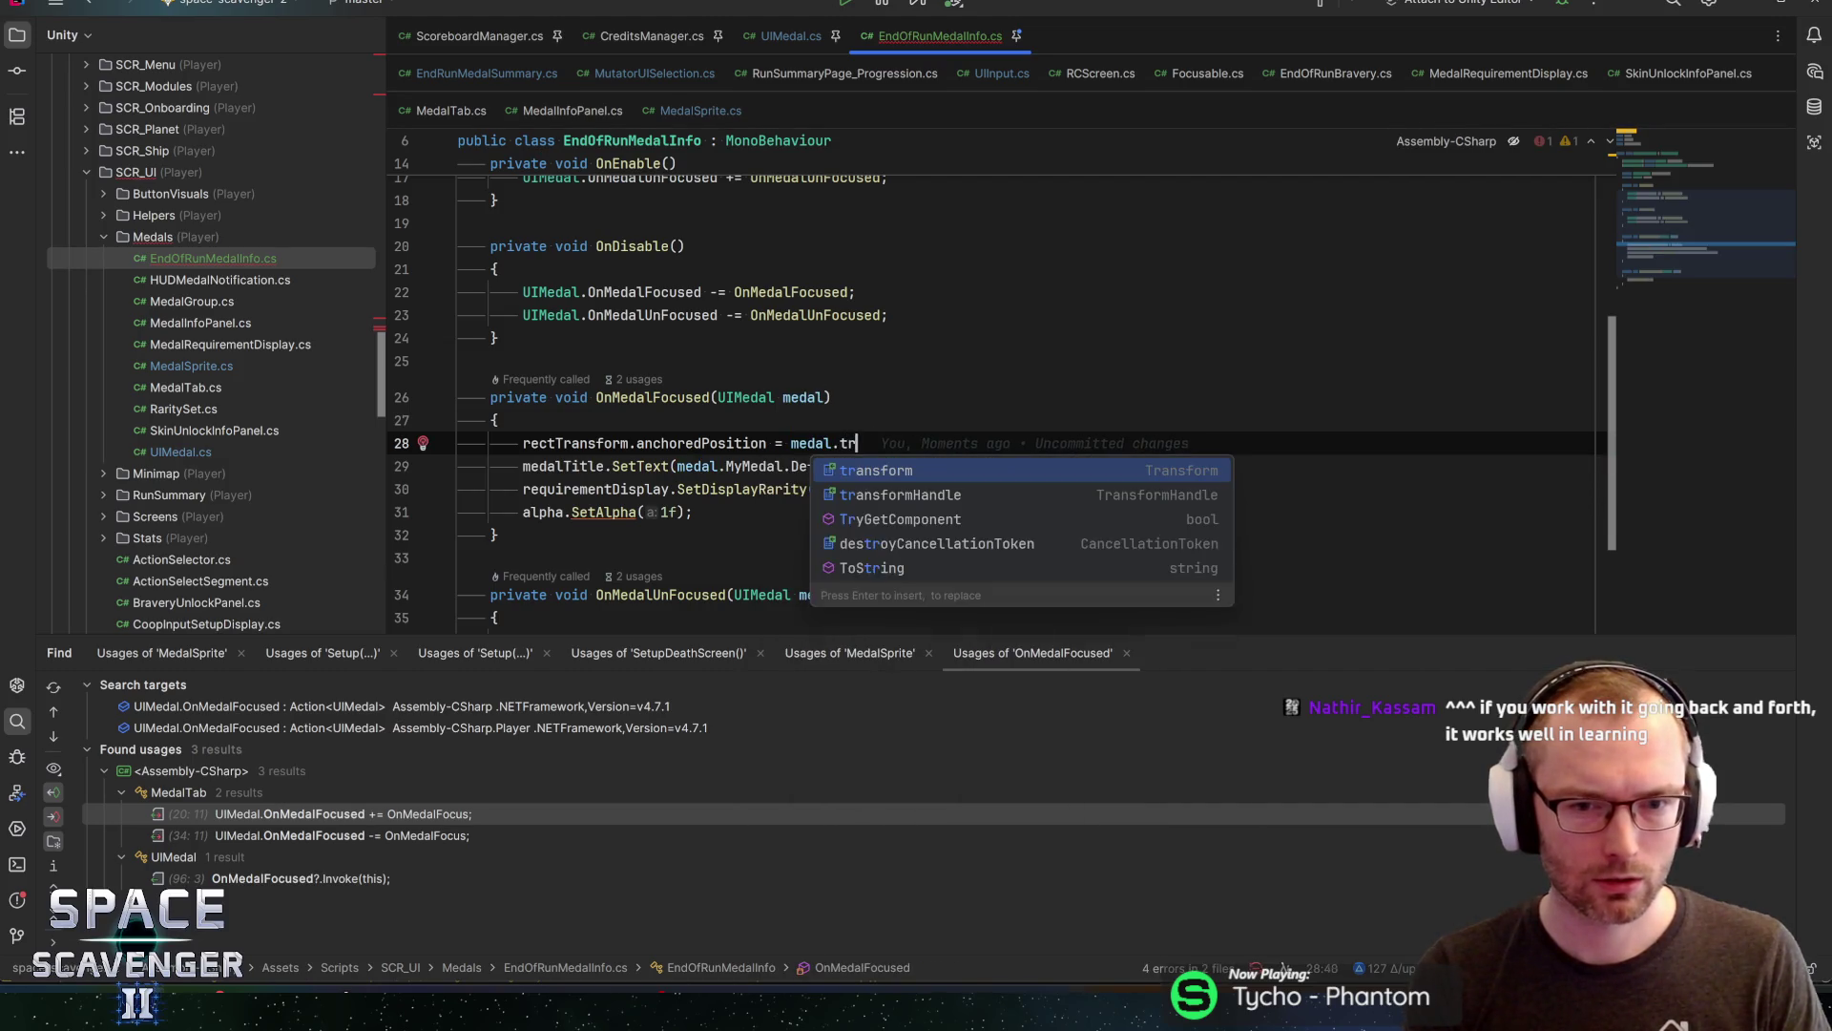
text(r)
key(Return)
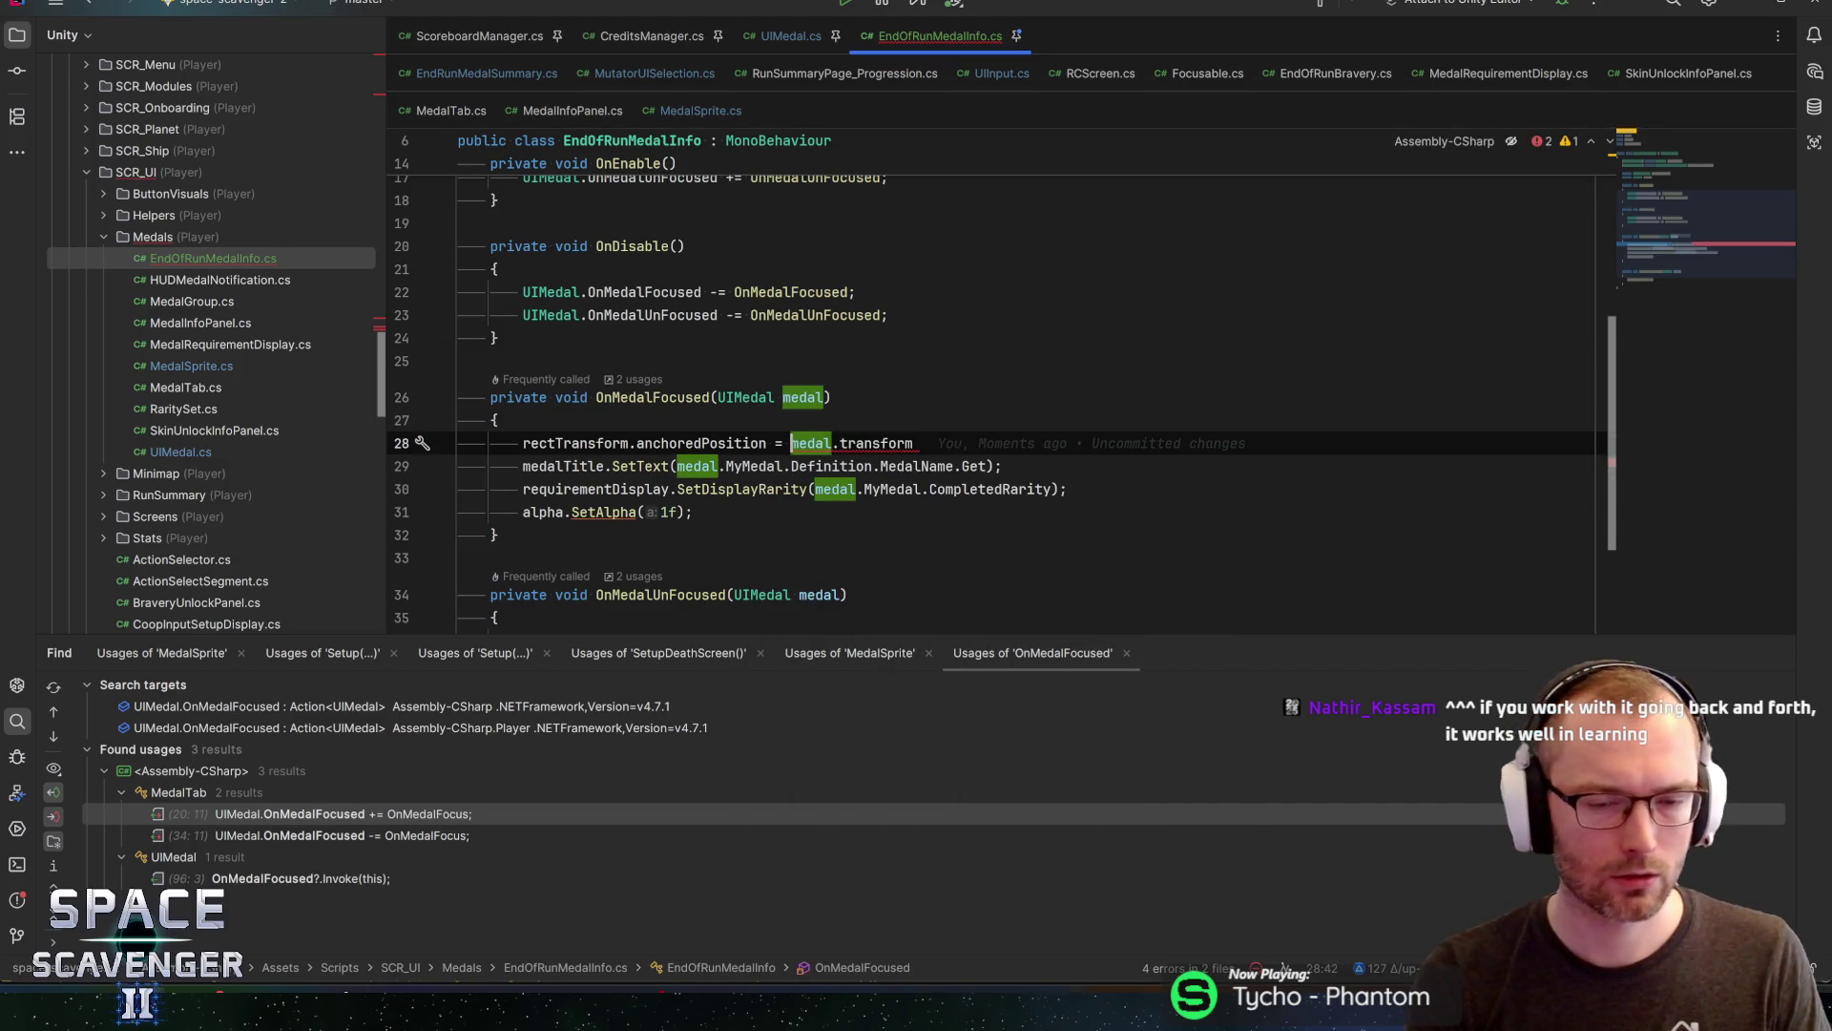
text(((RectTransform))
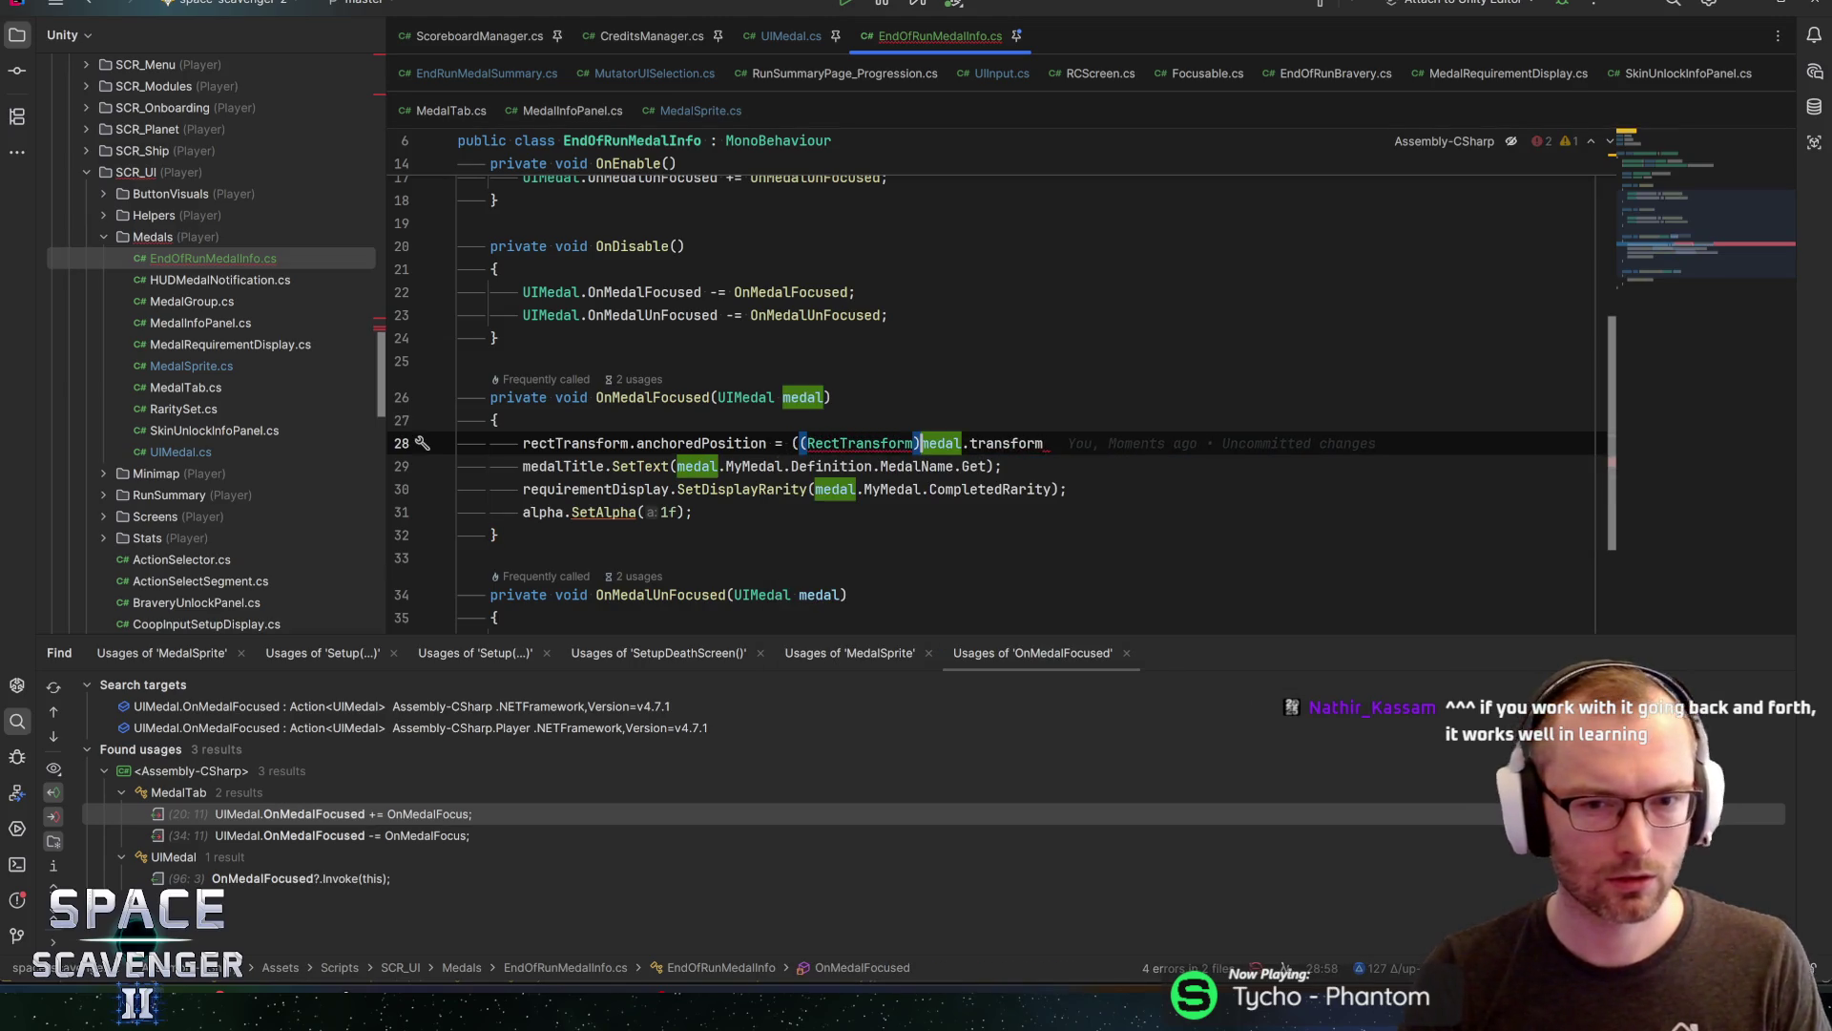
key(End)
text().)
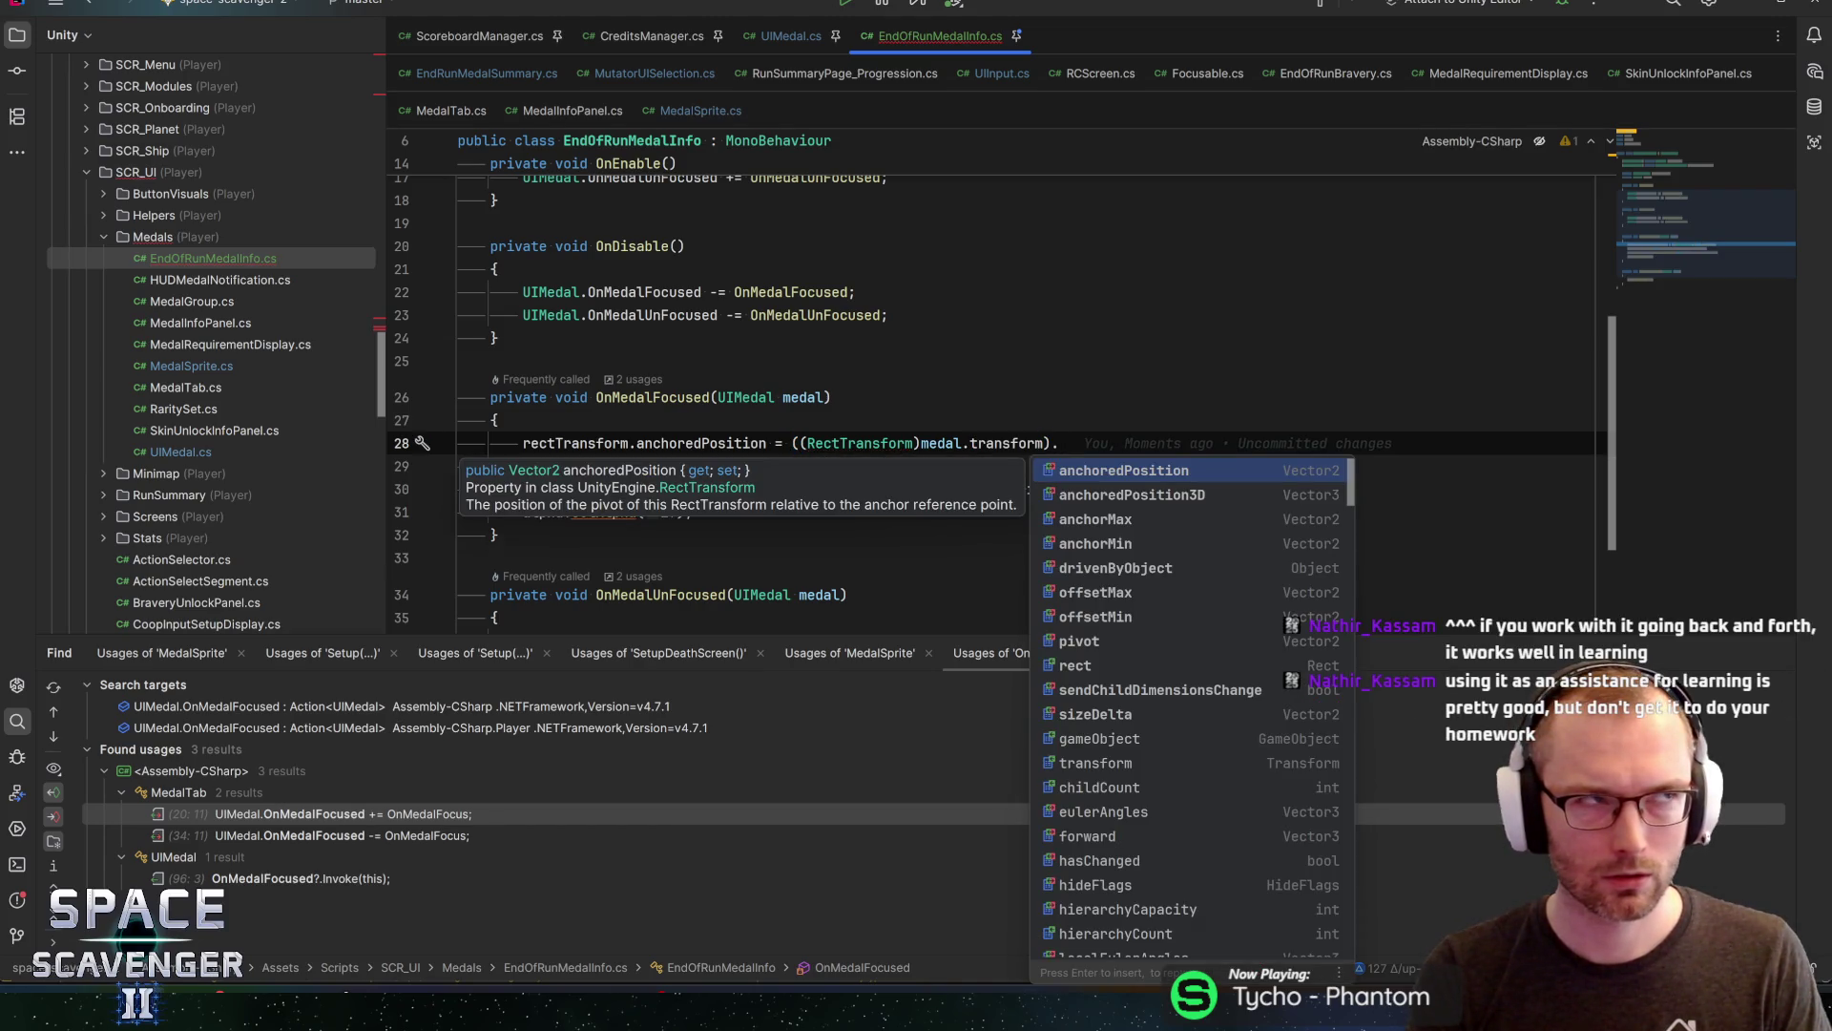
text(top)
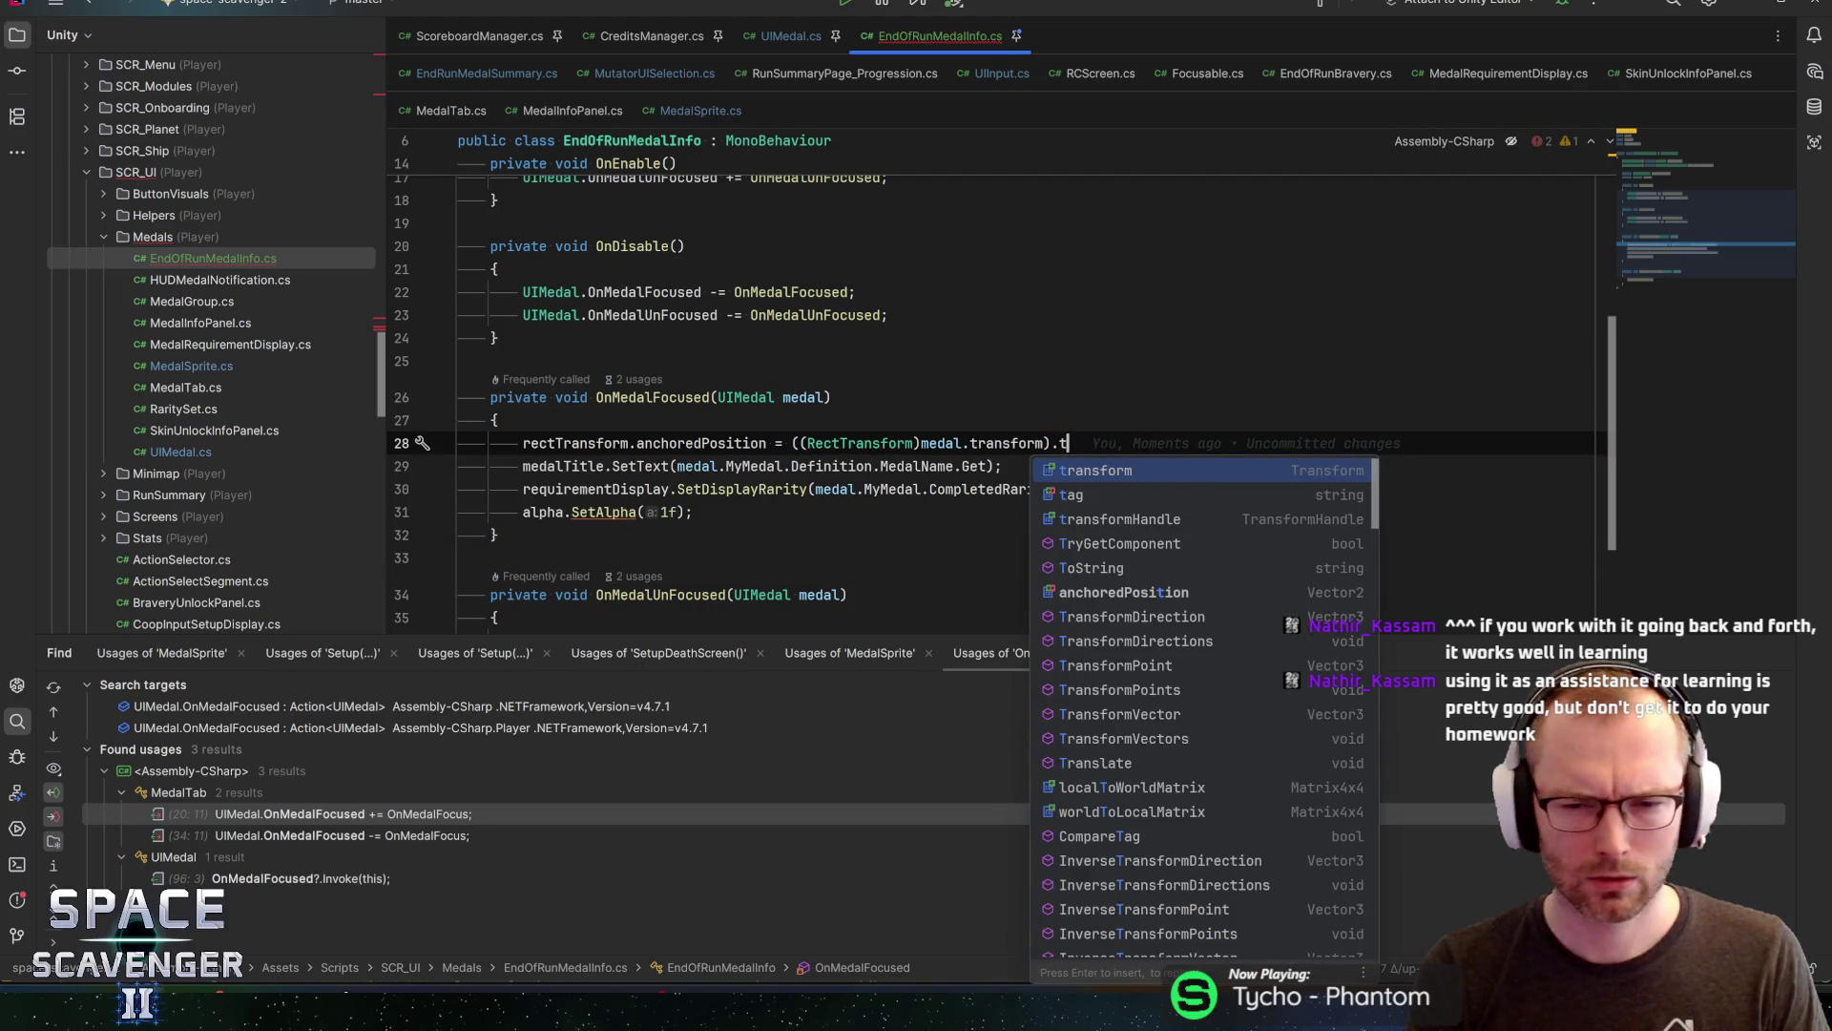
key(BackSpace)
key(BackSpace)
key(BackSpace)
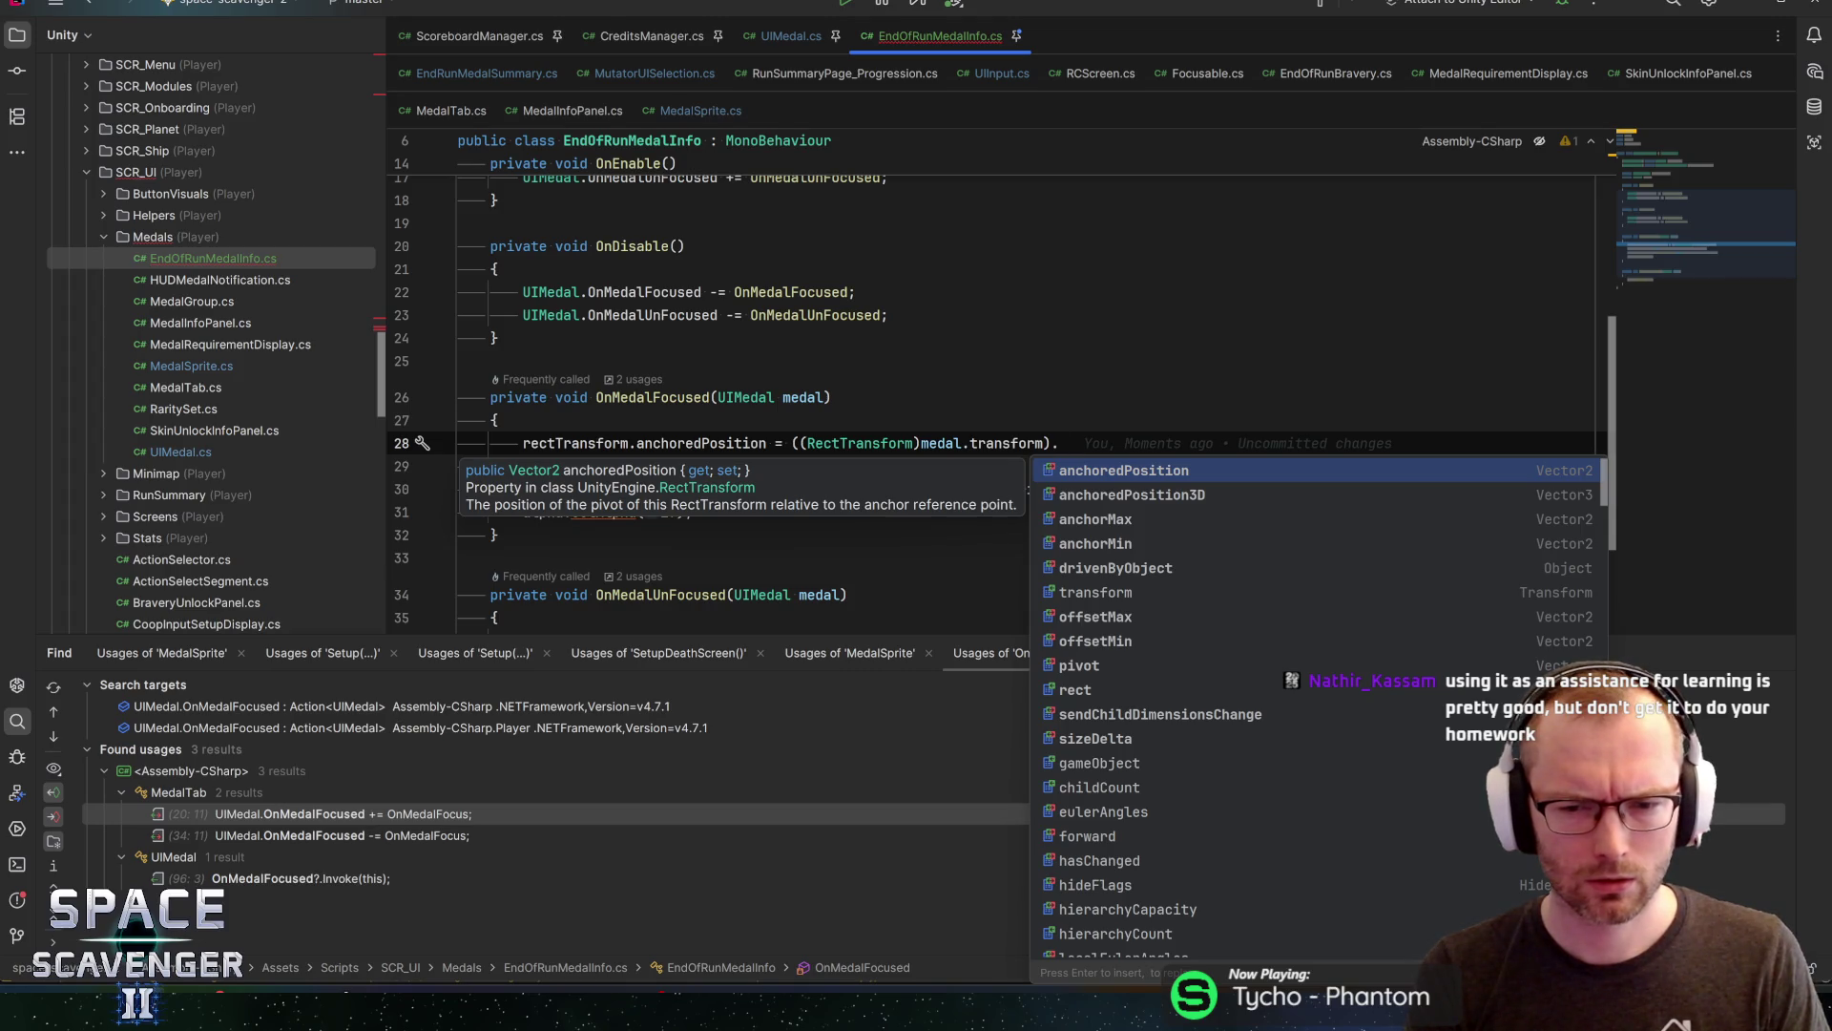
text(pi)
key(Return)
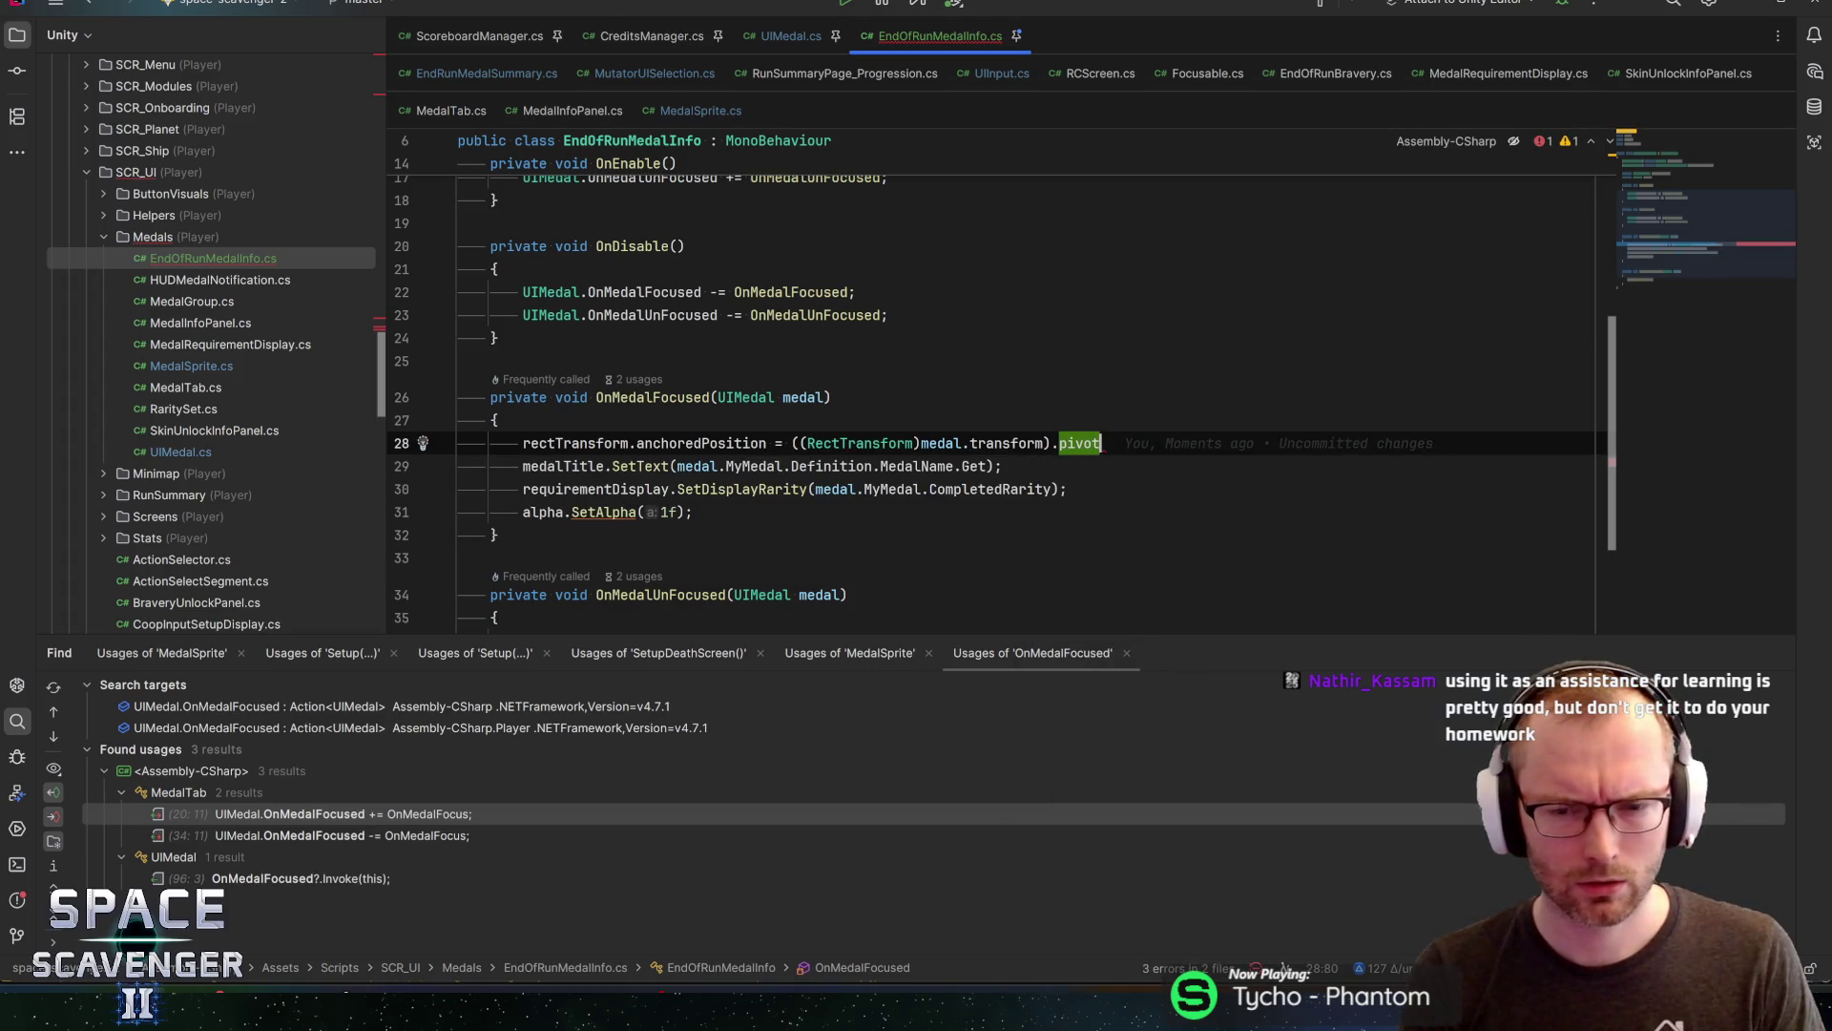
Add a new Vector2(15f, 0) offset to the medal pivot on line 28
text(+ Vector3)
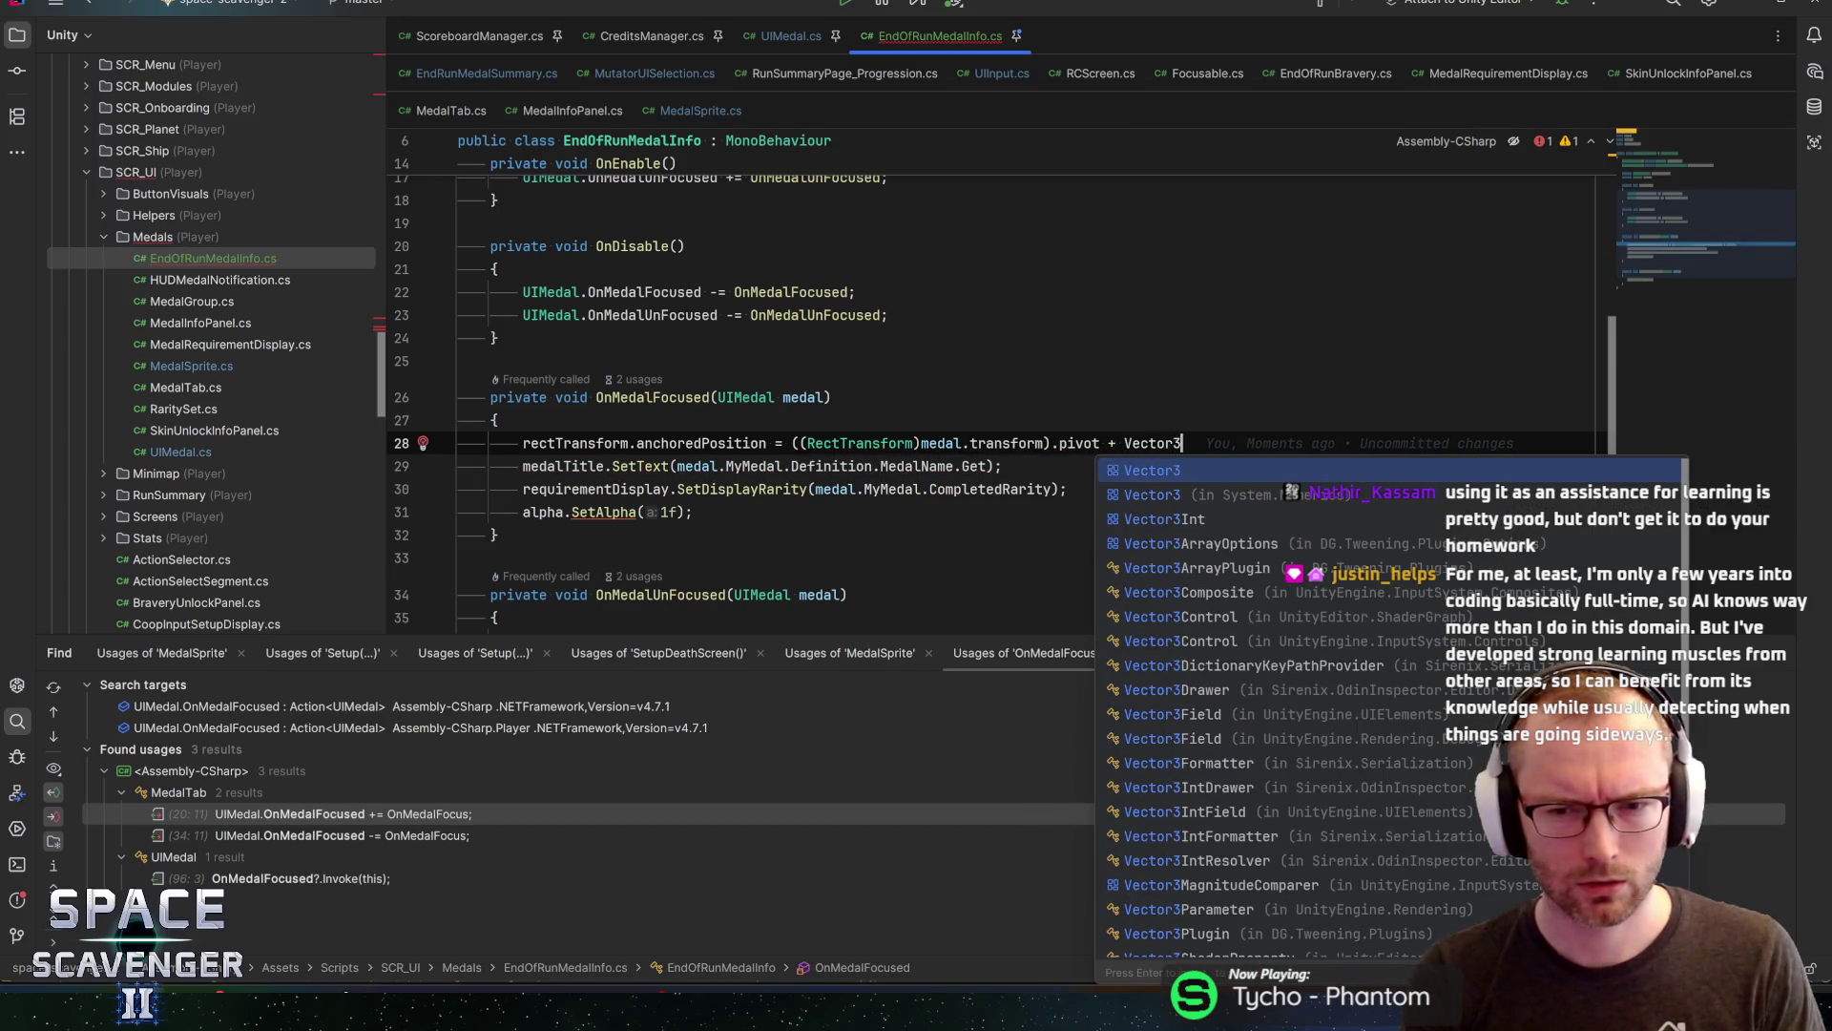
key(Return)
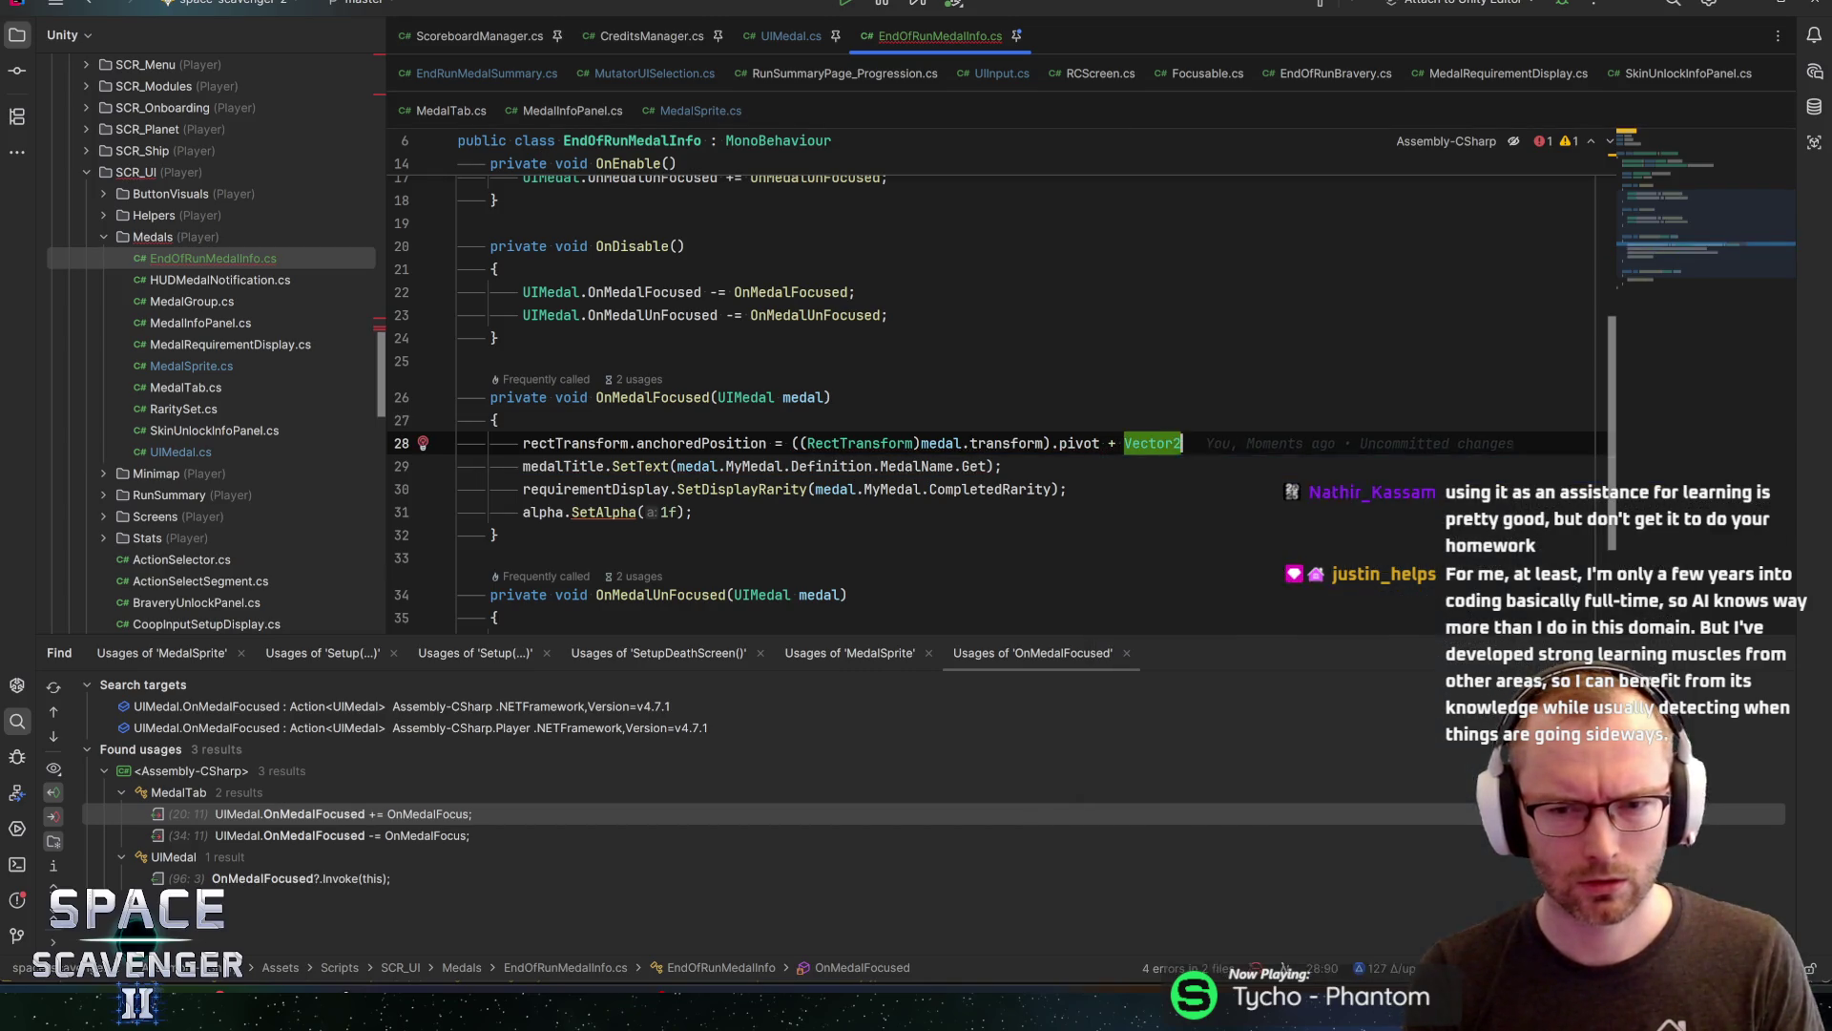
text(()
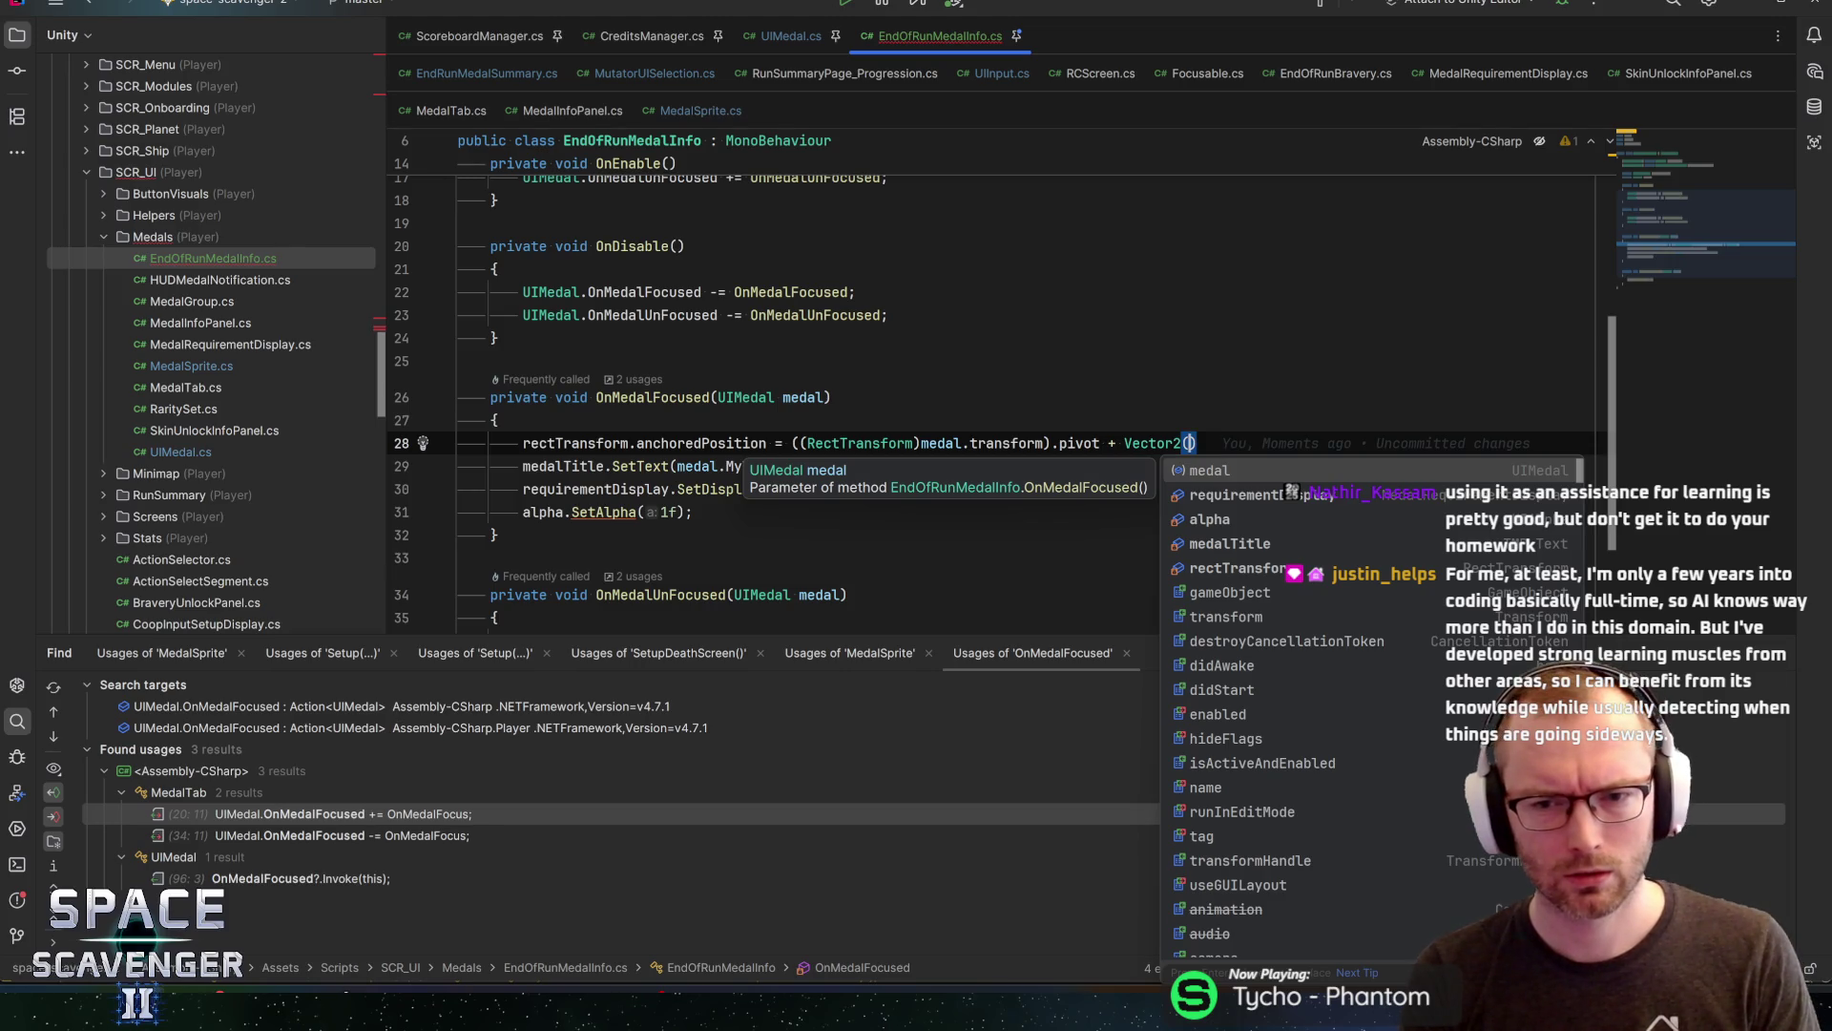
text(5f,)
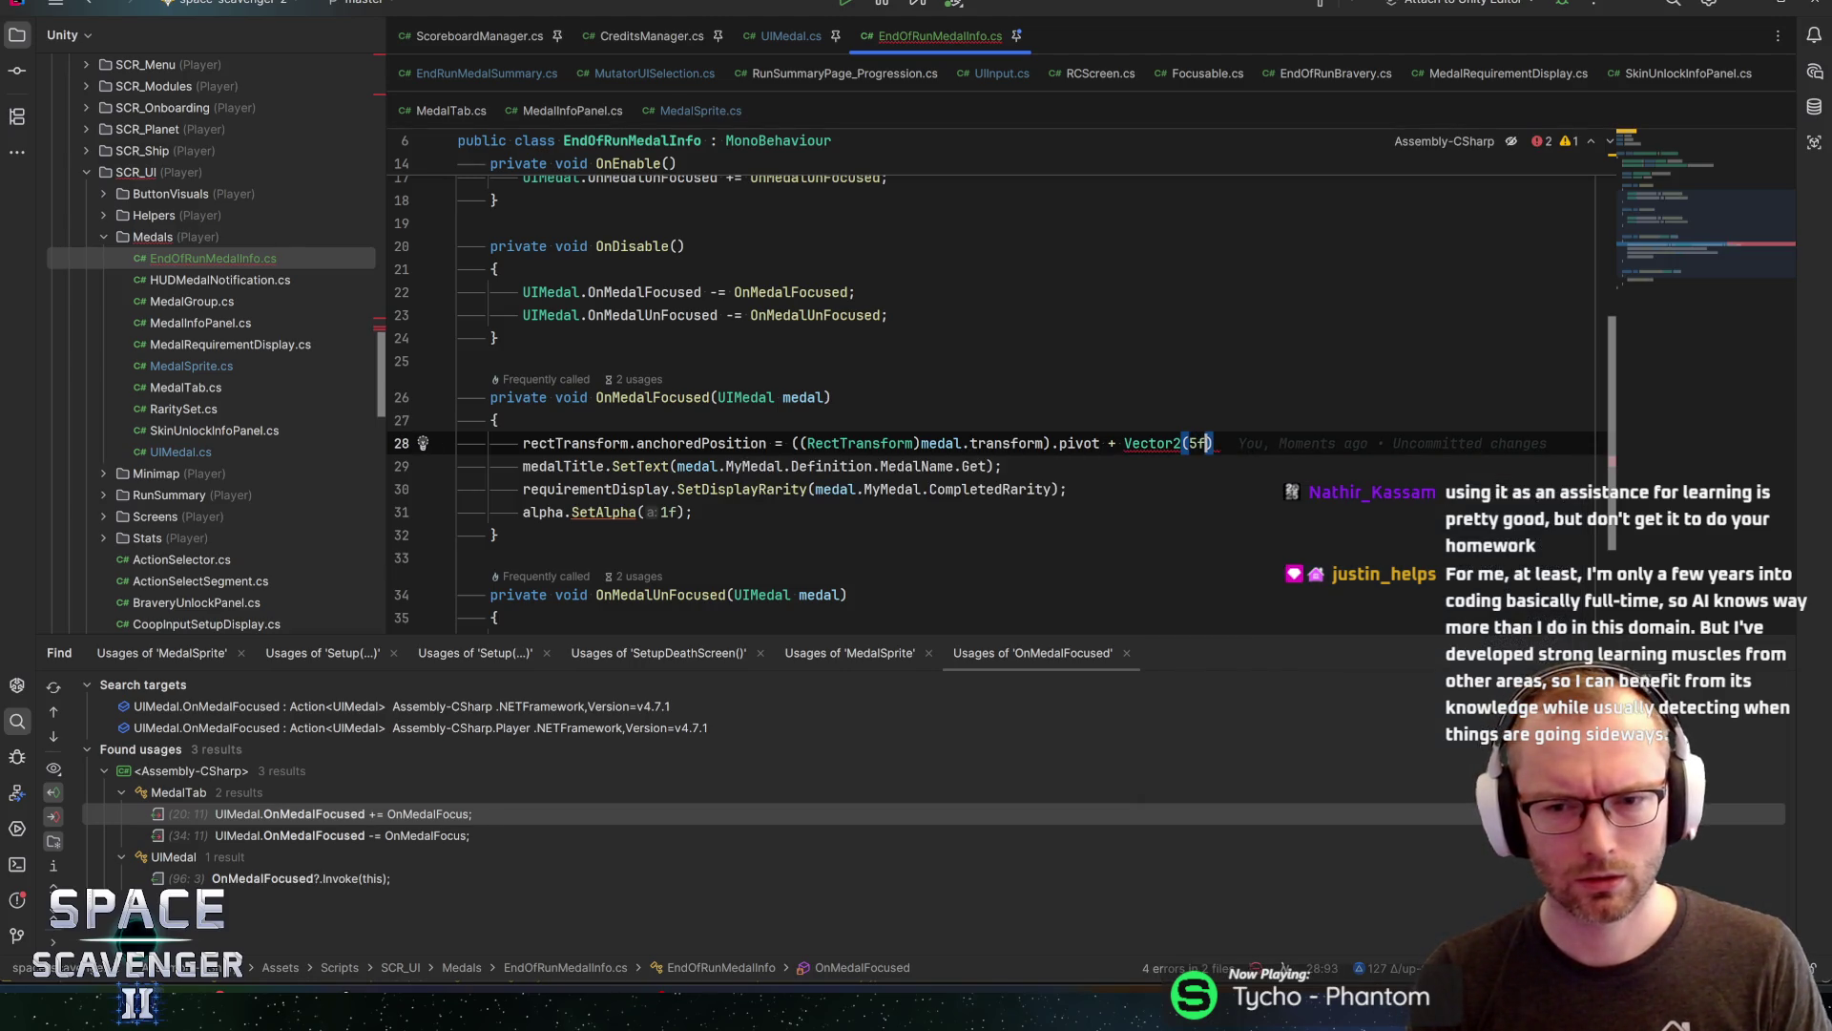
text( 0)
key(ctrl+s)
click(1183, 443)
text(new)
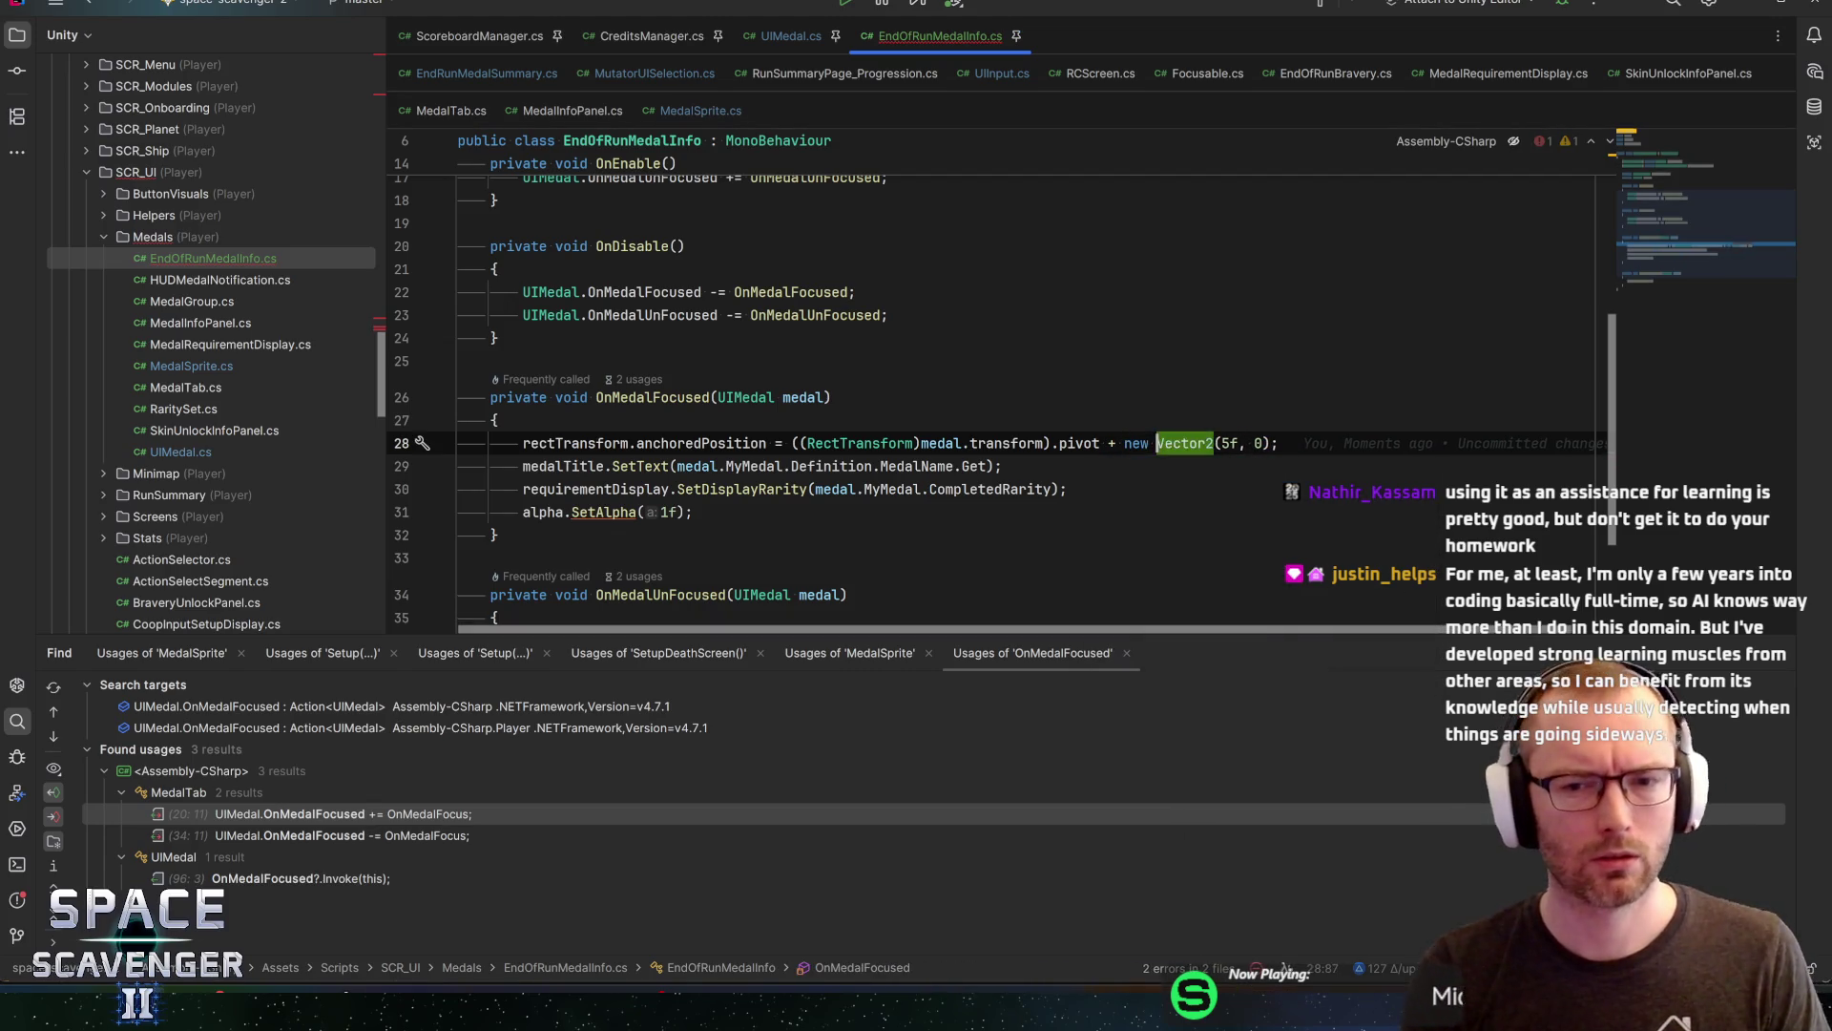
key(End)
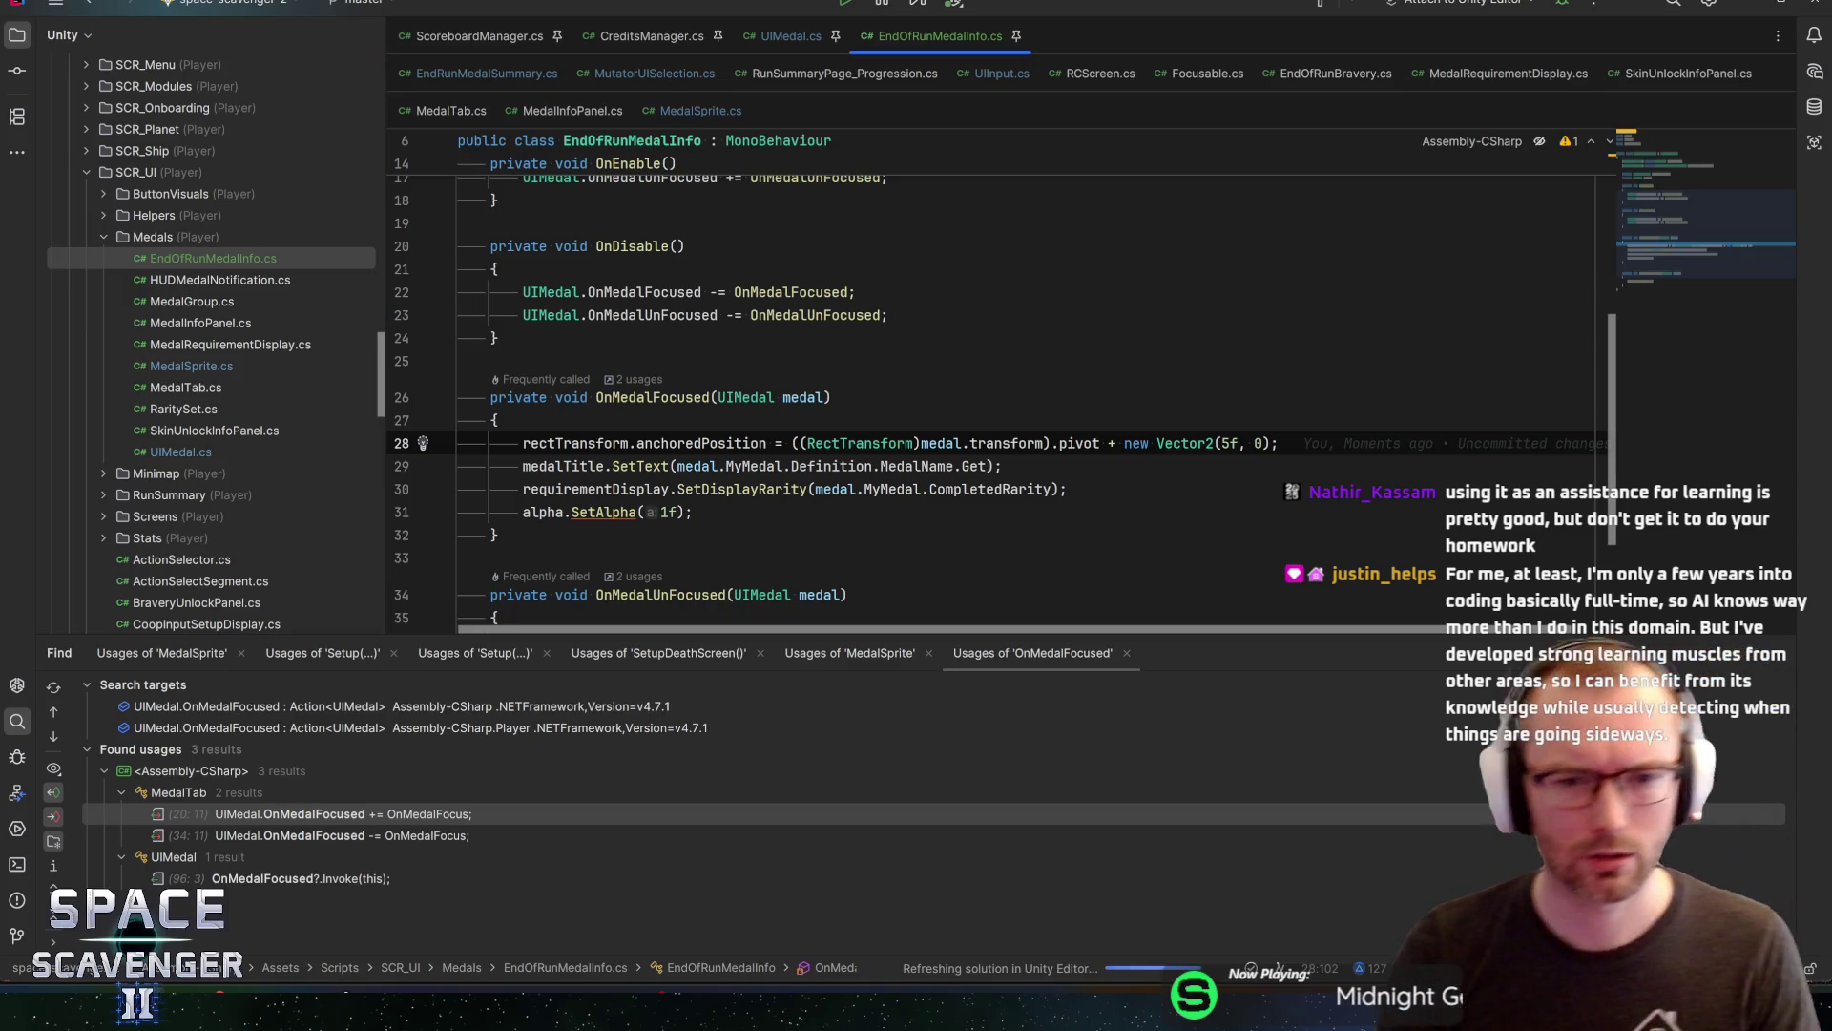
click(1220, 443)
text(12)
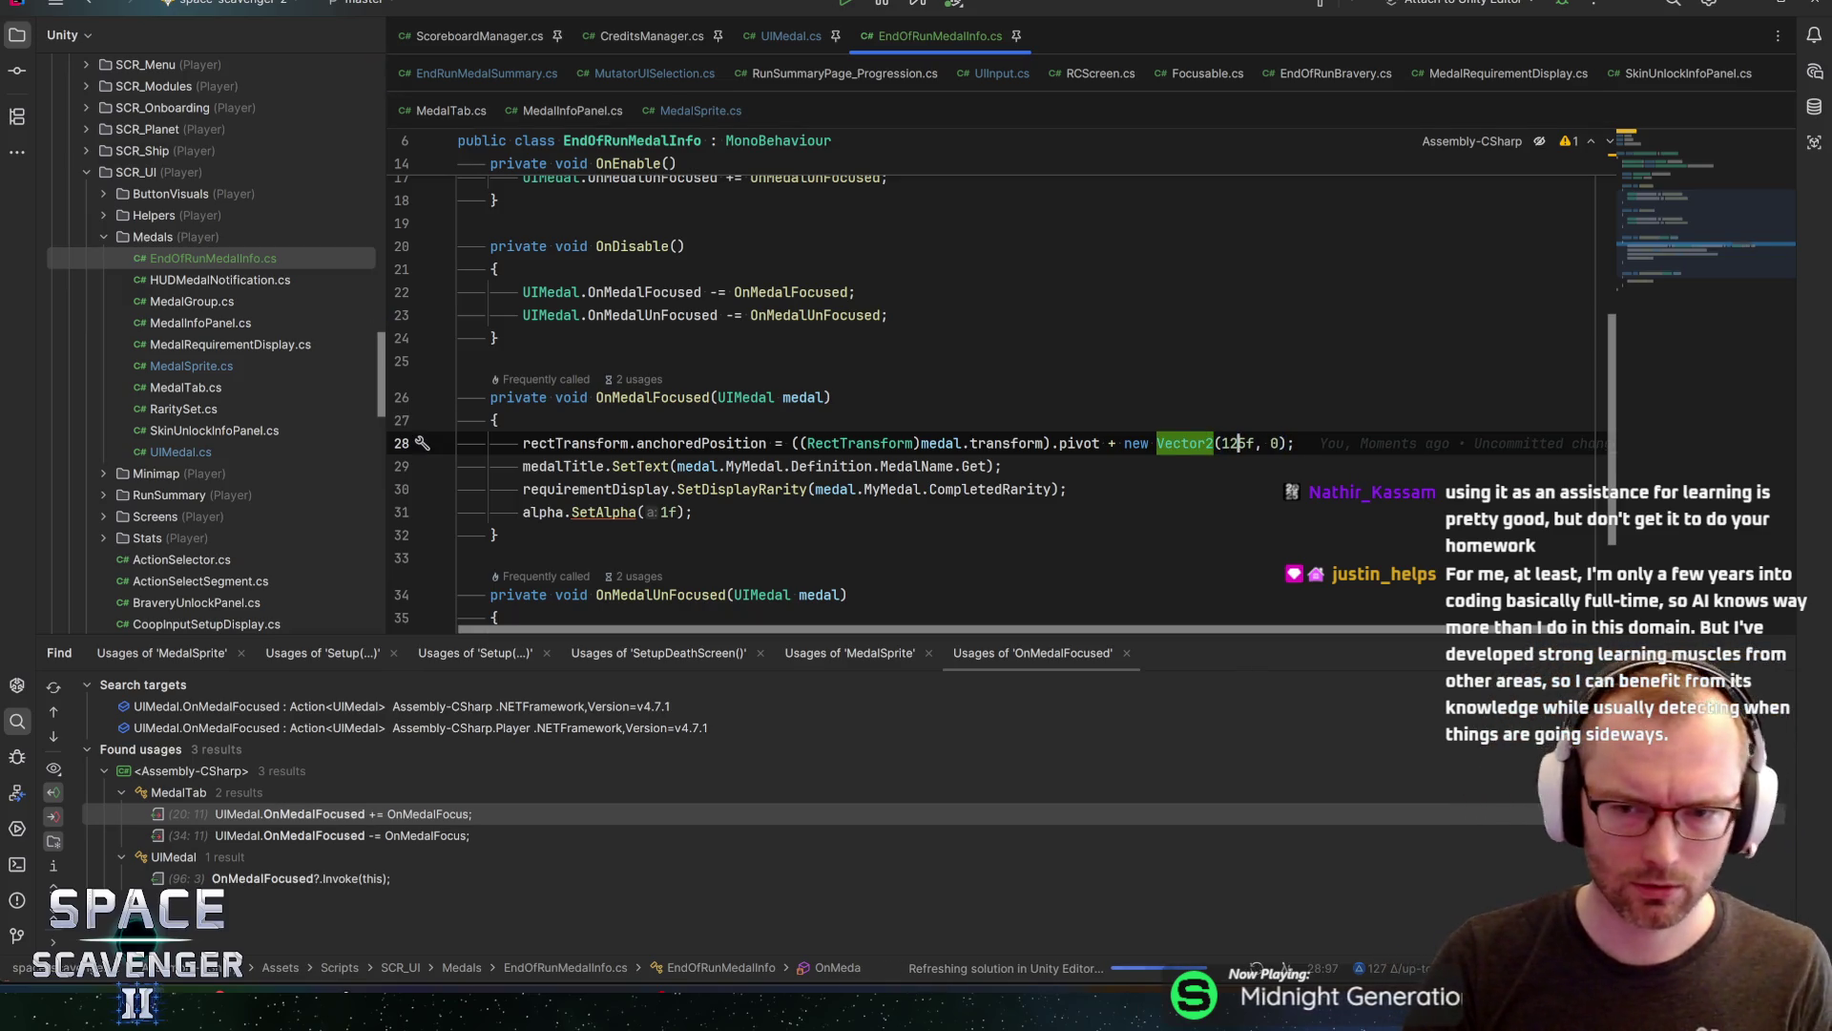
text(5)
click(1289, 442)
click(1002, 466)
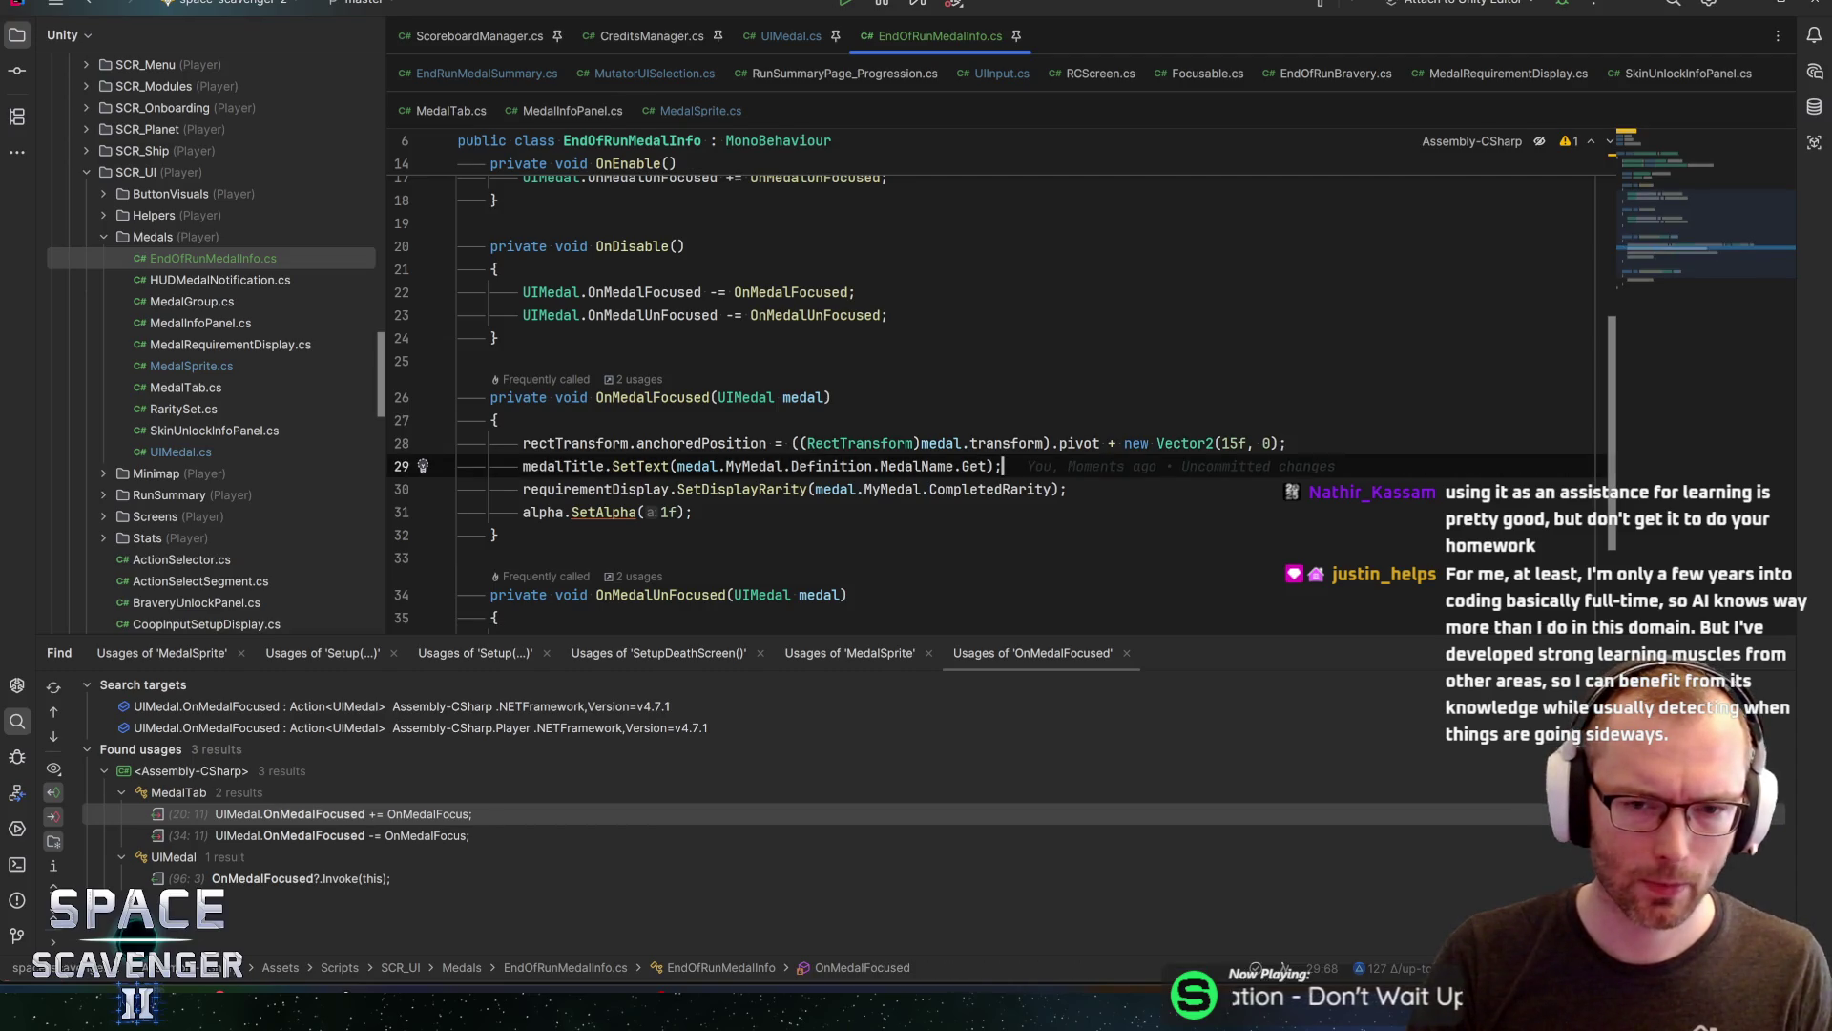
Review the RectTransform cast on line 28 and let Unity recompile the scripts
click(840, 442)
key(ctrl+w)
key(ctrl+w)
key(ctrl+w)
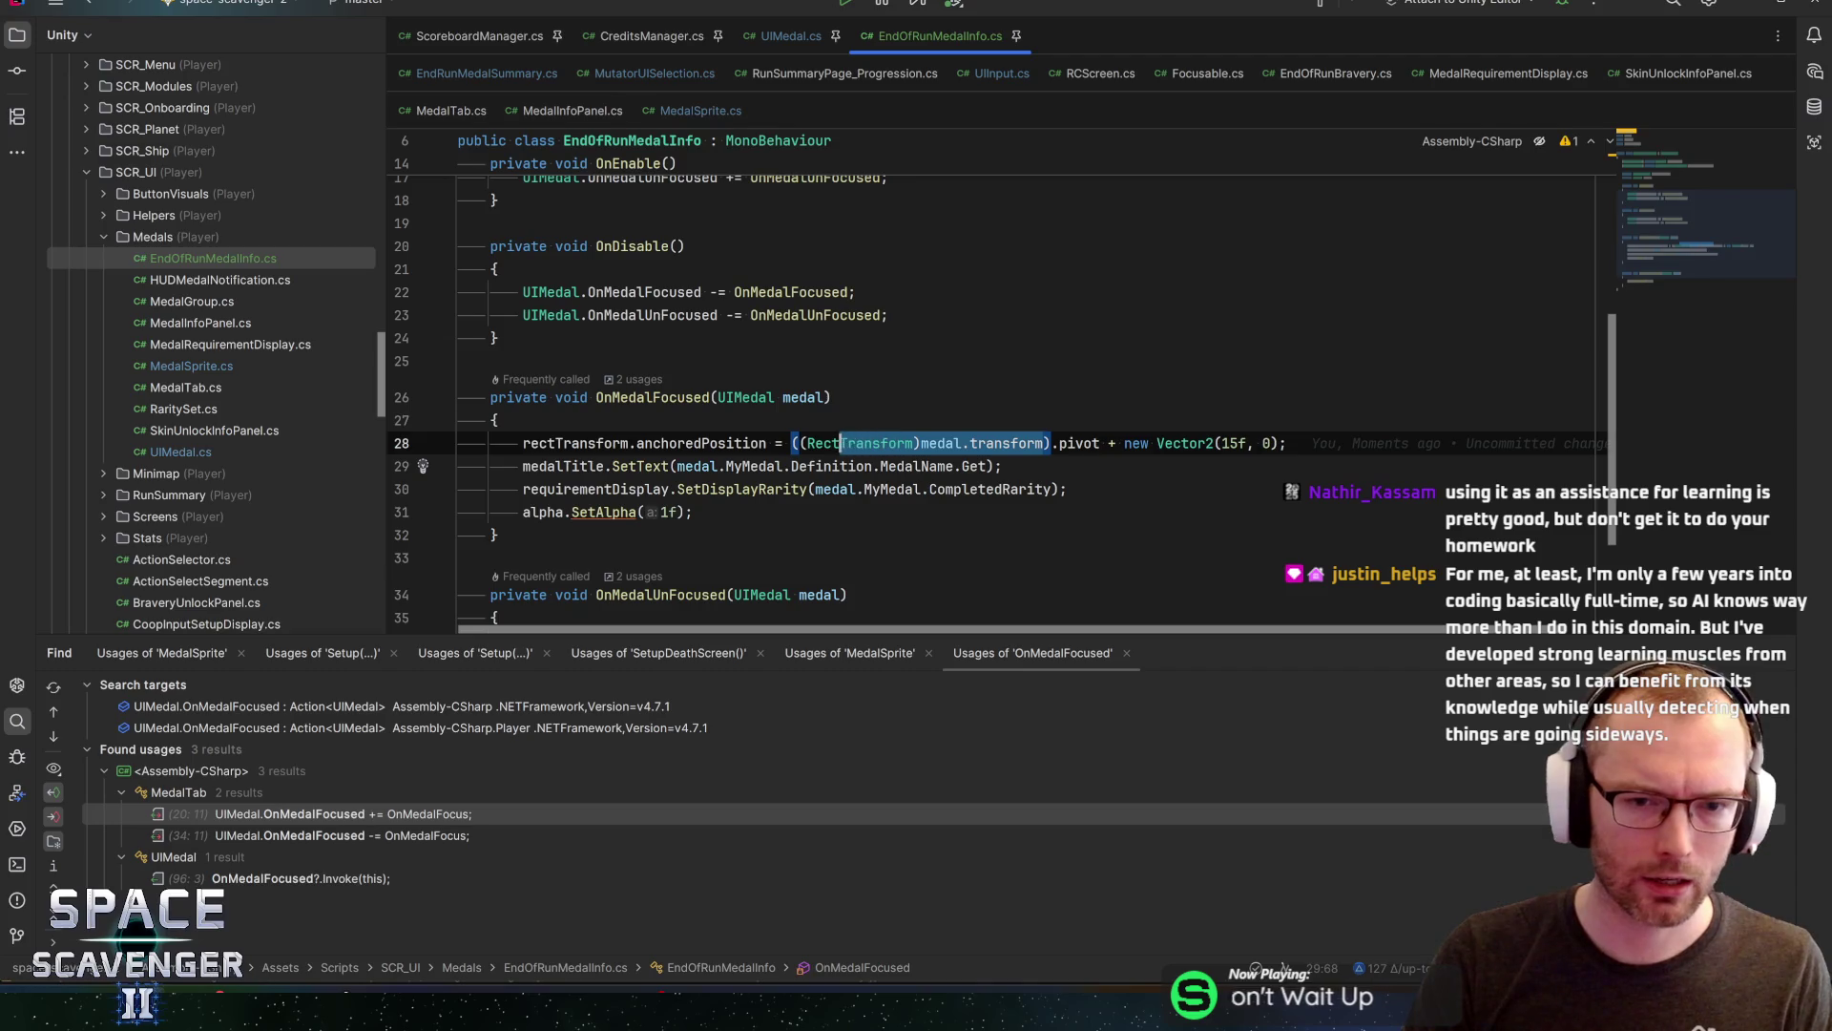
key(Escape)
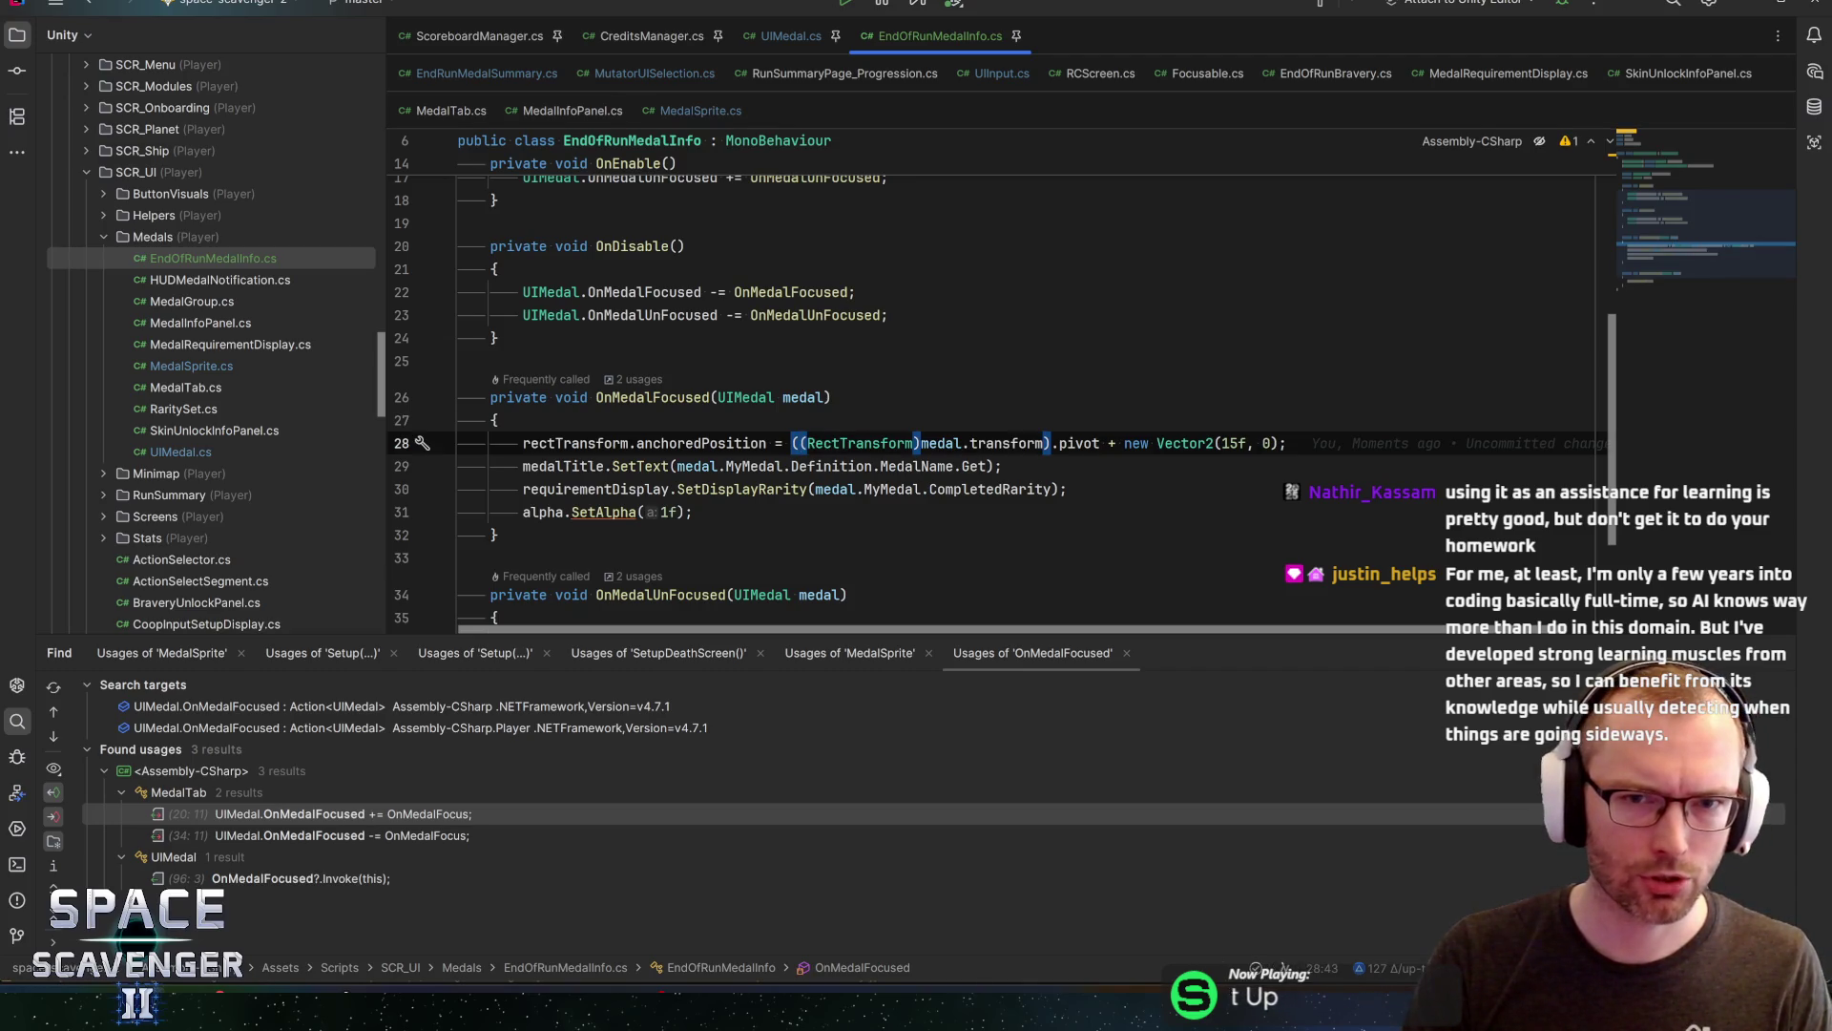
key(Up)
key(Up)
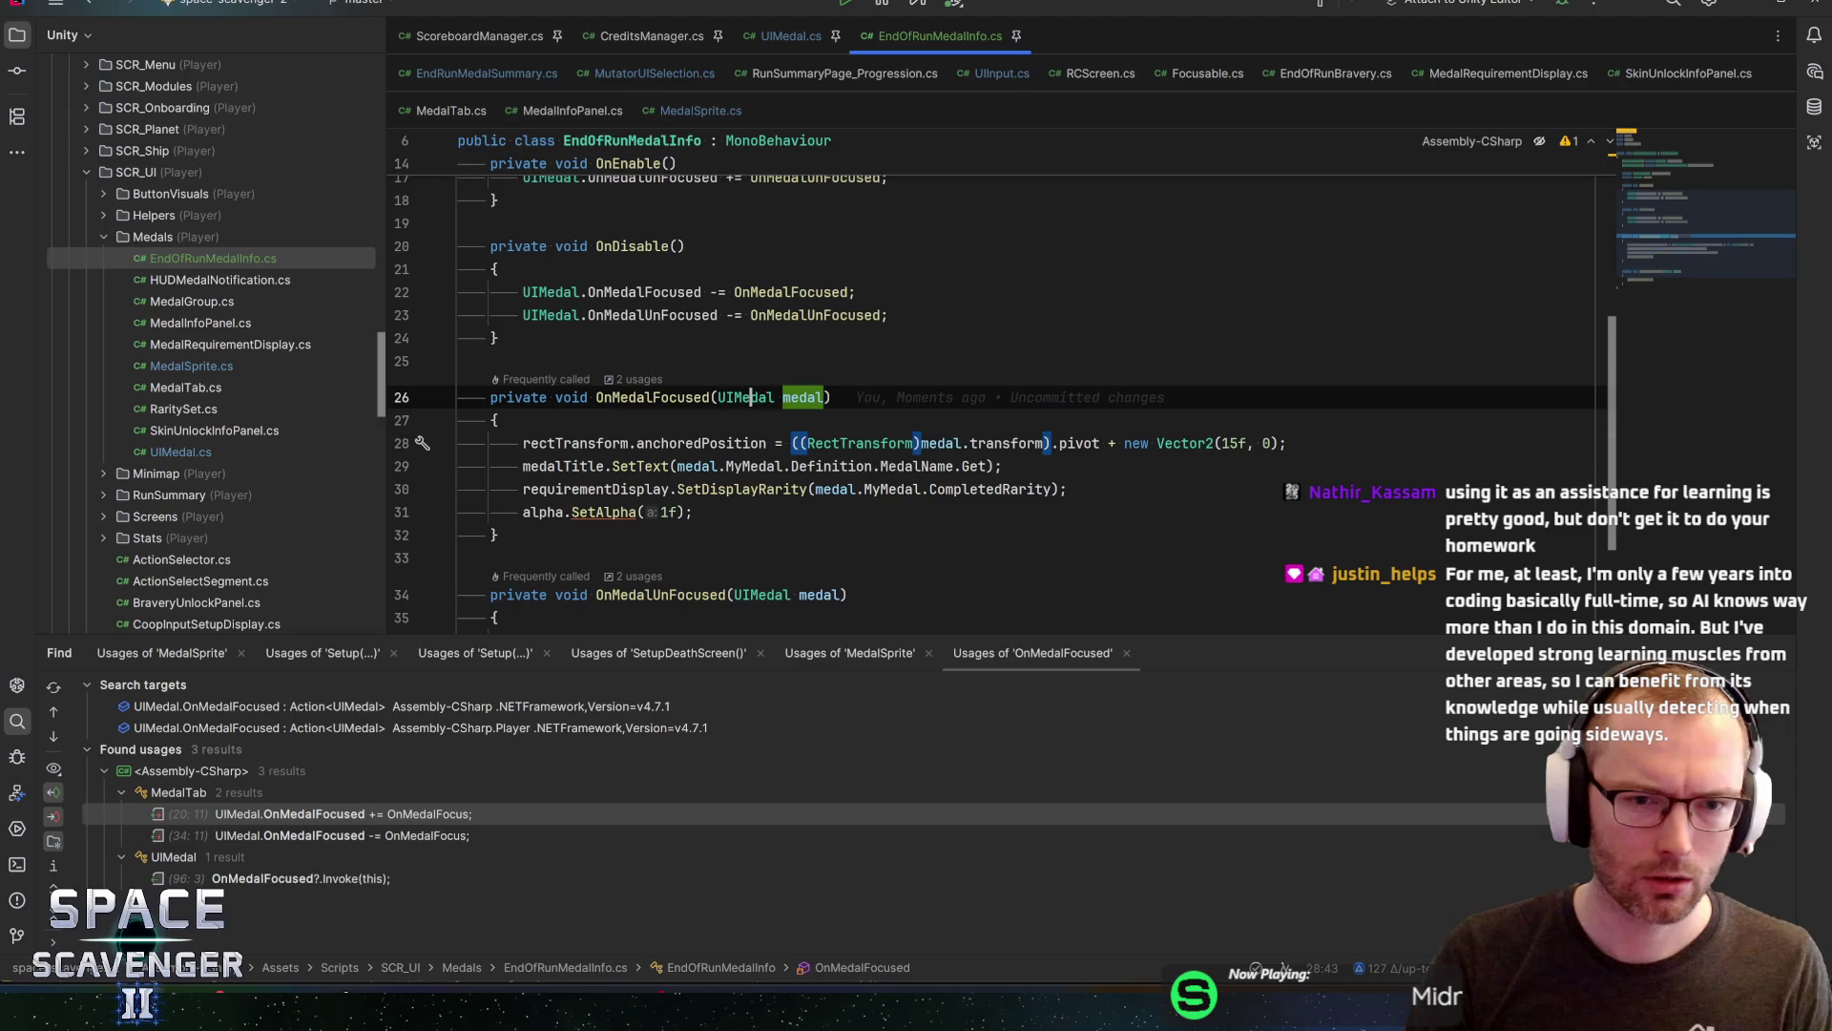
key(End)
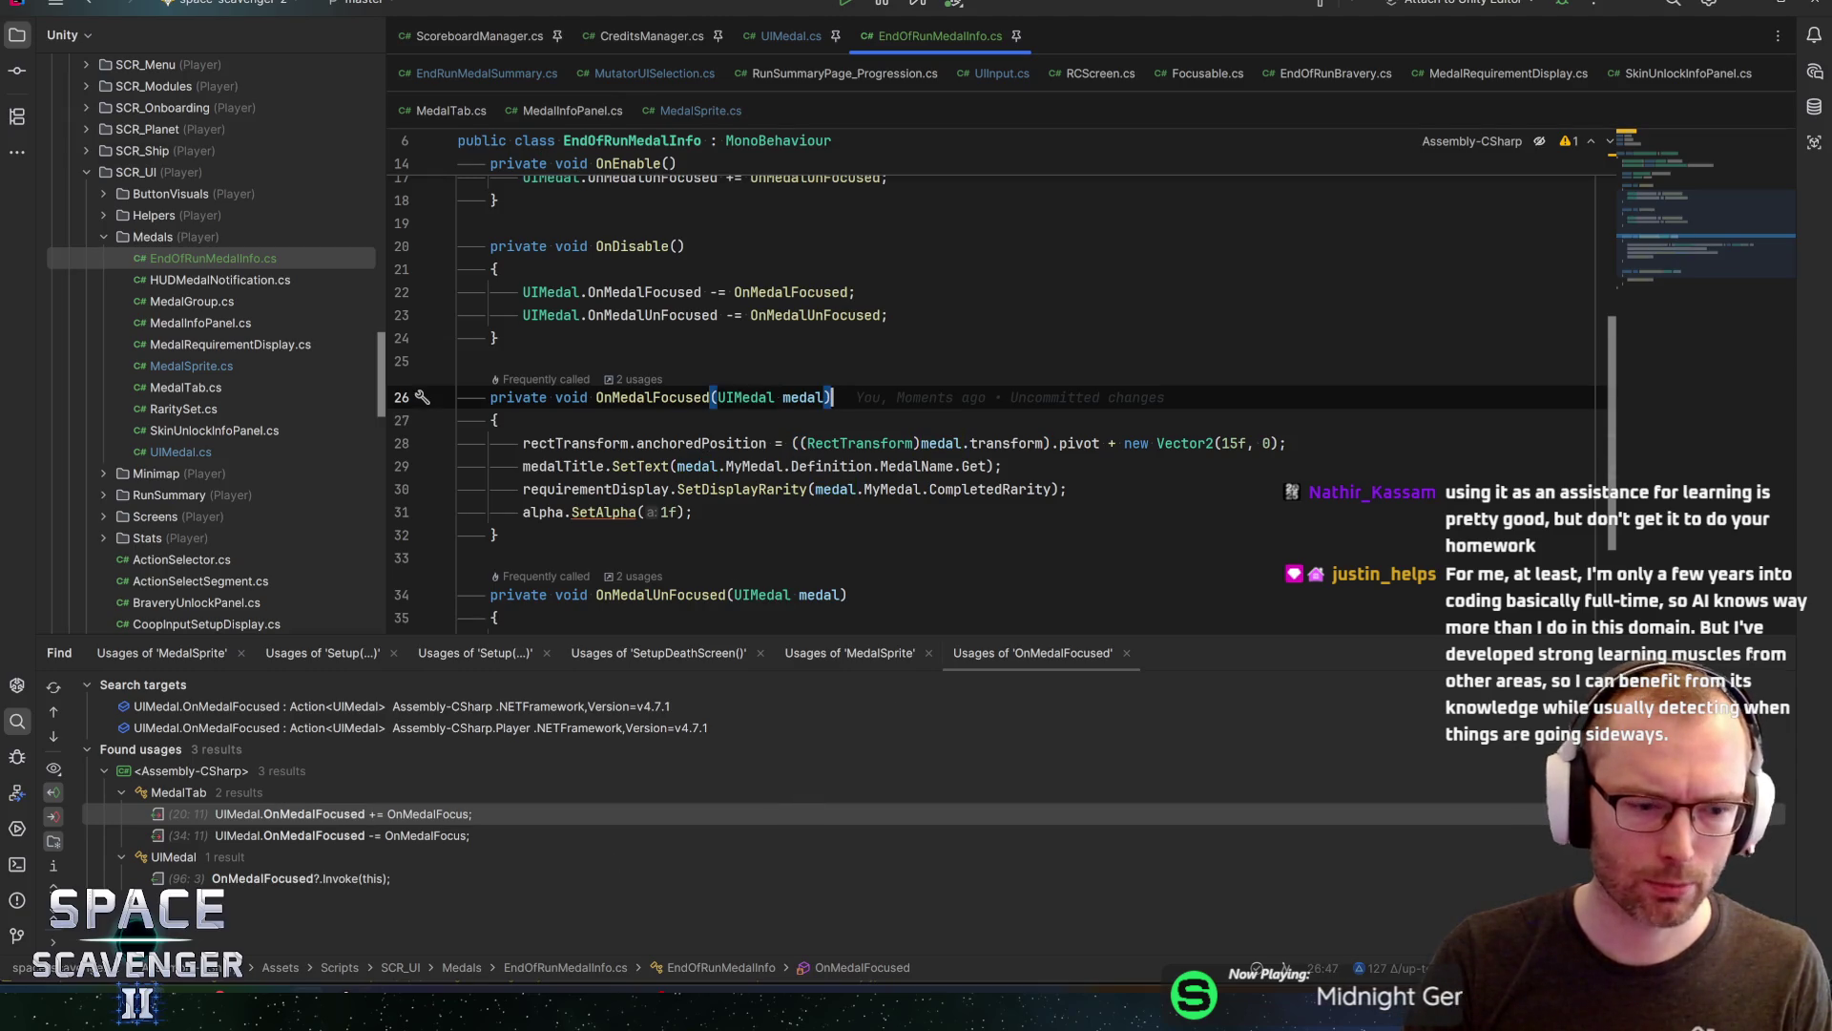
click(99, 890)
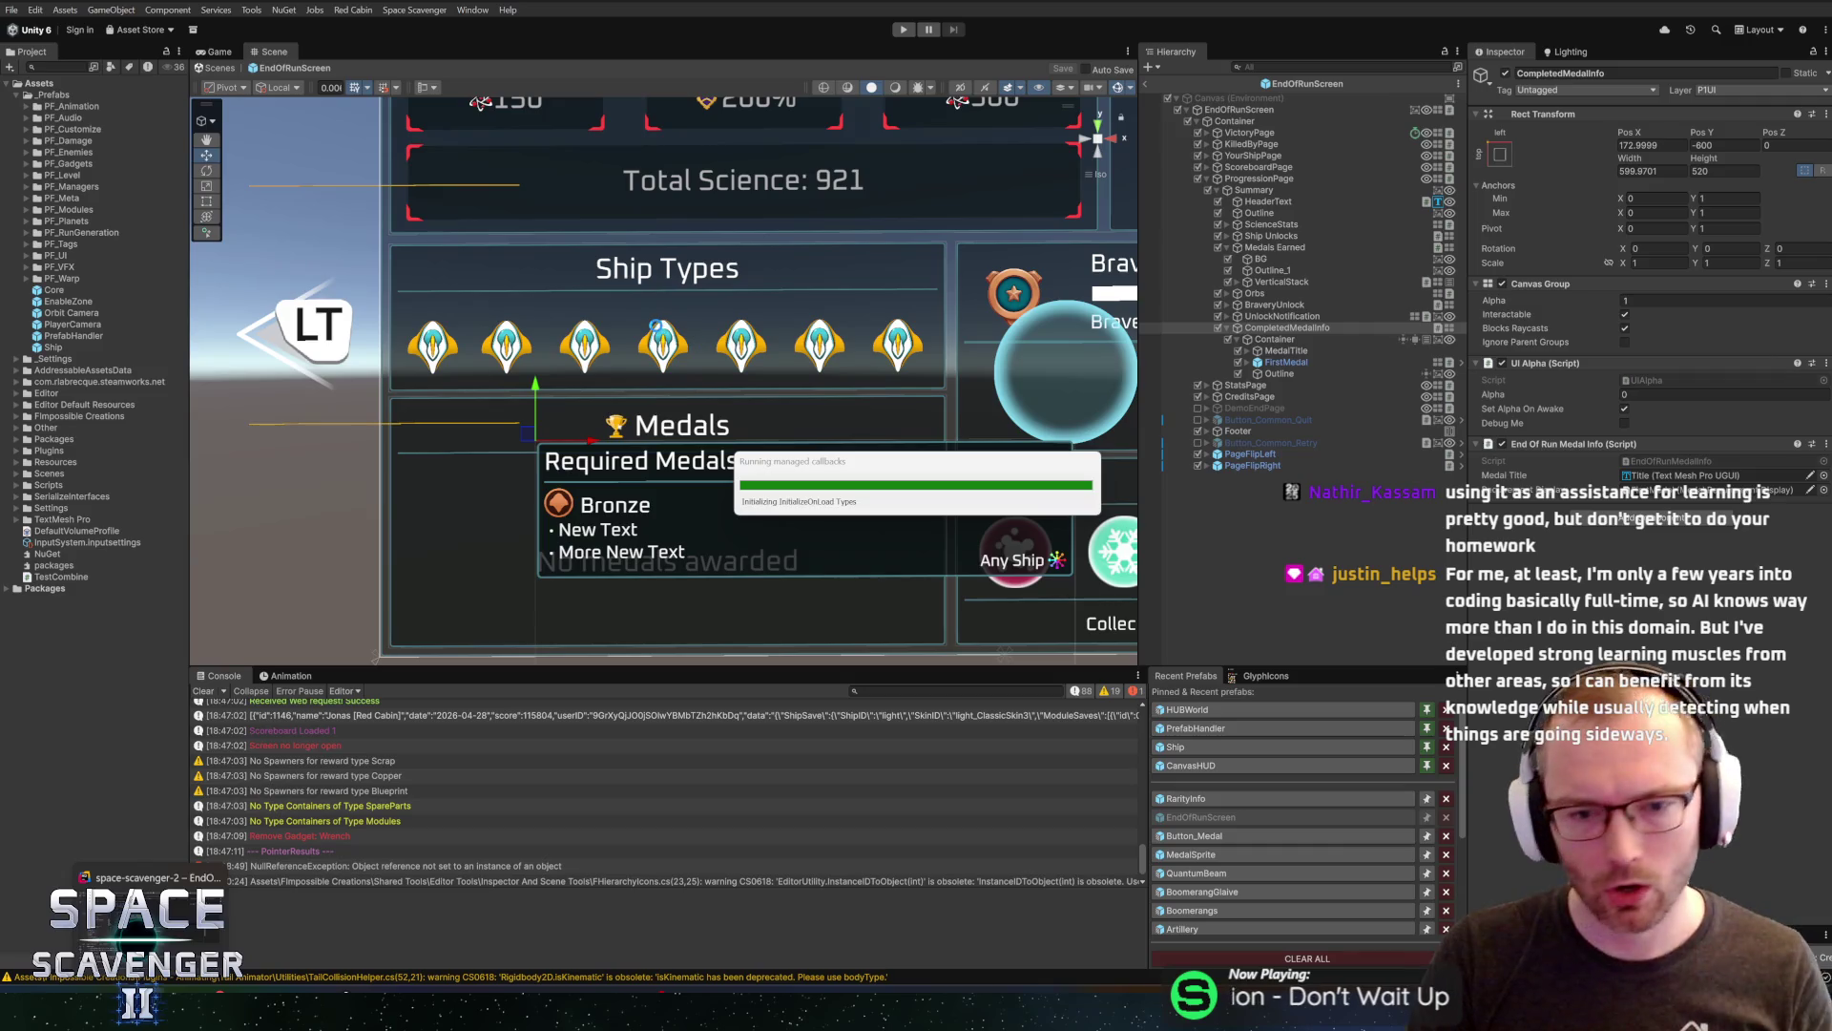
key(alt+Tab)
key(alt+Tab)
key(alt+Tab)
key(alt+Tab)
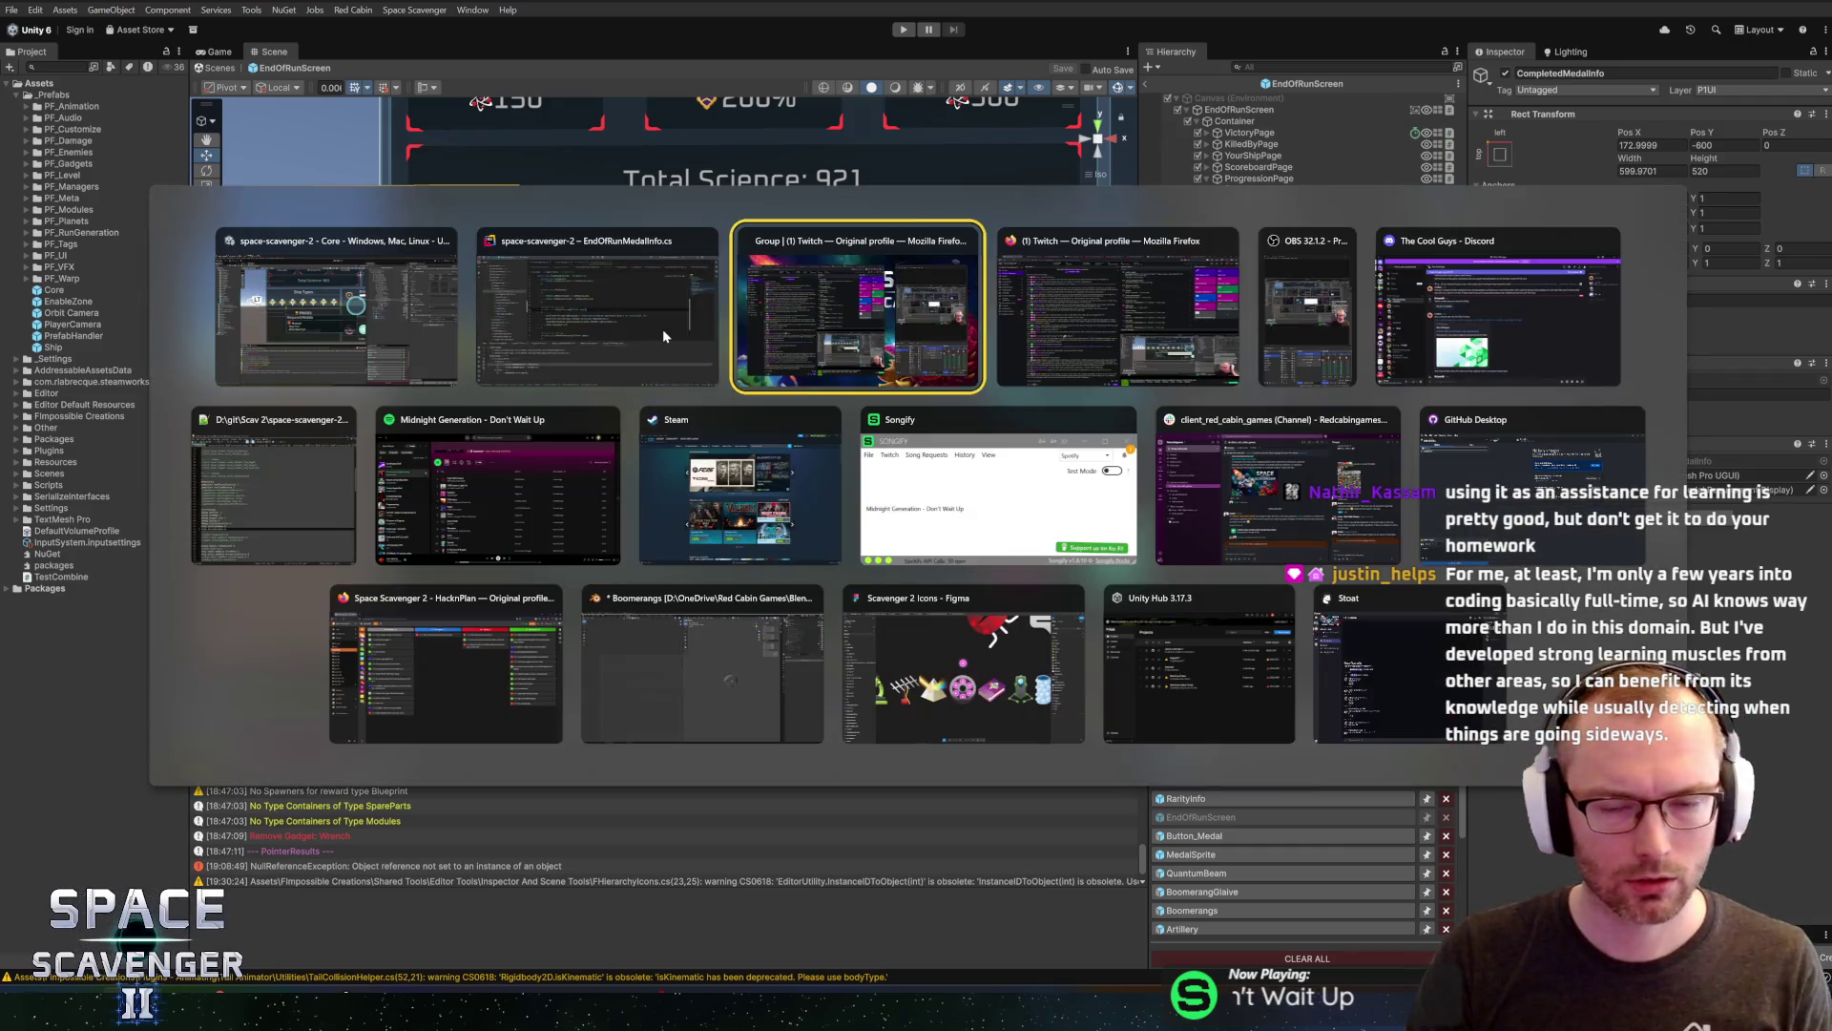
key(ctrl+z)
key(ctrl+z)
key(ctrl+z)
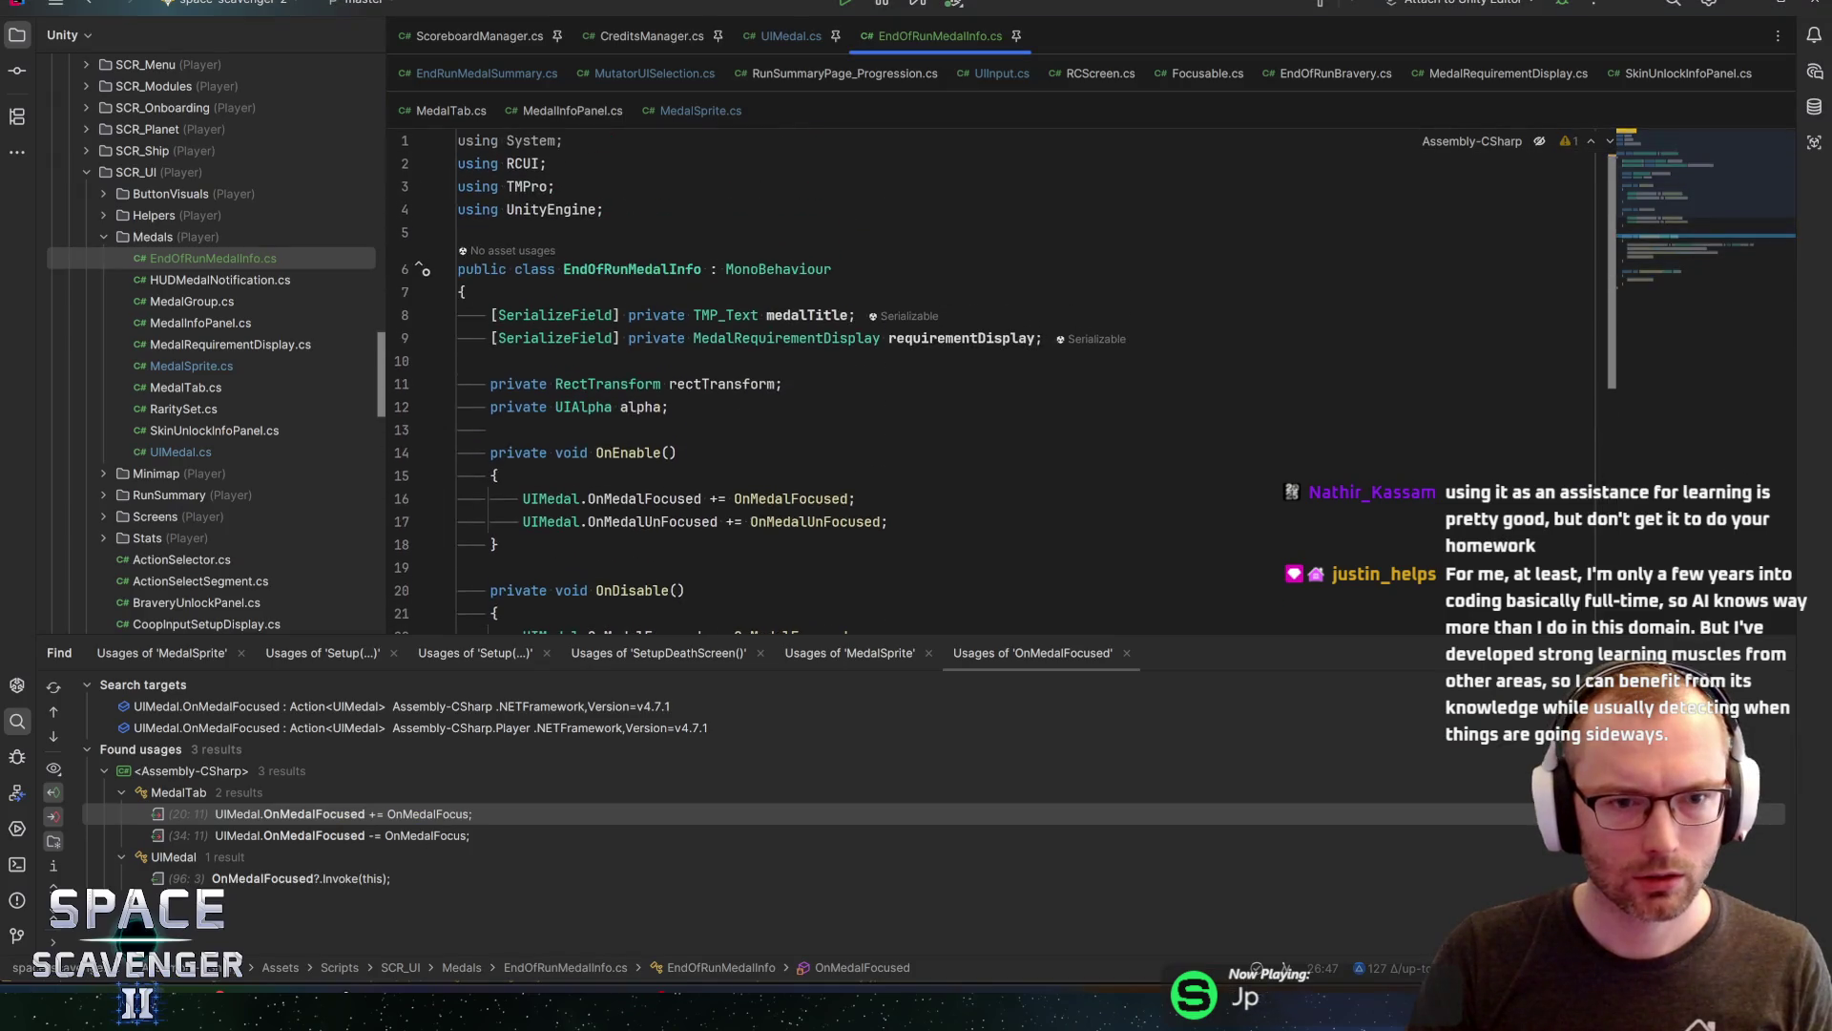
Add a private Awake method containing alpha = GetComponent<UIAlpha>();
key(Return)
key(Return)
text(awak)
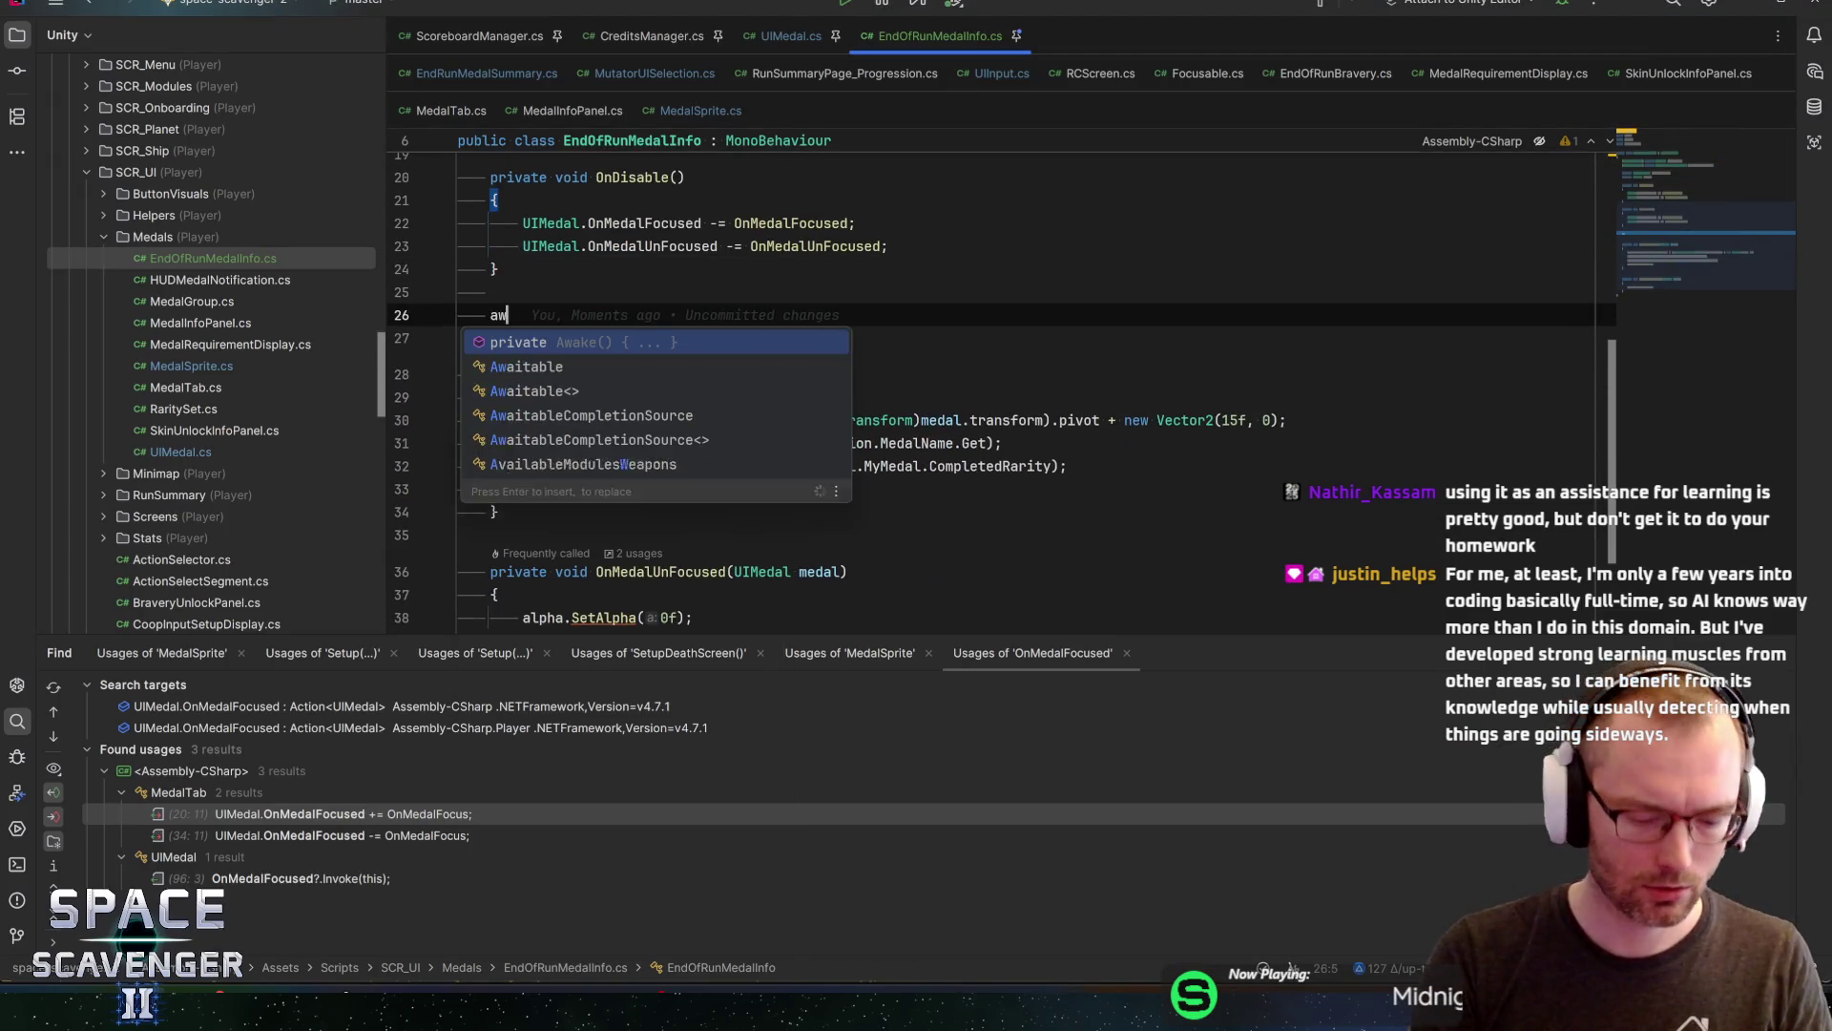
key(Return)
text(al)
key(Return)
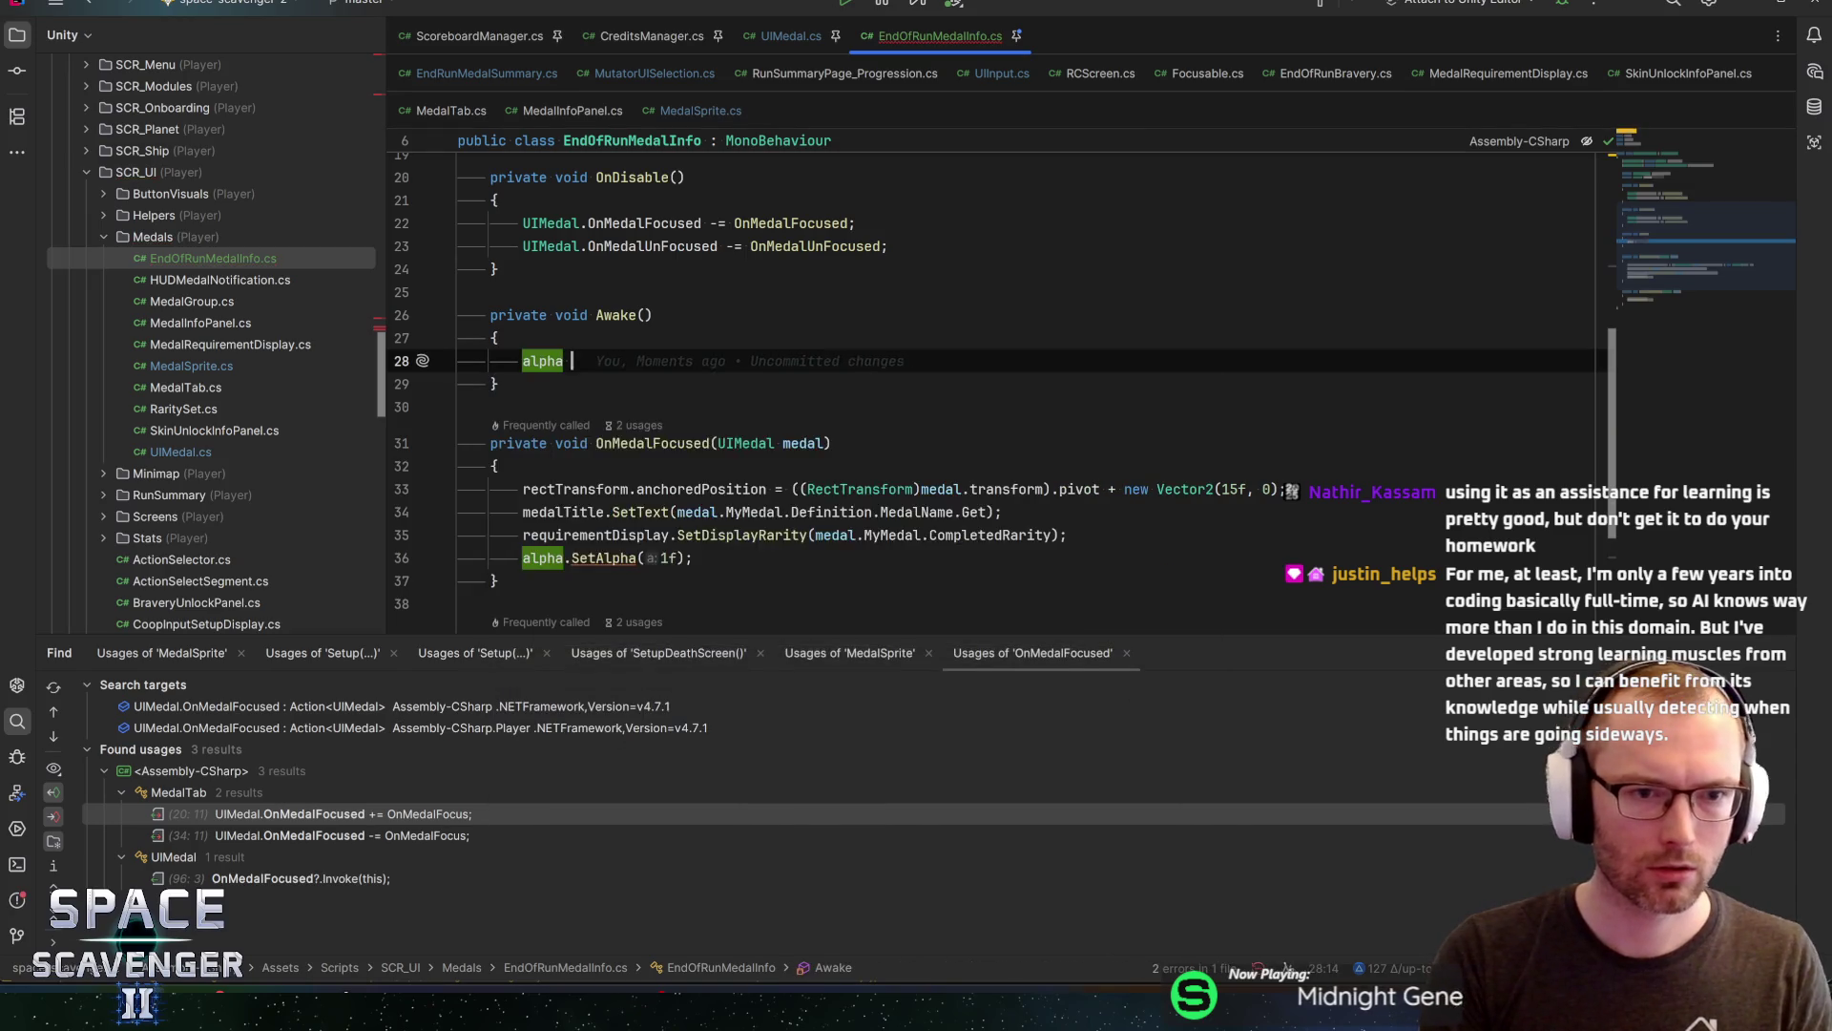
text(= GetCo)
key(Return)
text(UIA)
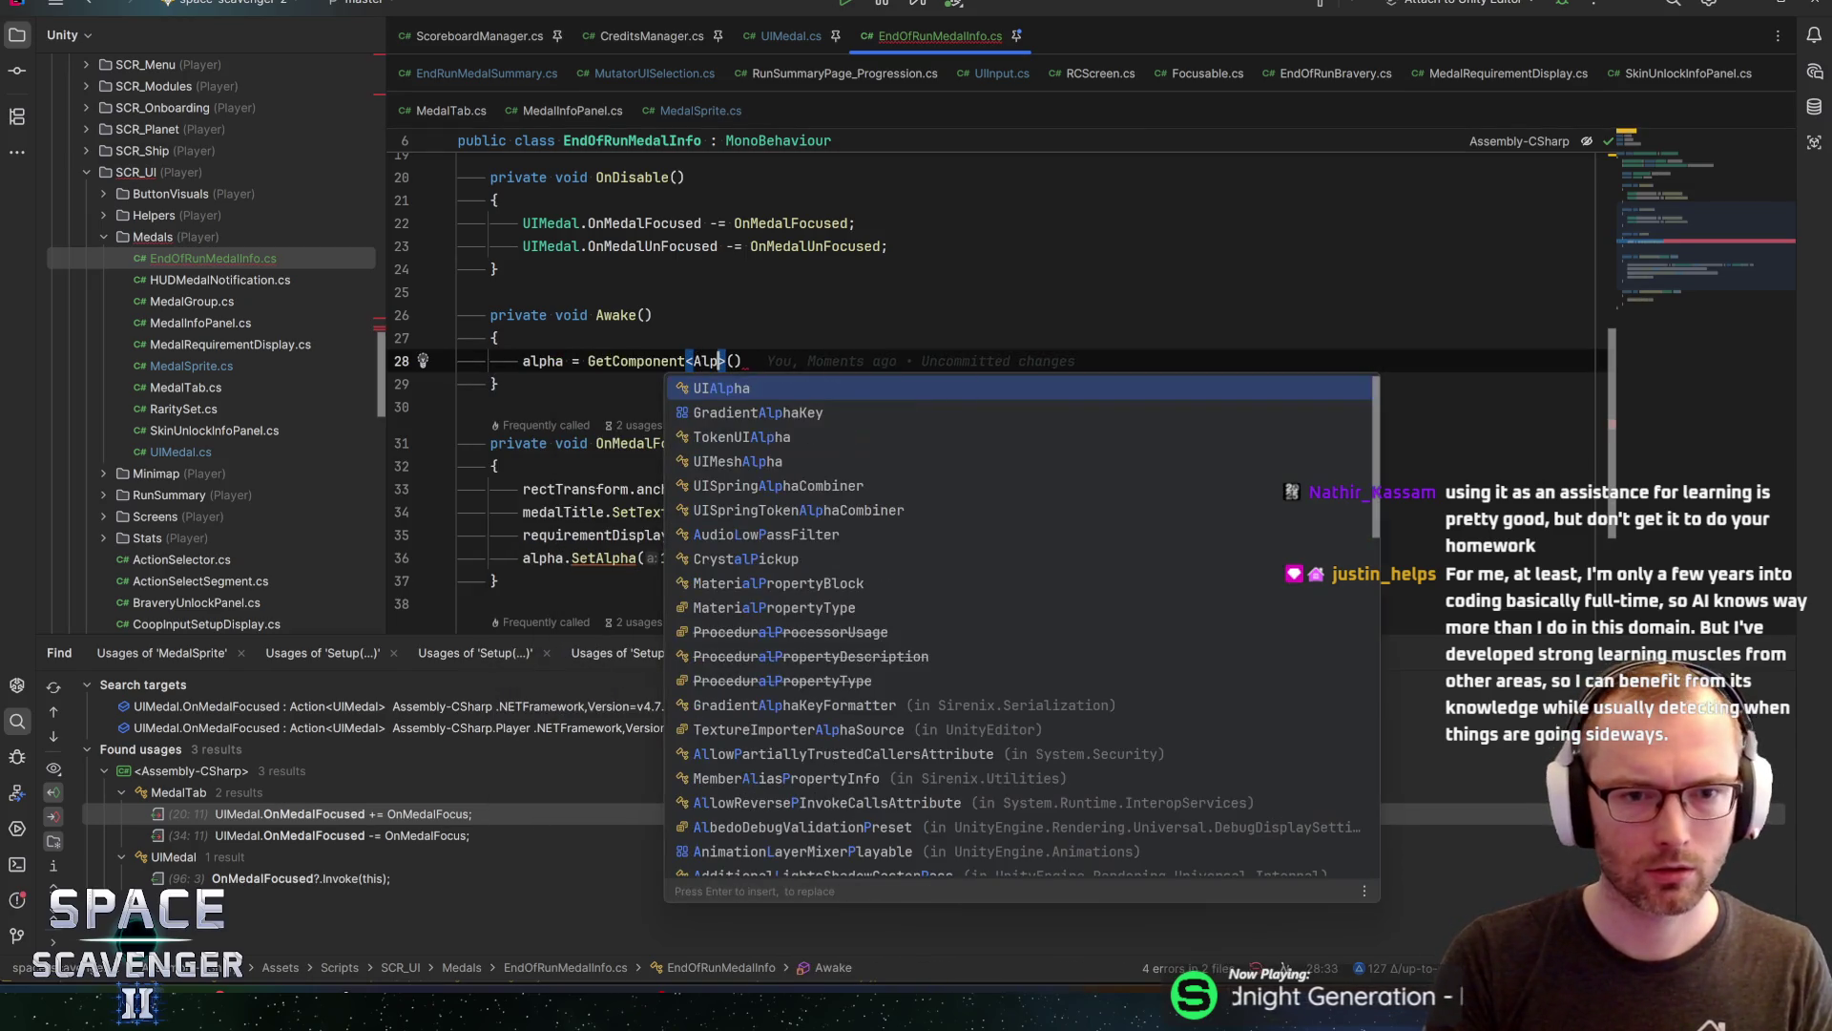
key(Return)
text(')
key(BackSpace)
text(;)
key(Return)
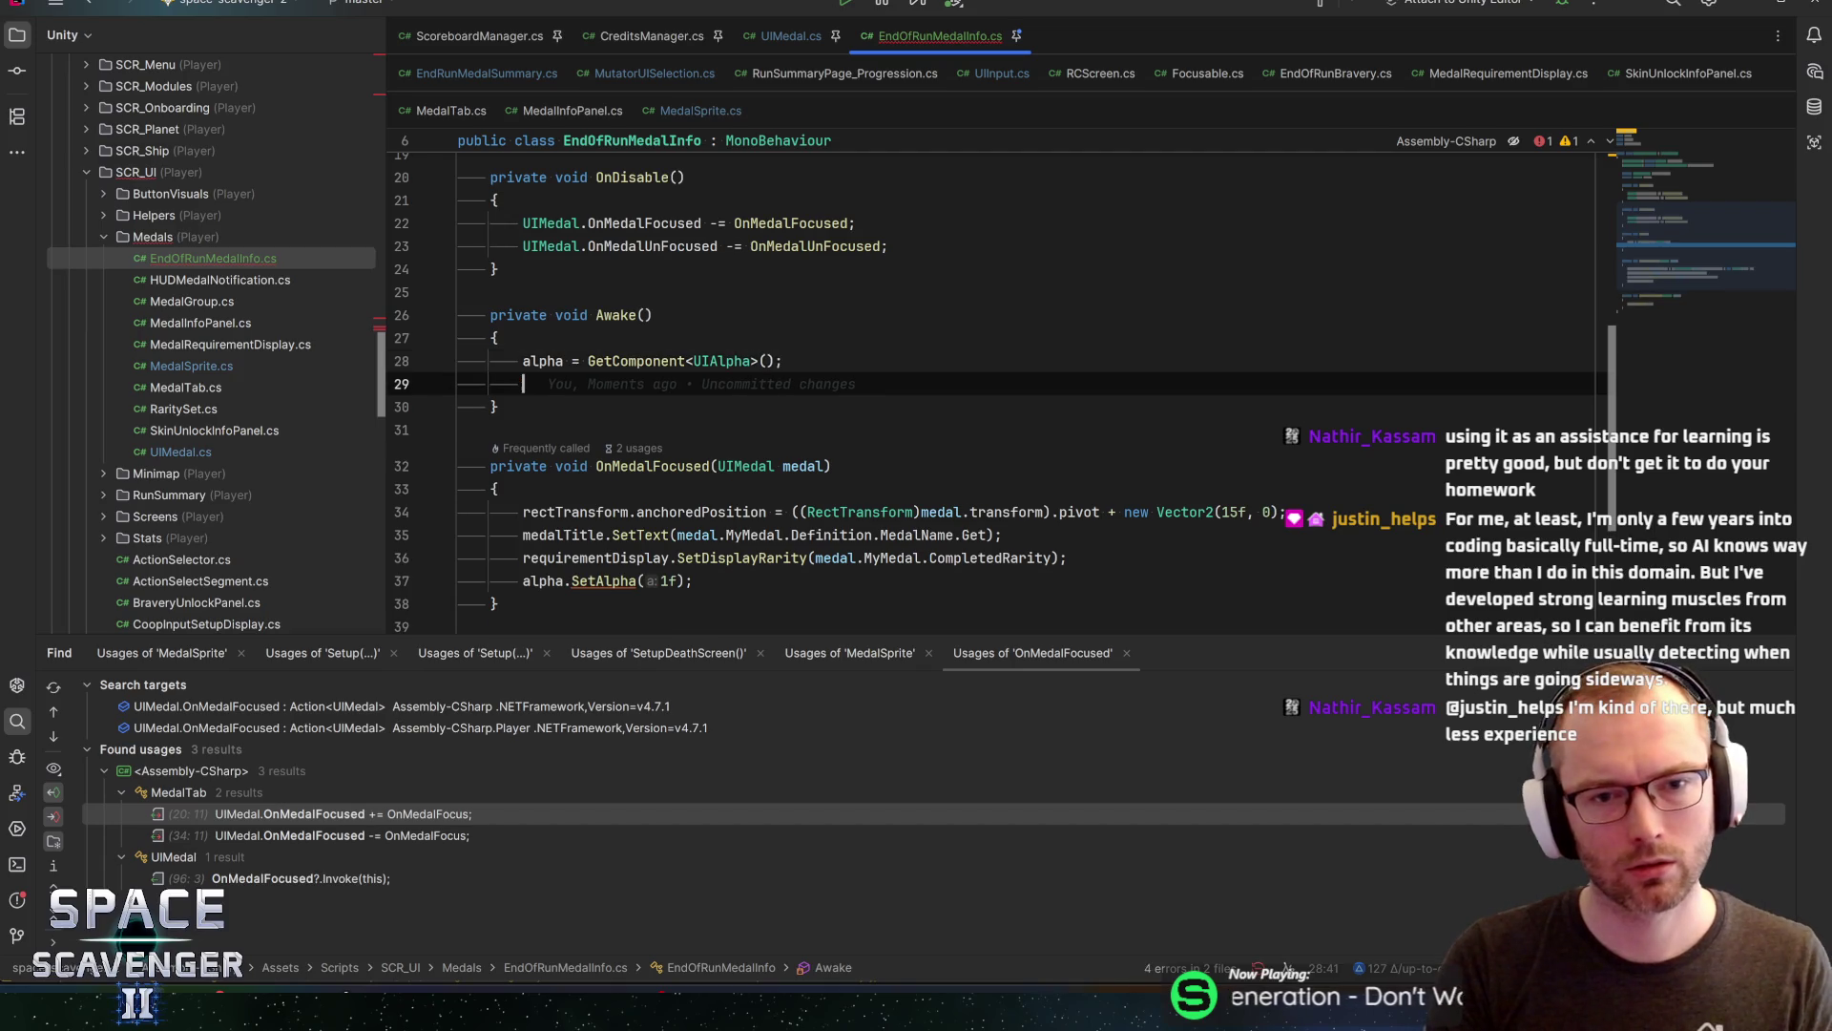
Add rectTransform = GetComponent<RectTransform>(); to Awake and let Unity compile the changes
scroll(238, 286, up, 1)
scroll(859, 382, up, 4)
scroll(859, 382, down, 2)
text(rect)
key(Return)
text(.)
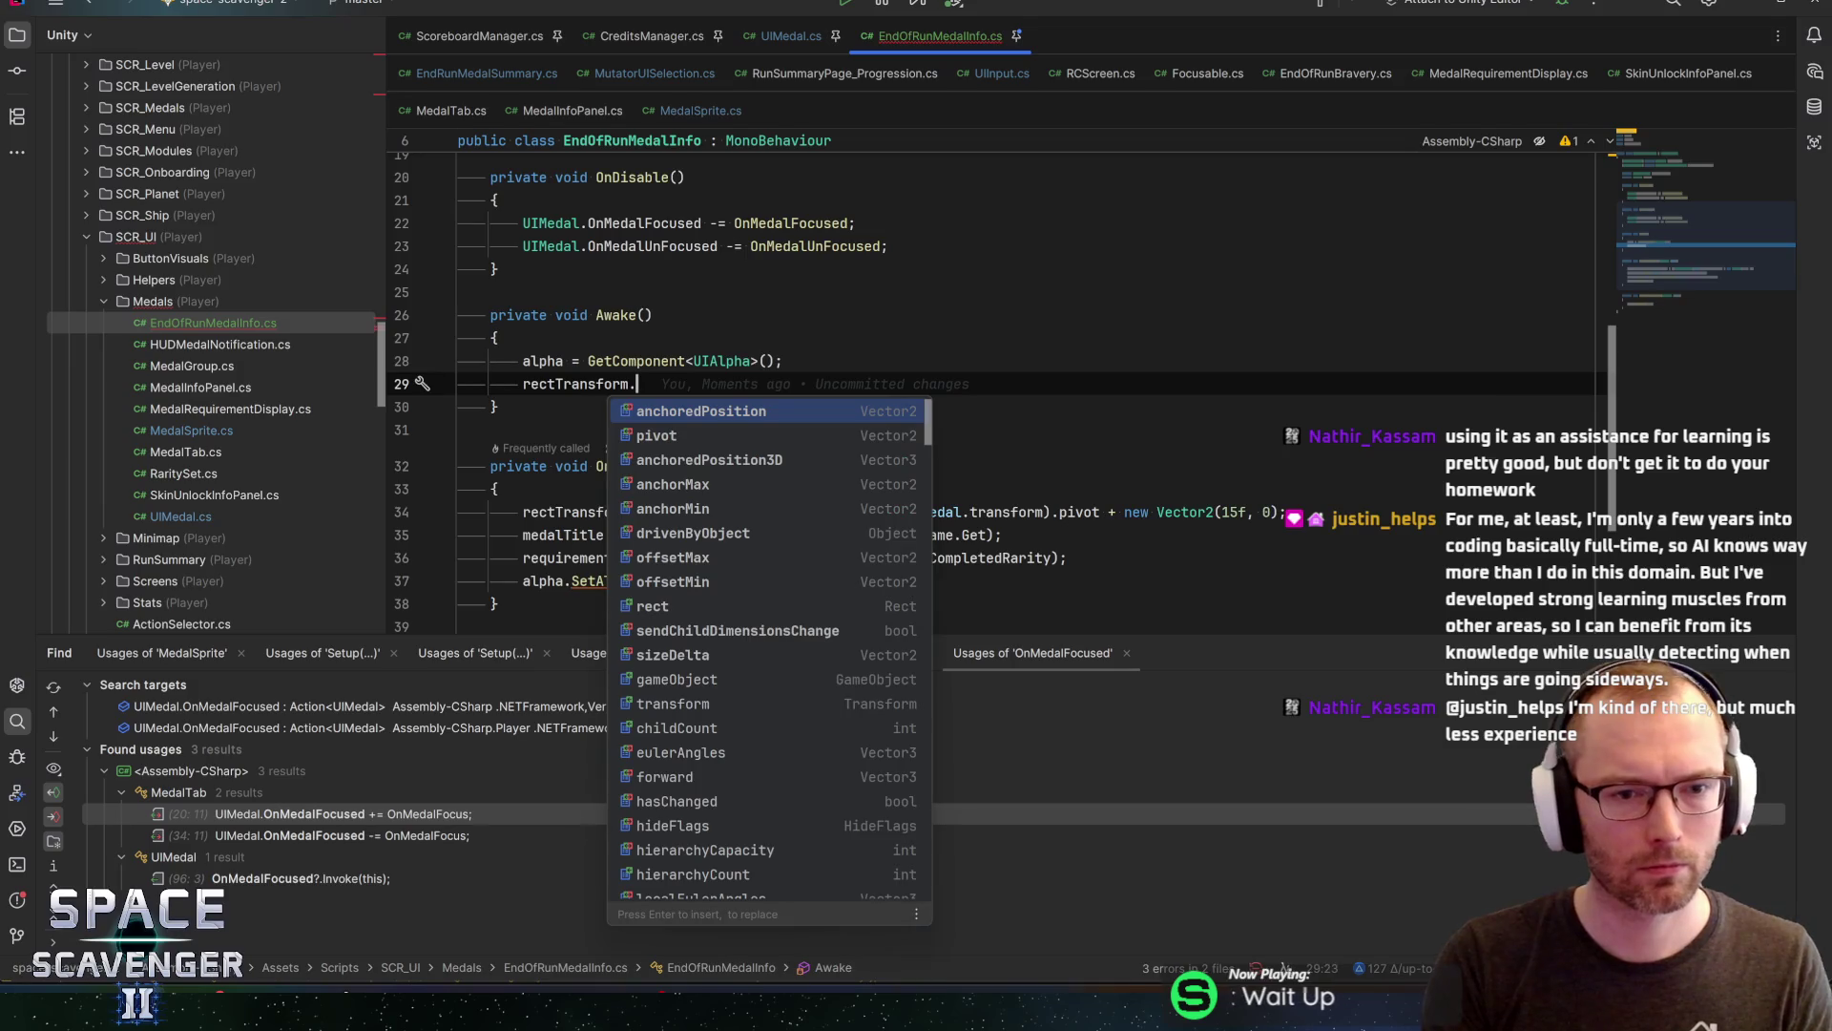
text(getcomp)
key(Return)
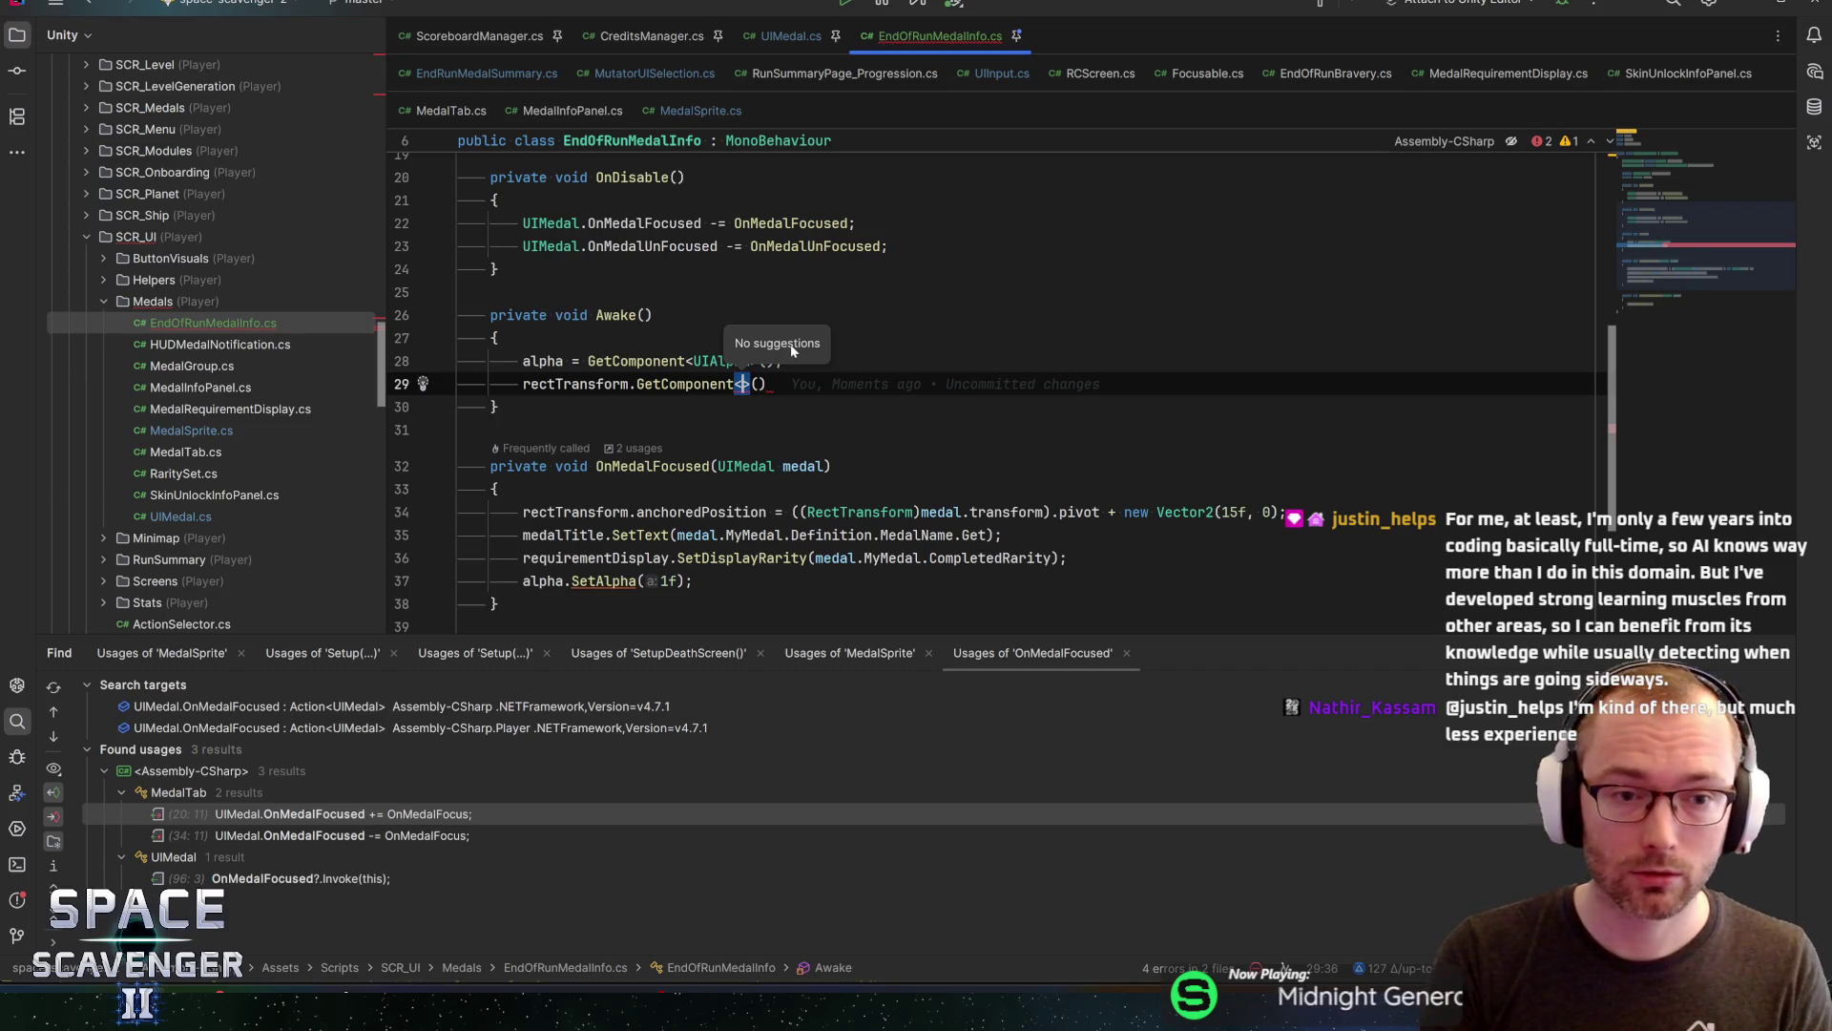
click(730, 384)
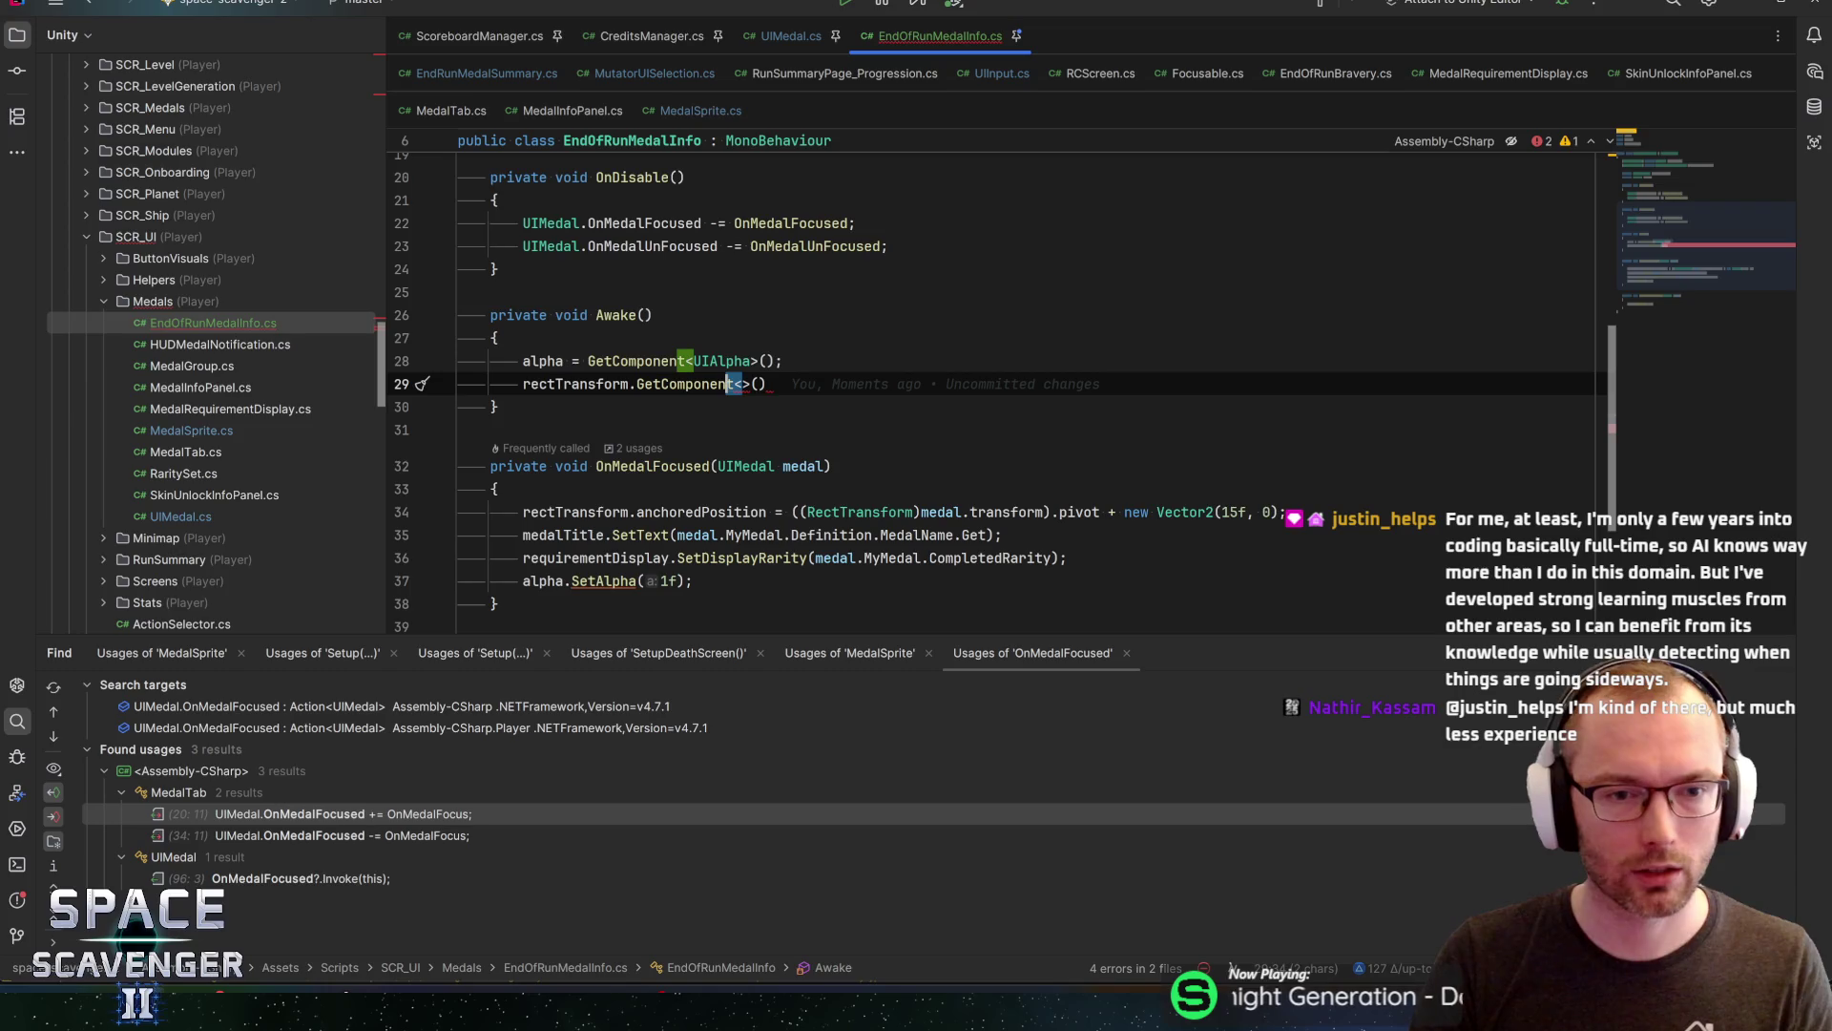
key(ctrl+Left)
key(BackSpace)
text(=)
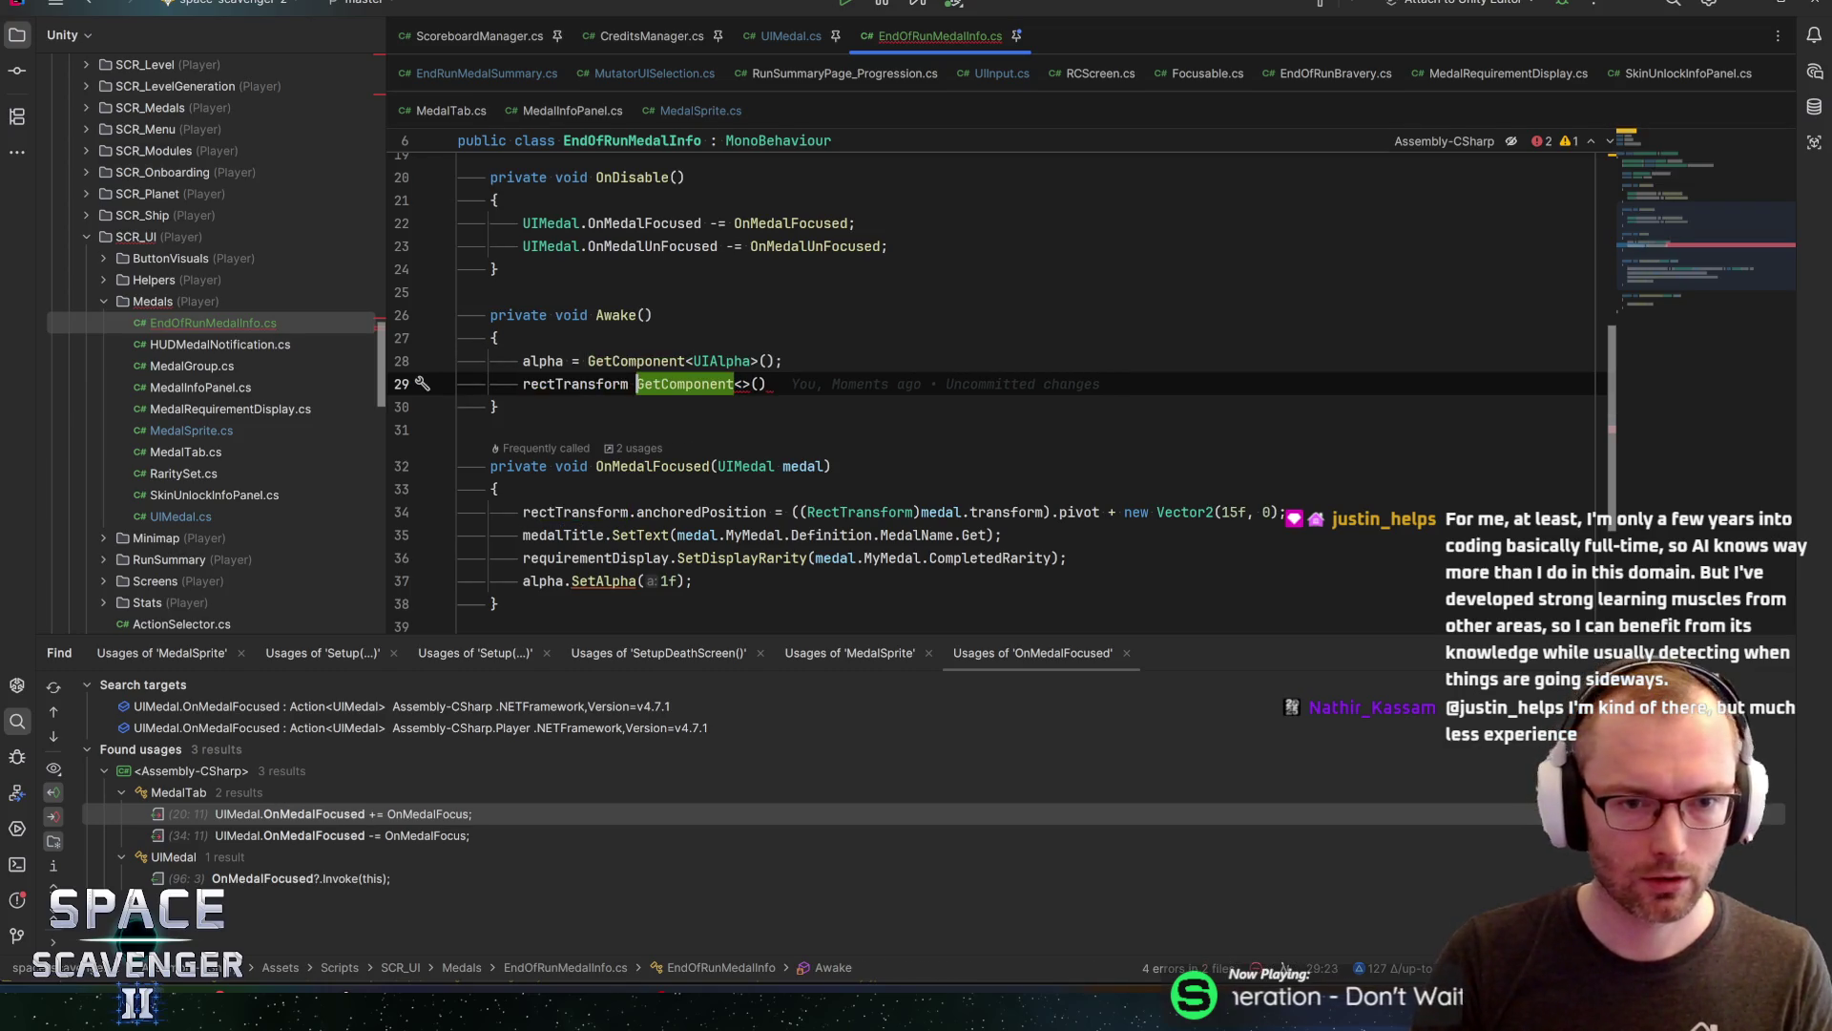
key(End)
text(RectTransform)
key(End)
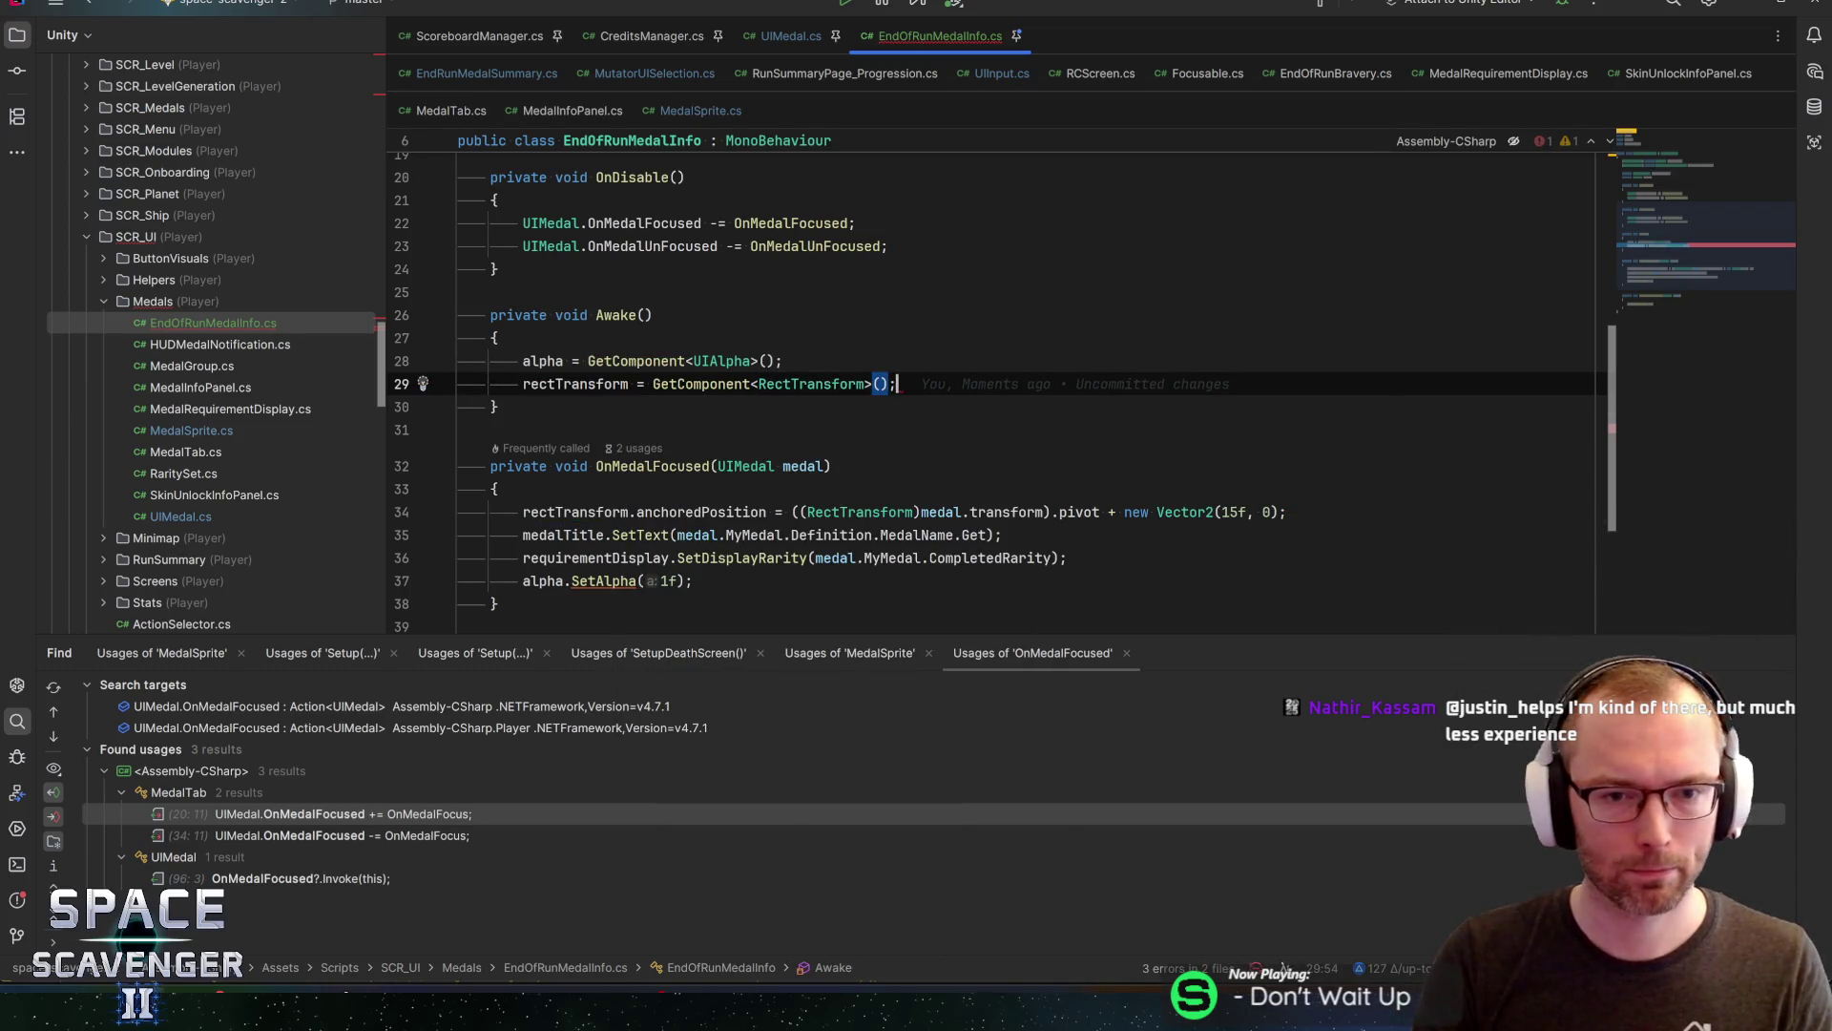
key(alt+Tab)
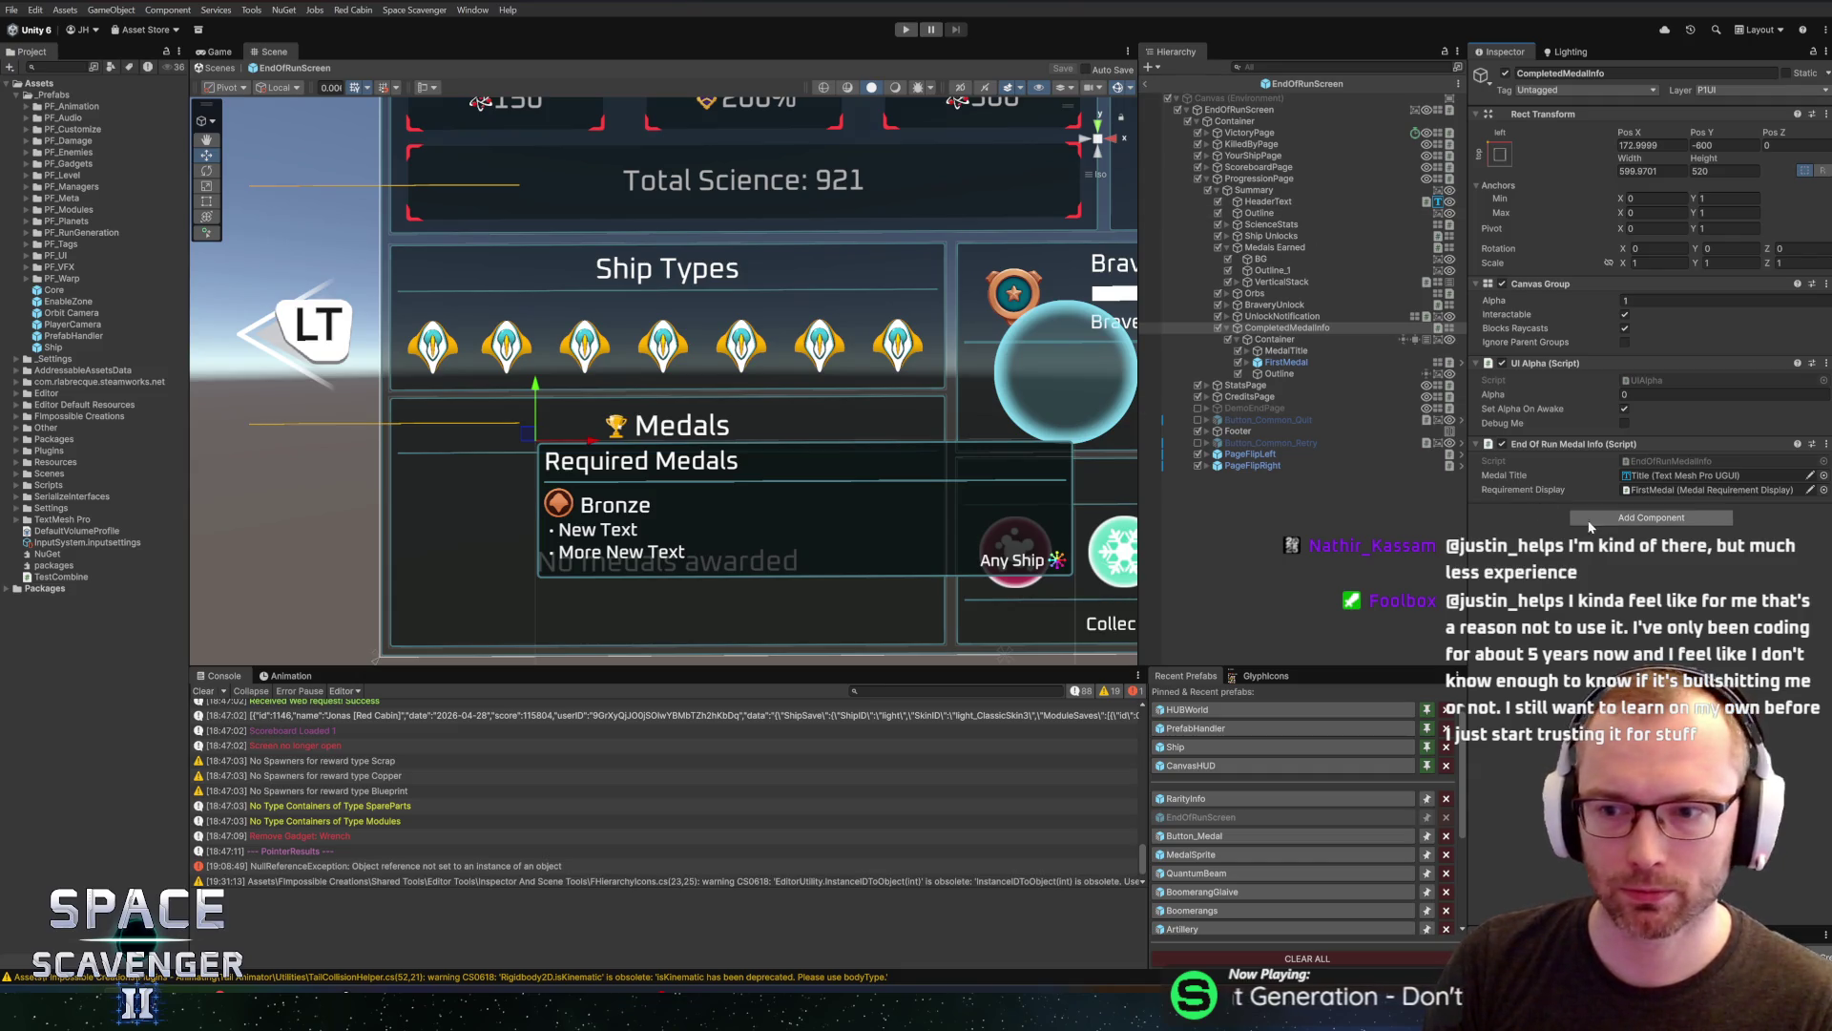
Exit EndOfRunScreen prefab editing and start Play mode
click(1149, 83)
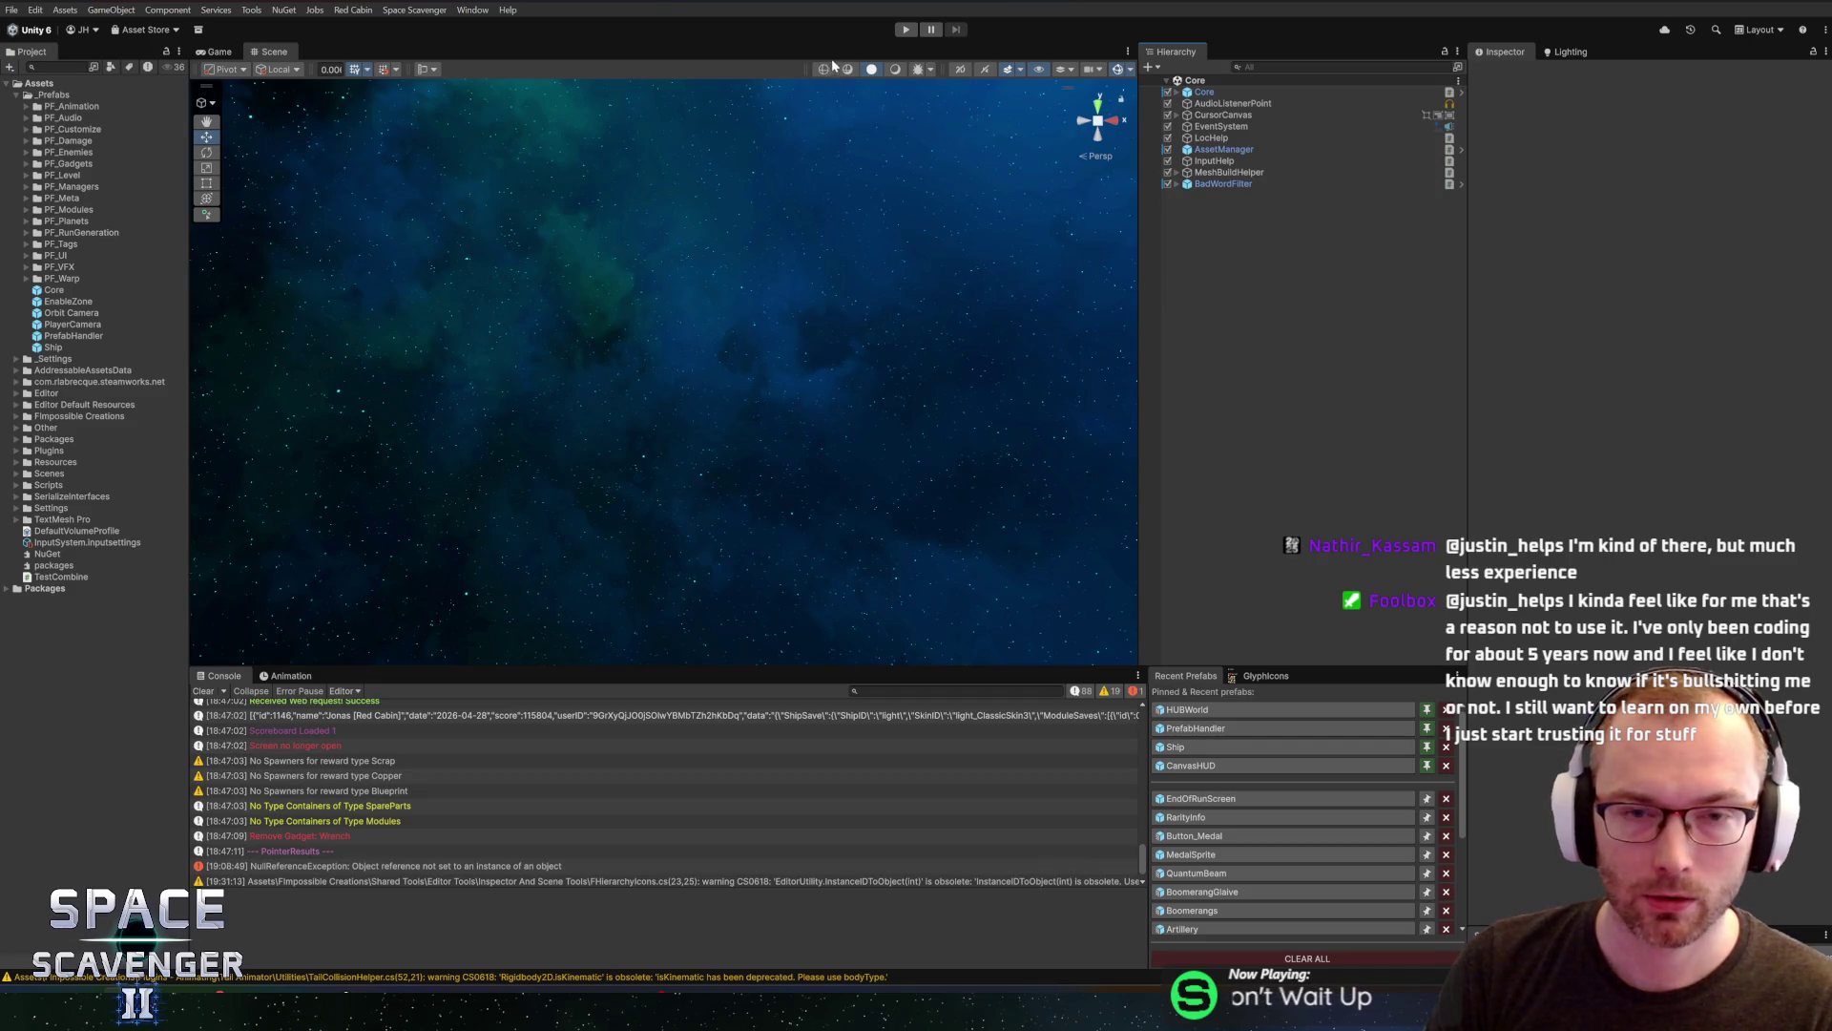
click(902, 30)
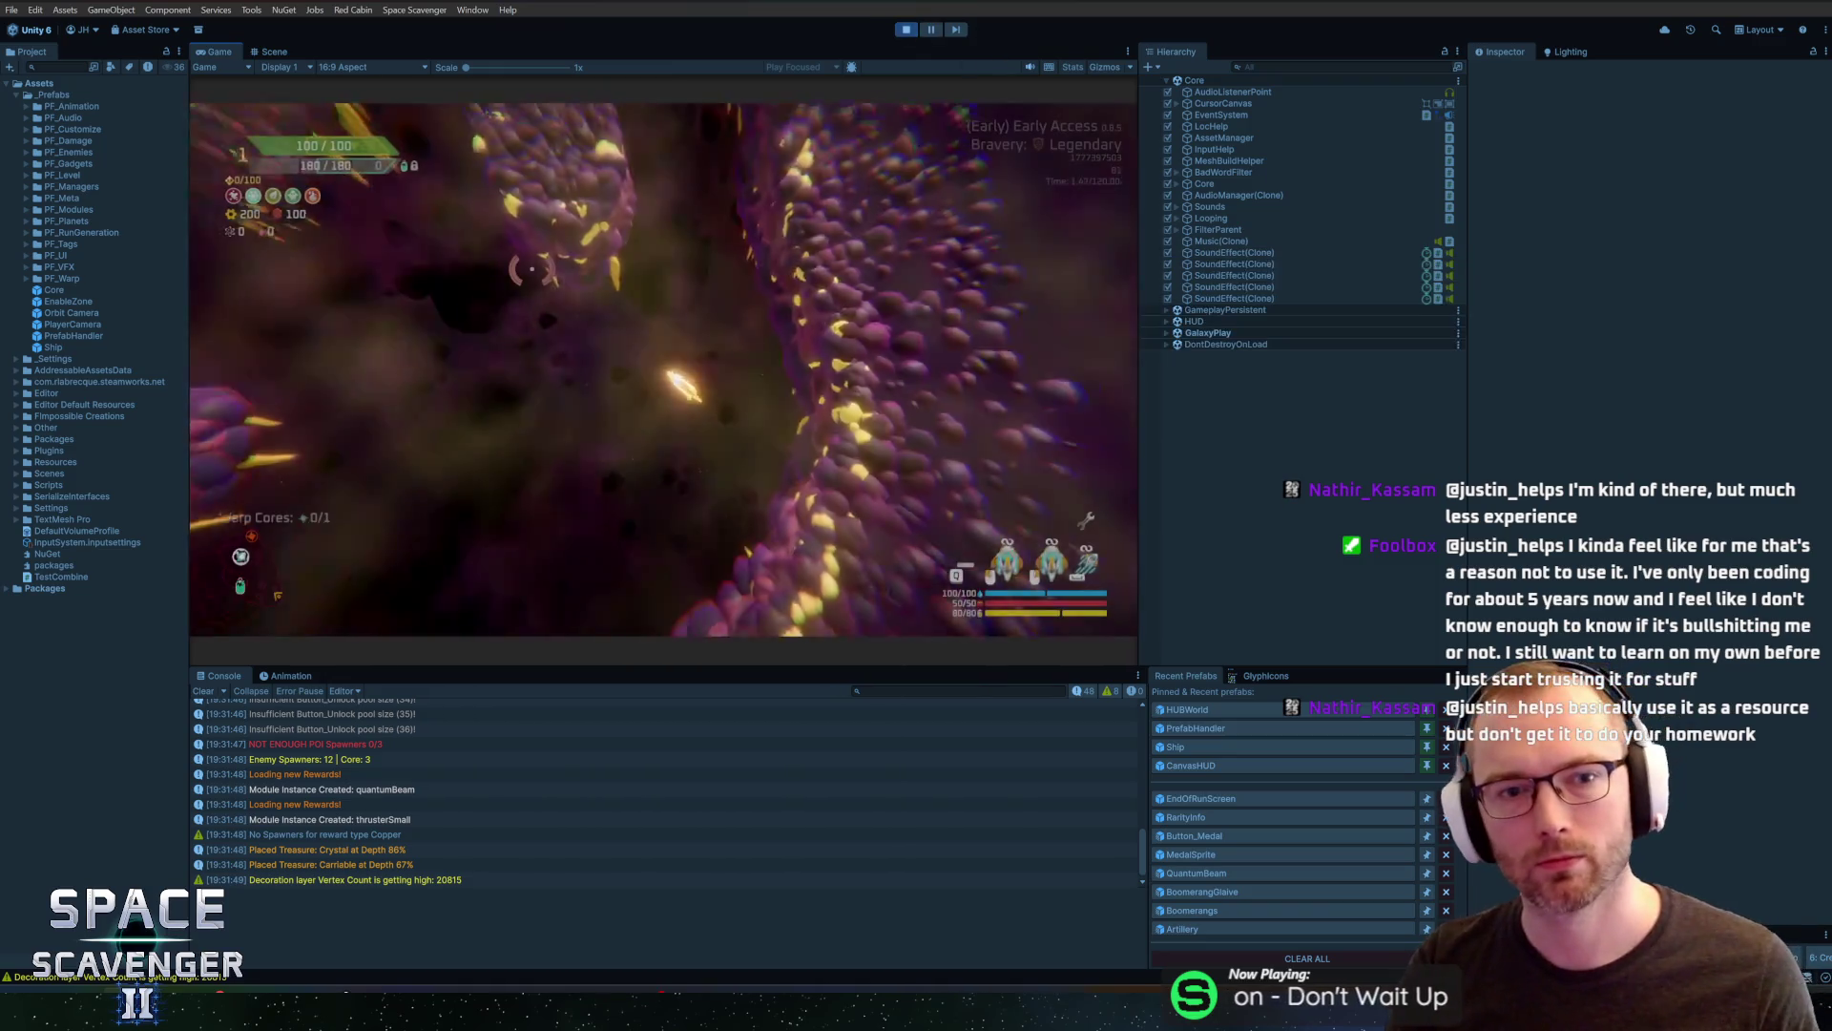
Run 'debug medals complete M_ShipWeight 4' in the in-game debug console
key(grave)
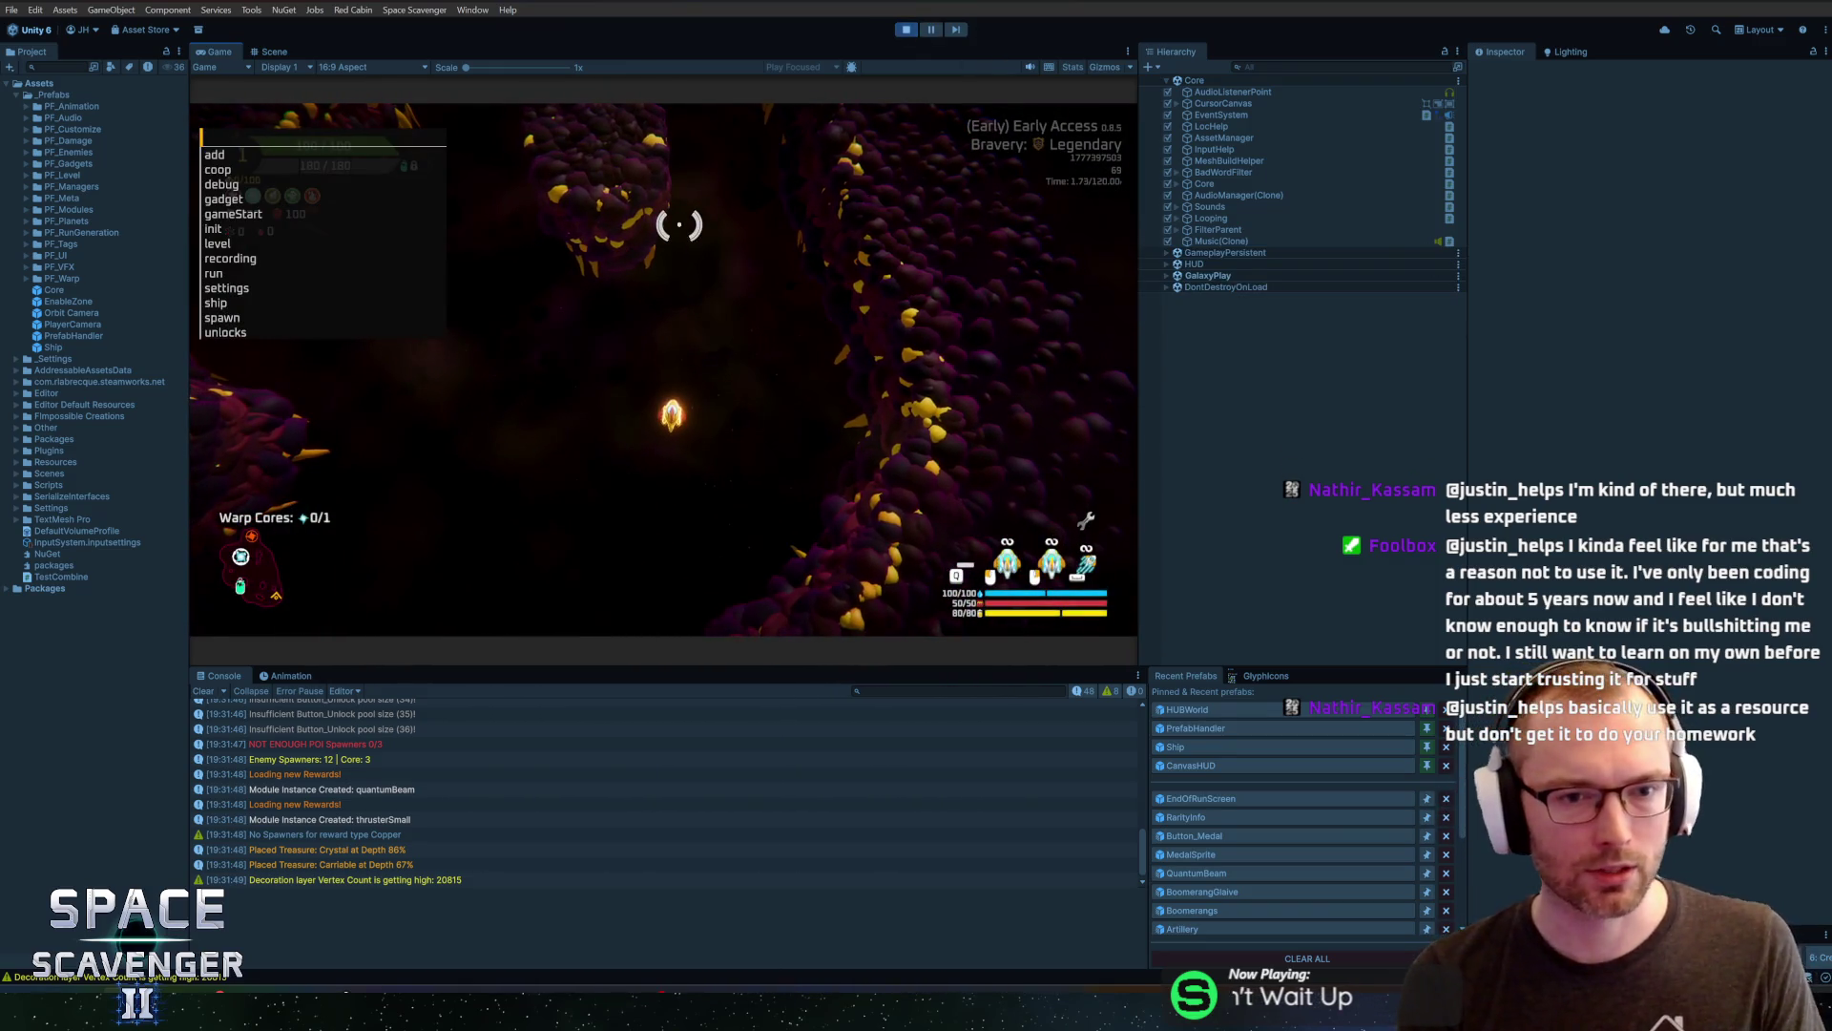
text(debug )
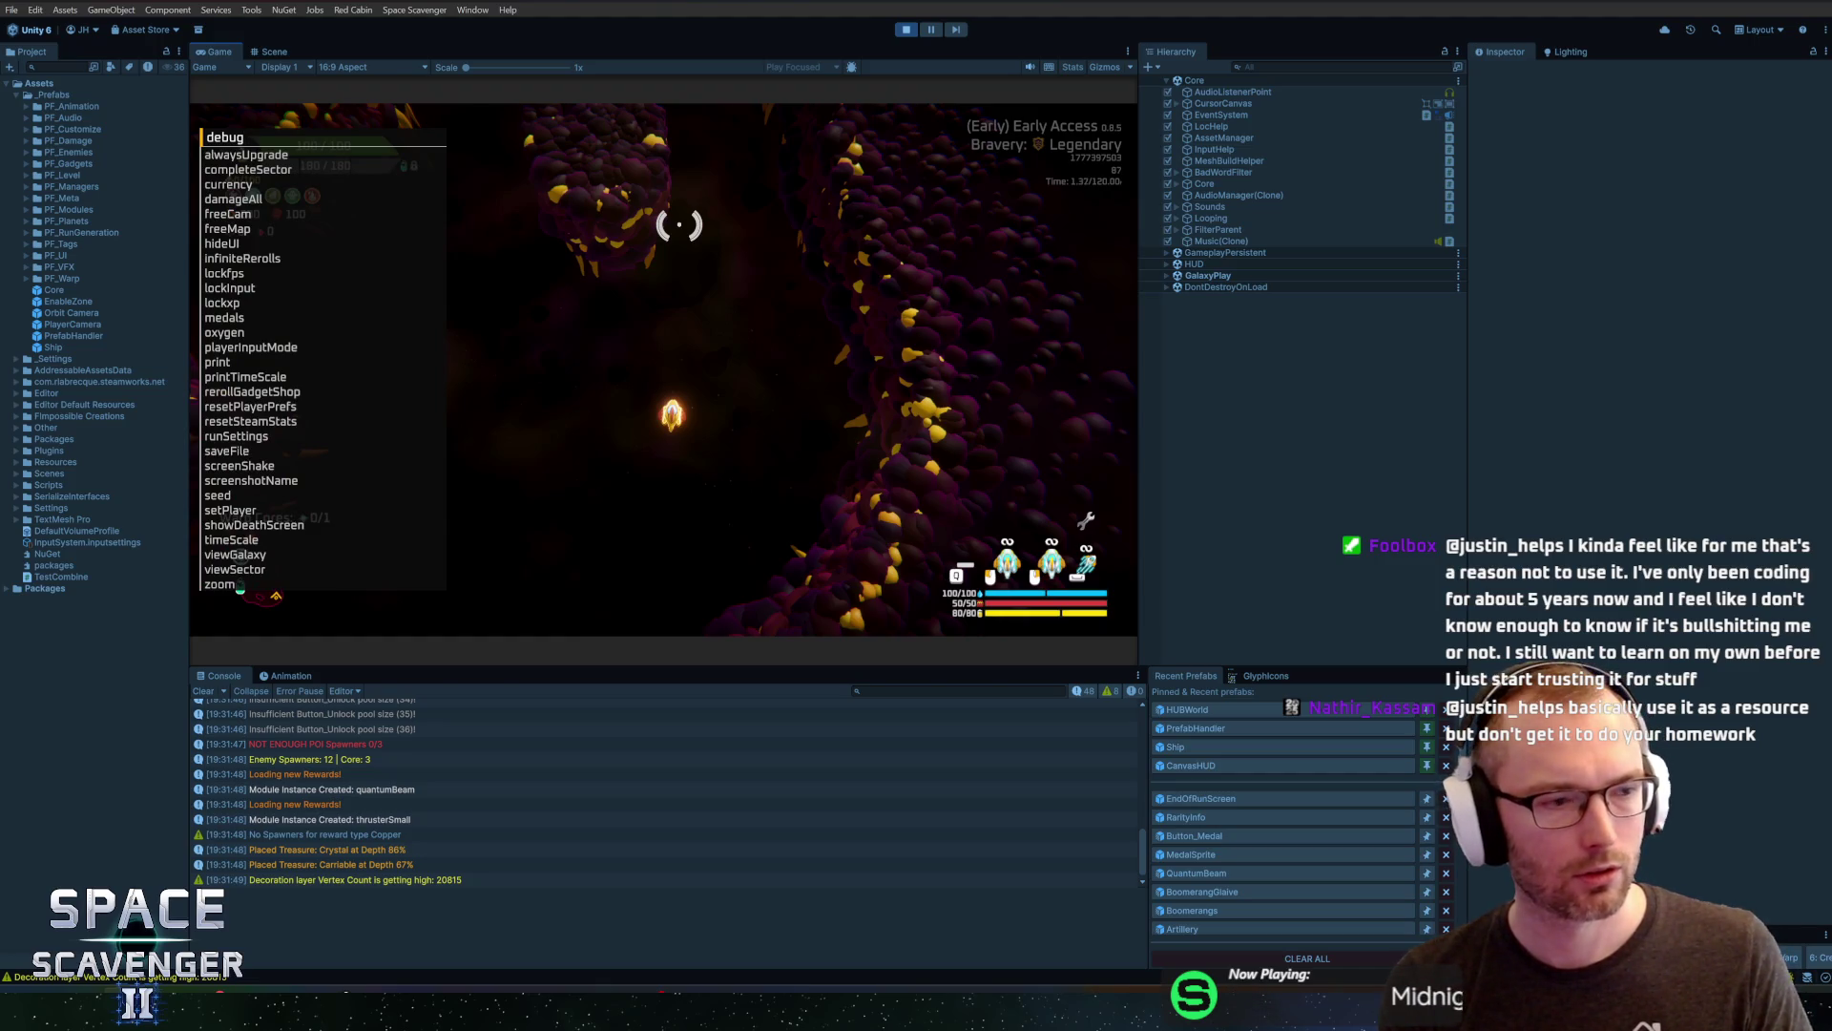
text(medals )
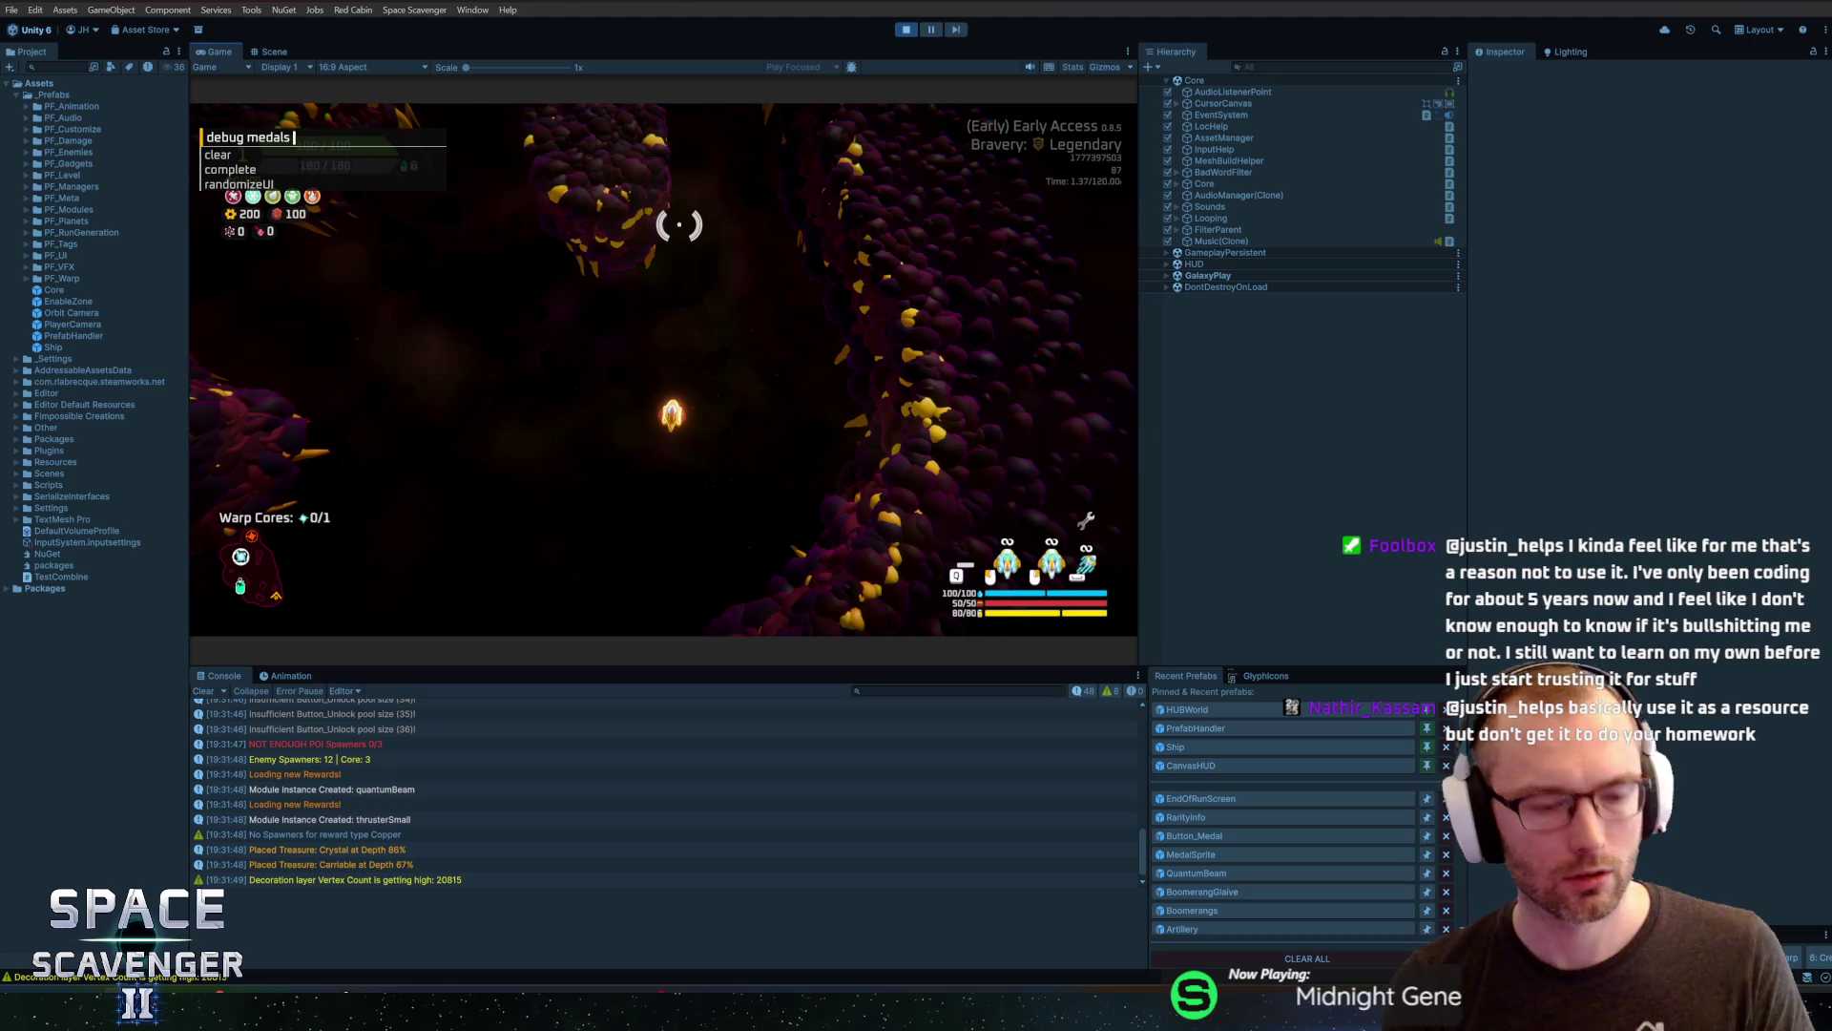
text(copl)
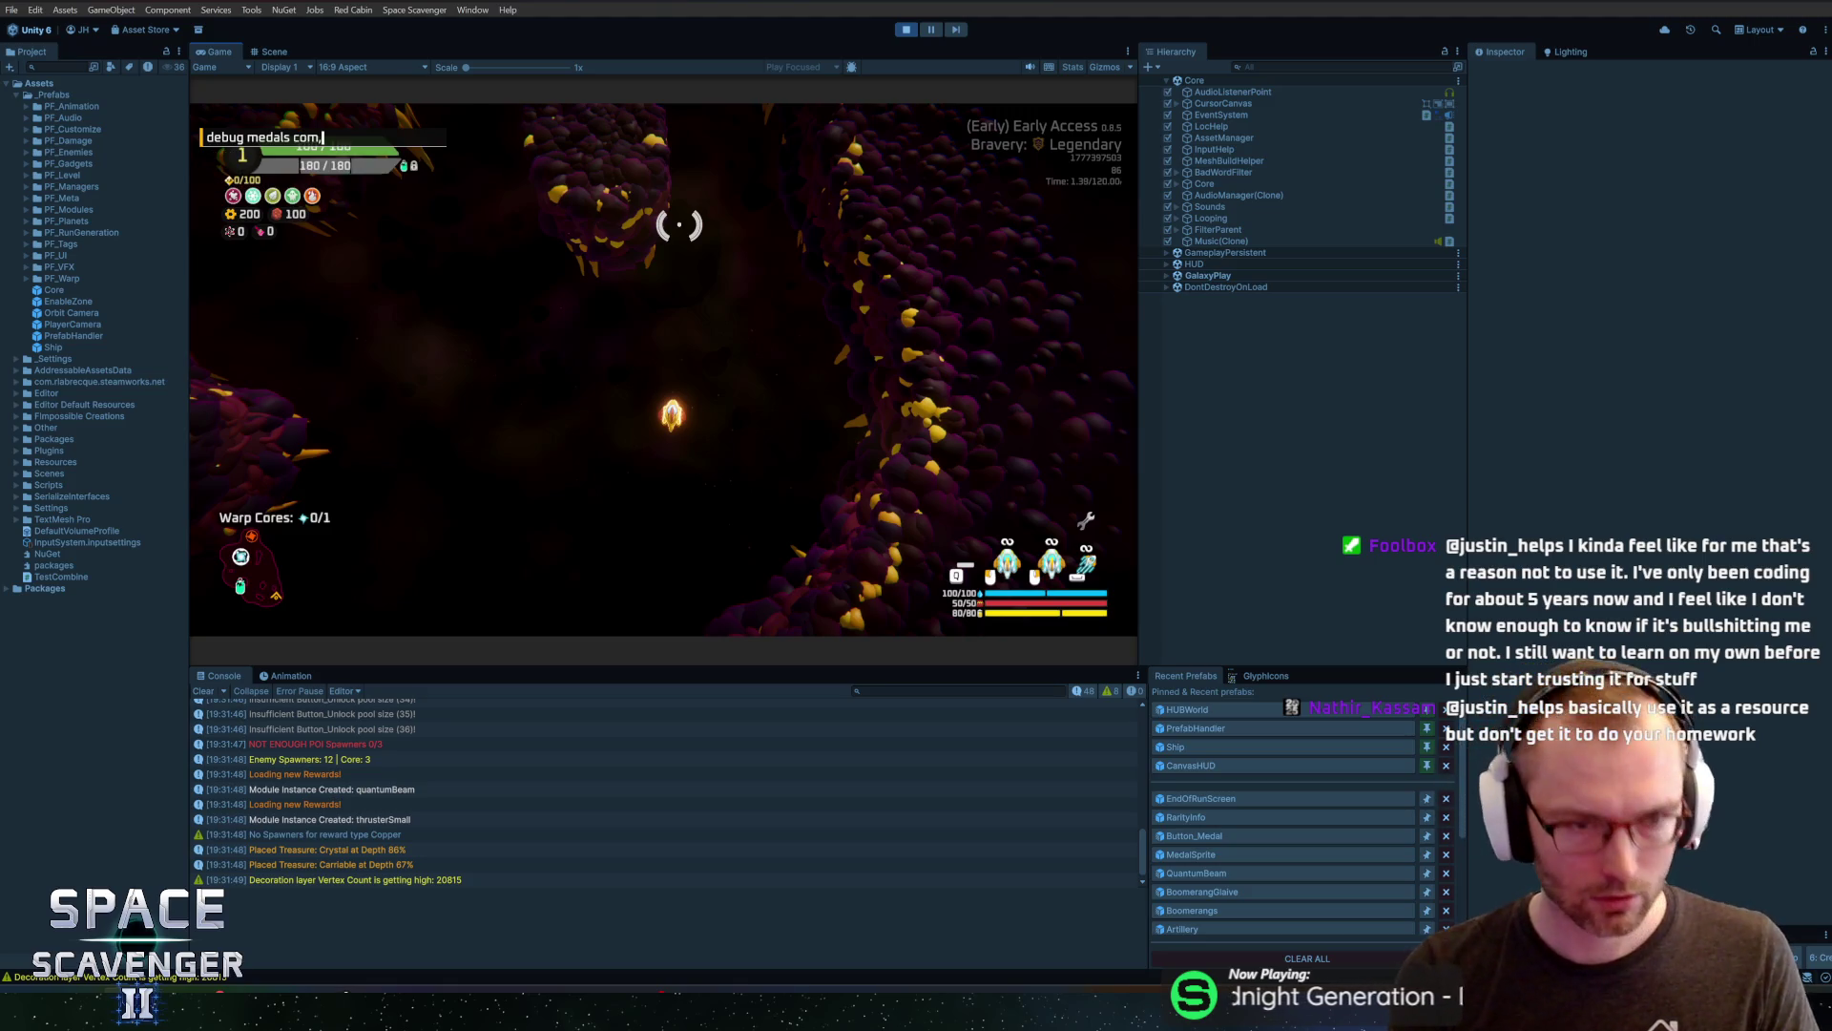
key(BackSpace)
text(mpl)
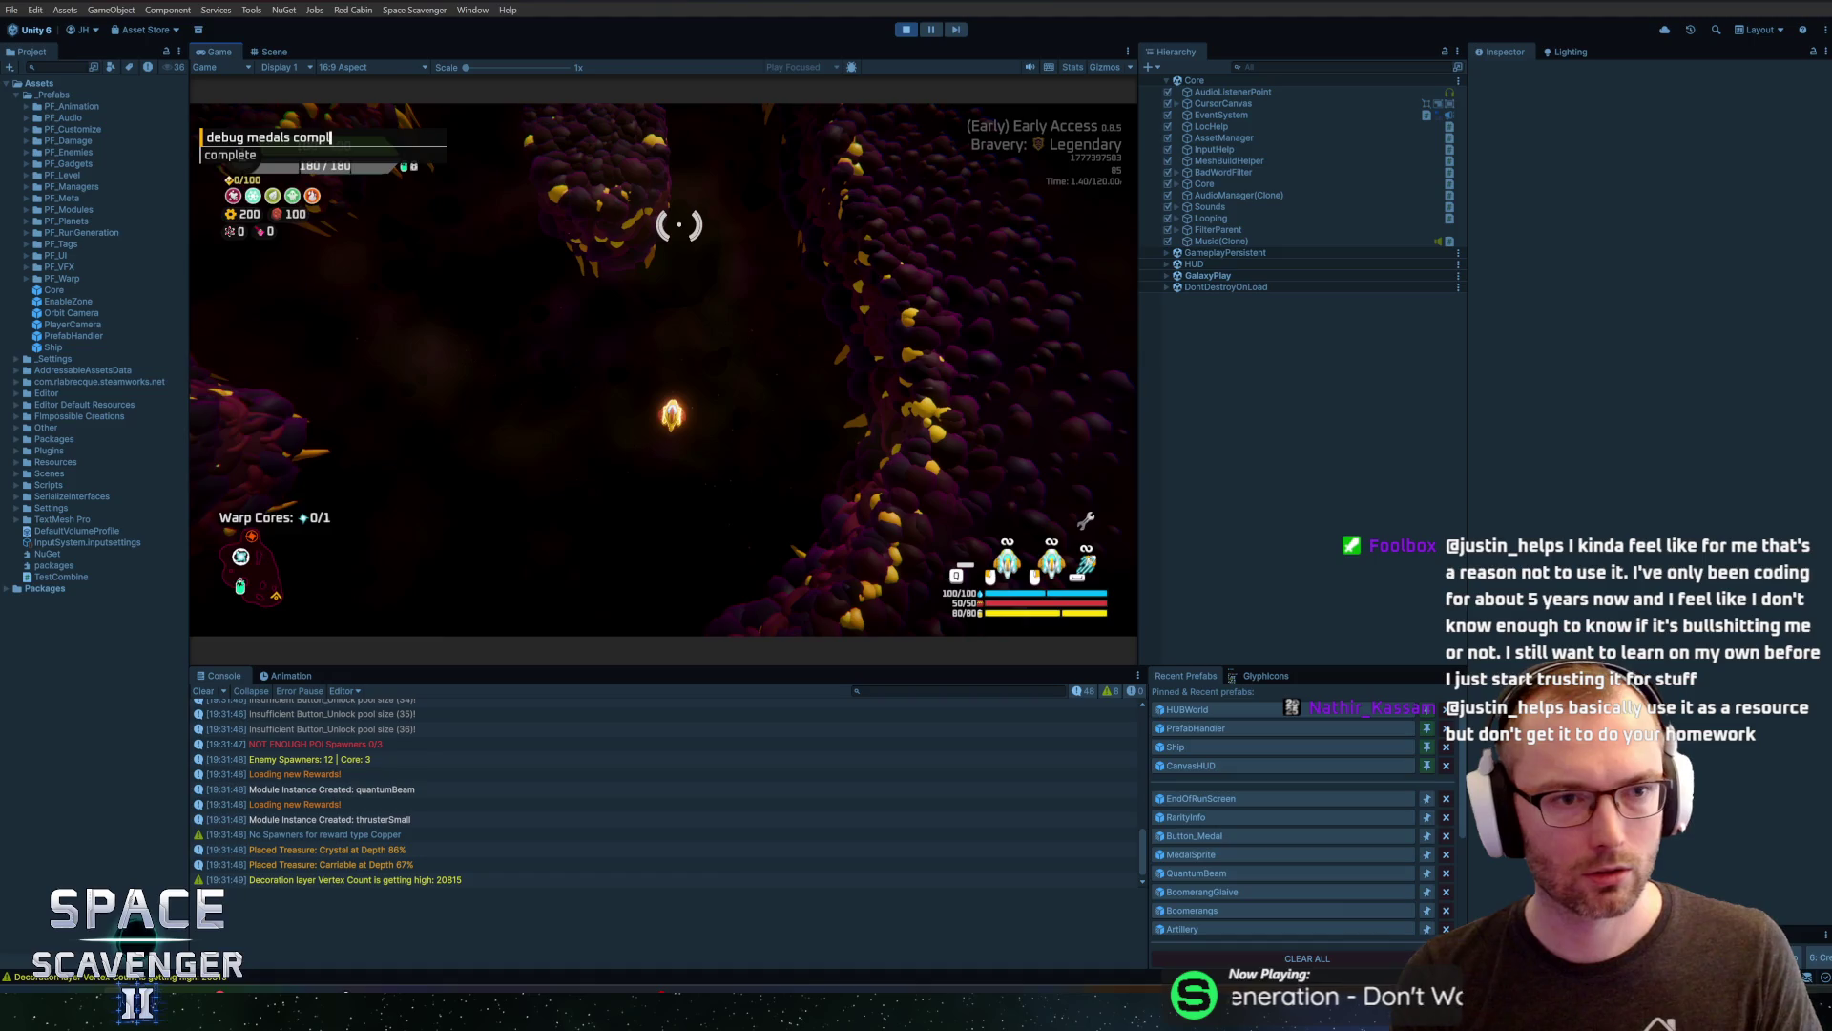
text(ete m_)
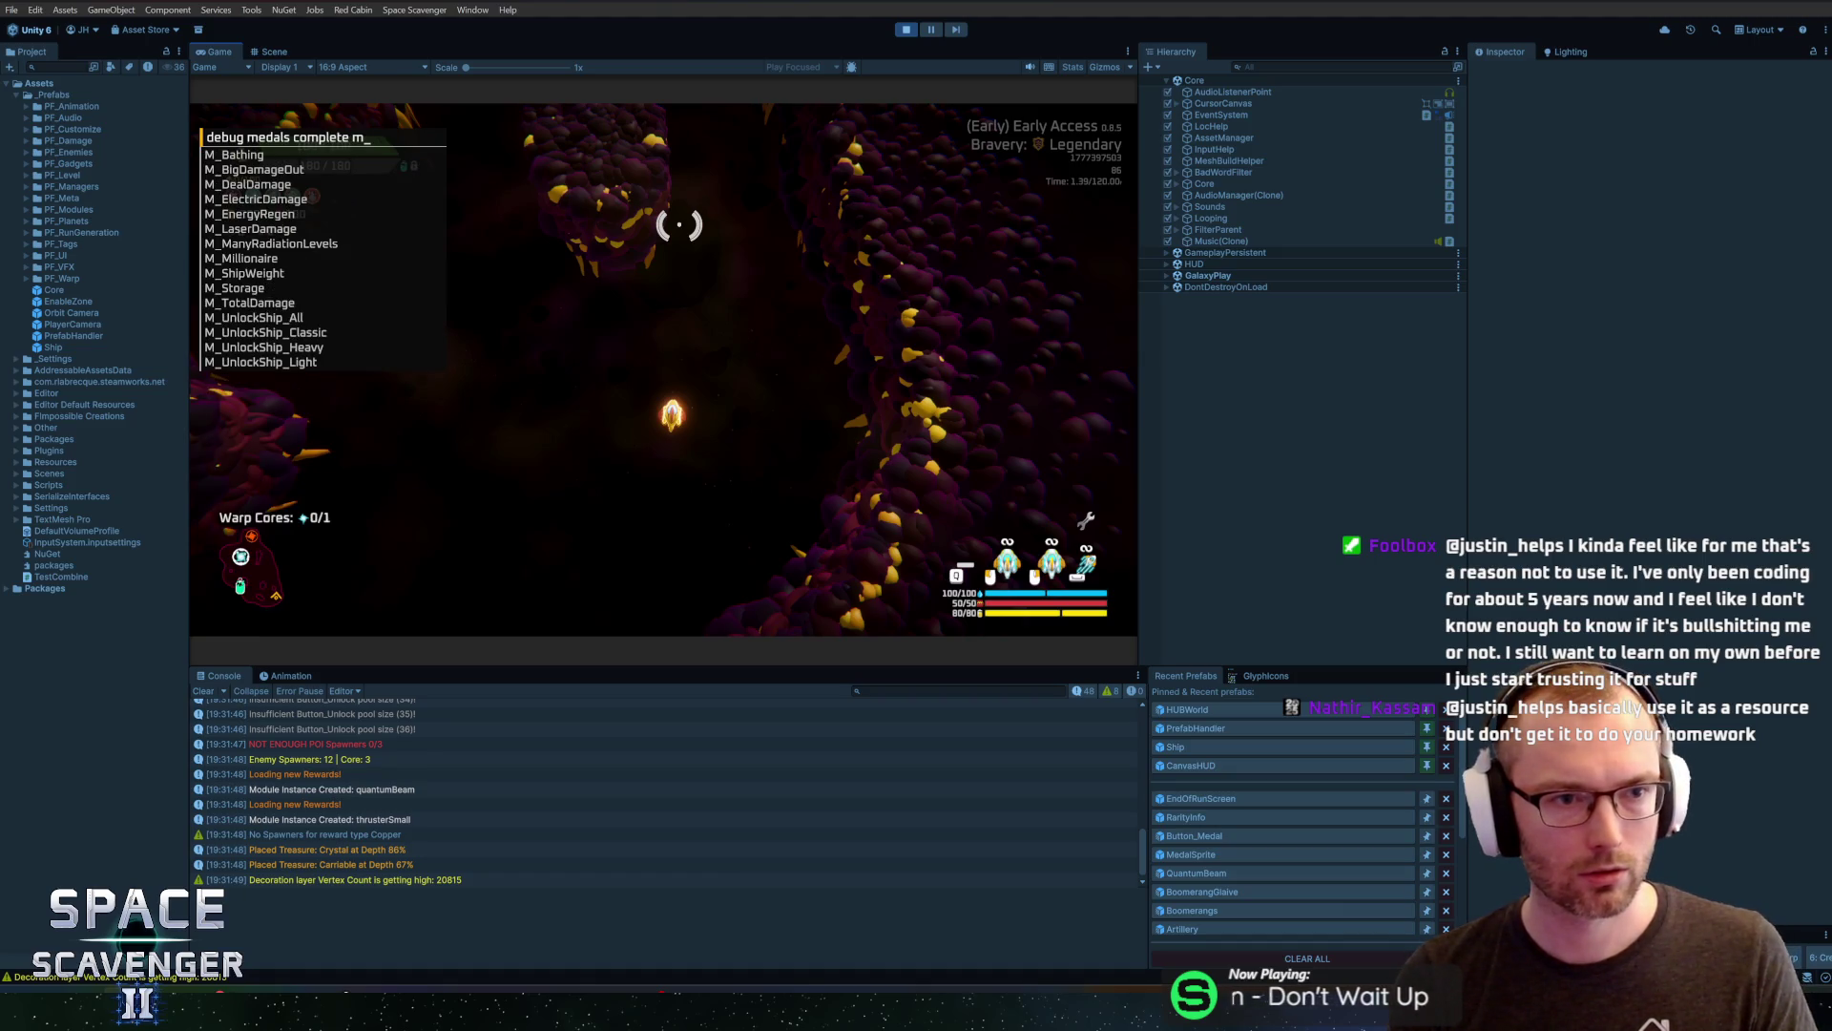
text(ship)
key(Tab)
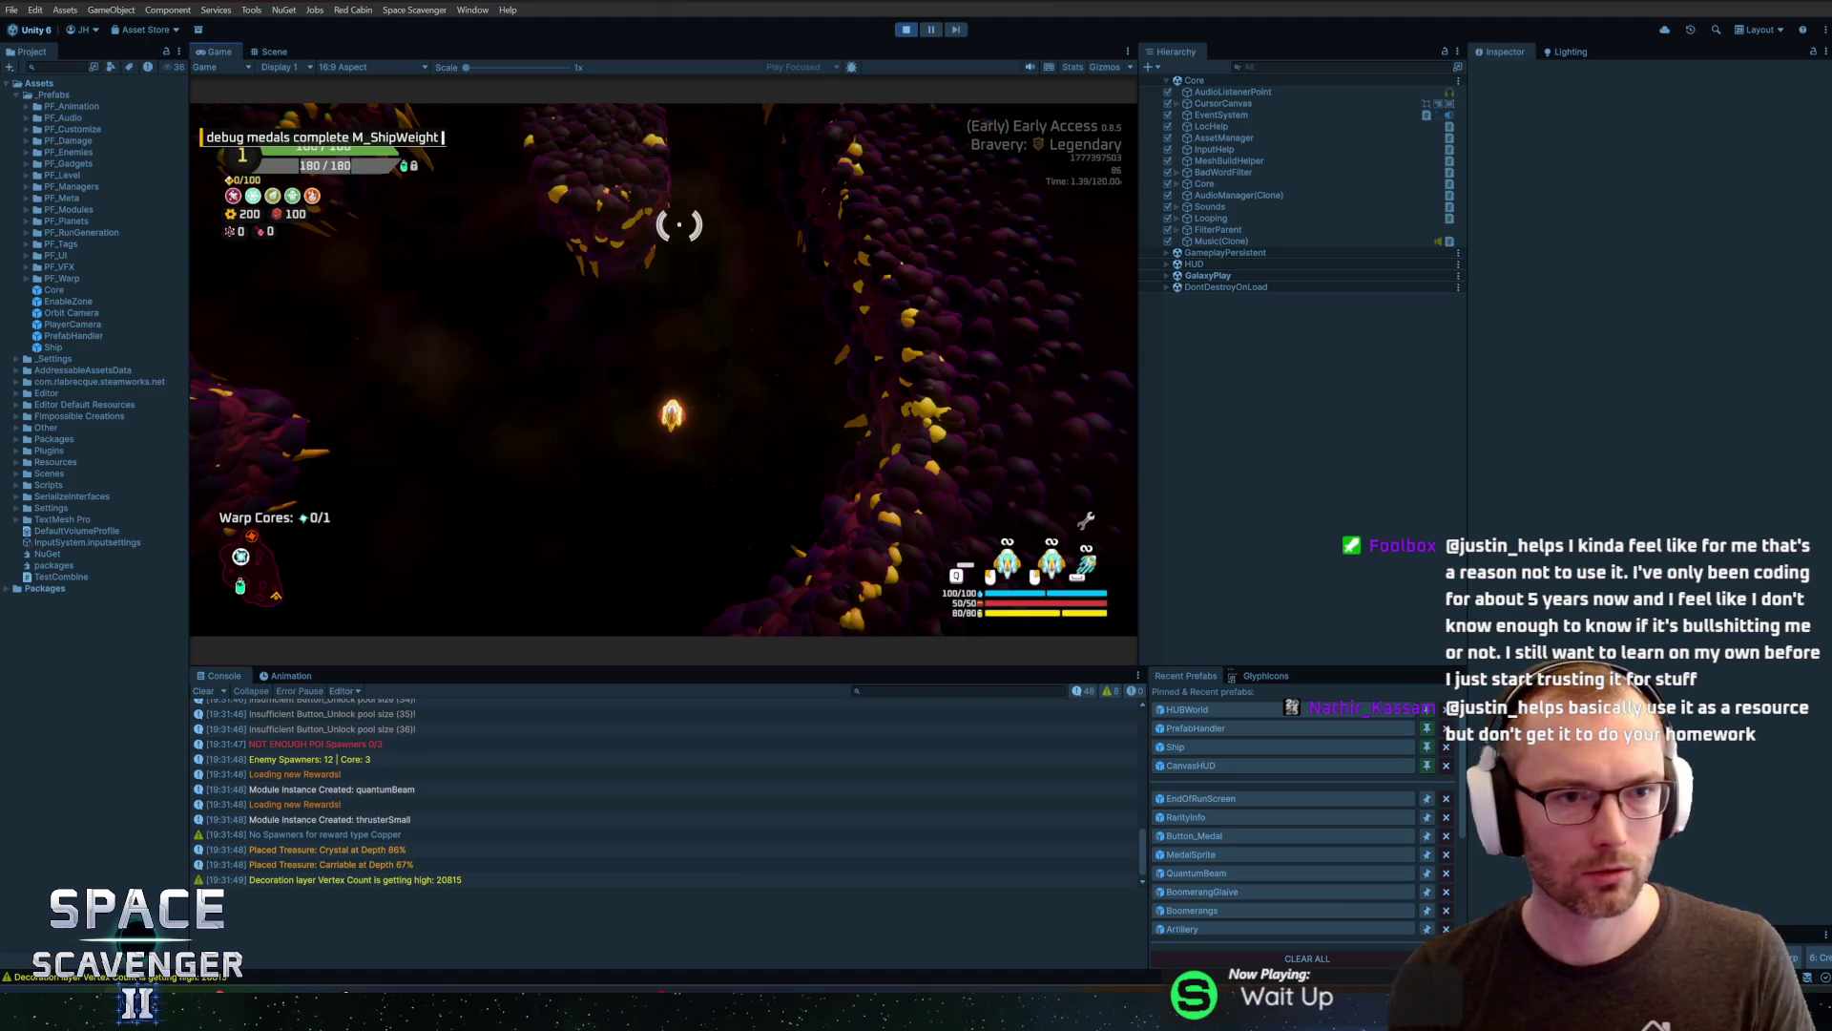
key(Return)
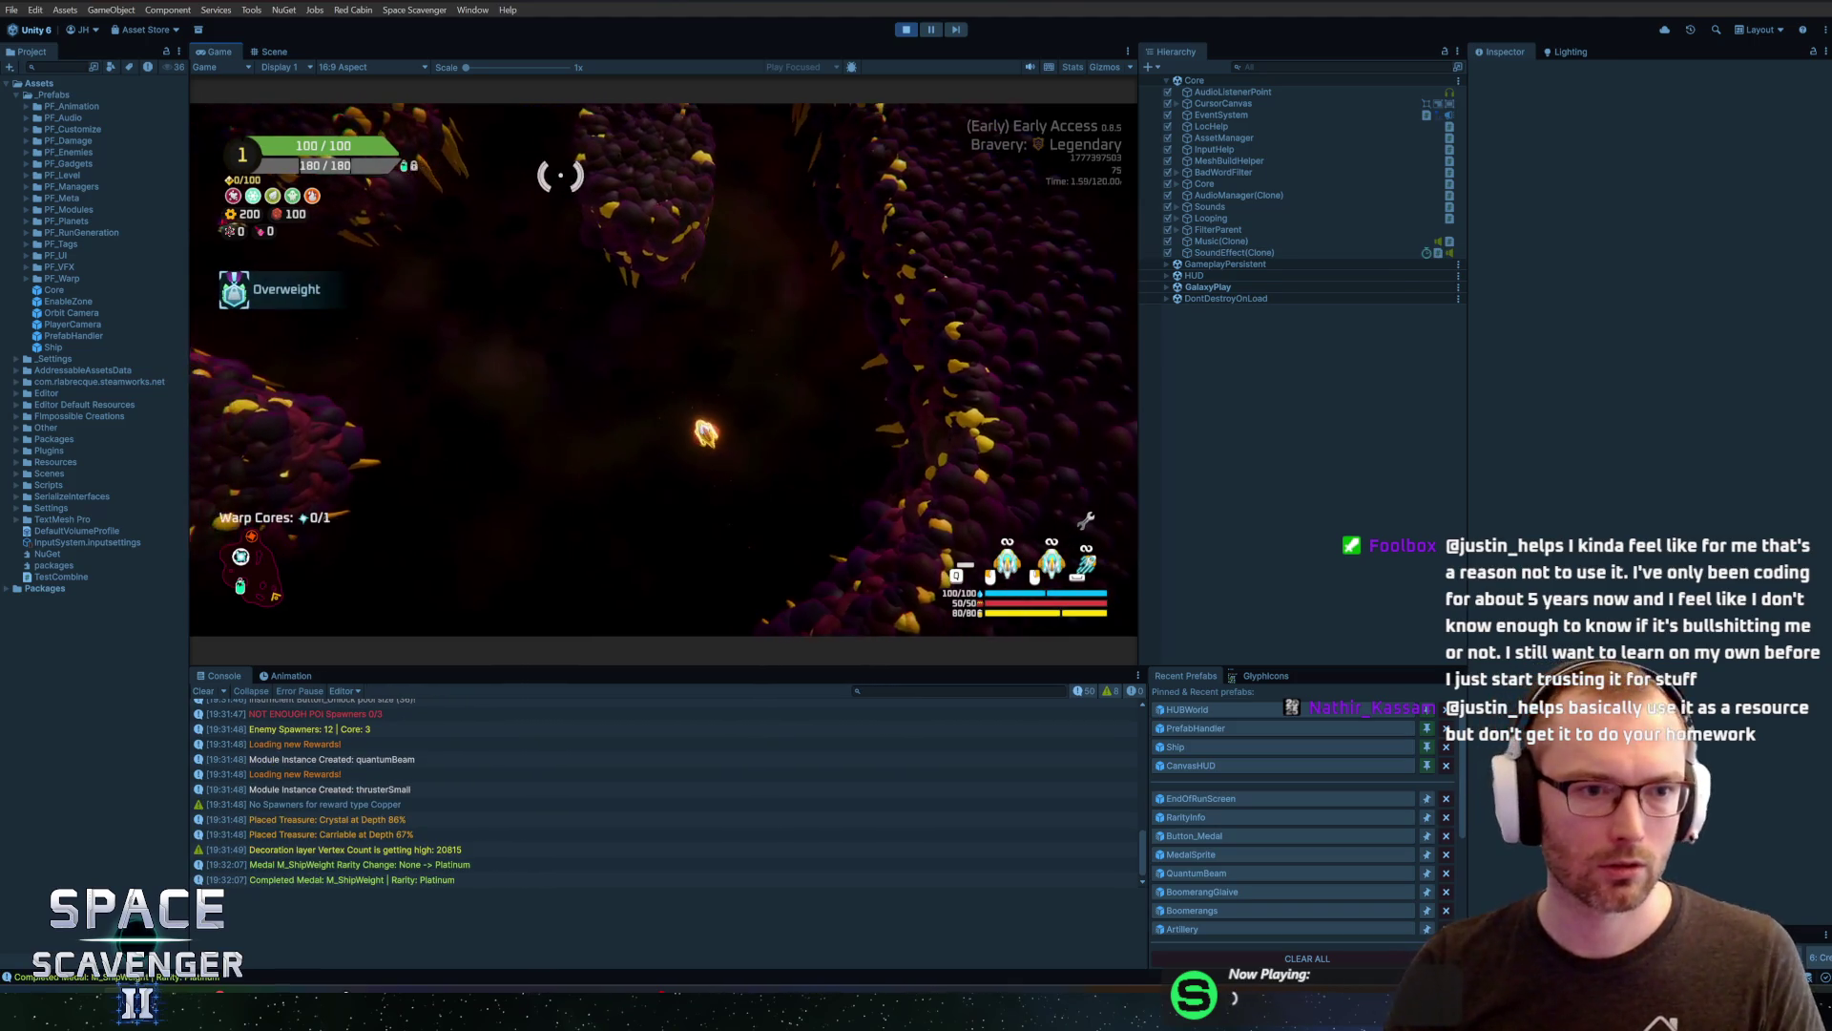
Run 'debug medals complete M_Millionaire 3', then enter the 'ship' command to end the run
key(grave)
key(Up)
key(BackSpace)
key(BackSpace)
key(BackSpace)
key(BackSpace)
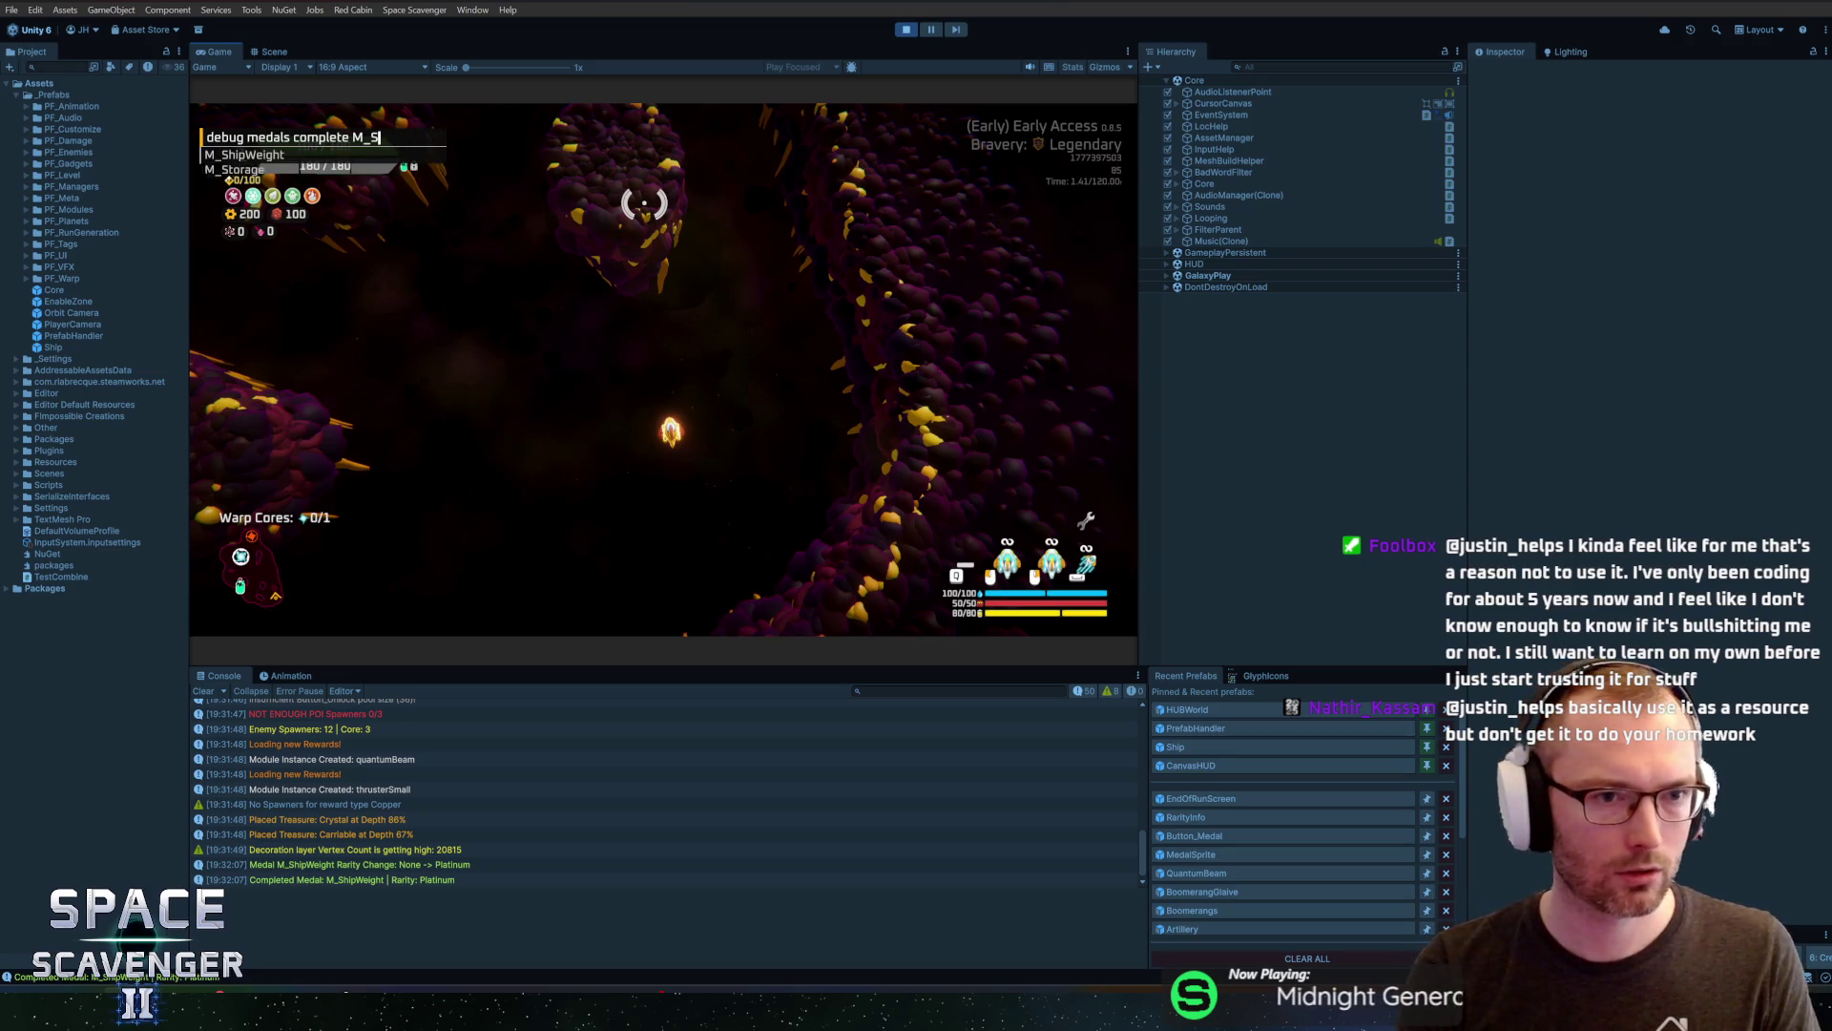
key(BackSpace)
key(BackSpace)
key(Down)
key(Down)
key(Down)
key(Home)
key(Tab)
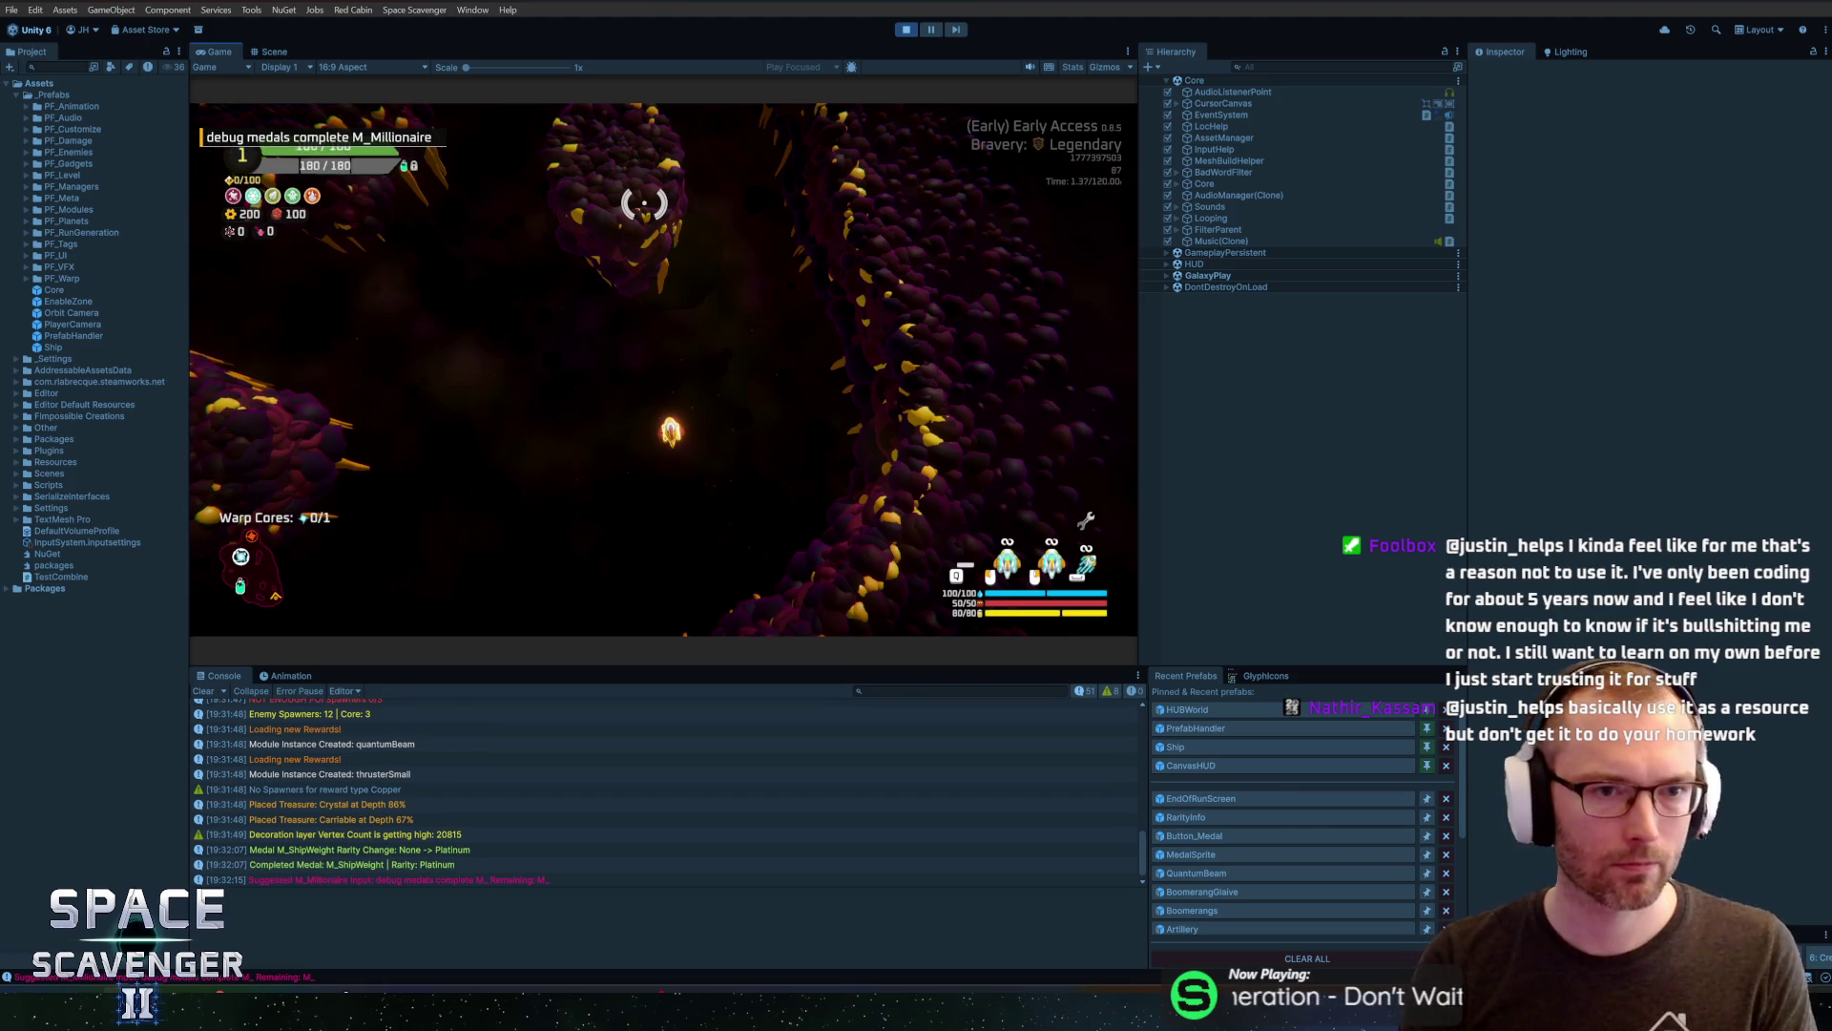
text( 3)
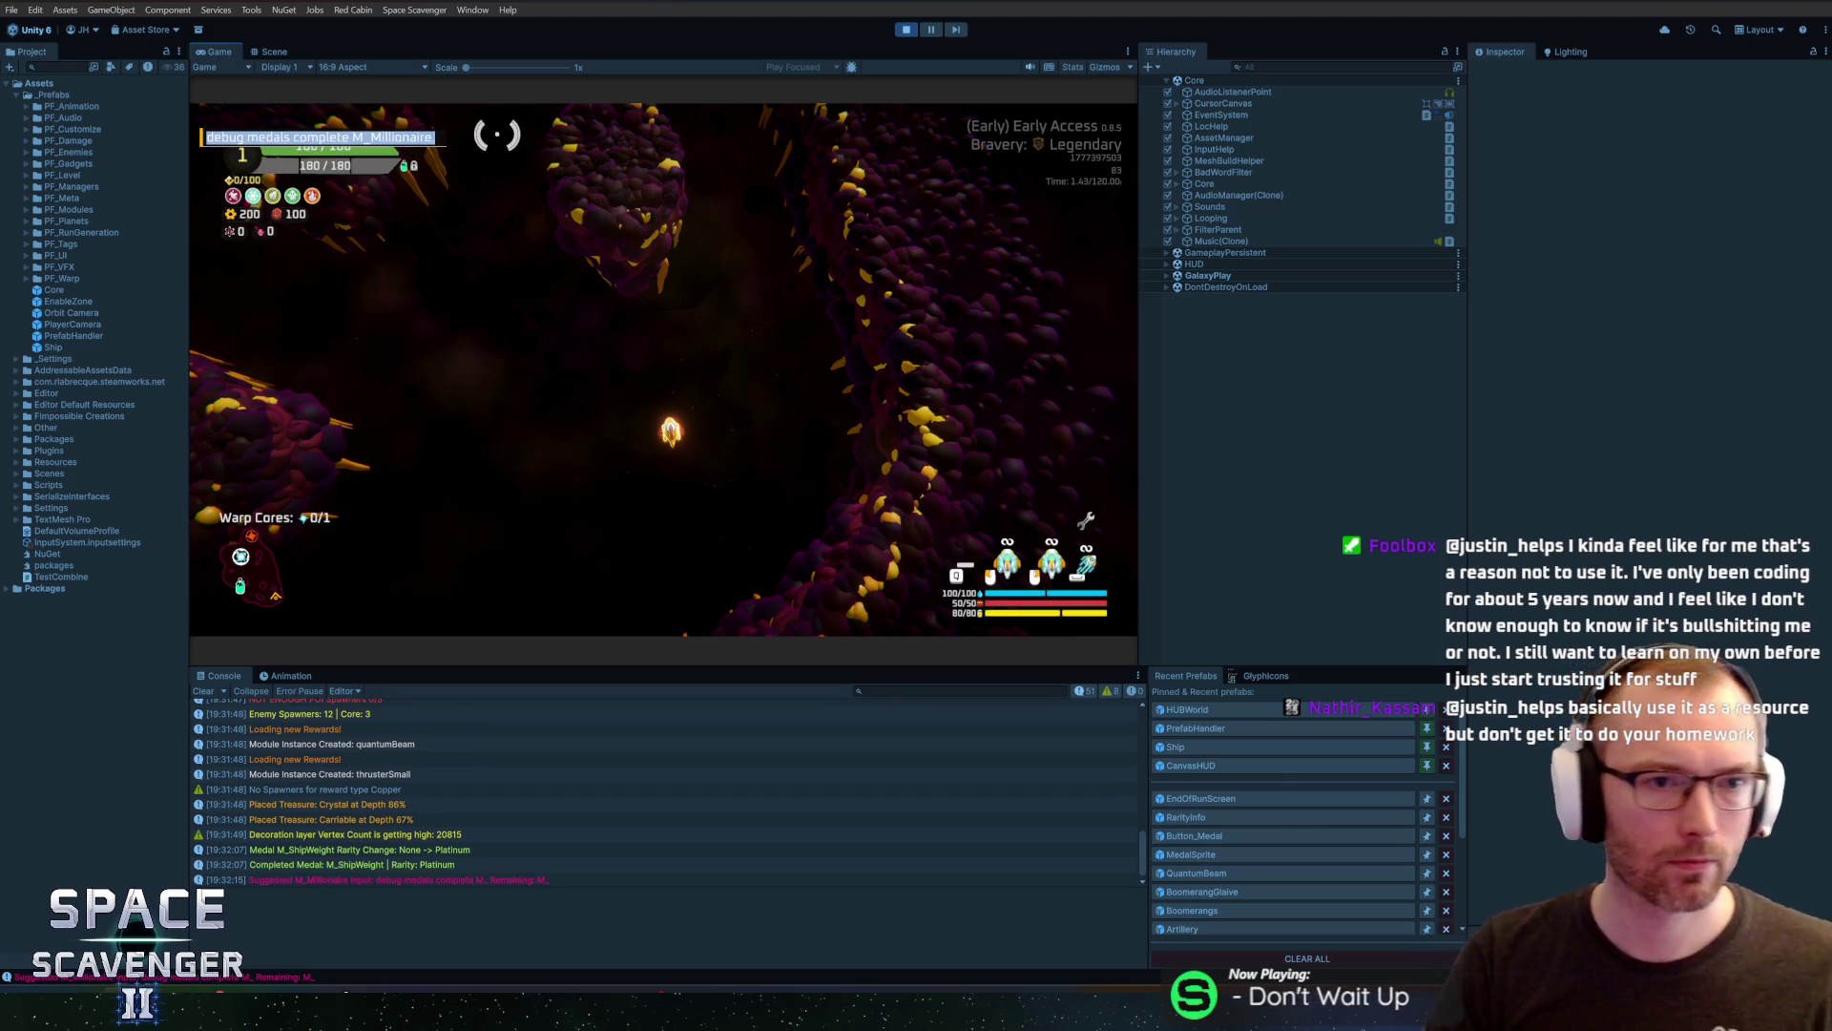
key(Return)
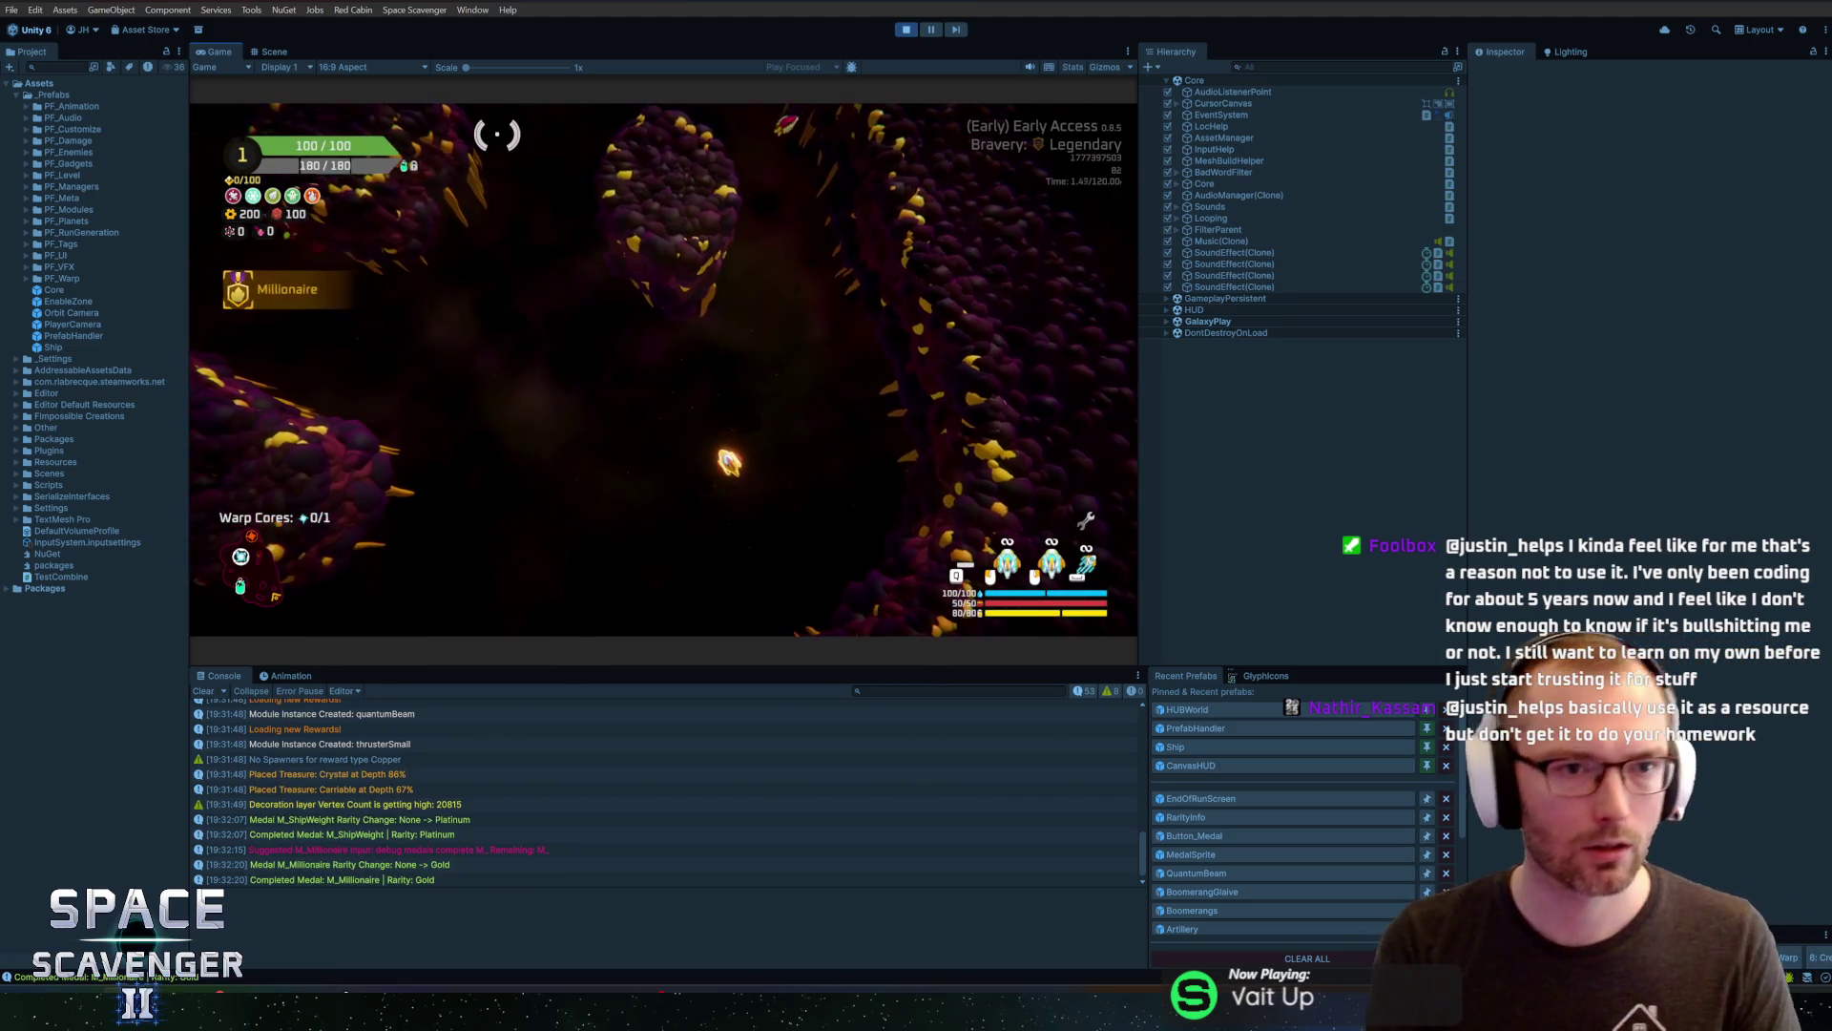
text(ship)
key(Return)
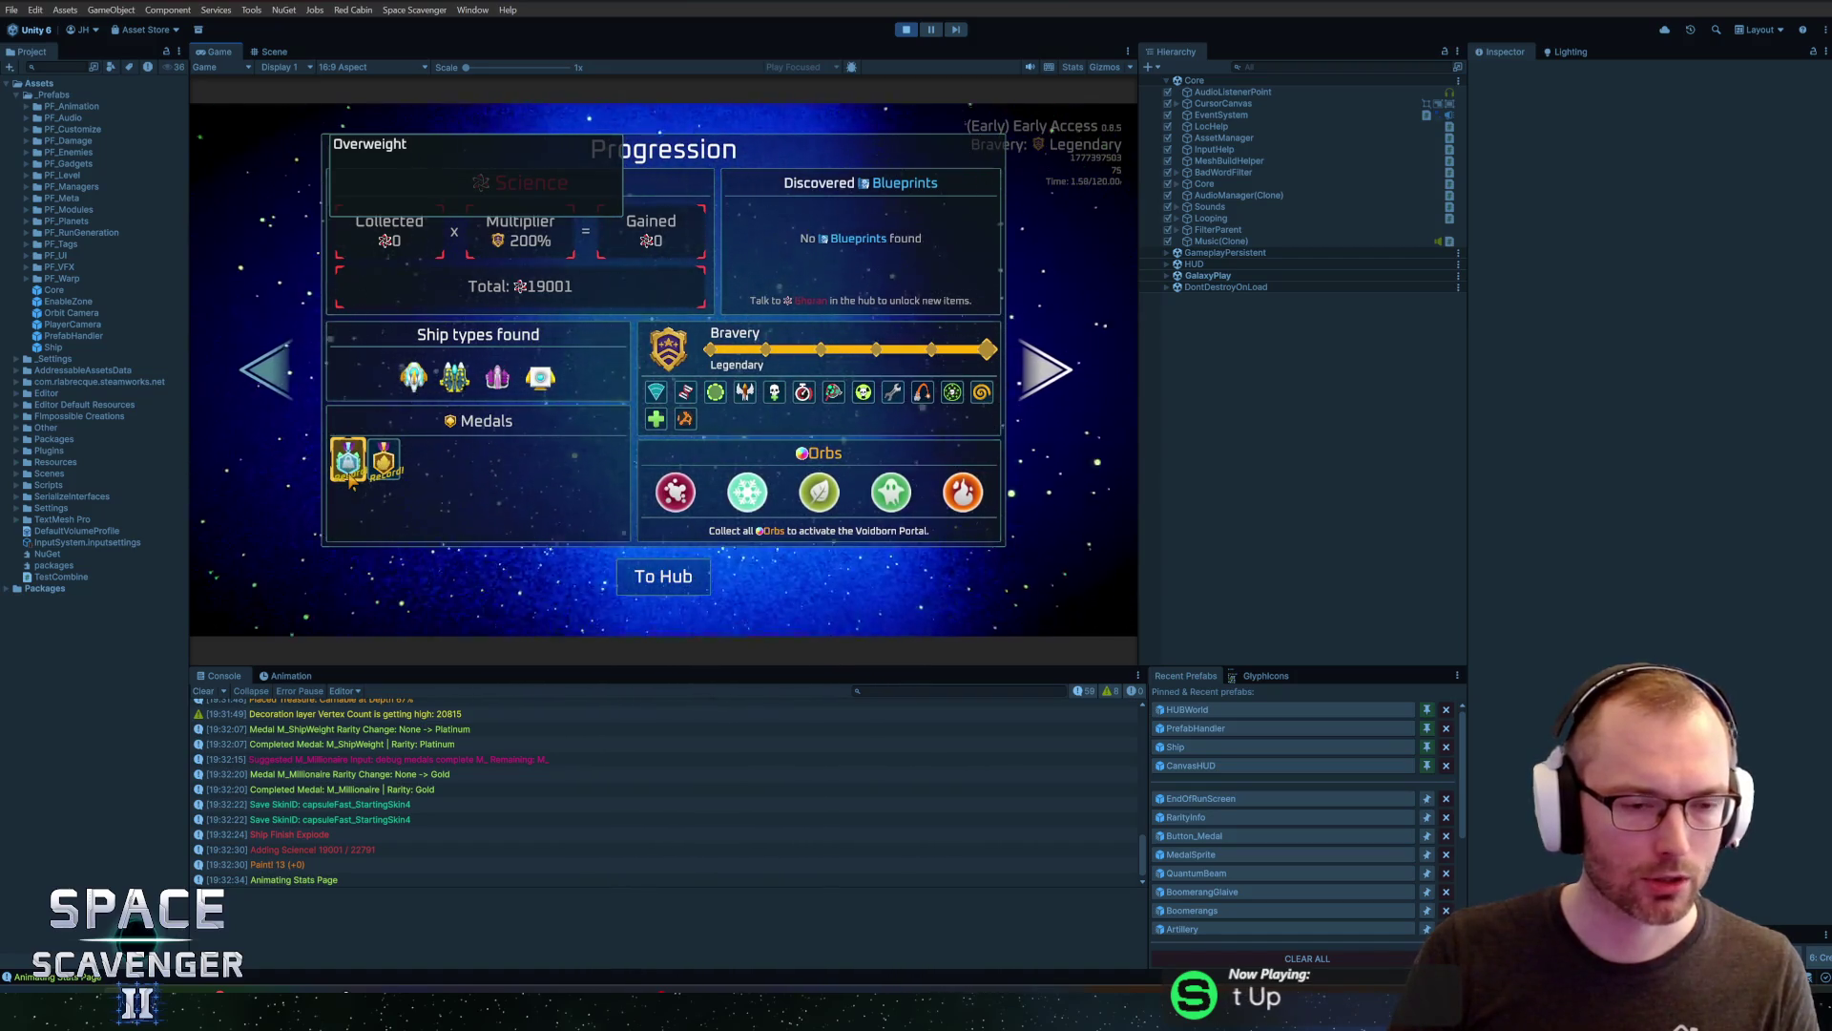
In Rider, review the rectTransform assignment in Awake and the pivot expression on line 34
key(alt+Tab)
click(598, 383)
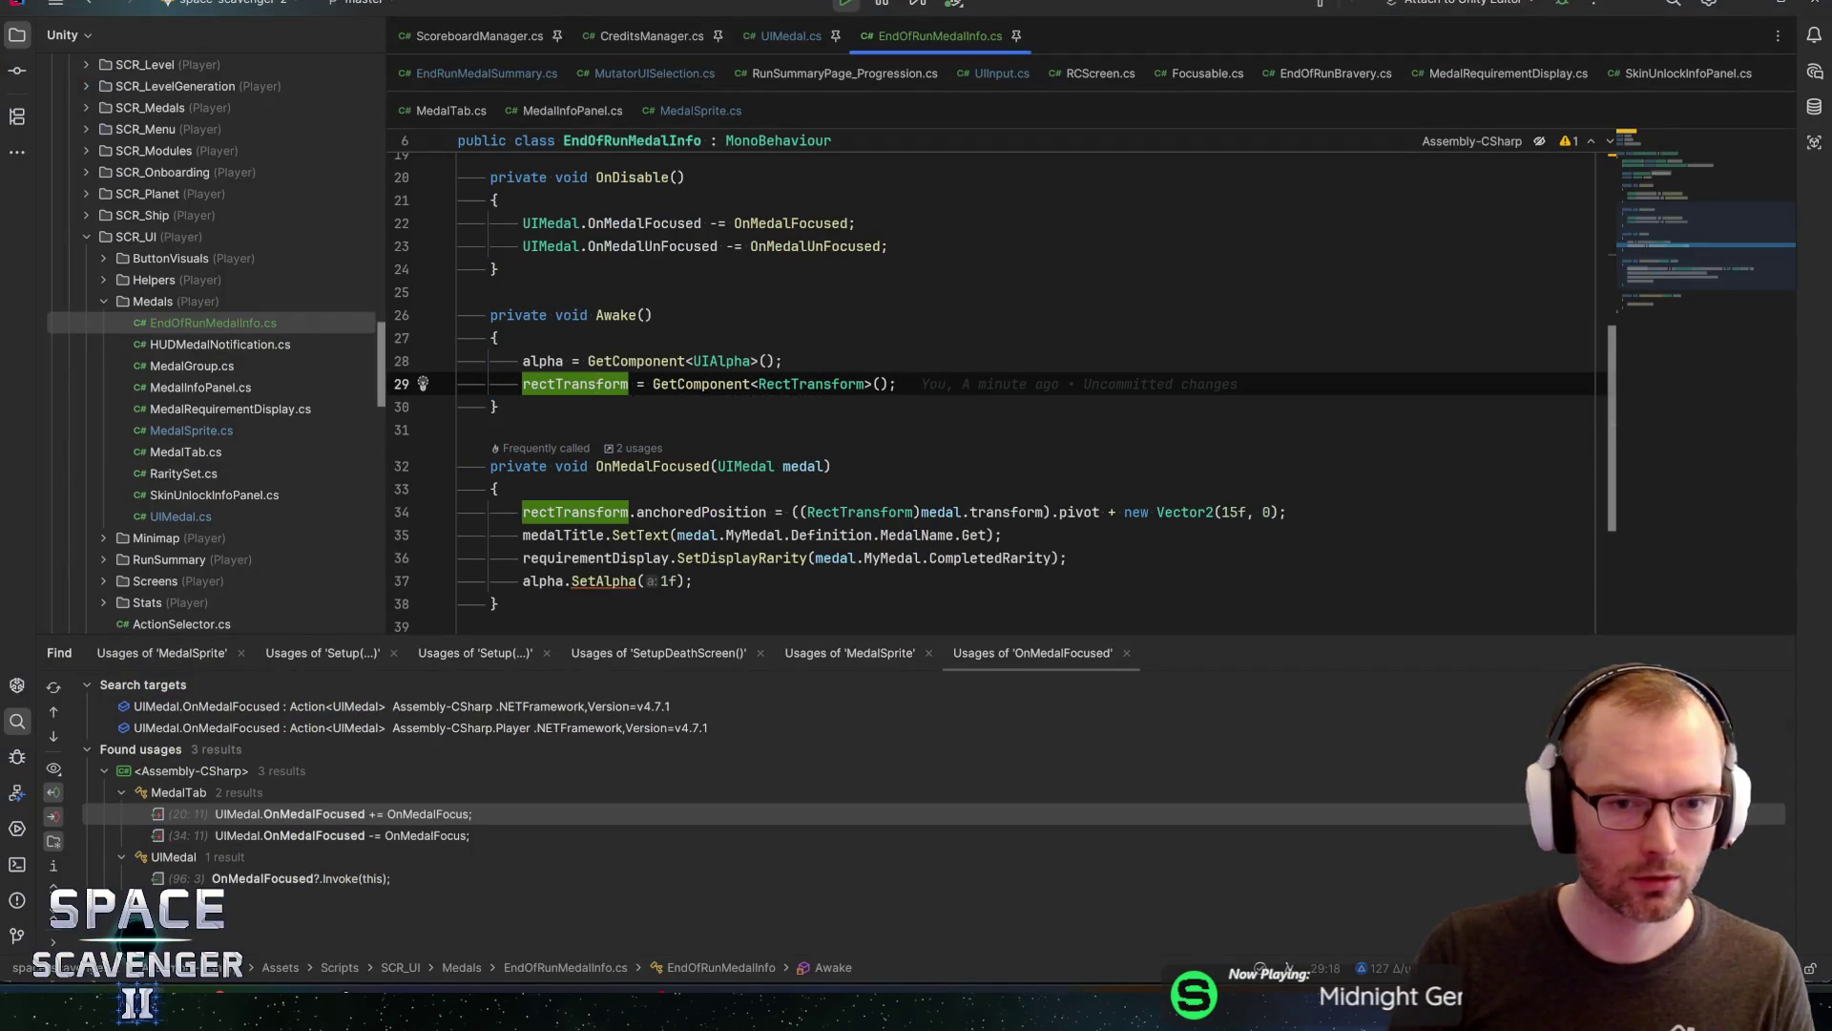
click(1047, 512)
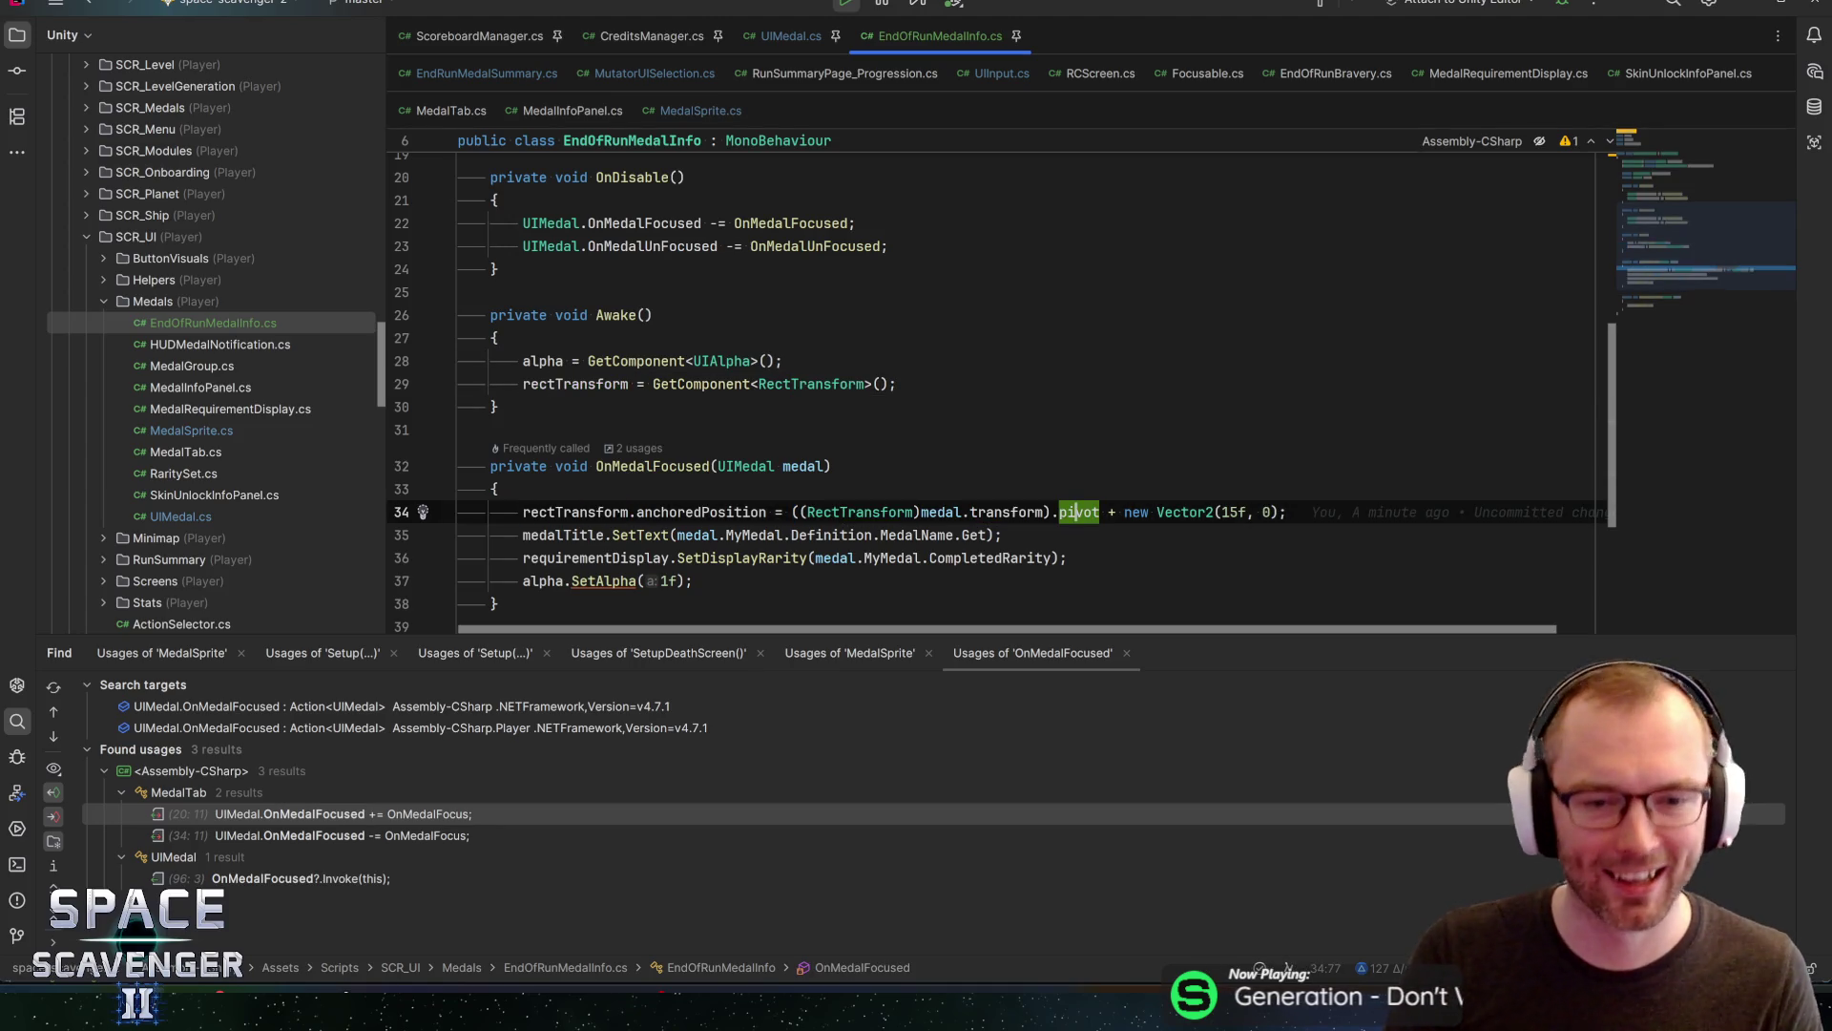
text(.)
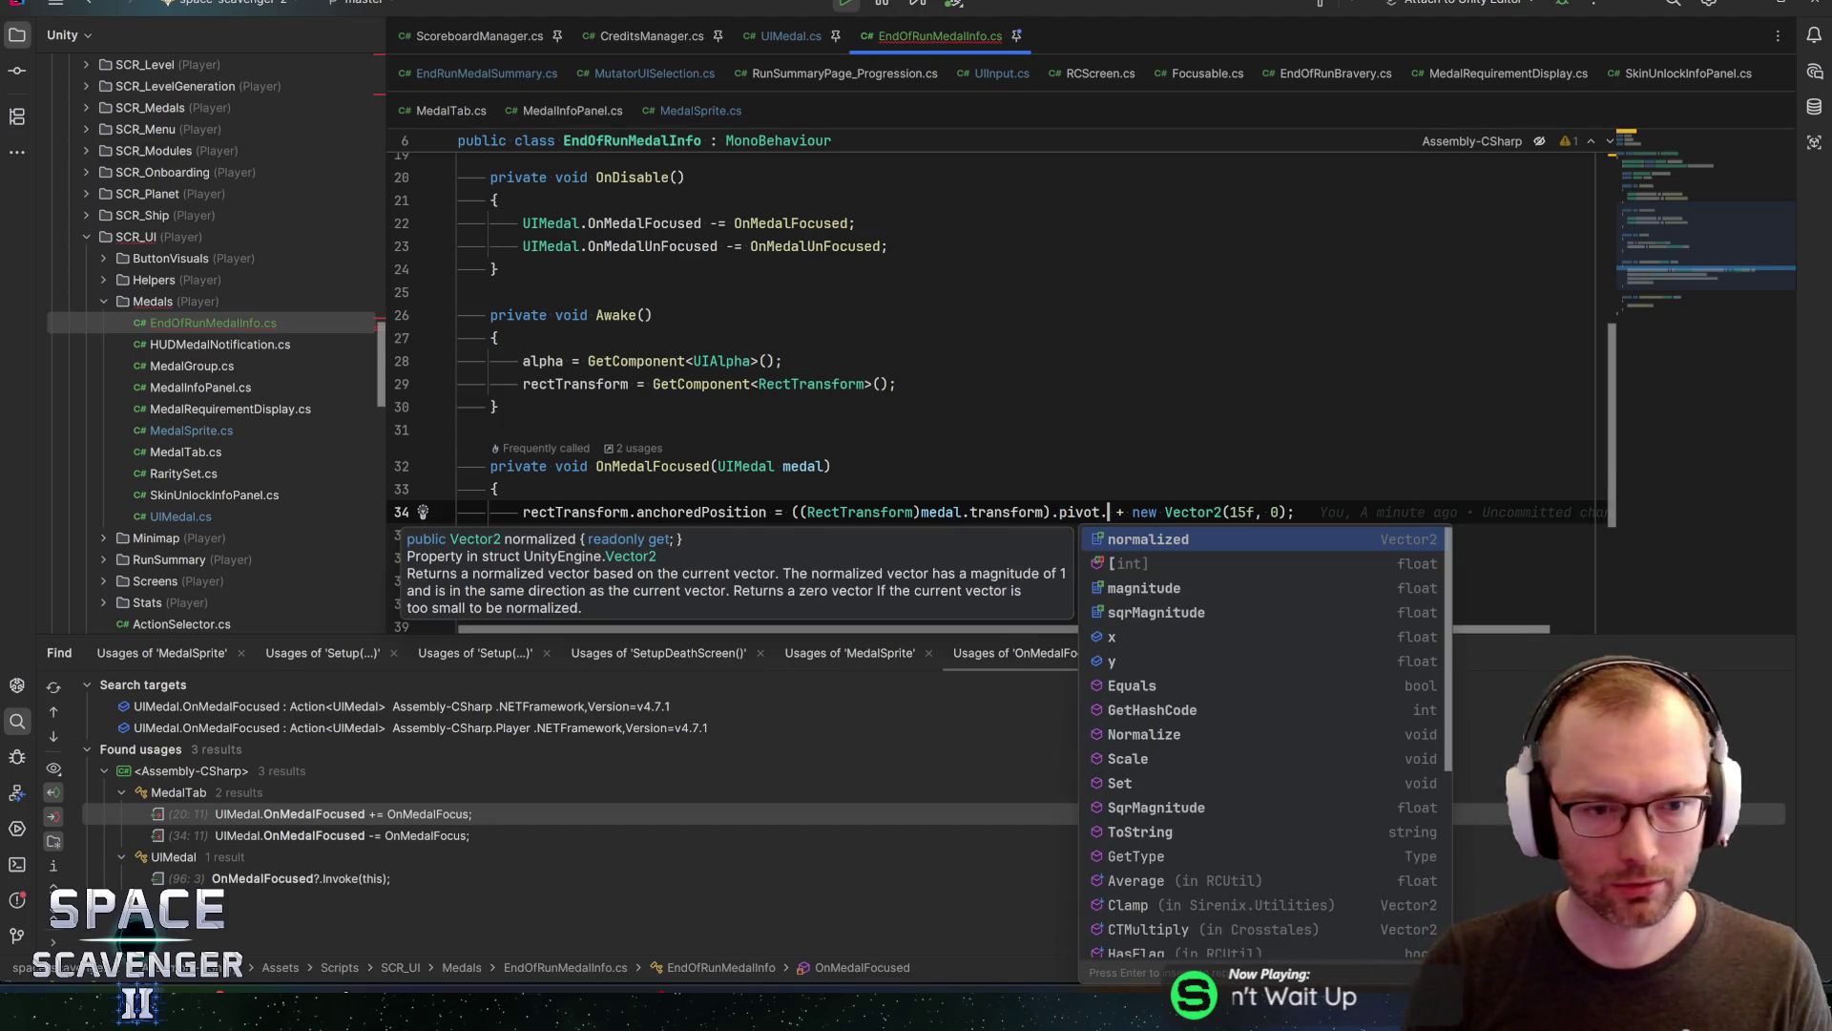
key(BackSpace)
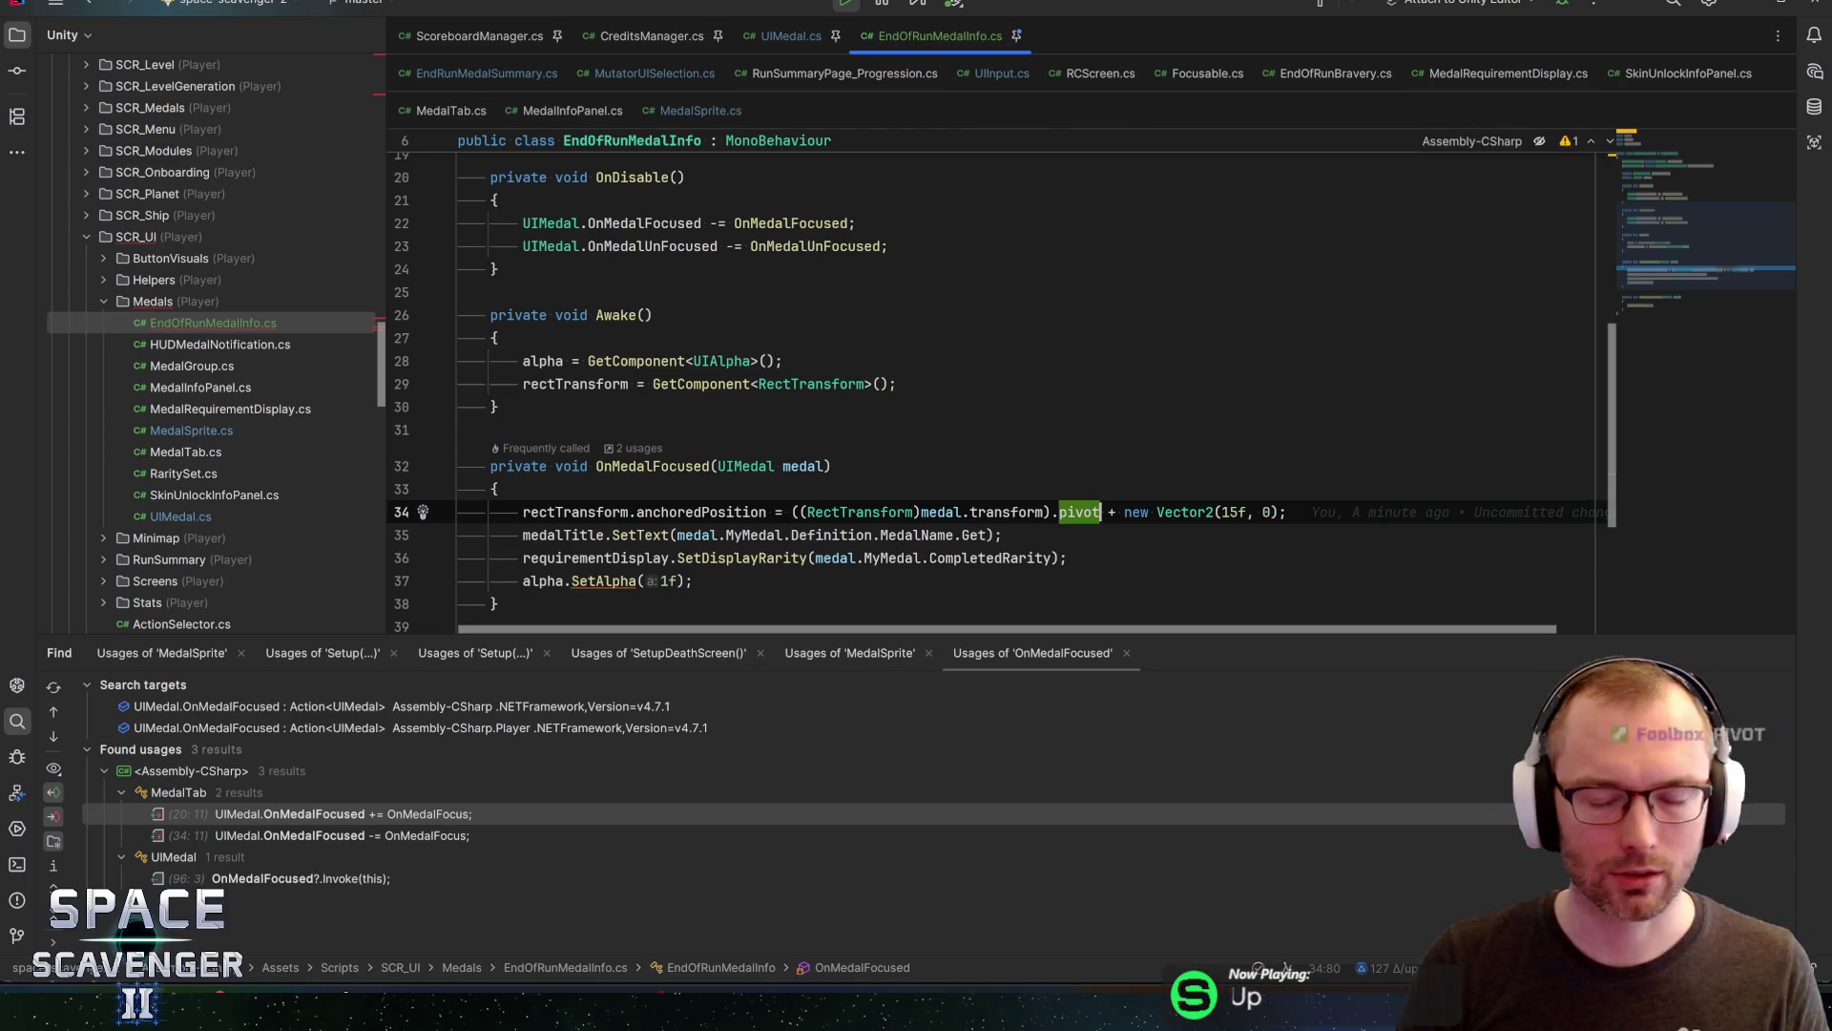
In Unity, maximize the Game view to see where the Millionaire medal's info panel appears, then return to Rider
key(alt+Tab)
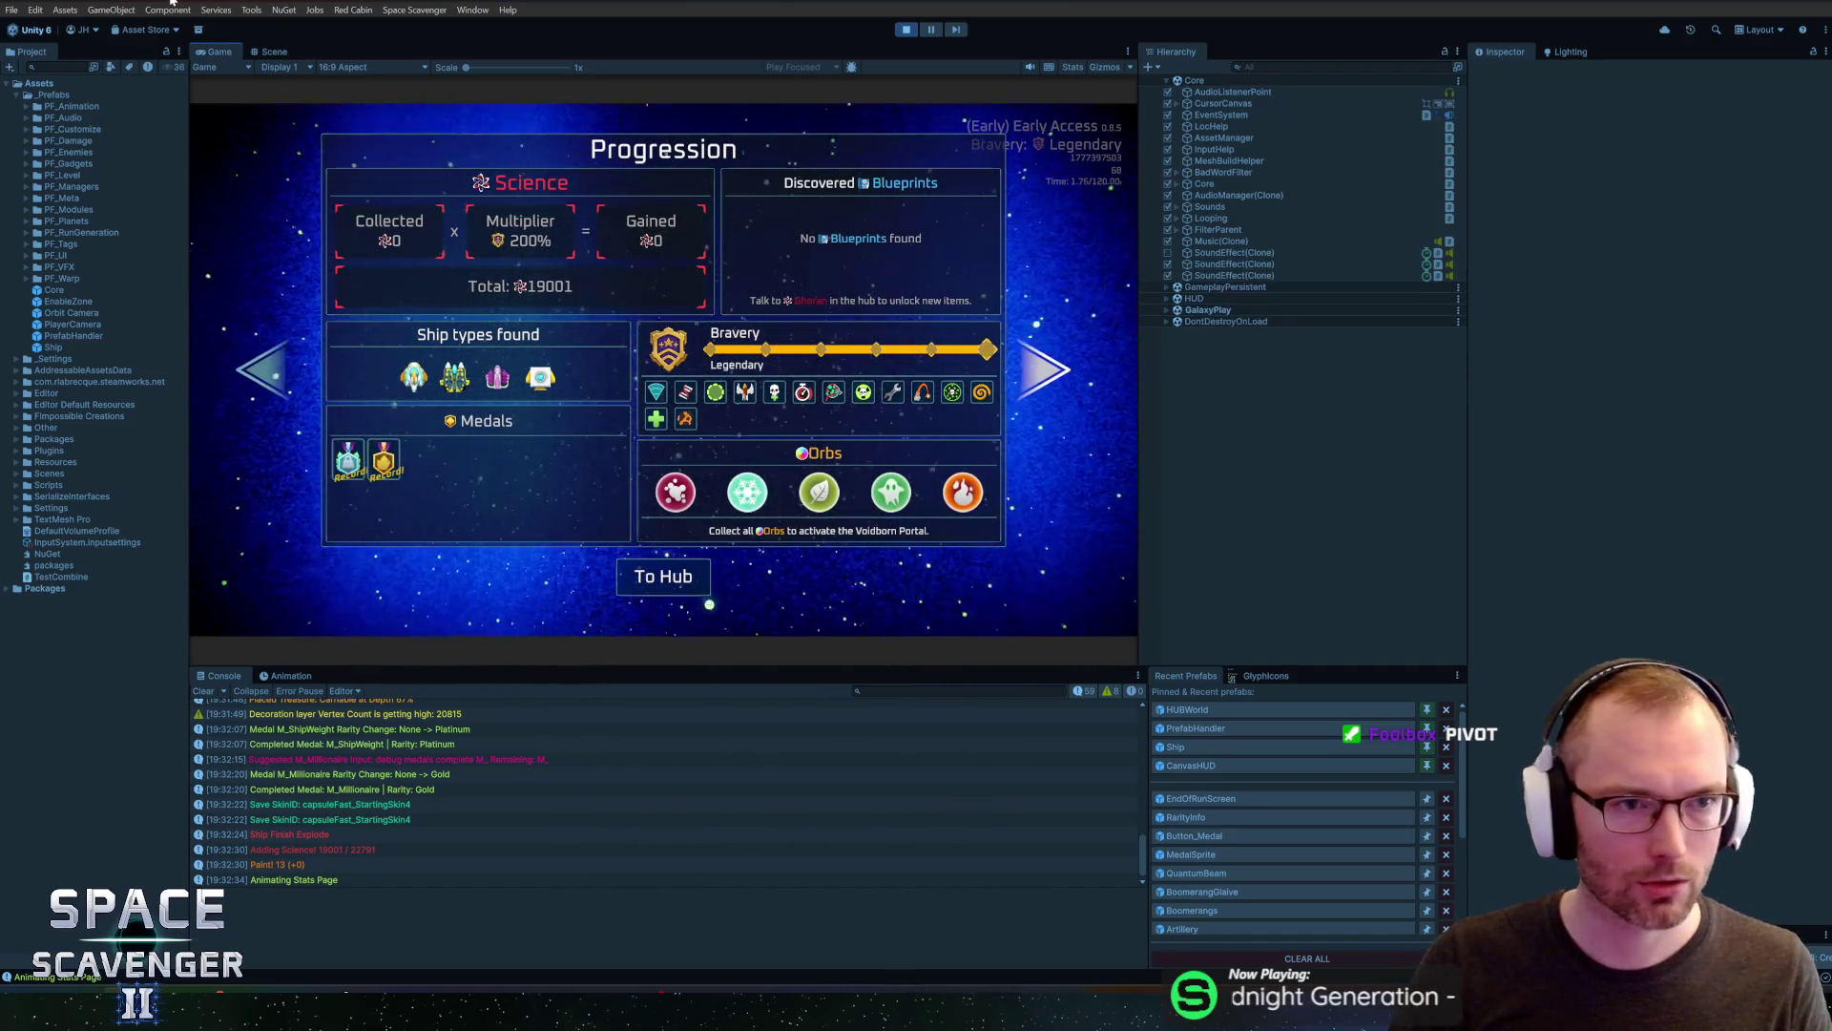
key(super)
key(Escape)
key(shift+space)
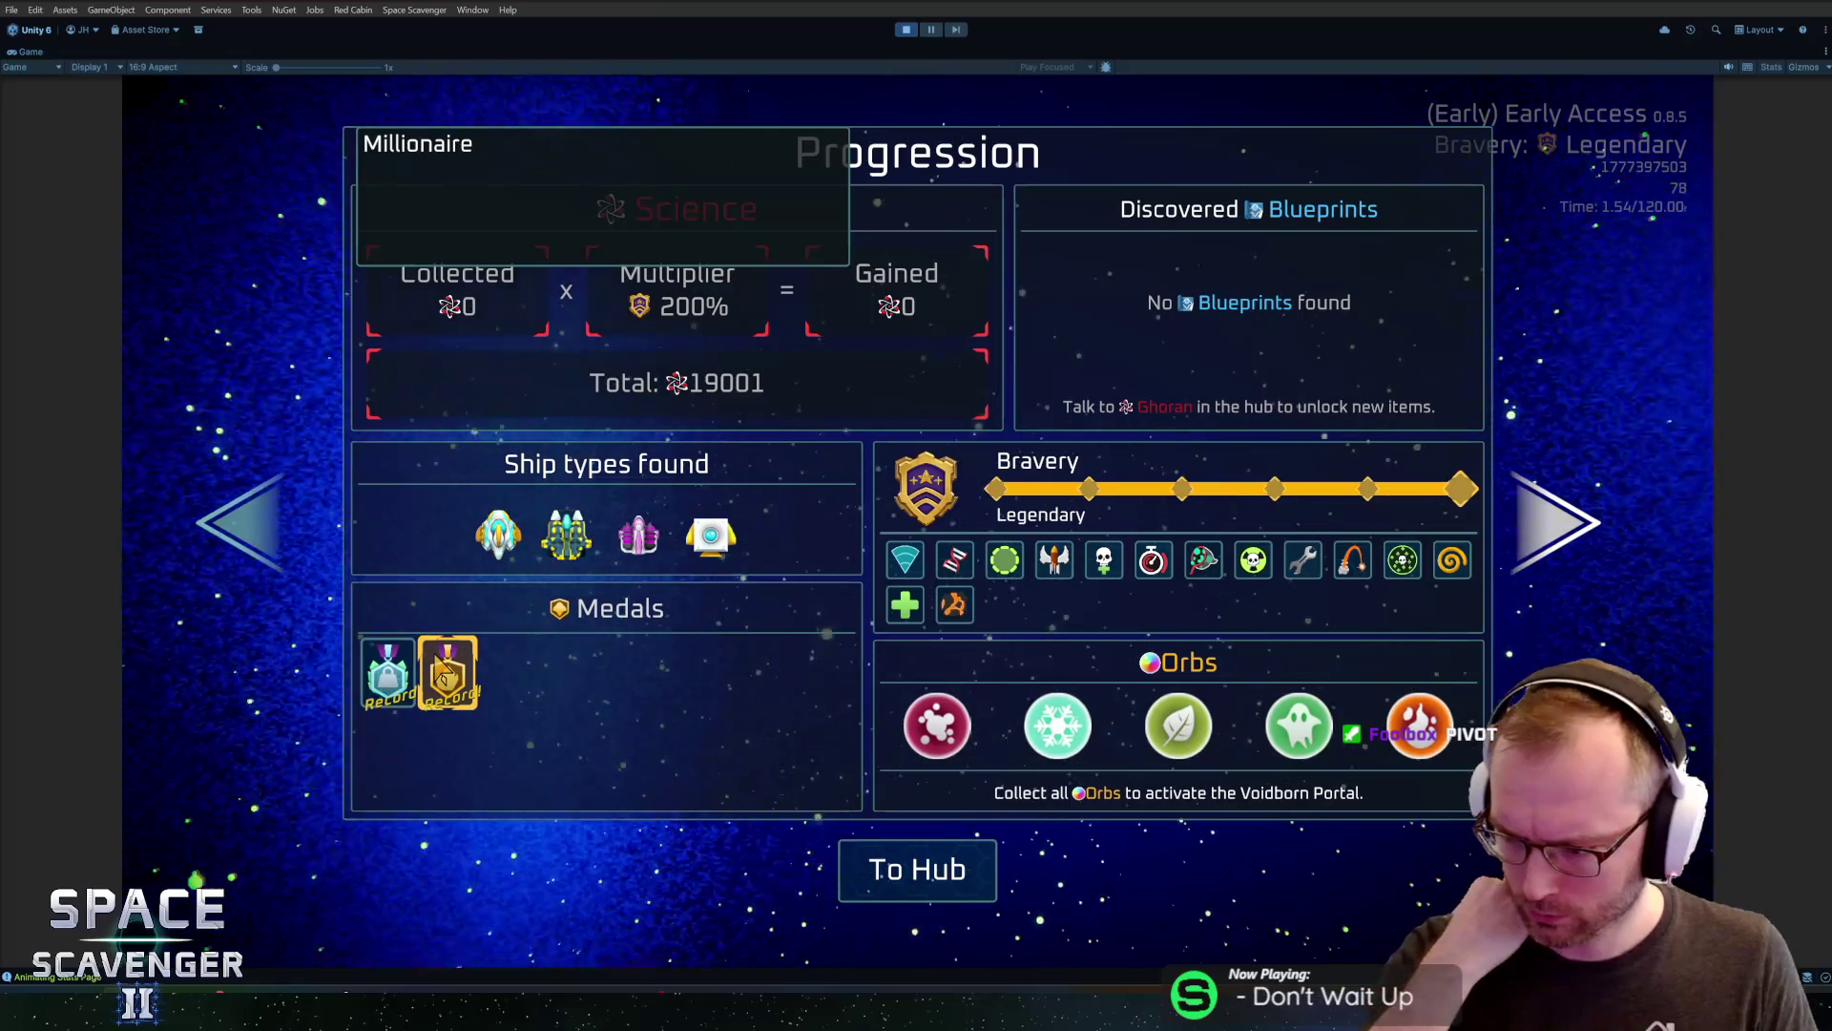
key(alt+Tab)
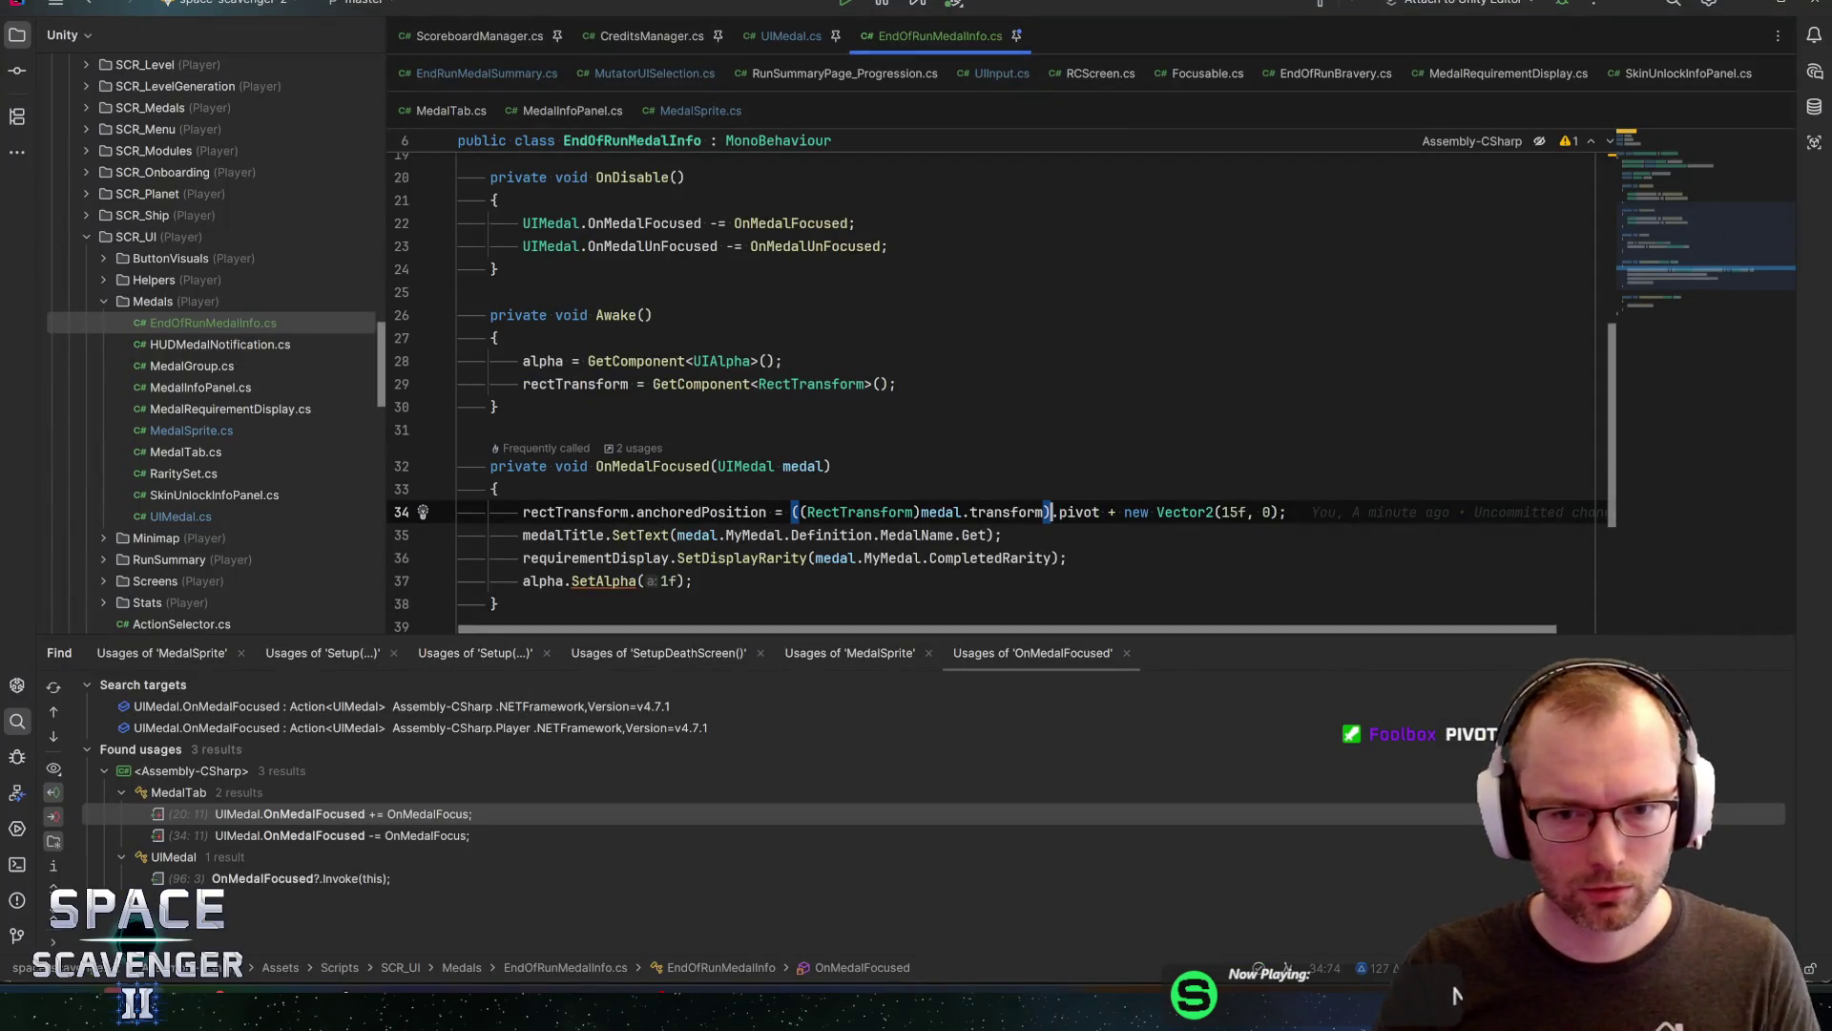
On line 34, use medal.transform's .position instead of .pivot, keeping the Vector2(15f, 0) offset
text(.position +p)
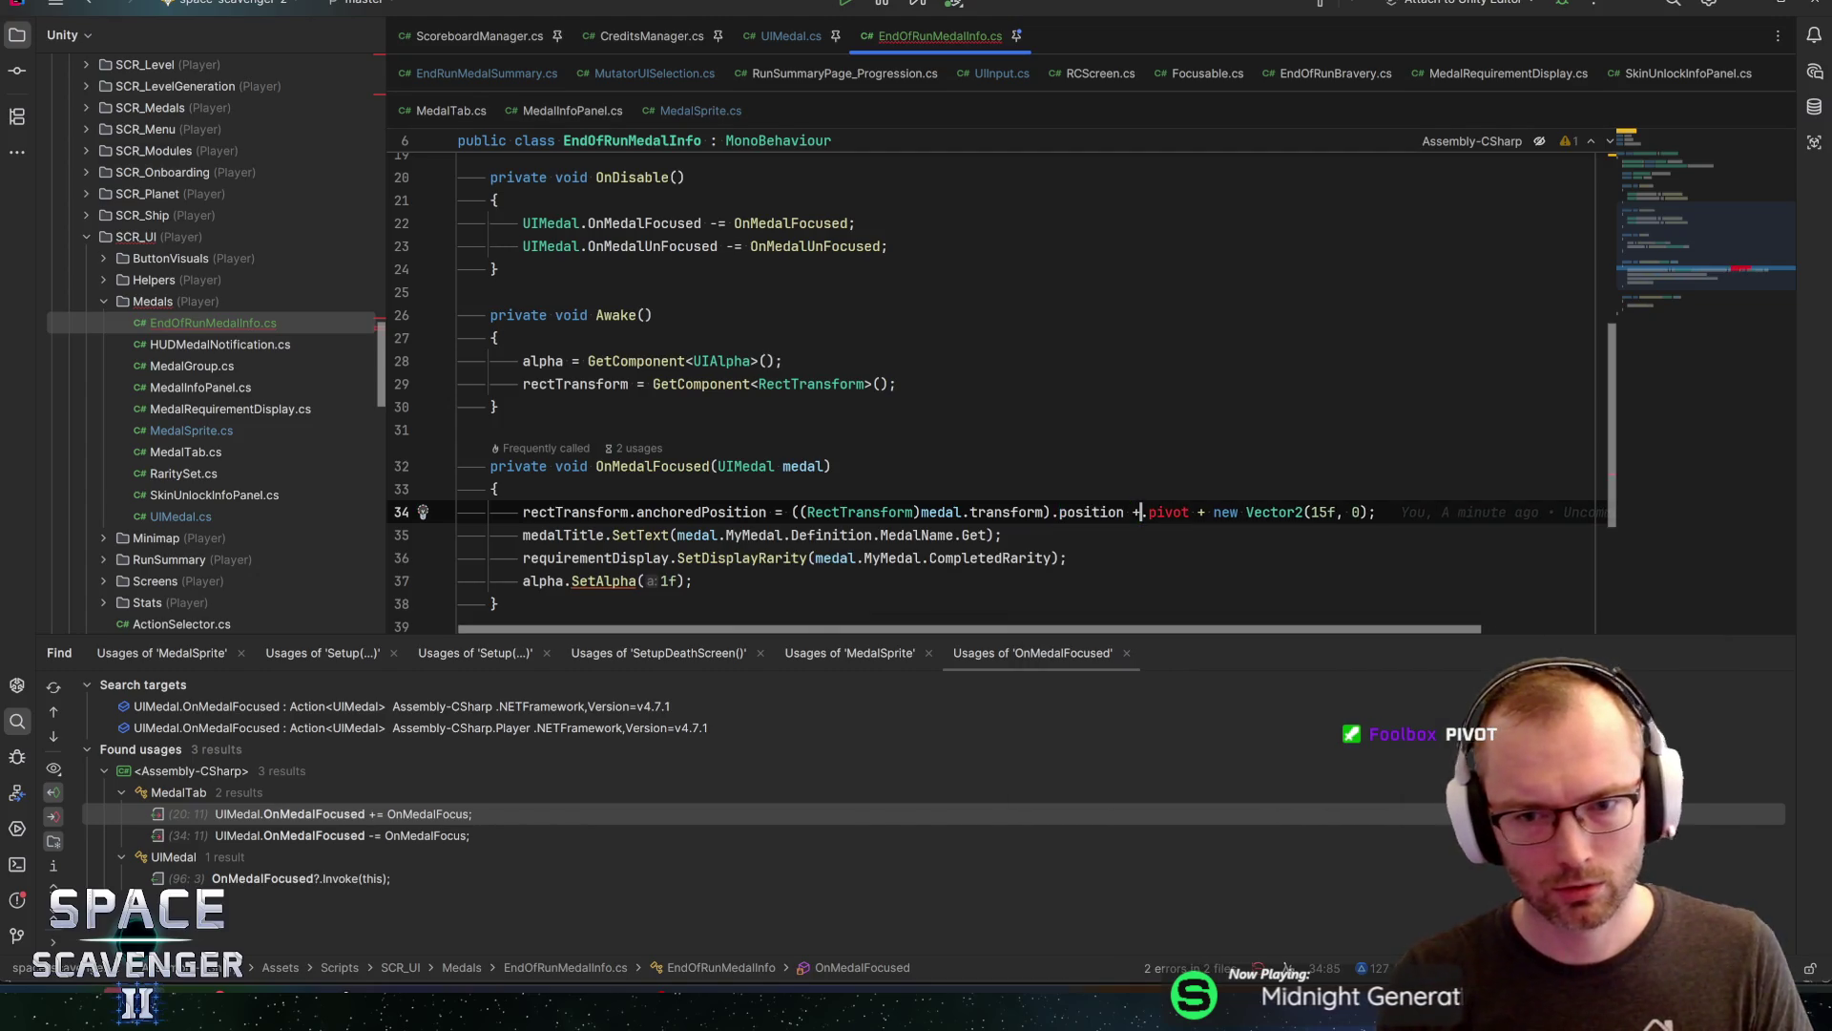
key(ctrl+shift+Right)
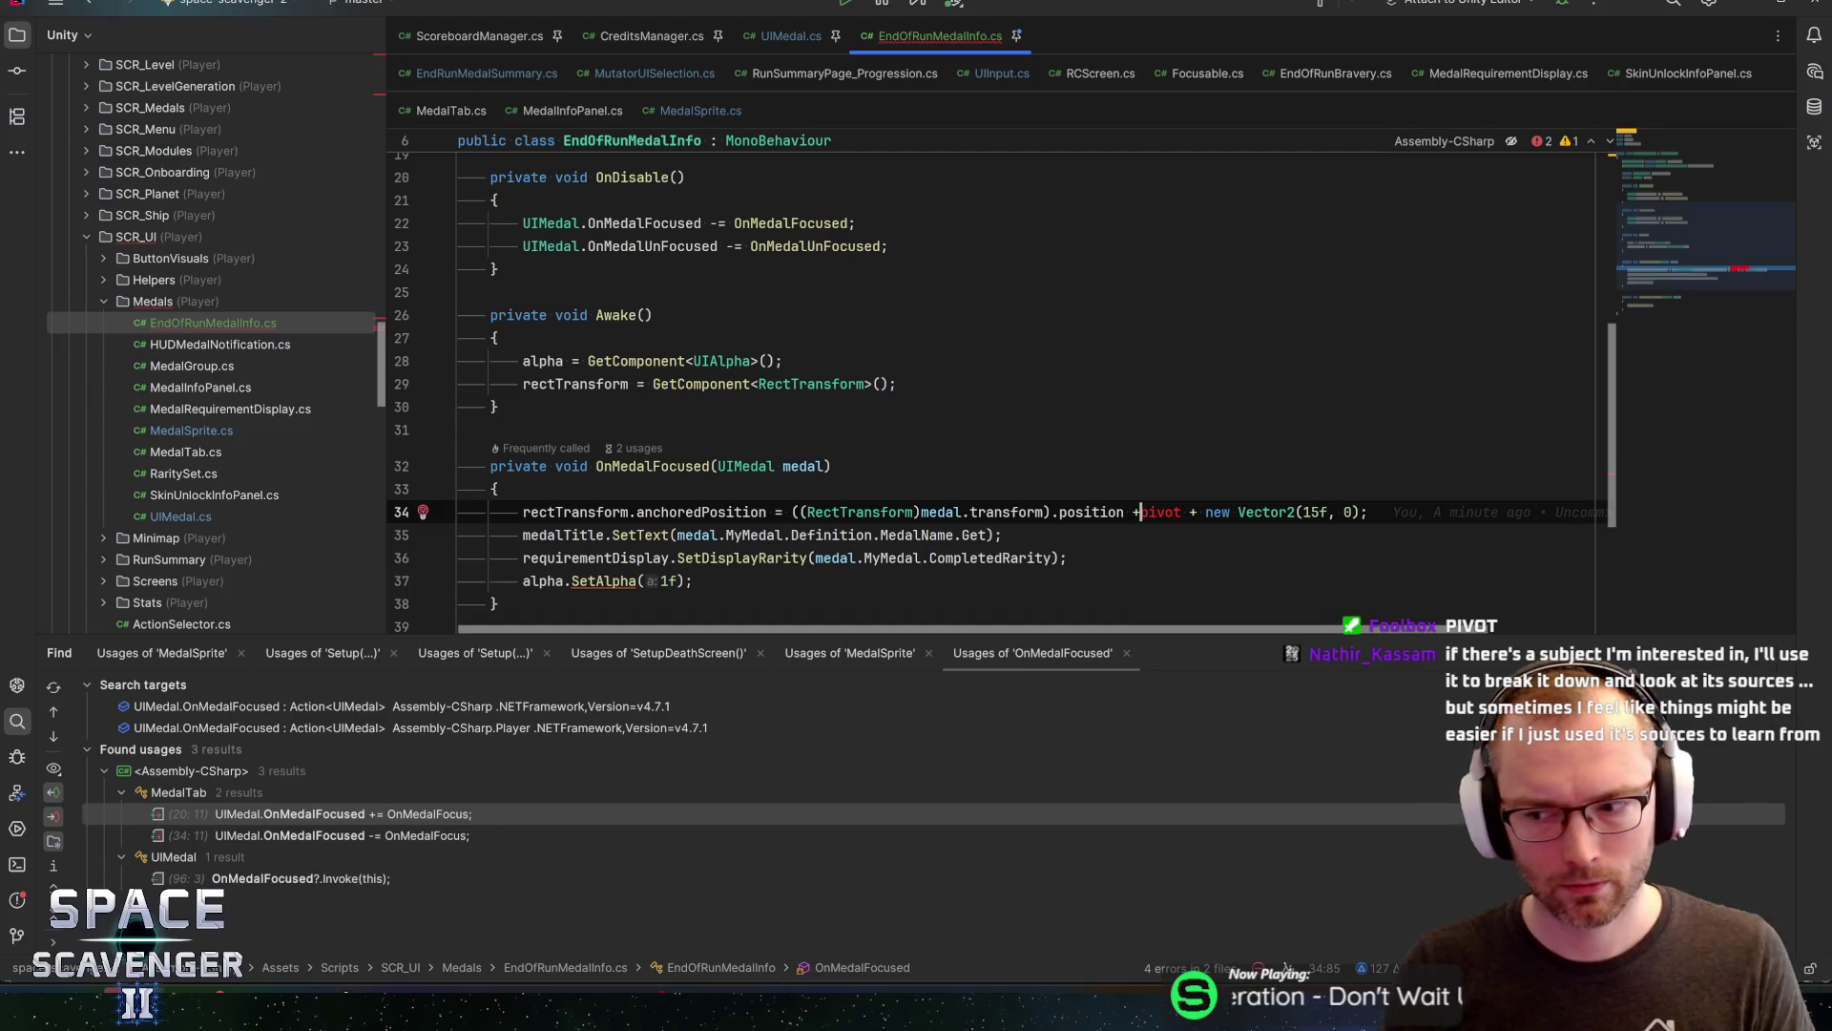
key(ctrl+Delete)
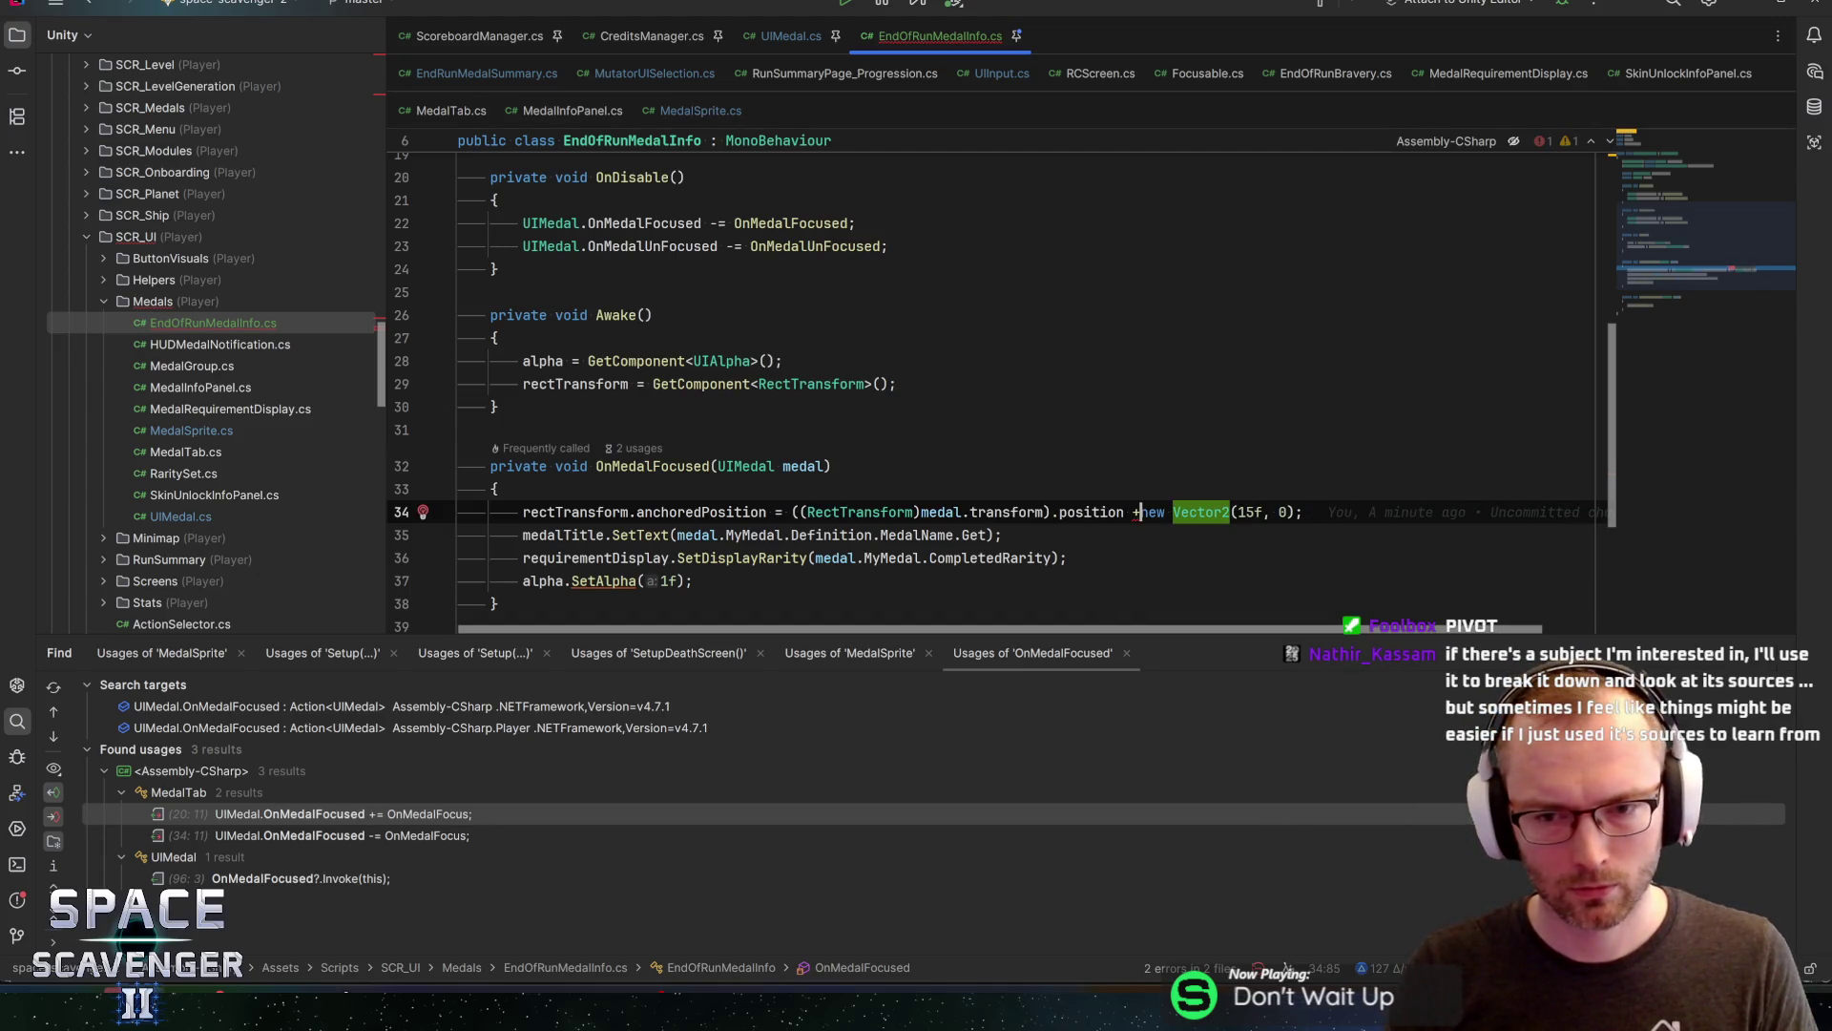
key(ctrl+space)
key(Escape)
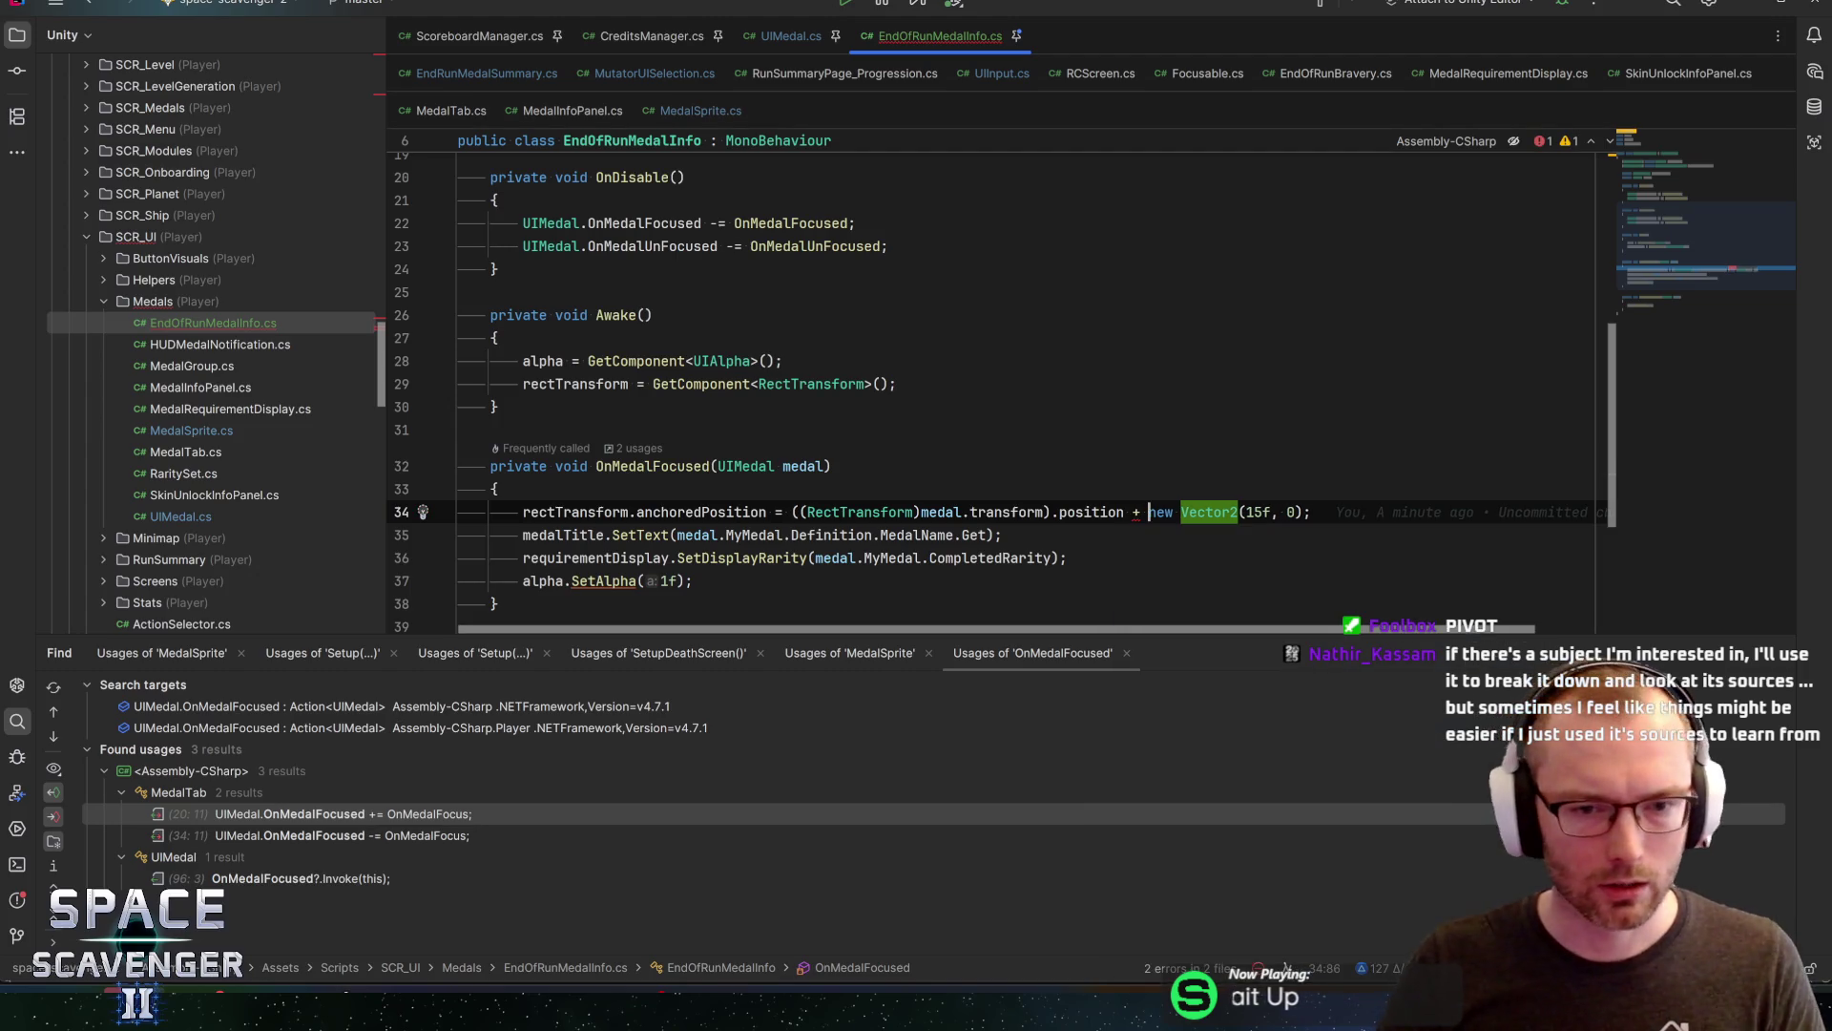
Open UIMedal.cs and go to its field declarations at the appearScaler line
ctrl+click(746, 466)
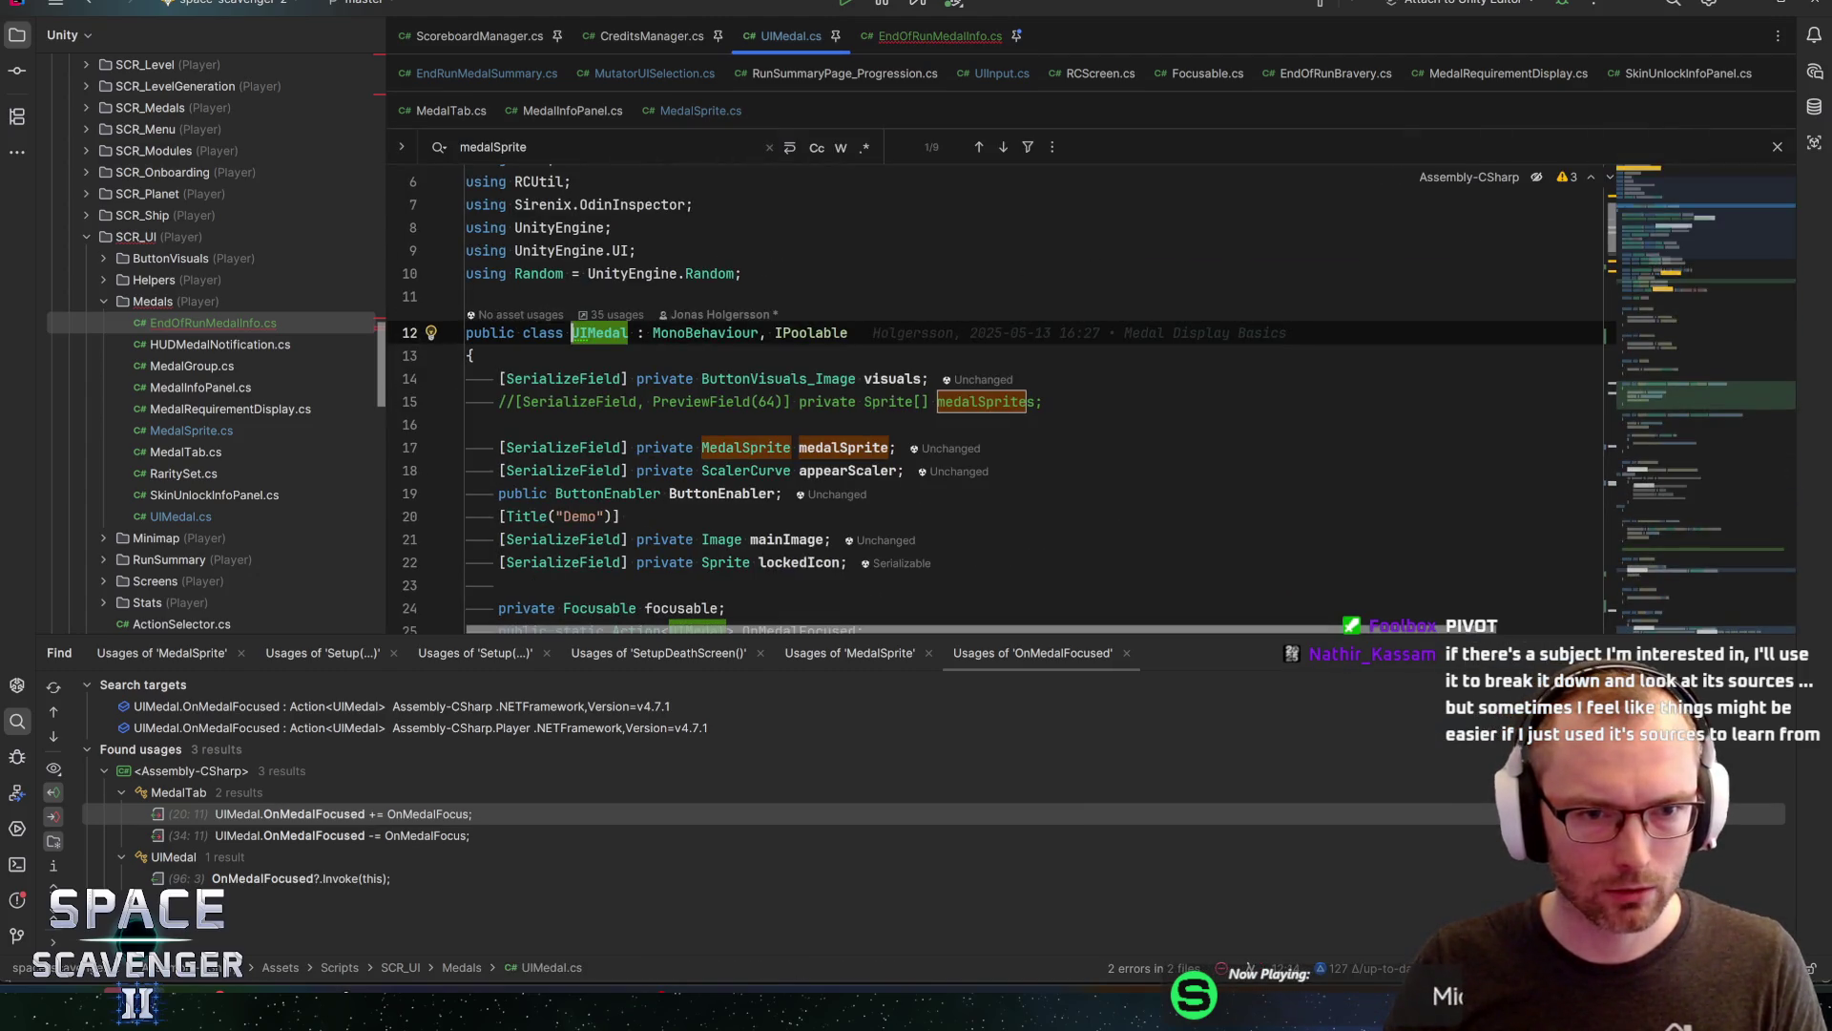
scroll(1092, 399, down, 1)
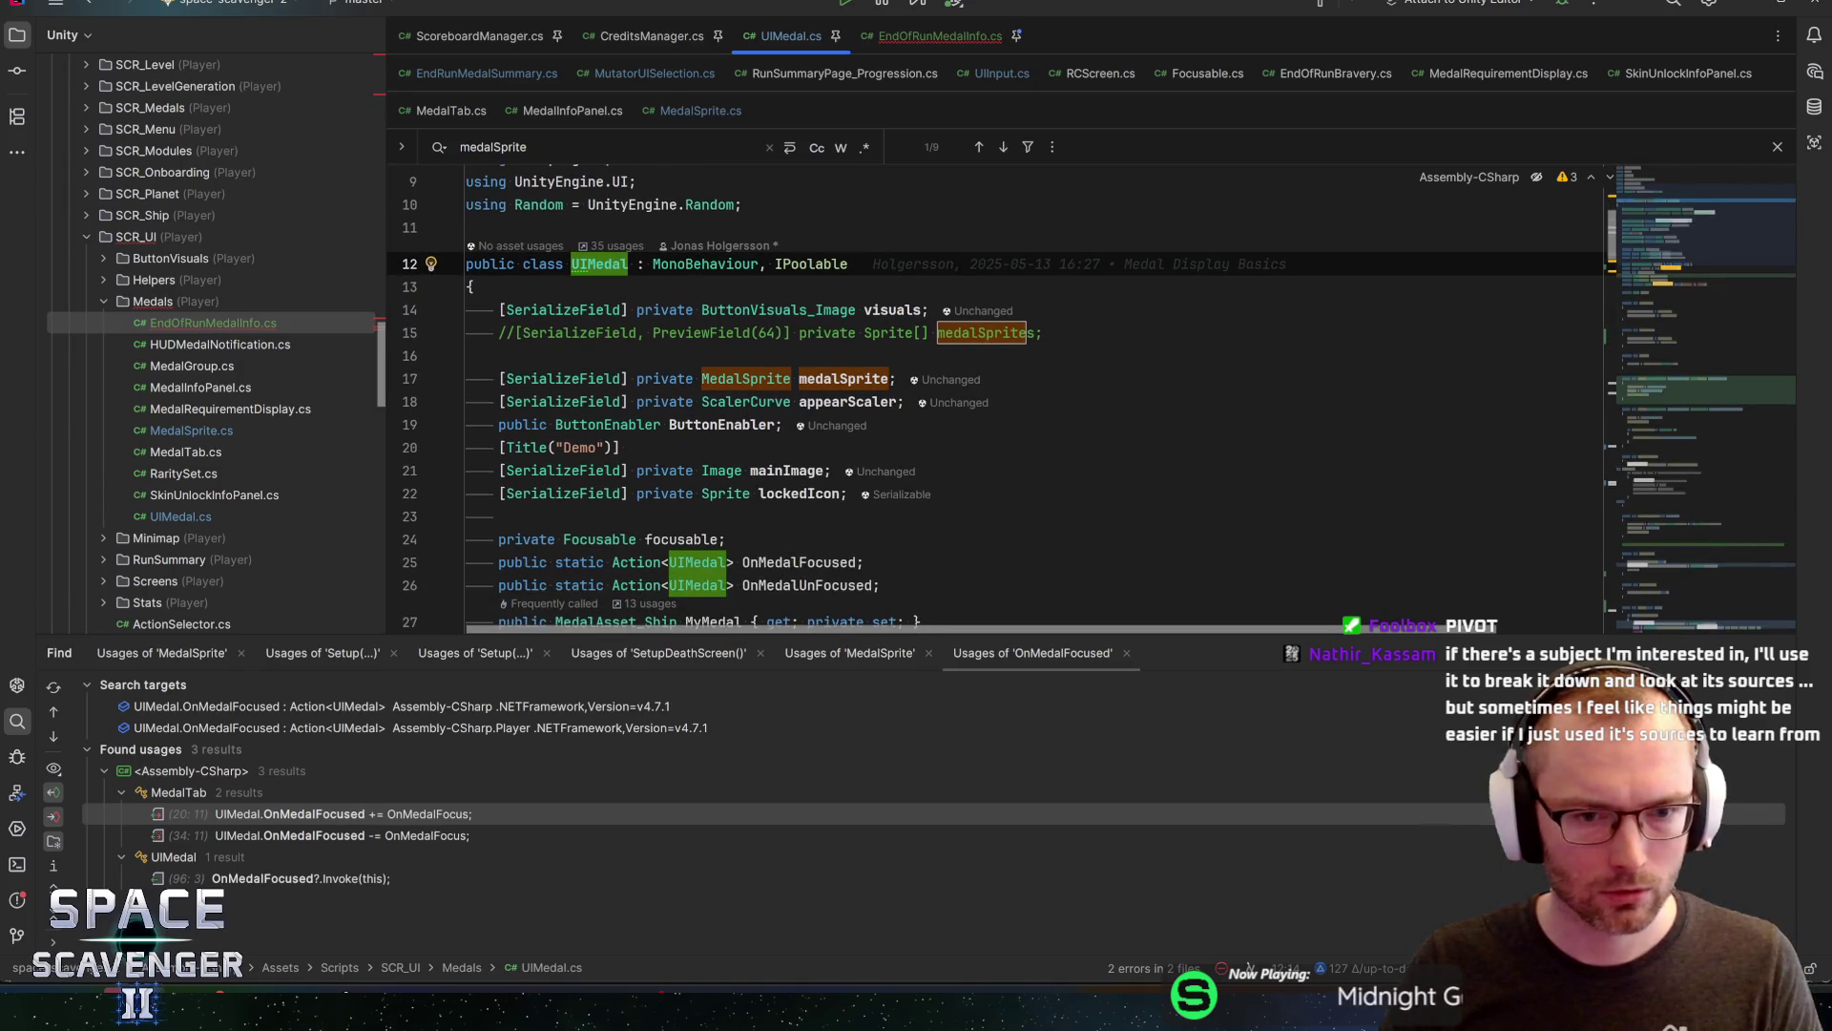
click(761, 494)
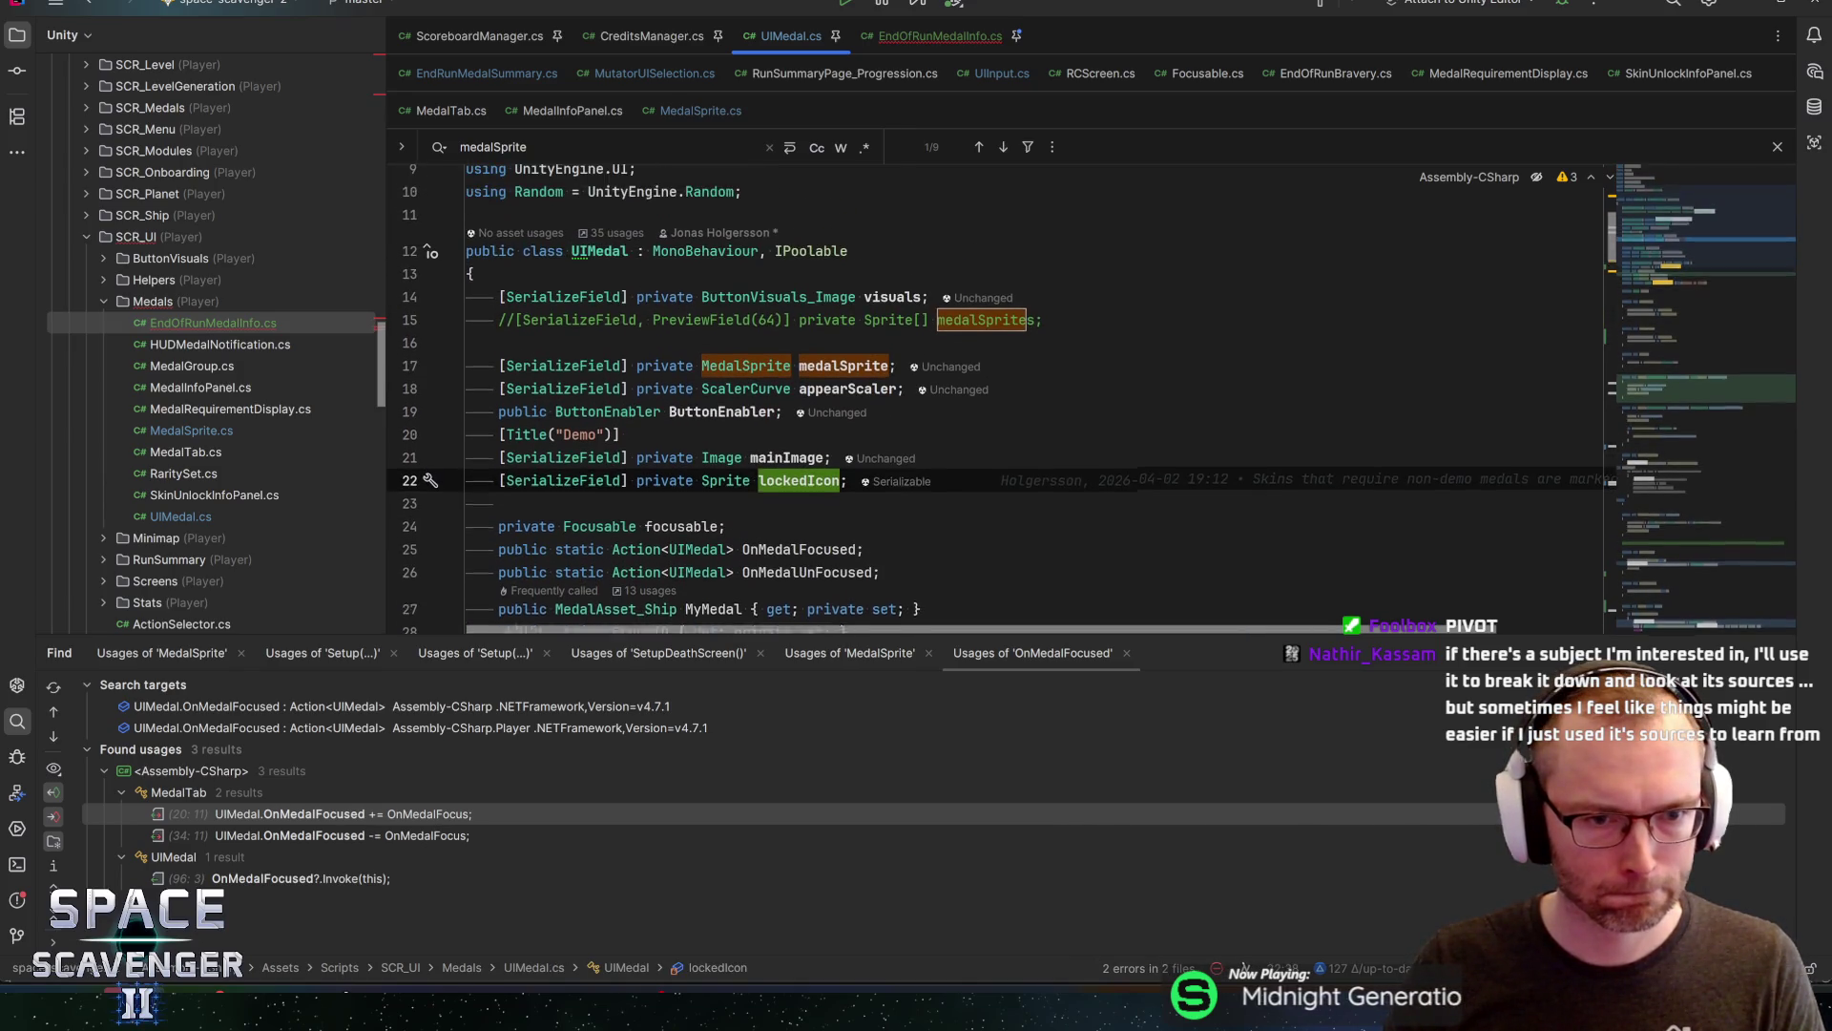
click(921, 426)
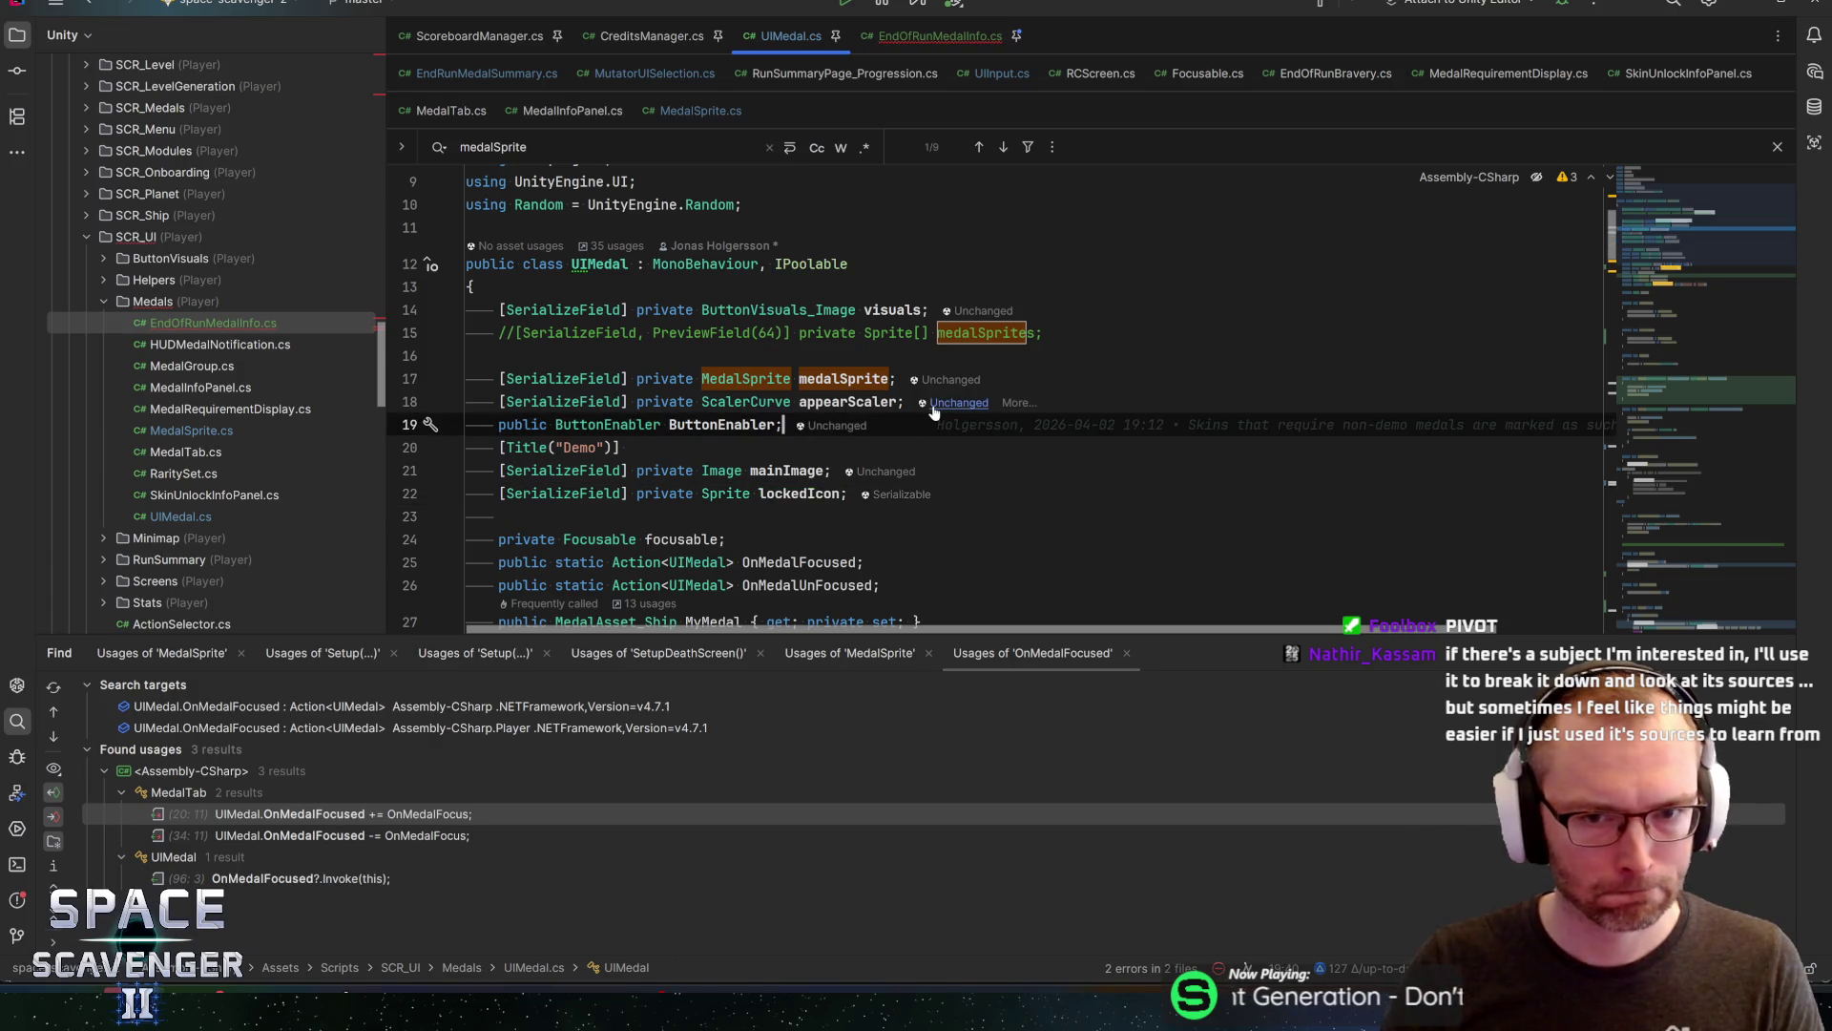
key(Up)
Add '[SerializeField] public RectTransform TopRightCorner;' below appearScaler using the 'serial' template
key(shift+Return)
text(serial)
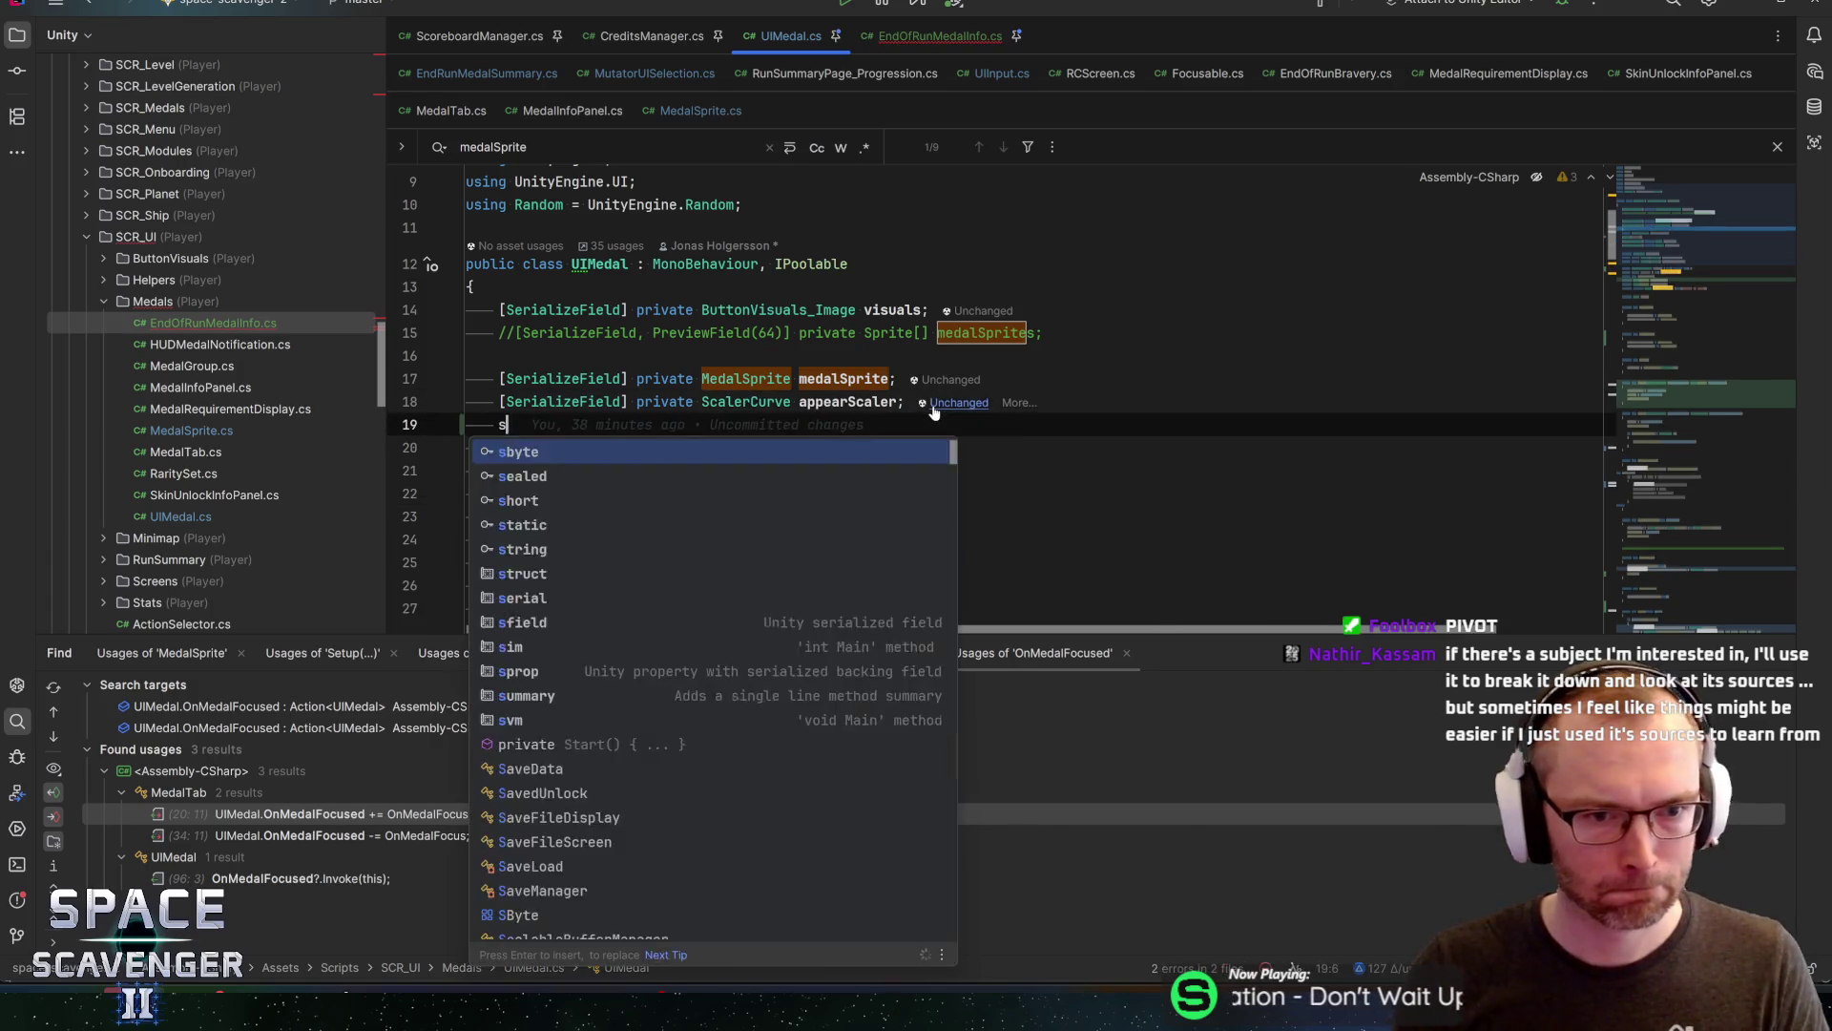
key(Return)
text(Rec)
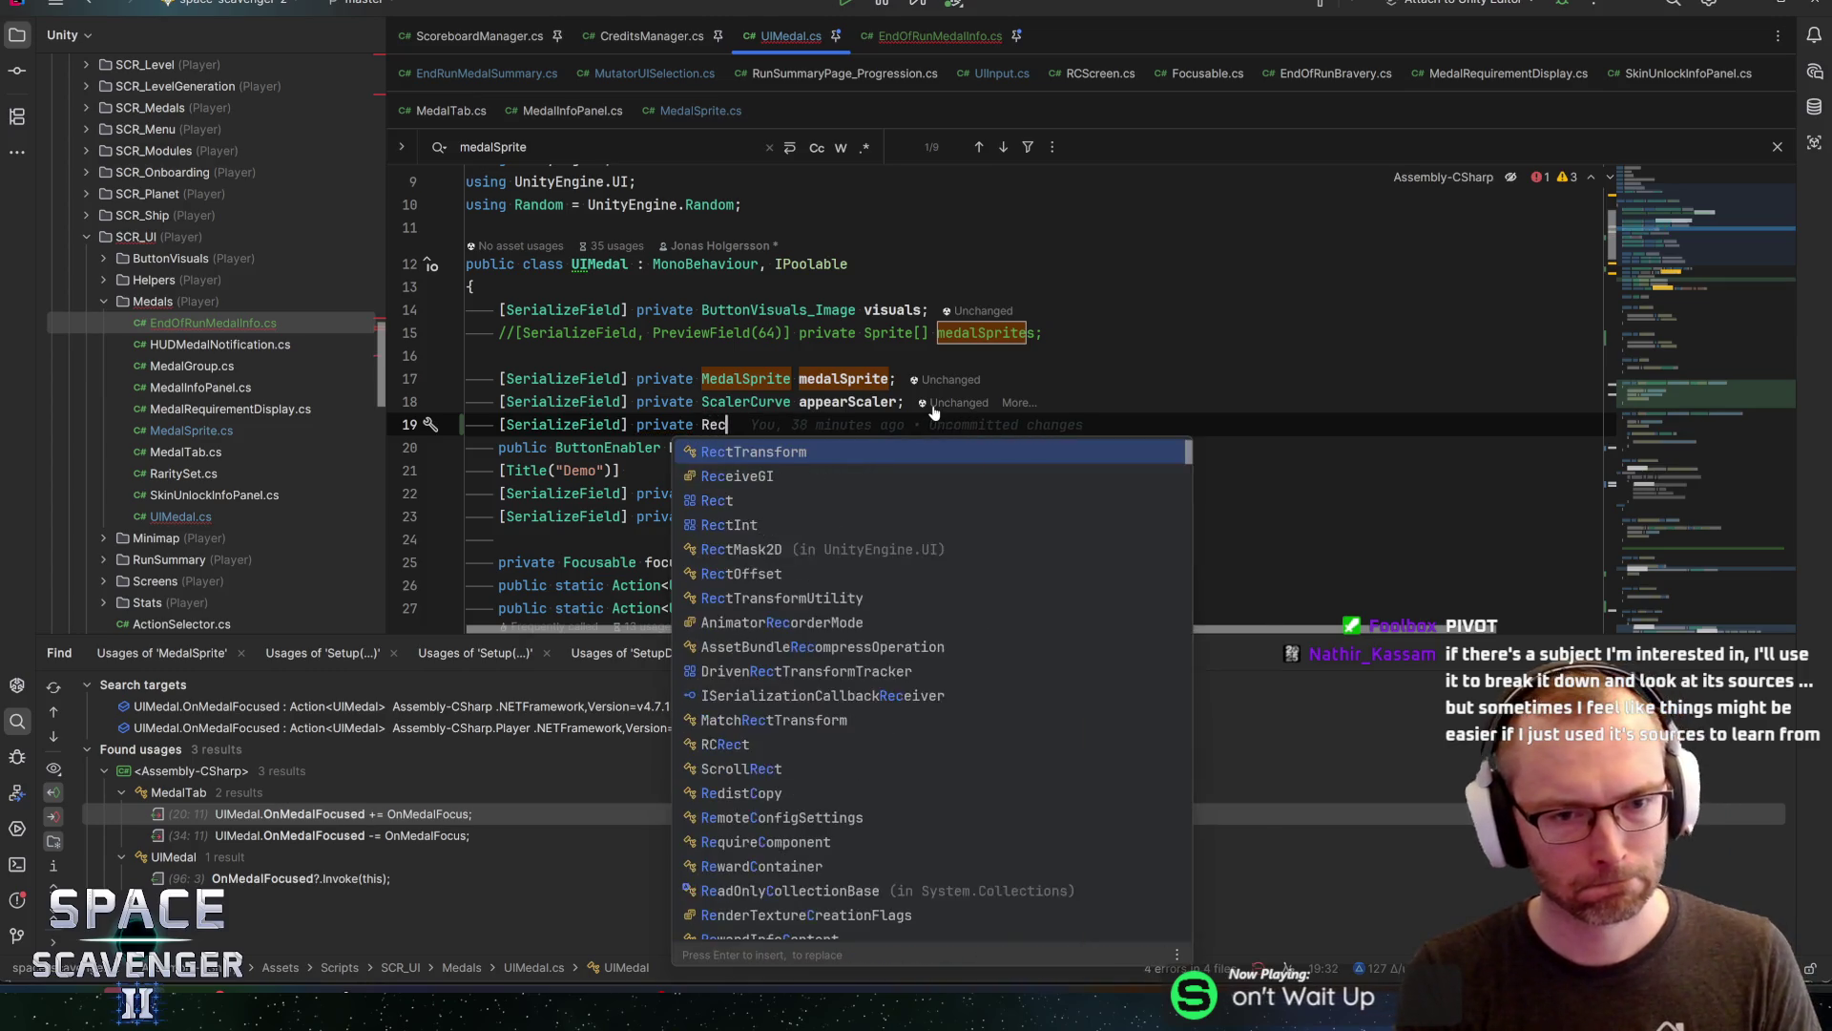
text(tTransform)
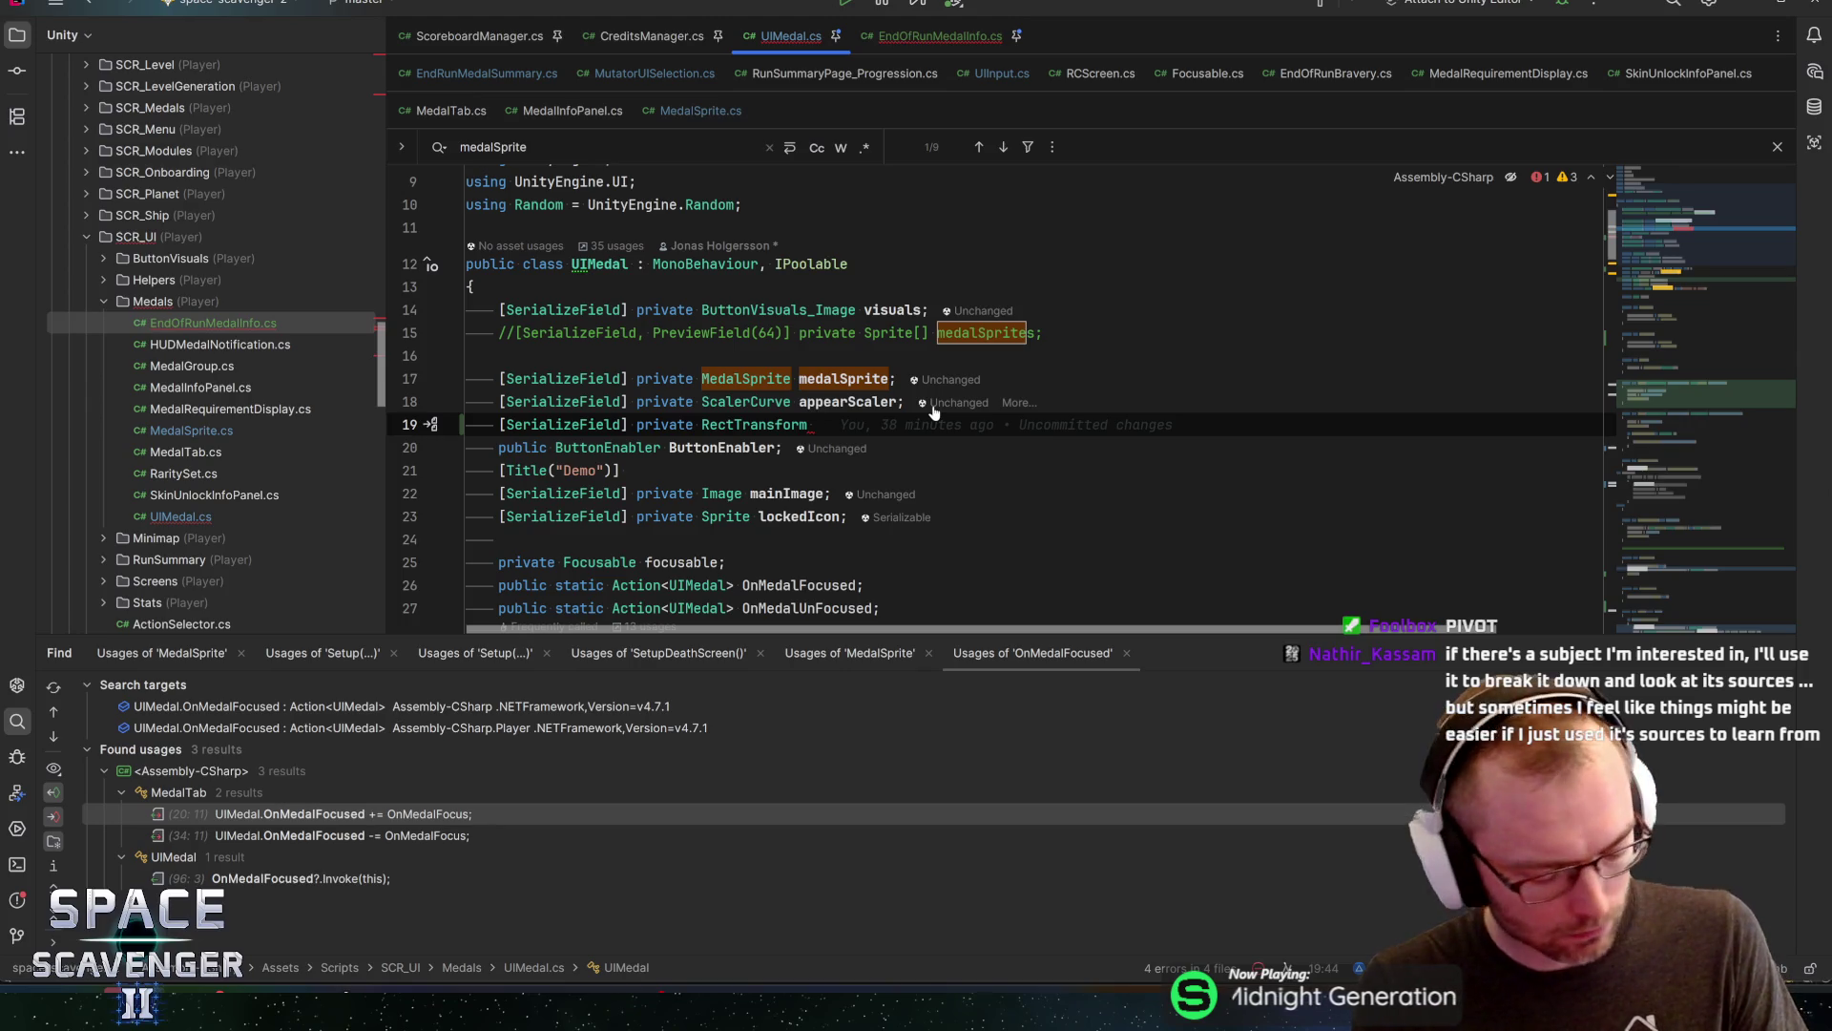
text(TopRightCorner)
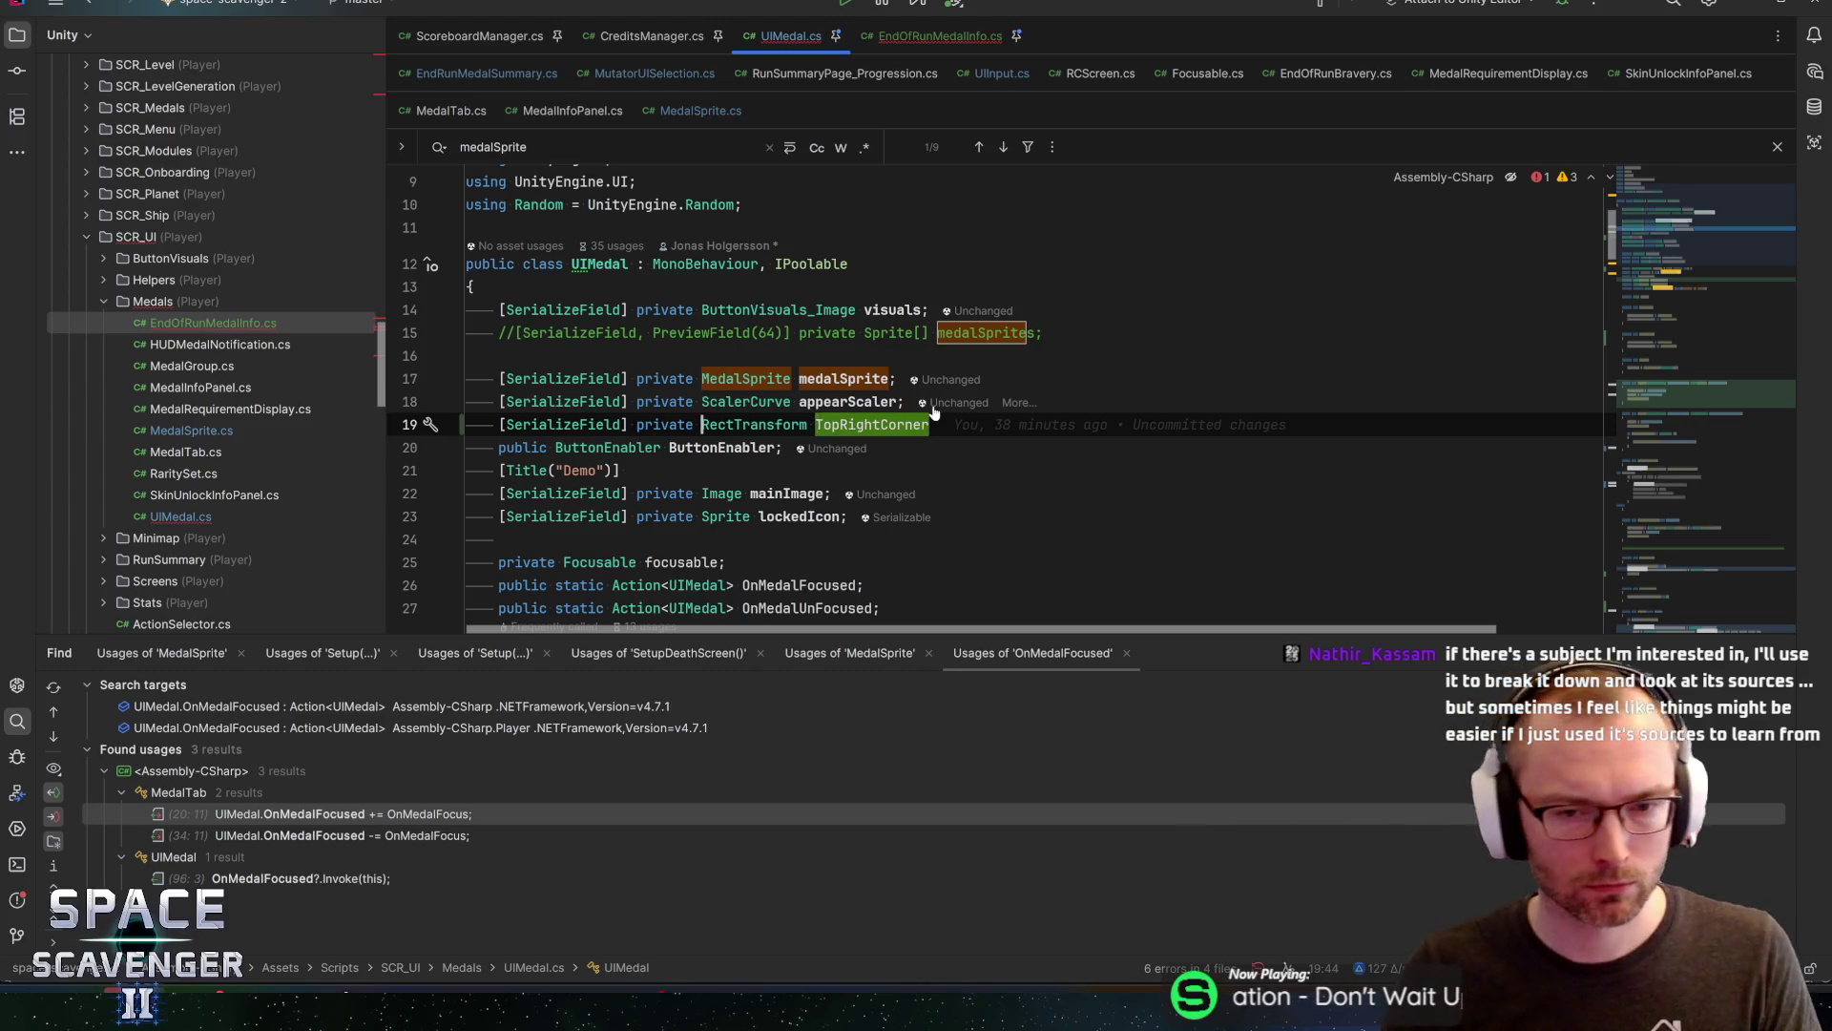
key(ctrl+BackSpace)
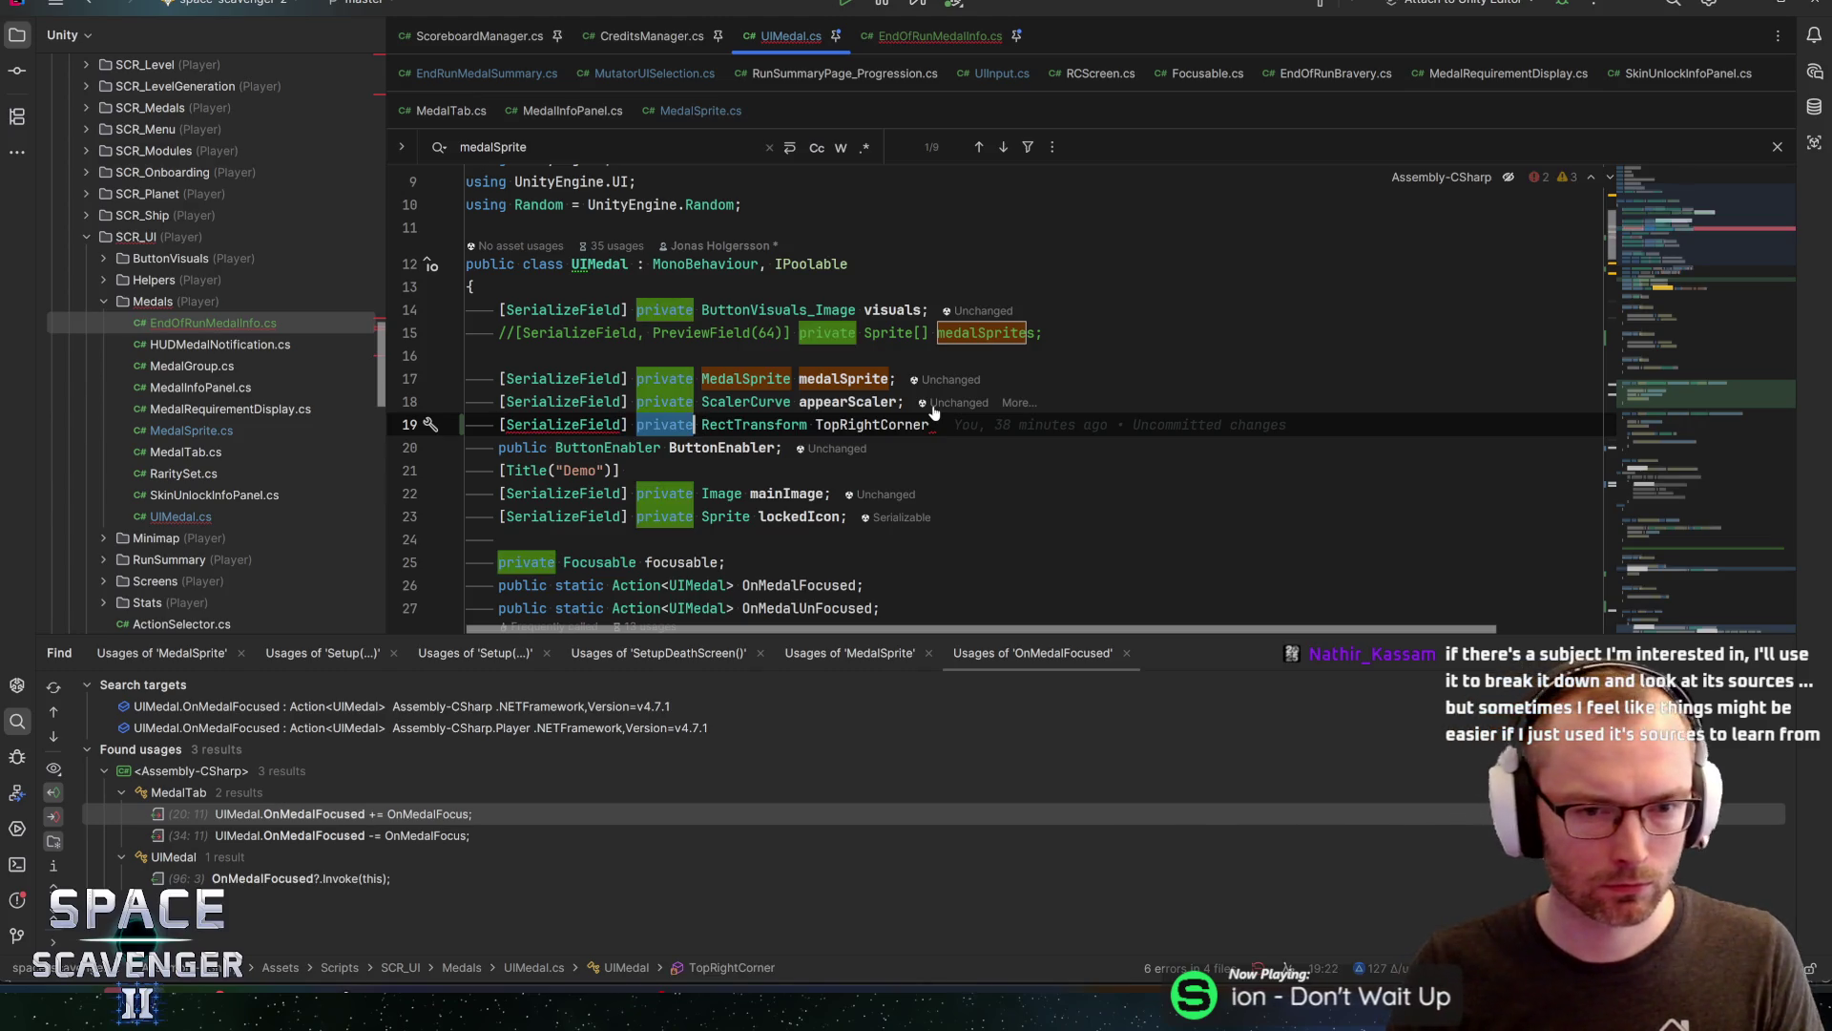
text(public )
text(;)
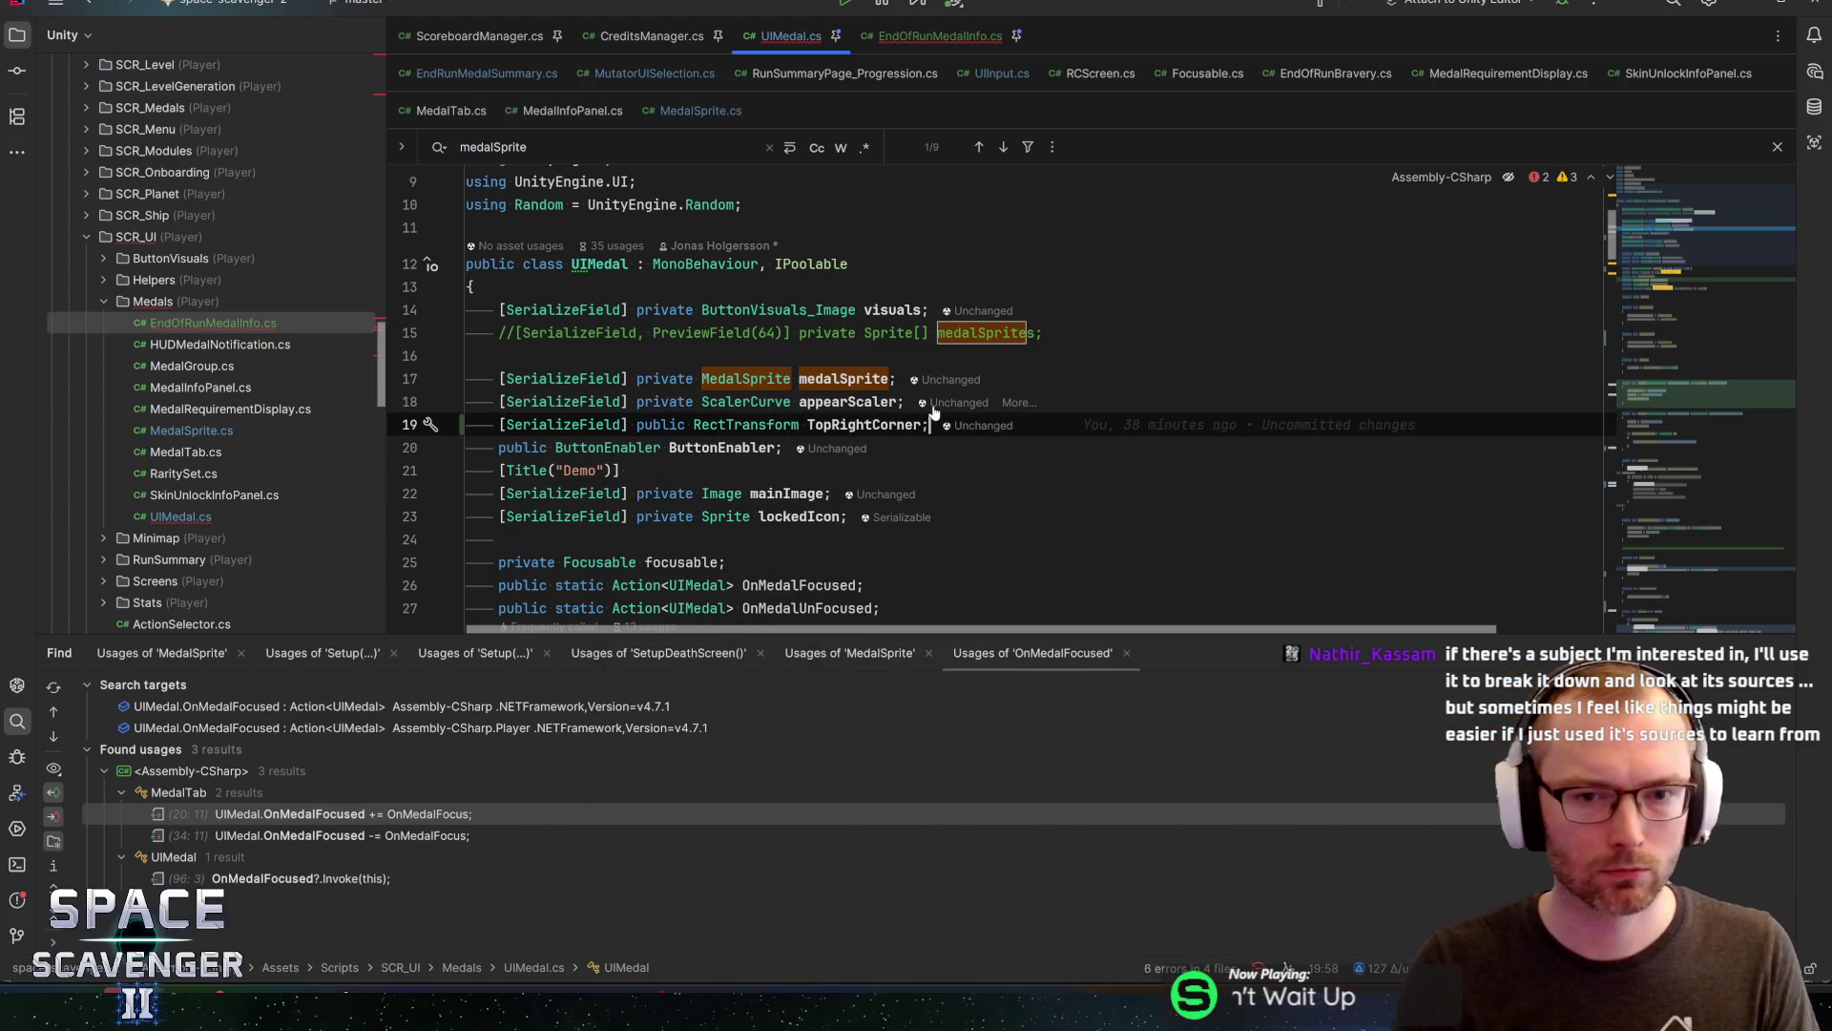
key(ctrl+alt+Left)
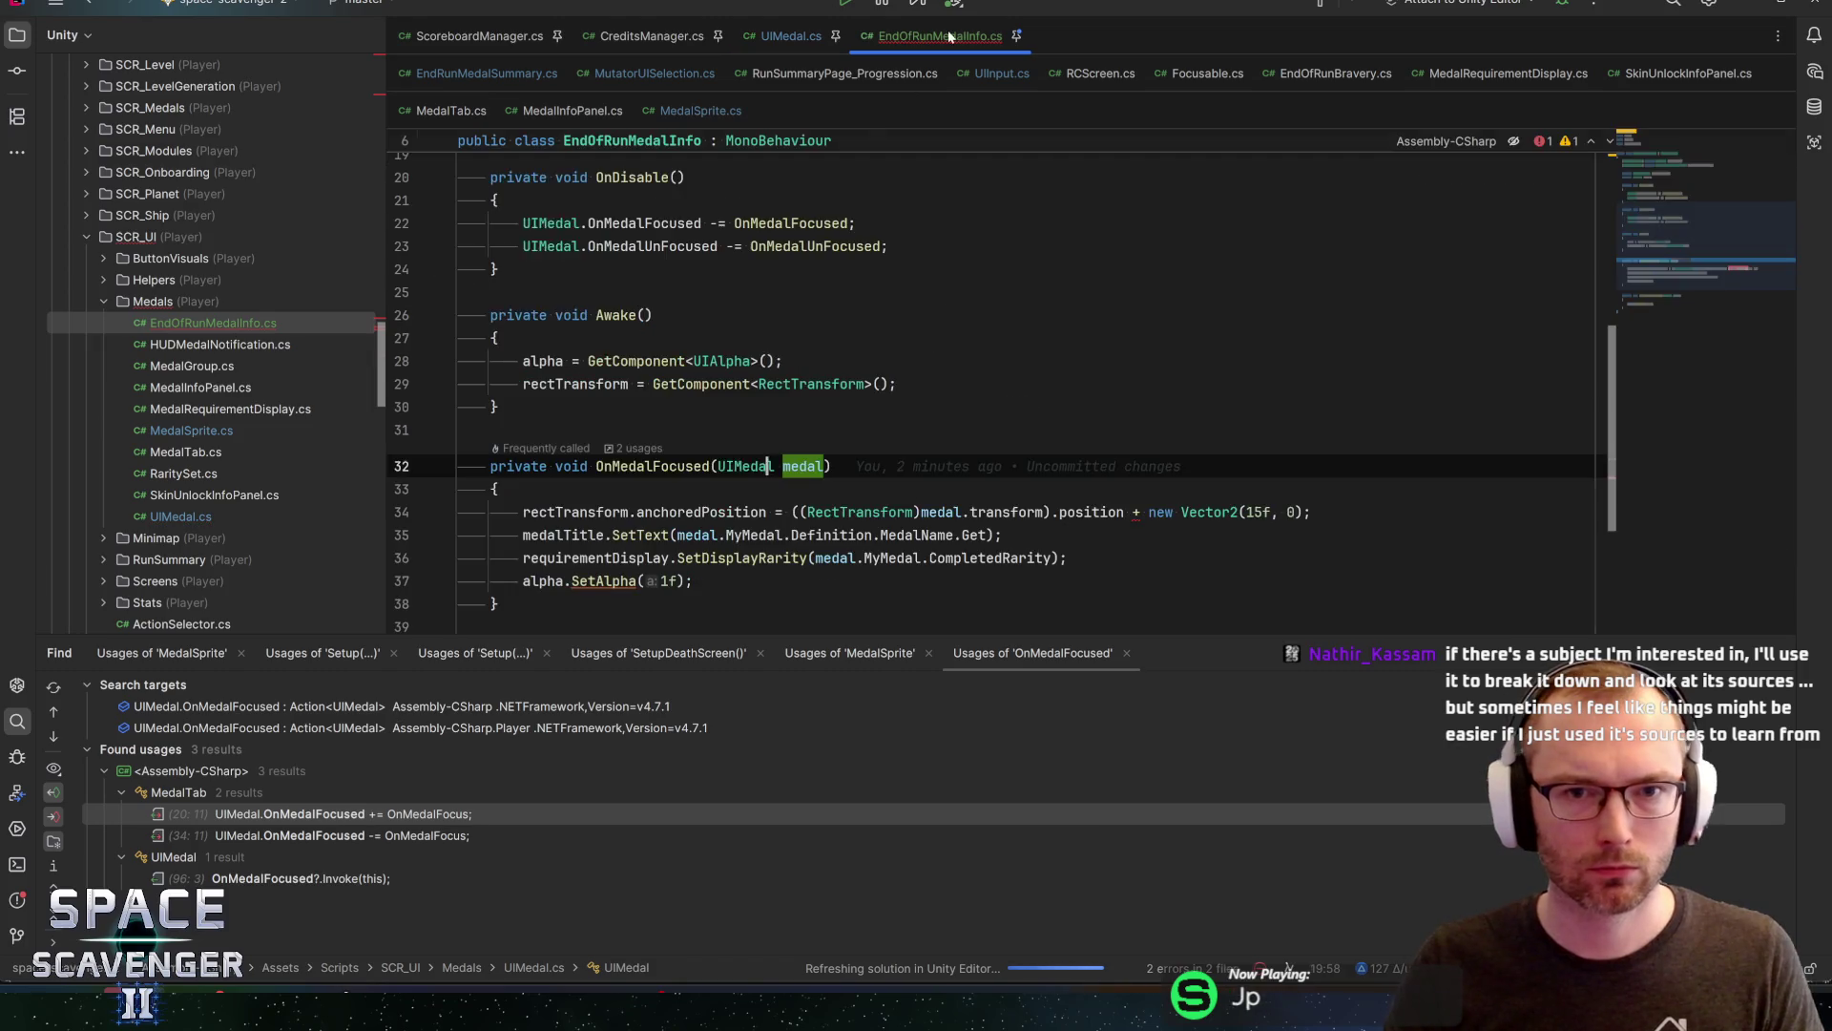
On line 34, replace the RectTransform cast of medal.transform with medal.TopRightCorner
key(ctrl+alt+Left)
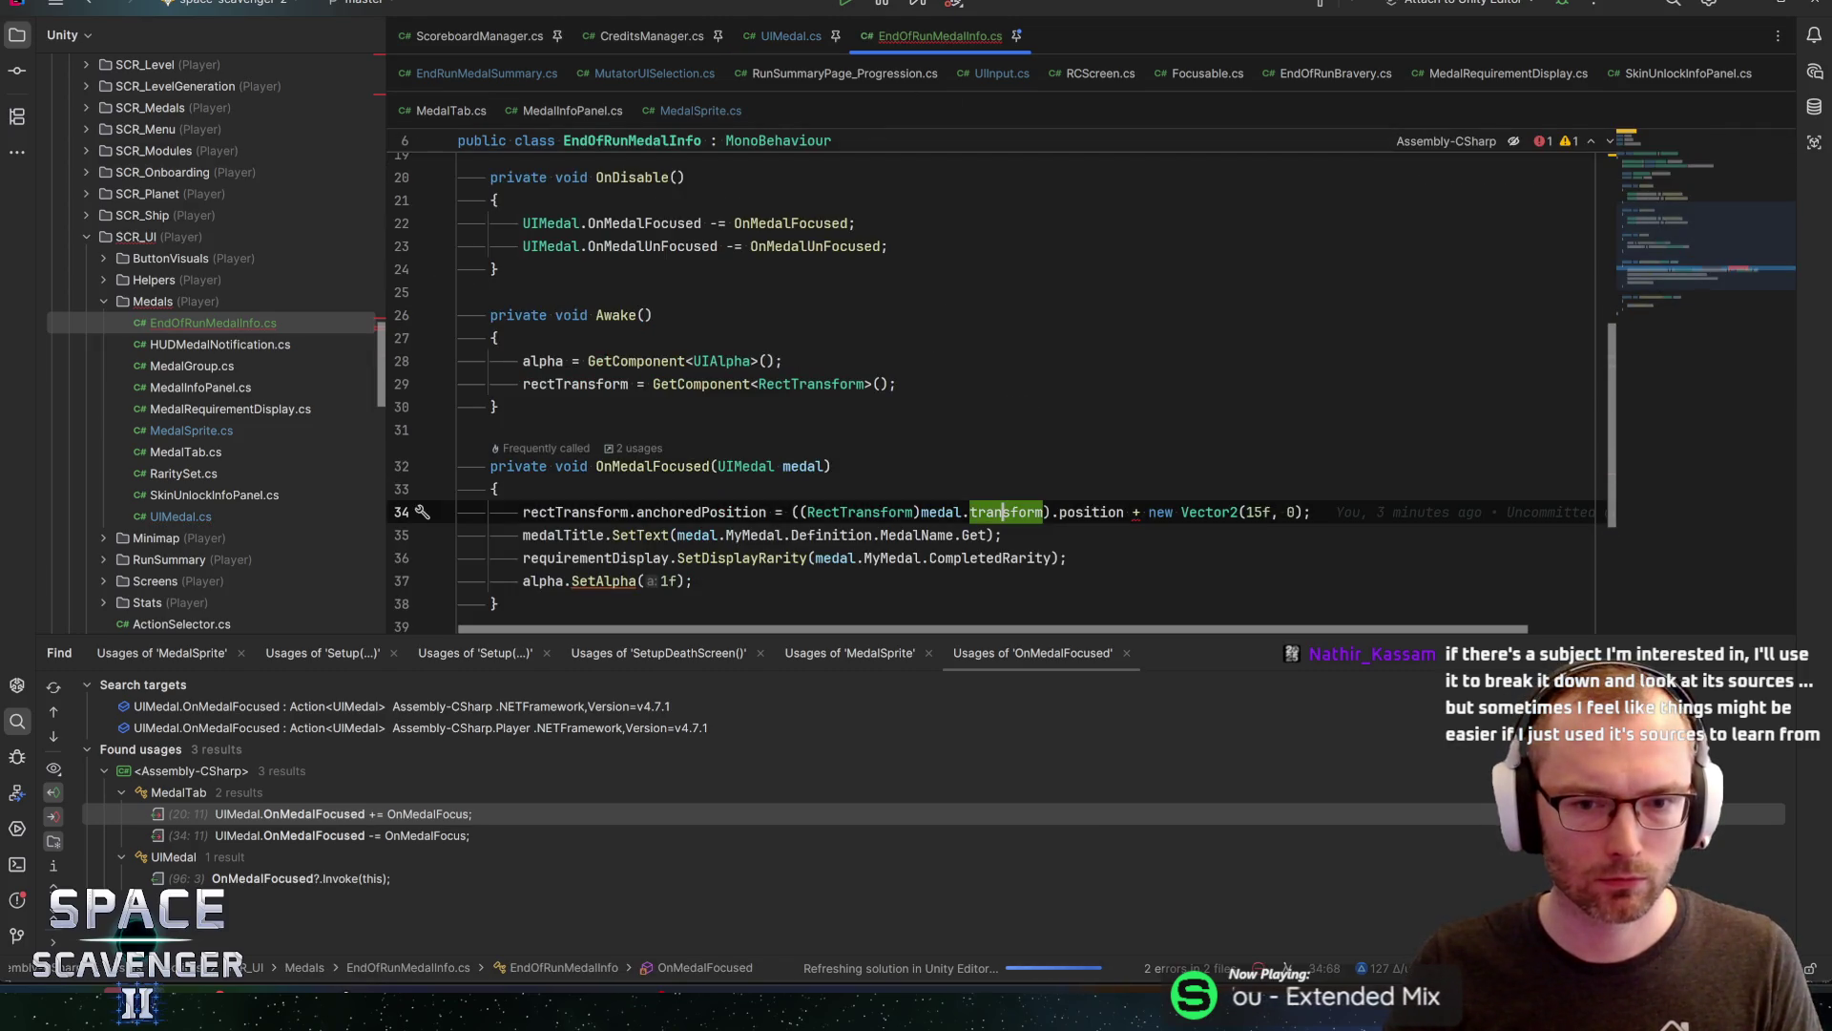
key(ctrl+w)
text(Top)
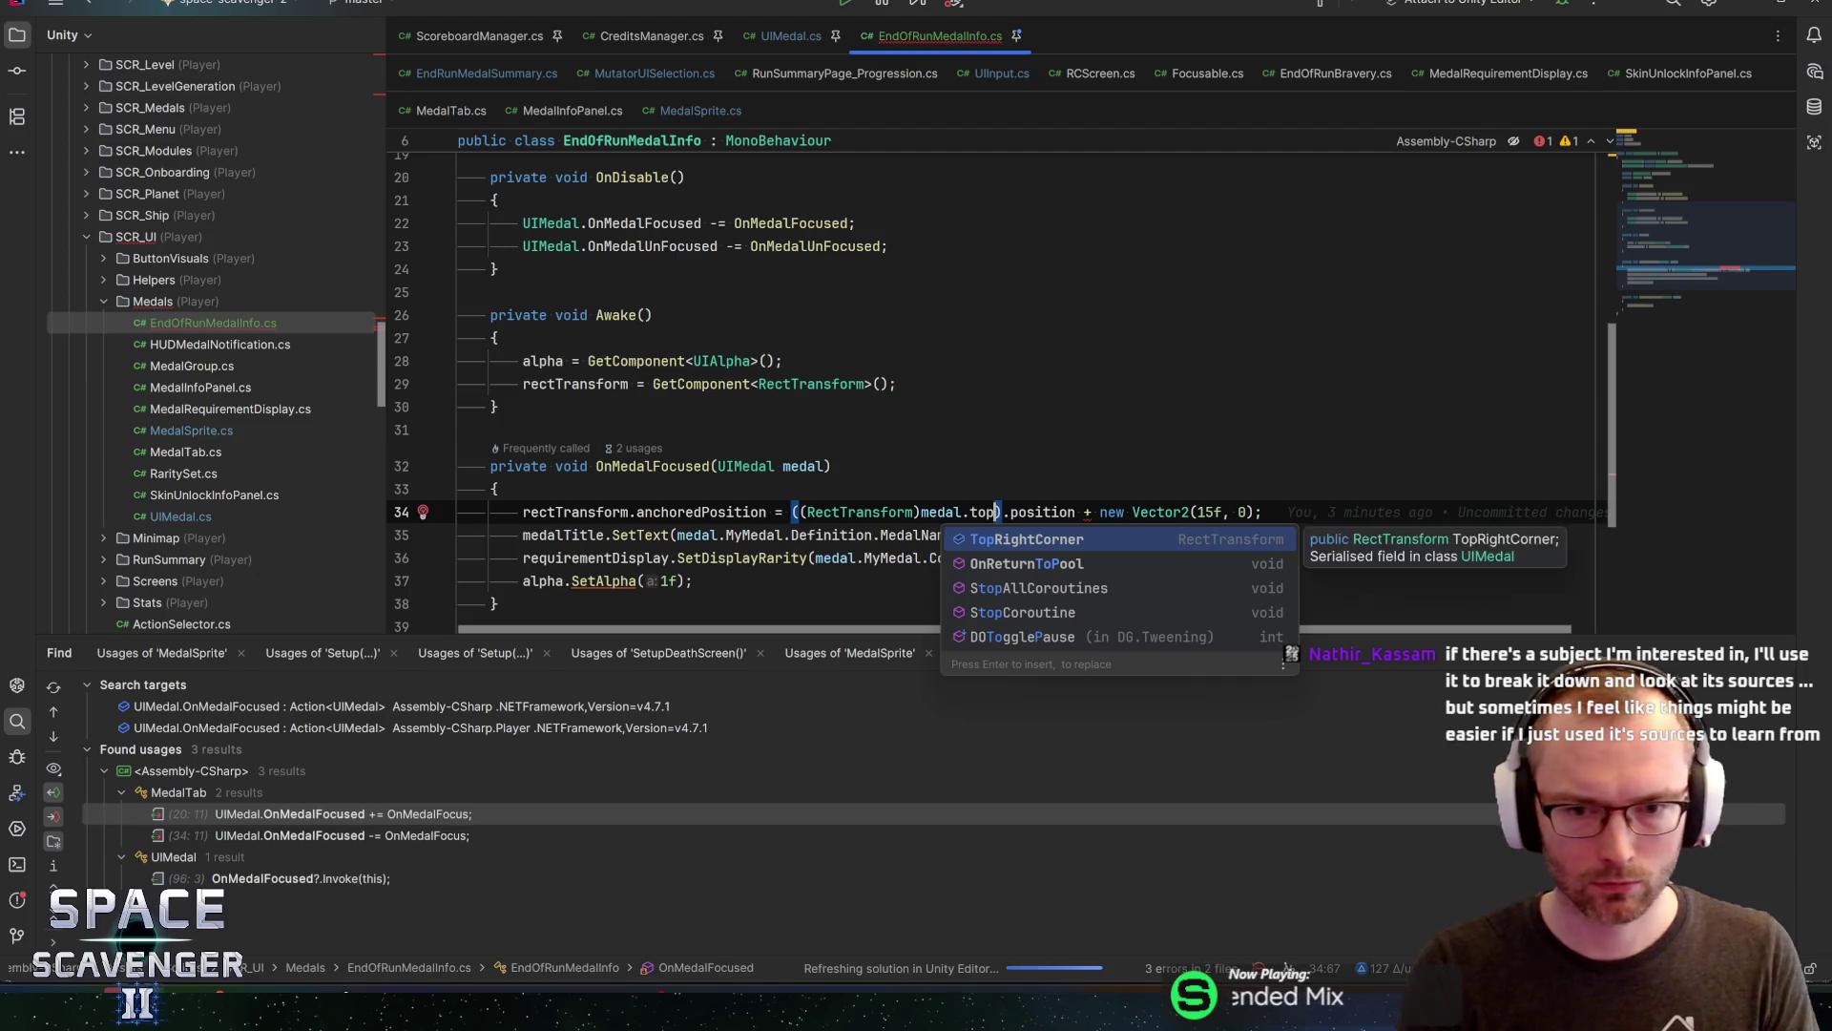
key(Return)
key(ctrl+Left)
key(ctrl+Left)
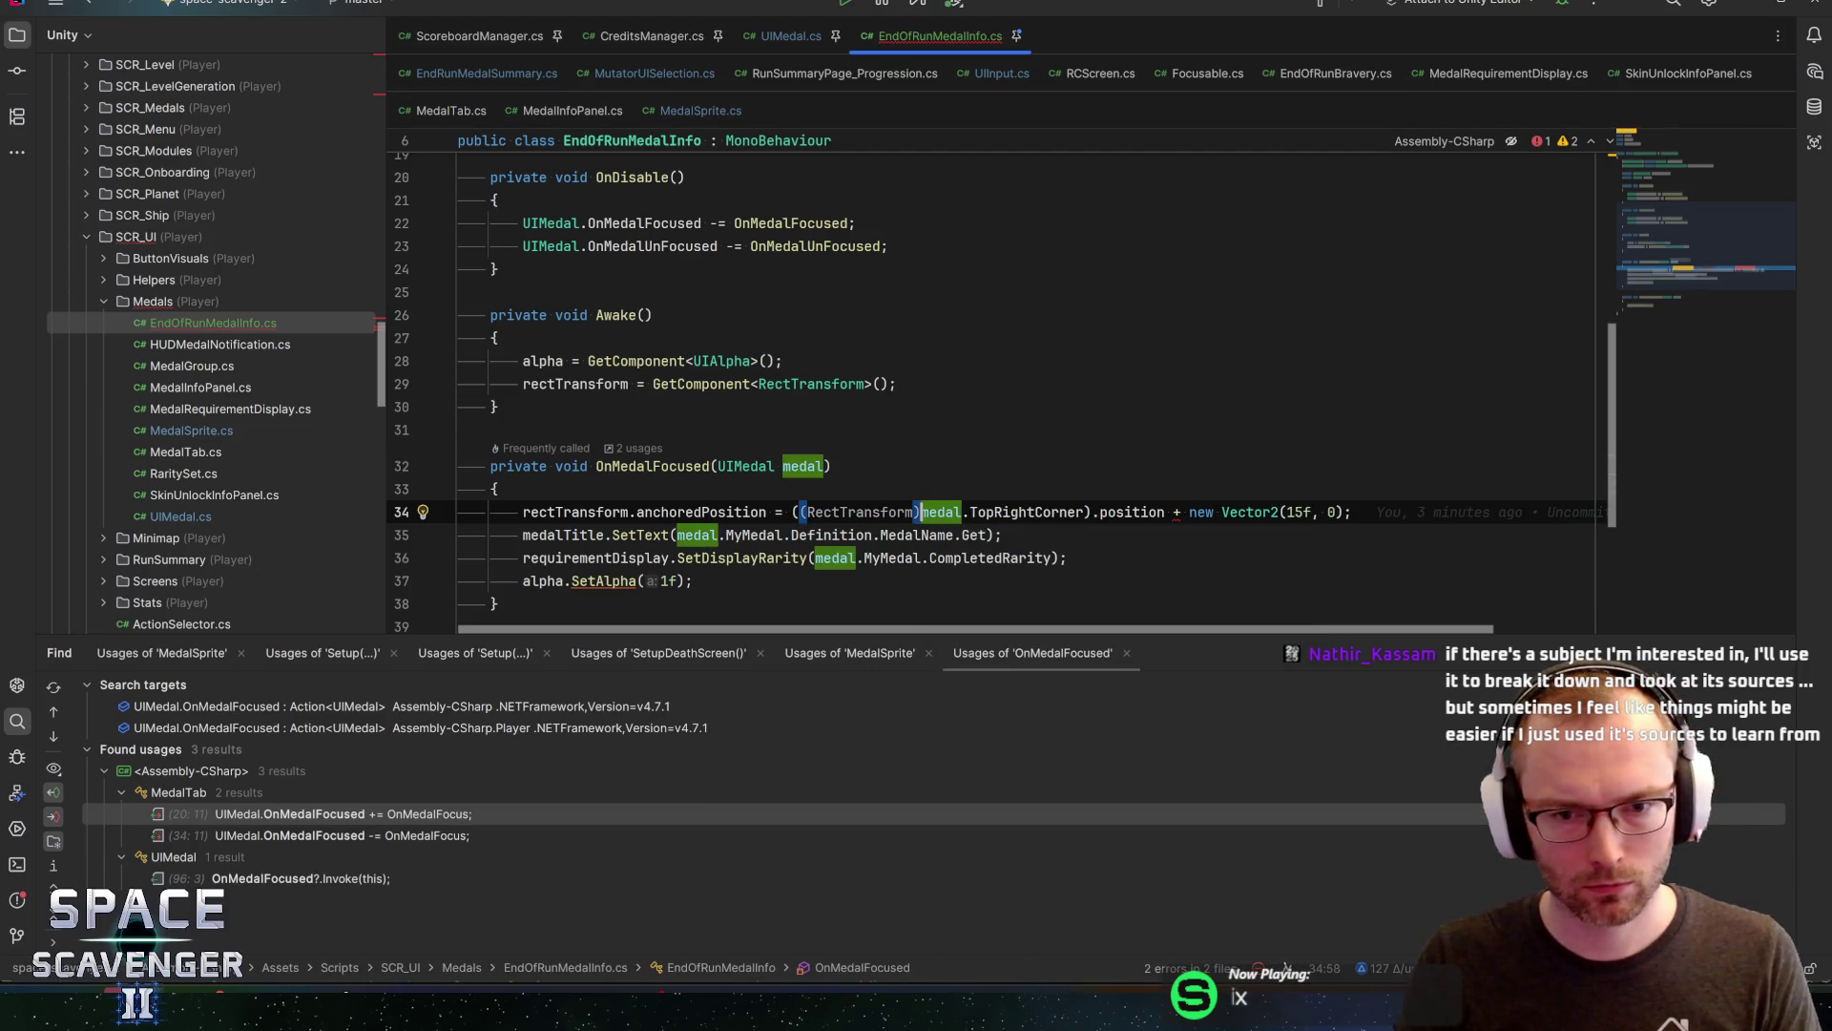
key(ctrl+shift+Left)
key(ctrl+shift+Left)
key(ctrl+shift+Left)
key(BackSpace)
key(ctrl+Right)
key(ctrl+Right)
key(alt+Return)
key(Return)
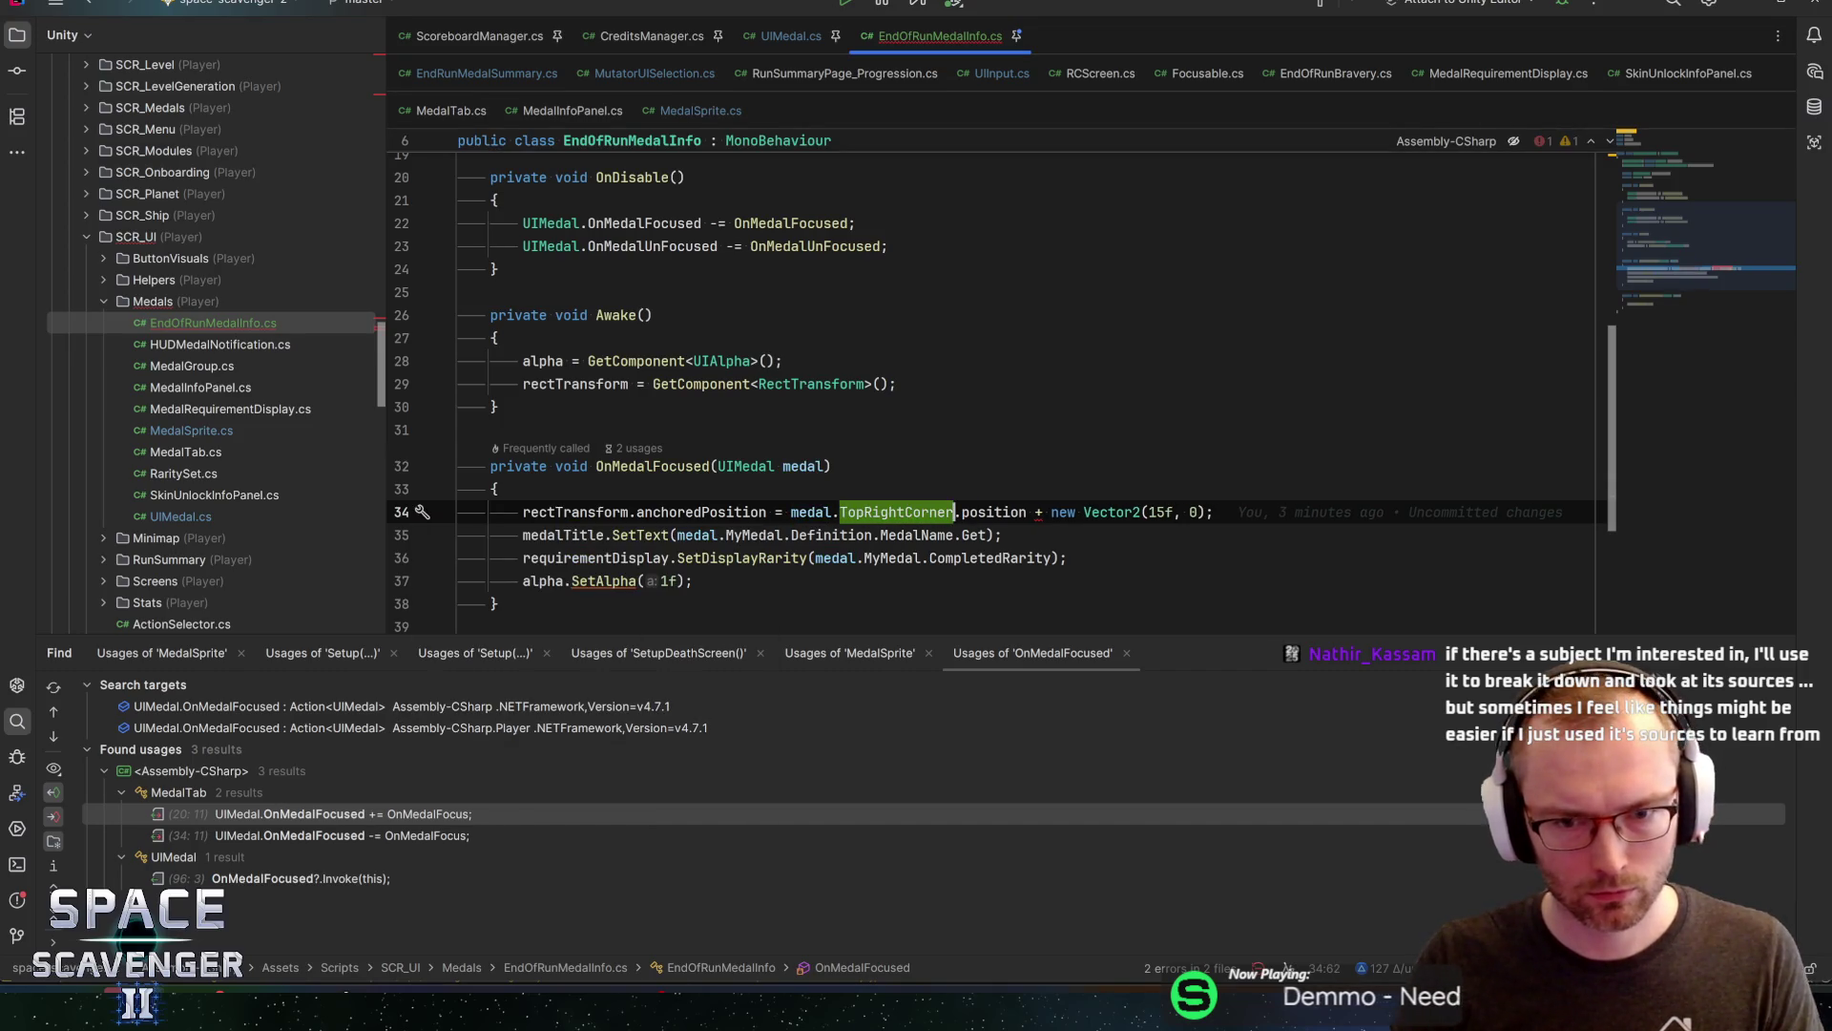
key(ctrl+Right)
key(ctrl+Right)
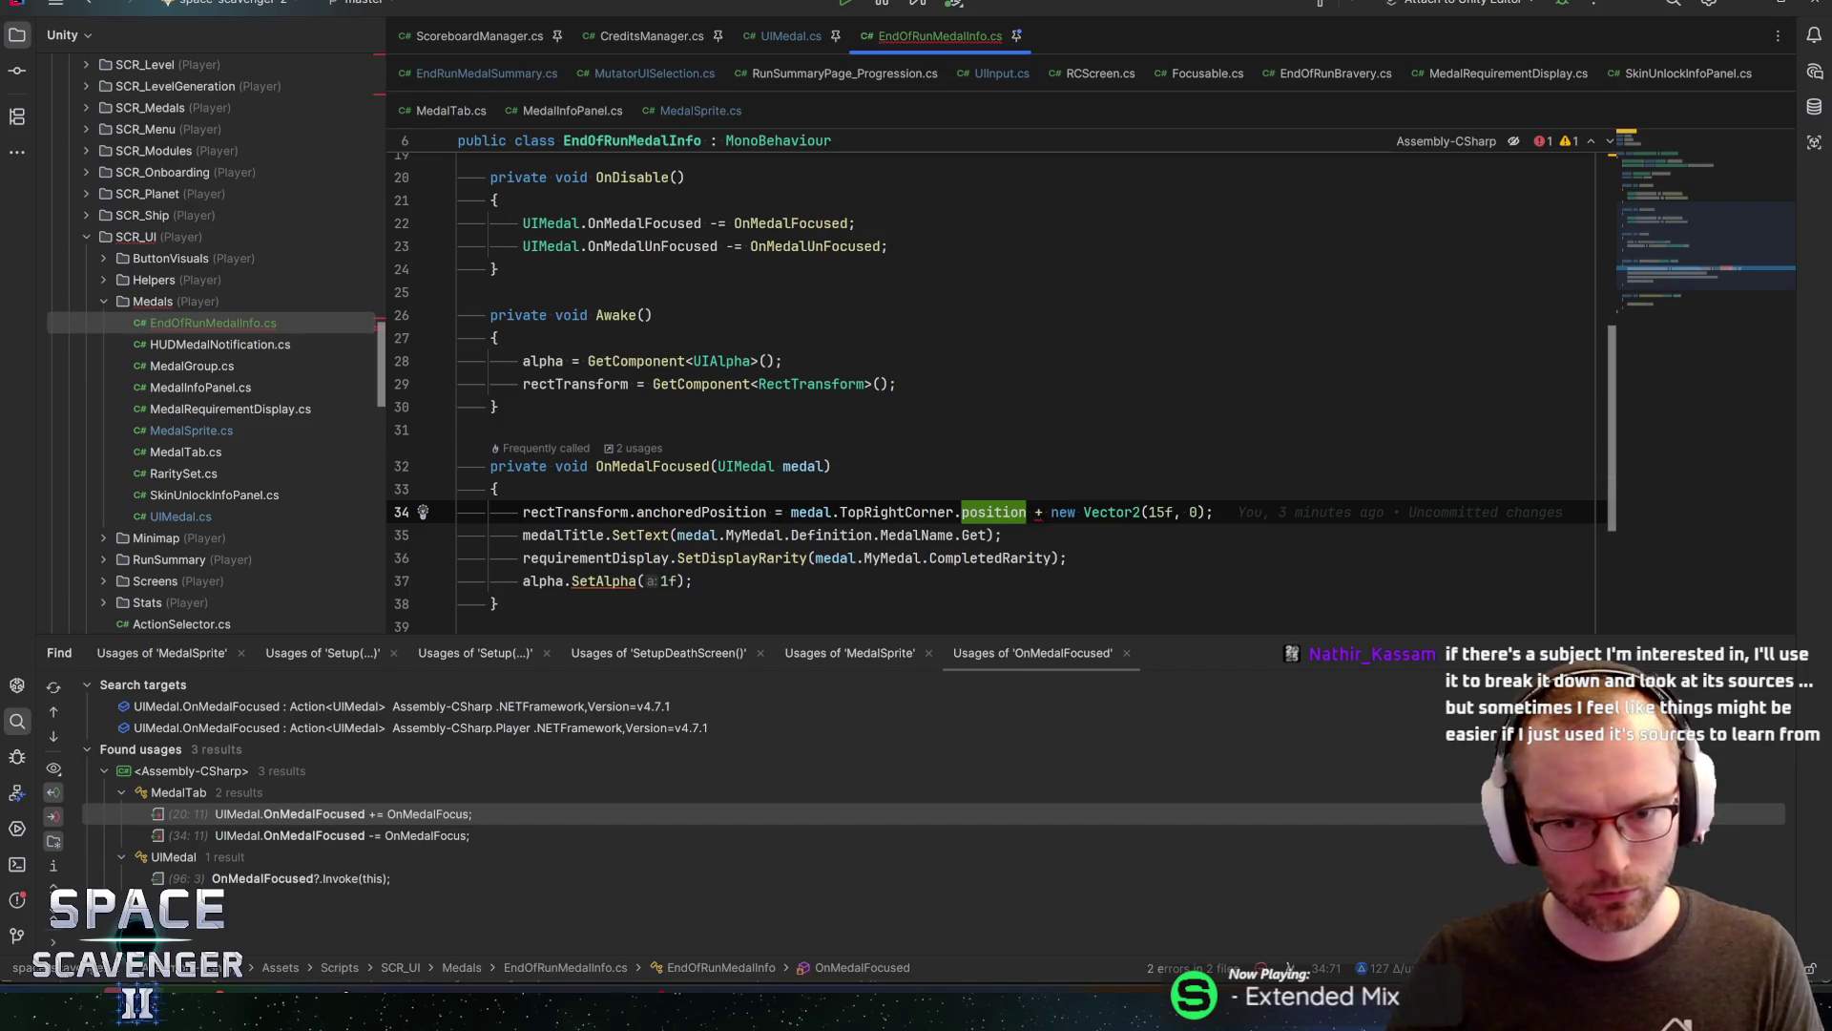
Switch the member to anchoredPosition and complete the offset as new Vector2(15f, 0)
click(1126, 511)
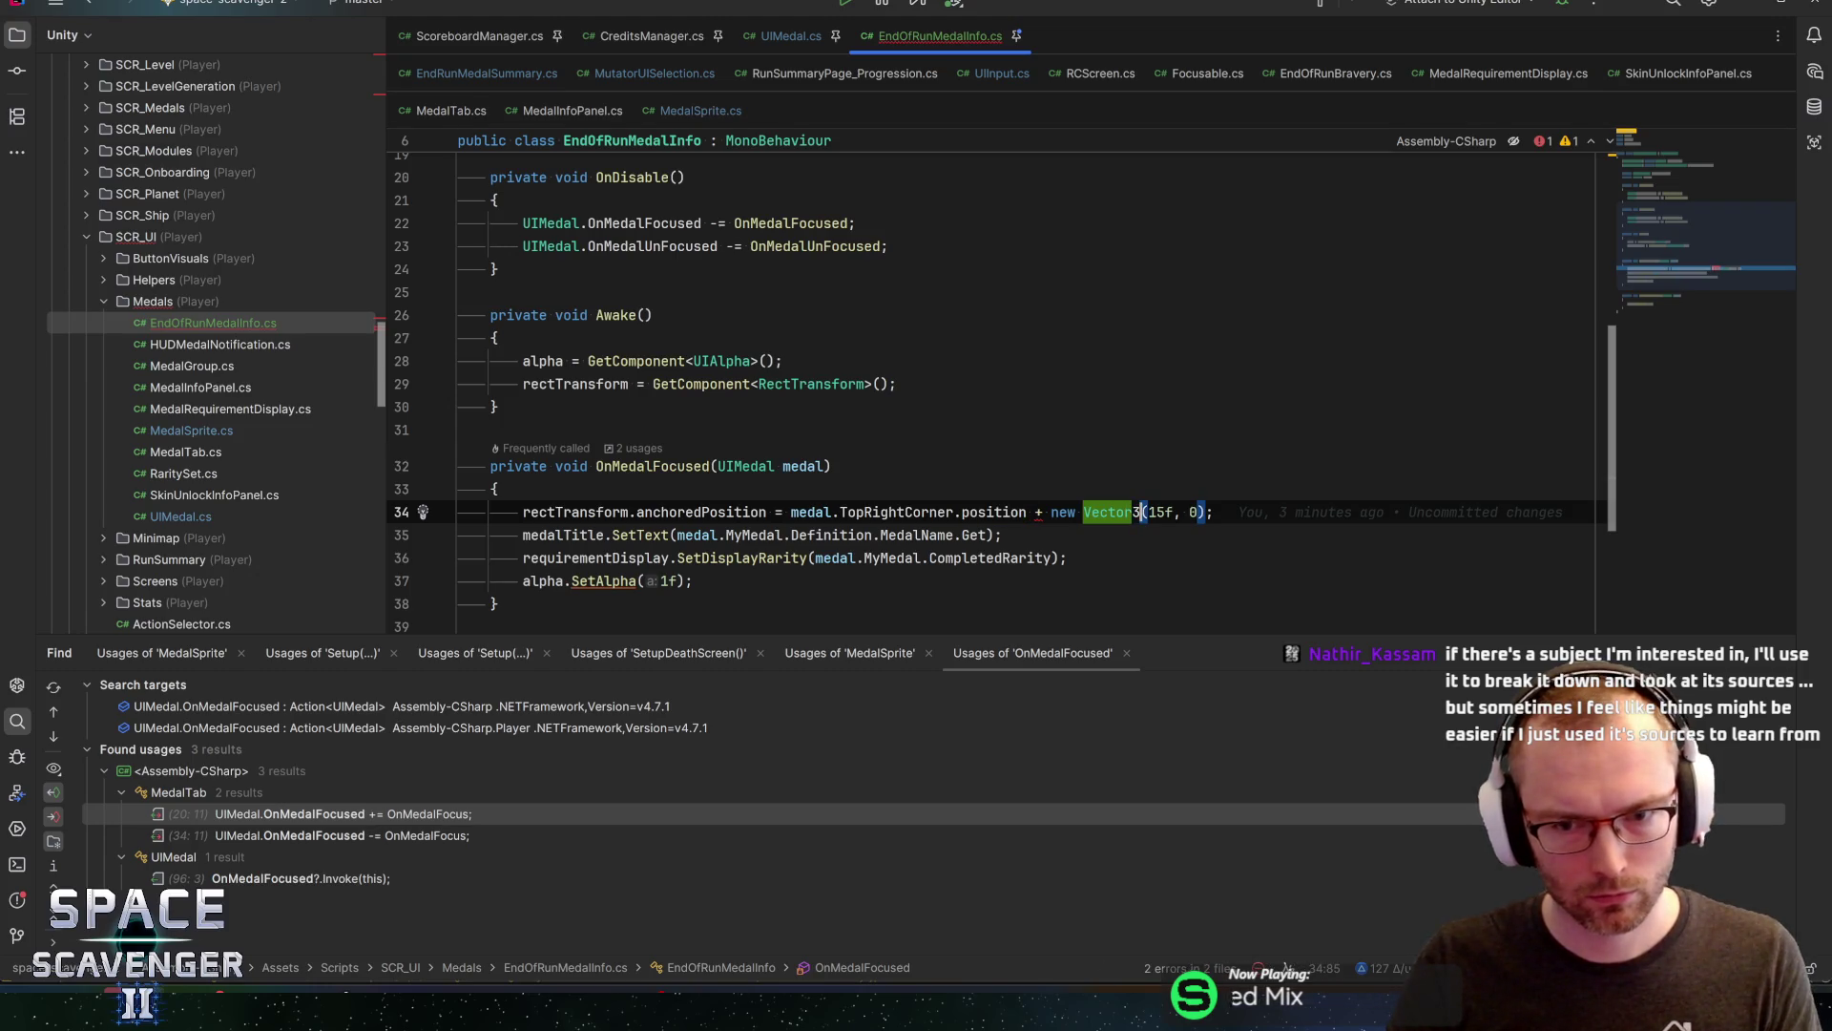
click(1200, 512)
text(, 0)
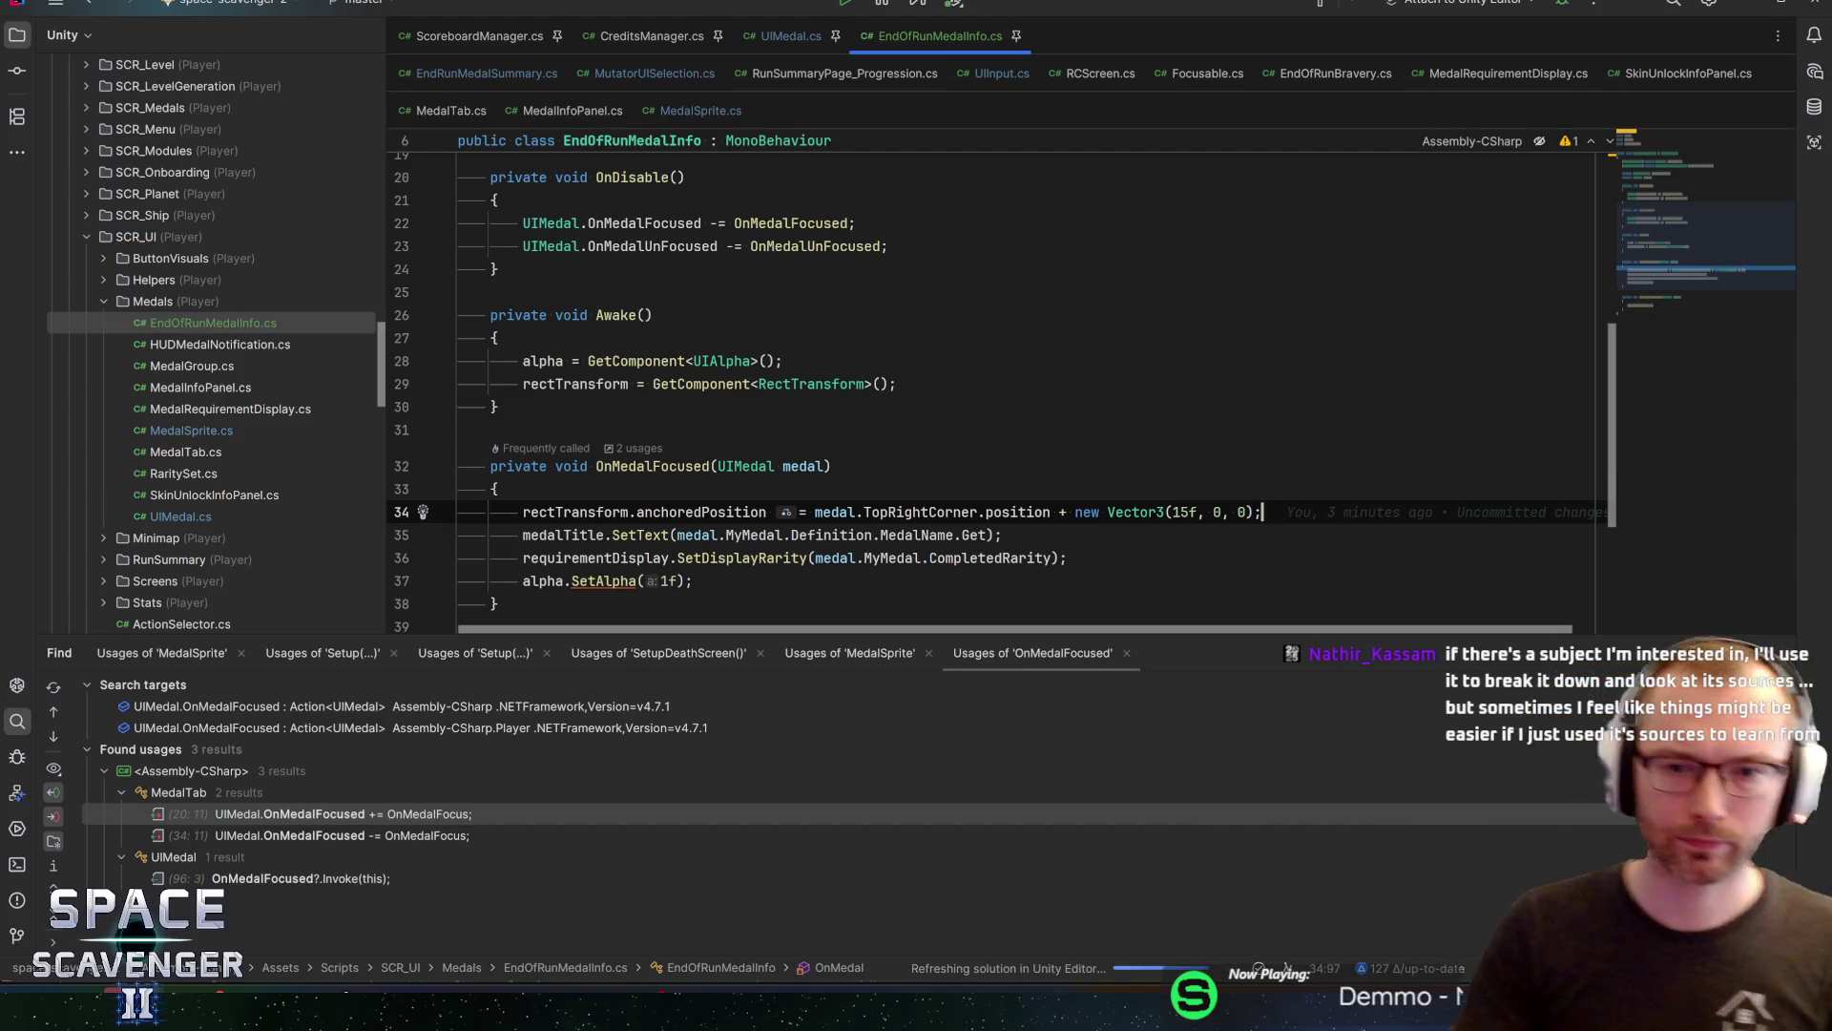
double_click(1018, 512)
text(anchored)
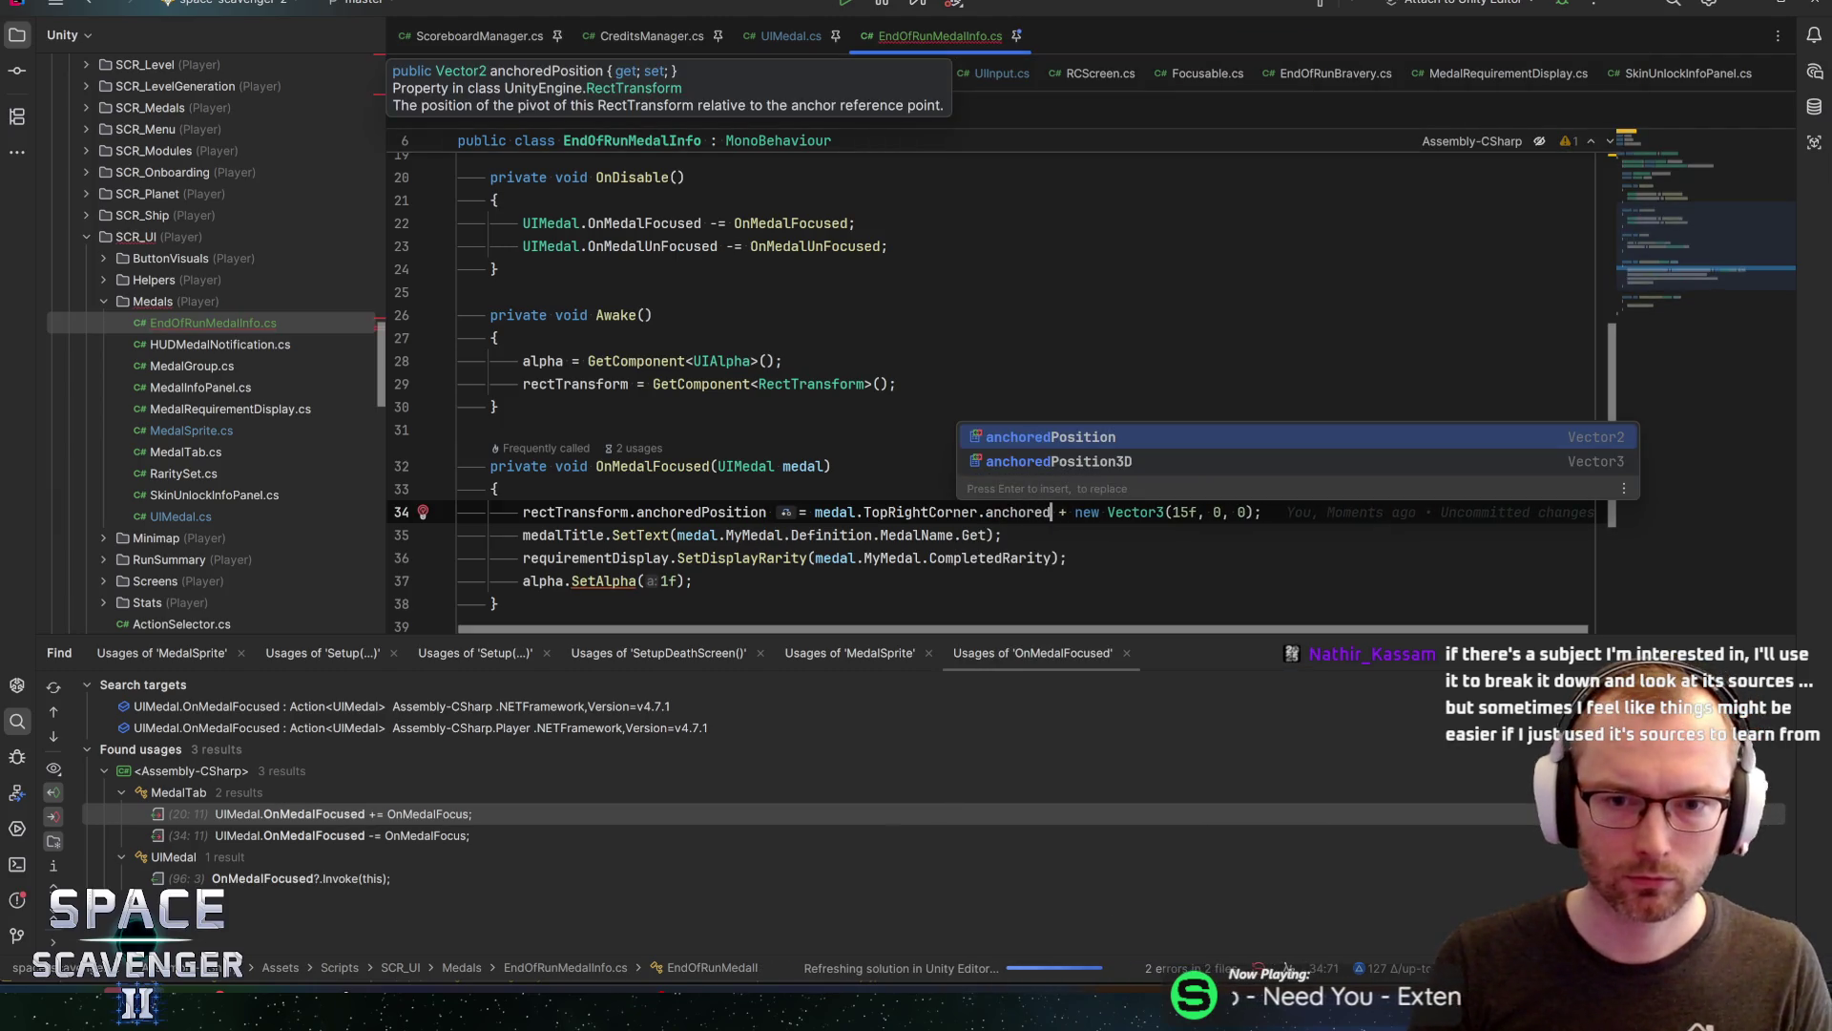
key(Escape)
key(ctrl+BackSpace)
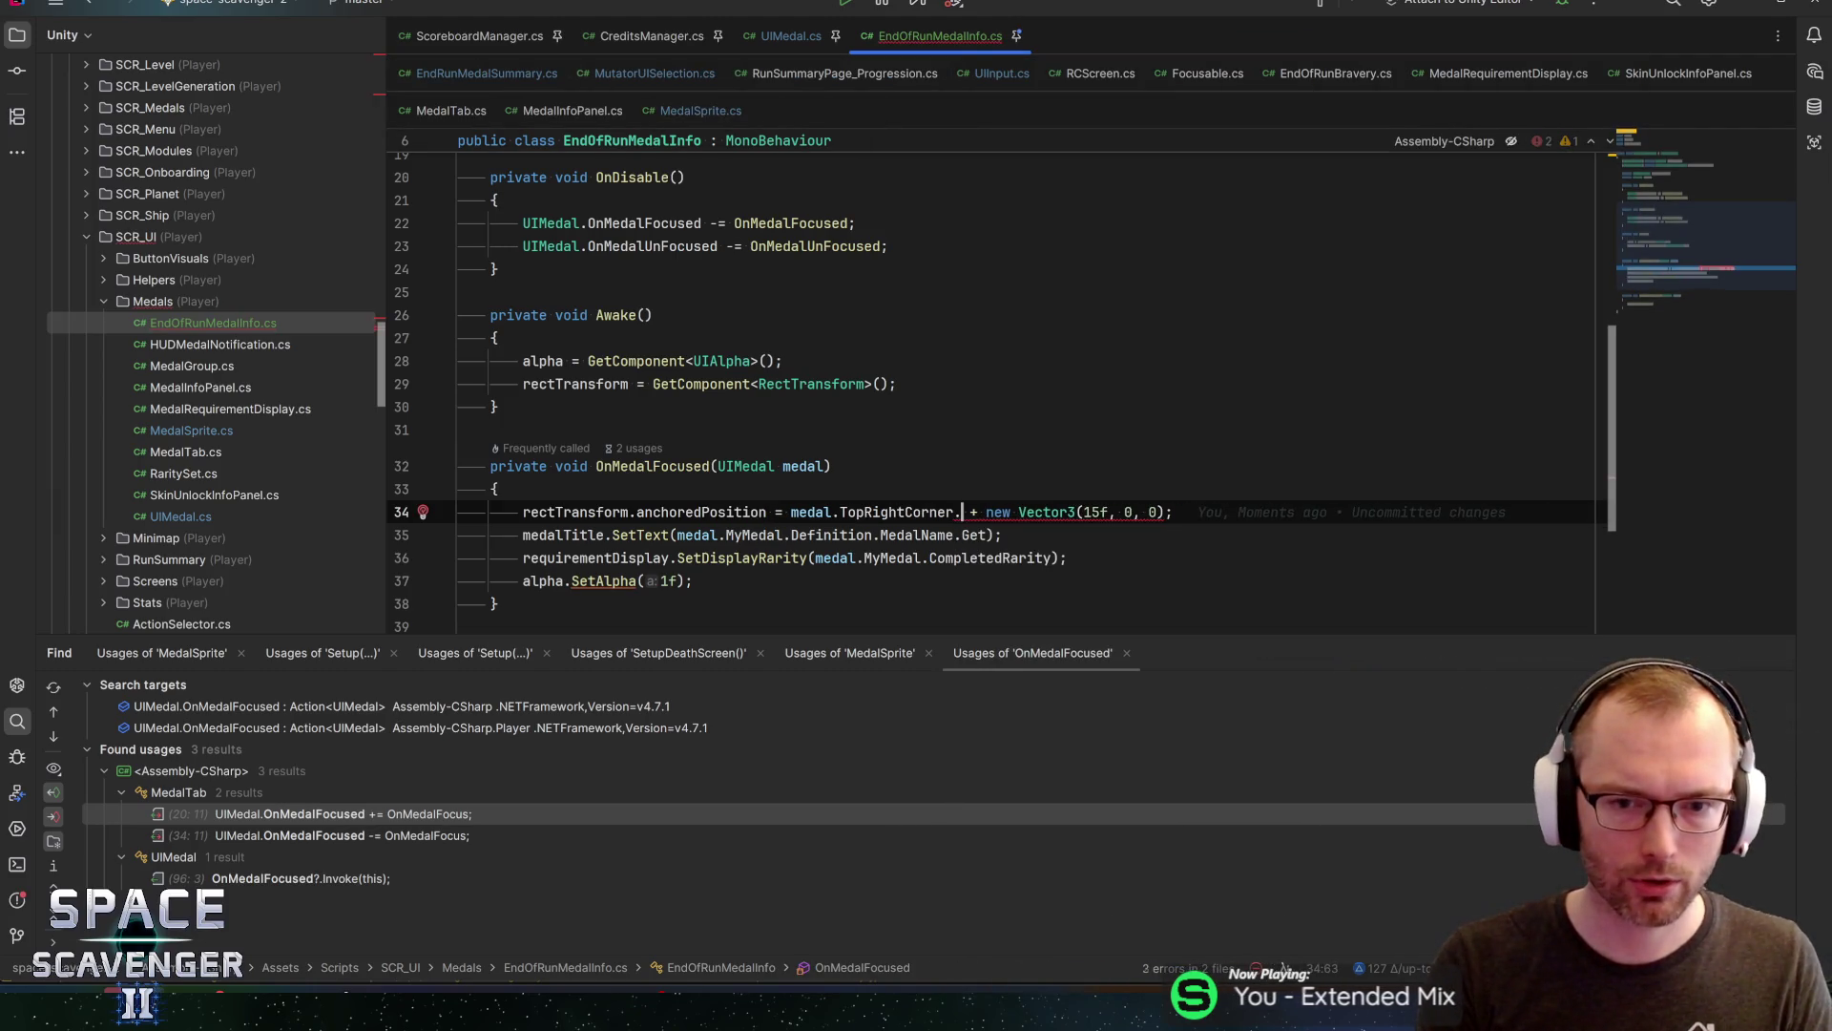
text(position)
key(Return)
key(End)
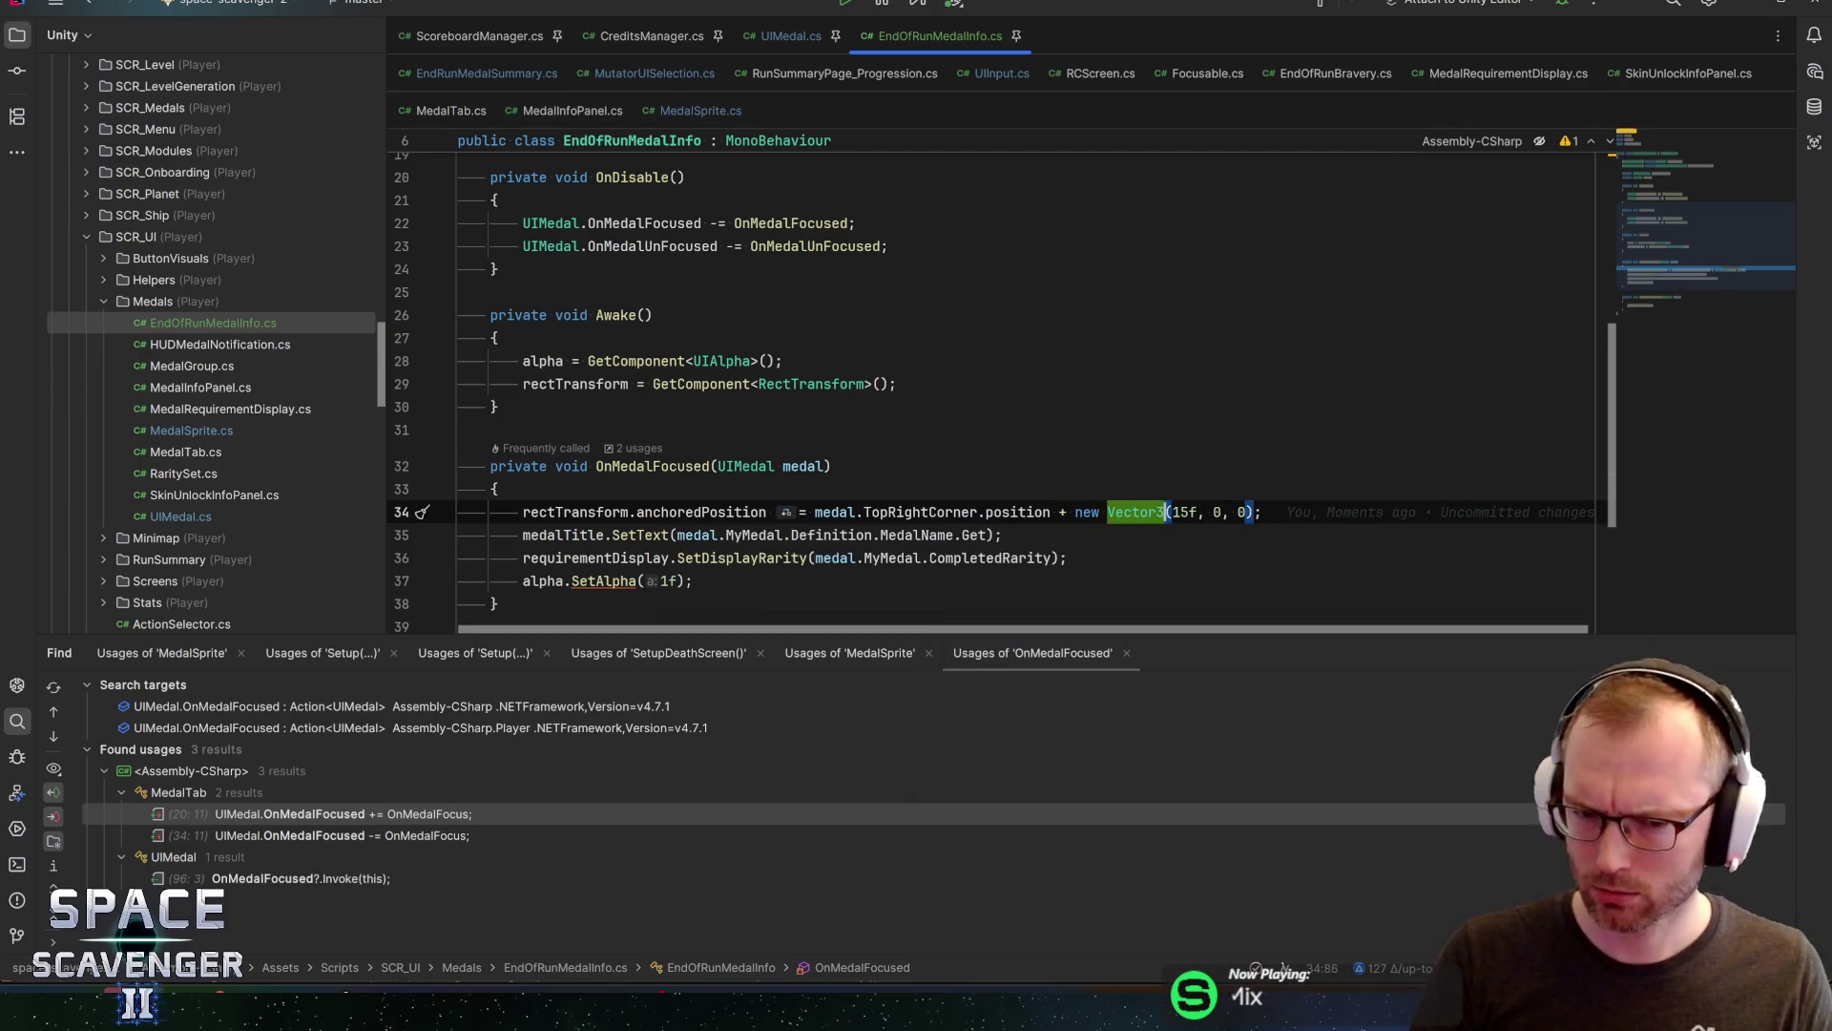
key(Left)
key(ctrl+w)
text(anc)
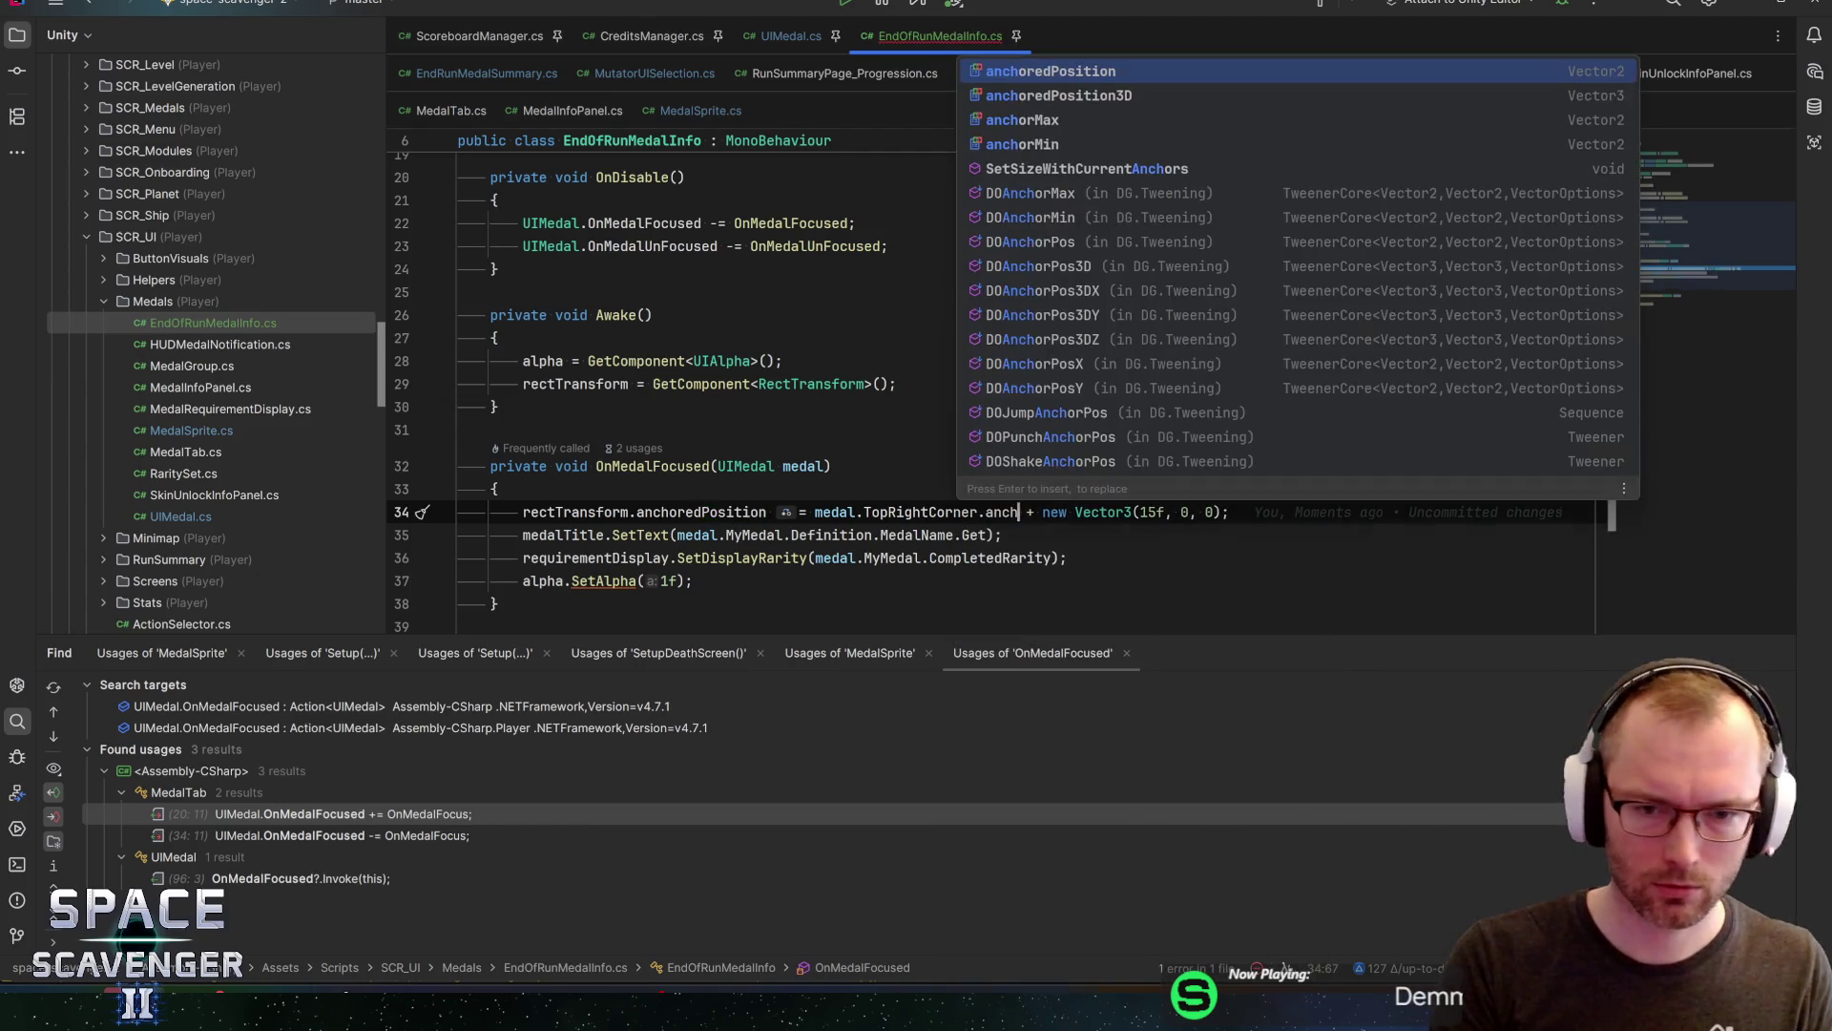
key(Return)
key(End)
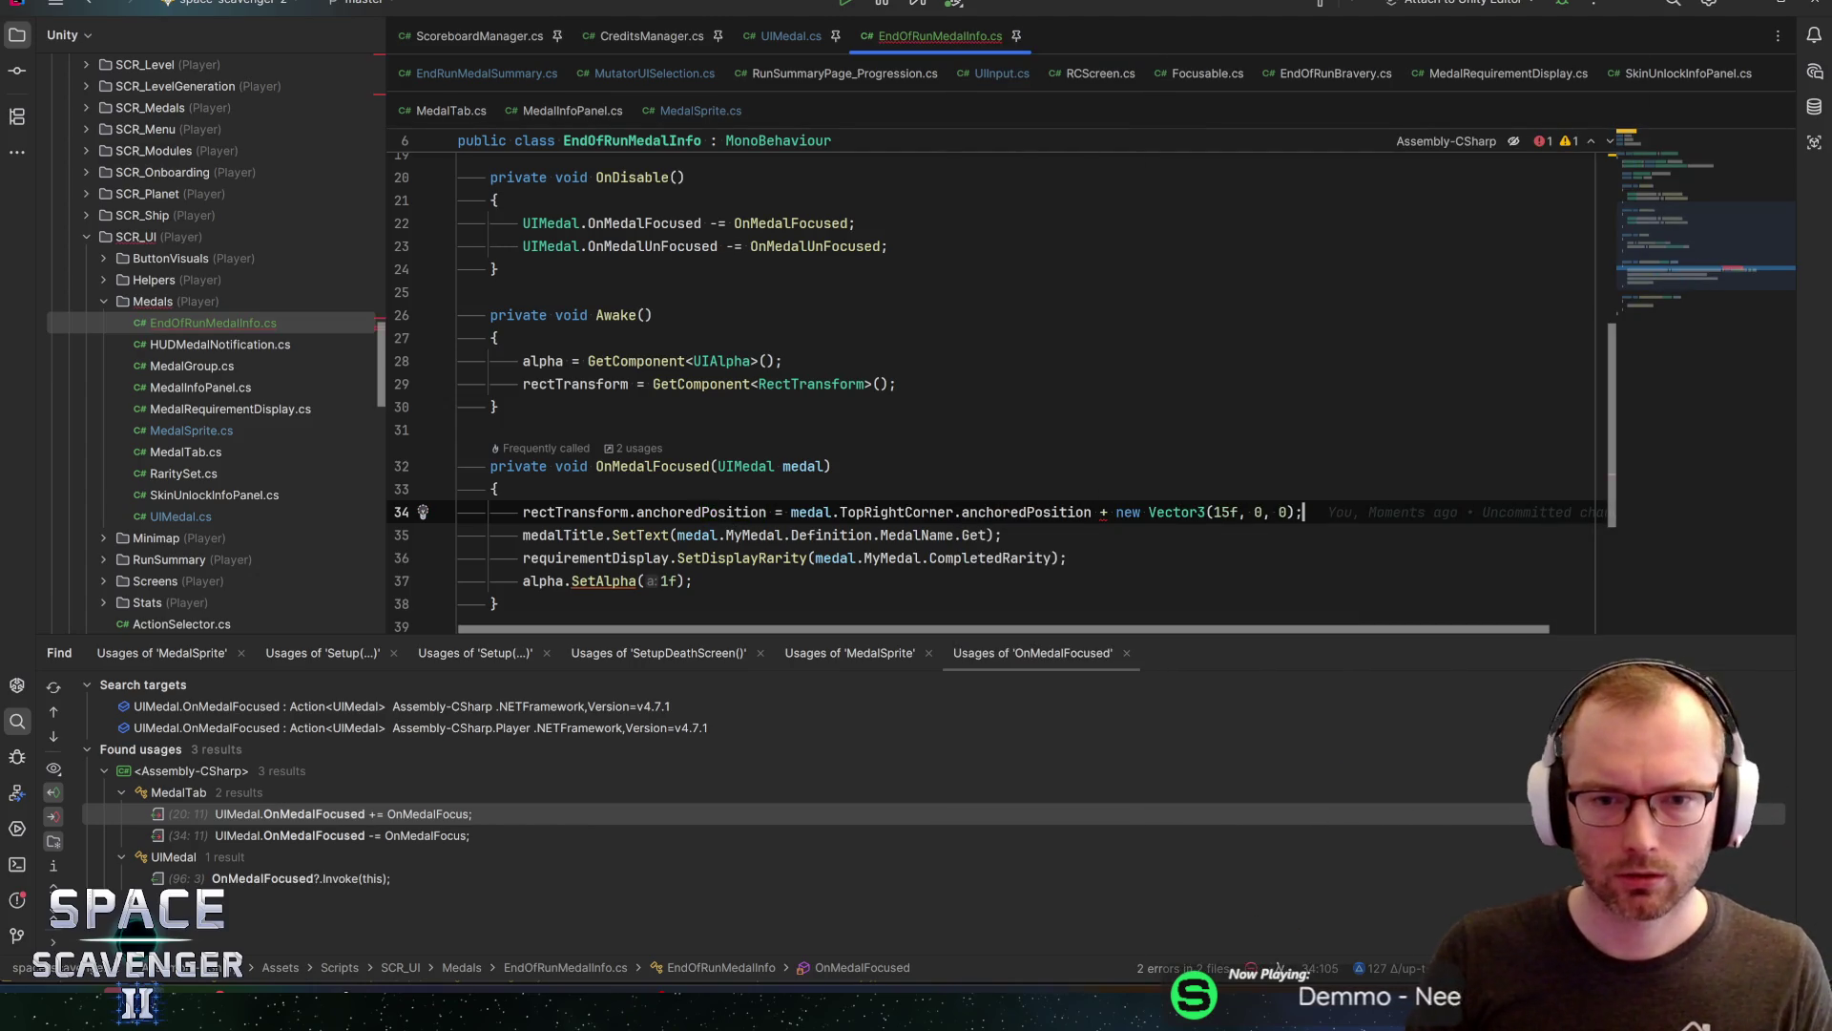
Remove the stray comma from the offset expression, then return to Unity
click(1200, 513)
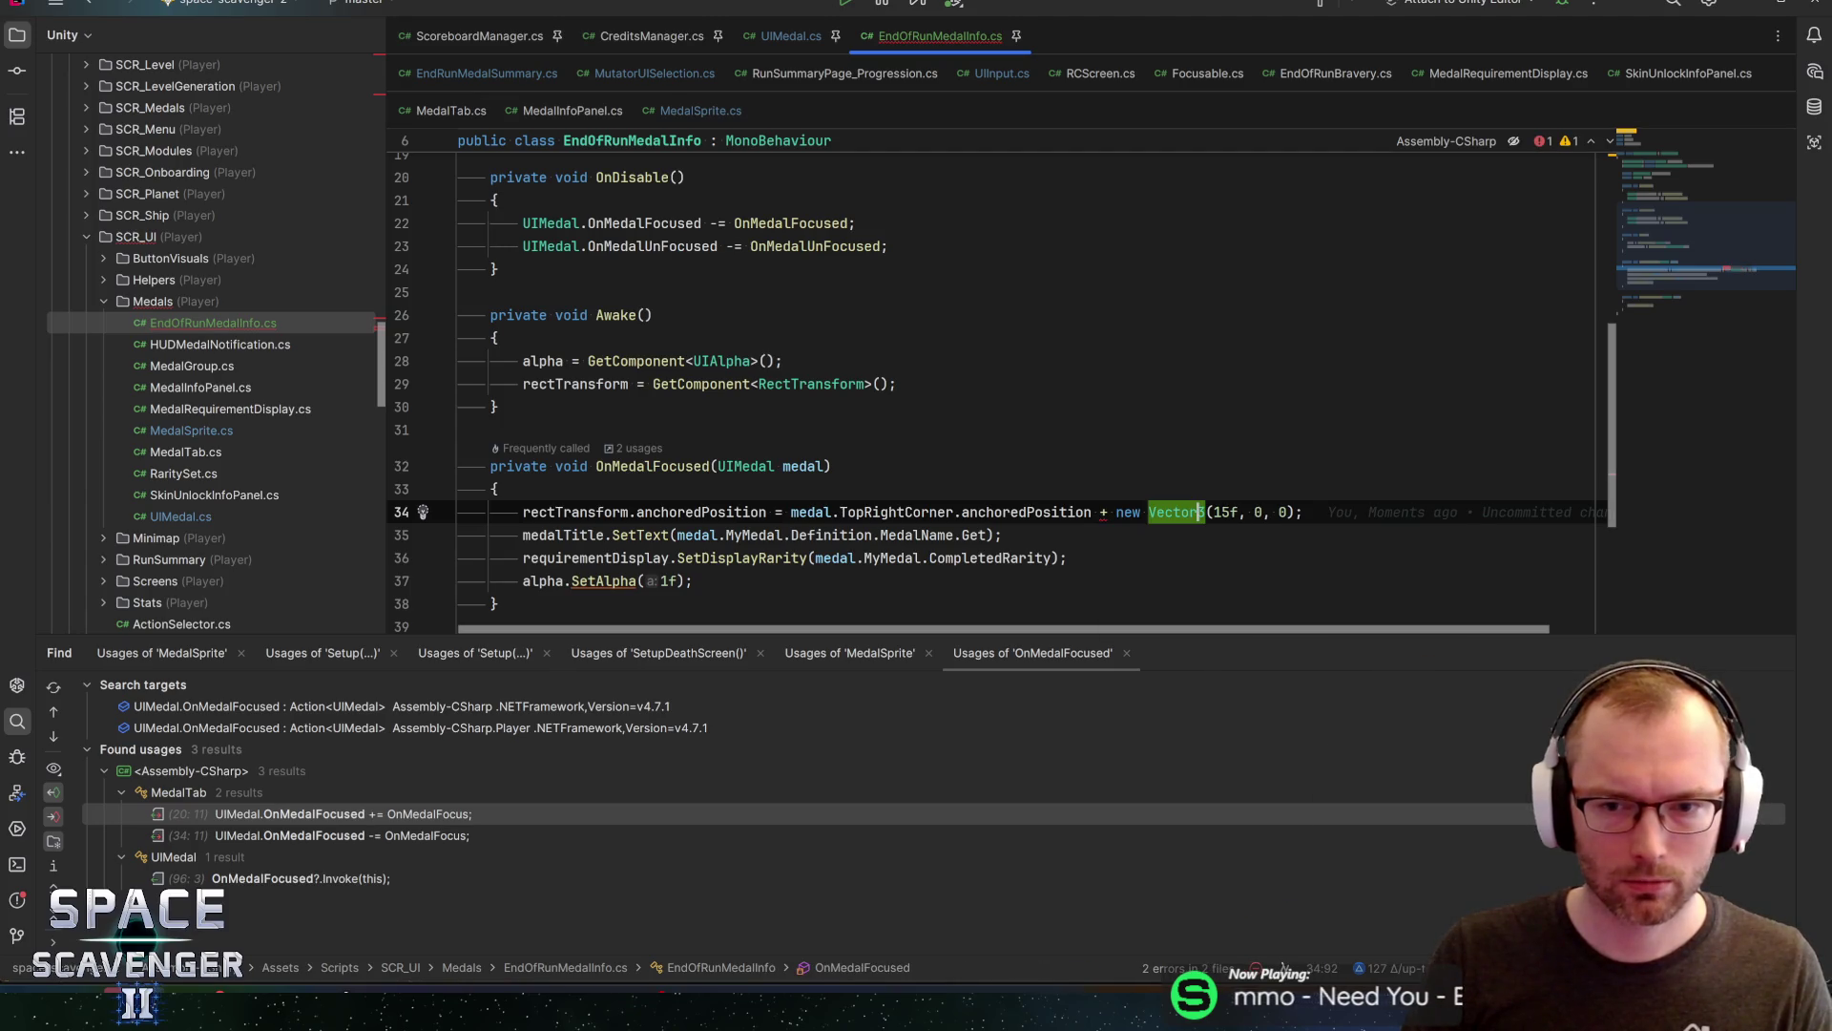
text(2)
key(BackSpace)
key(End)
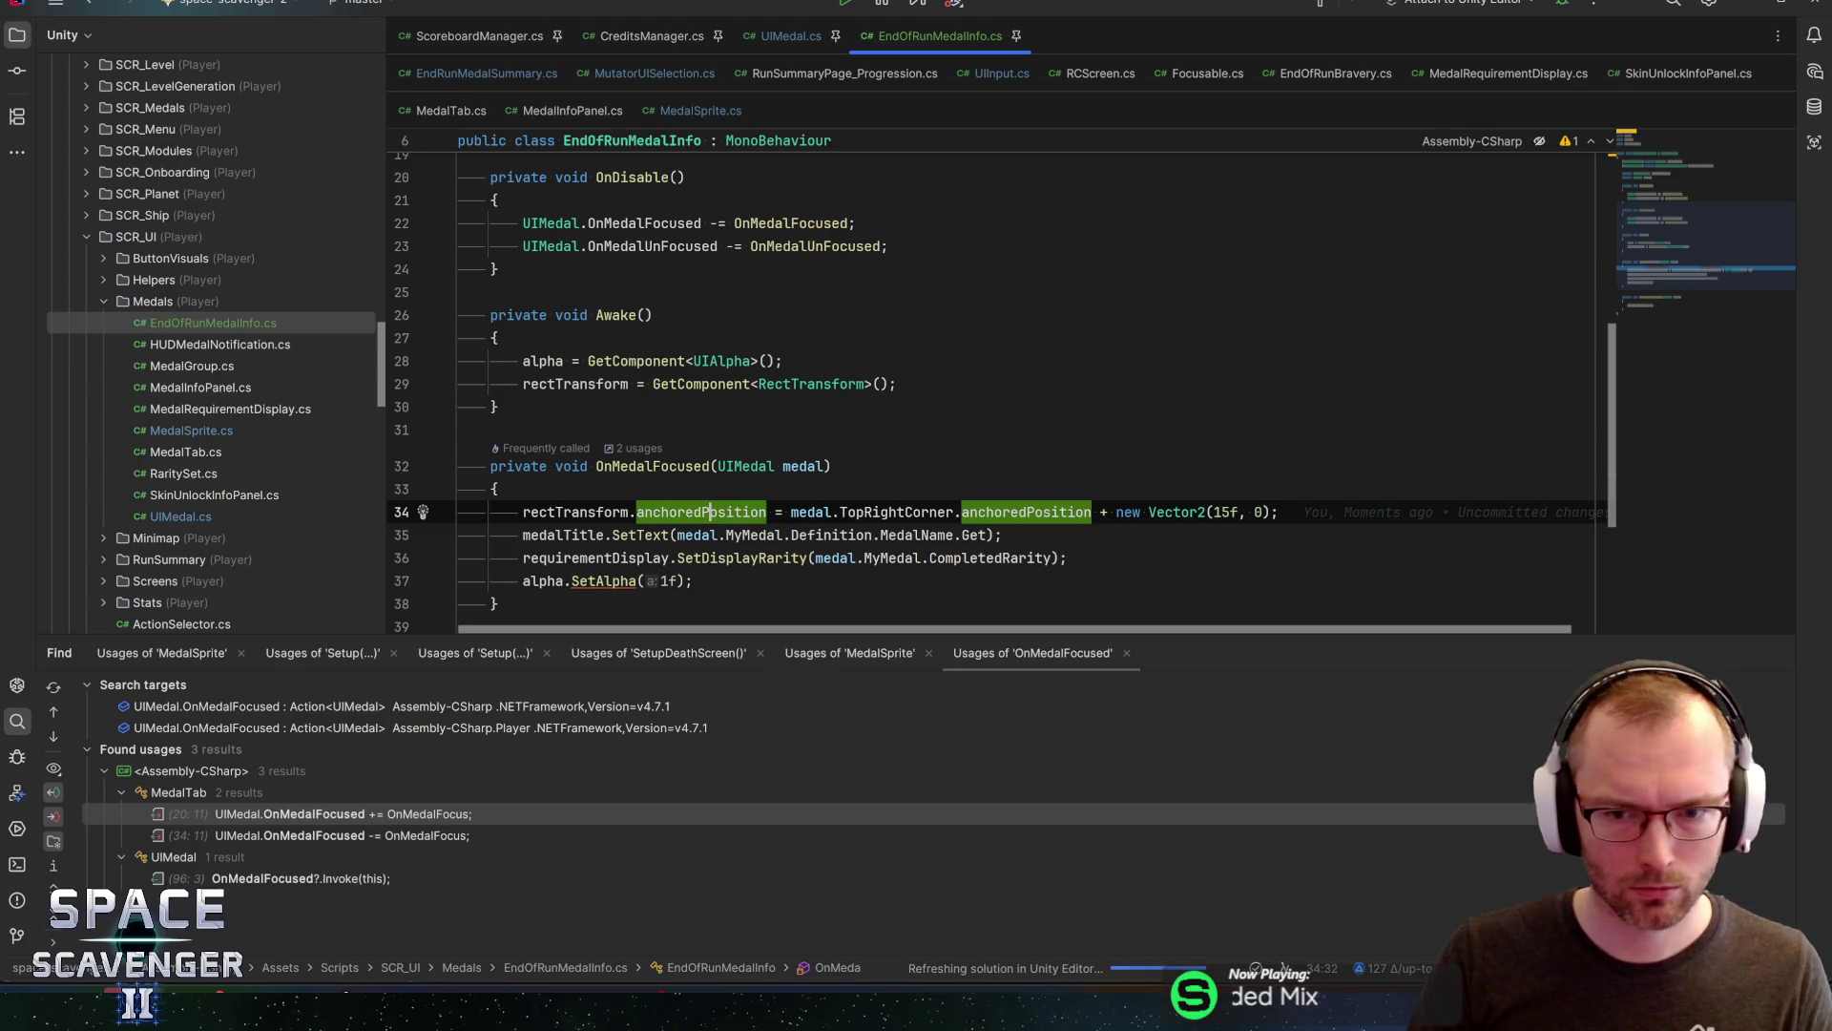
click(1280, 512)
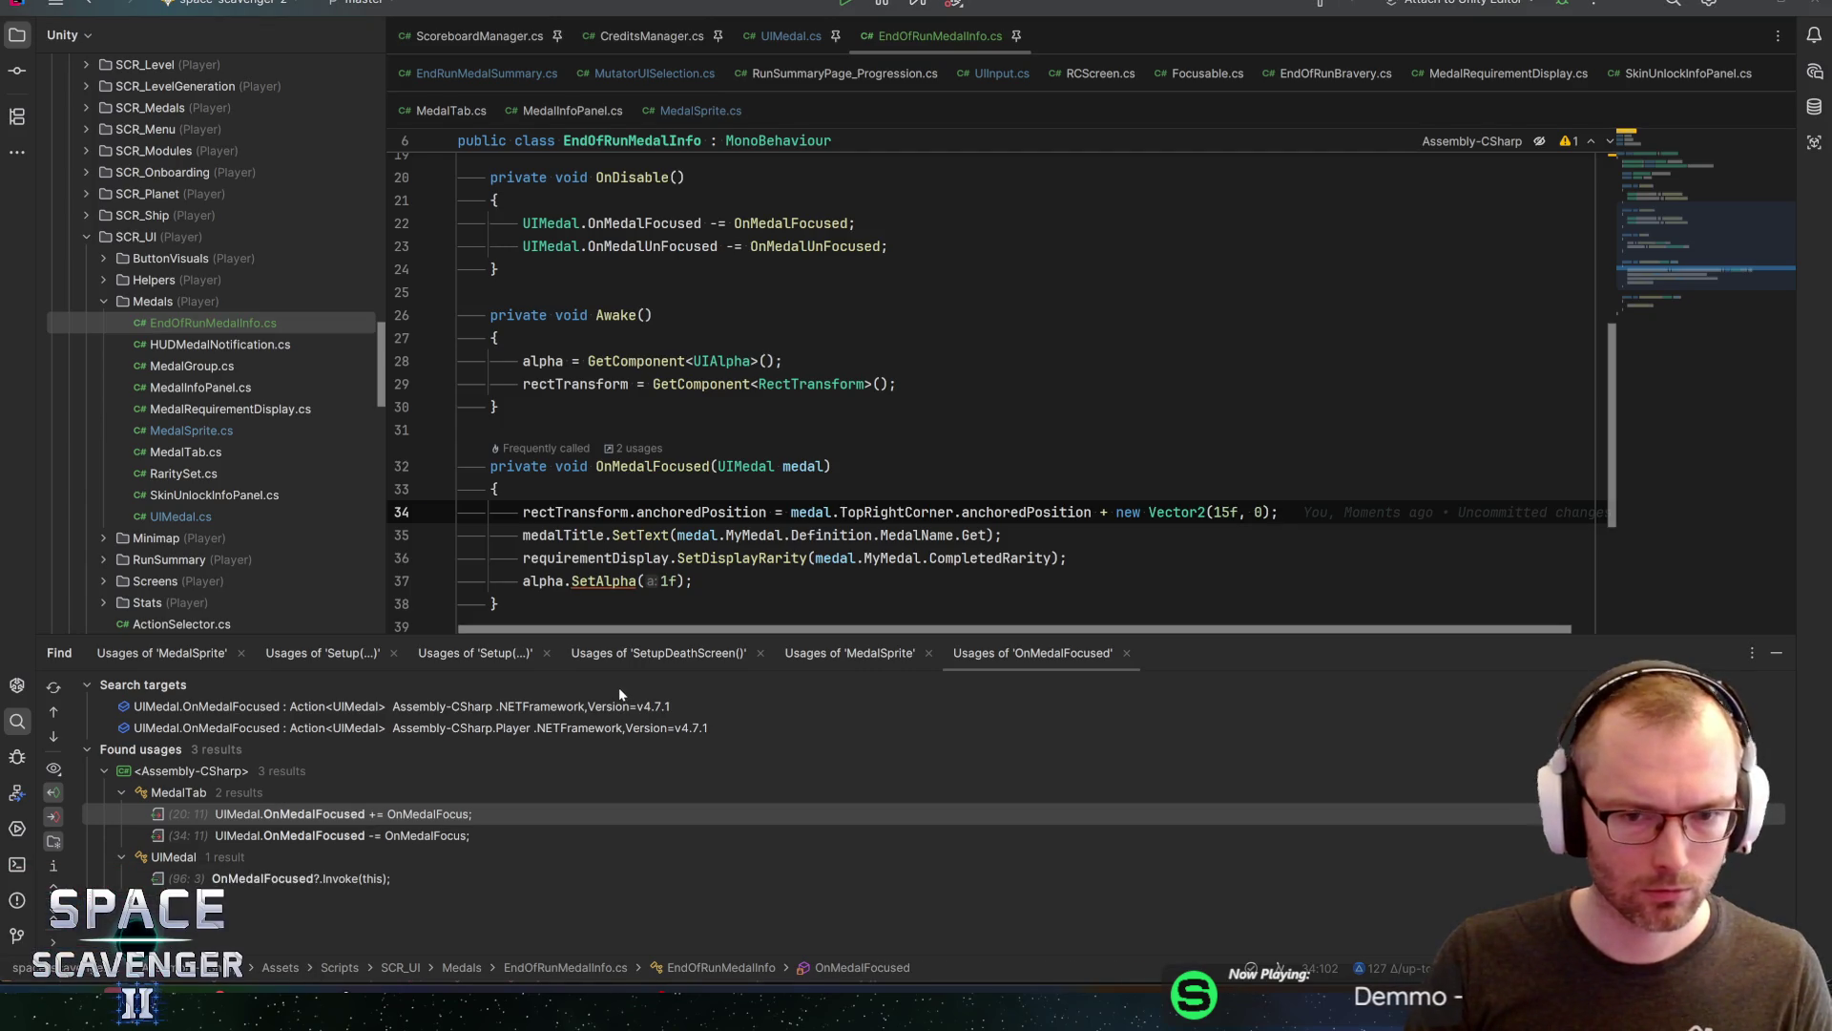
key(alt+Tab)
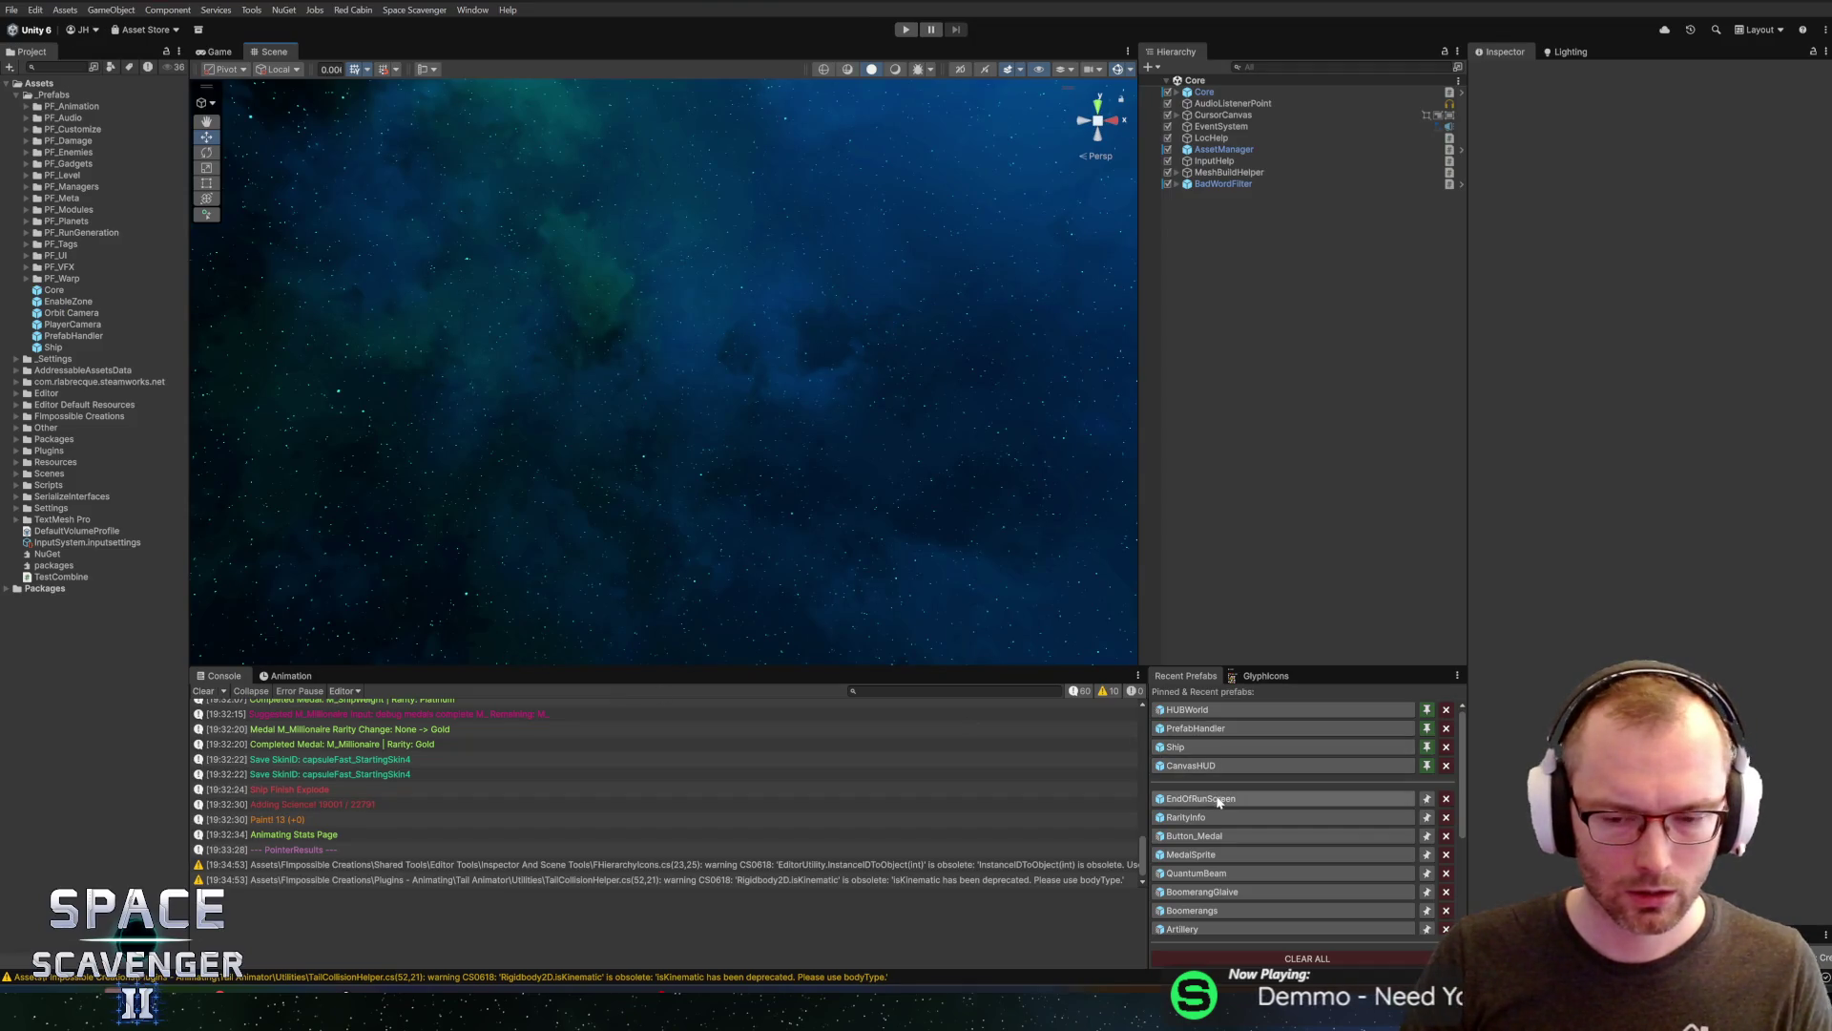
Open the Button_Medal prefab and add an empty child named TopRight
click(1184, 835)
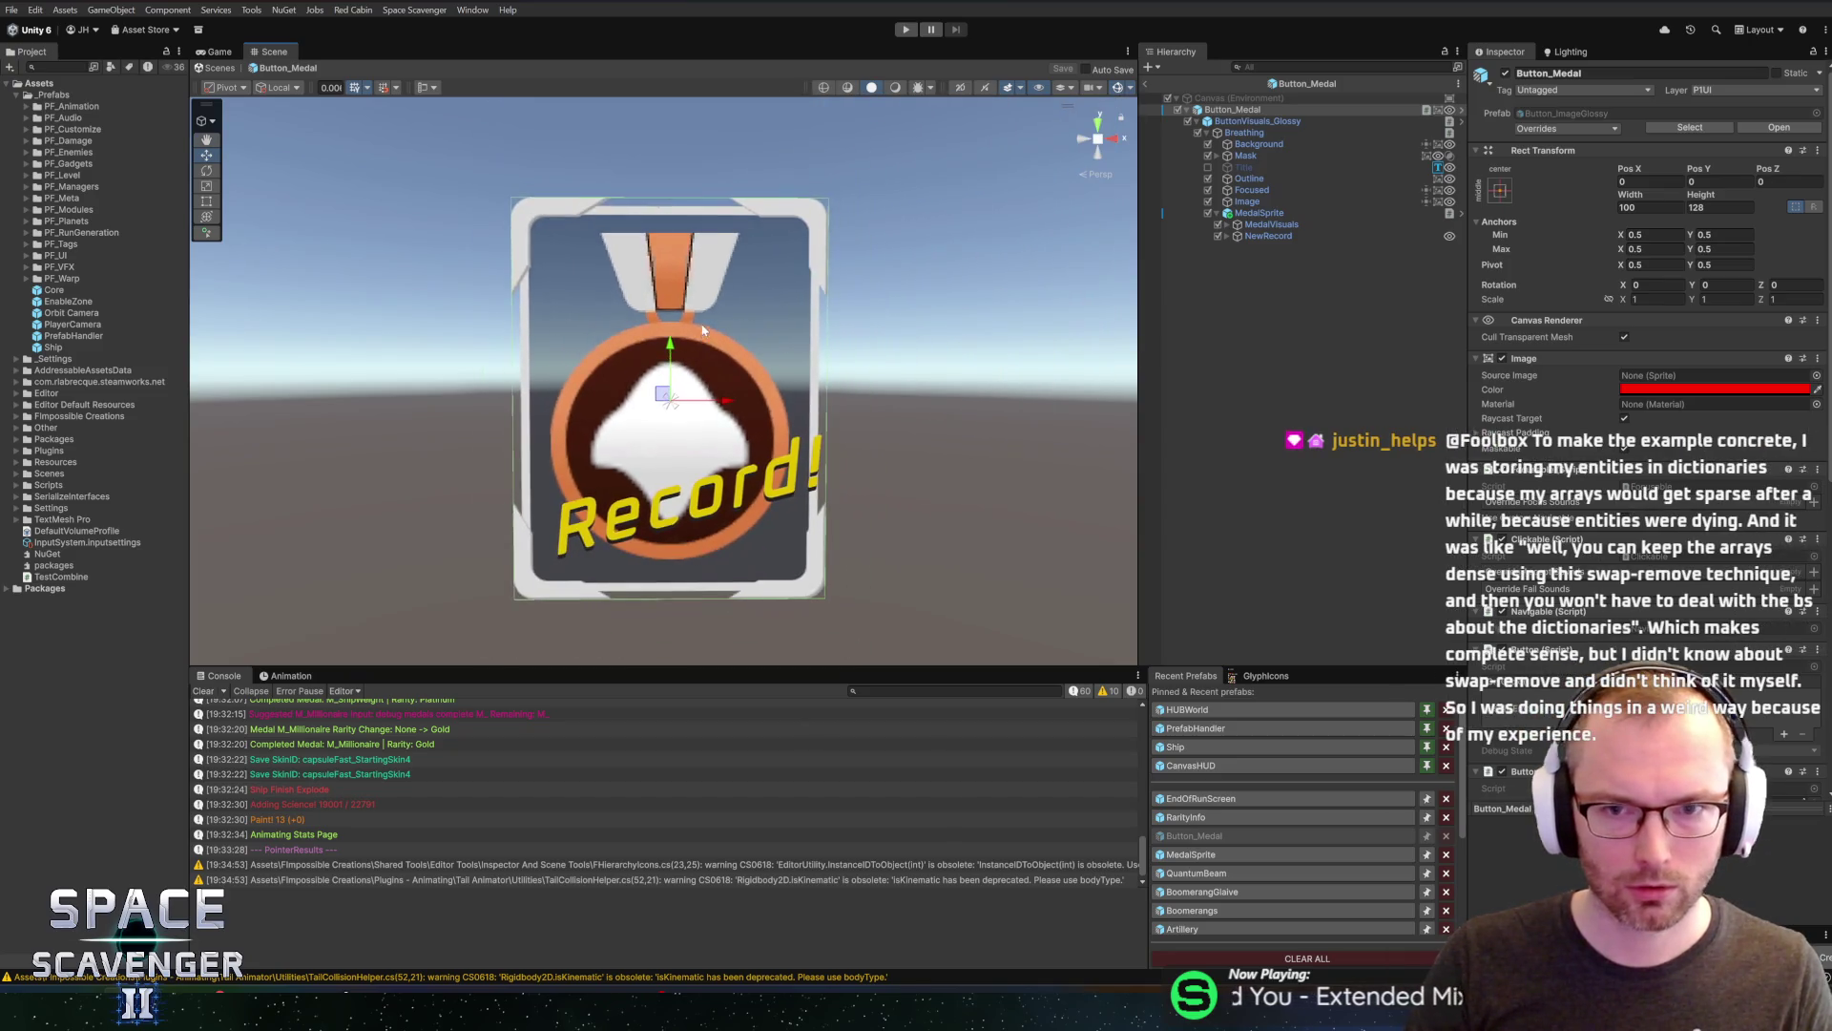
right_click(1222, 129)
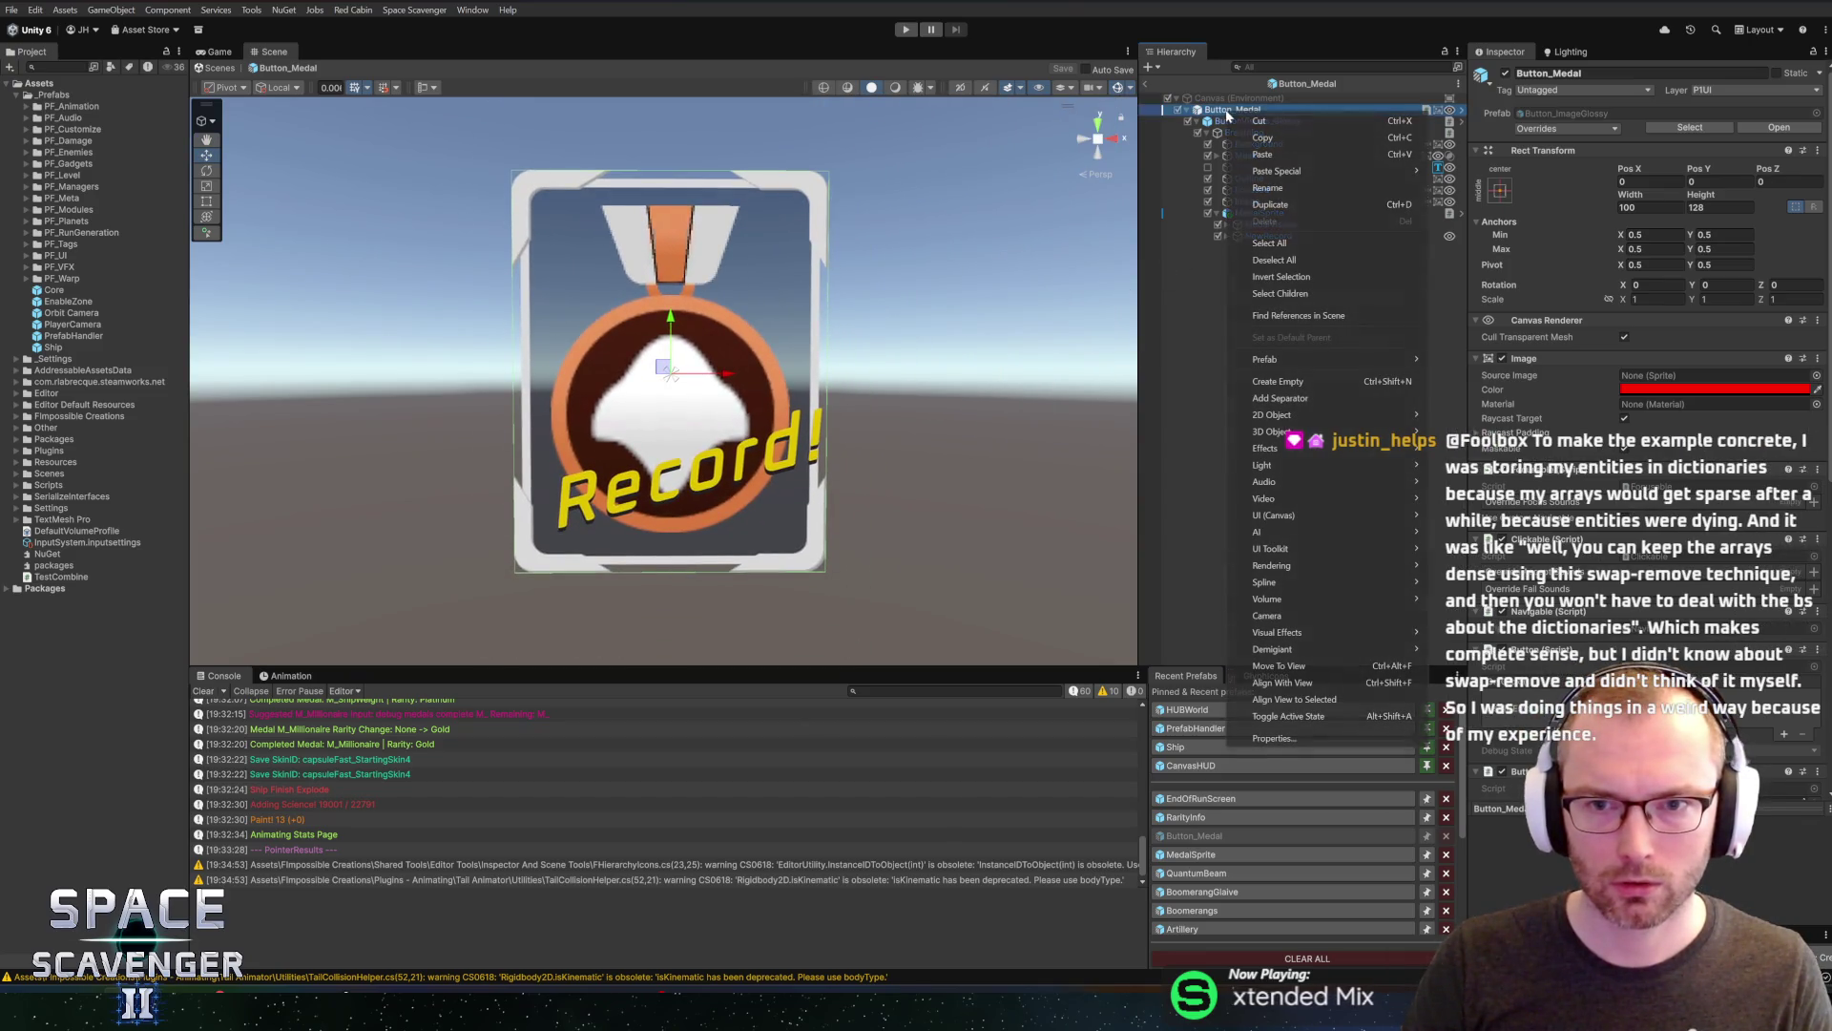
click(1296, 380)
text(Top)
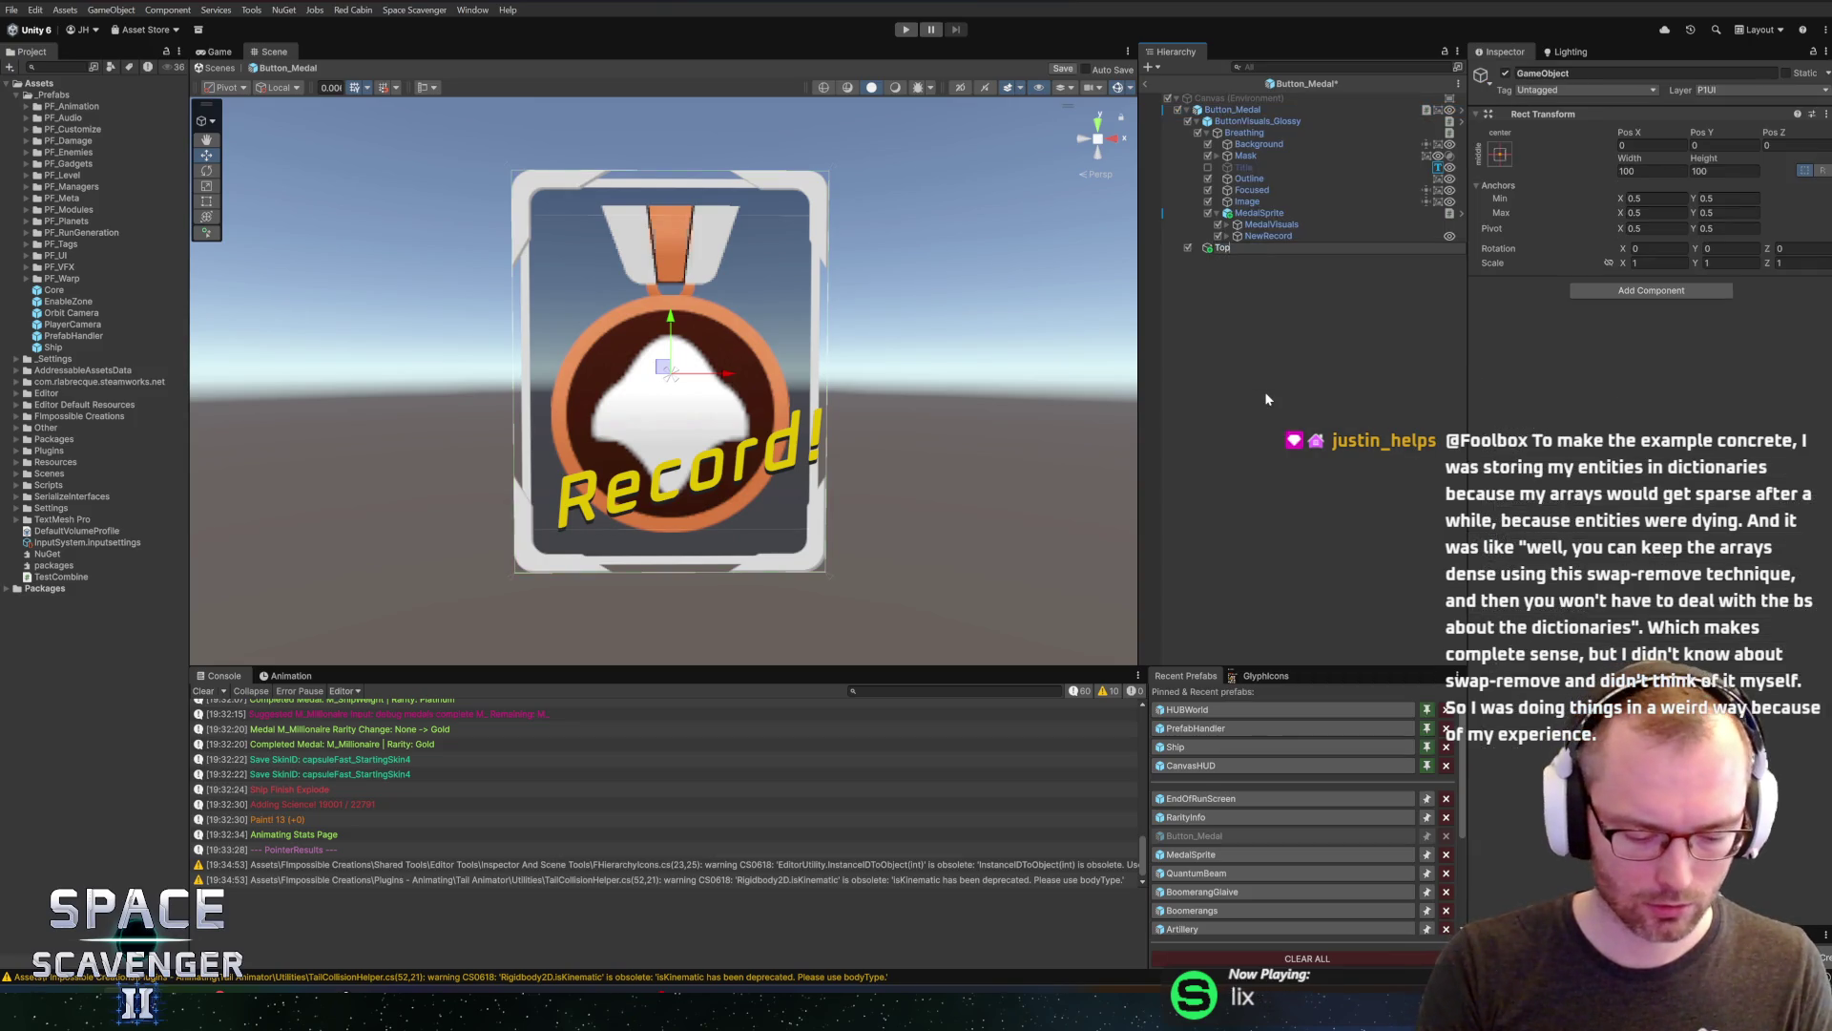
text(Right)
key(Return)
Set TopRight's anchor preset to top-right, then exit Prefab Mode
click(1228, 112)
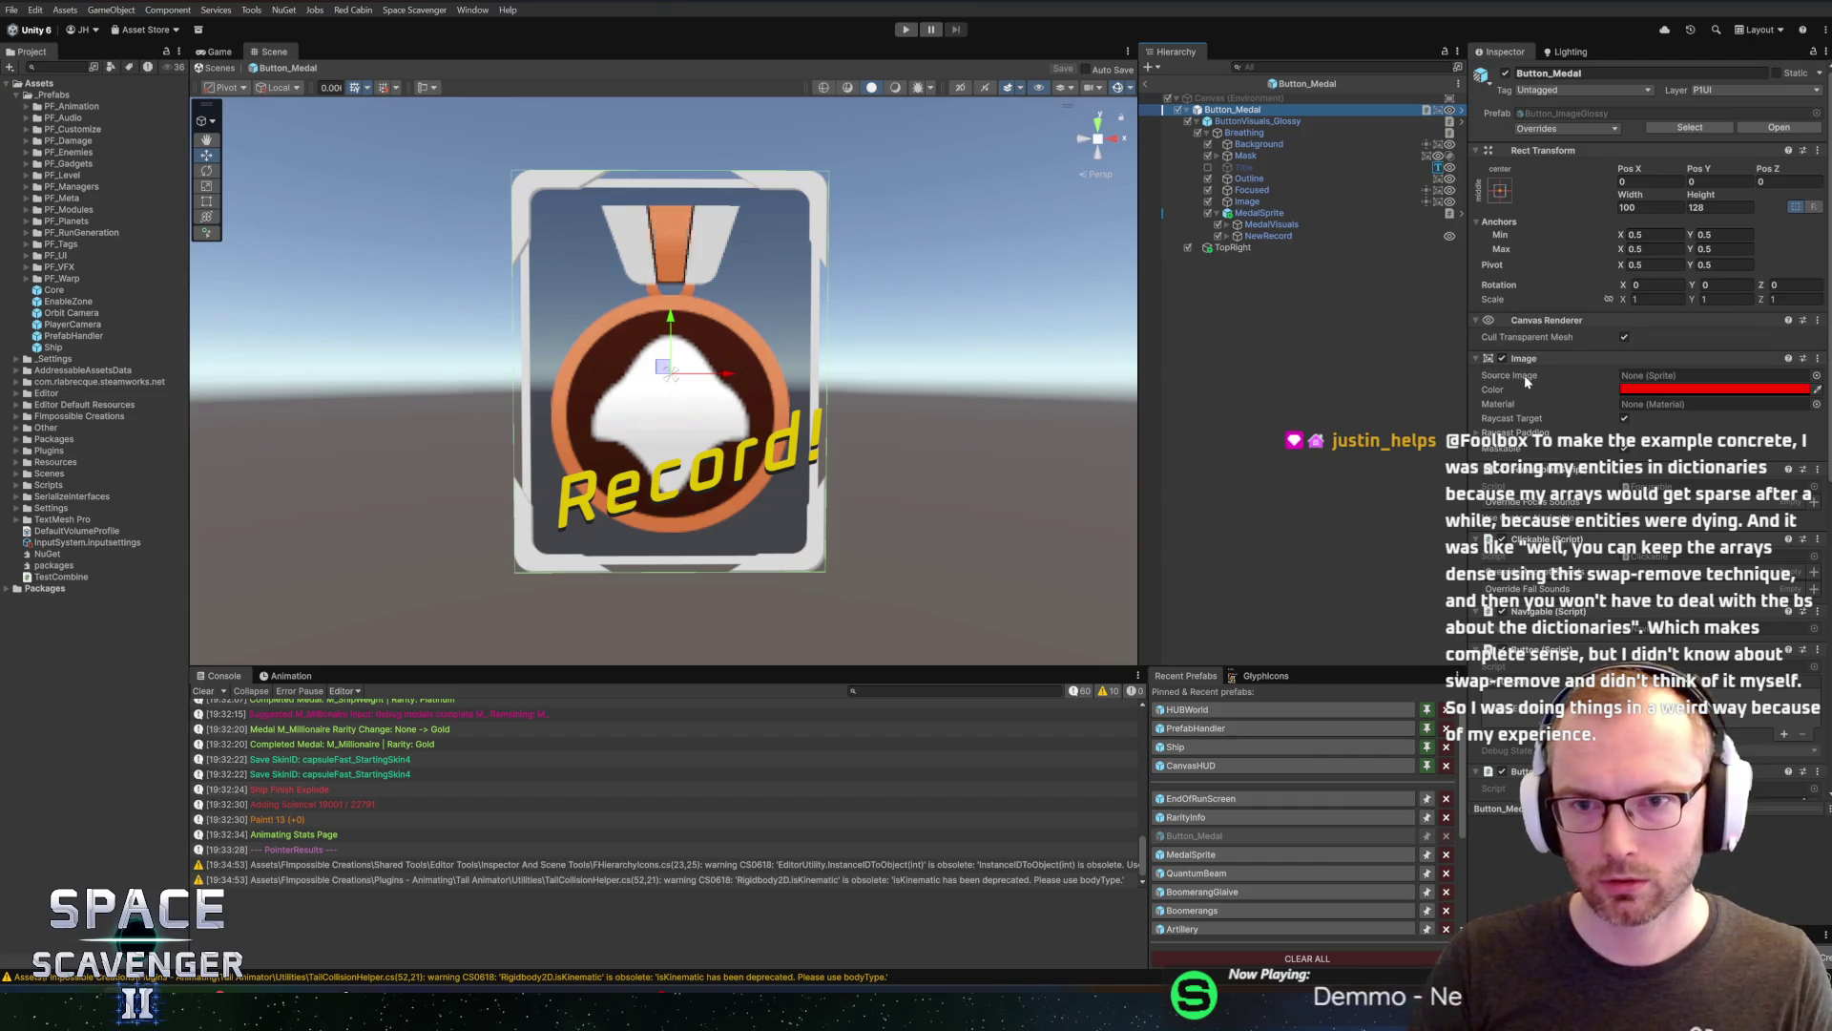
scroll(1532, 387, down, 10)
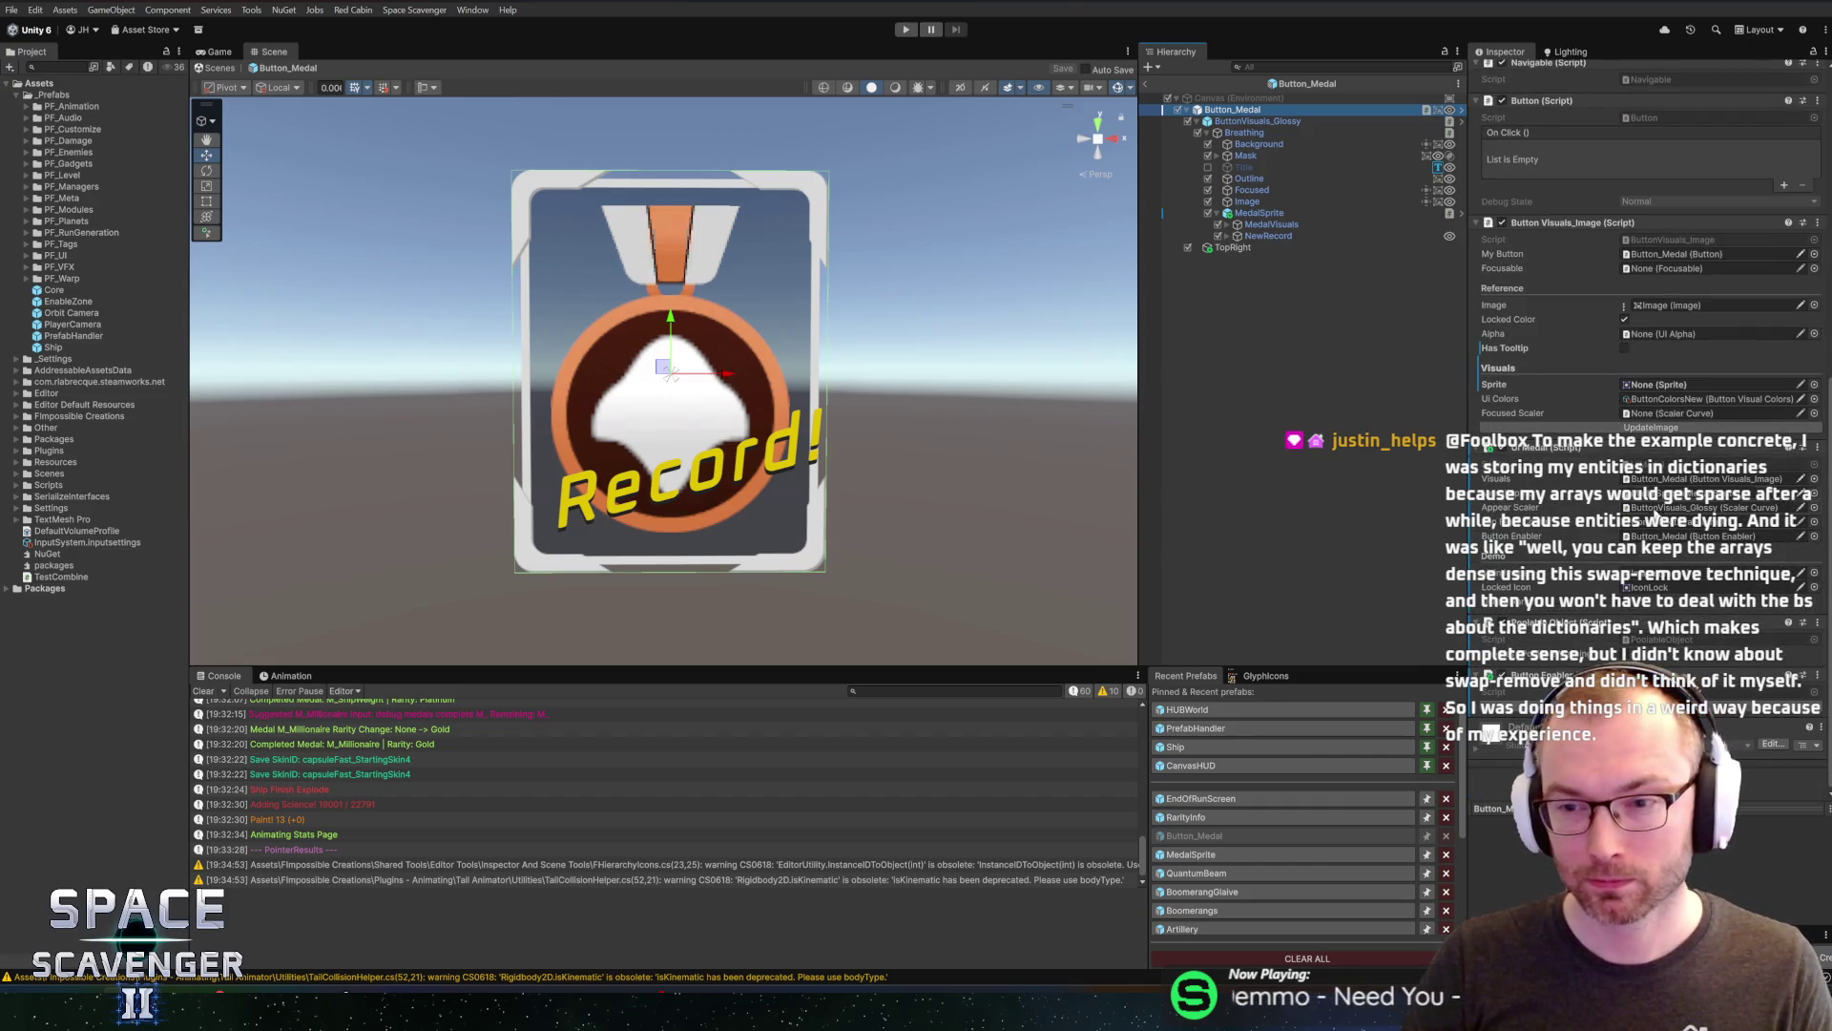
click(1656, 528)
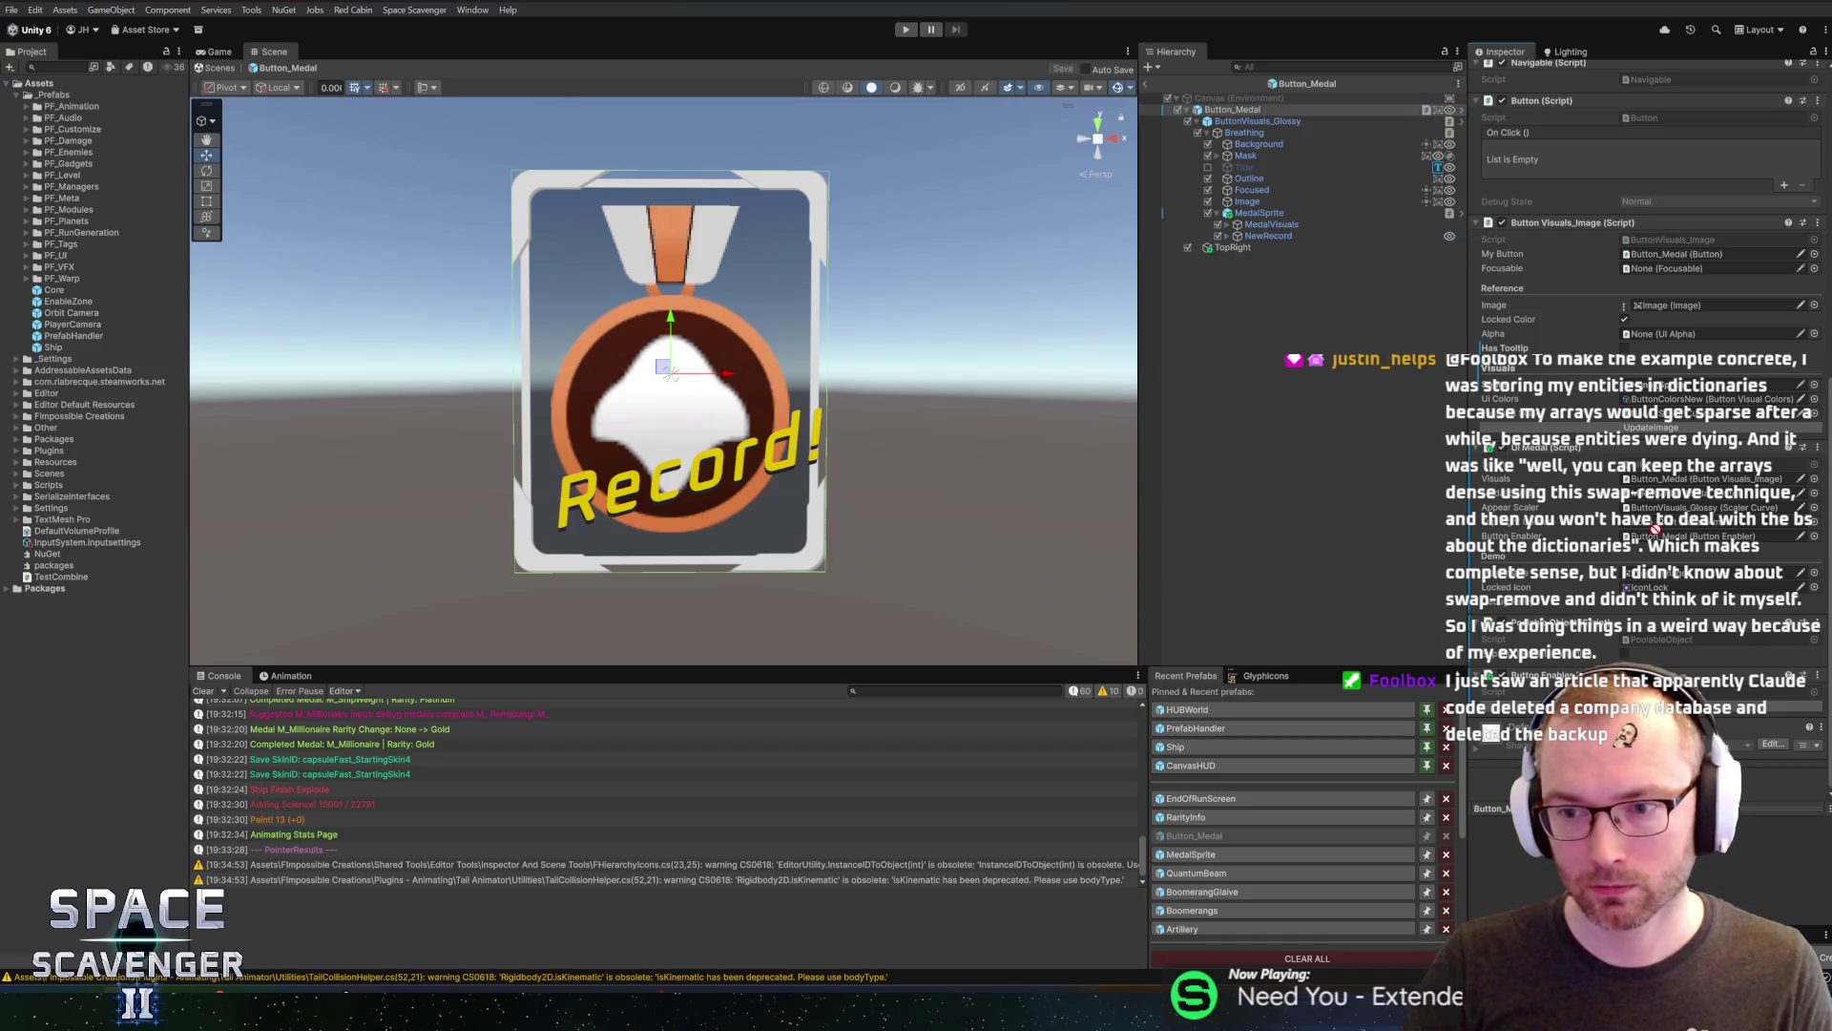
click(1233, 247)
click(1501, 153)
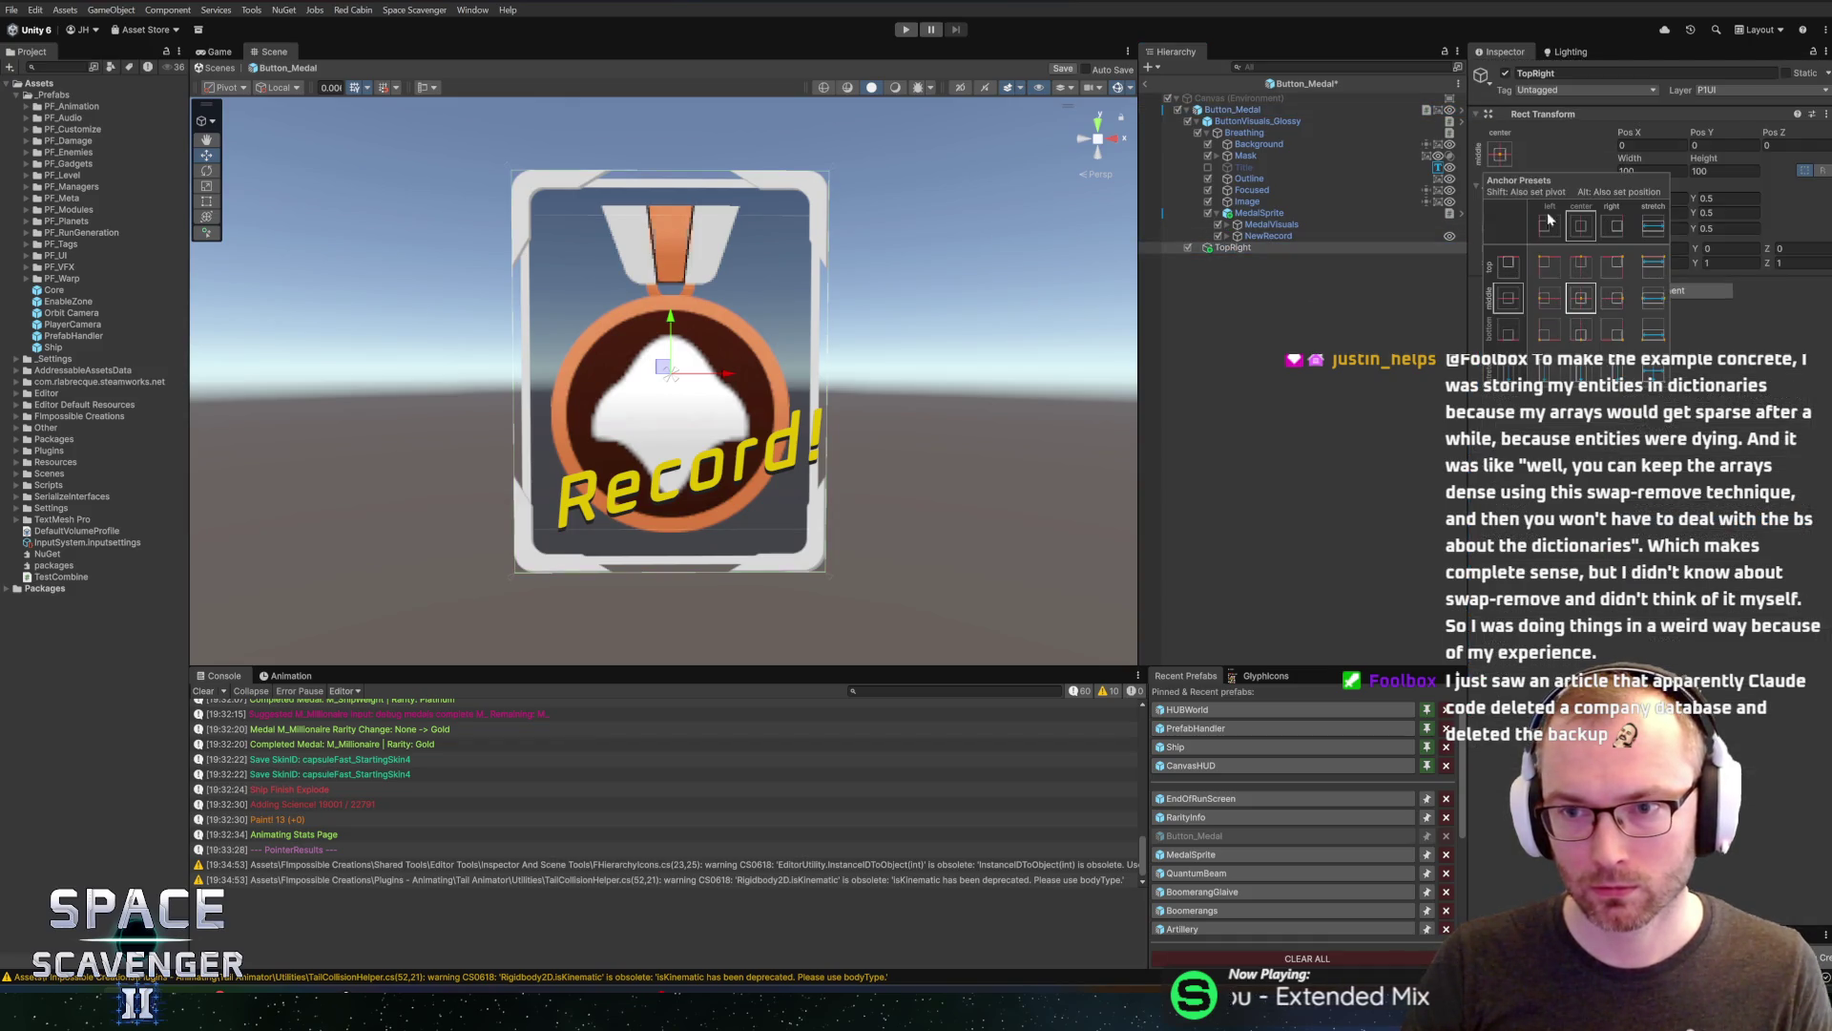
click(1616, 269)
click(1501, 156)
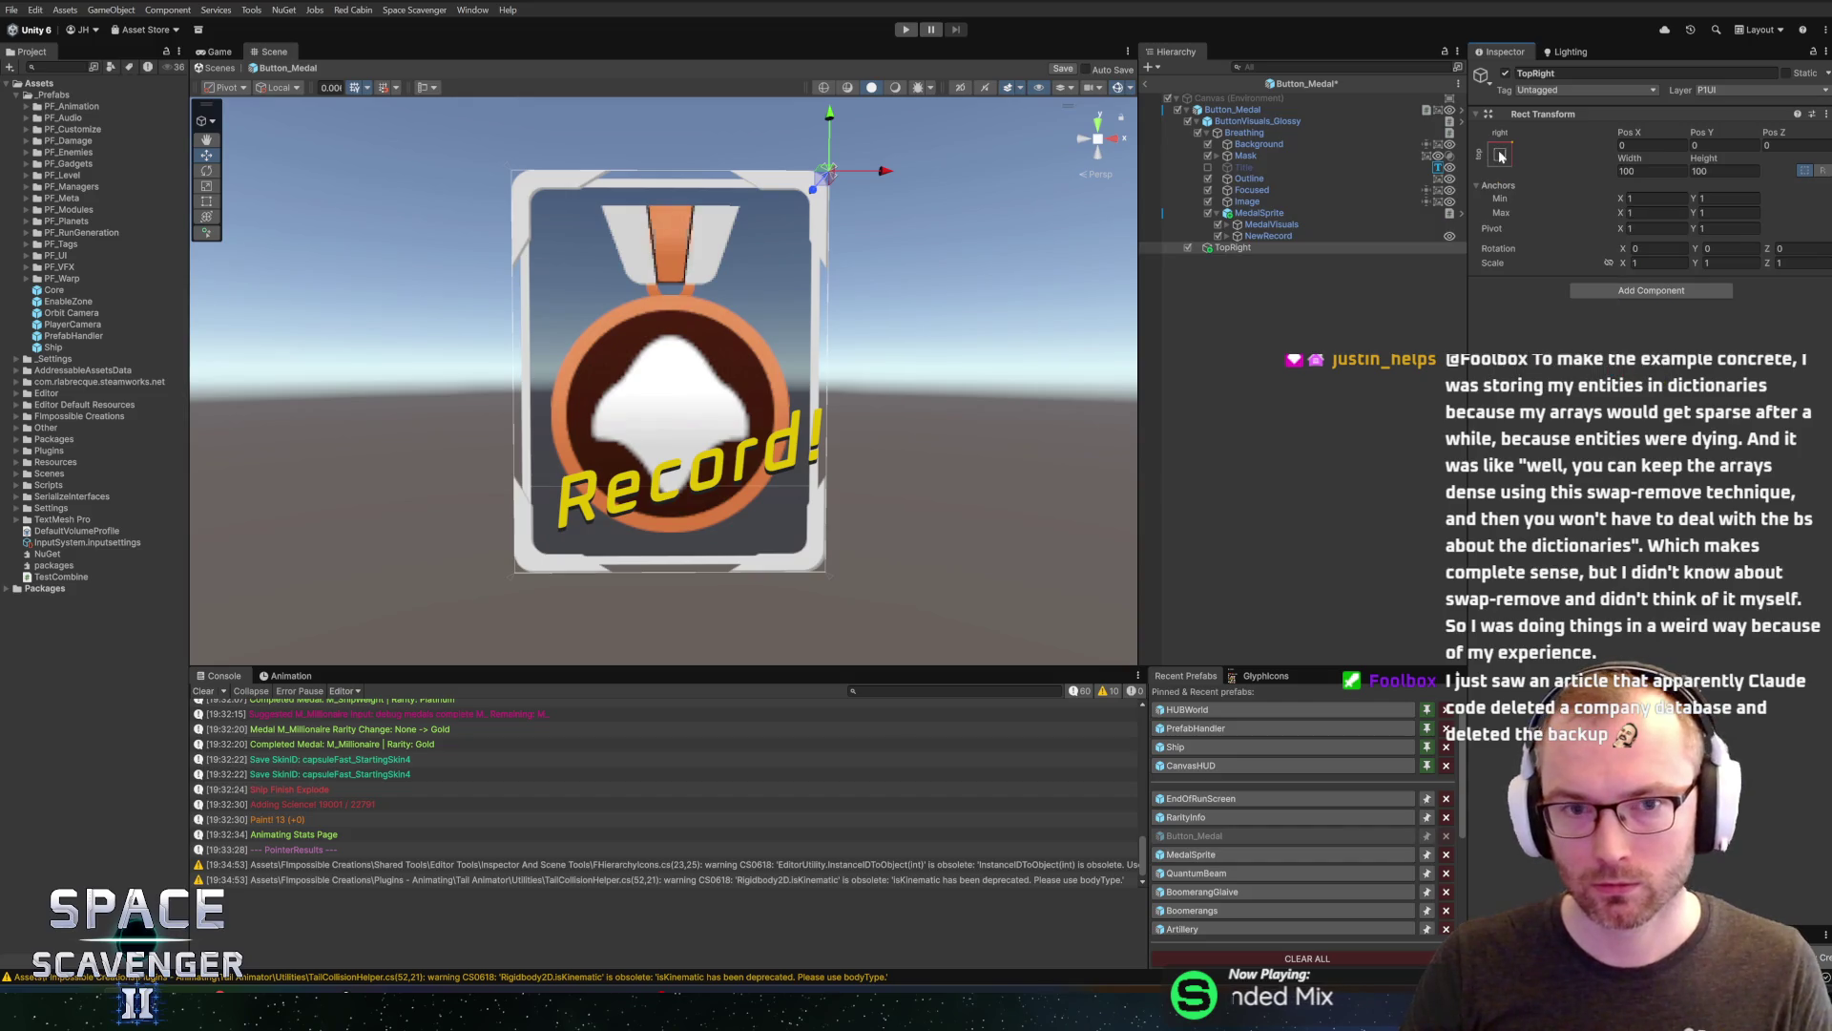
click(1149, 87)
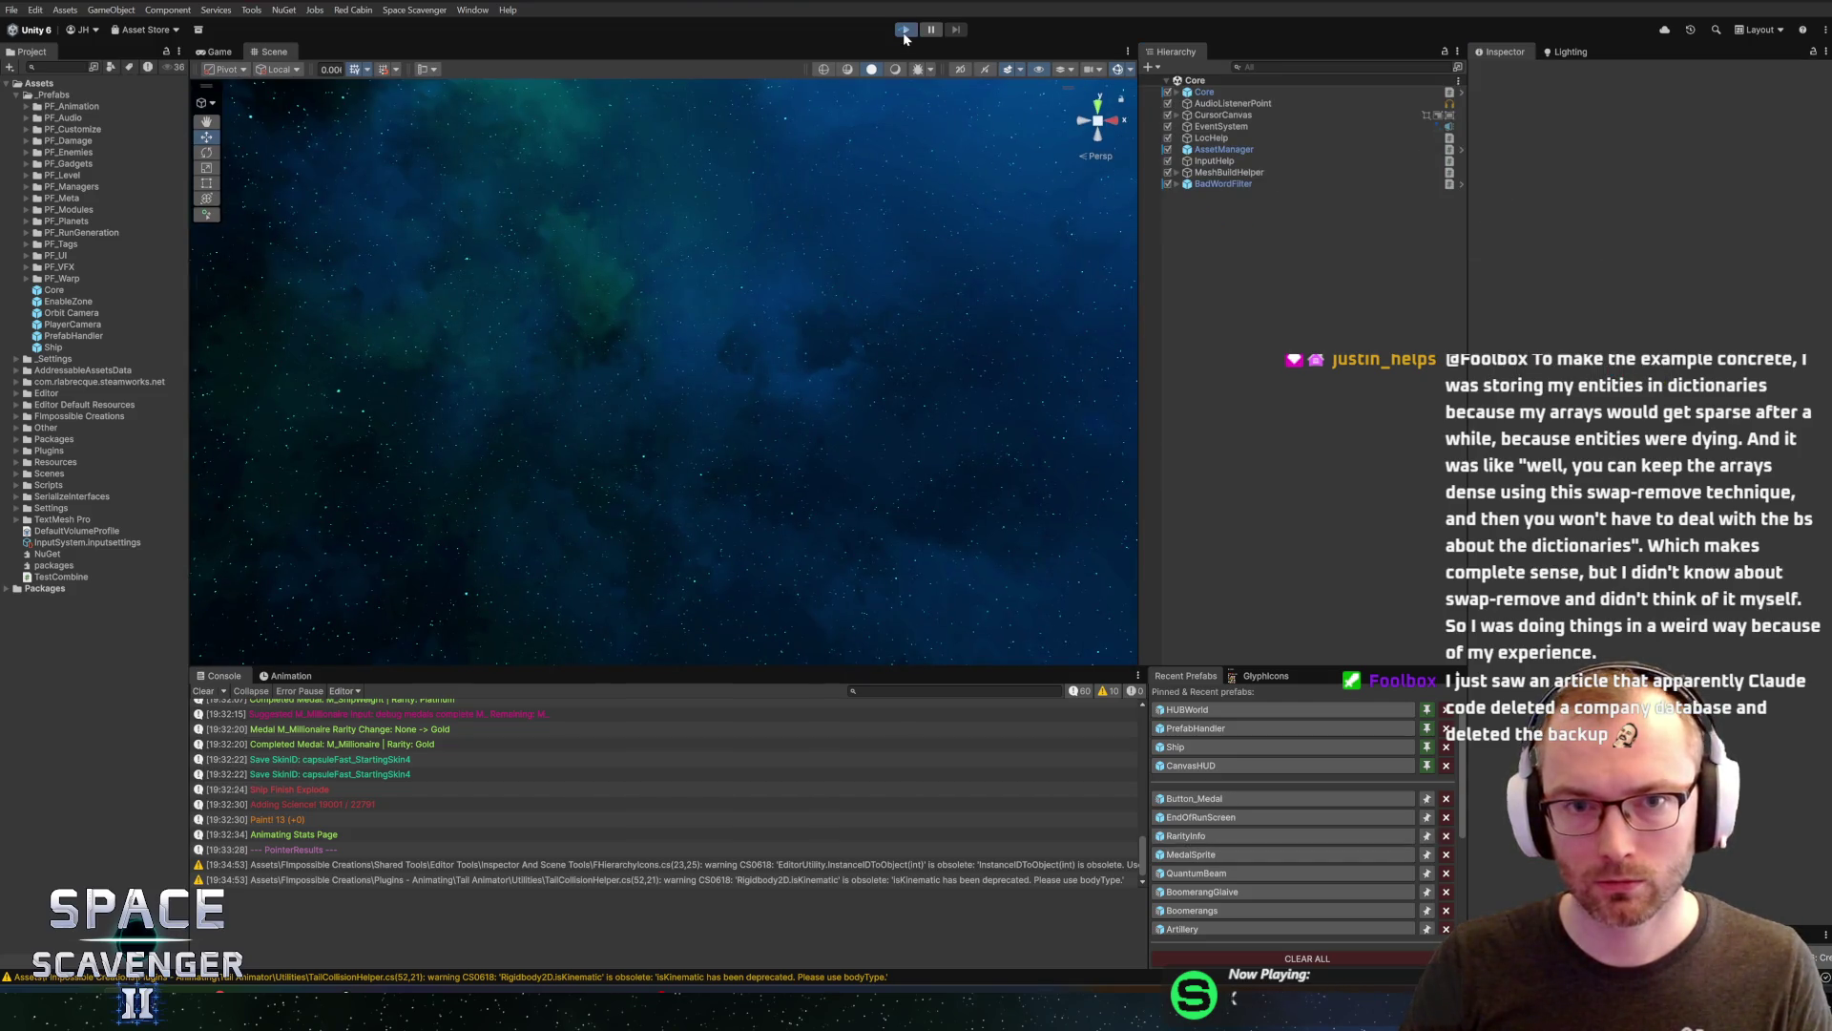
Enter Play mode and maximize the Game view with Shift+Space
click(905, 29)
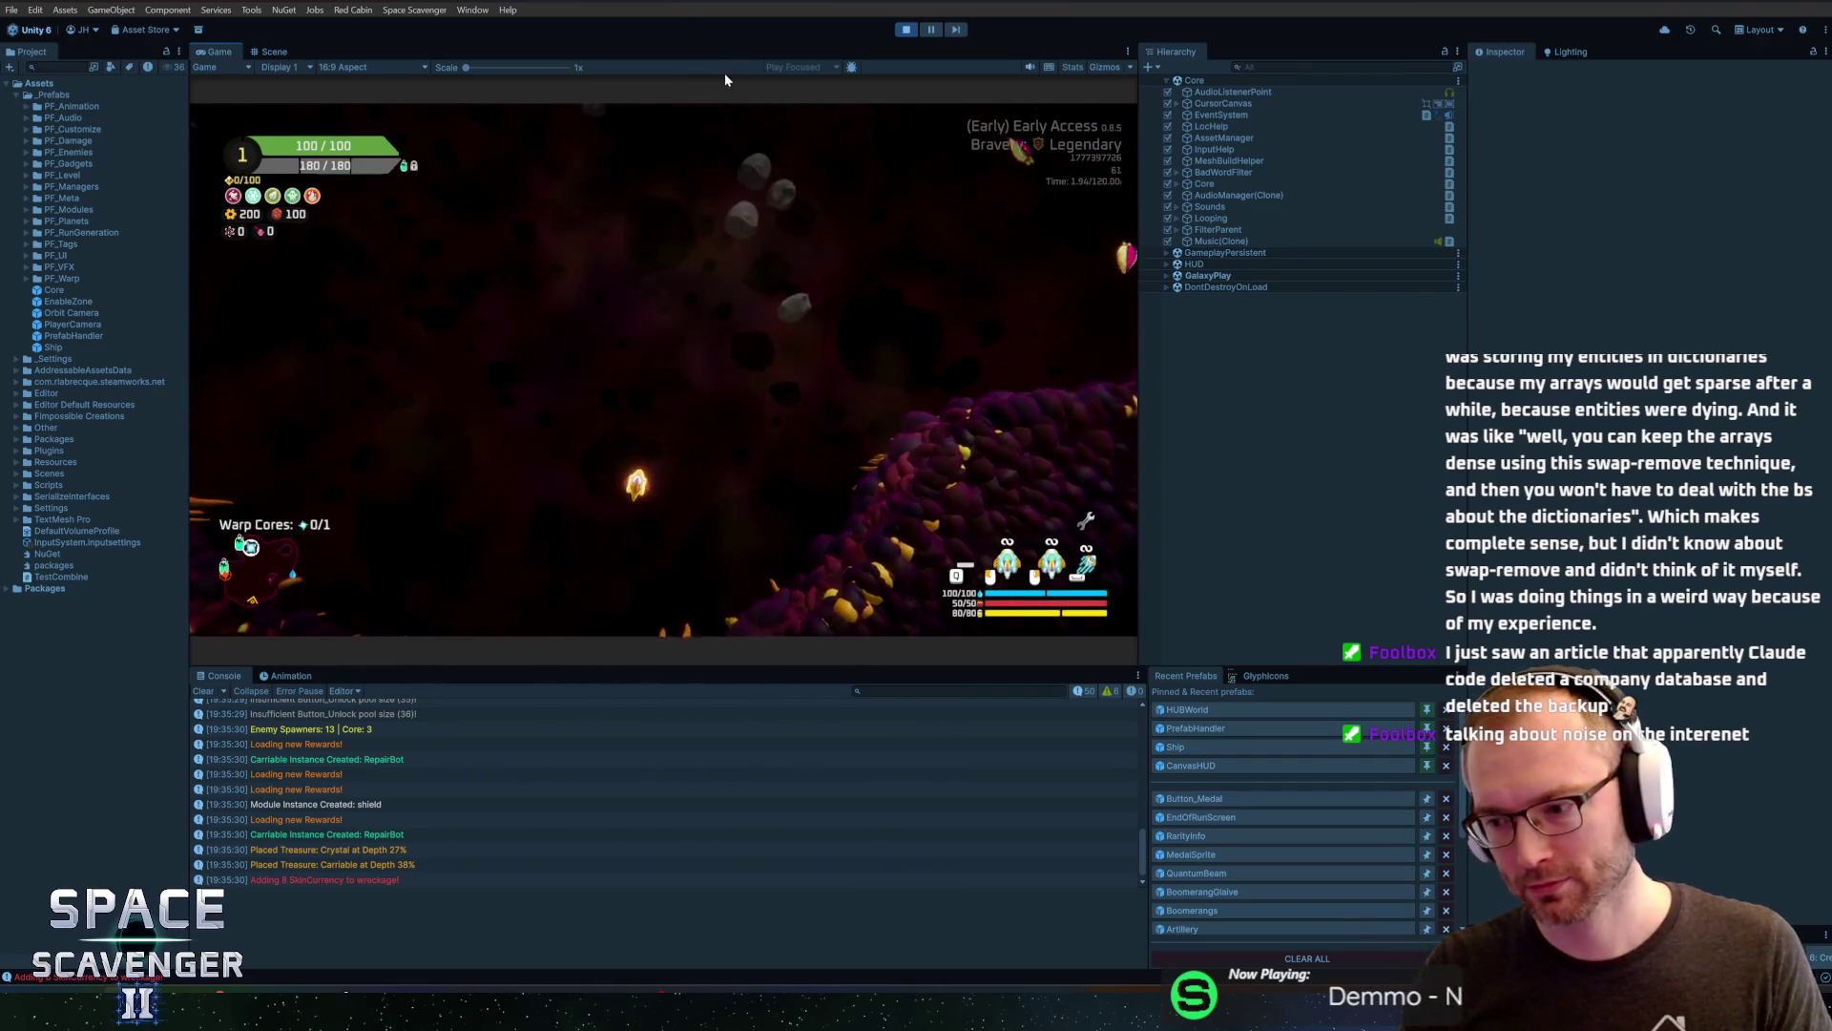
key(shift+space)
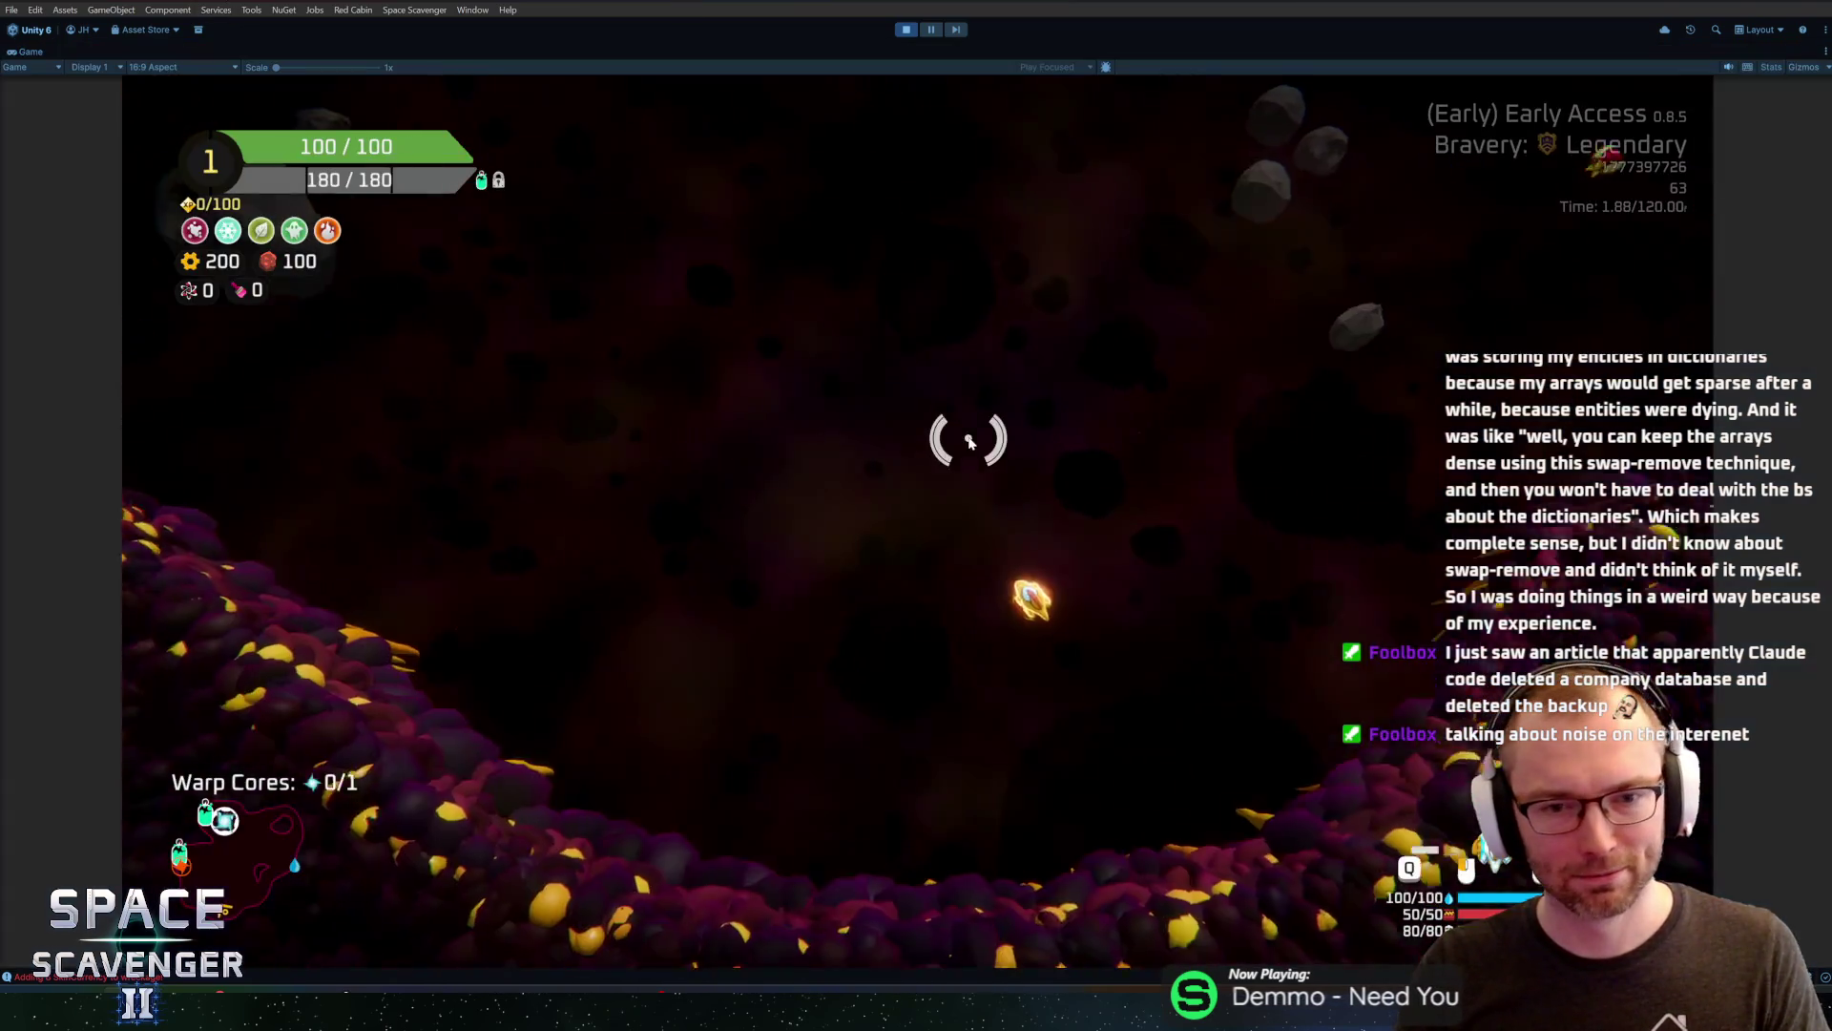
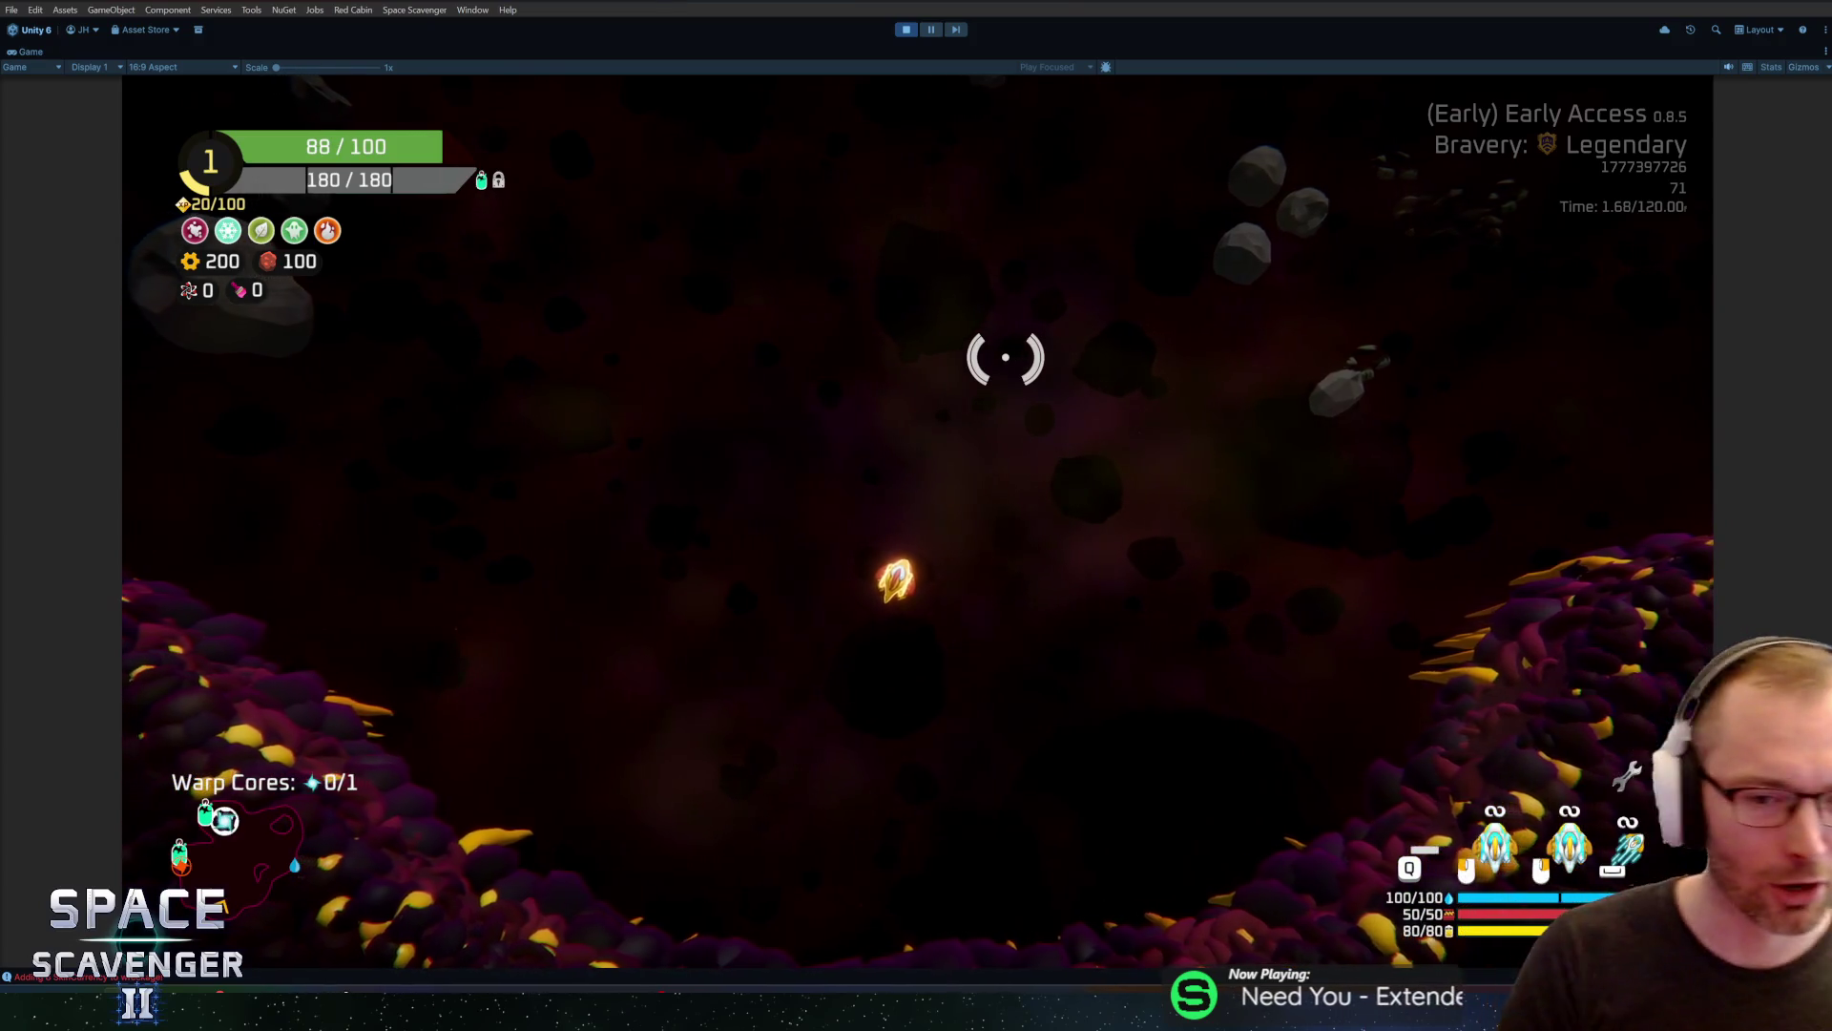
Run 'debug medals complete M_EnergyRegen 3' in the in-game debug console
key(grave)
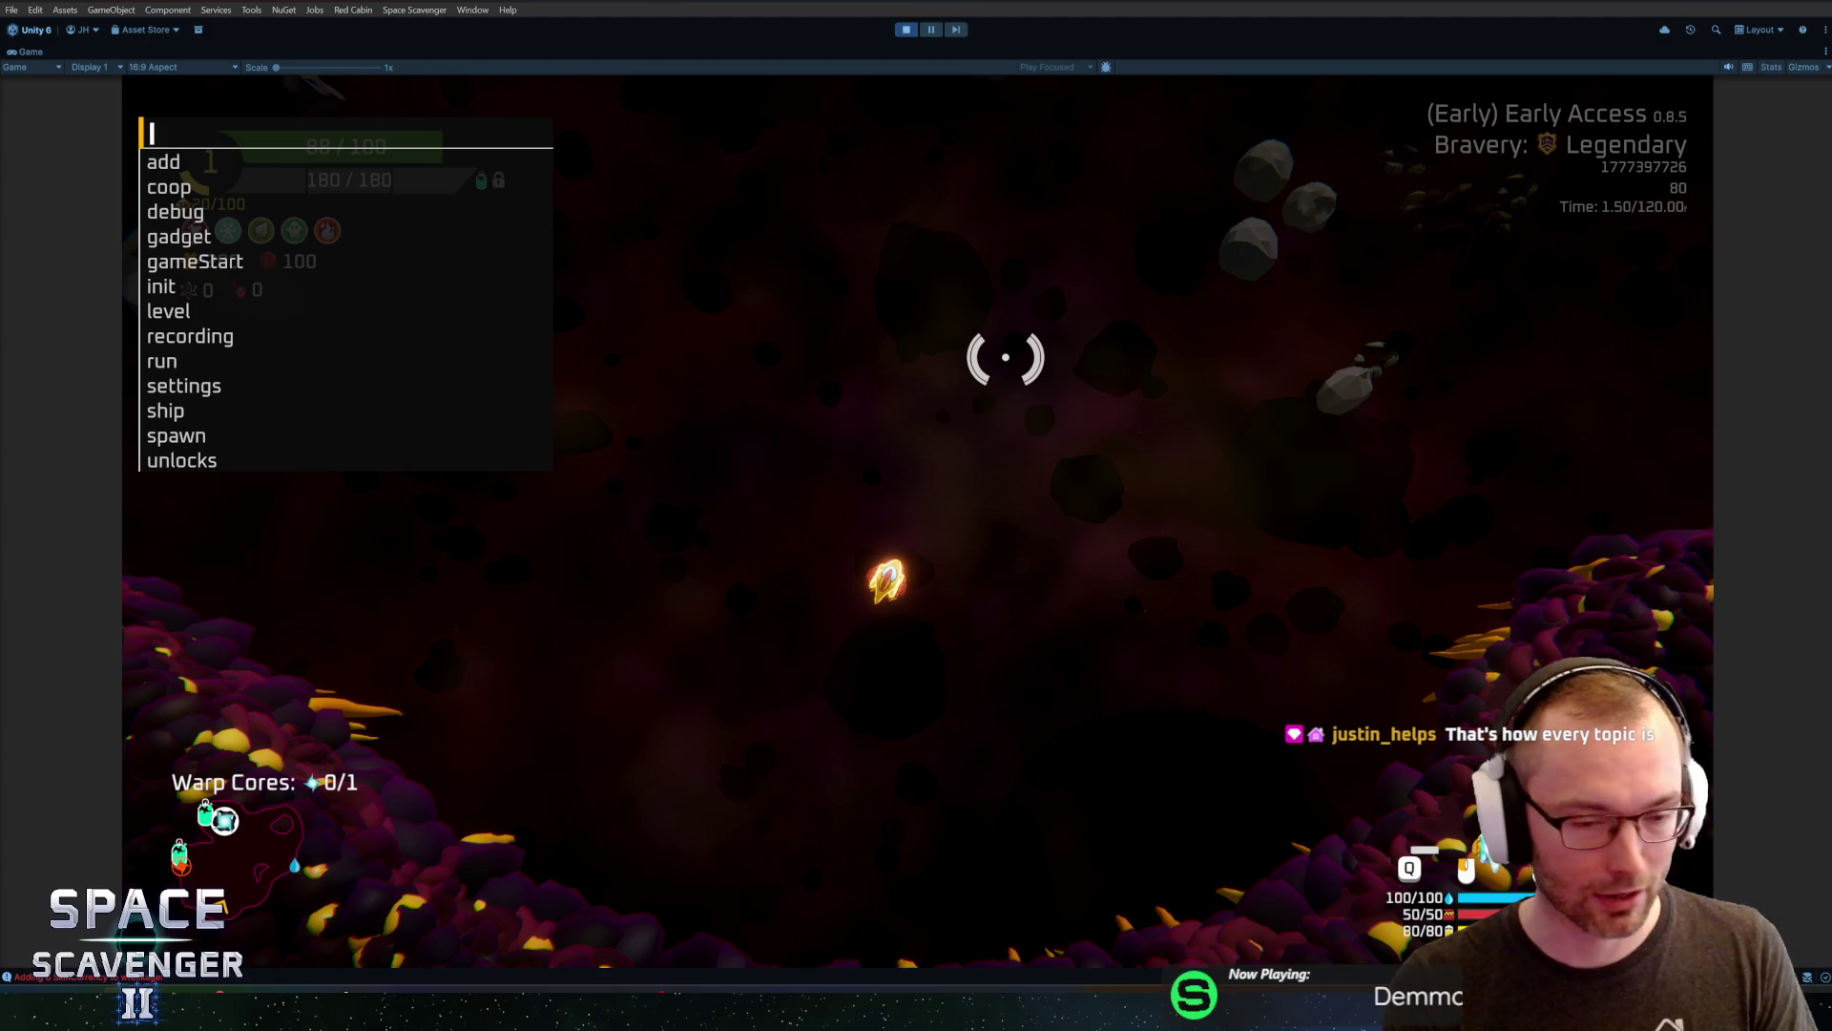
text(d)
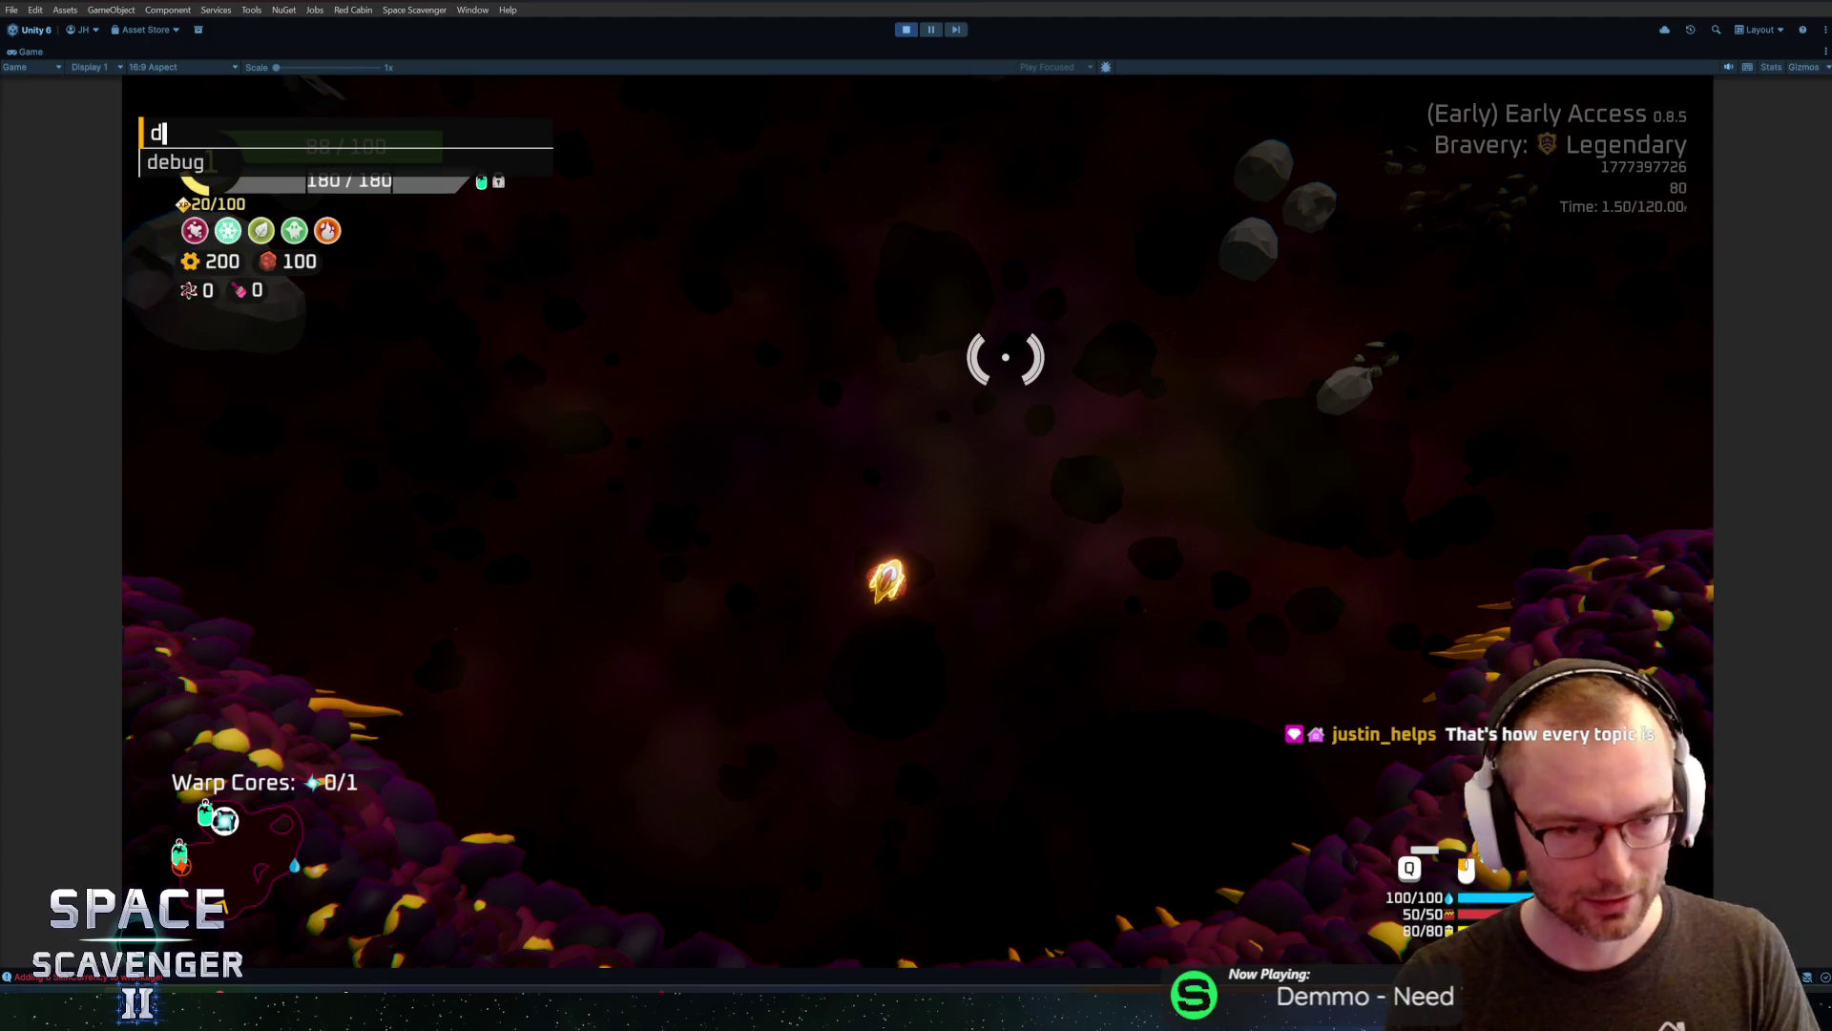
text(ebug )
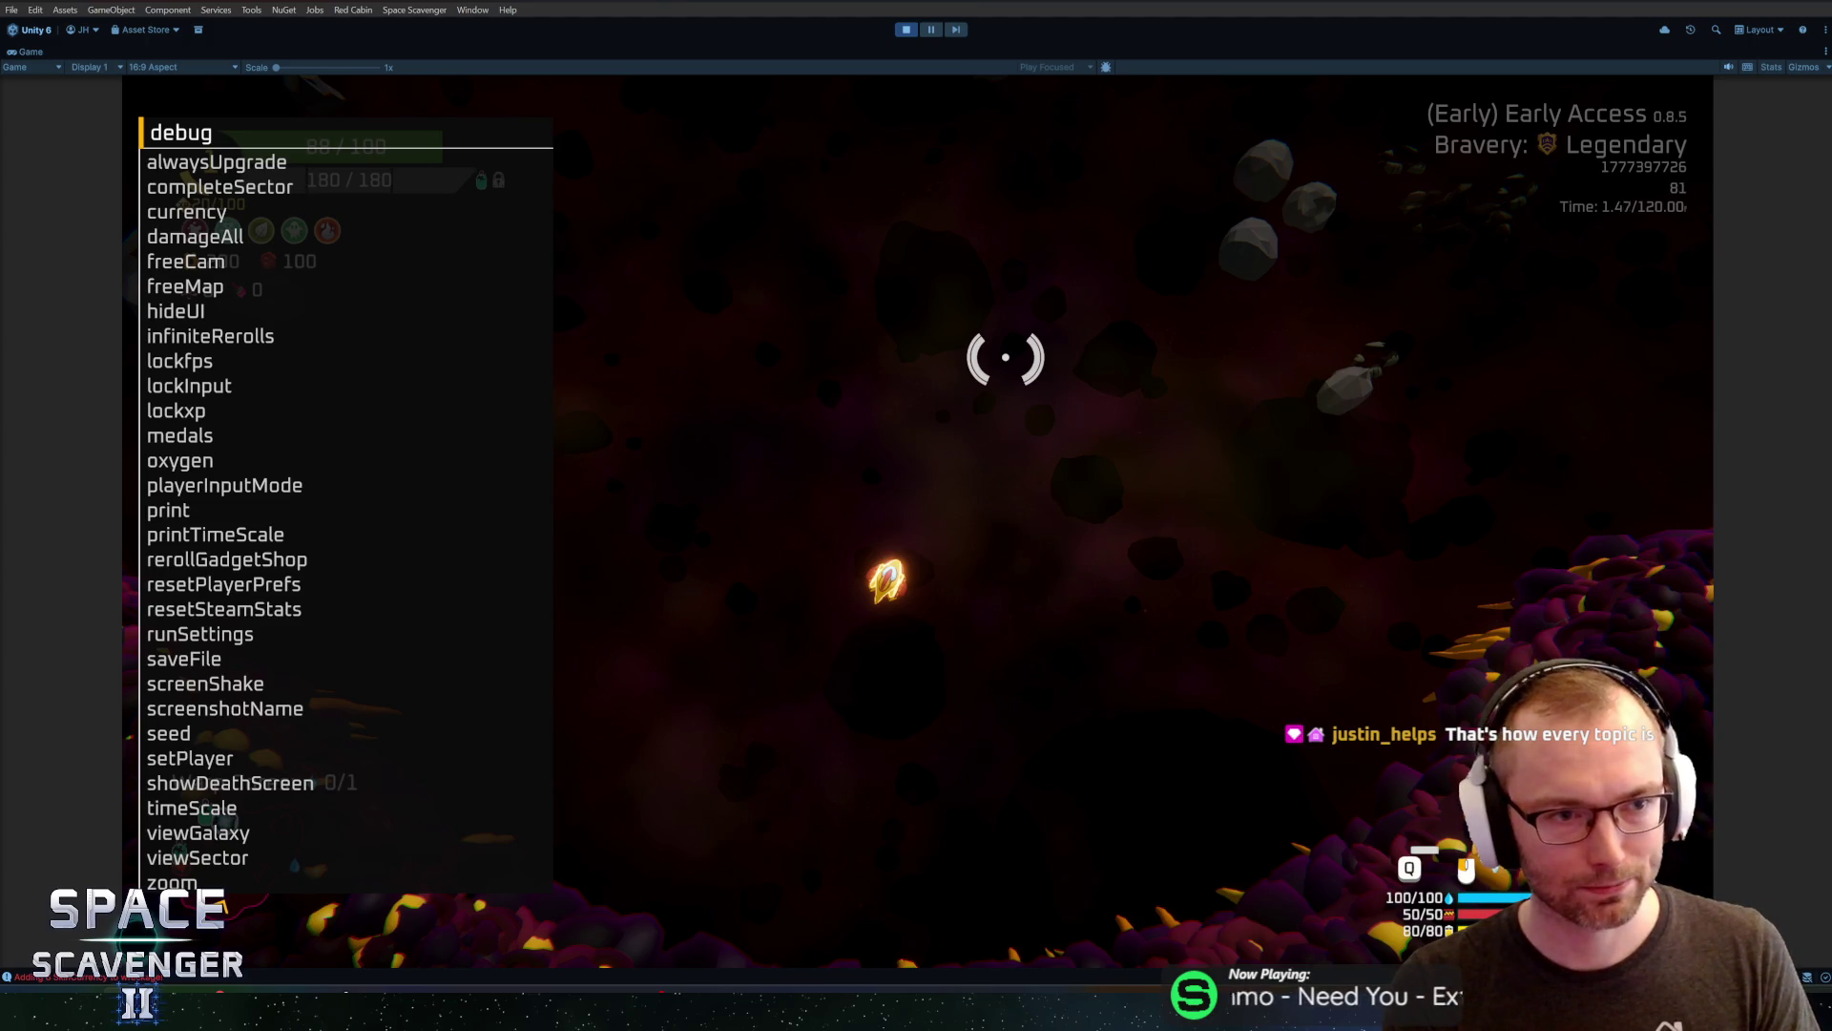
text(medals complete m_)
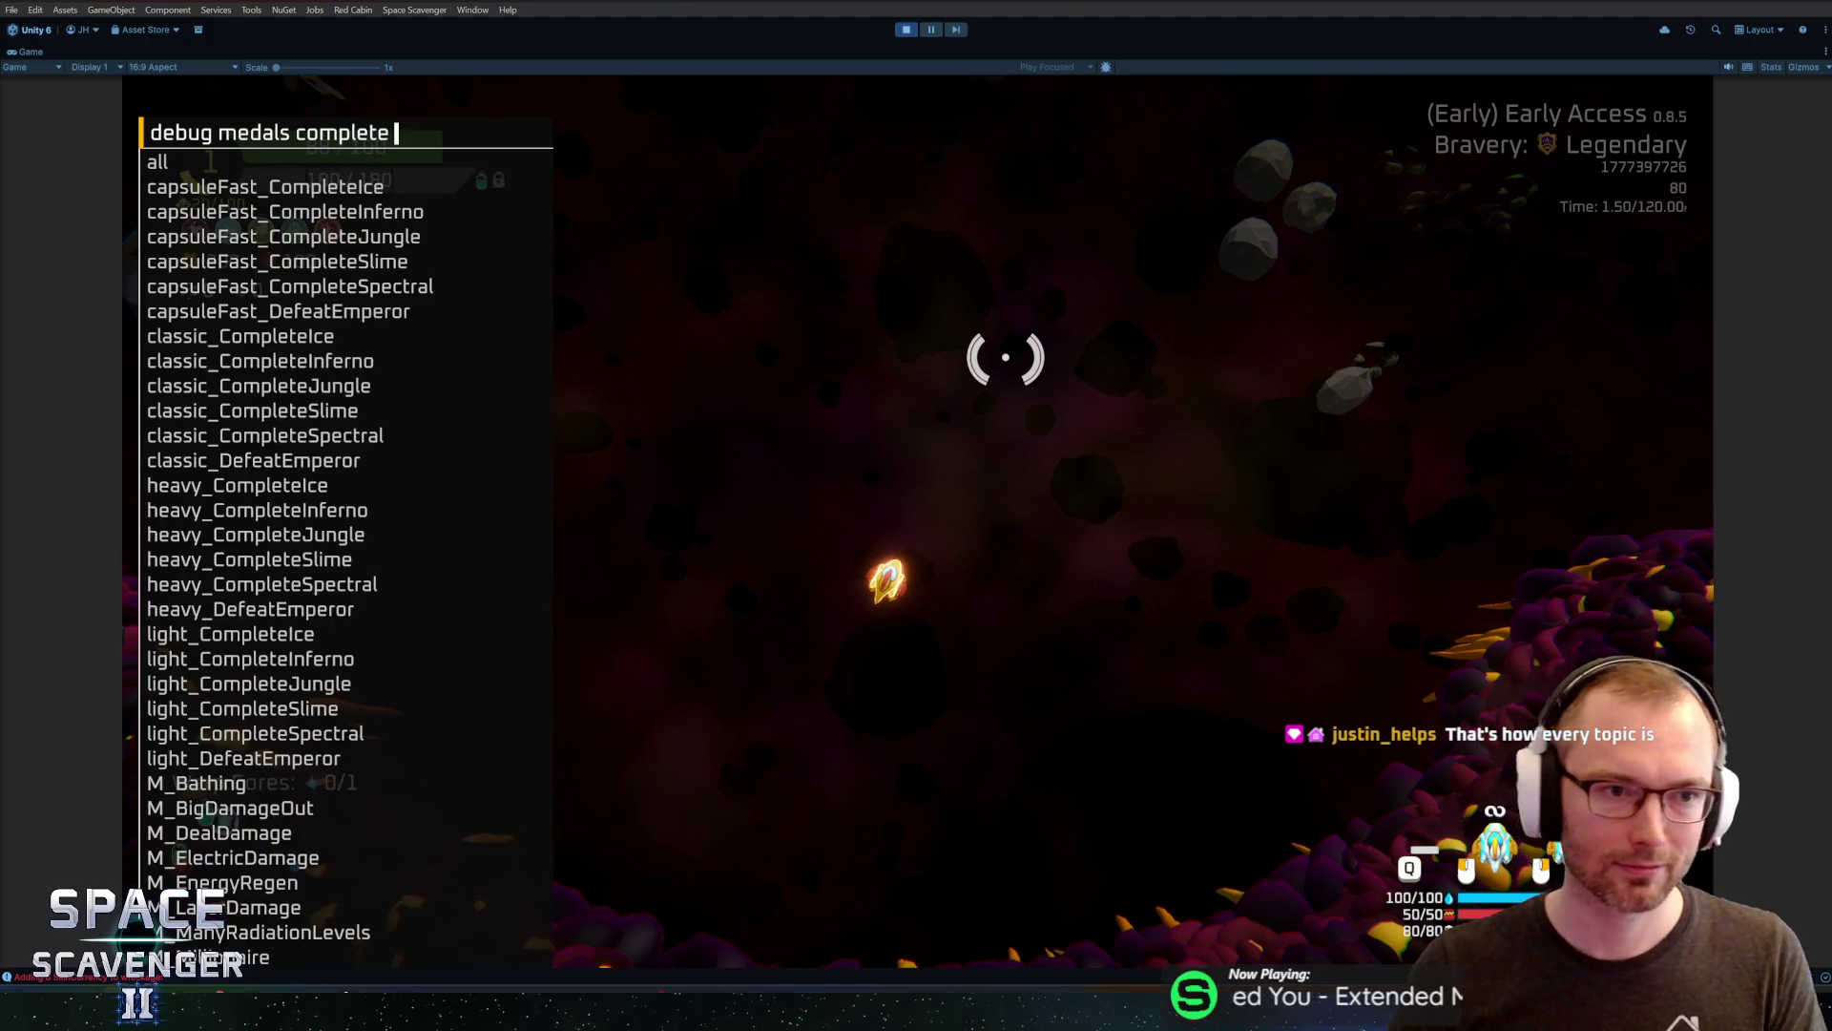
text(b)
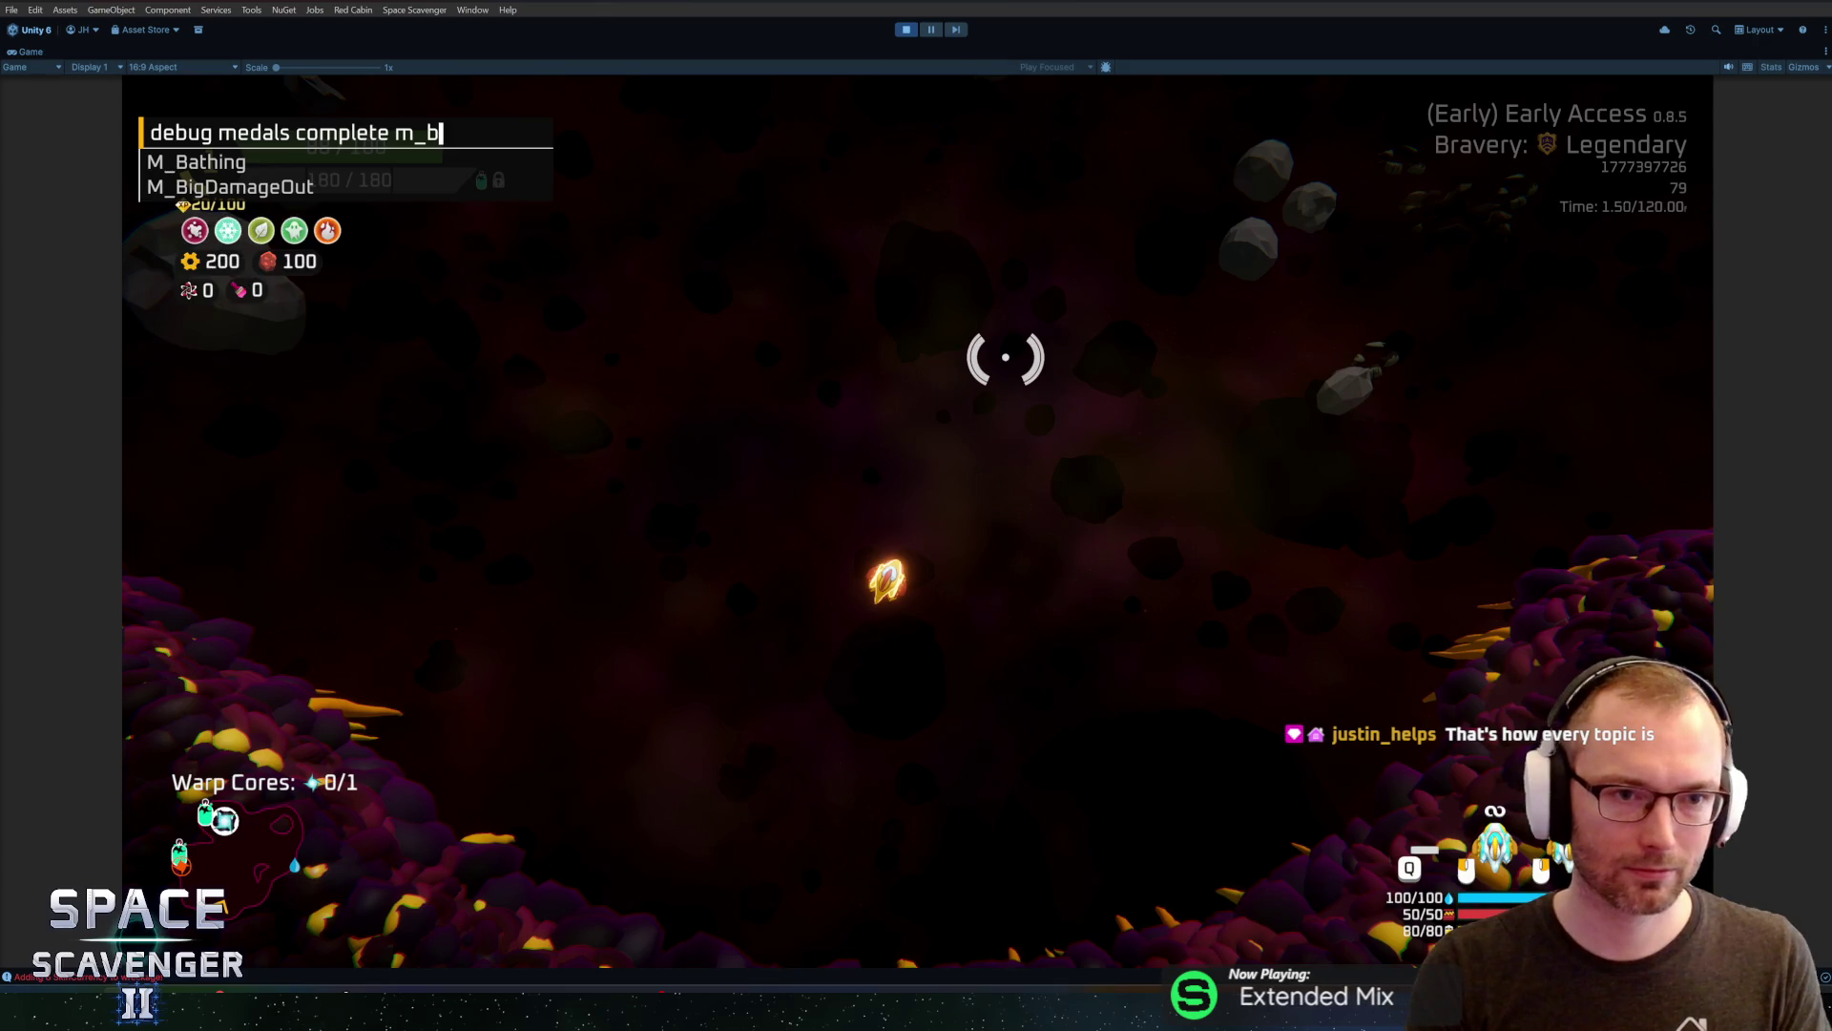
text(athing)
key(Tab)
key(Return)
key(grave)
key(Up)
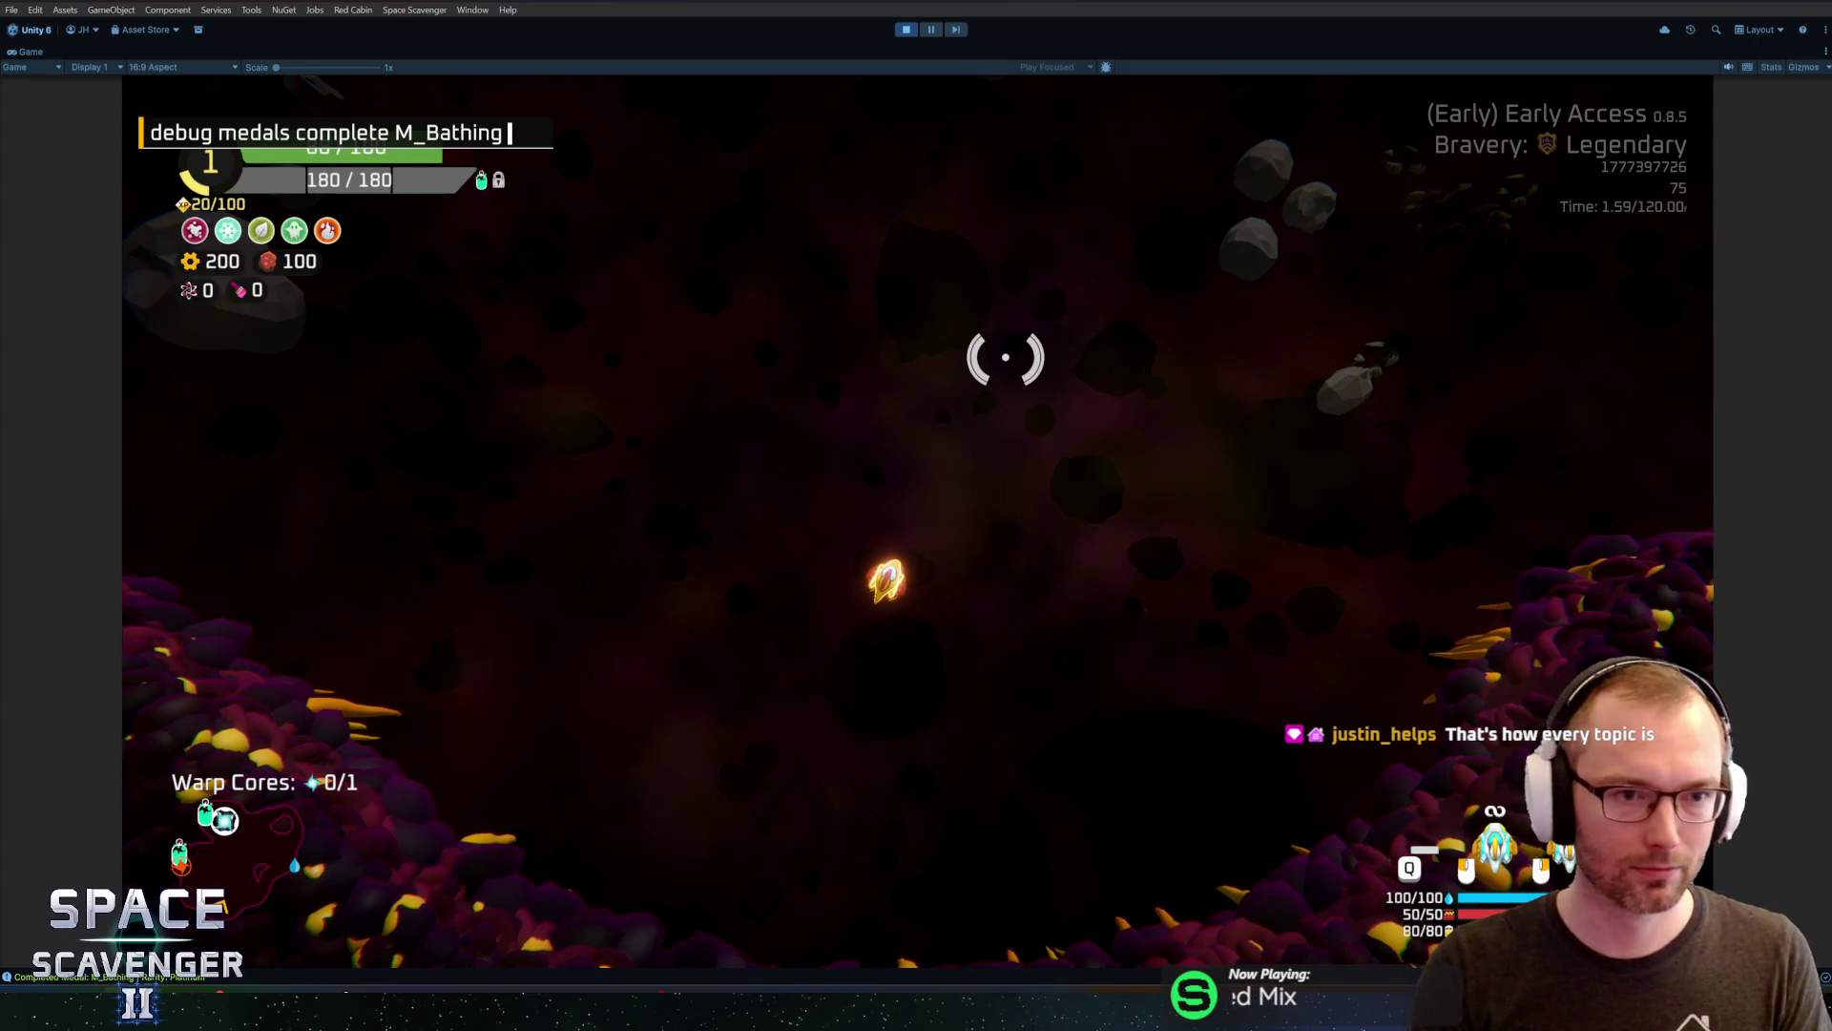
key(BackSpace)
key(BackSpace)
key(BackSpace)
key(Down)
key(Down)
key(Down)
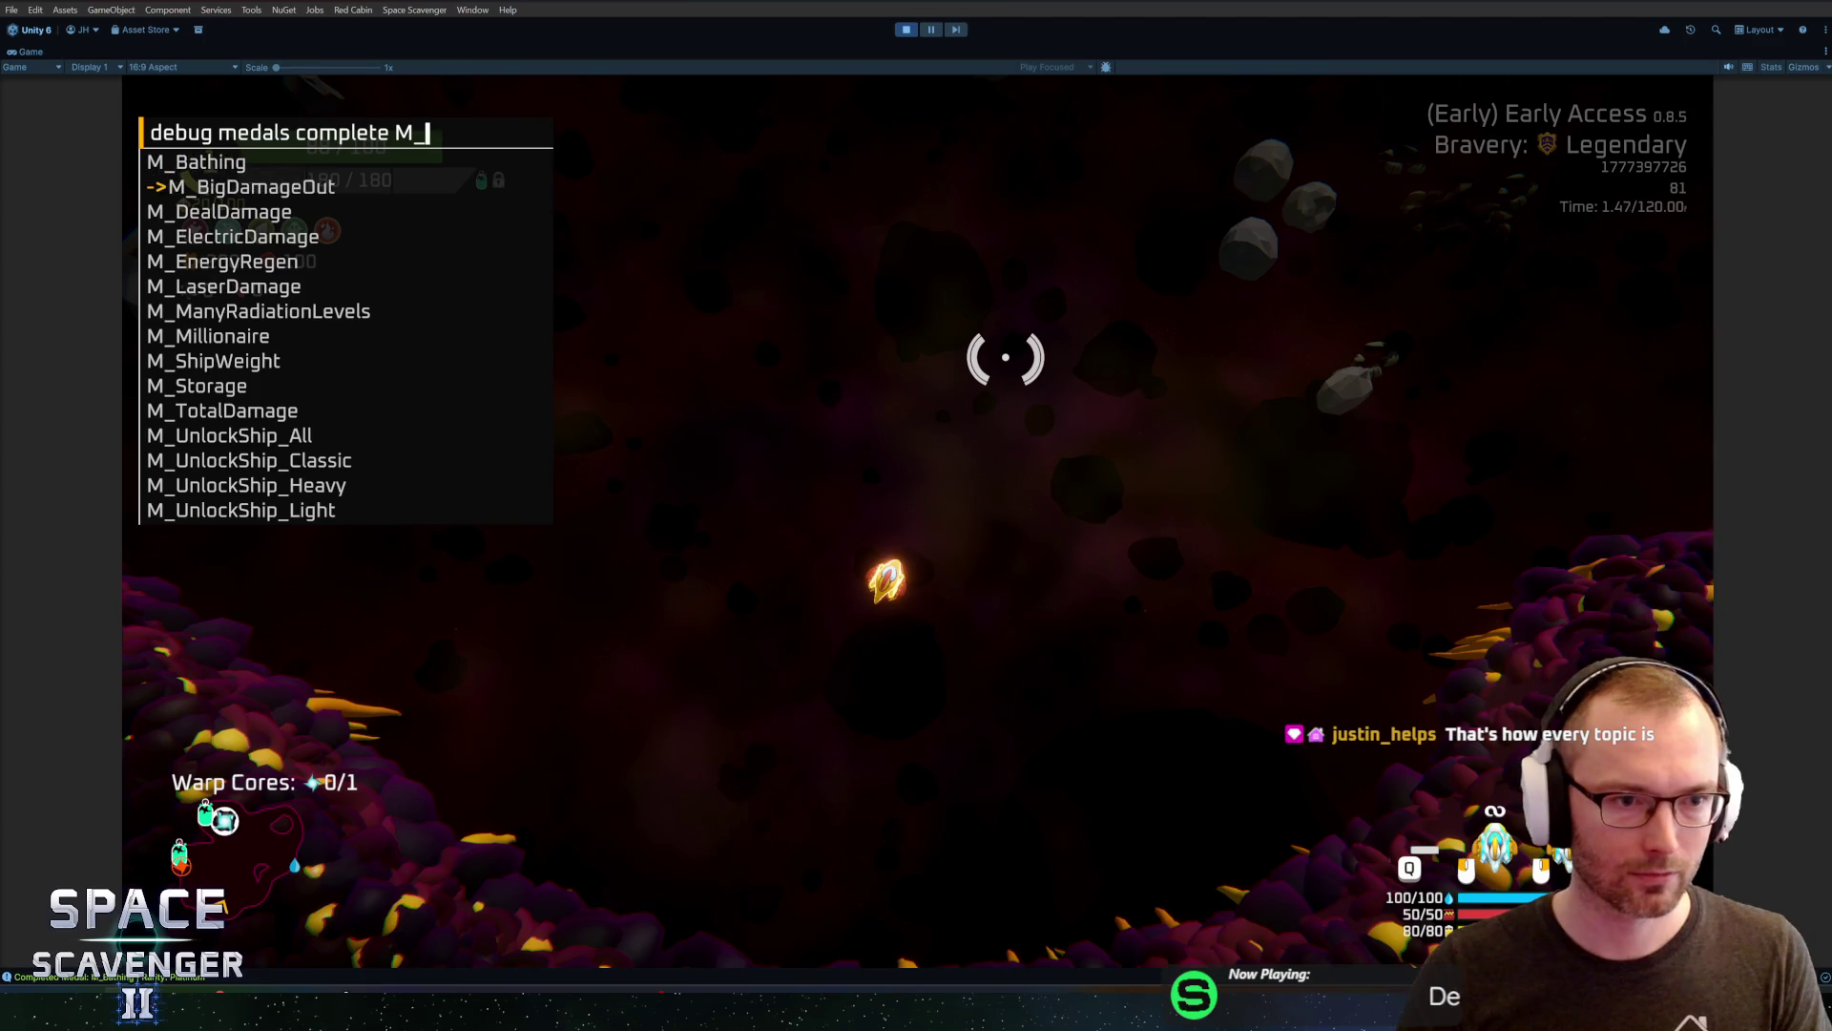
key(Up)
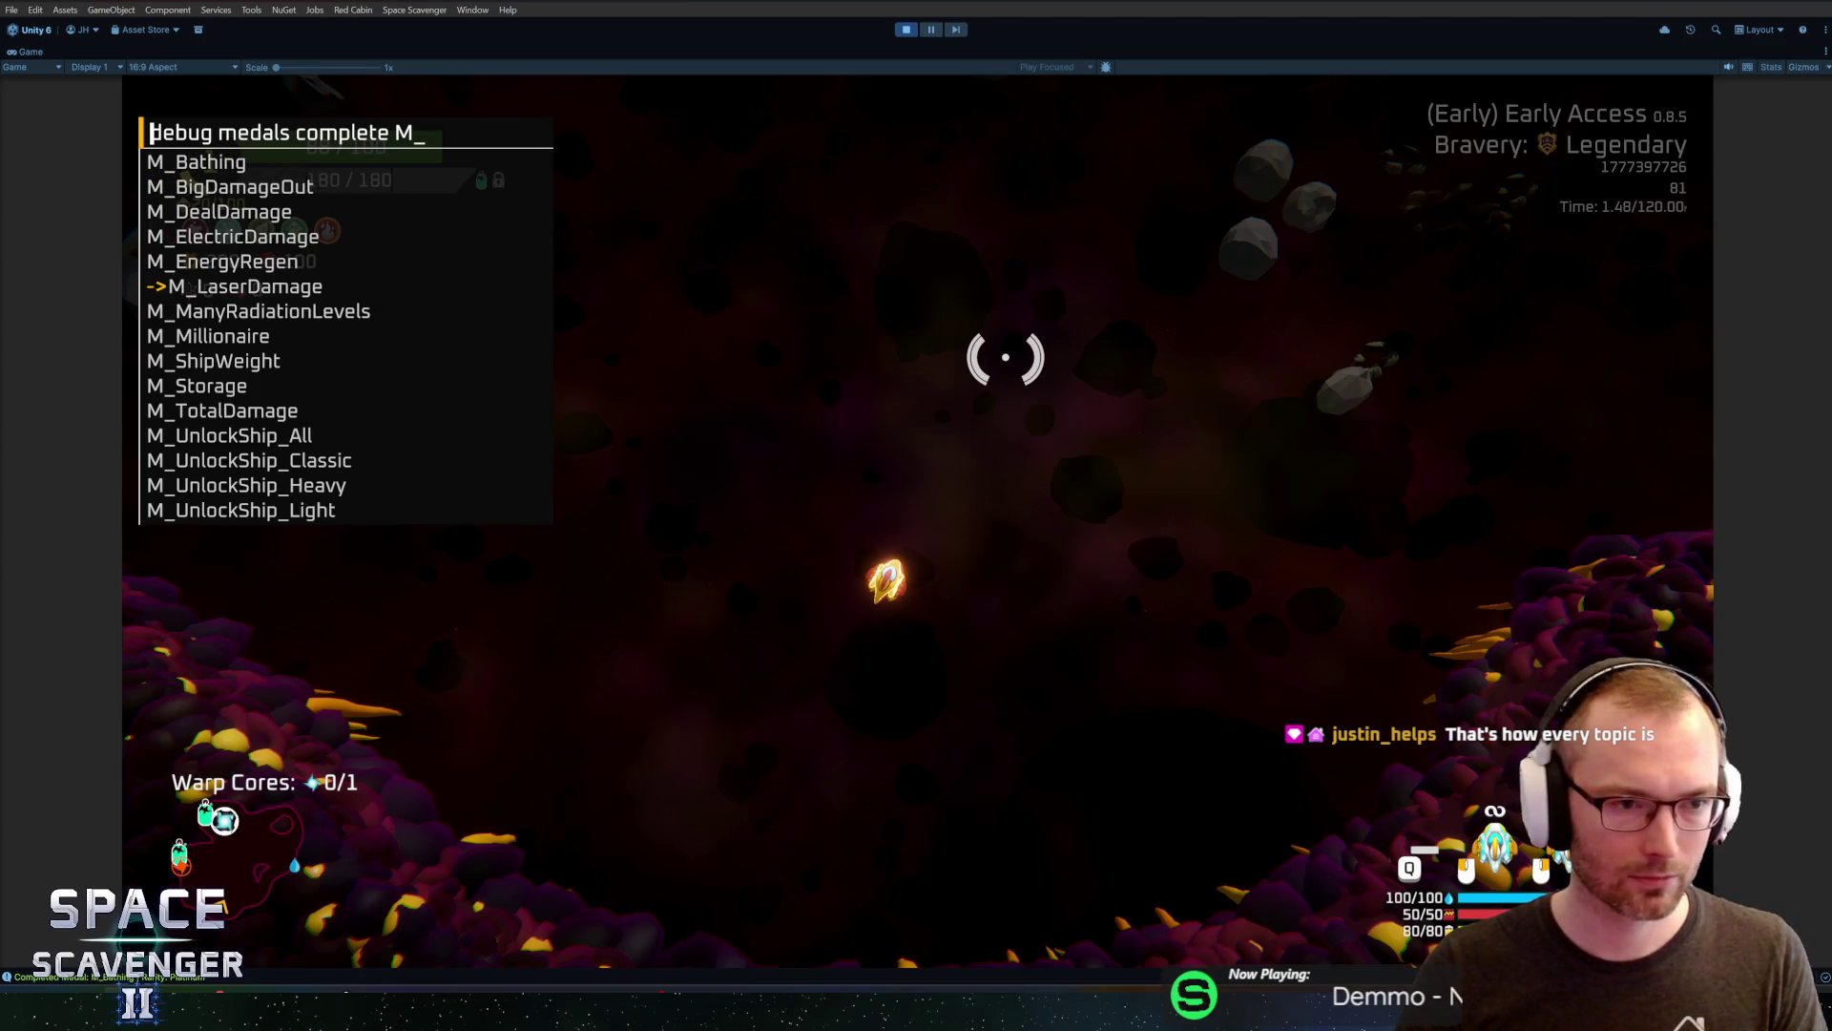
key(Up)
key(Tab)
text(3)
key(Return)
Run 'ship destroy' in the debug console to end the run
key(grave)
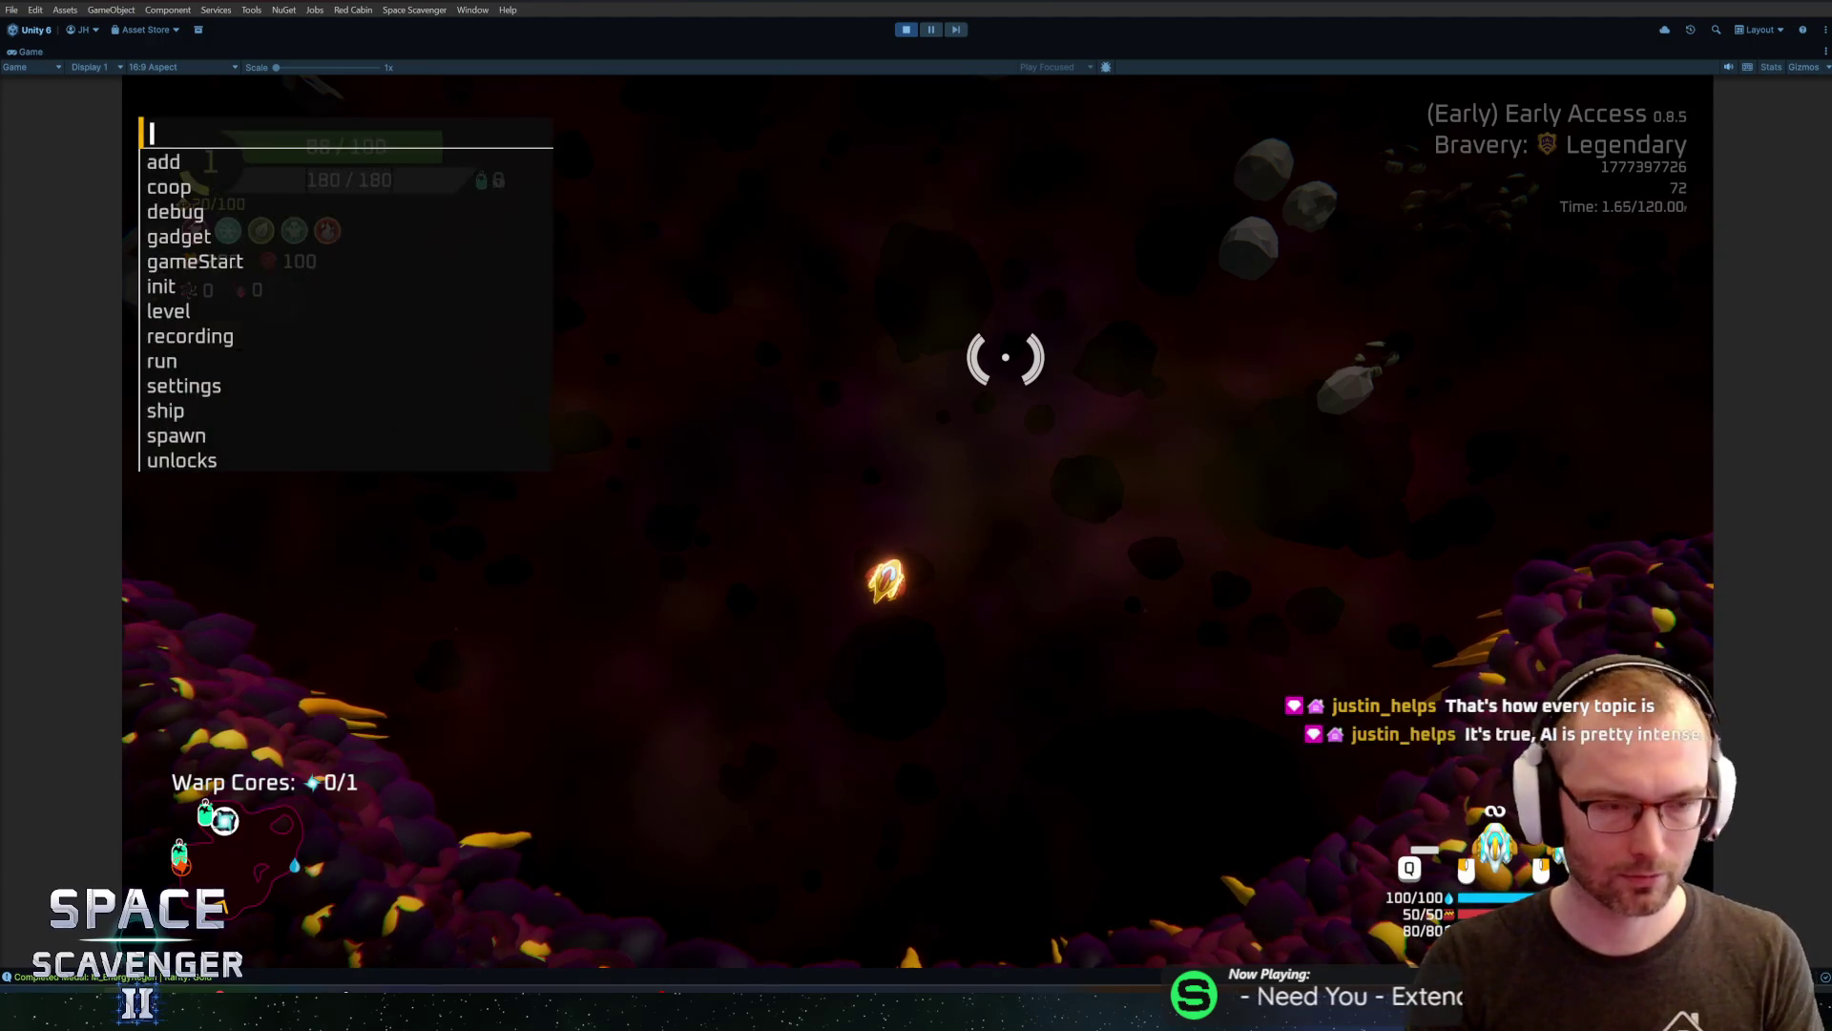
text(shi)
key(Tab)
text(des)
key(Tab)
key(Return)
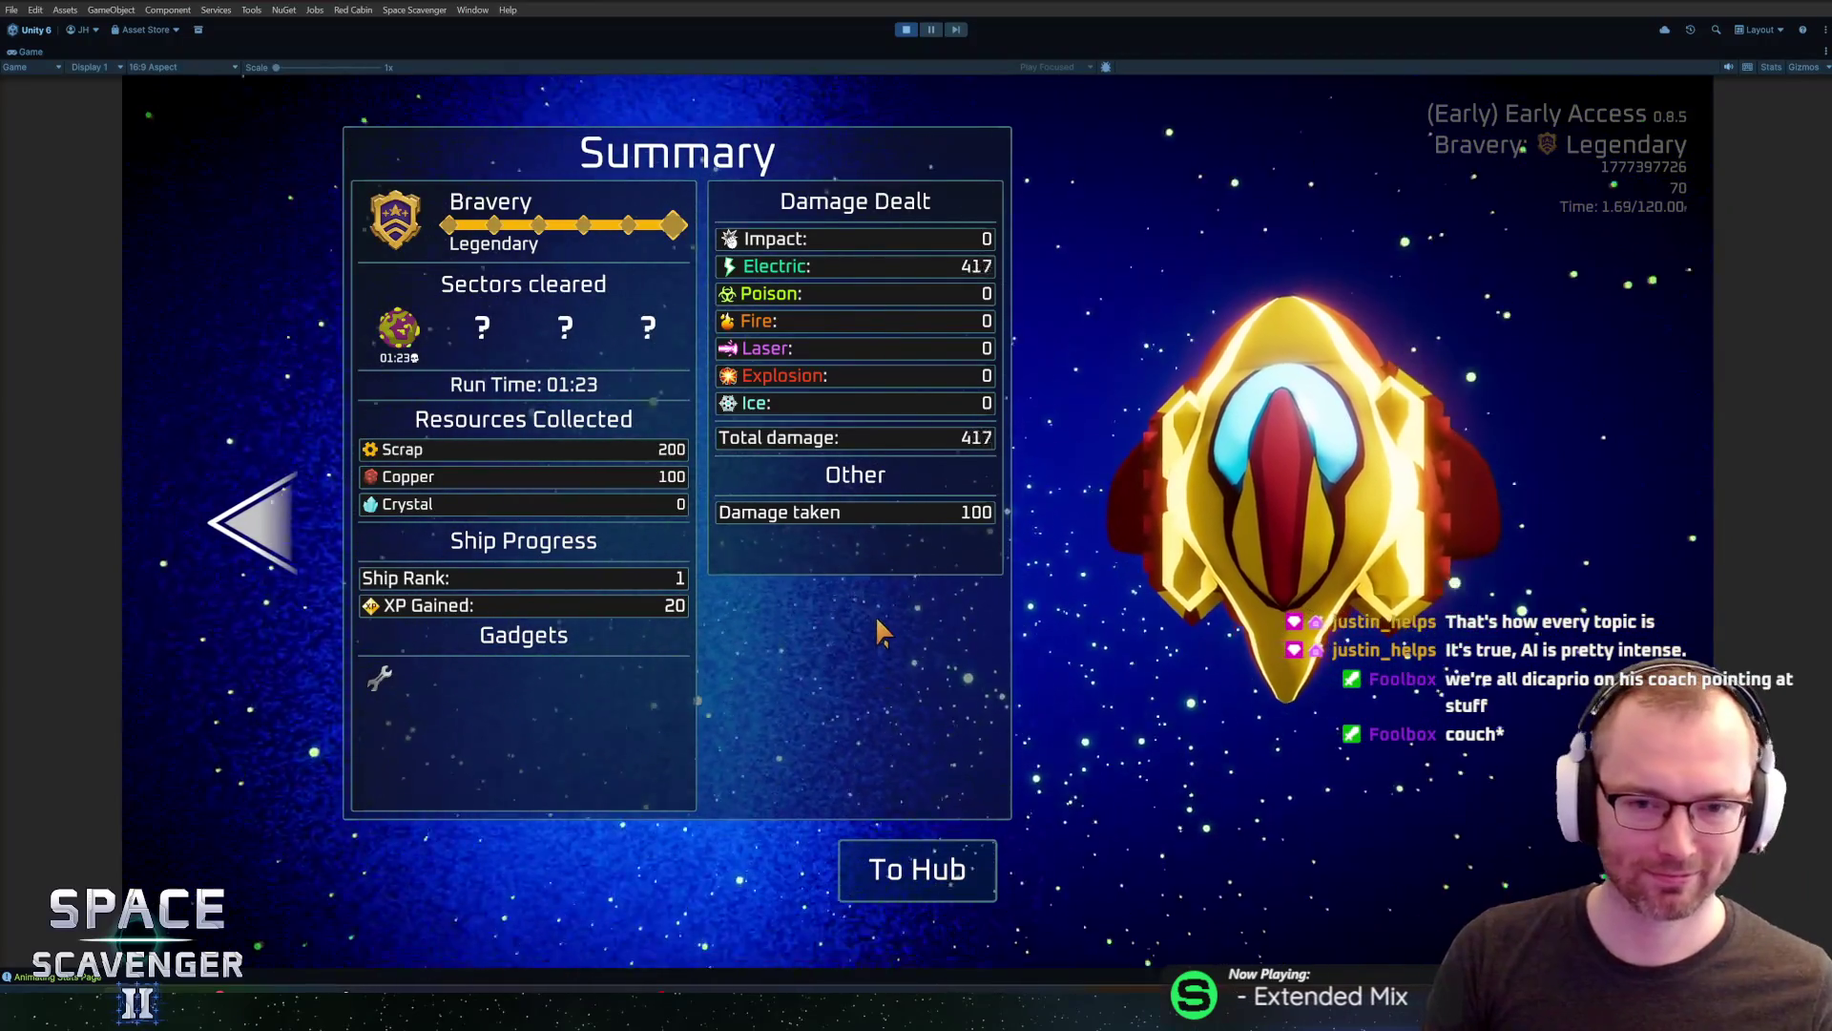
Advance from Summary to Progression, read the medal tooltips, then stop play mode with Ctrl+P
key(Left)
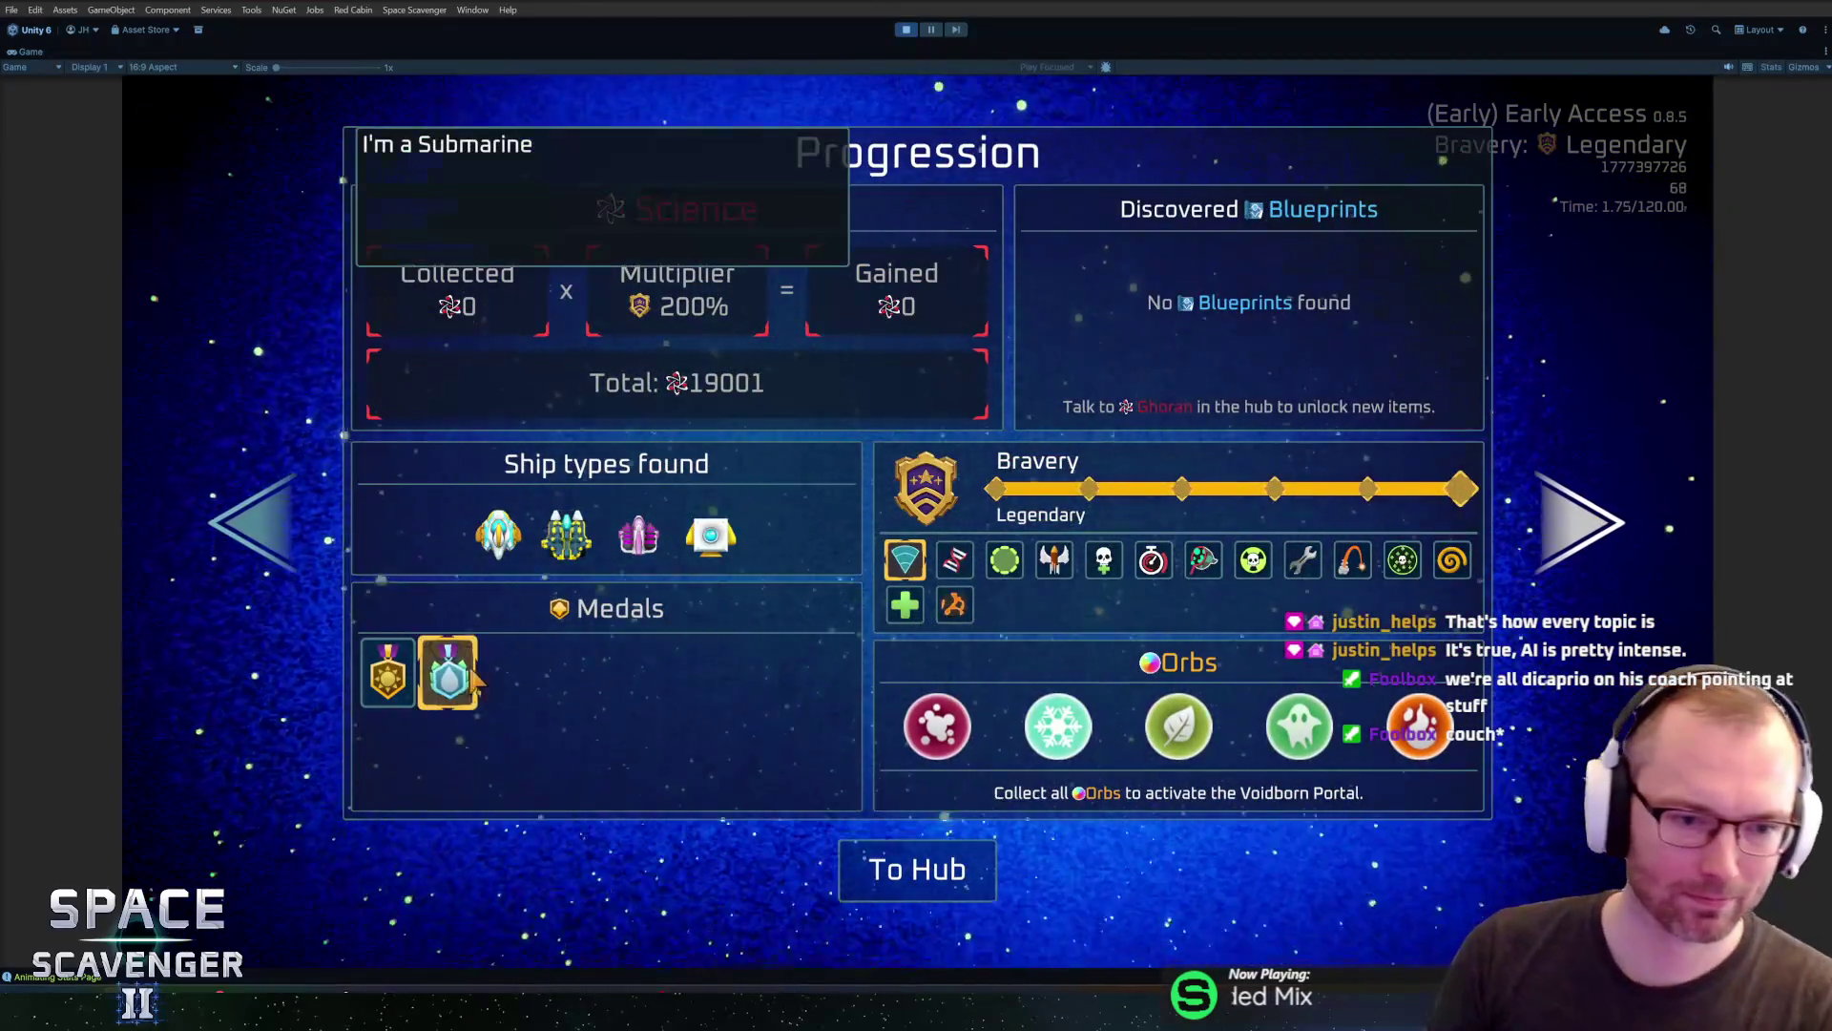
mouse_move(401, 701)
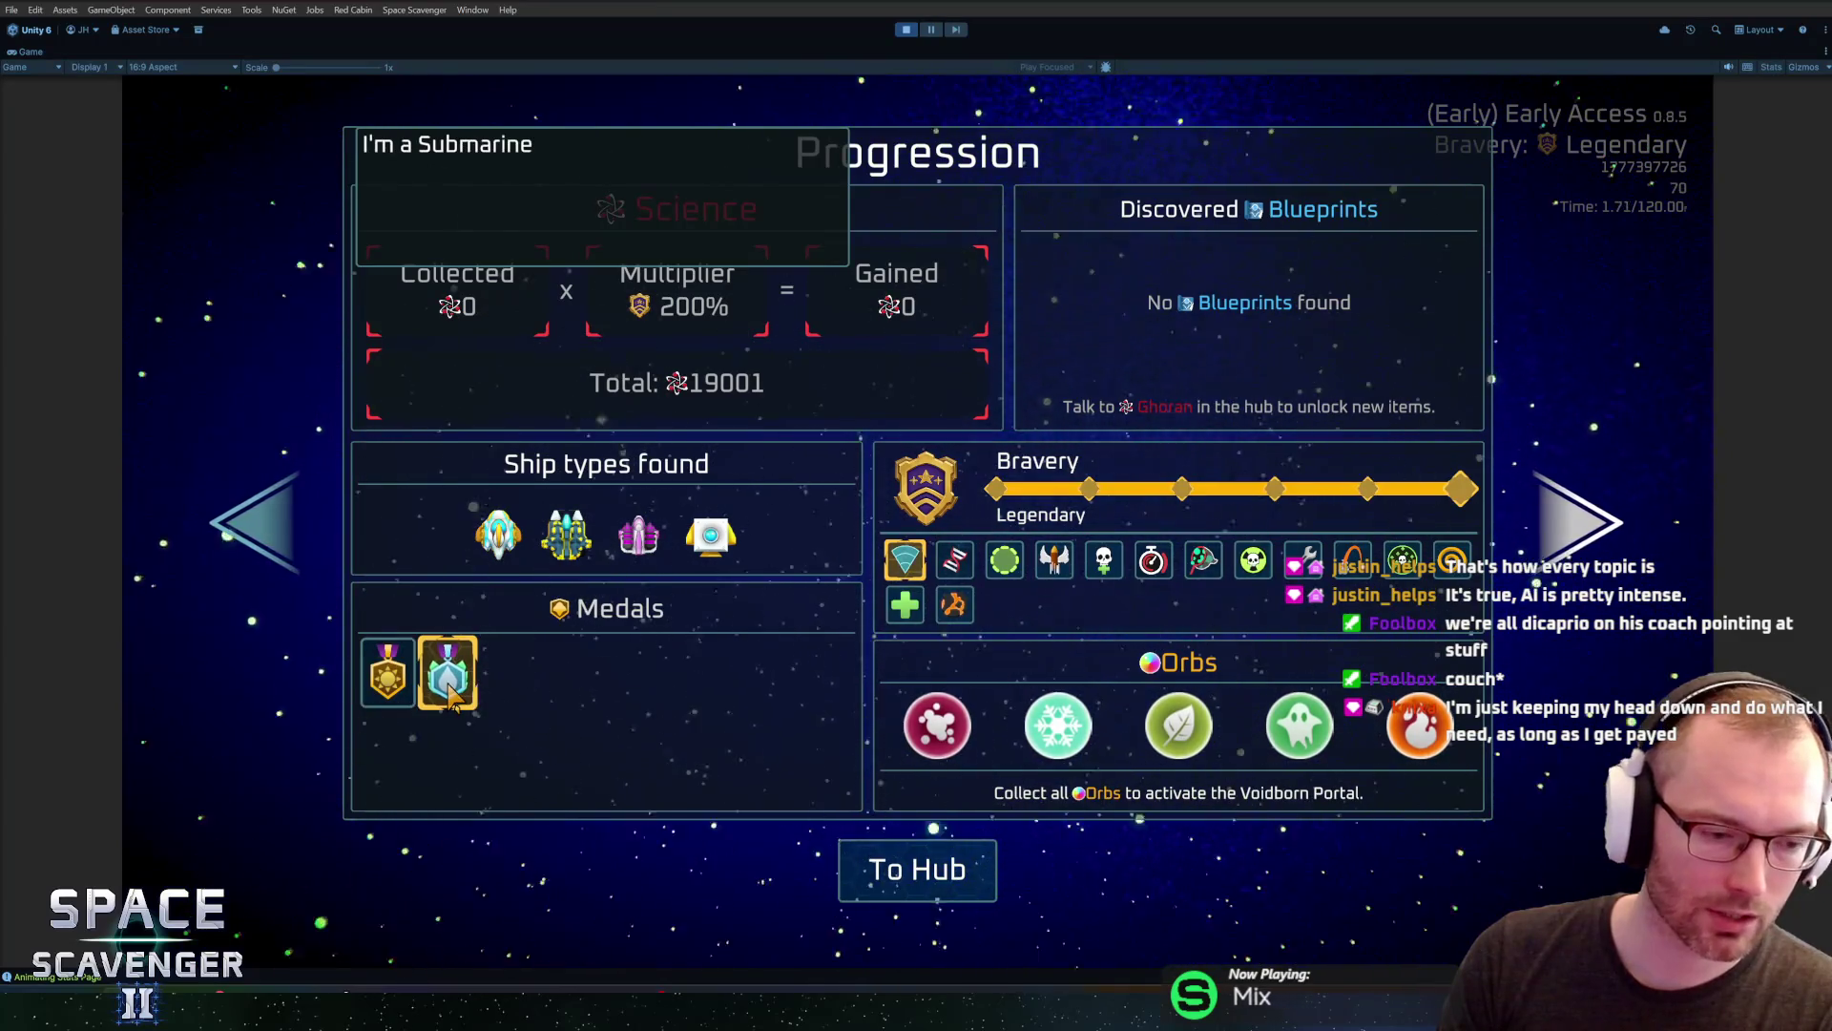
key(ctrl+p)
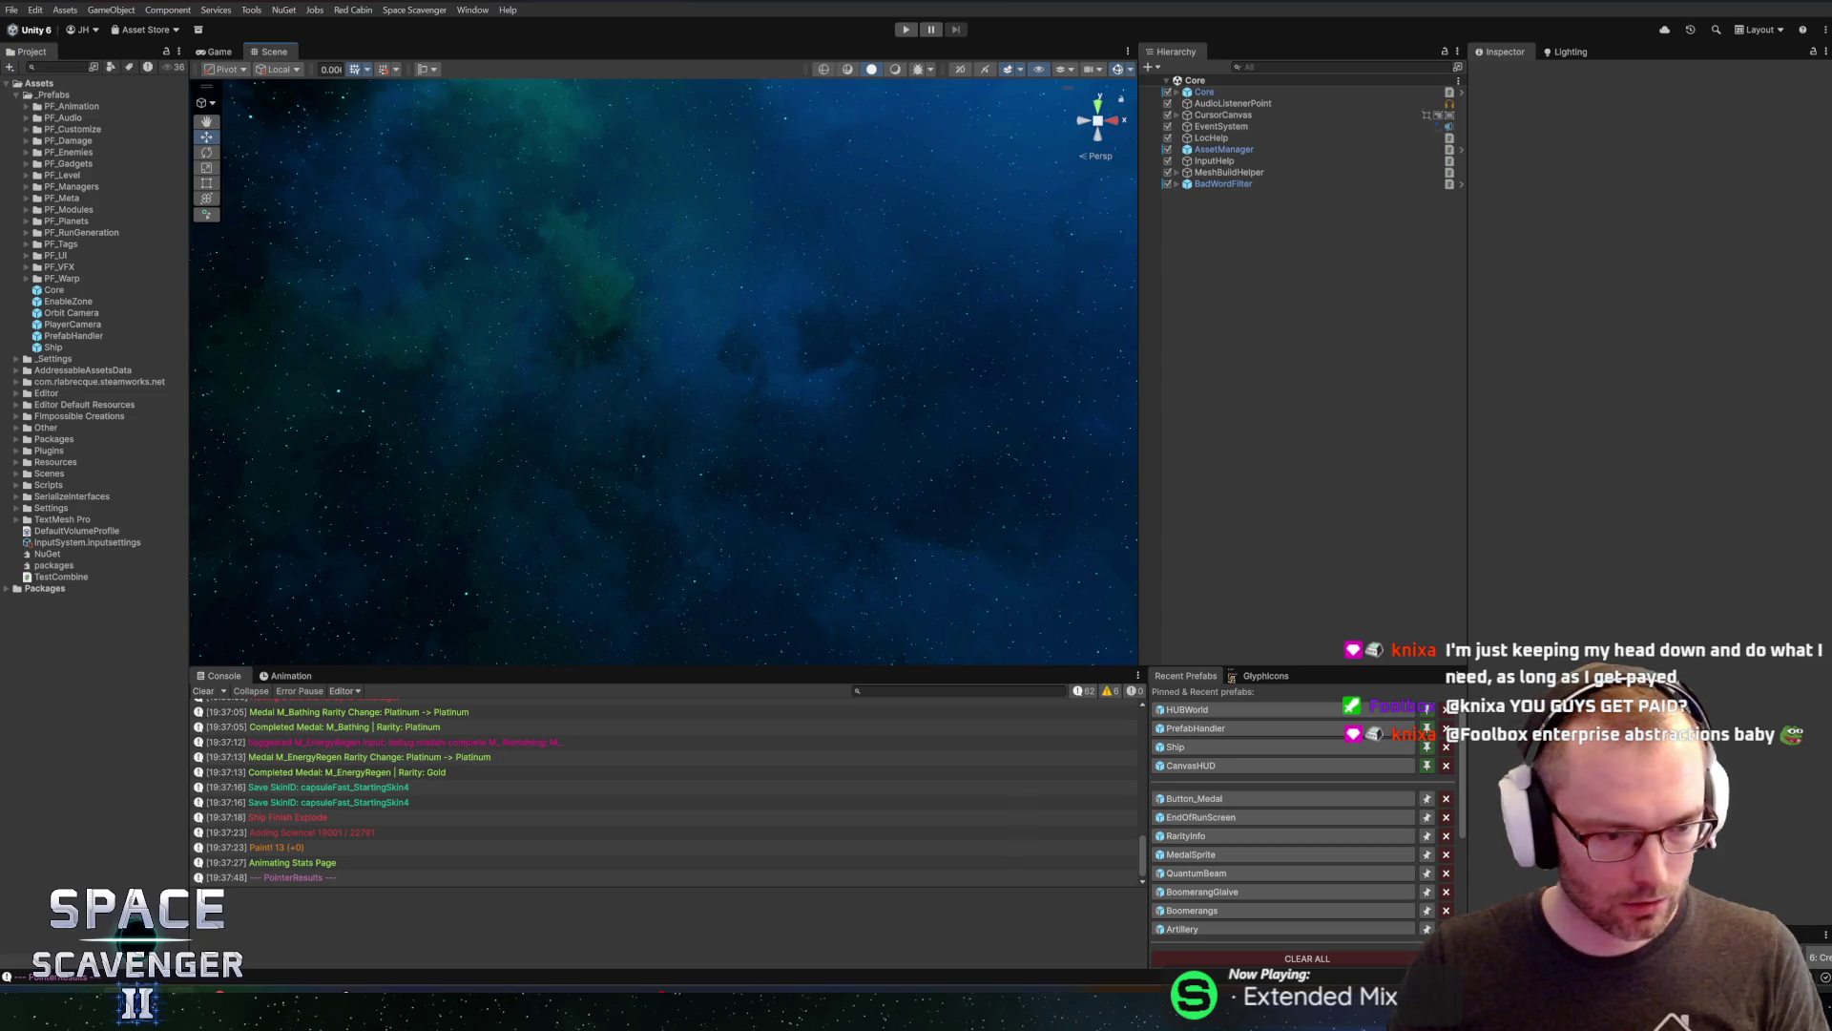
Follow SetDisplayRarity into MedalRequirementDisplay.cs and jump to the rarityTitle declaration
key(alt+Tab)
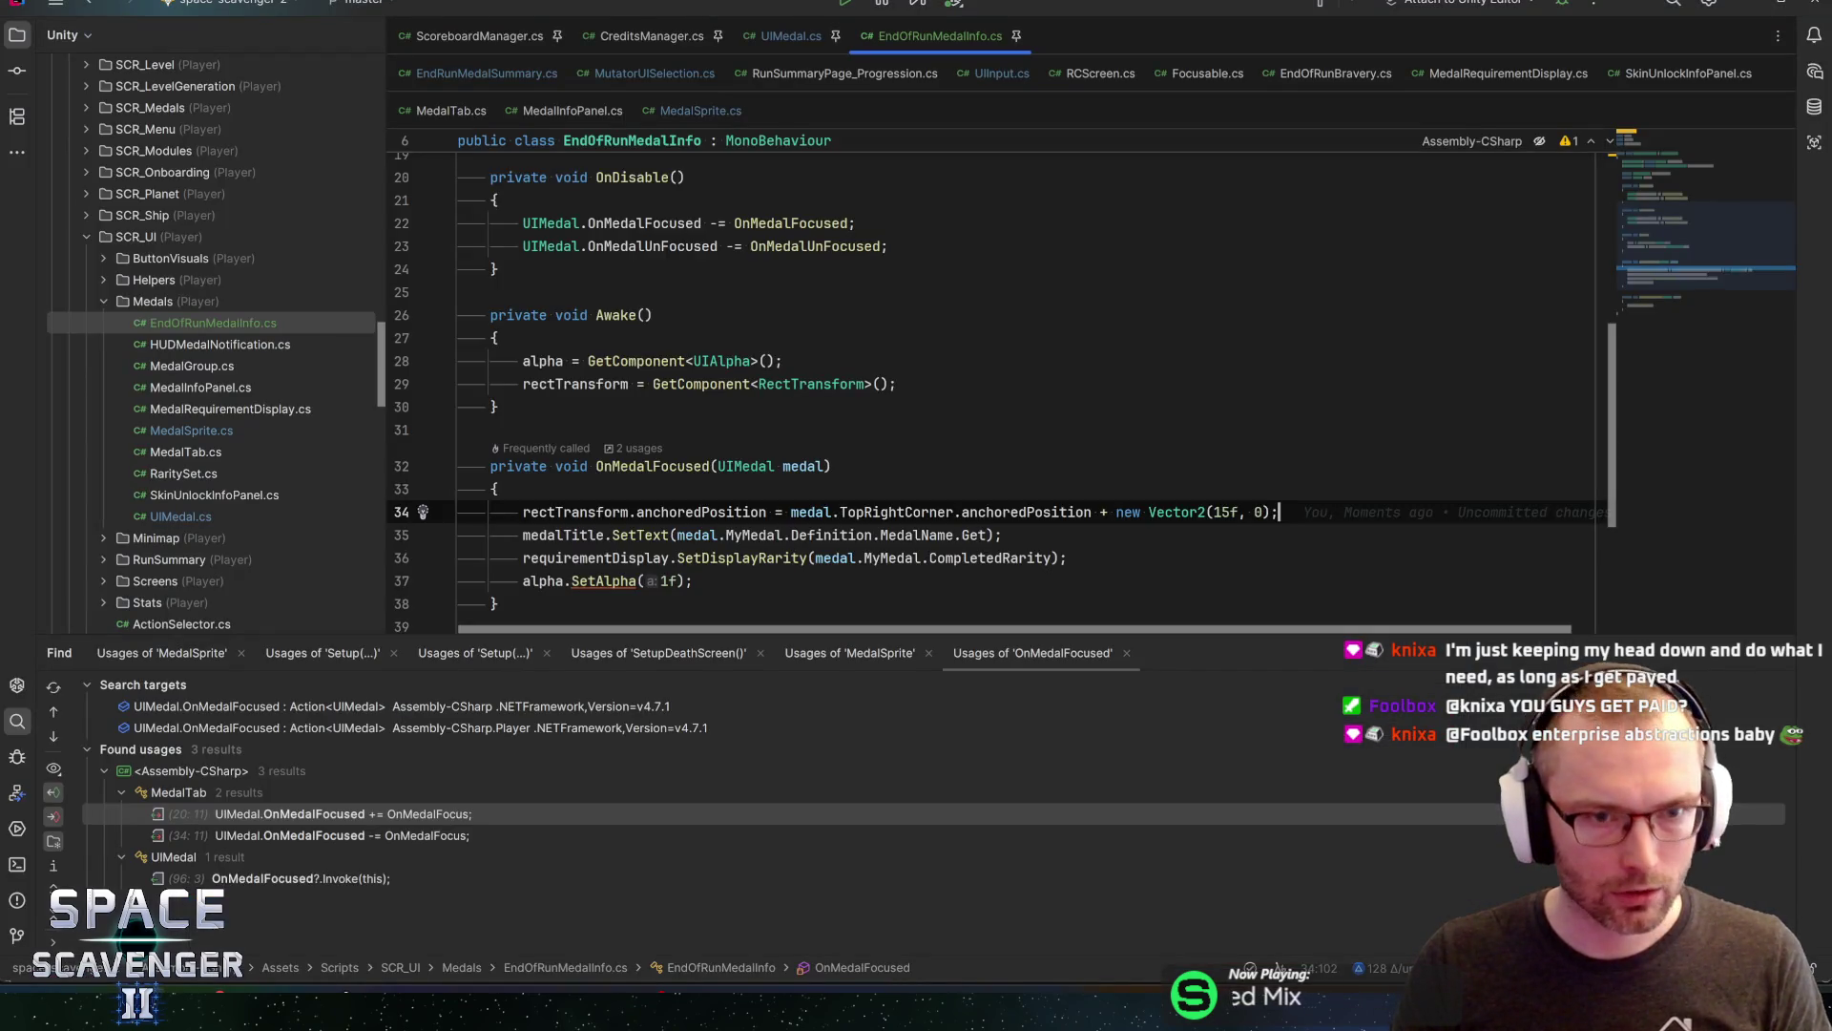
click(741, 558)
key(ctrl+b)
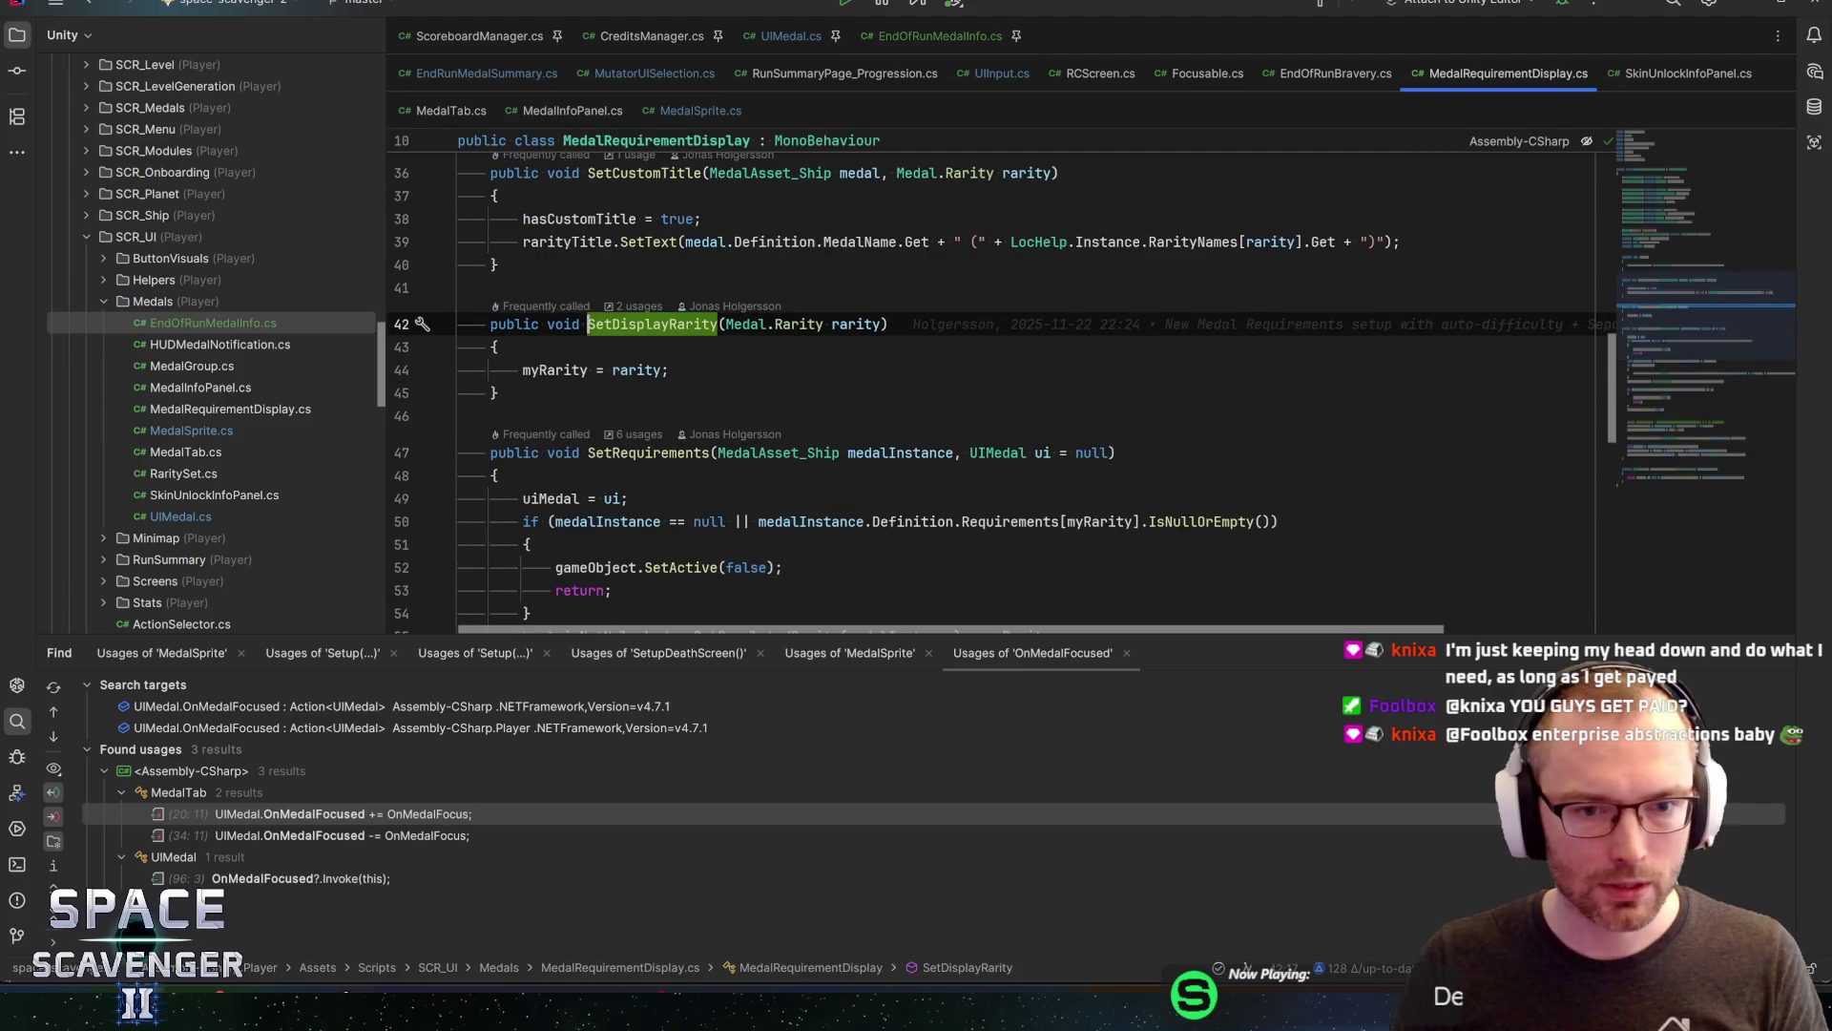
click(573, 369)
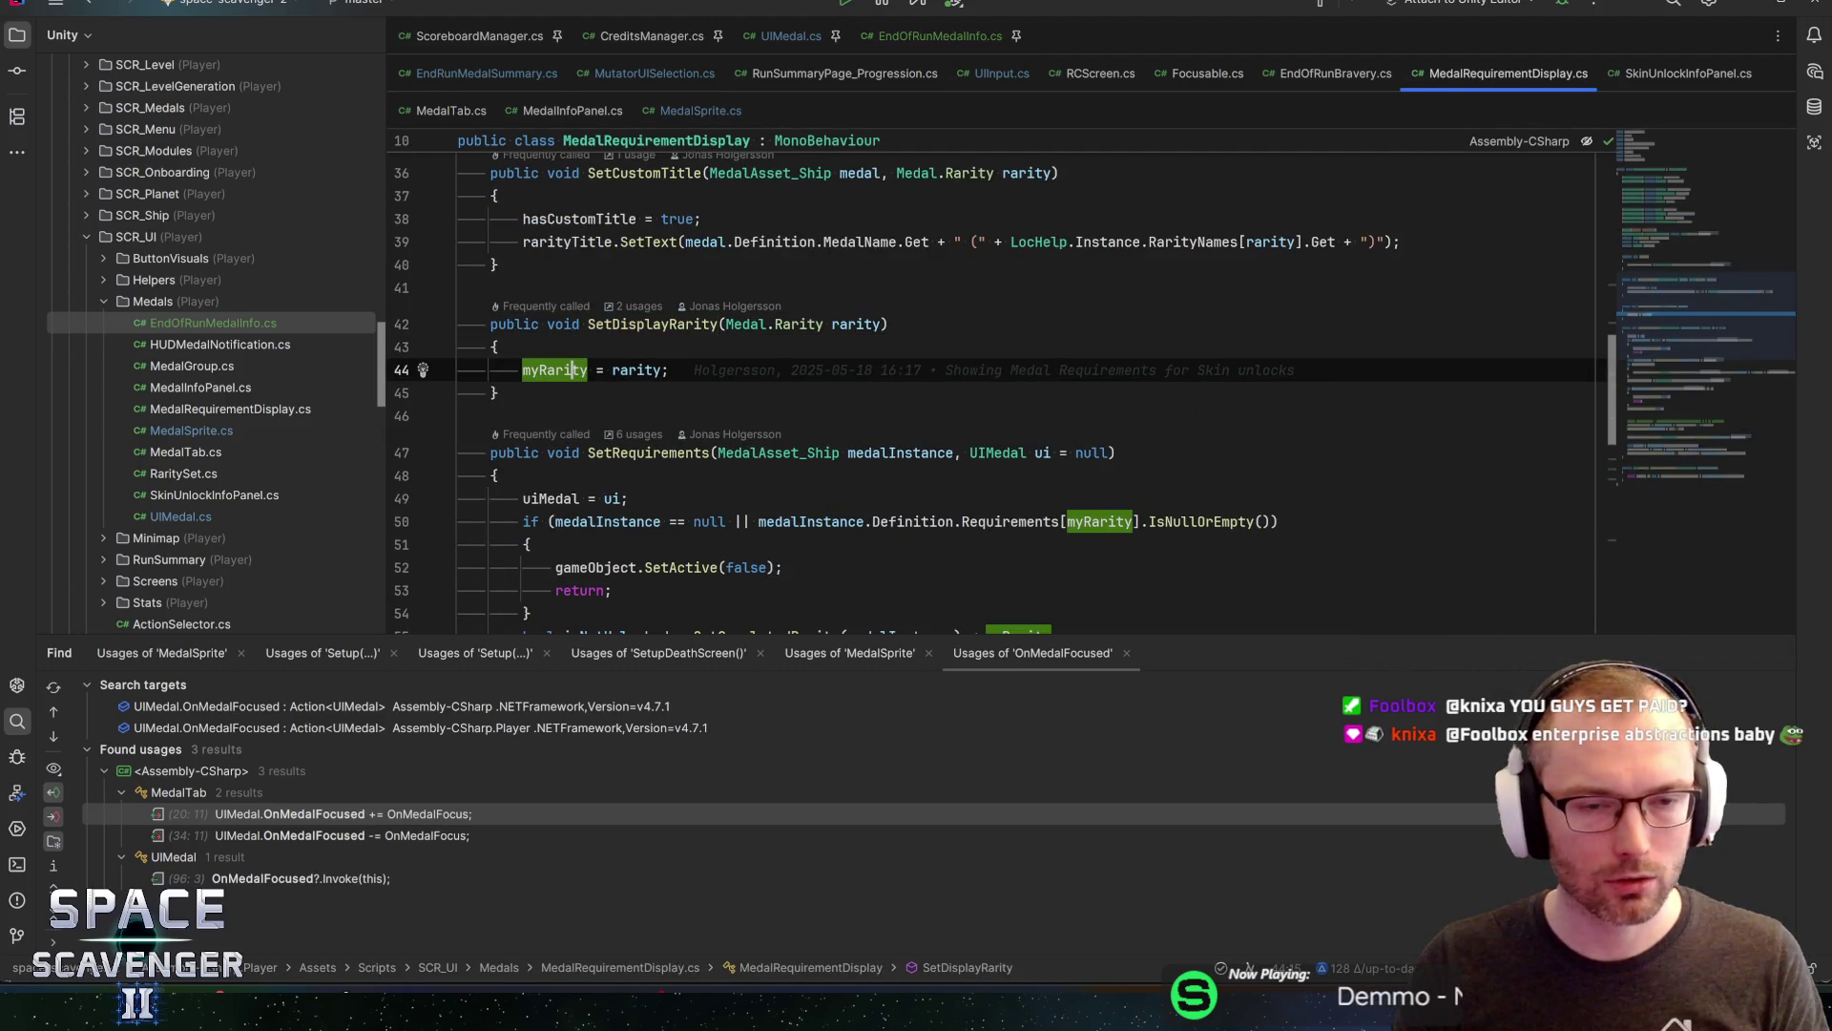
click(568, 241)
key(ctrl+b)
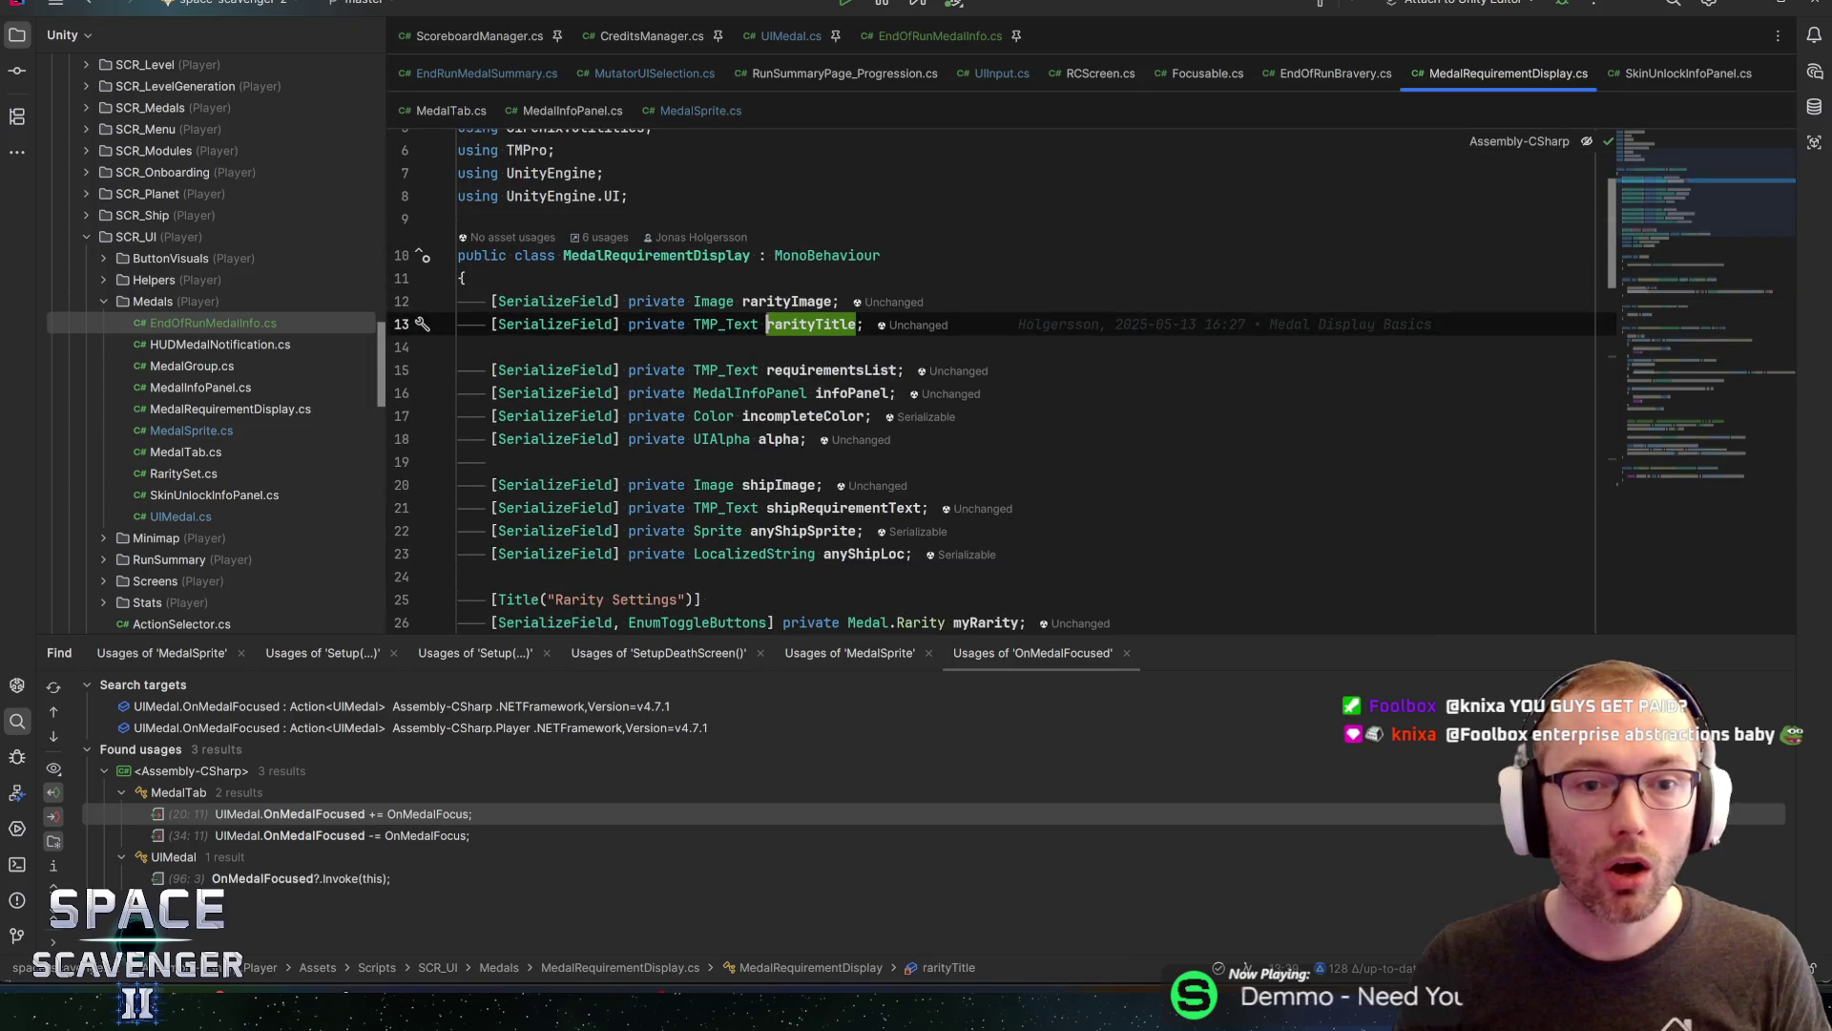
Cycle through the open windows, then review the SetDisplayRarity method further down
key(alt+Tab)
key(alt+Tab)
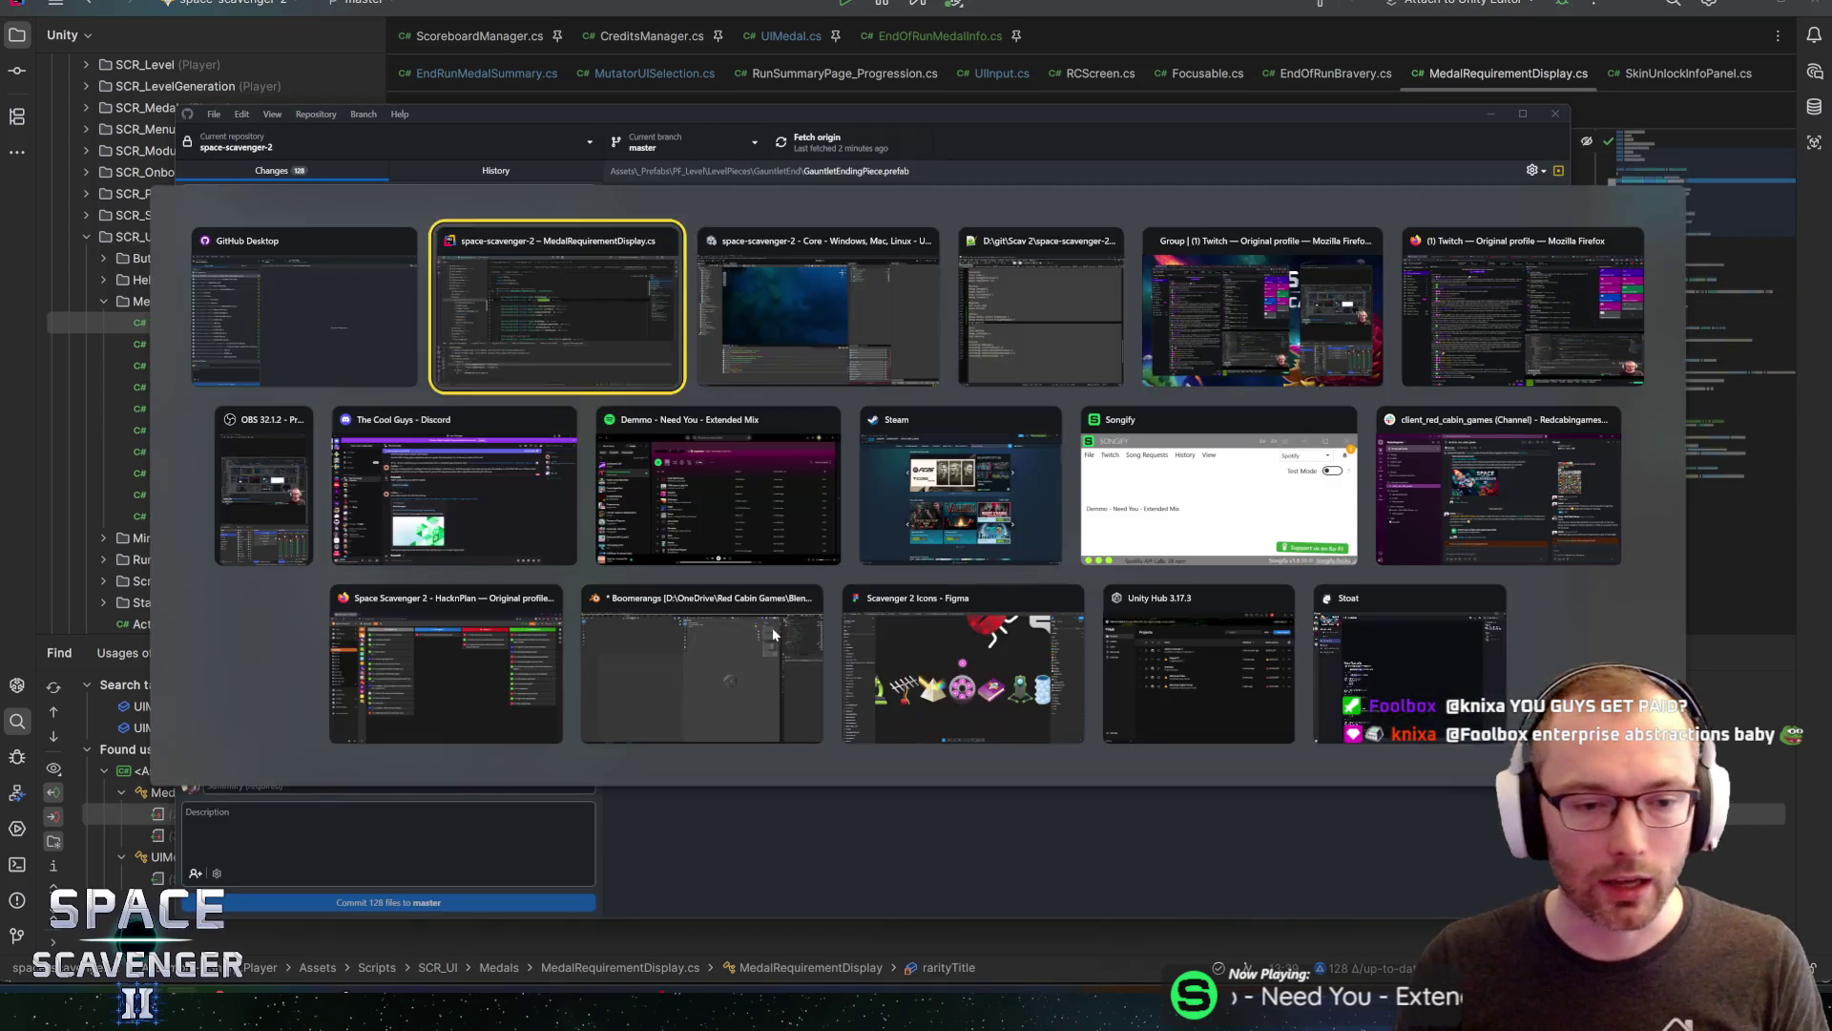
key(alt+Tab)
key(shift+alt+Tab)
key(shift+alt+Tab)
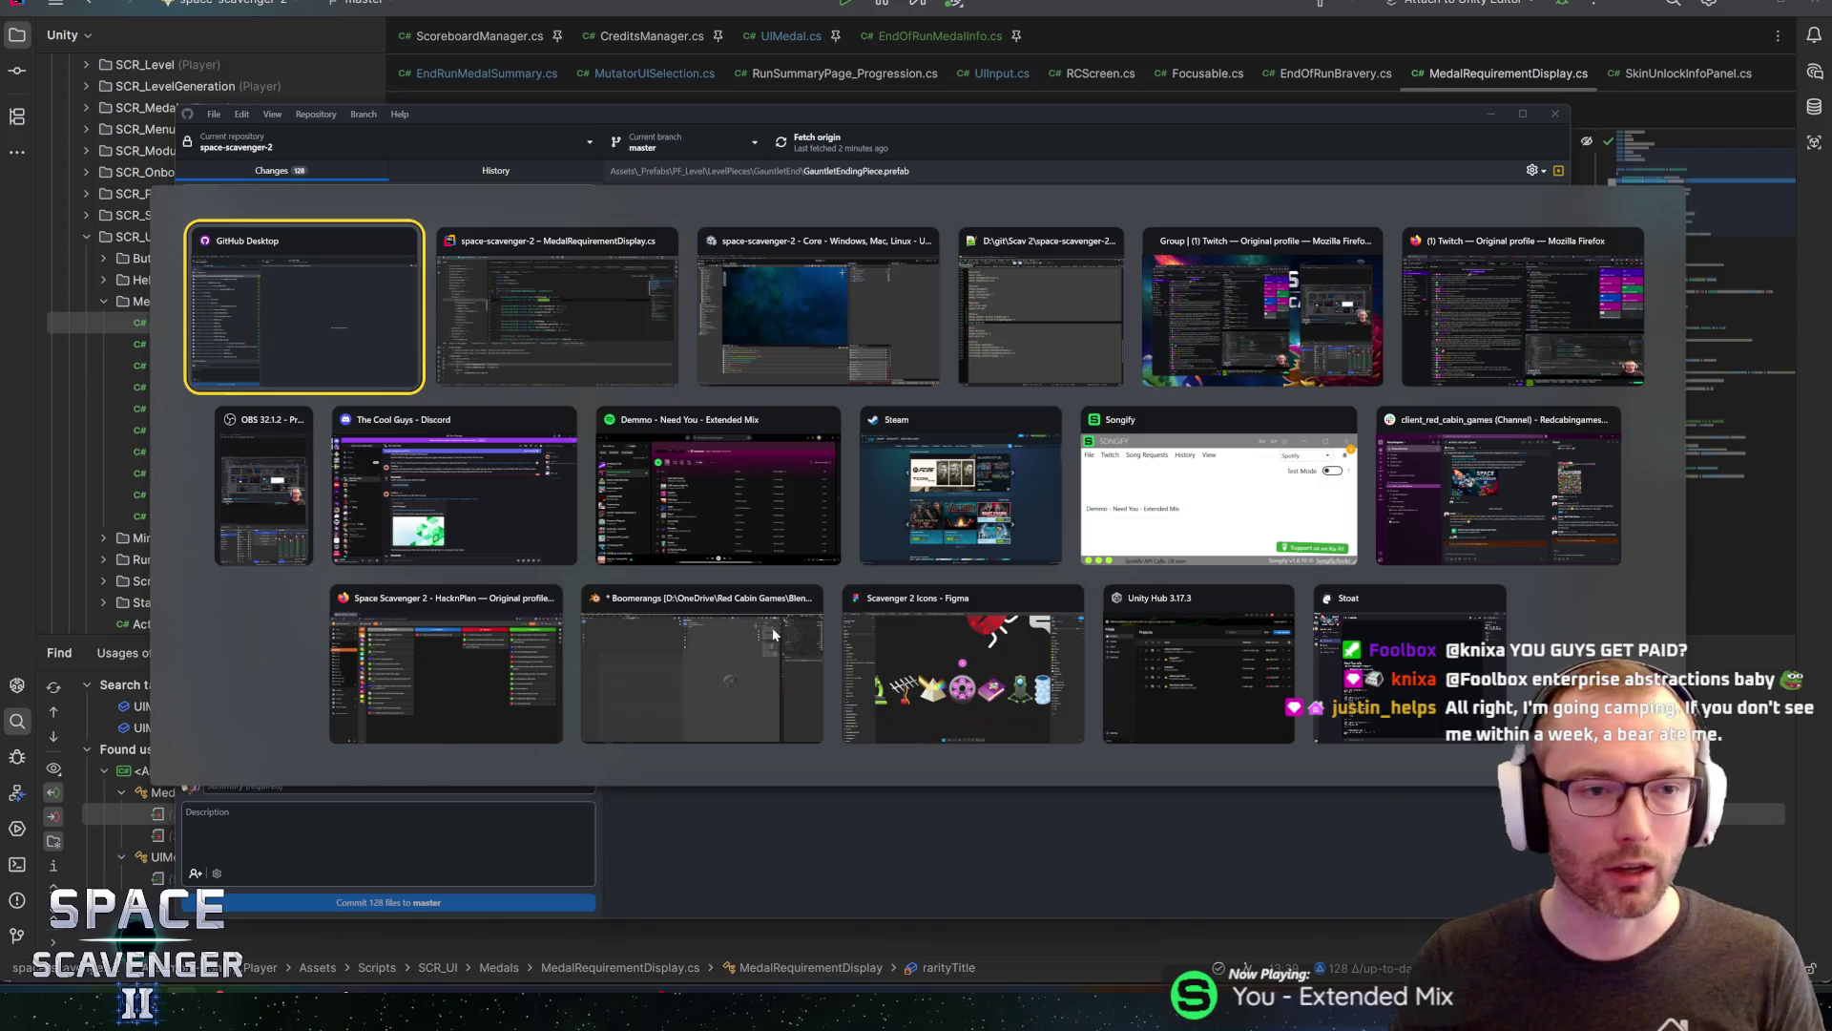
key(alt+Tab)
key(alt+Tab)
key(alt+Tab)
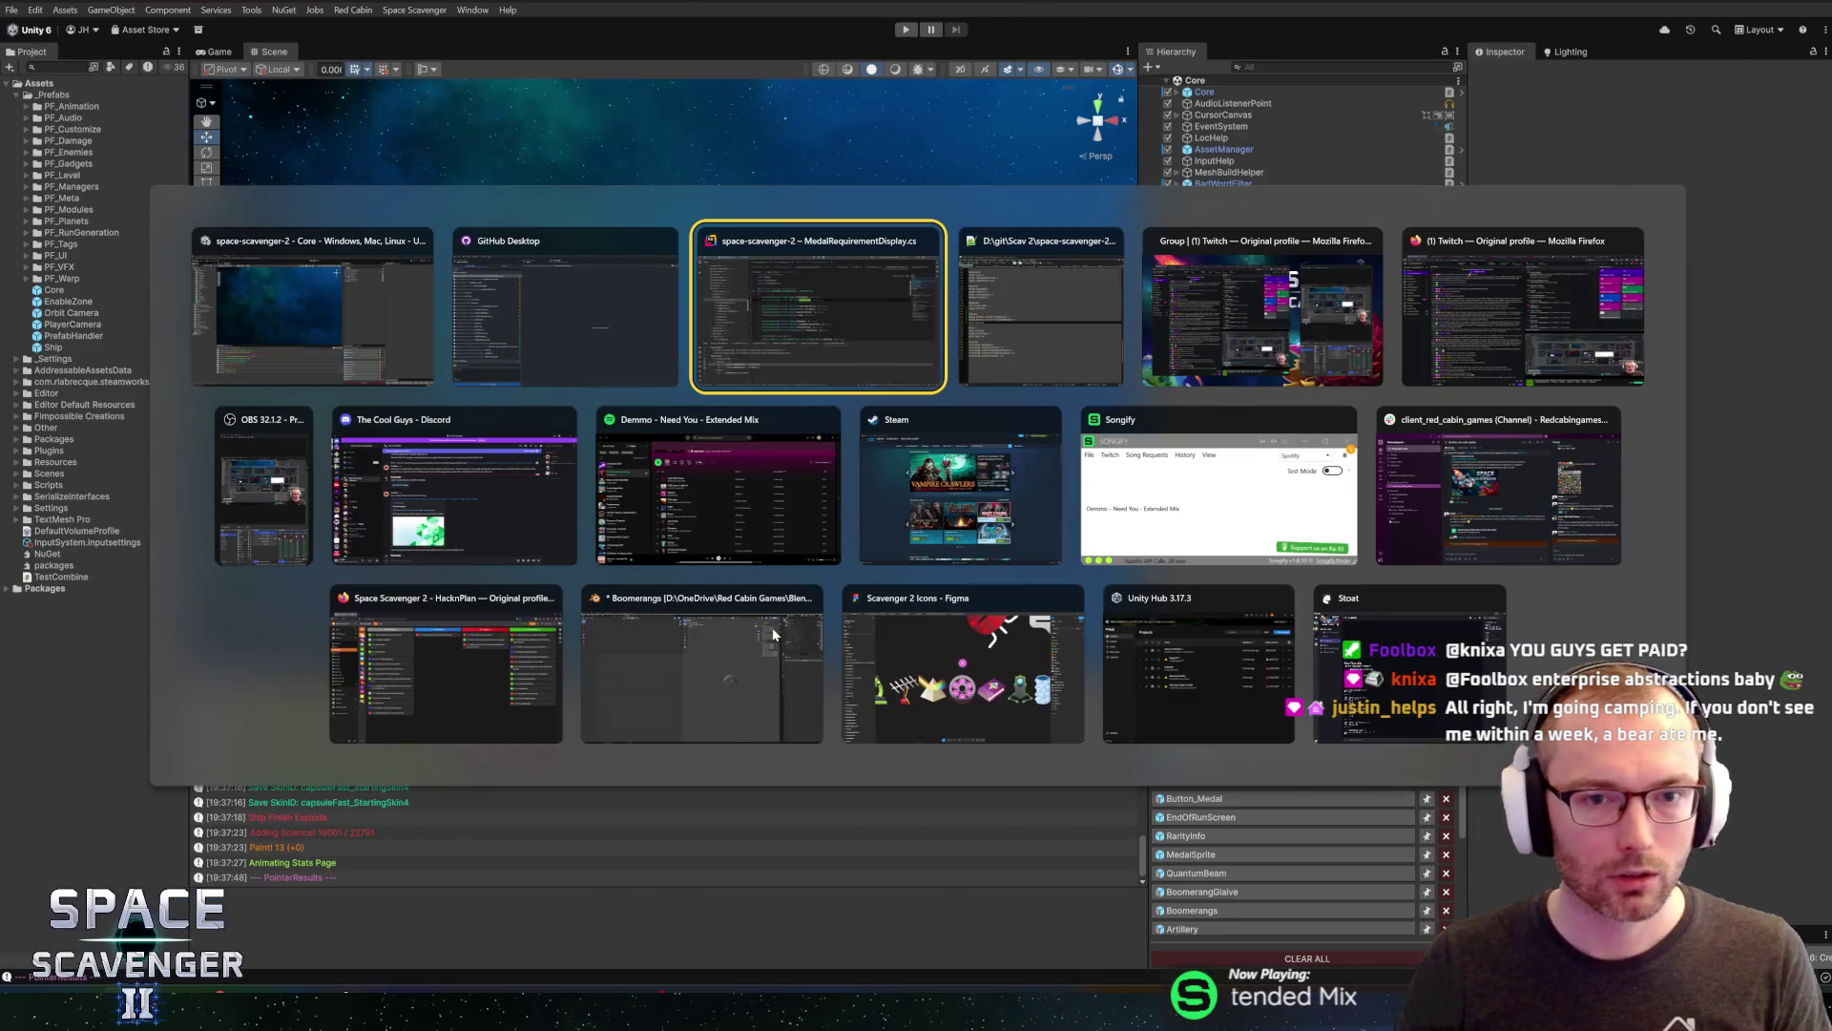
click(1644, 399)
drag(1643, 399, 1653, 315)
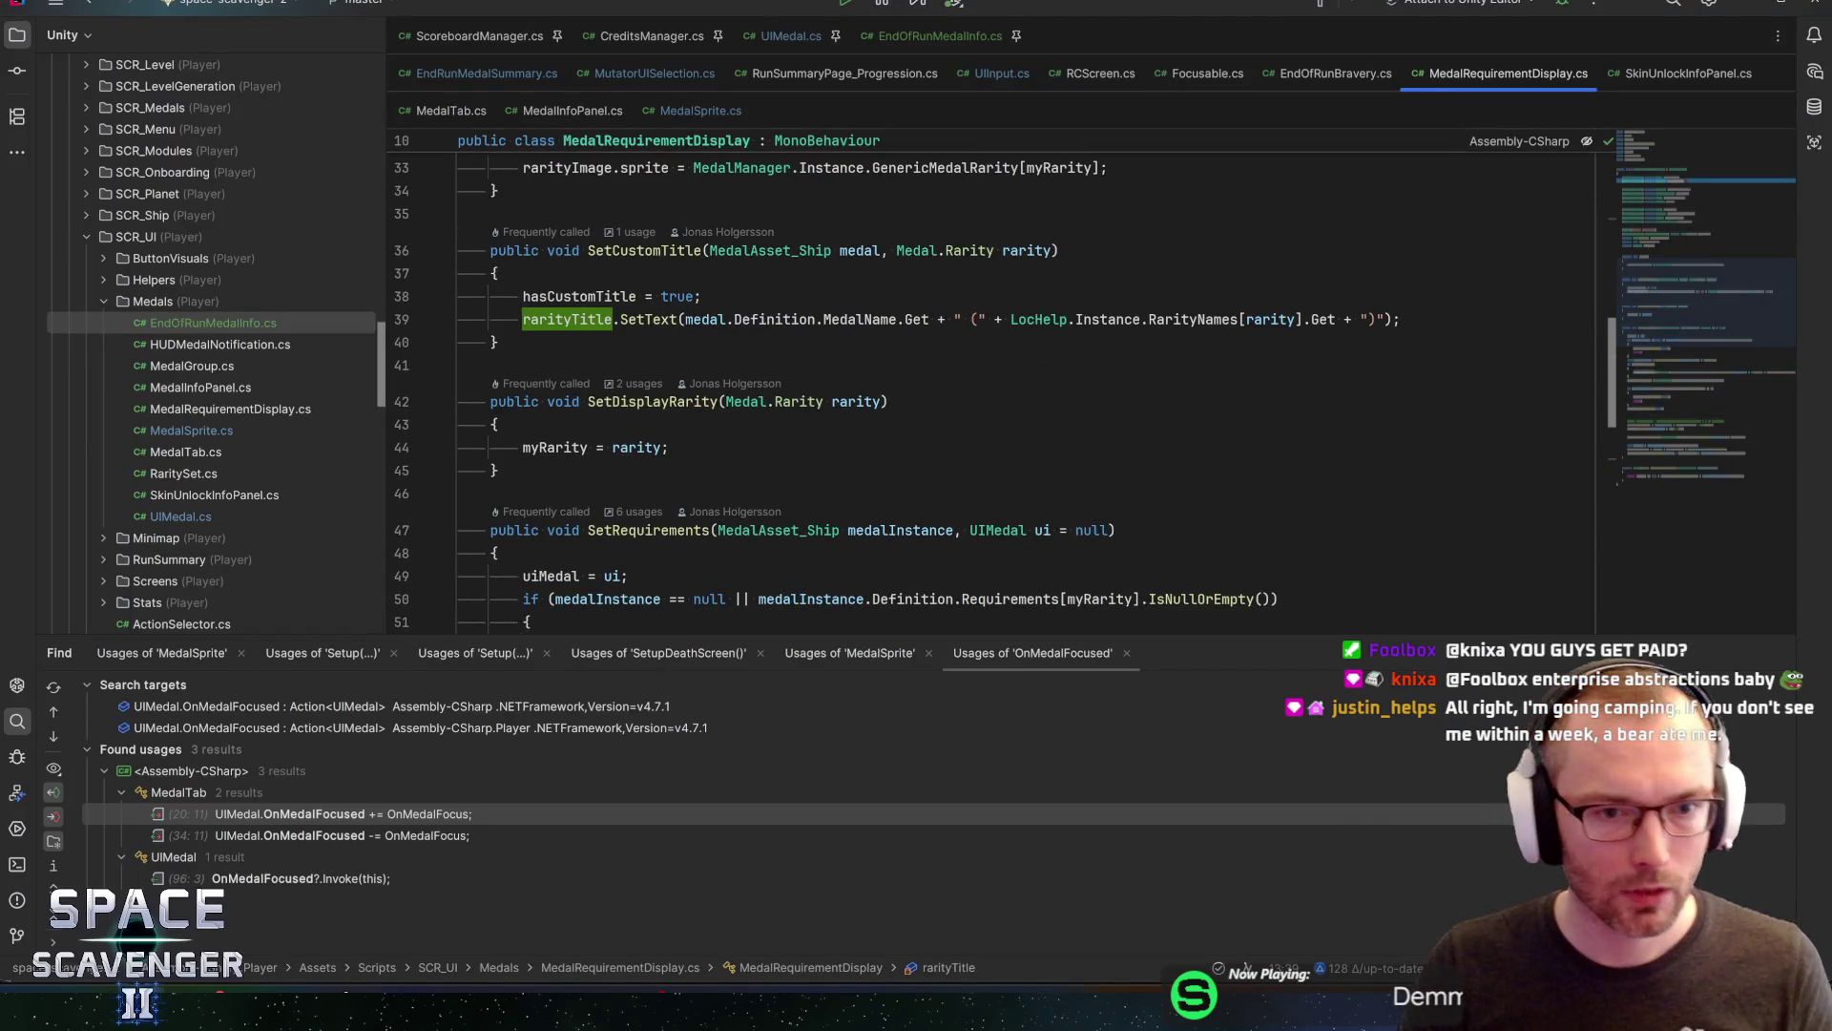
click(649, 401)
scroll(649, 401, down, 4)
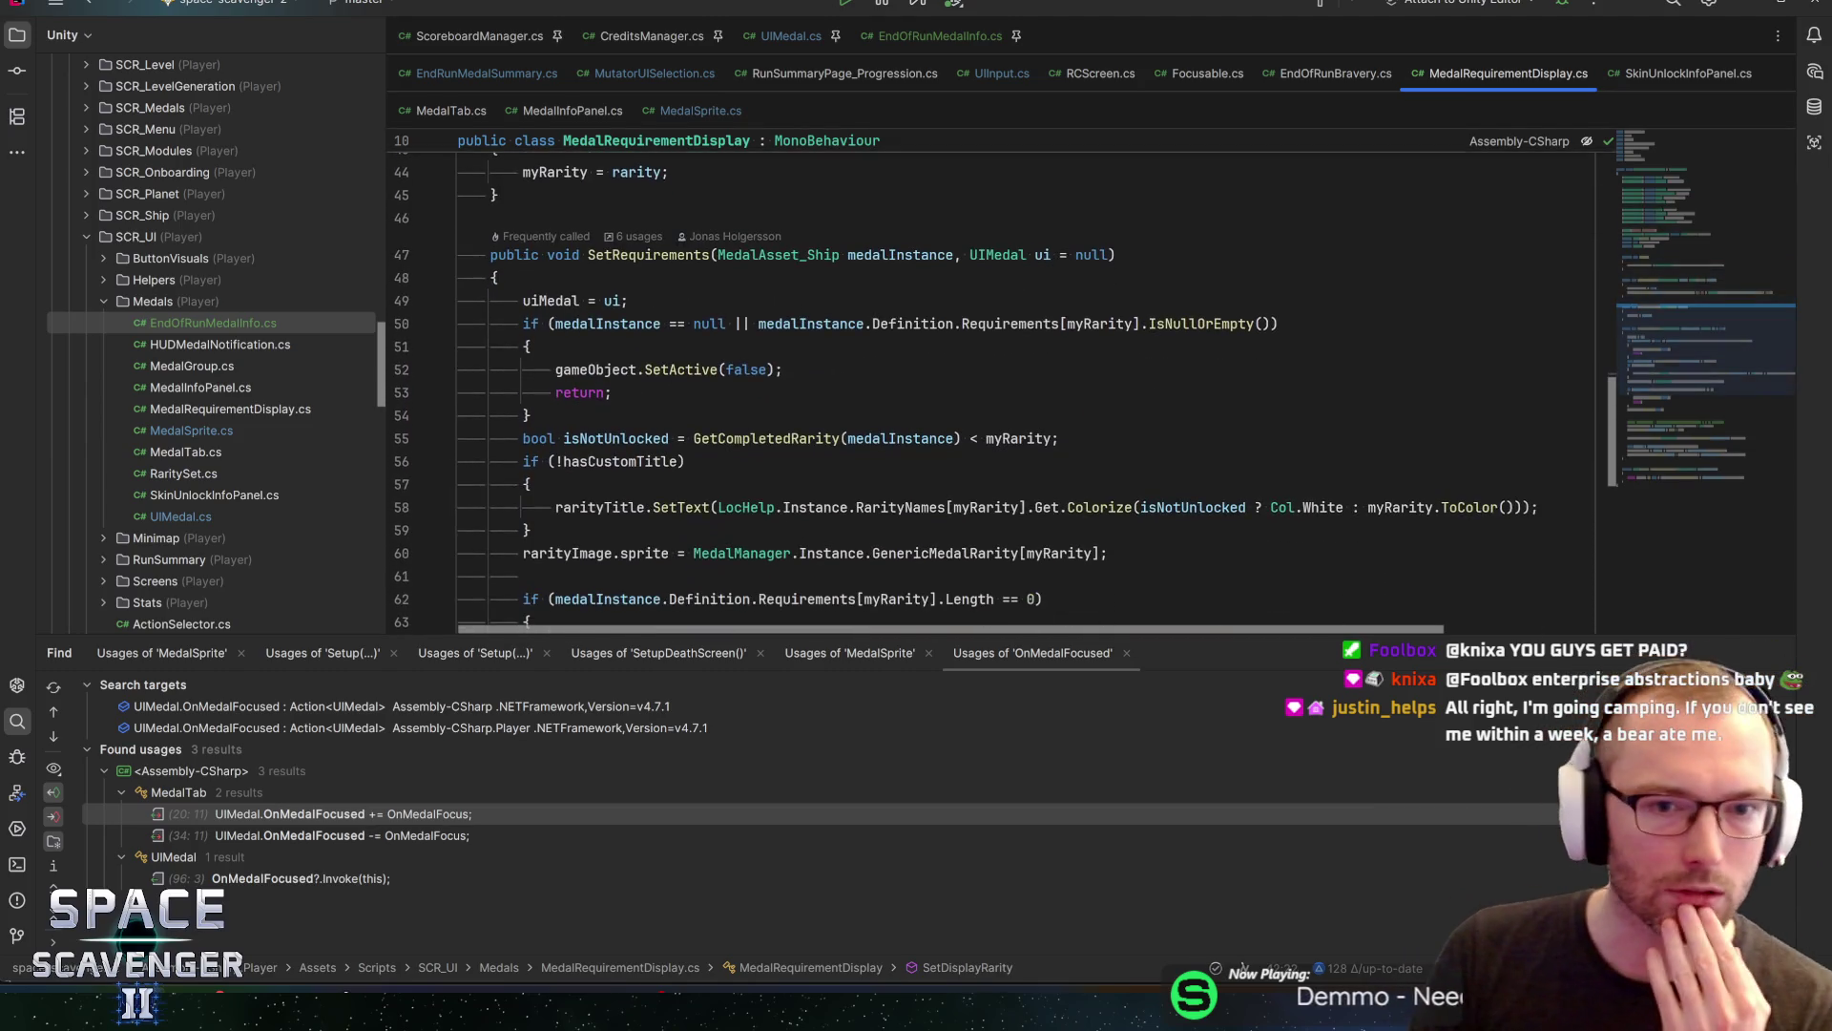
Inspect SetRequirements, highlighting medalInstance and uiMedal uses, then return to the file's top
click(628, 255)
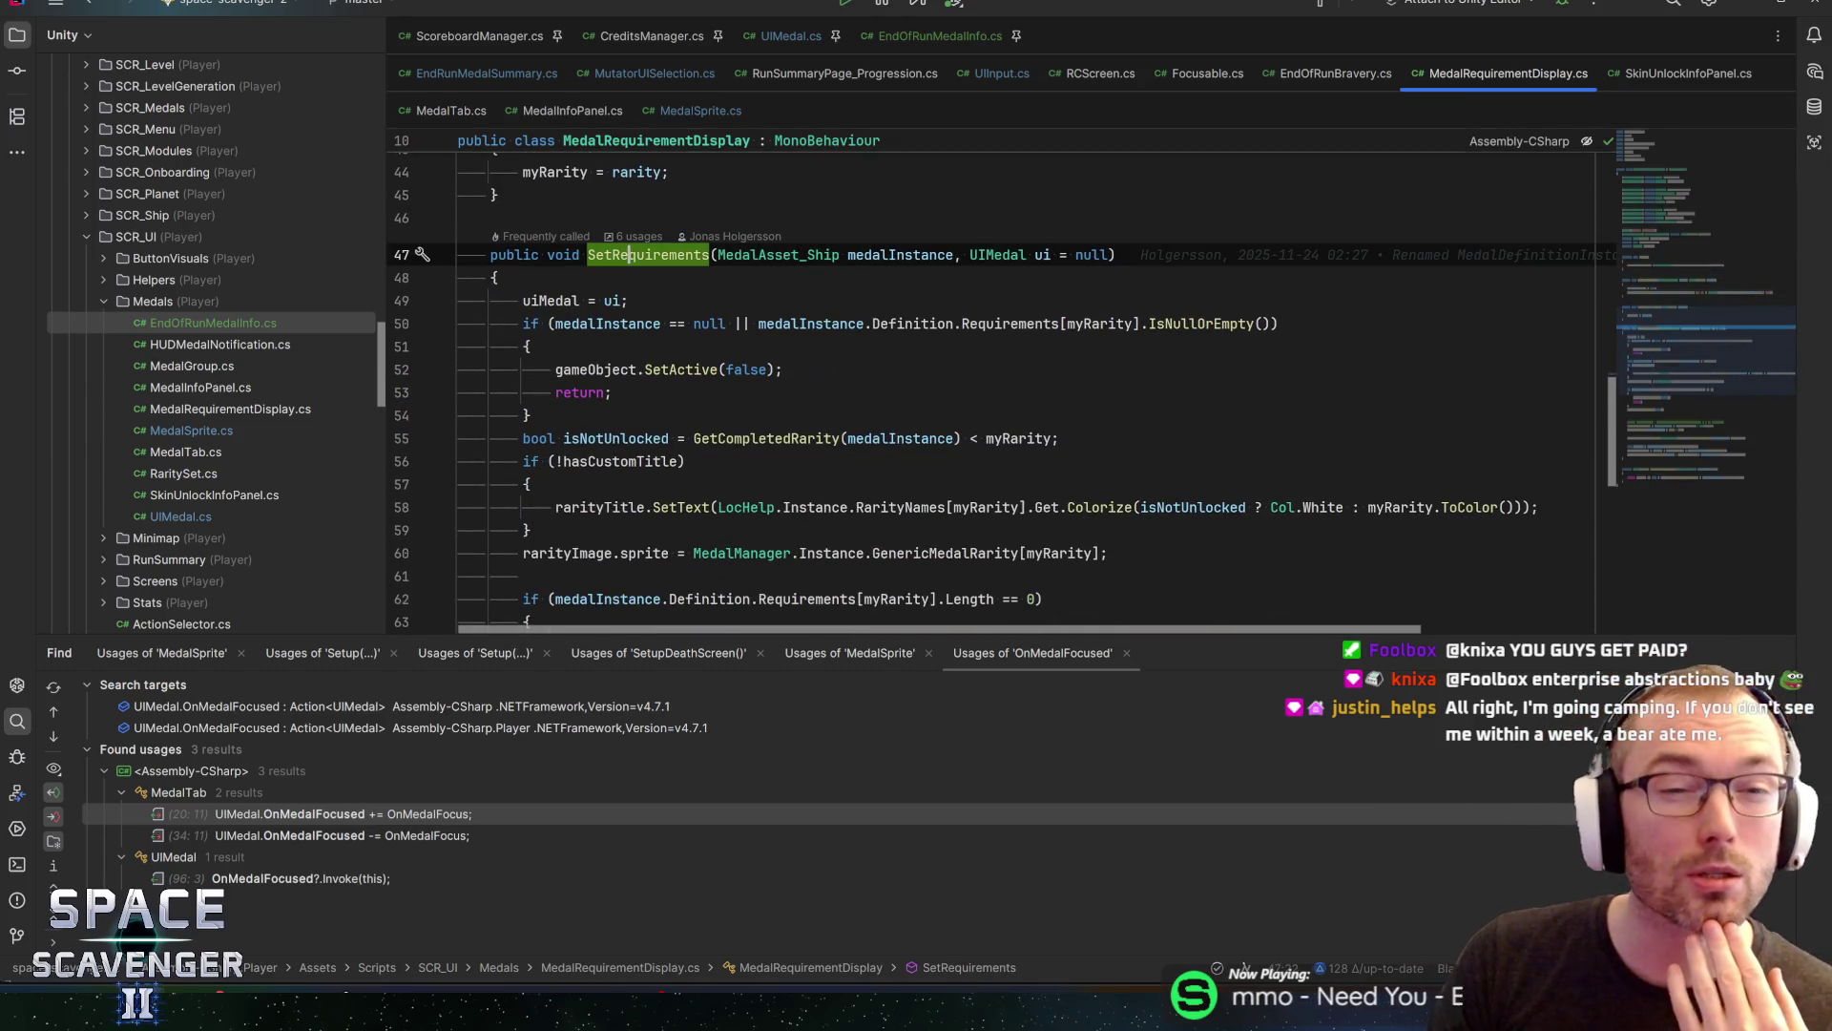
click(882, 254)
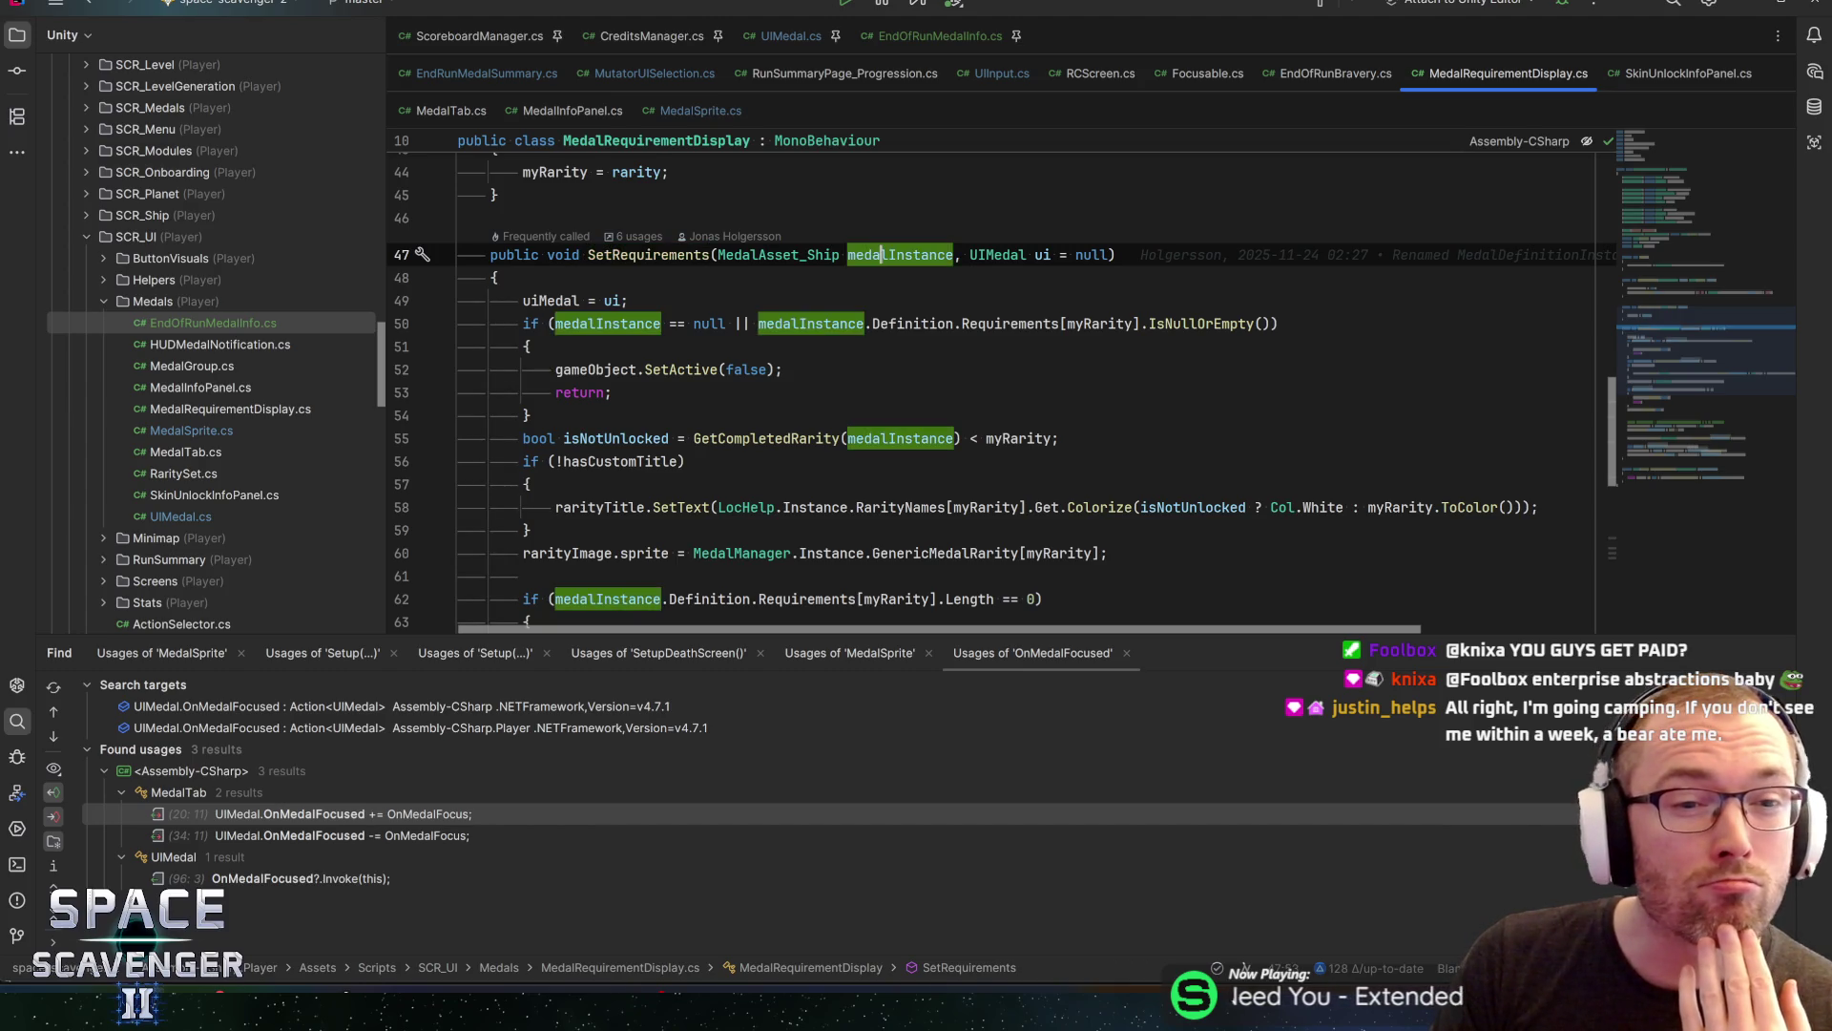
click(550, 301)
scroll(551, 301, down, 1)
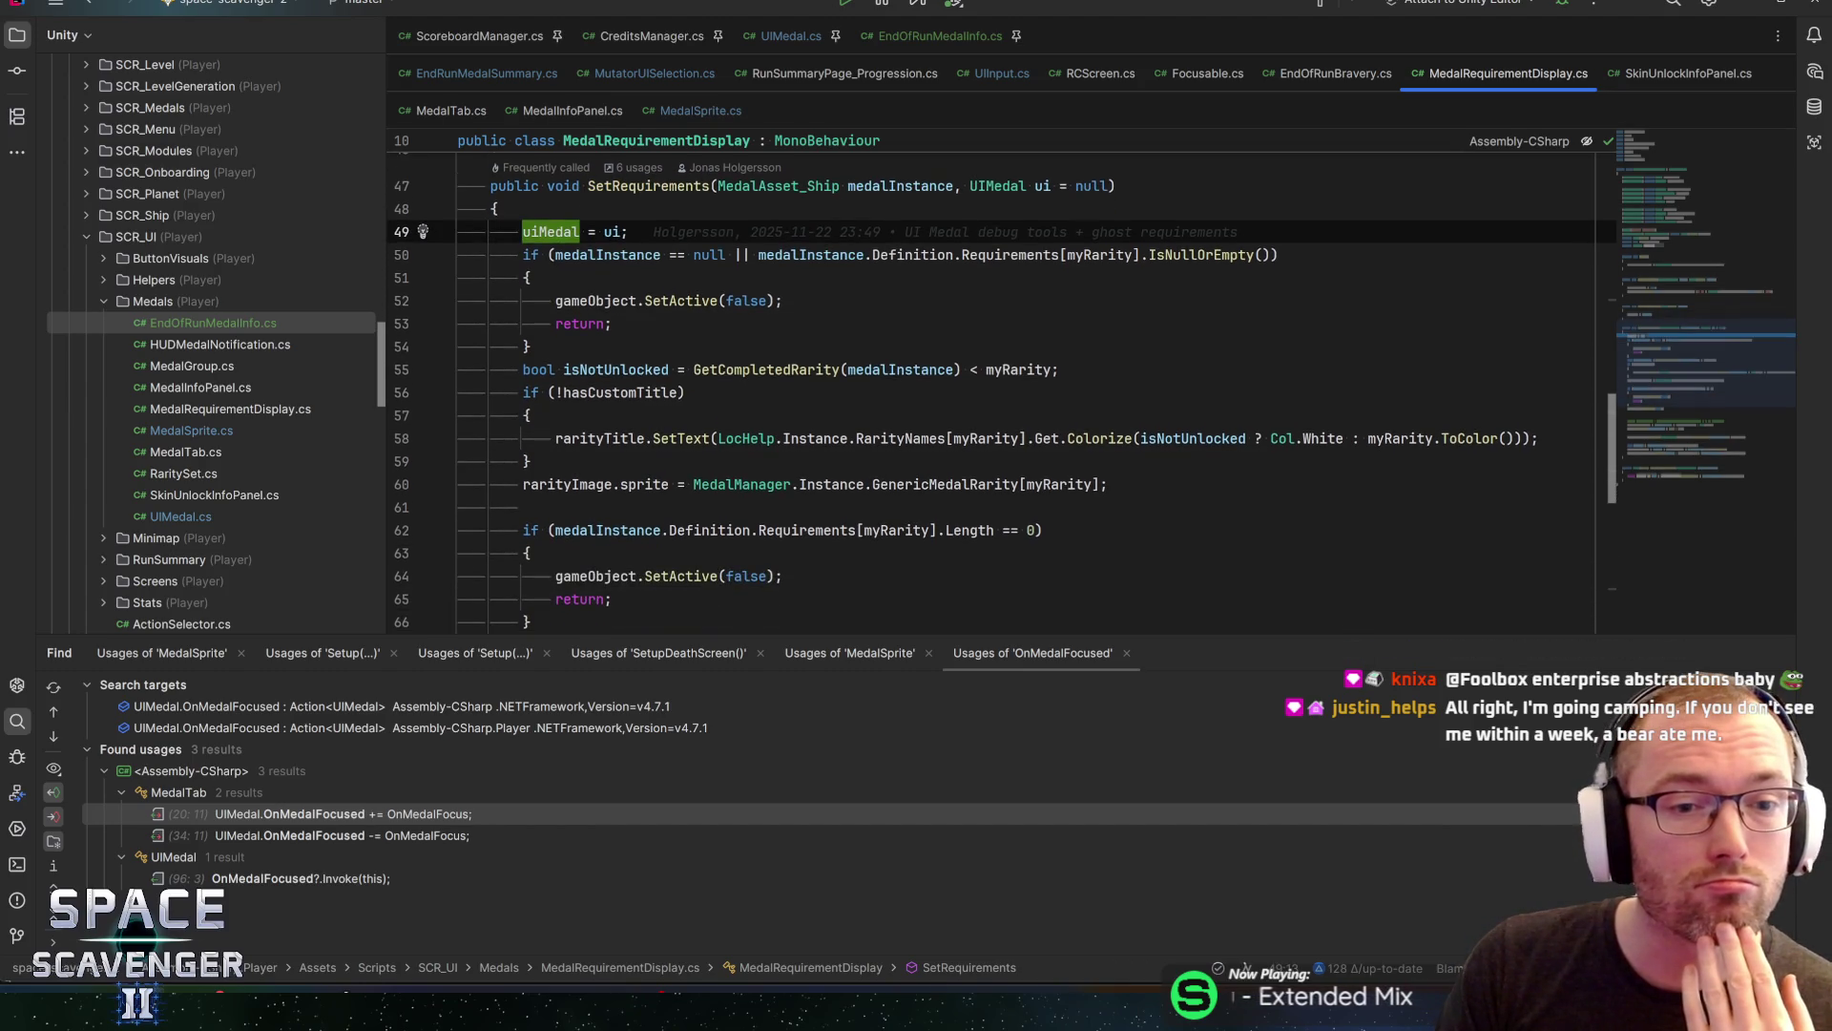
mouse_move(592, 441)
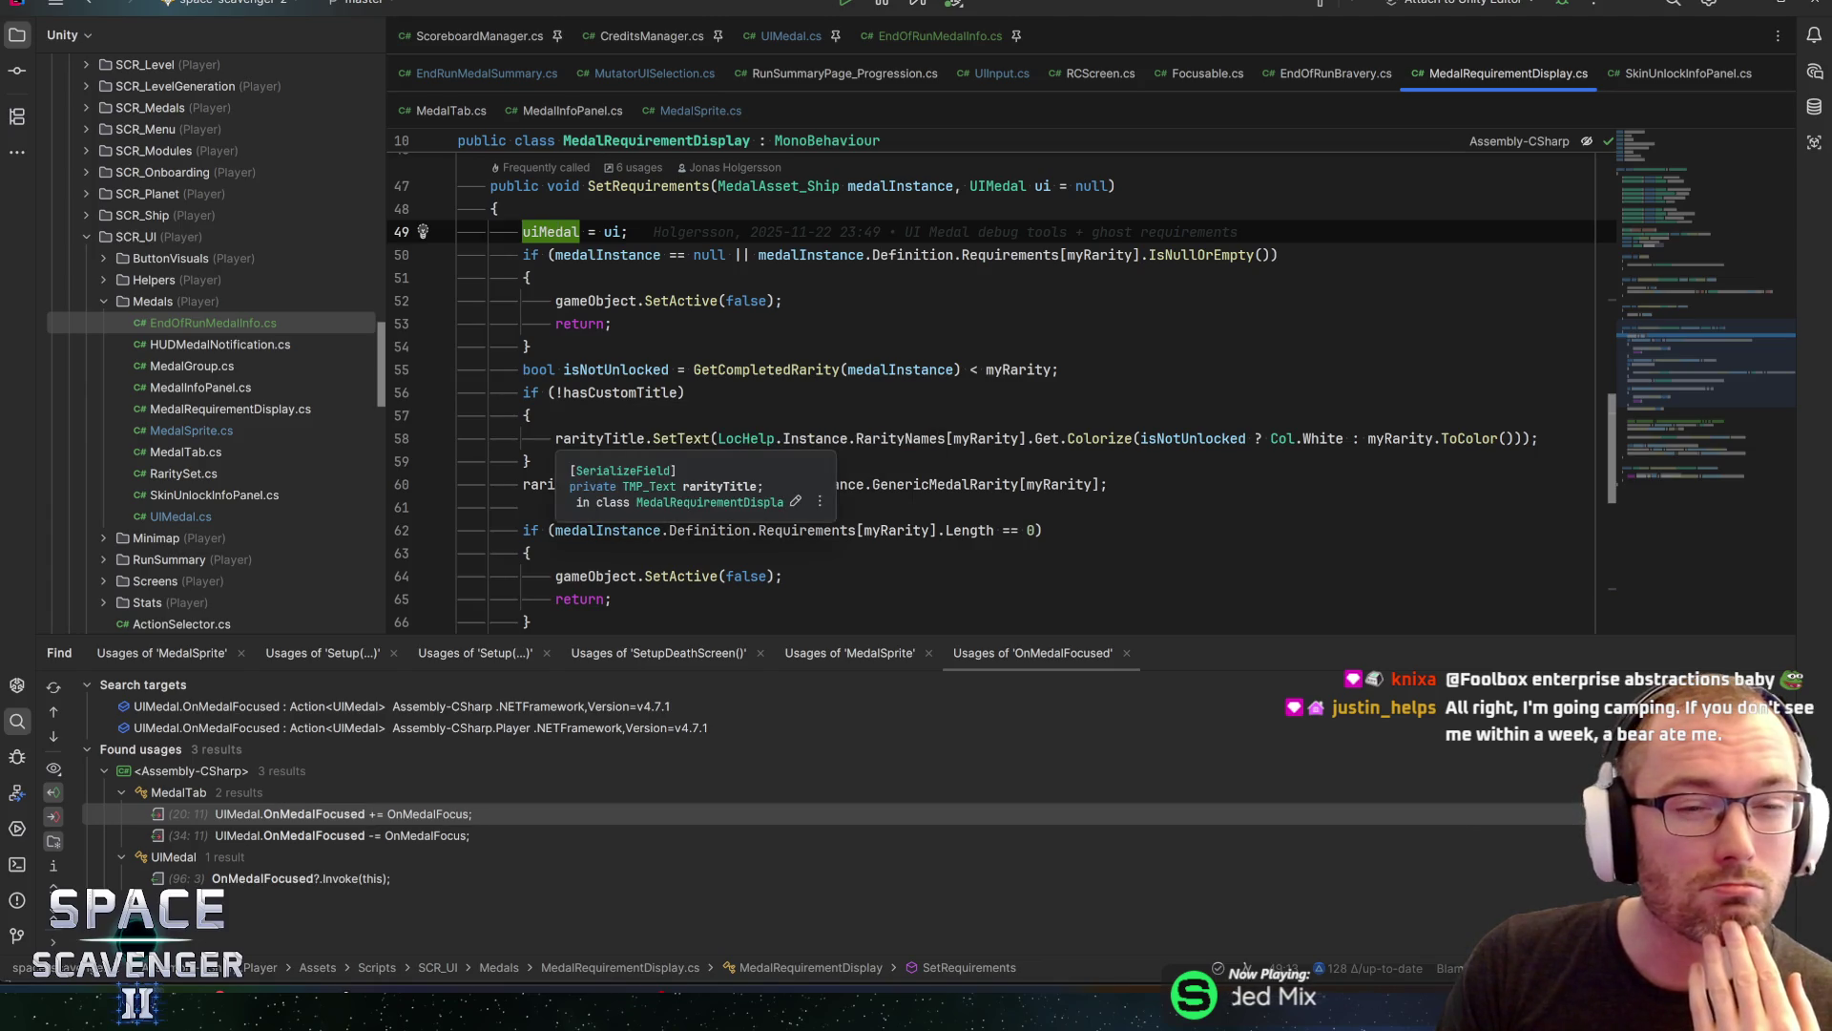
click(1675, 192)
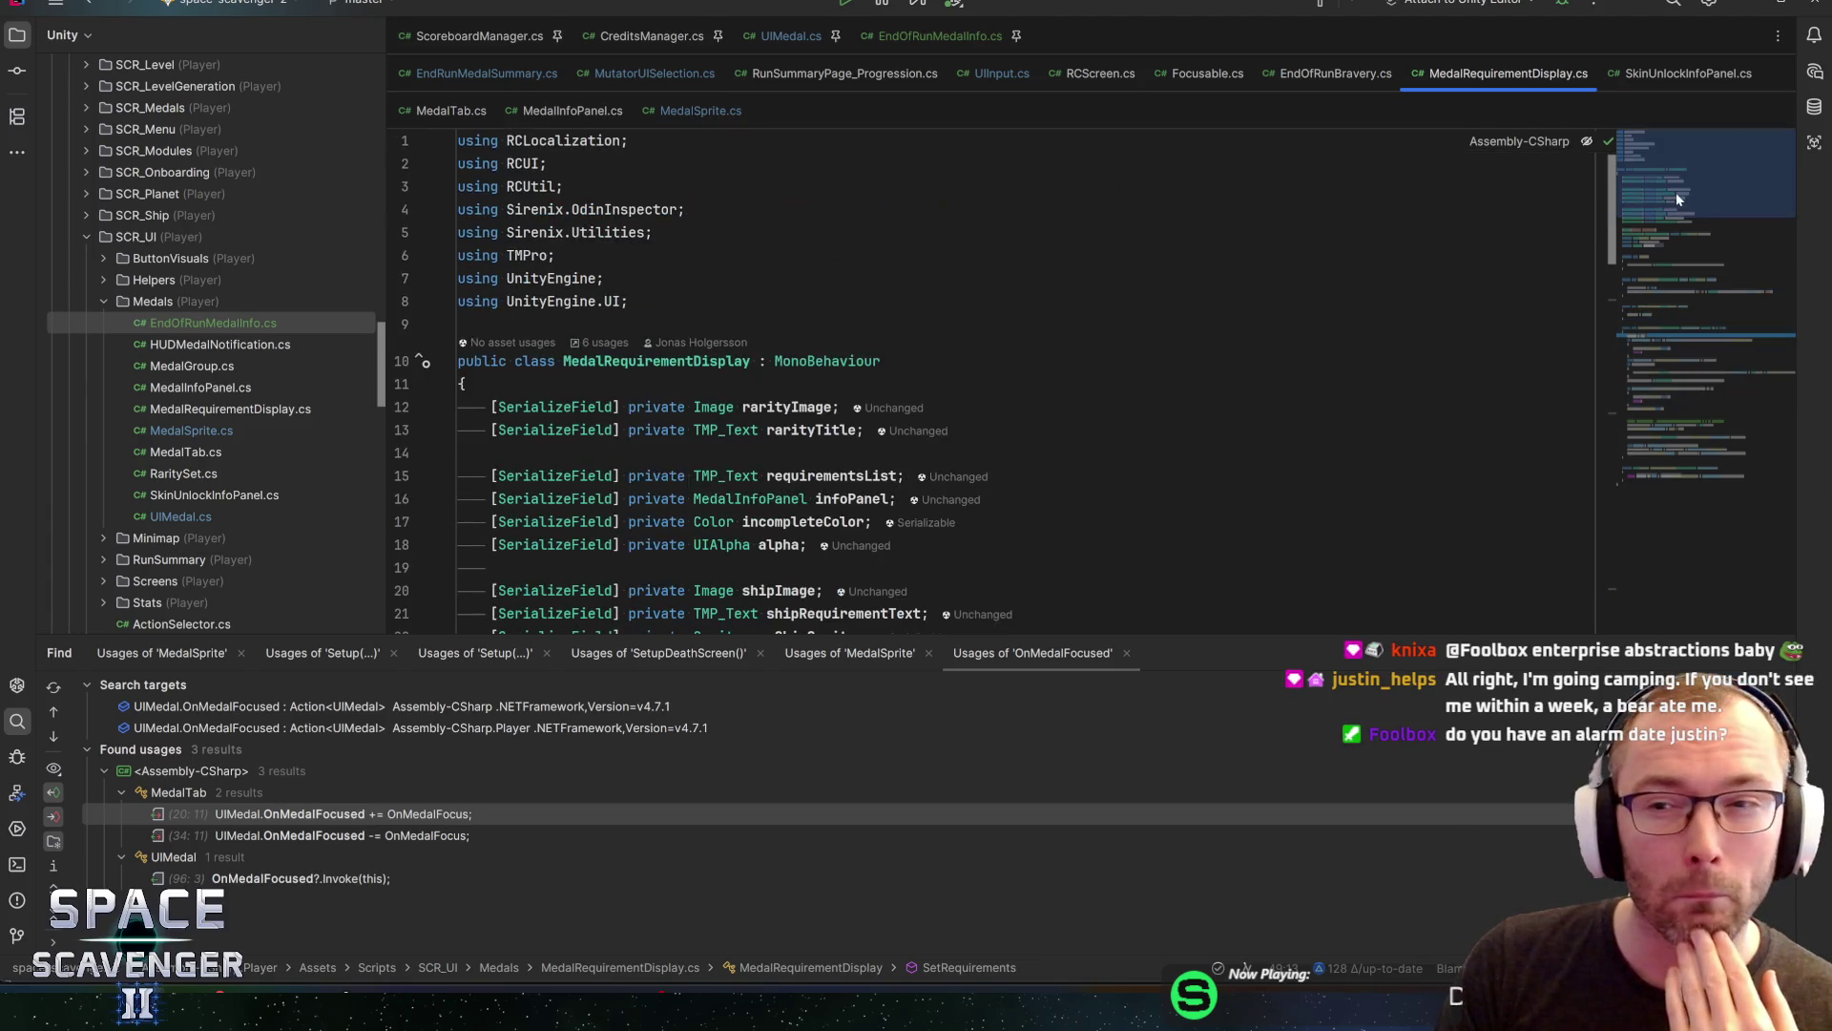
scroll(753, 376, down, 1)
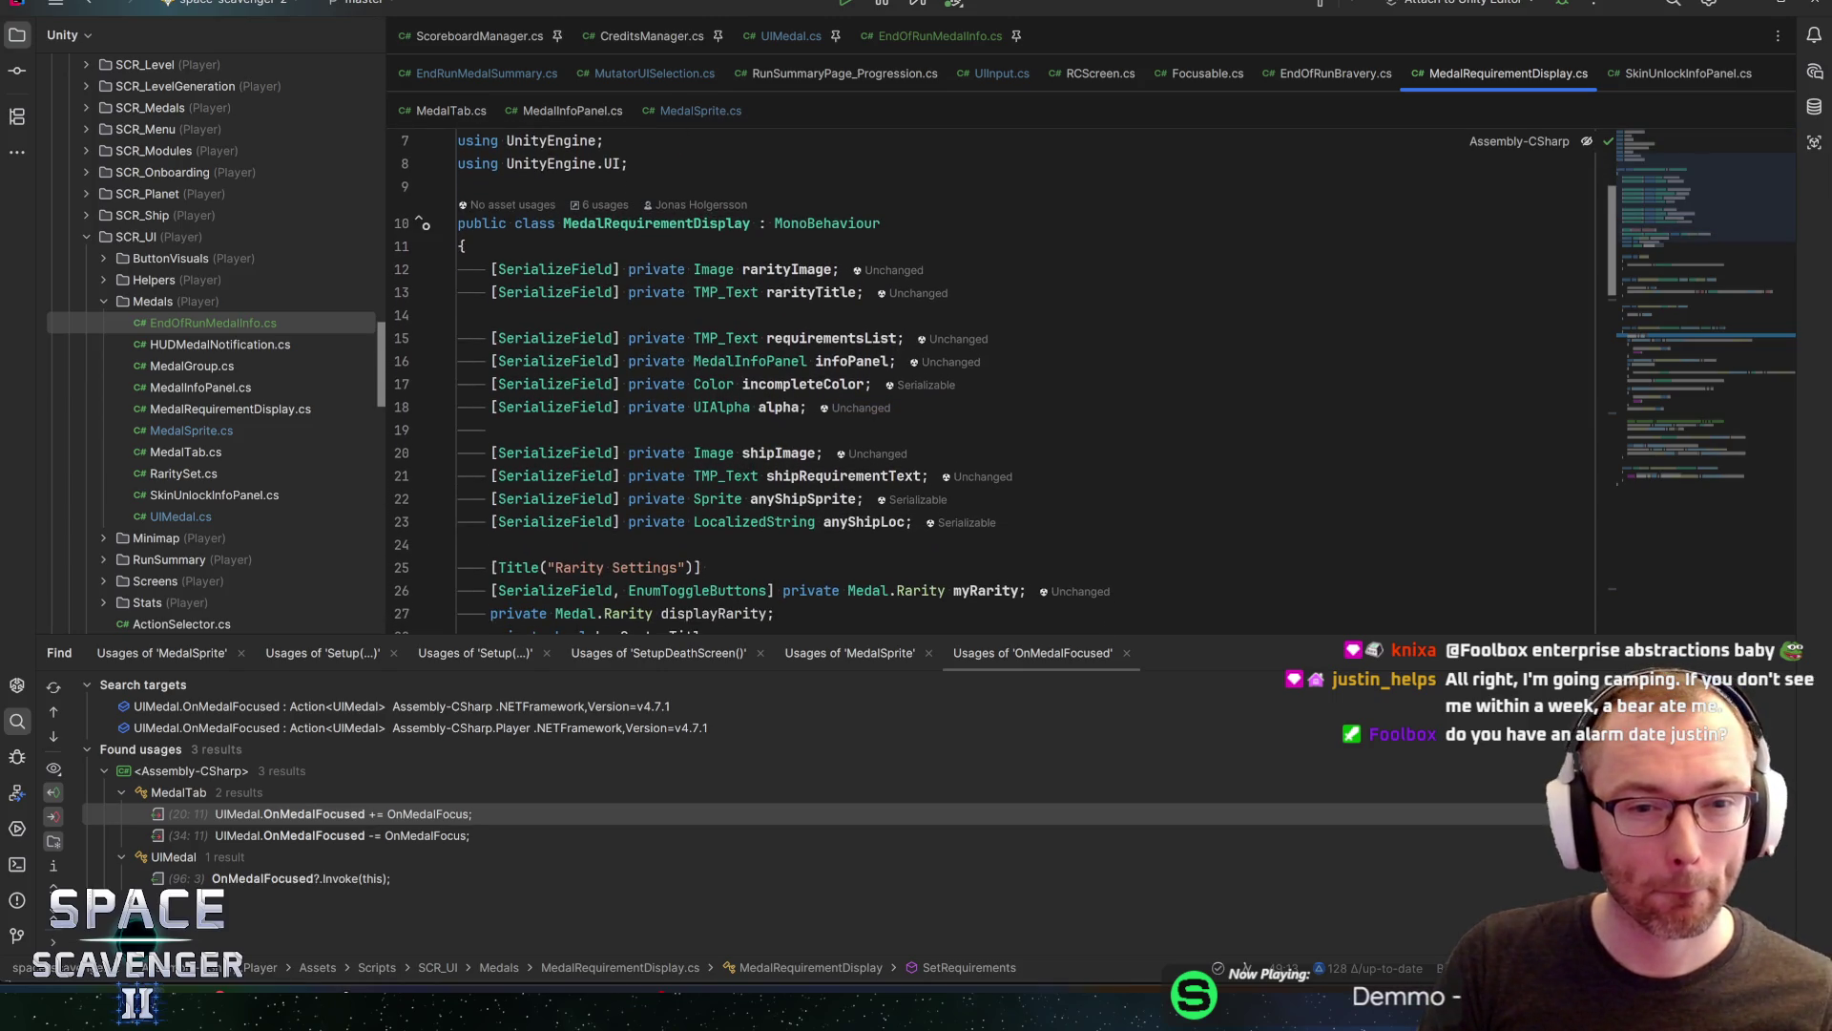
Find the infoPanel field and delete its line 16 declaration with Ctrl+Y
click(849, 361)
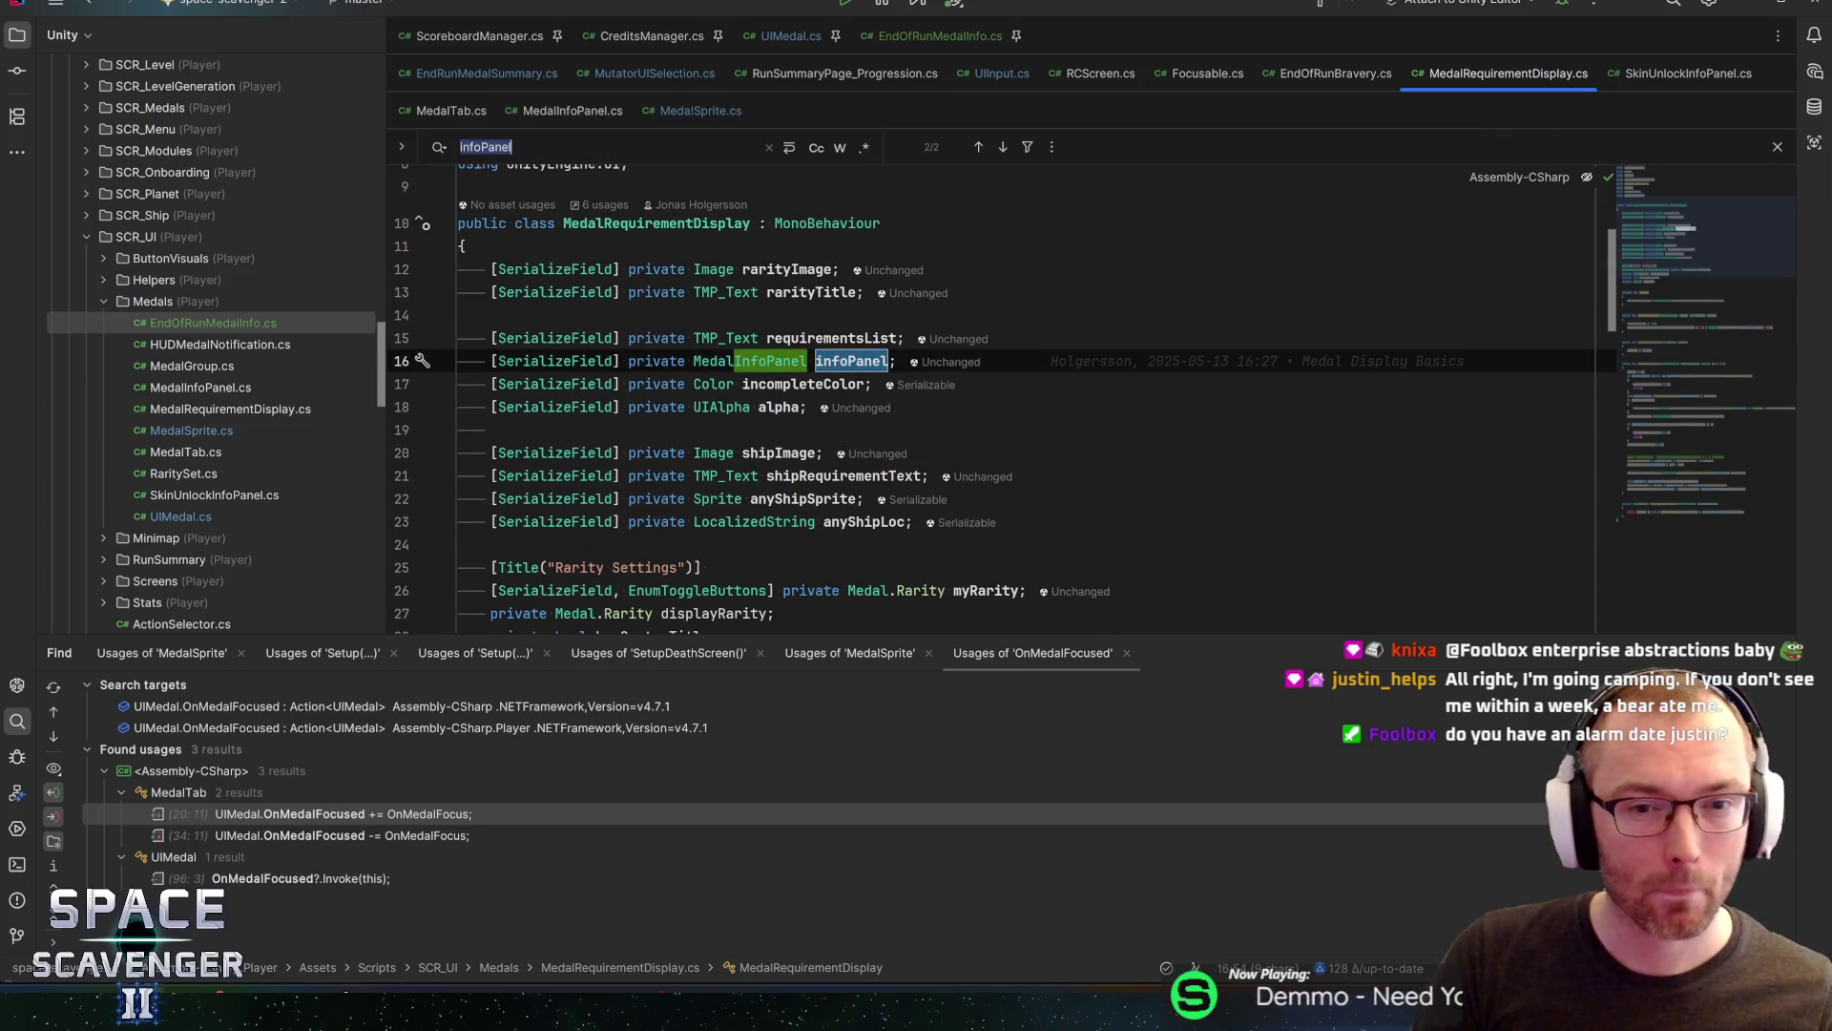
key(ctrl+f)
key(Return)
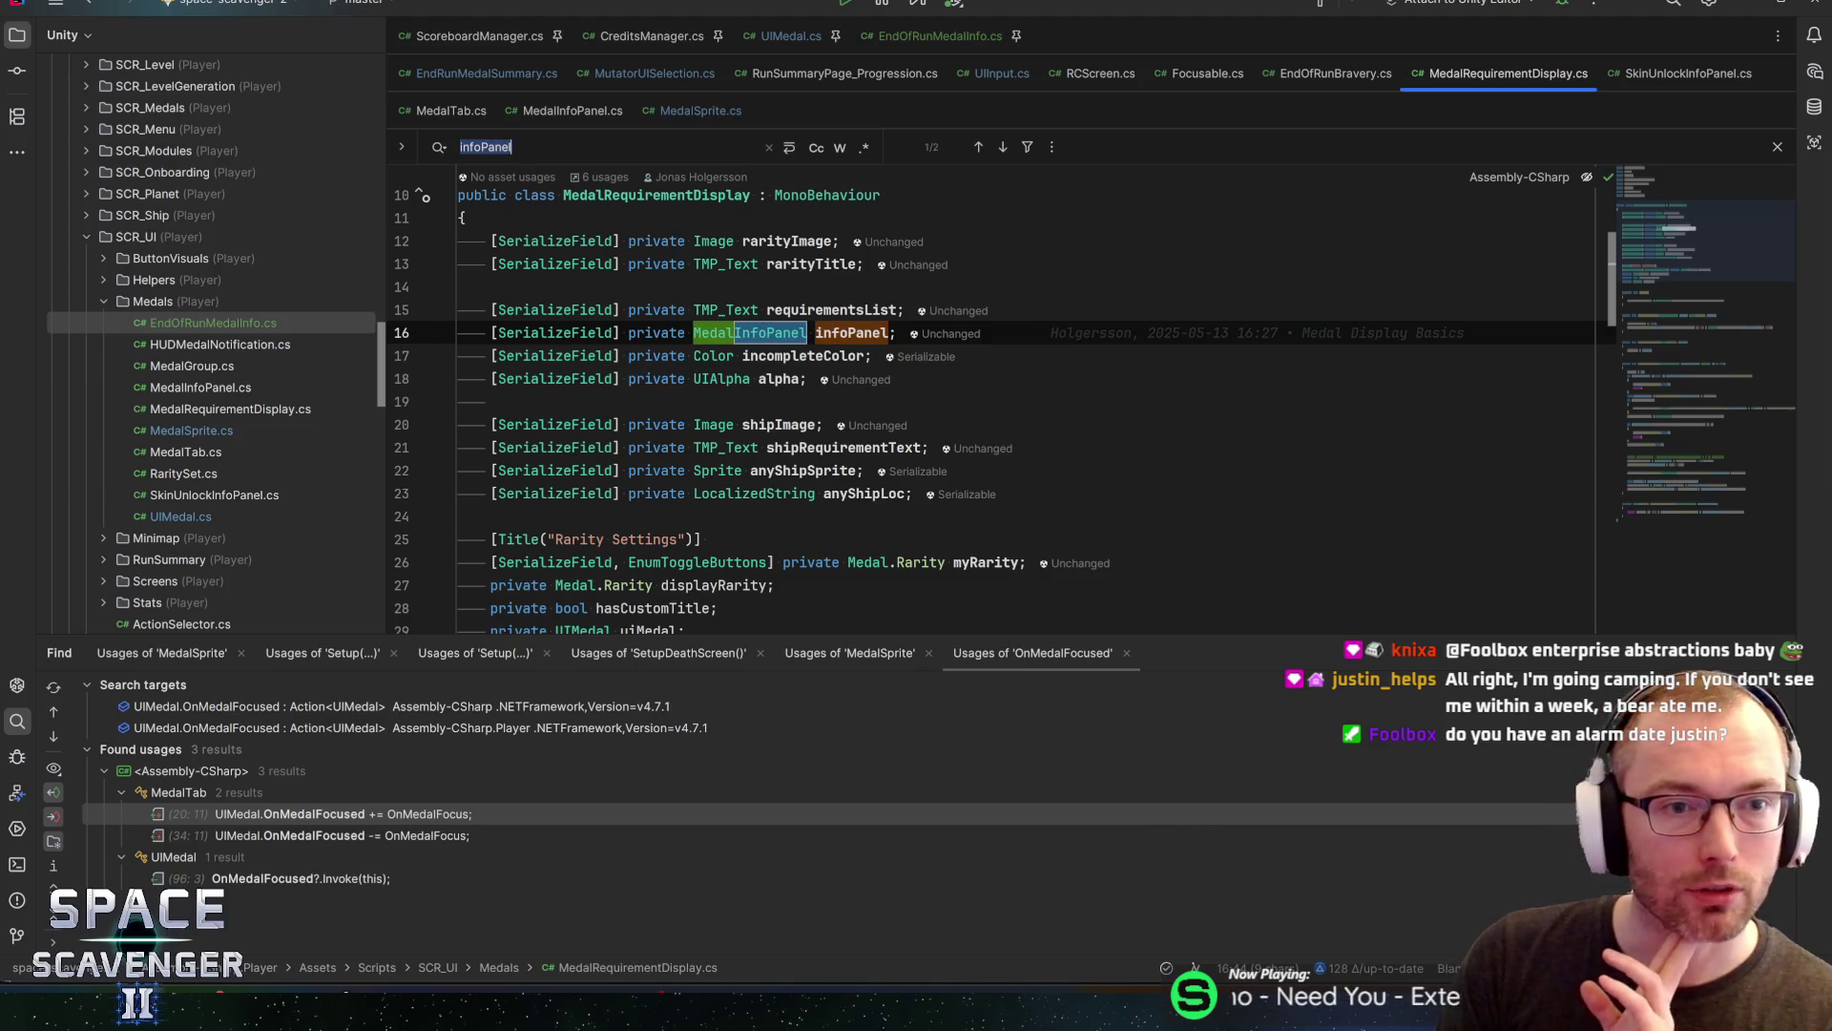
key(Escape)
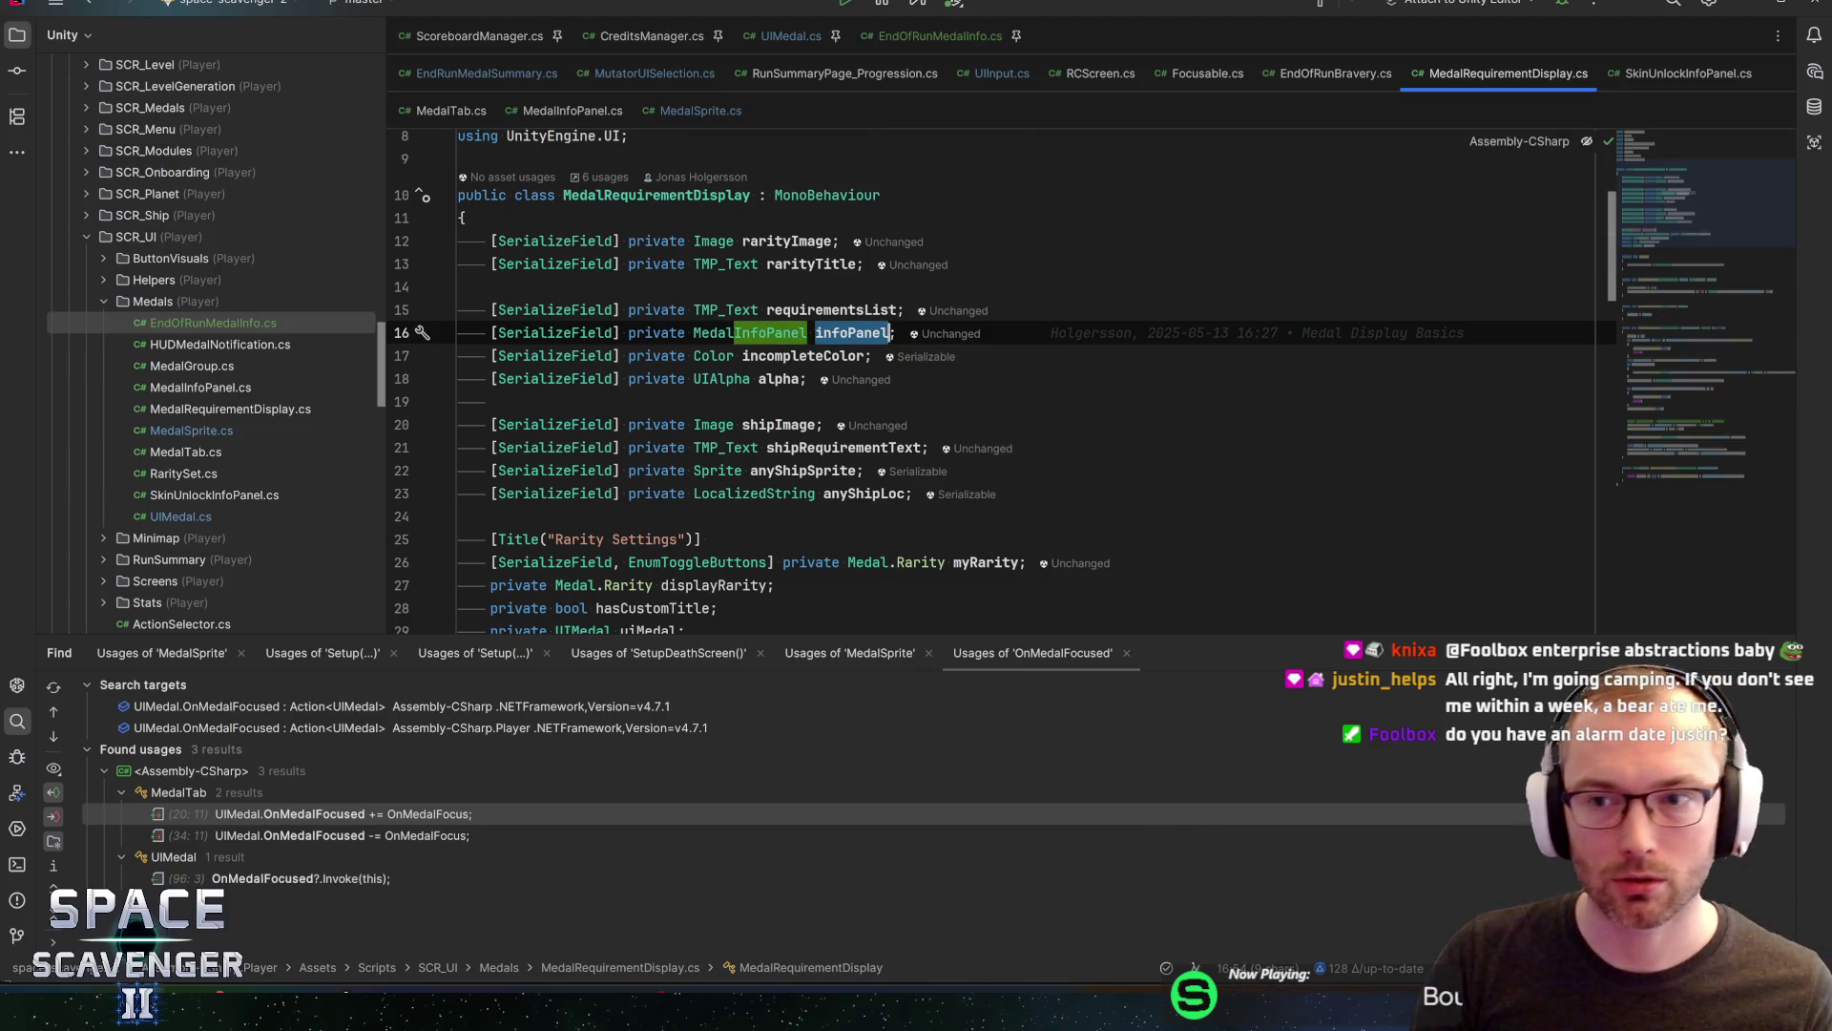
click(845, 336)
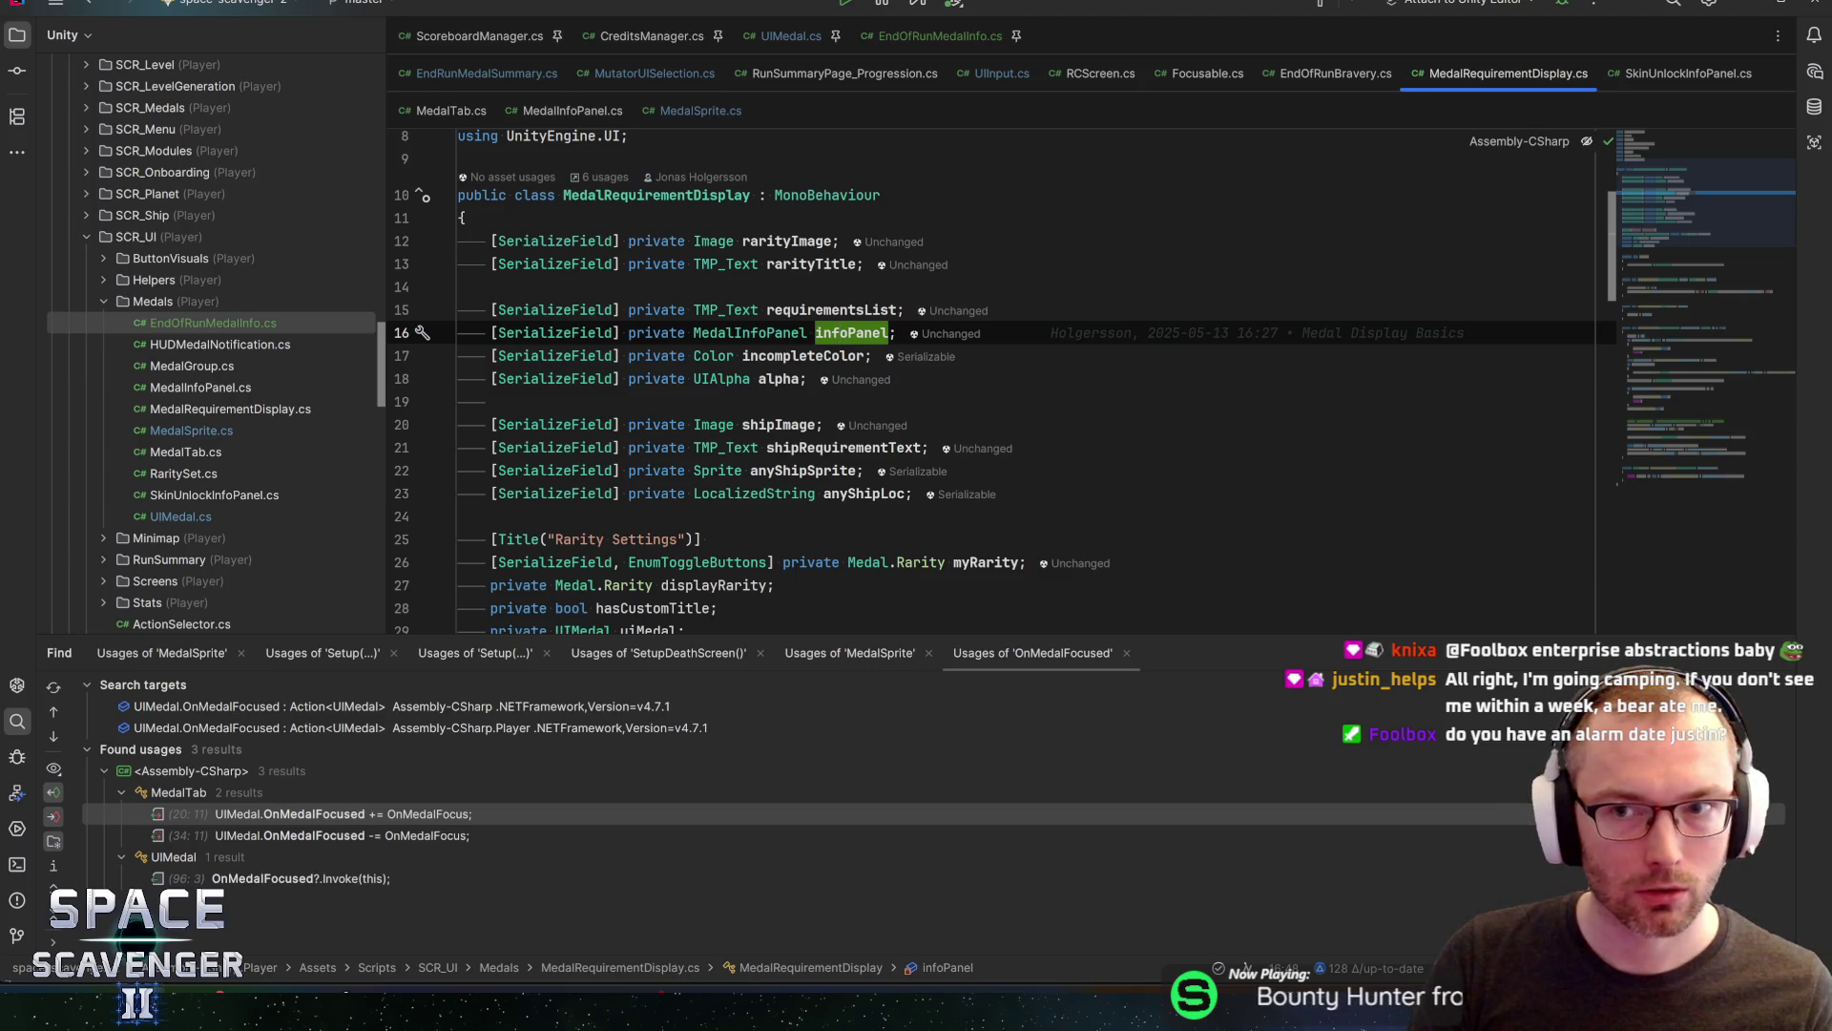
key(ctrl+f)
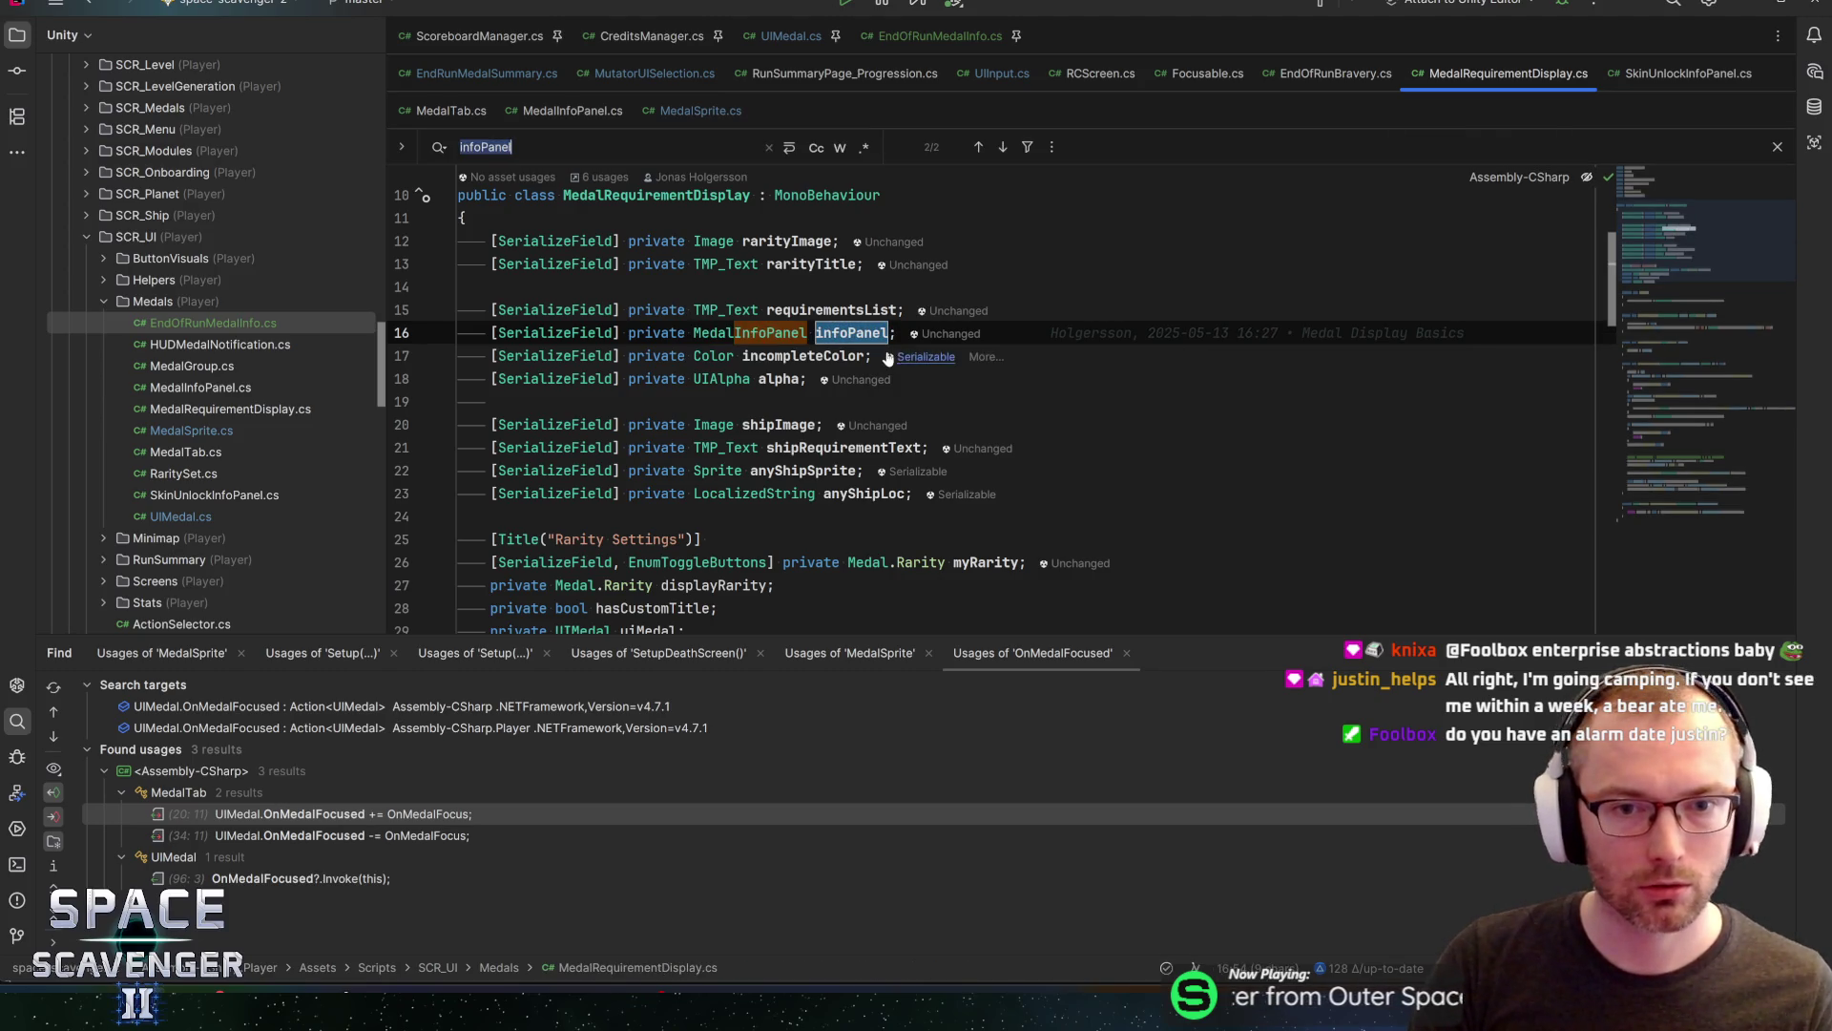
click(830, 332)
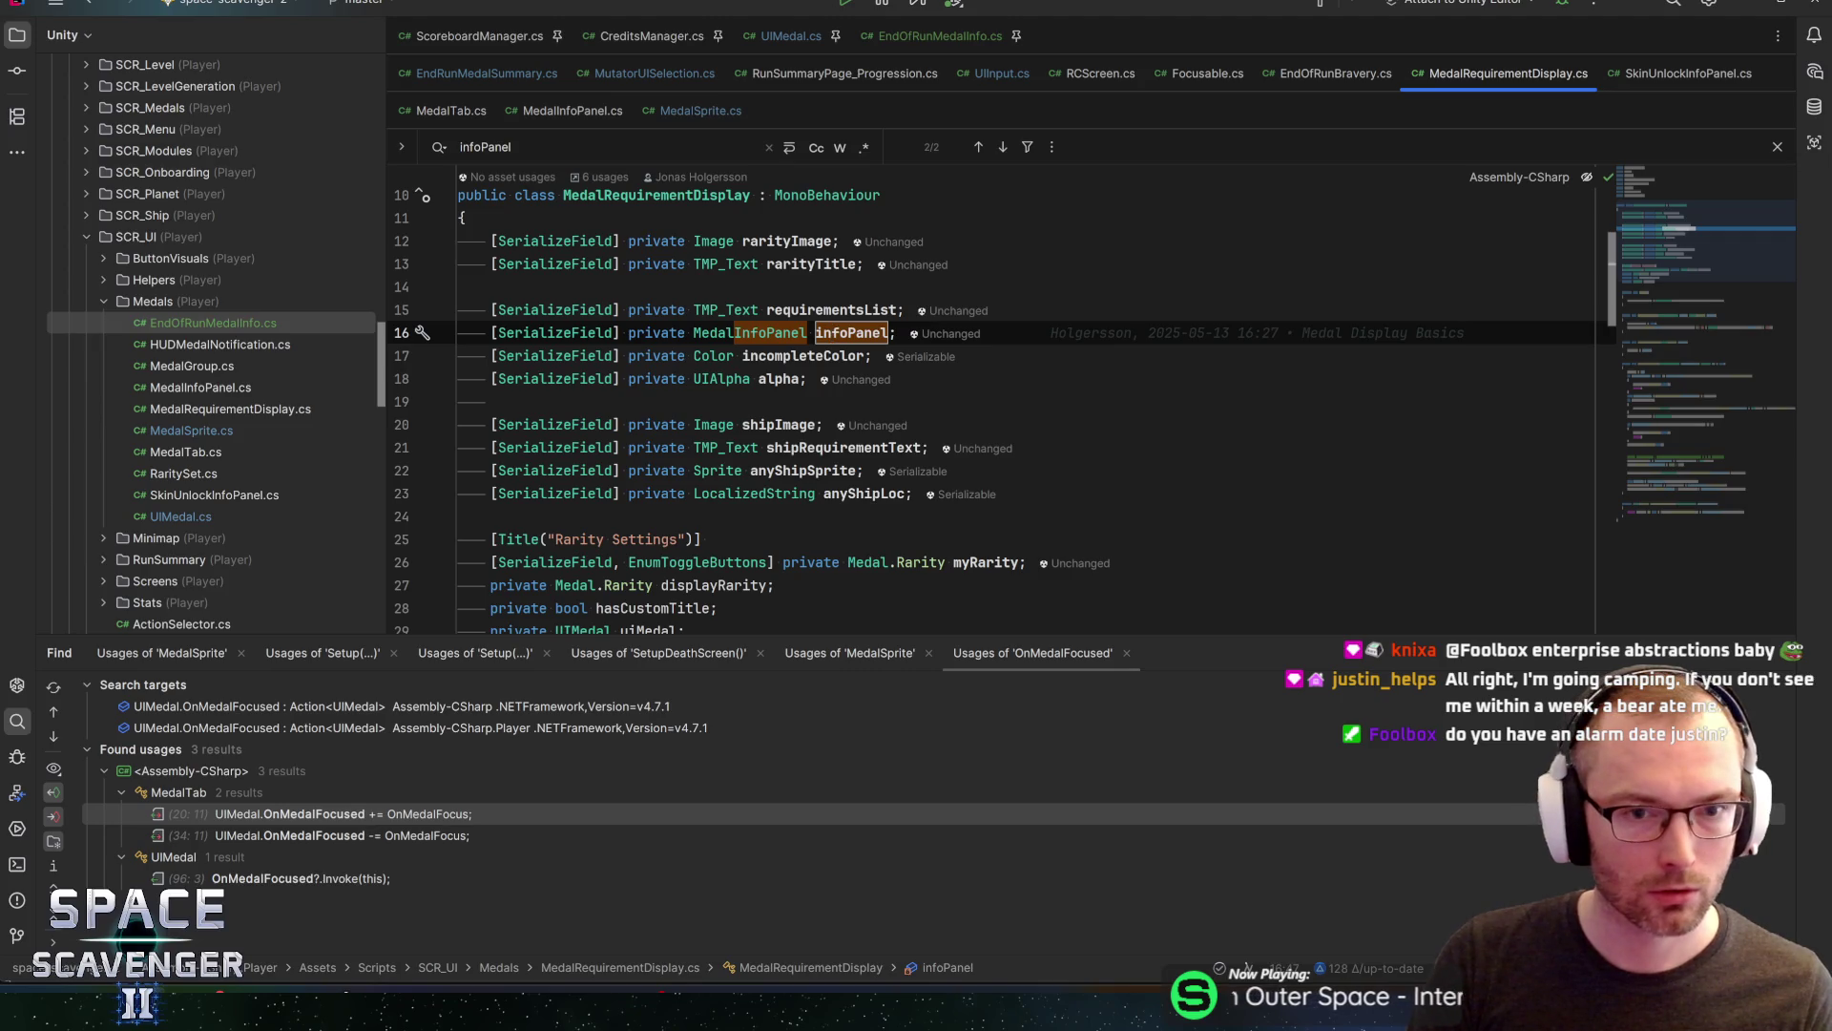
key(ctrl+y)
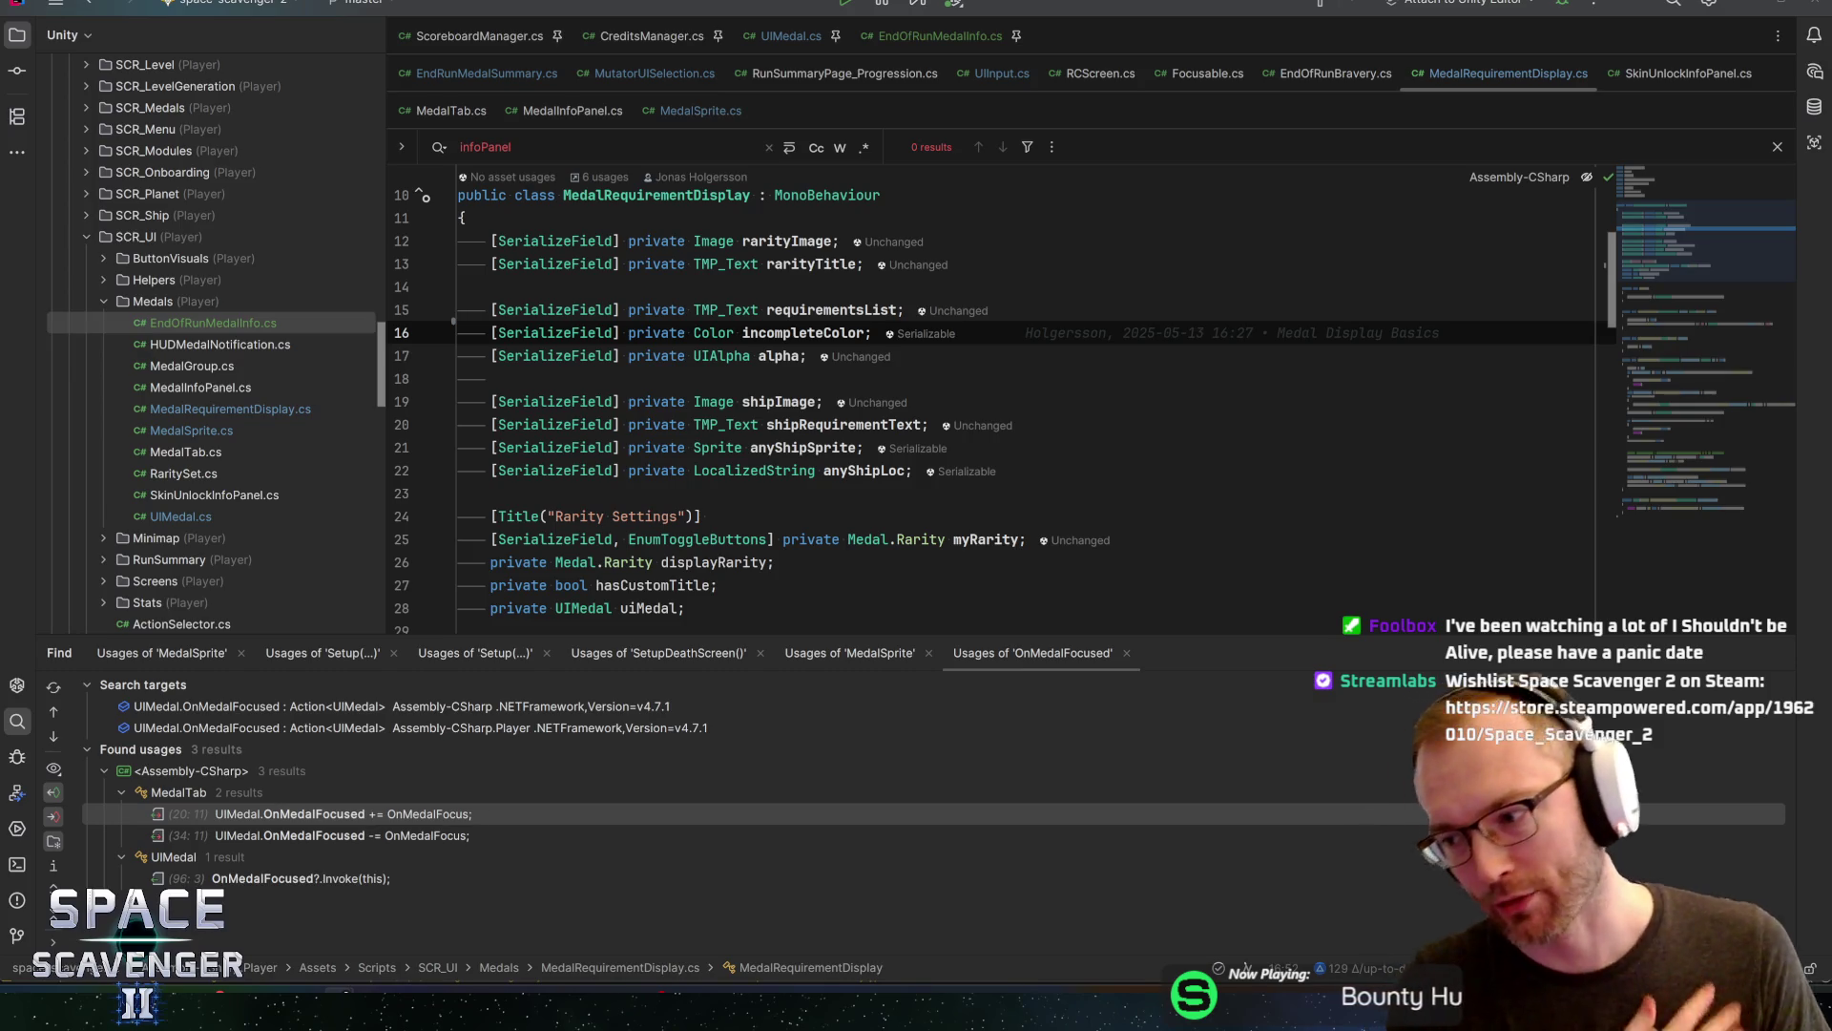
click(774, 563)
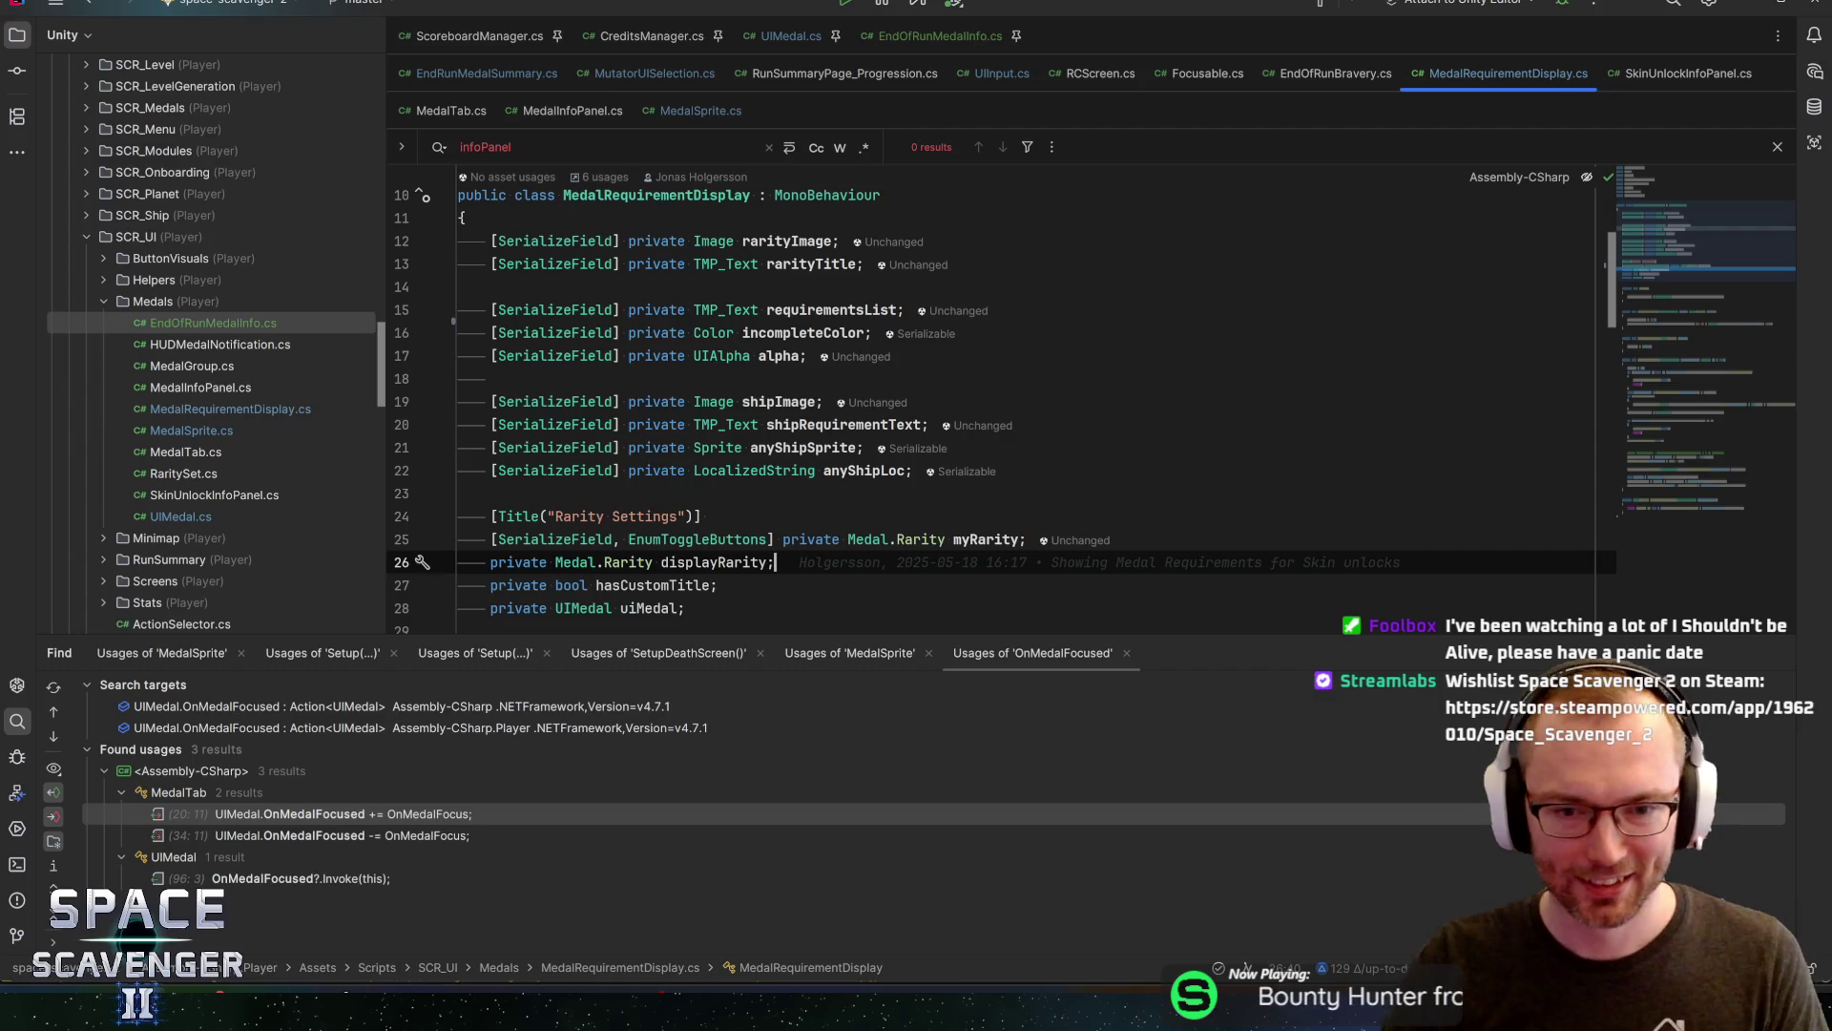
Step through the rarity settings fields around the myRarity line
scroll(774, 562, down, 1)
key(Down)
key(Down)
key(Up)
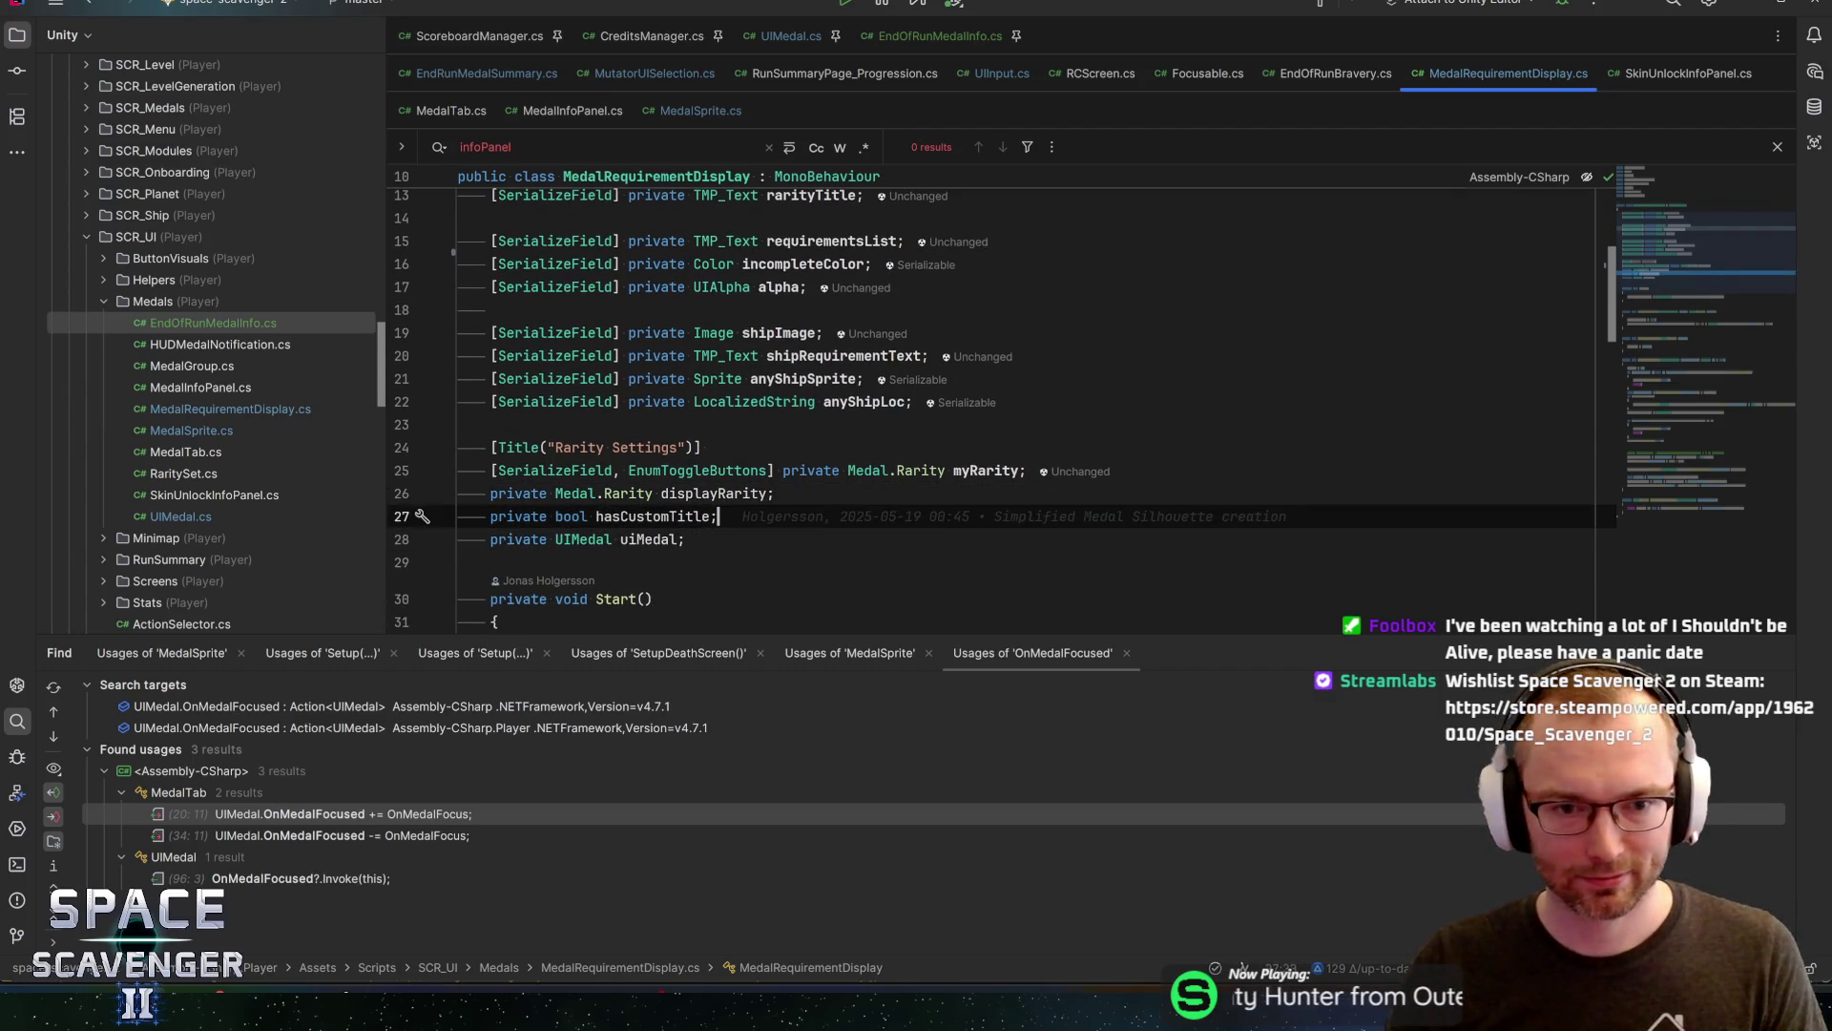
key(Up)
key(Up)
key(End)
key(Up)
key(Up)
key(Up)
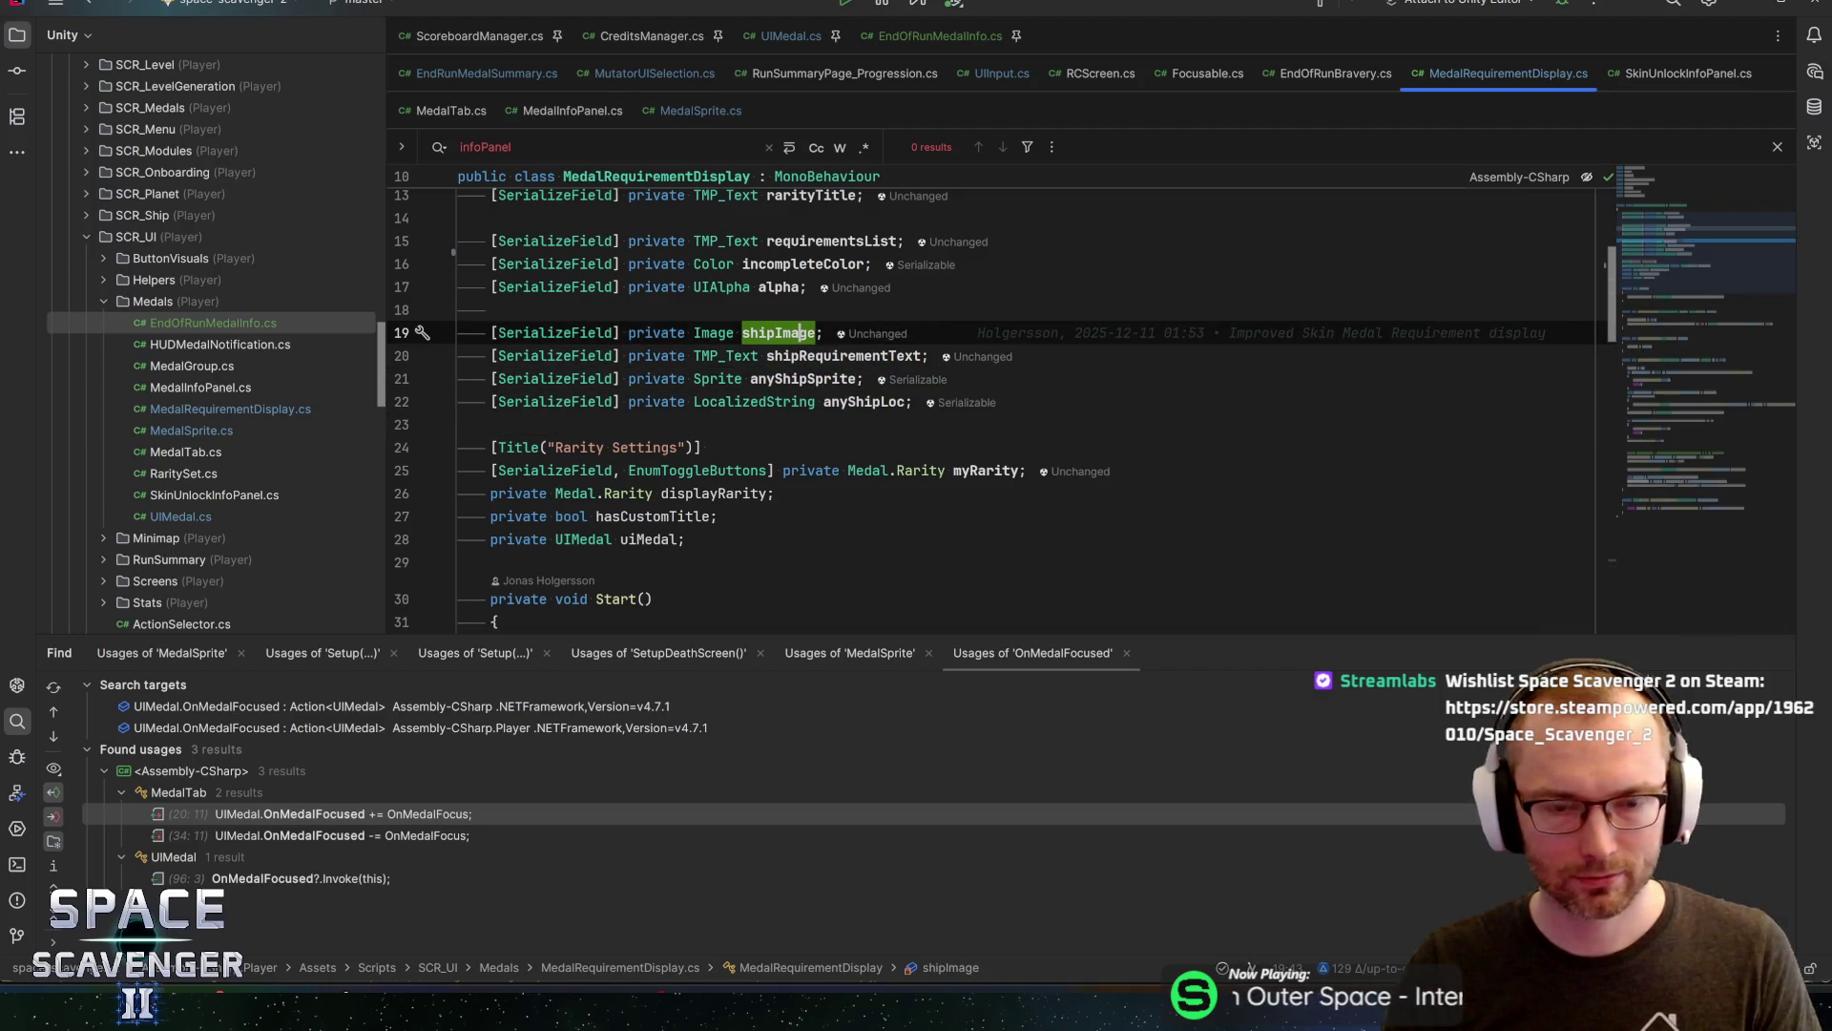
scroll(992, 400, up, 1)
scroll(993, 401, down, 3)
scroll(993, 401, up, 2)
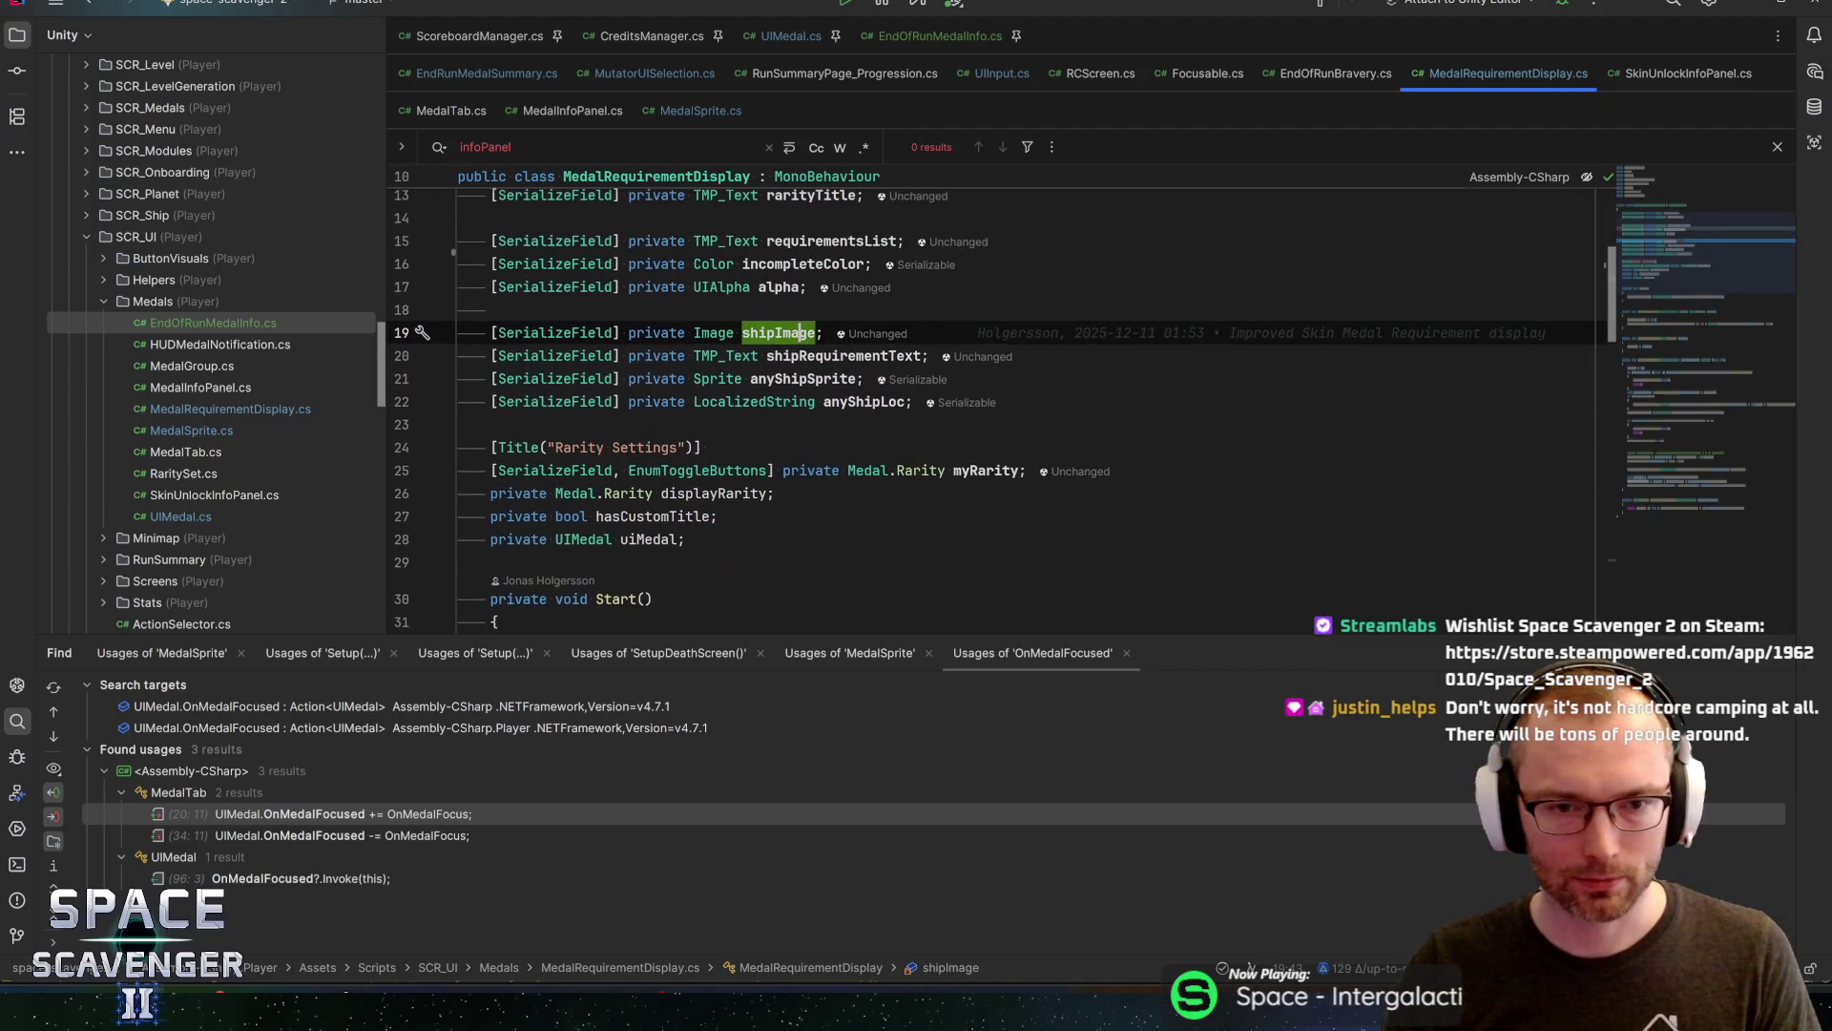
key(Down)
key(Down)
key(Down)
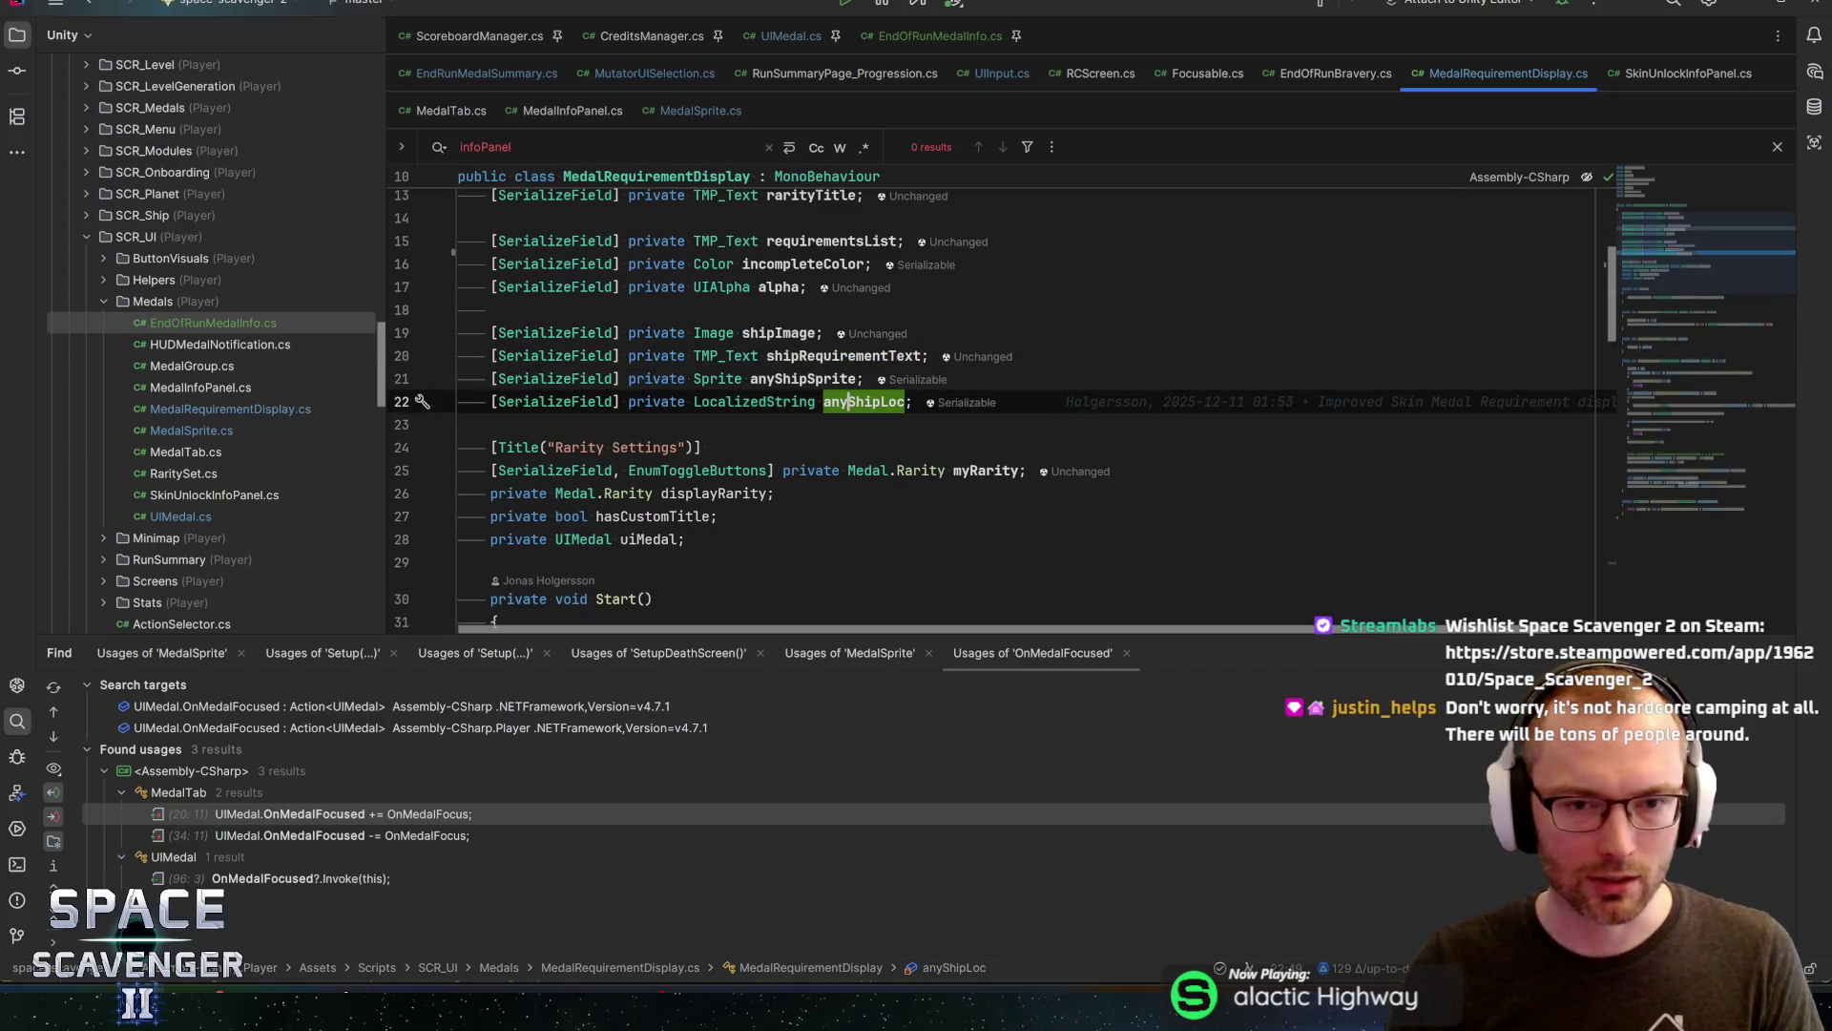
Look at the anyShipSprite and shipRequirementText fields and enlarge the code editor
mouse_move(802, 378)
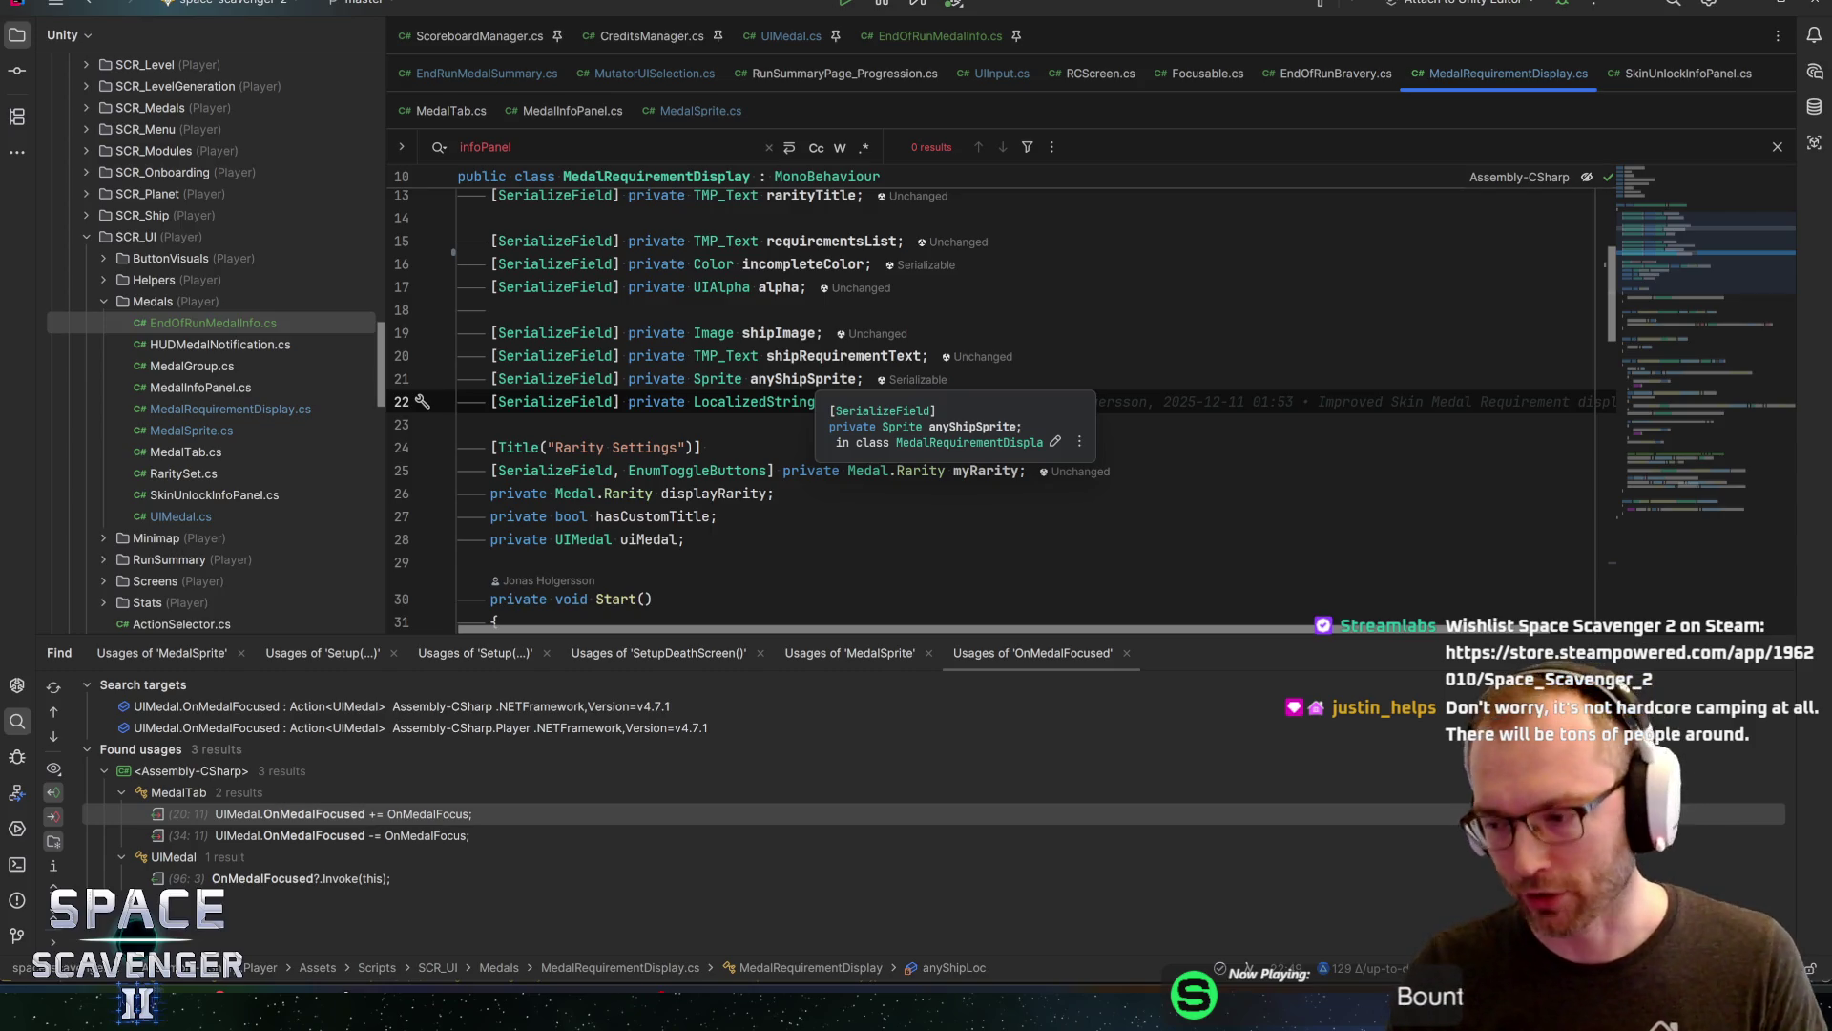
click(832, 379)
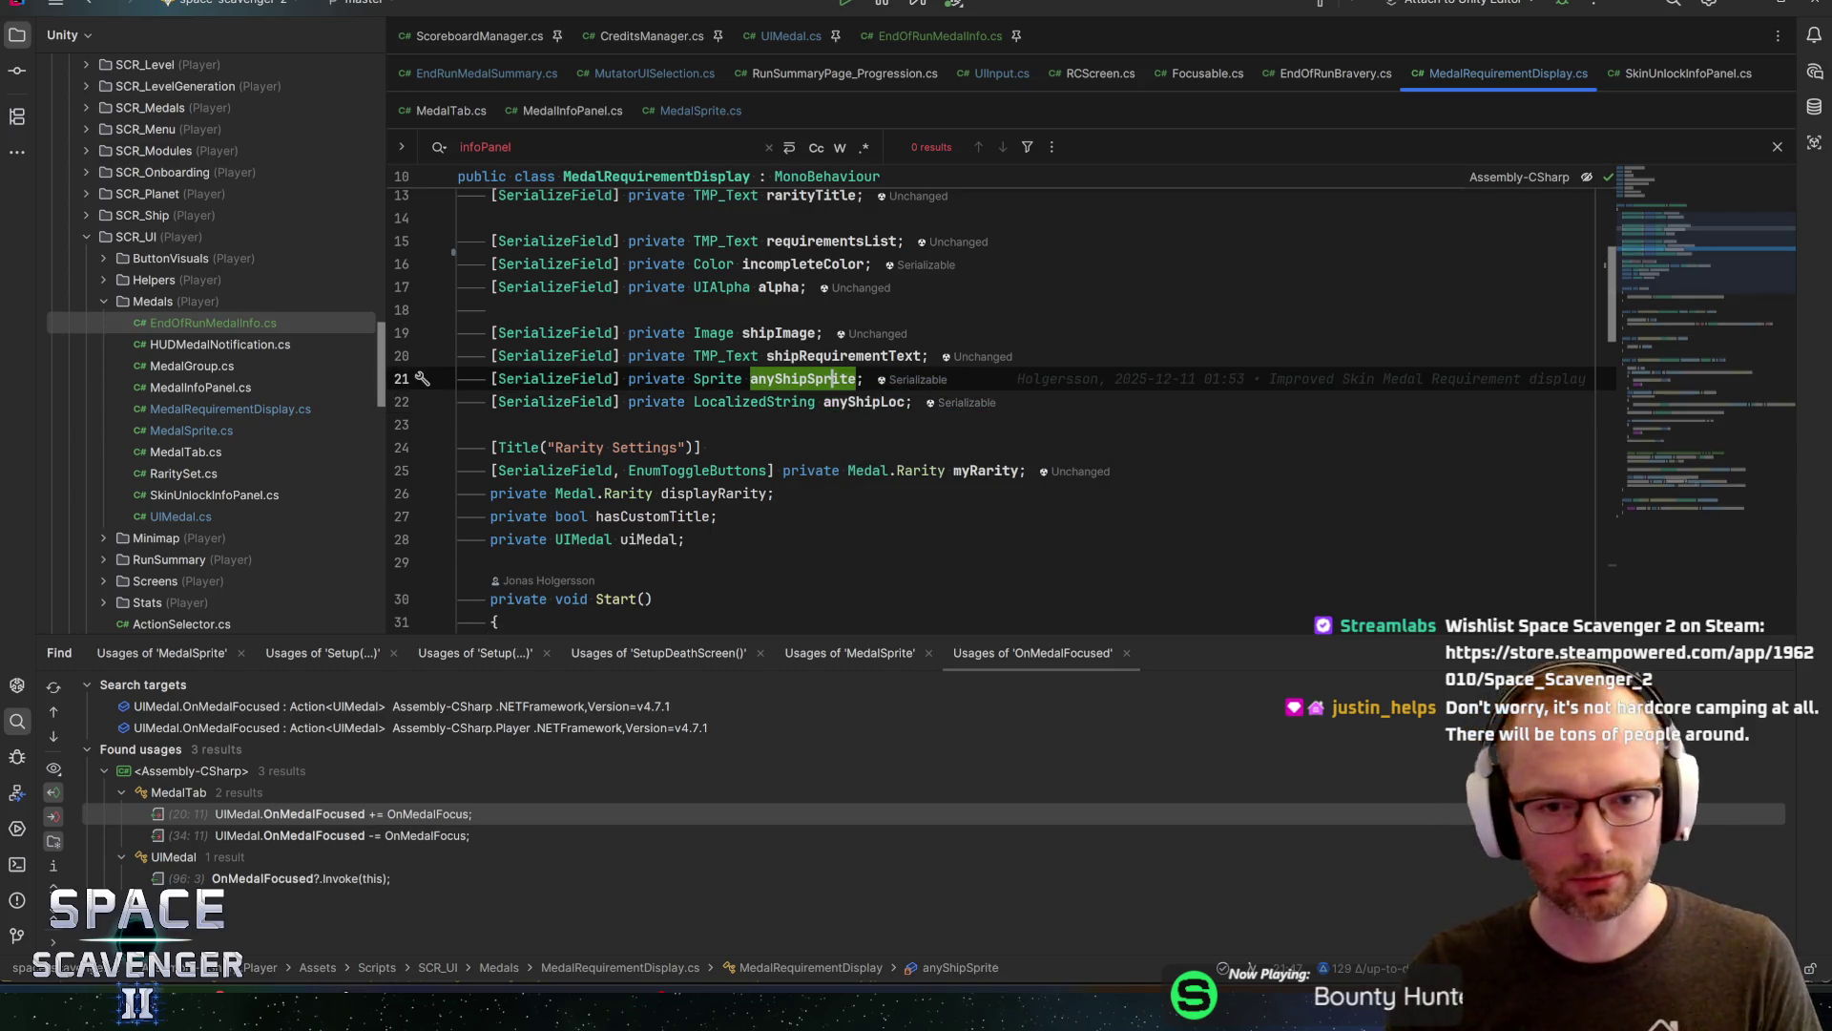
click(848, 356)
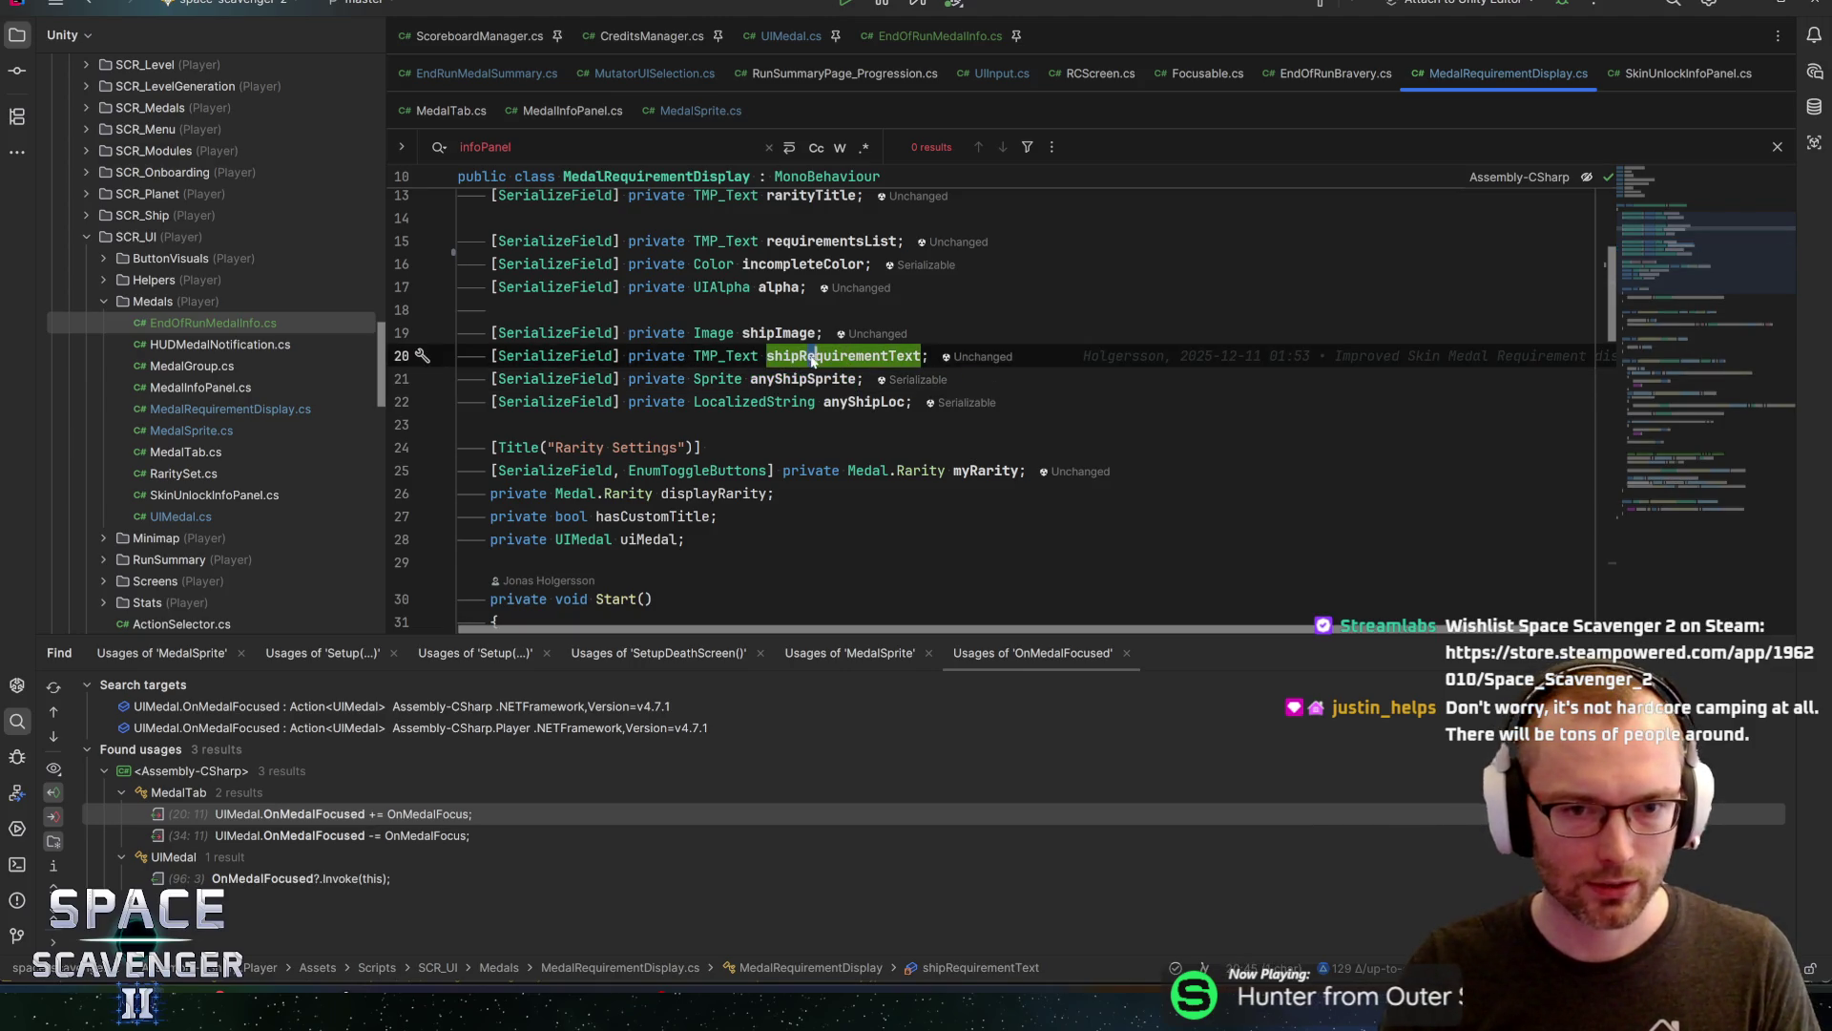
scroll(992, 410, down, 2)
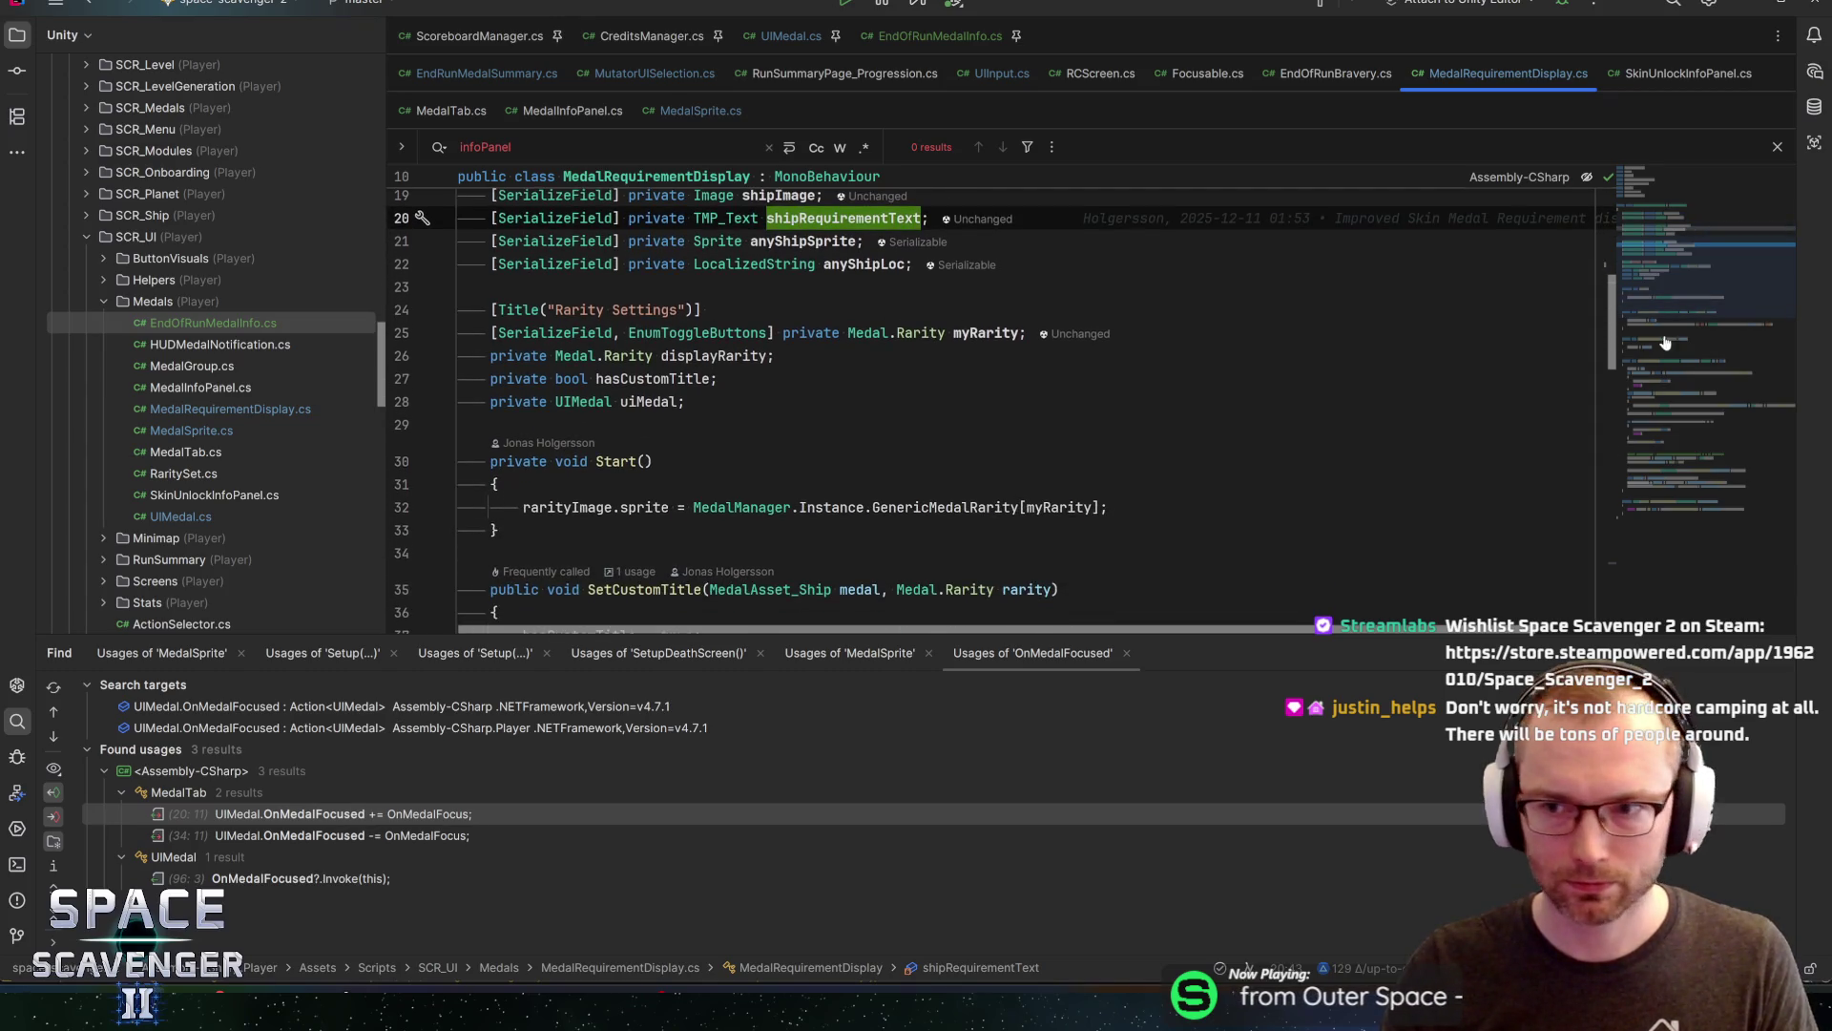
drag(1226, 635, 1226, 711)
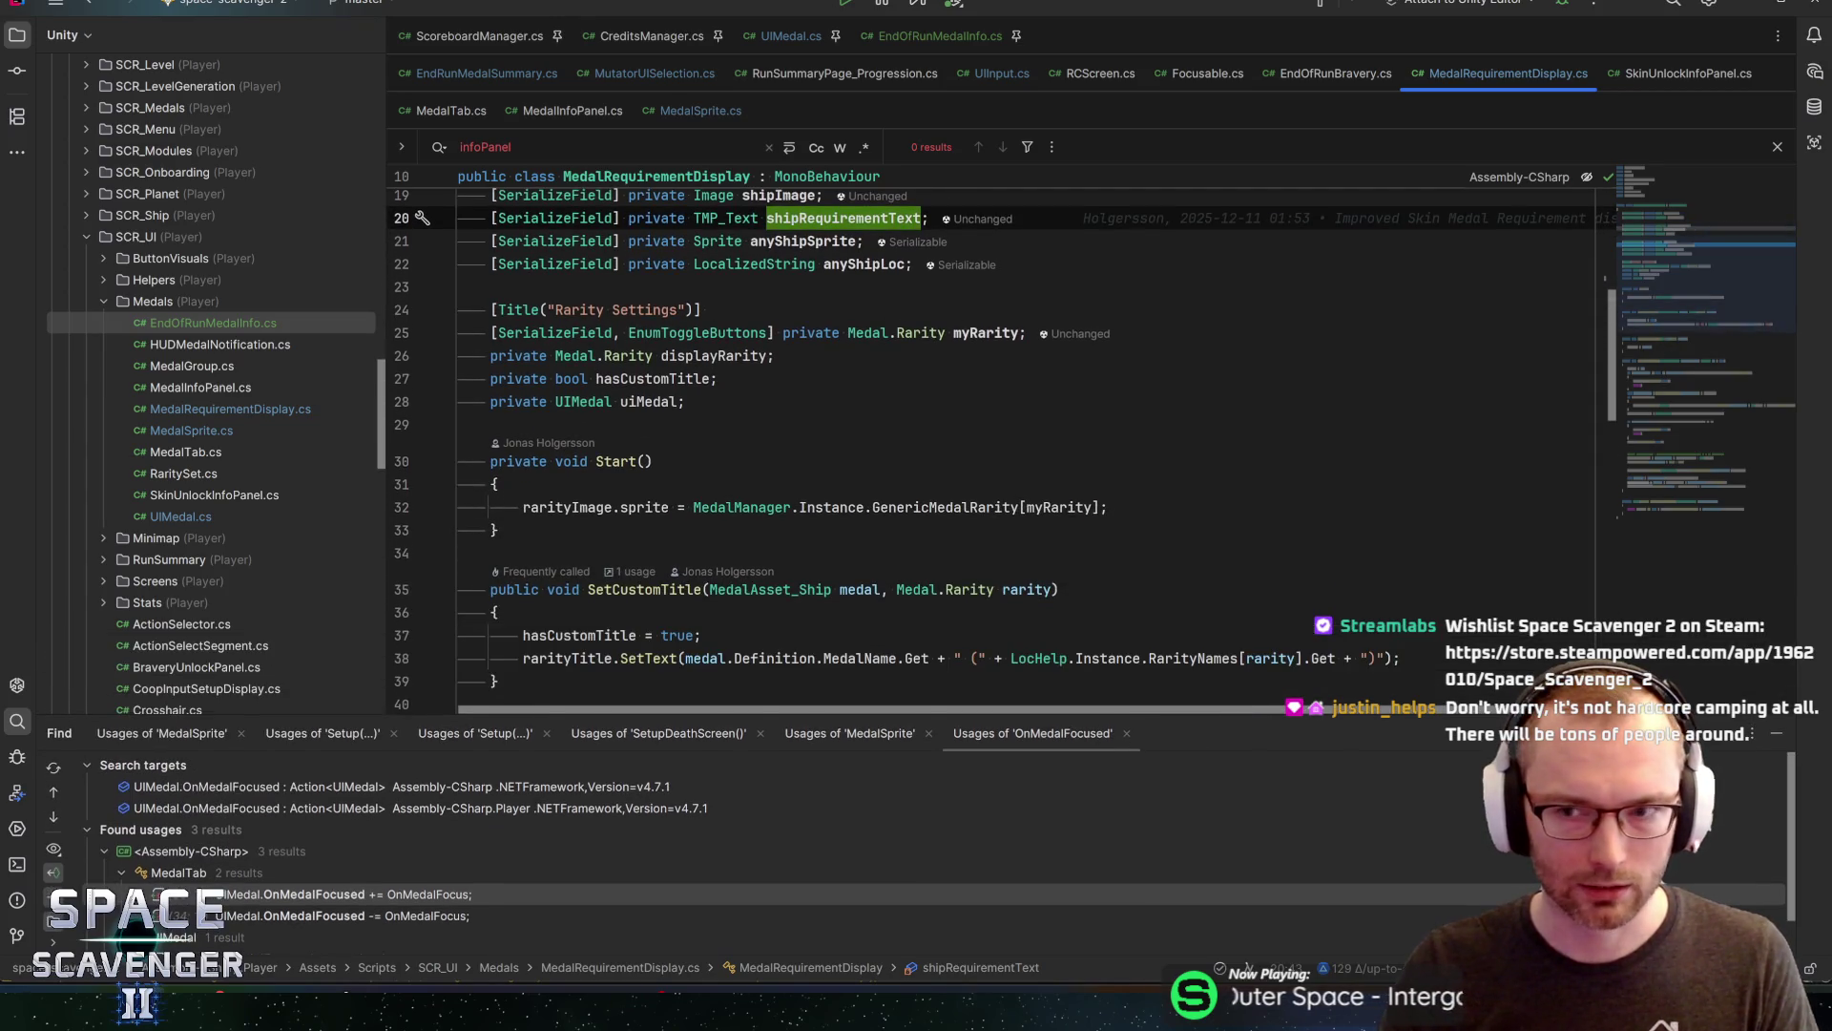
mouse_move(1689, 282)
mouse_down()
mouse_move(1700, 236)
mouse_move(1704, 258)
mouse_up()
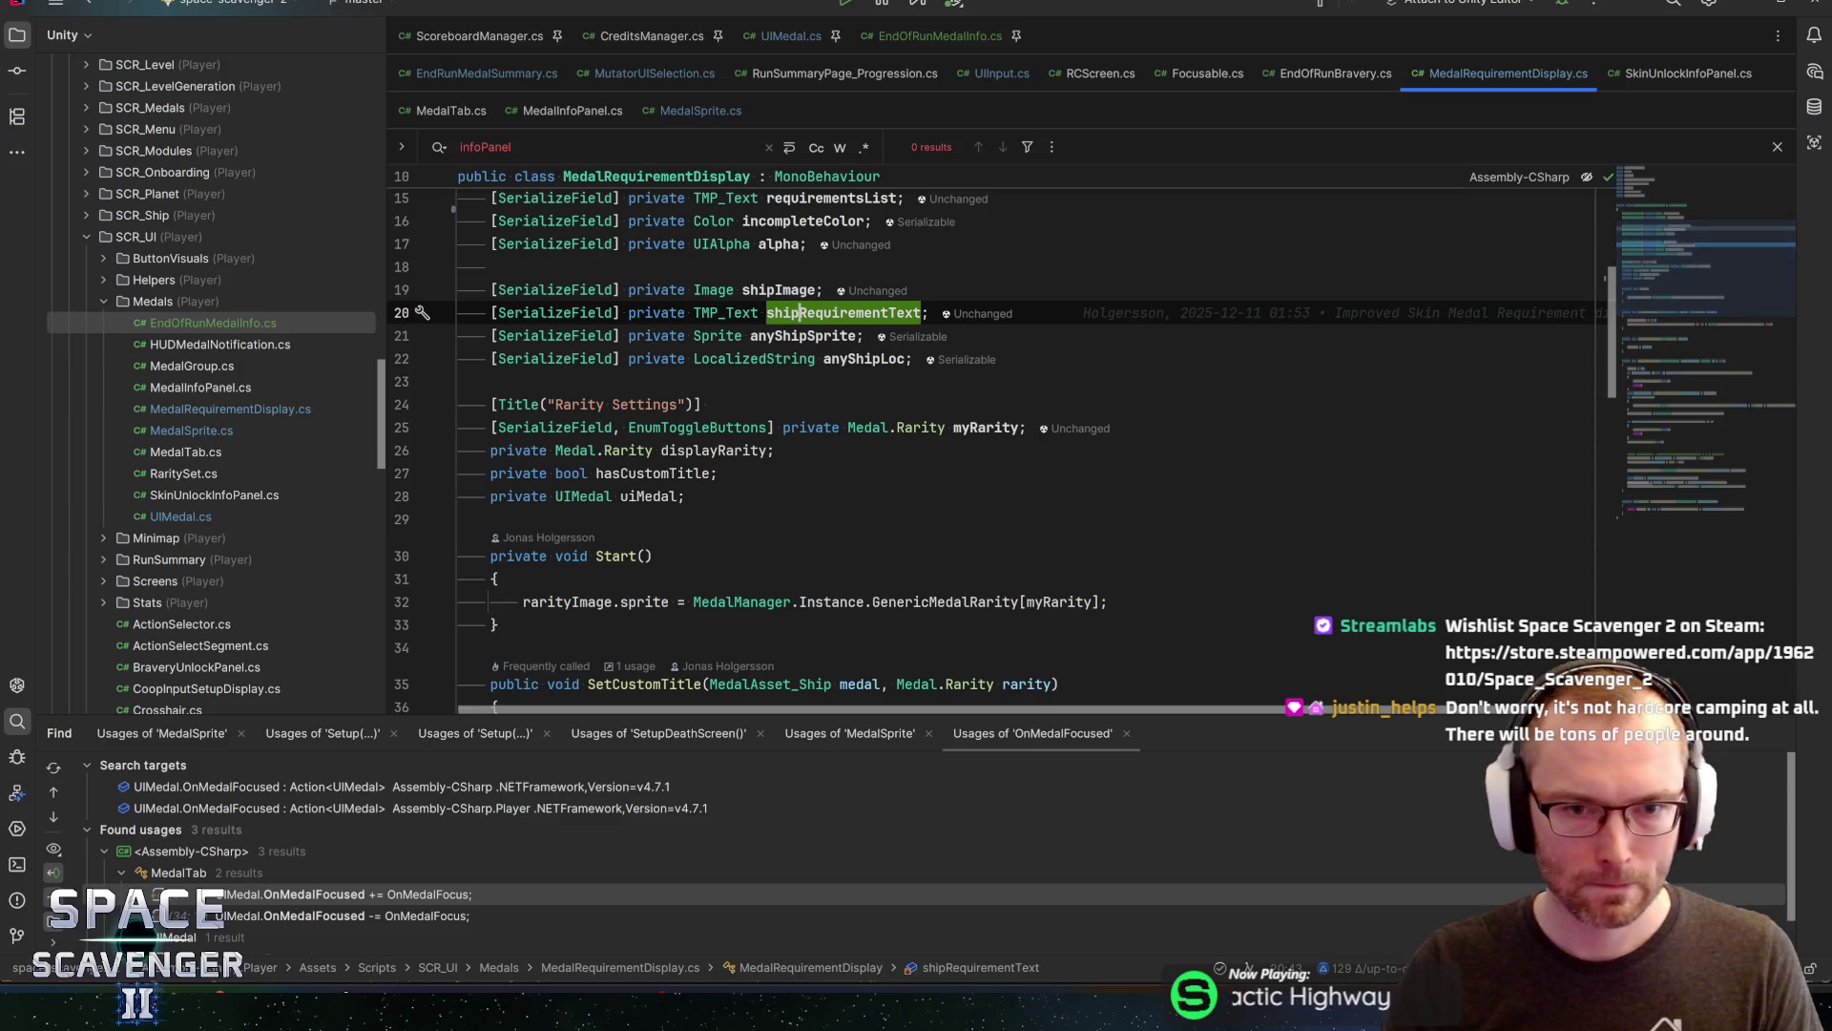
Search for anyShipSprite, then run Find Usages (Alt+F7) on SetRequirements
key(Down)
key(ctrl+f)
key(Return)
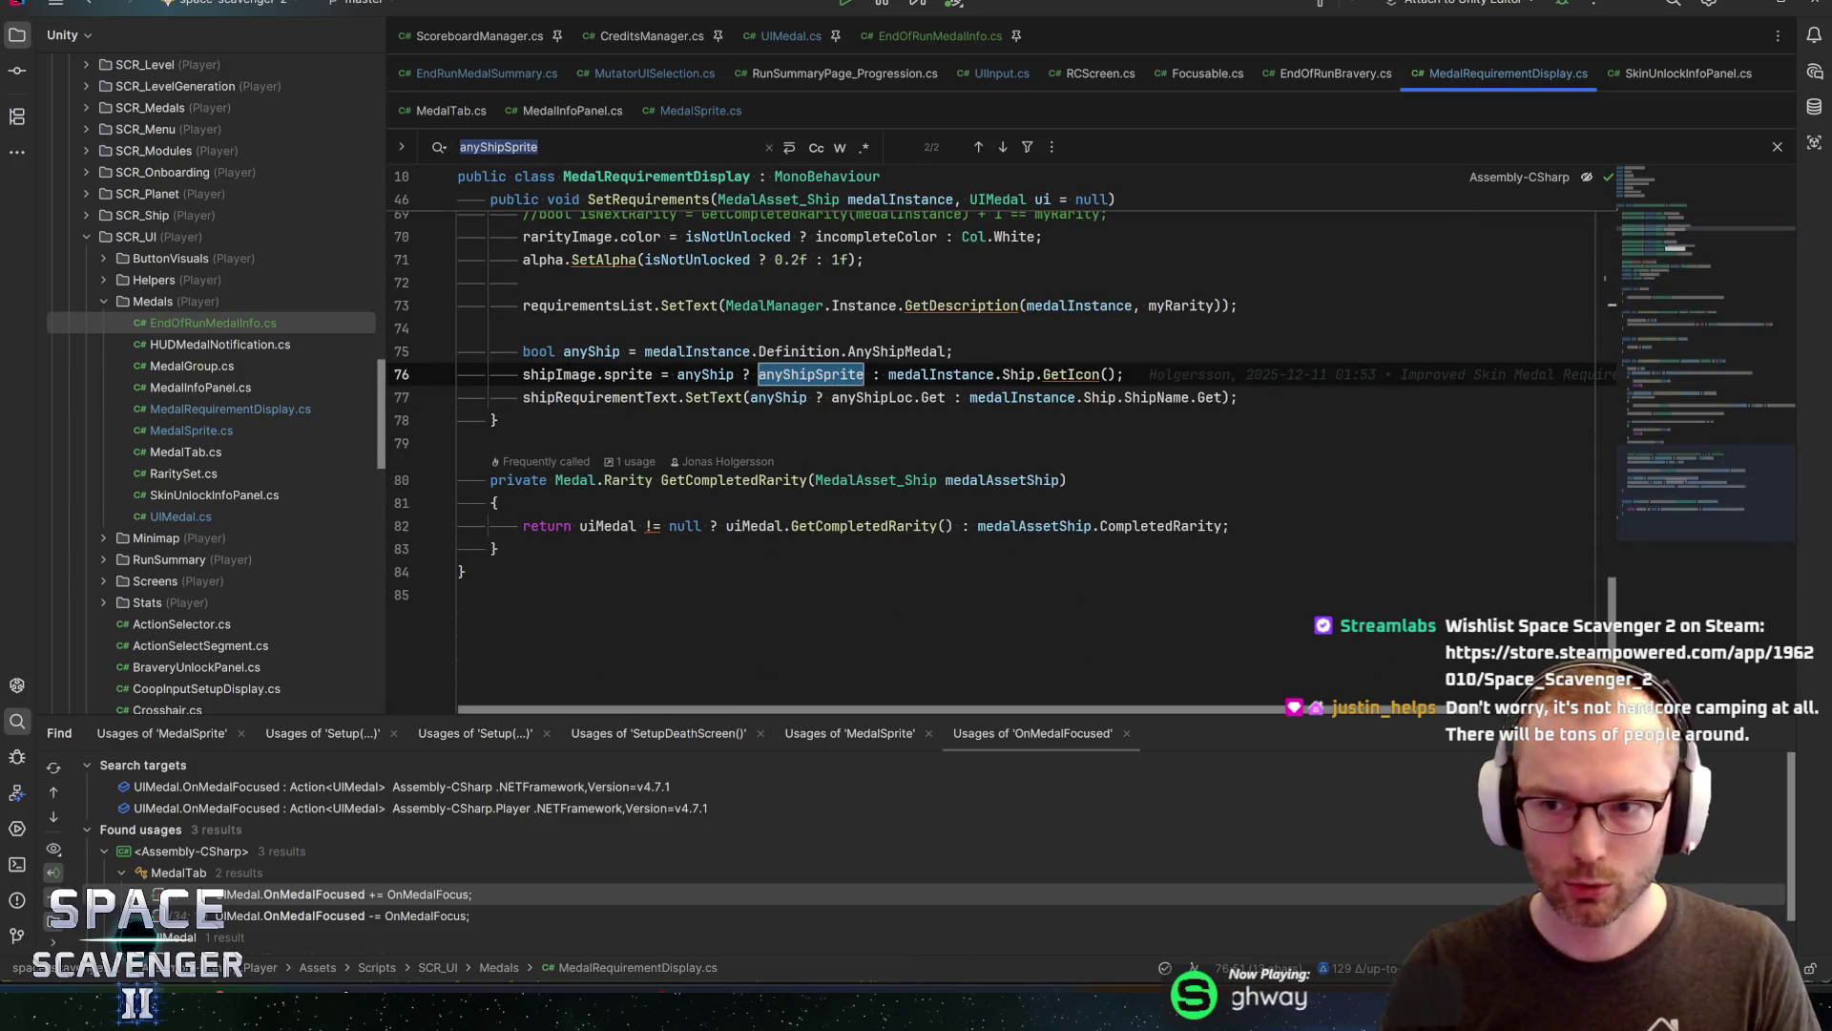
scroll(1002, 458, up, 7)
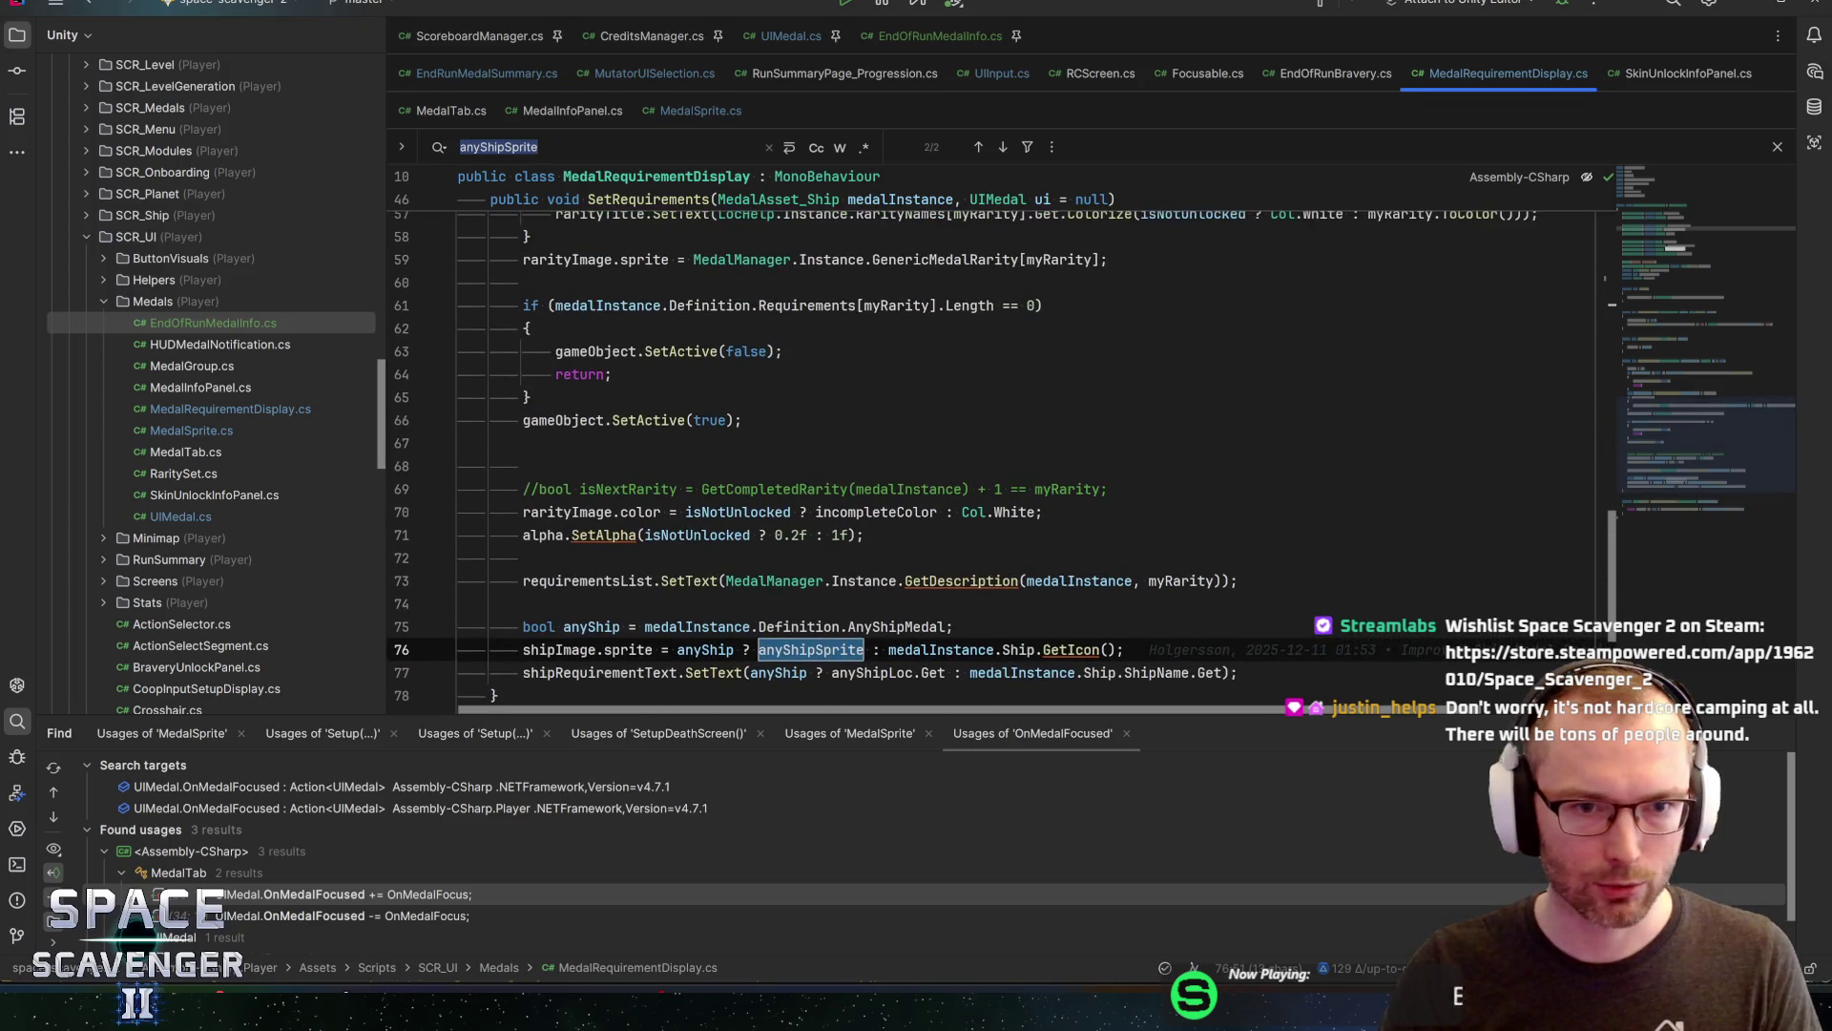
scroll(764, 357, up, 3)
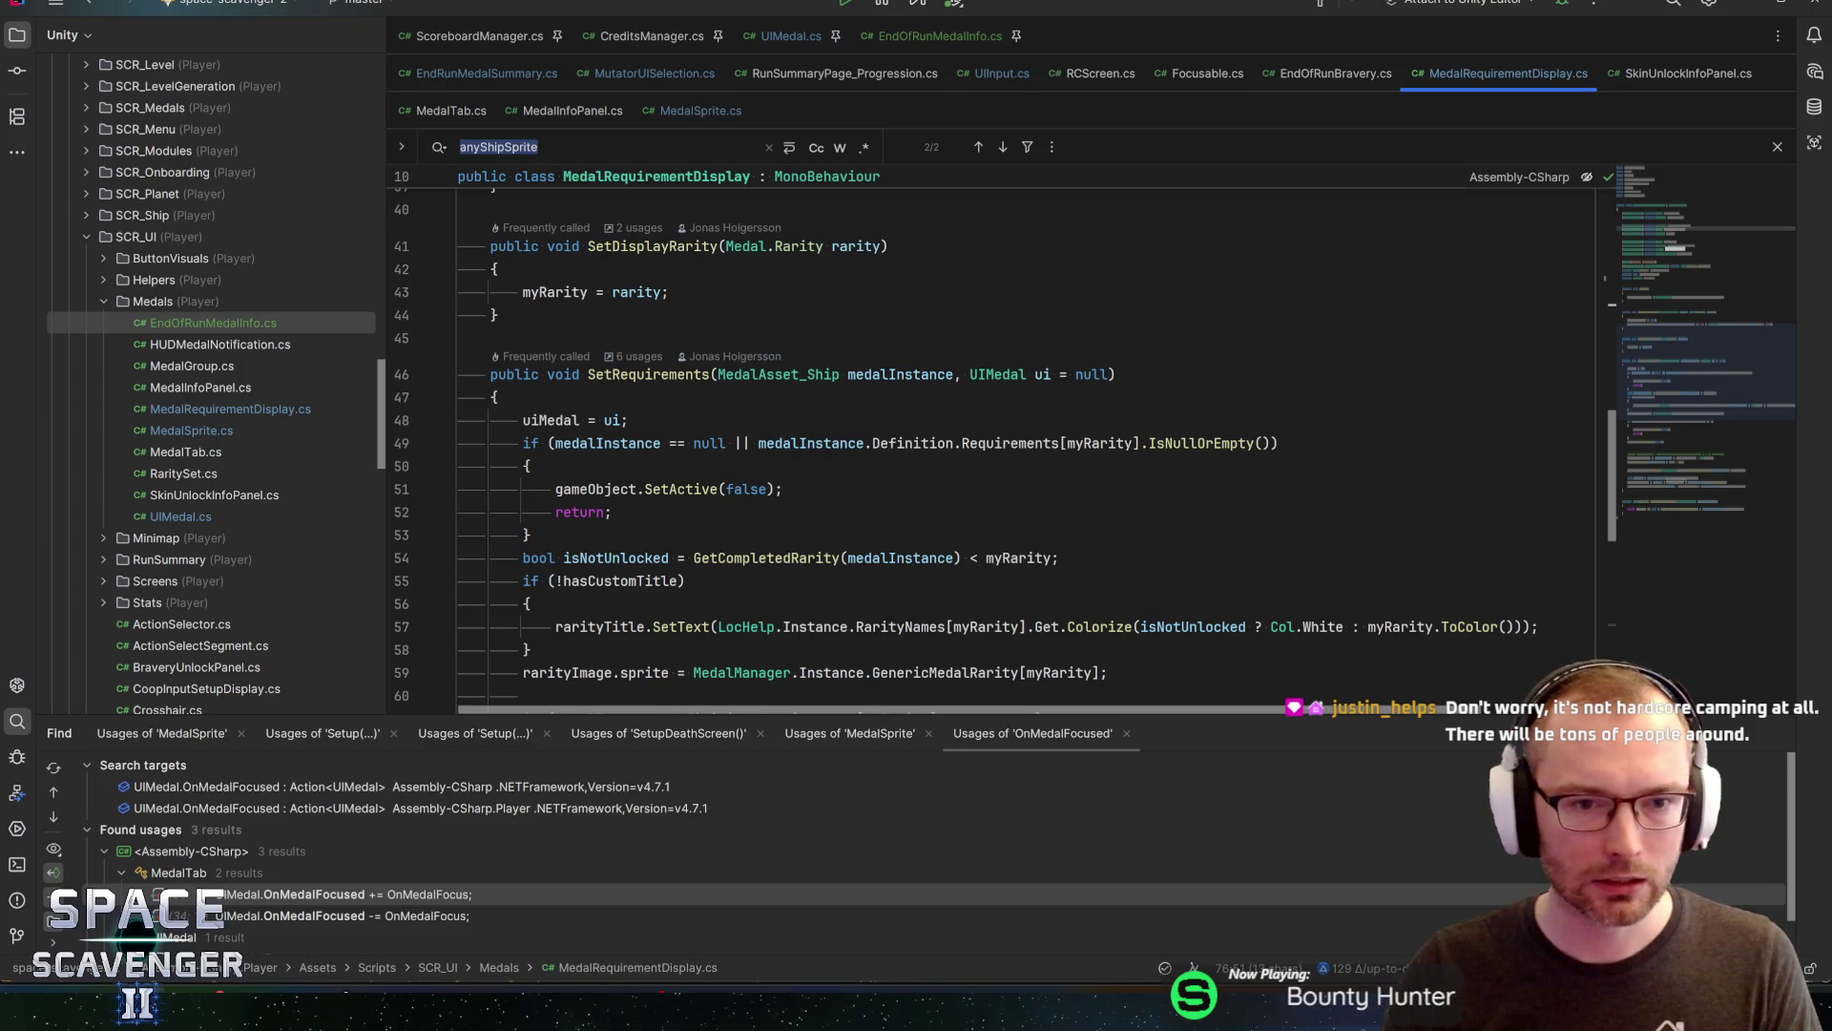
click(649, 374)
key(alt+F7)
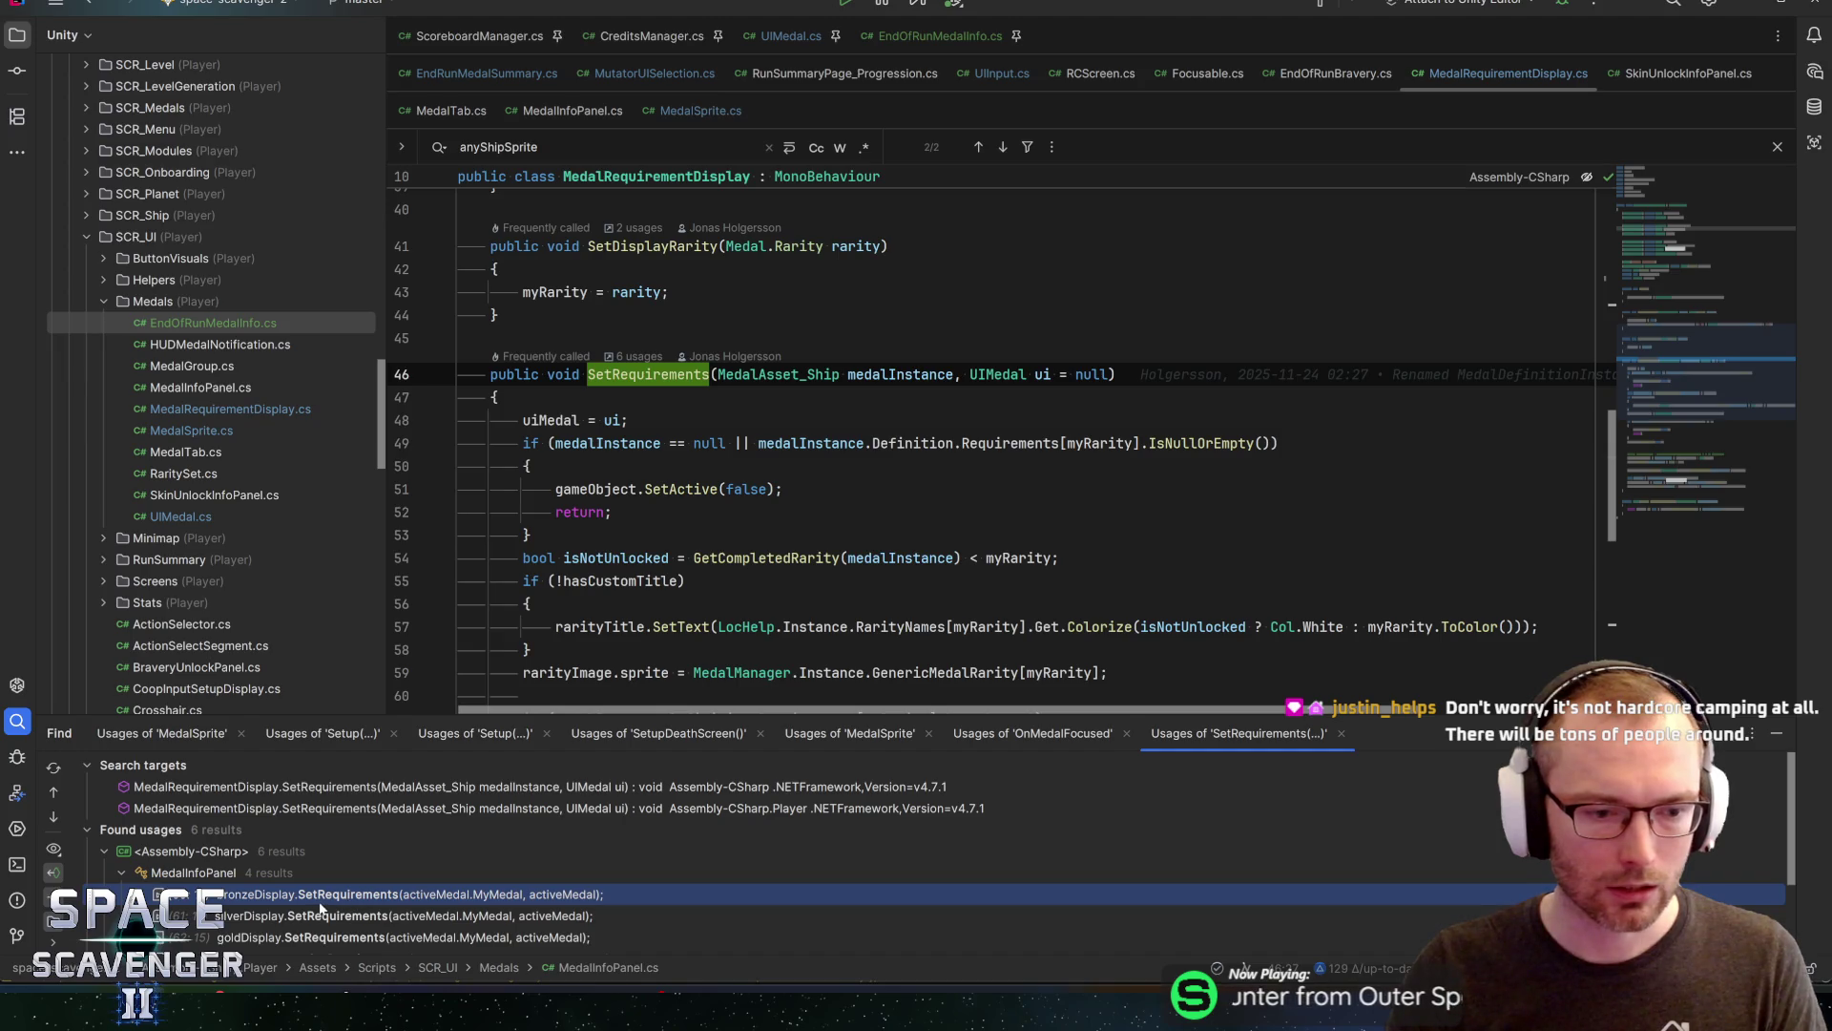
In OnMedalFocused, add a requirementDisplay.SetRequirements call using the medal's MyMedal, then save
click(922, 34)
click(653, 466)
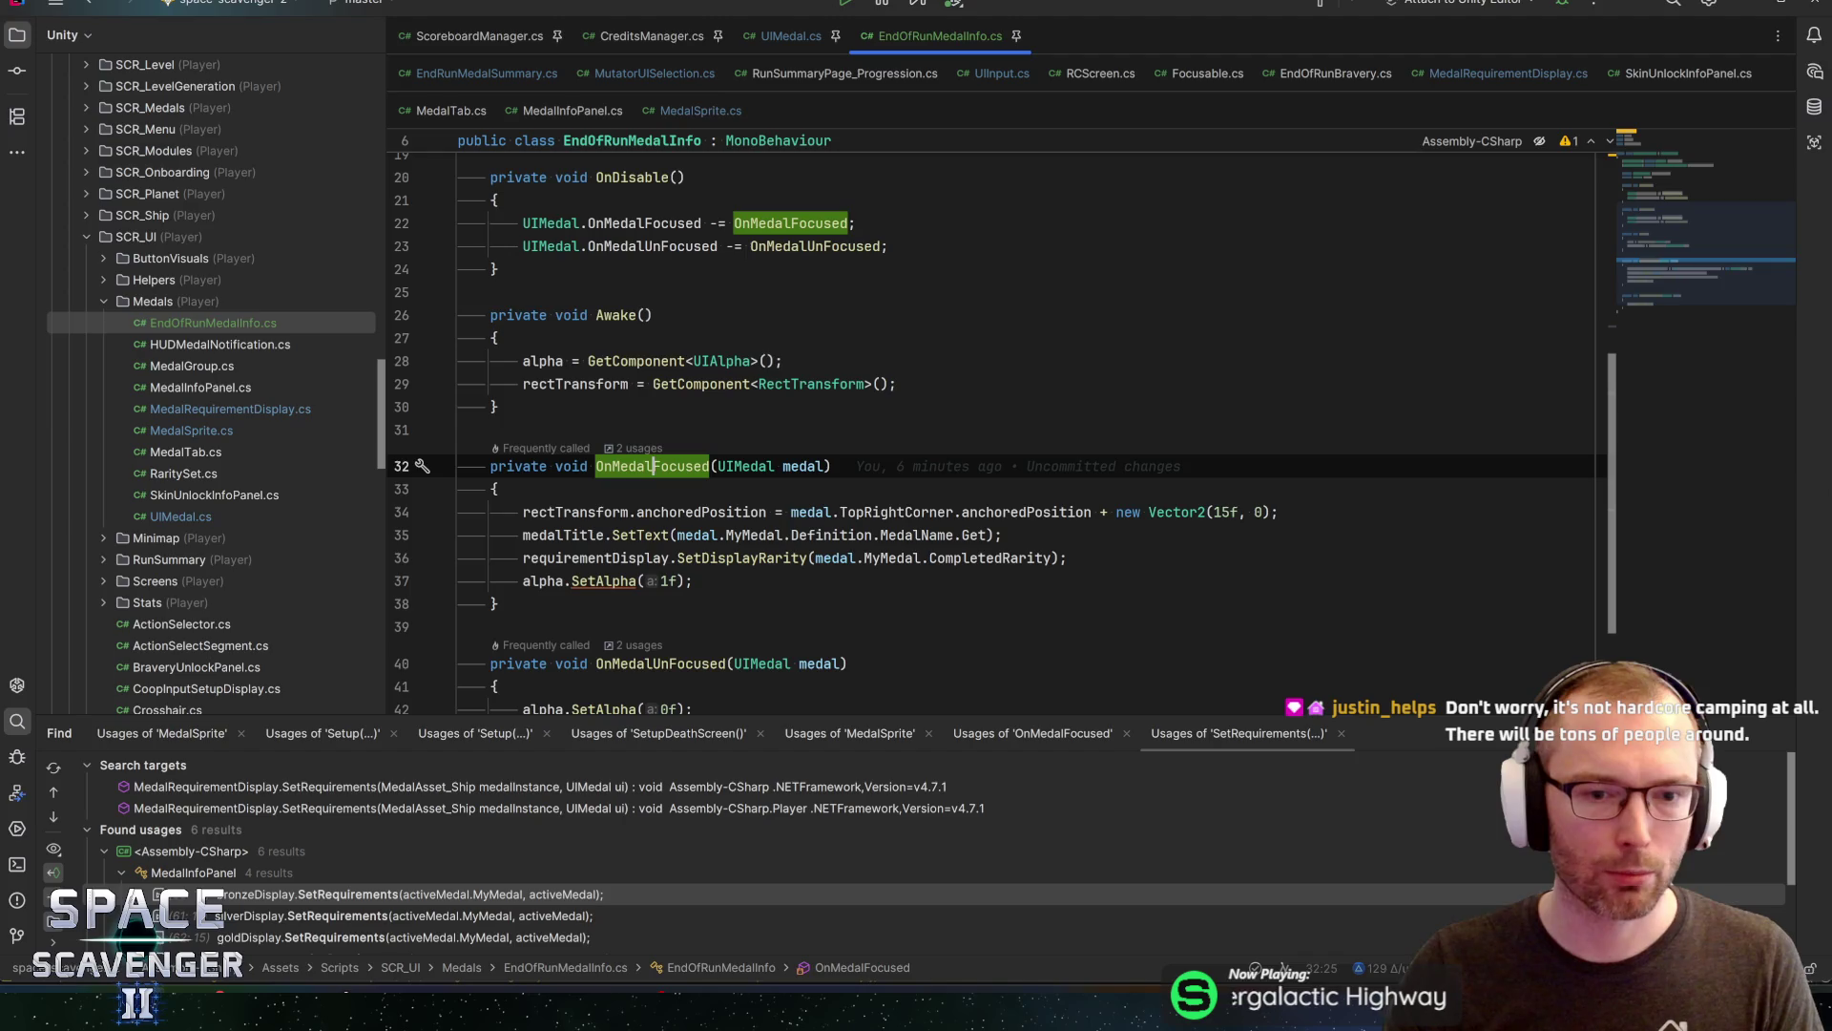
click(1067, 557)
key(Return)
text(requirementDisplay)
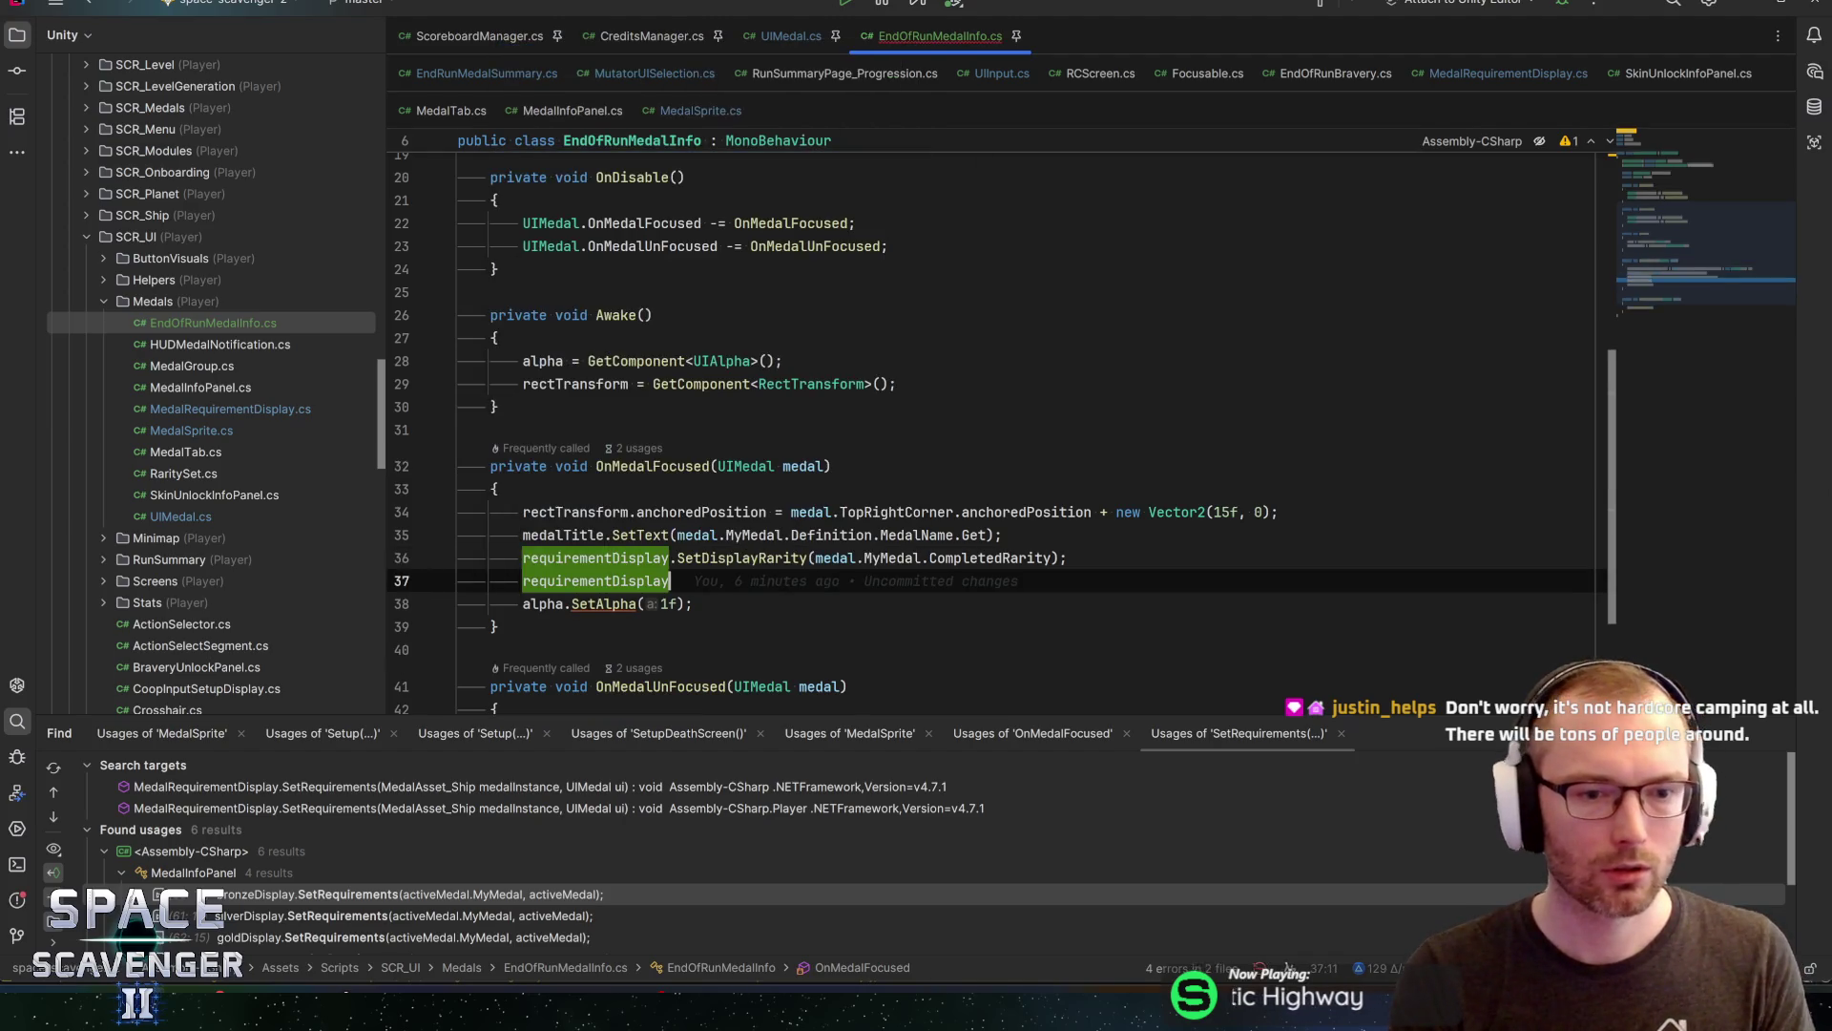
text(.set)
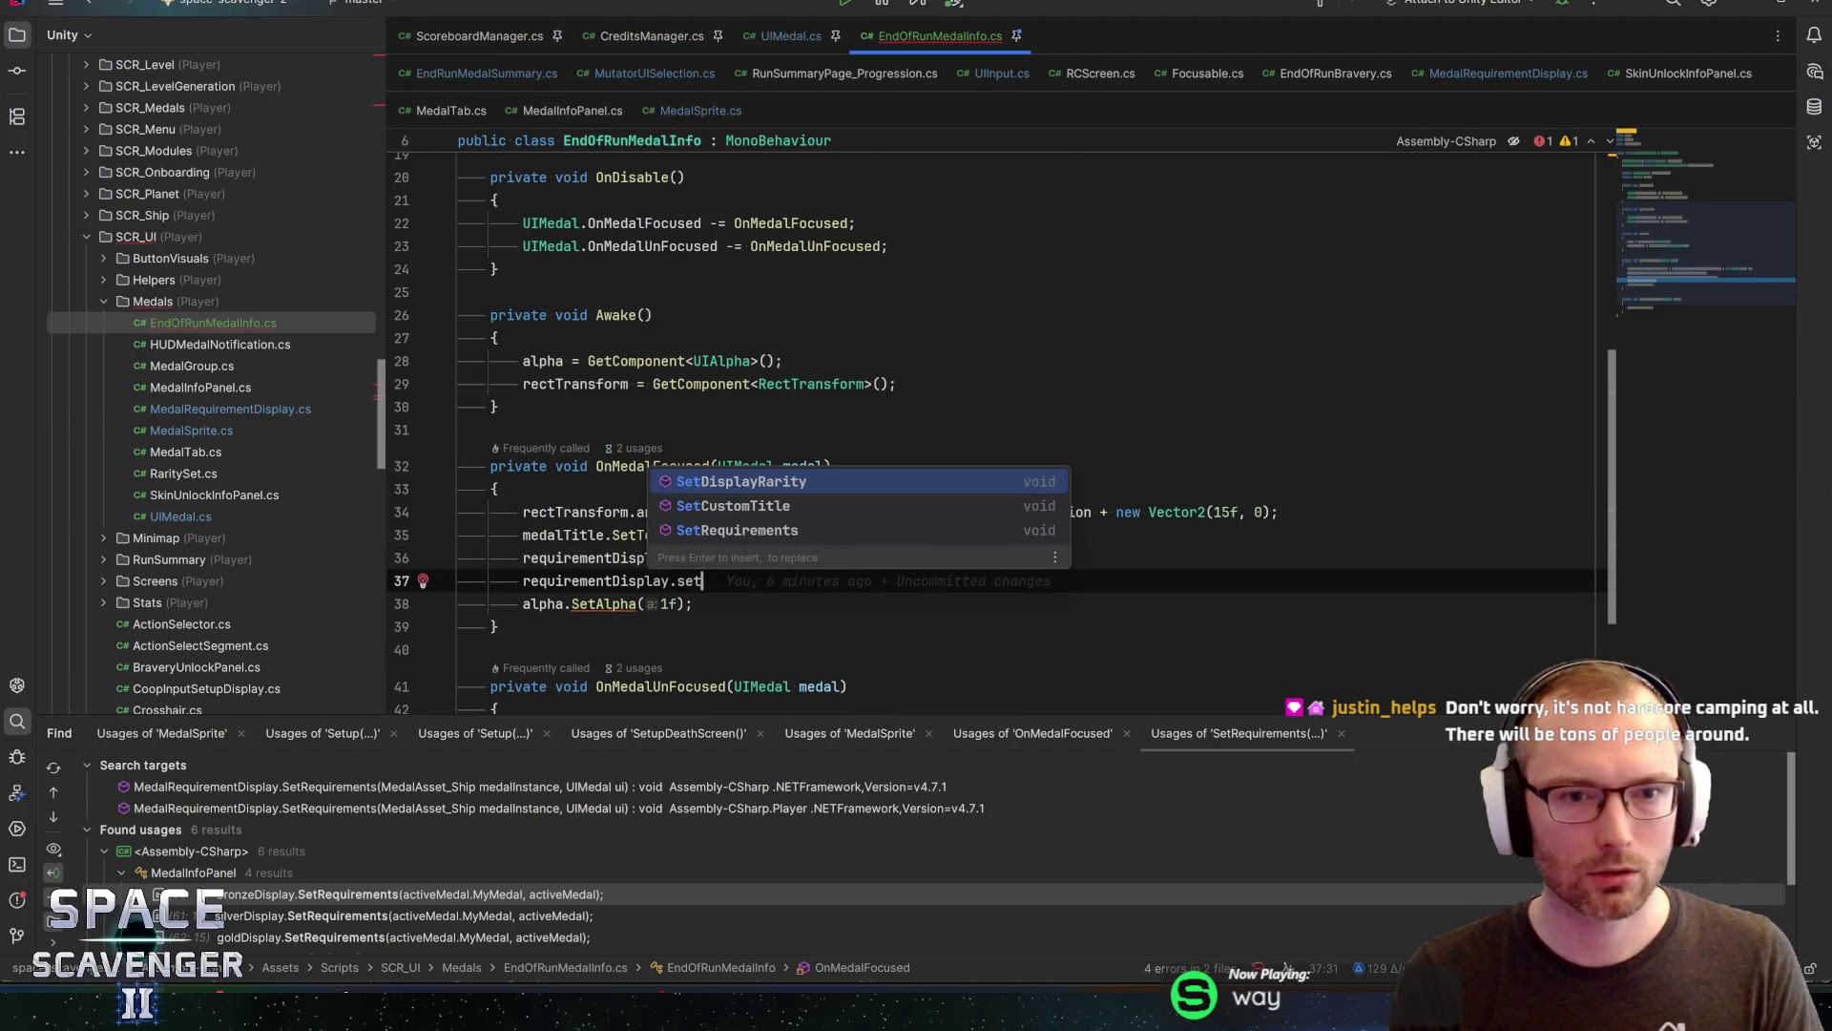
key(Down)
key(Down)
key(Return)
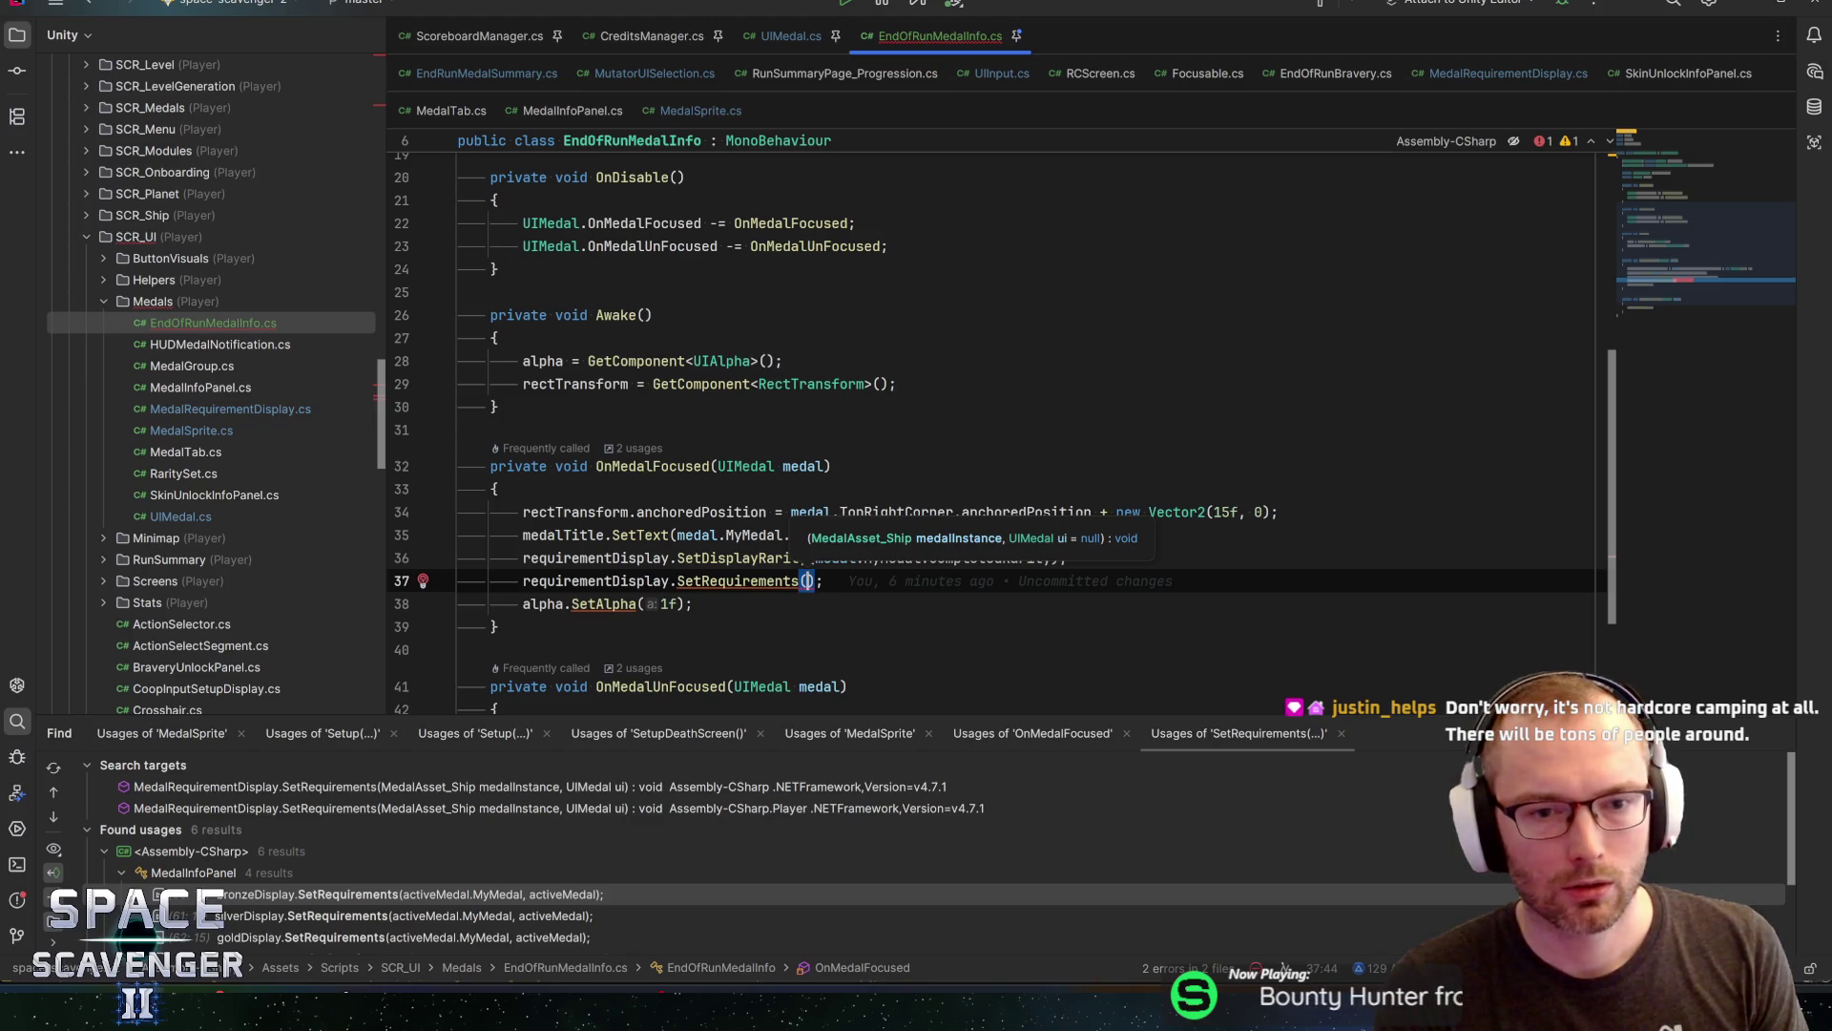
text(medal.med)
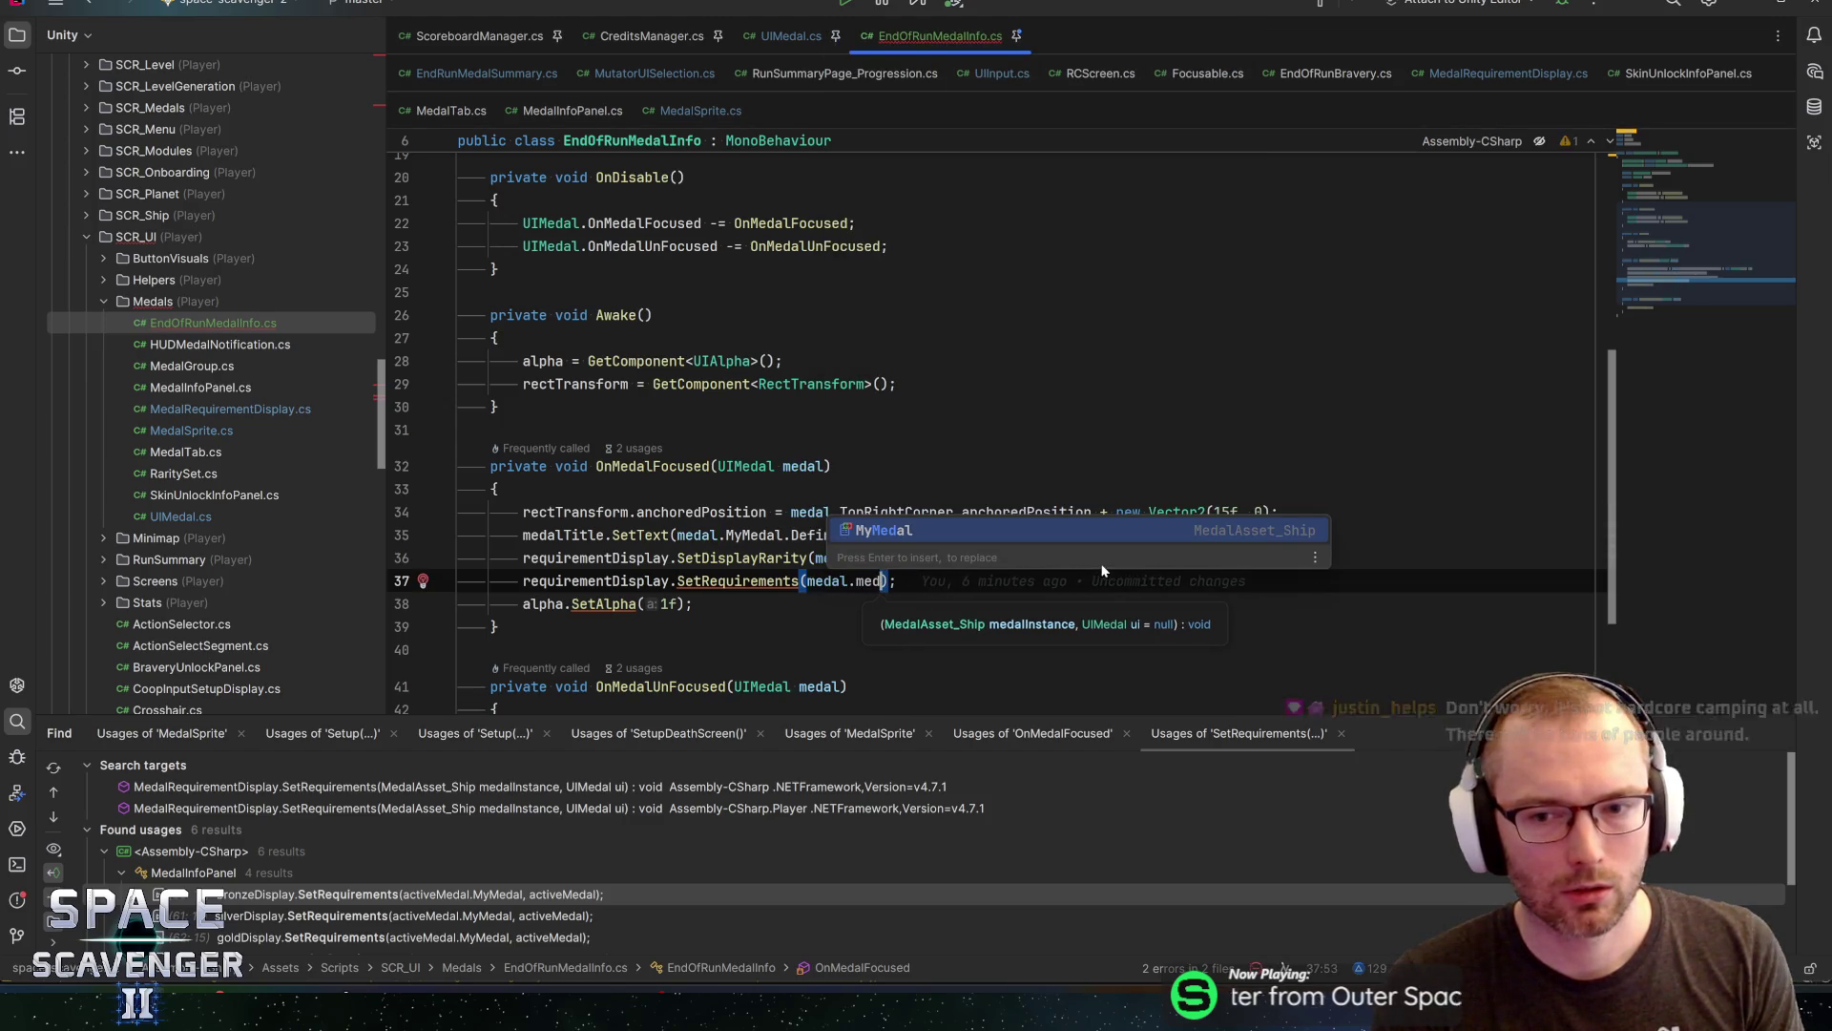
key(Return)
text(, )
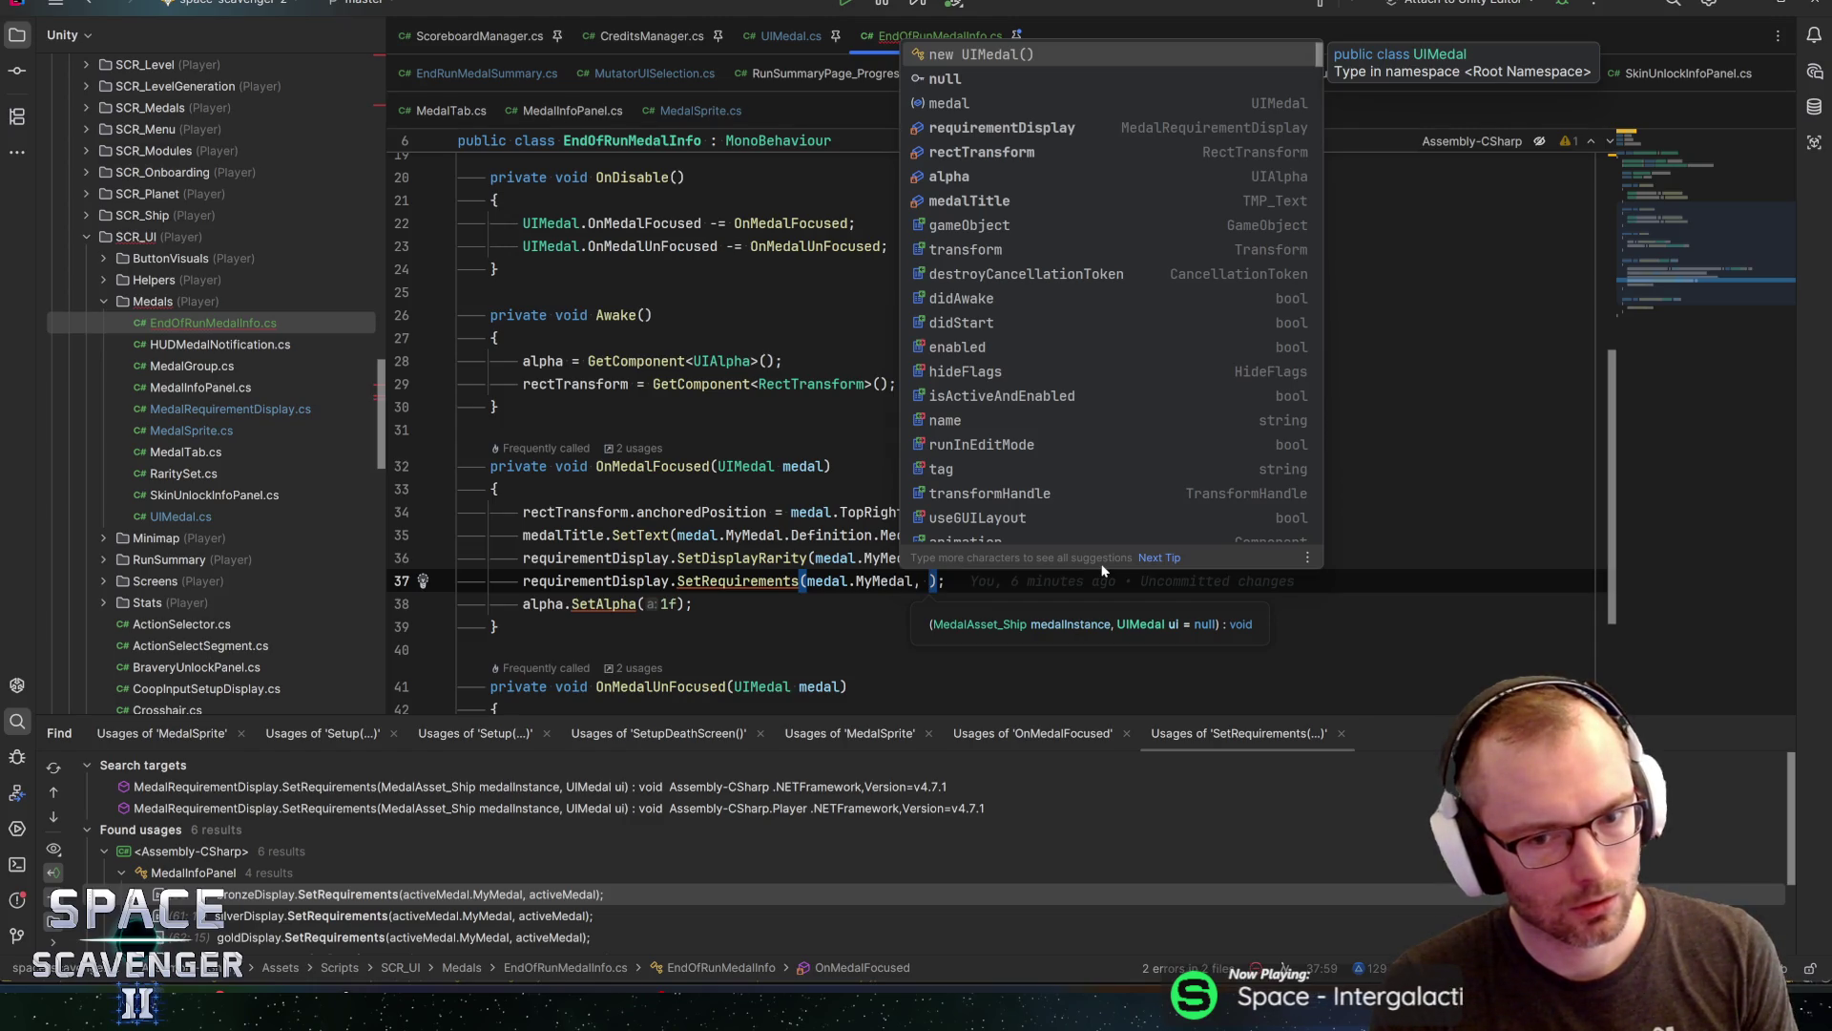
text(th)
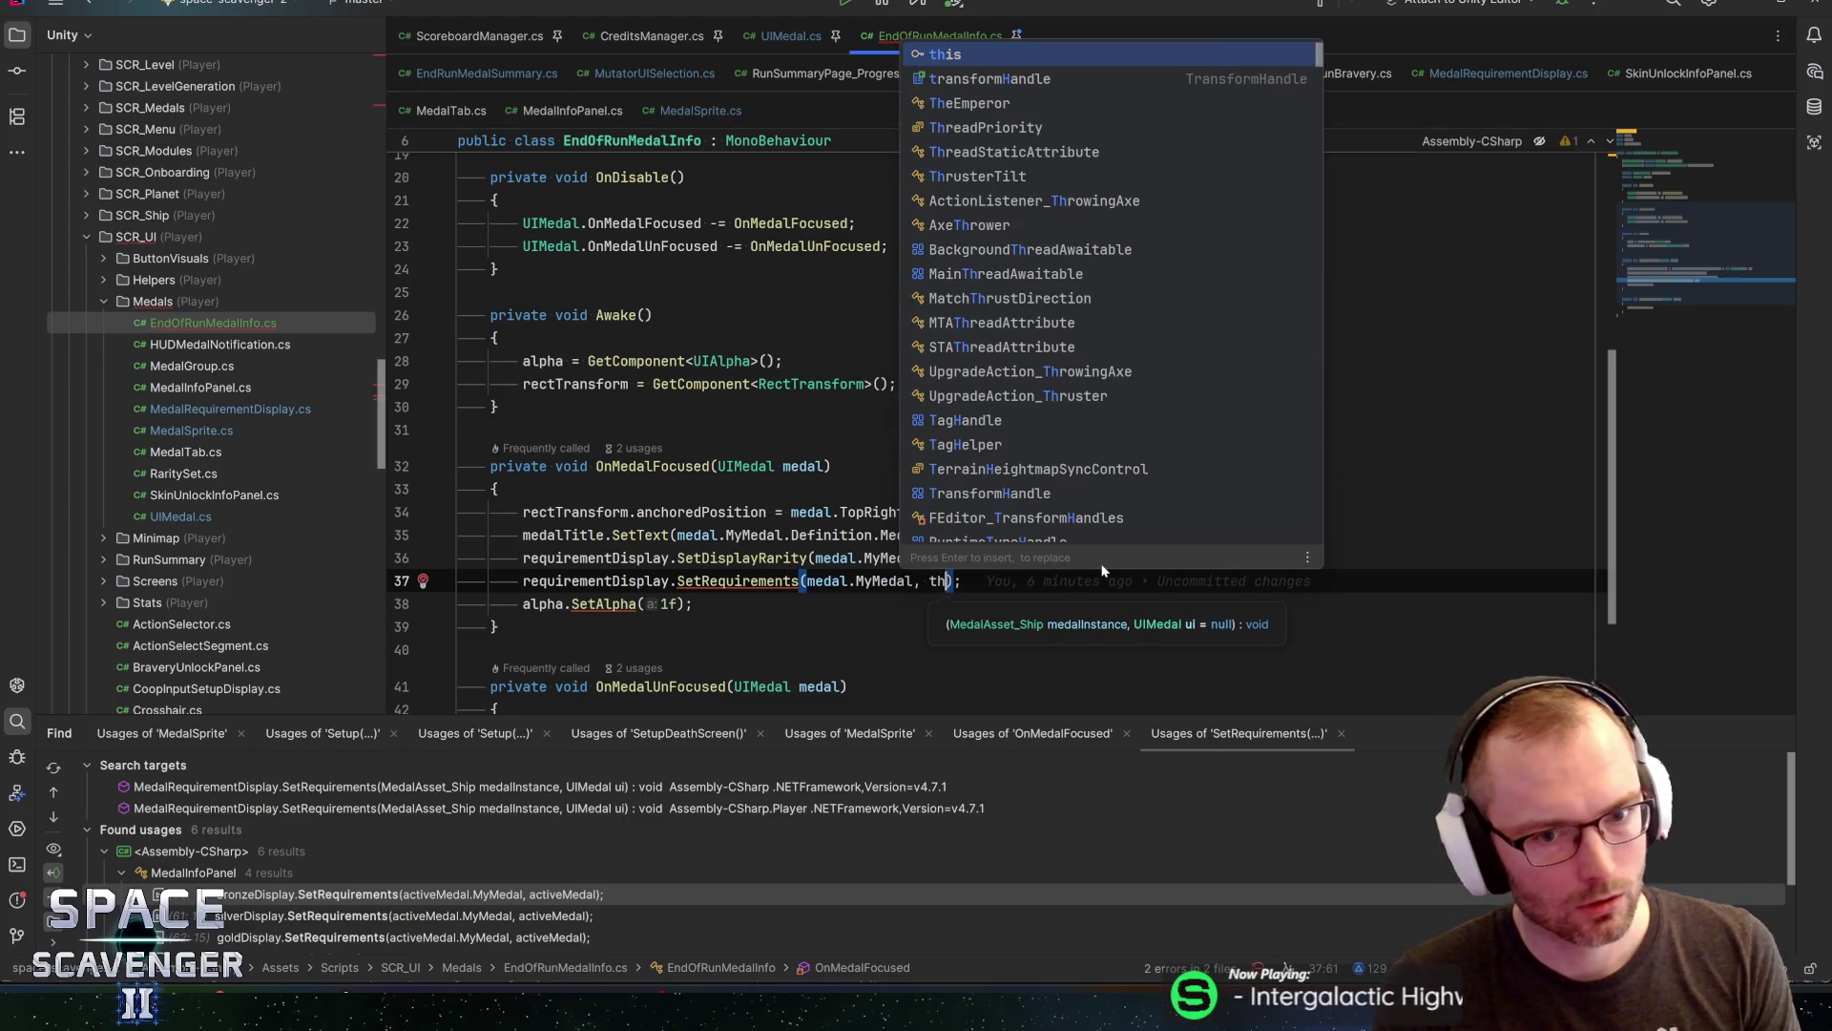
key(BackSpace)
key(BackSpace)
text(medal))
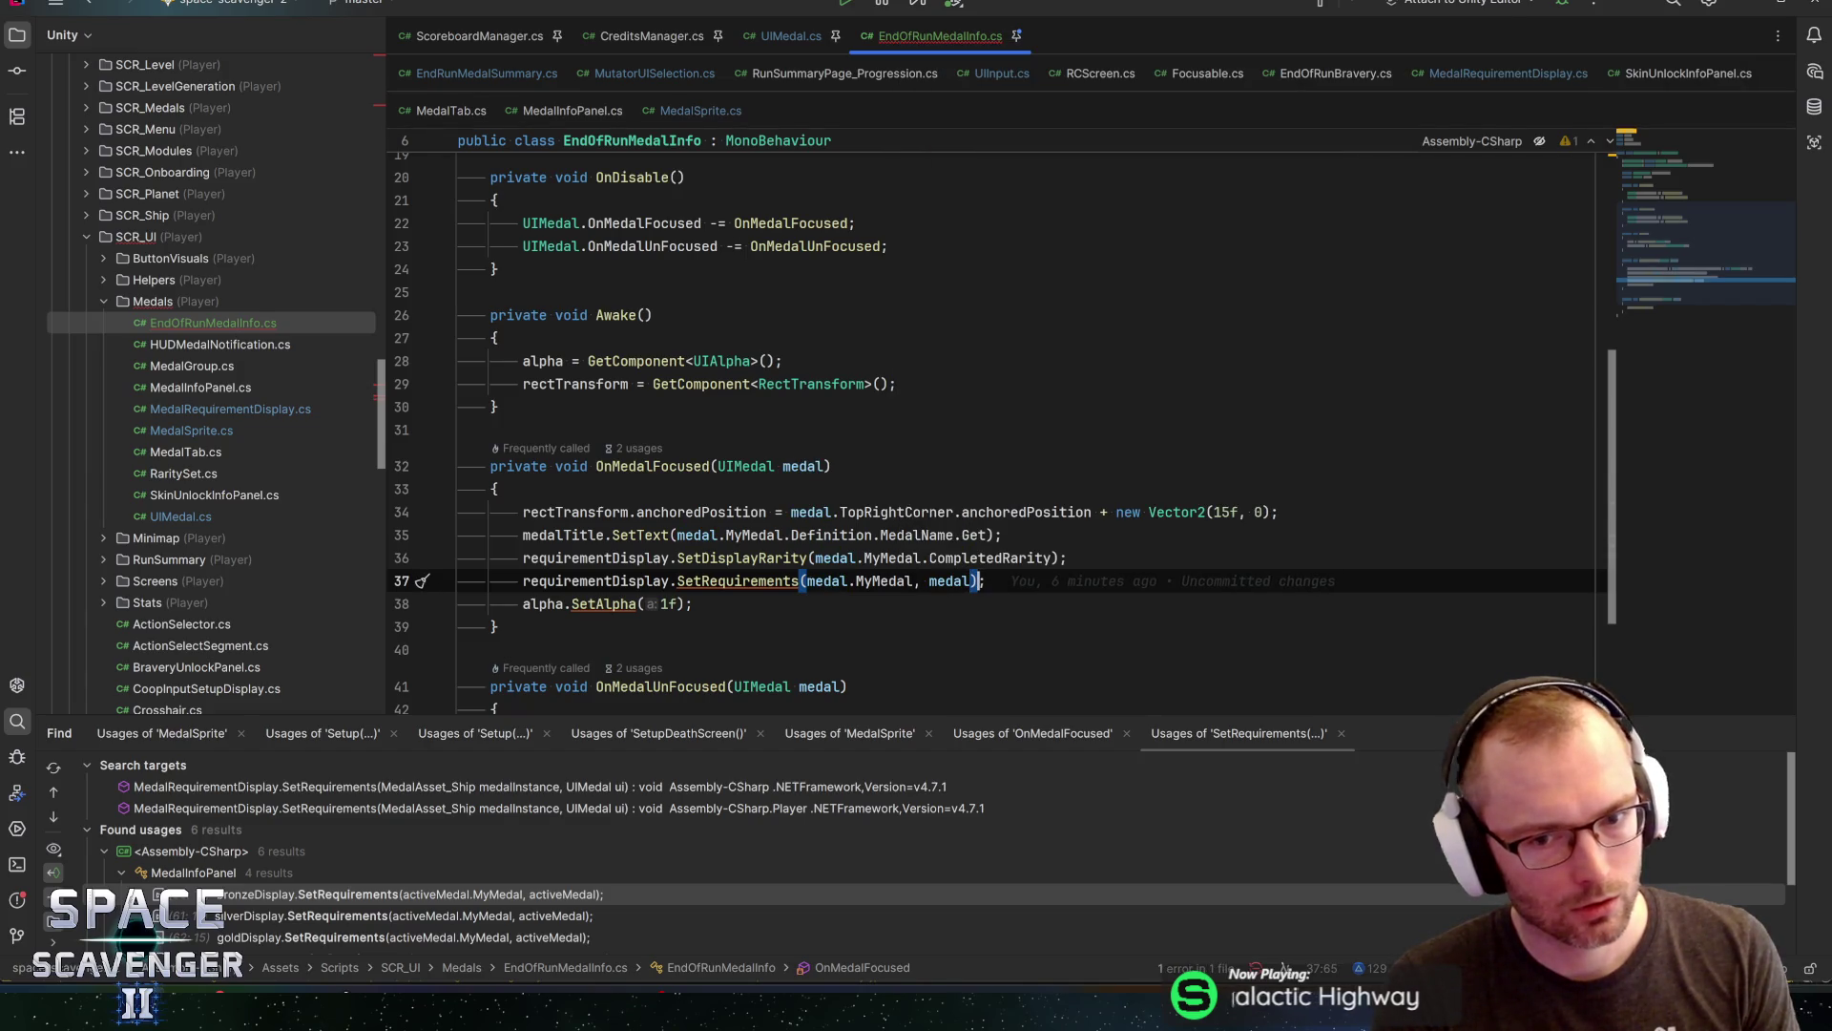
key(End)
key(ctrl+s)
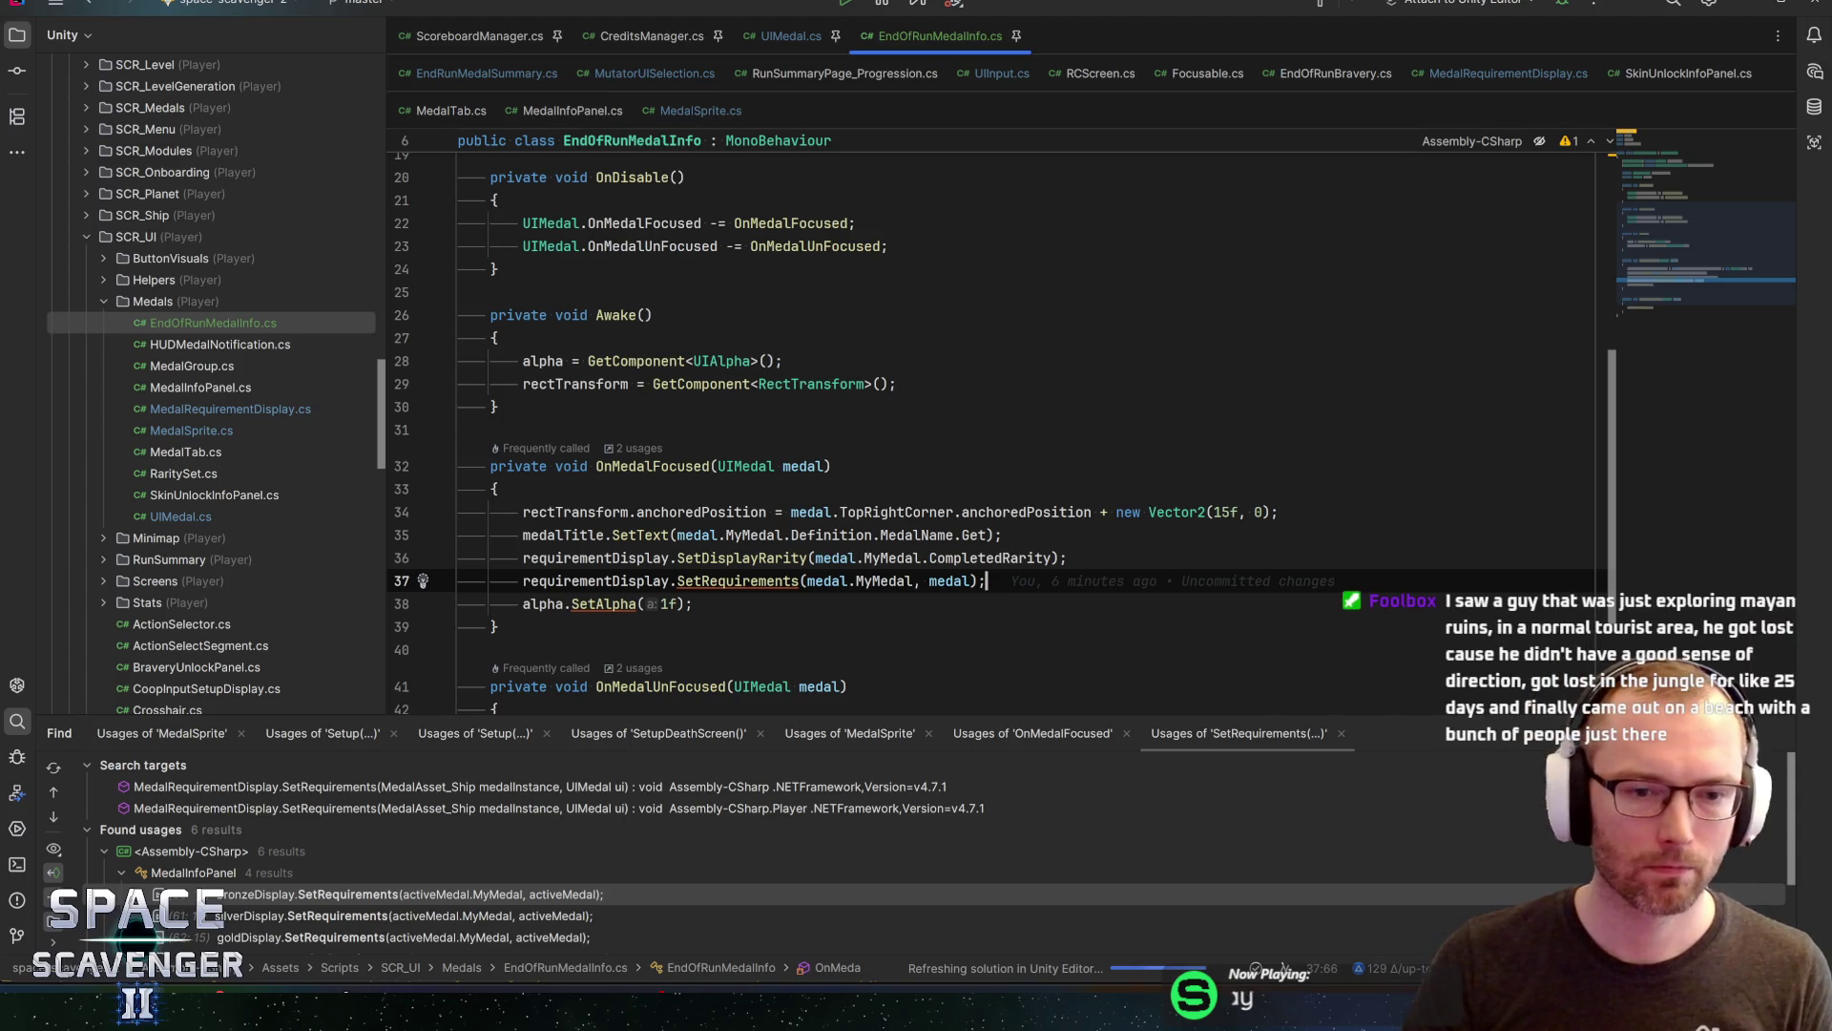
Change line 34 to TopRightCorner.position plus a Vector3 offset and save
double_click(1026, 511)
text(positio)
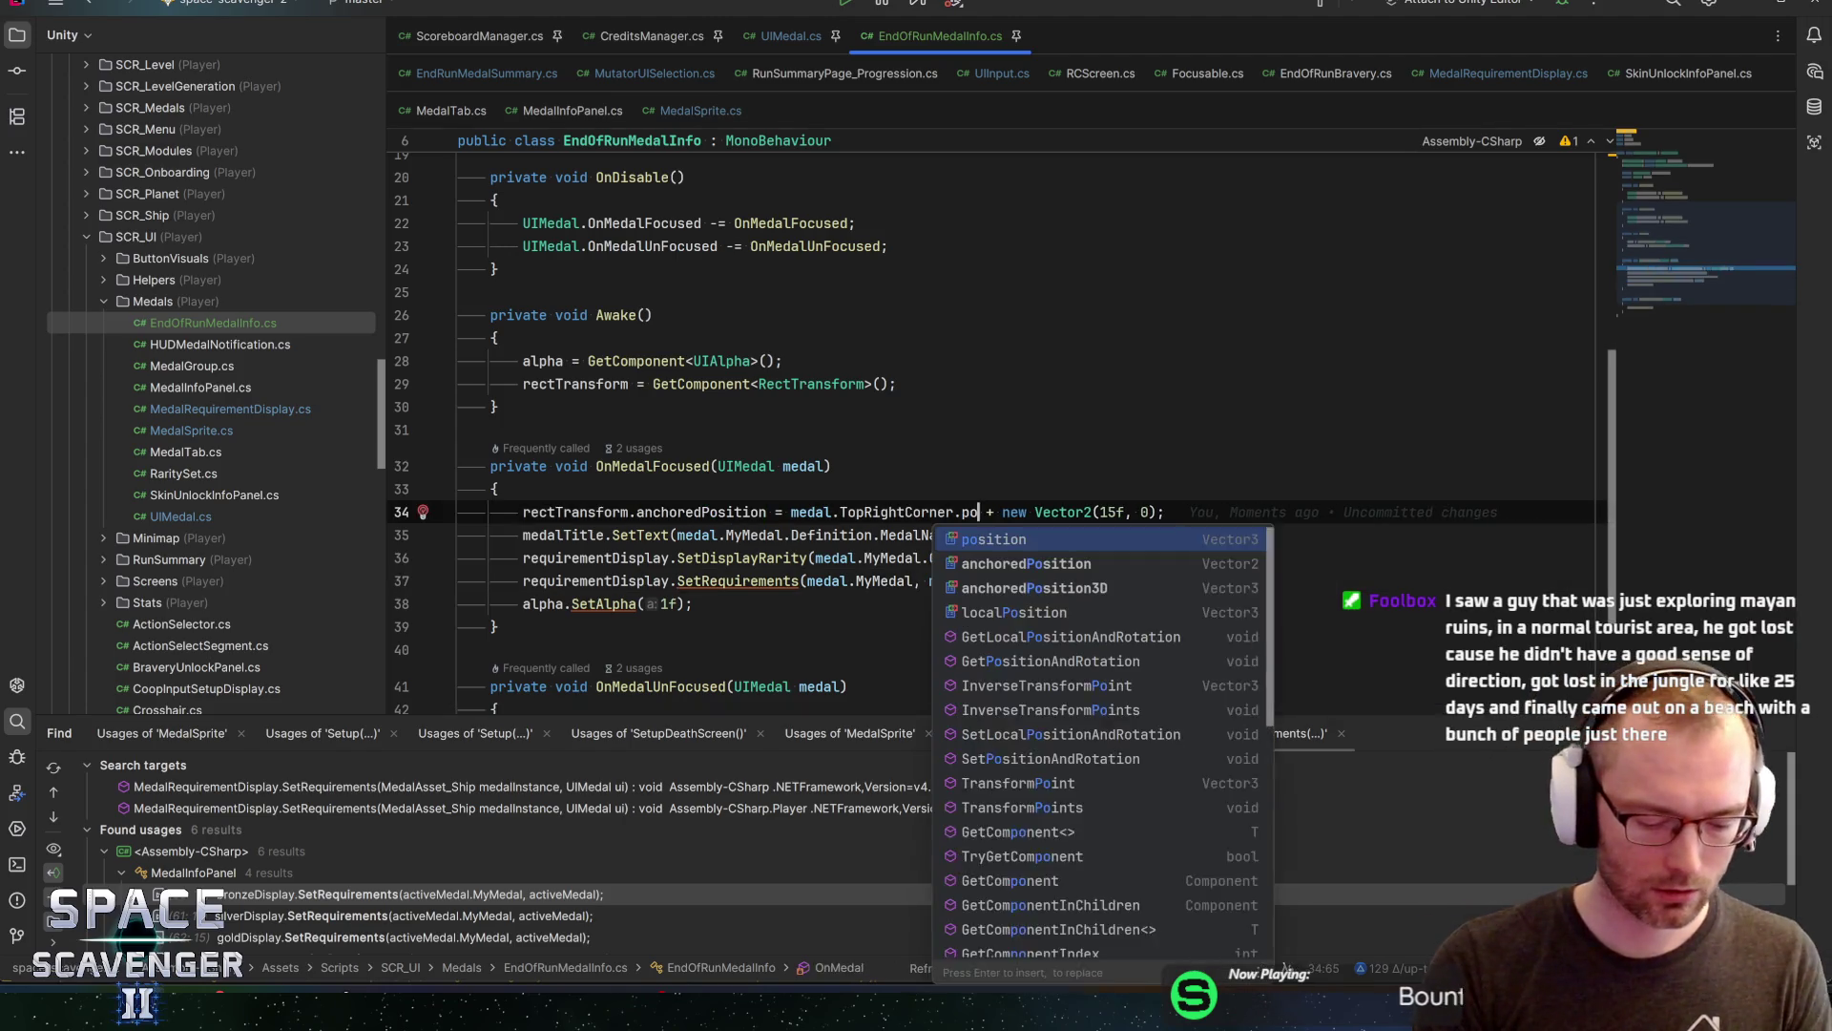
key(Return)
click(1214, 512)
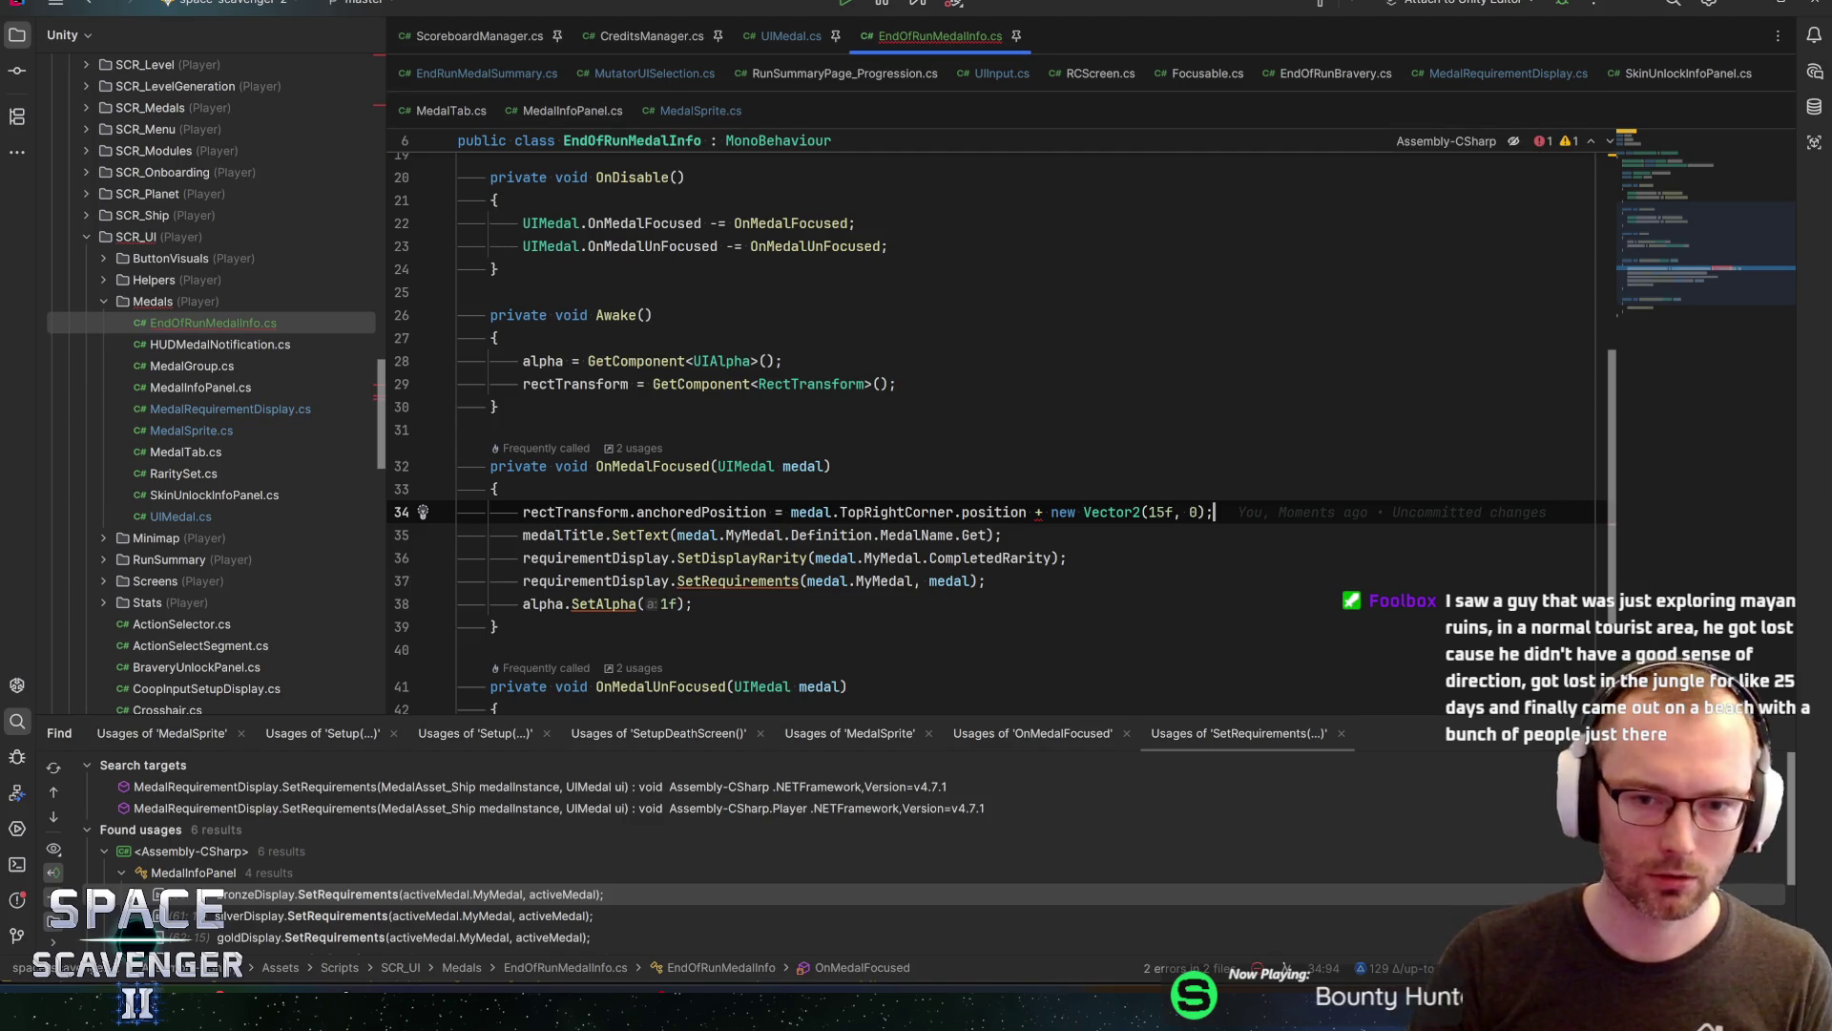
double_click(1112, 512)
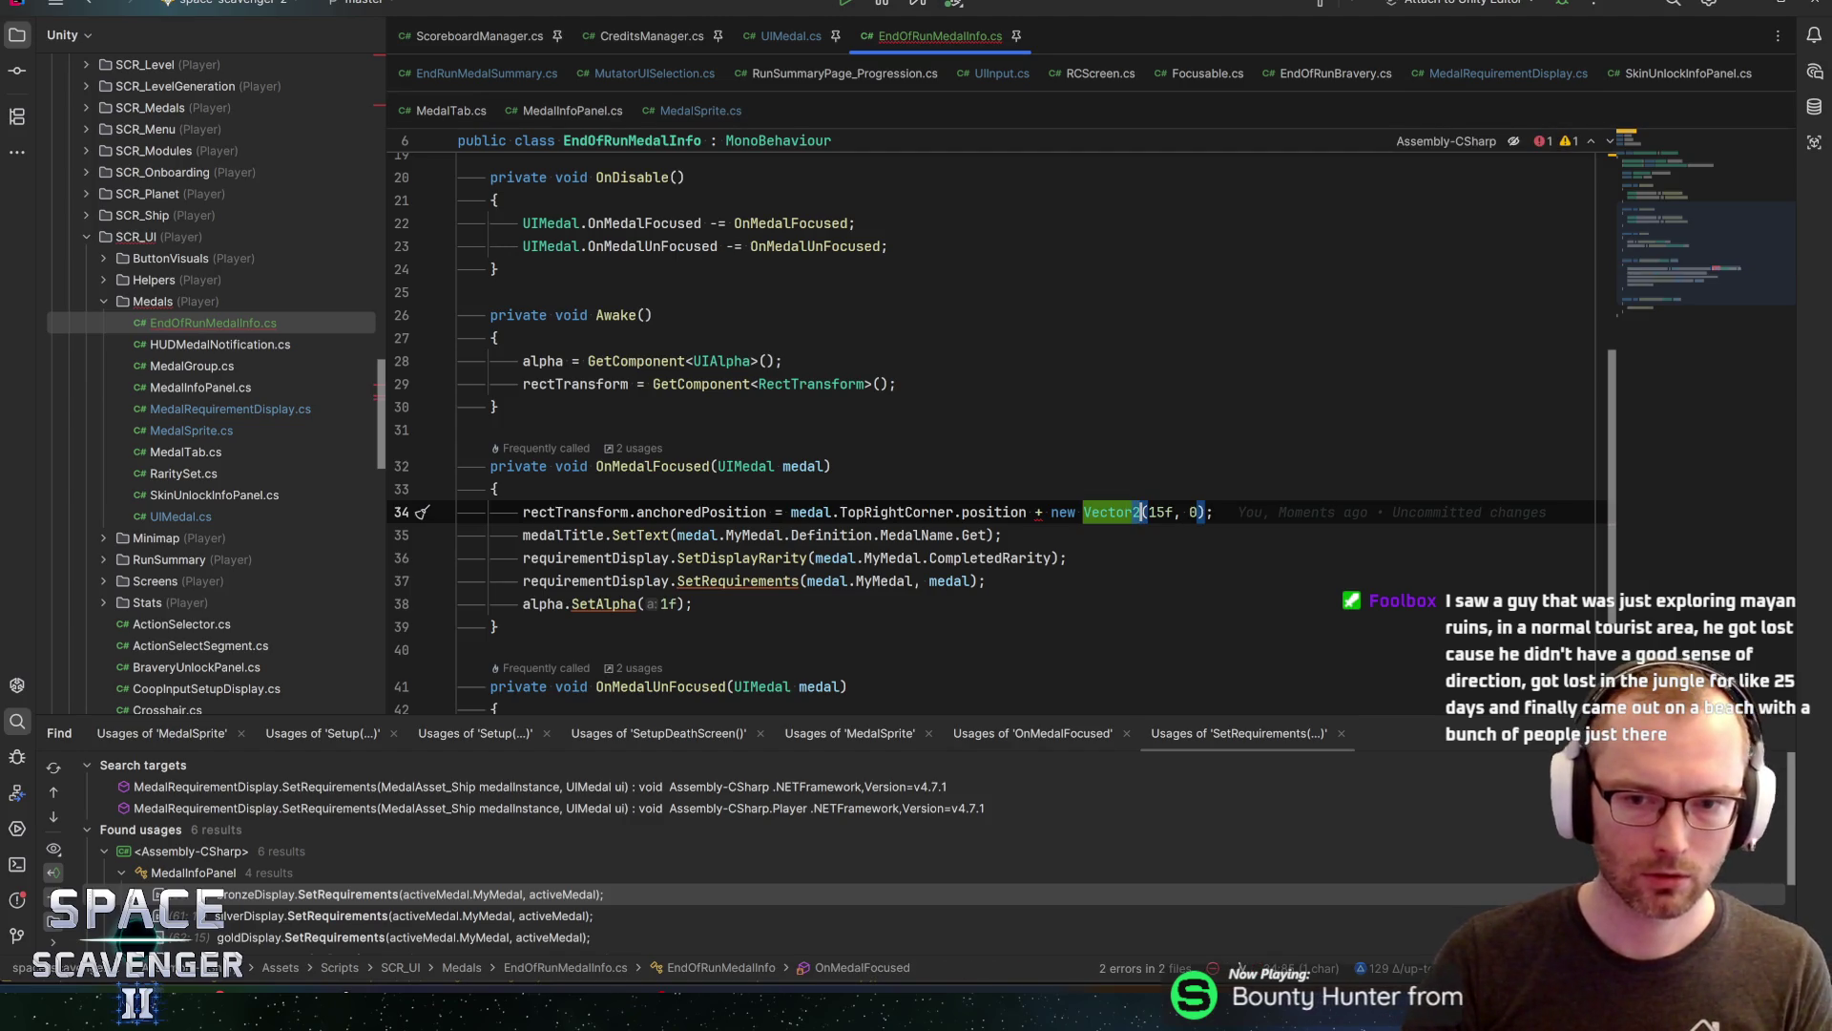
text(Vector3)
key(ctrl+s)
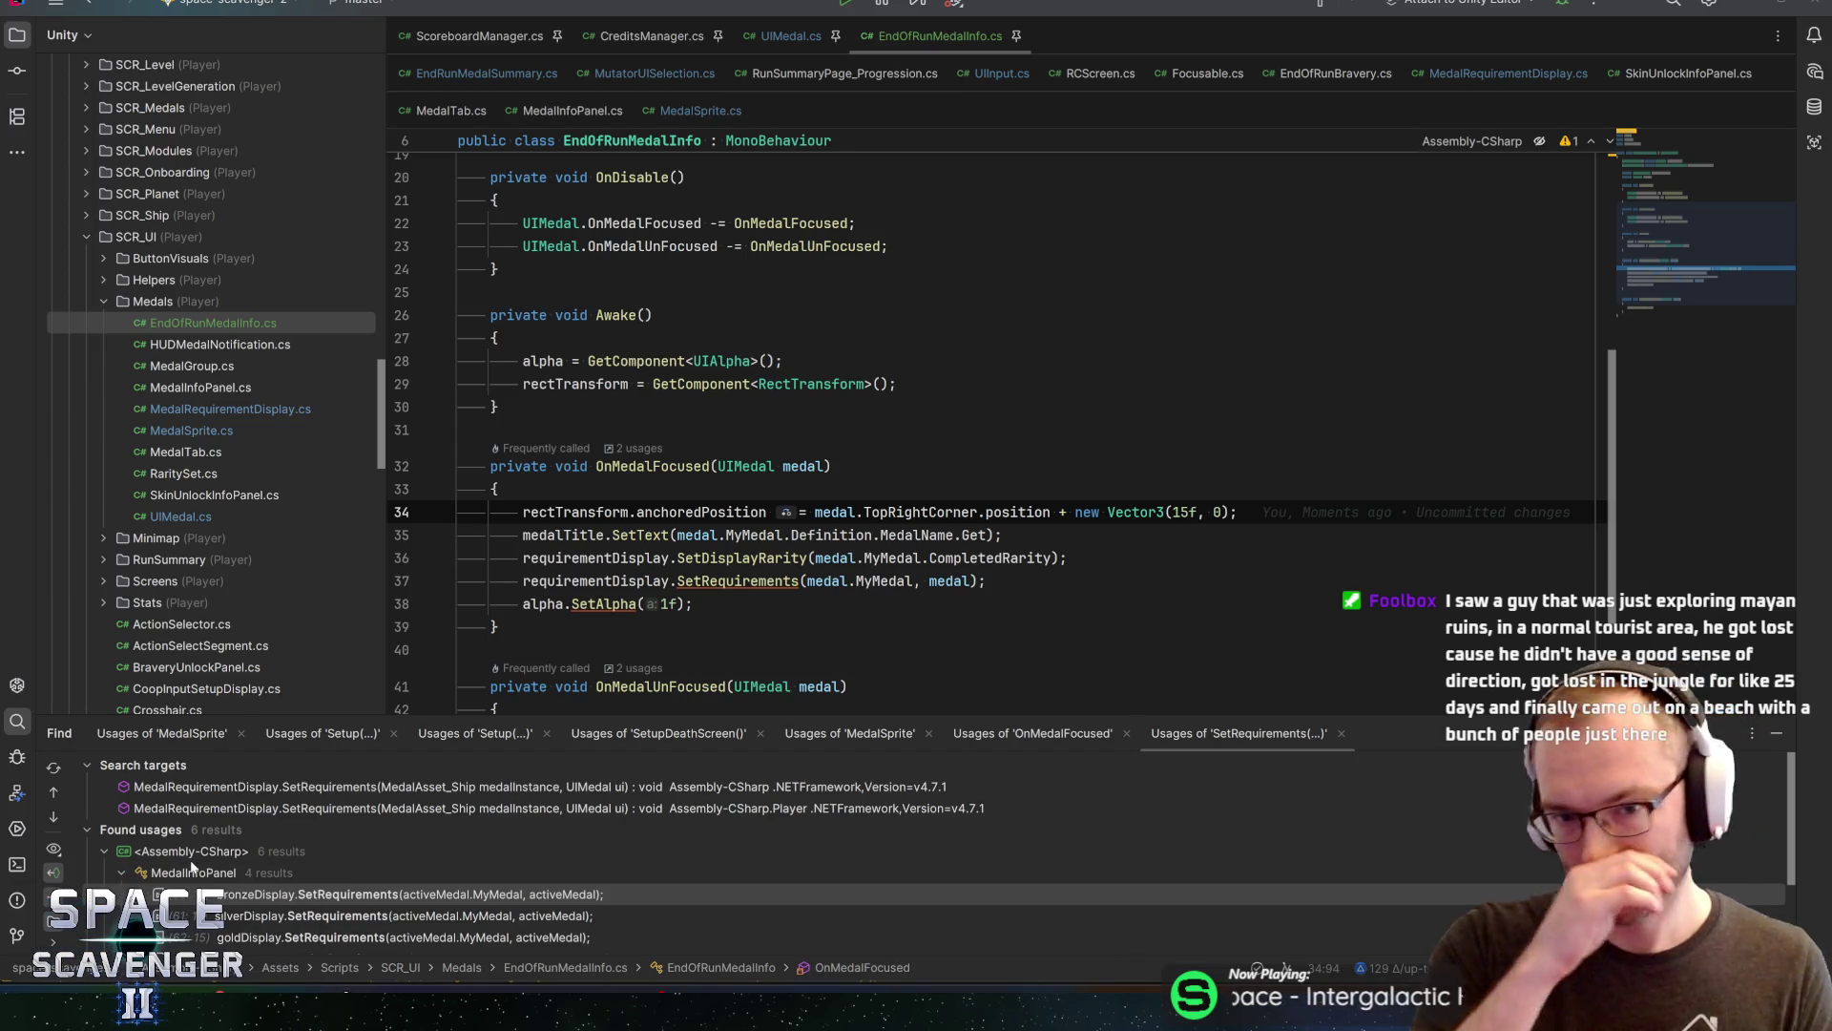
key(alt+Tab)
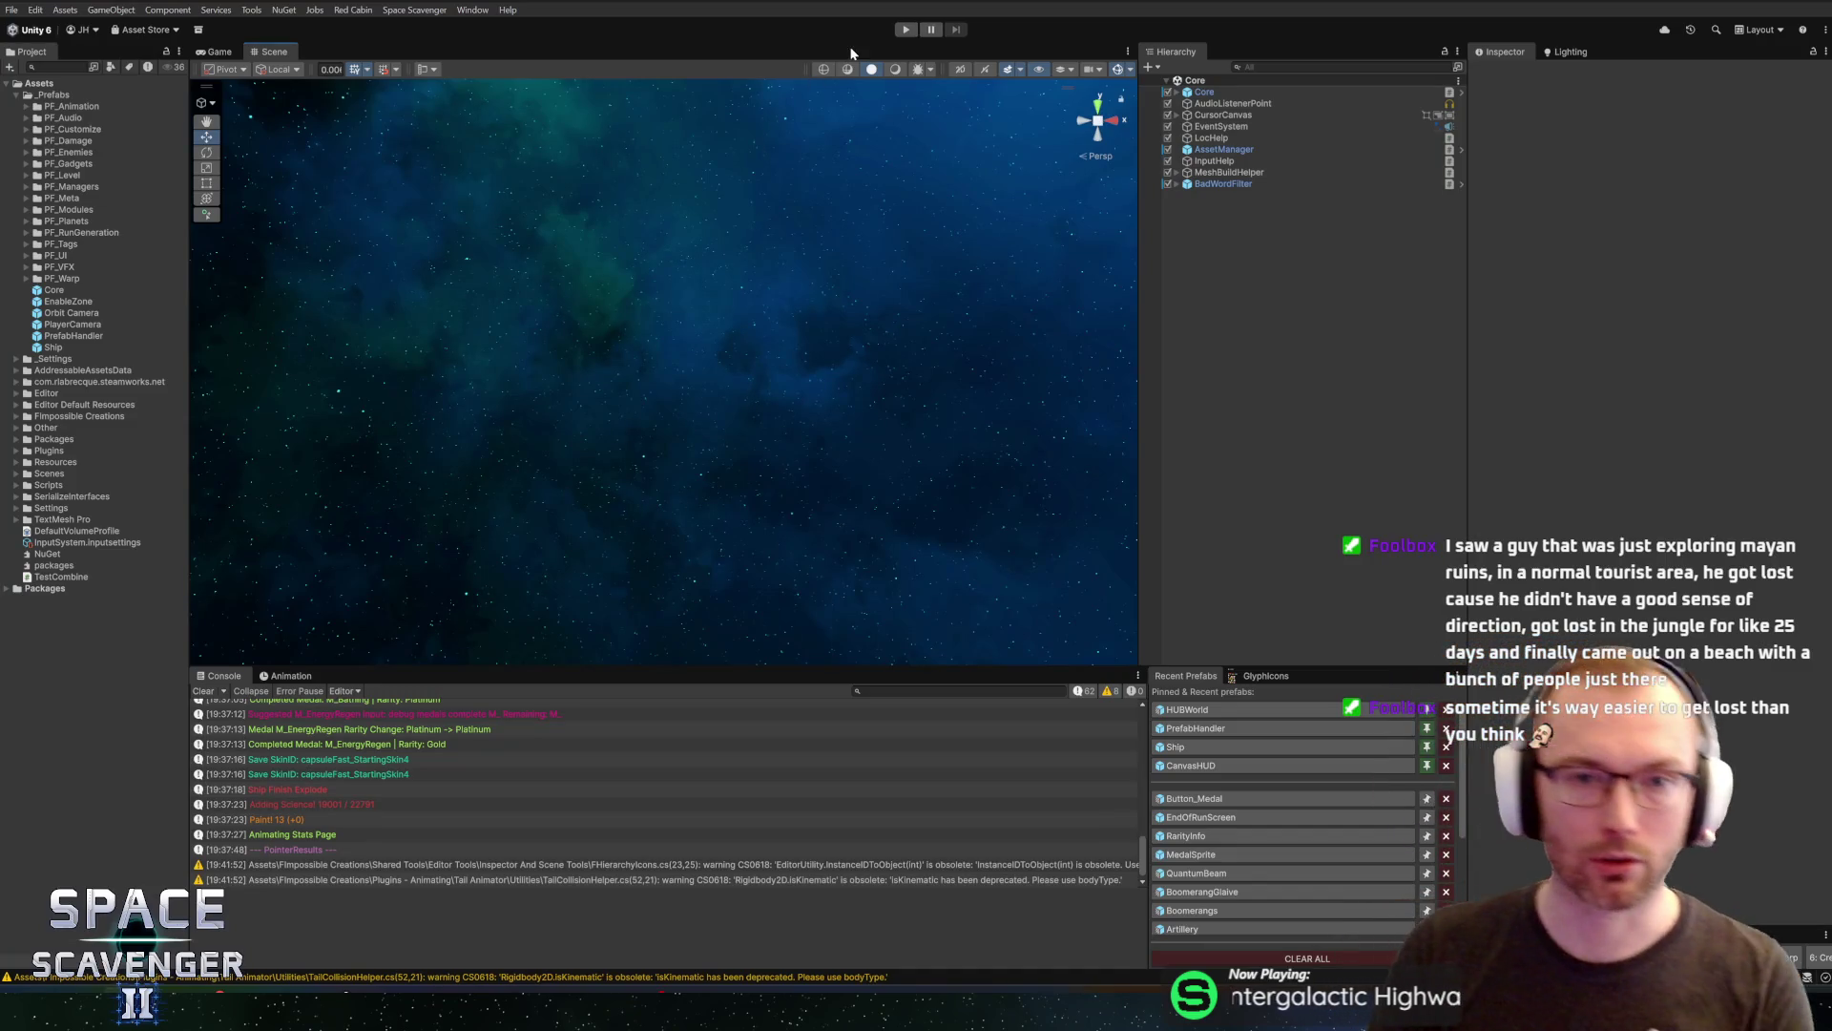
Play a test run until the Summary screen appears, then stop play mode
click(906, 30)
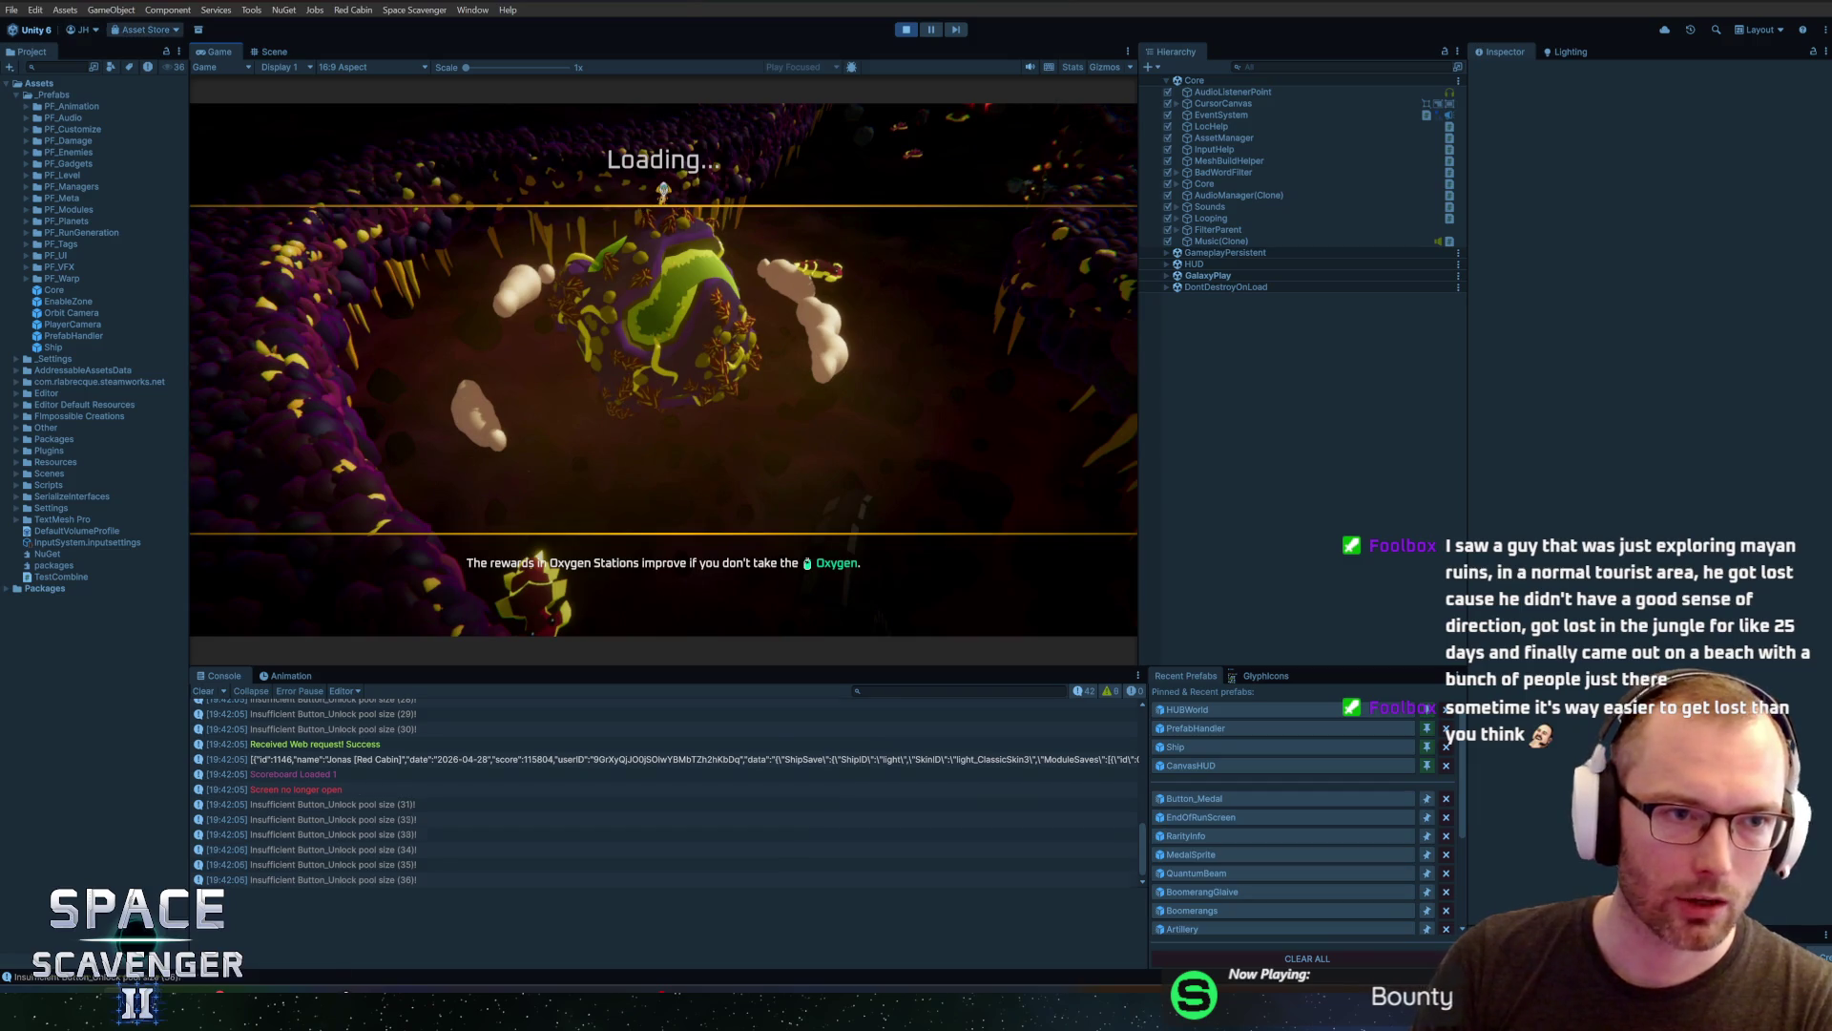
key(super)
key(super)
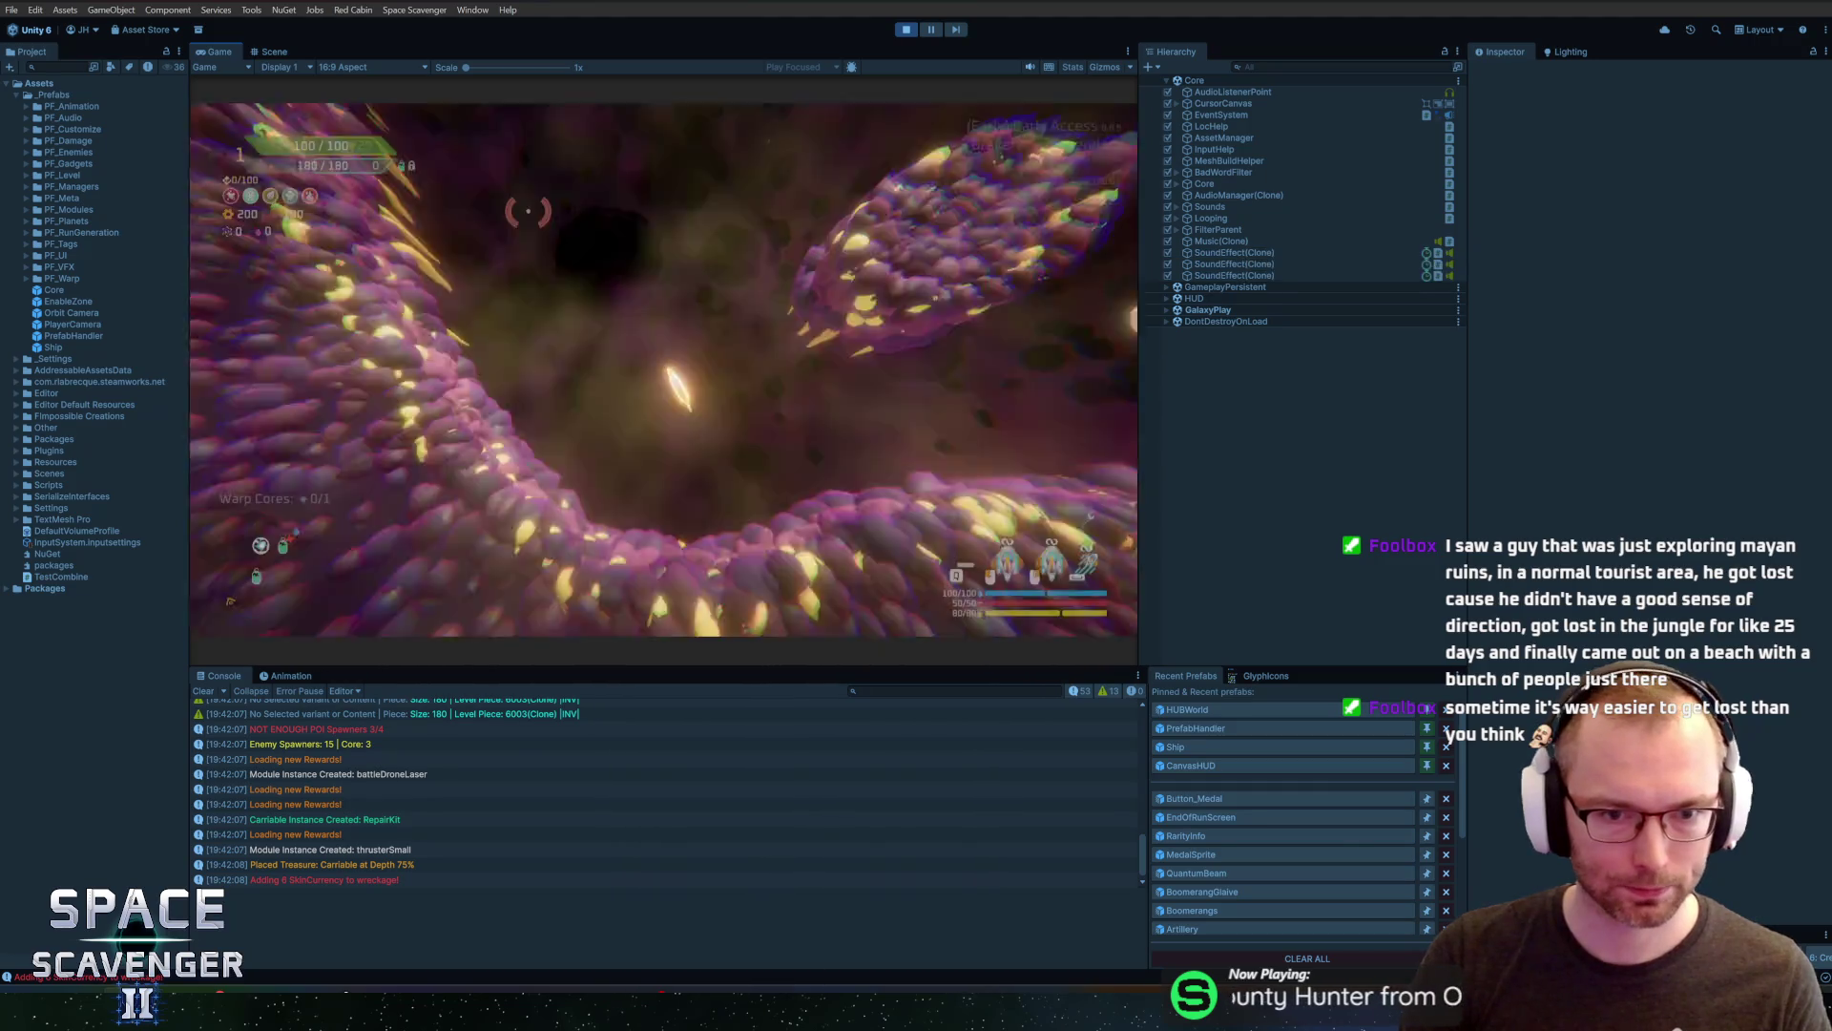
key(grave)
text(#Medals)
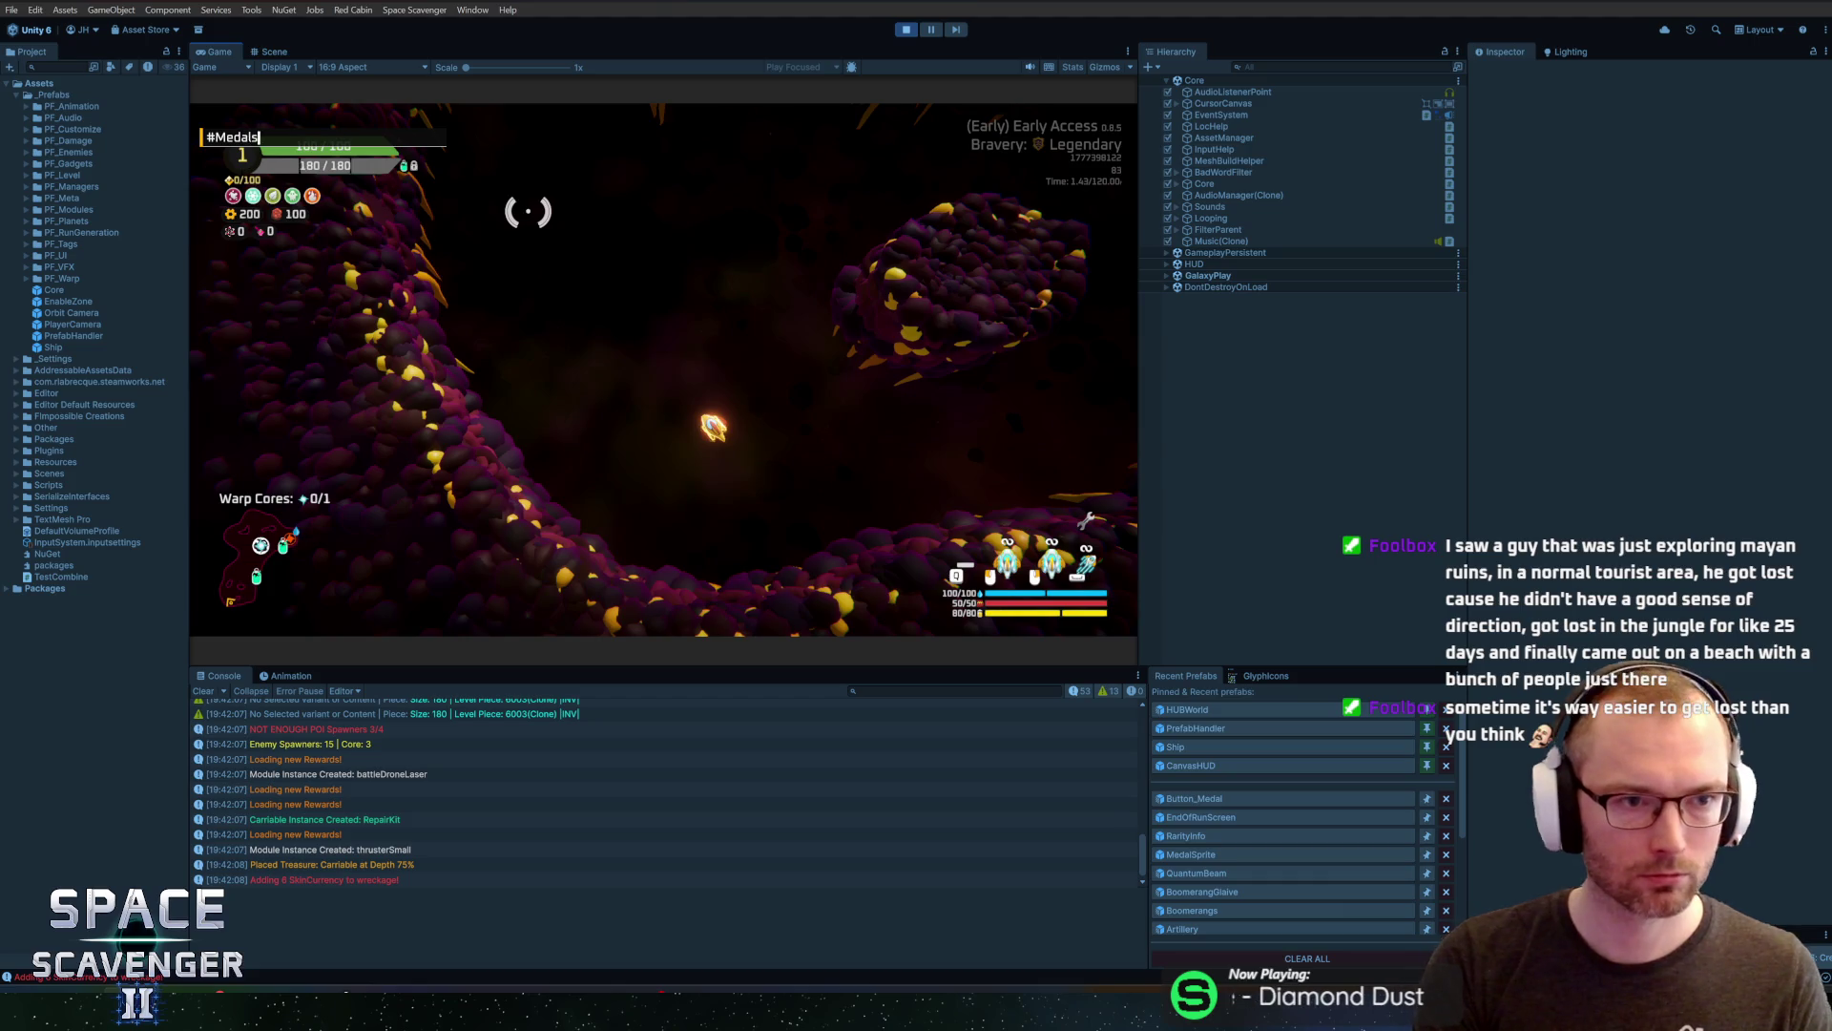
key(Return)
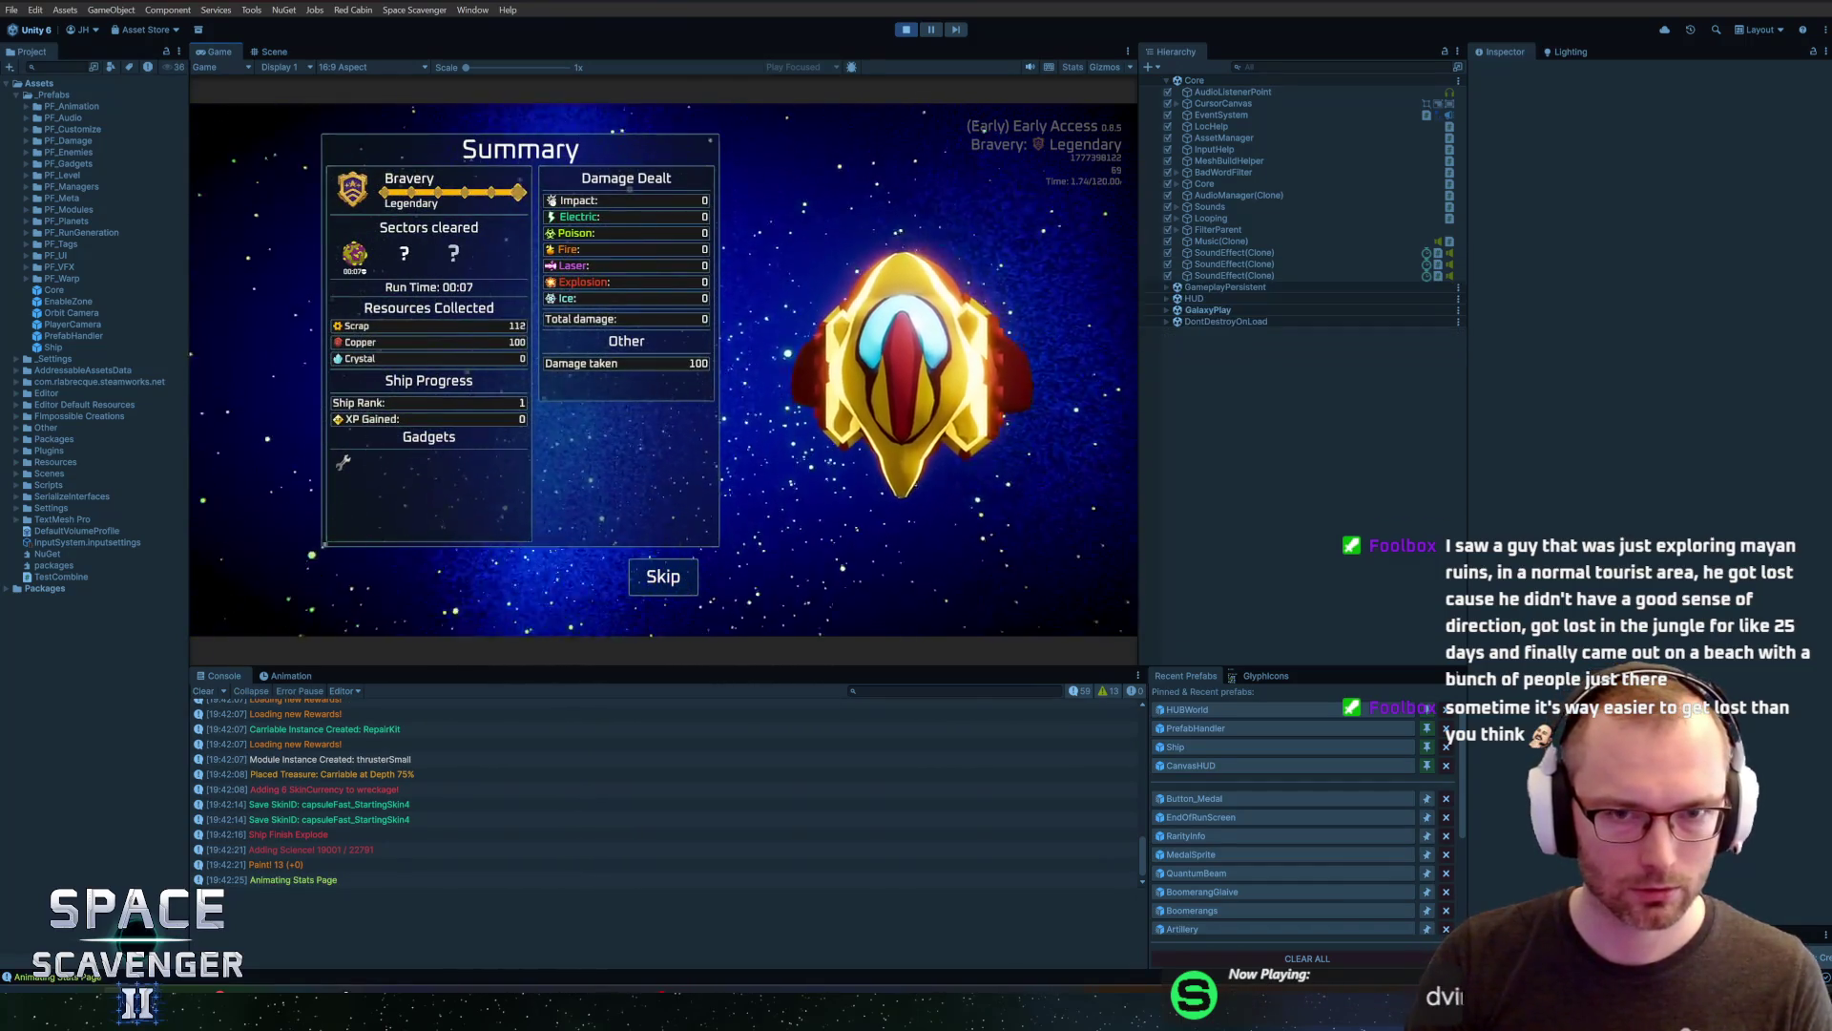
key(ctrl+p)
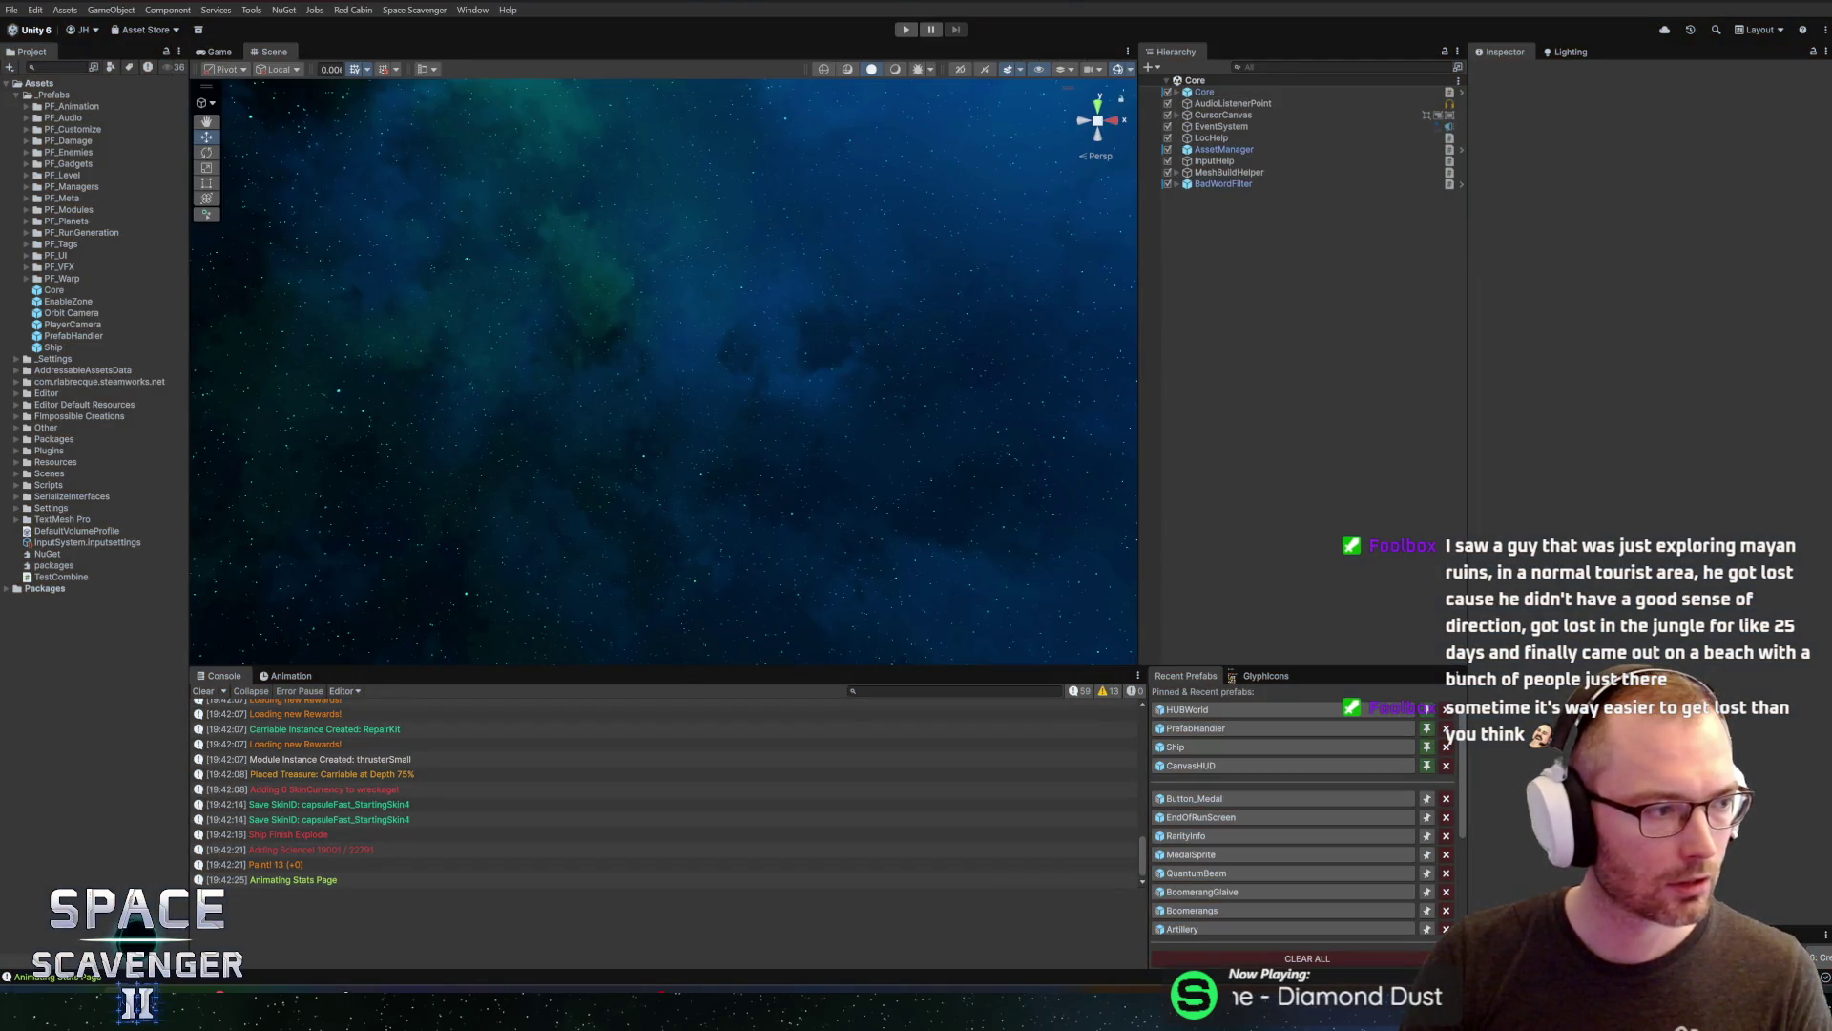
Start play with the Game view maximized and enter 'debug medals complete M_ElectricDamage' in the console
click(905, 30)
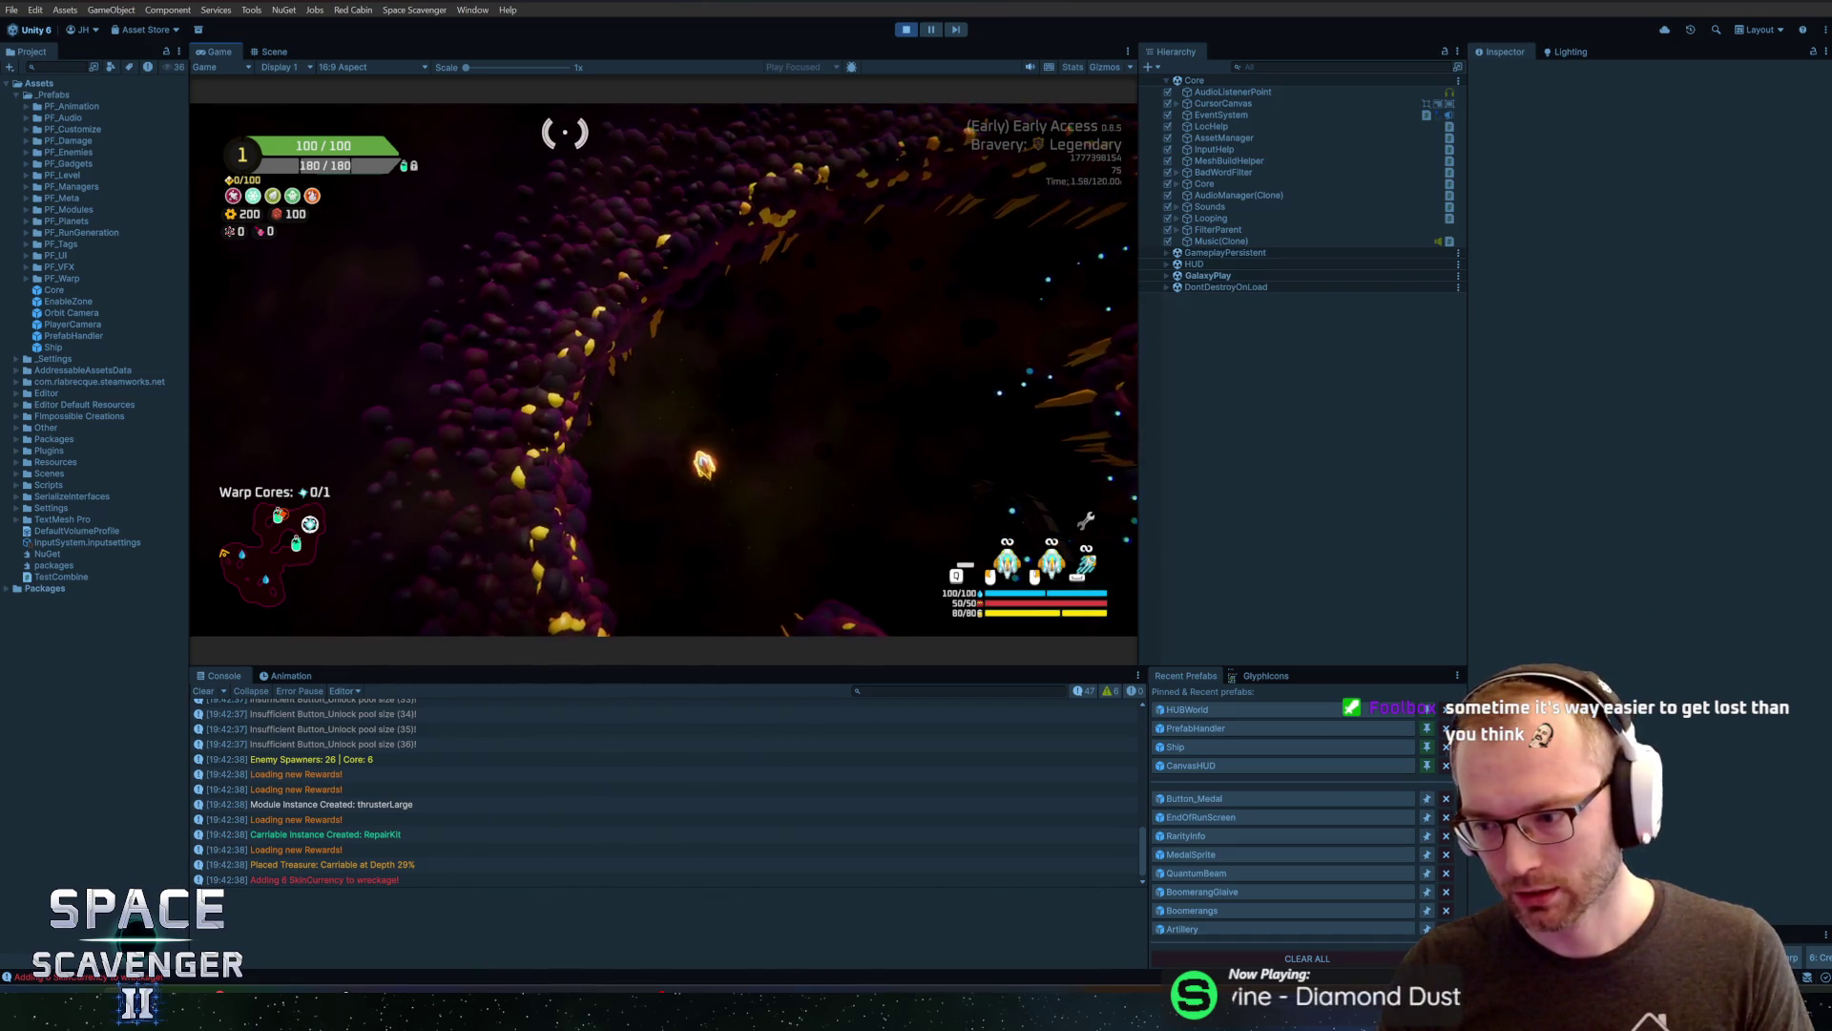
double_click(218, 51)
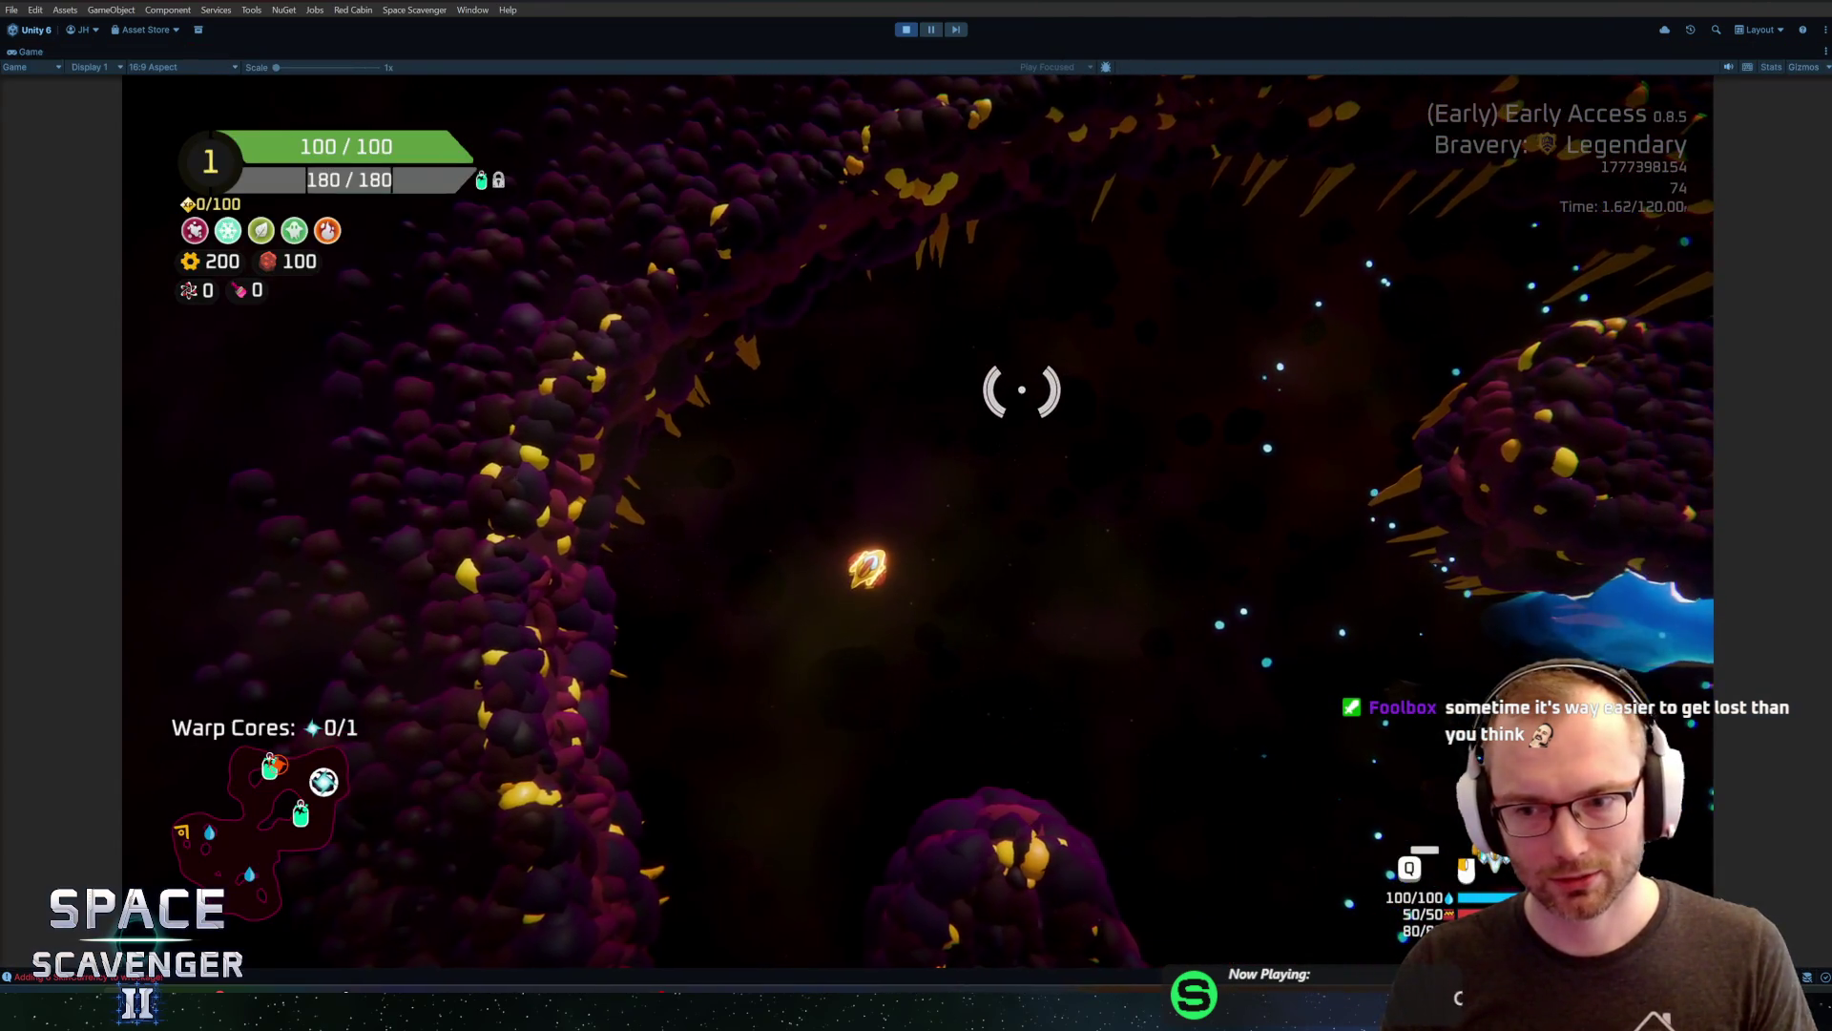
key(grave)
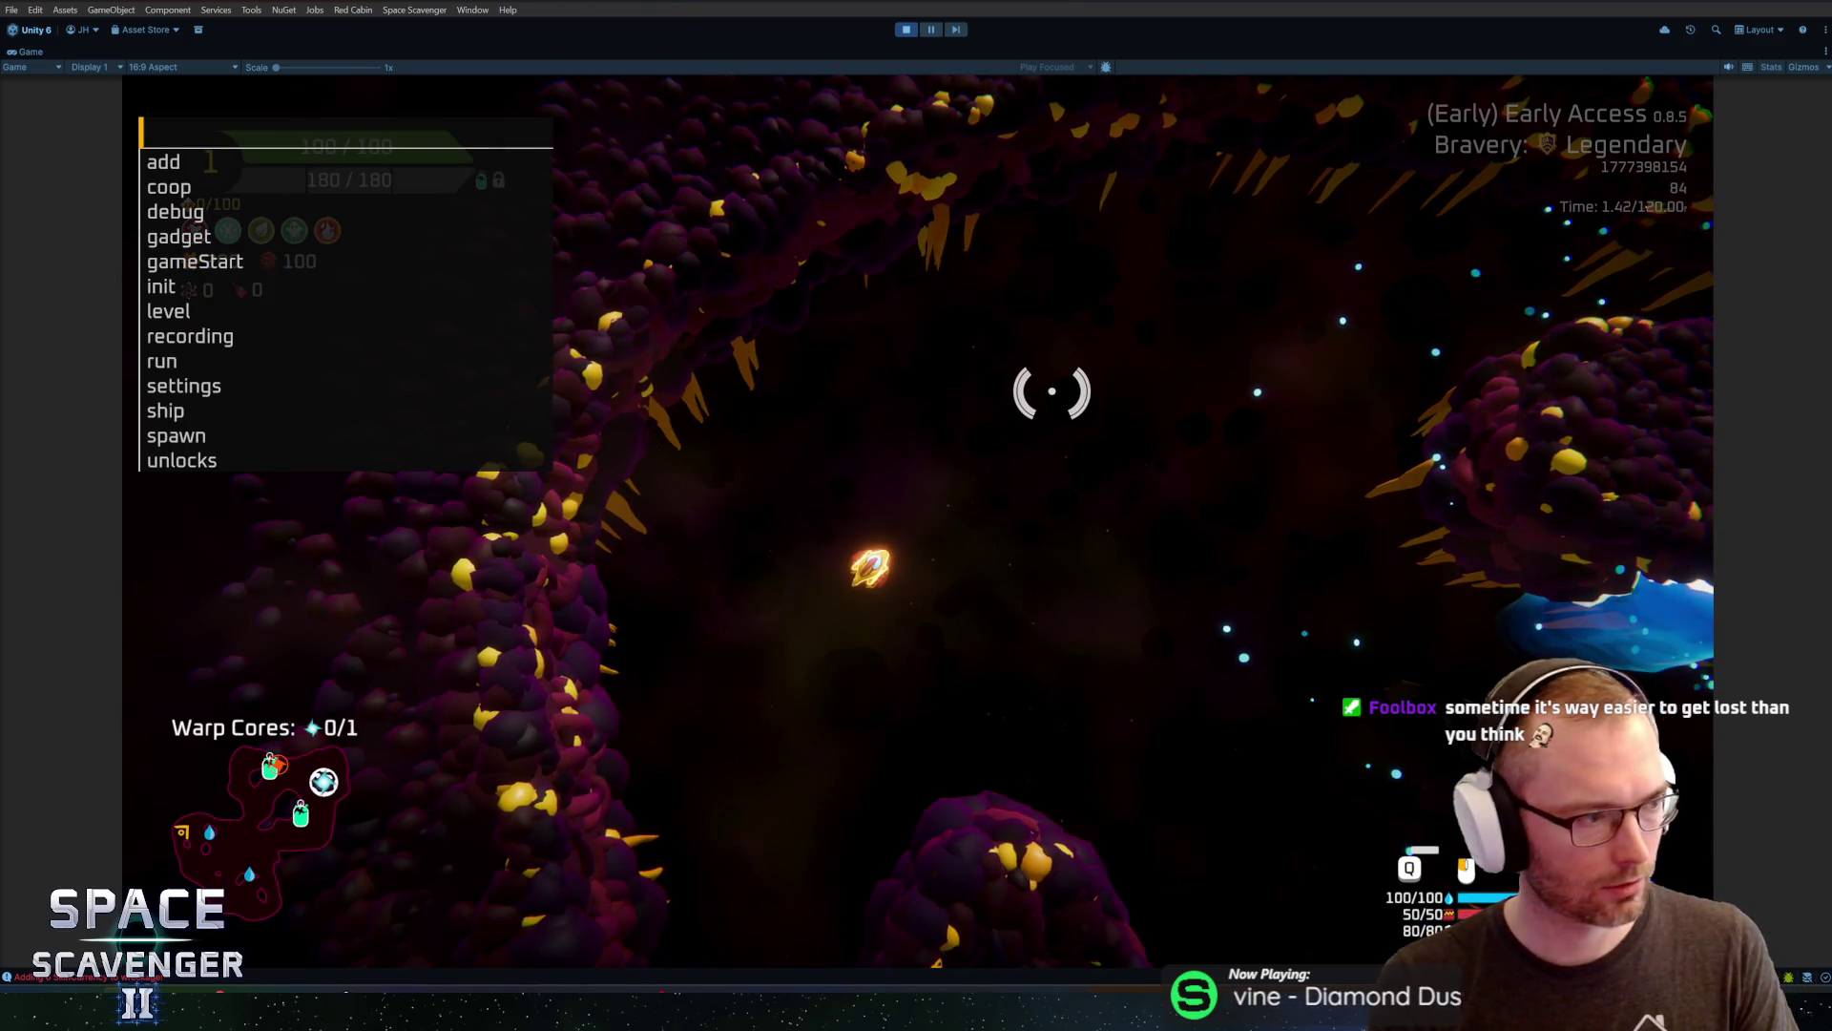
text(debug medals )
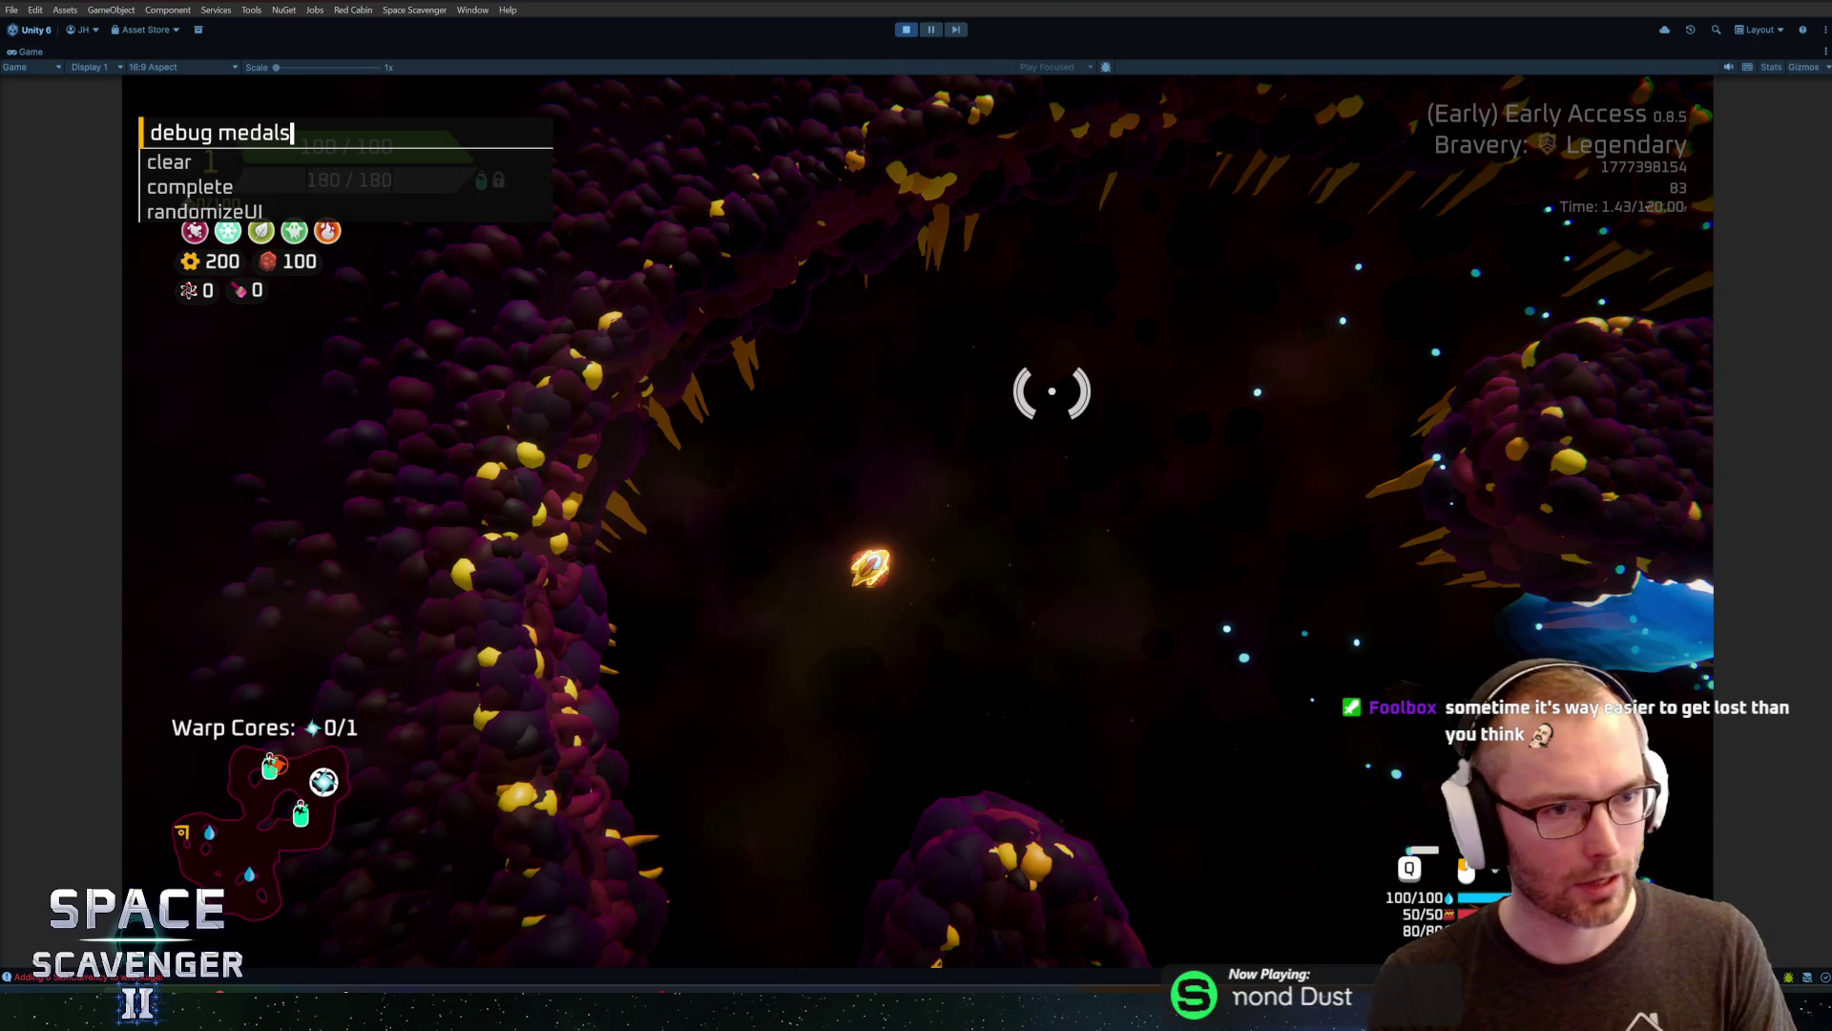
text(complete )
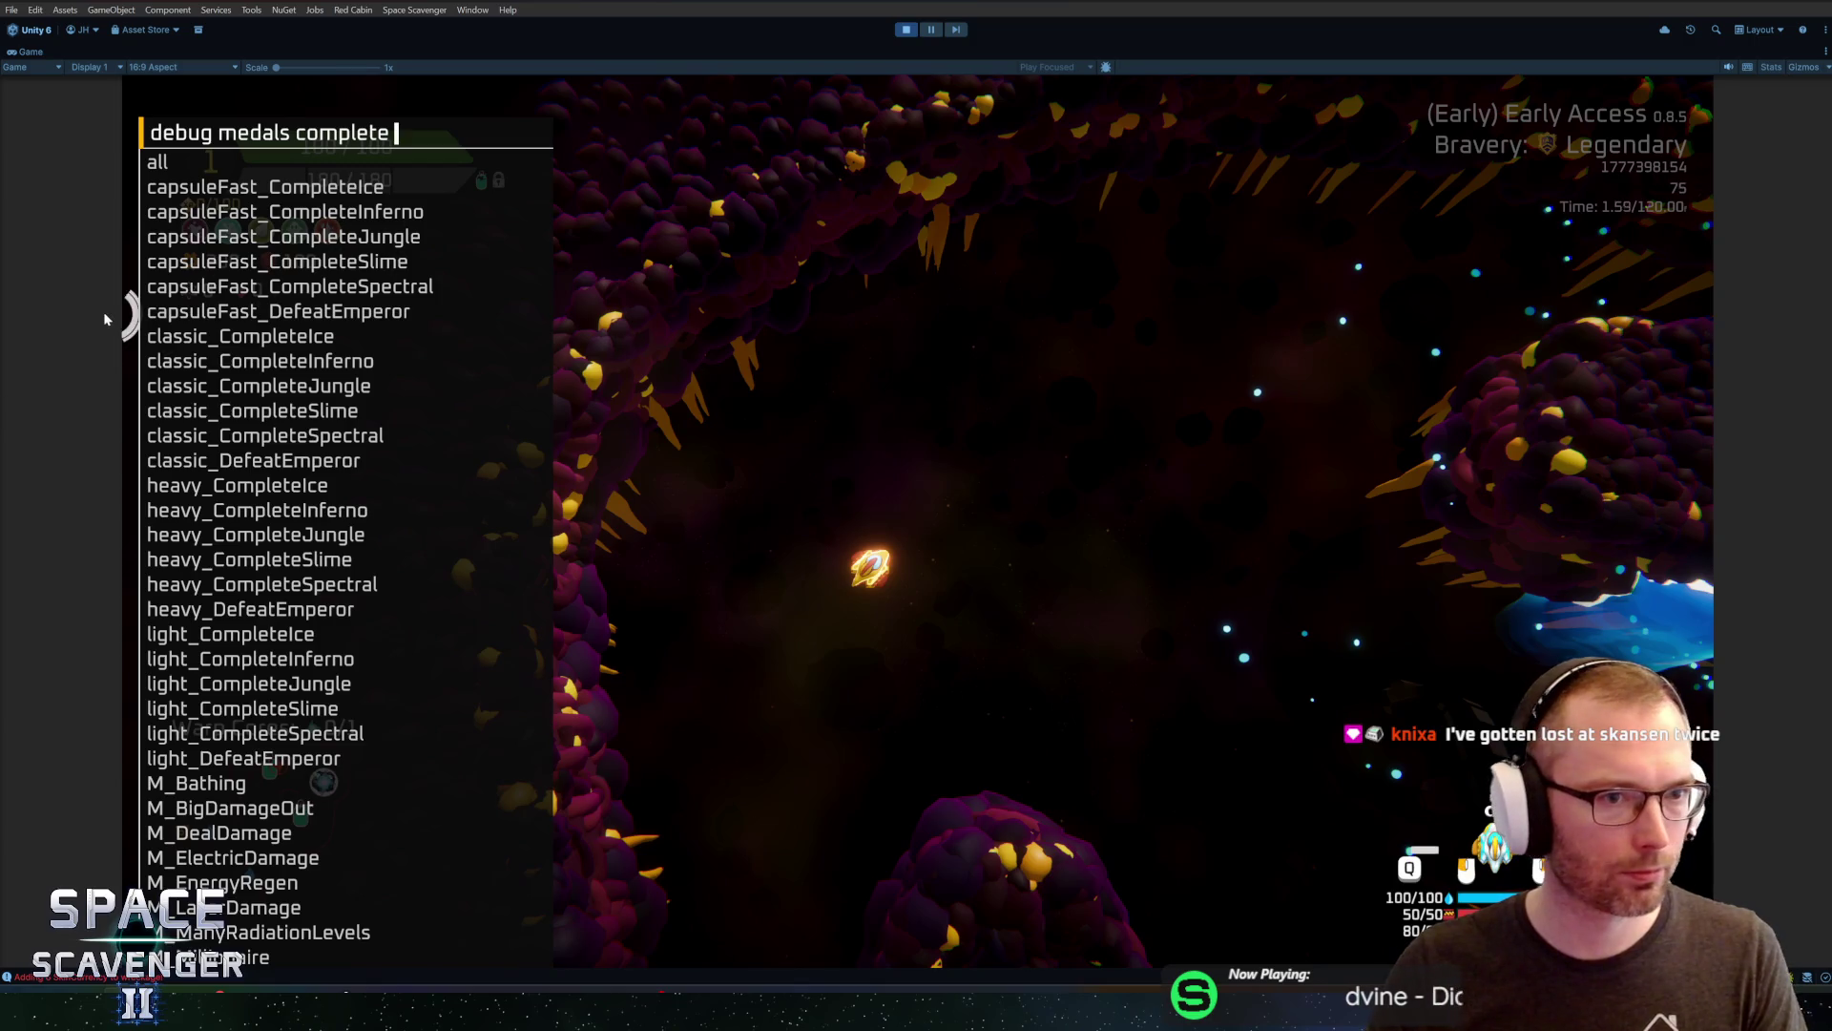
text(m+)
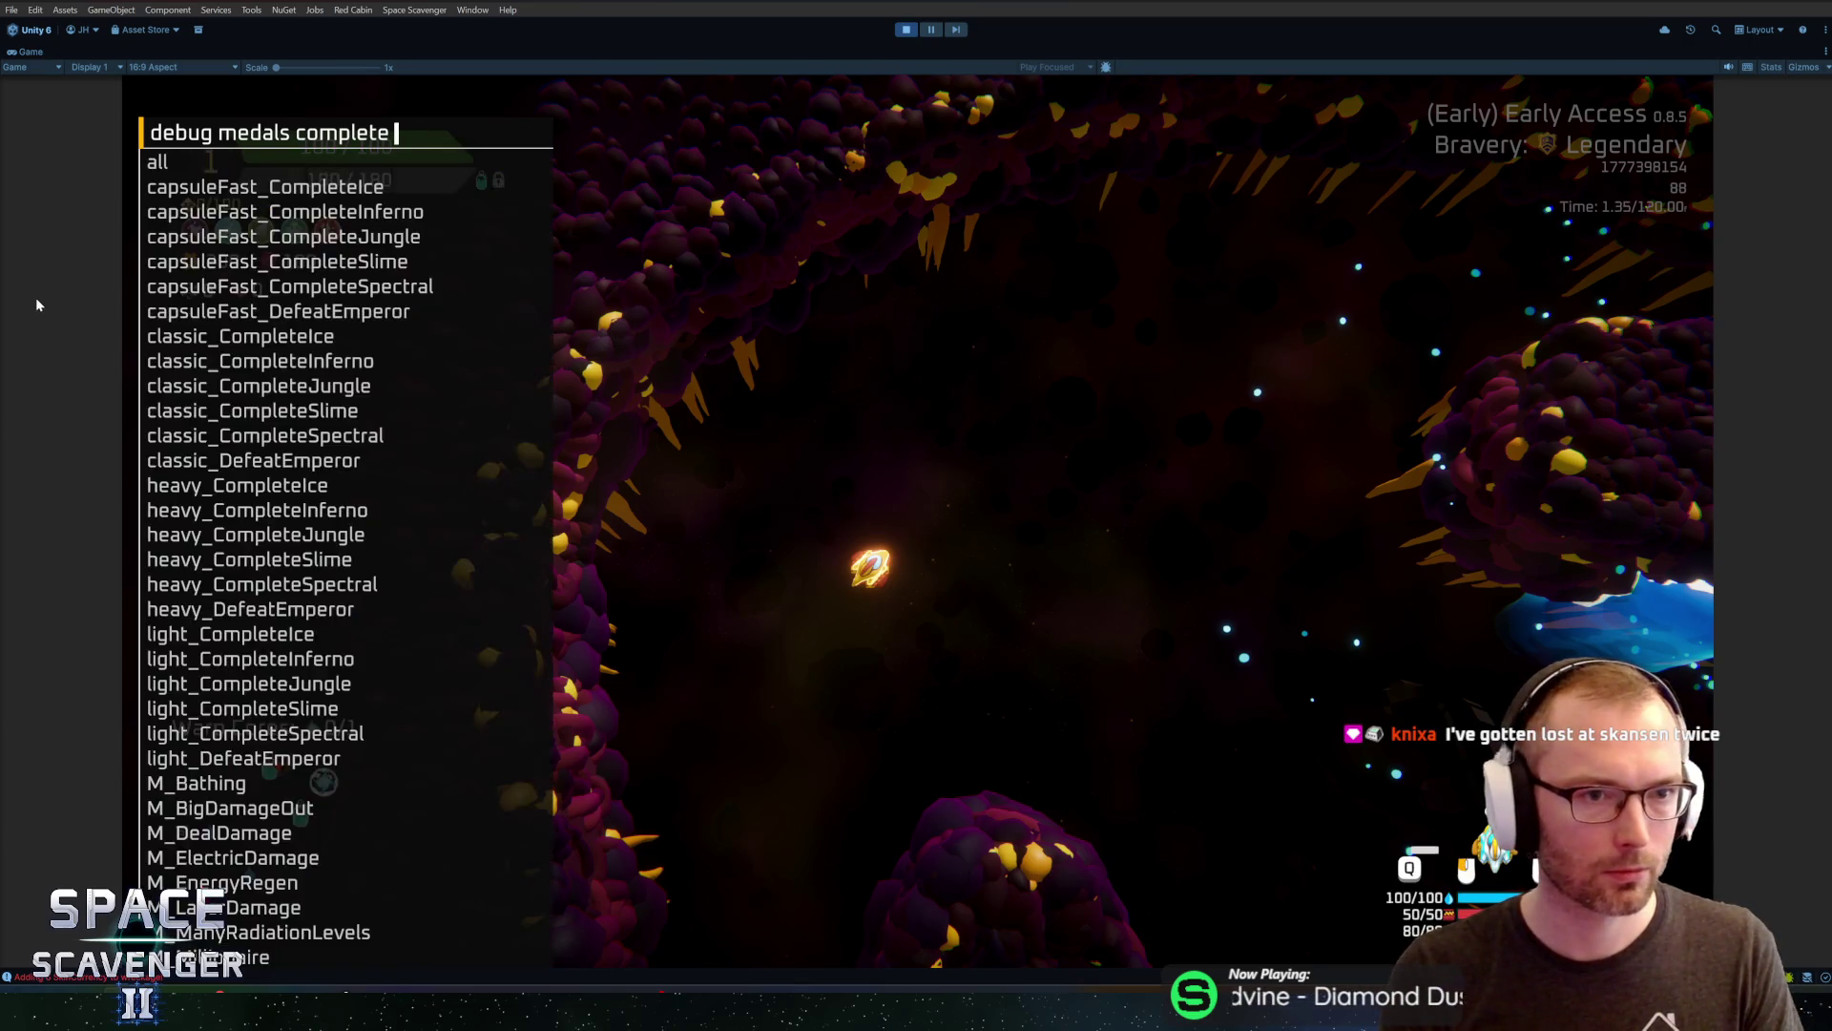
key(BackSpace)
text(_)
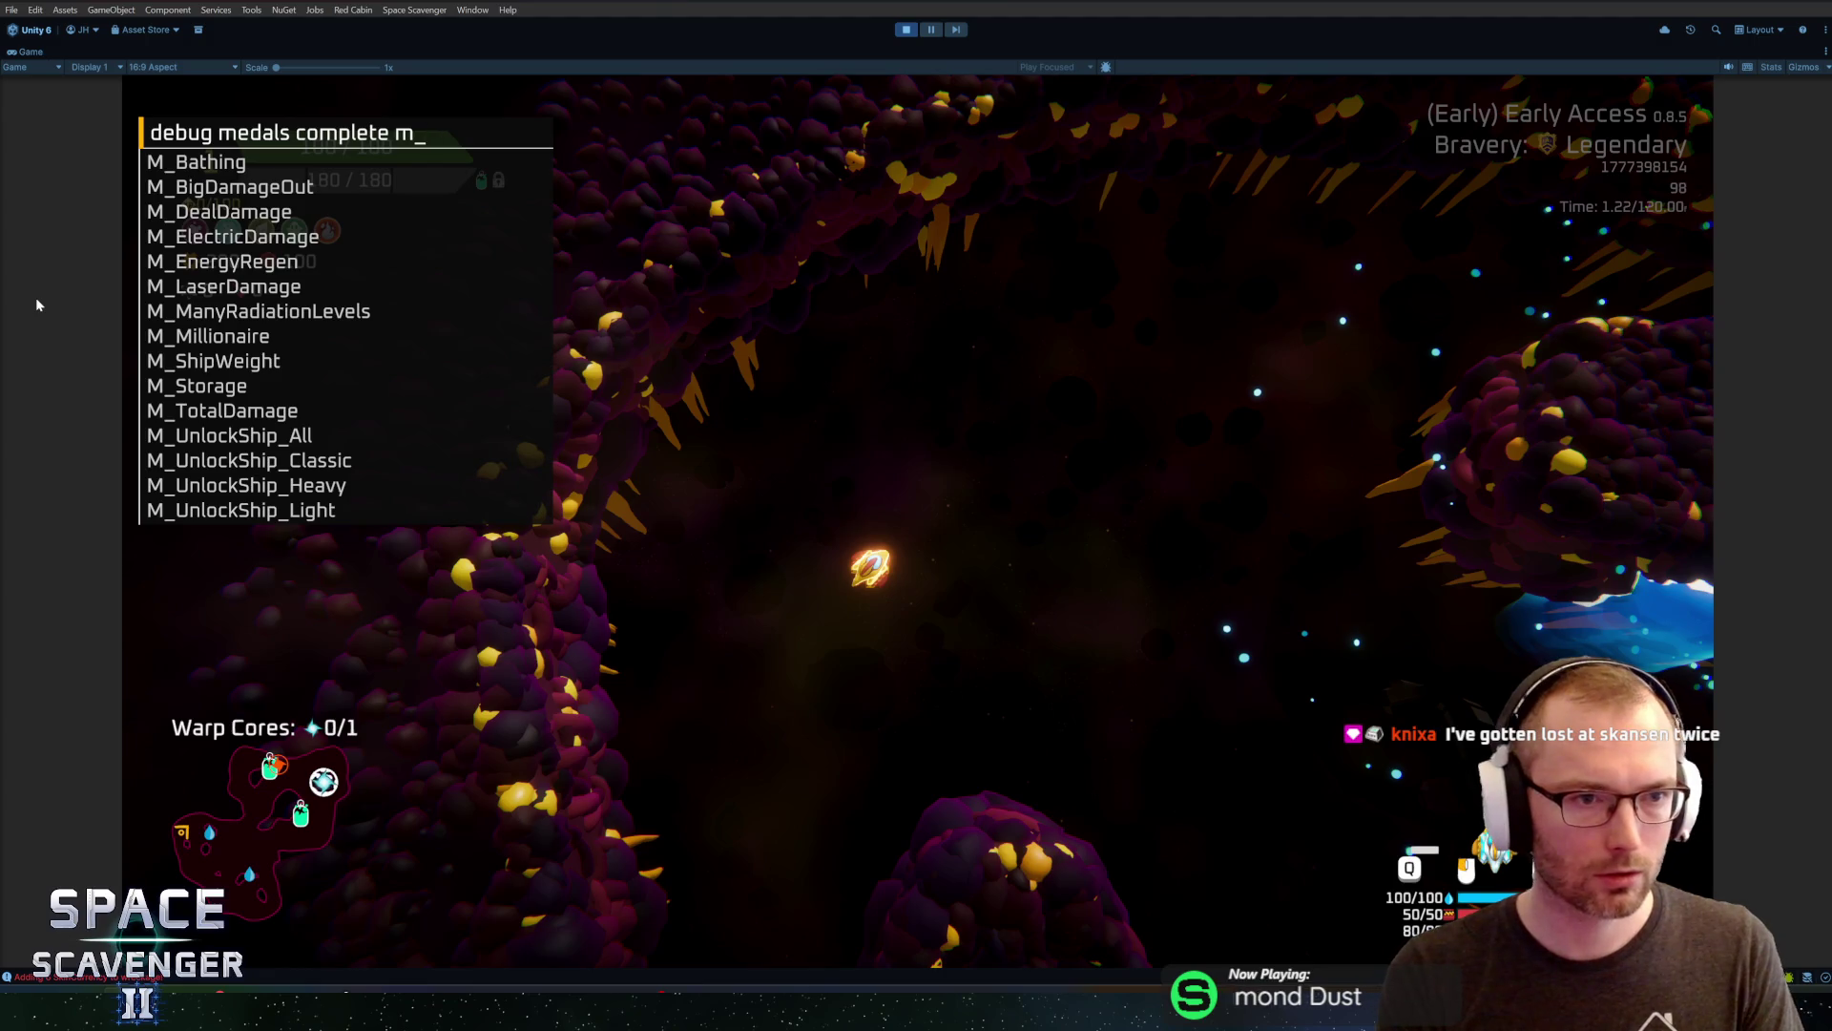
text(a)
key(BackSpace)
text(ba)
key(BackSpace)
key(BackSpace)
key(BackSpace)
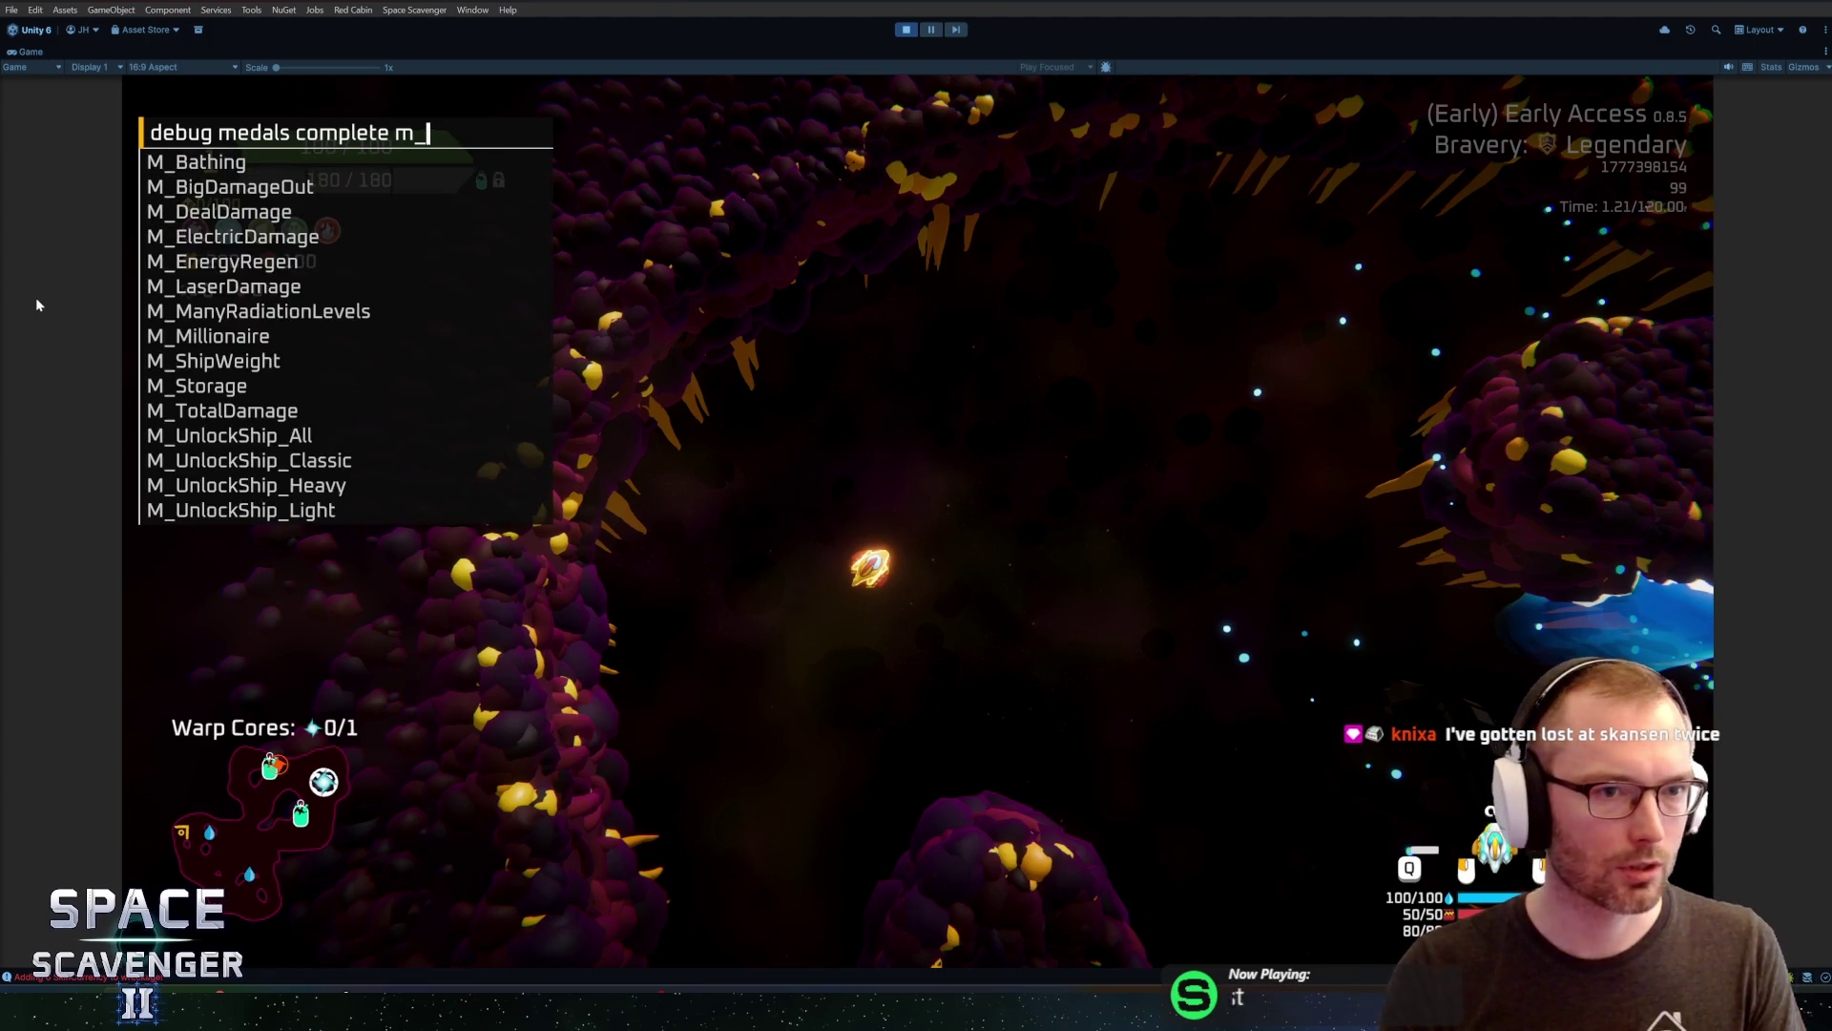
text(m)
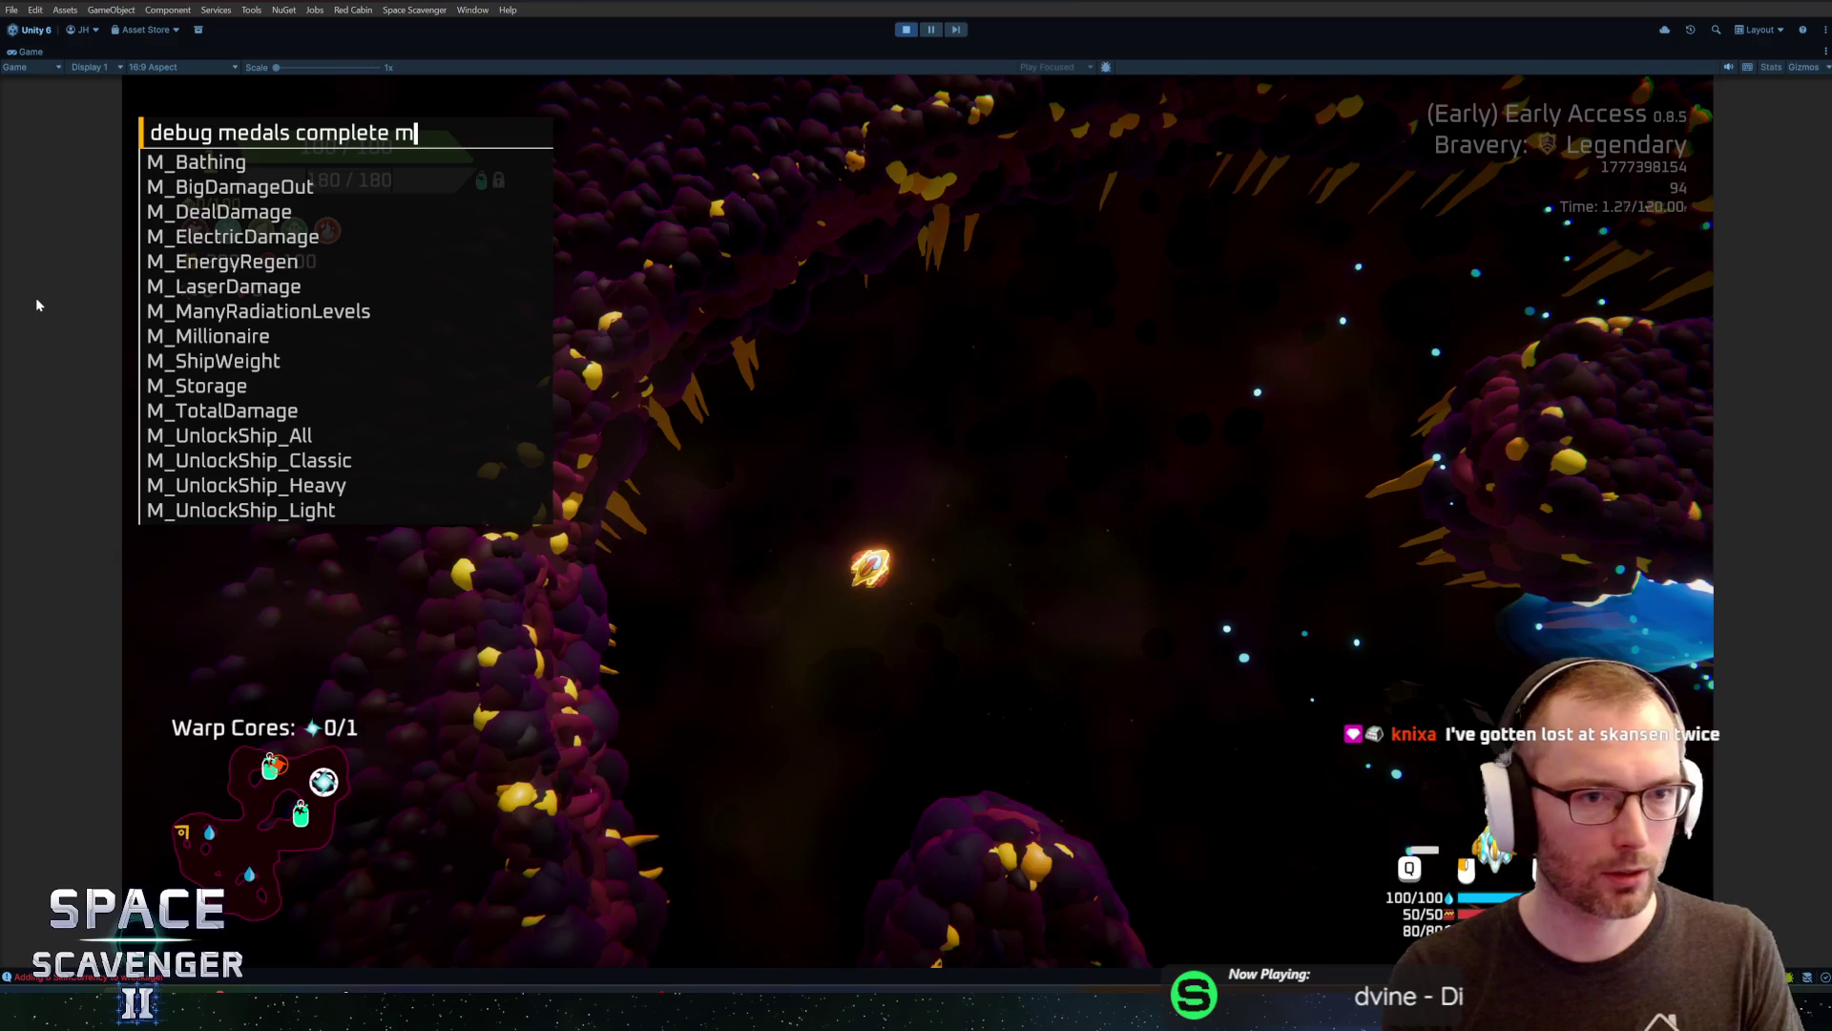
text(_bi)
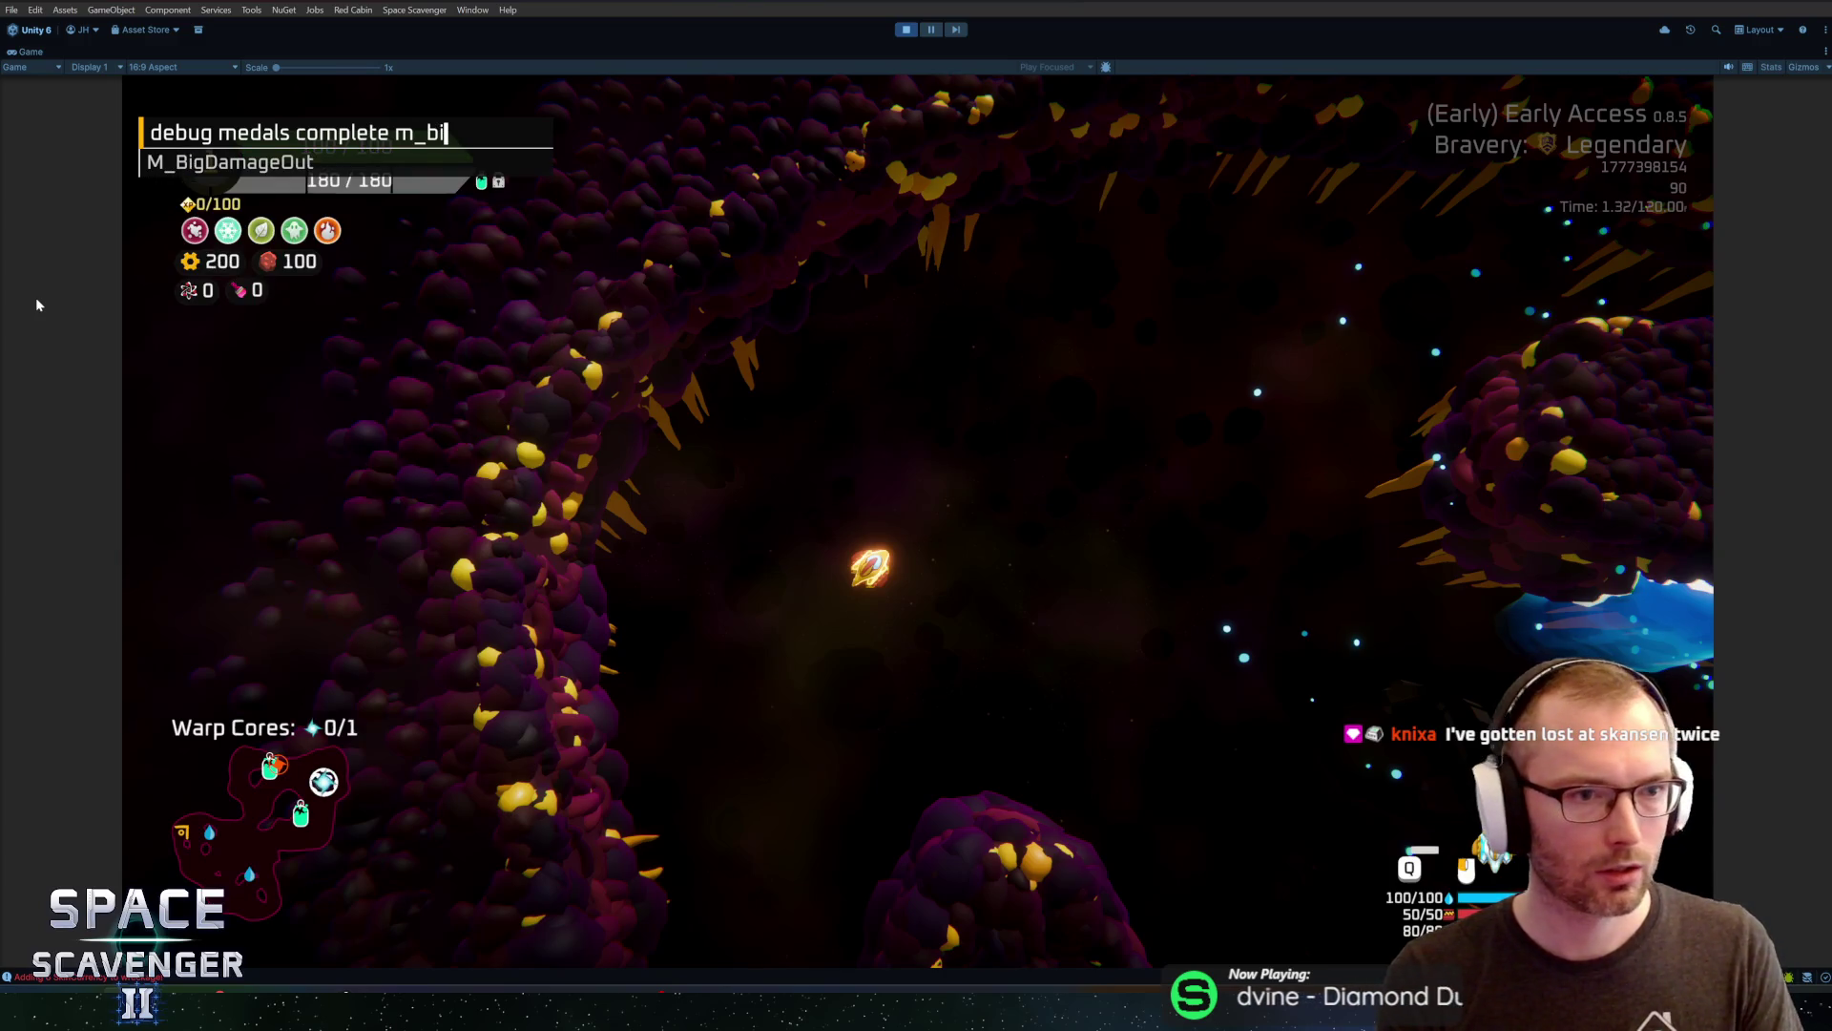
key(BackSpace)
key(BackSpace)
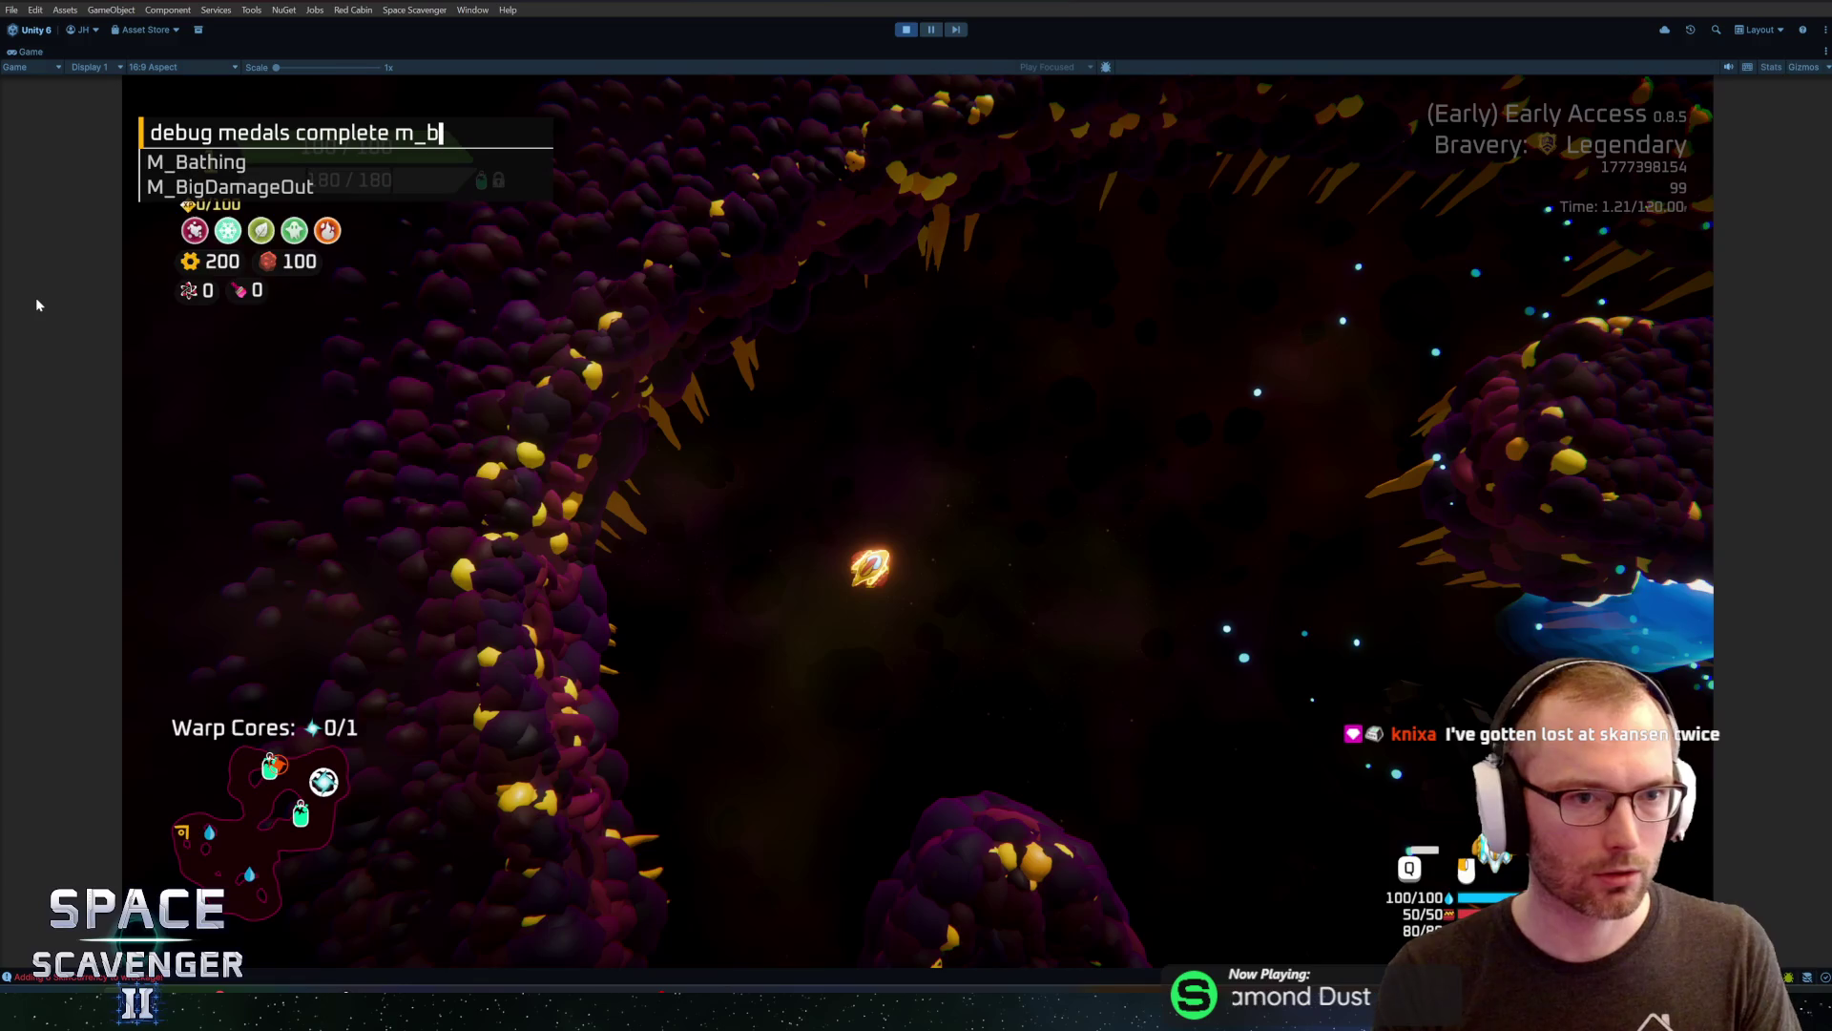
text(ele)
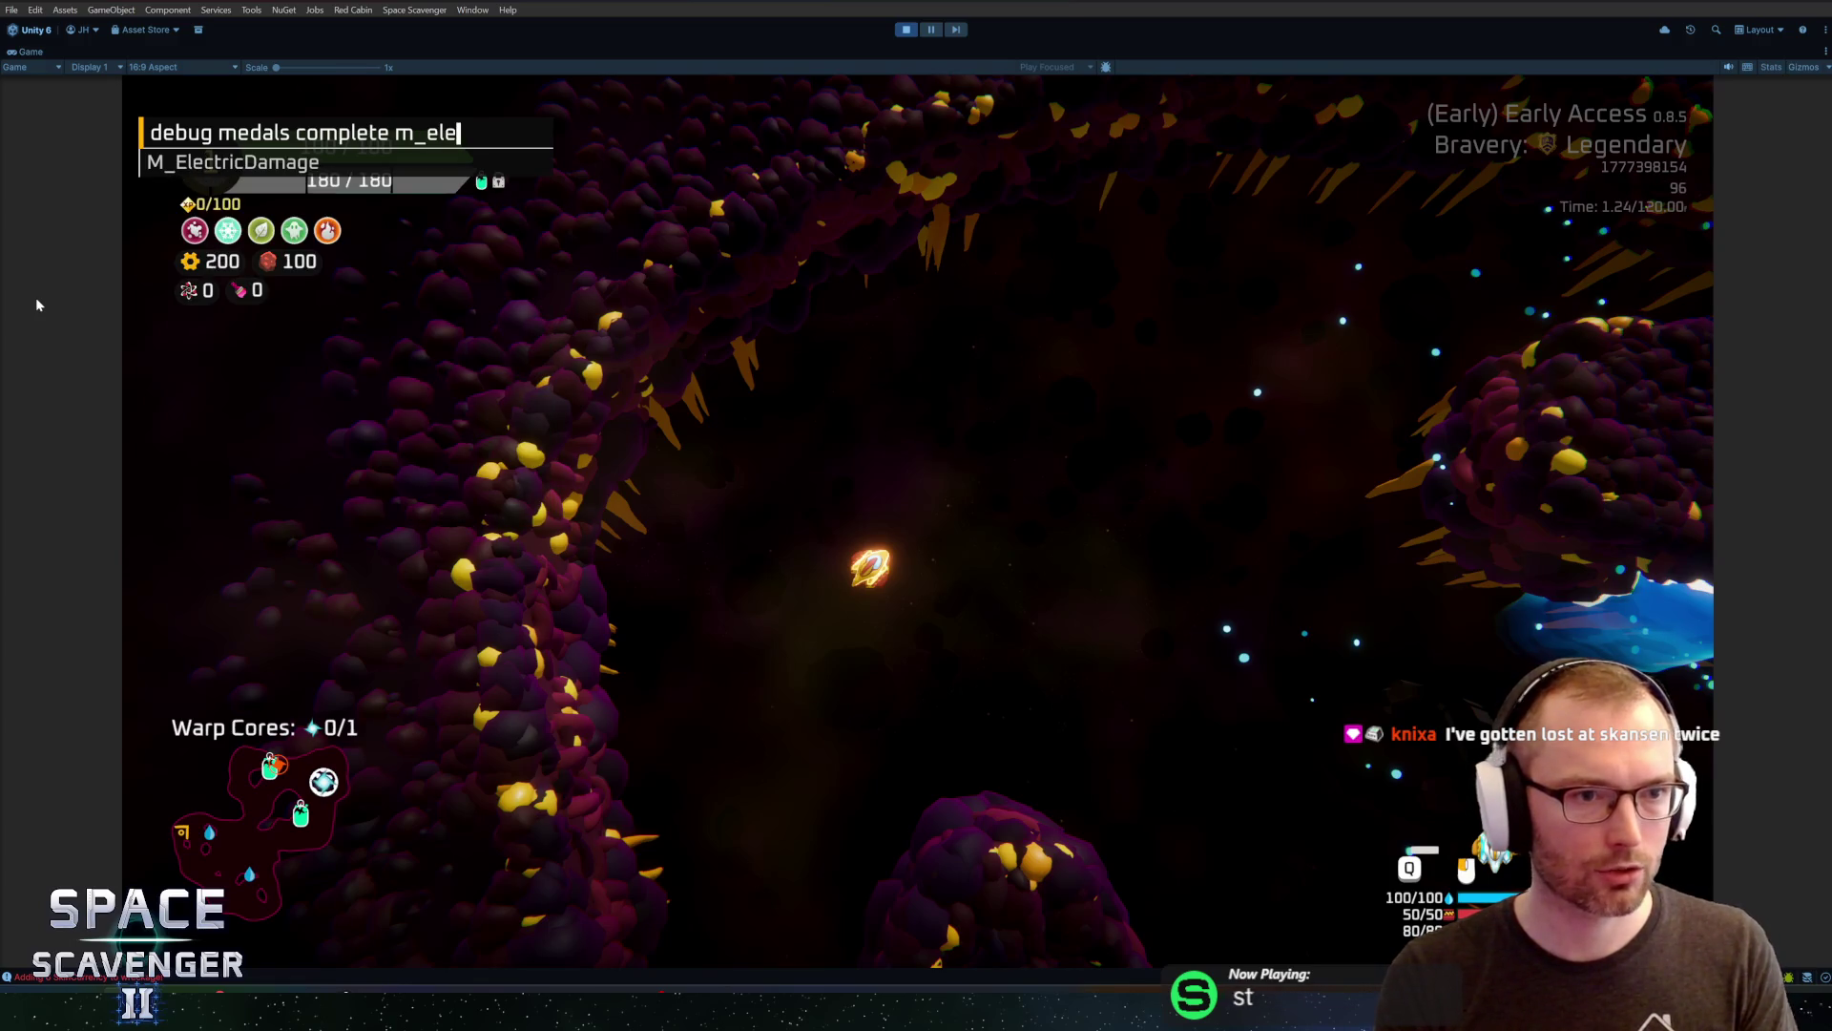
key(Tab)
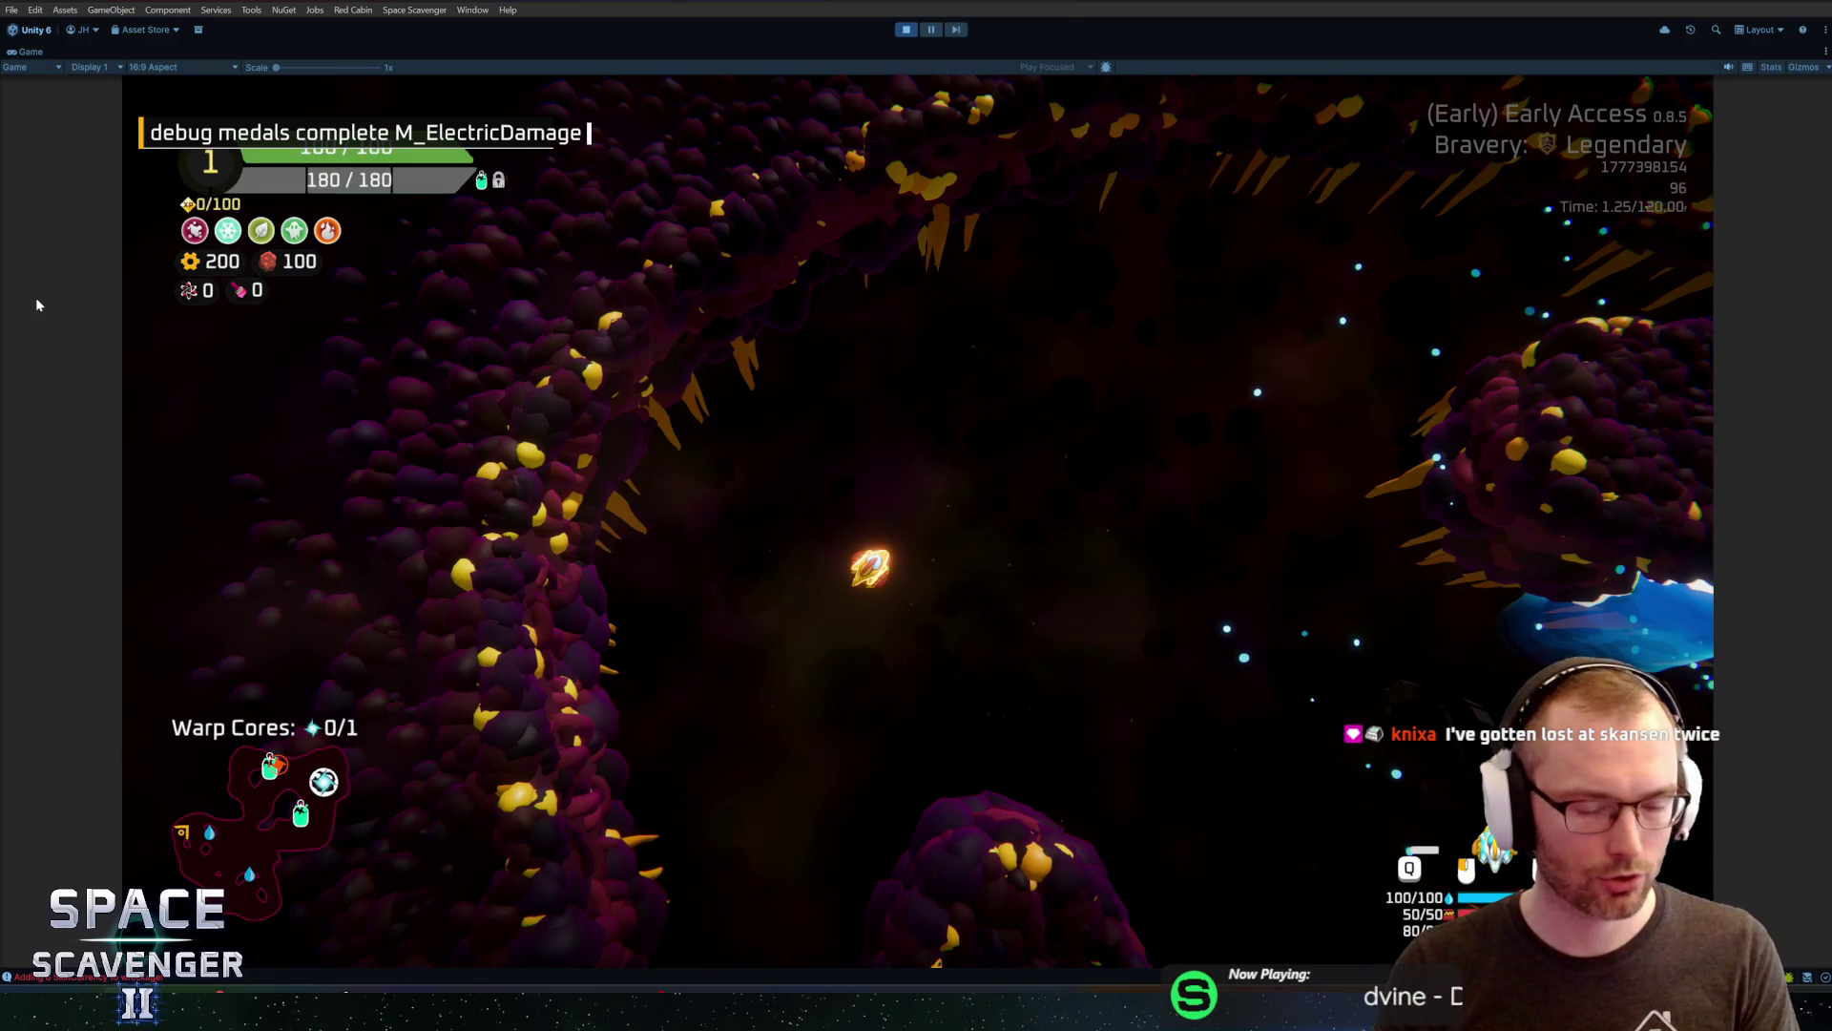
key(Return)
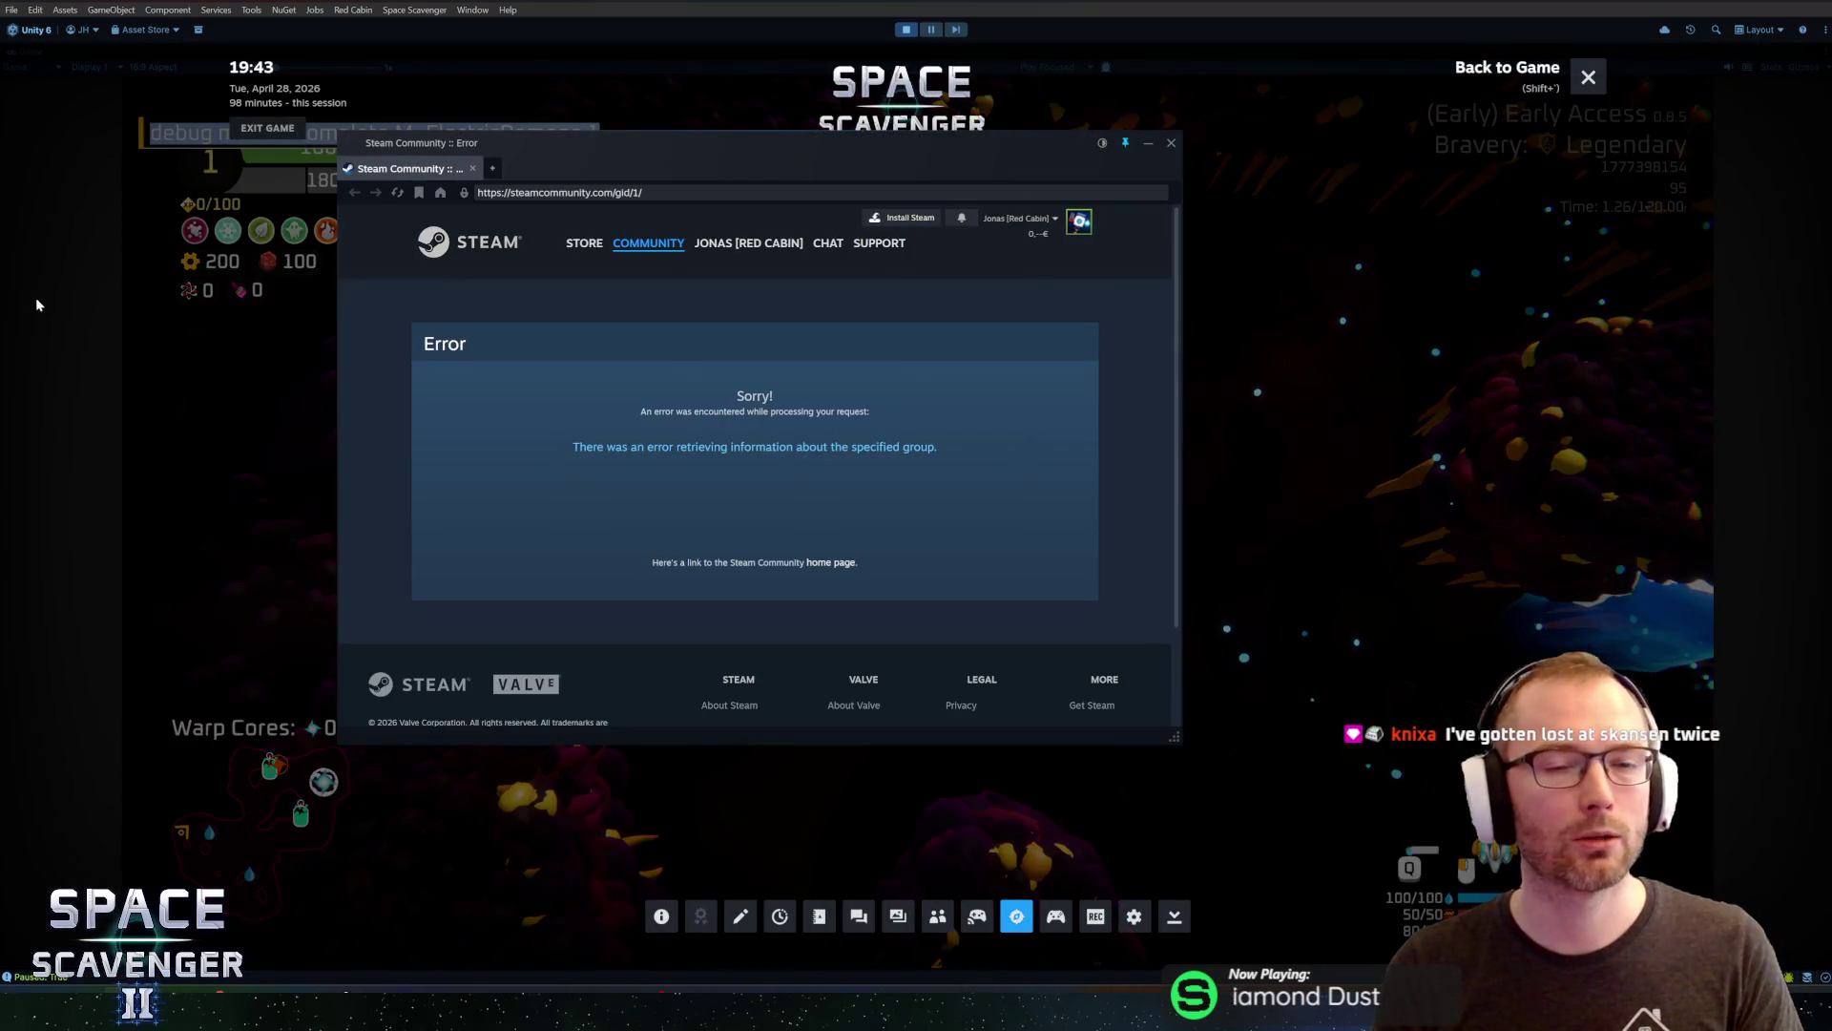
Run the M_ElectricDamage completion command and close the Steam overlay to resume the game
key(shift+Tab)
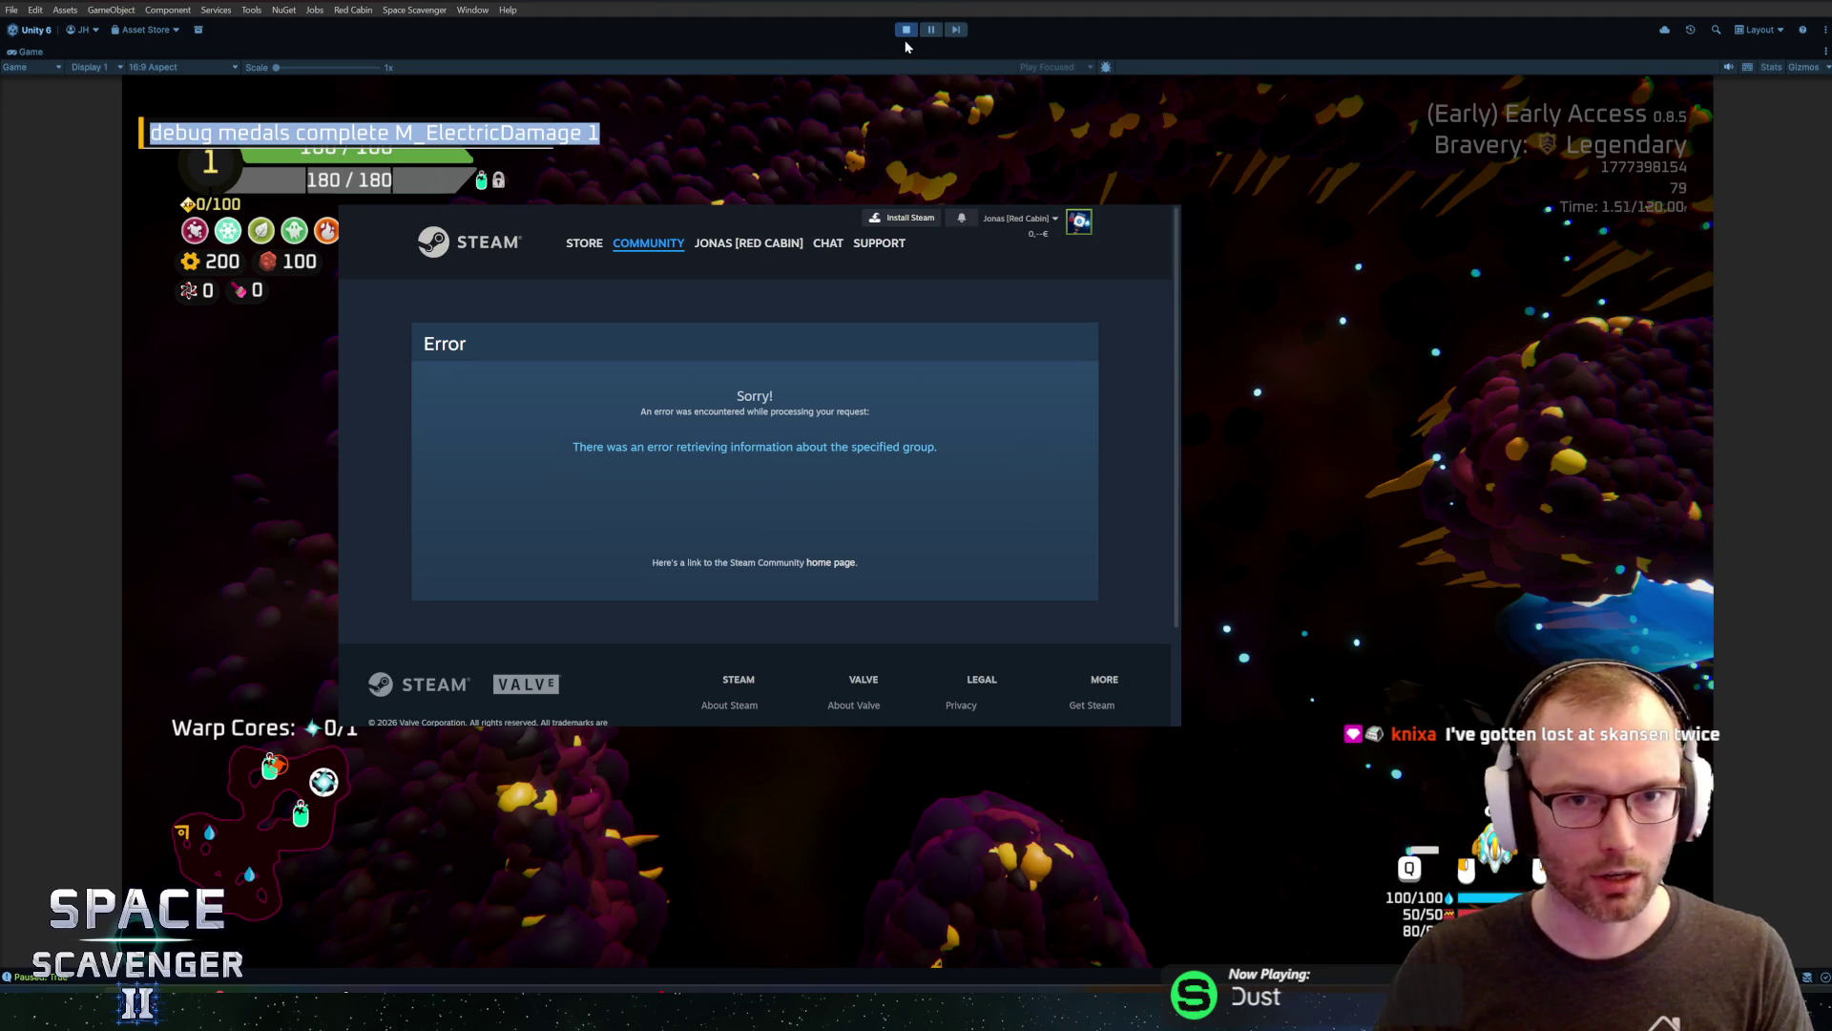
key(Return)
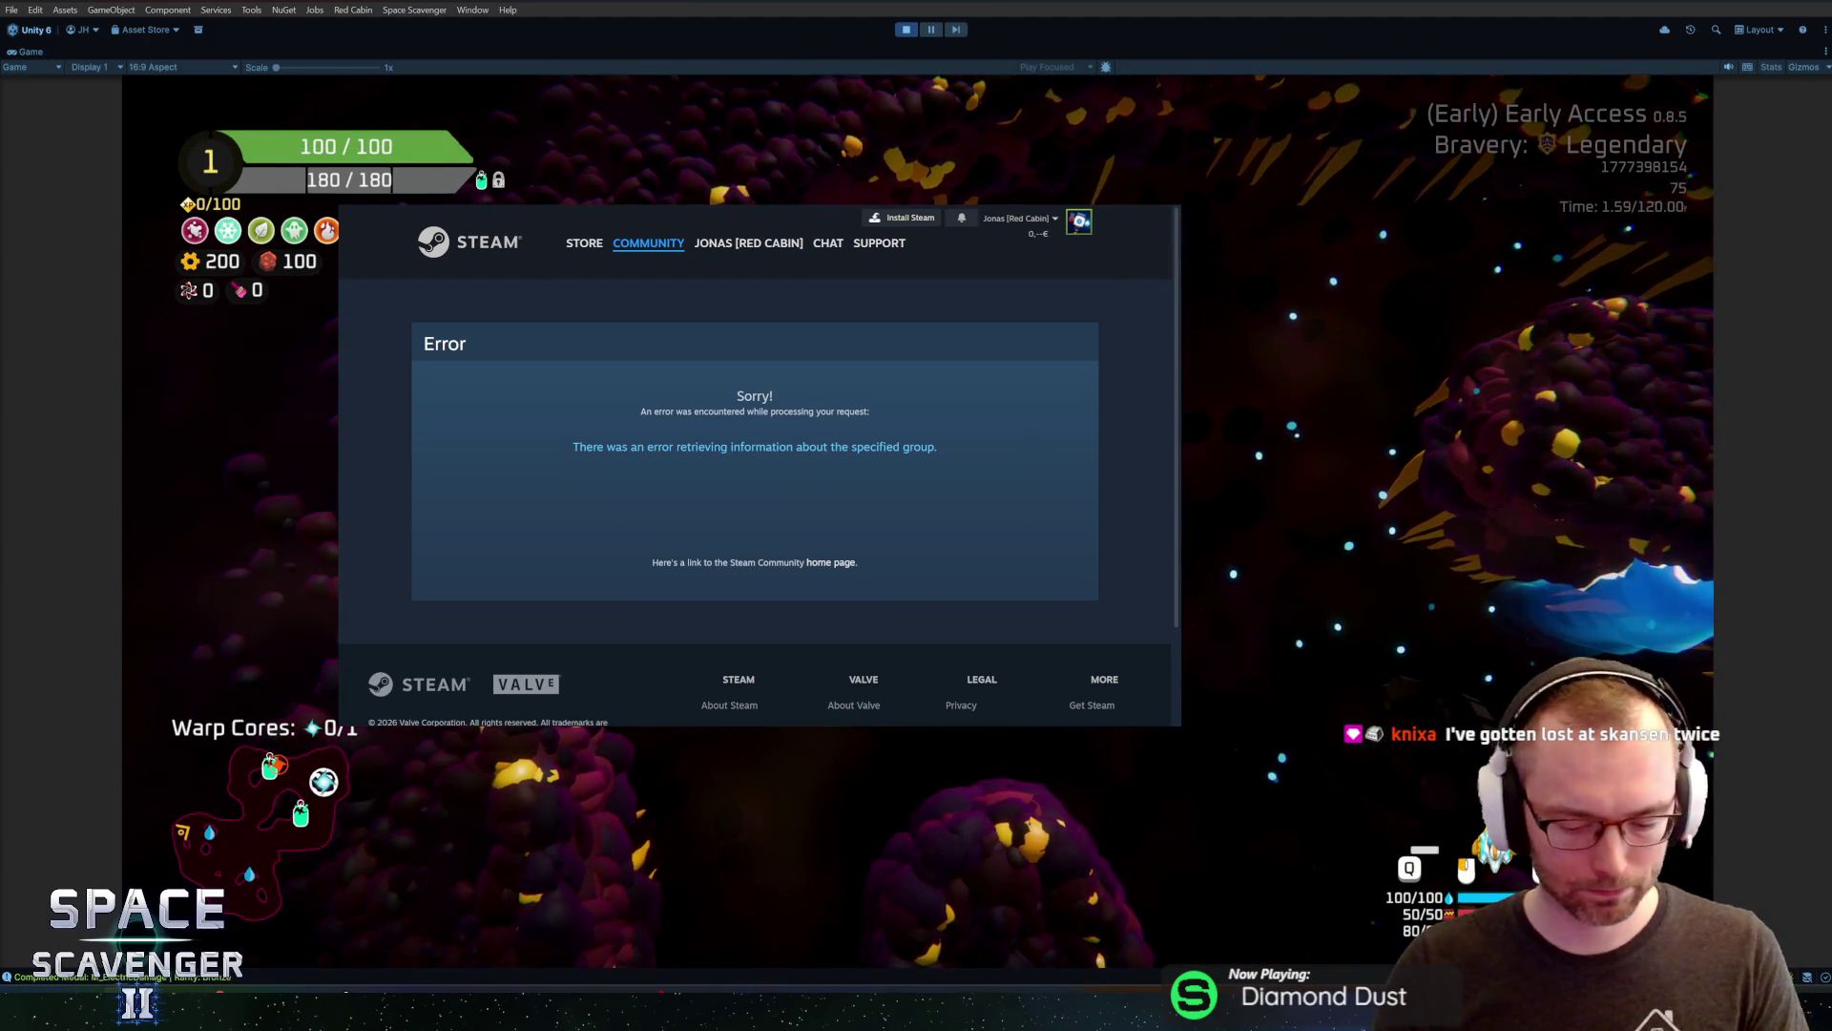
key(shift+grave)
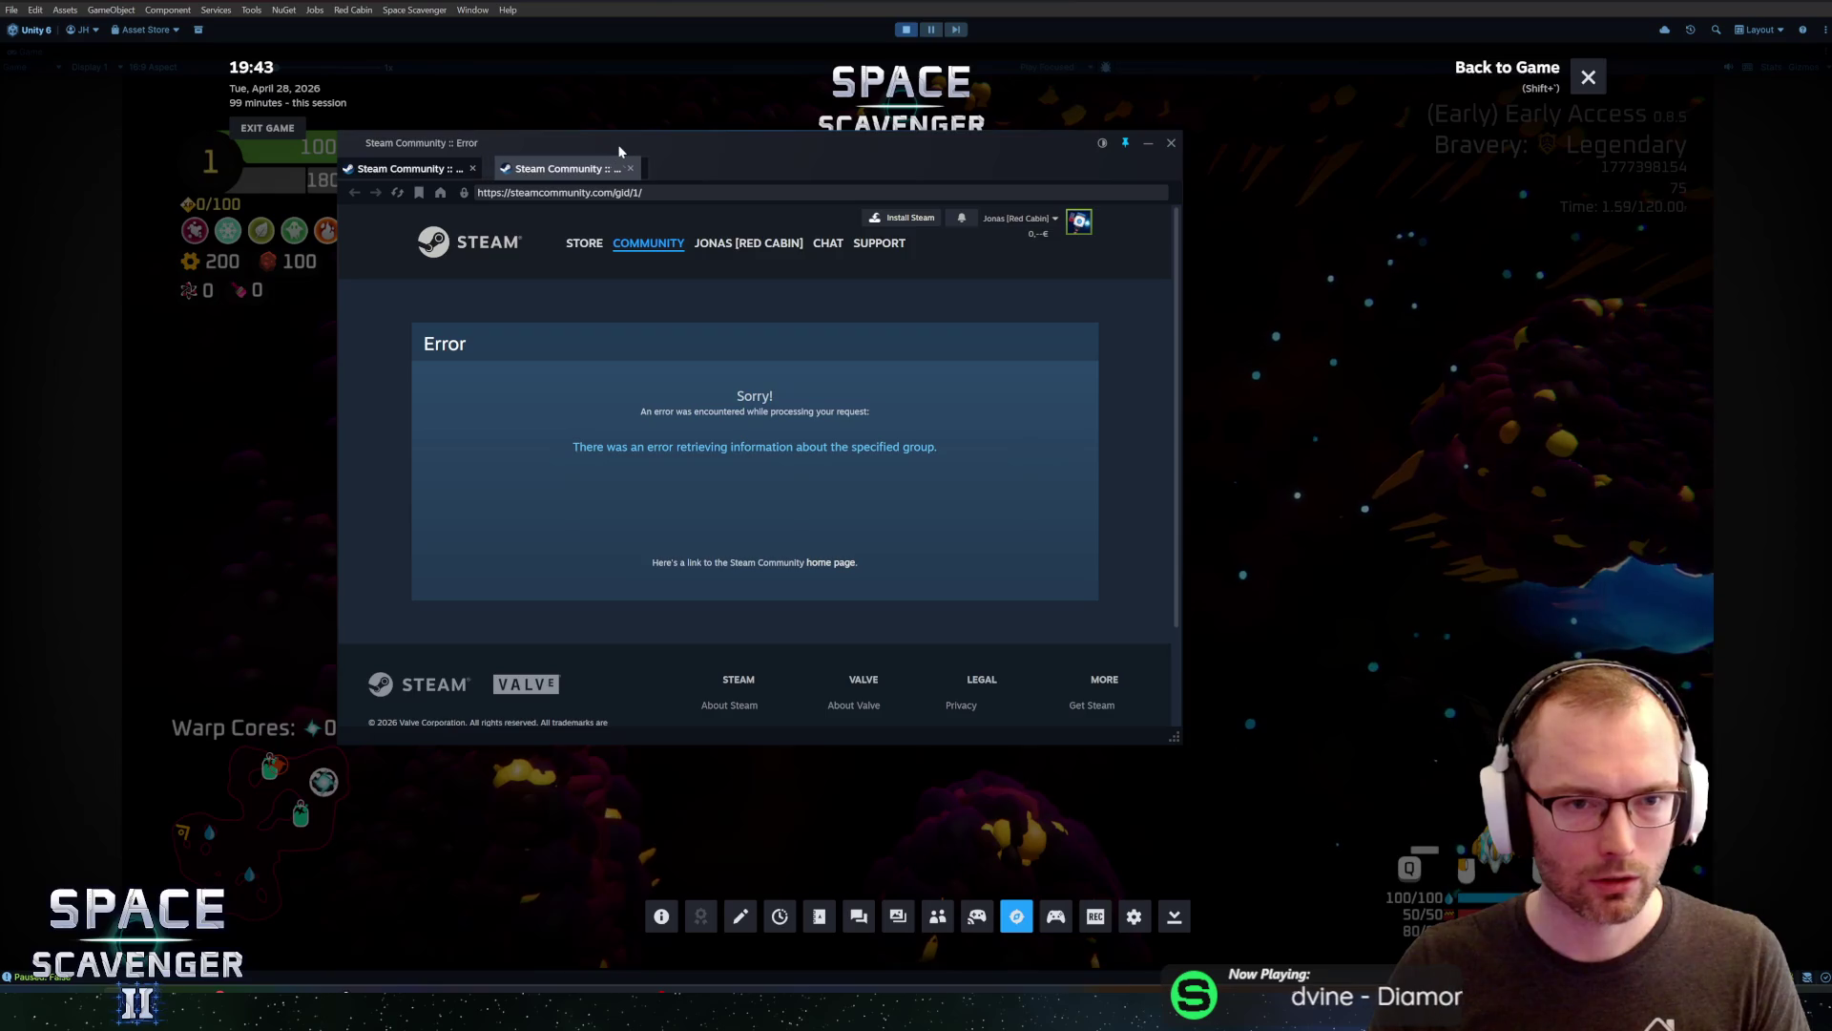
click(1171, 140)
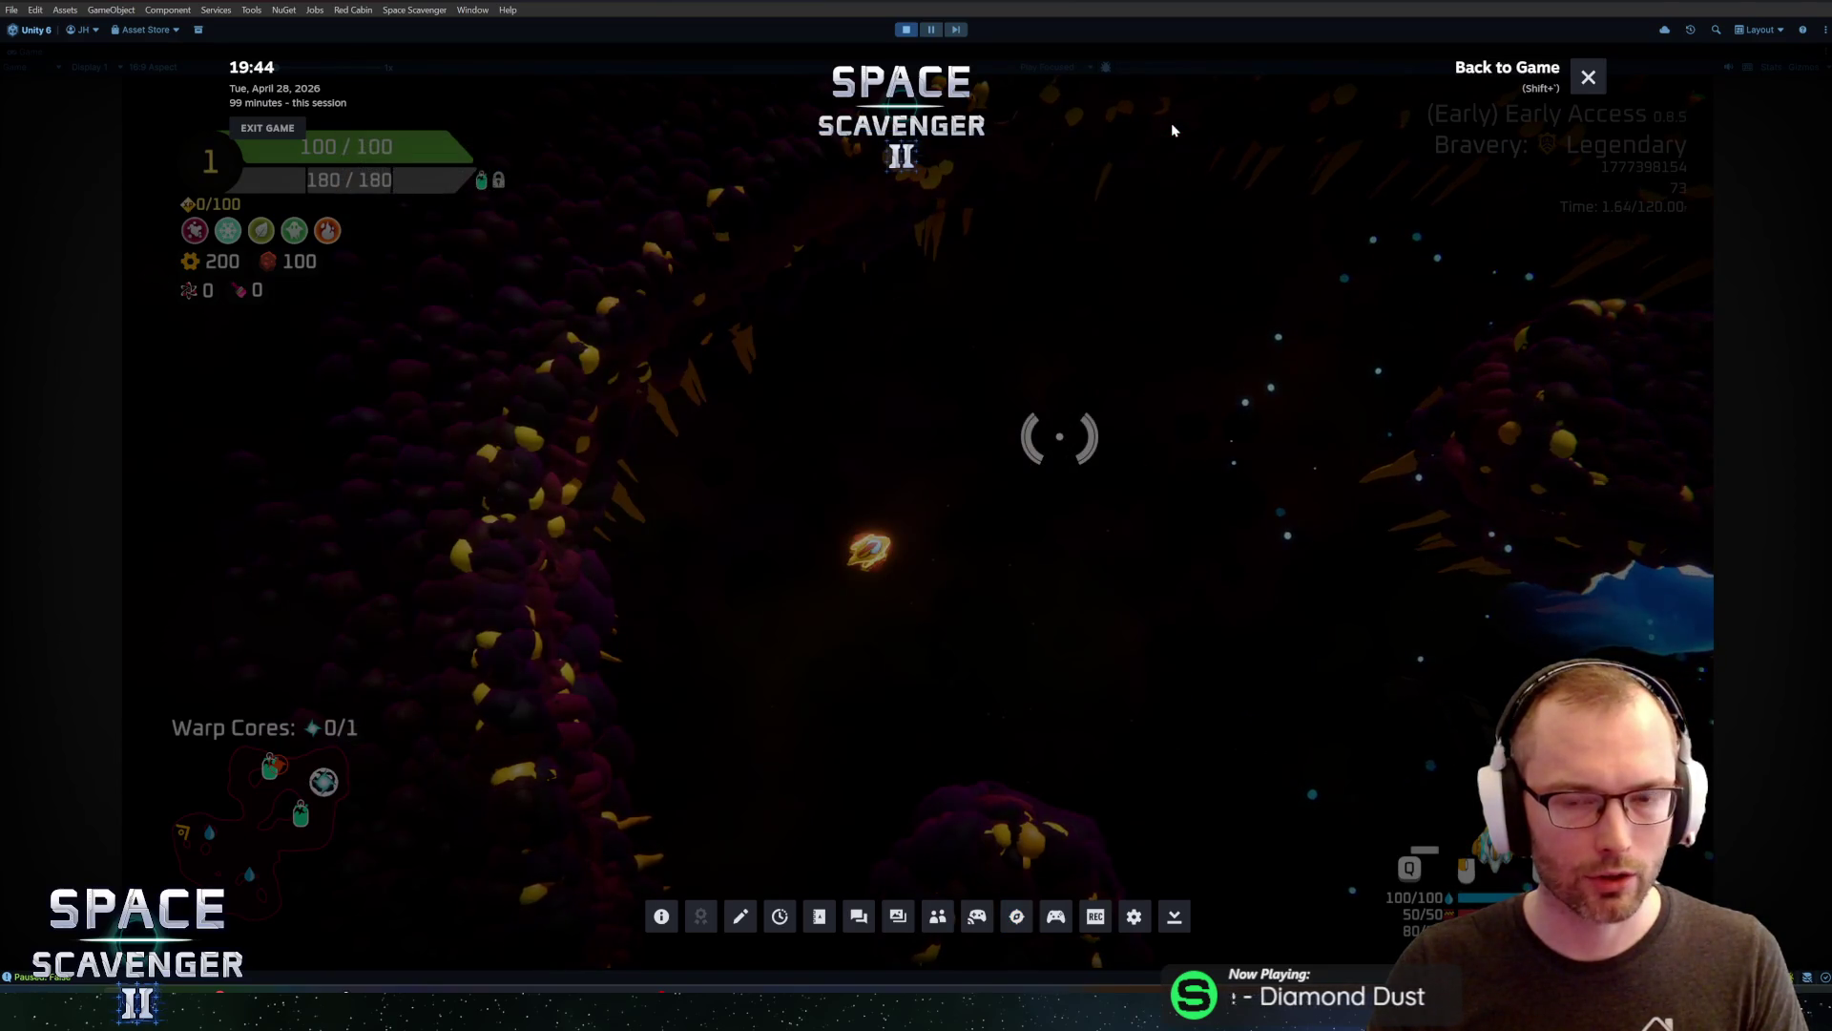
key(shift+Tab)
Fly briefly through the cave, then run 'ship destroy' in the debug console
mouse_move(1187, 503)
mouse_down()
mouse_move(662, 605)
mouse_move(1200, 521)
mouse_move(1321, 335)
mouse_move(1241, 382)
mouse_up()
drag(859, 482, 1142, 459)
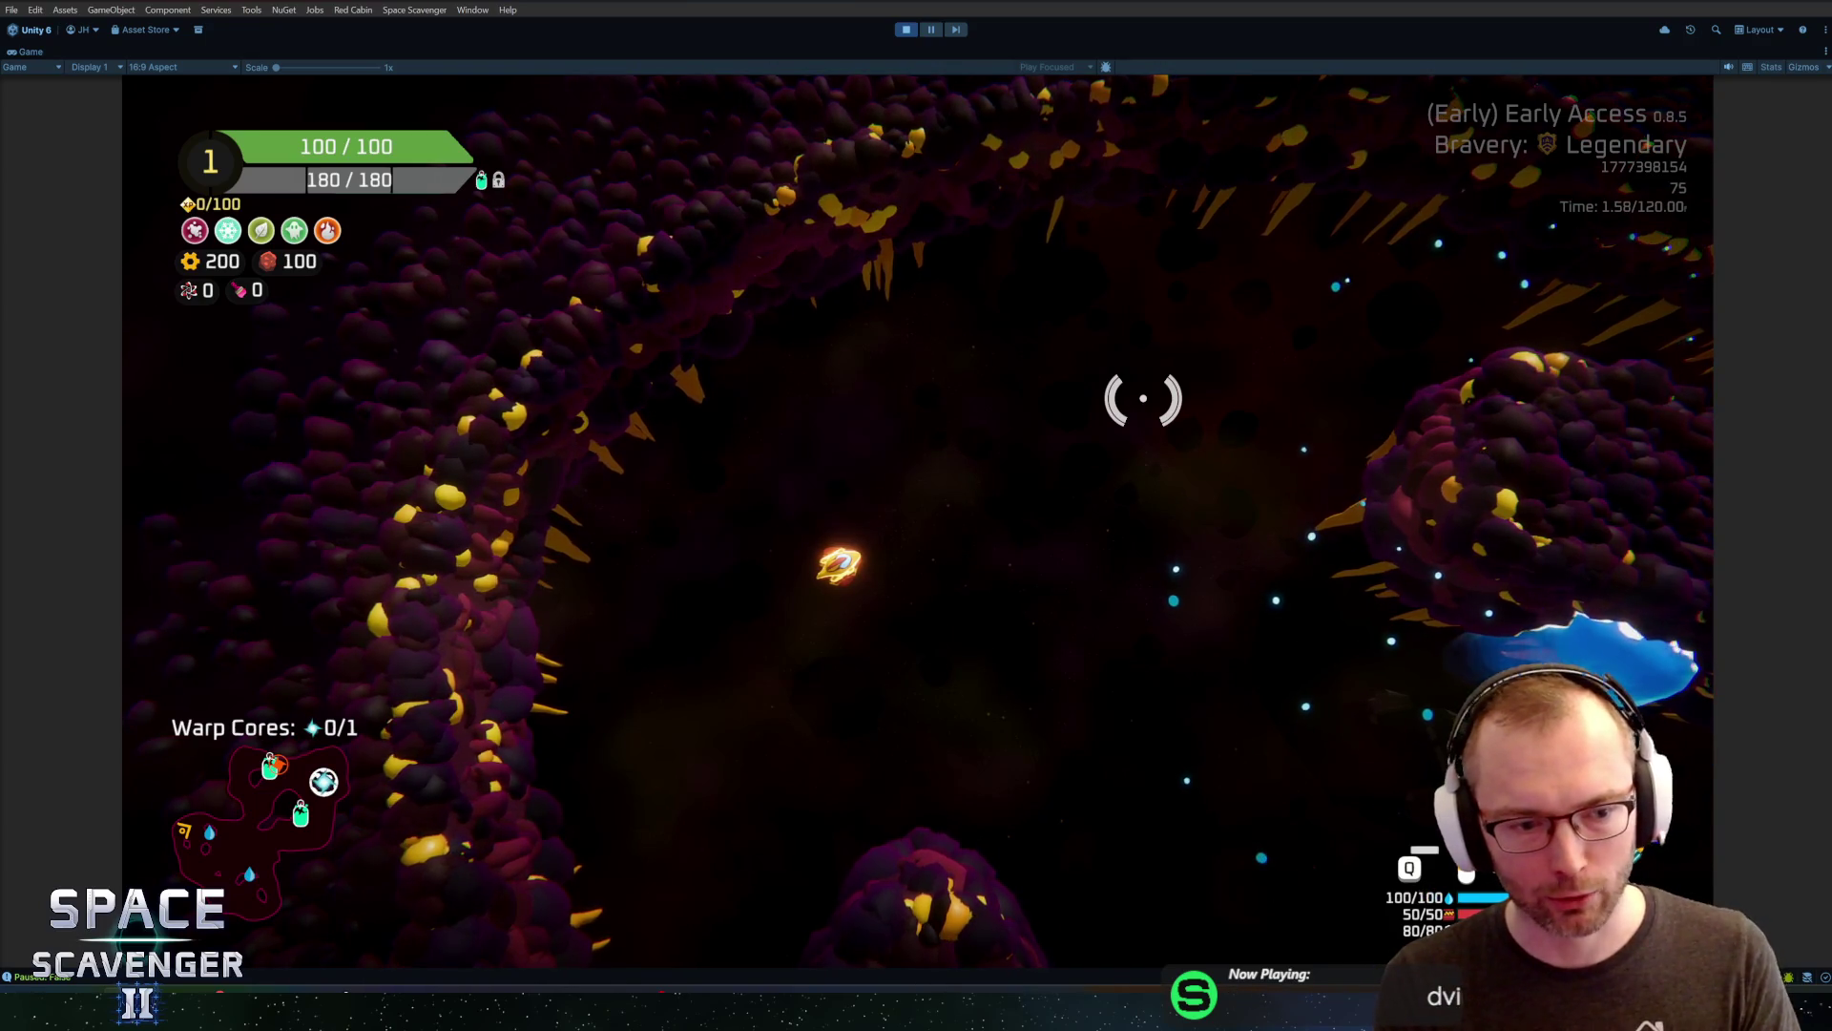
key(grave)
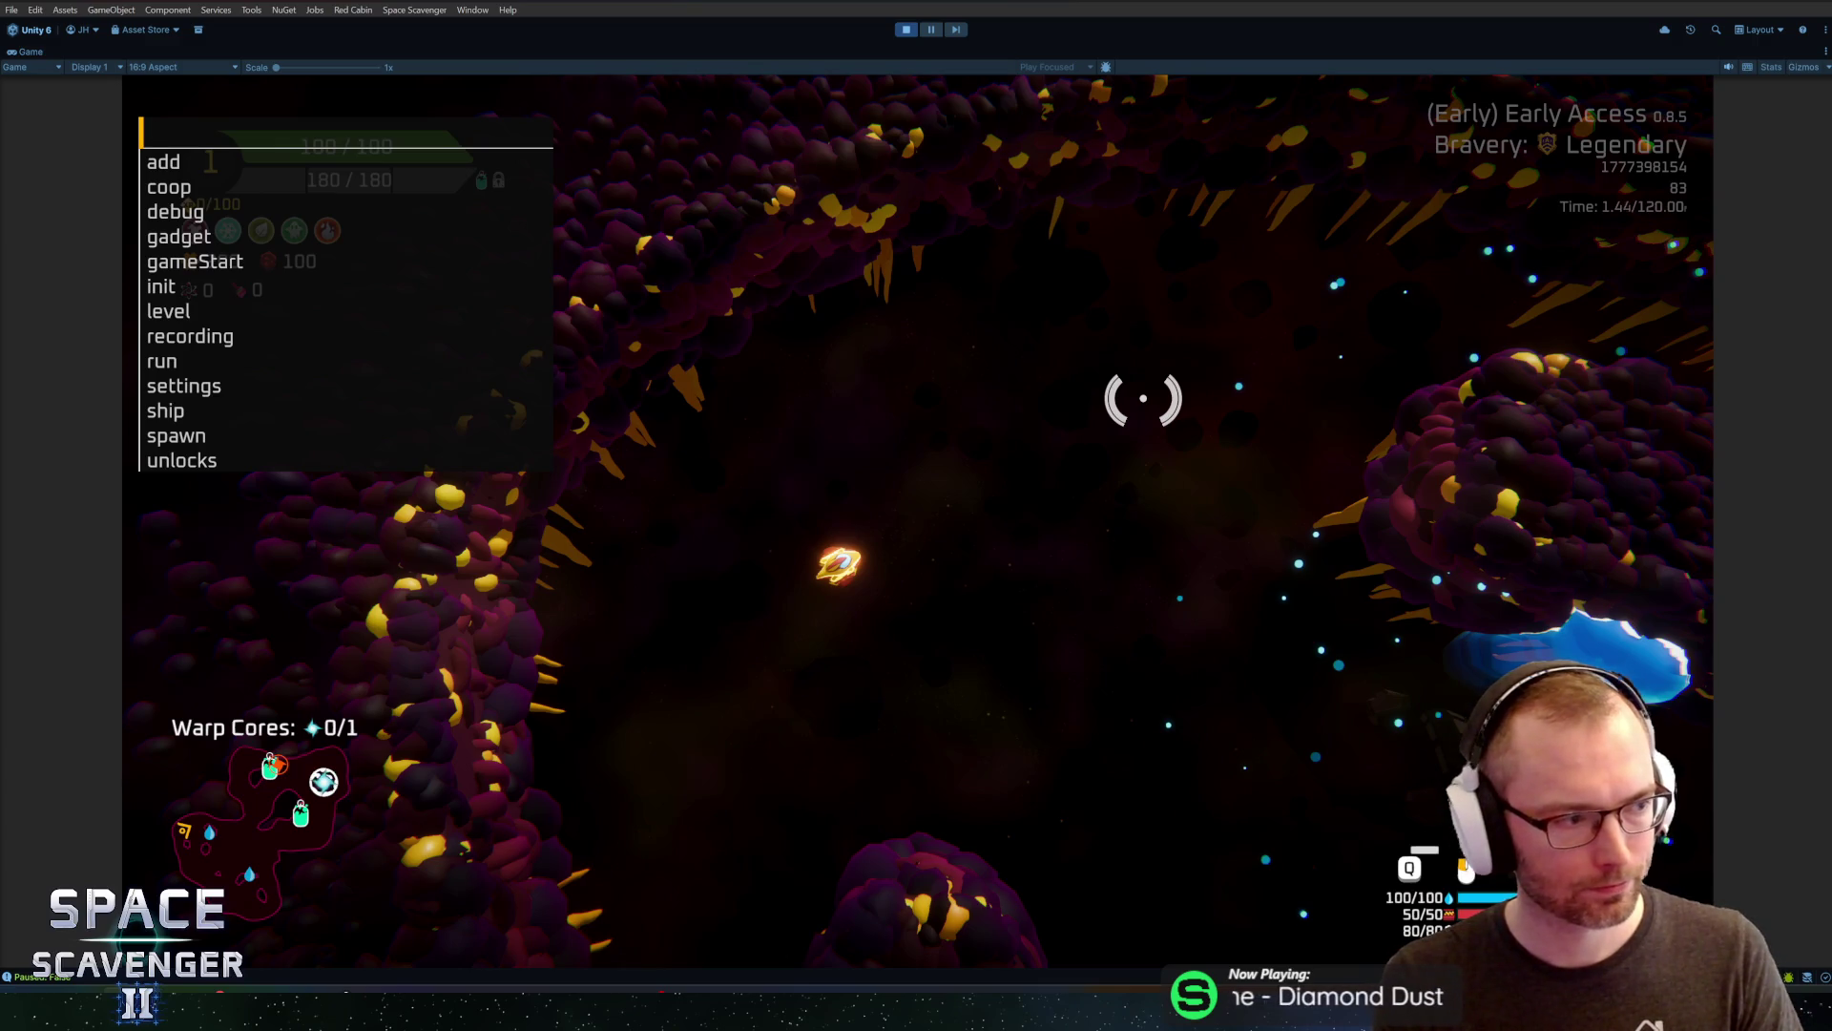
text(ship destroy)
key(Return)
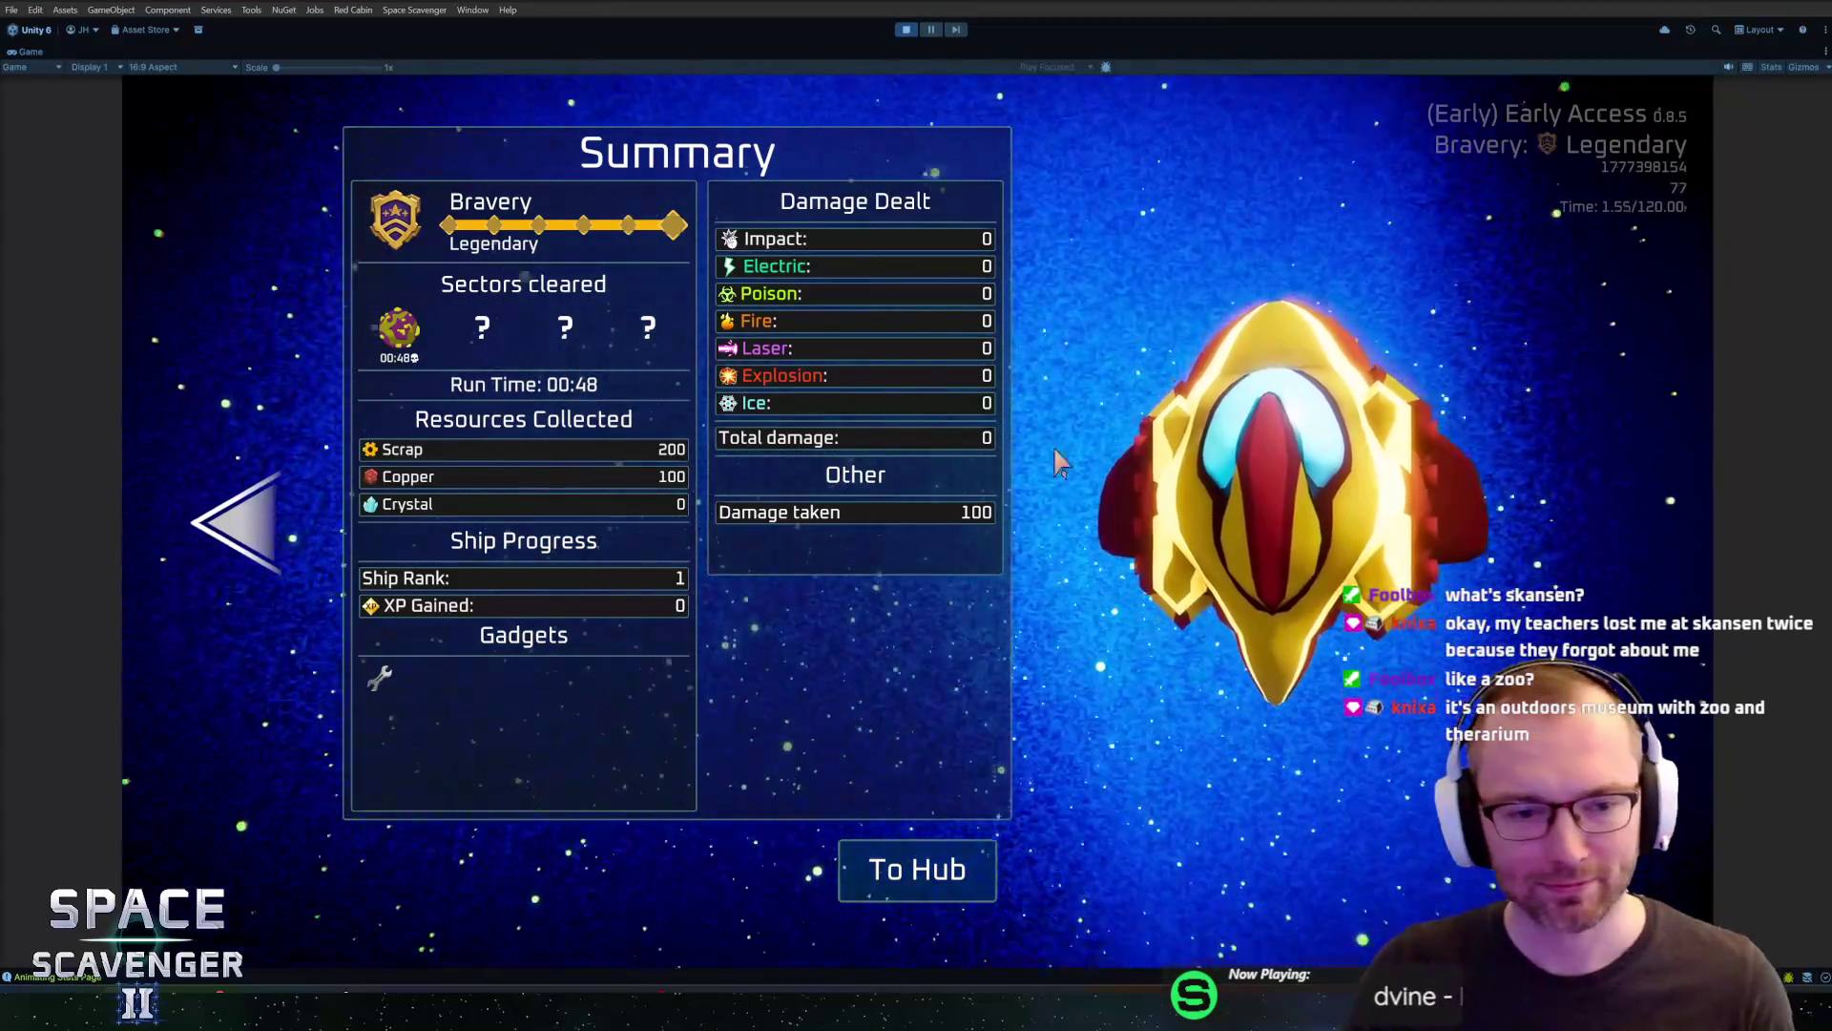
Move from the Summary to the Progression screen to review the medals, then stop play mode
click(282, 554)
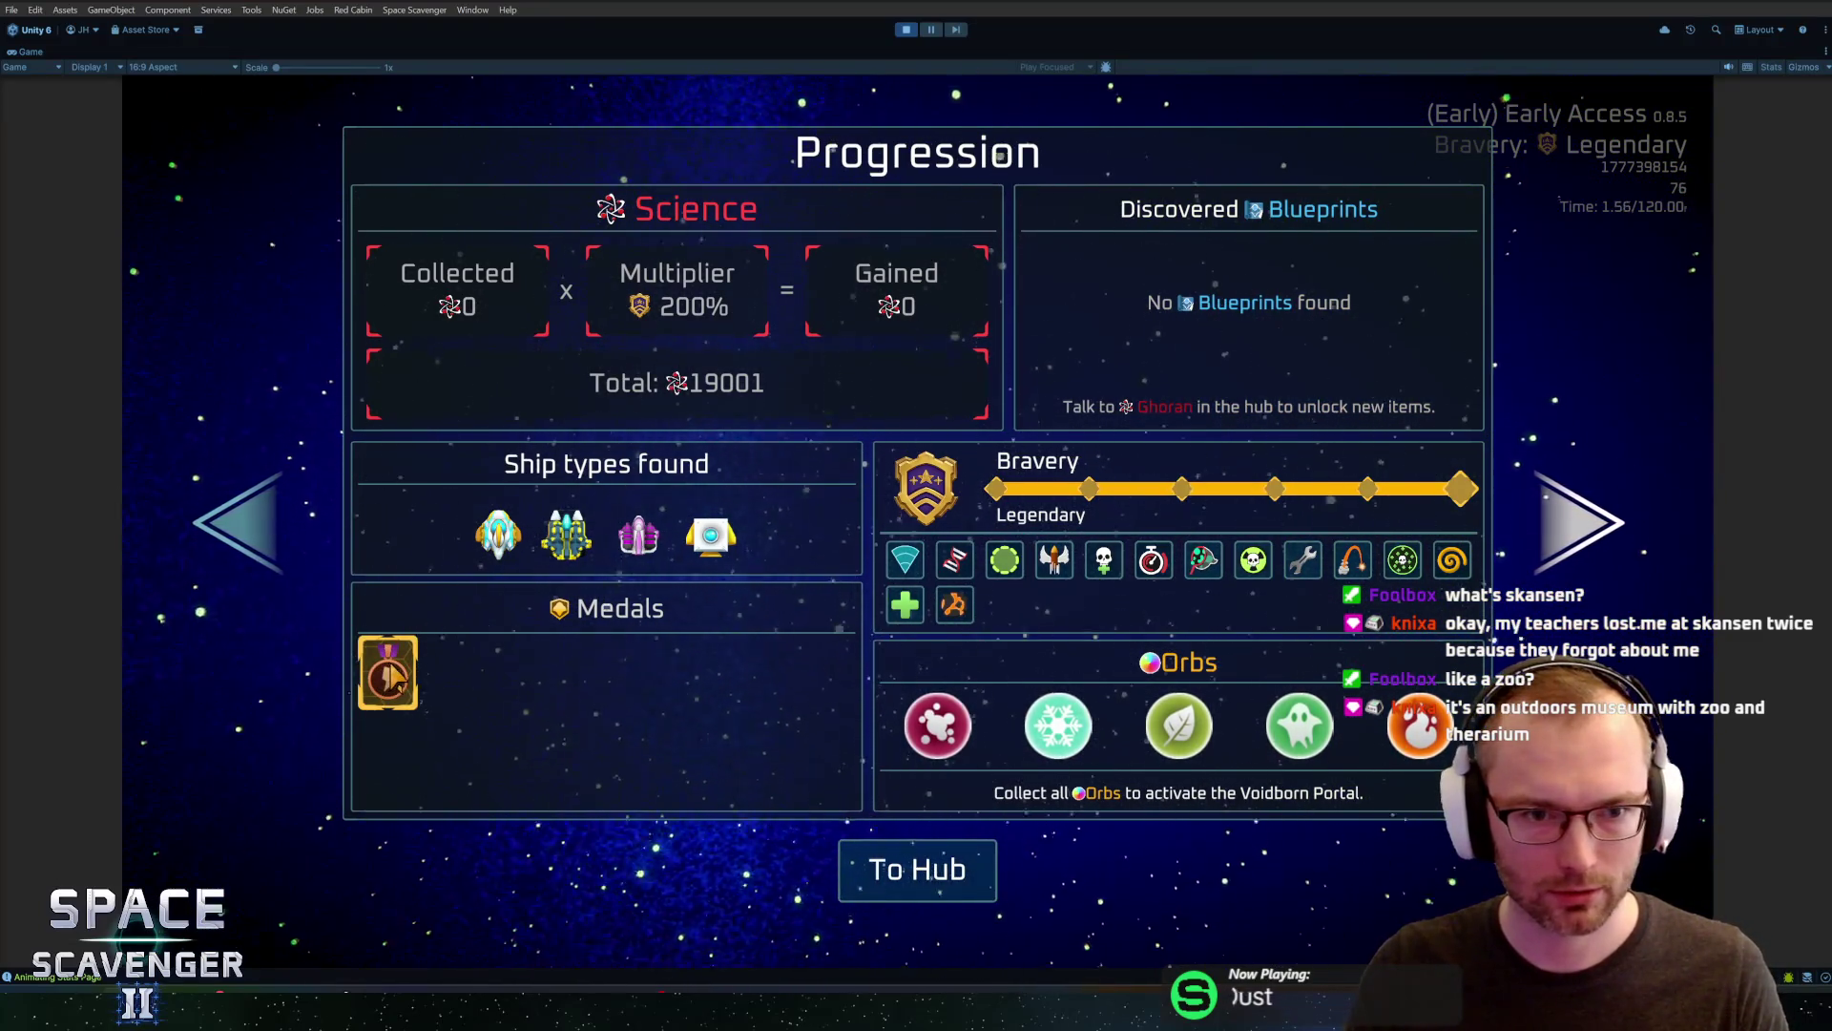
click(909, 31)
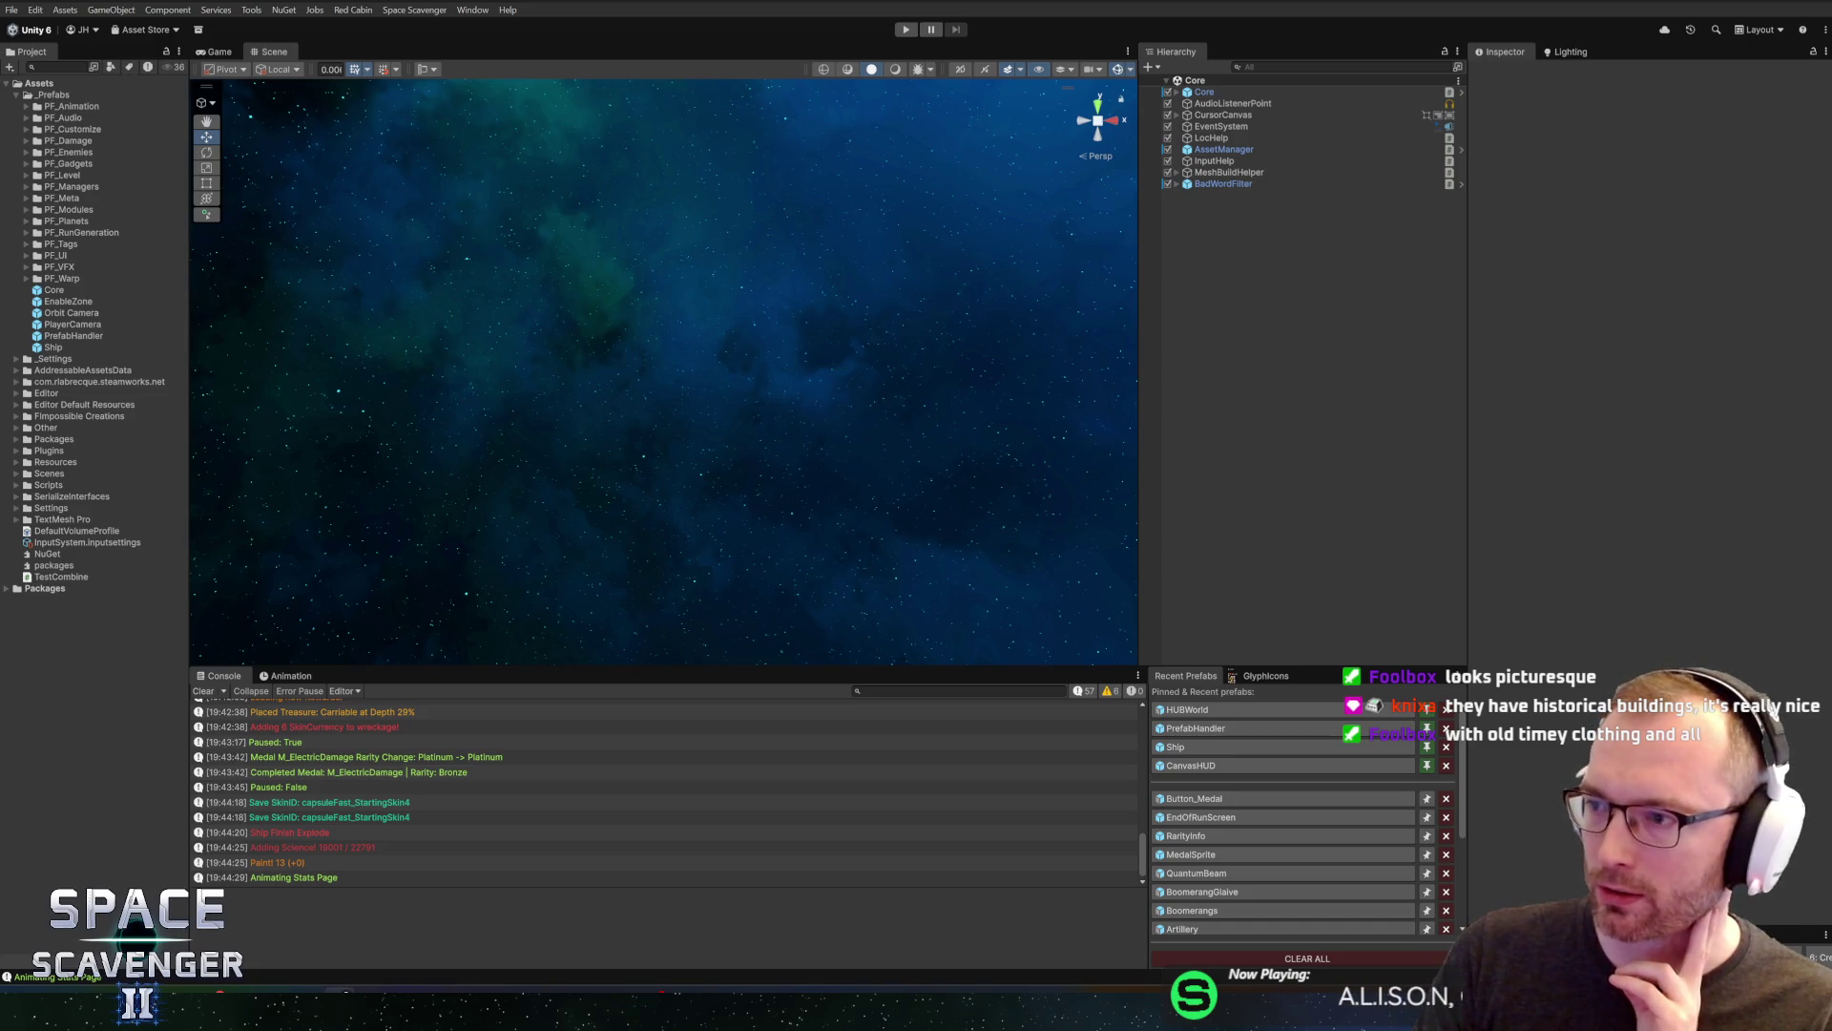
key(alt+Tab)
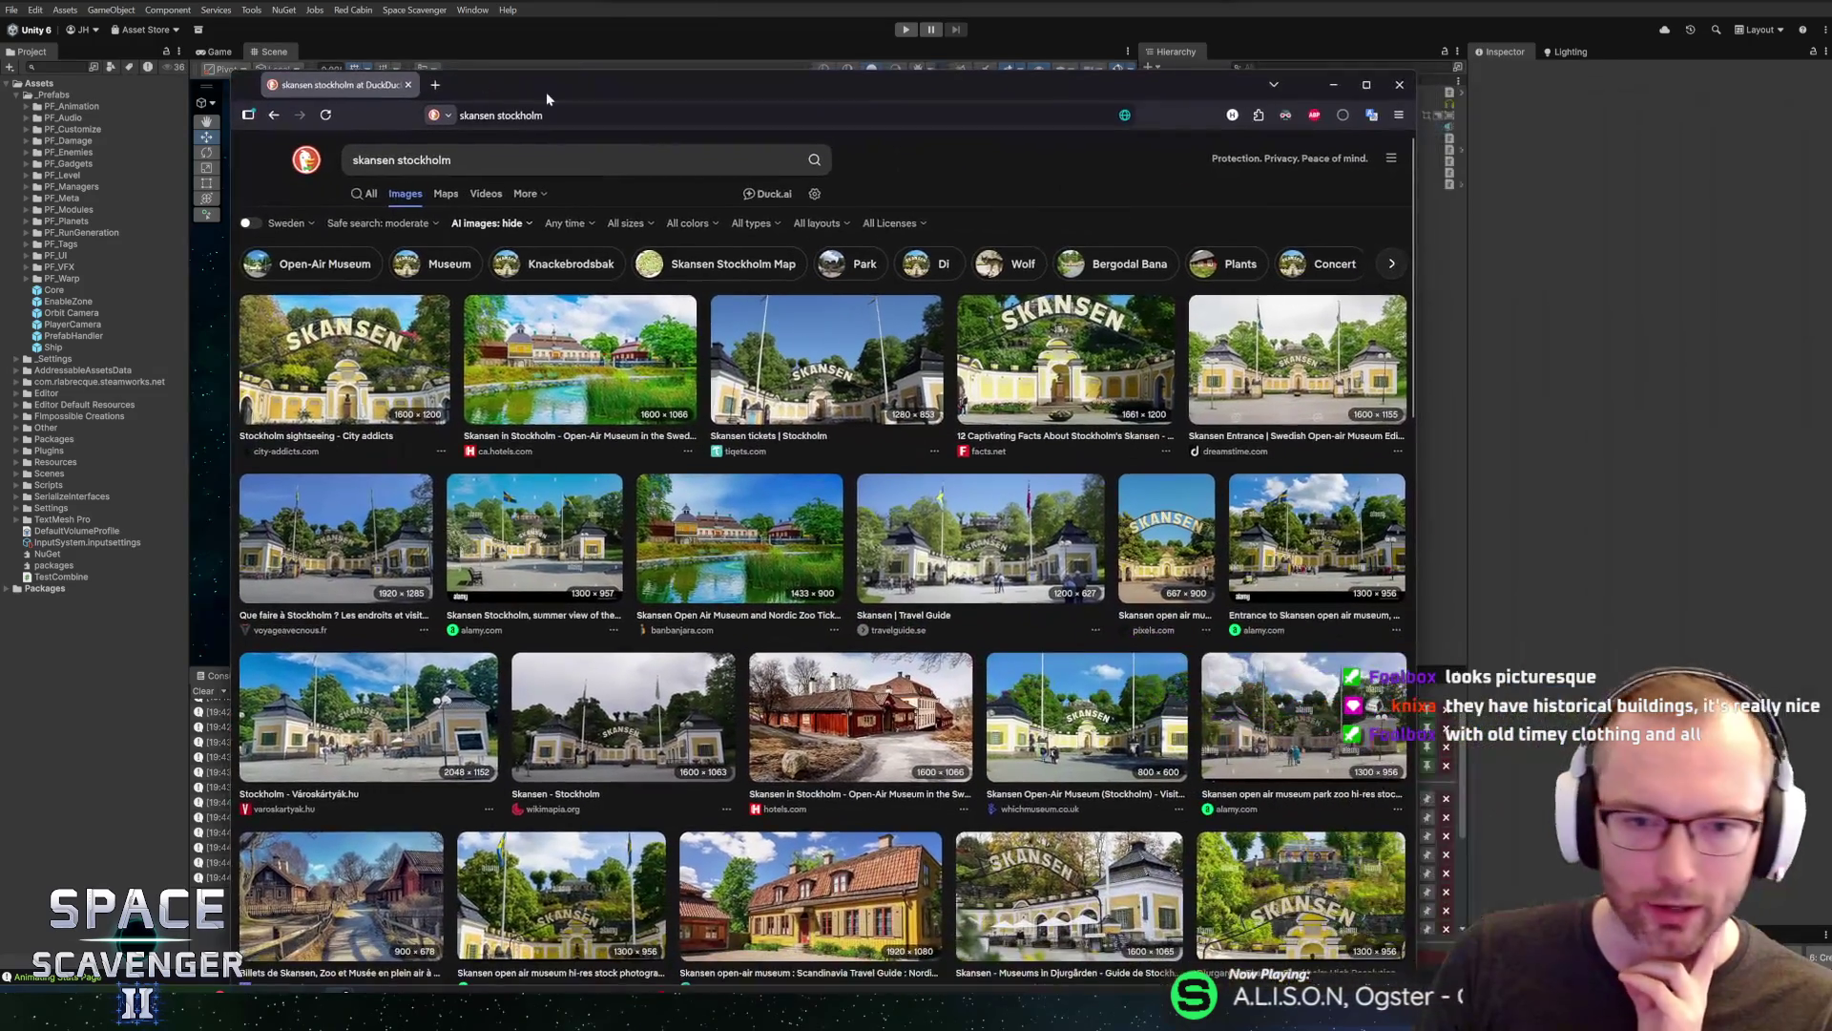
click(1073, 367)
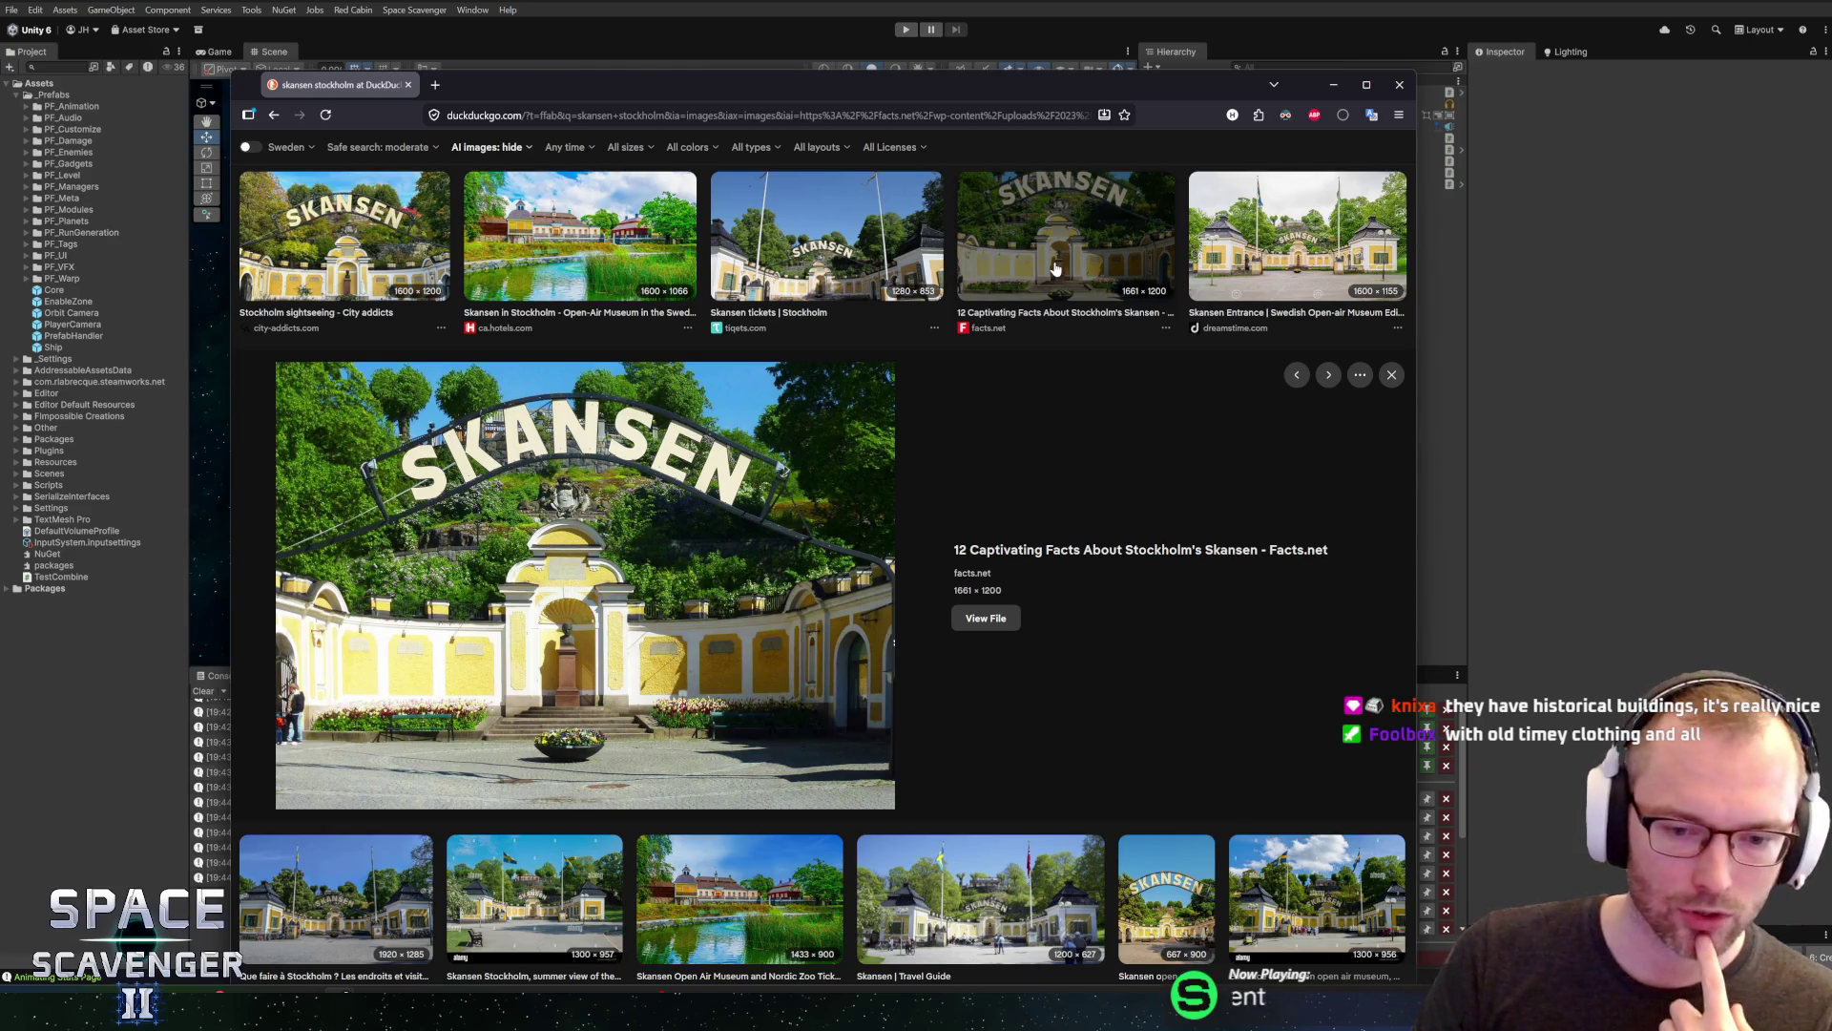
click(1273, 256)
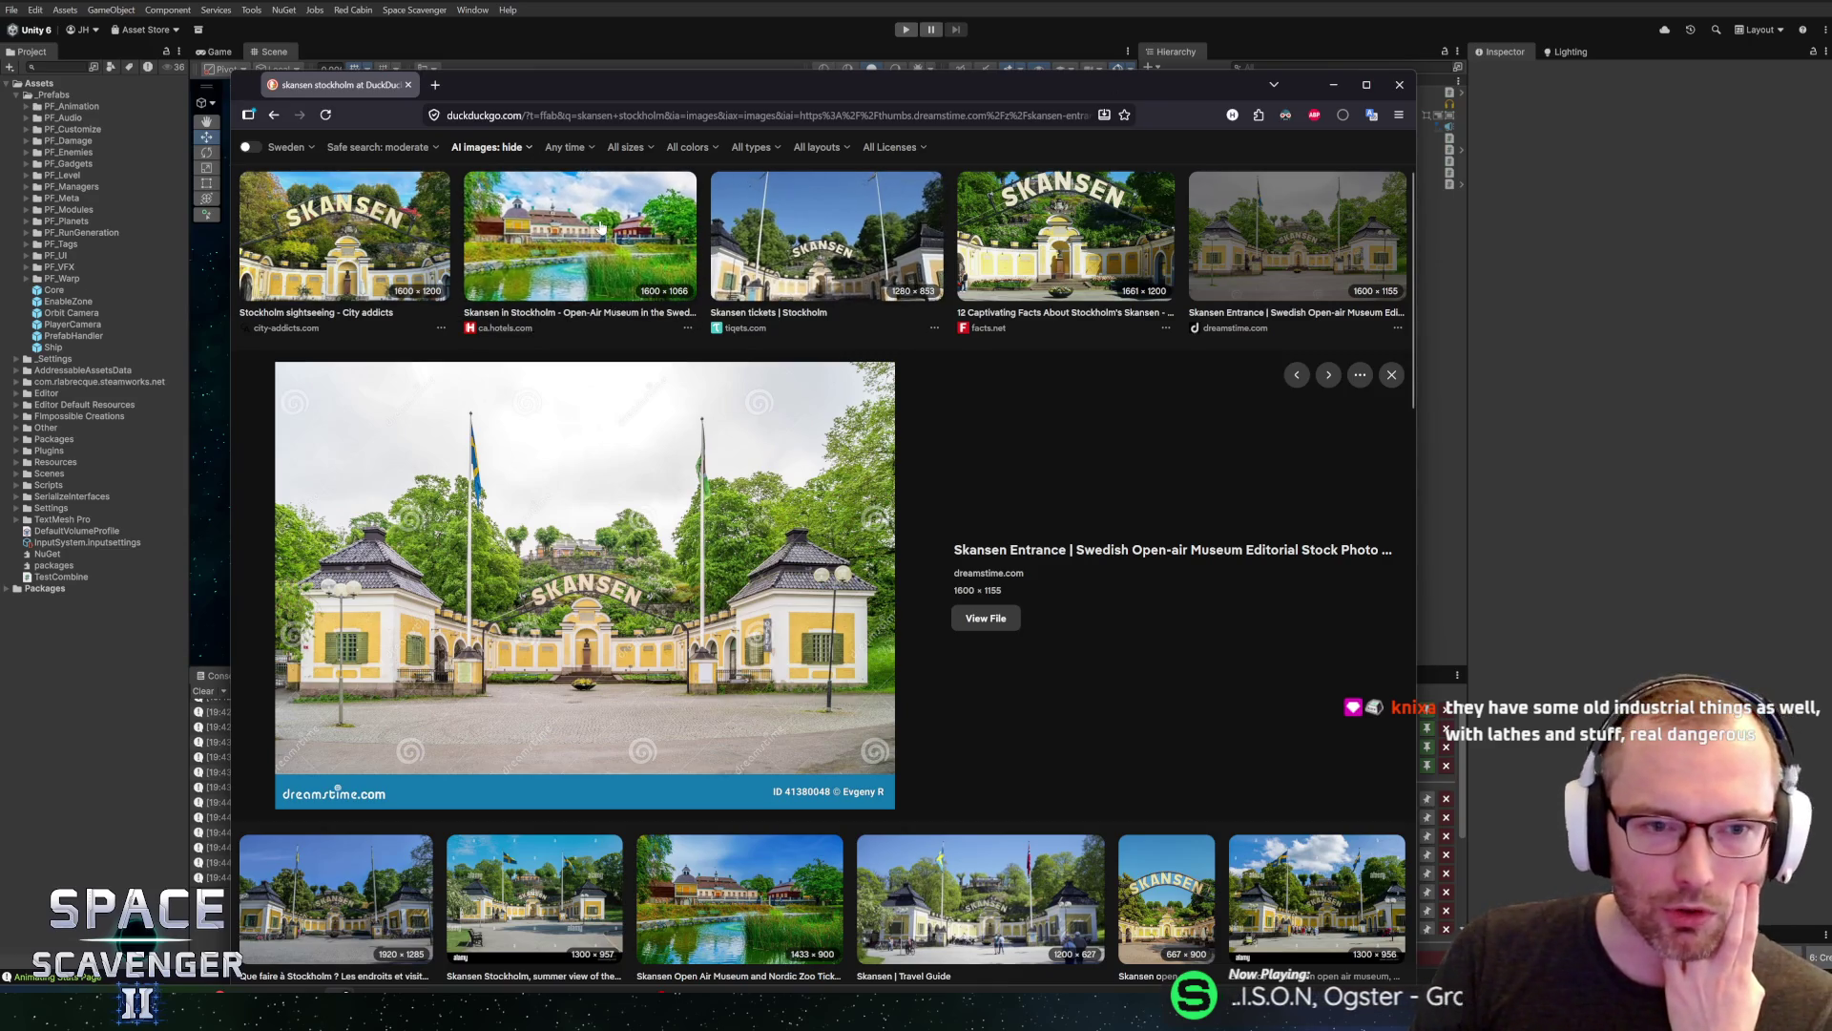
click(625, 256)
click(575, 234)
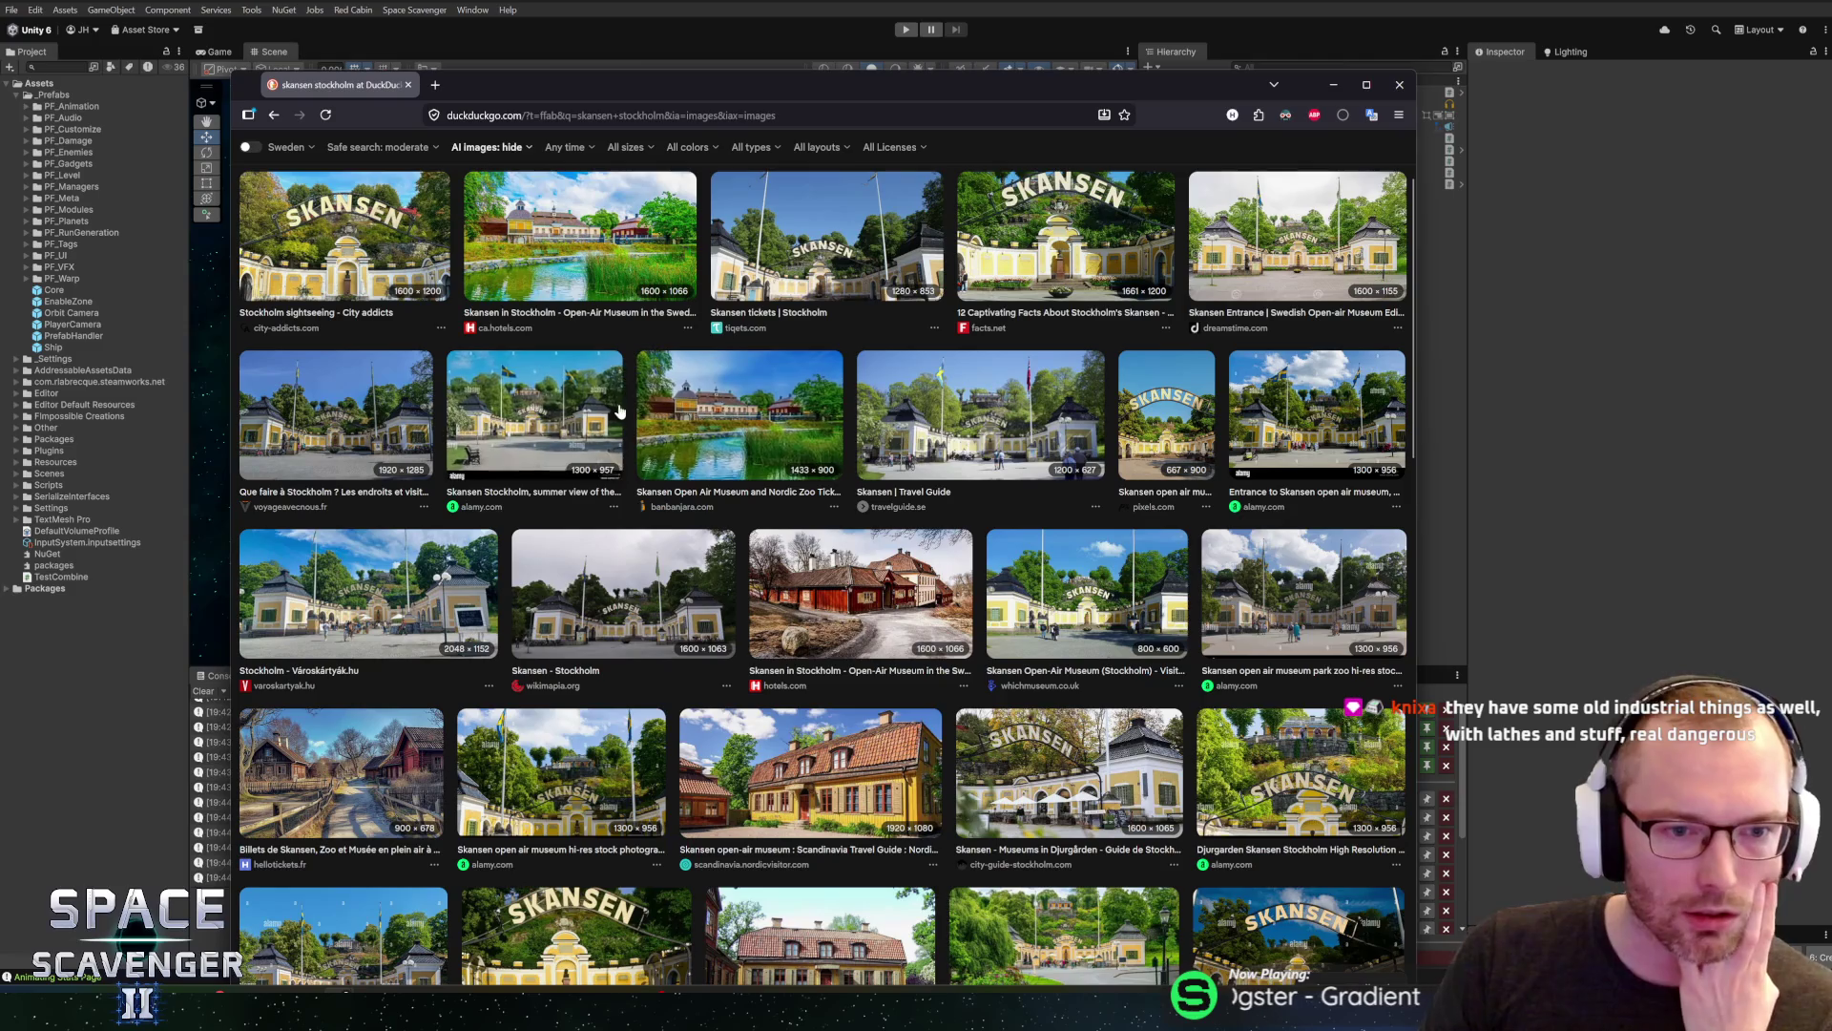
click(816, 448)
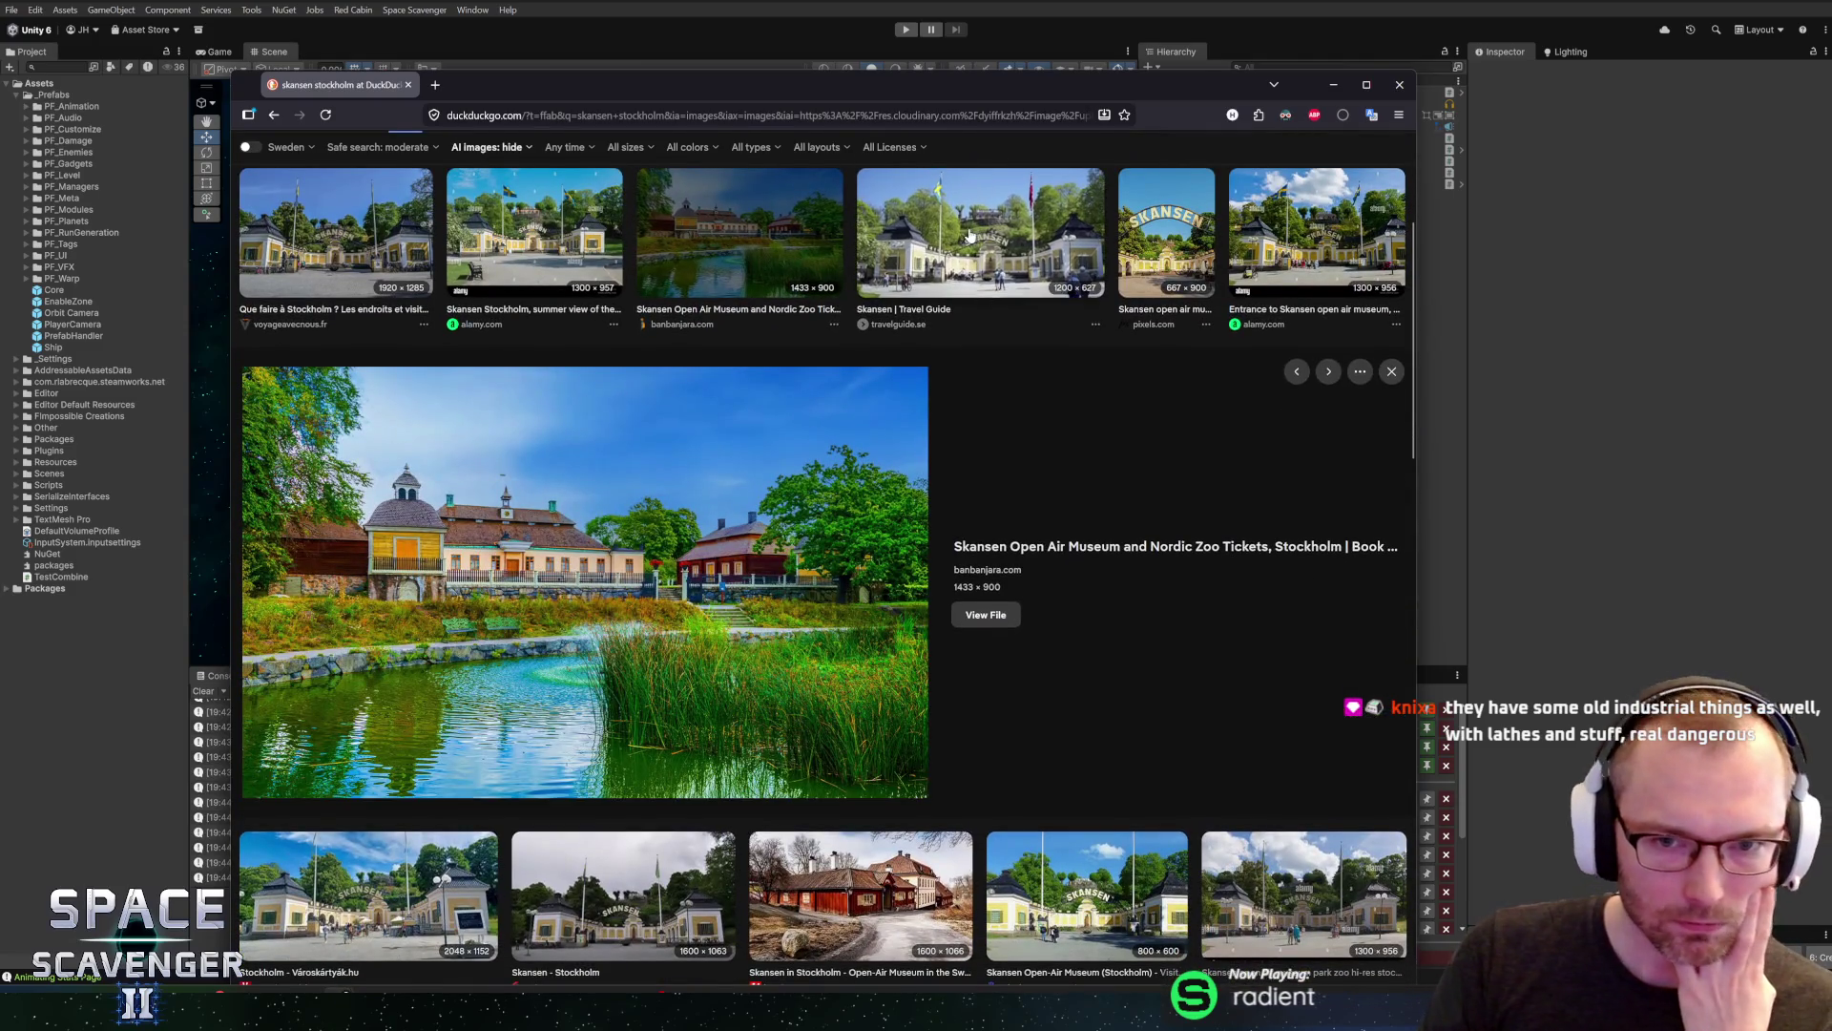
click(978, 255)
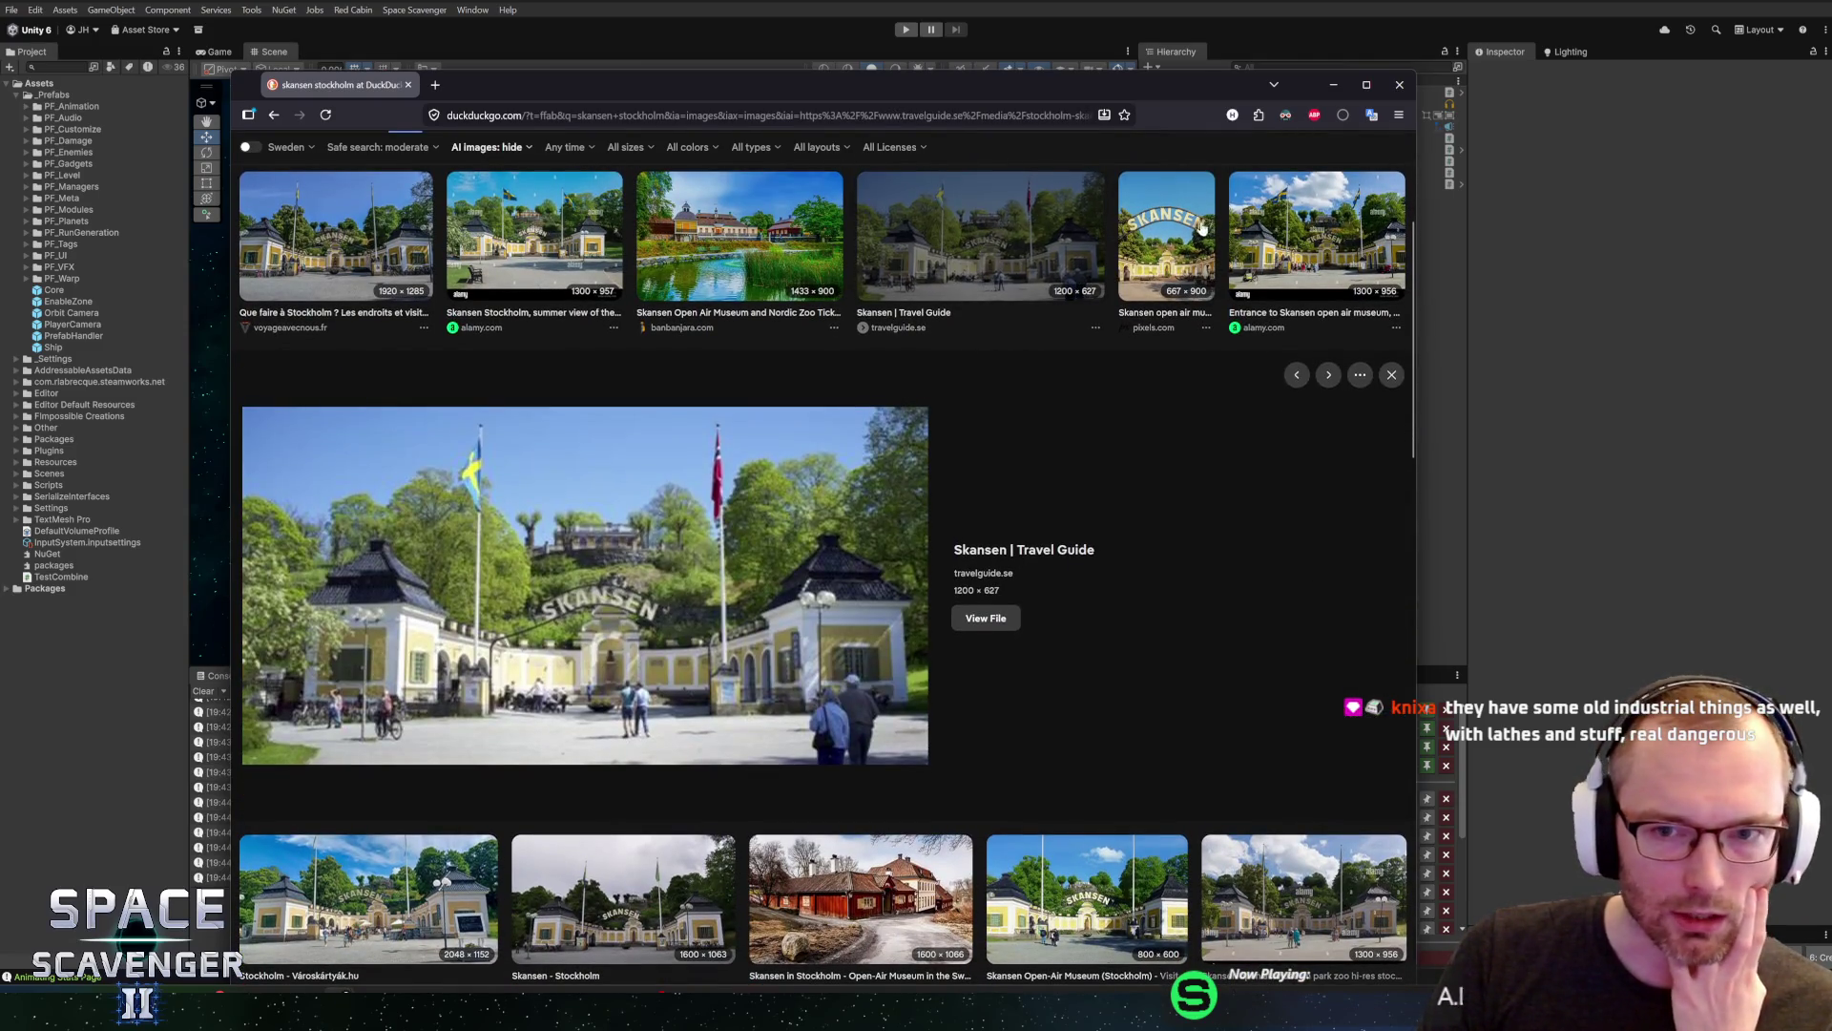
click(1146, 264)
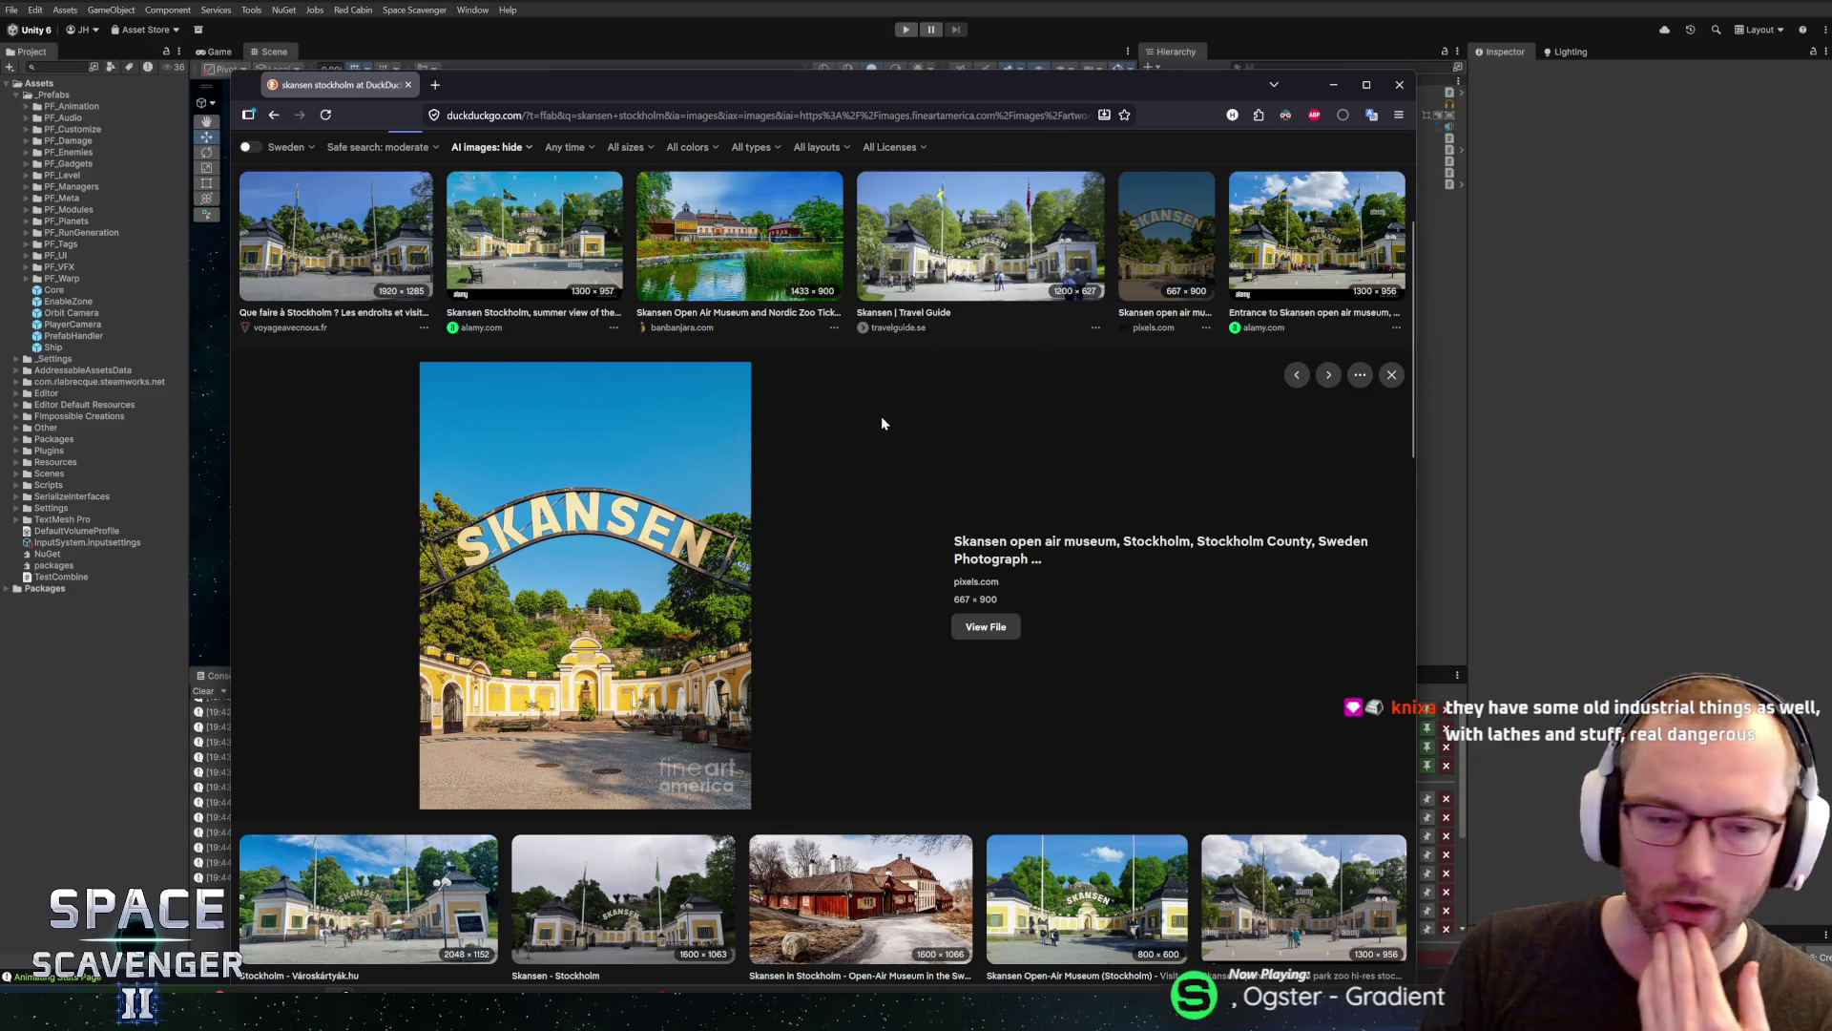
click(673, 220)
scroll(706, 537, down, 3)
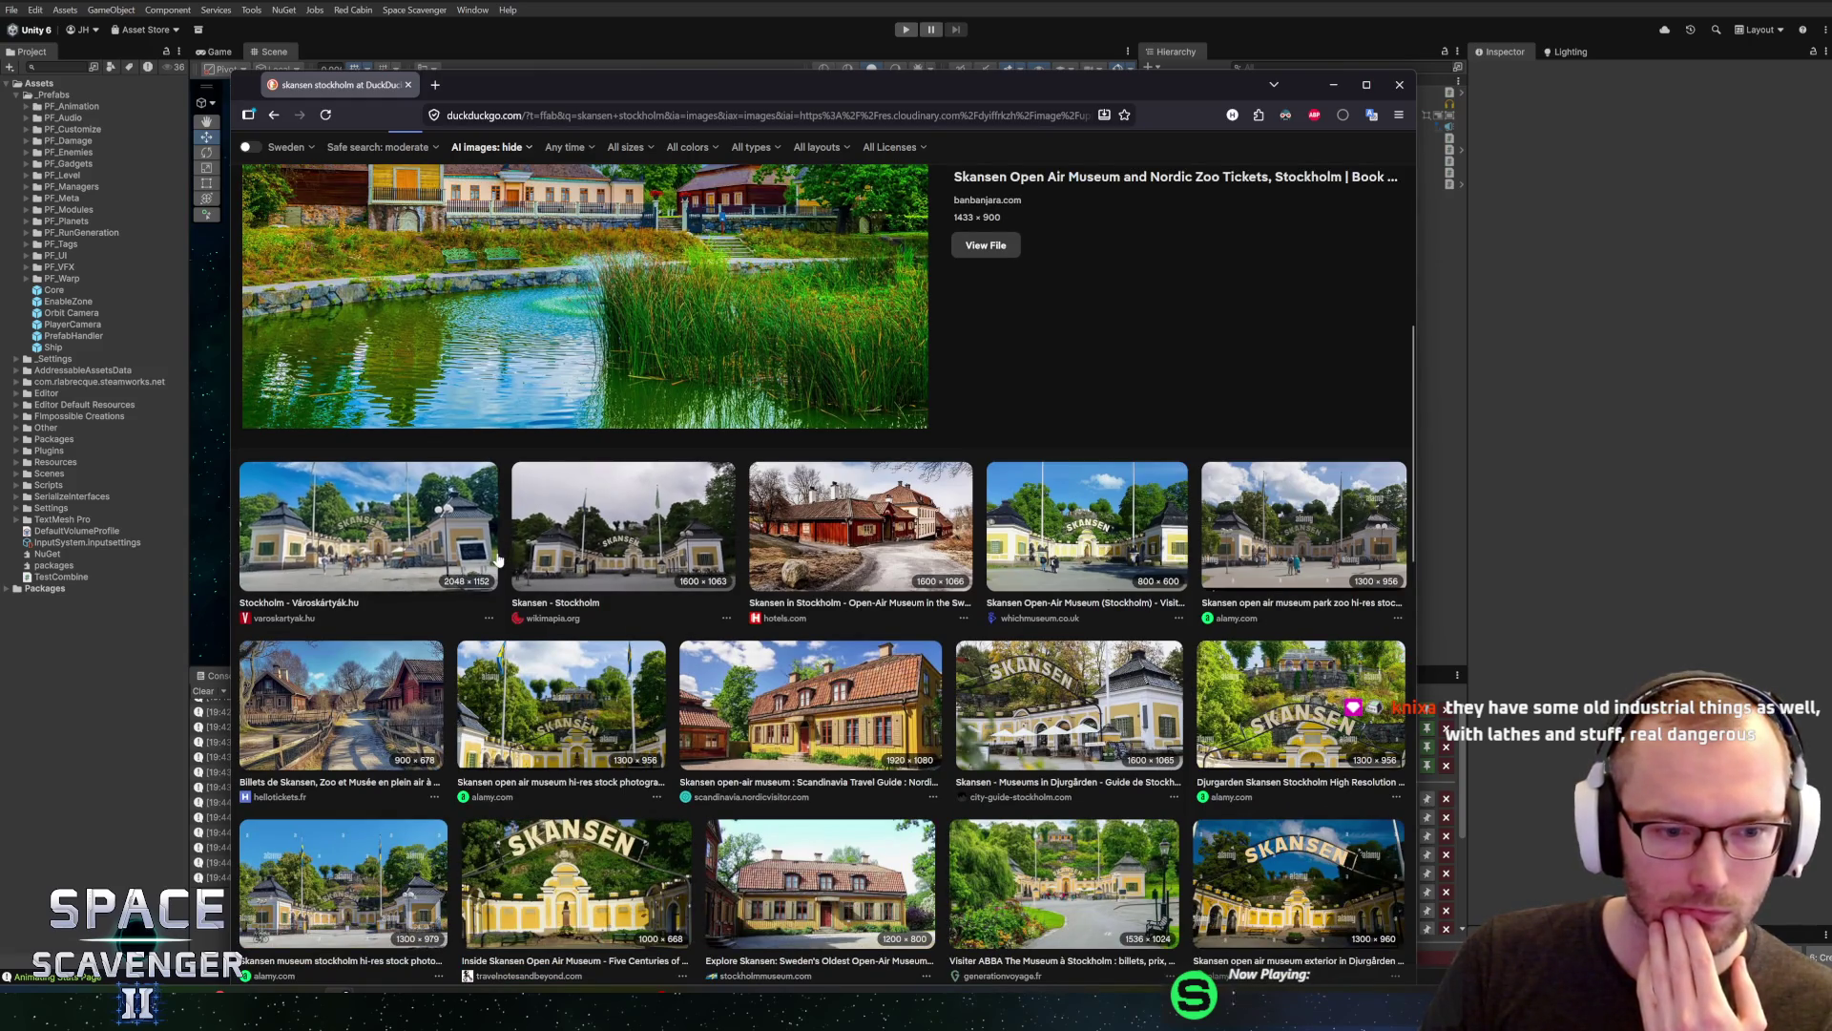
click(429, 697)
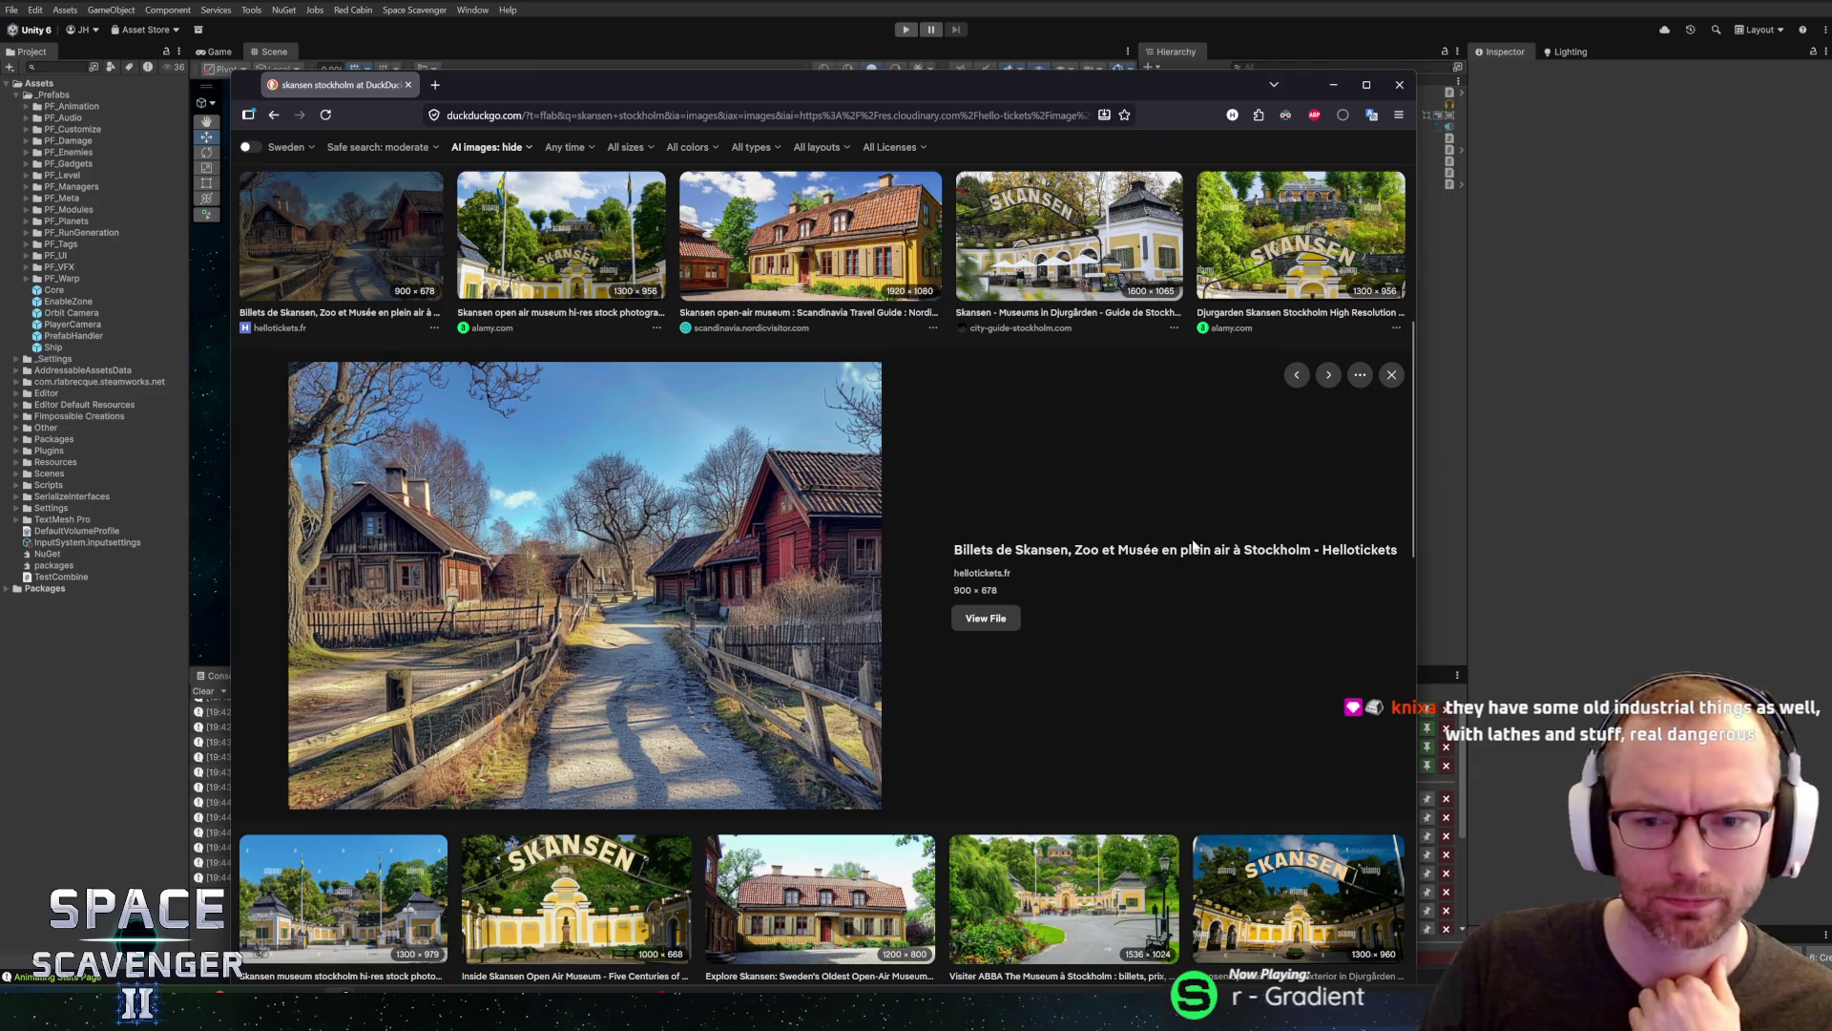
key(Escape)
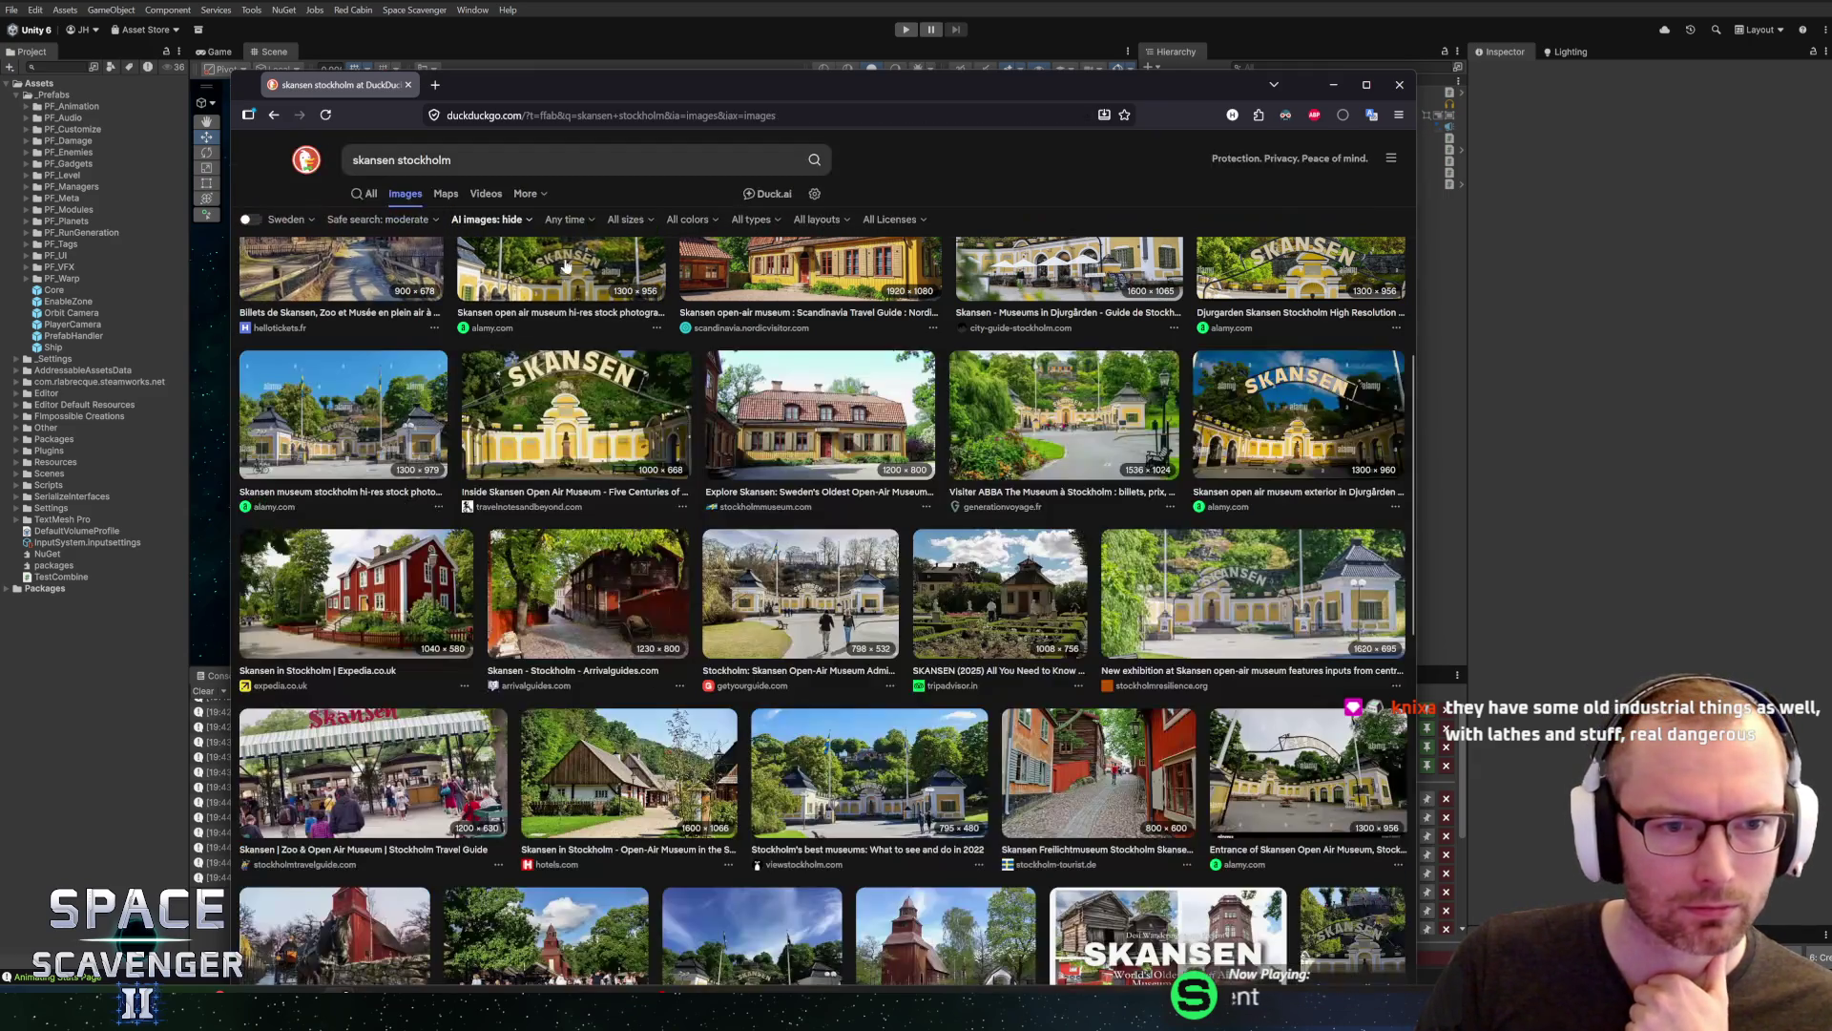
scroll(487, 424, up, 1)
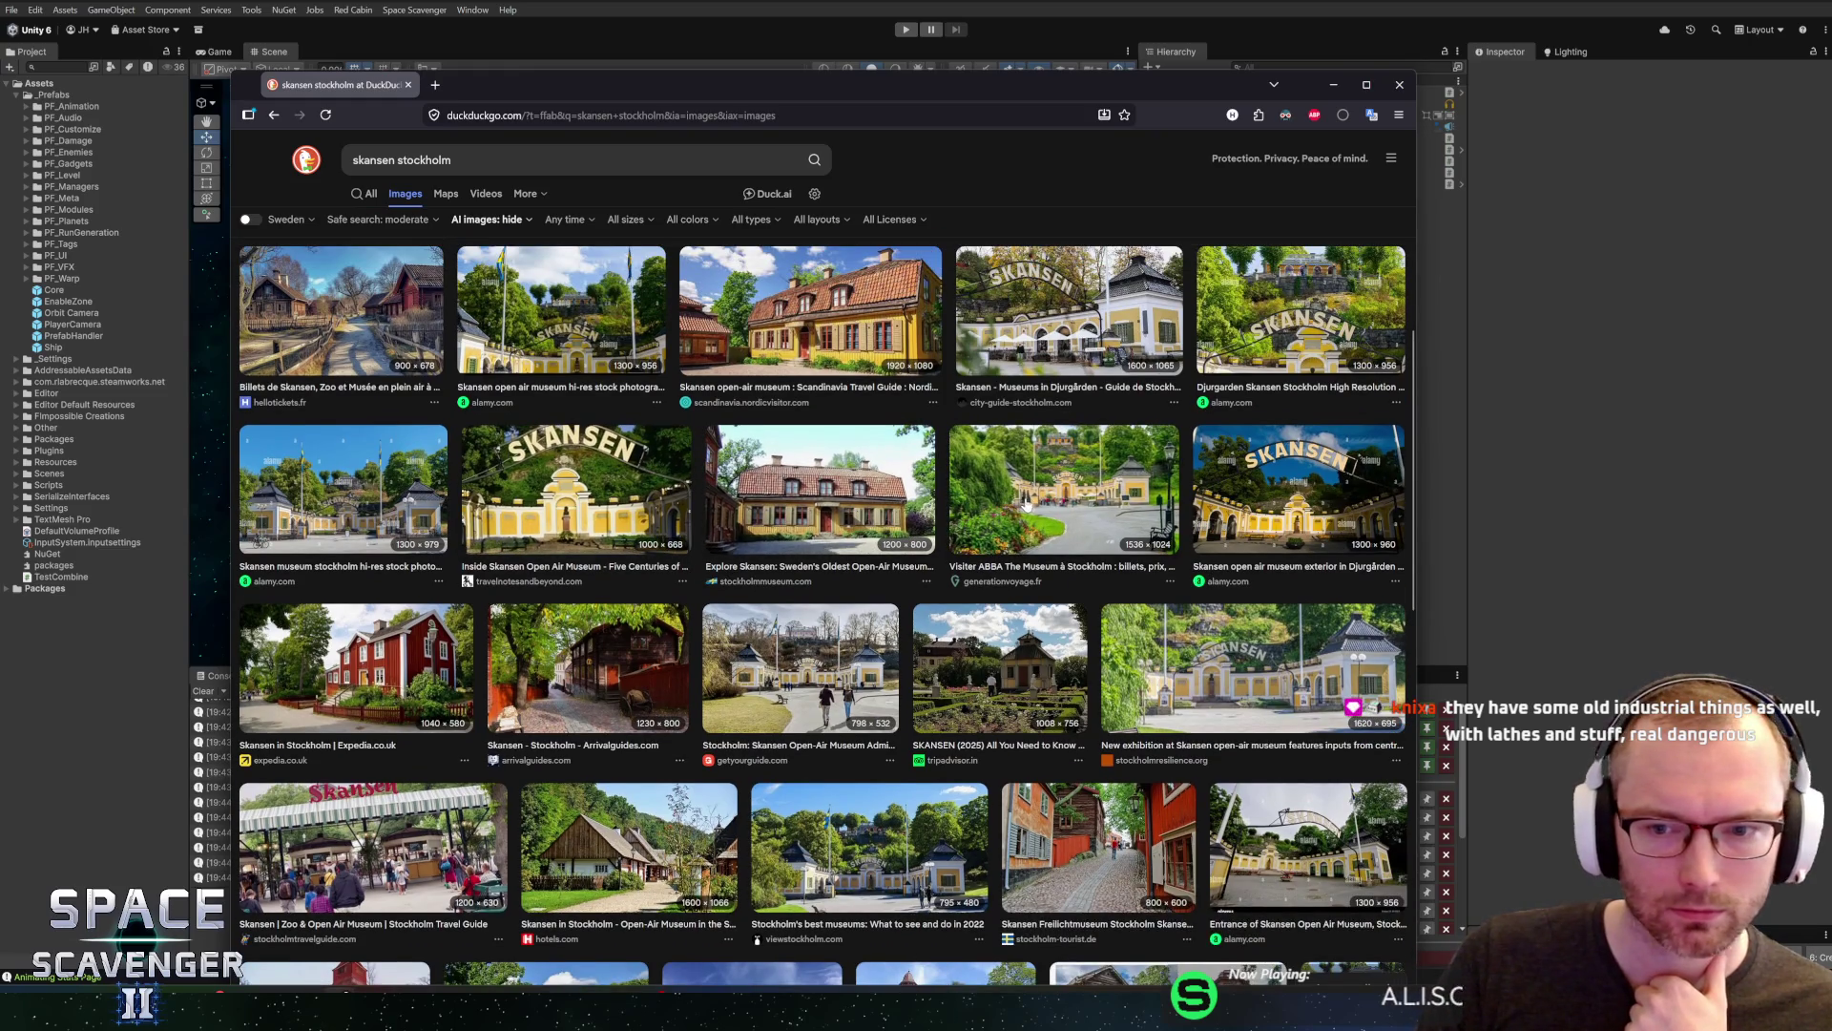
click(1300, 308)
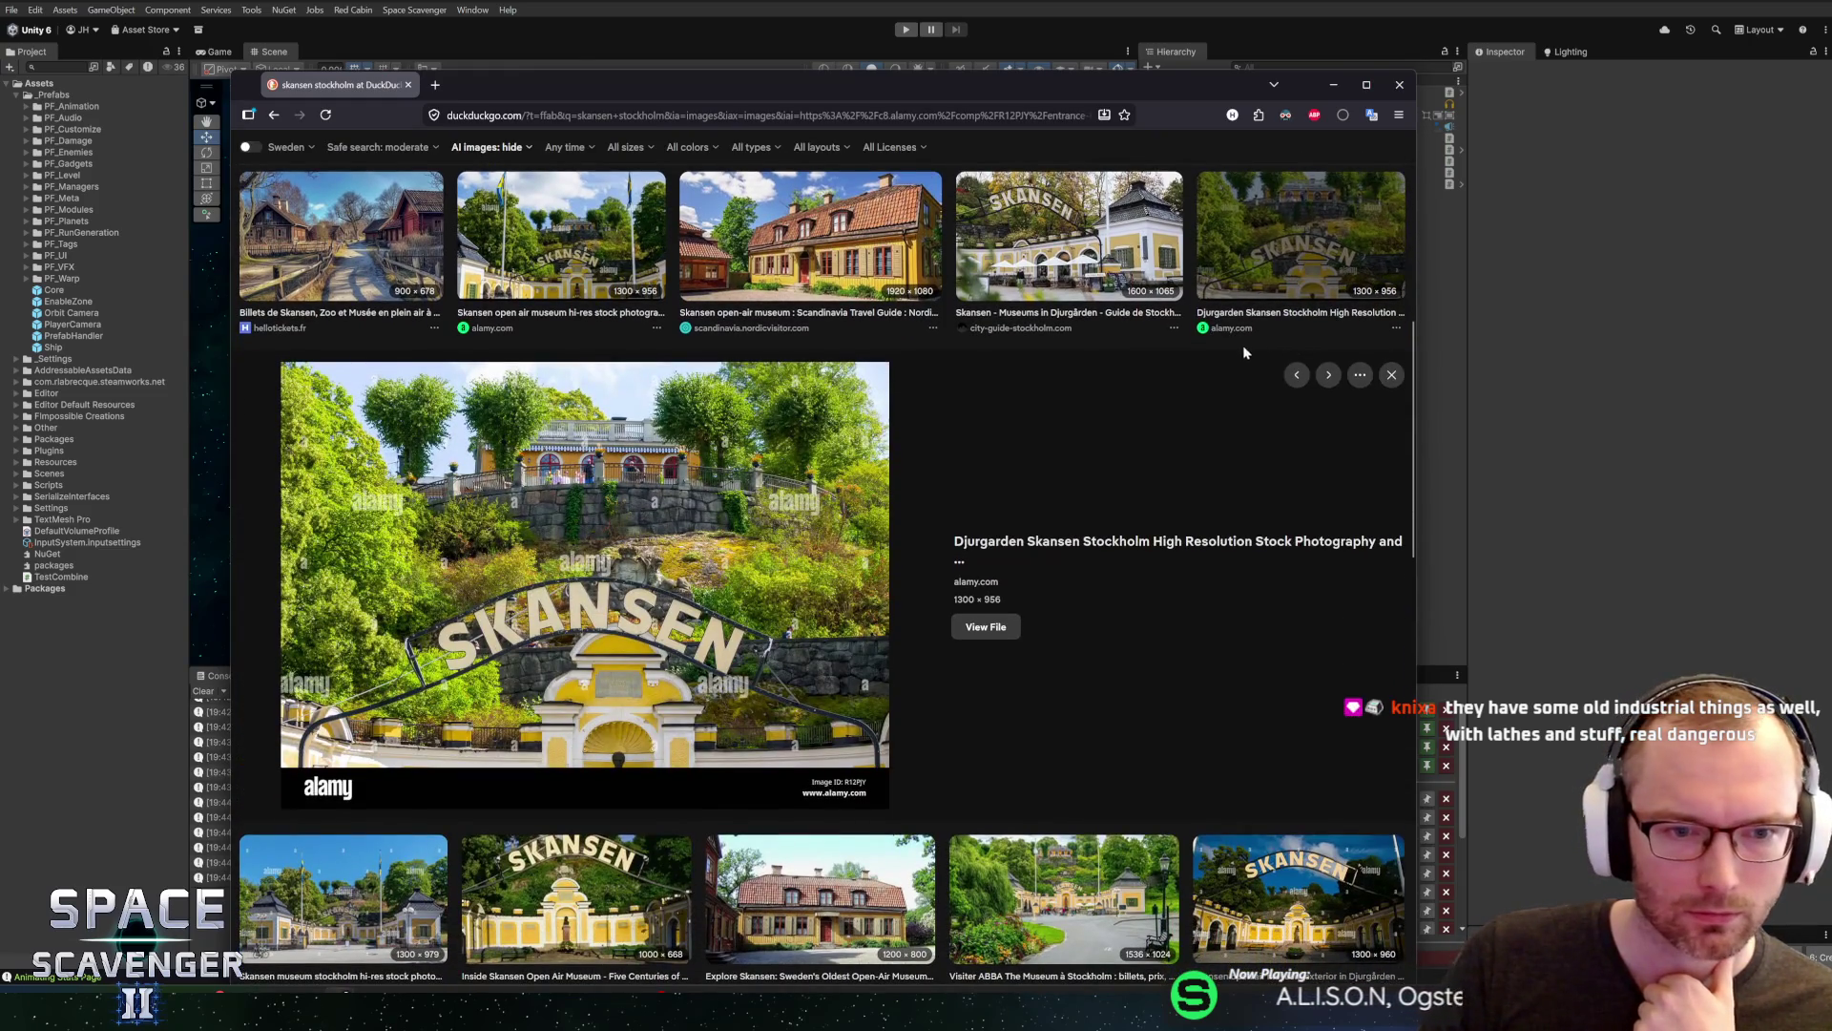
key(Escape)
click(1002, 587)
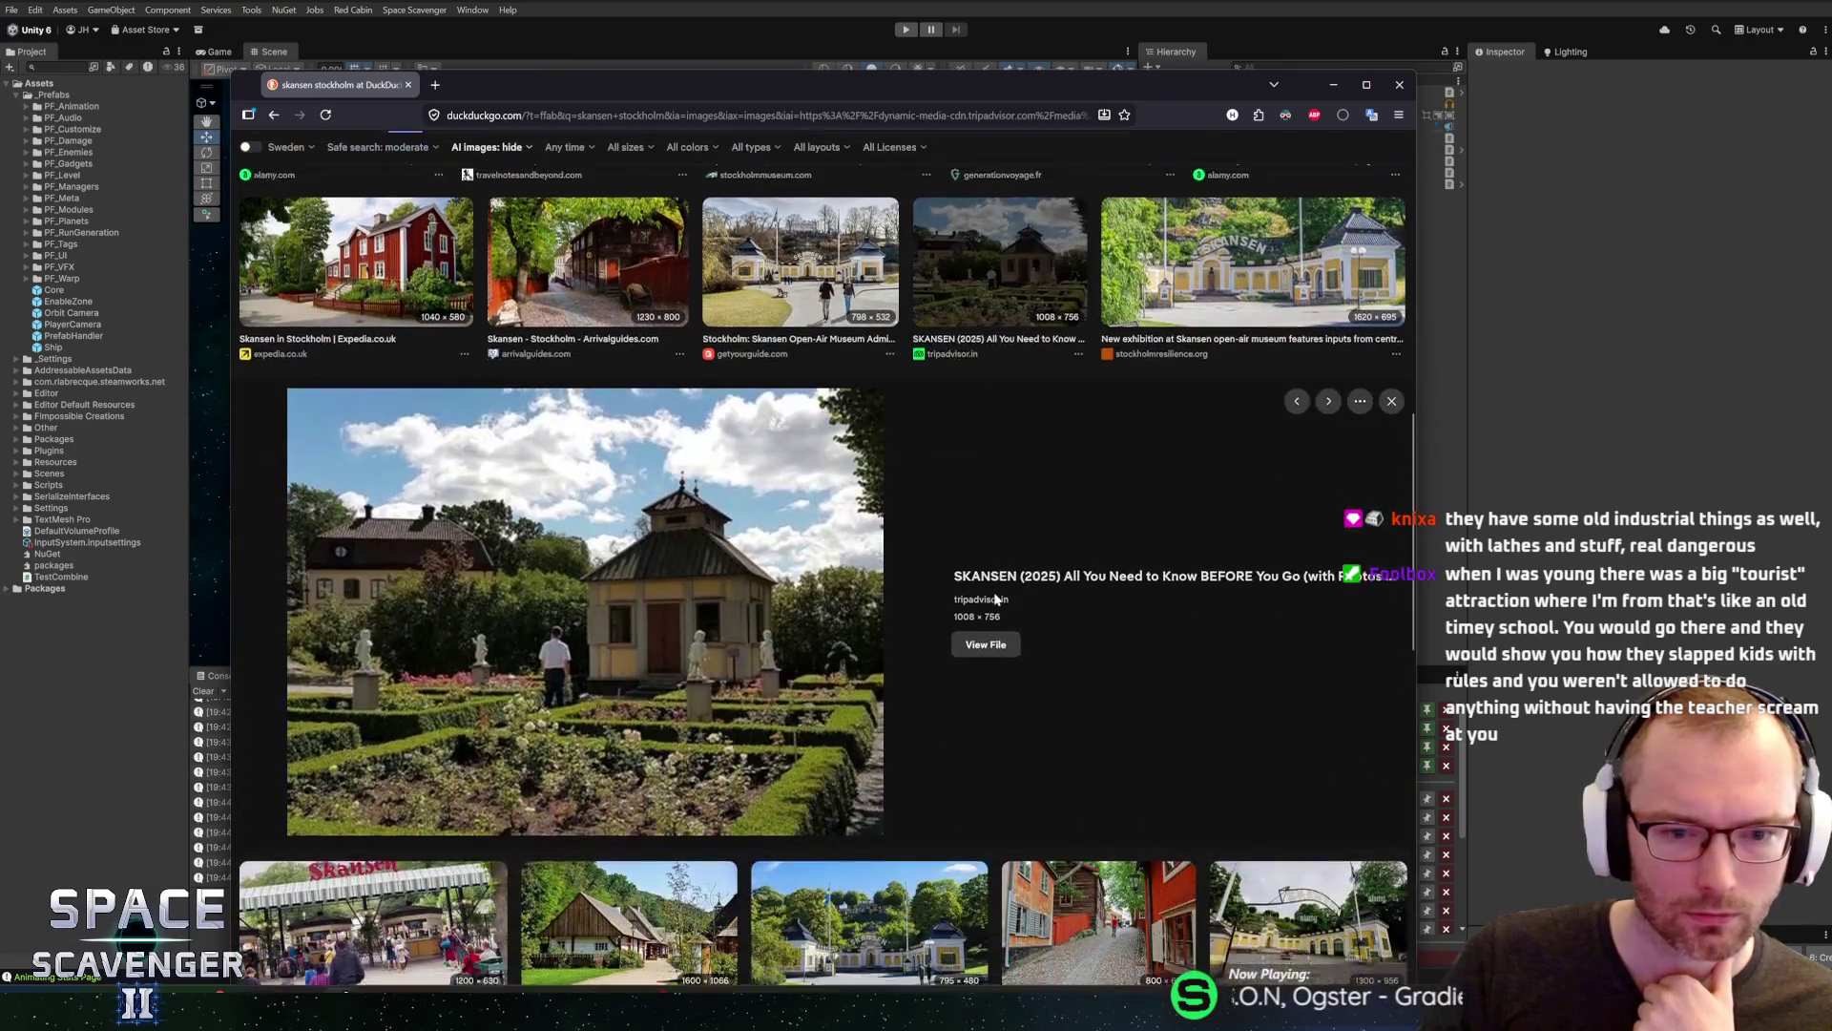
scroll(764, 449, up, 2)
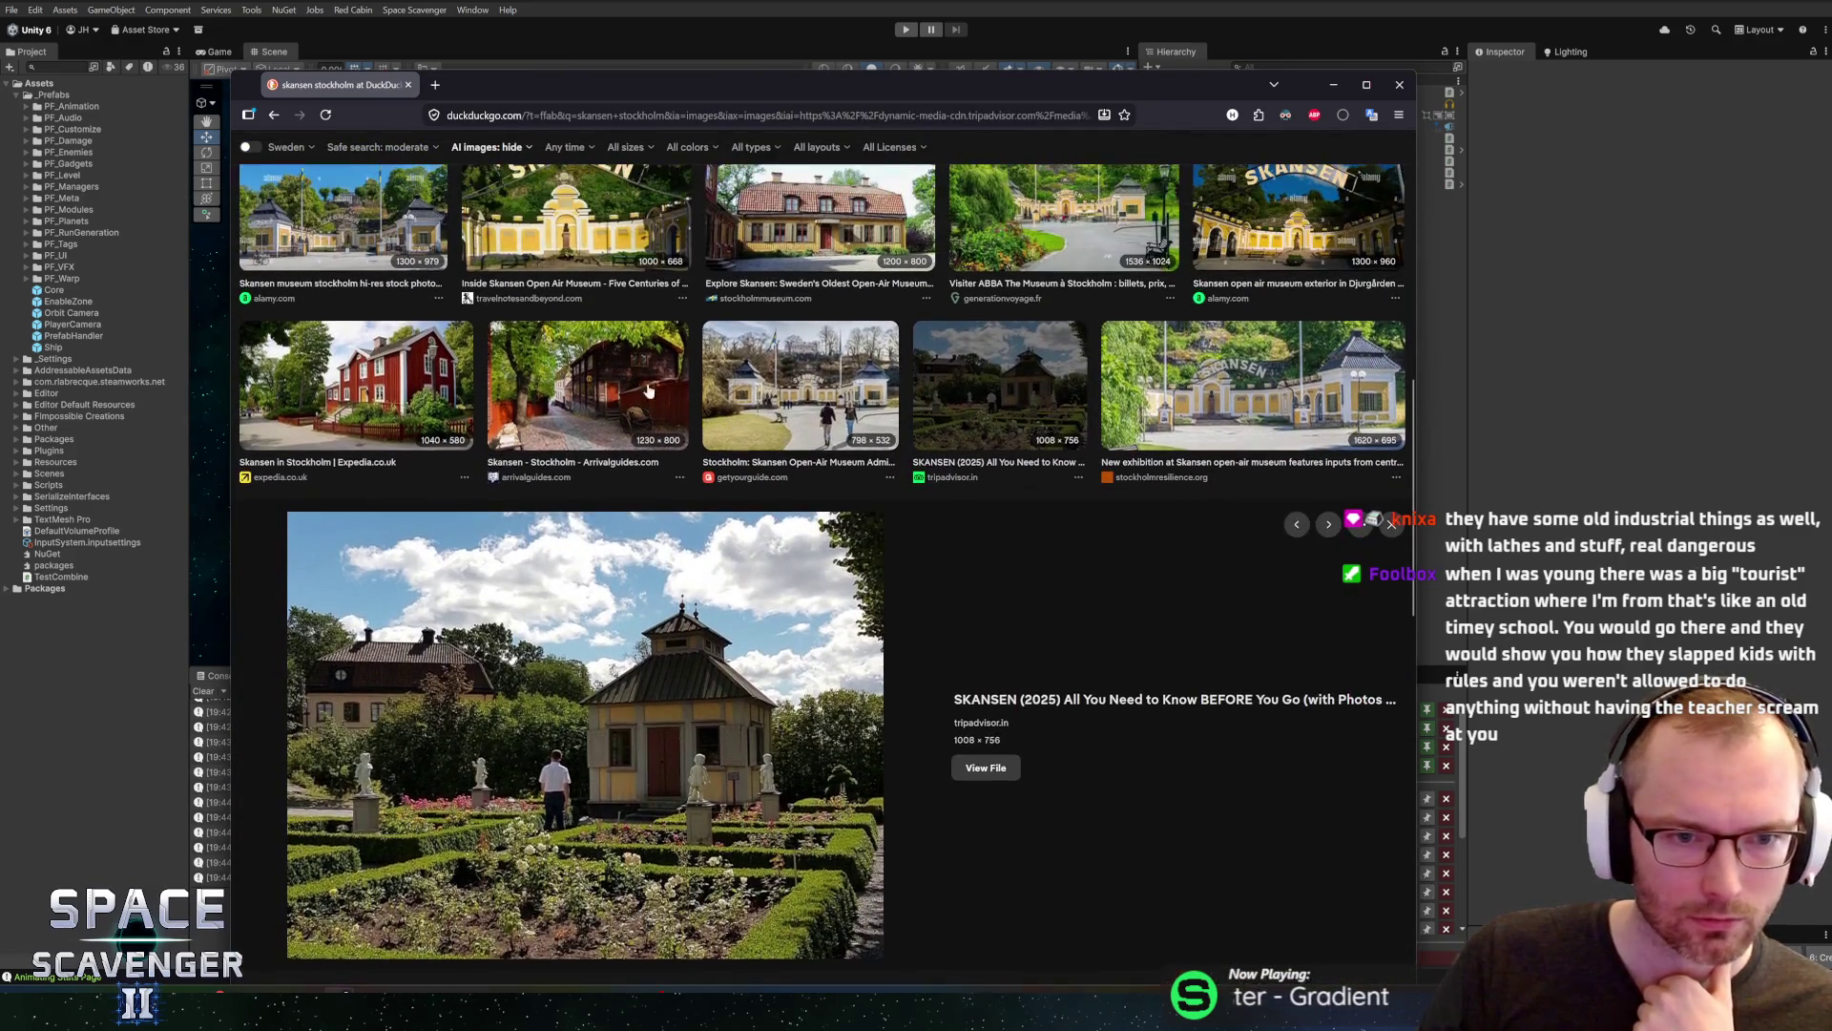
click(587, 391)
click(465, 325)
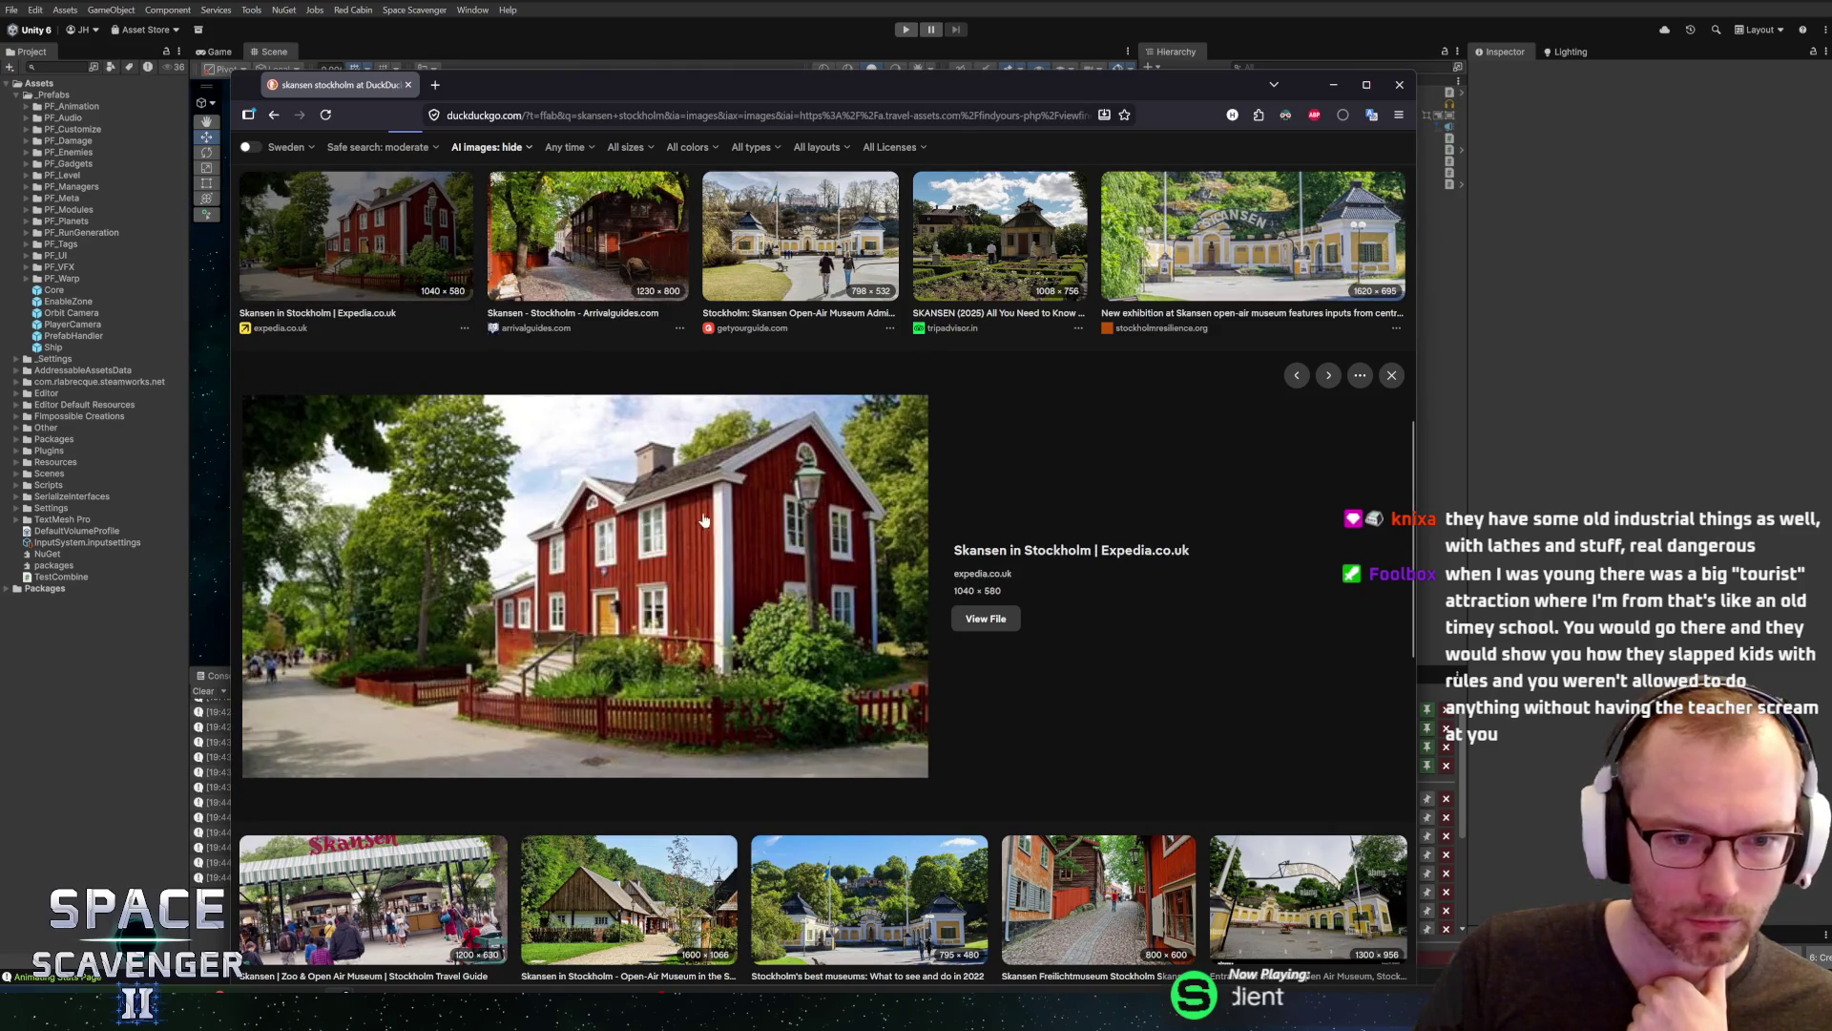
click(420, 240)
click(420, 241)
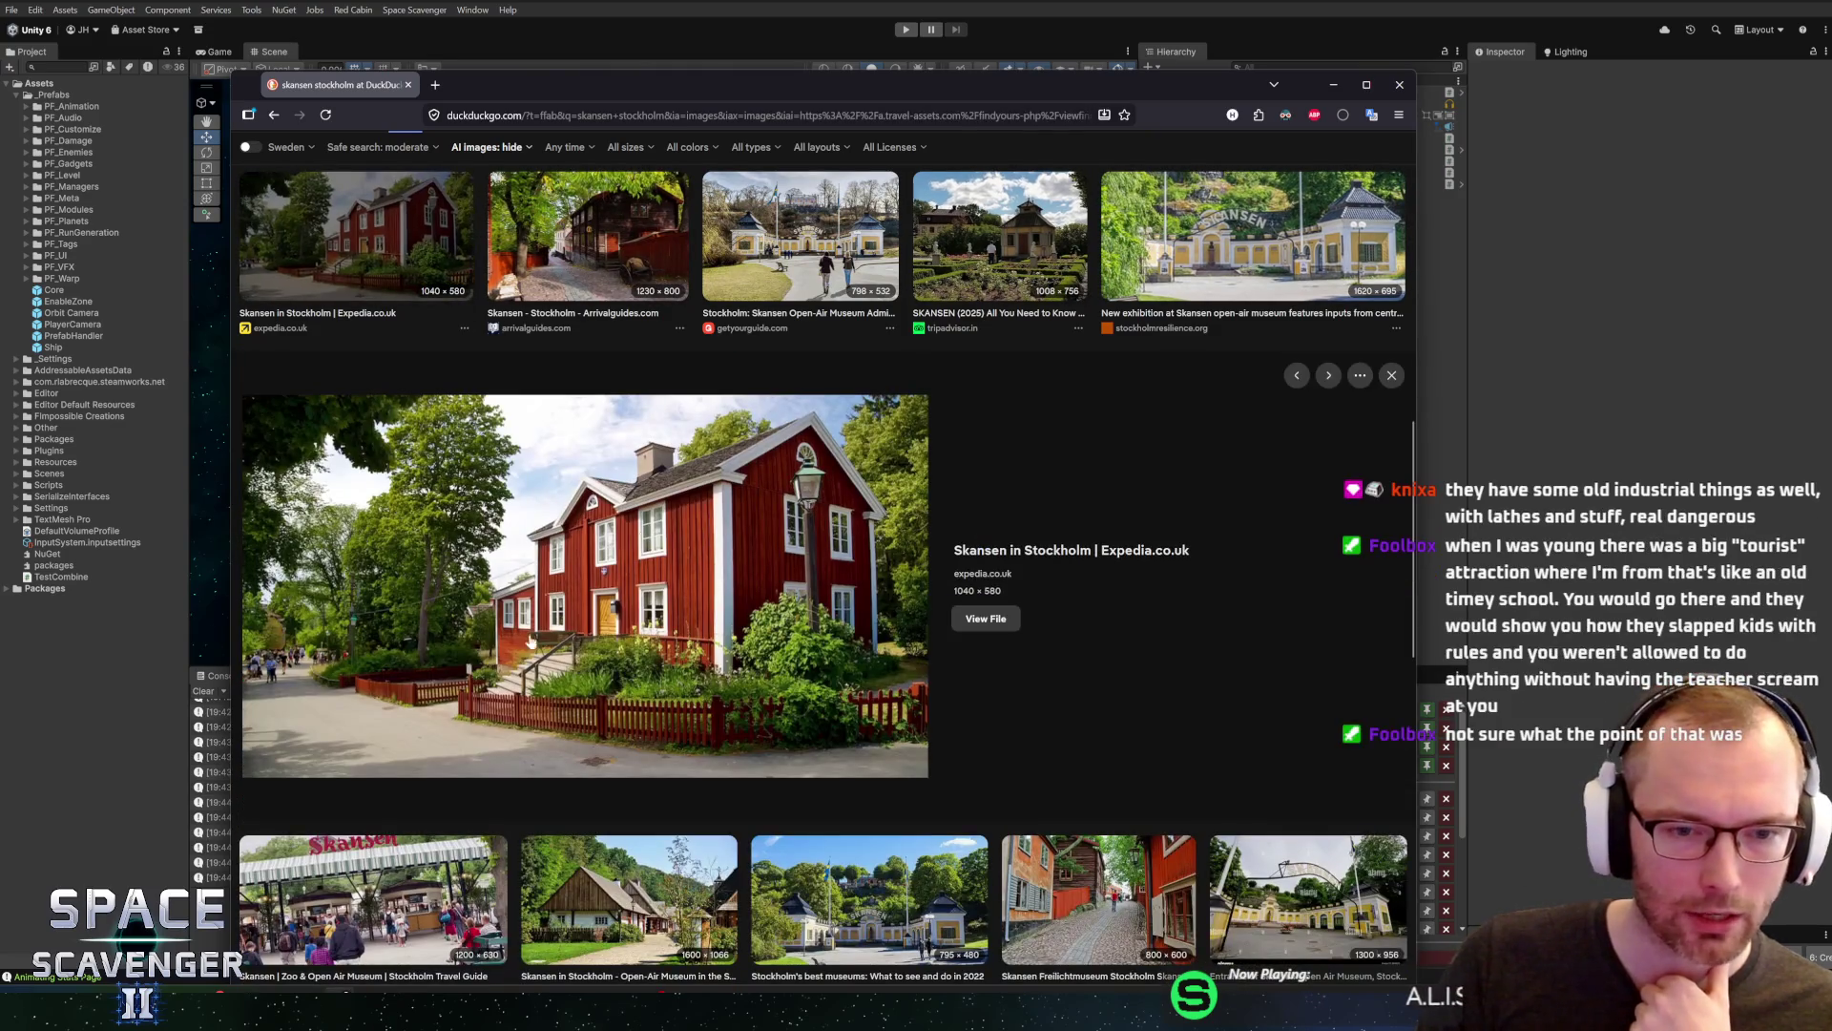
click(325, 255)
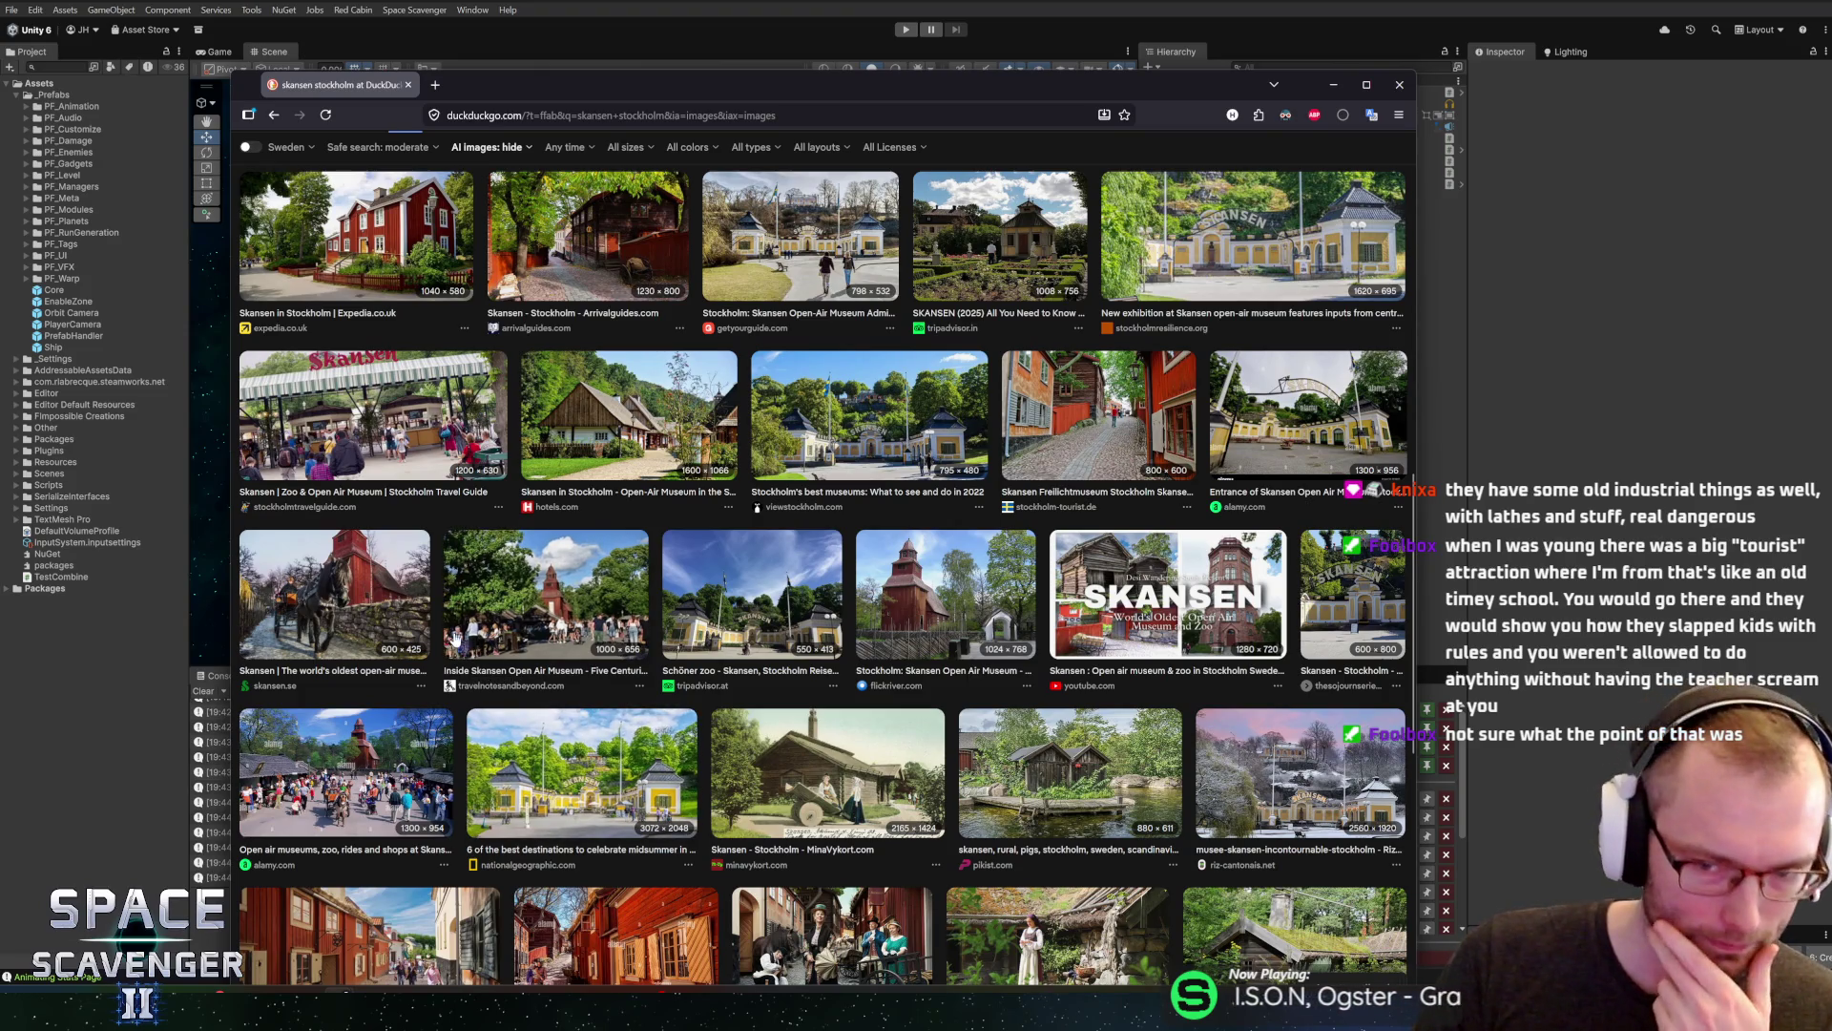
scroll(508, 703, down, 5)
click(763, 554)
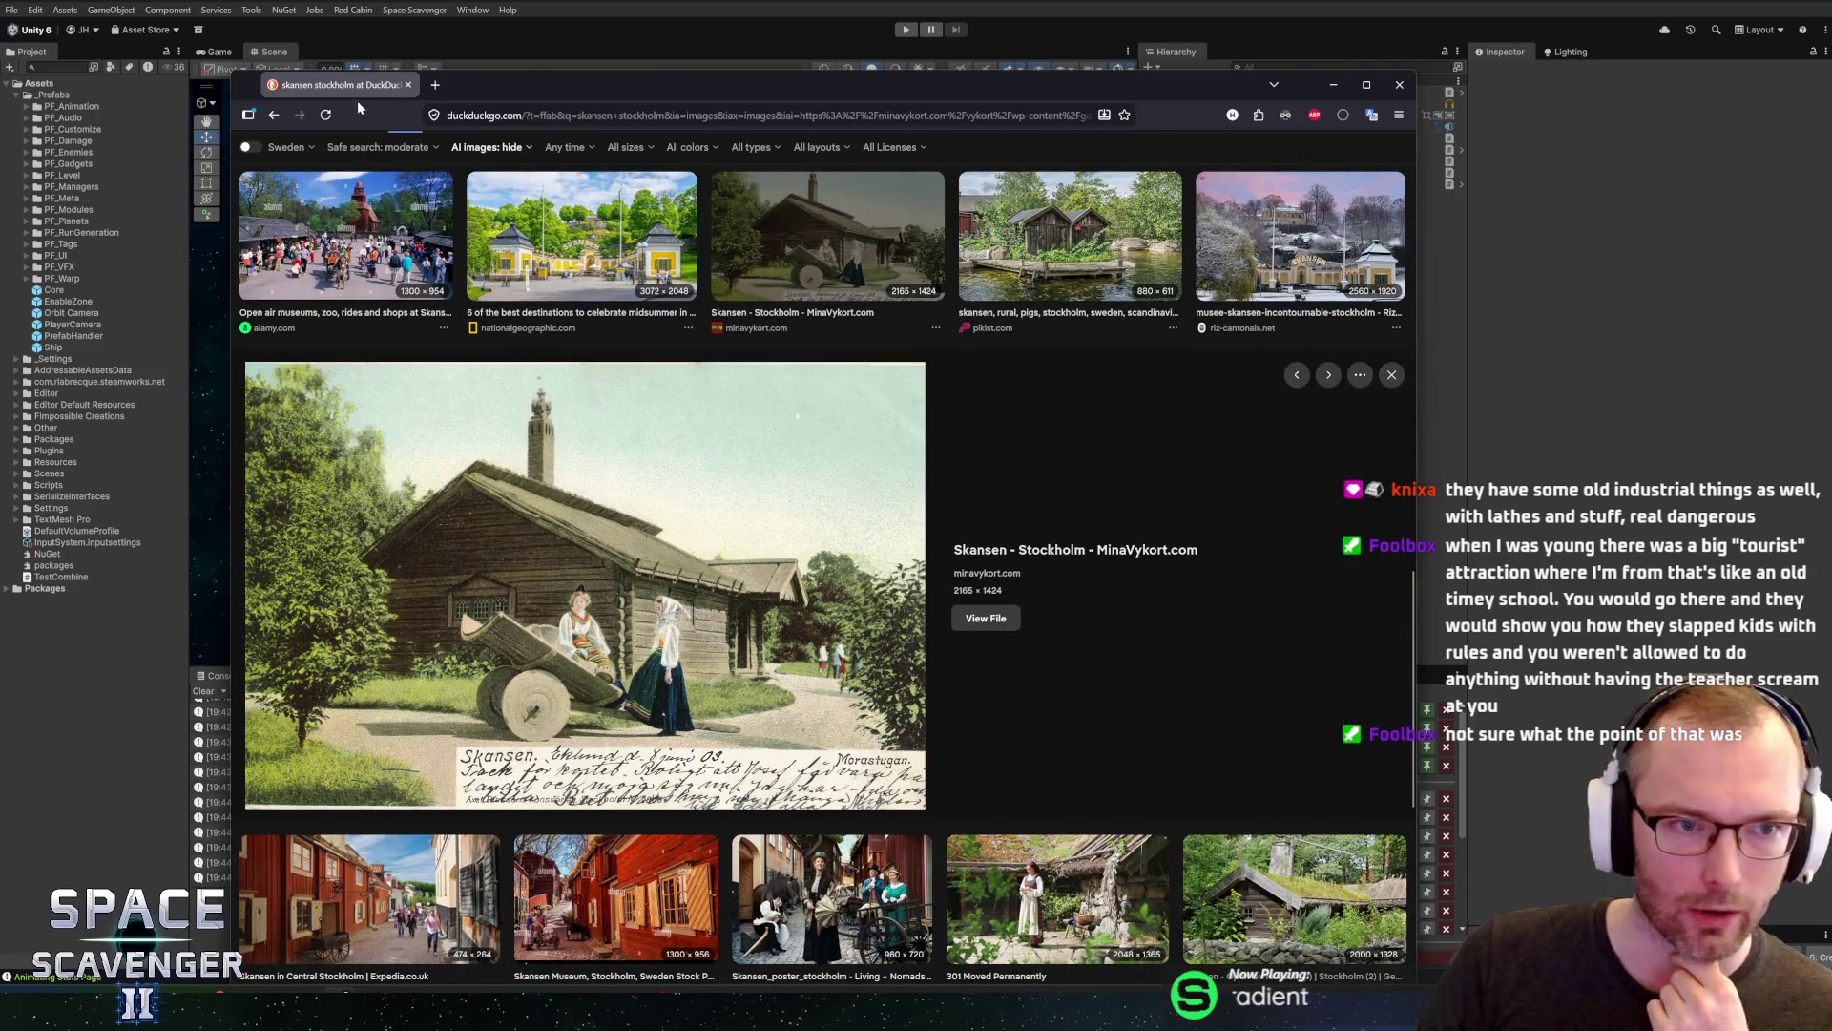
key(alt+Tab)
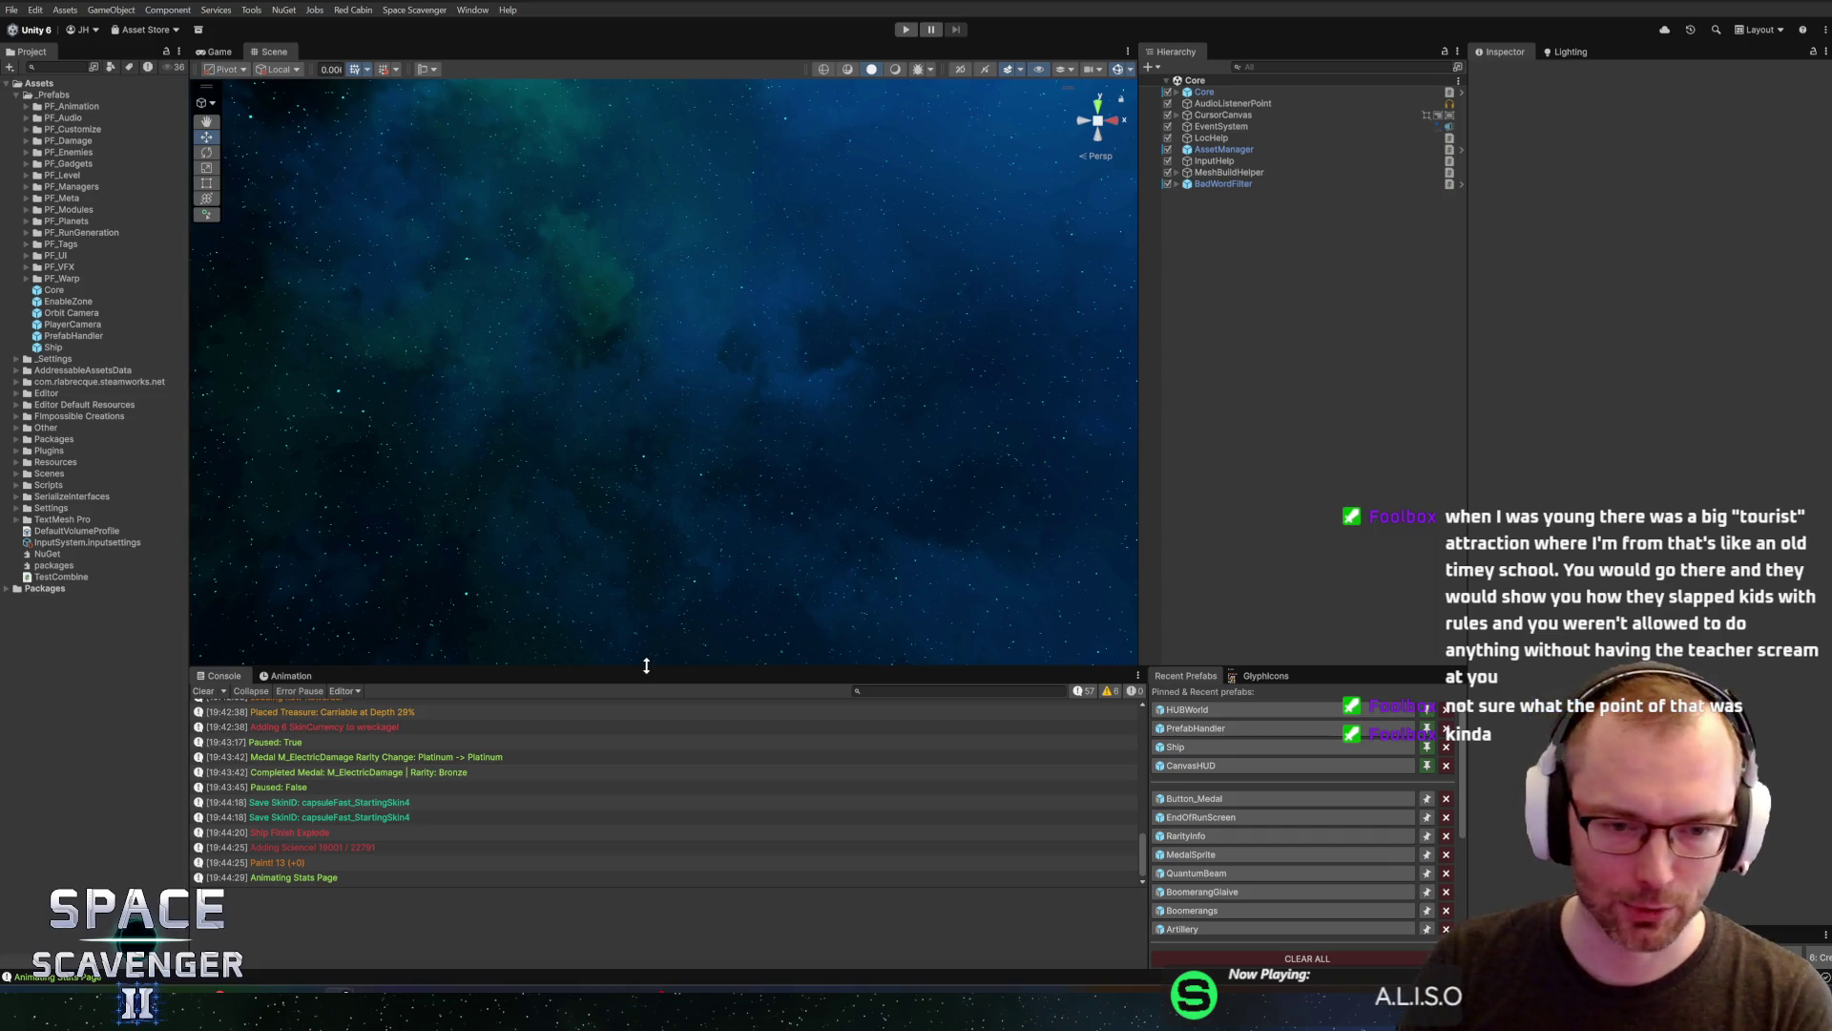
Open the Button_Medal prefab and change anchoredPosition to position on line 34 of EndOfRunMedalInfo.cs
drag(654, 663, 676, 655)
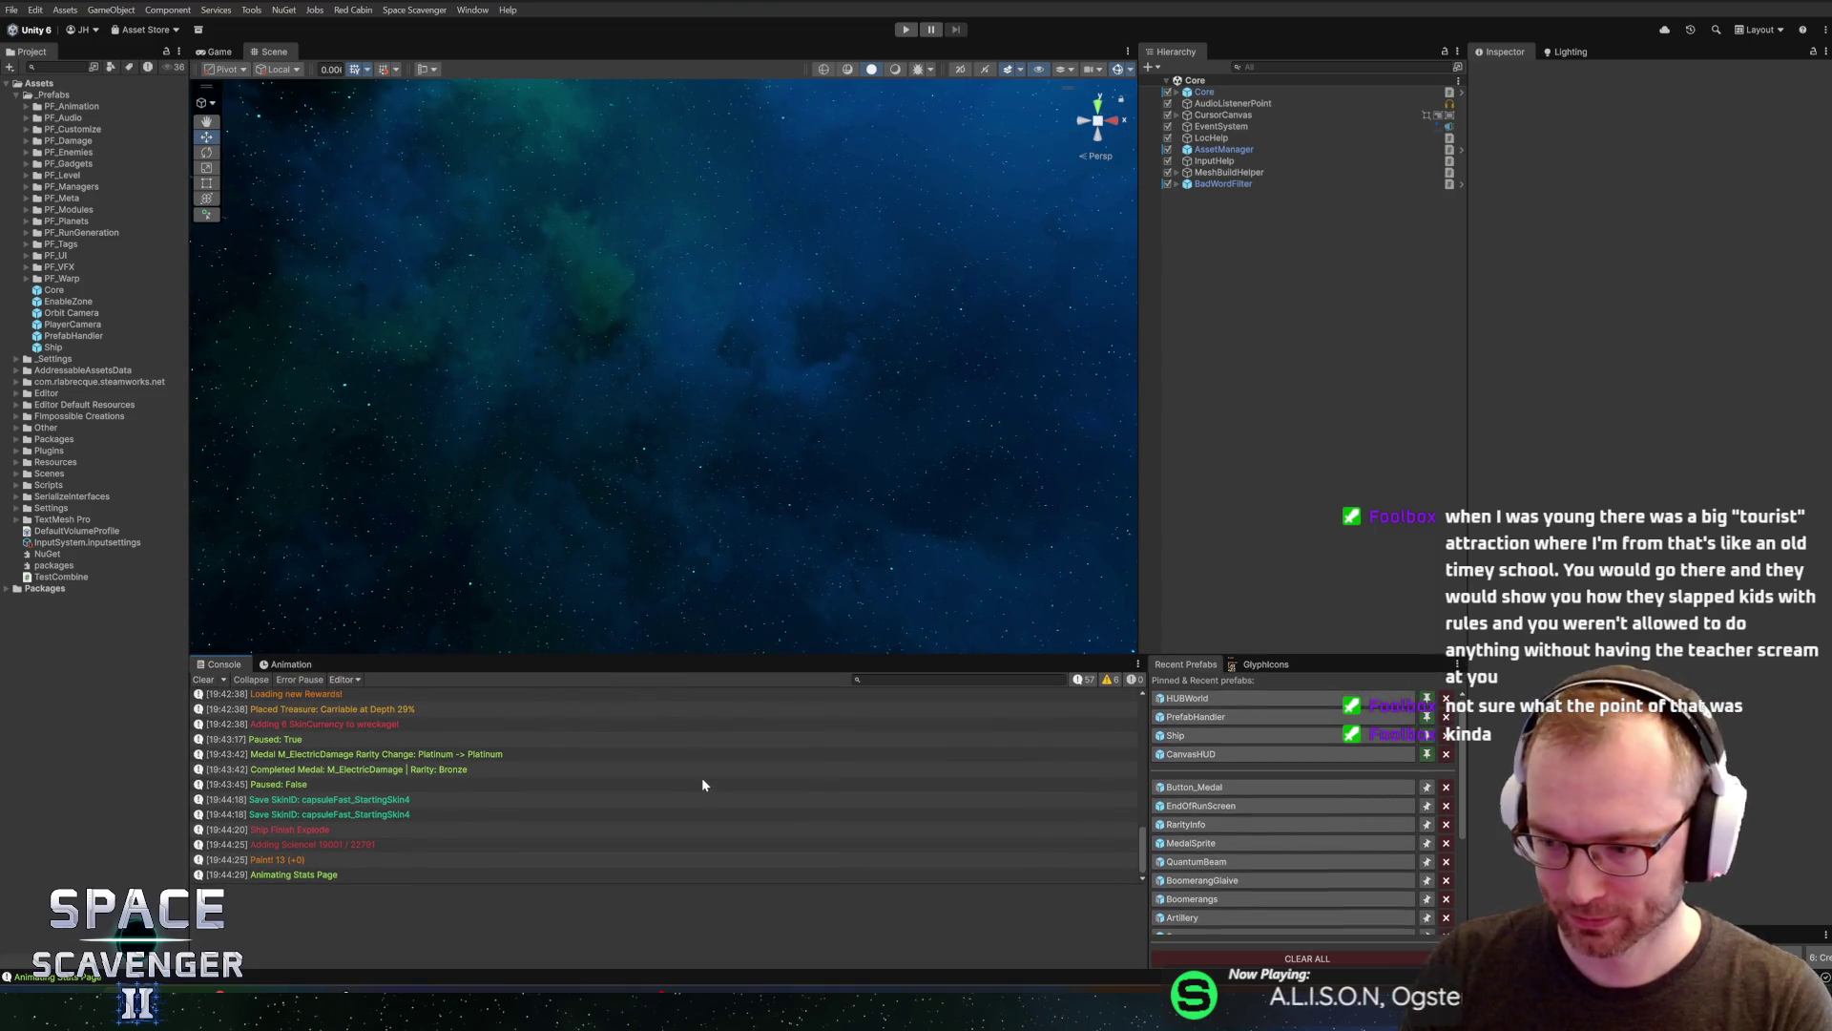
click(1228, 786)
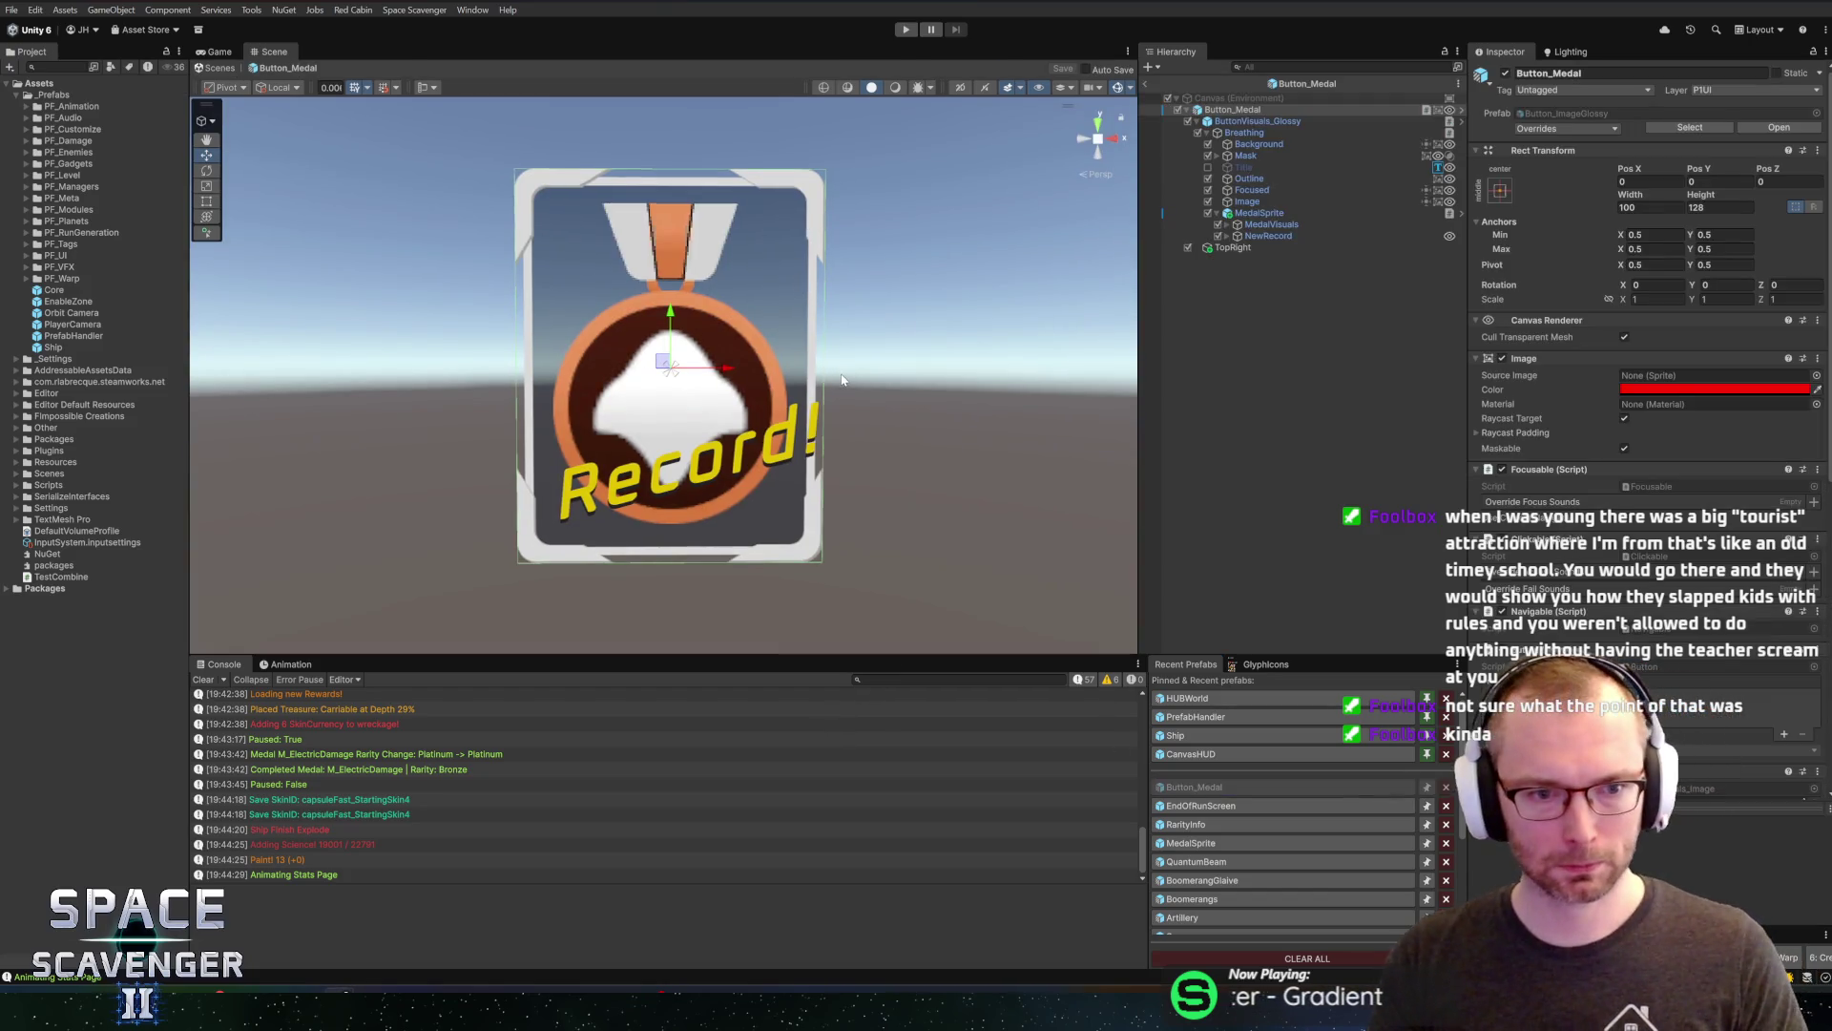
key(alt+Tab)
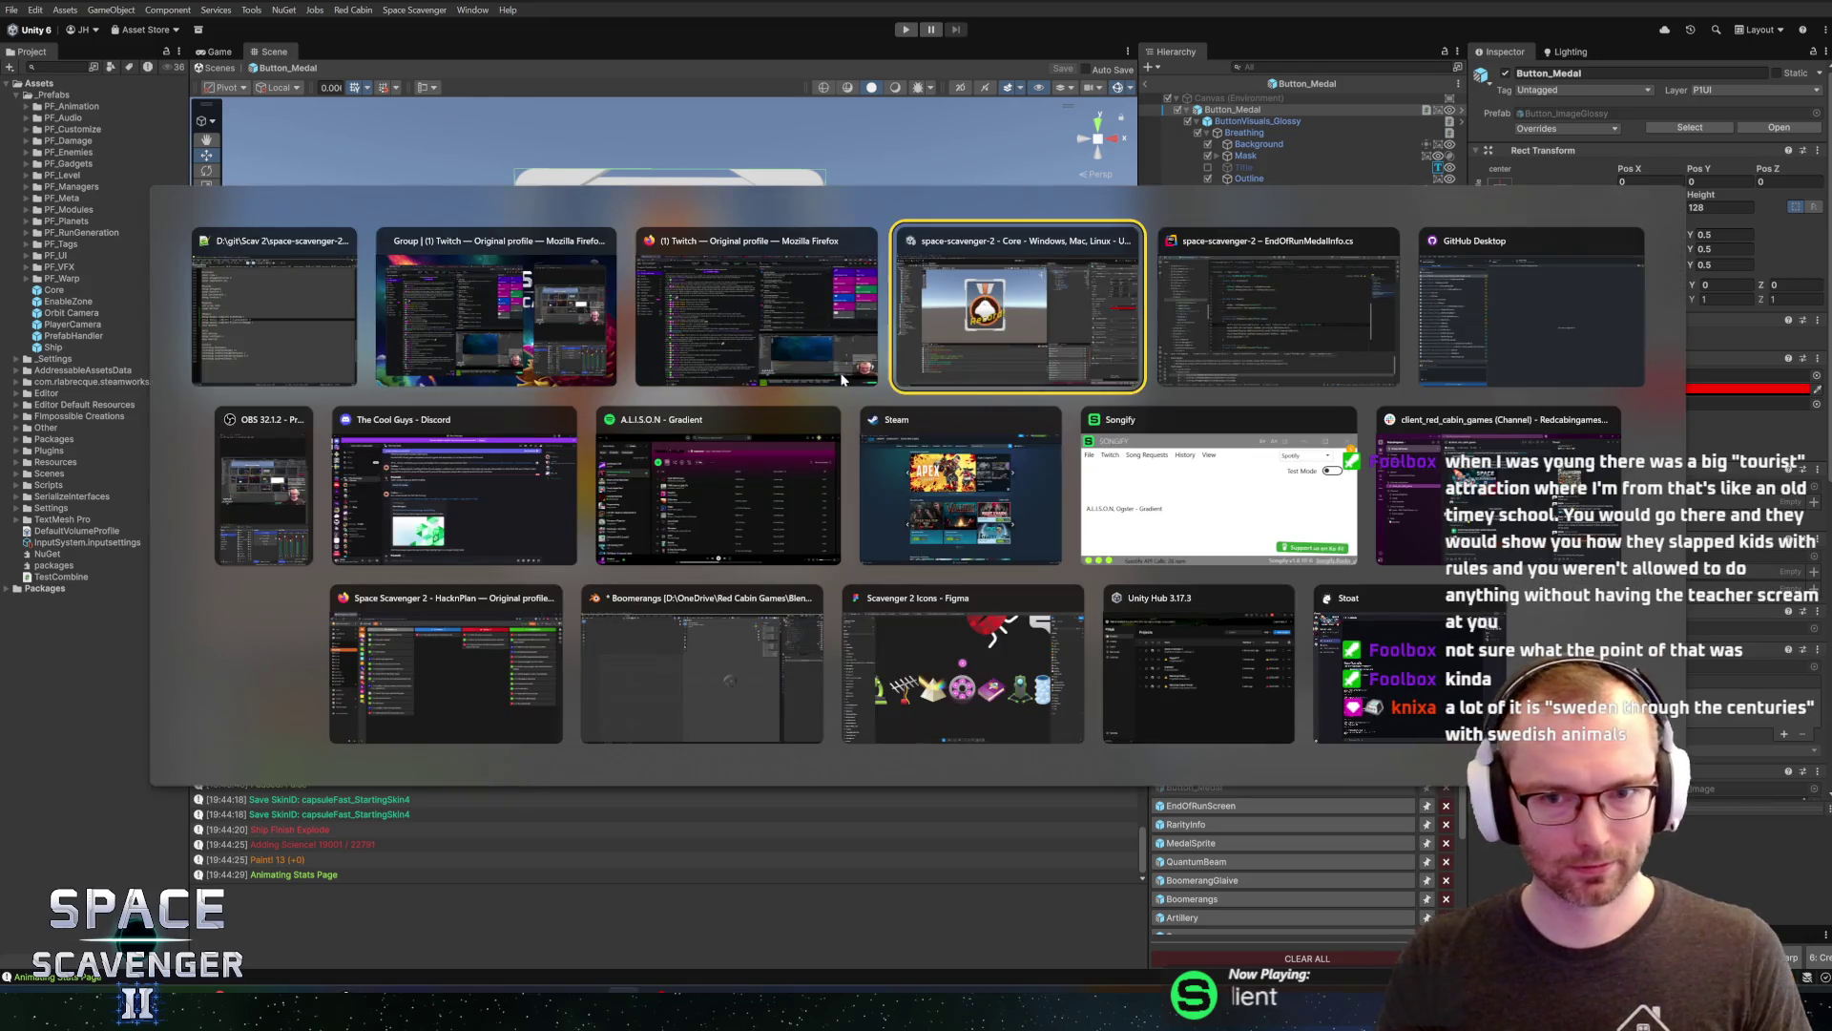
double_click(701, 512)
text(pos)
key(Return)
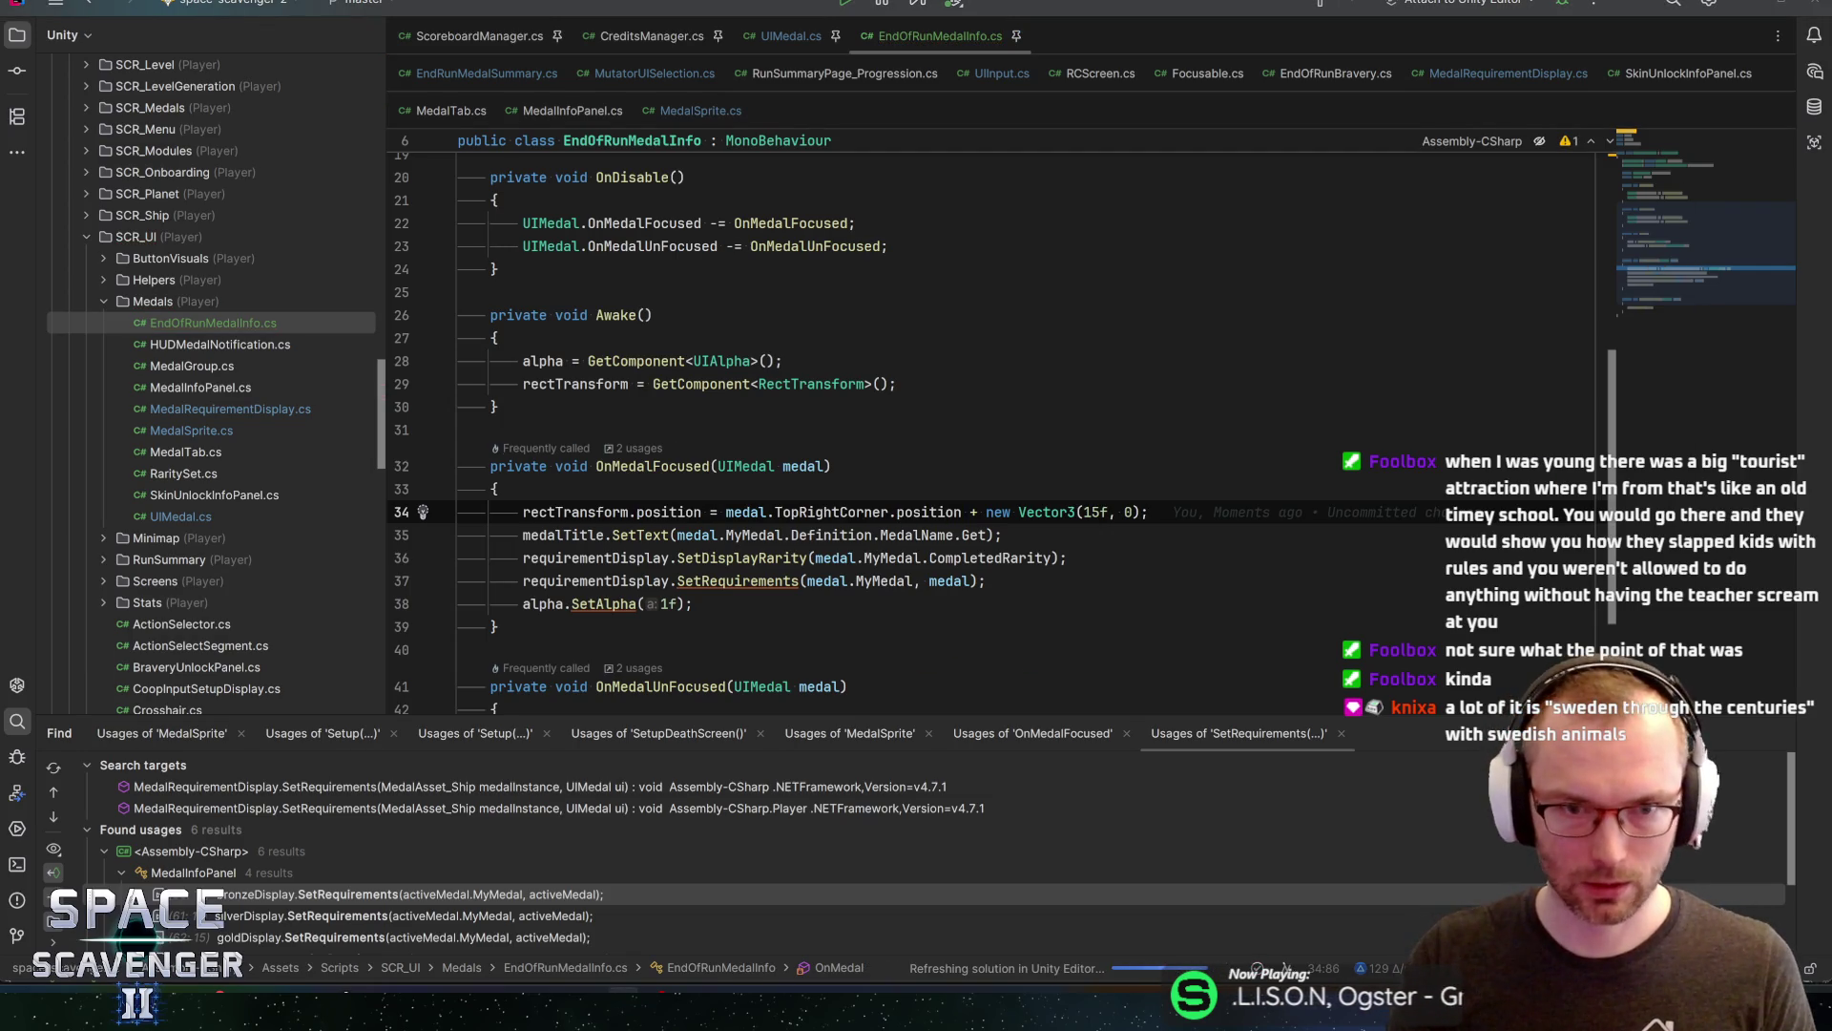
key(alt+Tab)
key(Tab)
click(589, 282)
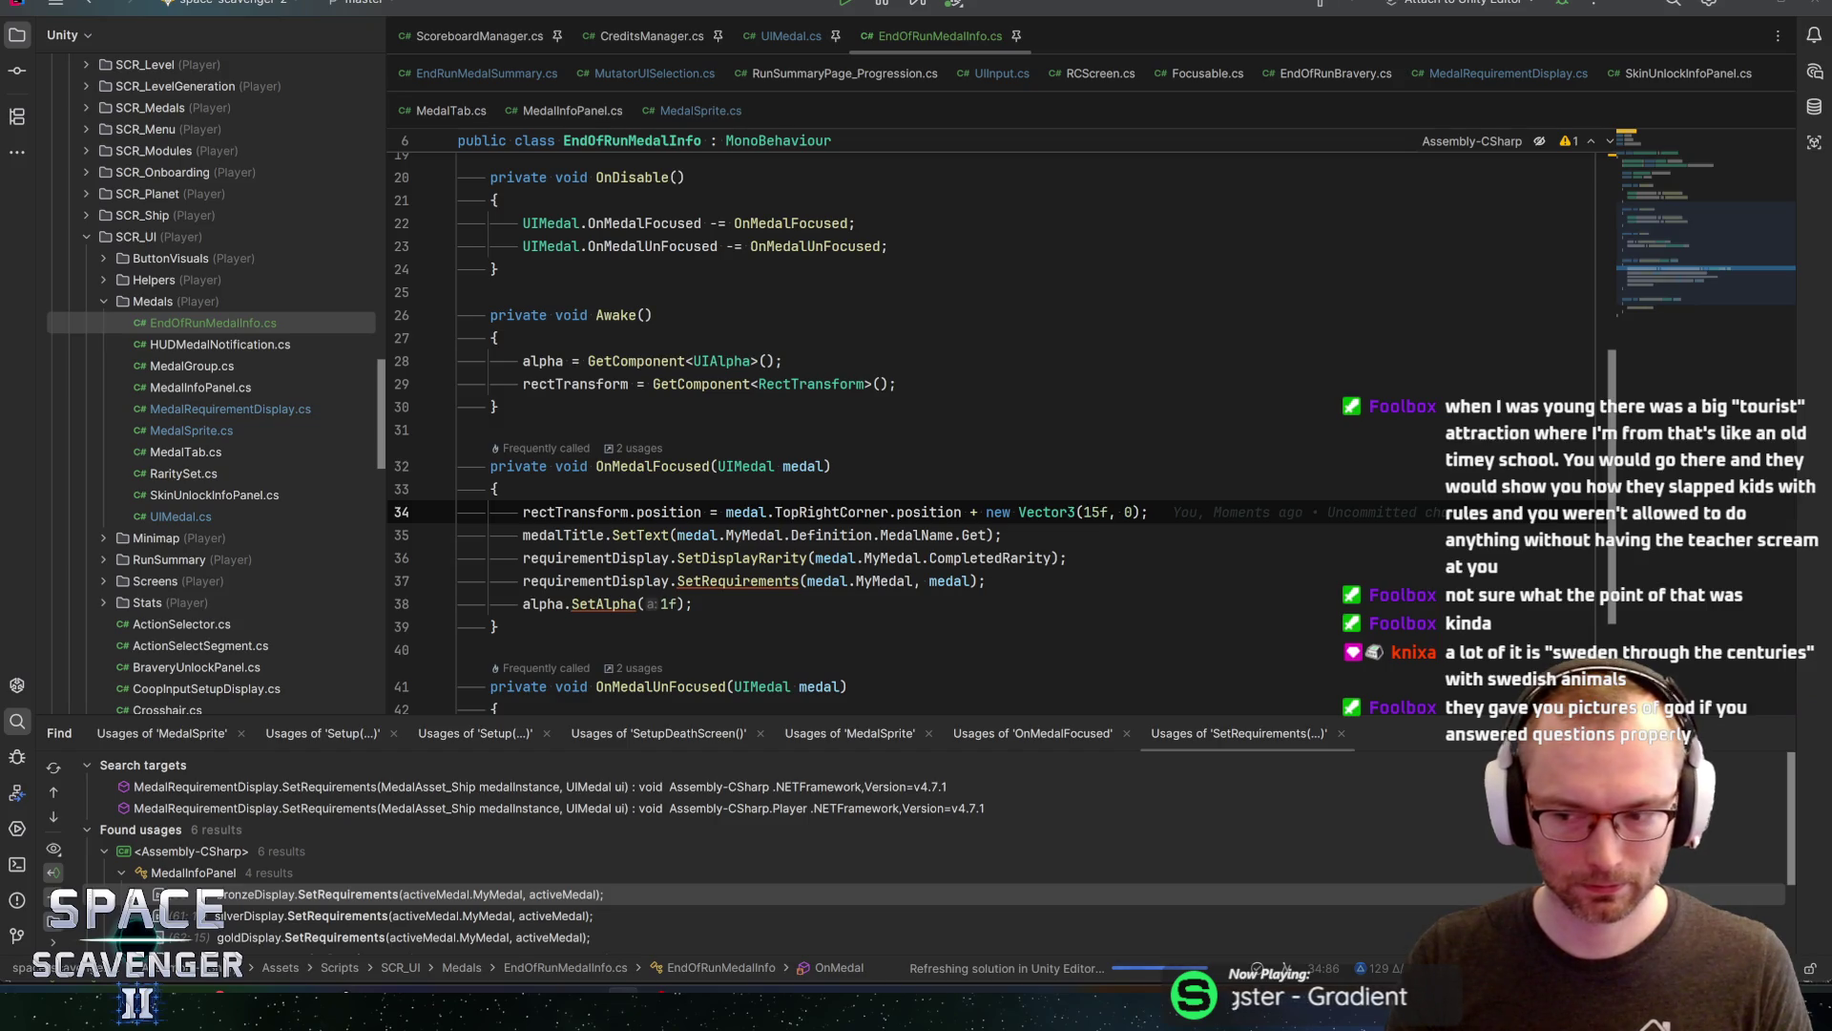
Exit the Button_Medal prefab back to the Core scene and start play mode
key(alt+Tab)
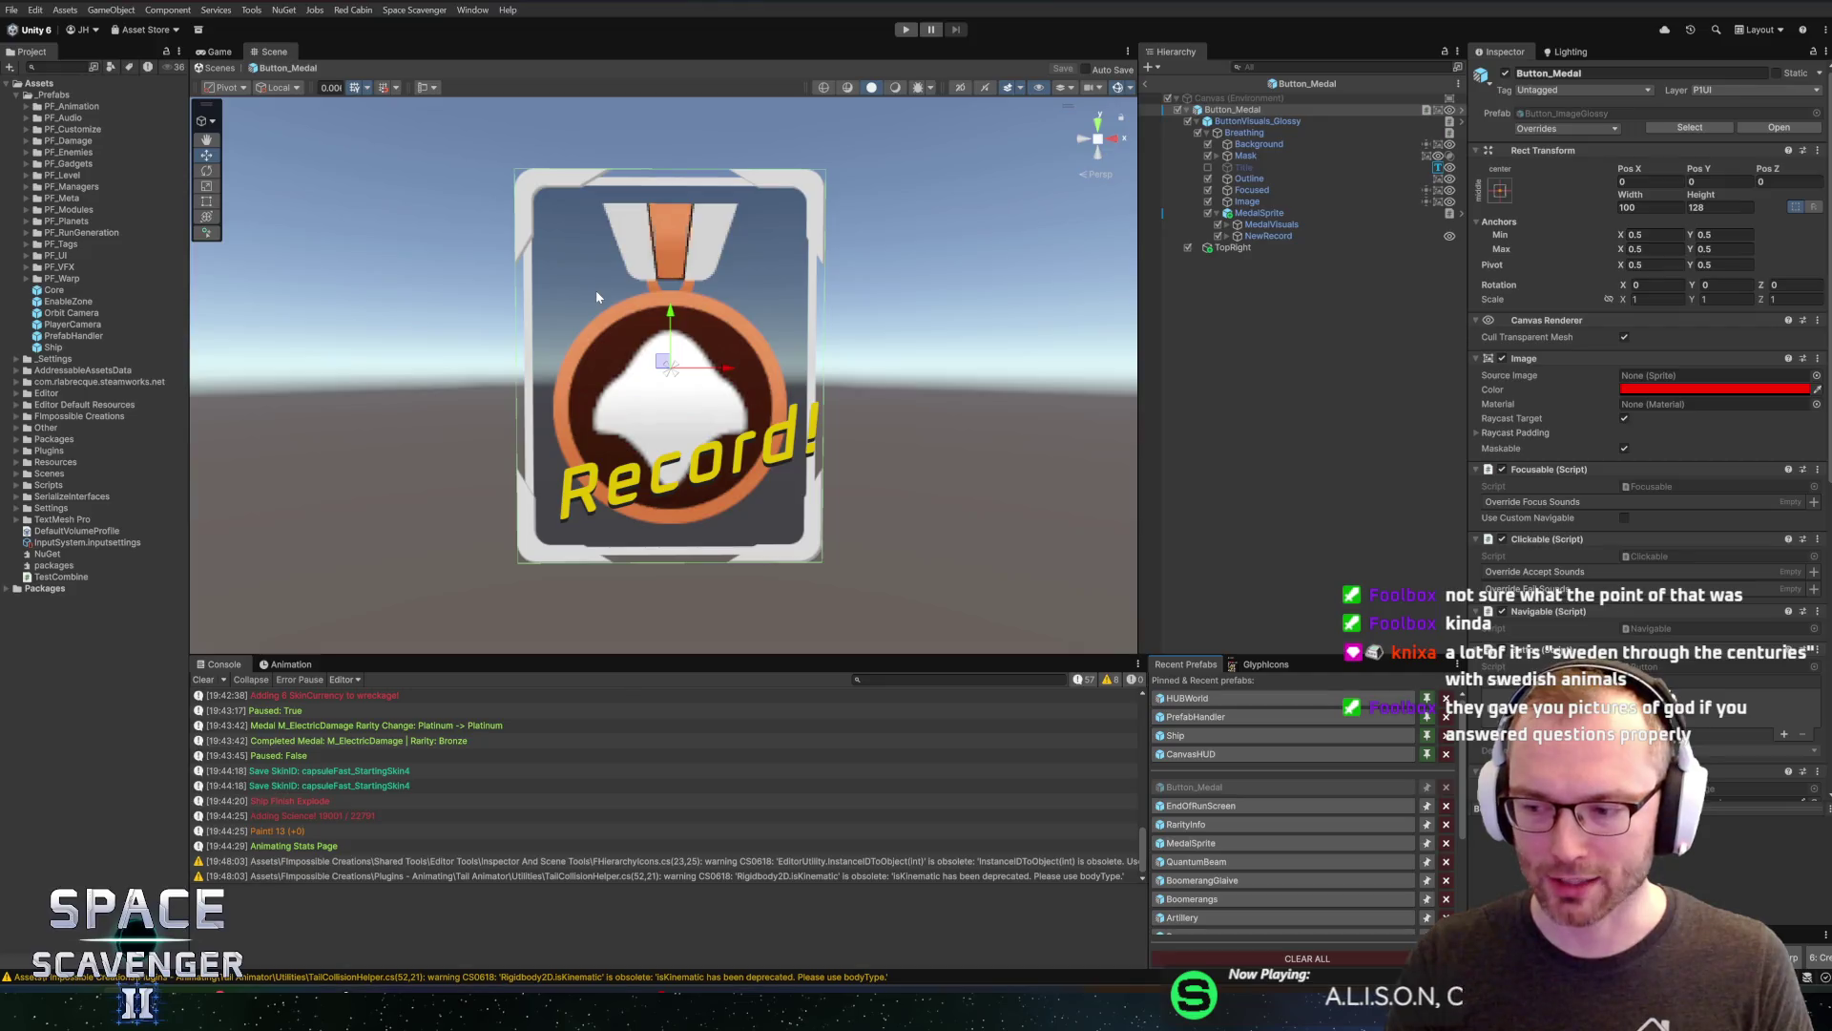
click(1145, 84)
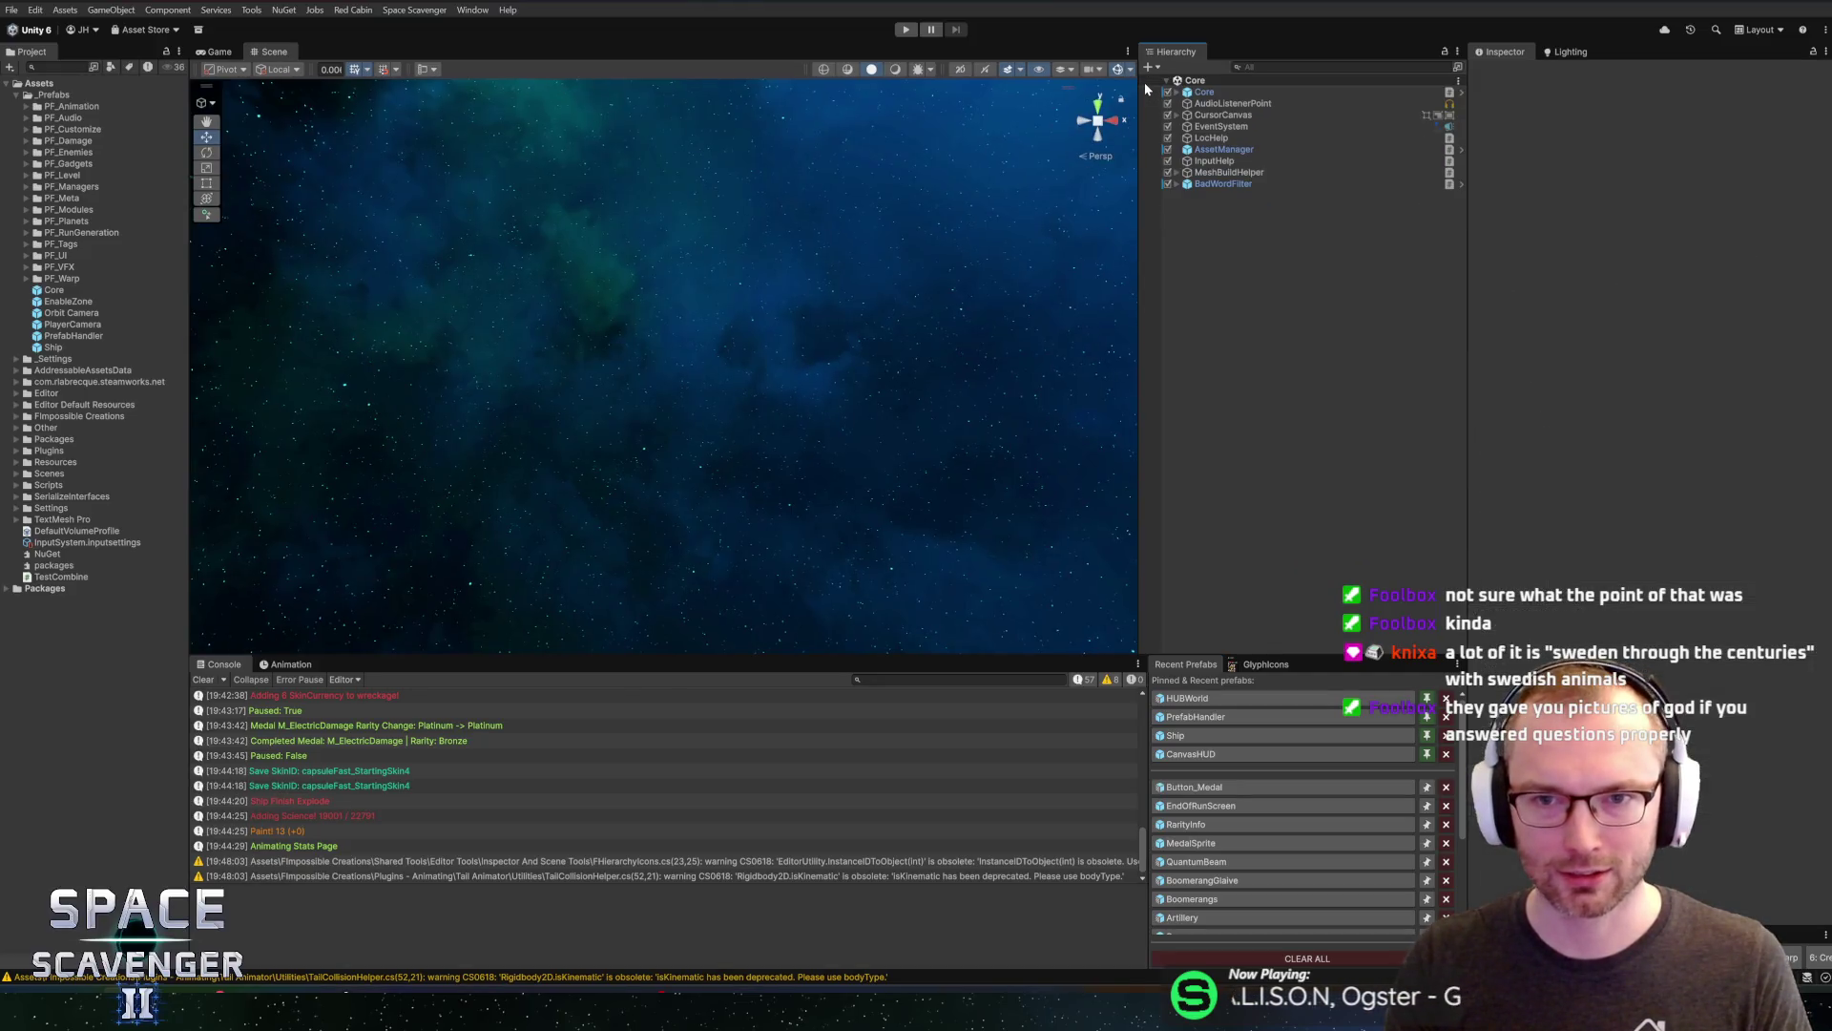
click(906, 29)
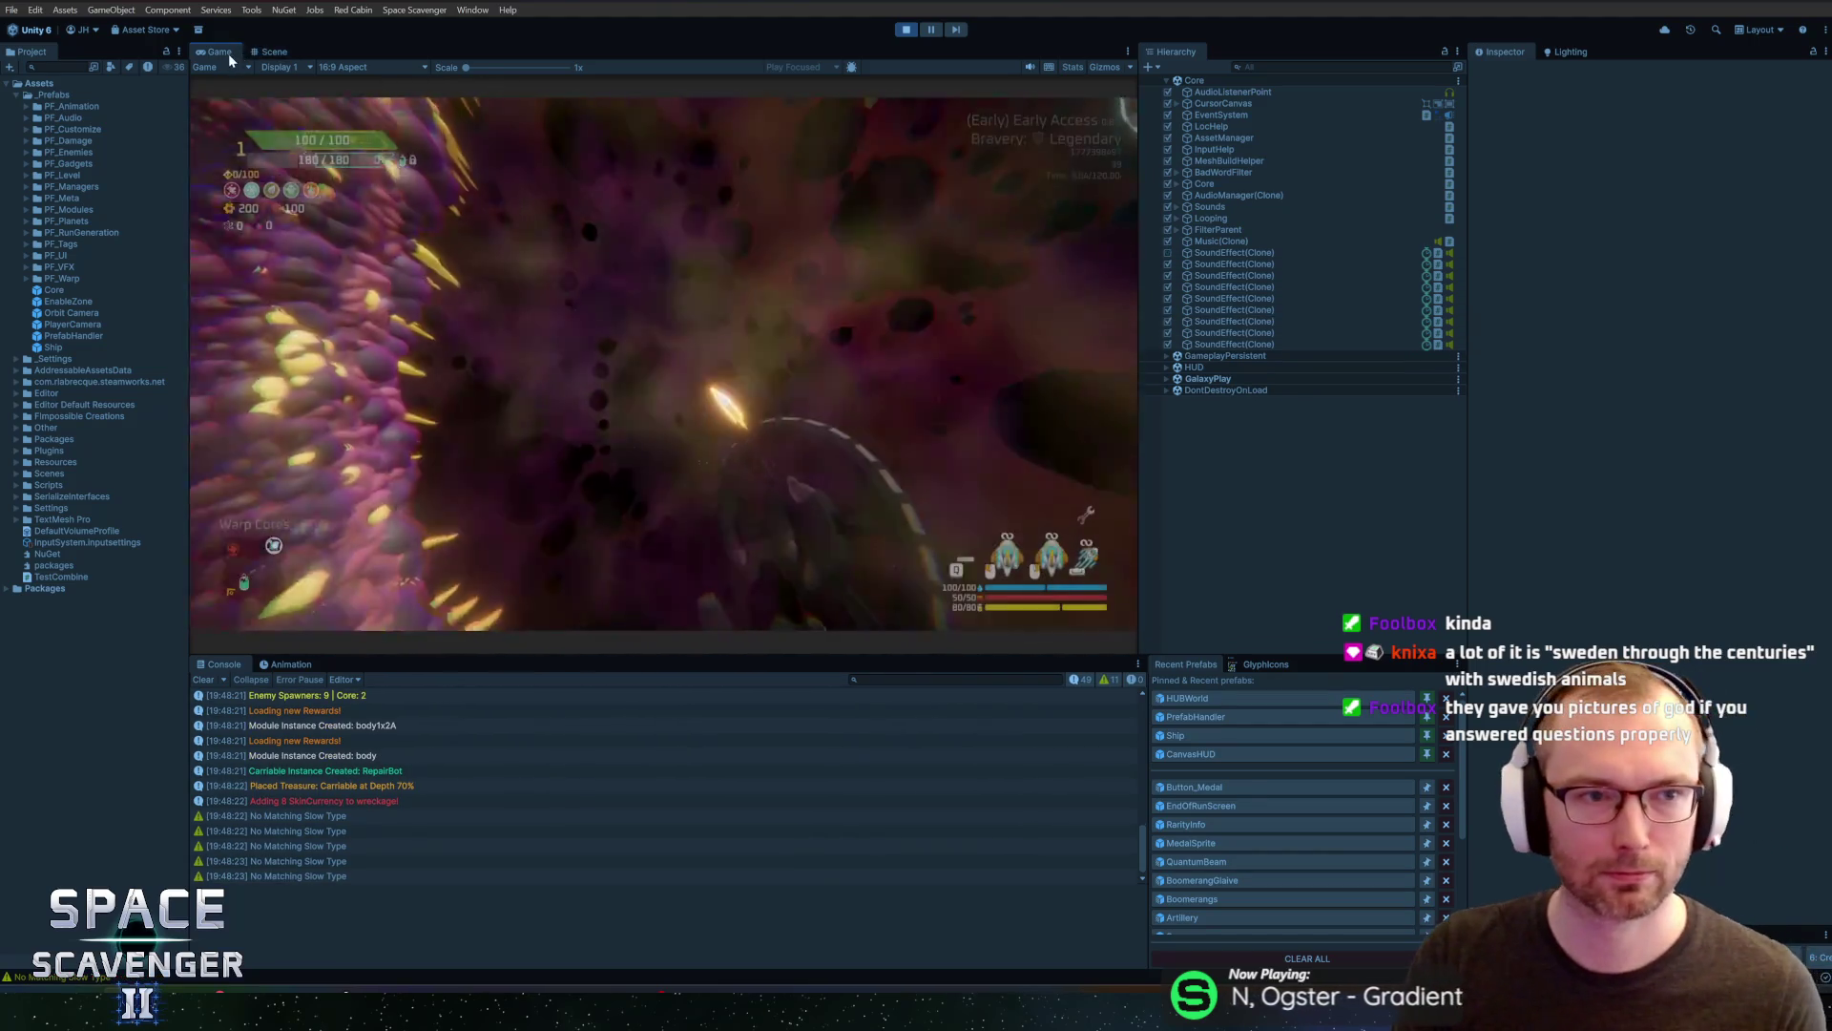
Maximize the Game view, fly briefly, and run #kill in the debug console to destroy the ship
double_click(226, 54)
mouse_move(1173, 299)
mouse_down()
mouse_move(605, 490)
mouse_move(1228, 414)
mouse_move(939, 912)
mouse_move(634, 871)
mouse_move(1060, 400)
mouse_move(1101, 401)
mouse_up()
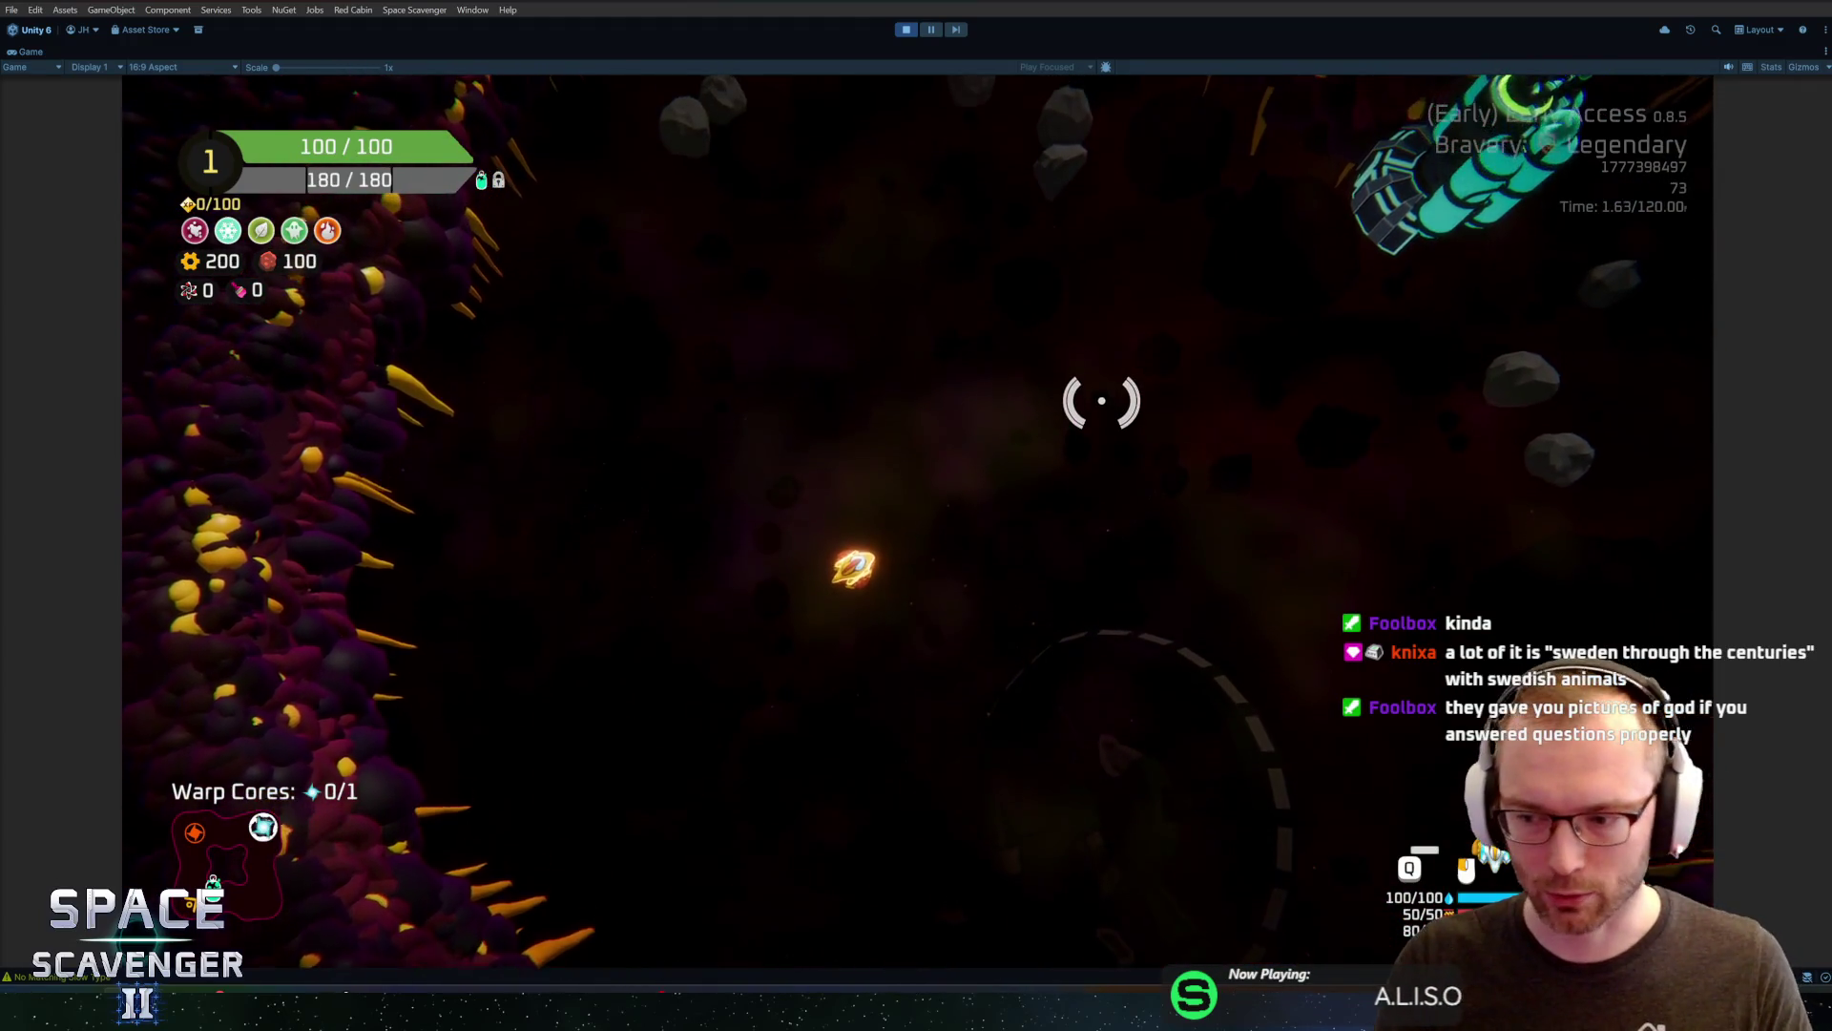
key(grave)
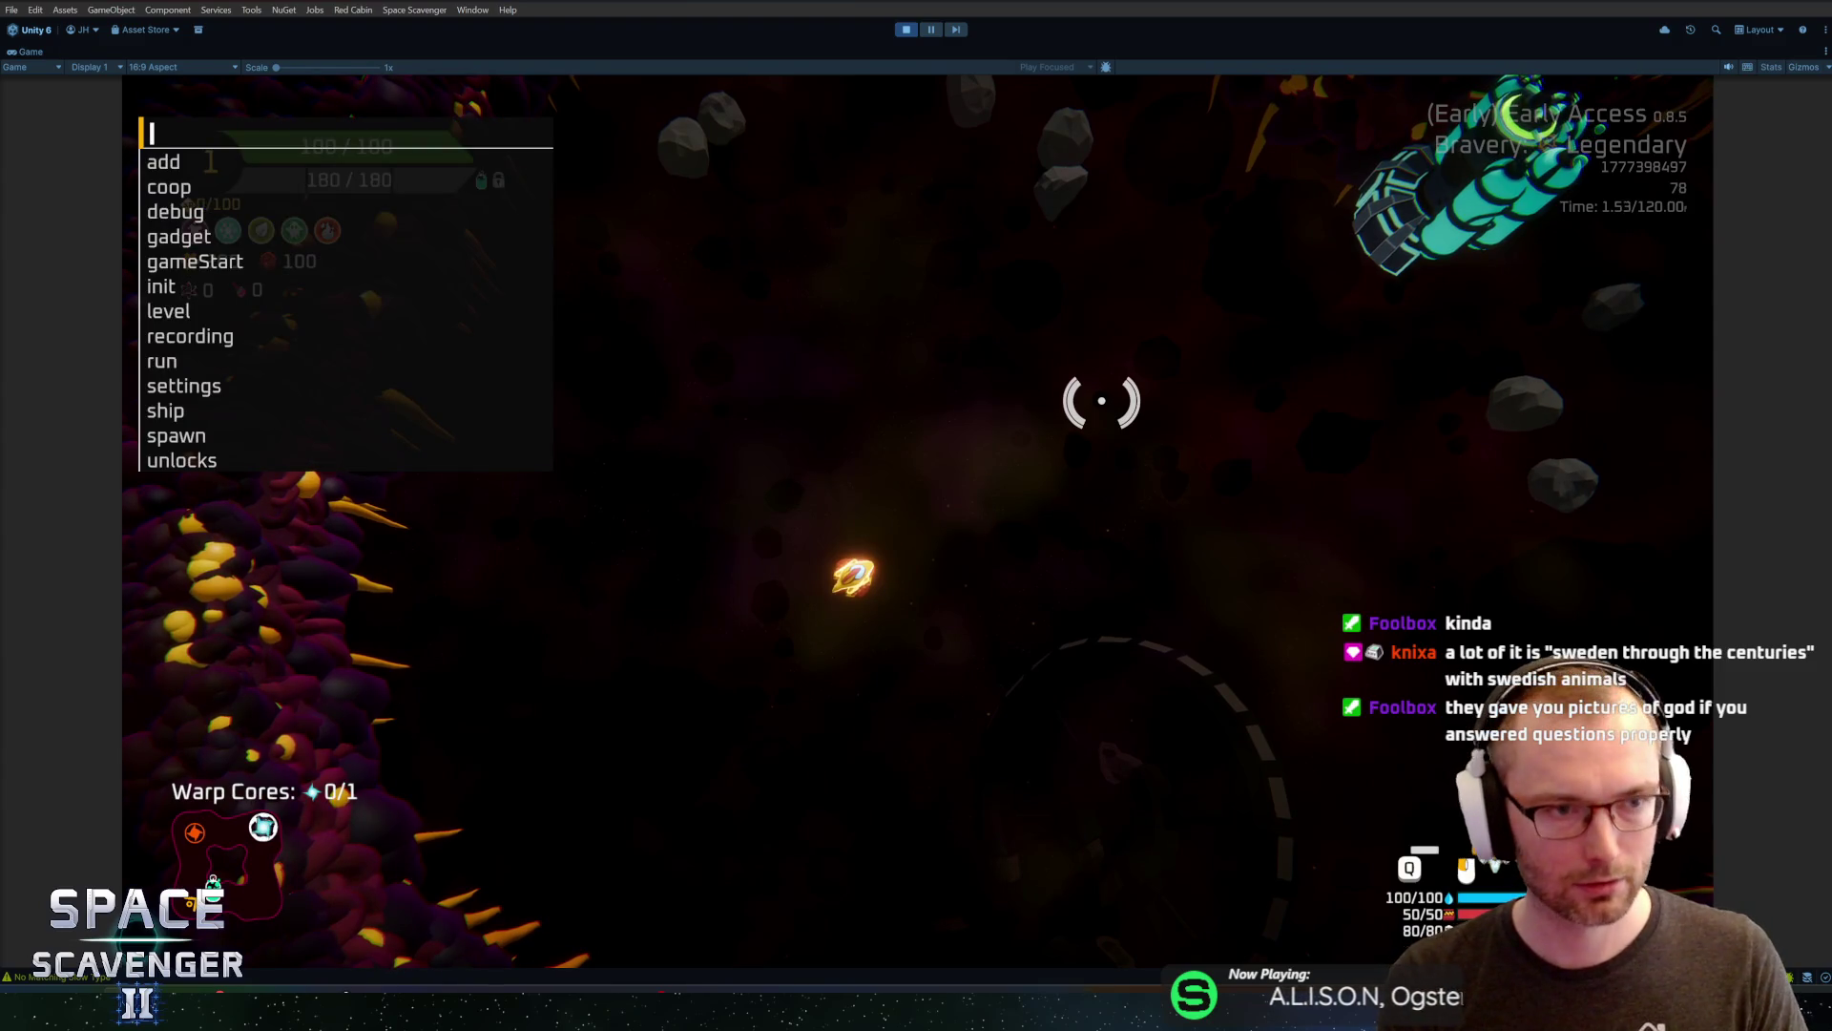
text(#N)
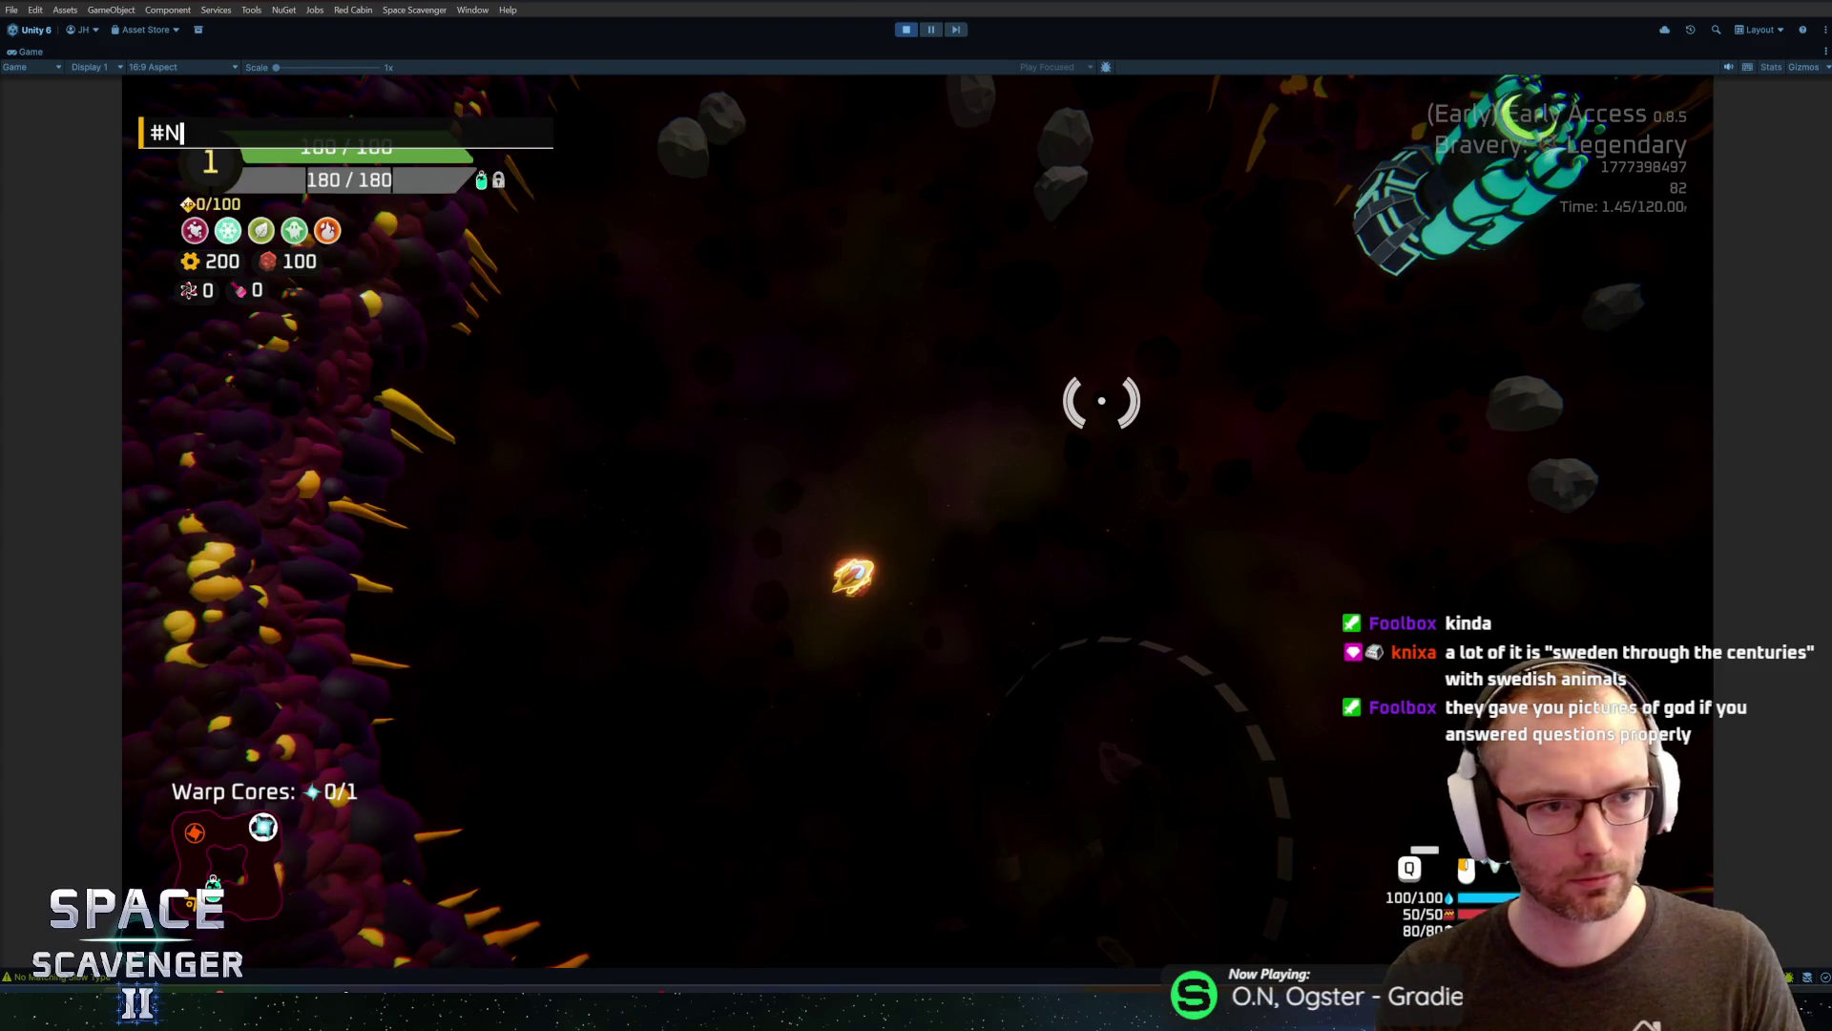
text(kill)
key(Return)
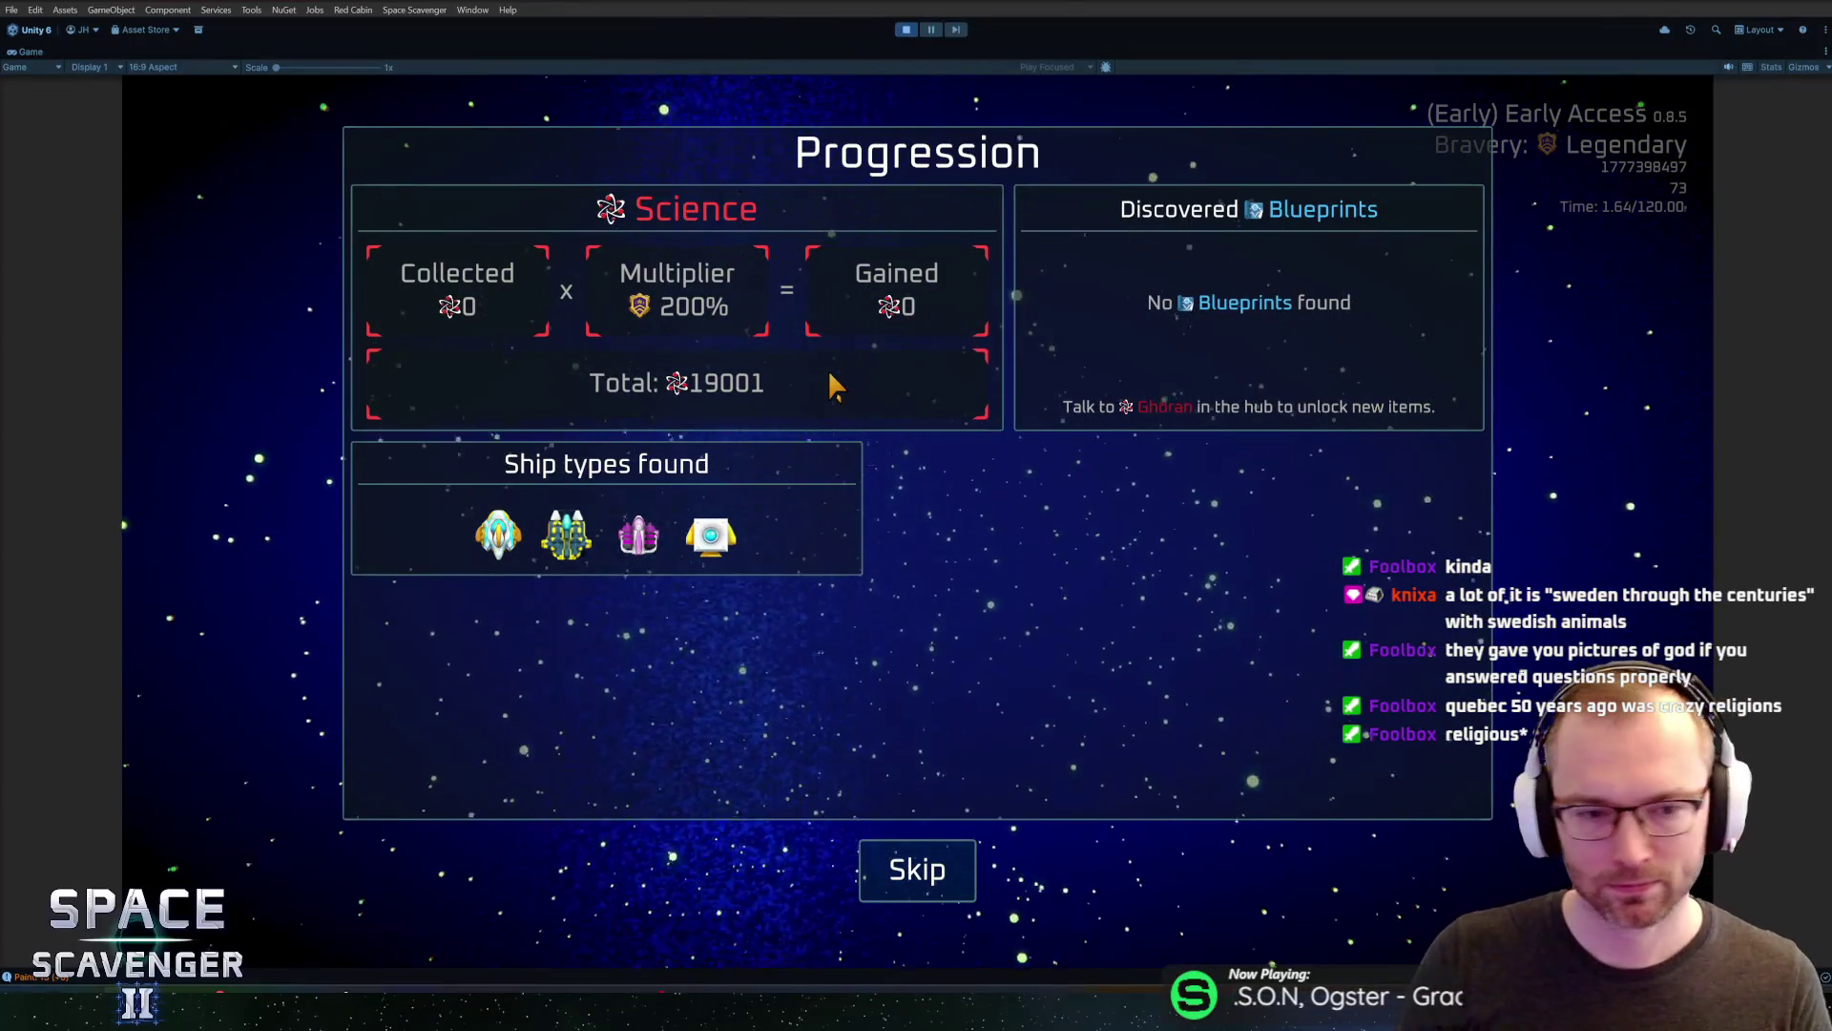
Read medal tooltips like I'm a Submarine, stop play mode, and open MedalRequirementDisplay.cs in Rider
mouse_move(505, 679)
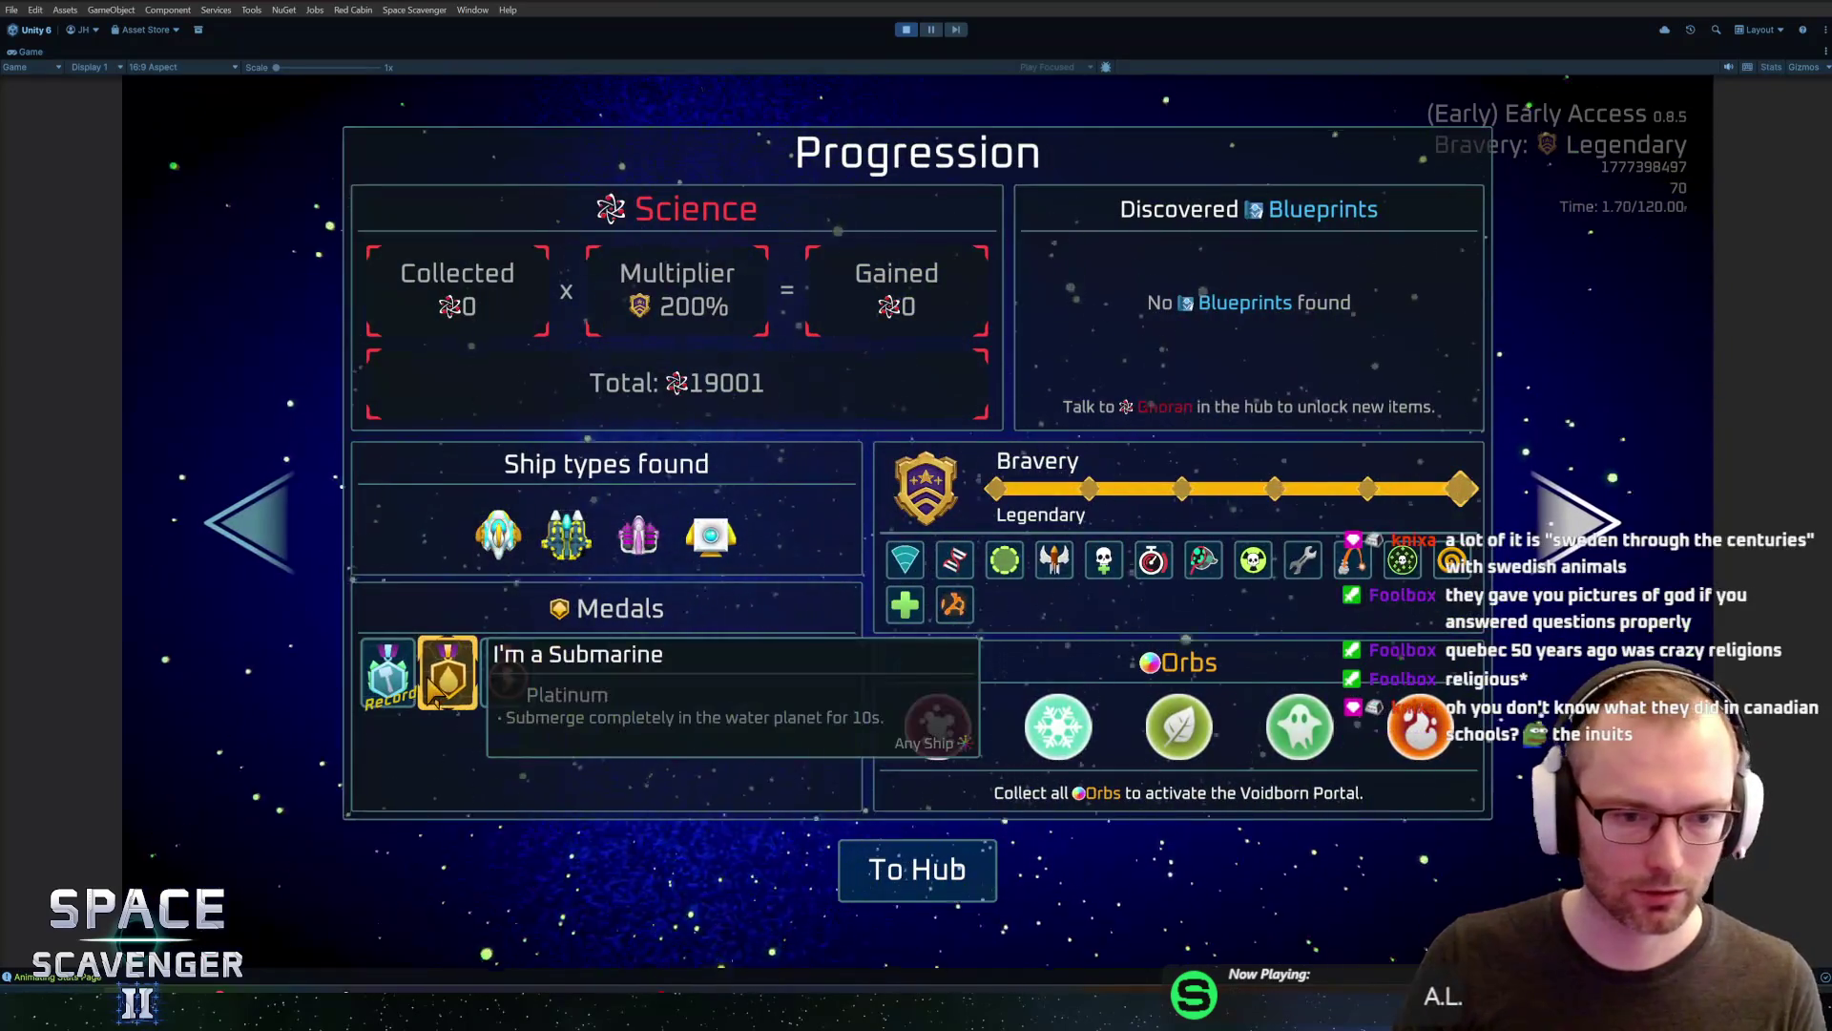
mouse_move(429, 695)
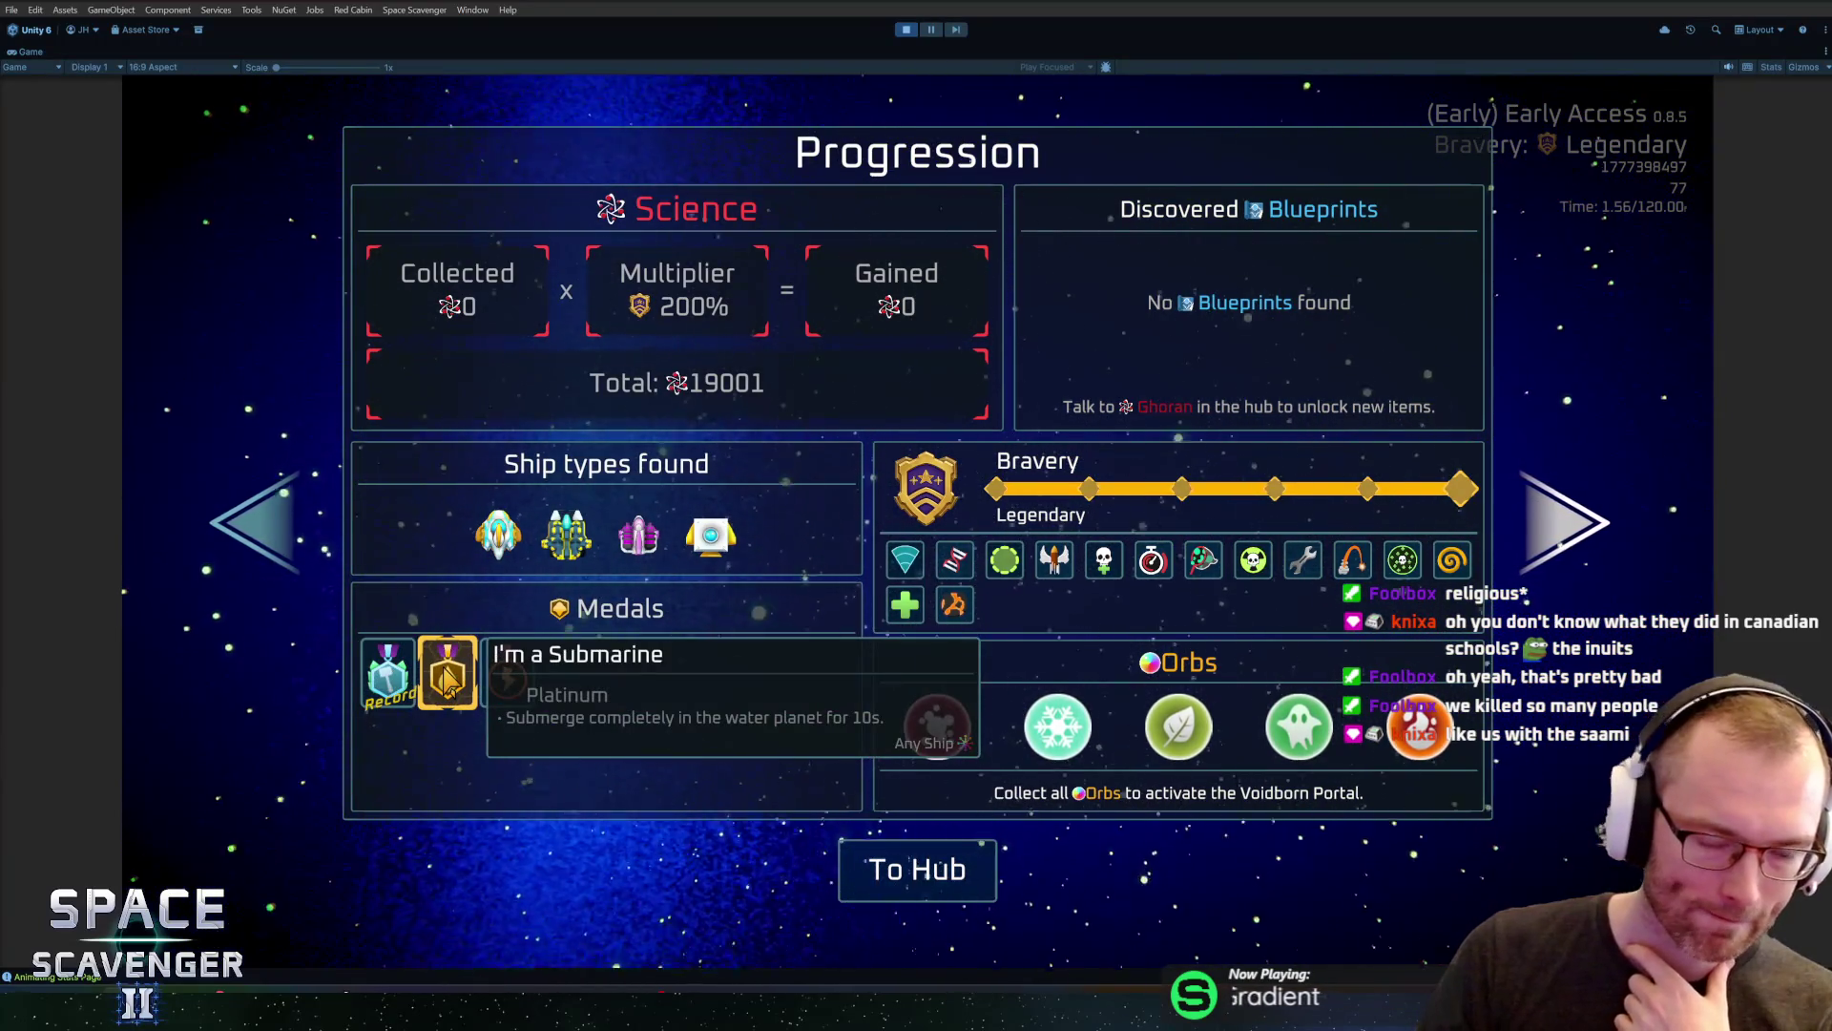
key(ctrl+p)
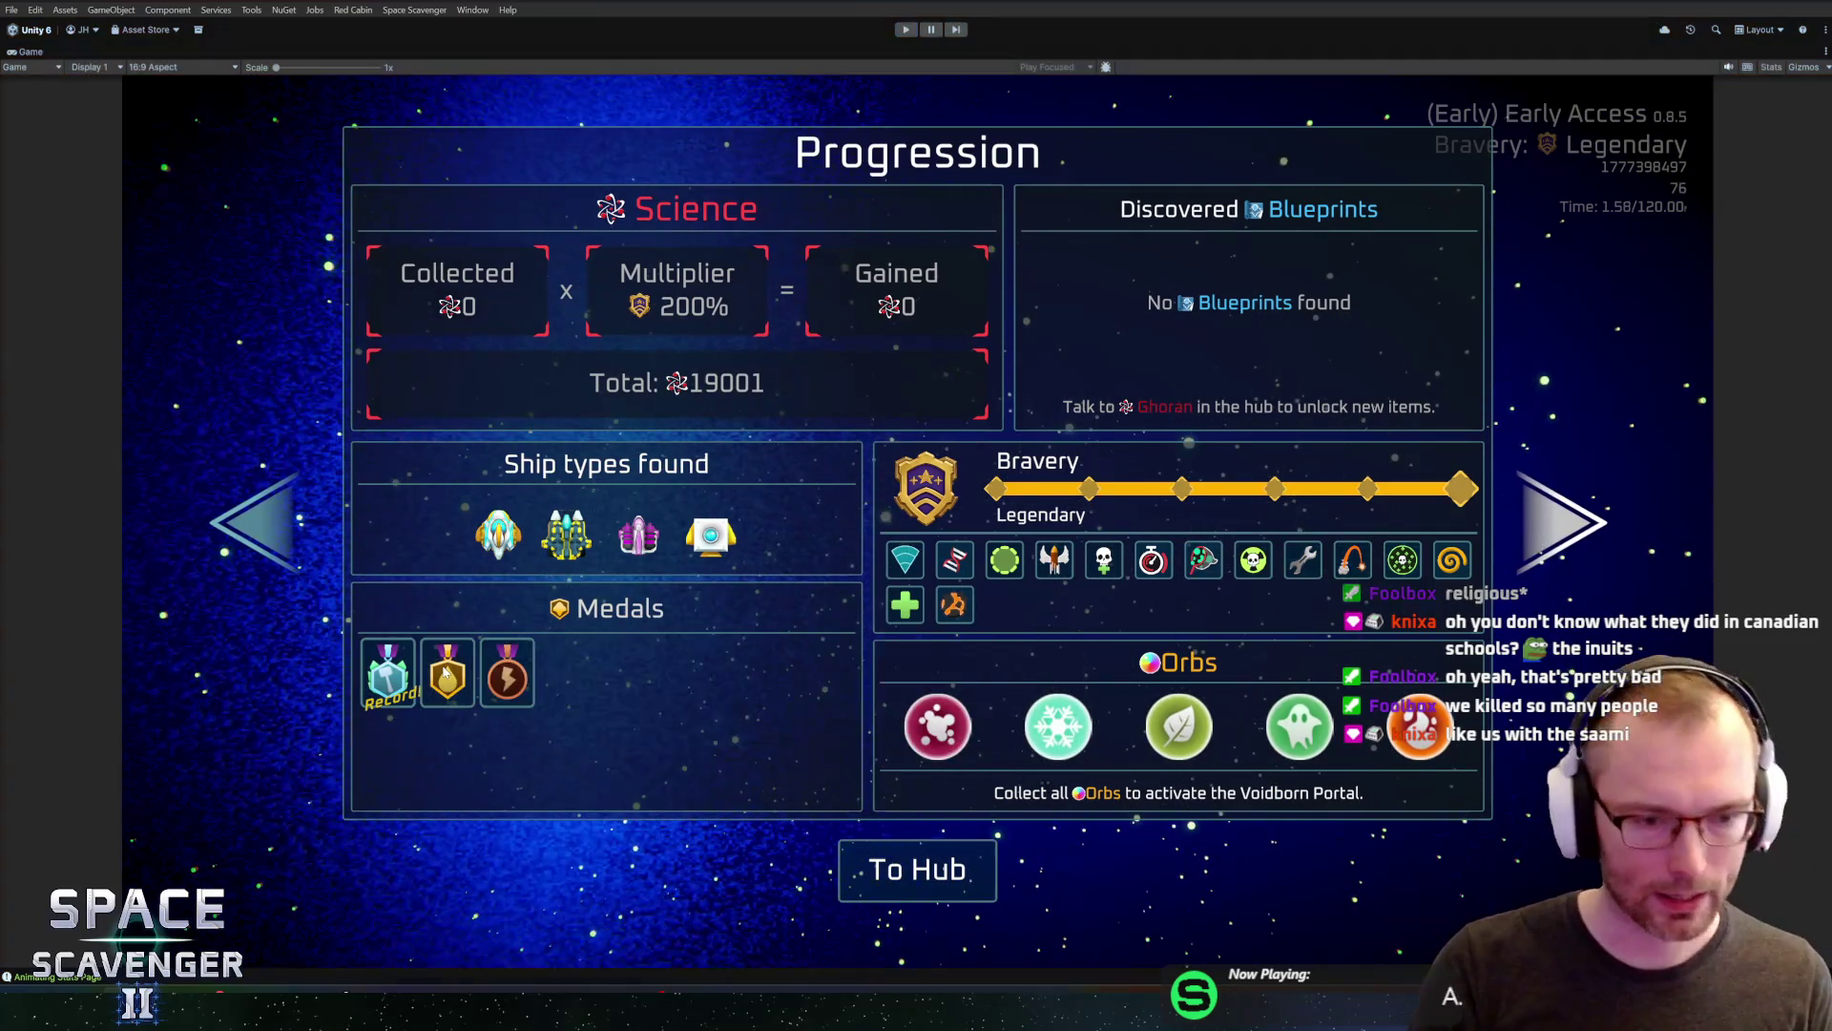
key(alt+Tab)
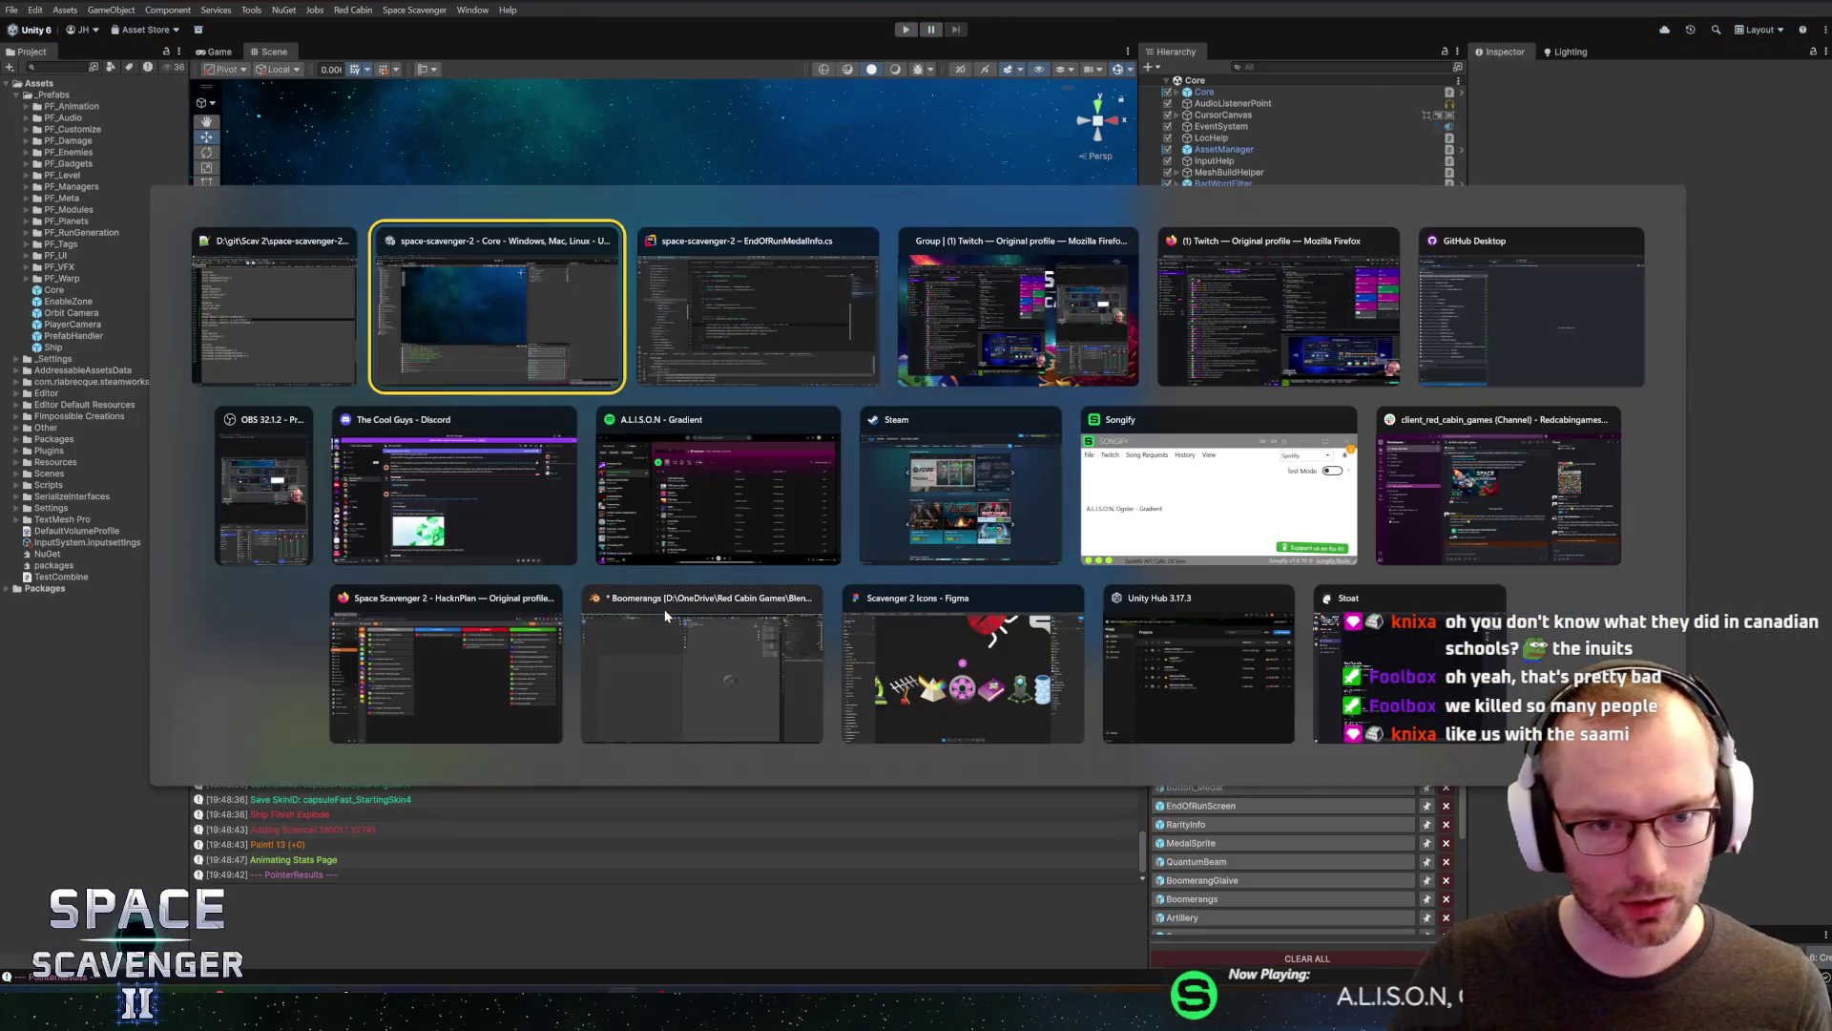
key(alt+Tab)
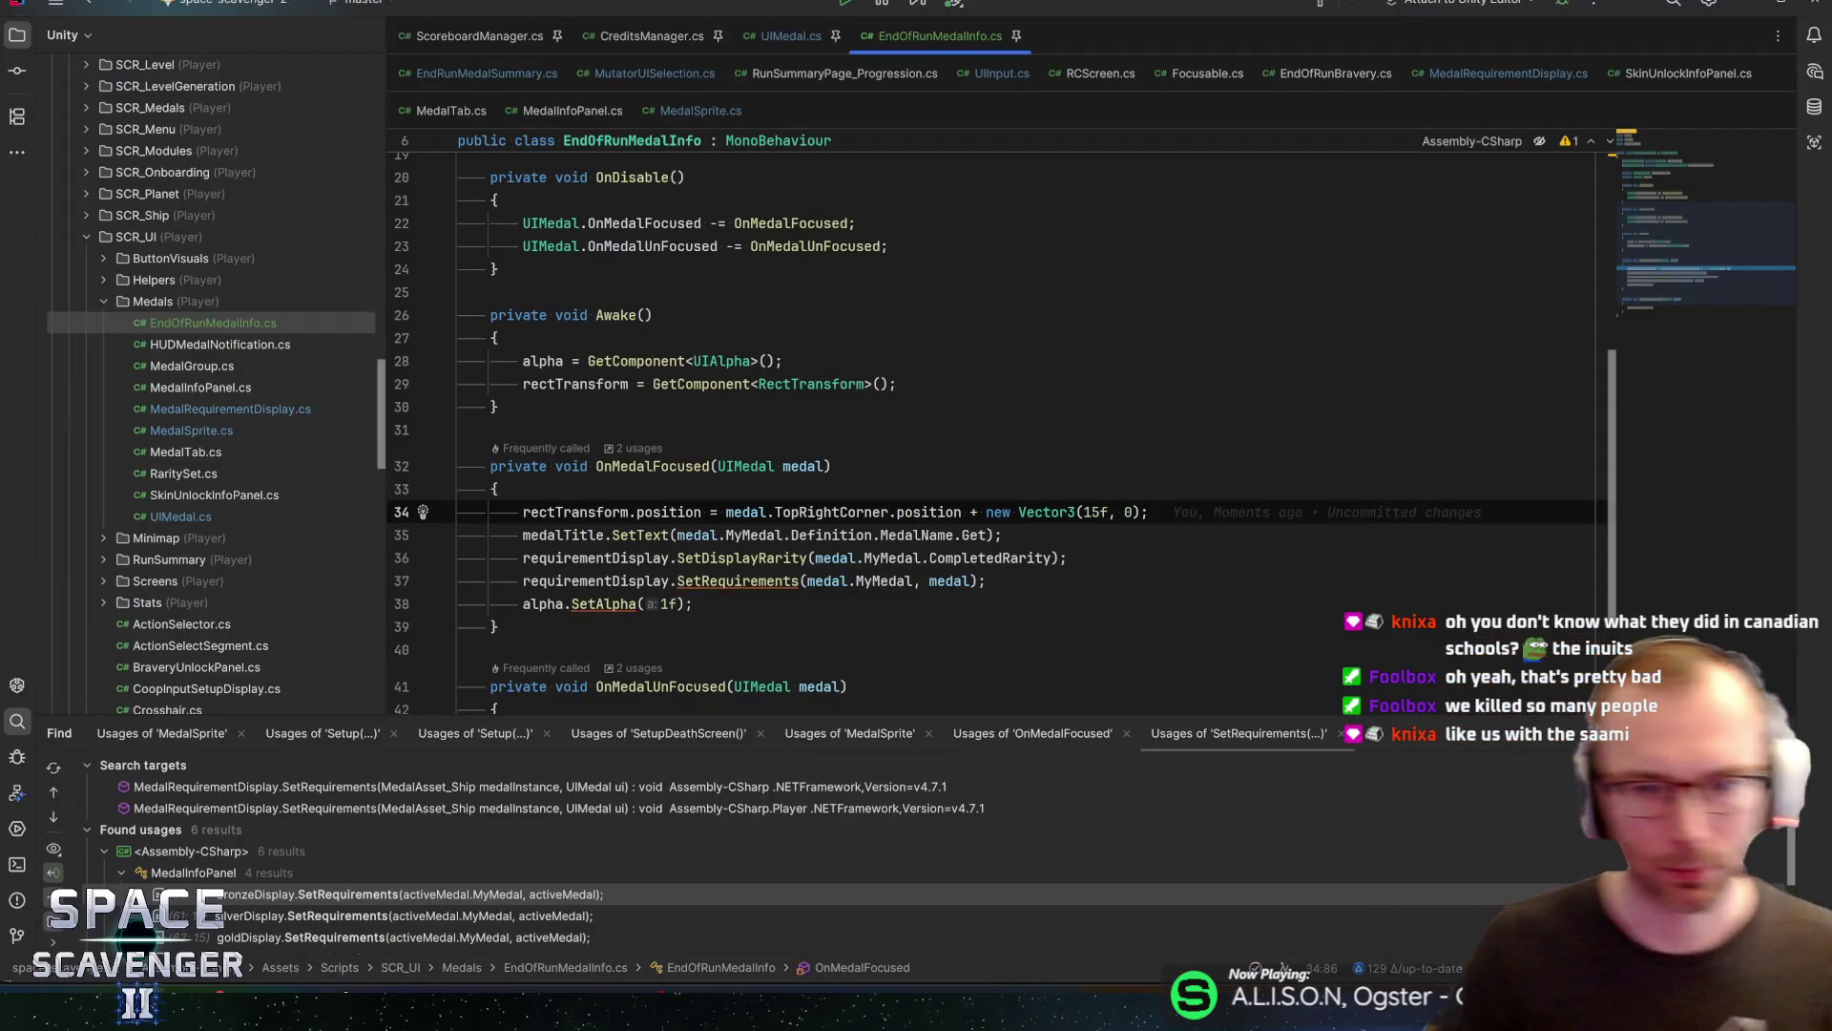
key(ctrl+Tab)
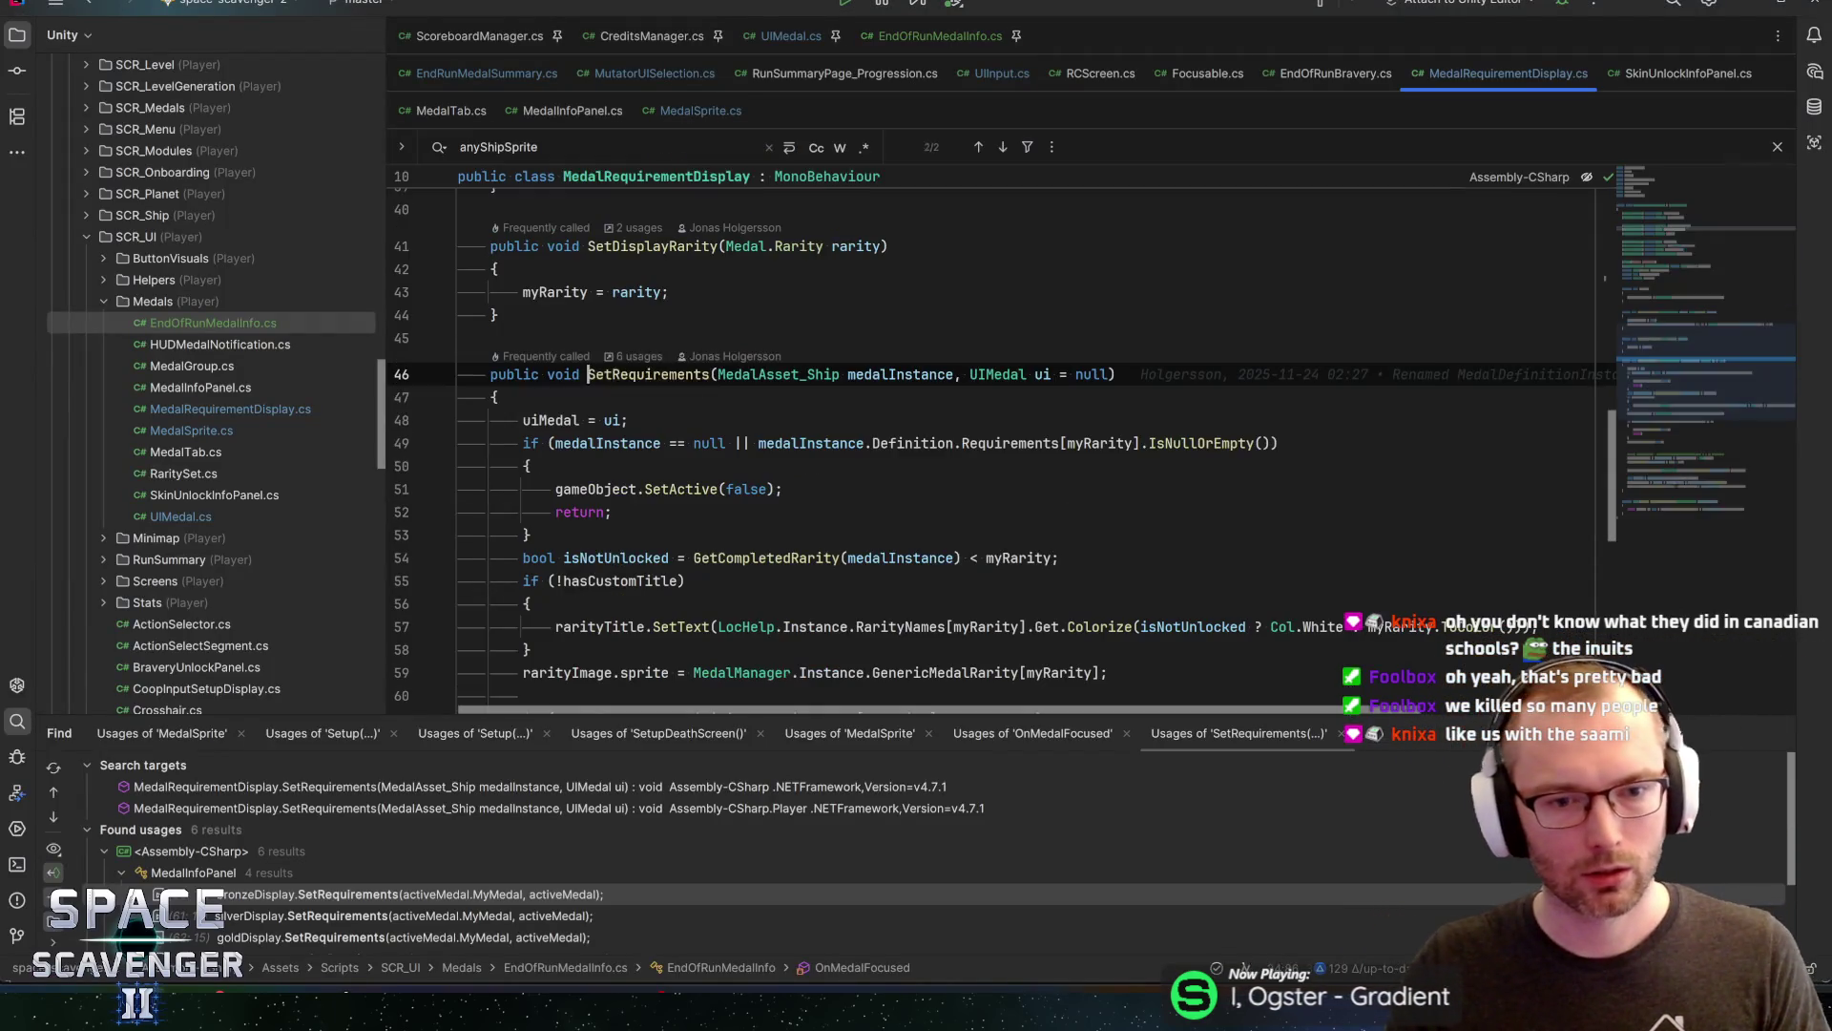
Review SetRequirements: medalInstance usages, the line 51 deactivation, and the isNotUnlocked check
click(900, 374)
scroll(900, 374, down, 1)
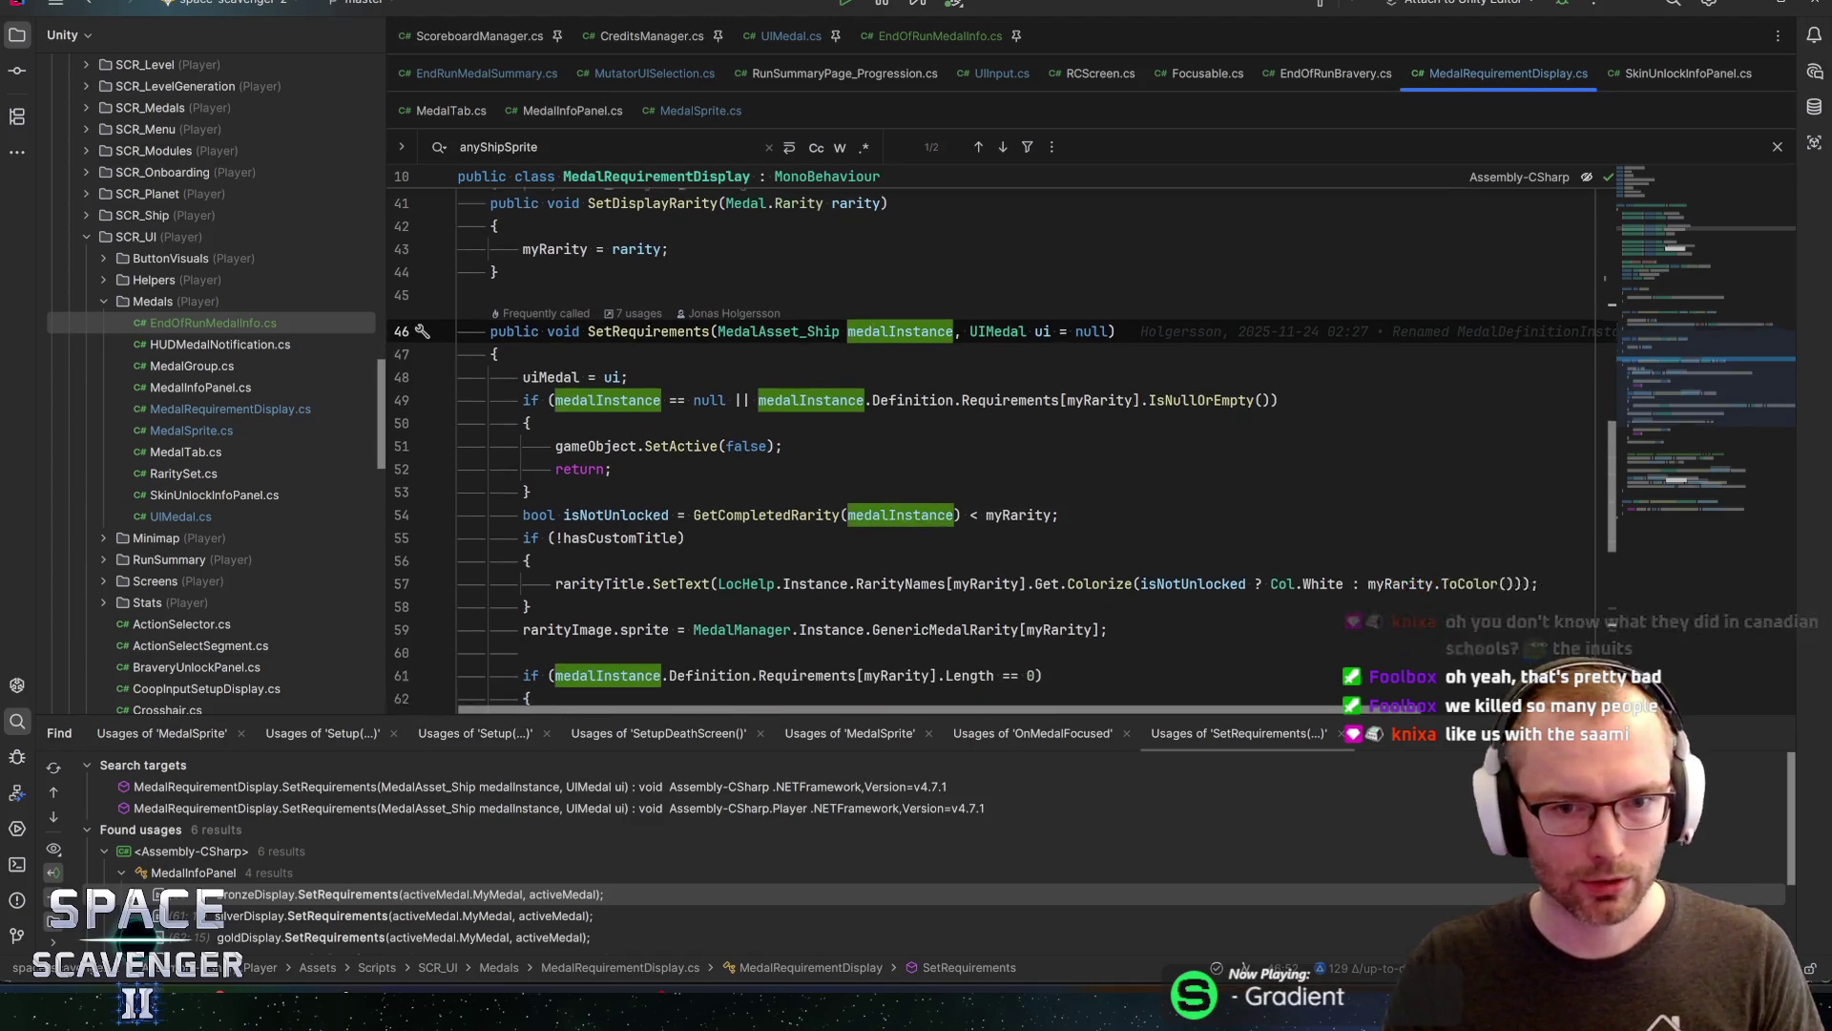
click(744, 489)
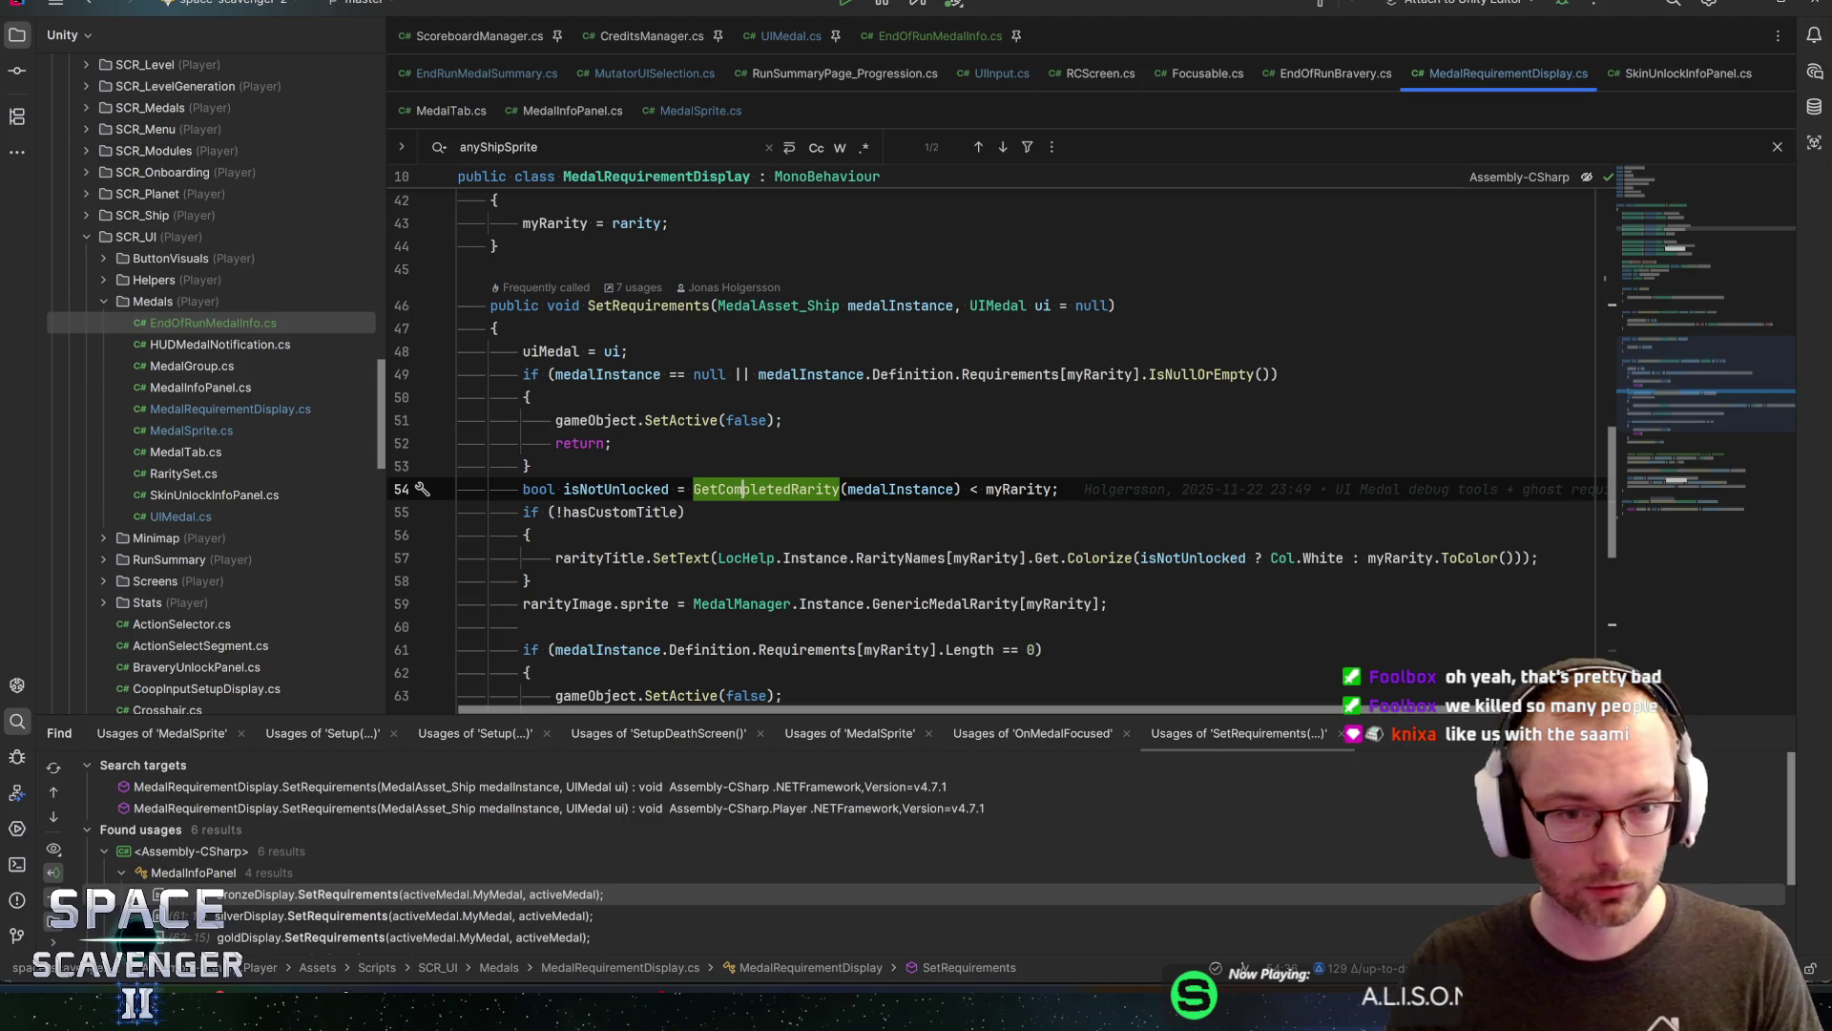
click(592, 420)
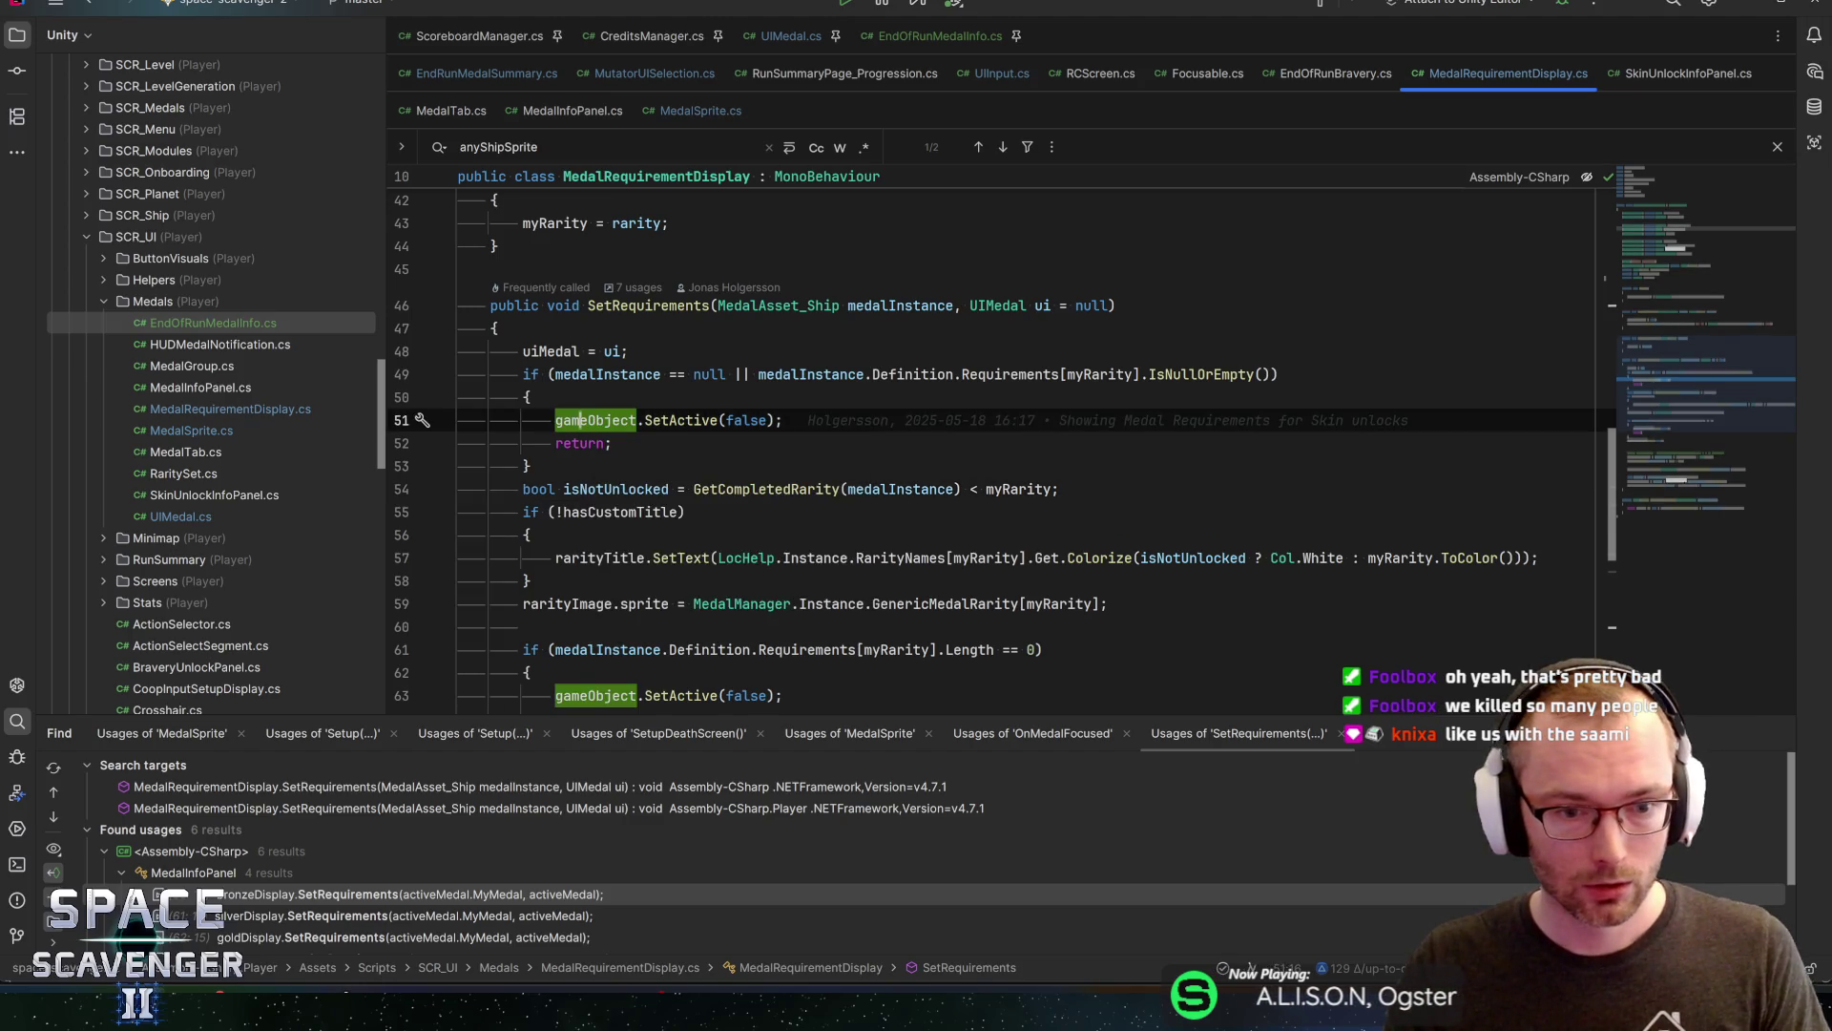
scroll(592, 419, down, 3)
scroll(993, 448, down, 2)
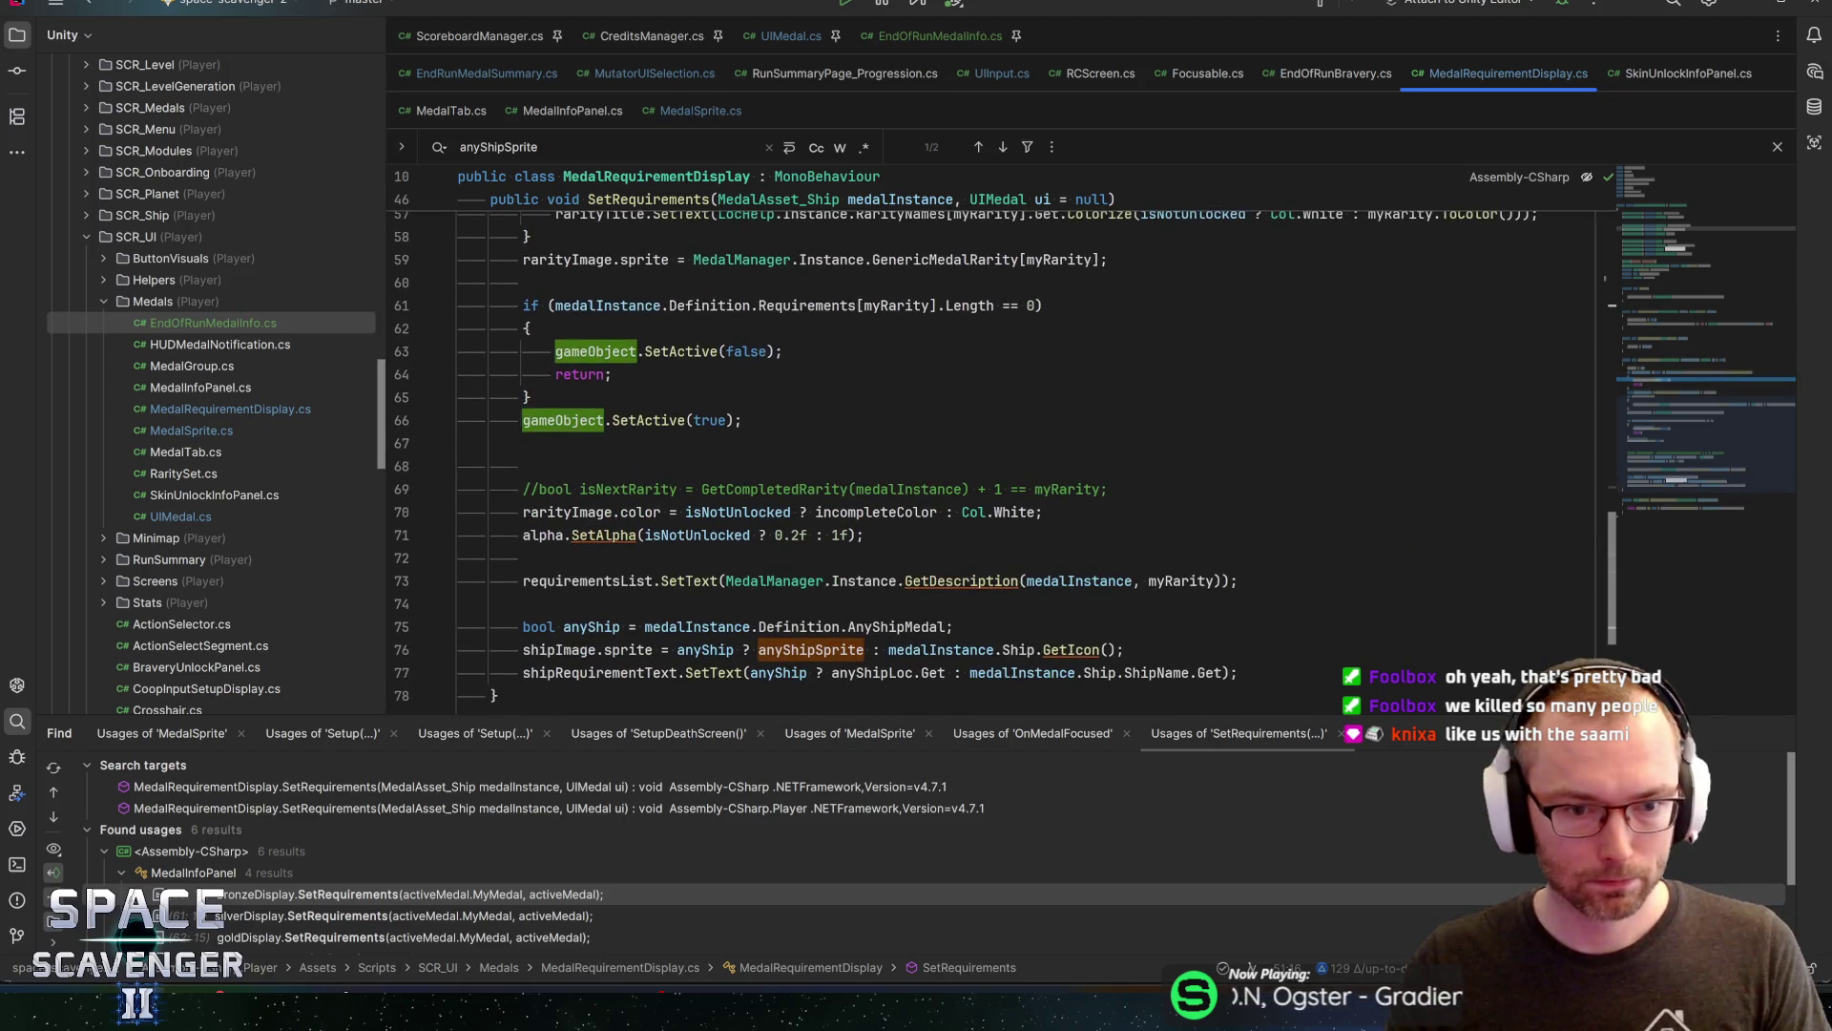
double_click(697, 534)
key(ctrl+f)
scroll(992, 429, up, 3)
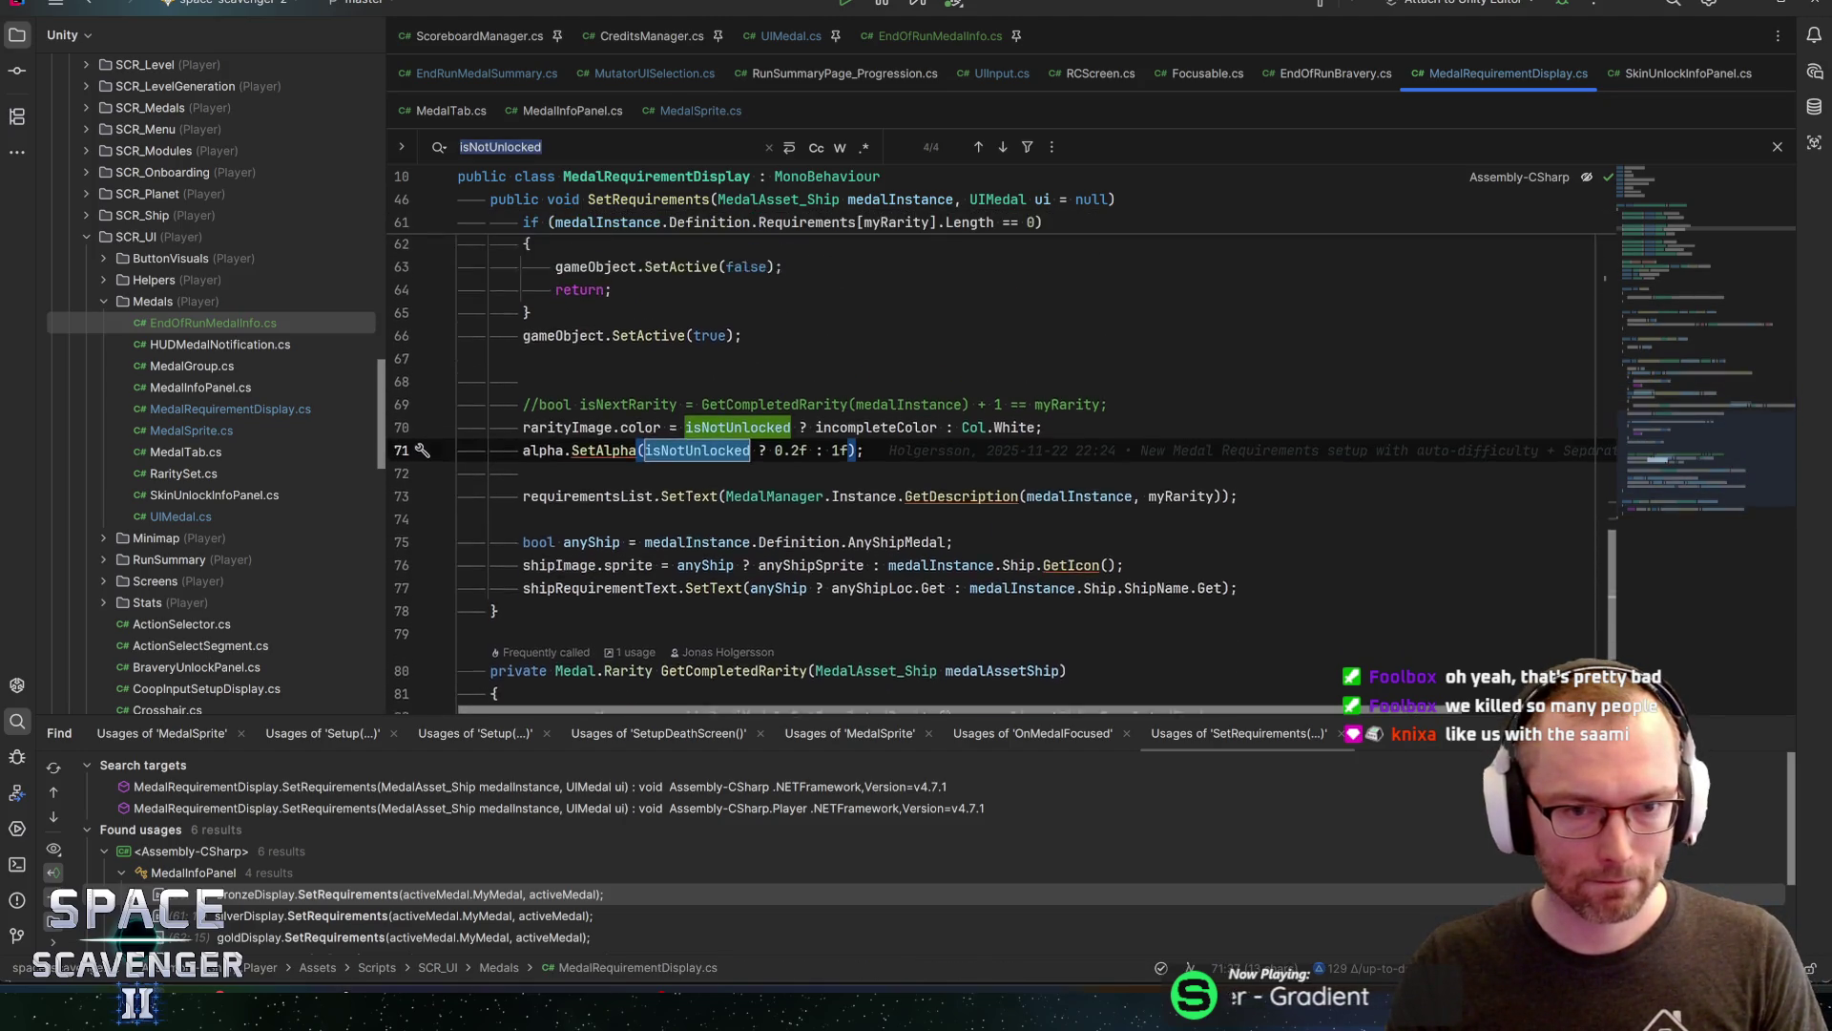
scroll(993, 448, up, 3)
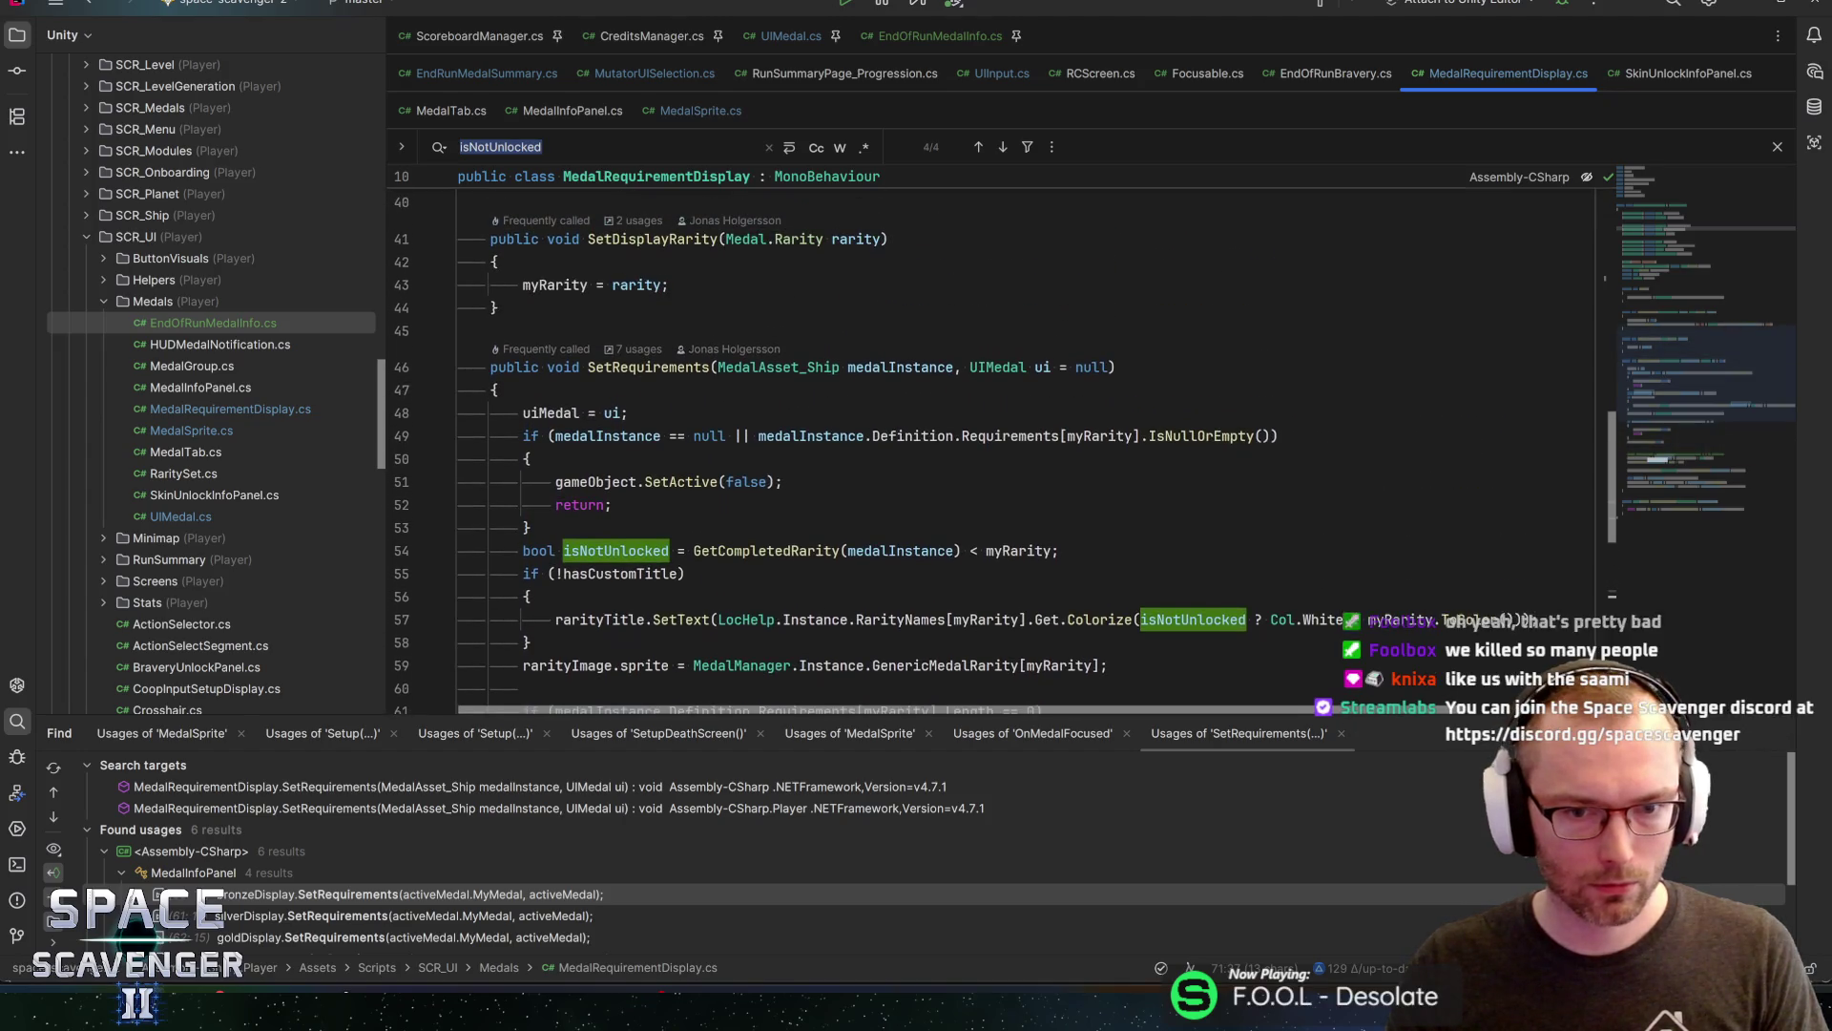
click(760, 550)
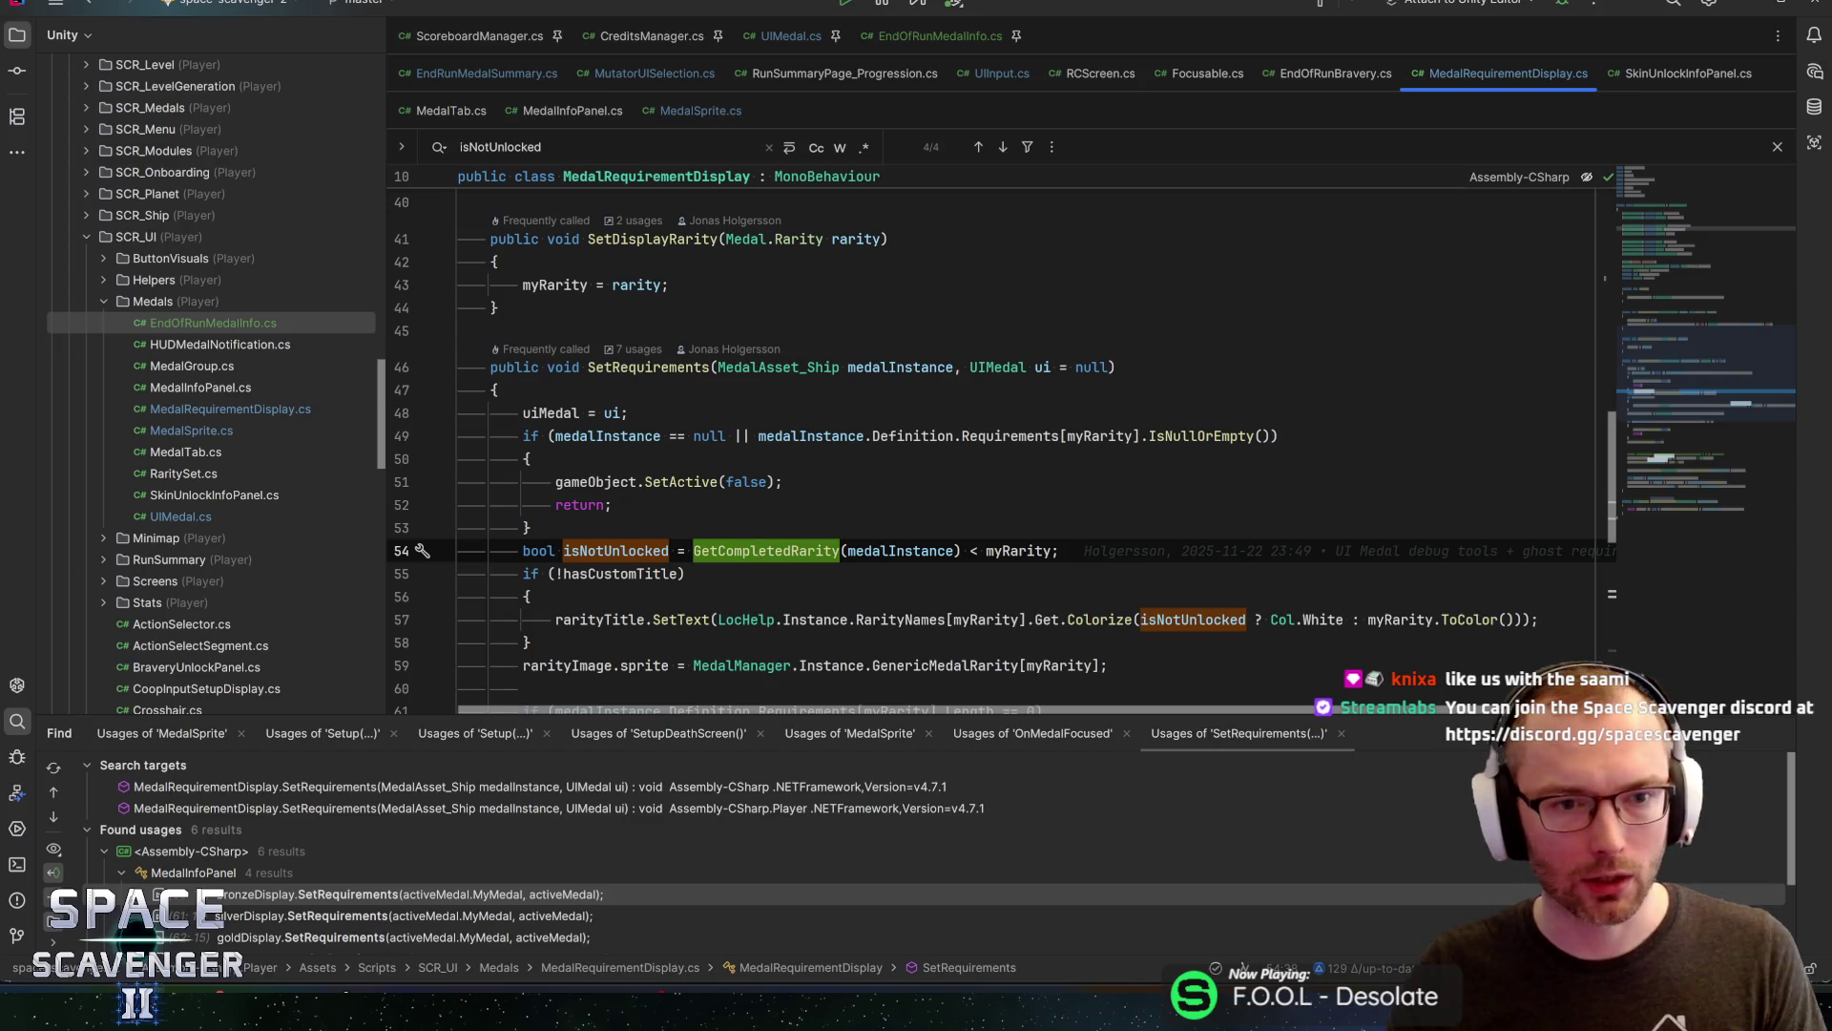
scroll(993, 439, down, 3)
click(583, 245)
click(874, 199)
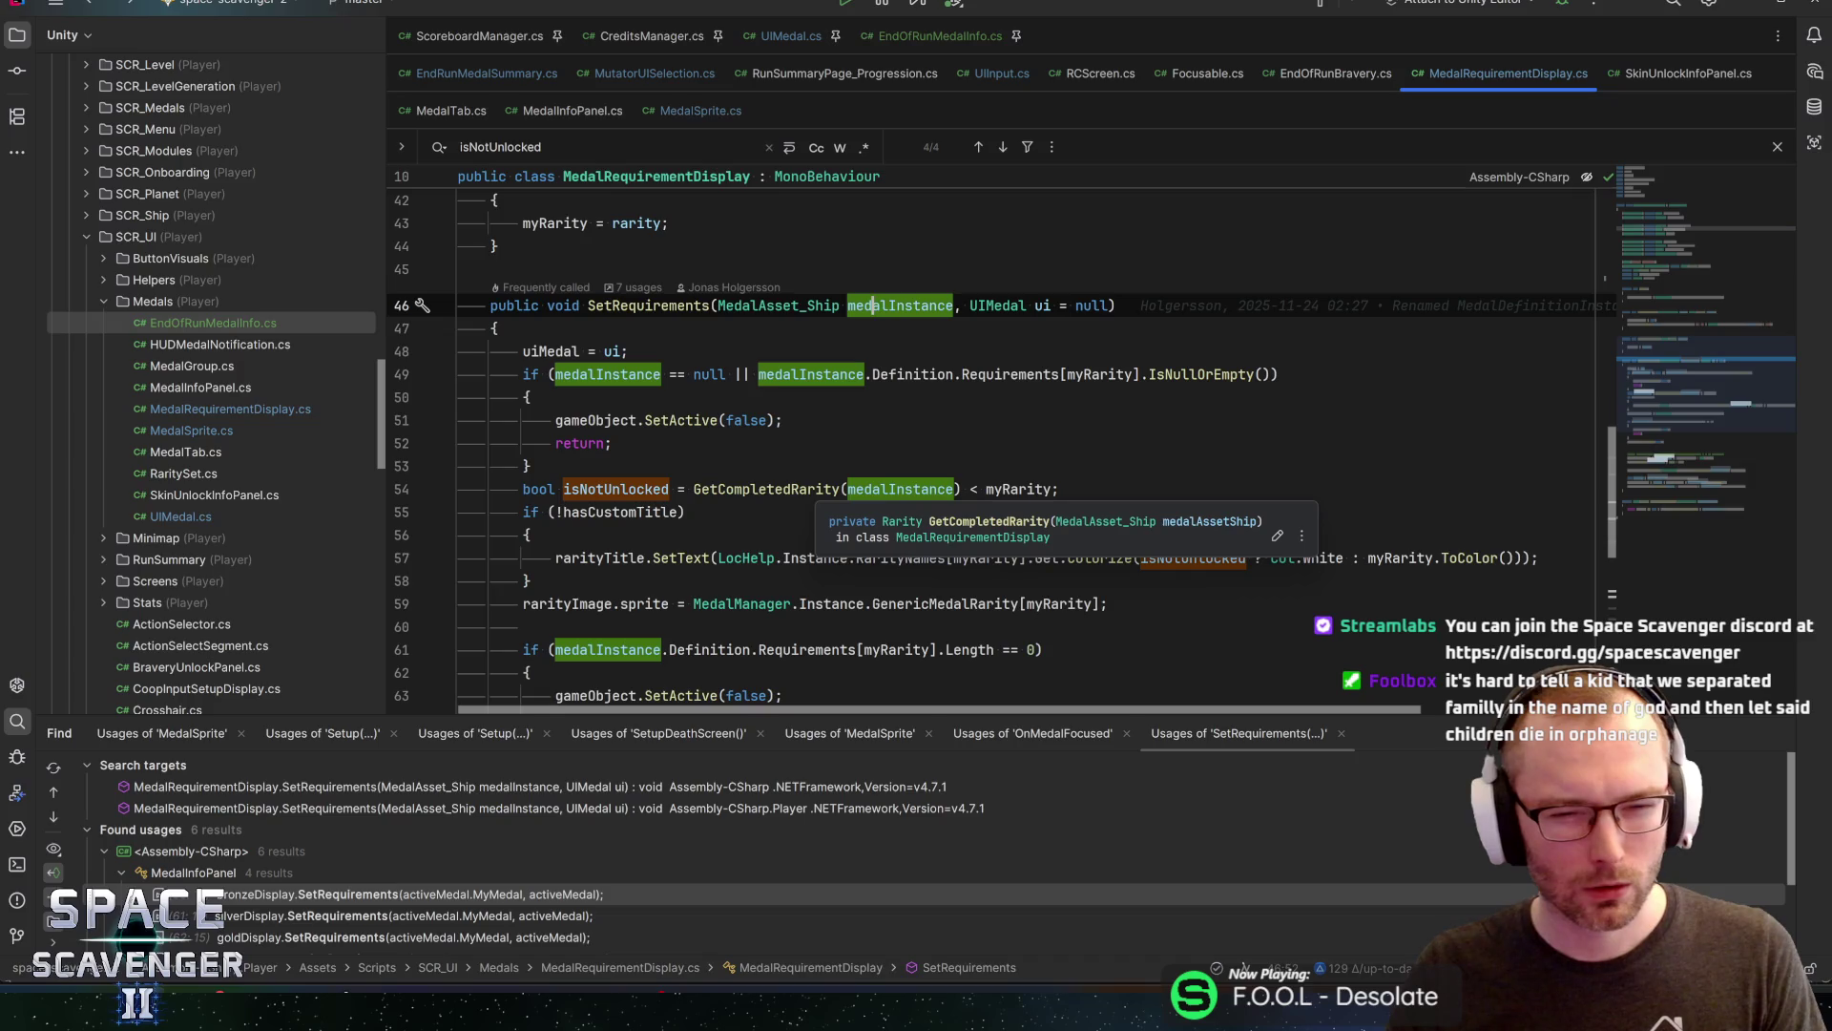
Follow GetCompletedRarity to its definition and on to UIMedal's implementation
ctrl+click(766, 488)
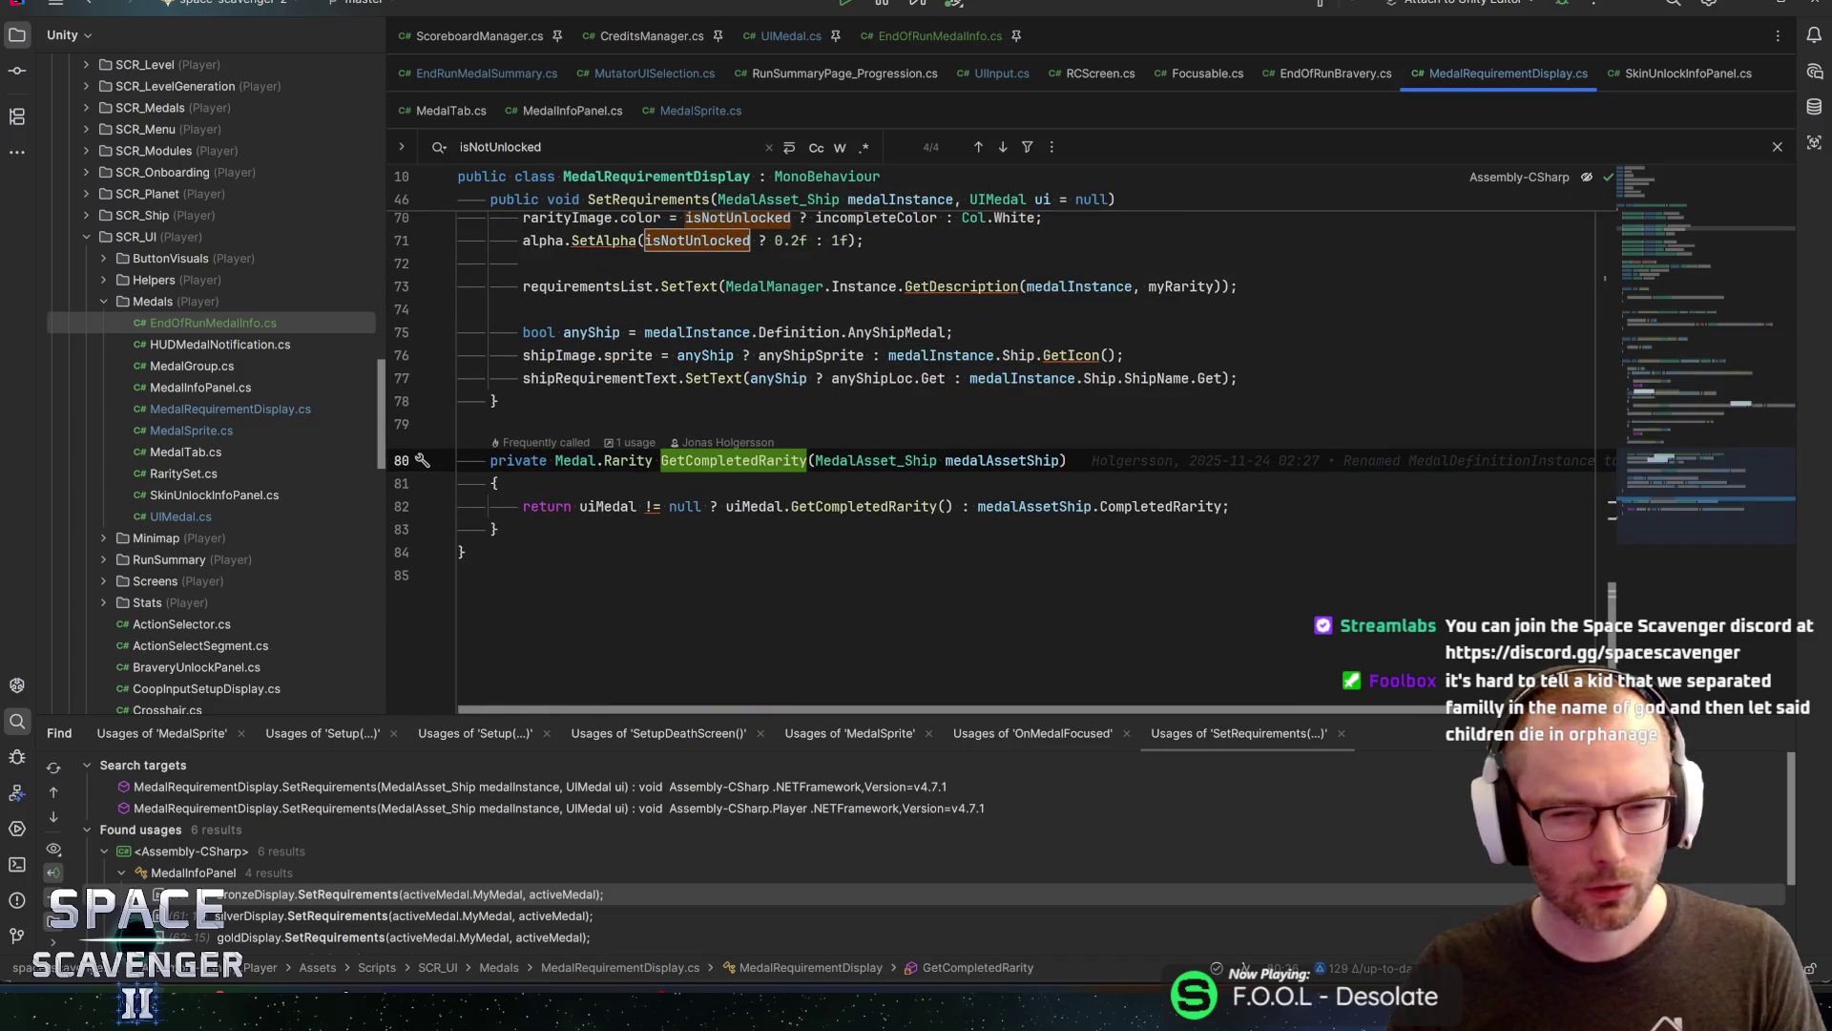
key(ctrl+minus)
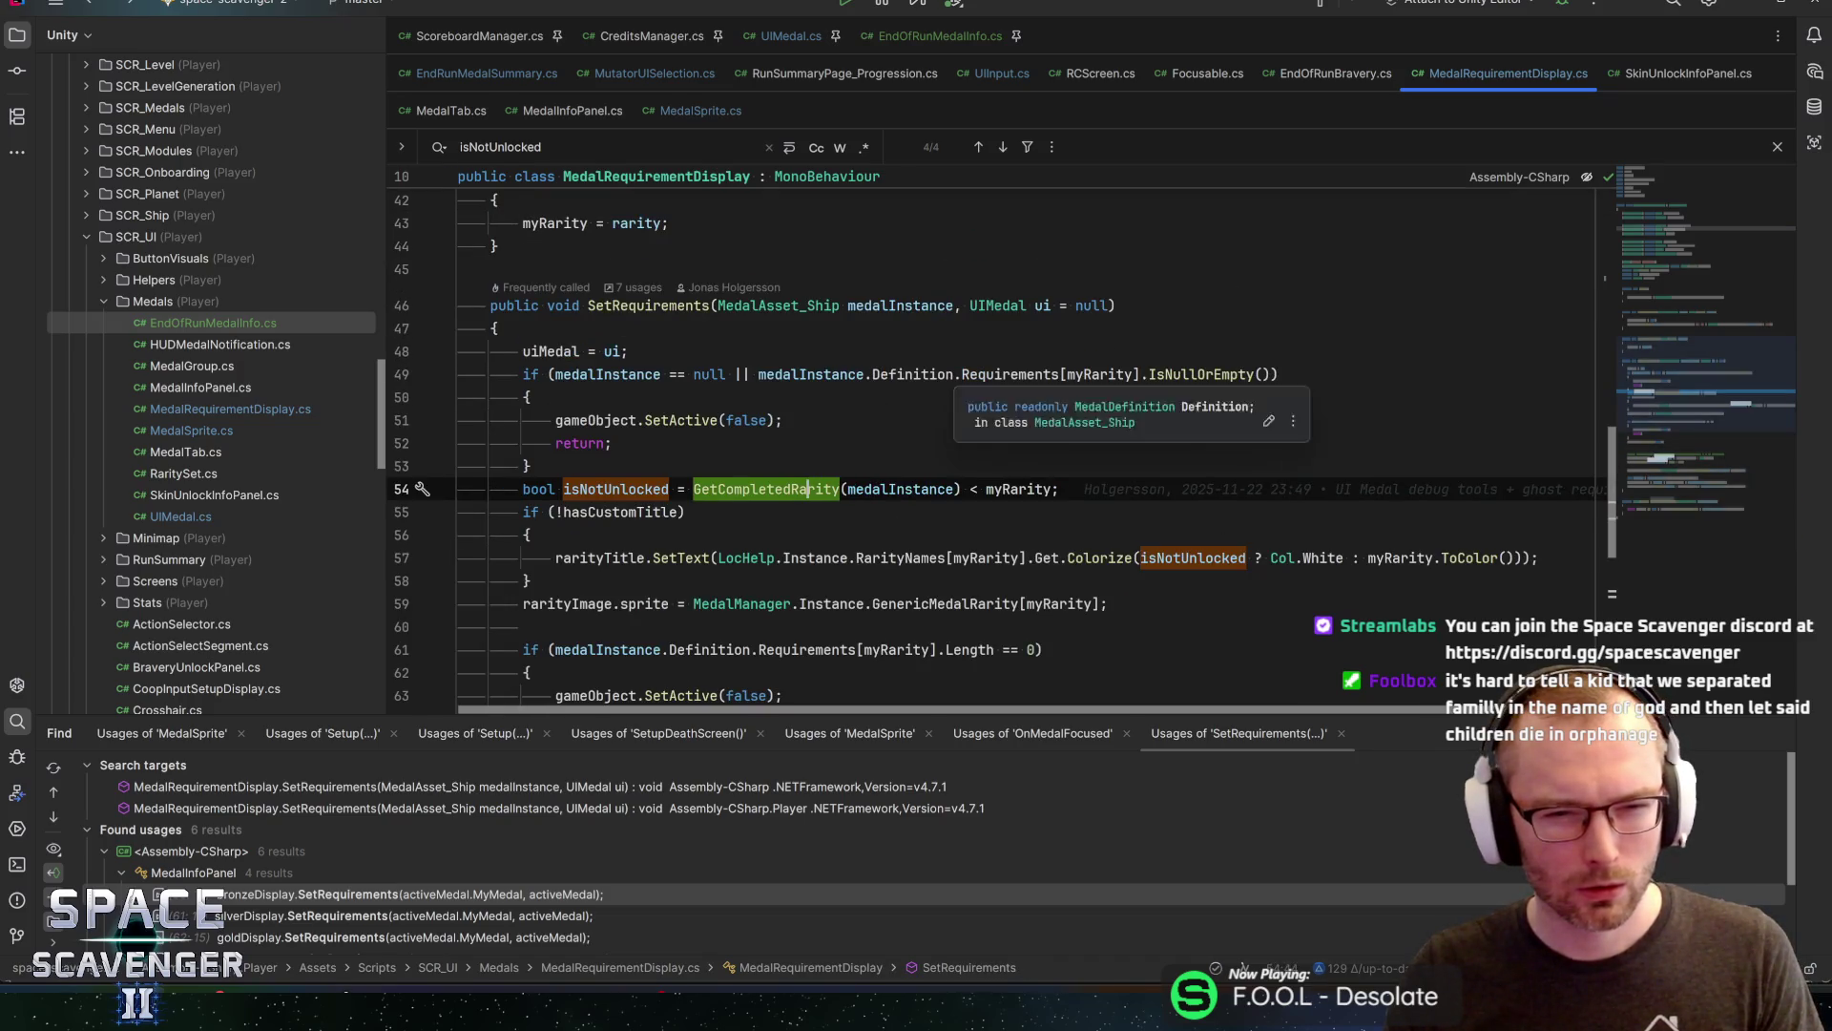
key(ctrl+shift+minus)
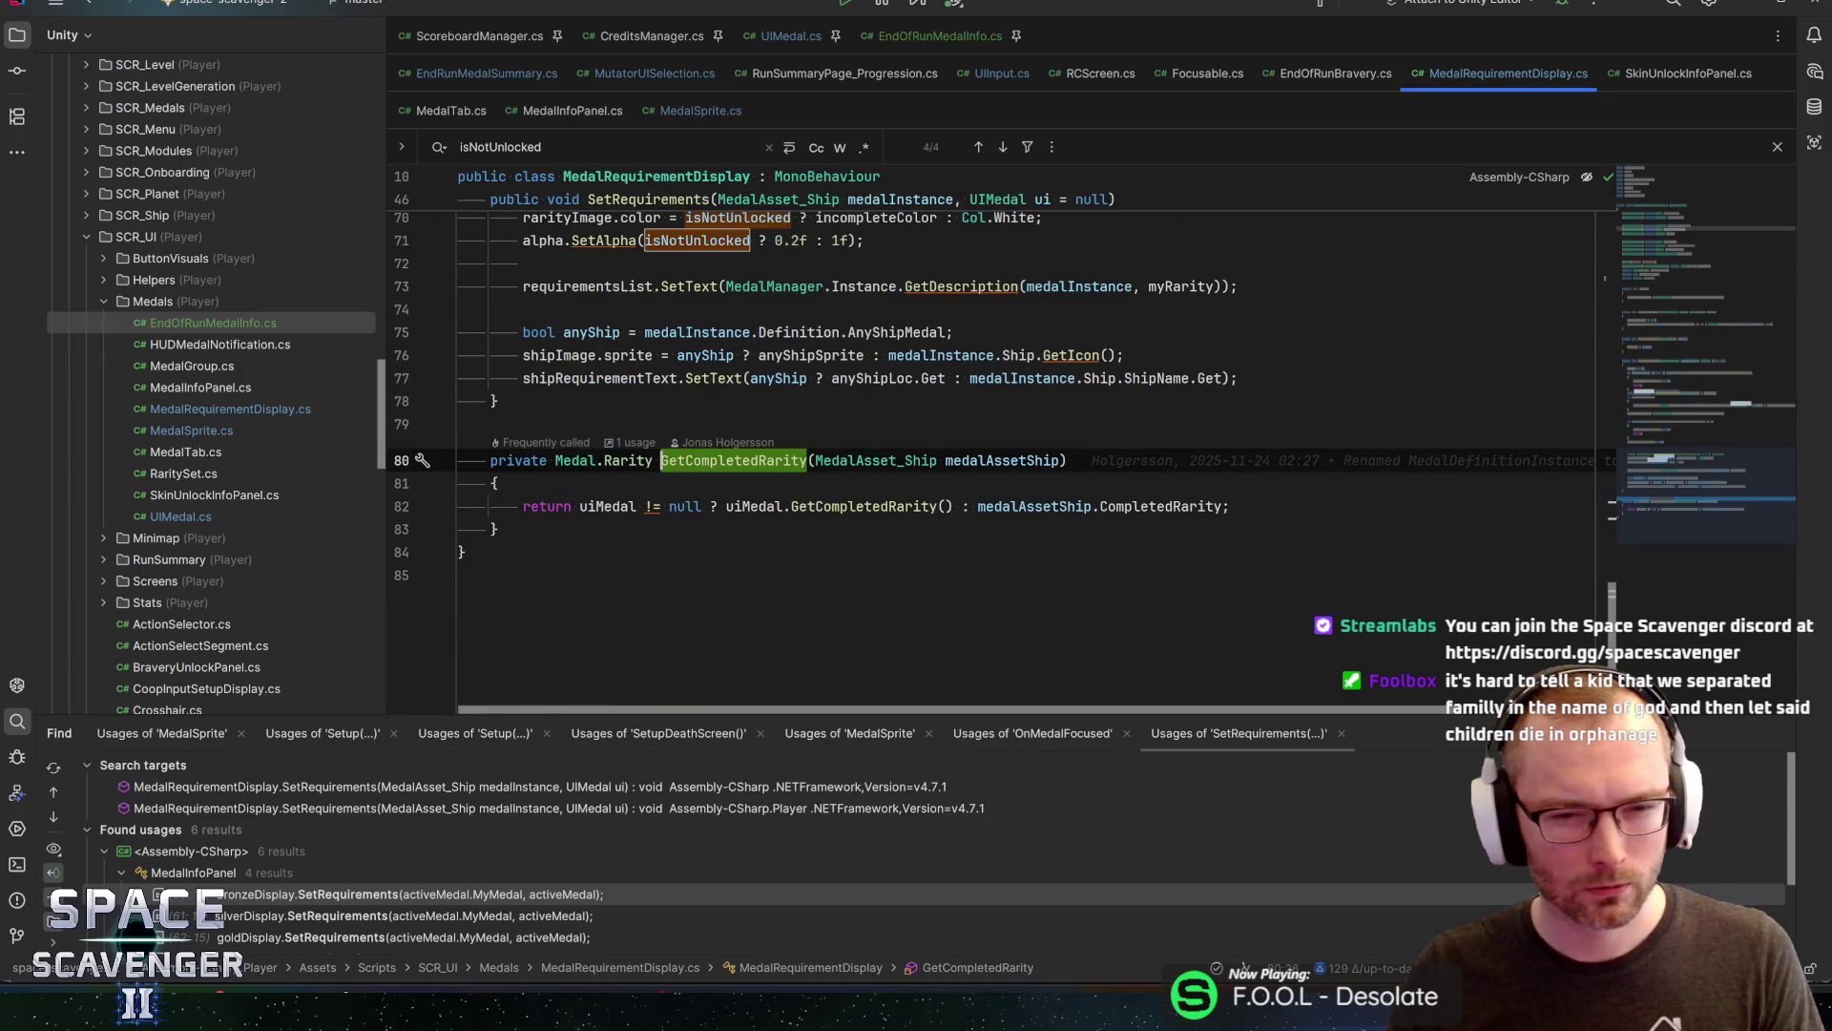
ctrl+click(859, 506)
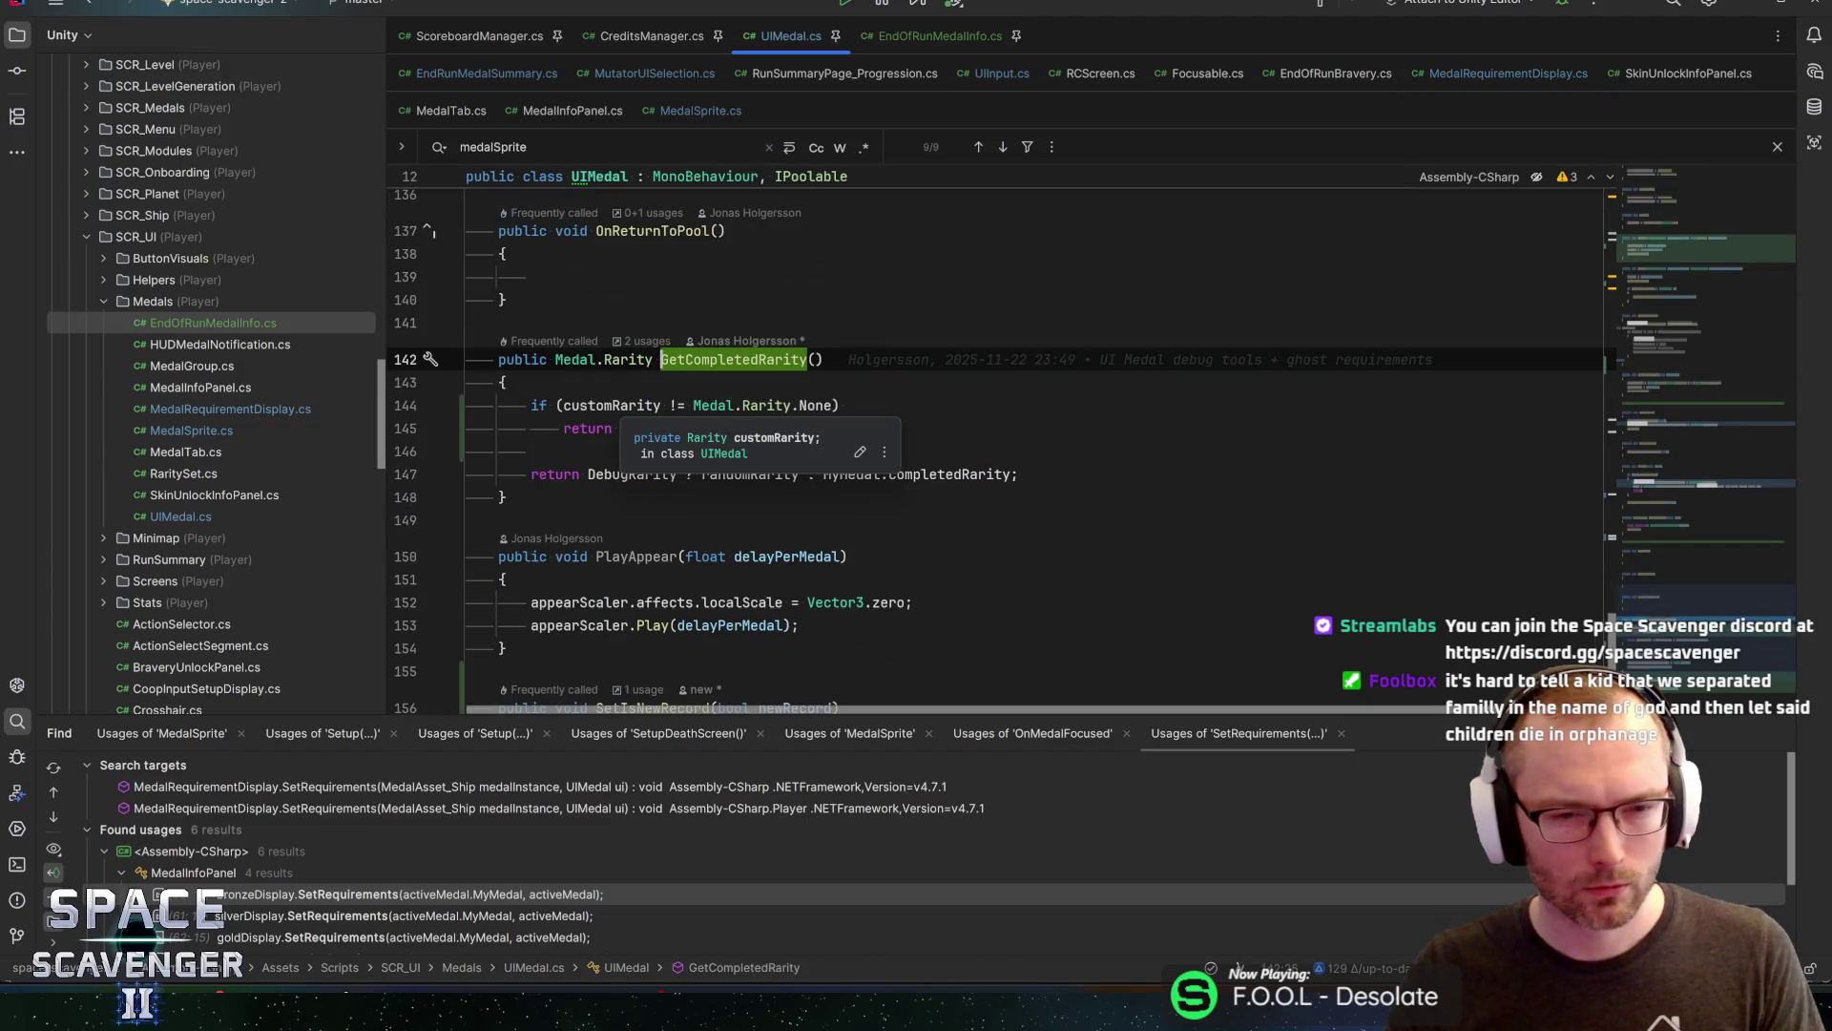
click(663, 405)
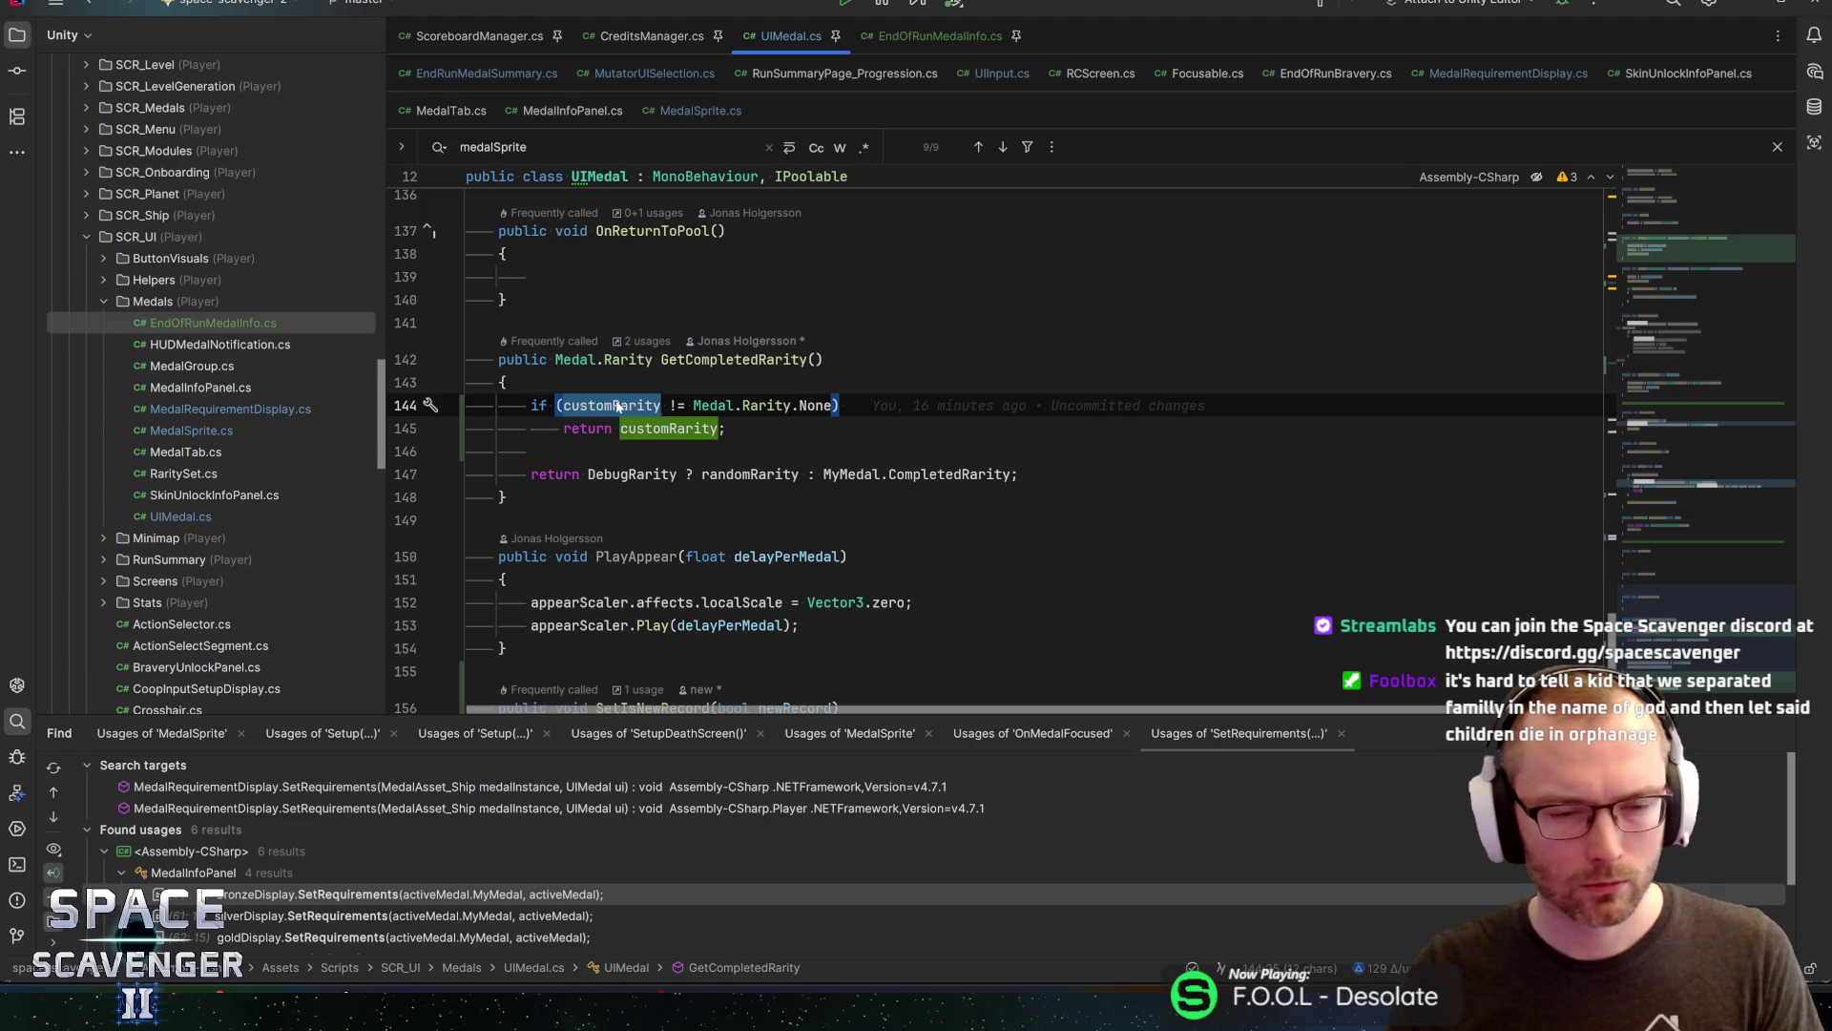
key(ctrl+alt+Left)
key(ctrl+alt+Left)
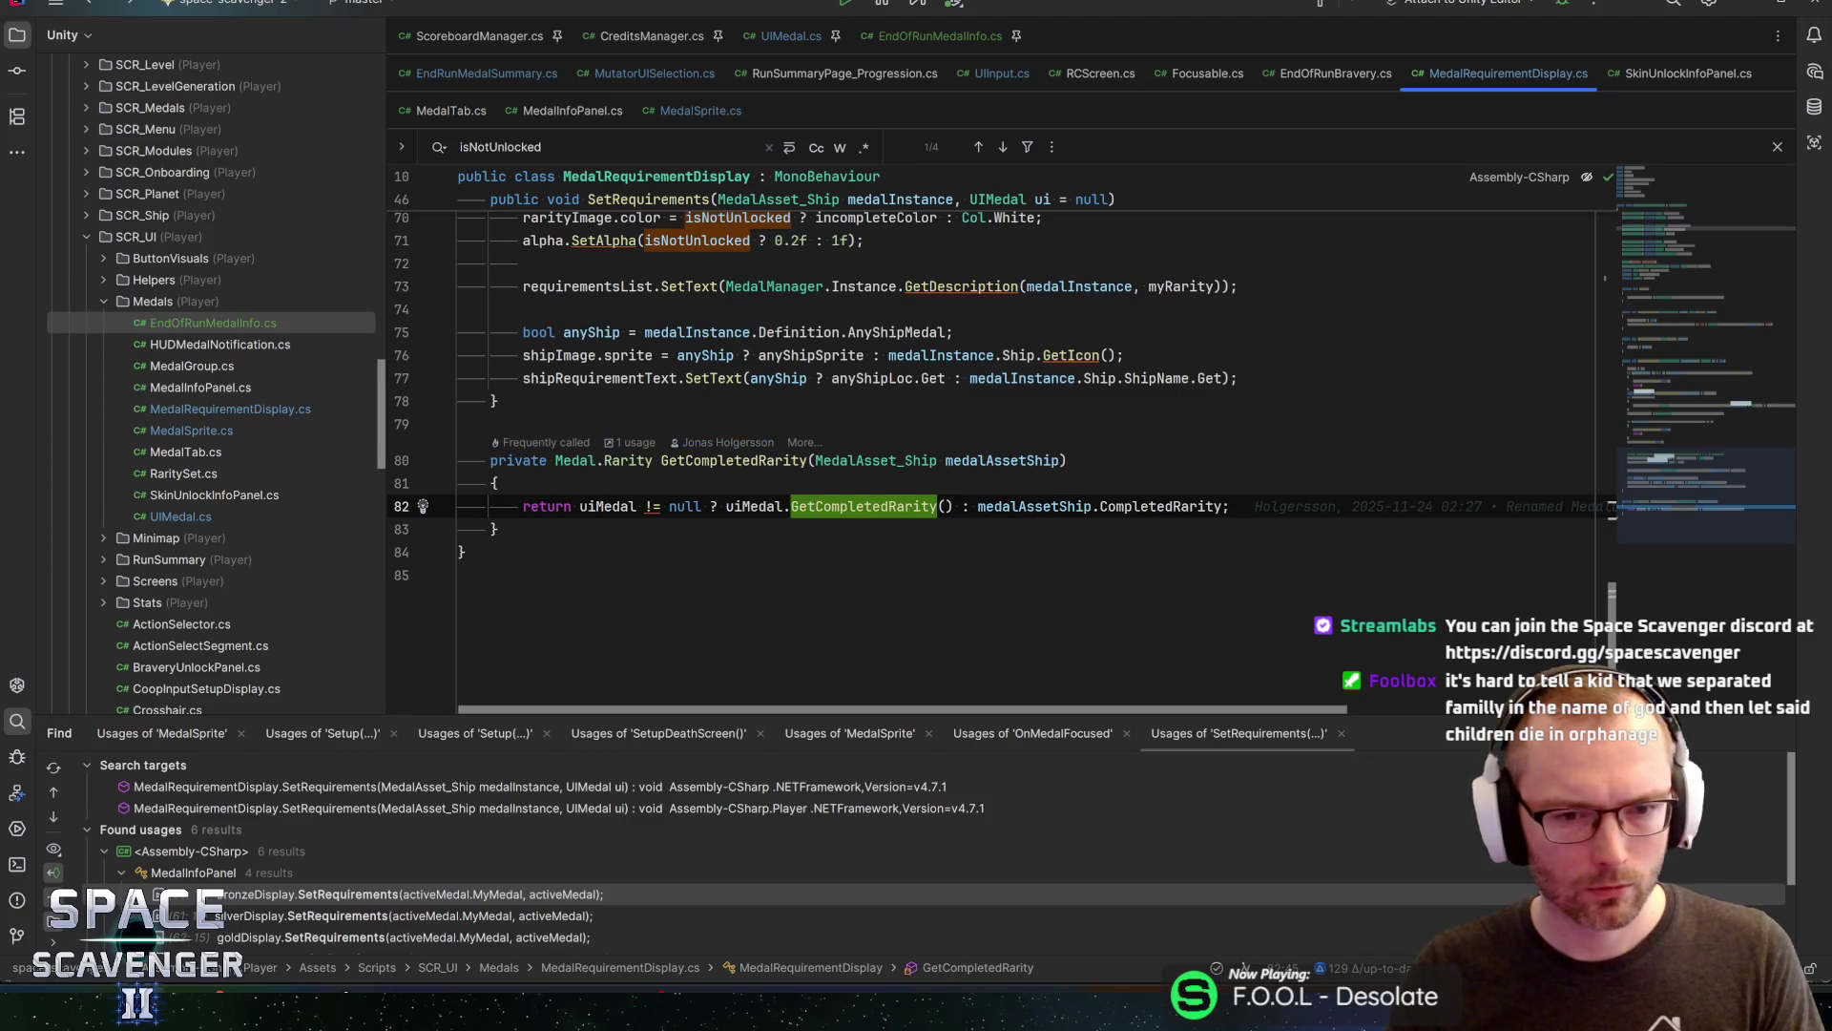
key(ctrl+alt+Left)
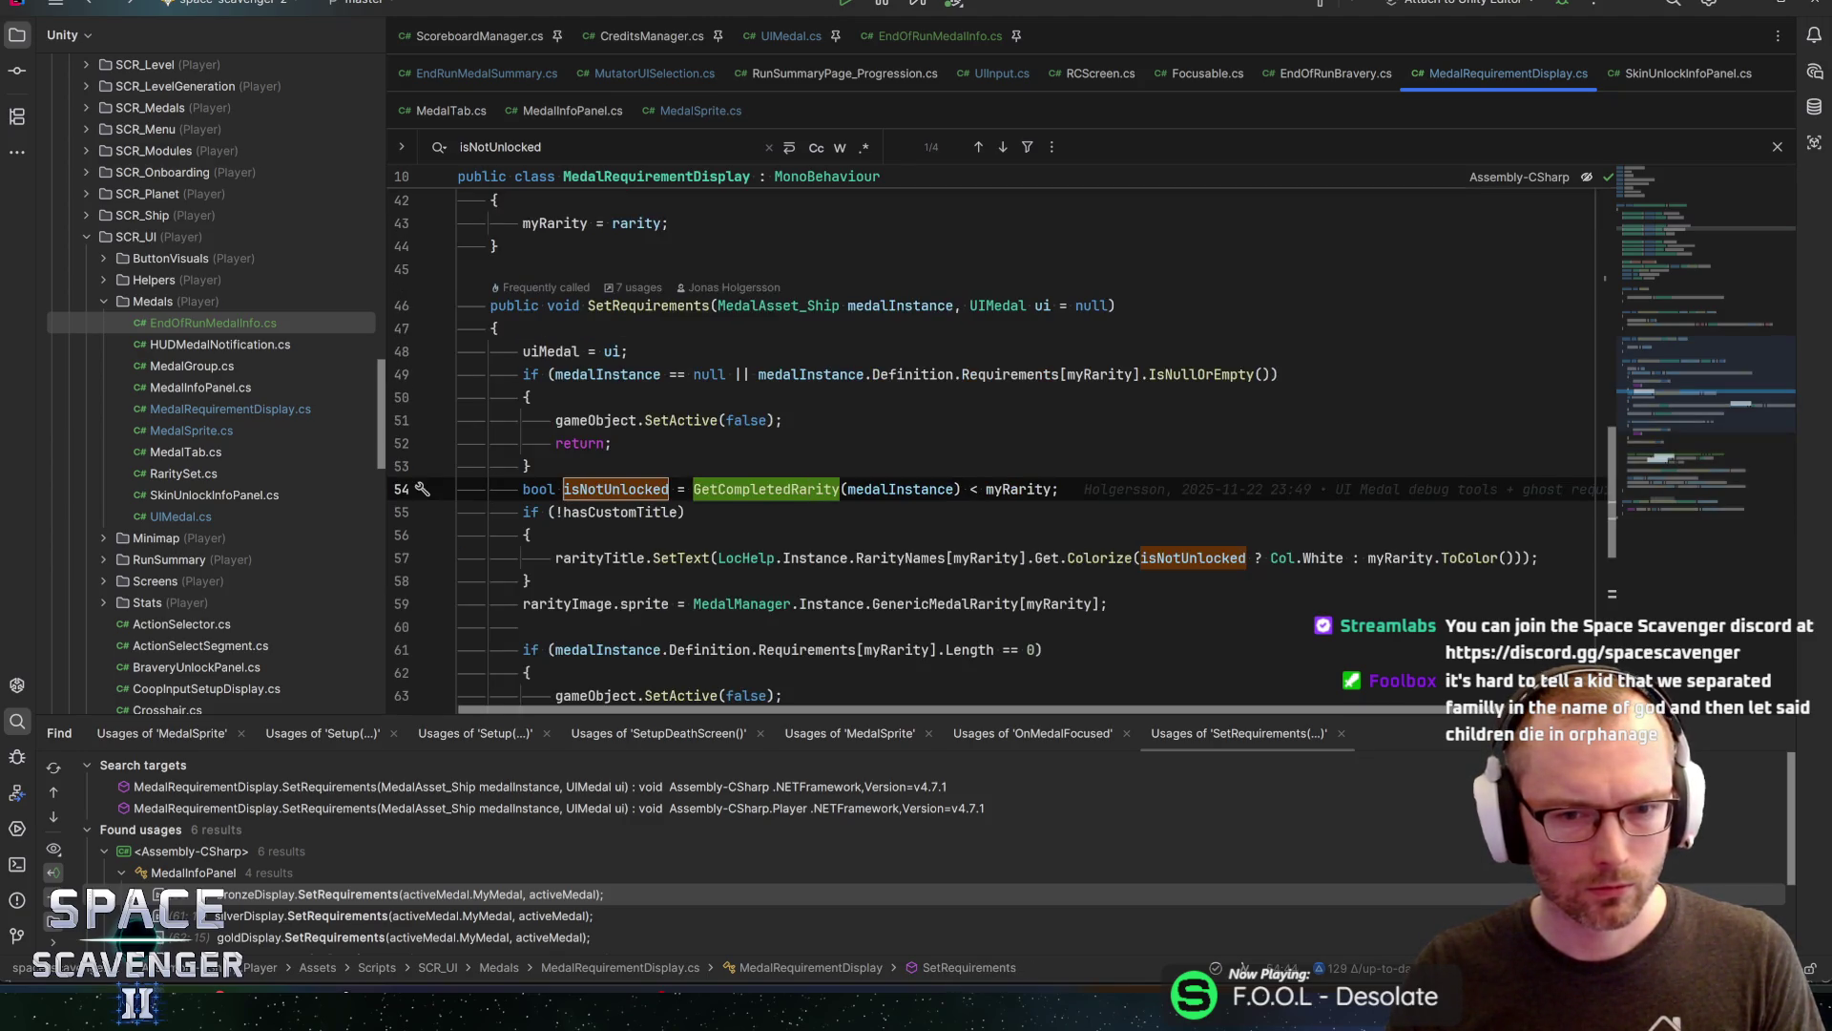
click(989, 489)
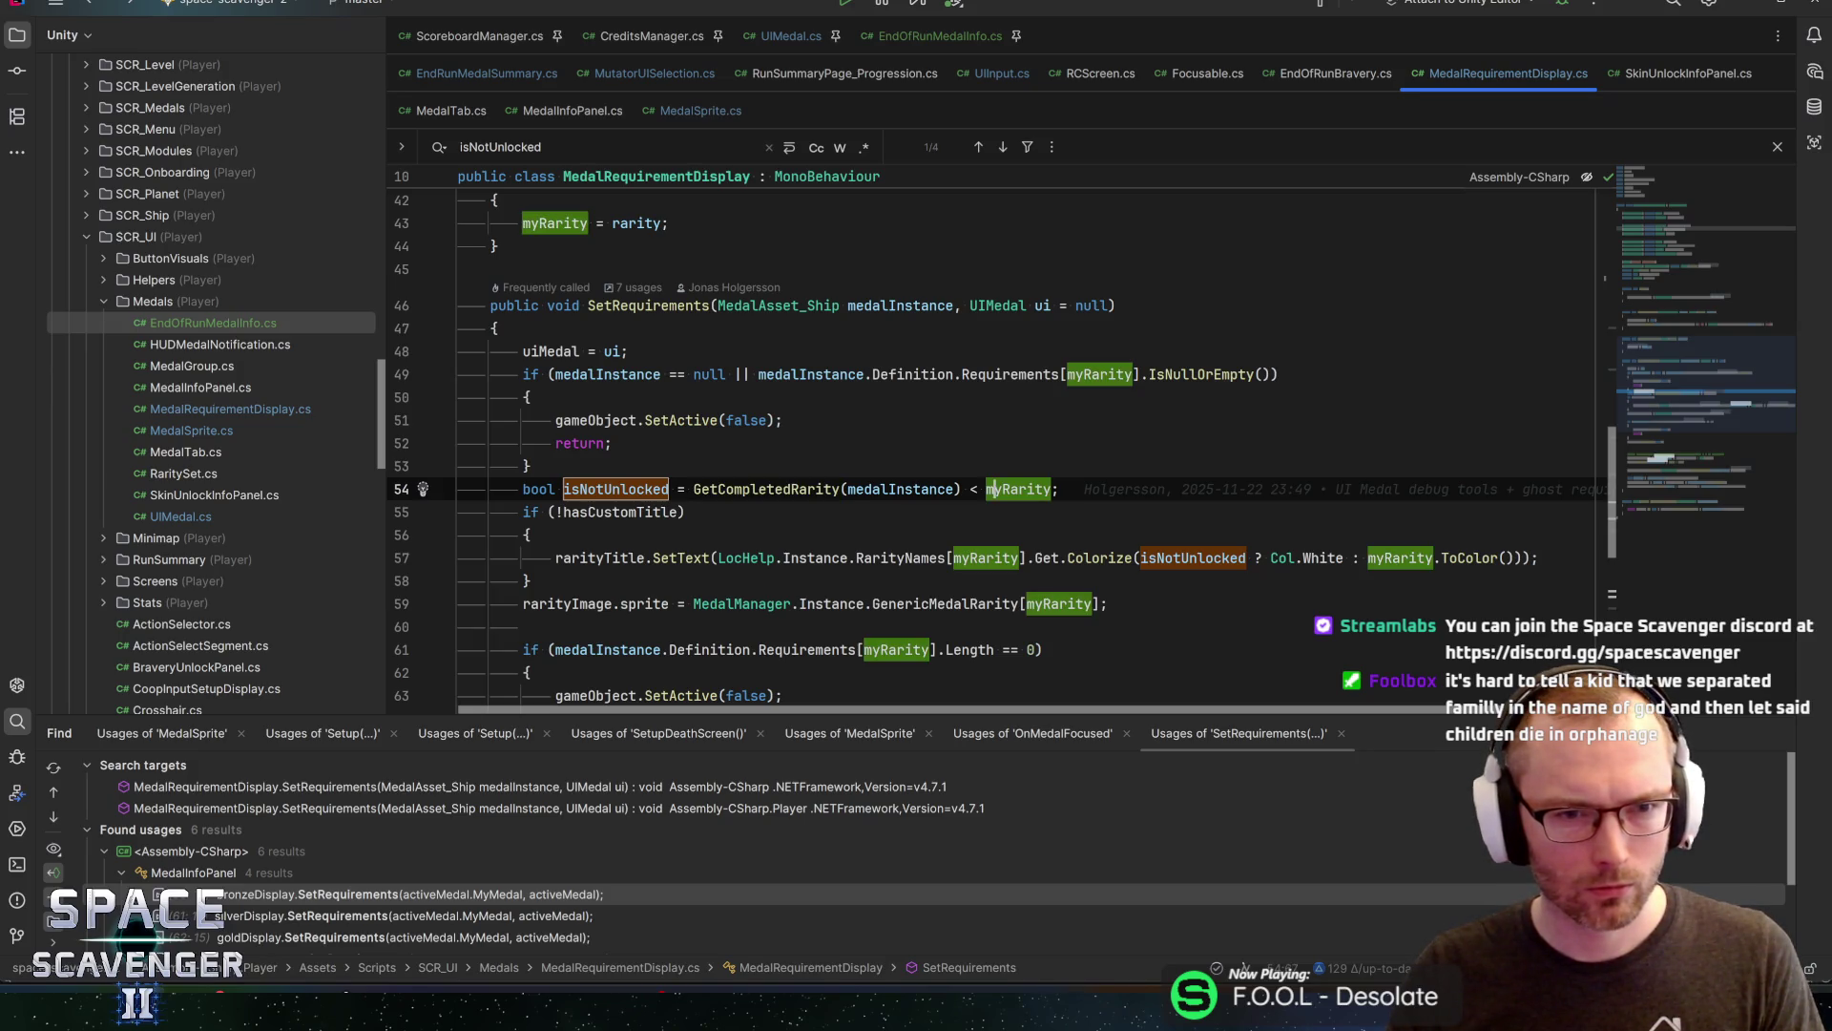
scroll(990, 489, up, 1)
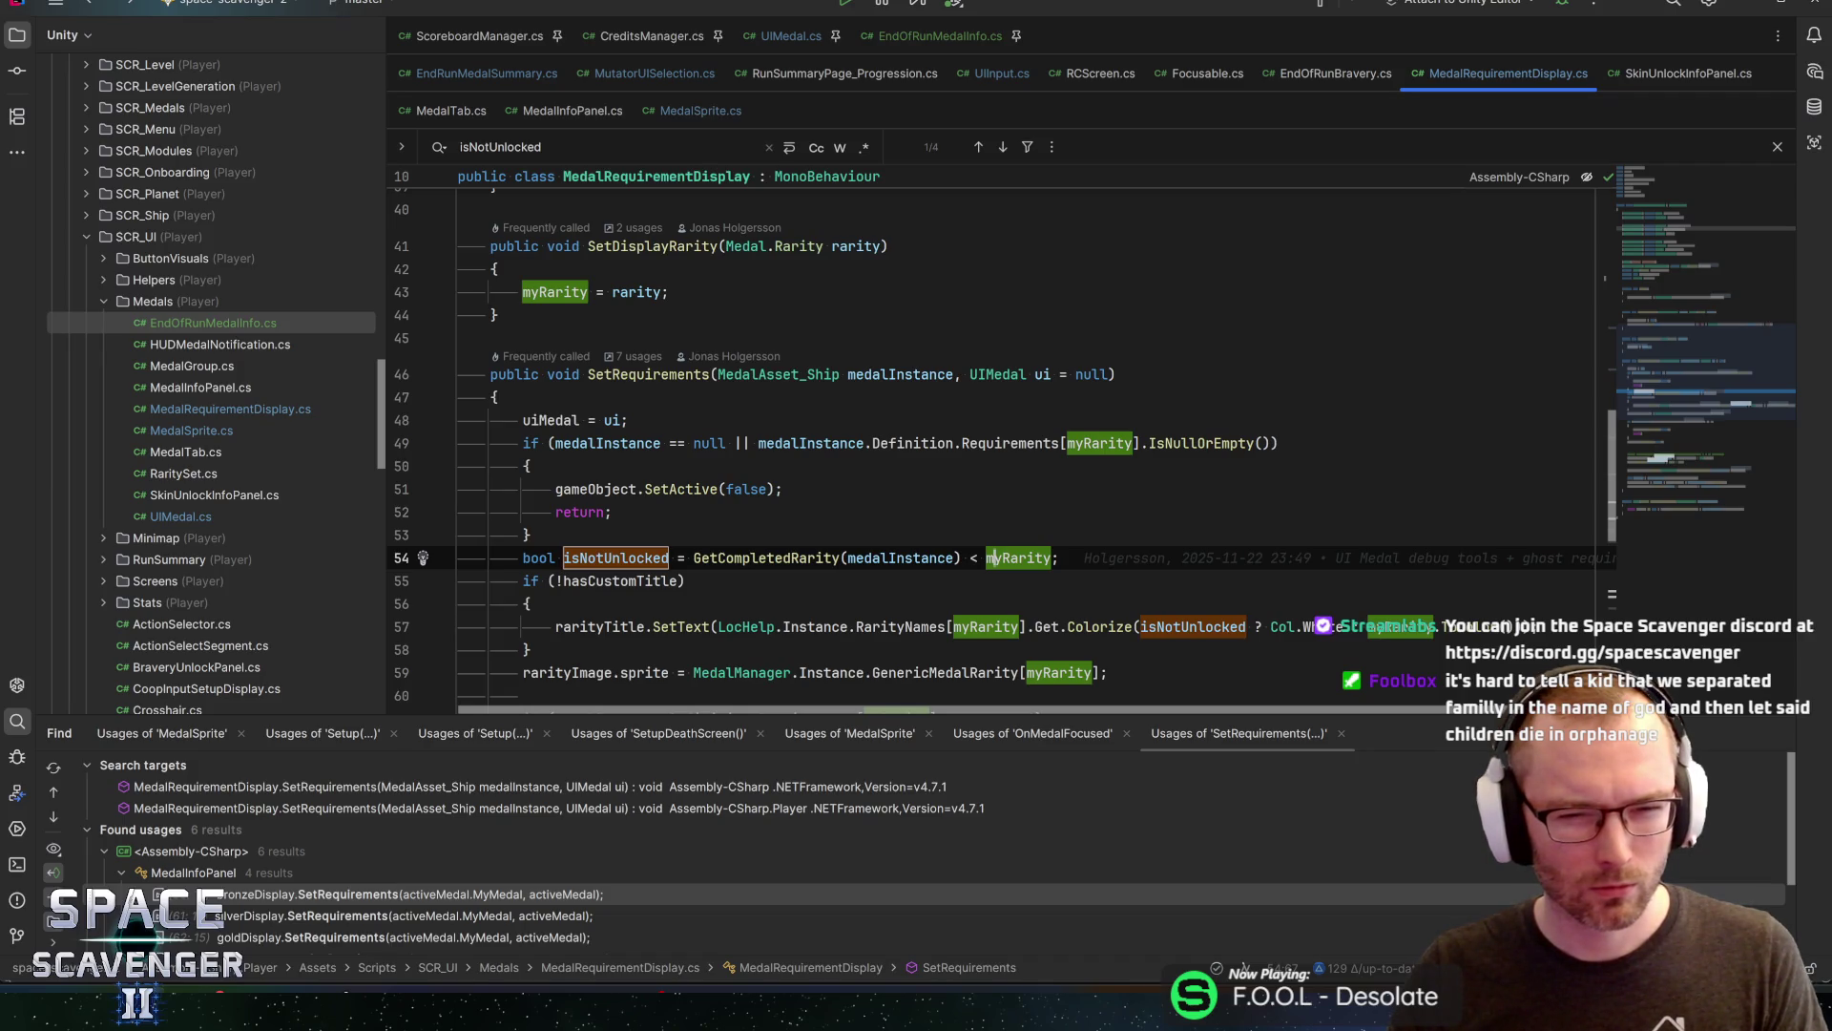
drag(962, 558, 693, 558)
click(598, 557)
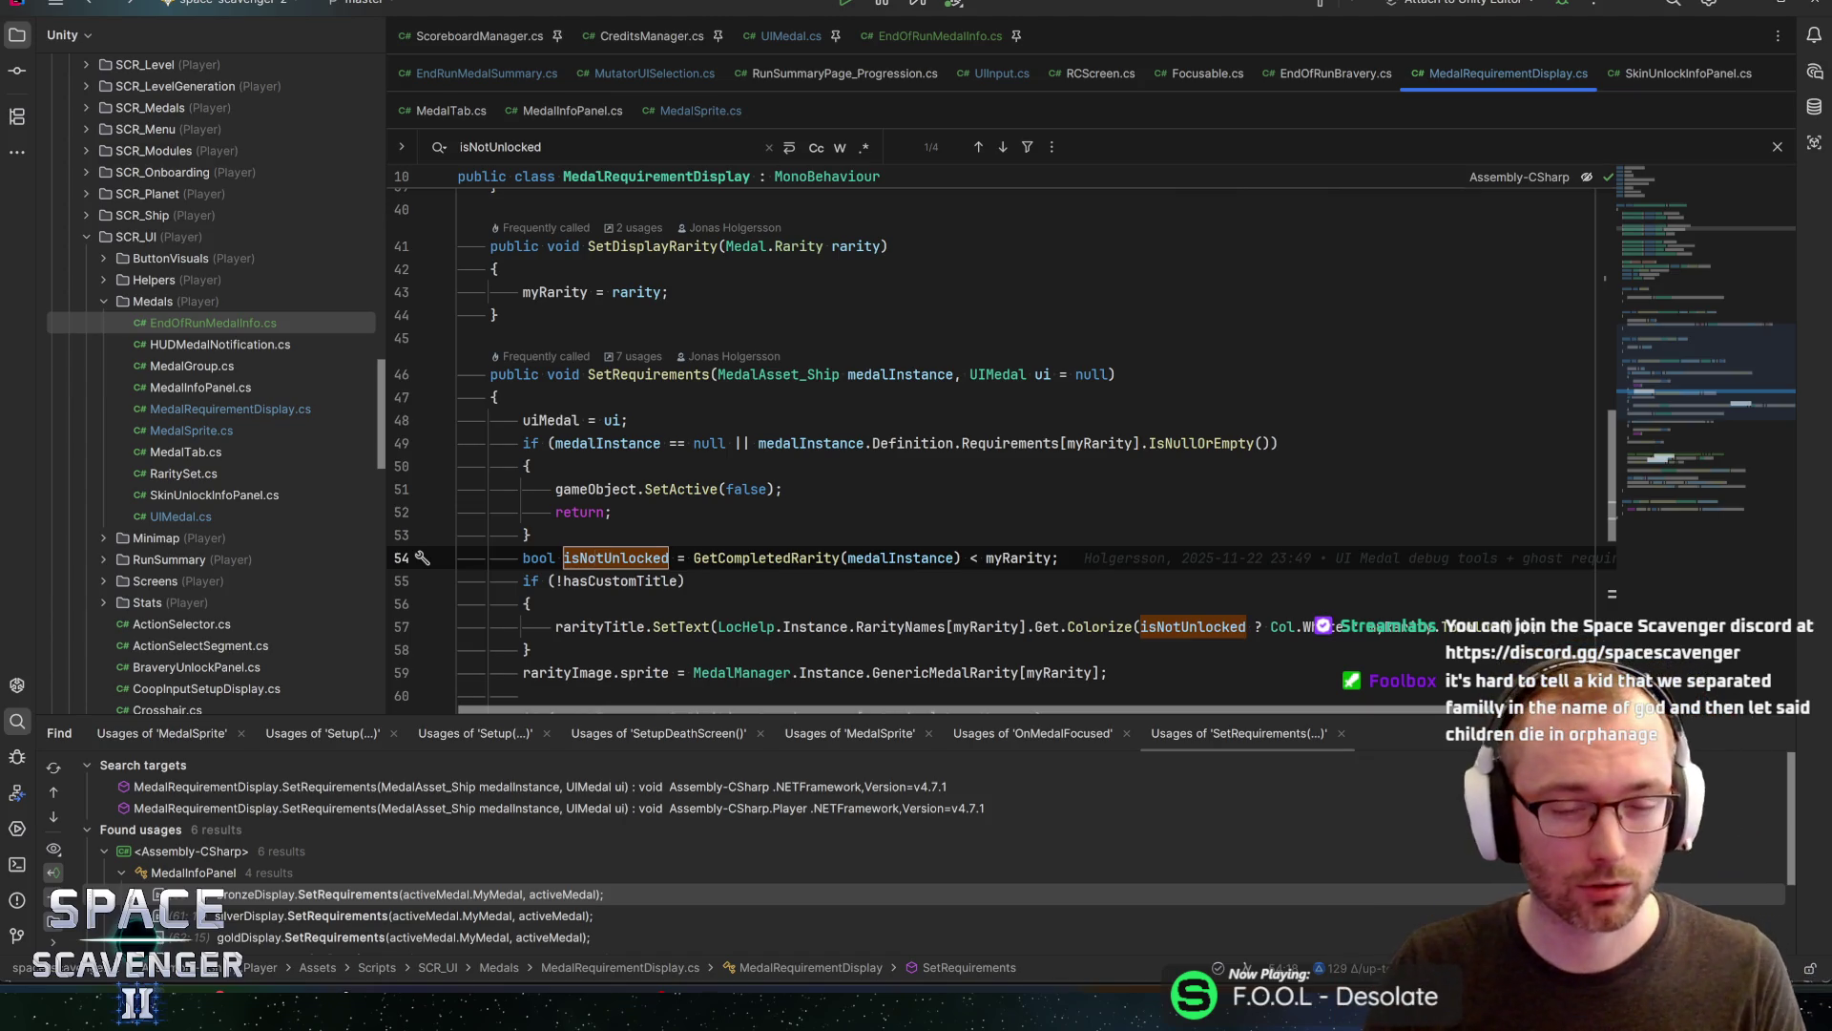
scroll(992, 439, down, 3)
scroll(993, 440, down, 4)
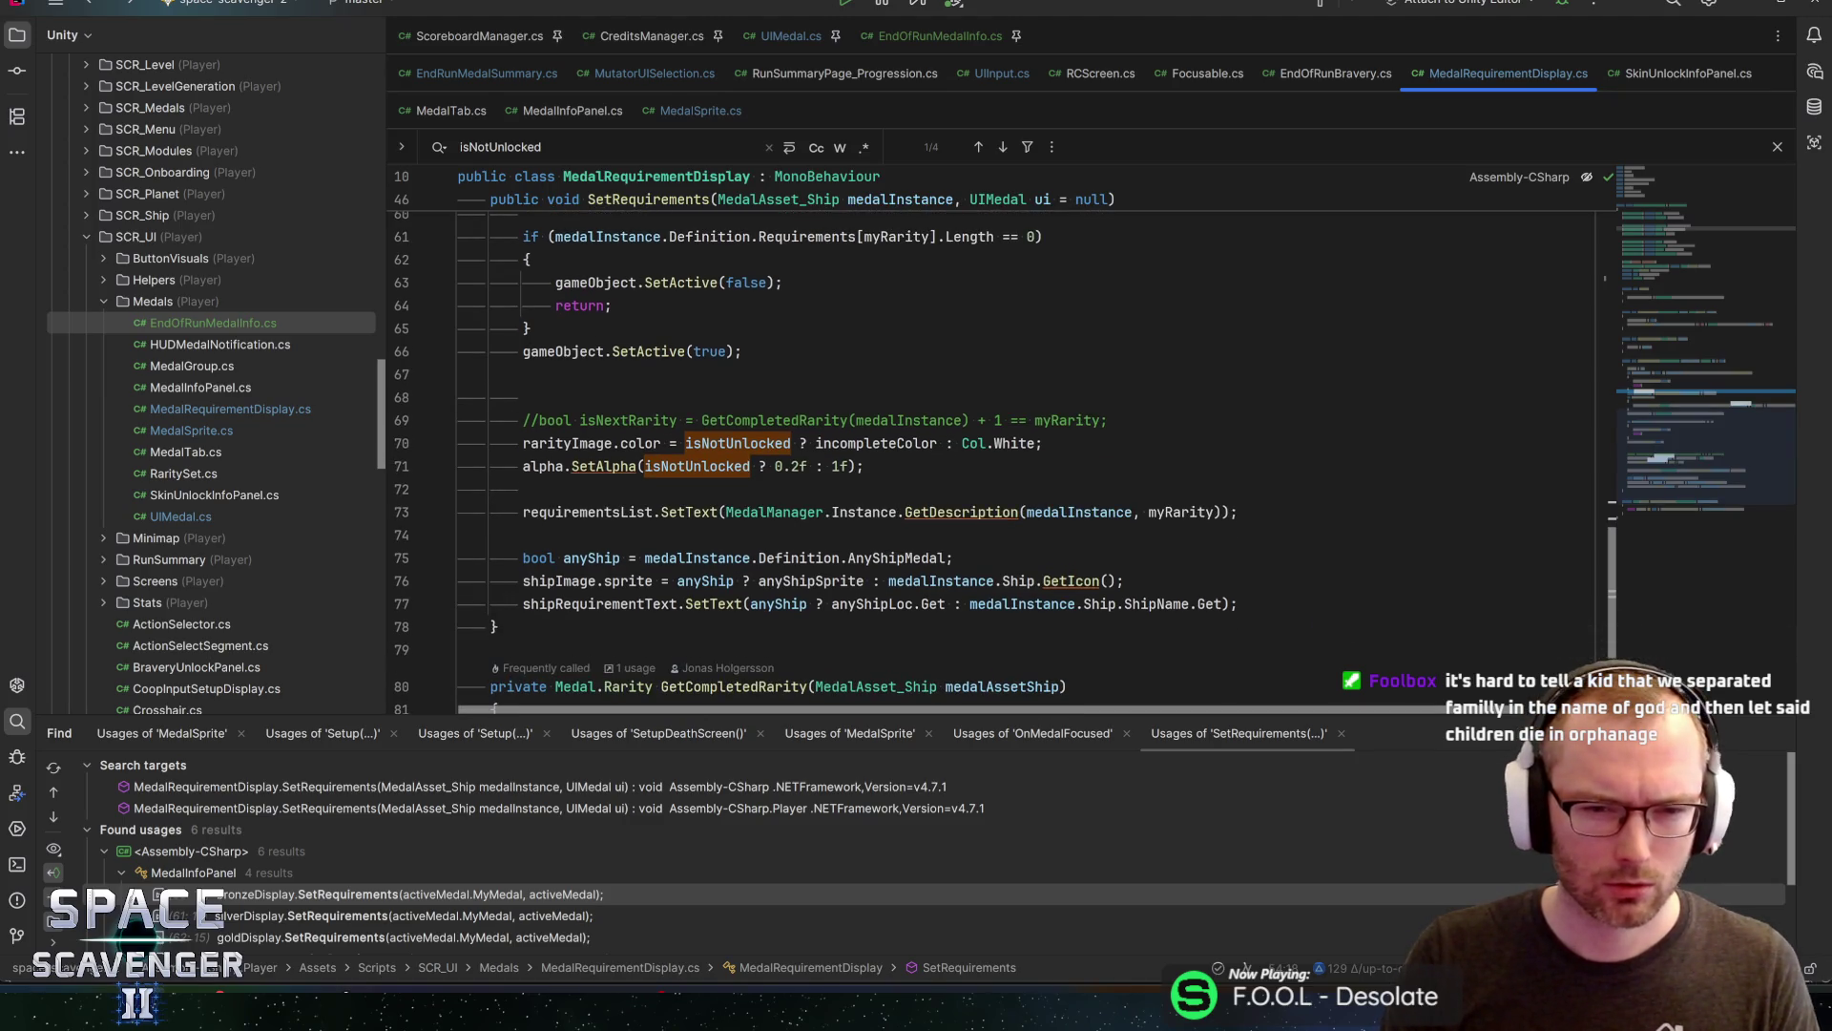
scroll(992, 439, up, 7)
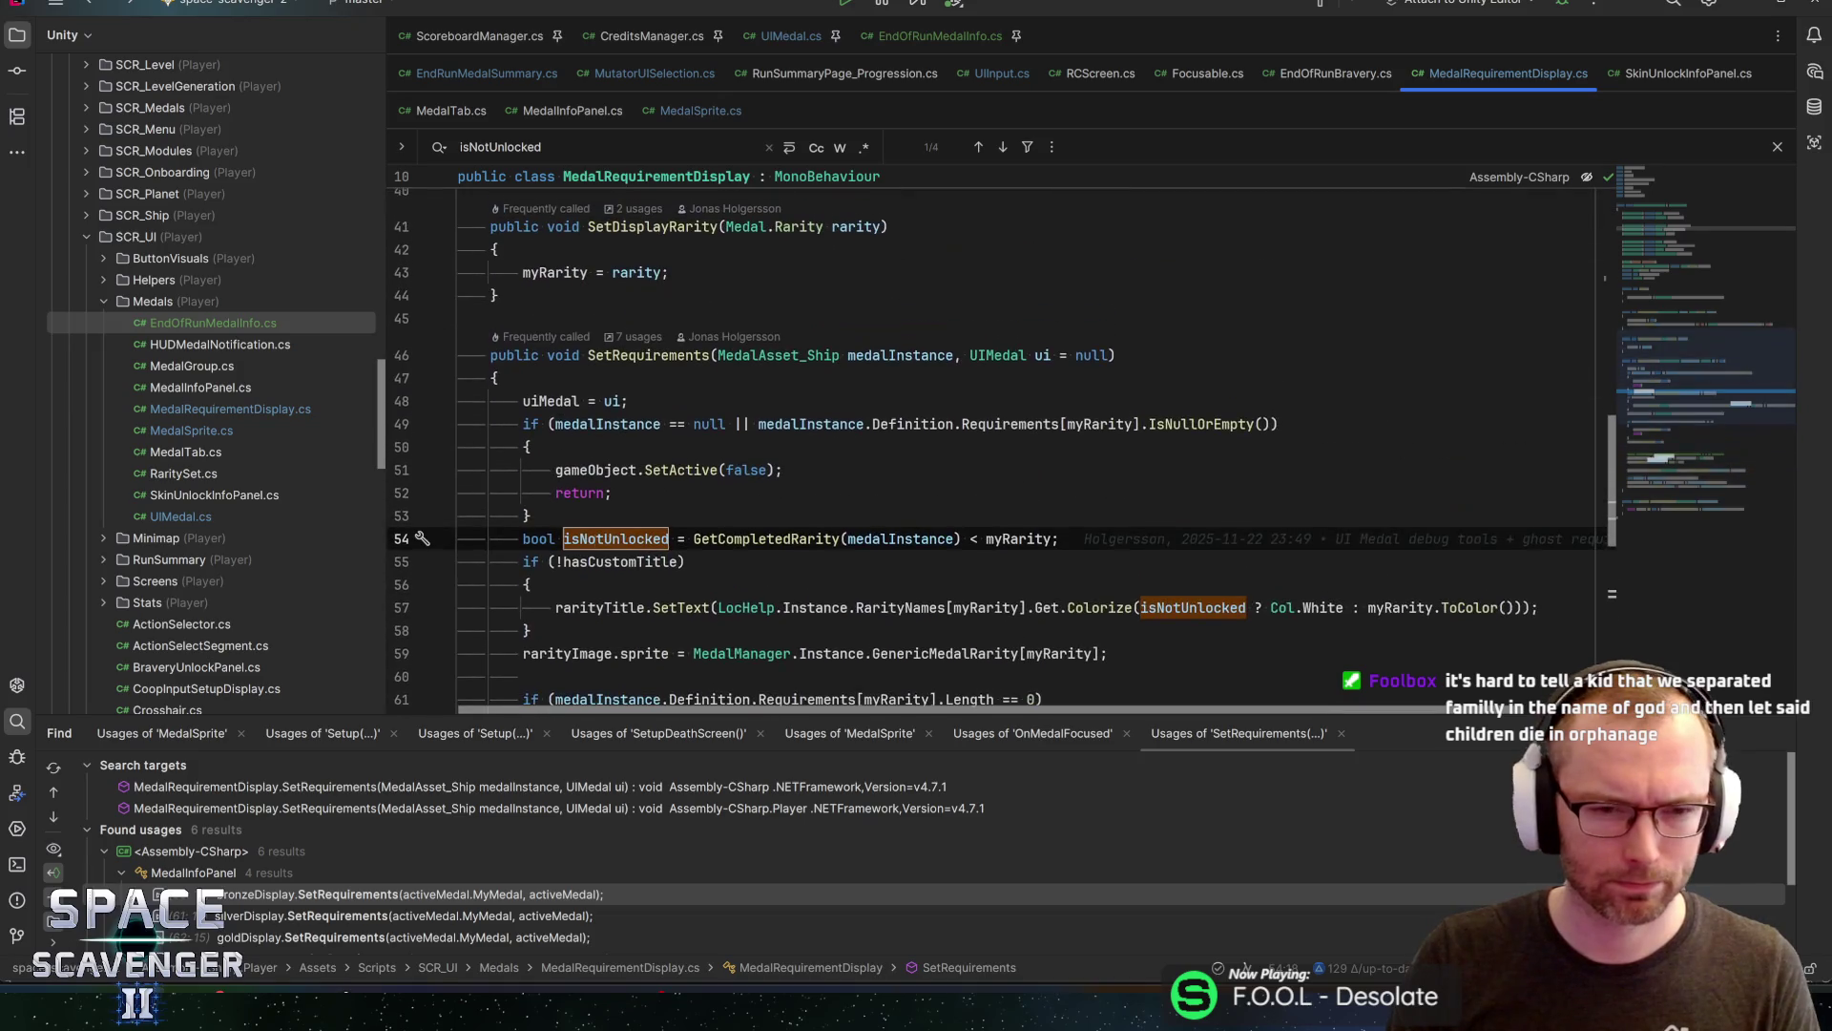
key(alt+Return)
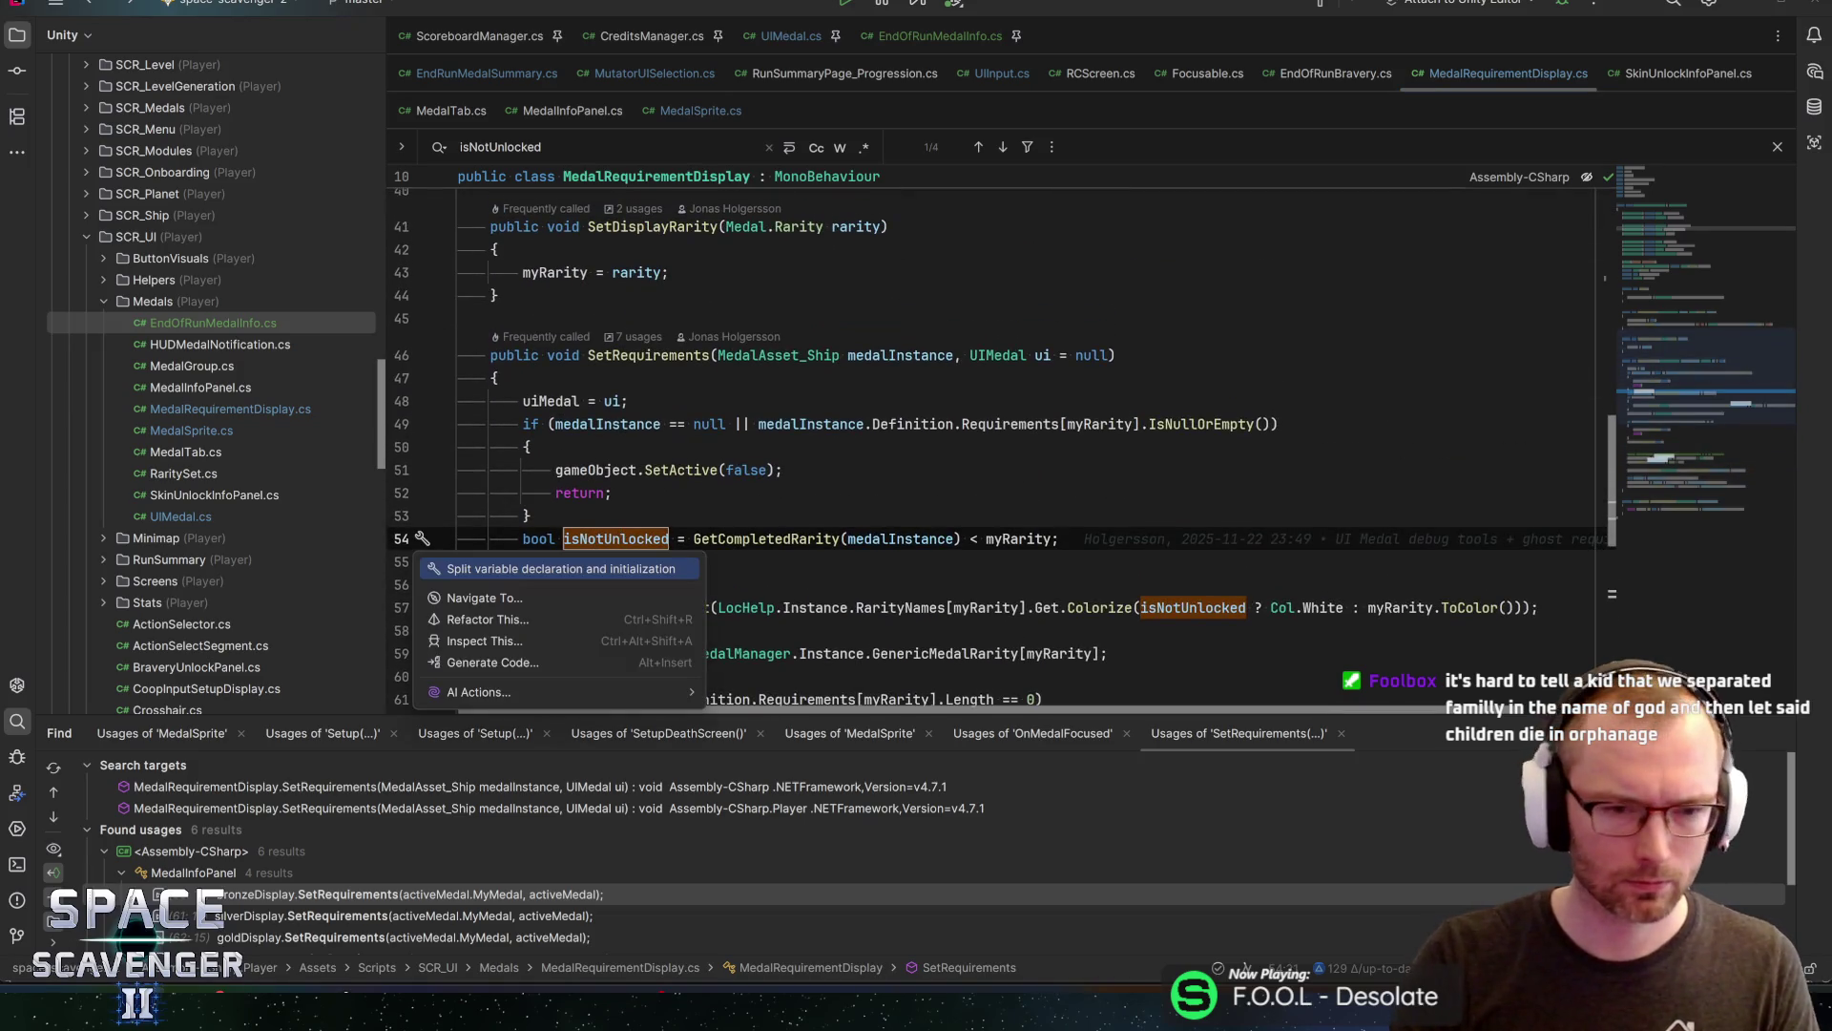
Negate line 54's comparison to GetCompletedRarity(medalInstance) >= myRarity
key(Escape)
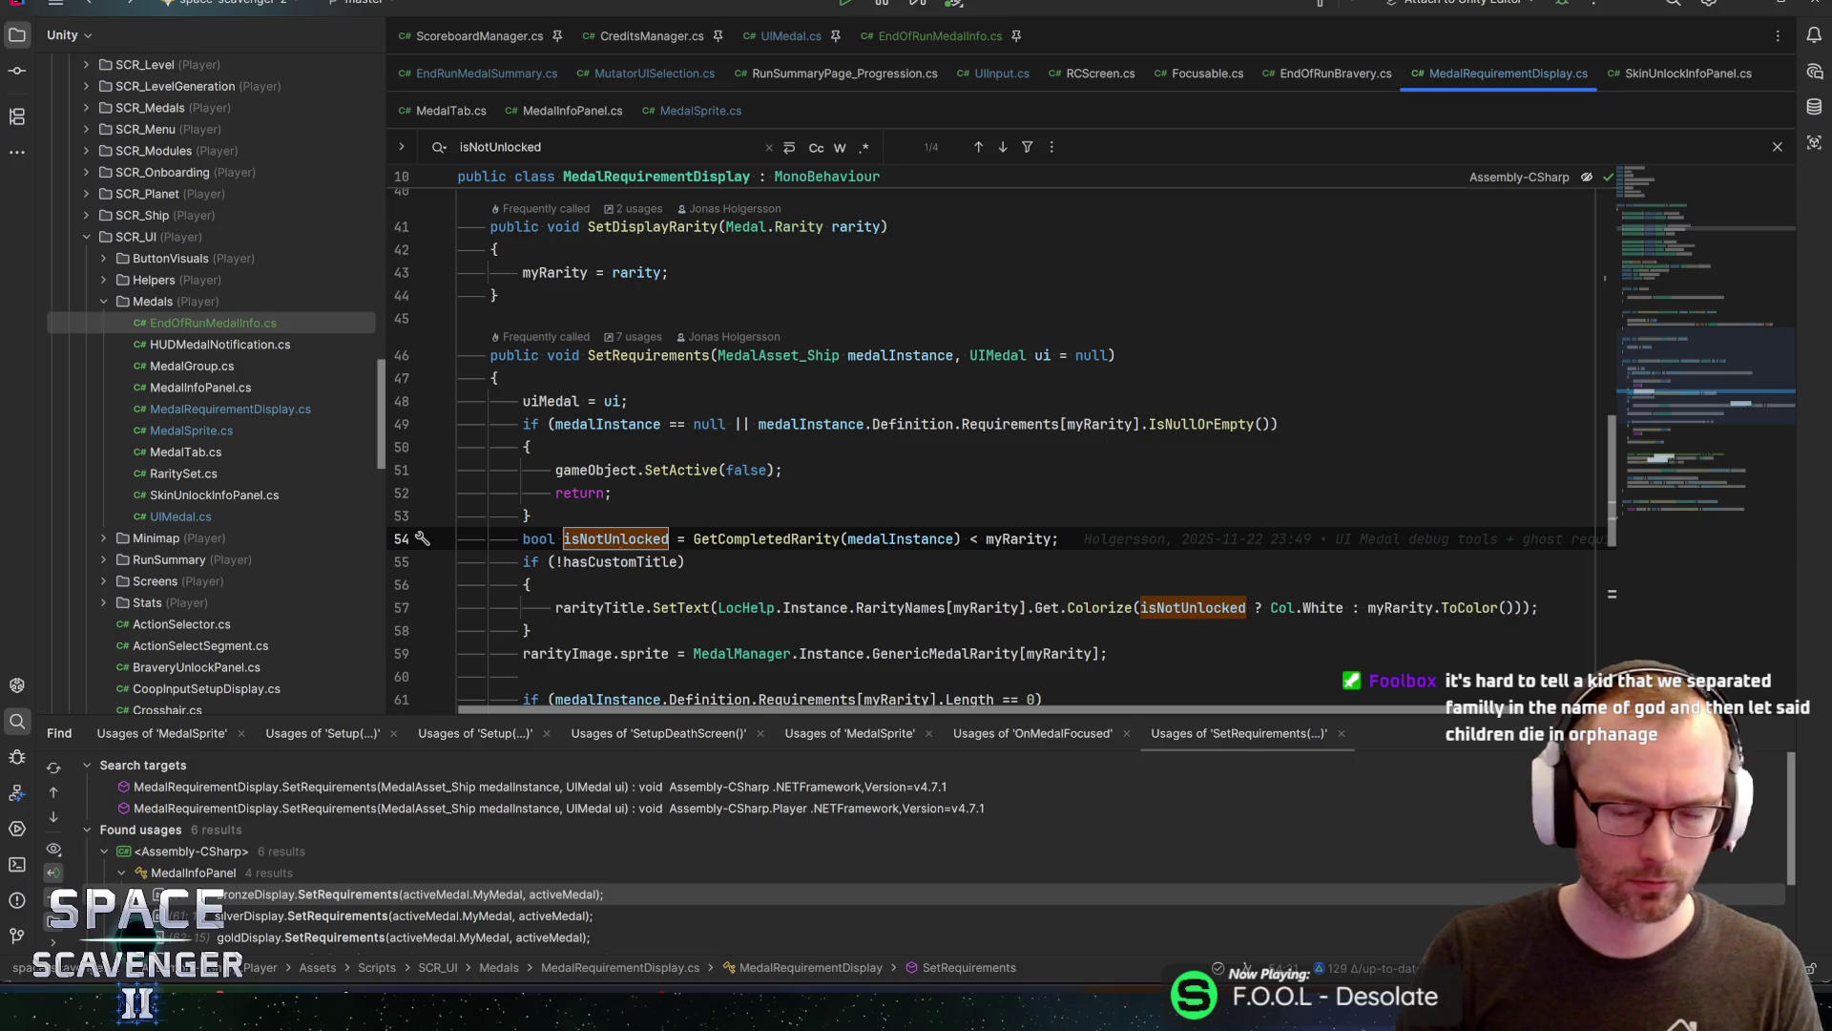
key(alt+Return)
key(Escape)
click(962, 538)
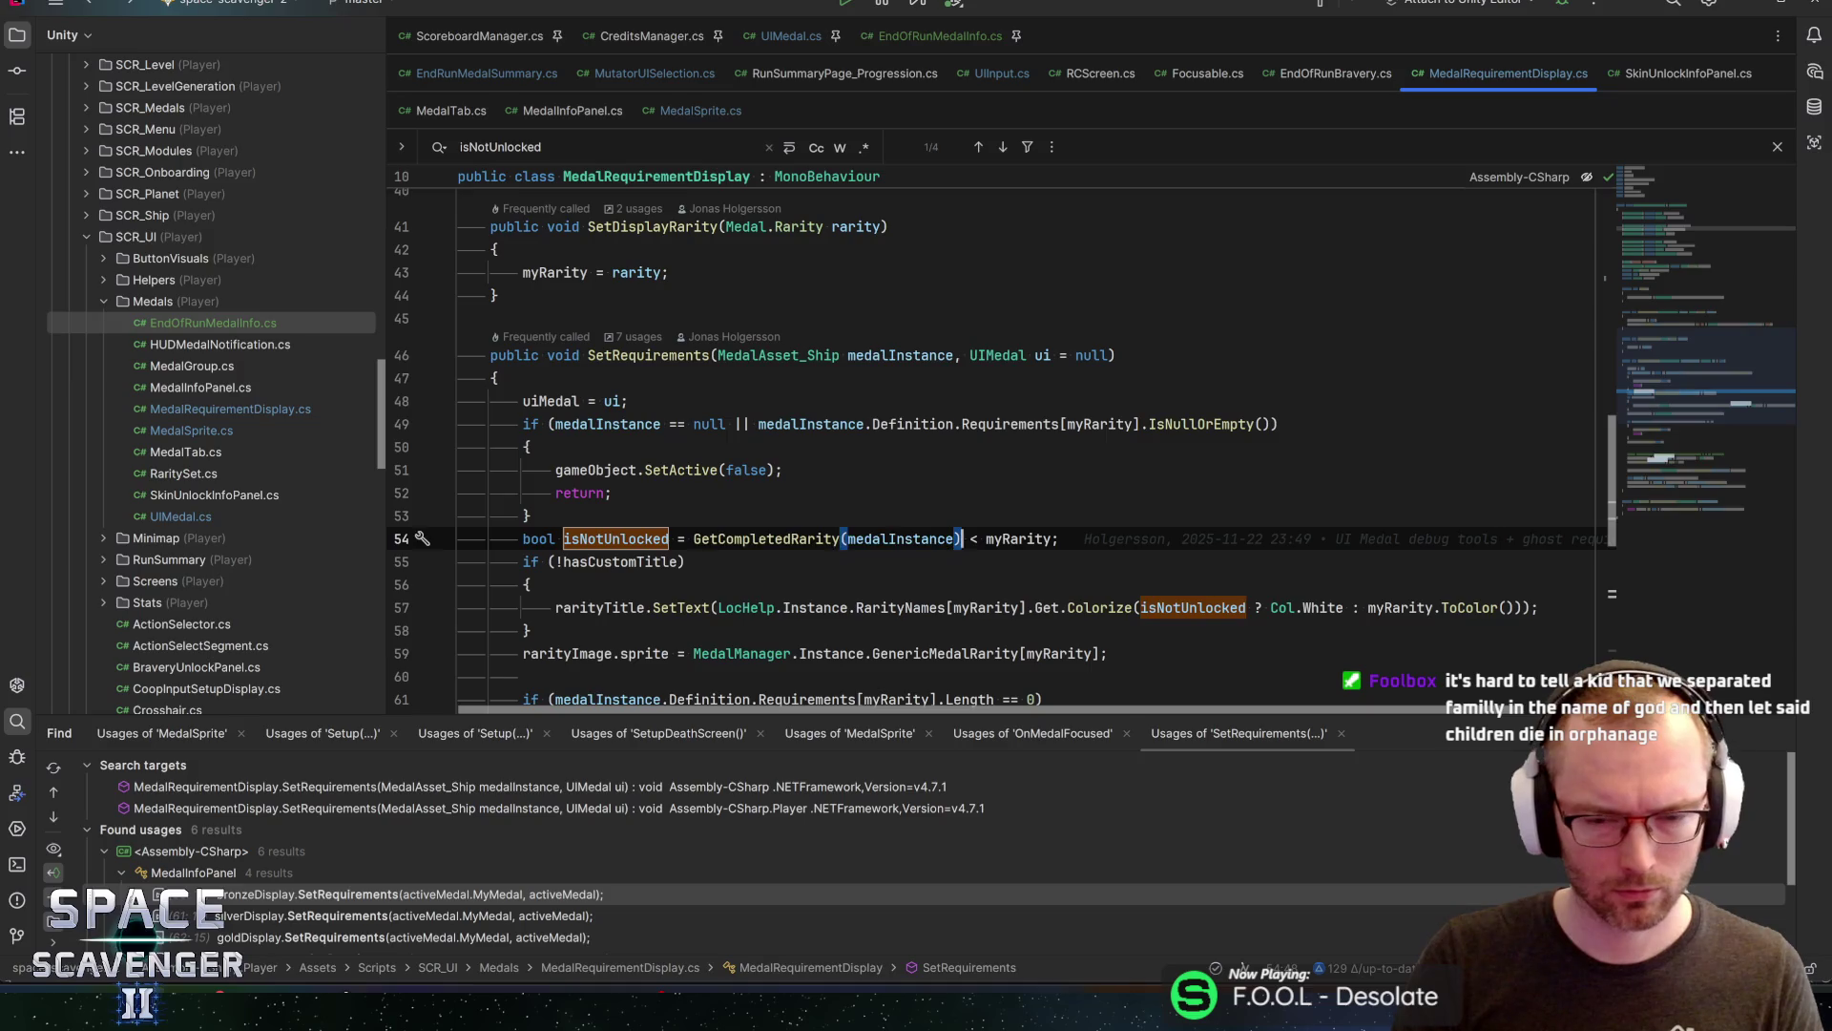
key(alt+Return)
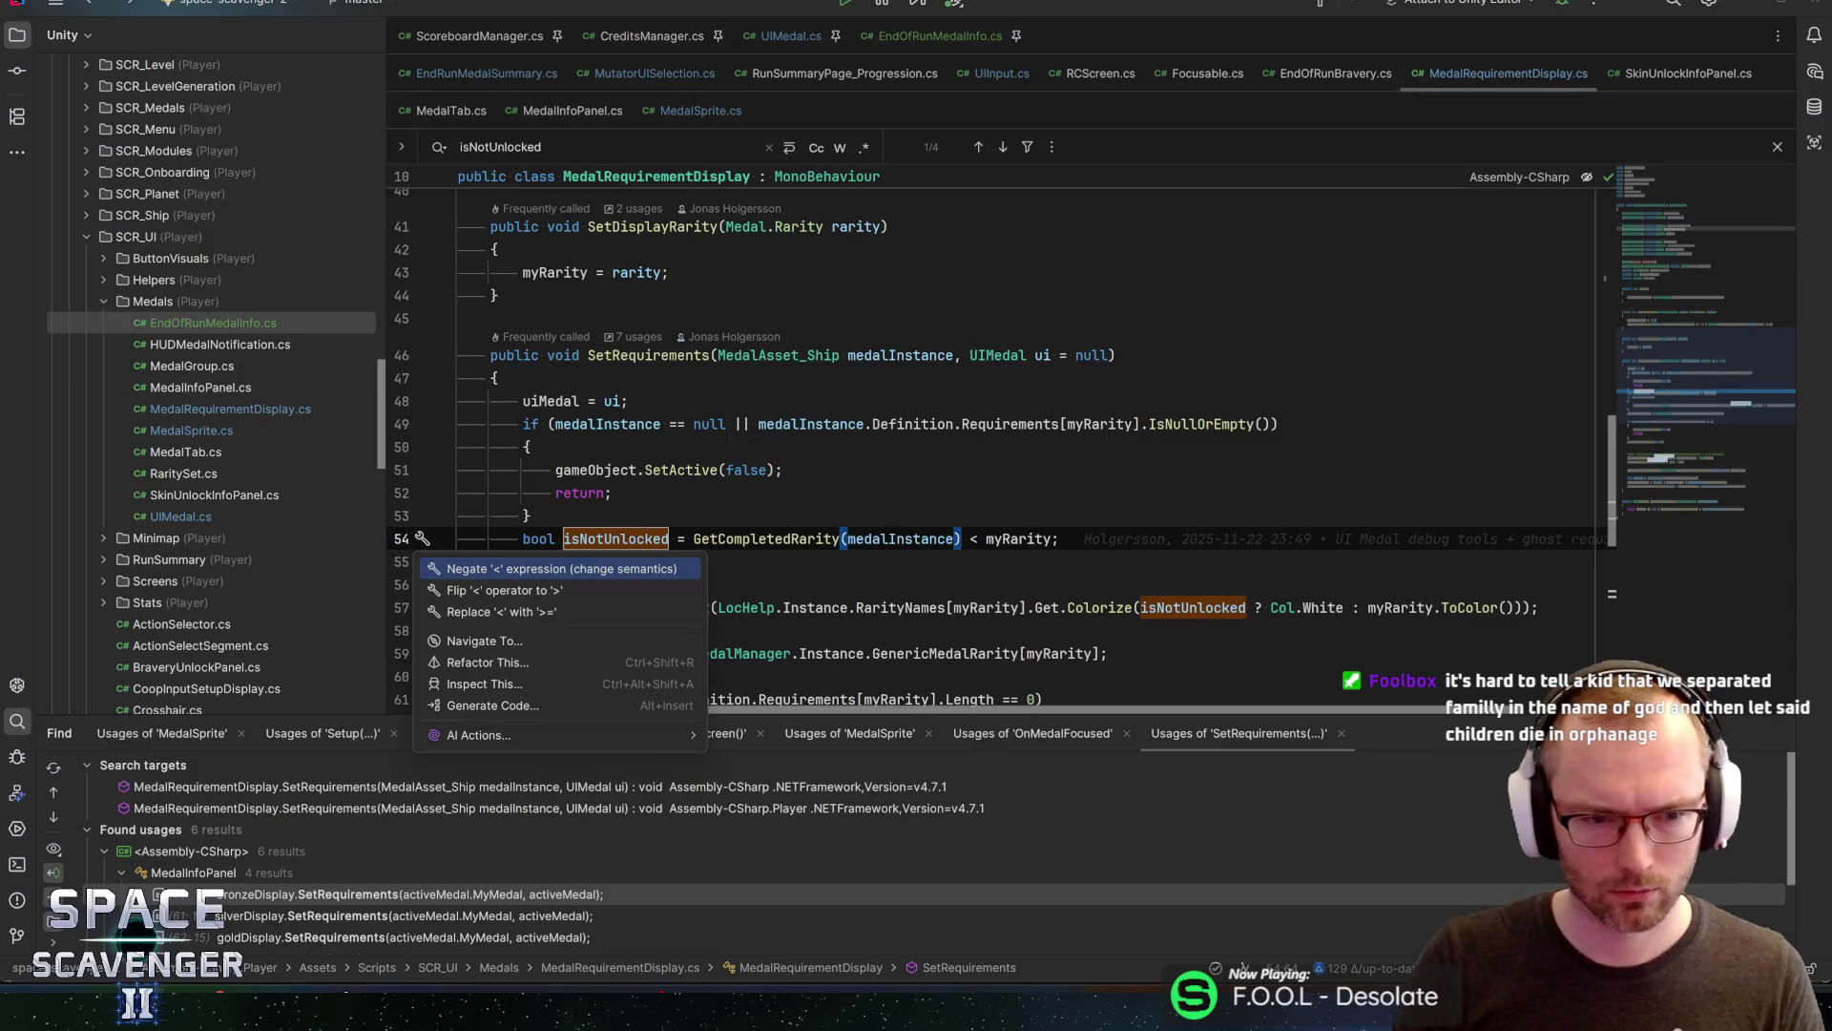
key(Return)
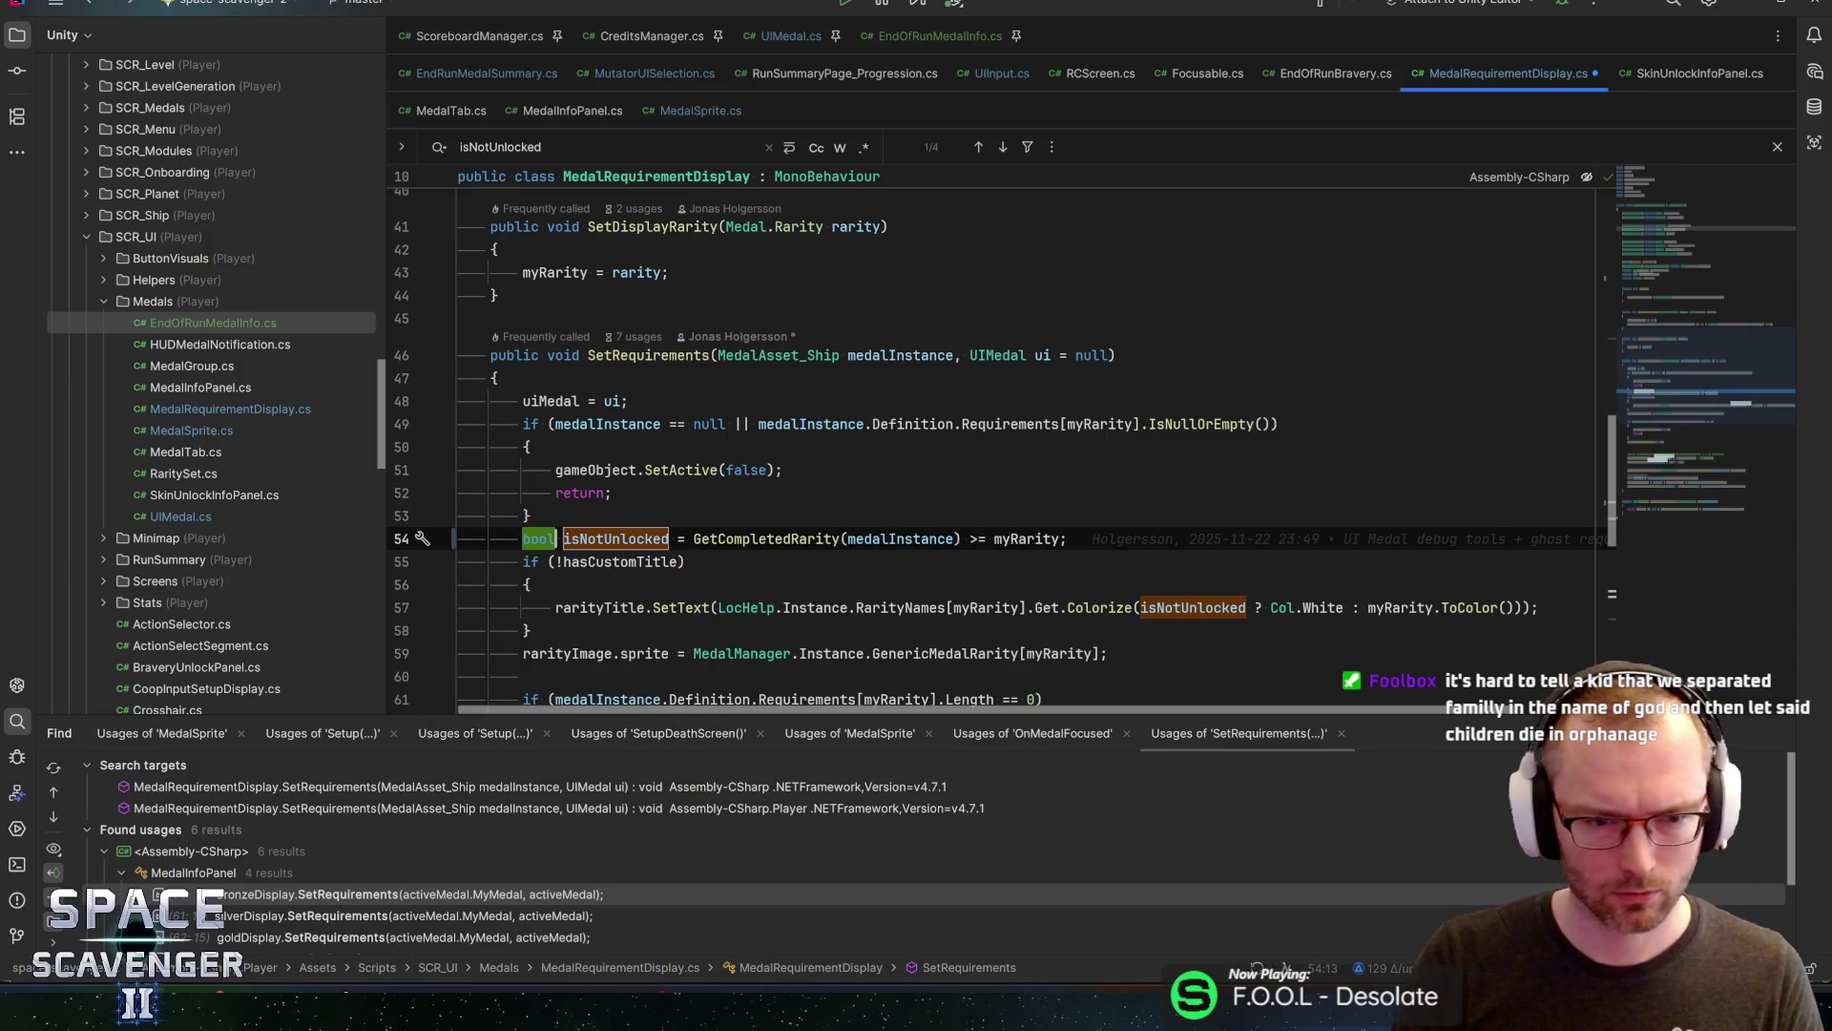
Rename isNotUnlocked to isUnlocked throughout the method
key(F2)
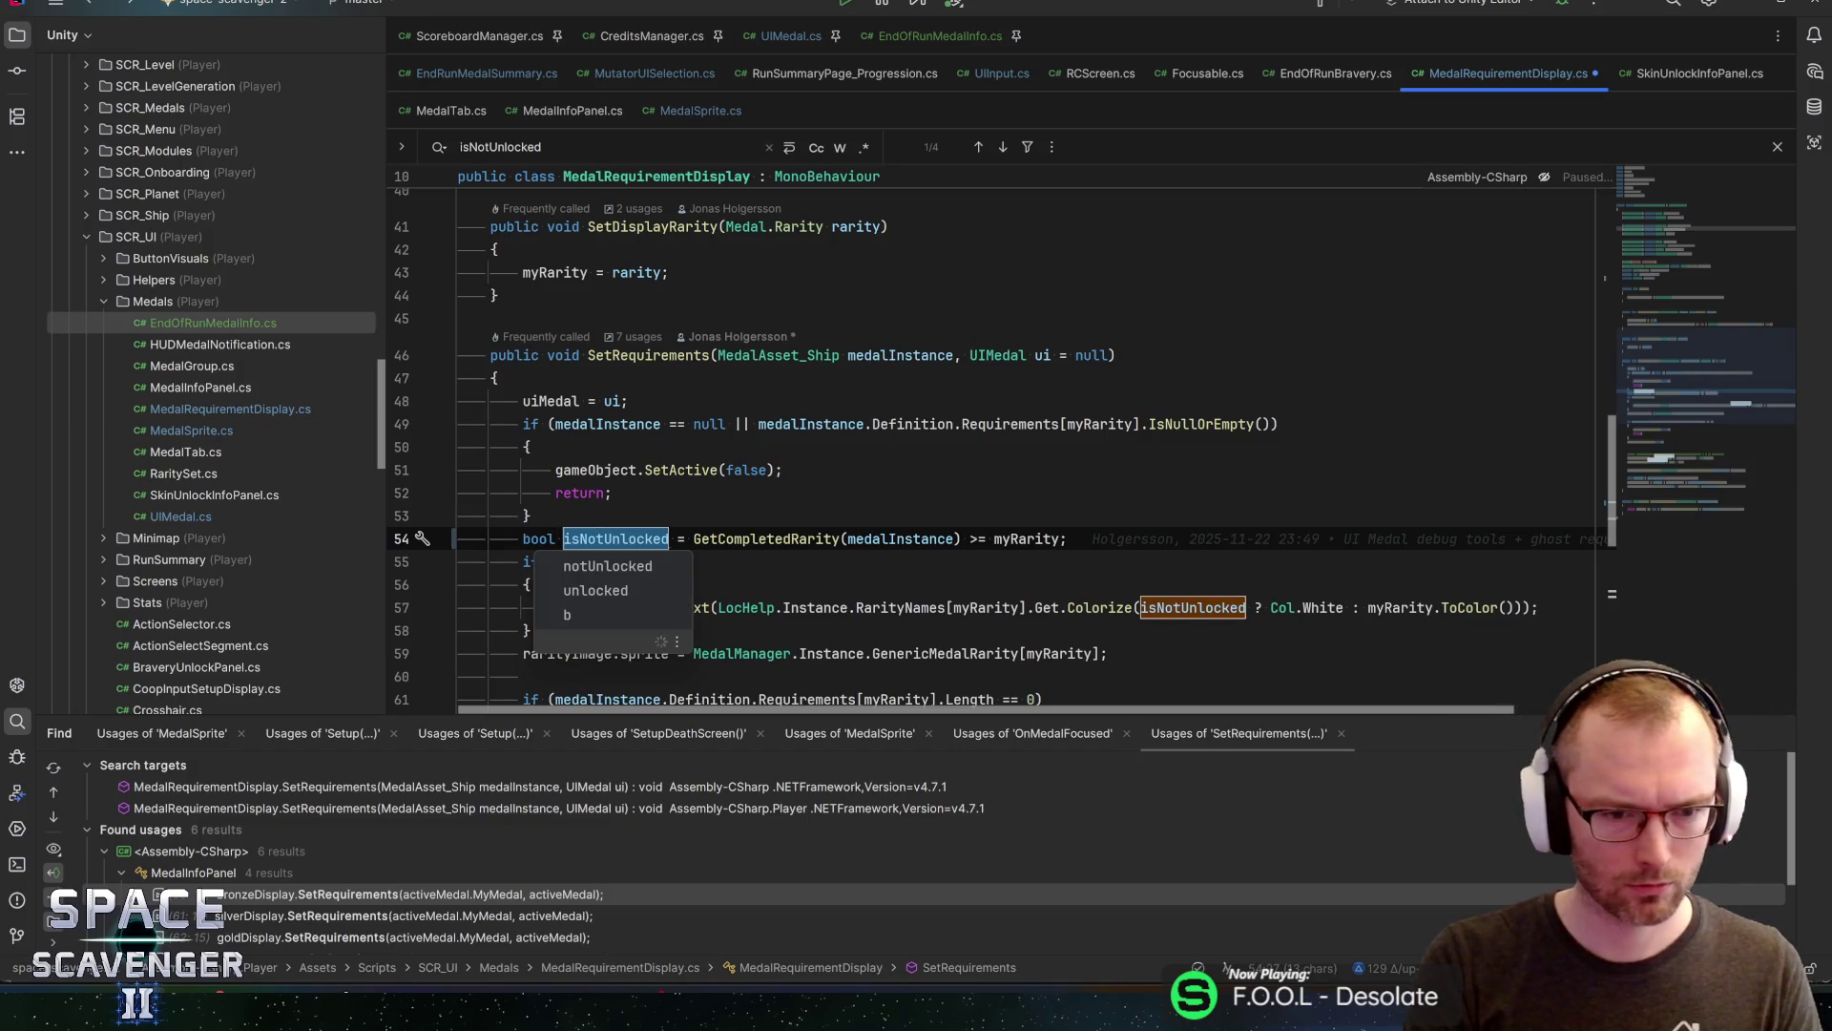
text(isUnlocked)
key(Return)
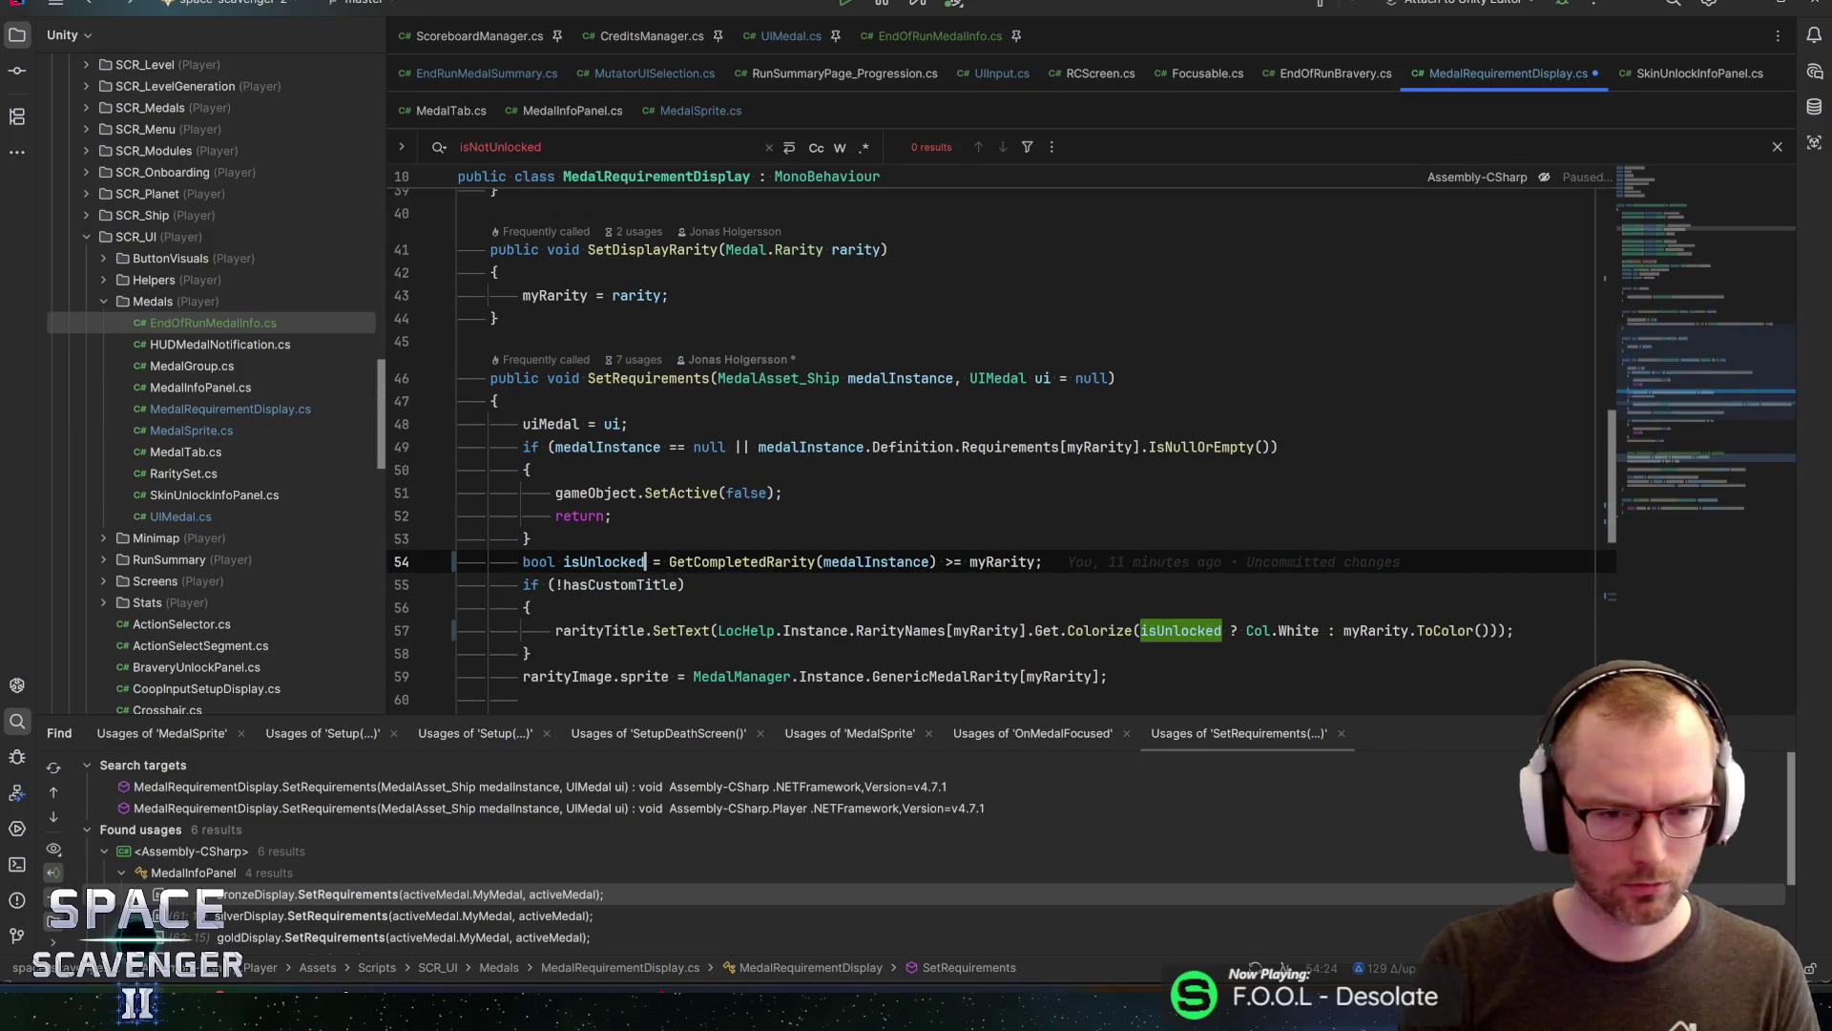
scroll(992, 455, down, 1)
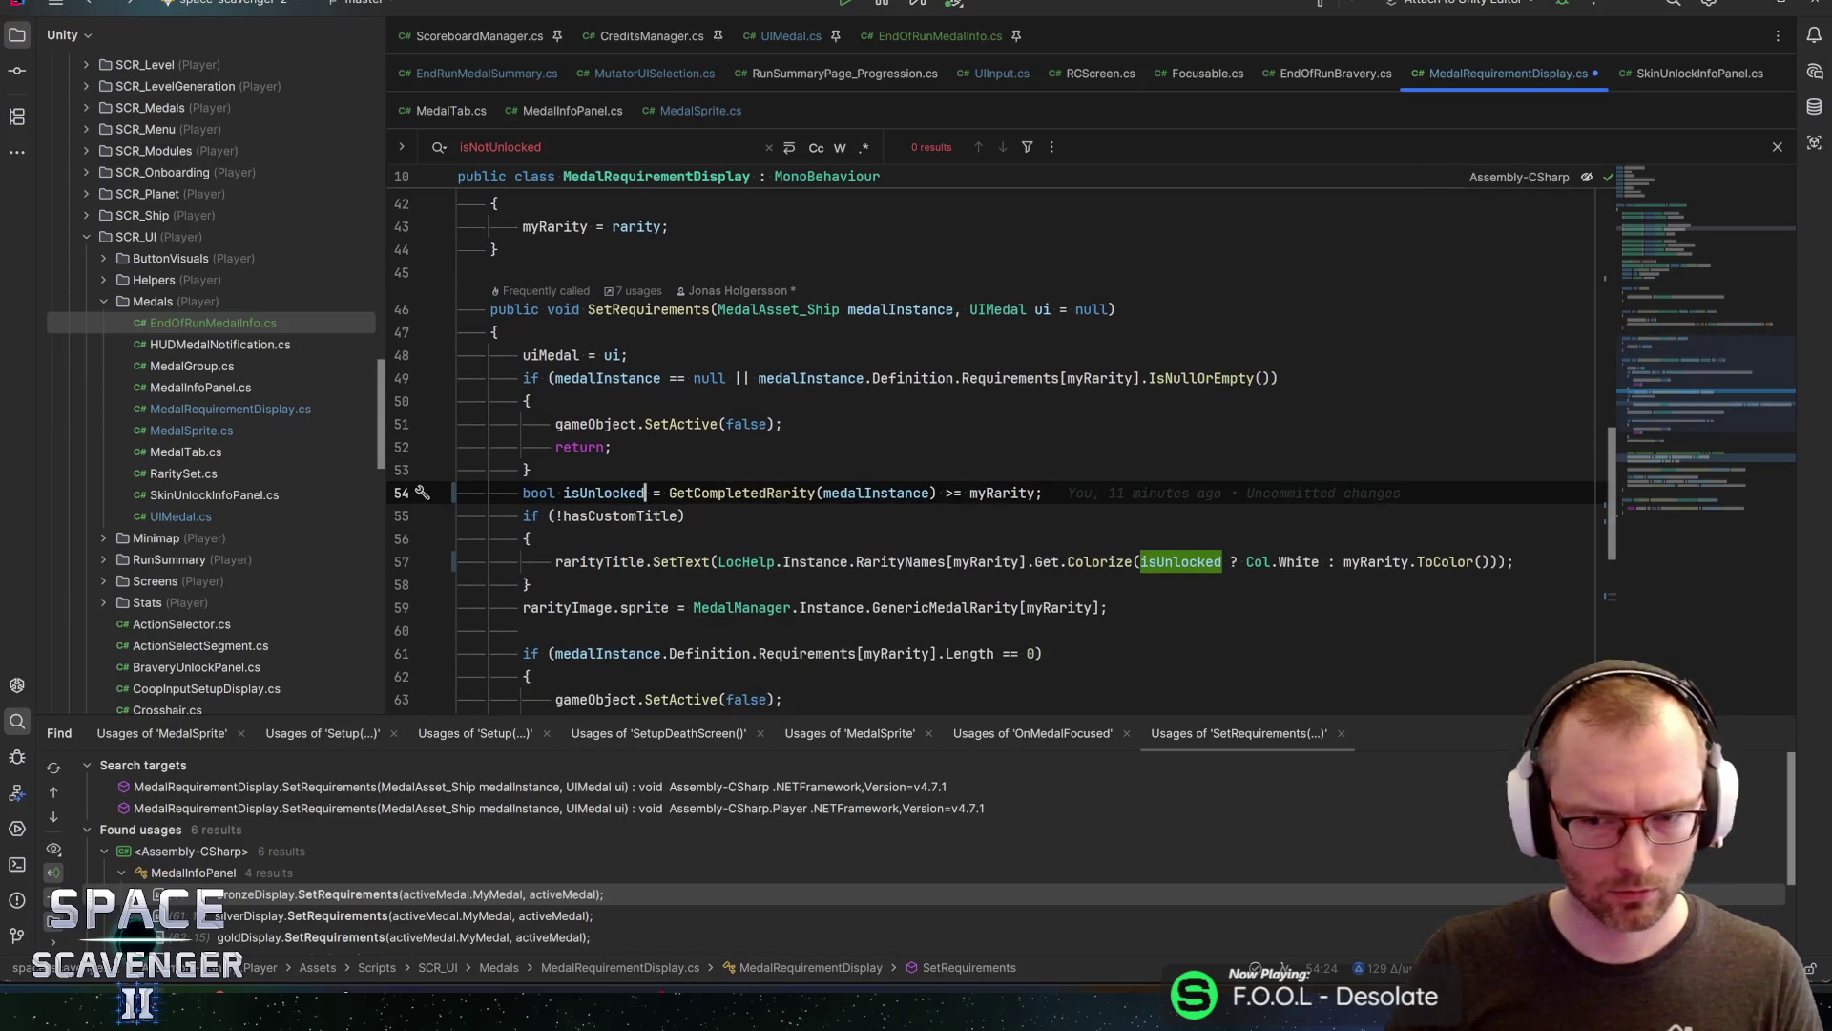
click(1384, 561)
key(ctrl+w)
key(ctrl+w)
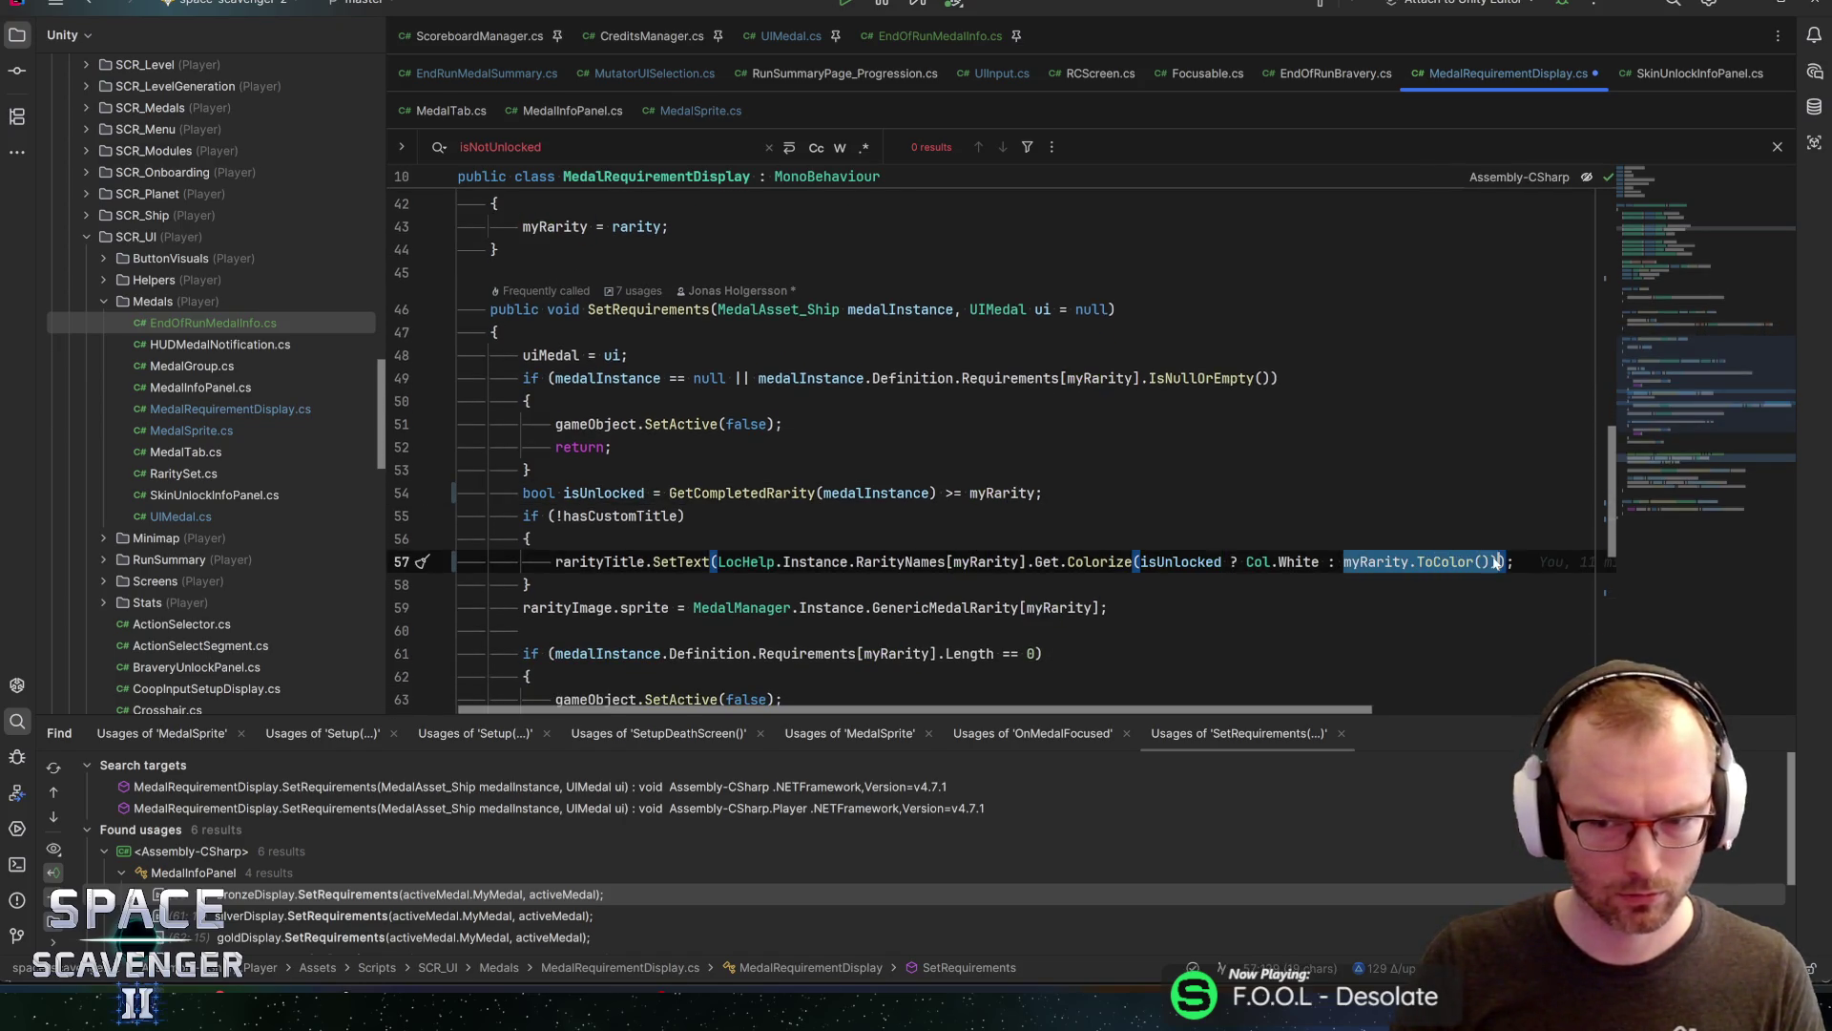
Swap line 57's title colour branches so myRarity.ToColor() is true and Col.White the fallback
key(Delete)
key(ctrl+z)
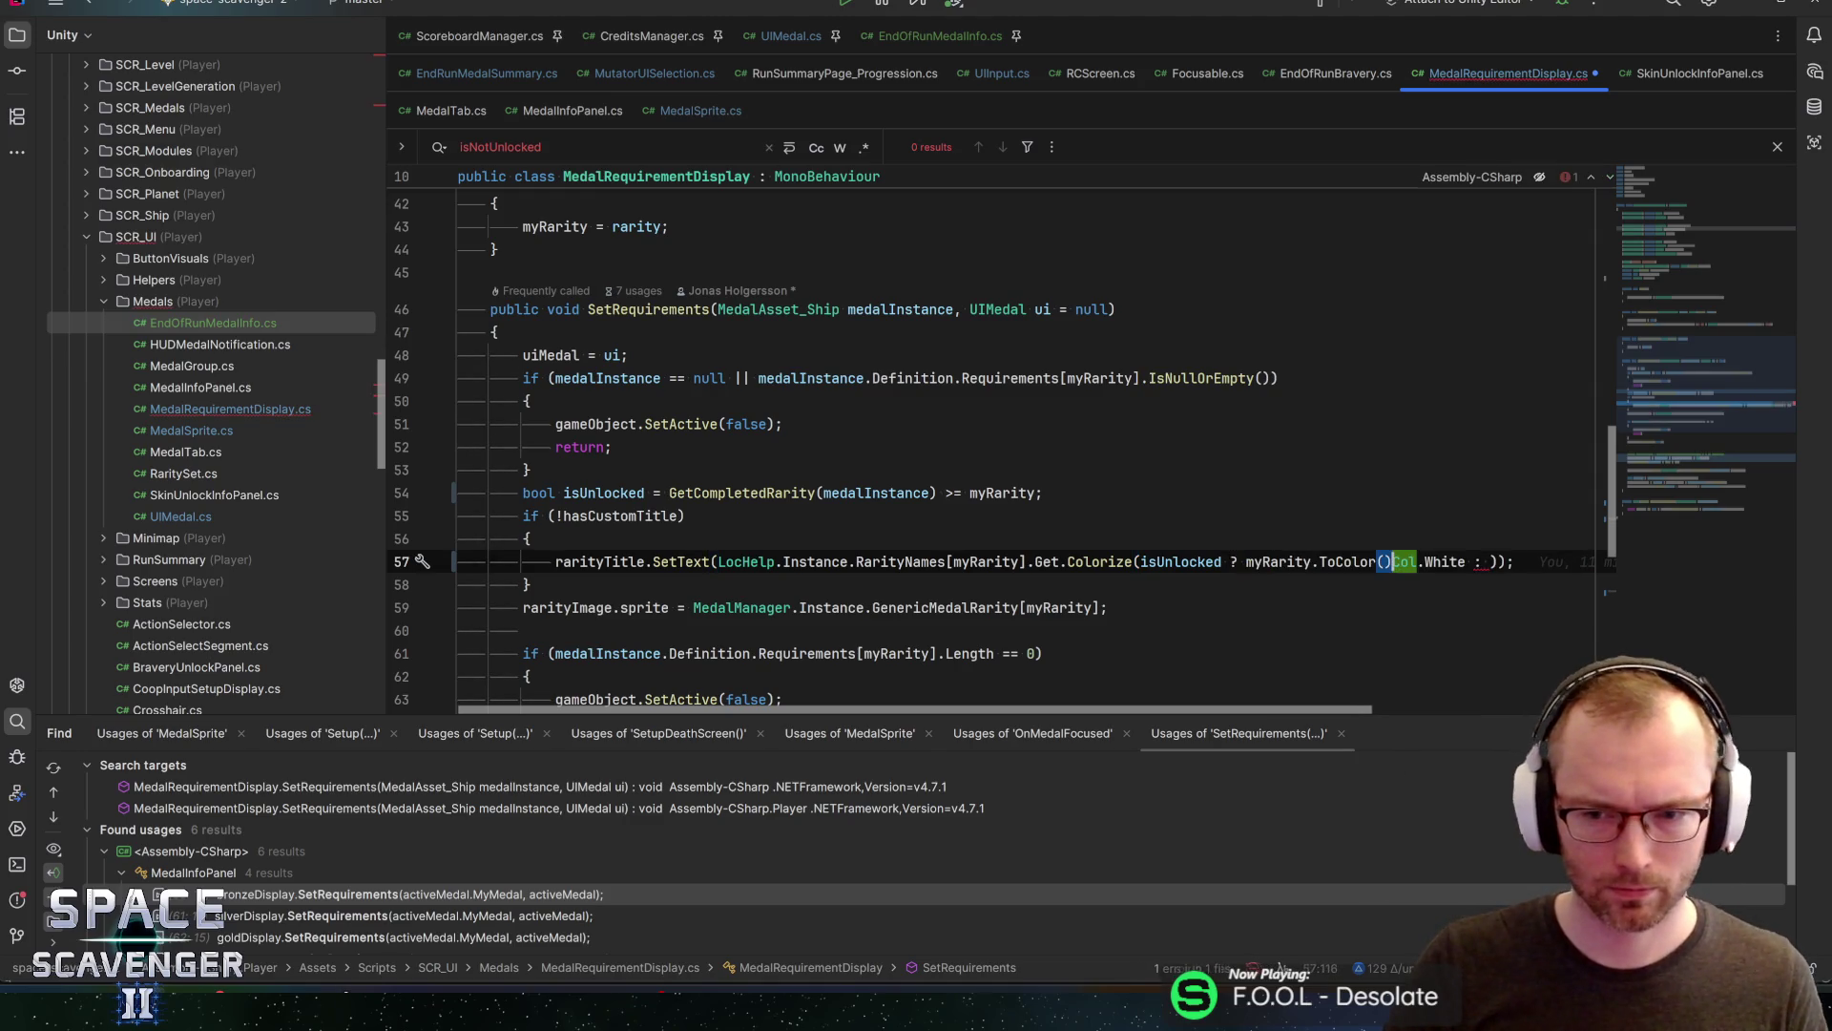
key(shift+Right)
key(shift+Right)
key(shift+Right)
key(ctrl+x)
key(Right)
key(Right)
key(Right)
key(ctrl+v)
key(Delete)
Make line 70's rarity image colour isUnlocked ? Col.White : incompleteColor and save
scroll(993, 439, down, 4)
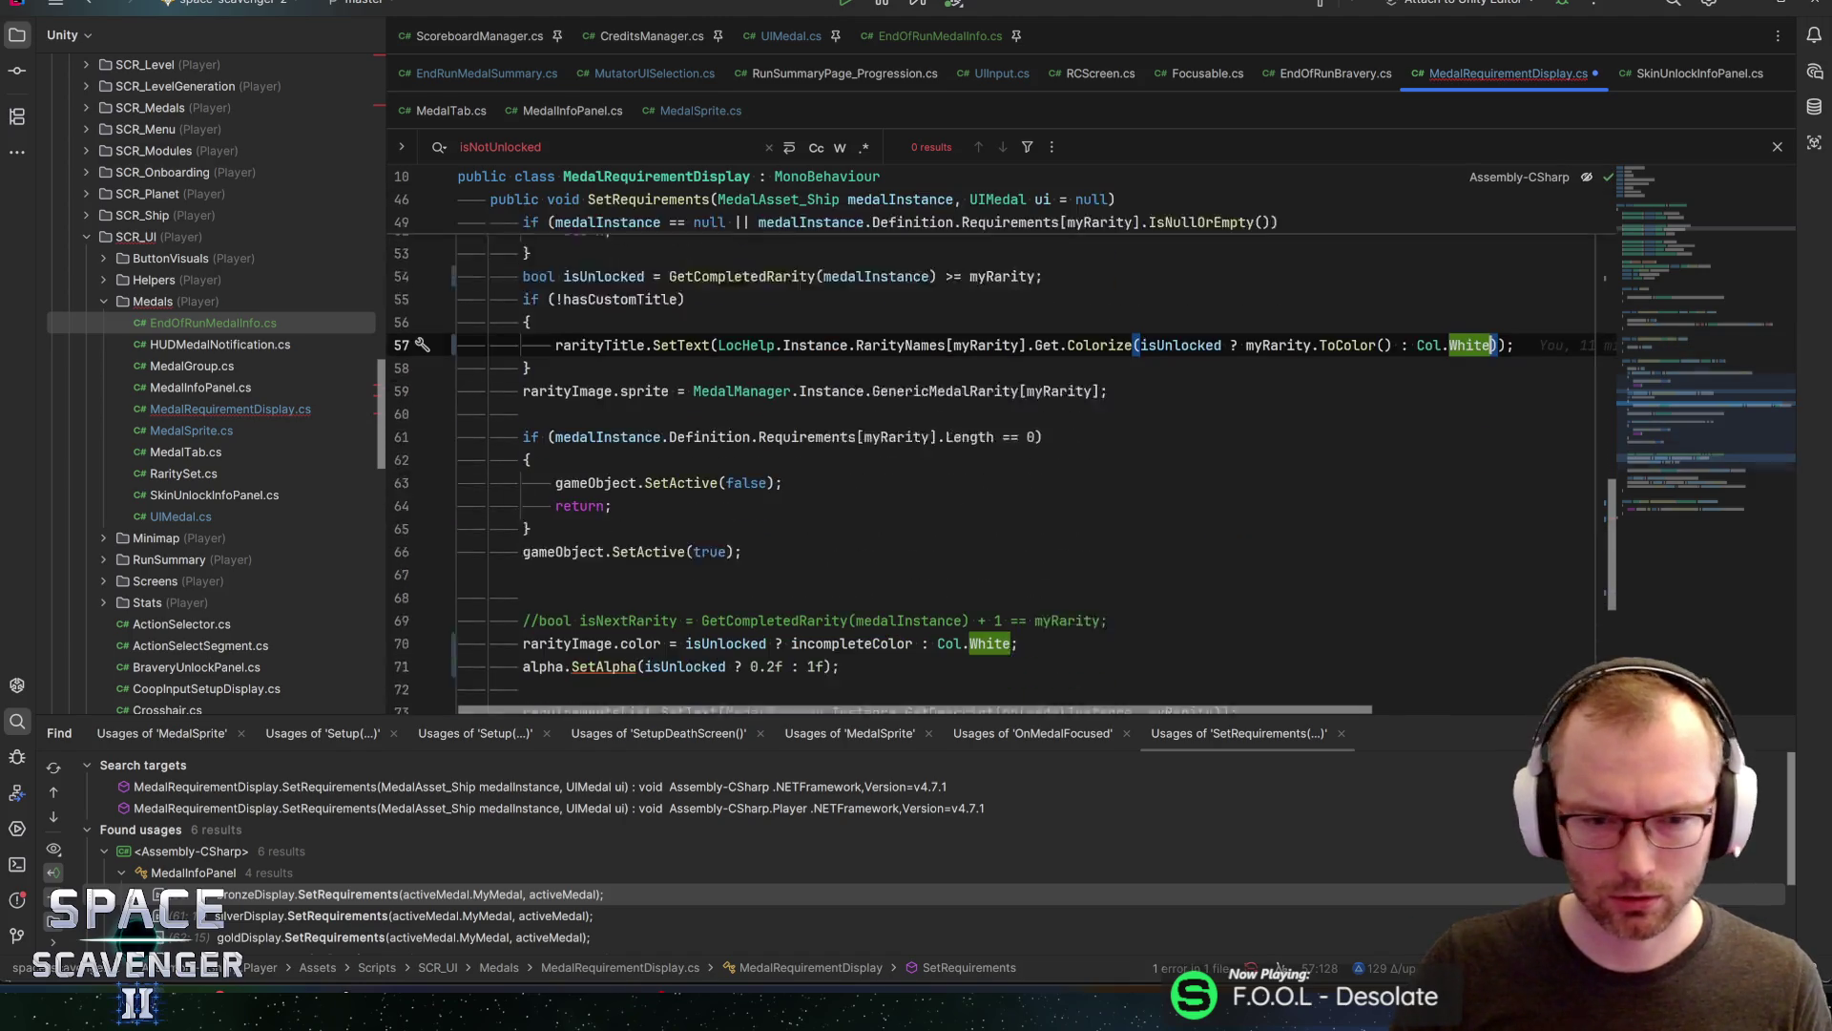
click(913, 584)
key(ctrl+shift+Left)
key(Right)
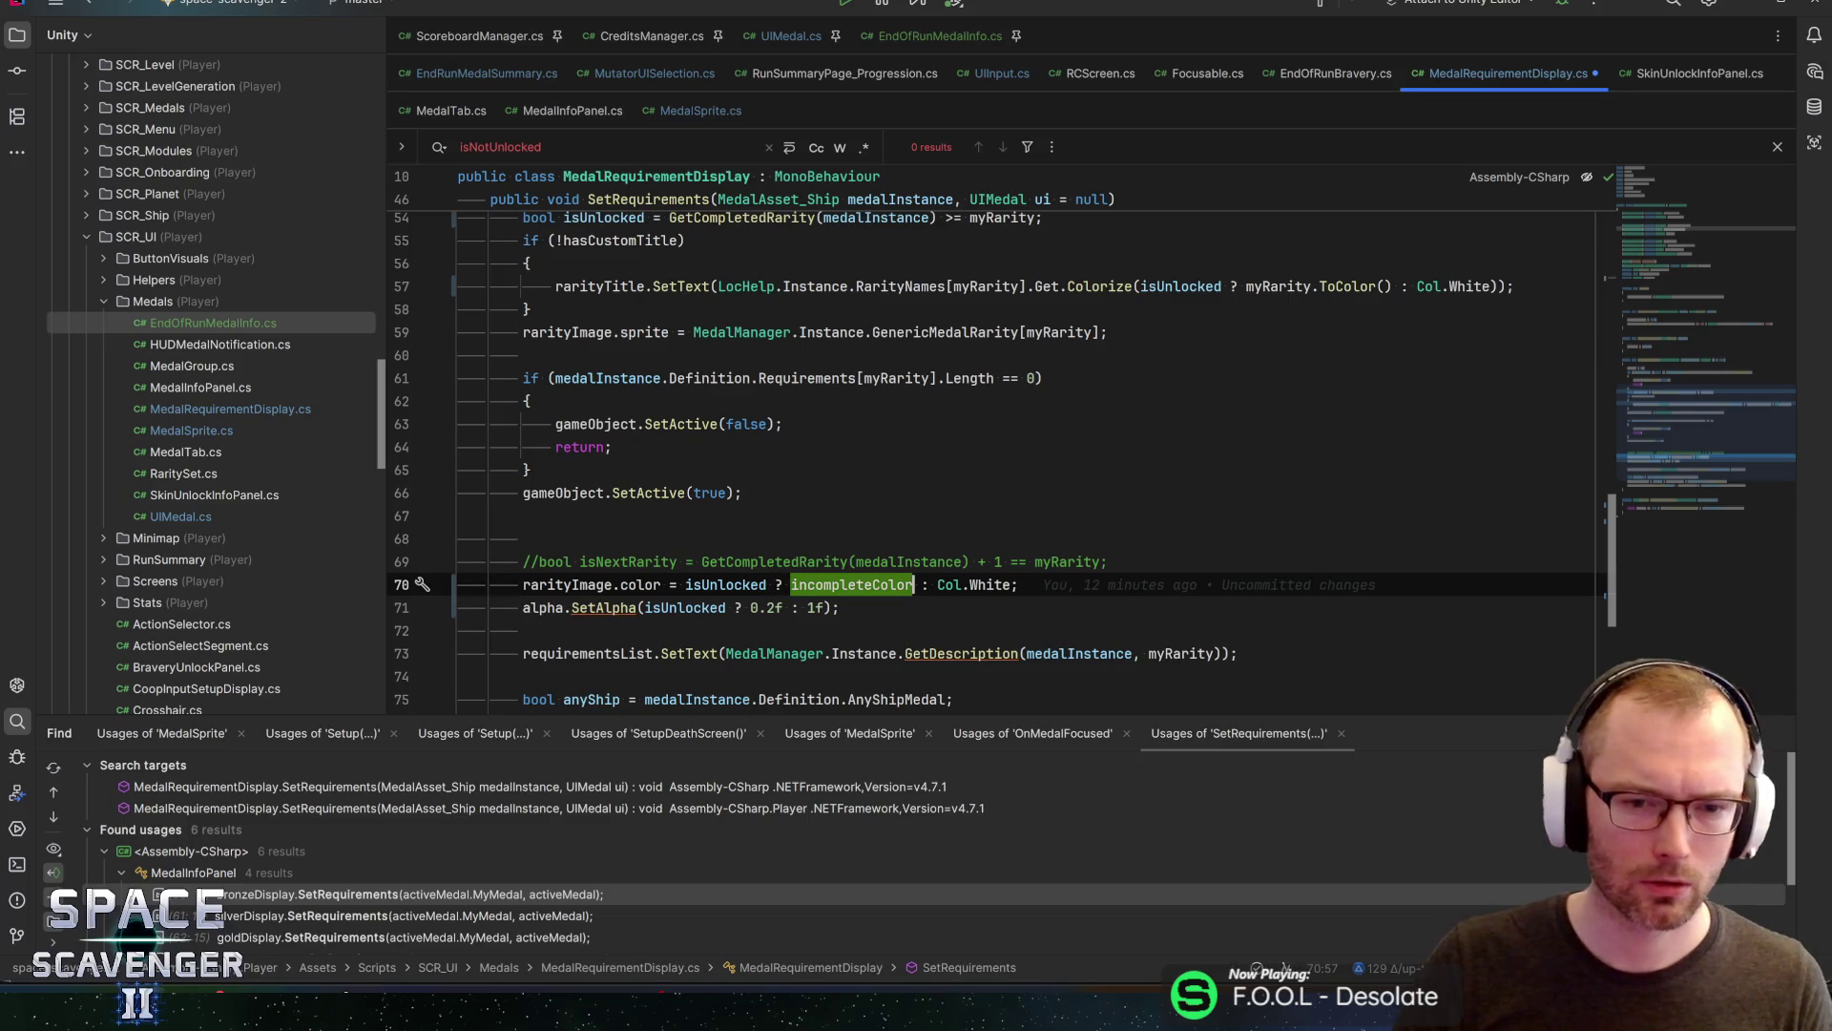
key(ctrl+x)
text(Col.White)
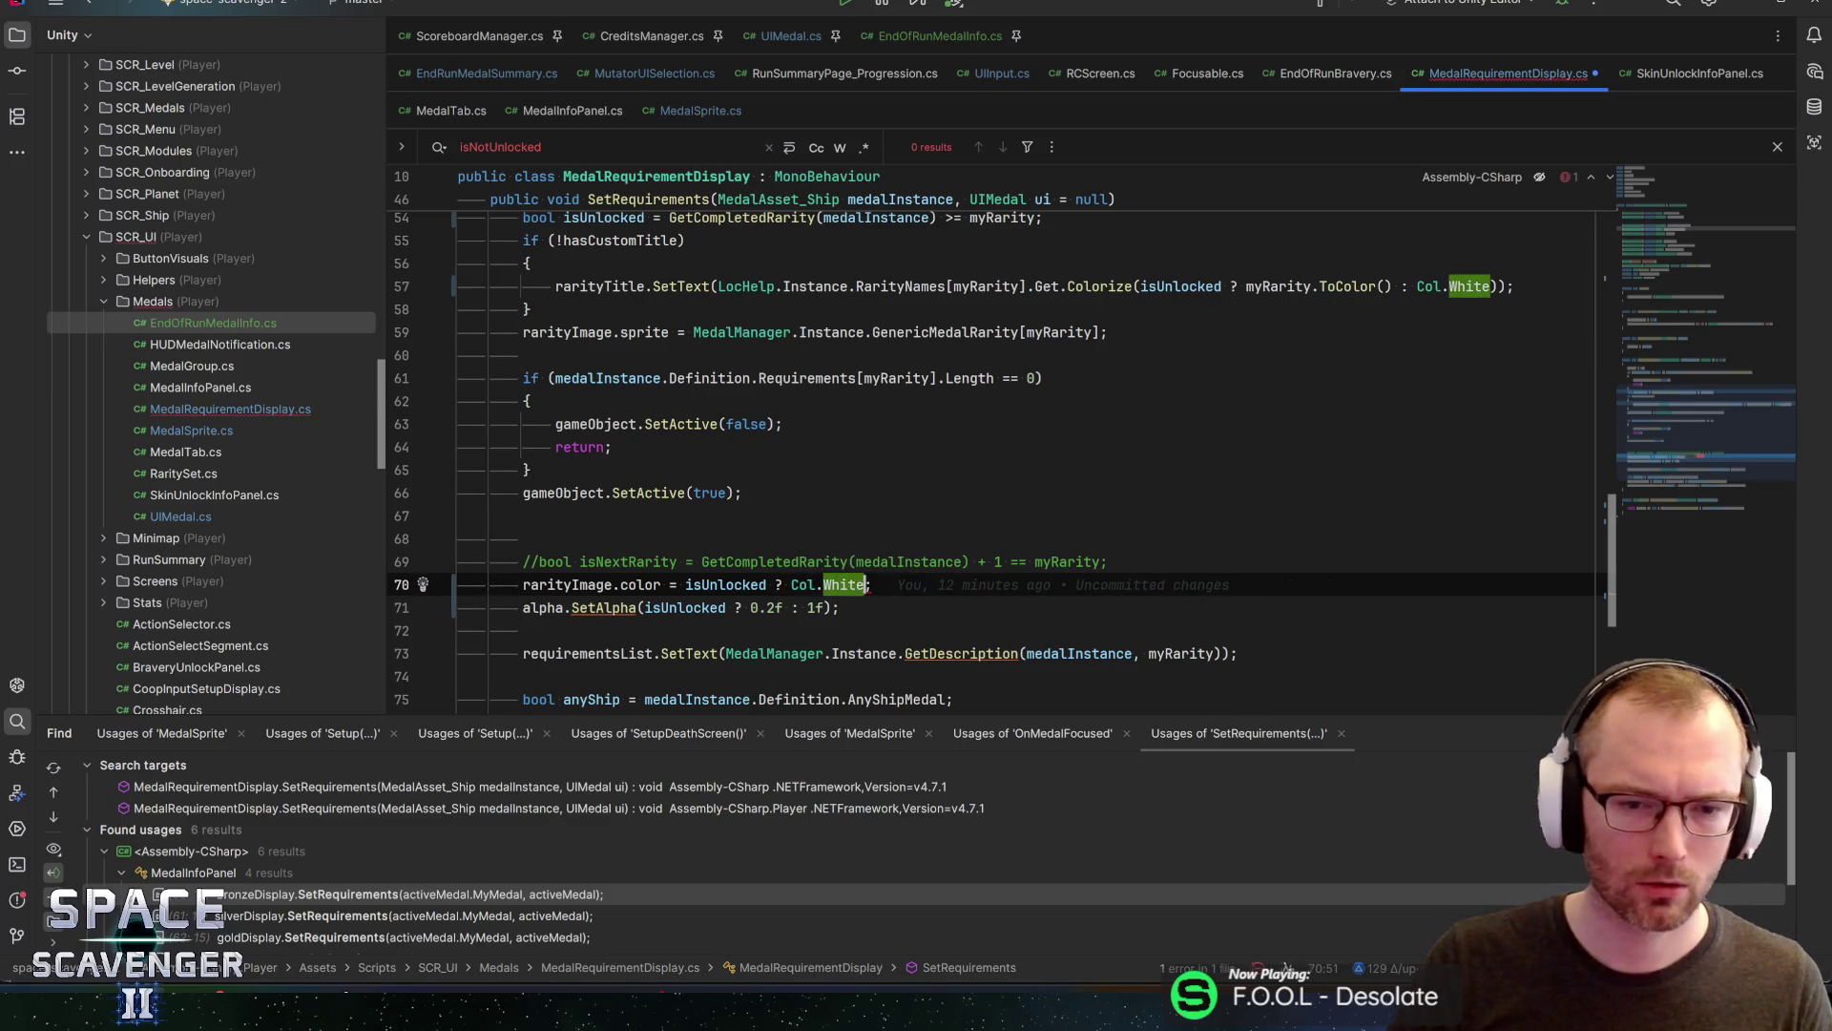
key(ctrl+v)
key(ctrl+s)
Change line 71's alpha to isUnlocked ? 1f : 0.2f and save
scroll(993, 449, down, 1)
click(751, 538)
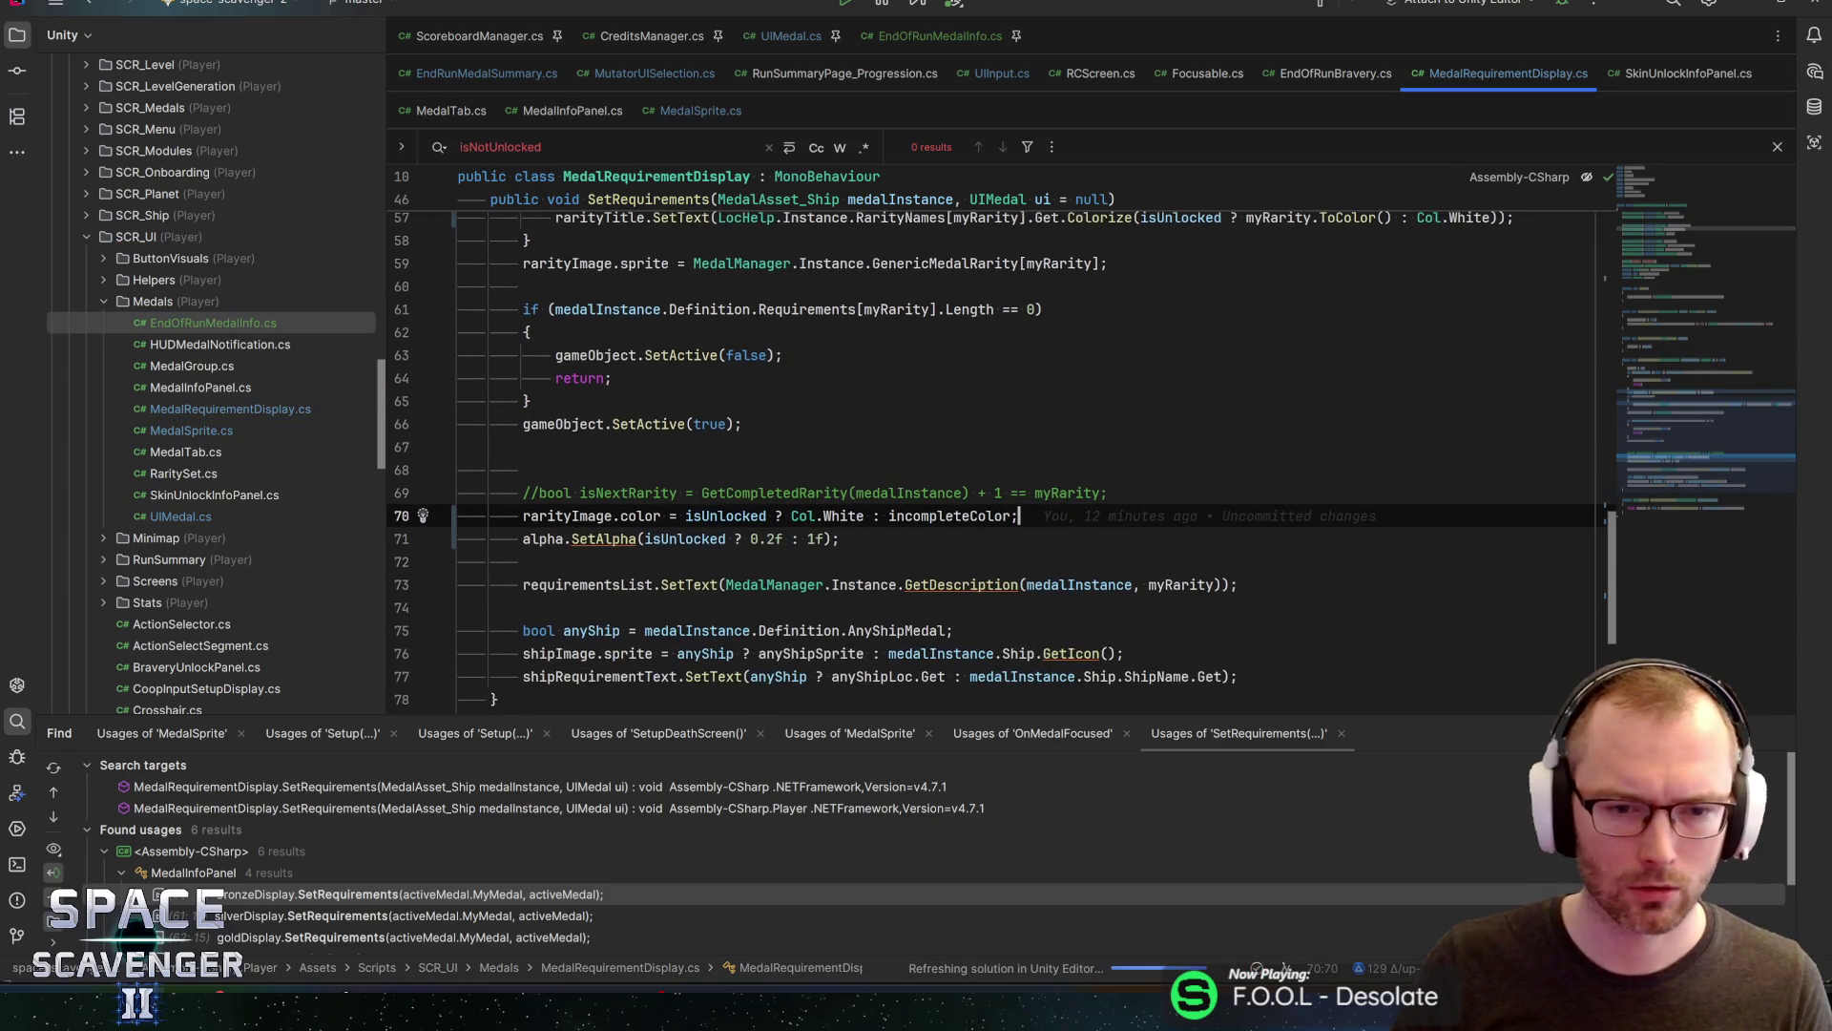
key(Delete)
key(Delete)
key(Delete)
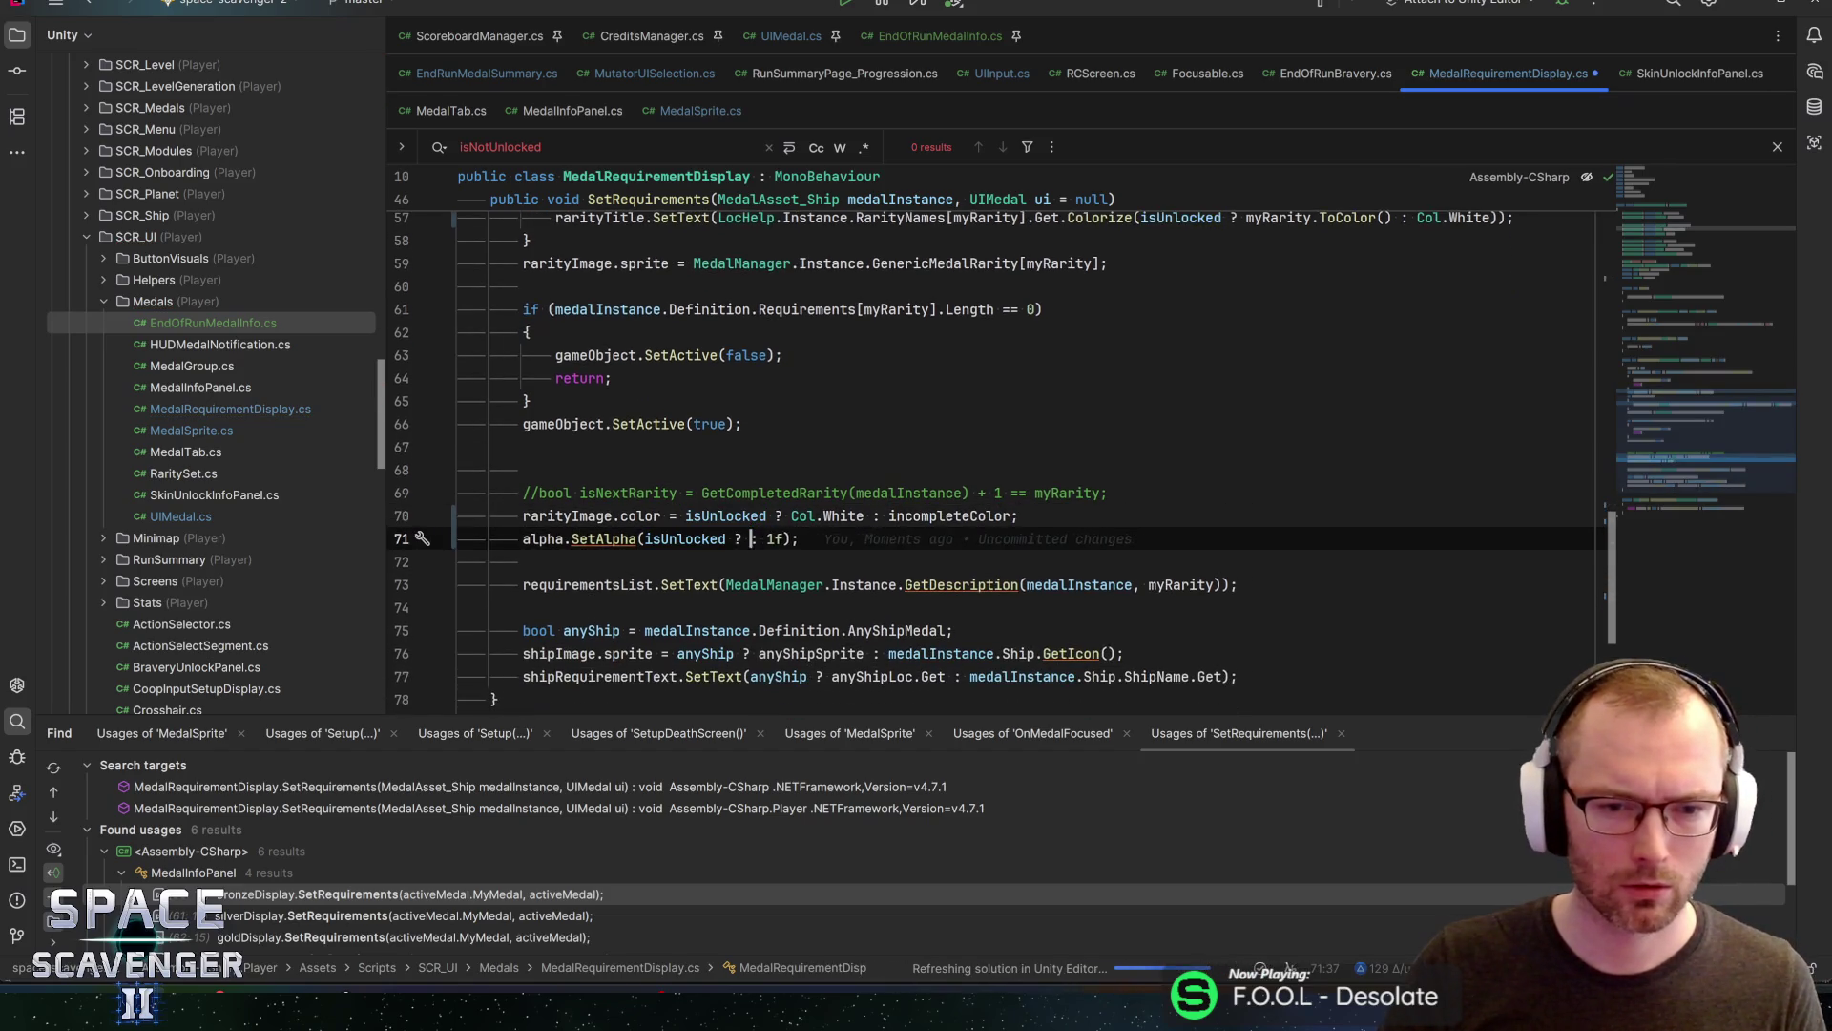
key(Right)
key(Right)
key(Right)
key(Left)
text(: 0.2f)
key(End)
key(ctrl+s)
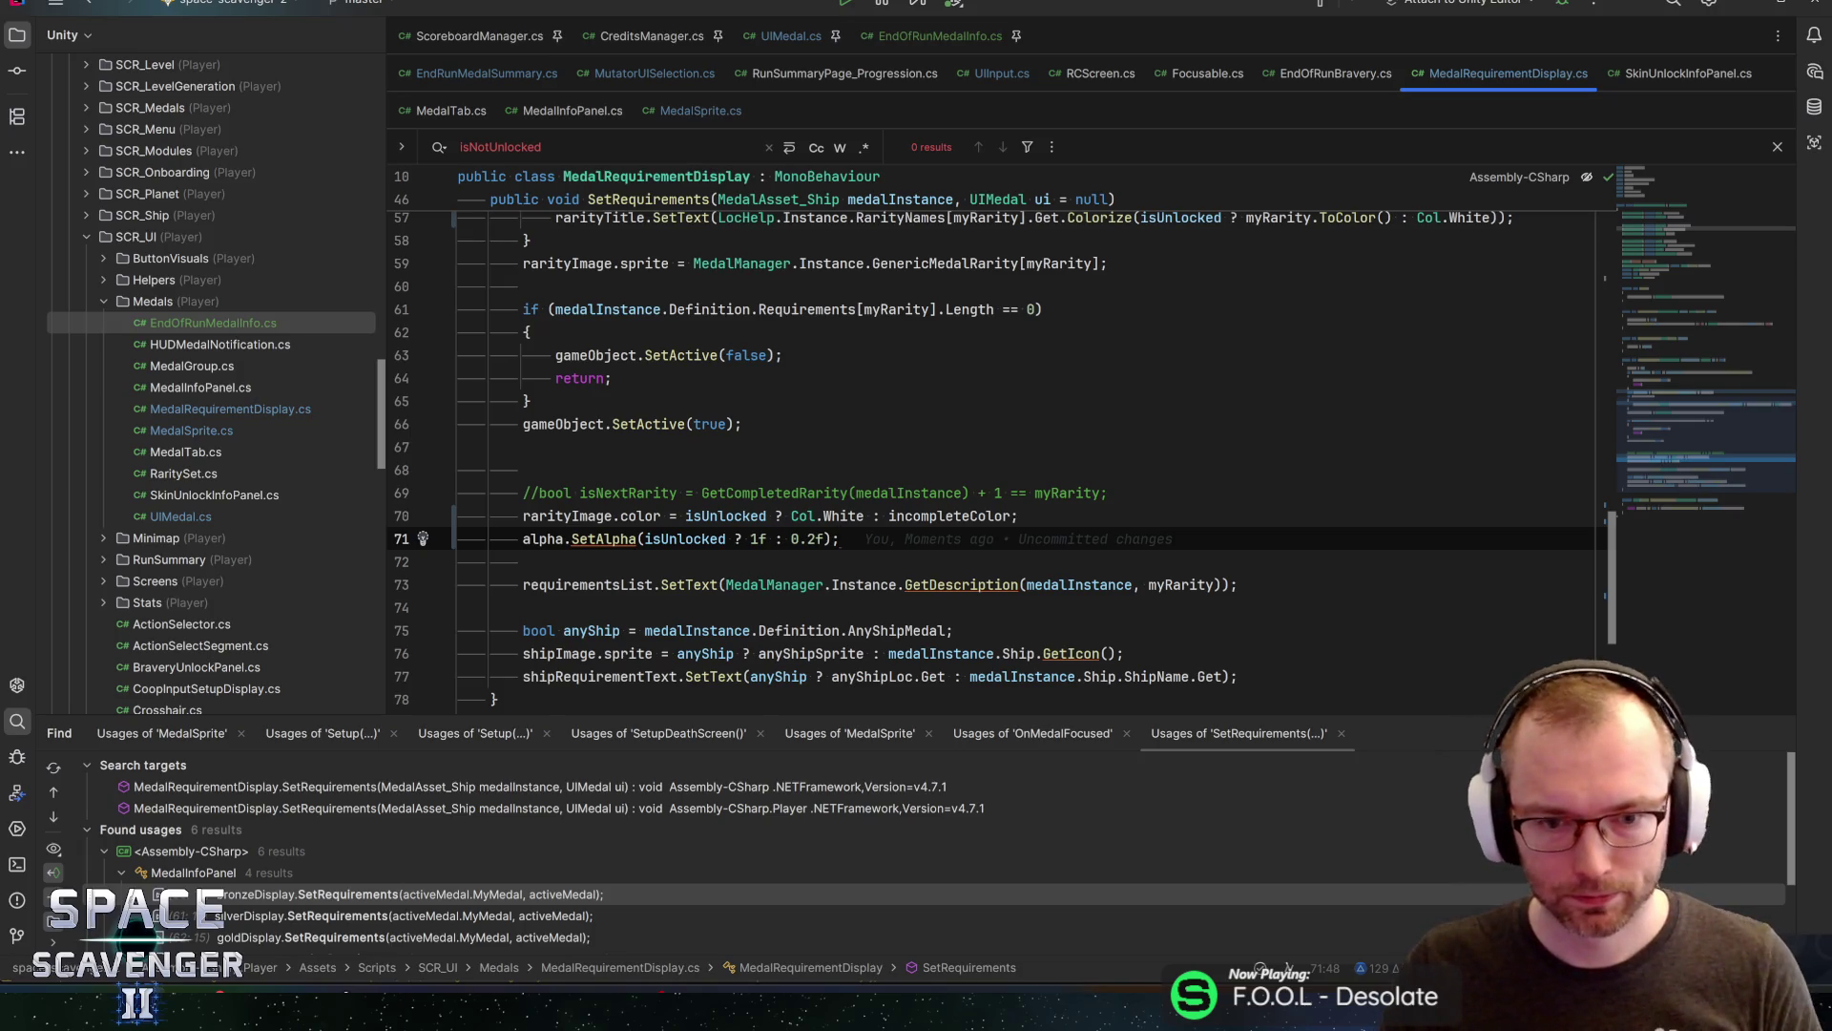
Look over SetRequirements, checking MedalManager, isUnlocked, medalInstance and the line 49 condition
scroll(1002, 458, down, 3)
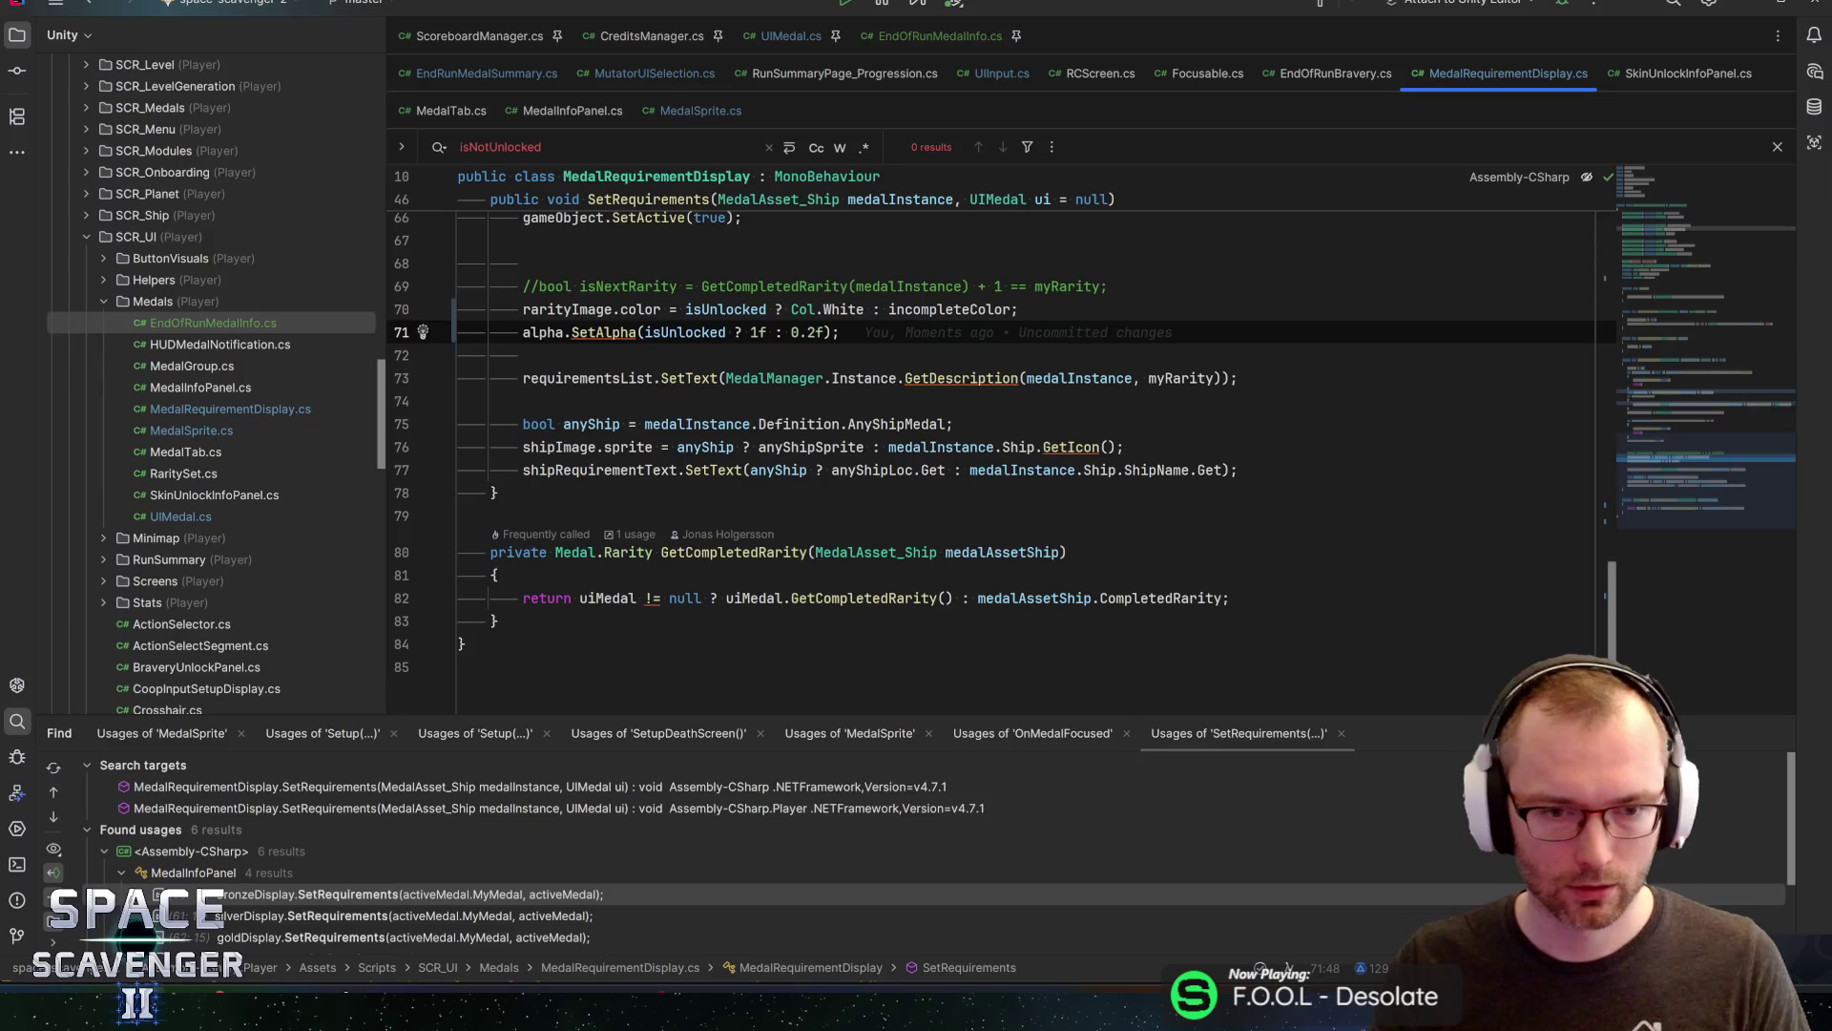
scroll(1002, 458, up, 1)
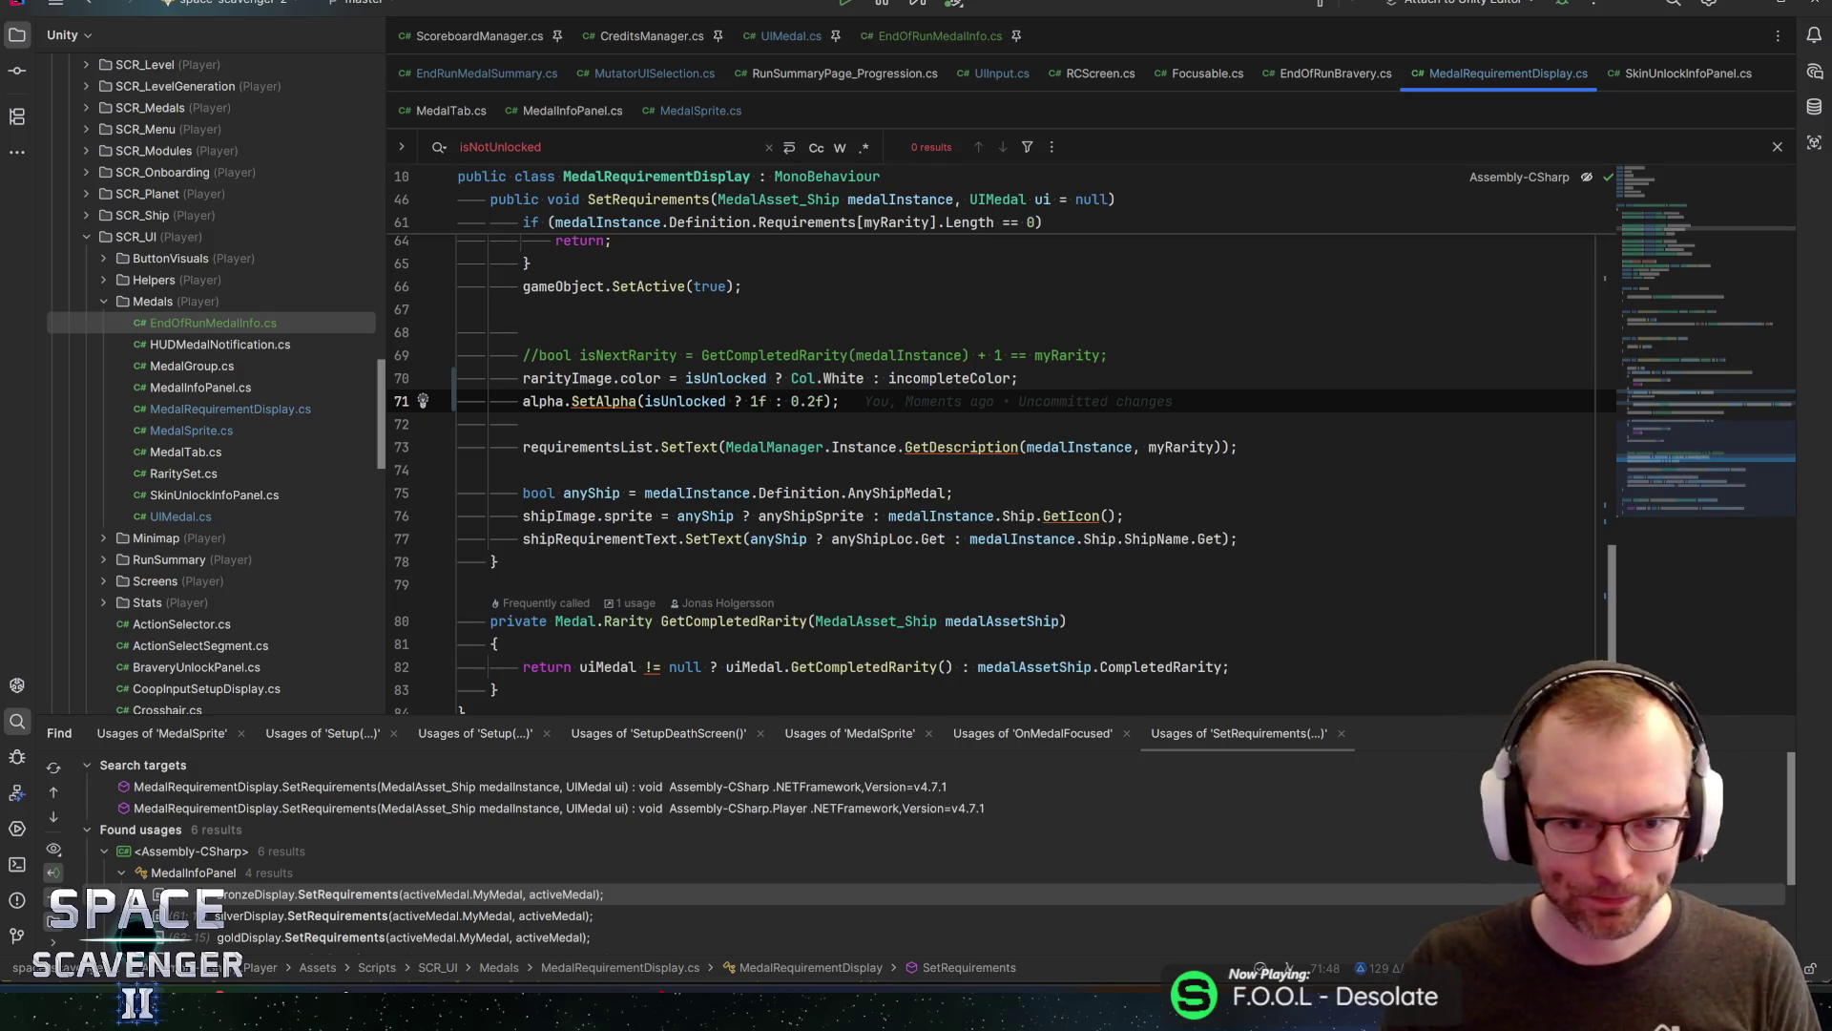
click(791, 447)
drag(1695, 485, 1688, 420)
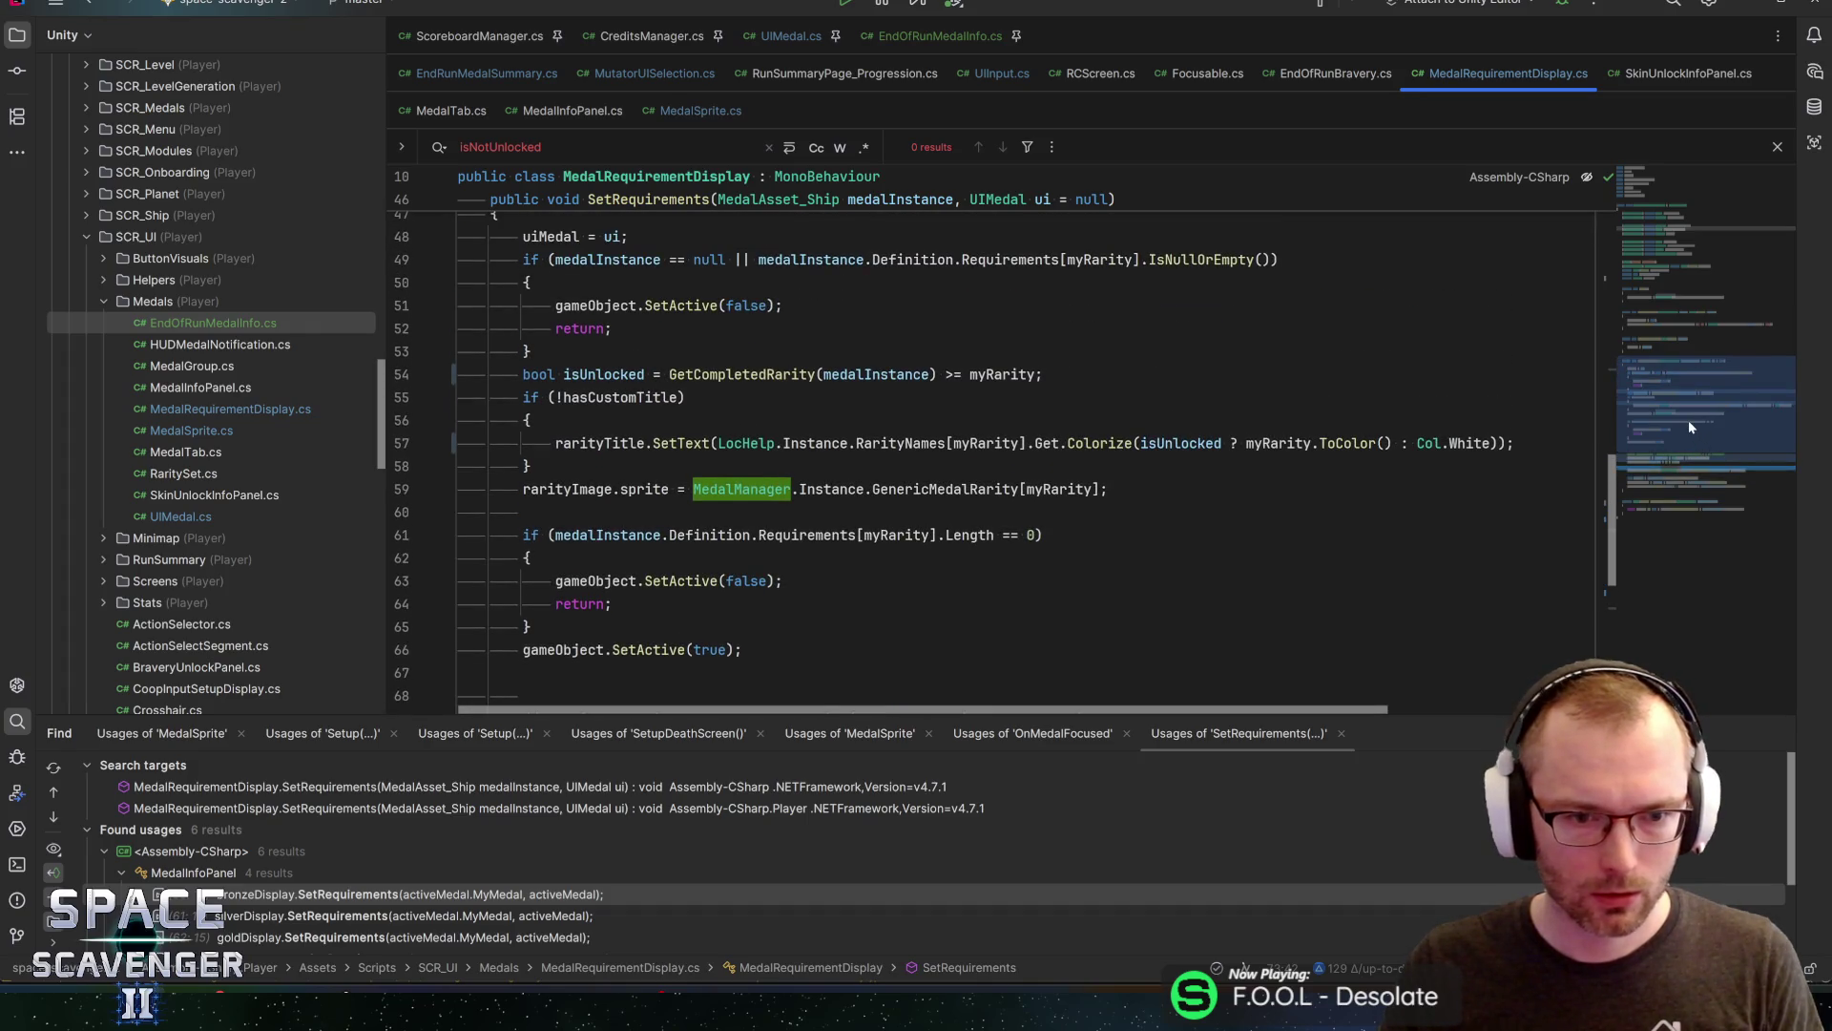
click(644, 374)
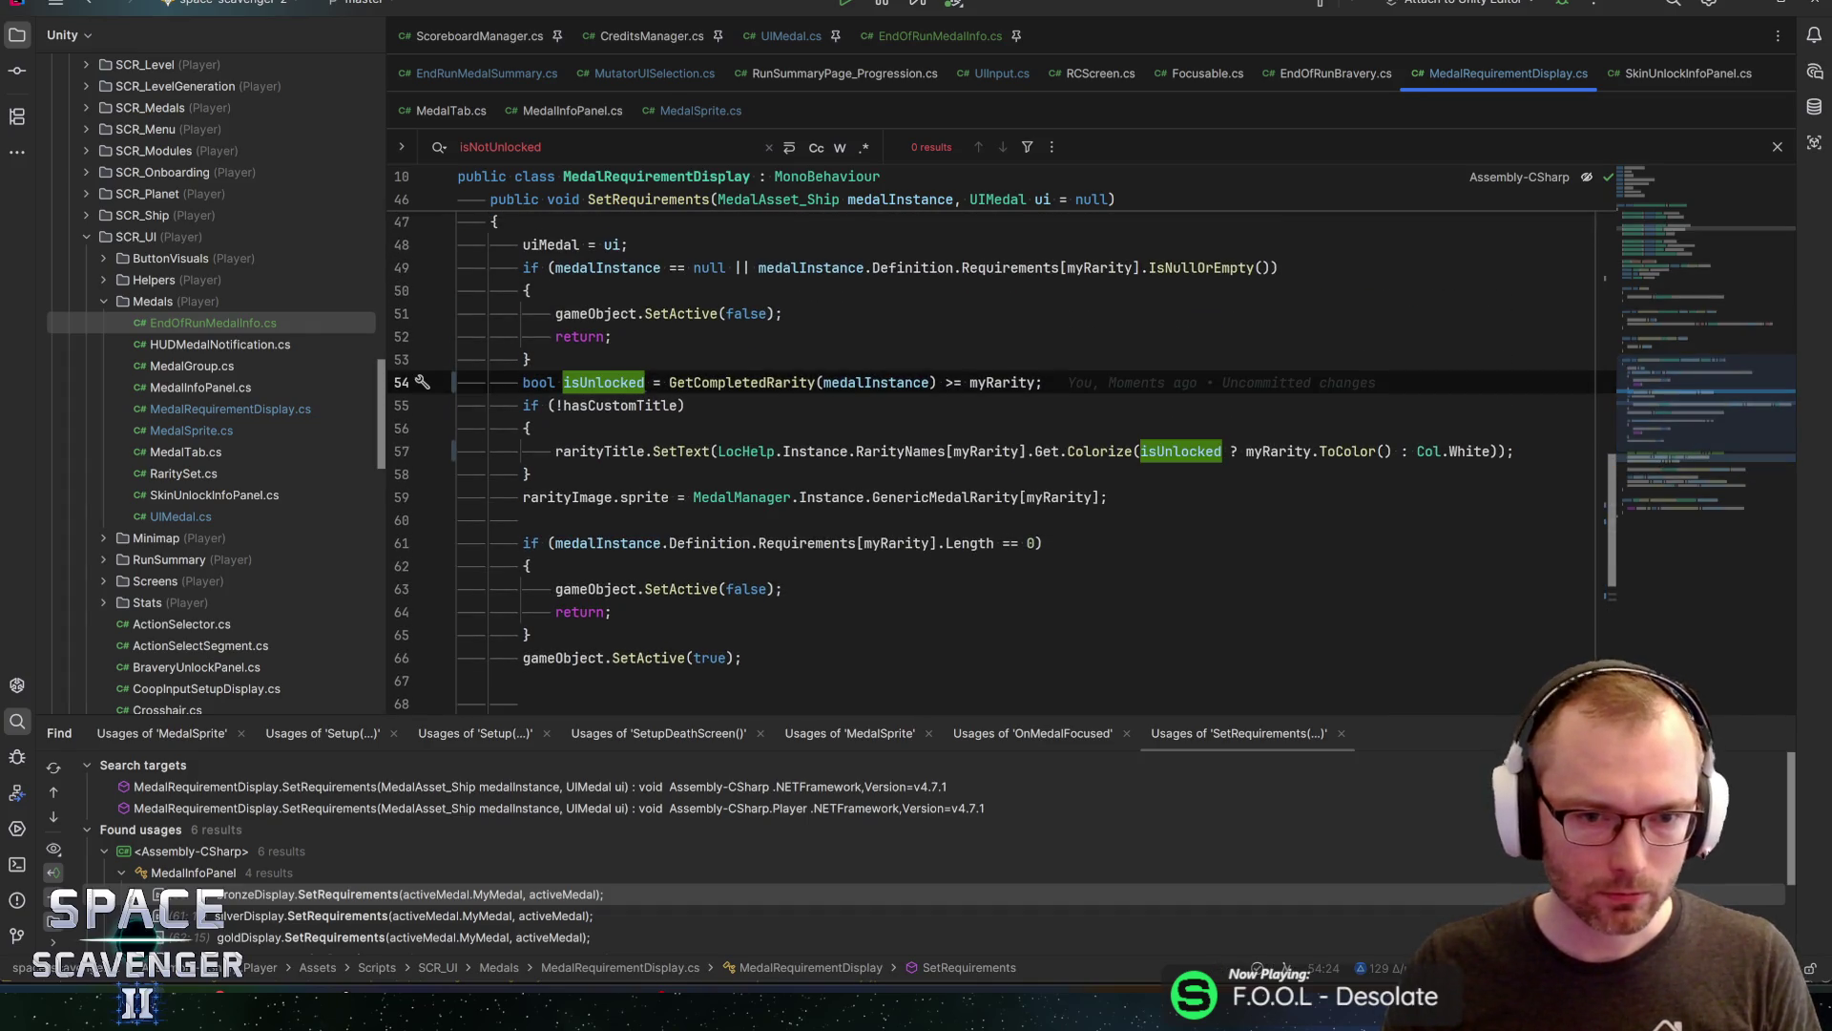
click(611, 313)
click(622, 267)
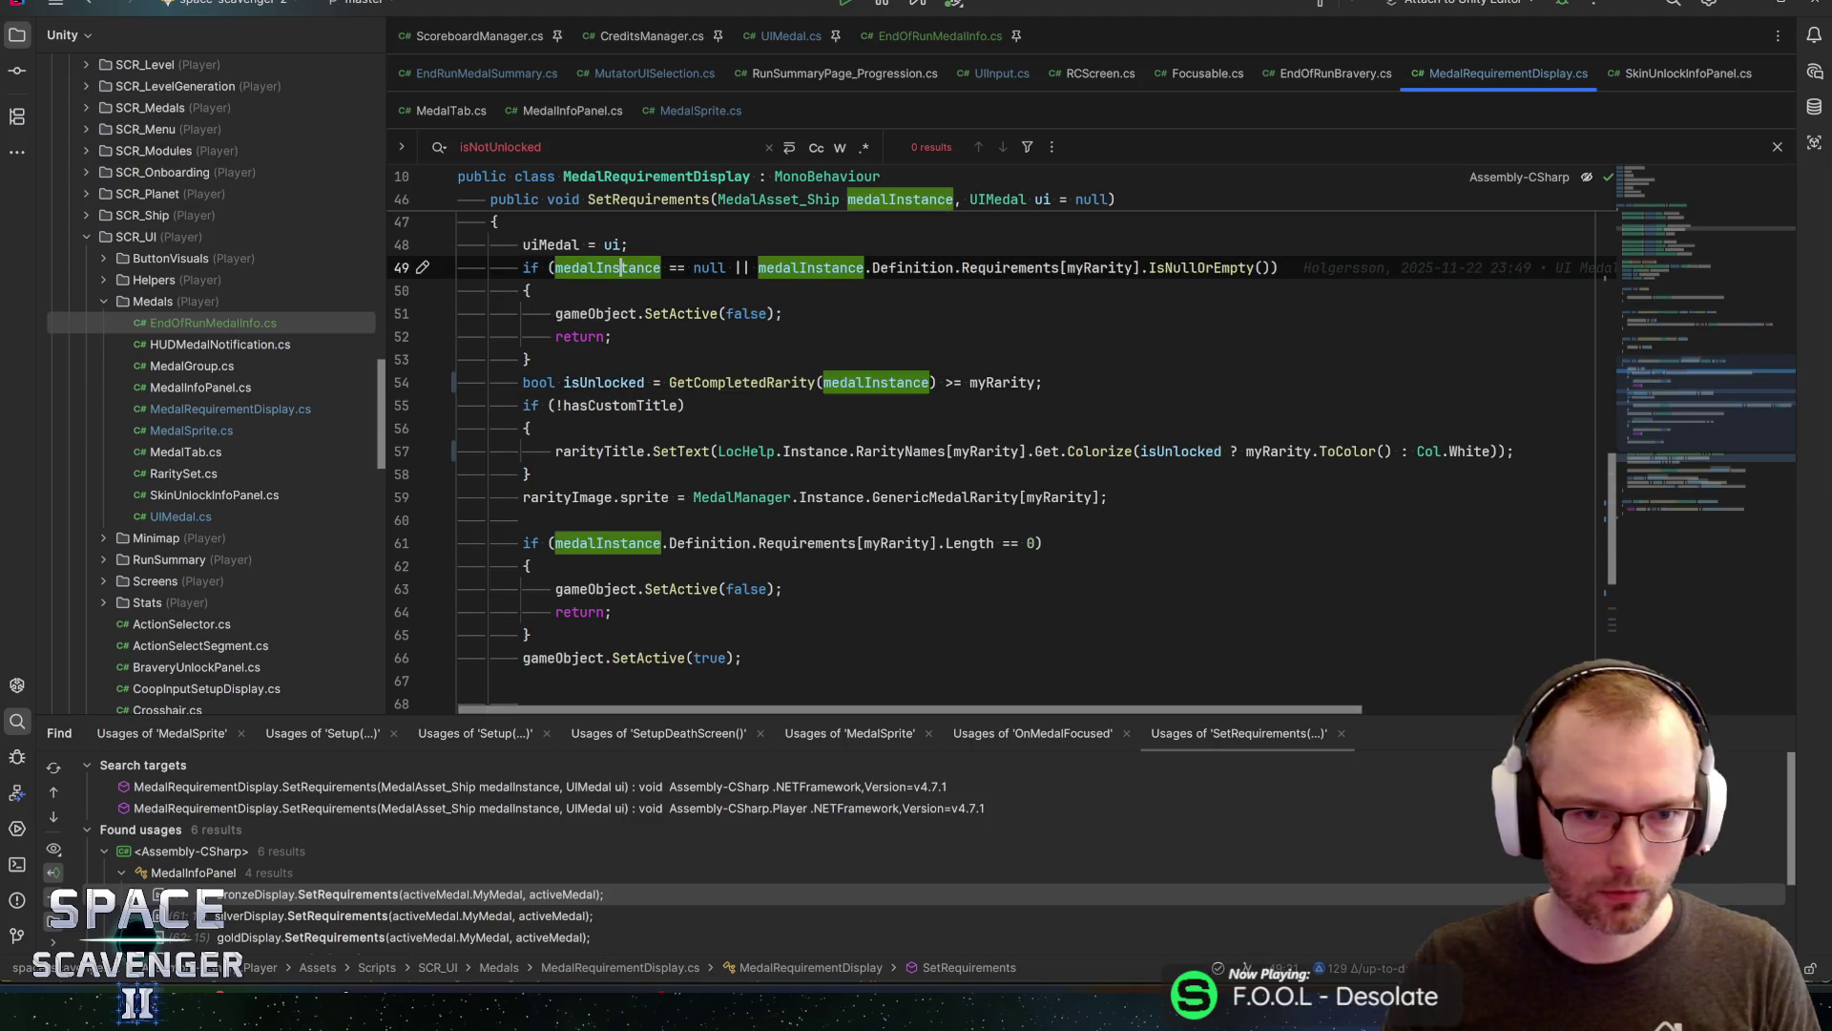
scroll(622, 267, up, 1)
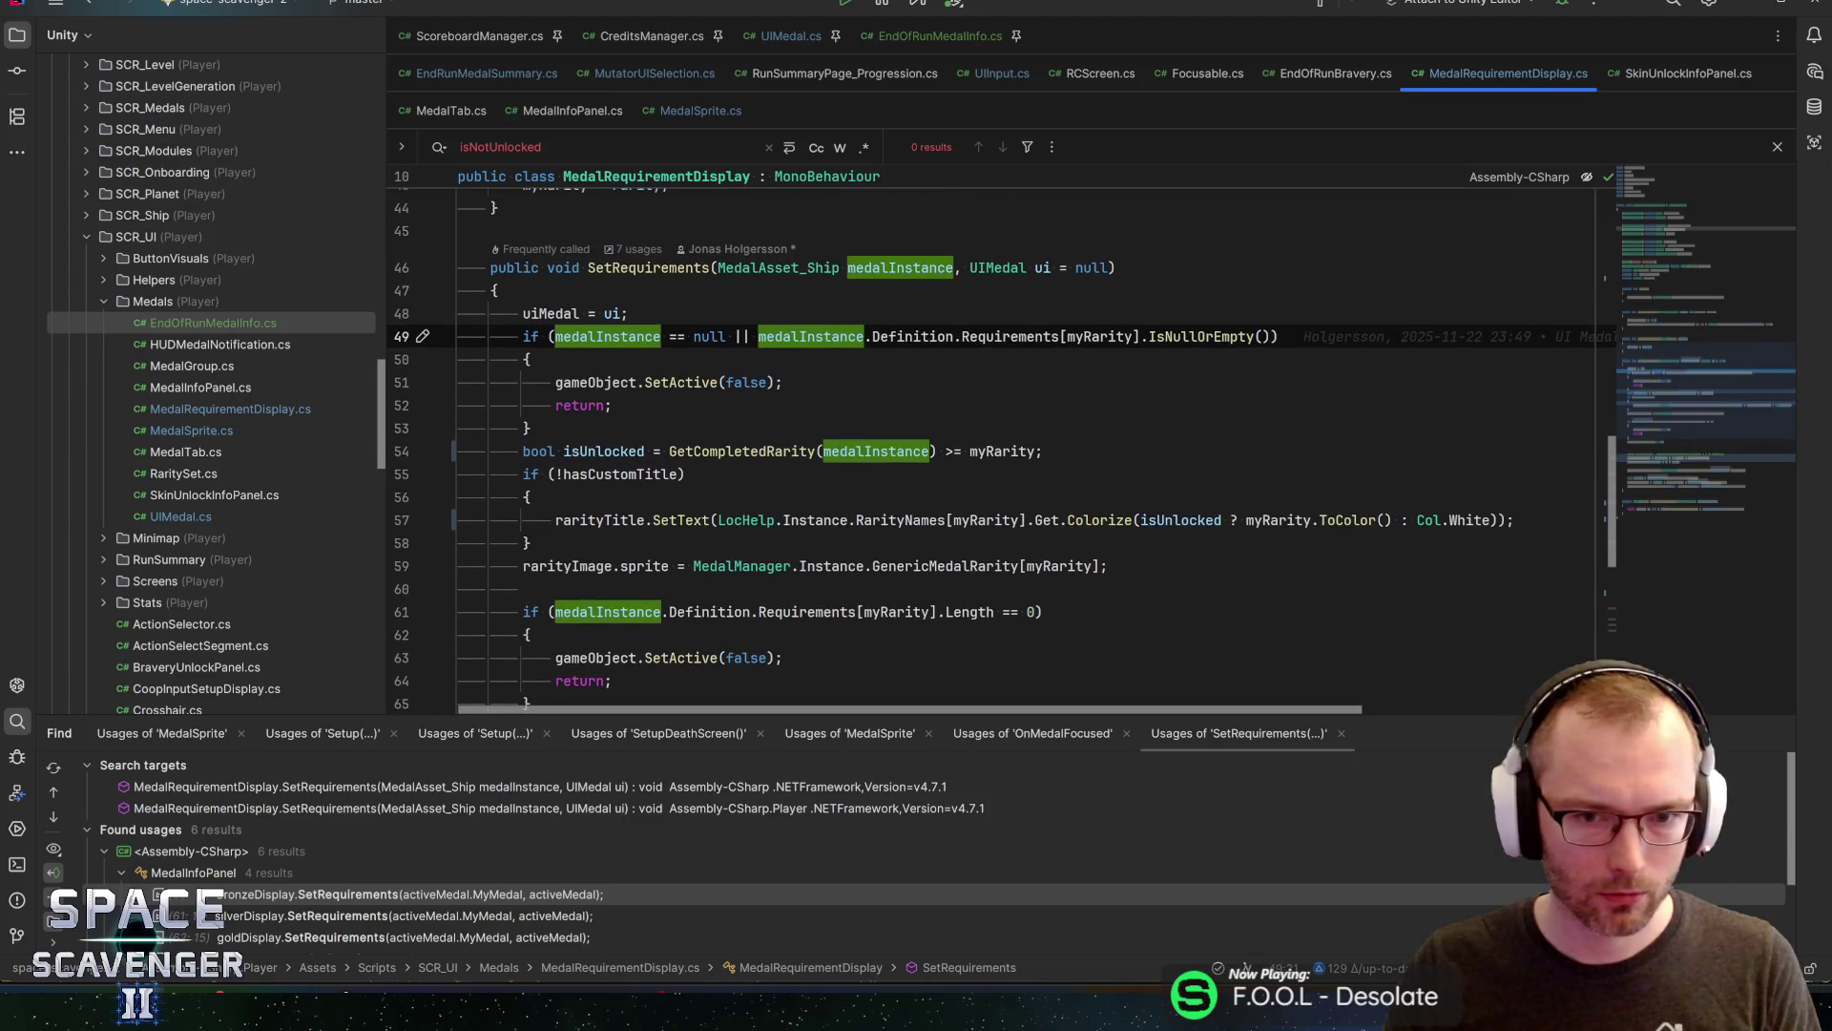
click(1002, 336)
click(1105, 336)
click(1191, 336)
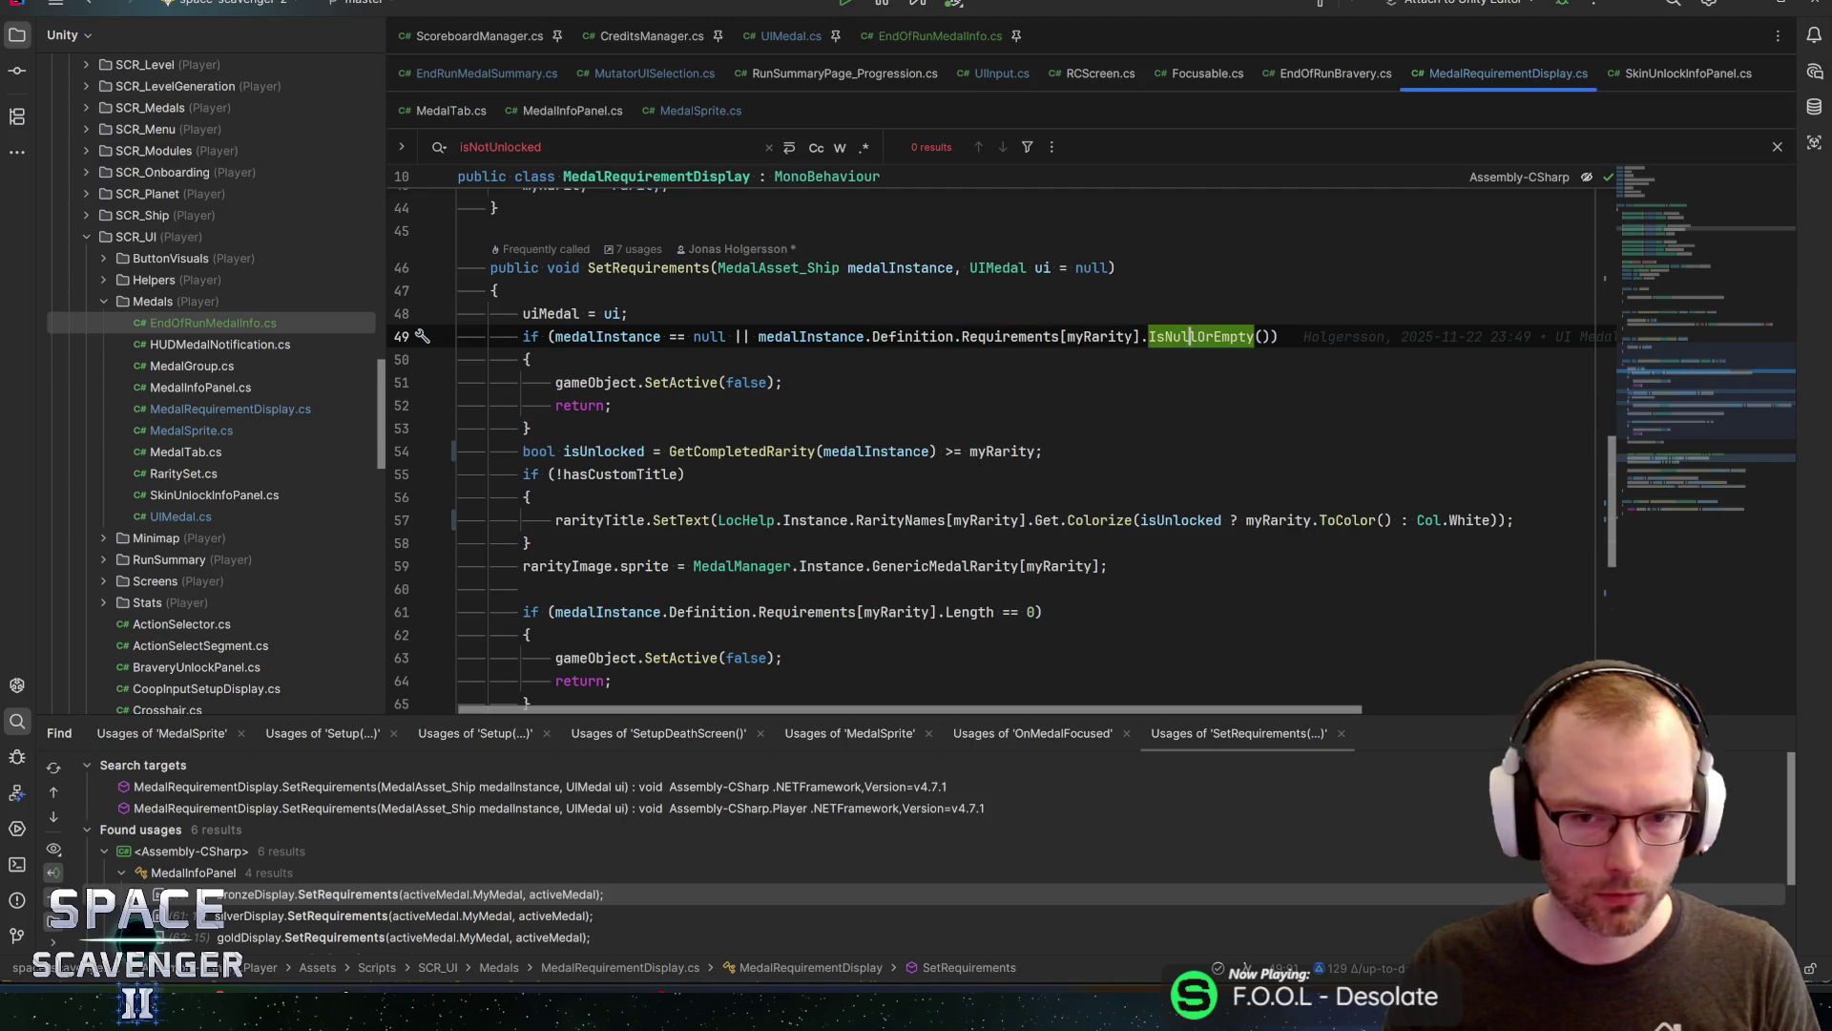
mouse_move(1190, 336)
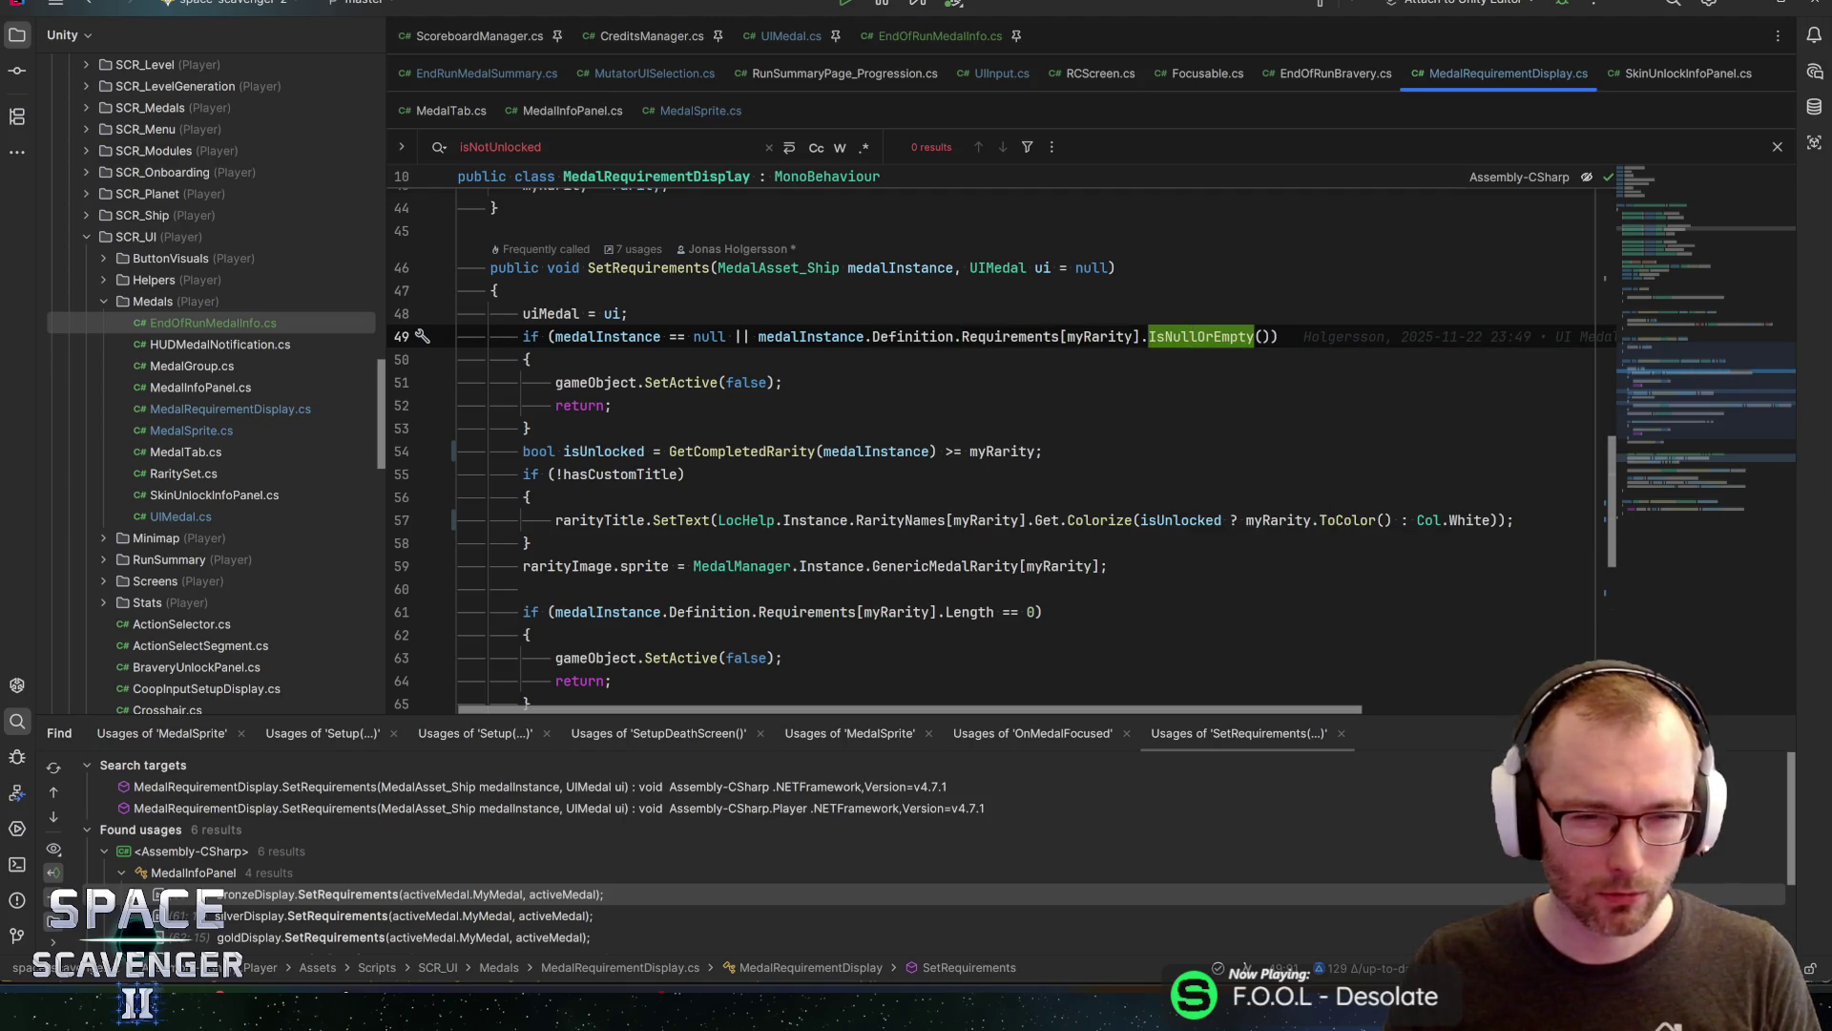
click(1010, 336)
scroll(1091, 451, down, 1)
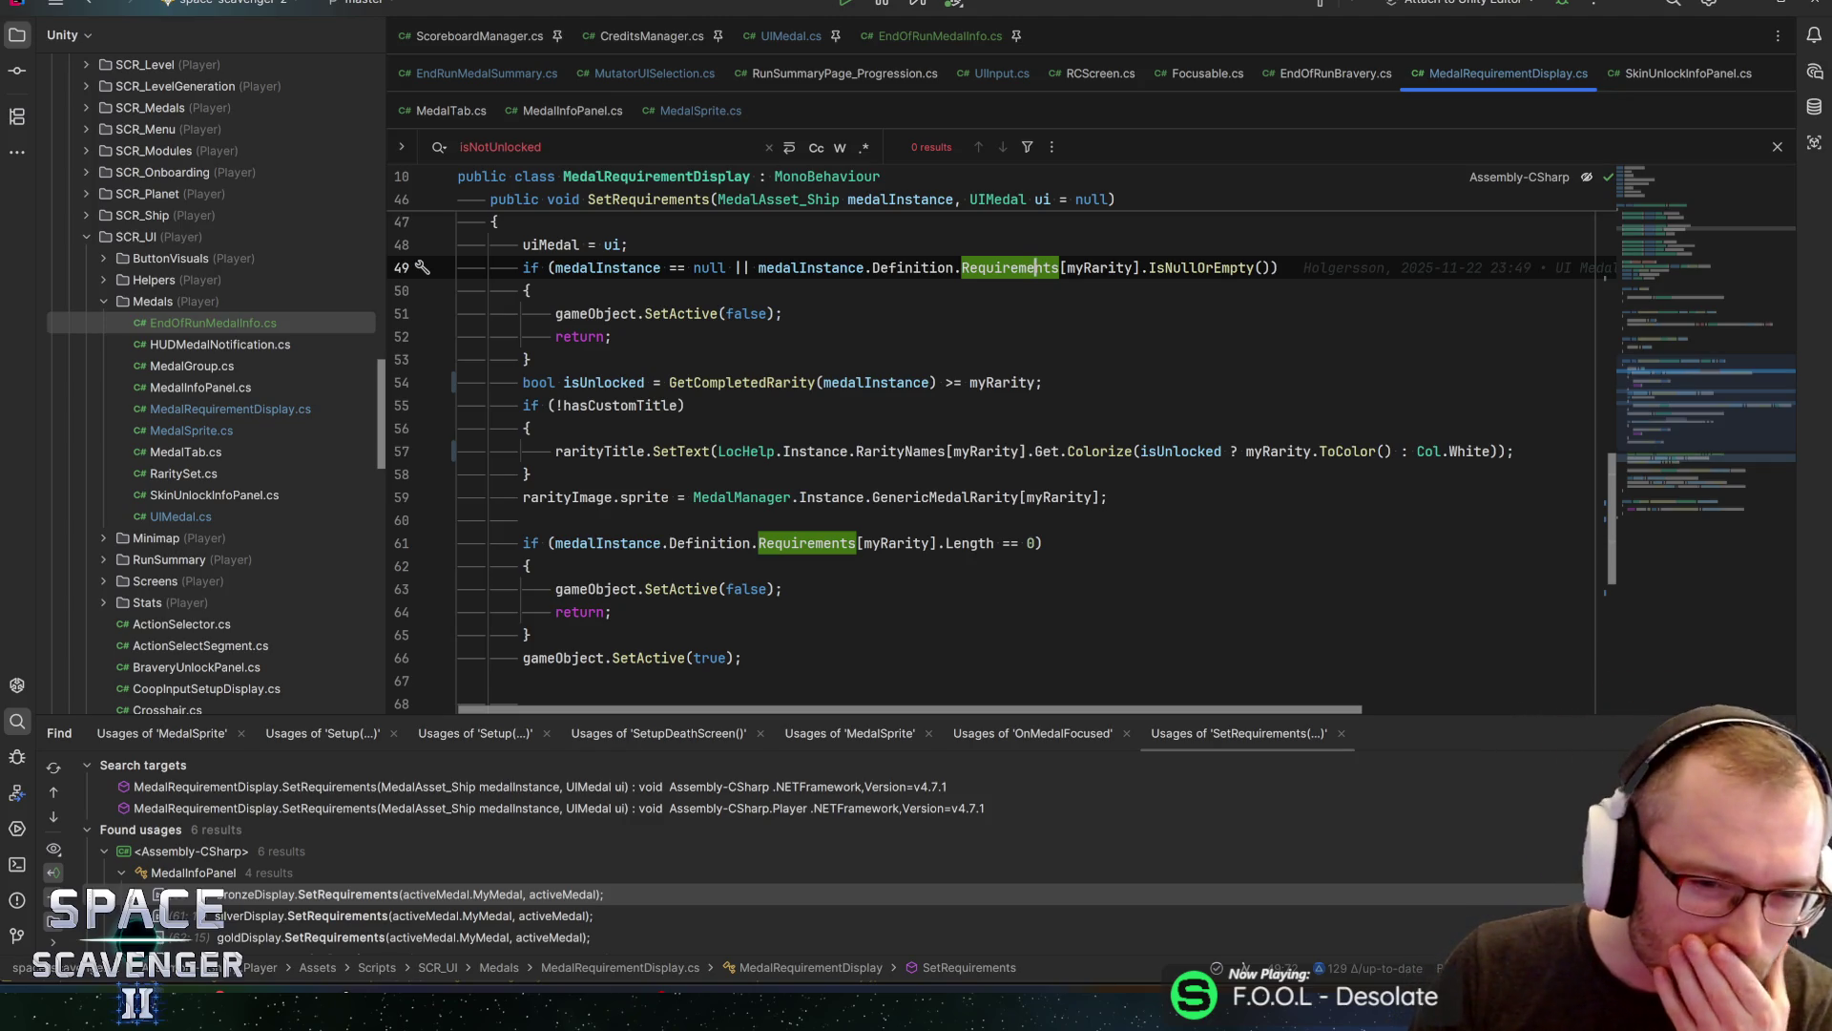
Put a breakpoint on line 54 and start 'Attach to Unity Editor' debugging
click(791, 382)
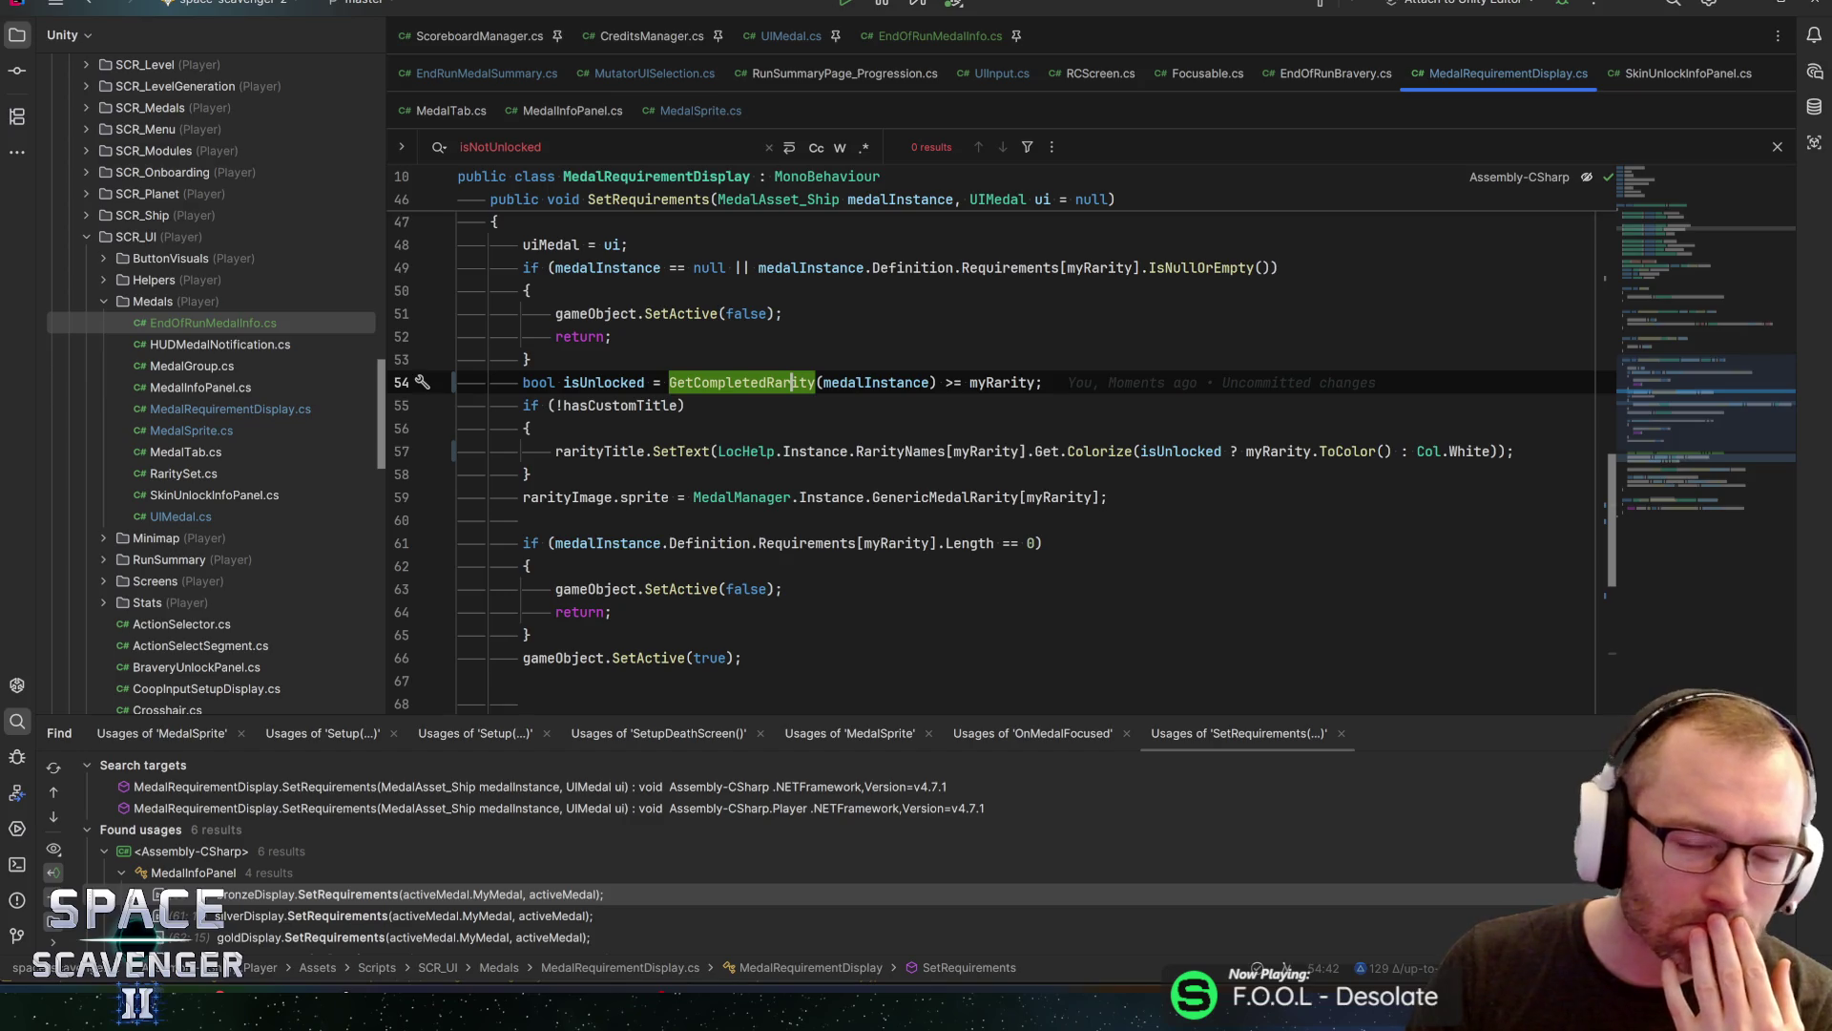
key(F9)
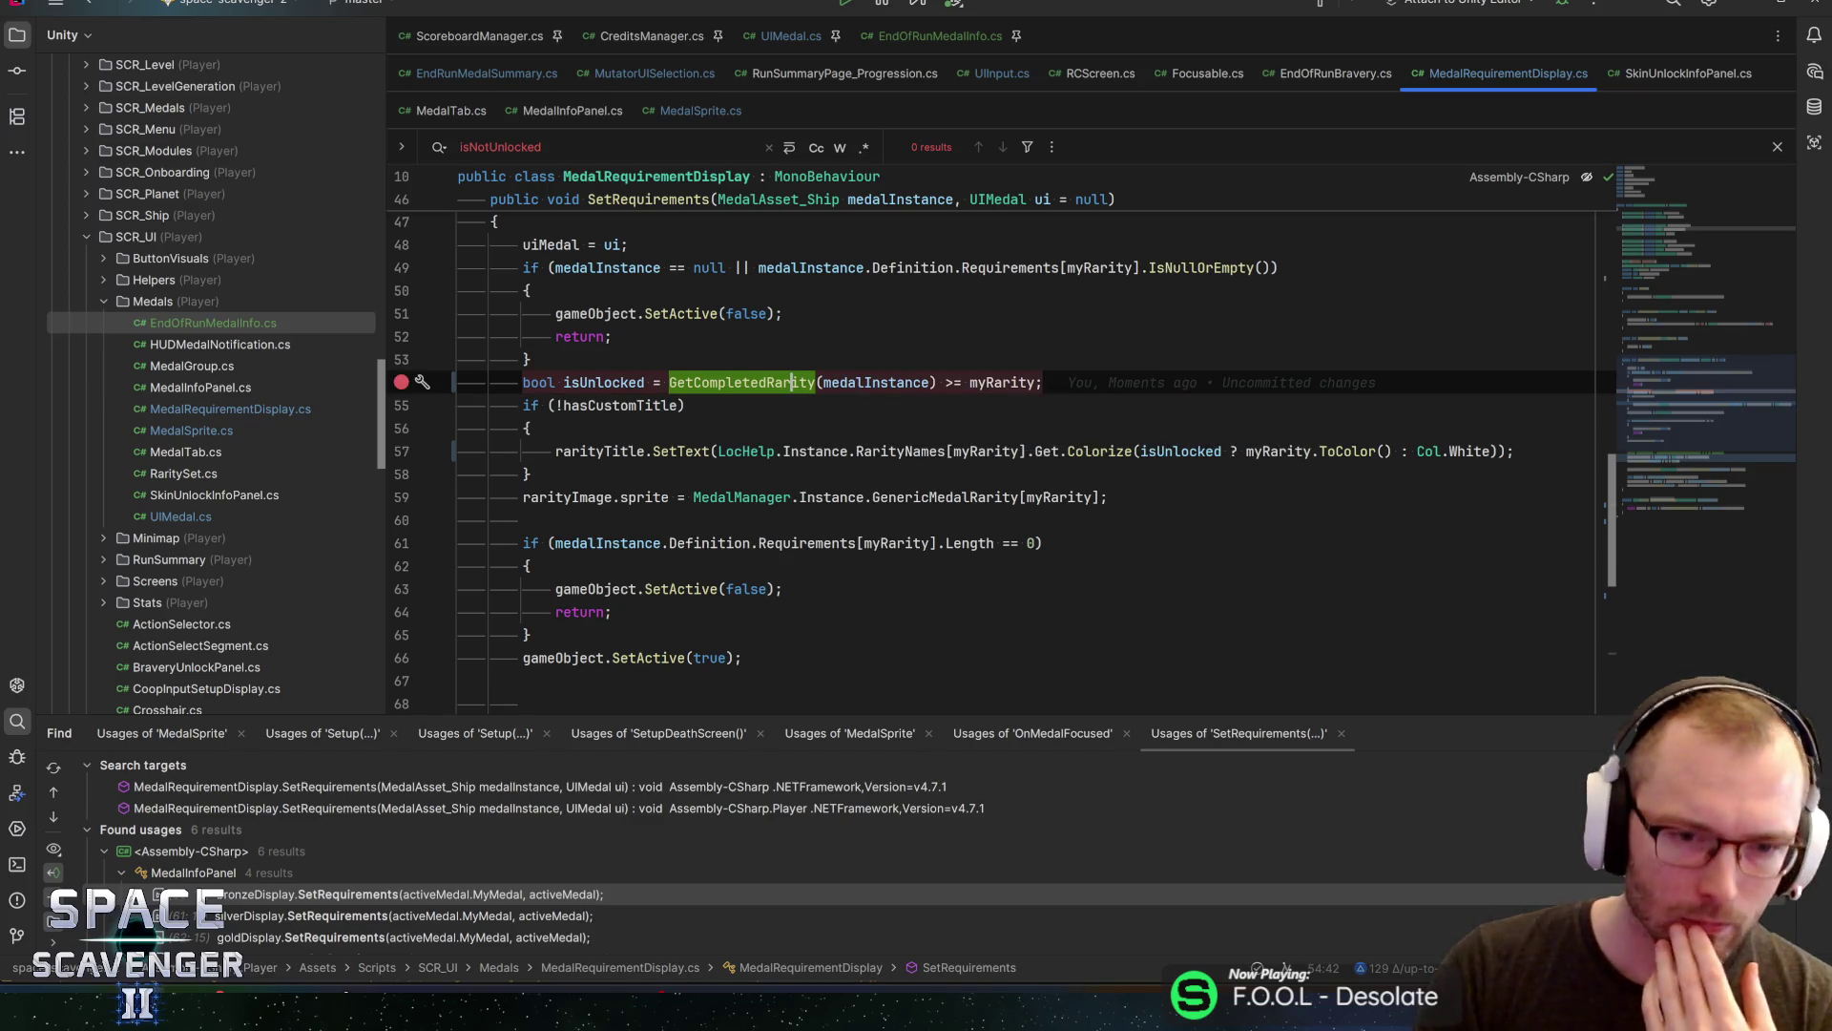
click(1562, 9)
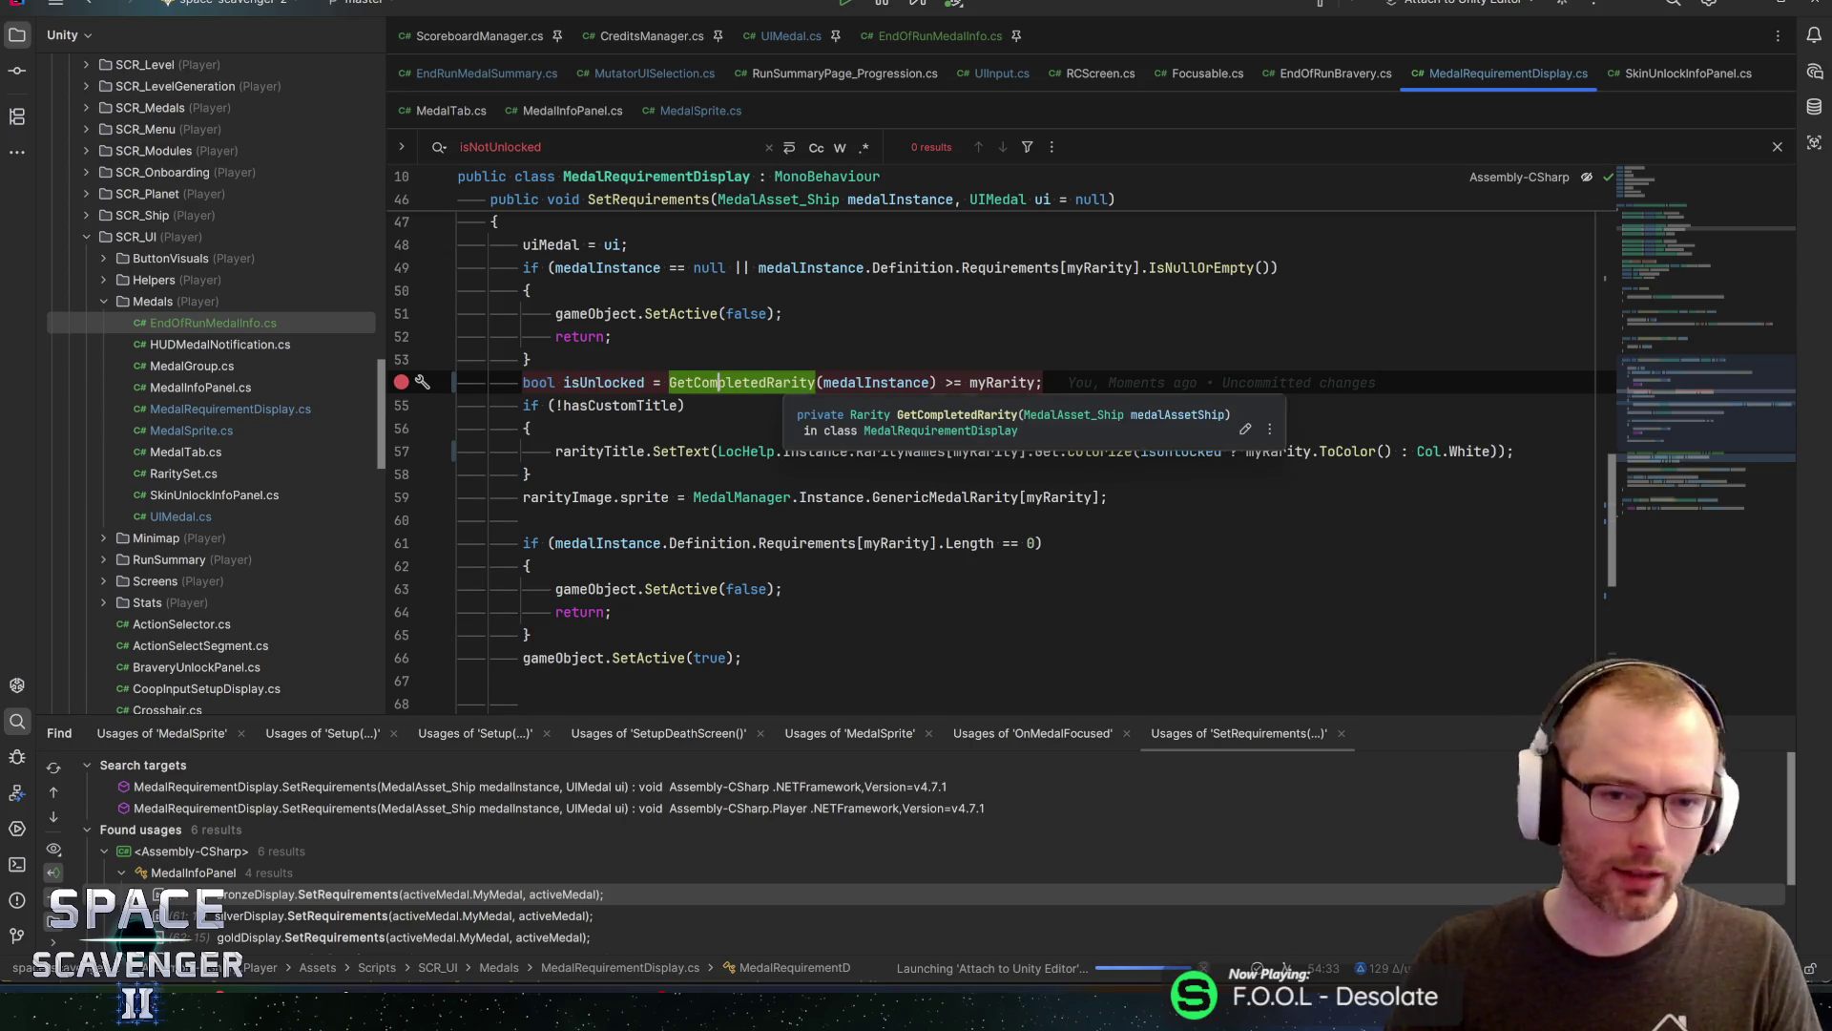
Follow GetCompletedRarity into UIMedal and inspect its customRarity return
ctrl+click(790, 386)
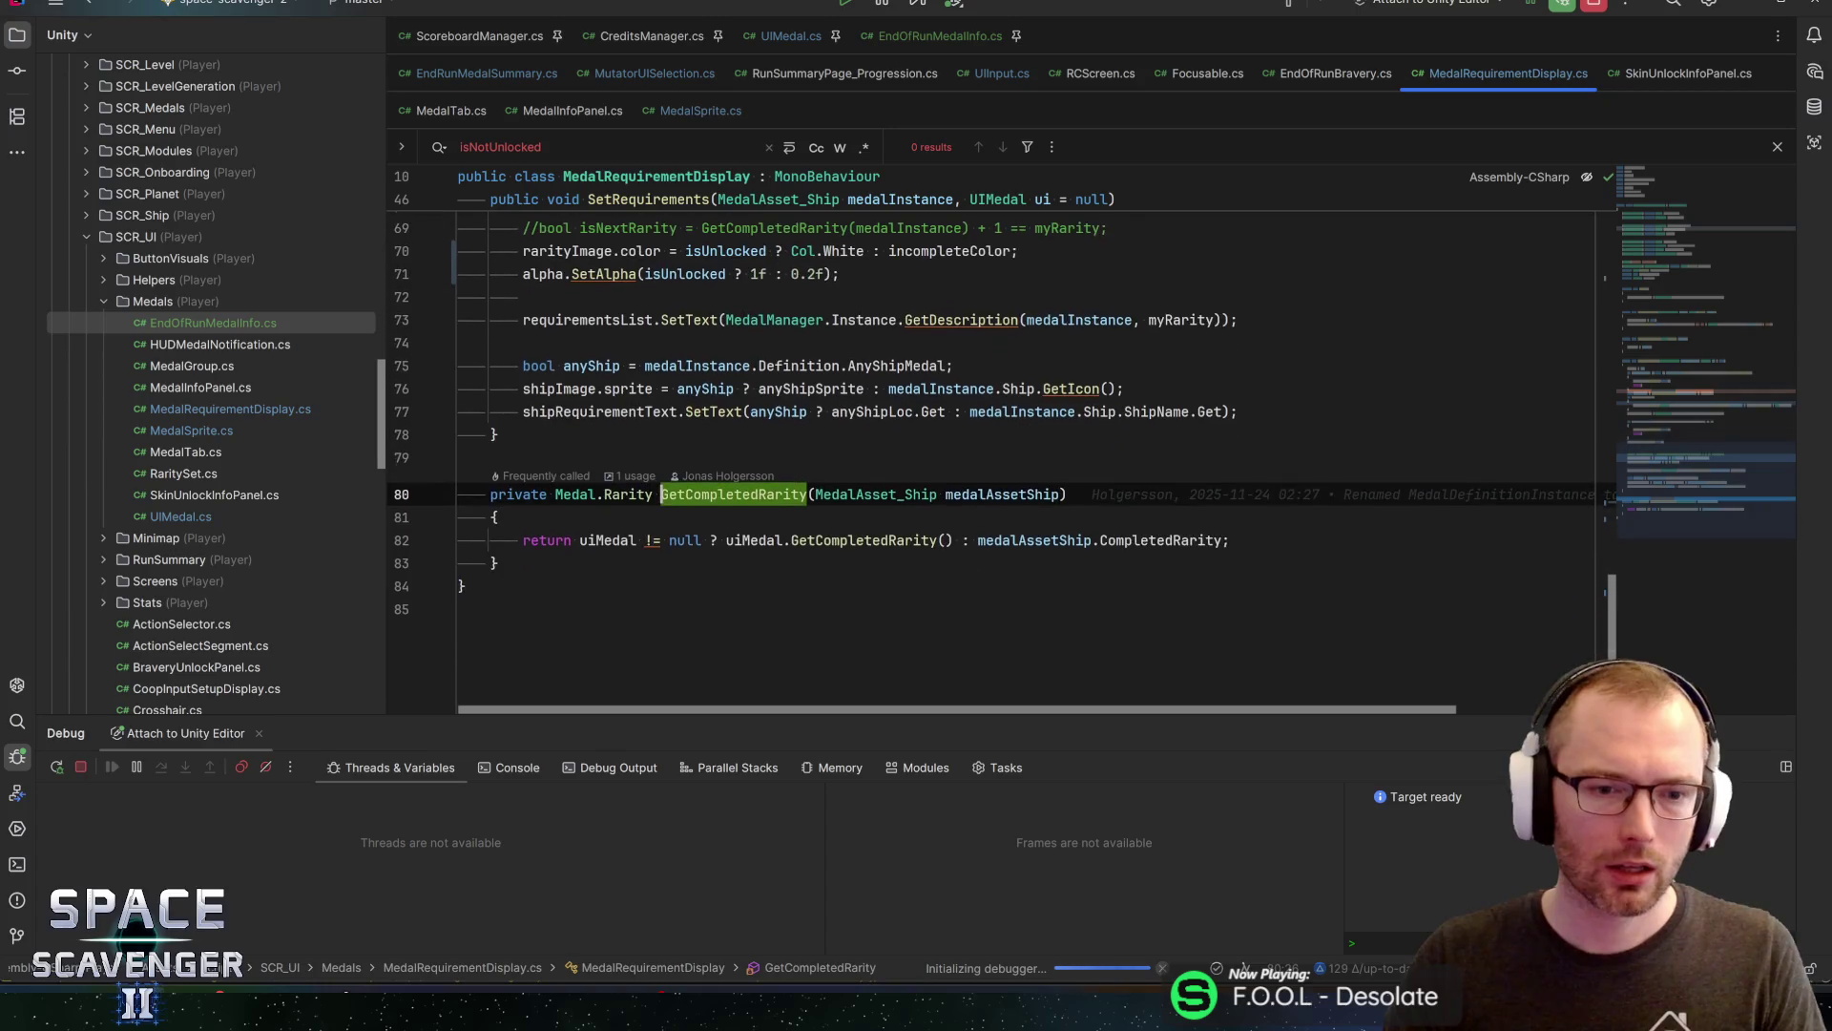
mouse_move(611, 540)
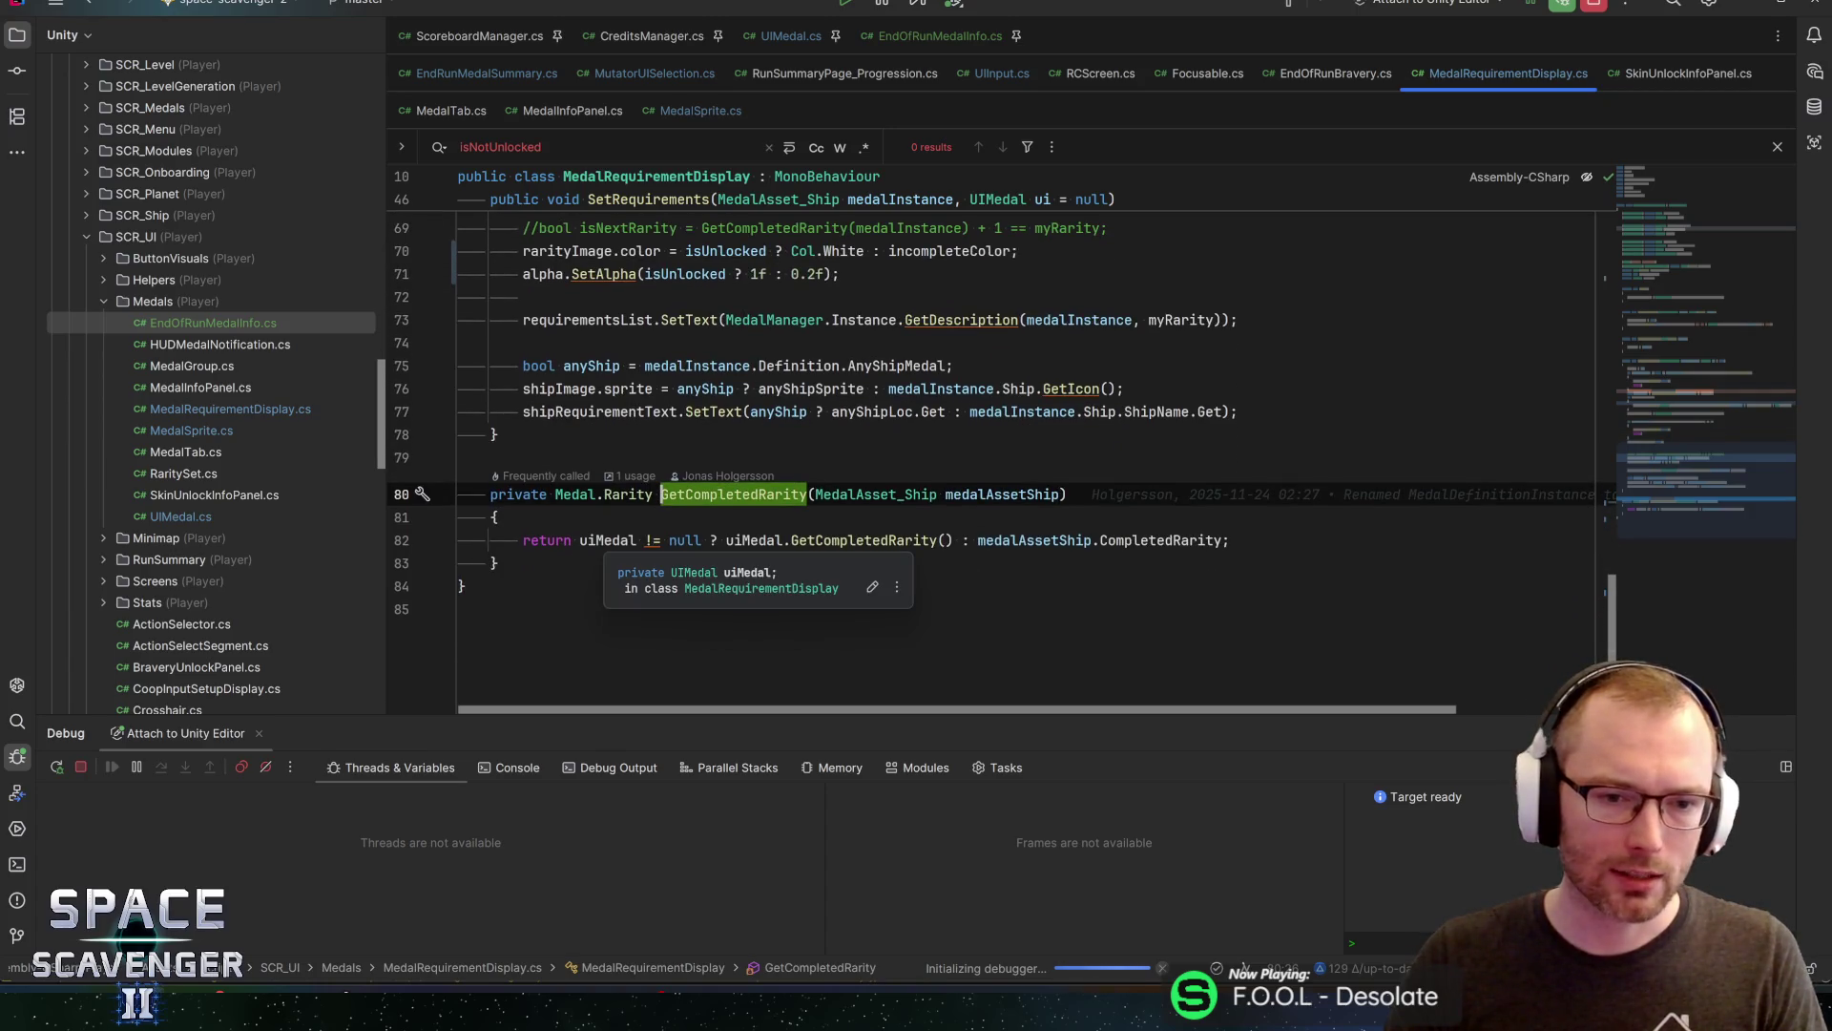
ctrl+click(863, 540)
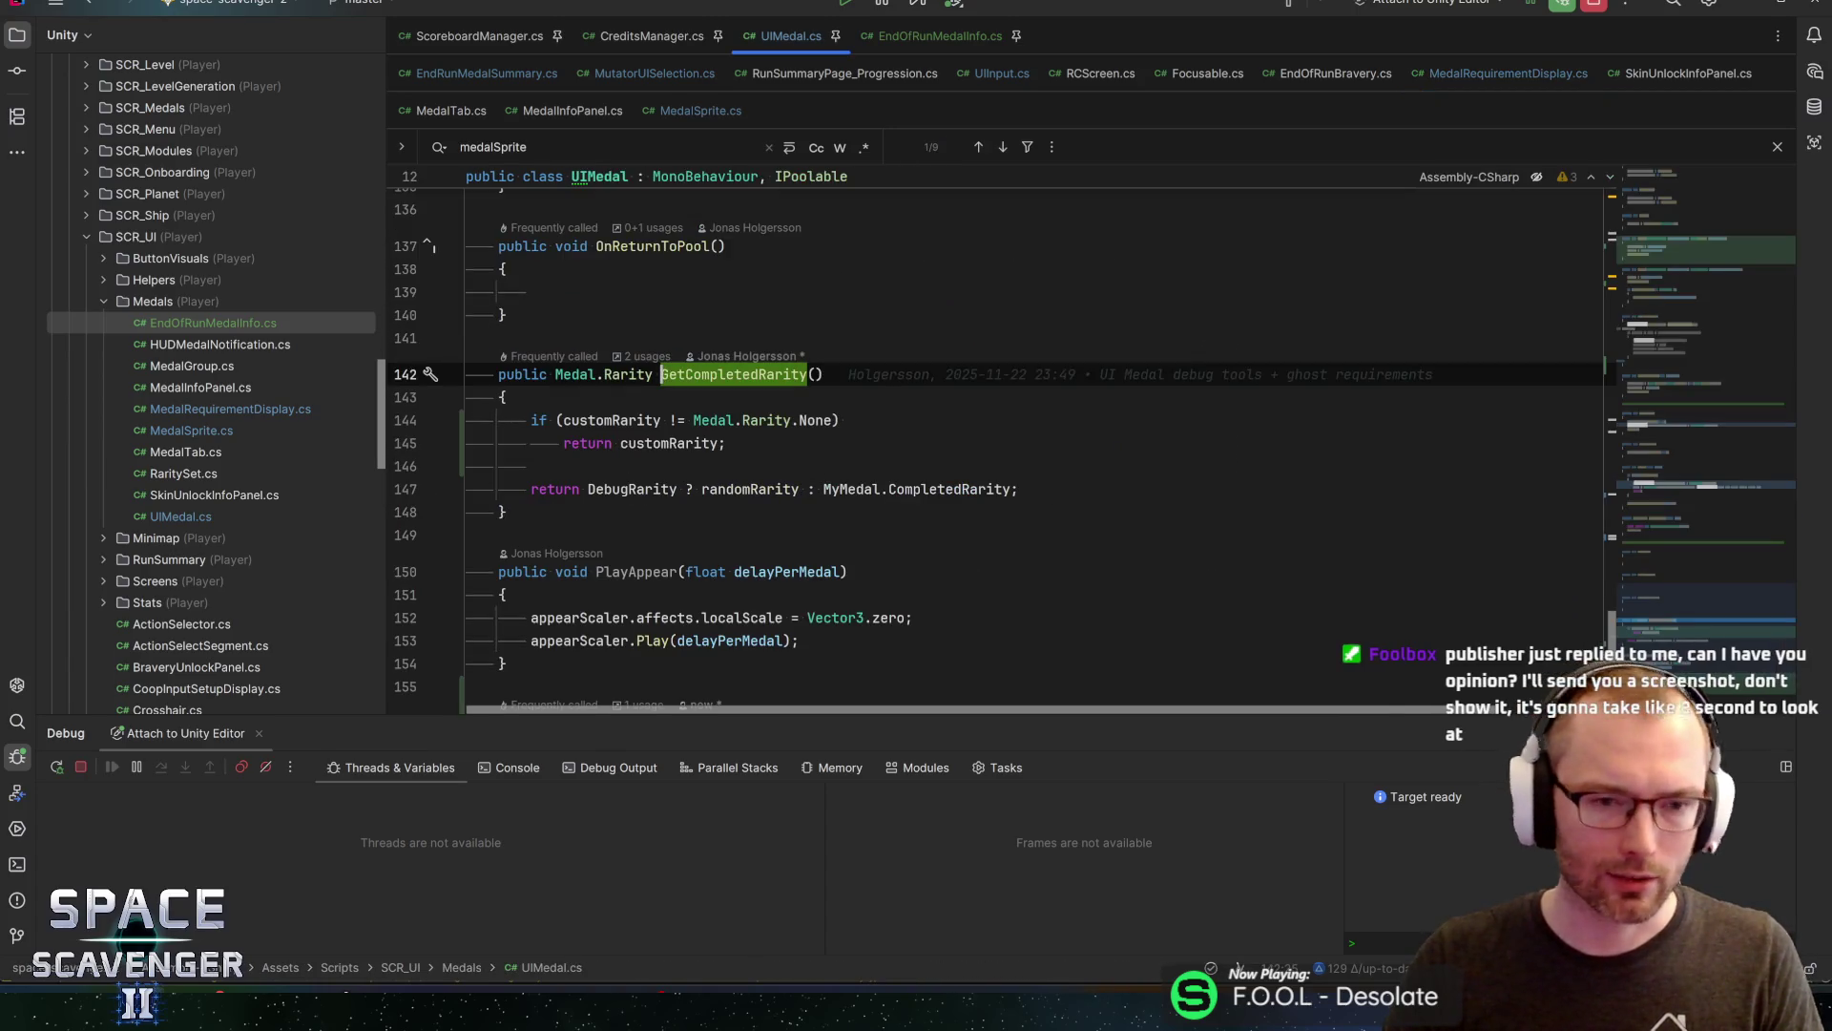
click(662, 420)
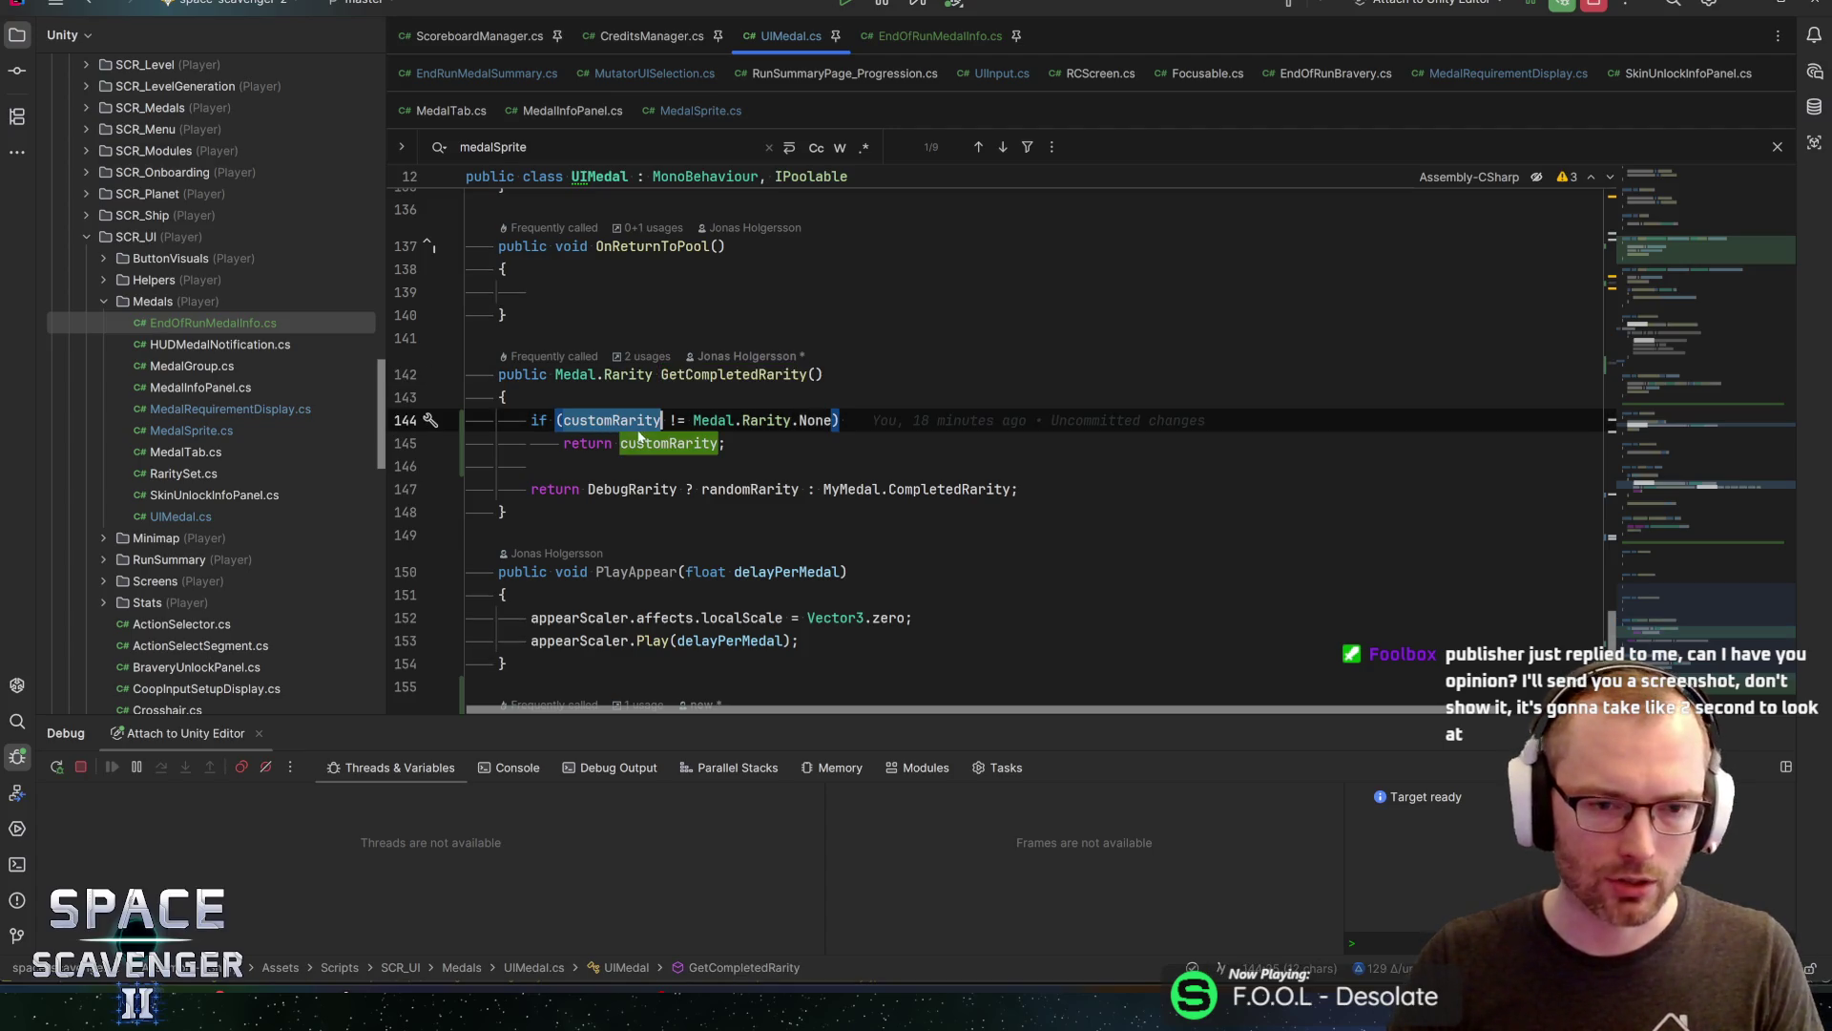
double_click(694, 446)
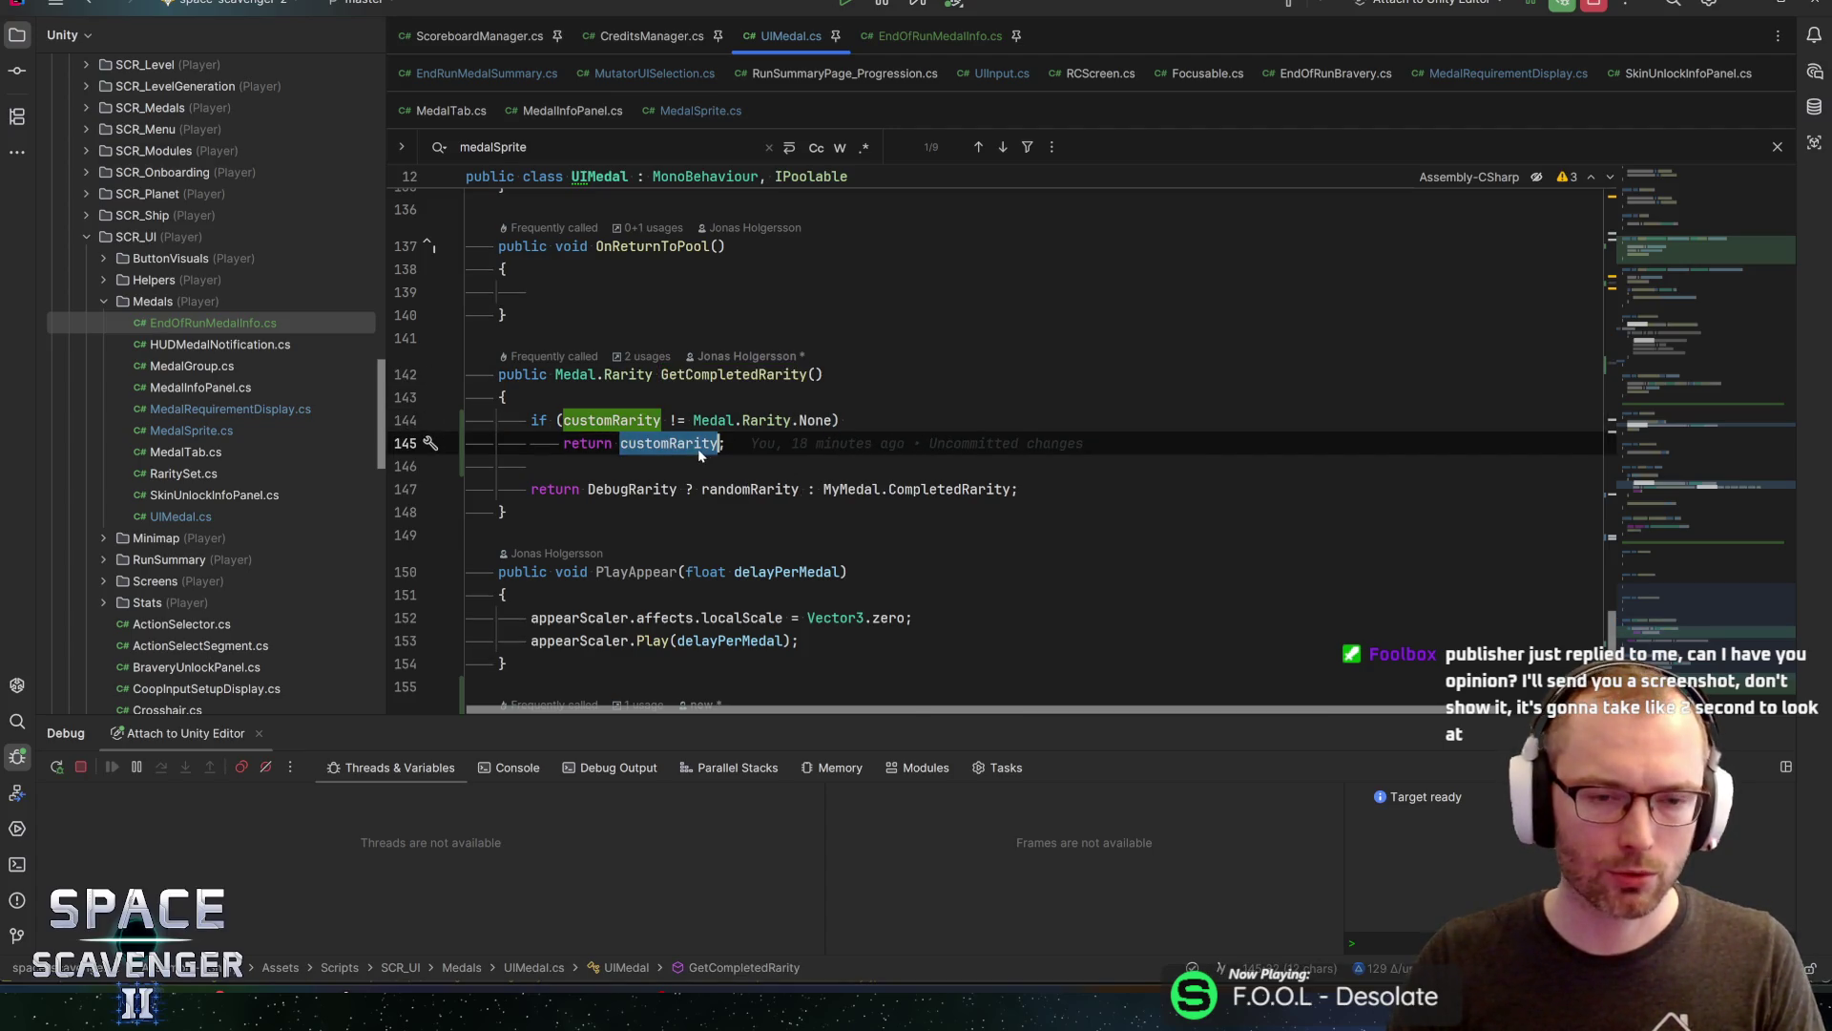
Jump from EndOfRunMedalInfo's SetDisplayRarity call to its declaration and back
click(940, 36)
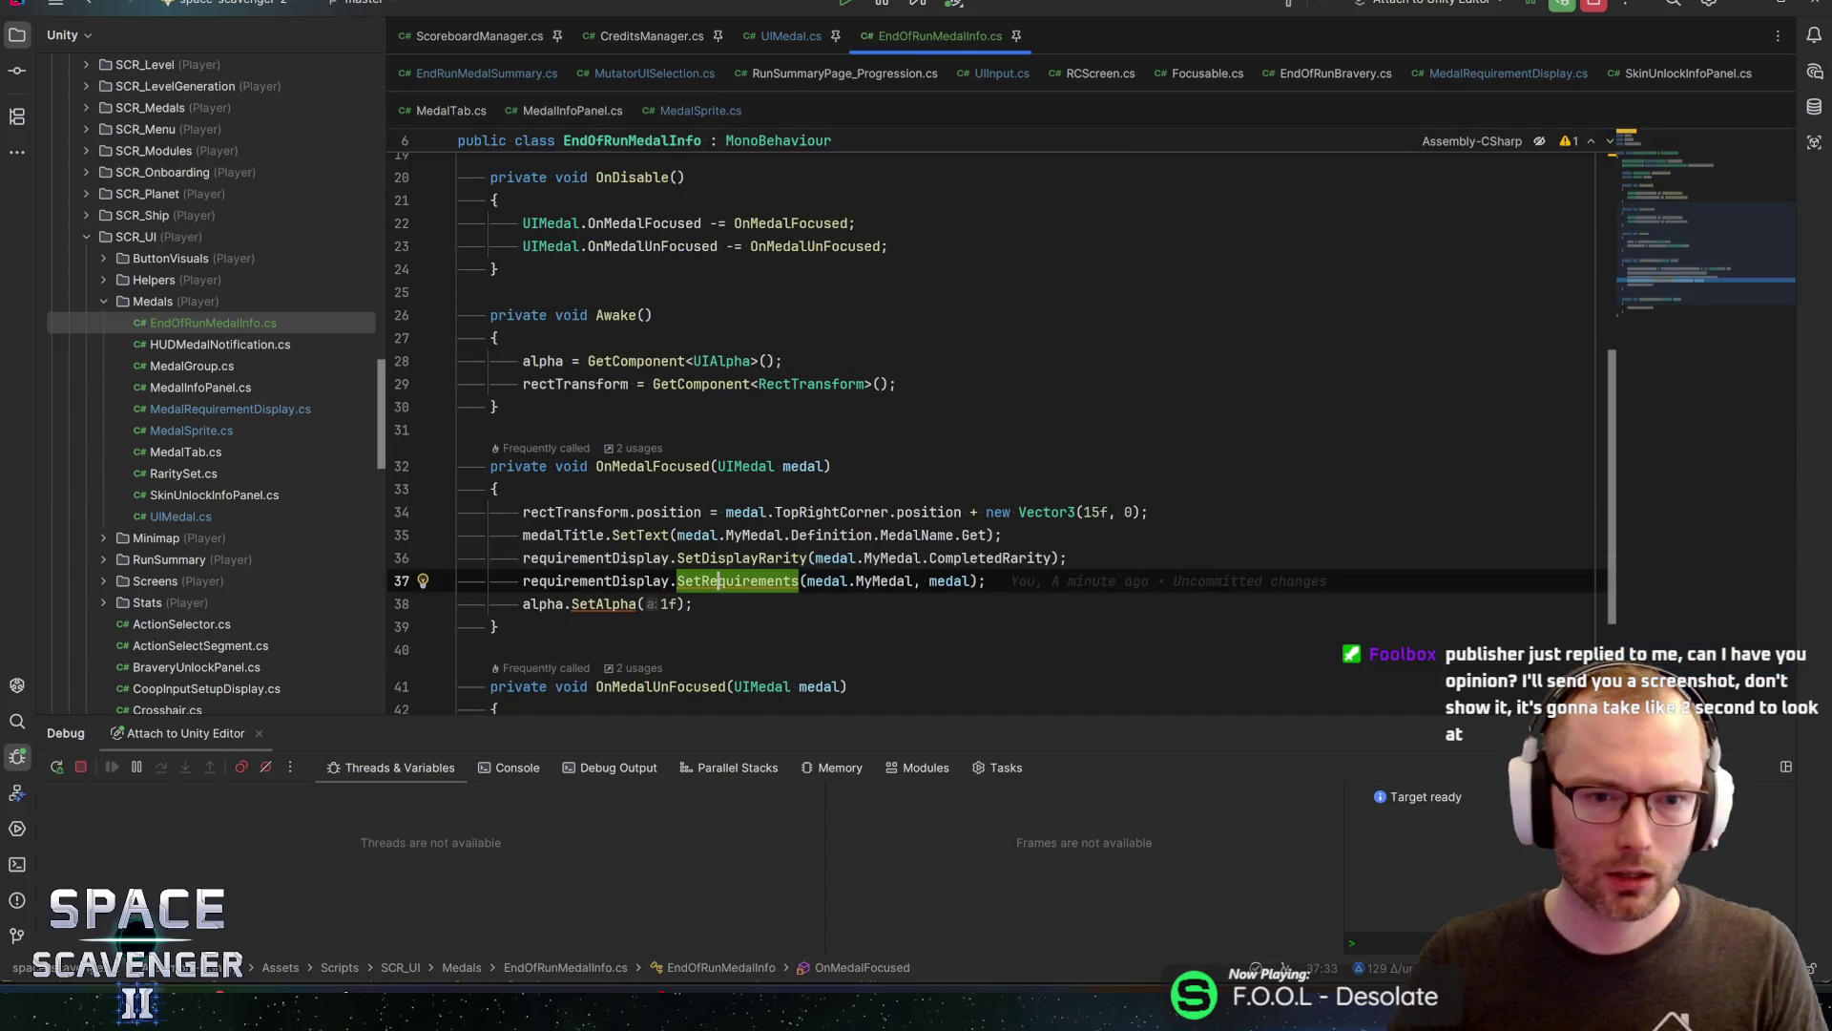
key(Up)
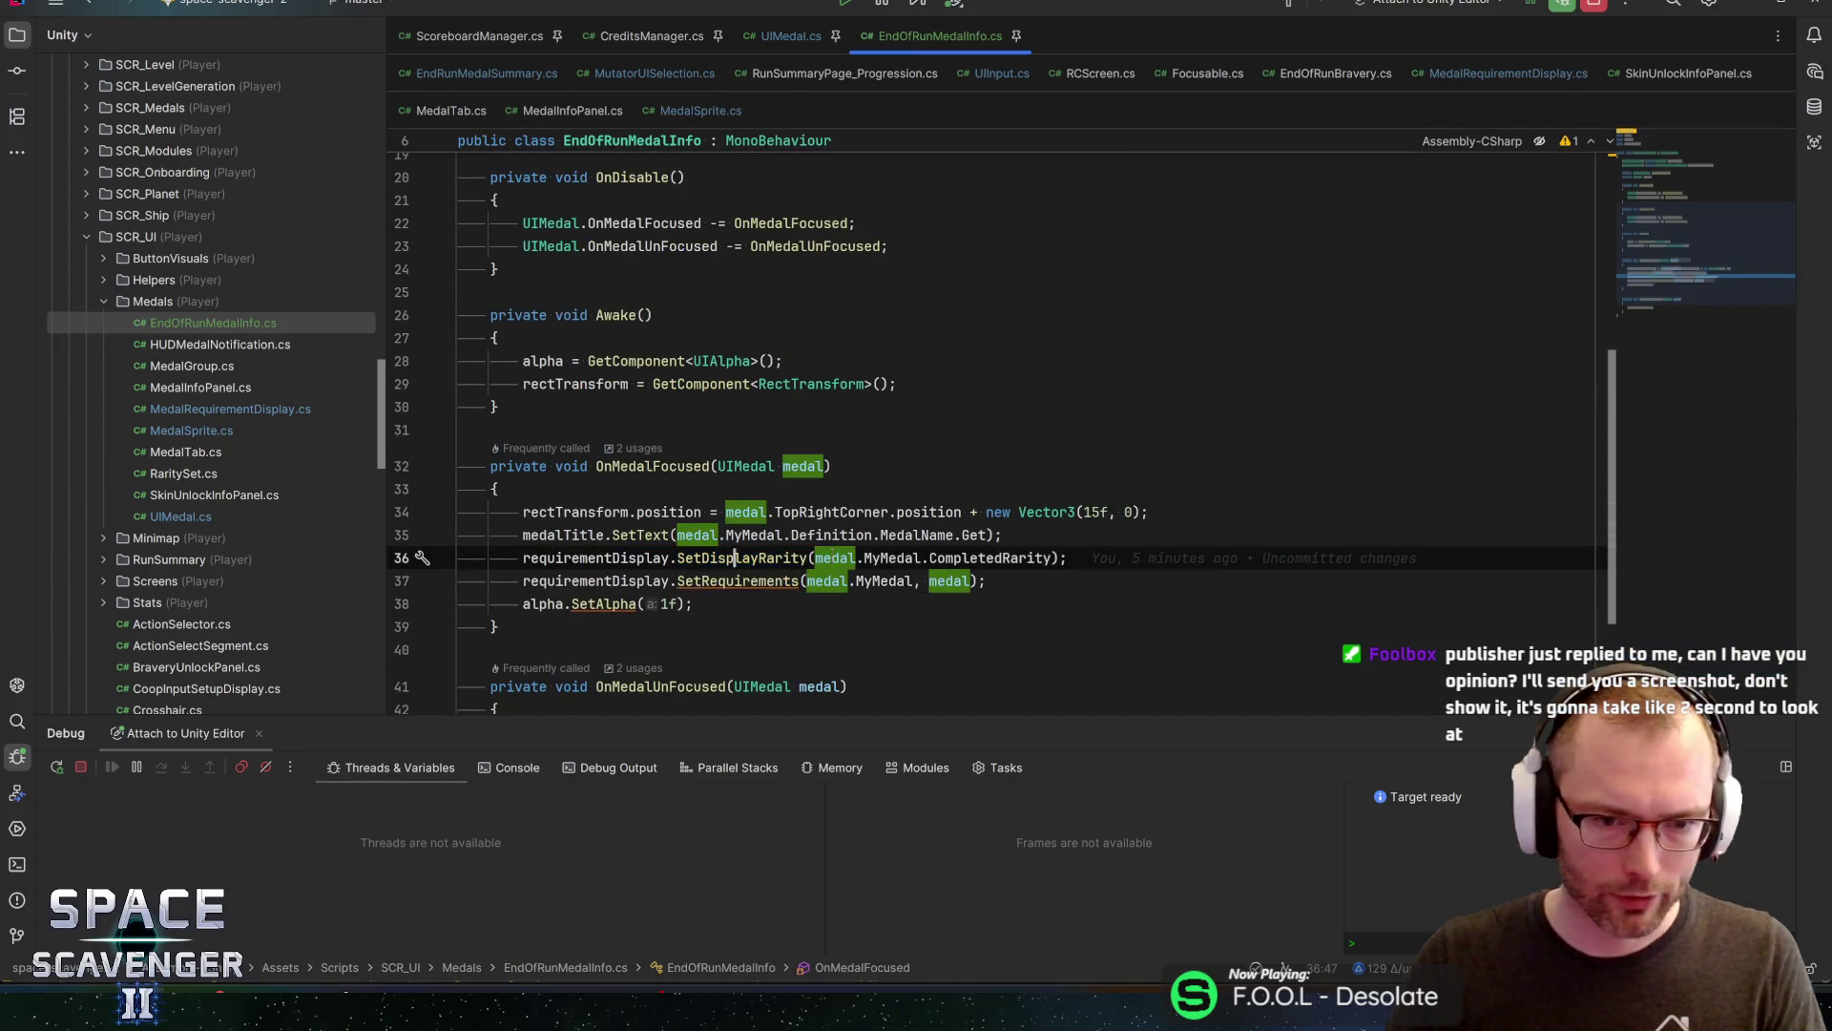
key(ctrl+b)
mouse_move(555, 436)
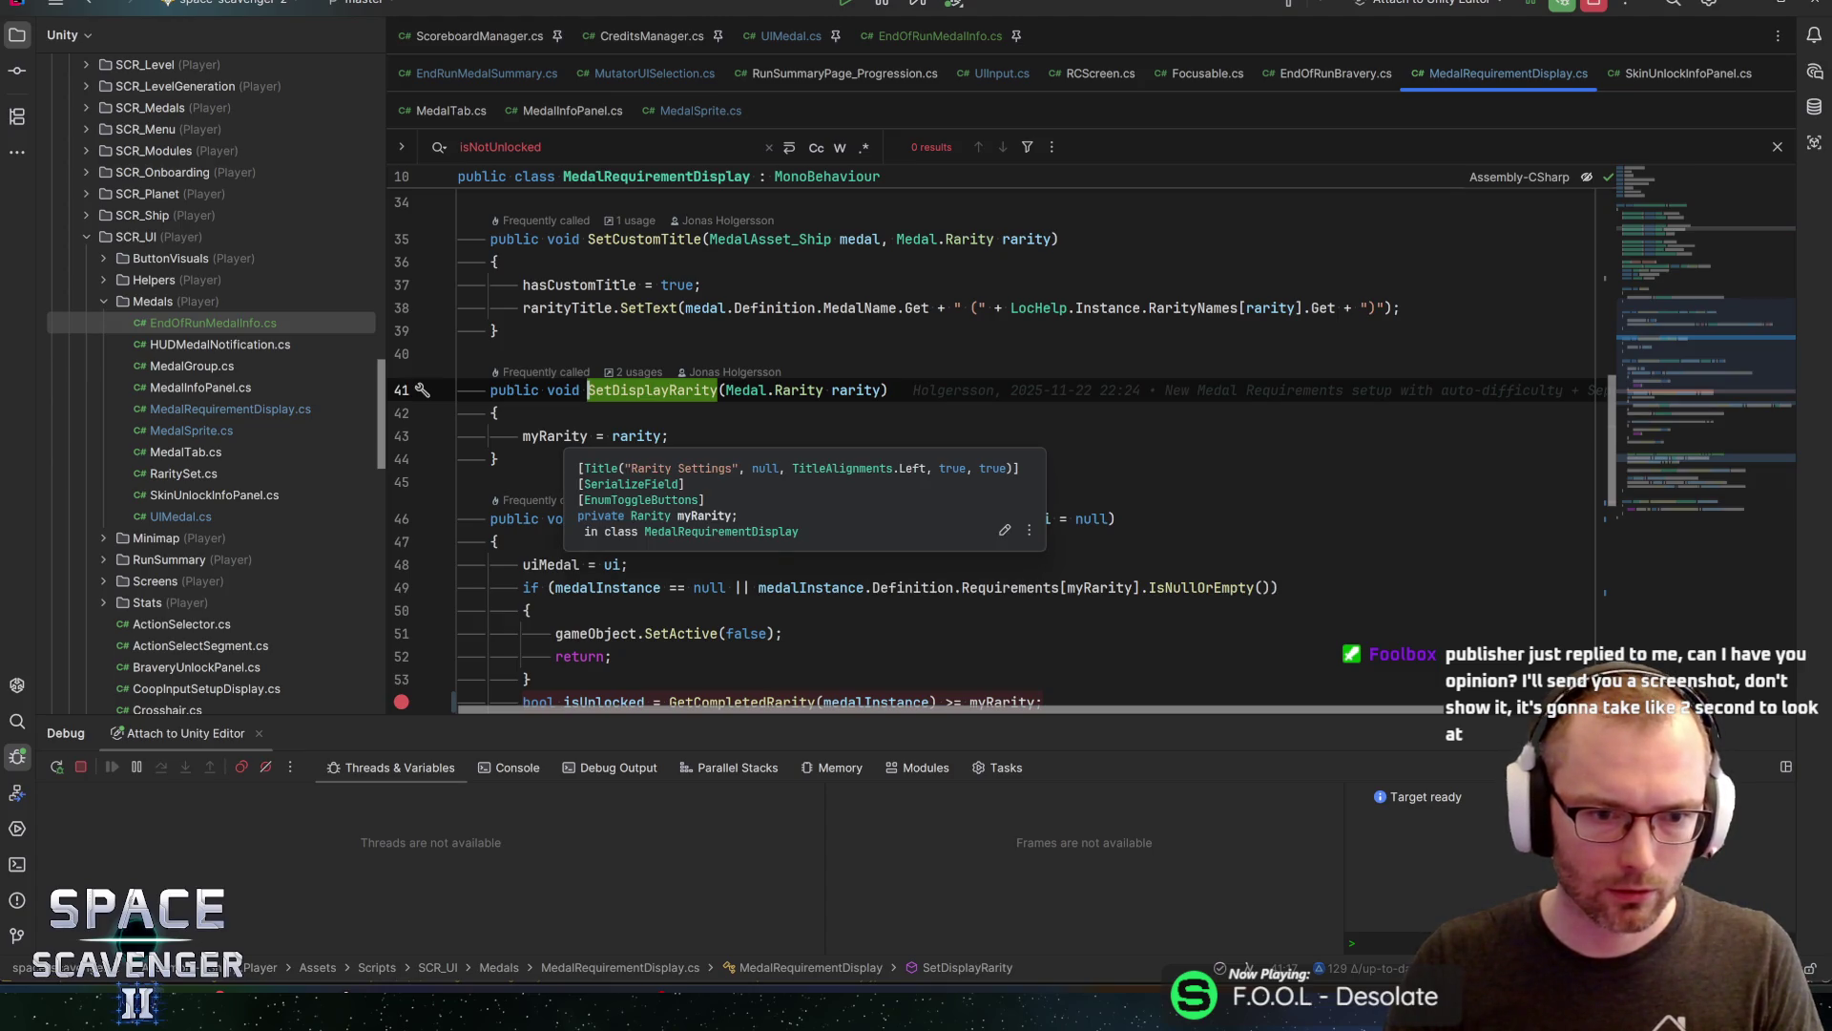
scroll(993, 458, down, 6)
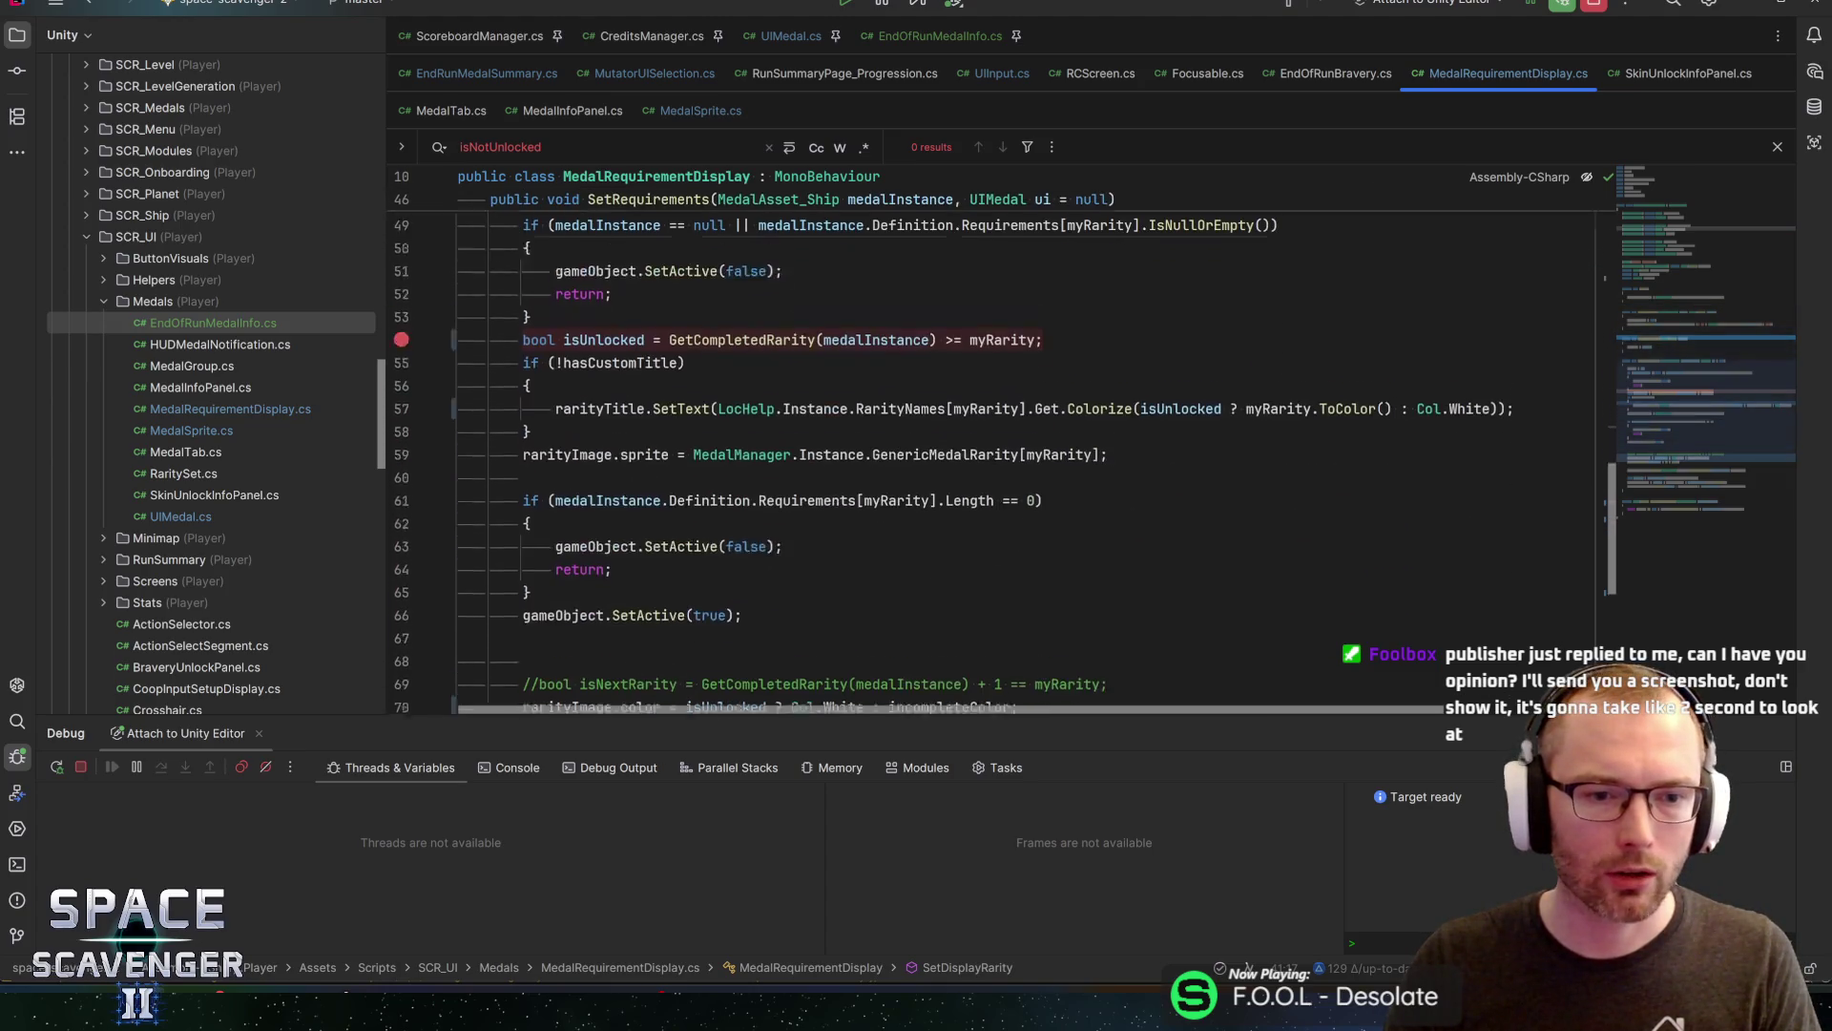
scroll(993, 459, down, 5)
scroll(993, 458, up, 8)
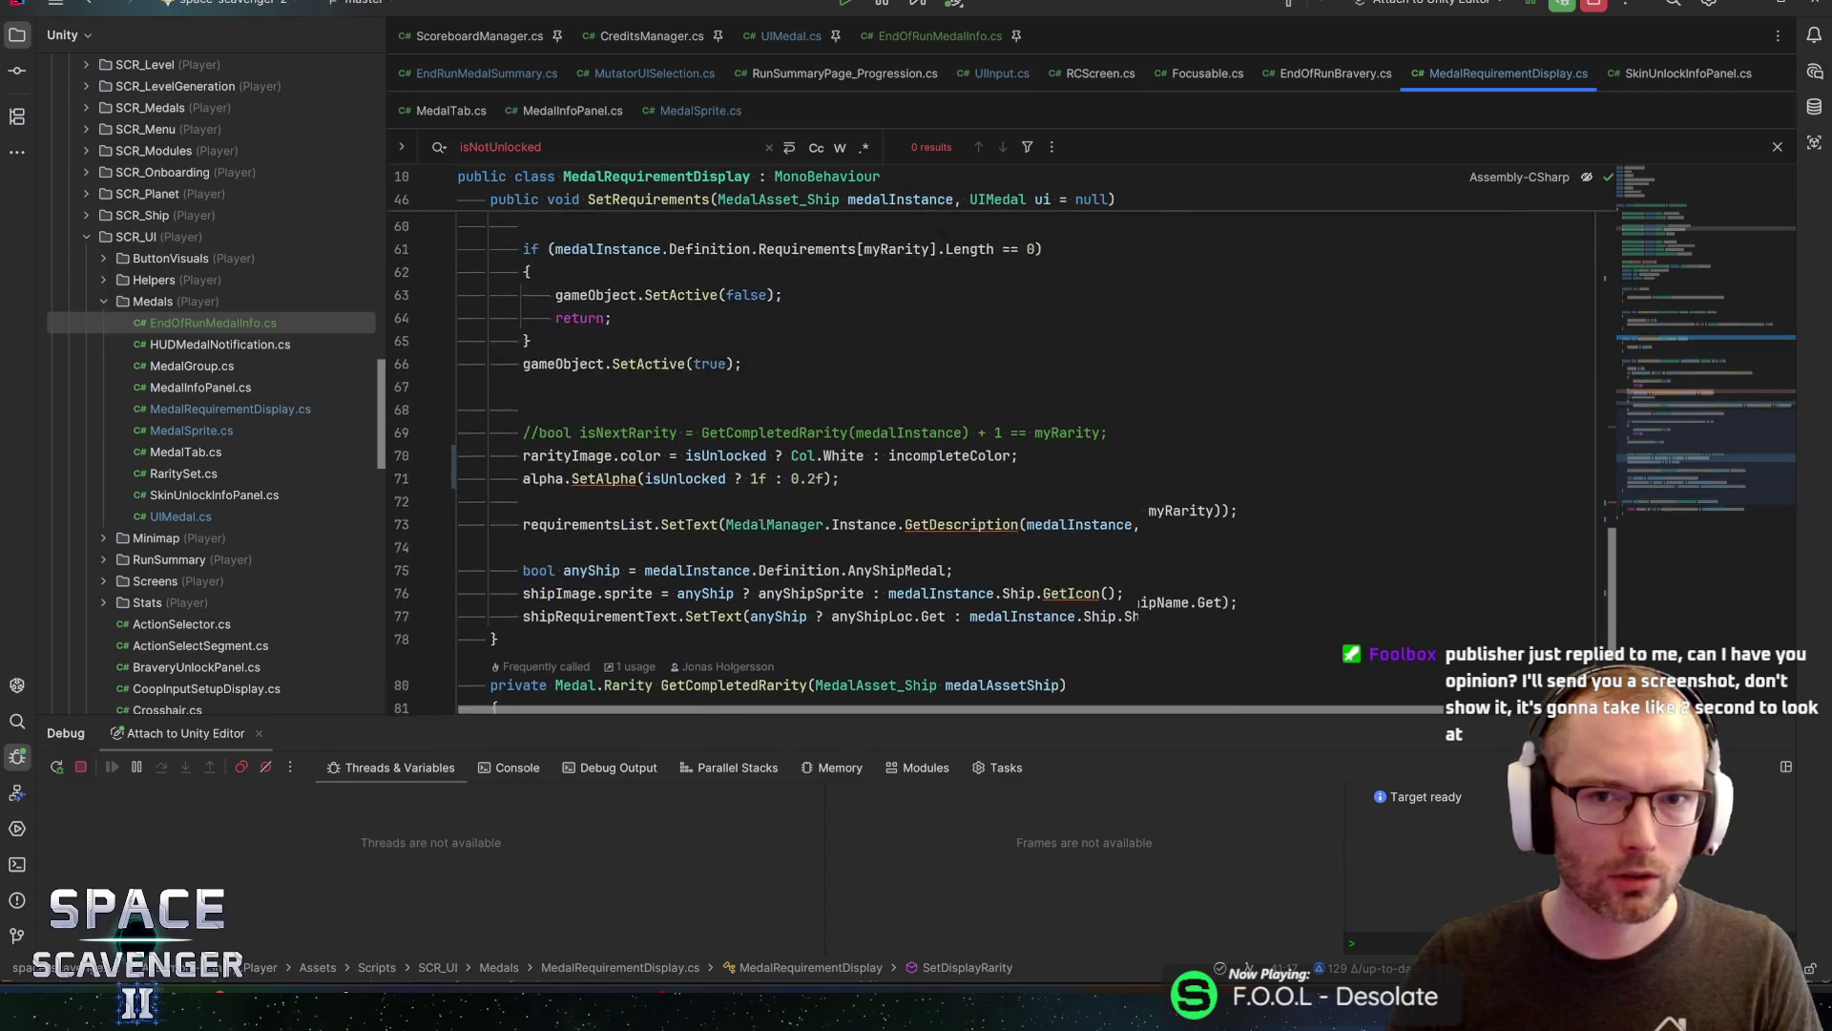
key(ctrl+b)
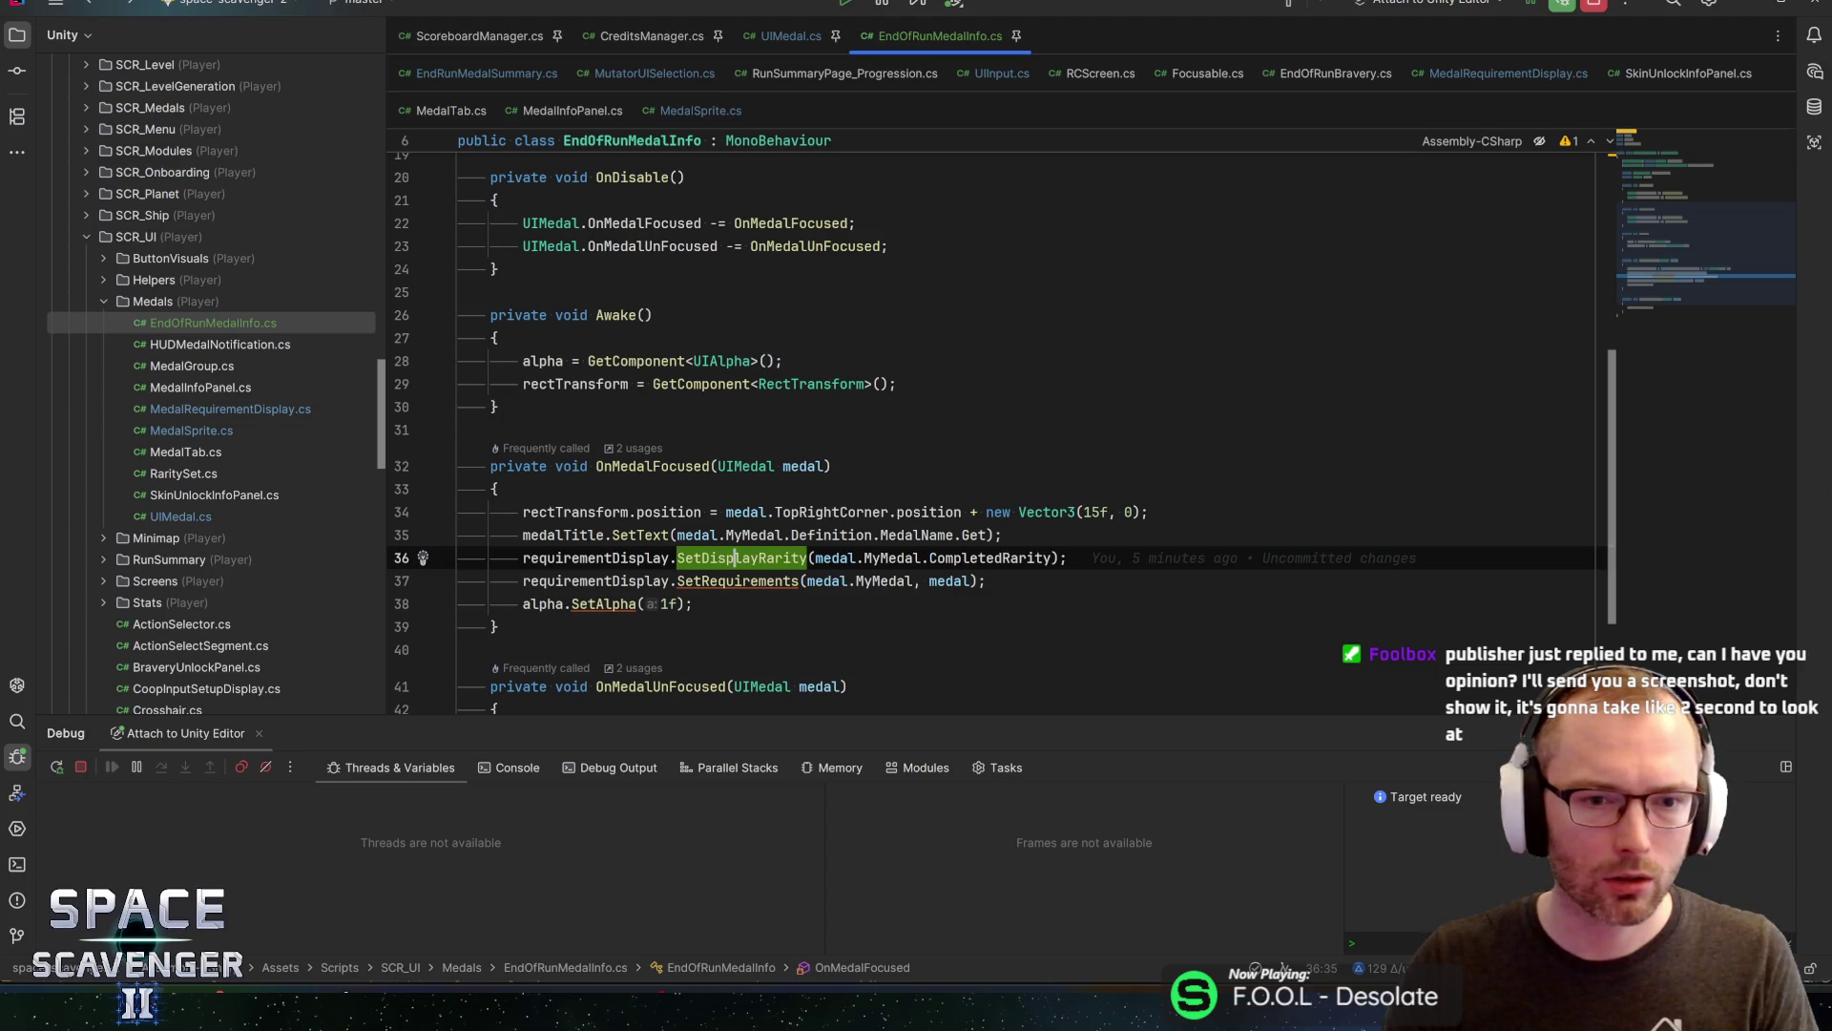
Open the UIMedal class and find where customRarity is assigned on line 56
click(736, 466)
key(ctrl+b)
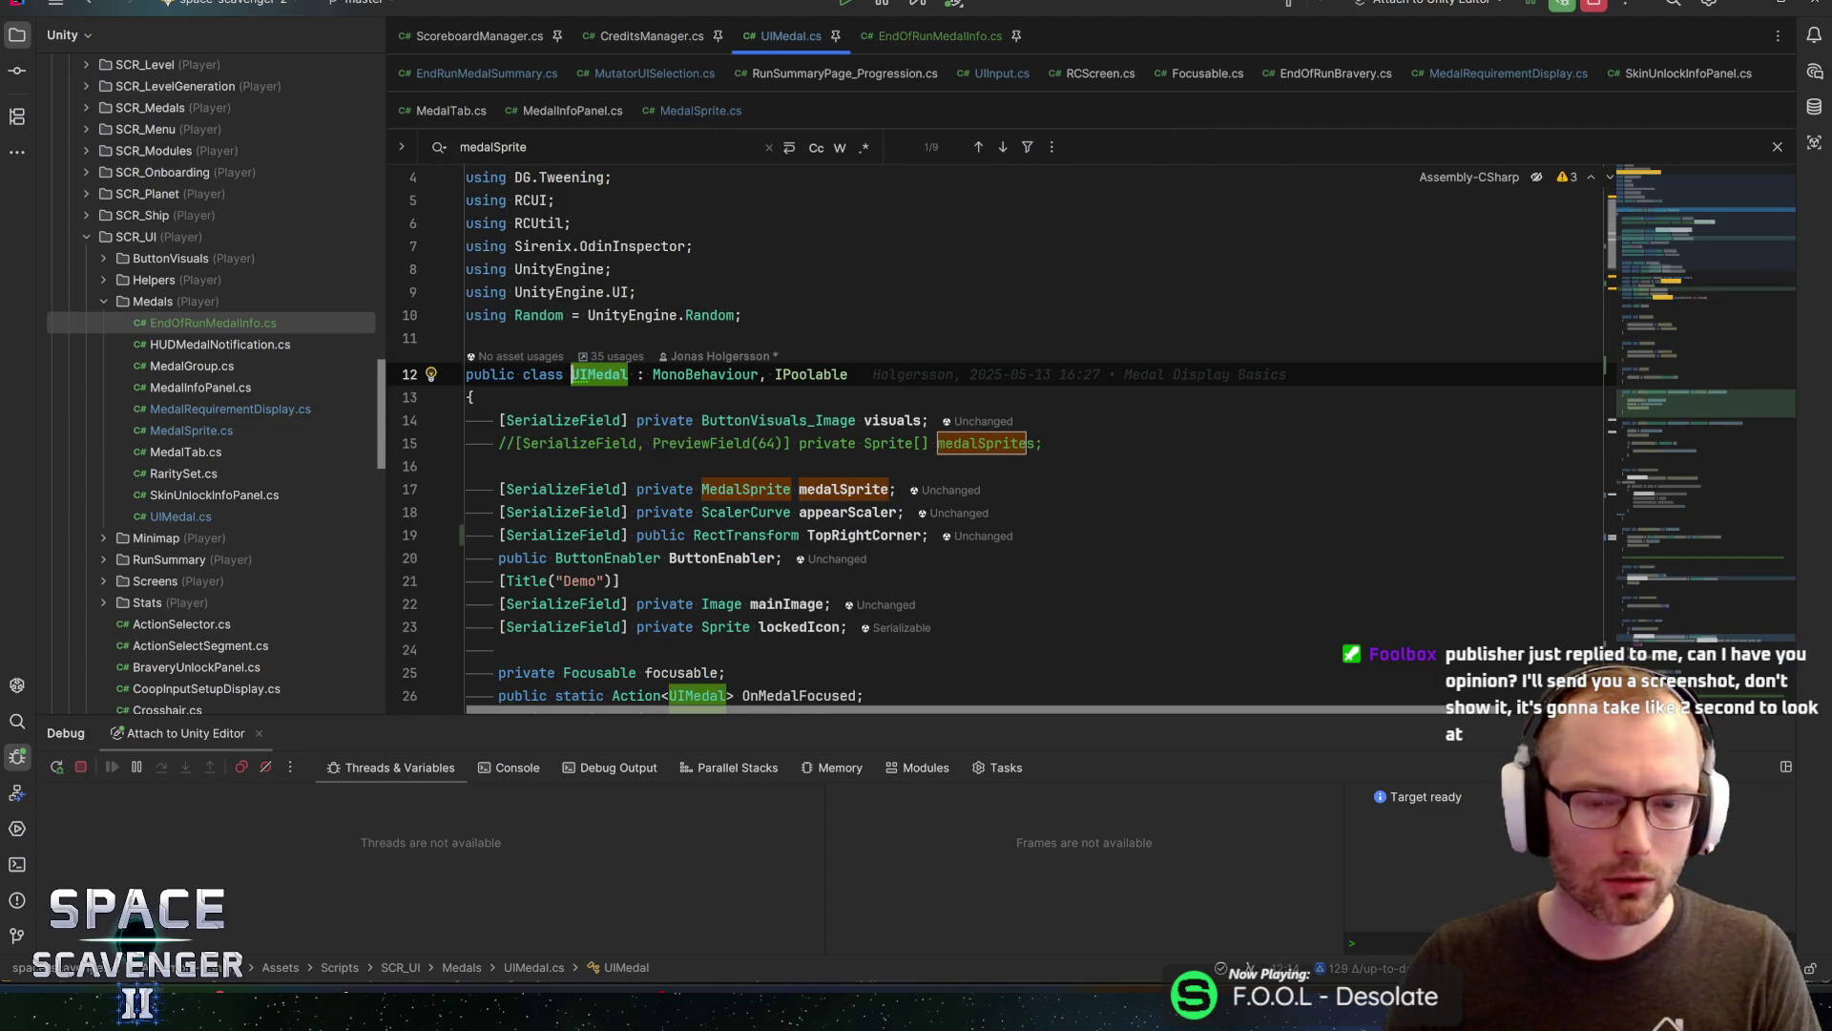
key(ctrl+f)
text(customr)
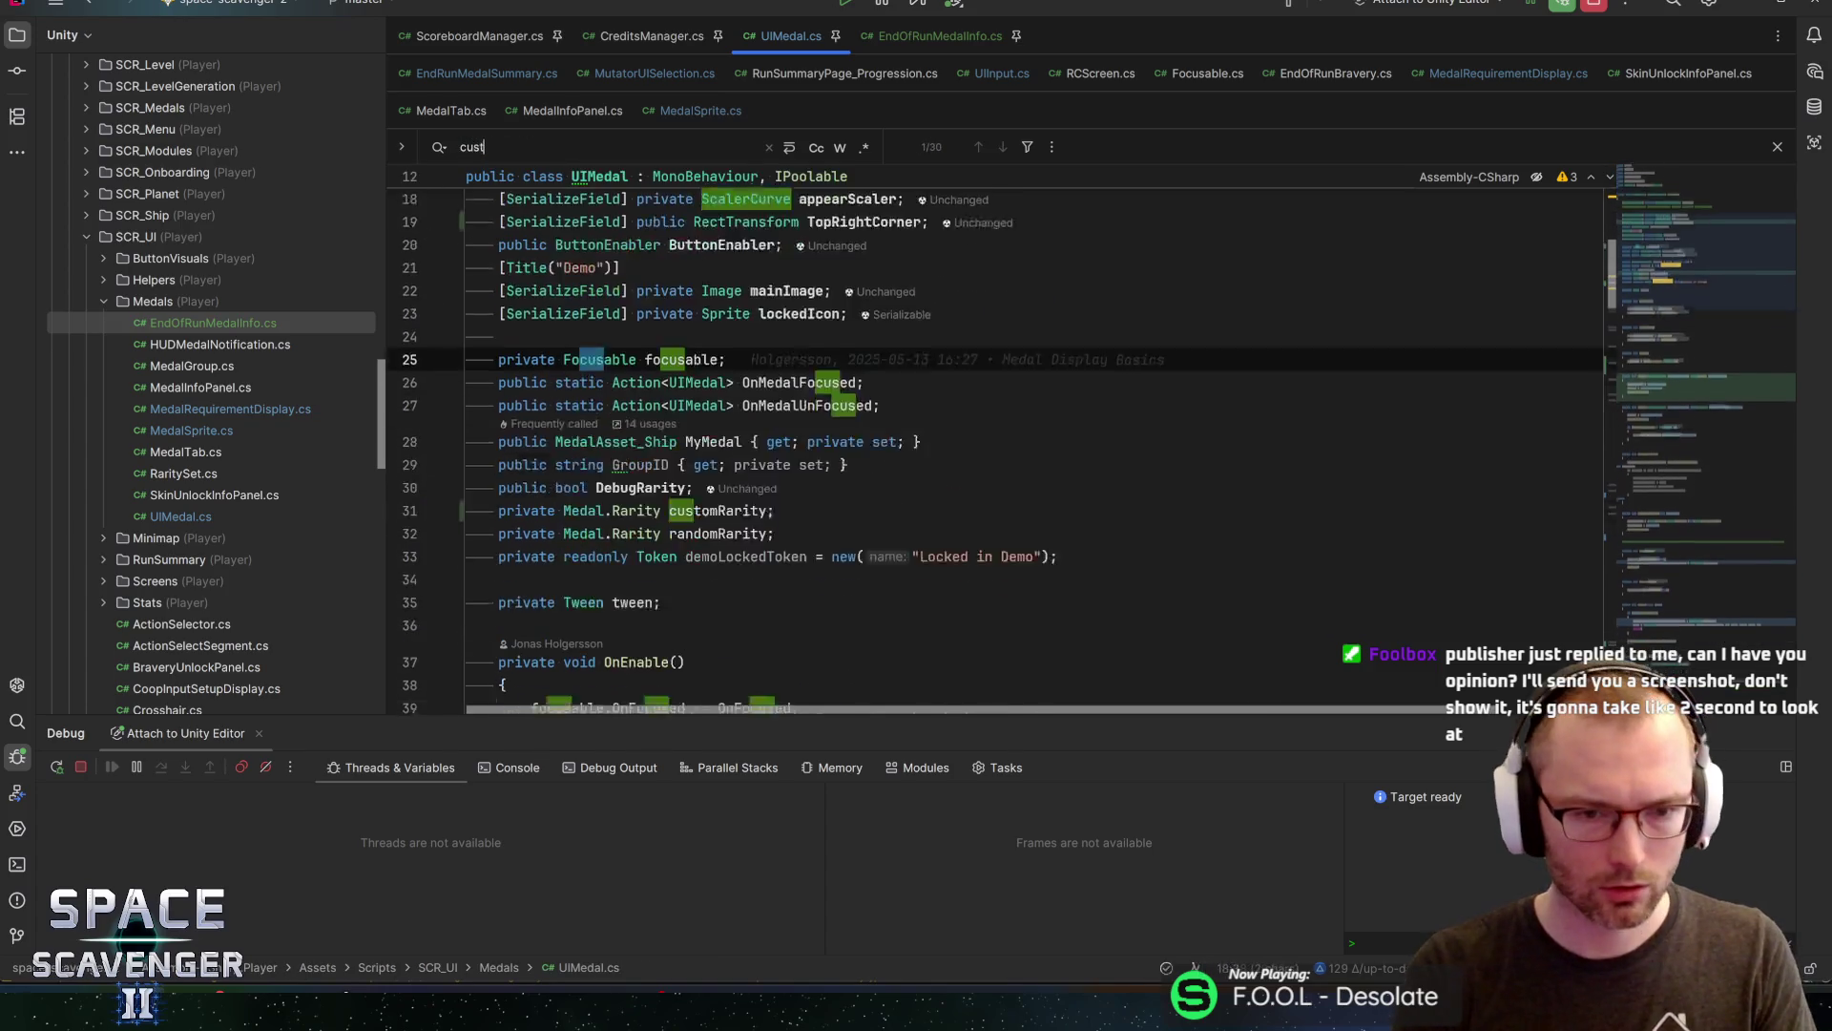
click(749, 376)
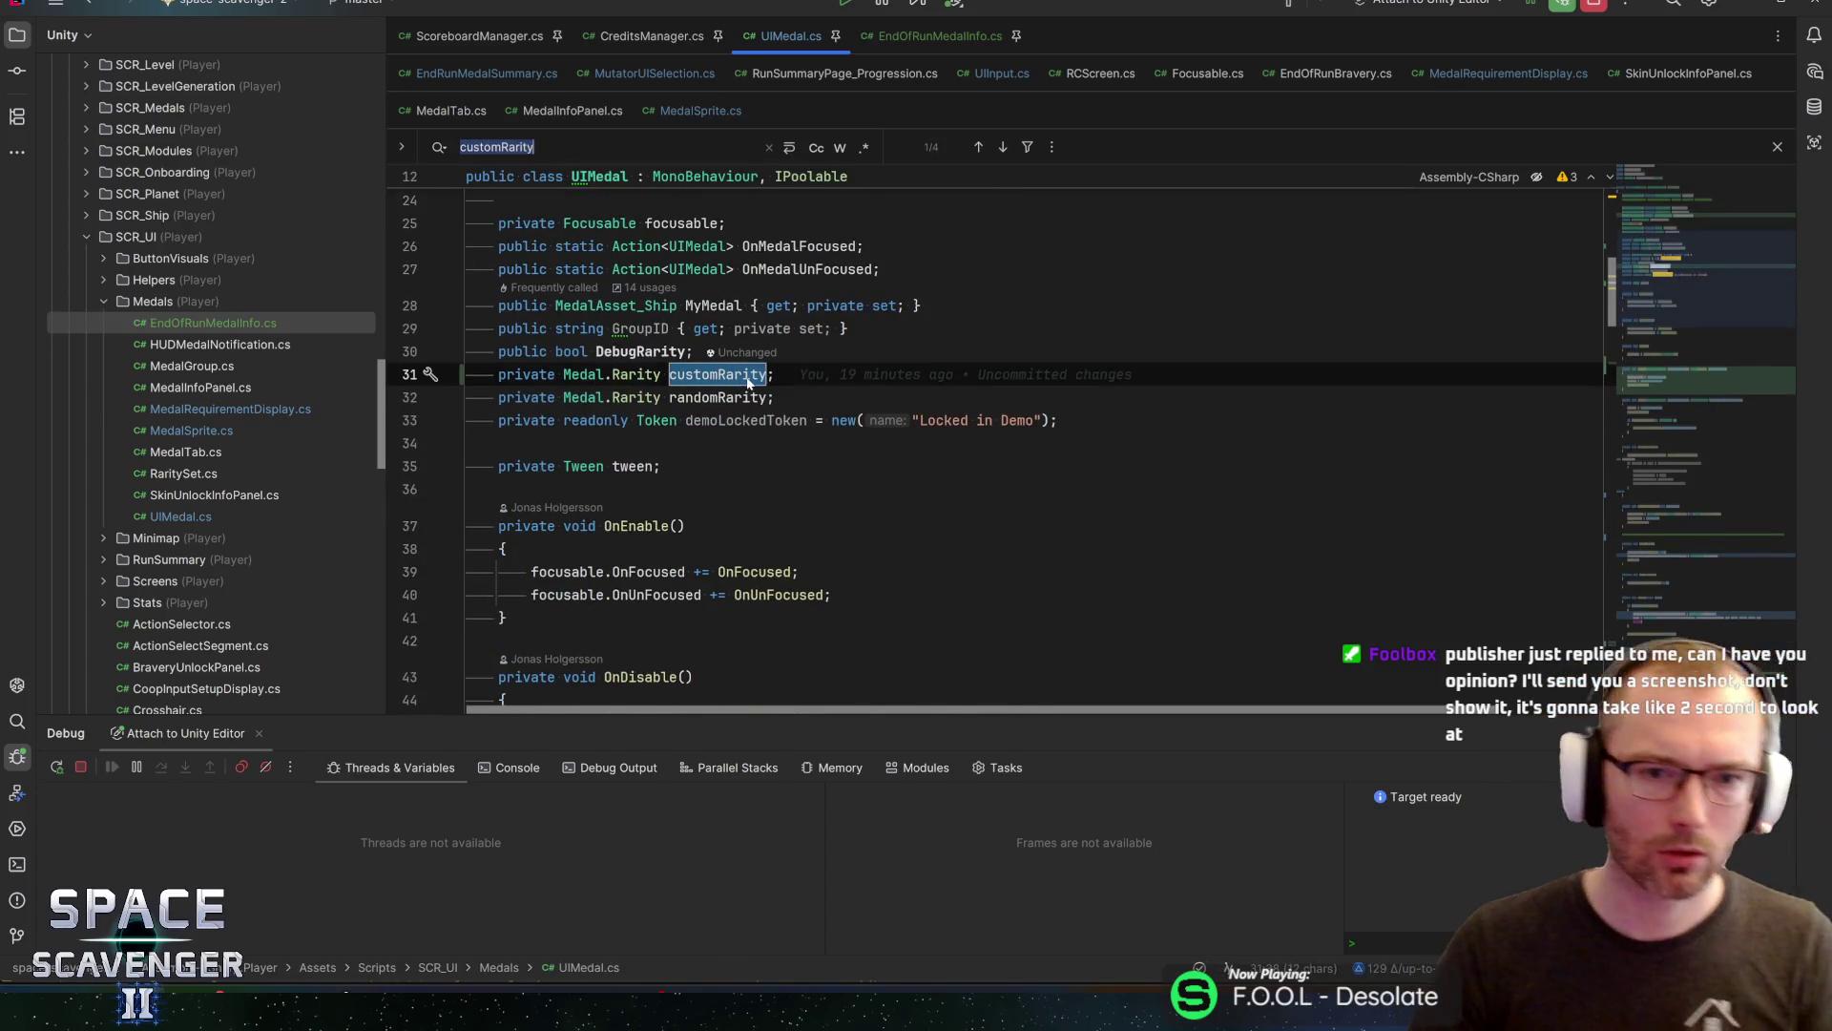
key(ctrl+f)
key(Return)
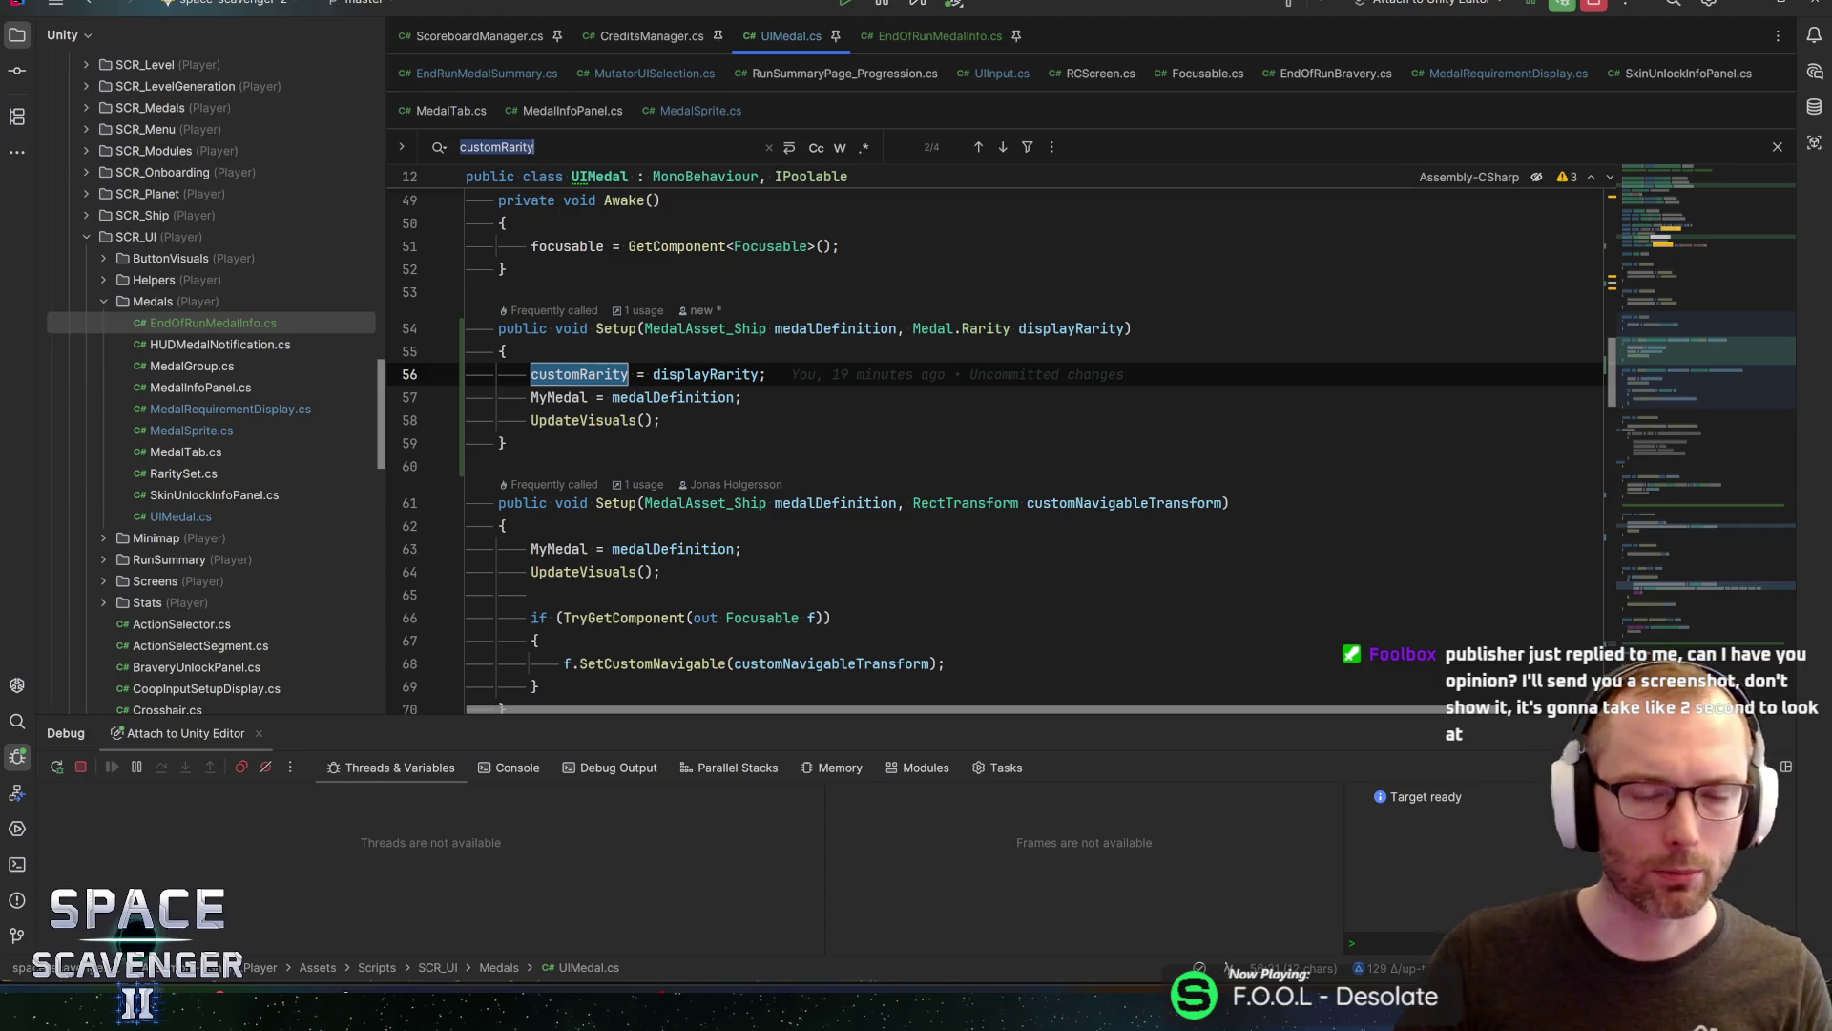
click(704, 374)
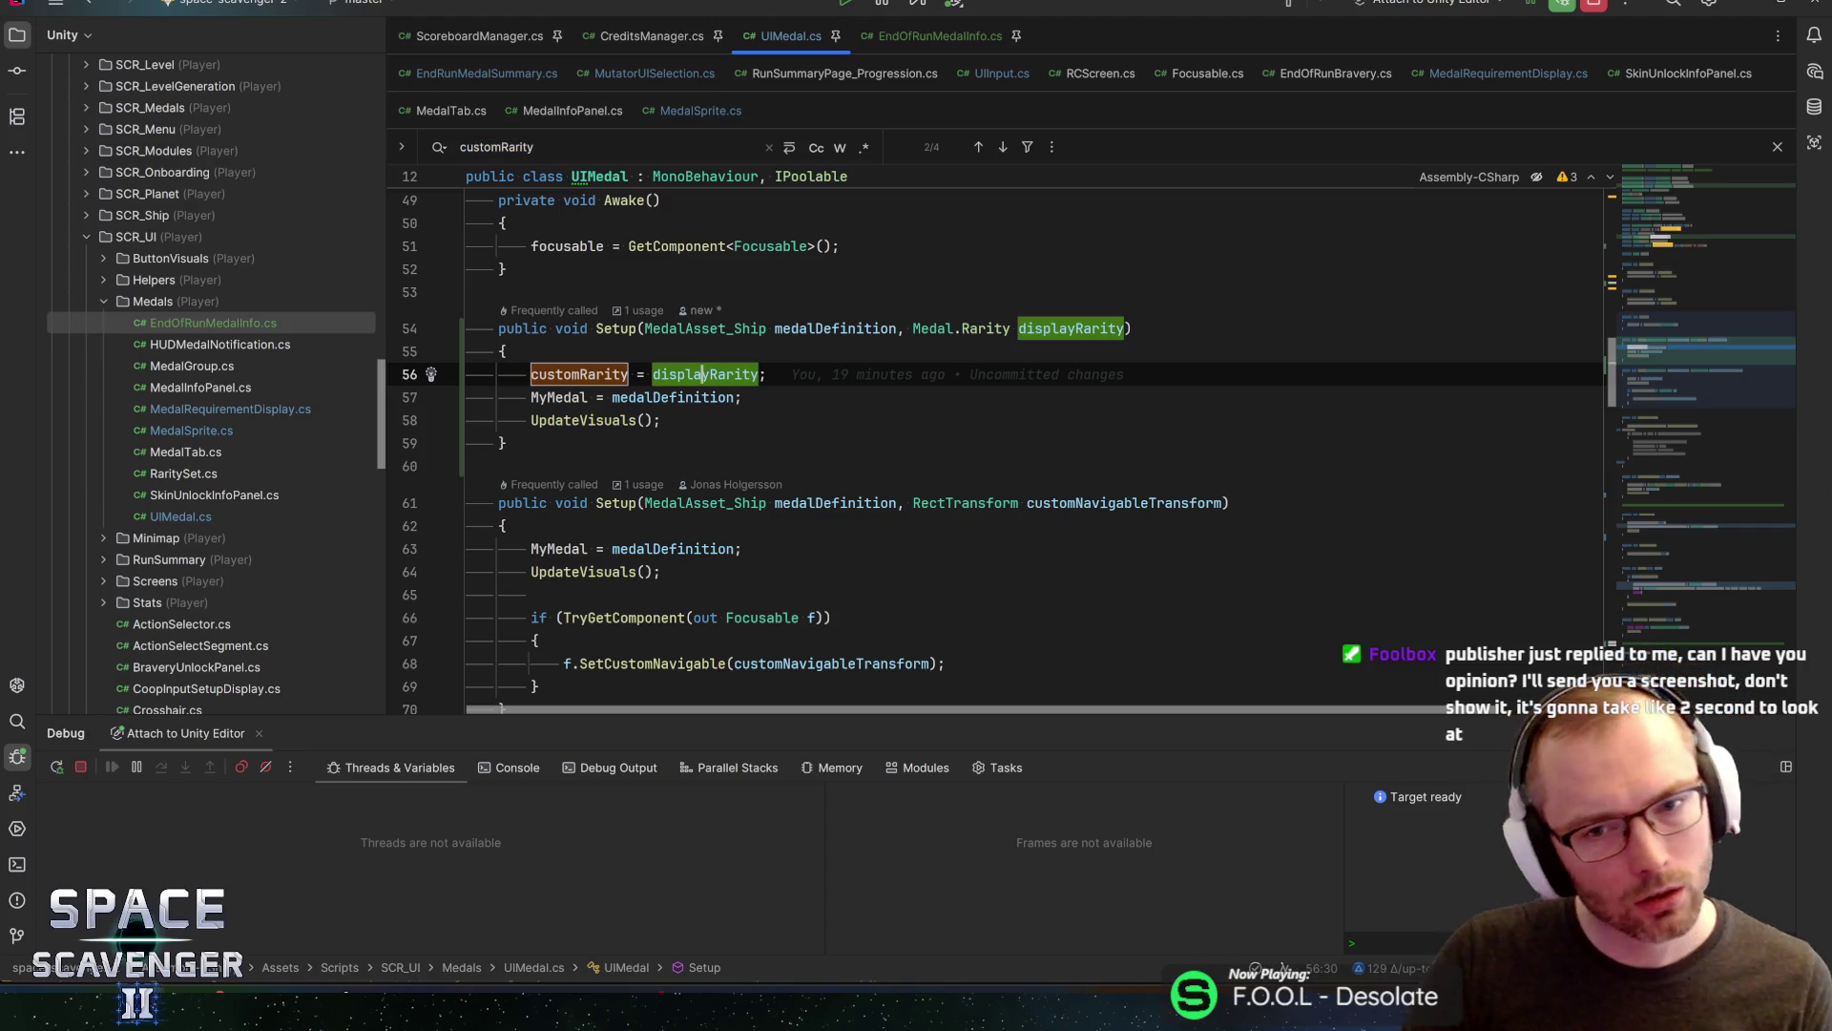
click(635, 328)
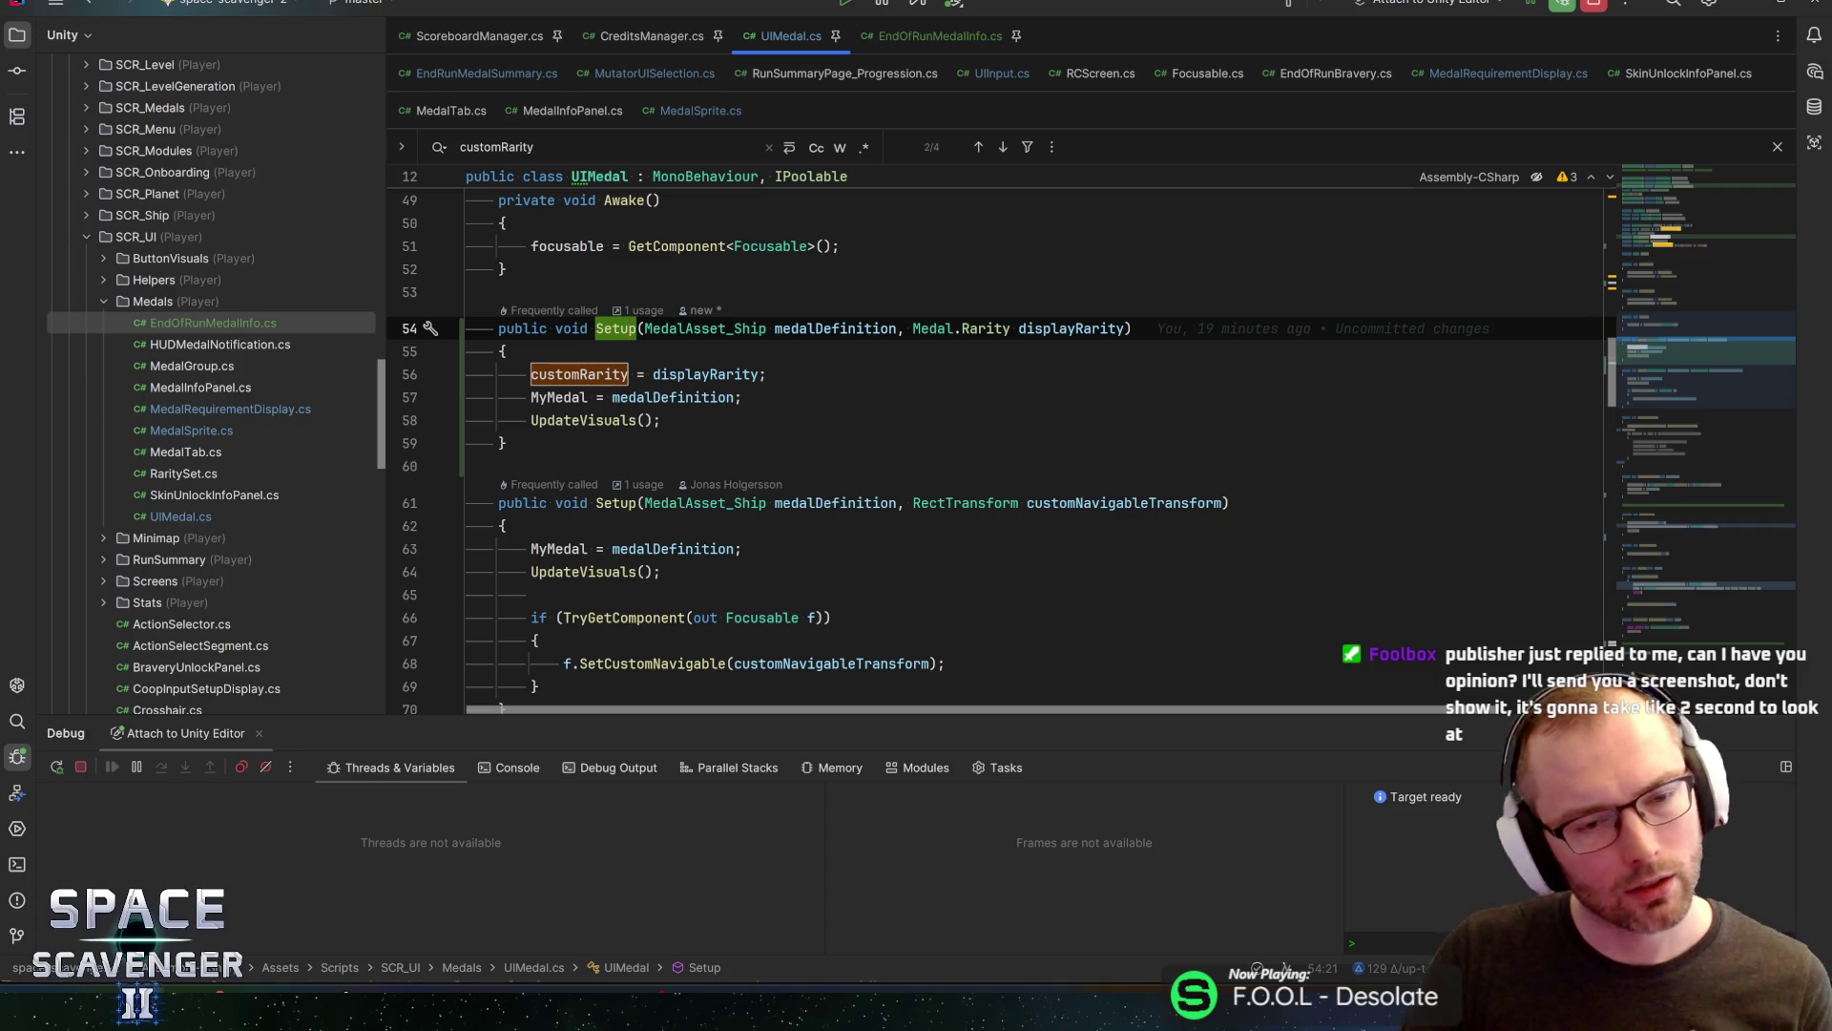
click(563, 374)
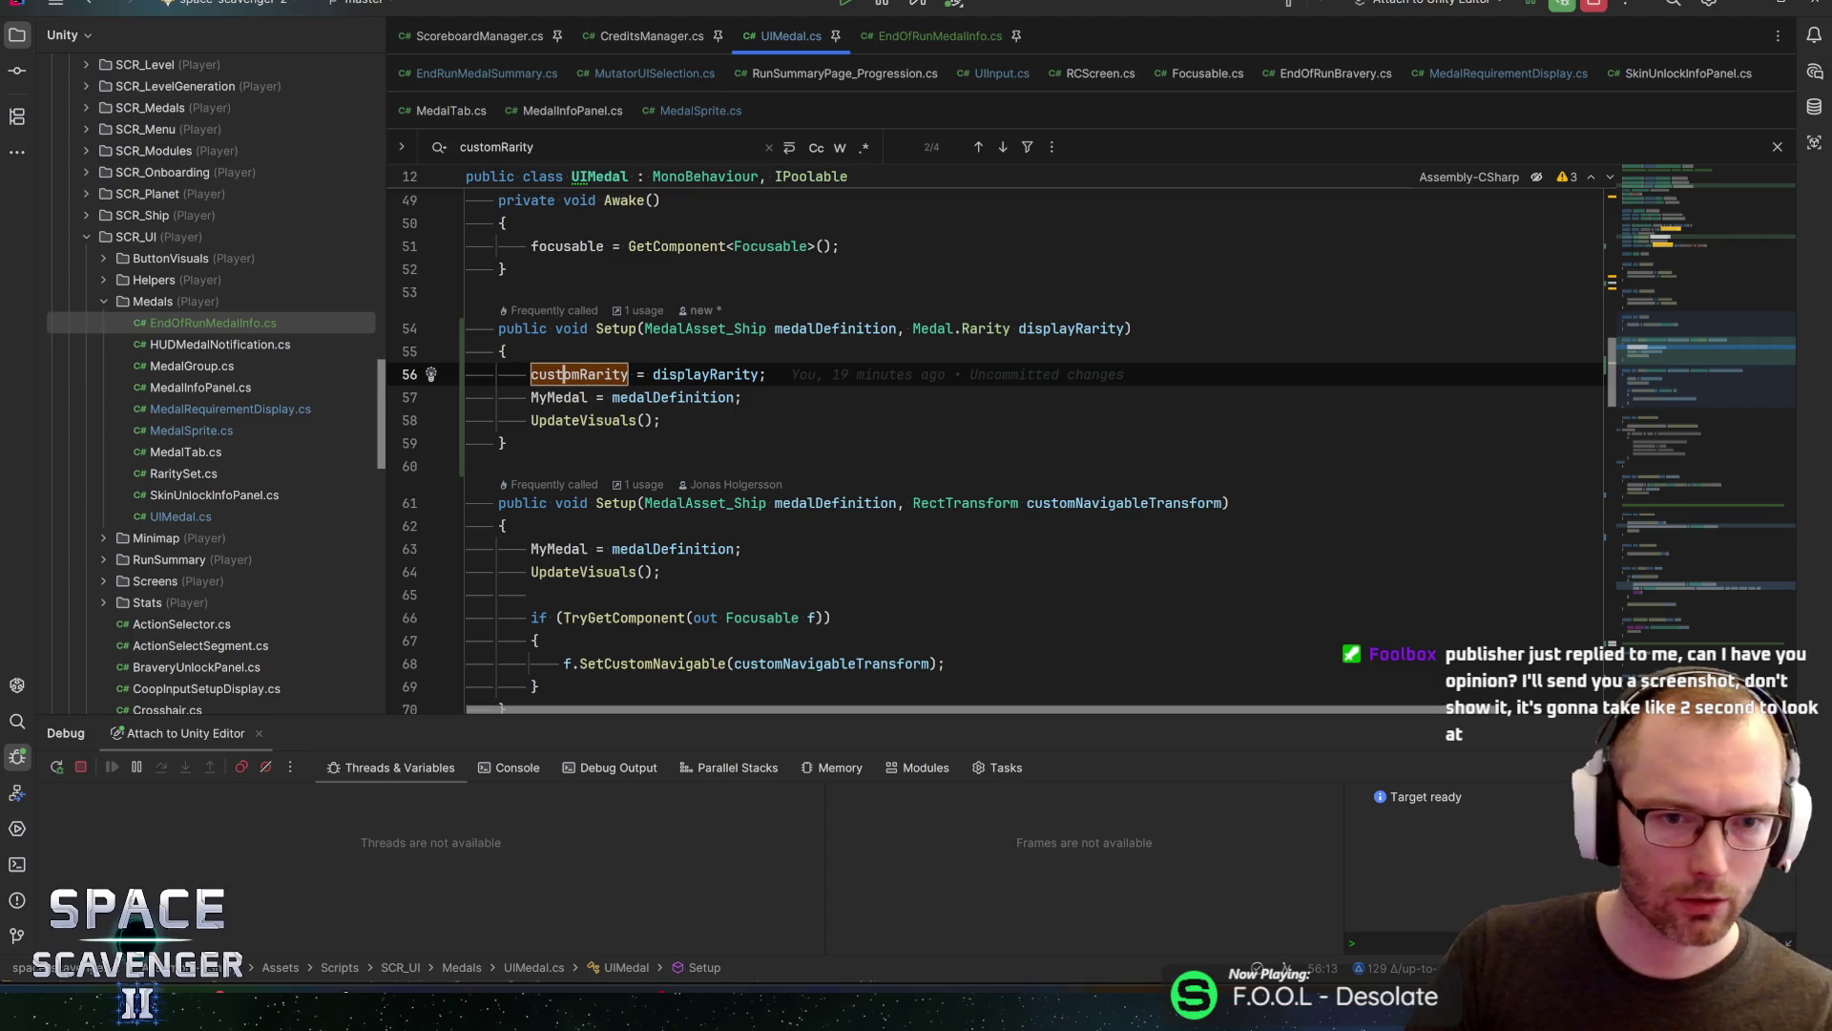
Navigate back to line 54 of MedalRequirementDisplay and list all SetDisplayRarity usages
key(ctrl+alt+Left)
key(ctrl+alt+Left)
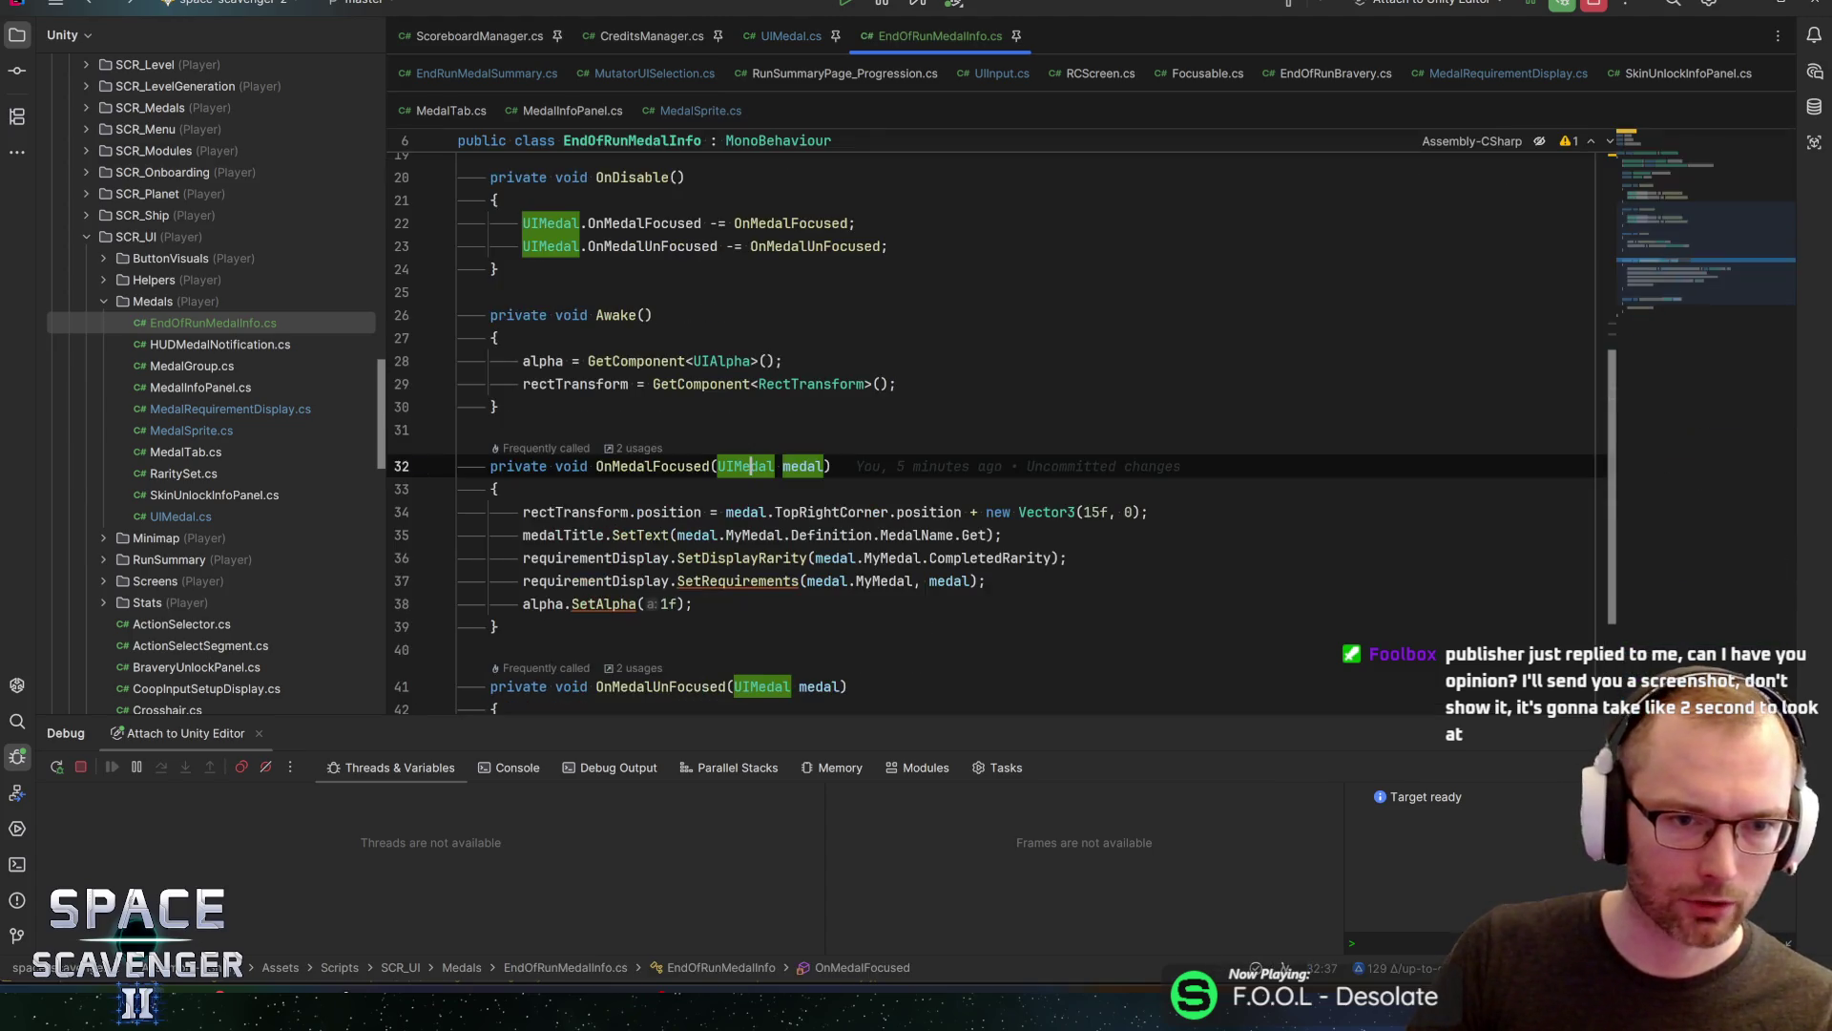
key(ctrl+alt+Left)
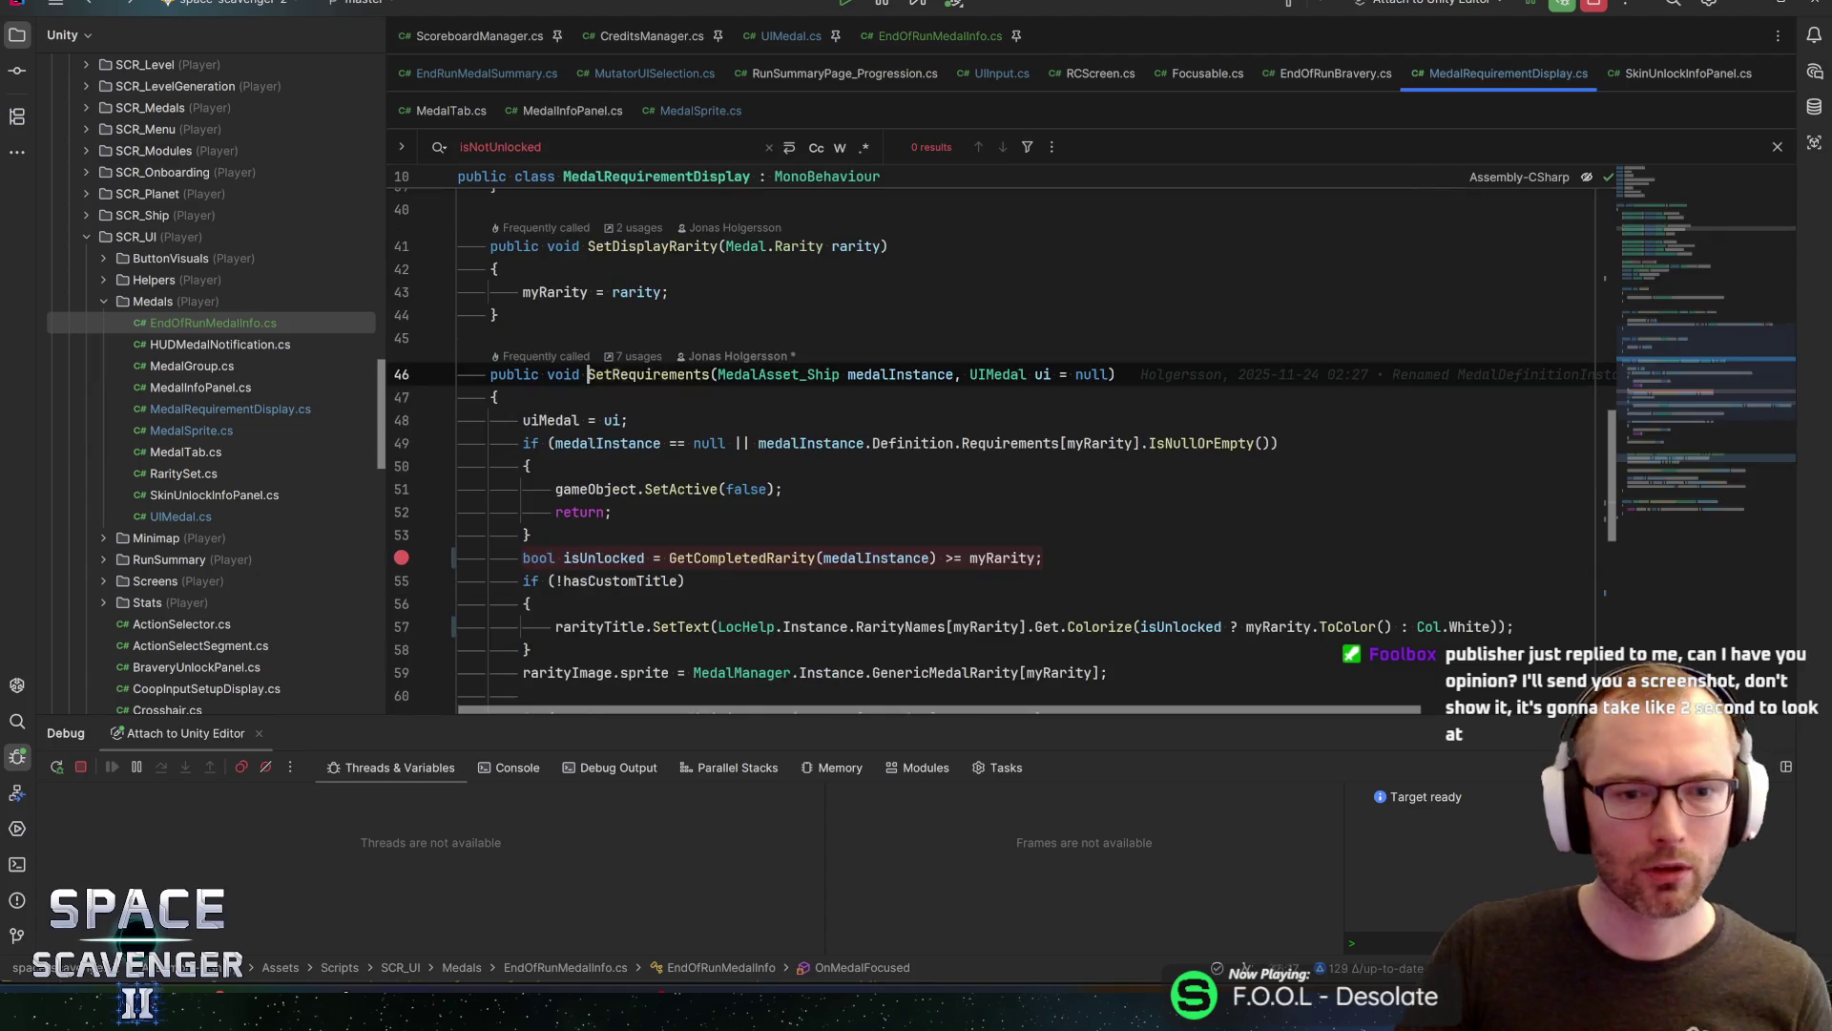
key(ctrl+alt+Left)
key(ctrl+alt+Left)
key(ctrl+alt+Left)
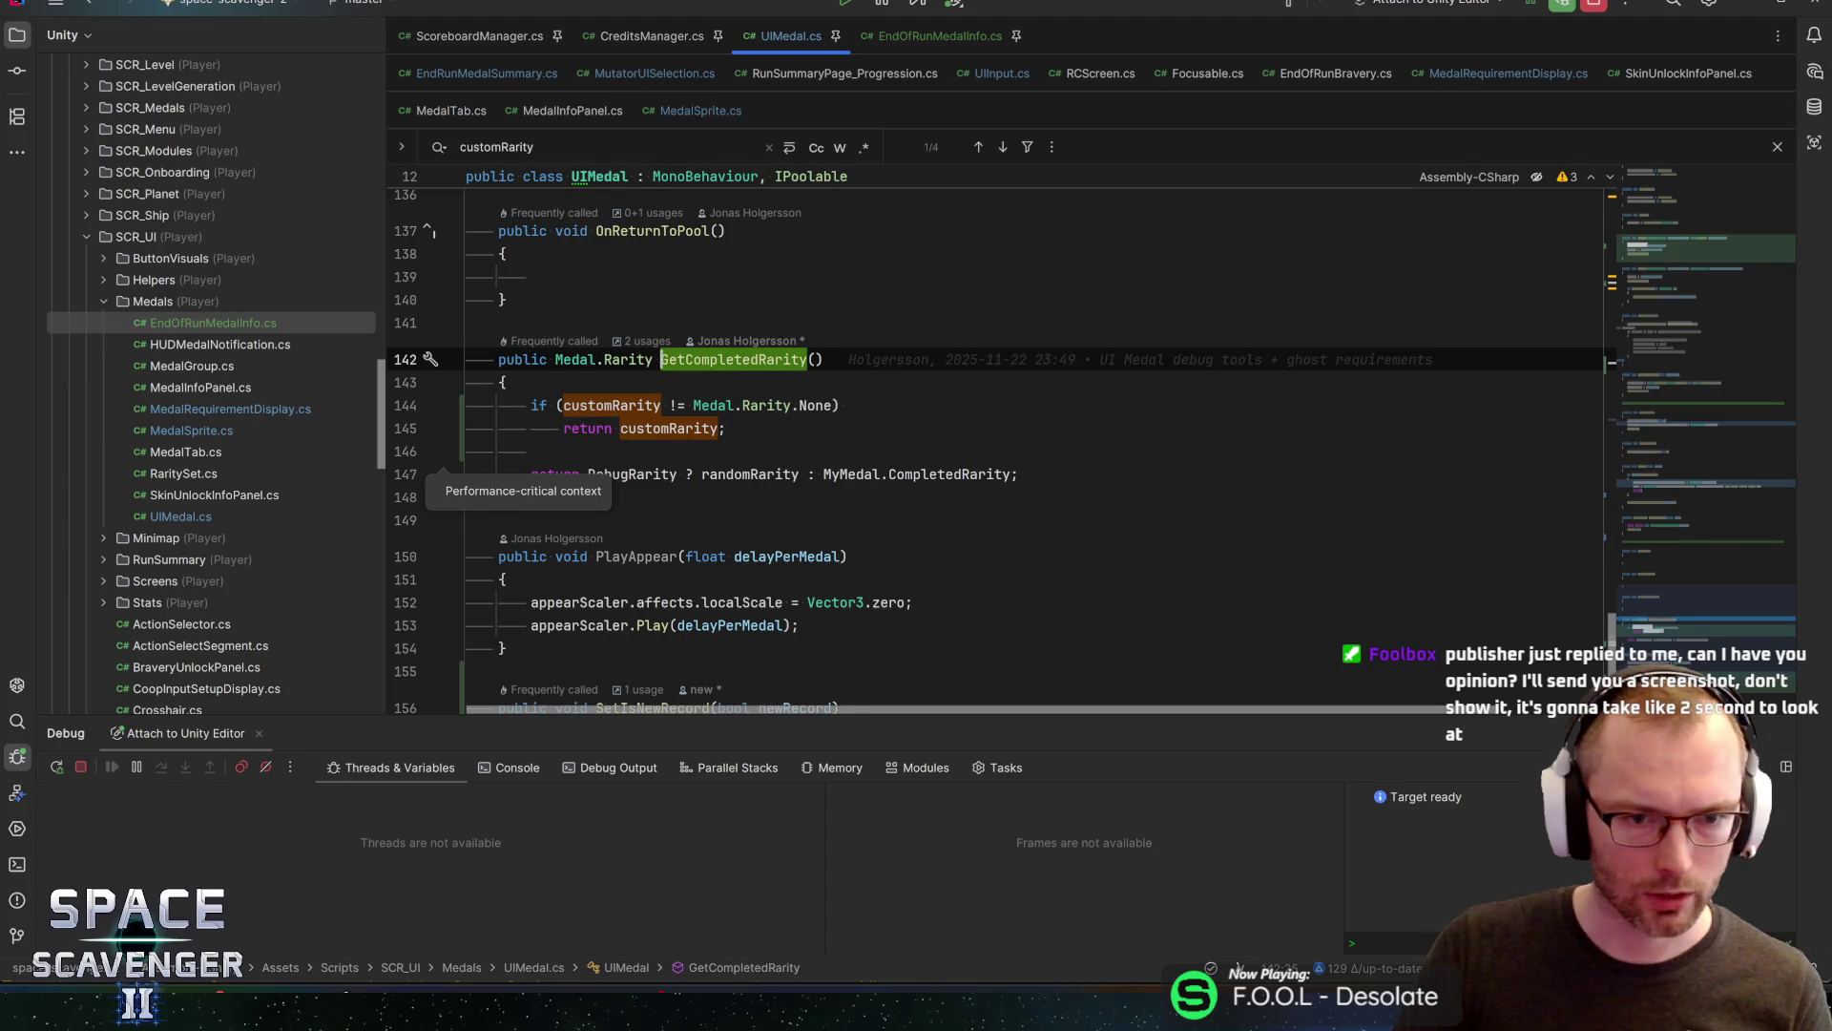
key(ctrl+alt+Left)
scroll(993, 451, down, 1)
click(1002, 488)
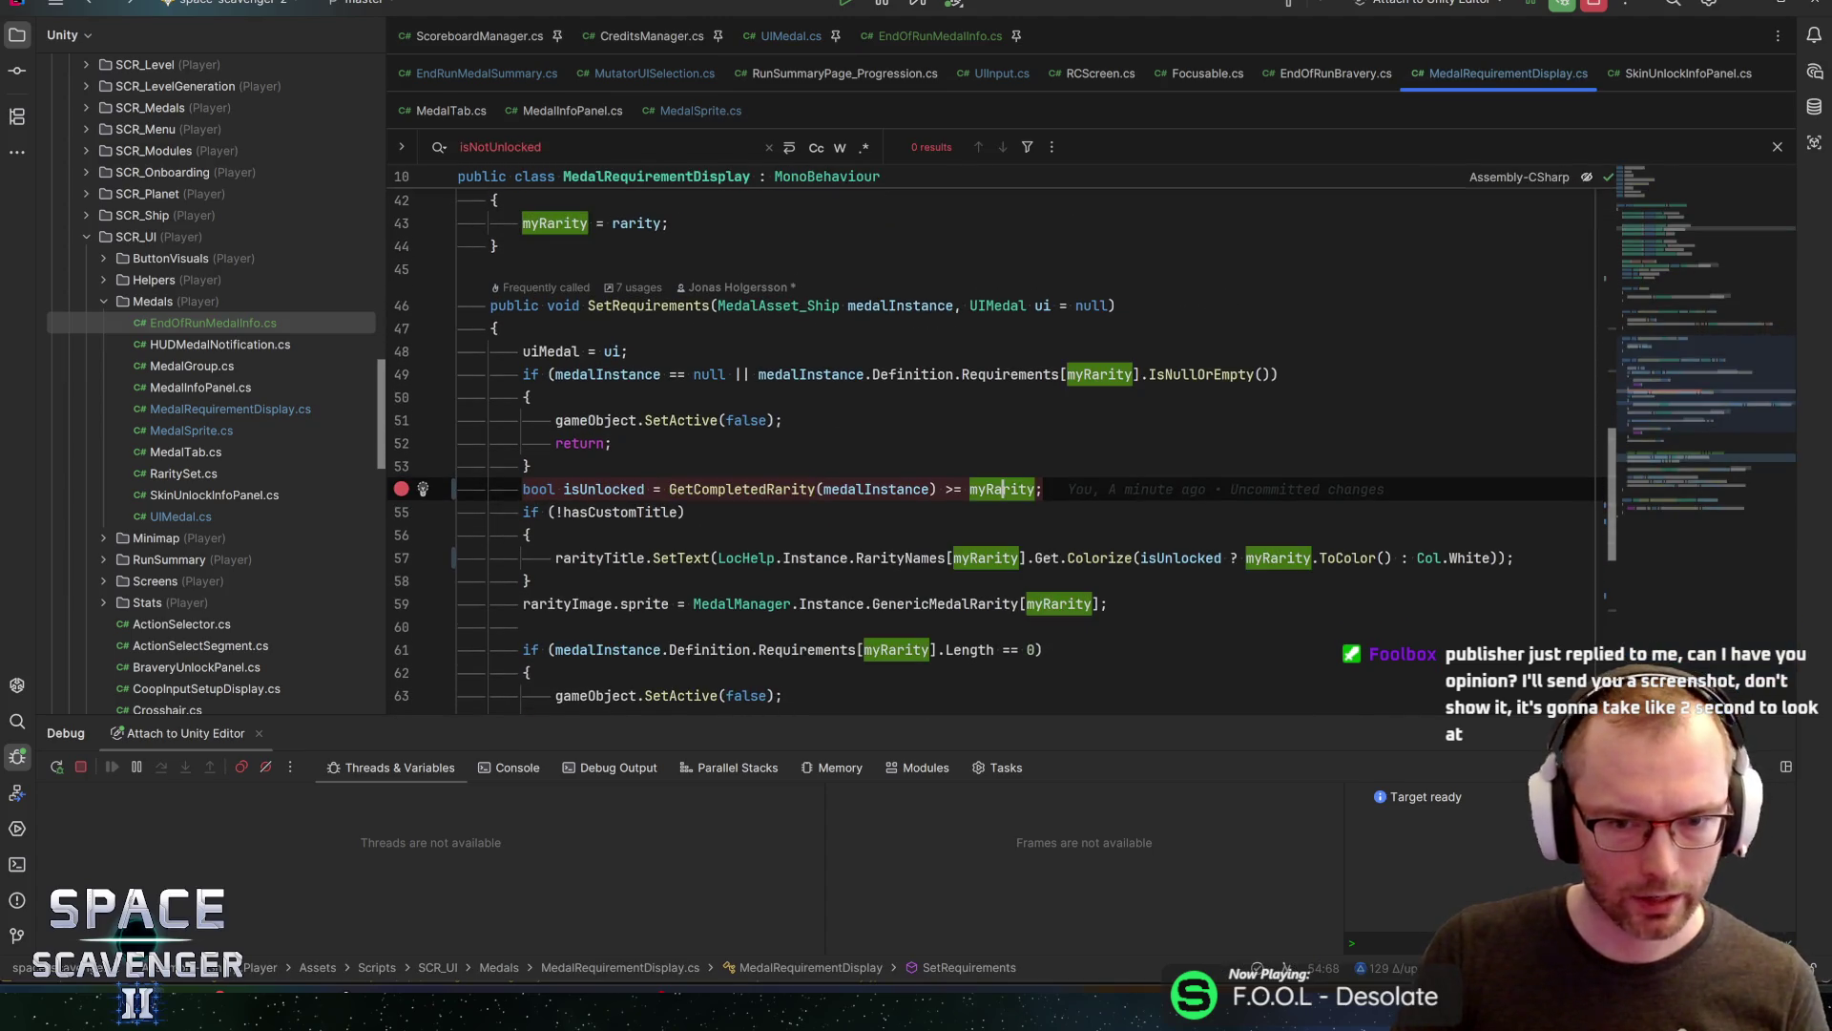
key(ctrl+w)
scroll(1002, 489, up, 3)
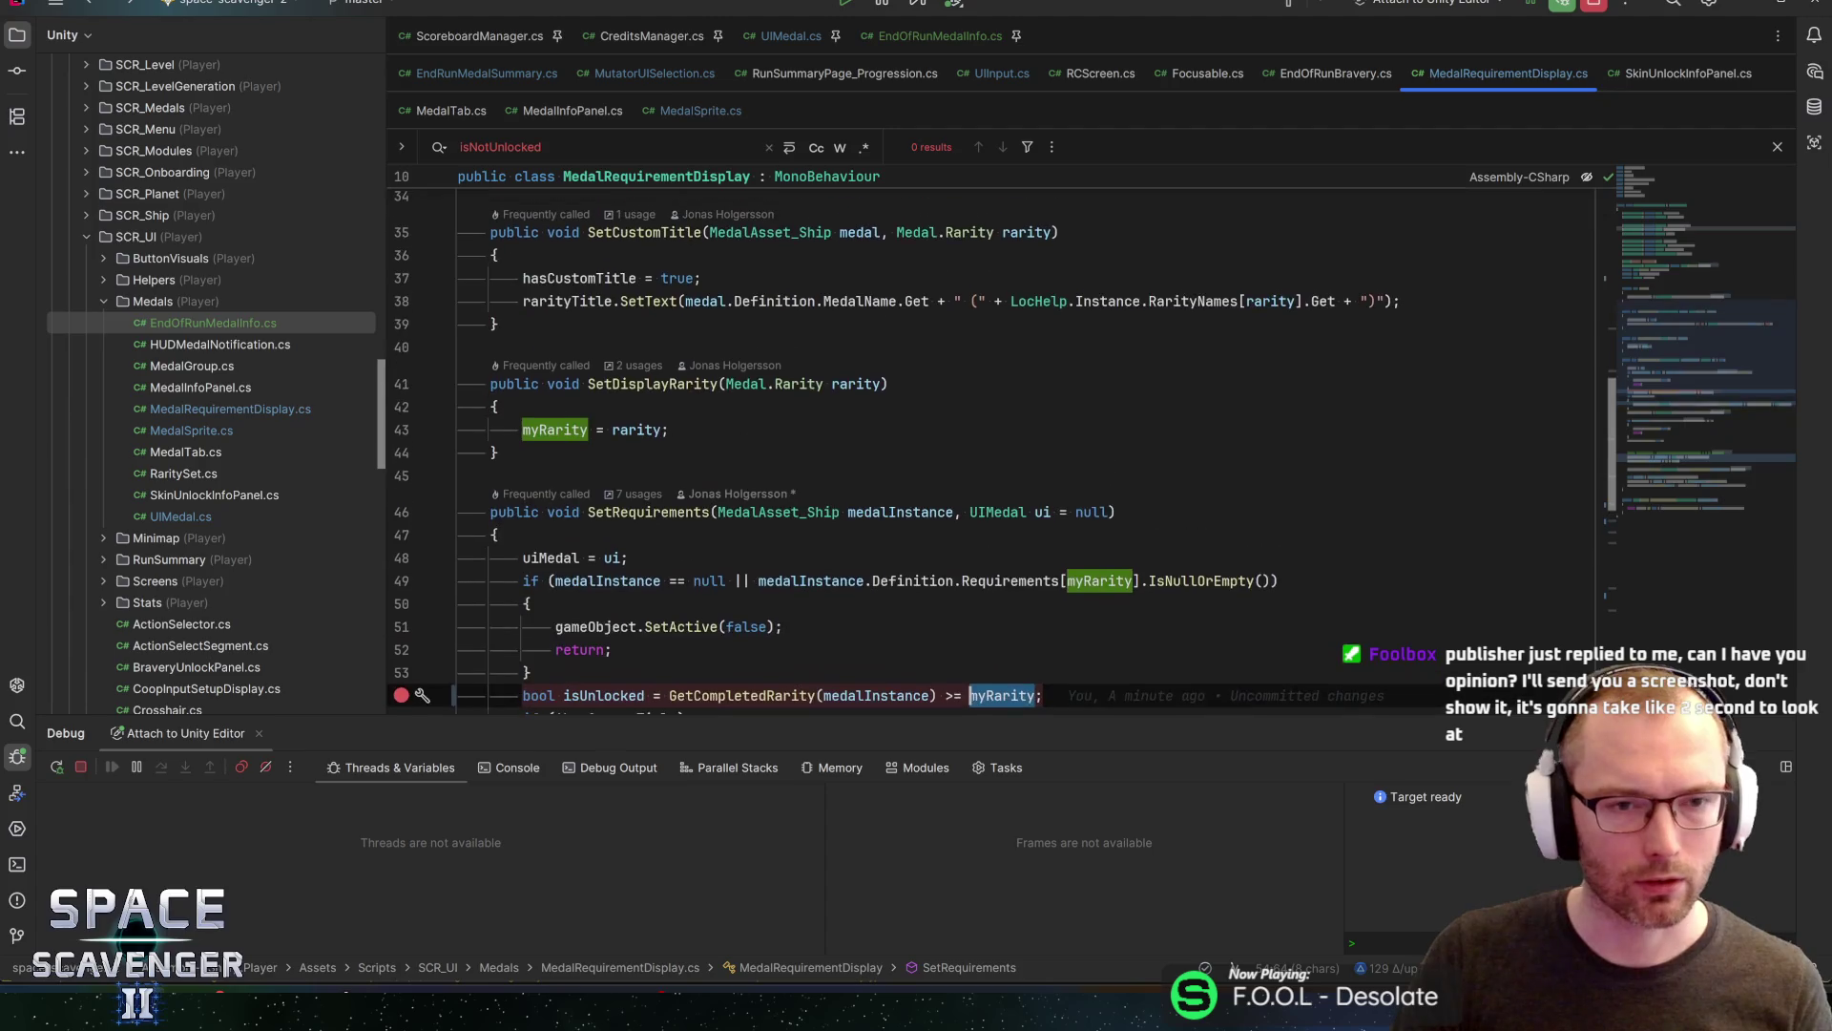
scroll(1002, 448, down, 1)
click(651, 315)
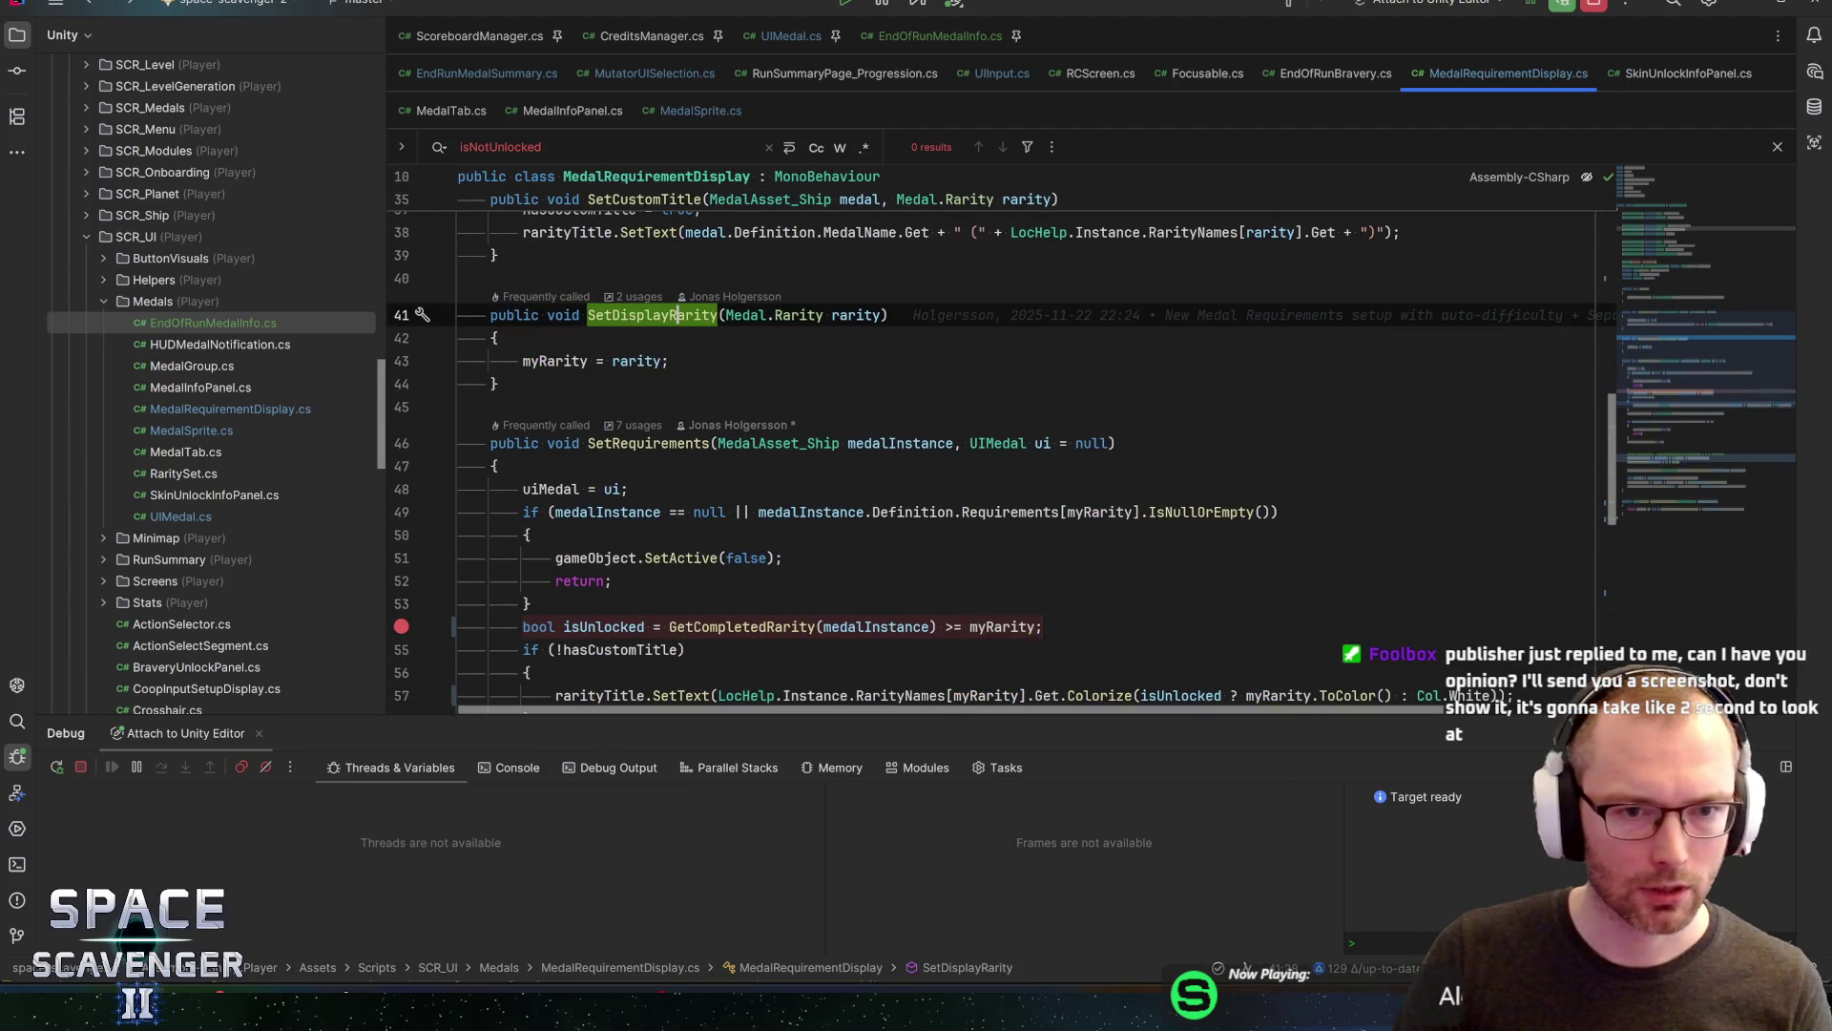
key(alt+F7)
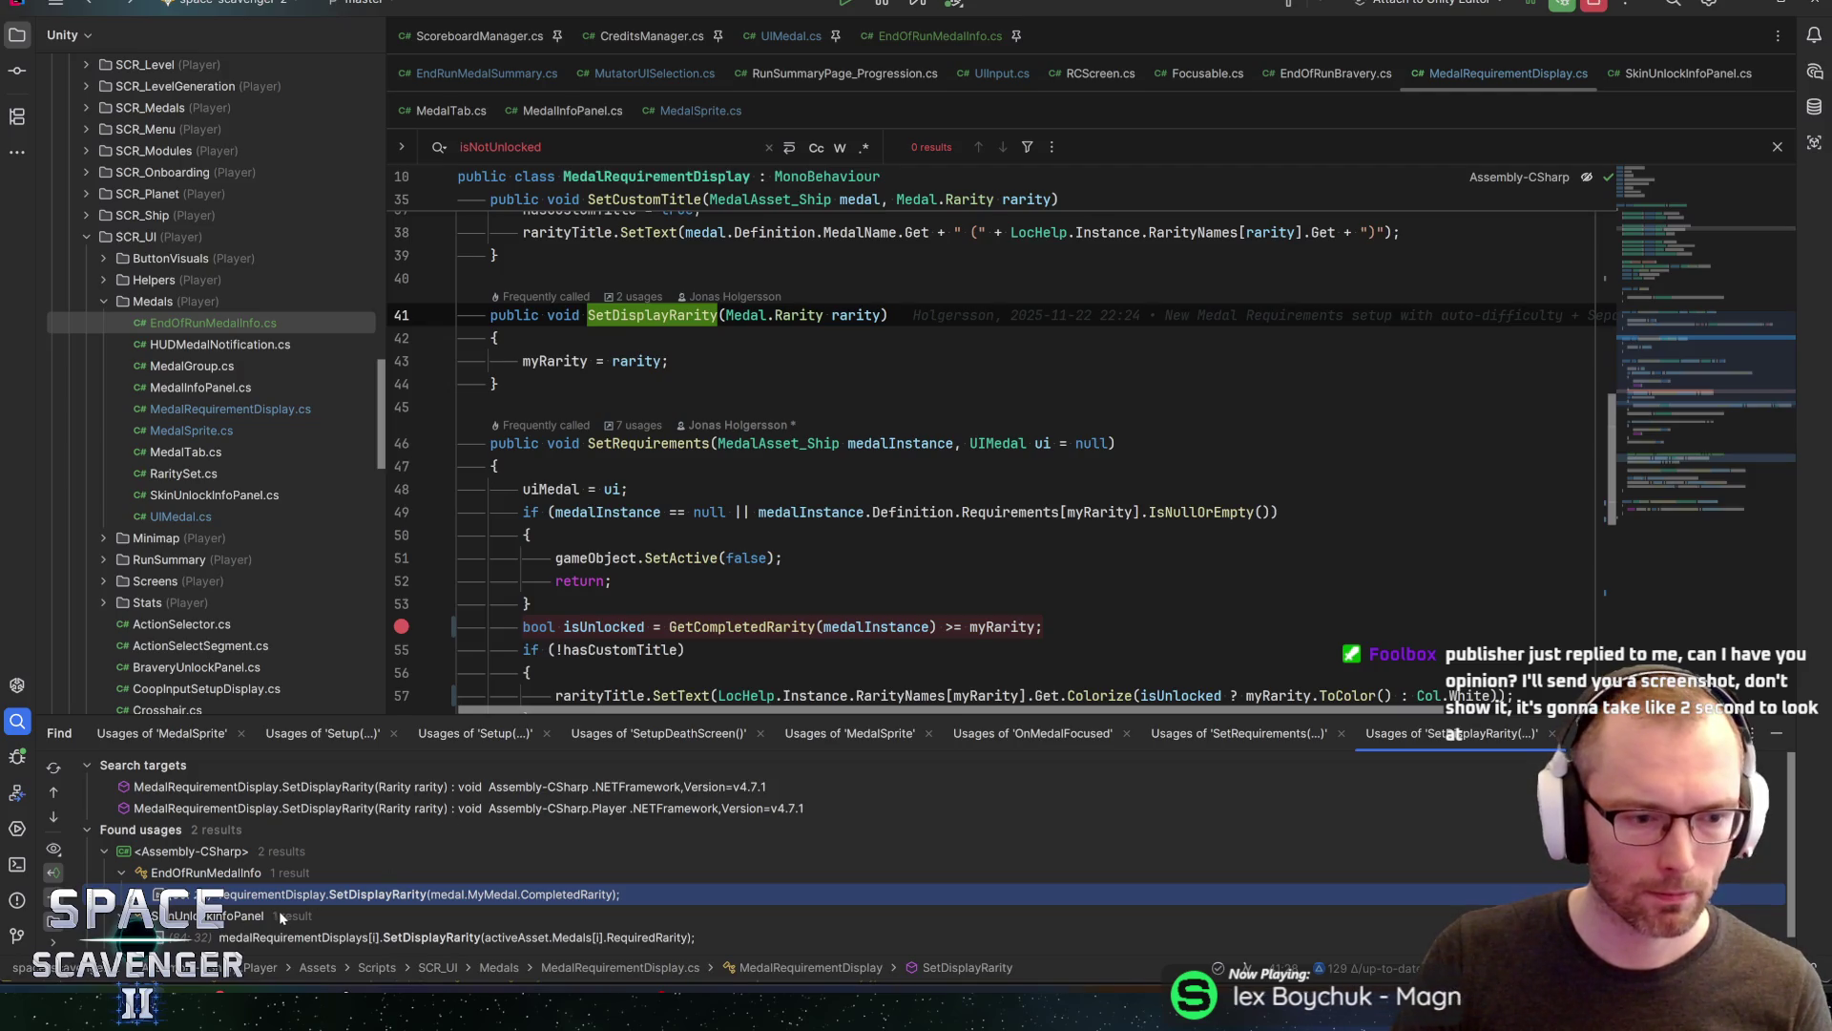
Replace medal.MyMedal.CompletedRarity with medal.GetCompletedRarity() on line 36, then return to Unity
double_click(290, 902)
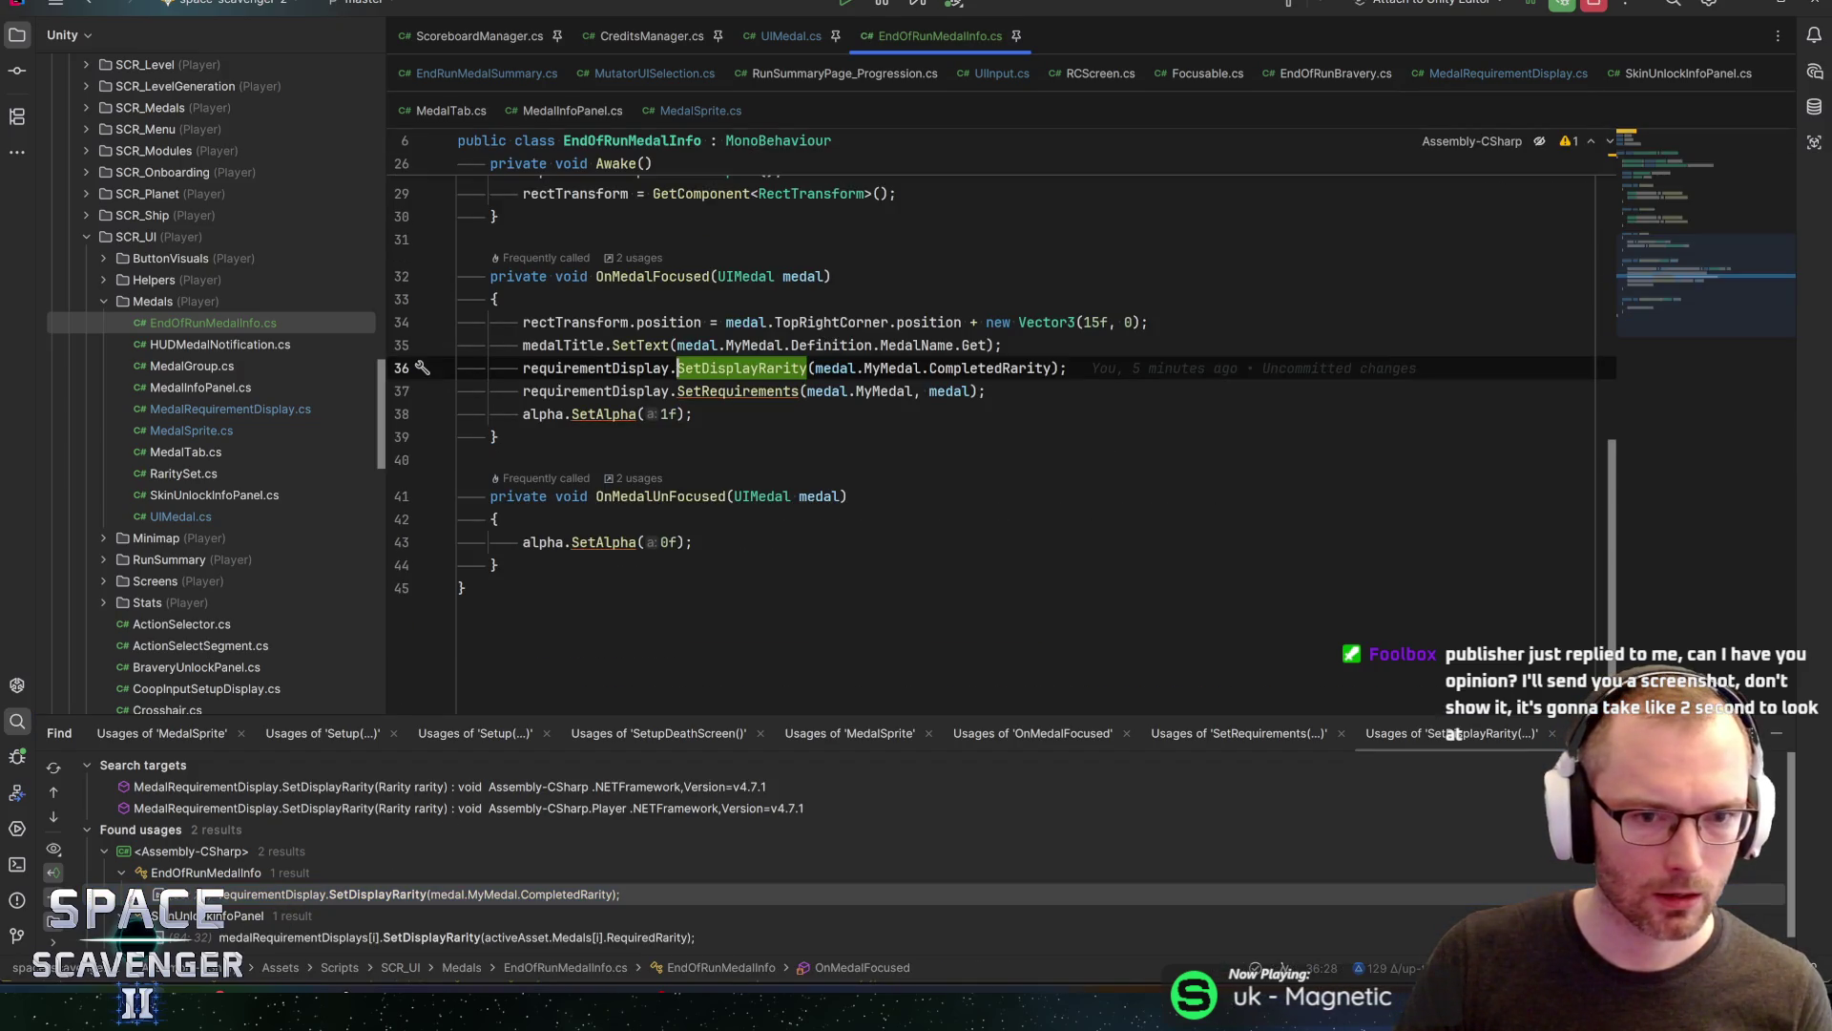
click(1002, 368)
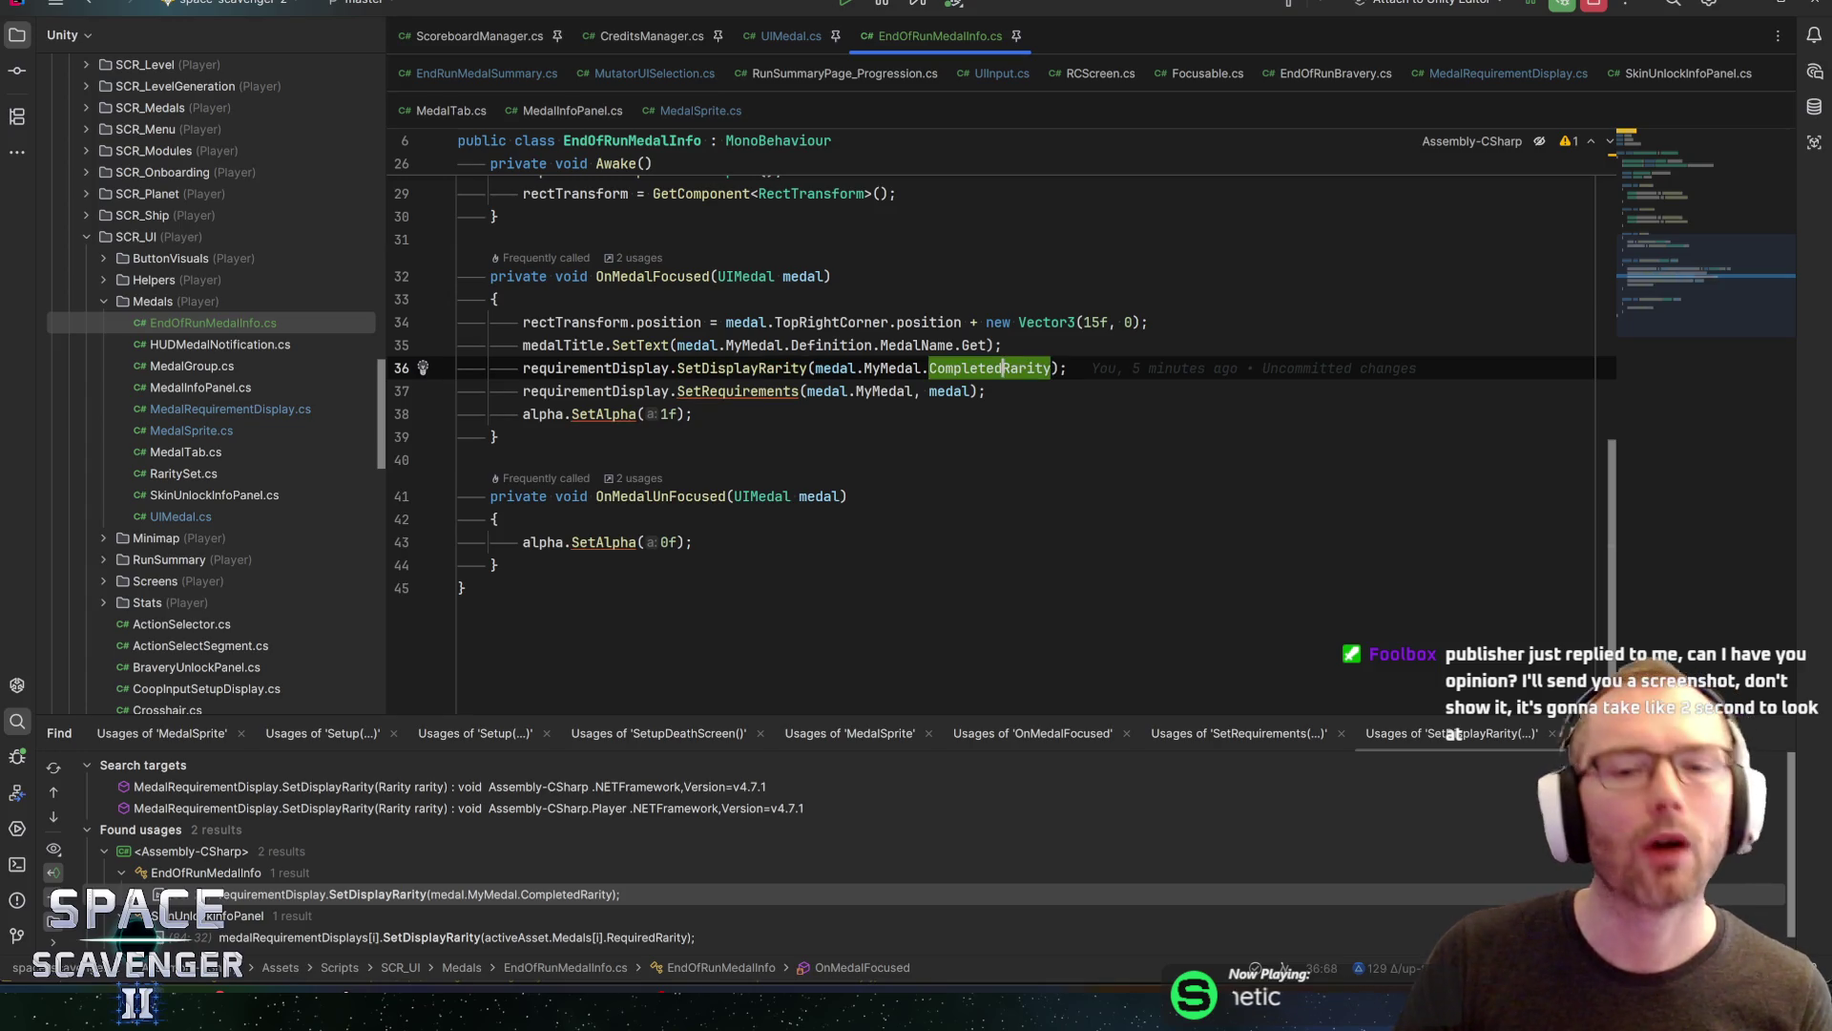
double_click(1002, 368)
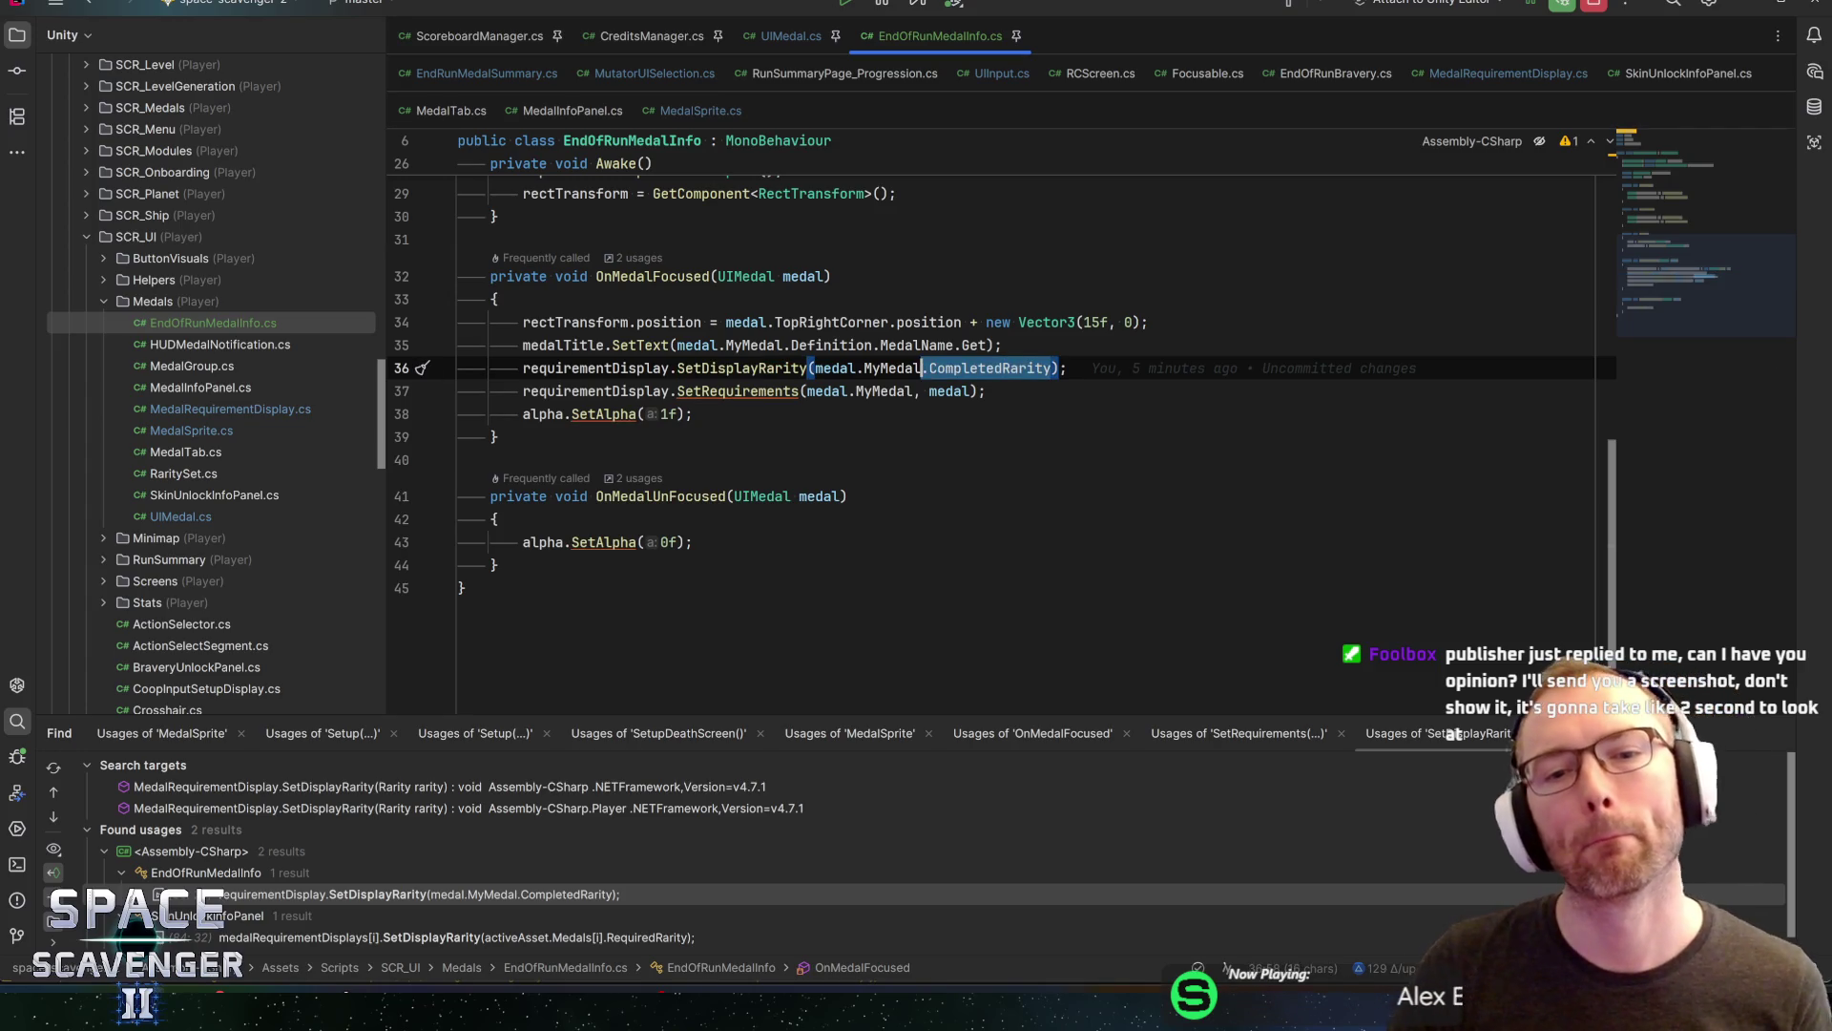
key(ctrl+w)
text(GetCom)
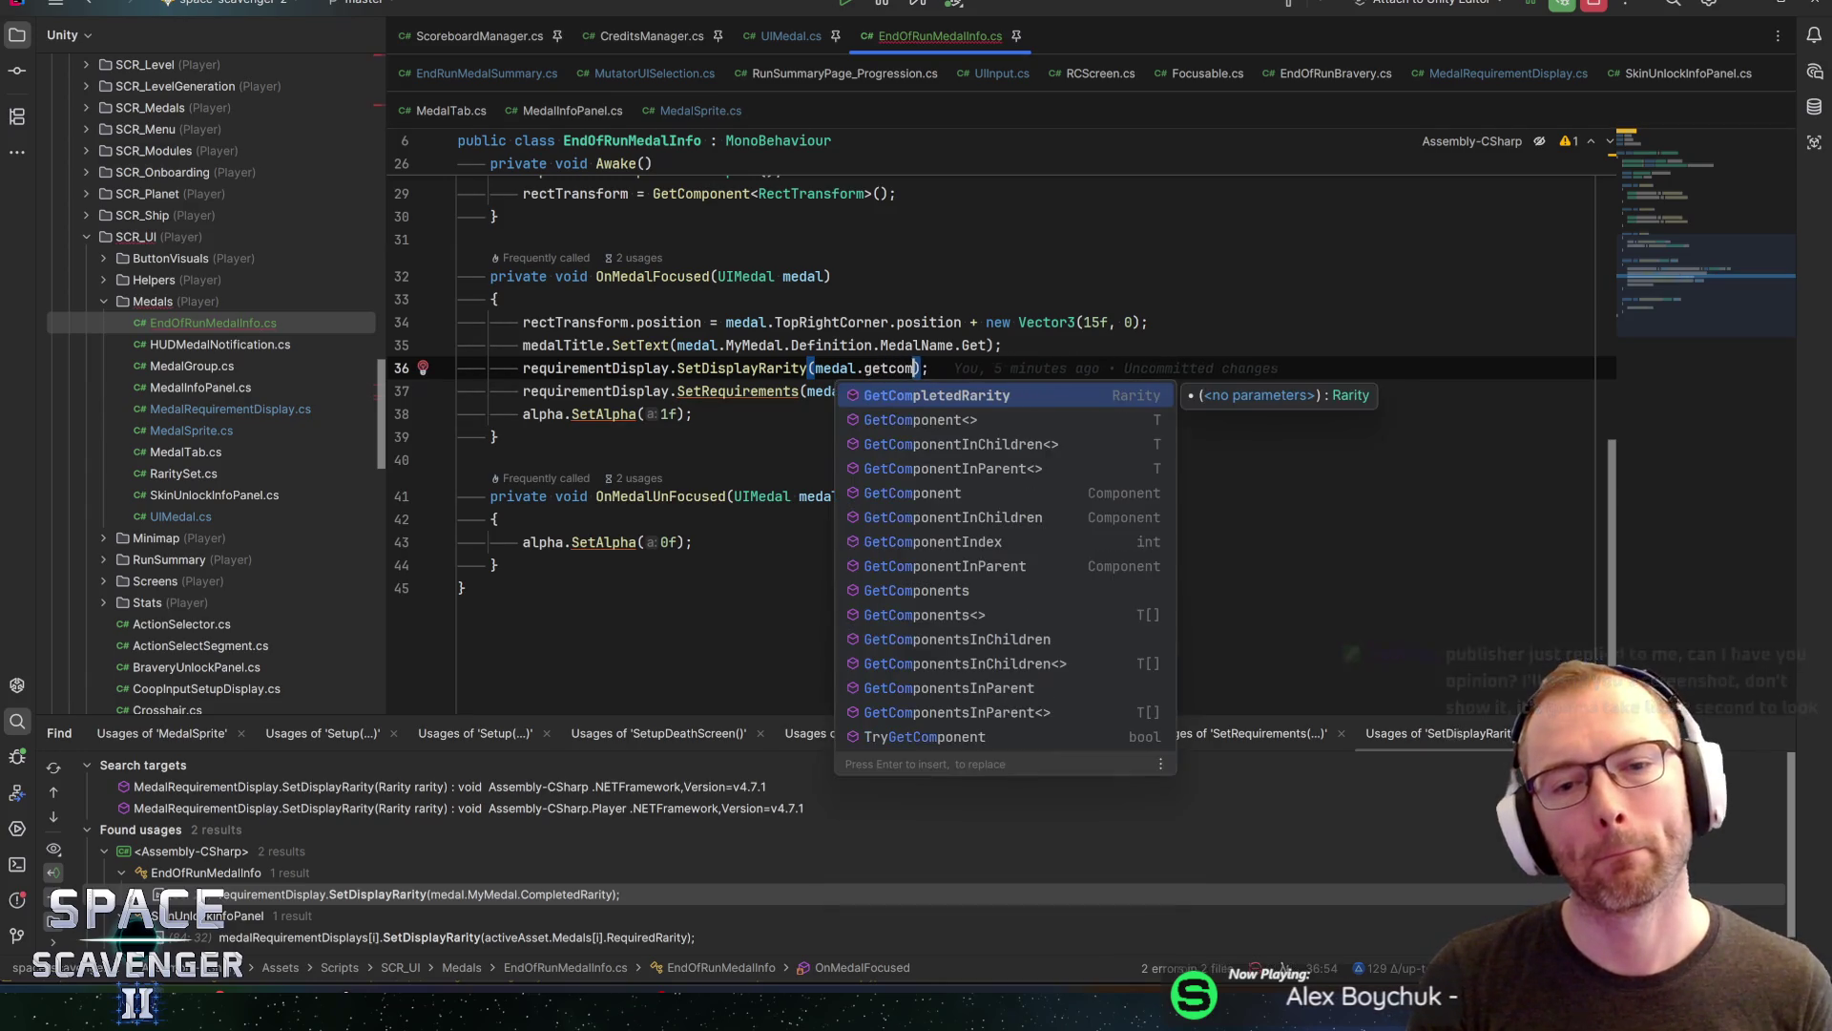
key(Return)
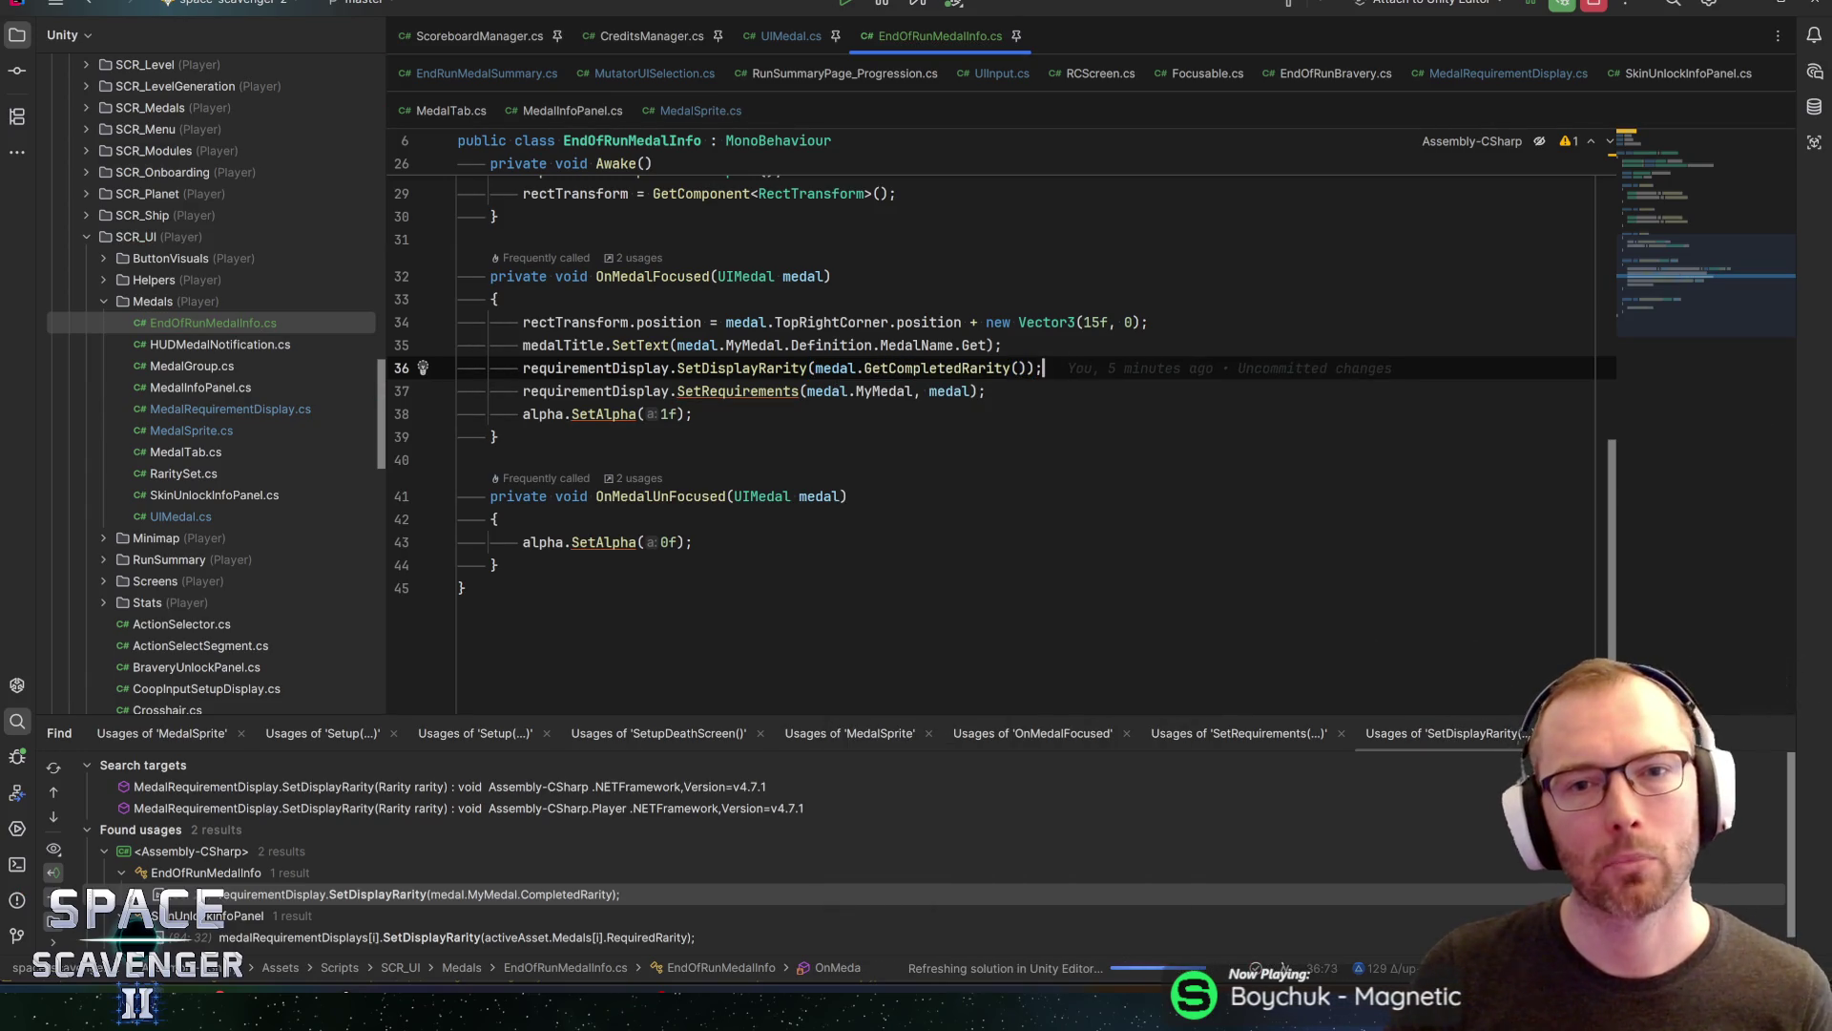
click(692, 415)
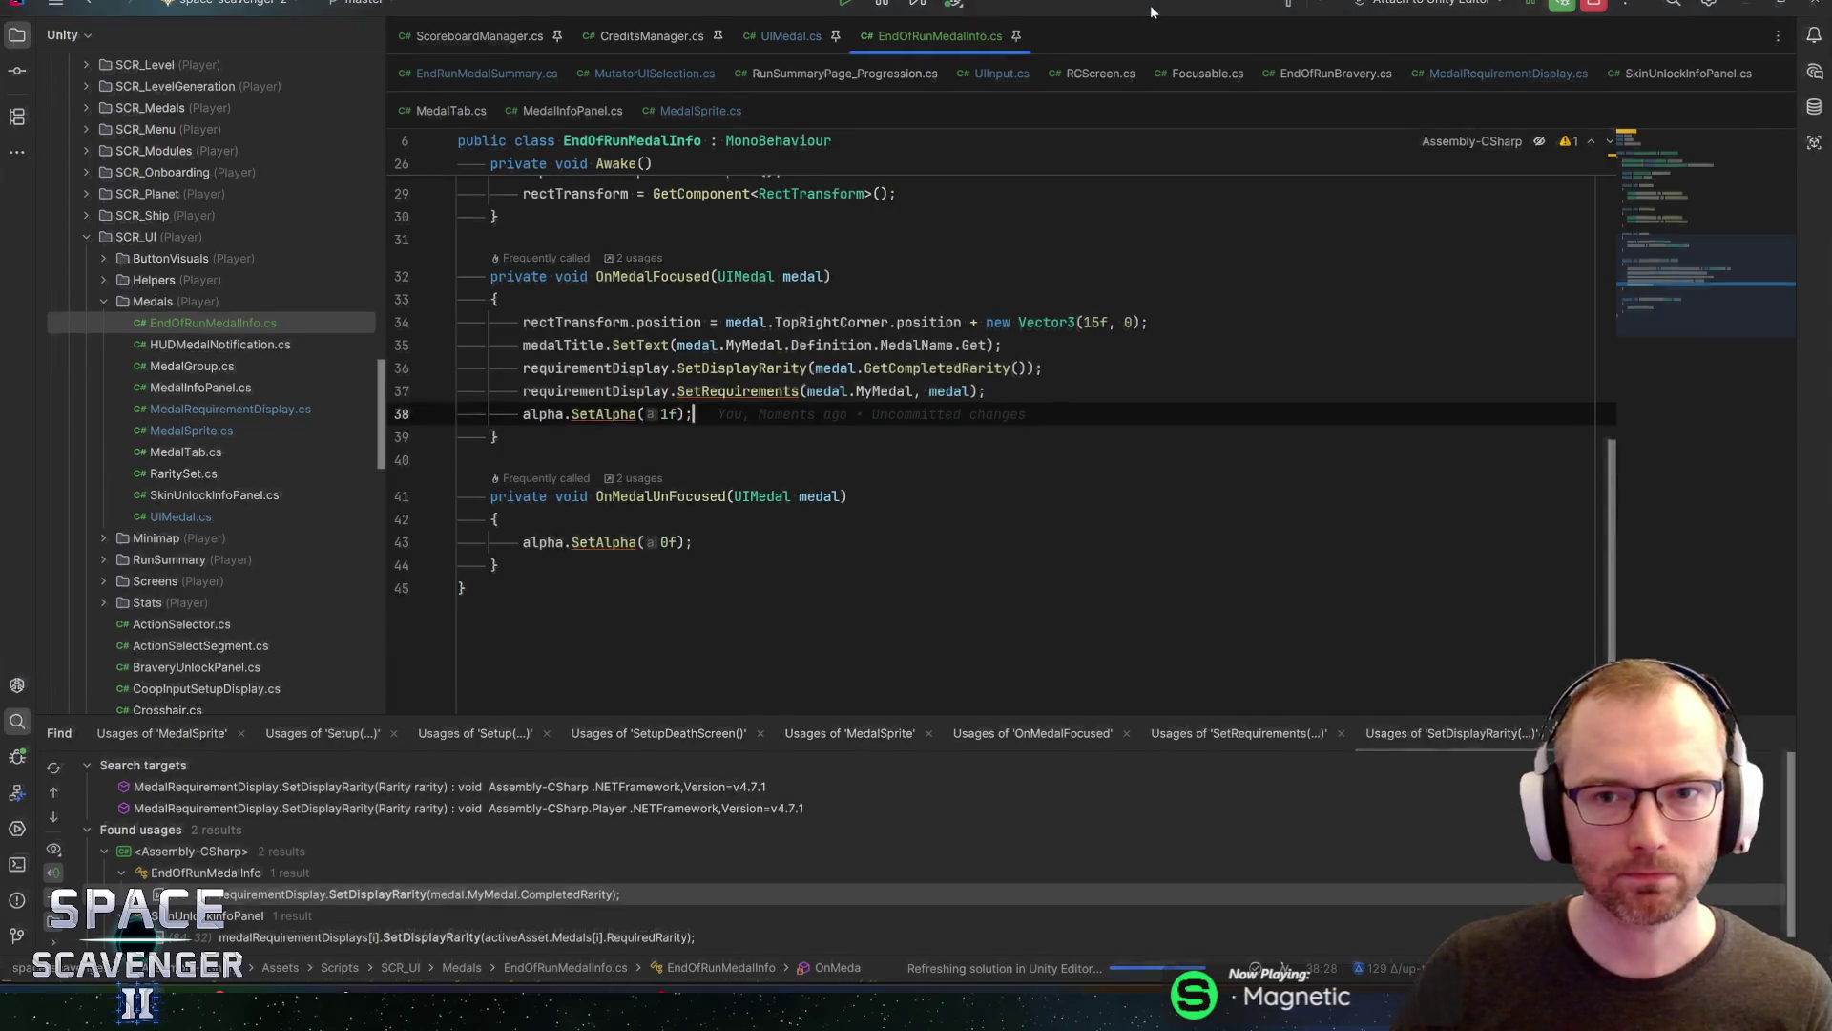
key(alt+Tab)
key(alt+Tab)
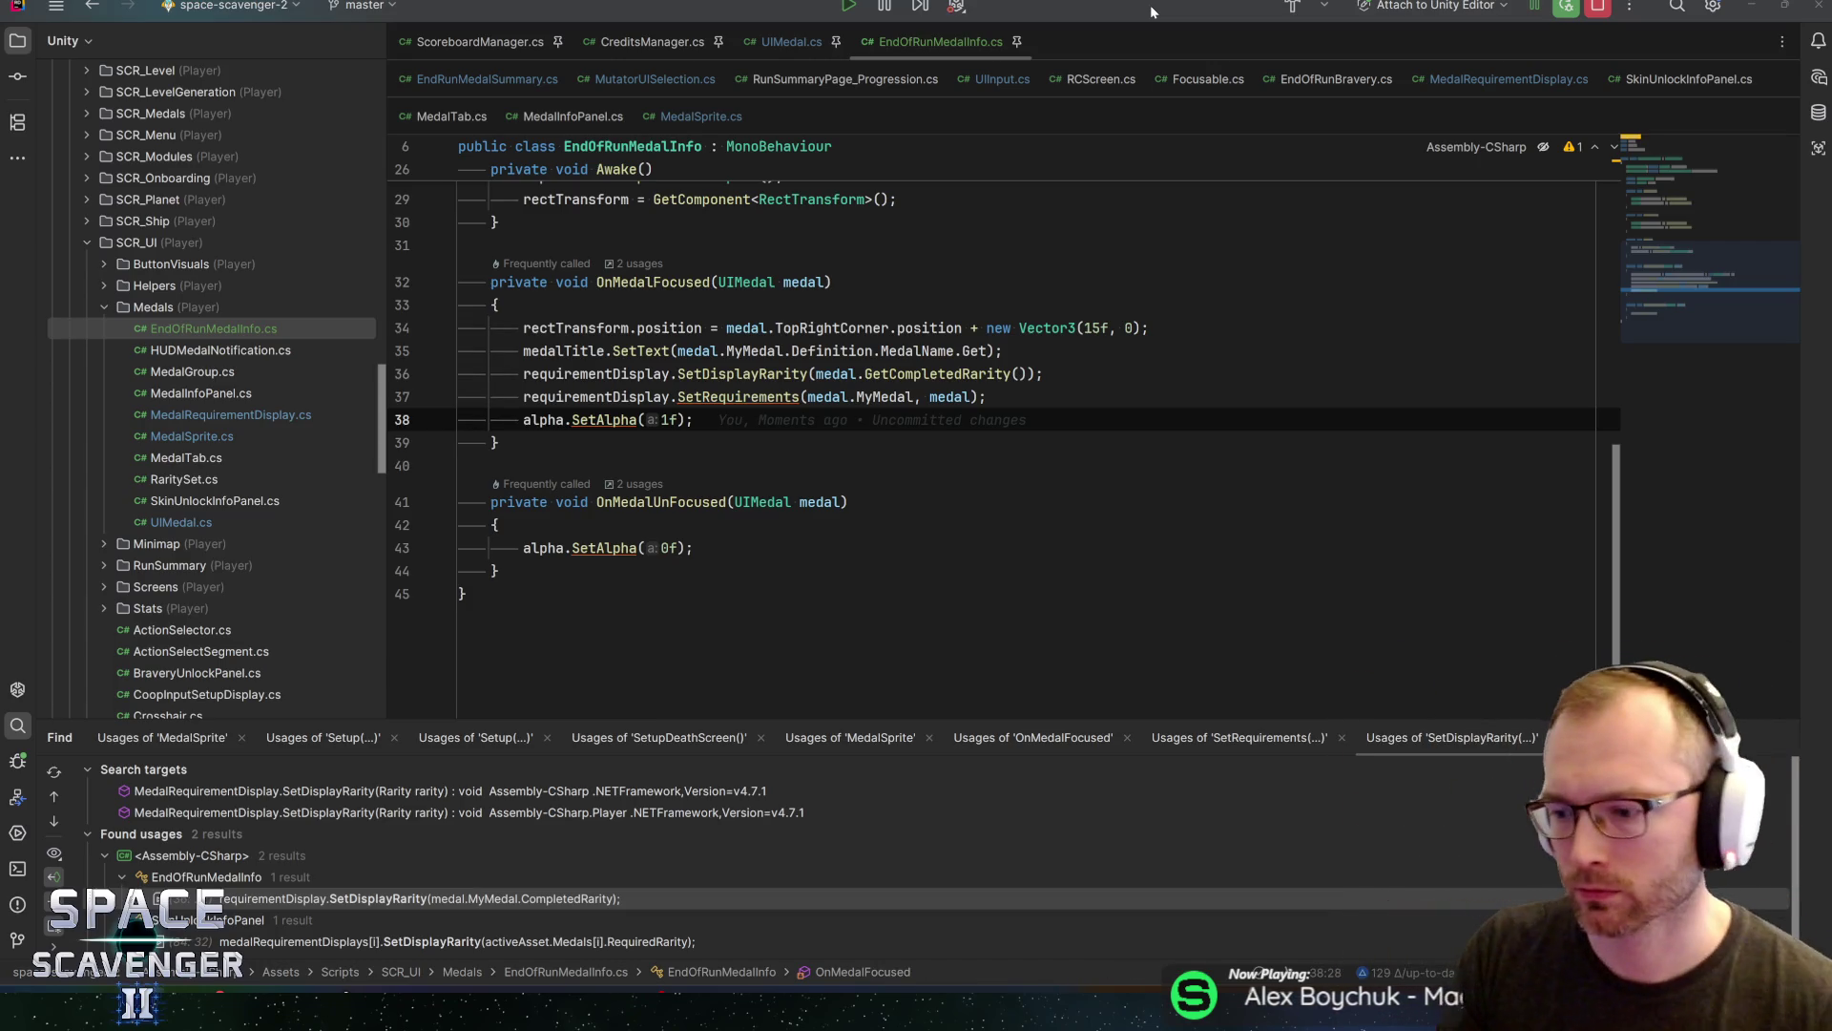
key(alt+Tab)
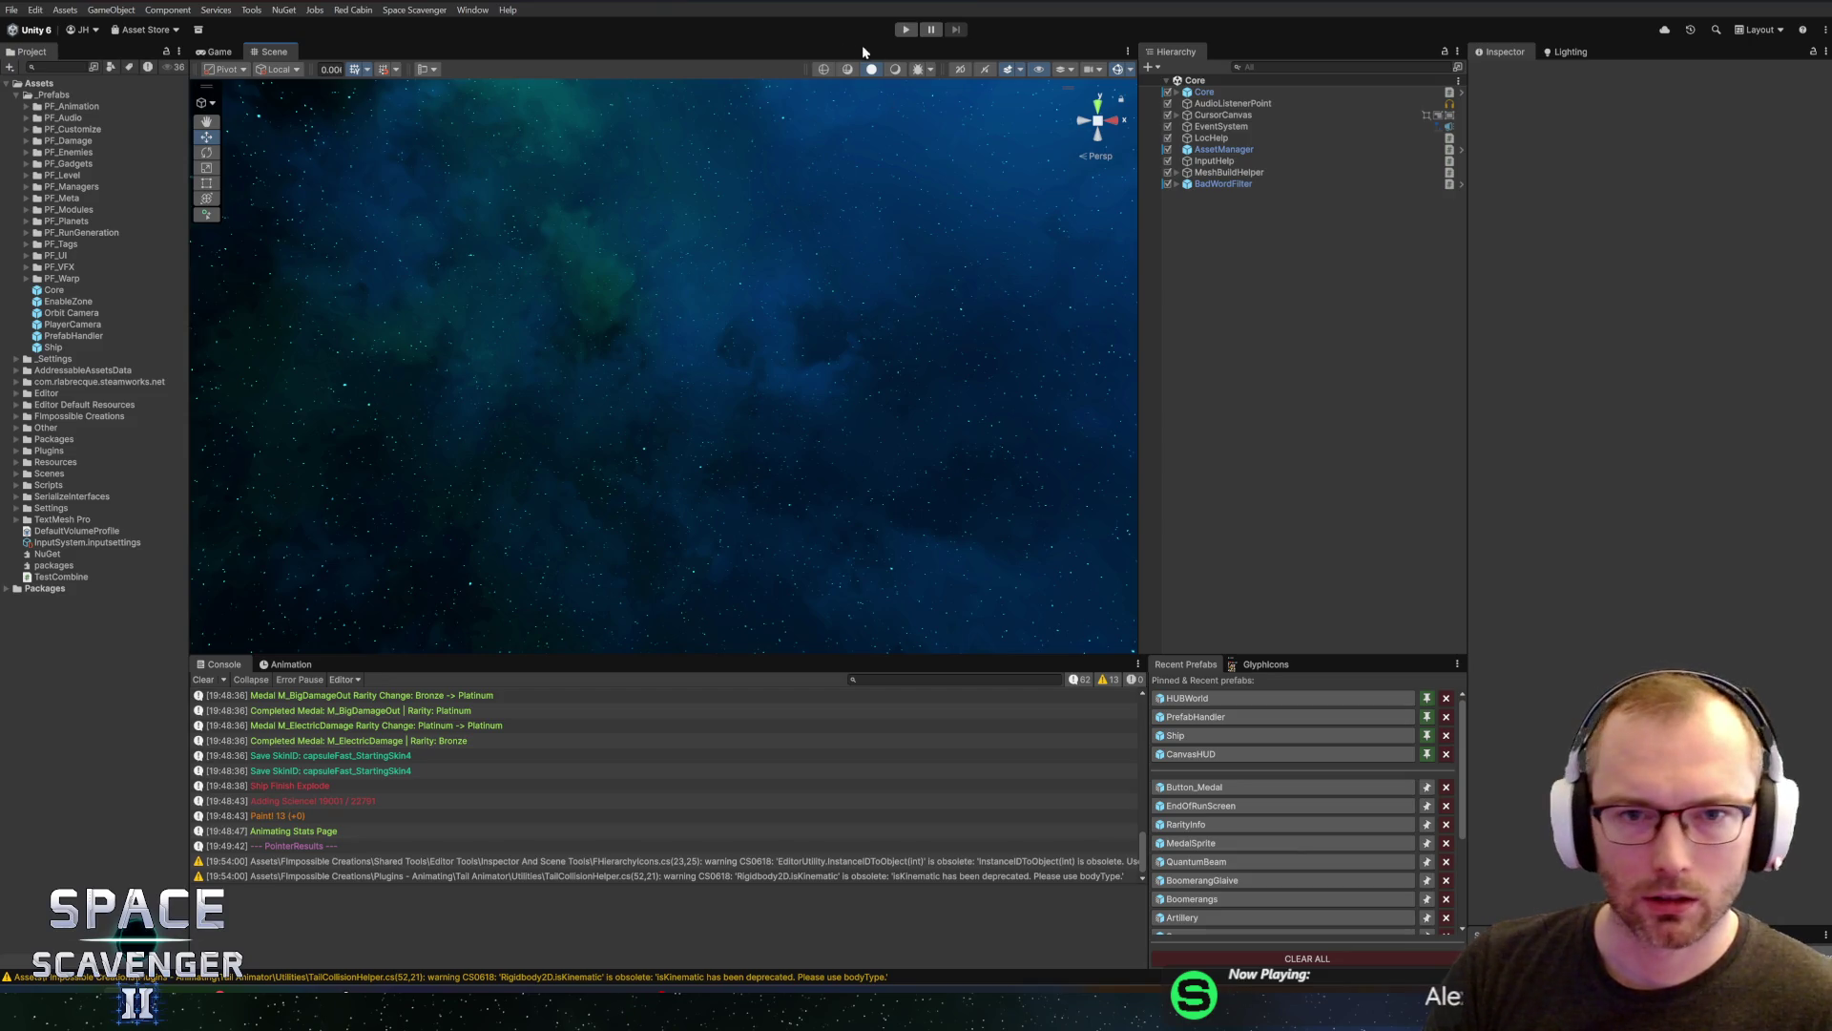
Enter play mode so a fresh run loads with the ship in the cave at Warp Cores 0/1
click(903, 31)
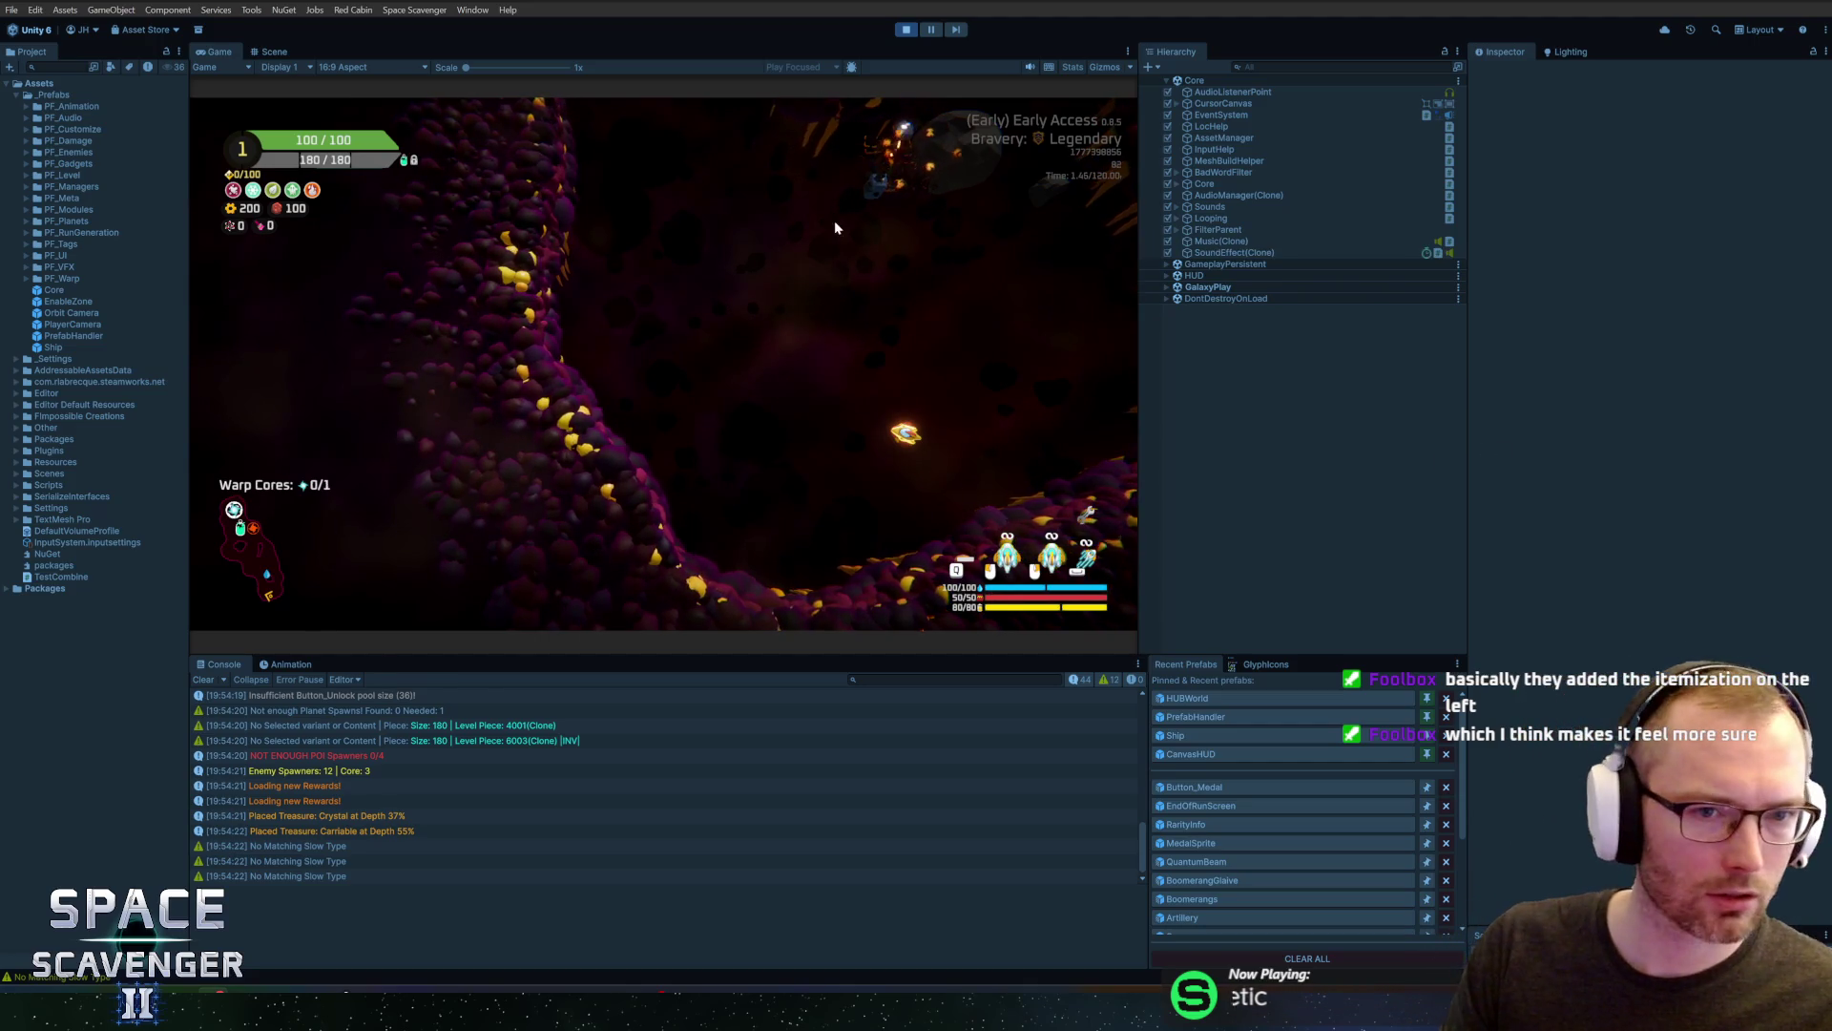
In the maximized Game view, shoot the enemy, collect Spare Parts, and attach a crafted lightning weapon
double_click(219, 50)
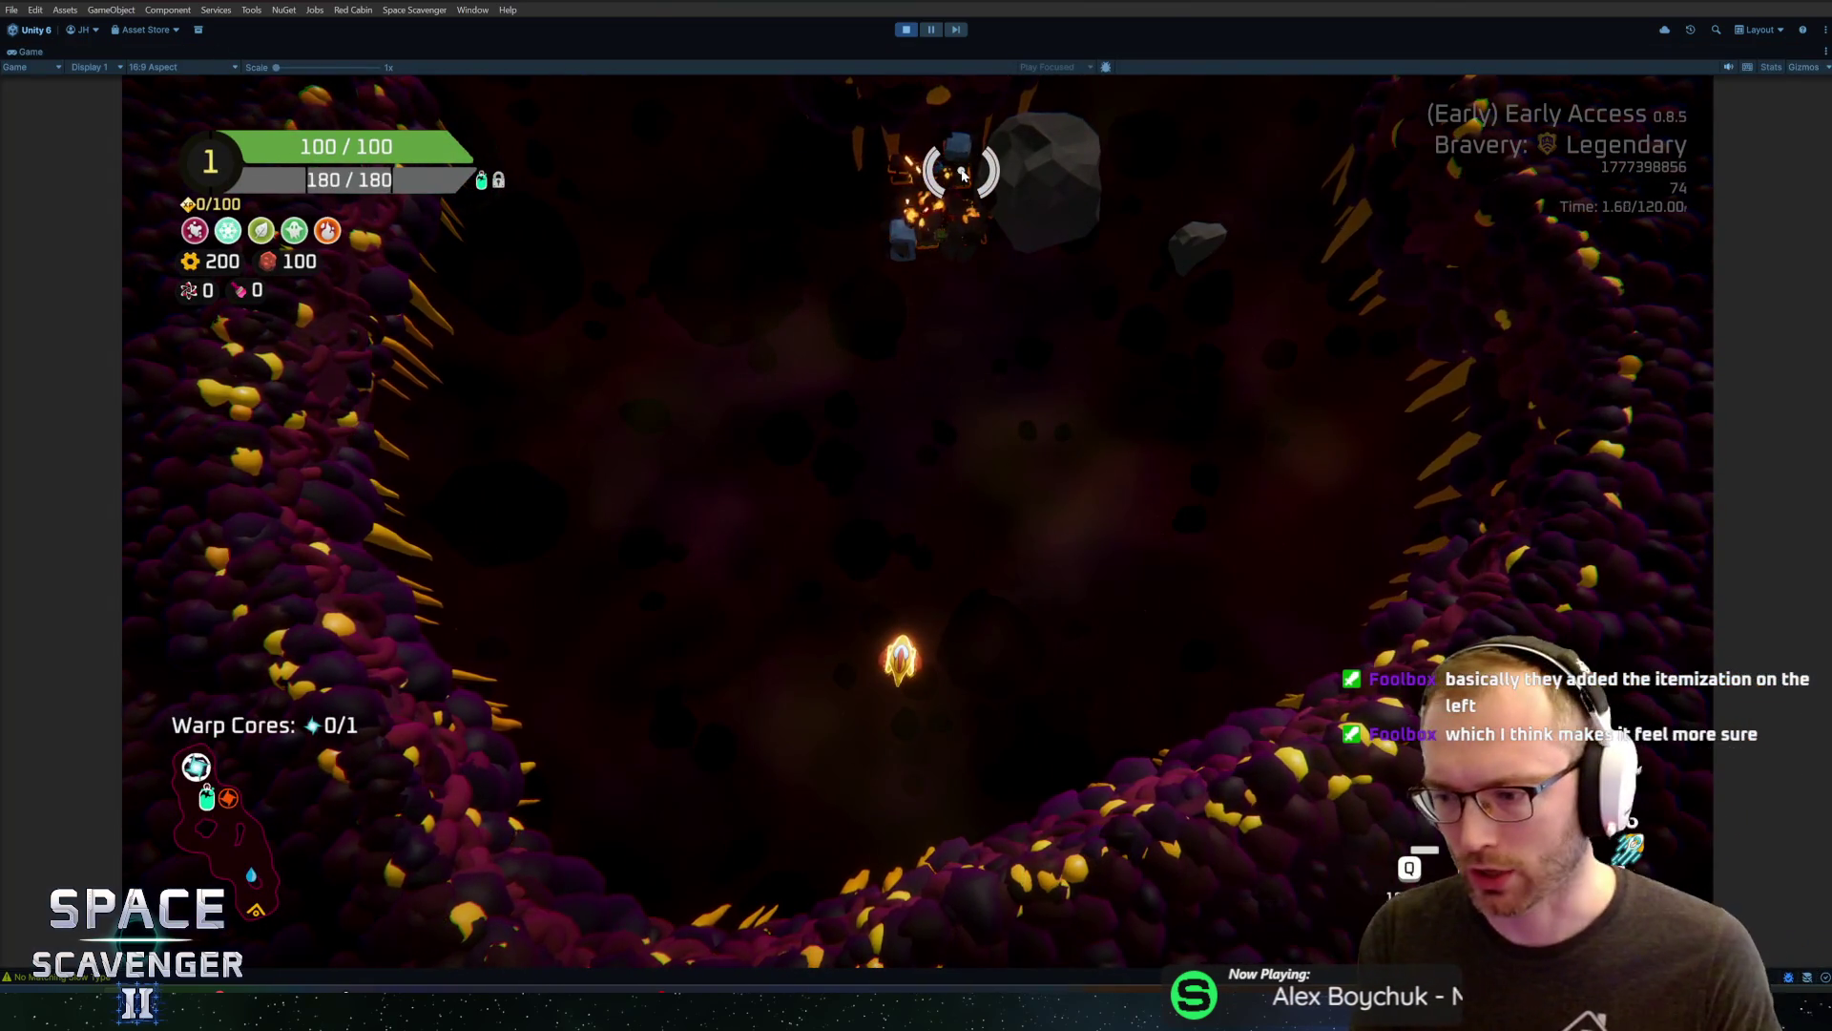
mouse_move(1006, 478)
mouse_down()
mouse_move(1088, 450)
mouse_move(1121, 490)
mouse_move(945, 353)
mouse_up()
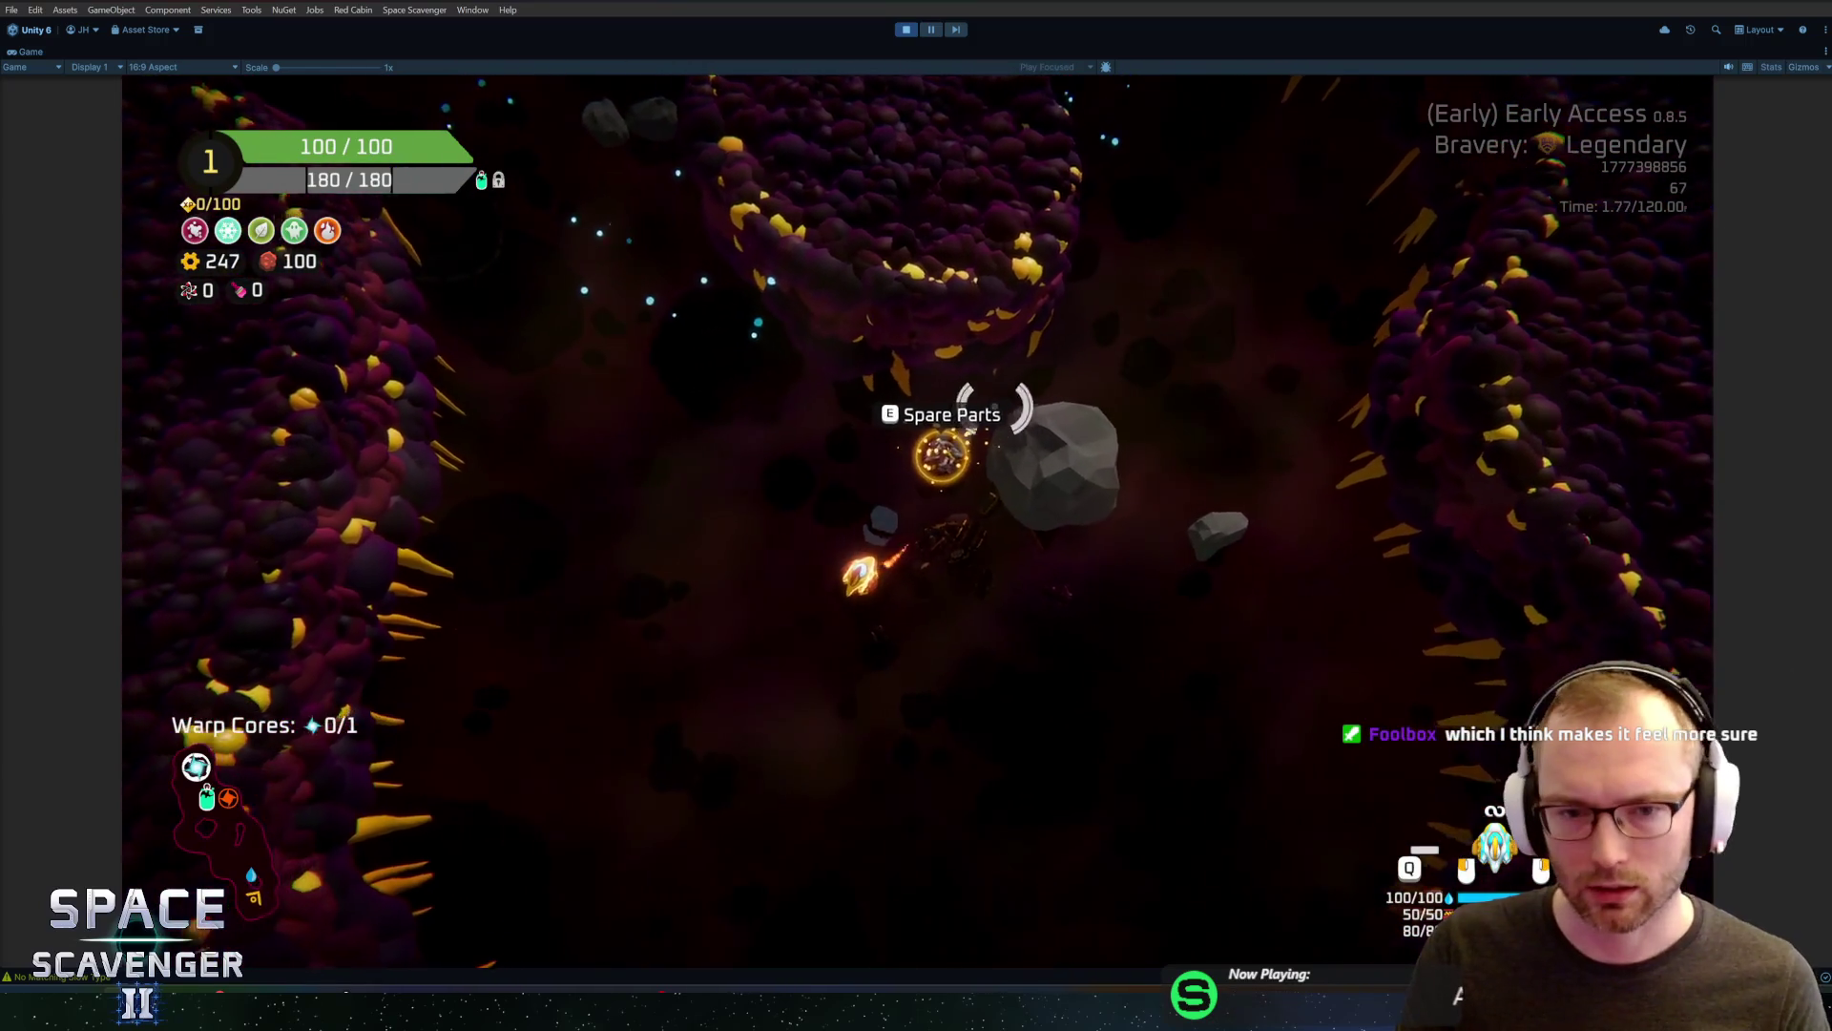
key(e)
mouse_move(430, 482)
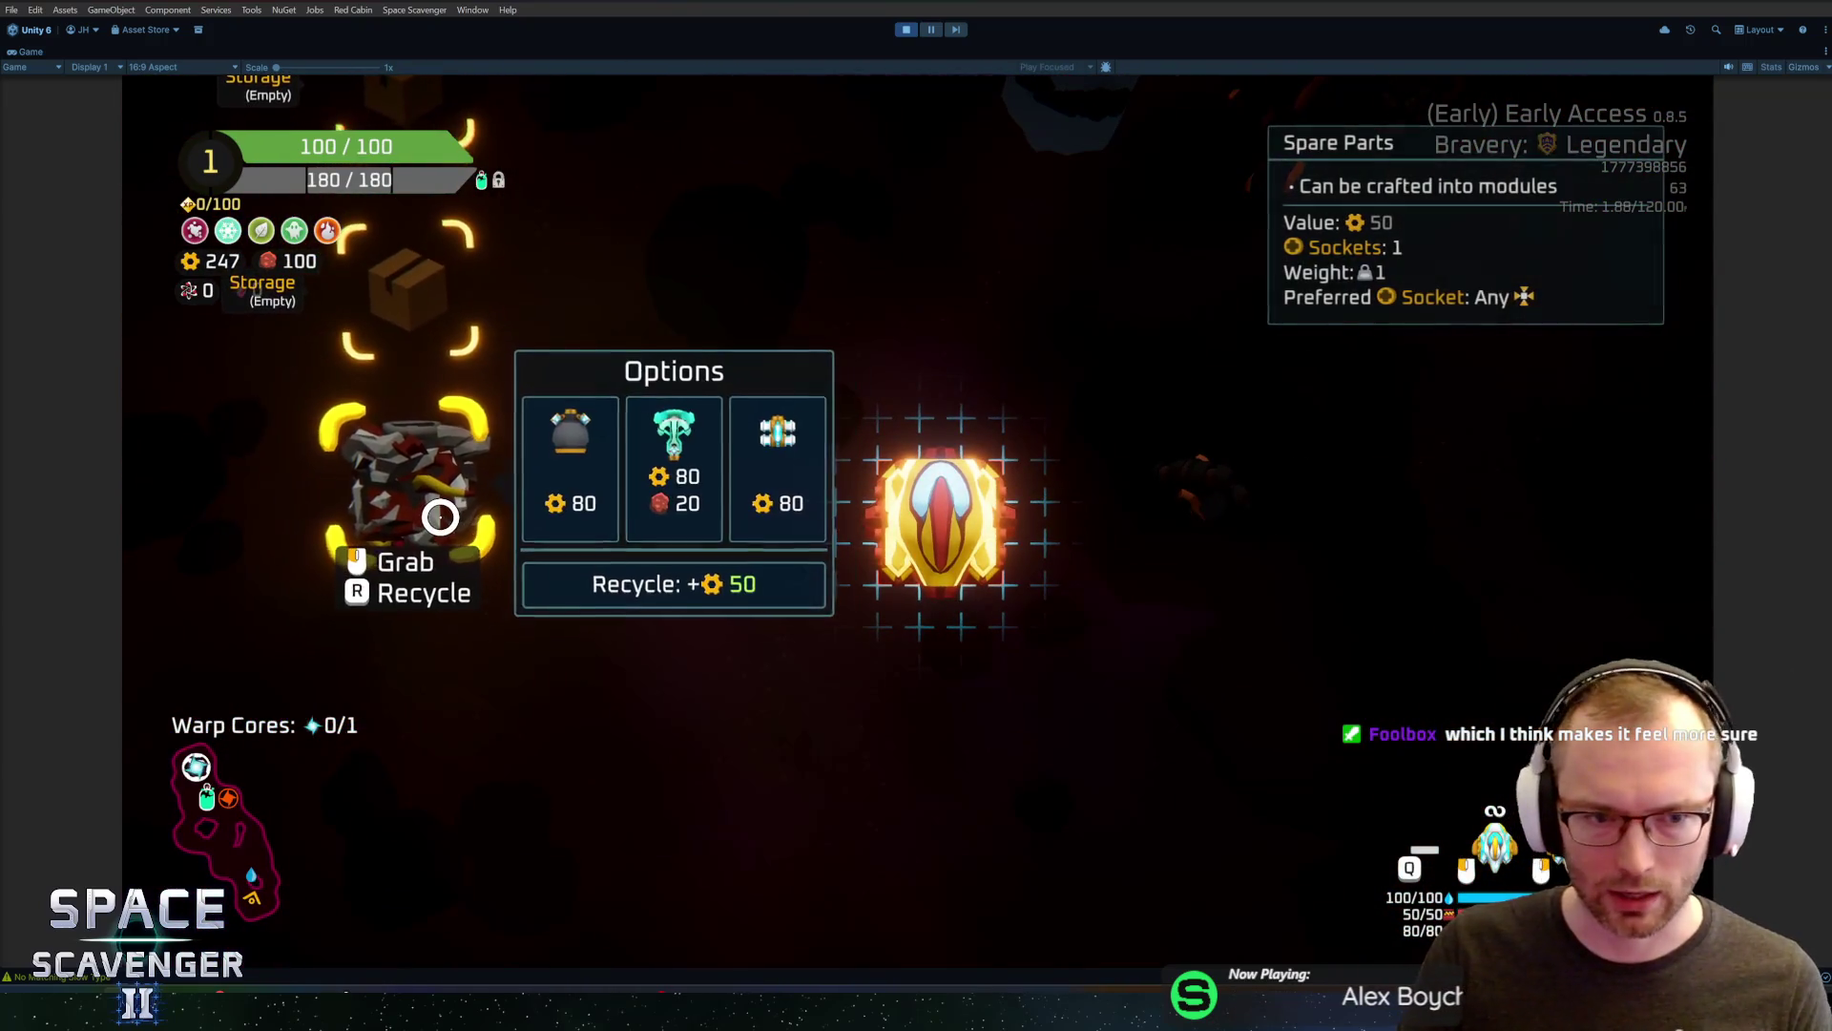
click(668, 477)
drag(499, 582, 856, 367)
Fly the ship up through the cave zapping enemies, then bring up the debug console
key(w)
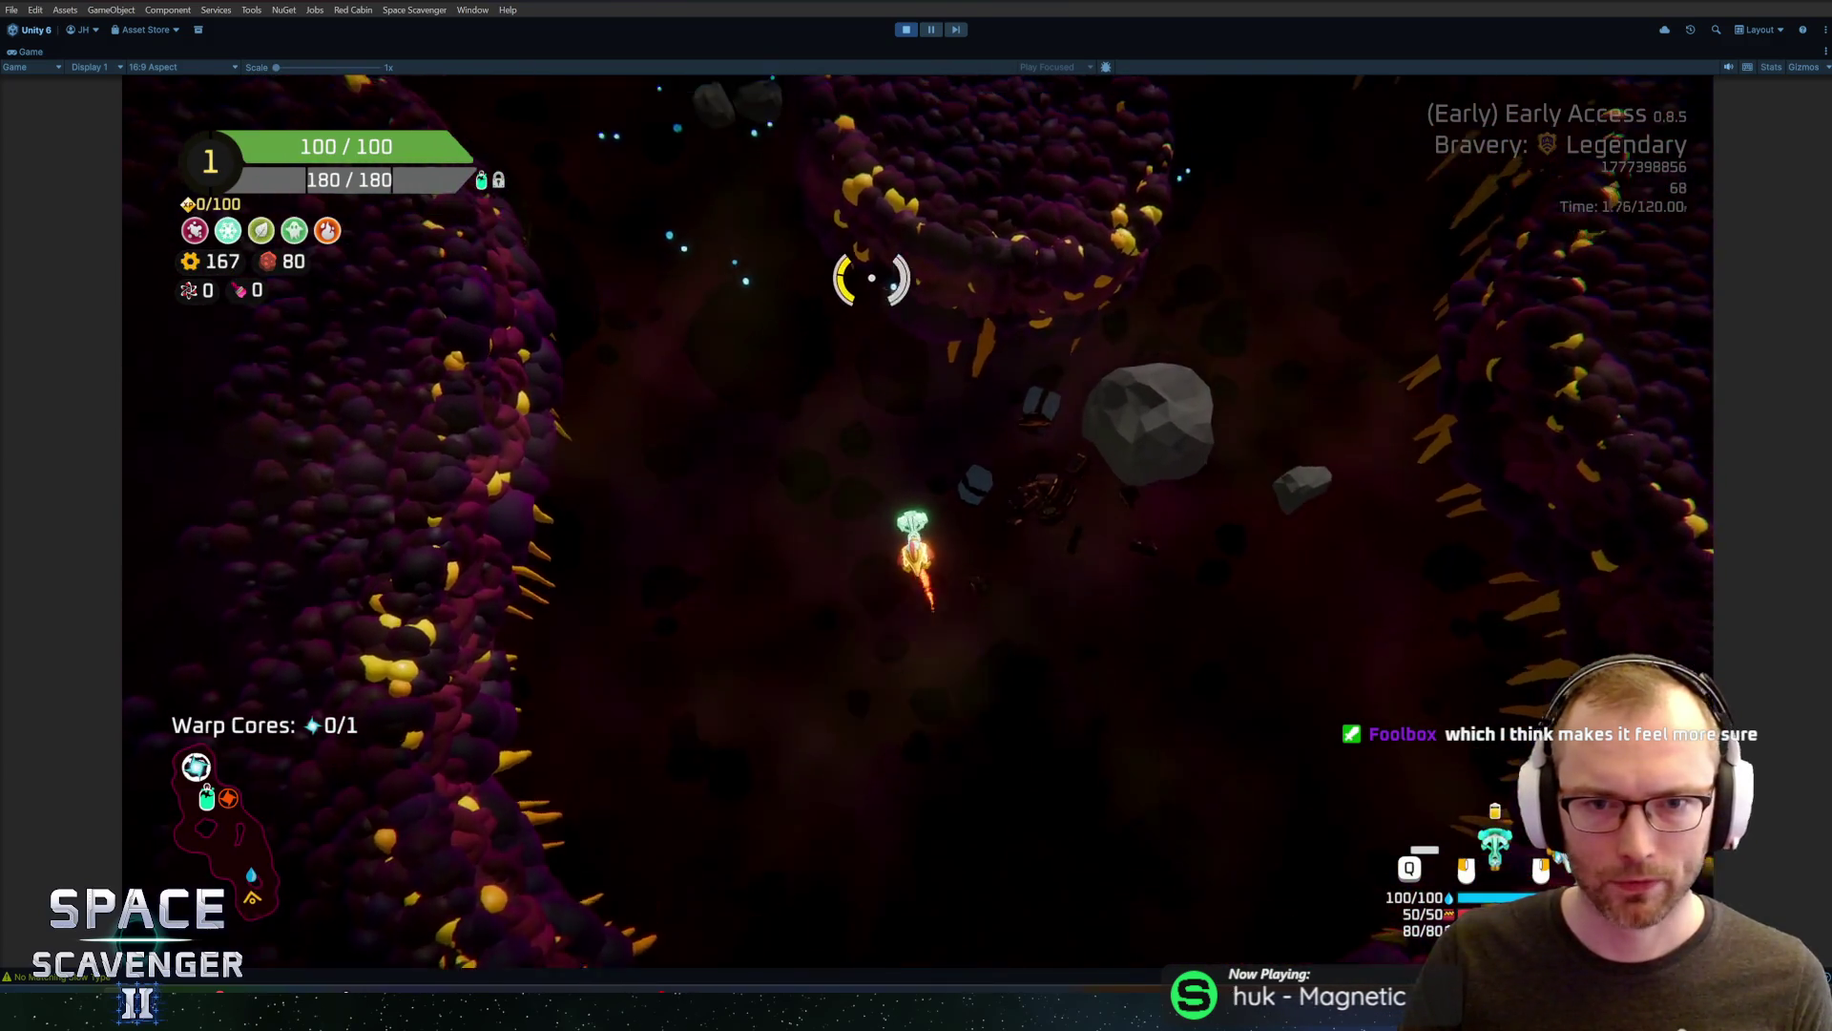
key(w)
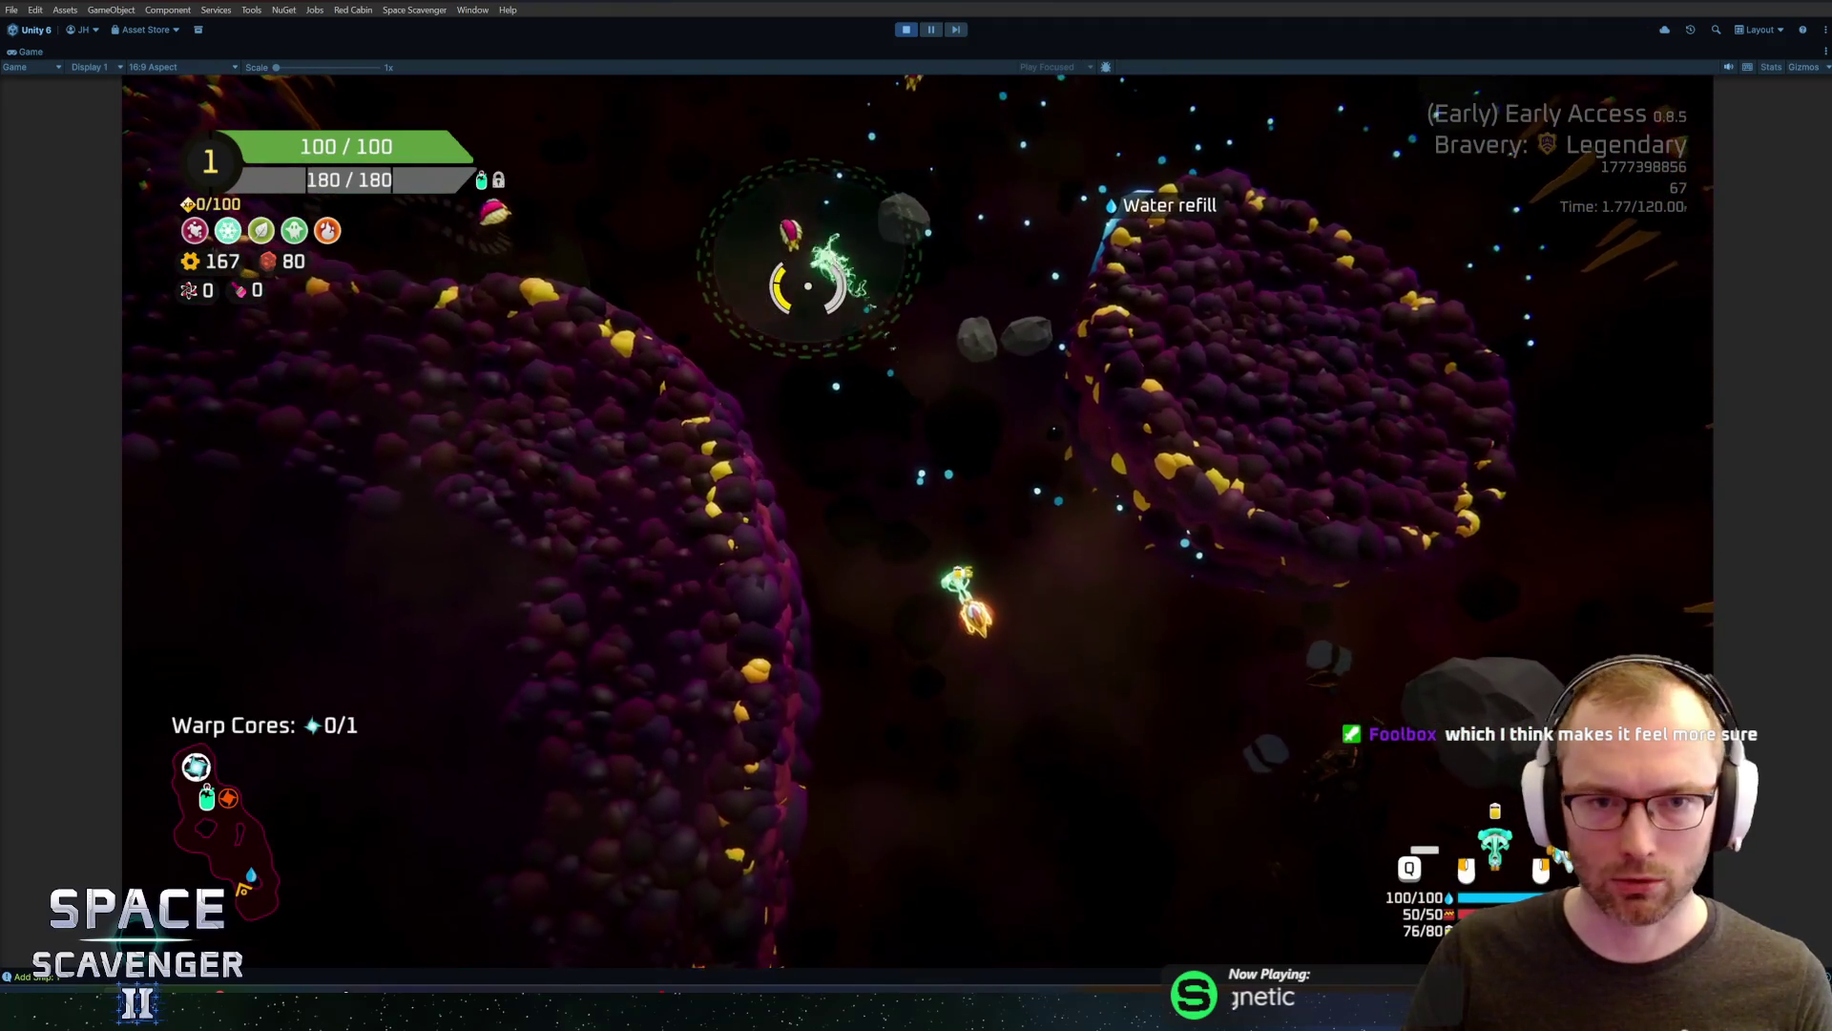
key(w)
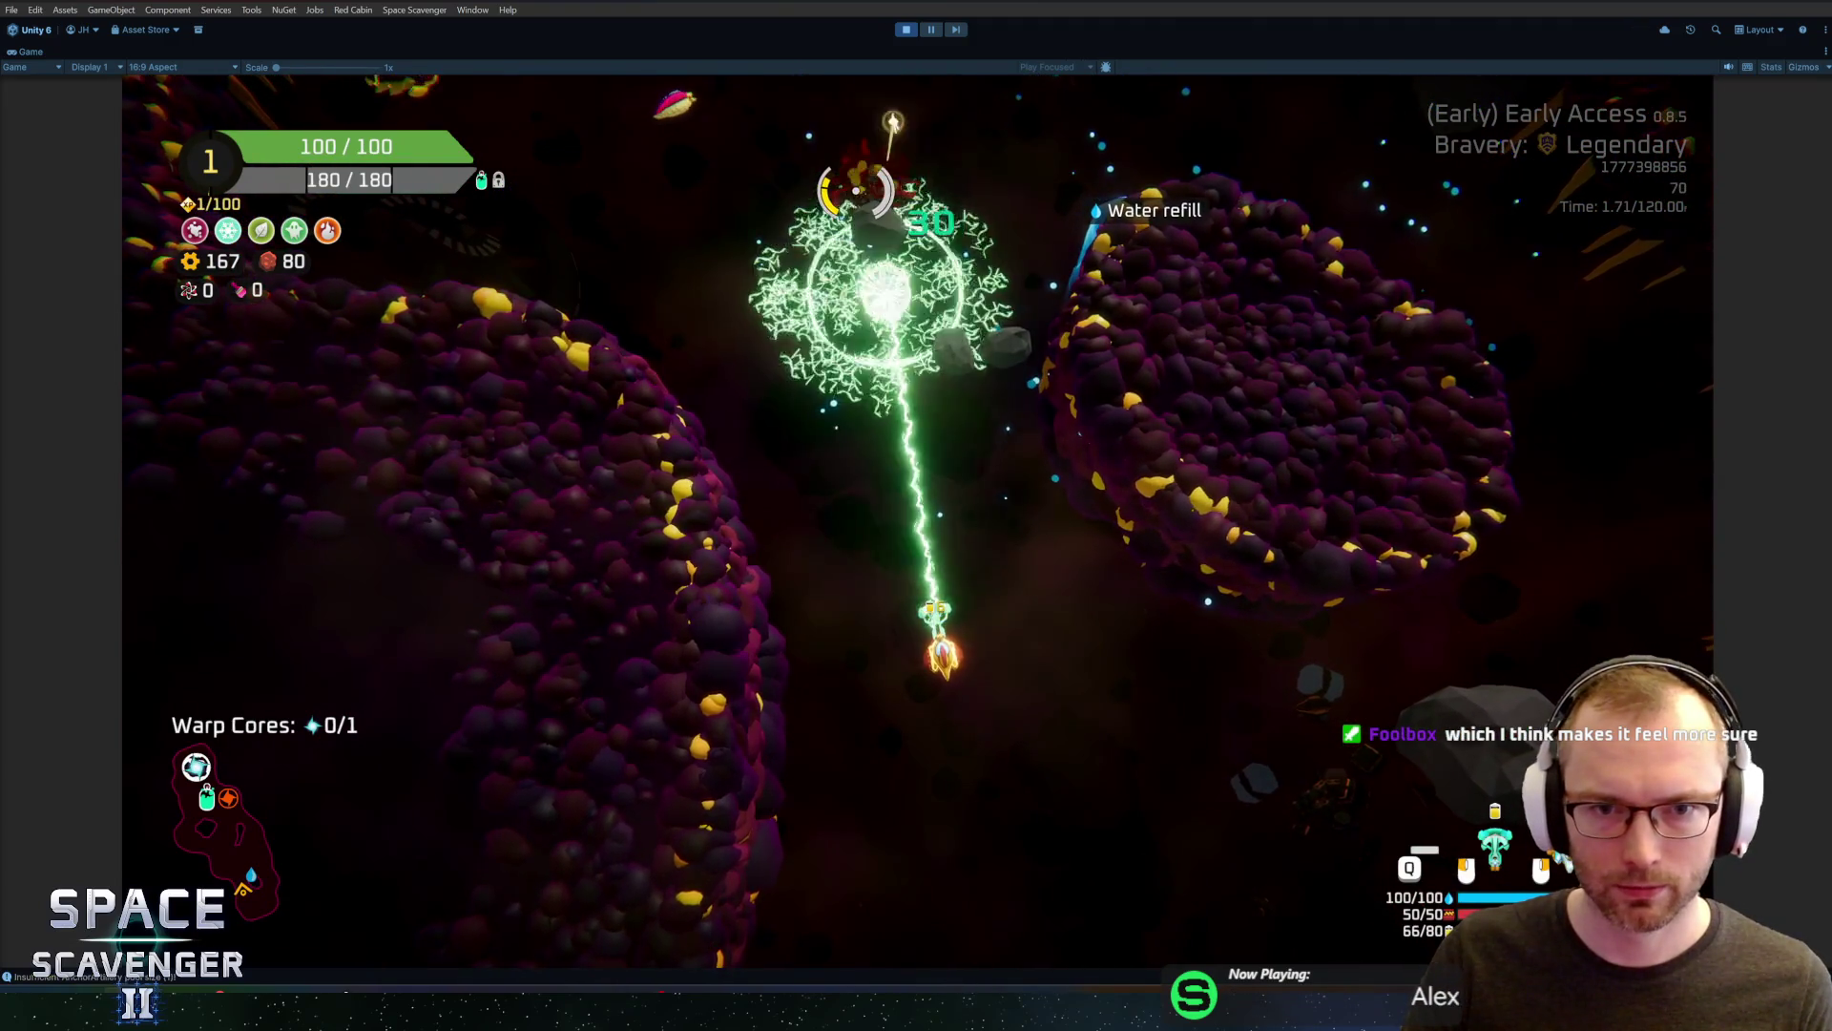
key(w)
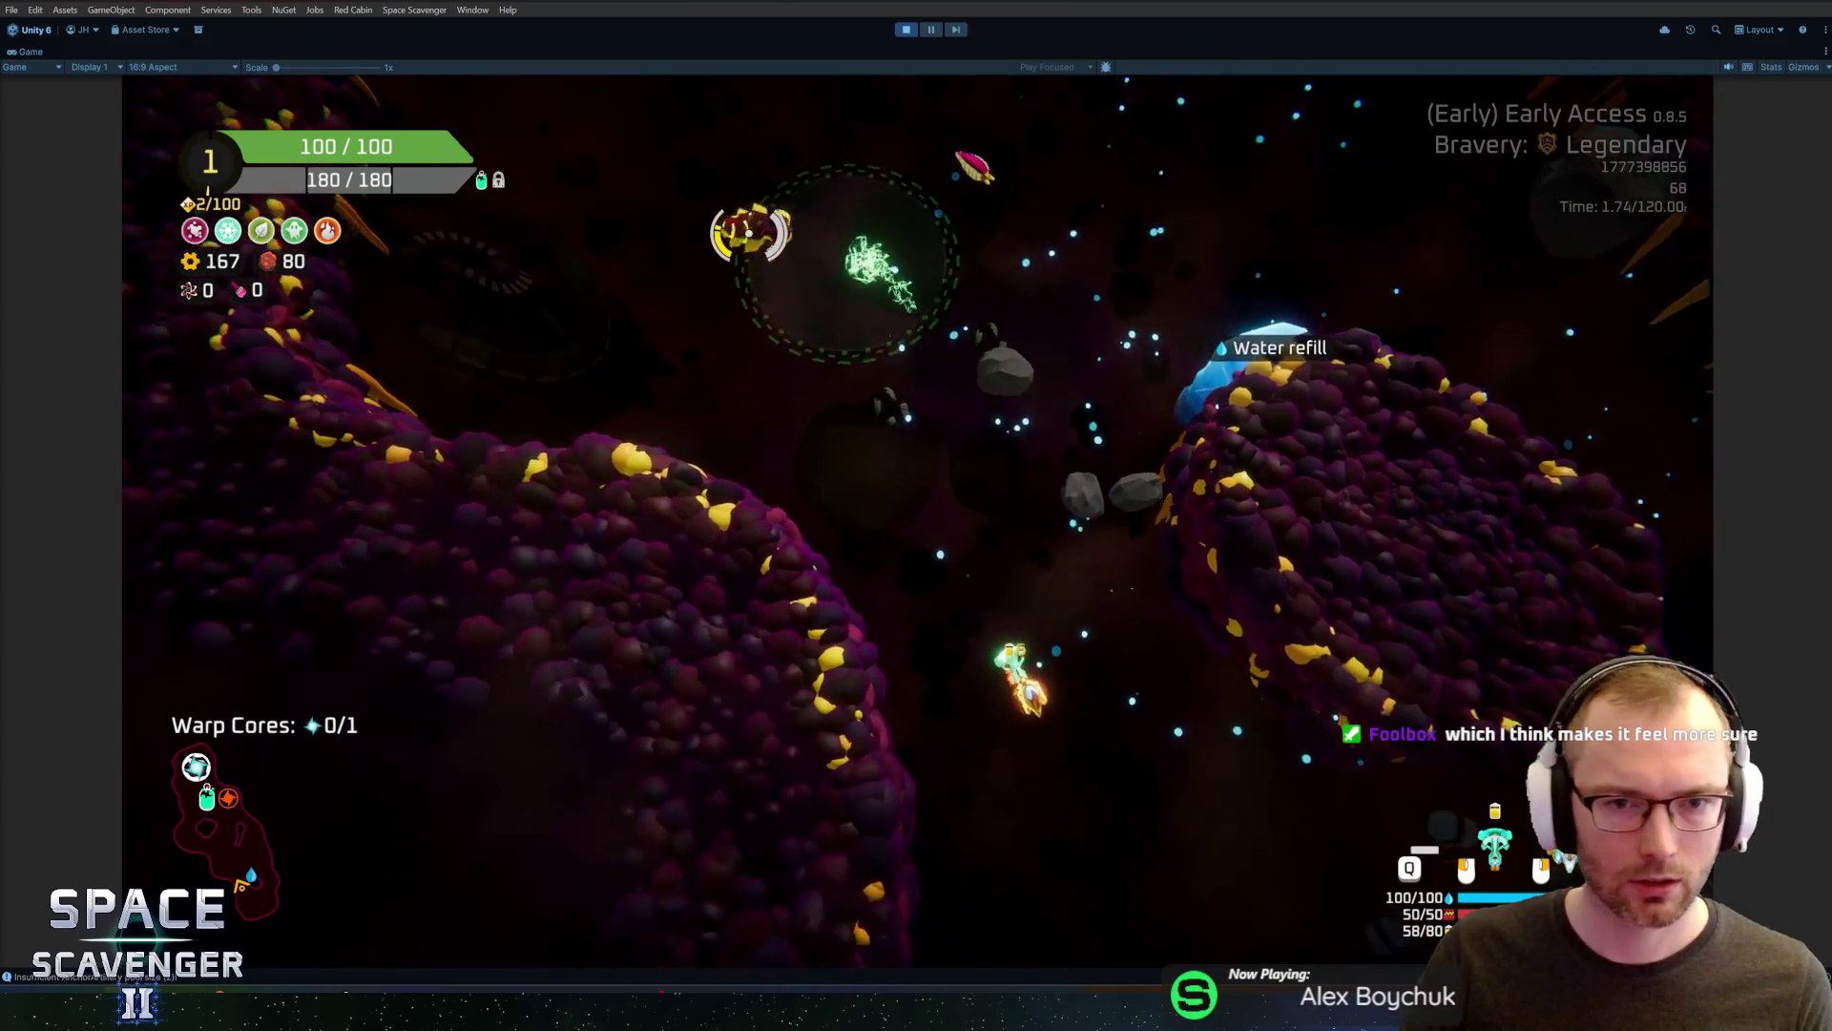
key(w)
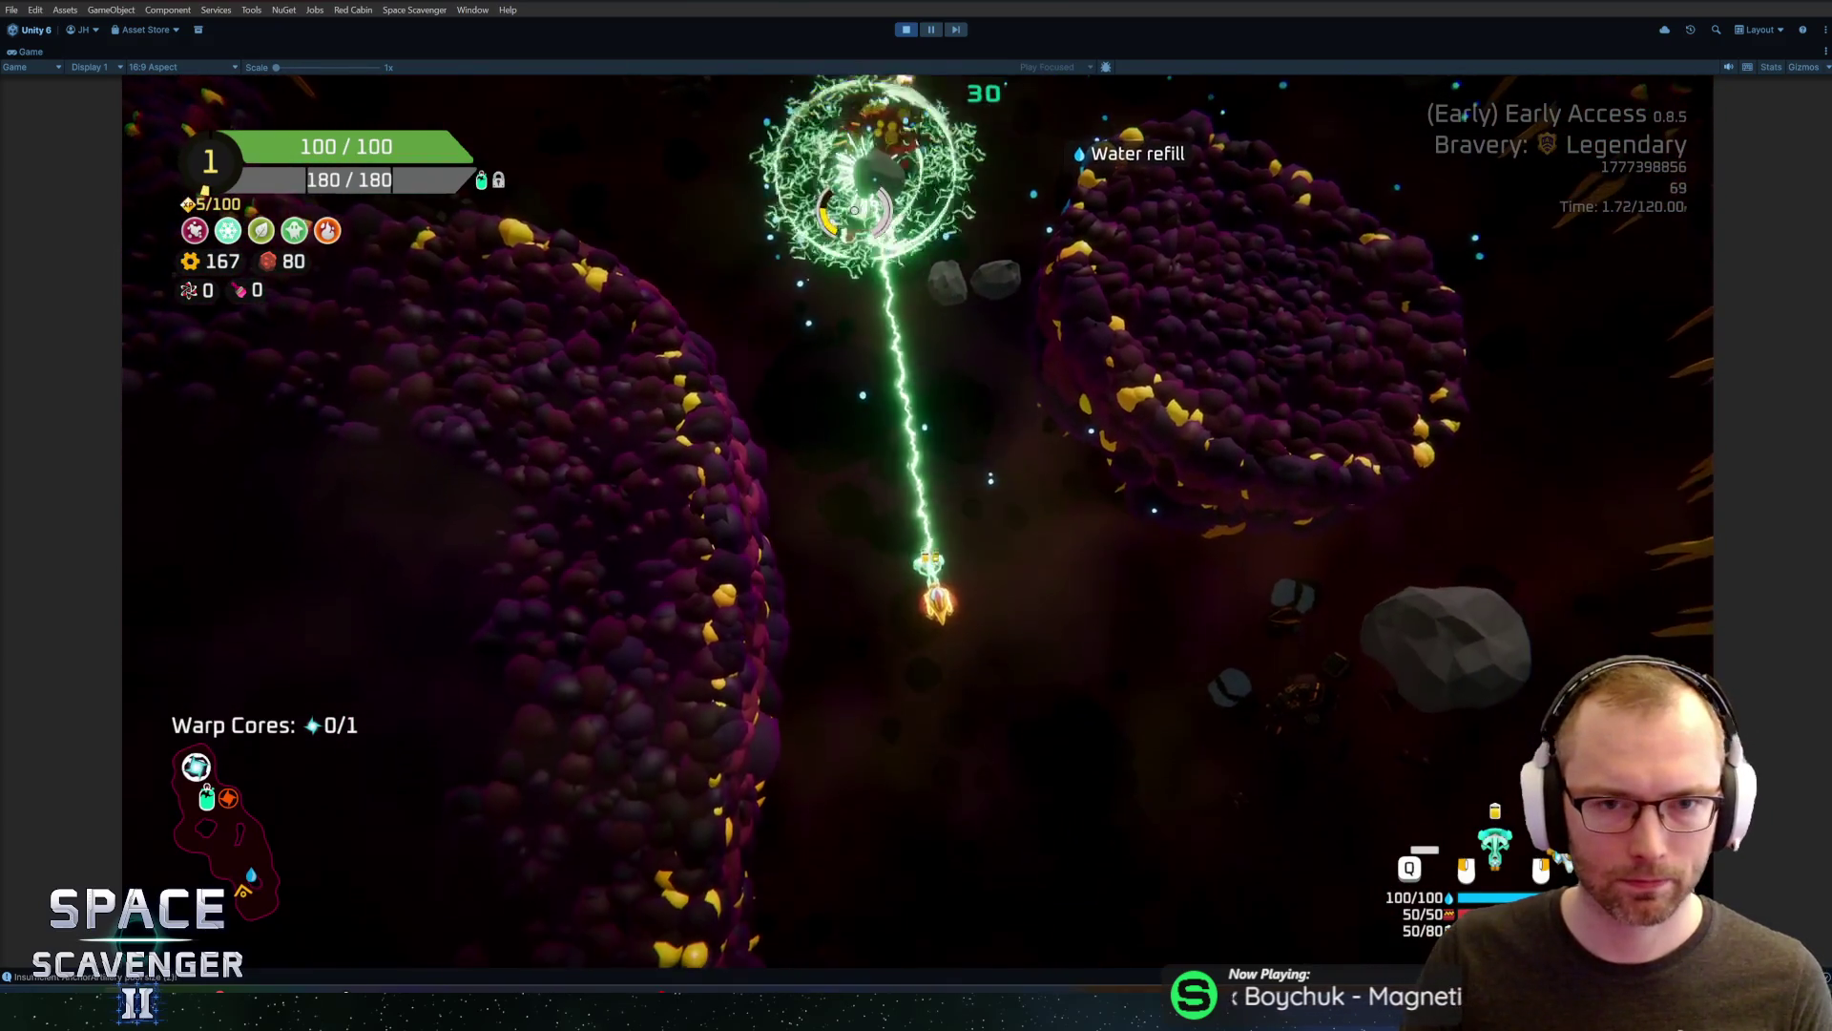
key(w)
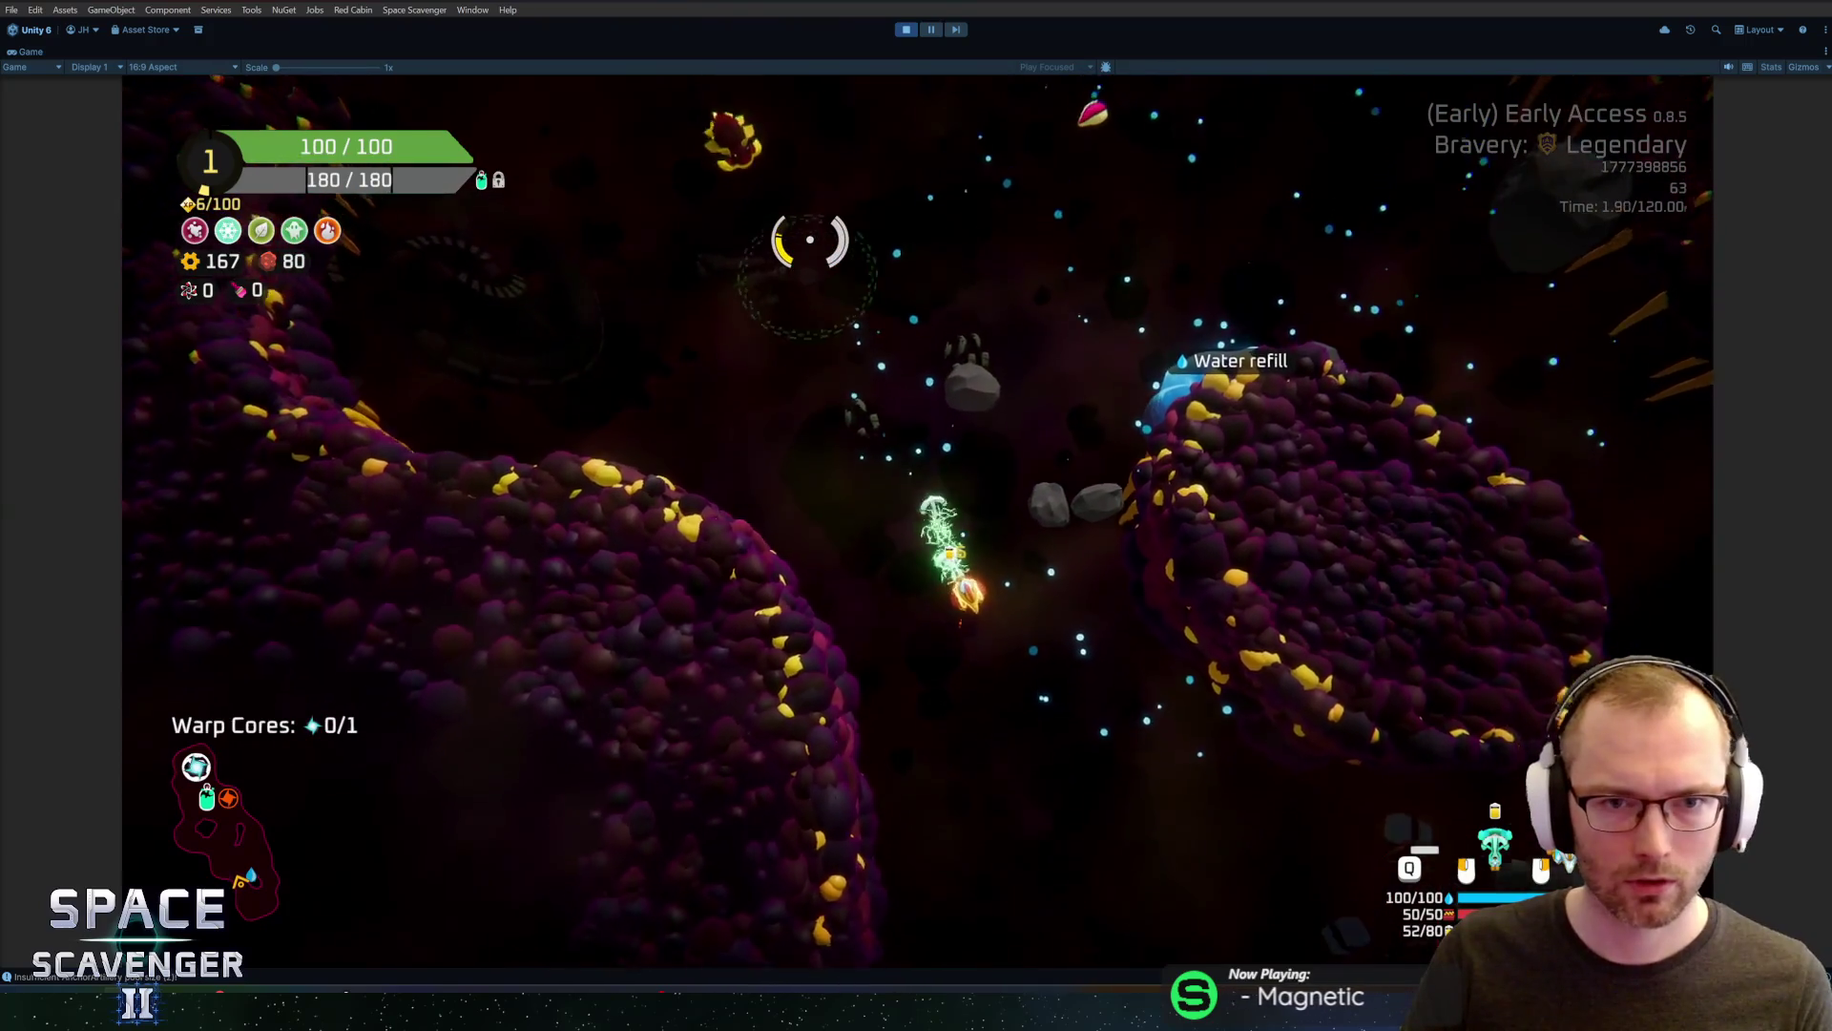
key(w)
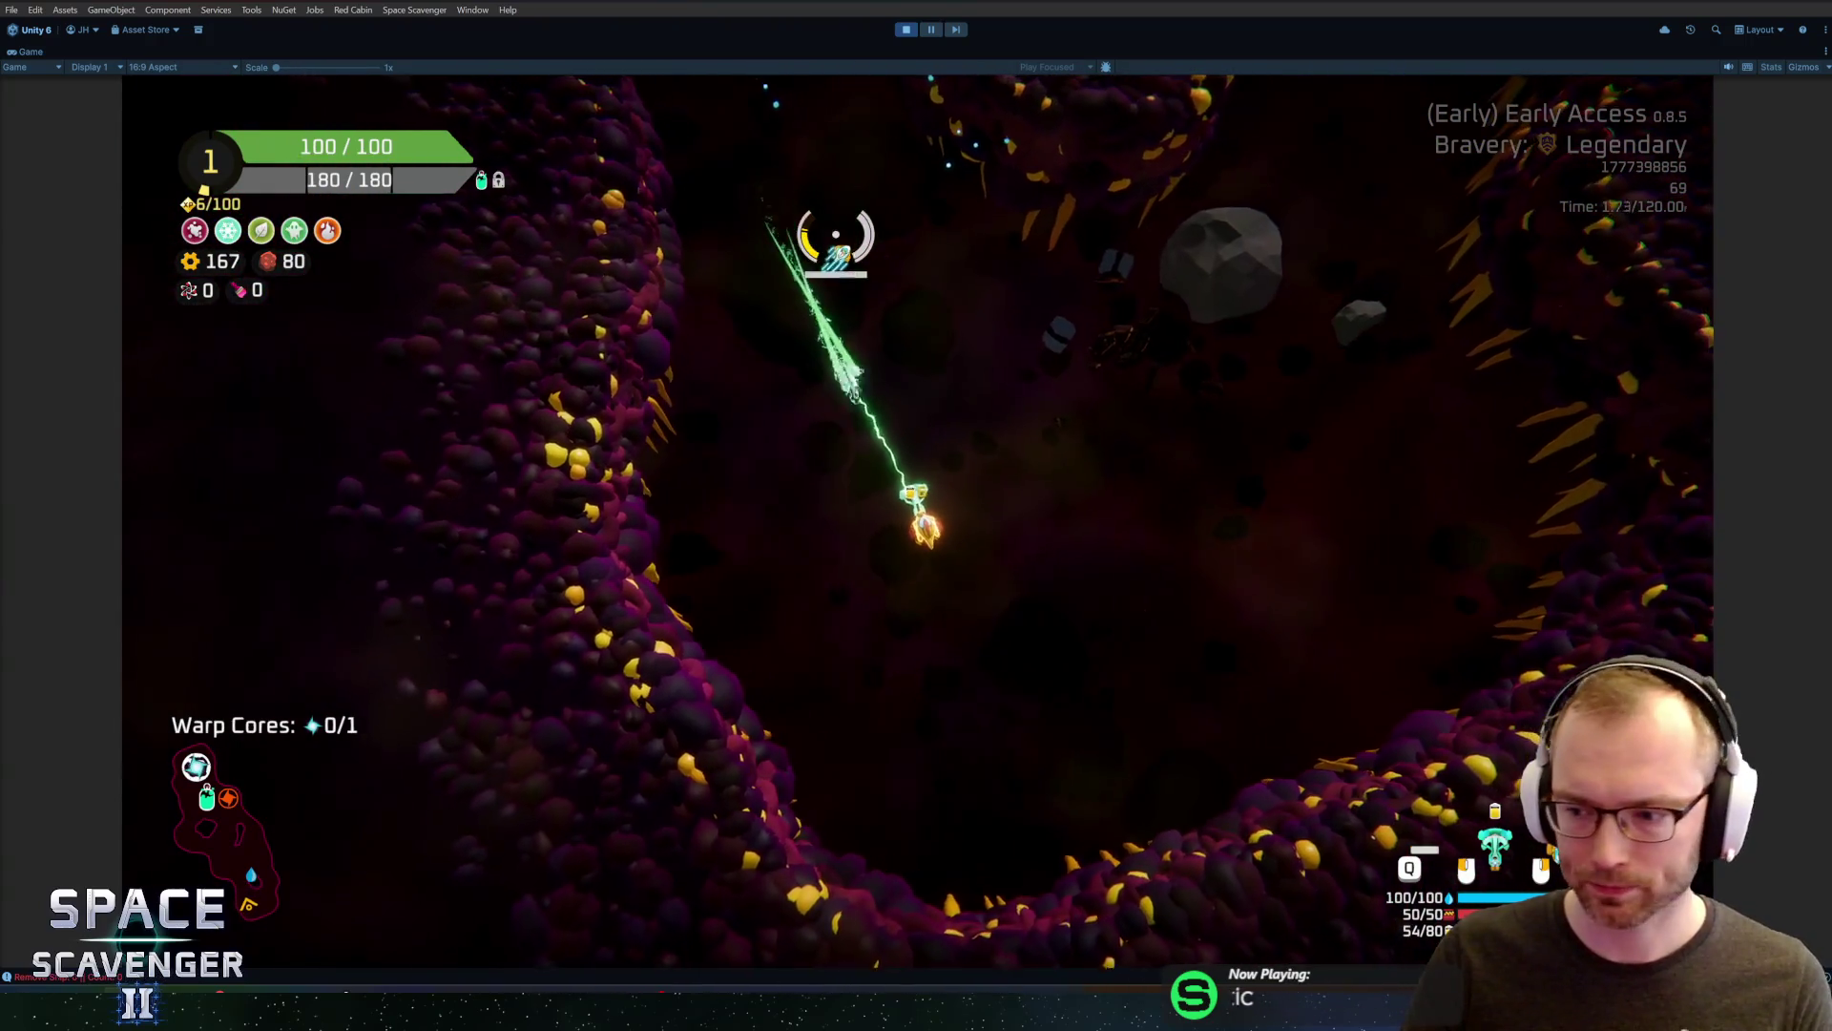
key(grave)
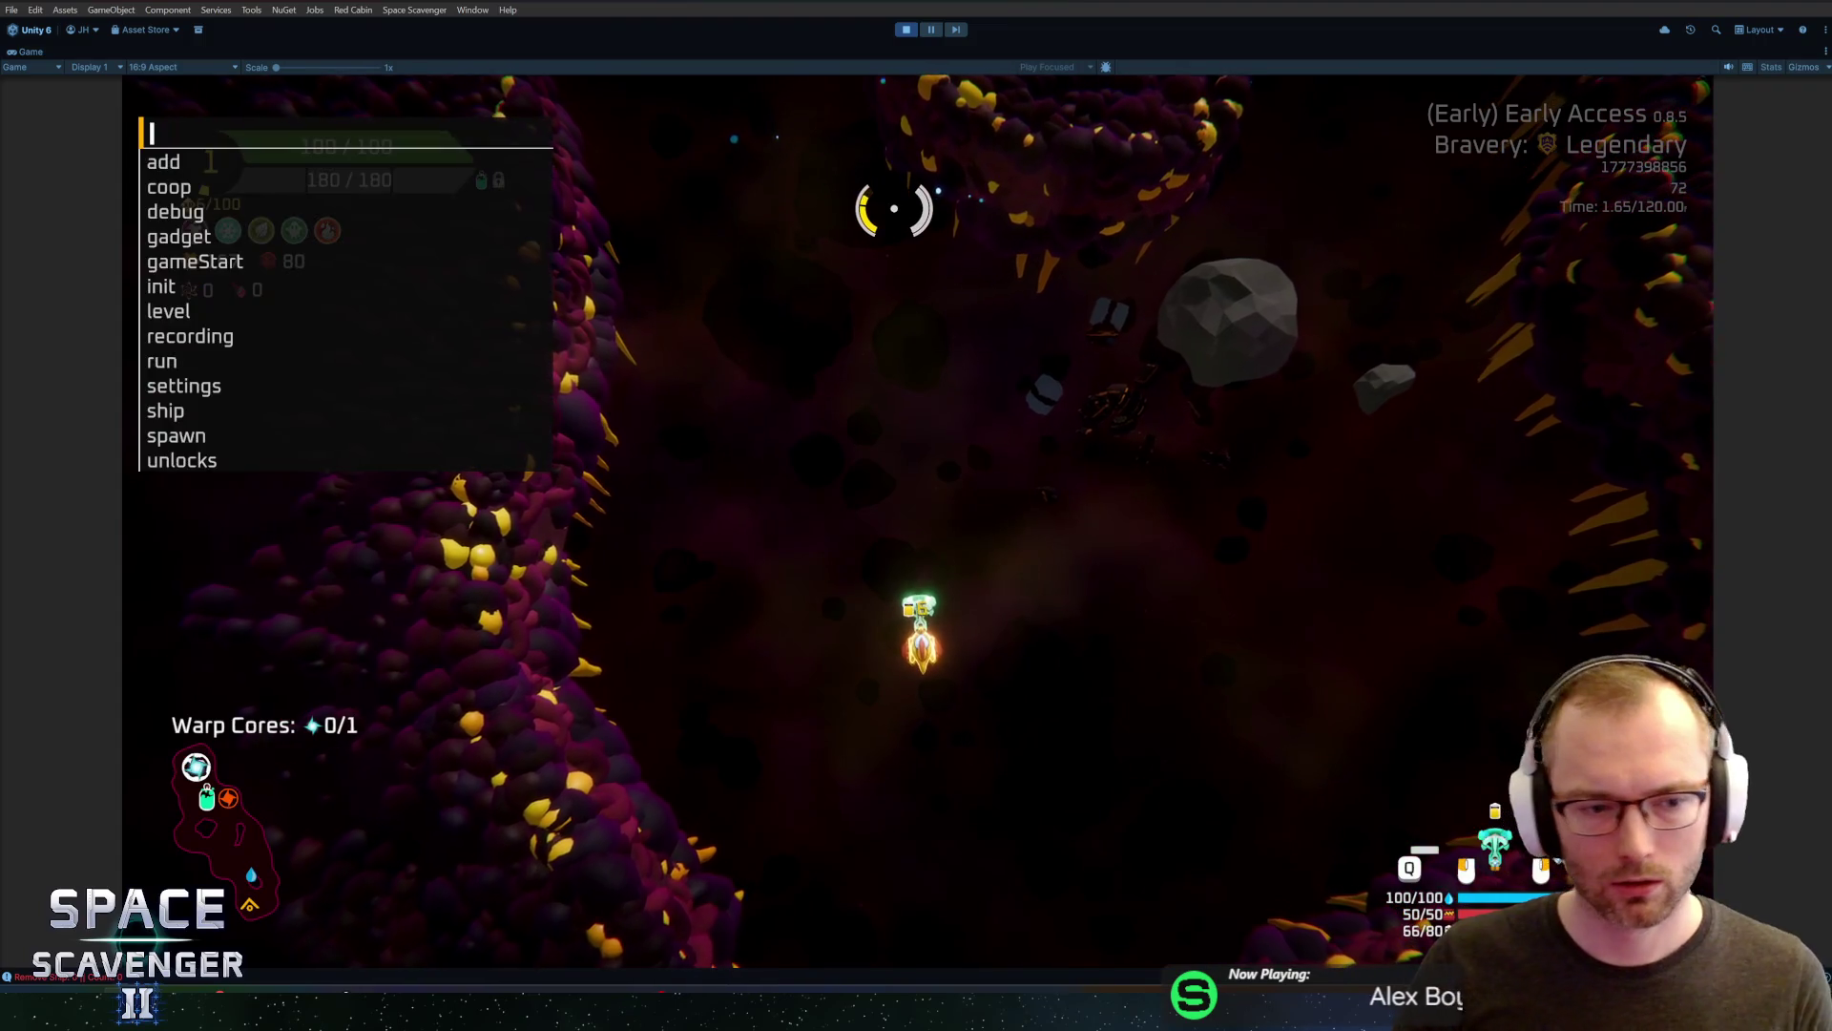
Run the #medal console command, remove the Rider breakpoints at UIInput line 101 and line 54, and resume
text(#medal)
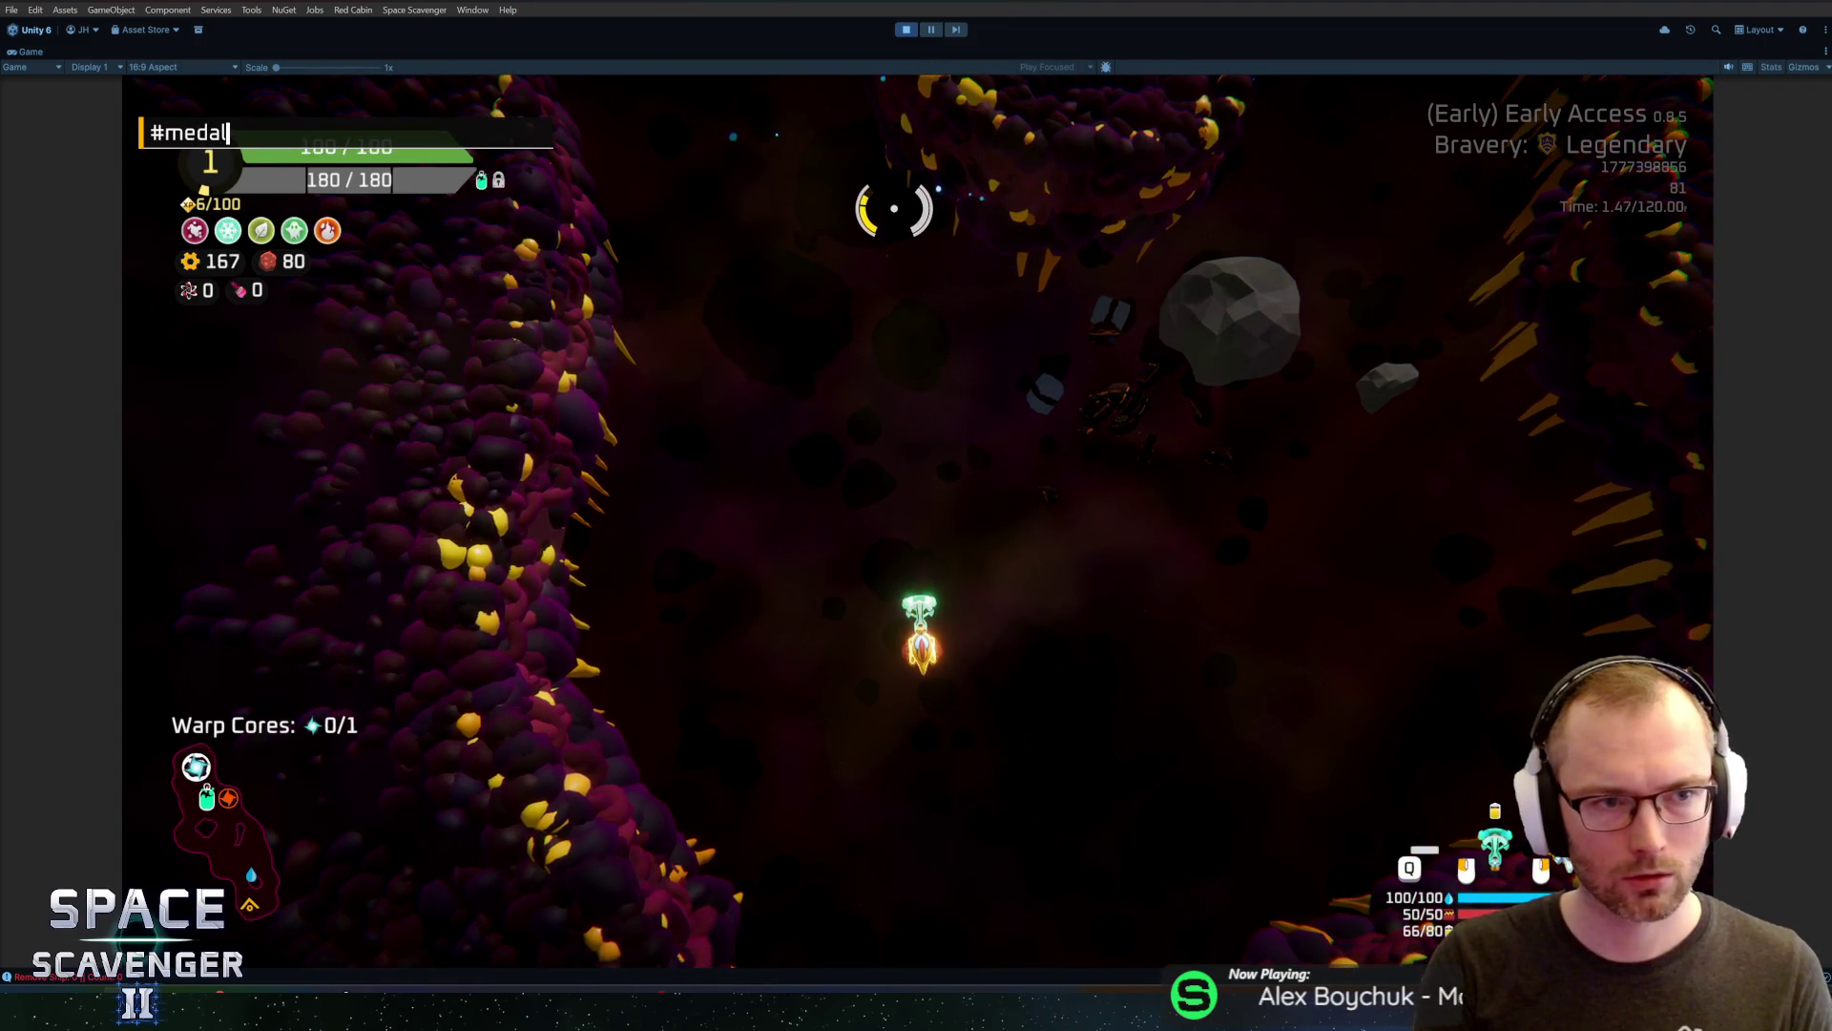
key(Return)
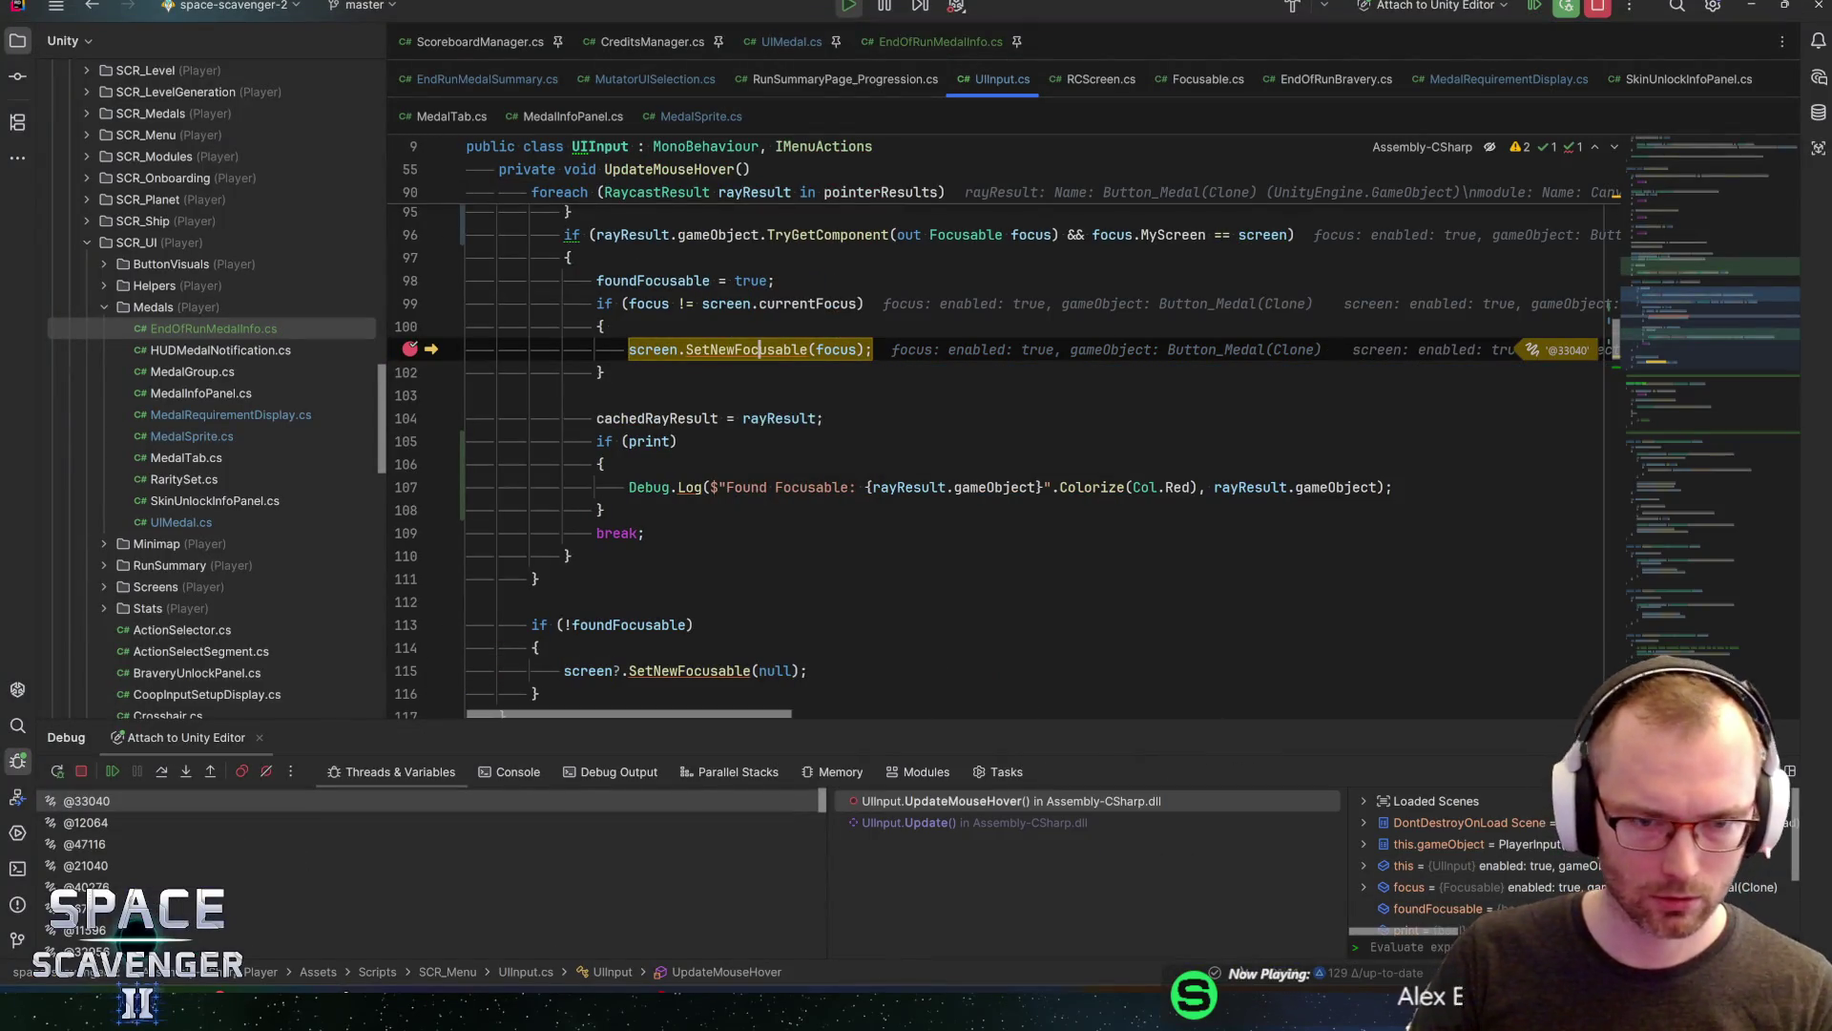
key(ctrl+F8)
key(F9)
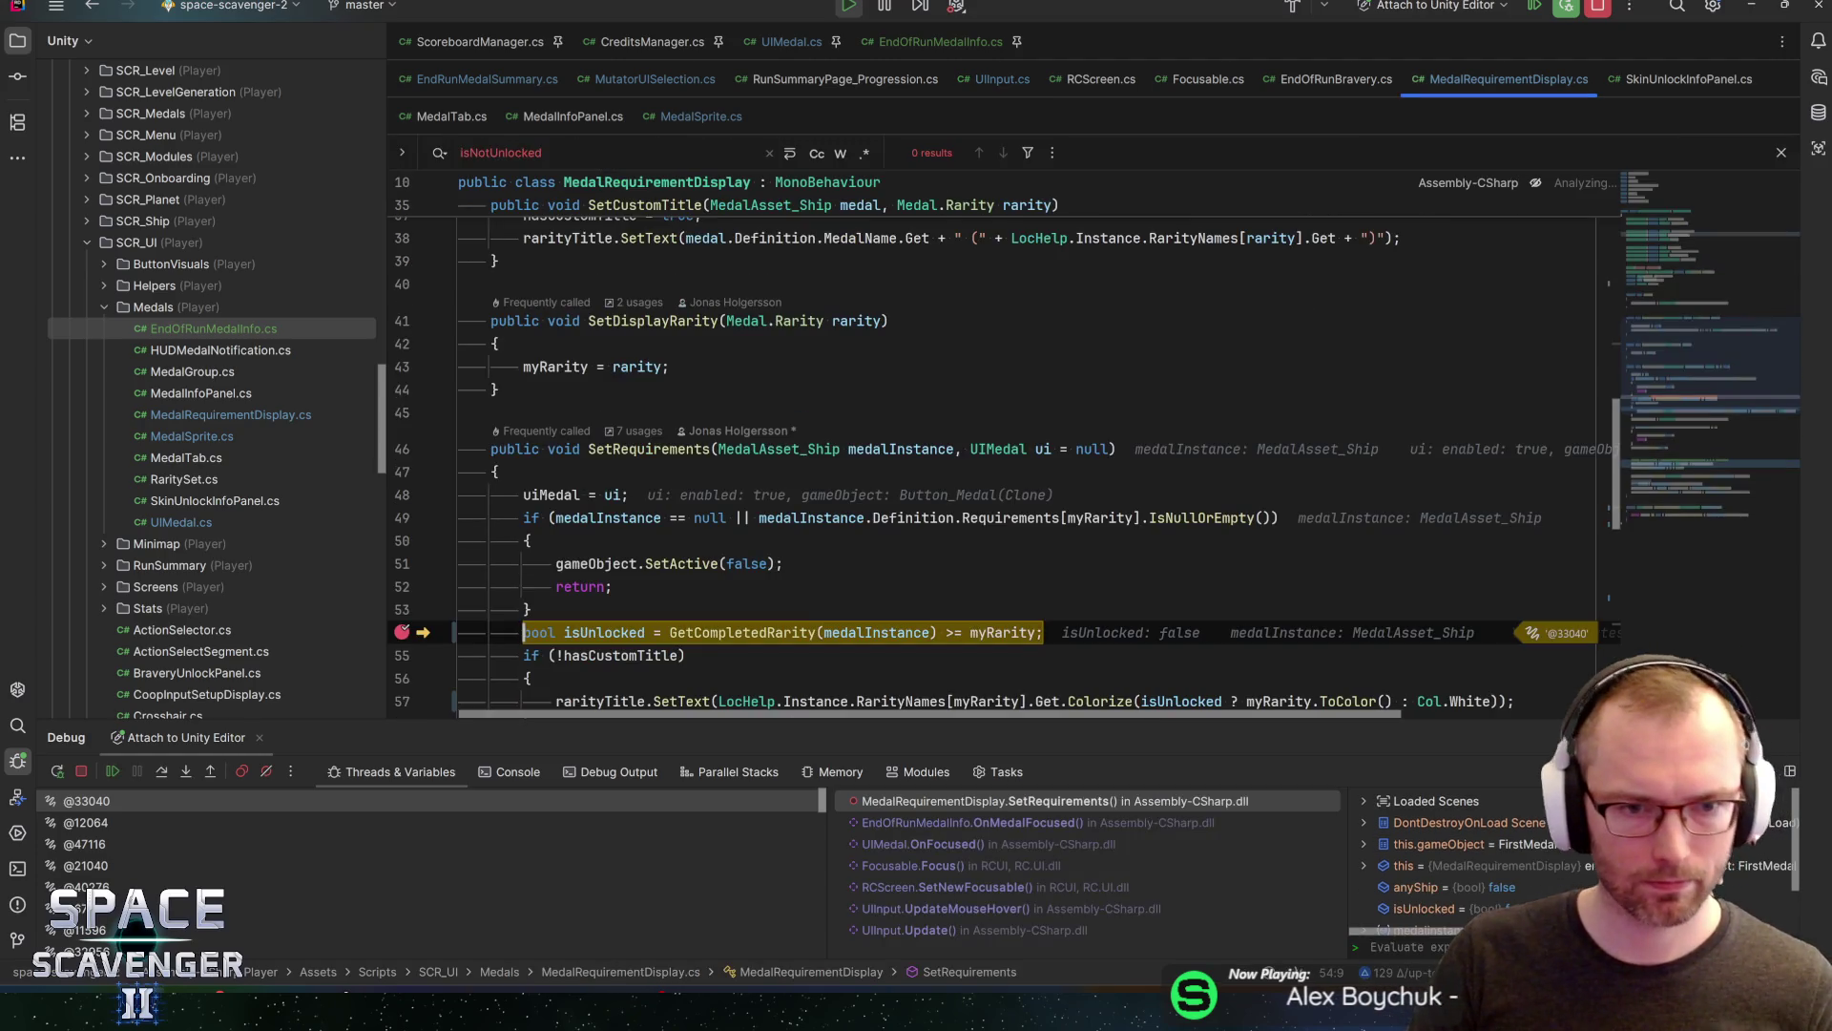
key(ctrl+F8)
key(F9)
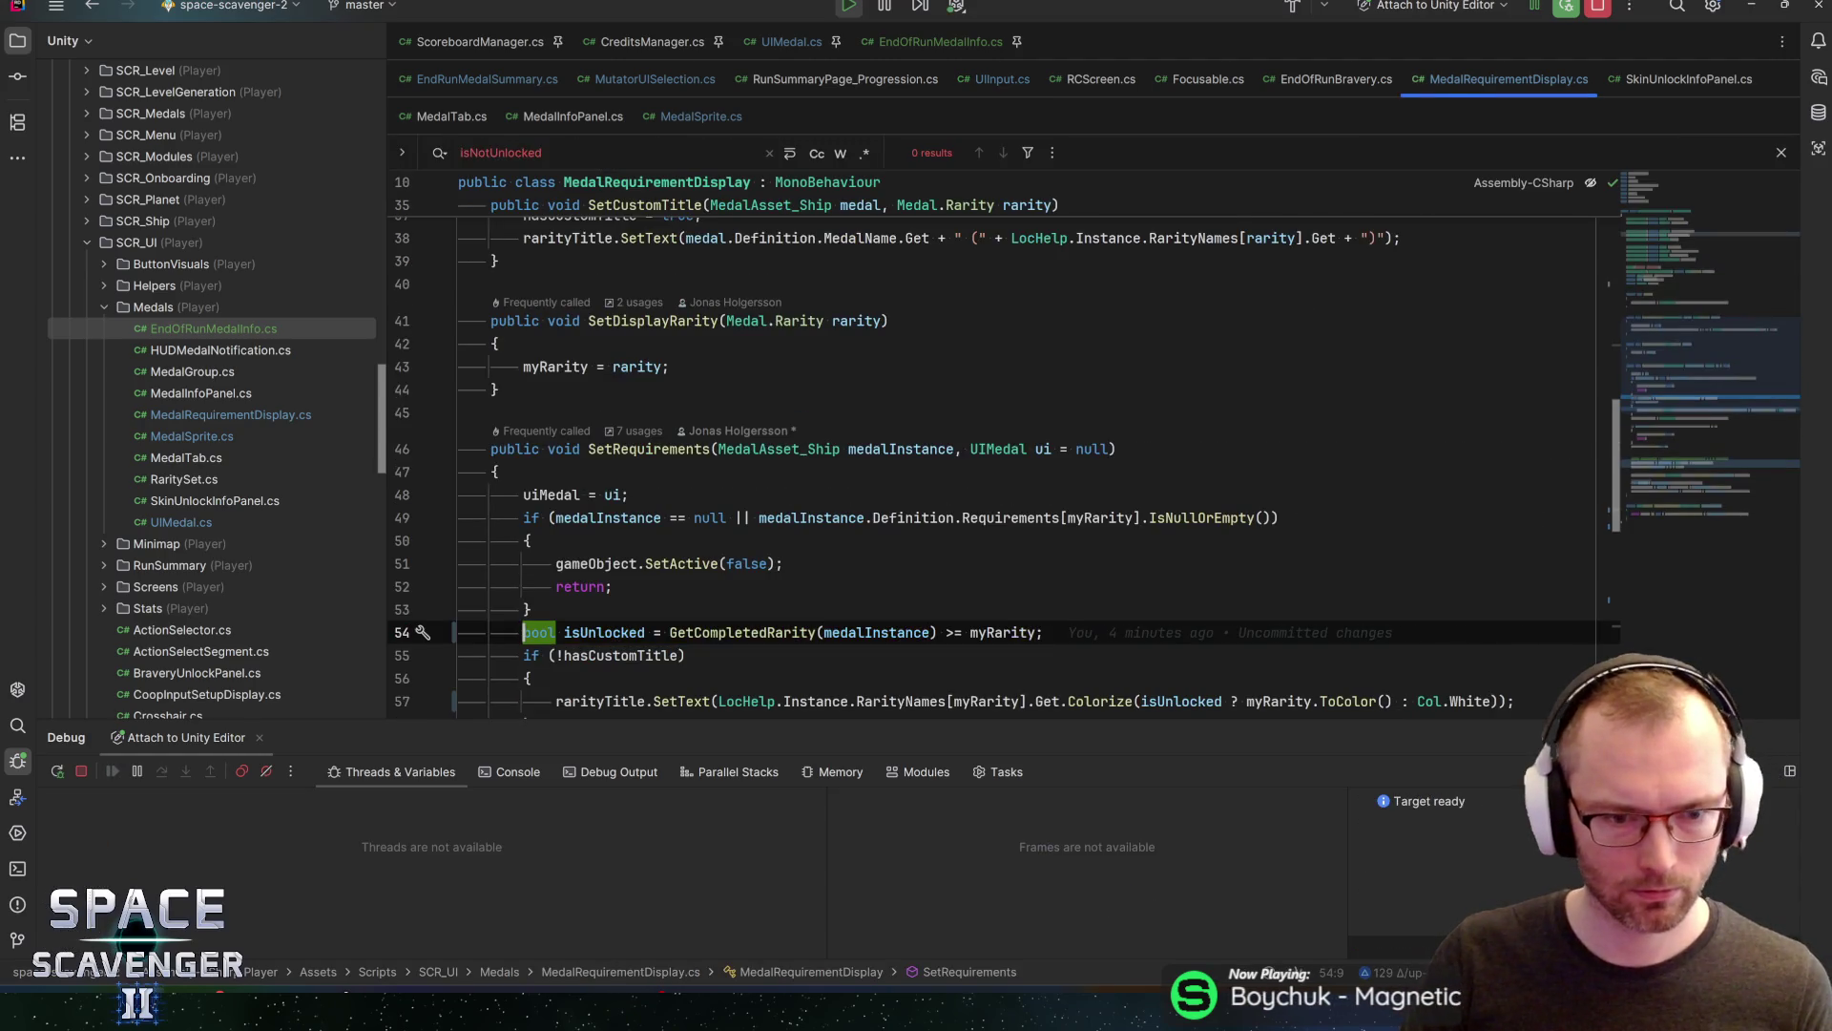
key(alt+Tab)
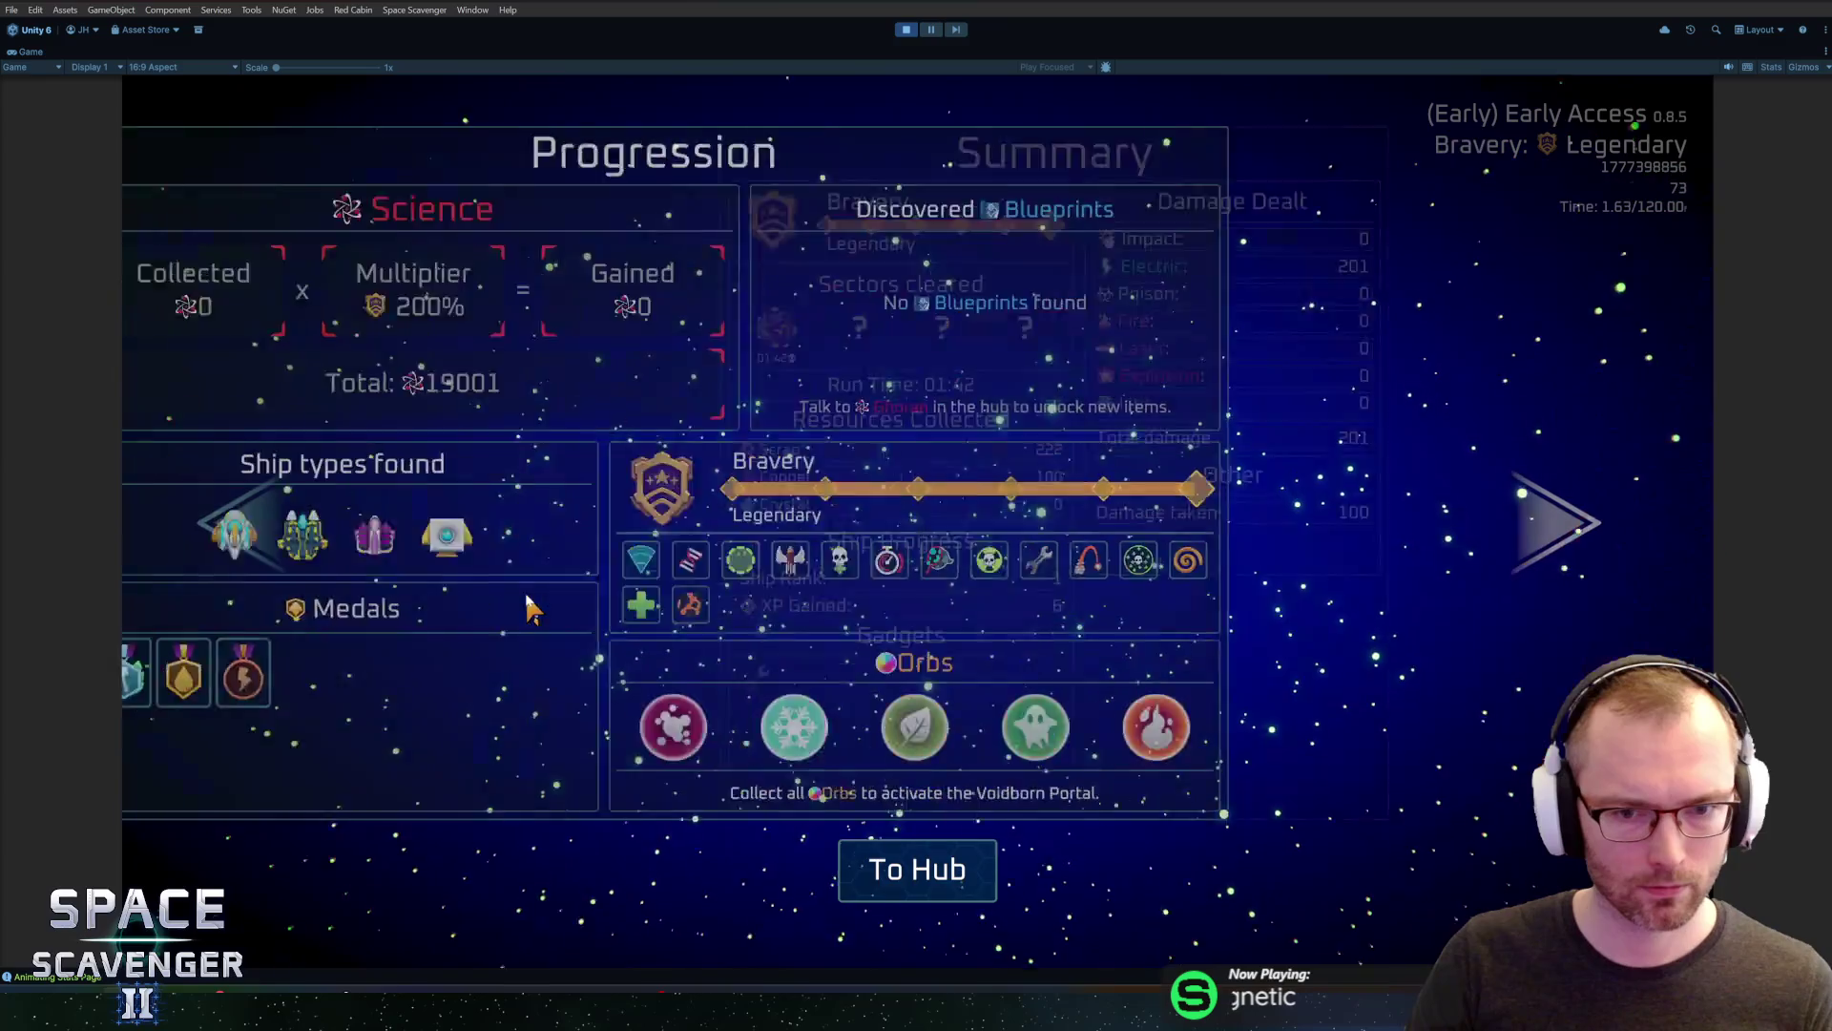
Check the medal tooltips: Heavy Hitter Platinum, Shocking Bronze and I'm a Submarine Gold
mouse_move(491, 680)
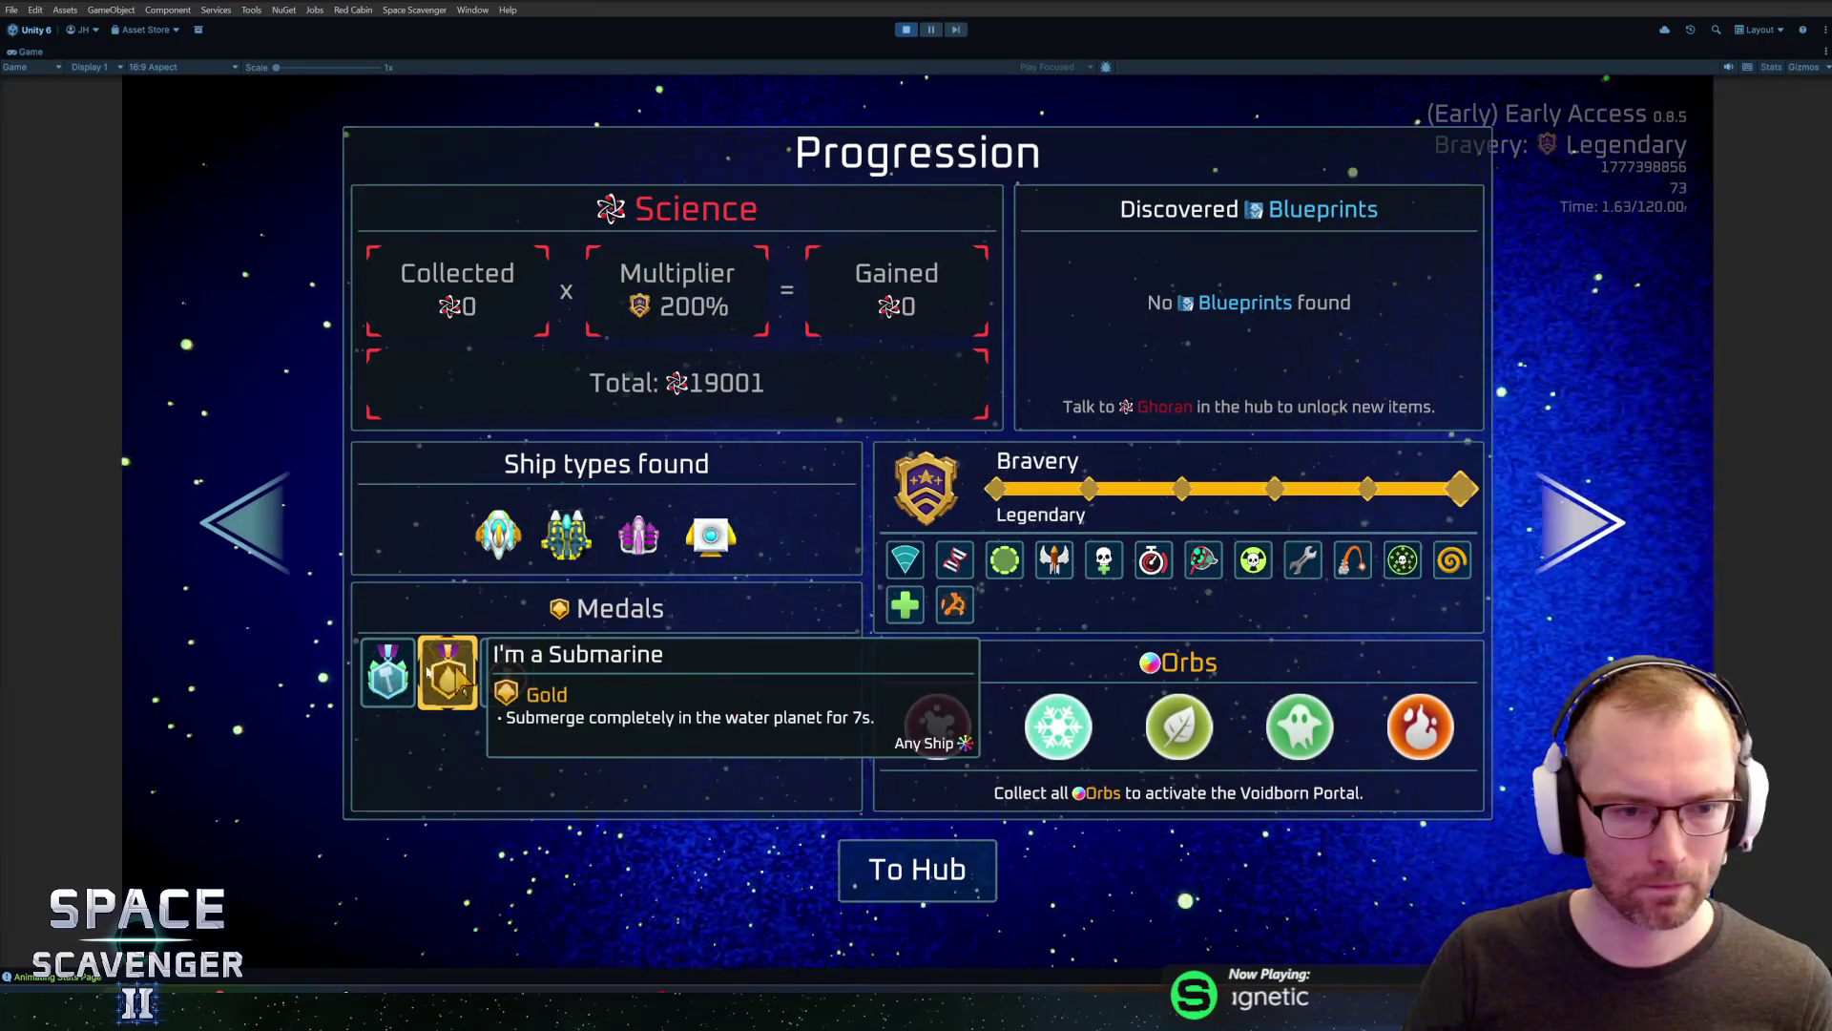
mouse_move(399, 679)
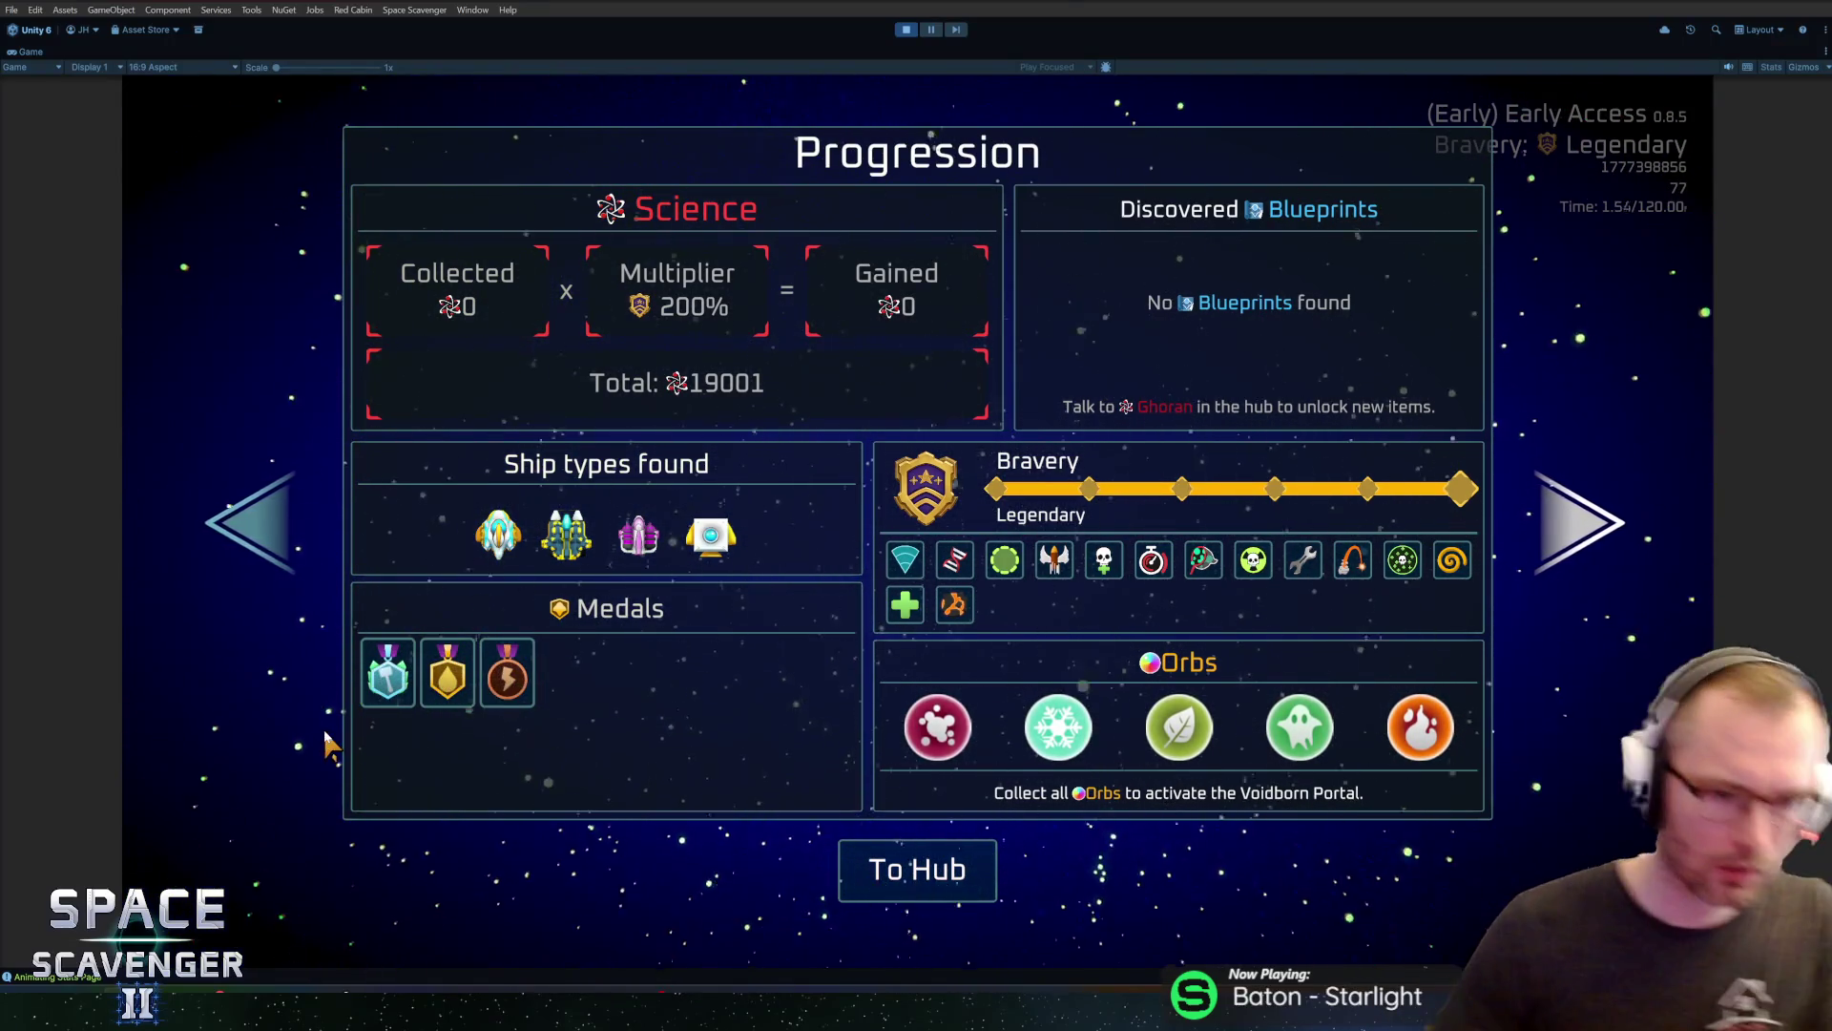
mouse_move(414, 676)
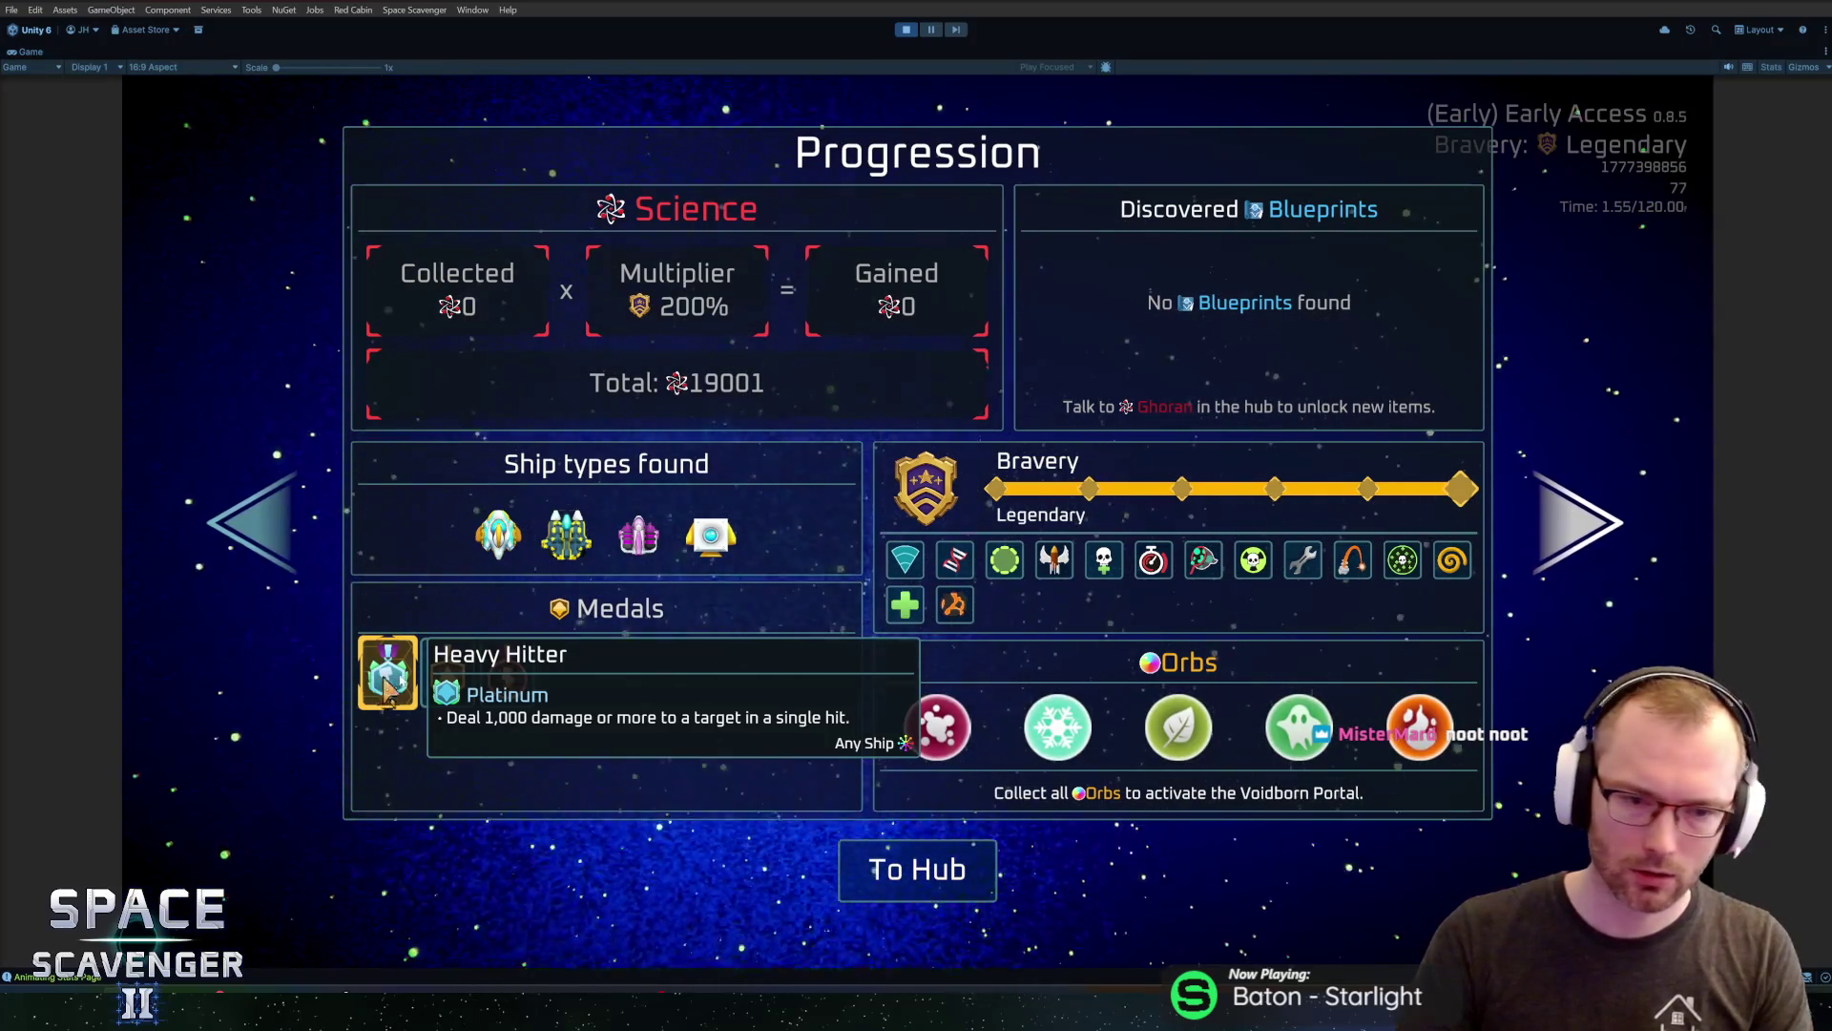
mouse_move(475, 675)
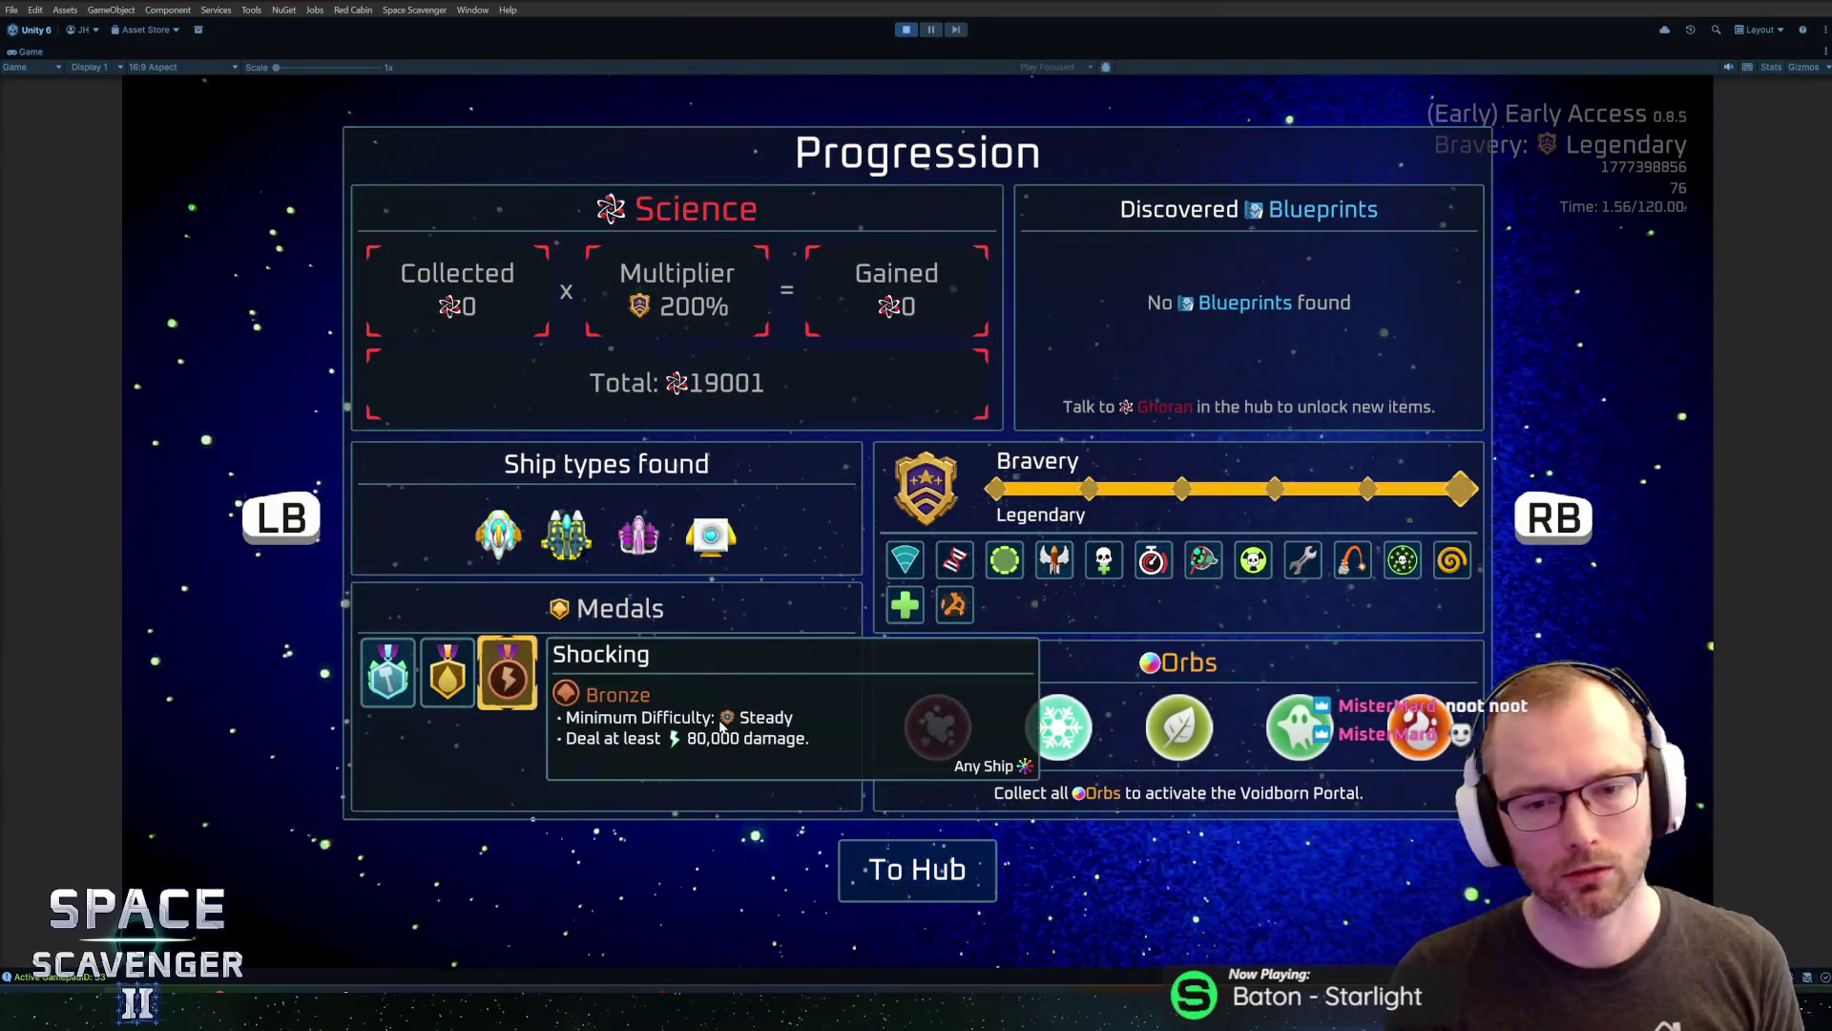
key(Left)
key(Right)
key(Left)
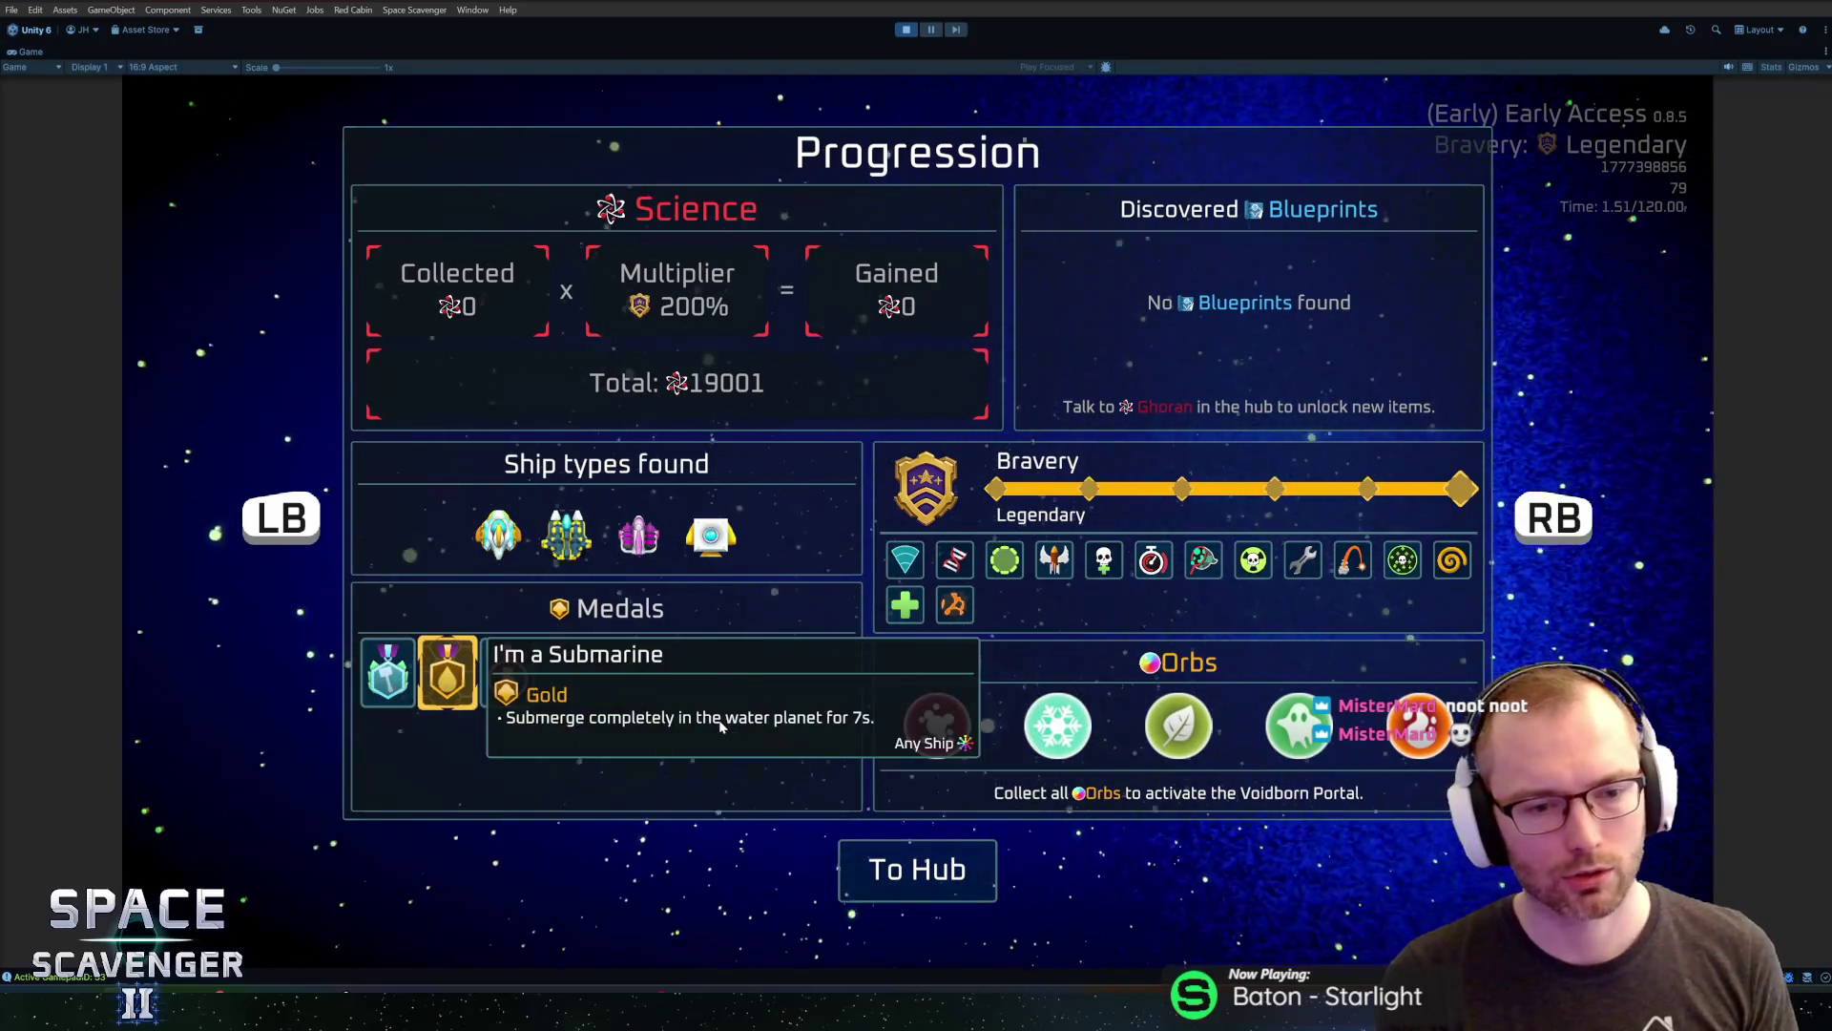
key(Left)
key(Right)
key(Right)
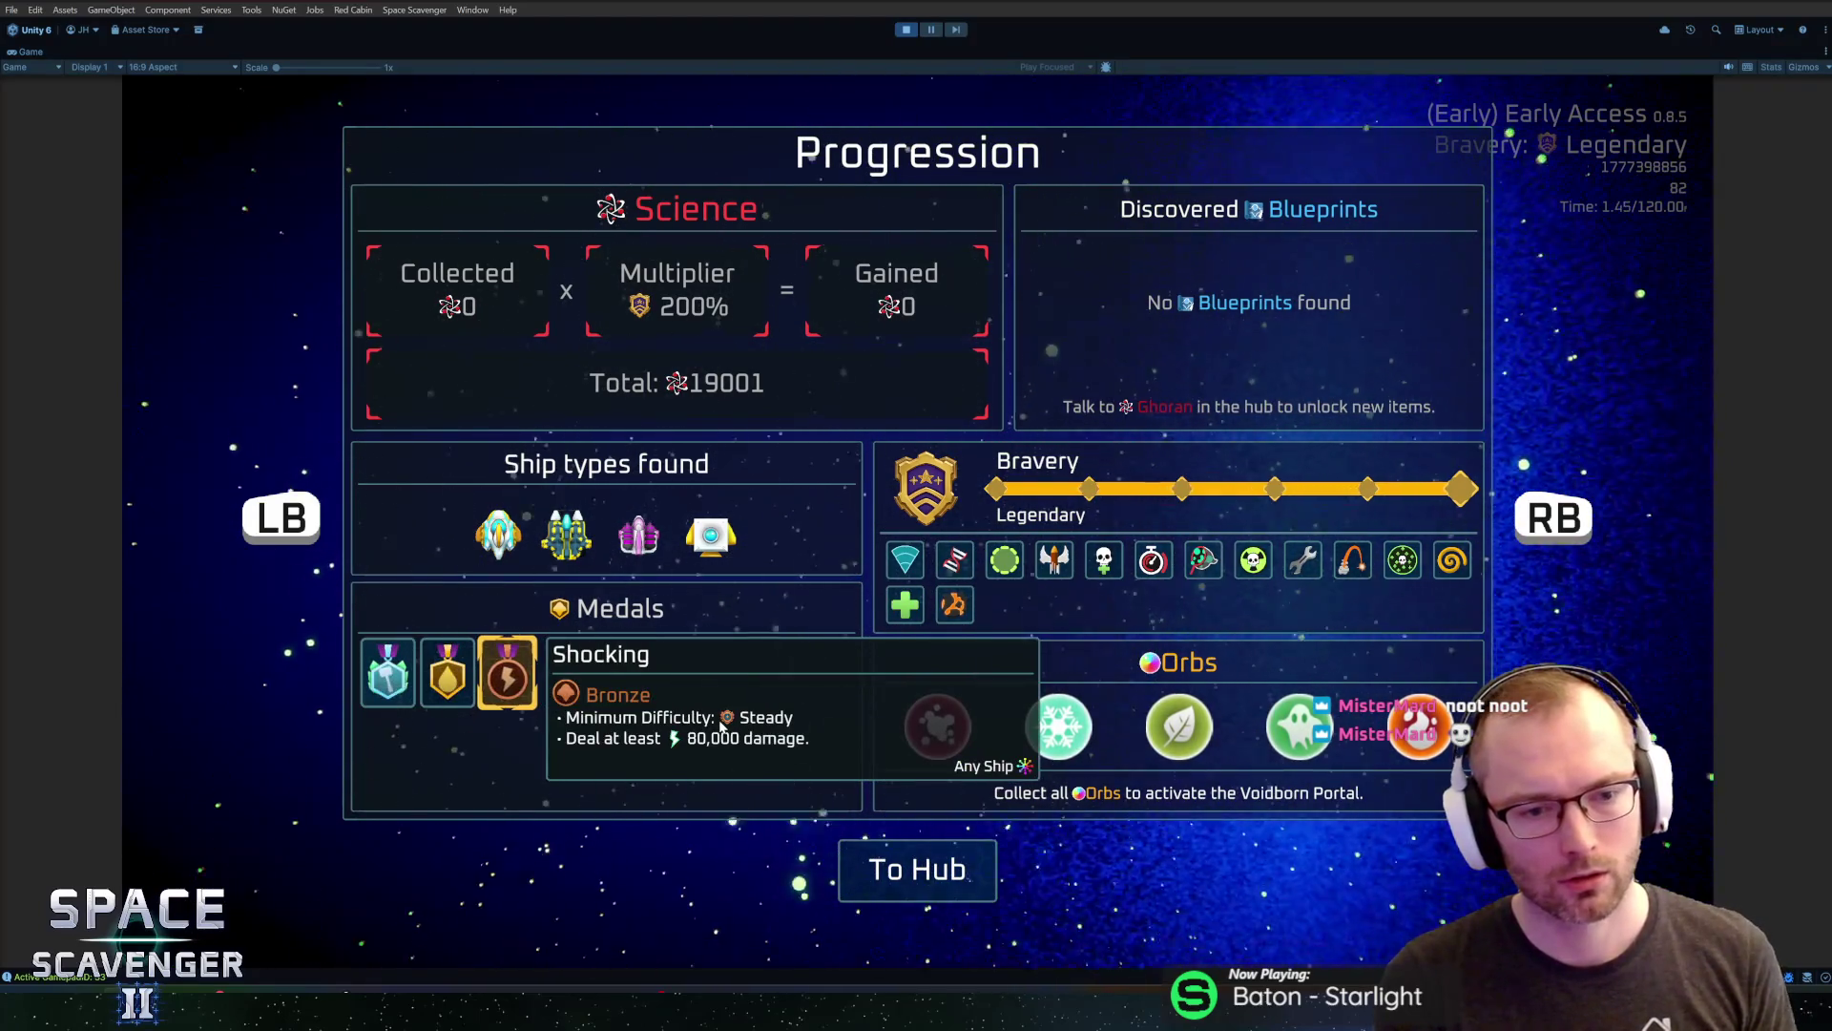
key(Left)
key(Left)
key(Right)
key(Right)
key(Left)
key(Left)
key(Right)
key(Right)
key(Left)
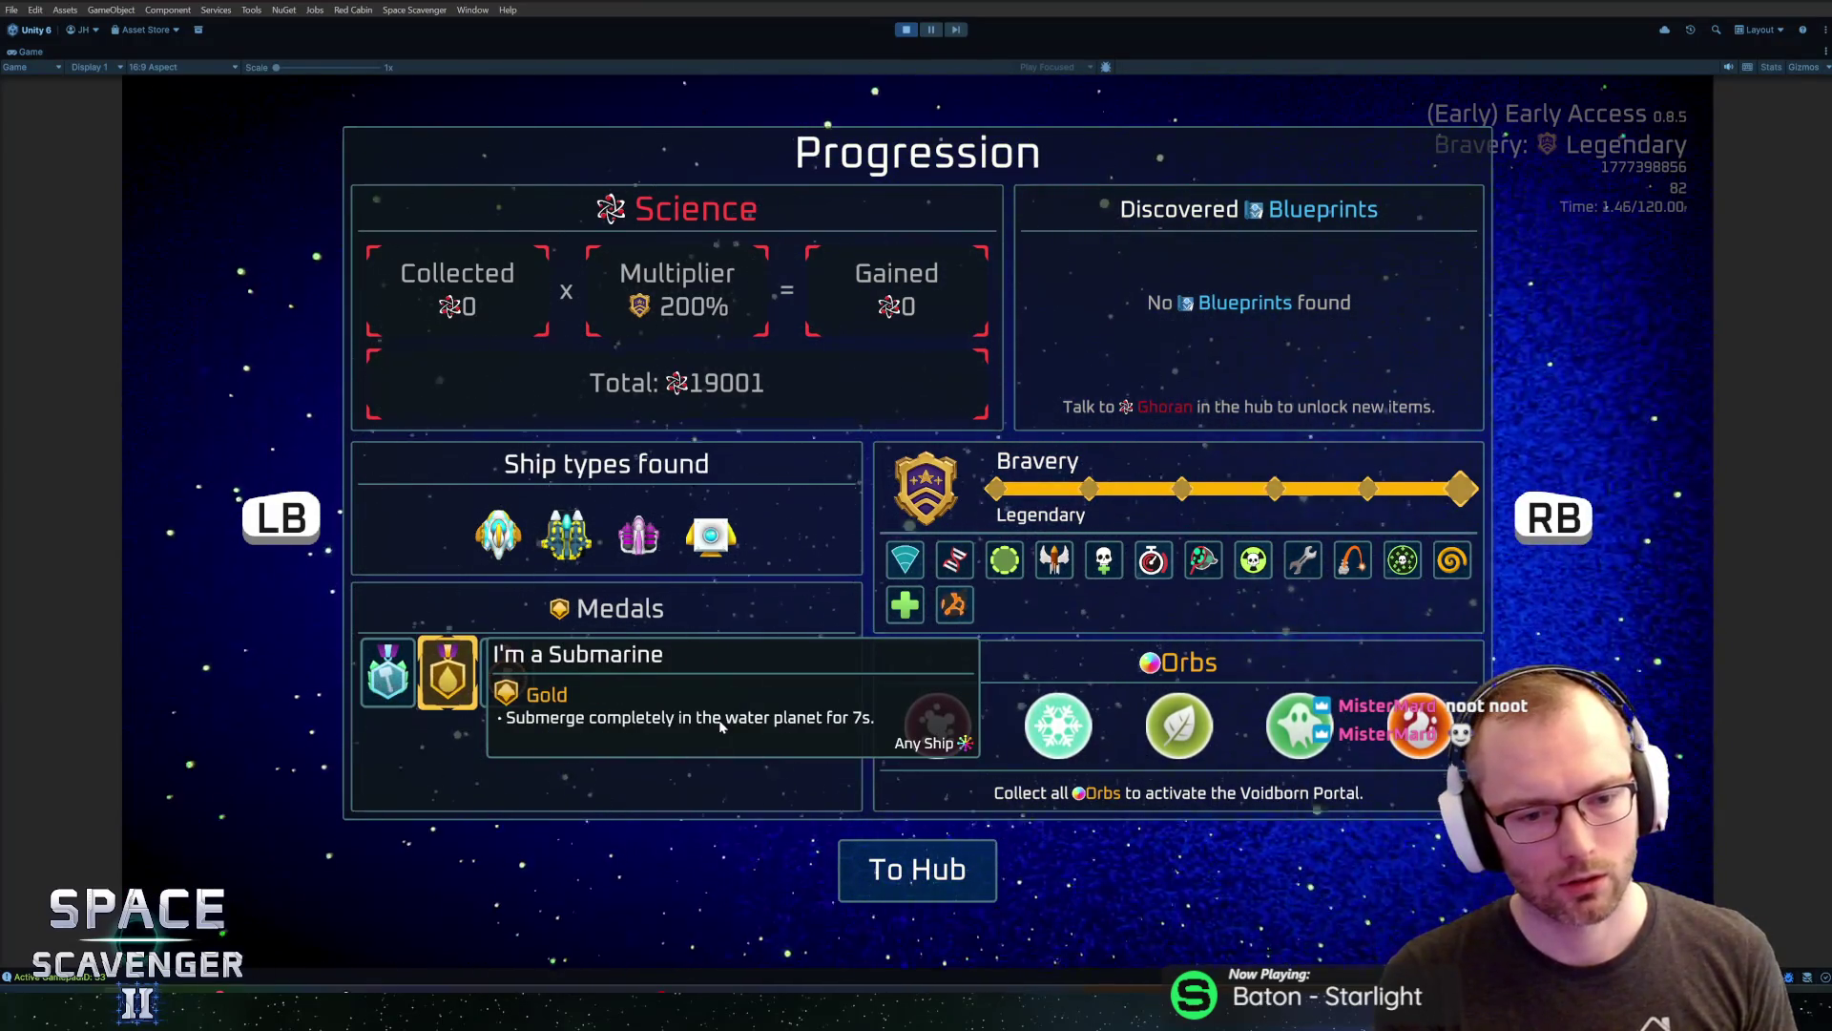
key(Right)
key(Left)
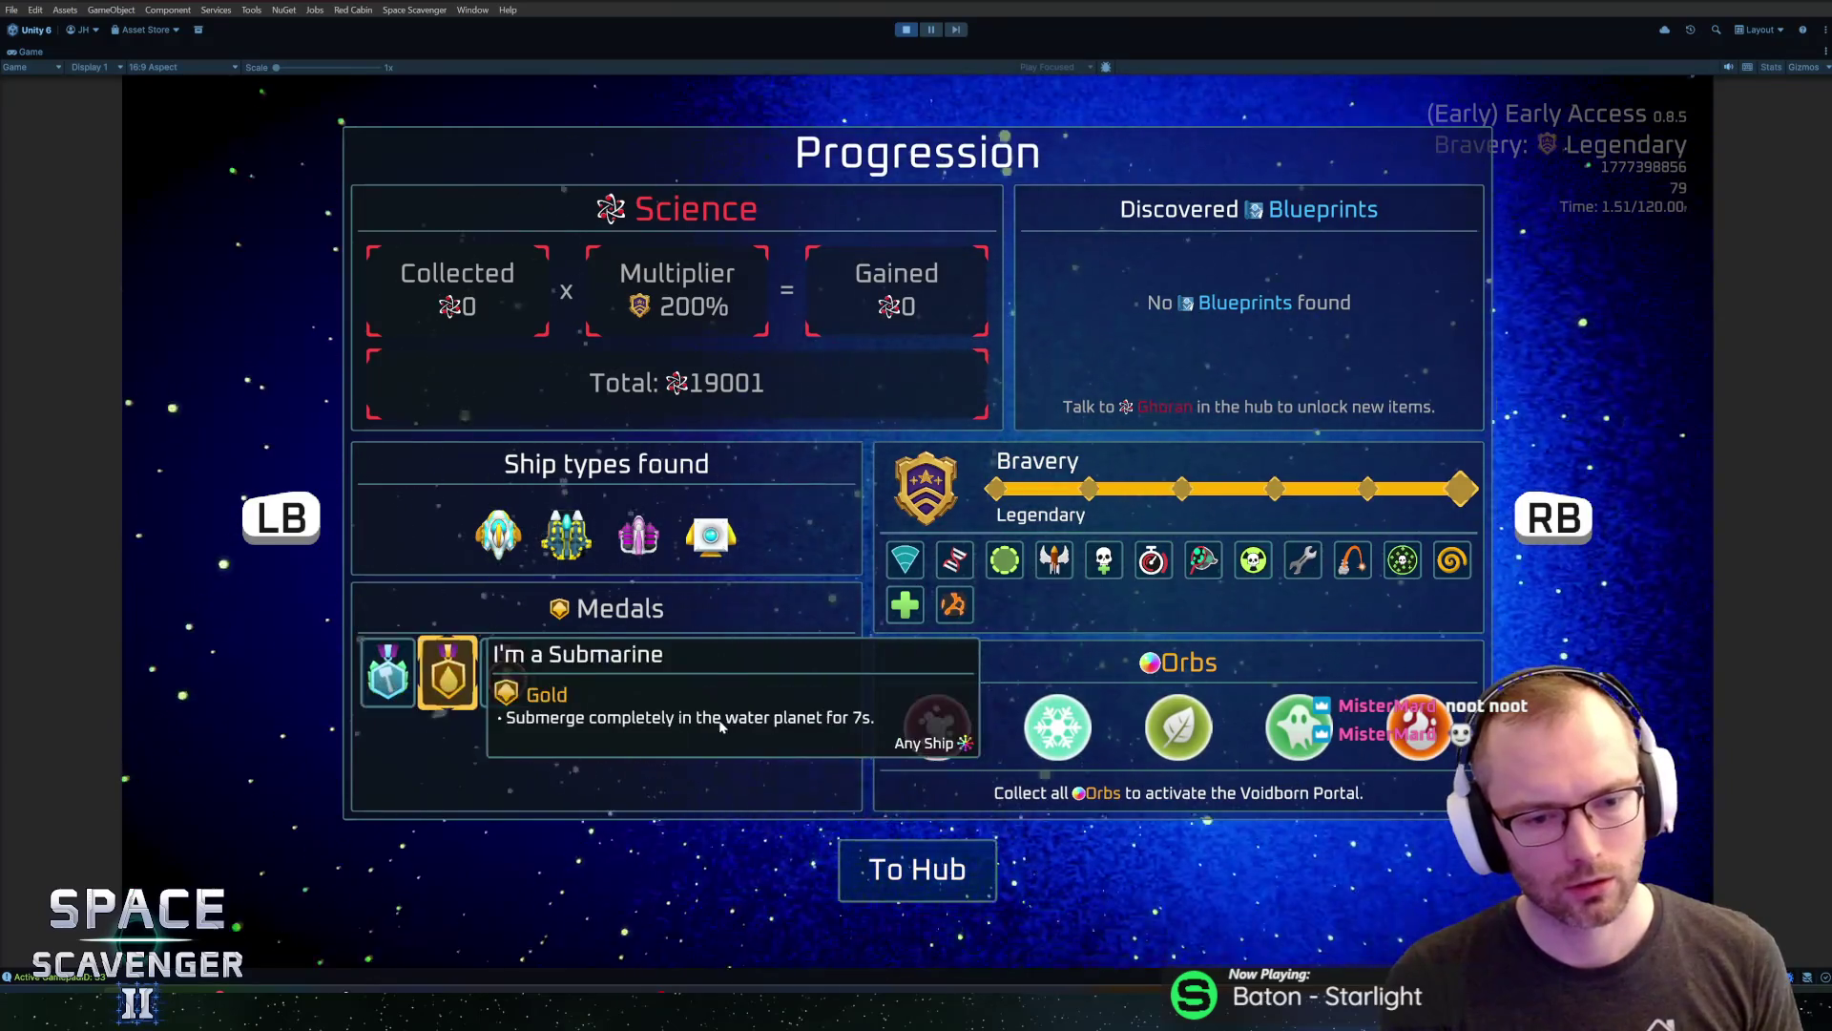
key(Right)
key(Left)
key(Right)
key(Left)
key(Left)
key(Right)
key(Right)
key(Right)
key(Left)
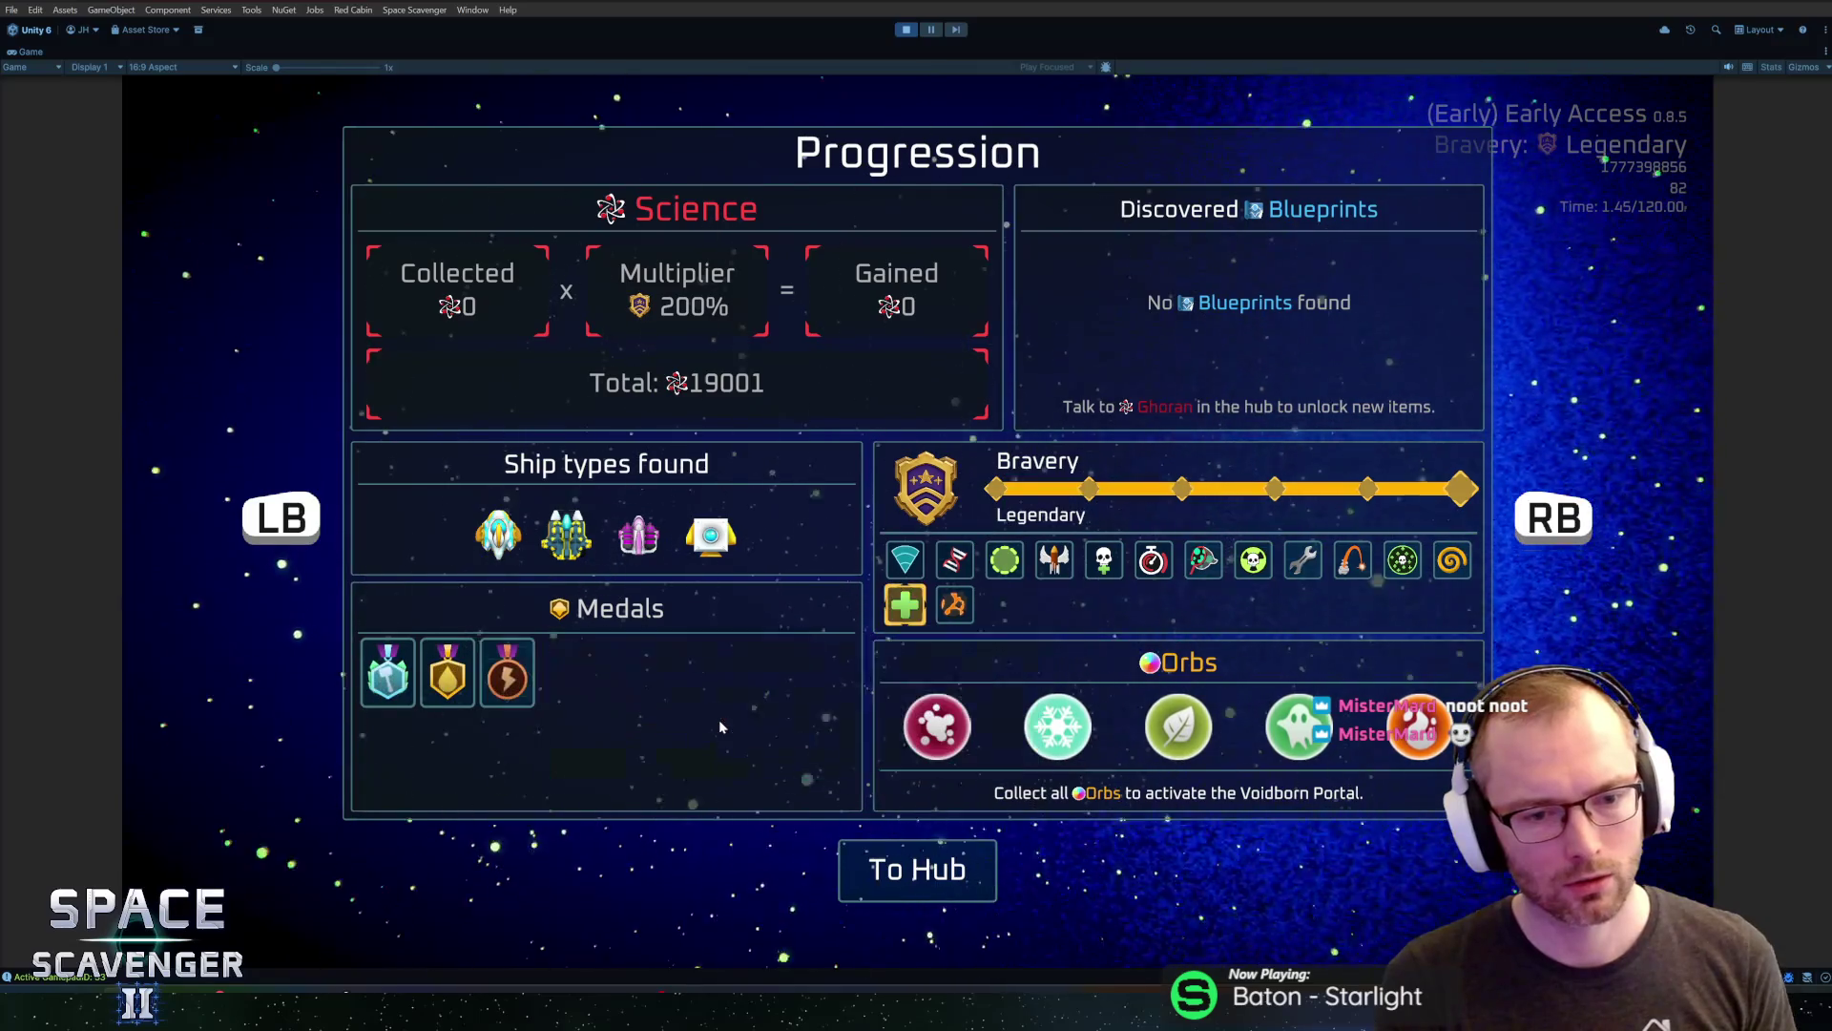
key(Right)
key(Left)
key(Right)
key(Left)
key(Right)
key(Right)
key(Up)
key(Right)
key(Right)
key(Right)
key(Right)
key(Right)
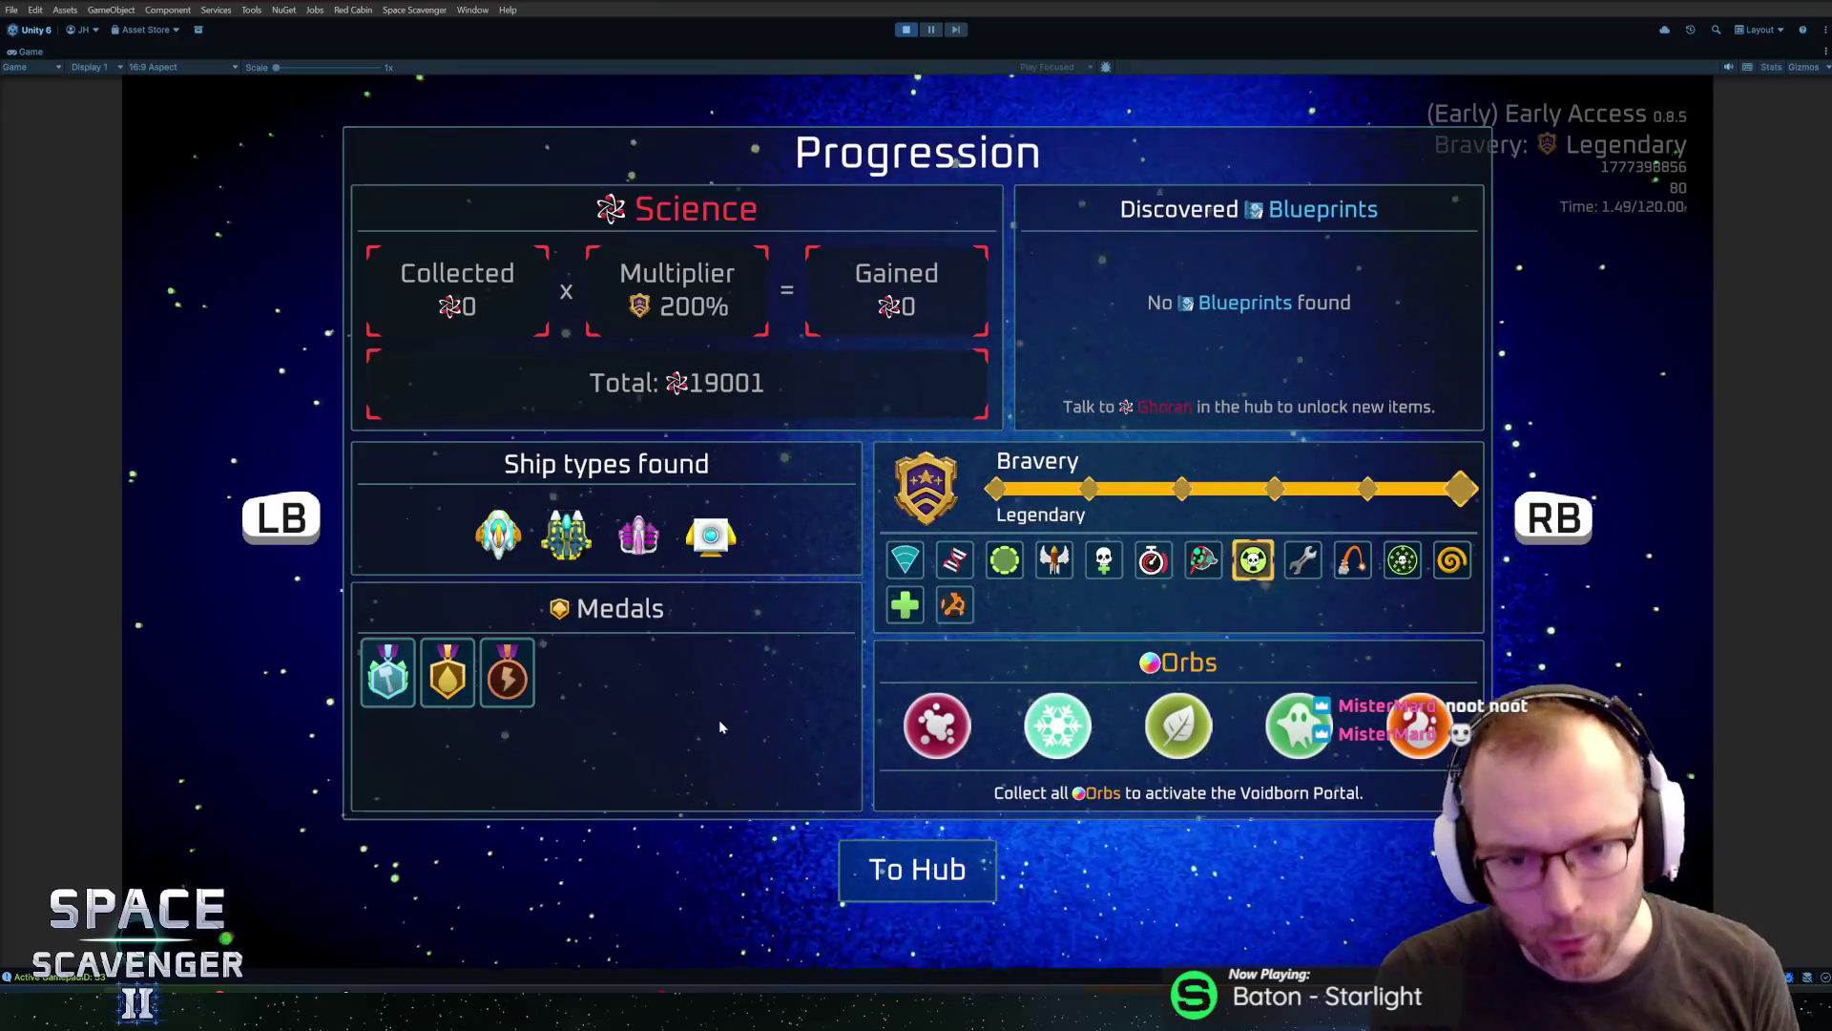
key(Right)
key(Right)
key(Left)
key(Left)
key(Left)
key(Left)
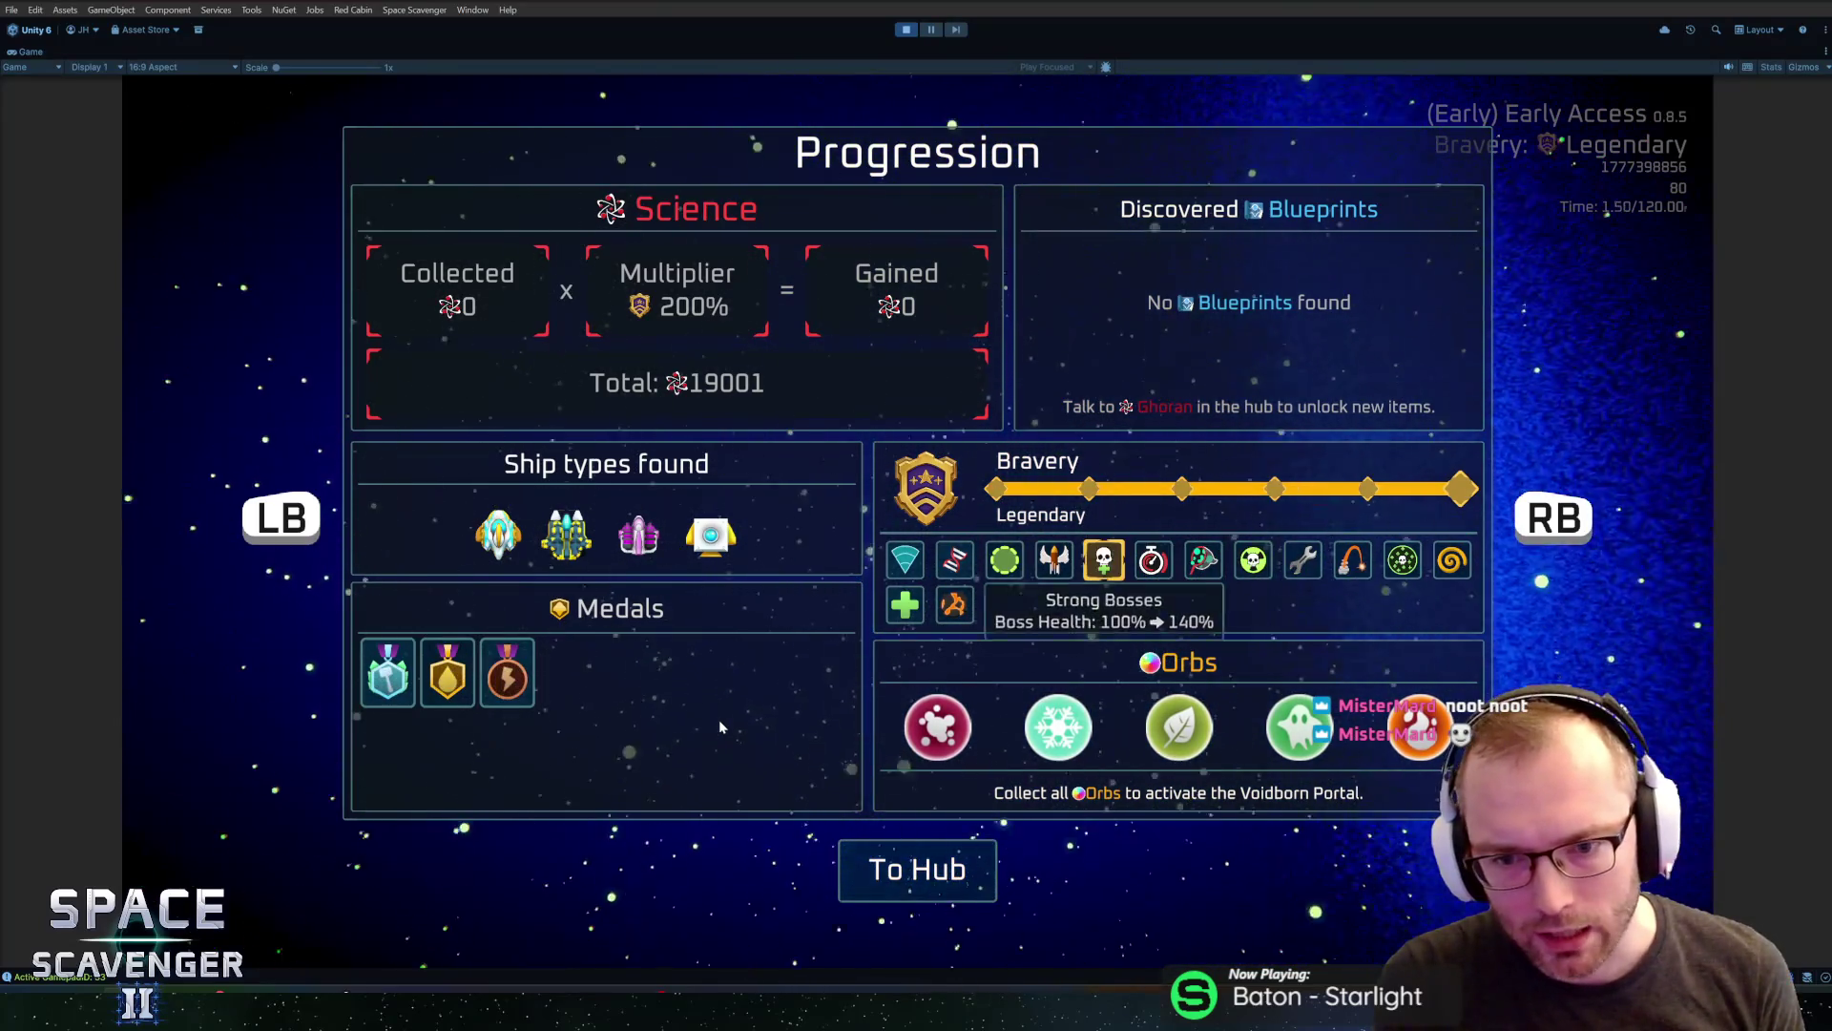
key(Left)
key(Left)
key(Left)
key(Left)
key(Down)
key(Left)
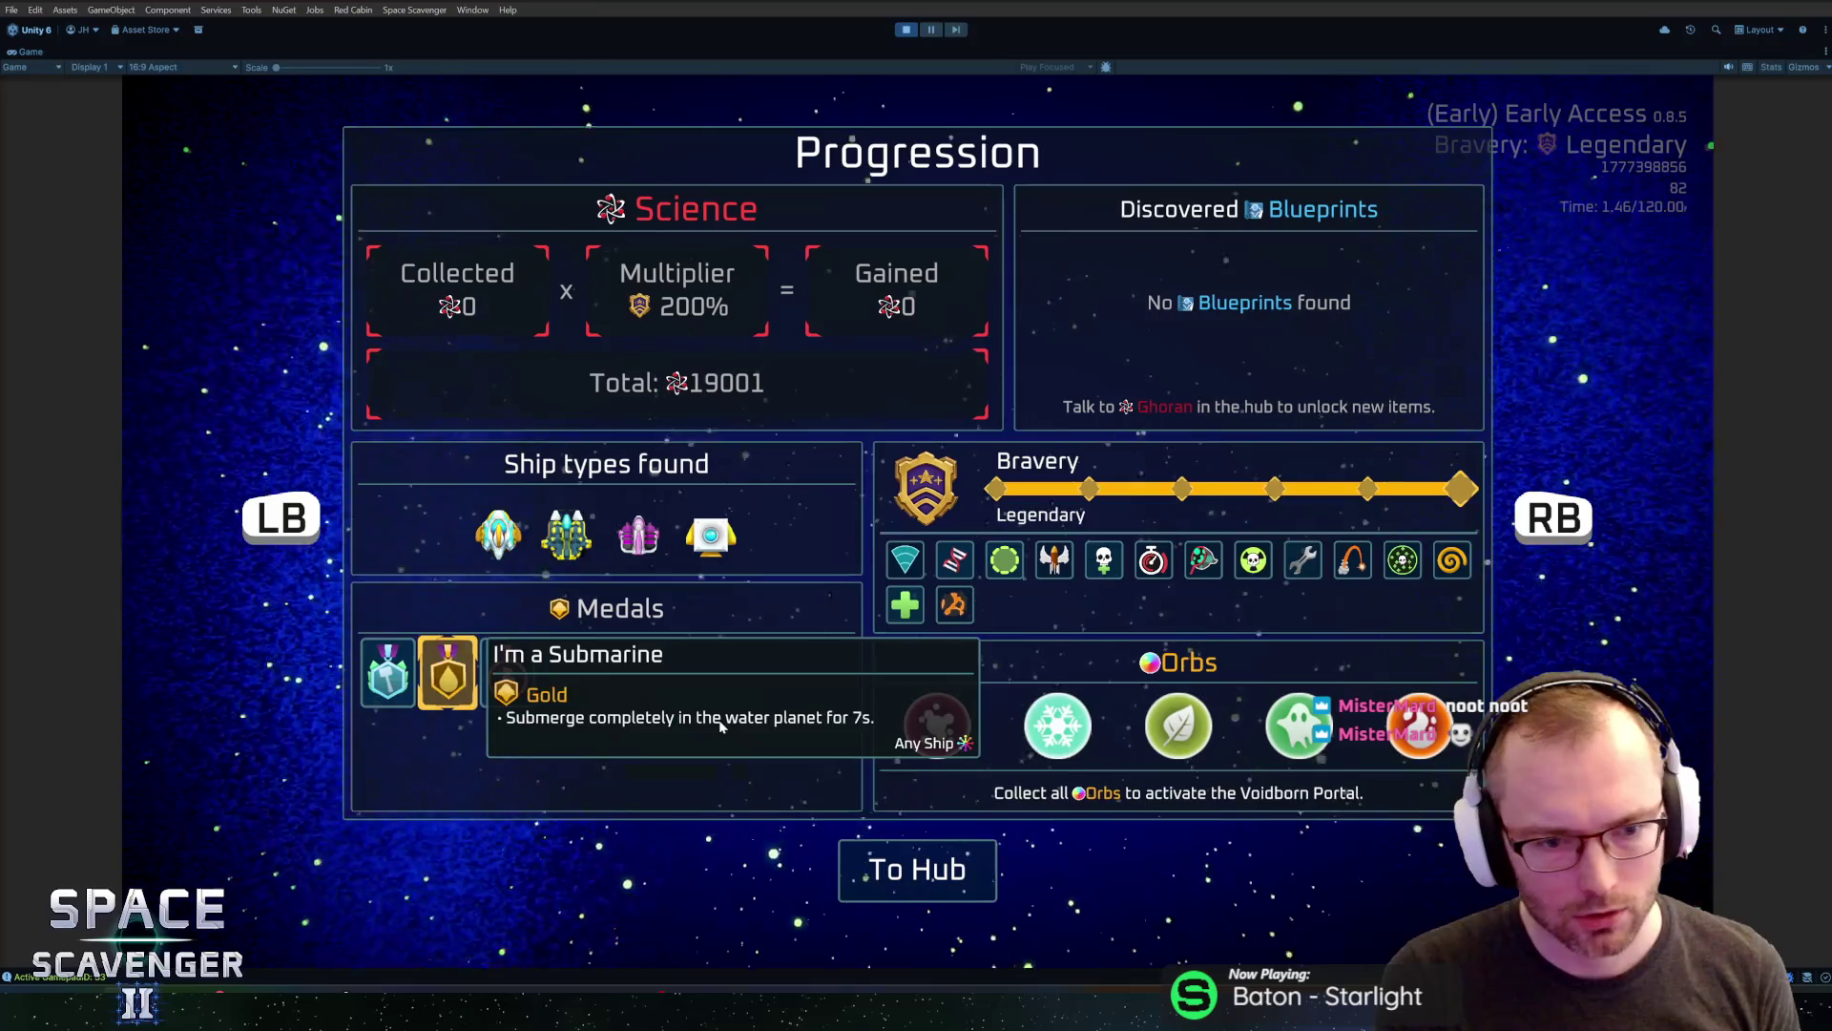
key(Right)
click(720, 721)
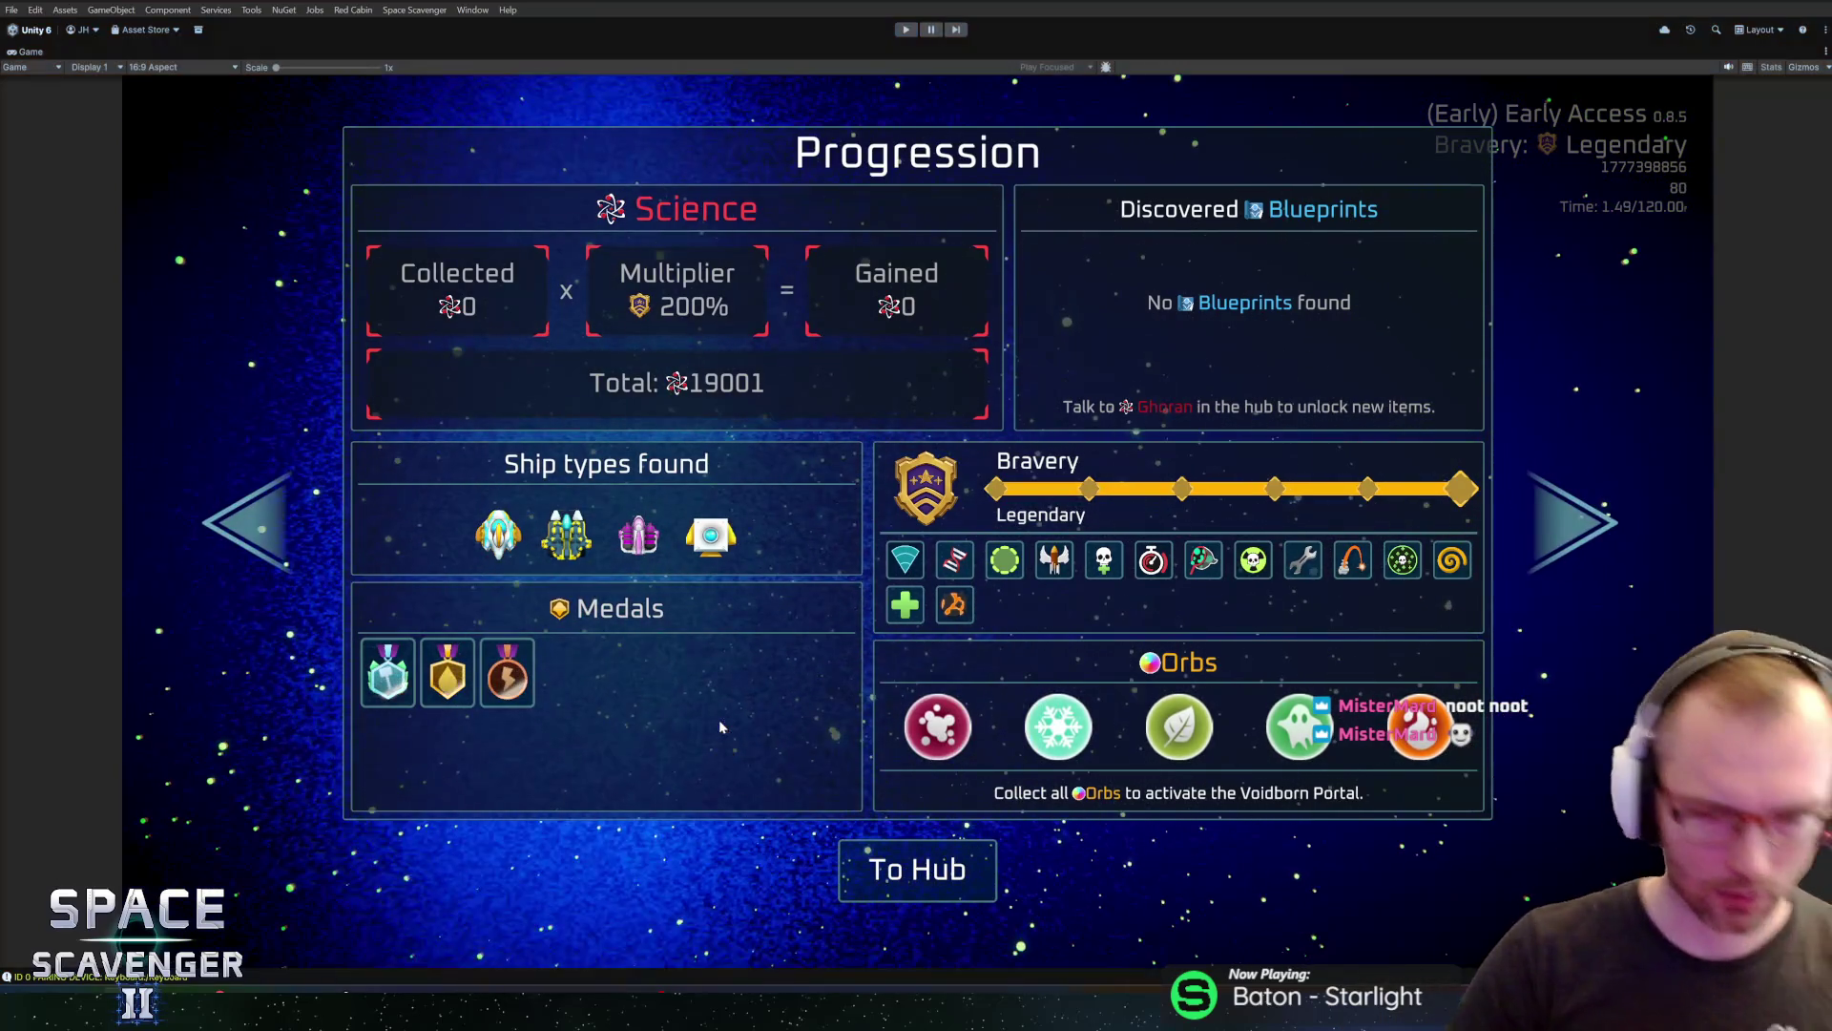
Exit play mode and open the MutatorGrid prefab found by searching 'mutatorgr'
key(ctrl+p)
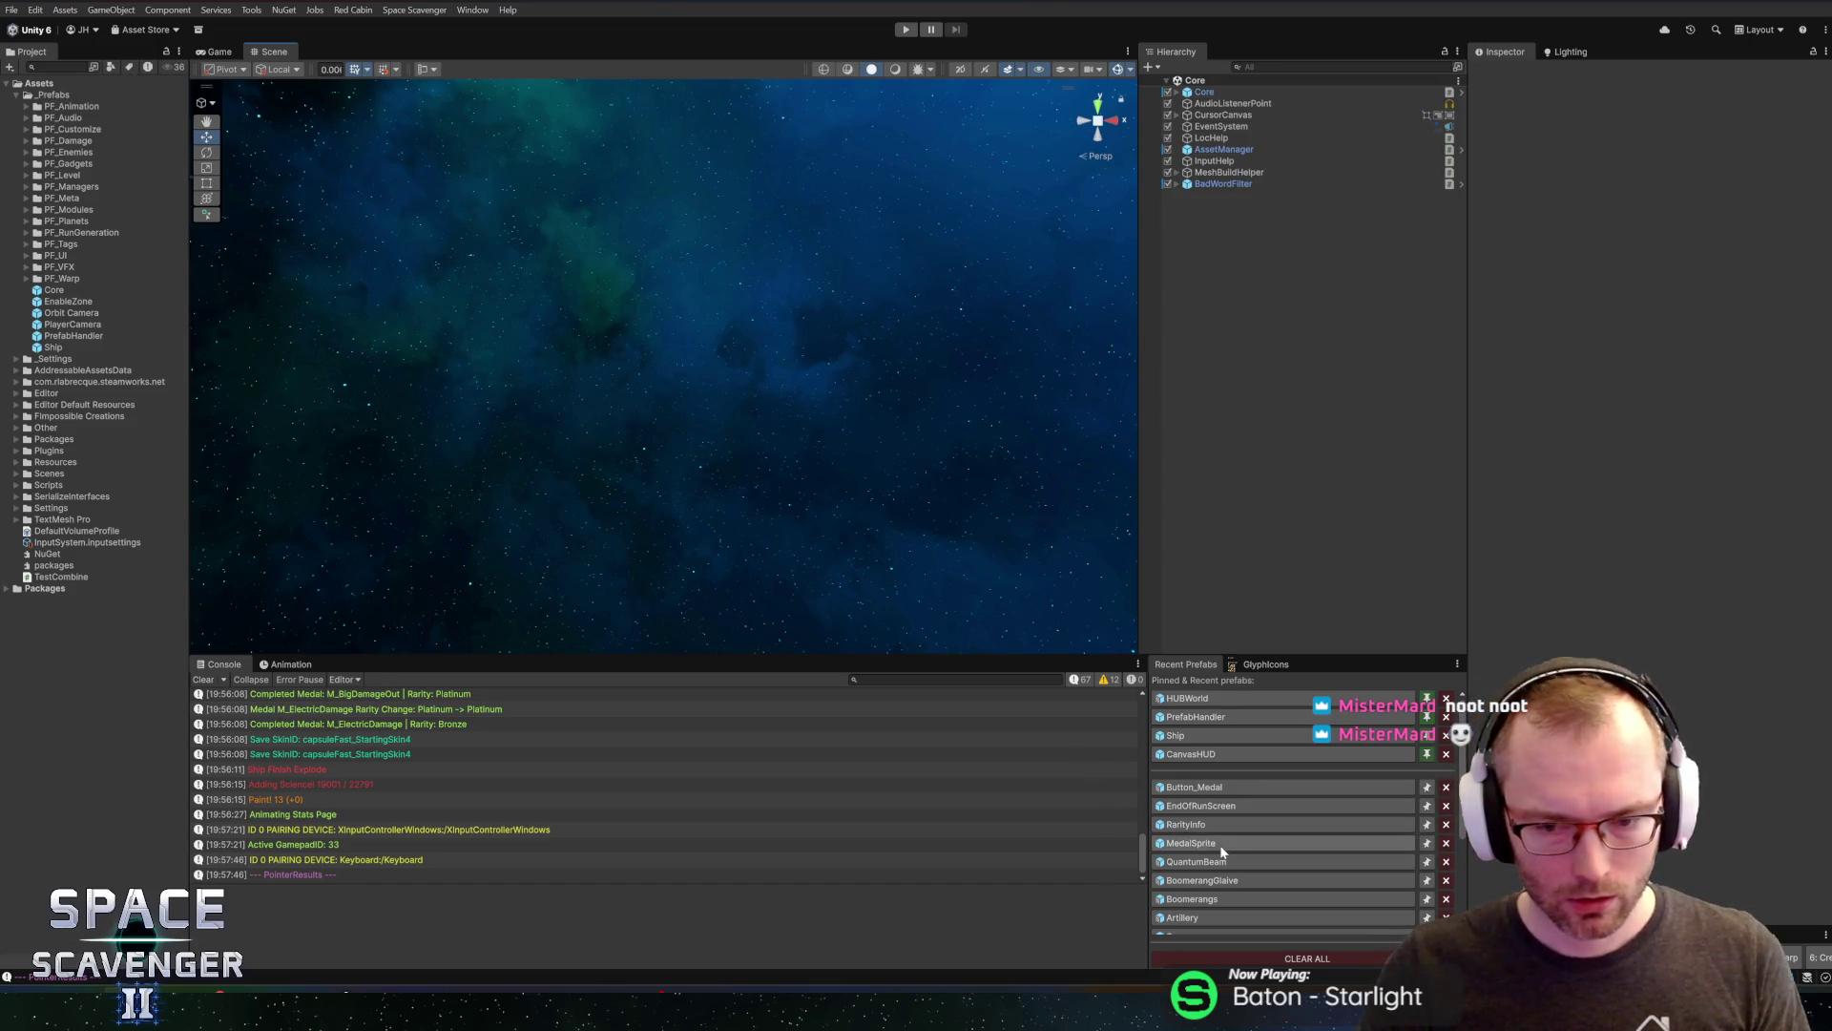
scroll(1238, 864, down, 2)
scroll(1238, 864, down, 2)
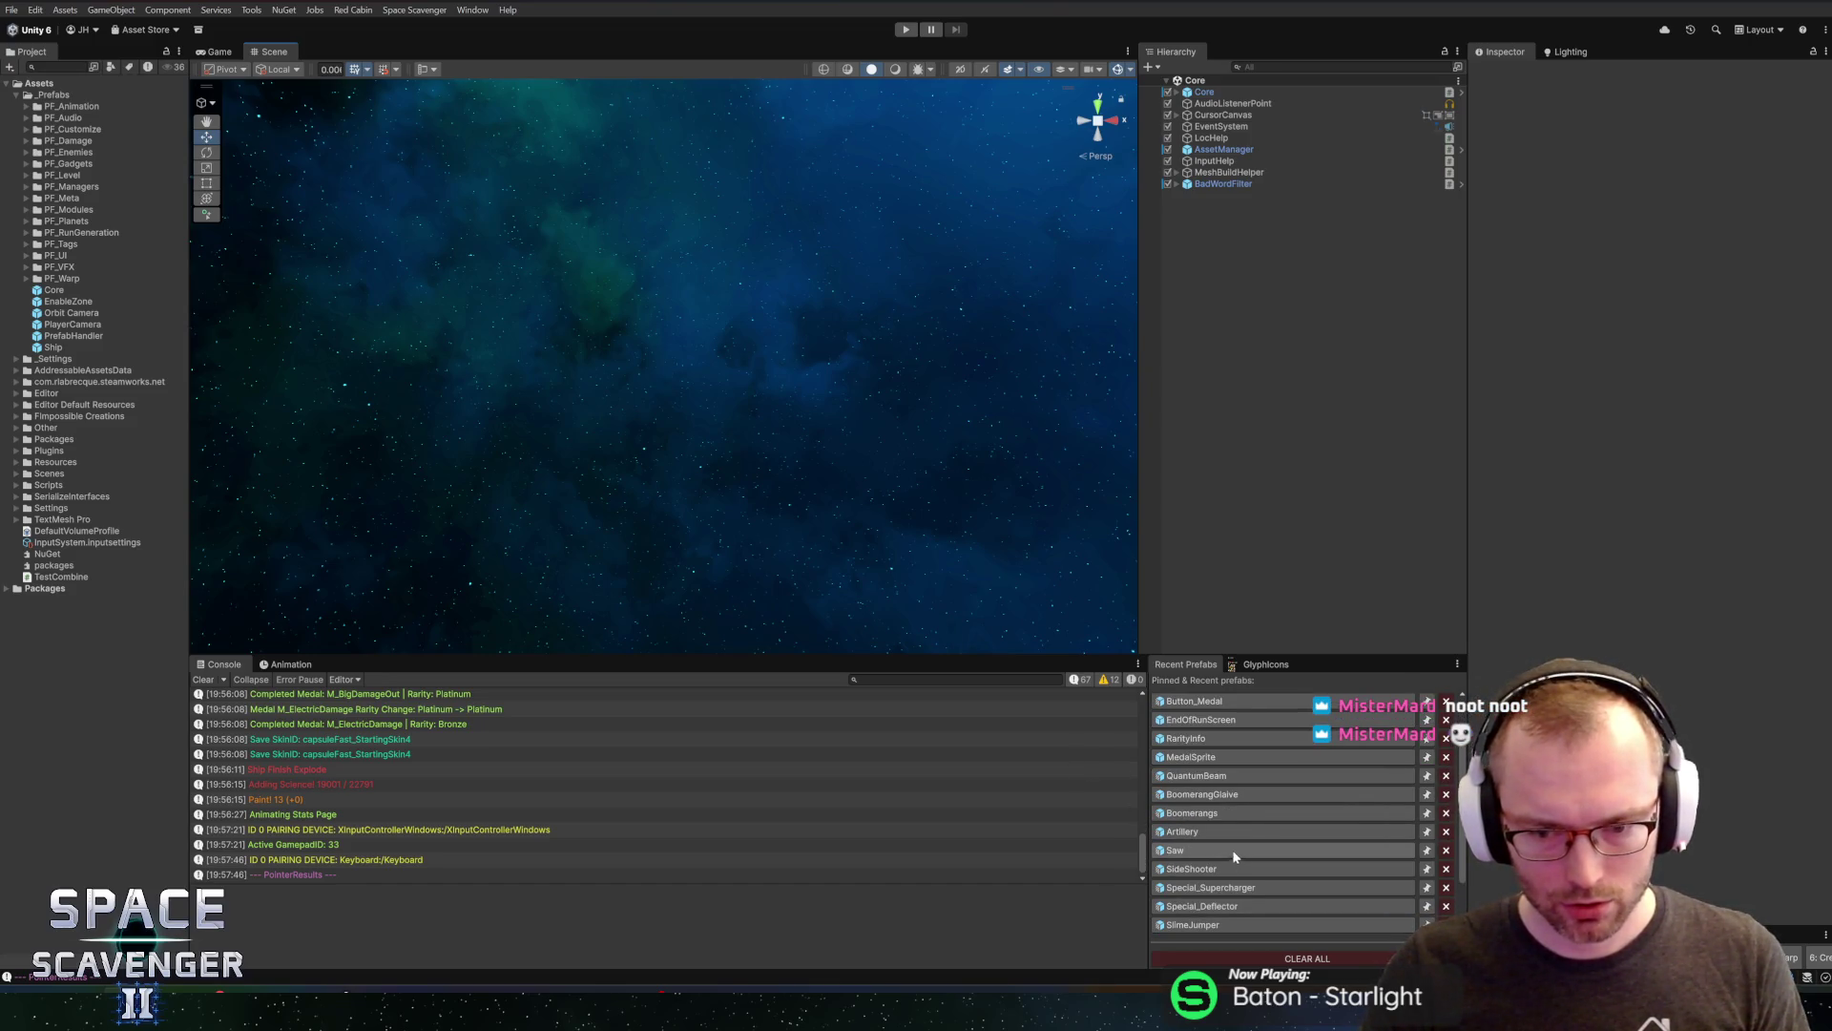
scroll(1235, 851, up, 4)
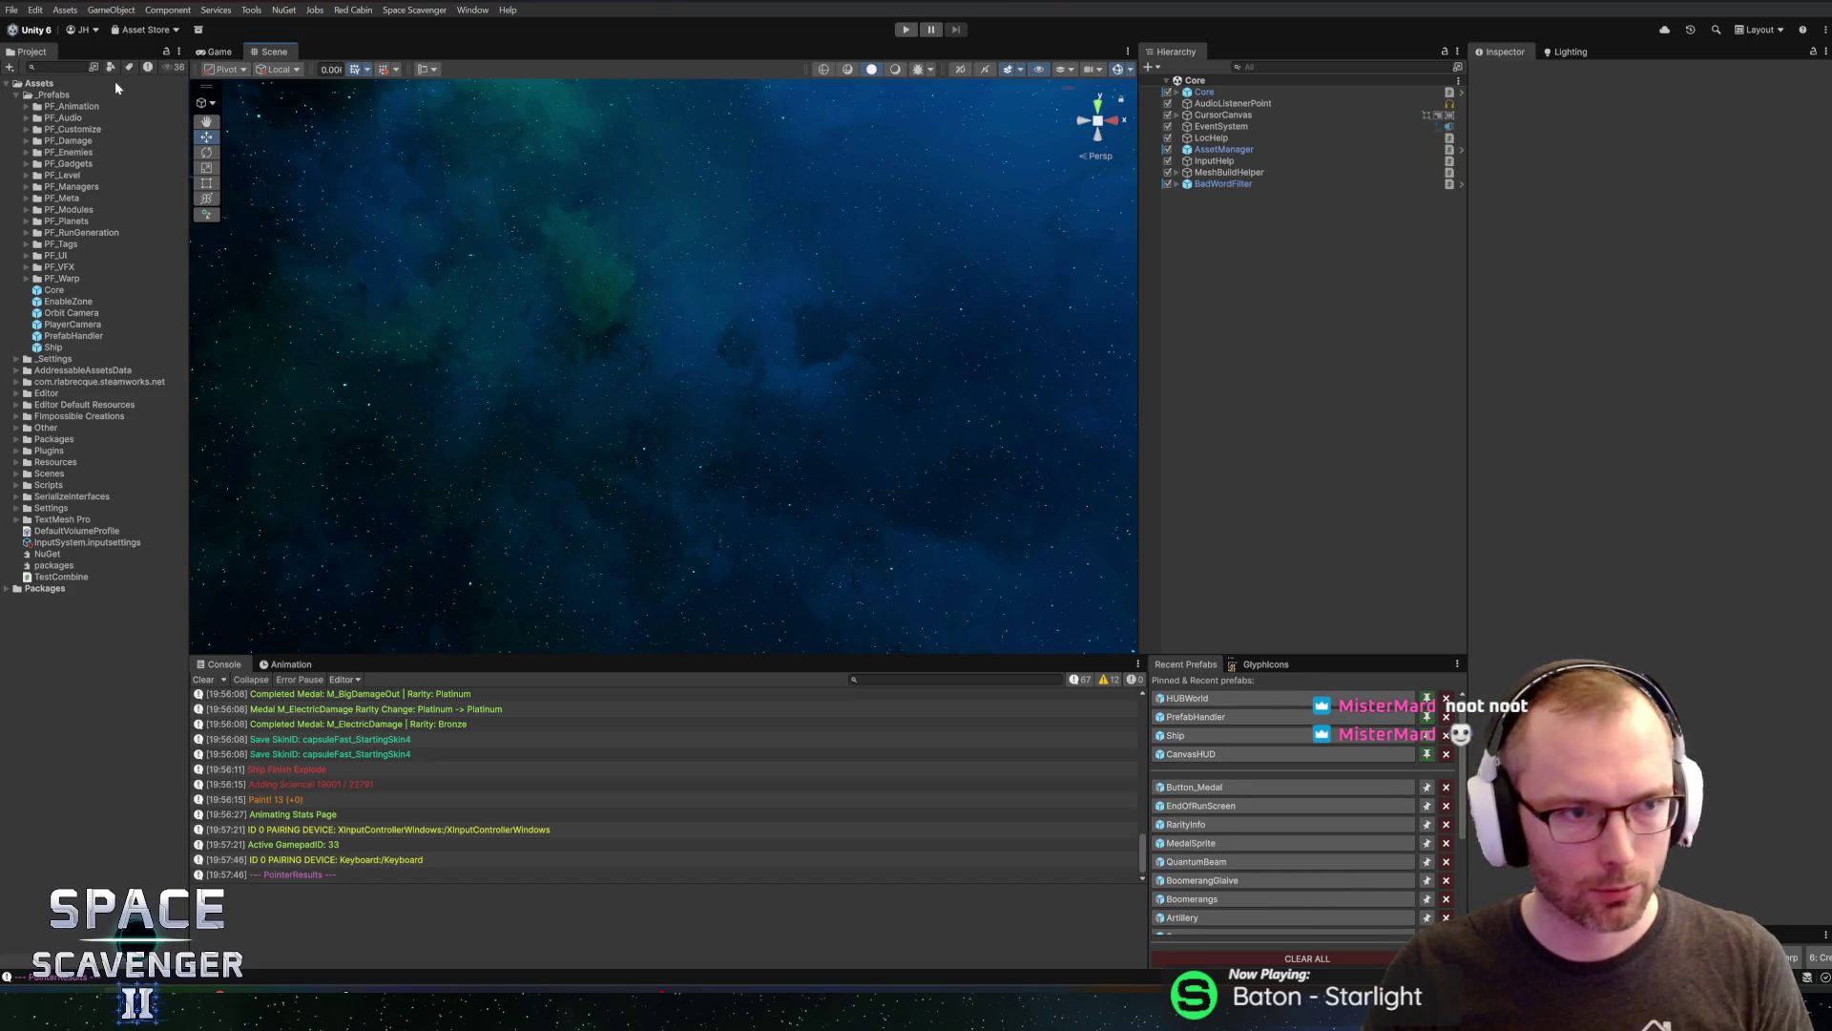
text(atorgr)
double_click(52, 97)
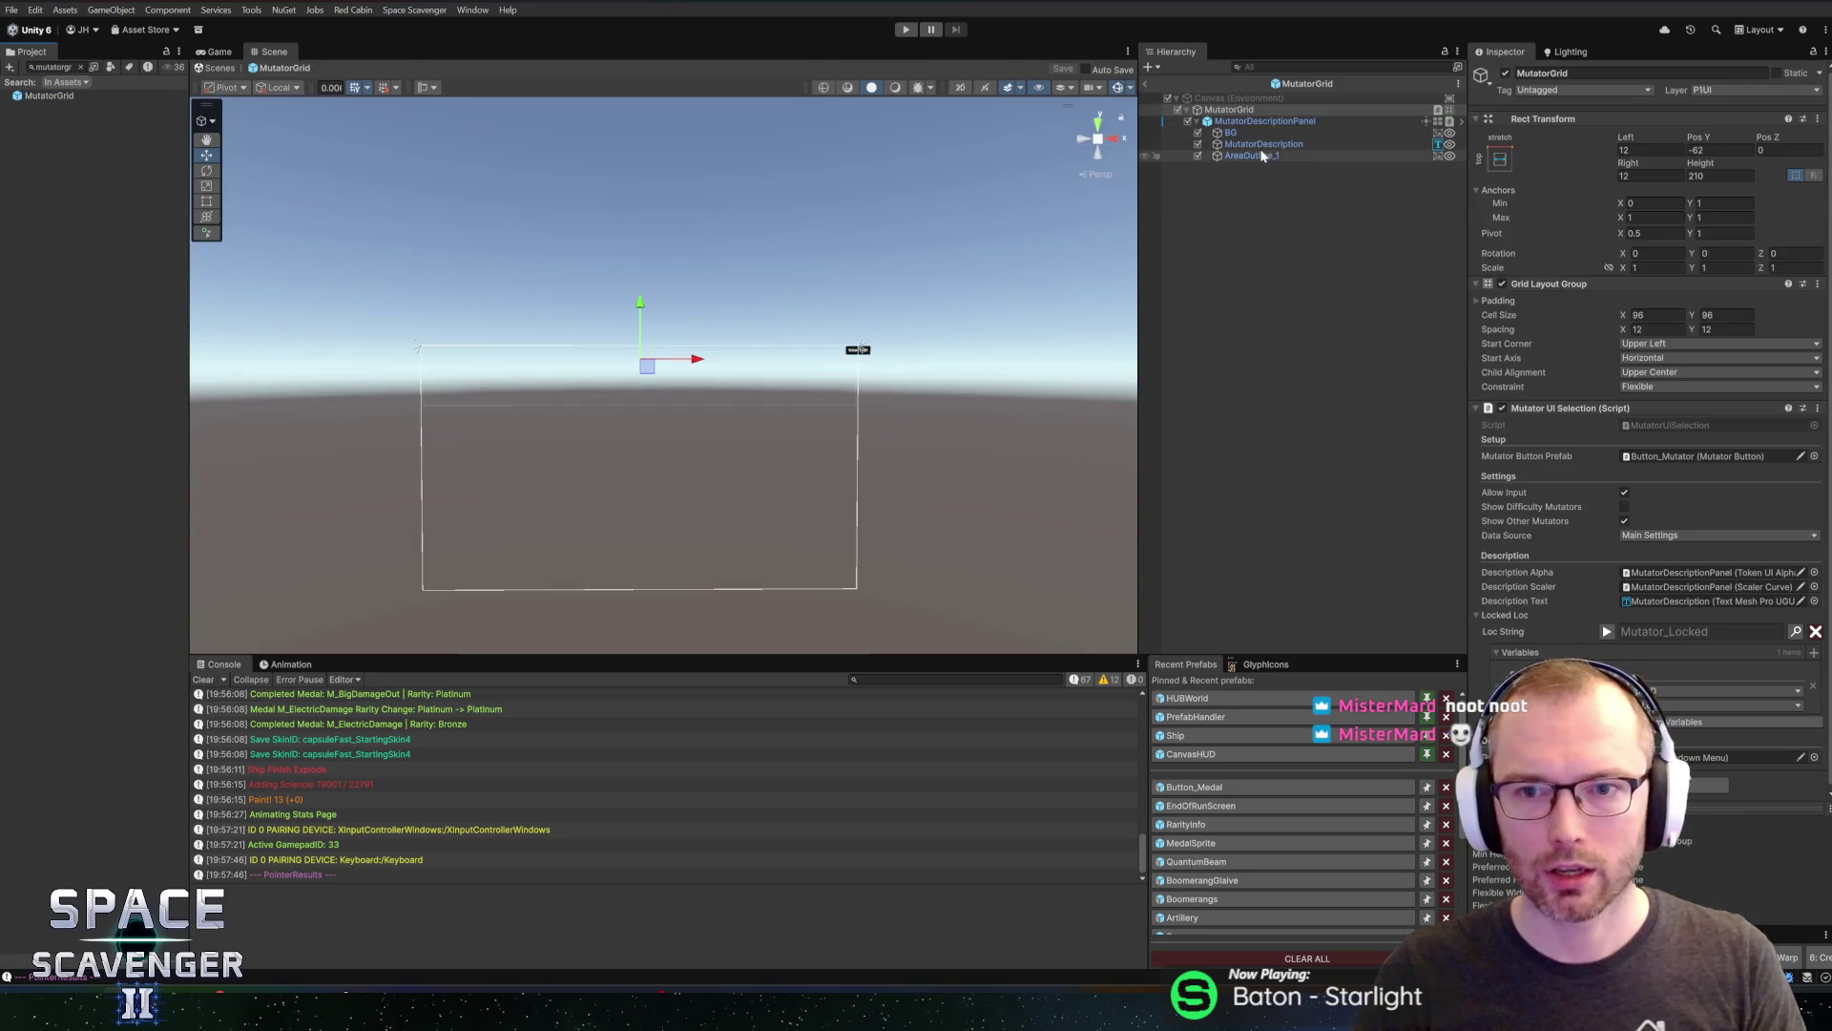
Inspect the MutatorDescription text, then open the nested MutatorDescriptionPanel prefab and its Scaler Curve component
click(1264, 144)
drag(1466, 409, 1386, 401)
click(1201, 122)
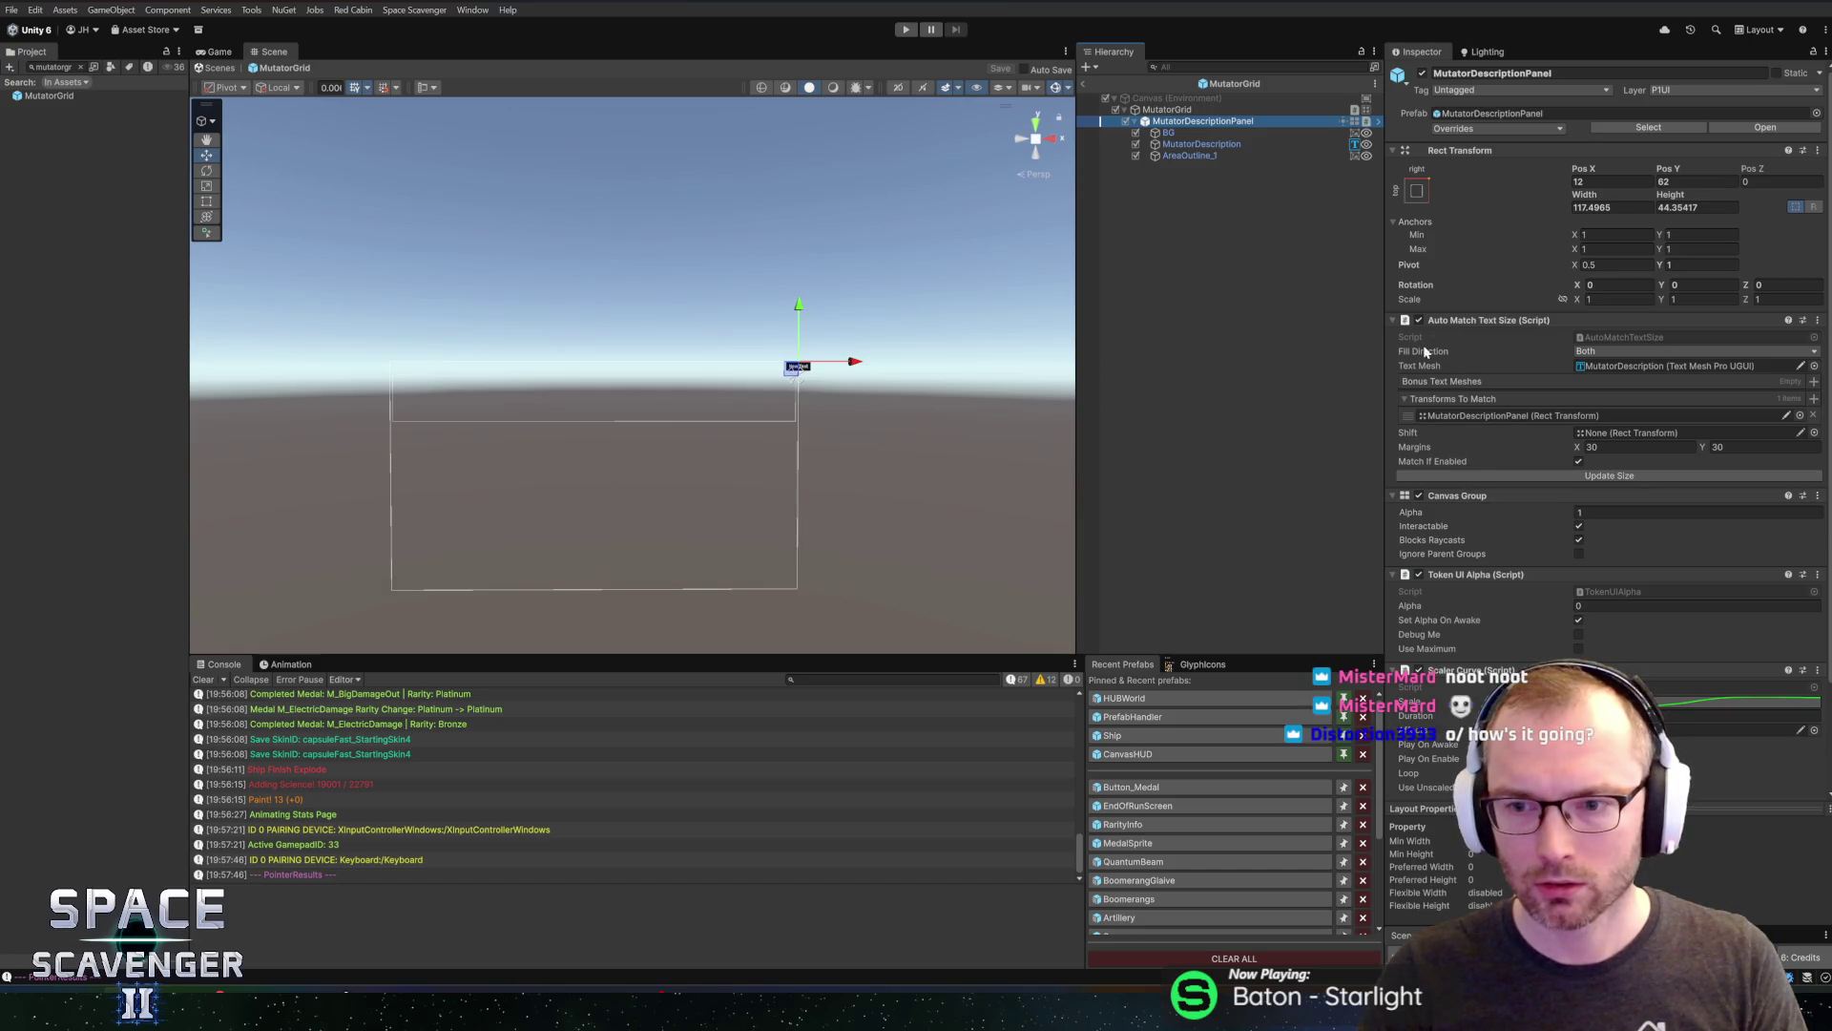
click(1376, 122)
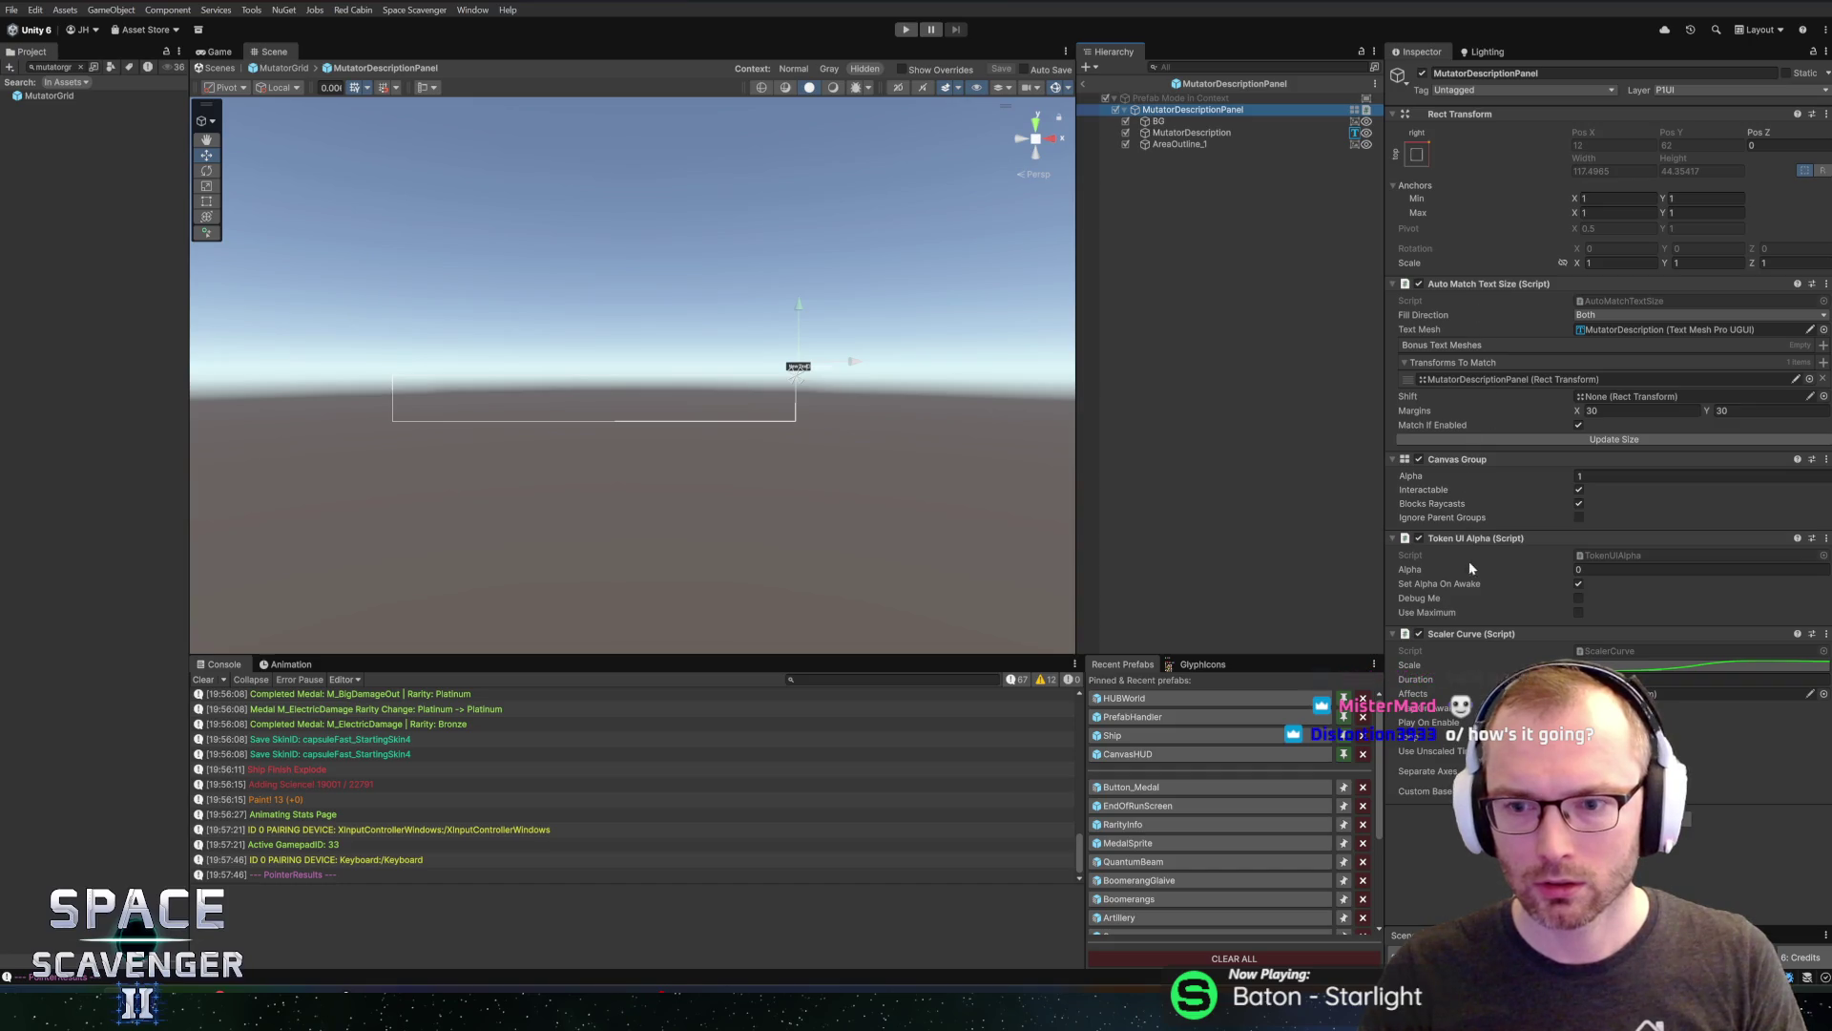
right_click(1525, 636)
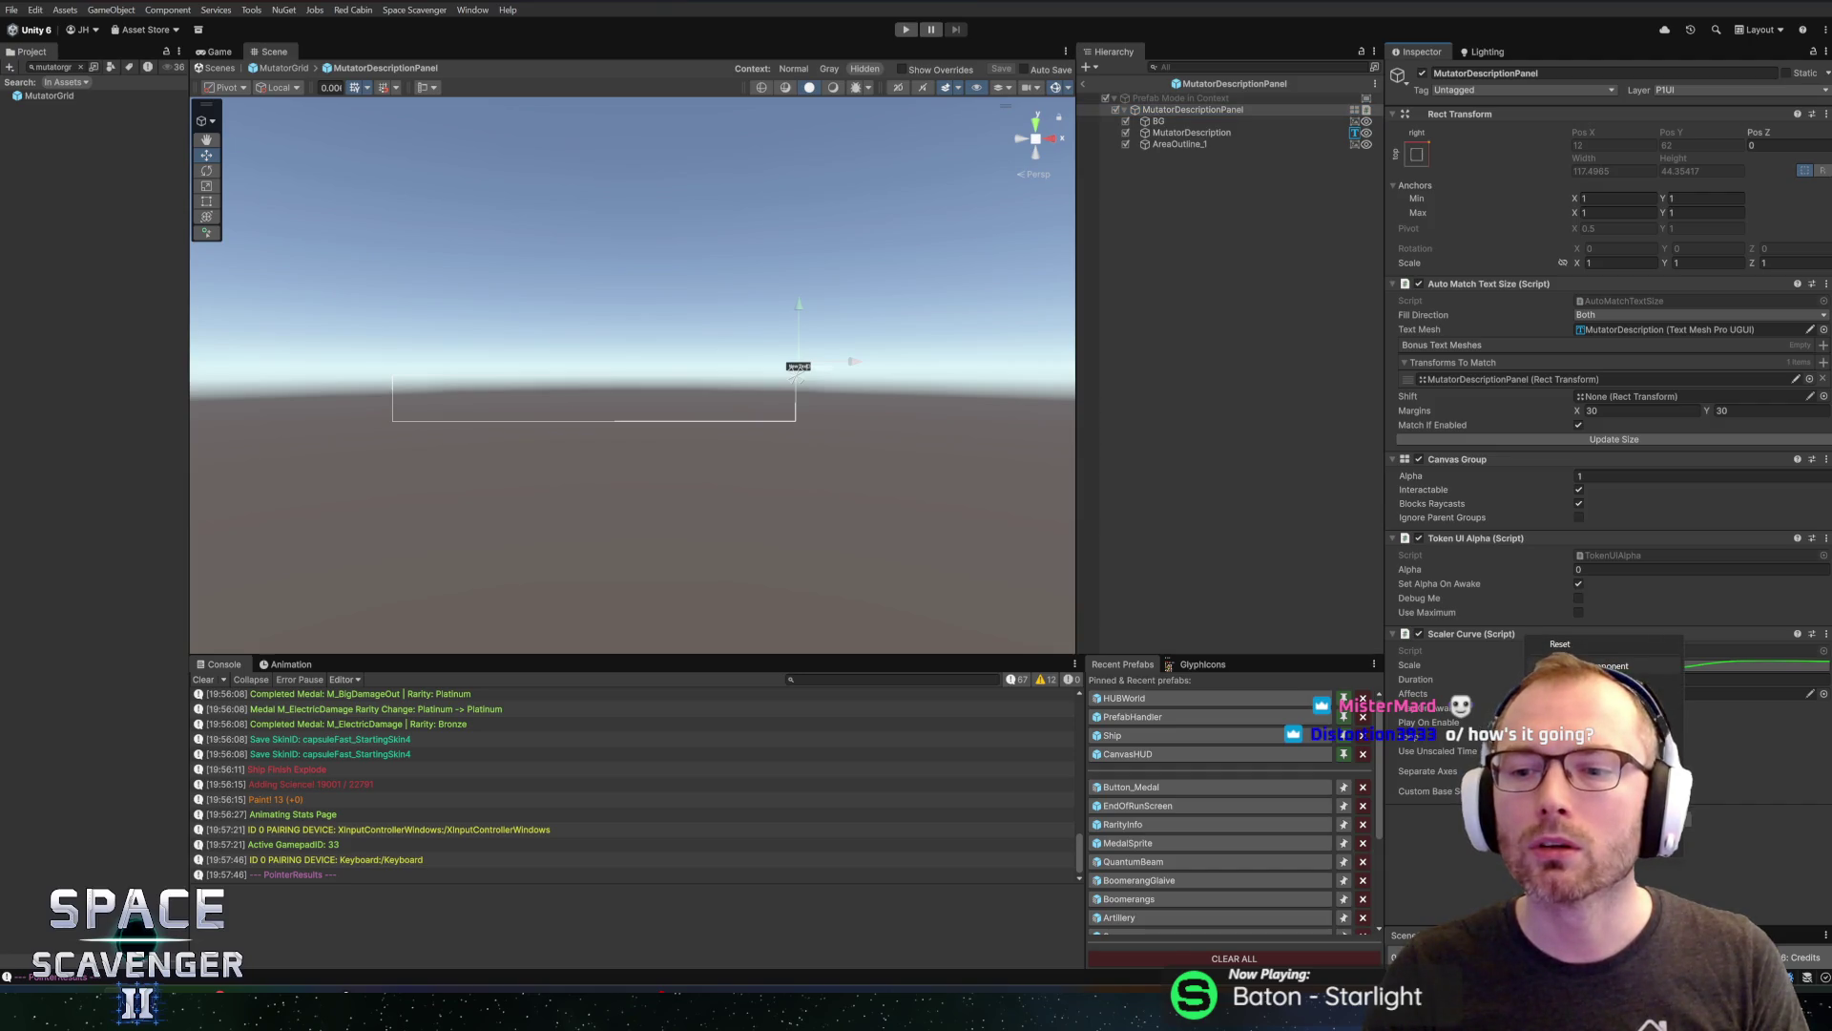
key(Escape)
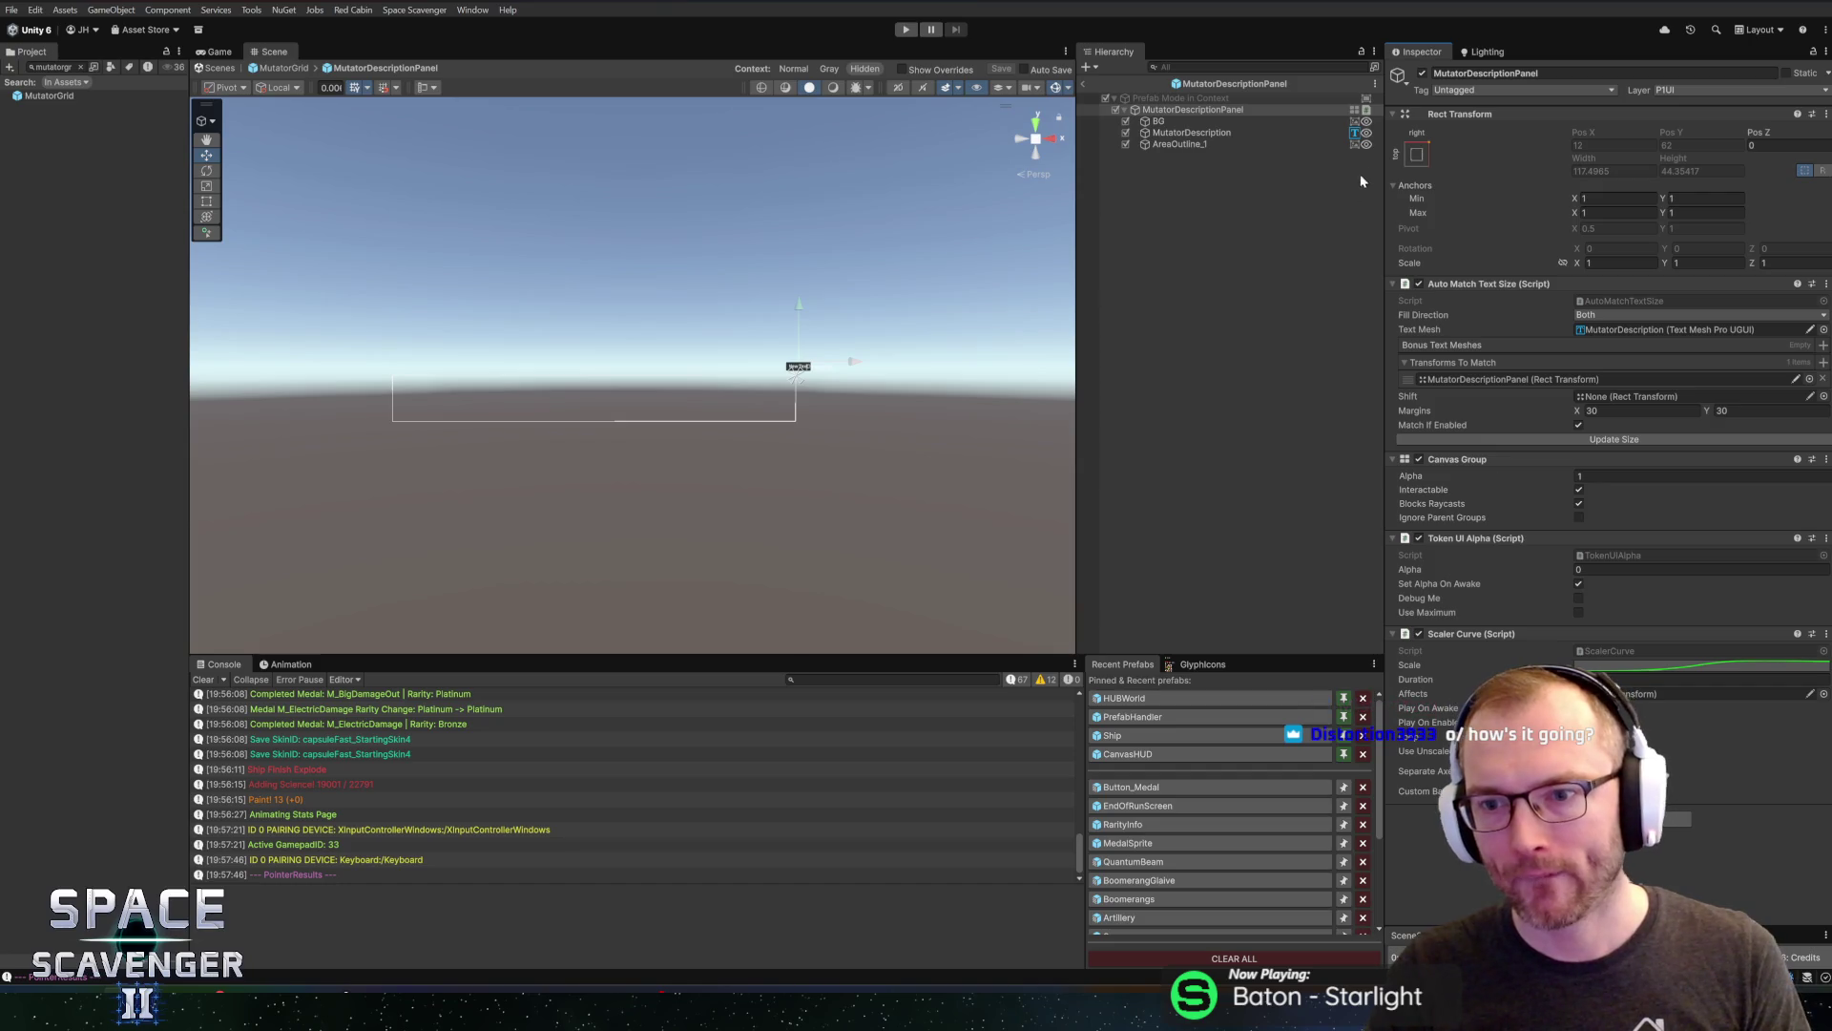
Review the panel's child objects, including the AreaOutline_1 outline image and MutatorDescription text settings
click(1200, 145)
click(1164, 136)
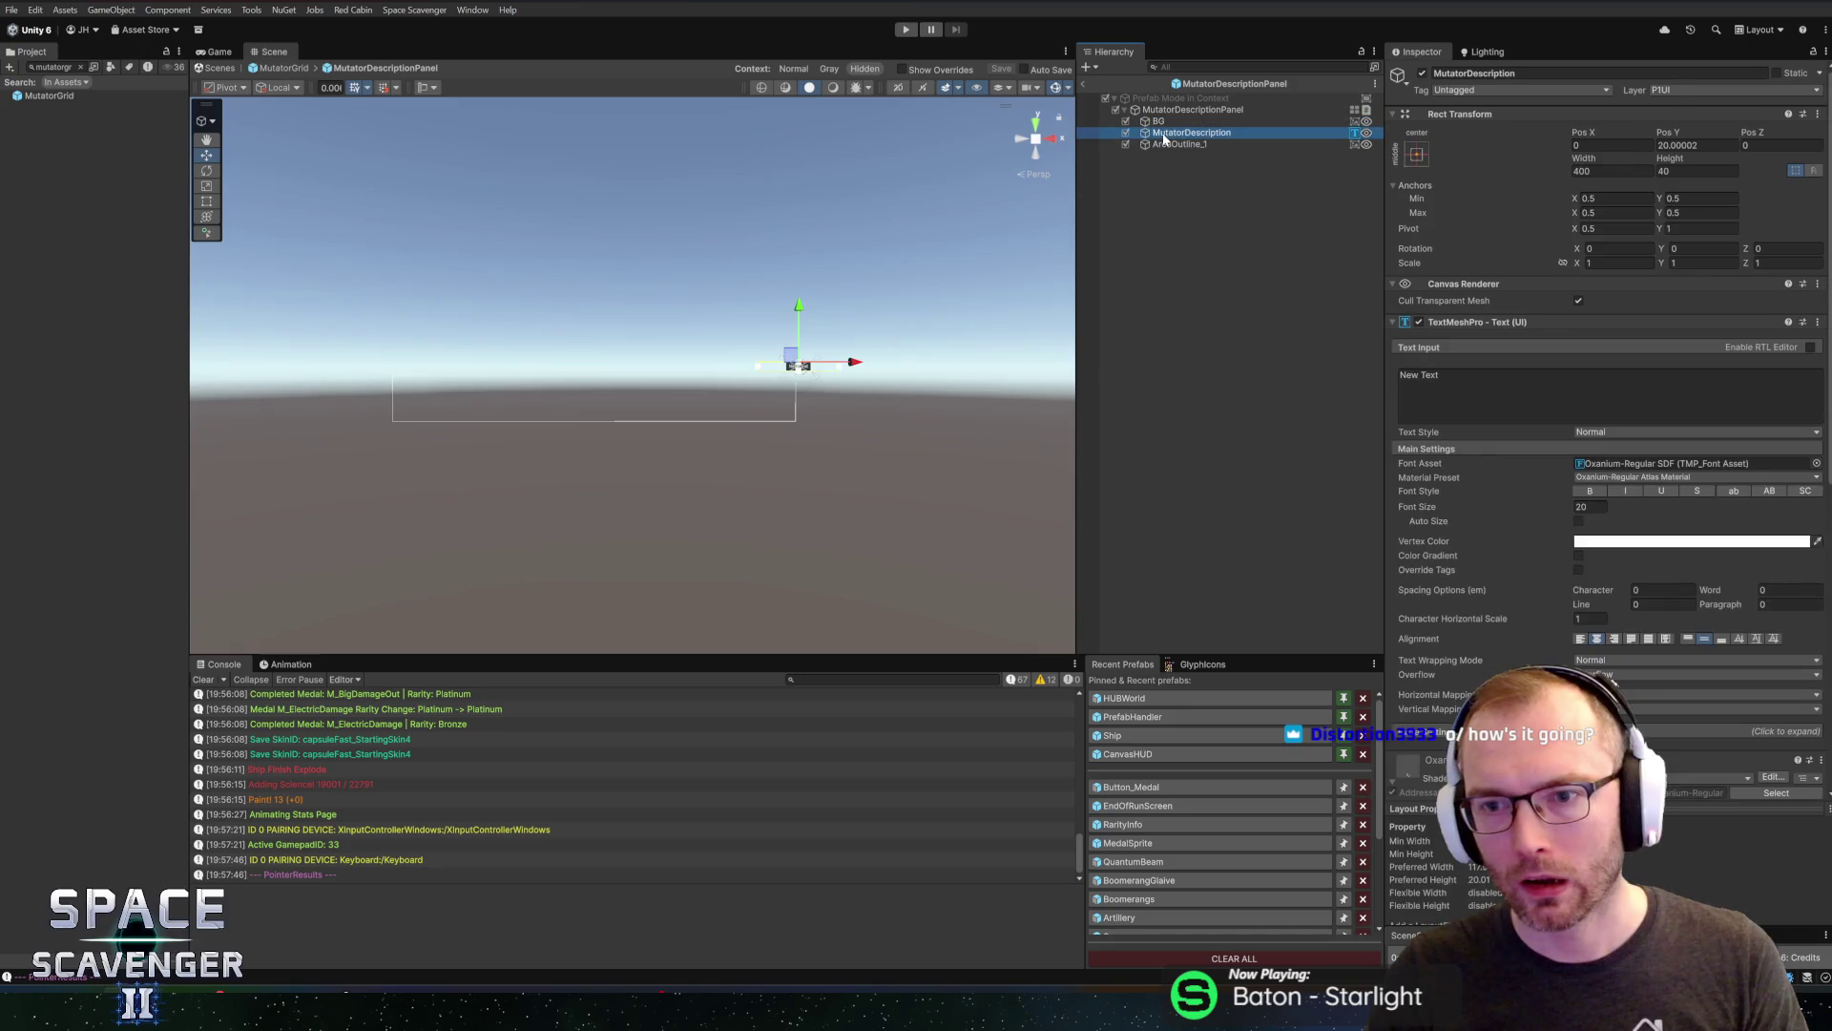
click(1163, 145)
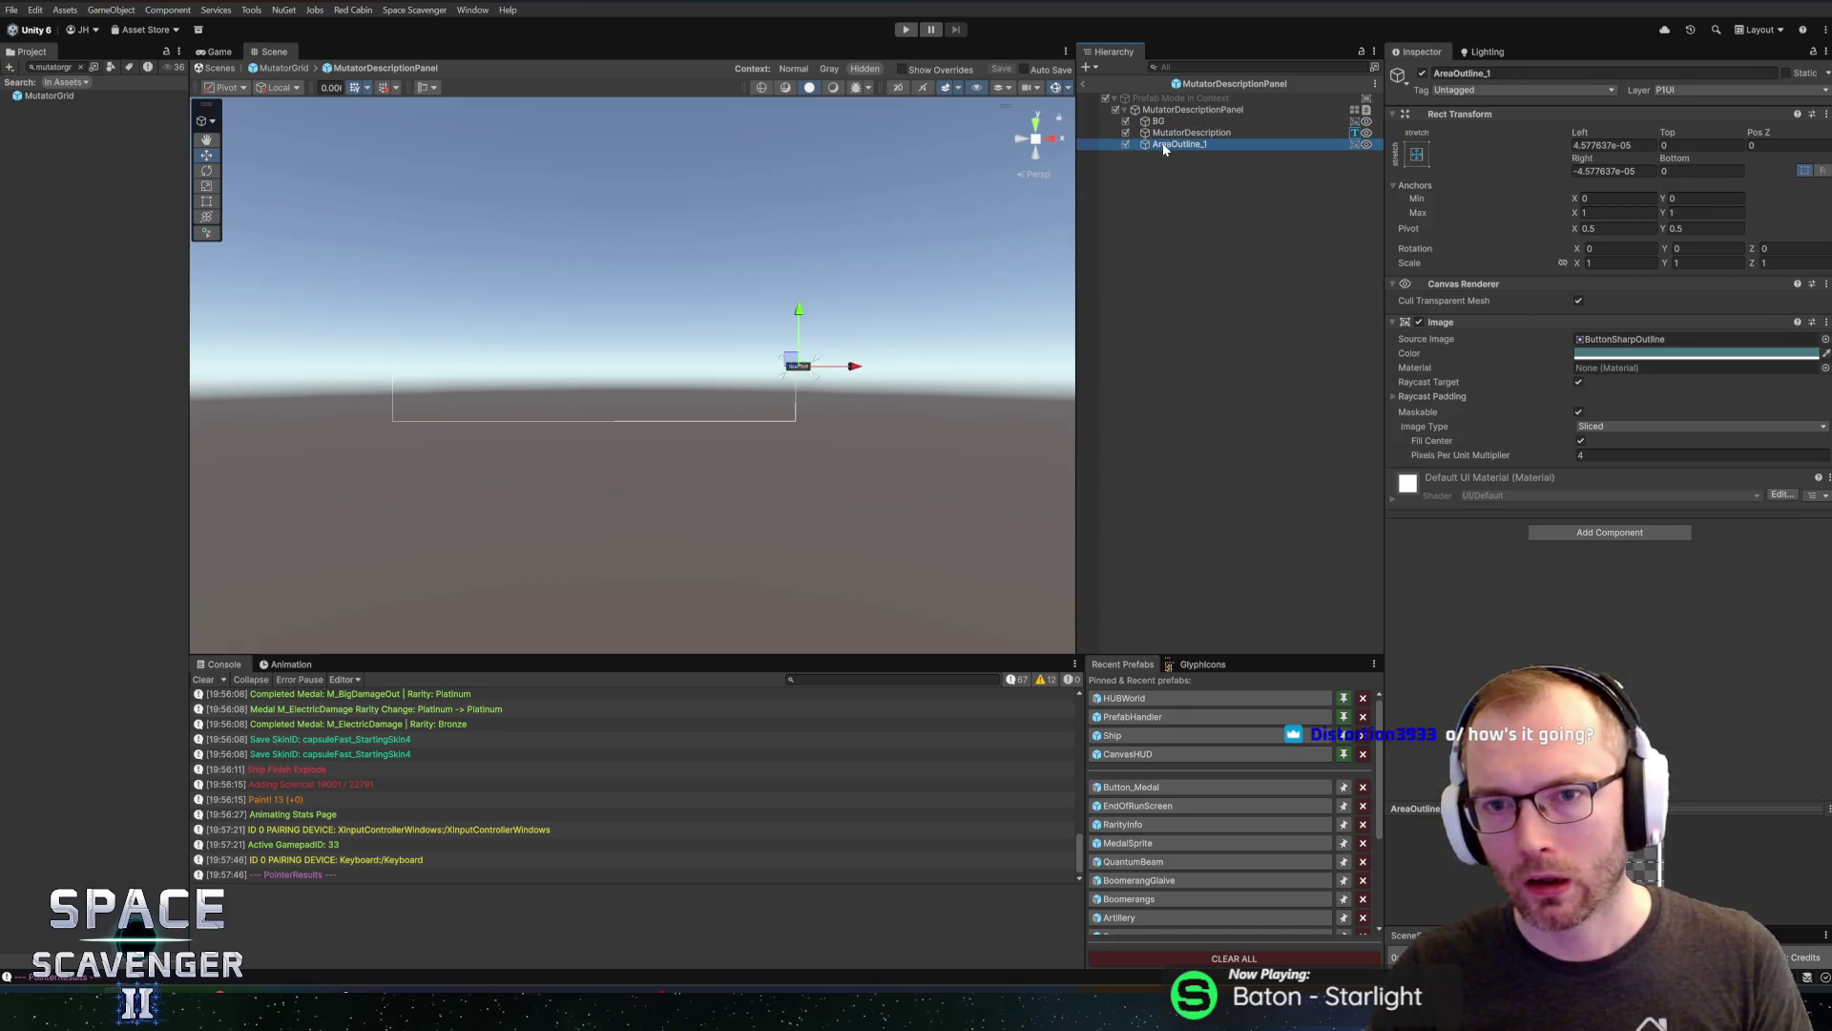
key(Up)
key(Up)
key(Up)
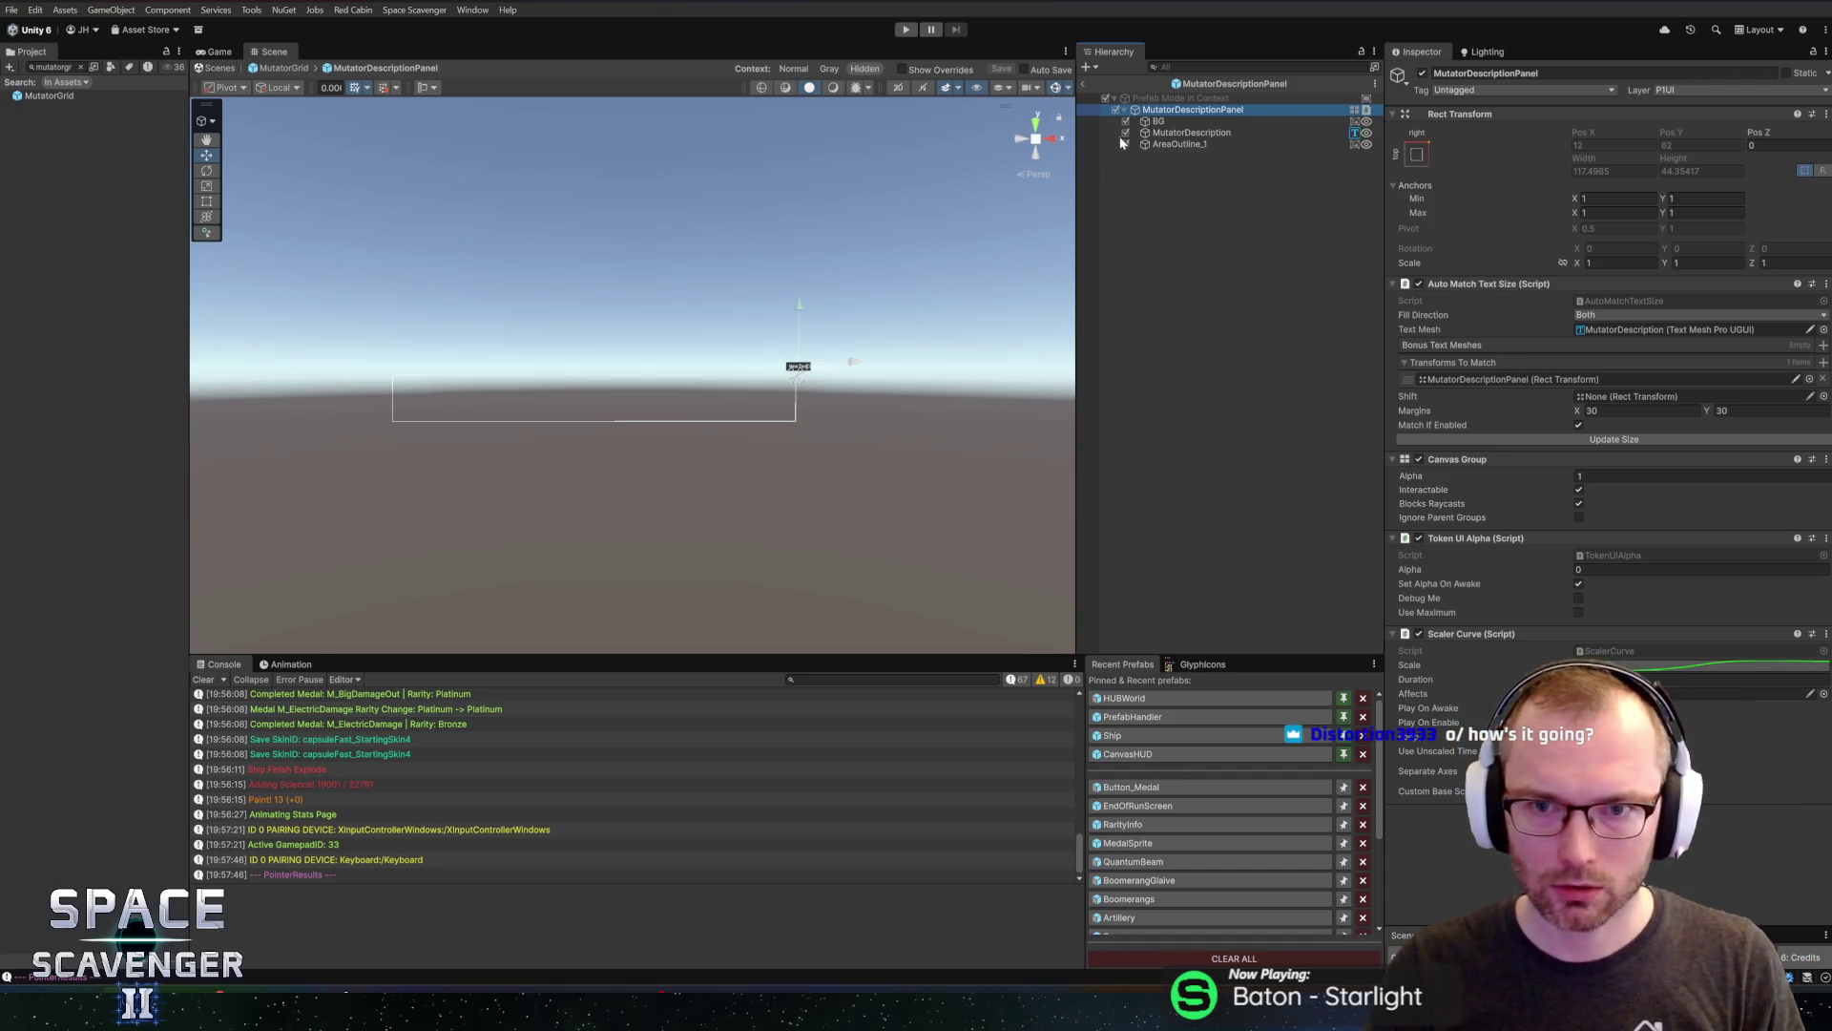
Back in MutatorGrid, check which object the Description Scaler references in Mutator UI Selection
click(1085, 83)
click(1183, 110)
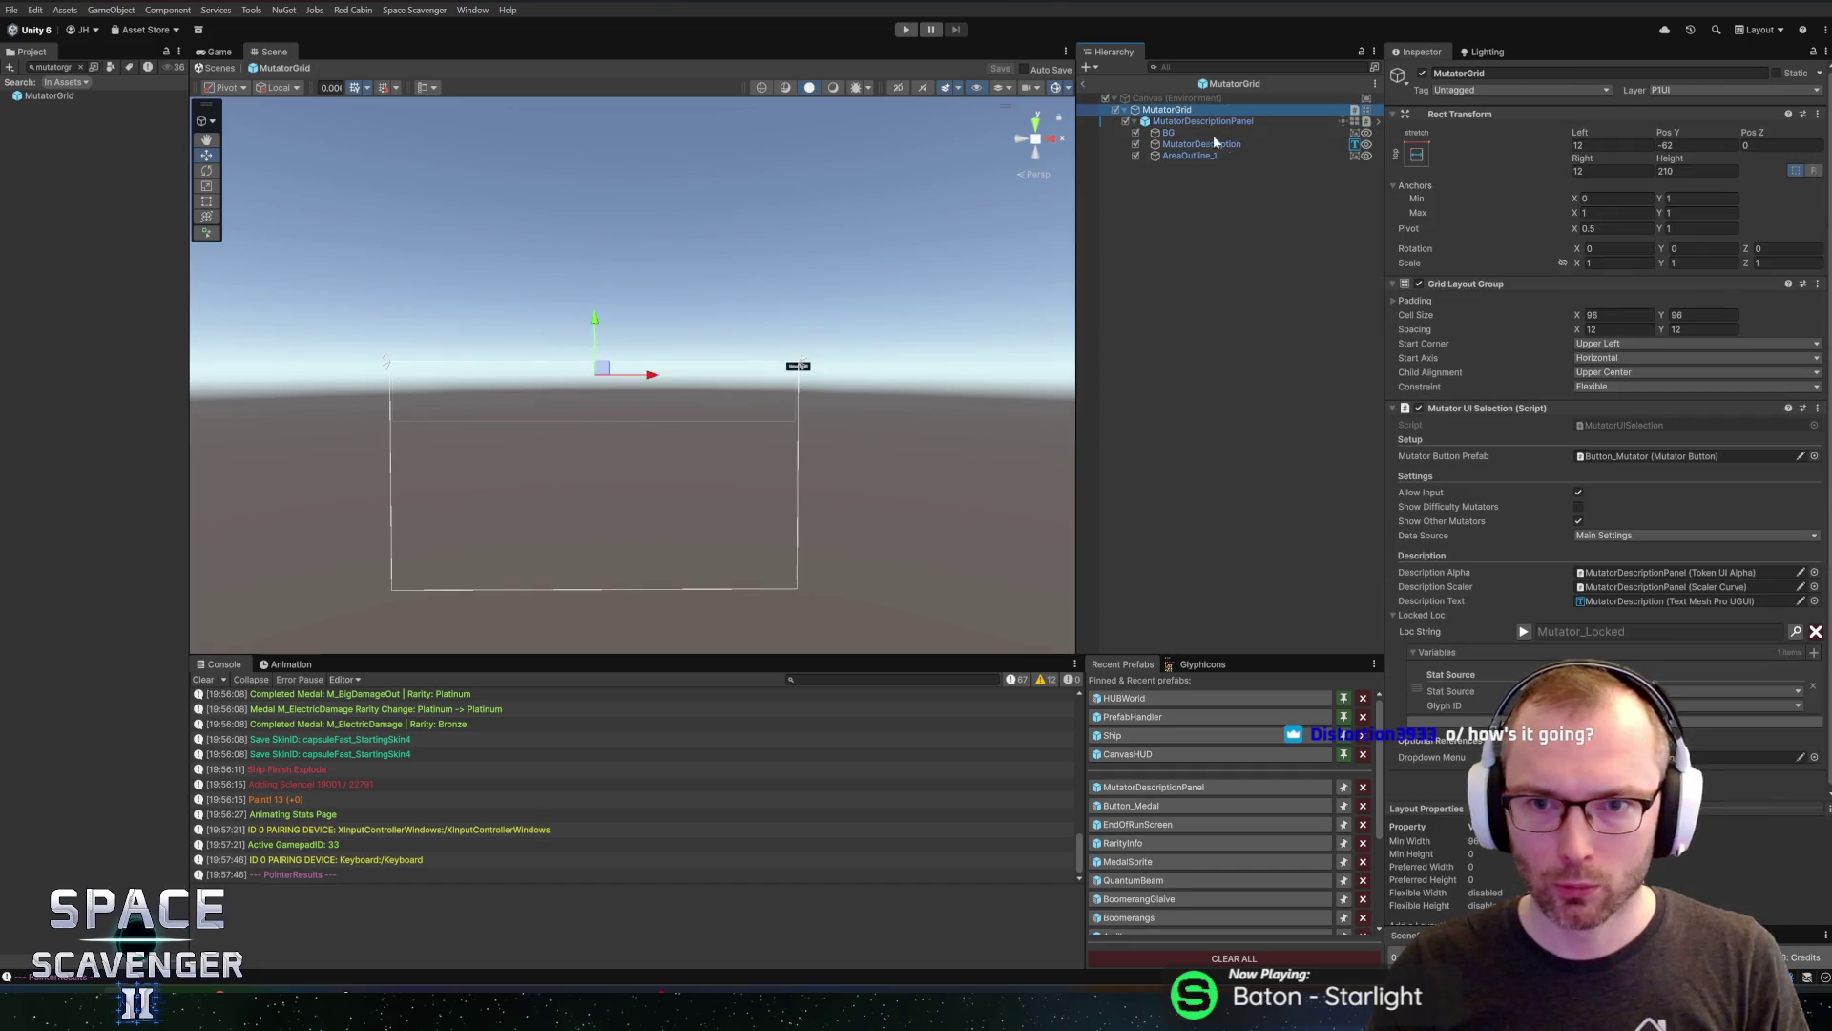
click(1607, 571)
click(1609, 582)
right_click(1609, 582)
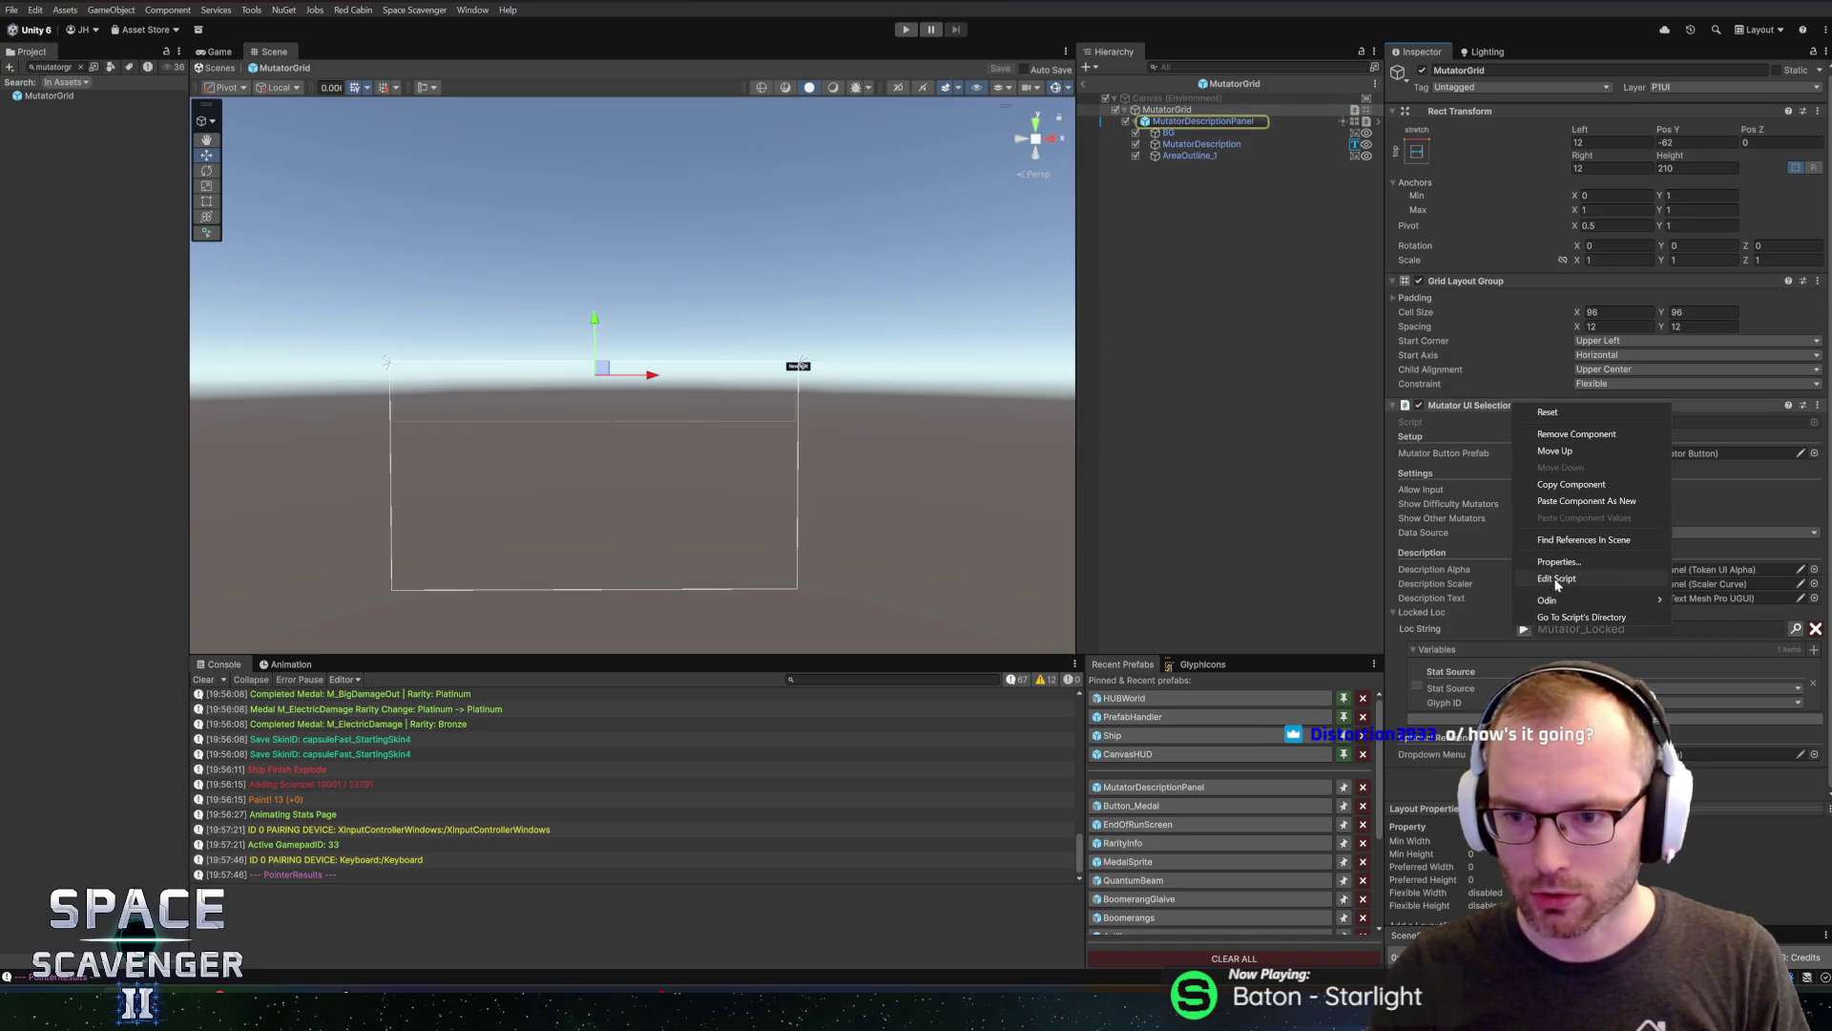
Open MutatorUISelection.cs in Rider with the Optional References fields in view
click(1557, 578)
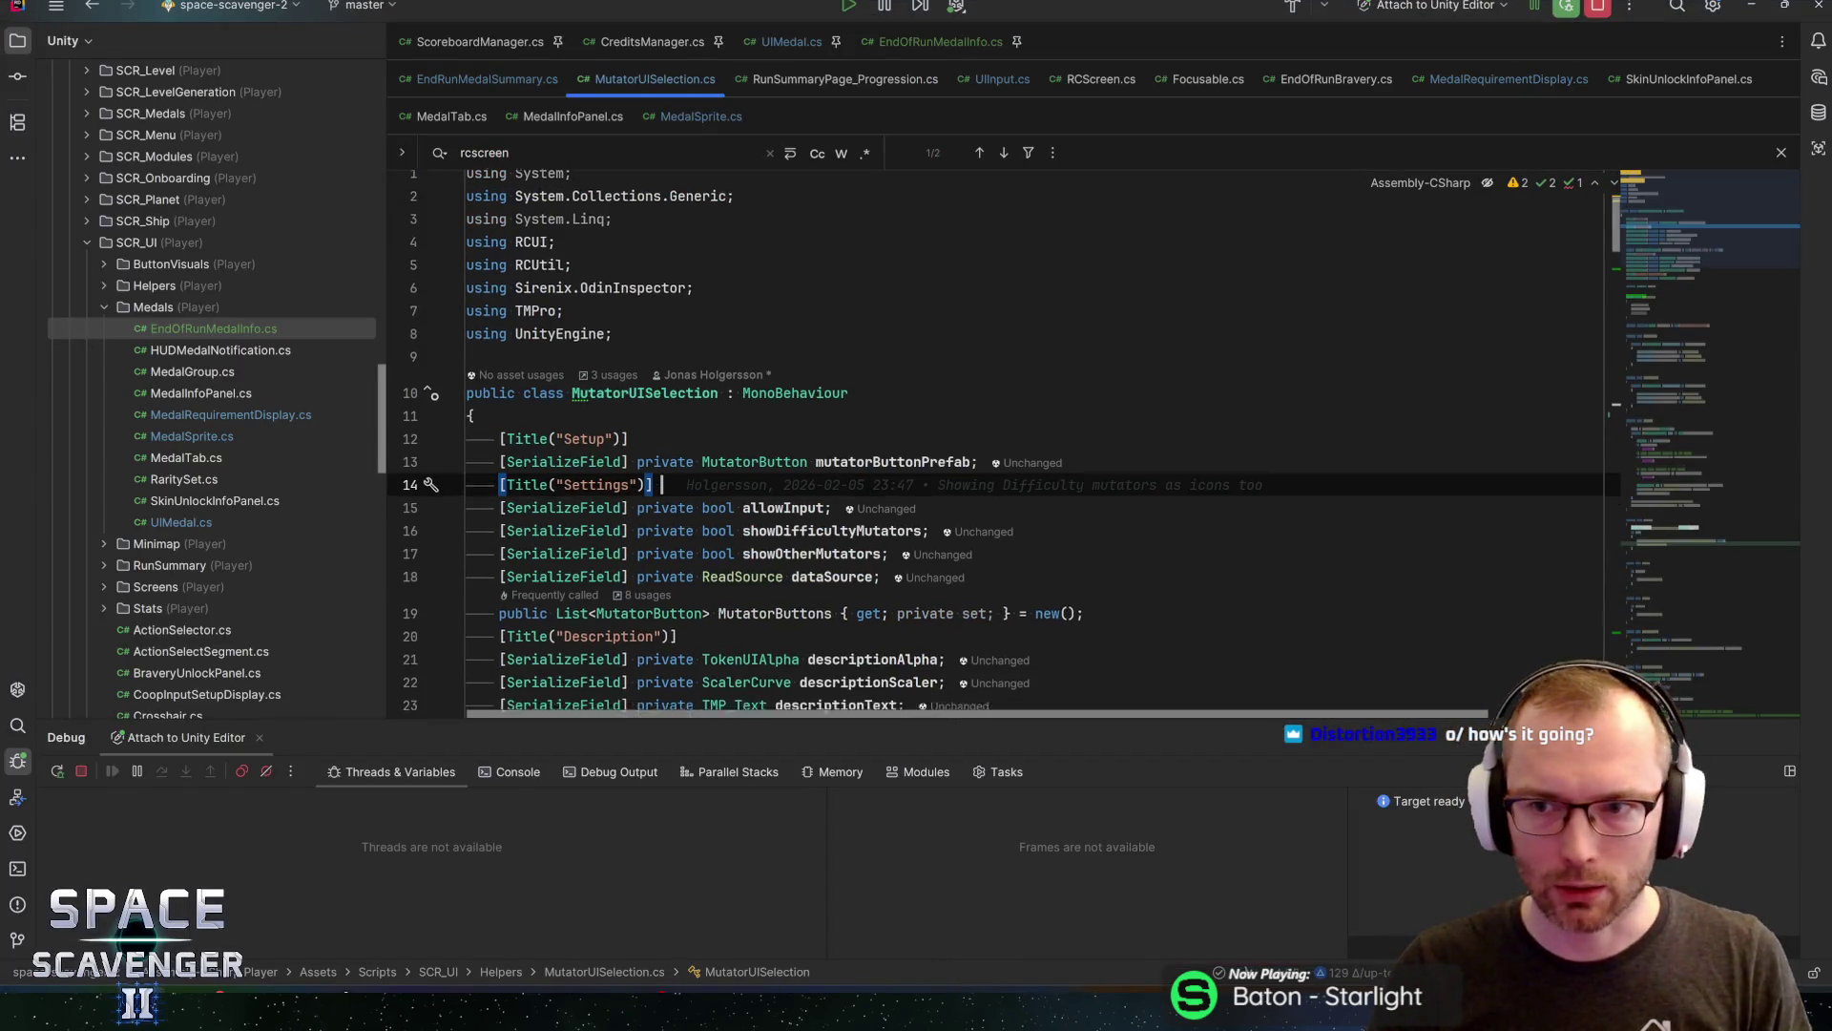
drag(987, 725, 988, 745)
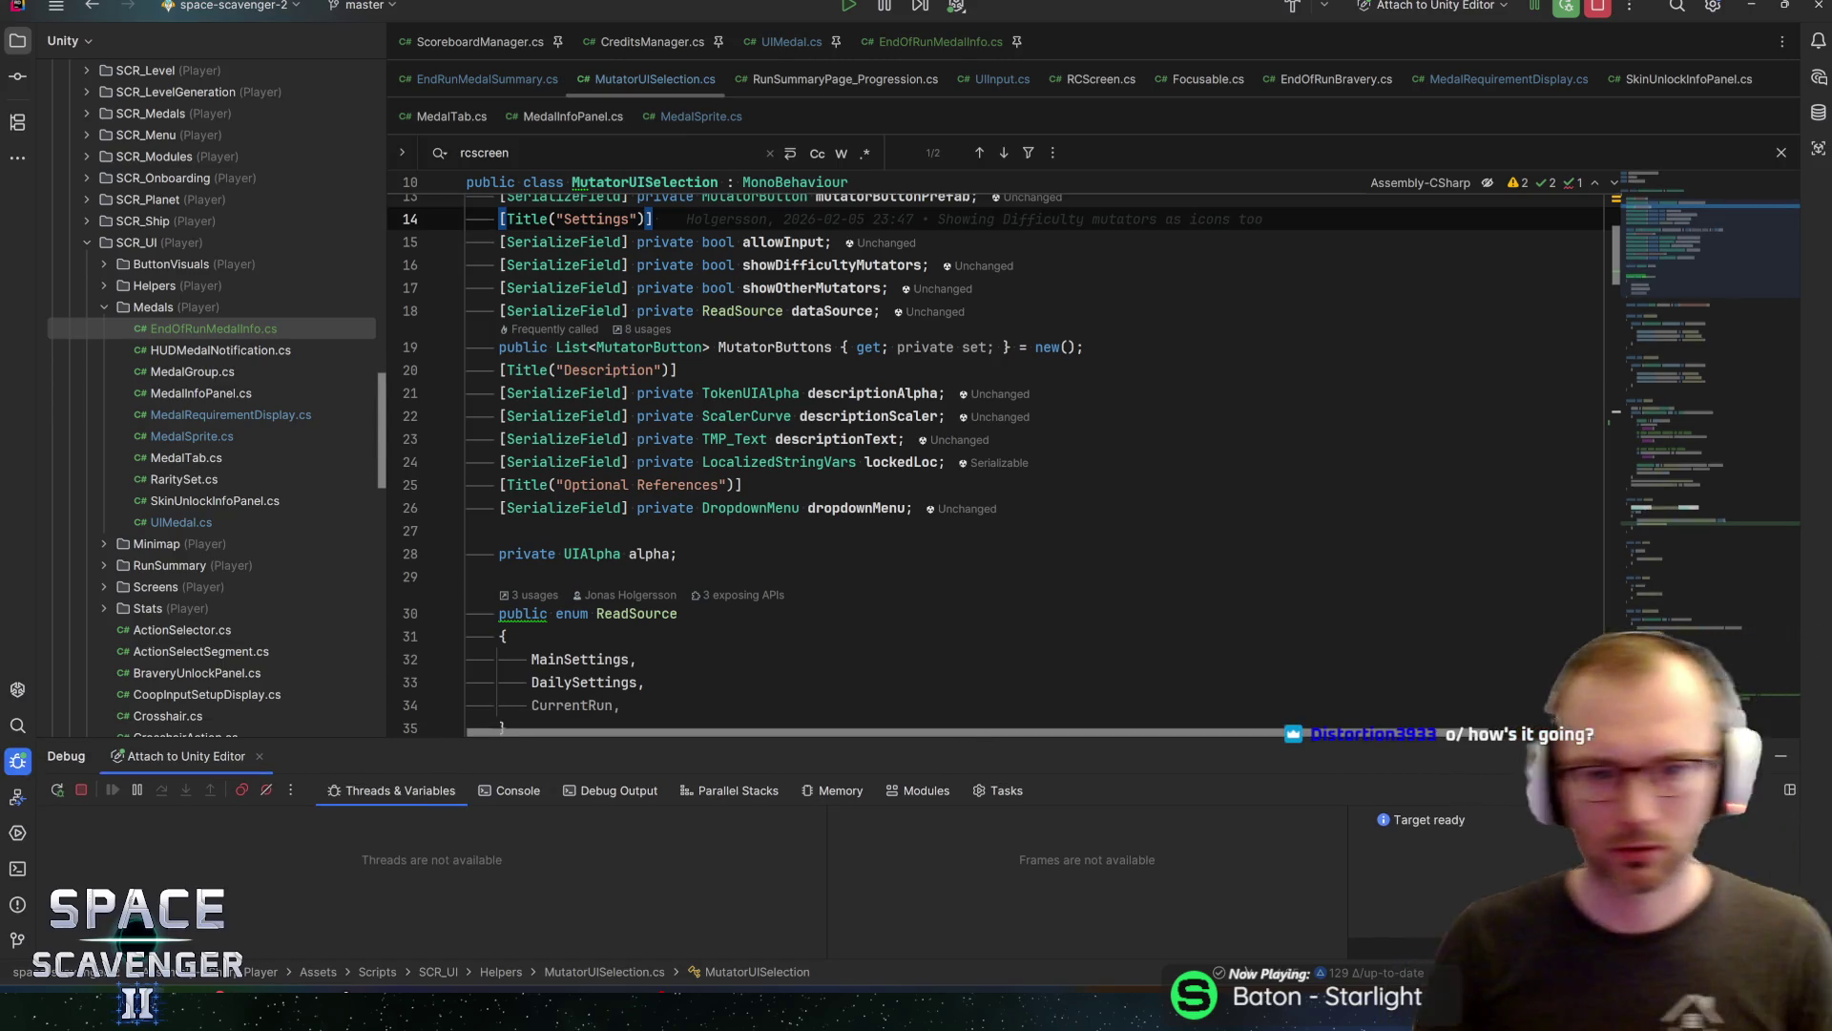
click(743, 485)
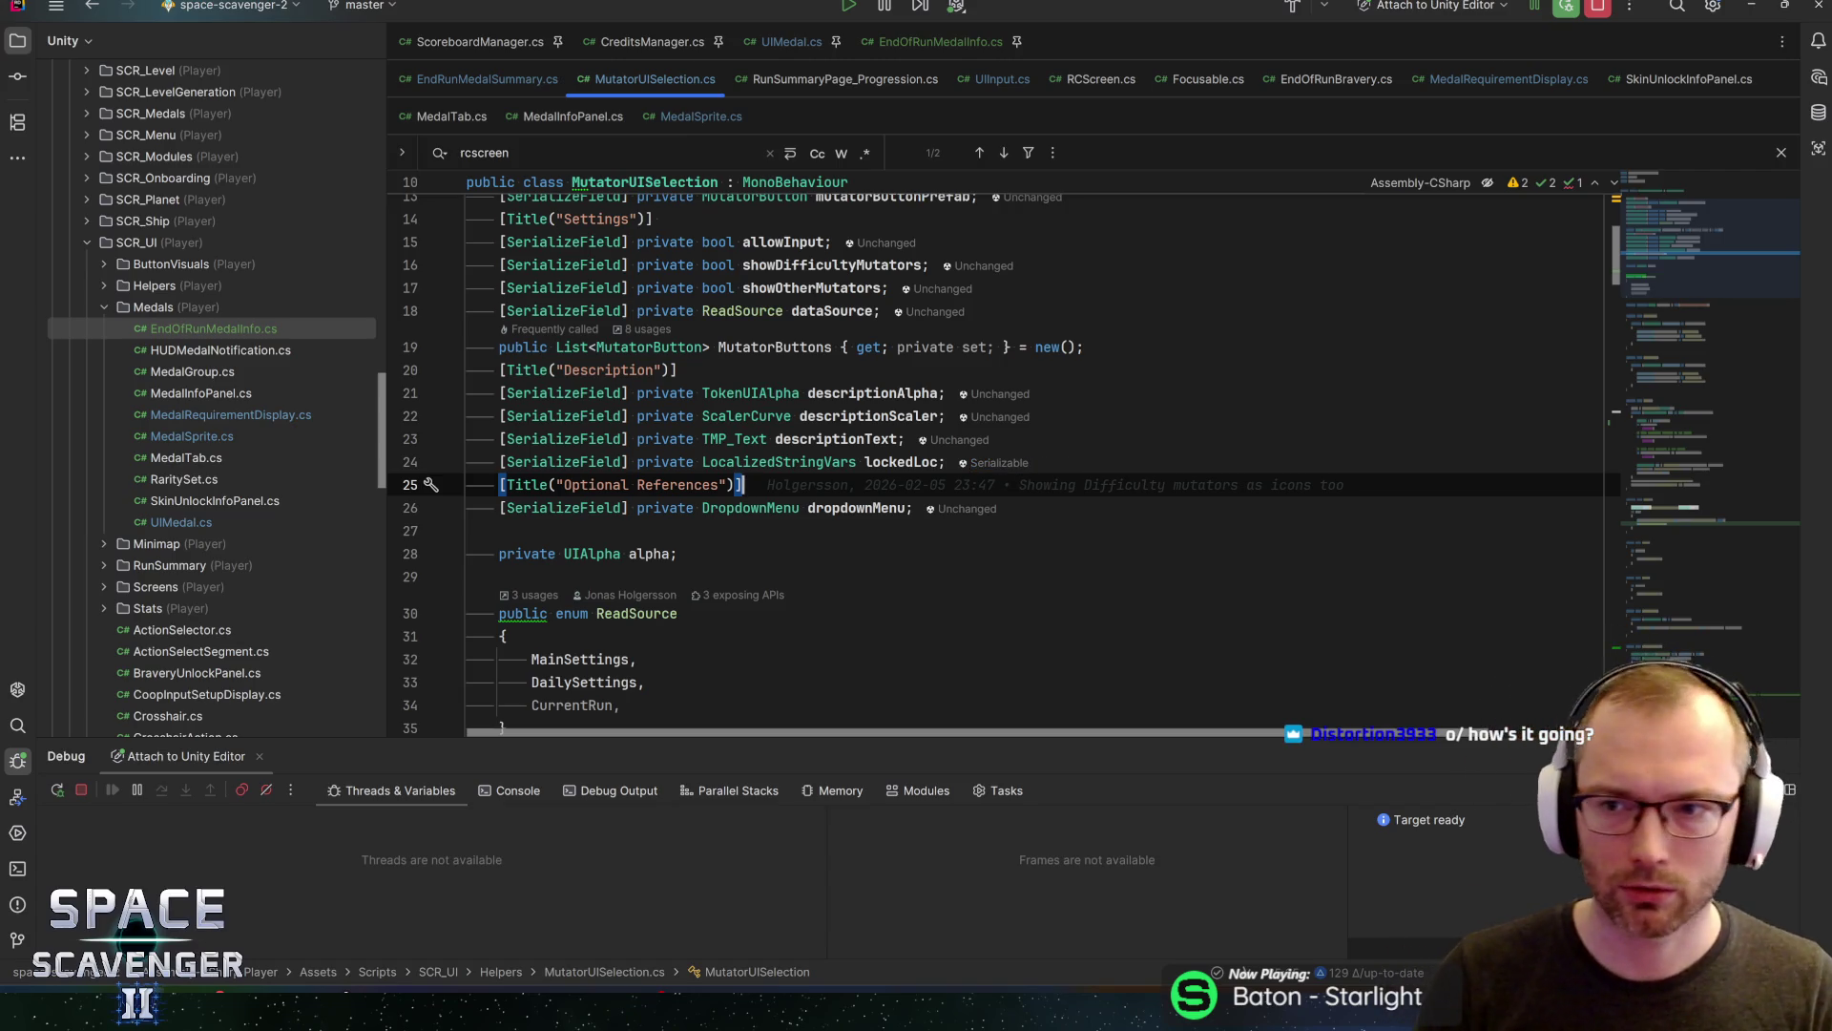
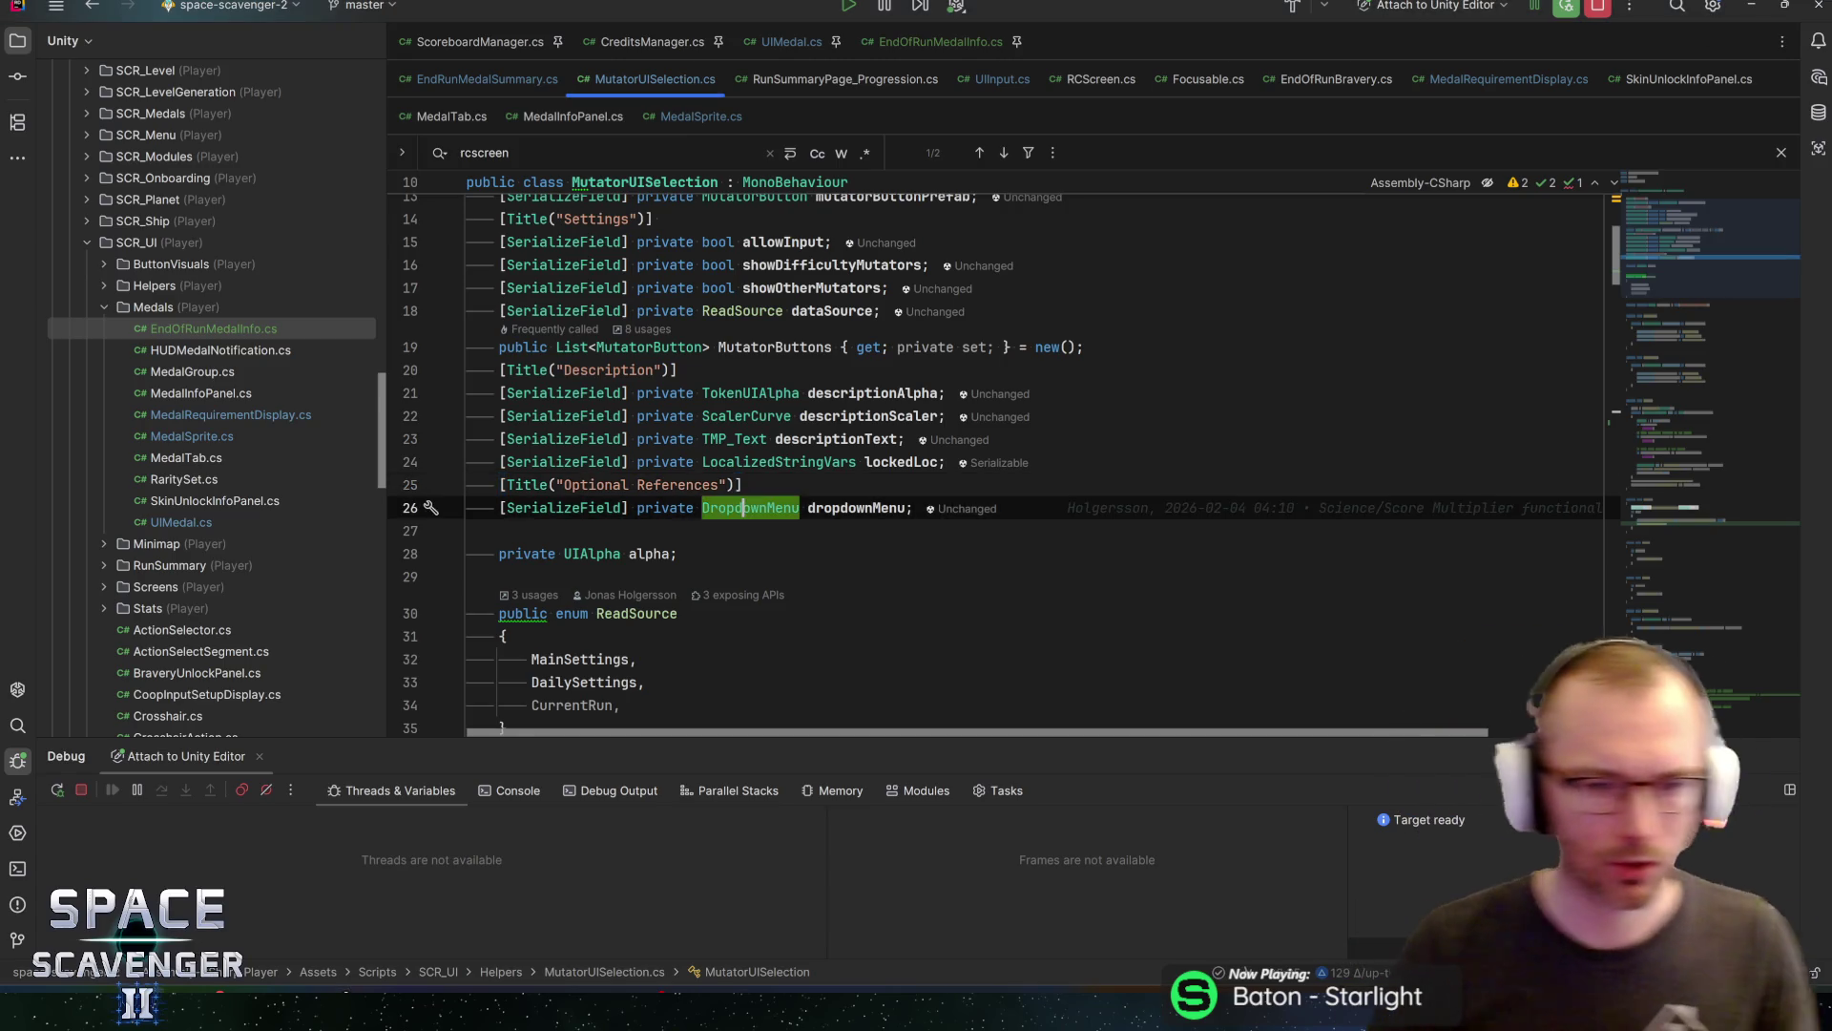
Search MutatorUISelection for descriptionAlpha usages and inspect its calls on lines 79–80
click(856, 392)
key(Down)
key(Up)
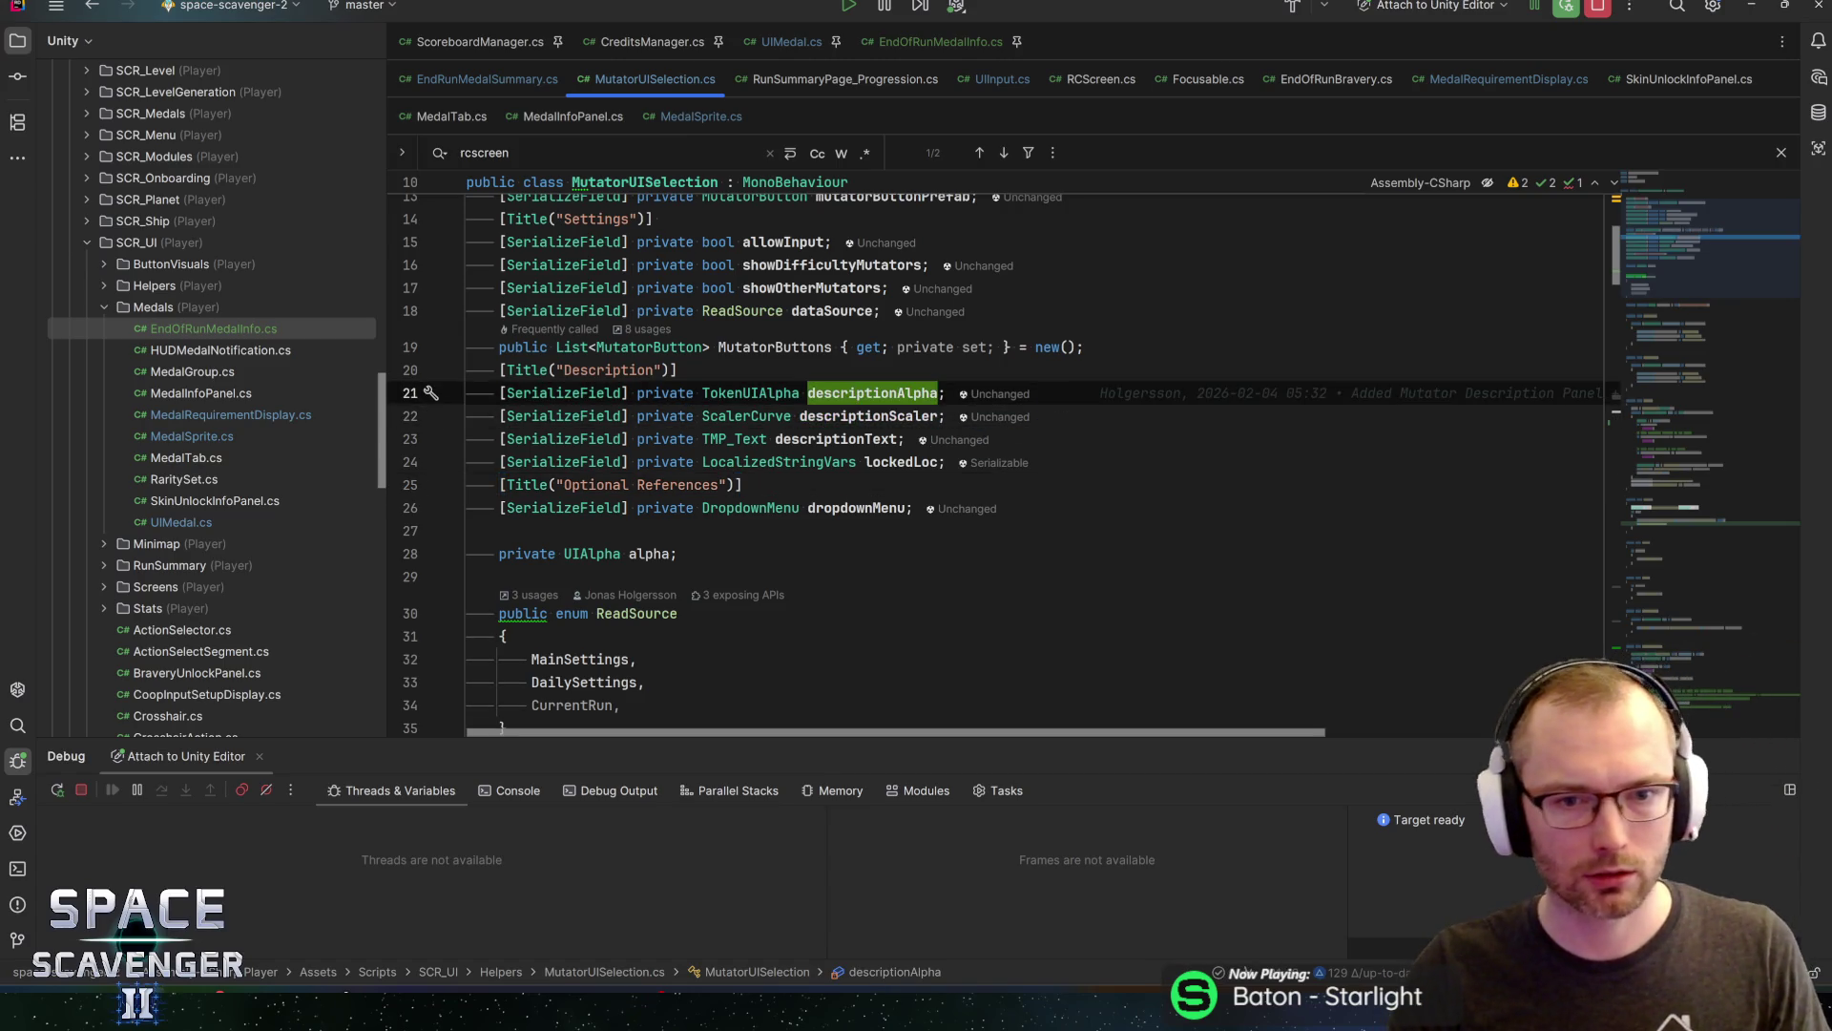
key(ctrl+f)
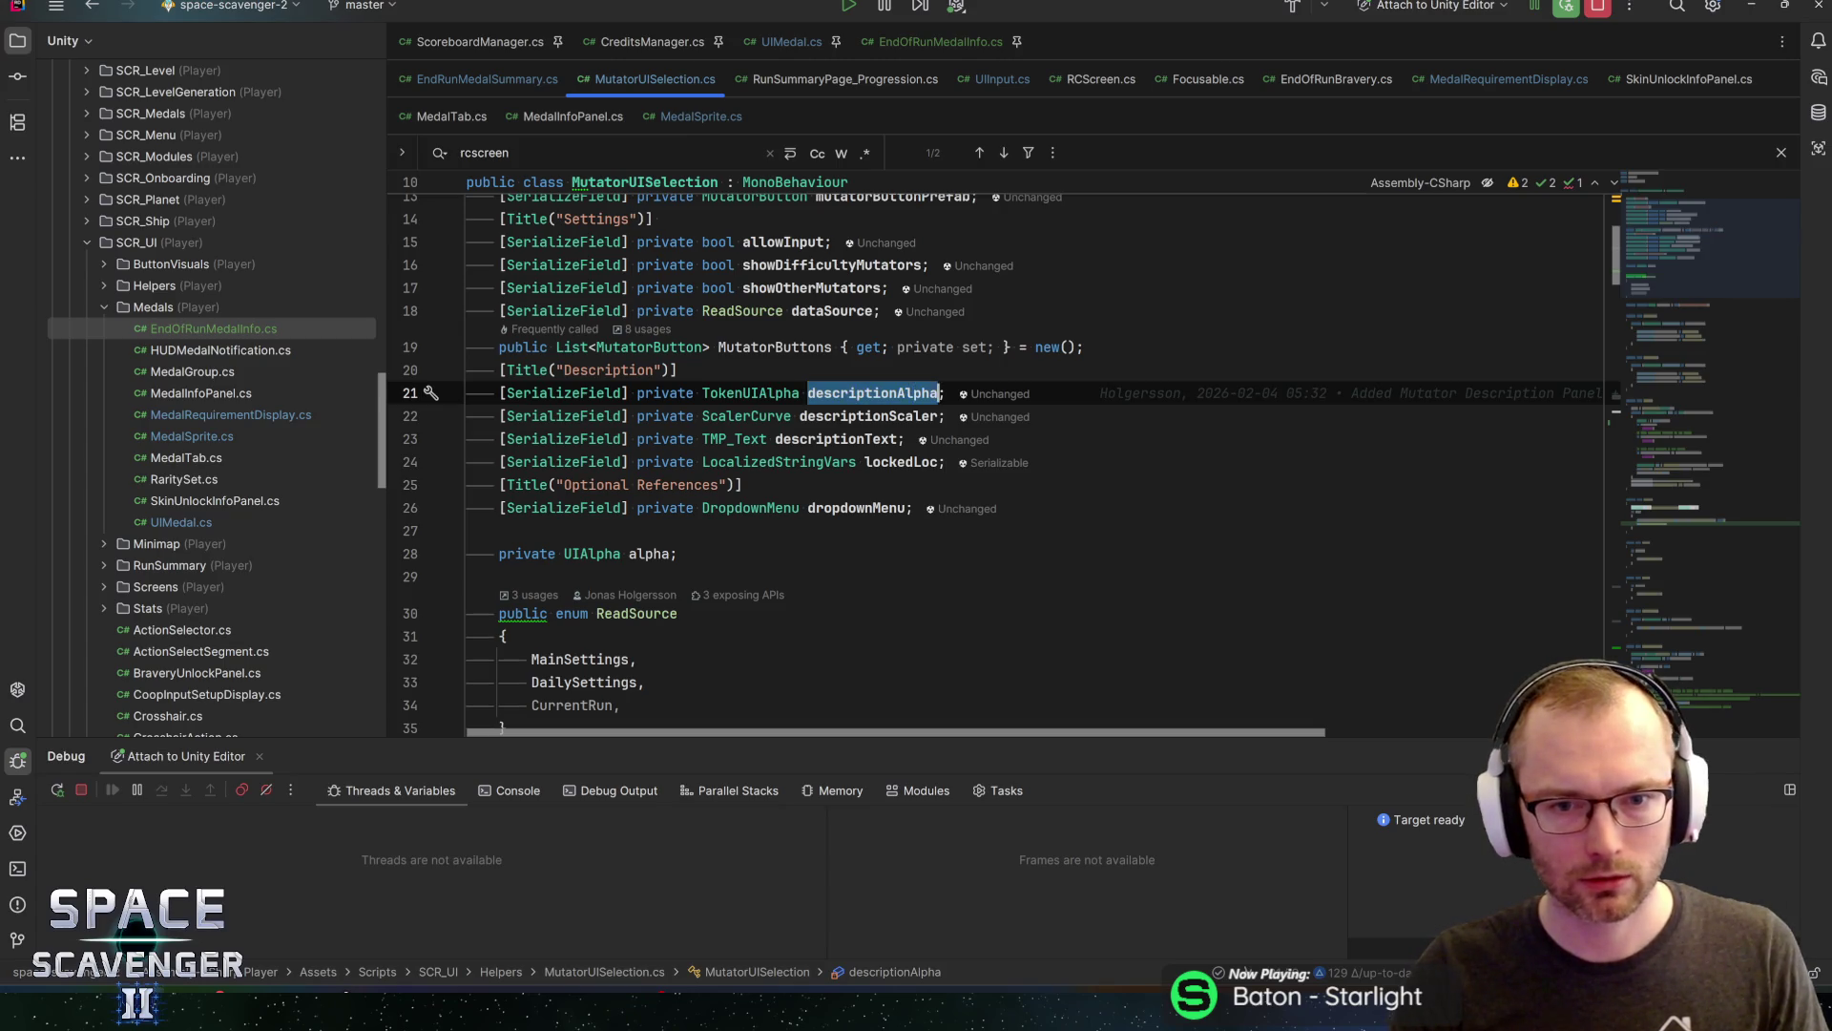
key(Return)
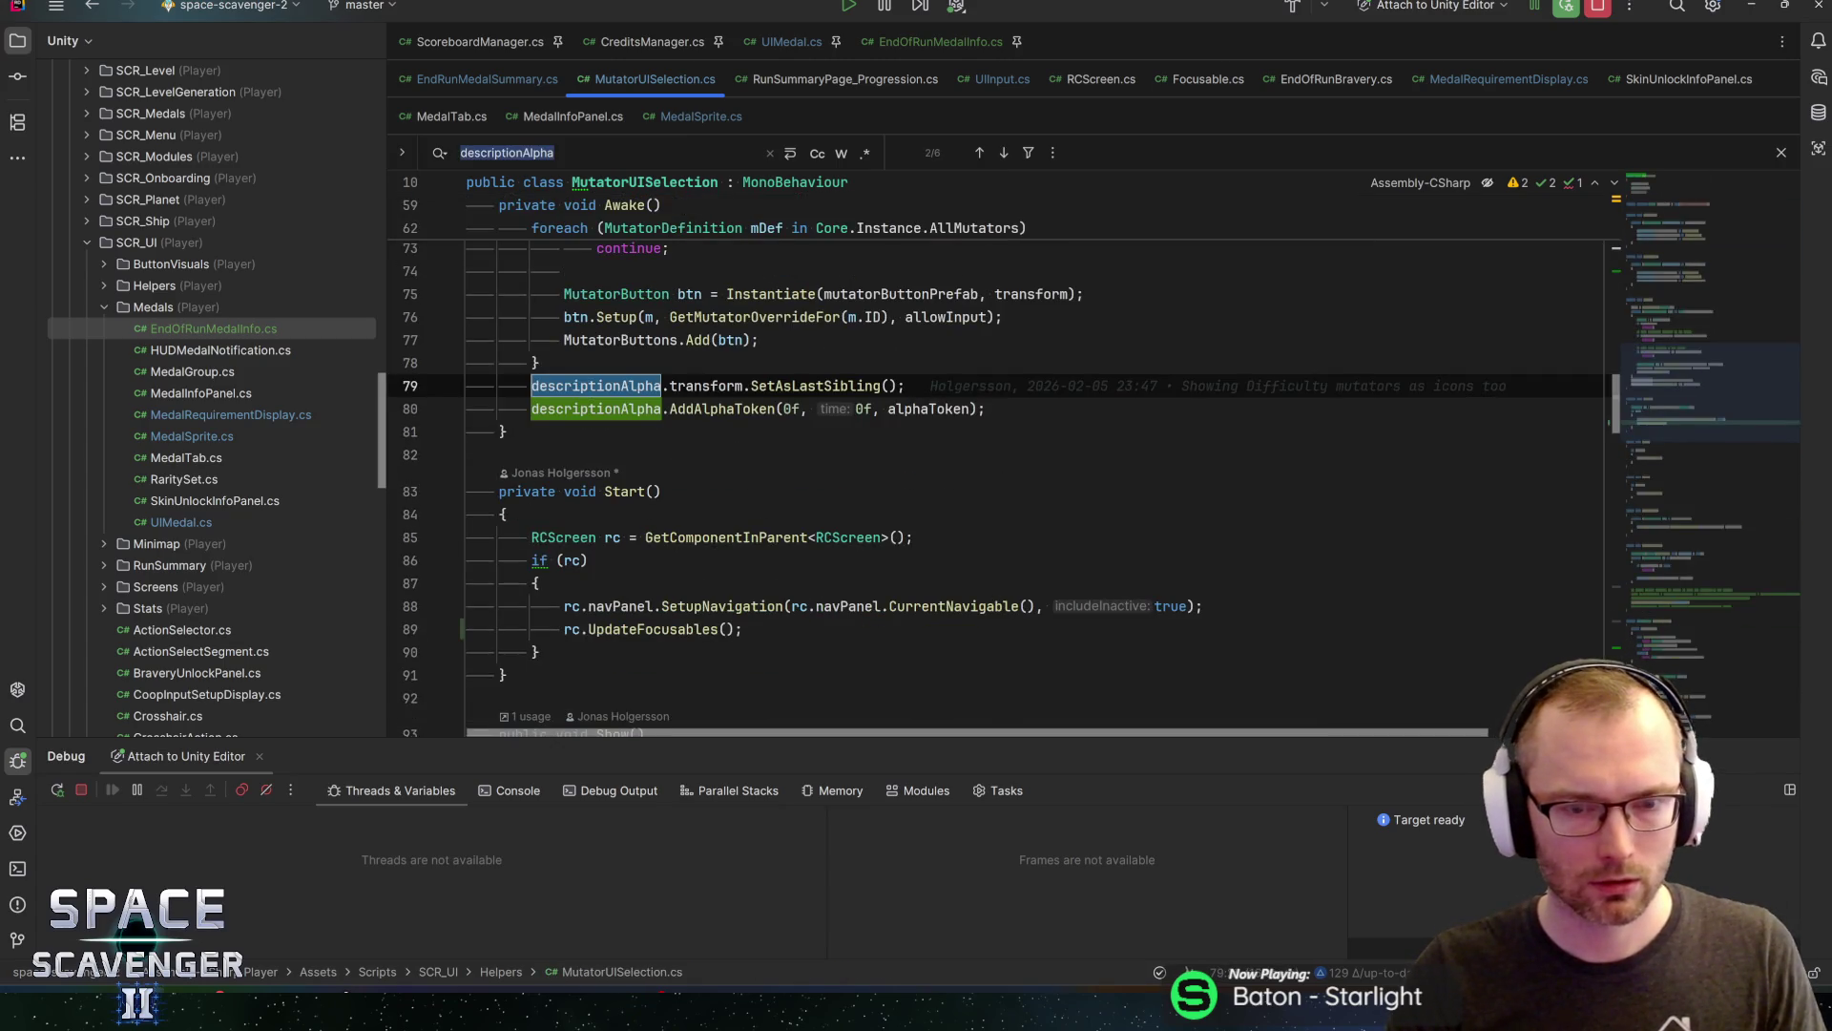
click(857, 386)
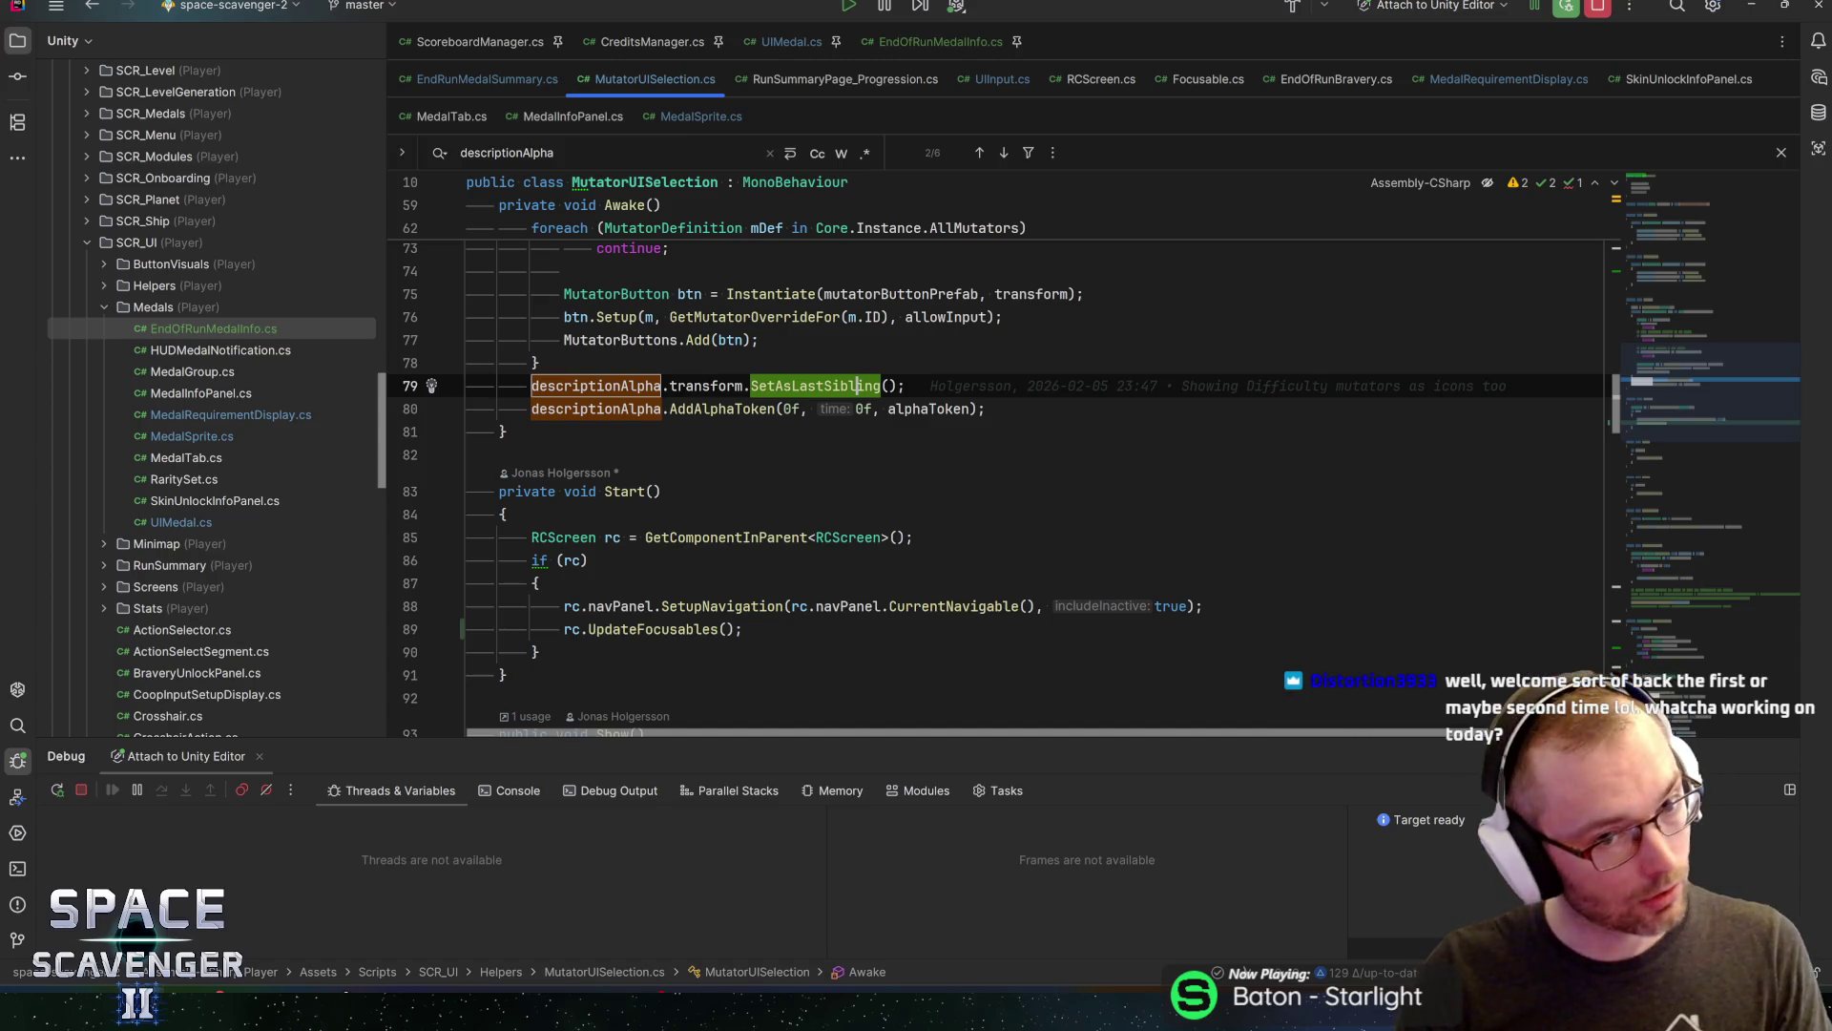
scroll(856, 386, up, 1)
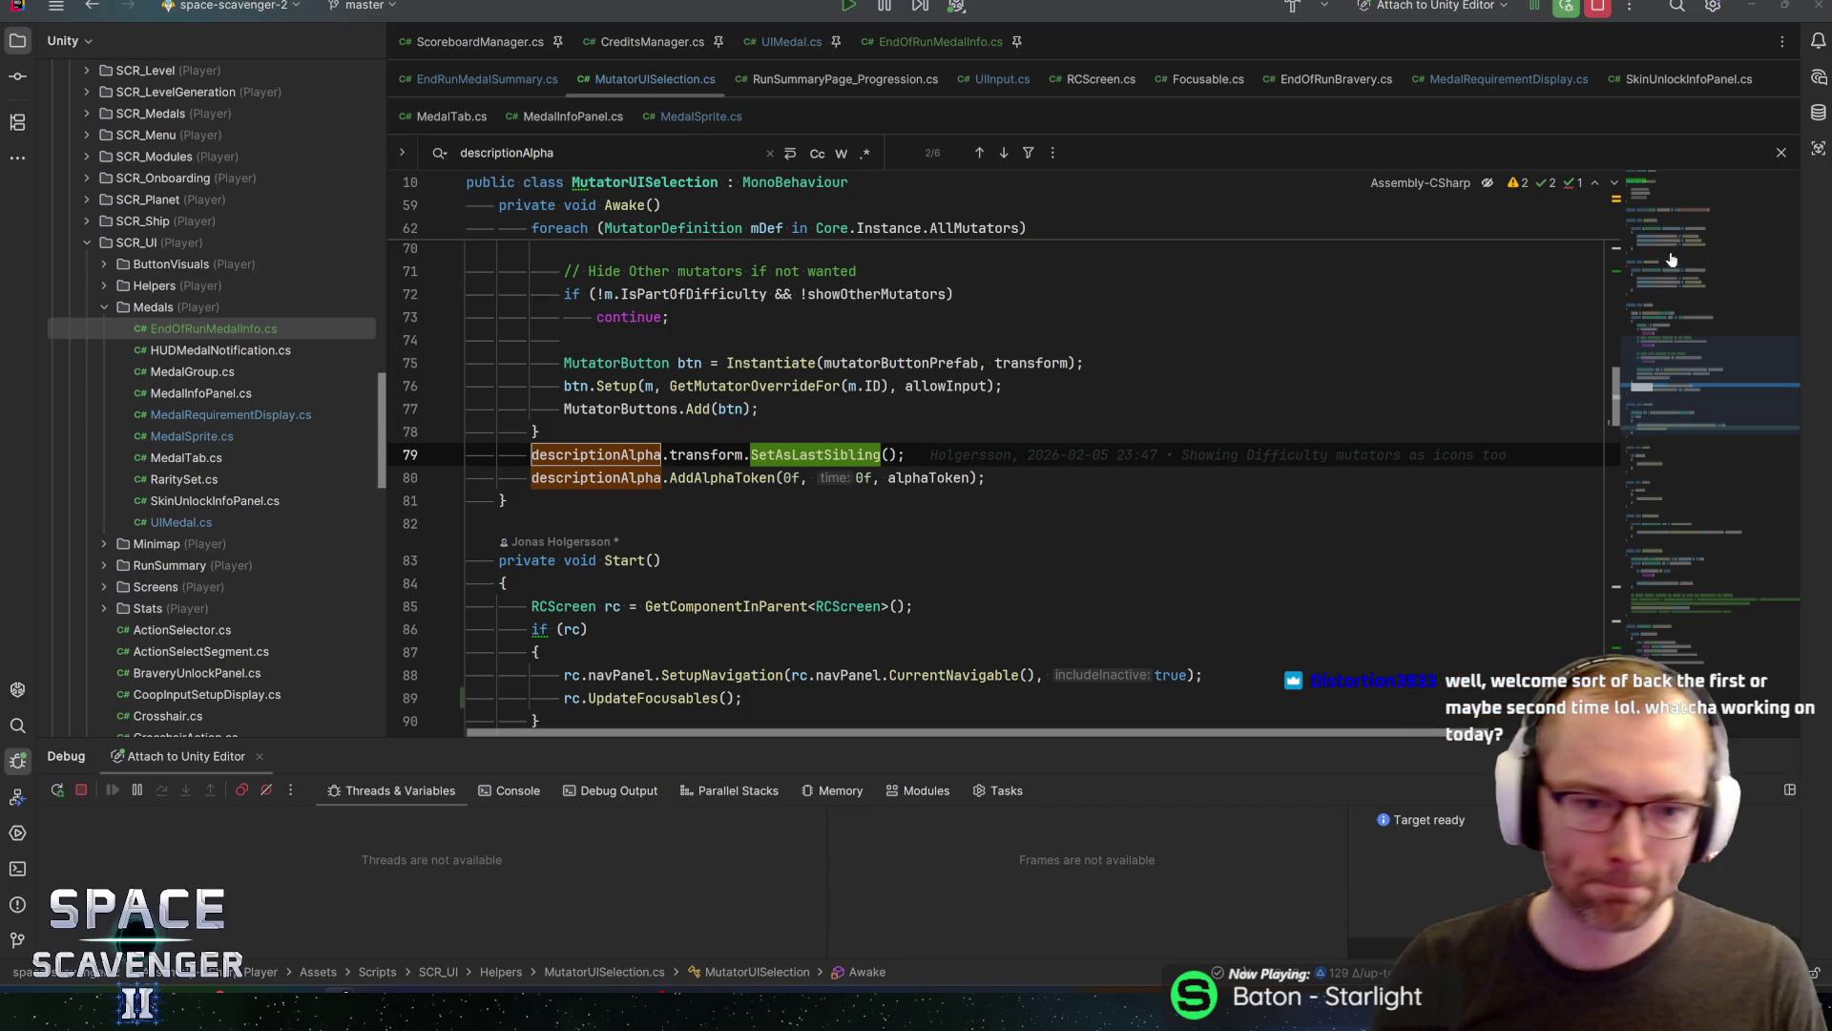
click(987, 477)
scroll(954, 449, down, 3)
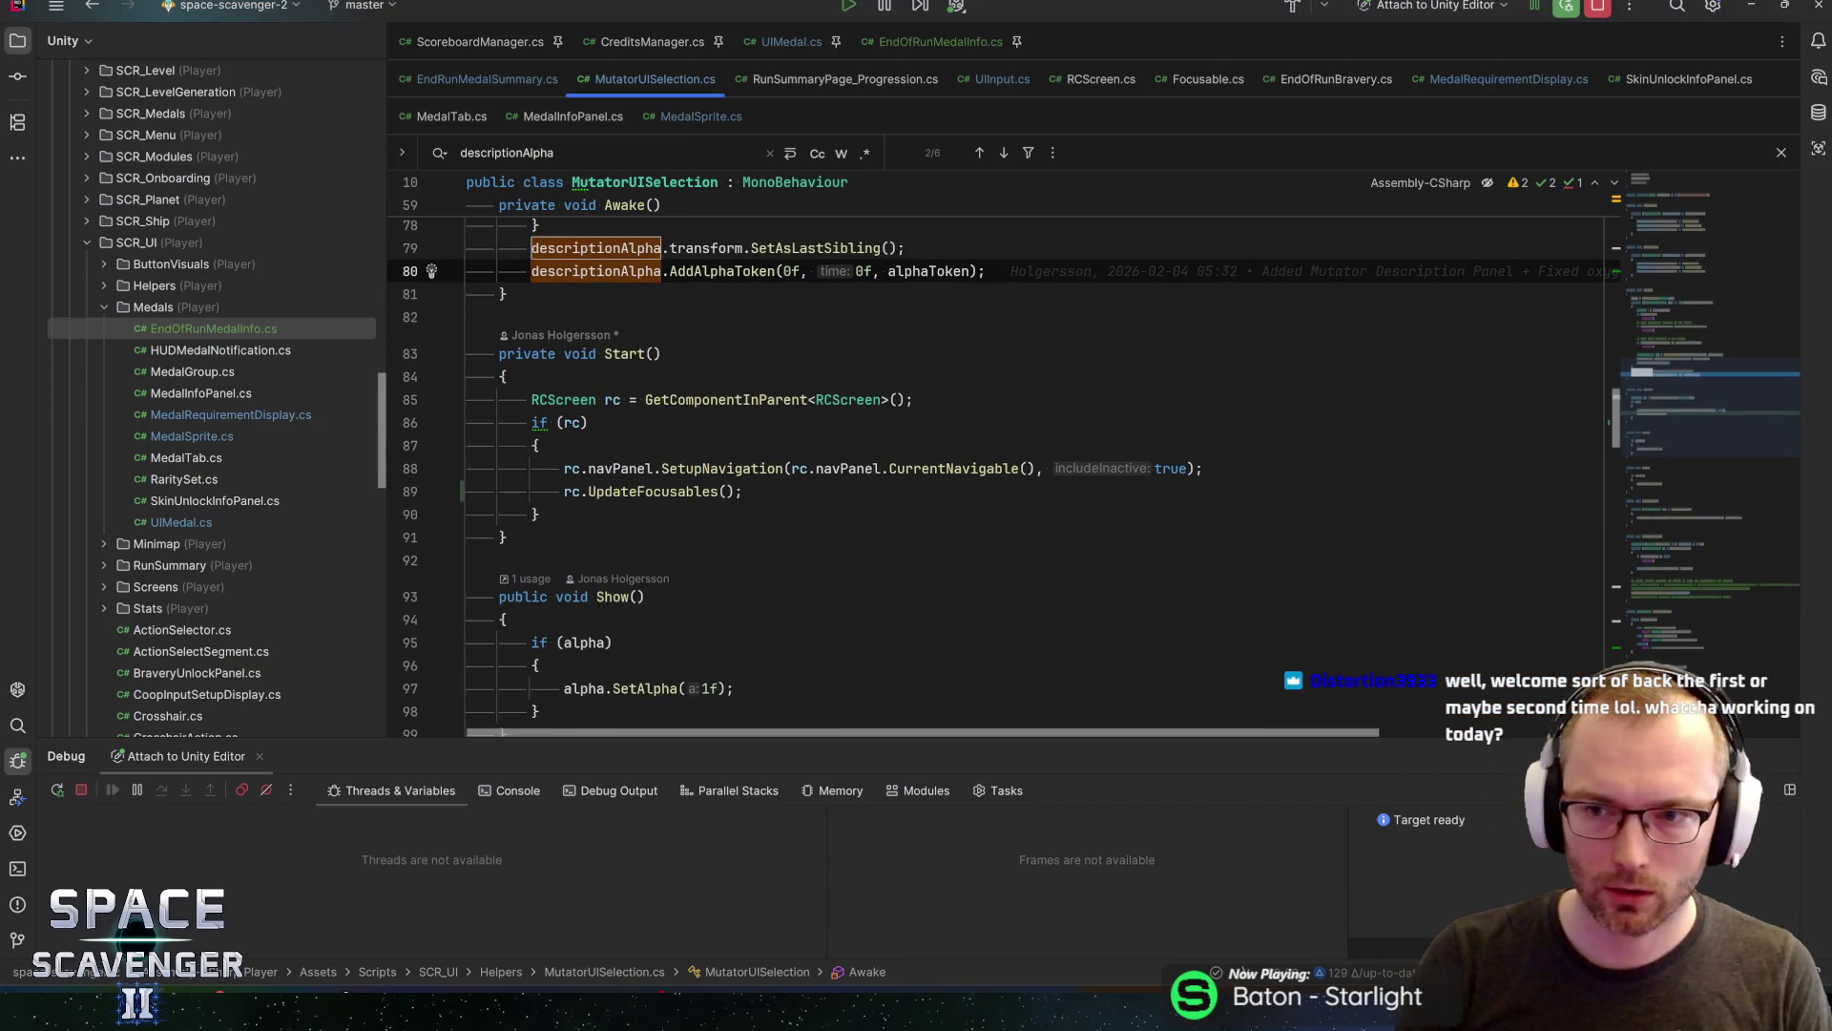
scroll(955, 448, up, 1)
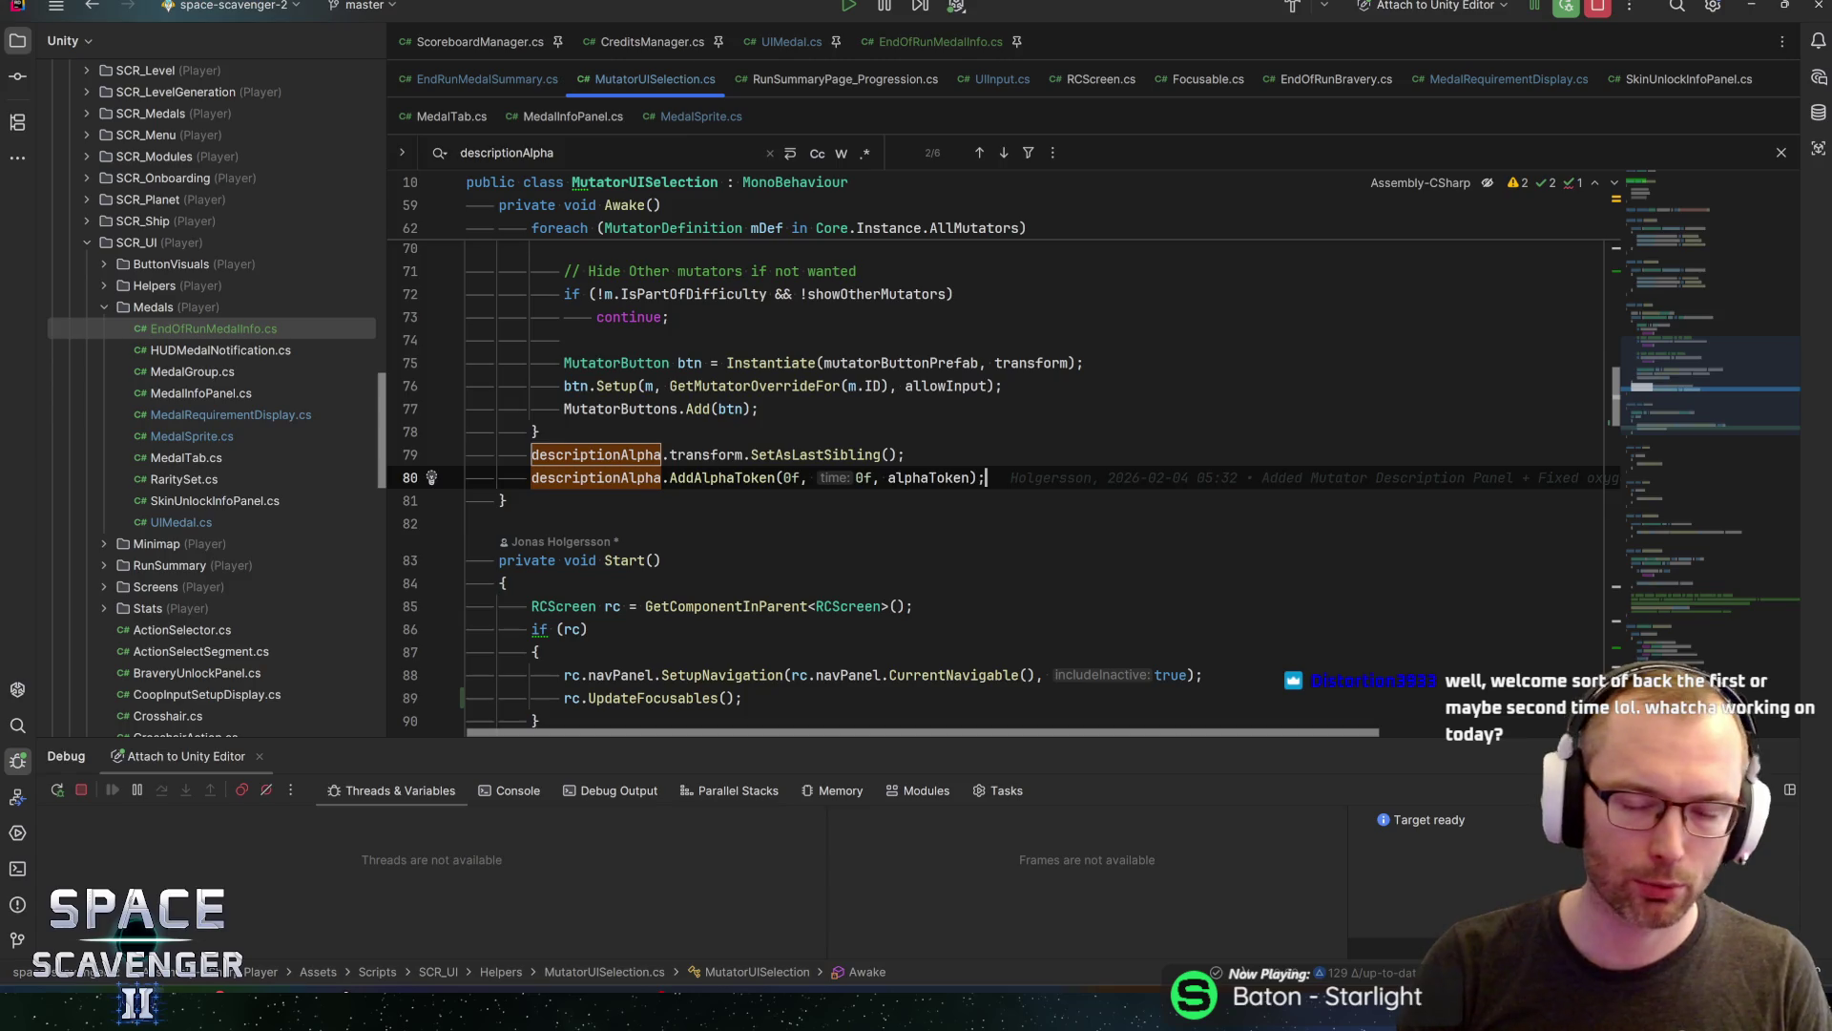
Copy the descriptionAlpha and descriptionScaler field declarations, then switch to EndOfRunMedalInfo.cs
key(shift+Up)
key(shift+Home)
key(End)
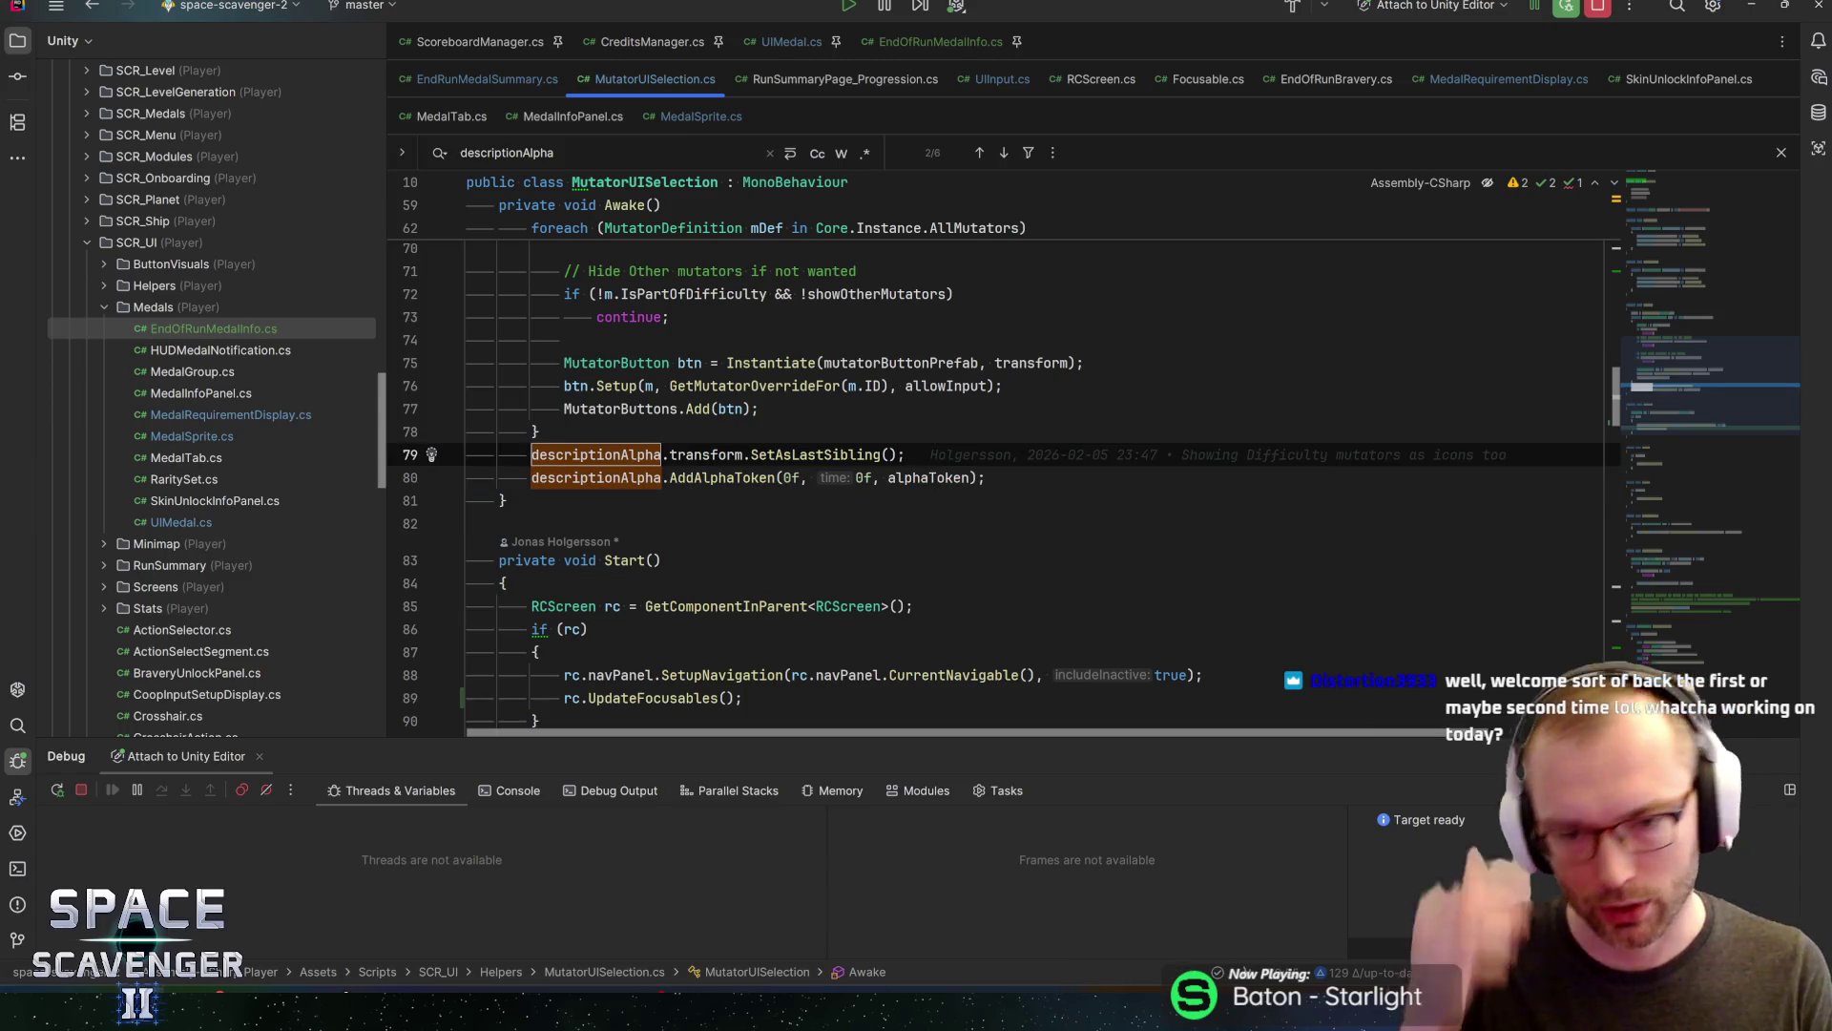
click(985, 478)
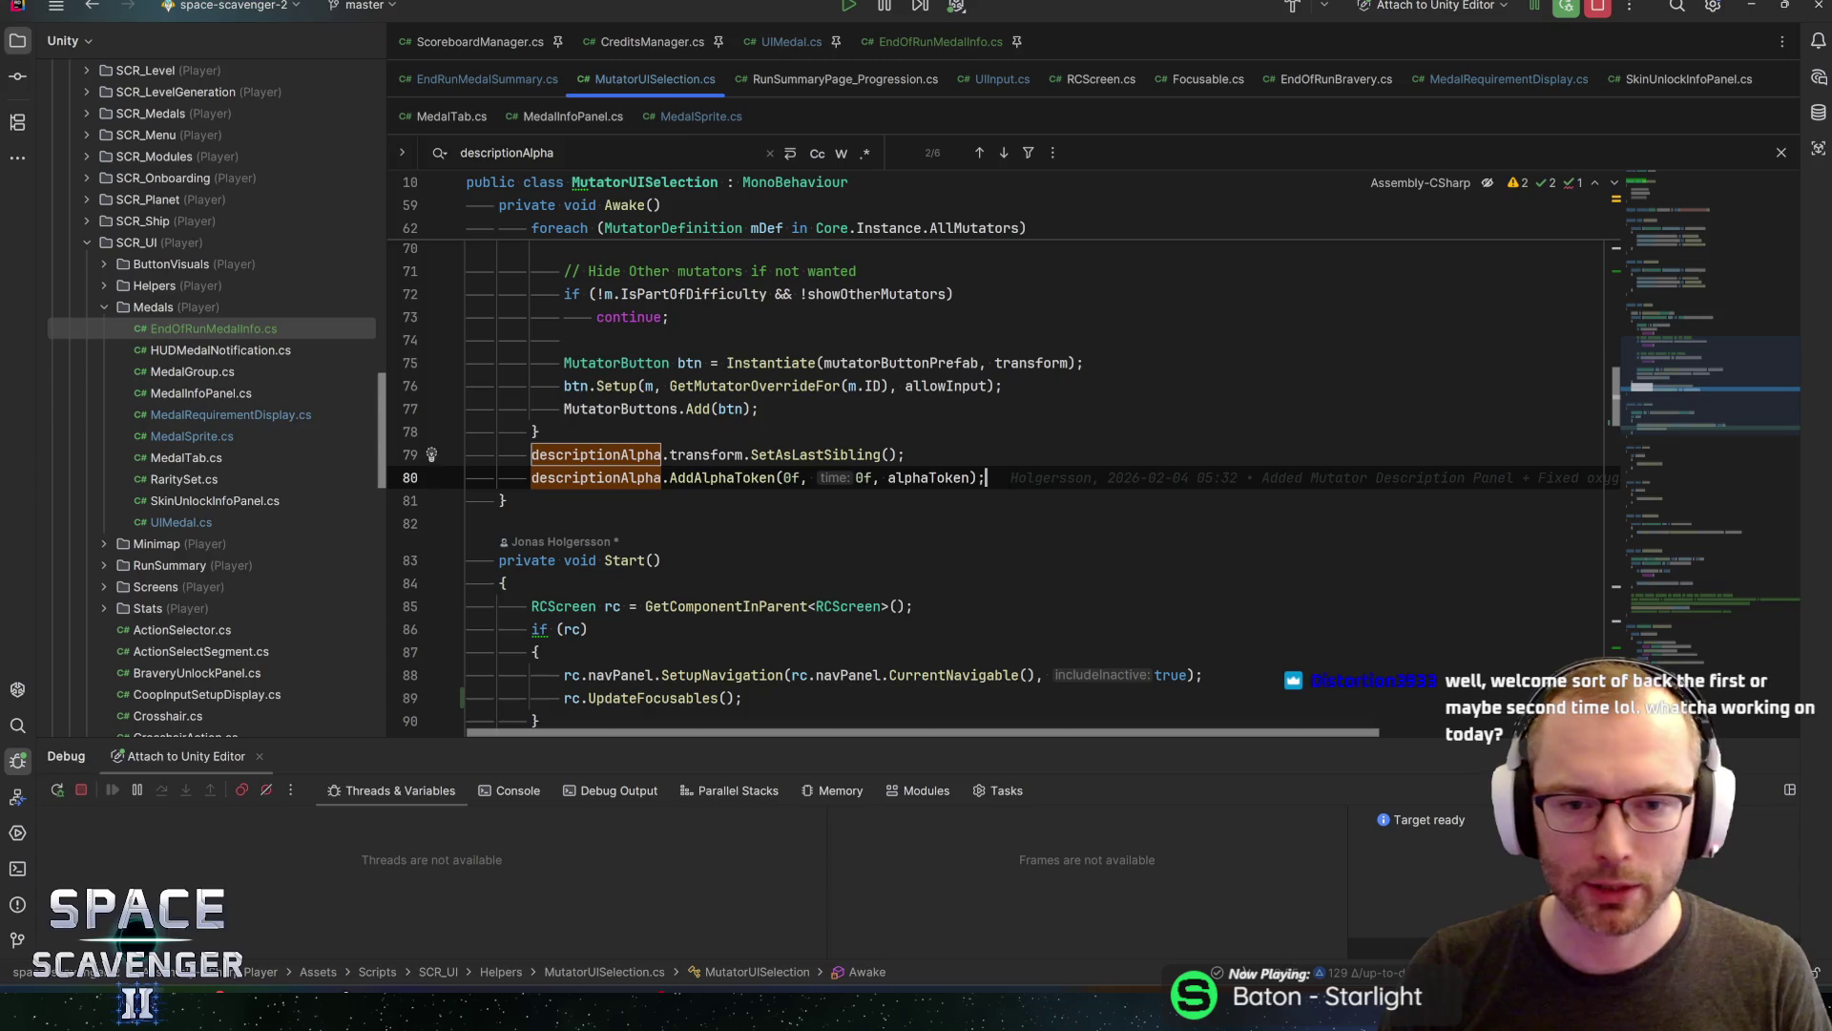
scroll(1685, 273, up, 15)
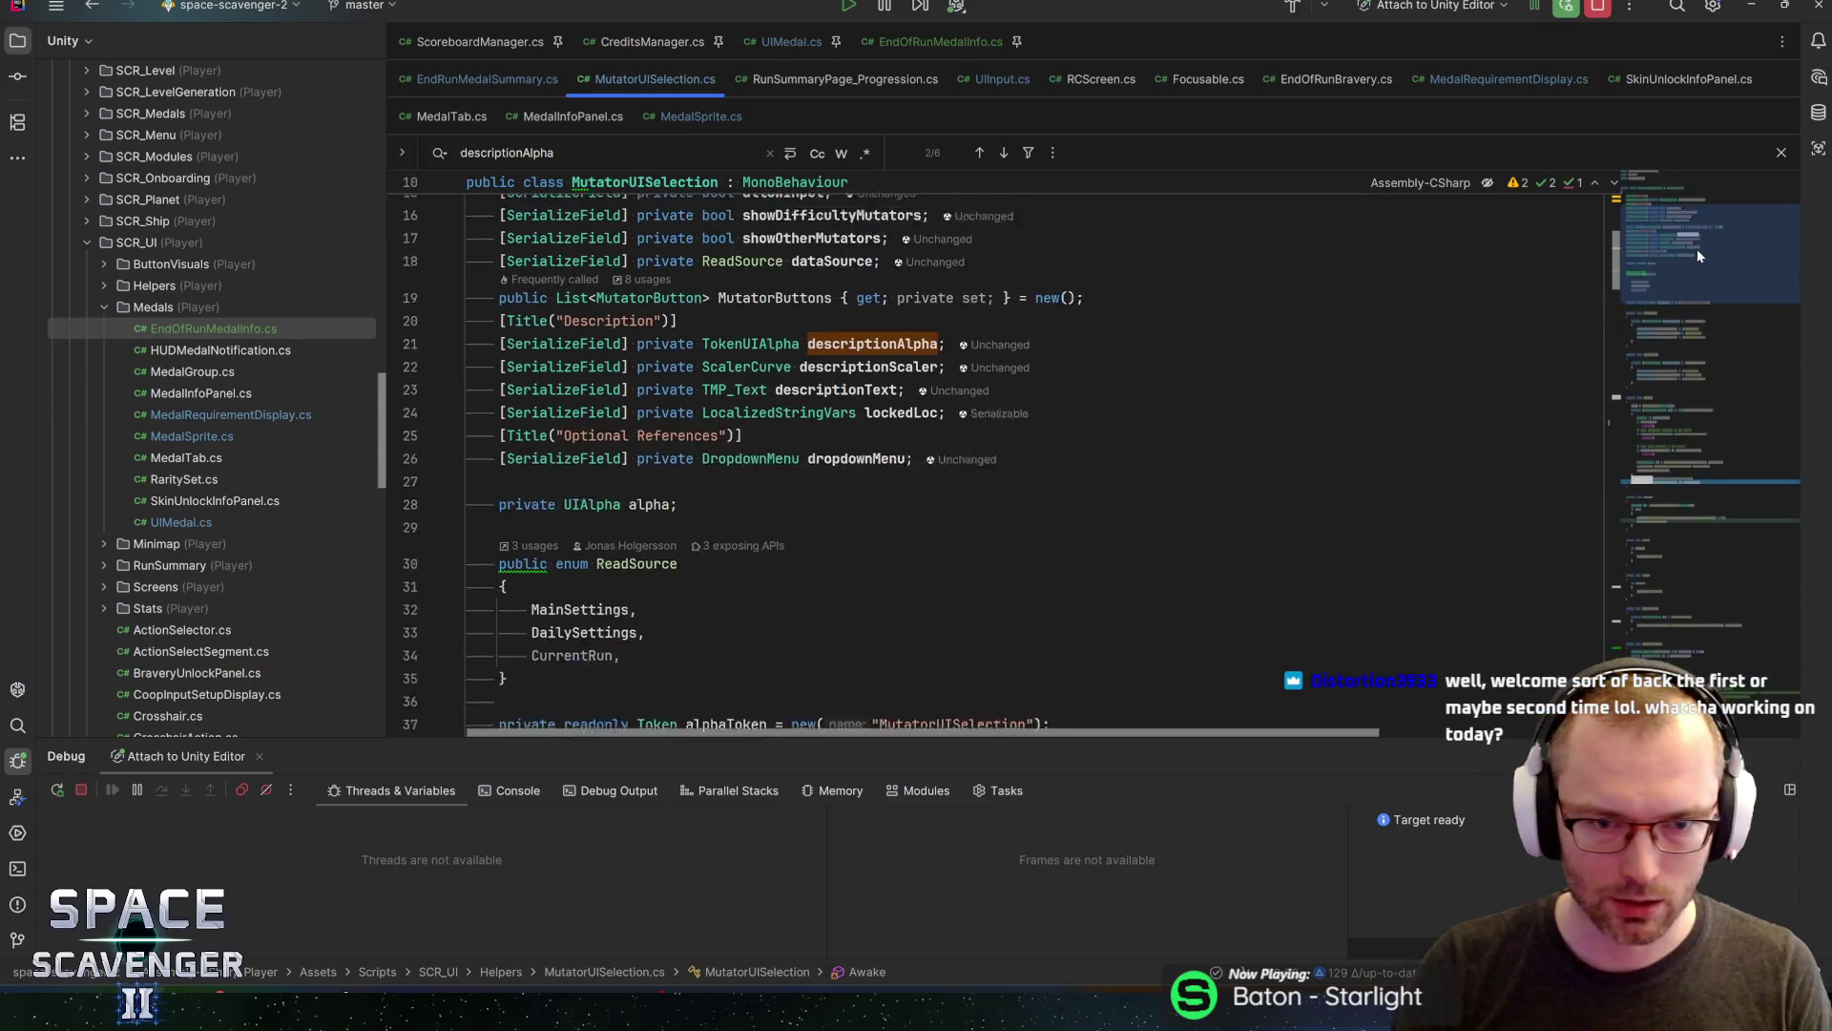
key(shift+Up)
key(shift+Home)
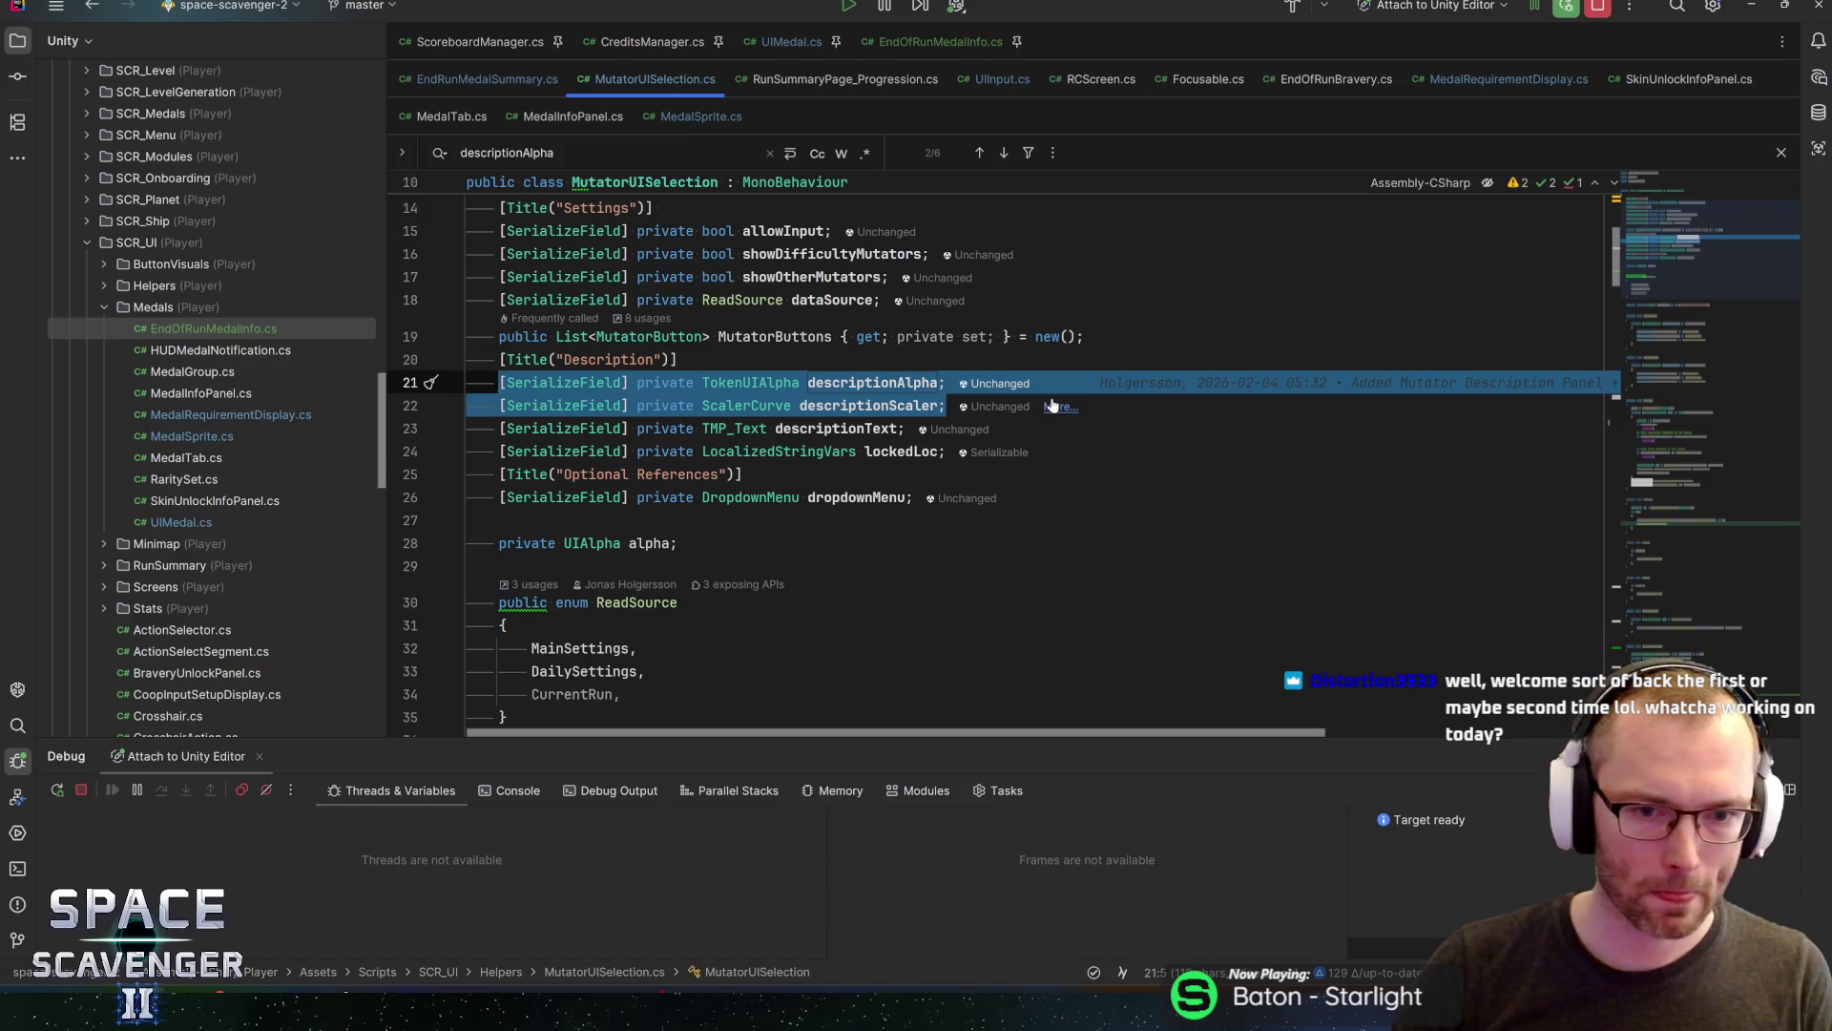
scroll(1094, 450, up, 2)
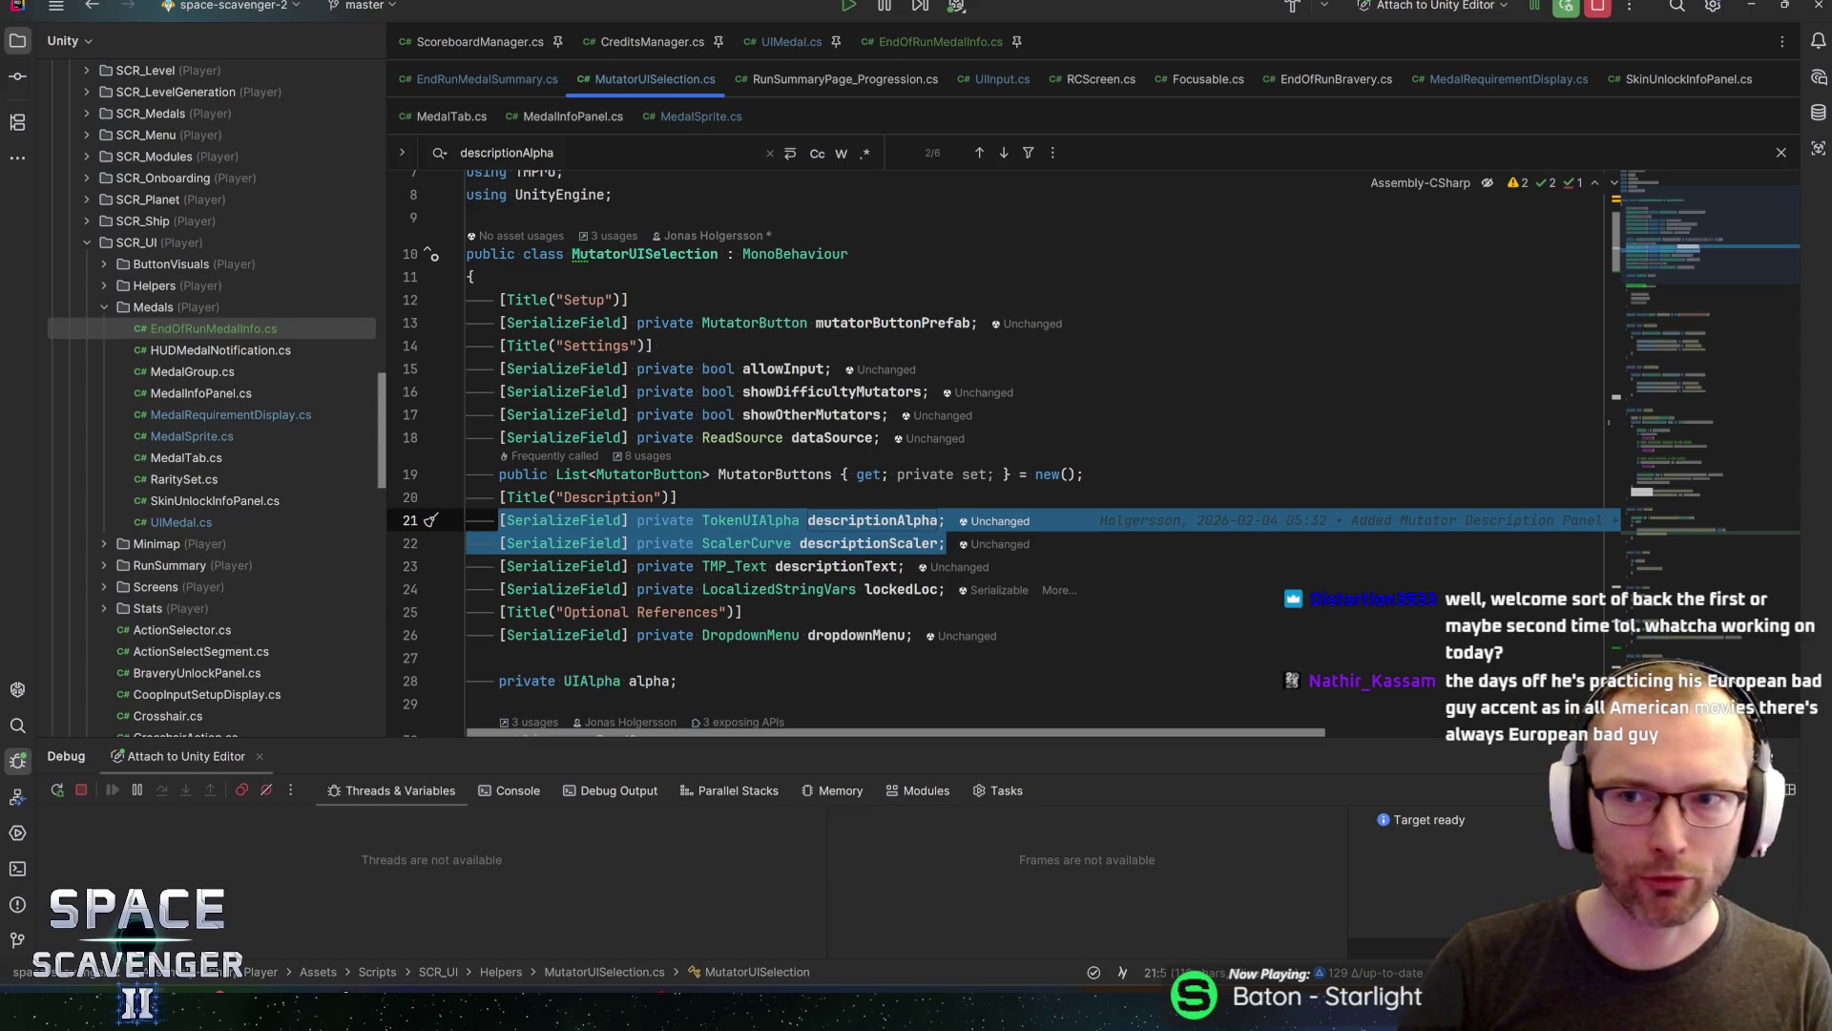
click(943, 41)
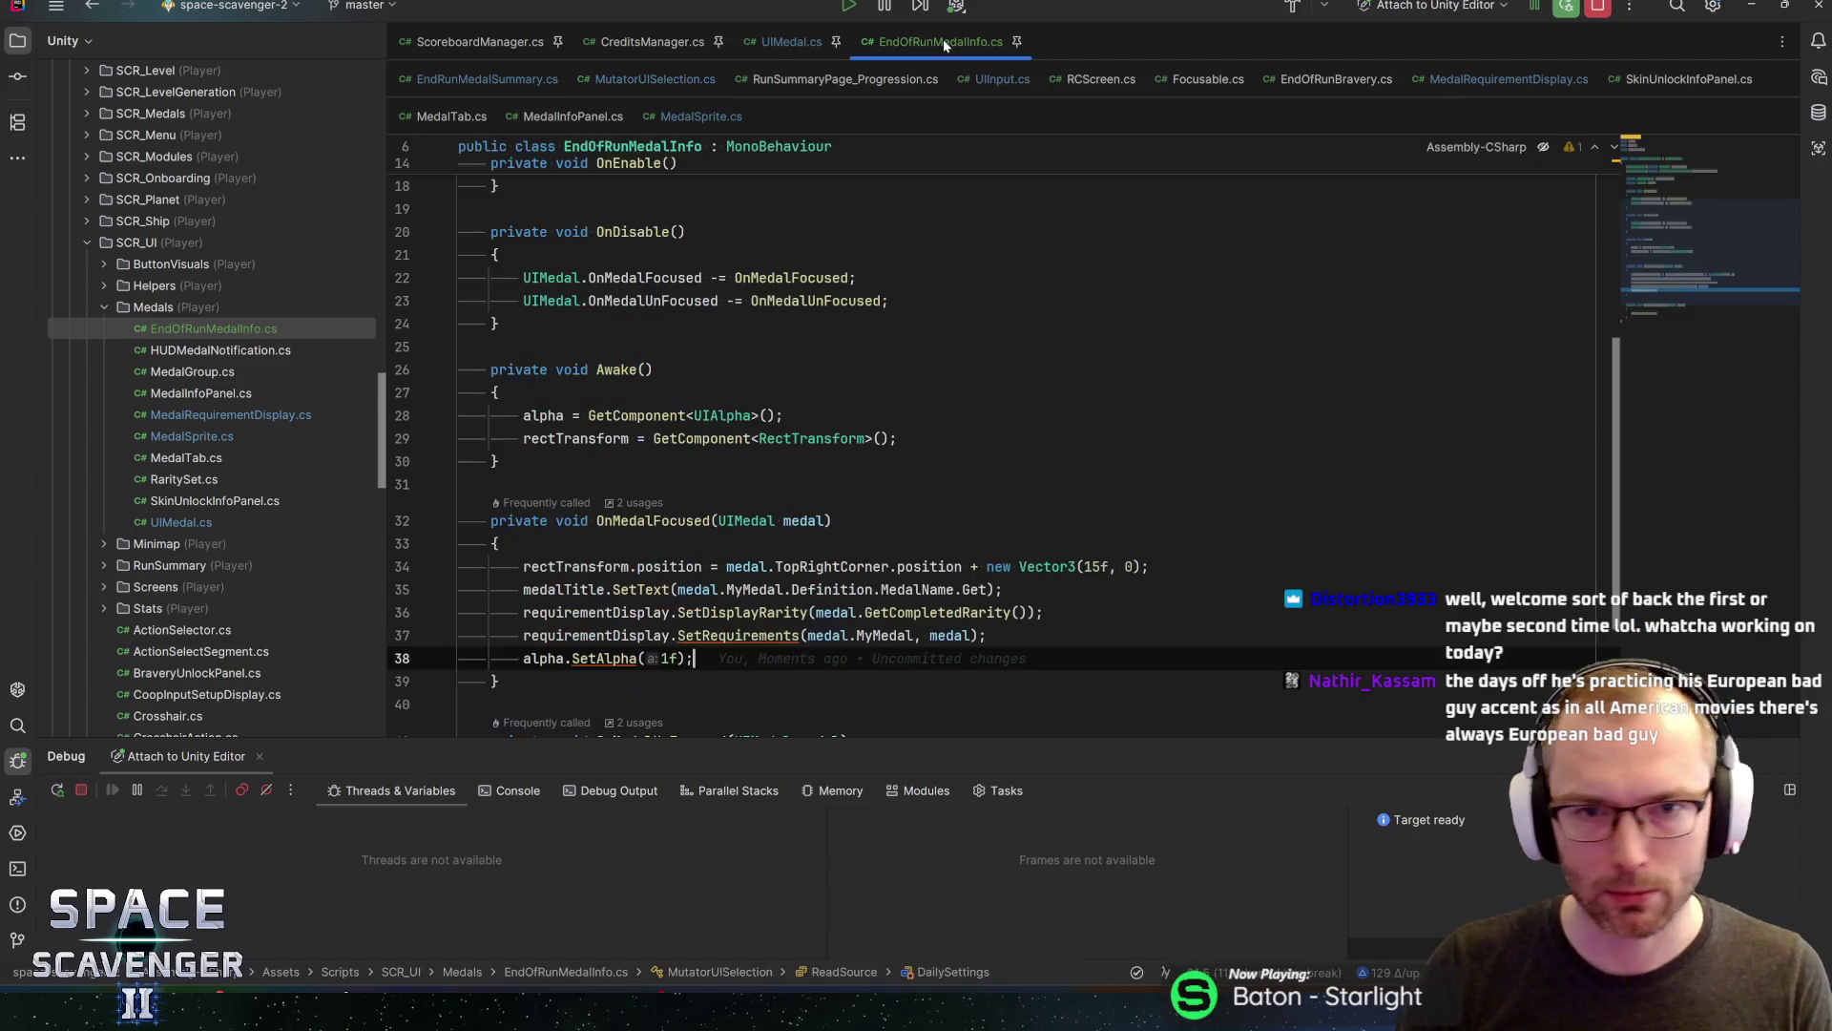
Paste the descriptionAlpha and descriptionScaler declarations after the requirementDisplay field
click(897, 438)
scroll(1646, 184, up, 5)
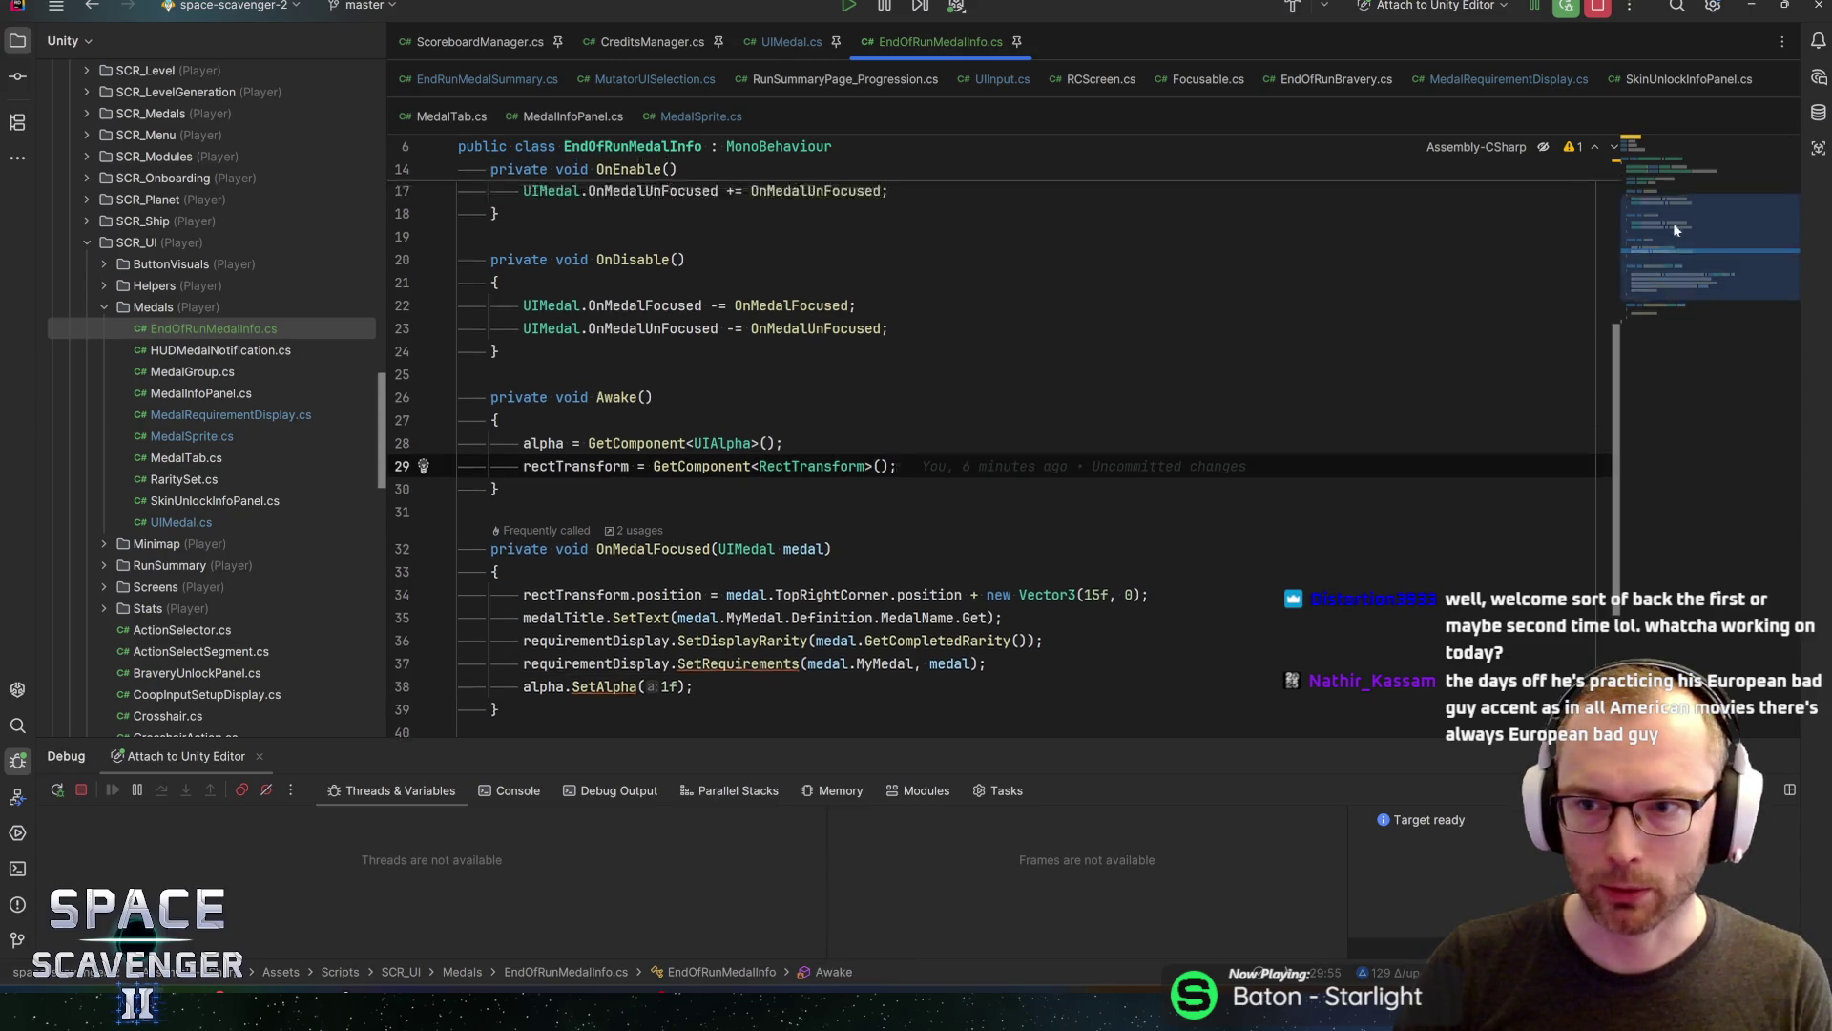
scroll(992, 439, down, 4)
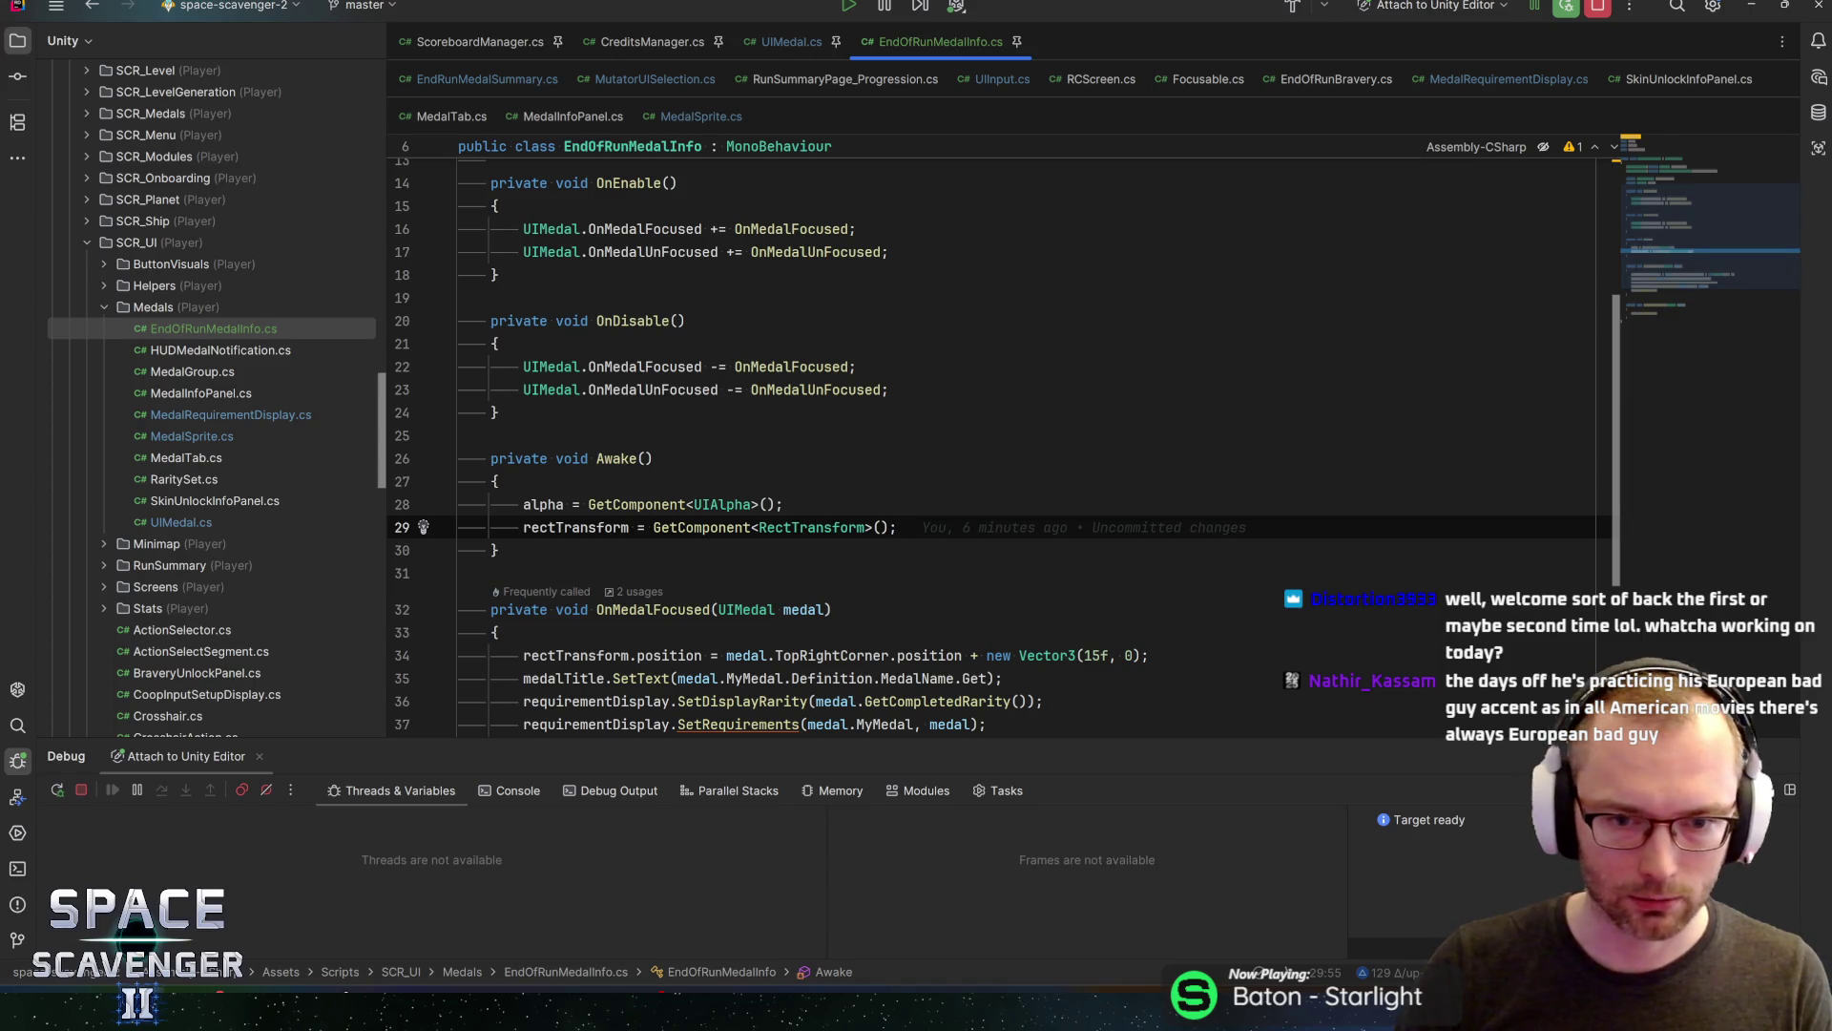
scroll(993, 439, up, 4)
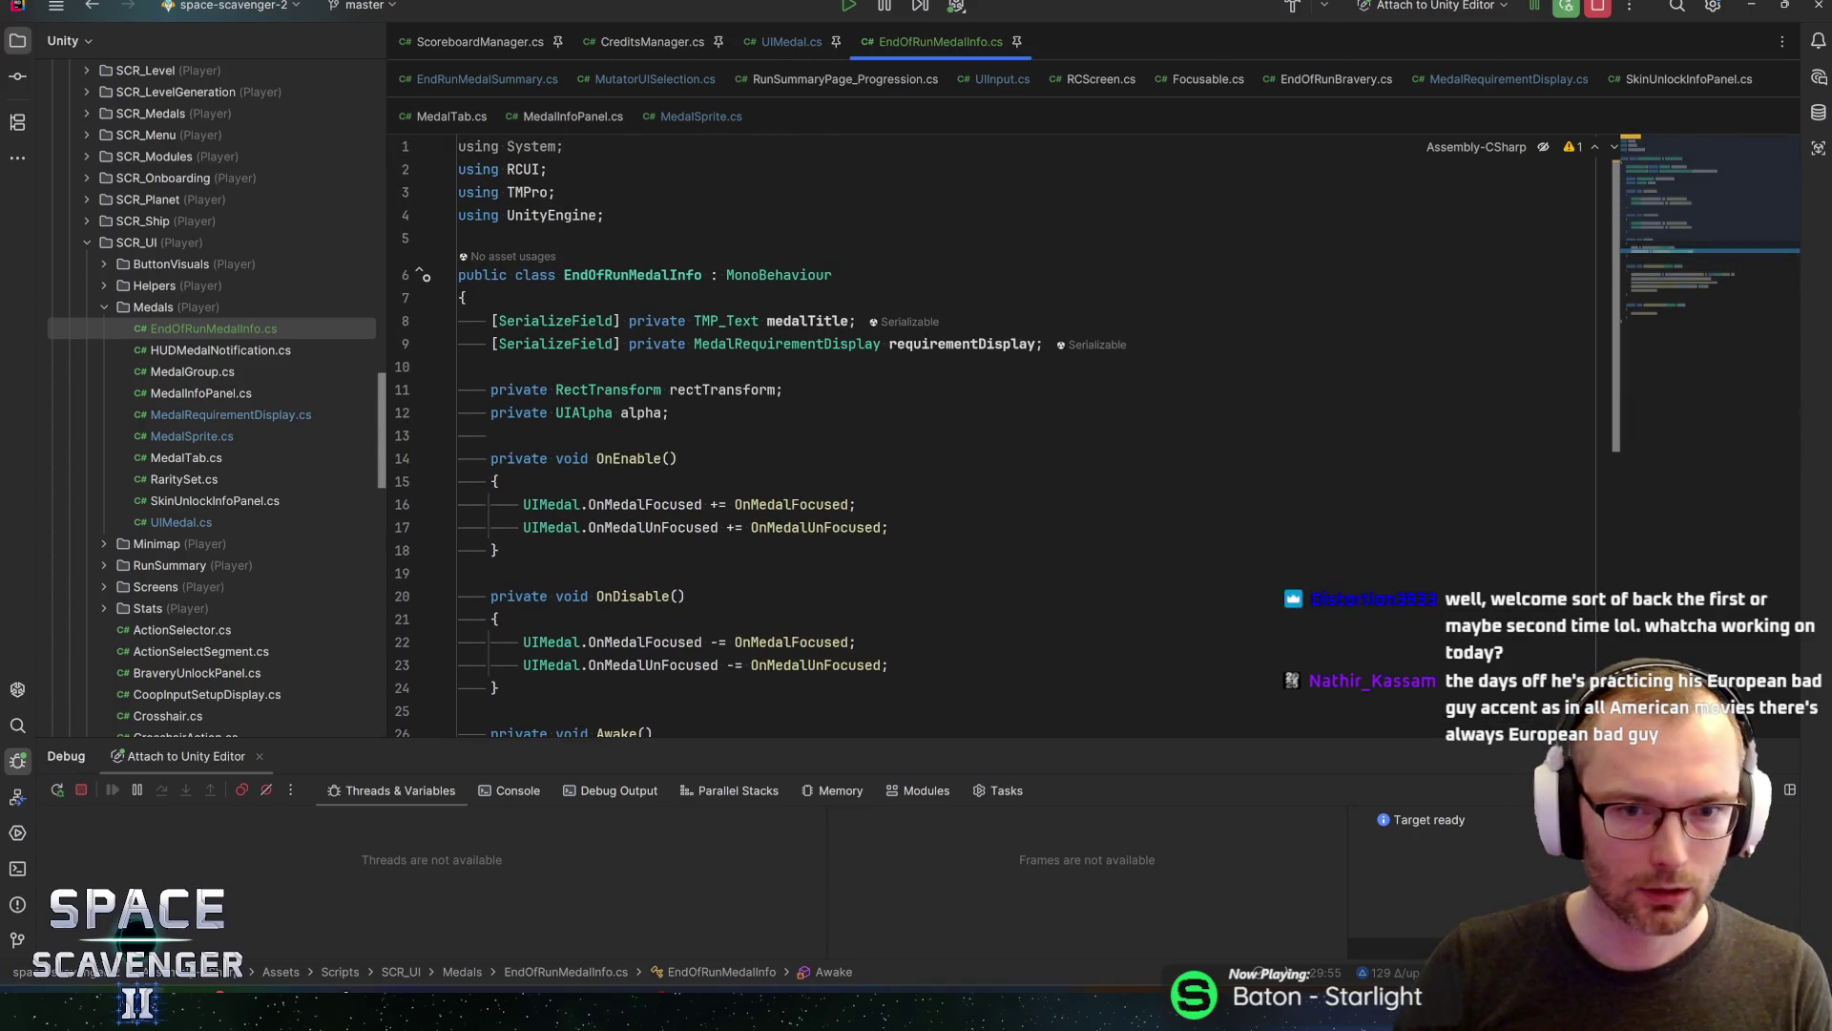
click(1045, 344)
text([SerializeField] private TokenUIAlpha descriptionAlpha;     [SerializeField] private ScalerCurve descriptionScaler;)
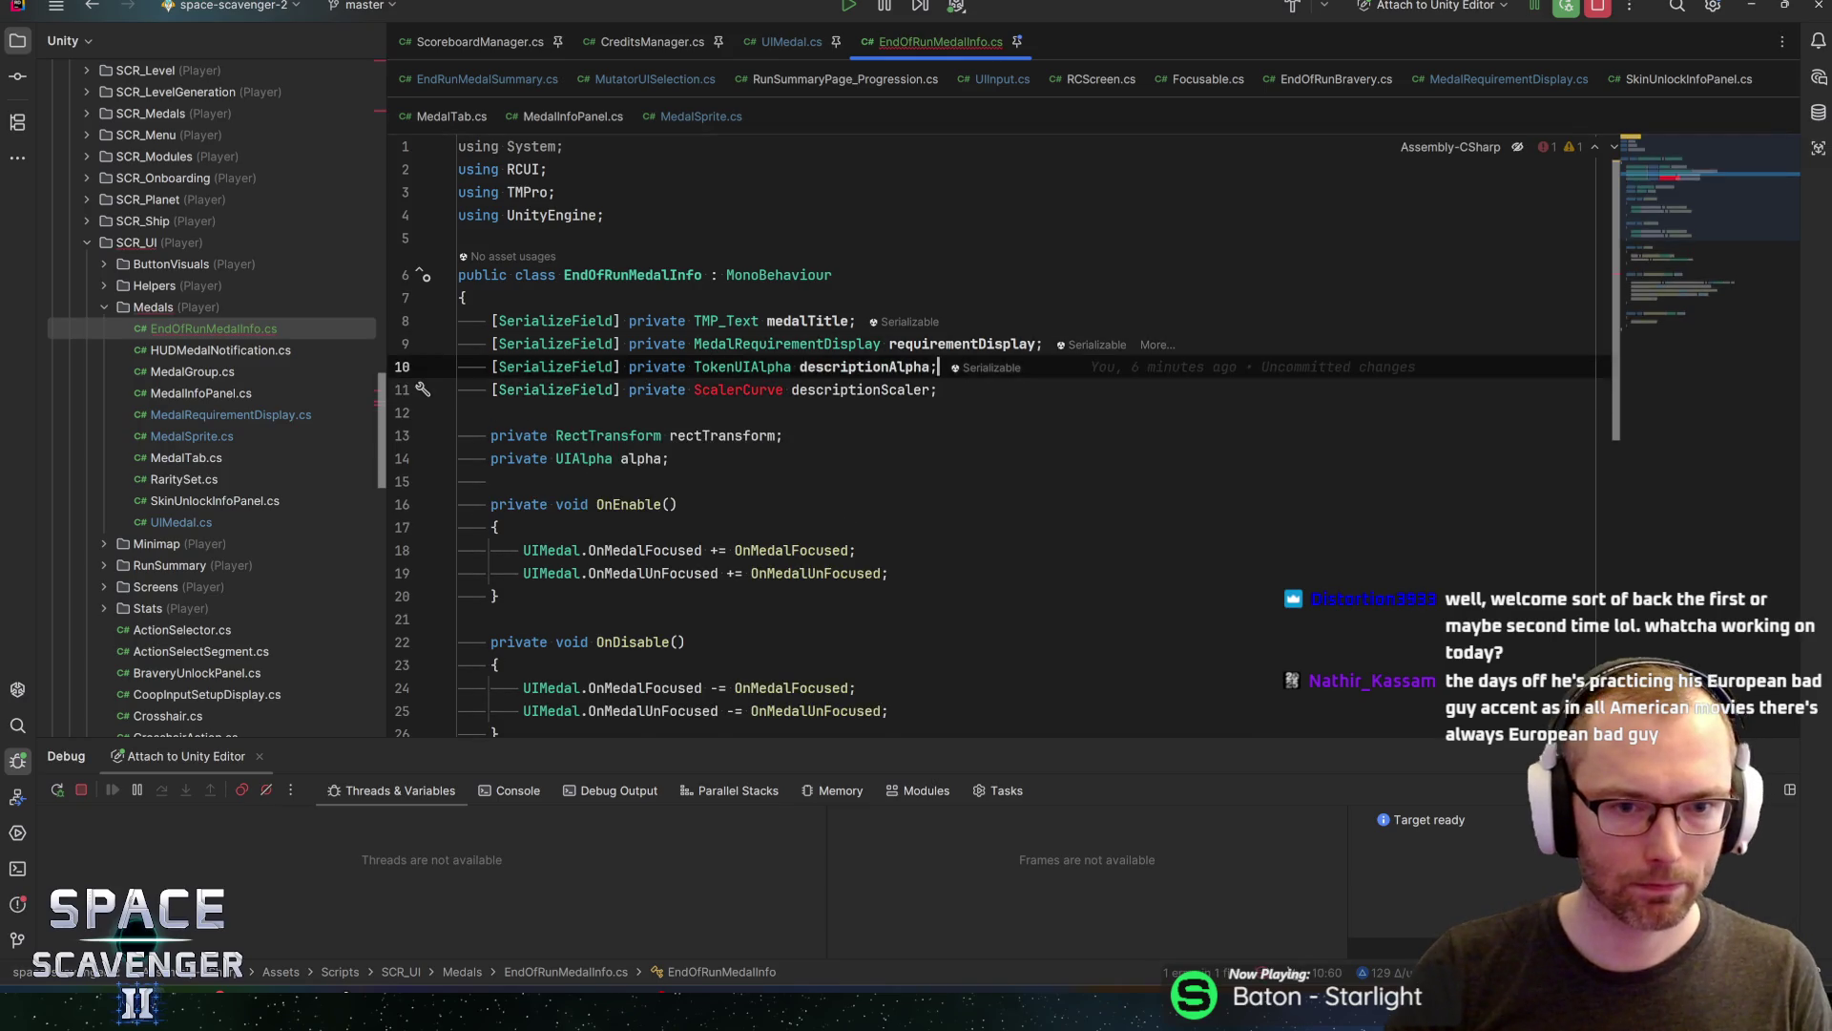
Resolve ScalerCurve by adding the RCUtil import, then switch over to the Unity Editor
click(628, 412)
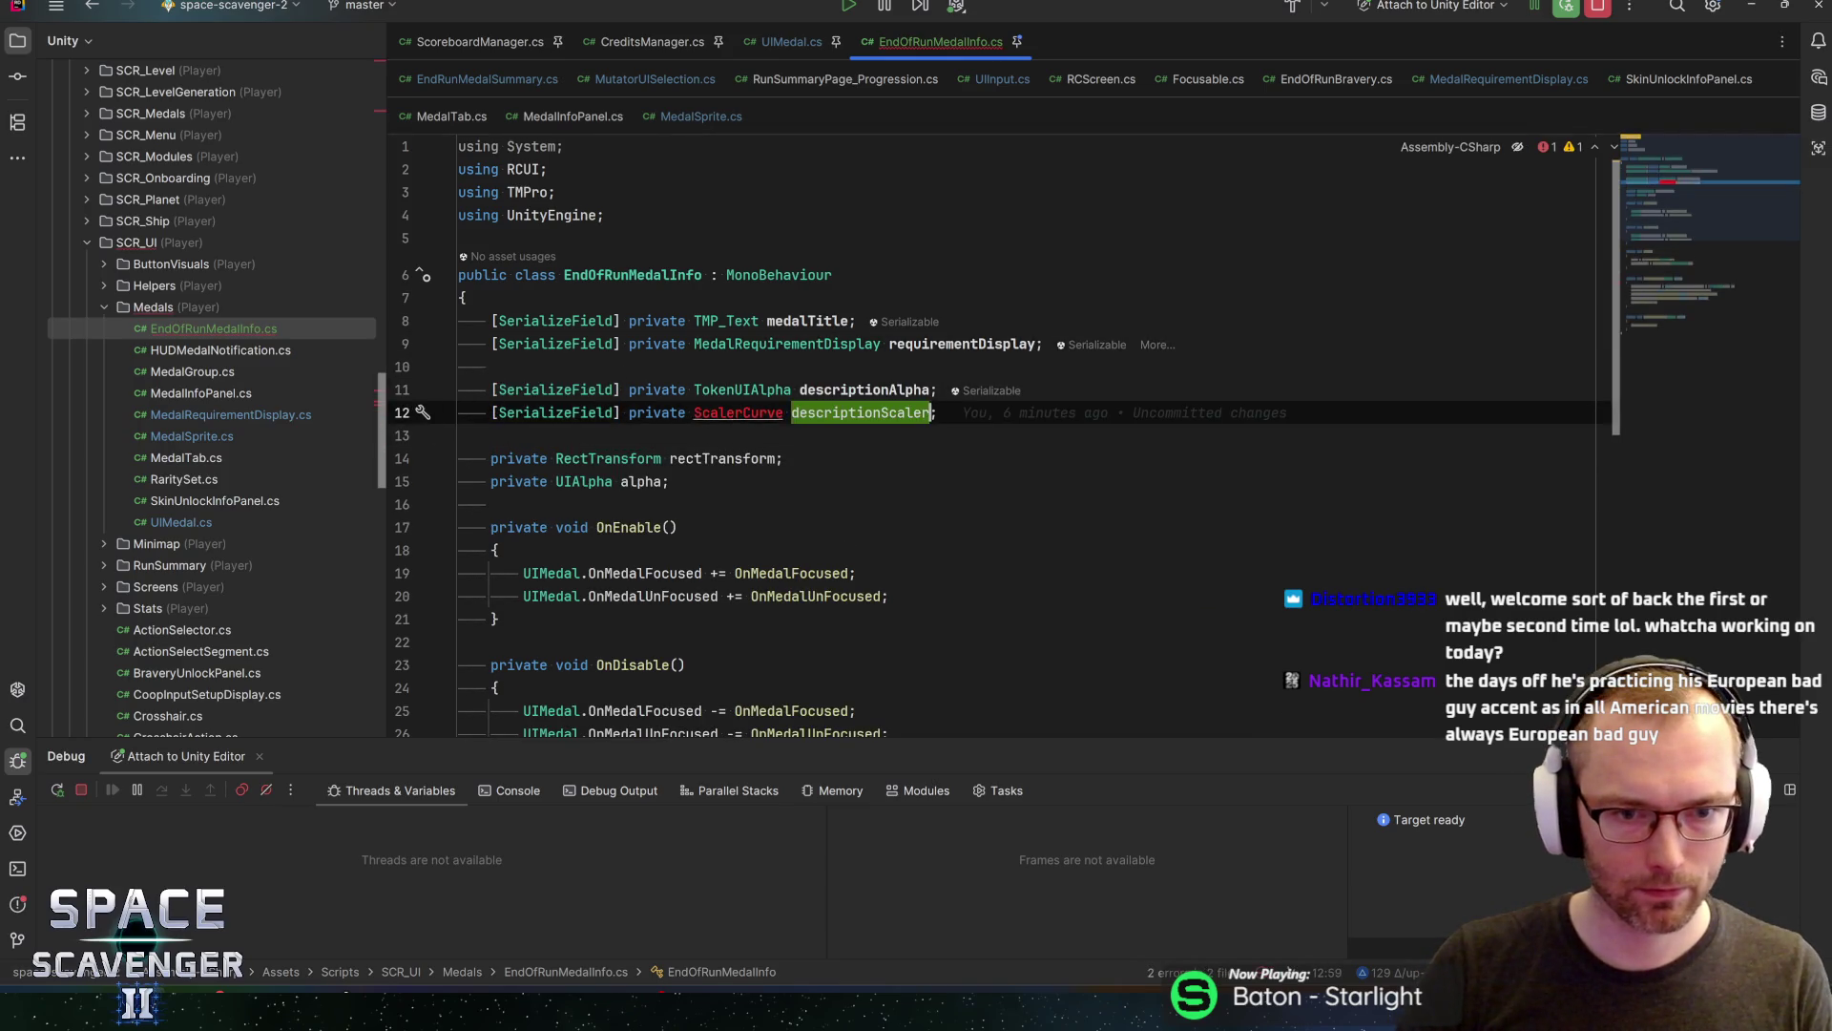
key(alt+Return)
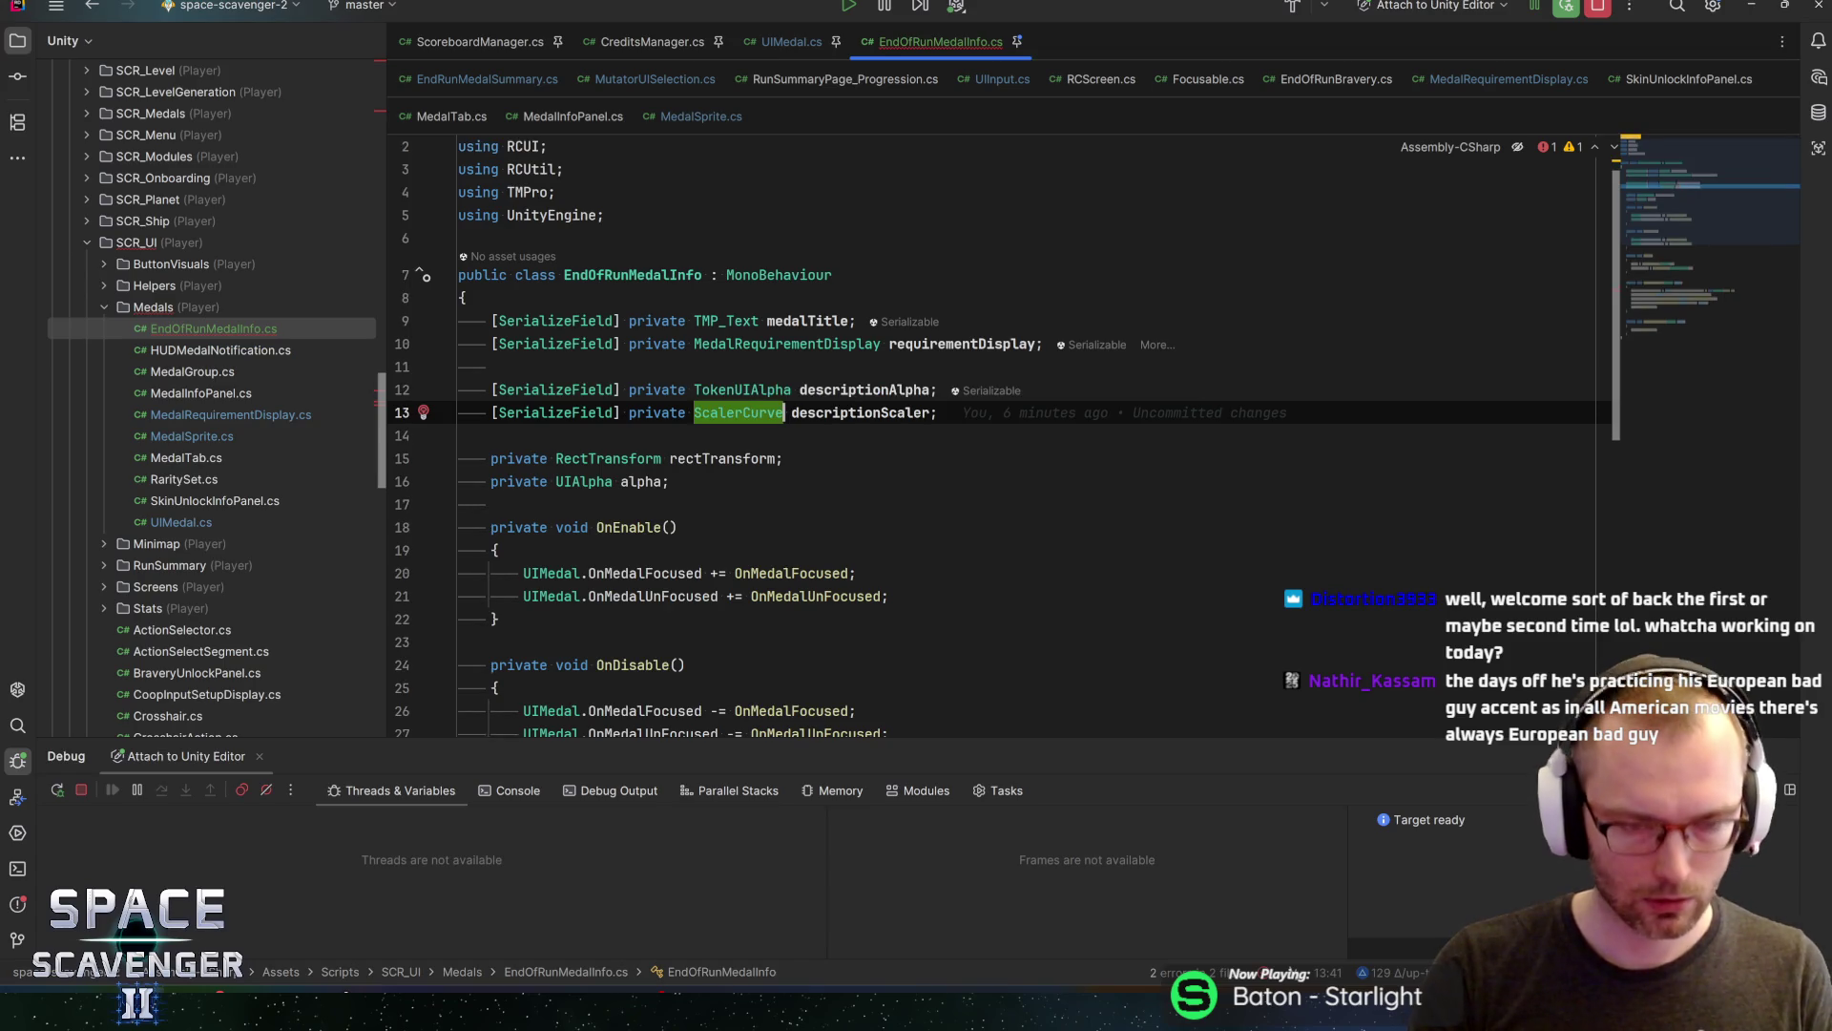
key(End)
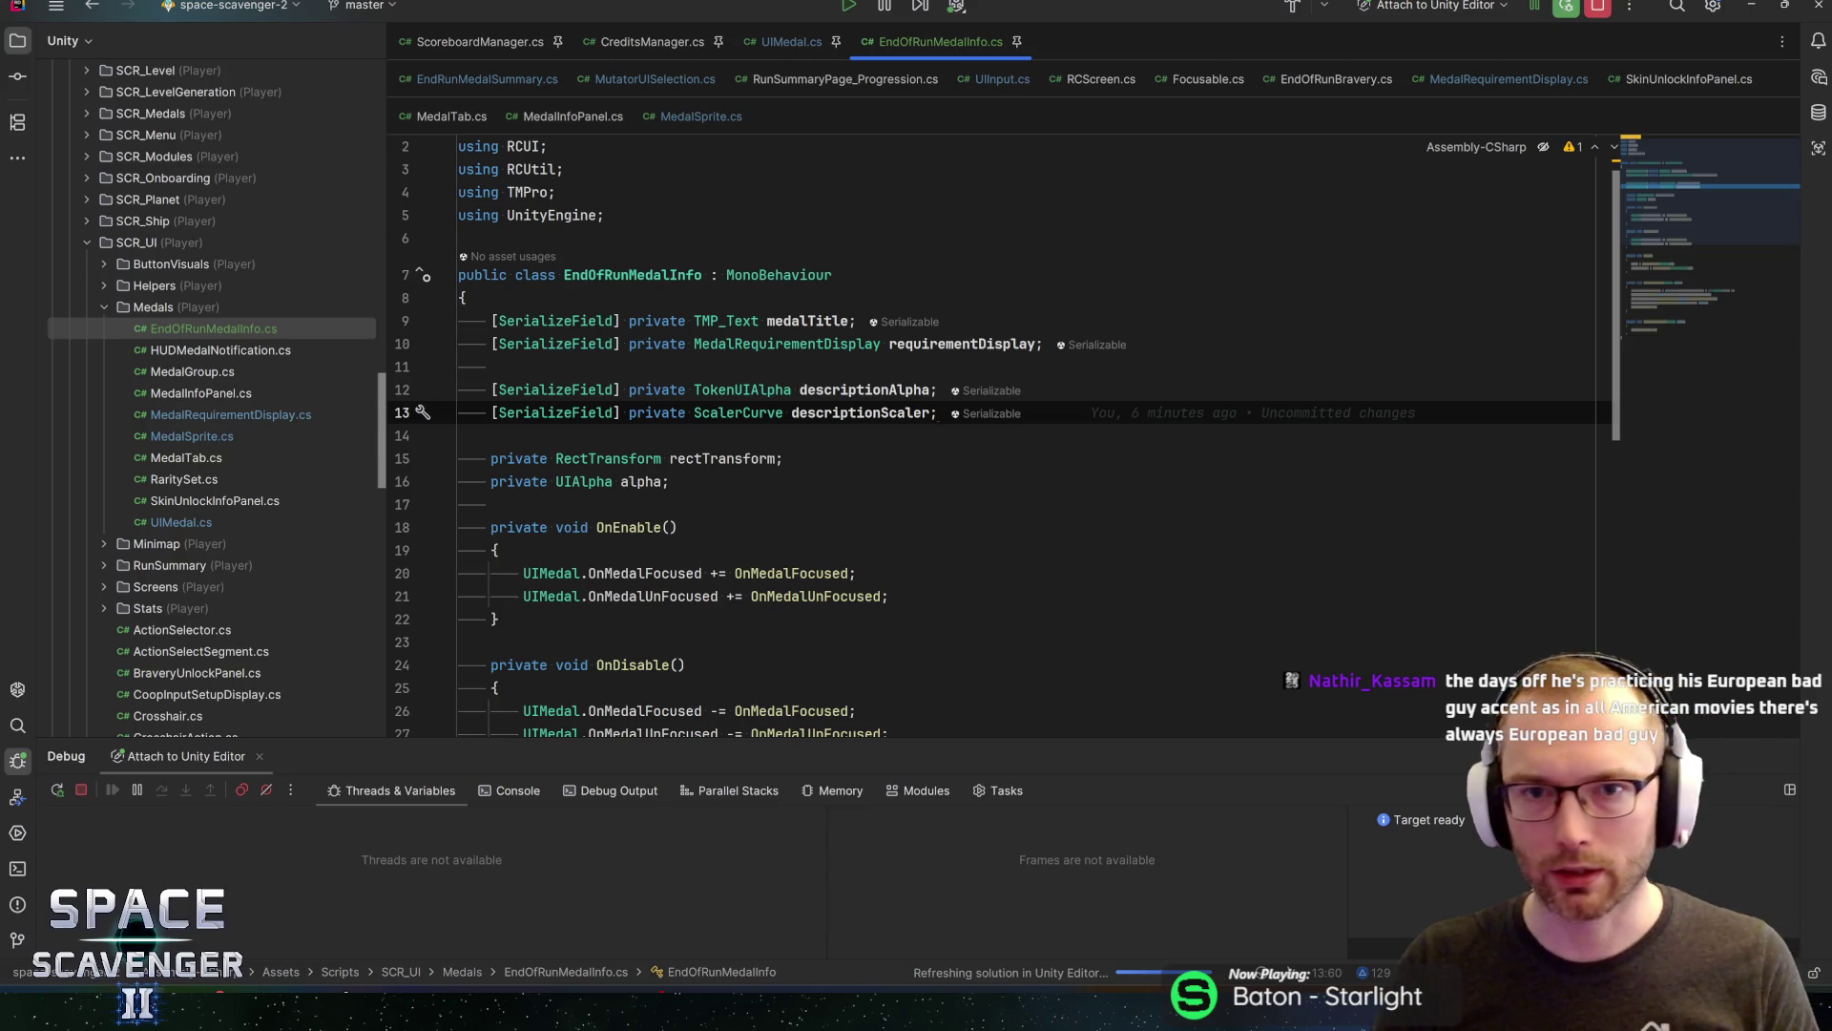
key(ctrl+w)
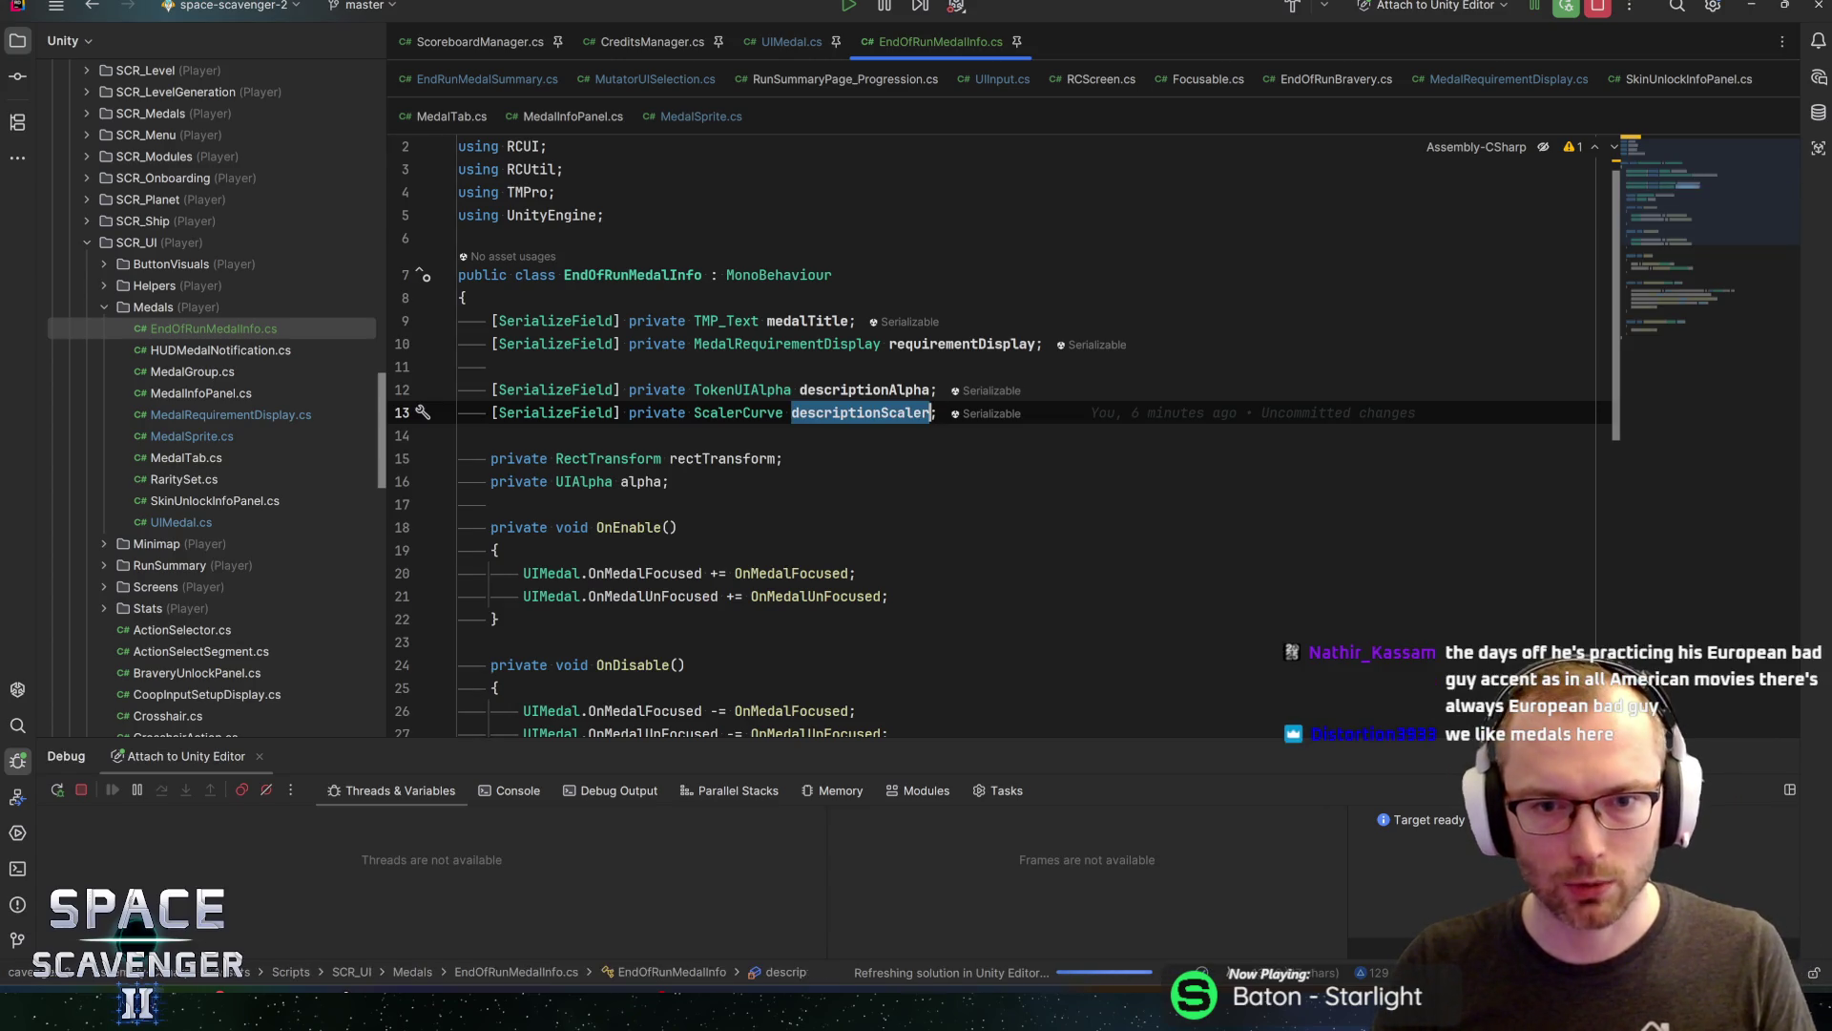
key(alt+Tab)
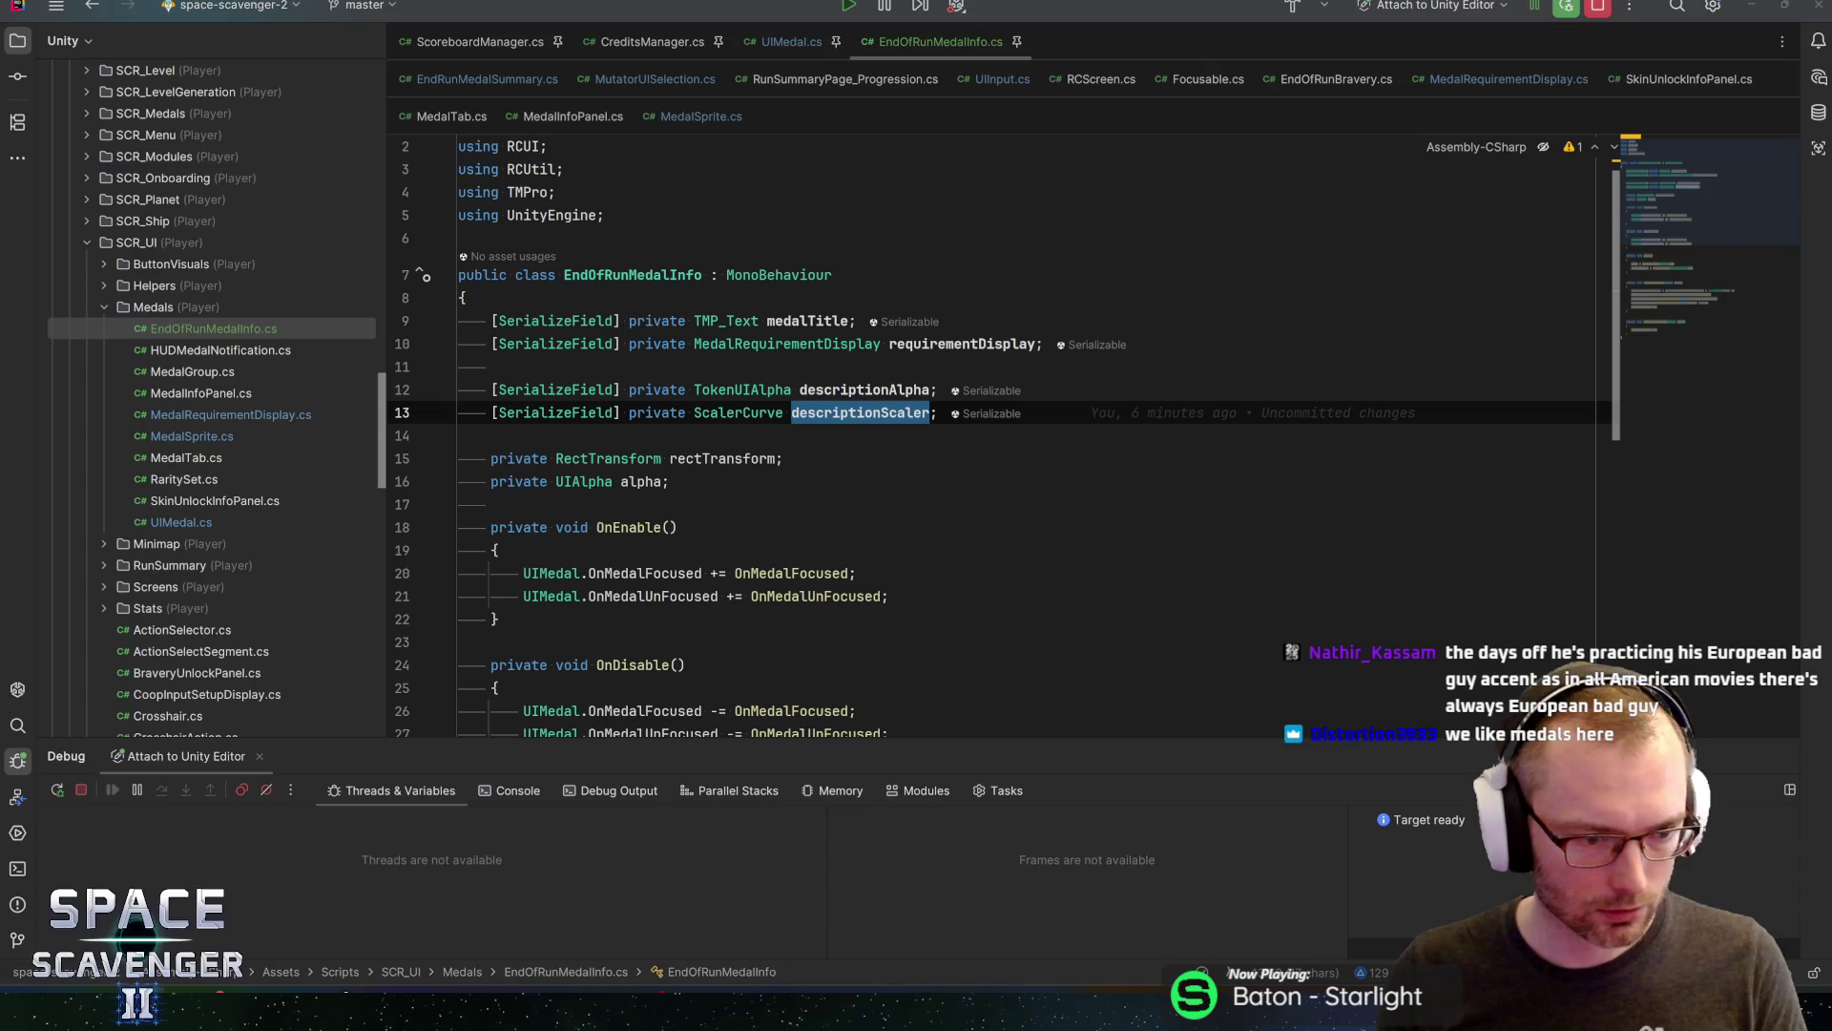
key(alt+Tab)
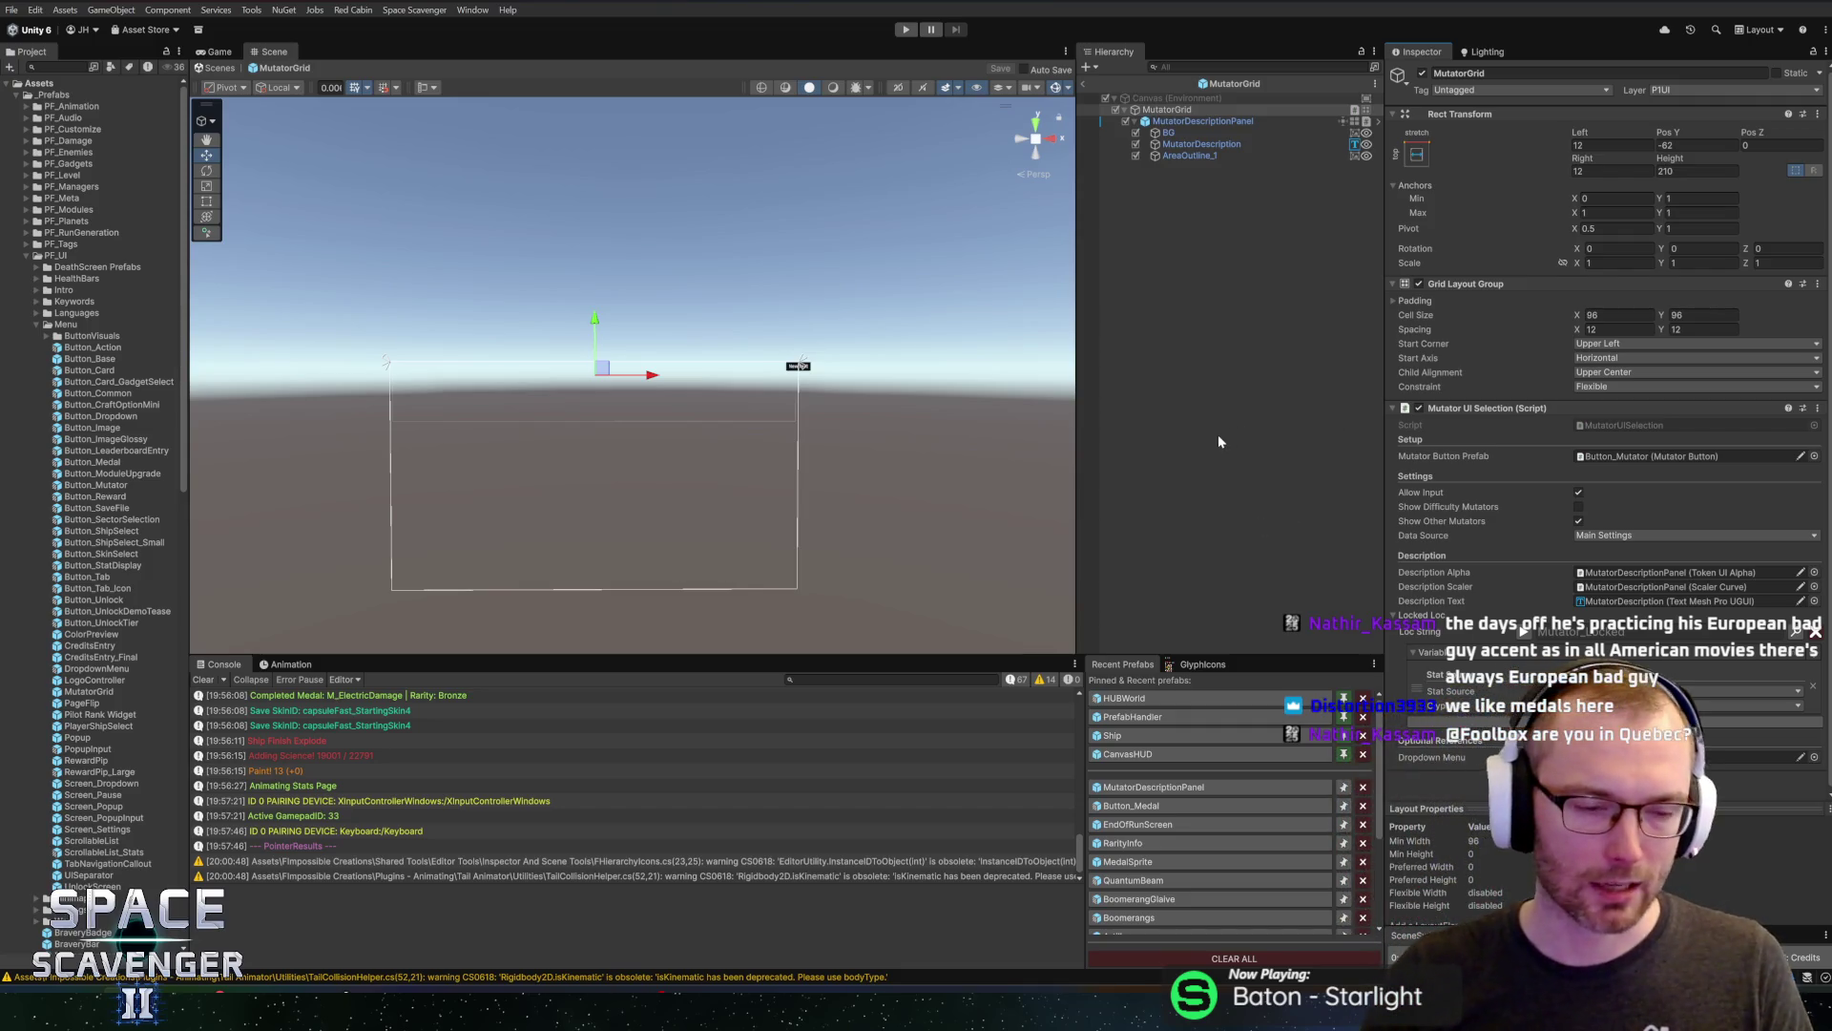
Leave MutatorGrid and open the Button_Medal prefab from EndOfRunScreen's CompletedMedalInfo
key(f)
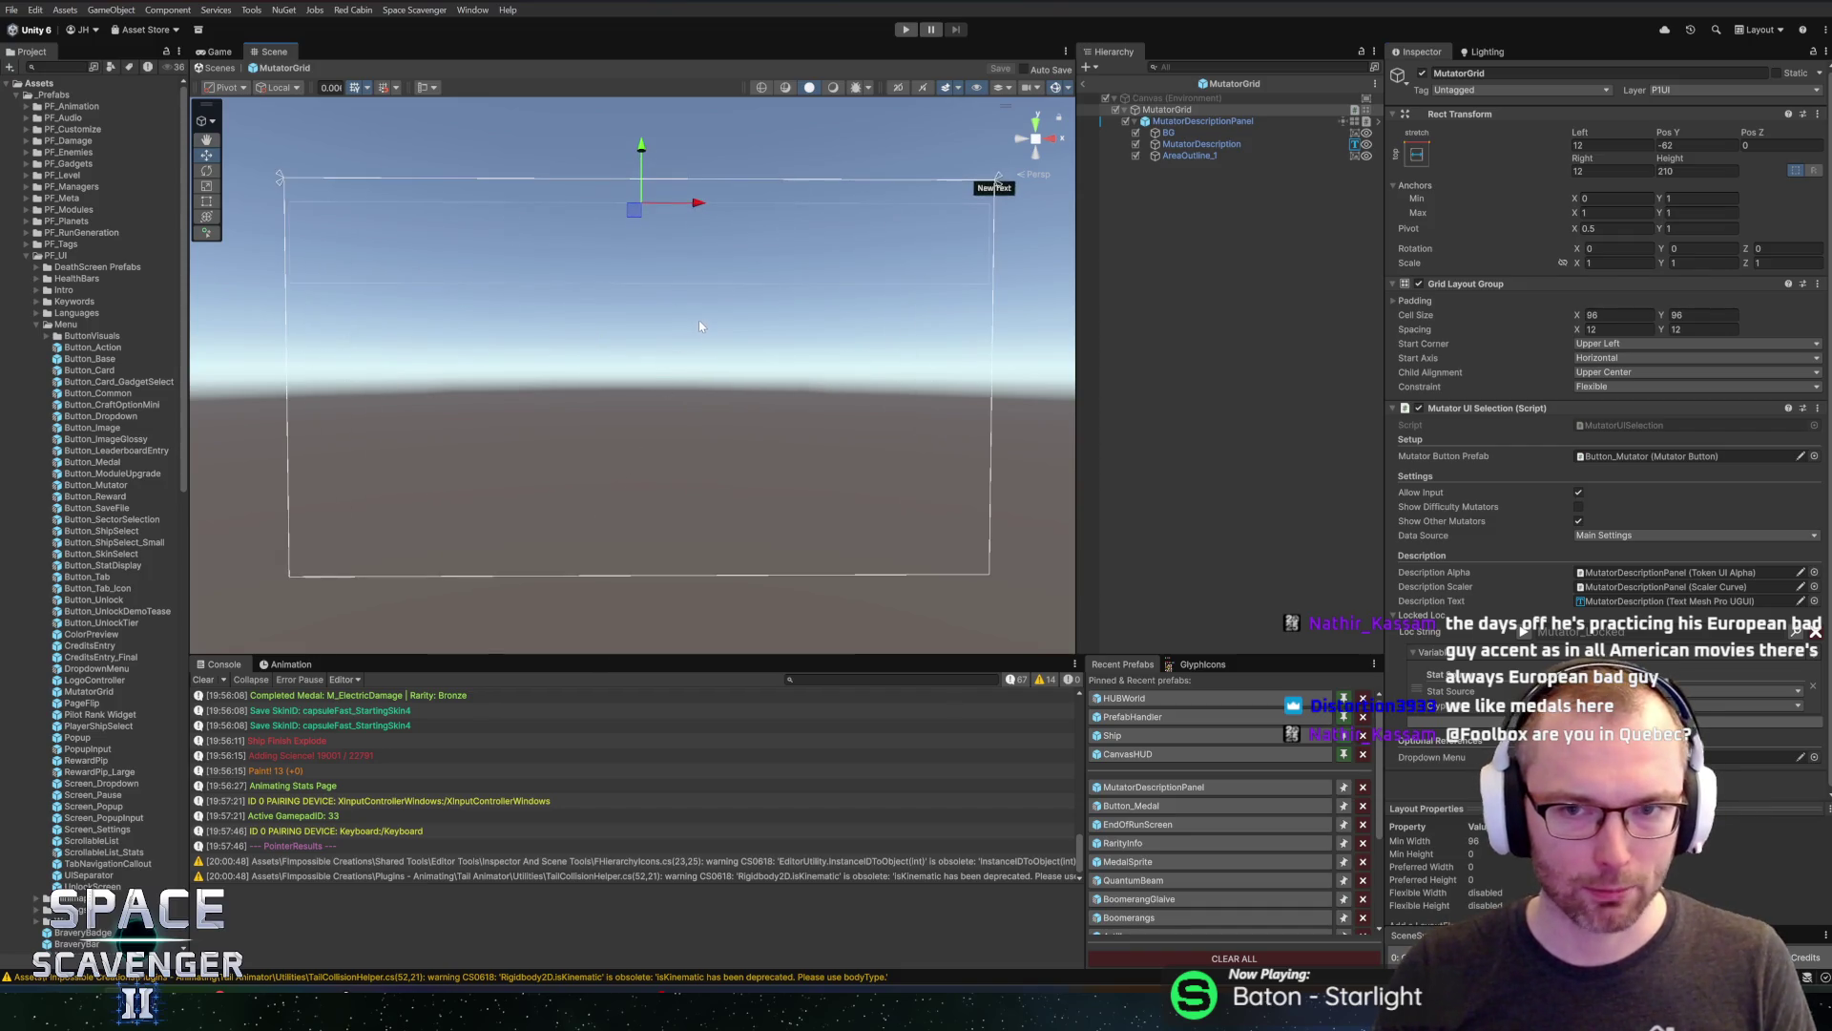
click(1084, 84)
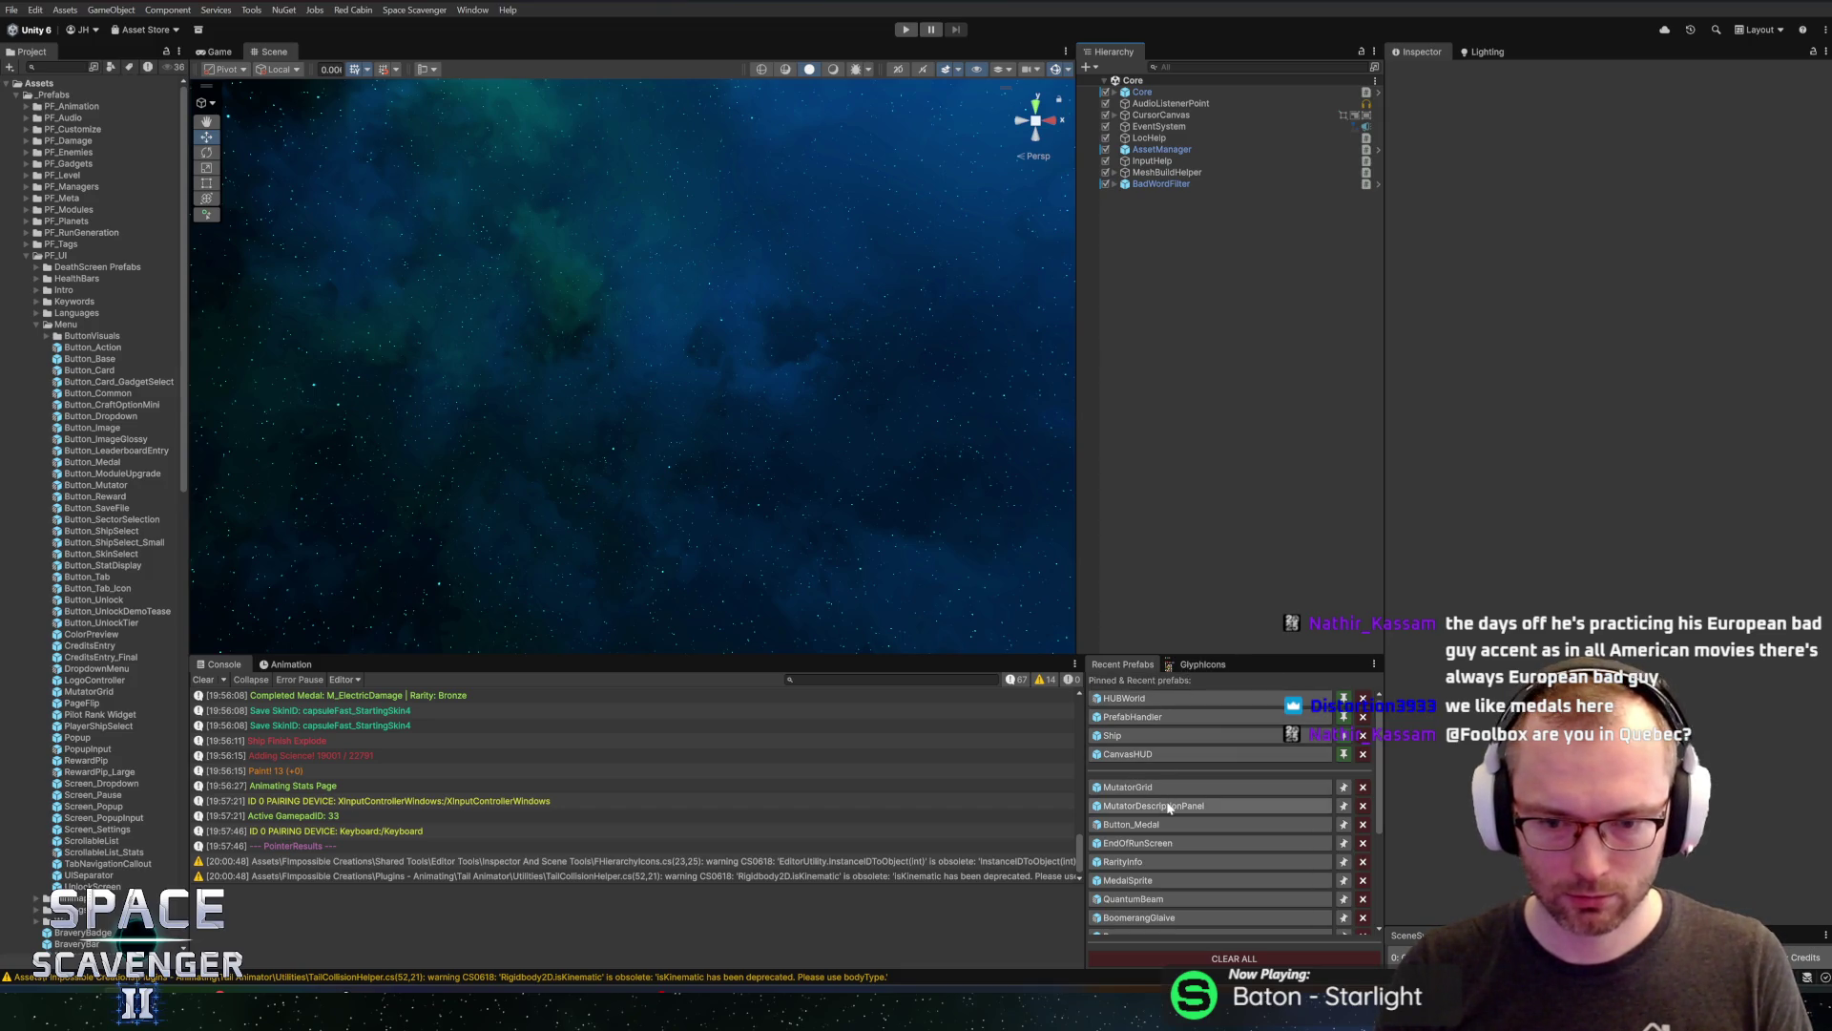
click(1154, 845)
scroll(668, 449, up, 4)
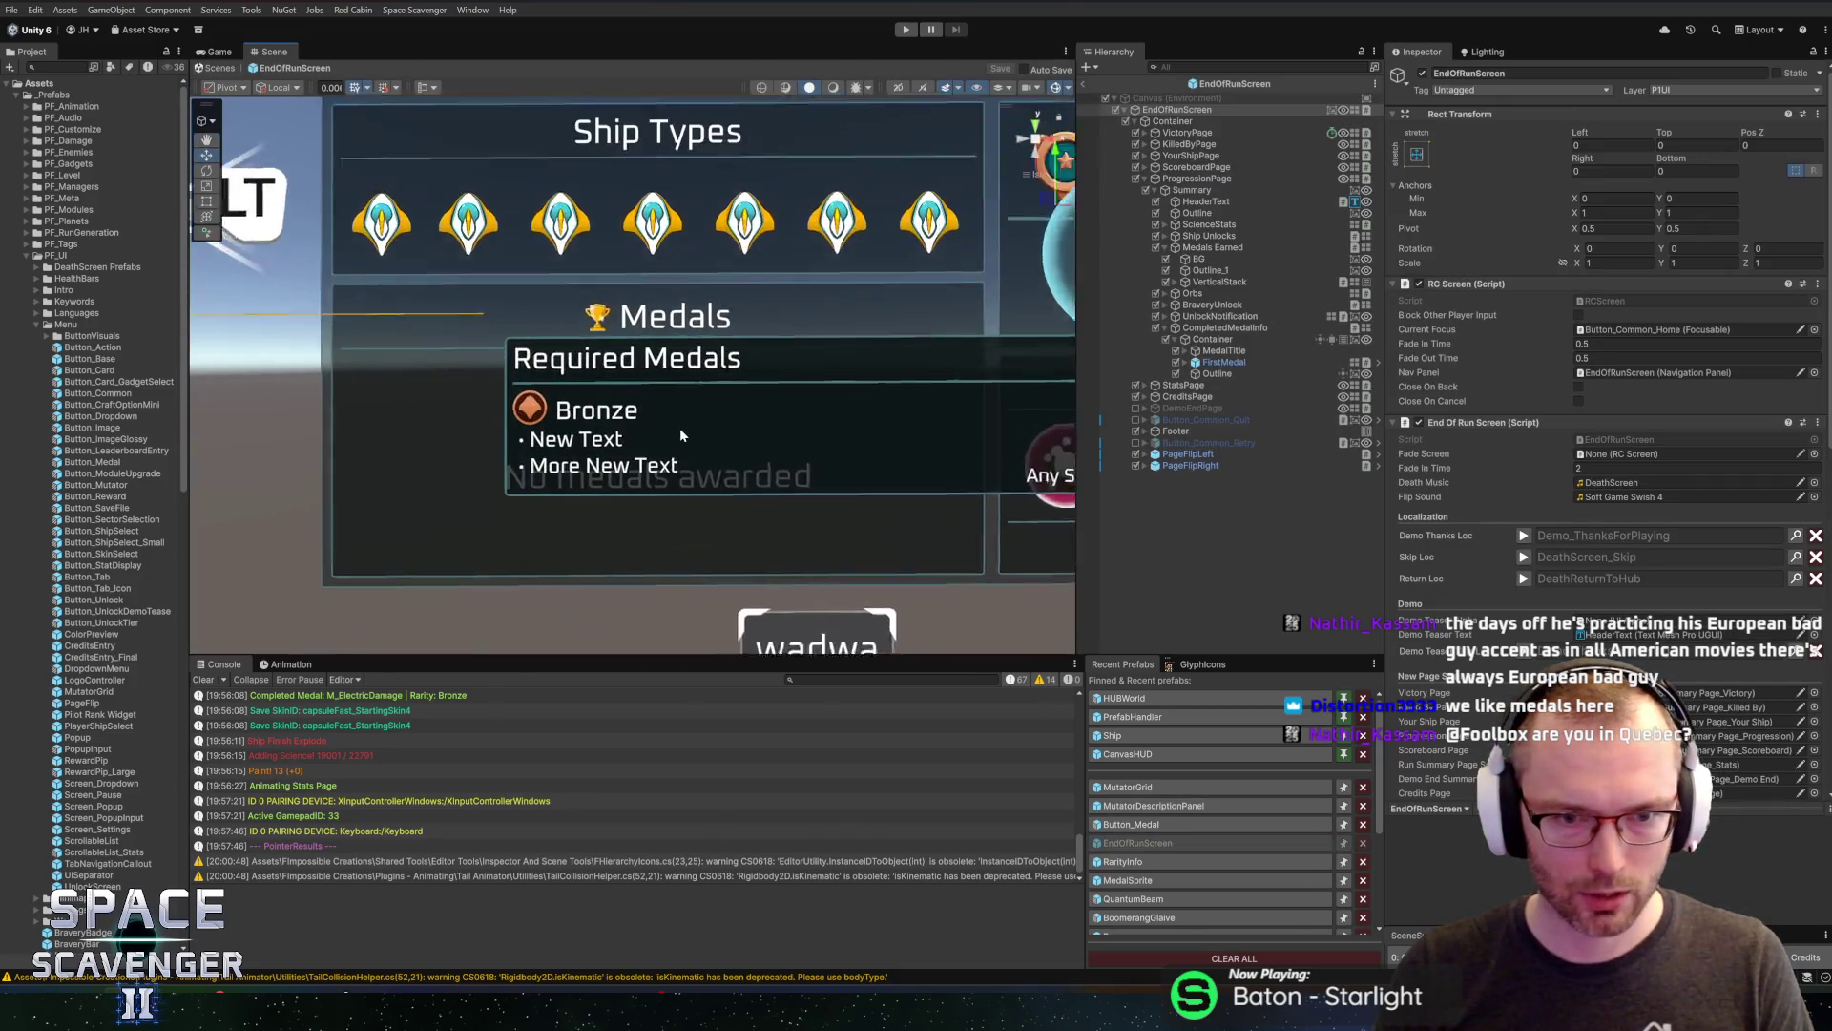
click(1222, 339)
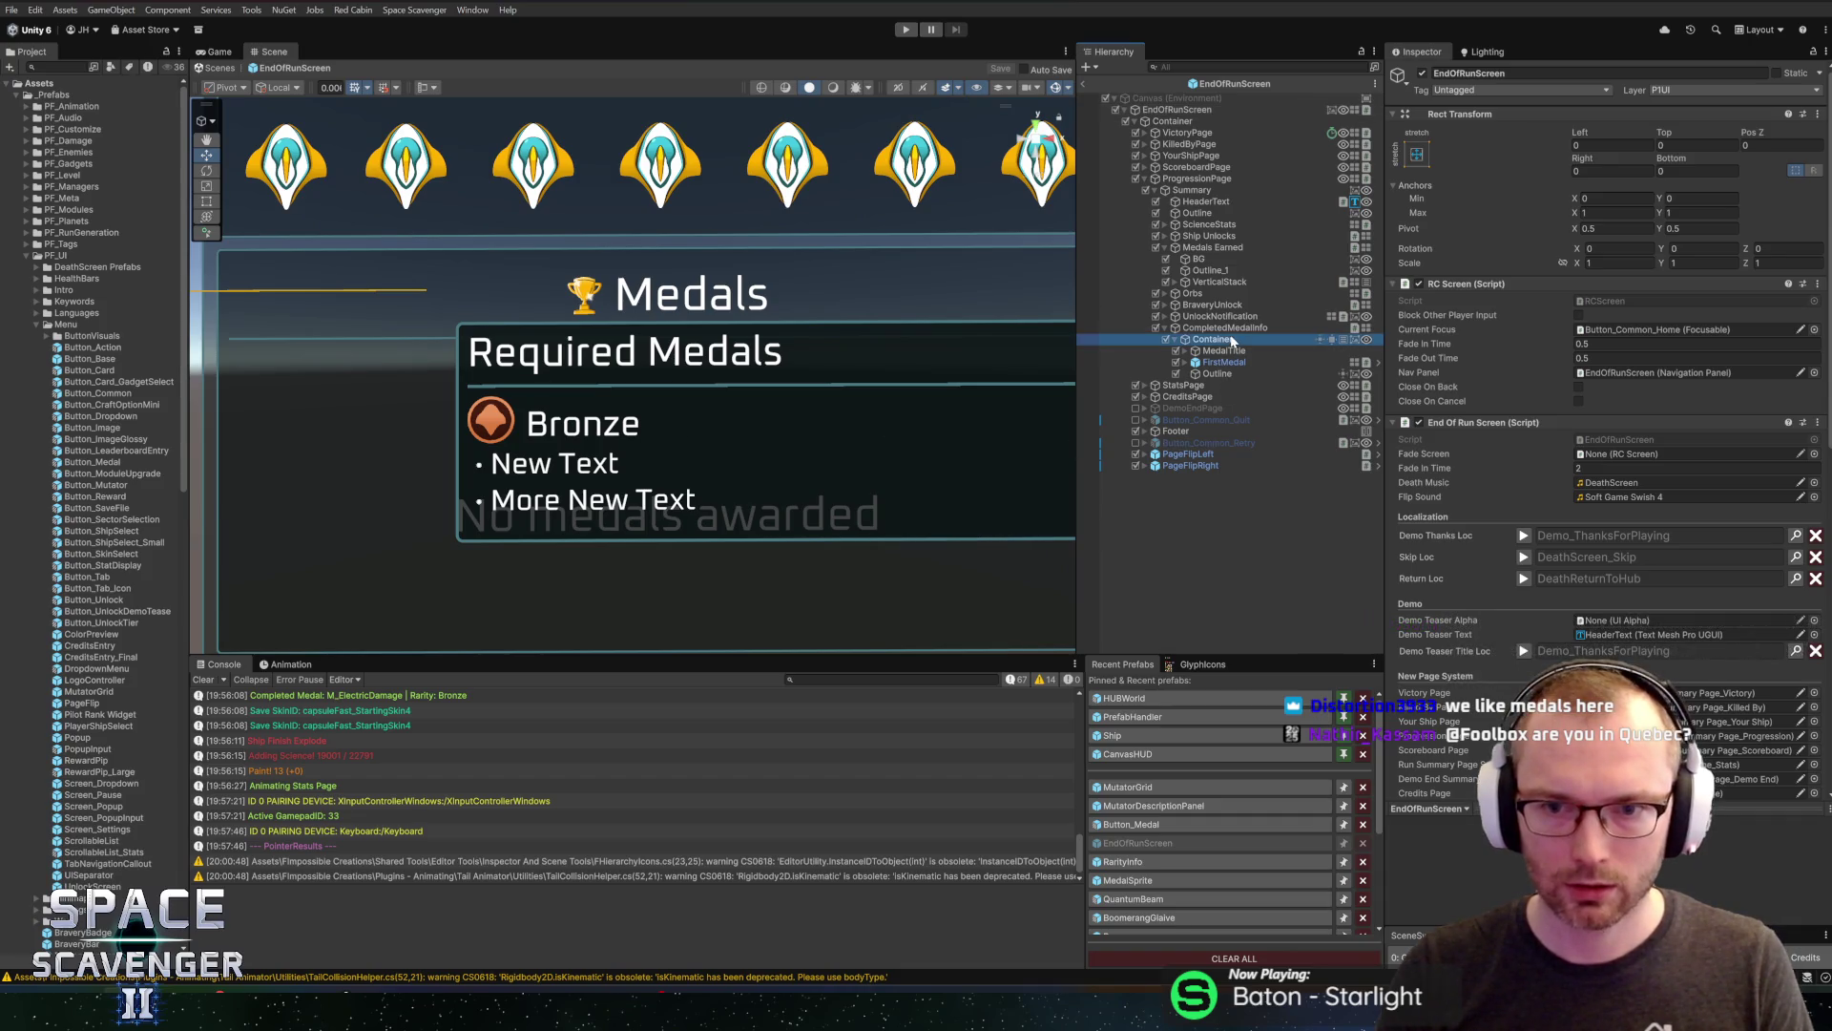
click(1223, 331)
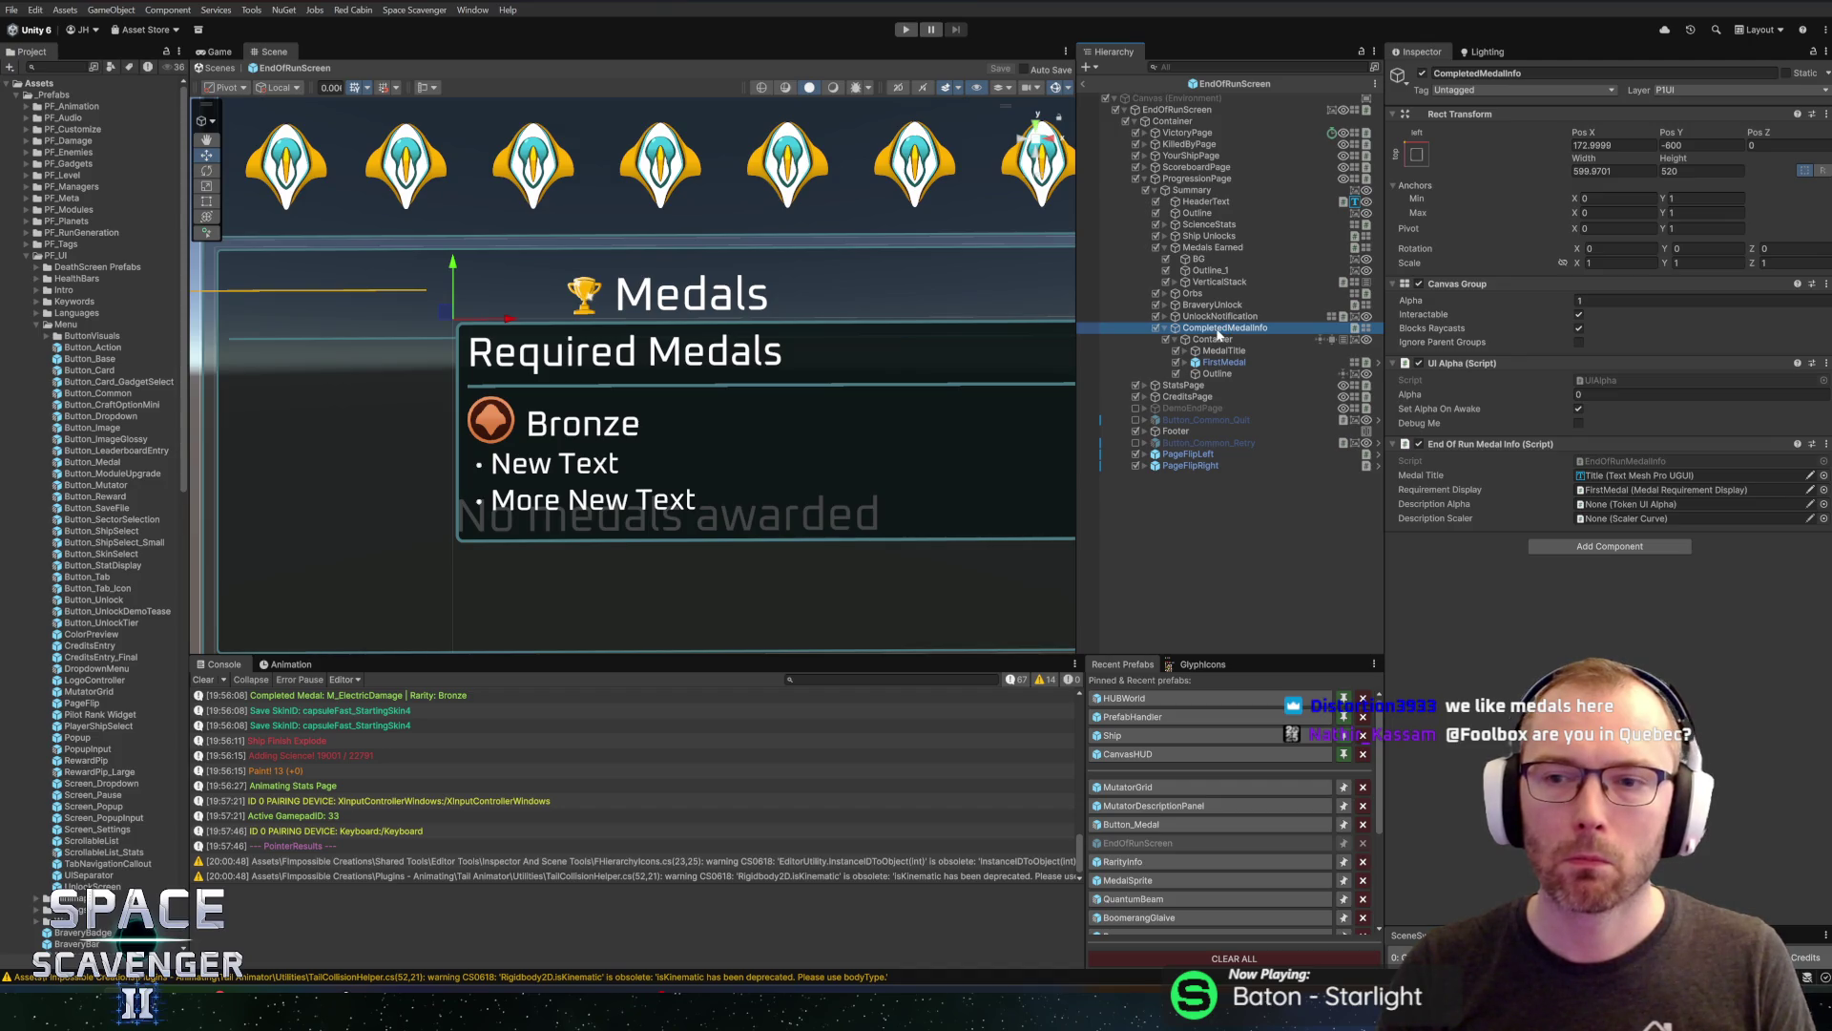
click(1131, 823)
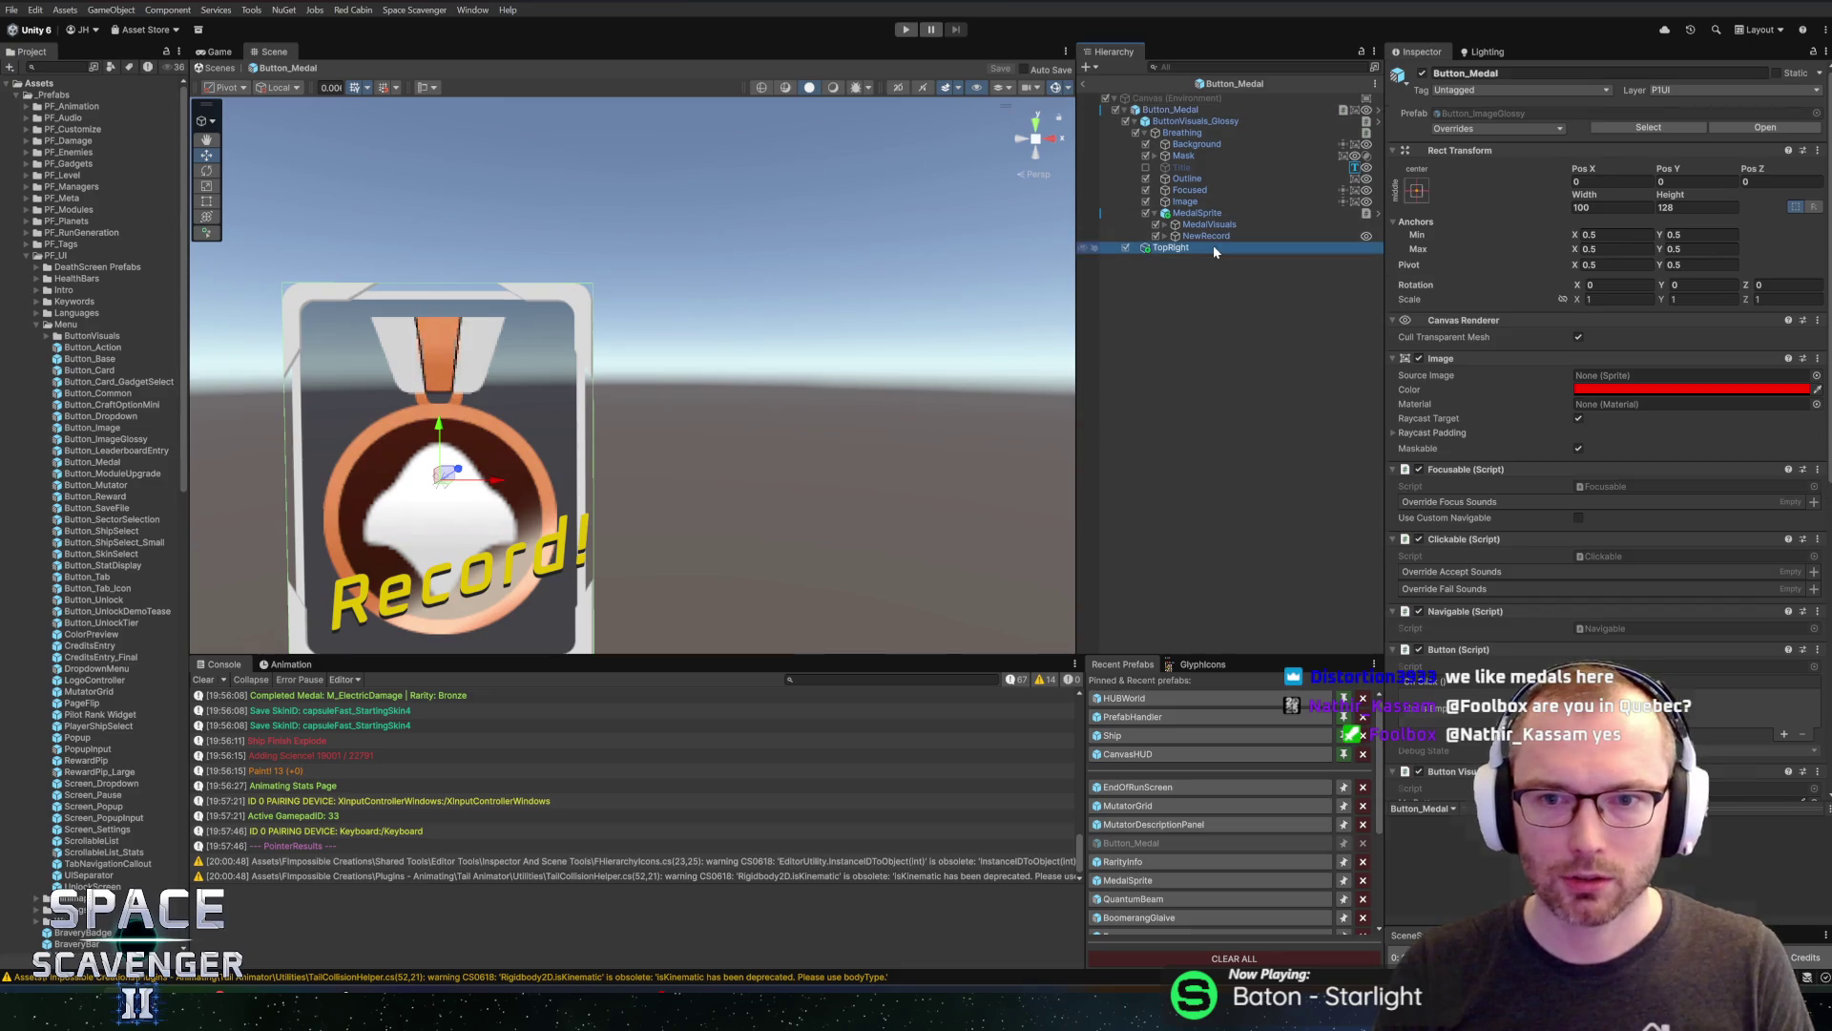
Anchor TopRight bottom-left, save the prefab, and lower its Pos Y to about -3.18
click(1212, 245)
click(1417, 154)
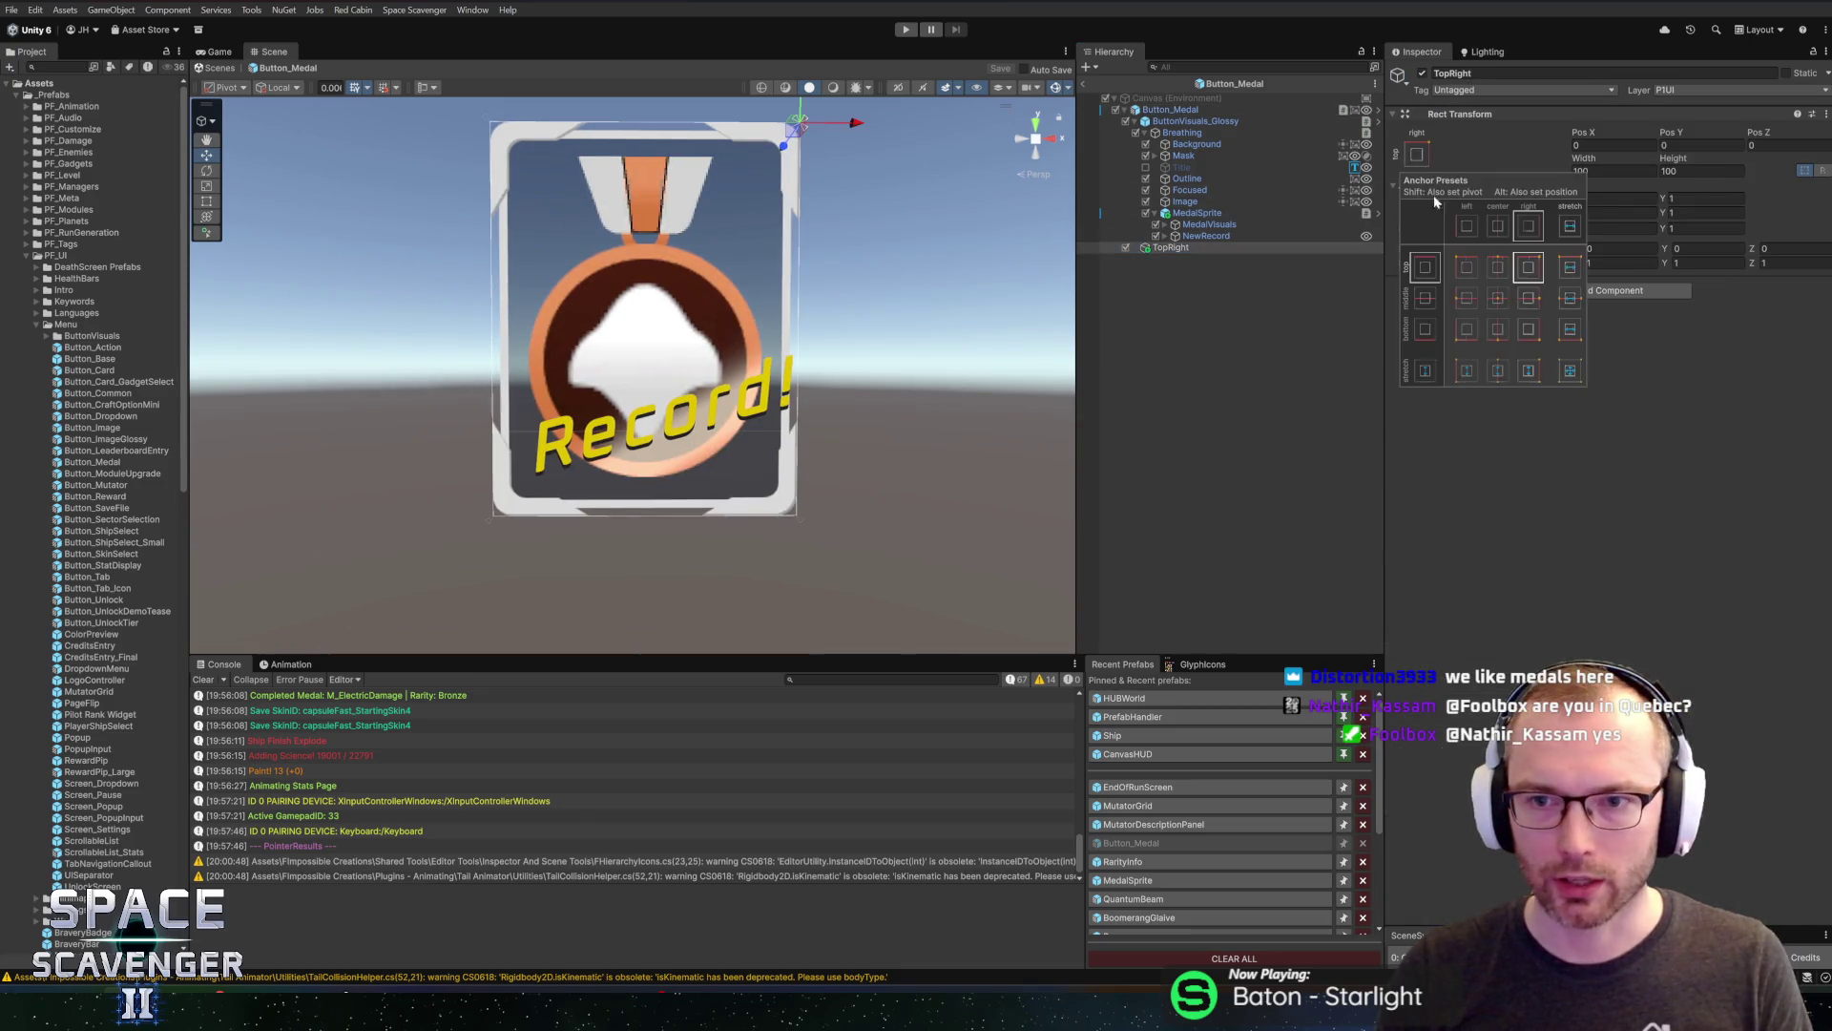
click(1464, 332)
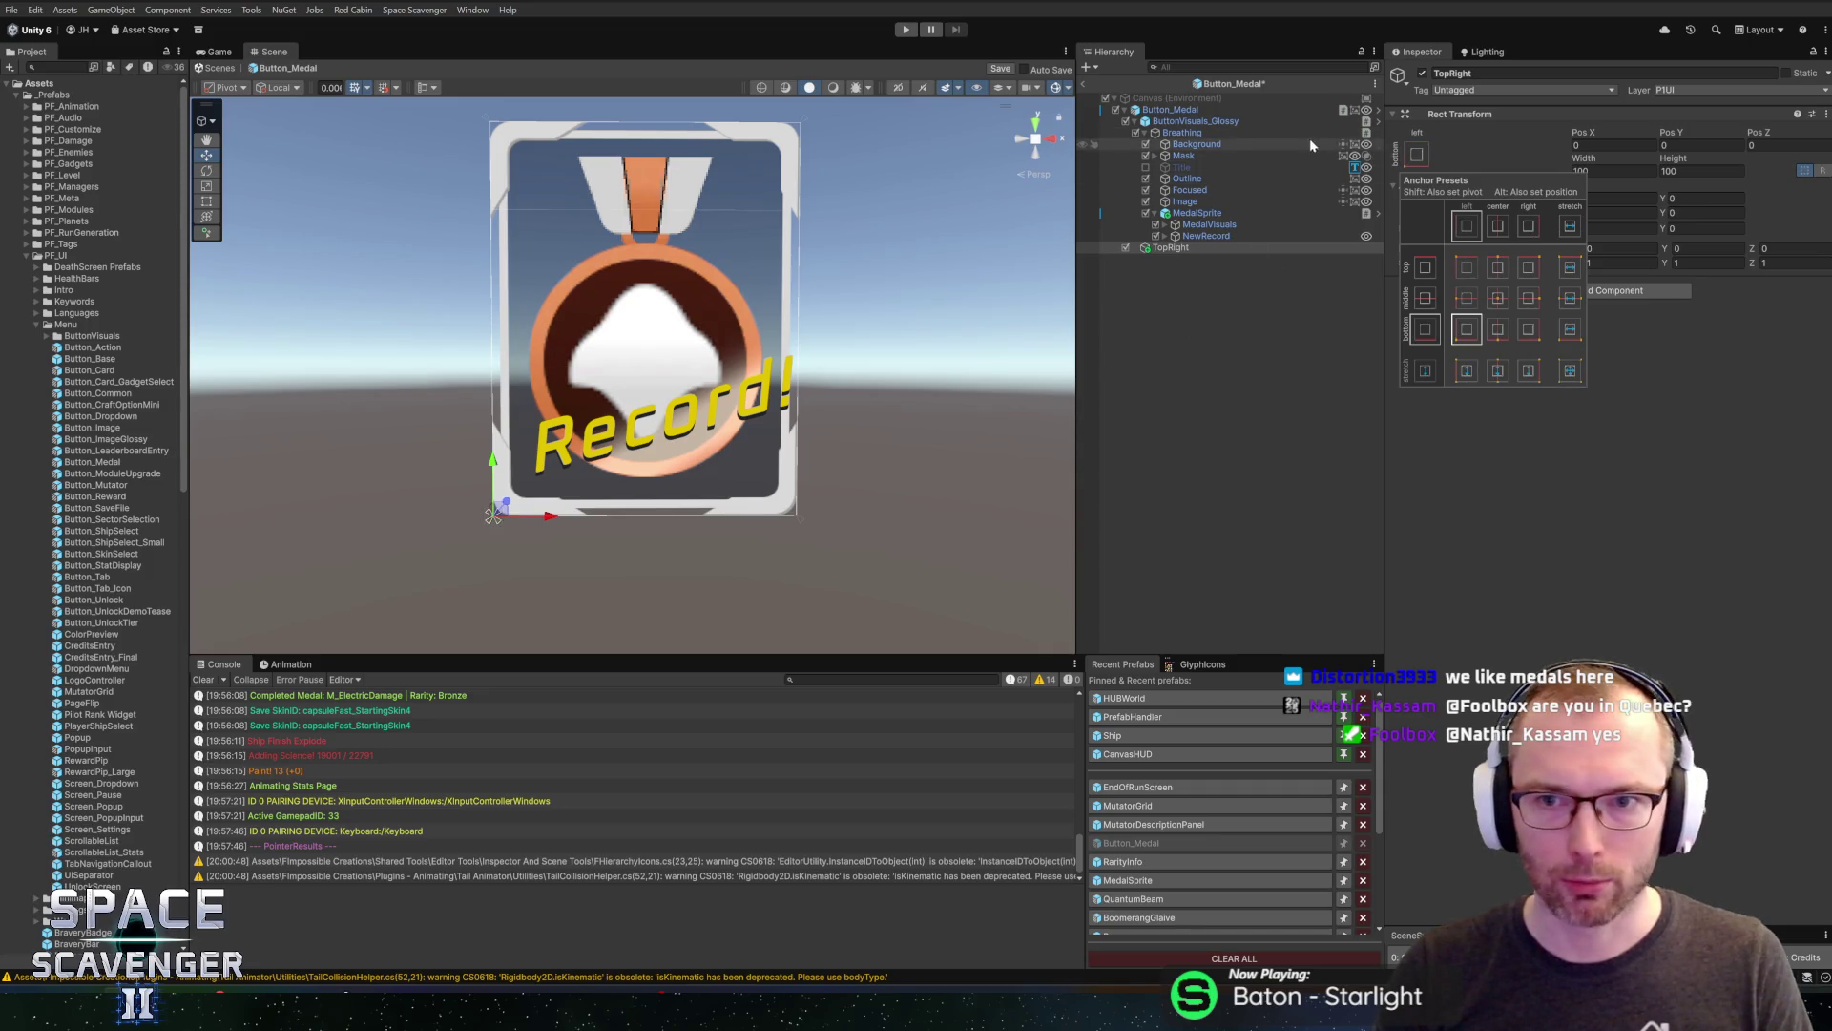
click(1423, 162)
key(ctrl+s)
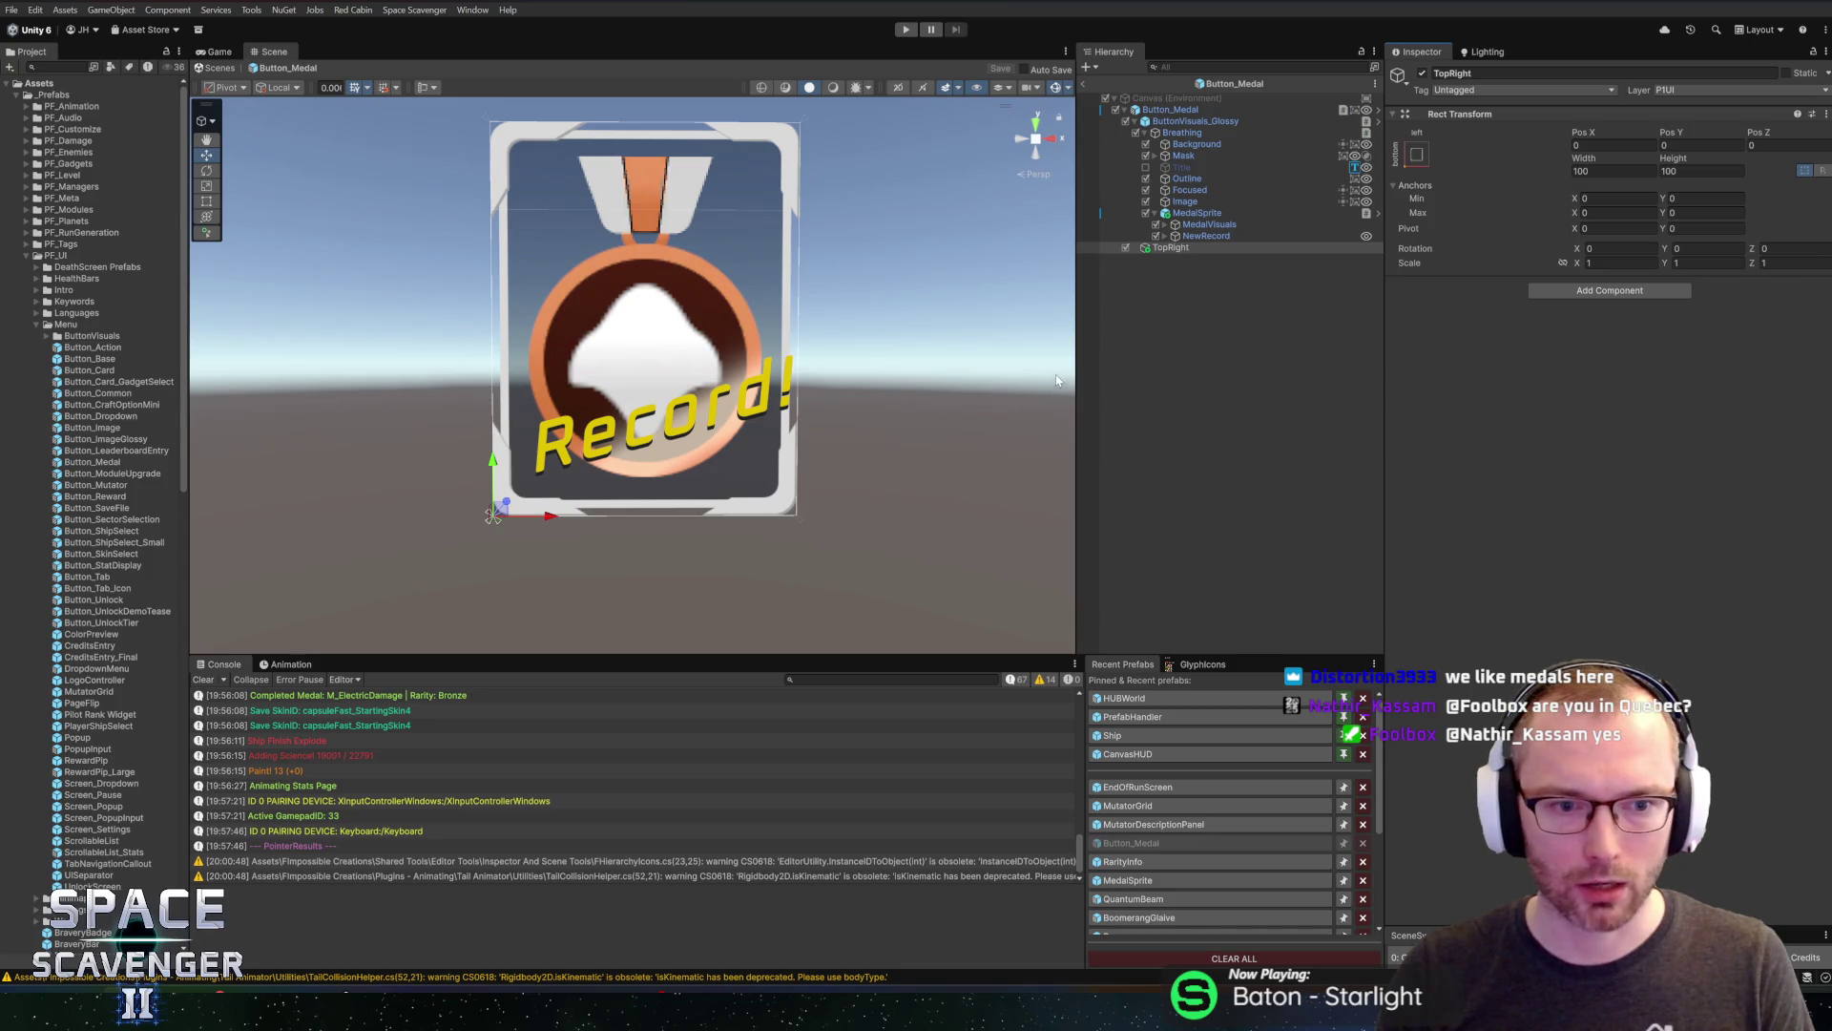
drag(1662, 138, 1582, 141)
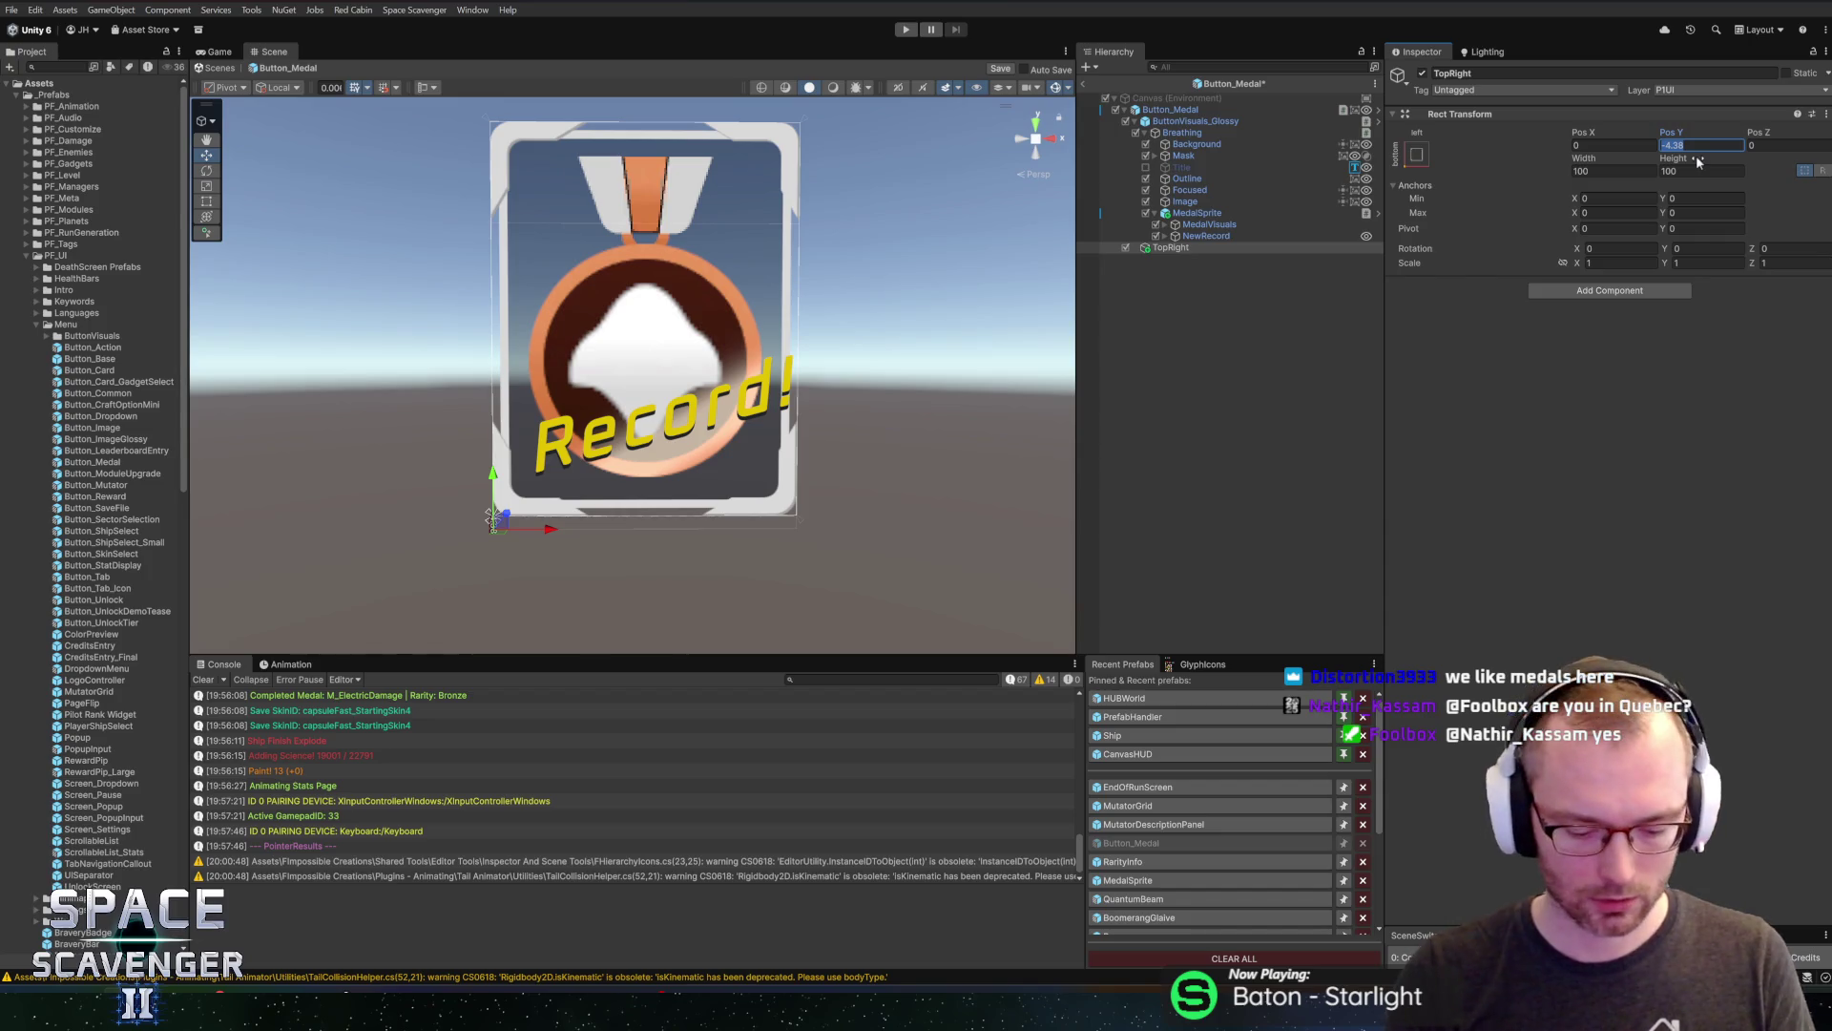
key(alt+Tab)
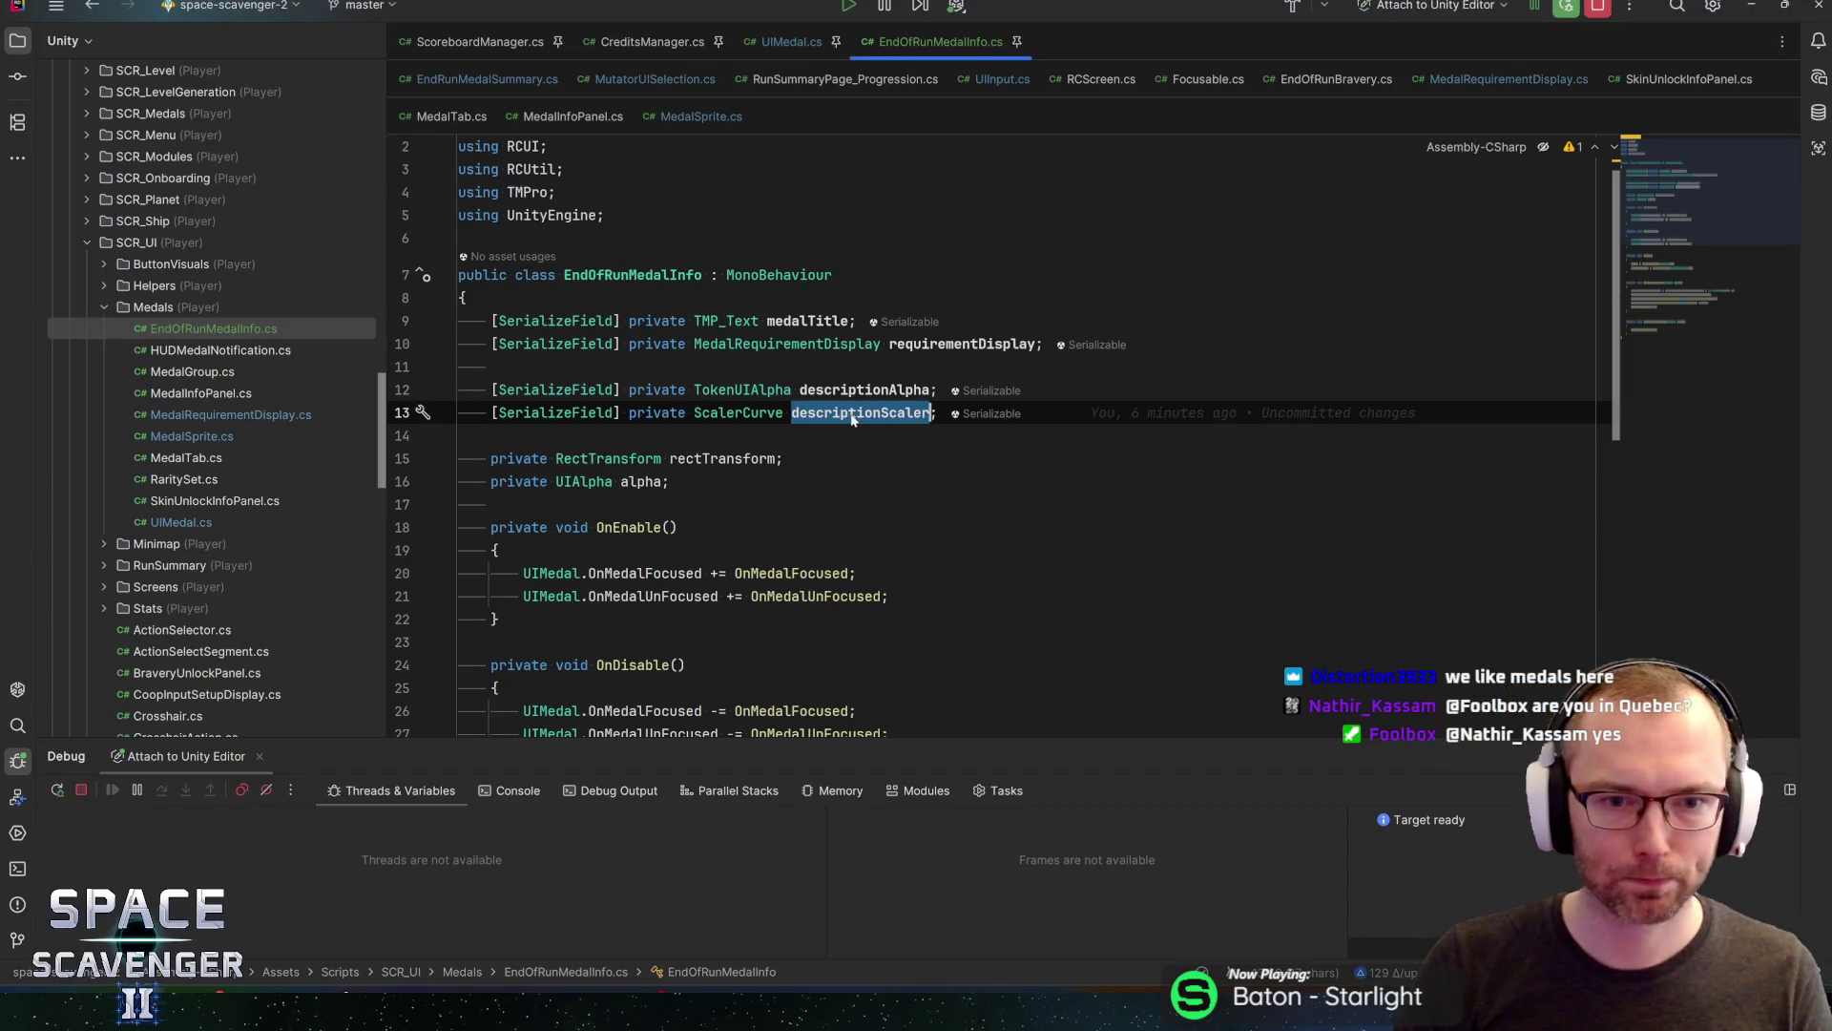
Change the fade-in call in OnMedalFocused to SetAlpha(1f, 0.15f)
scroll(852, 420, down, 4)
scroll(852, 419, up, 1)
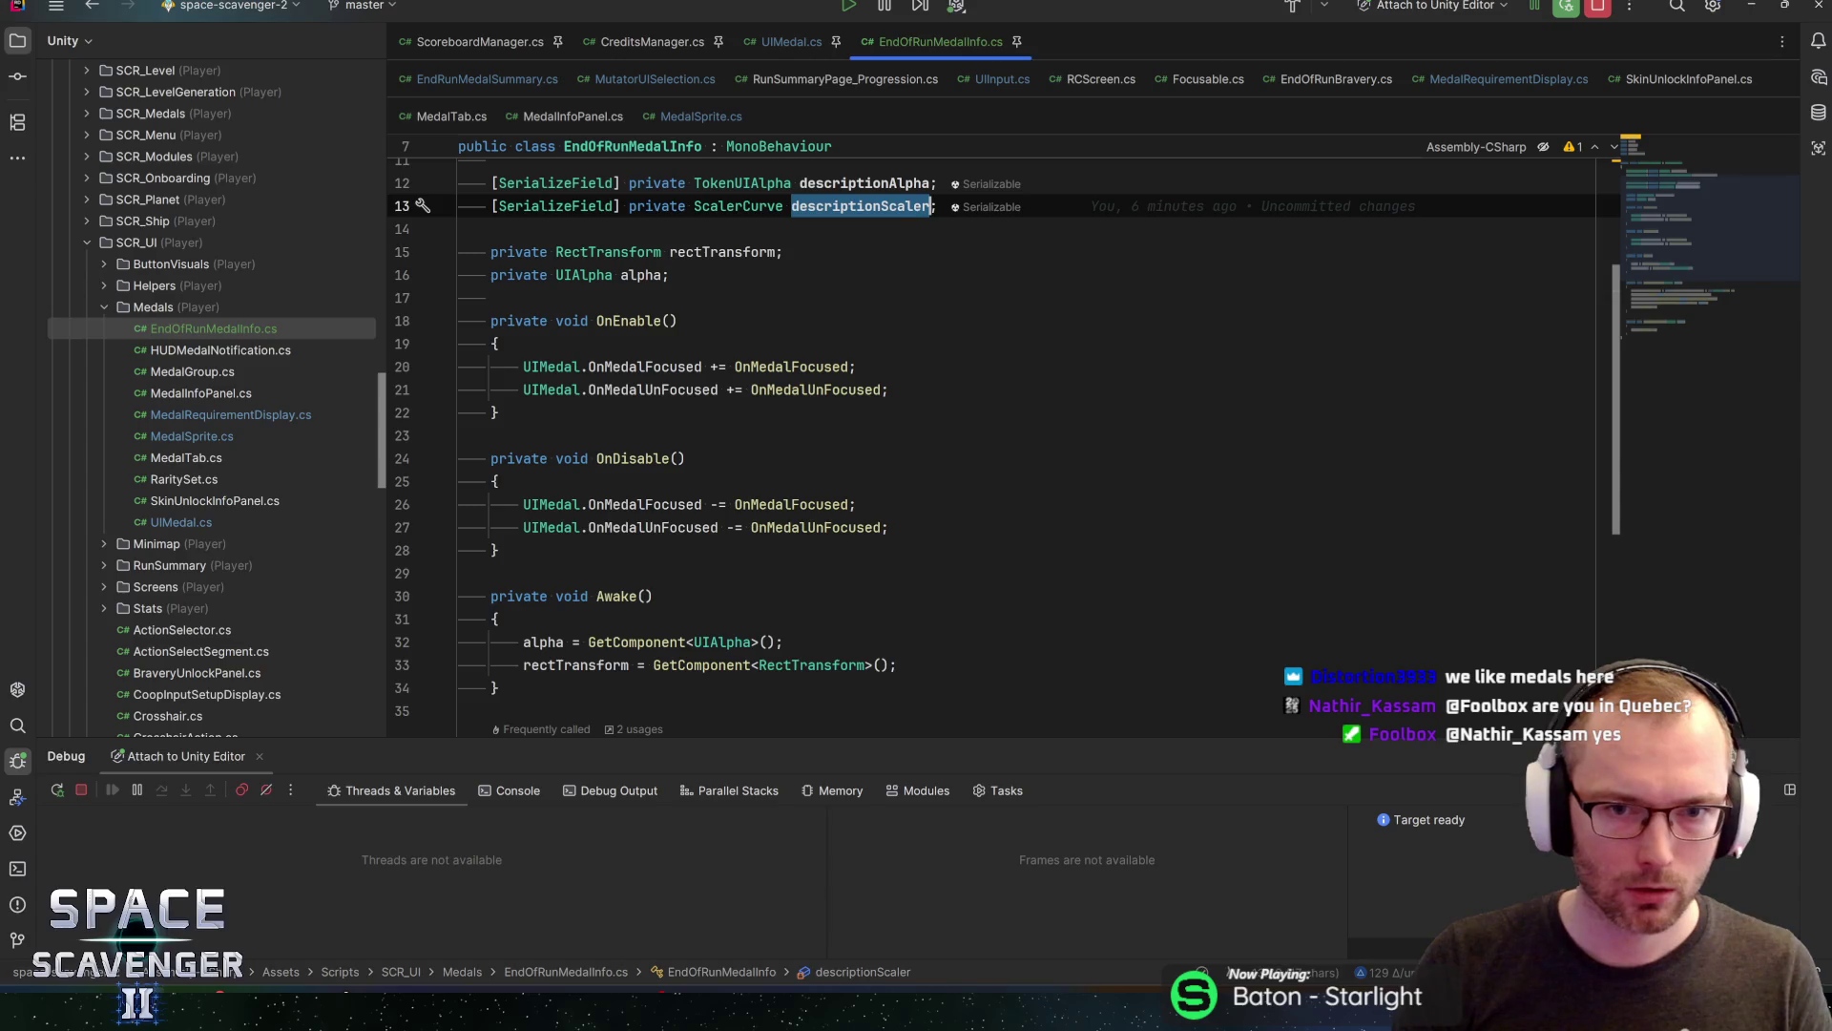
scroll(852, 420, down, 5)
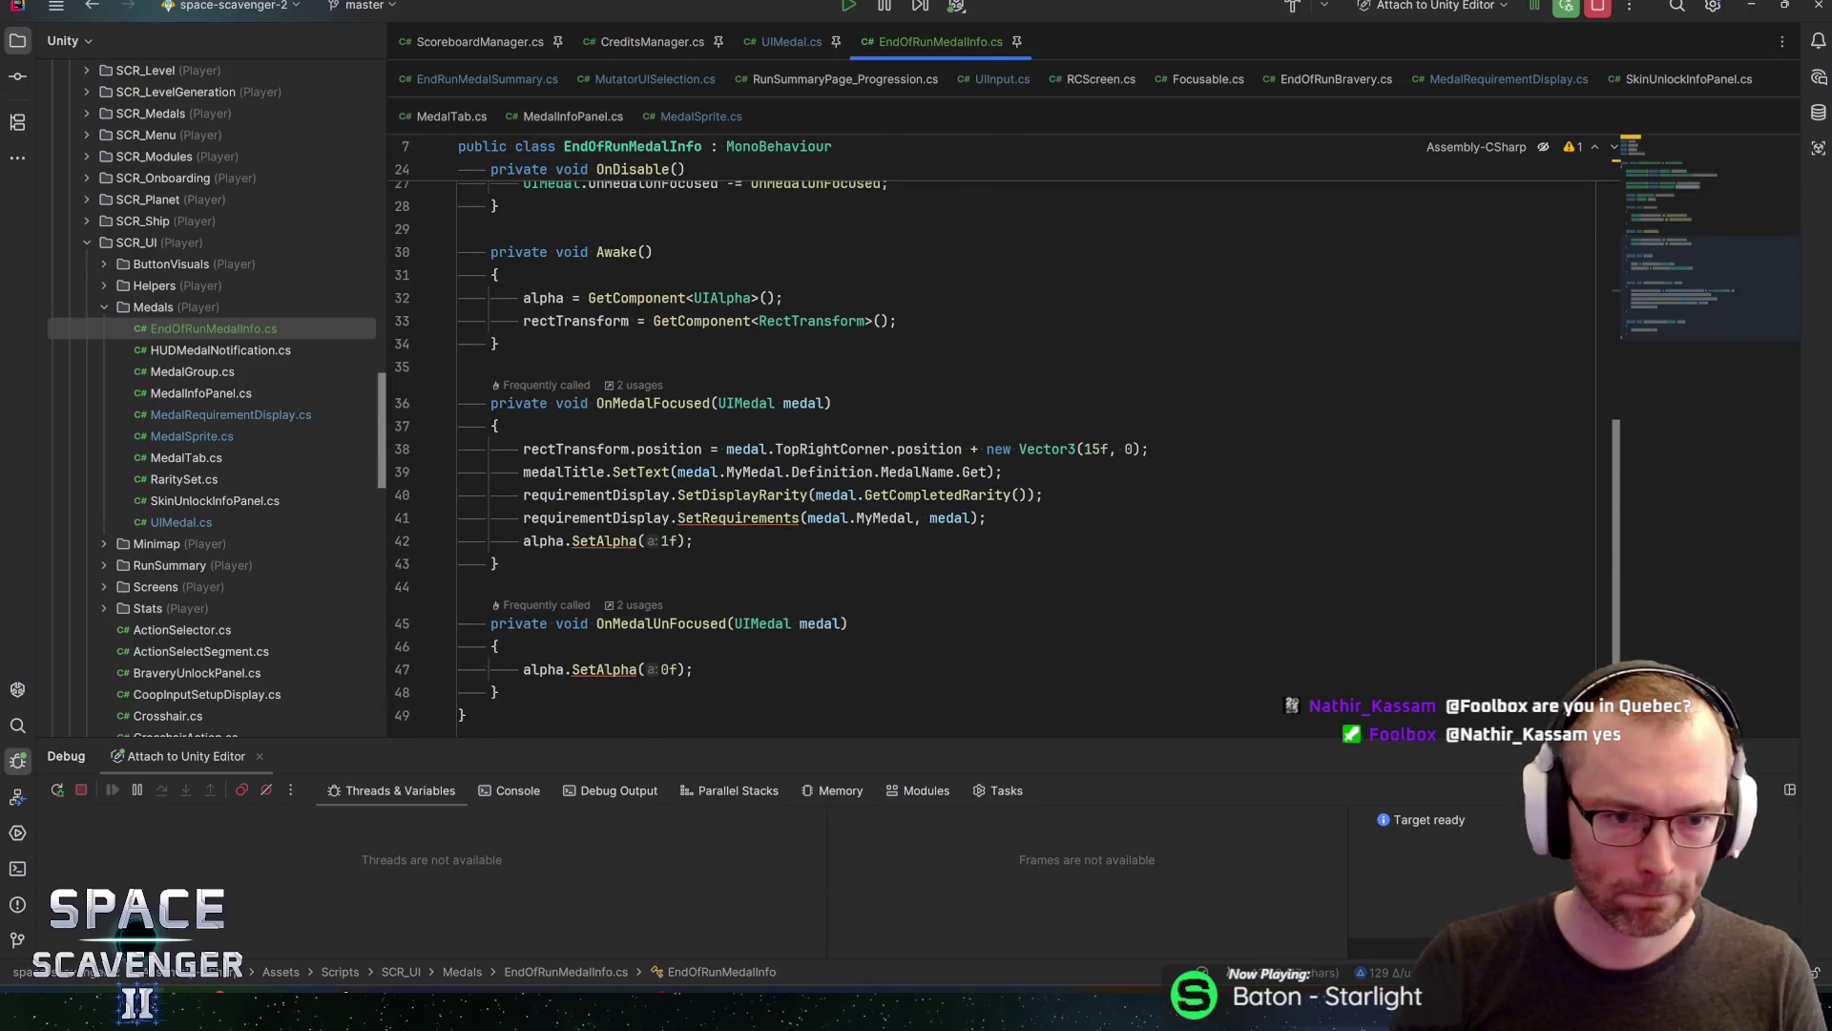
click(695, 541)
text(0.15)
key(ctrl+shift+Return)
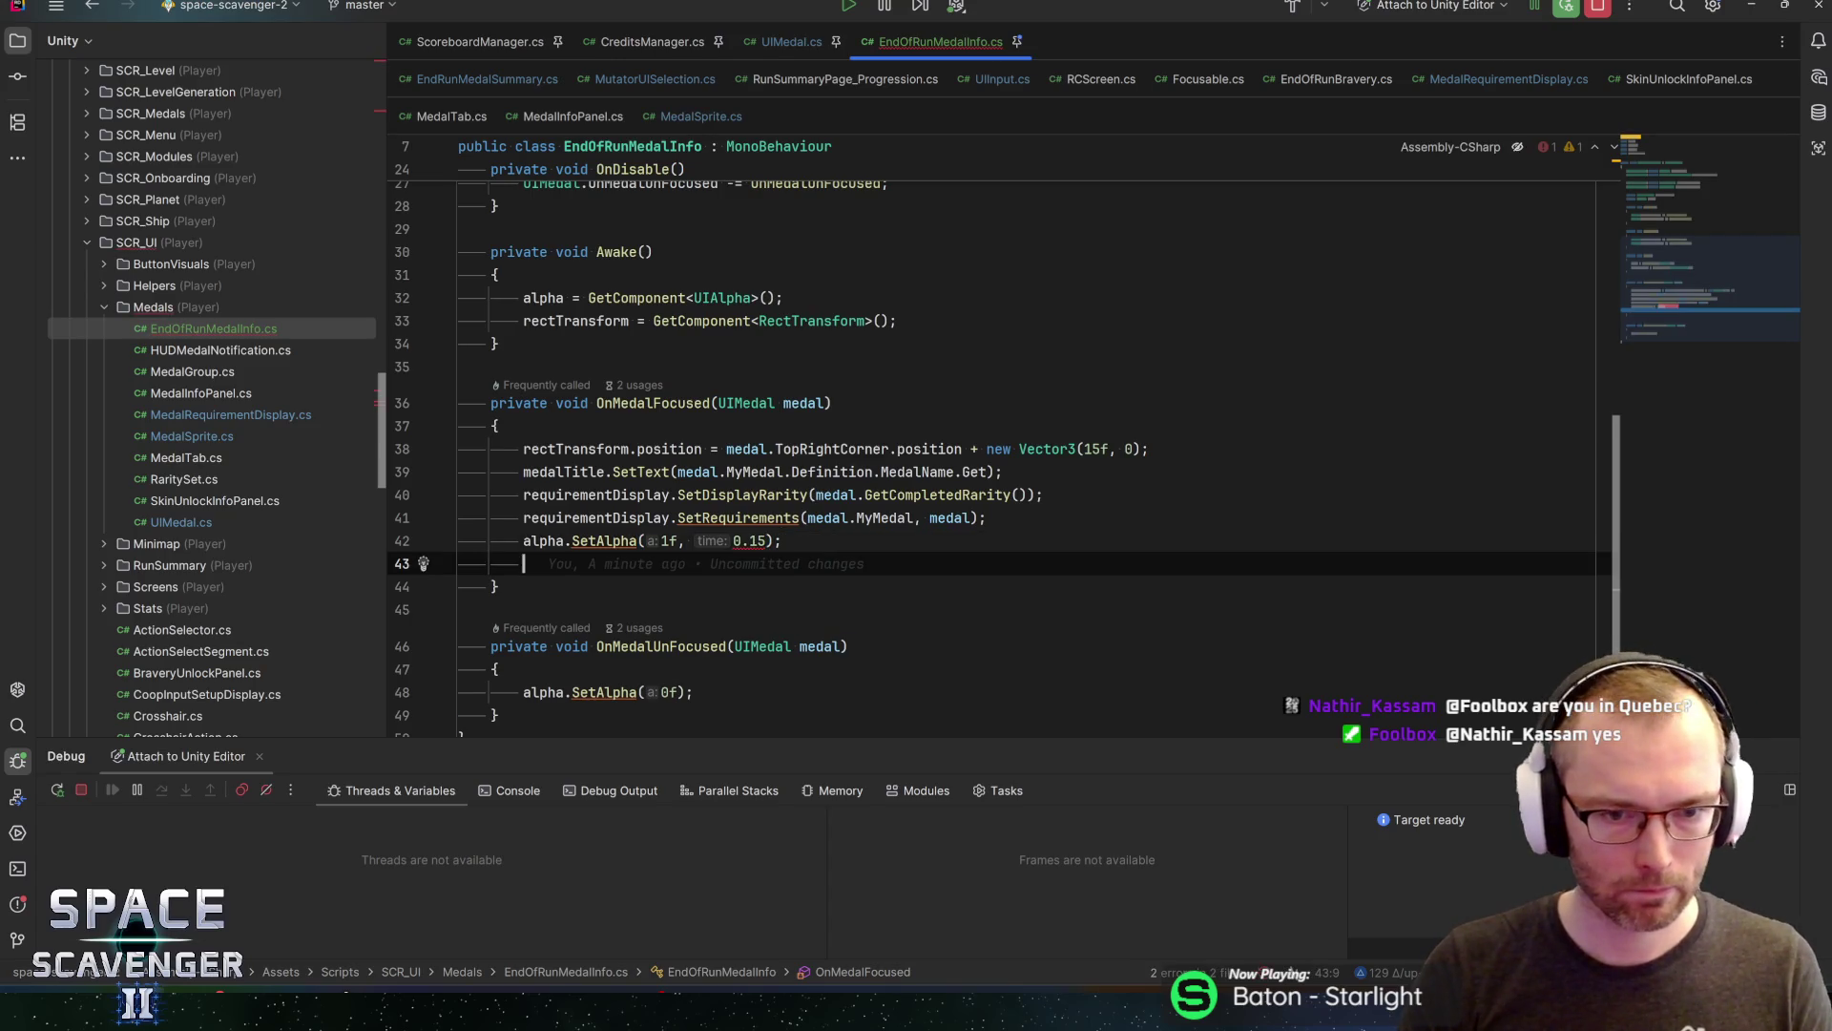
key(Up)
key(End)
key(Left)
key(Left)
text(f)
key(ctrl+shift+Return)
Add descriptionScaler.Play() below it, save, and switch to MutatorUISelection.cs for comparison
text(descriptionScaler)
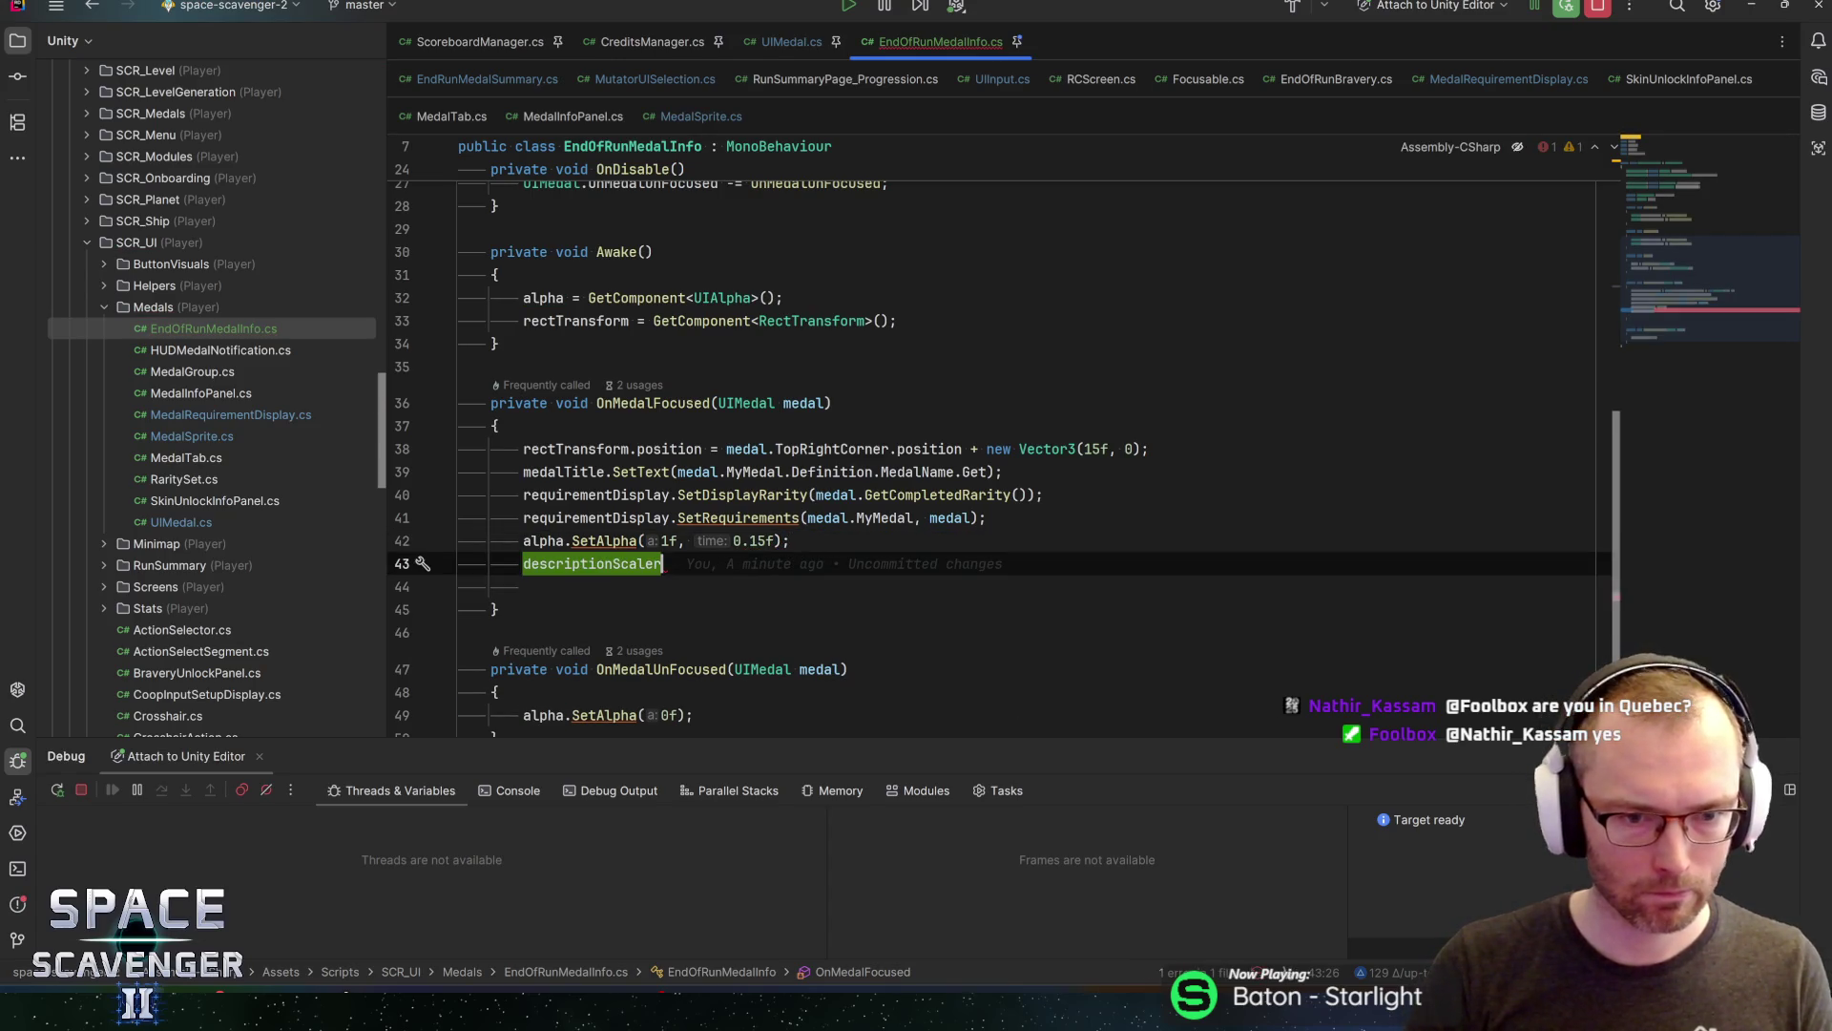
text(.pla)
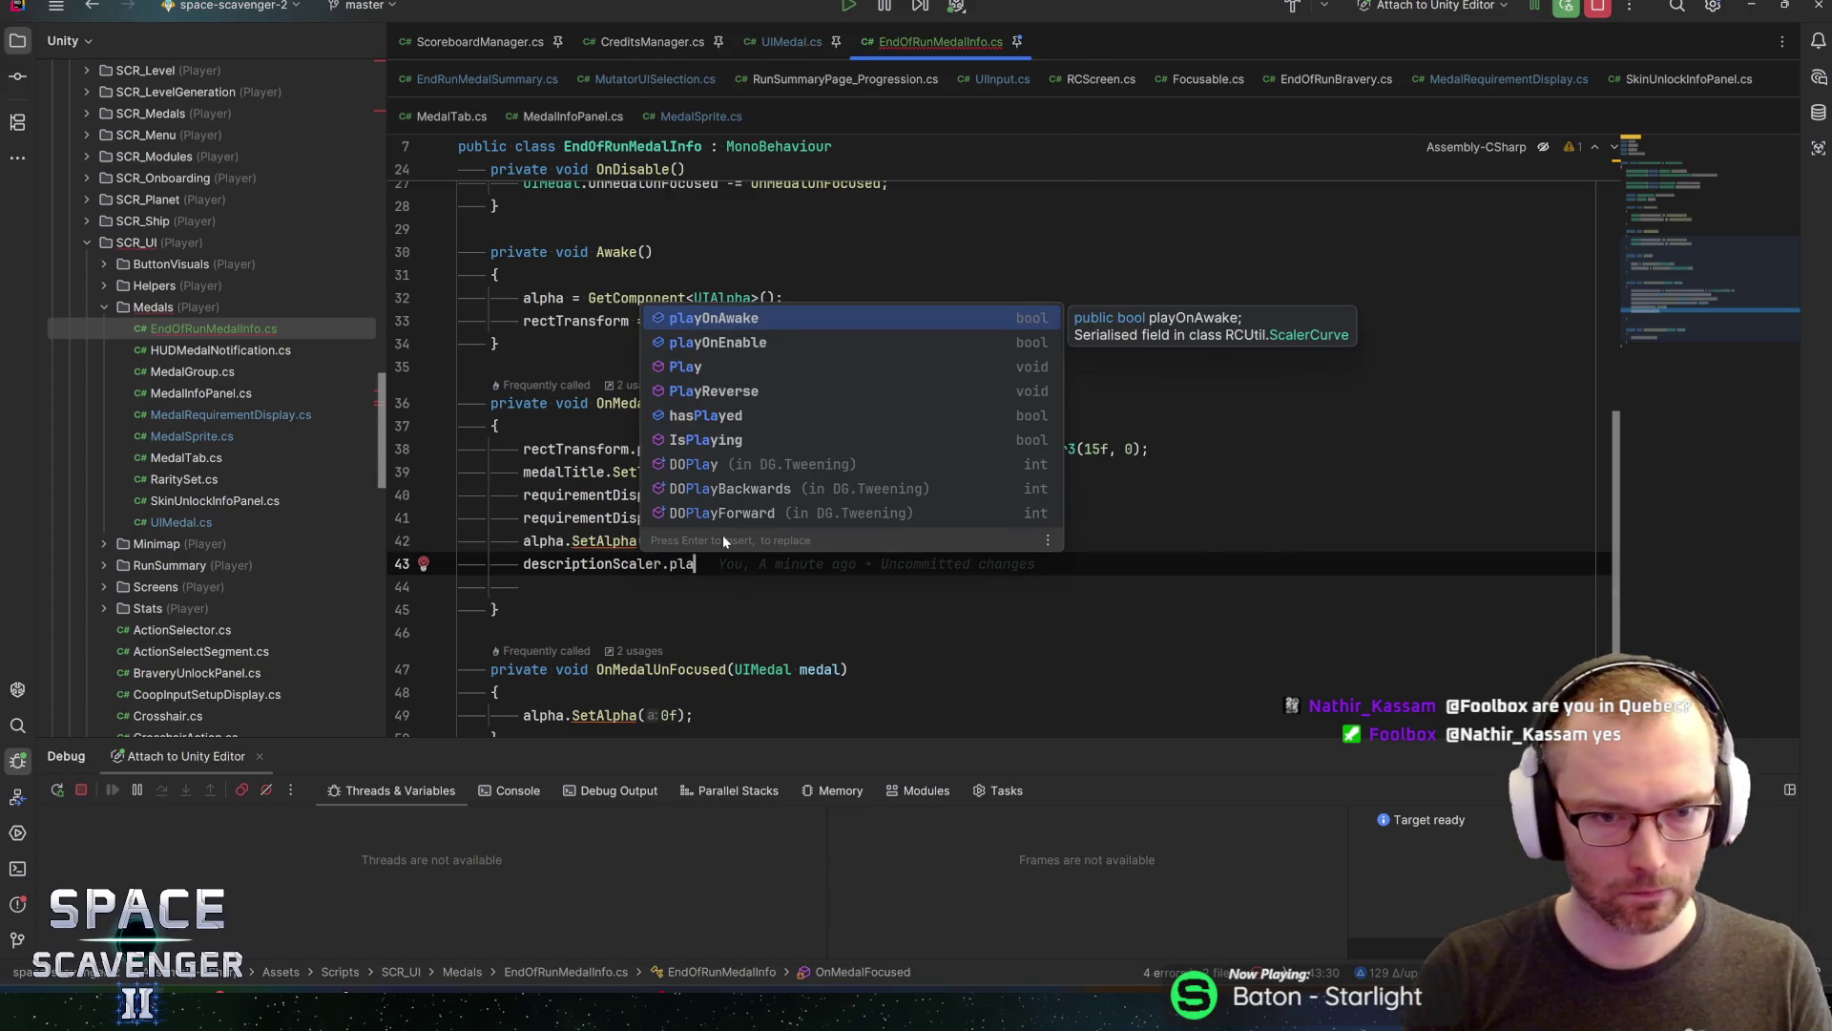
key(Down)
key(Down)
key(Return)
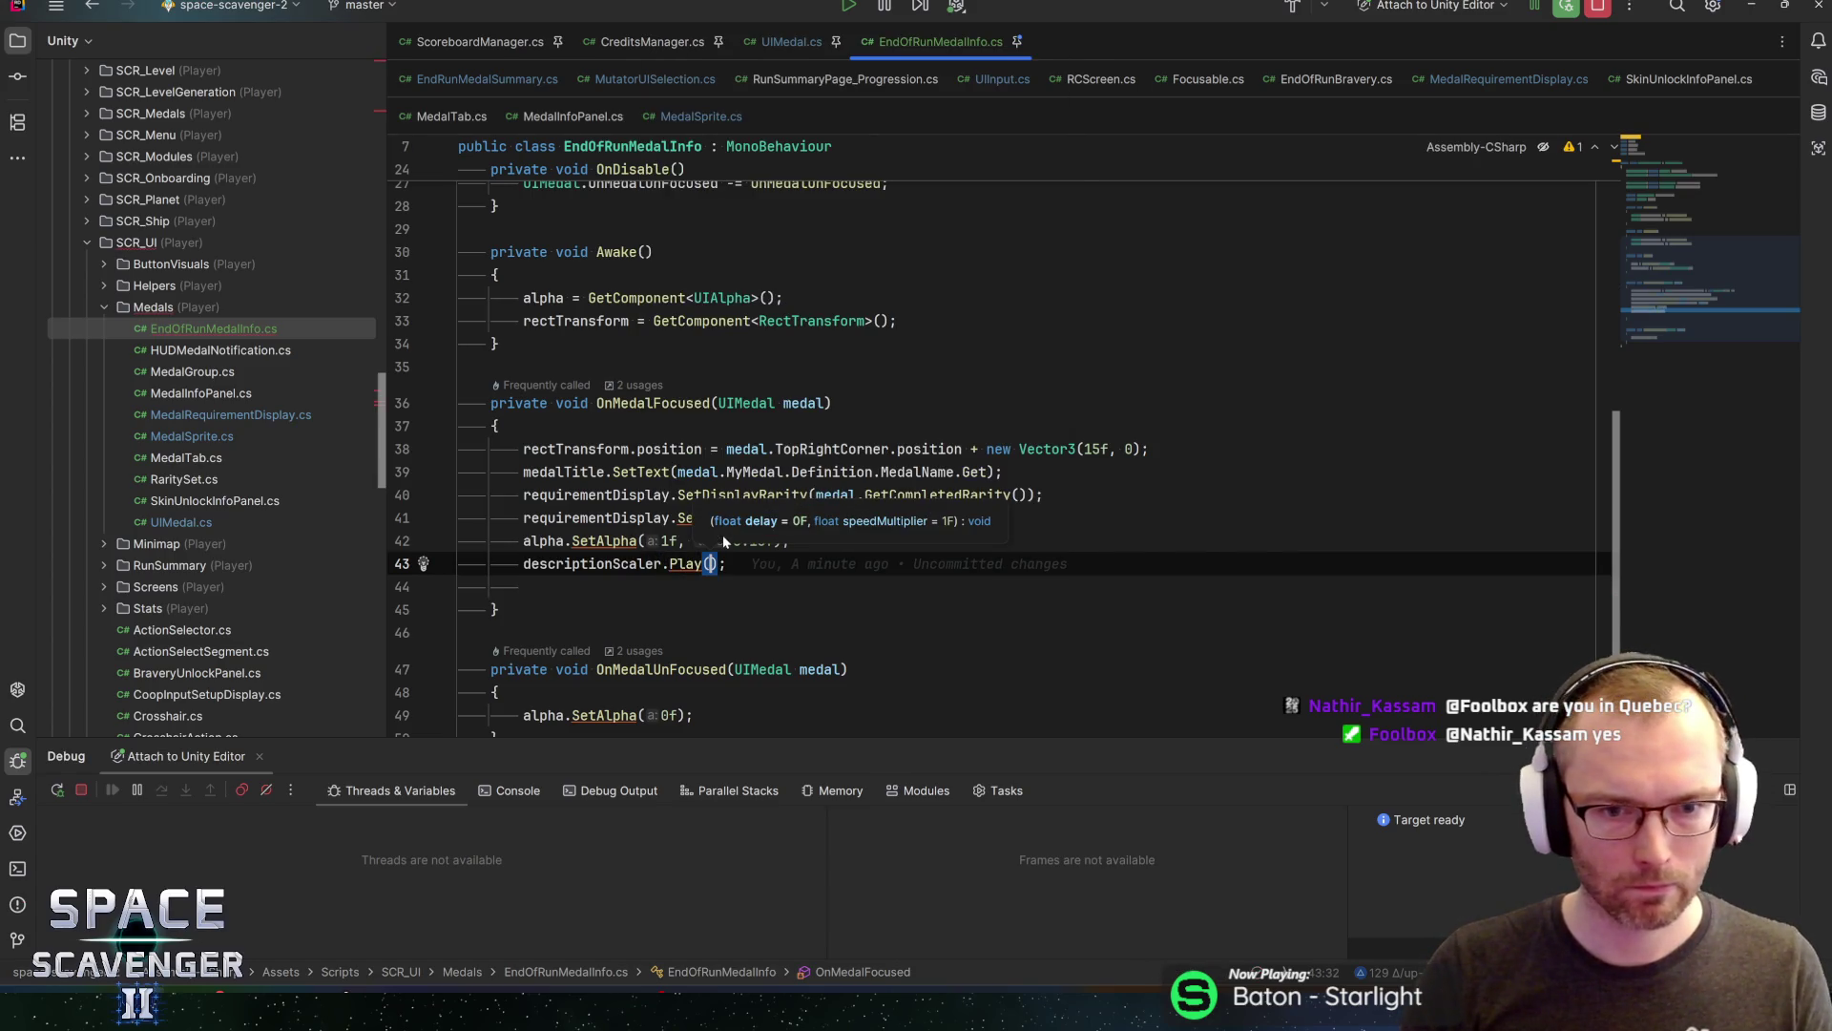
key(ctrl+s)
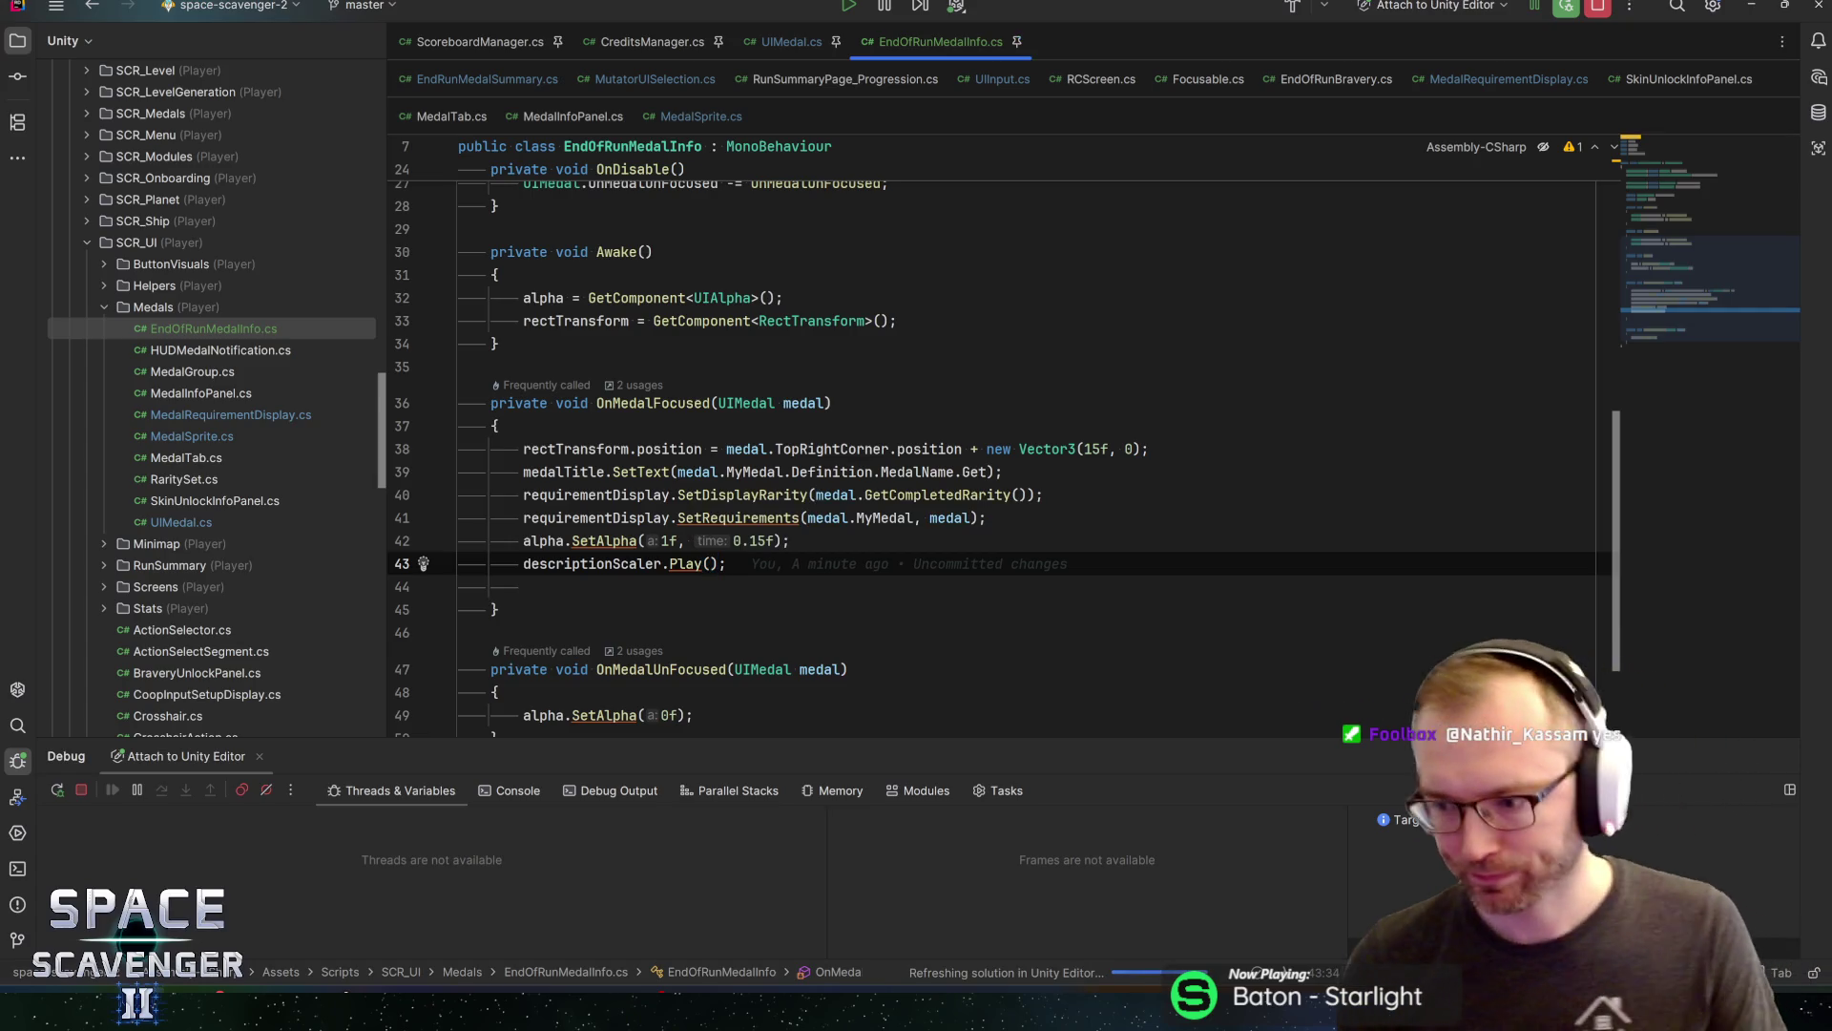
key(Down)
key(BackSpace)
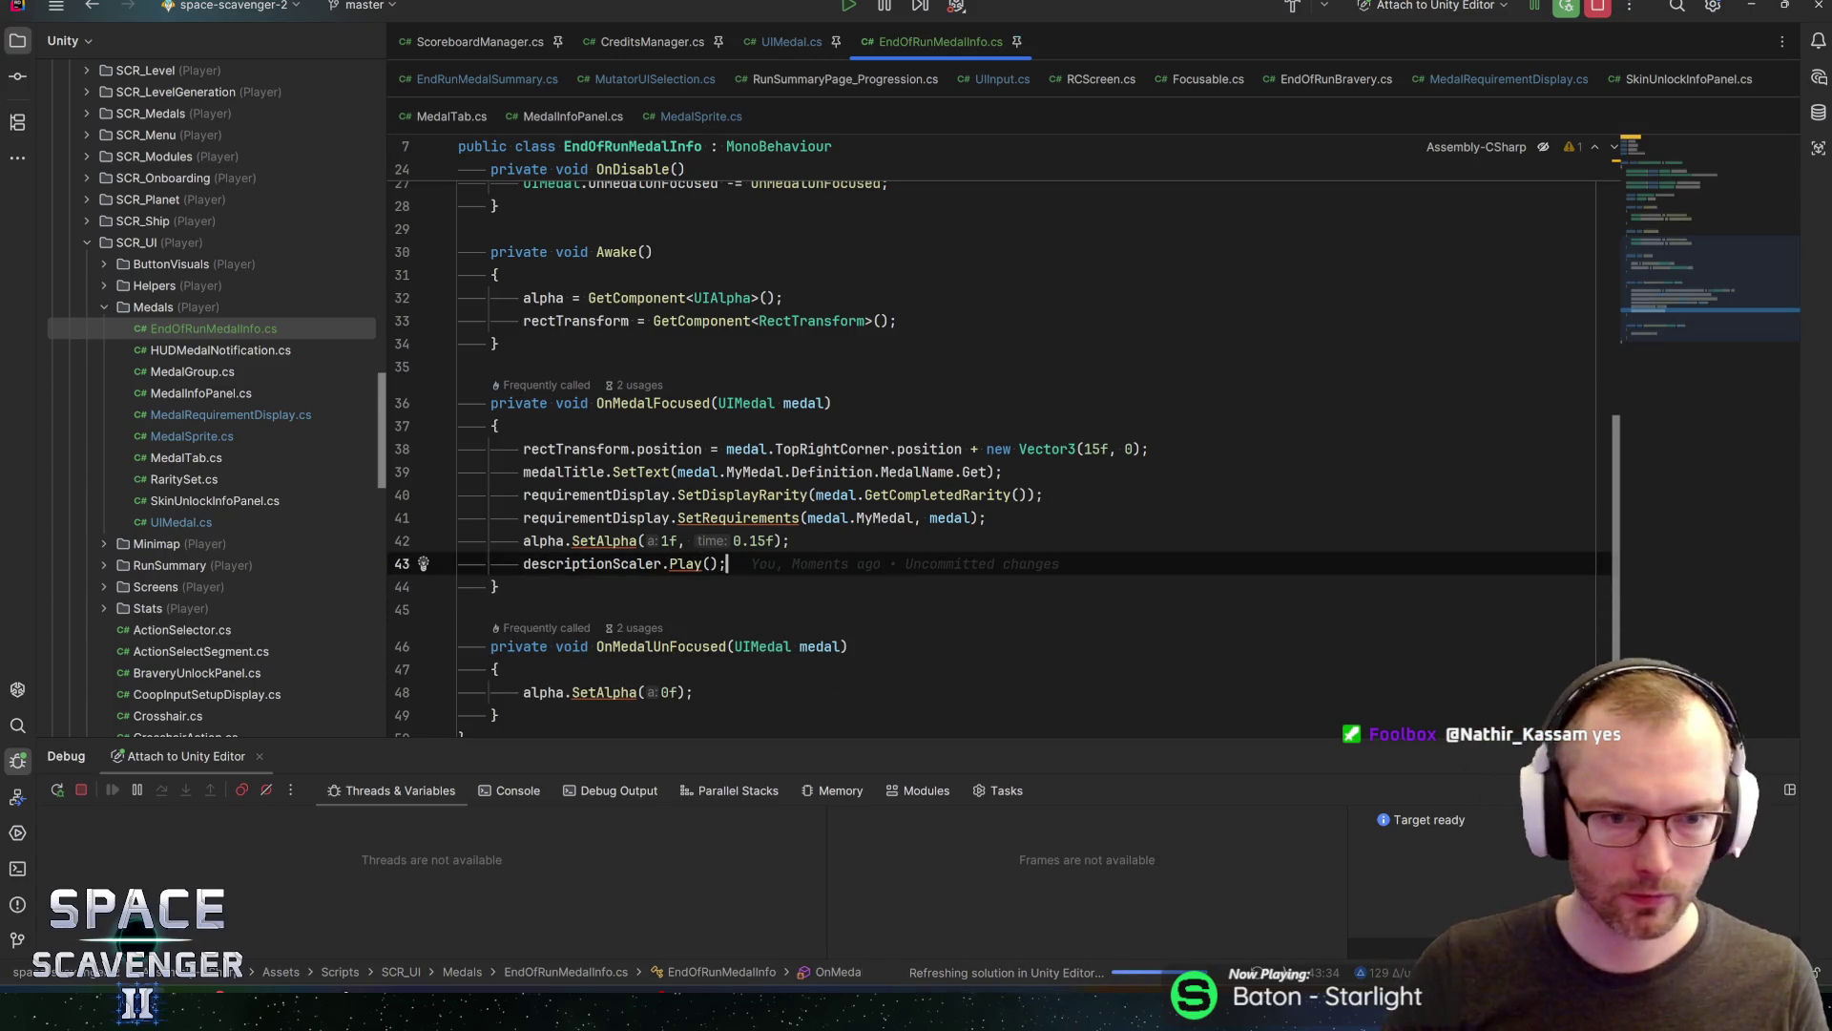
scroll(1003, 430, down, 2)
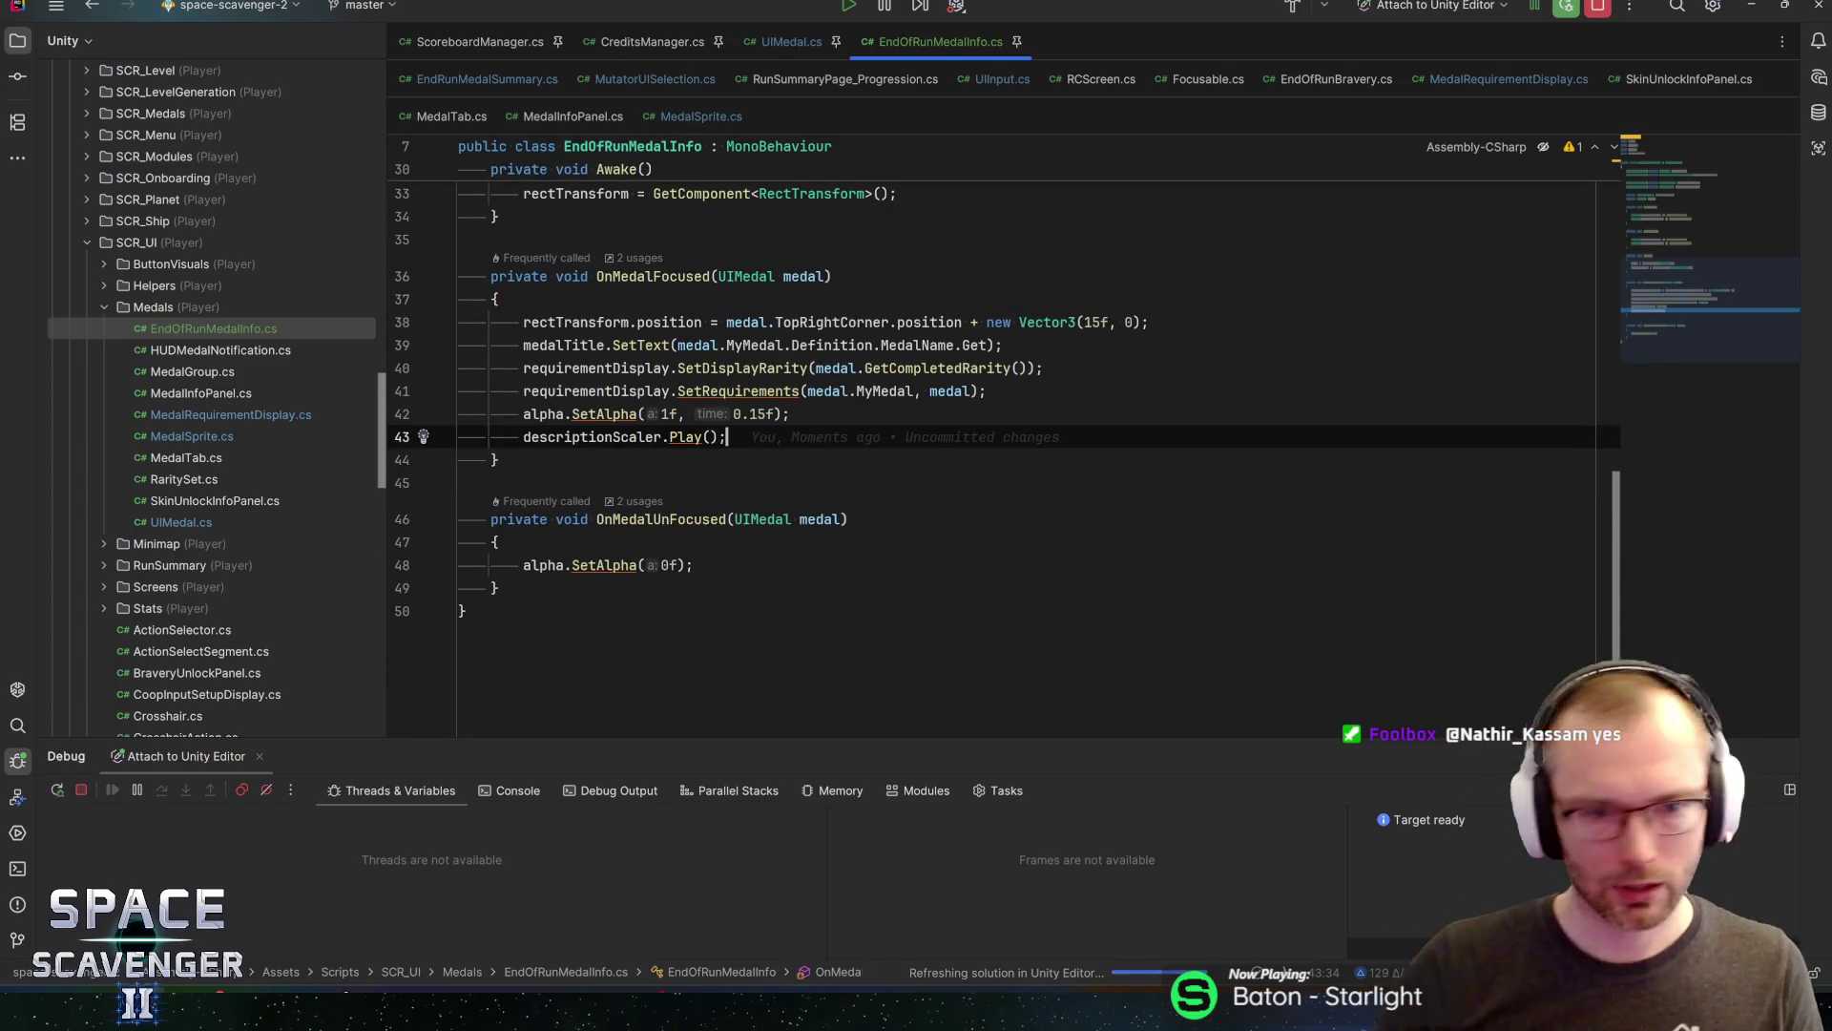
click(678, 565)
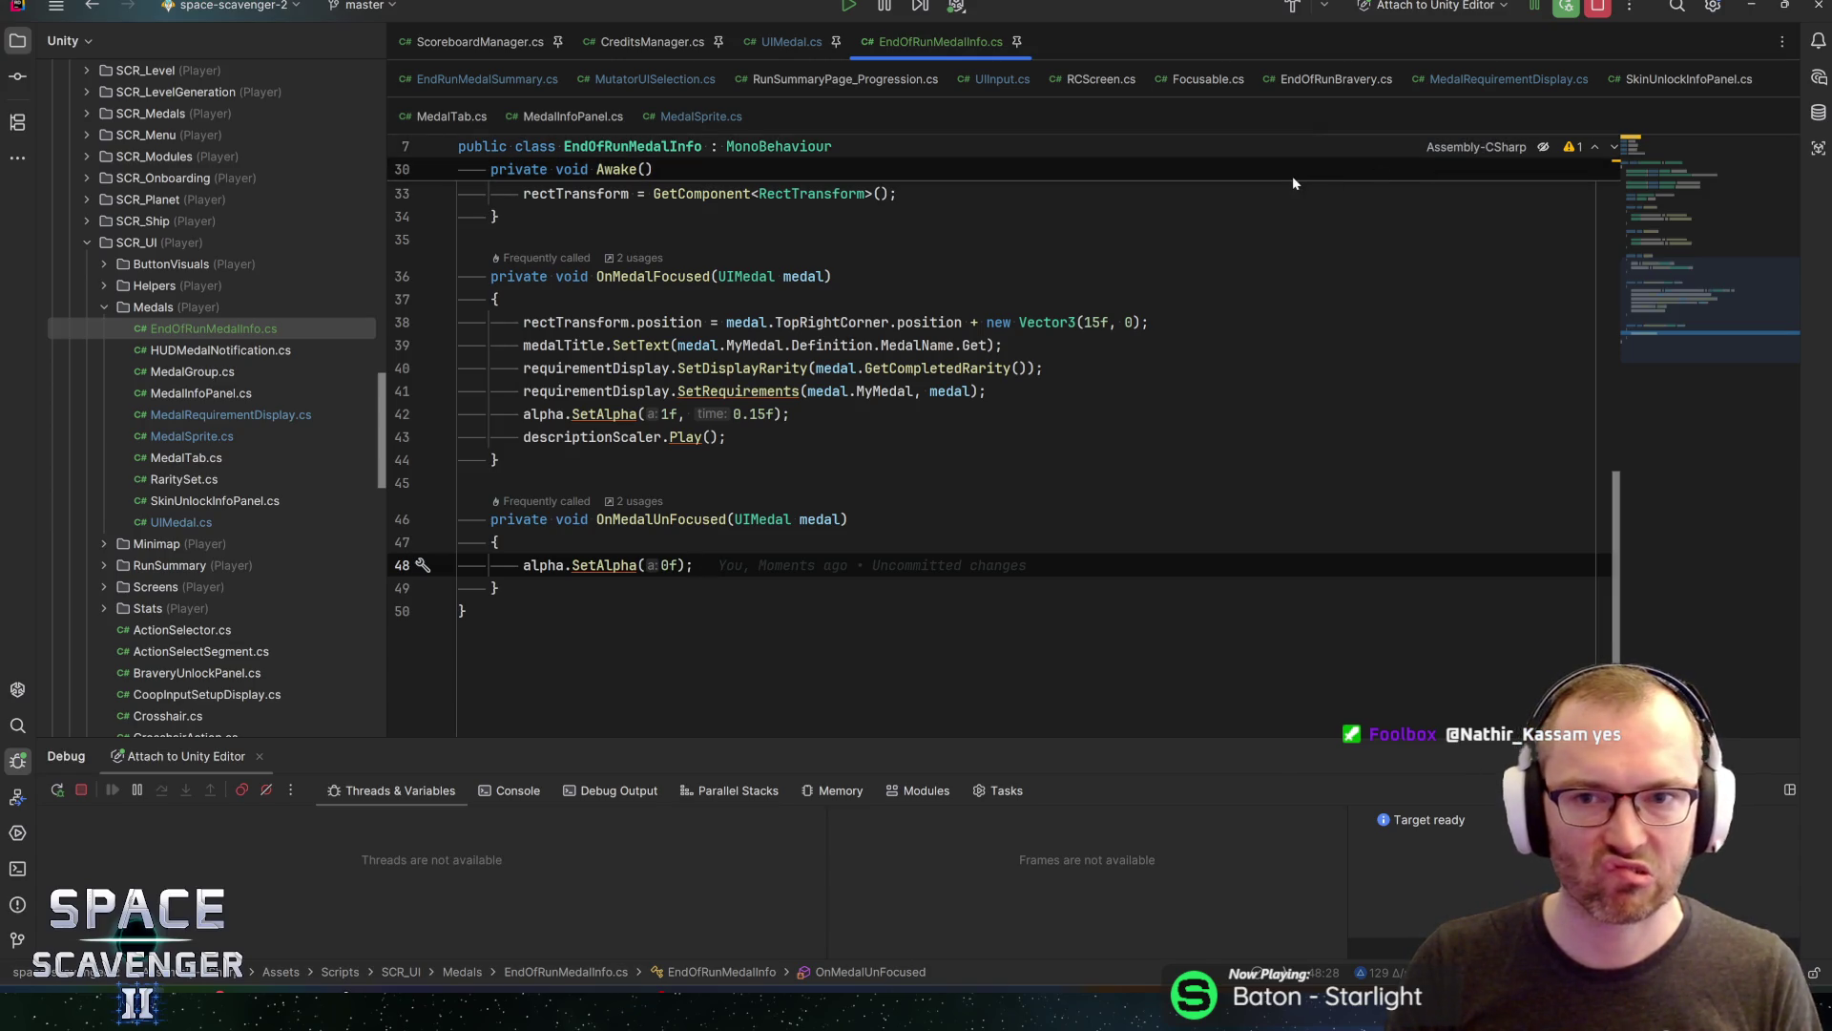
click(608, 83)
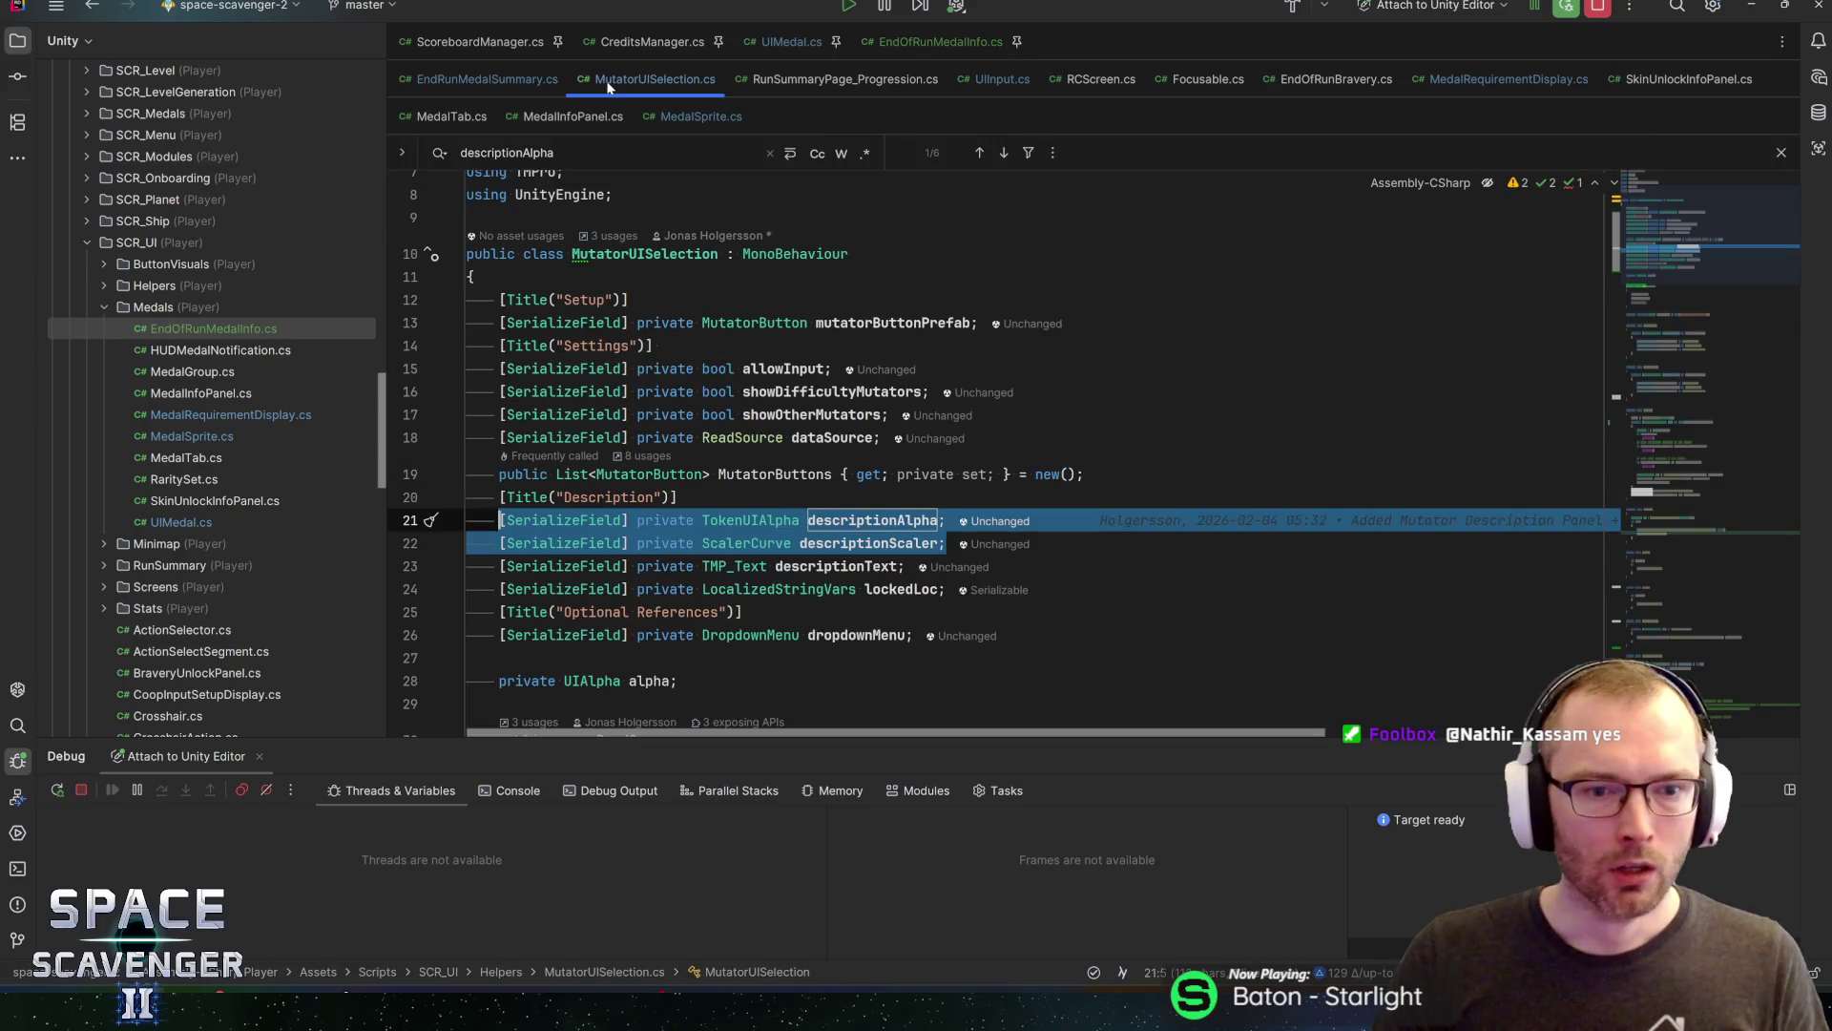
Step through descriptionAlpha matches in MutatorUISelection and check the fade time on line 80
click(874, 523)
key(ctrl+f)
key(Return)
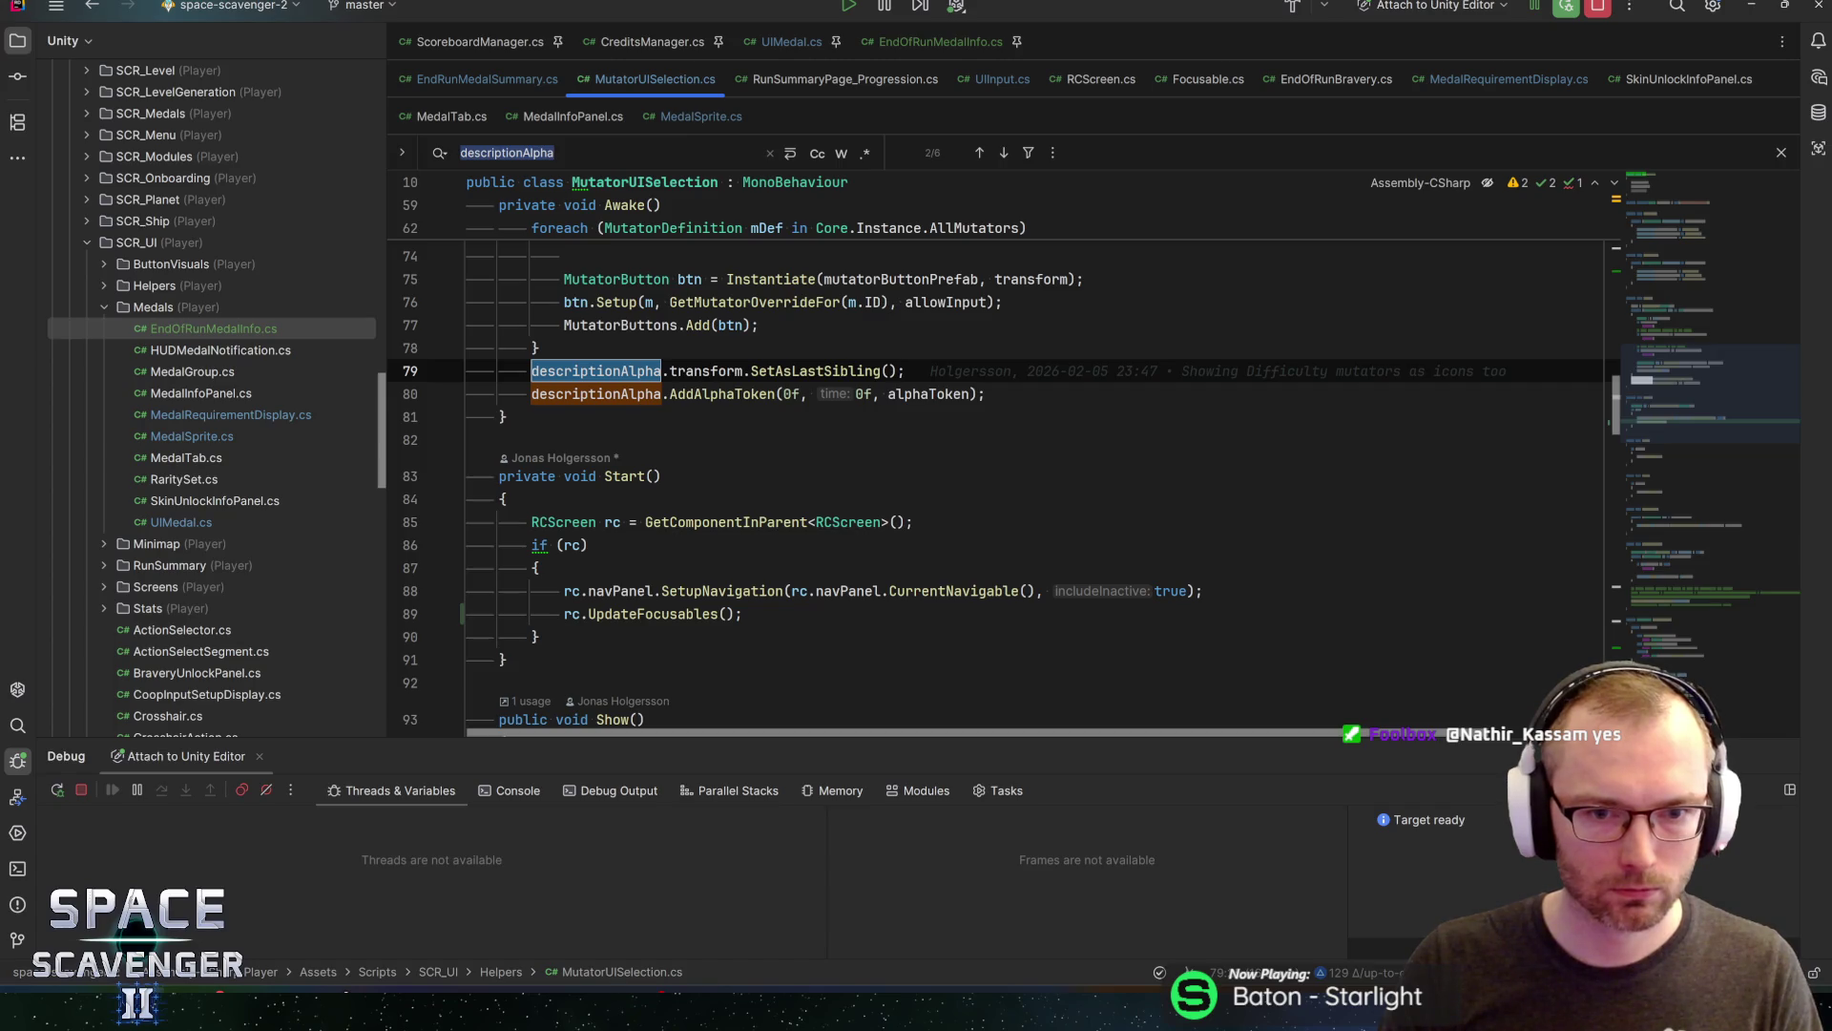
click(858, 394)
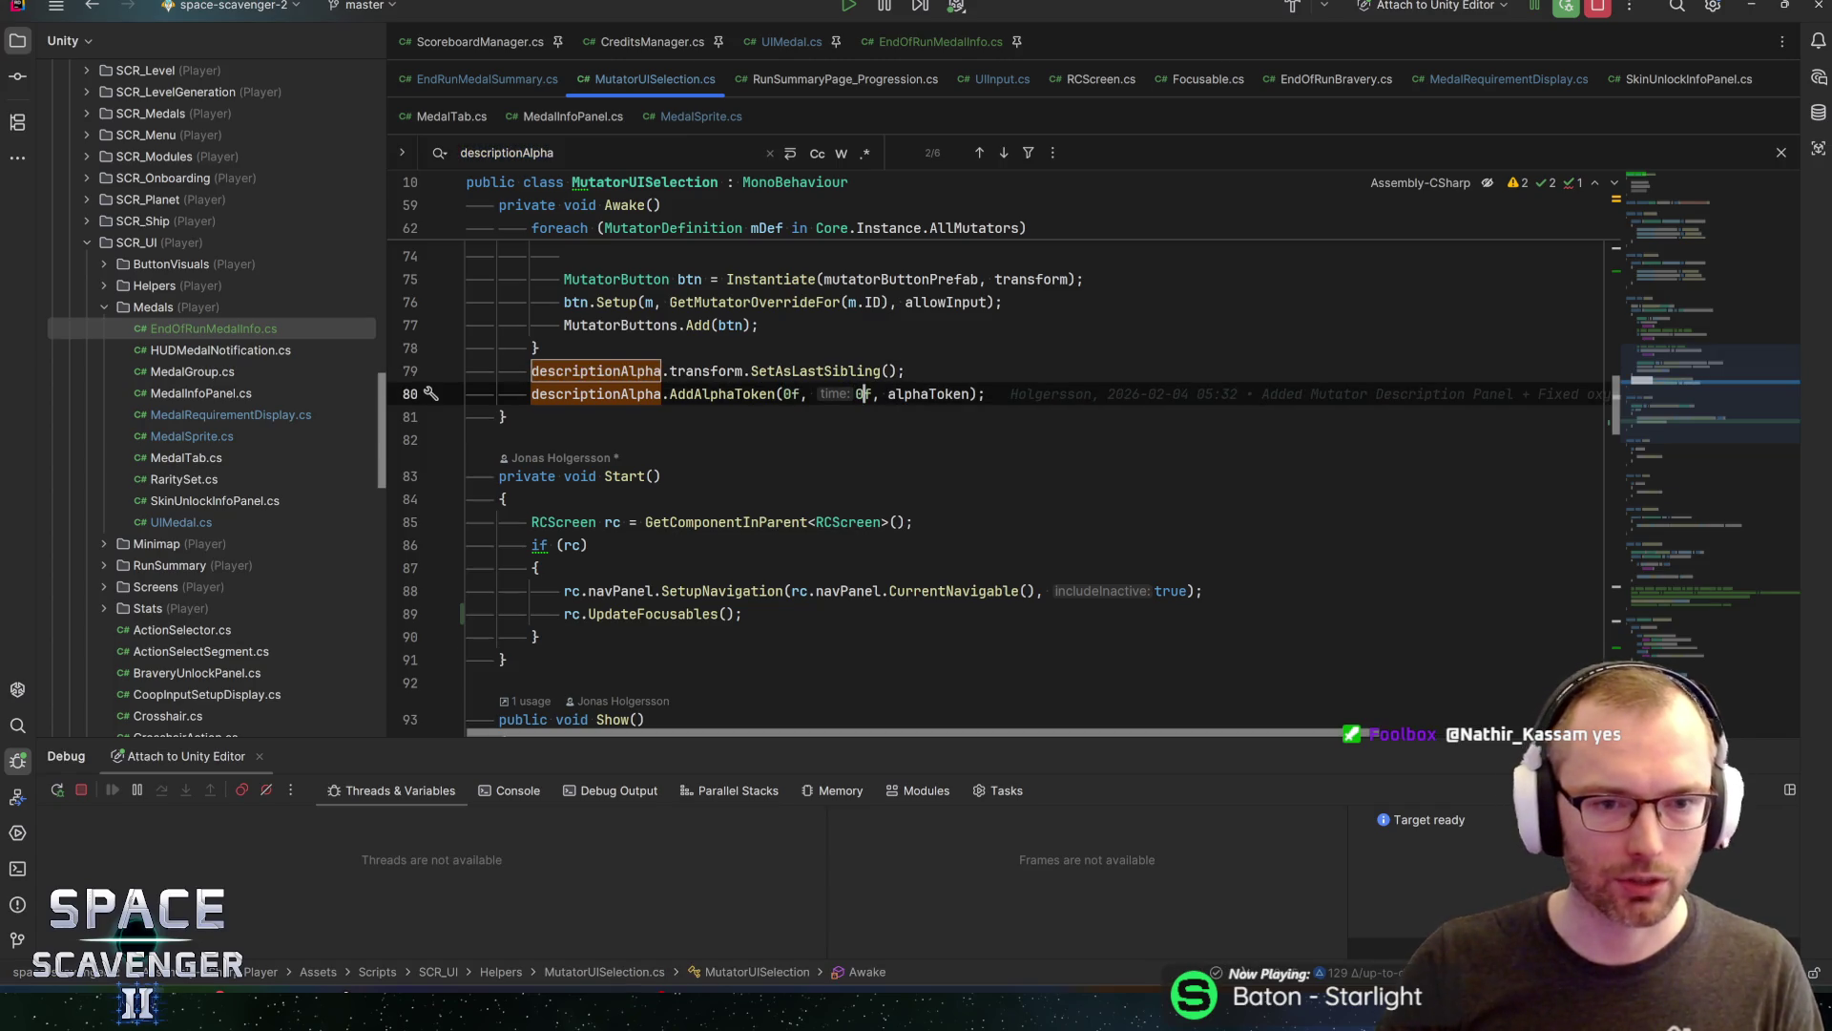
scroll(992, 487, up, 5)
Review UpdateFocus's descriptionAlpha fade and AddAlphaToken call, then return to EndOfRunMedalInfo.cs
drag(1663, 373, 1669, 581)
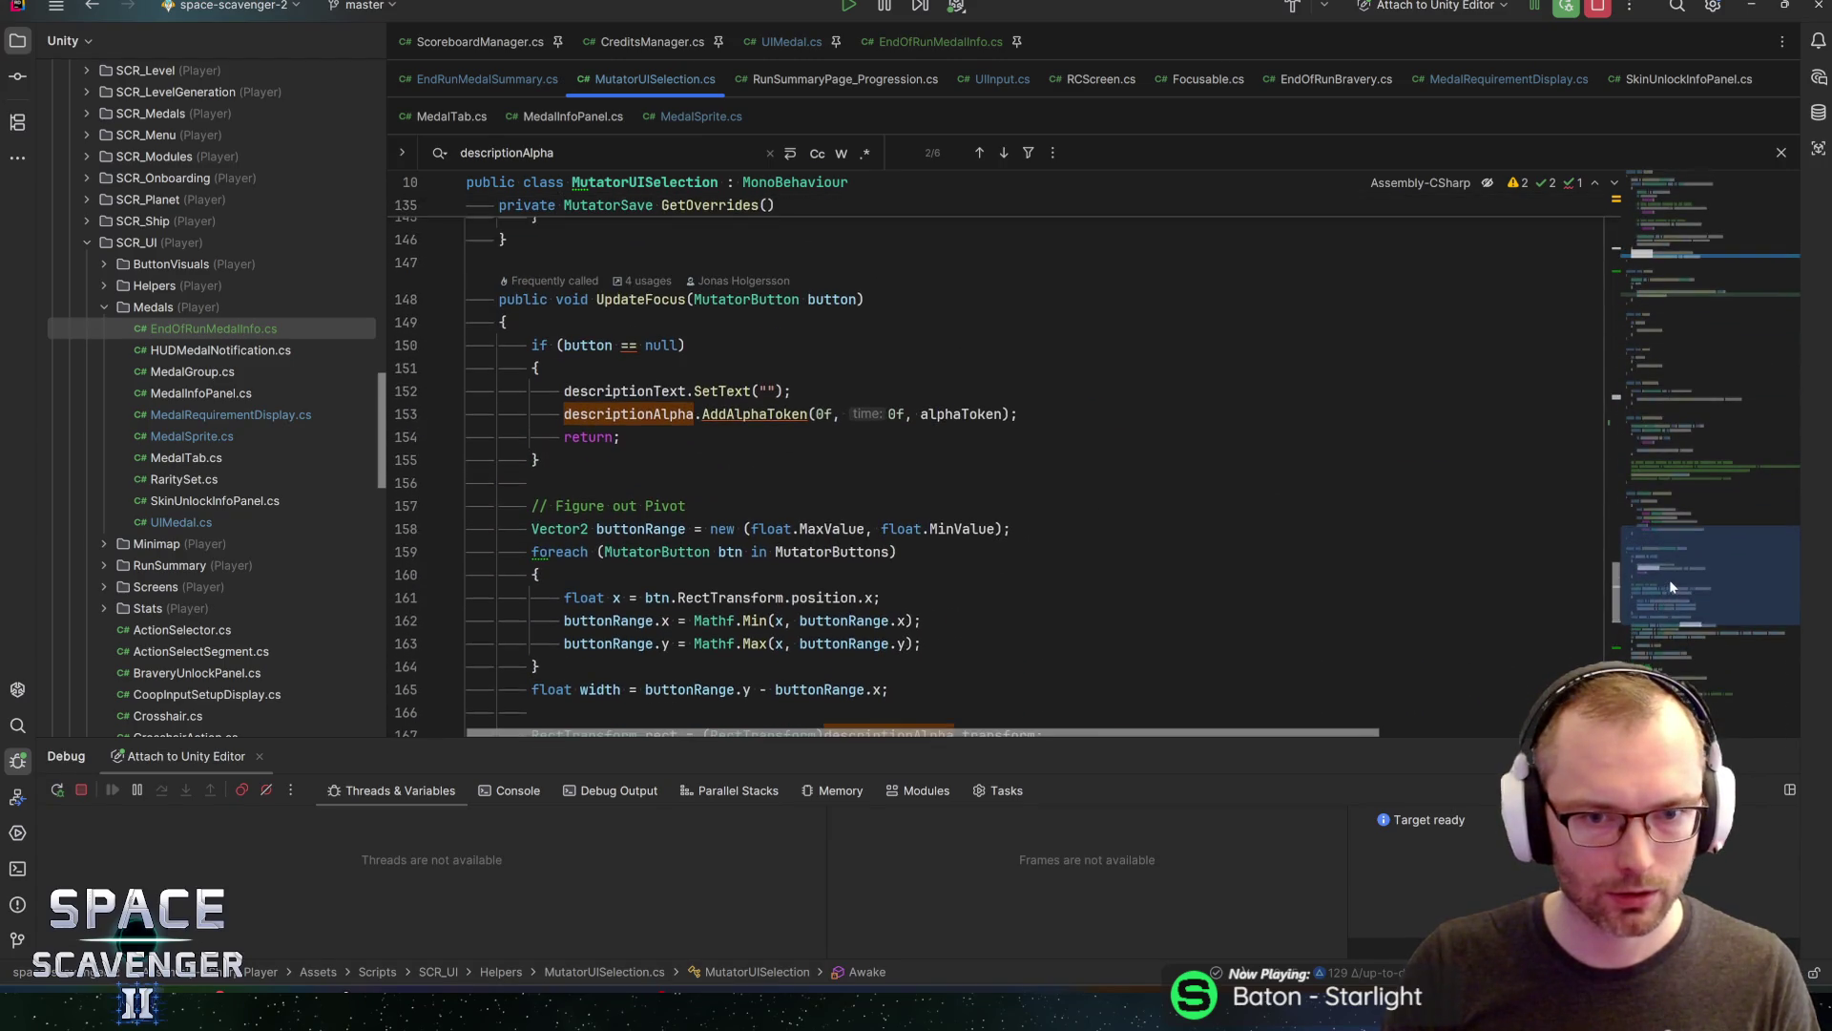
click(887, 413)
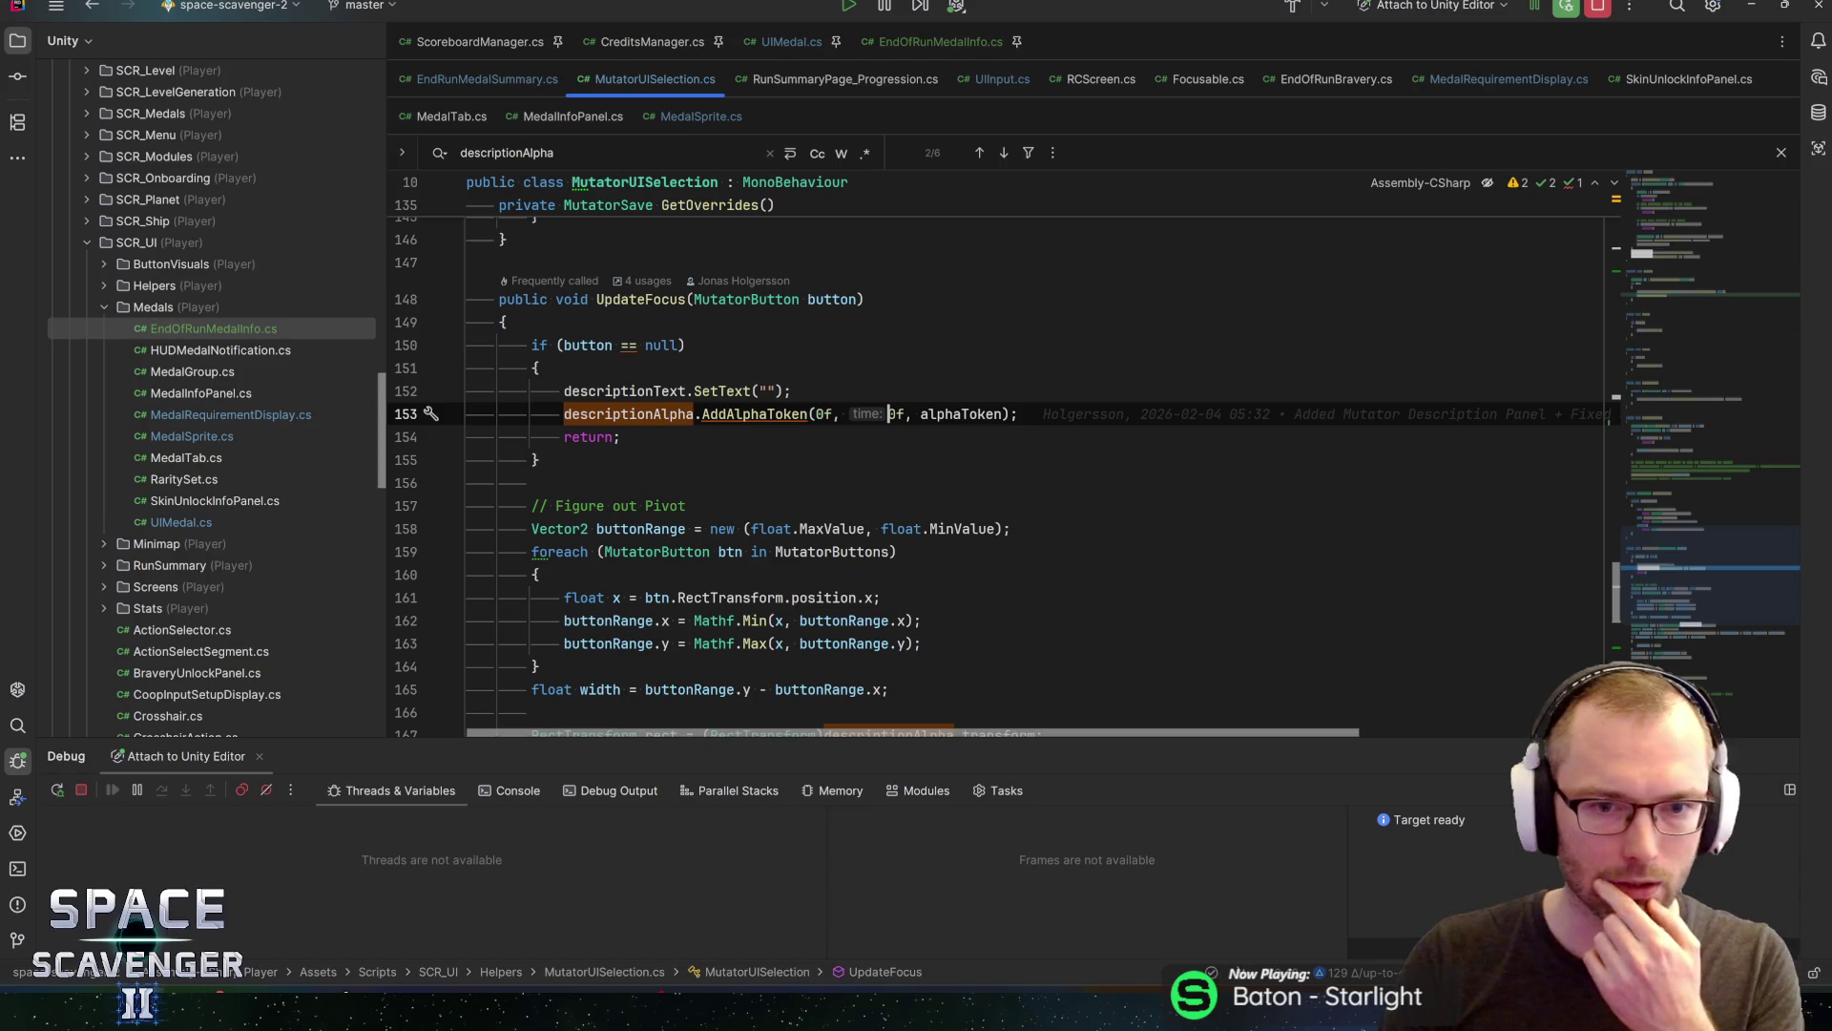
scroll(1012, 506, down, 4)
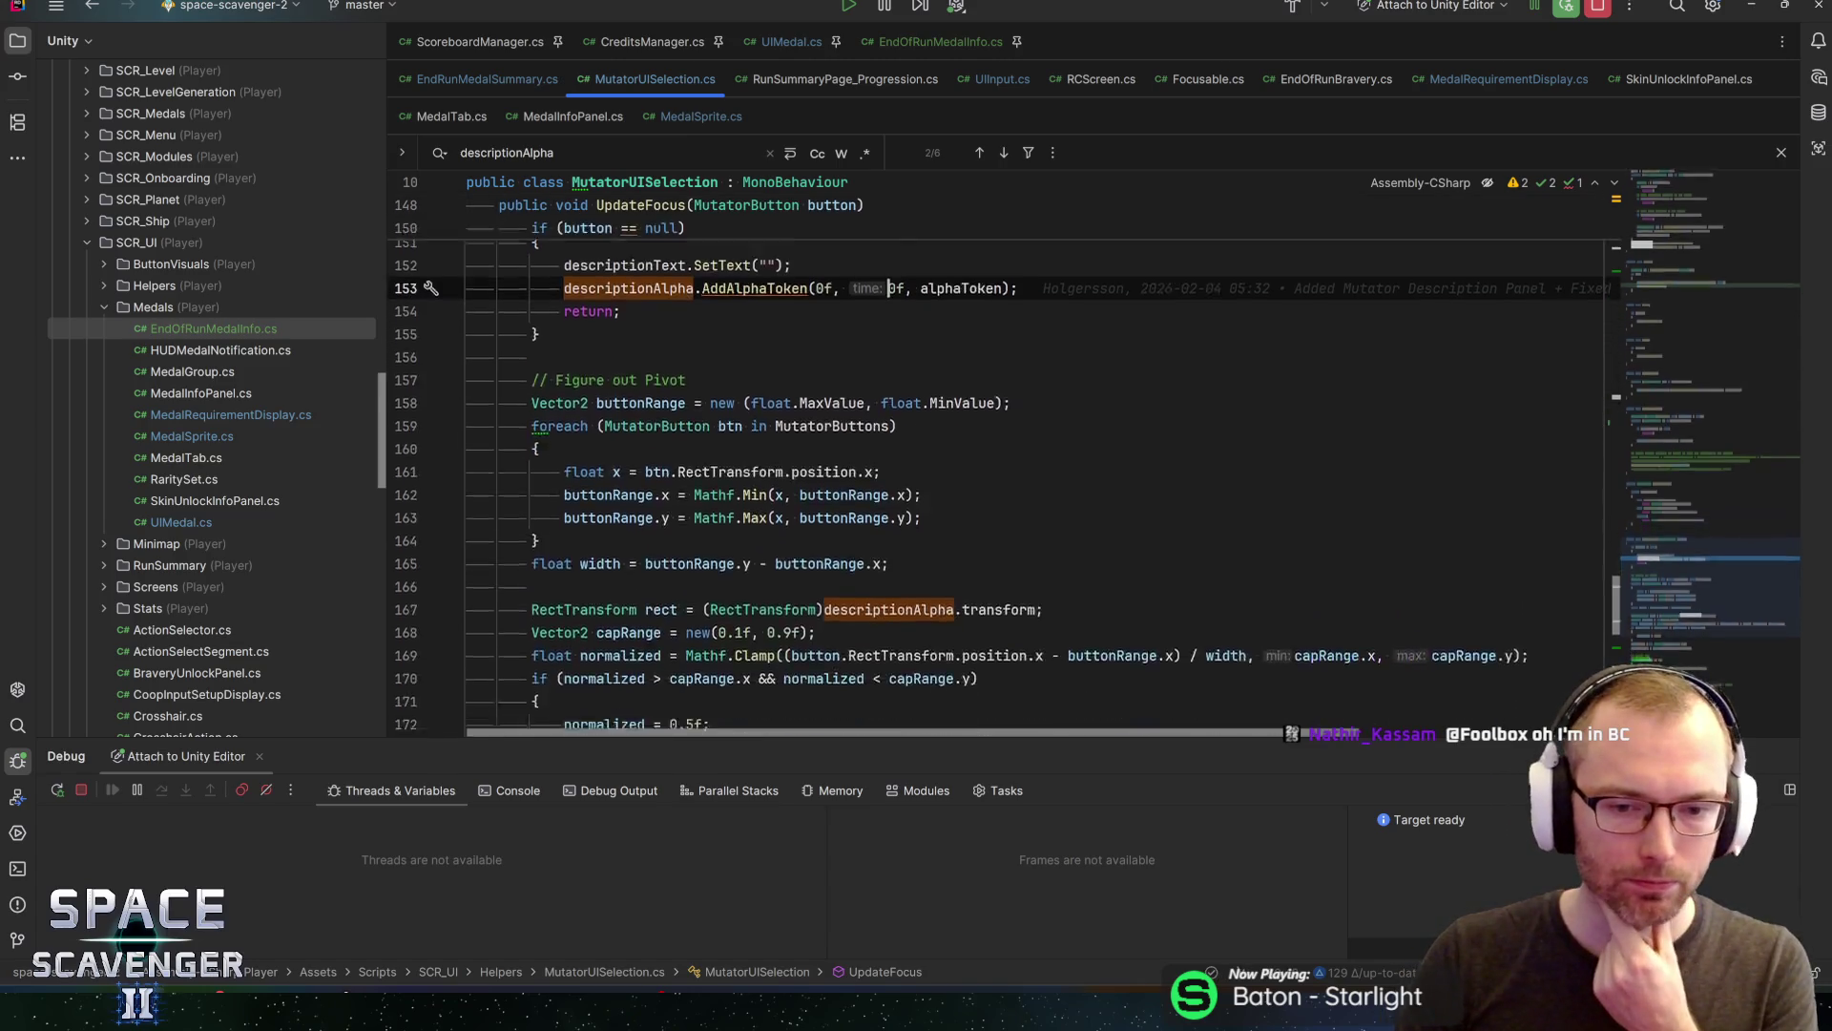
scroll(1012, 506, down, 3)
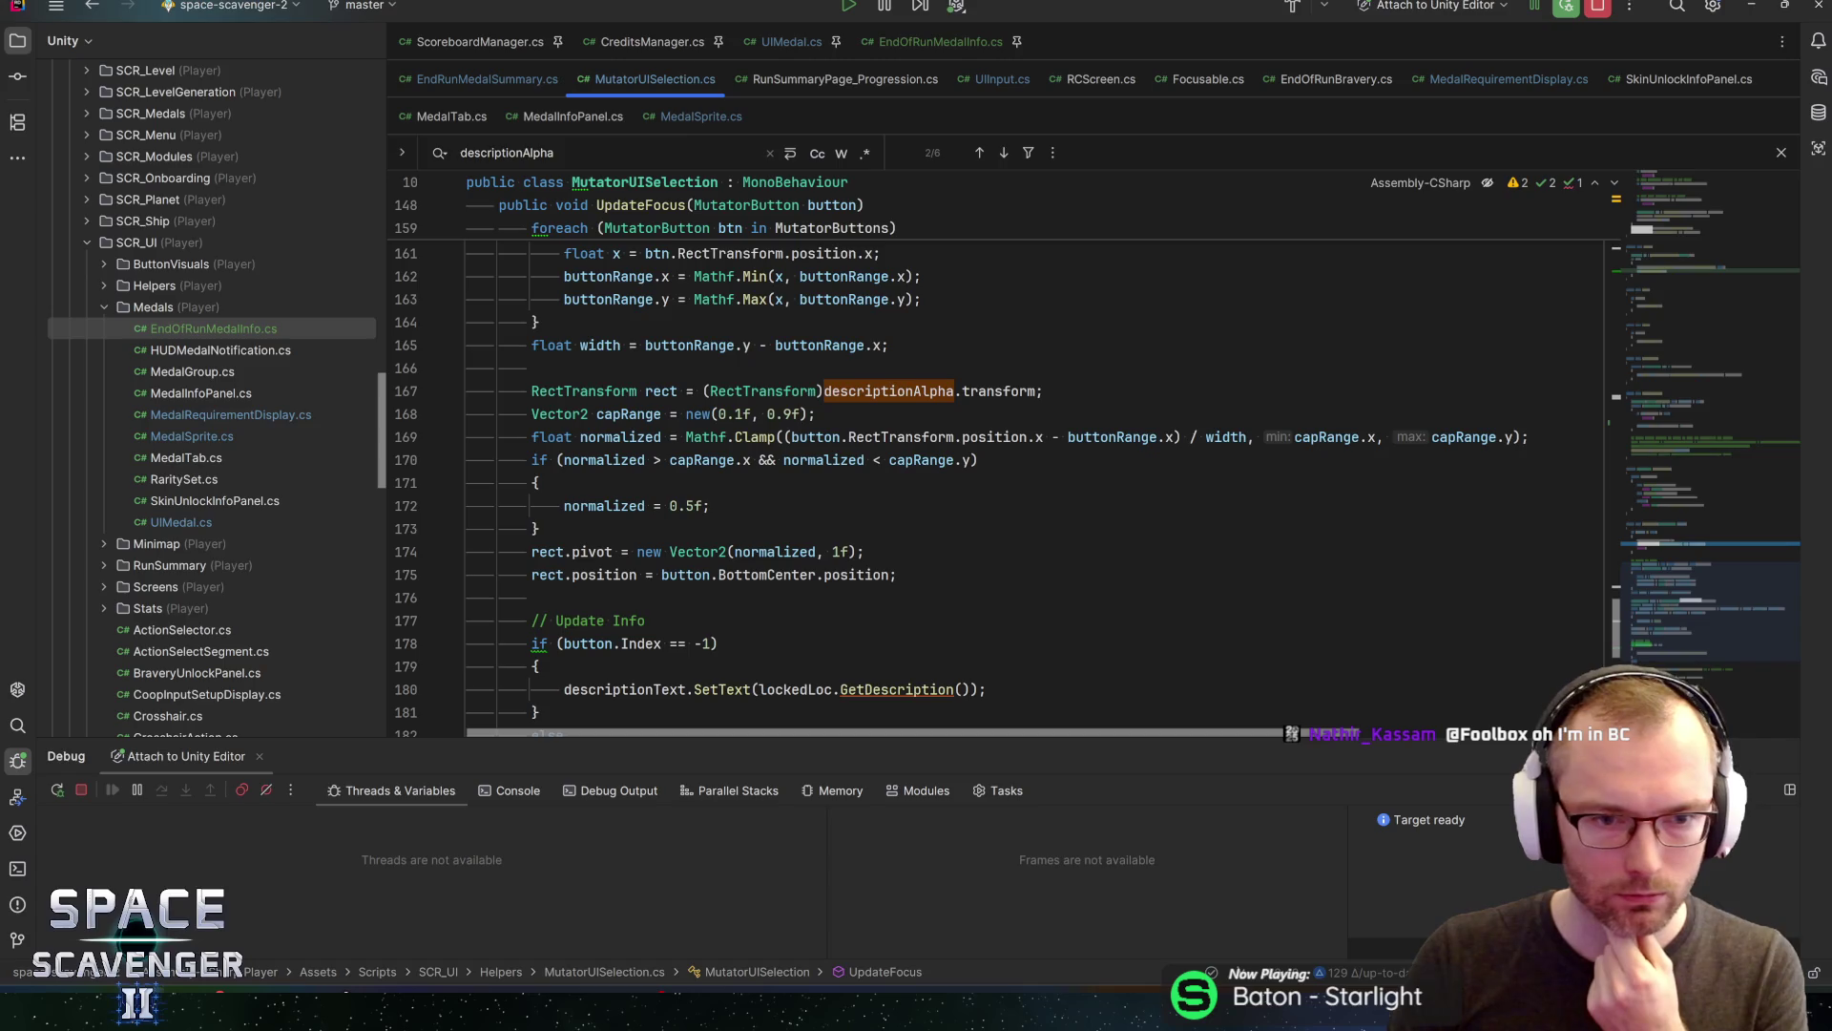
scroll(773, 551, down, 2)
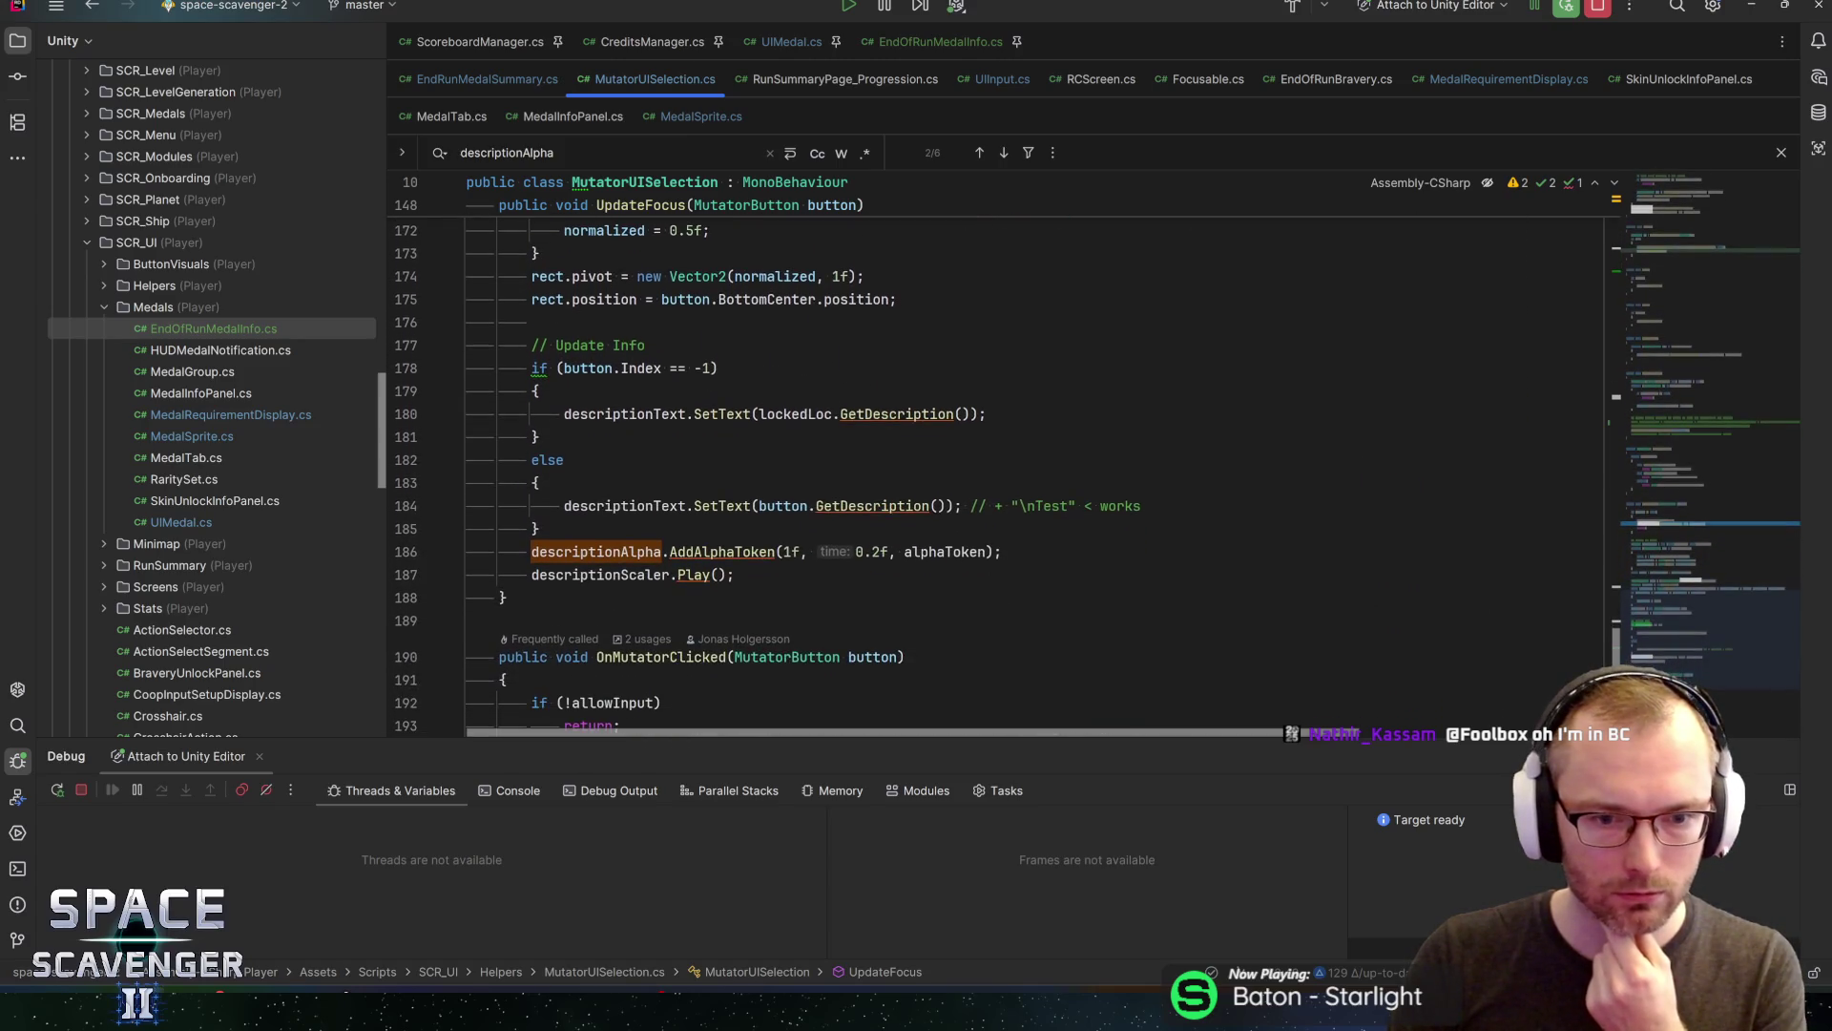
click(773, 552)
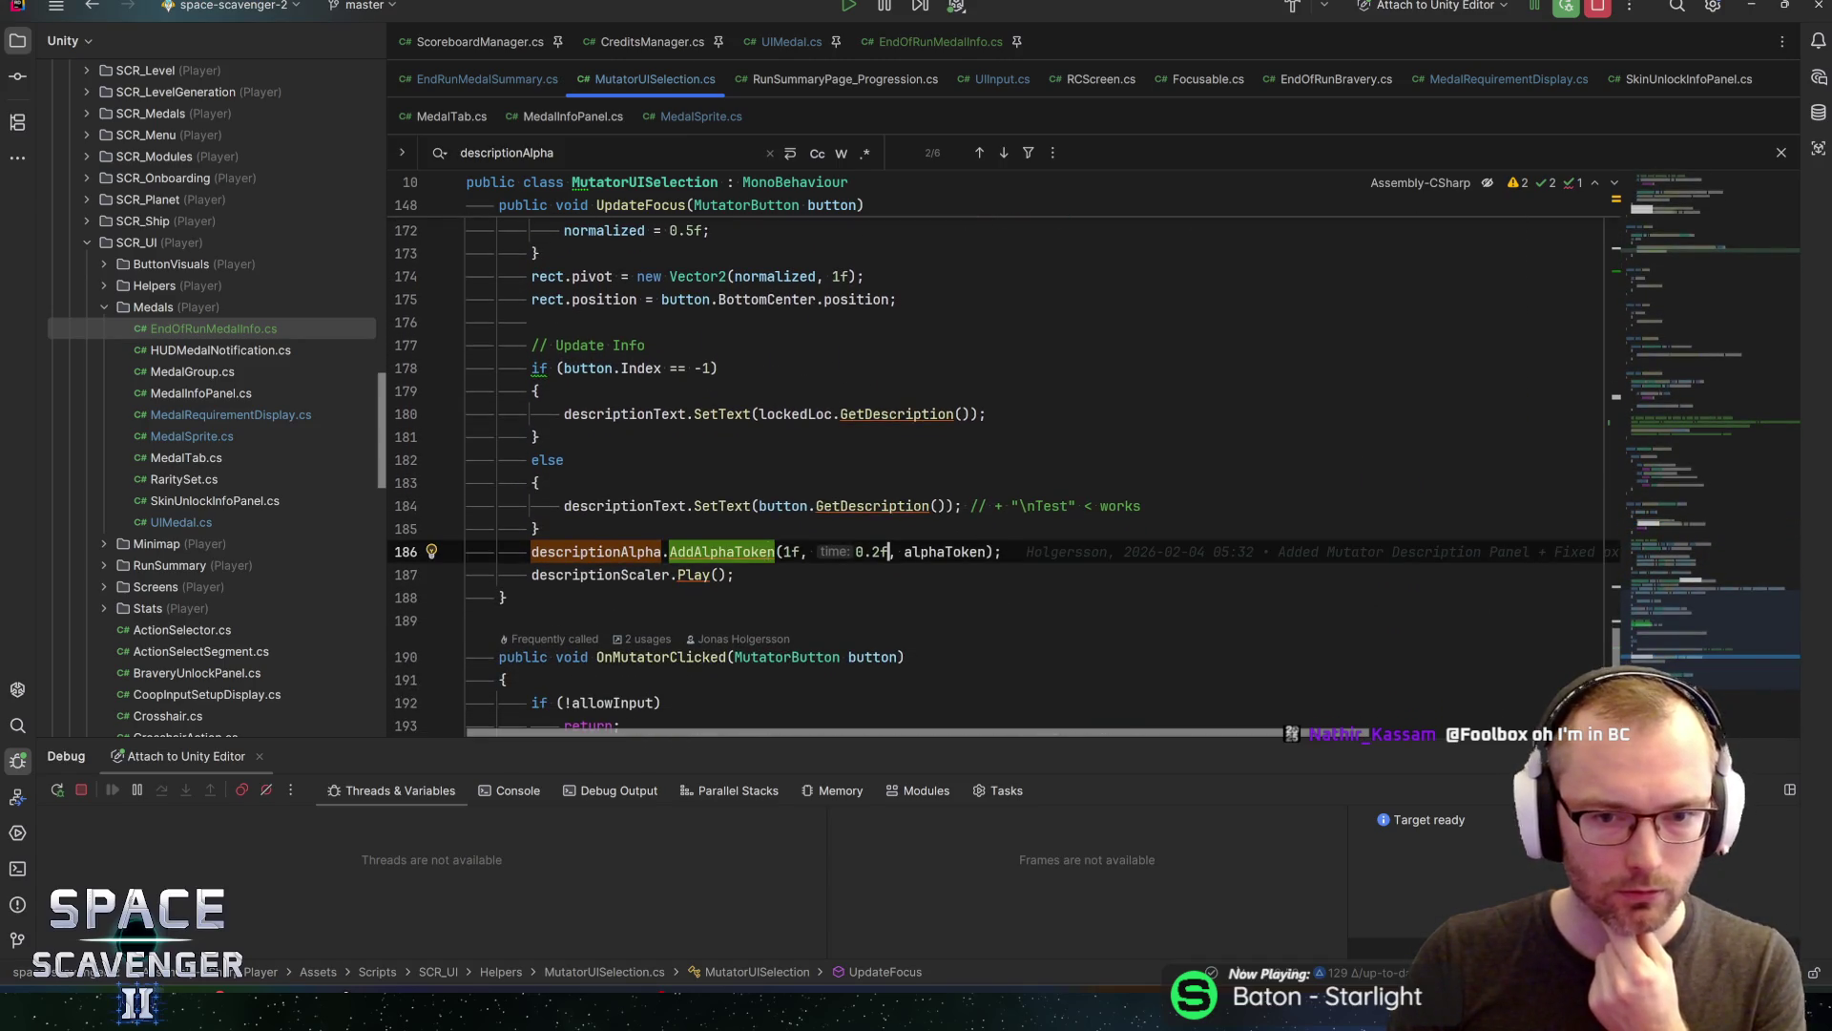
click(955, 552)
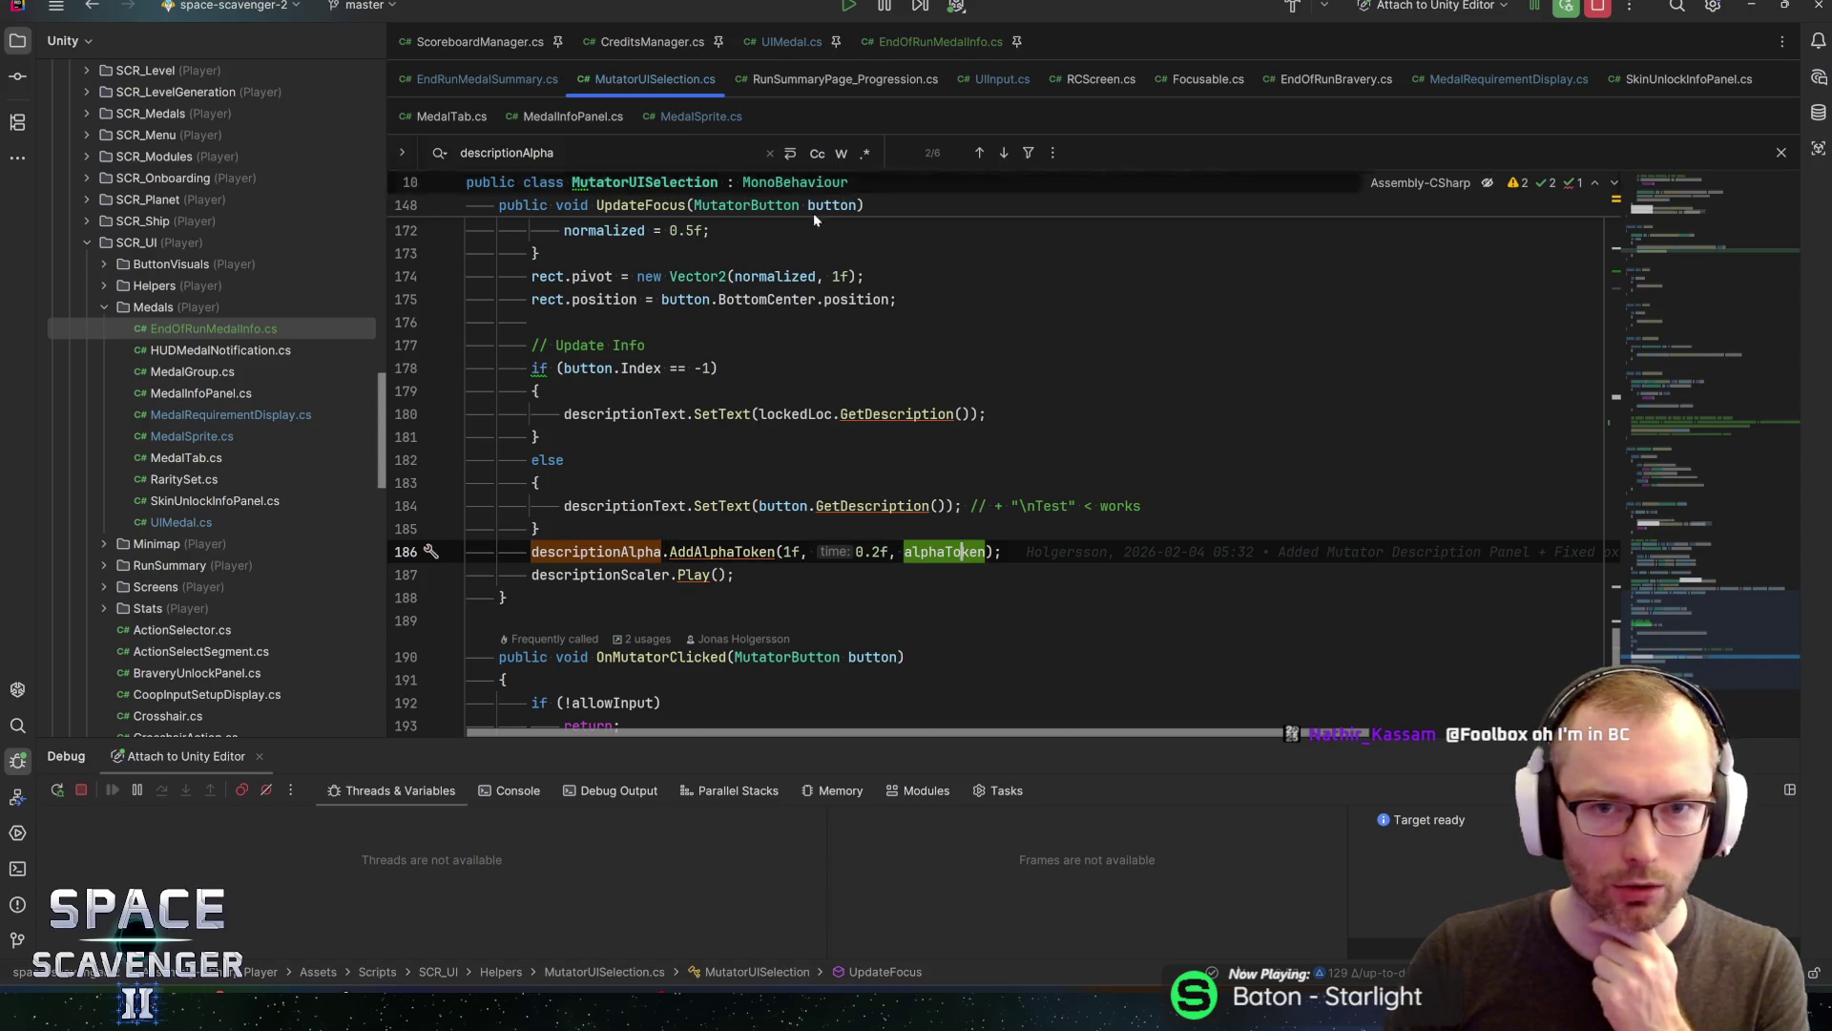
click(607, 551)
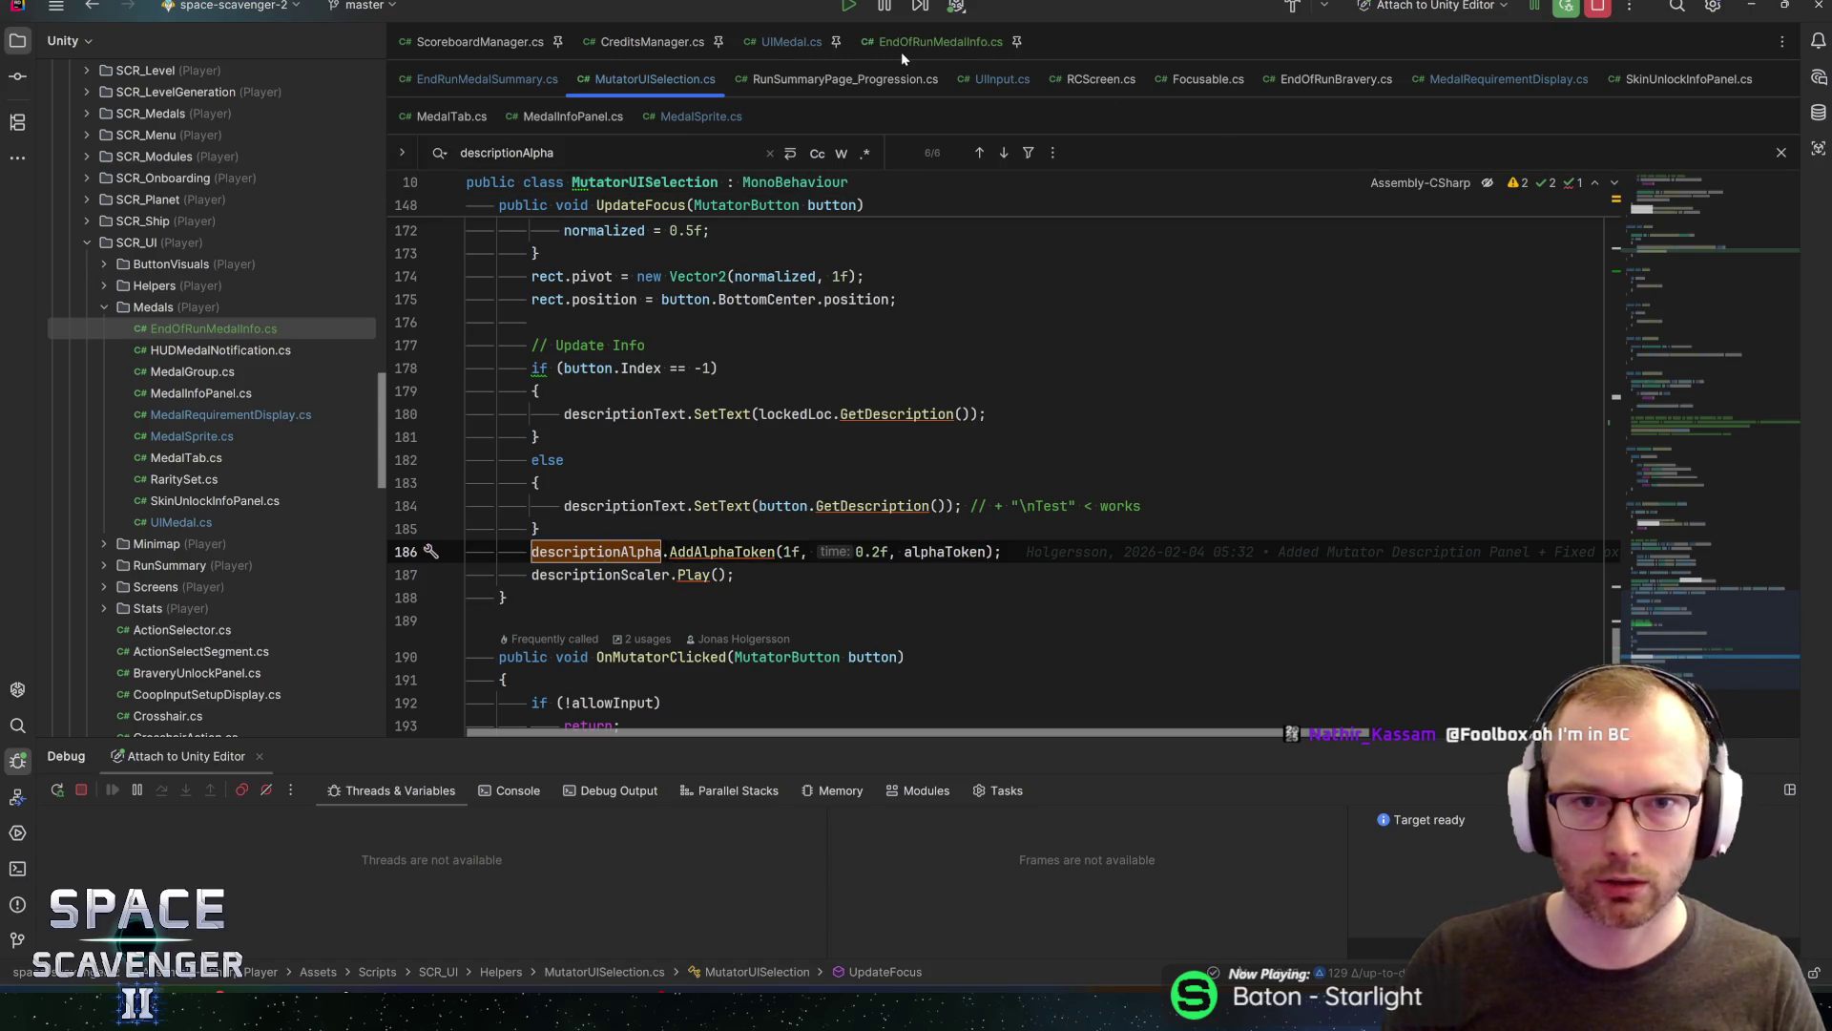
click(907, 43)
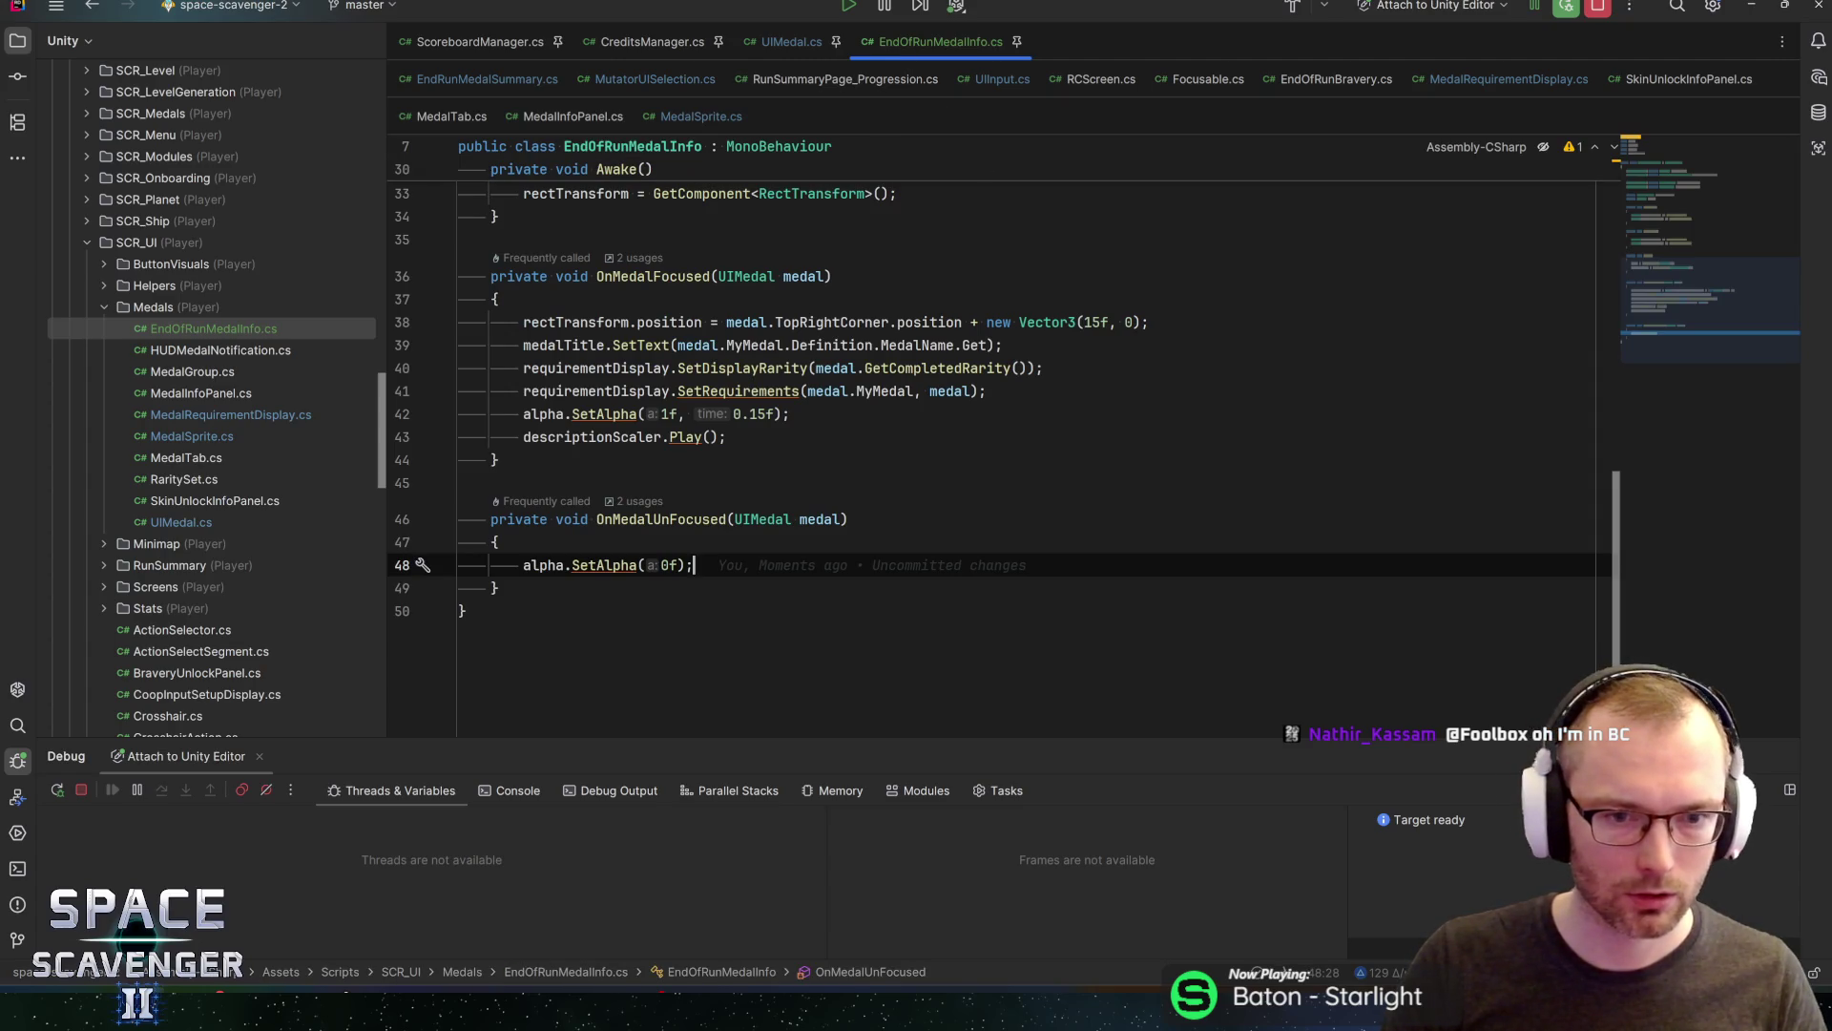
Let Unity compile, then remove the 15-unit Vector3 offset from the panel position on line 38
key(alt+Tab)
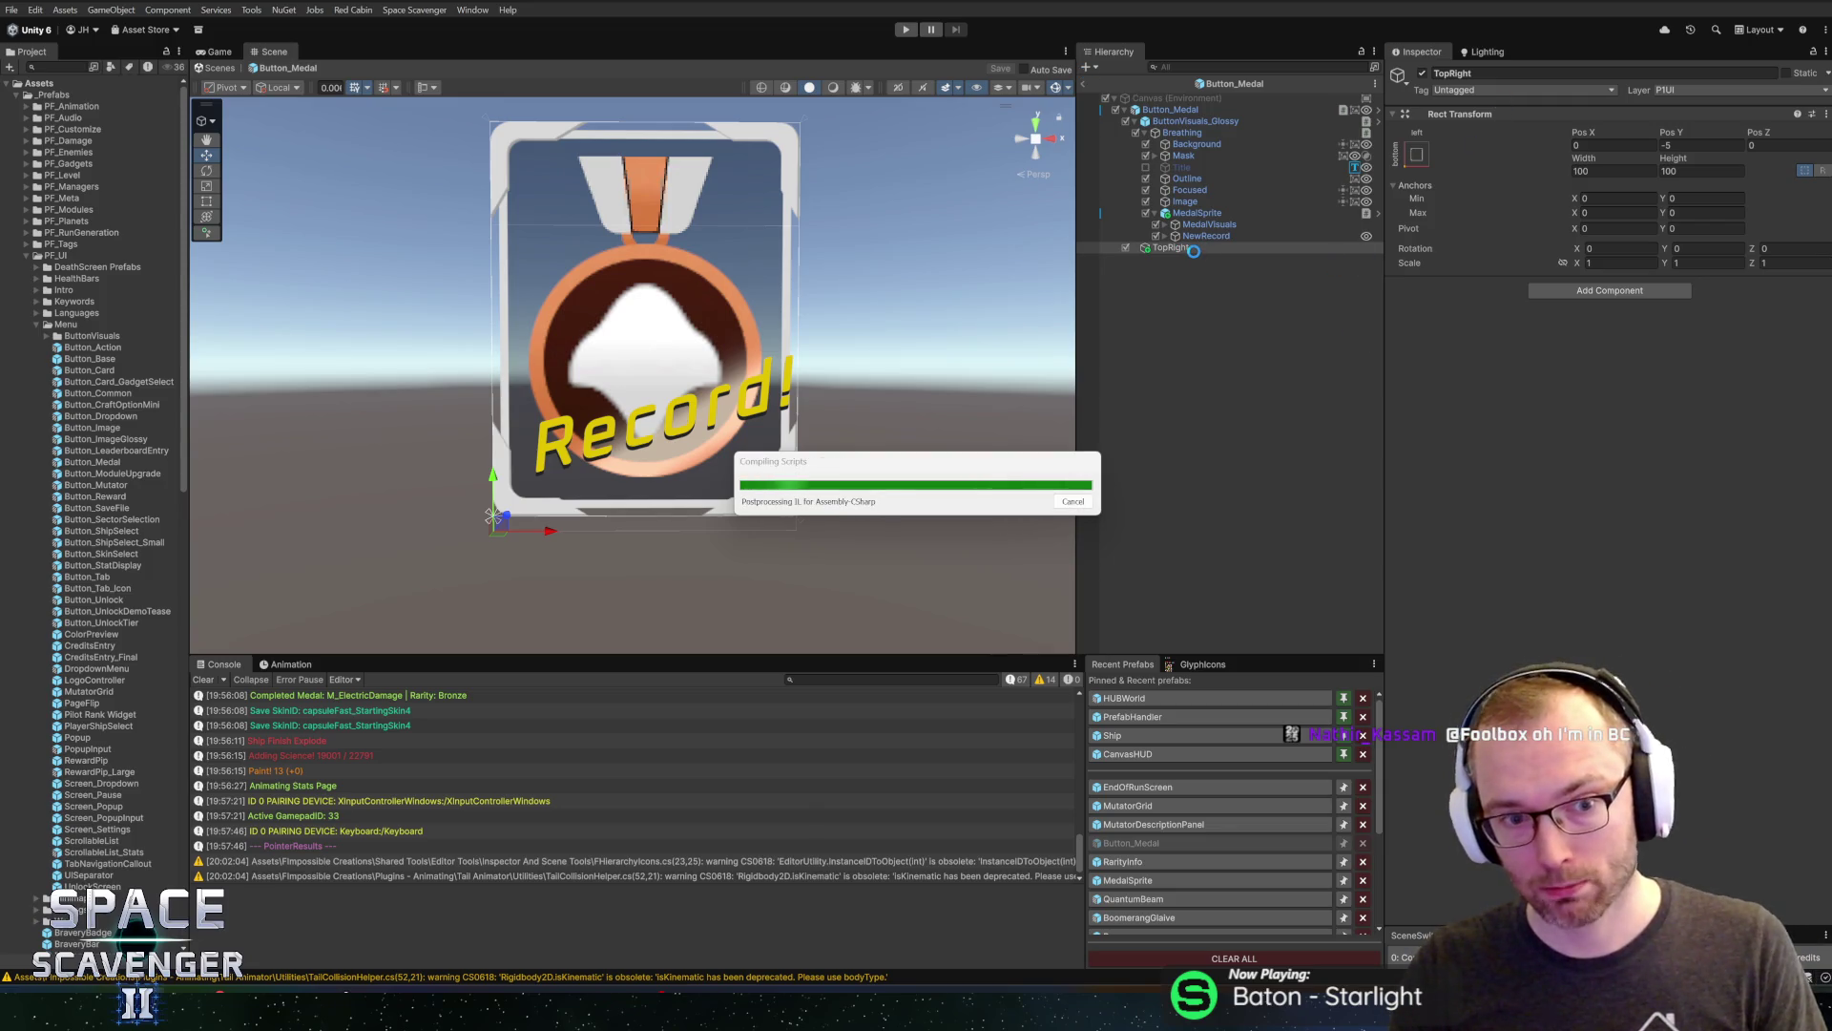
key(alt+Tab)
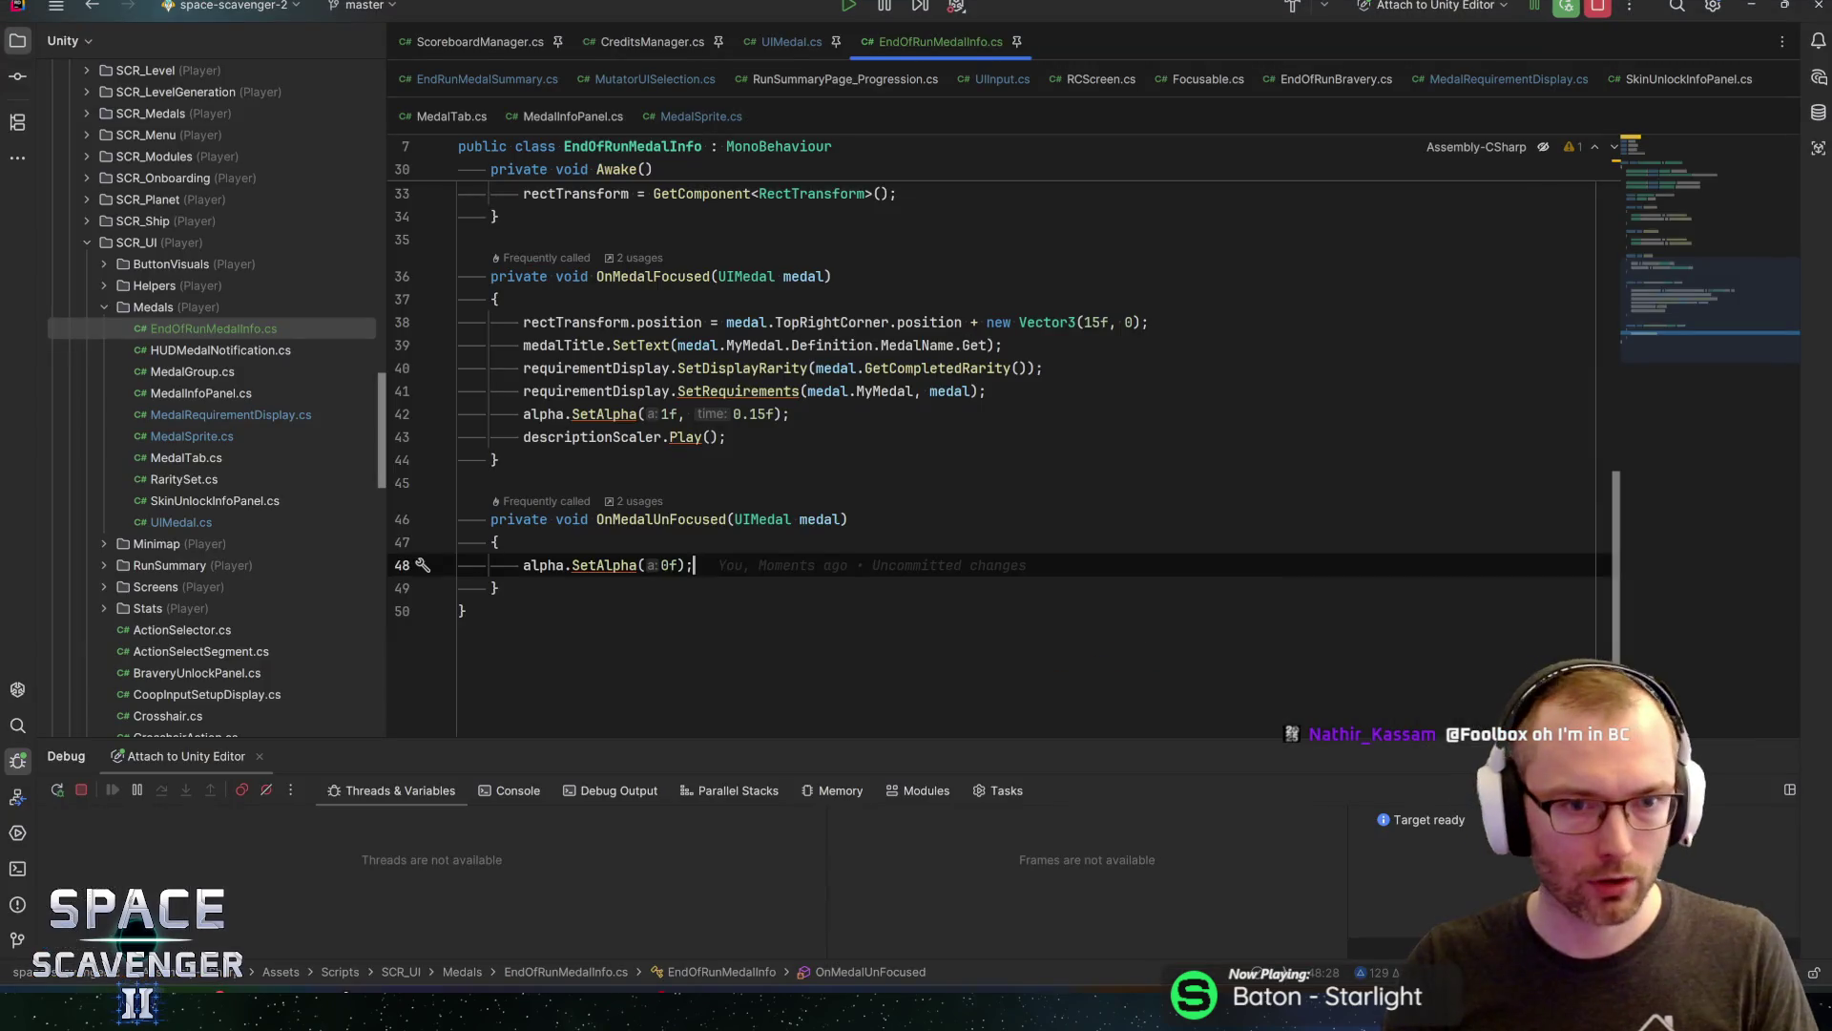
mouse_move(1647, 262)
mouse_down()
mouse_move(1654, 146)
mouse_move(1650, 272)
mouse_up()
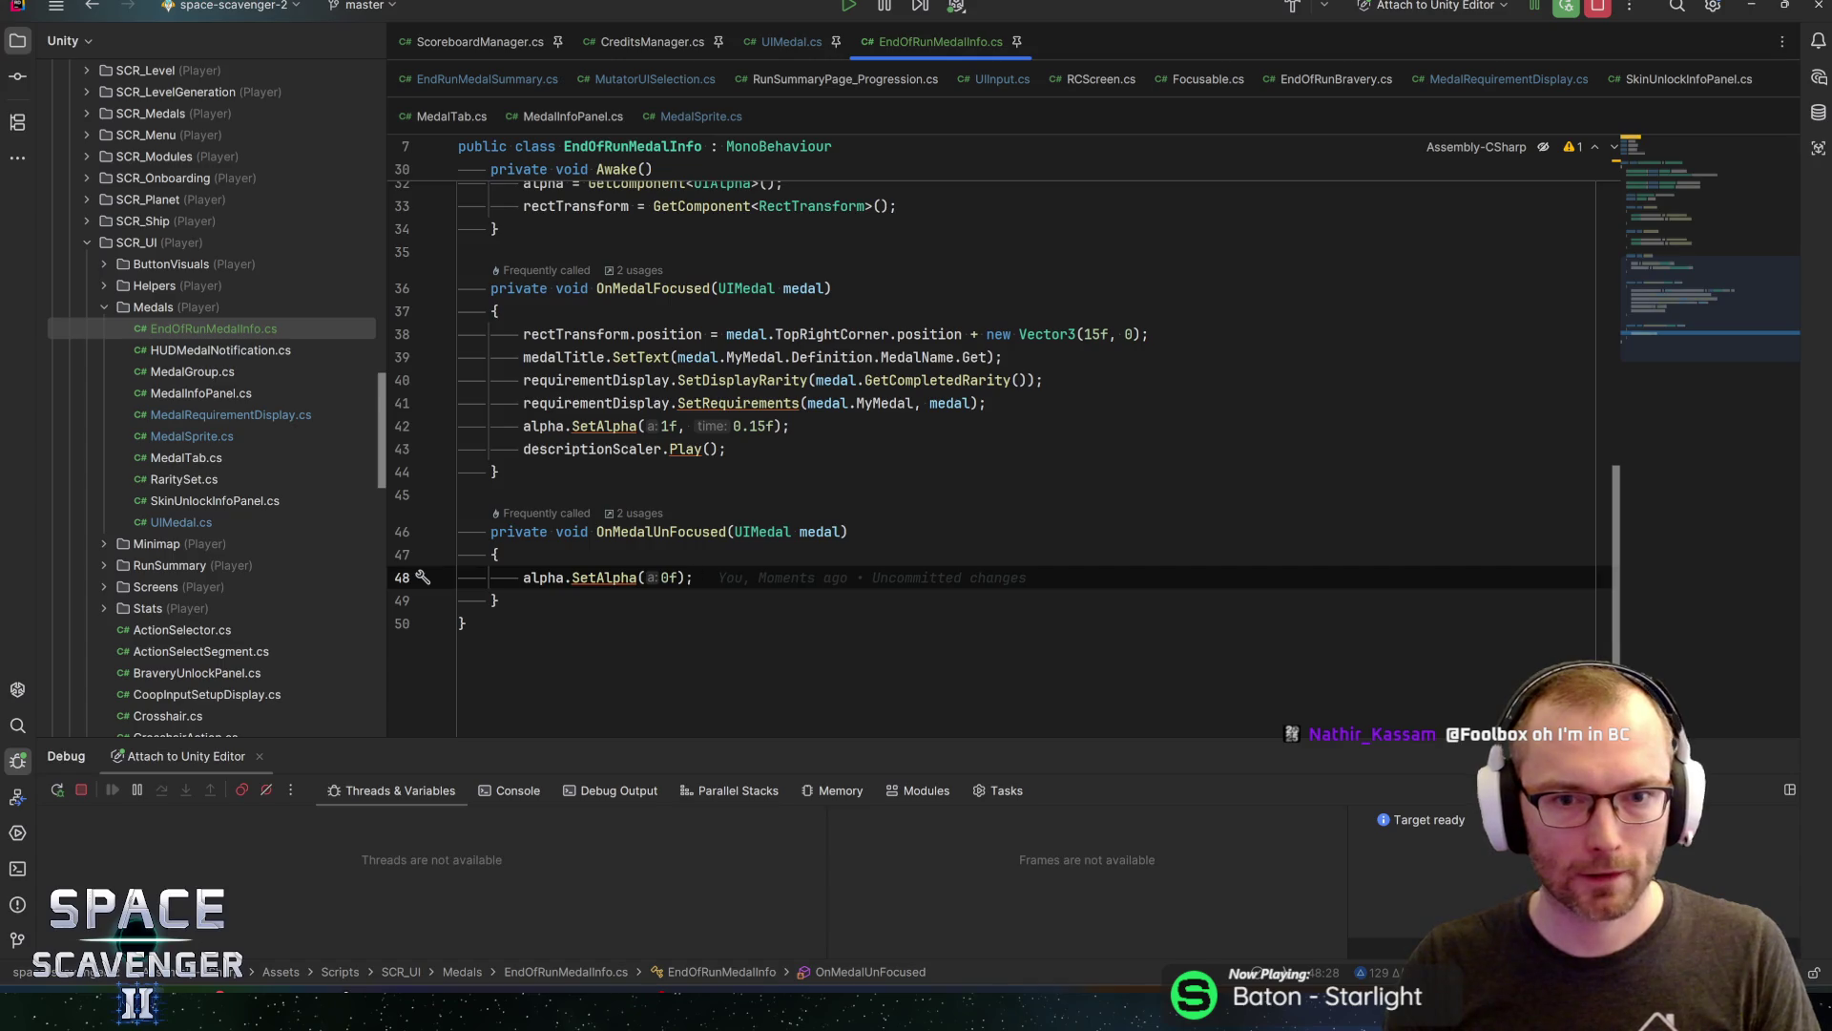
drag(1141, 334, 1009, 342)
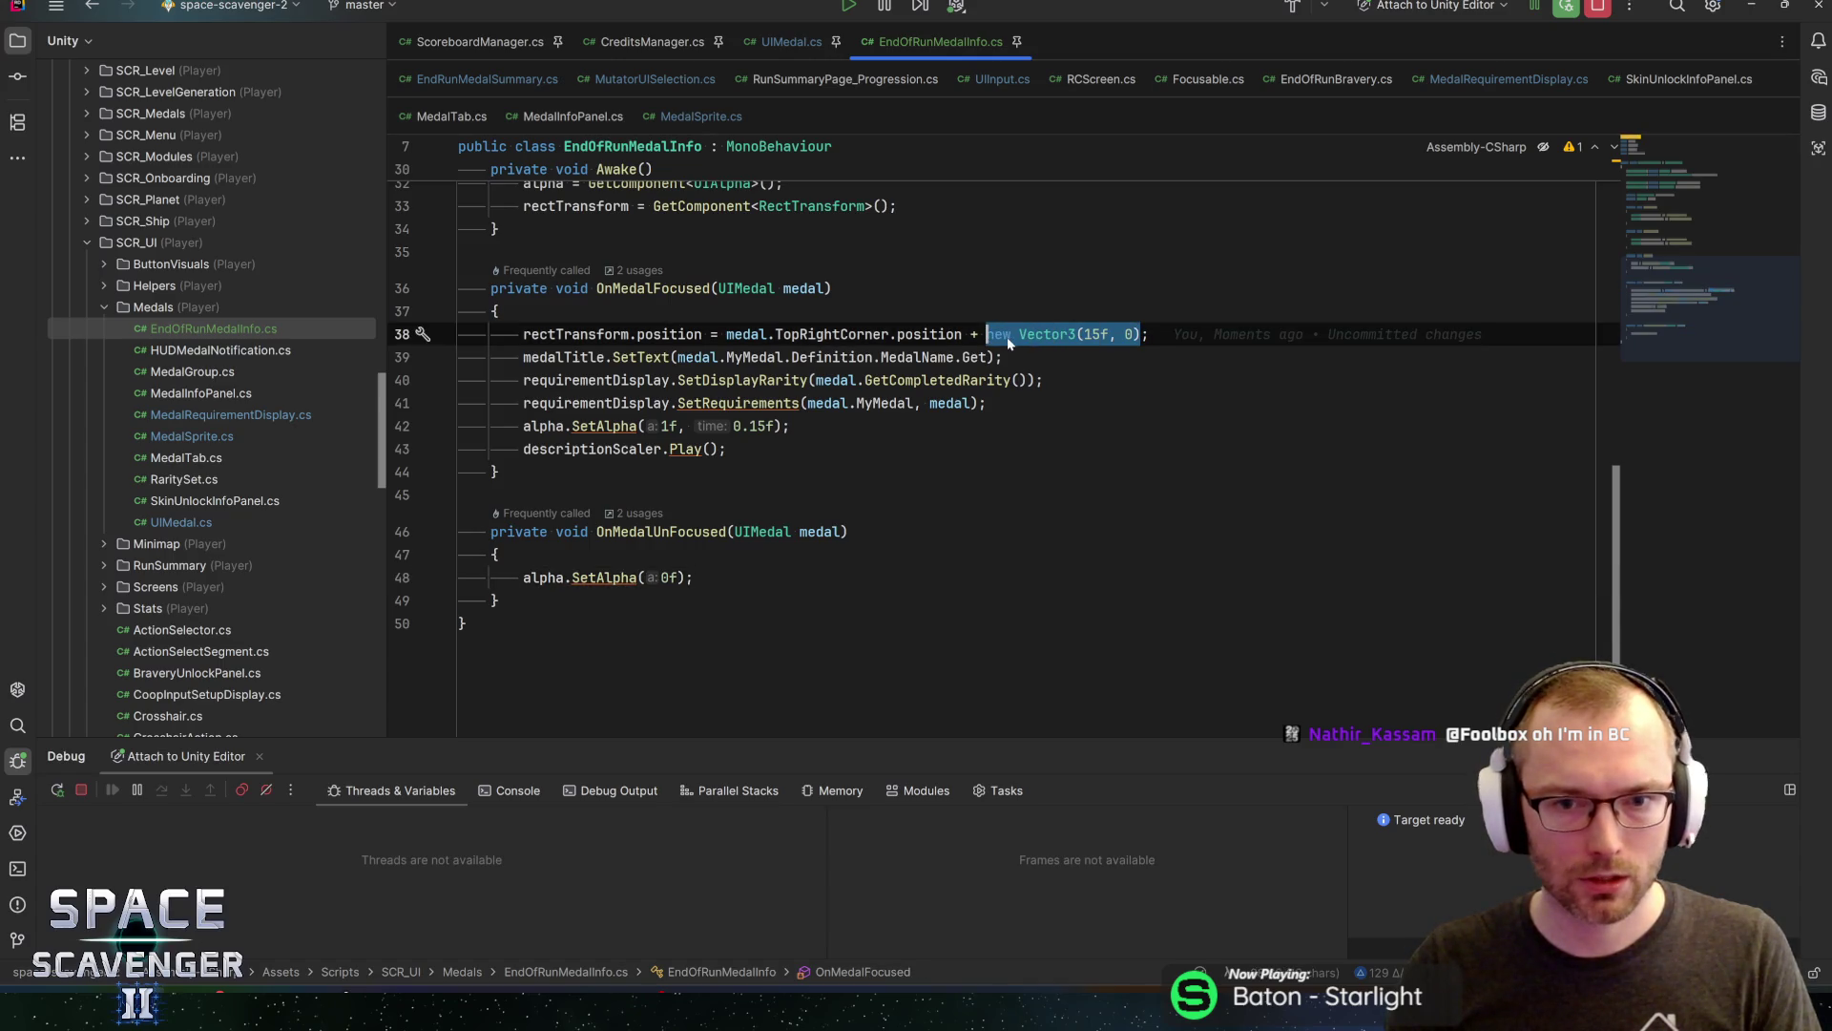
key(BackSpace)
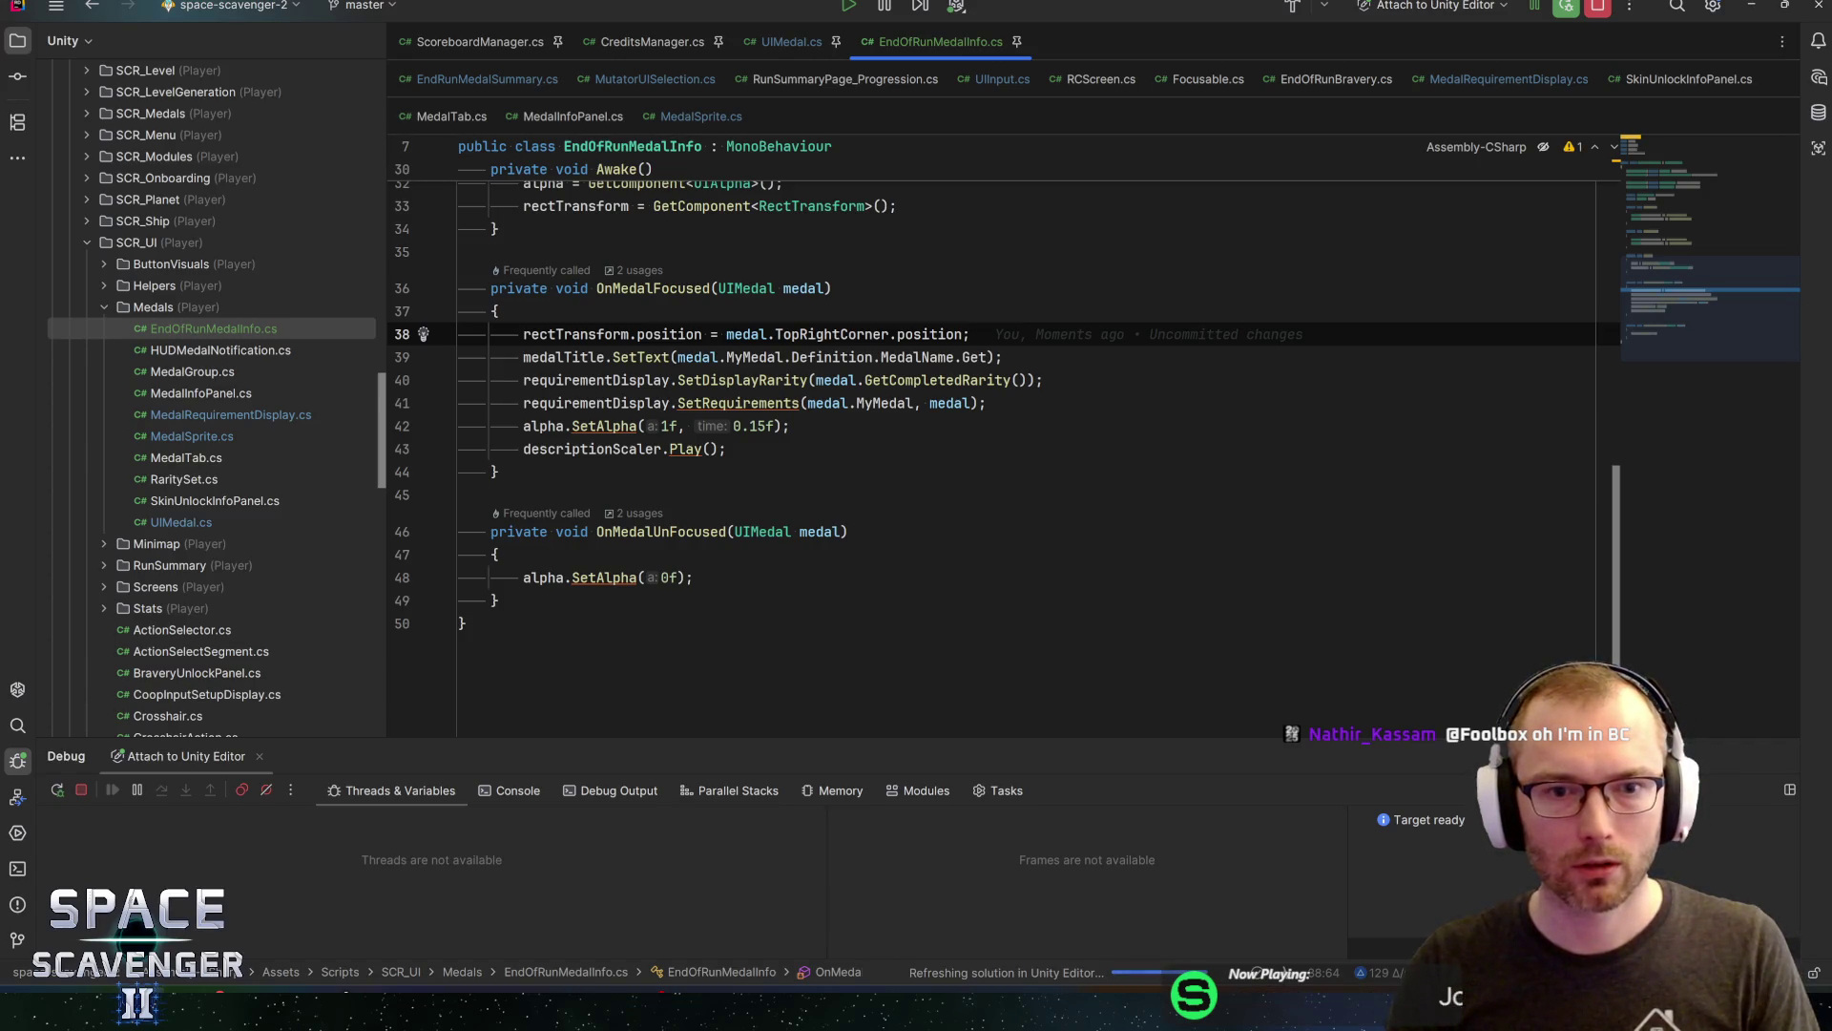
Insert a blank line above the SetAlpha call, then exit the Button_Medal prefab in Unity
key(Down)
key(Down)
key(Down)
key(Up)
key(Home)
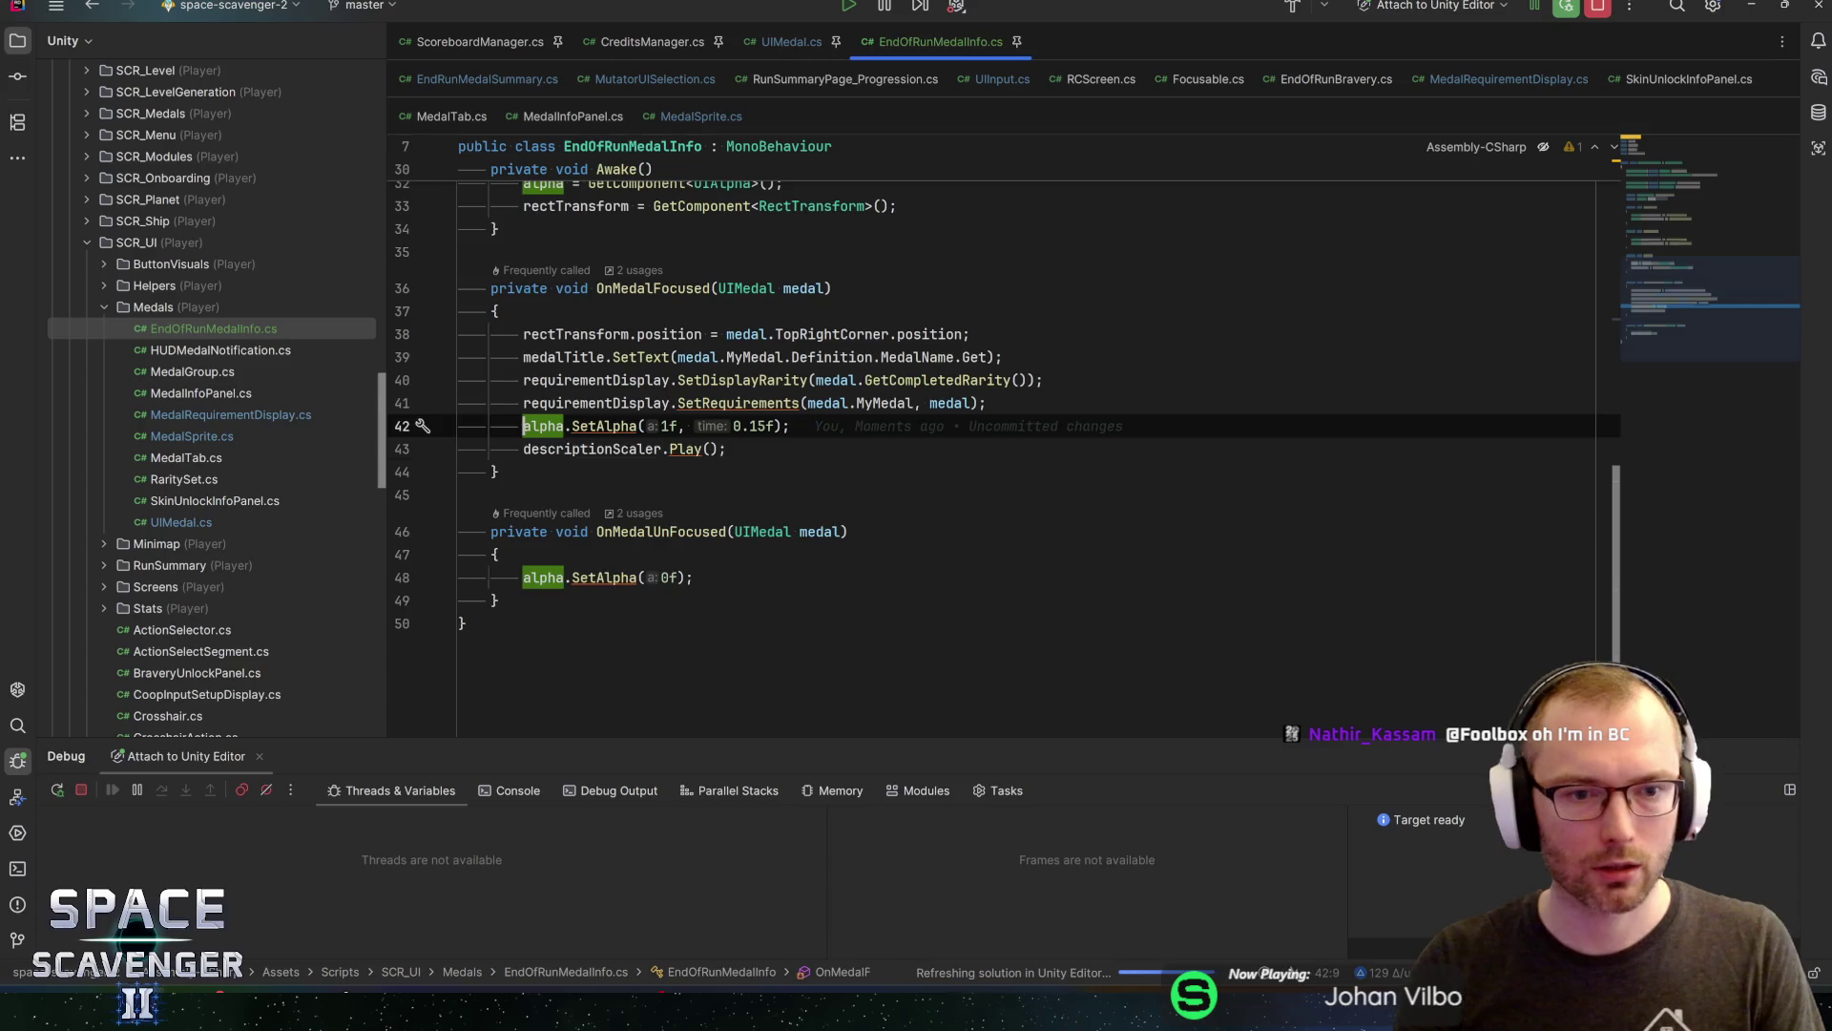
key(Return)
key(End)
click(523, 426)
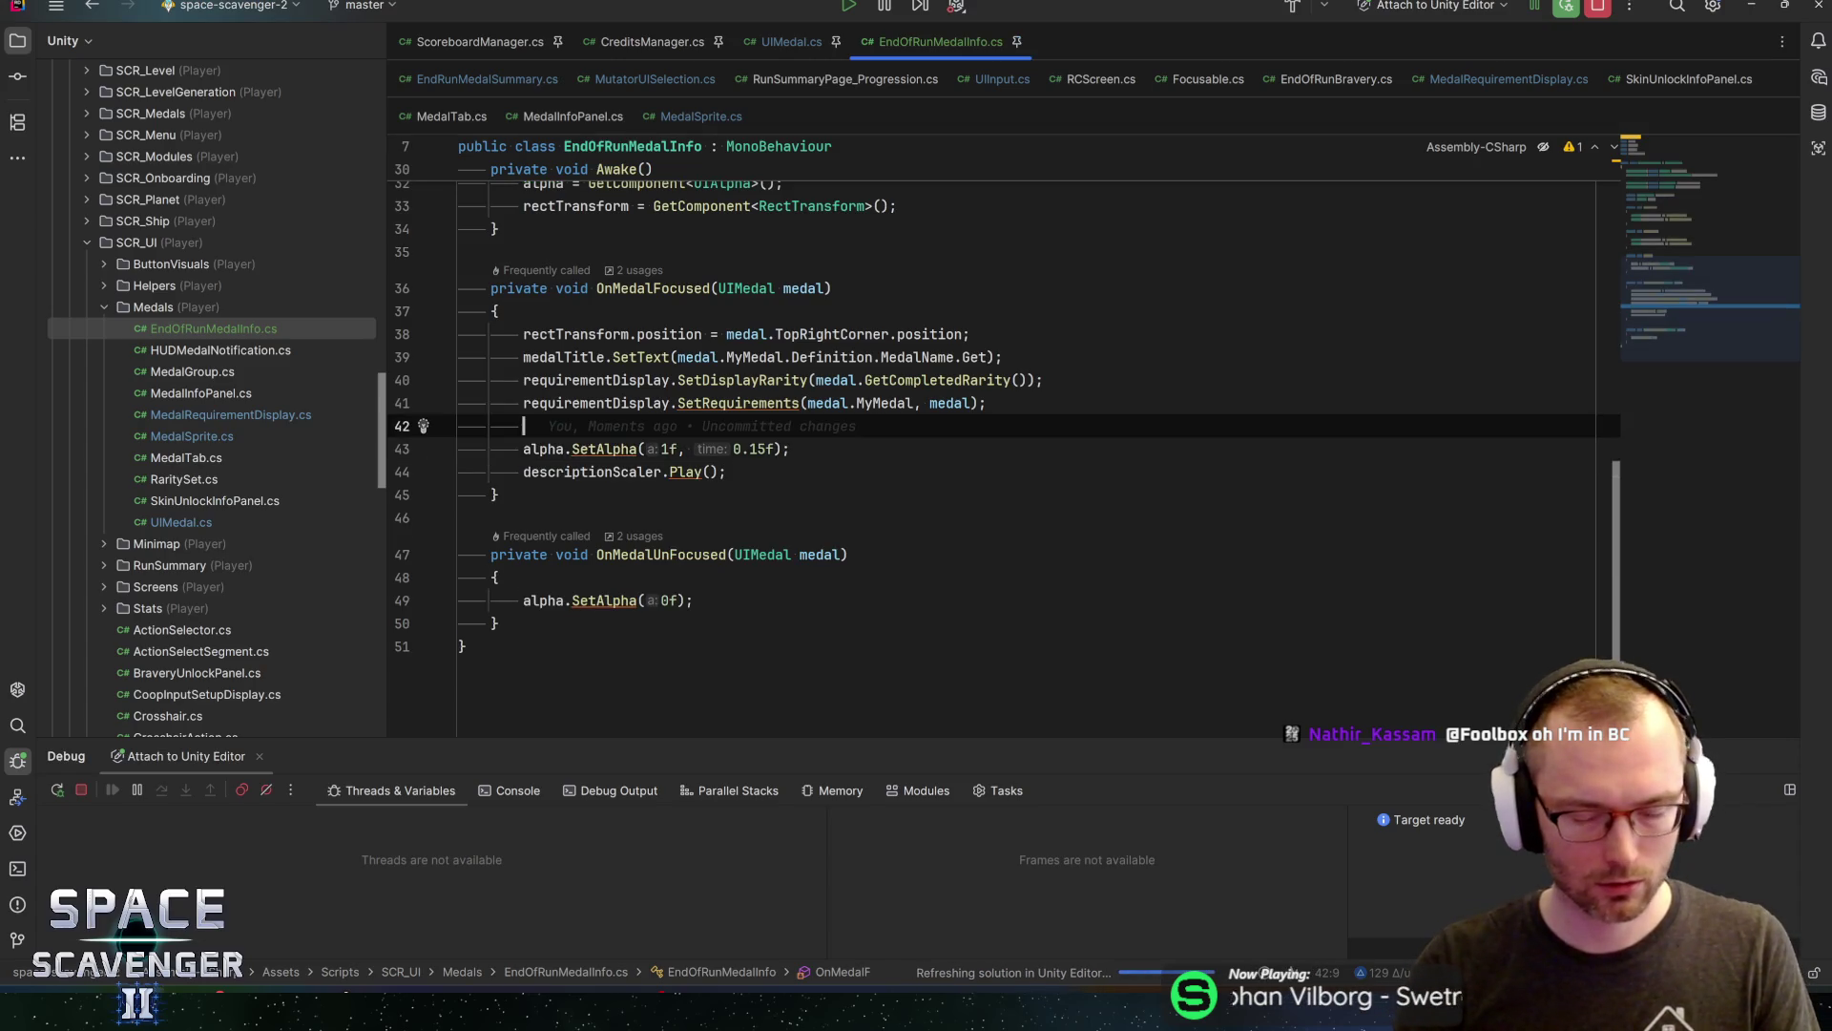
click(1751, 6)
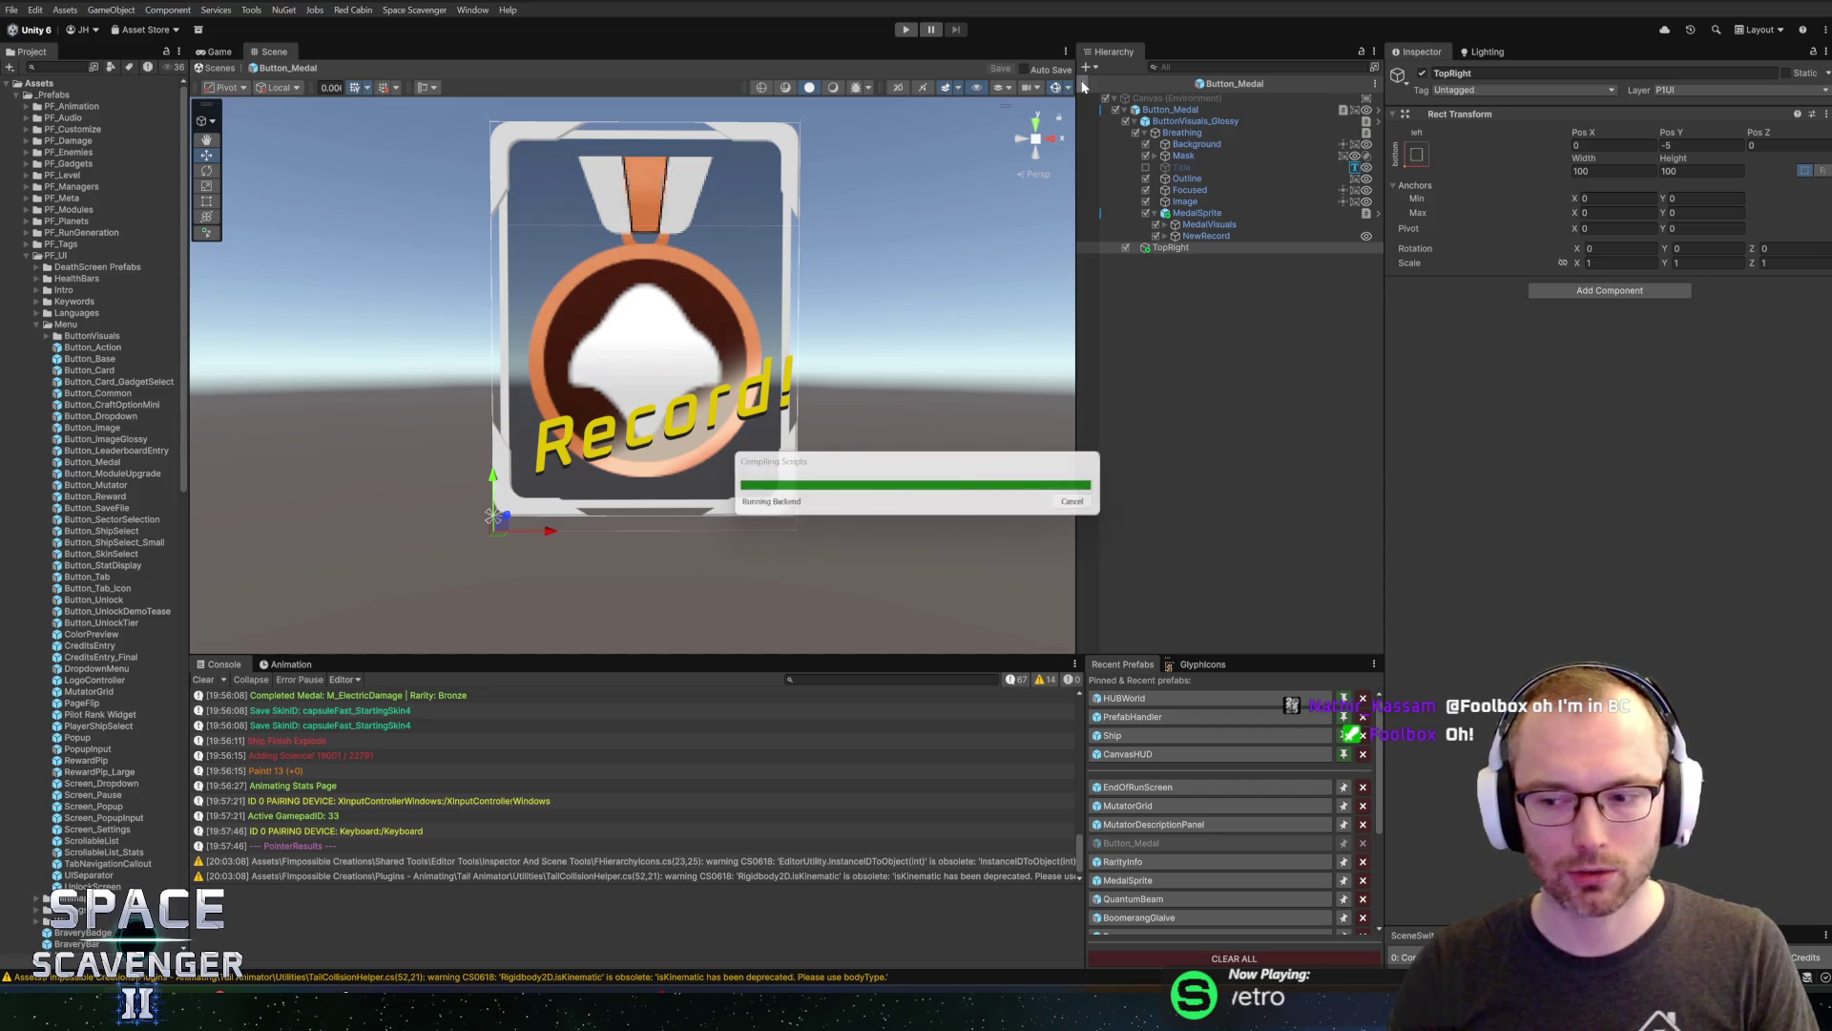
click(1085, 85)
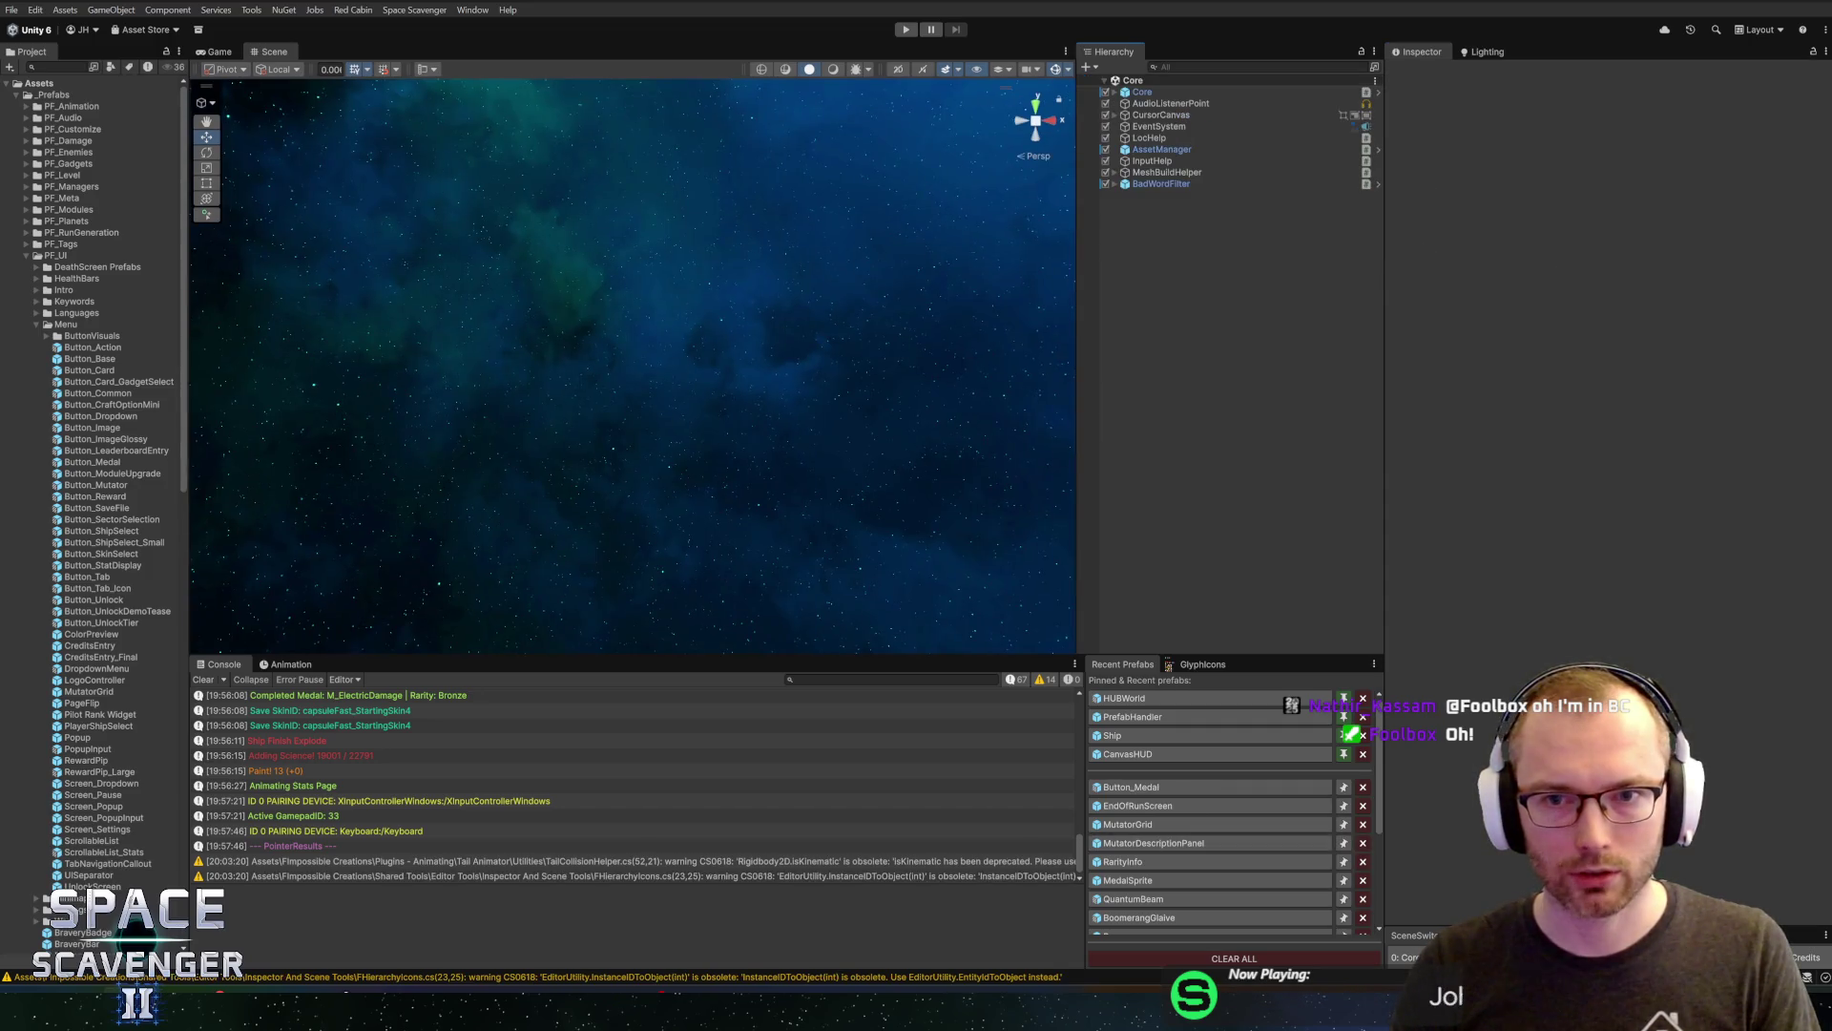
Delete the TokenUIAlpha descriptionAlpha field line in EndOfRunMedalInfo and recompile in Unity
double_click(1170, 786)
key(alt+Tab)
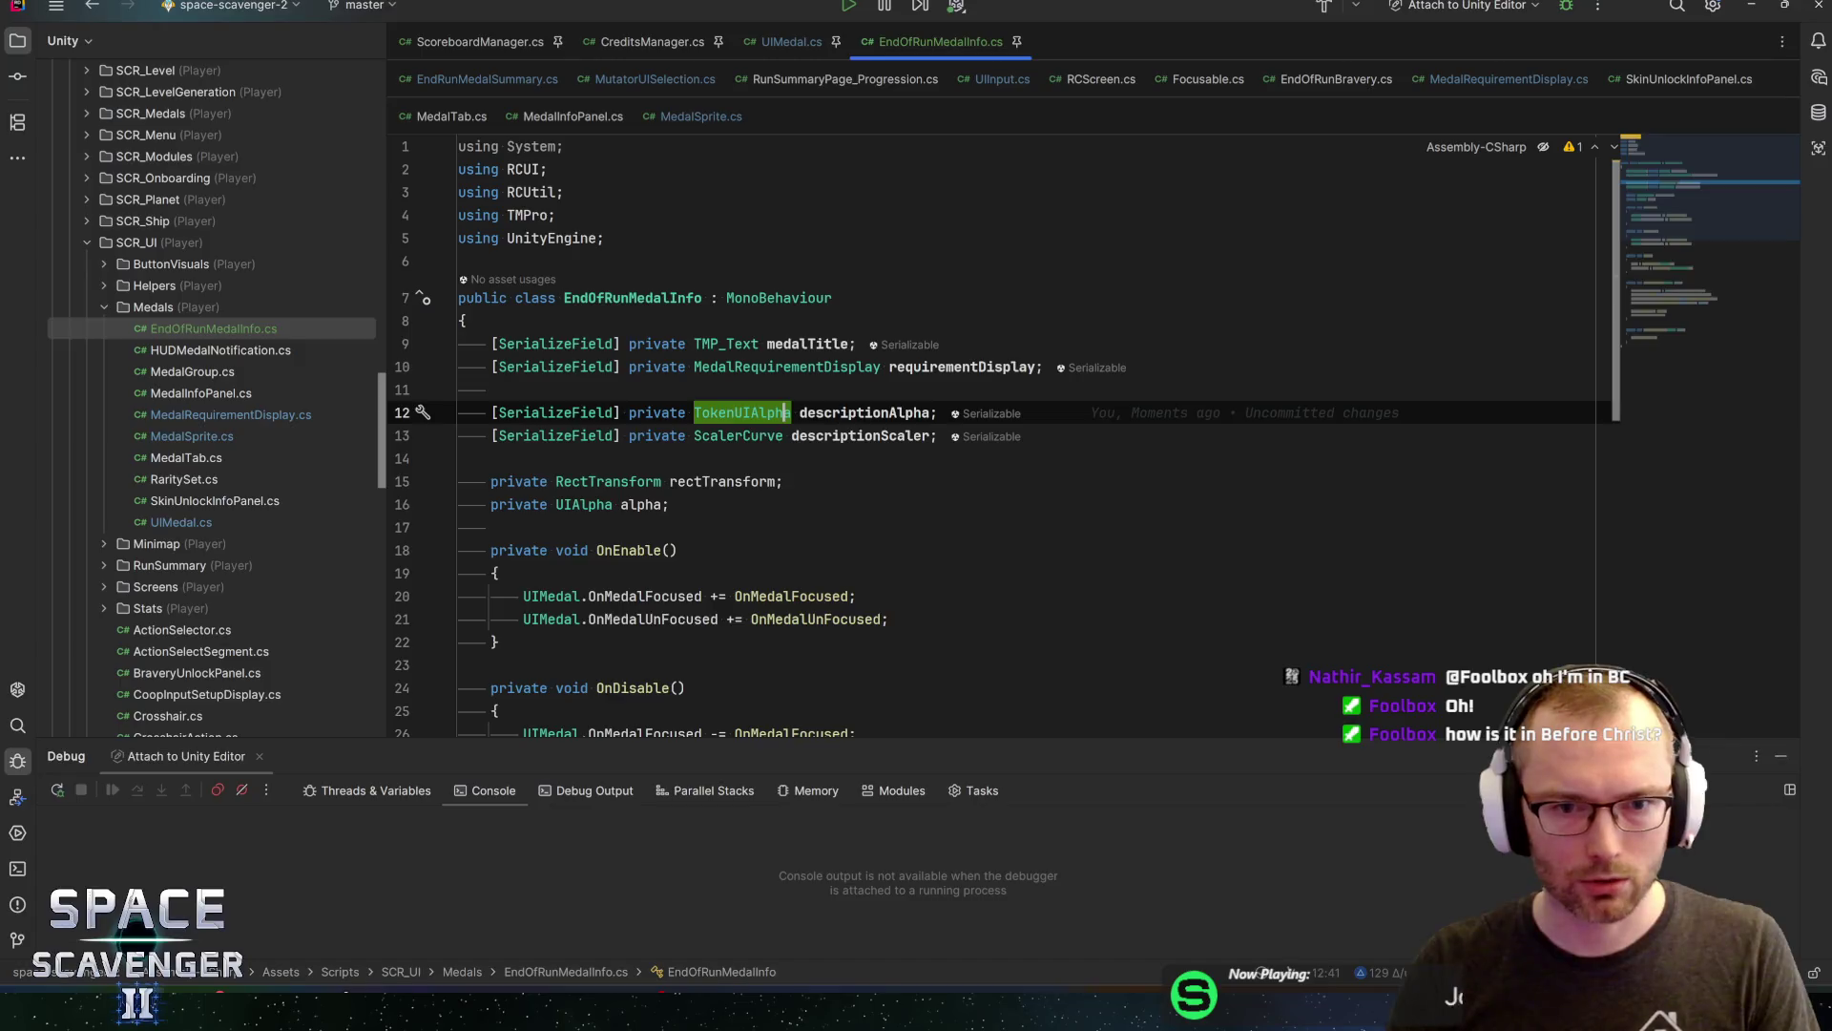
key(ctrl+y)
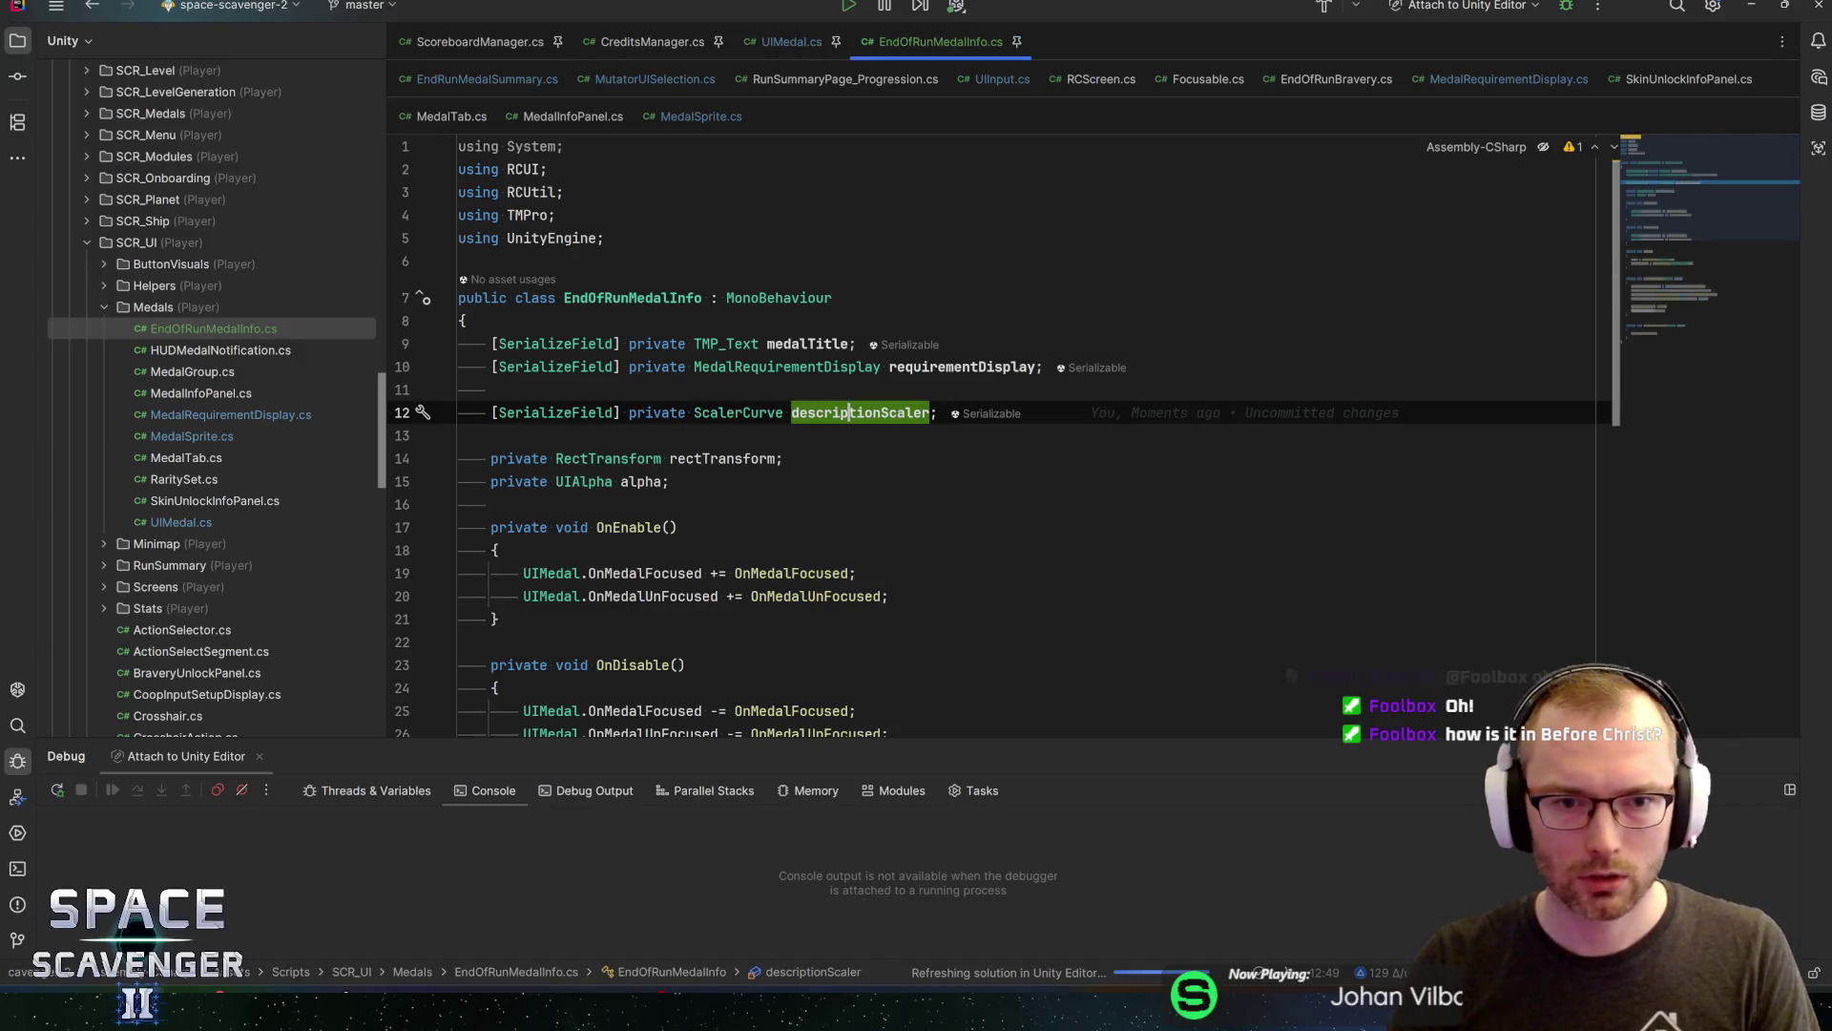
key(alt+Tab)
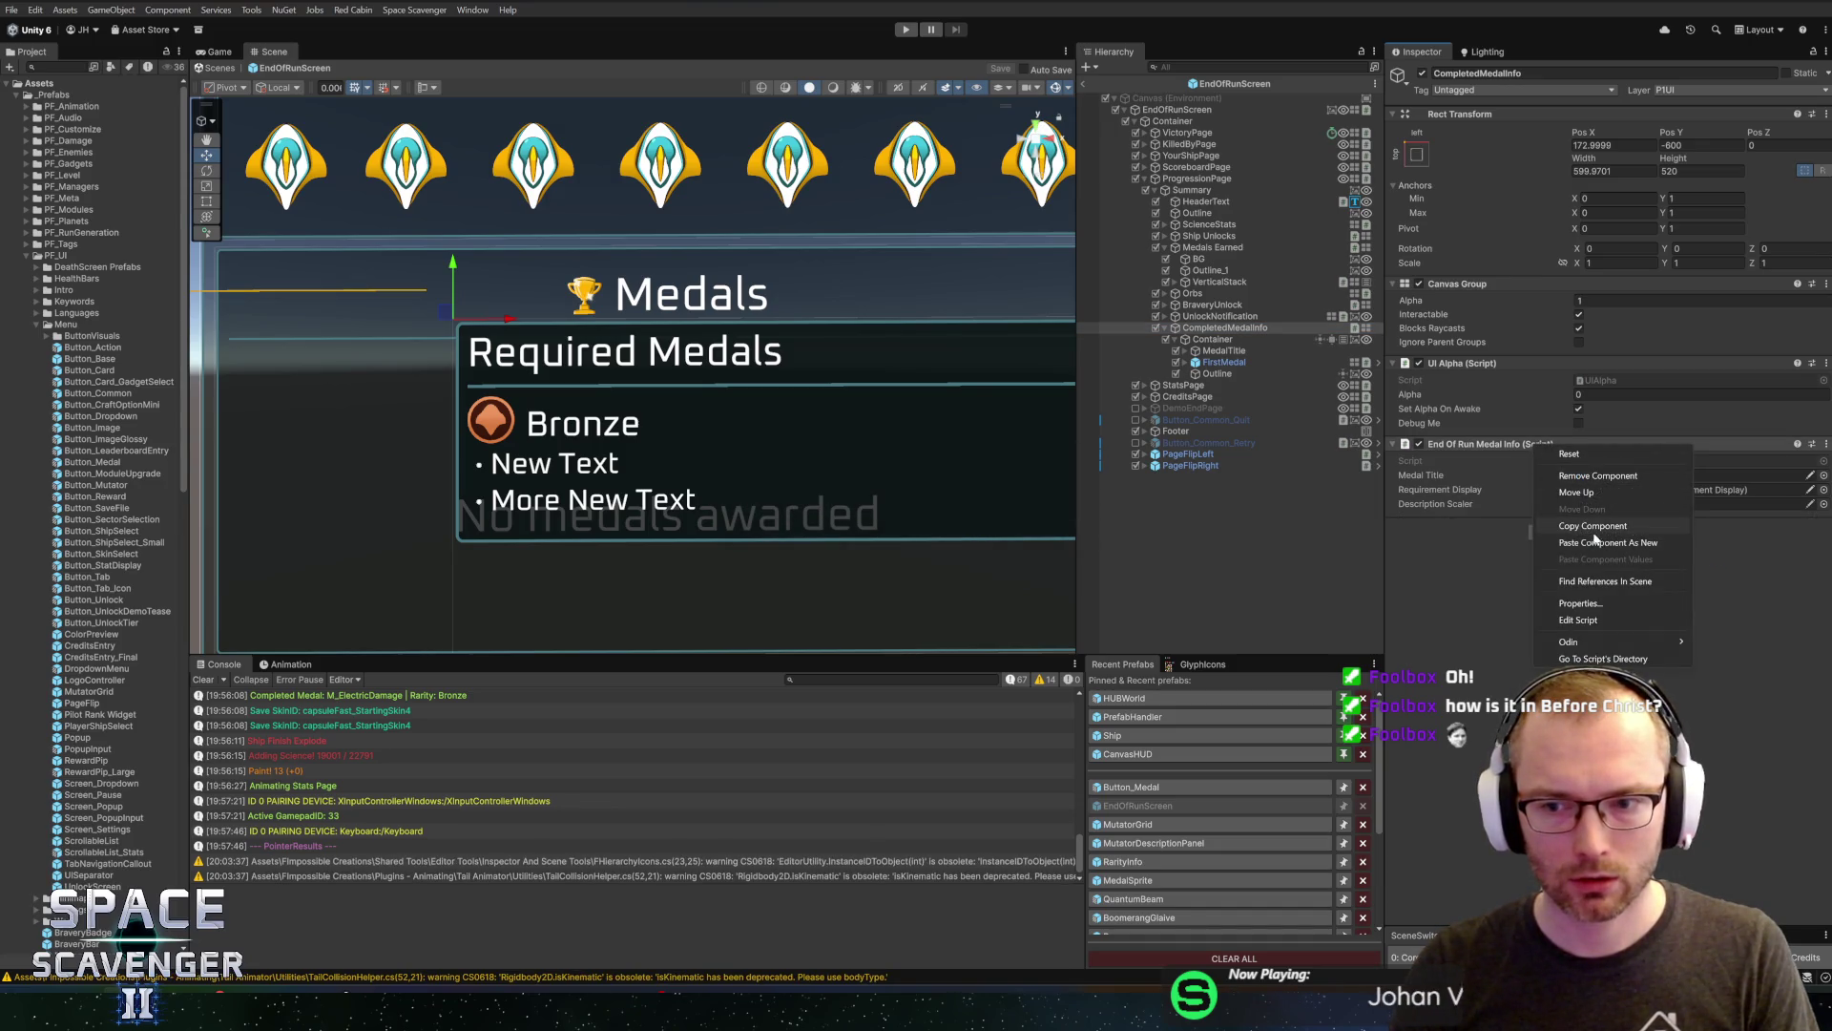
Paste a new Scaler Curve on CompletedMedalInfo, assign it as Description Scaler, and exit the prefab
click(1599, 543)
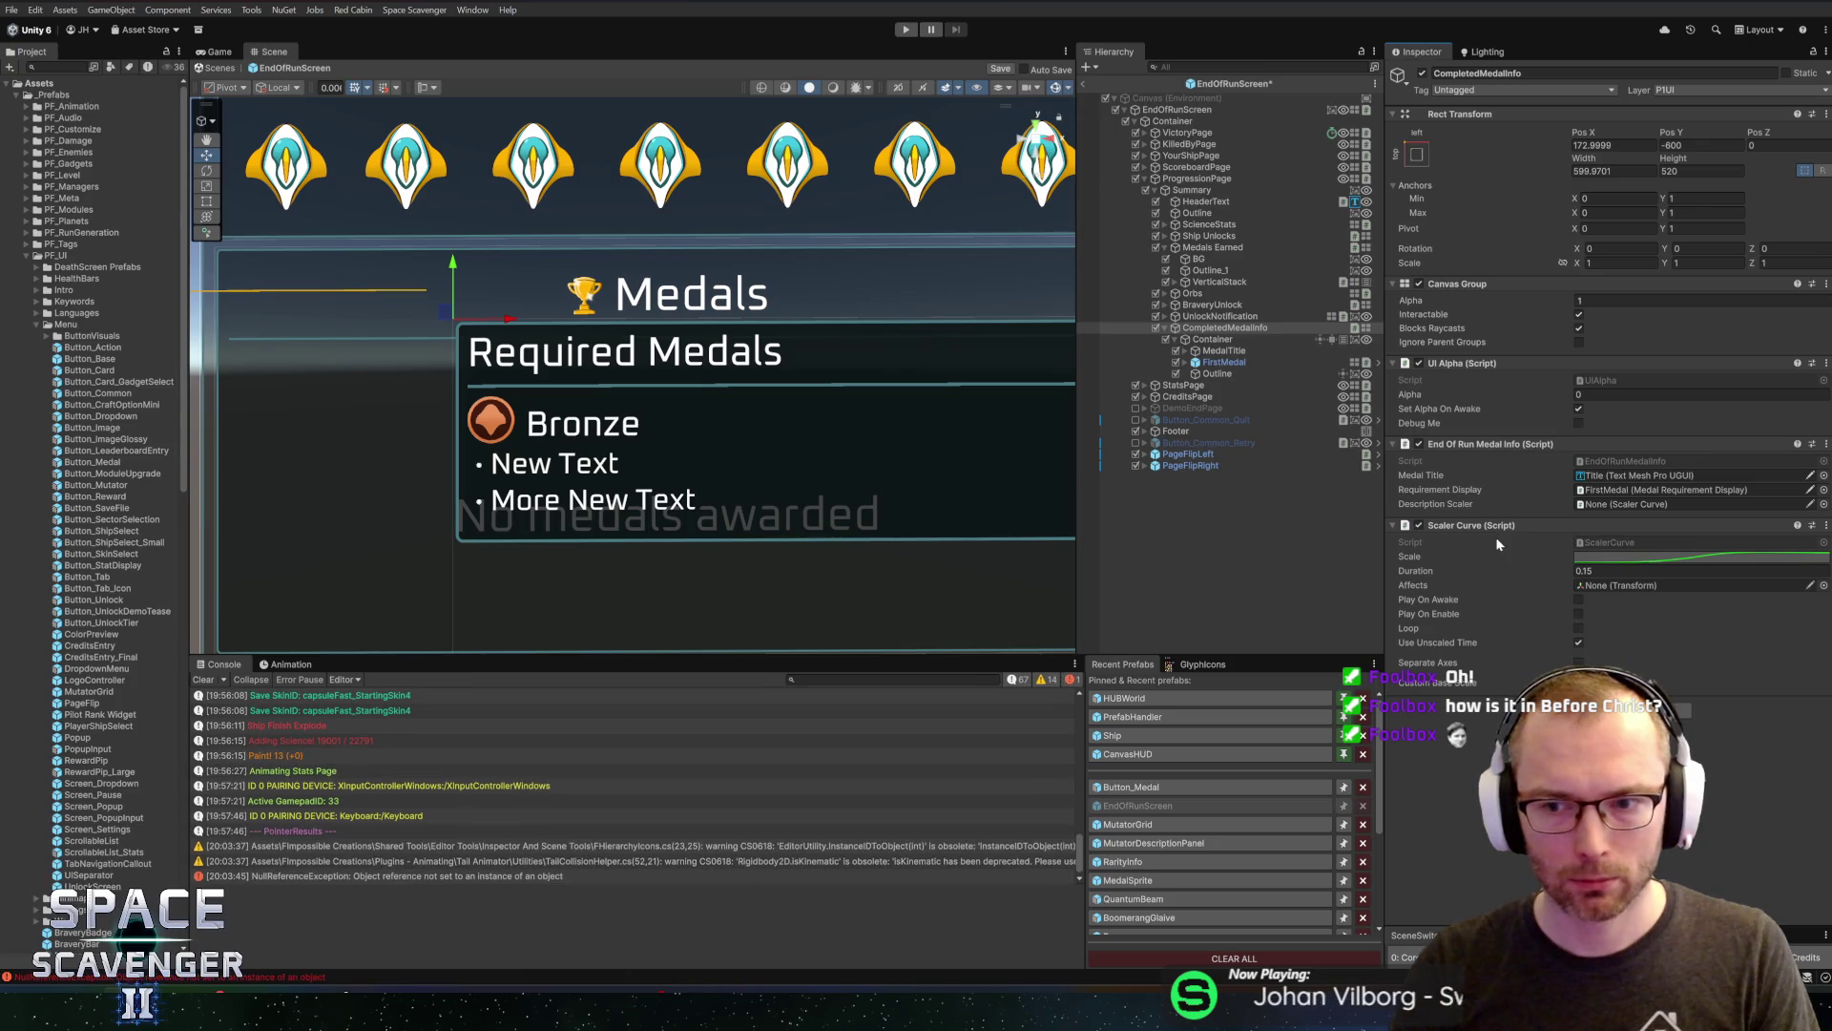
drag(1648, 519, 1657, 507)
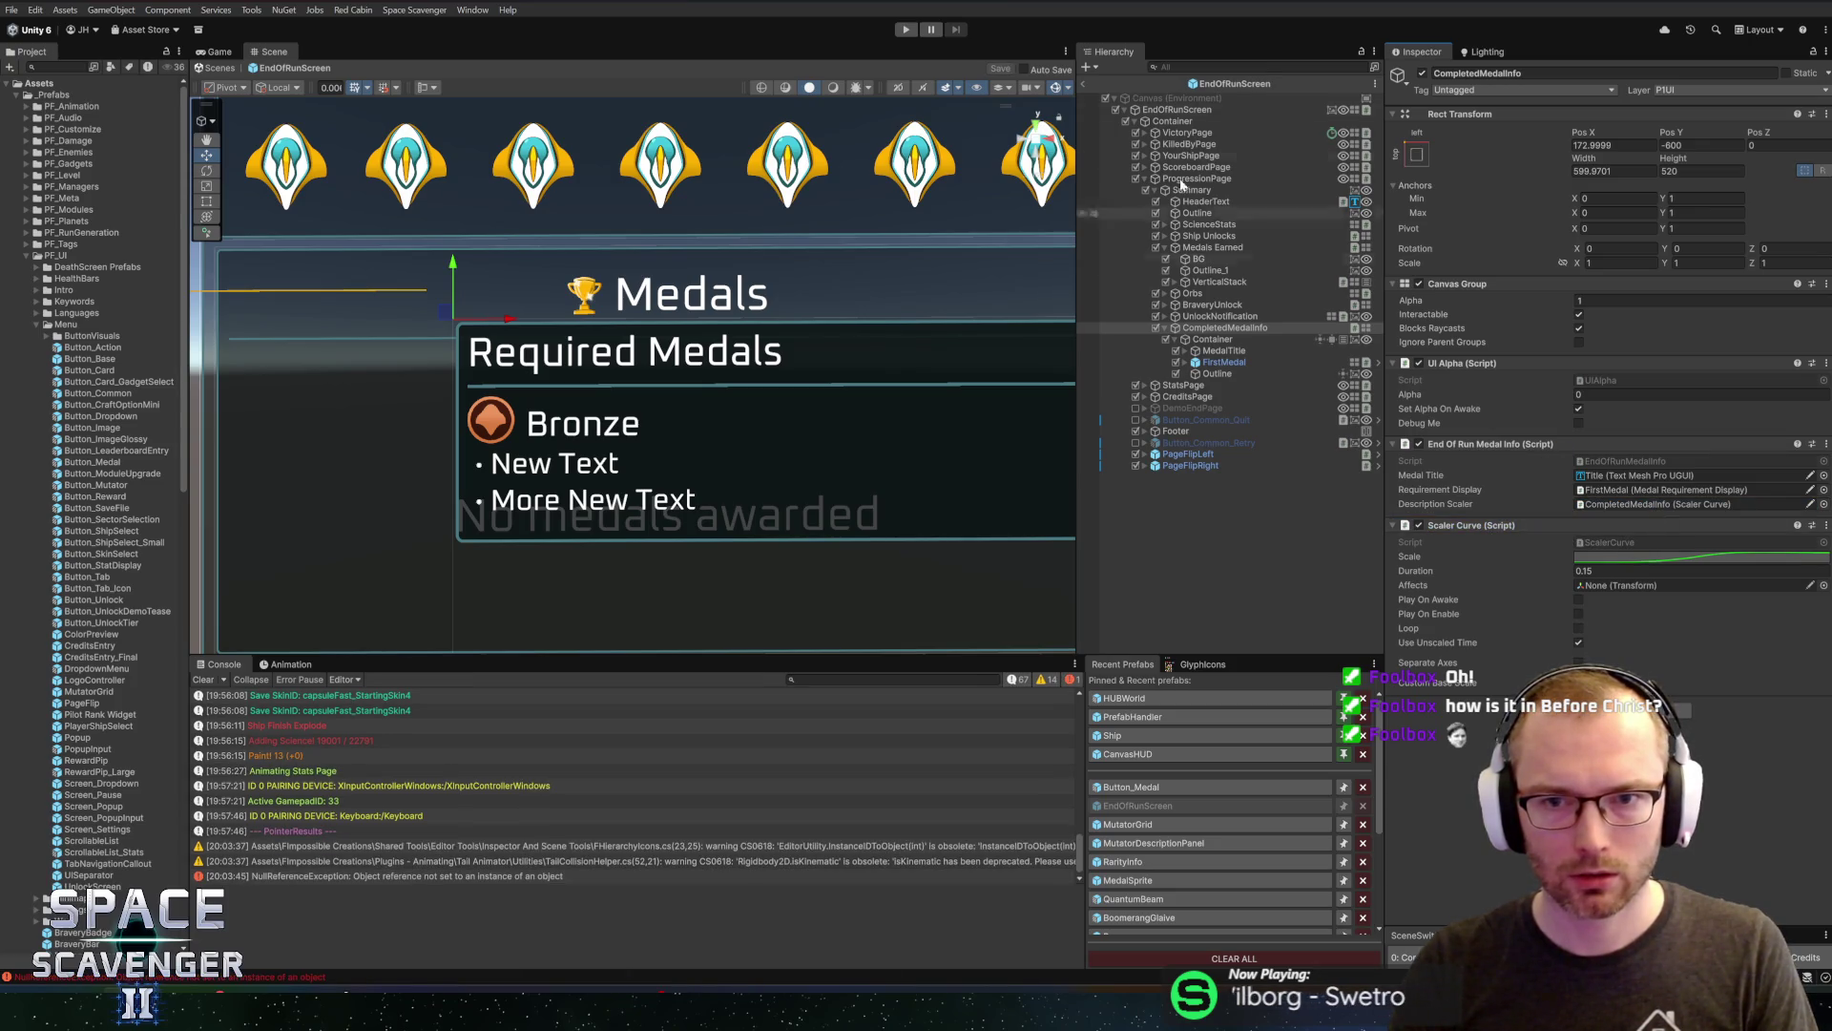
click(1212, 340)
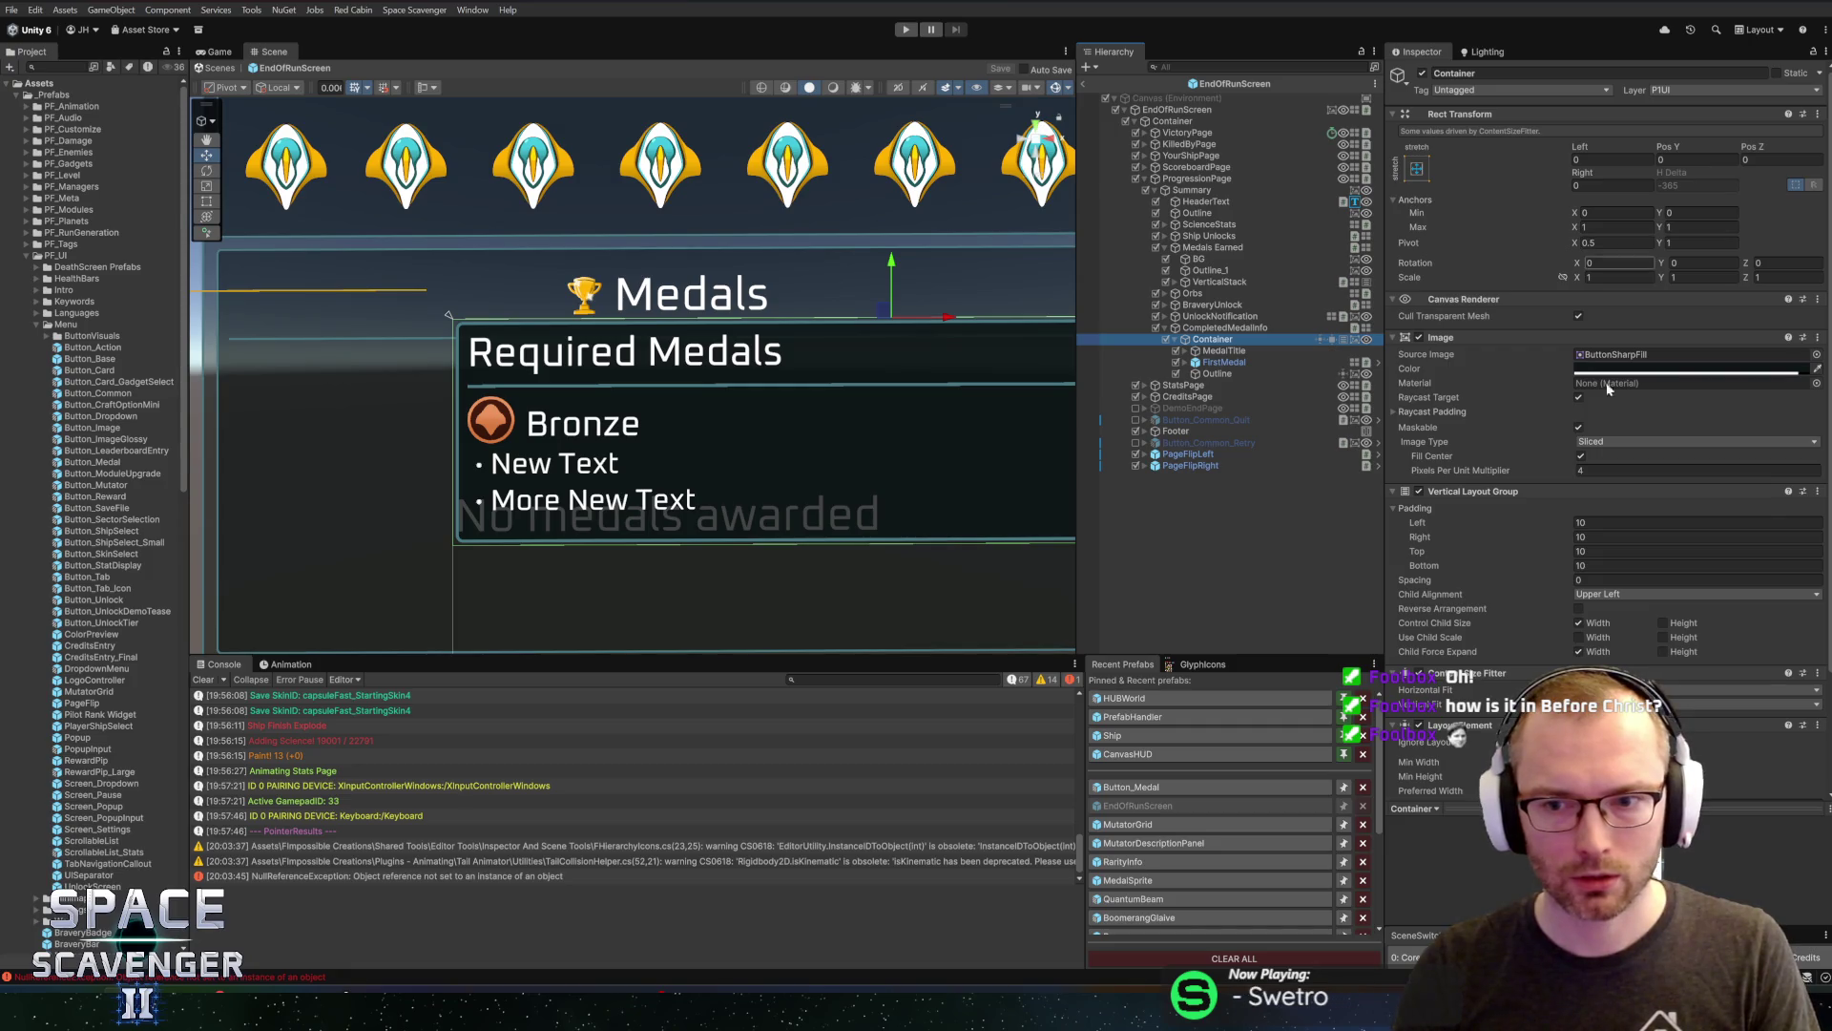
scroll(1486, 565, down, 3)
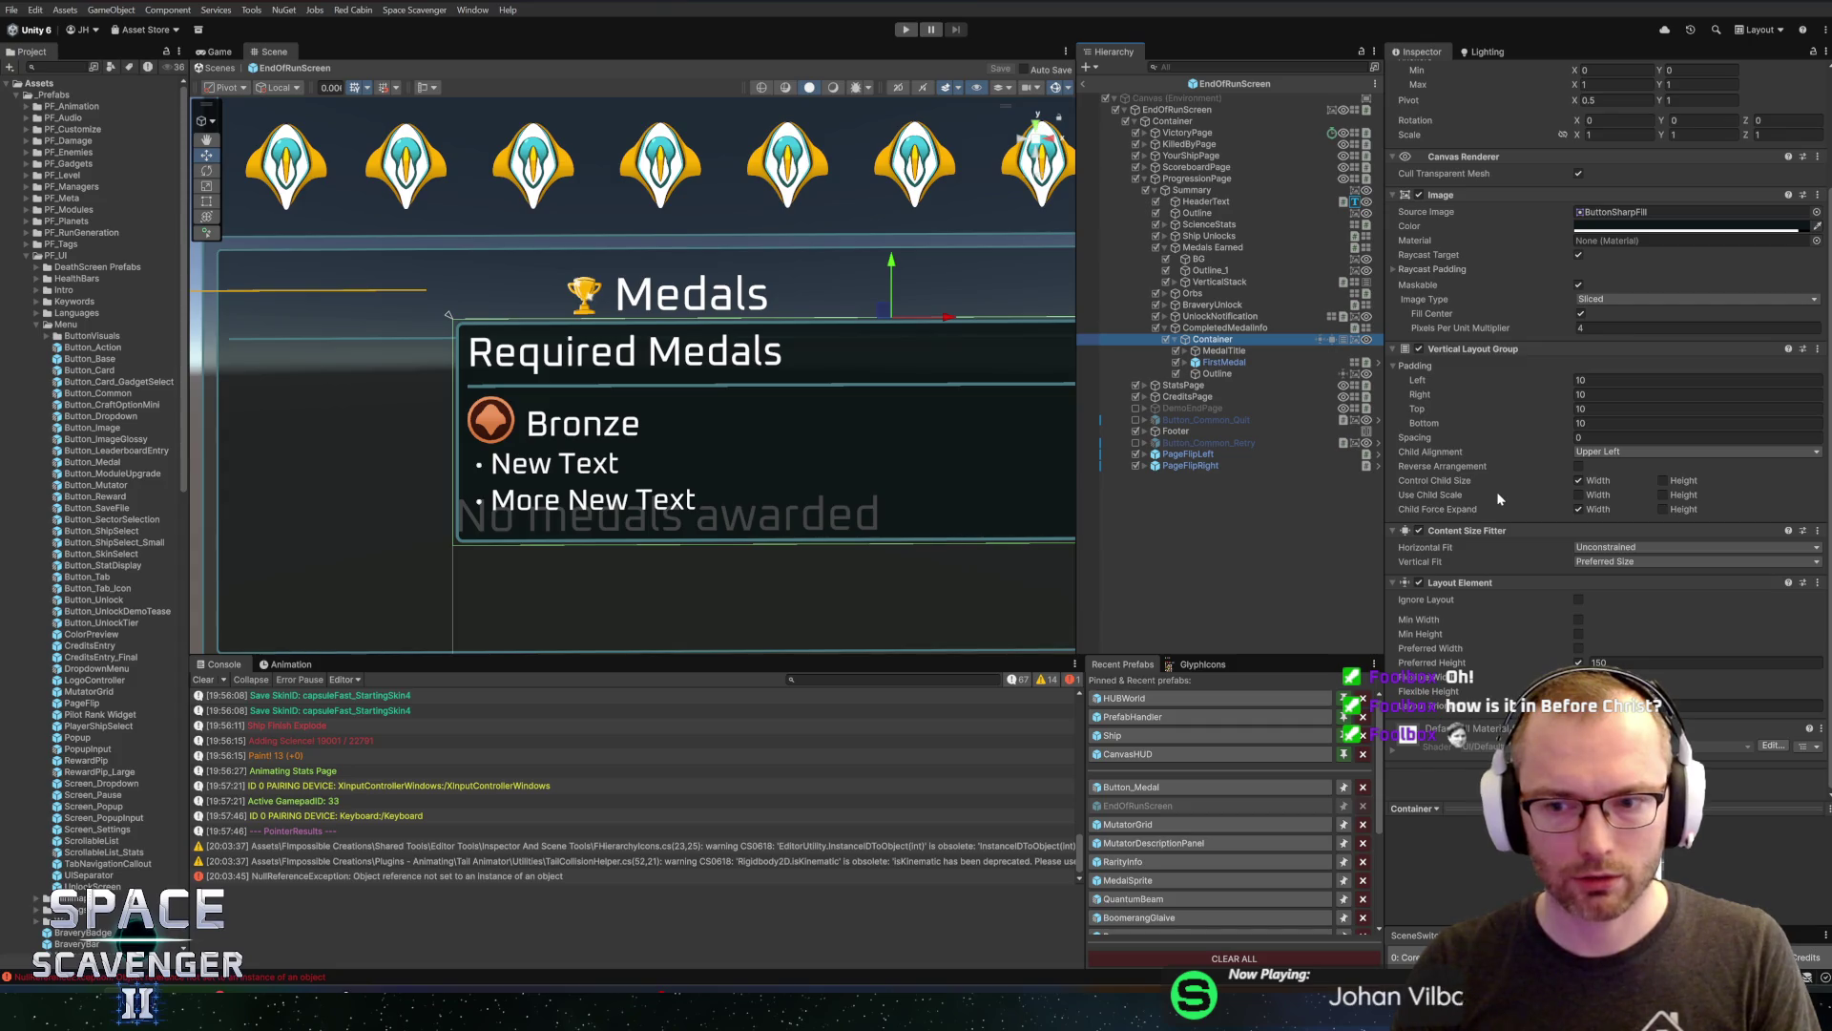
click(1217, 328)
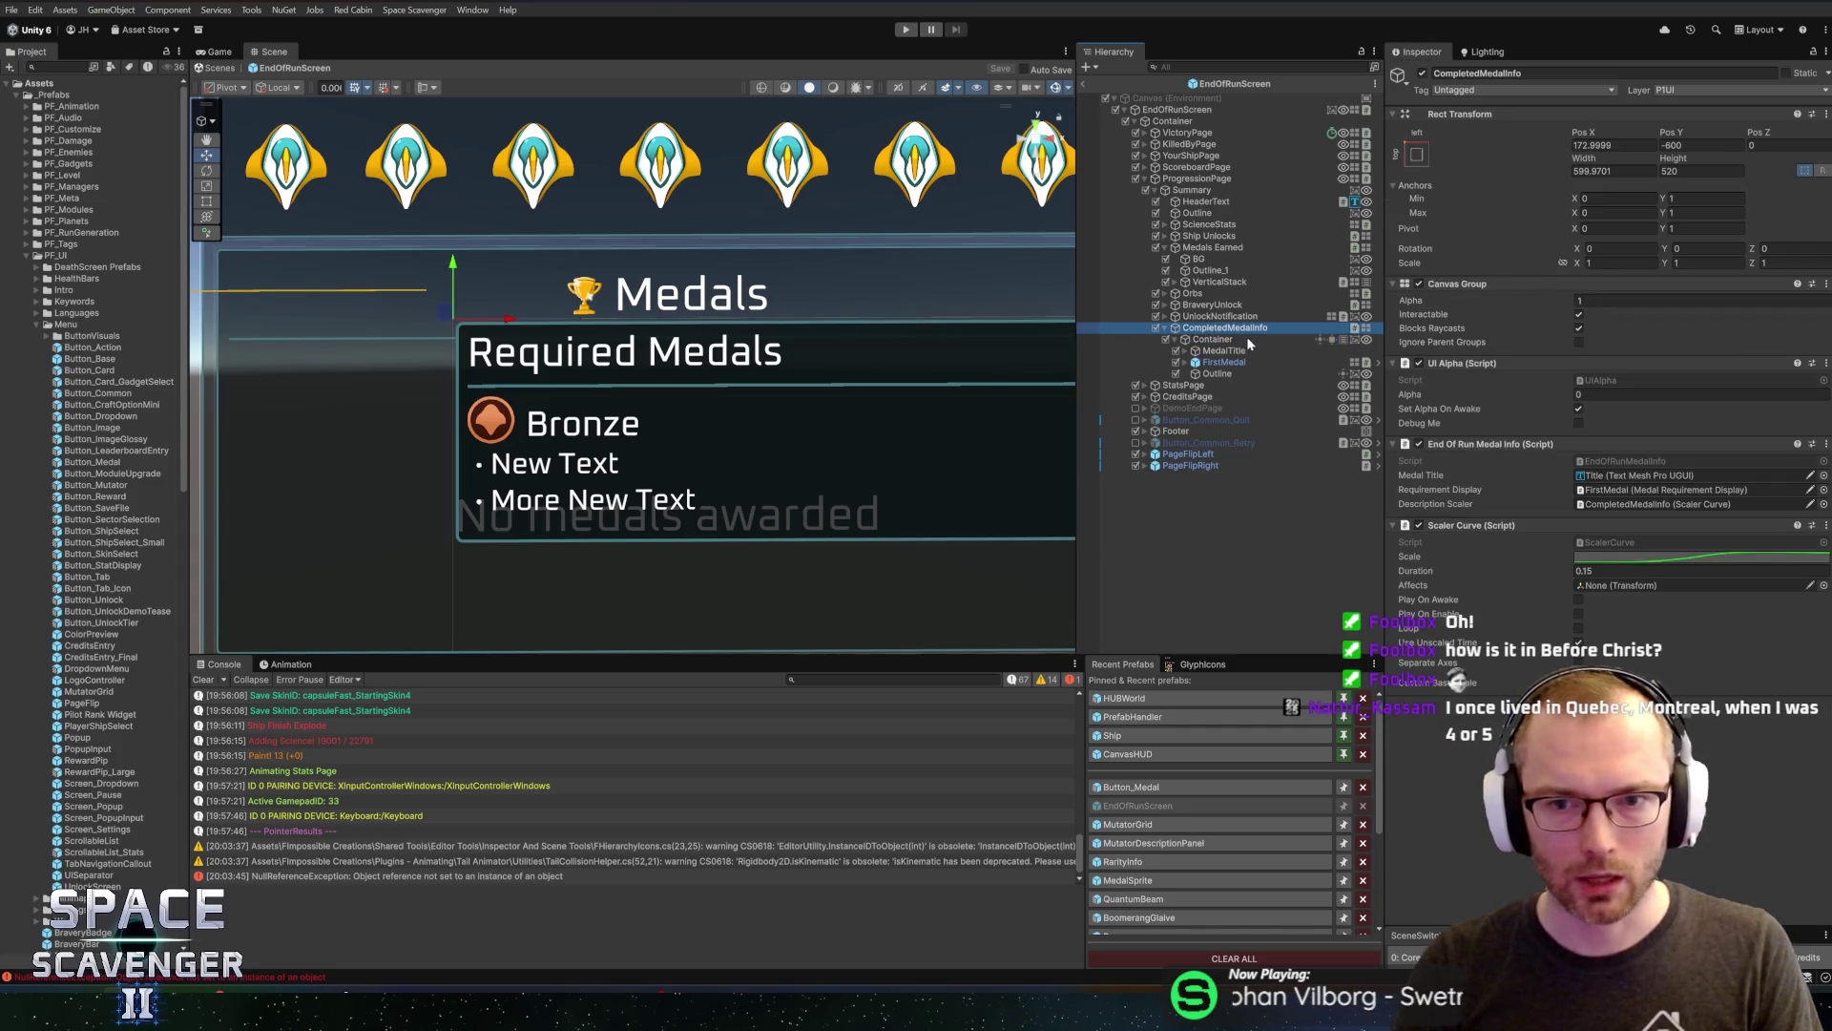
click(1085, 84)
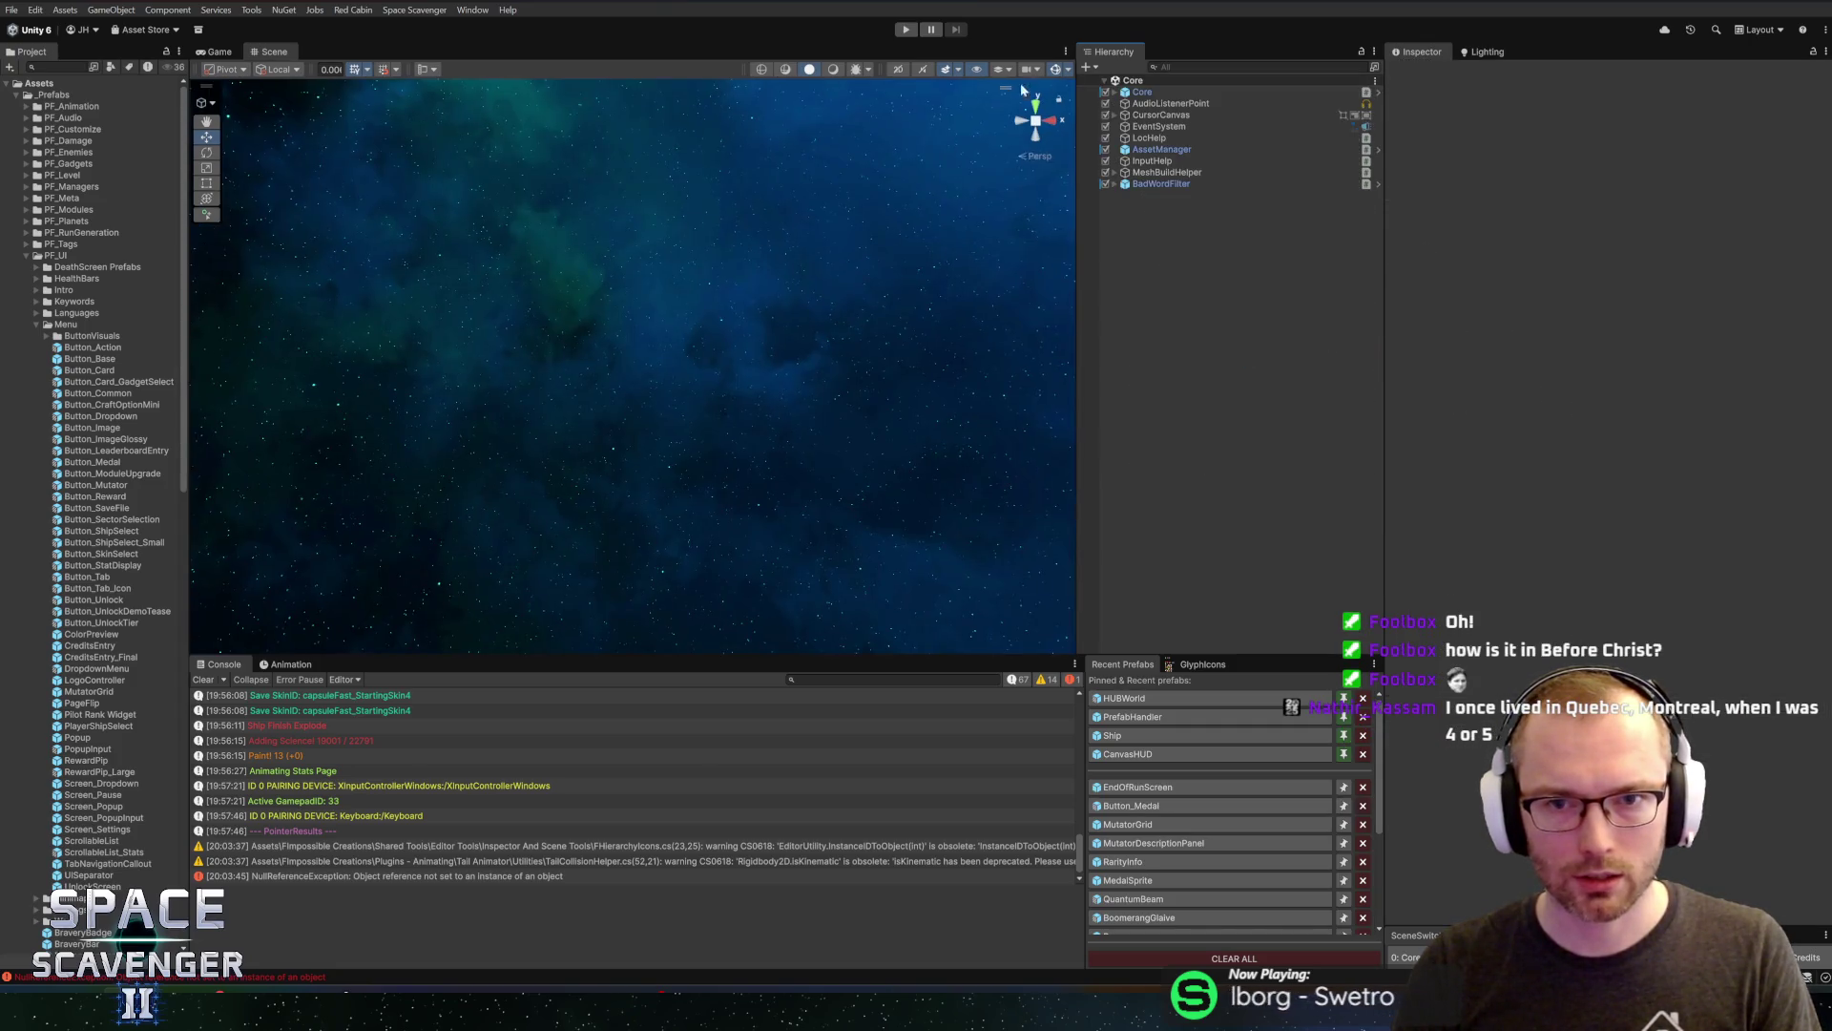
Enter Play mode, maximize the Game view, and run the Medals debug command from the console
click(898, 33)
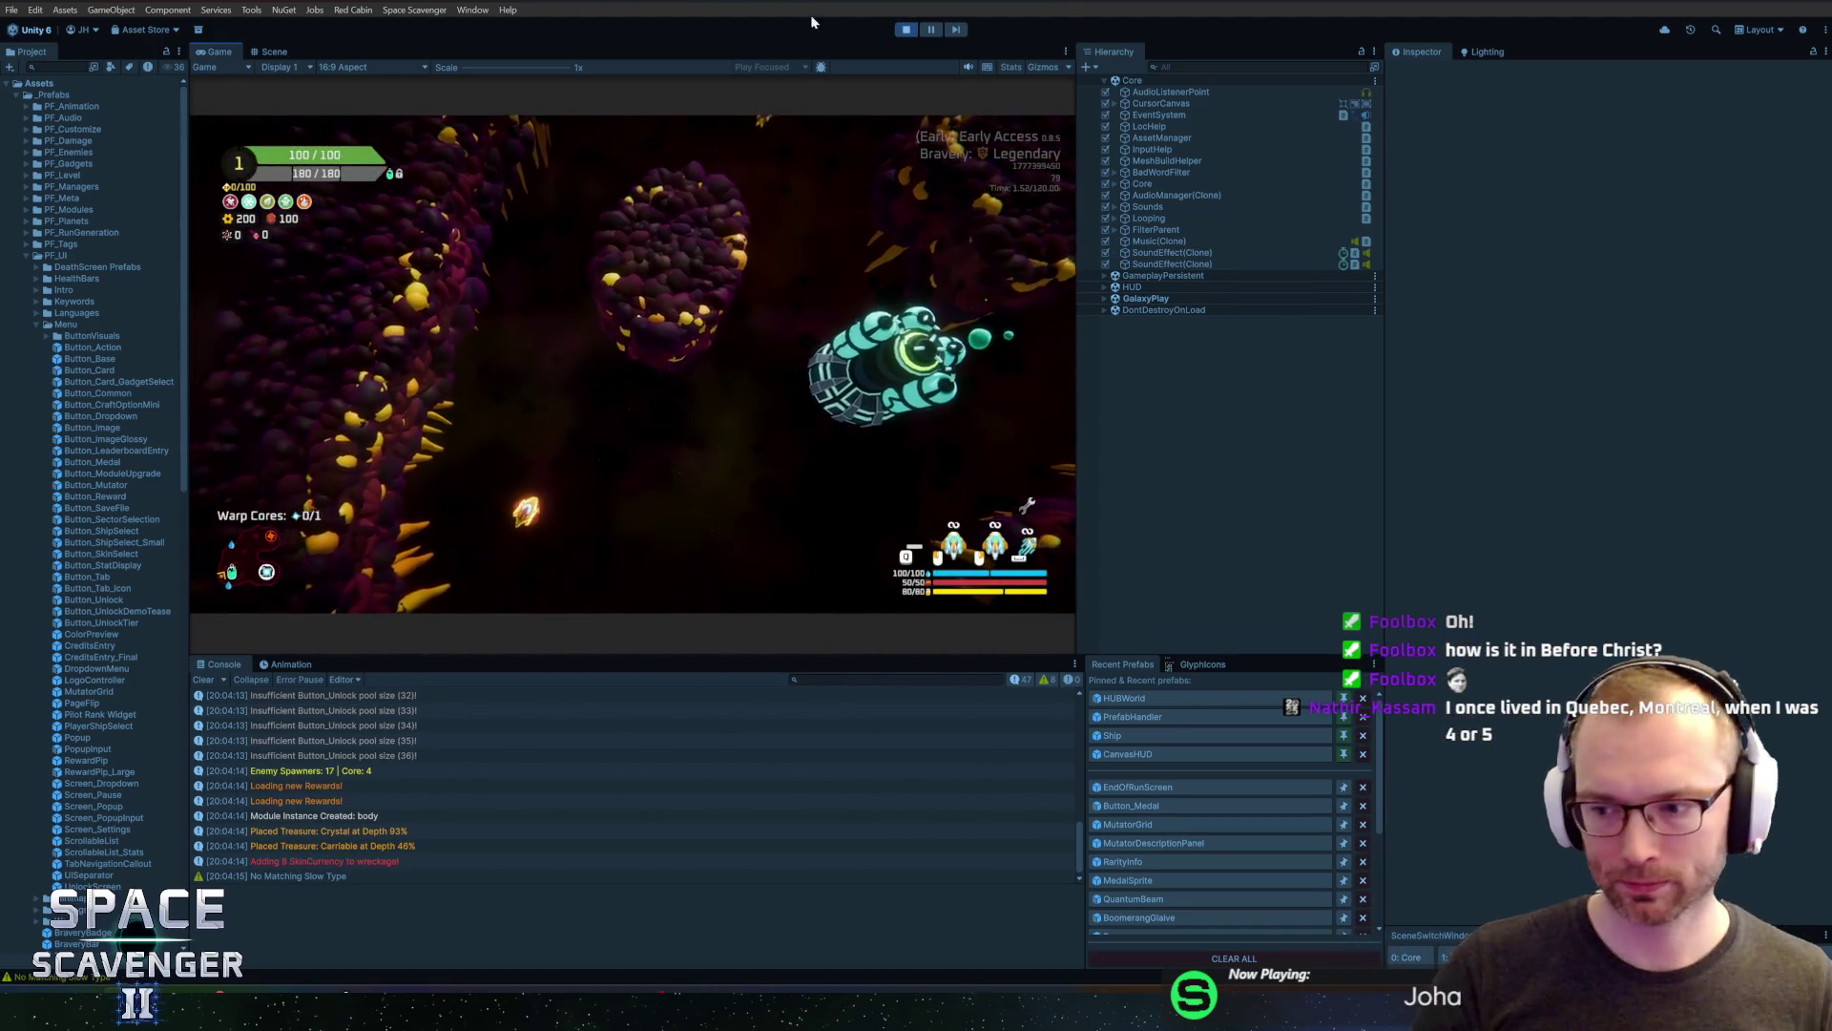
key(shift+space)
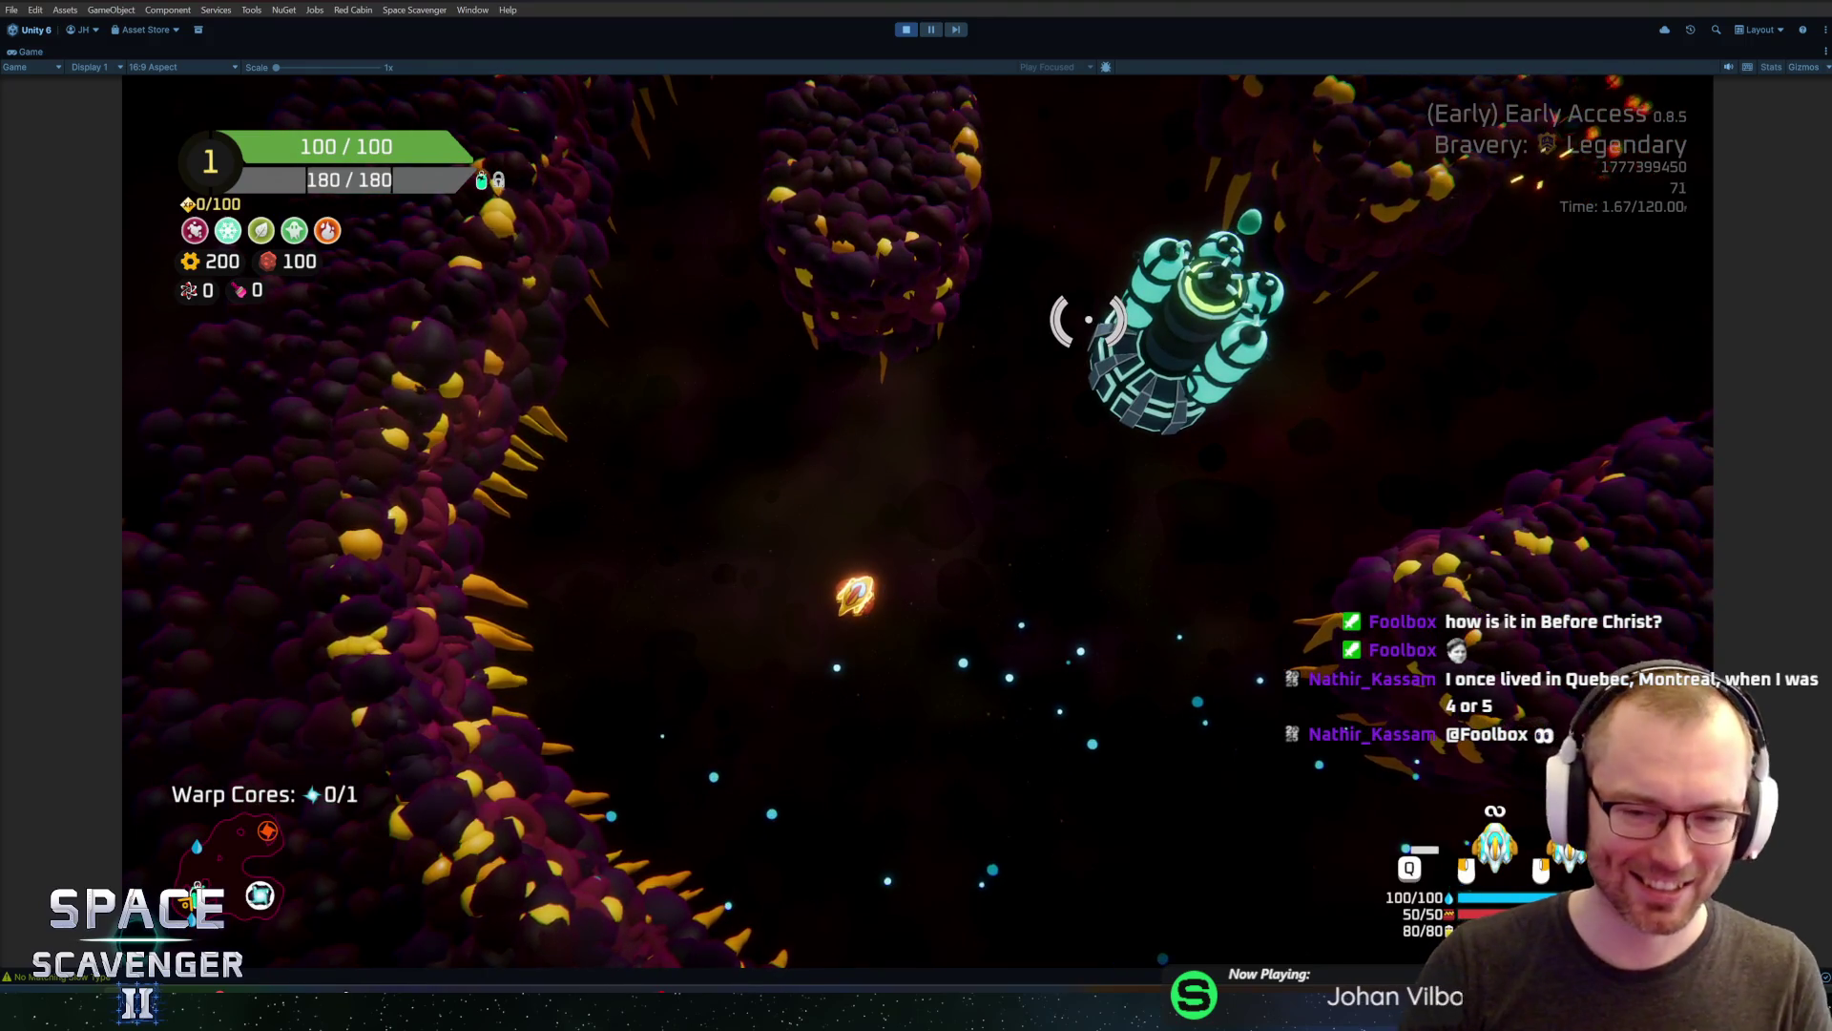
key(grave)
text(#Med)
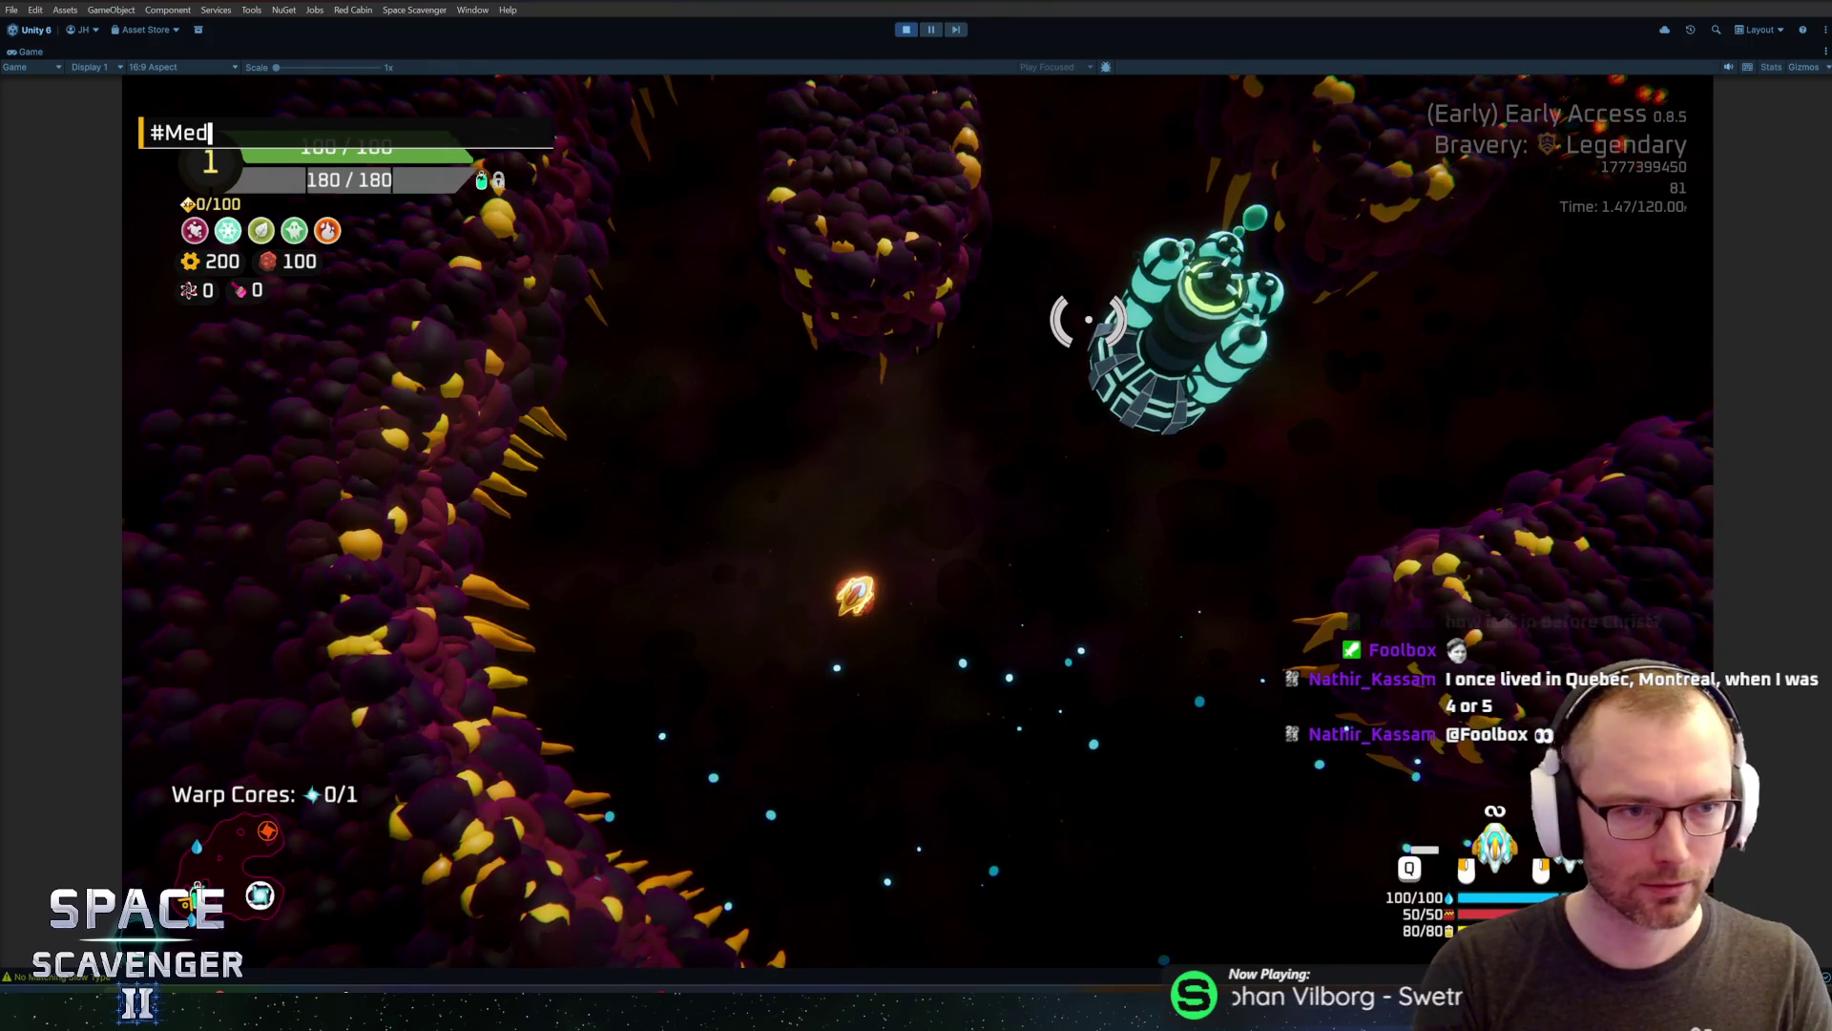
text(al)
key(Return)
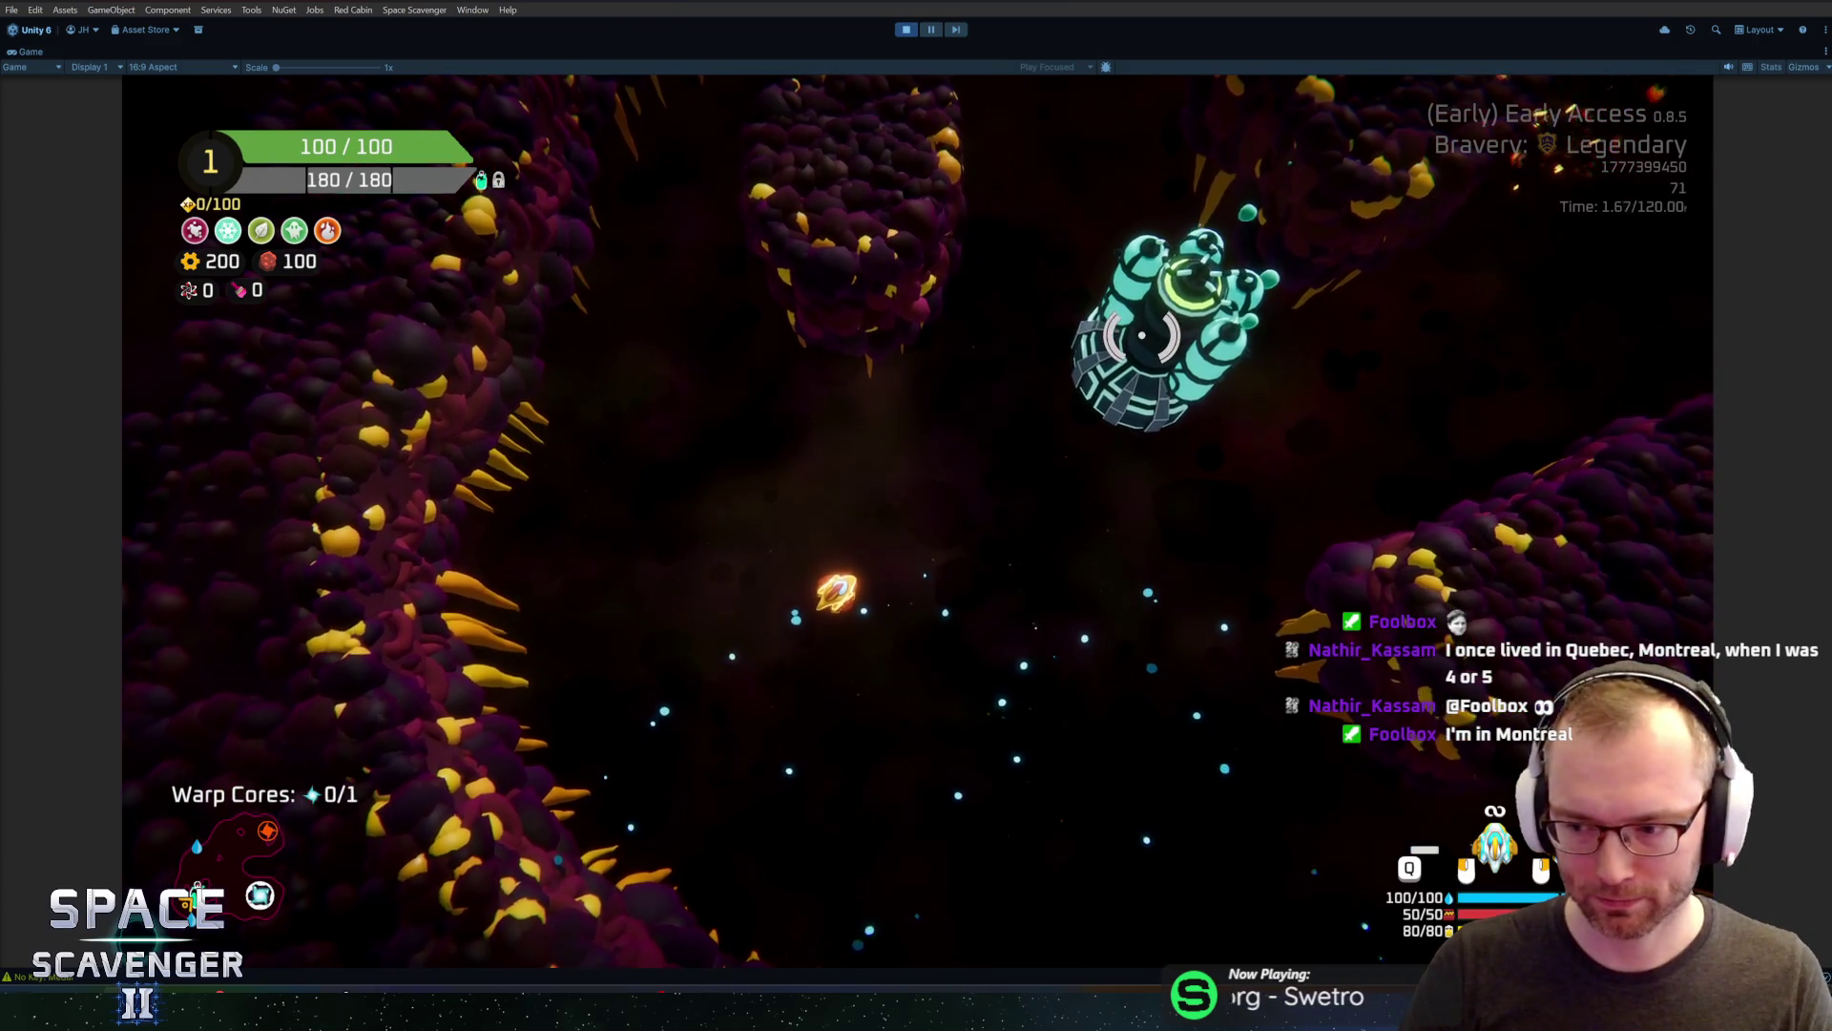
key(Tab)
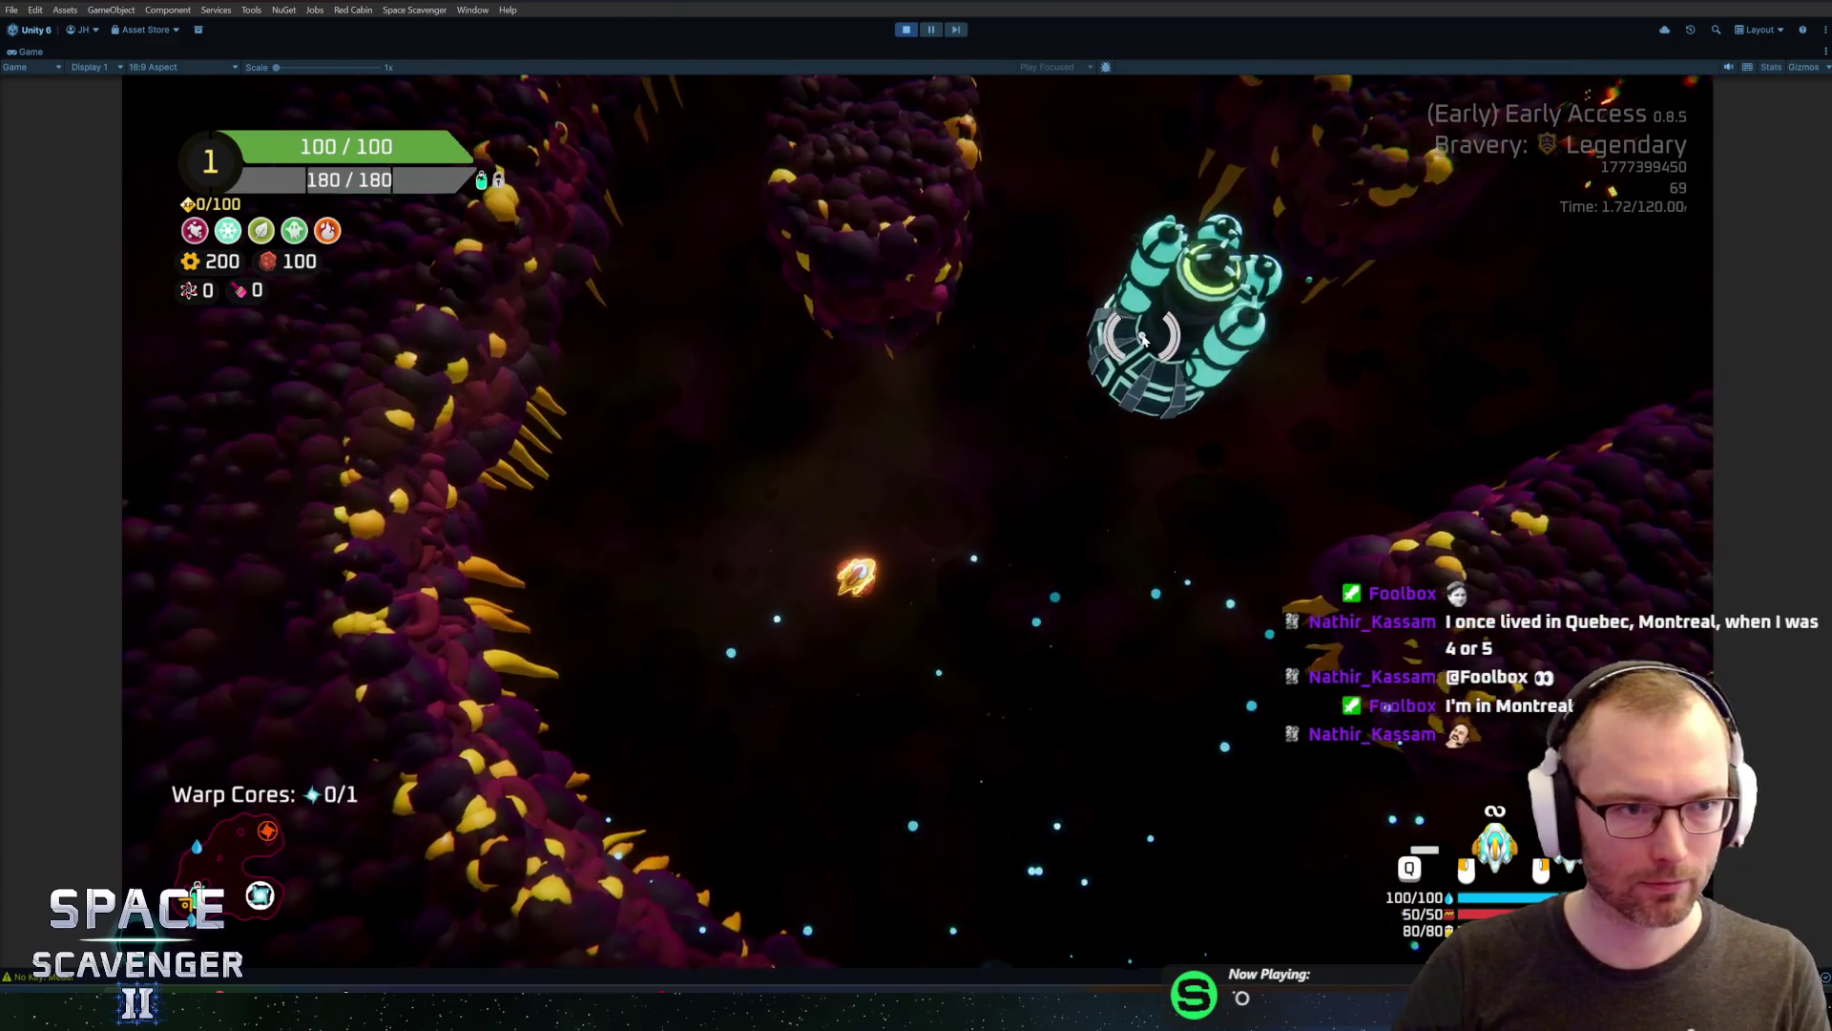
key(grave)
key(Up)
key(Return)
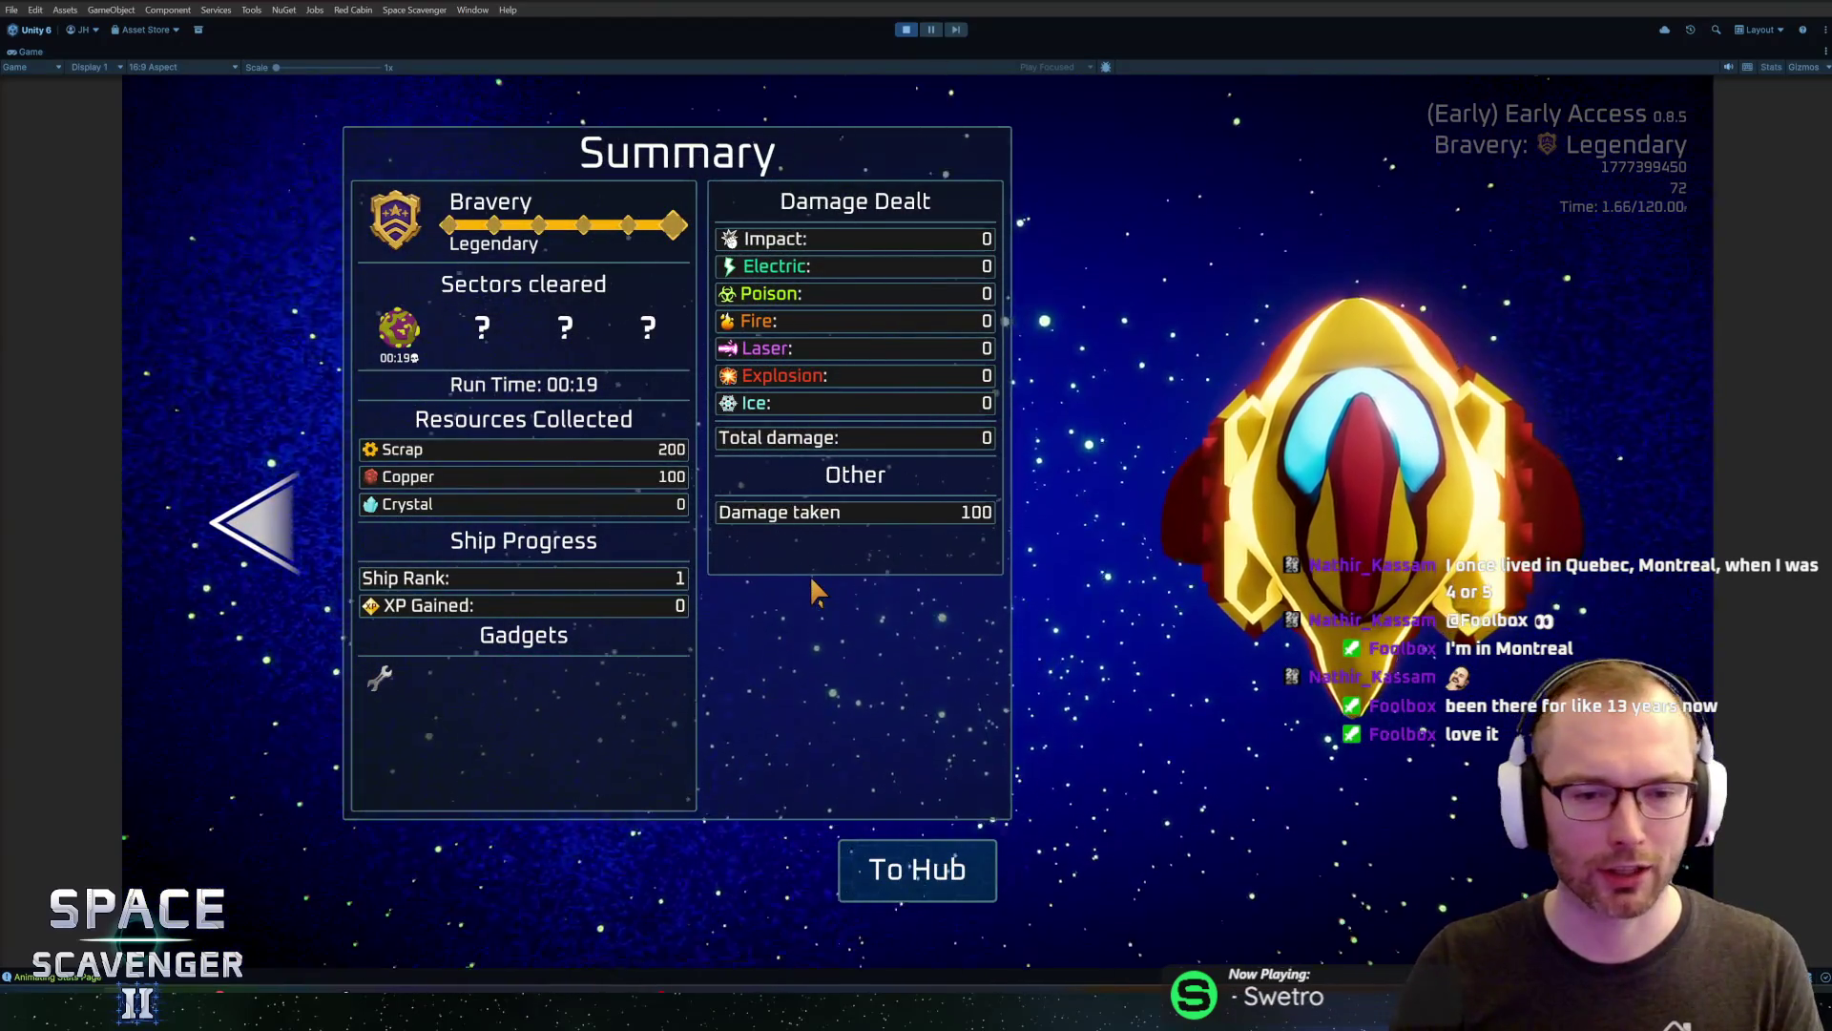
Flip to the Progression page, read the medal icons' info cards, and pause the game
key(Left)
mouse_move(444, 679)
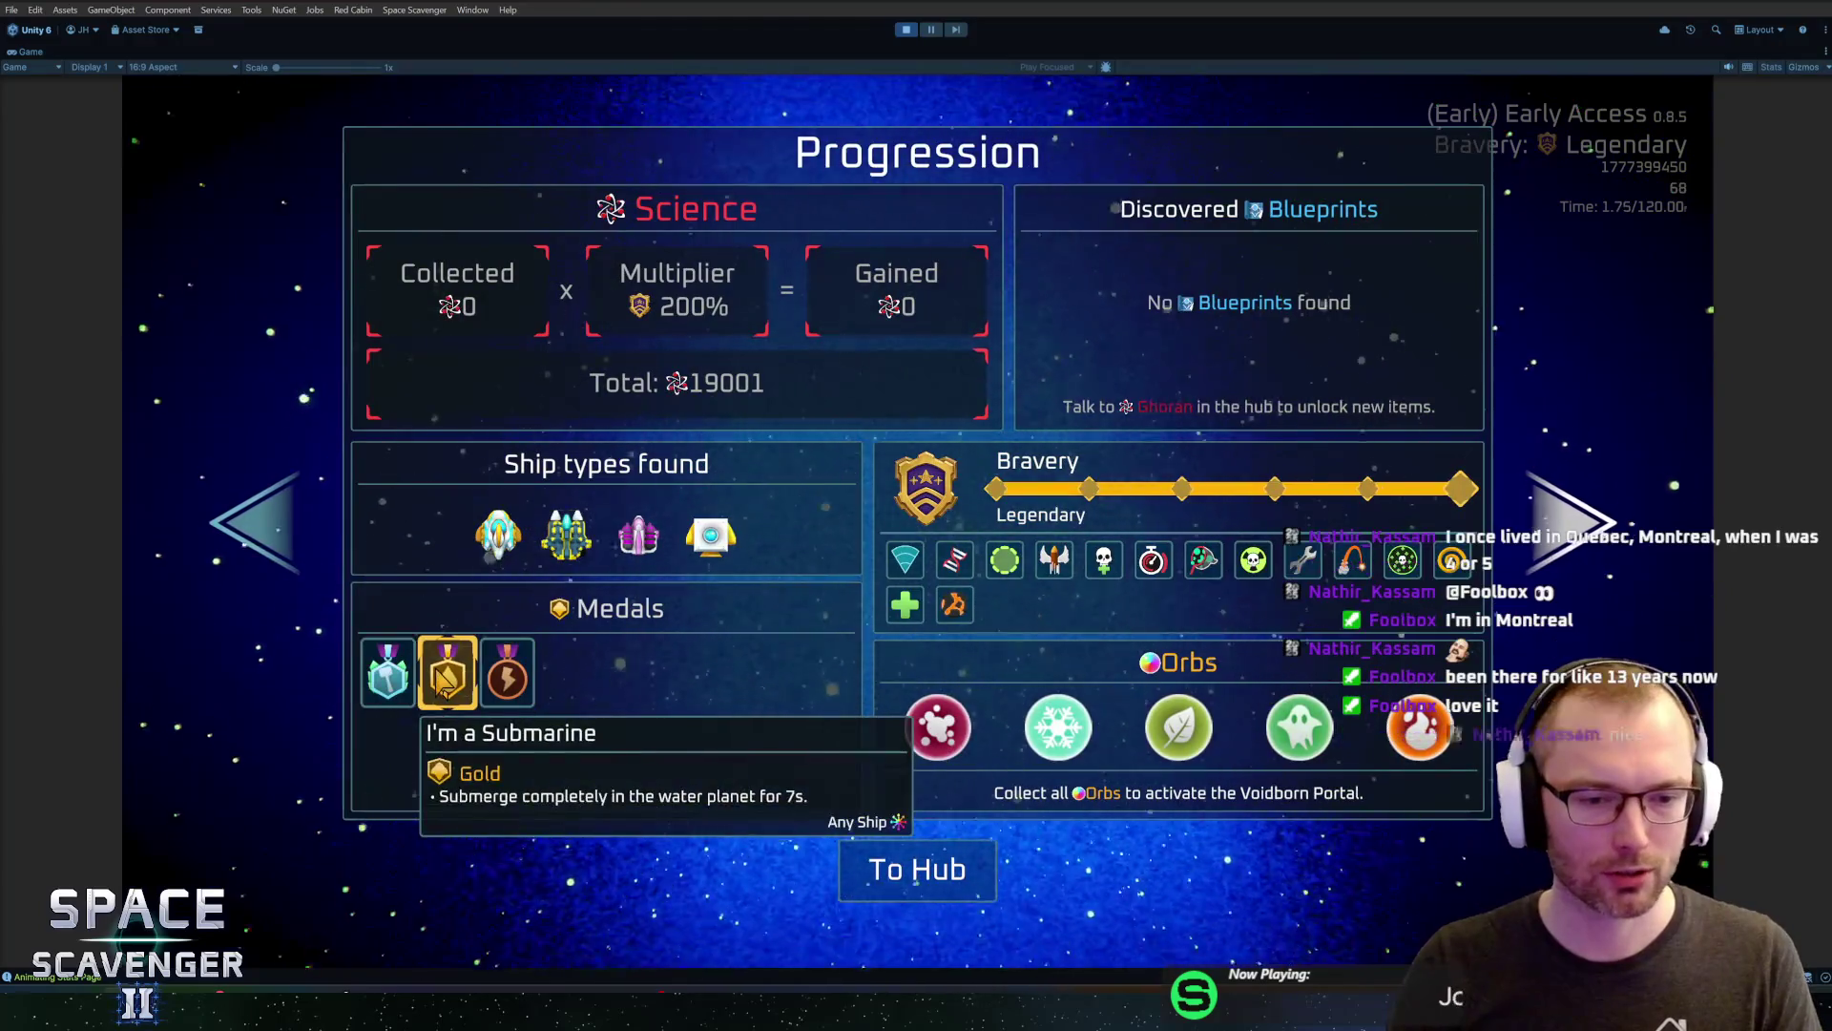
mouse_move(506, 678)
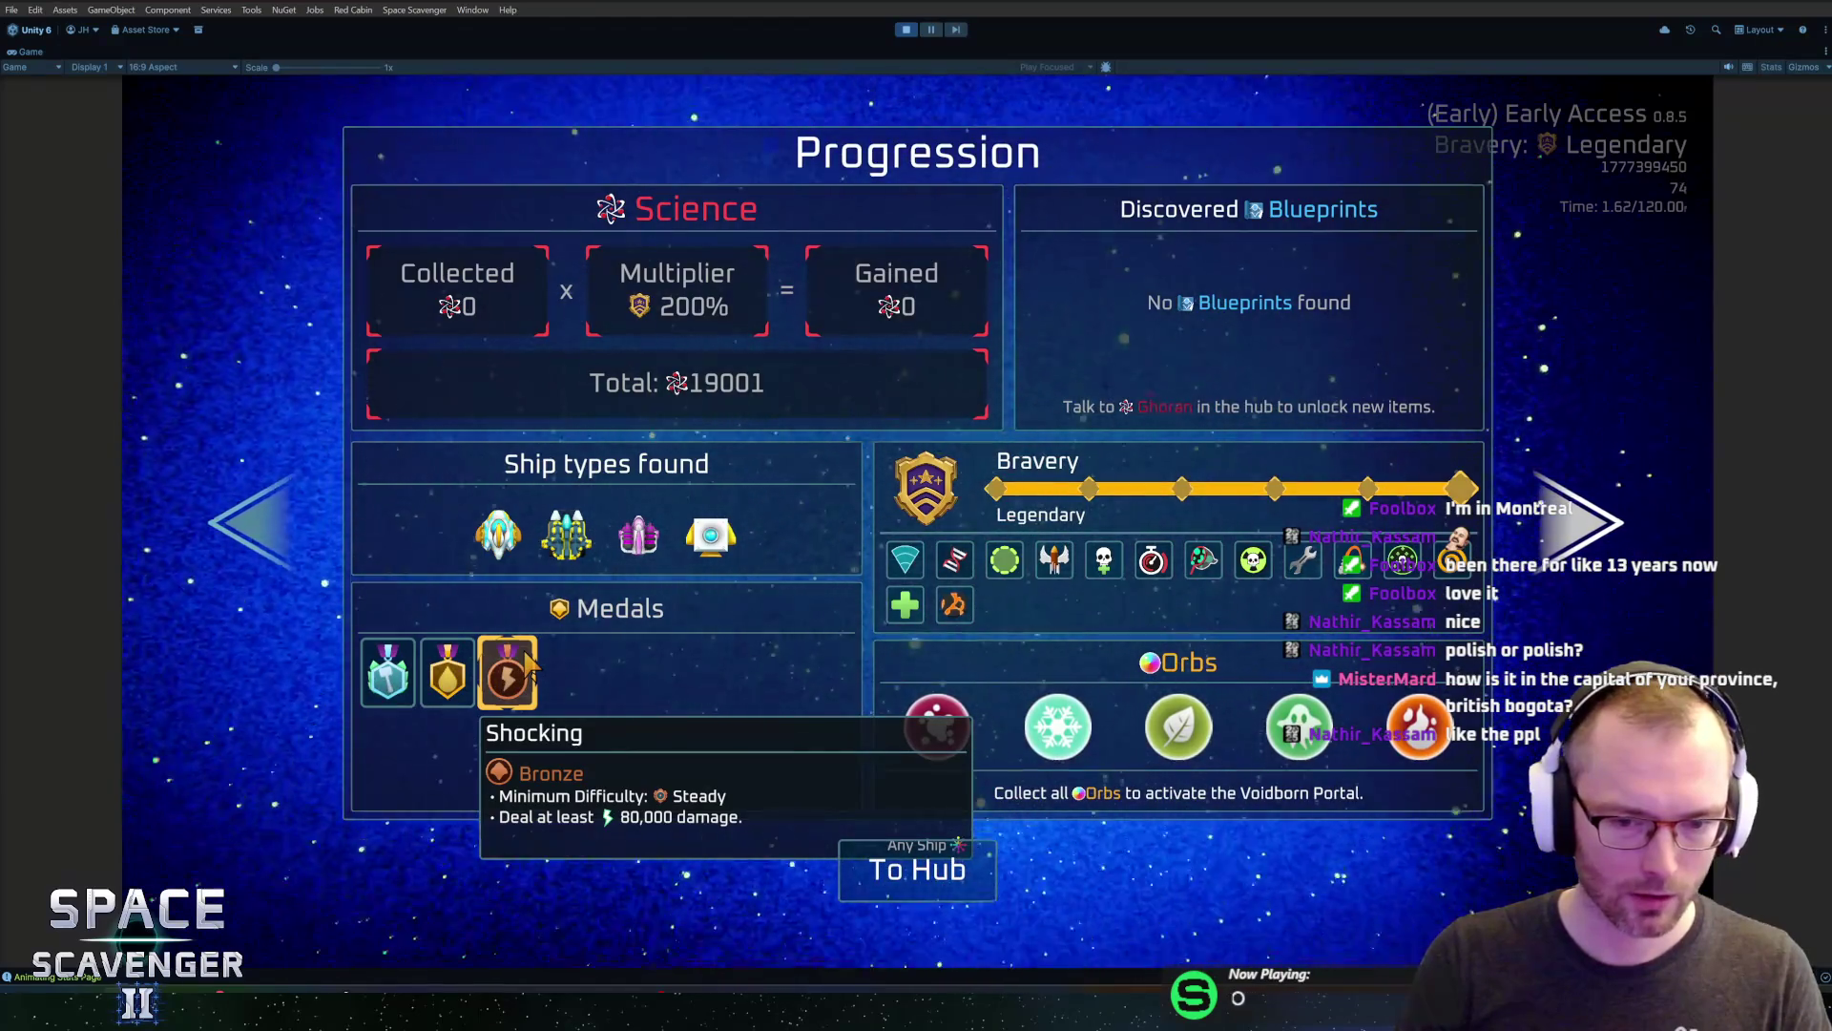
click(931, 30)
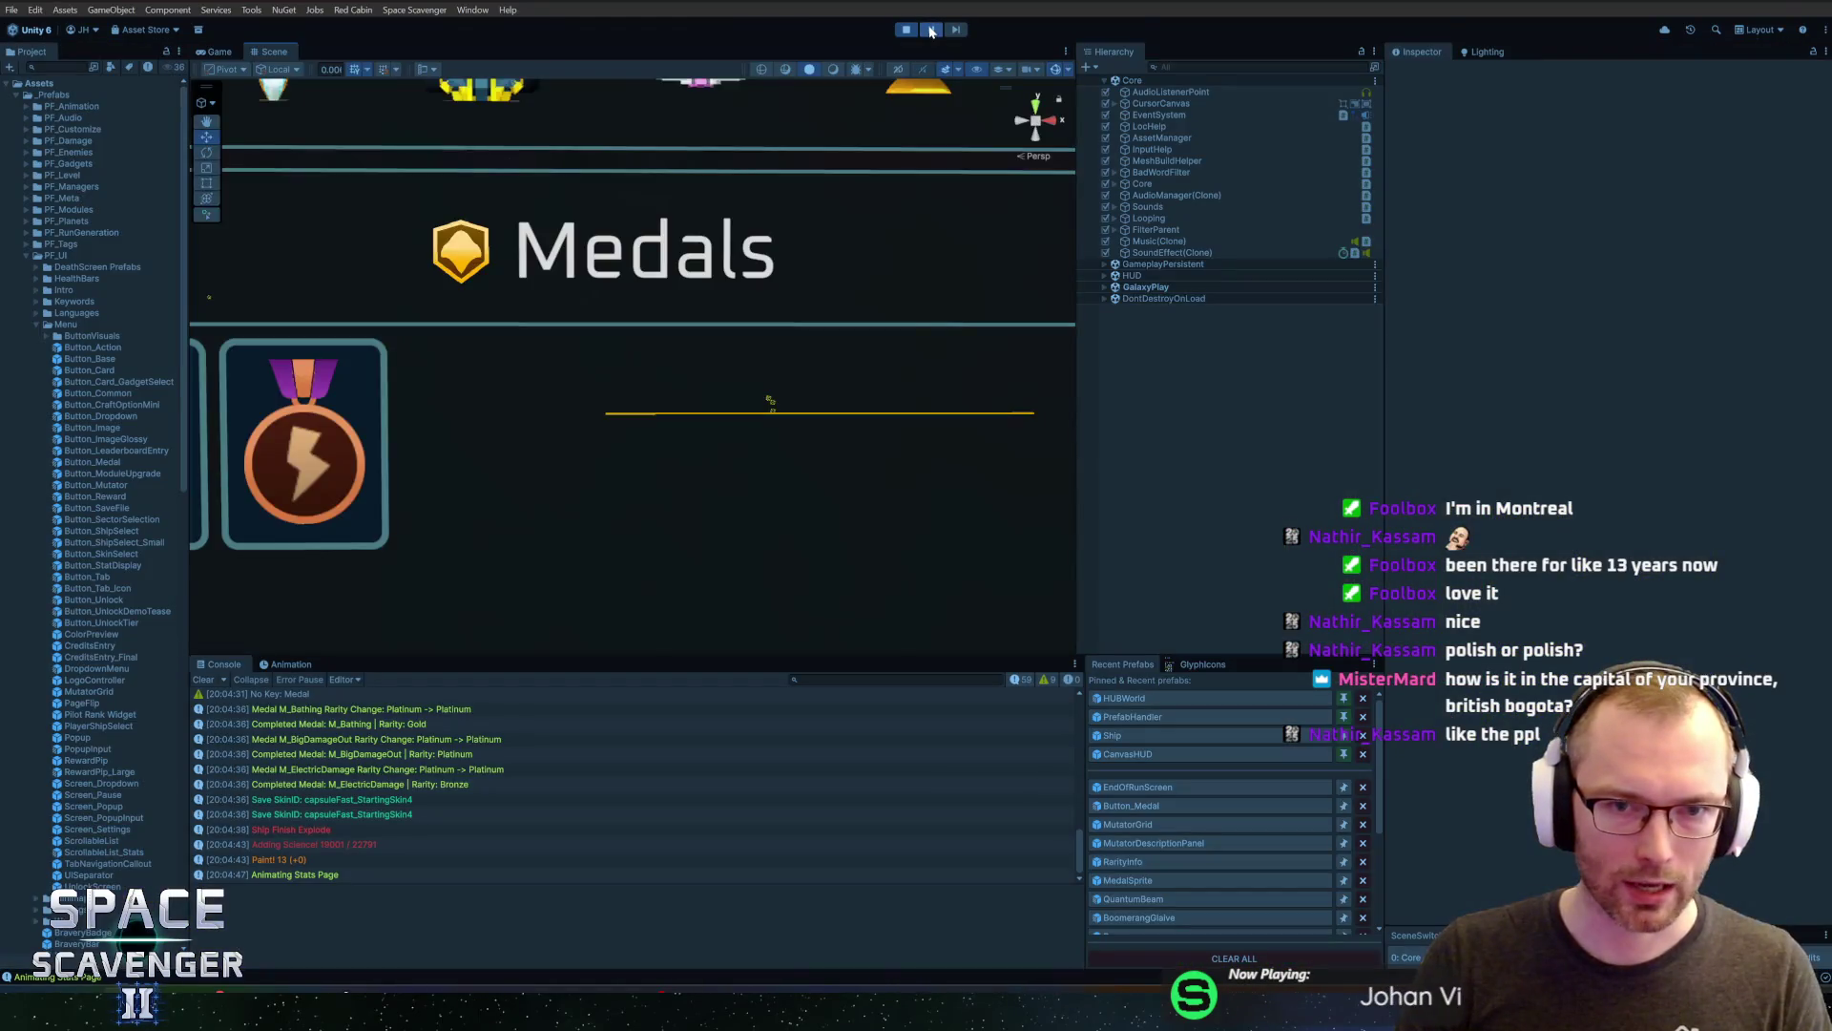
Show the Game view and search the Hierarchy for 'med' to find a running medal button
click(931, 29)
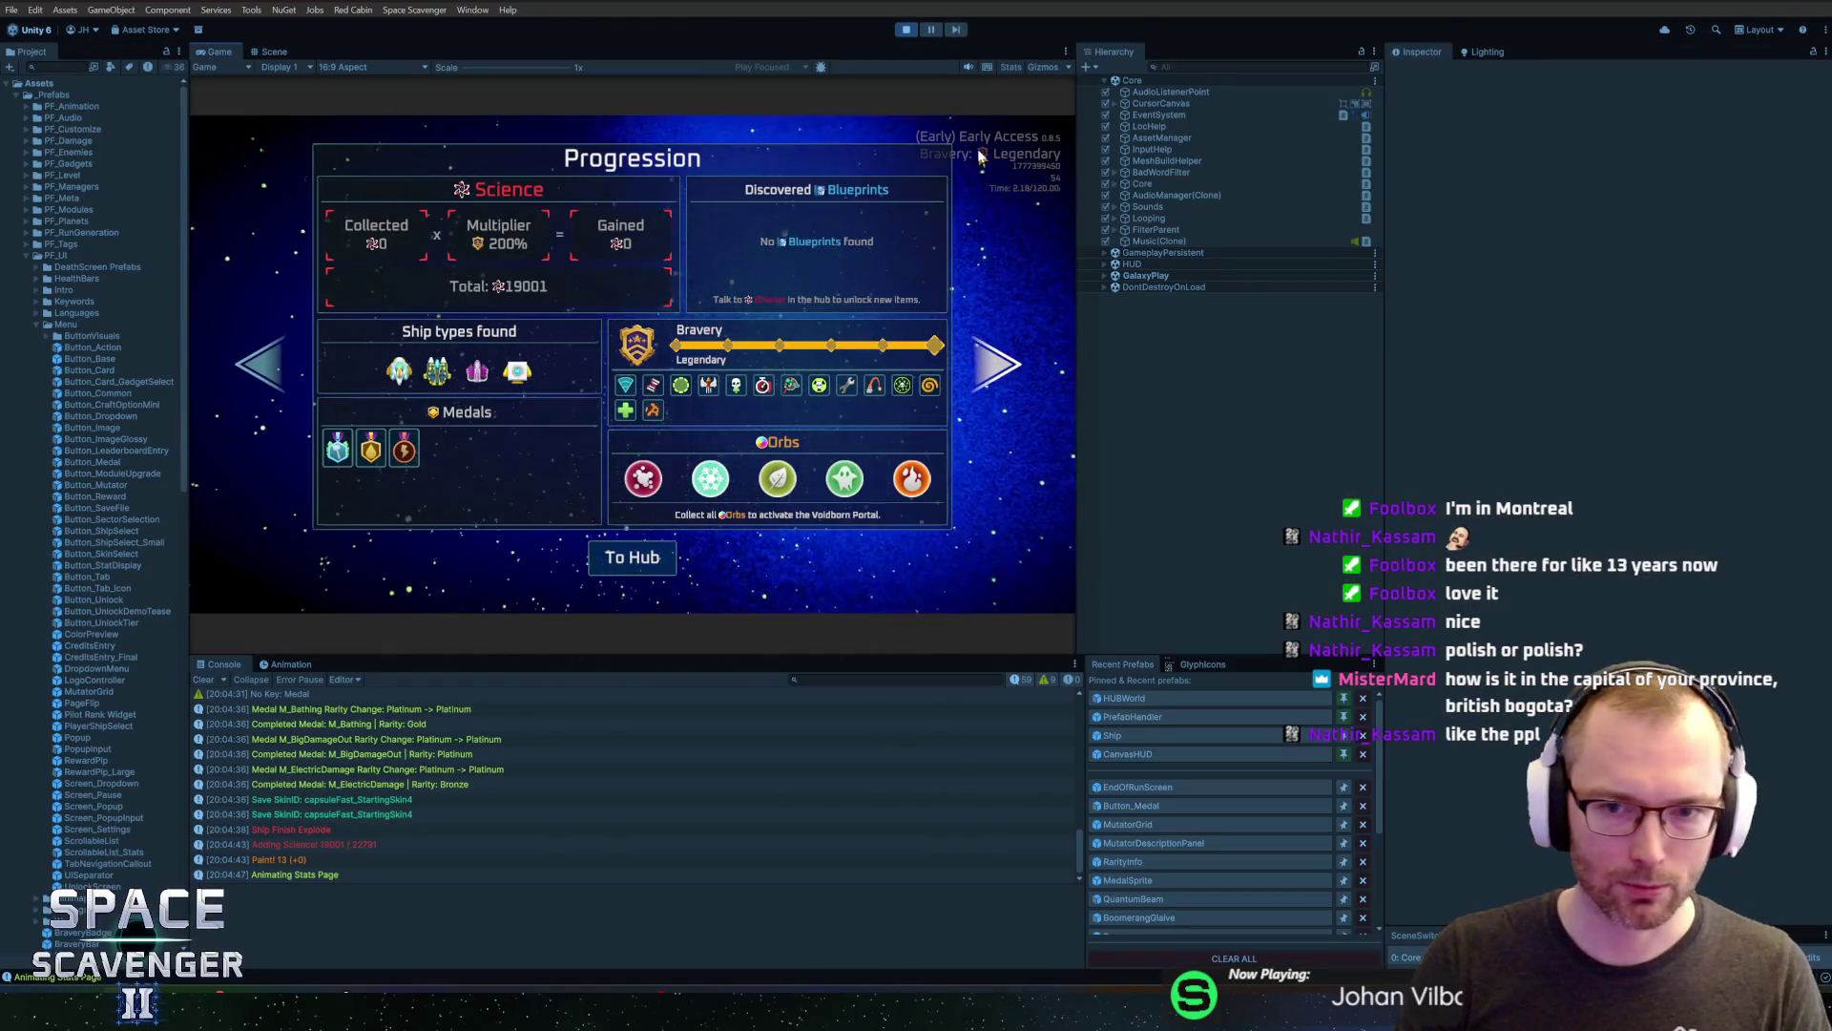
click(1107, 81)
click(1195, 68)
text(button_)
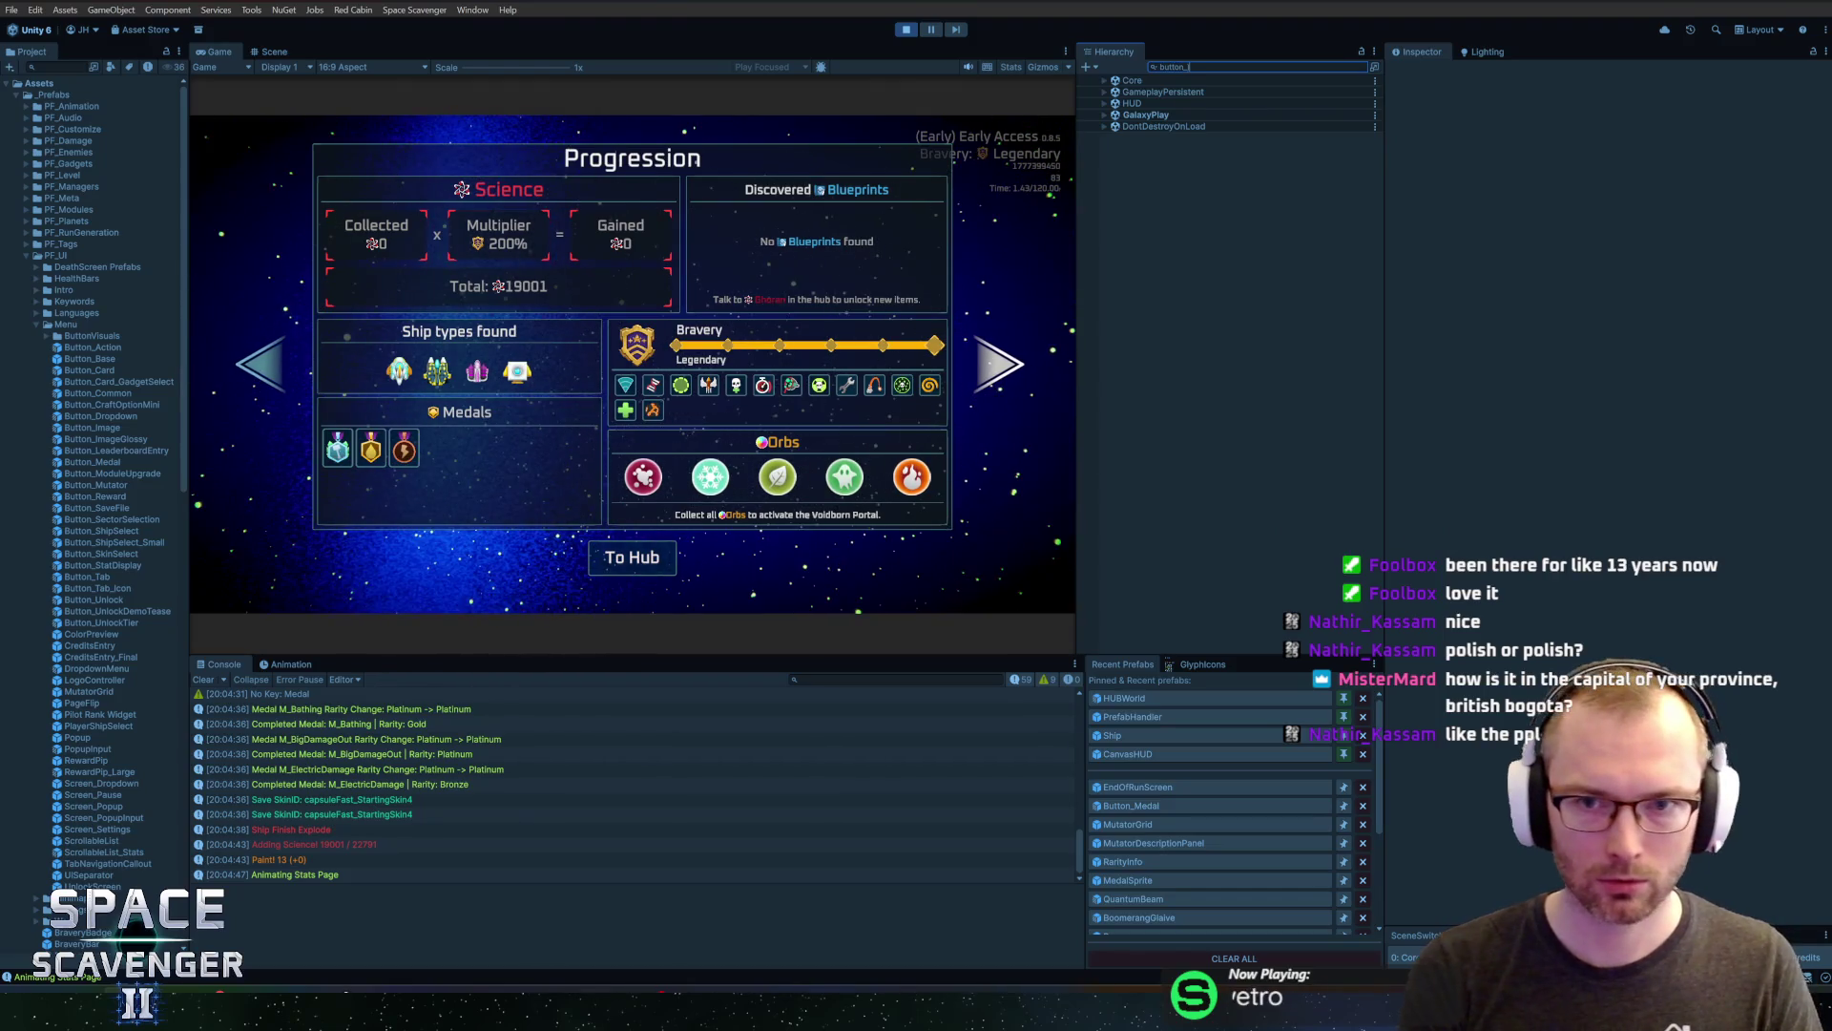
text(med)
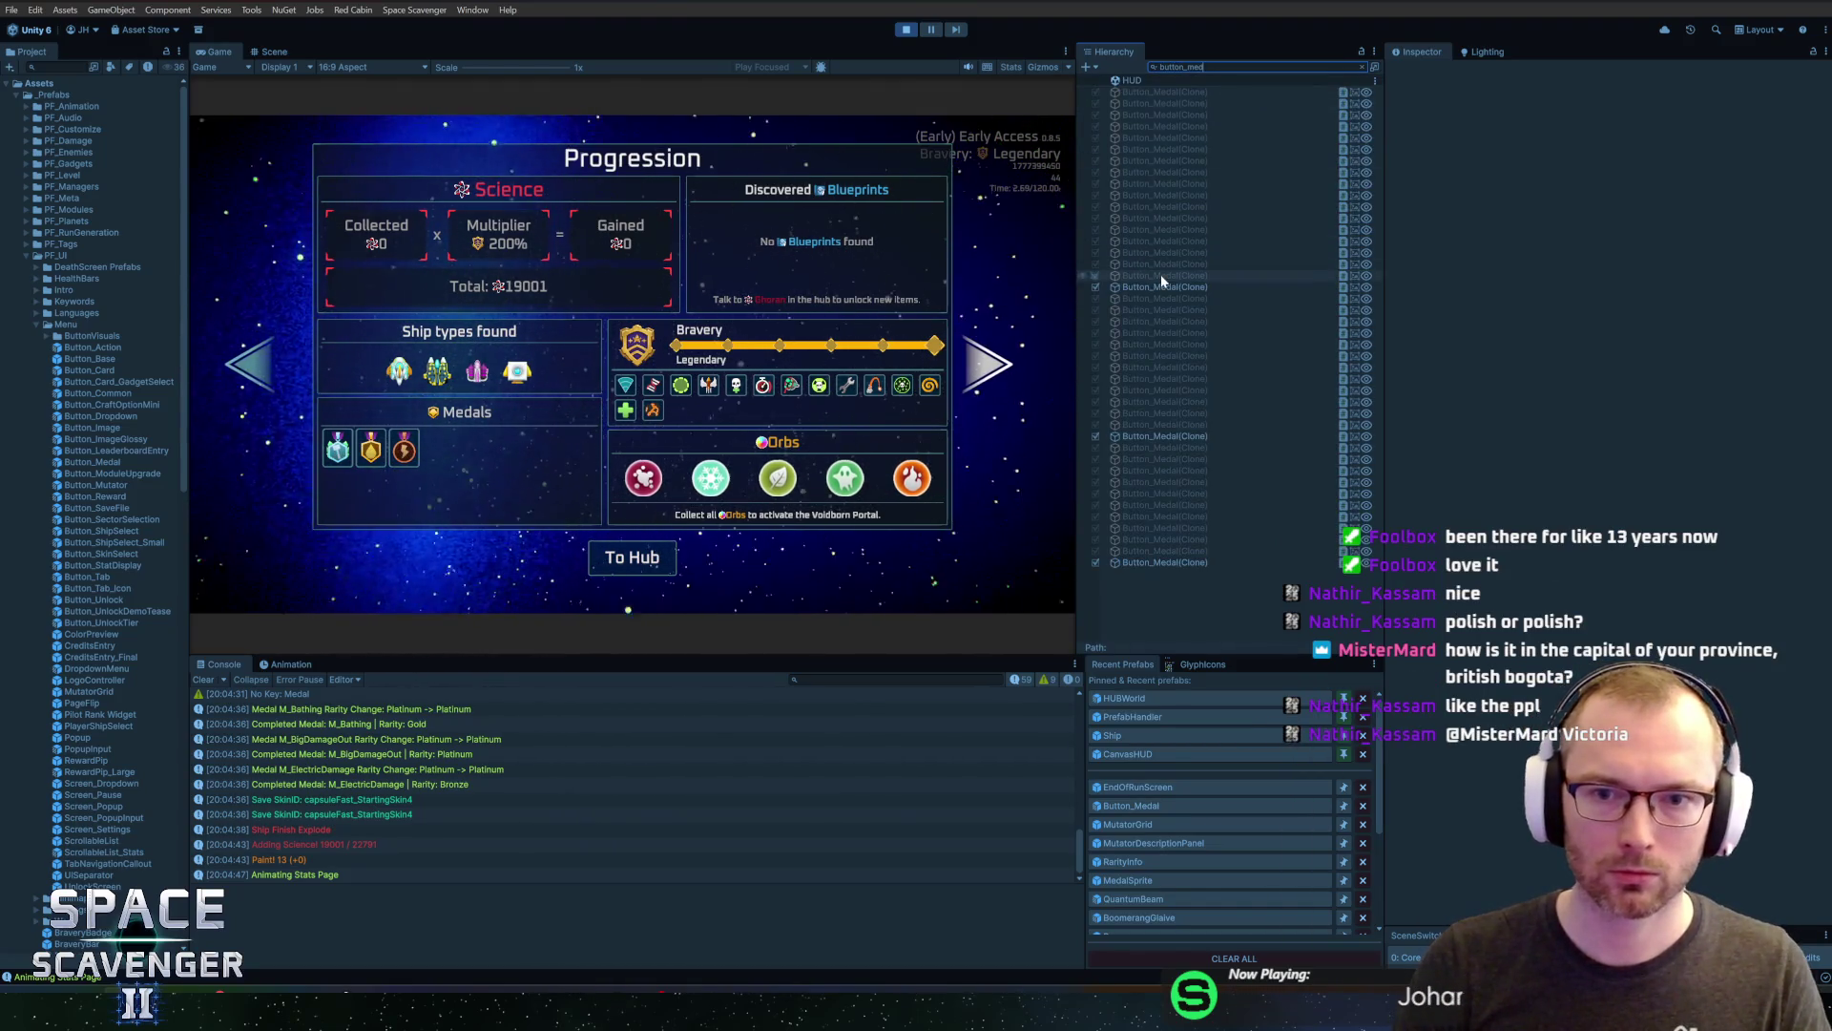
click(1163, 286)
key(Escape)
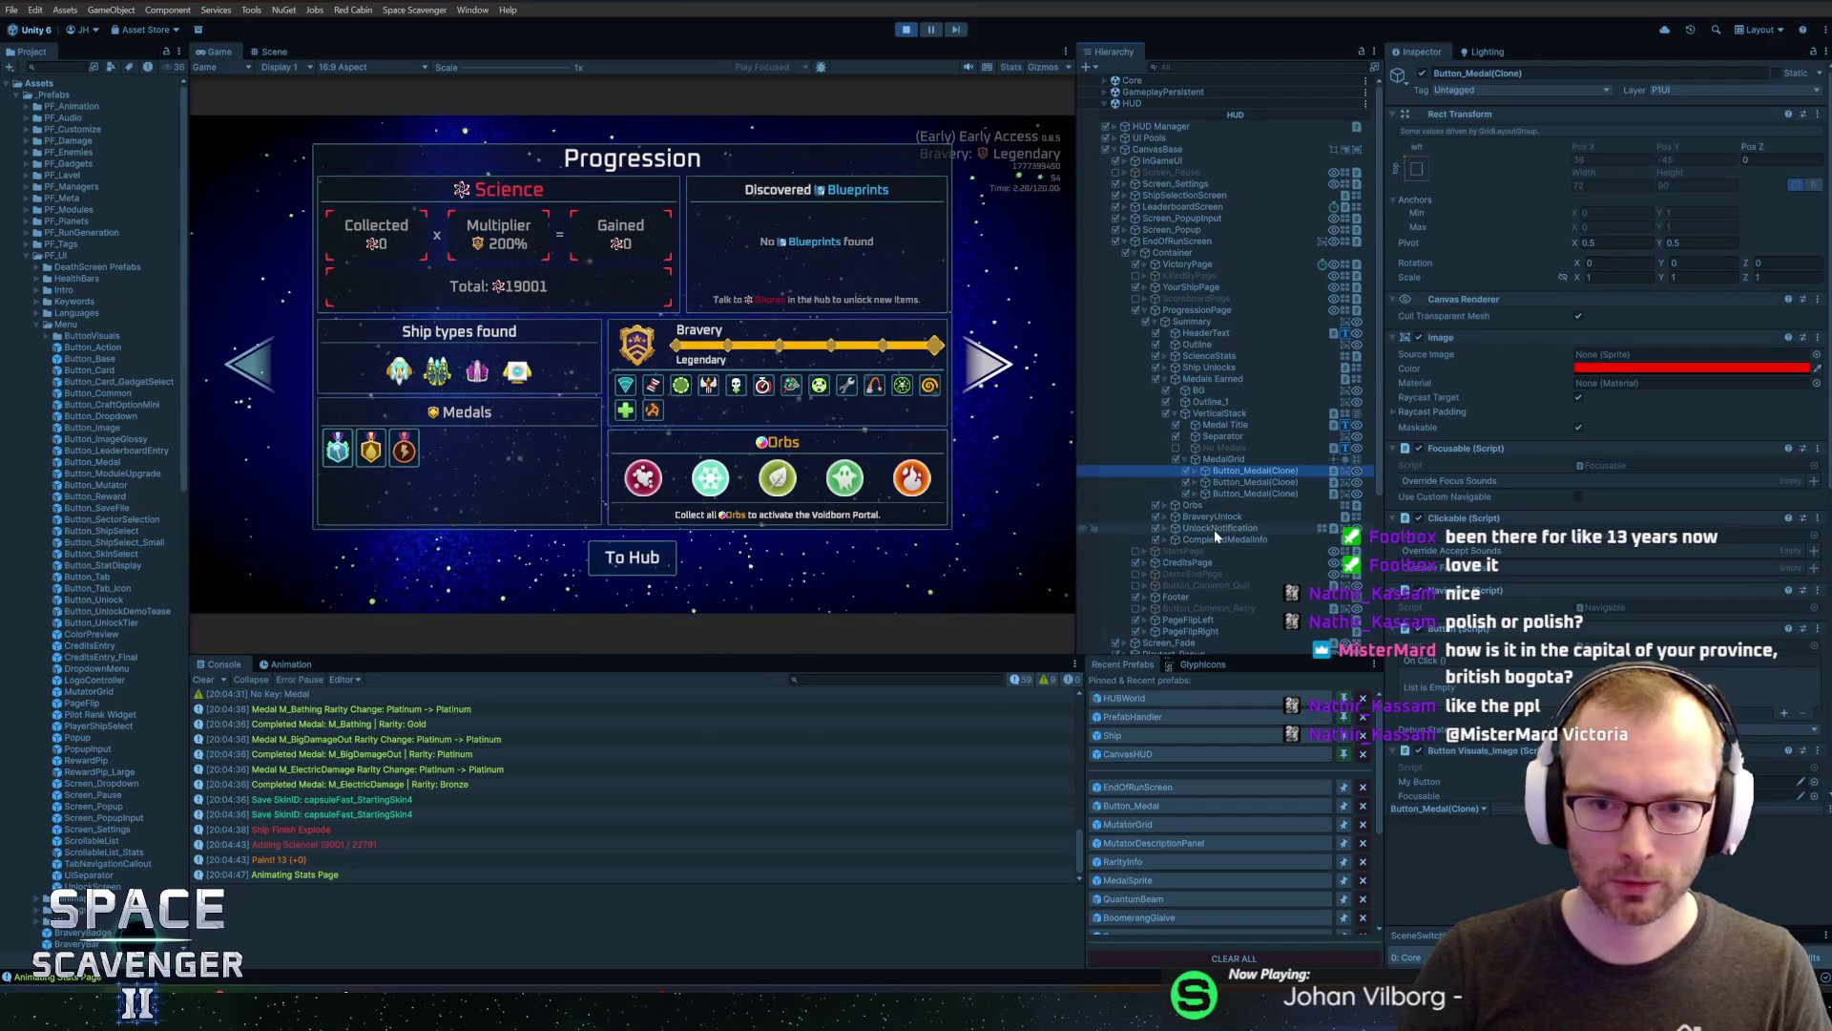
Drag CompletedMedalInfo out of the Summary page to sit just above PageFlipLeft
click(1217, 539)
scroll(1227, 418, down, 4)
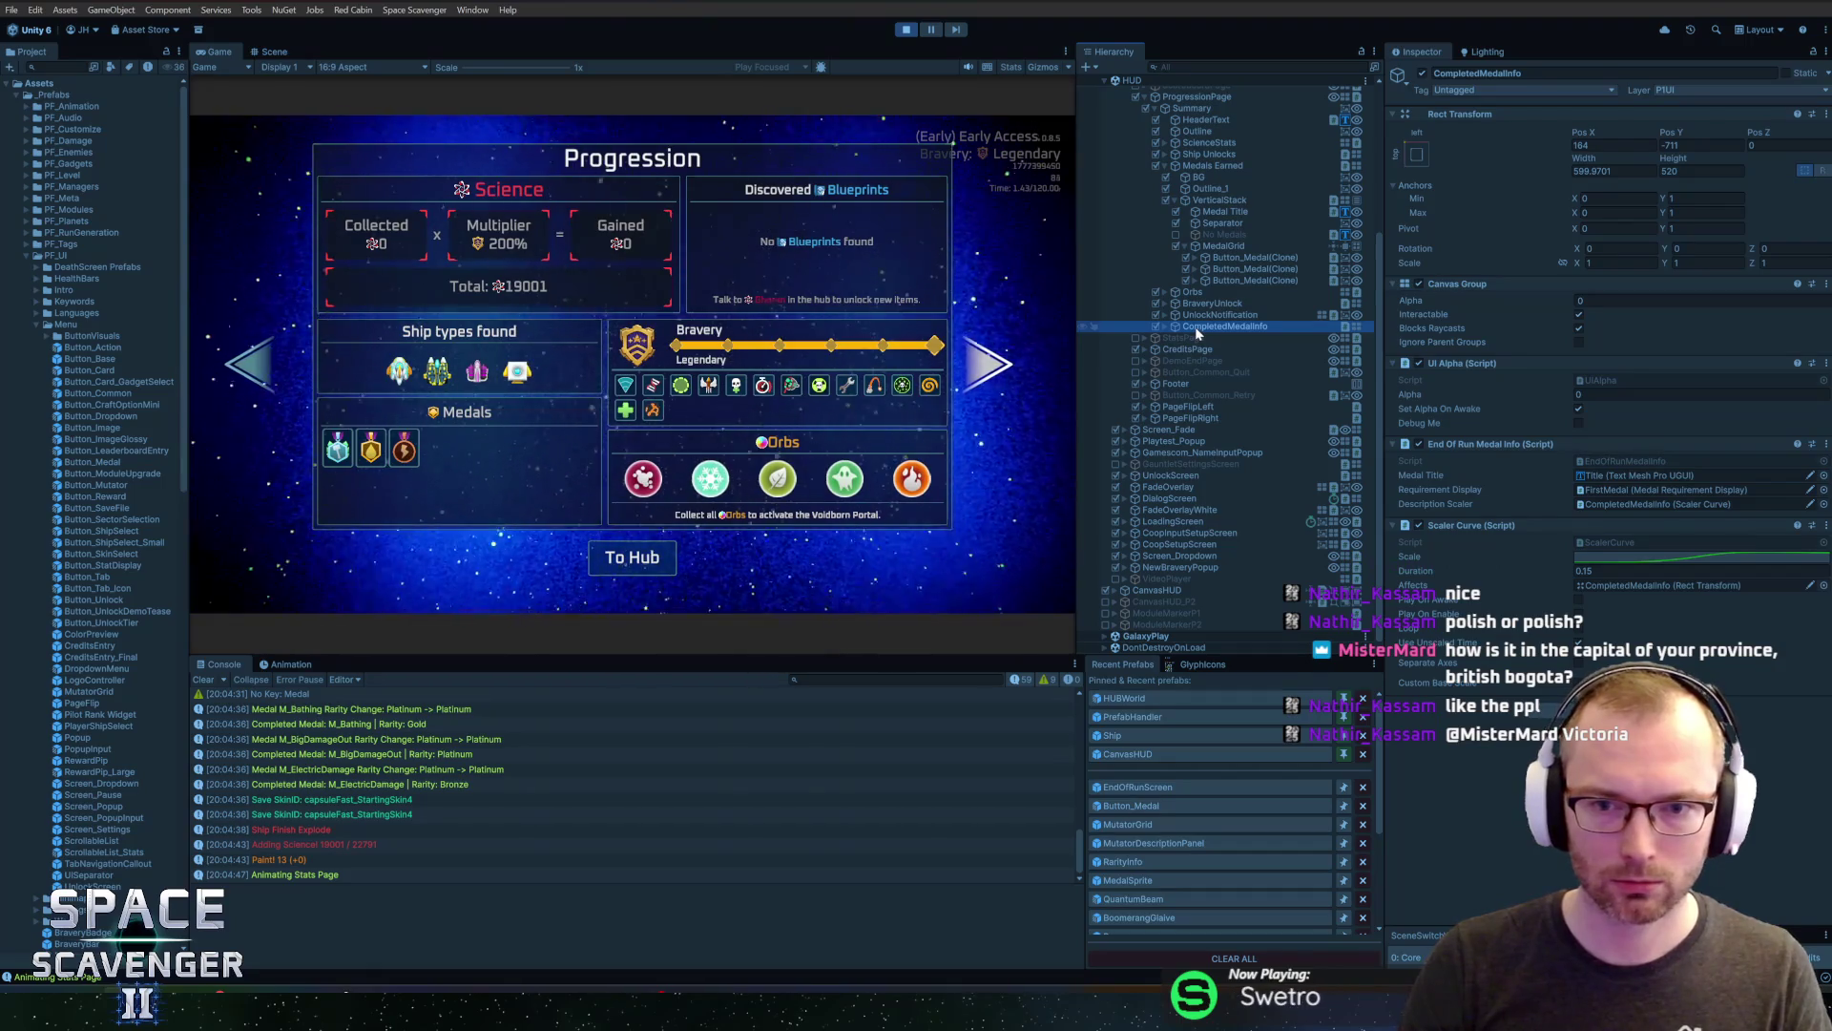
scroll(1195, 329, up, 1)
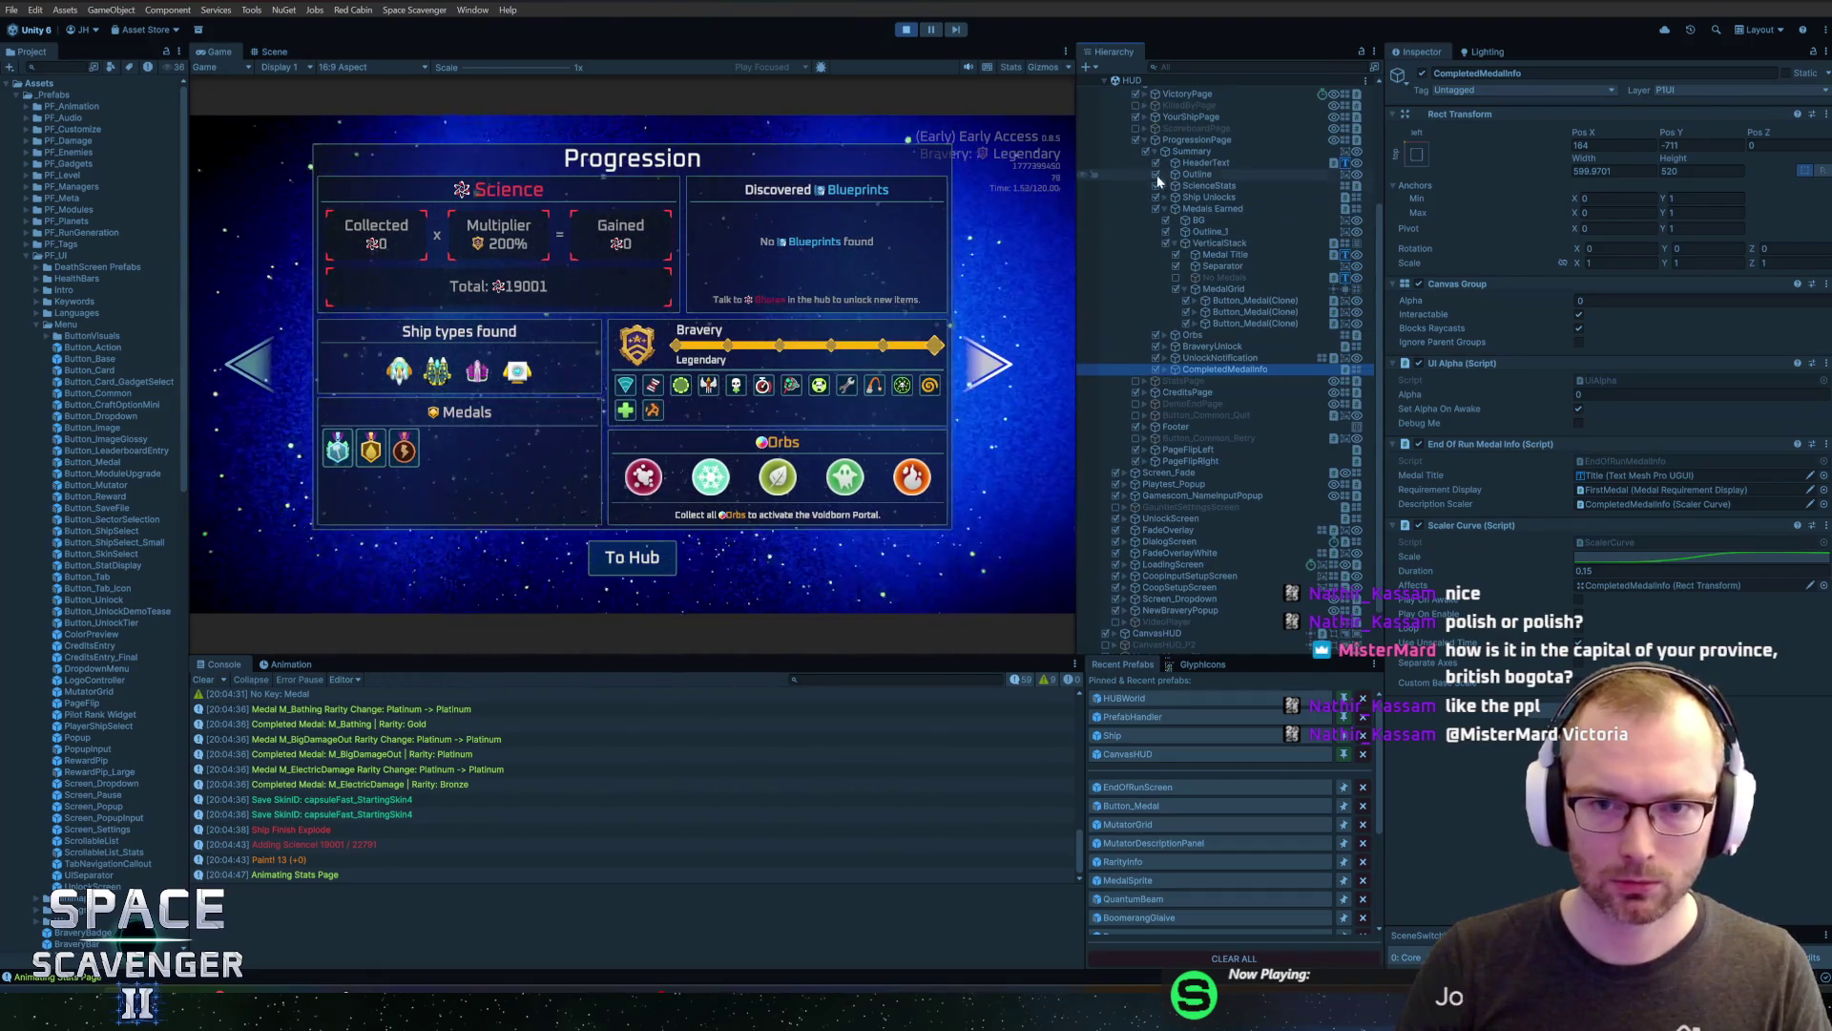
scroll(1193, 276, up, 4)
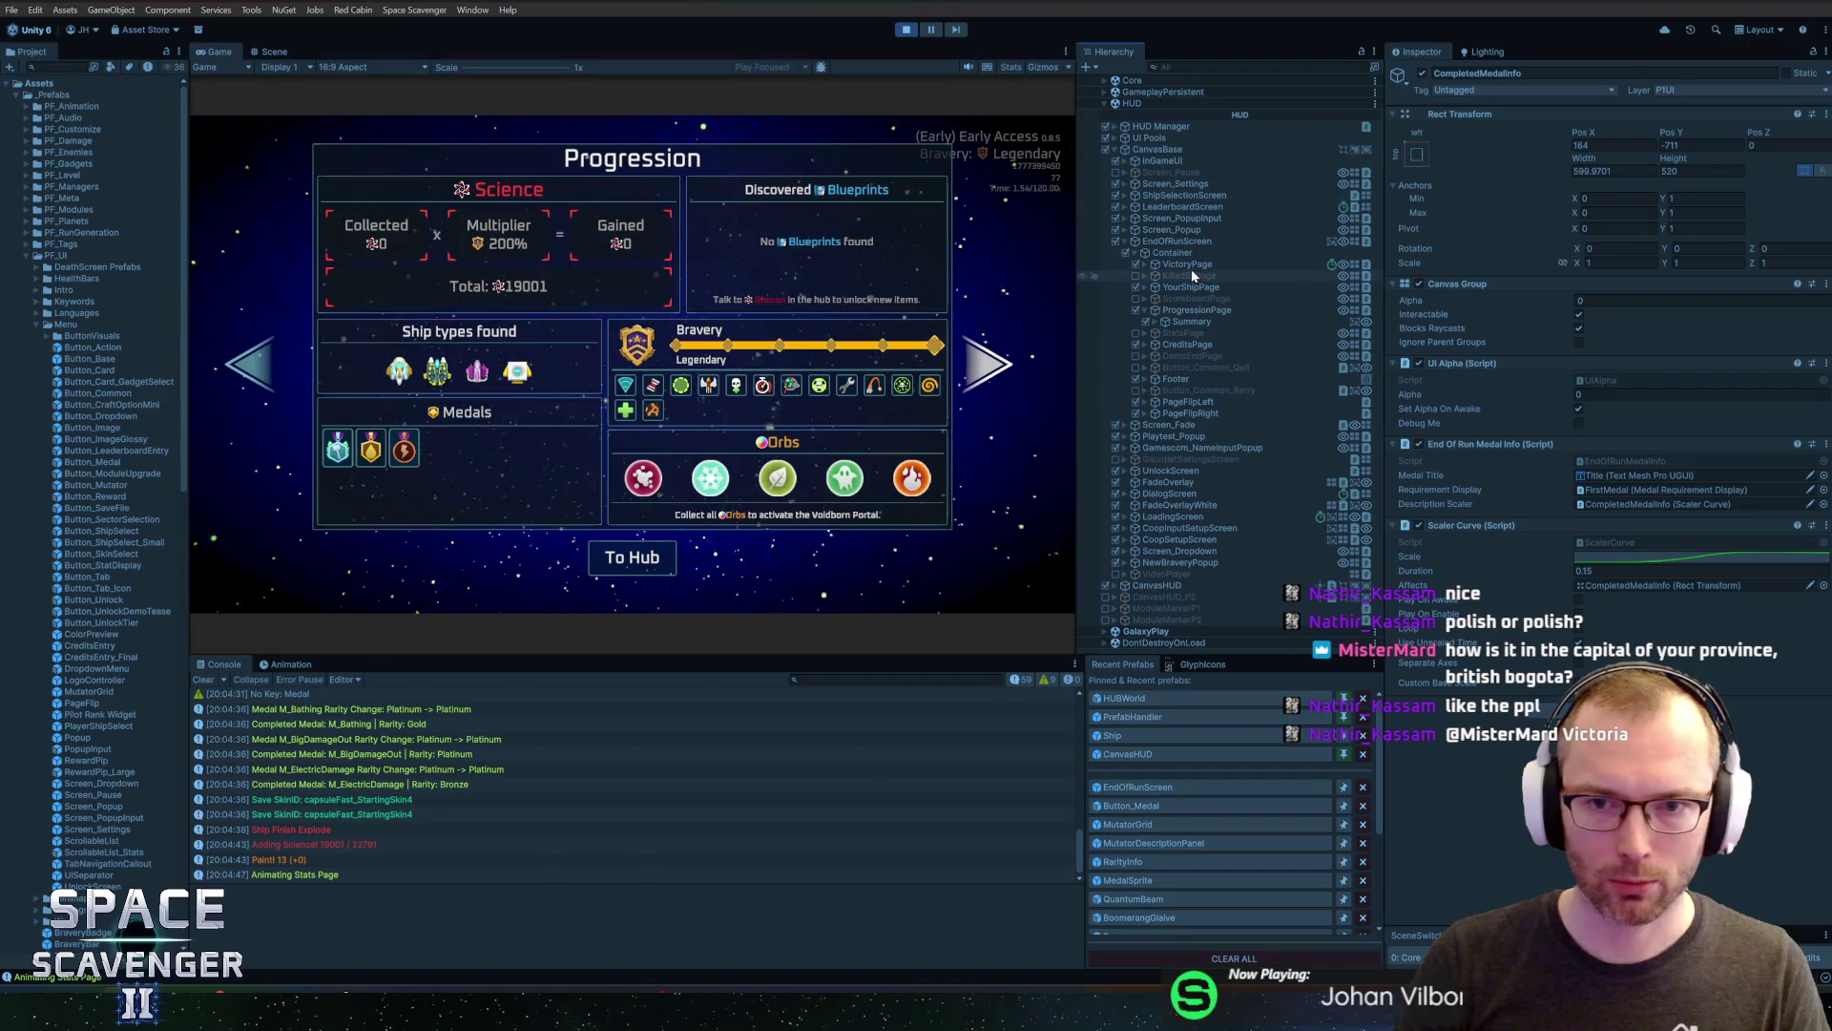
click(1153, 321)
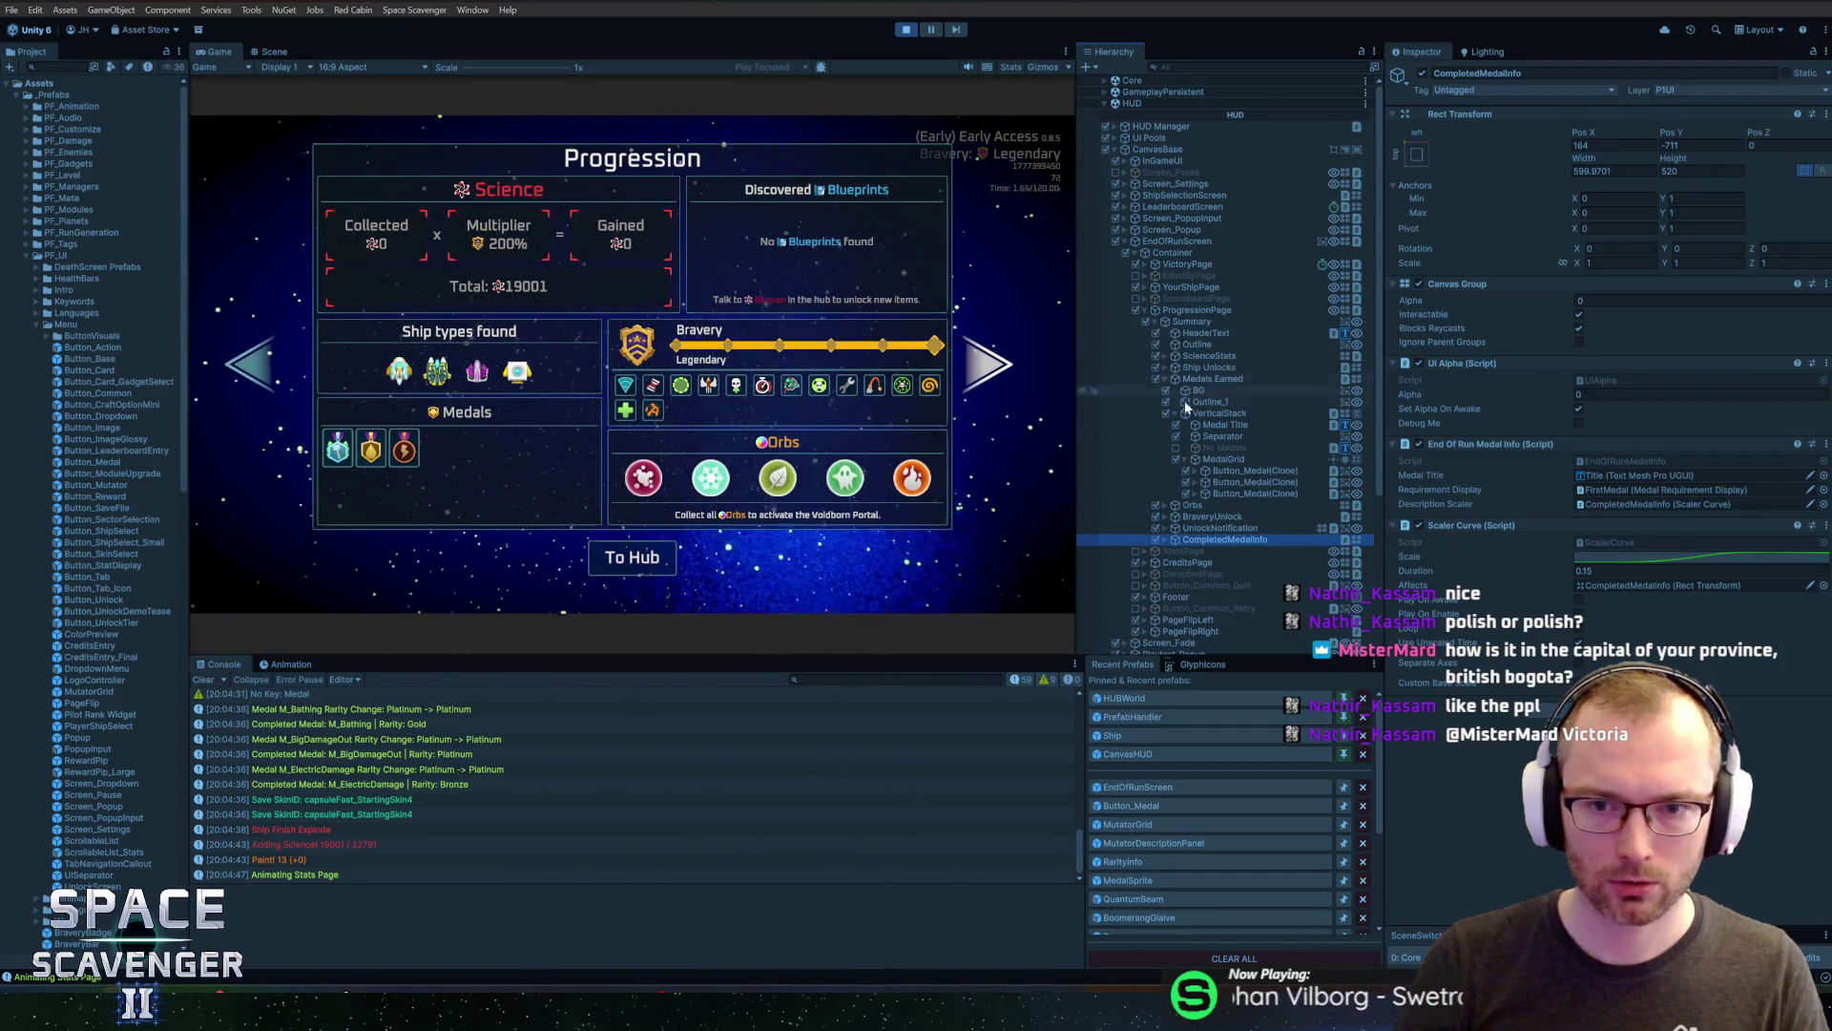
scroll(1176, 538, down, 4)
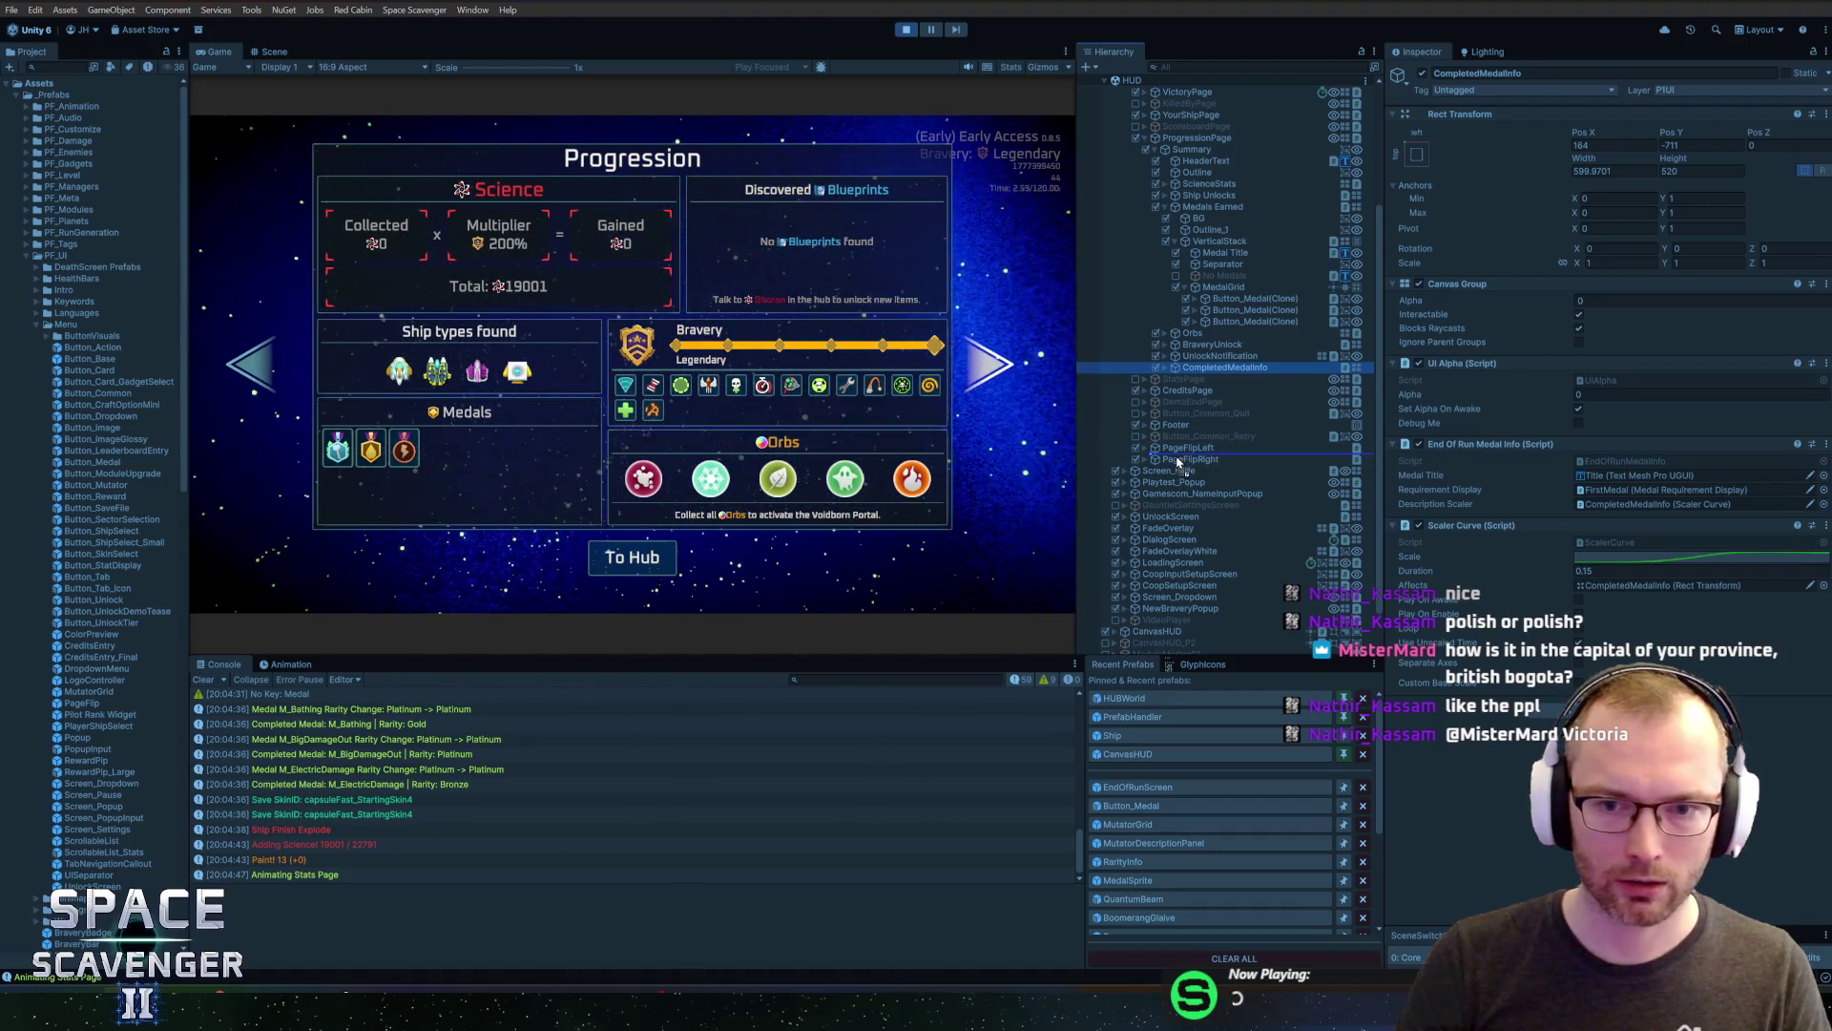
drag(1186, 450, 1187, 445)
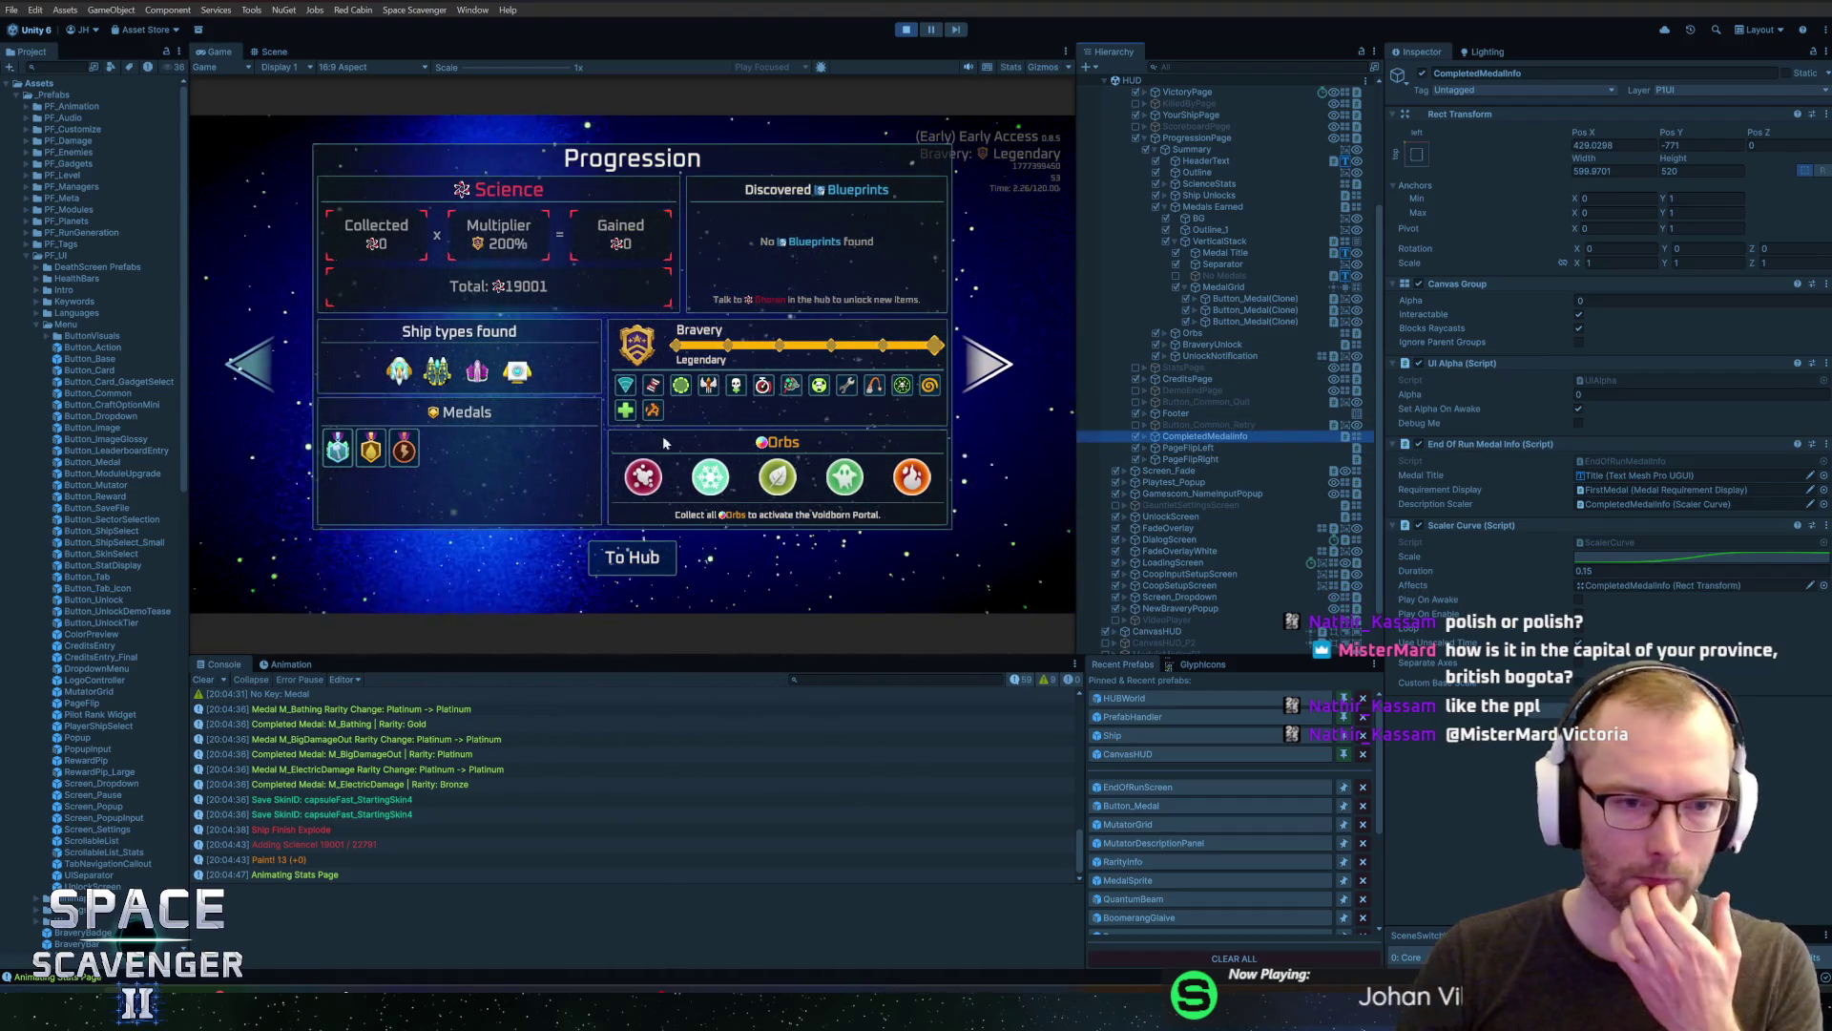
Flip through the Killed by, Progression and Summary end-of-run pages, ending on Progression
key(Left)
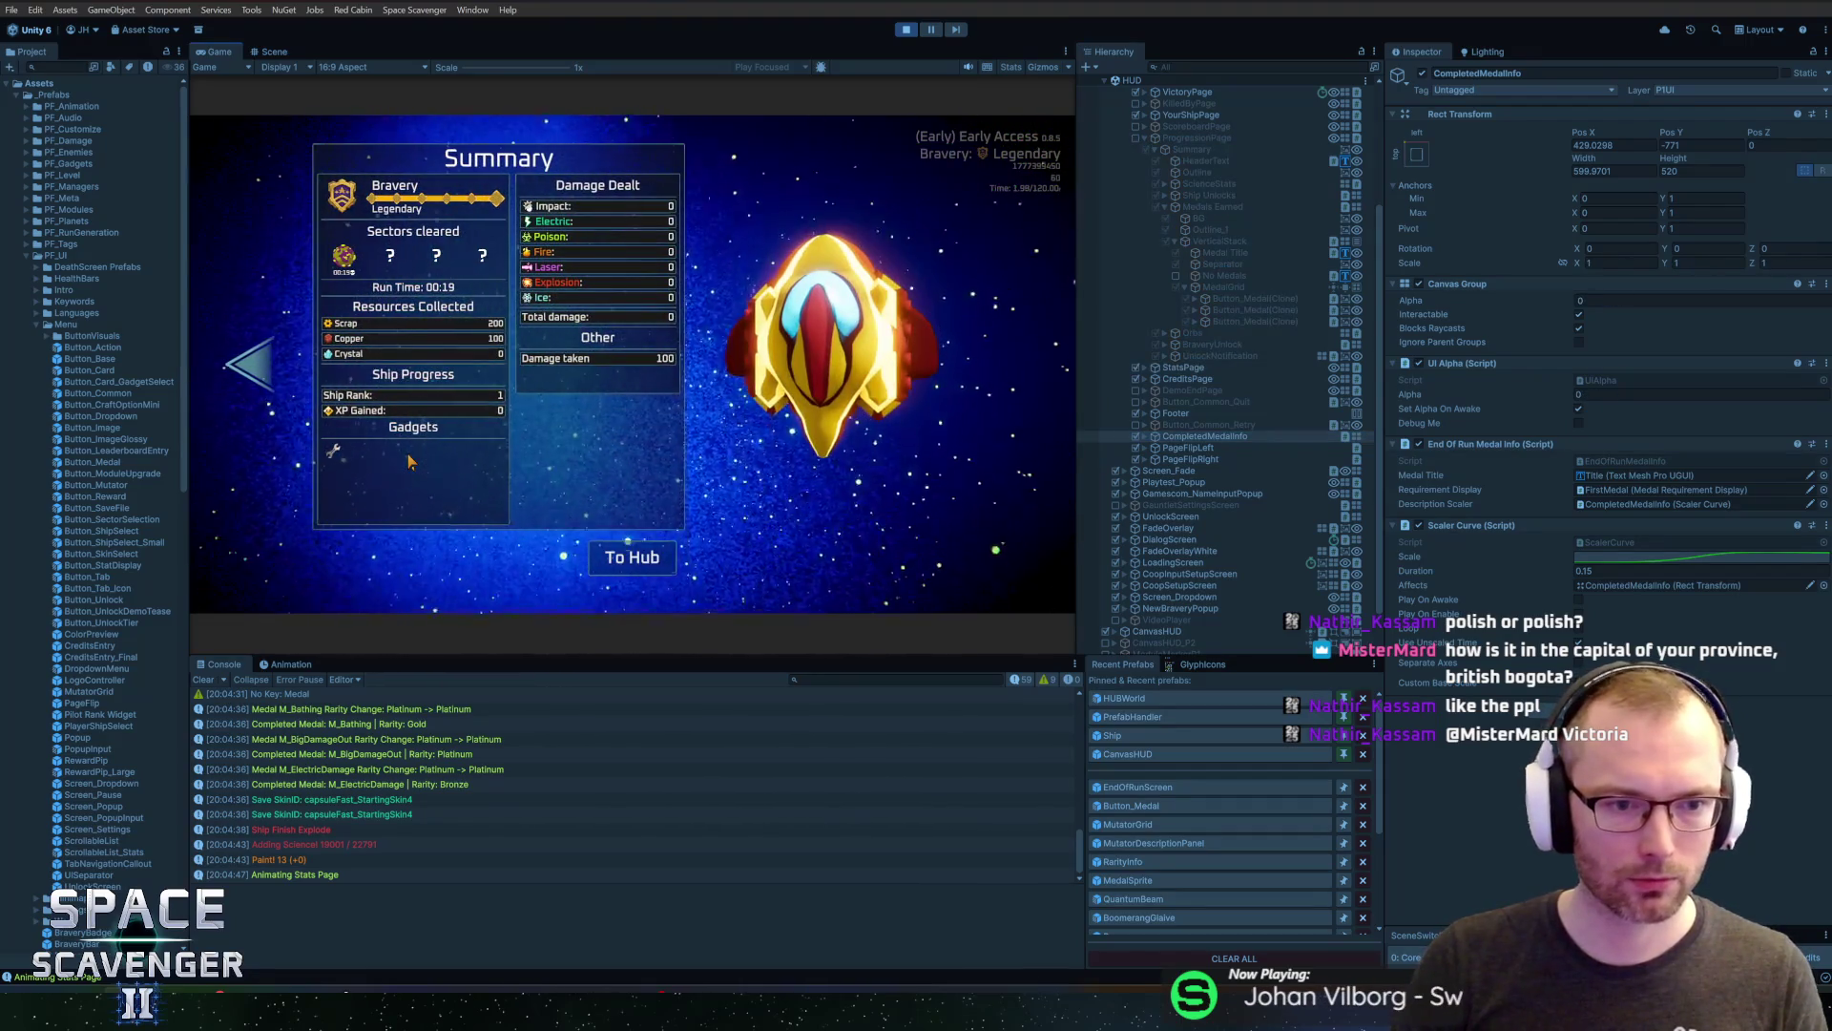
key(Left)
key(Left)
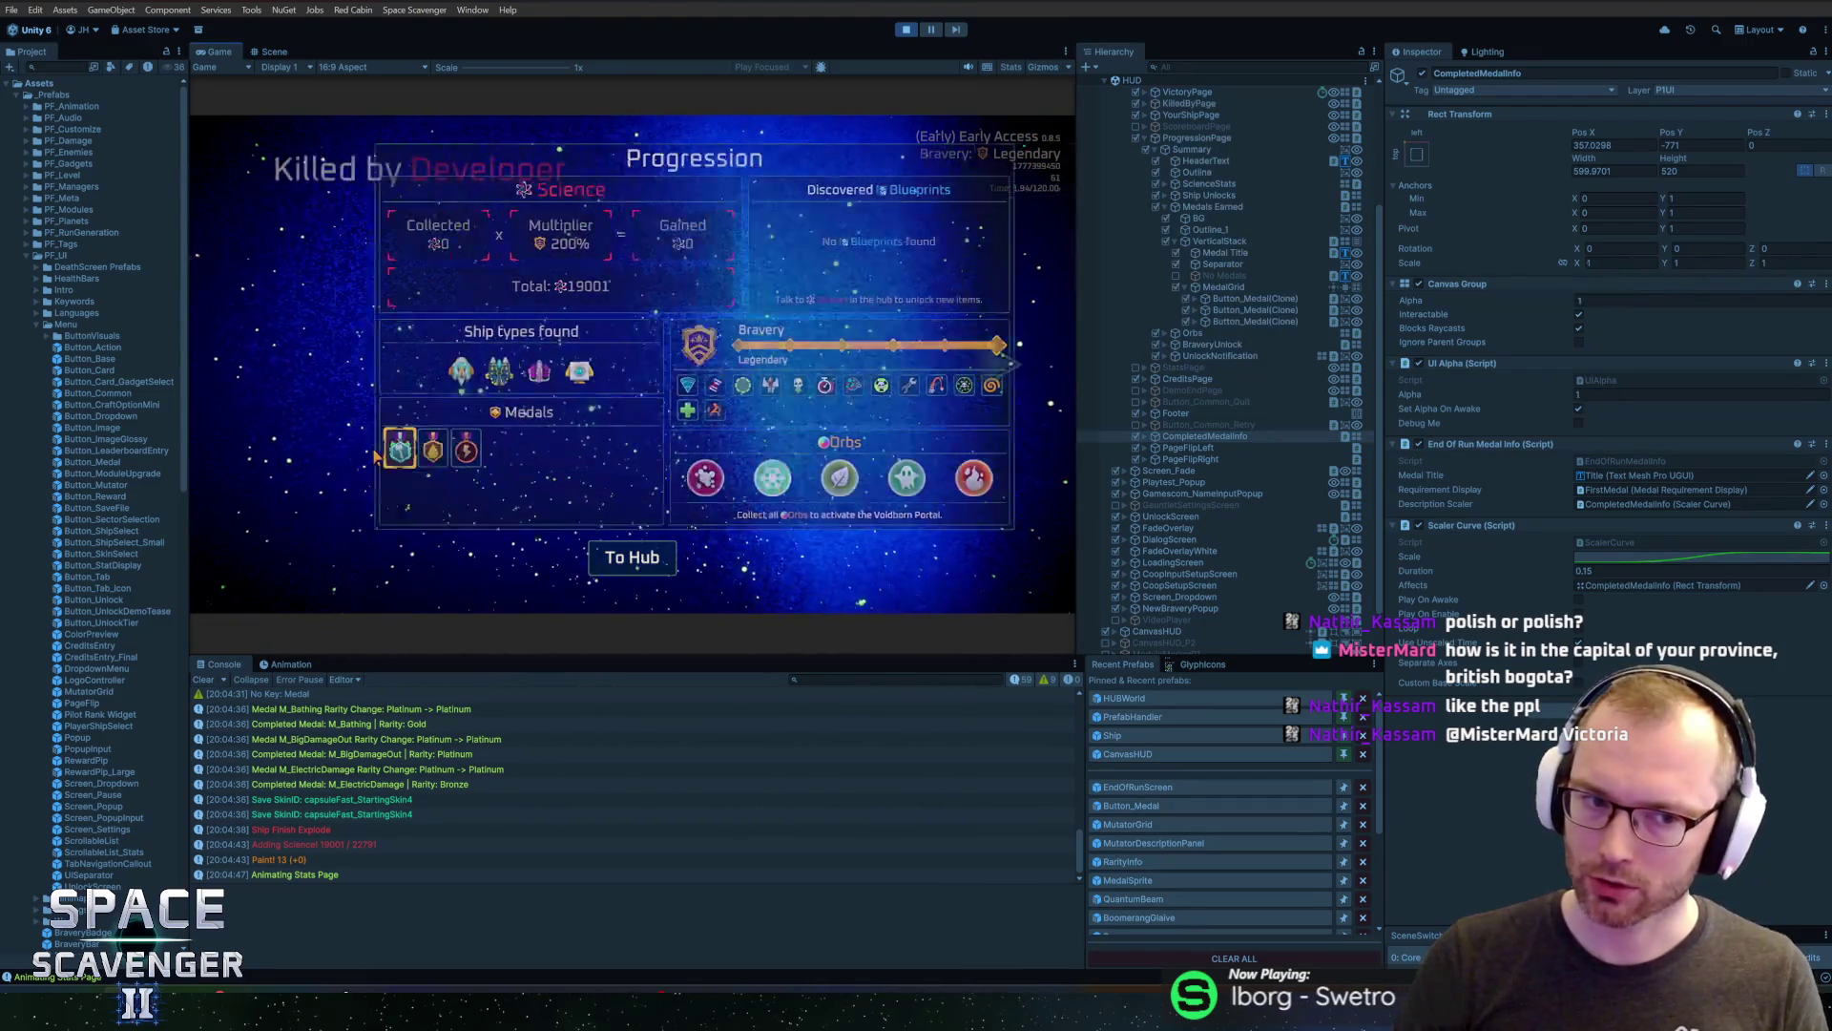
key(Right)
key(Left)
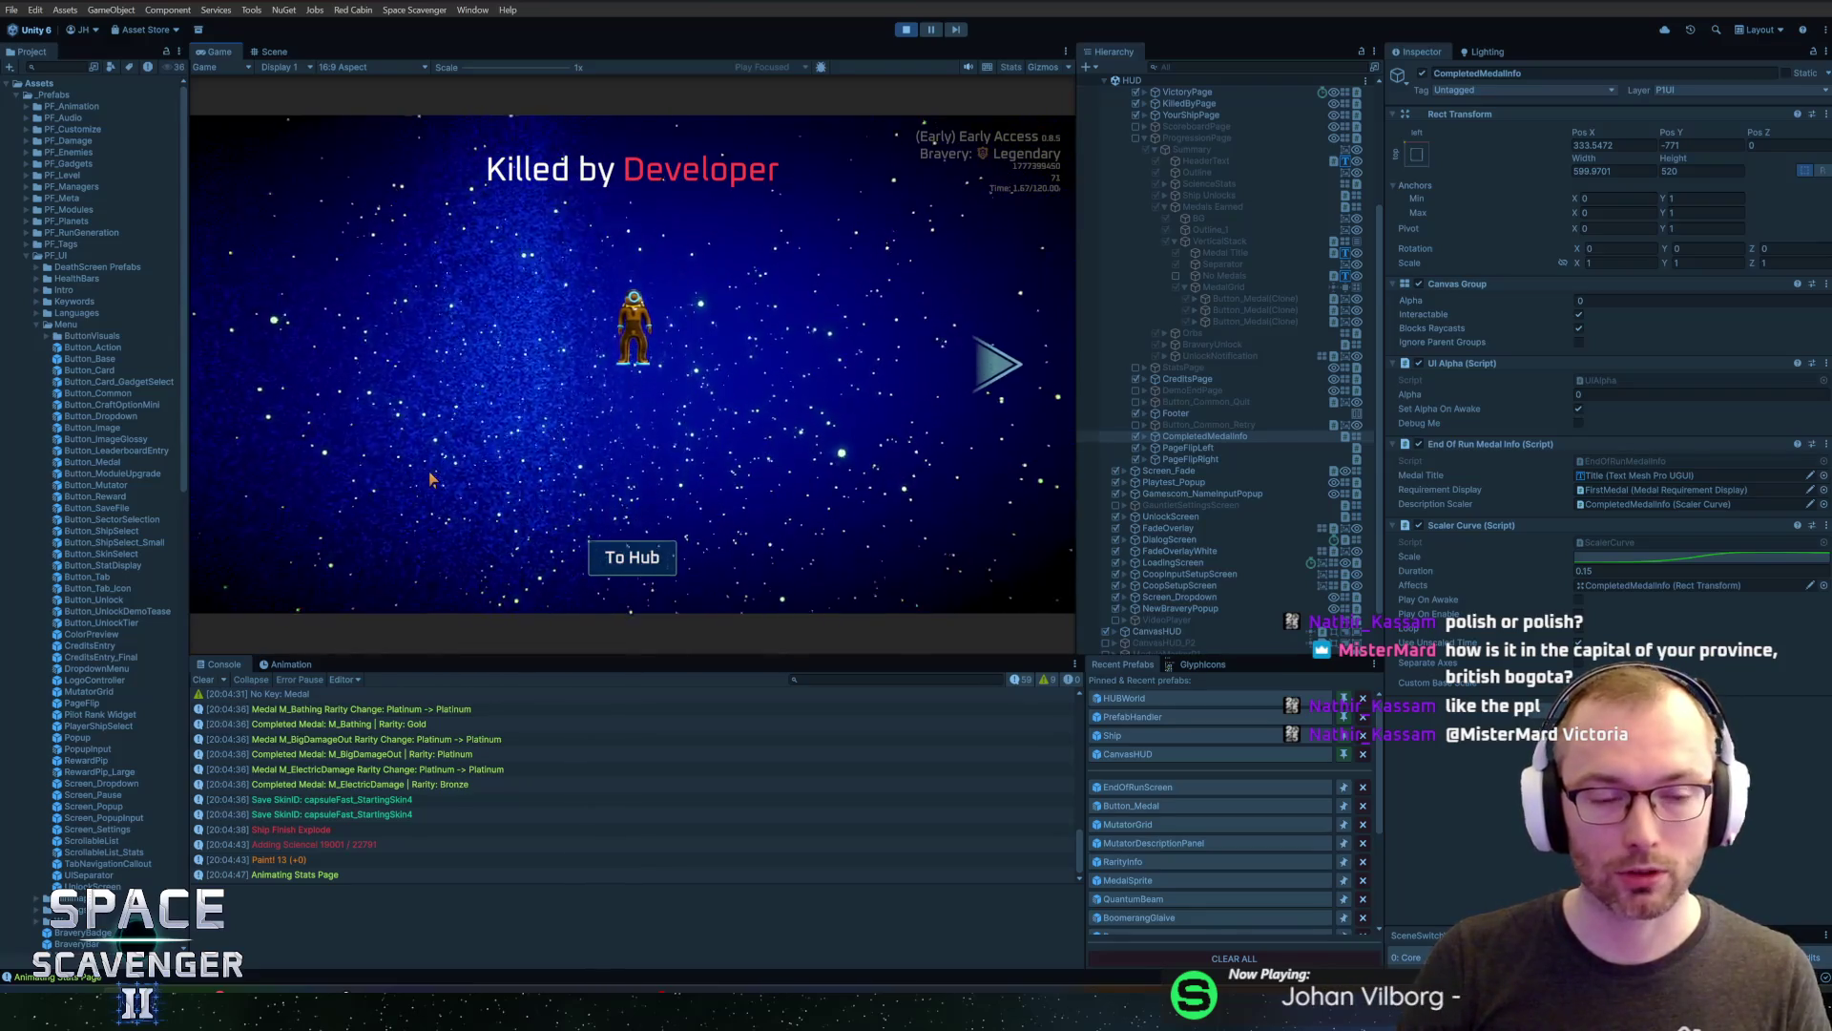
key(Right)
key(Left)
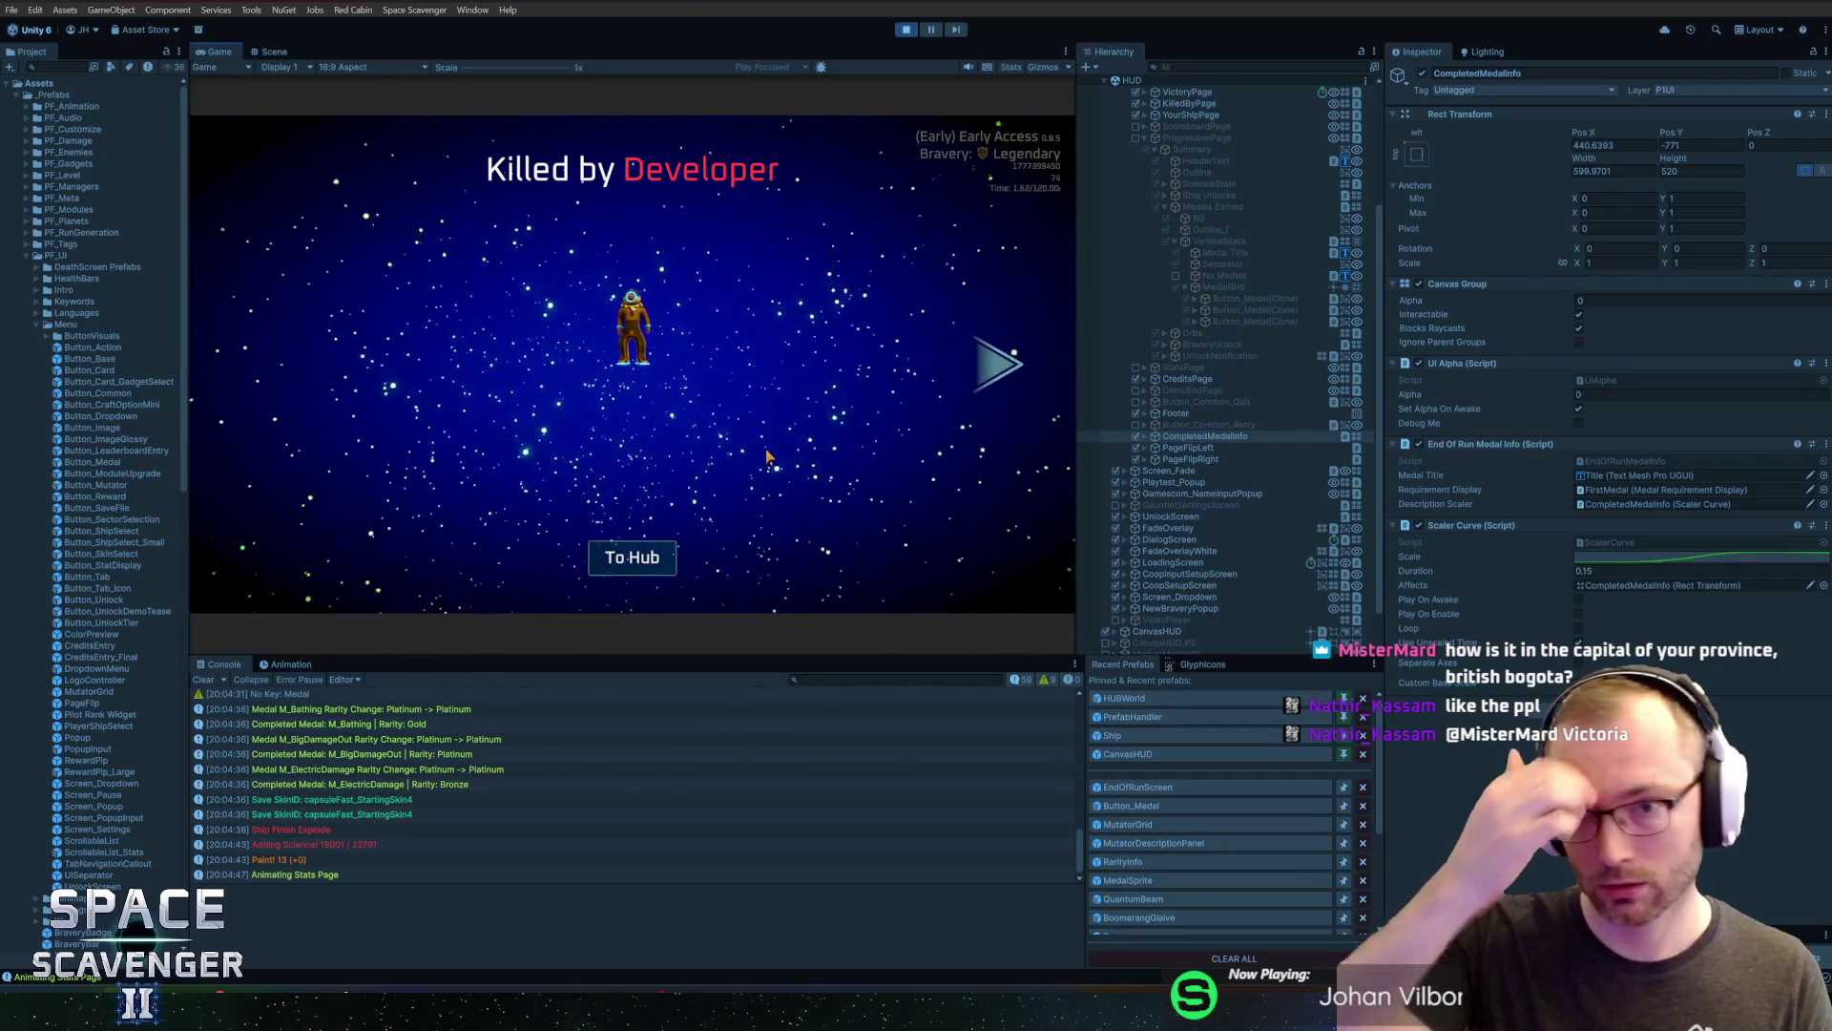
key(Right)
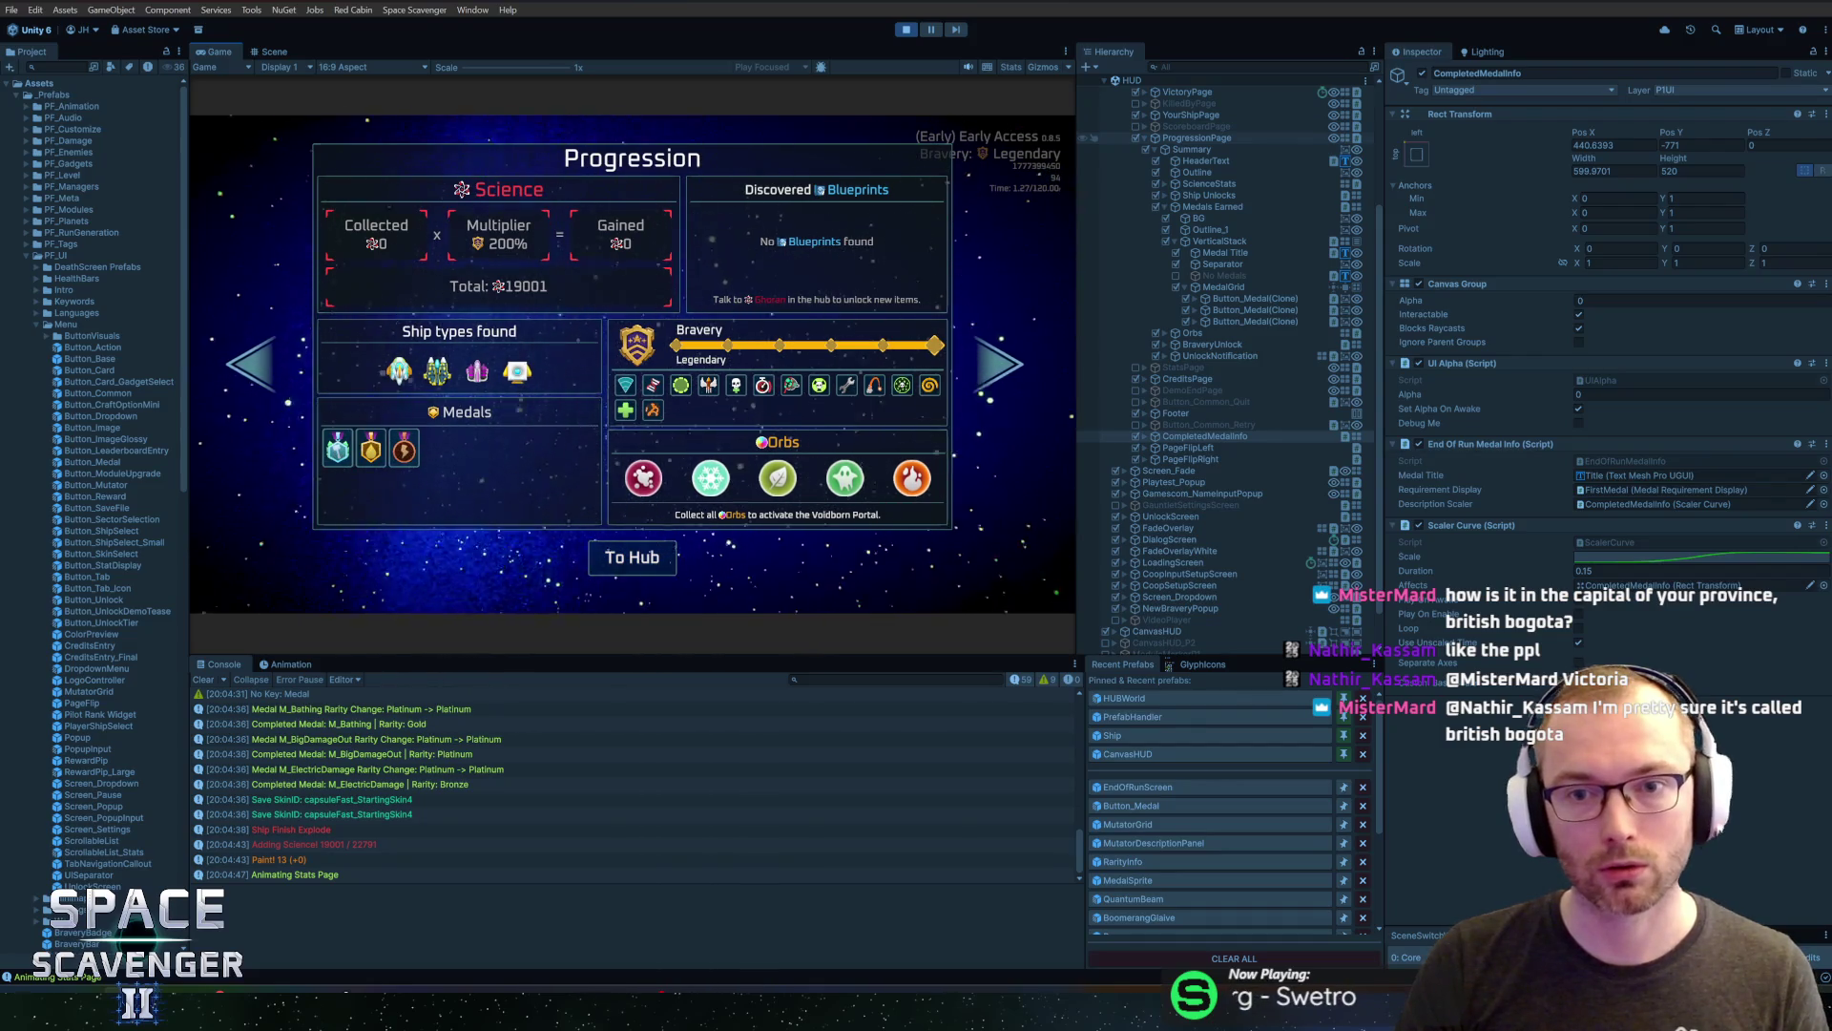
key(Right)
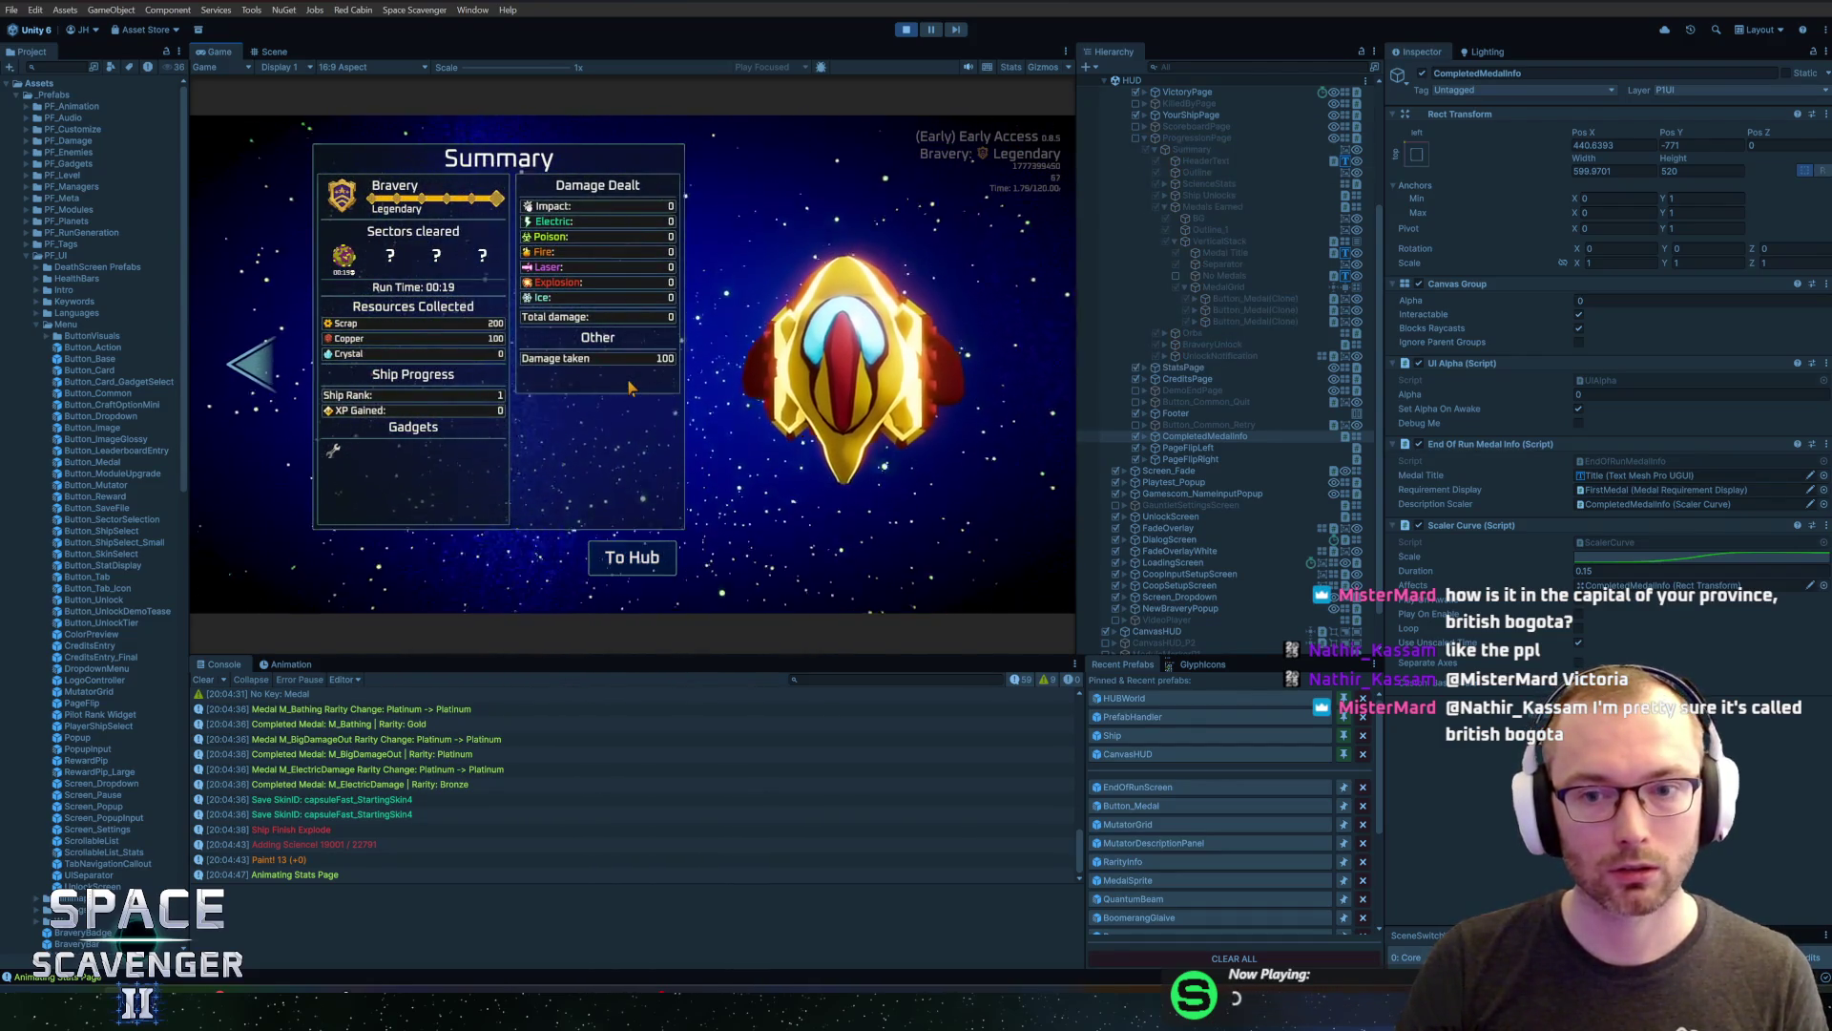
key(Left)
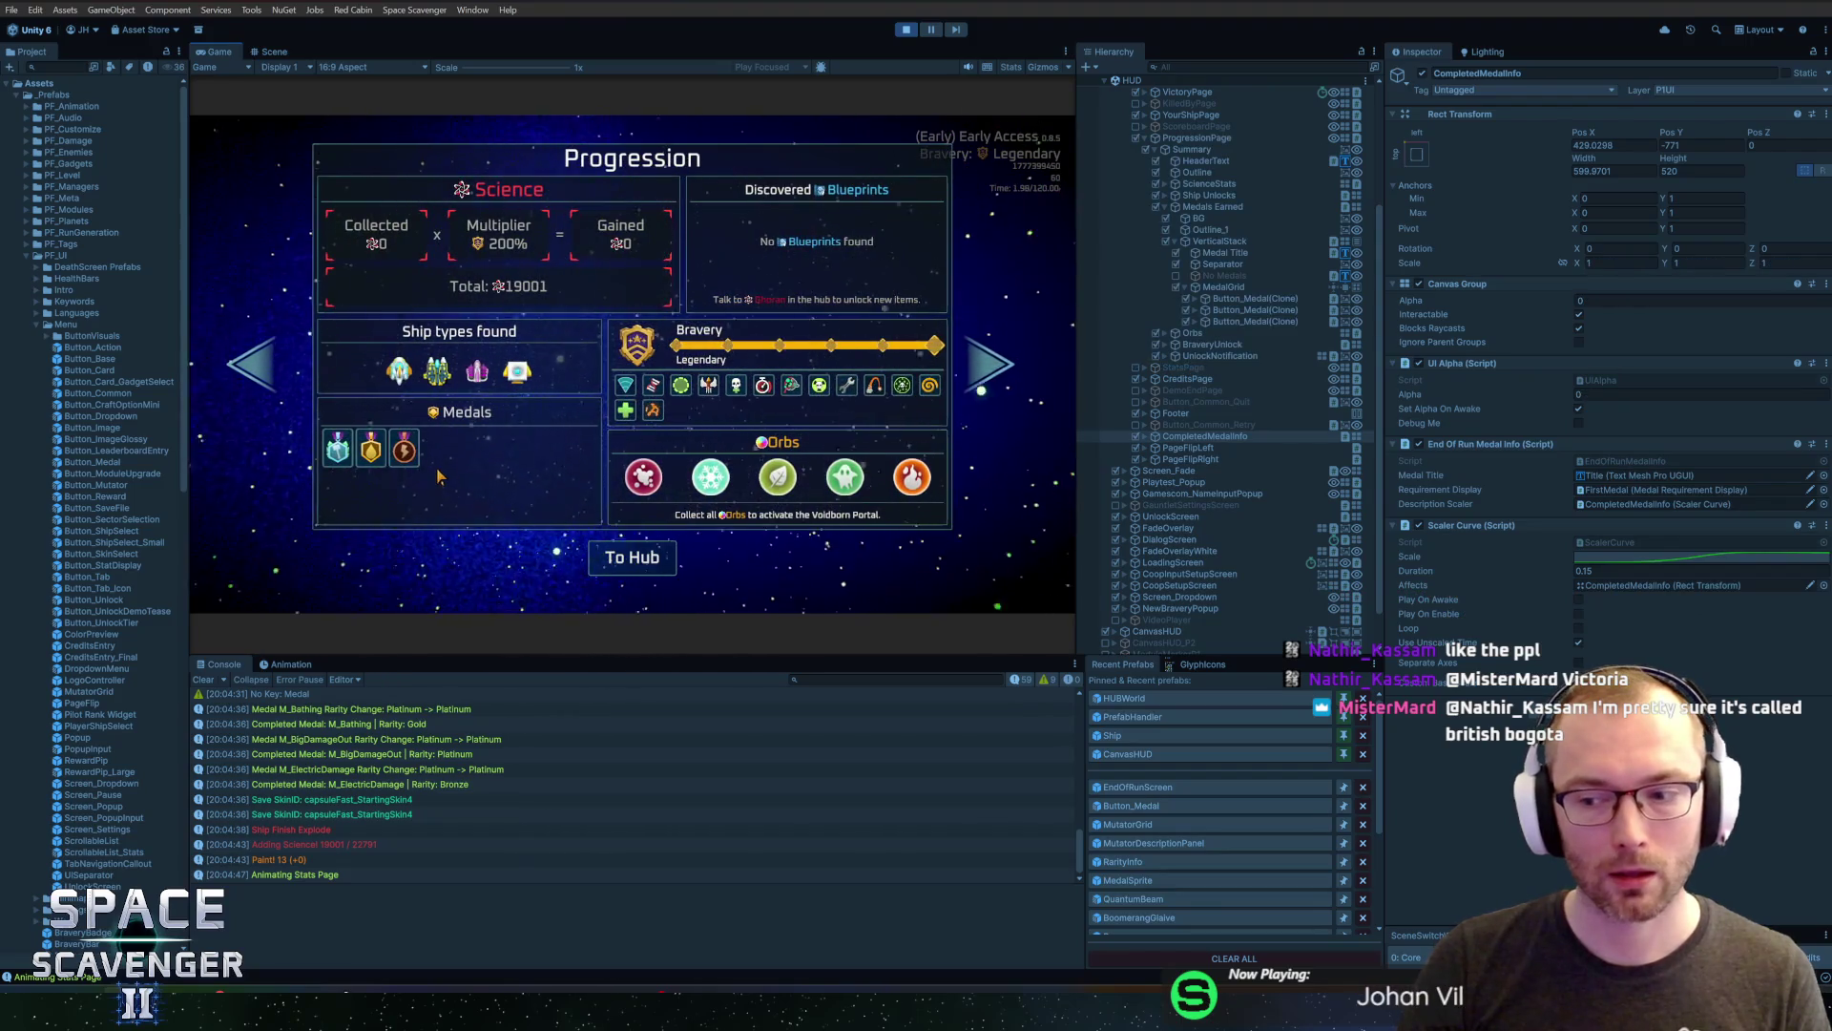
Show the Heavy Hitter medal's info card and test page flipping while it stays open
mouse_move(416, 459)
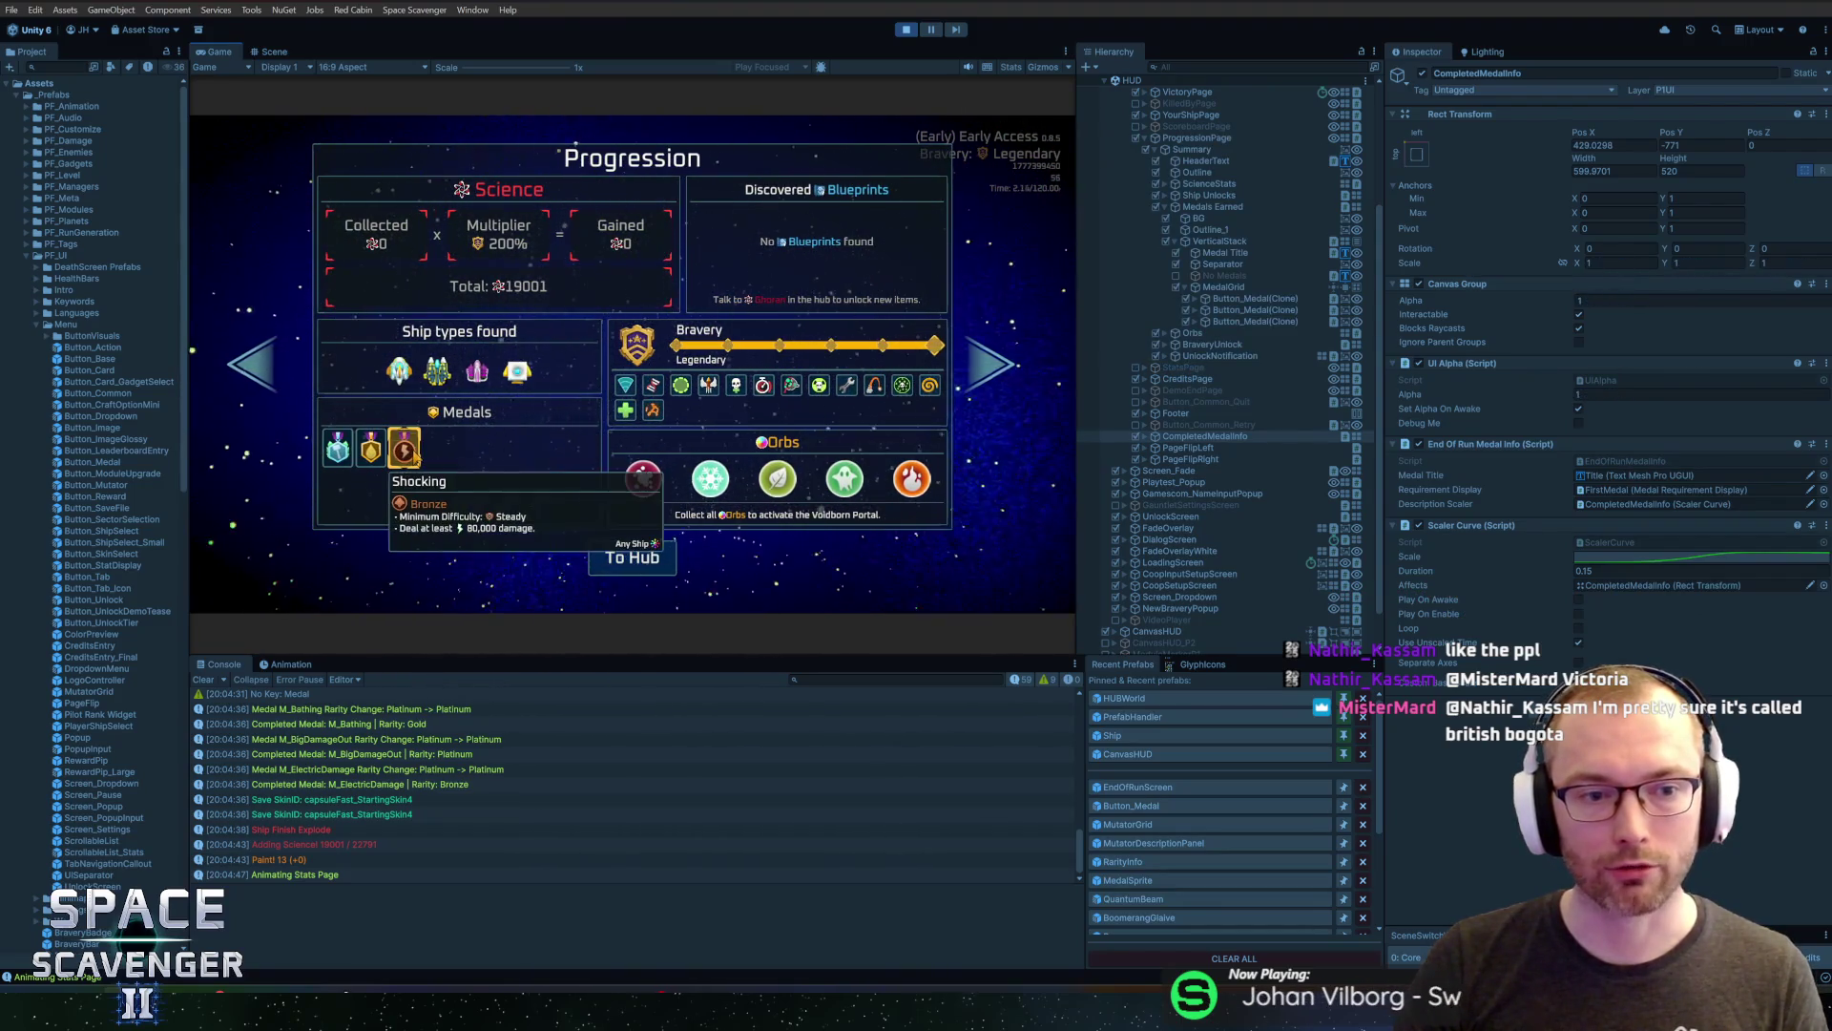
key(Left)
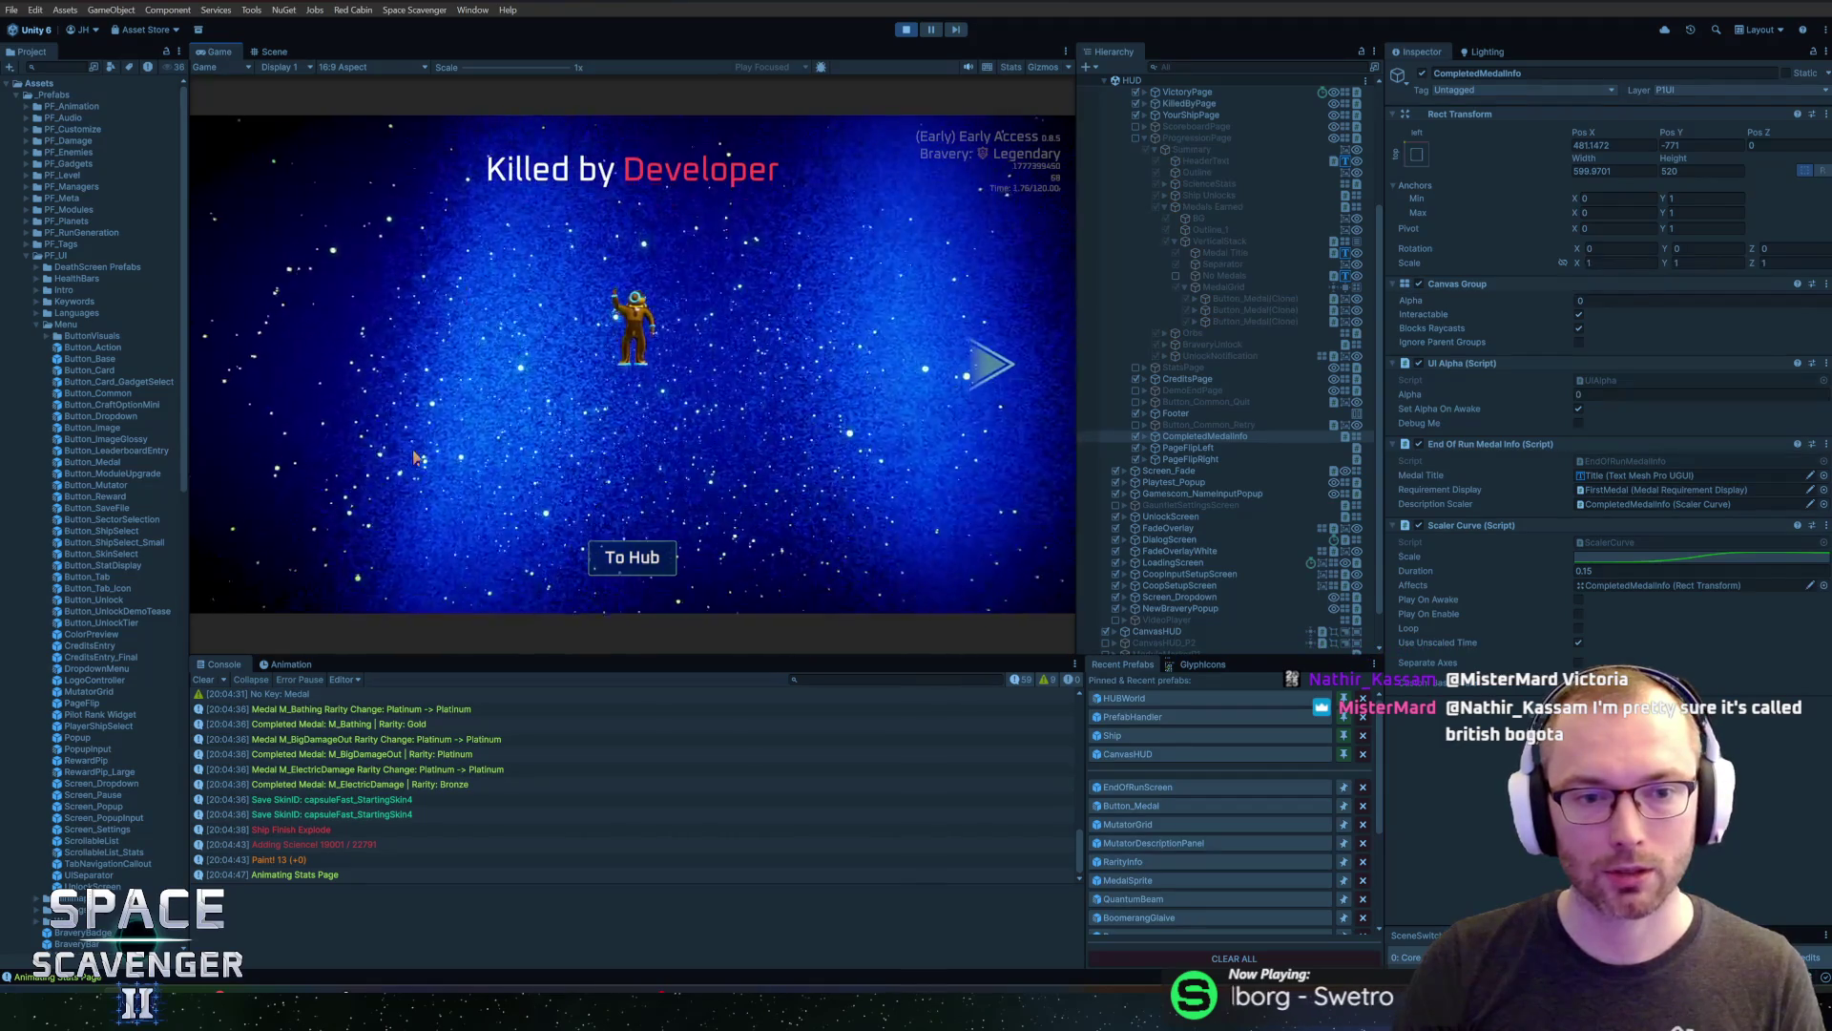
key(Right)
key(Left)
key(Right)
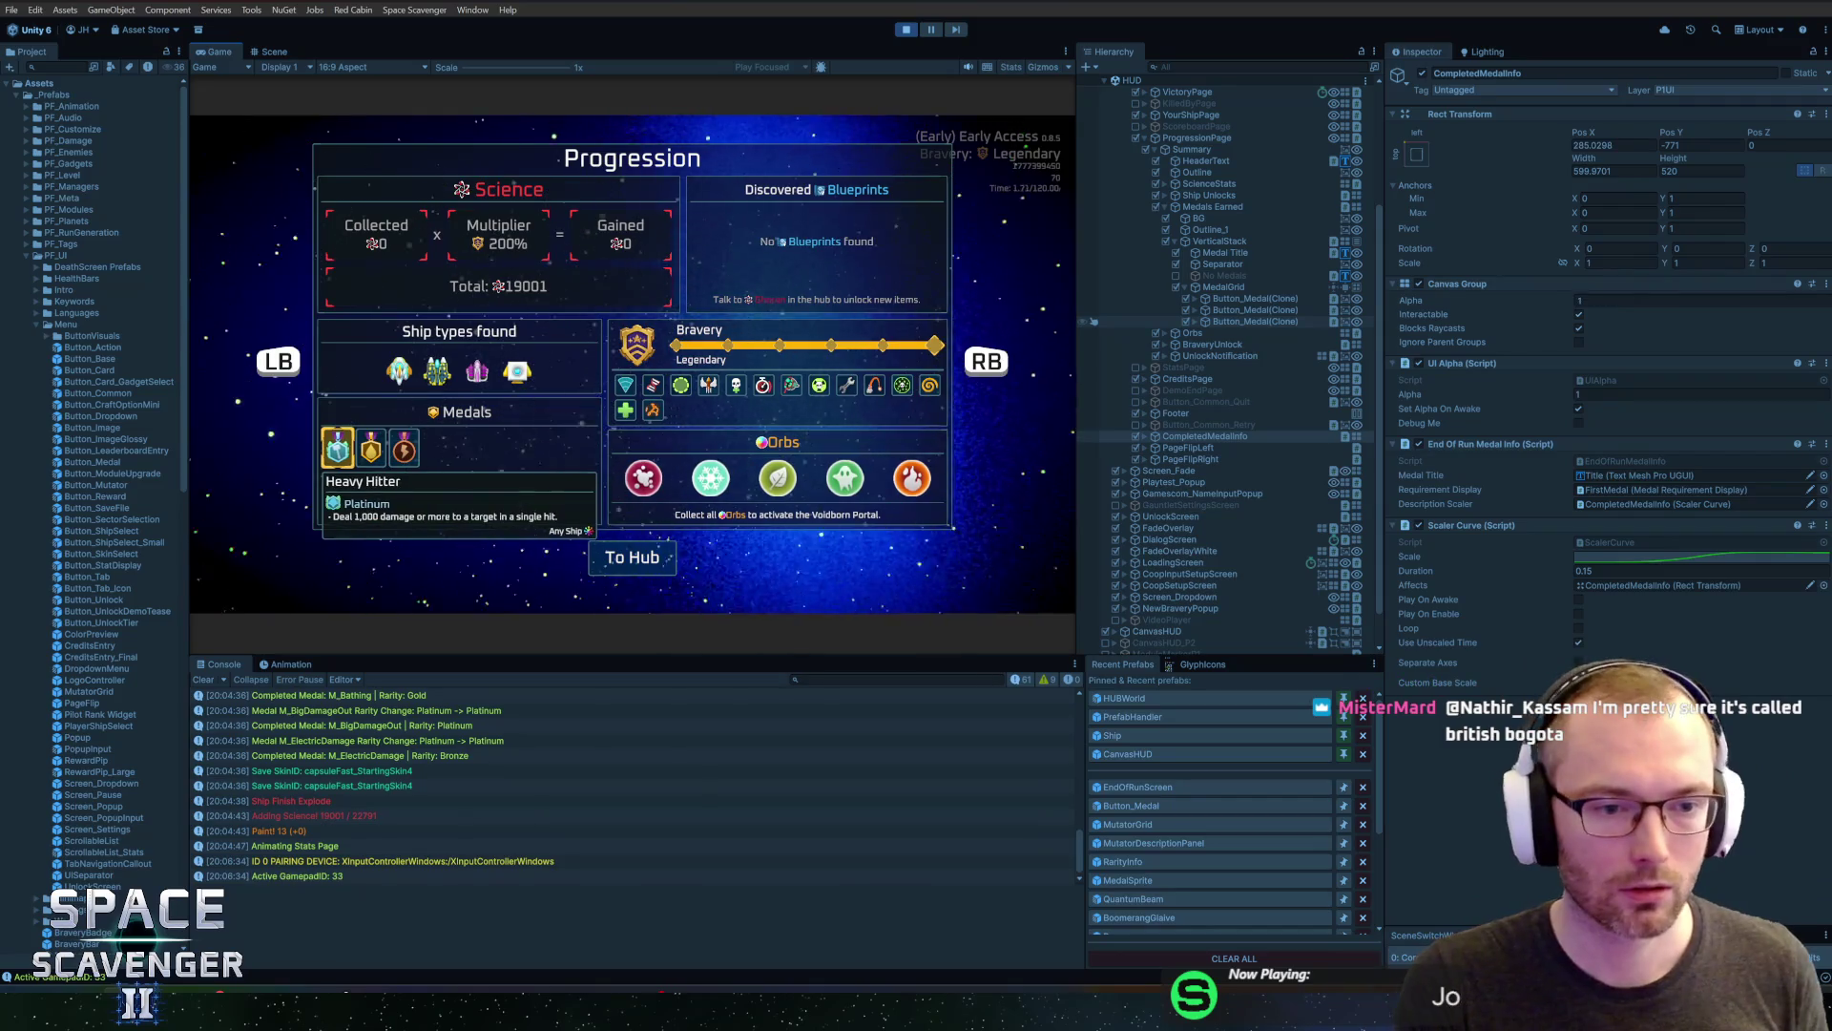
View the Strong Bosses, Dangerous Planets and Mutations Bravery tooltips, then flip back to Summary
click(625, 385)
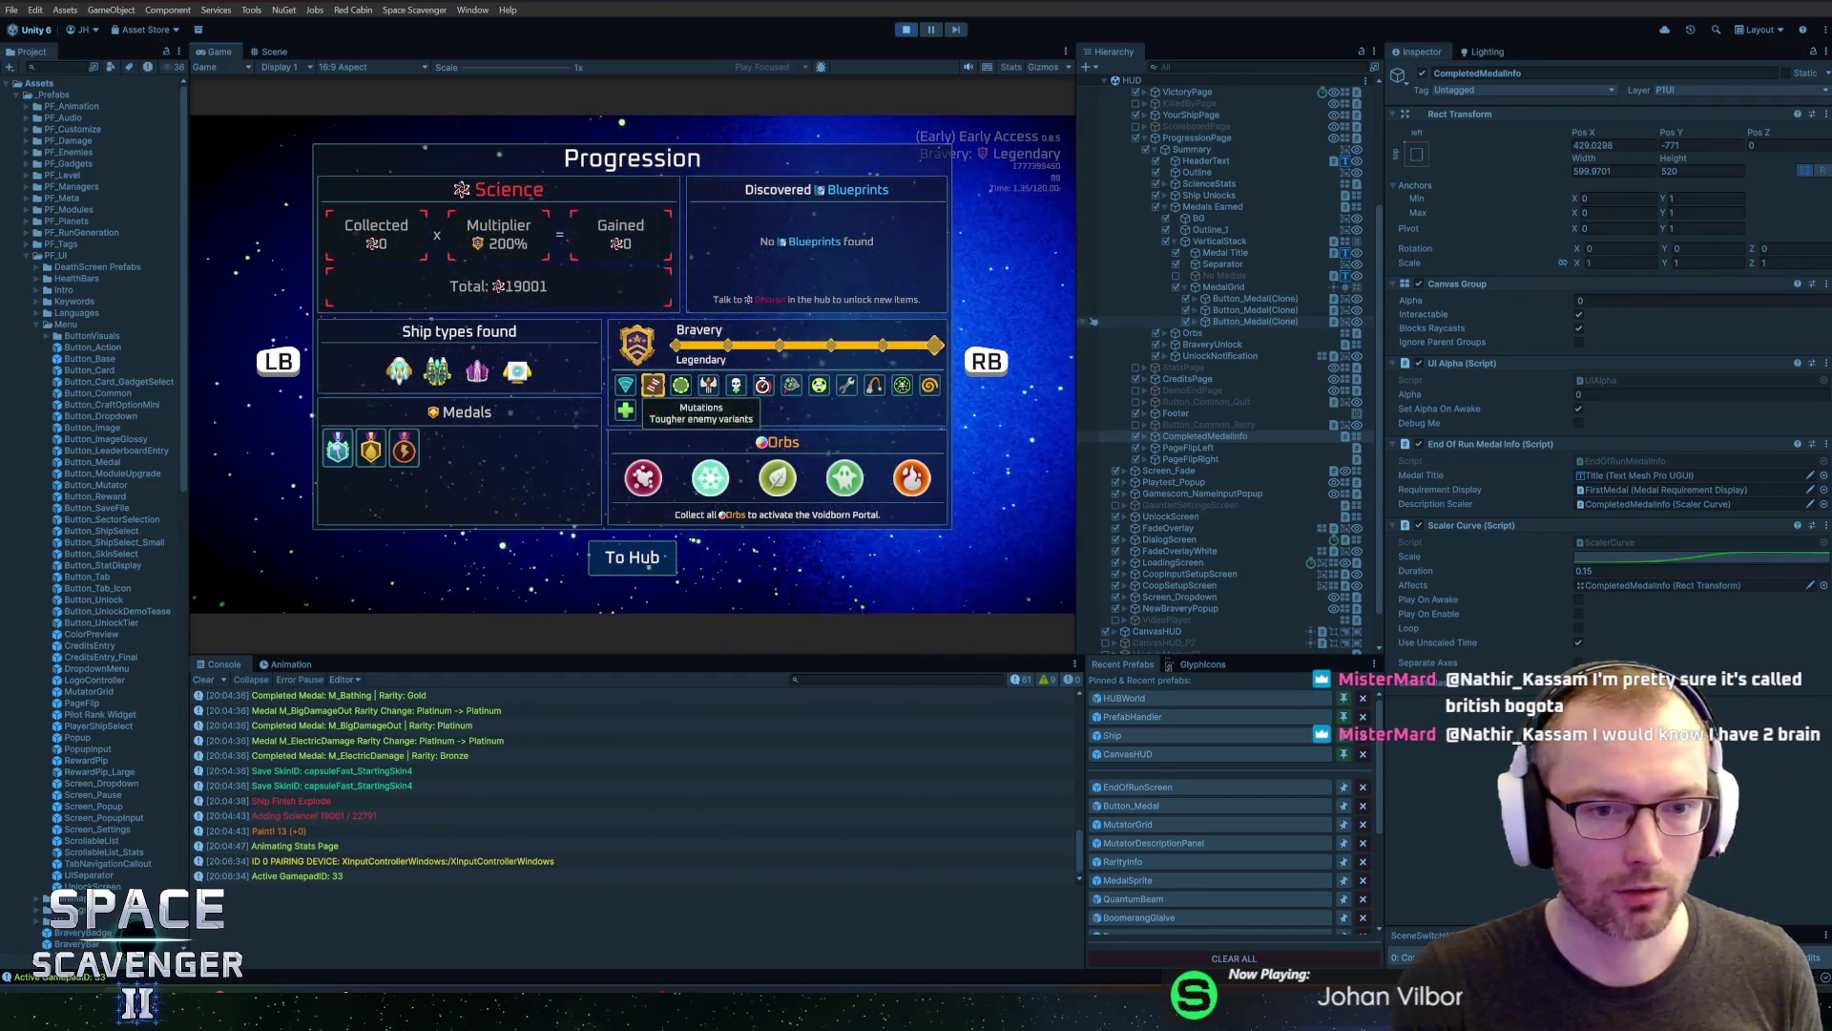
click(736, 385)
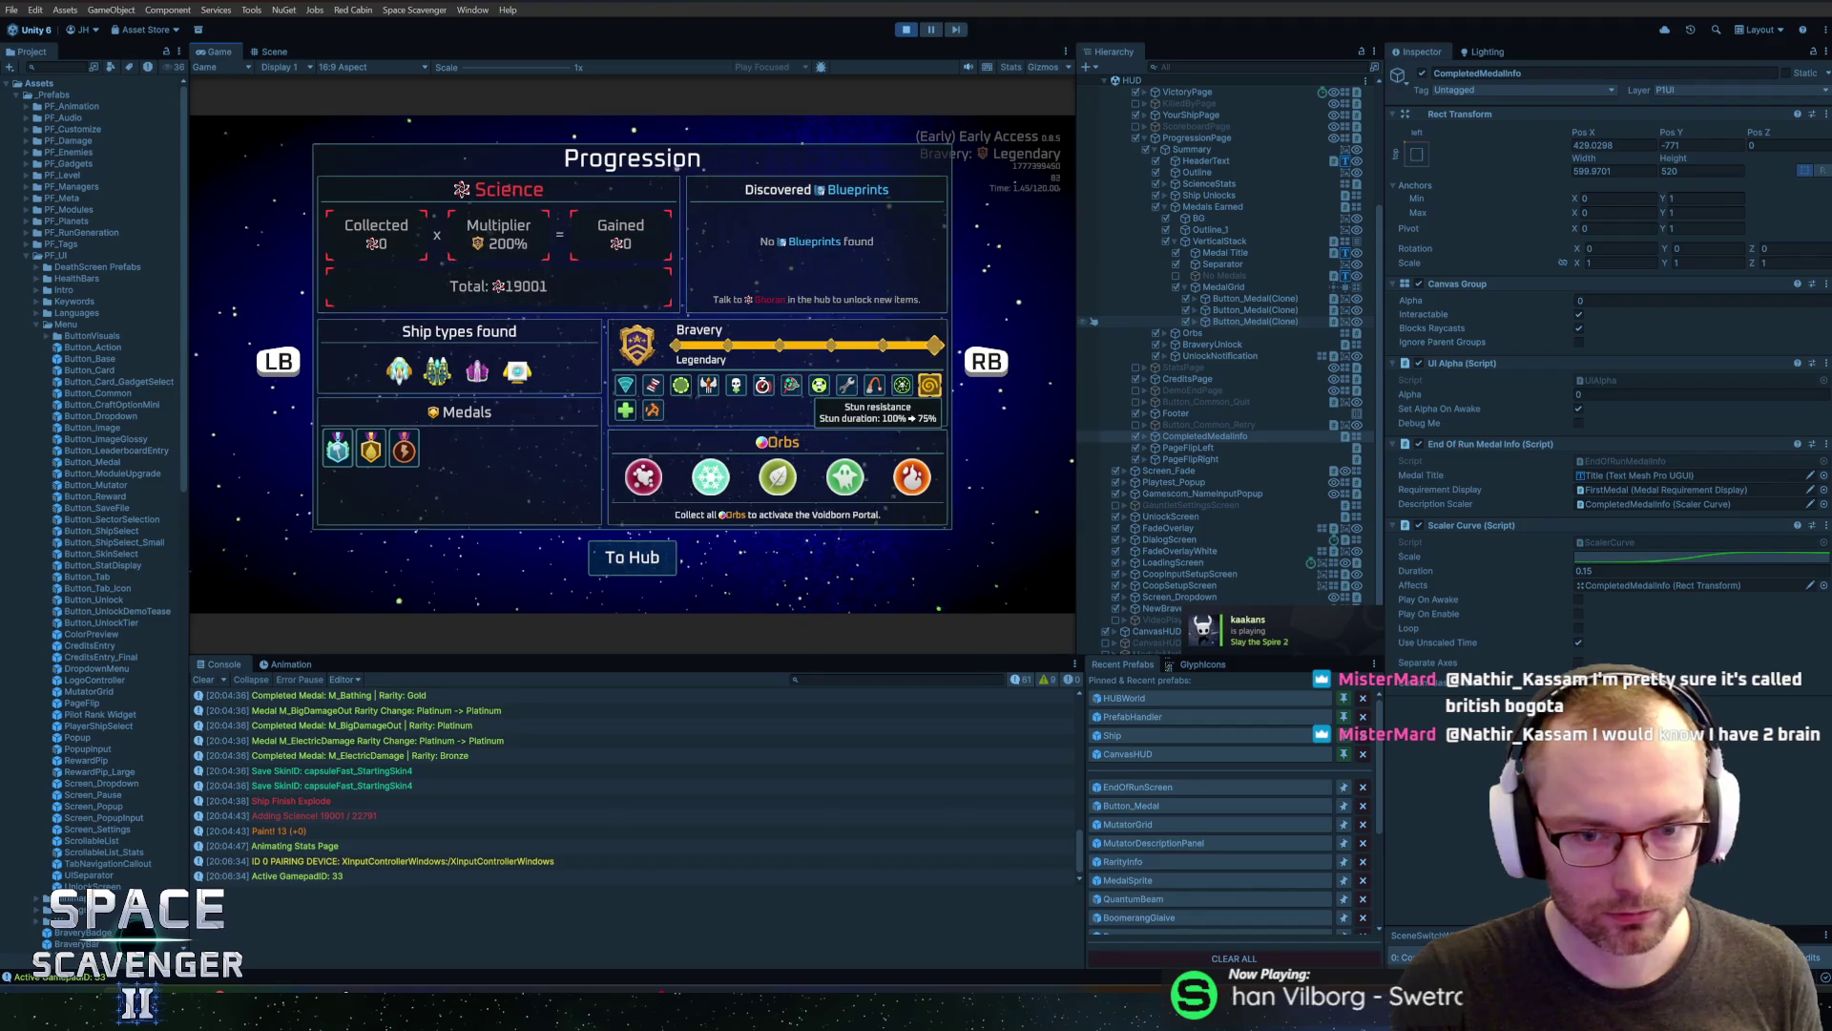
click(653, 409)
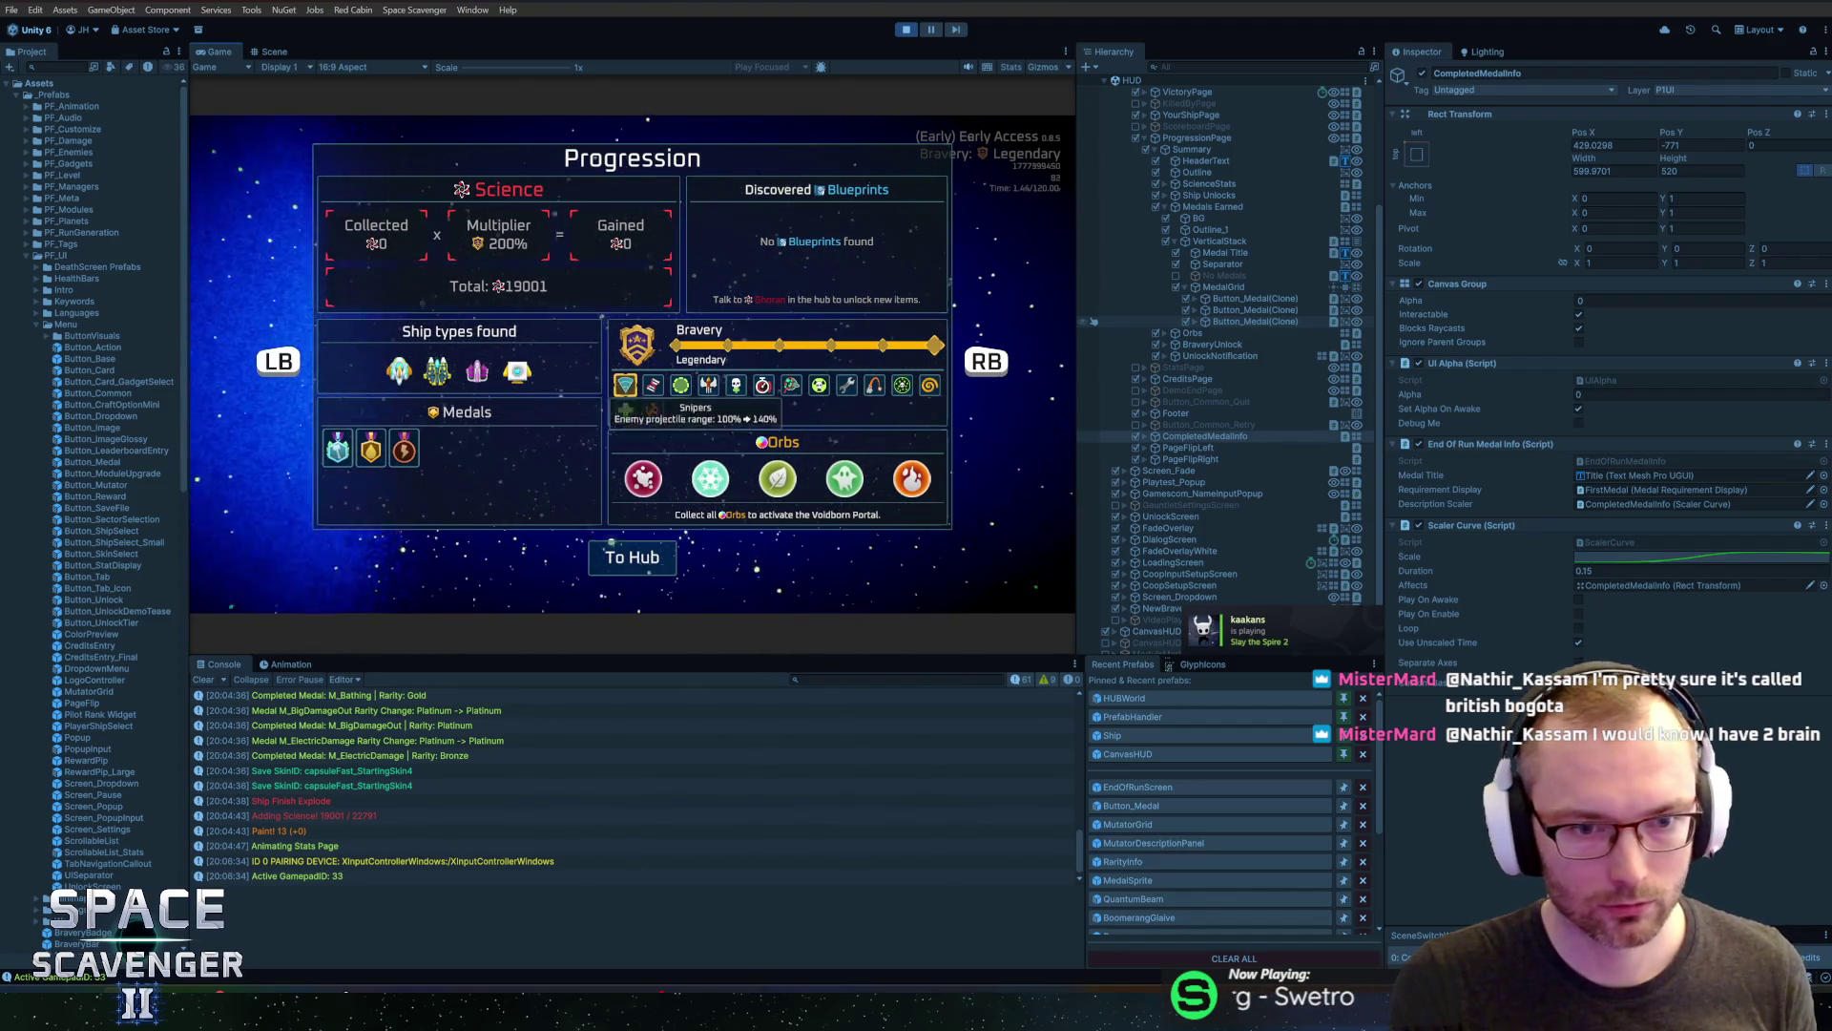
click(652, 385)
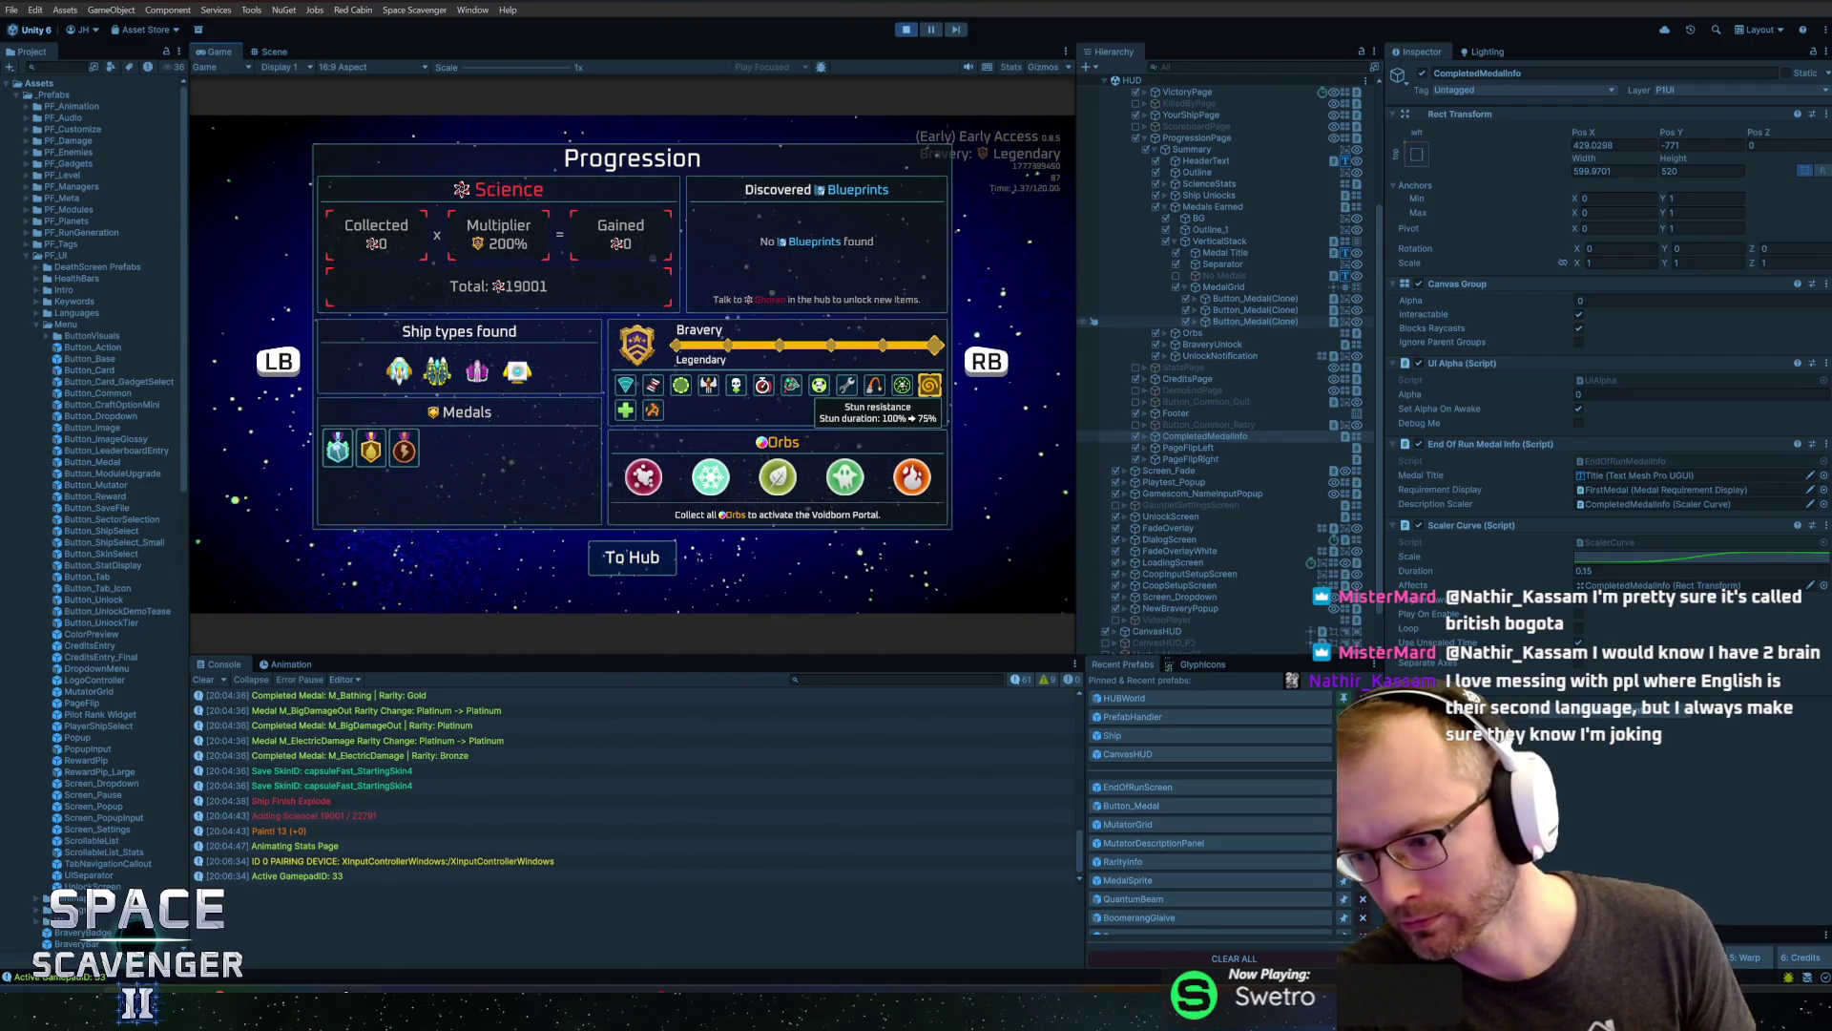
key(Right)
key(Right)
key(Right)
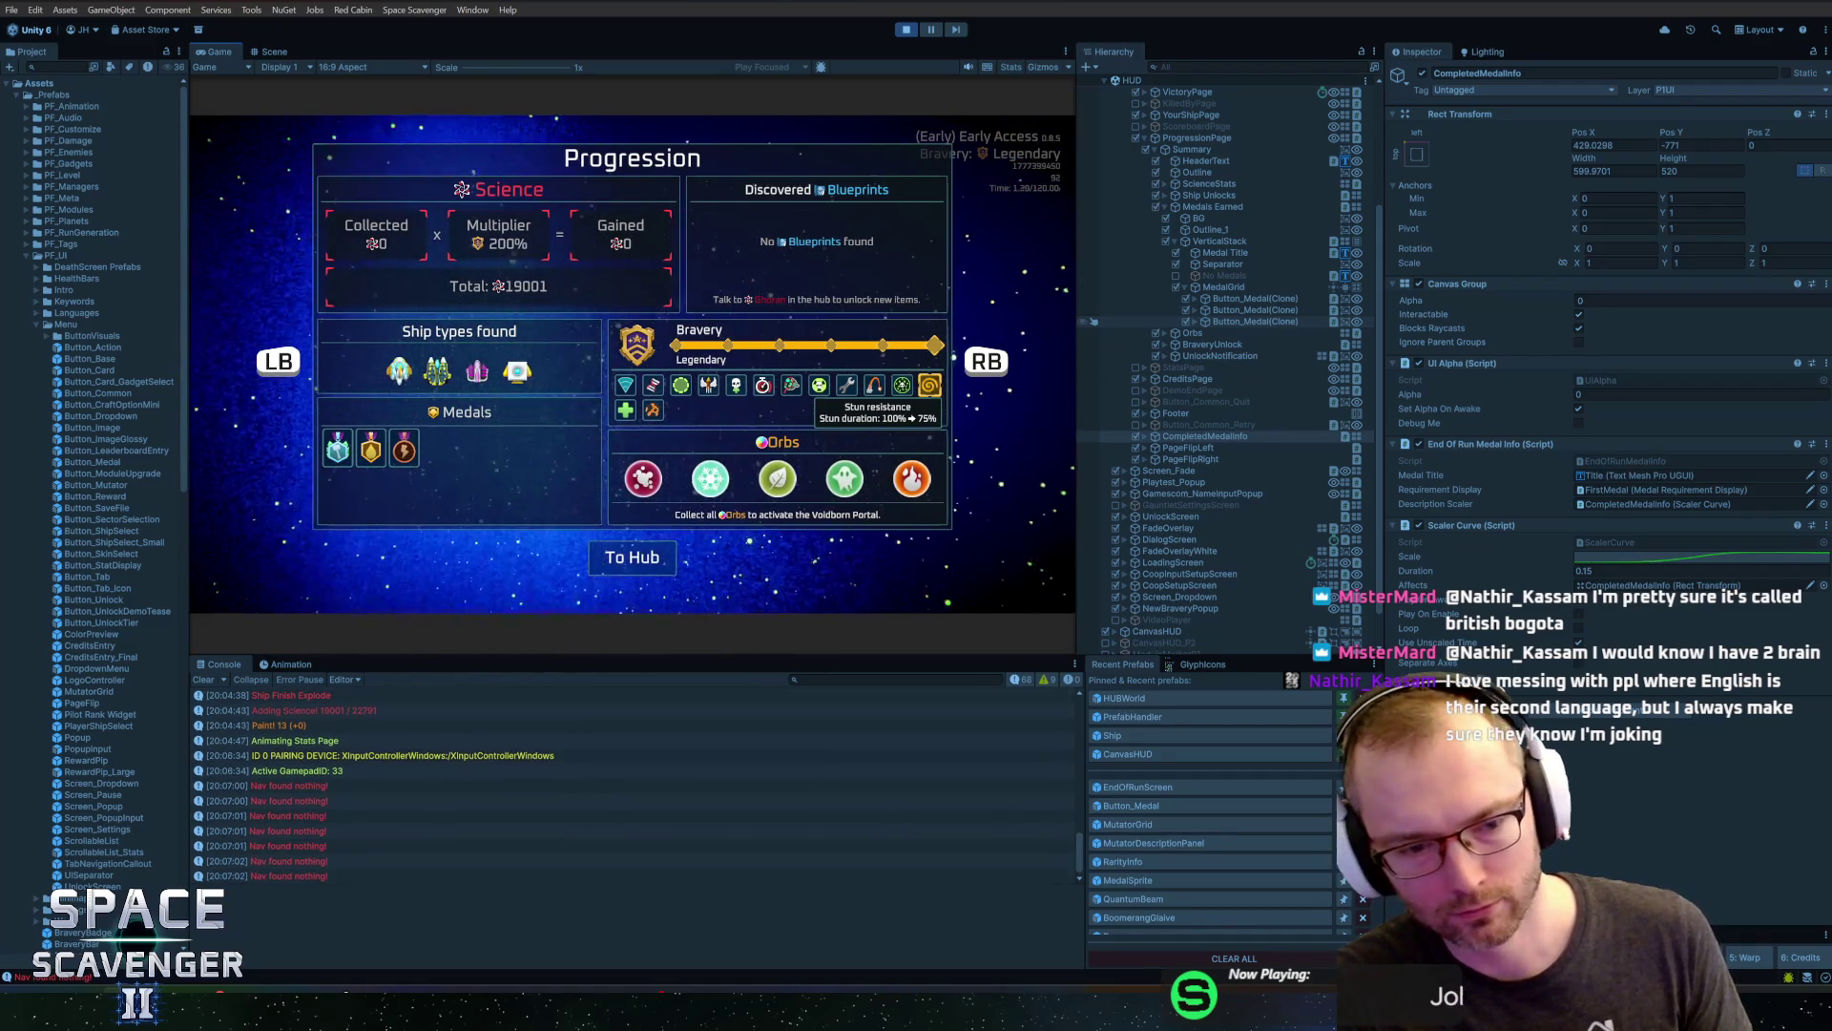
key(q)
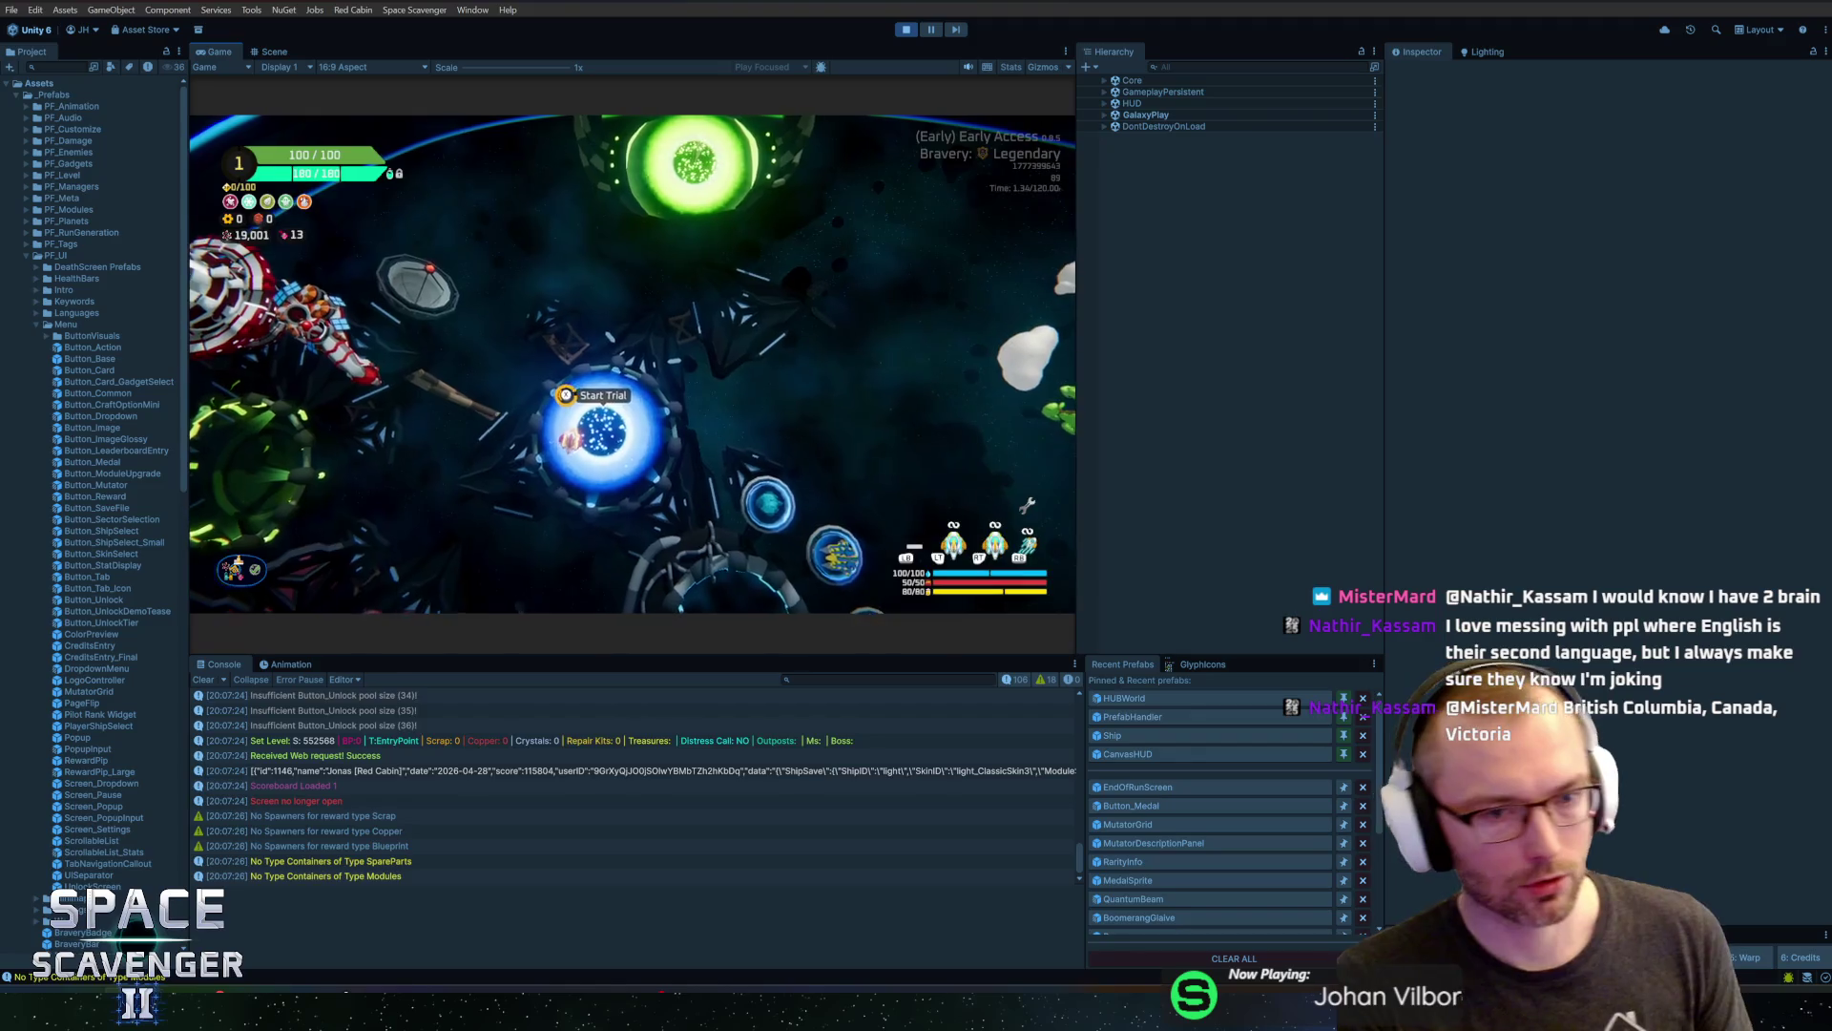
Start a fresh Legendary +8 bravery run from the hub and maximize the Game view
key(e)
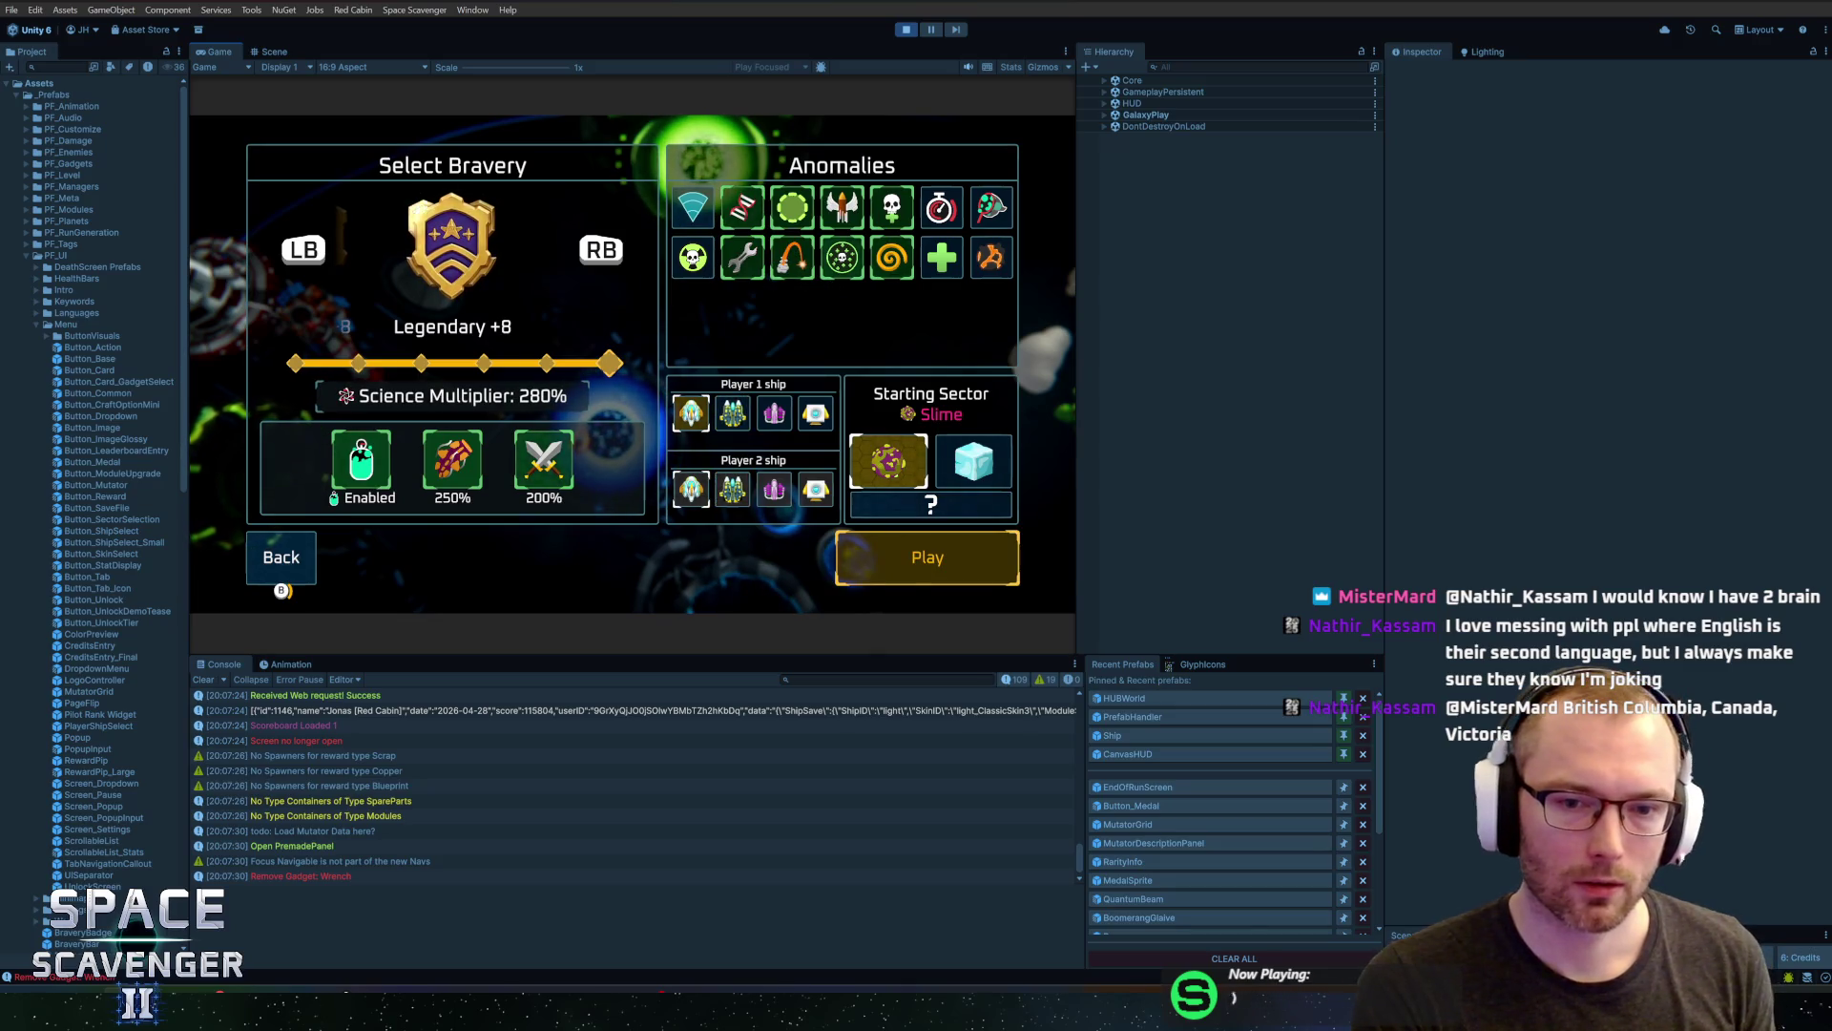
key(Return)
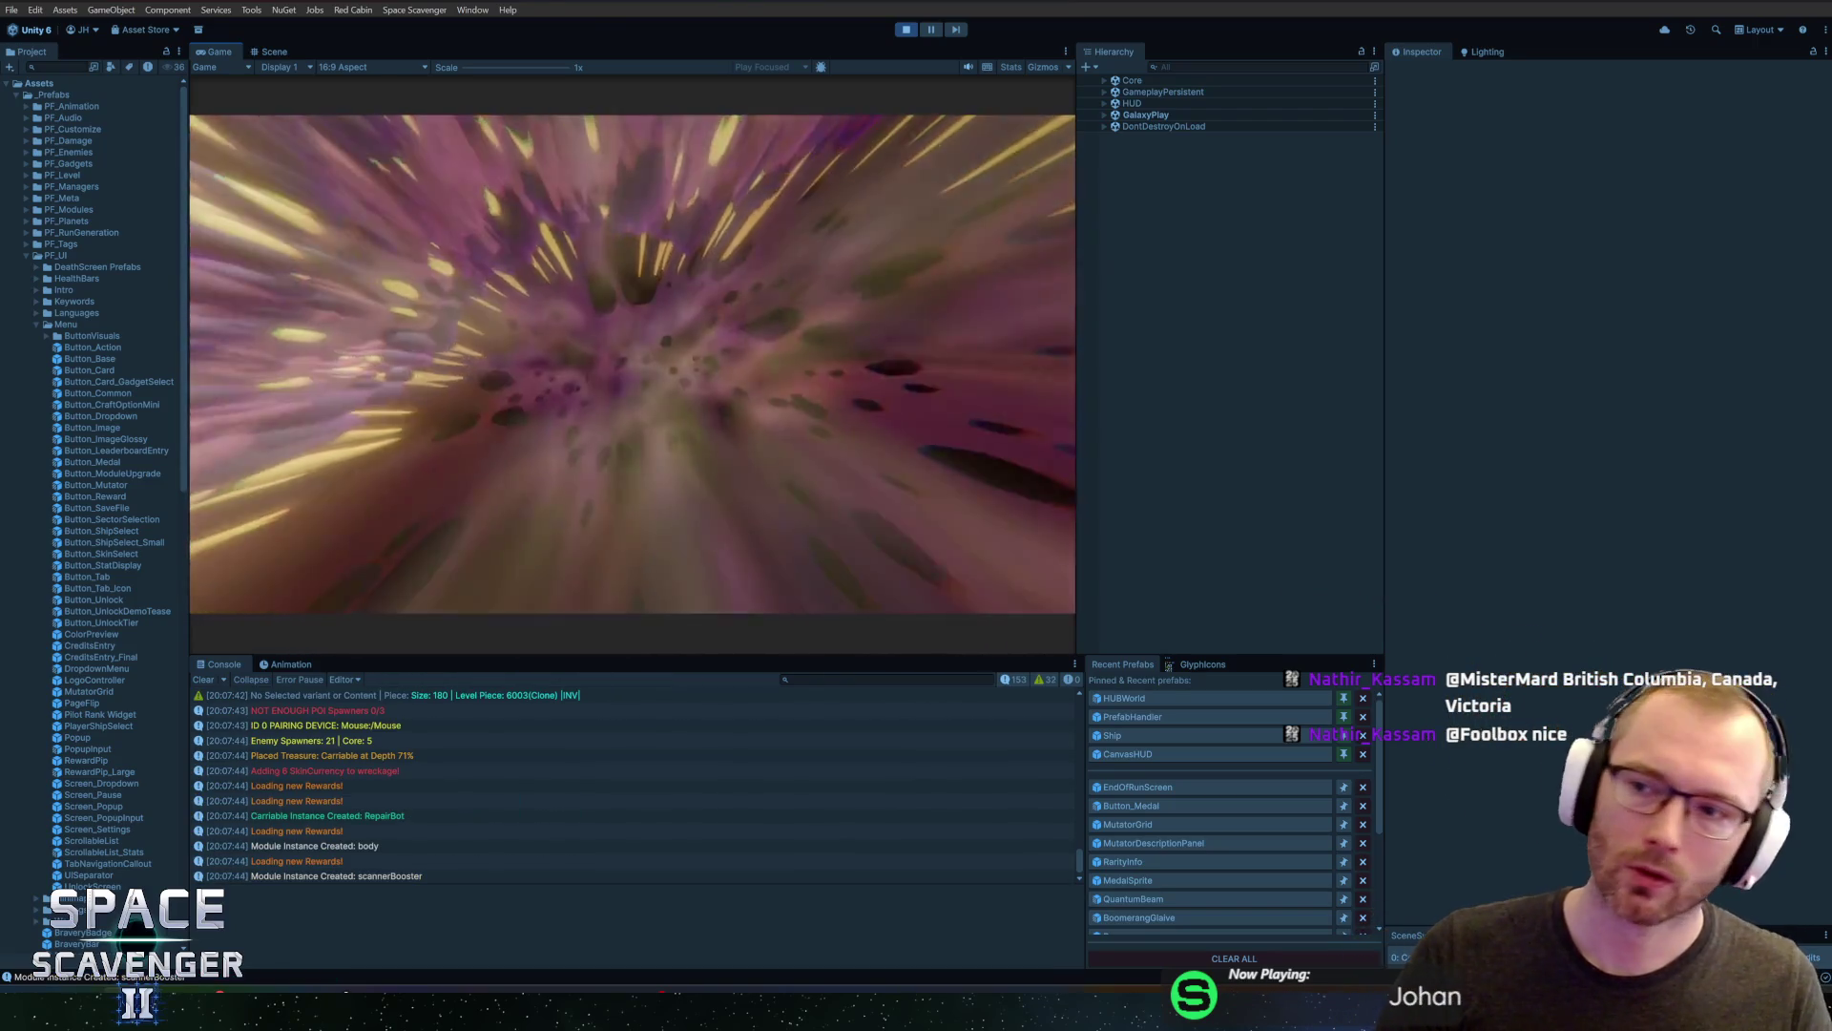
double_click(225, 46)
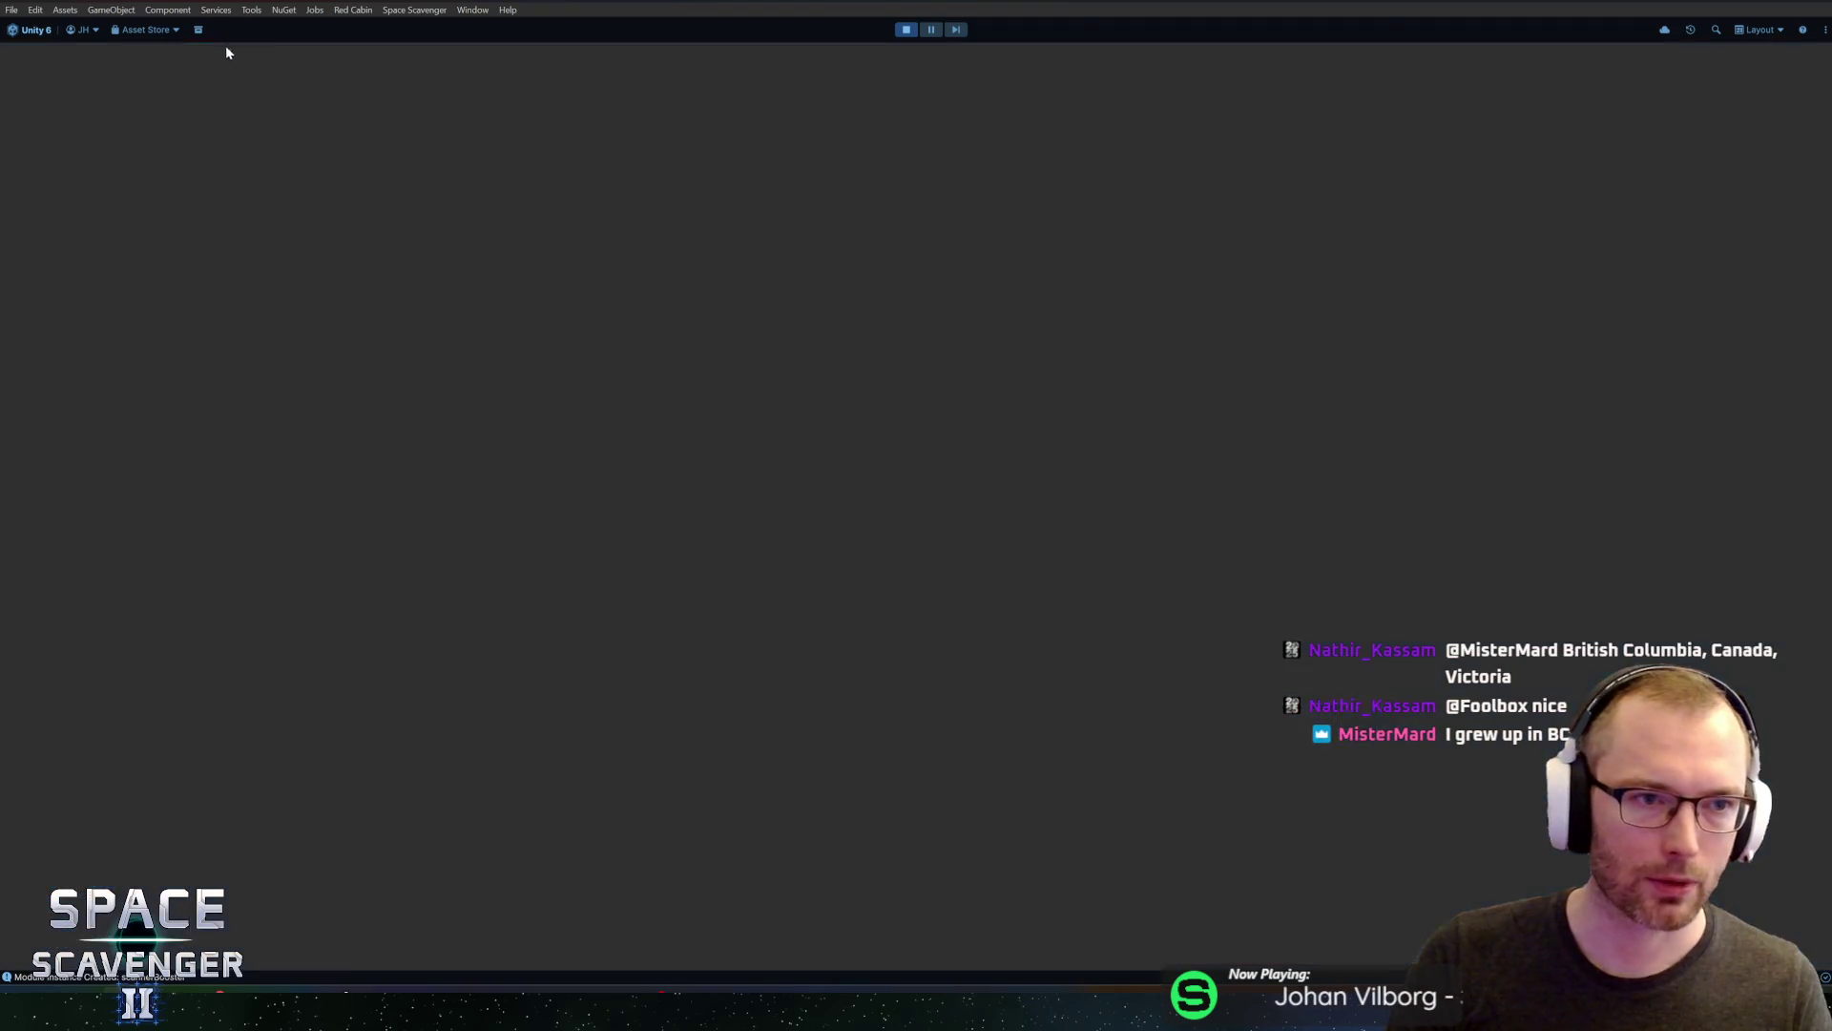
Run the #Medal debug command, review the Heavy Hitter card on Progression, and stop play mode
key(grave)
text(#Medal)
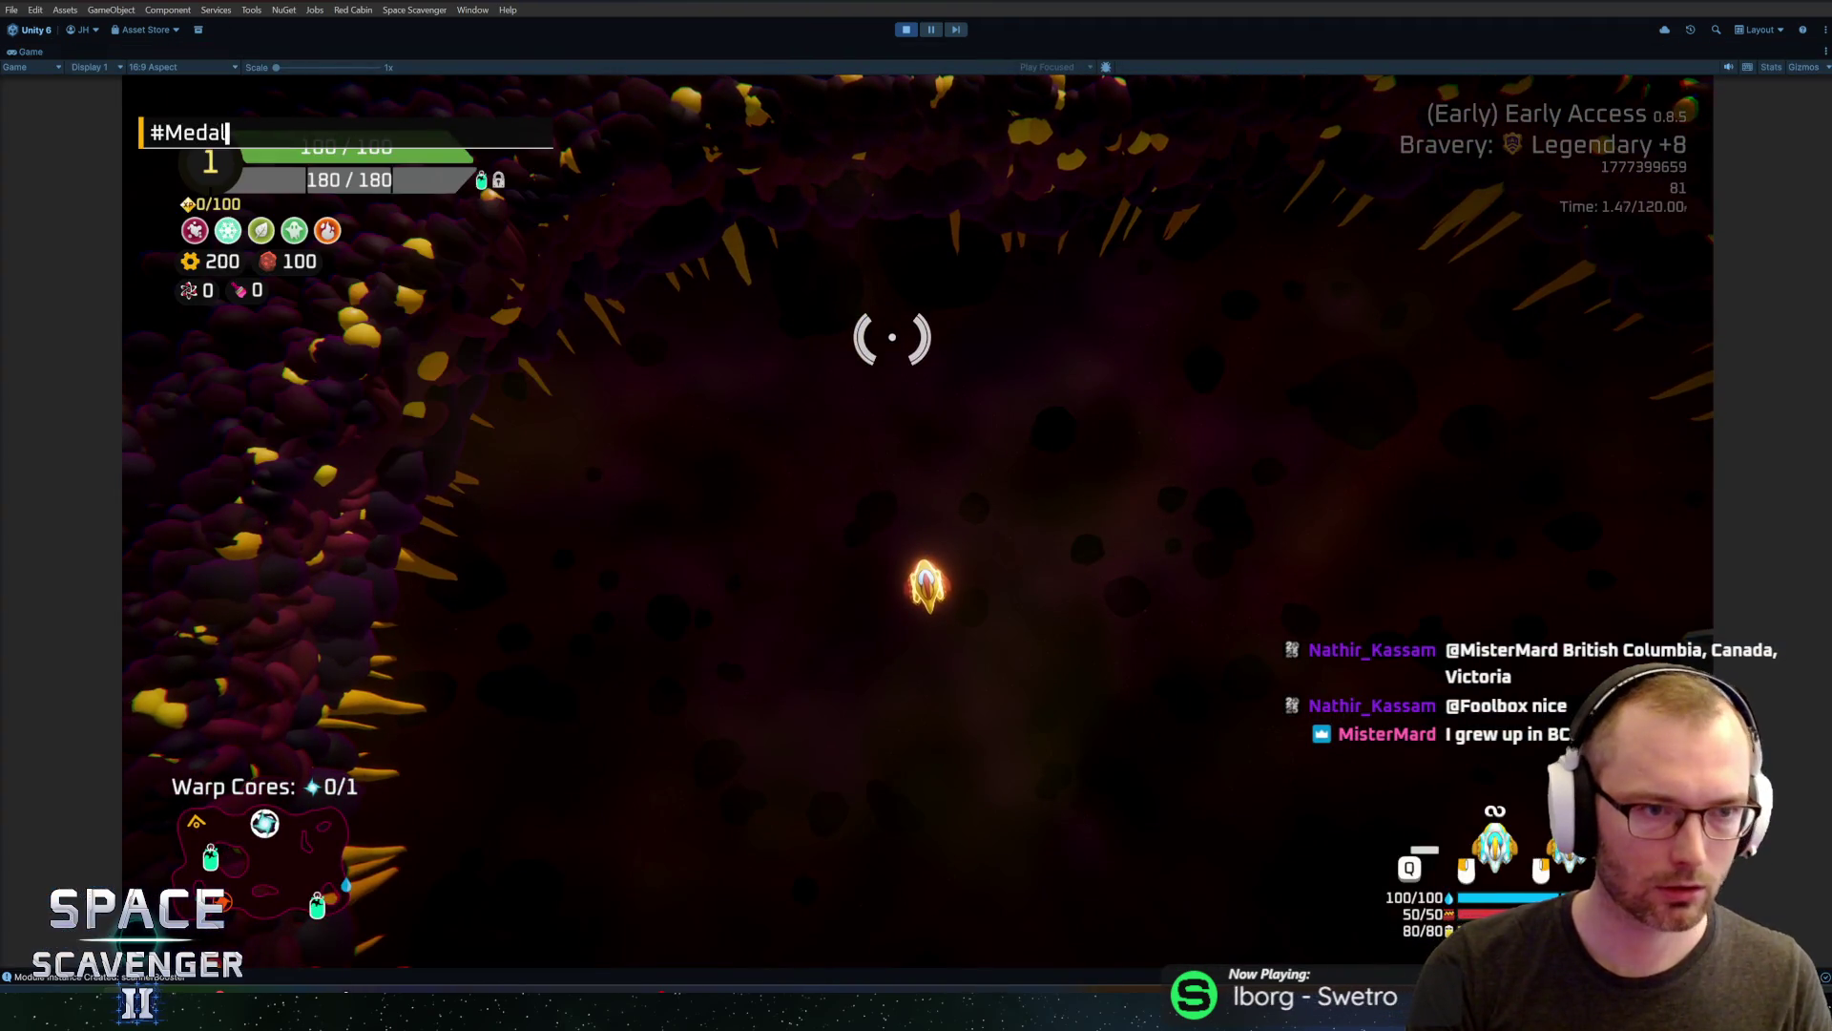
key(Return)
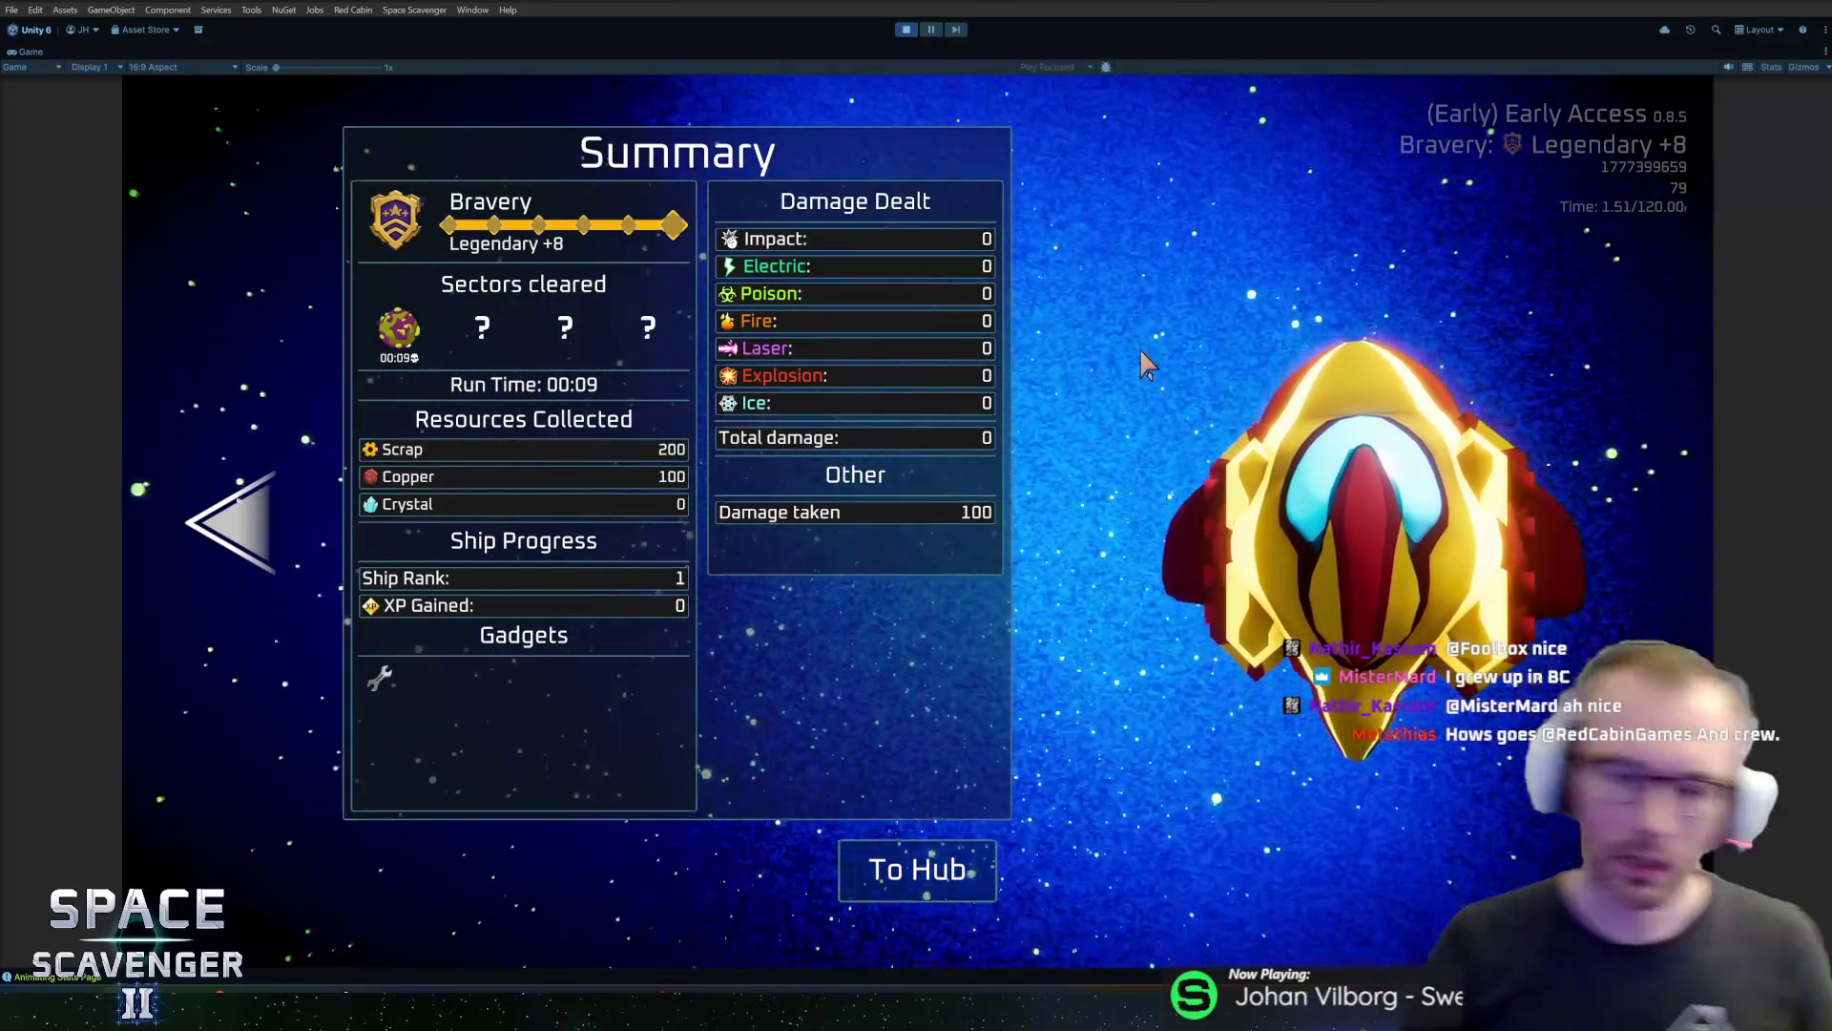
key(Left)
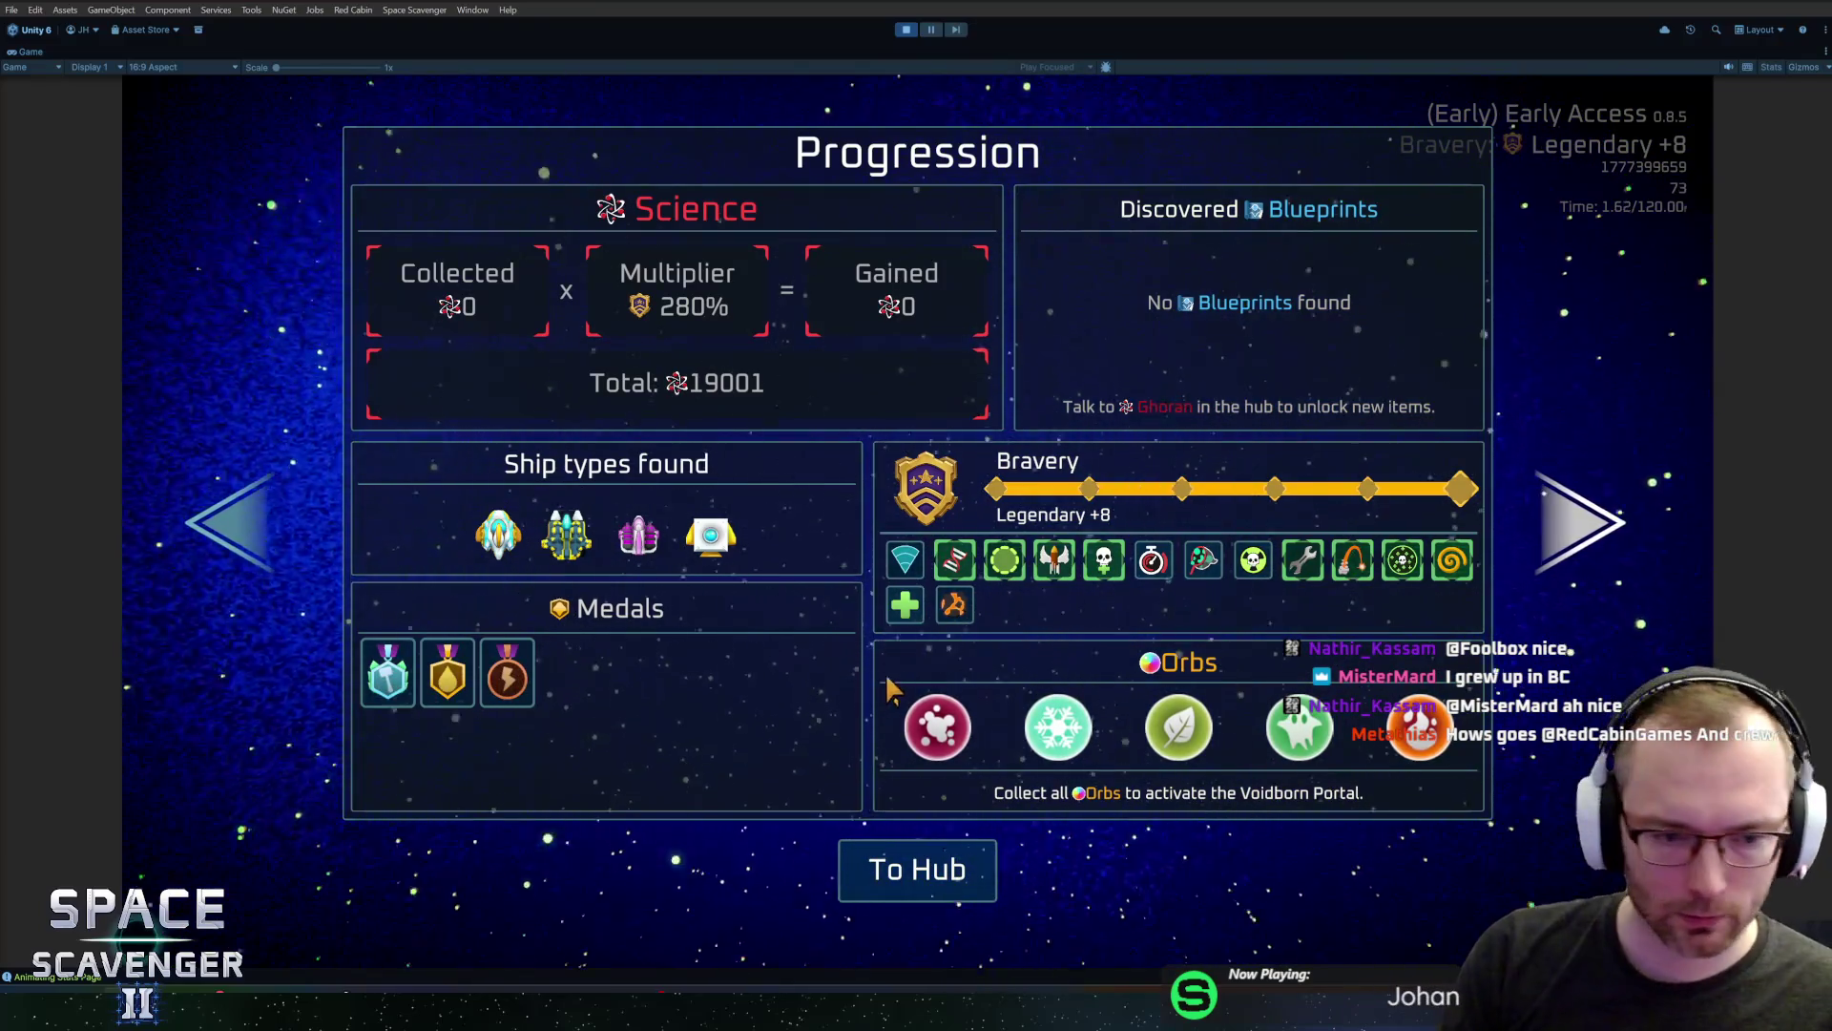
mouse_move(381, 687)
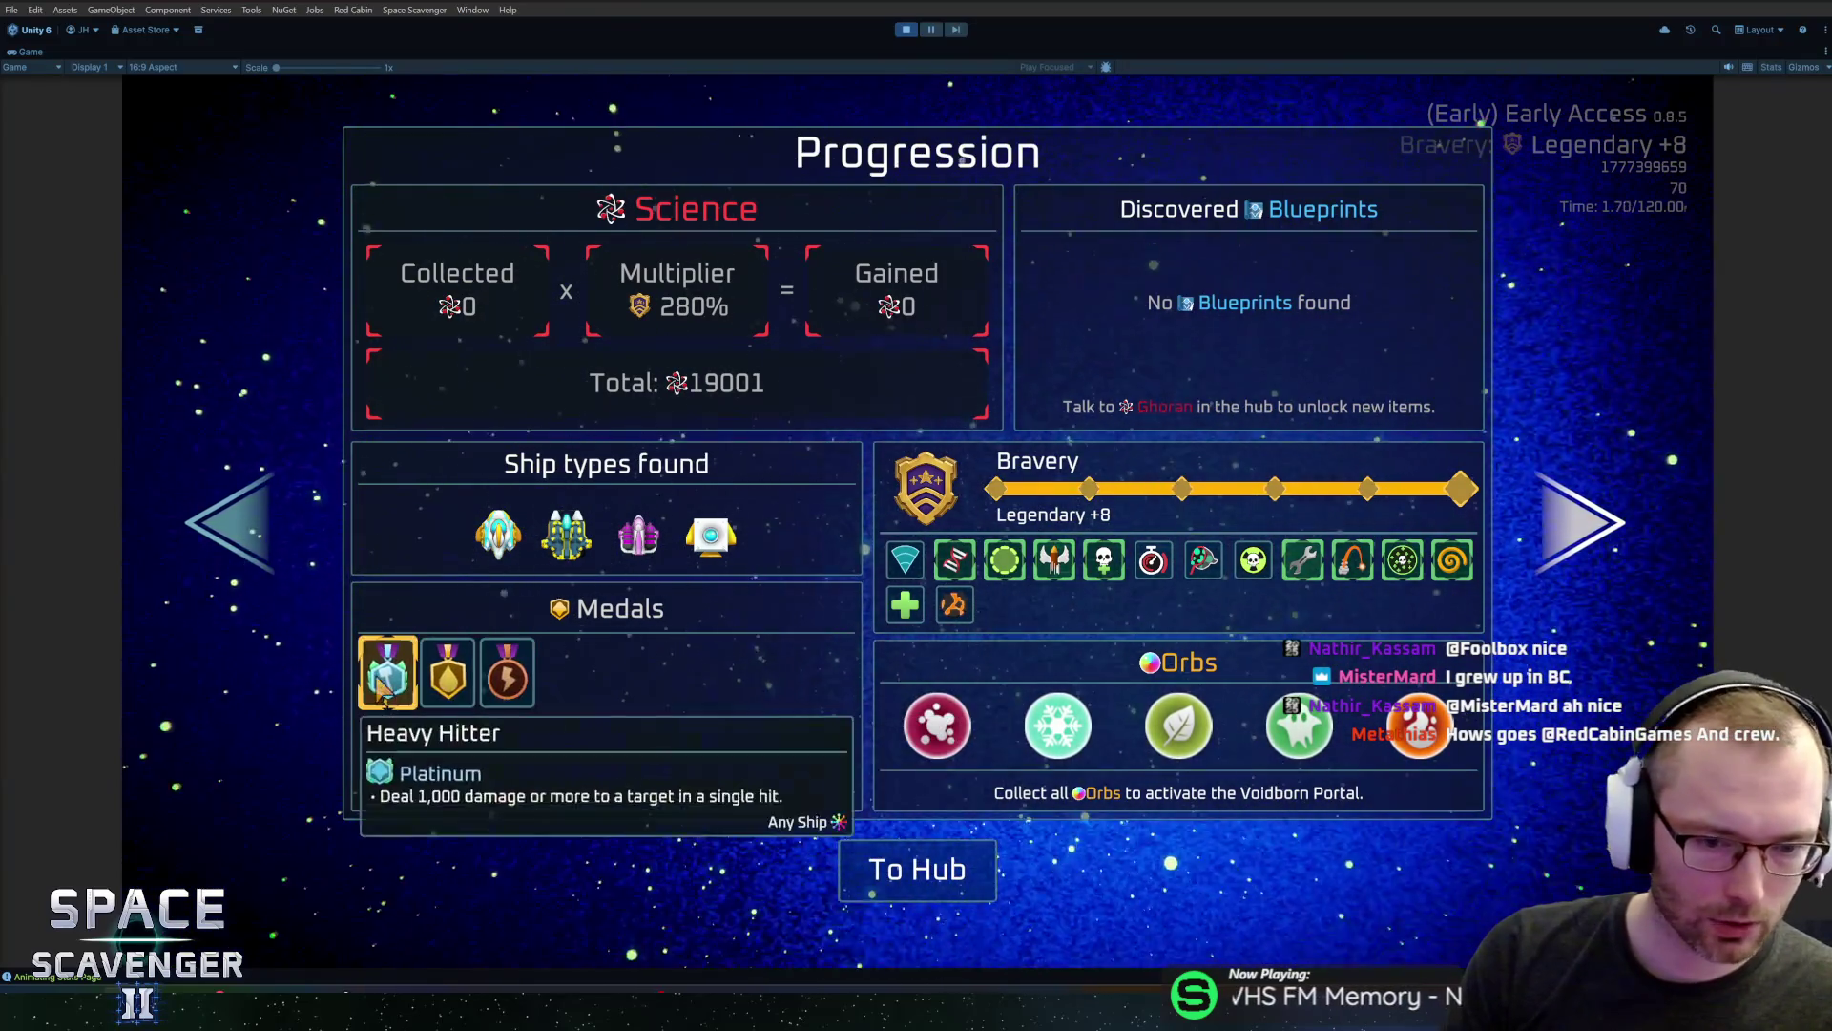
key(ctrl+p)
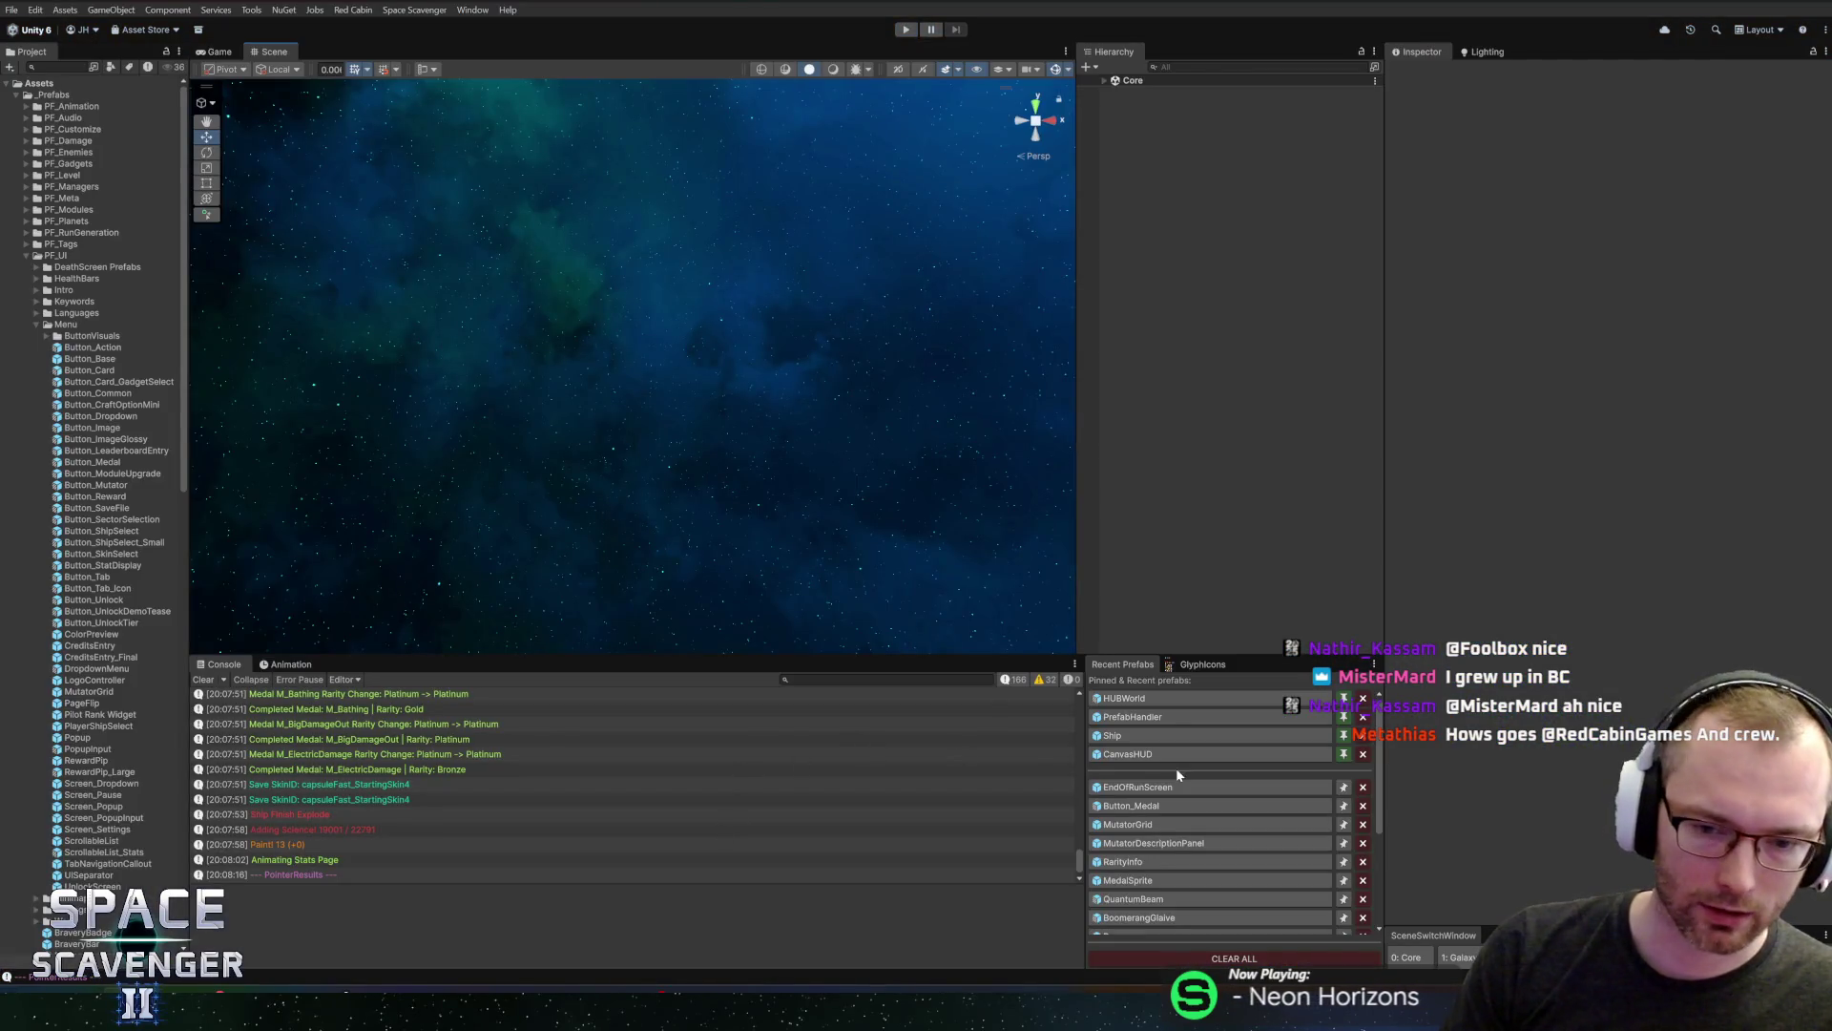
In the EndOfRunScreen prefab, move CompletedMedalInfo below Footer and save the prefab
click(1146, 786)
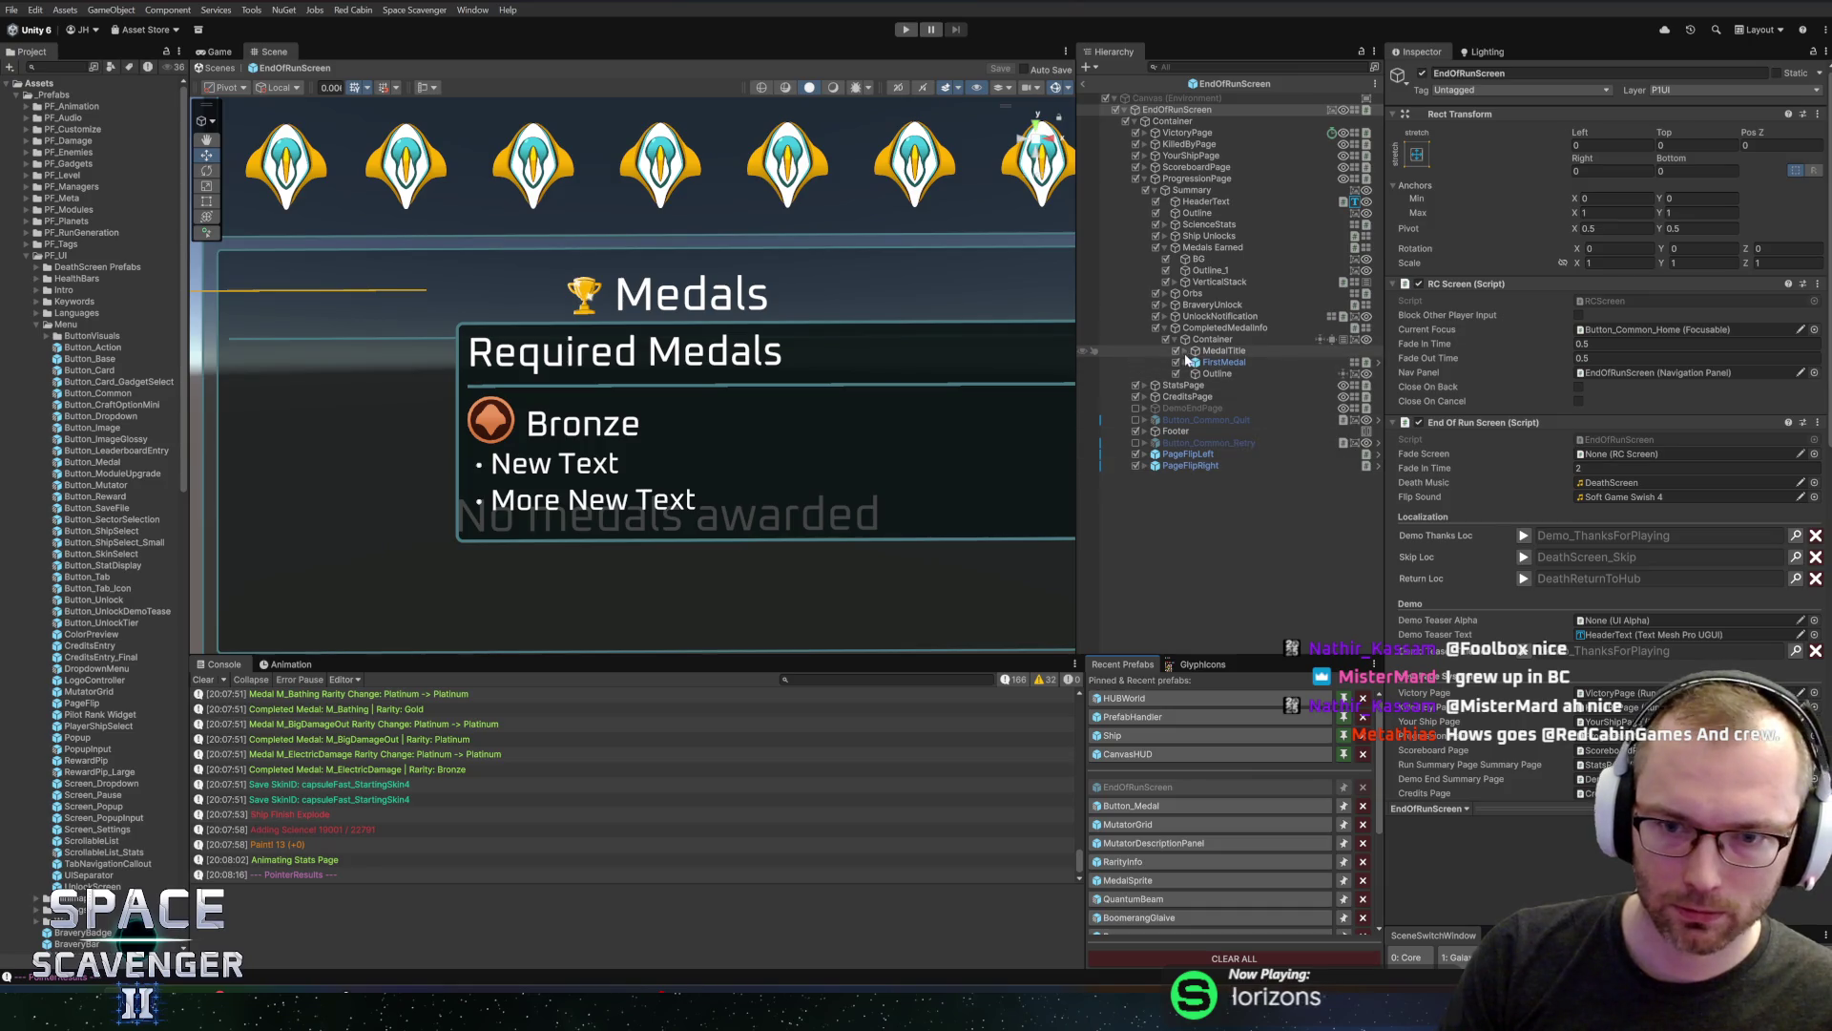
click(1166, 328)
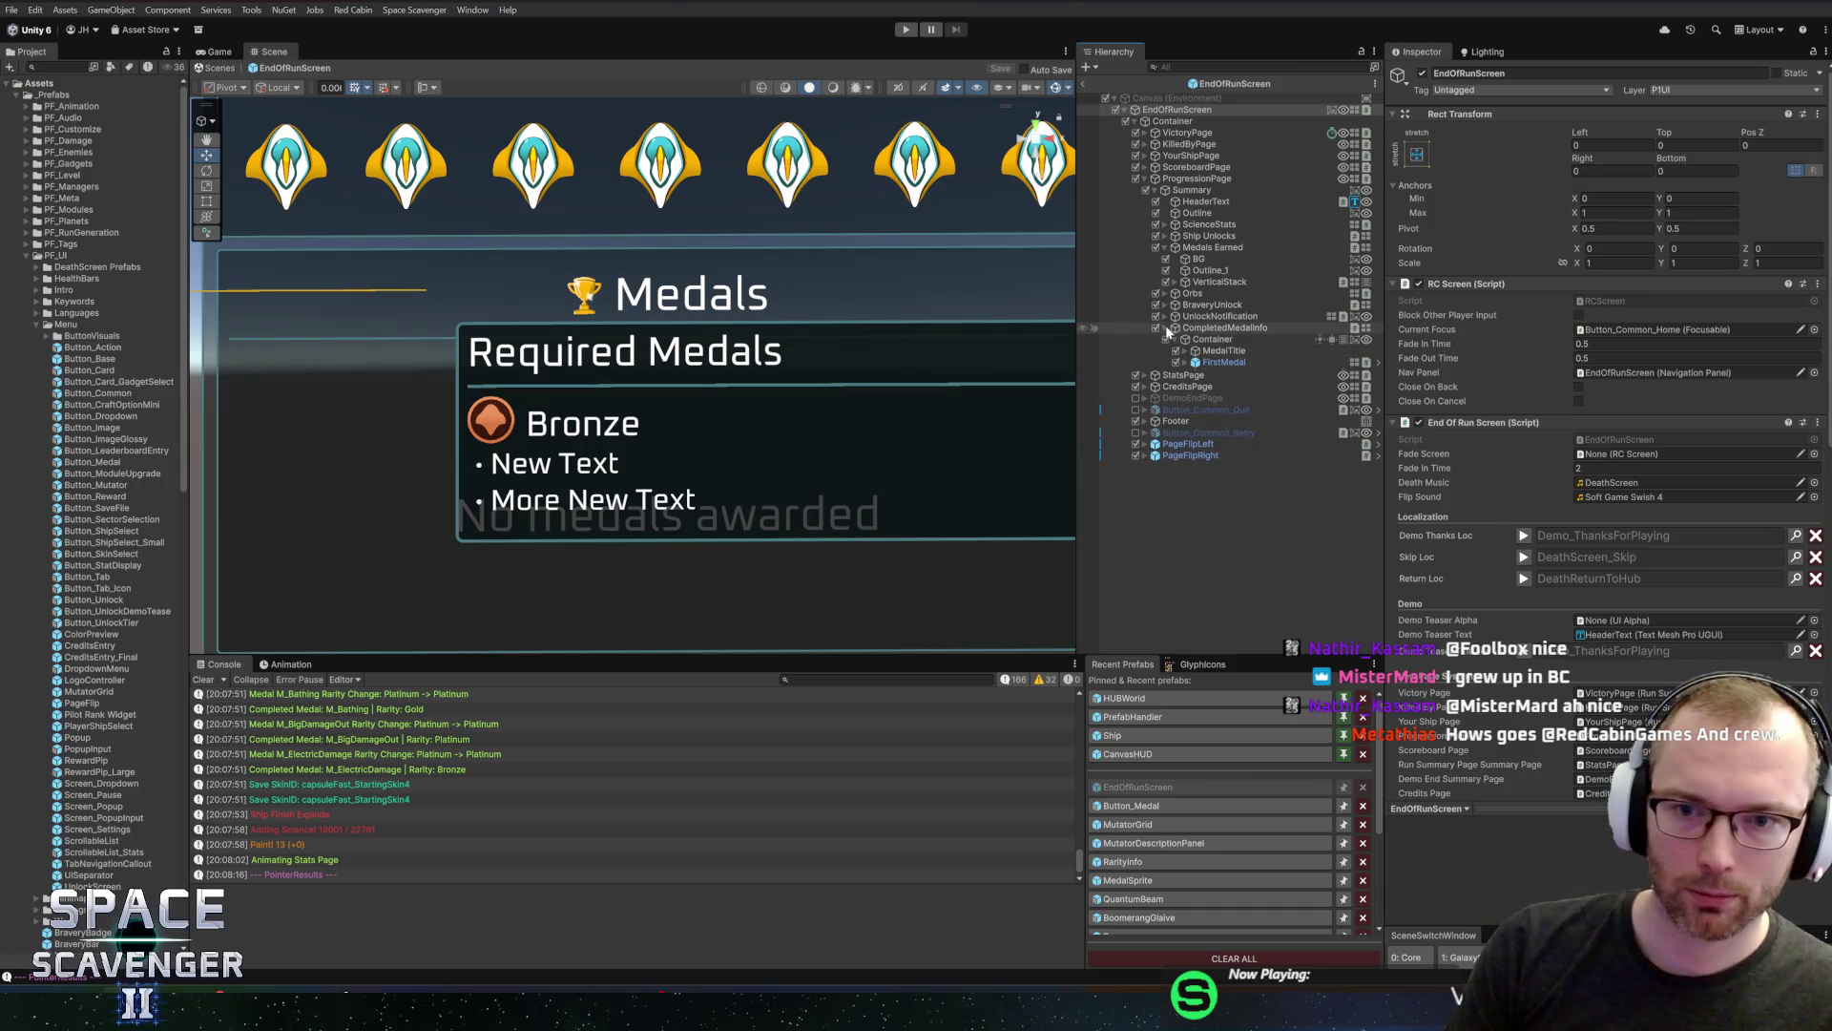
click(1205, 329)
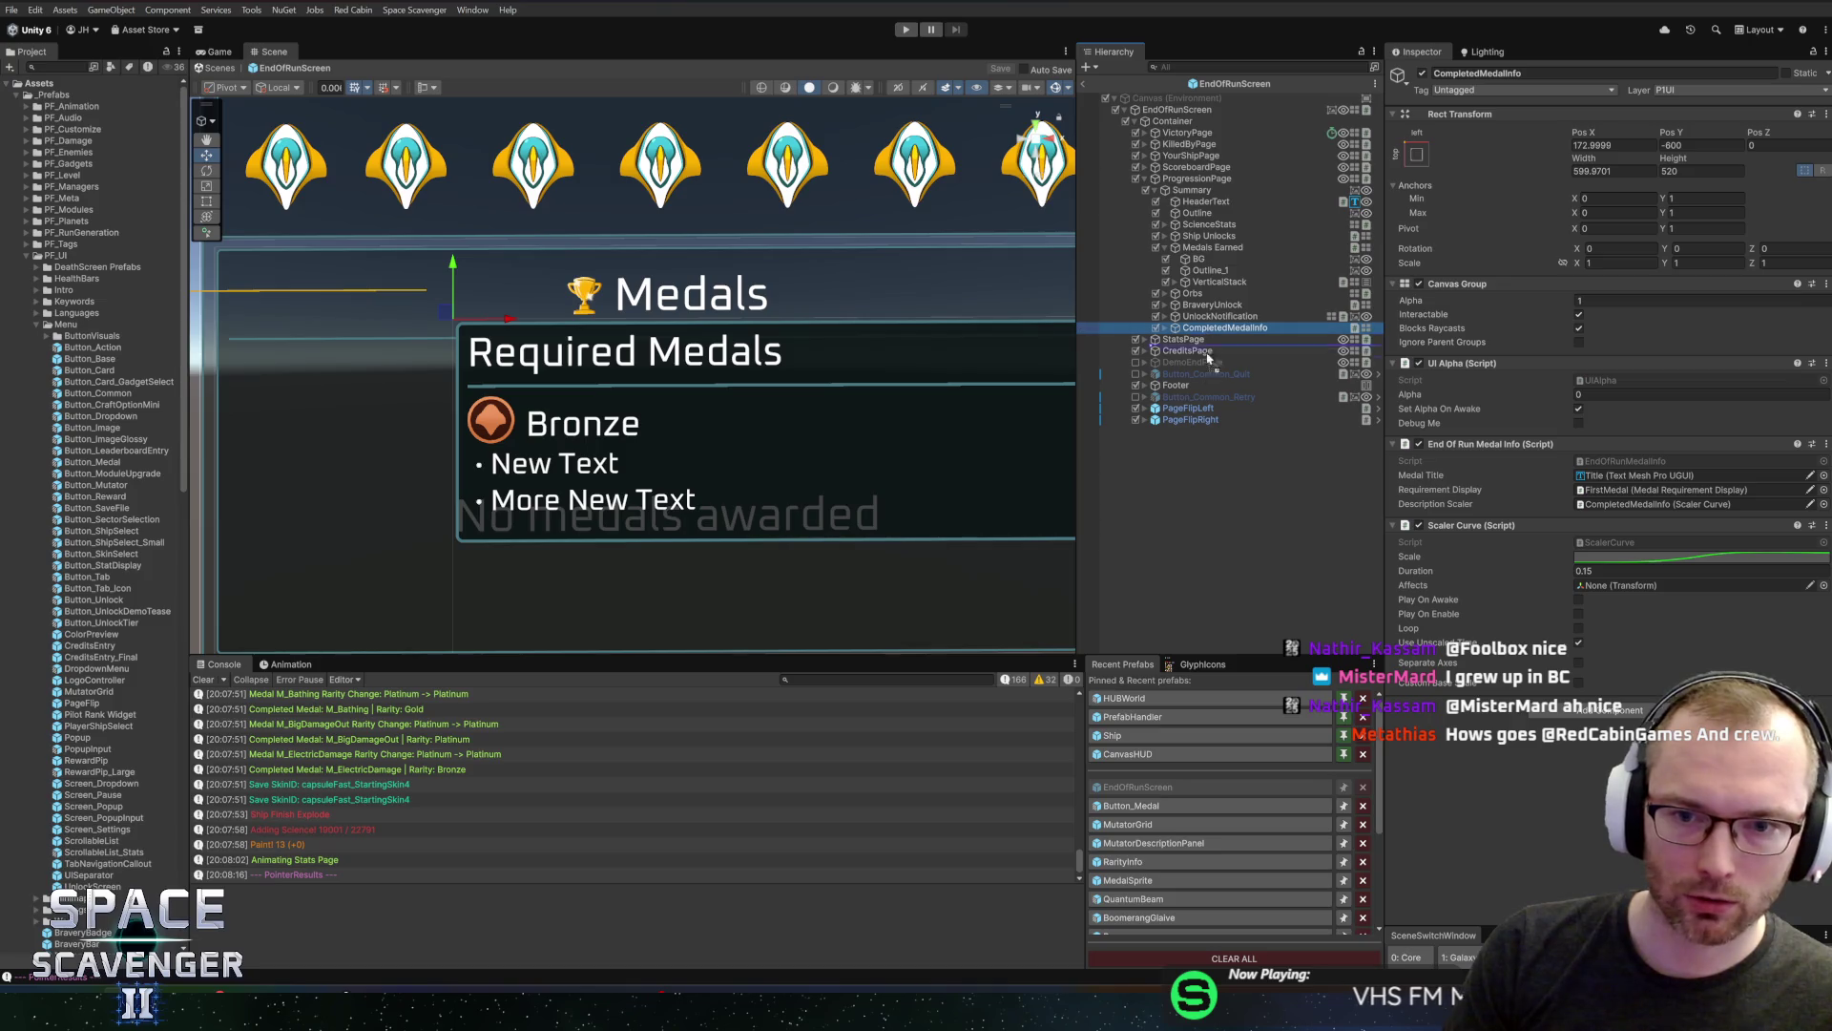
drag(1168, 397, 1168, 399)
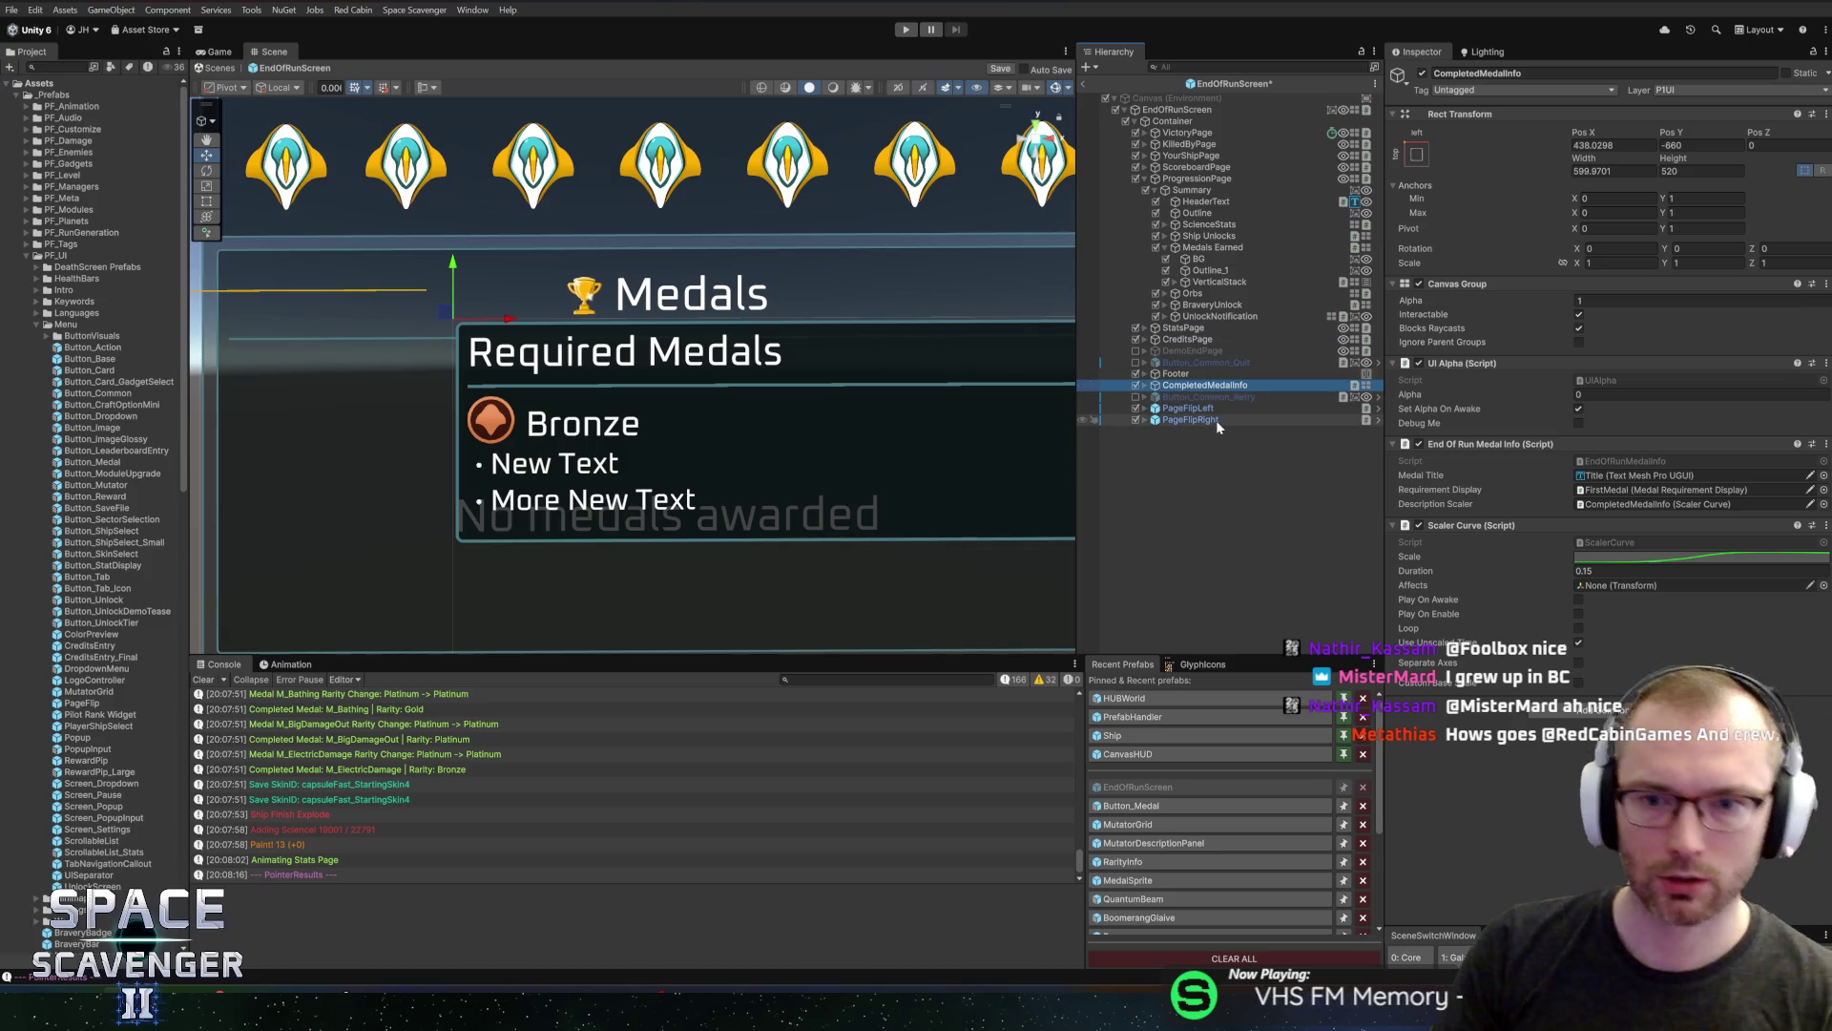
key(ctrl+s)
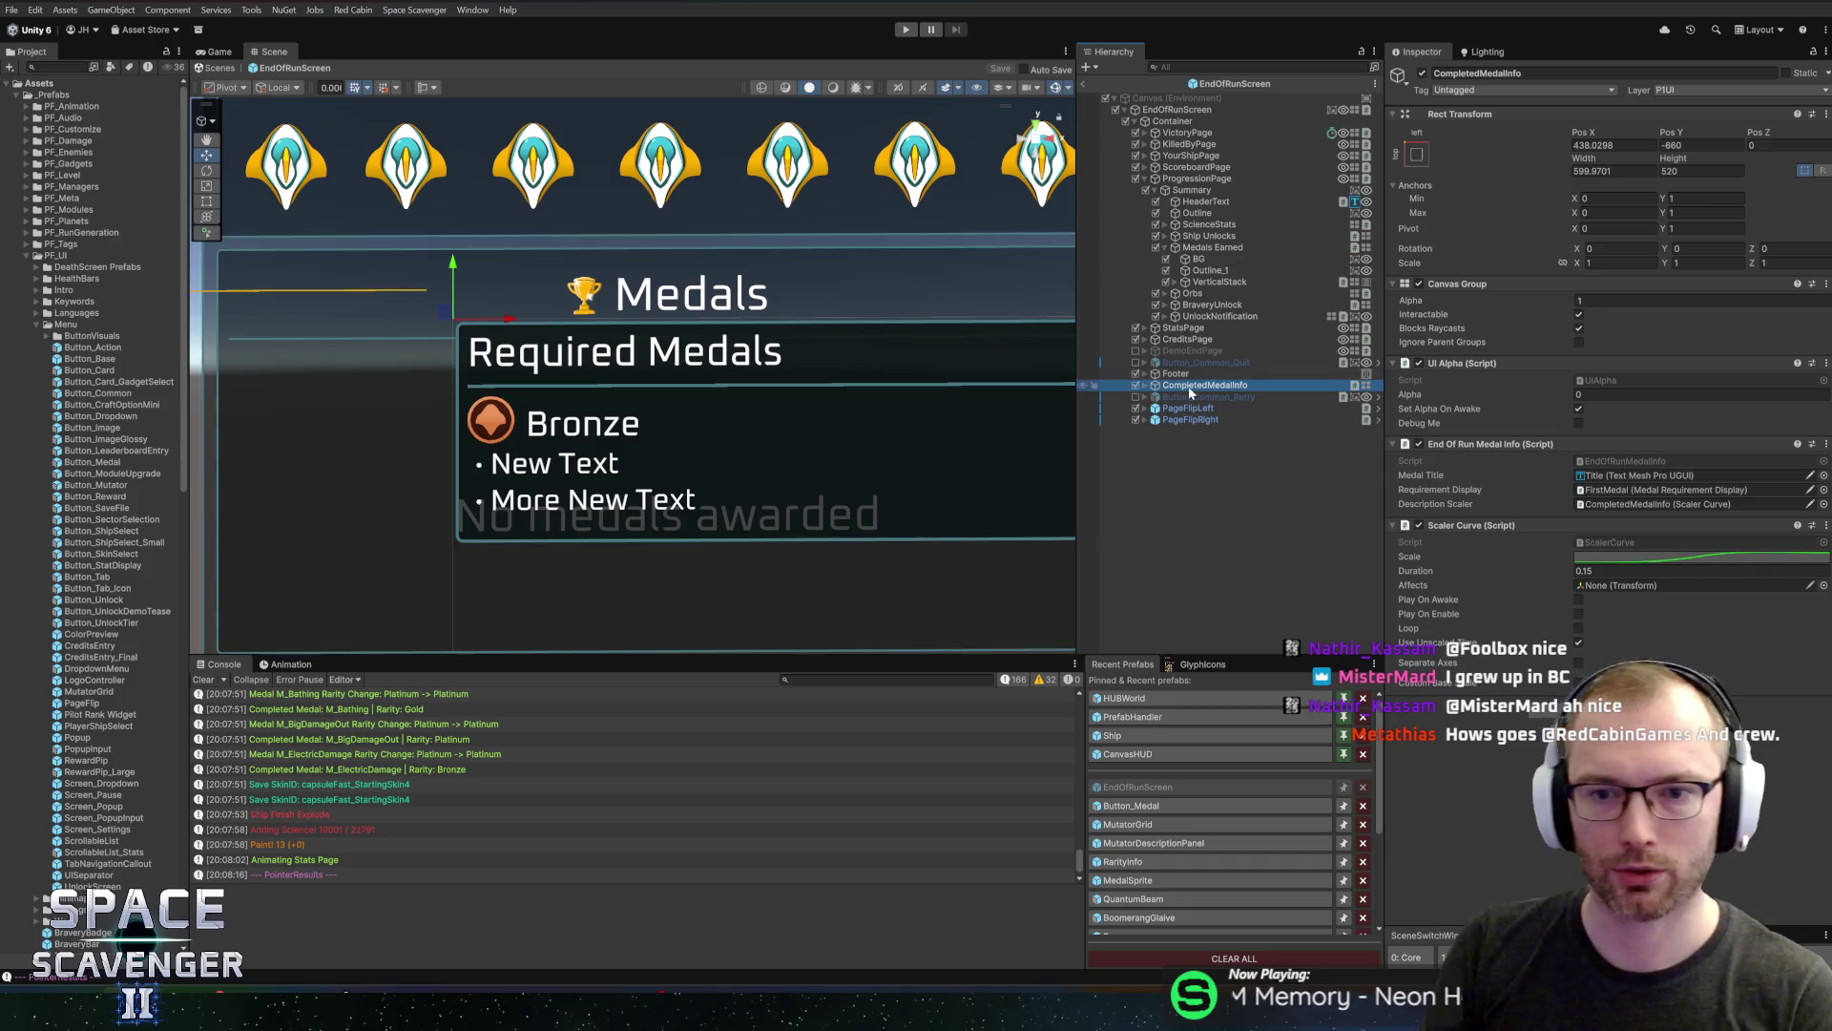
Select Footer to check the footer buttons in the scene, then enter play mode
scroll(833, 451, down, 5)
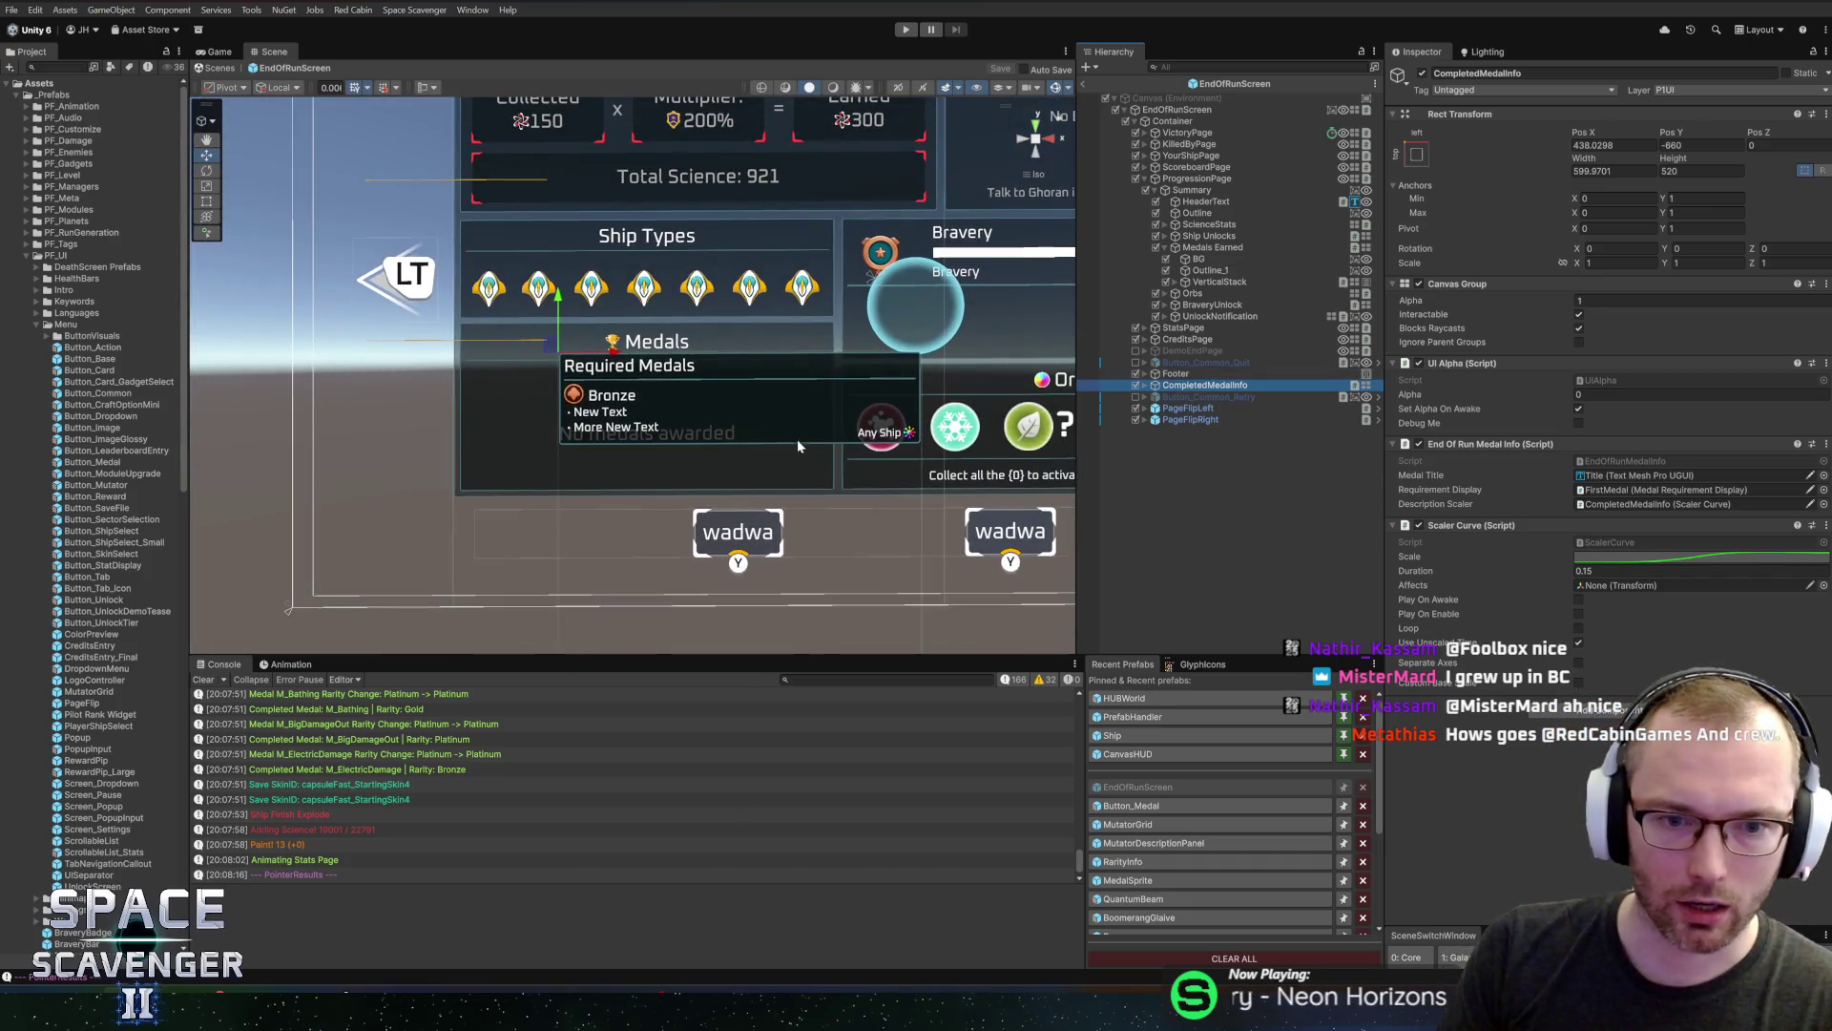
scroll(817, 517, up, 2)
click(821, 568)
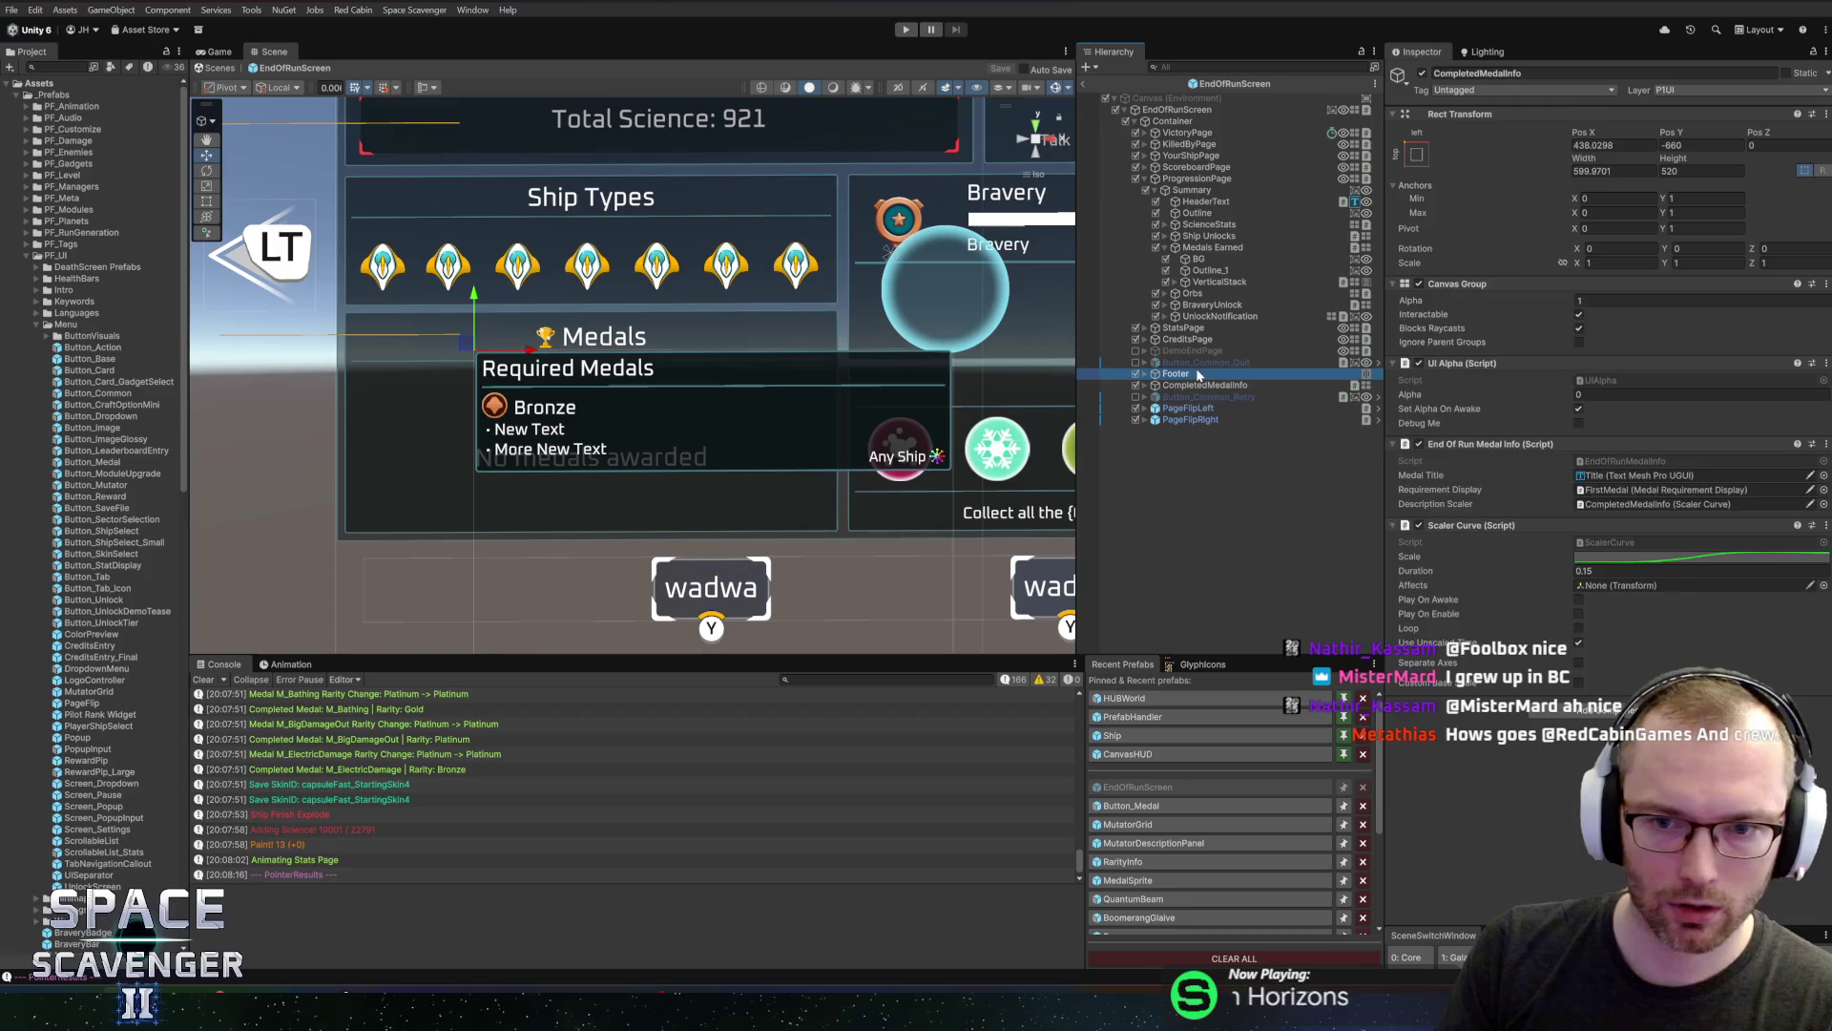
scroll(673, 404, up, 2)
drag(673, 404, 632, 399)
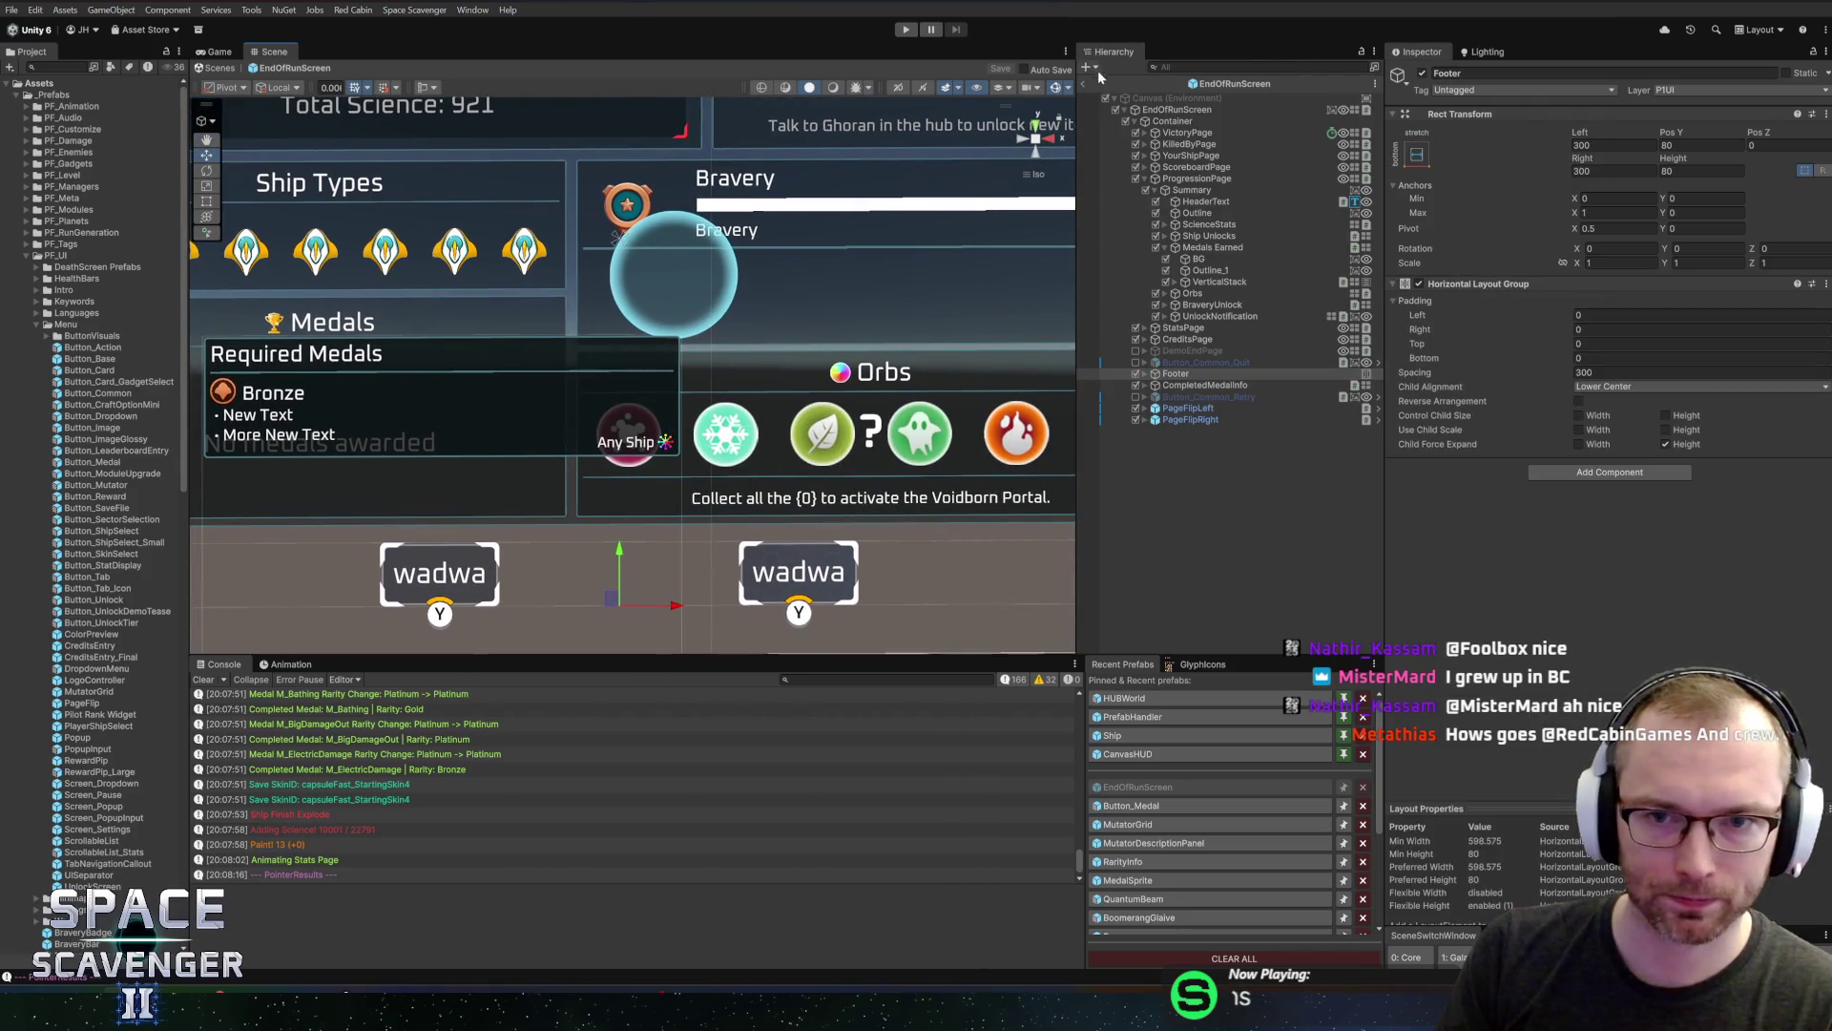
key(ctrl+p)
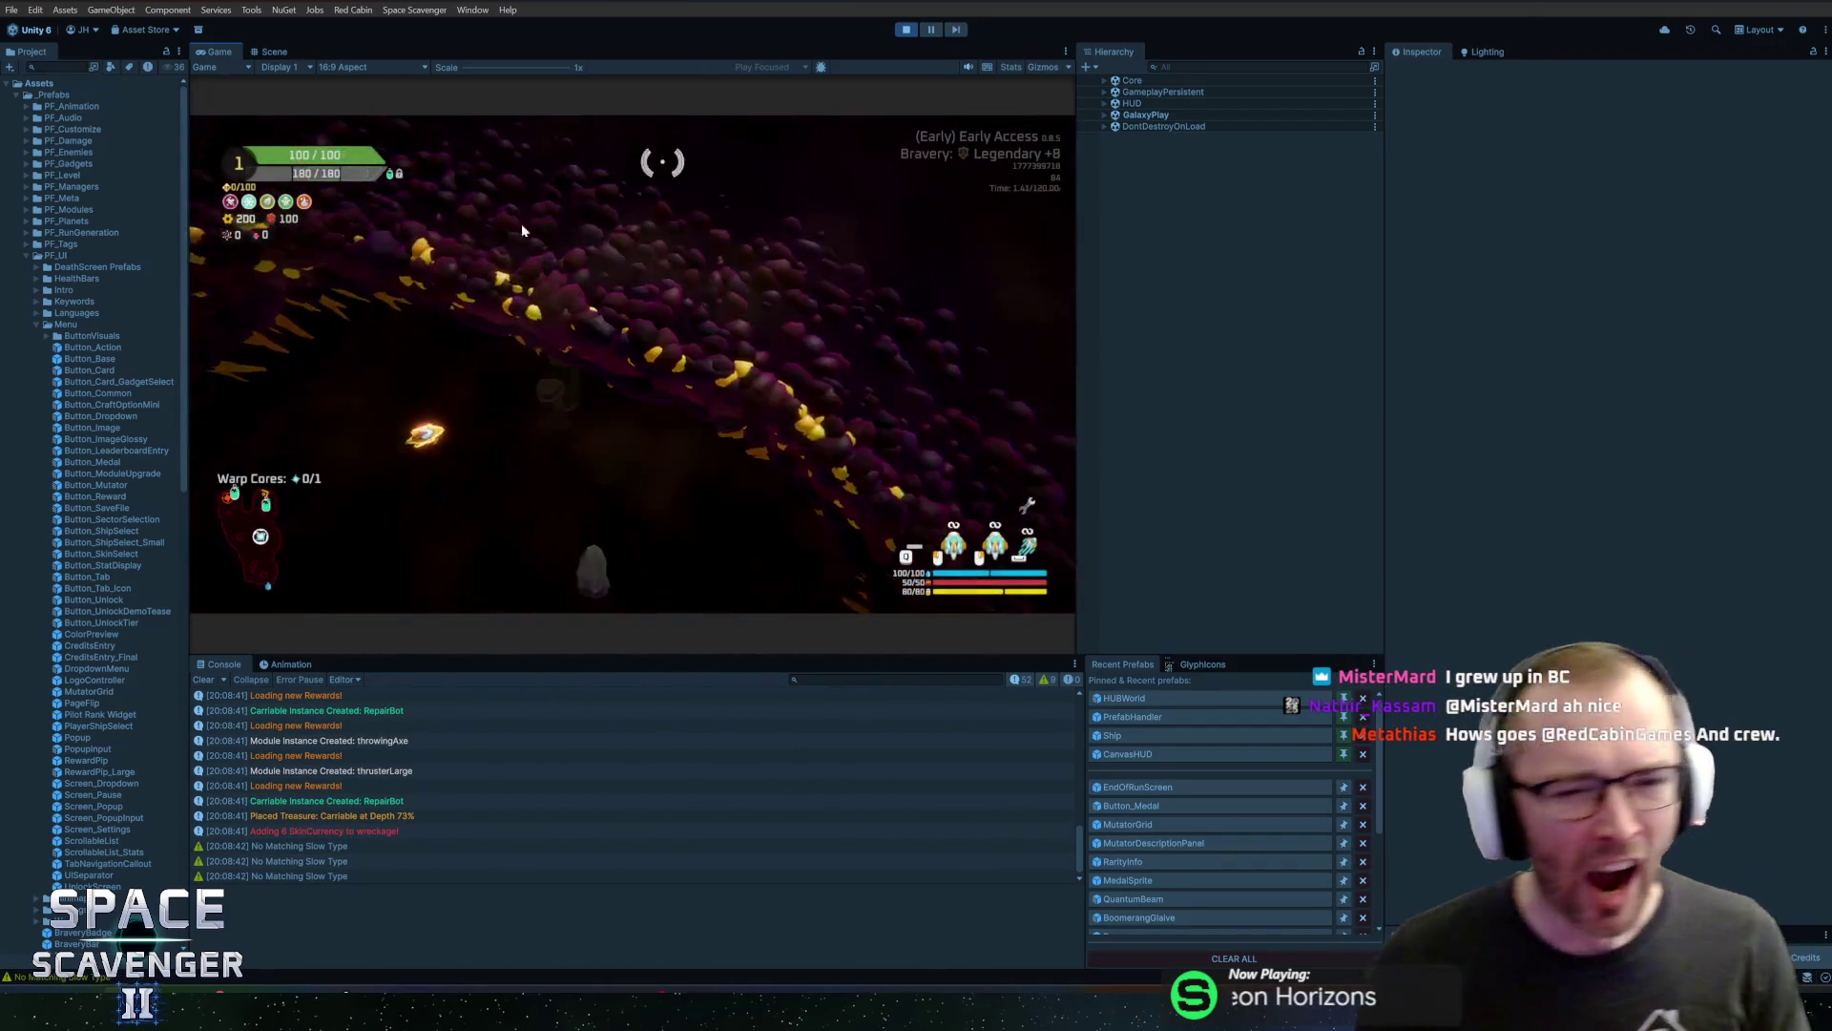
Enter the medals debug command in the console, then show the Progression page maximized
key(grave)
text(levle)
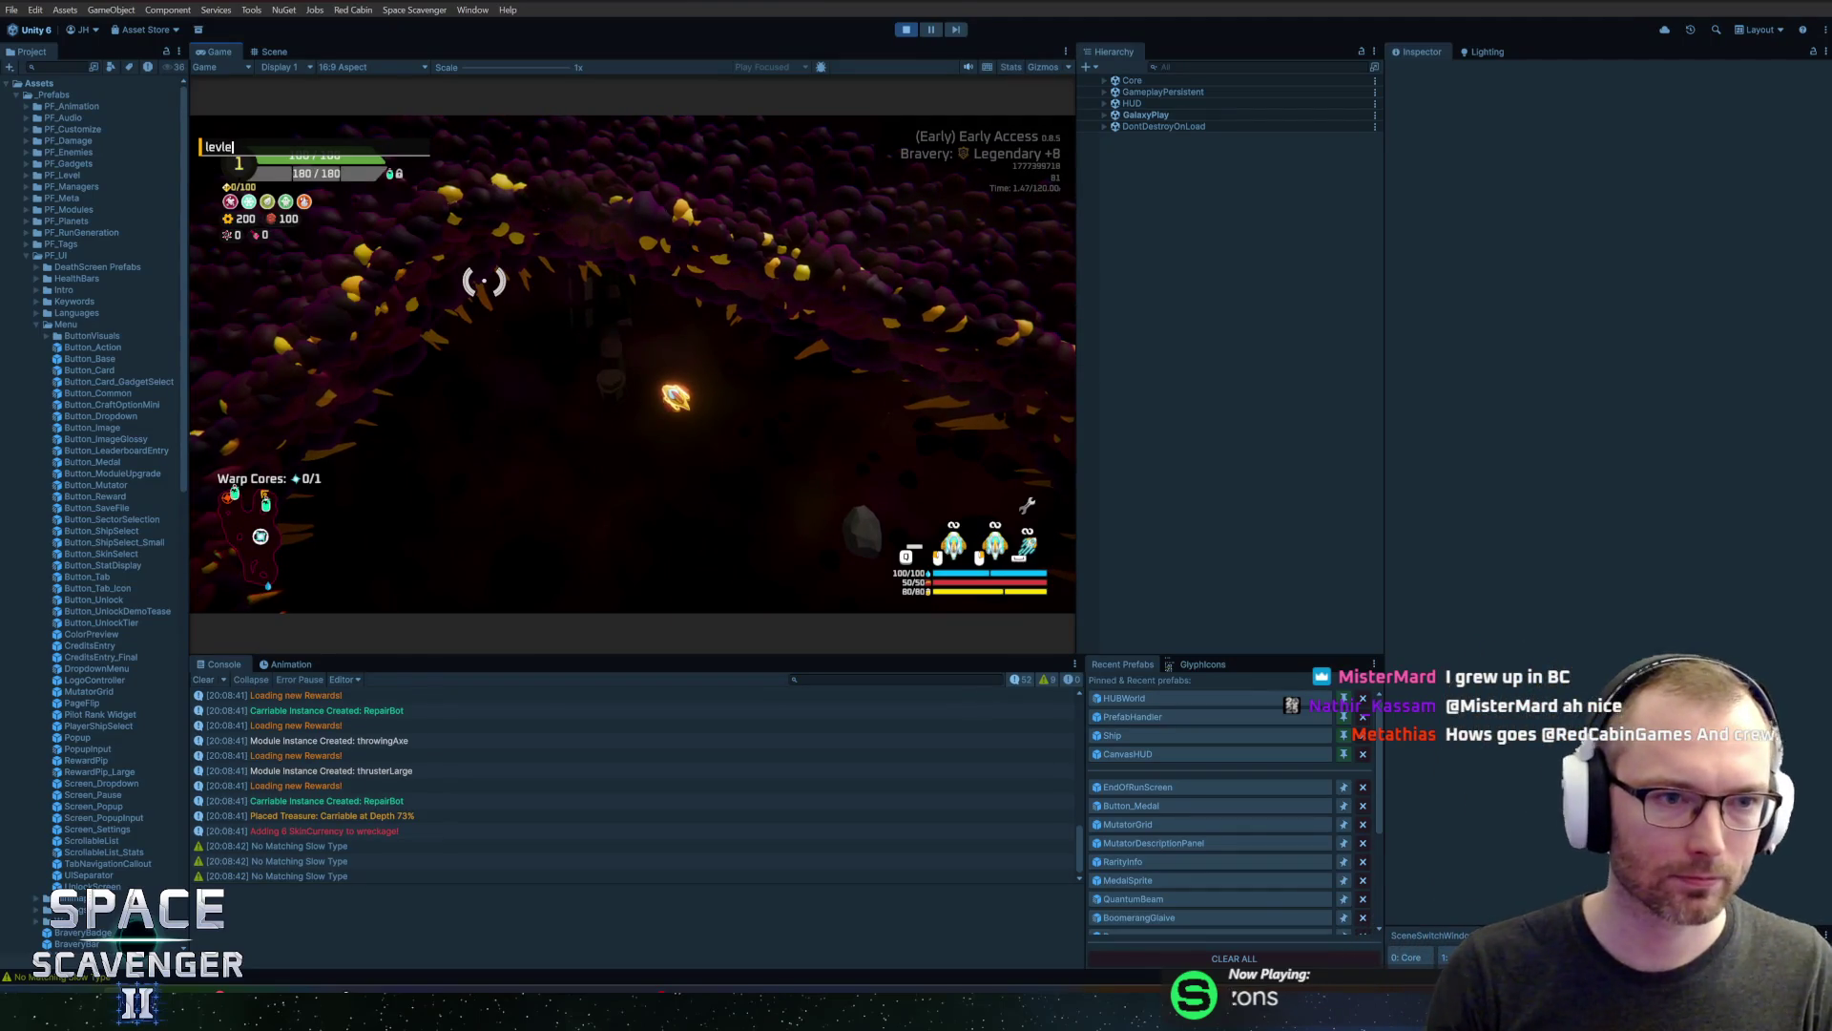
key(BackSpace)
key(BackSpace)
key(BackSpace)
text(#Medfals)
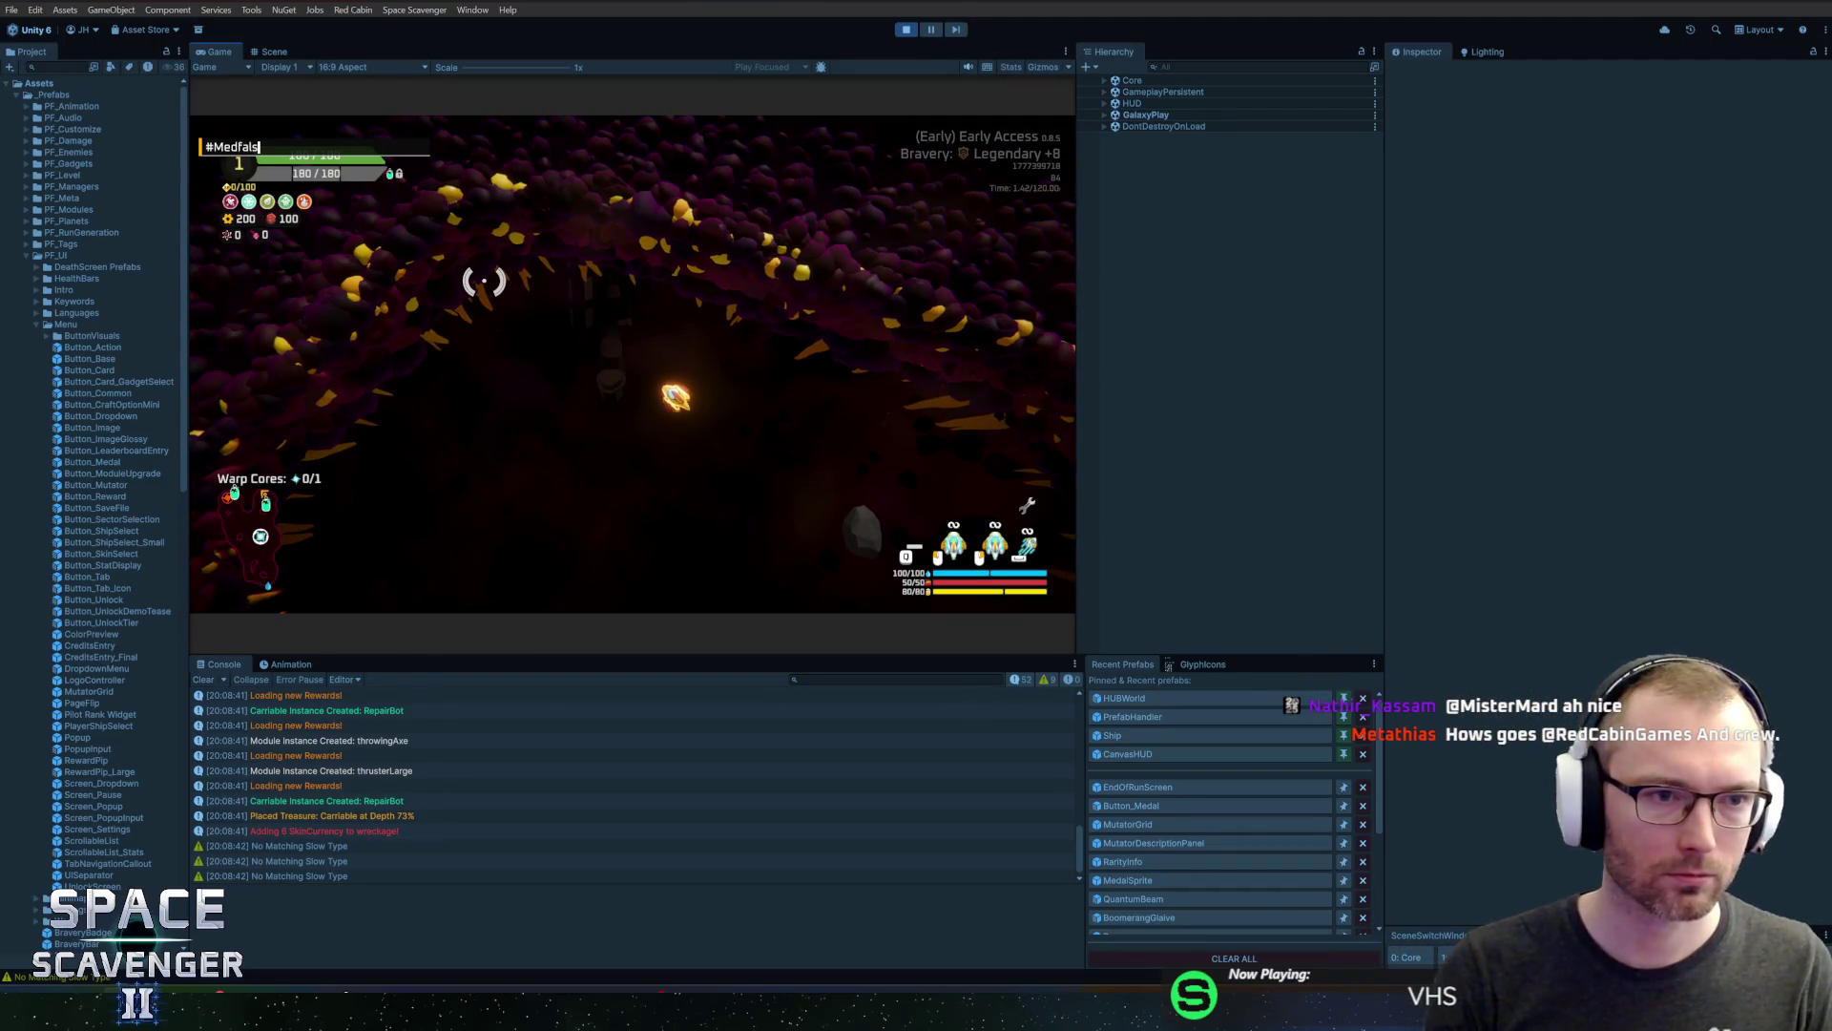
key(Return)
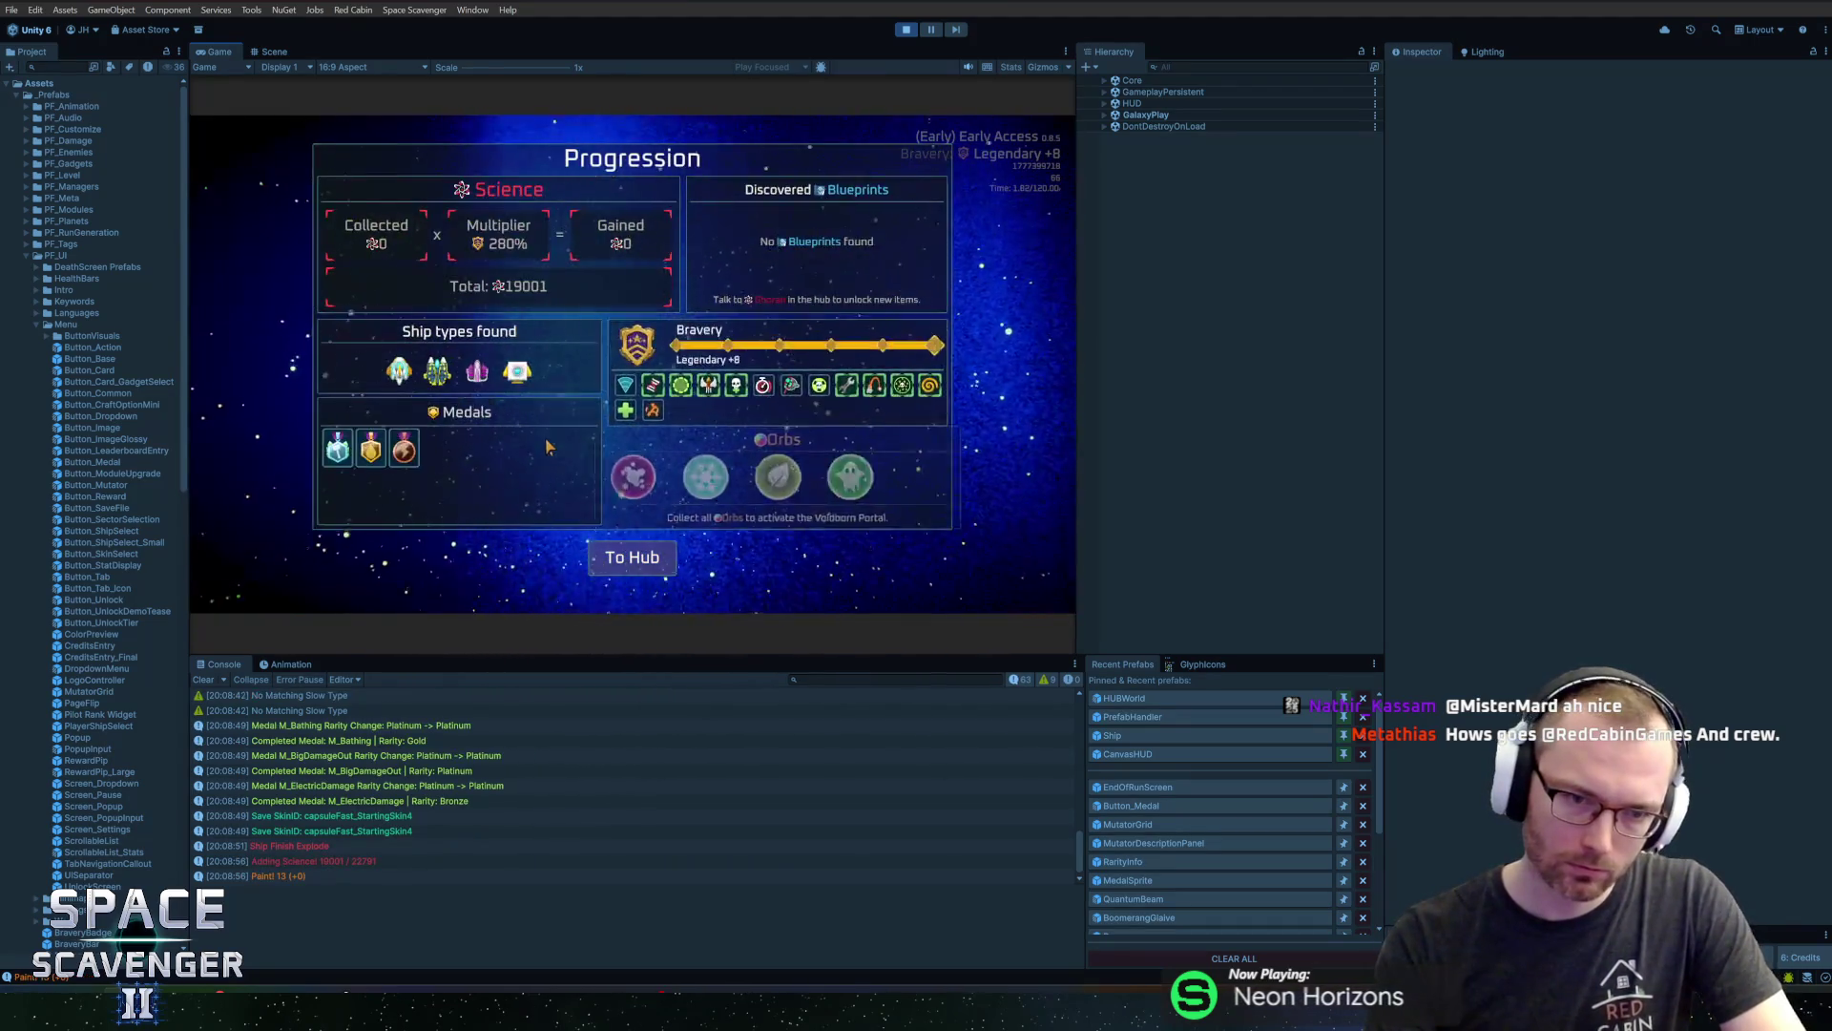
key(Left)
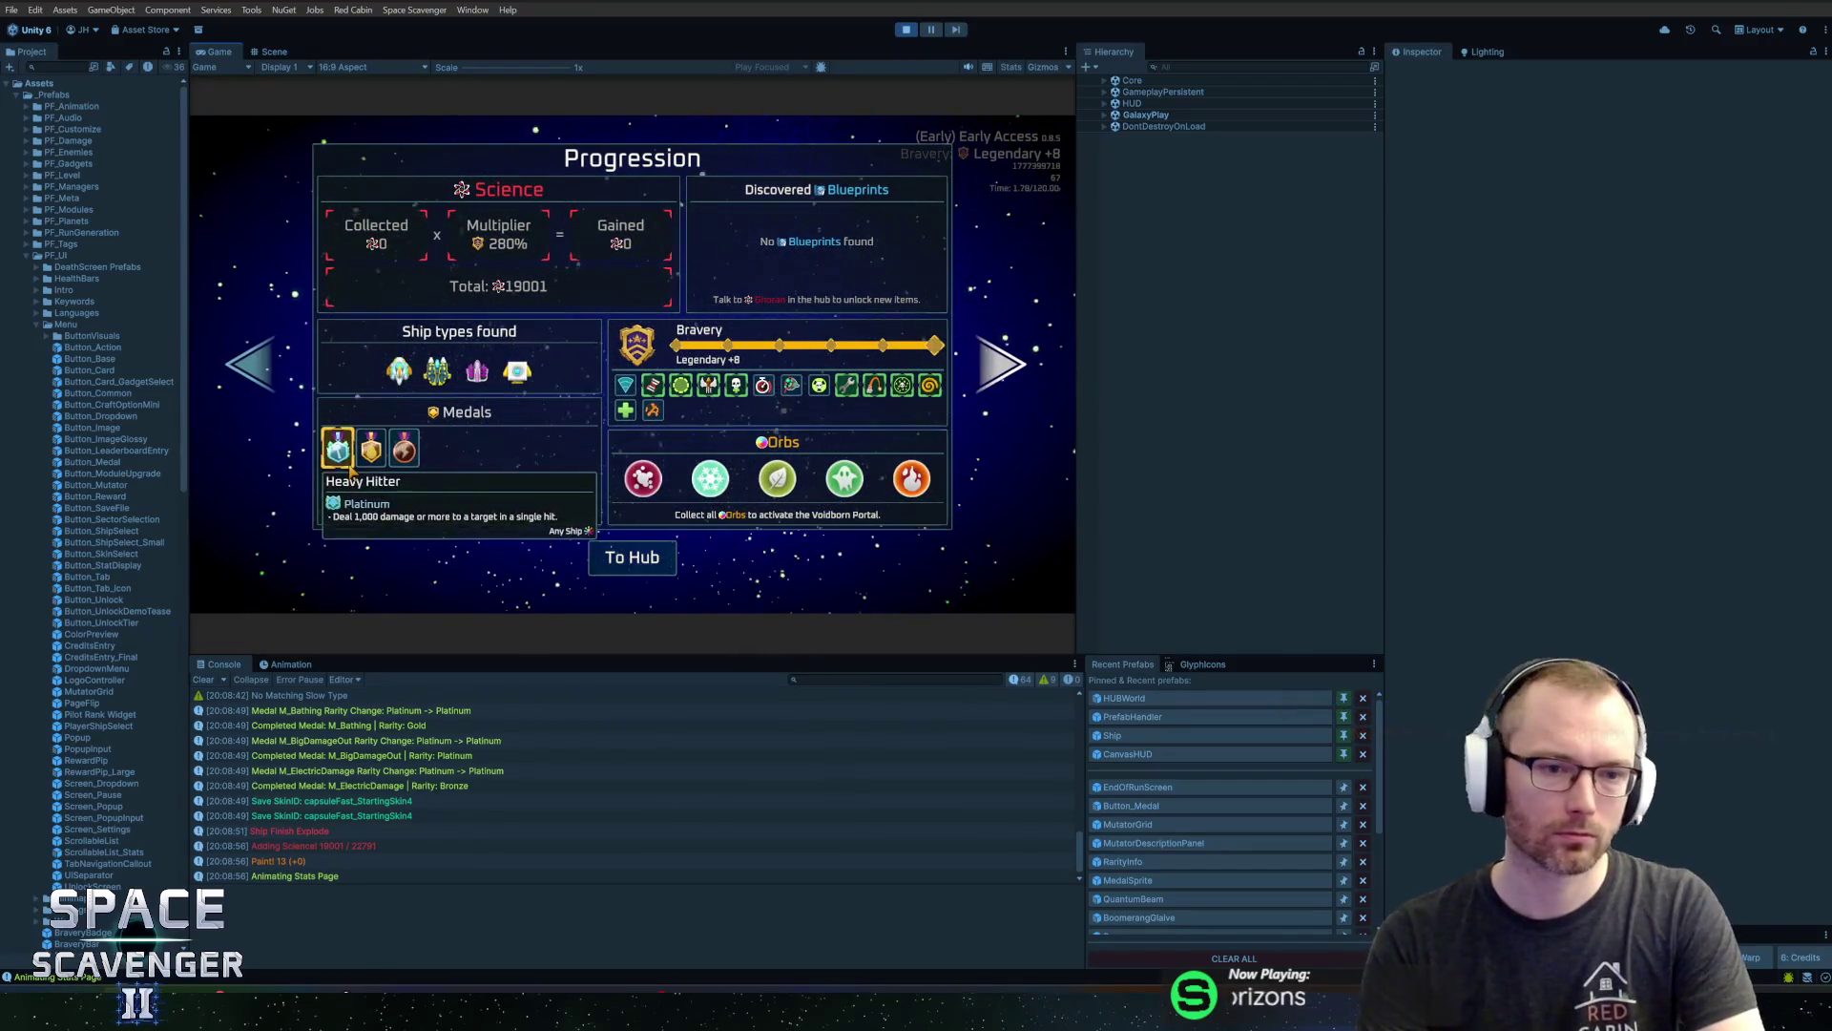
key(super)
key(shift+space)
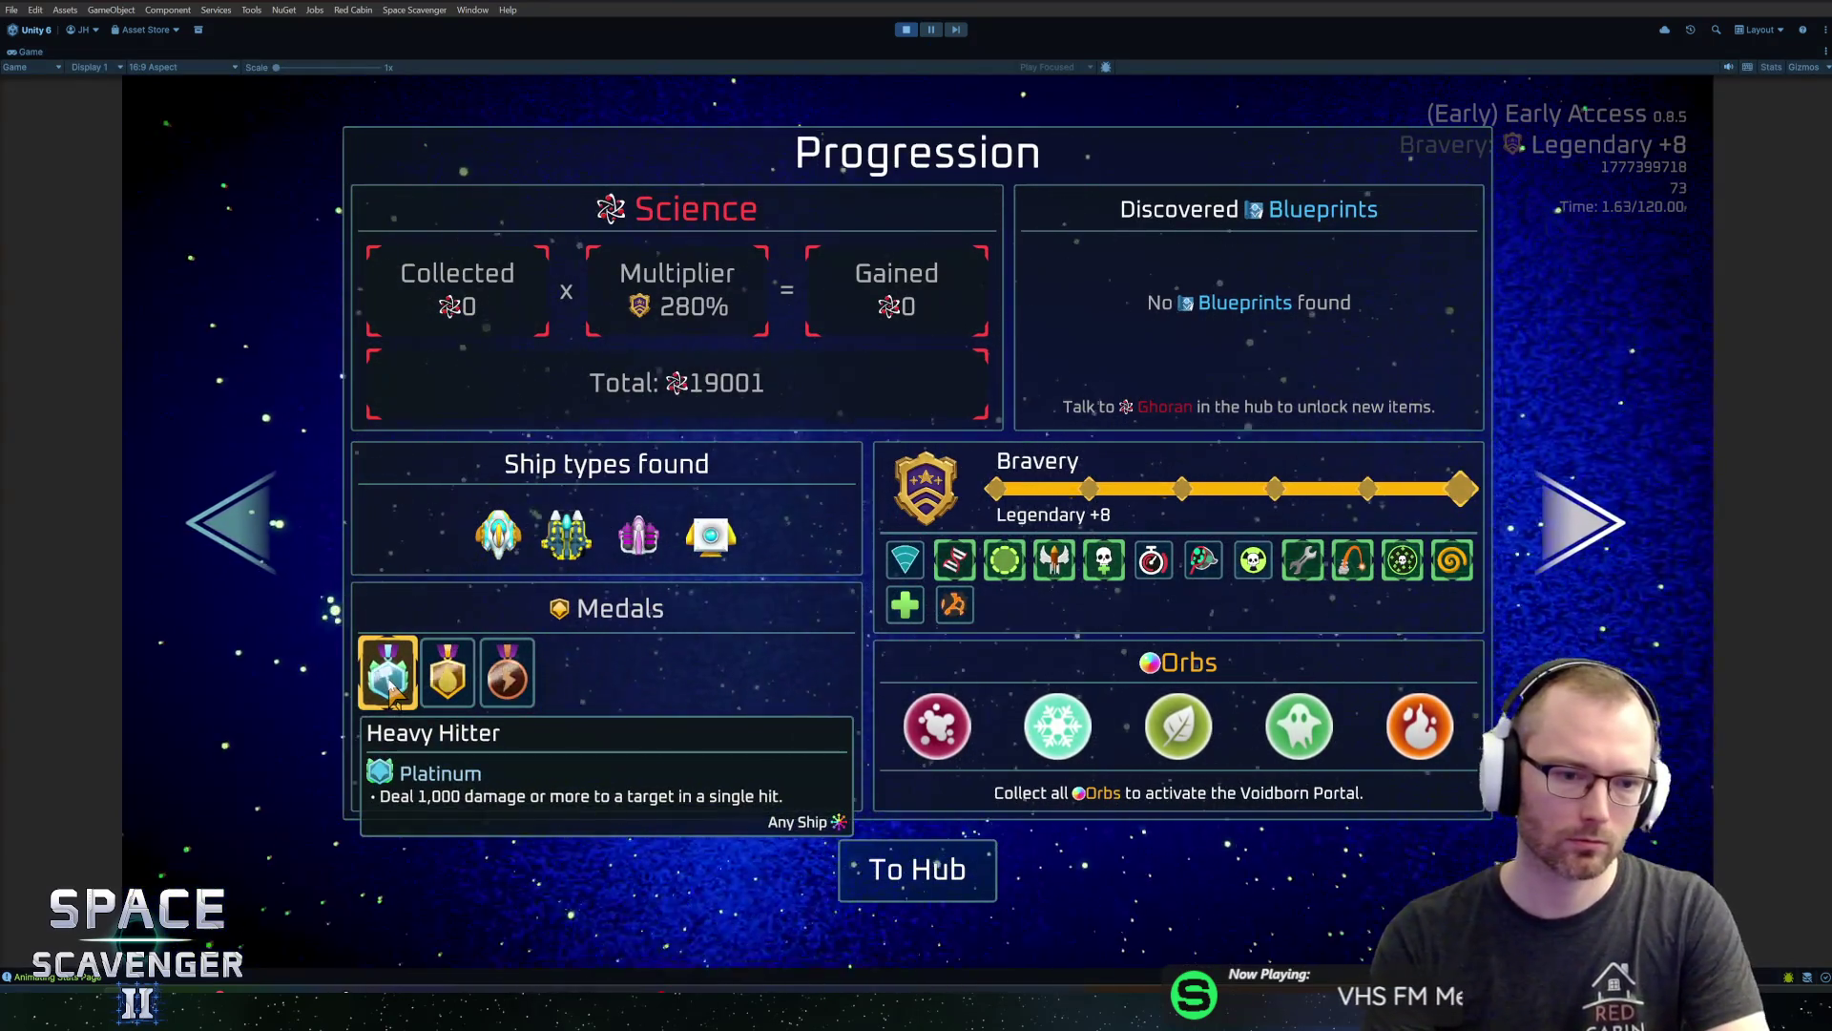
mouse_move(433, 689)
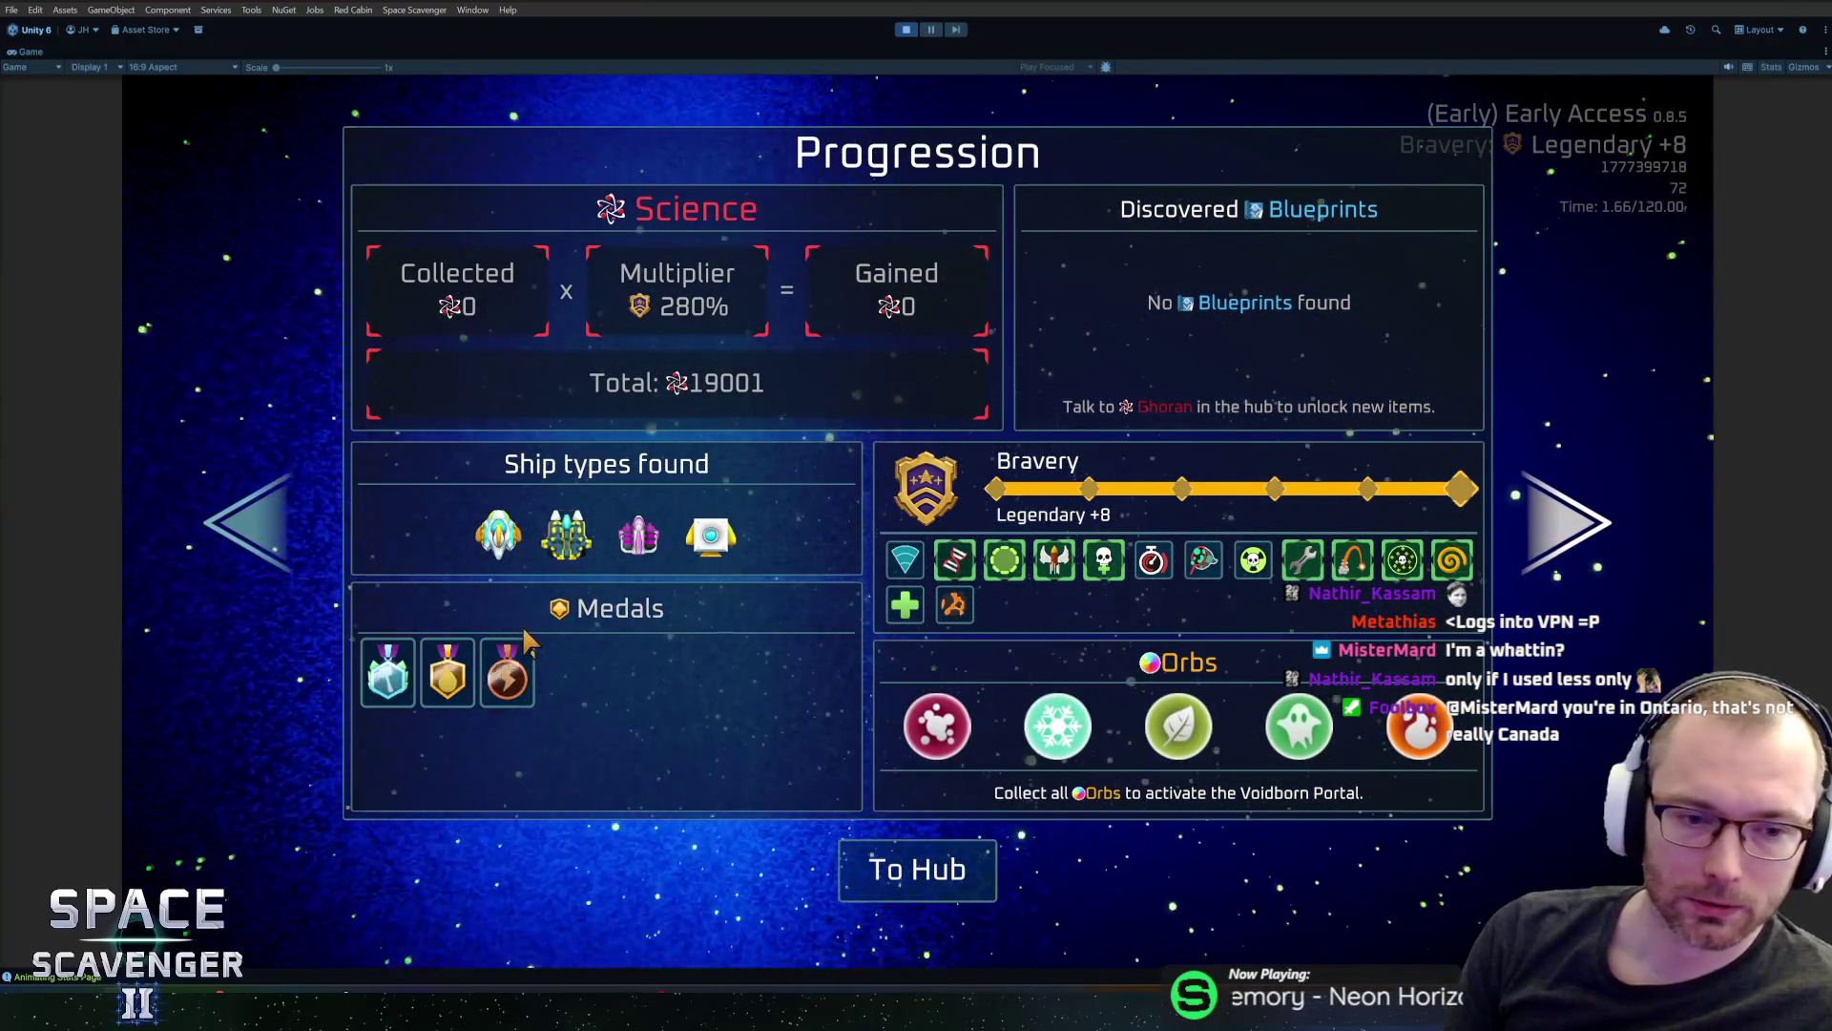
mouse_move(447, 675)
mouse_move(506, 678)
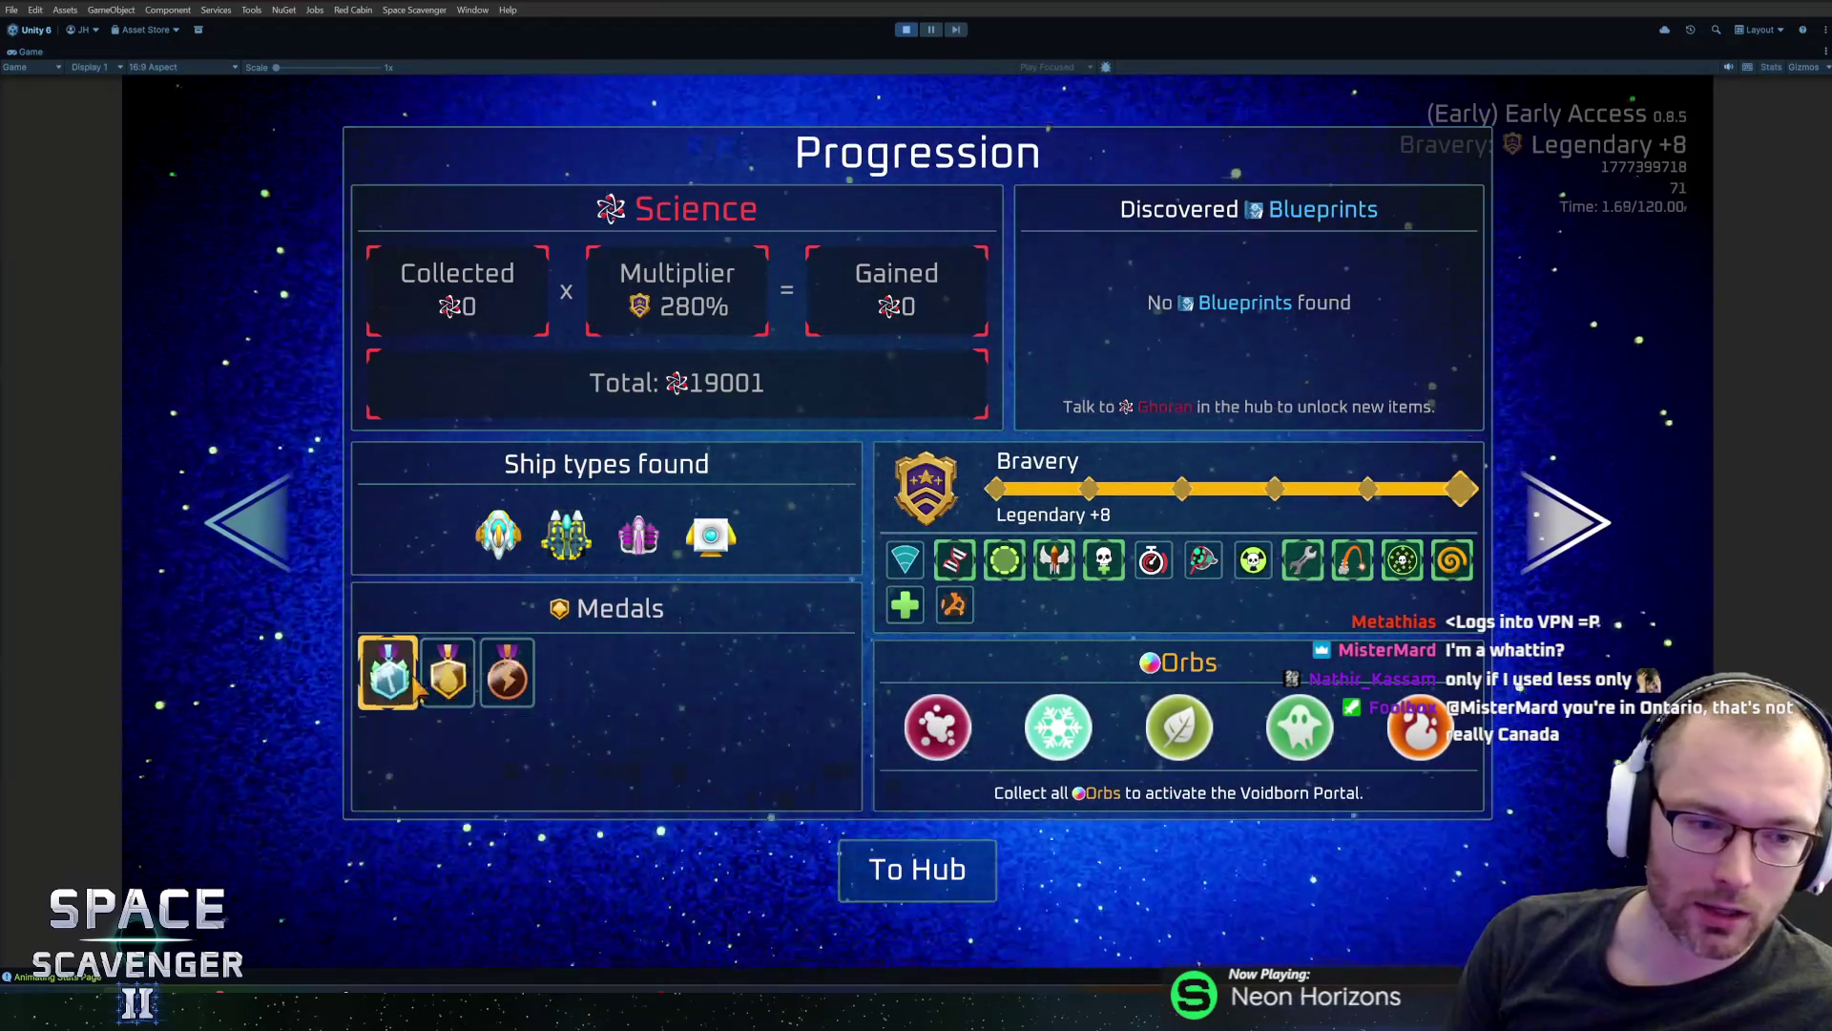
mouse_move(406, 687)
mouse_move(516, 691)
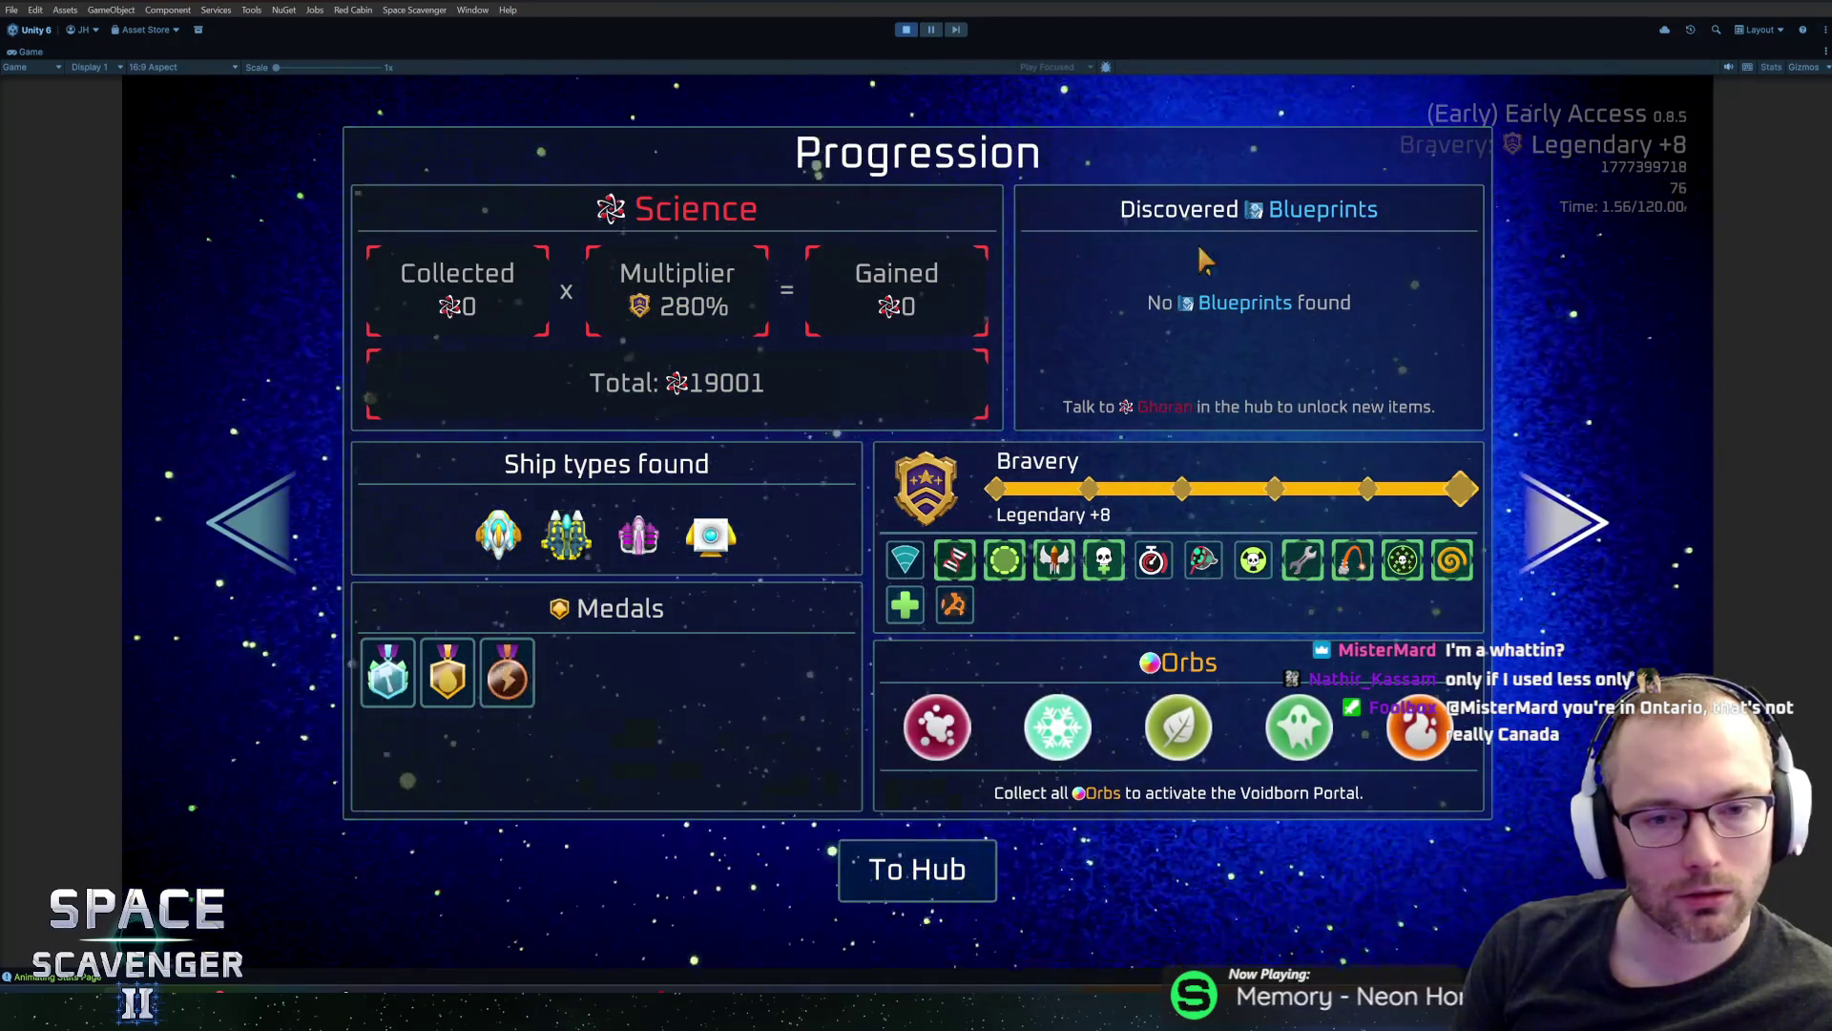
key(shift+space)
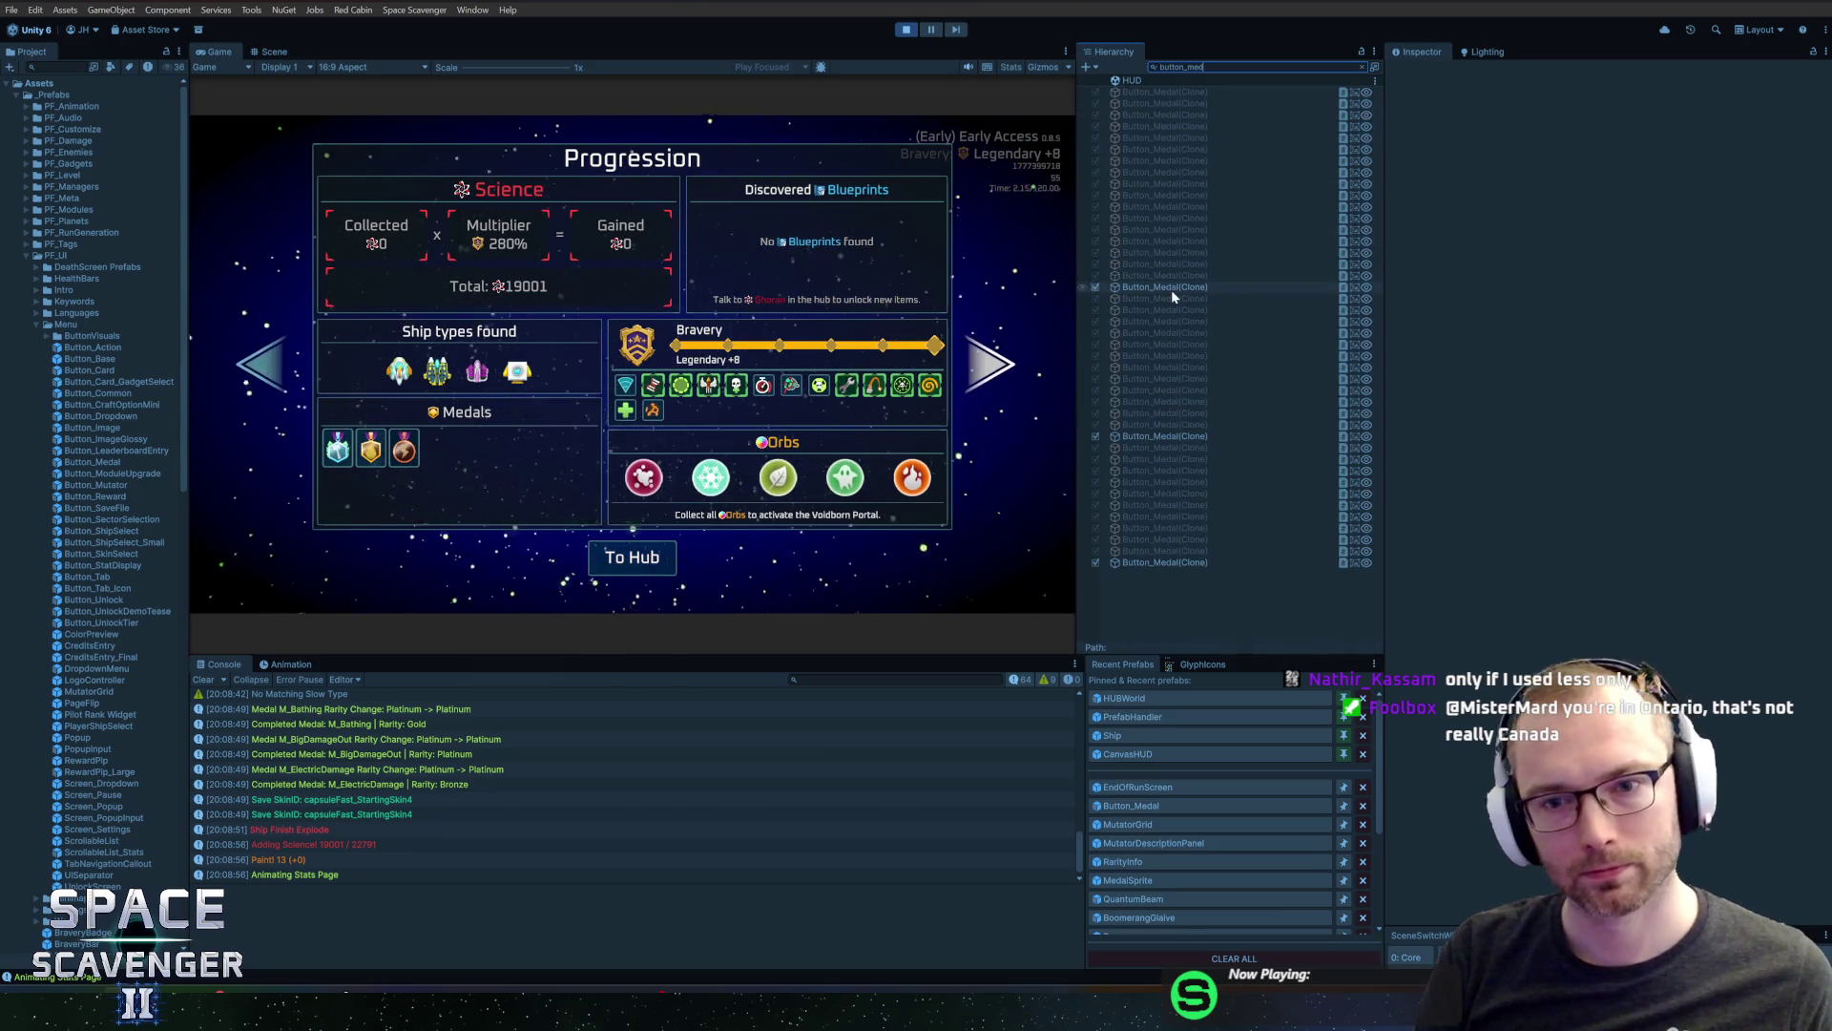
Select MedalGrid and enlarge its cell size from 72 × 90 to about 86.08 × 107.9
click(1172, 287)
key(Escape)
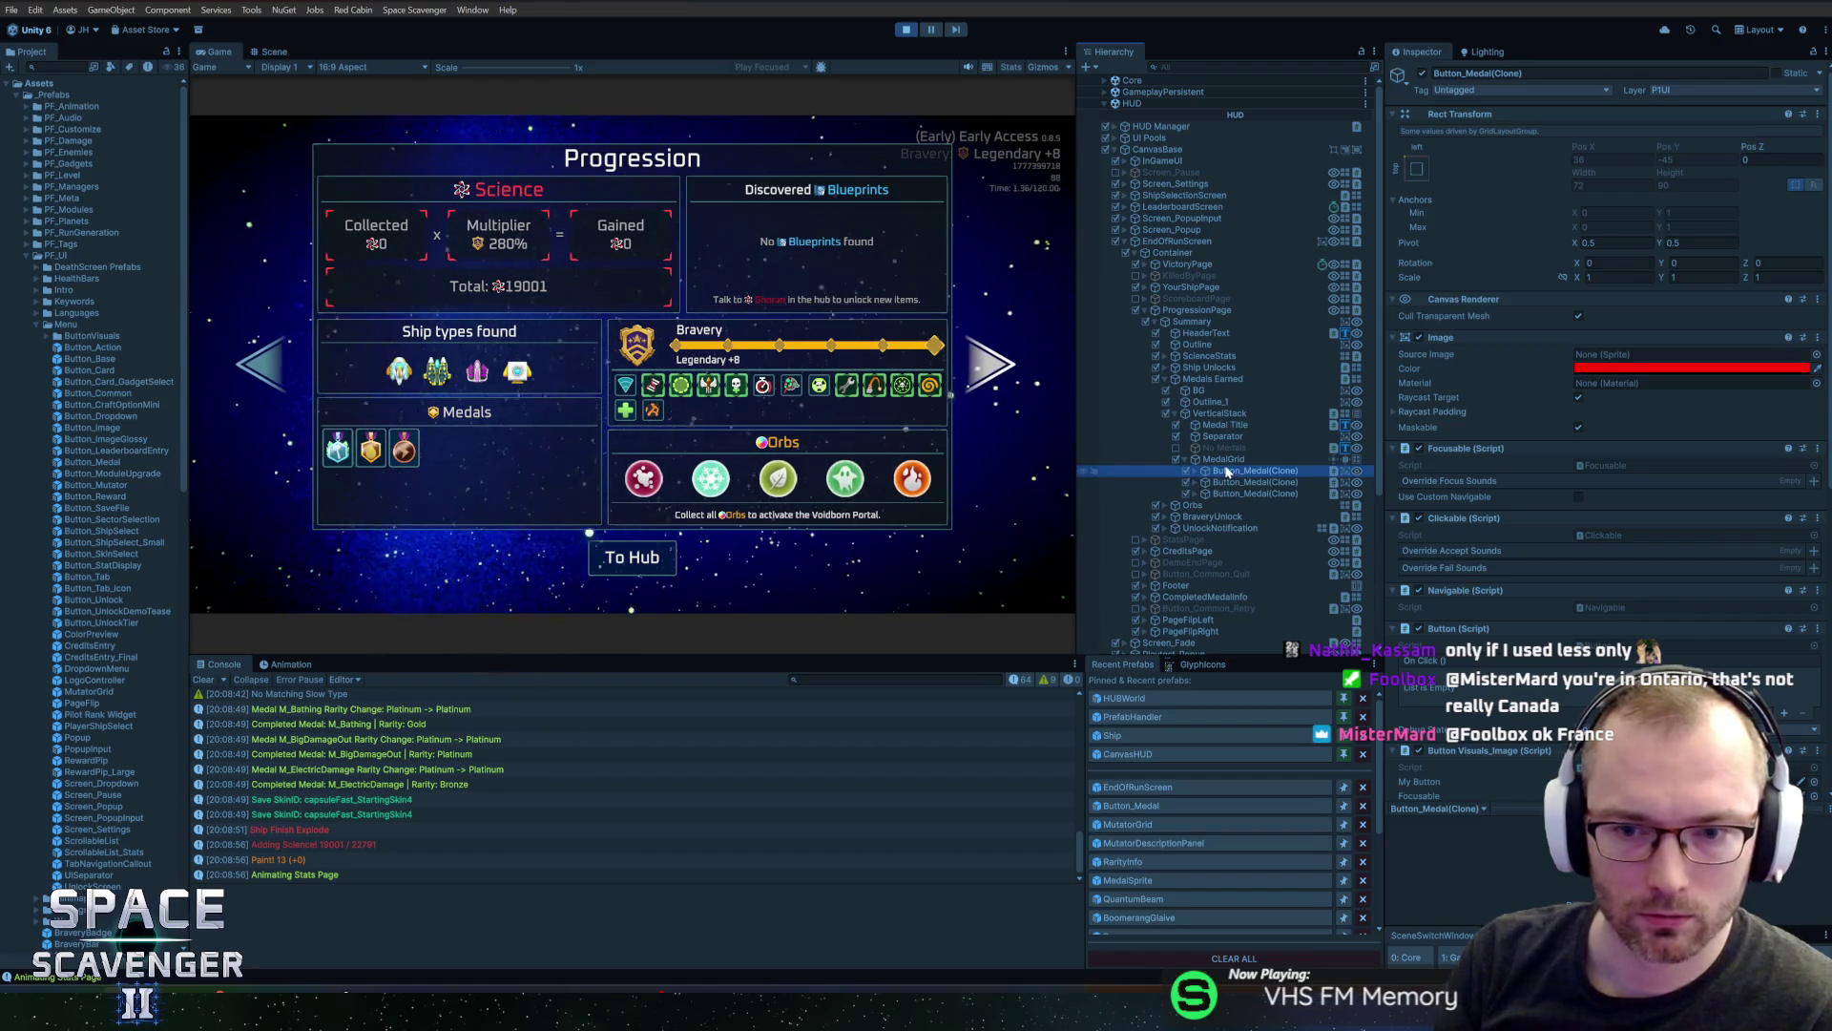
click(1230, 462)
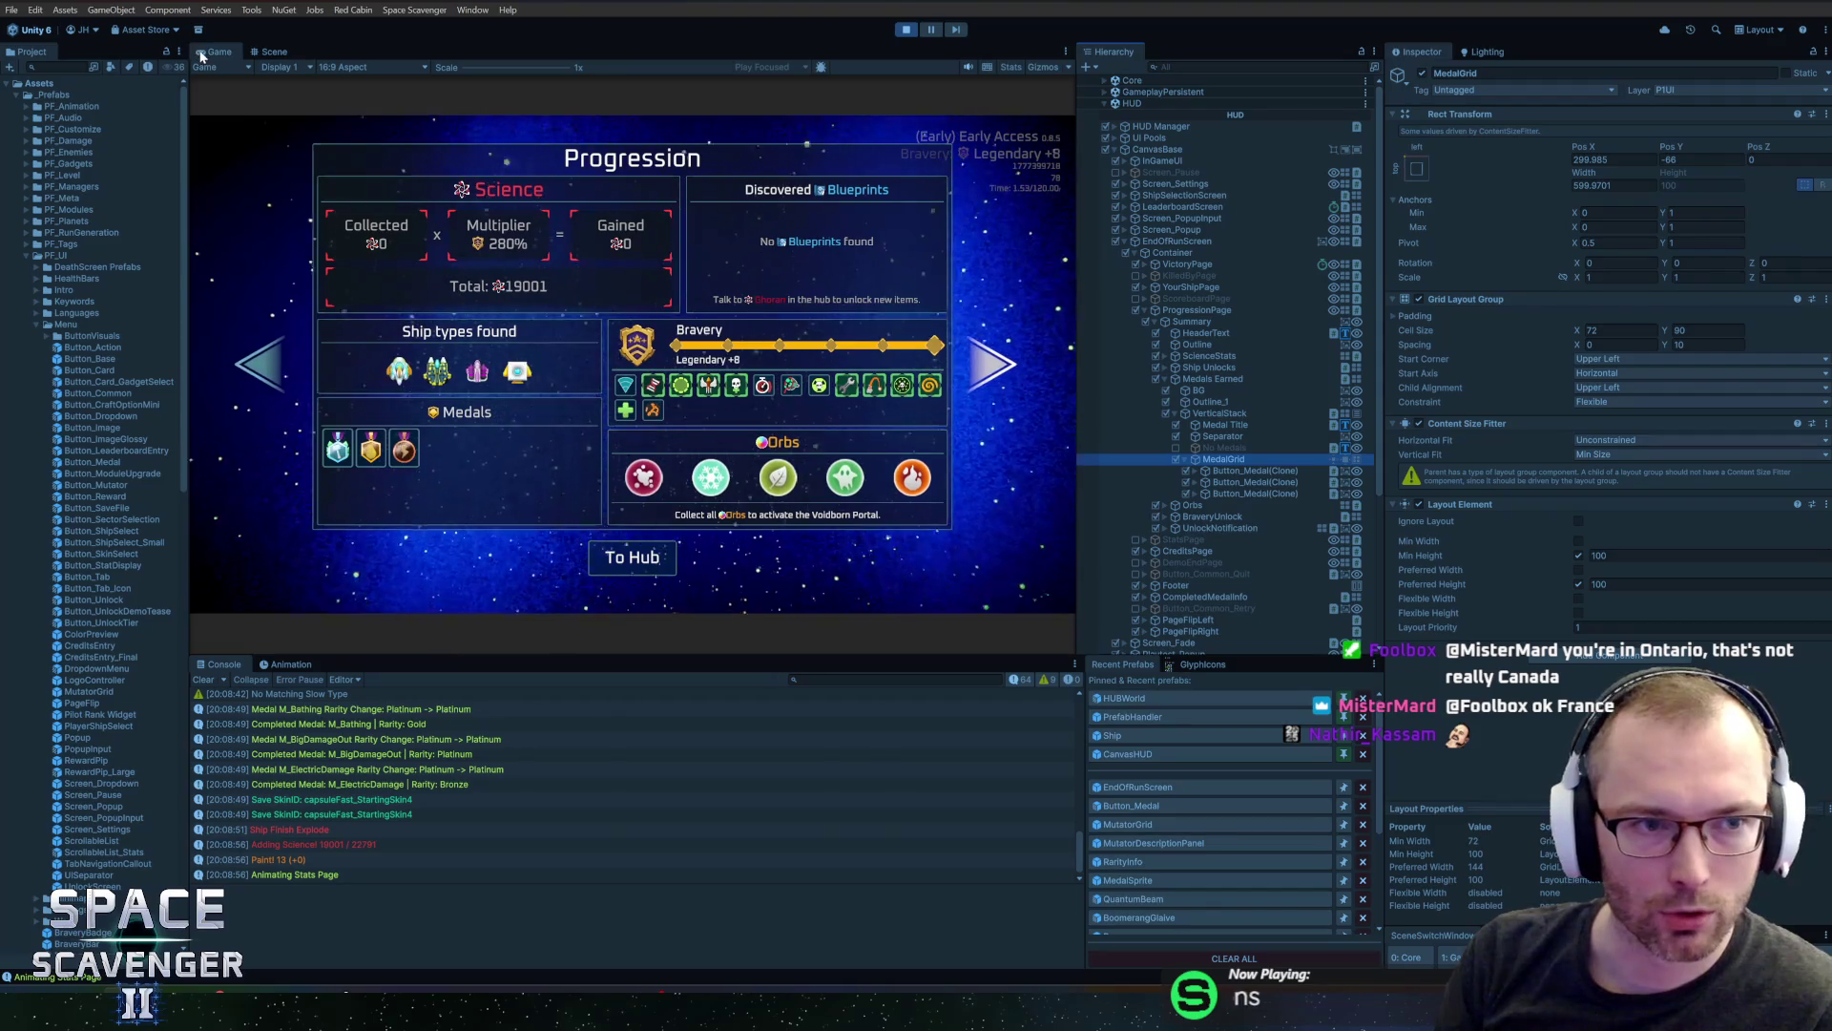
key(shift+space)
key(shift+space)
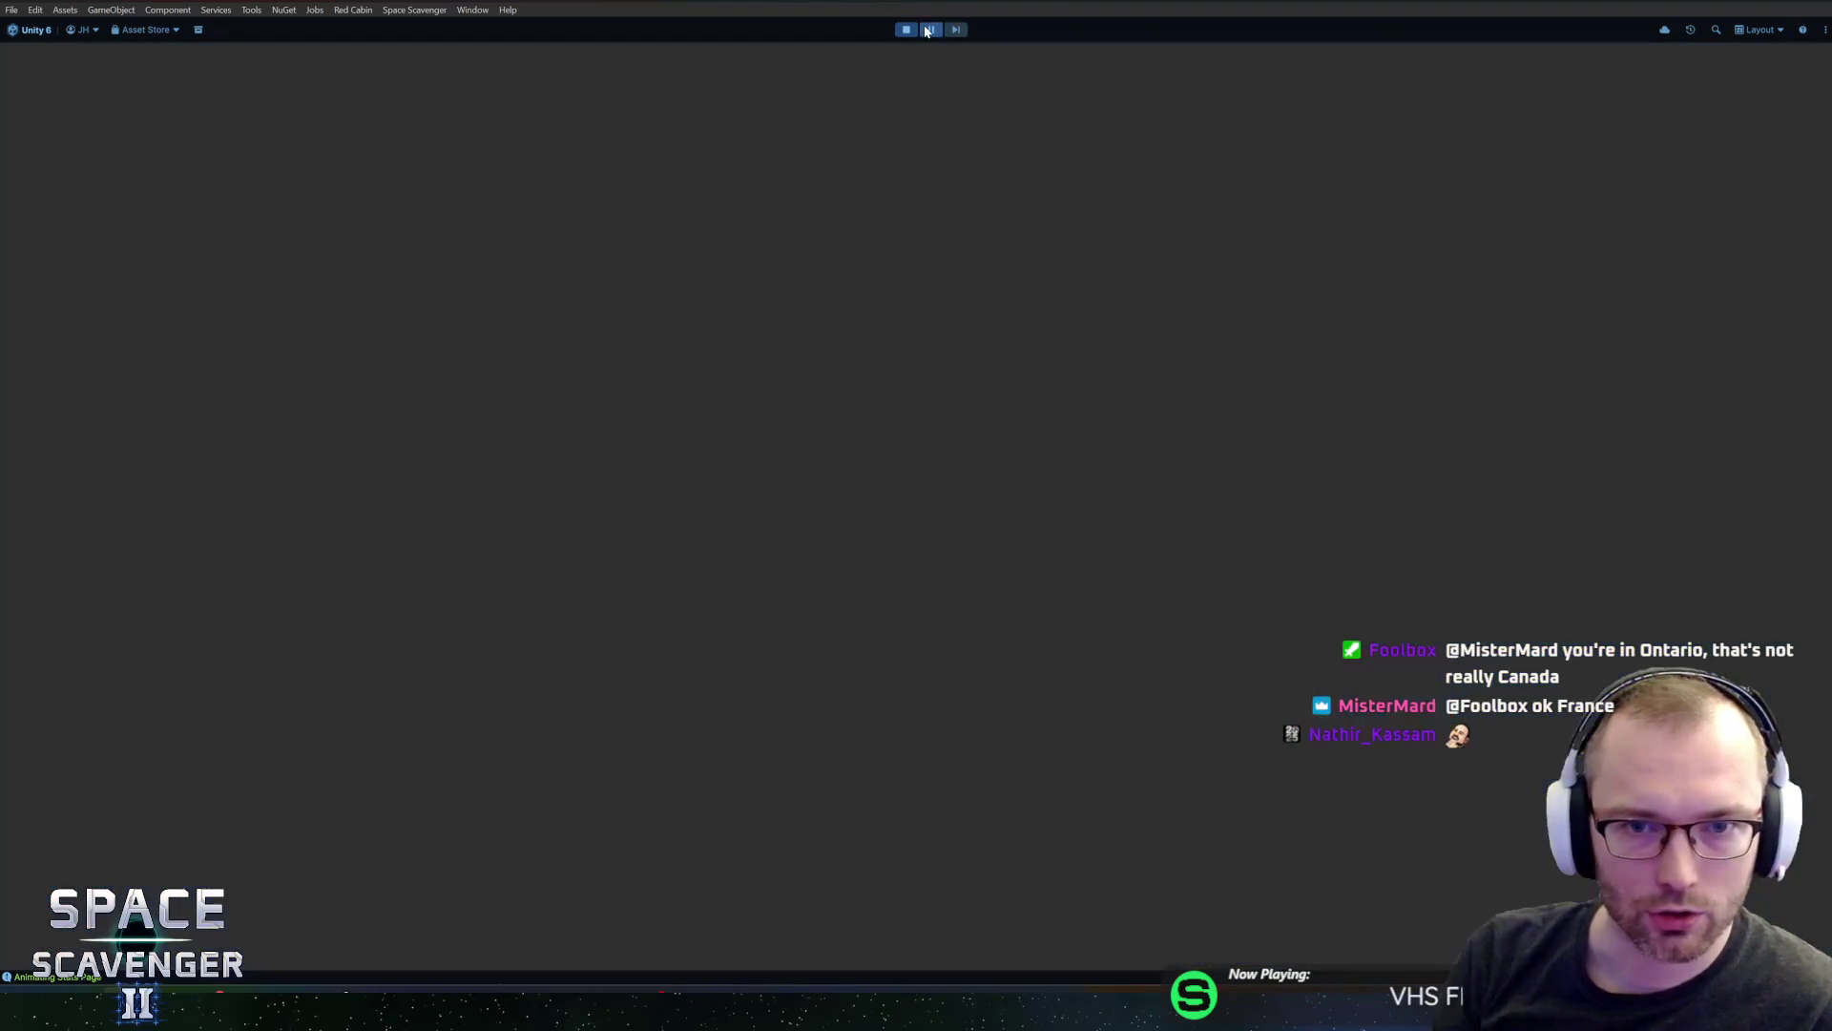
click(1618, 330)
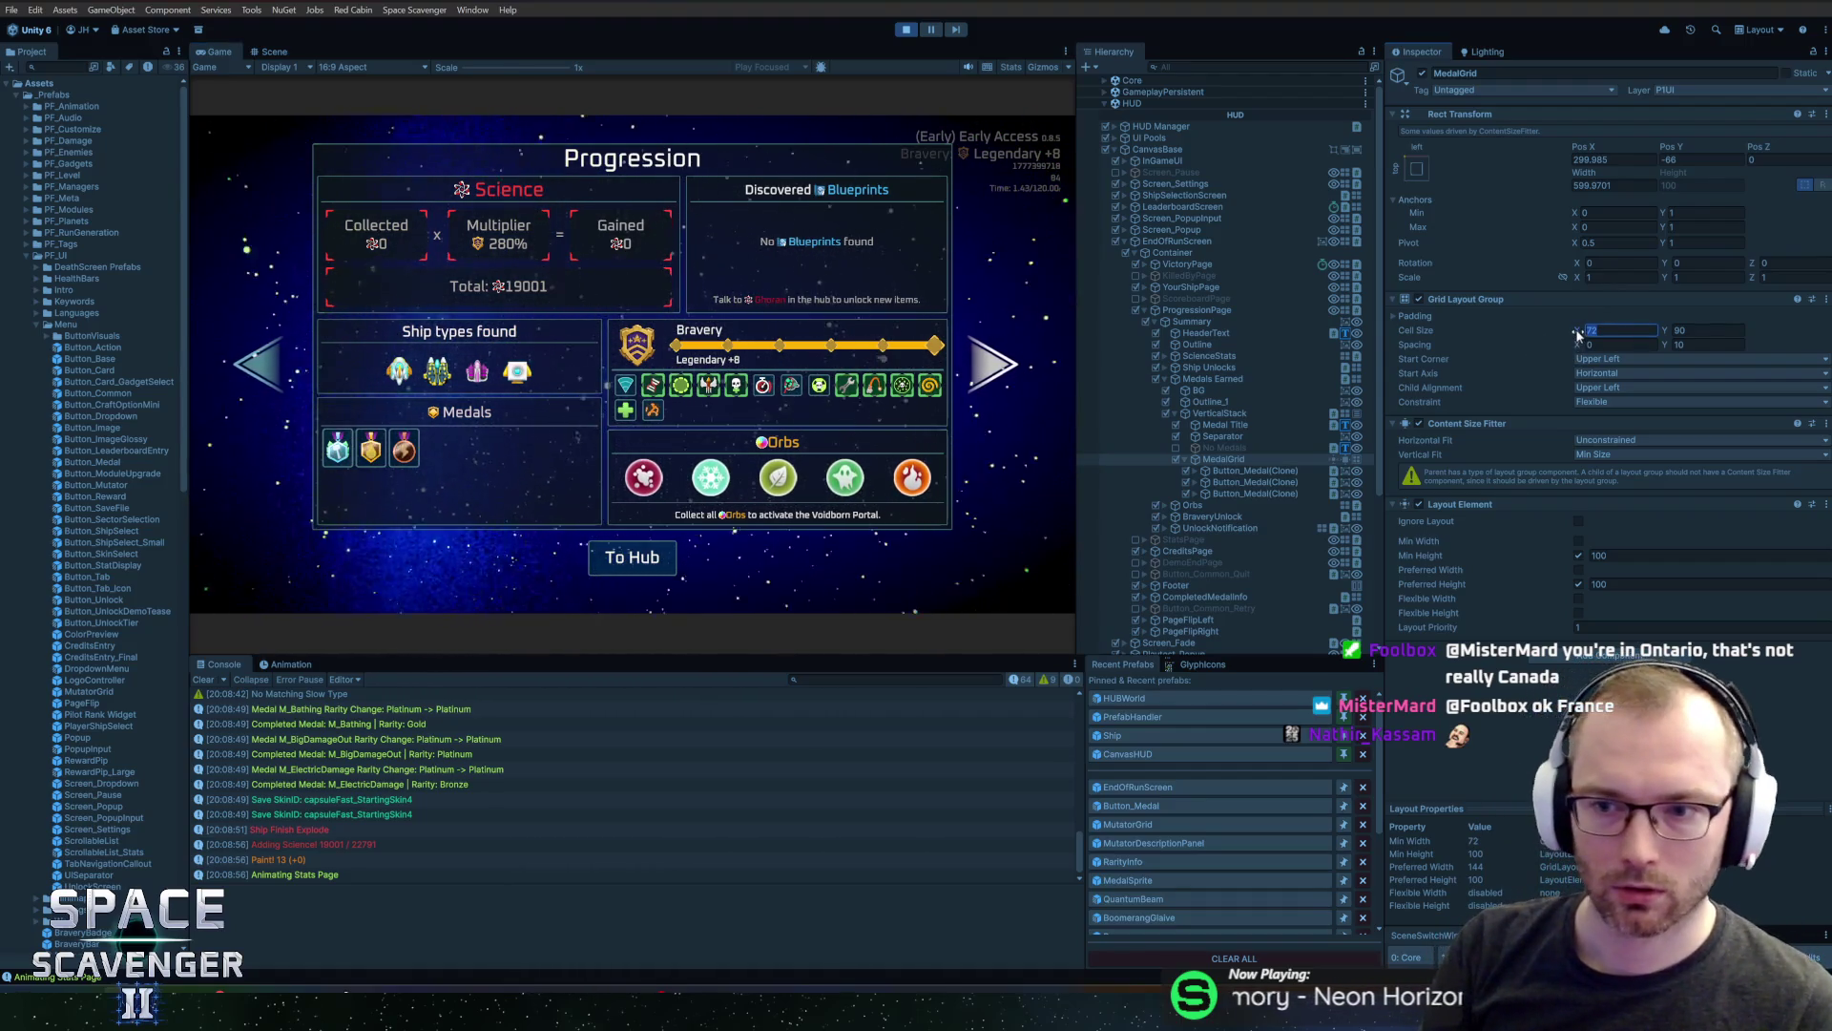
mouse_move(1583, 333)
mouse_down()
mouse_move(1775, 334)
mouse_move(89, 317)
mouse_up()
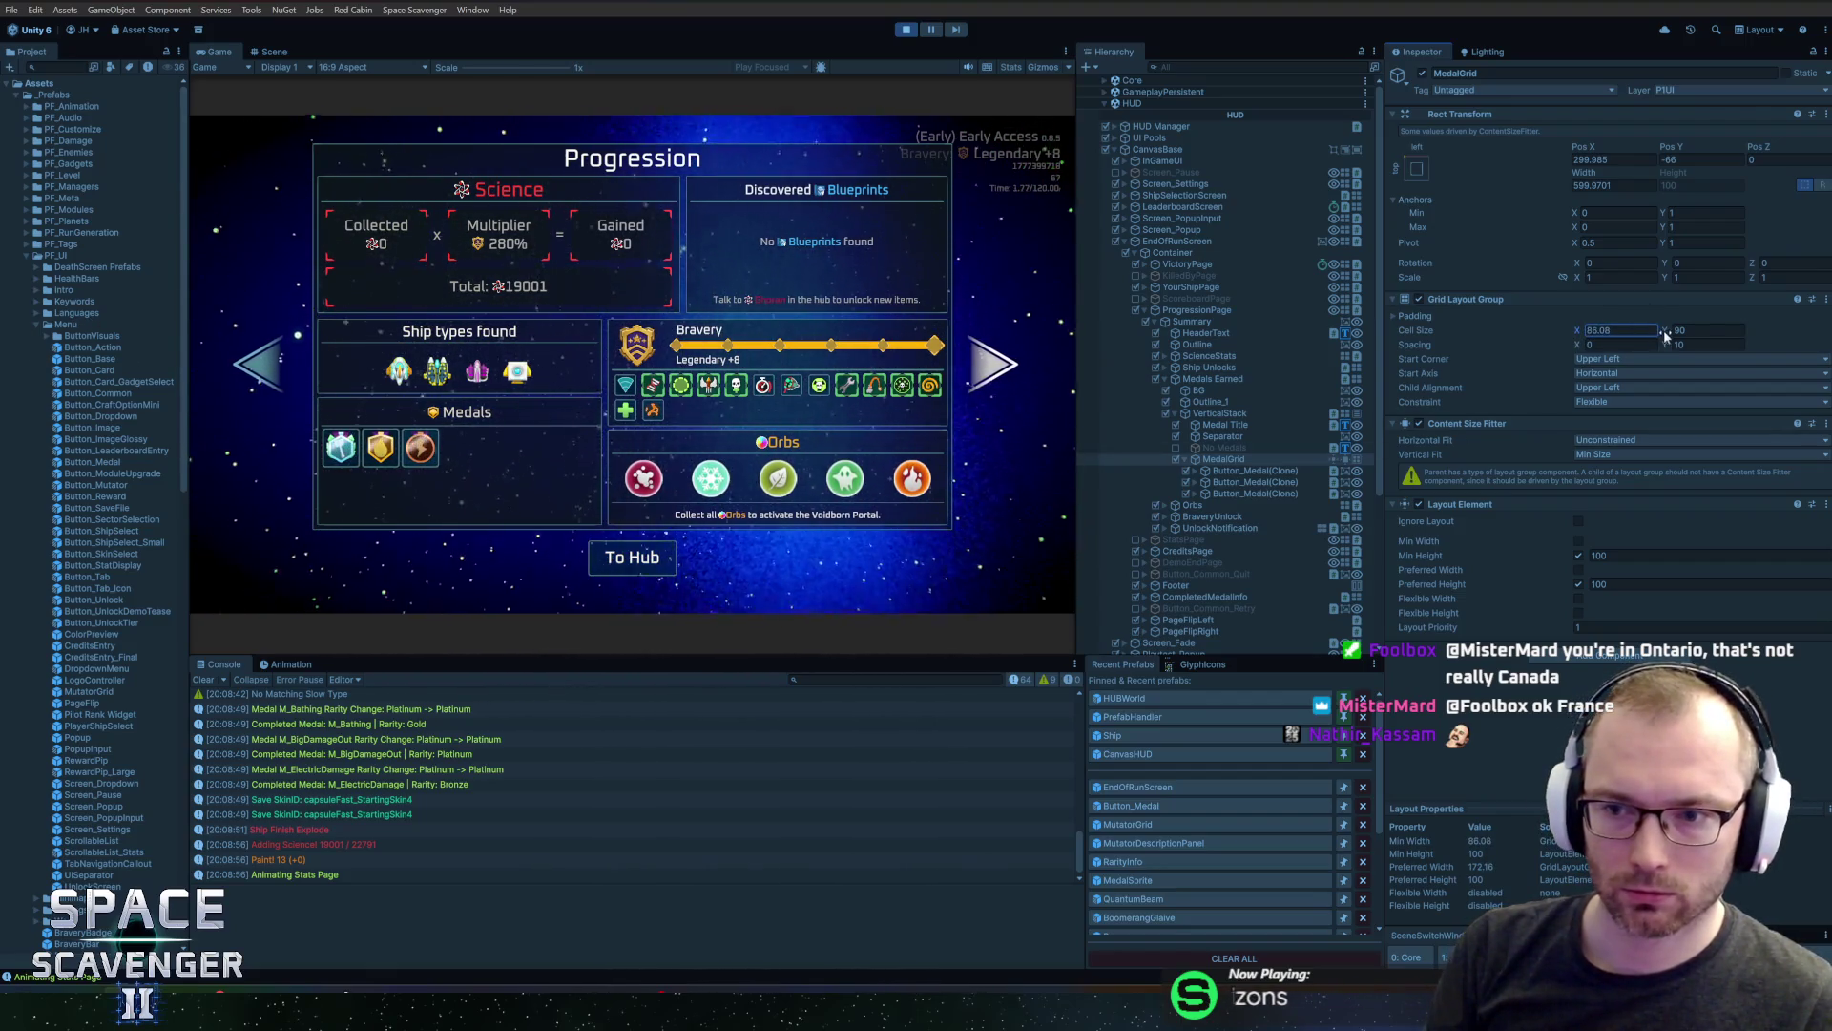
drag(1672, 335, 1726, 337)
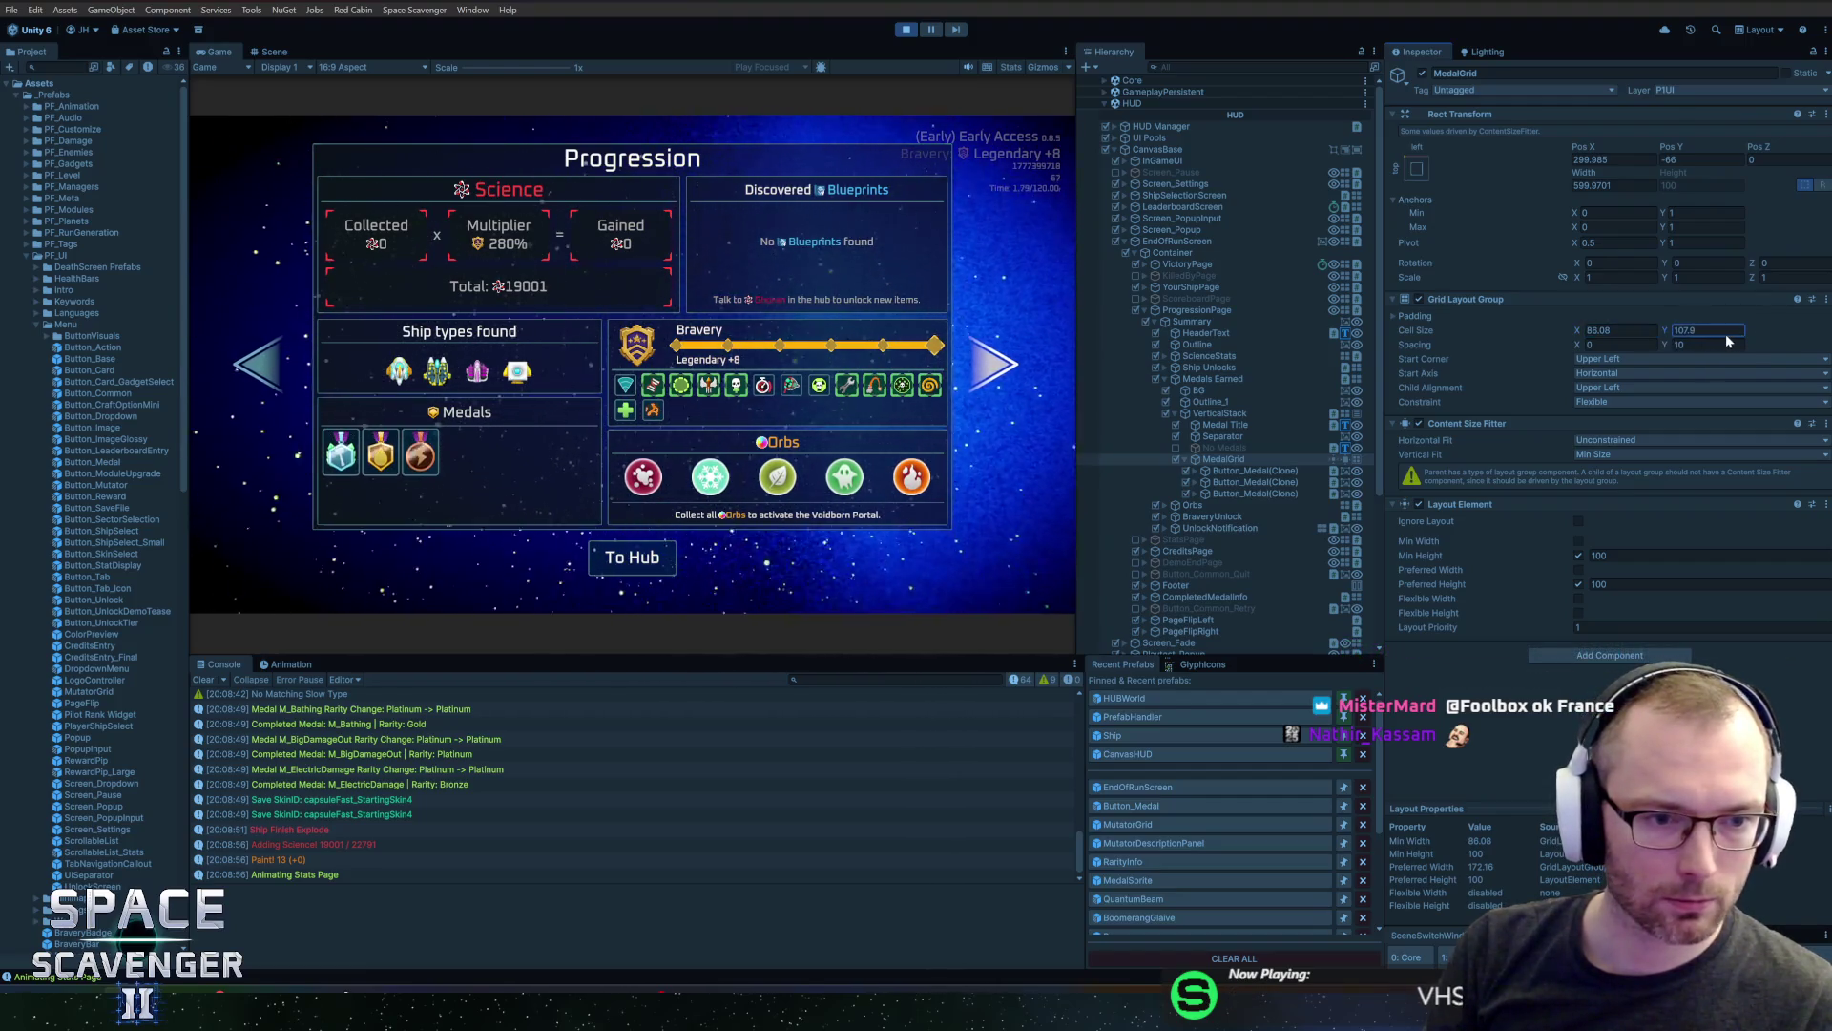
Duplicate Button_Medal(Clone) until the Medals panel holds ten medals
click(1243, 487)
key(ctrl+d)
key(ctrl+d)
key(ctrl+d)
key(ctrl+d)
key(ctrl+d)
key(ctrl+d)
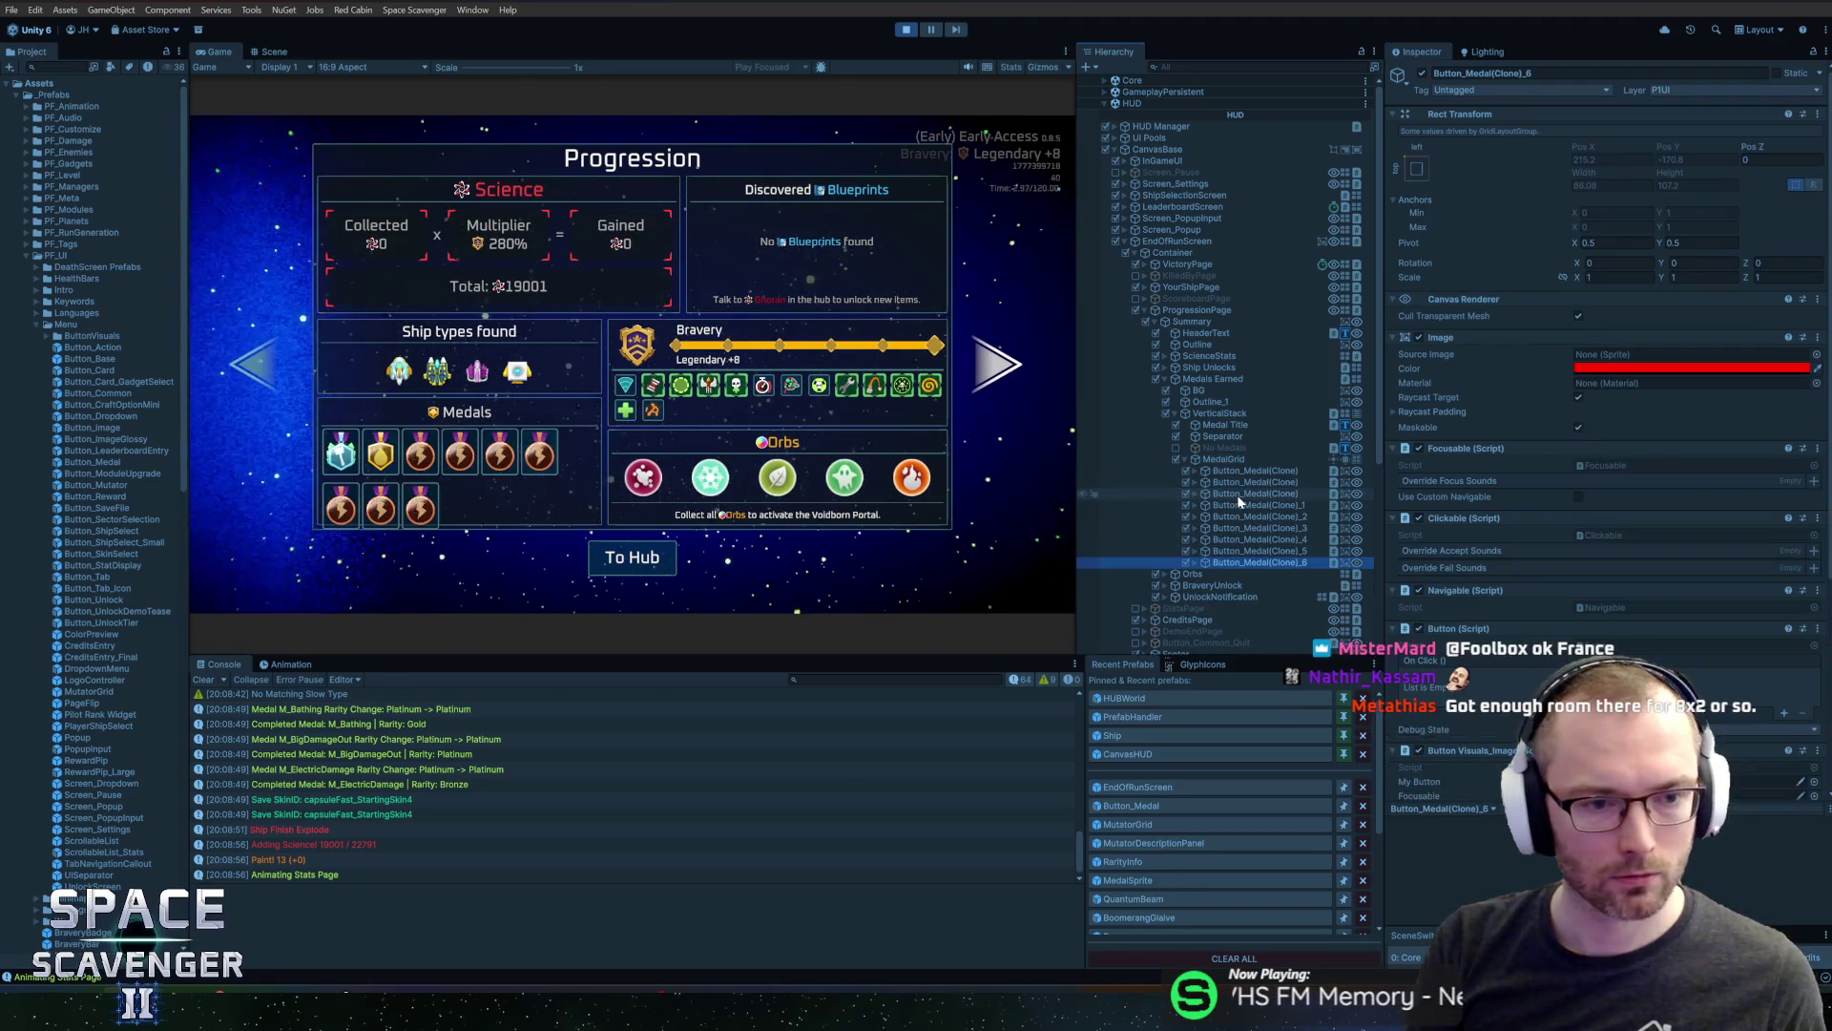
click(1250, 460)
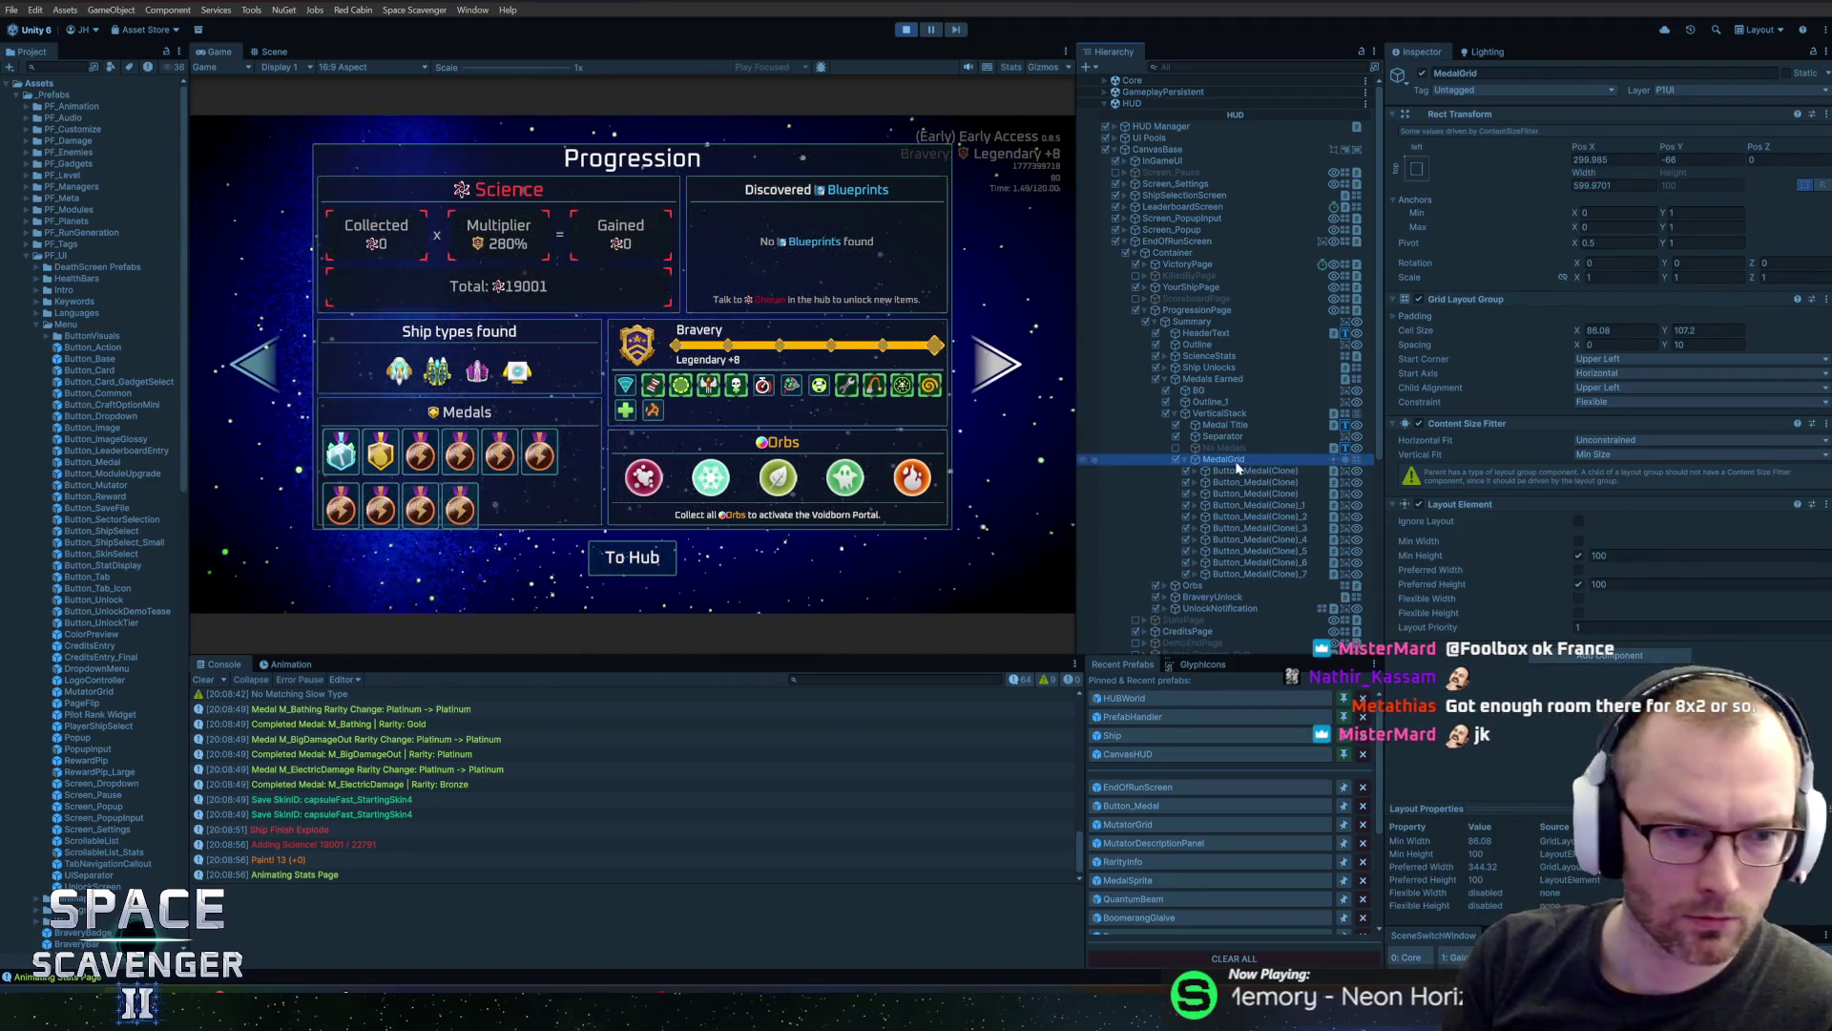
Set MedalGrid cell height to 105 and check the two medal rows in the maximized Game view
click(1666, 328)
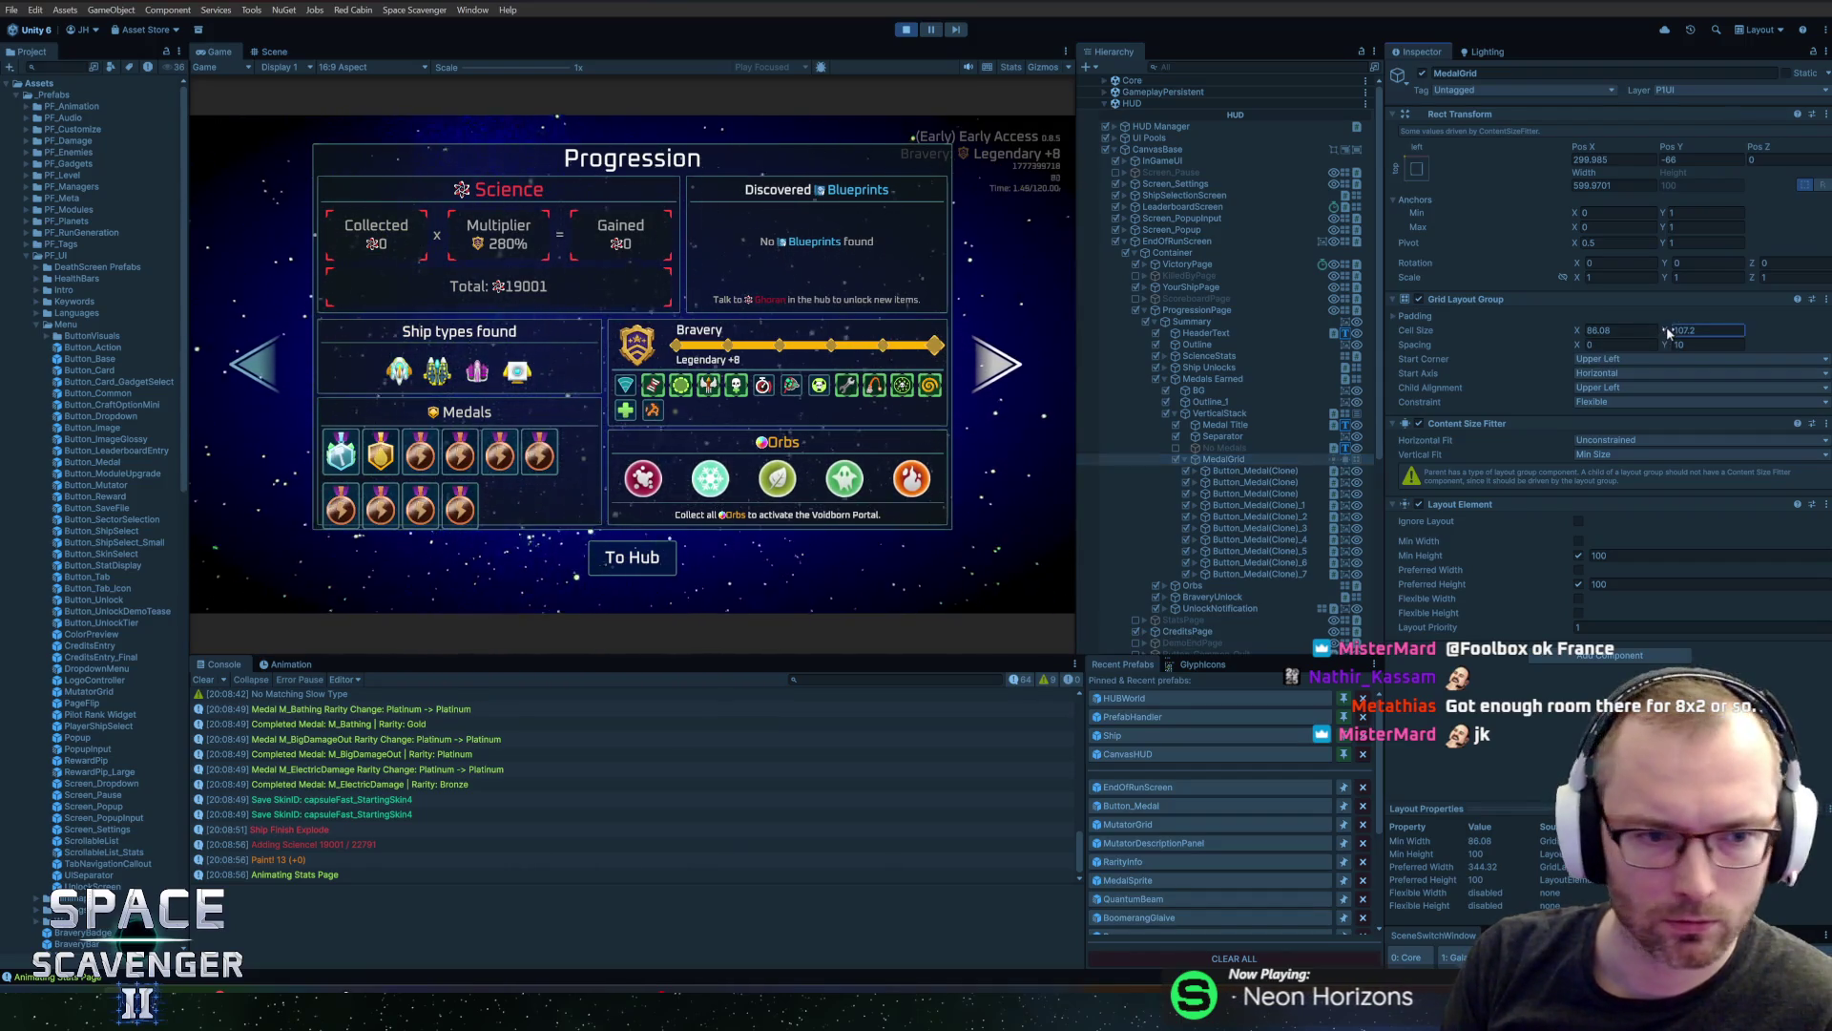
click(1718, 346)
text(105)
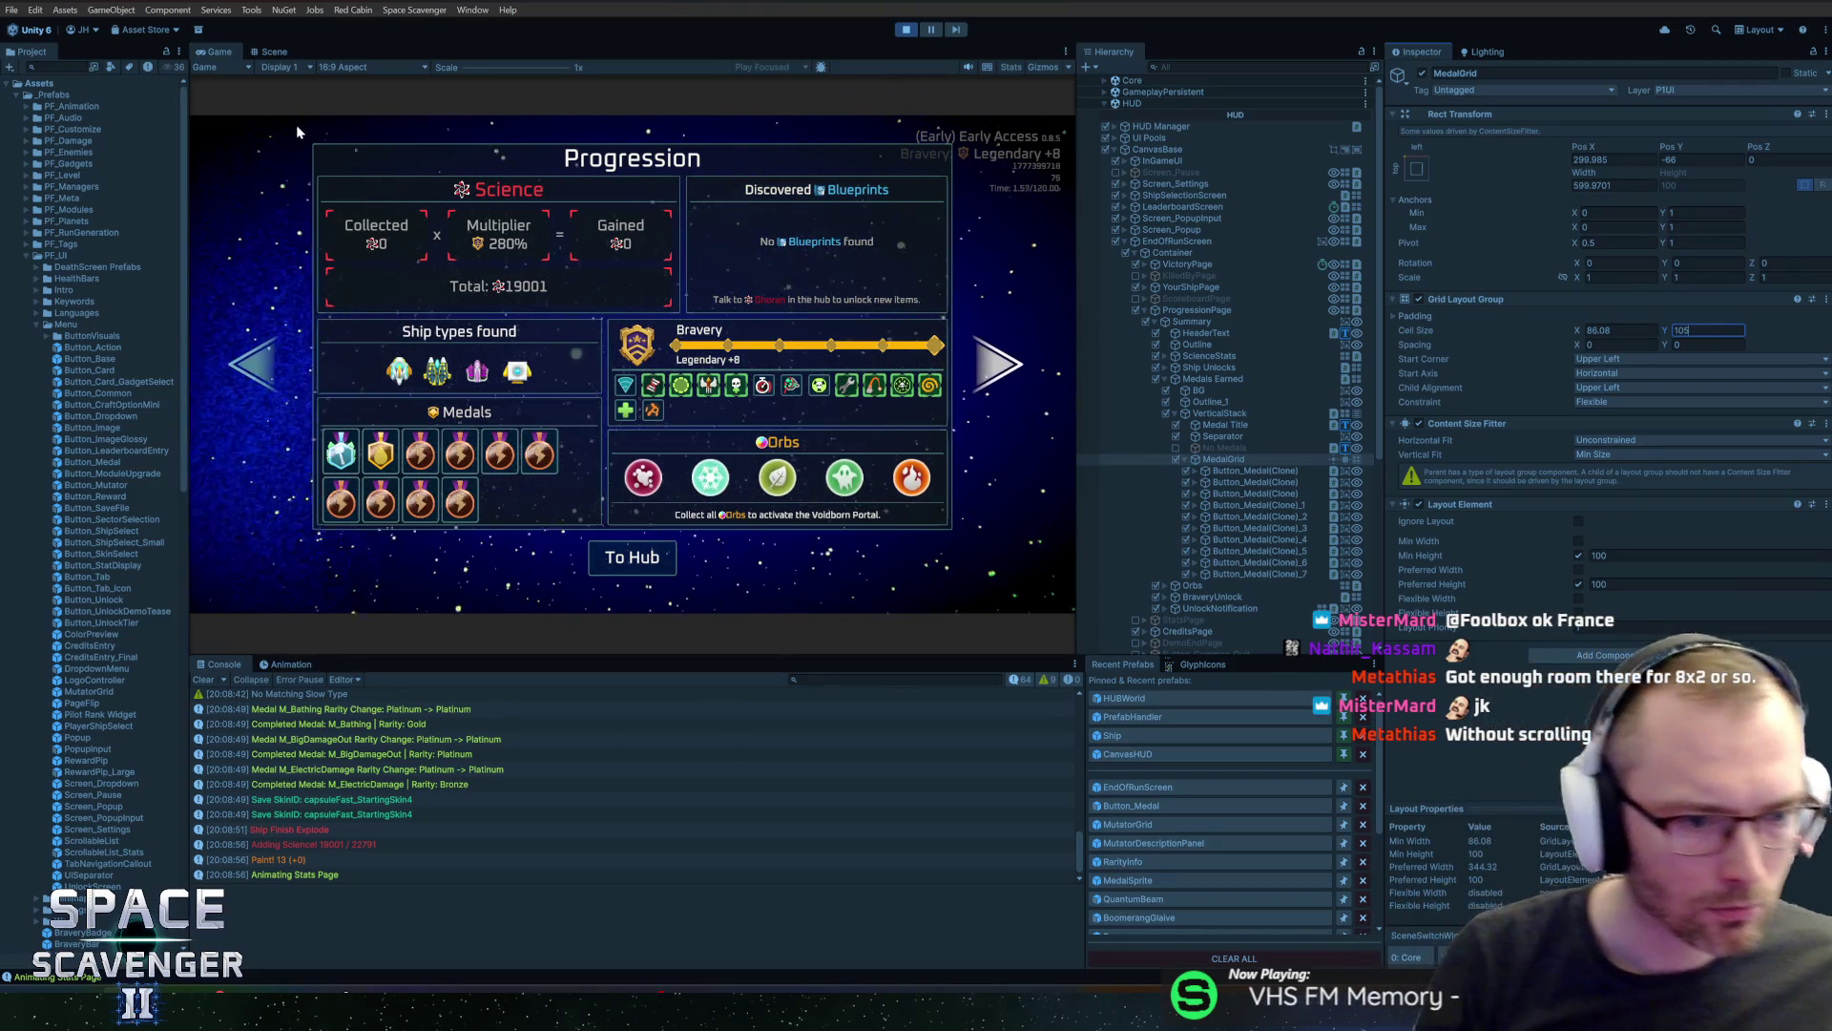
double_click(227, 51)
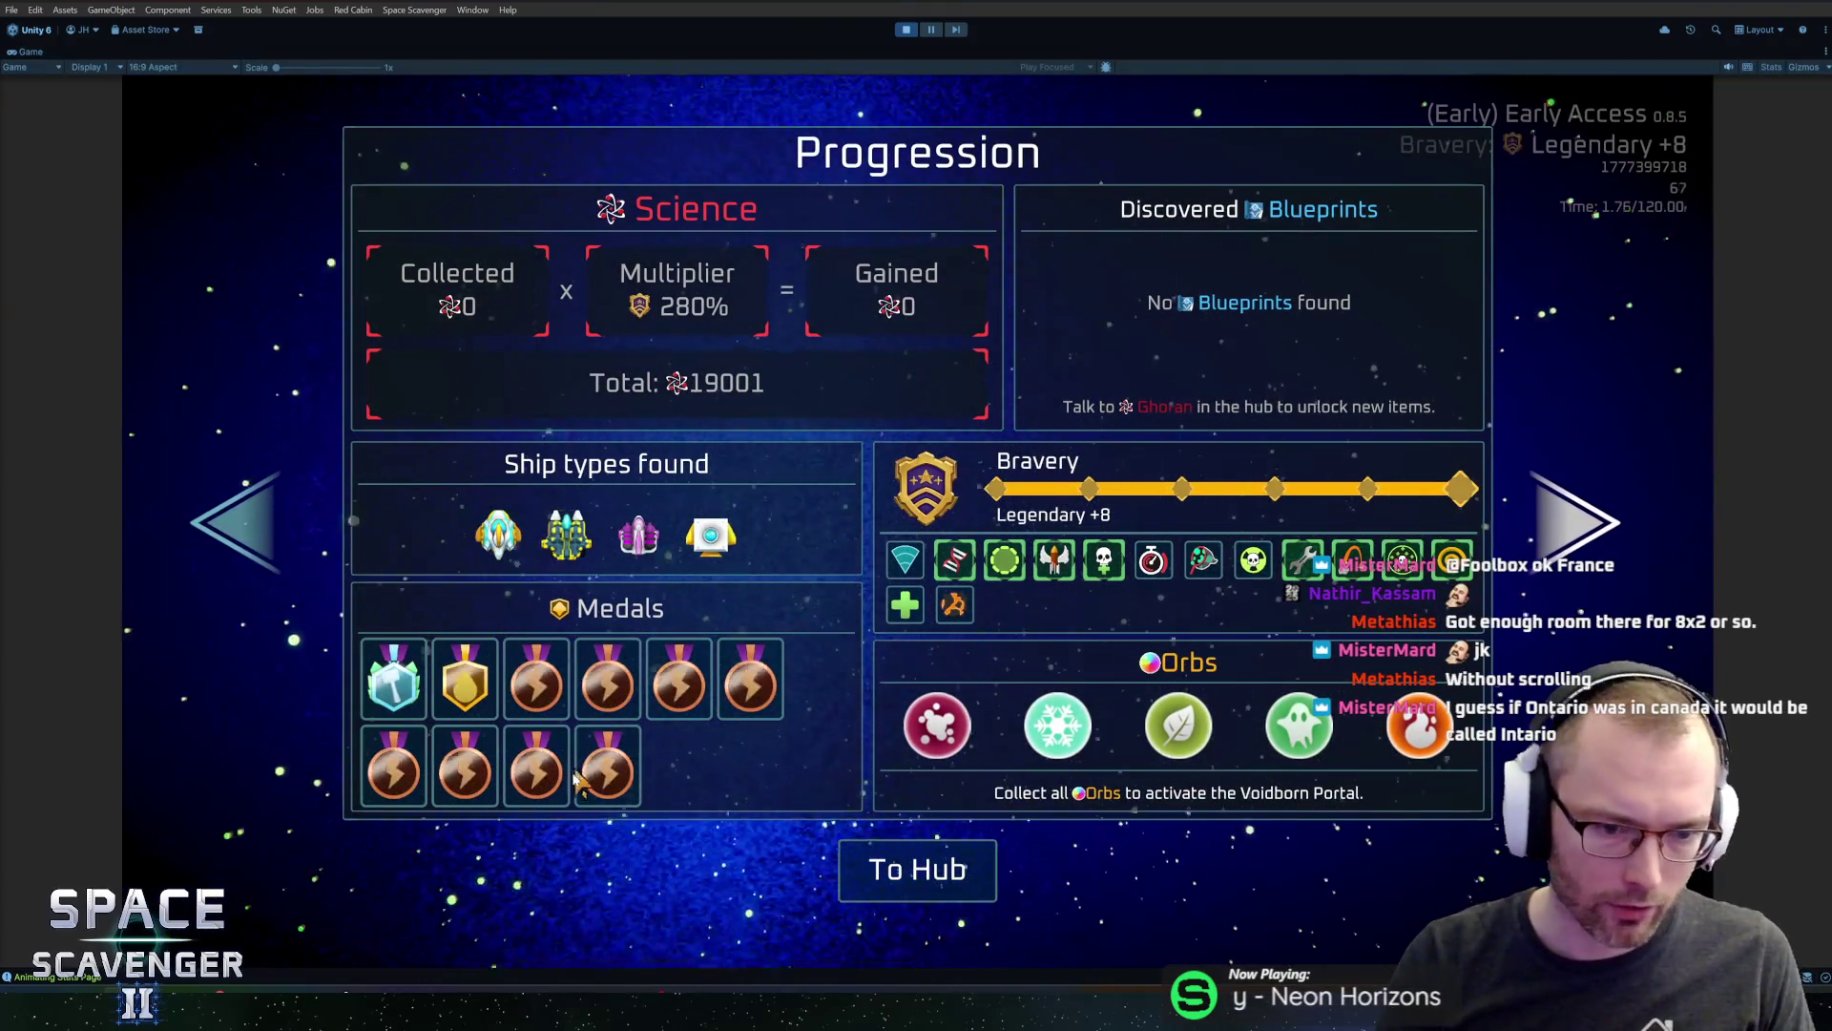
mouse_move(561, 673)
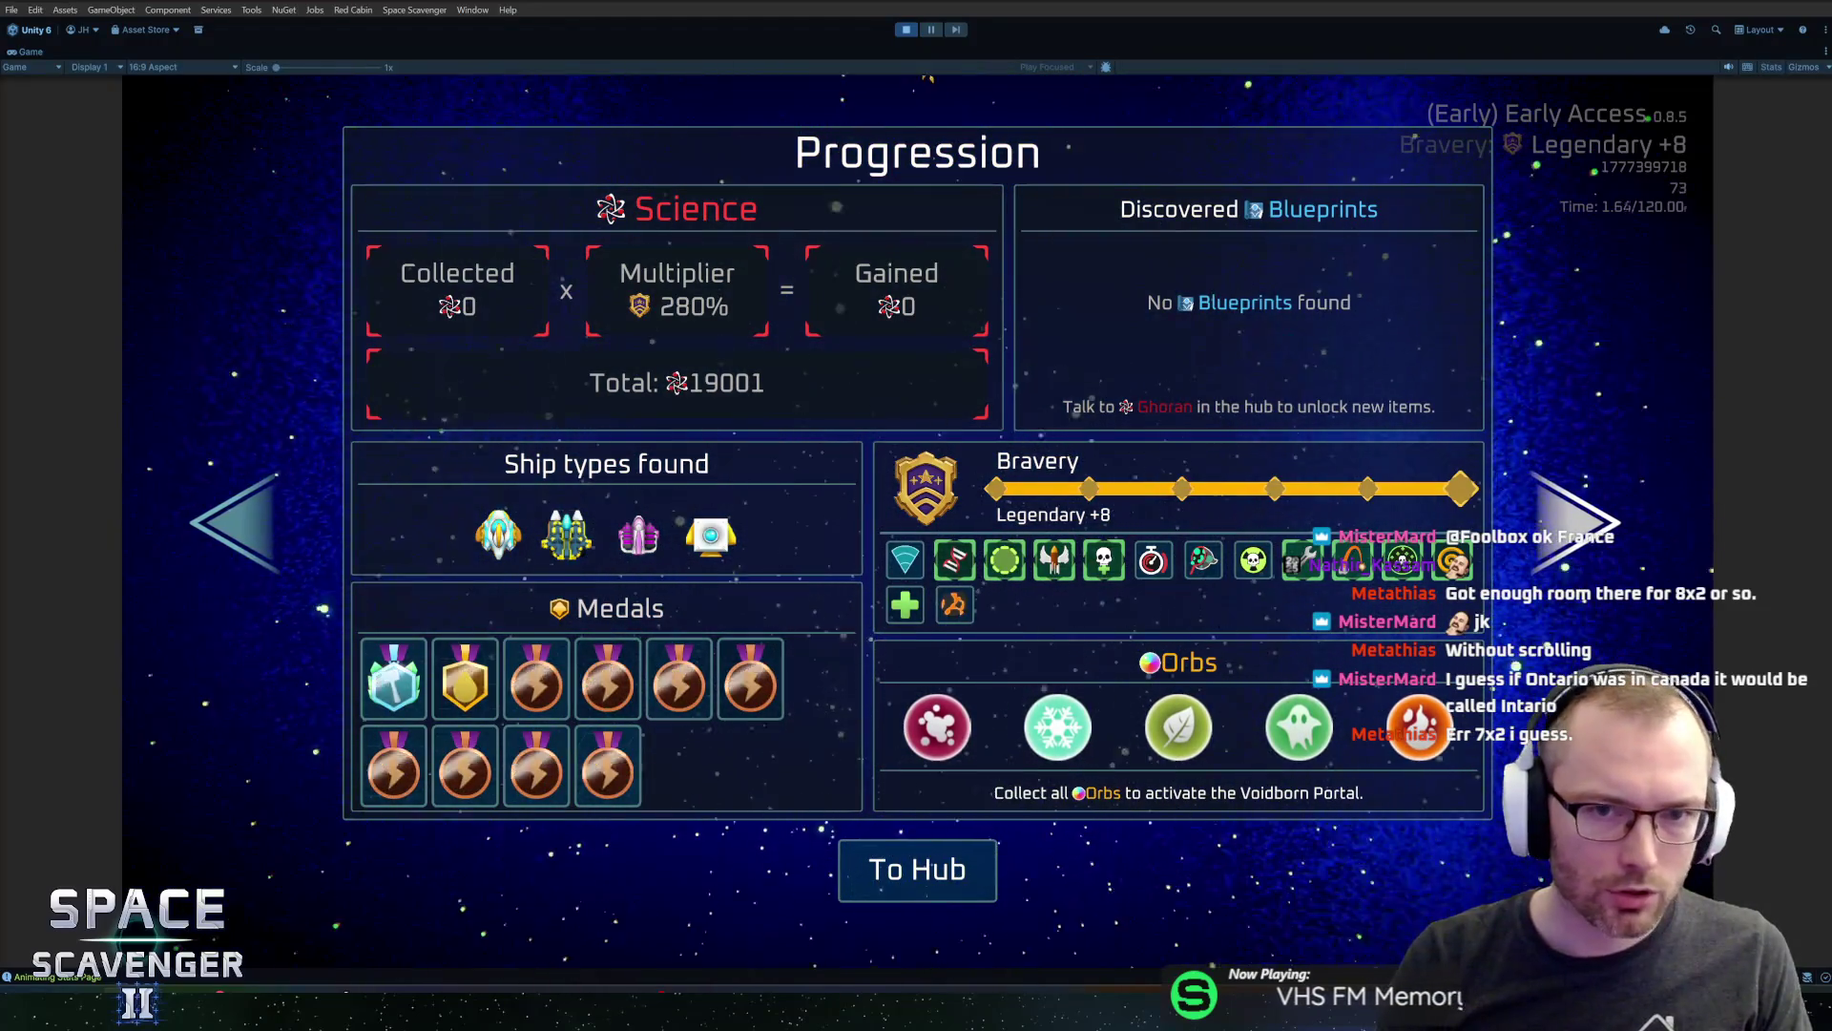
key(shift+space)
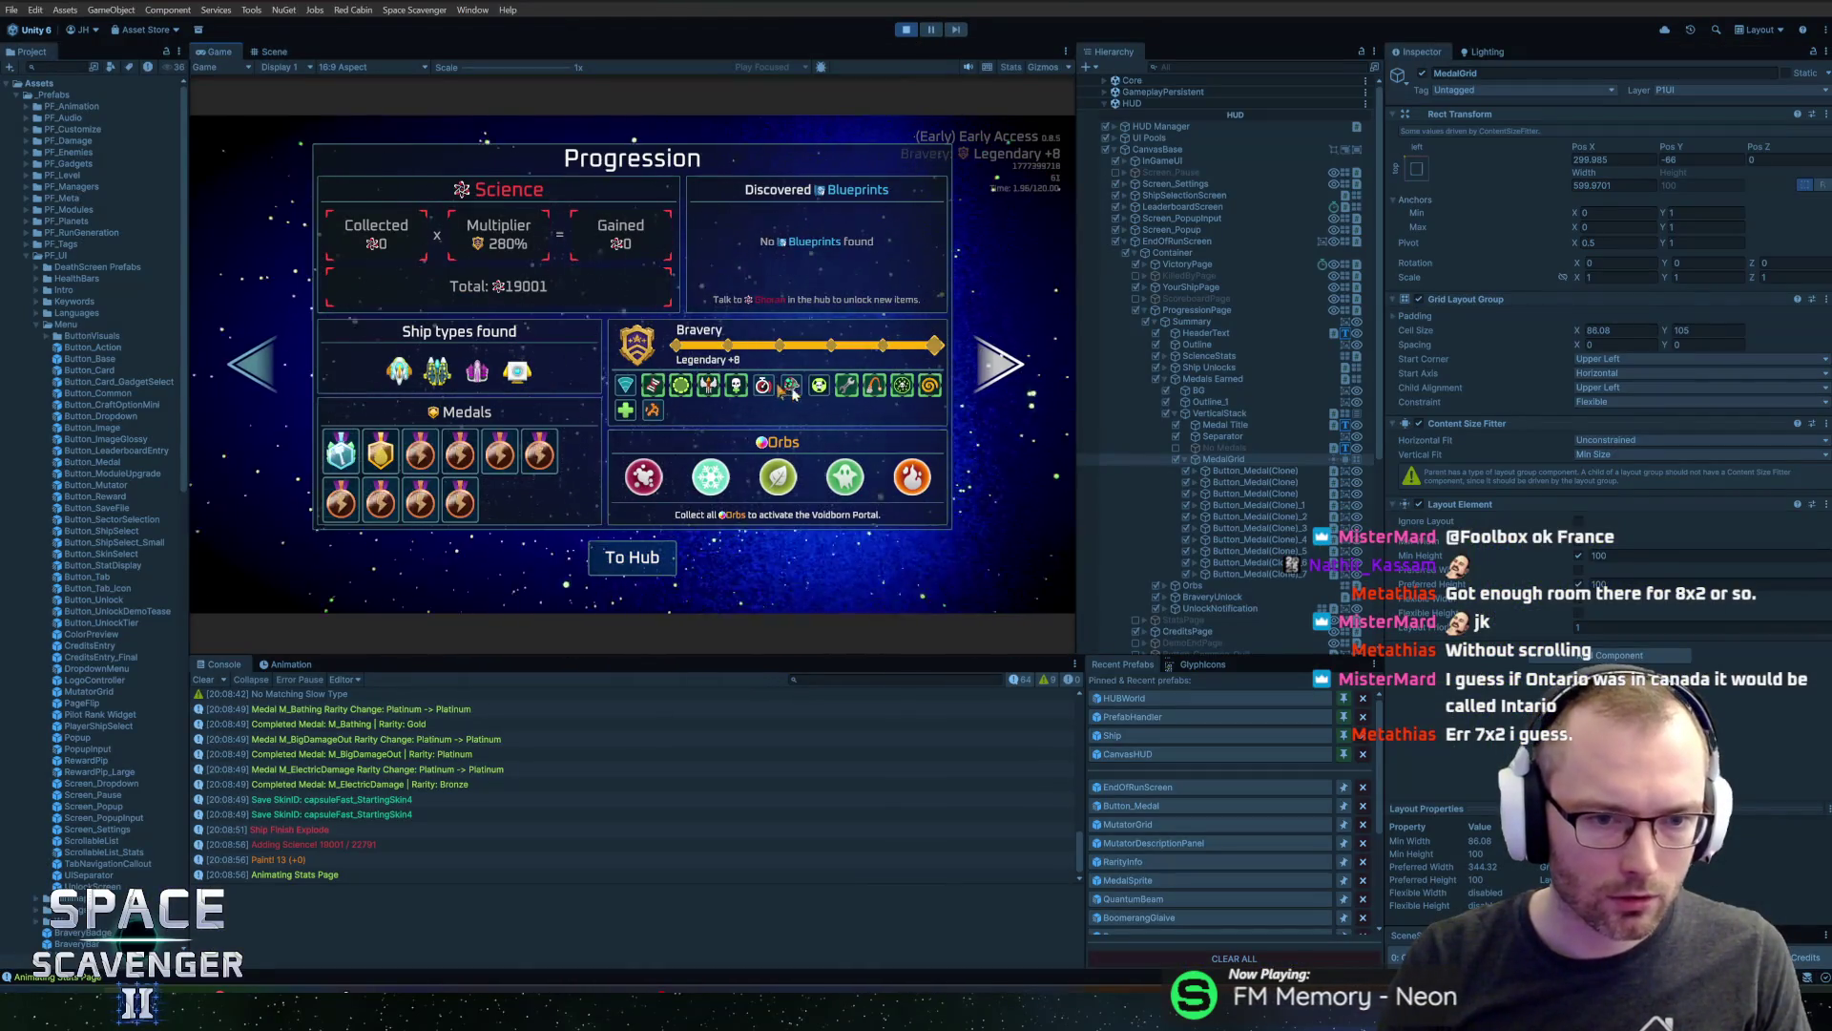
Set MedalGrid cells to 82 wide with X spacing 4, keeping the Upper Left start corner
click(1644, 329)
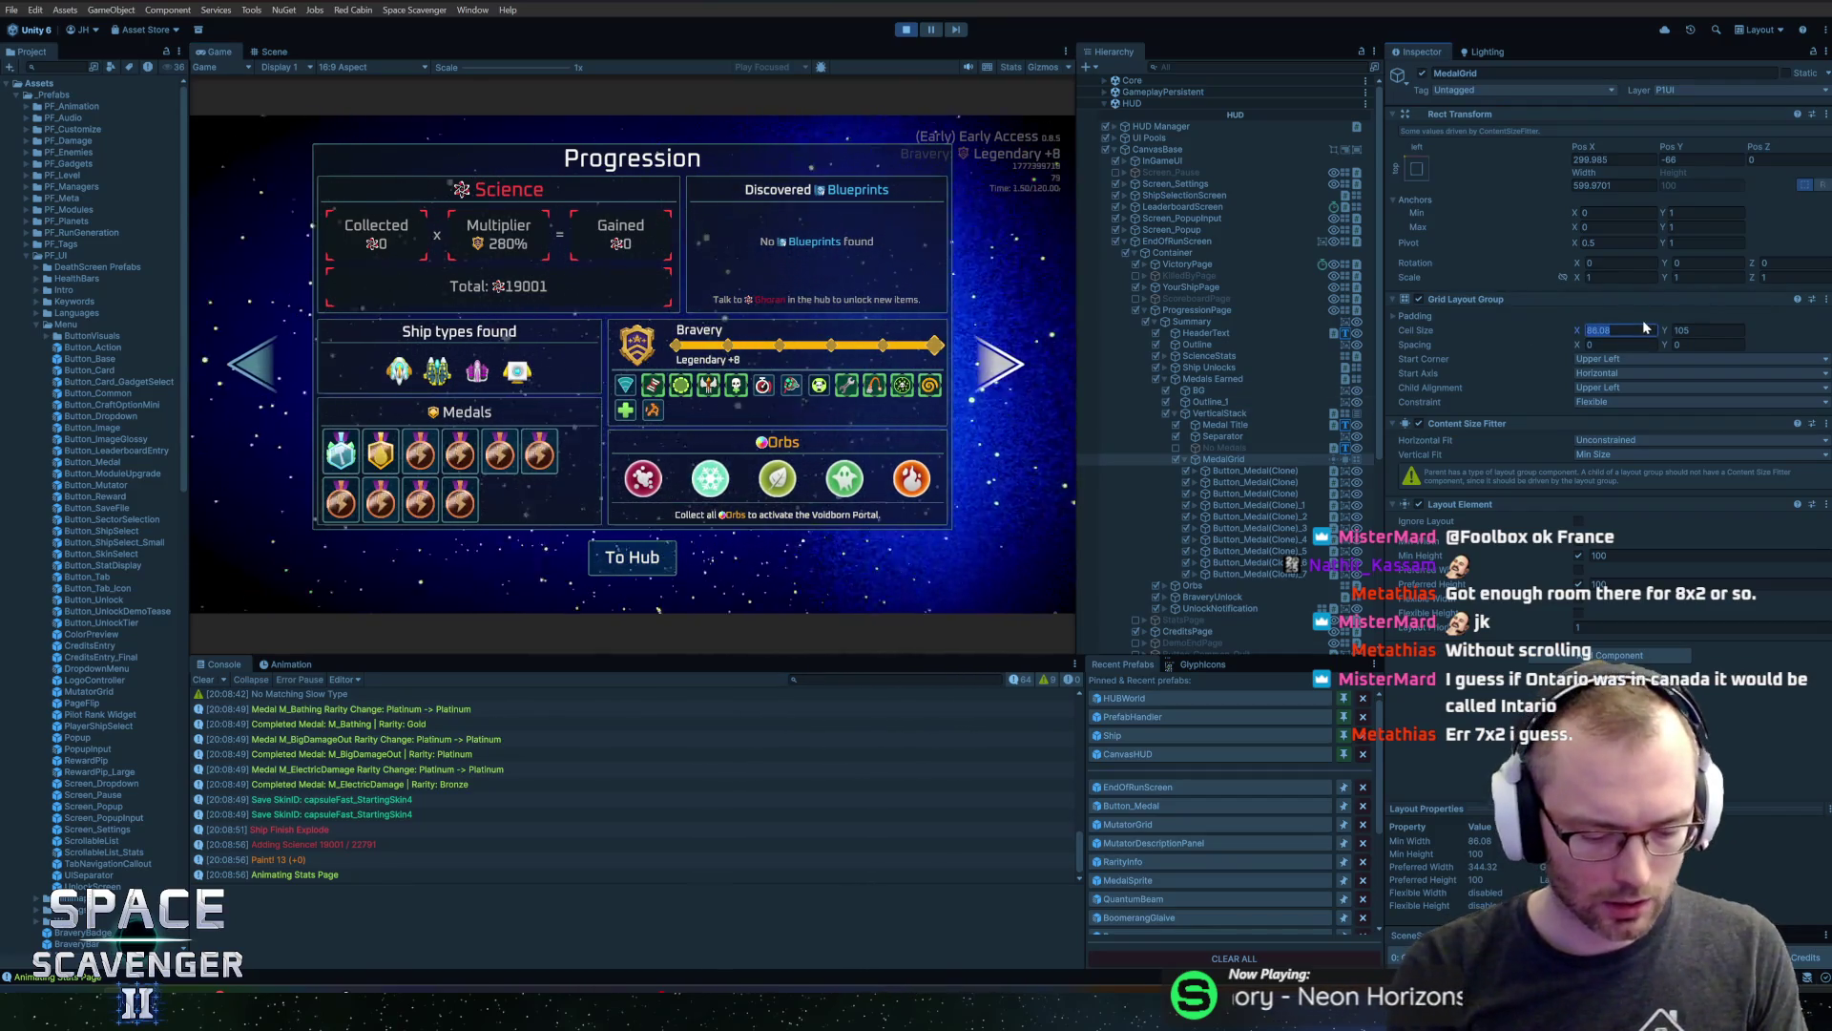
text(85)
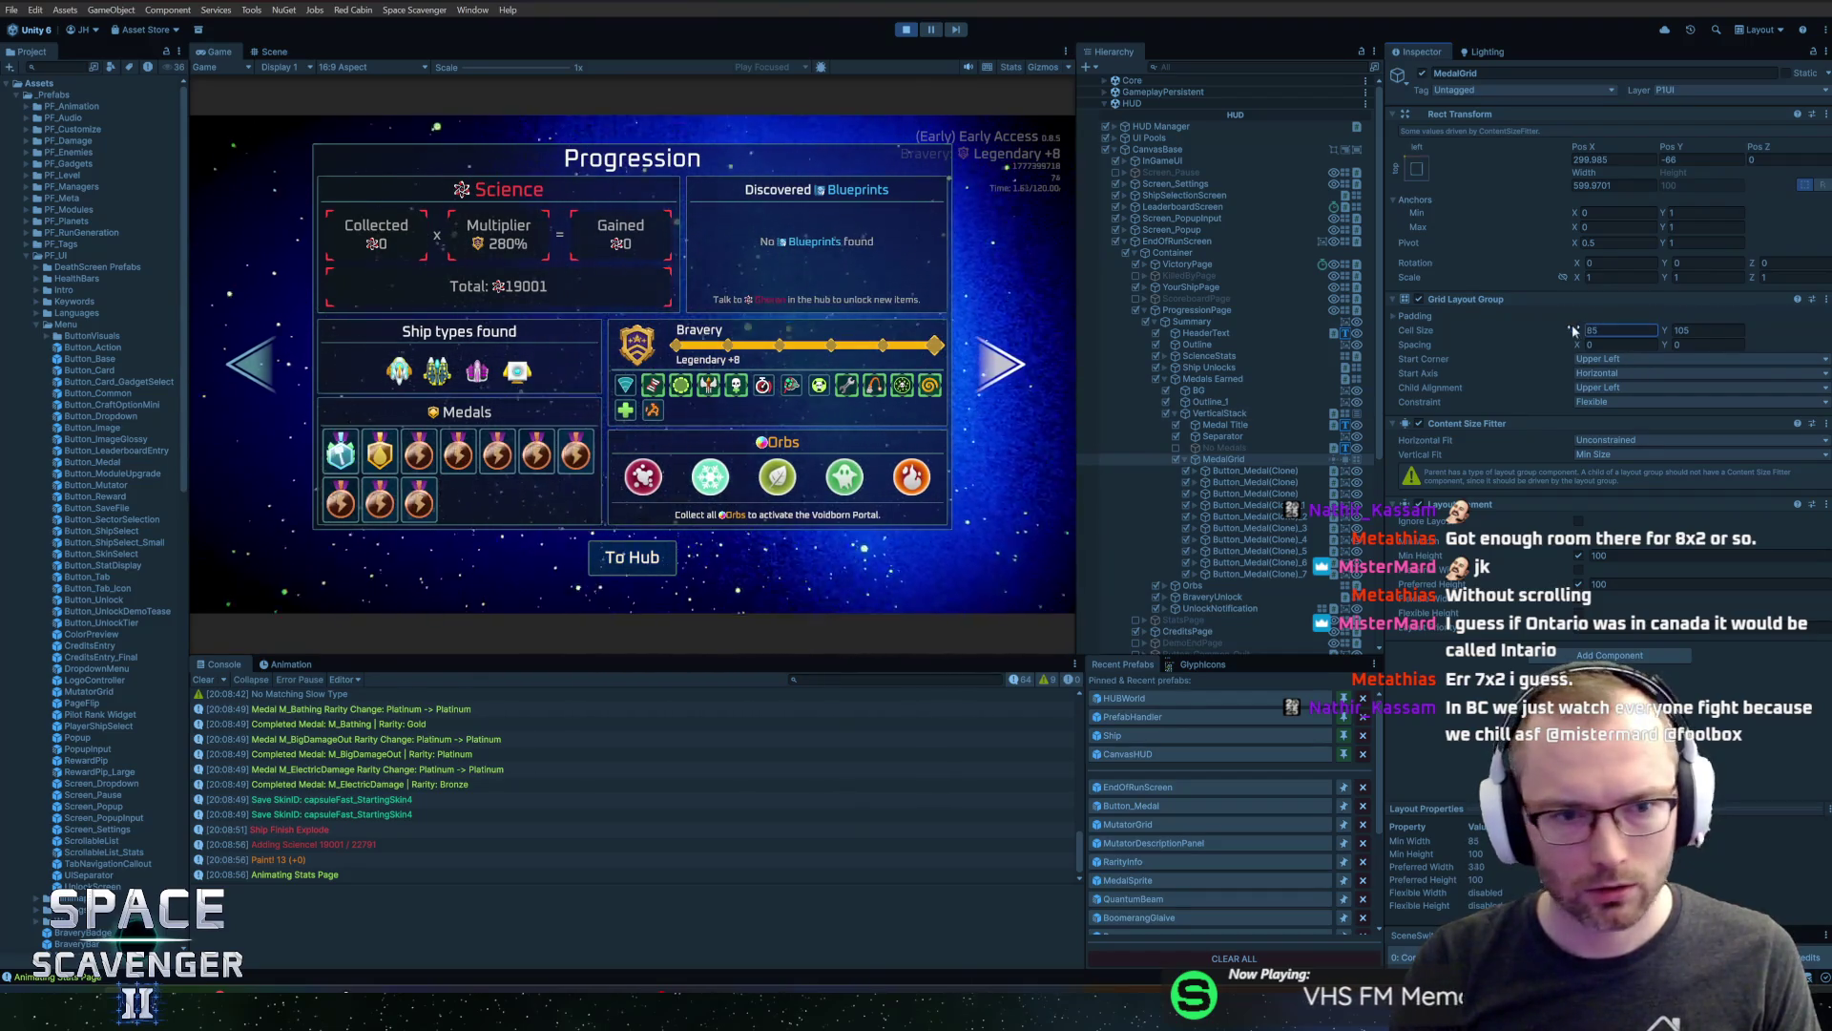
drag(1574, 330, 1566, 330)
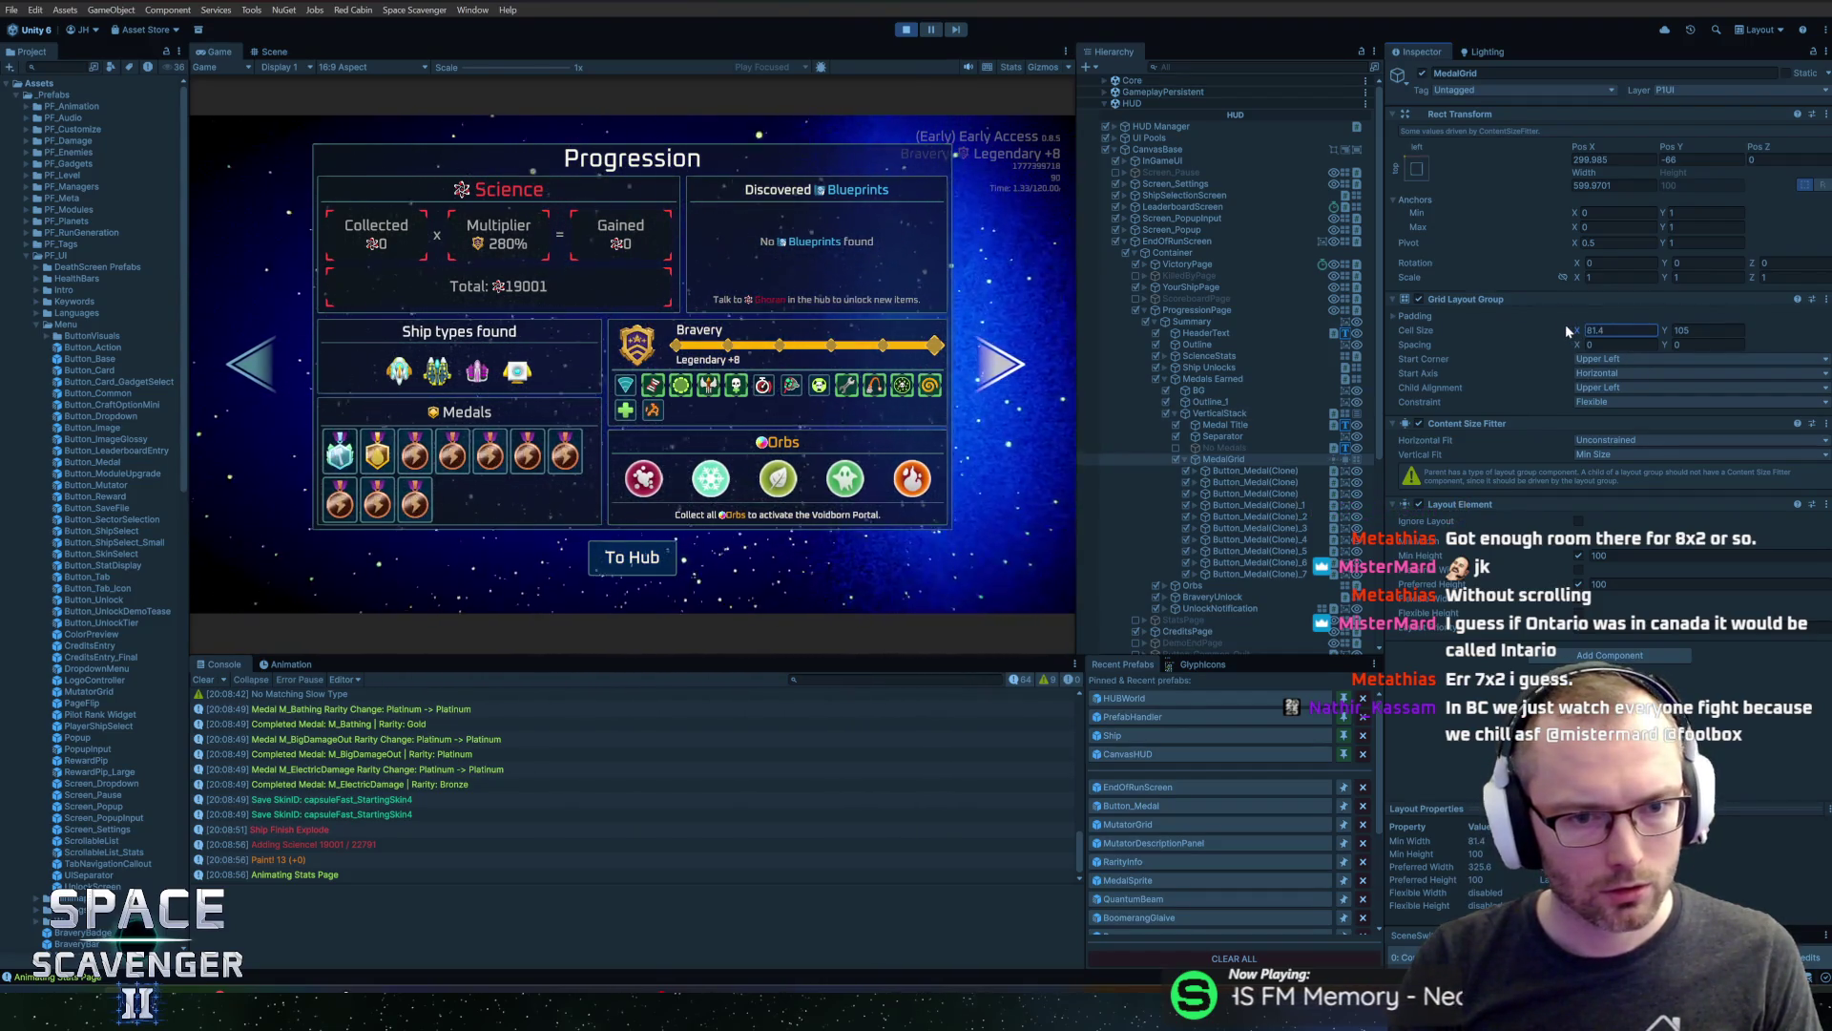
click(1622, 360)
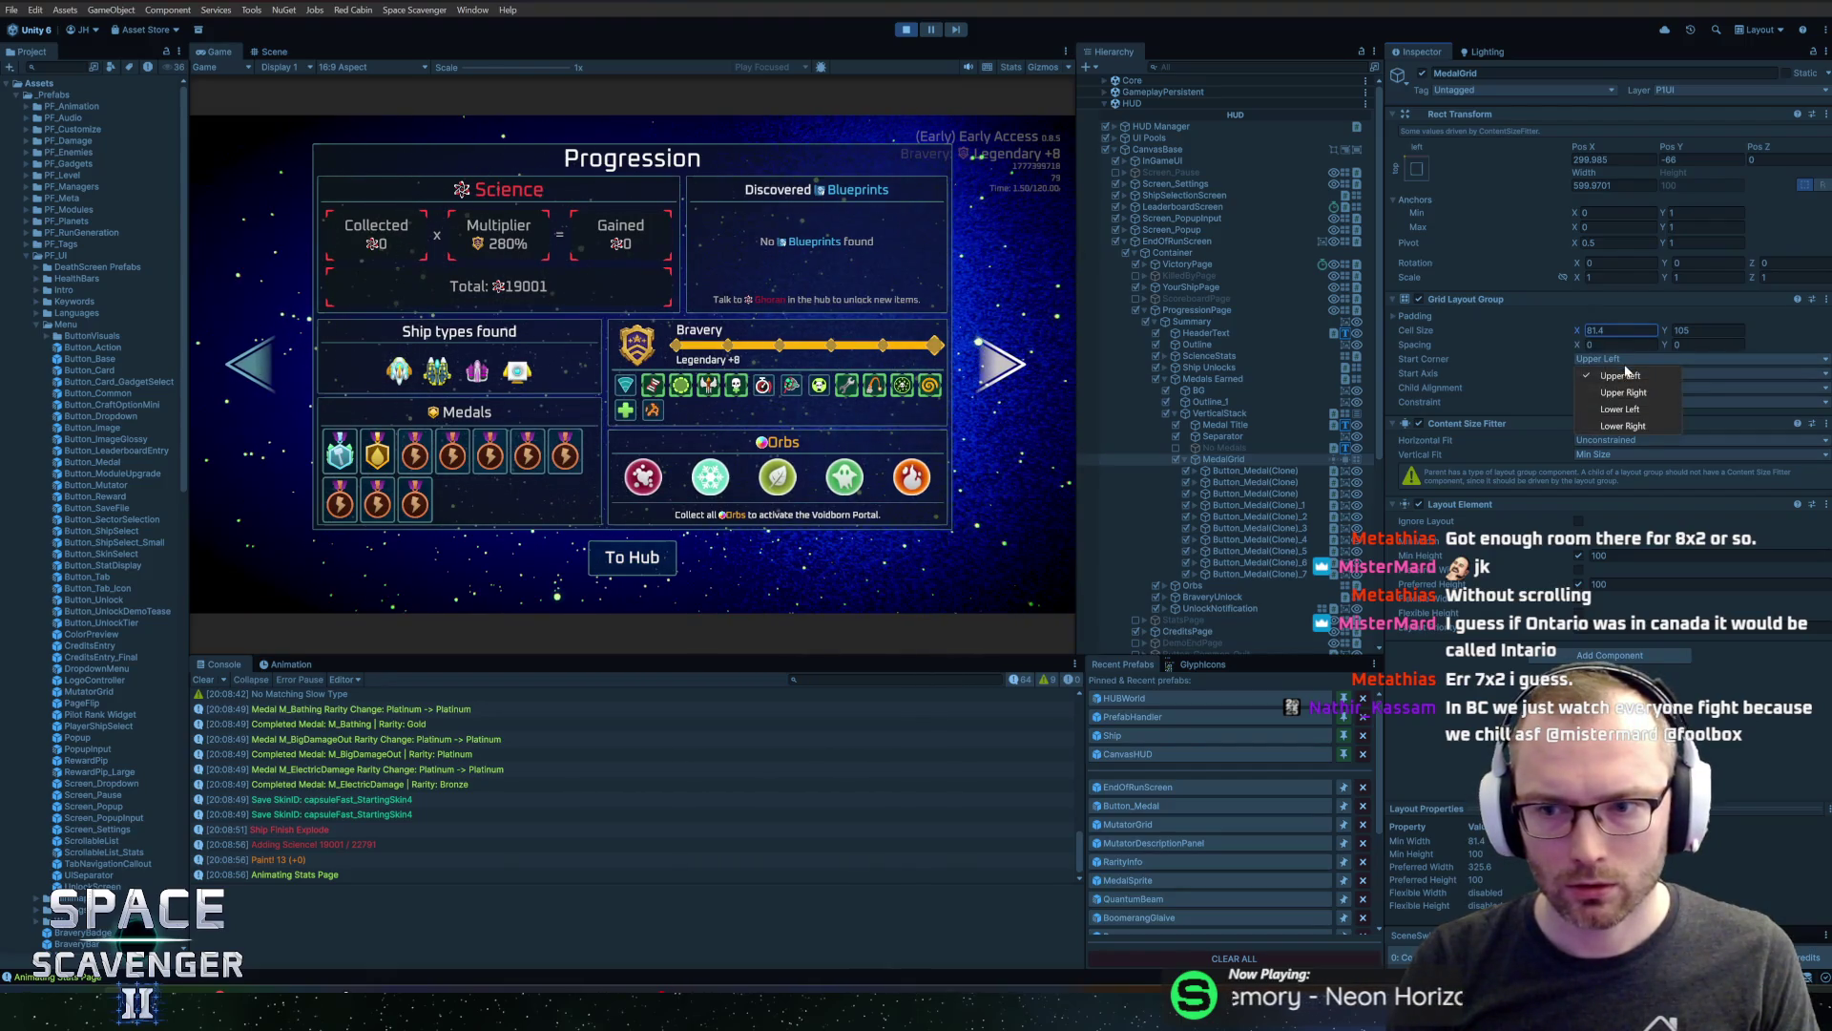
click(1622, 376)
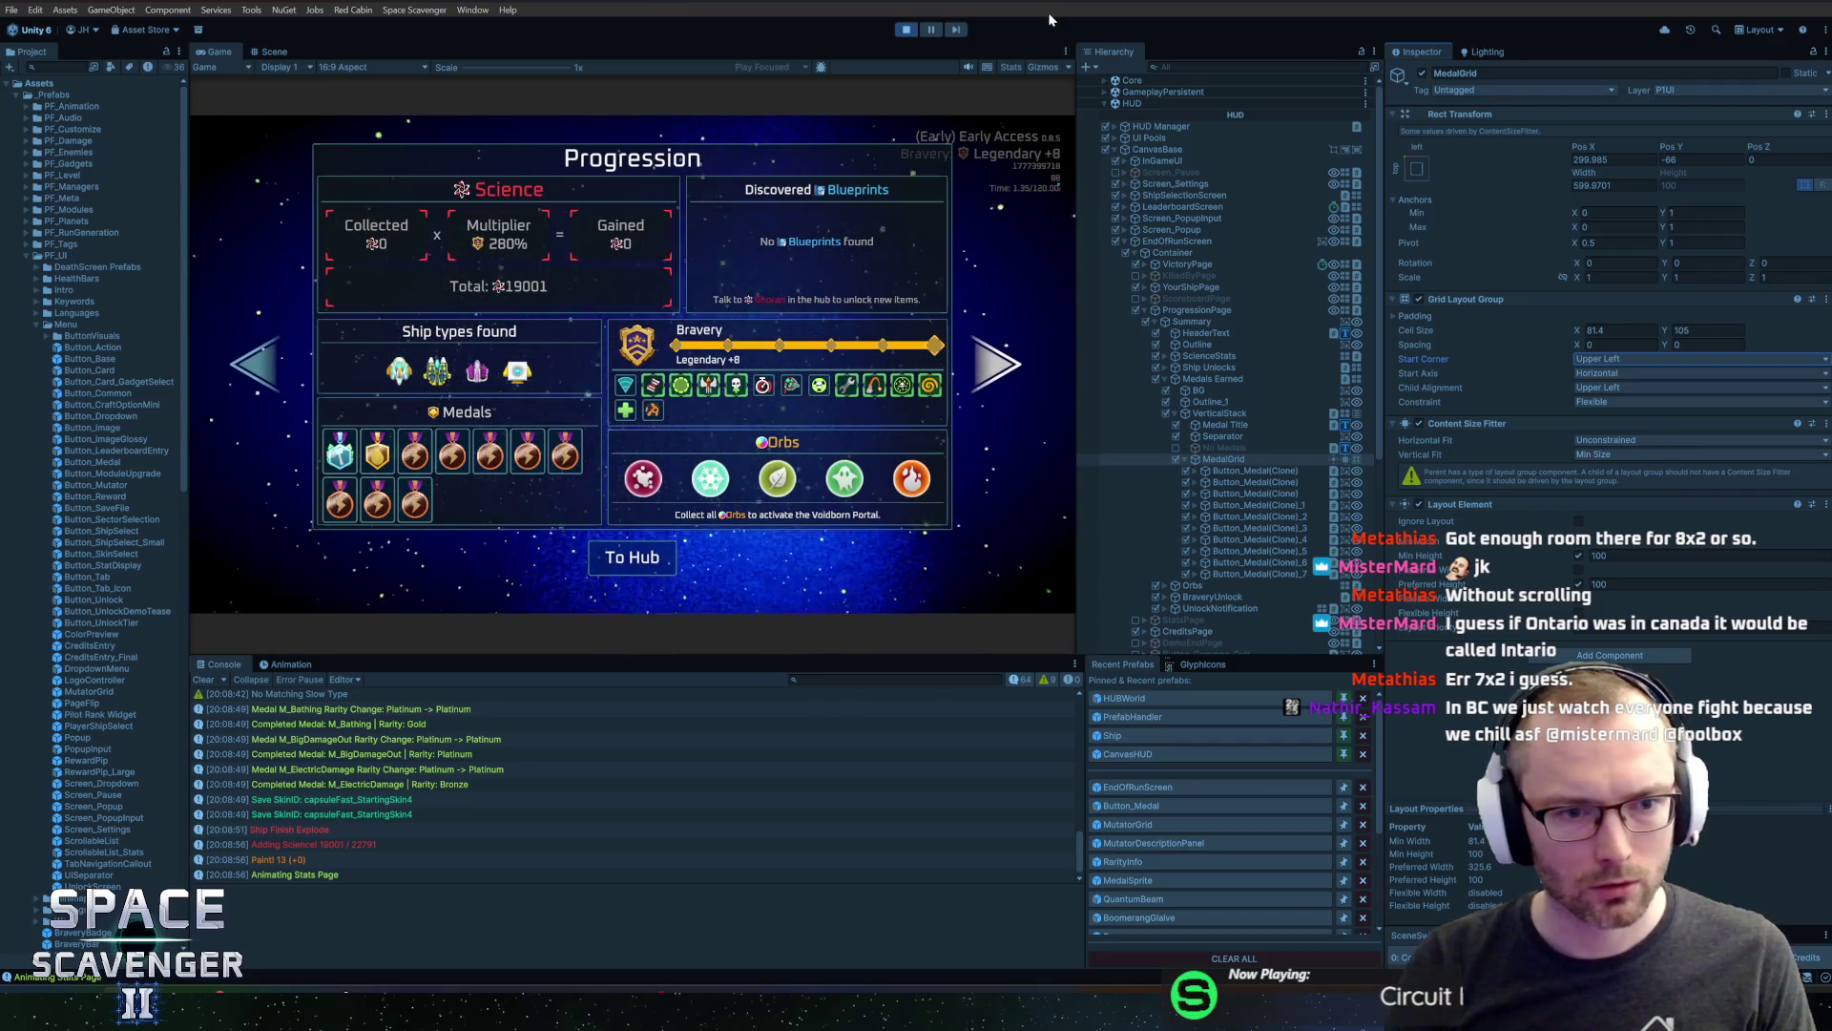
click(1608, 344)
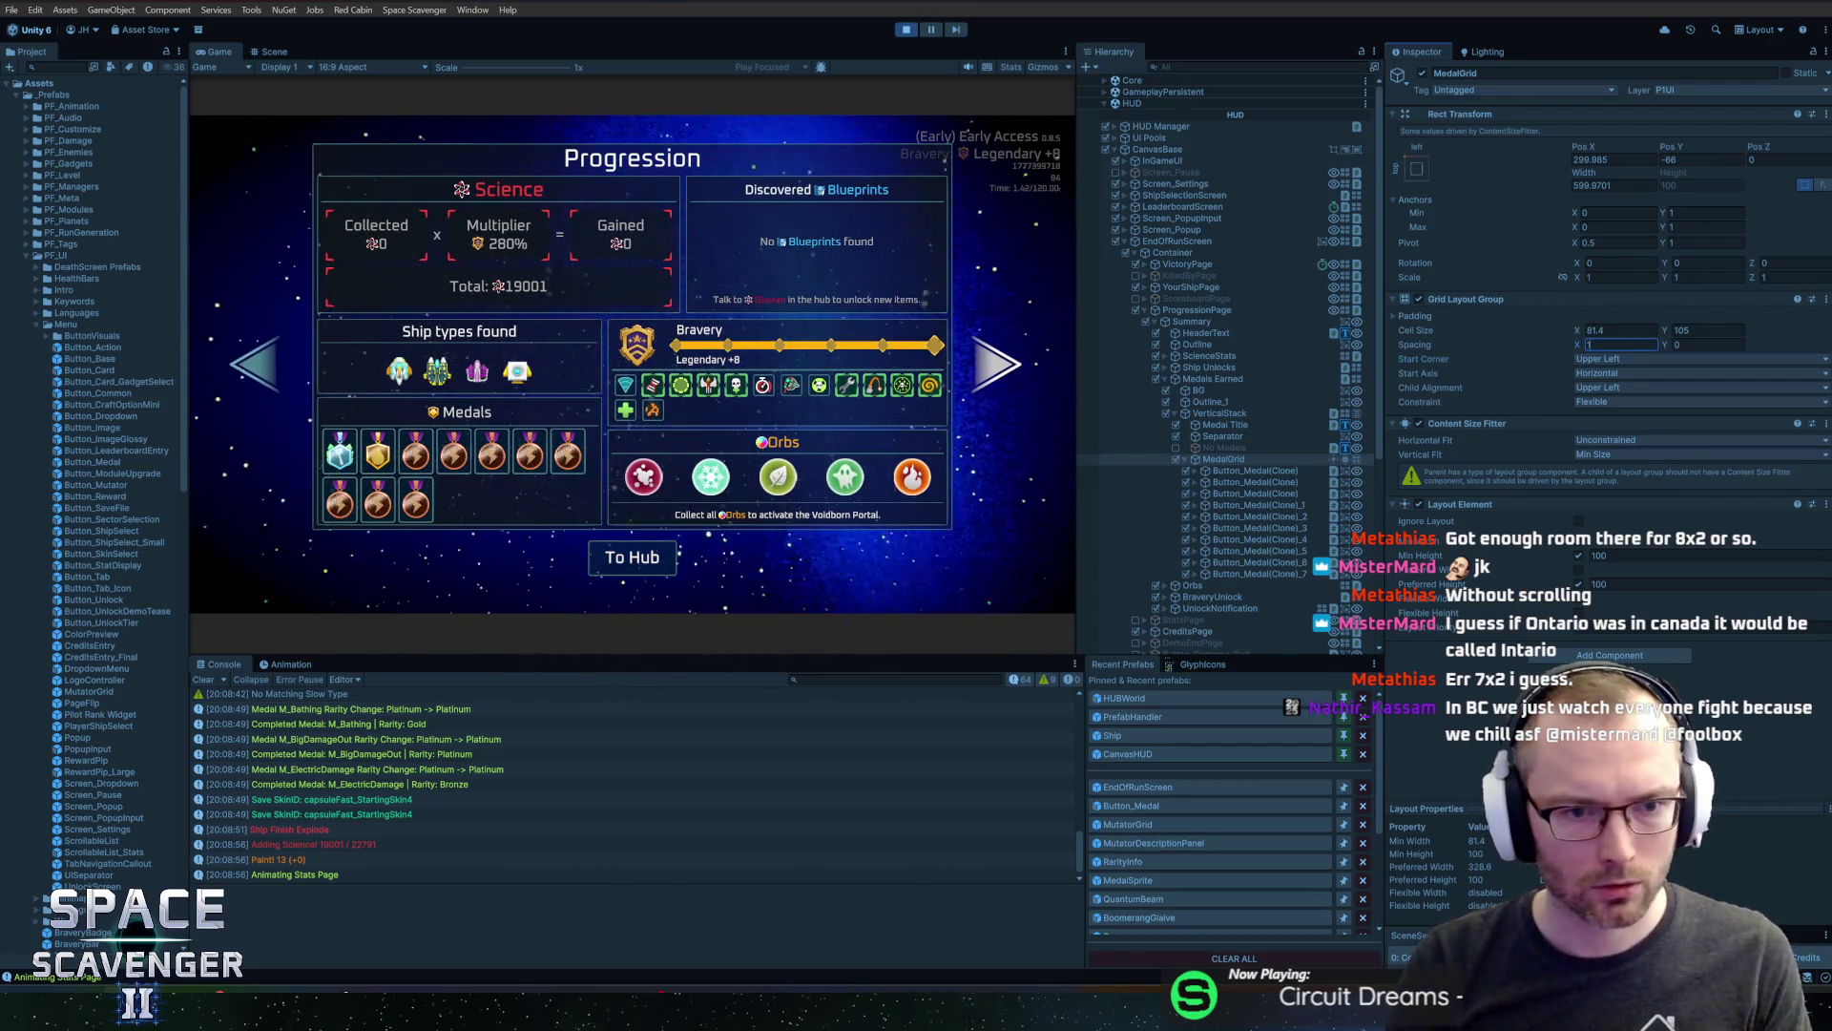
text(2)
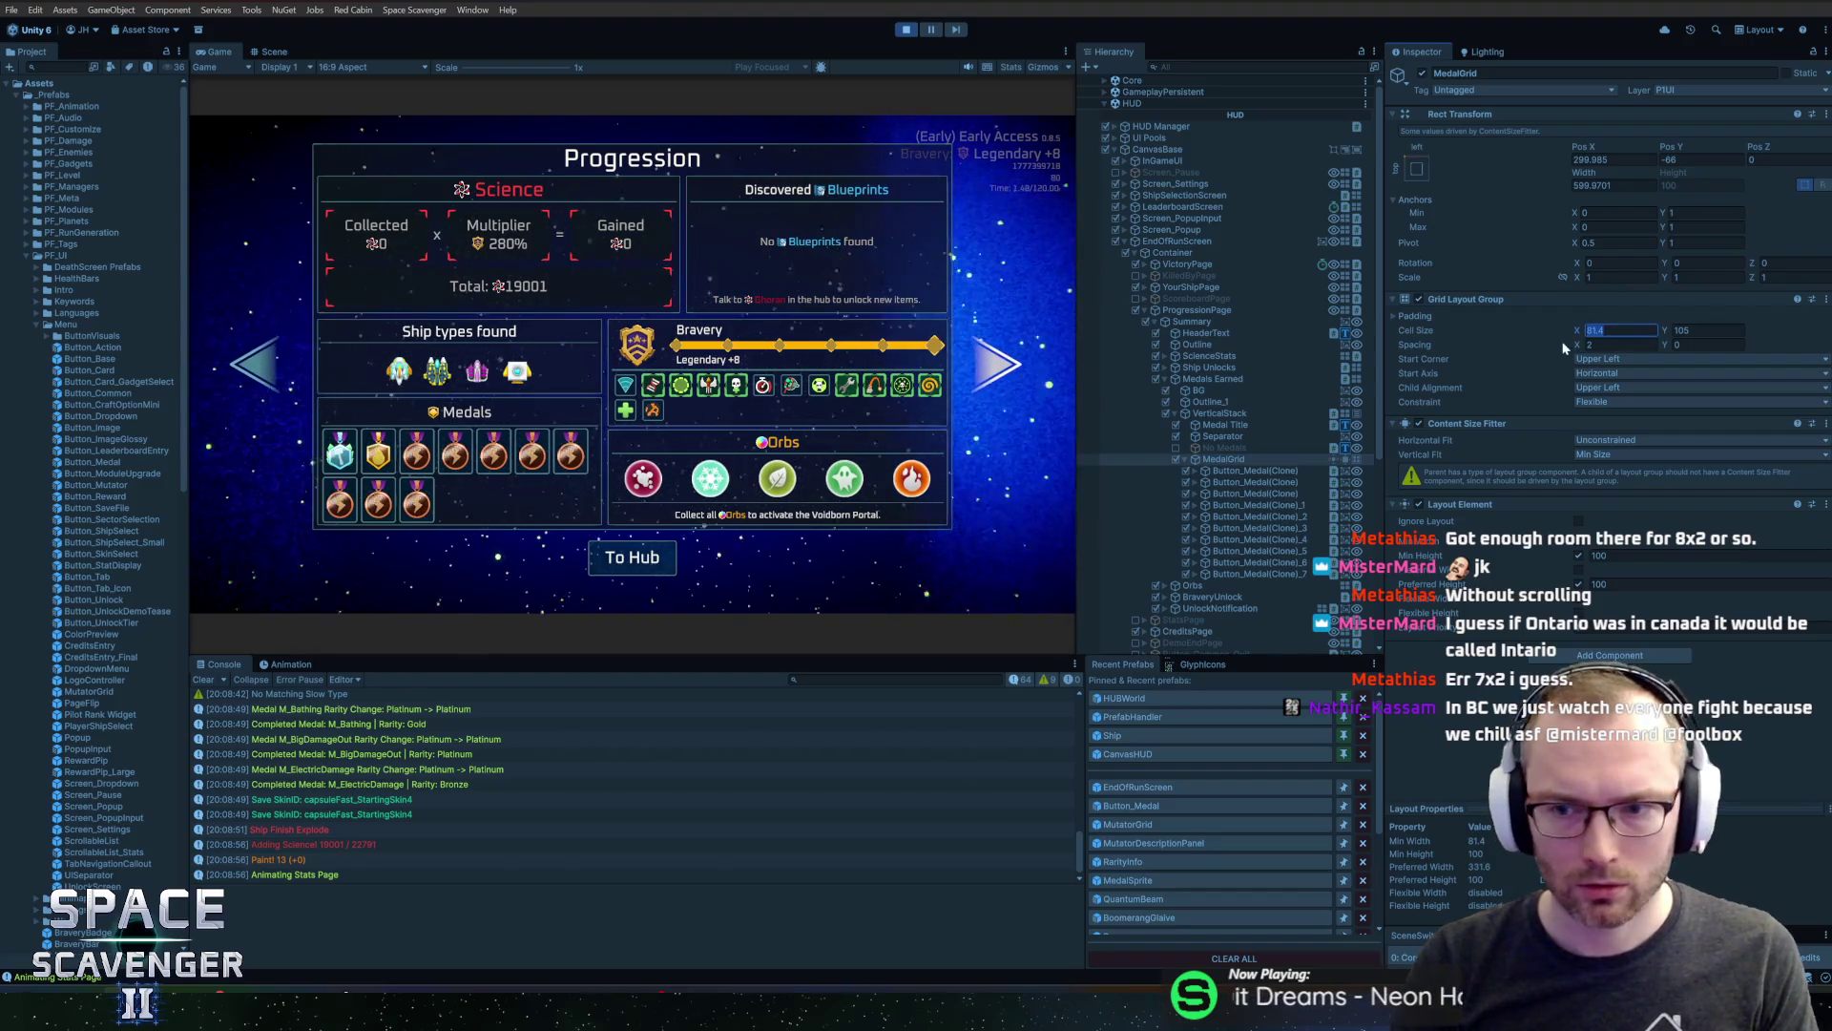
click(1617, 331)
text(82)
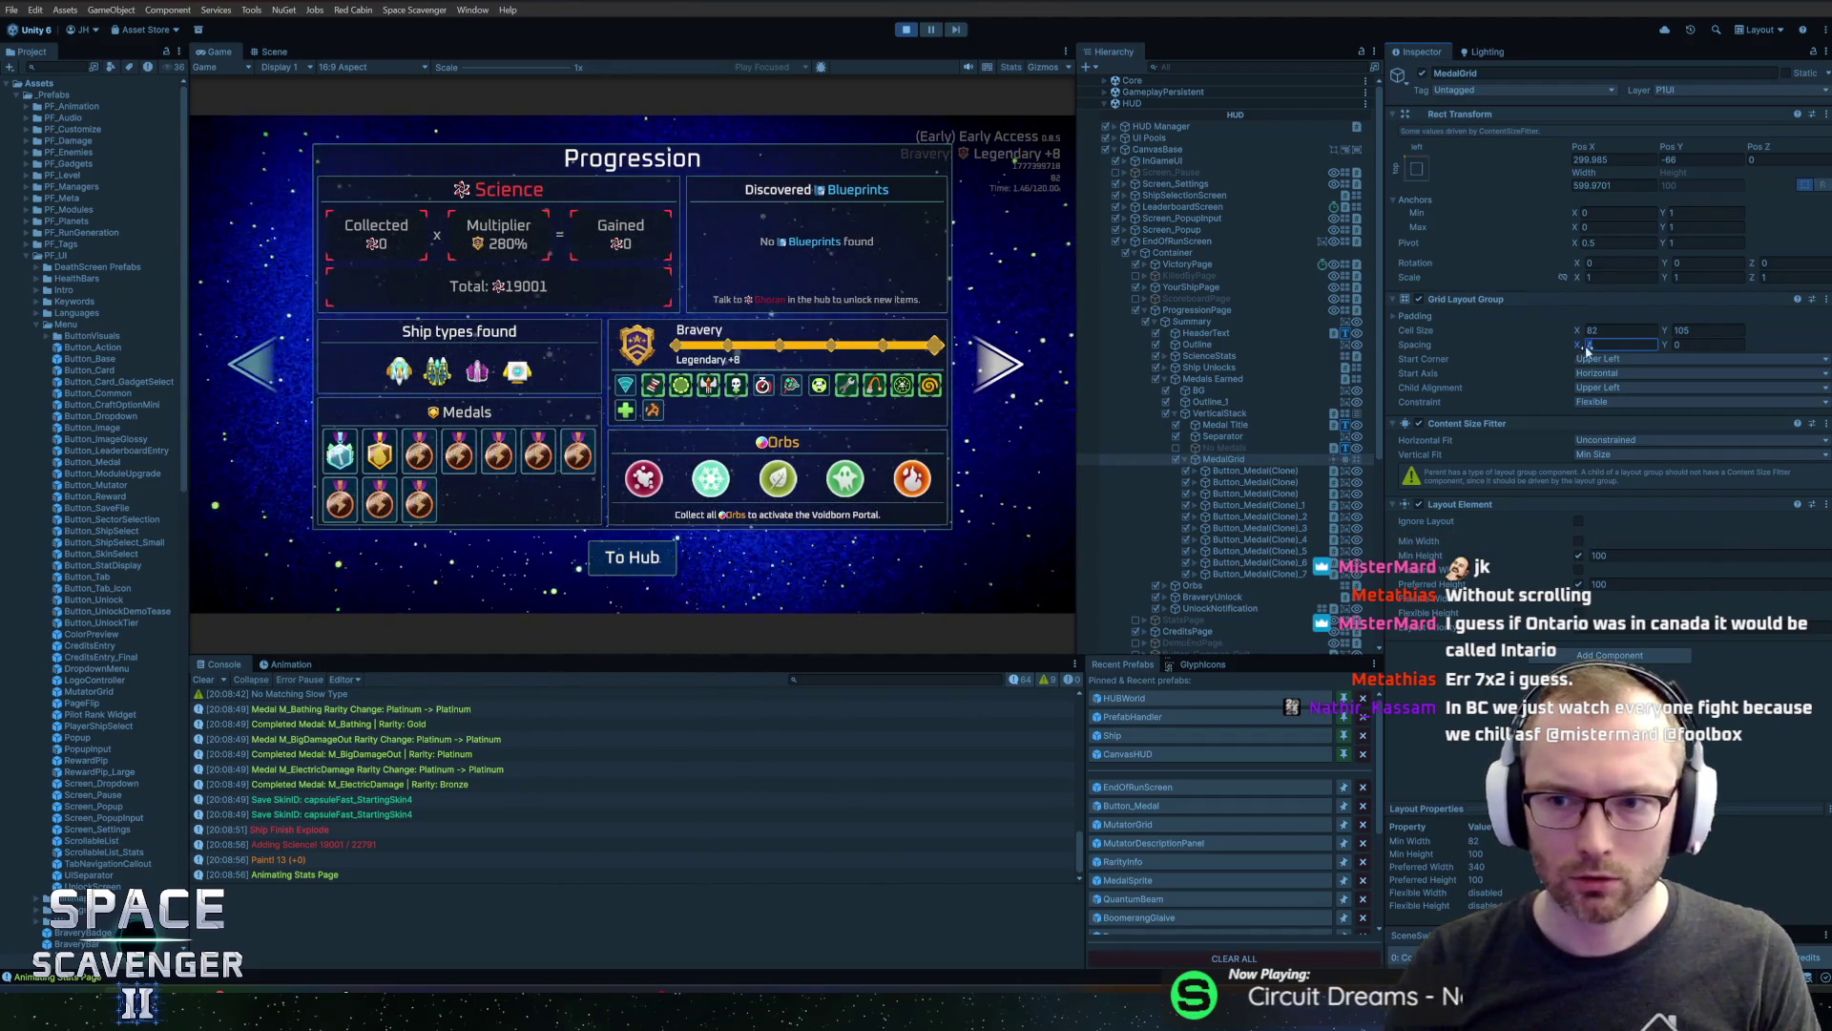
Copy the Grid Layout Group component settings and stop play mode
right_click(1533, 301)
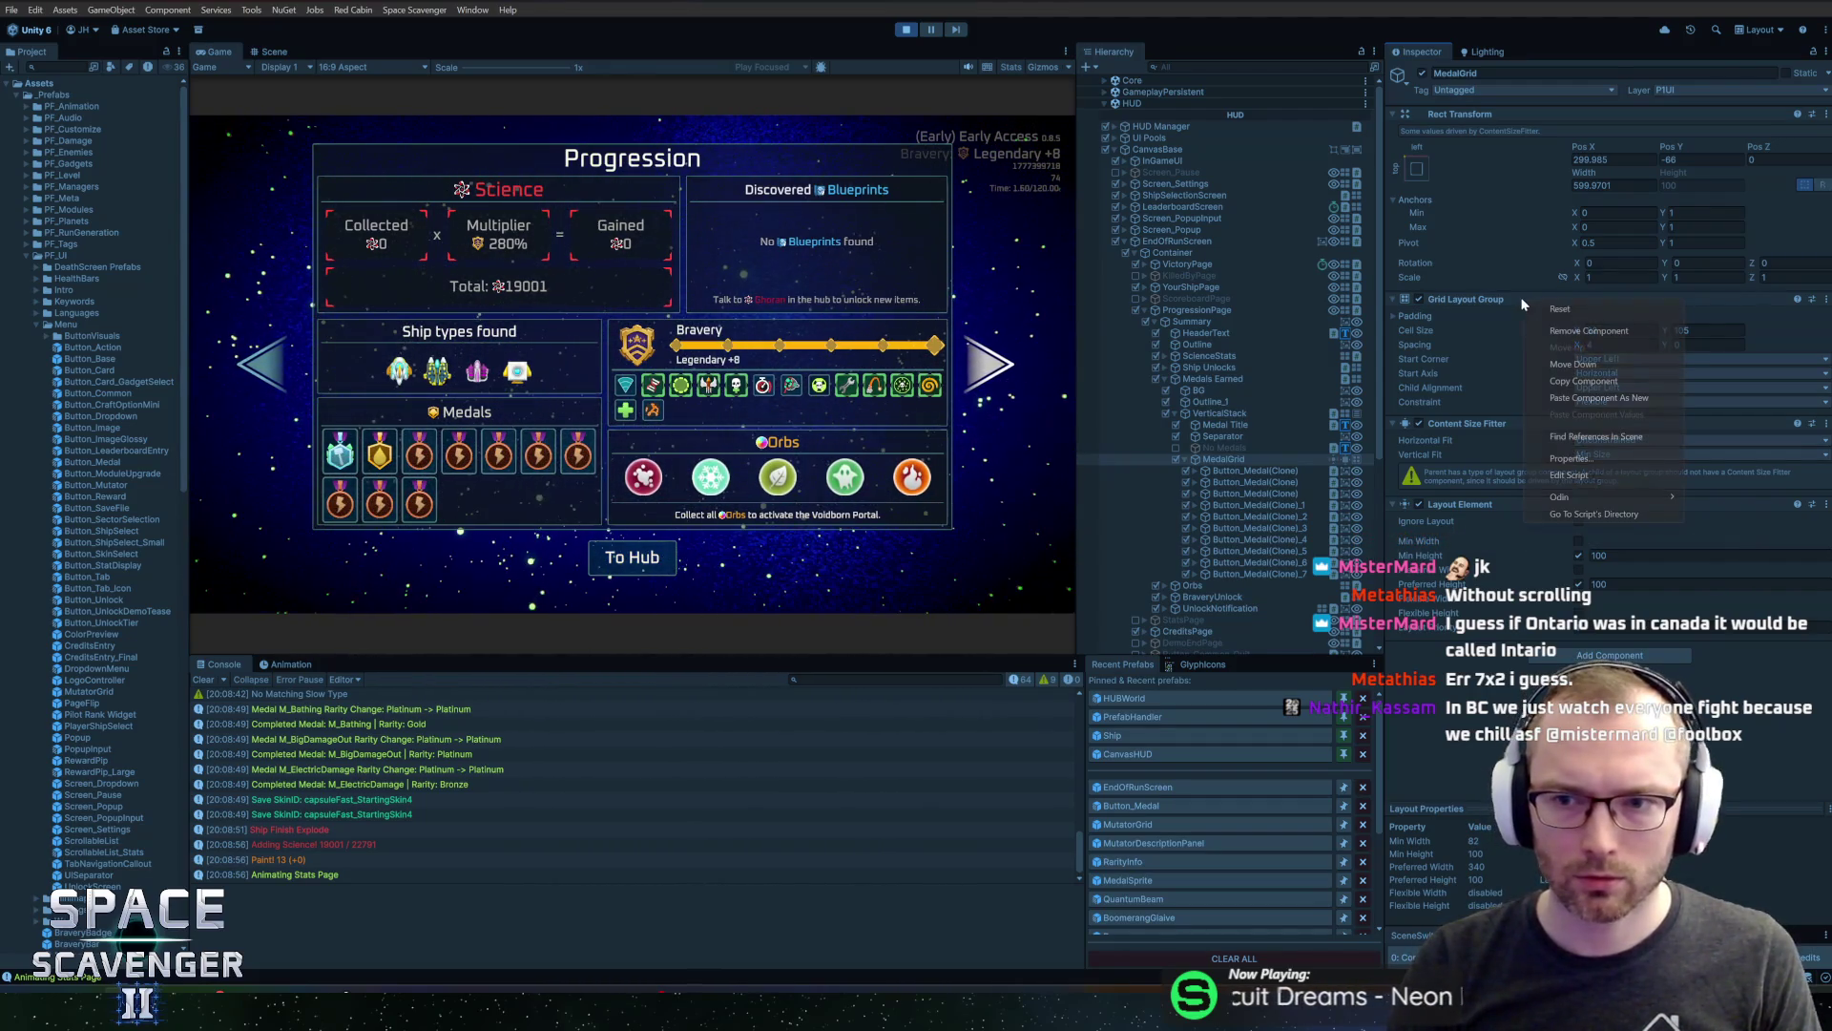
click(1572, 382)
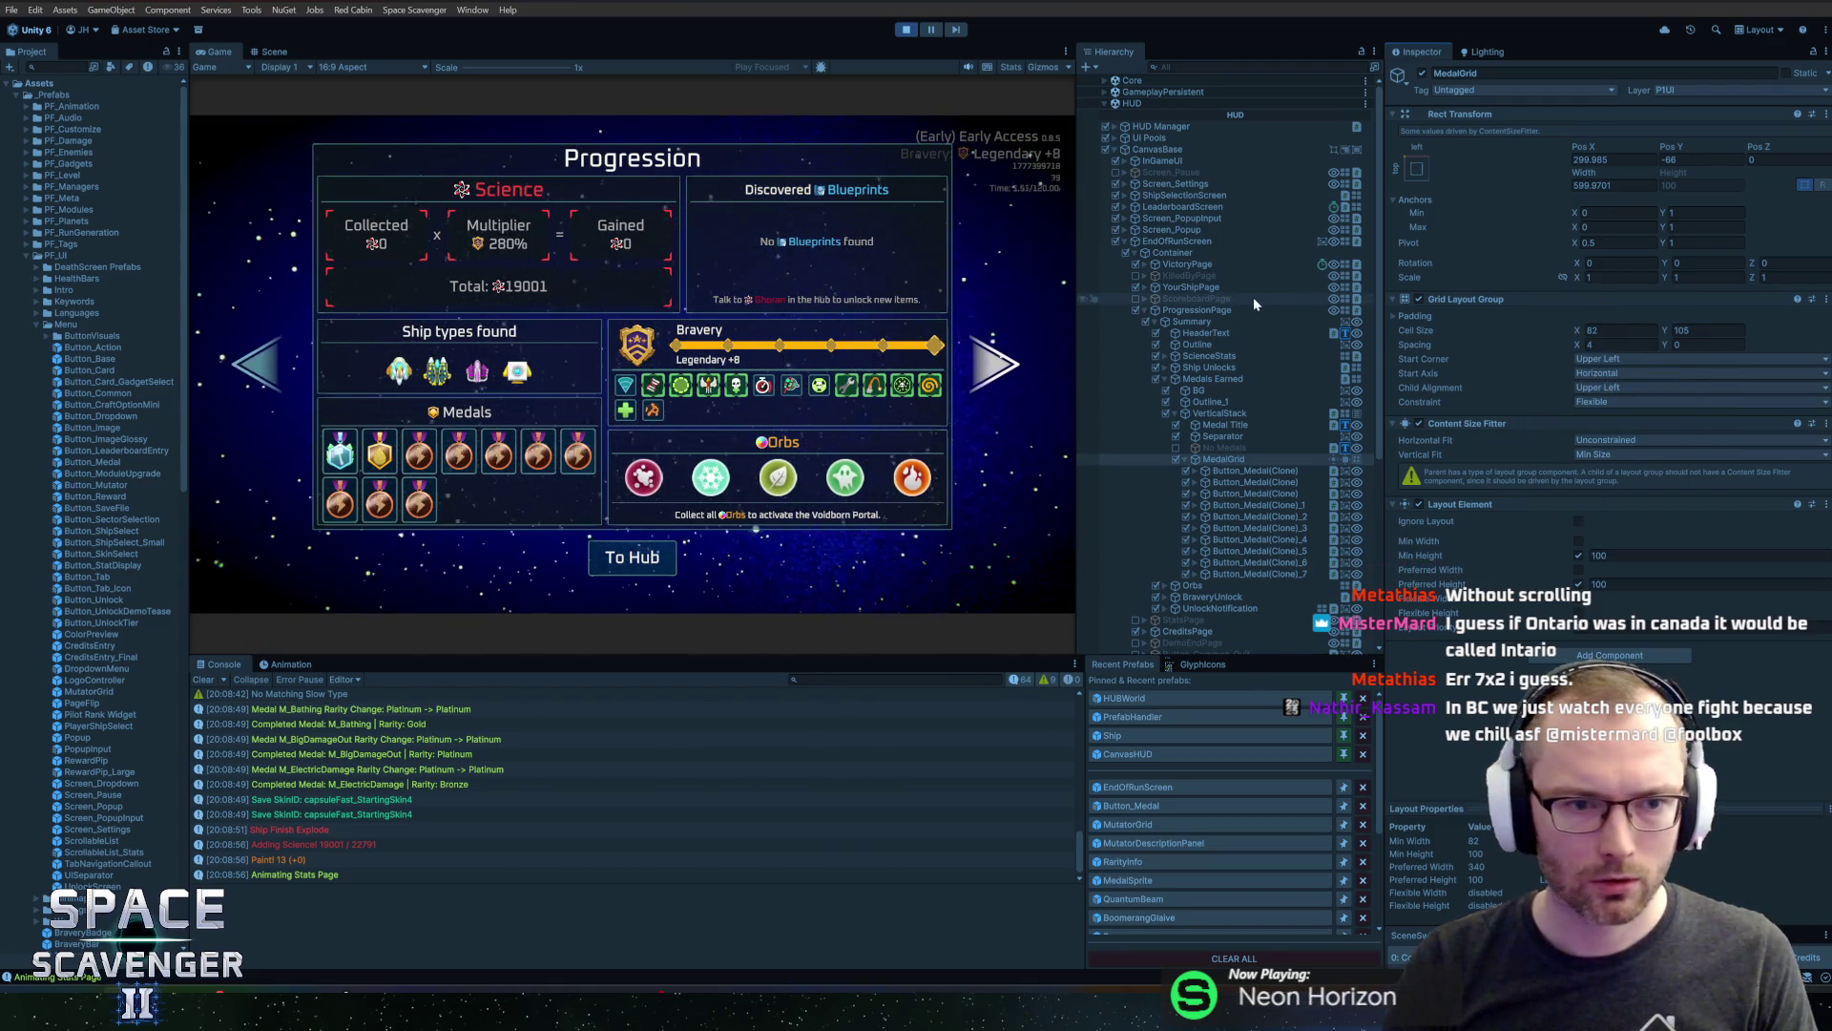
click(913, 30)
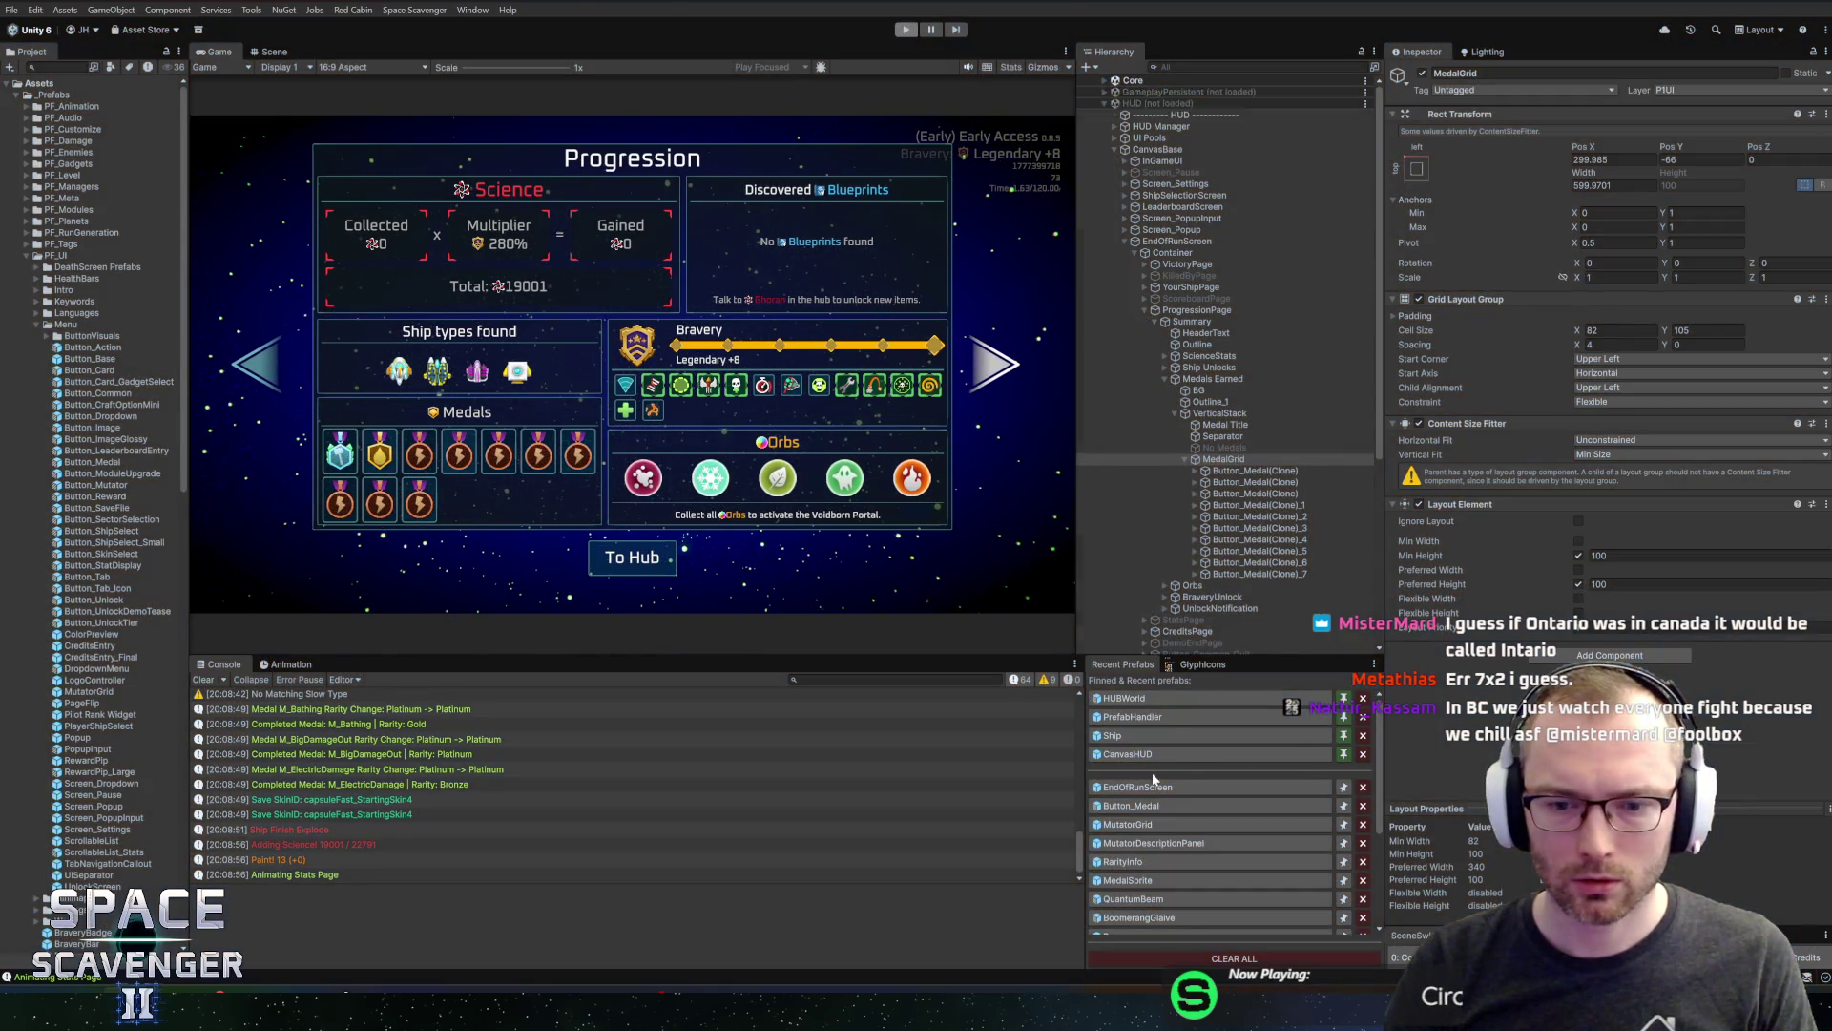
In the EndOfRunScreen prefab, select MedalGrid under VerticalStack
click(1137, 788)
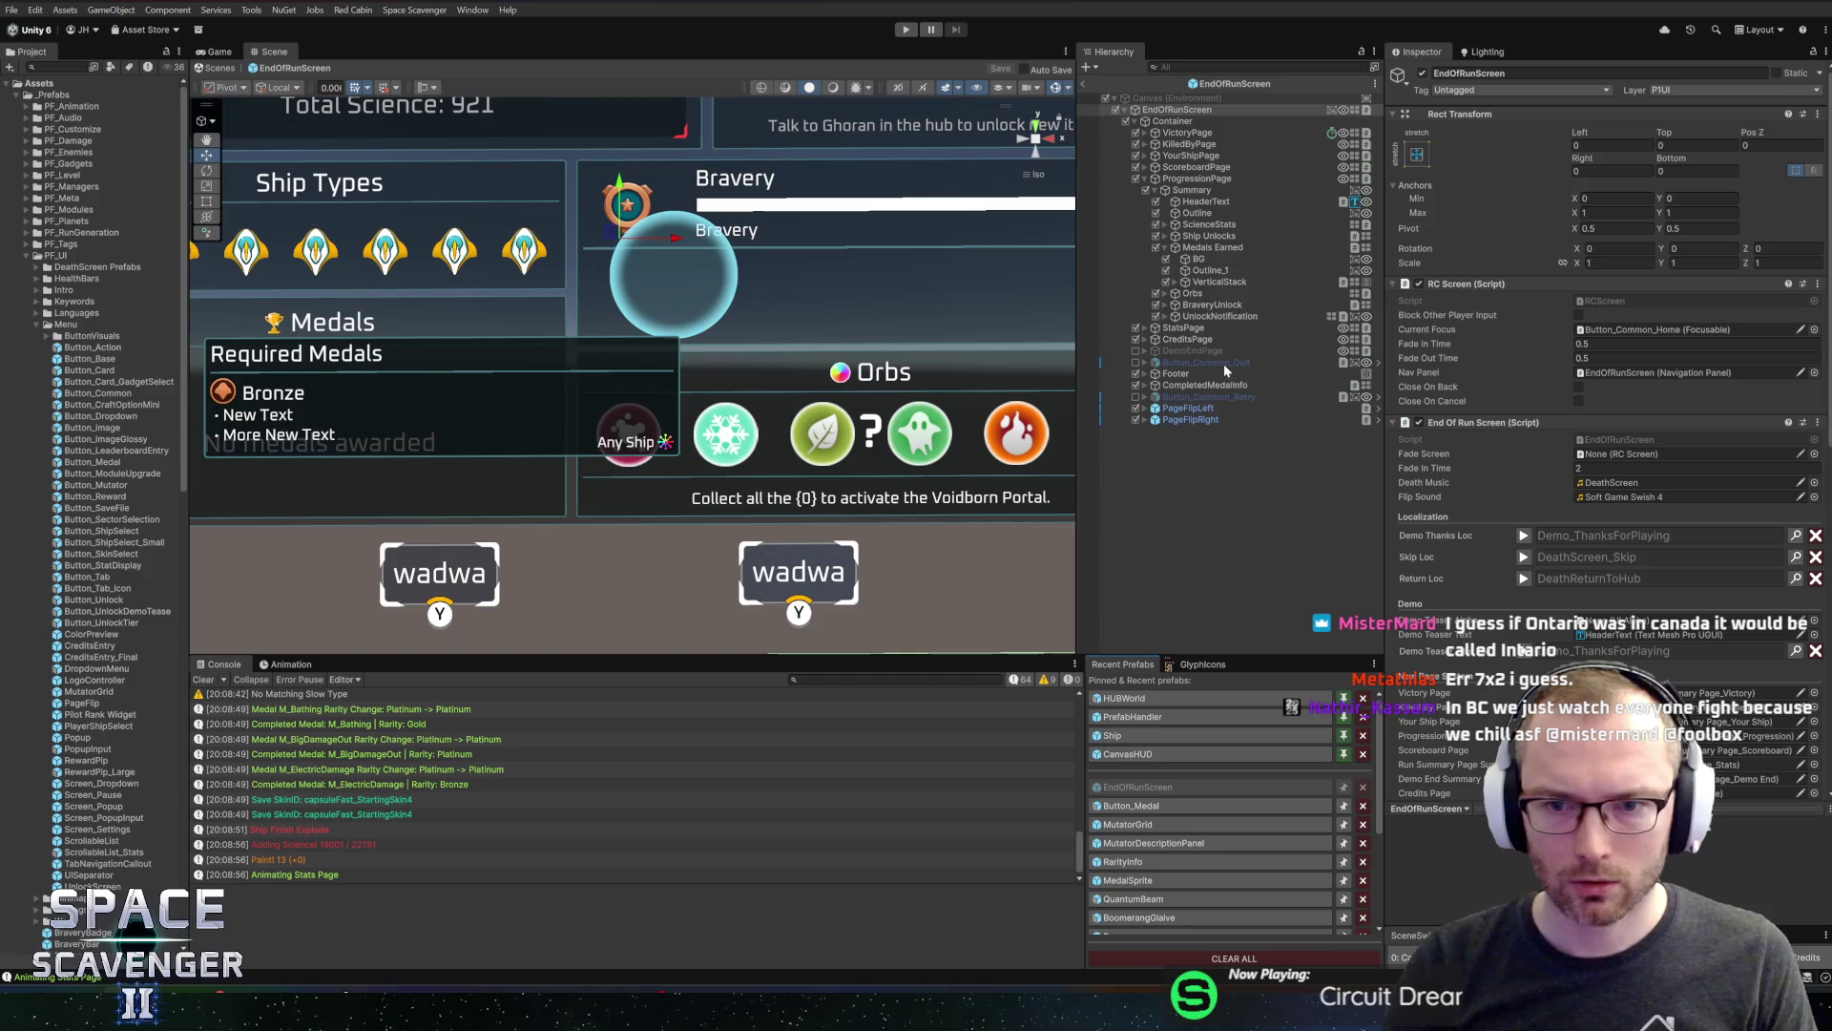
click(1203, 317)
click(1212, 284)
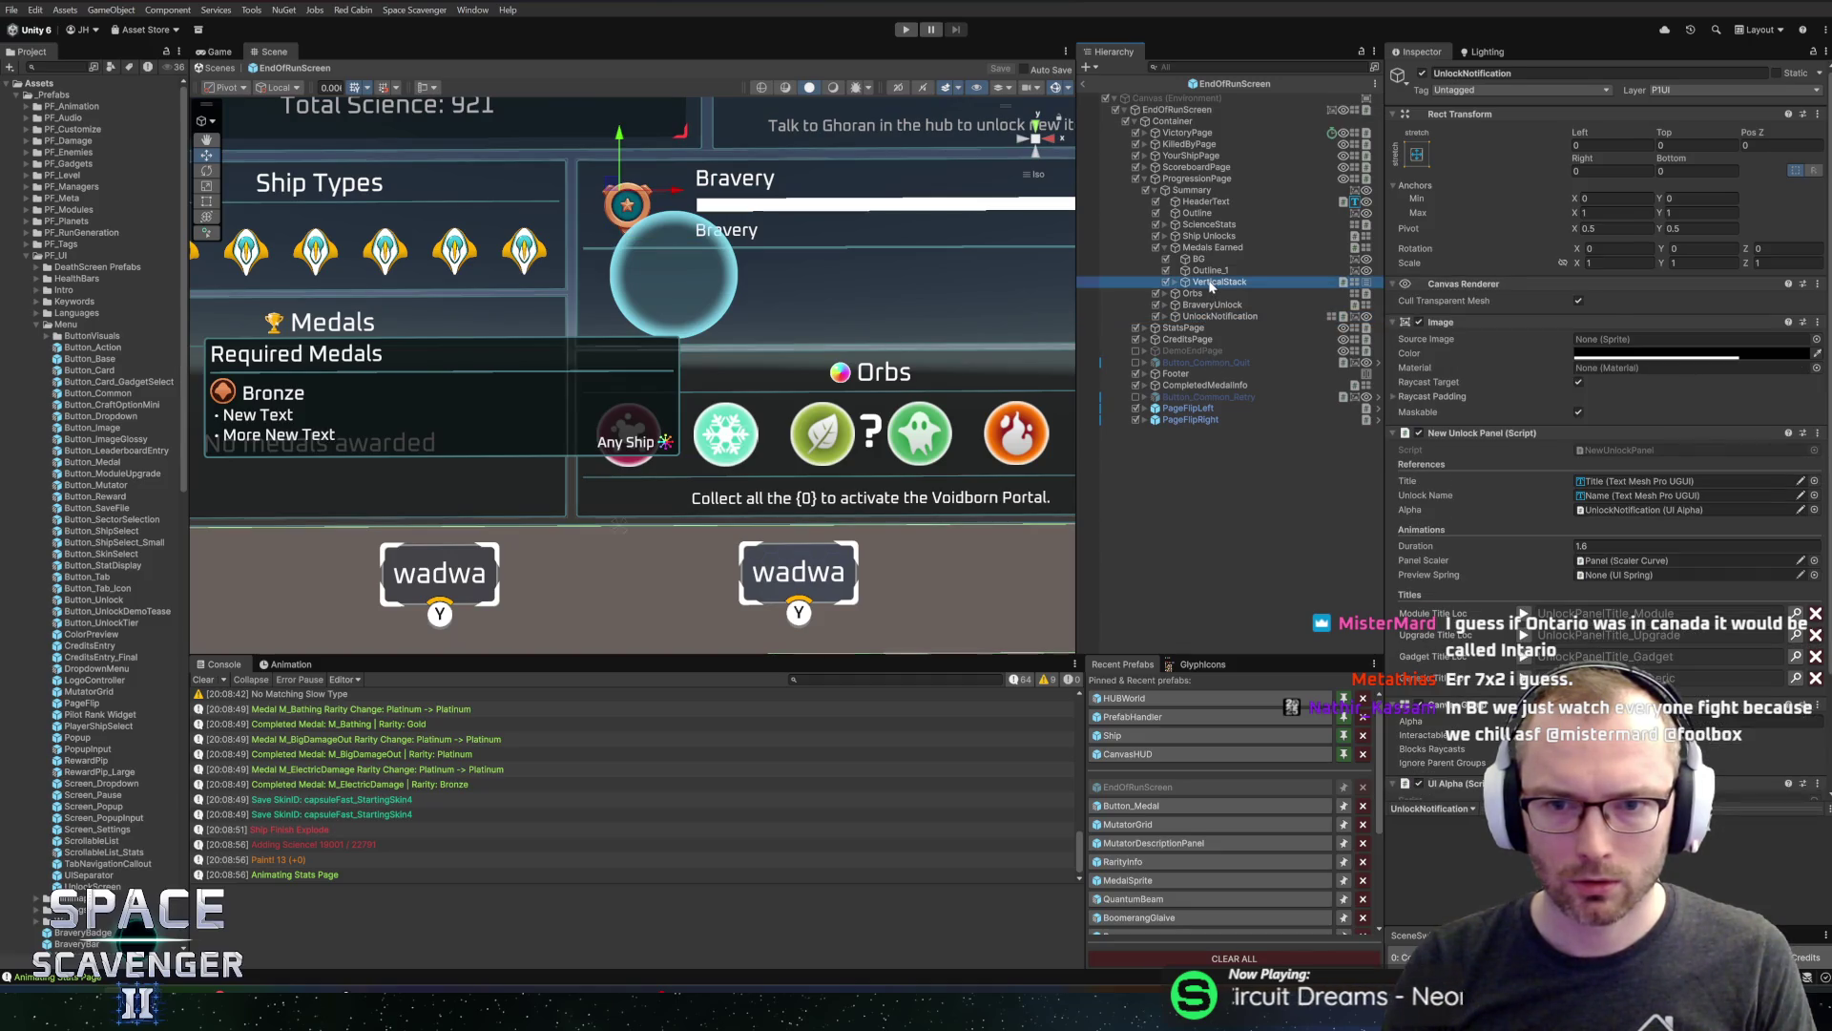
key(Right)
key(Down)
key(Down)
key(Down)
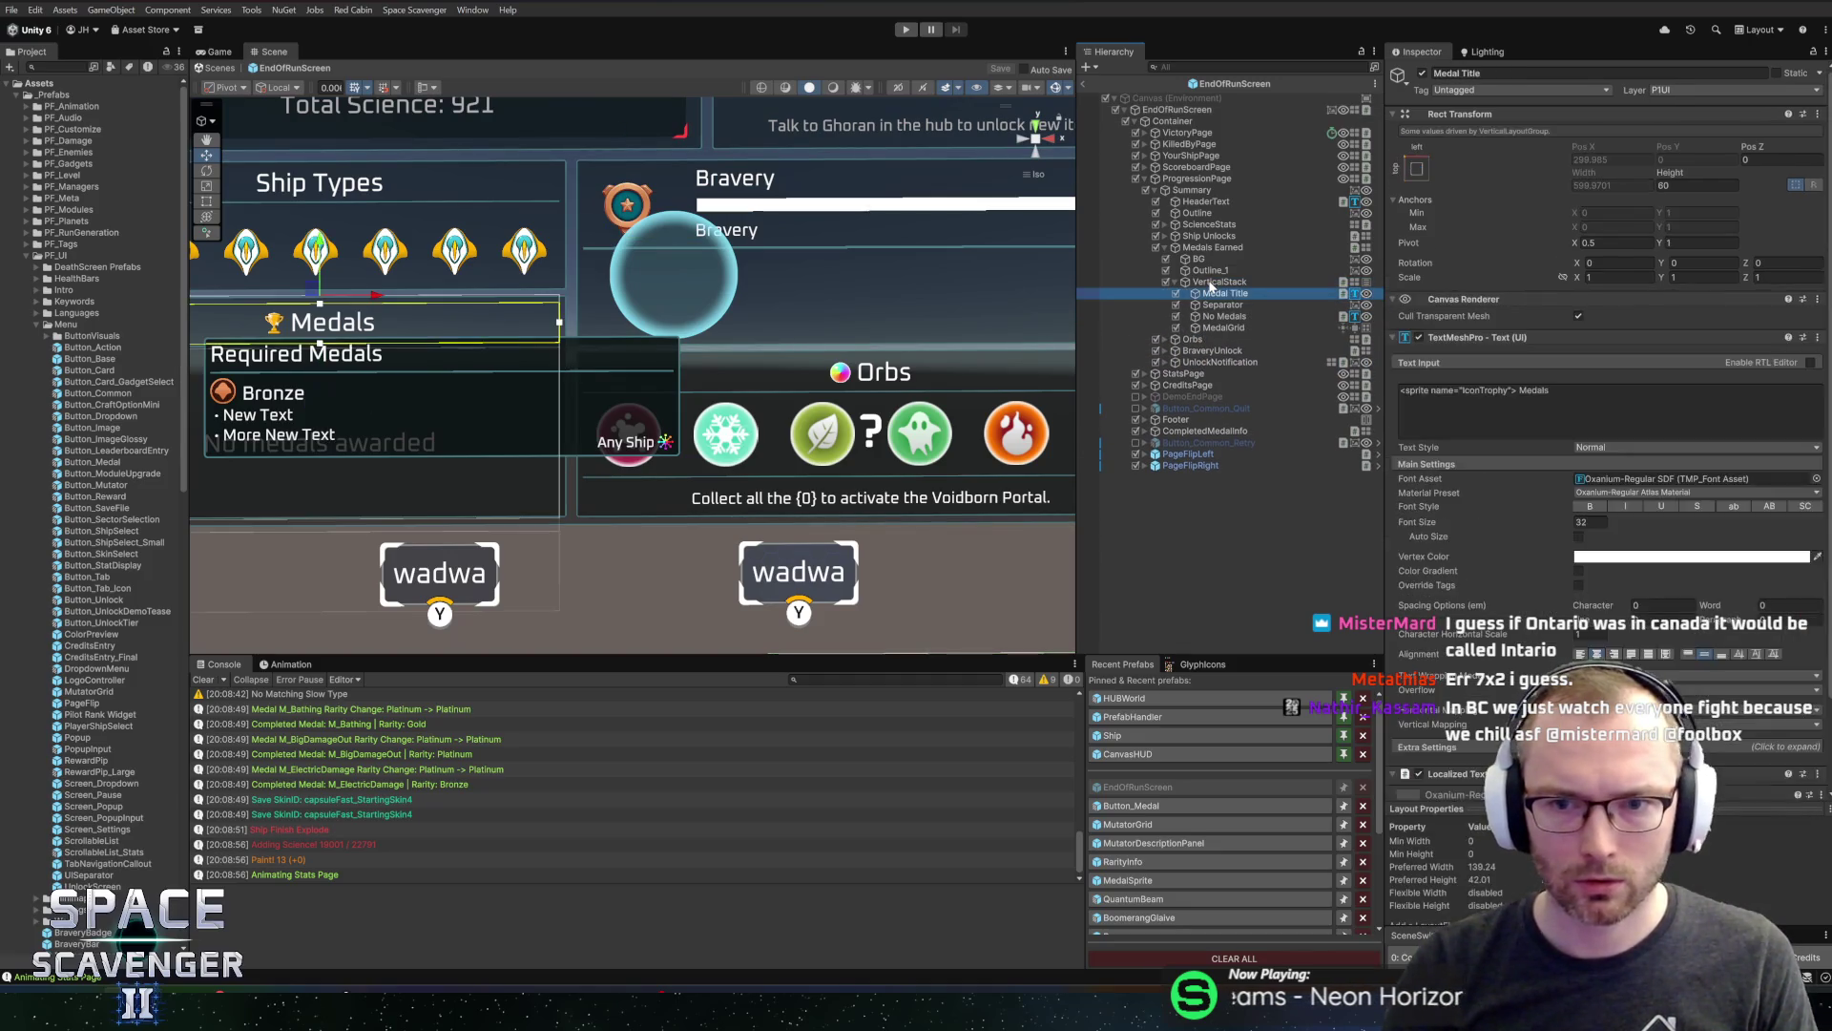
Paste cell size 82×105 and spacing 4 onto MedalGrid's Grid Layout Group, save, and enter Play mode
right_click(1498, 301)
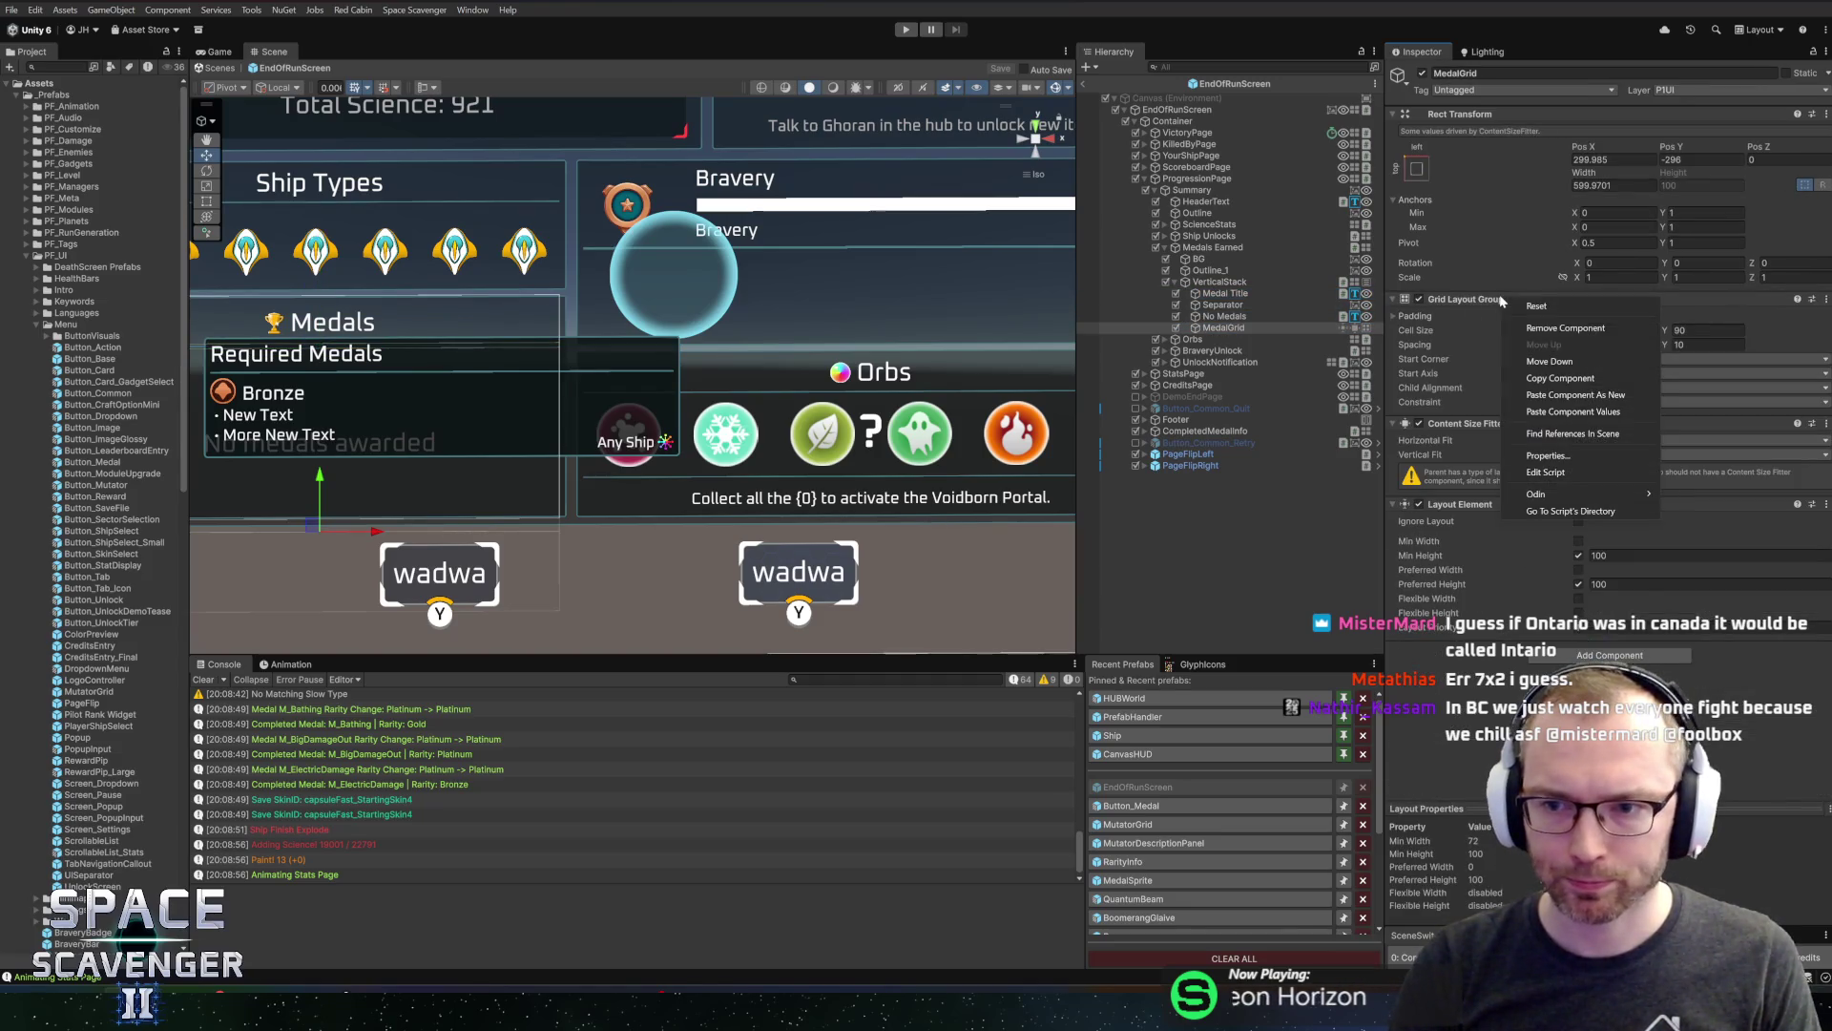
click(1590, 412)
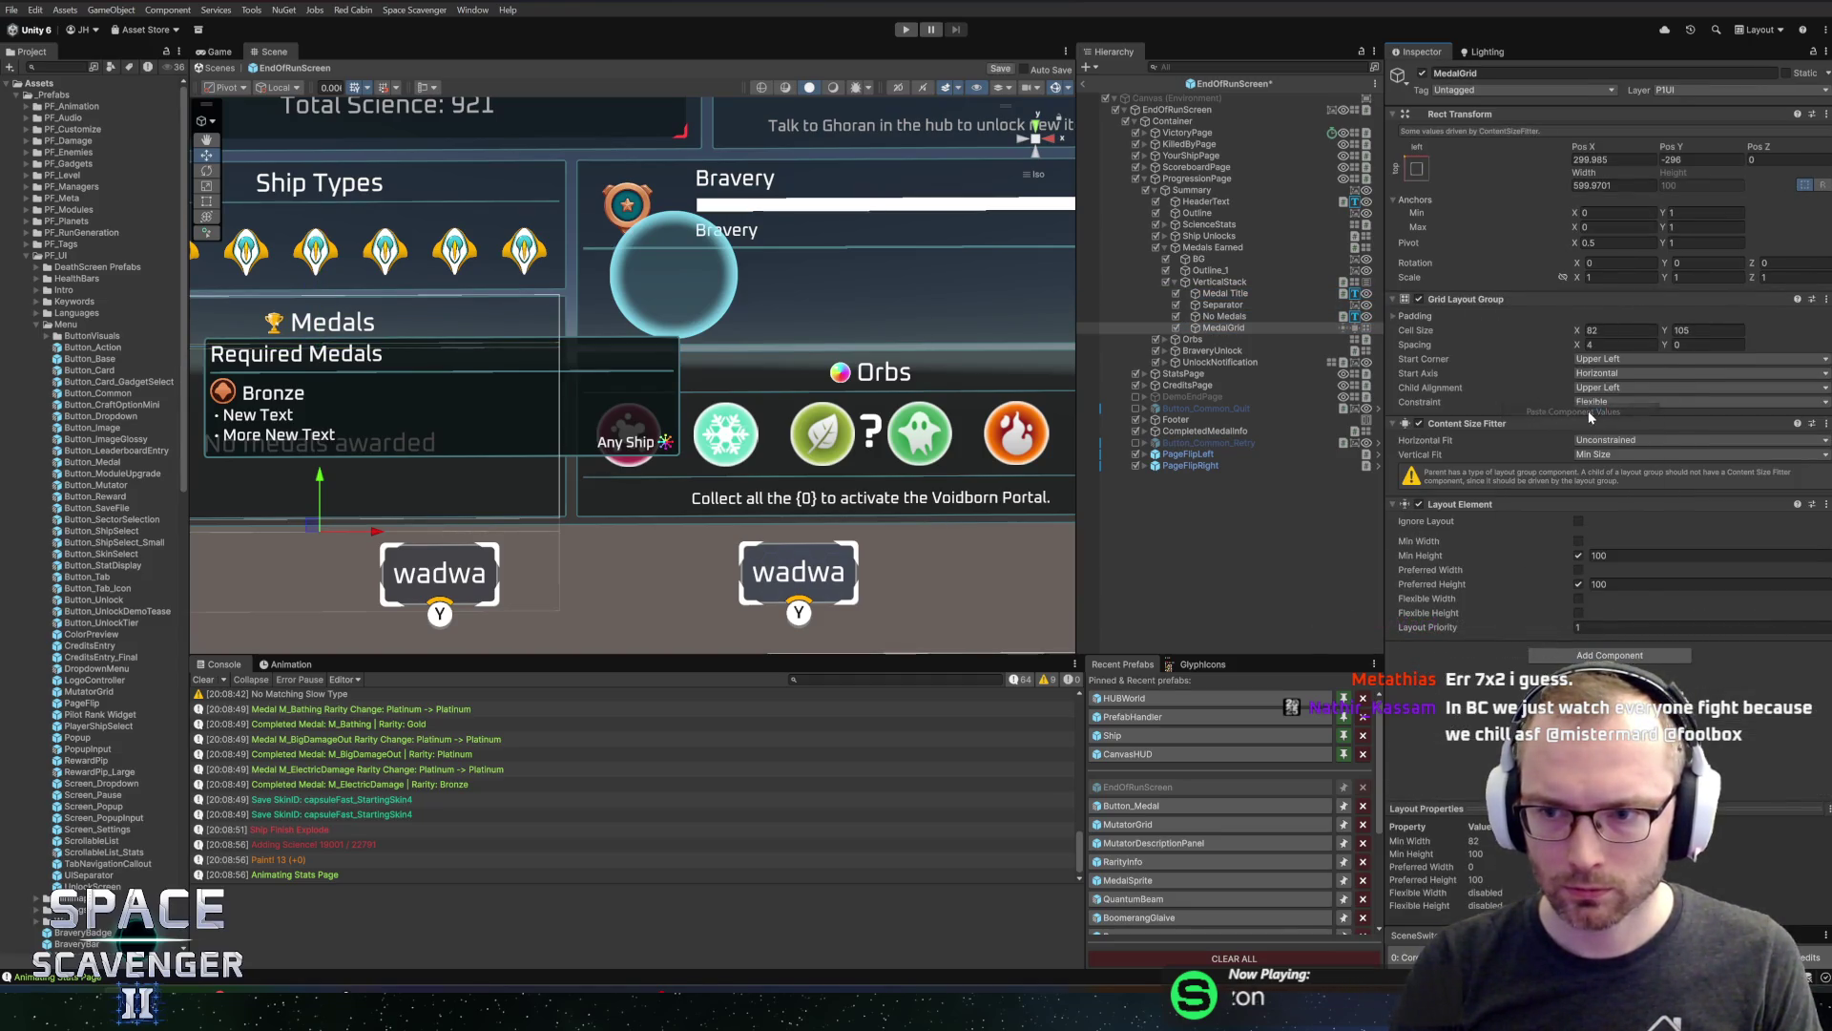
key(ctrl+s)
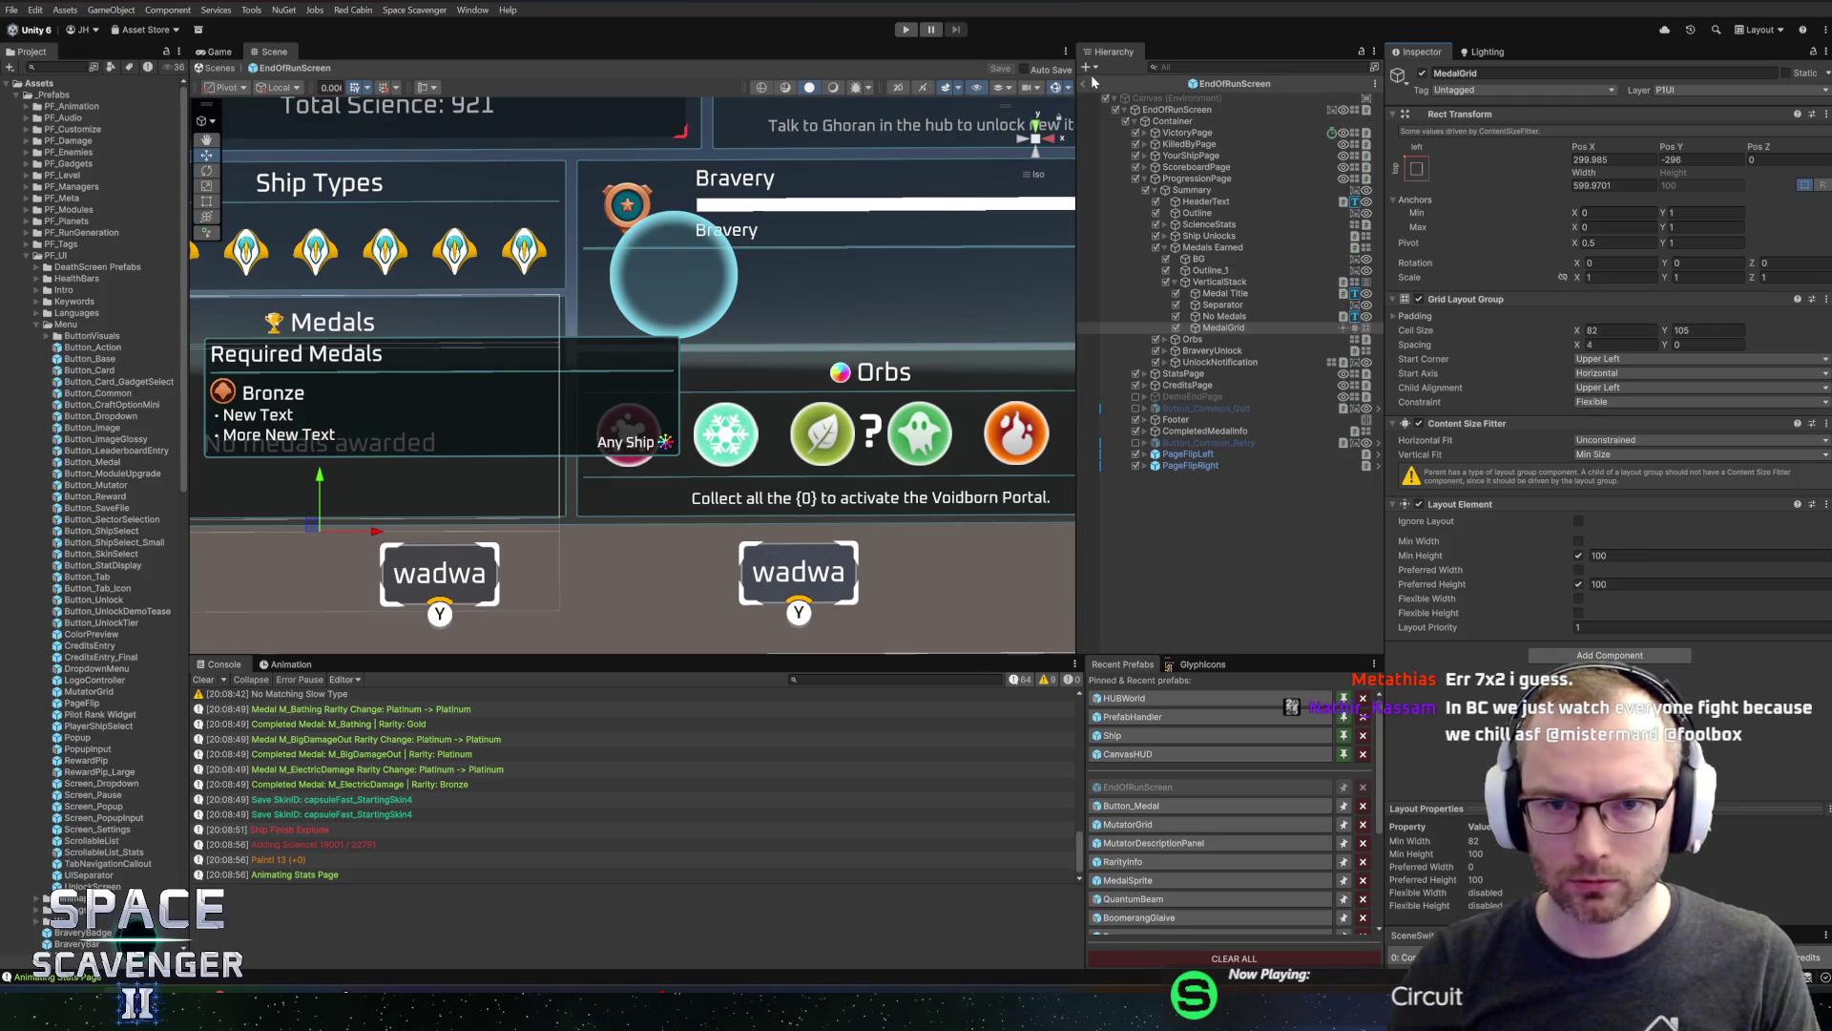
click(906, 30)
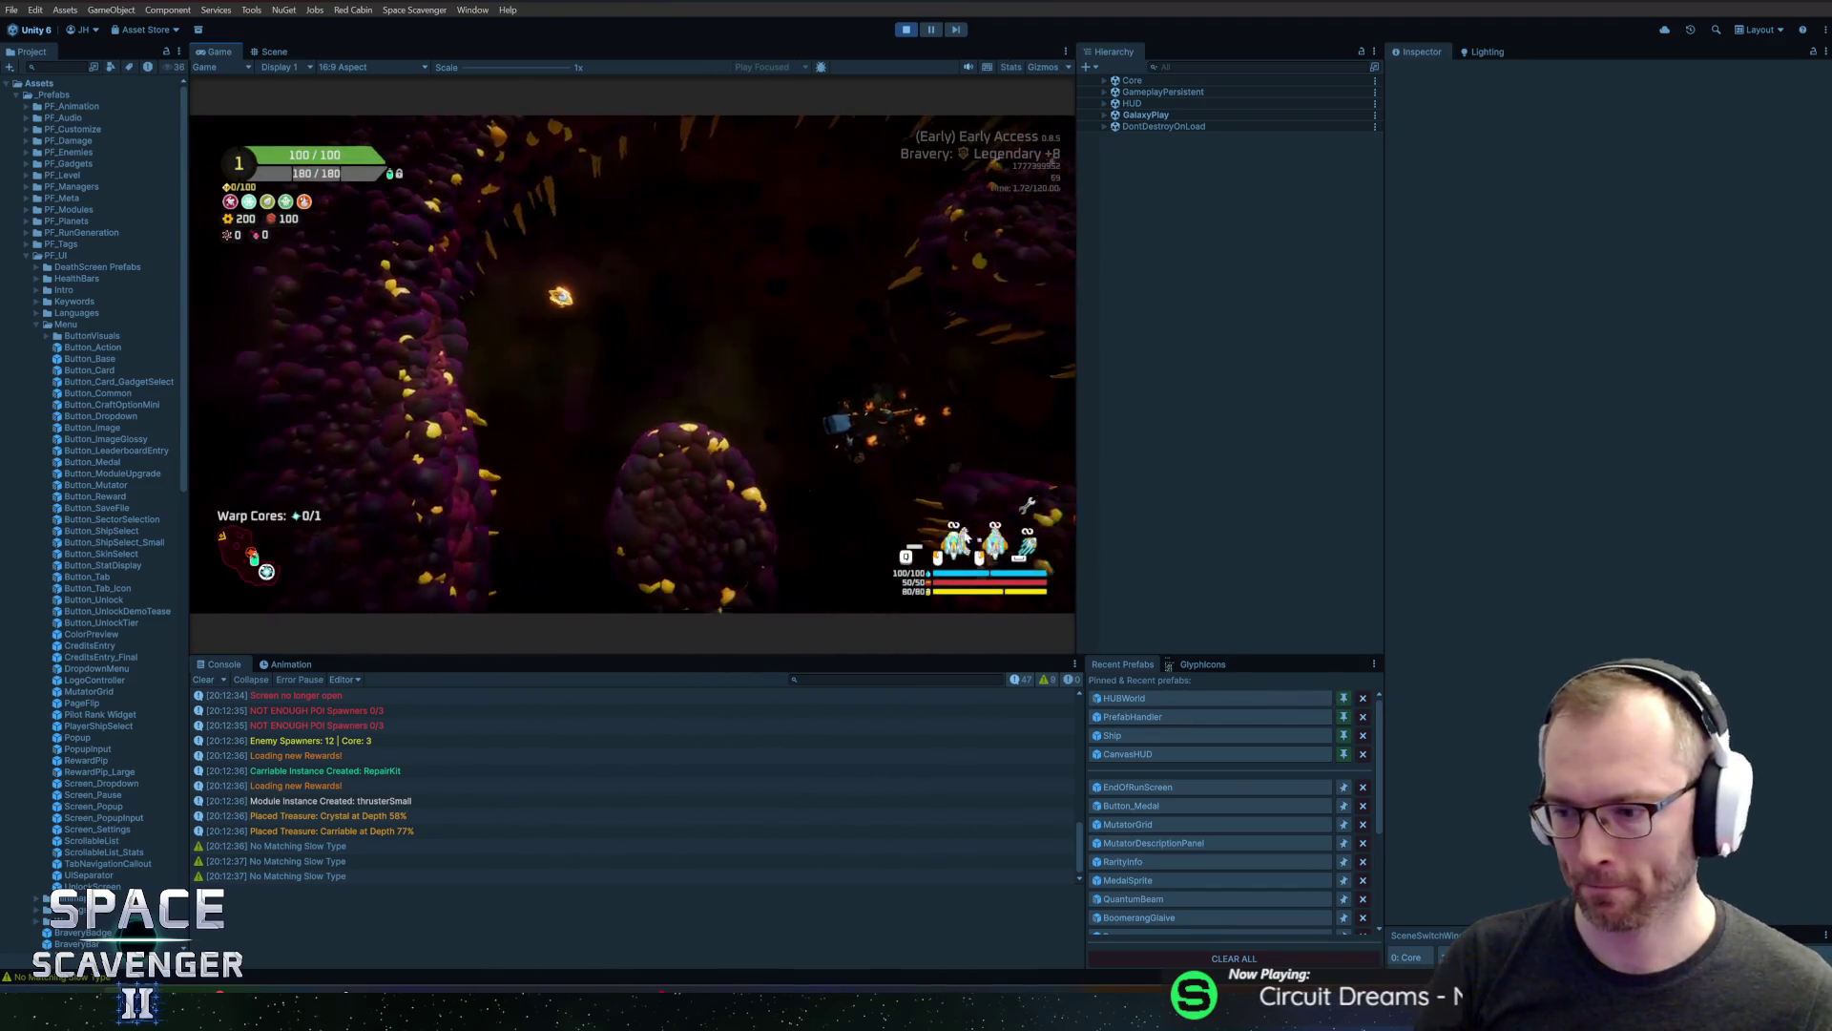
Run the #Medals command in the in-game debug console
key(grave)
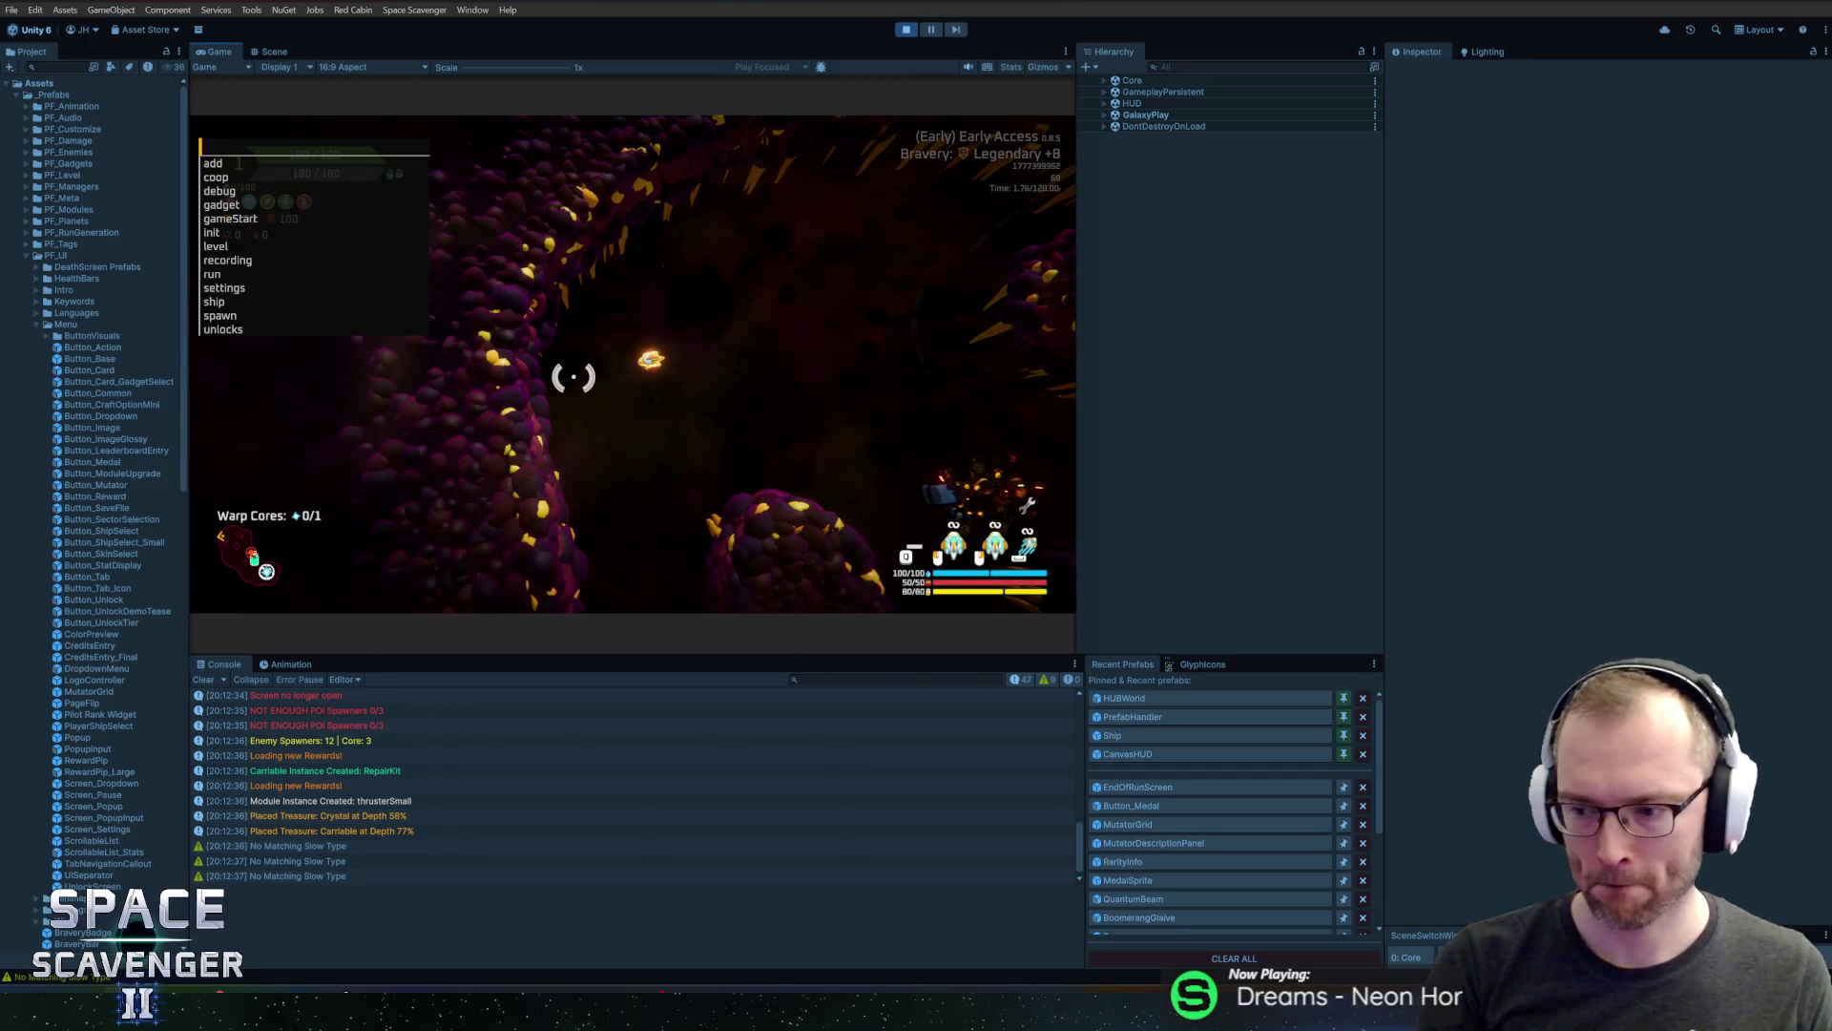
text(#Medals)
key(Return)
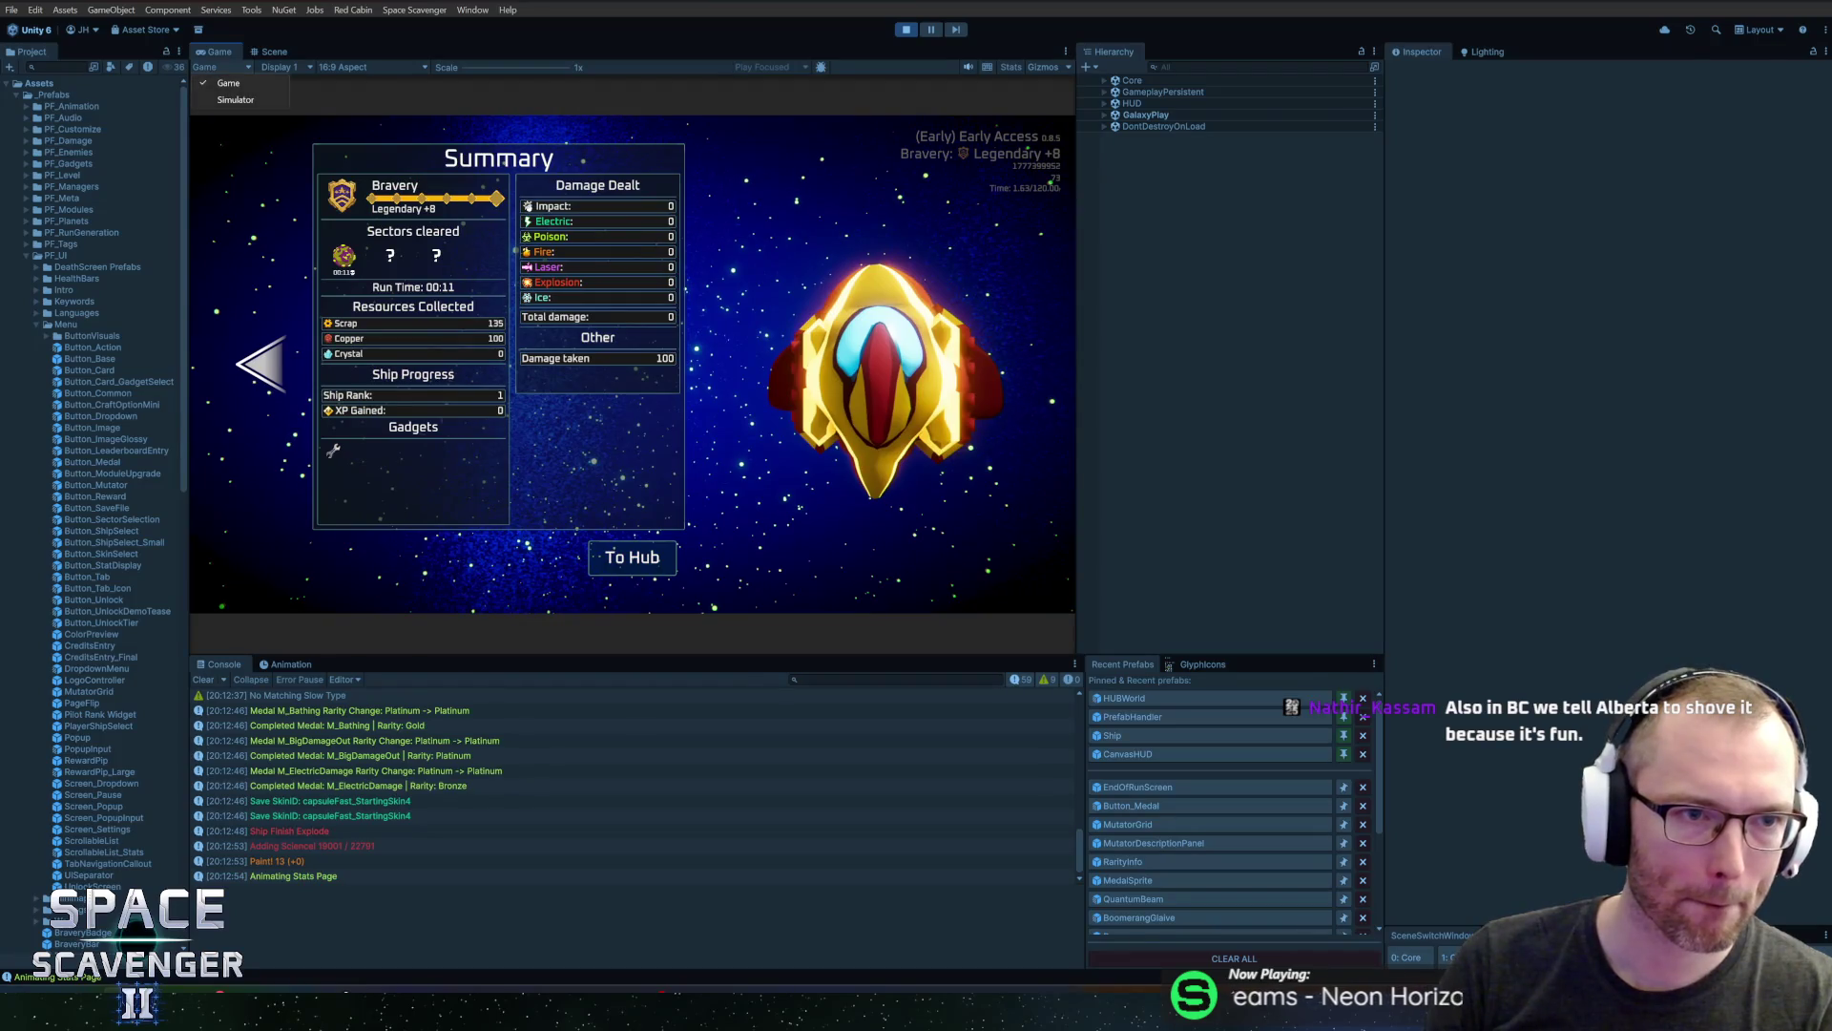
Maximize the Game view and advance from Summary to the Progression page
key(shift+space)
click(239, 520)
mouse_move(377, 691)
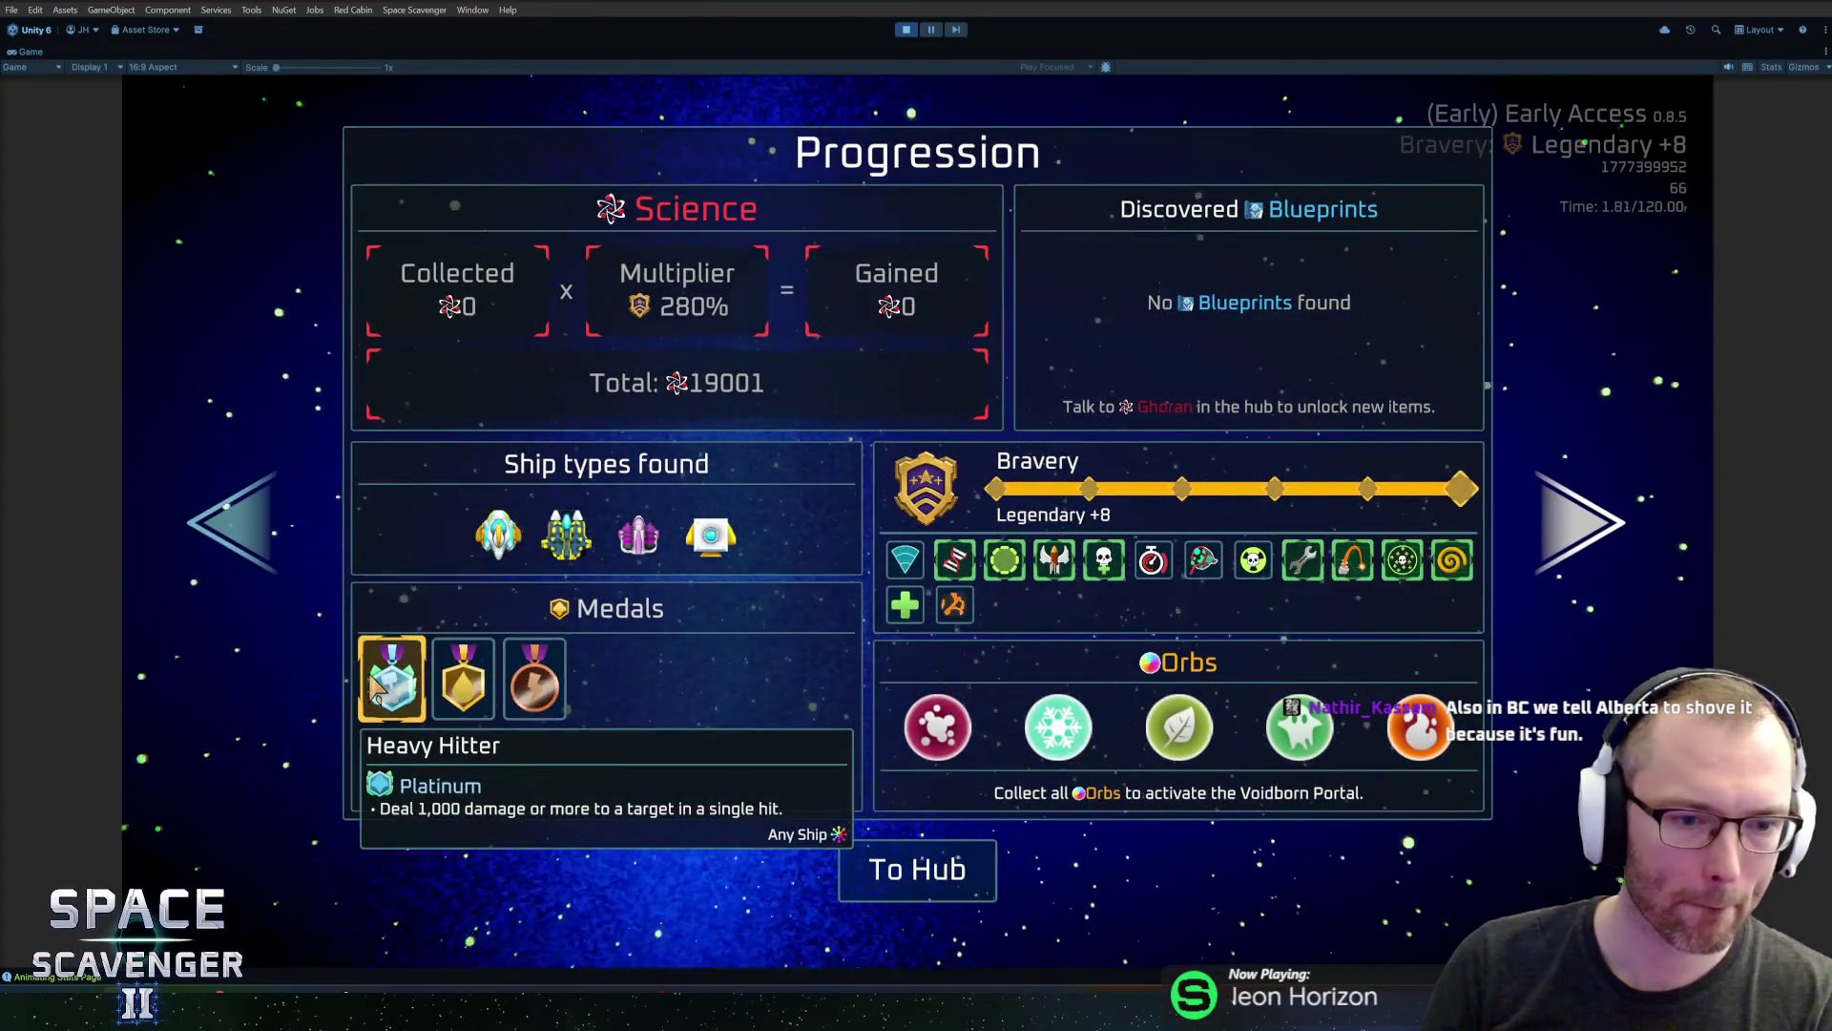
mouse_move(523, 701)
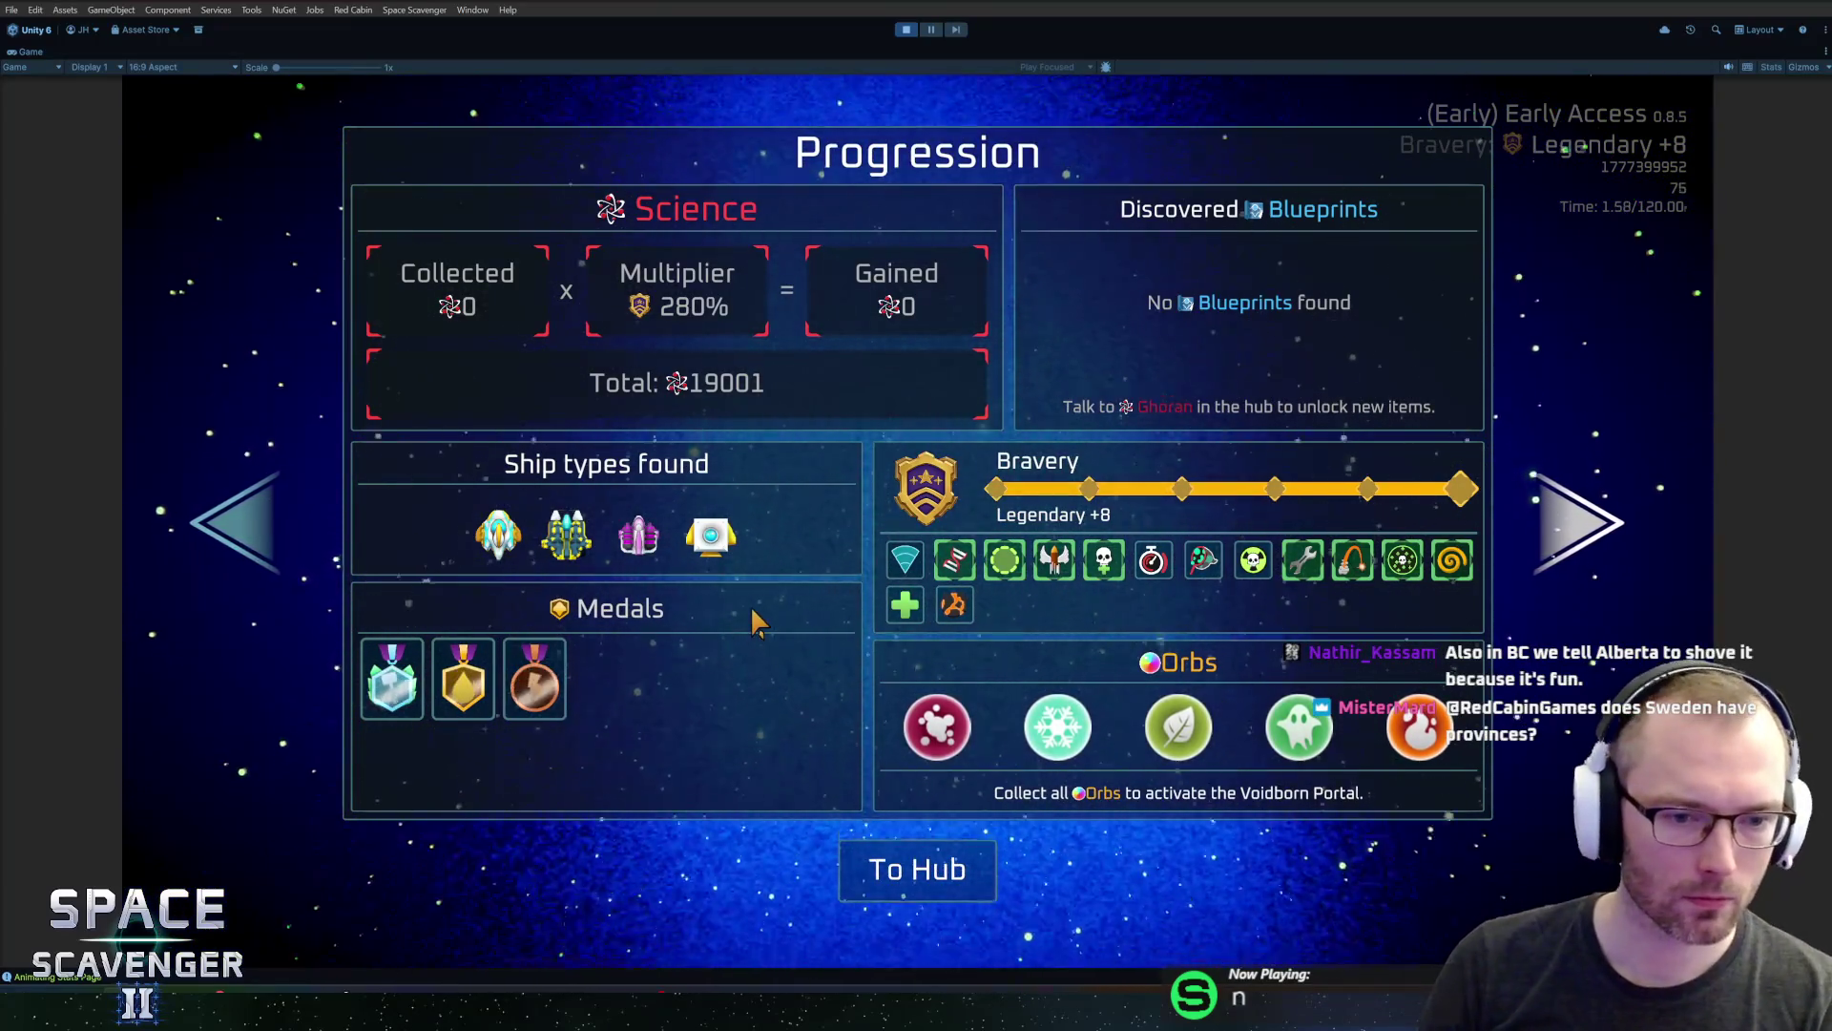
mouse_move(538, 660)
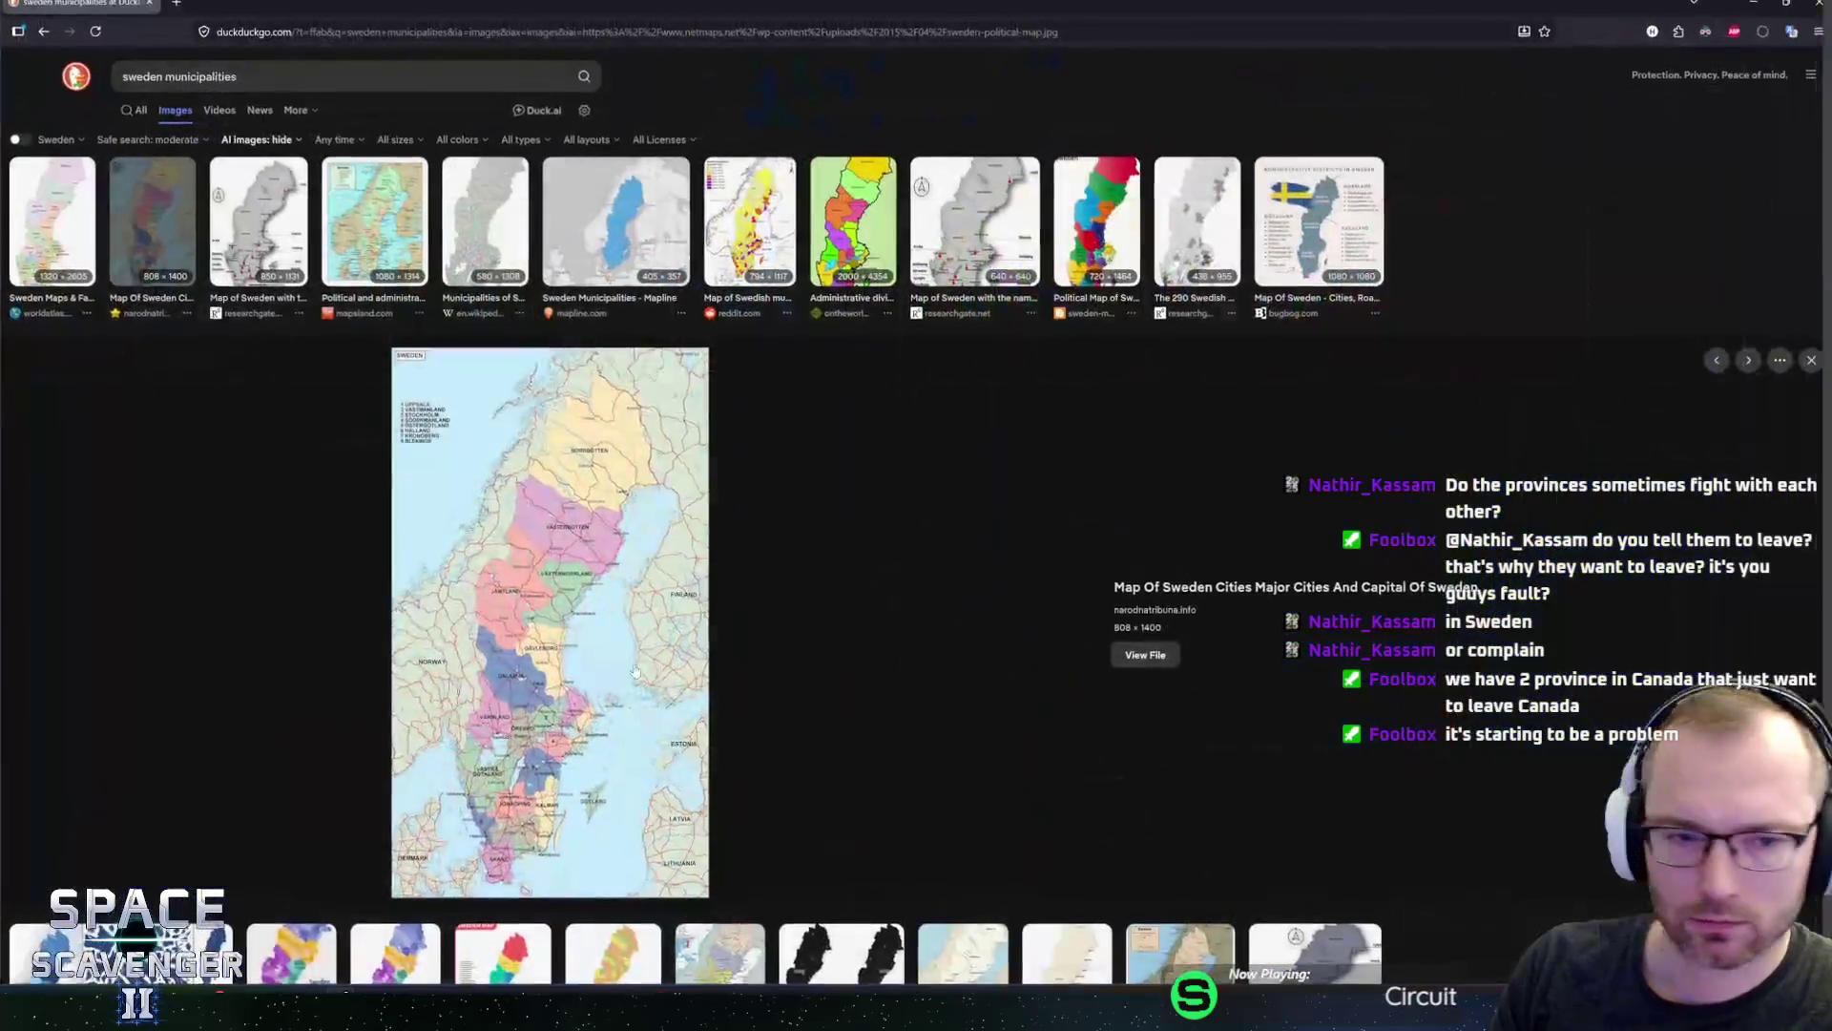
scroll(573, 741, down, 1)
click(540, 576)
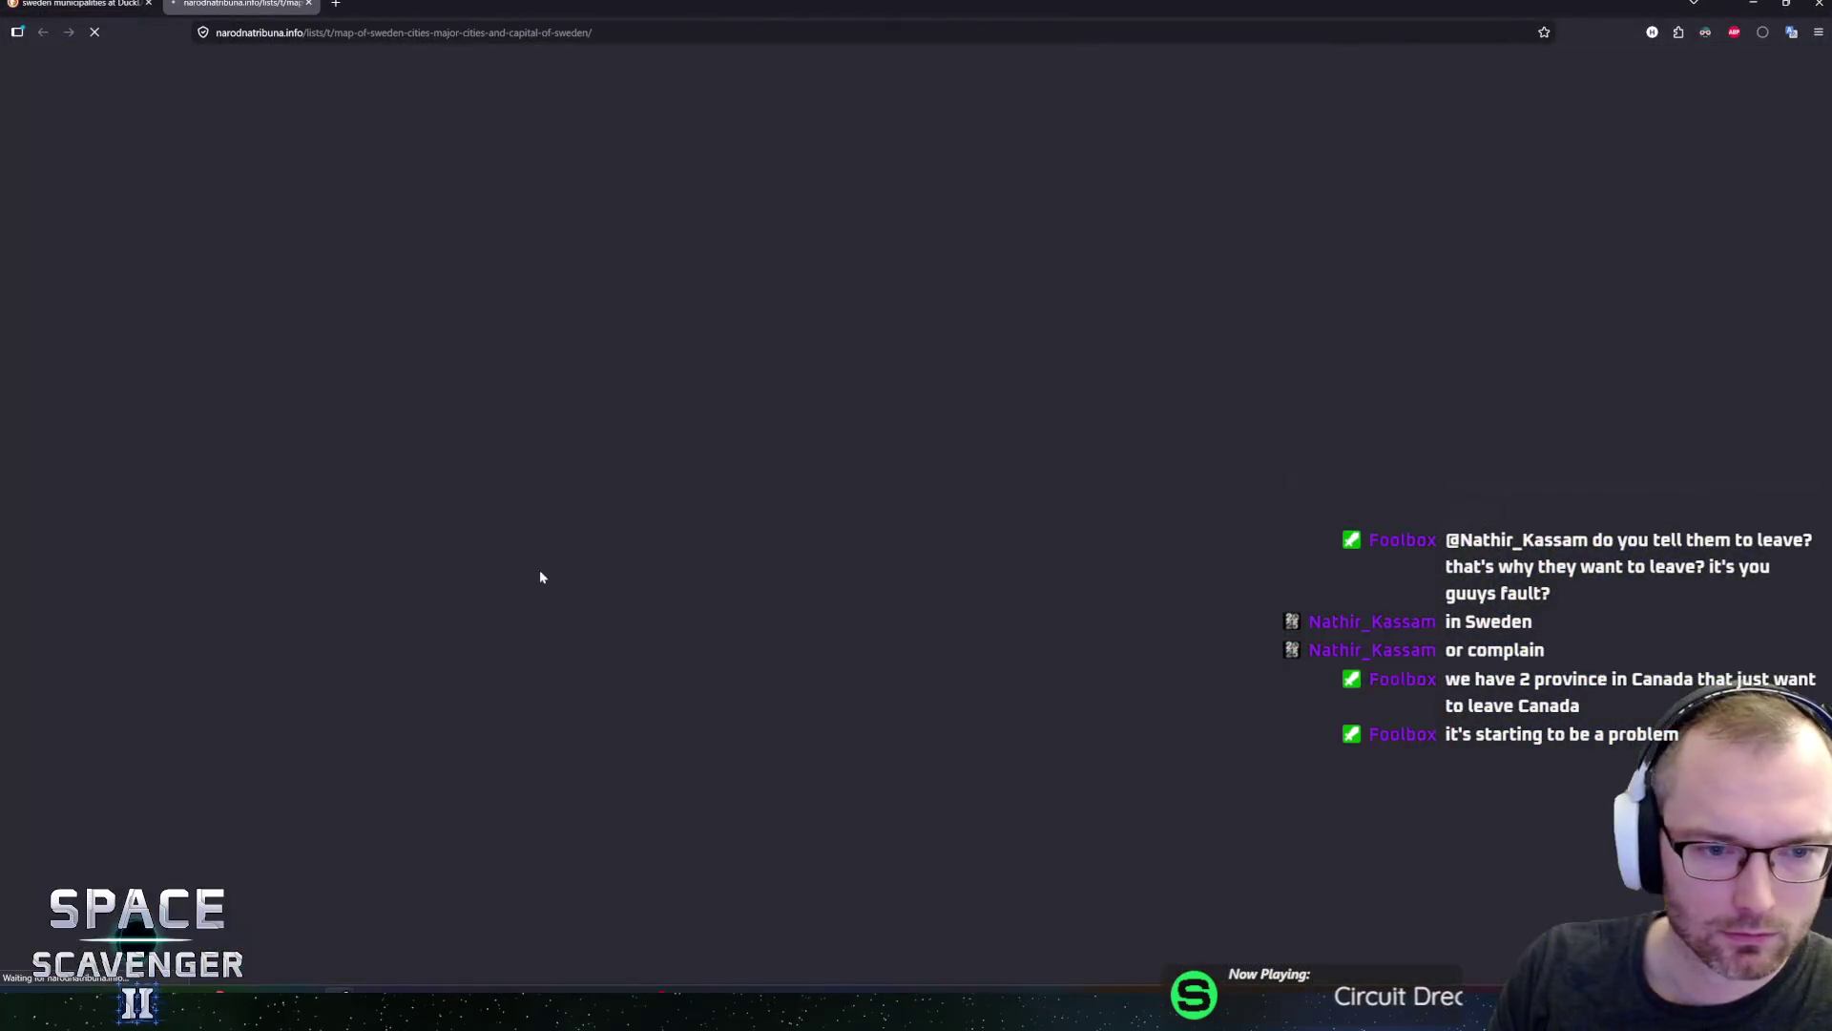
click(124, 13)
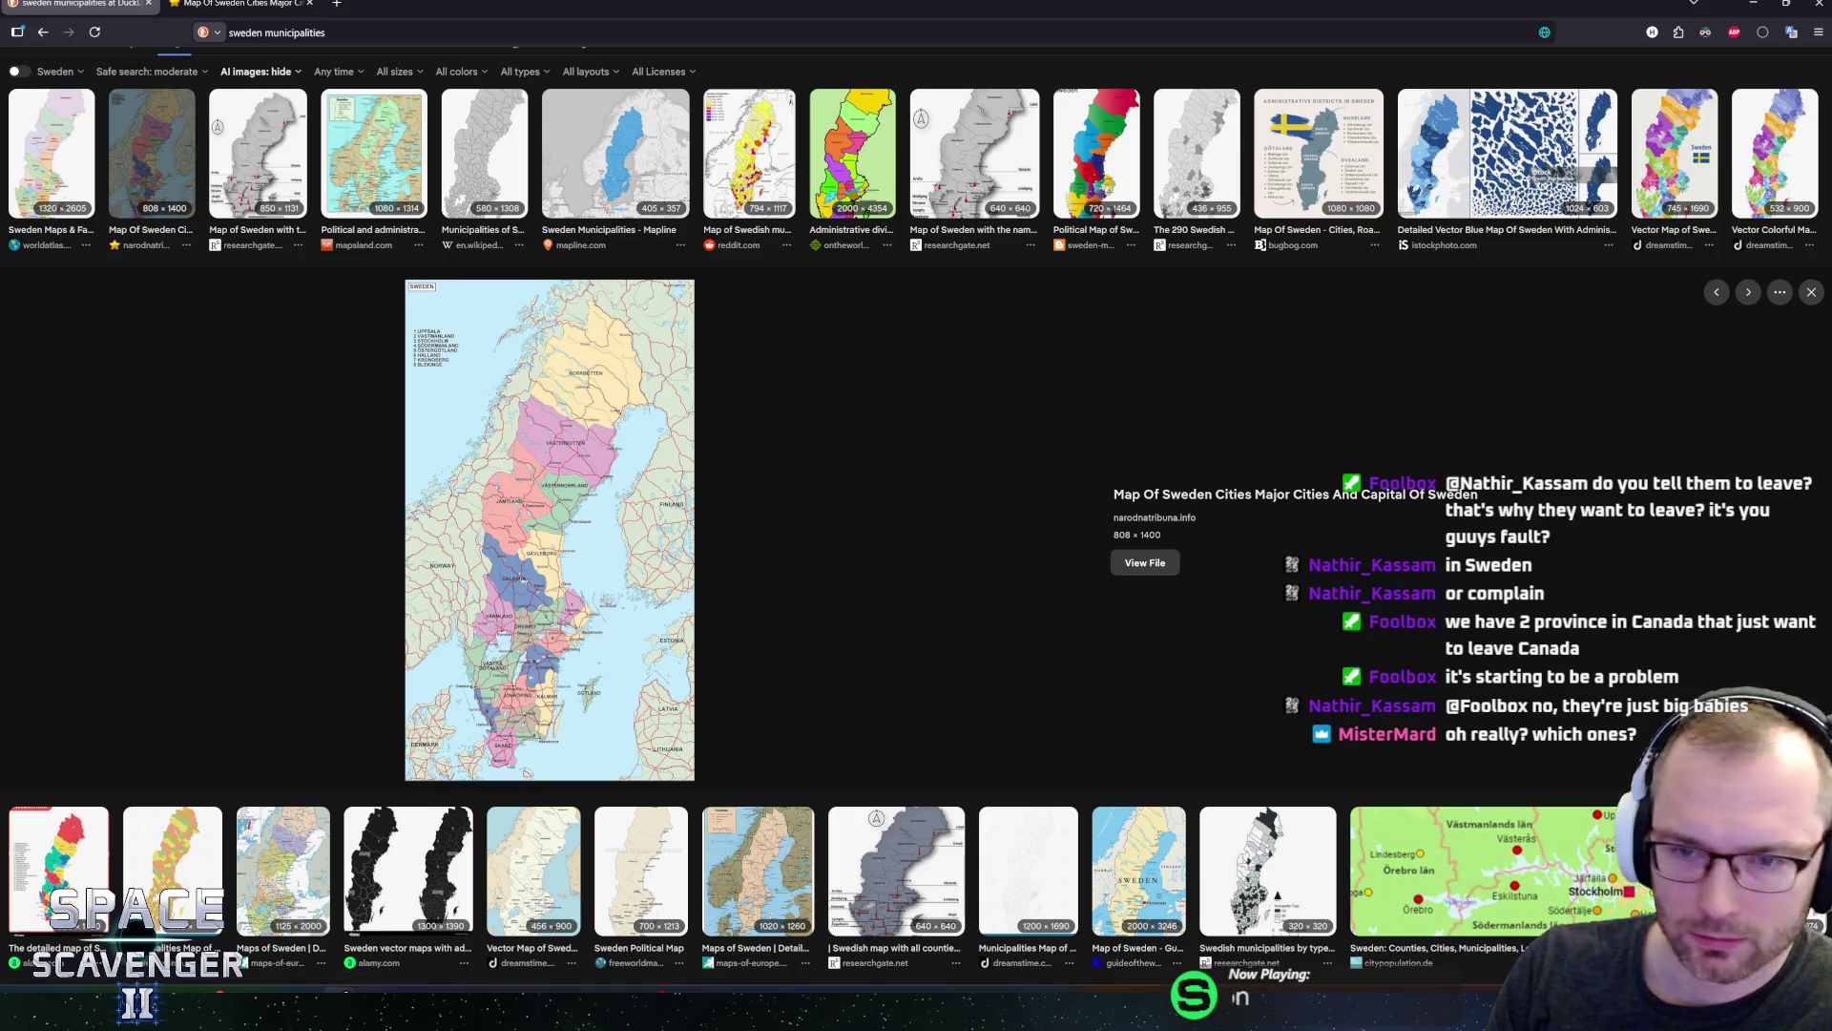
key(ctrl+Tab)
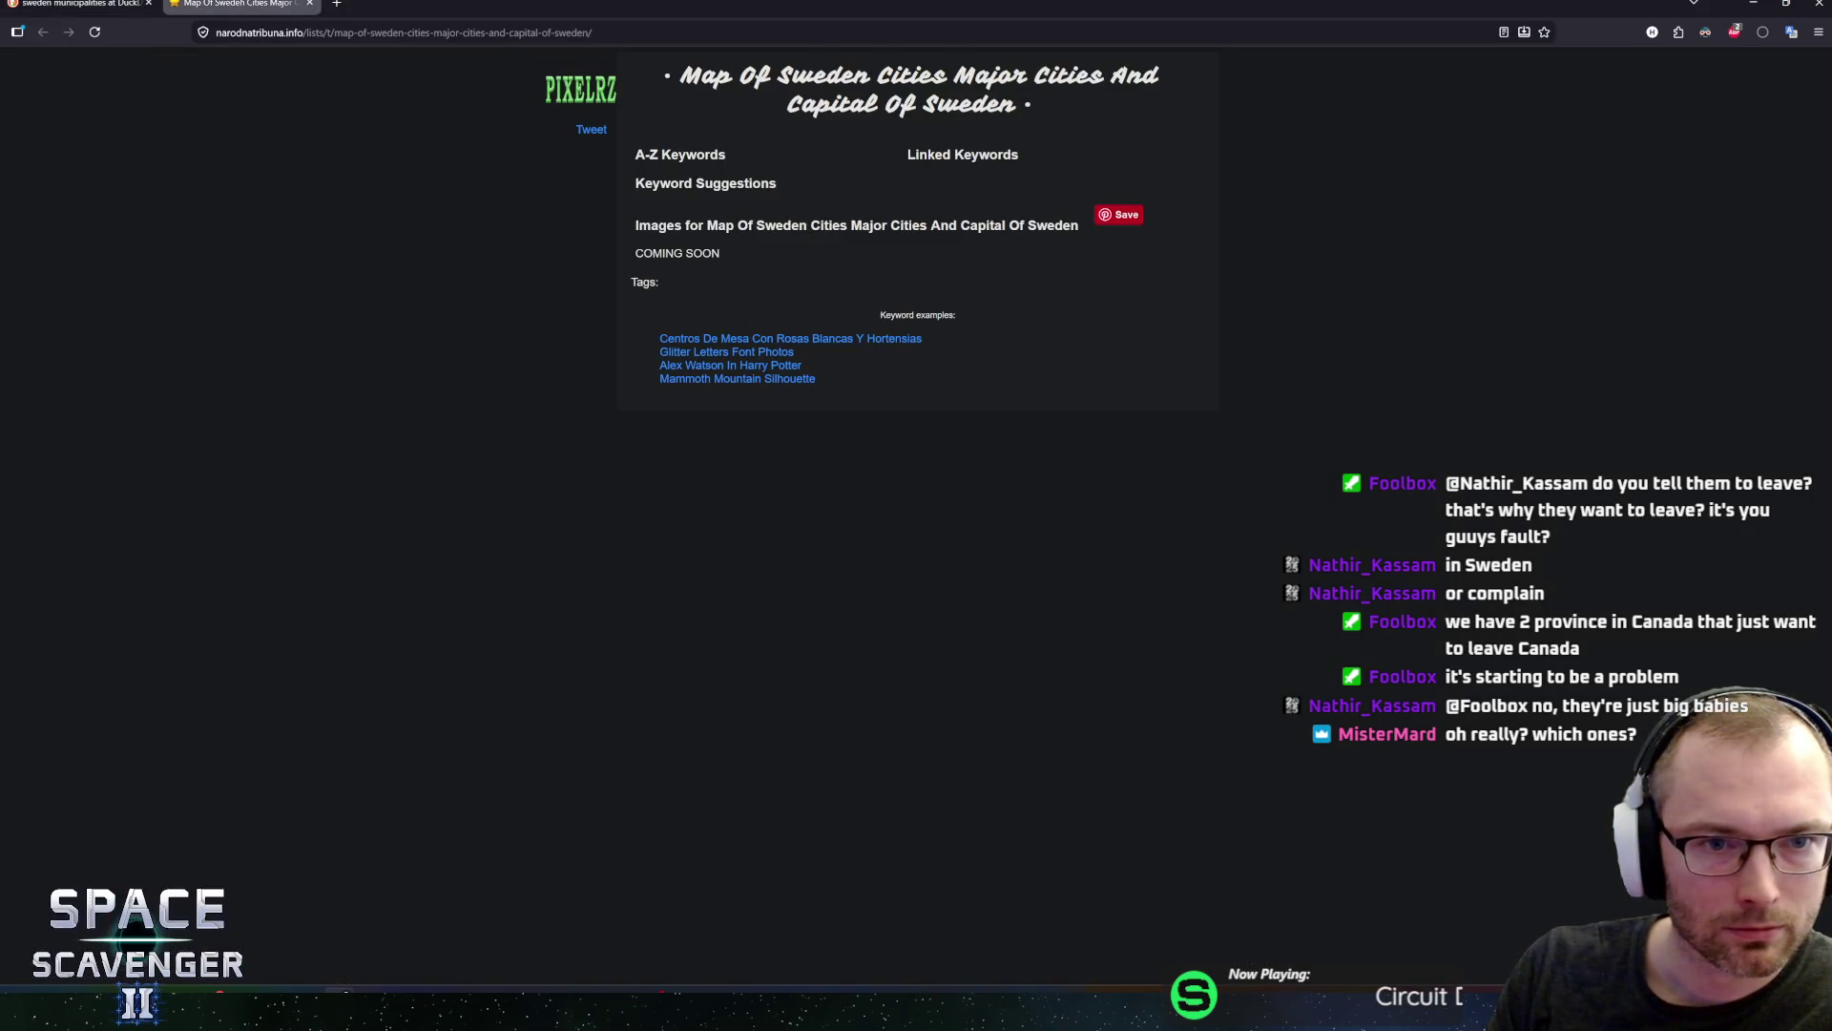
key(ctrl+w)
click(78, 150)
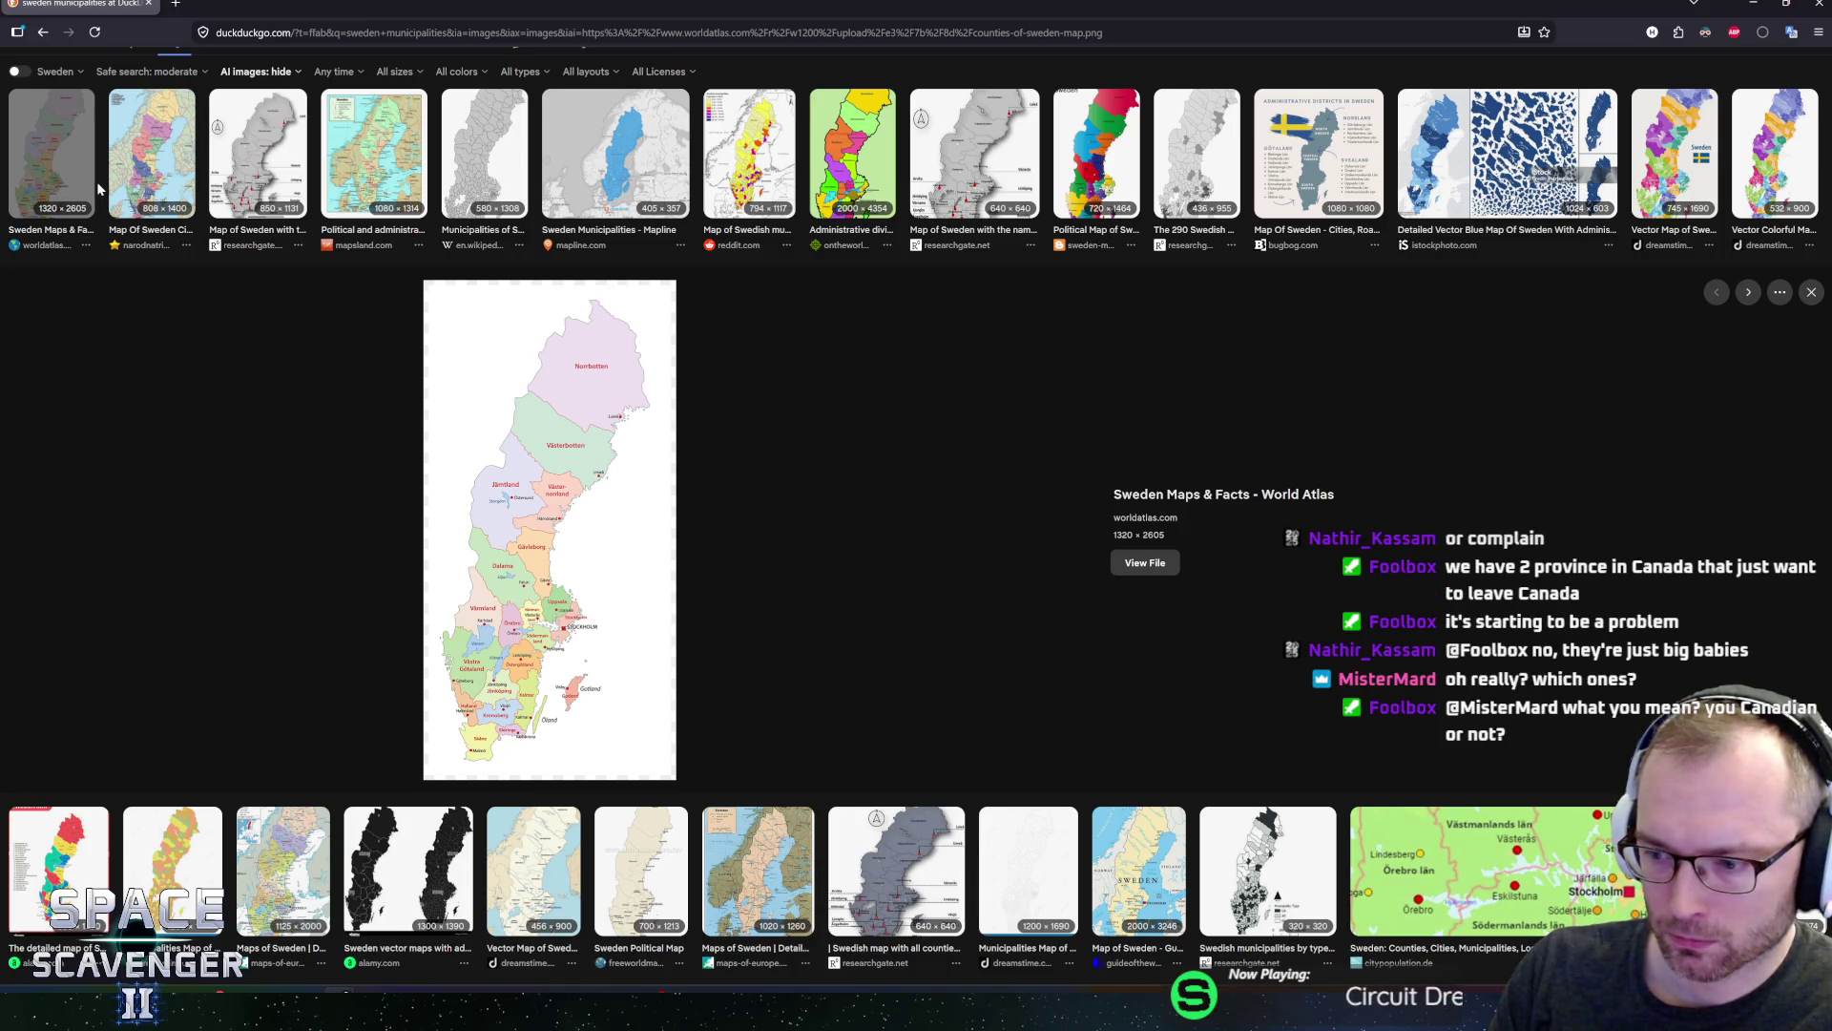
click(816, 163)
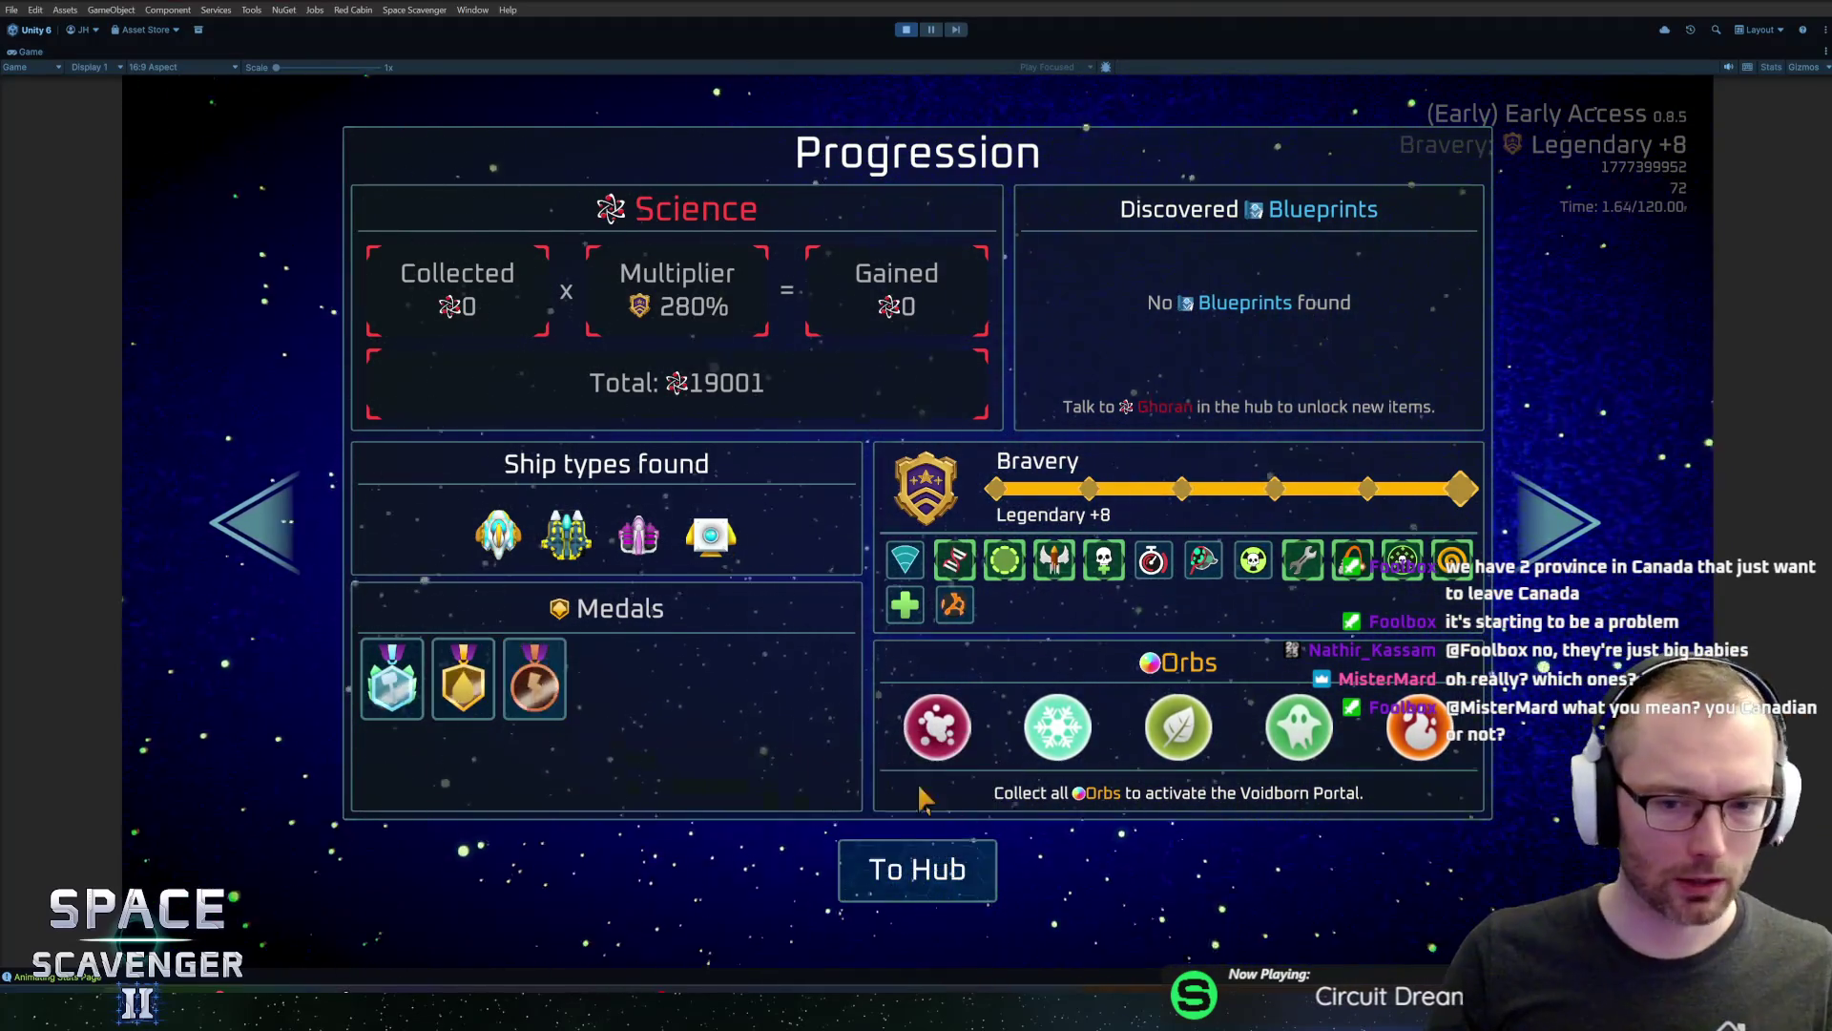
Go back to the hub from the end-of-run screen, then switch to GitHub Desktop
click(904, 880)
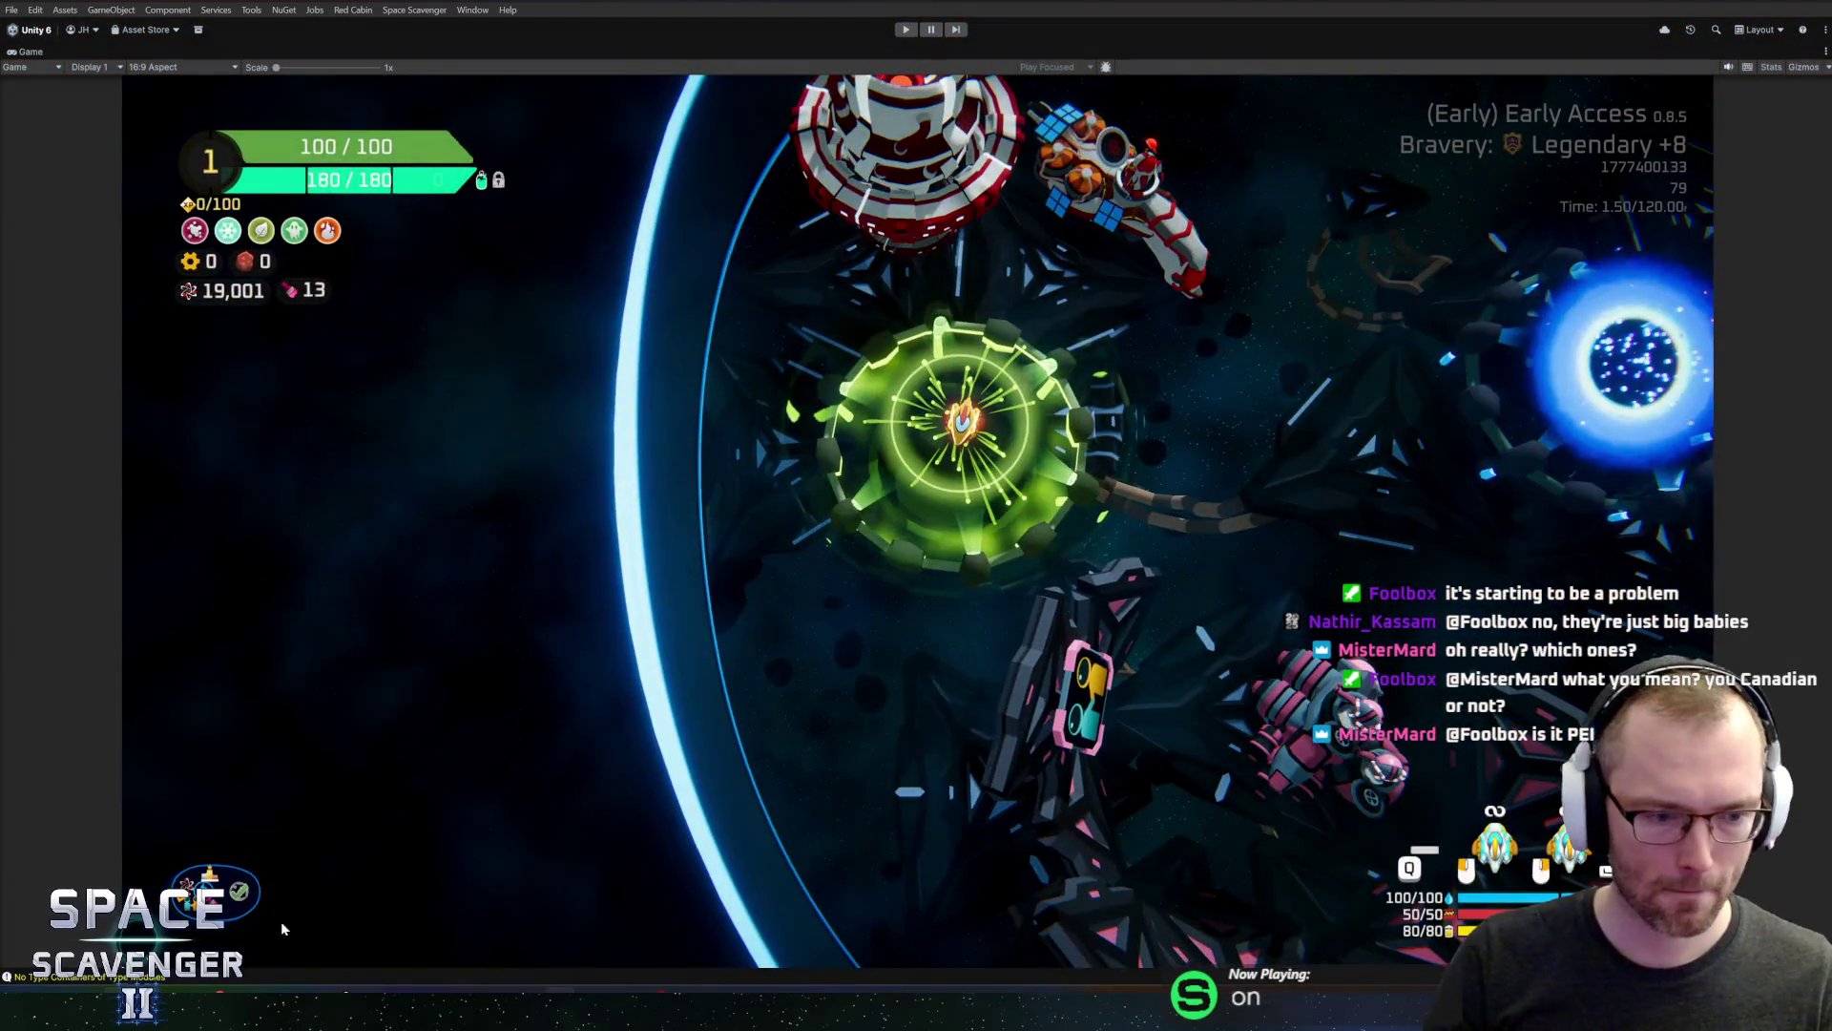
key(alt+Tab)
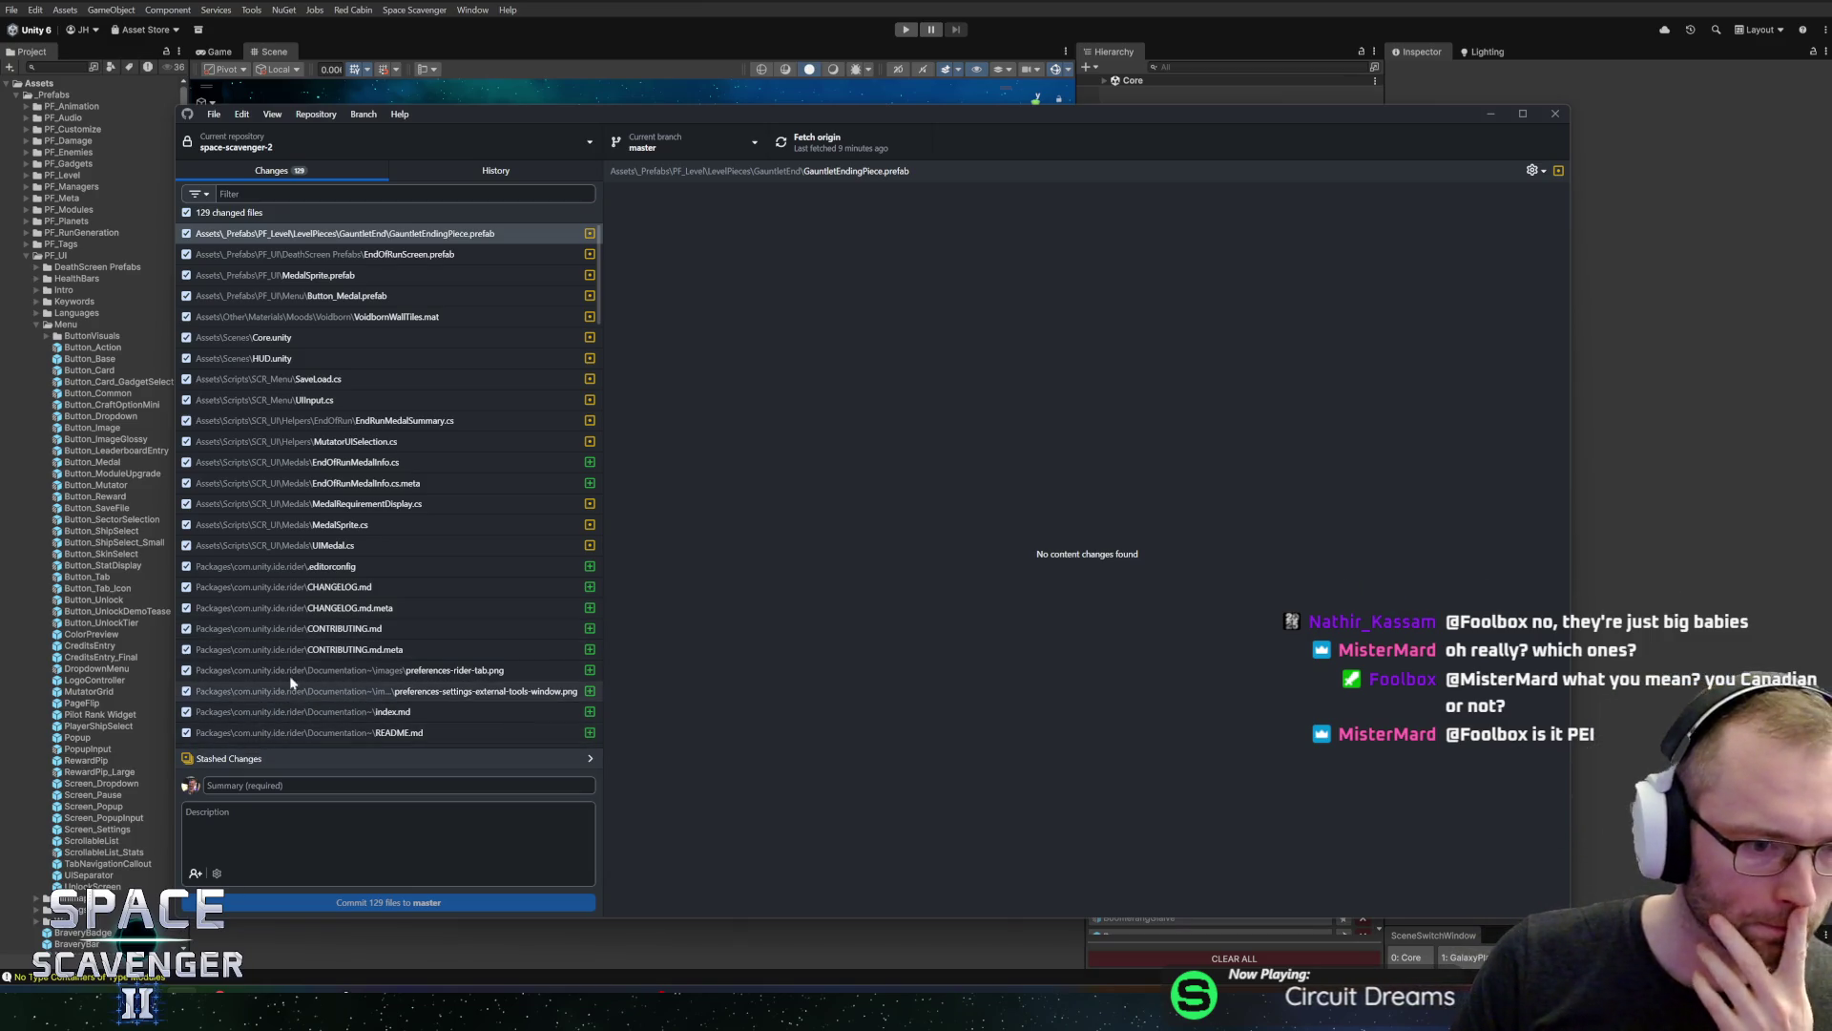
Uncheck UIMedal.cs, MedalSprite.cs and MedalRequirementDisplay.cs in the Changes list
scroll(300, 668, down, 20)
scroll(306, 679, down, 1)
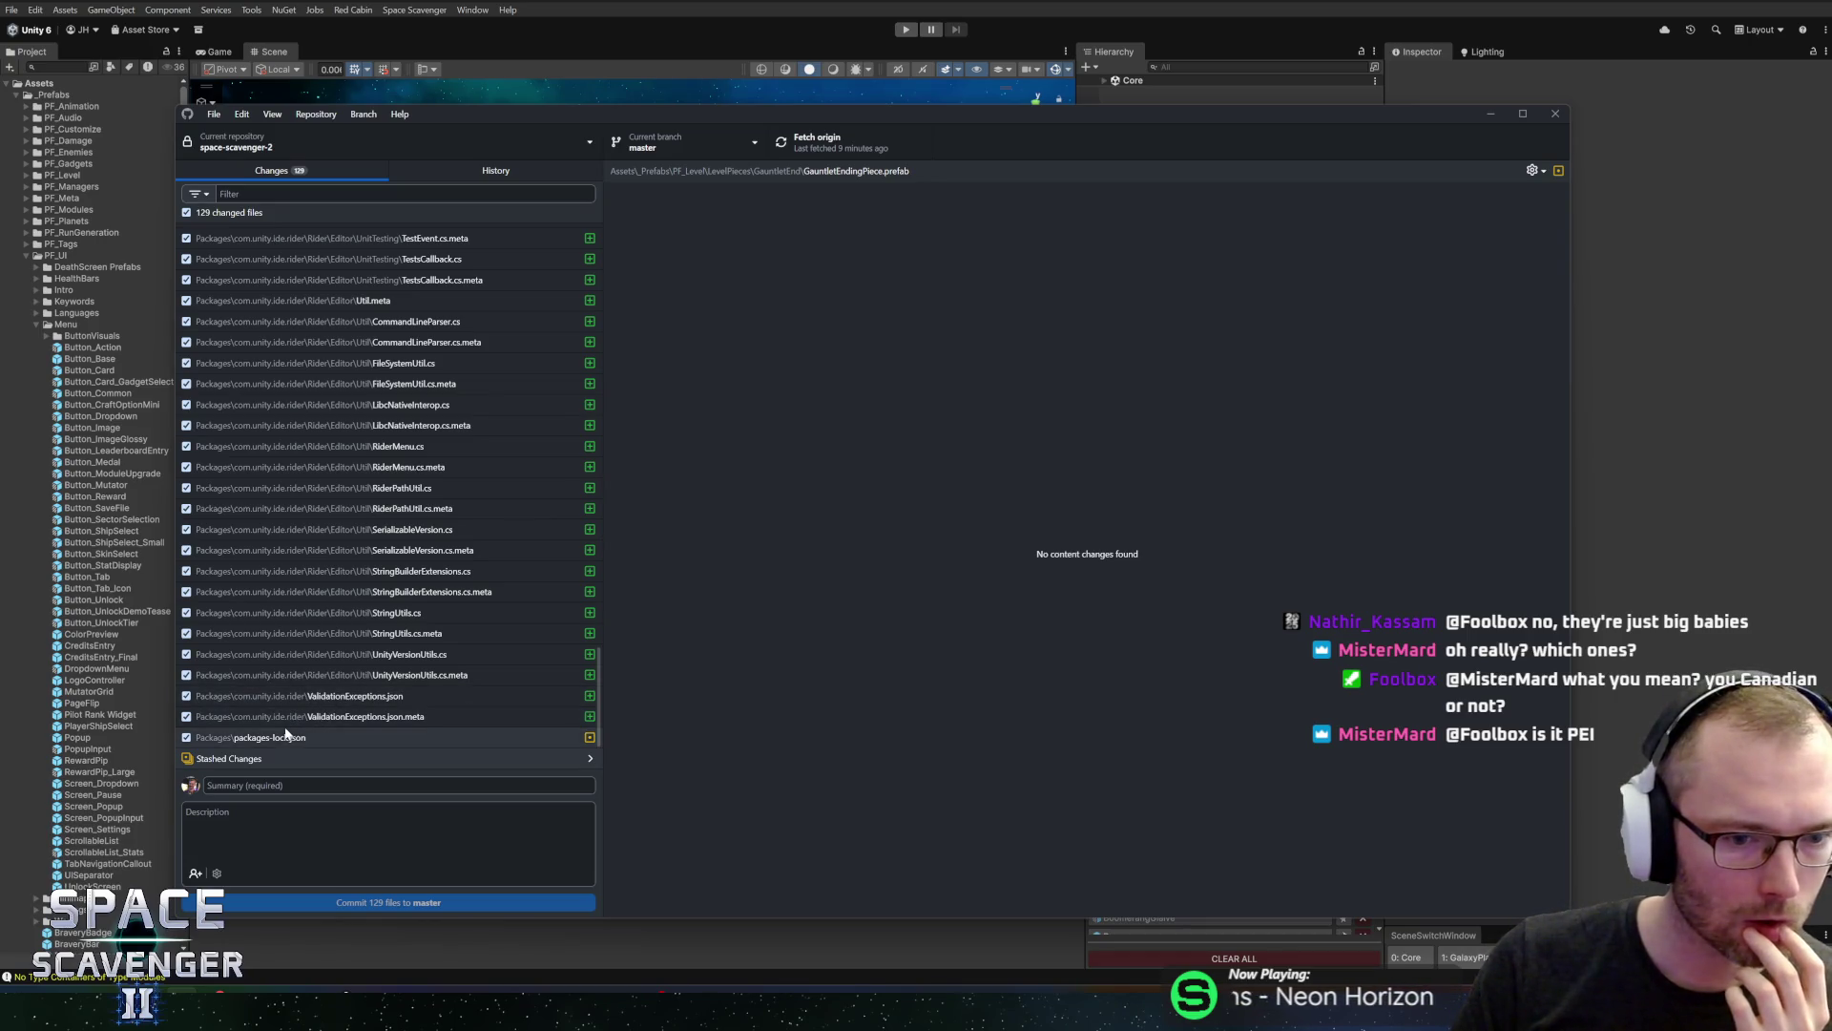
scroll(298, 626, up, 10)
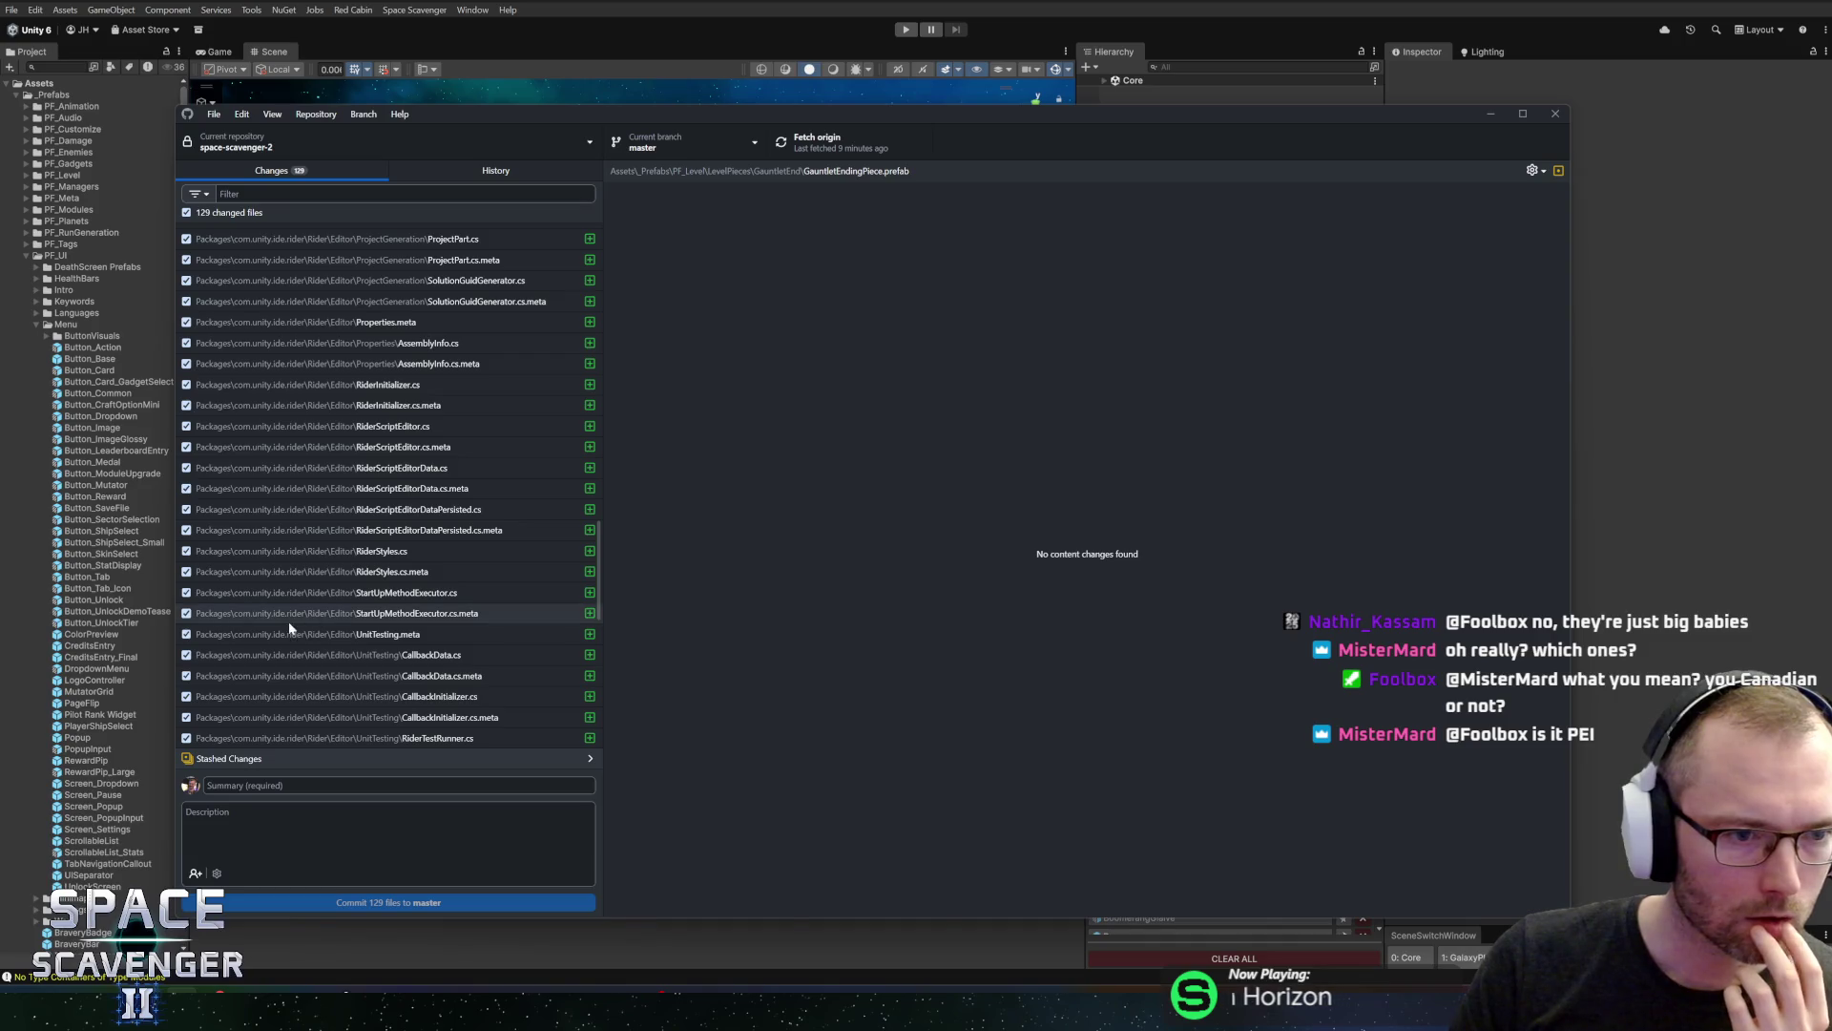
scroll(288, 620, up, 3)
scroll(305, 535, up, 12)
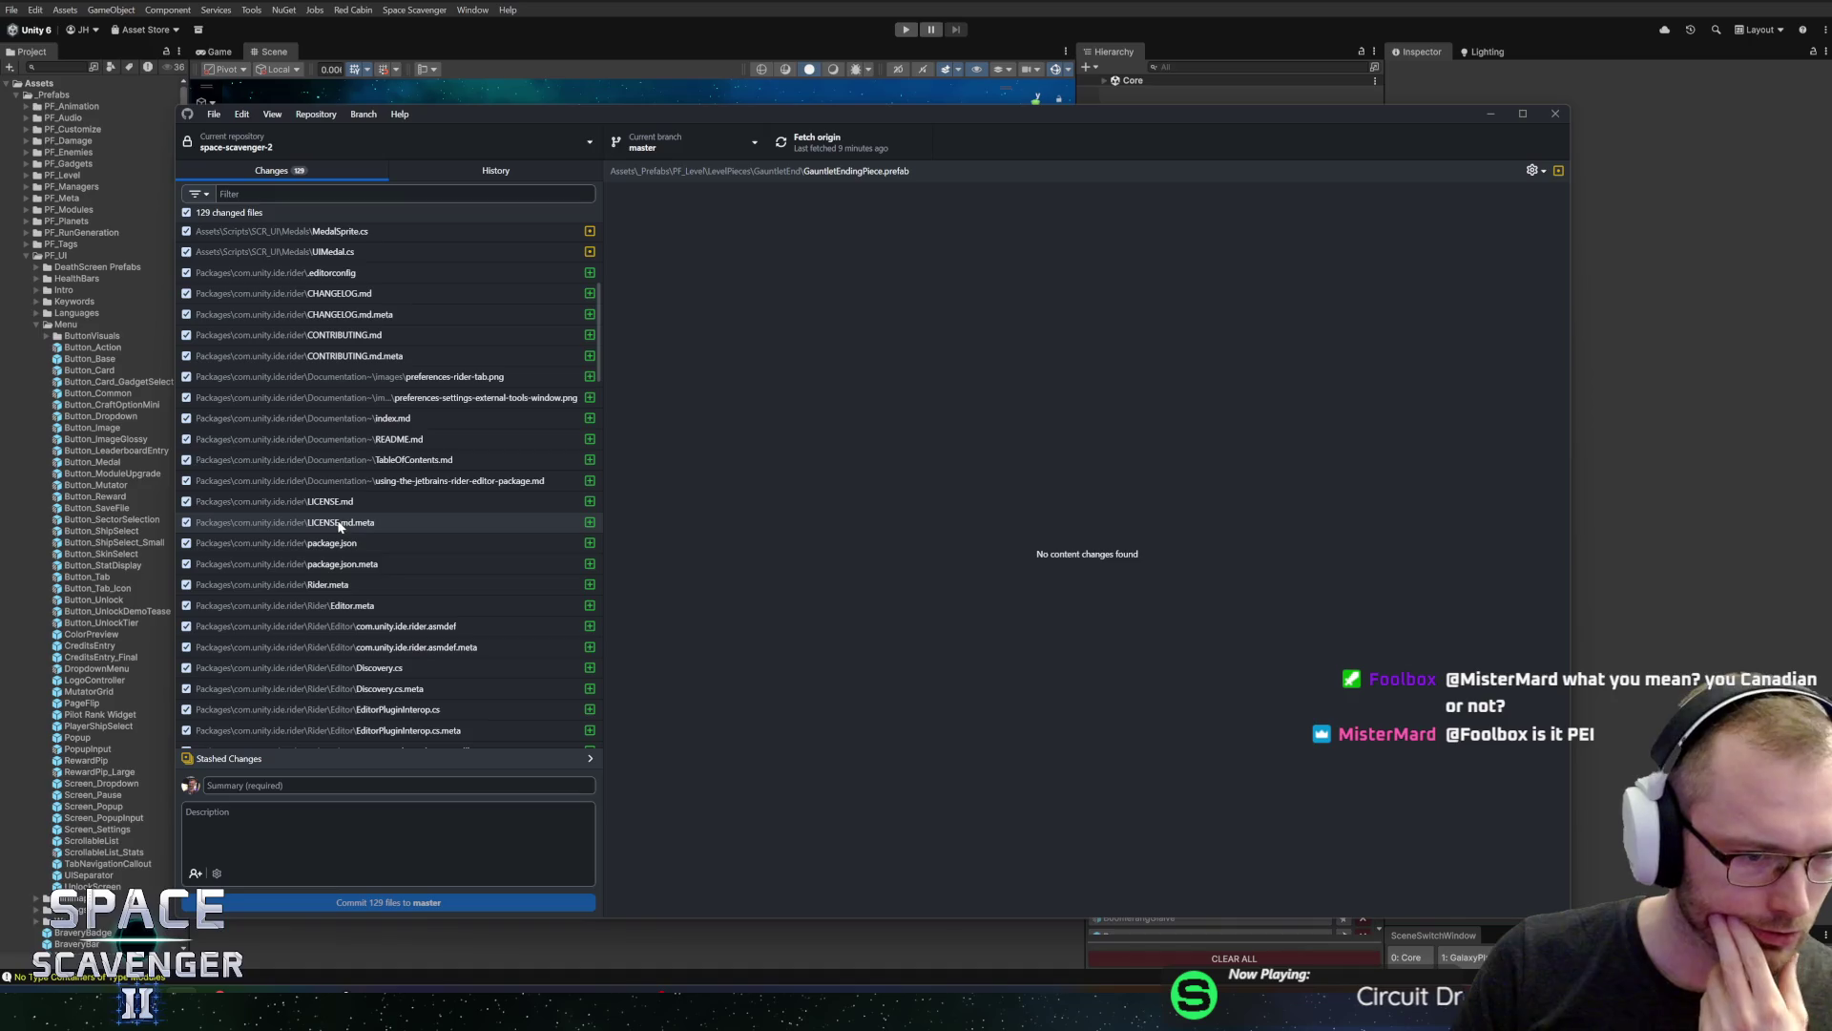
scroll(334, 523, up, 3)
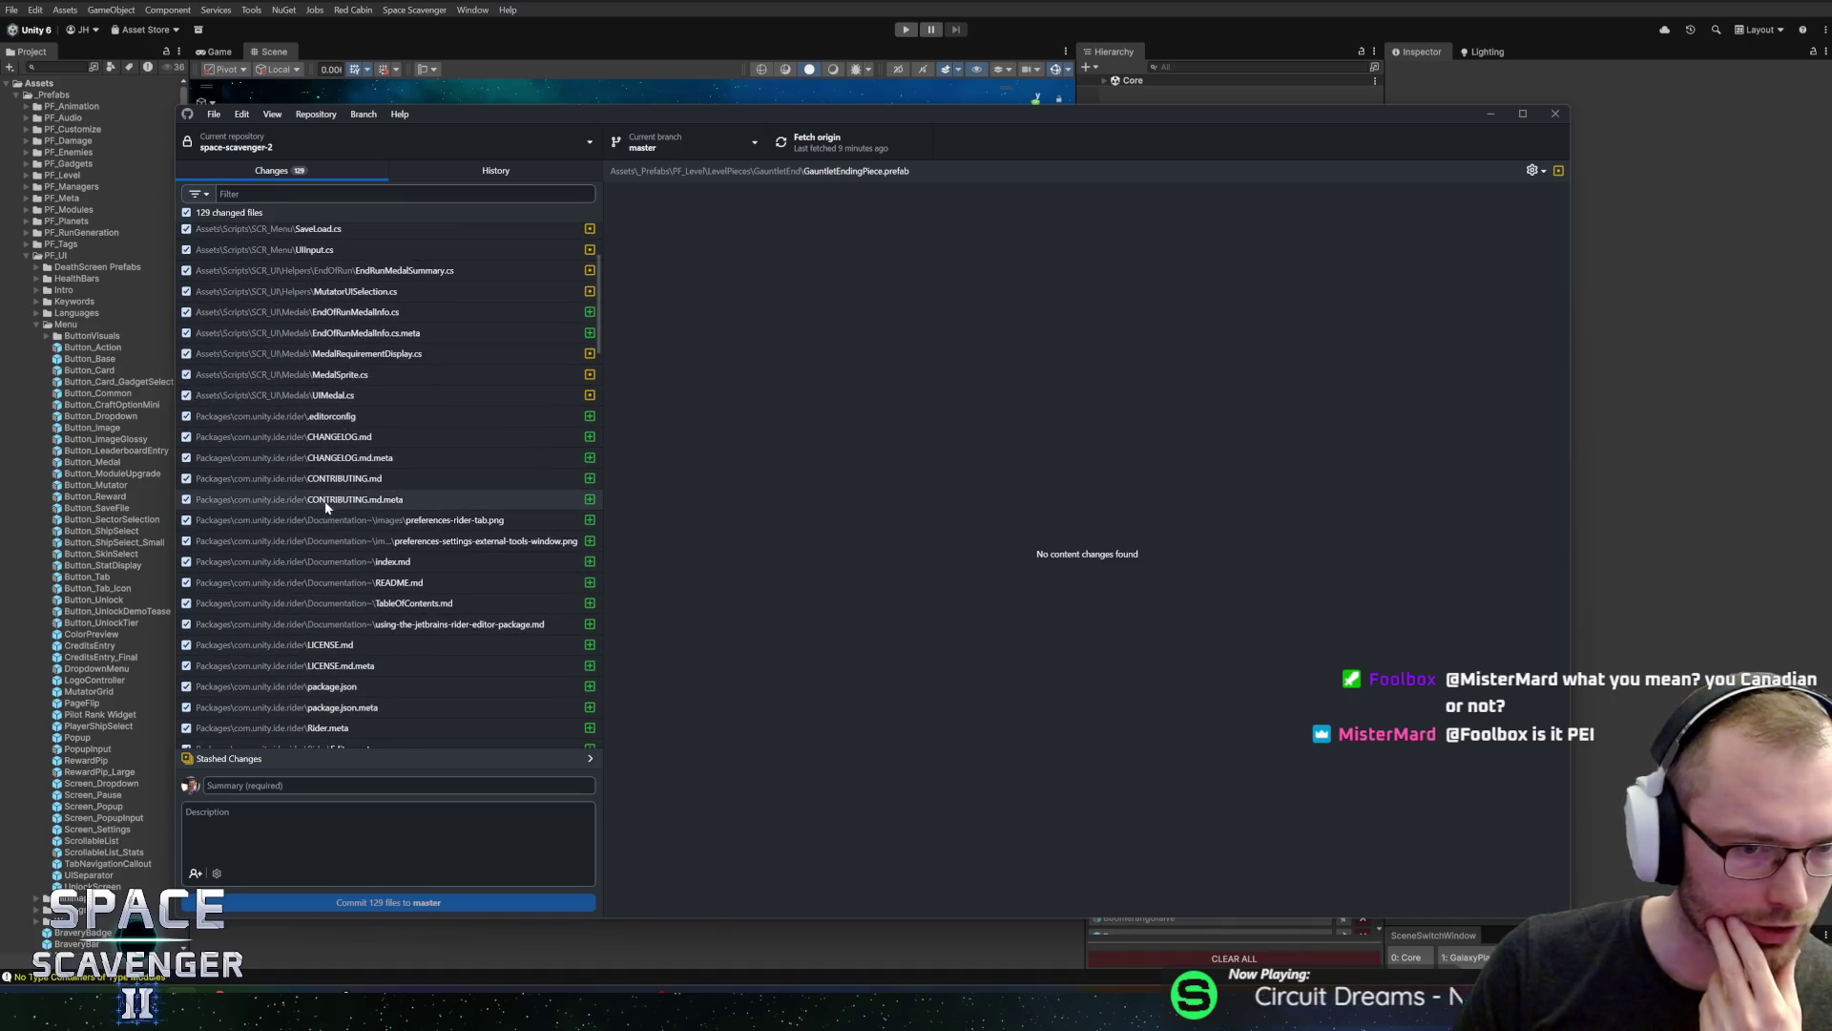
click(186, 395)
click(186, 374)
click(186, 353)
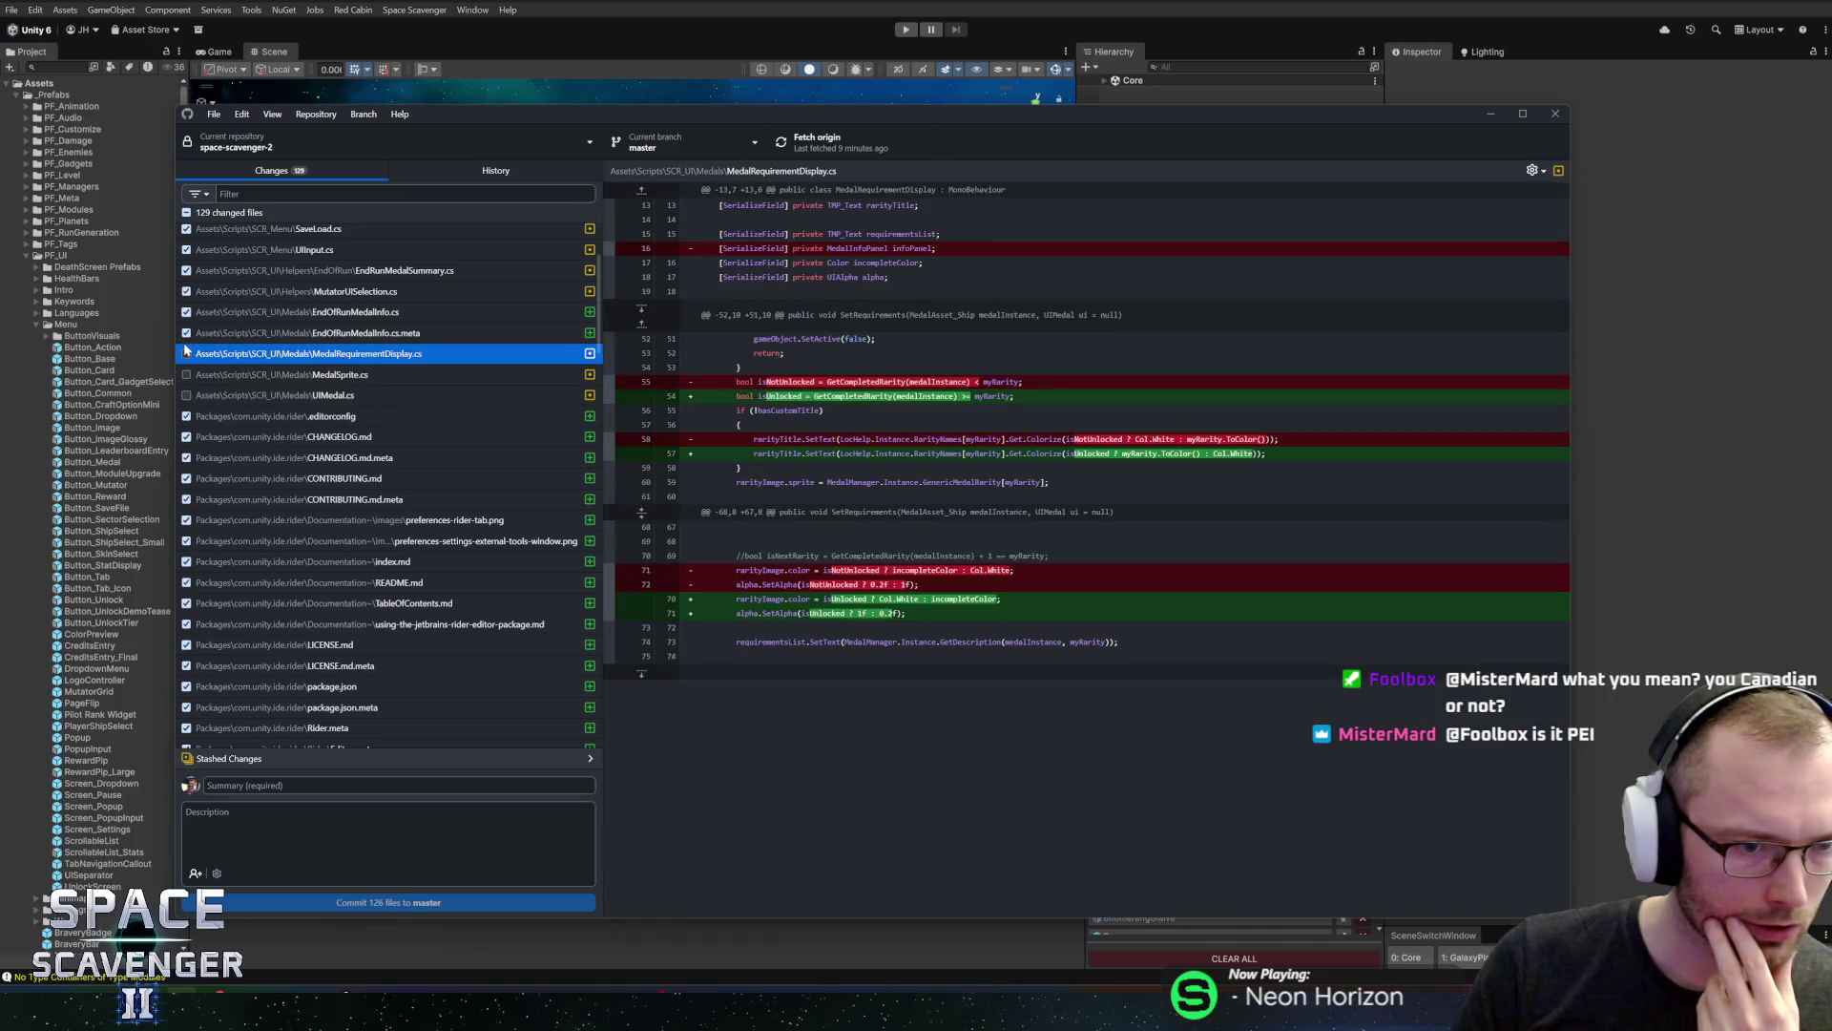
Uncheck EndOfRunMedalInfo.cs and its .meta, MutatorUISelection.cs, EndRunMedalSummary.cs and UIInput.cs
click(186, 332)
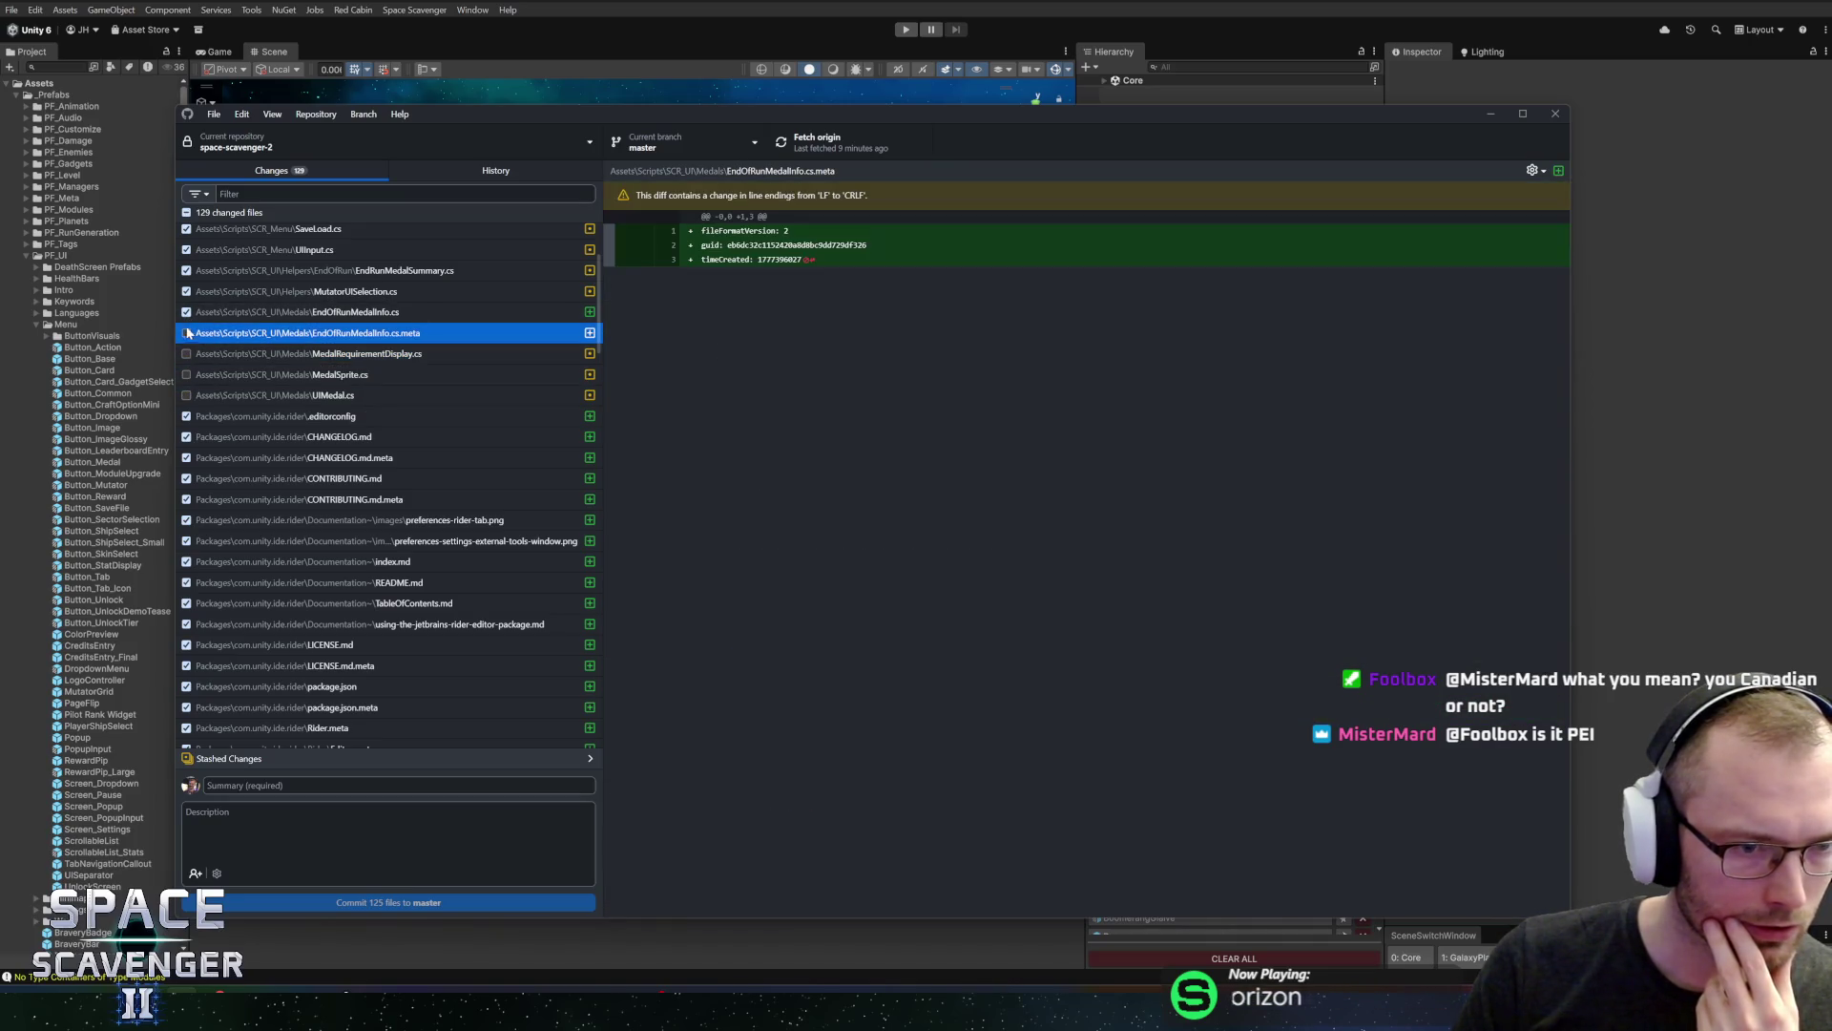
click(186, 312)
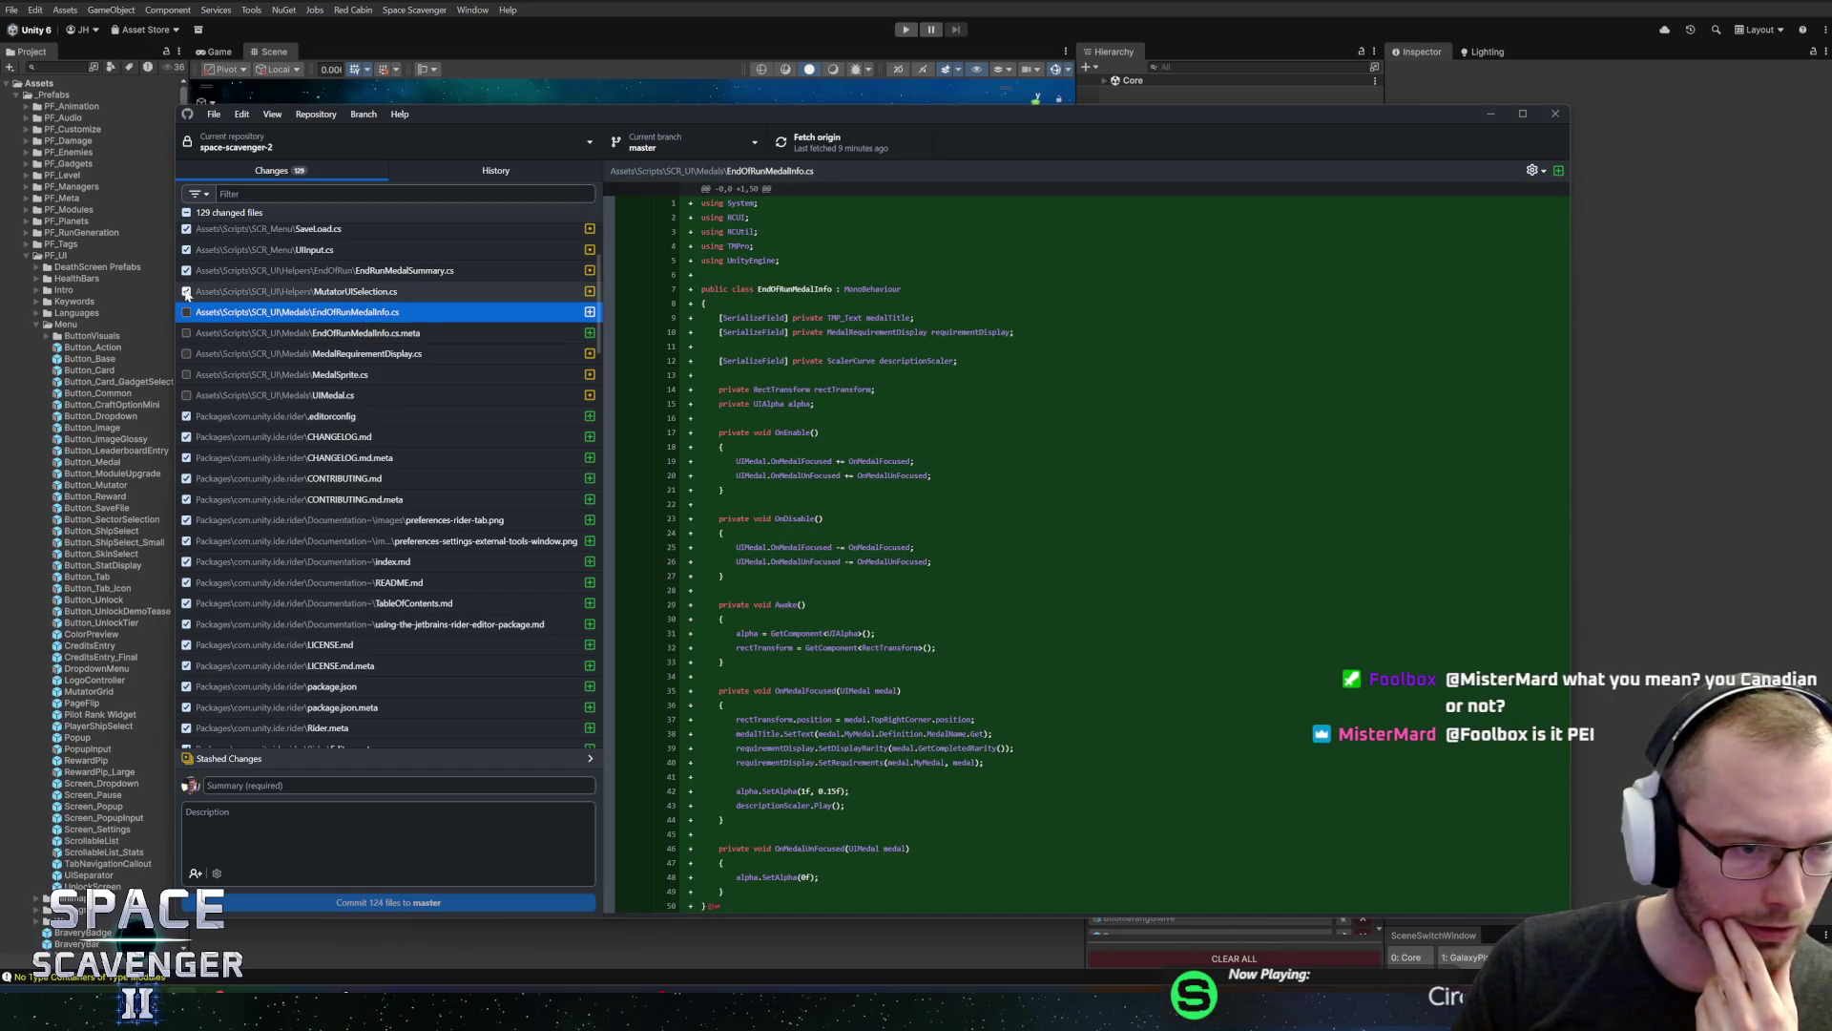
click(186, 291)
click(186, 270)
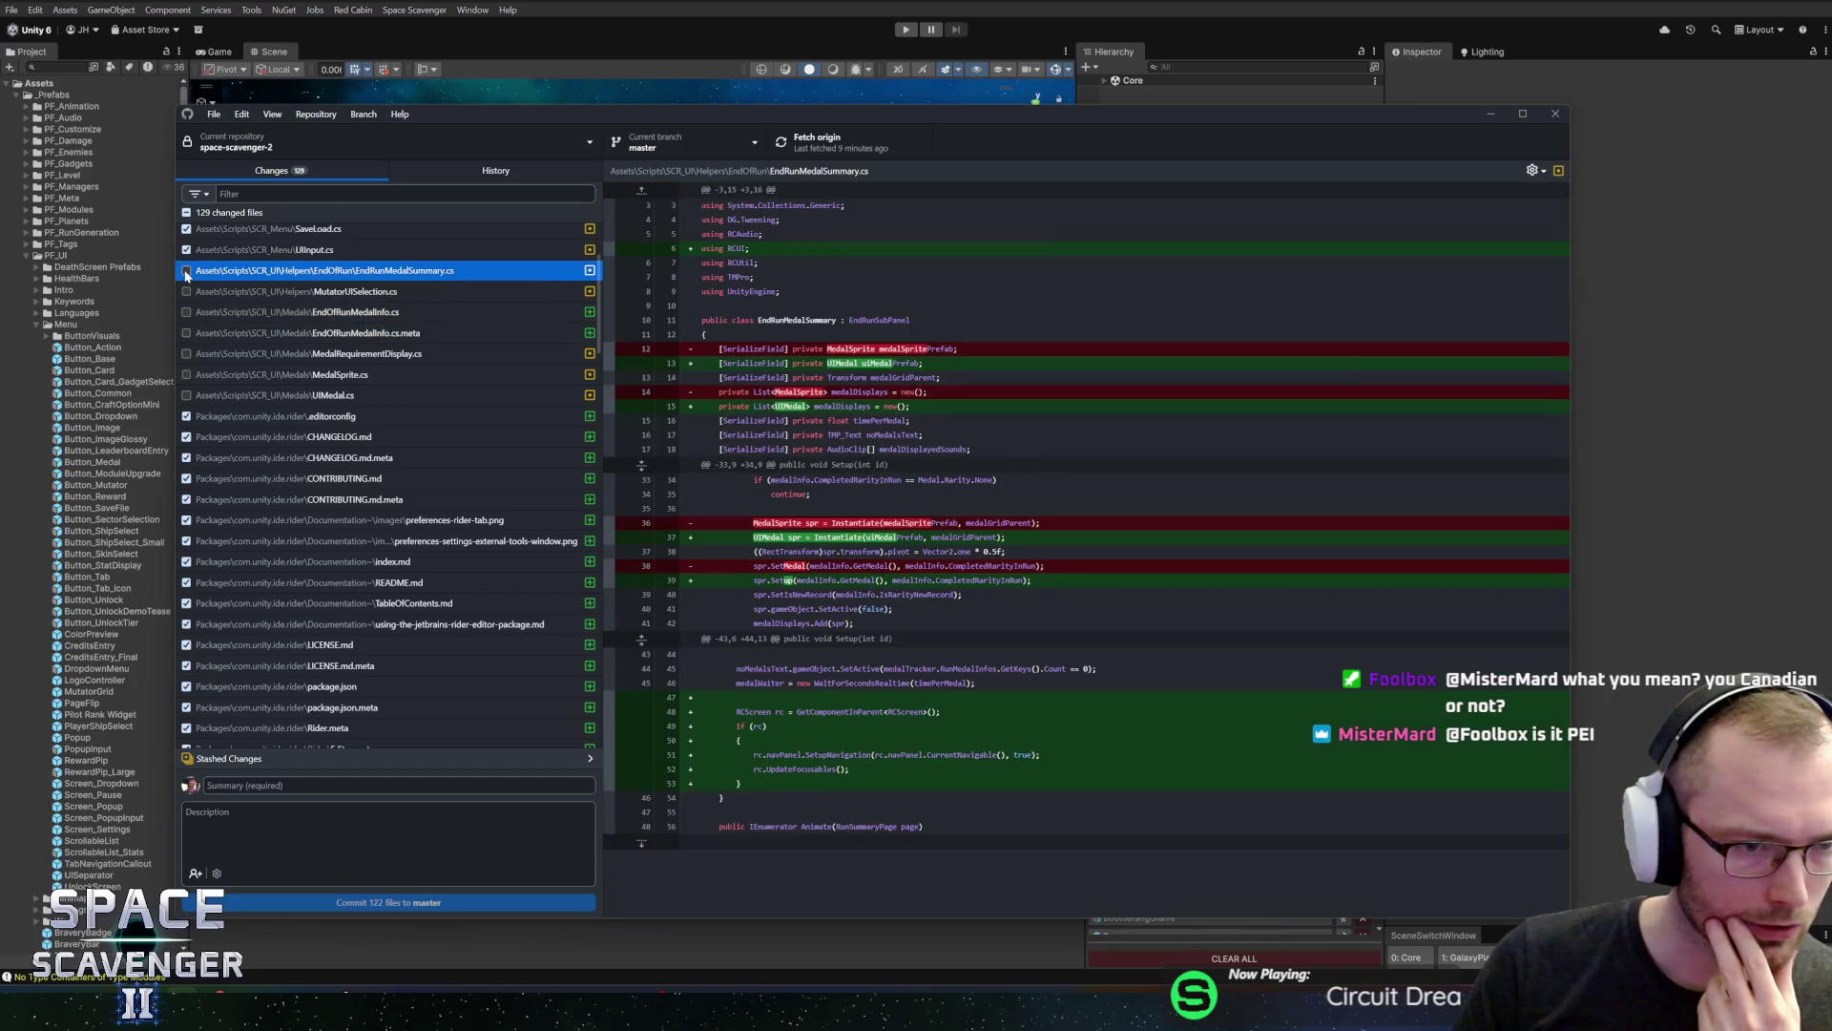
click(186, 249)
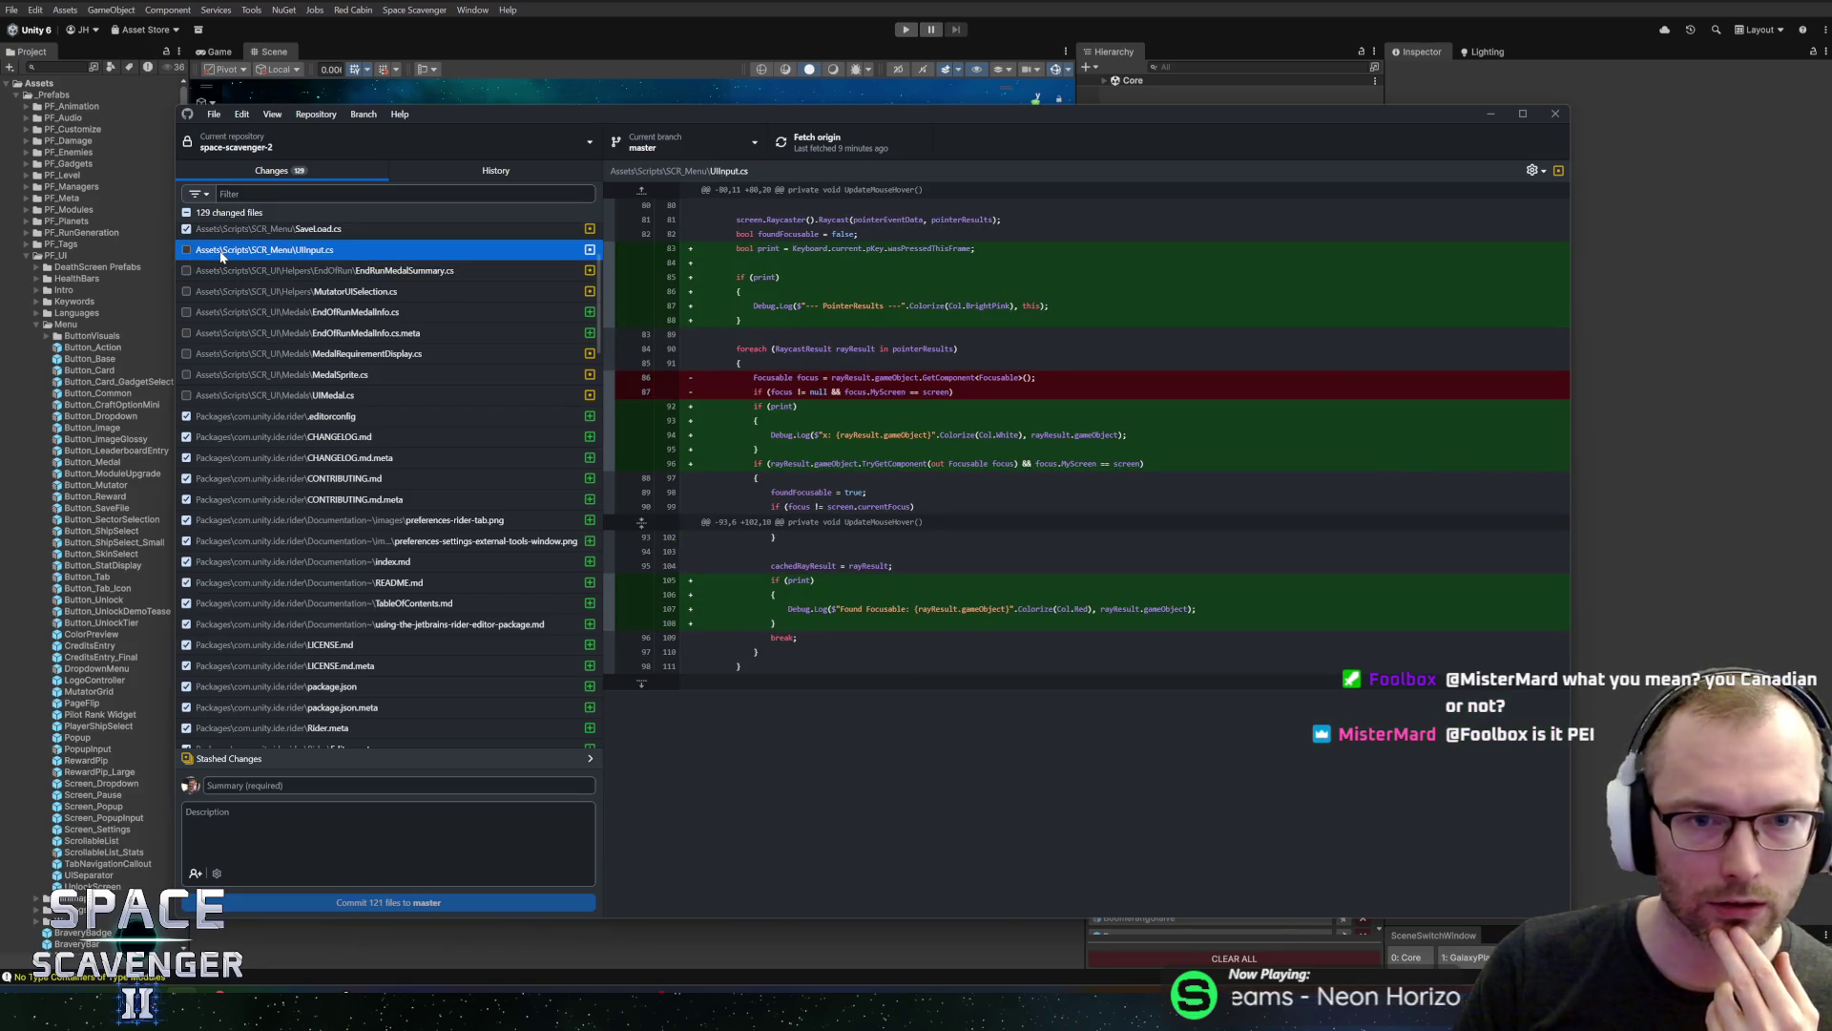
right_click(221, 256)
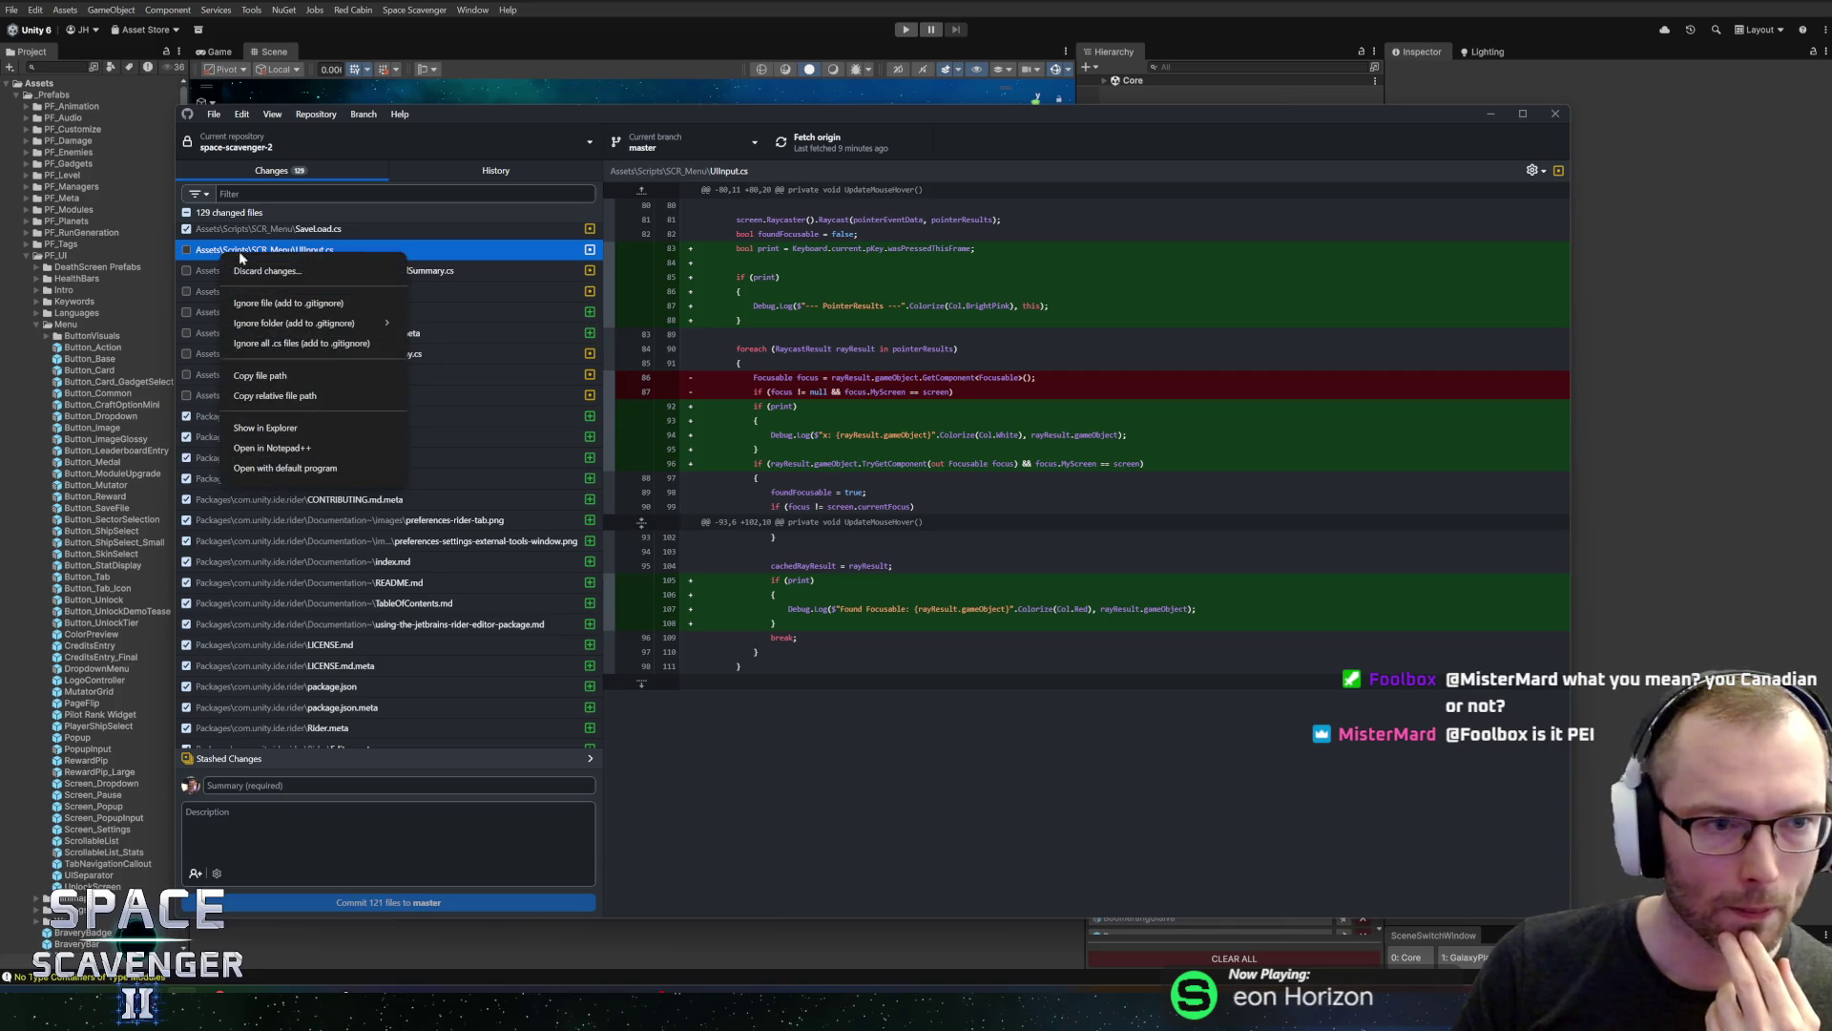
Discard the UIInput.cs changes
click(281, 268)
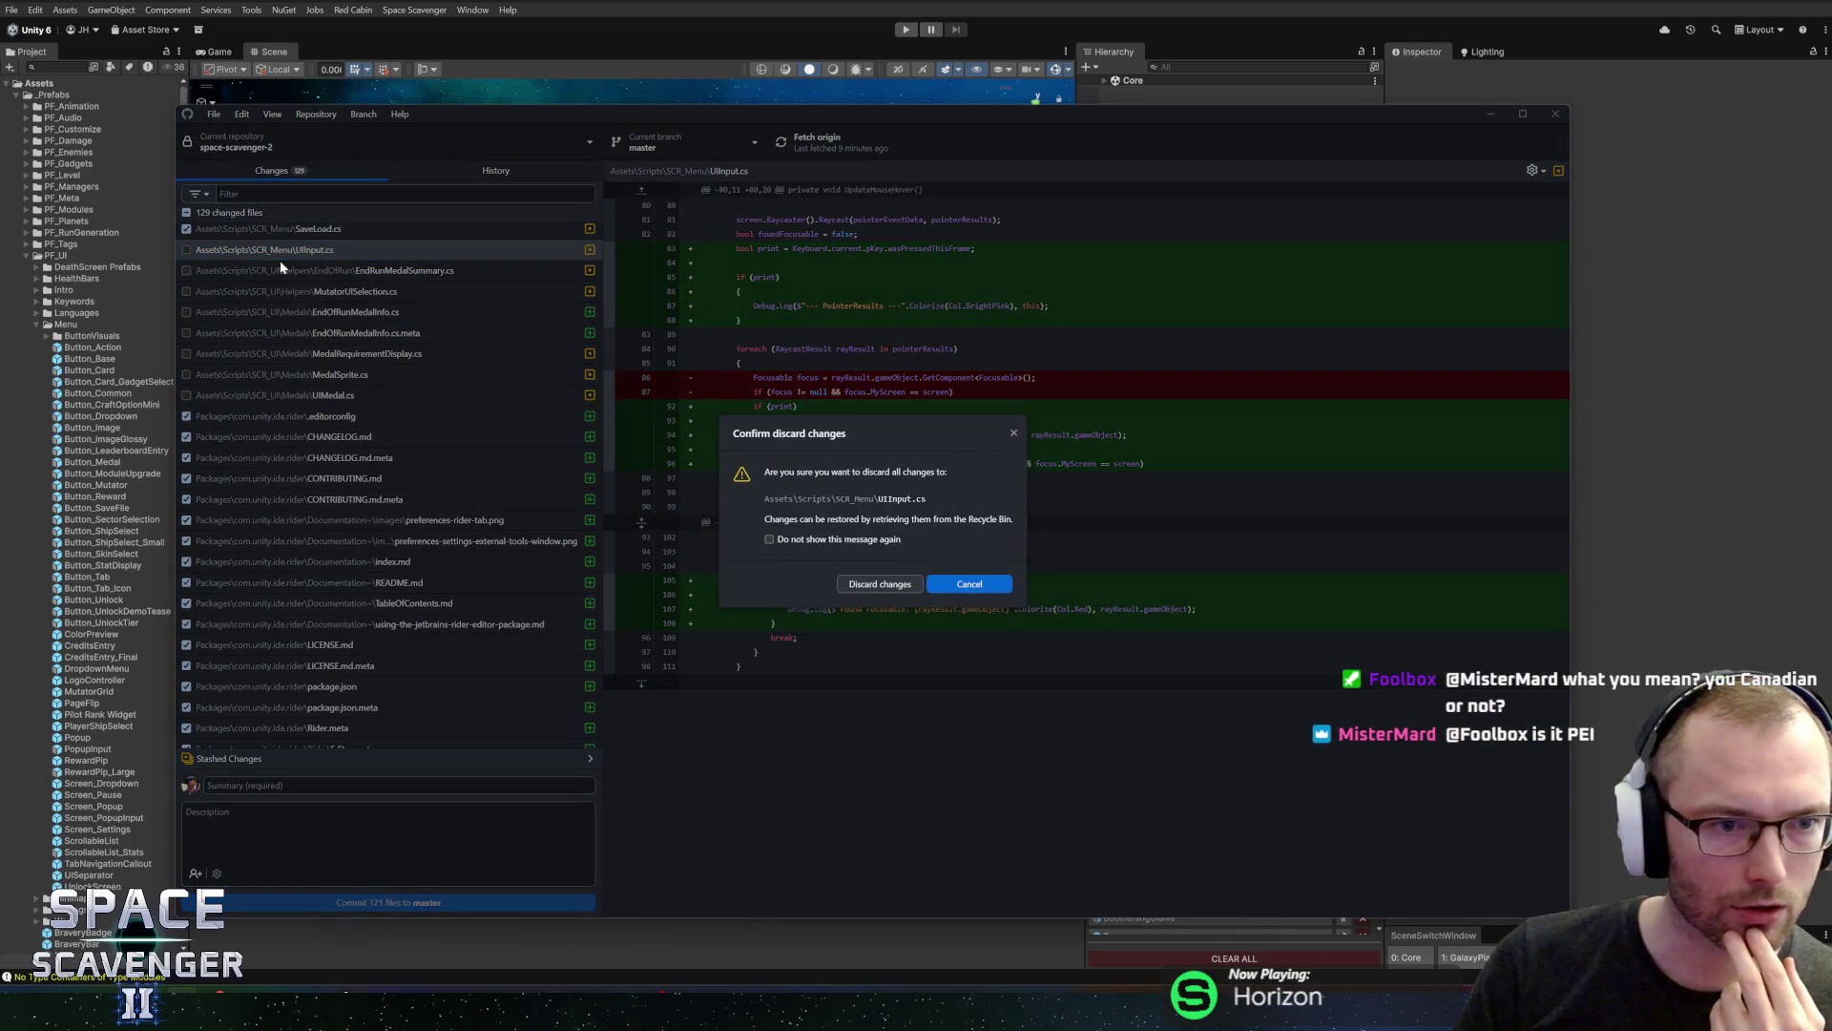
click(858, 586)
scroll(211, 253, up, 2)
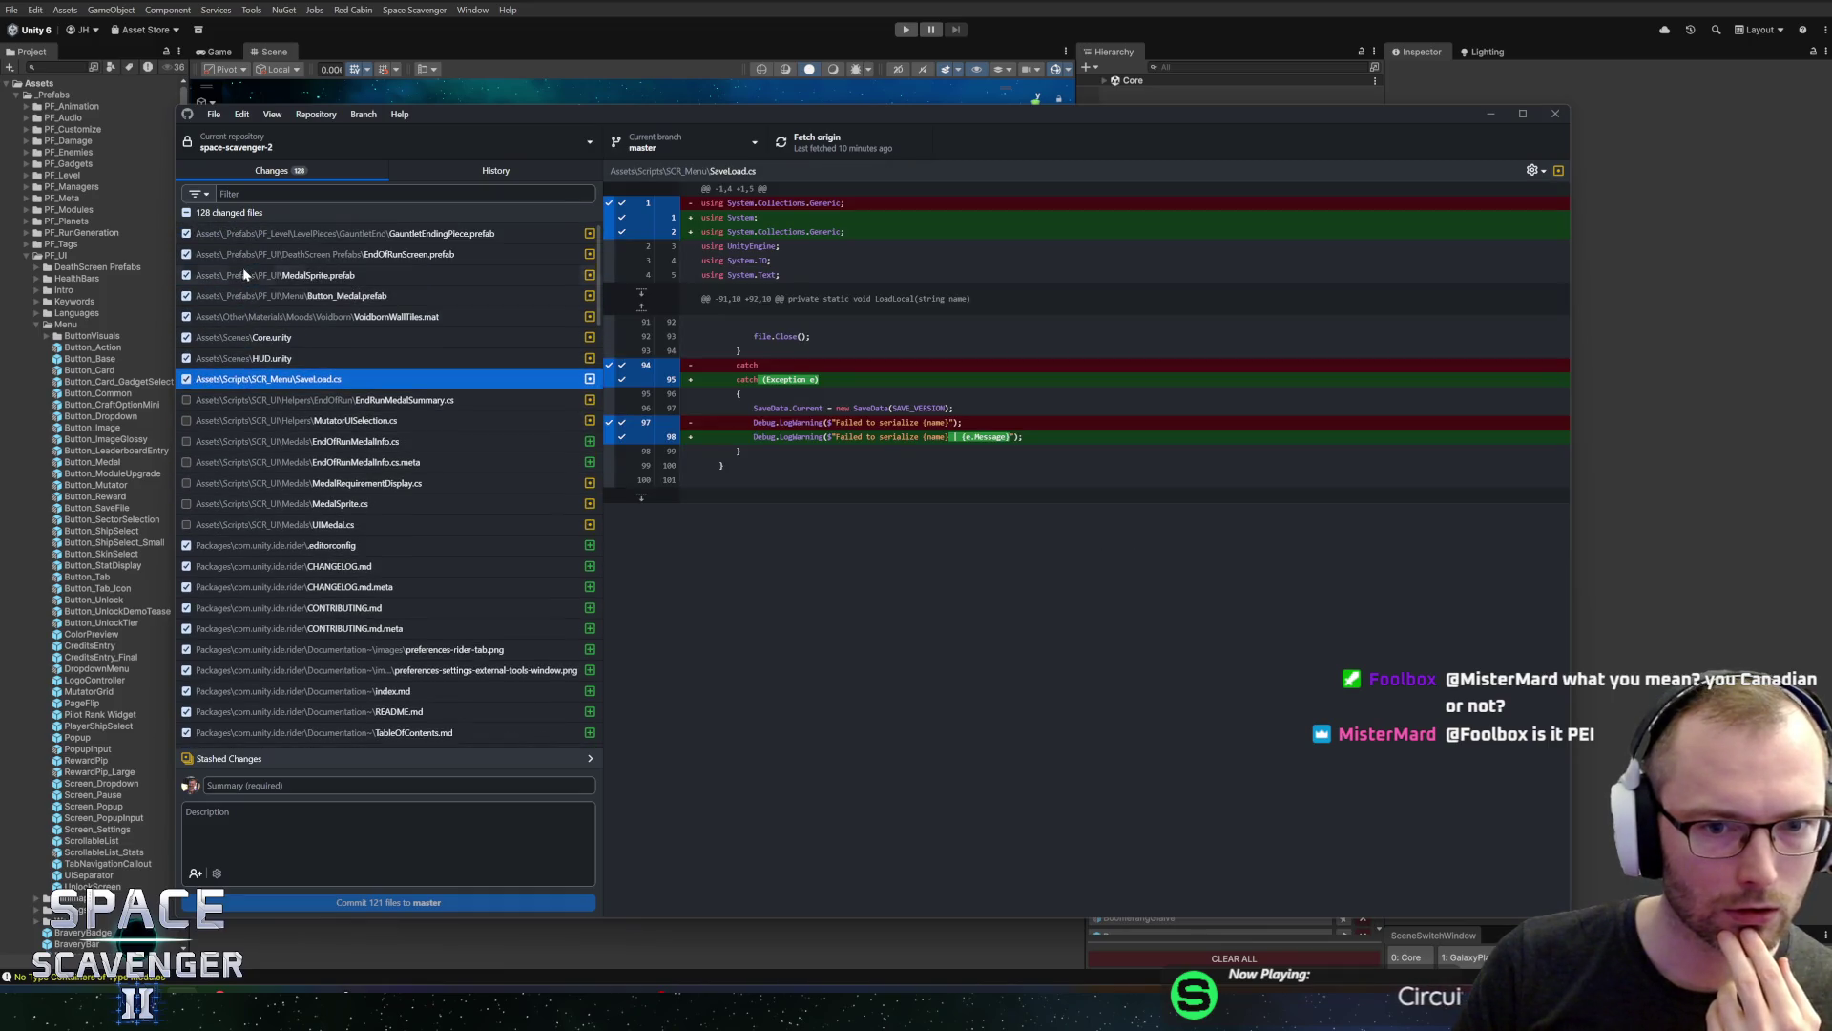
Exclude SaveLoad.cs, HUD.unity, Core.unity and VoidbornWallTiles.mat from the commit
click(186, 383)
click(198, 358)
click(187, 358)
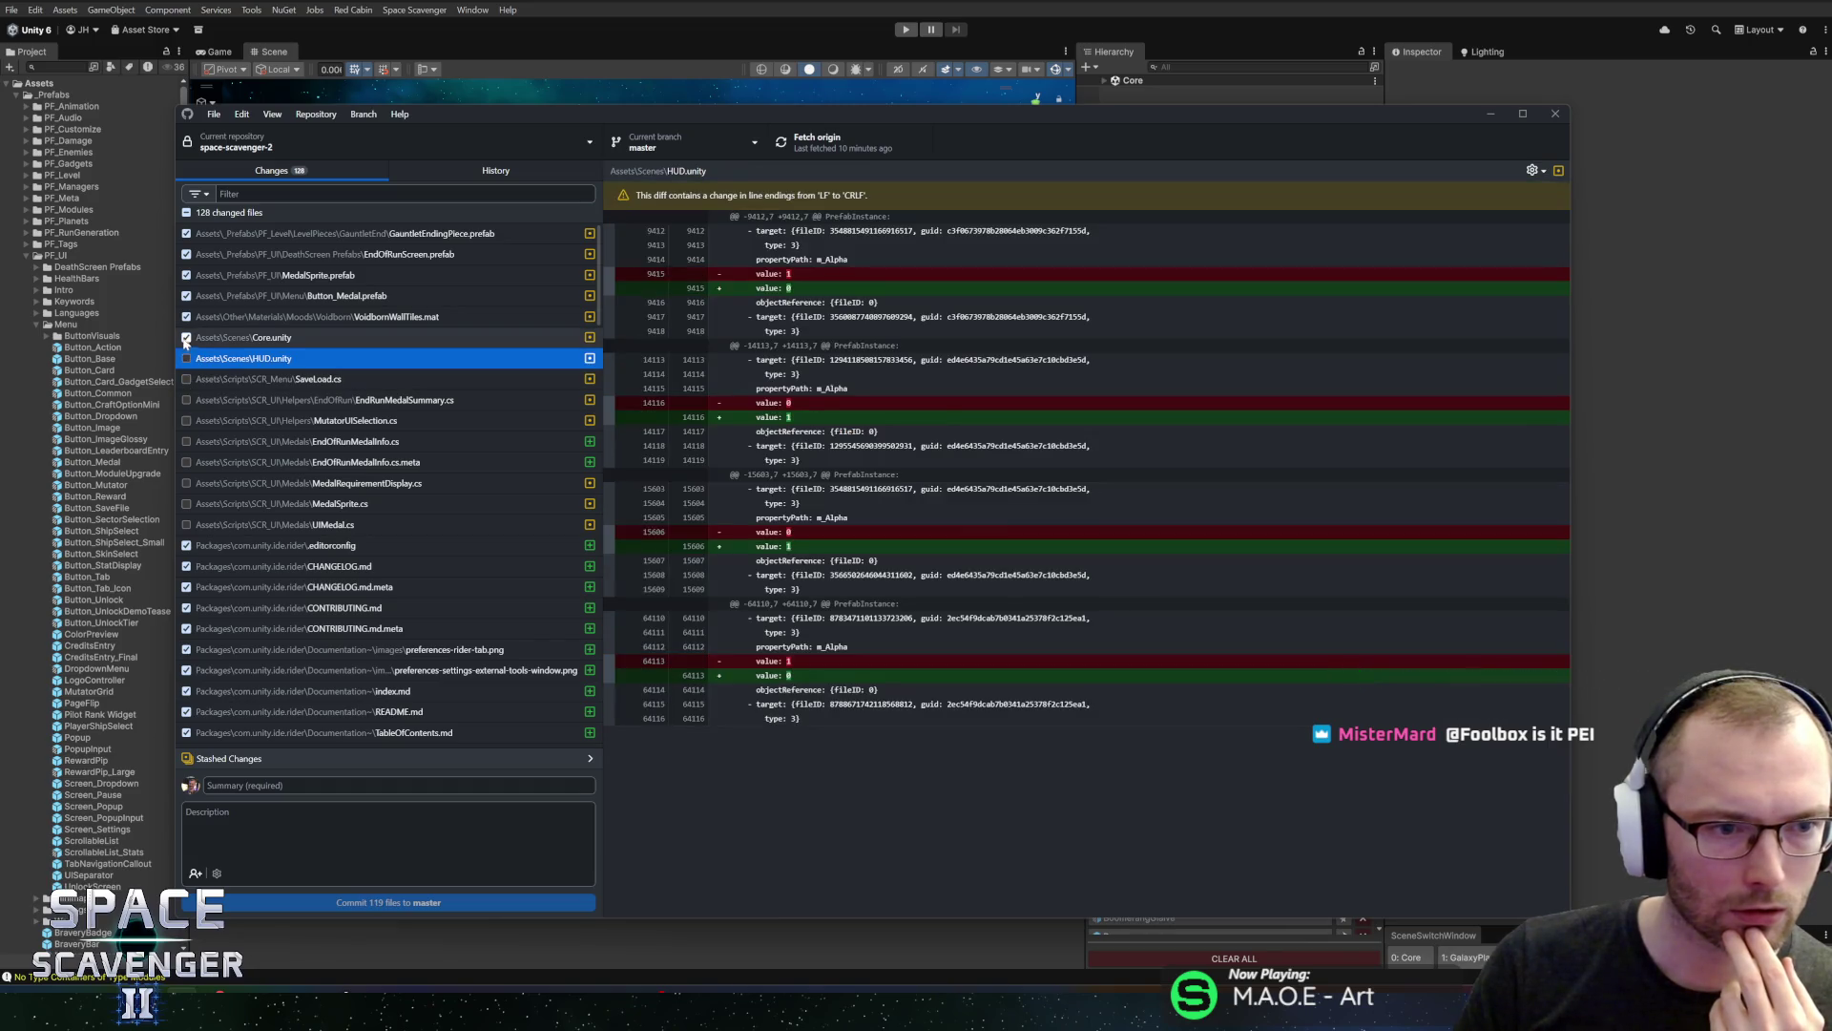
click(196, 338)
click(186, 338)
click(187, 318)
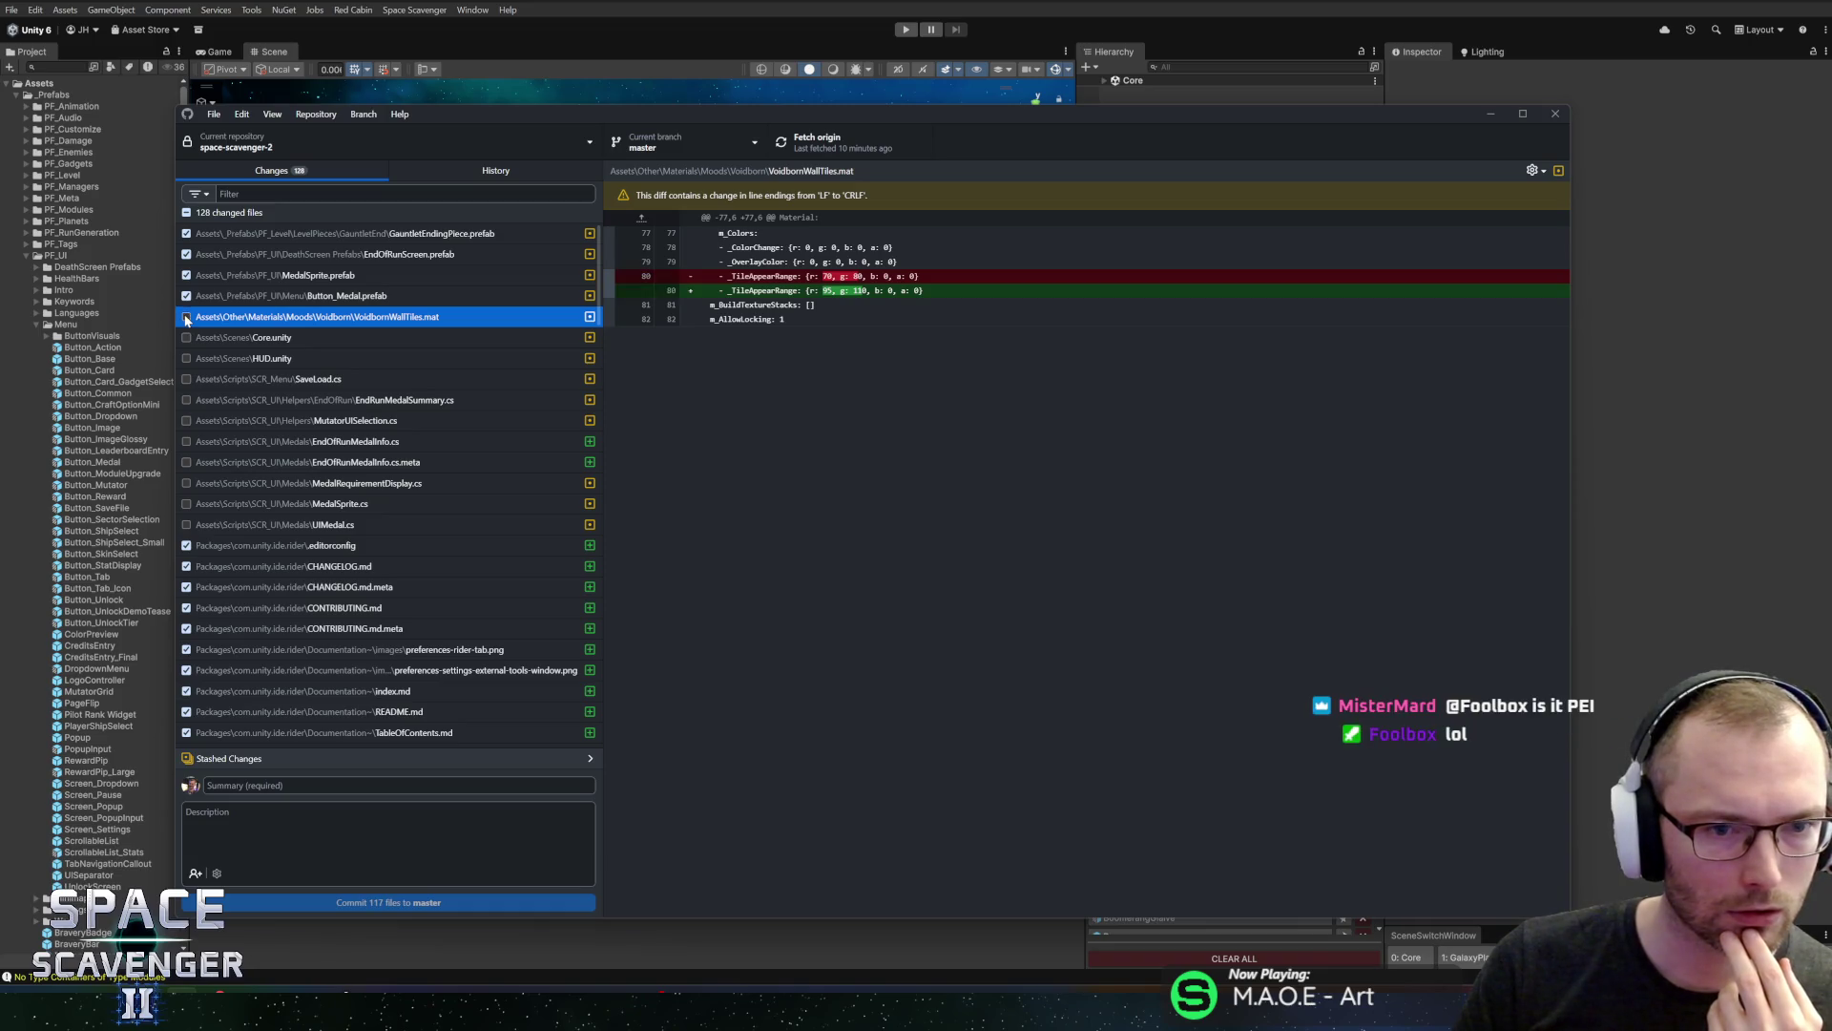
Exclude the Button_Medal, MedalSprite, EndOfRunScreen and GauntletEndingPiece prefabs, leaving 113 files
click(187, 296)
click(186, 275)
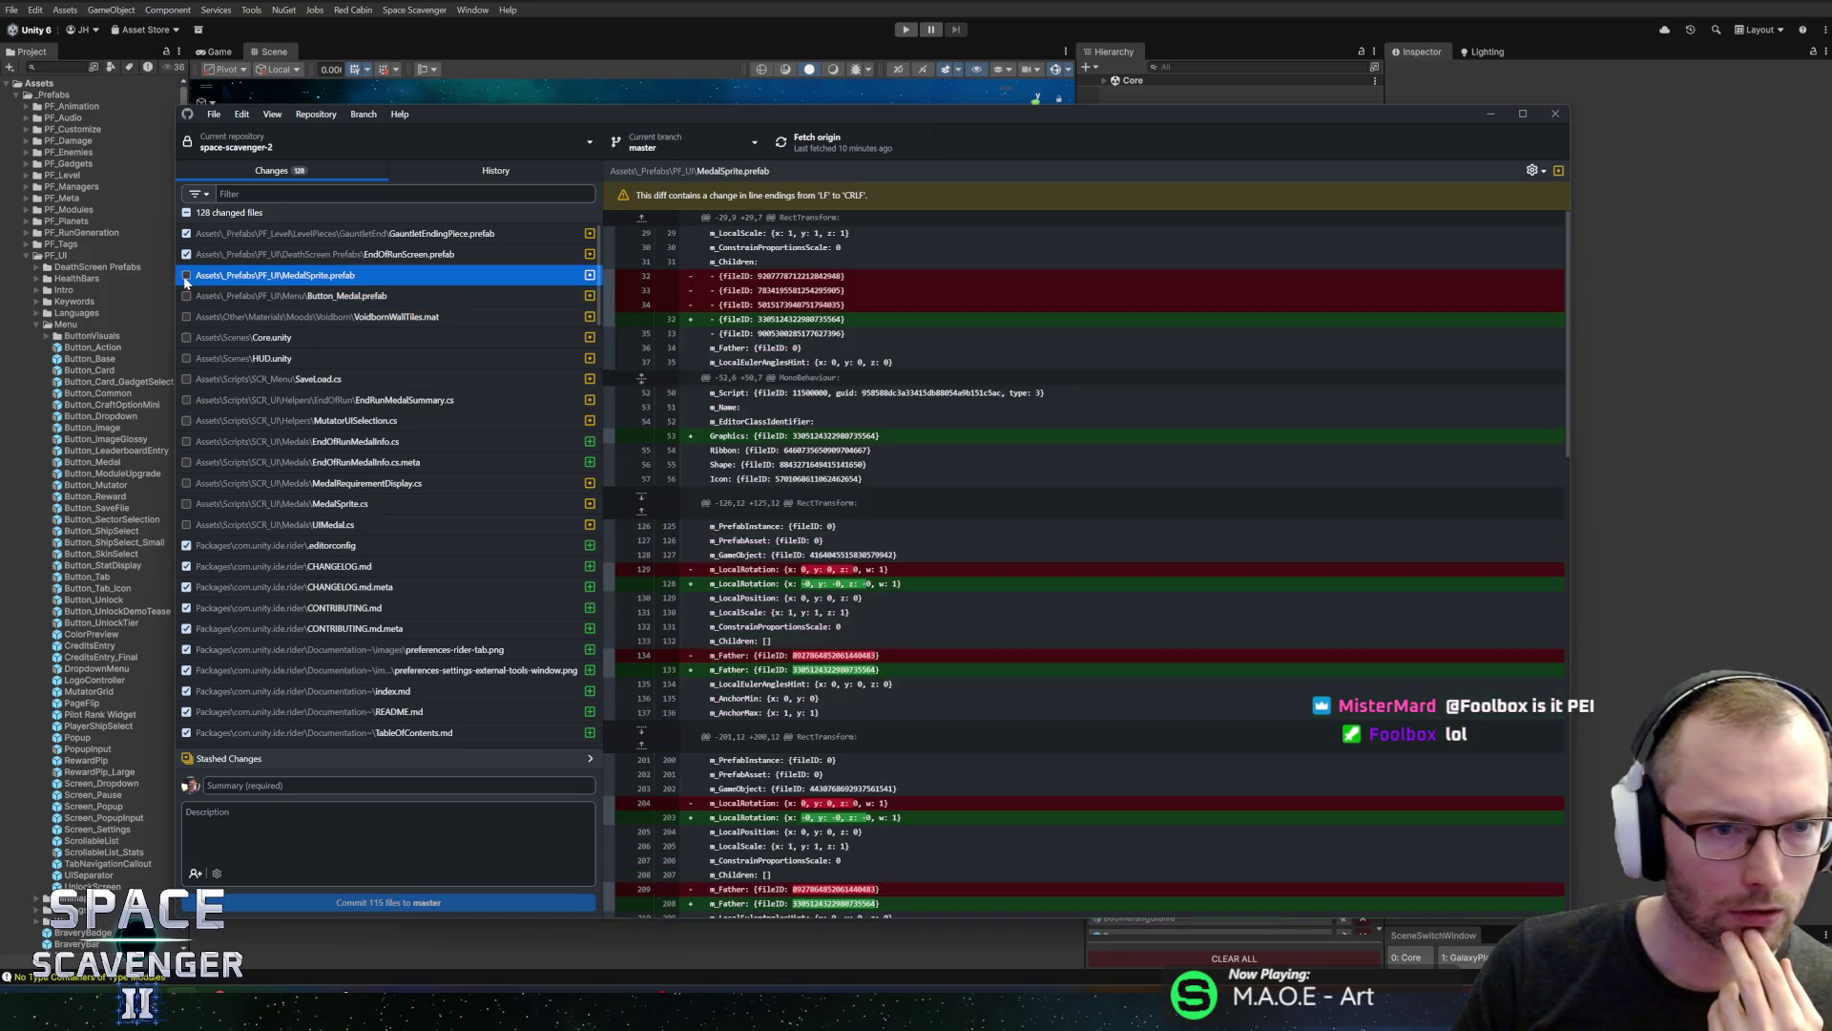
click(186, 254)
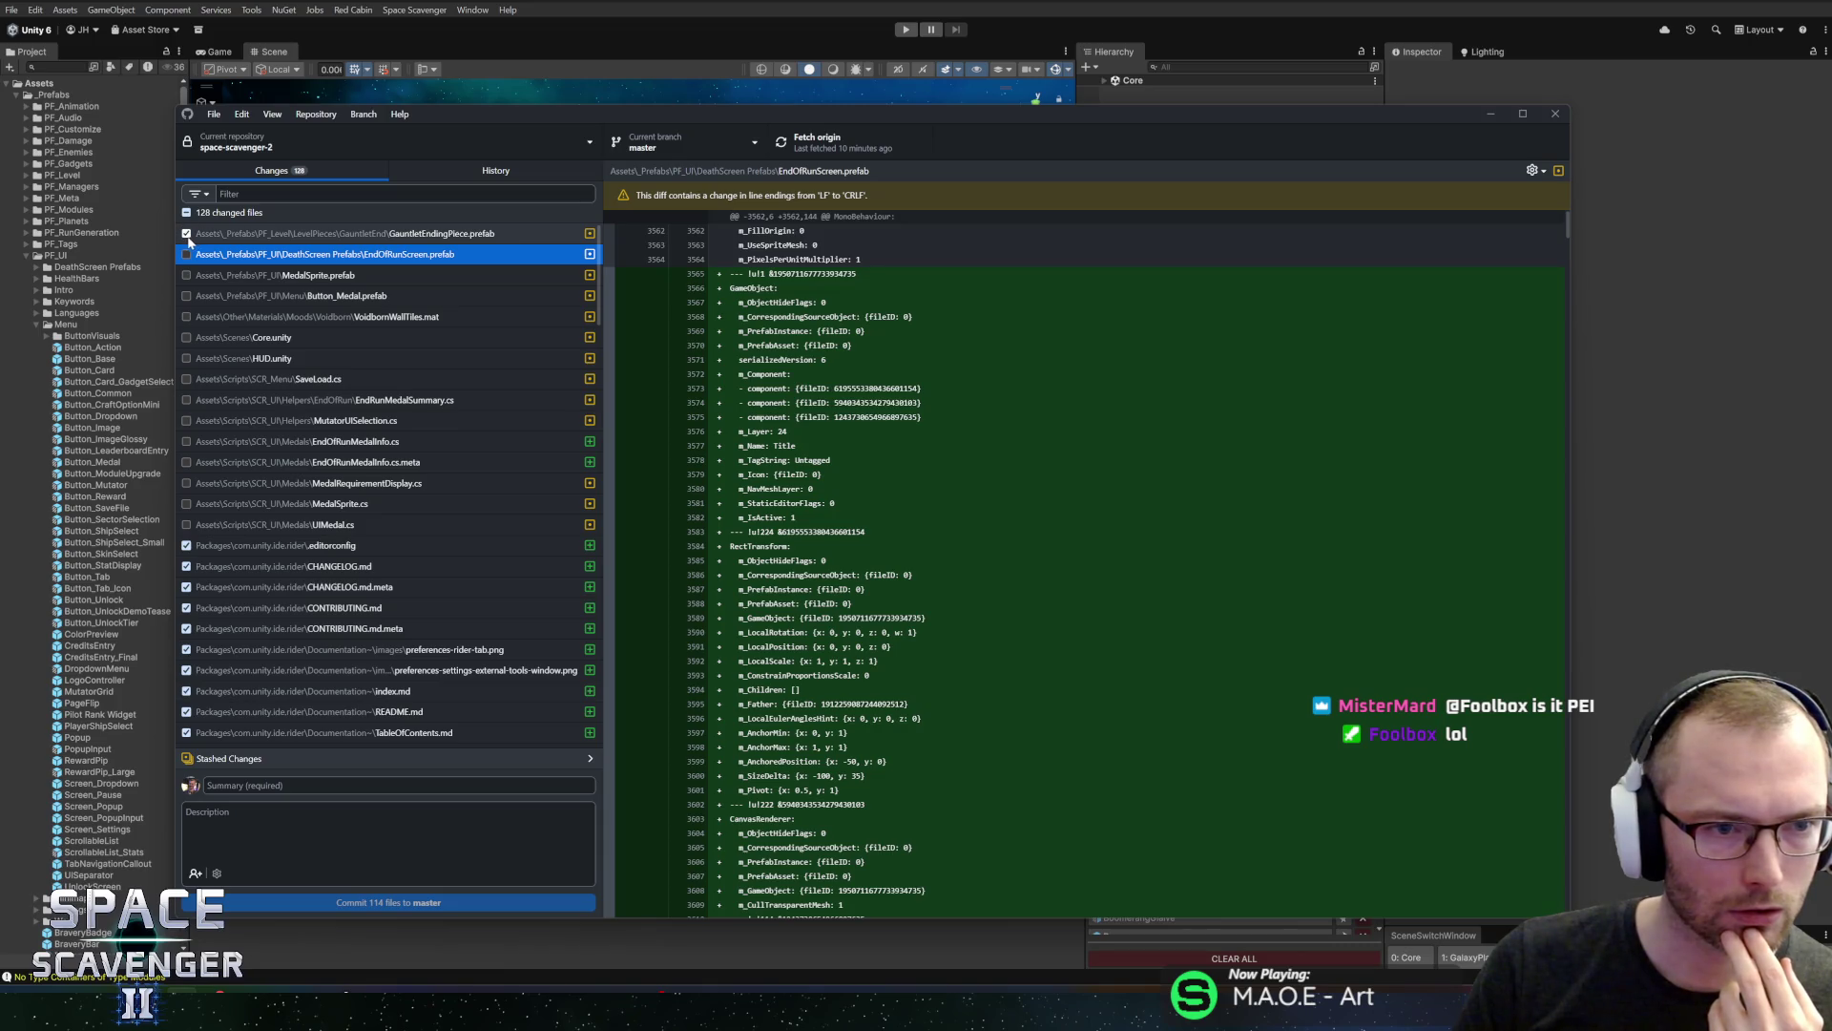
click(186, 234)
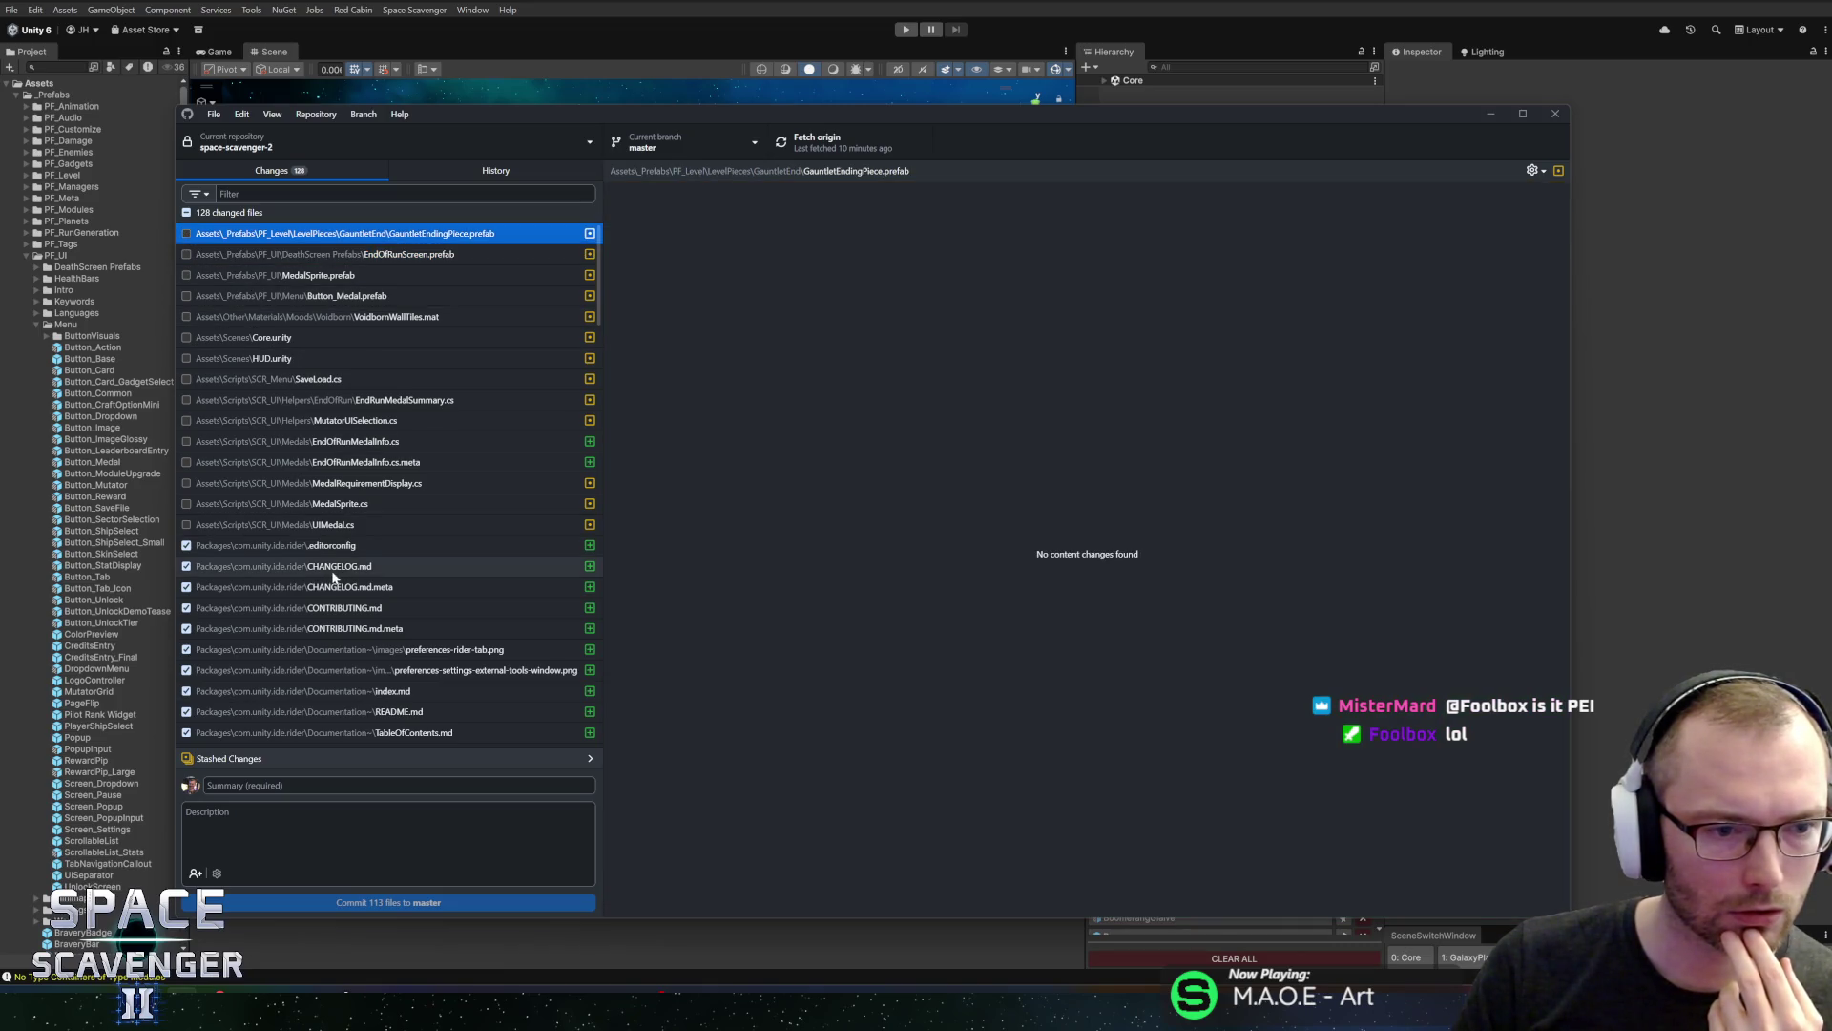
scroll(339, 558, down, 4)
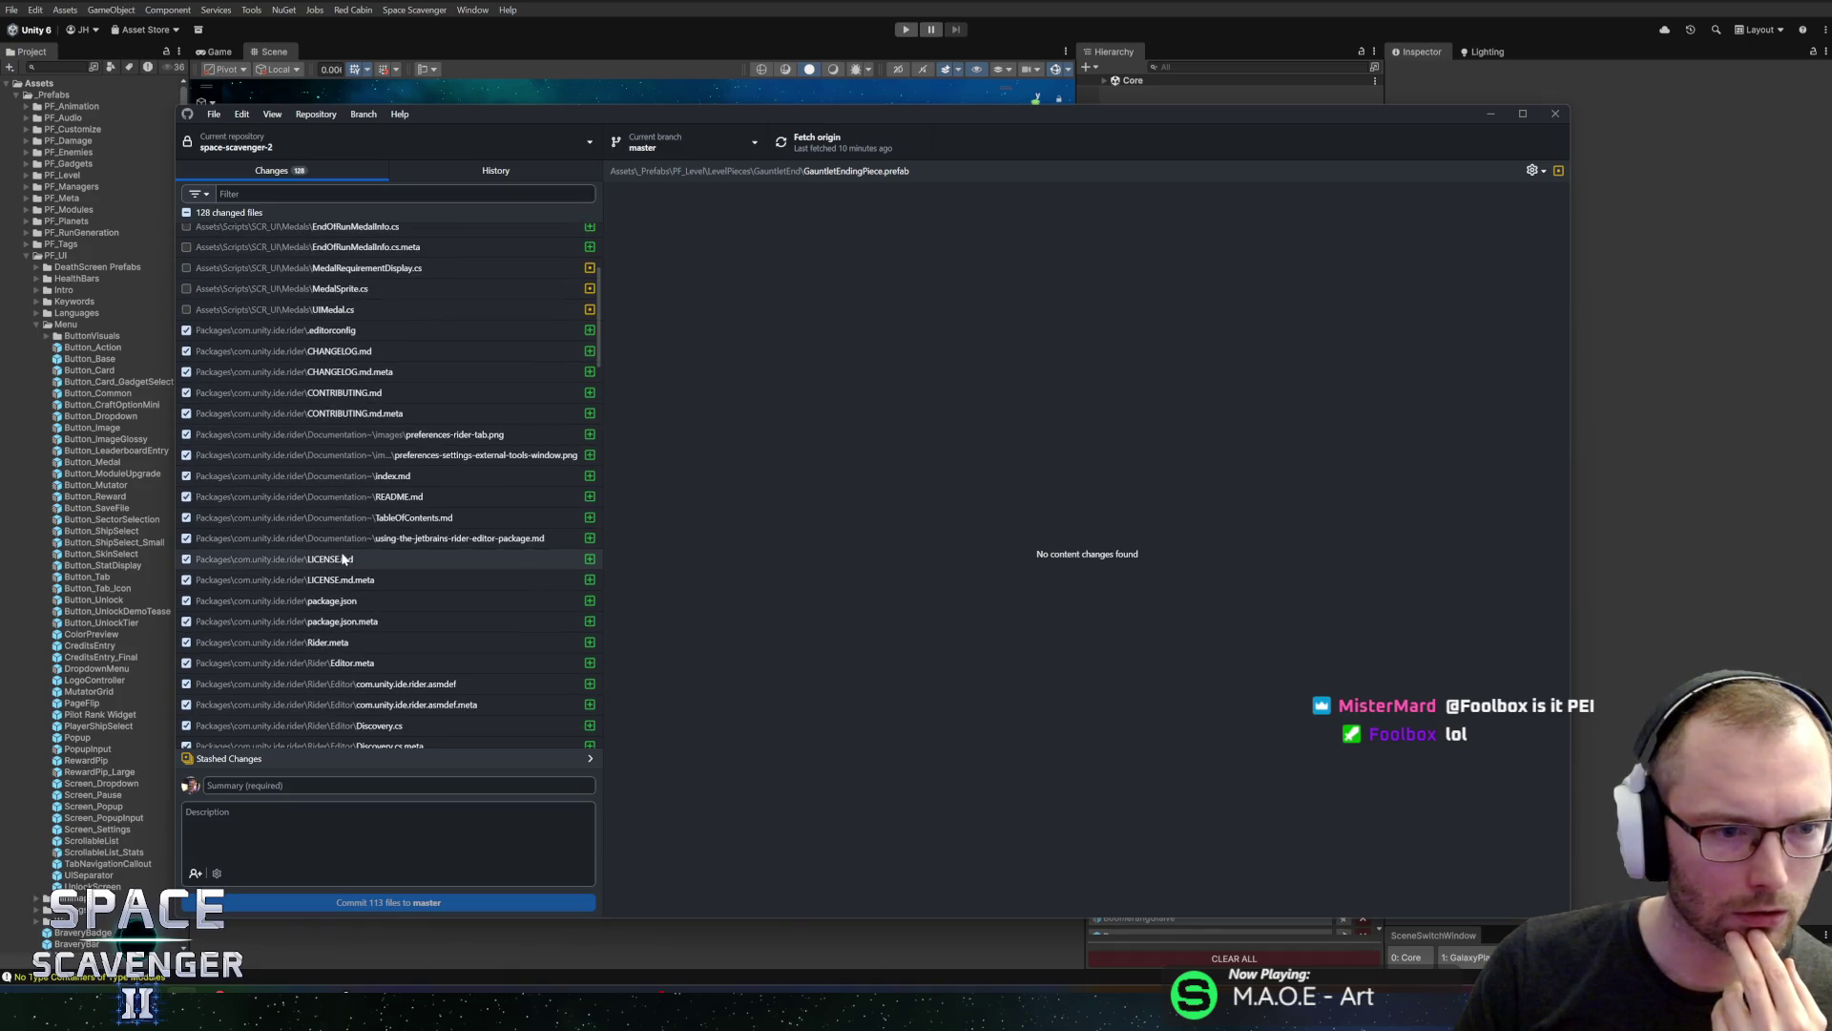
scroll(344, 551, down, 10)
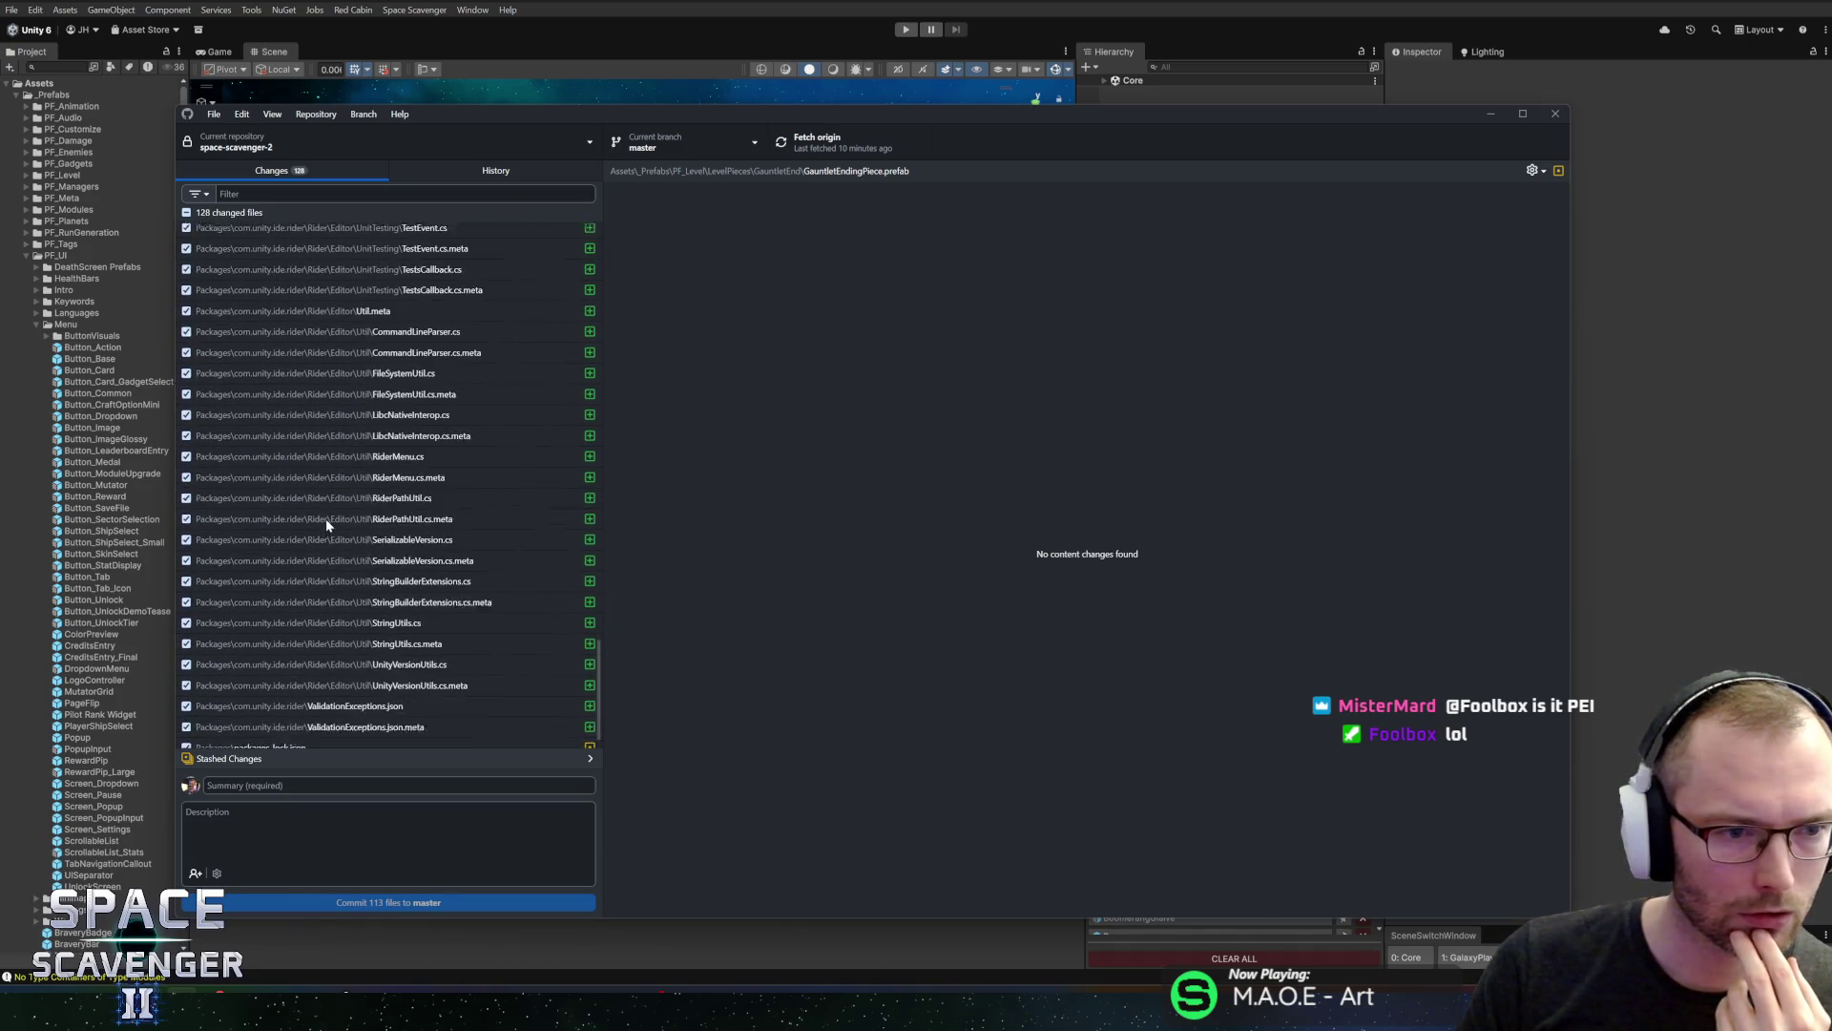
Commit the 113 files to master as 'Rider Package update' and push to origin
click(296, 784)
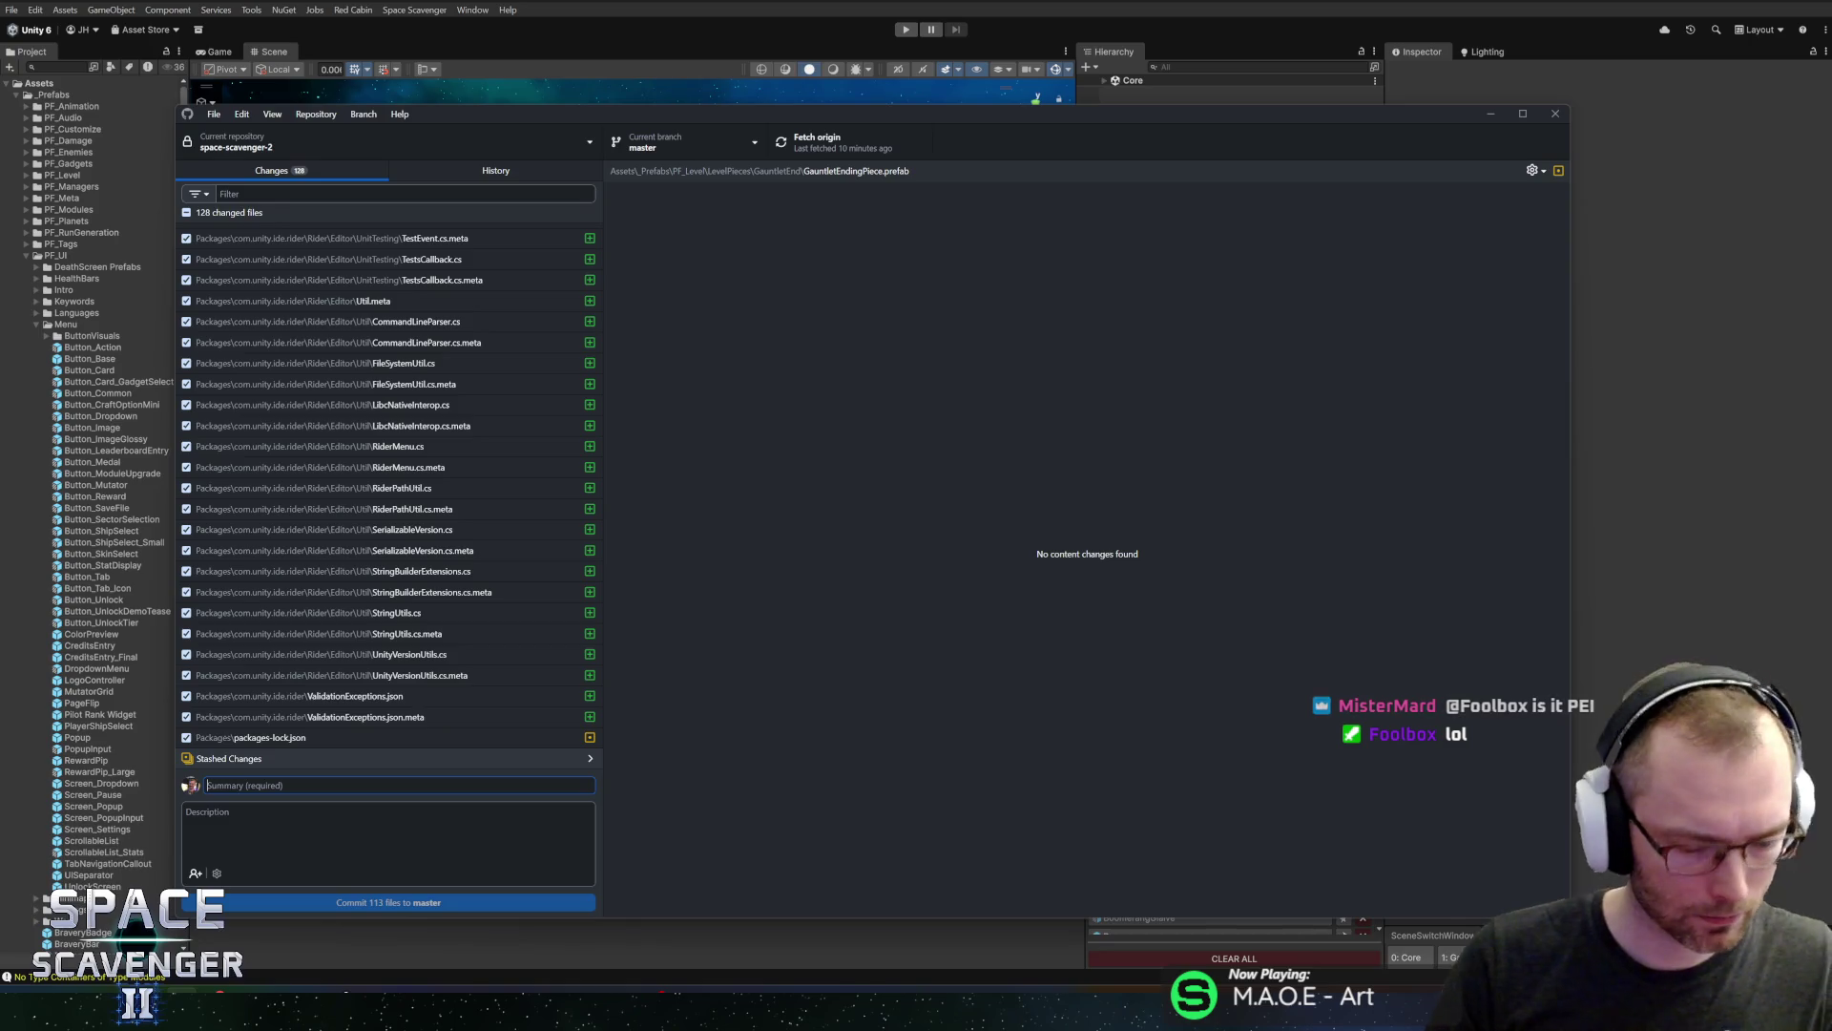
text(Rider Package update)
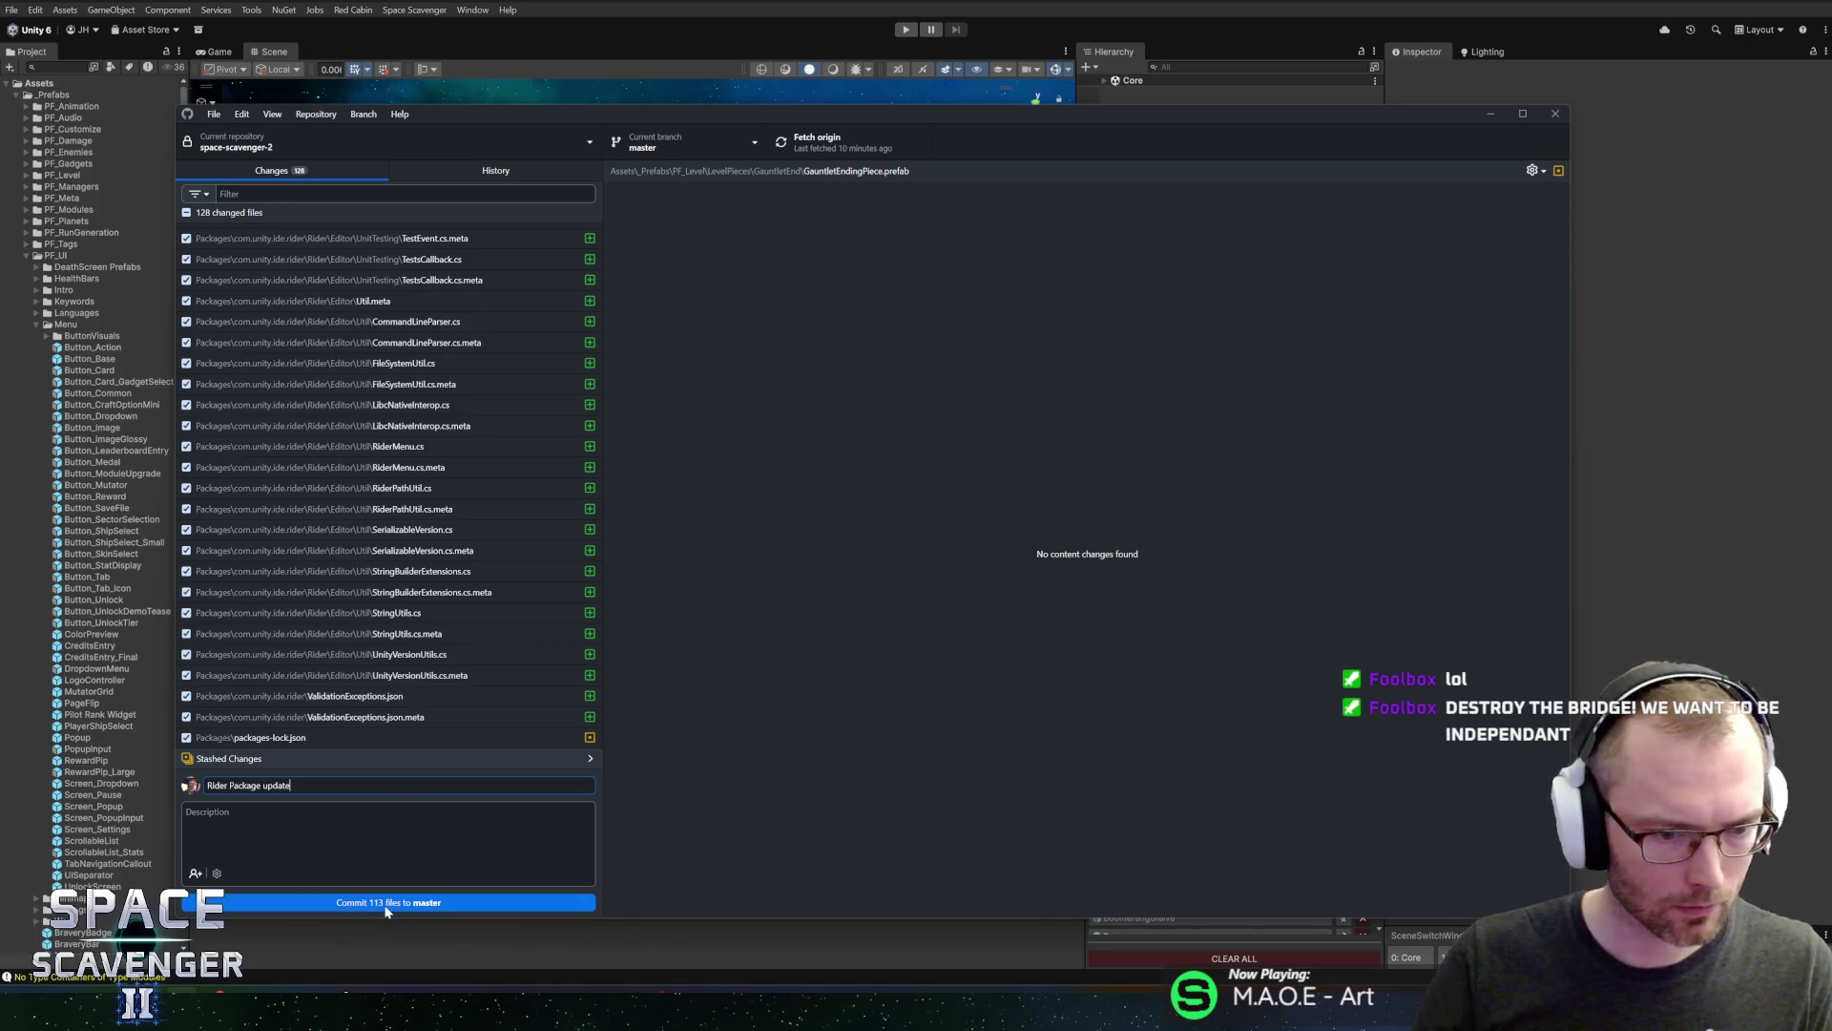
click(387, 904)
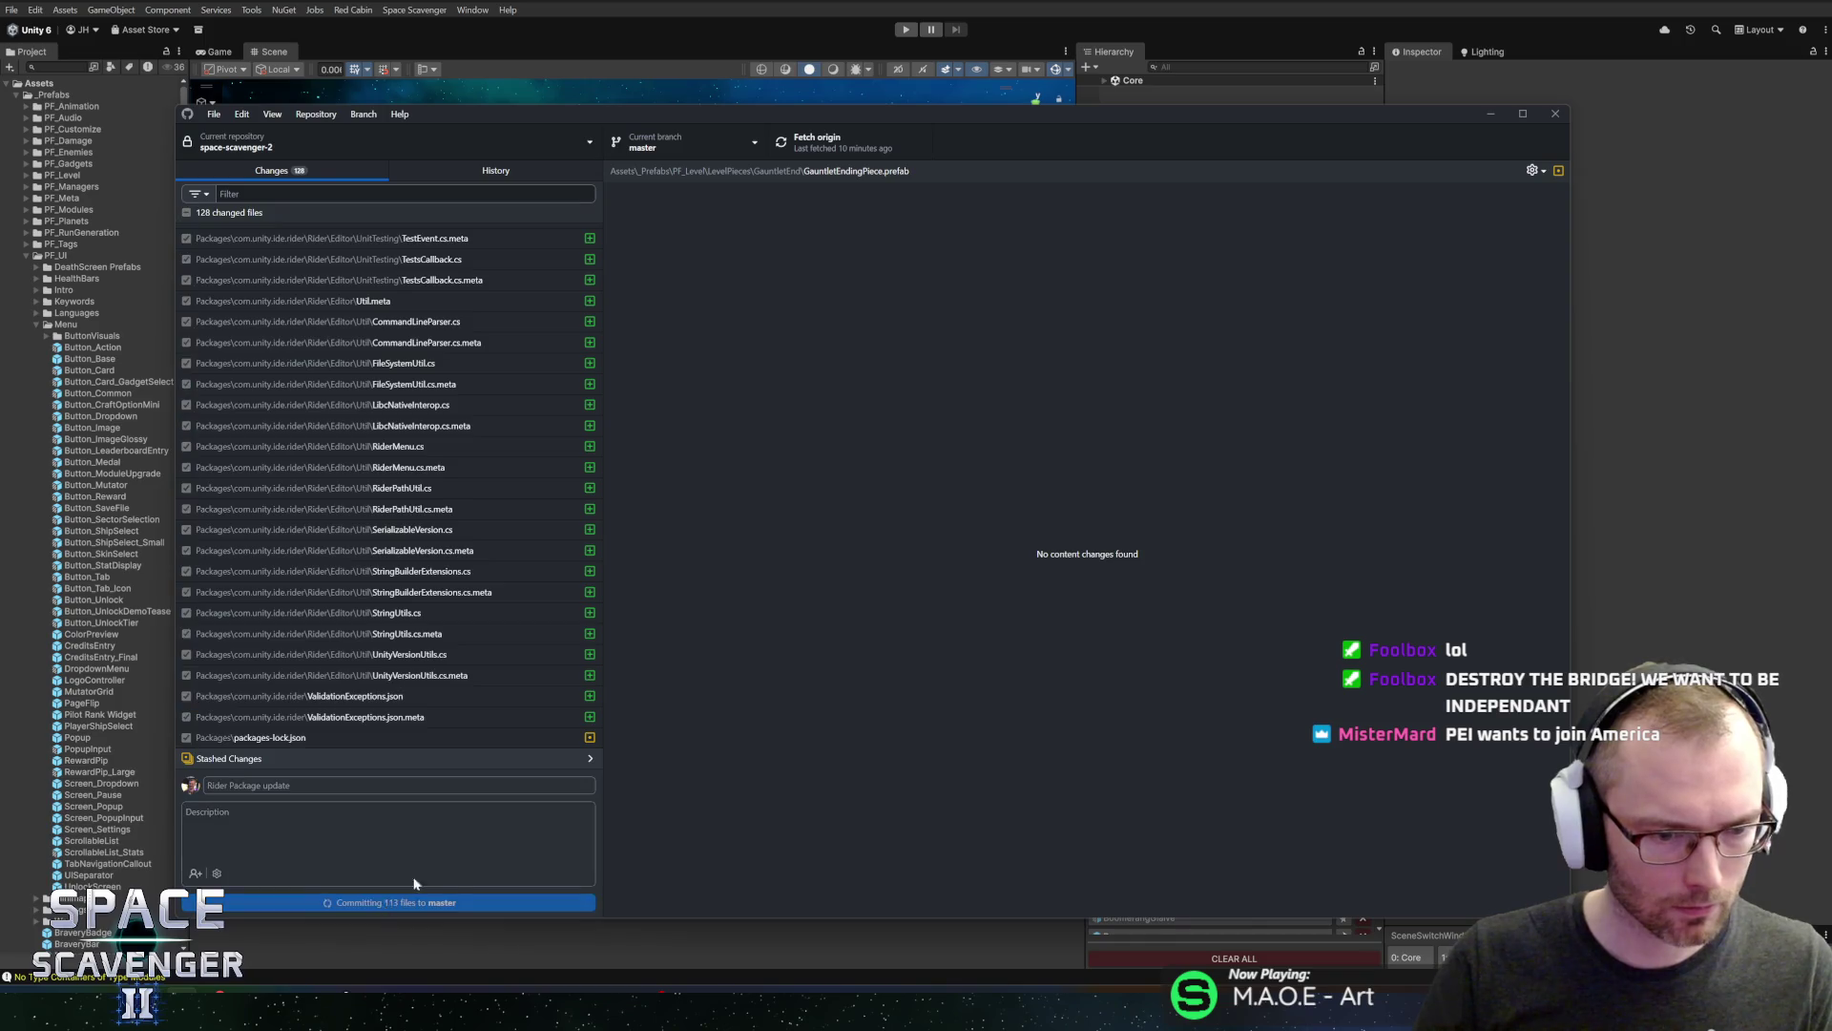
click(811, 143)
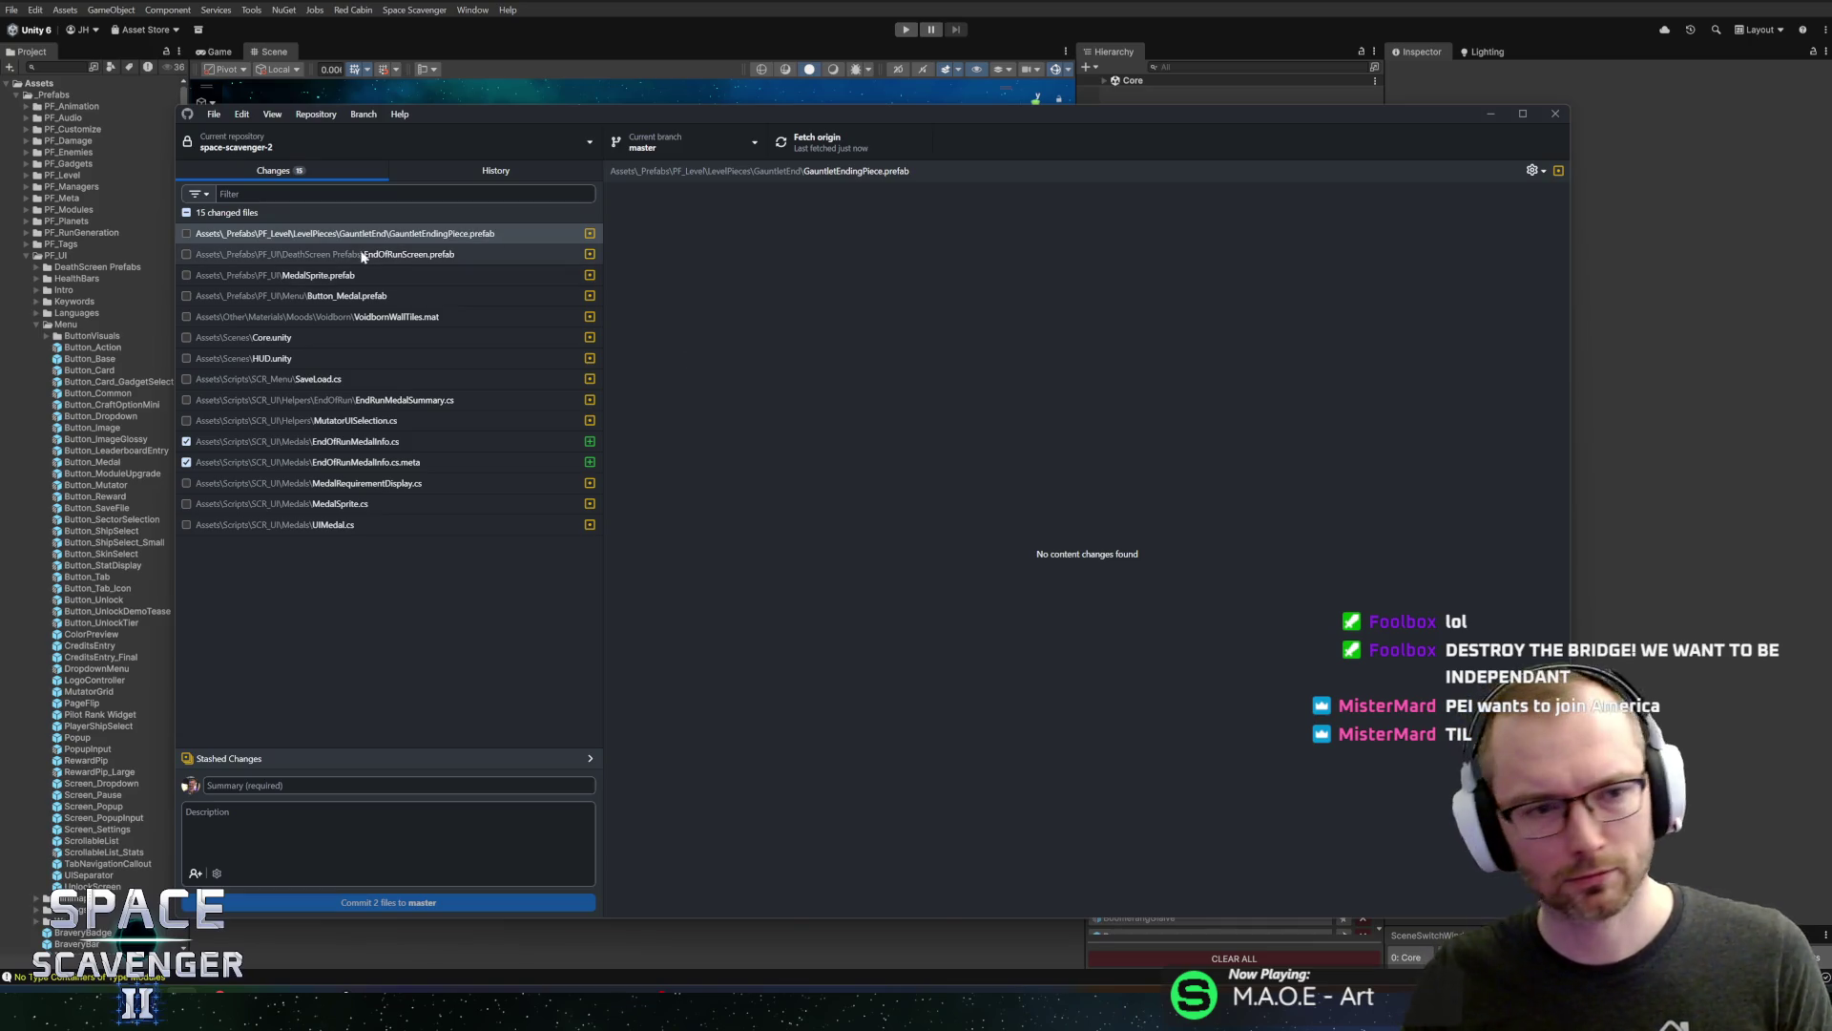
click(188, 232)
Include all 15 files and review the EndOfRunMedalInfo, EndRunMedalSummary and MutatorUISelection diffs
click(195, 213)
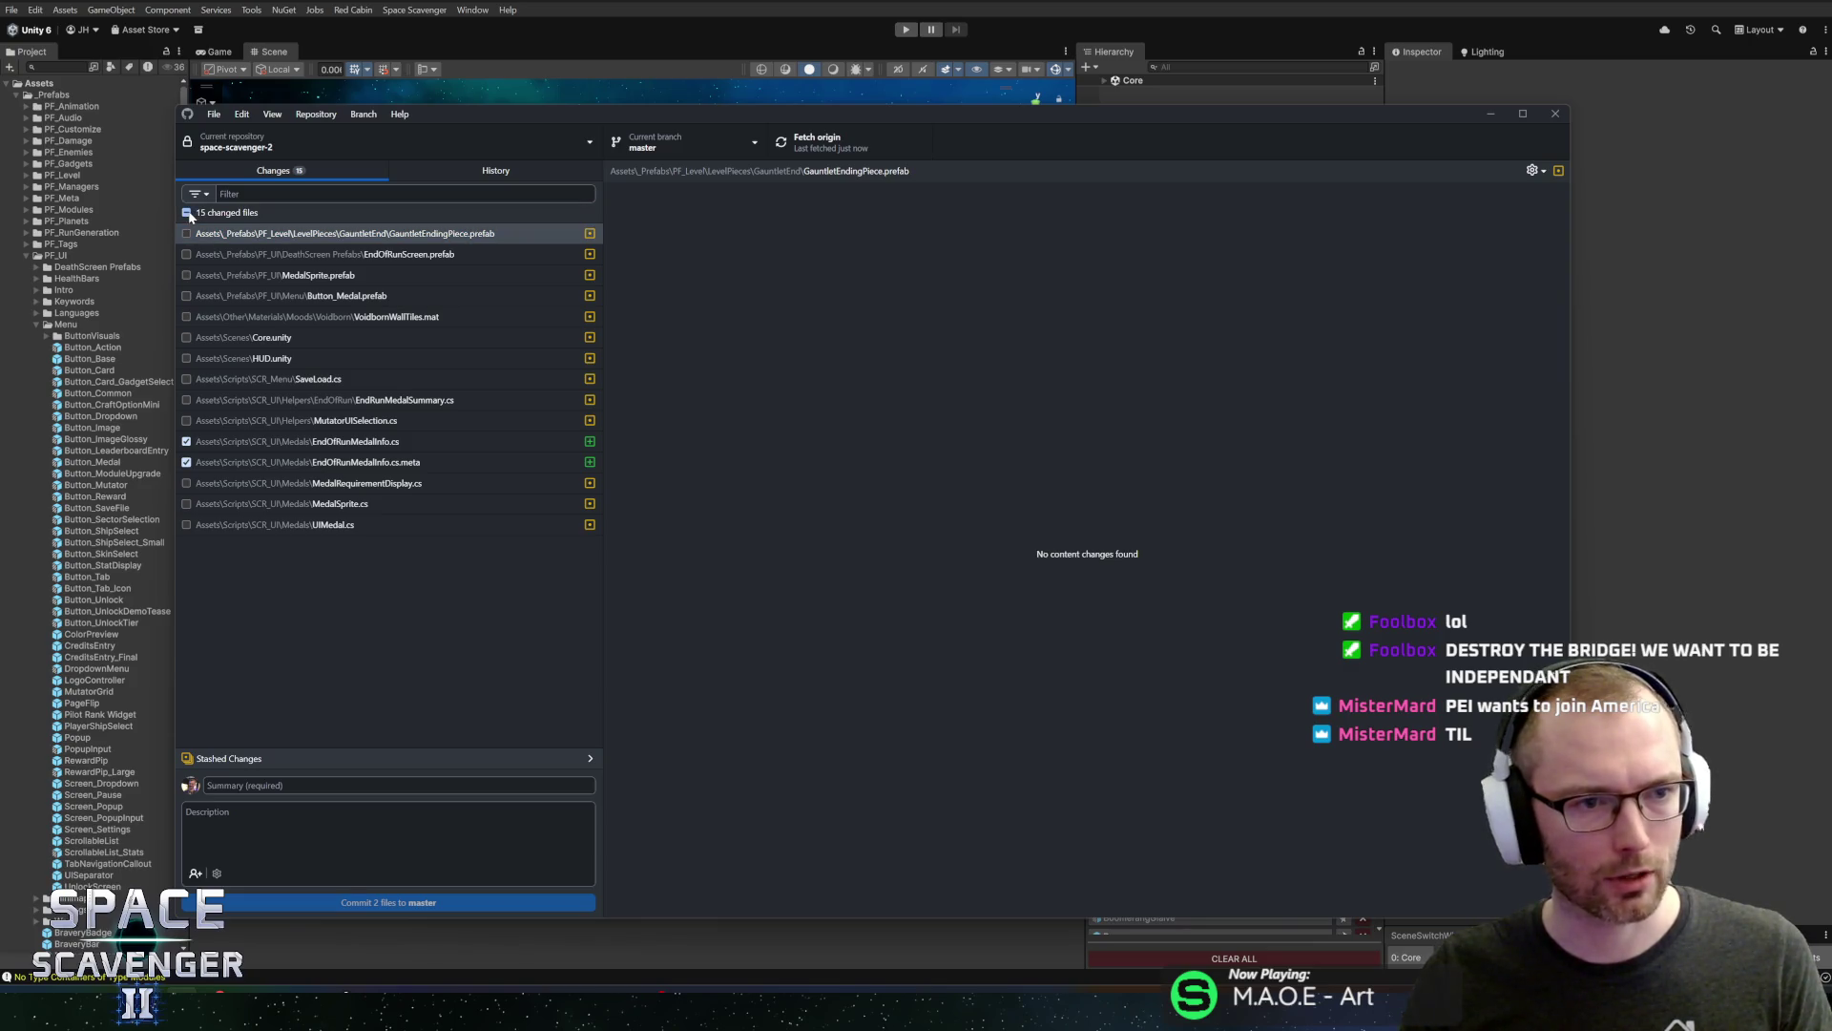
click(328, 462)
click(319, 441)
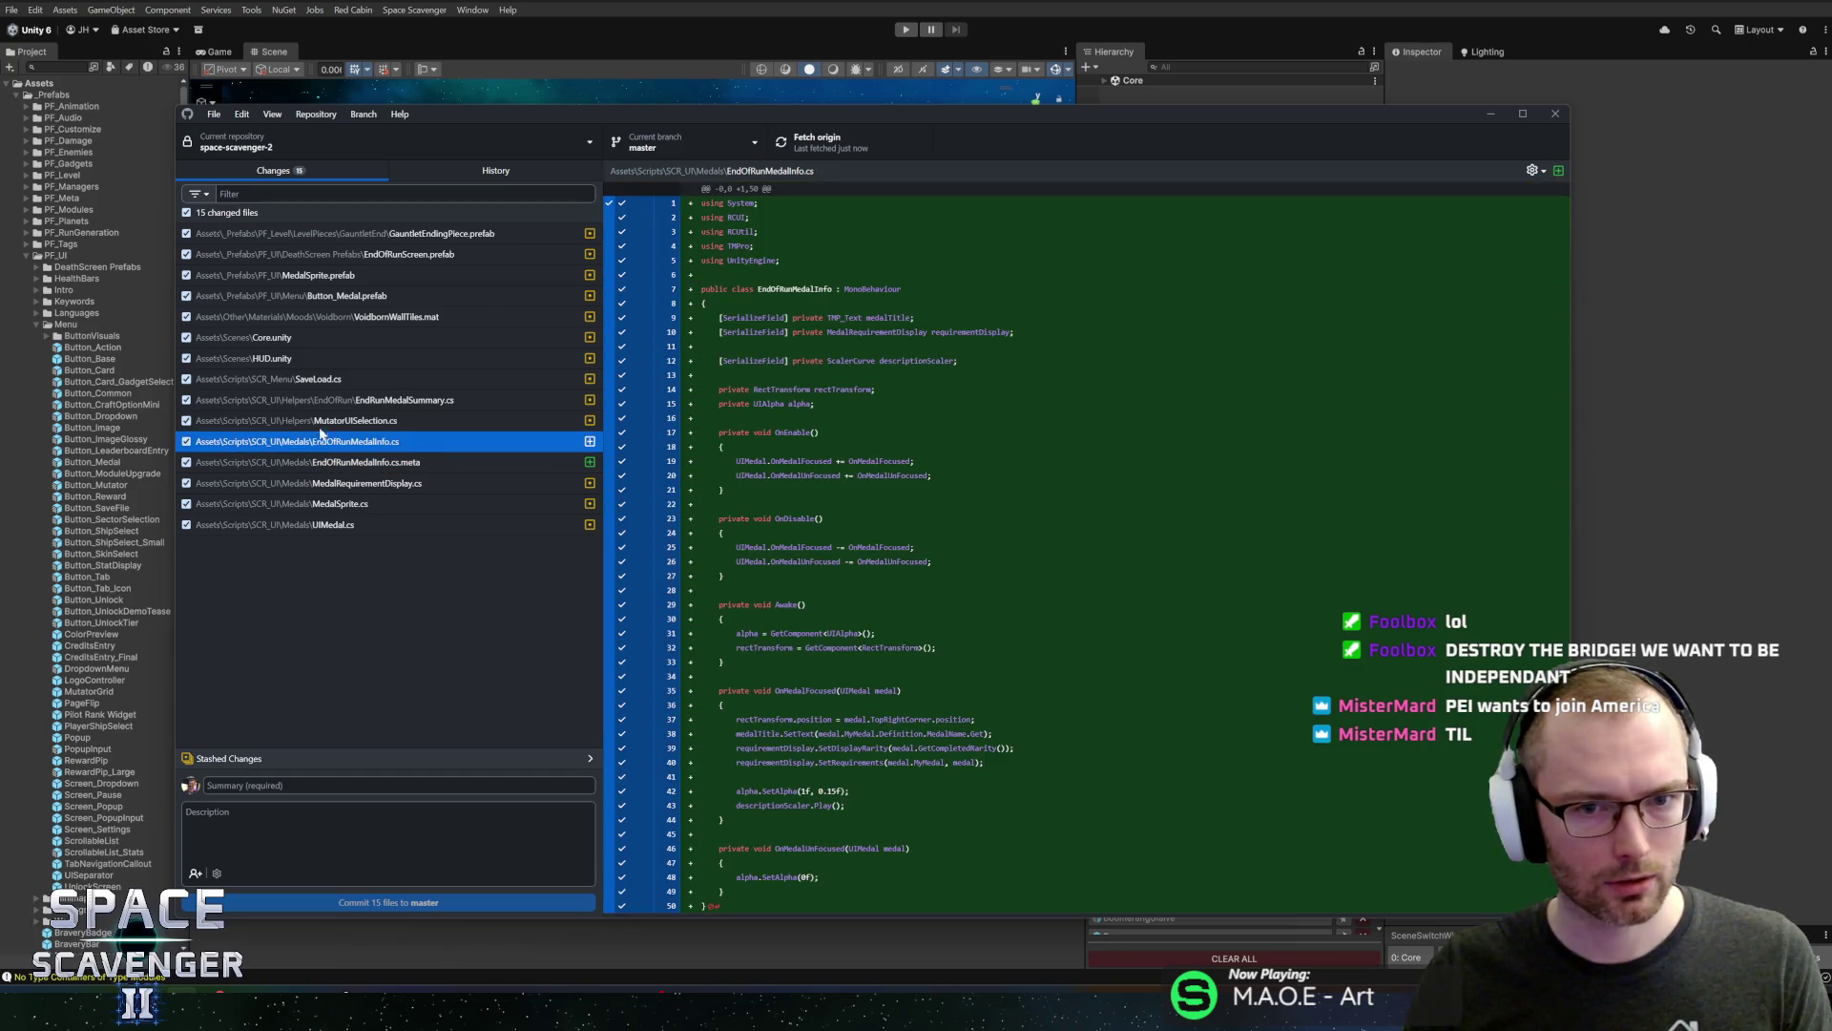
click(321, 402)
click(302, 424)
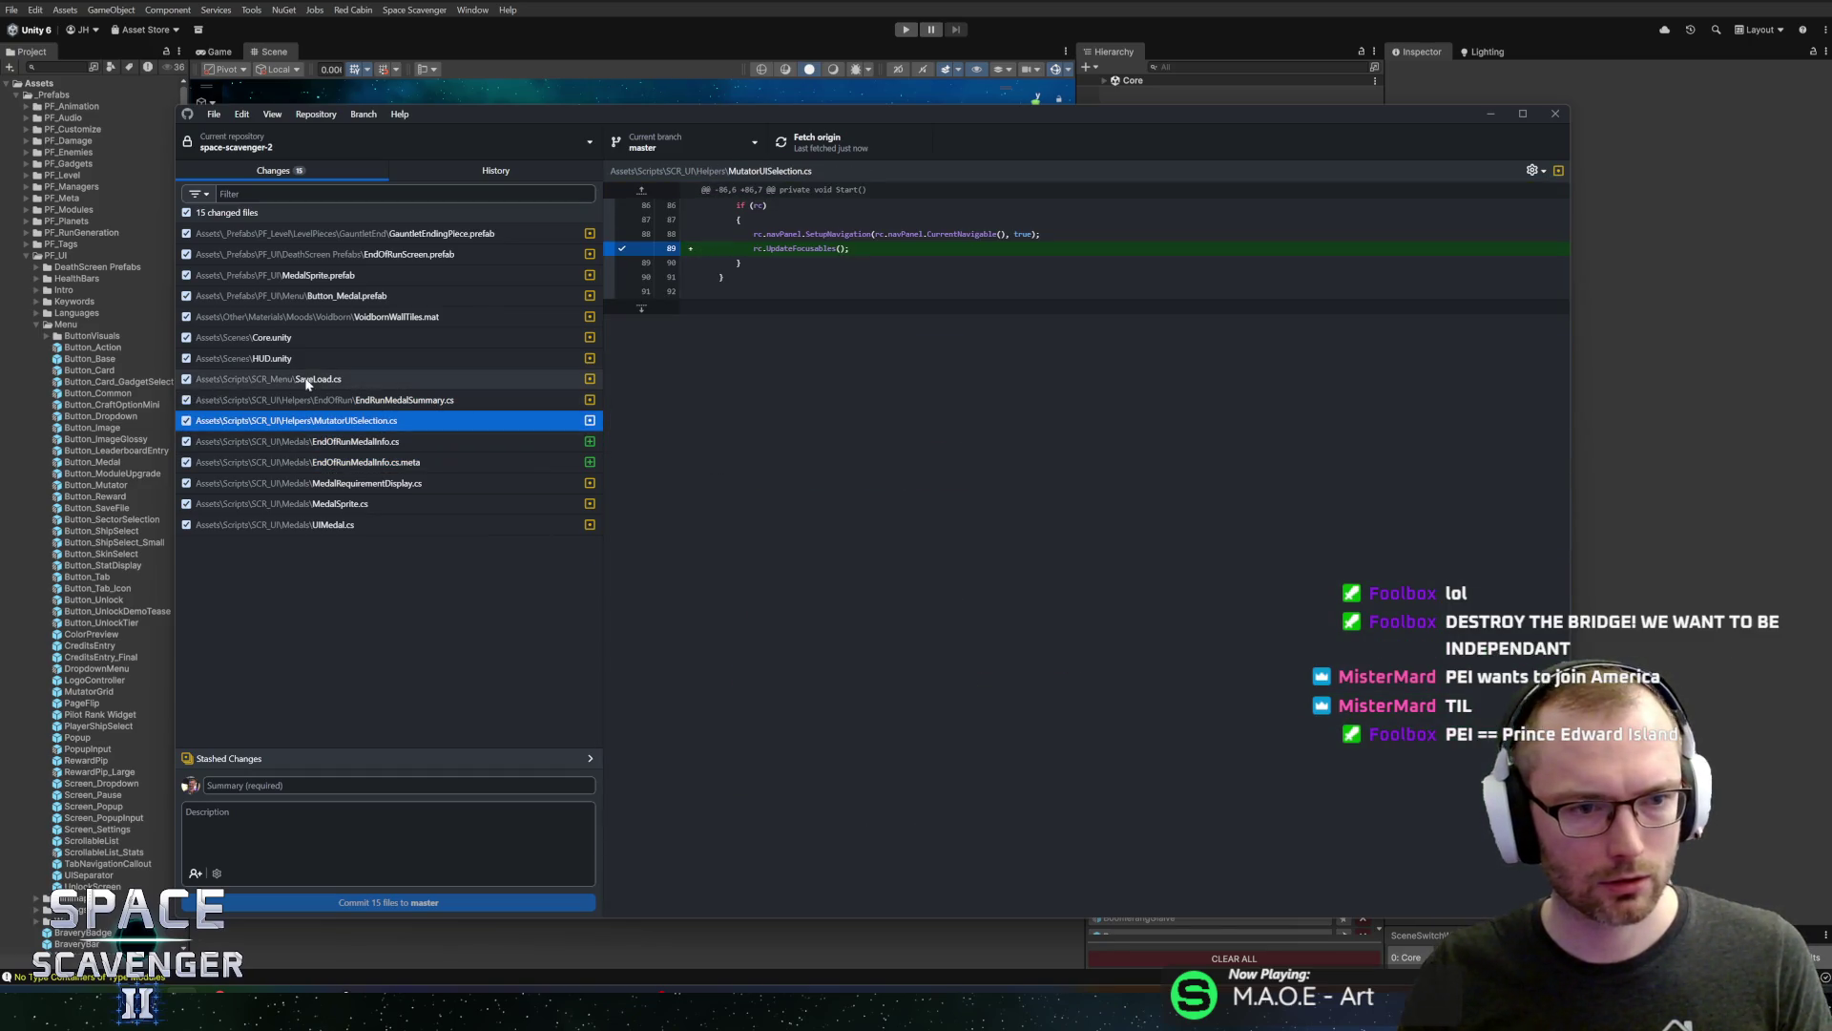
Review the GauntletEndingPiece, EndOfRunScreen, MedalSprite, Button_Medal, VoidbornWallTiles, Core and HUD diffs
click(355, 235)
click(359, 256)
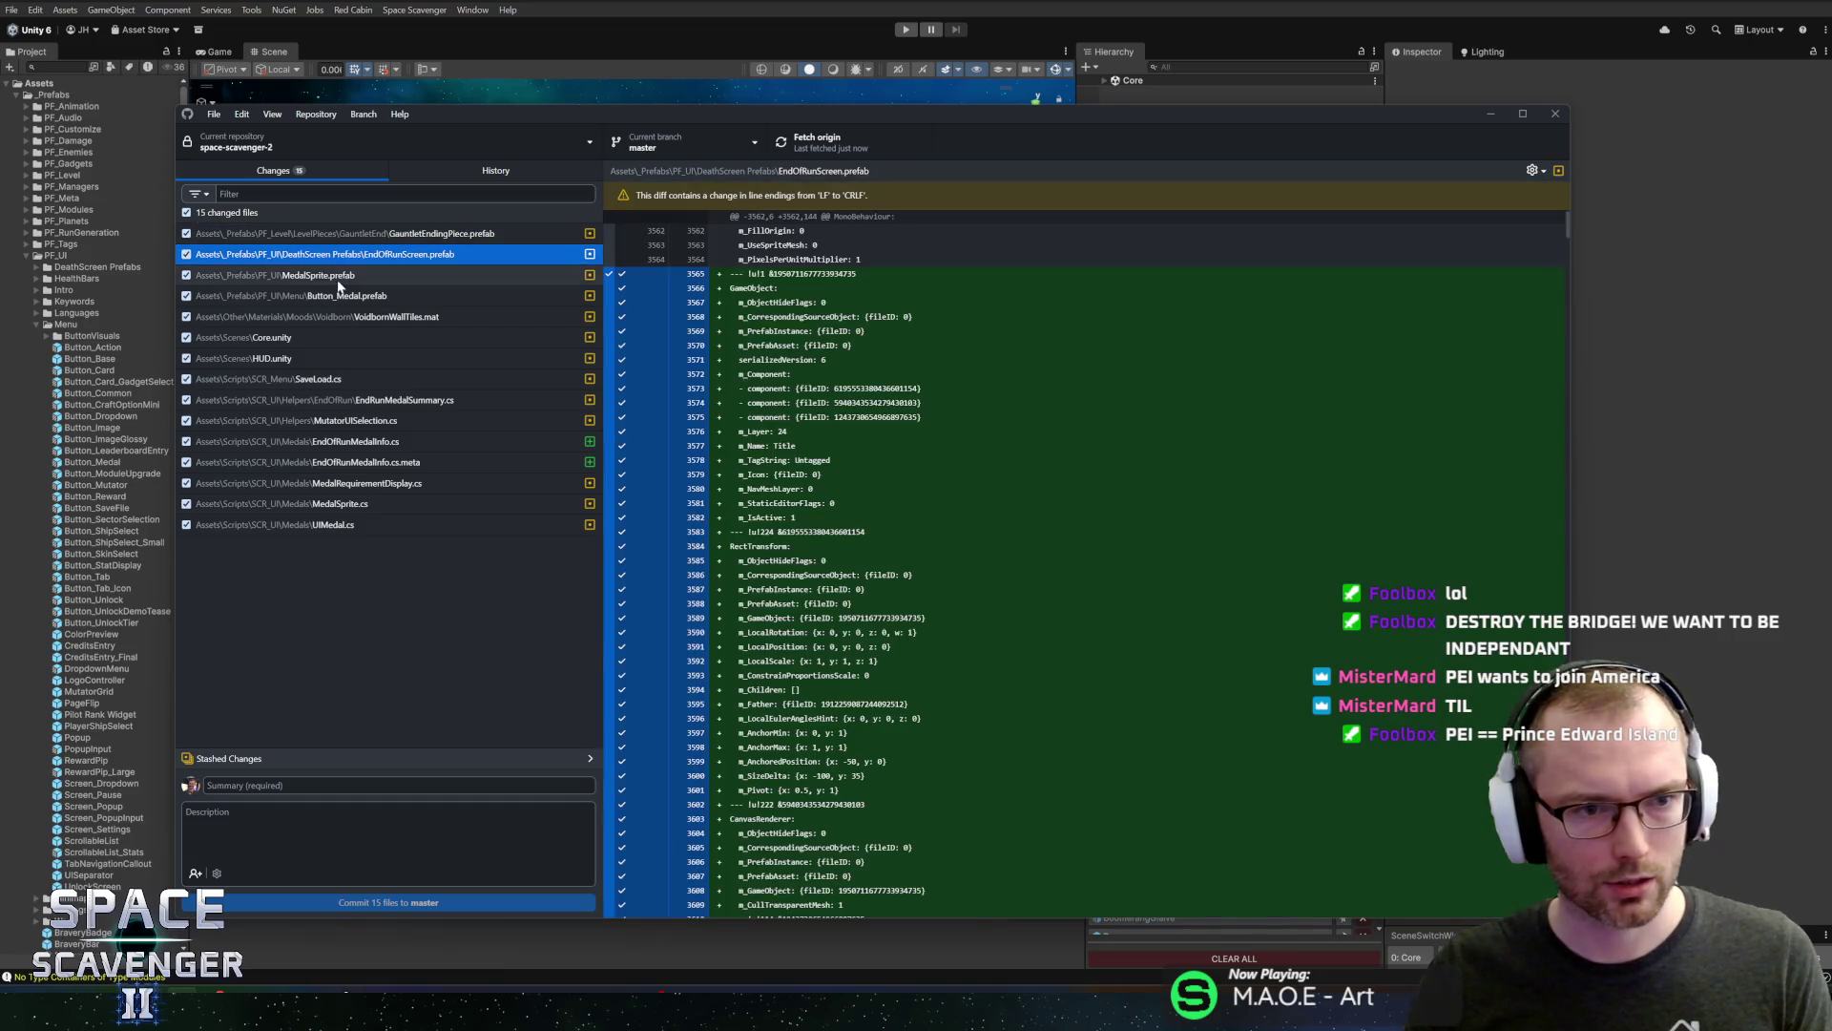
click(339, 277)
click(253, 297)
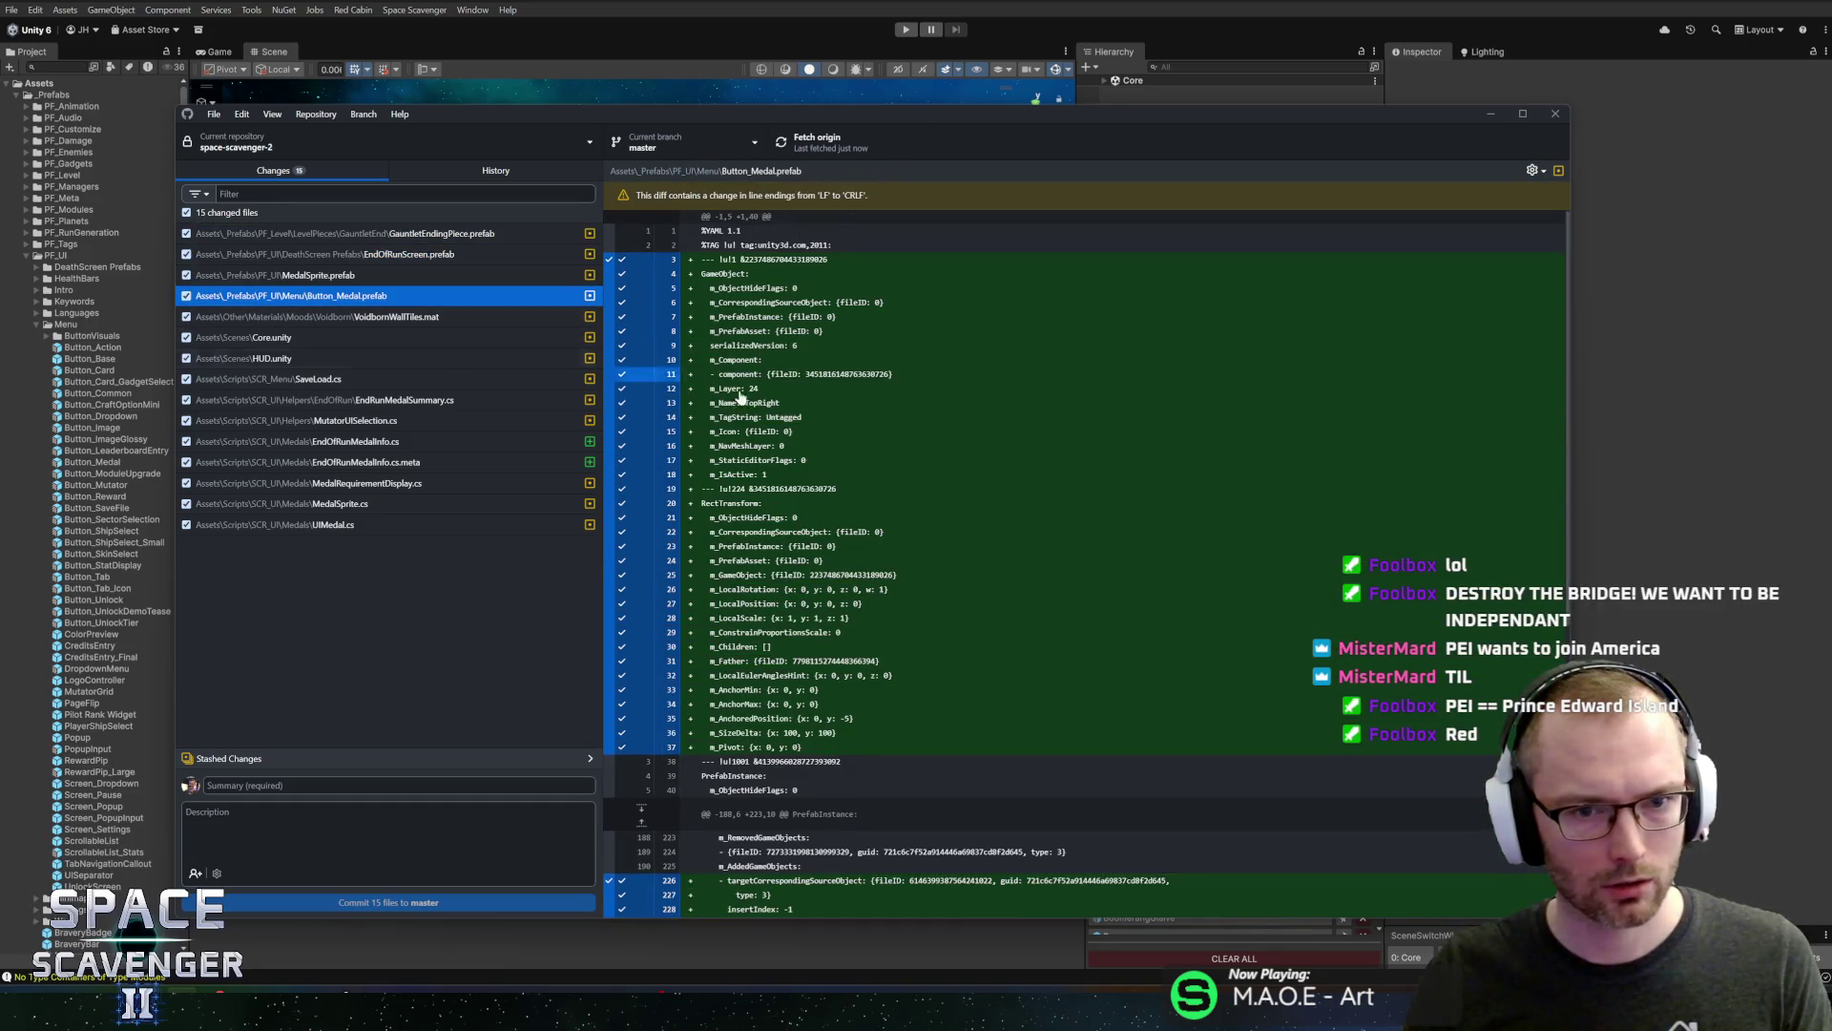
click(329, 324)
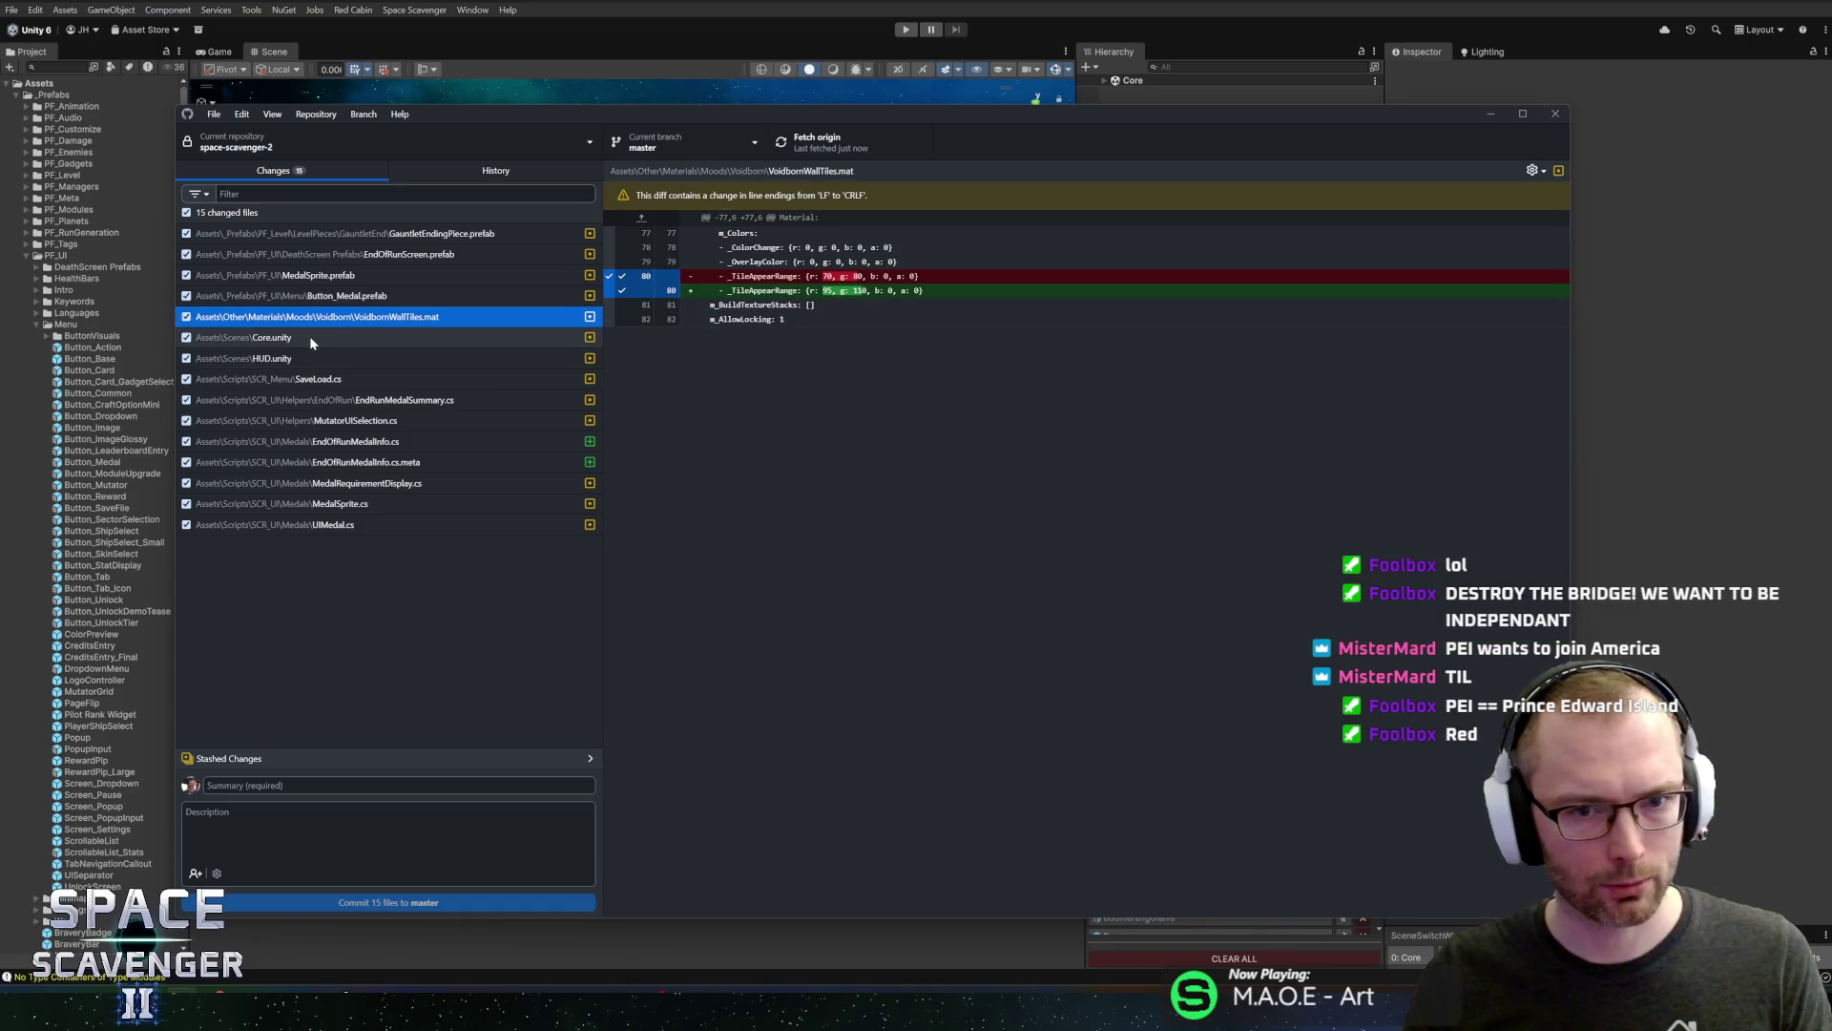
click(310, 336)
click(325, 321)
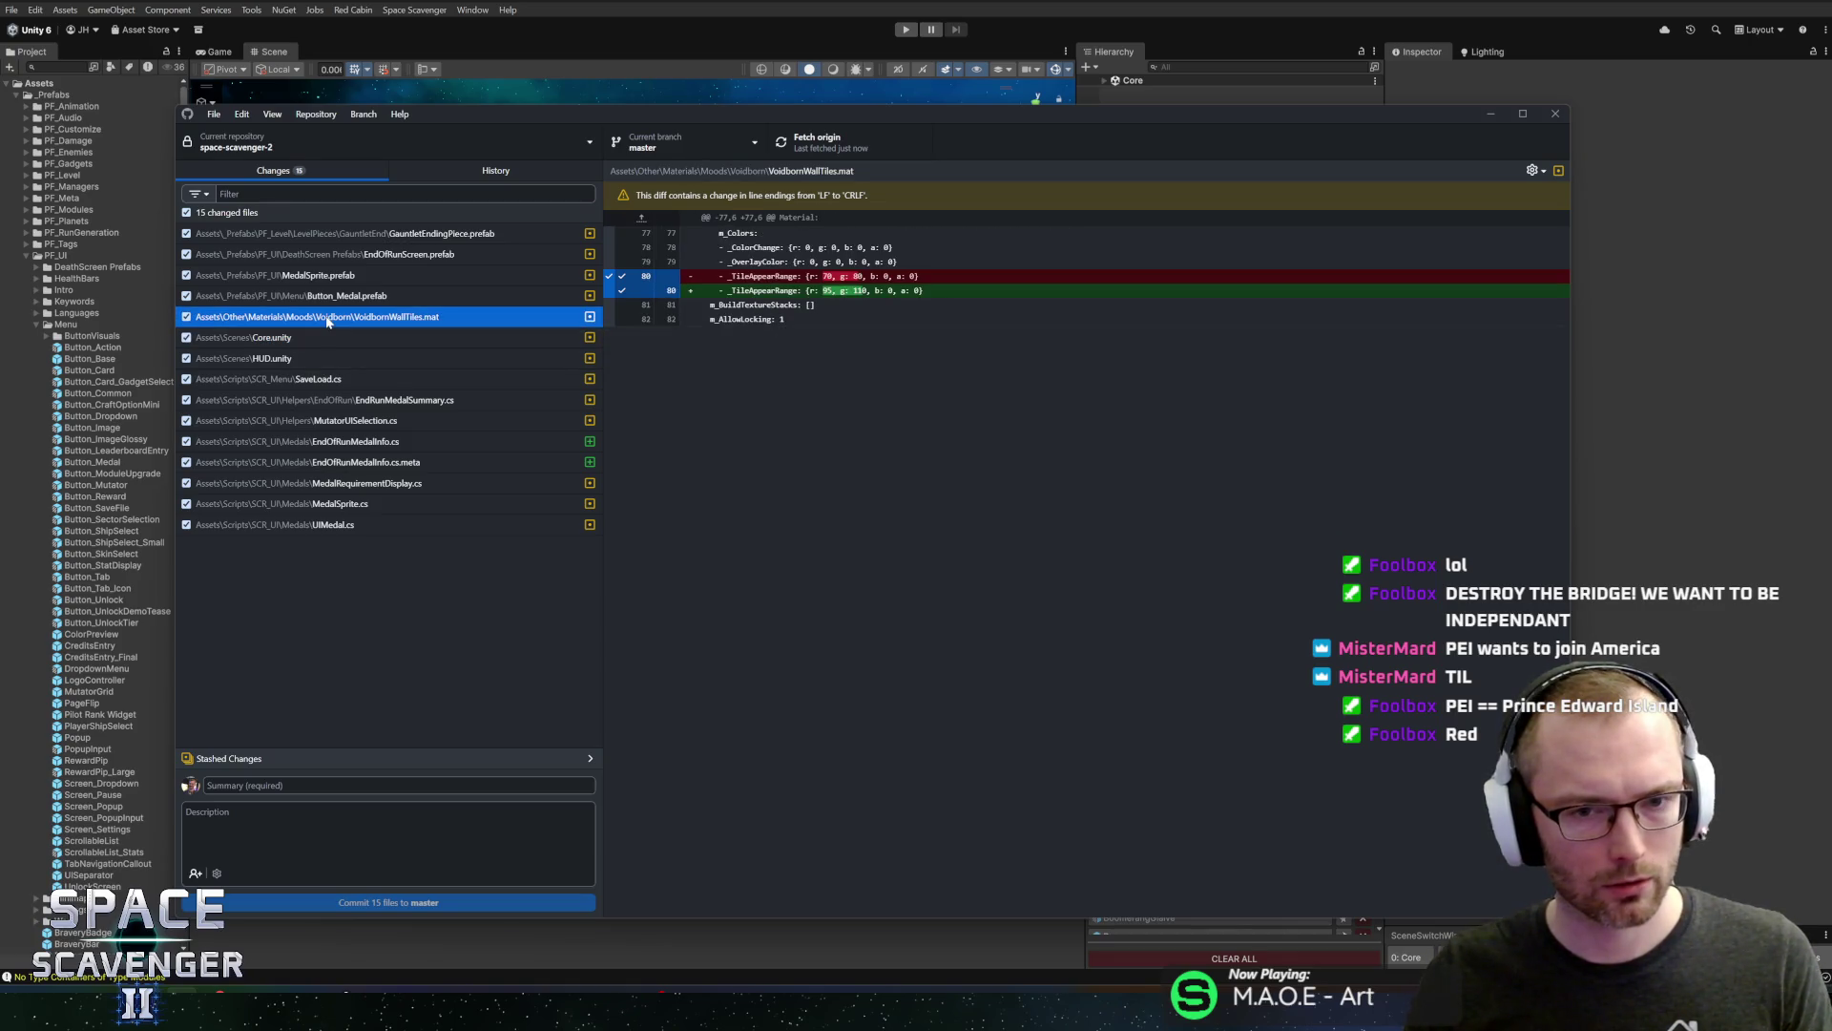
key(Down)
key(Down)
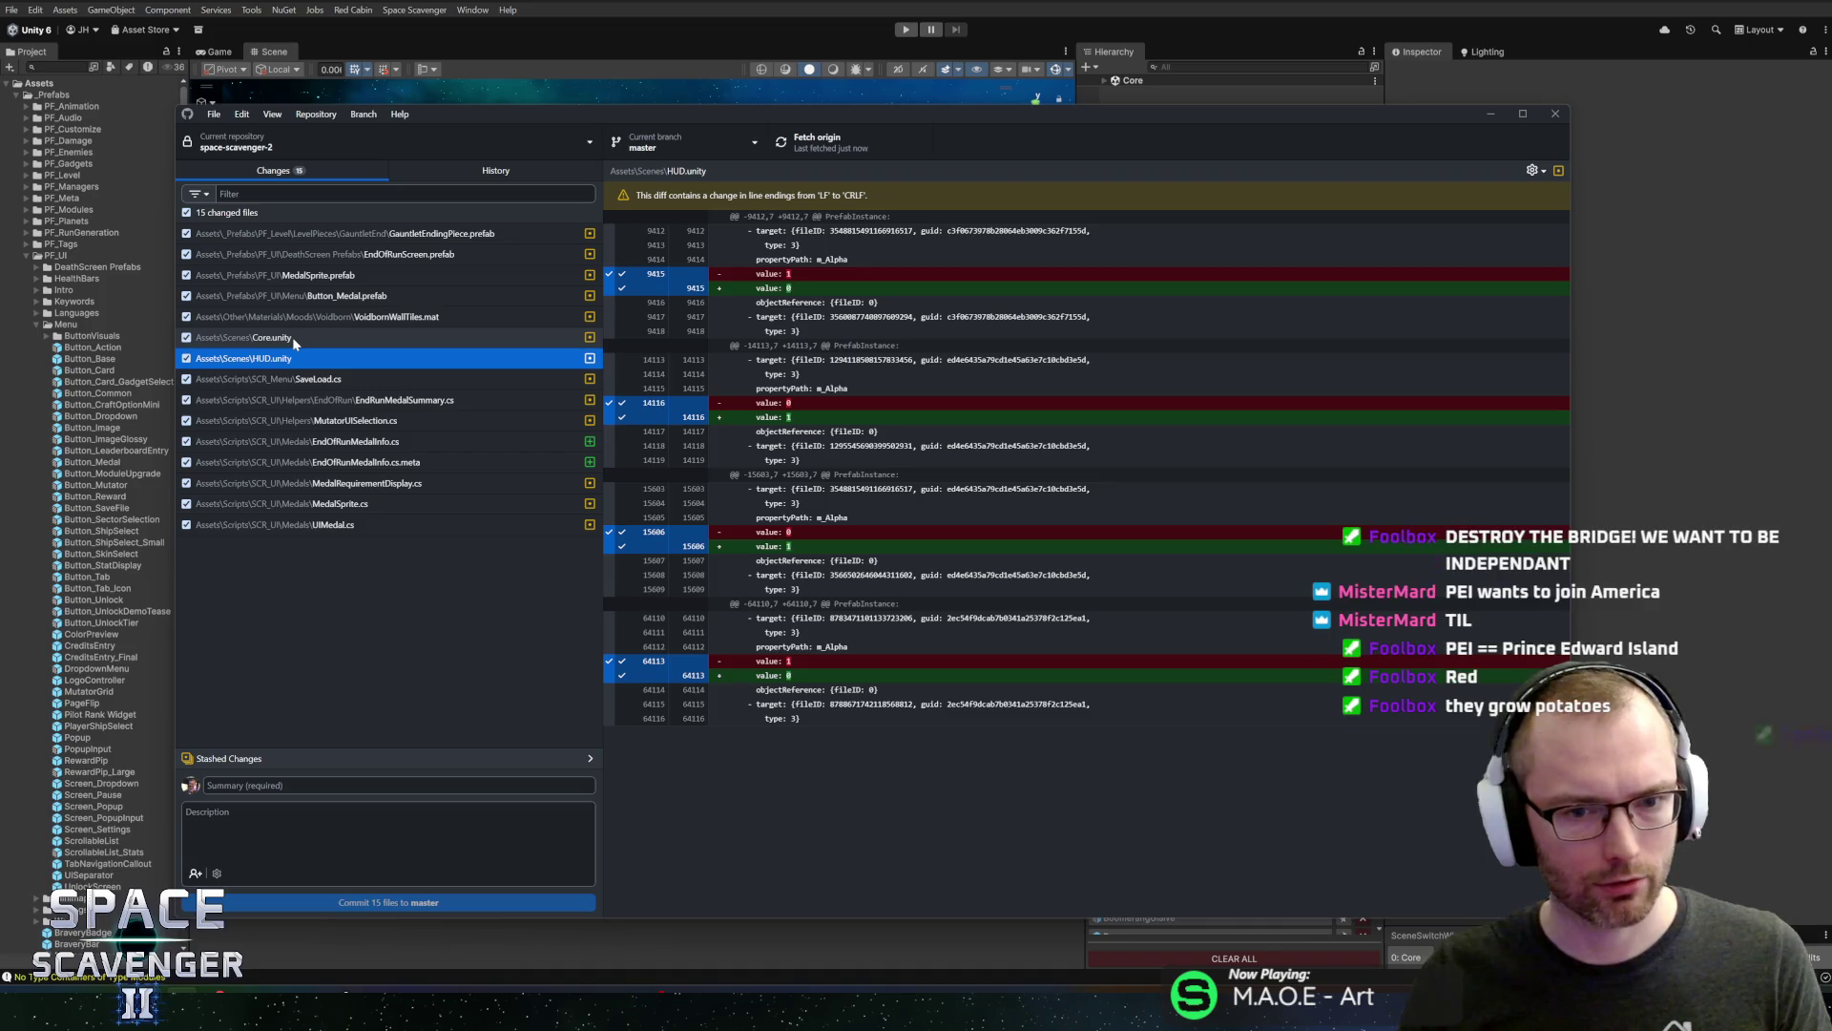
Go through the Core.unity, SaveLoad.cs and each medal script diff once more
click(292, 337)
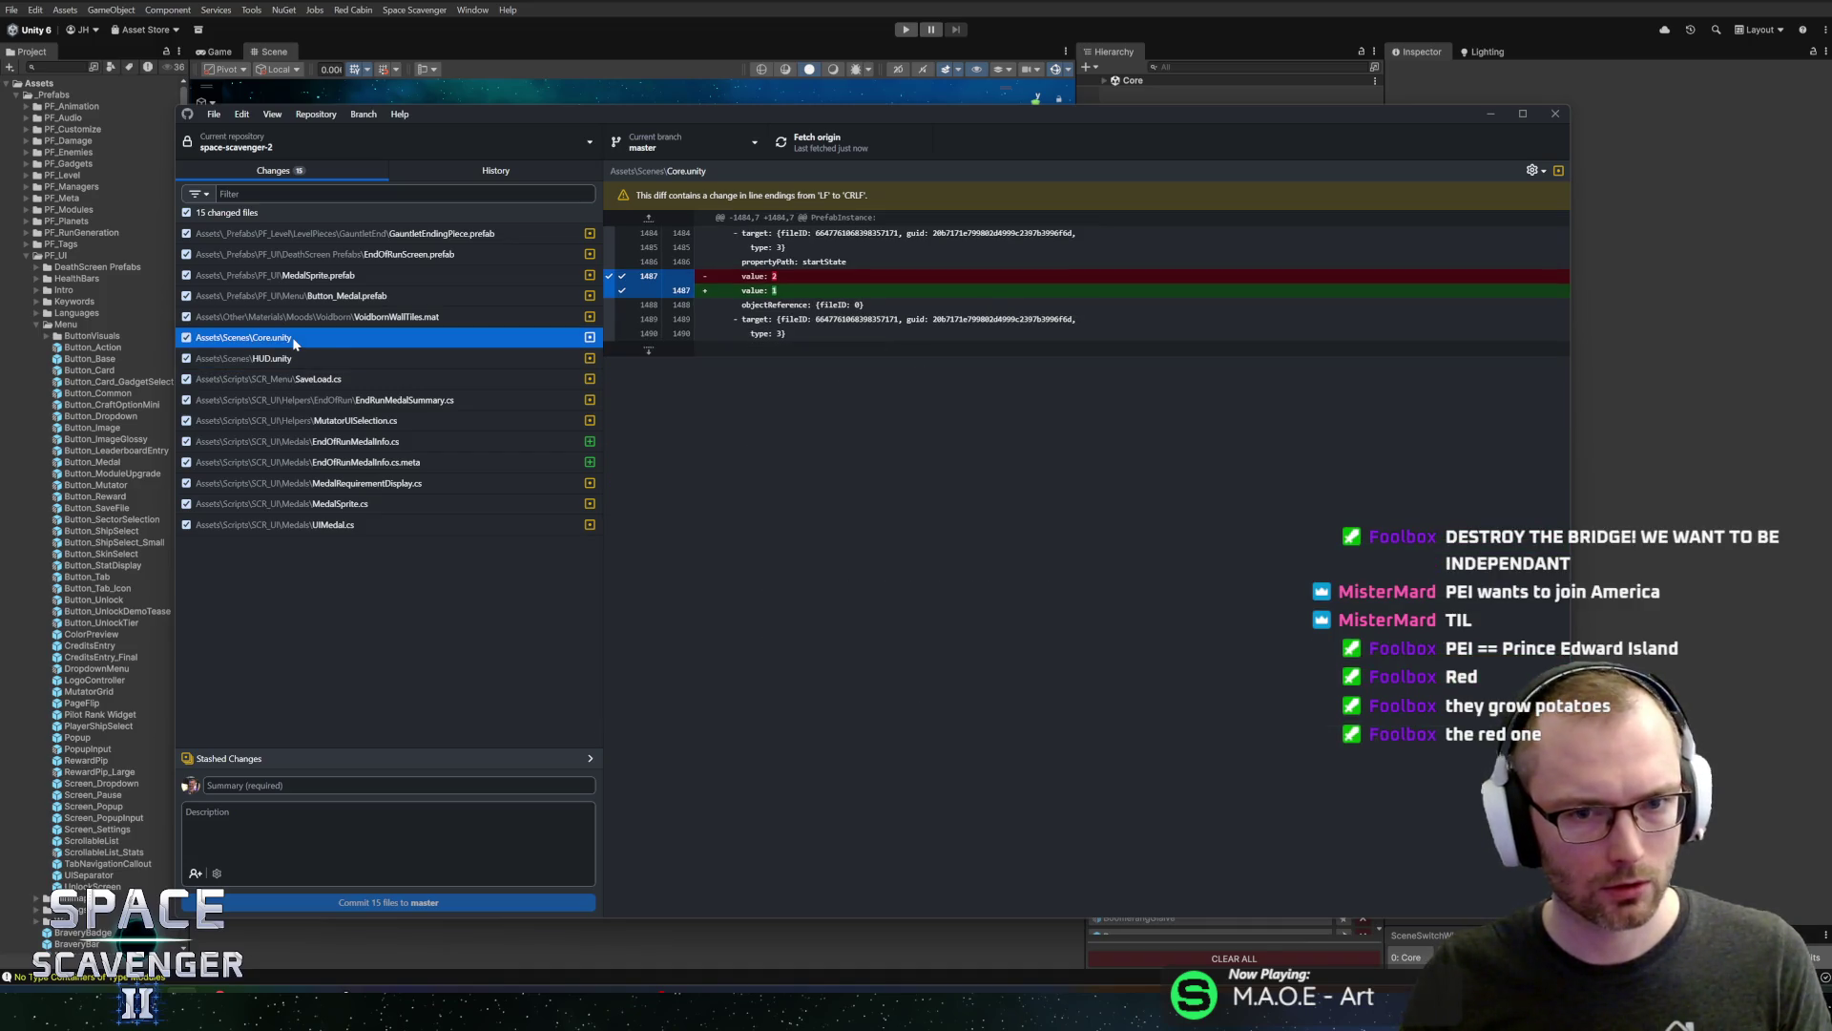
click(296, 379)
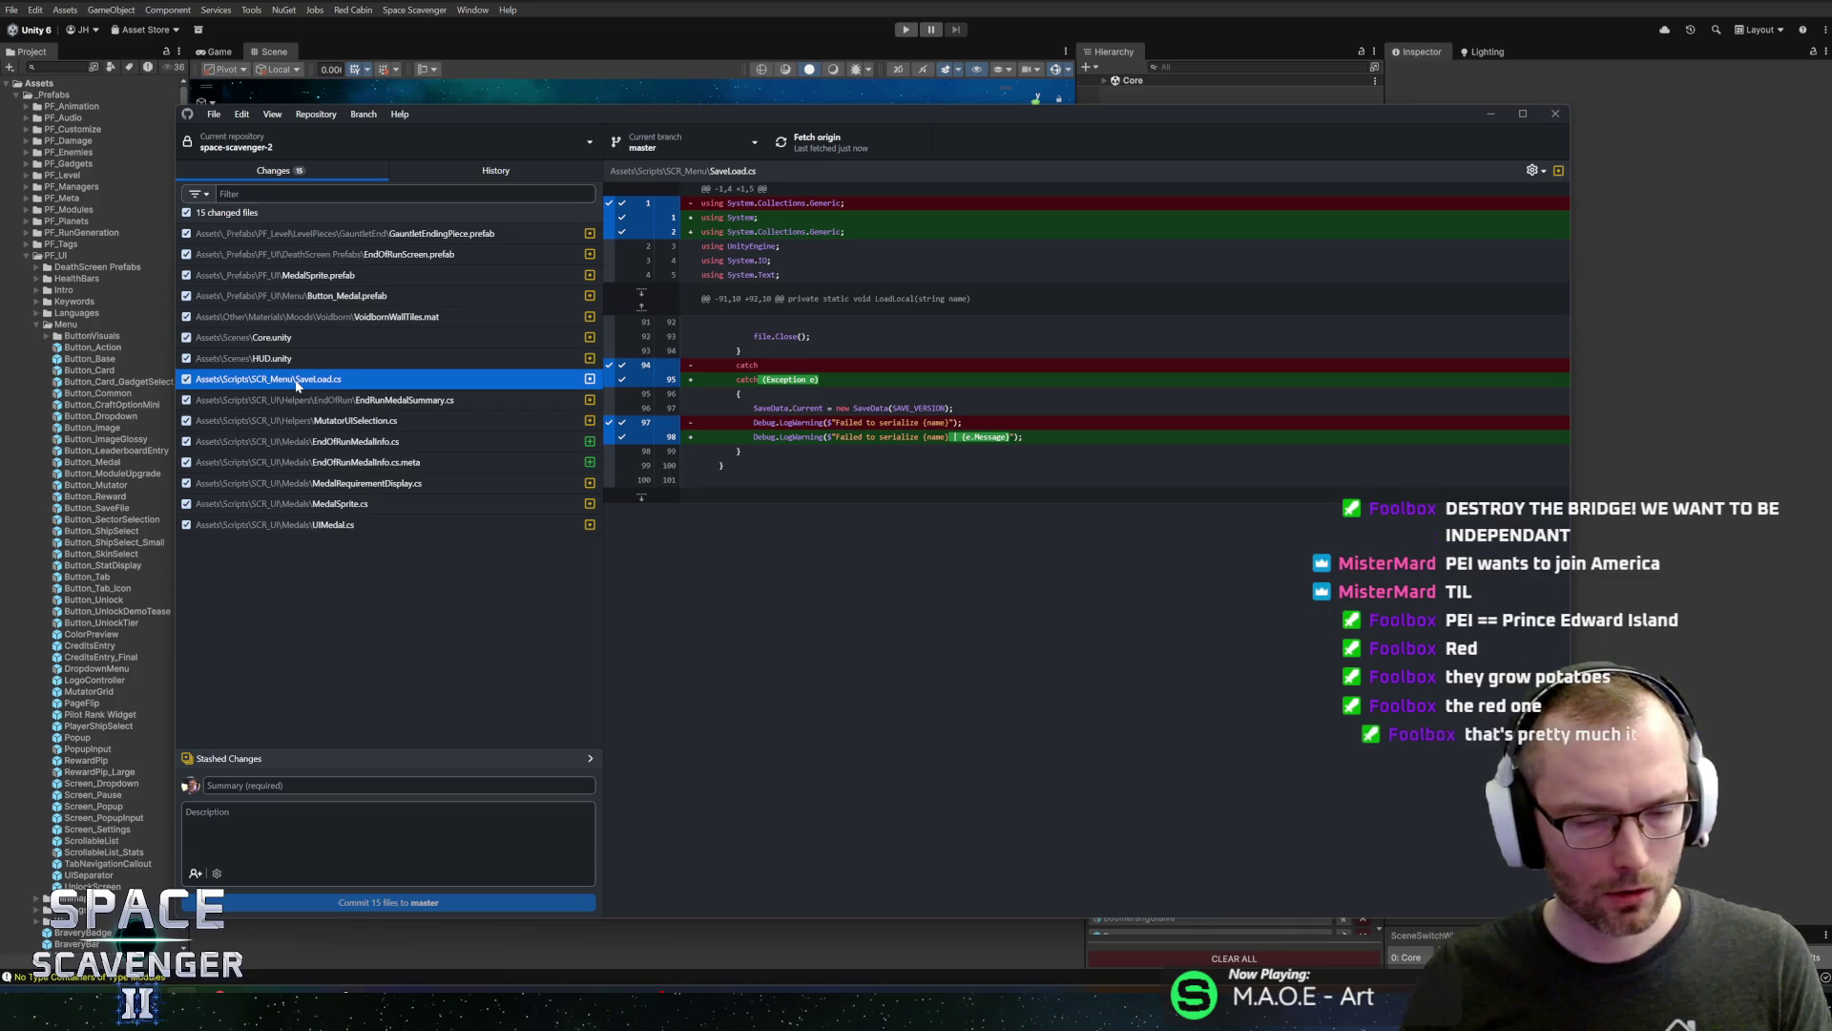
click(299, 401)
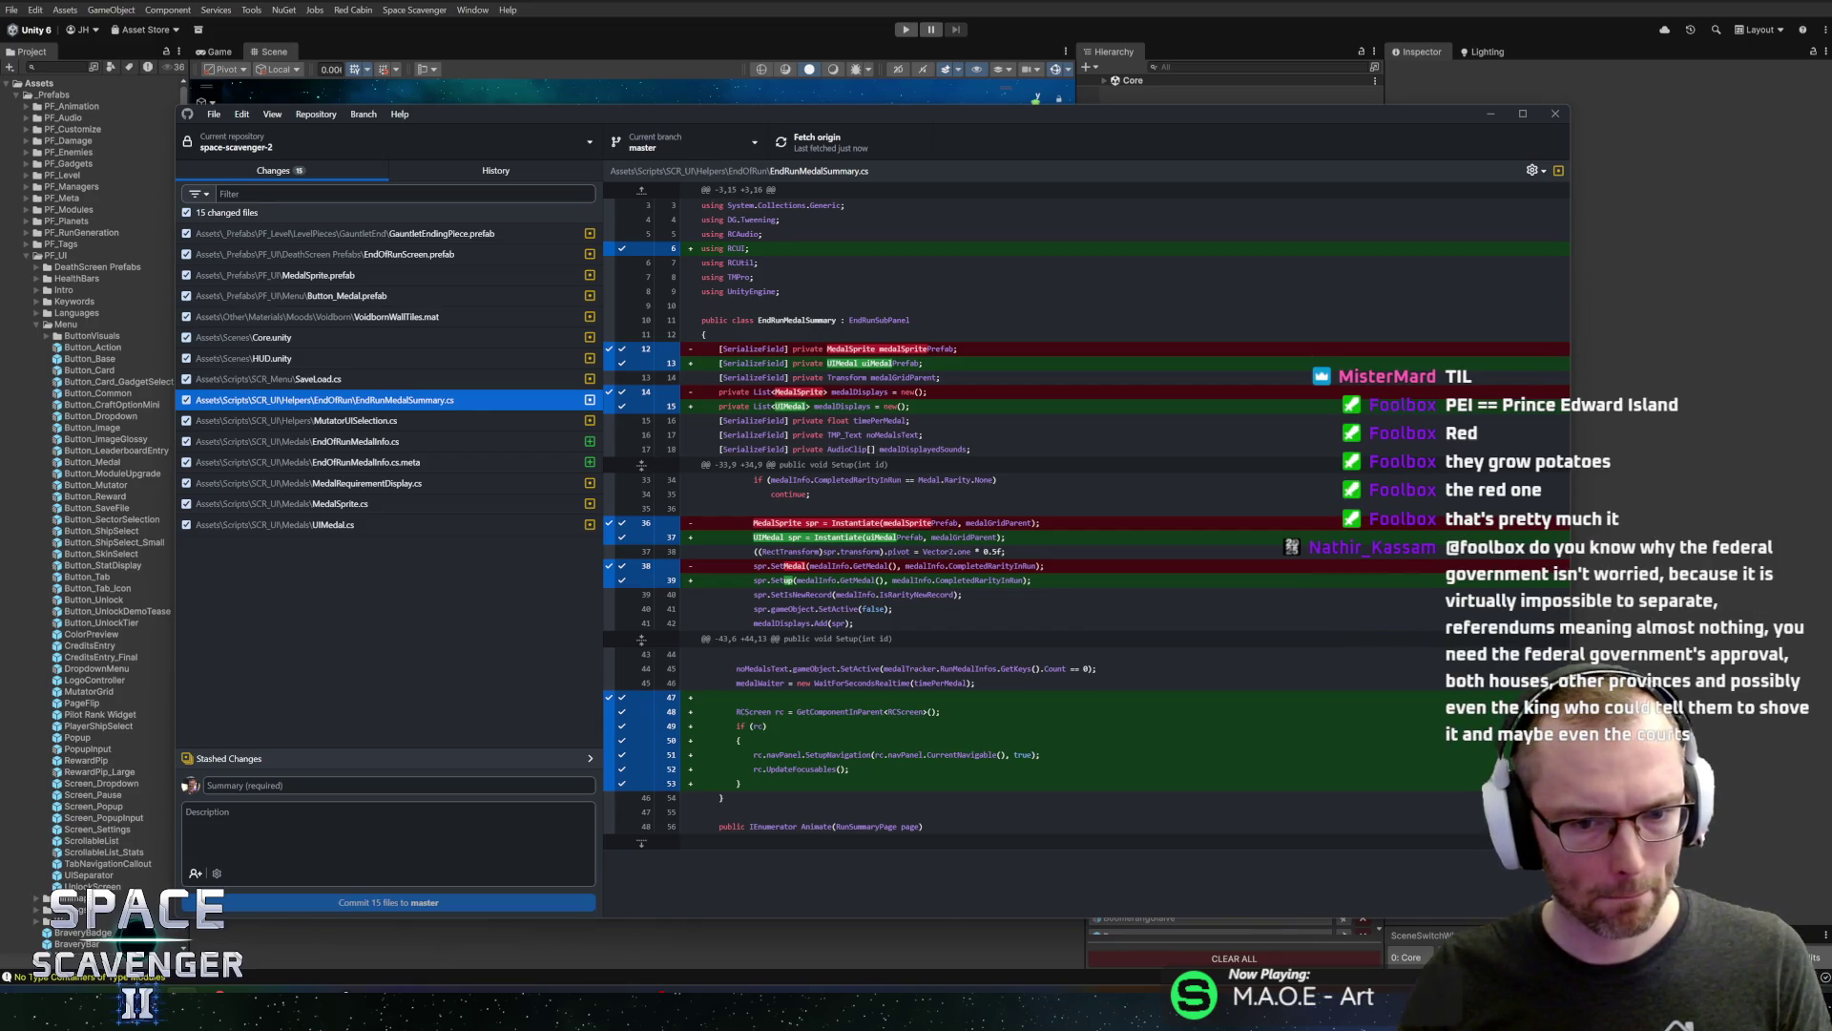
click(353, 423)
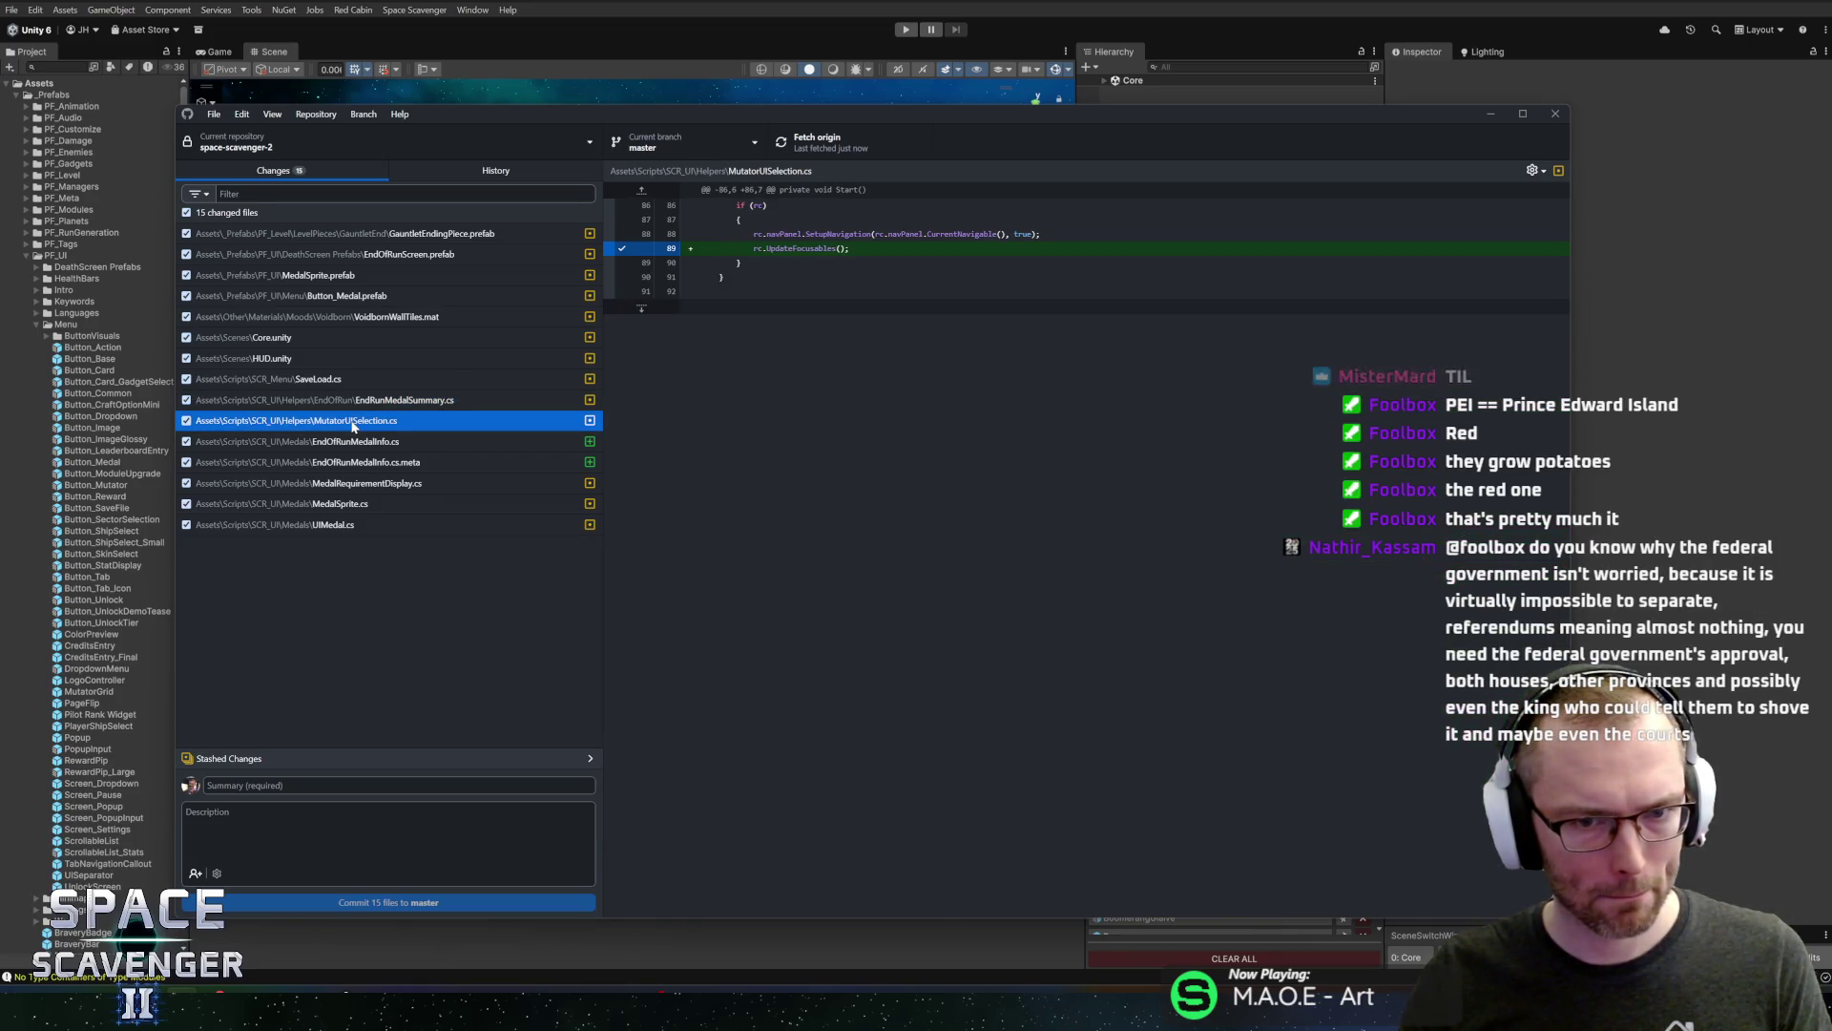
click(330, 443)
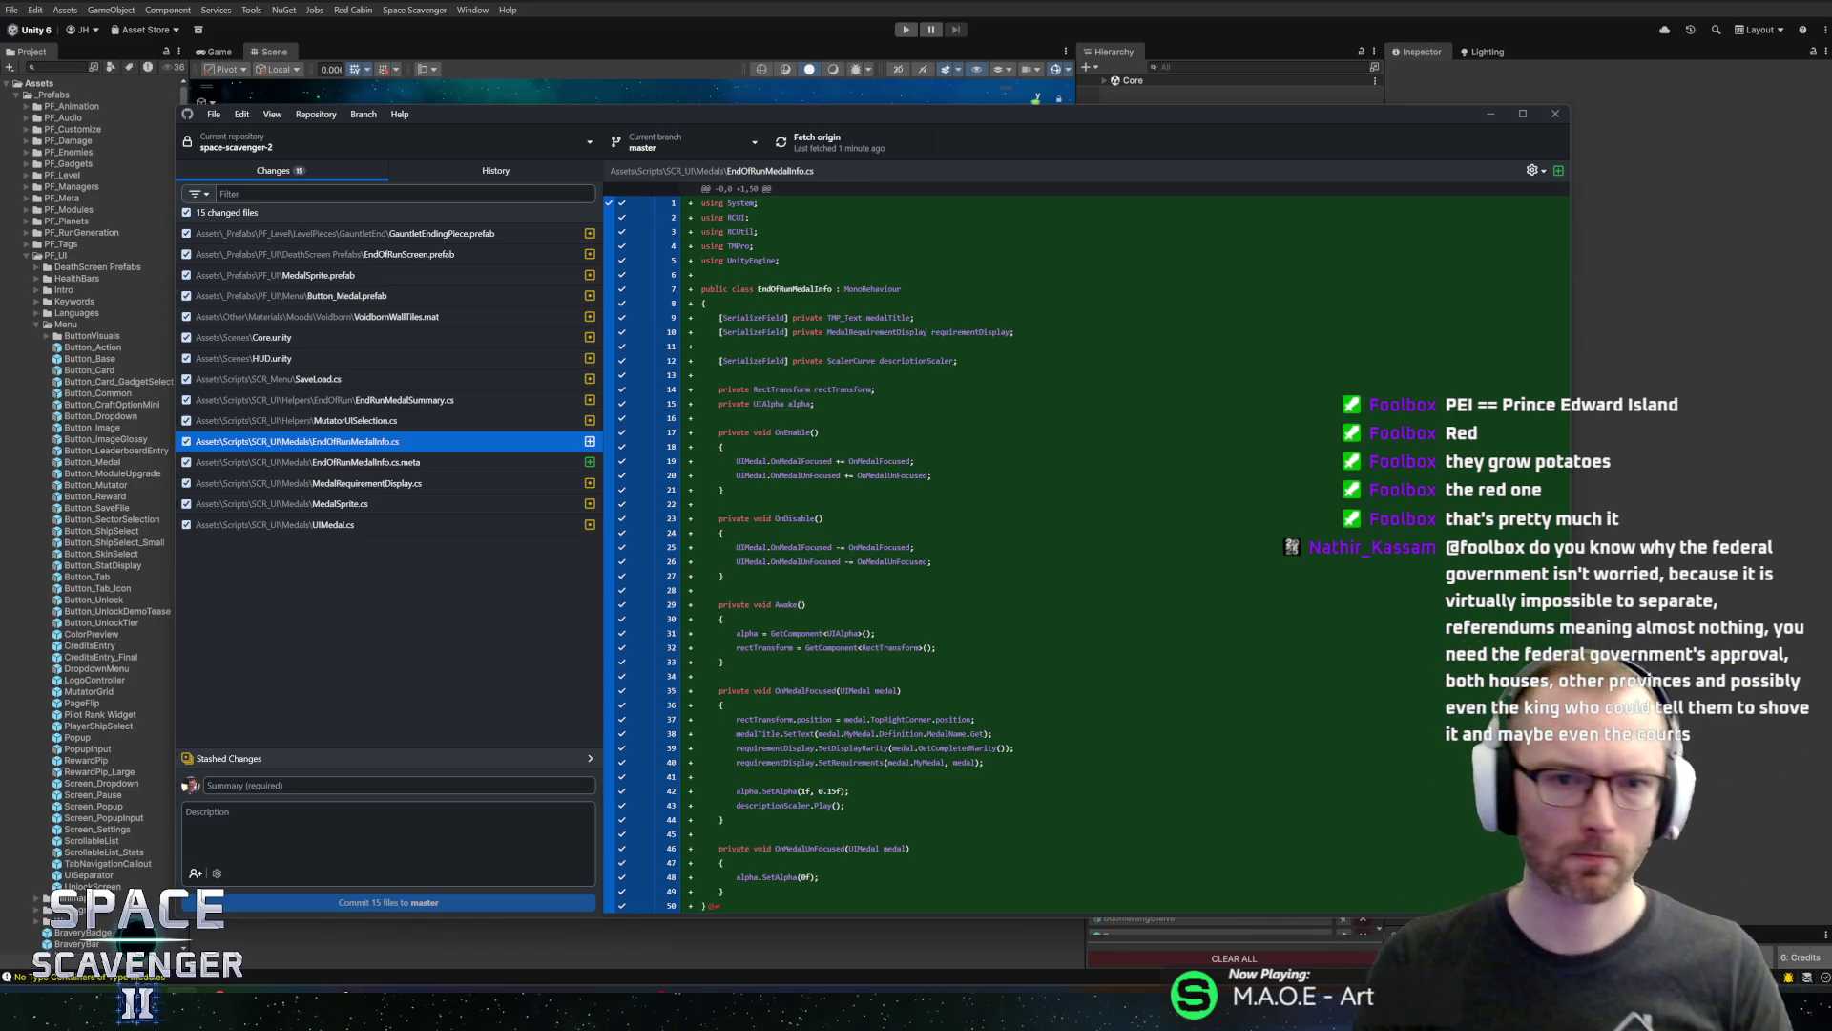
click(372, 462)
click(362, 488)
click(363, 503)
click(363, 524)
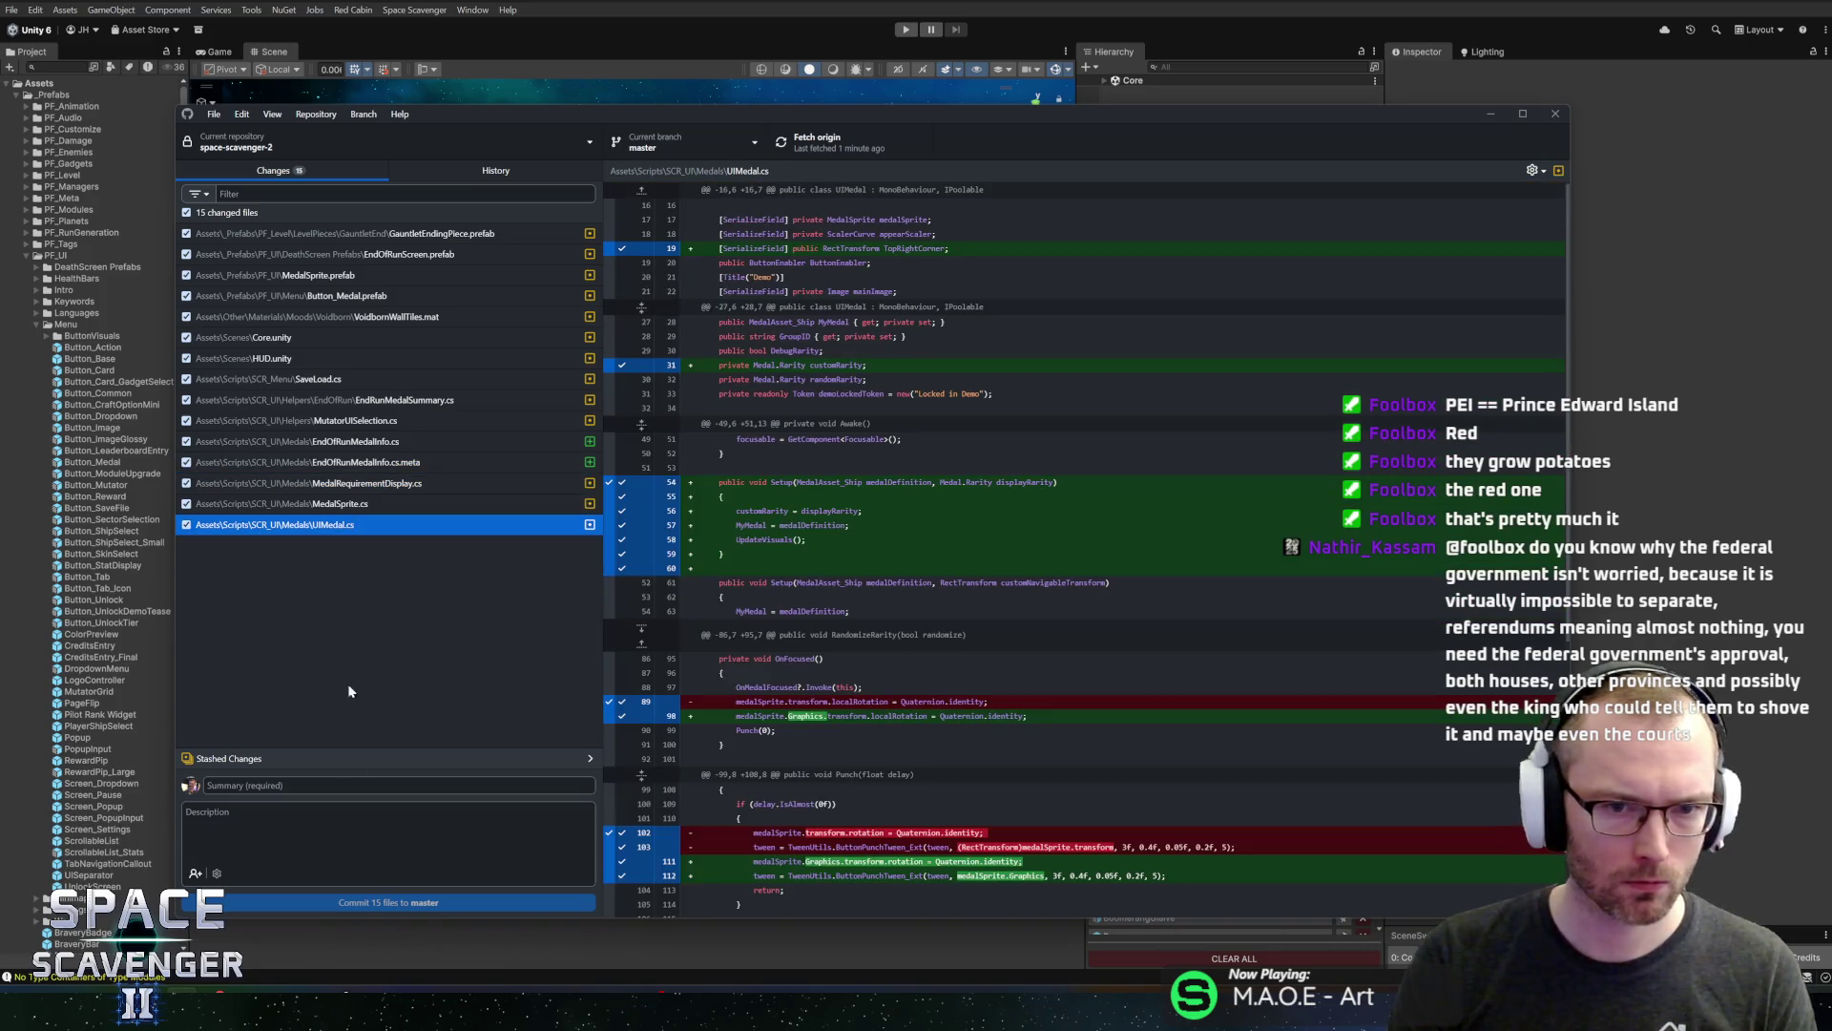
click(353, 831)
Commit the 15 files as 'End of Run Medal Info on Focus', push to origin, then bring up HacknPlan
text(End )
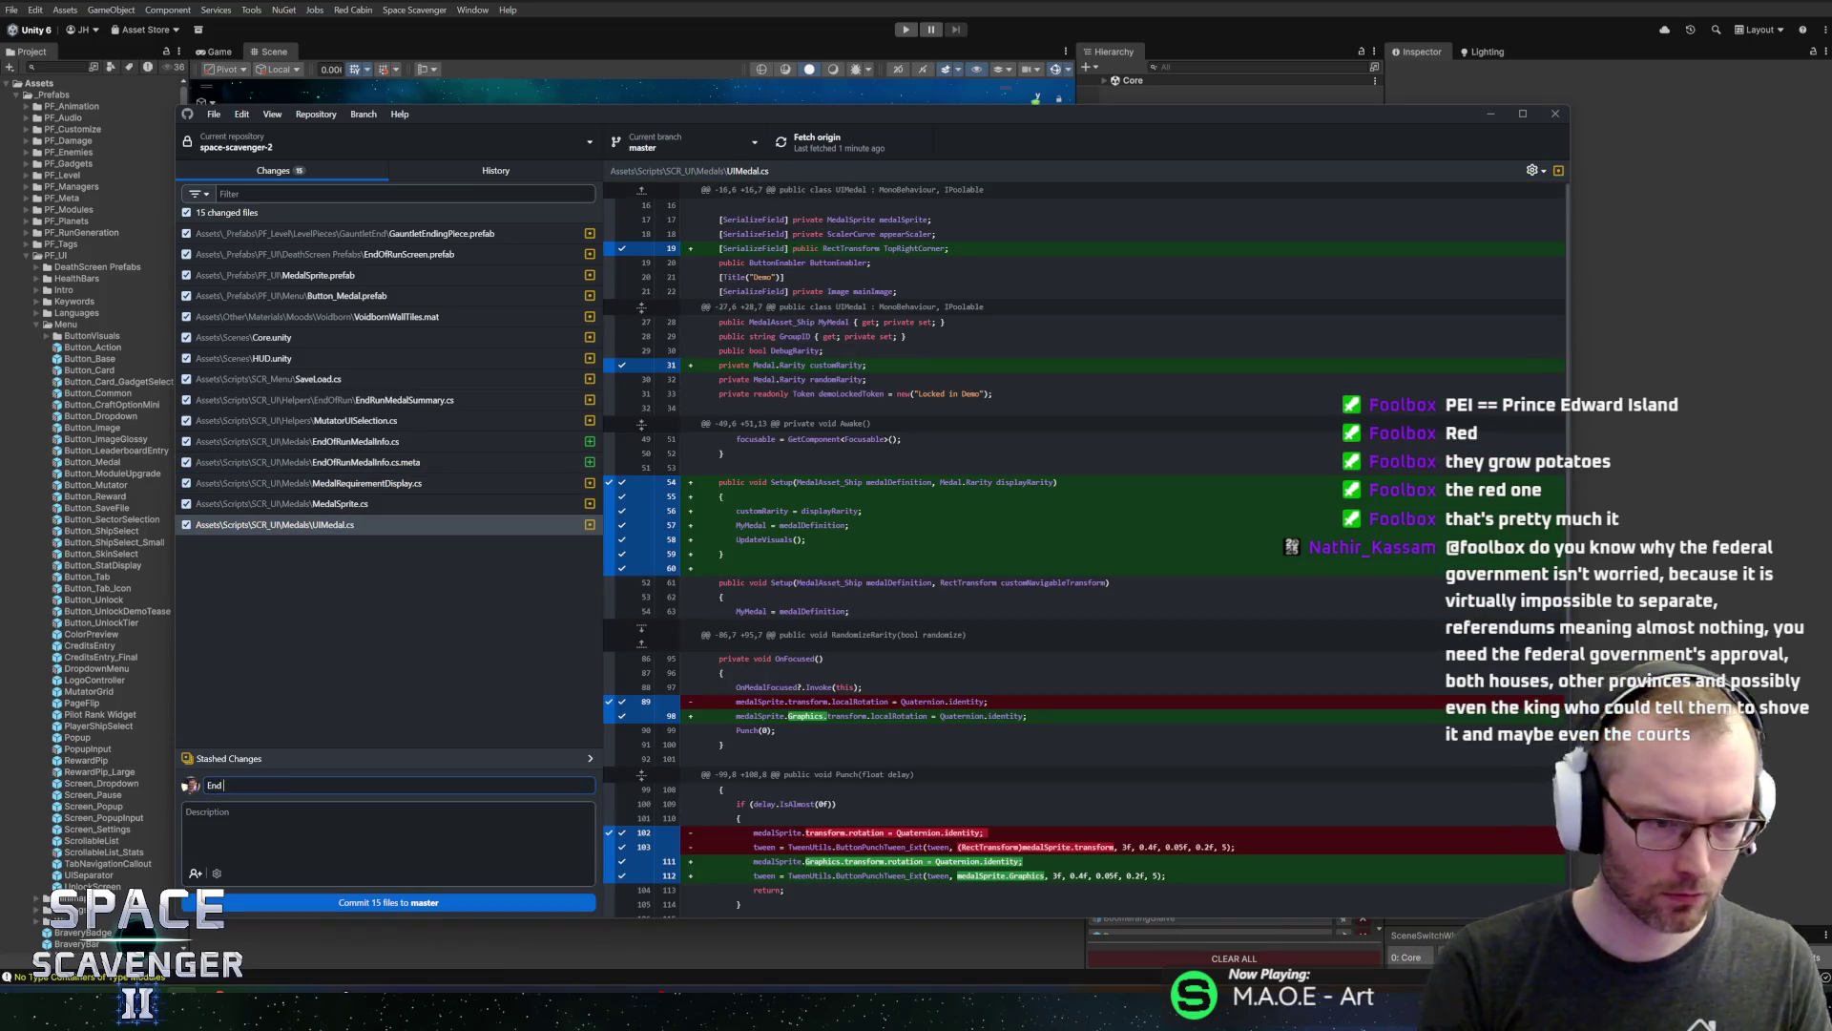
text(of Run Medal )
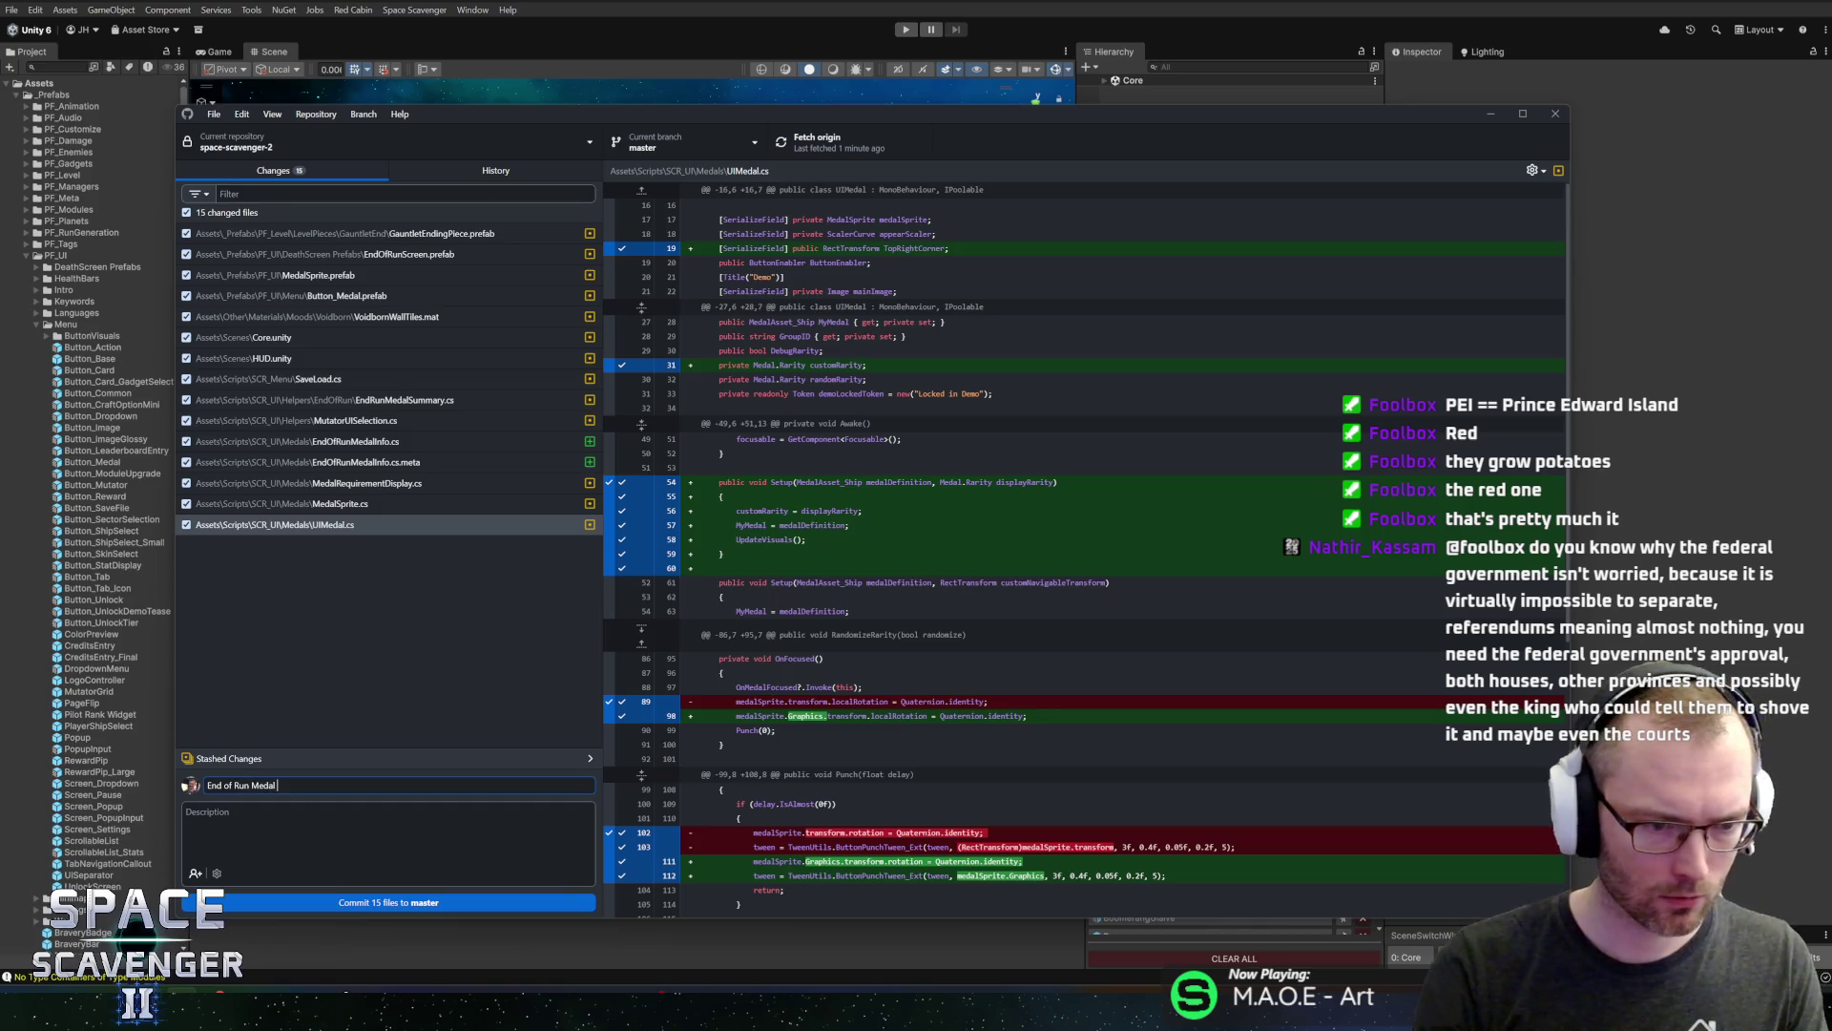
text(Info on Focus)
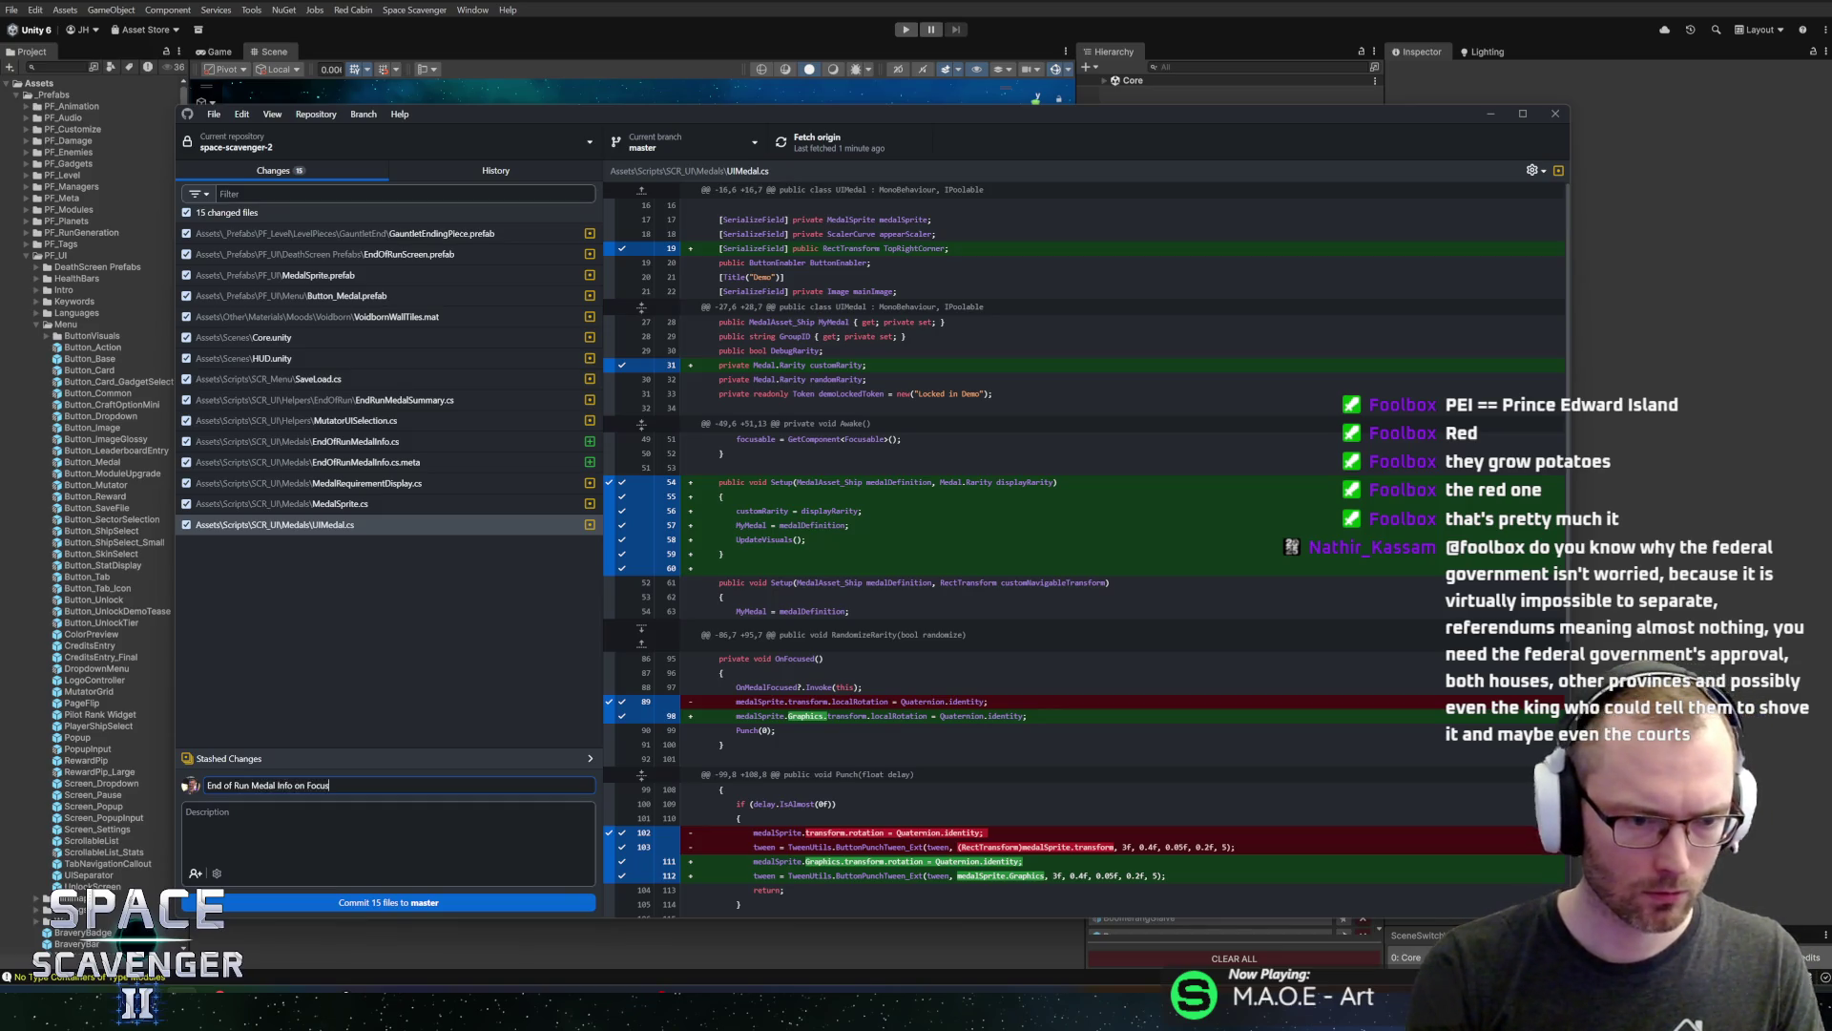
click(379, 903)
click(843, 149)
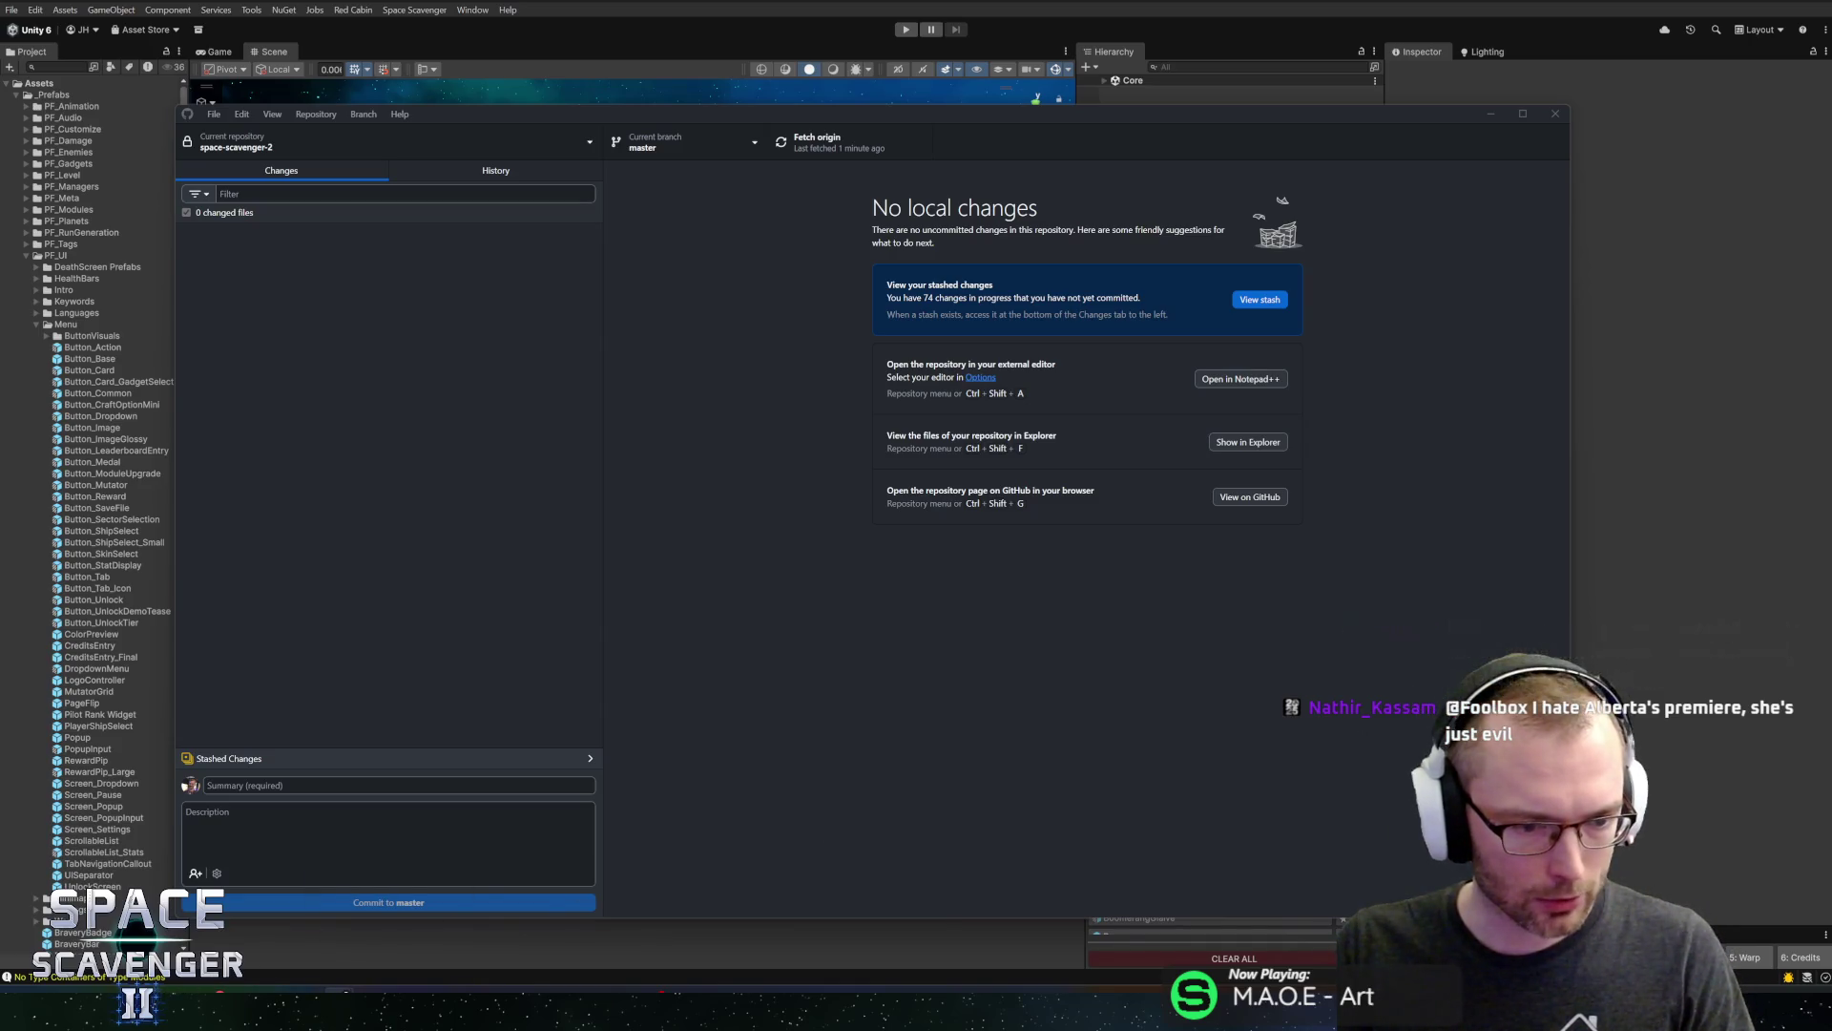
mouse_move(277, 1006)
click(468, 921)
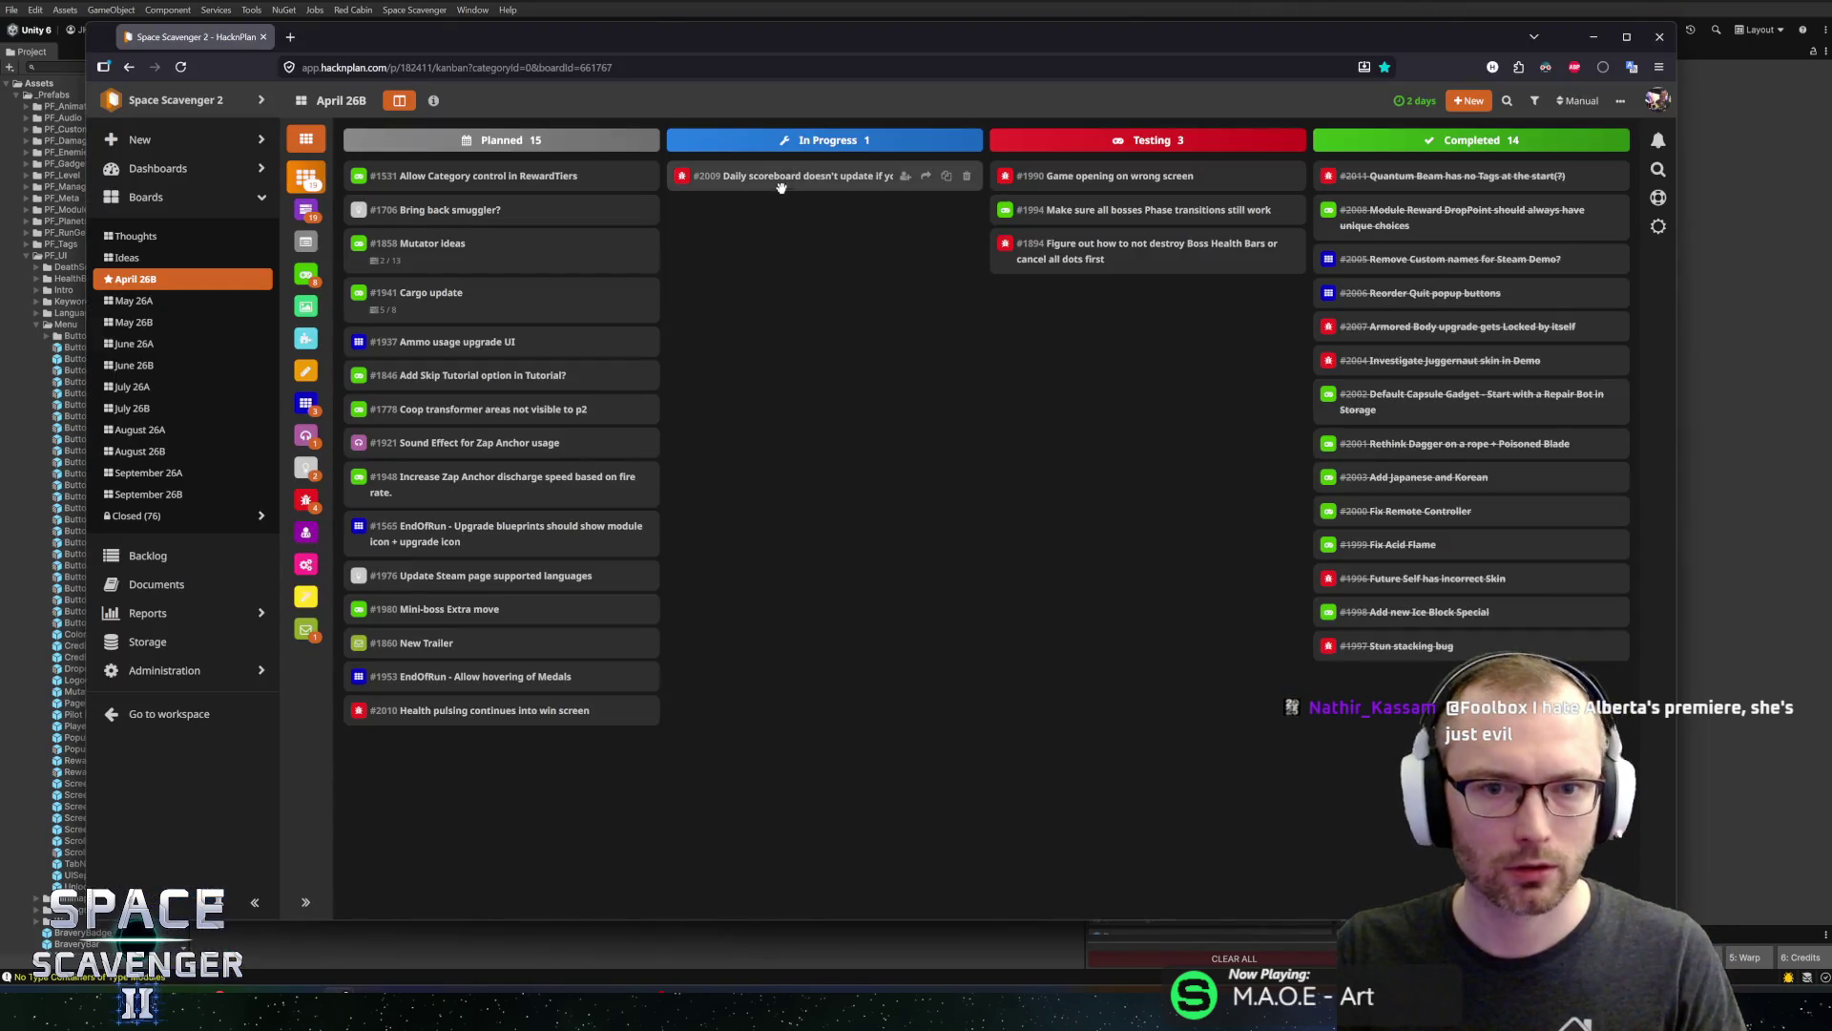
Drag cards #2009 and #1953 into Completed and reorder #2010 directly beneath #1846 in Planned
drag(776, 181, 1421, 190)
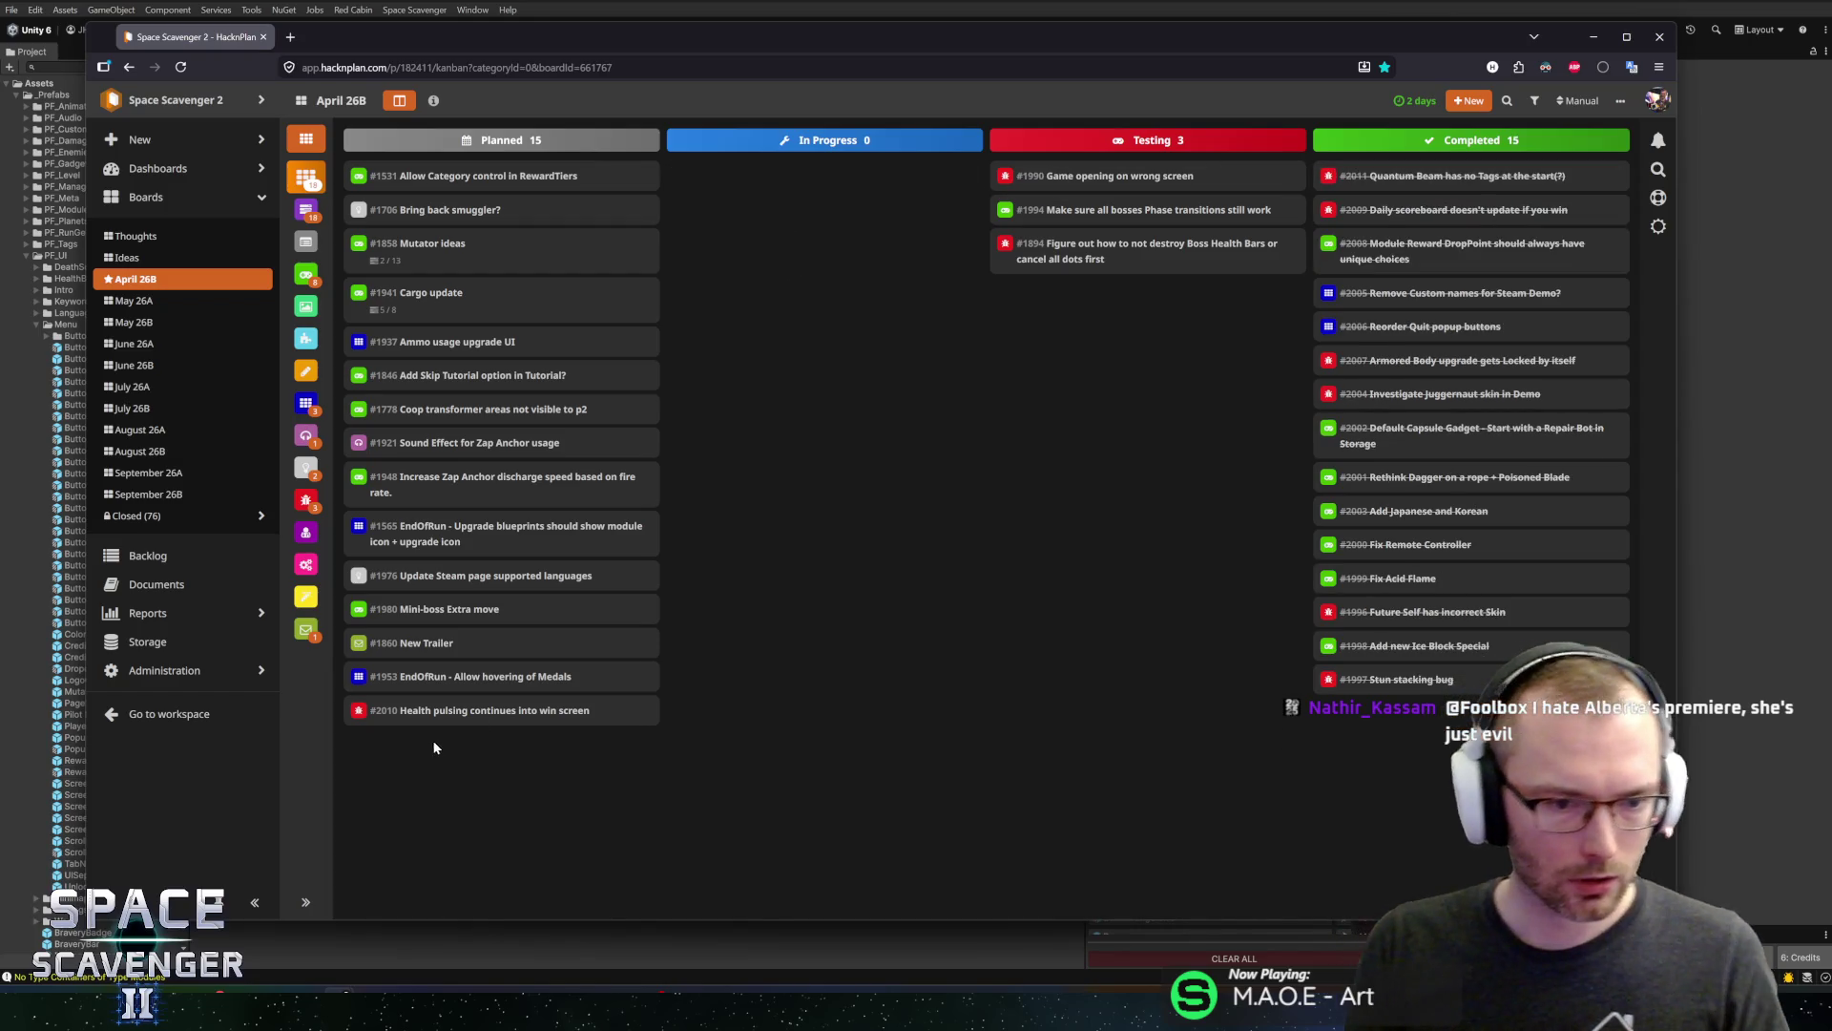
mouse_move(434, 678)
mouse_down()
mouse_move(592, 535)
mouse_move(764, 181)
mouse_move(1380, 205)
mouse_move(1379, 393)
mouse_move(1379, 164)
mouse_up()
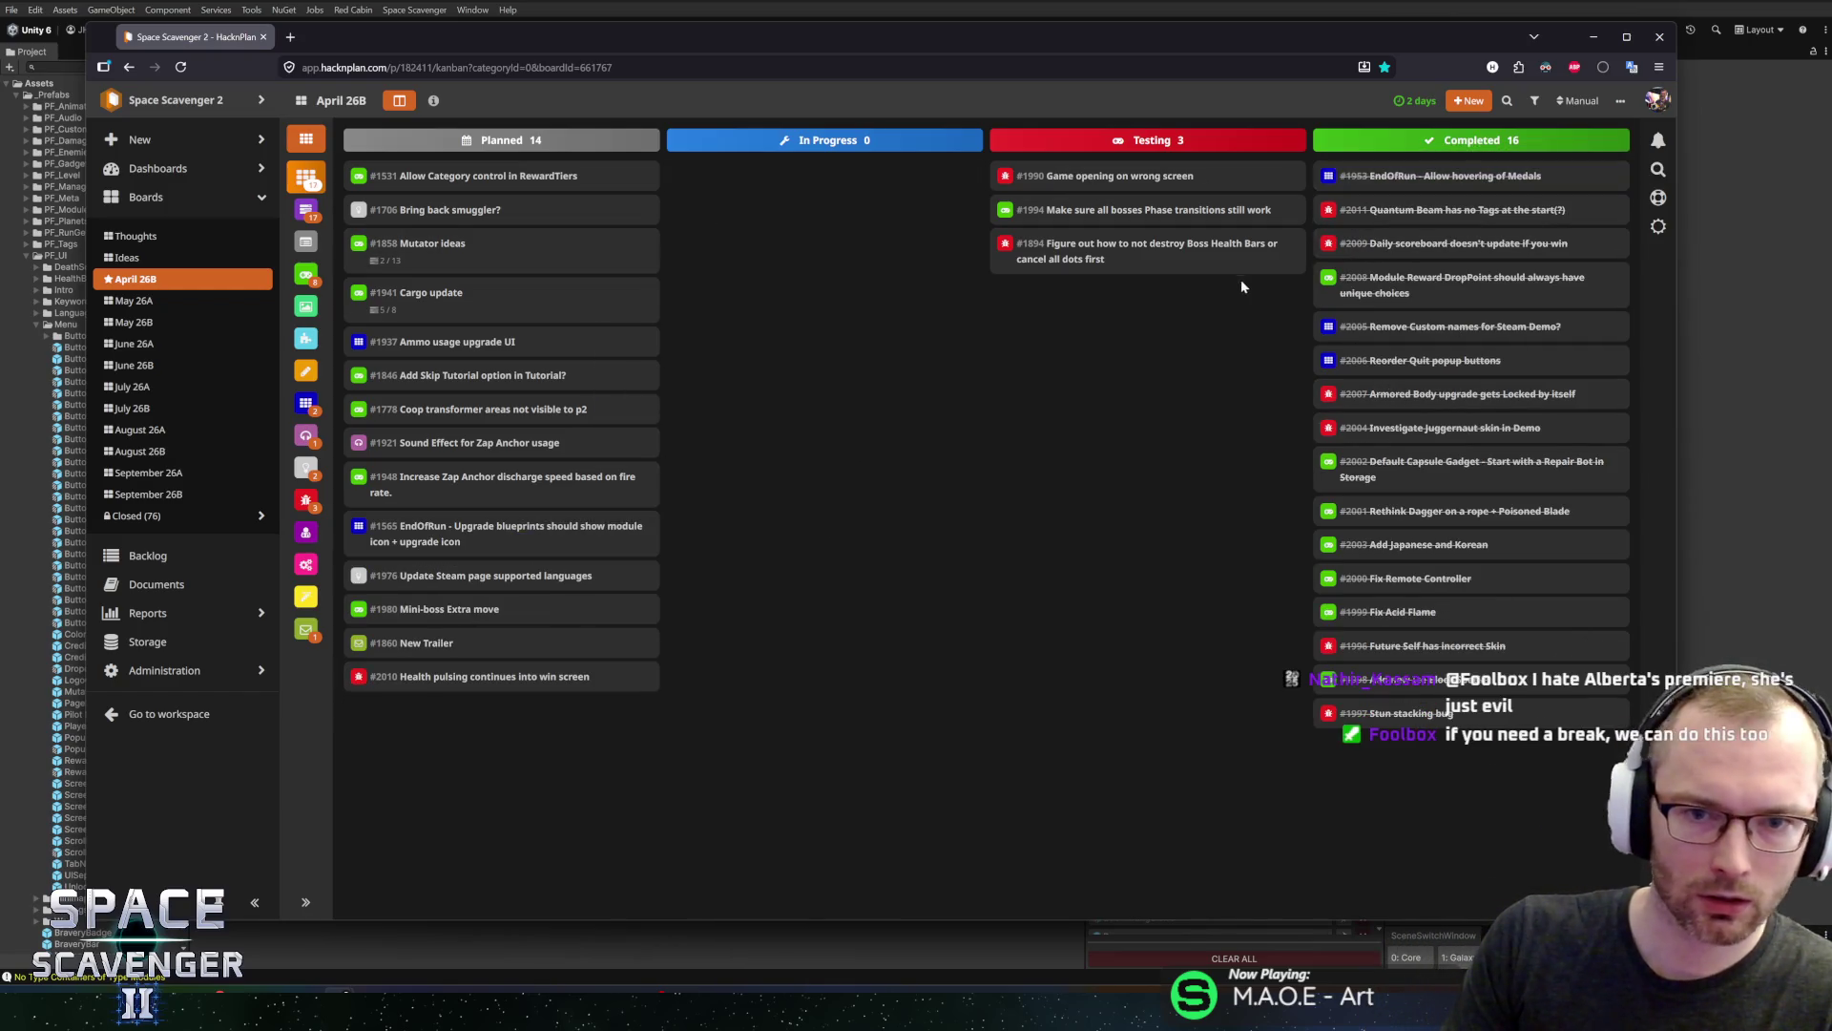
mouse_move(399, 678)
mouse_down()
mouse_move(401, 382)
mouse_move(400, 406)
mouse_up()
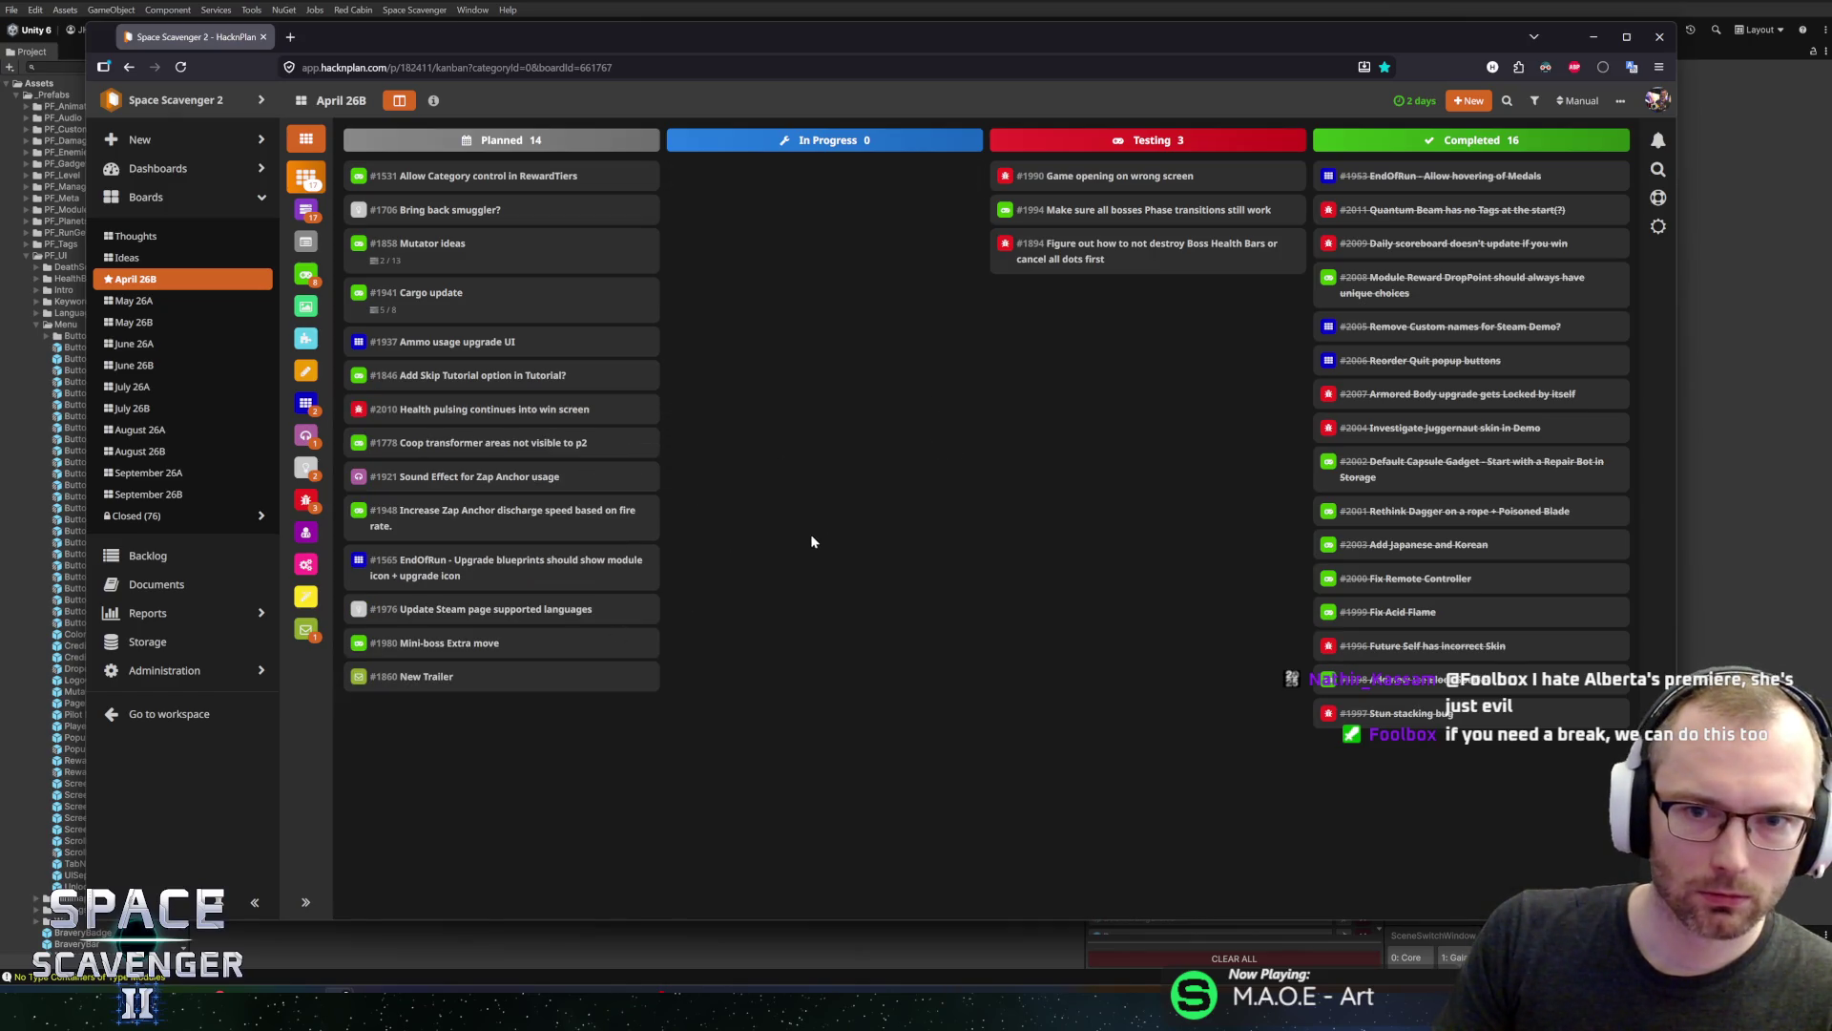